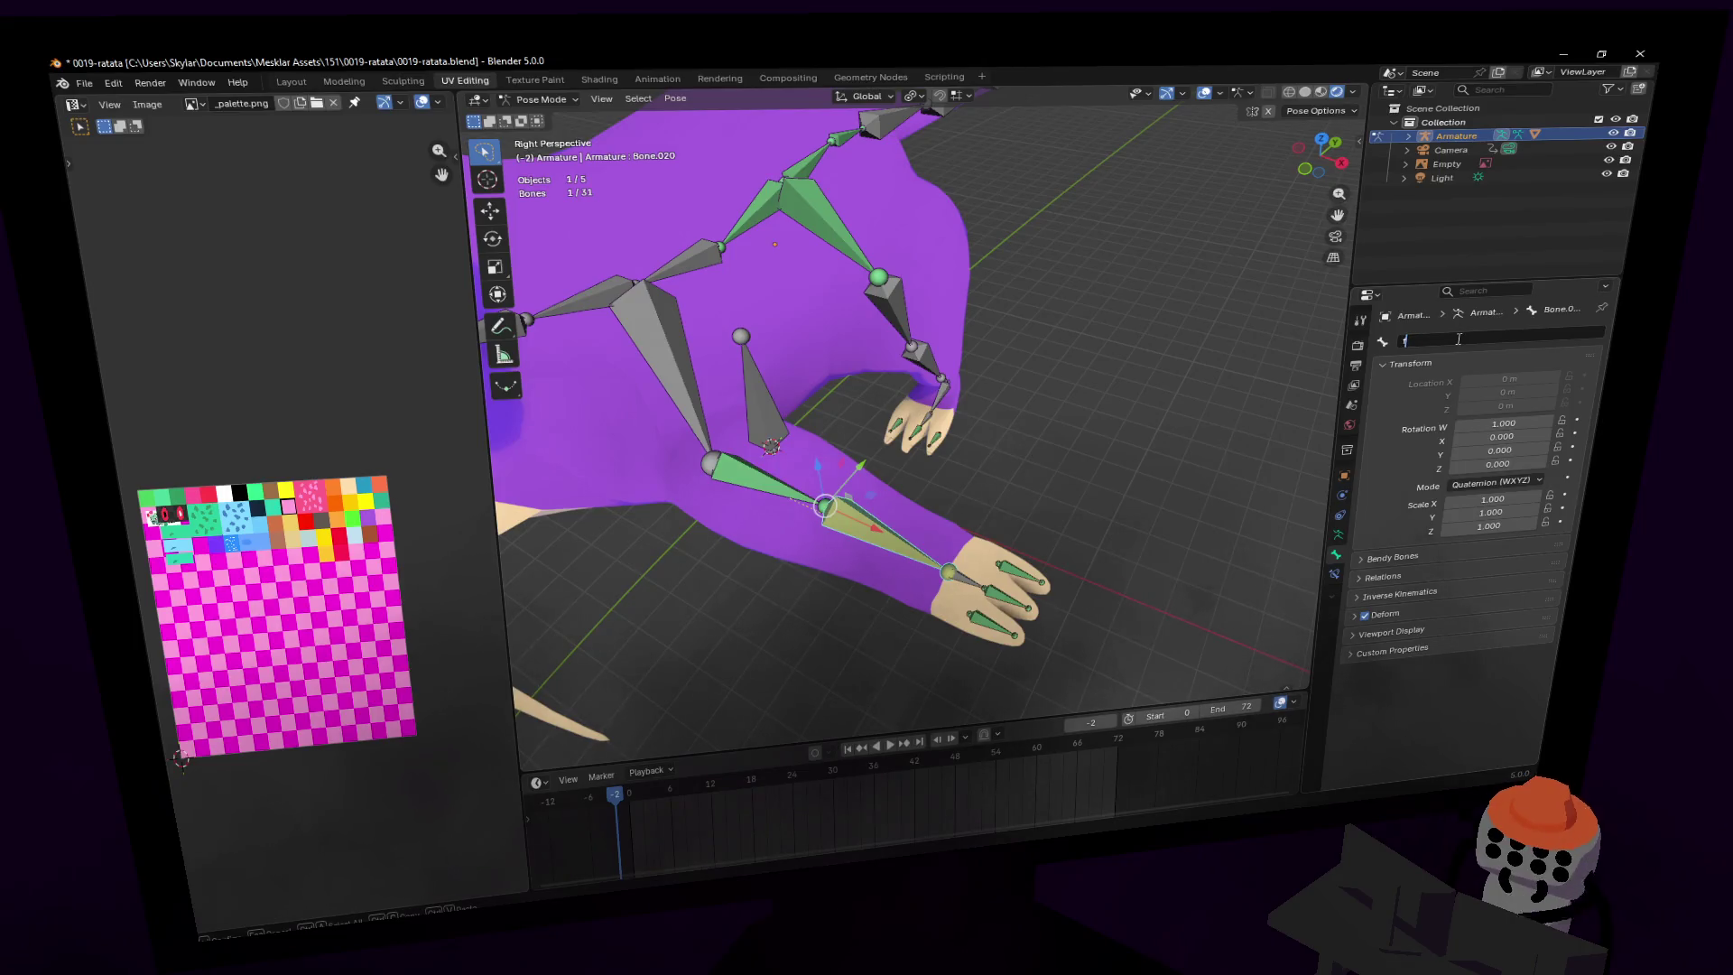
- Rename the selected forearm bone to forearm.l and the hand bone to hand.l
text(for)
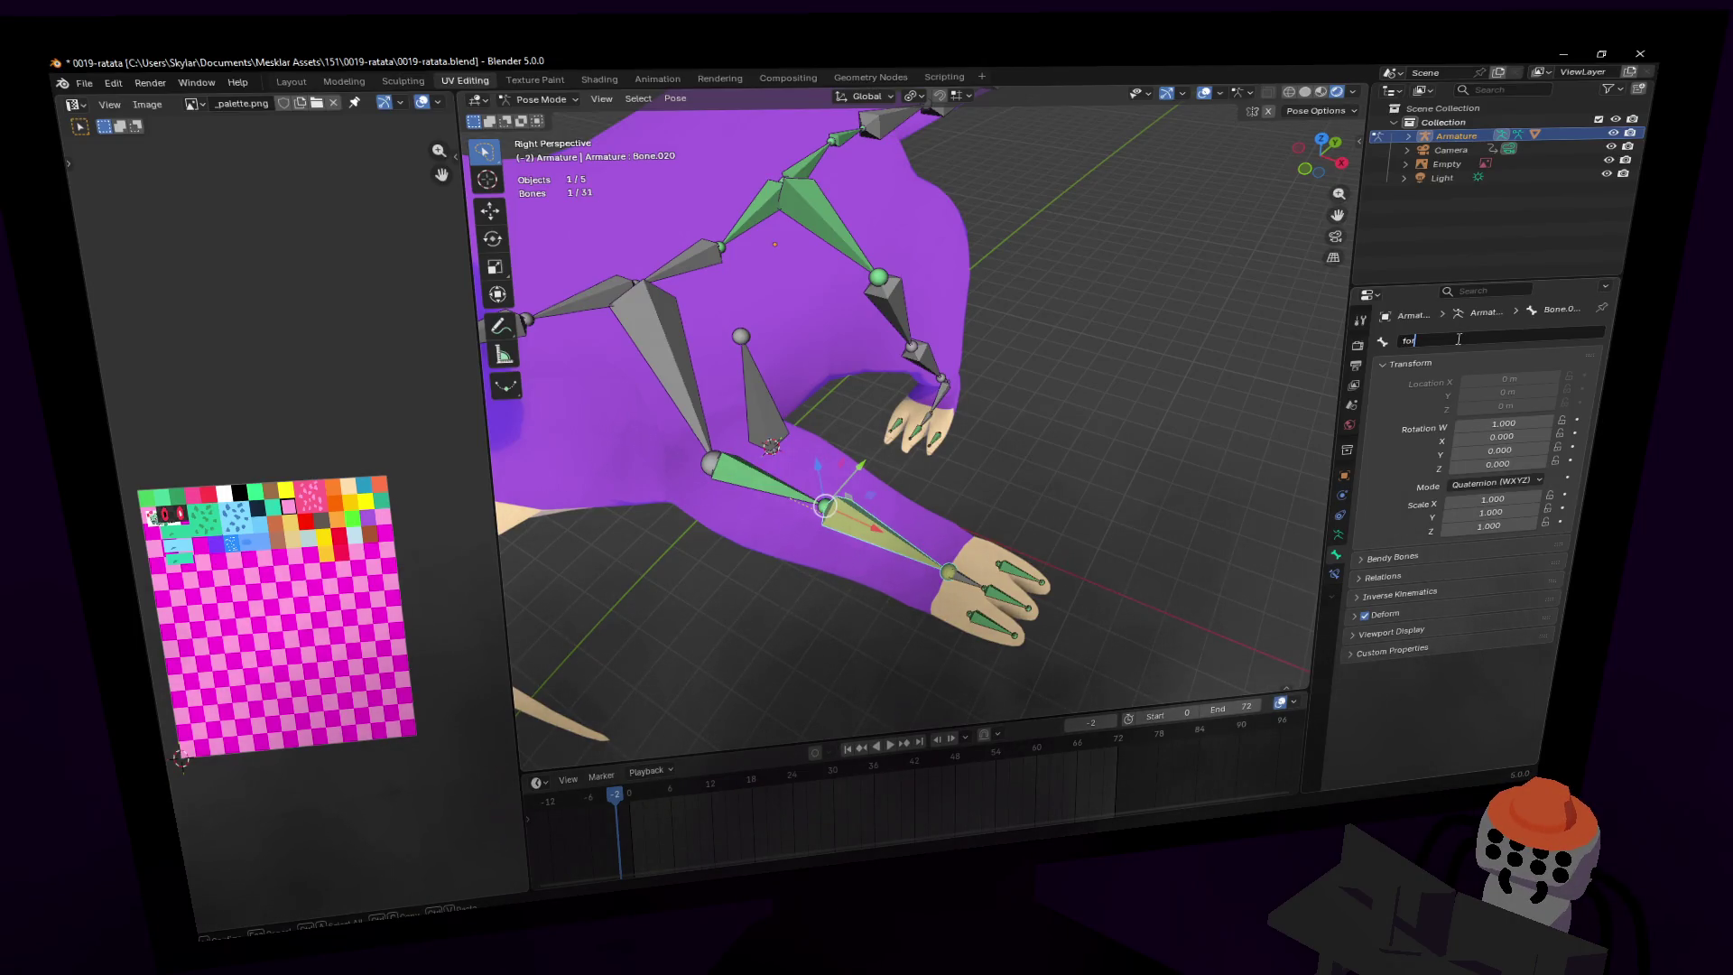
text(earm)
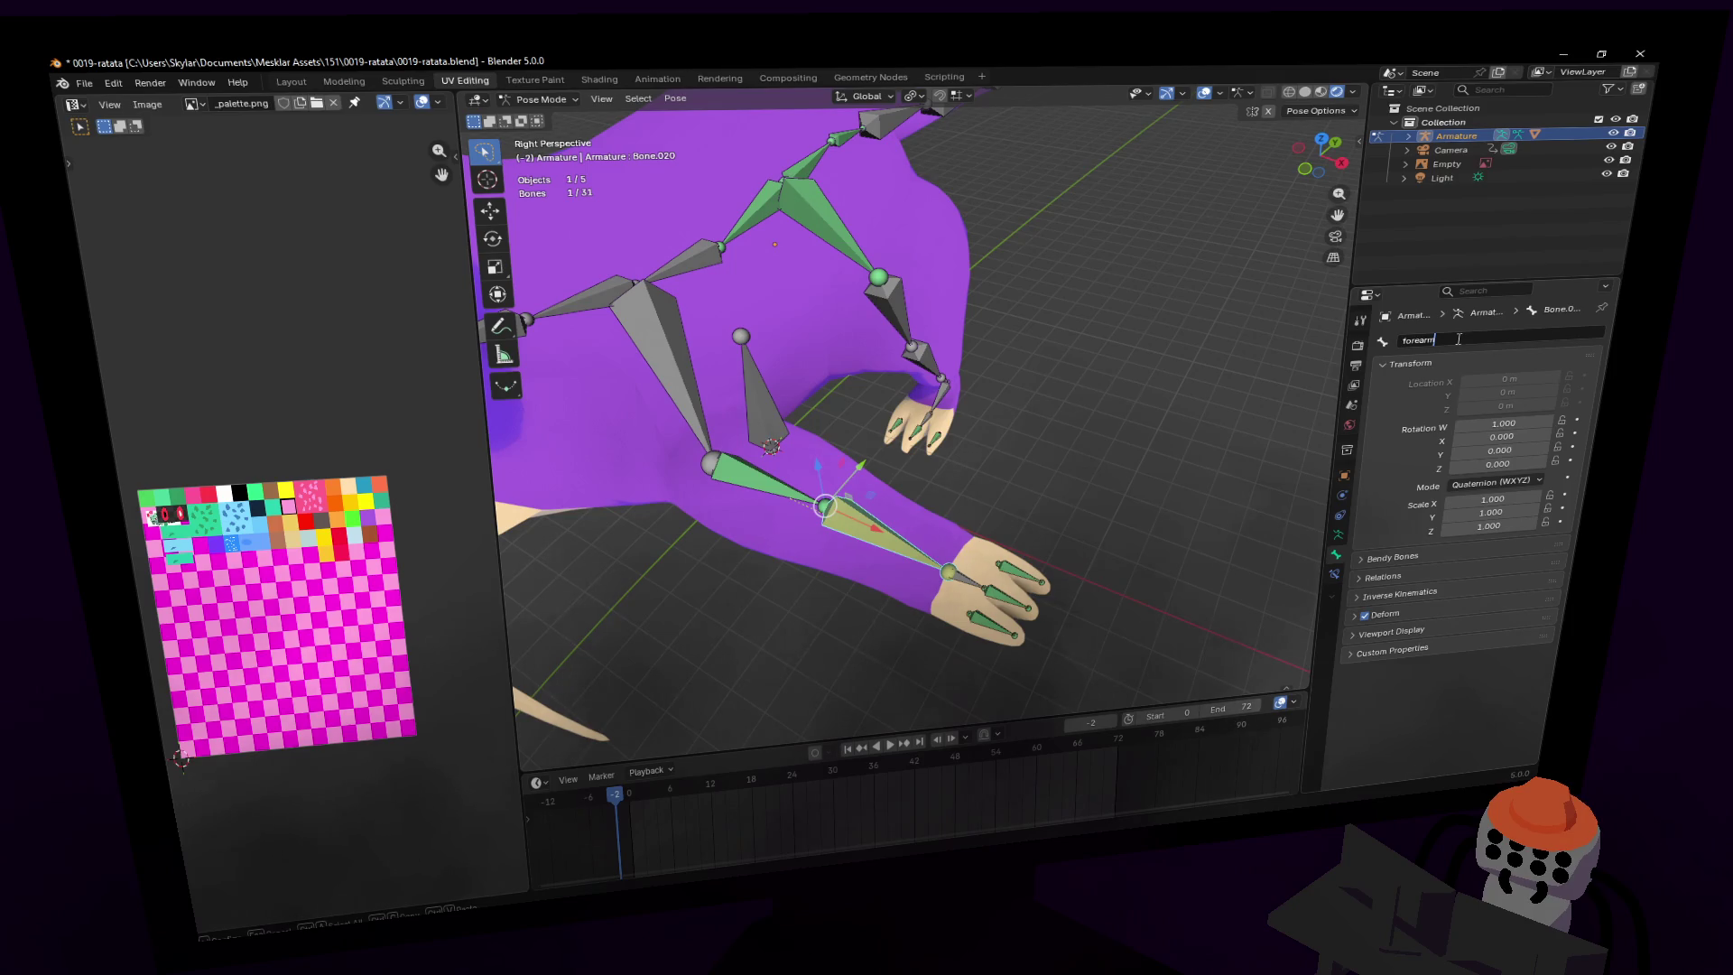
text(.l)
key(Return)
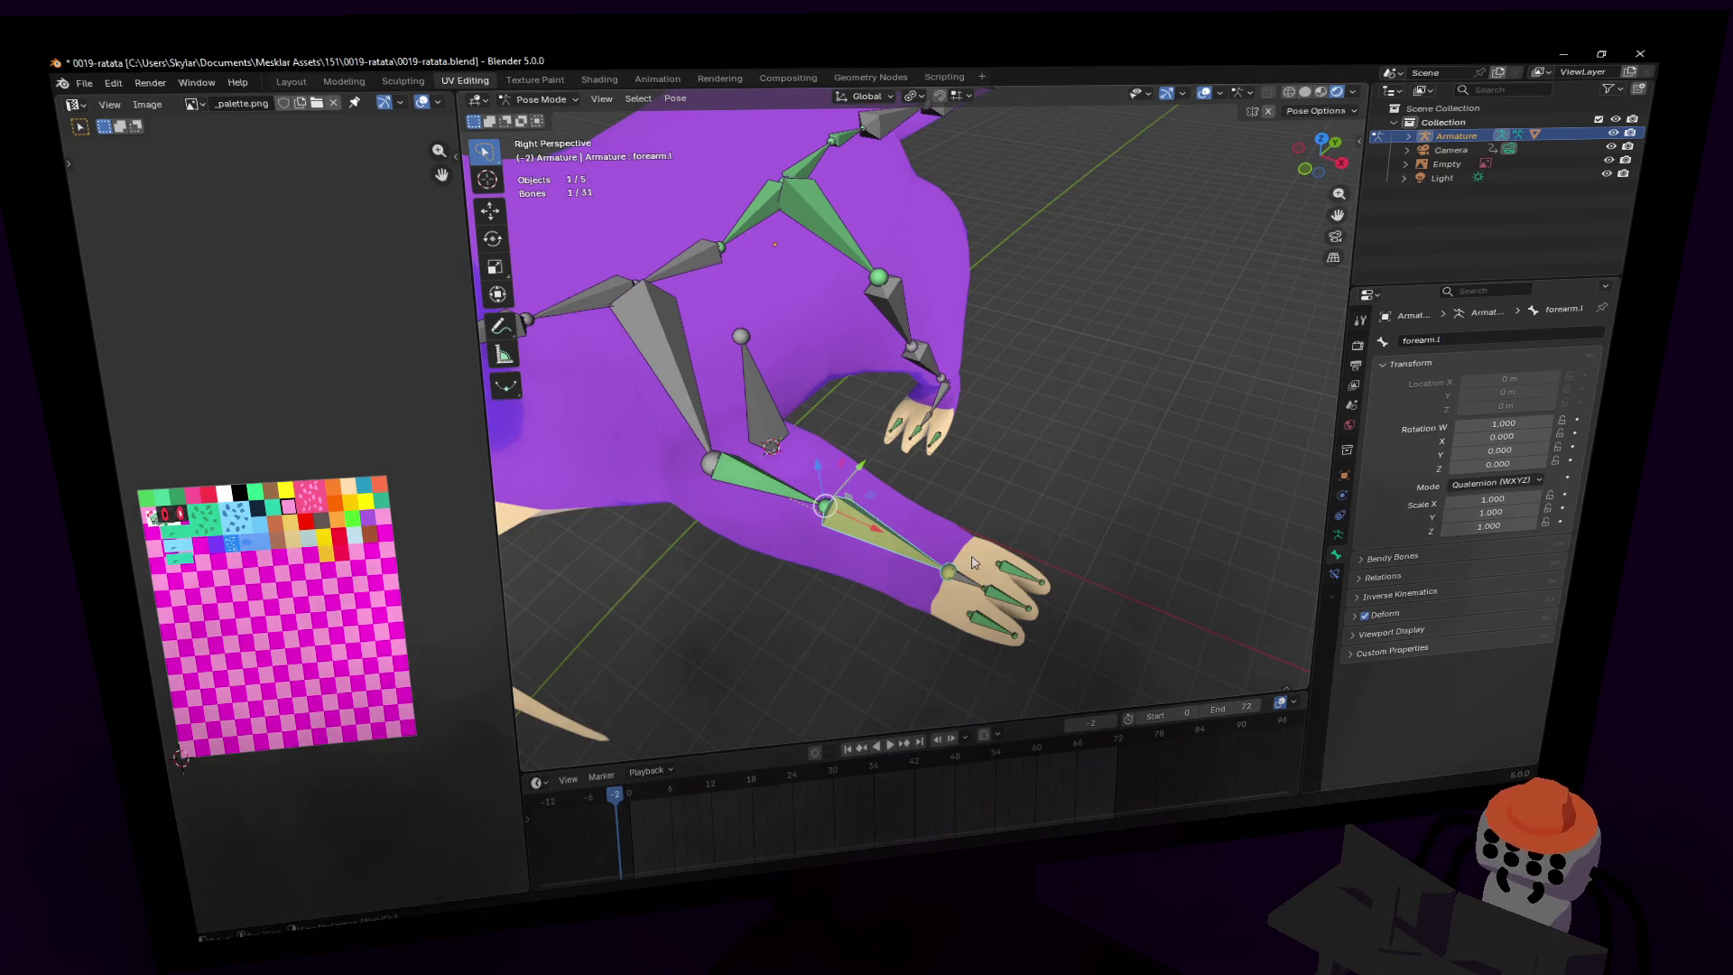
click(970, 566)
click(1460, 342)
key(BackSpace)
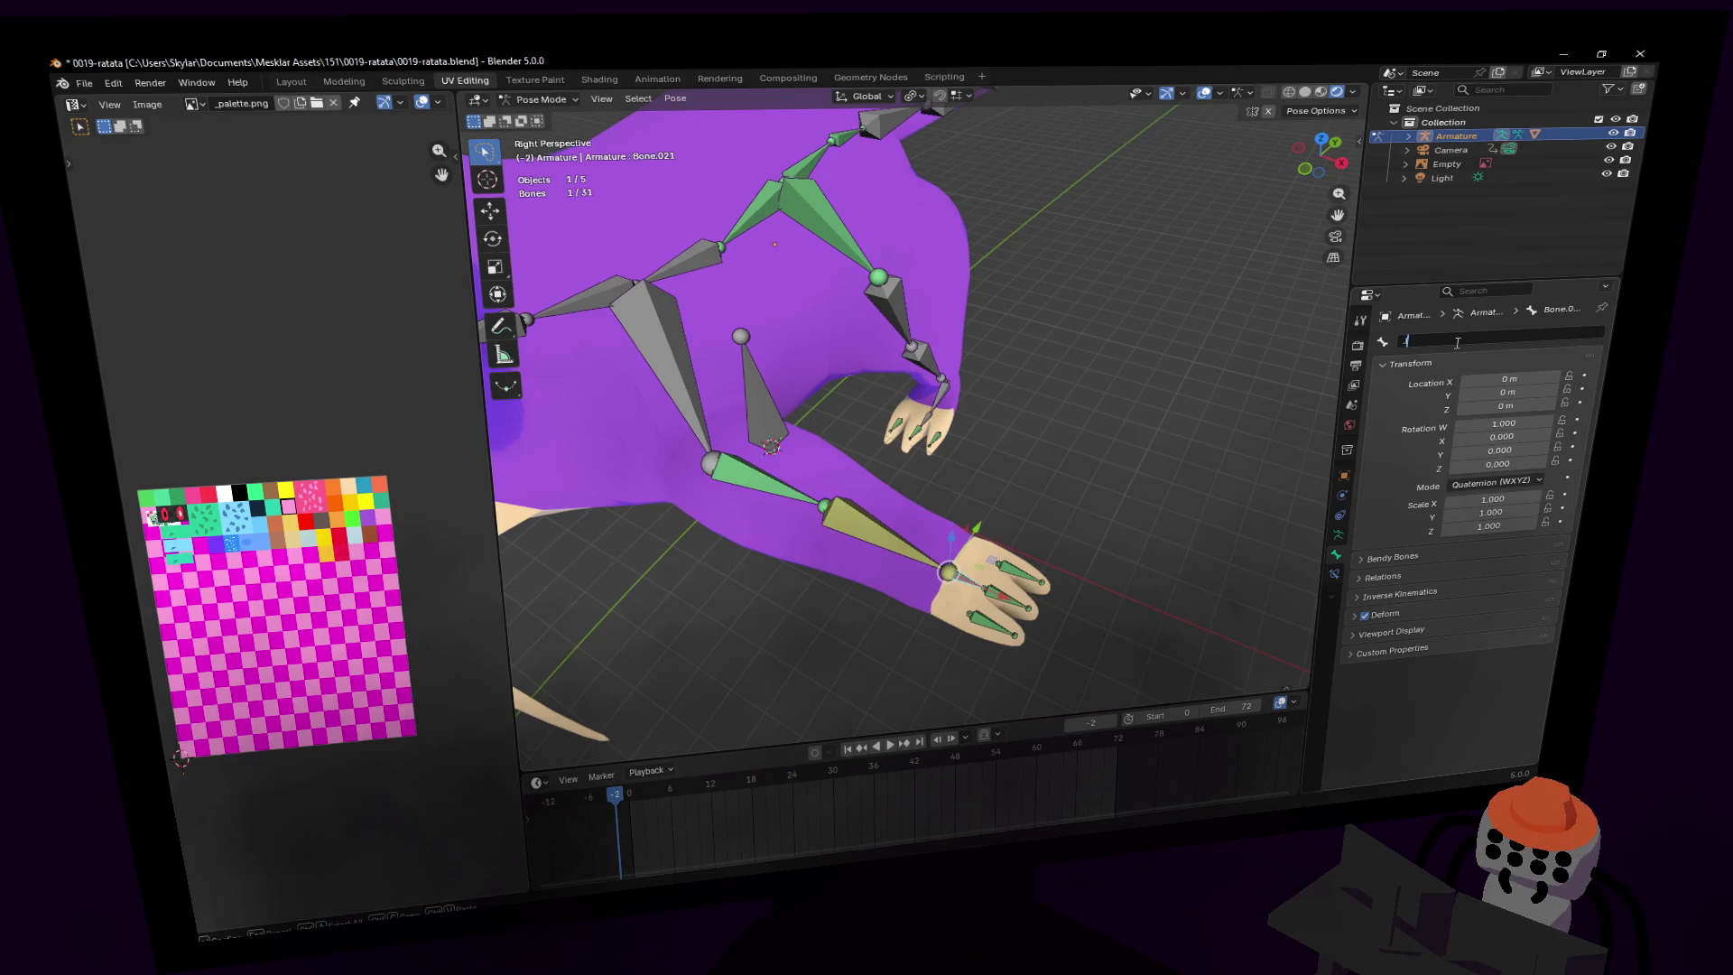
text(hand.l)
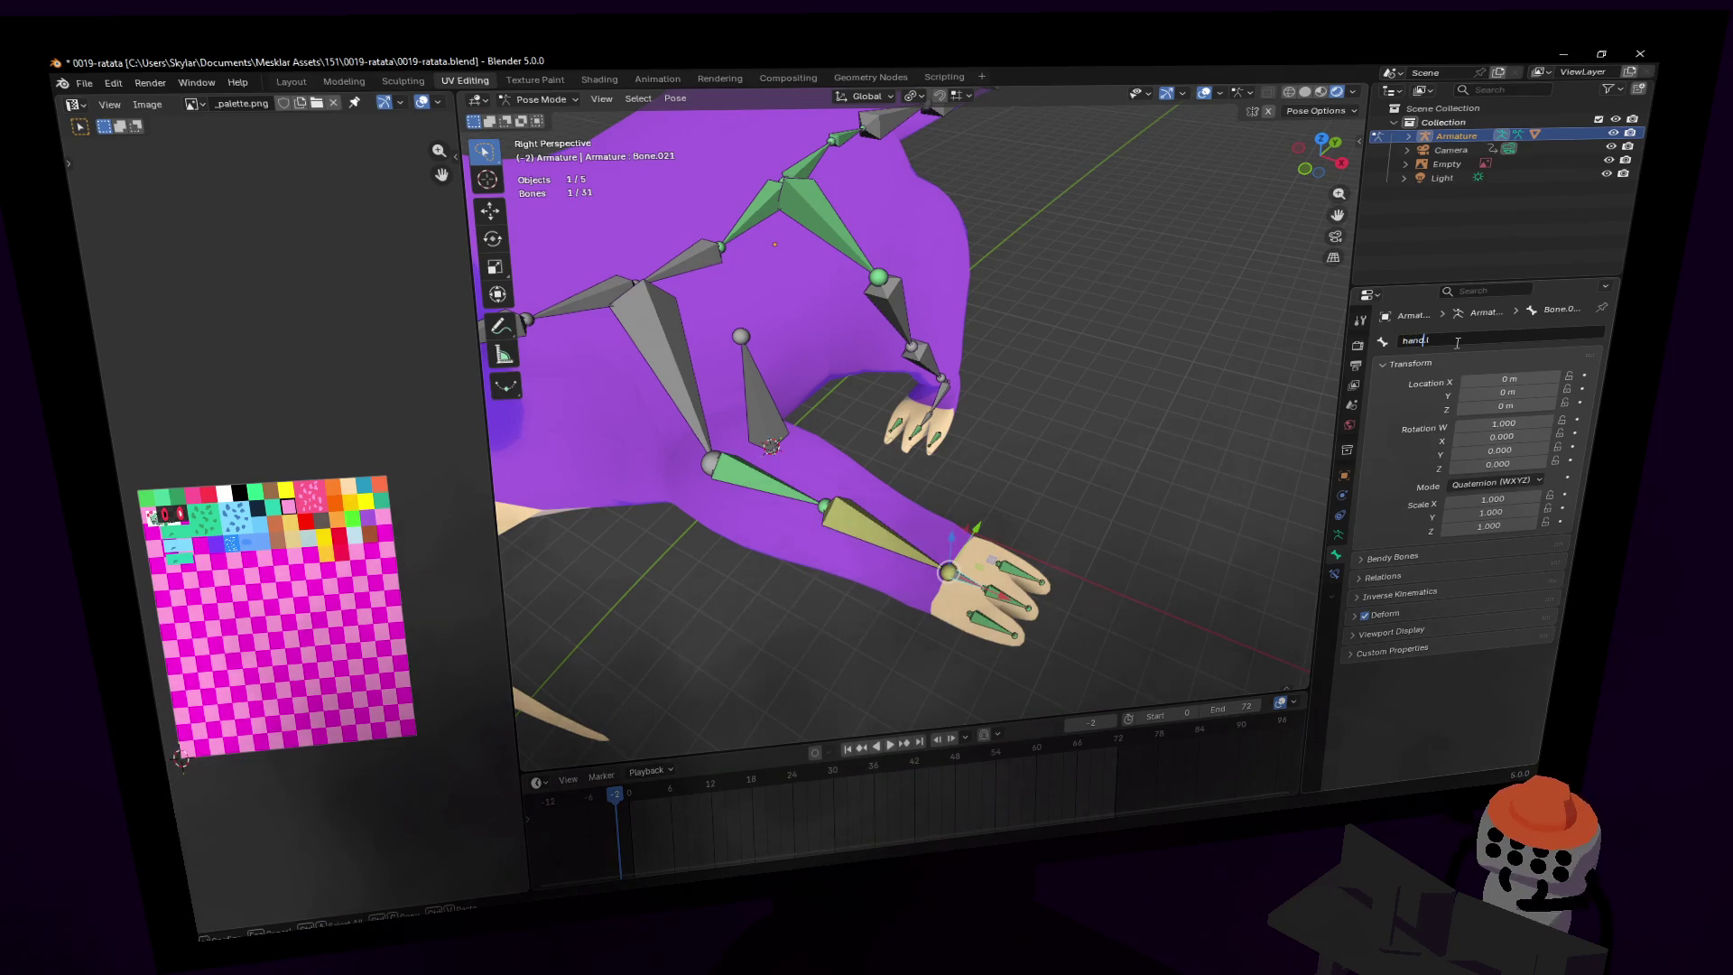
key(Return)
scroll(892, 459, up, 5)
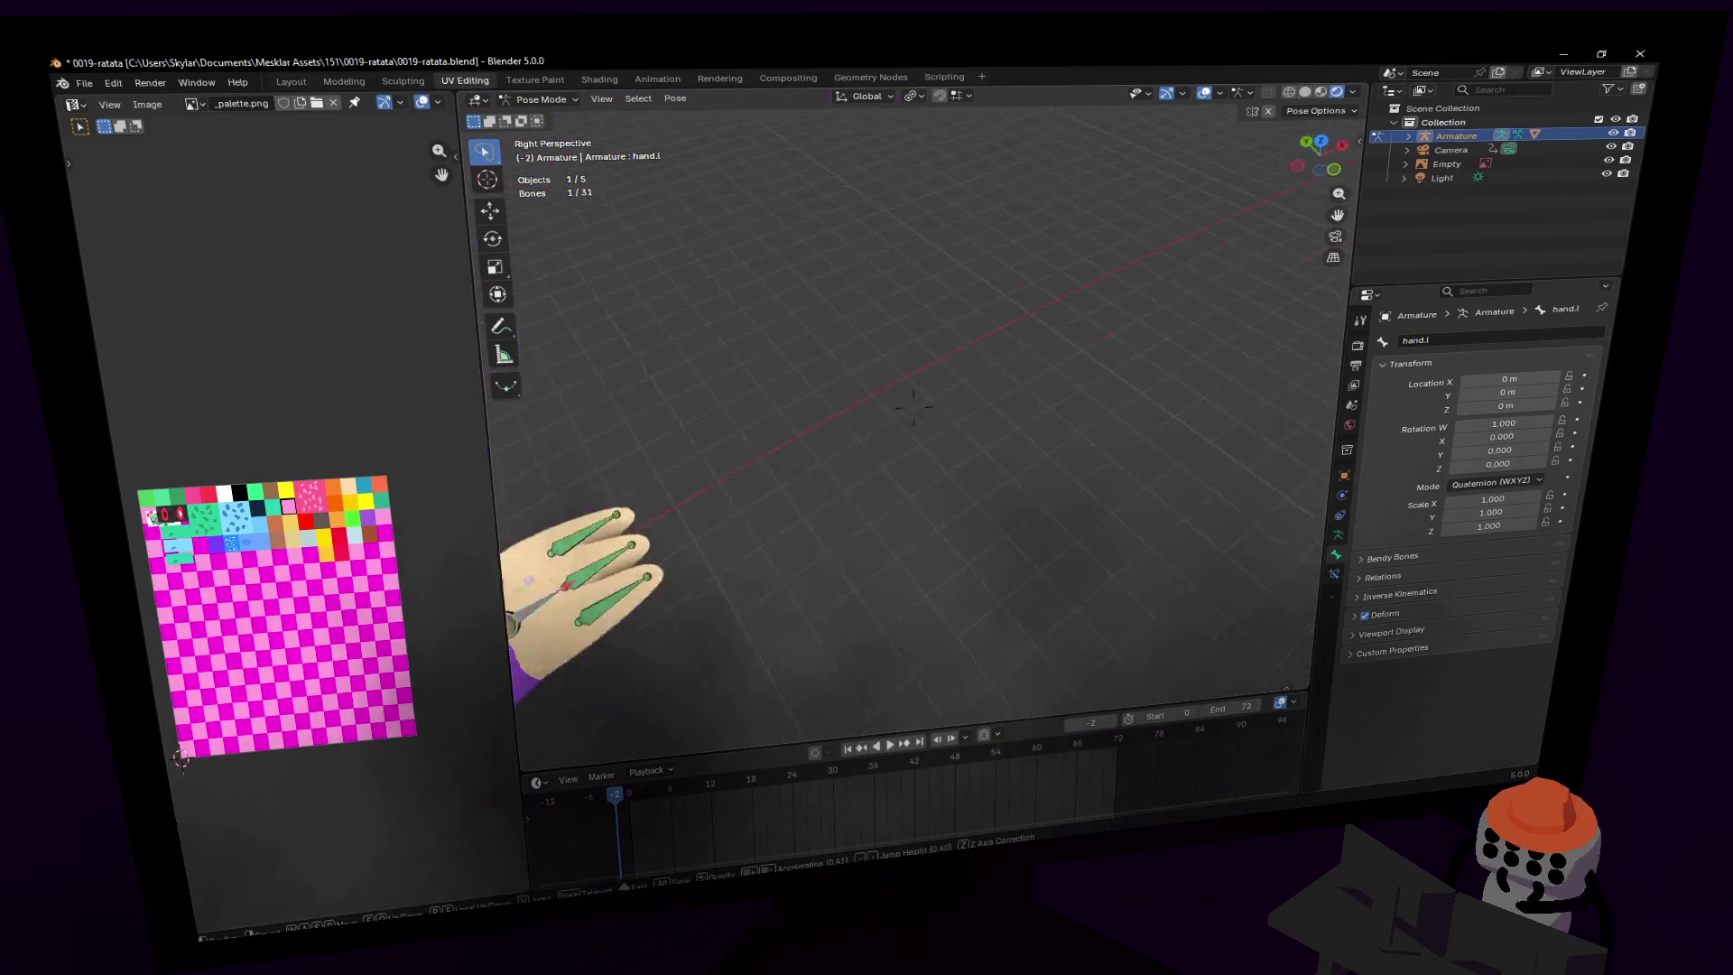
- Zoom in on the hand and rename the first finger bone to finger1.l
mouse_move(892, 458)
middle_down()
mouse_move(756, 538)
mouse_move(799, 519)
middle_up()
click(826, 550)
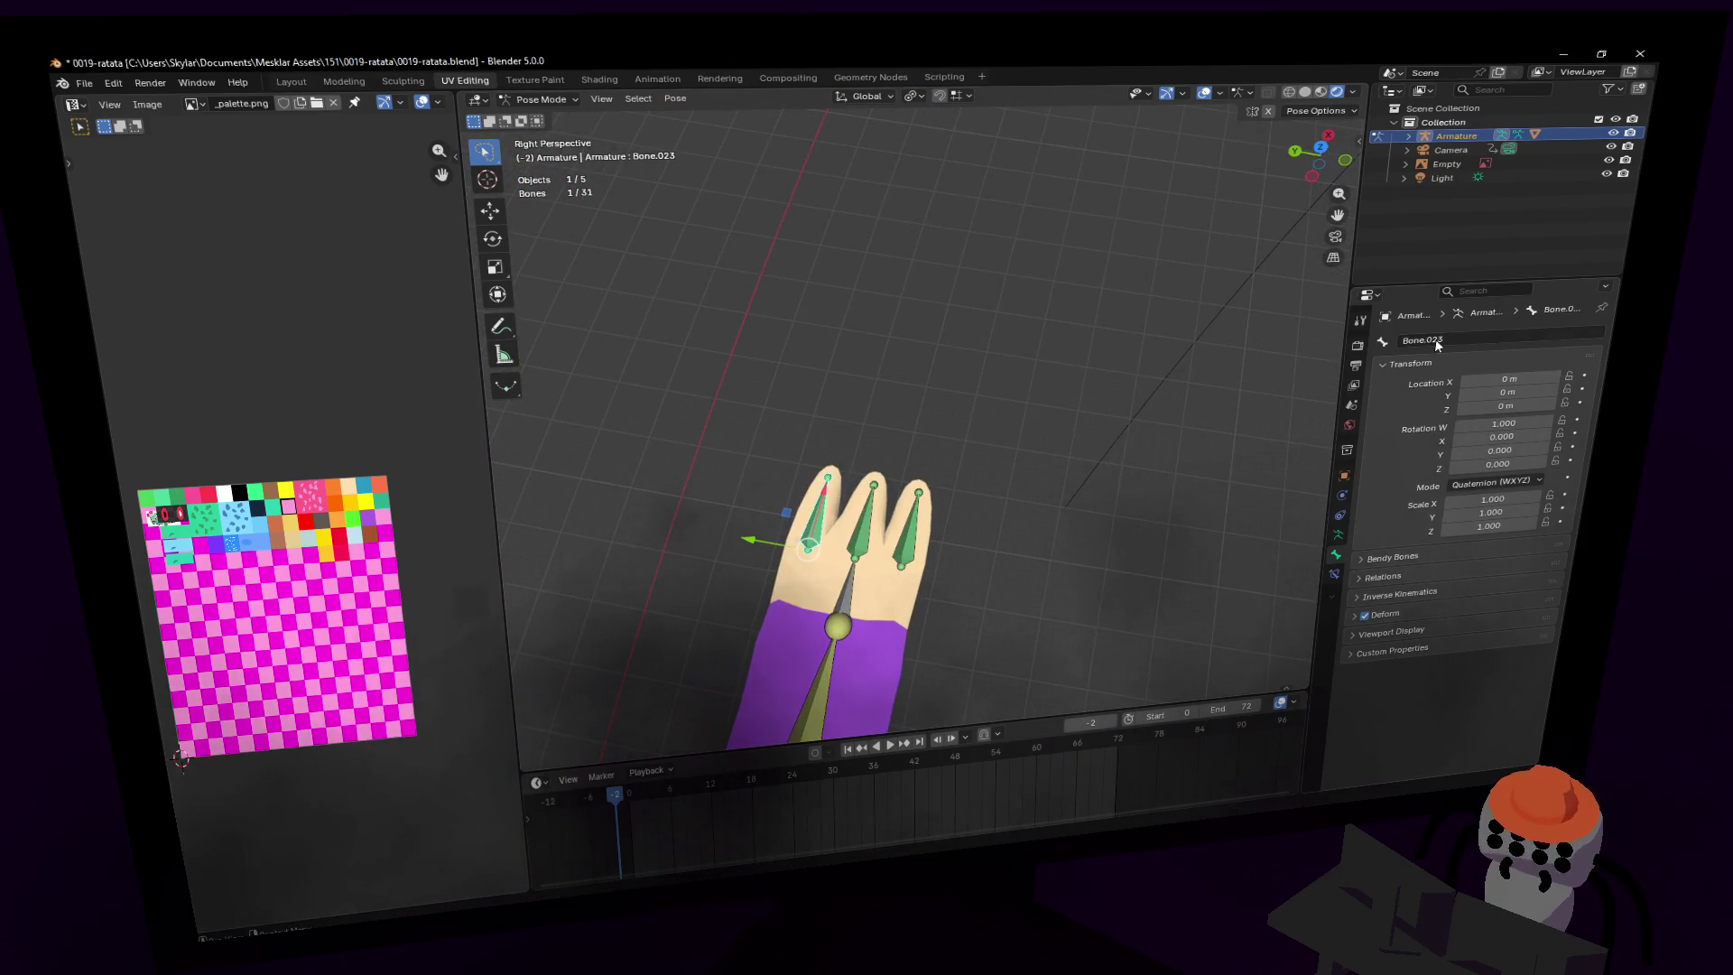
click(1498, 341)
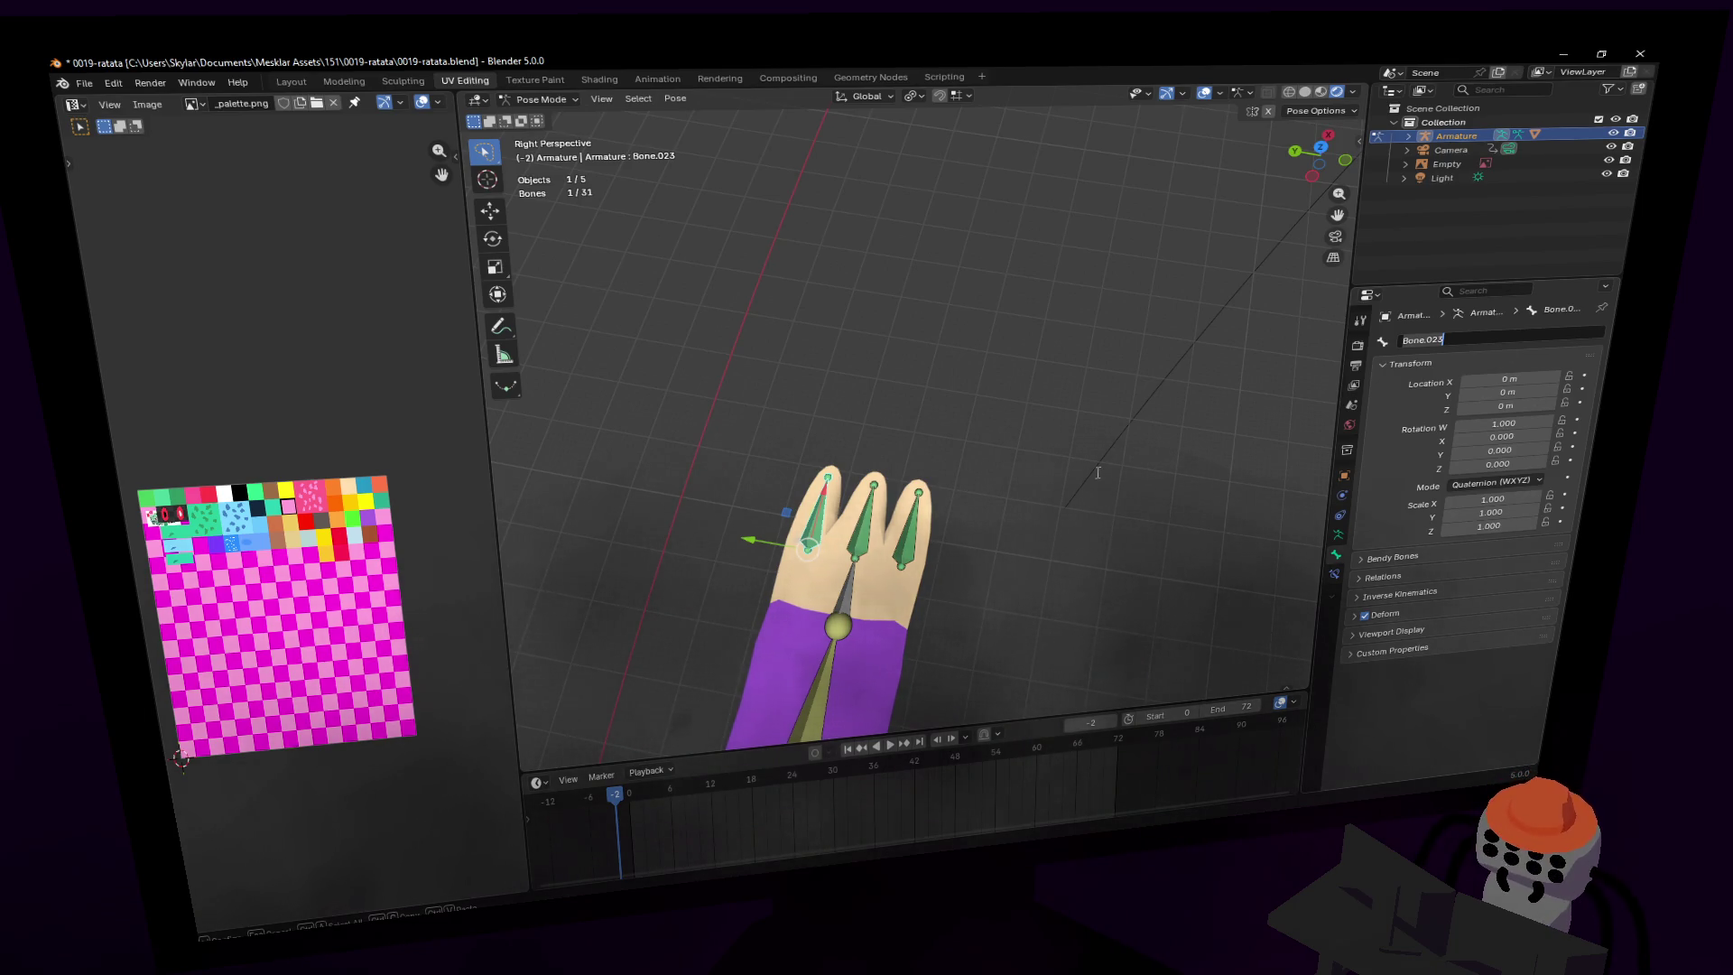
text(finger1.)
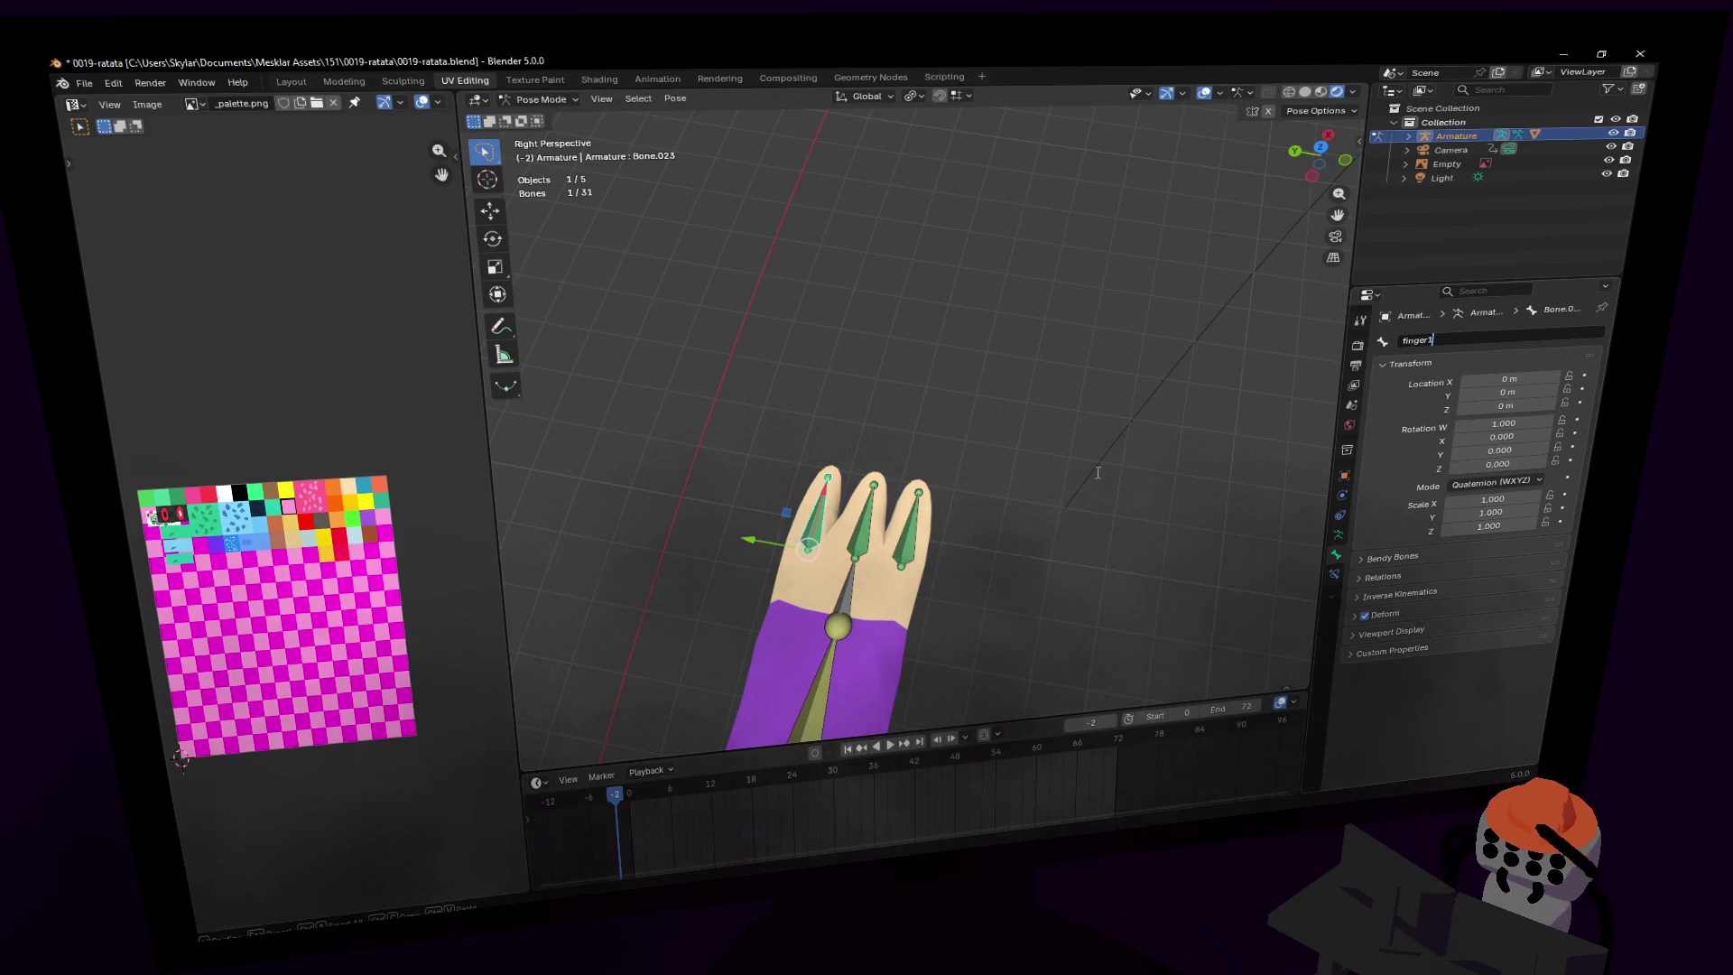
text(l)
key(Return)
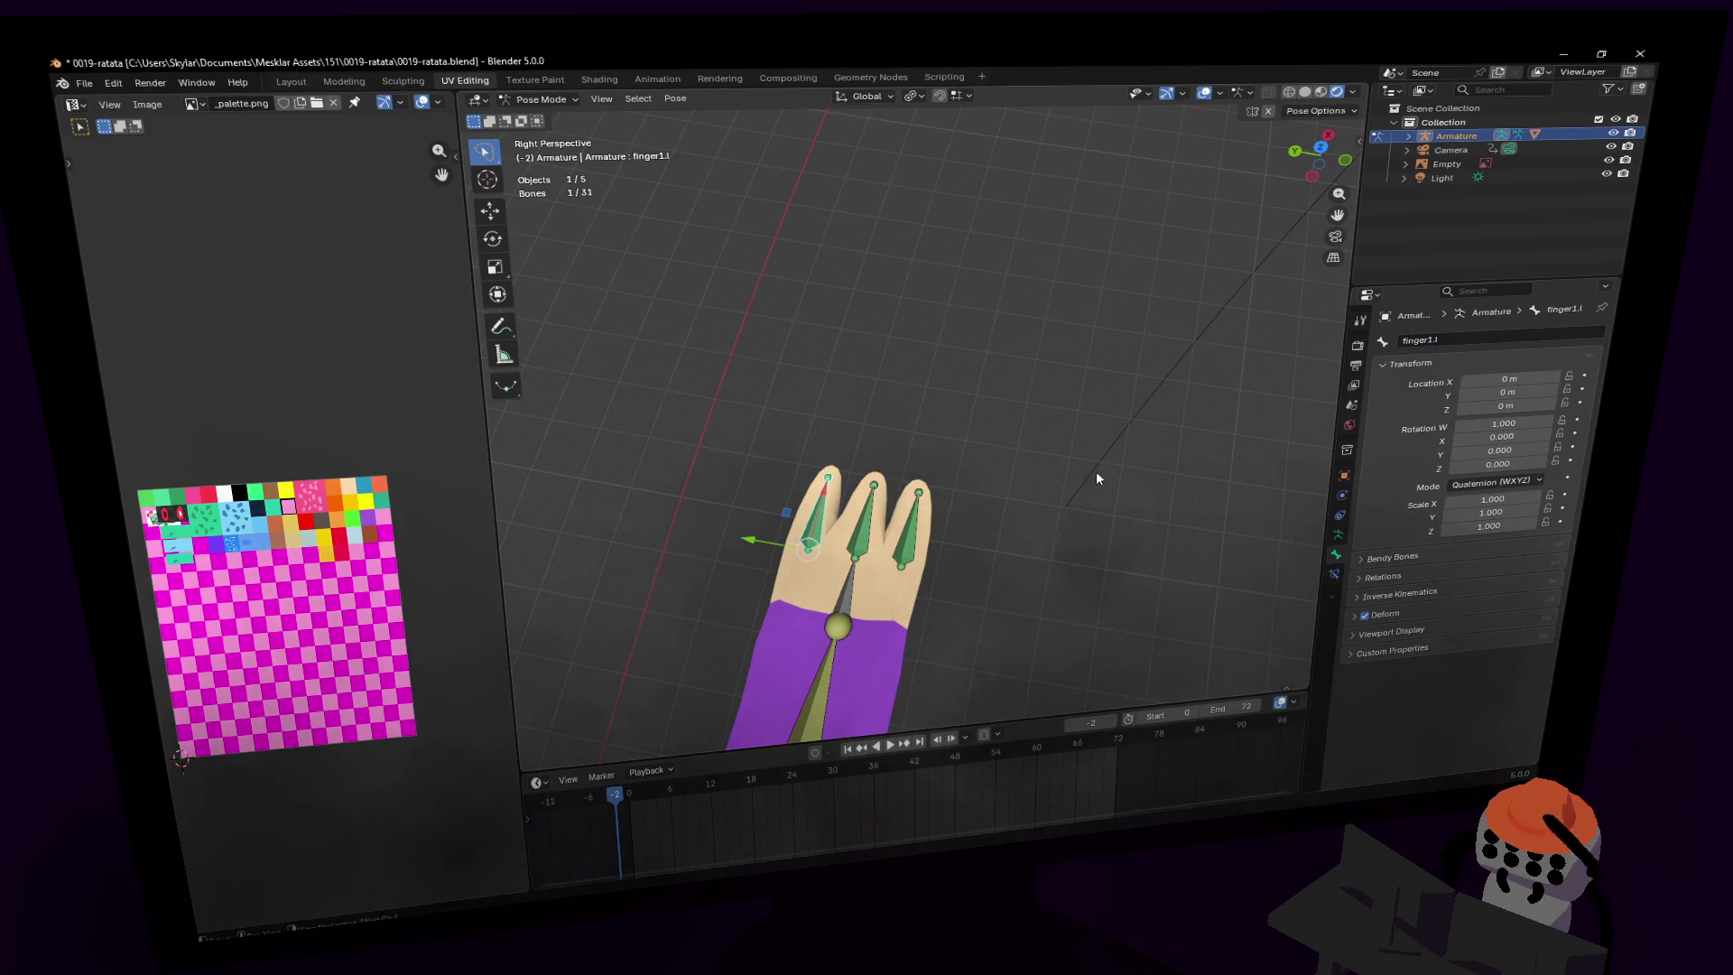
- Rename the middle finger bone to finger2.l
click(866, 536)
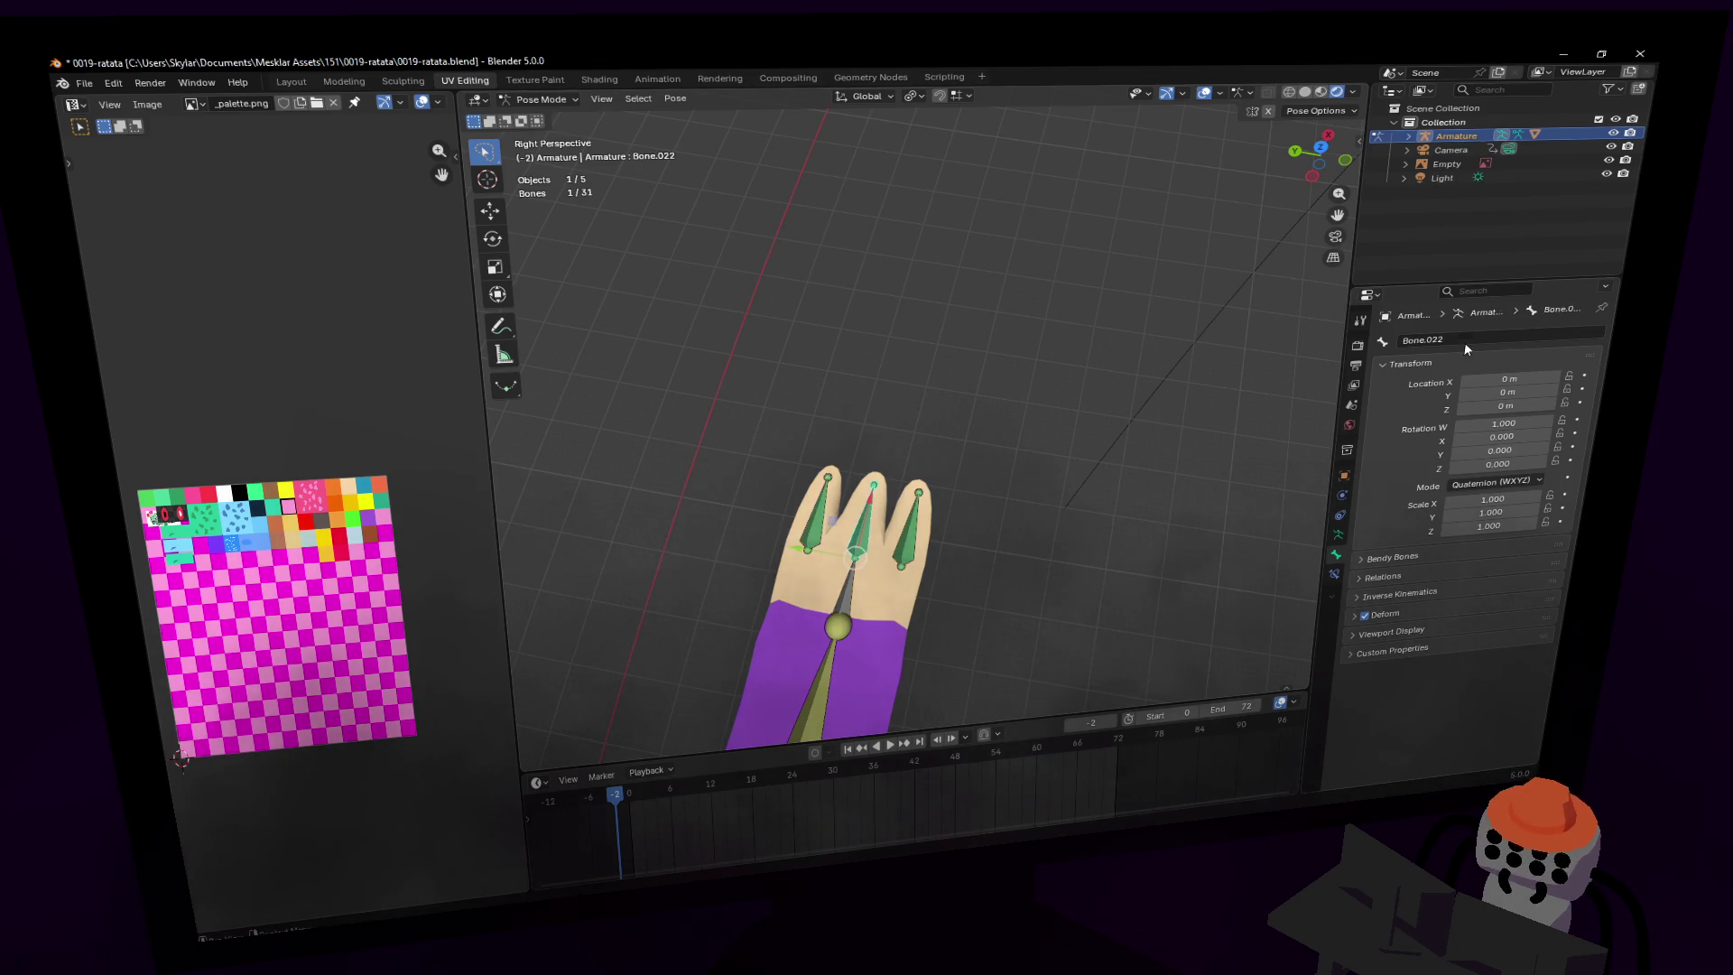
double_click(1471, 340)
key(BackSpace)
text(finger)
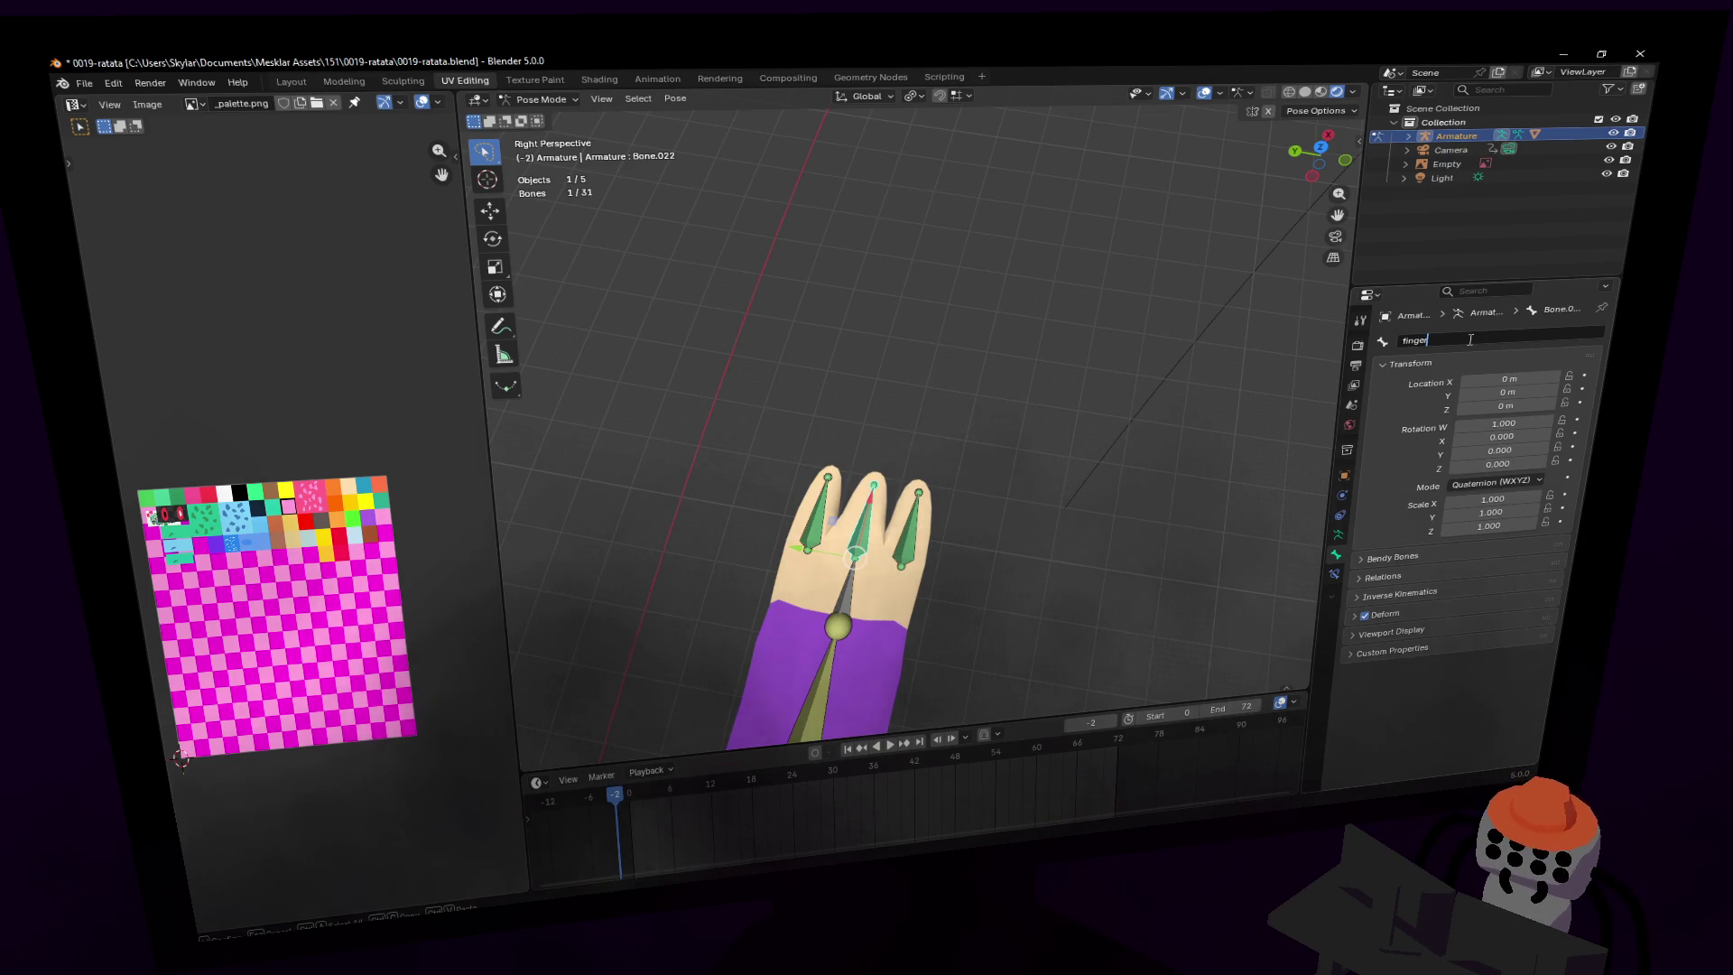
text(2.l)
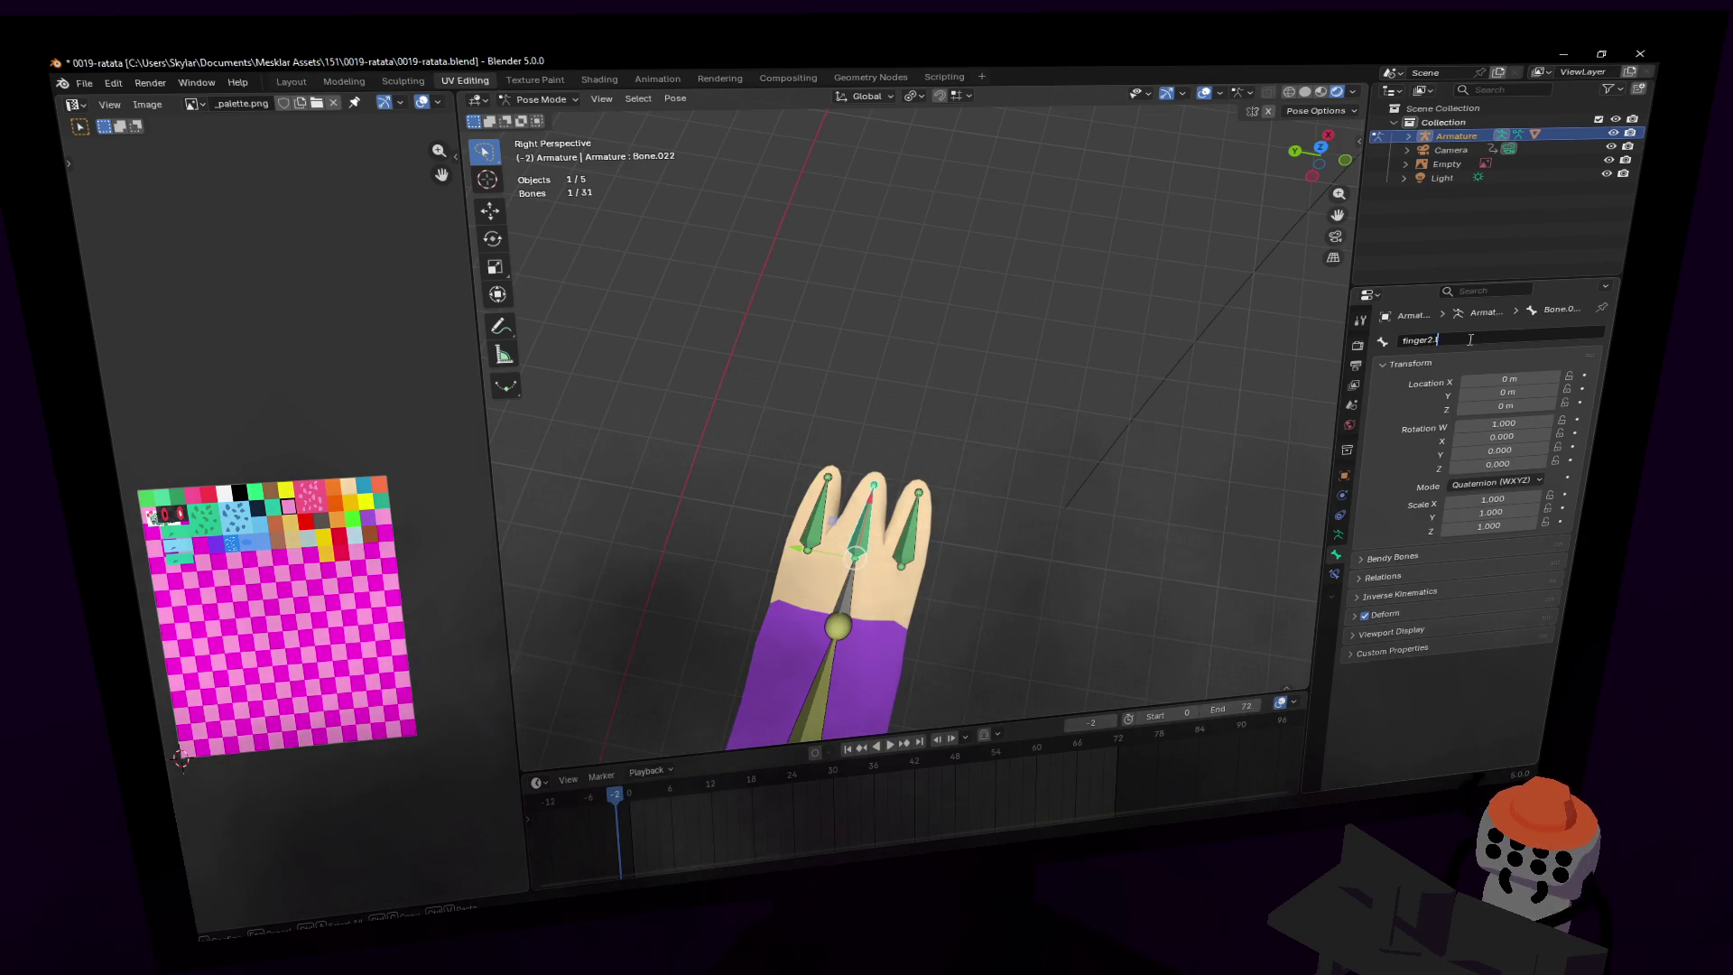
key(Return)
- Rename the remaining finger bone to finger3.l
click(907, 540)
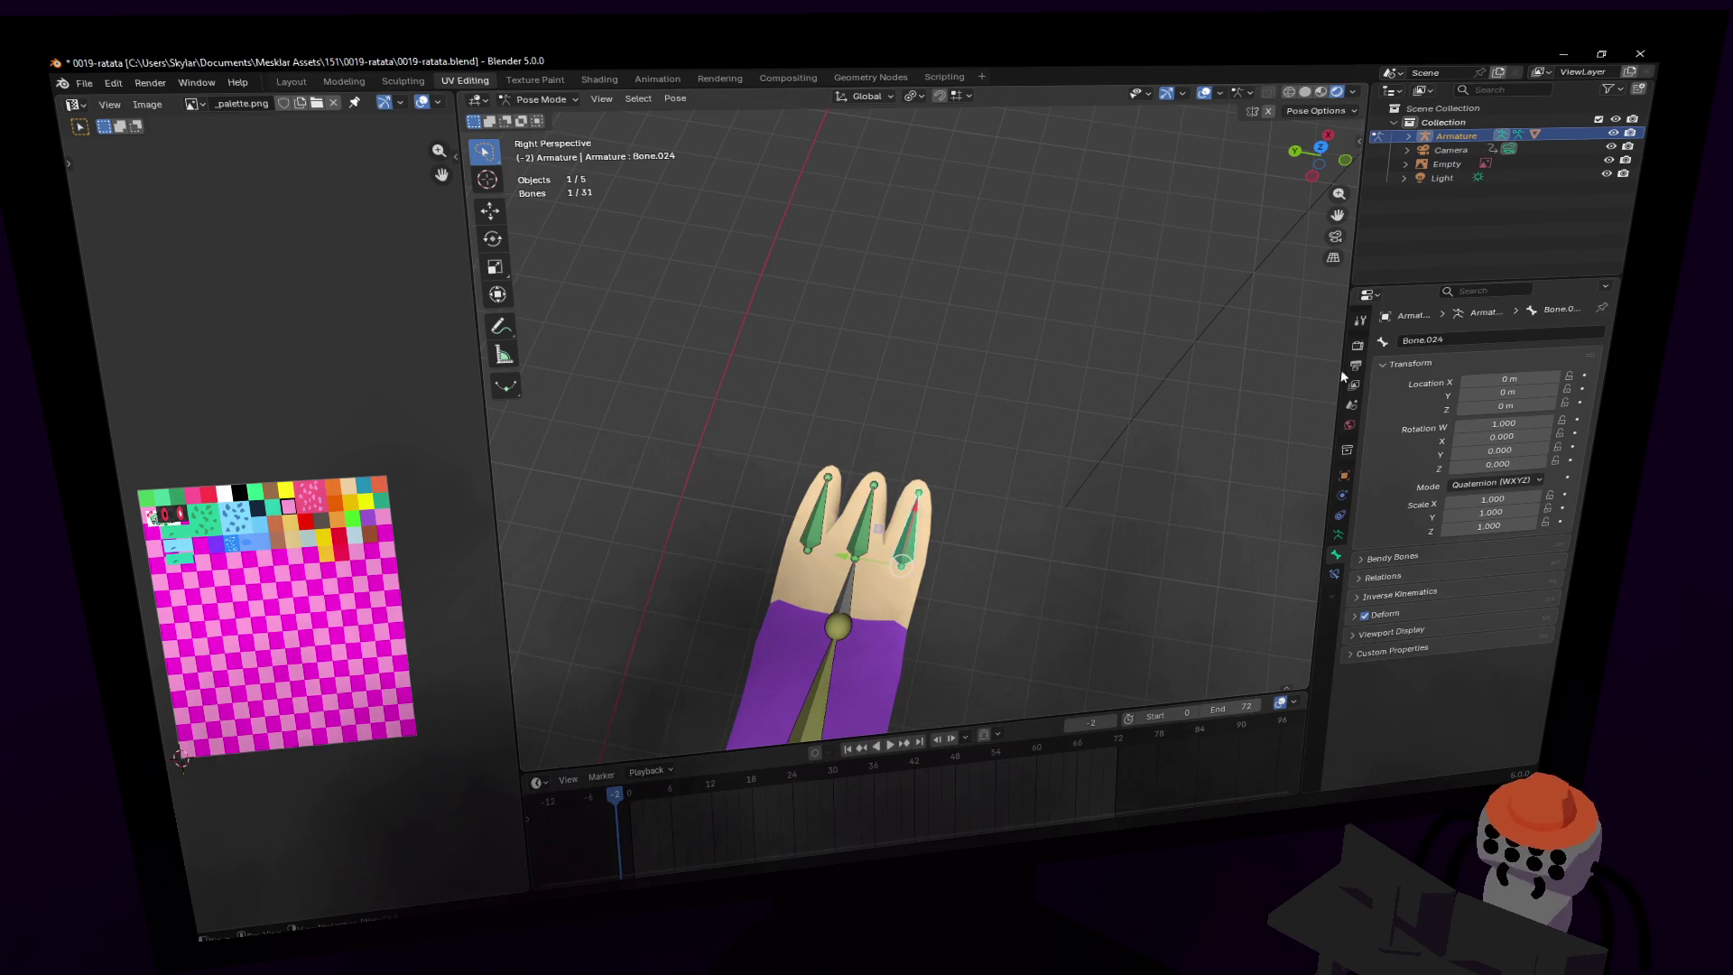
click(1448, 340)
text(fin)
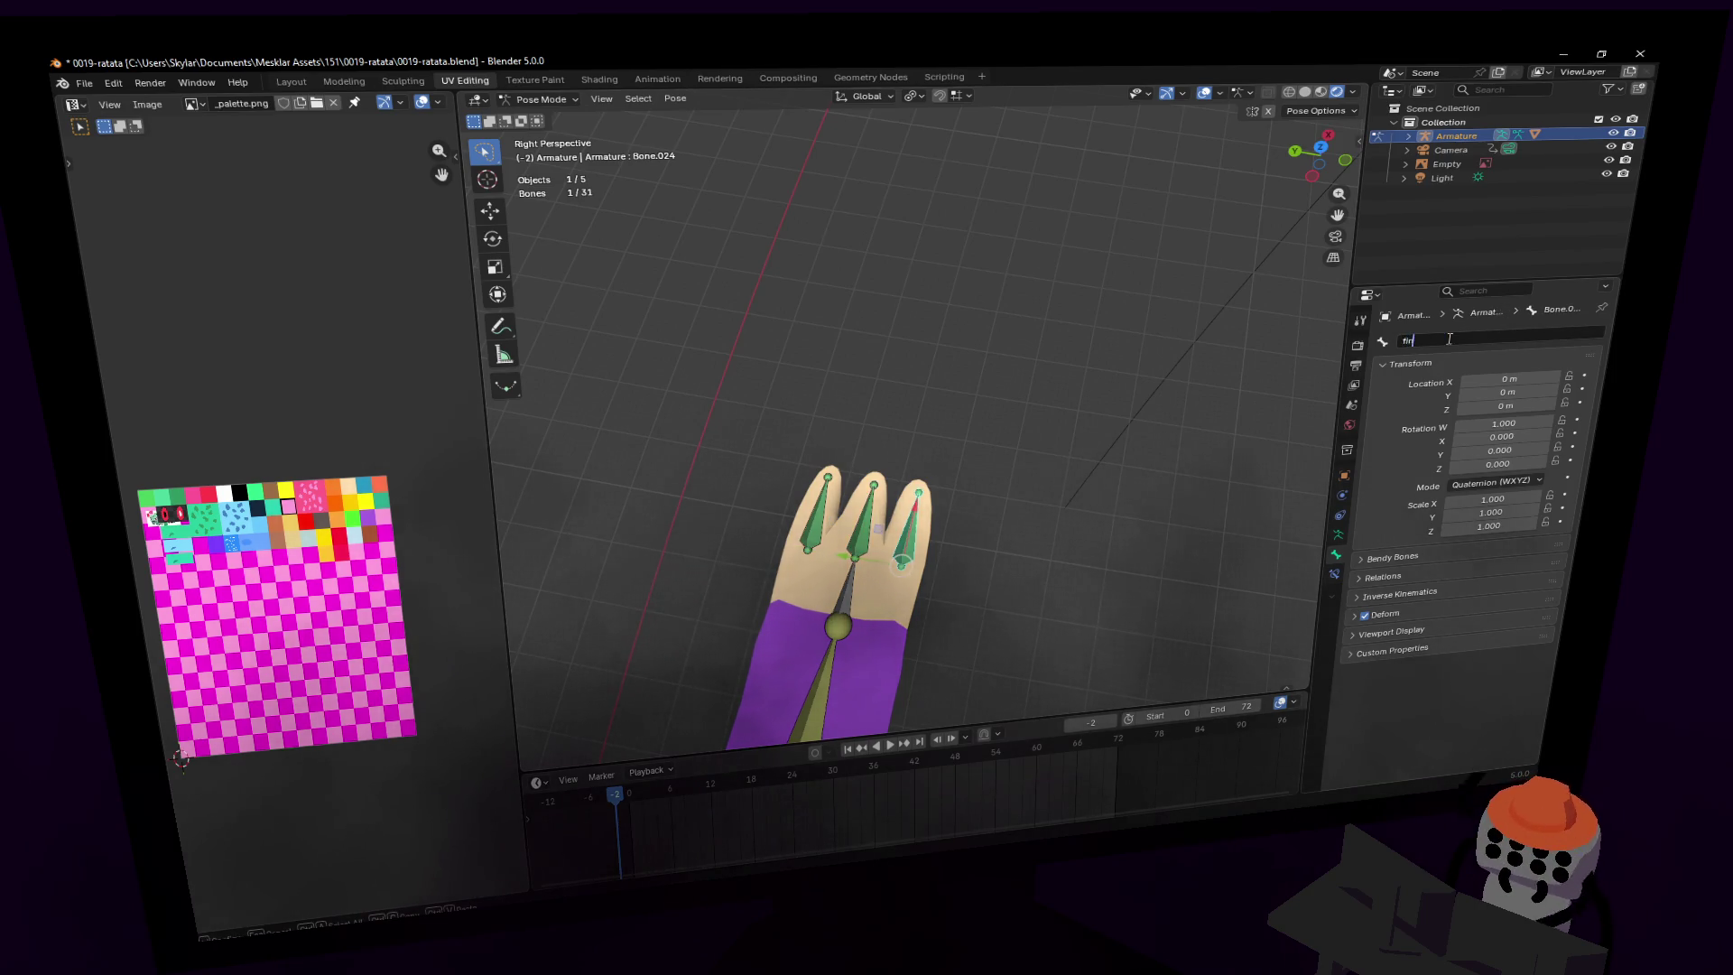
text(ger3.l)
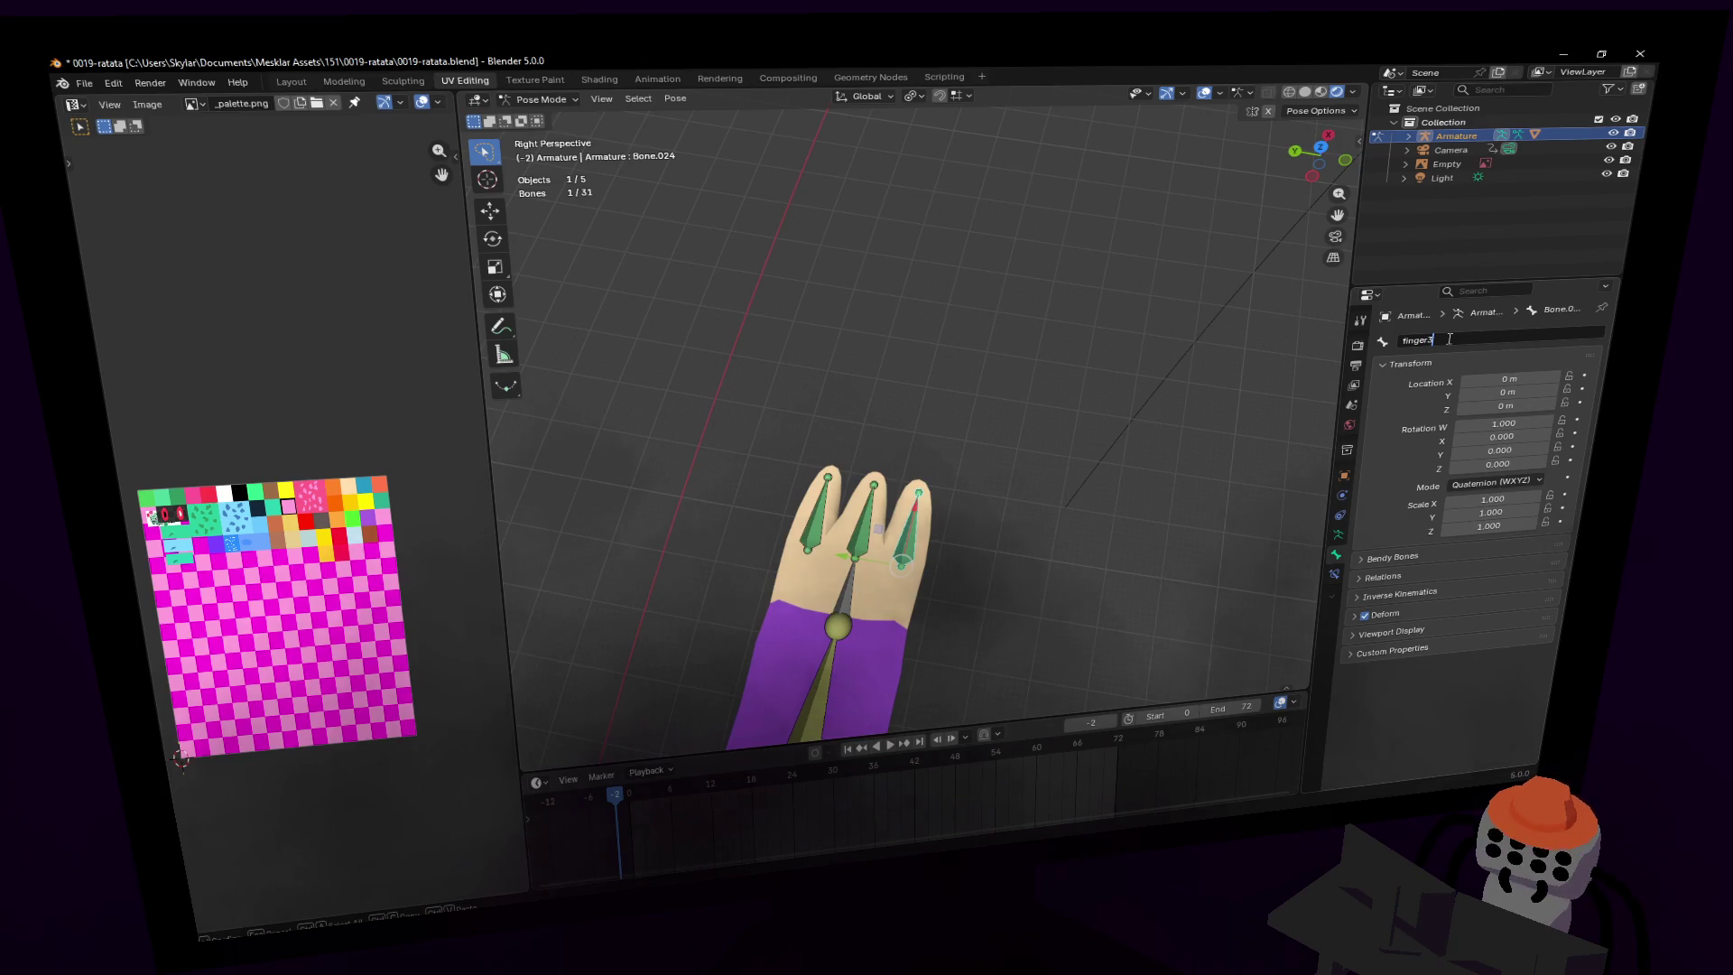
key(Return)
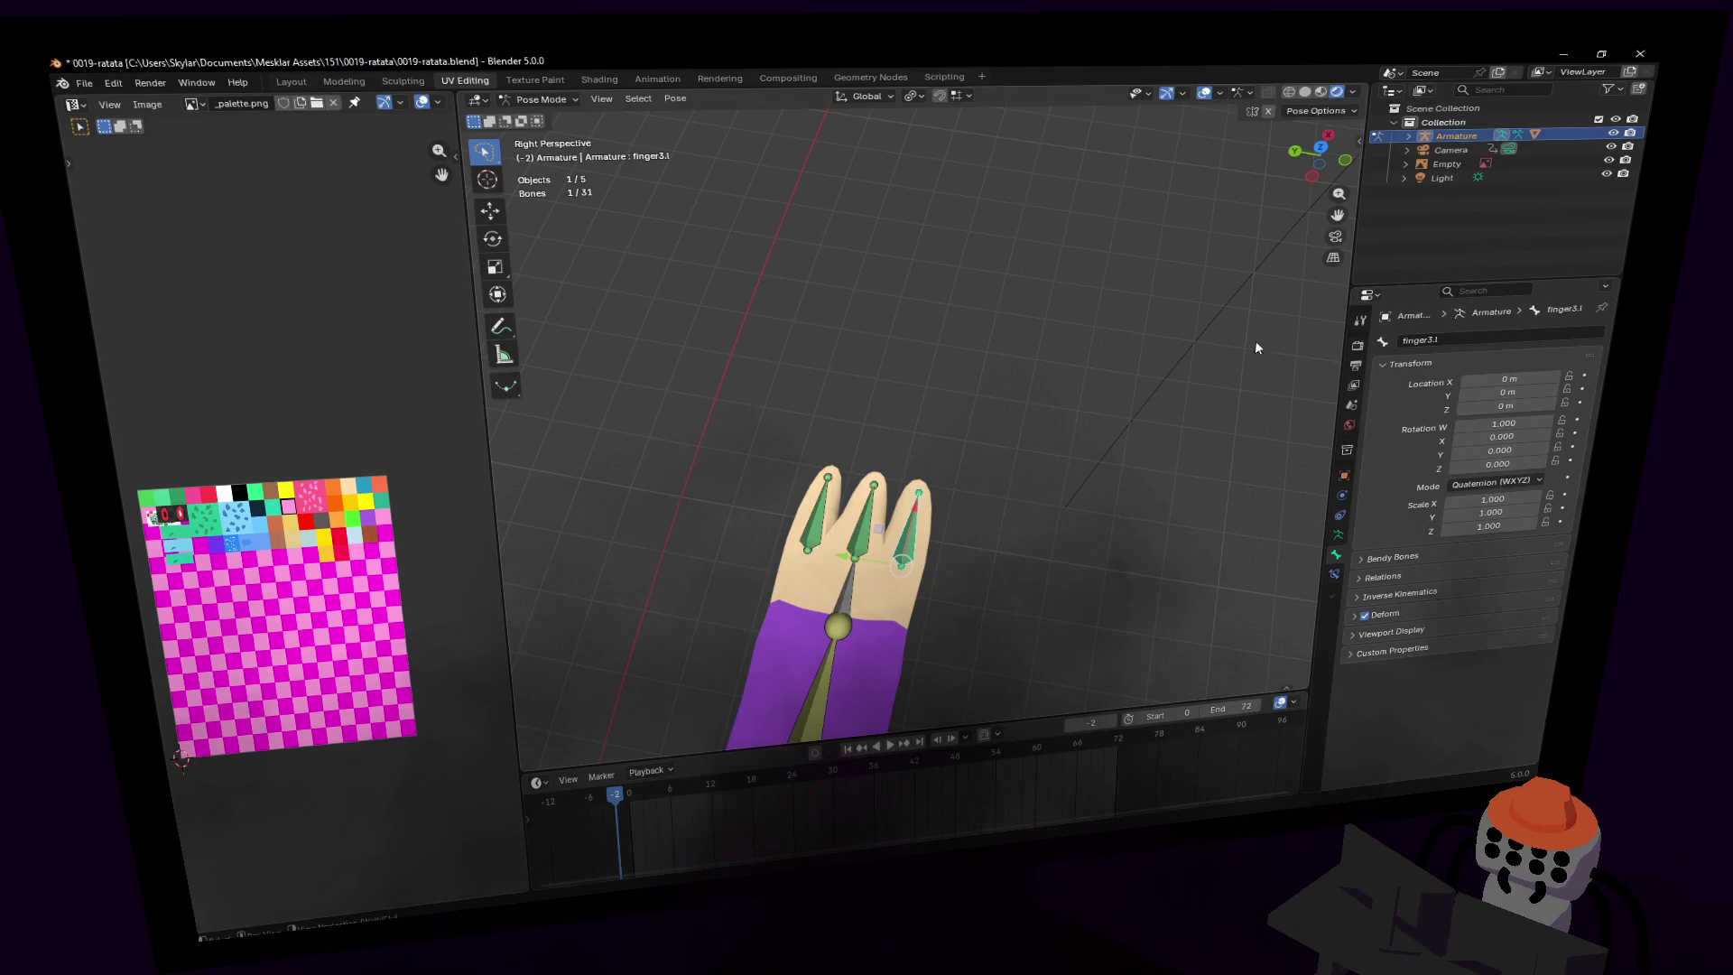
key(shift+grave)
- Reframe the view on the armature and rename the hip bone to hip.l
key(w)
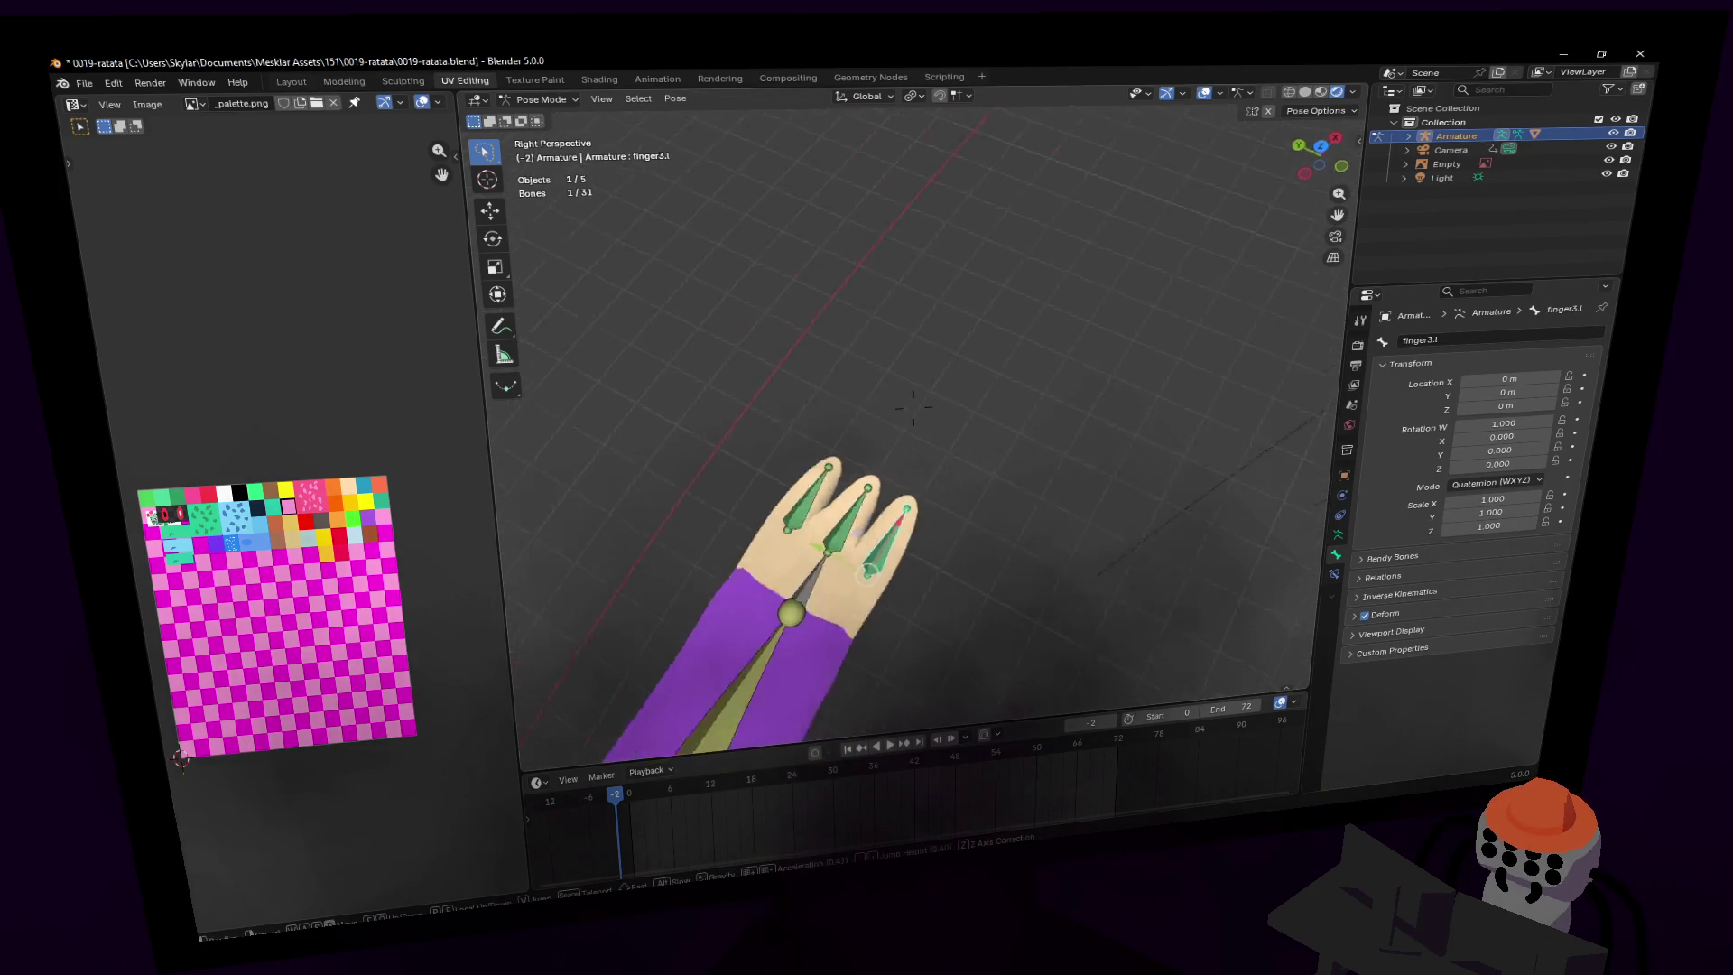
key(s)
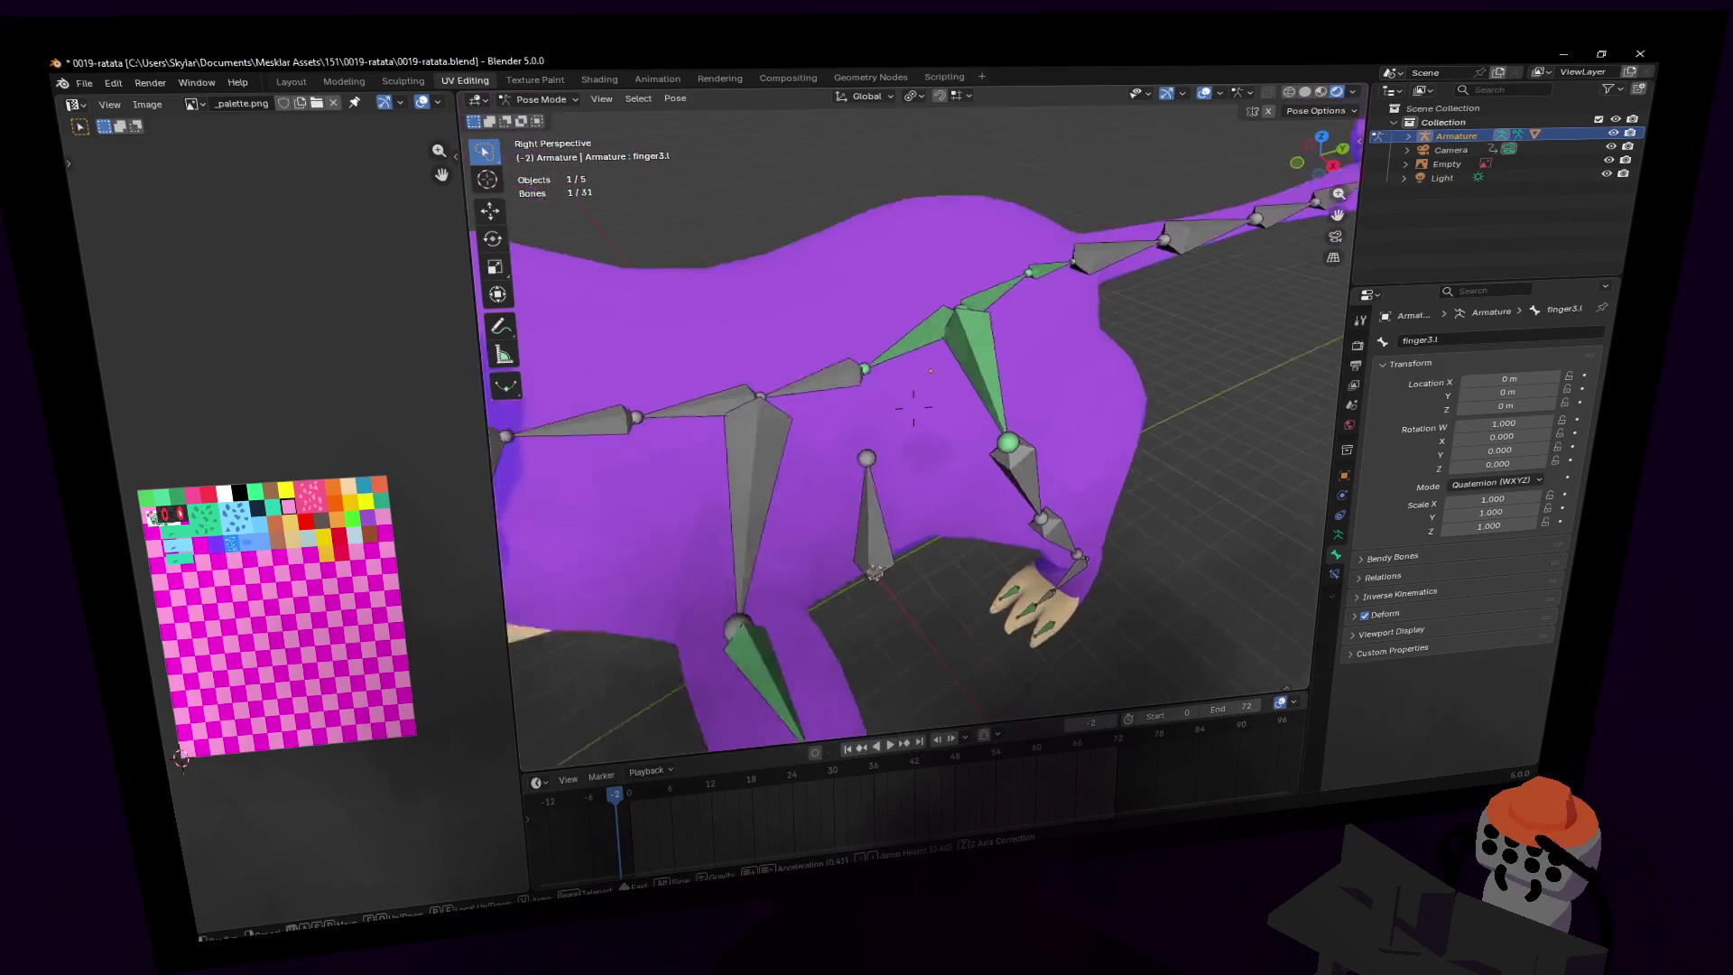
click(1035, 494)
click(995, 404)
shift+middle_drag(996, 405, 799, 410)
click(1511, 332)
text(h)
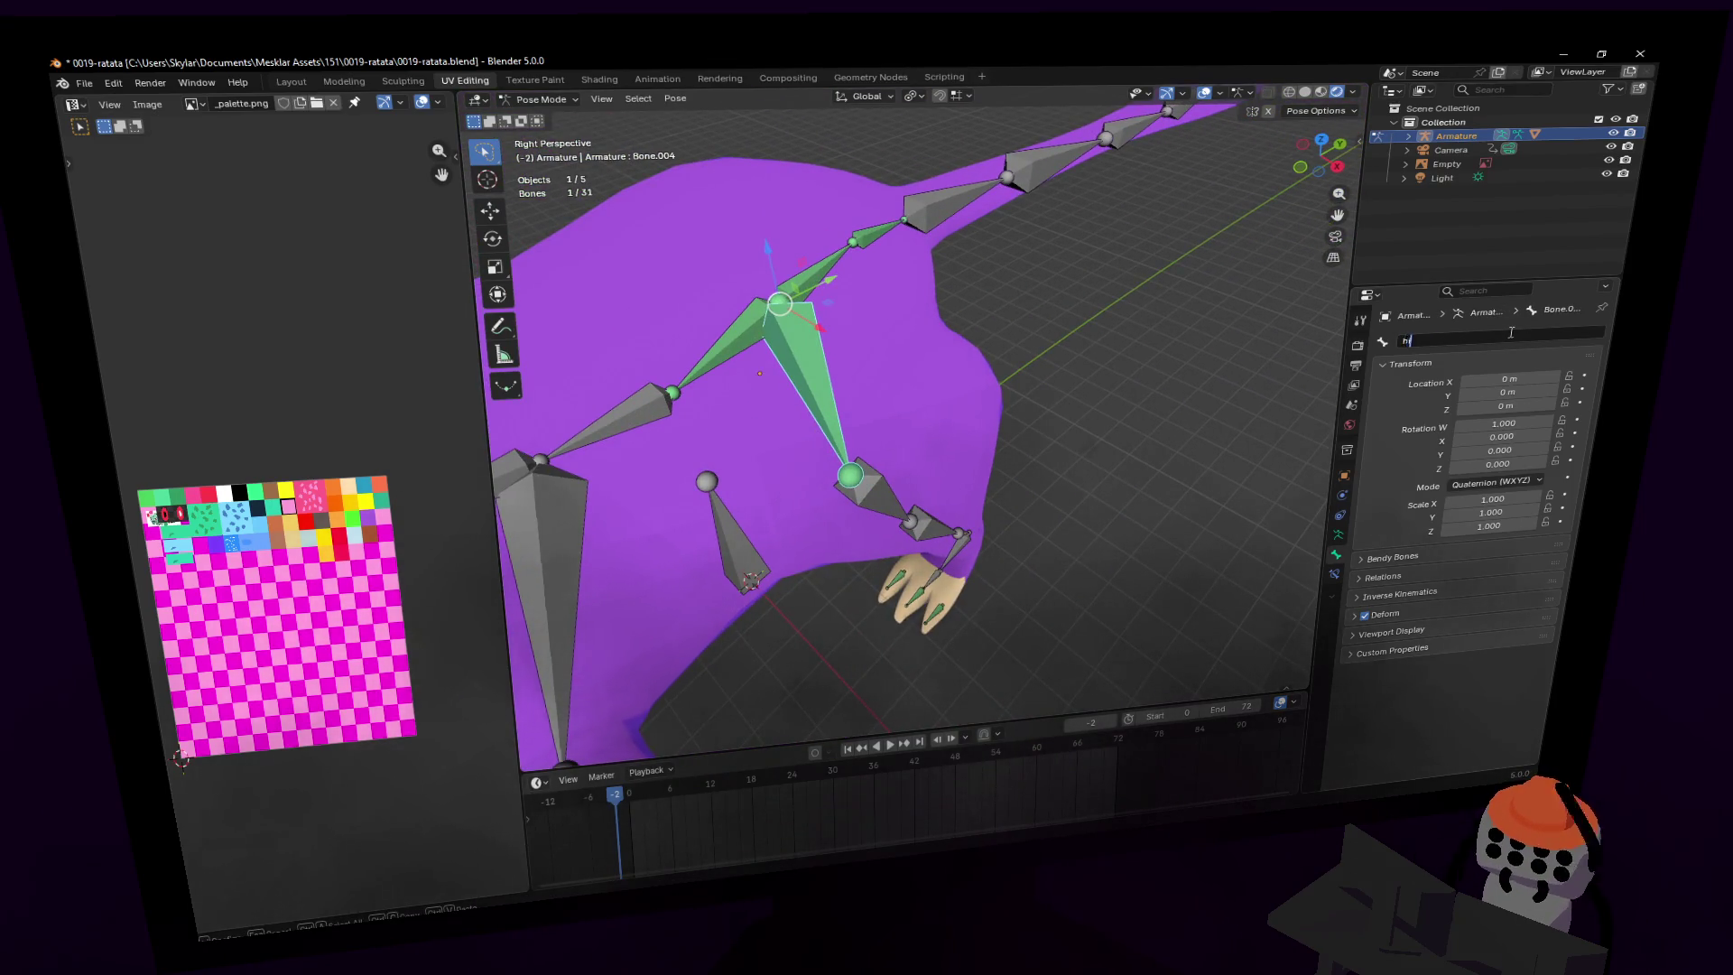
text(ip.l)
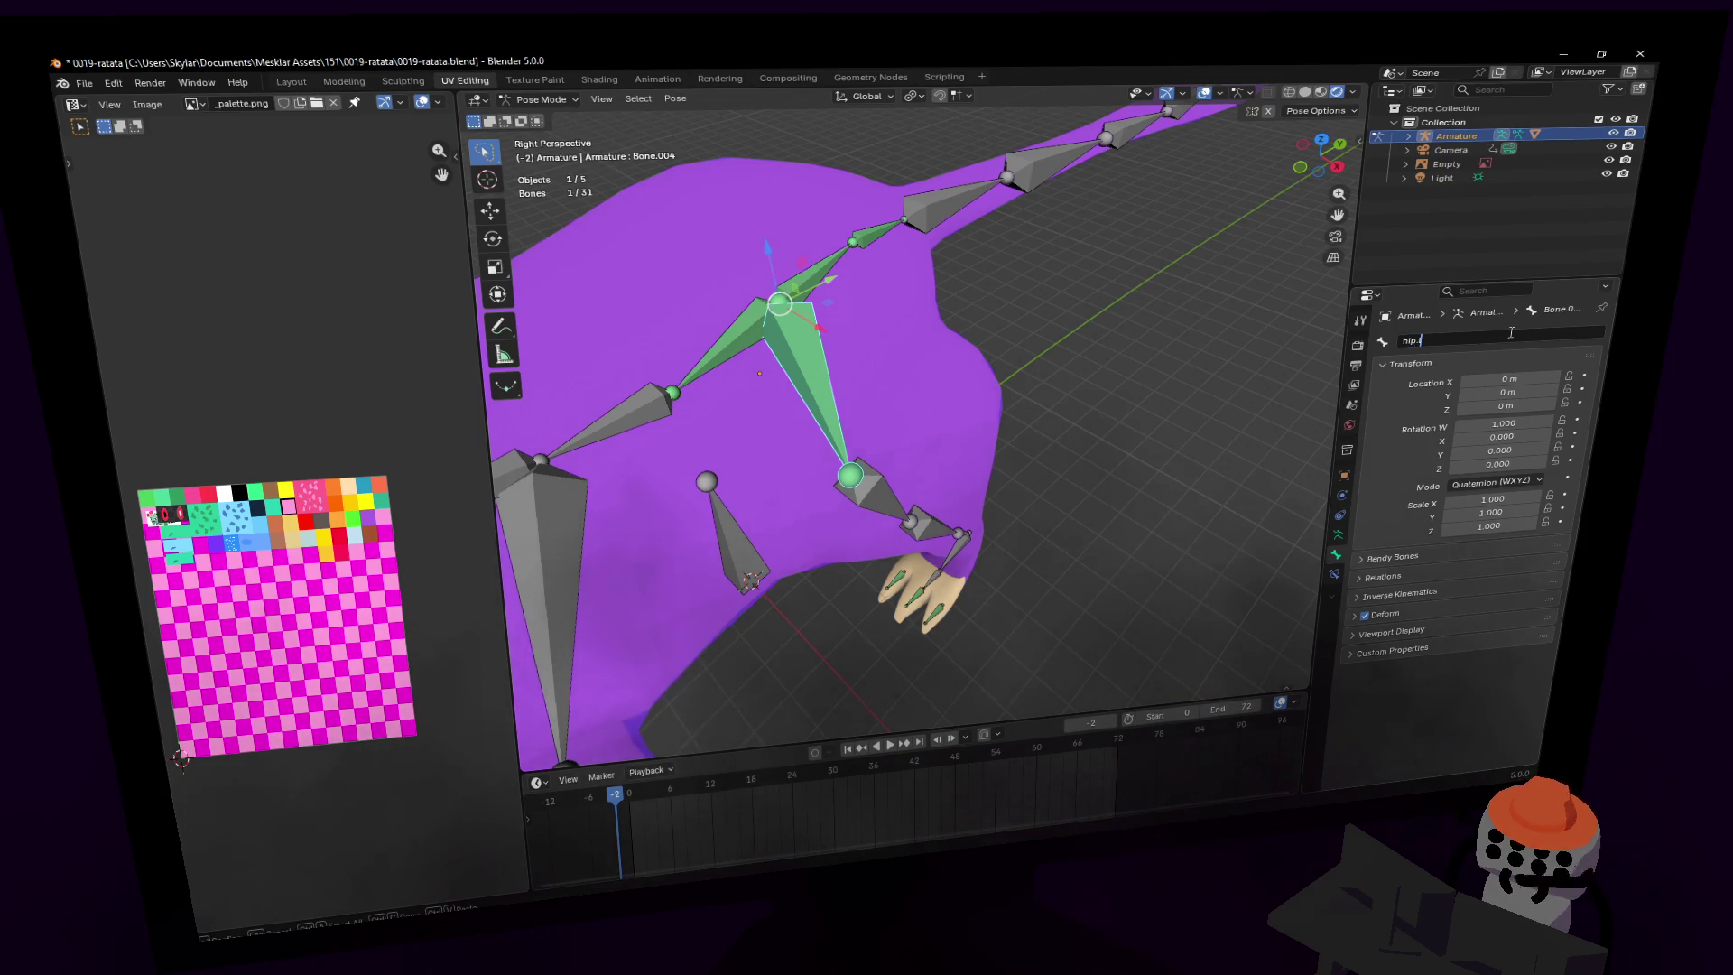
key(Return)
- Rename the upper leg bone to leg1.l
middle_drag(993, 406, 940, 408)
click(871, 411)
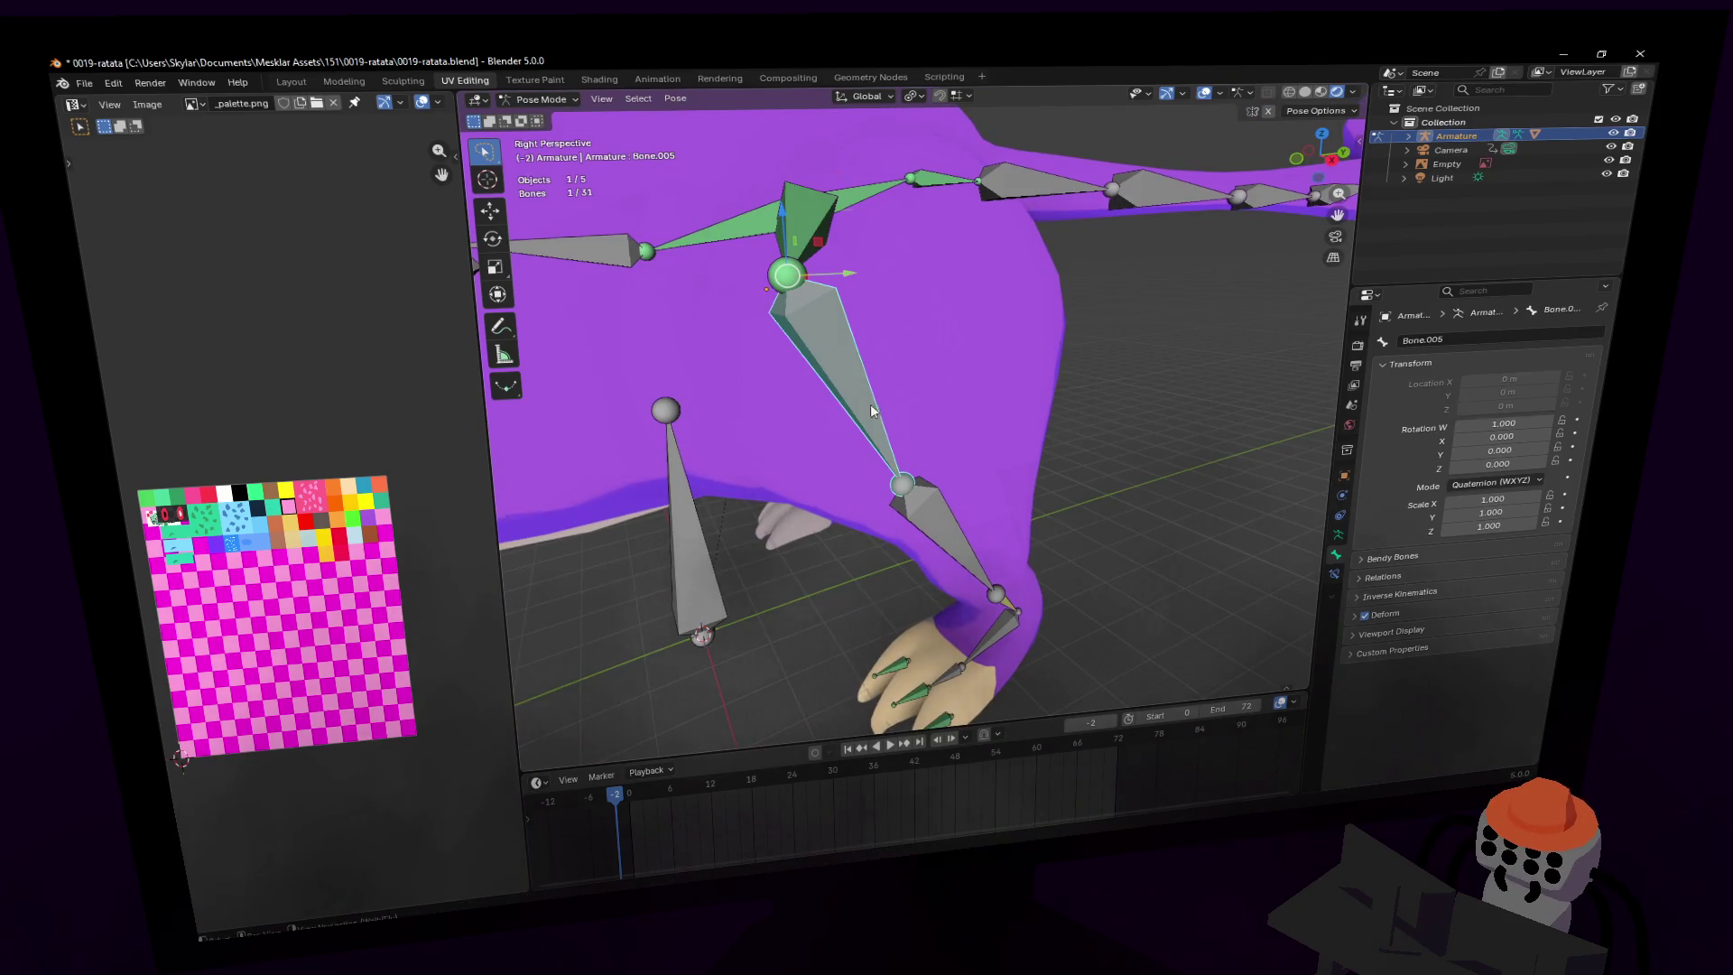
click(1455, 342)
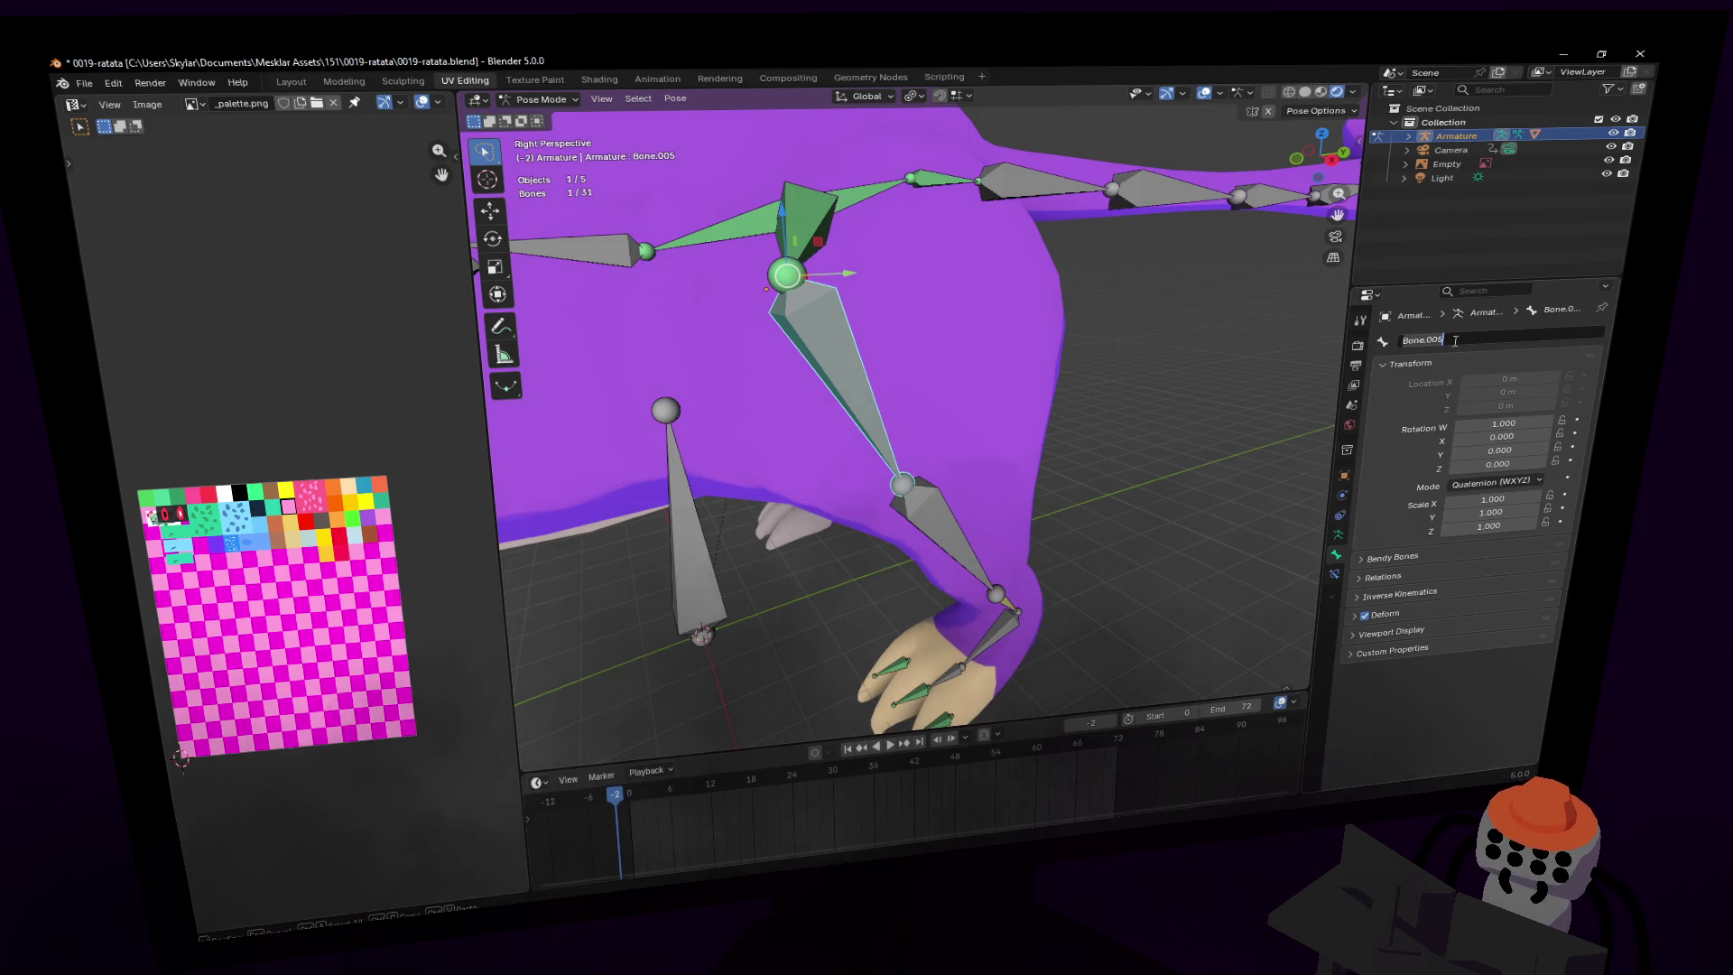
text(leg1)
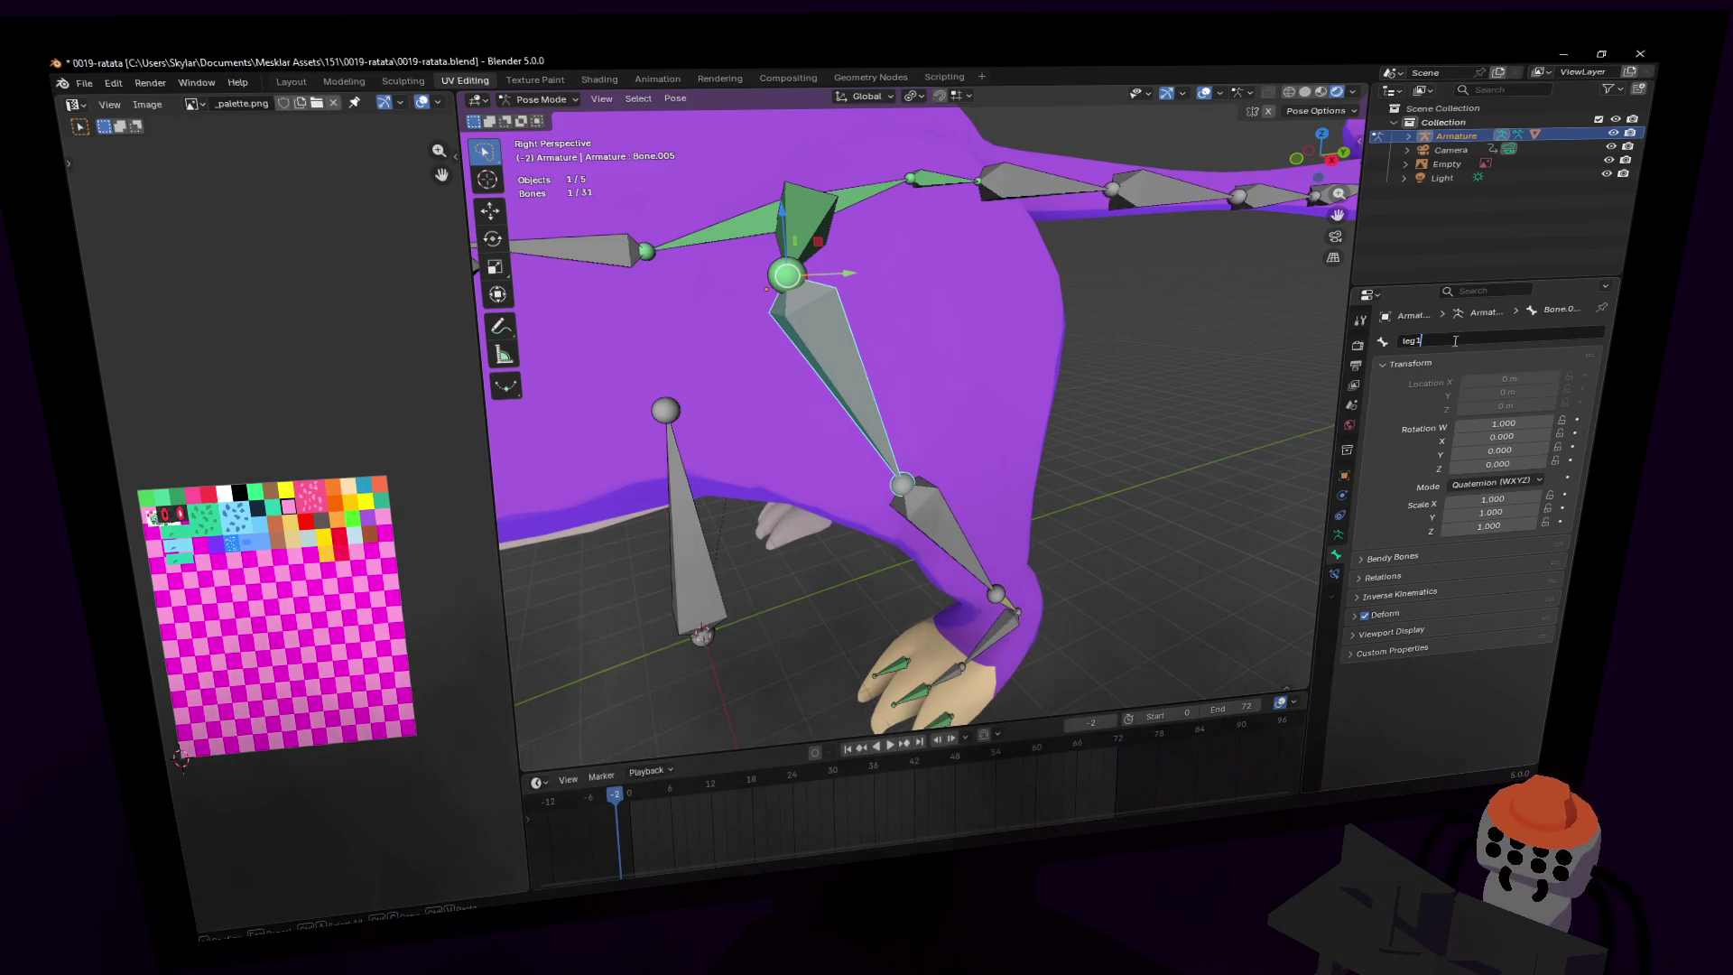
text(.l)
key(Return)
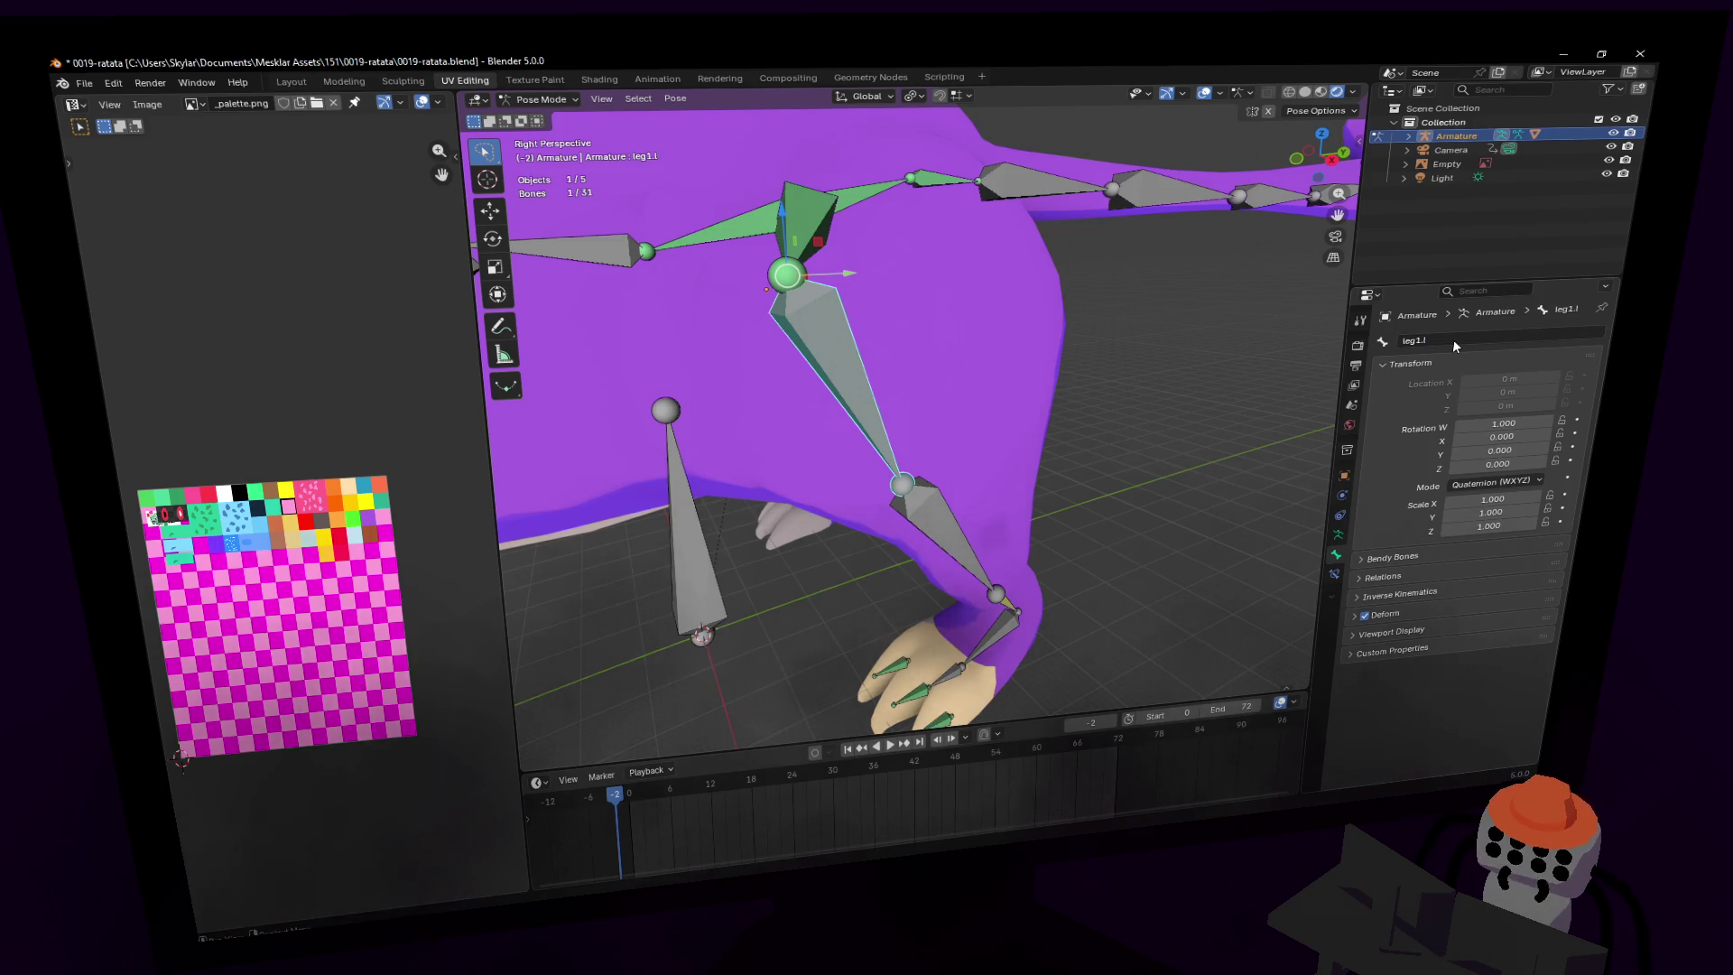
key(shift+grave)
key(Escape)
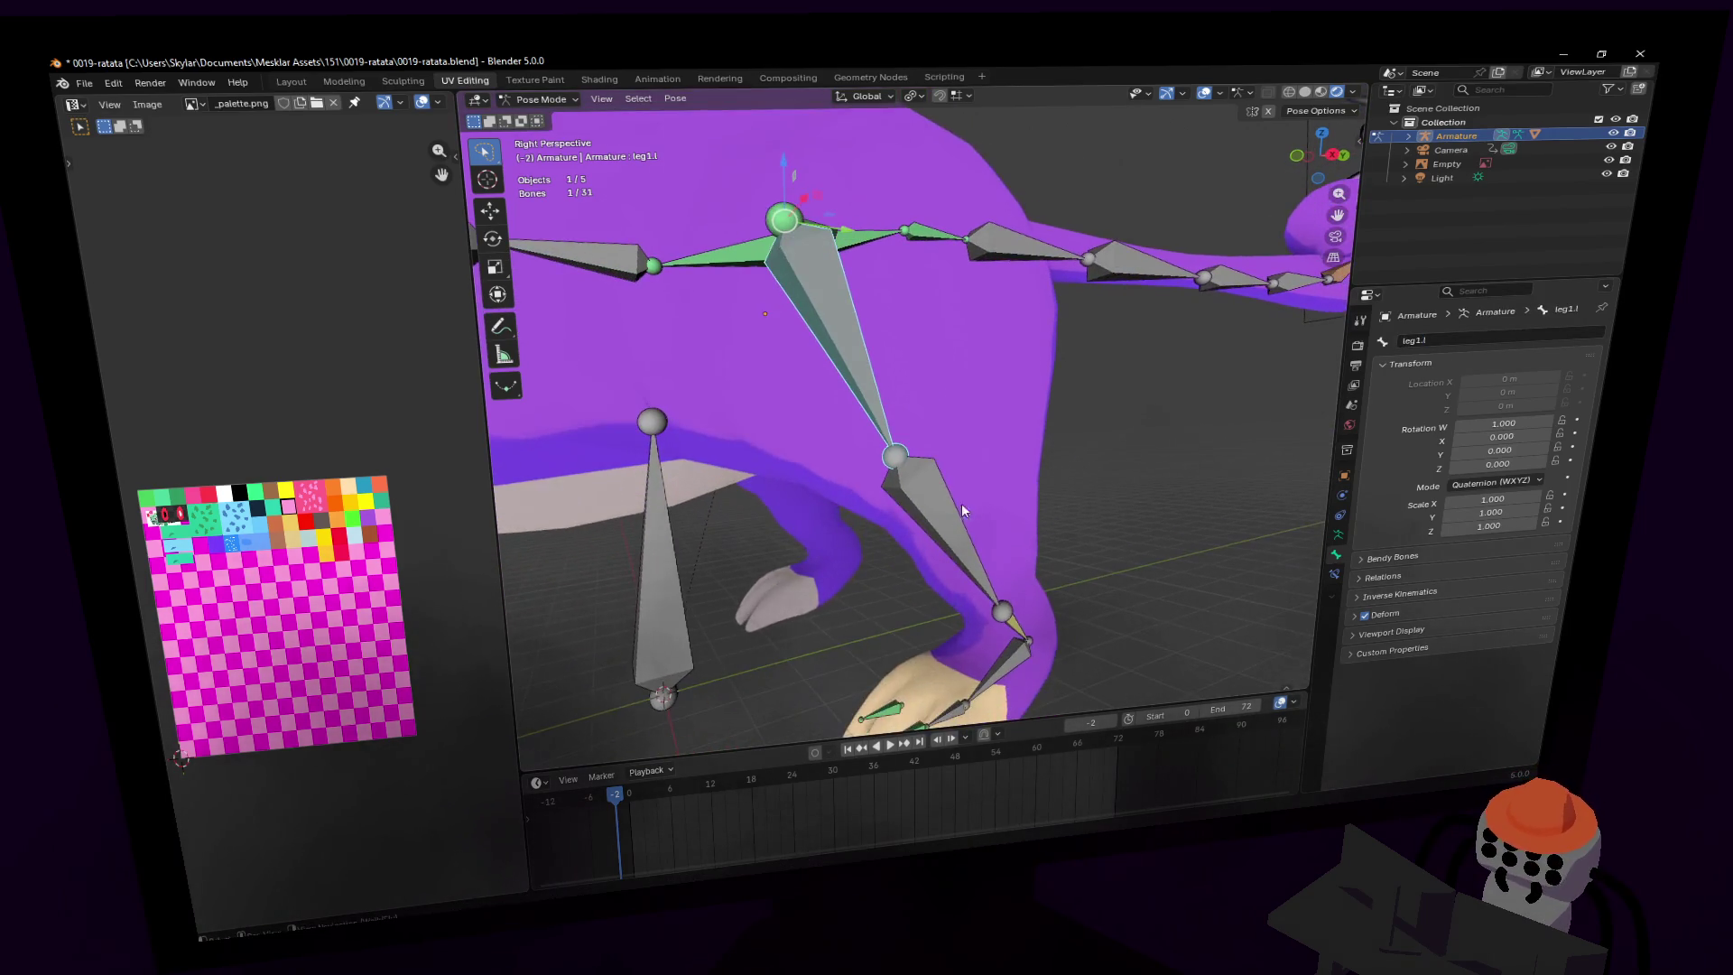
- Rename the next leg bone down to leg2.l
click(952, 510)
double_click(1462, 334)
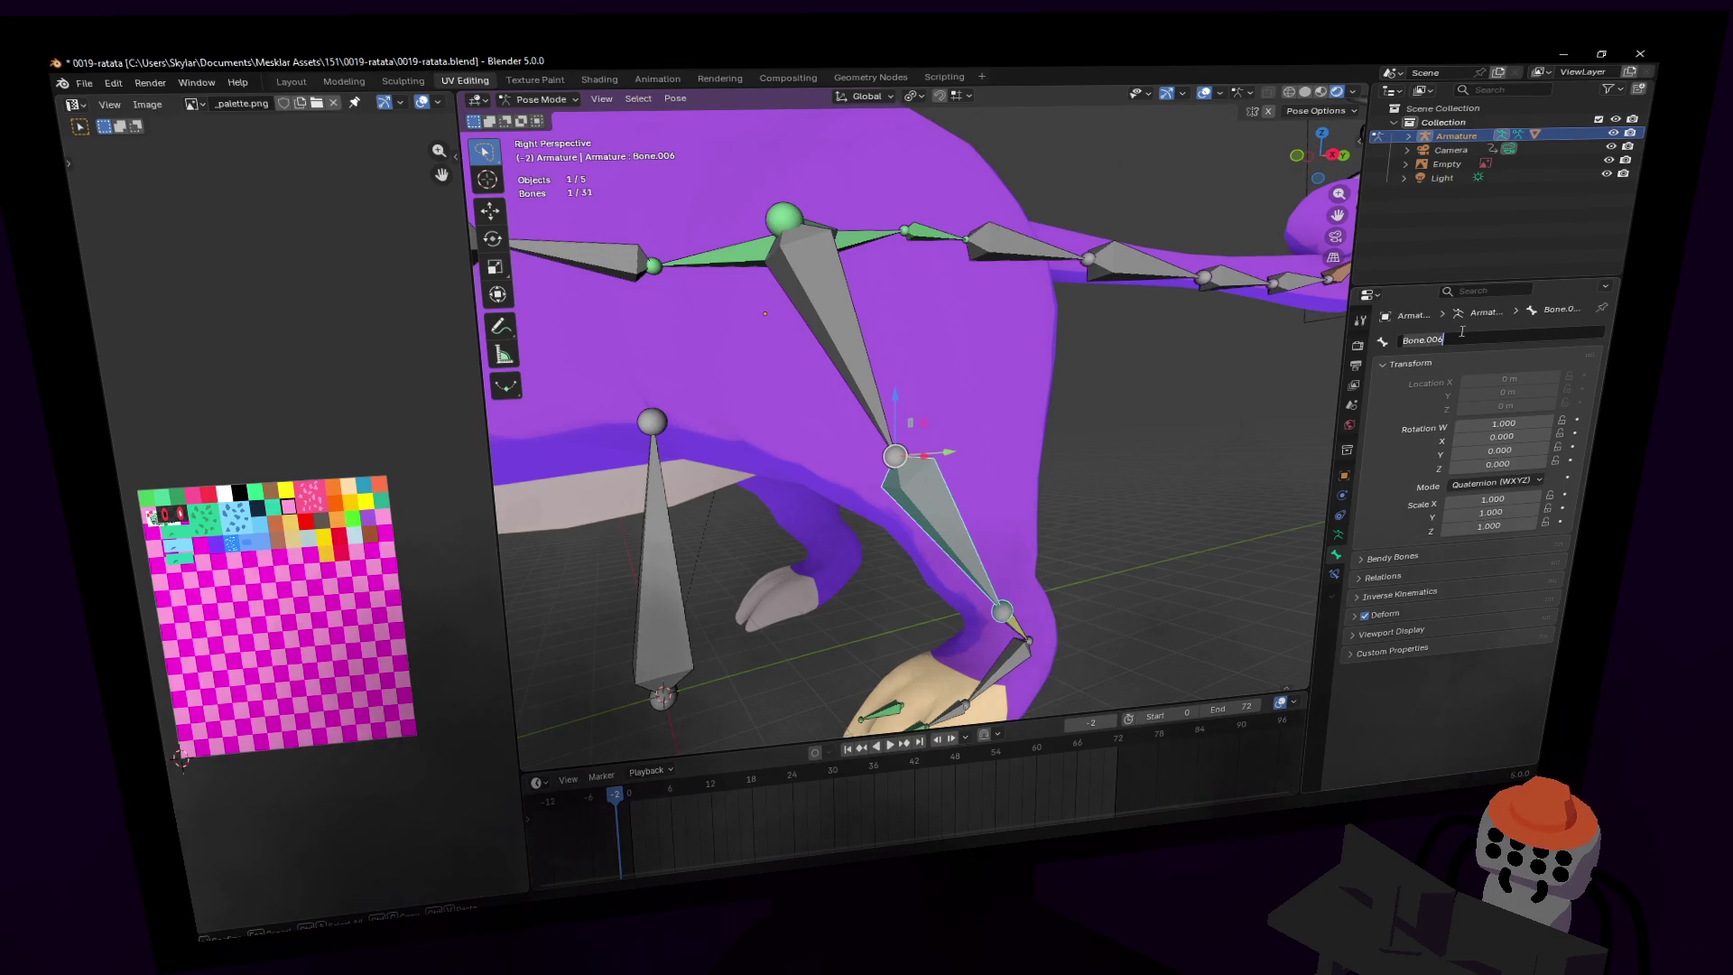
text(leg2.l)
key(Return)
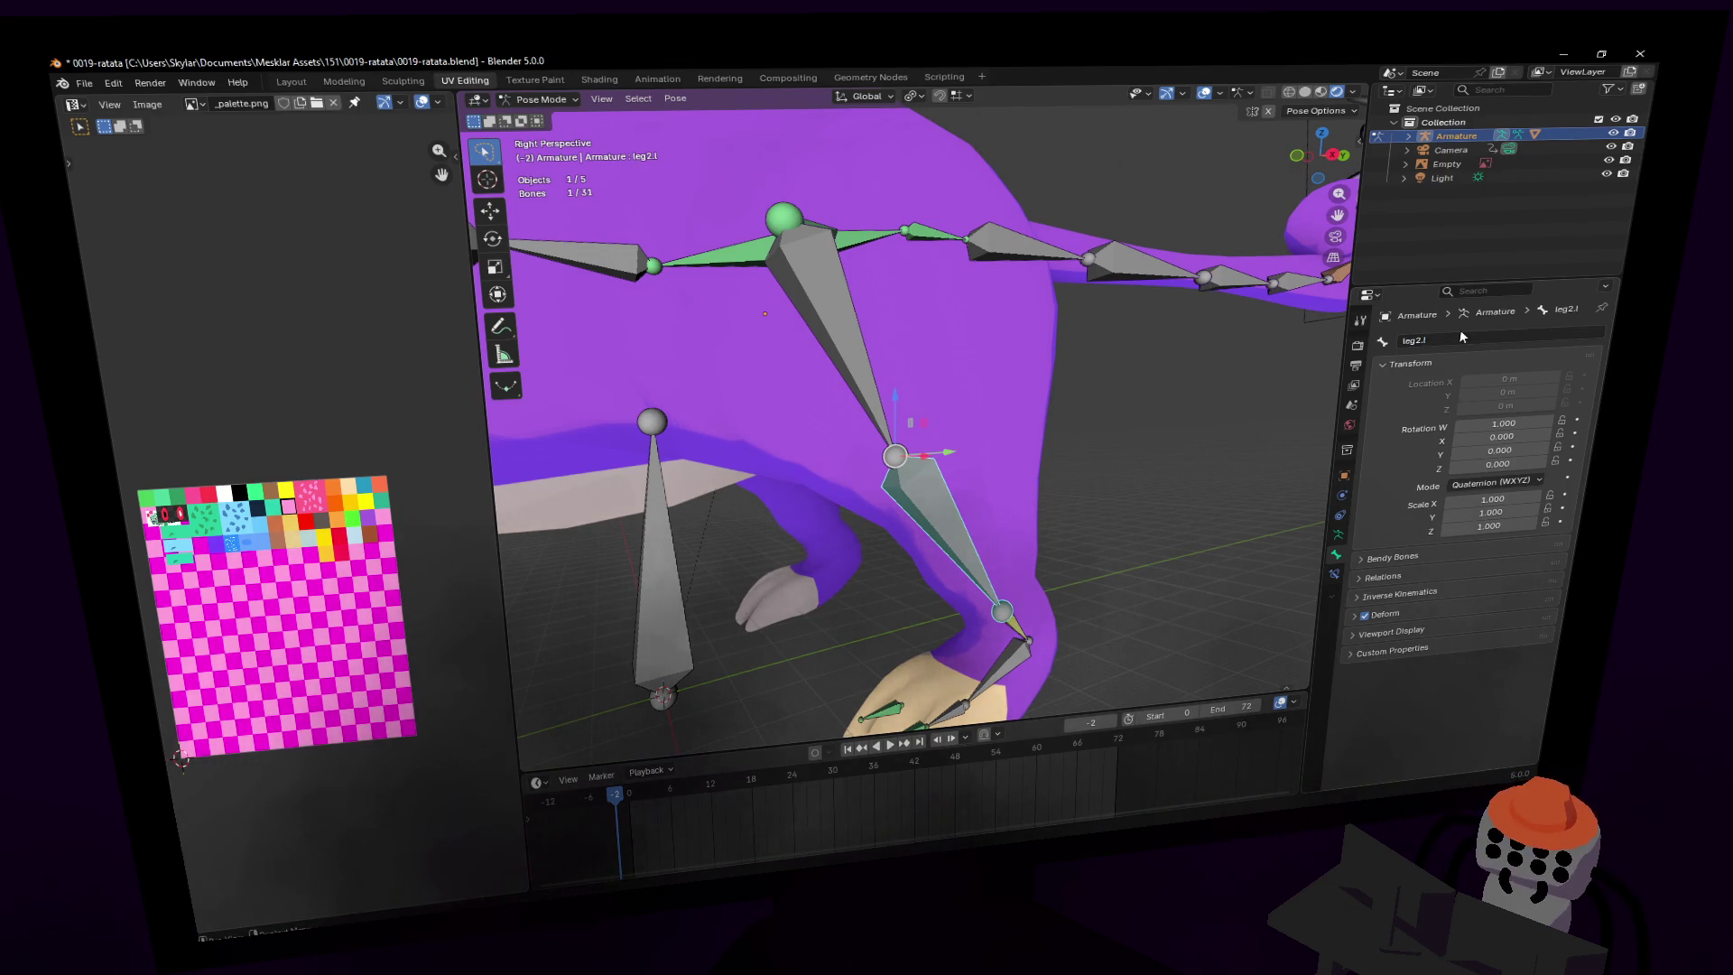
- Rename the lowest leg bone to leg.l
middle_drag(1128, 388, 1123, 443)
click(1018, 546)
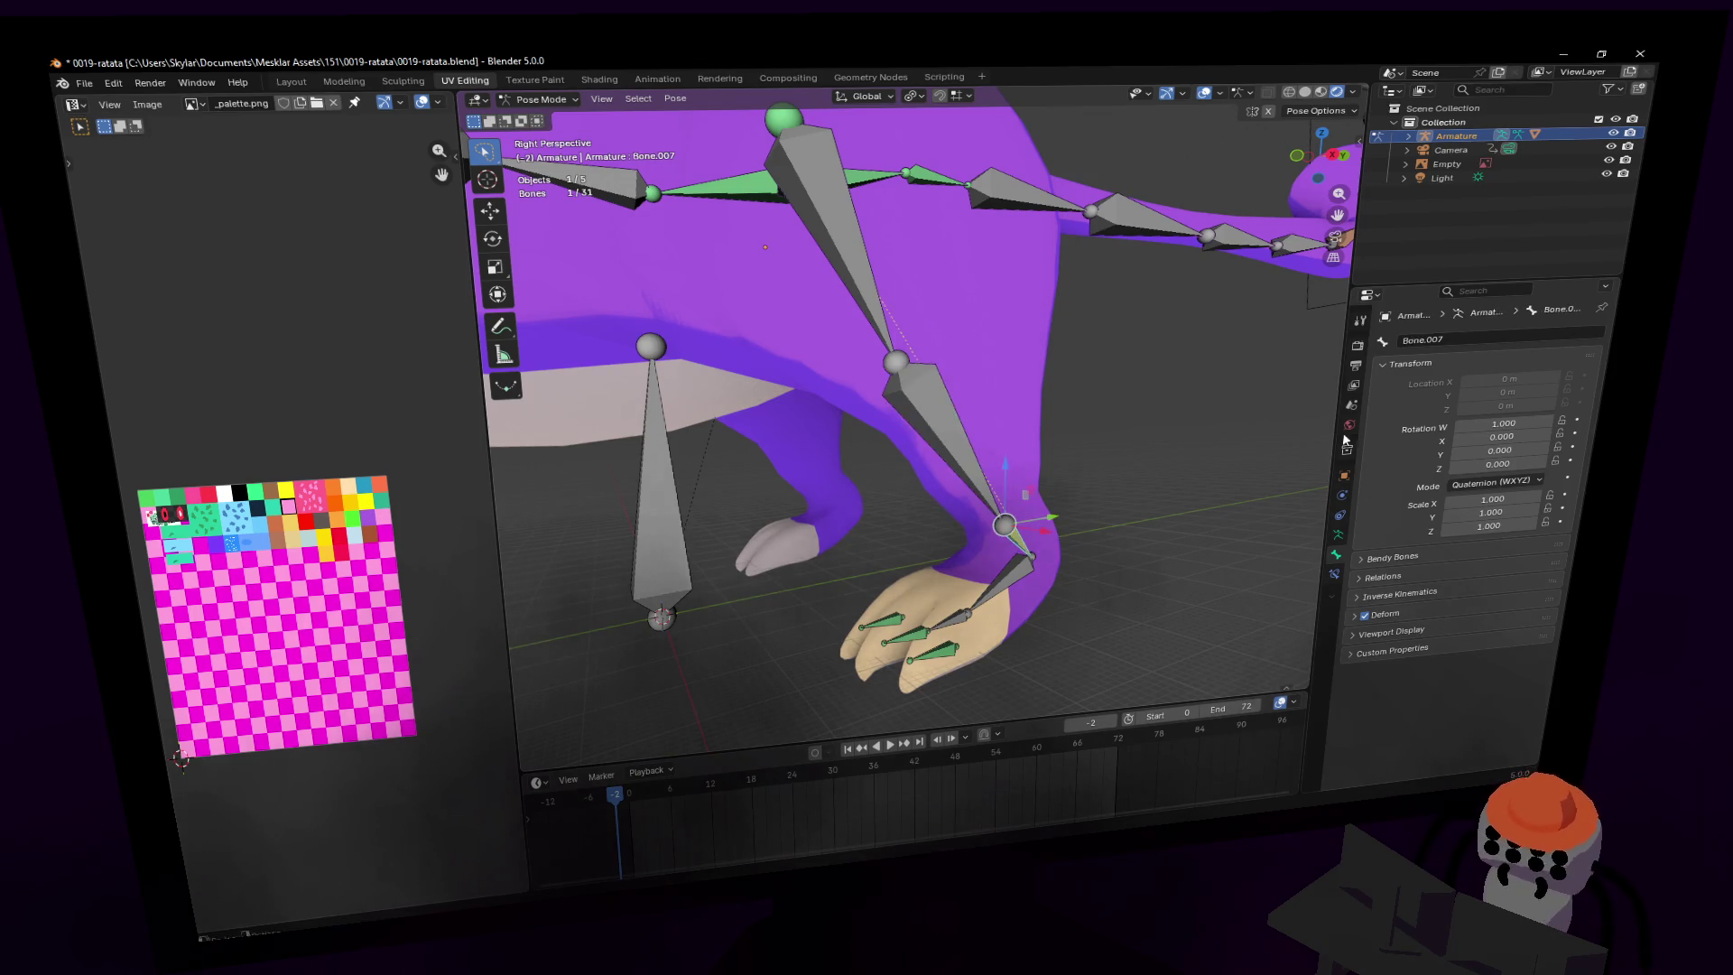
double_click(1478, 340)
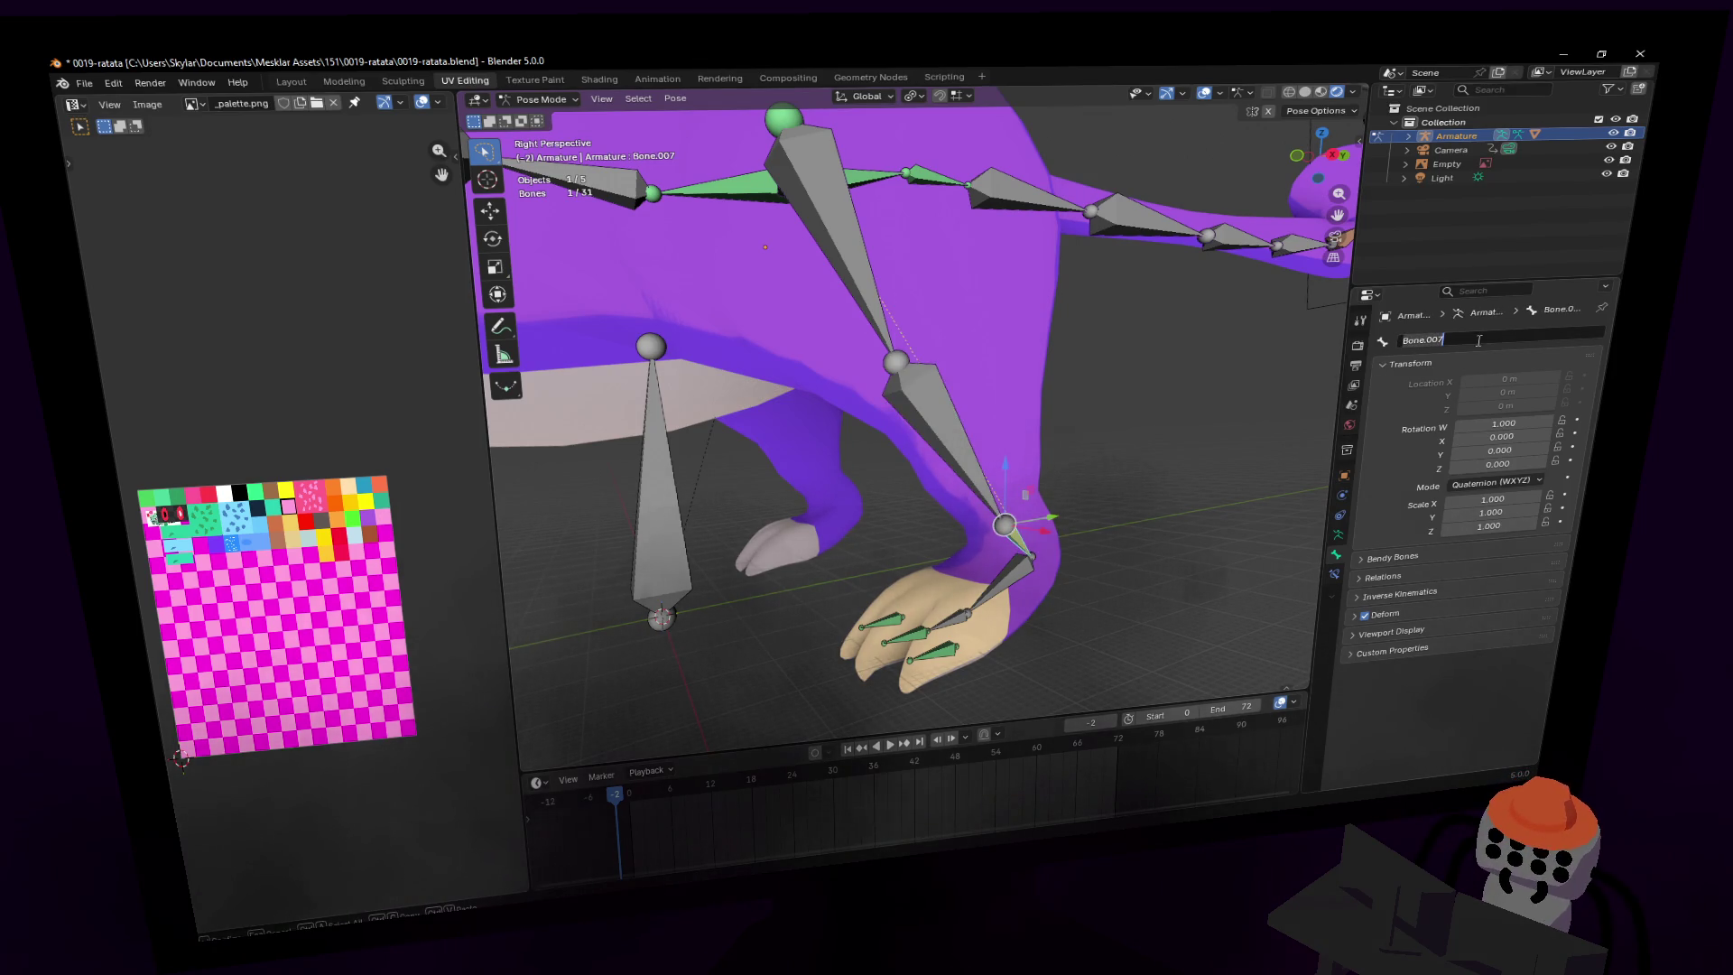
text(leg)
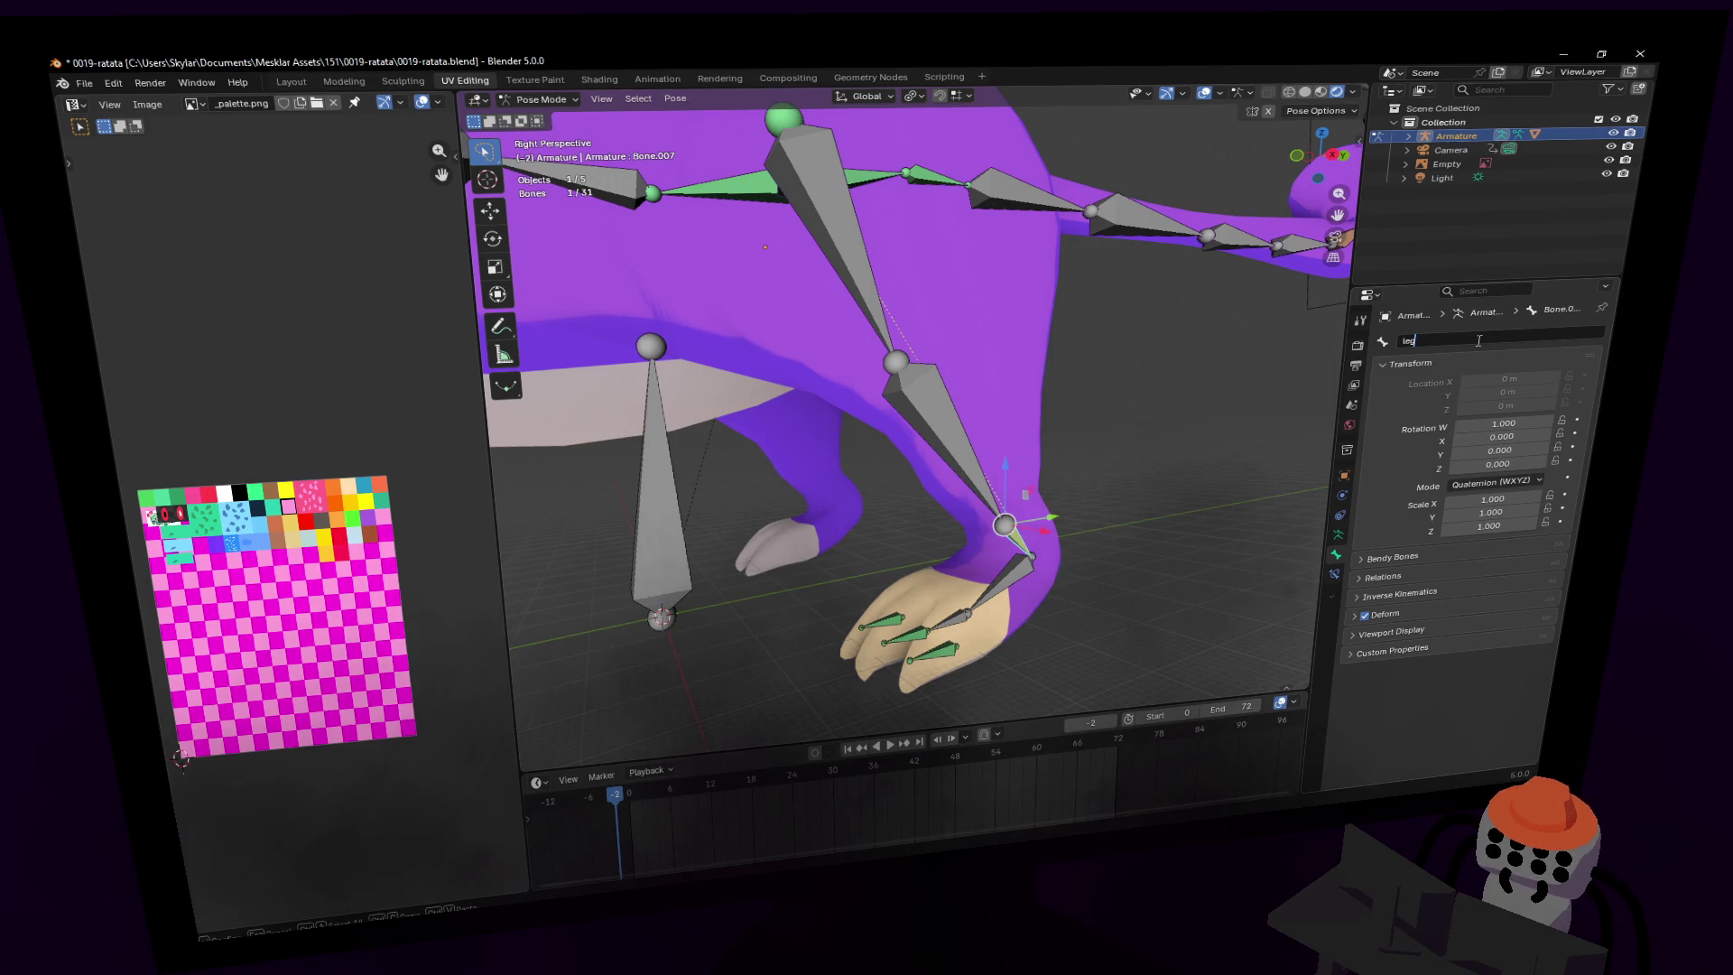
text(.l)
key(Return)
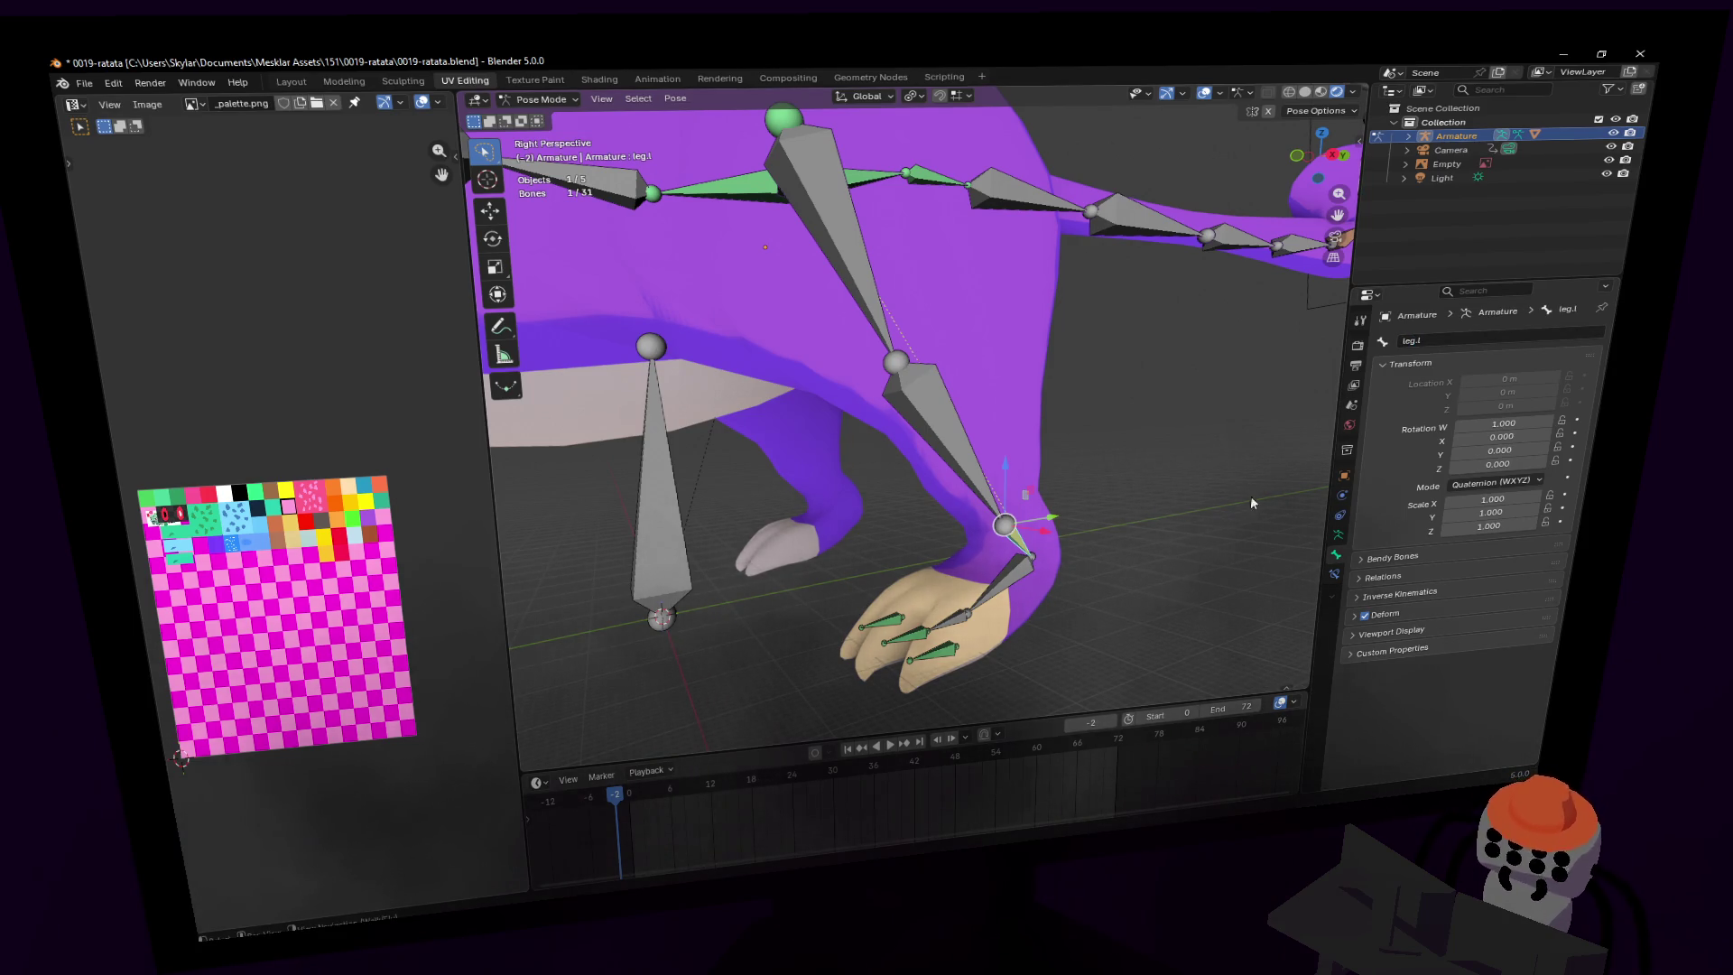
- Rename the foot bone below the leg to foot.l
click(1010, 575)
key(shift+grave)
key(Escape)
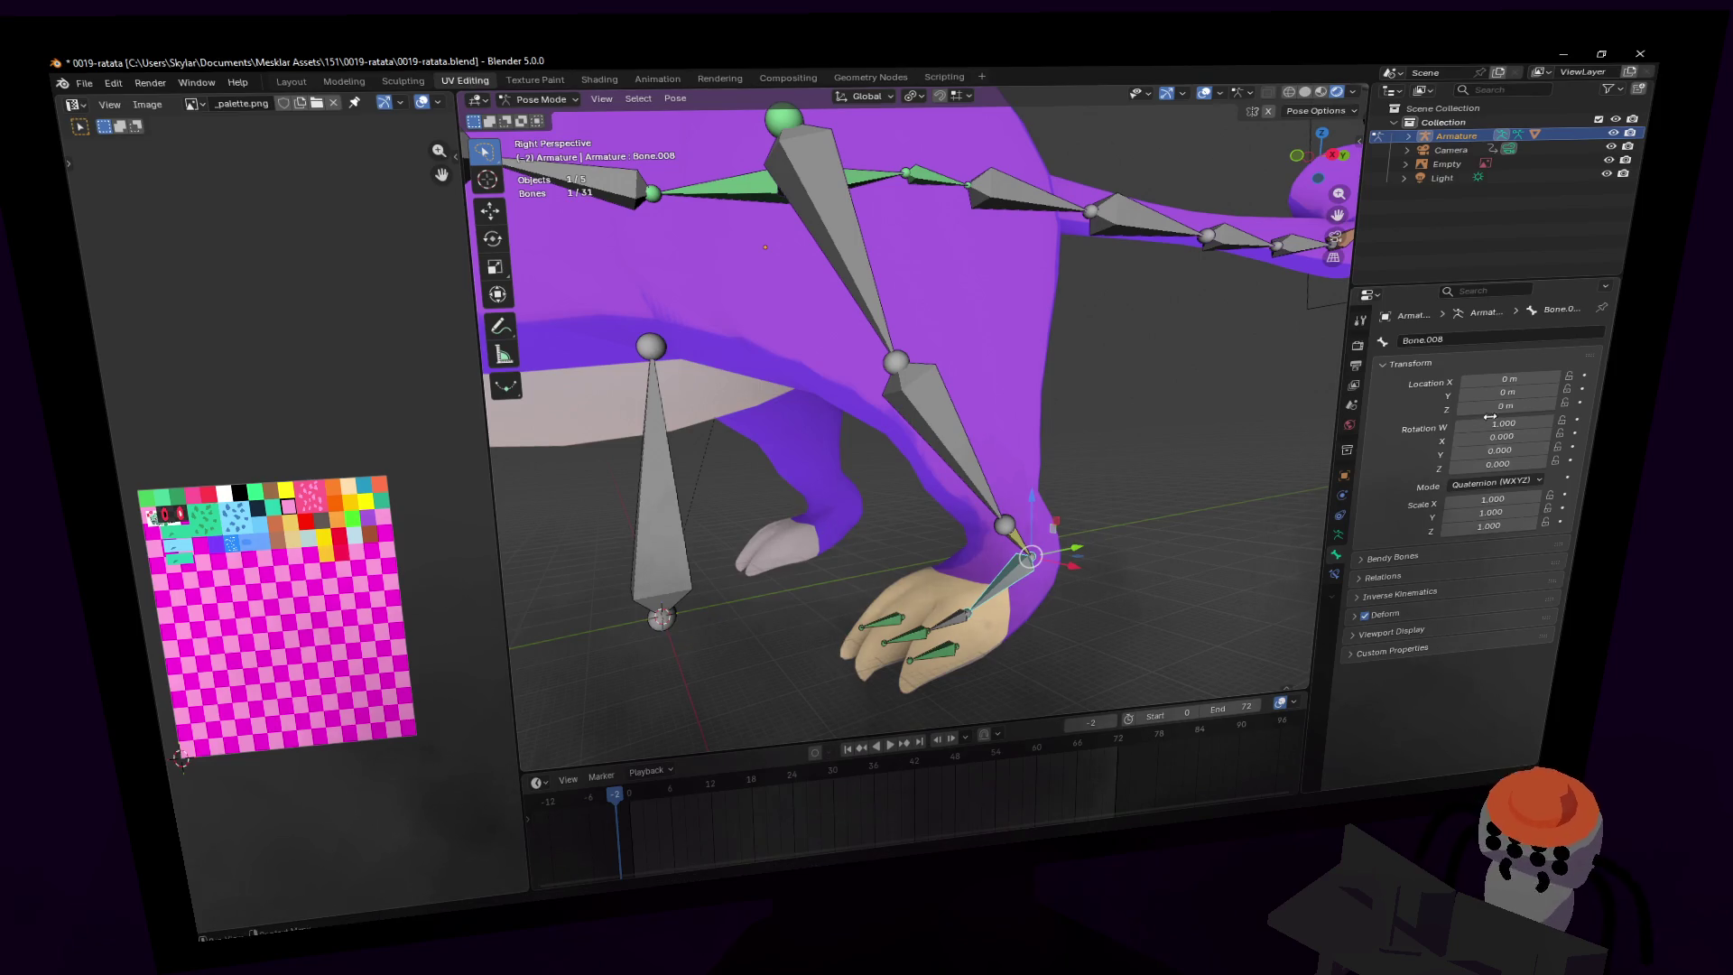
double_click(1519, 352)
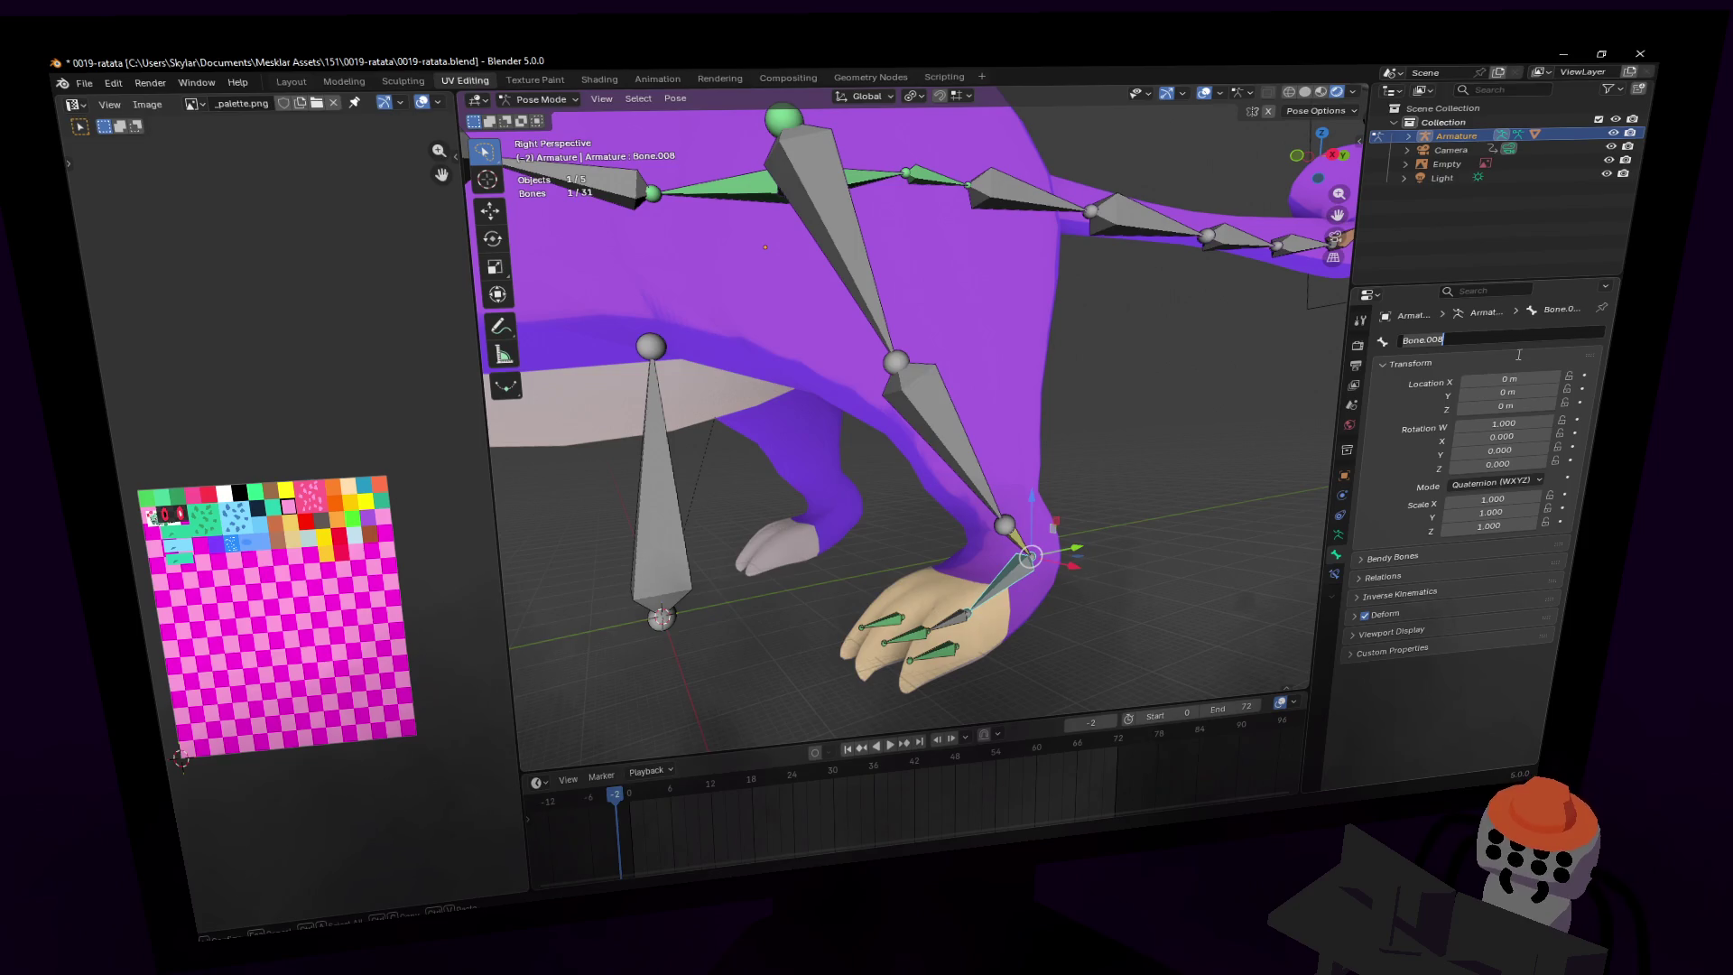
text(fo)
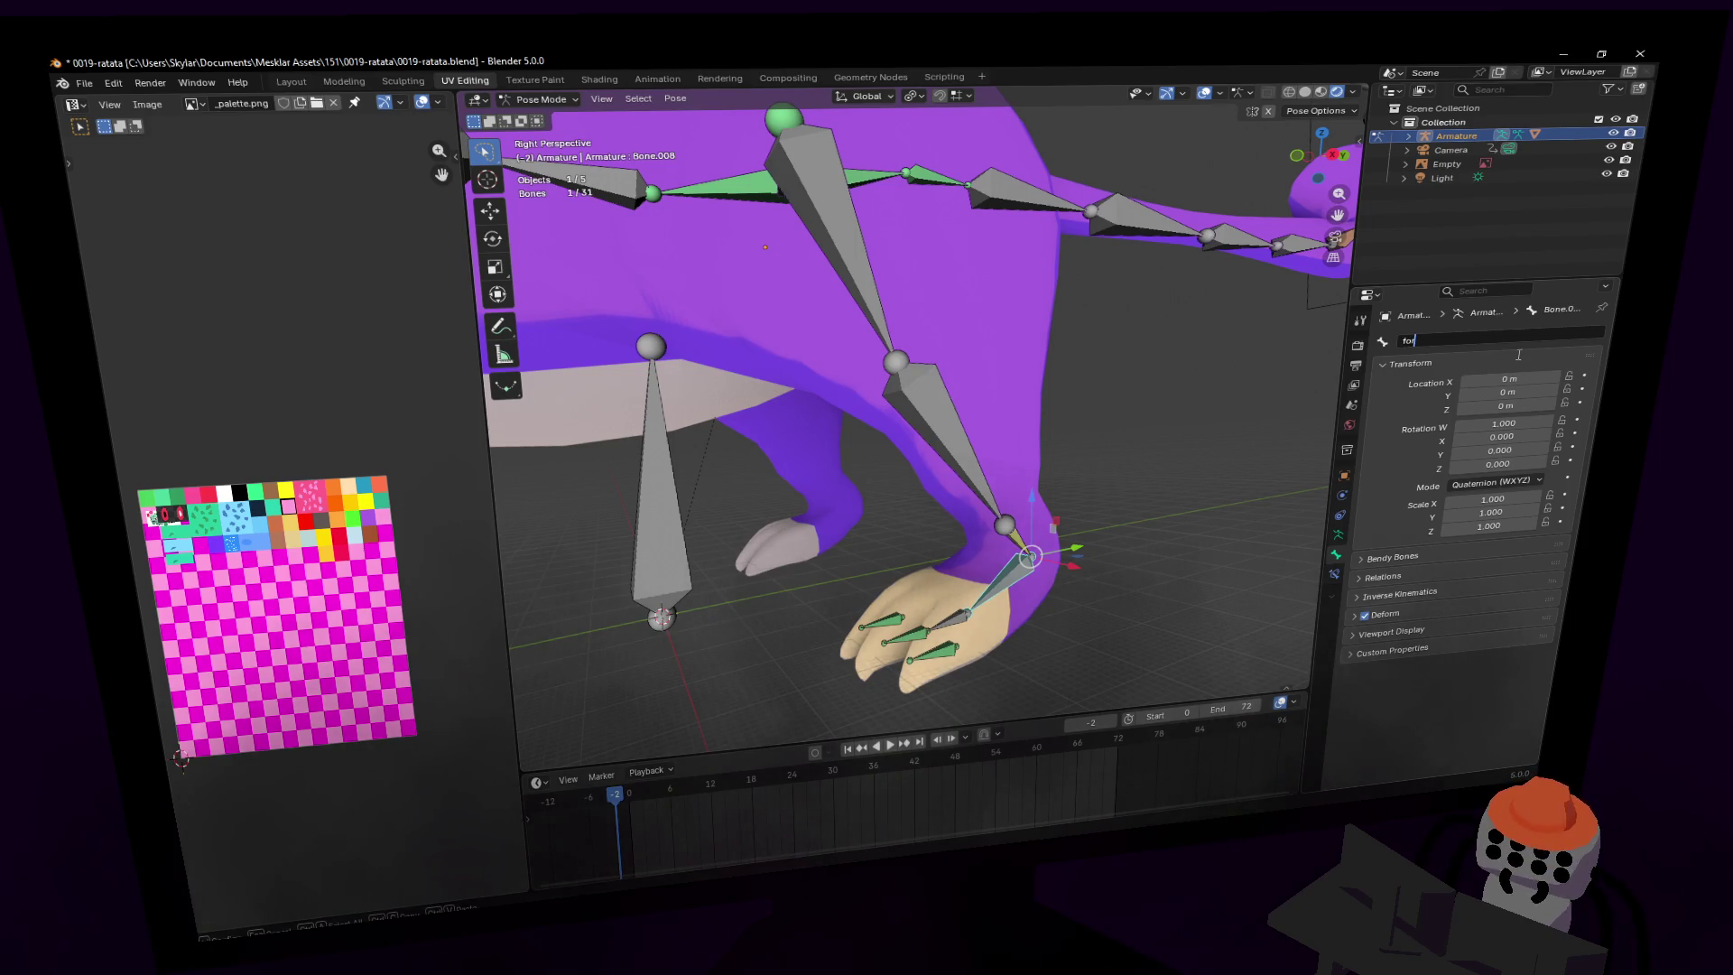
text(ot.)
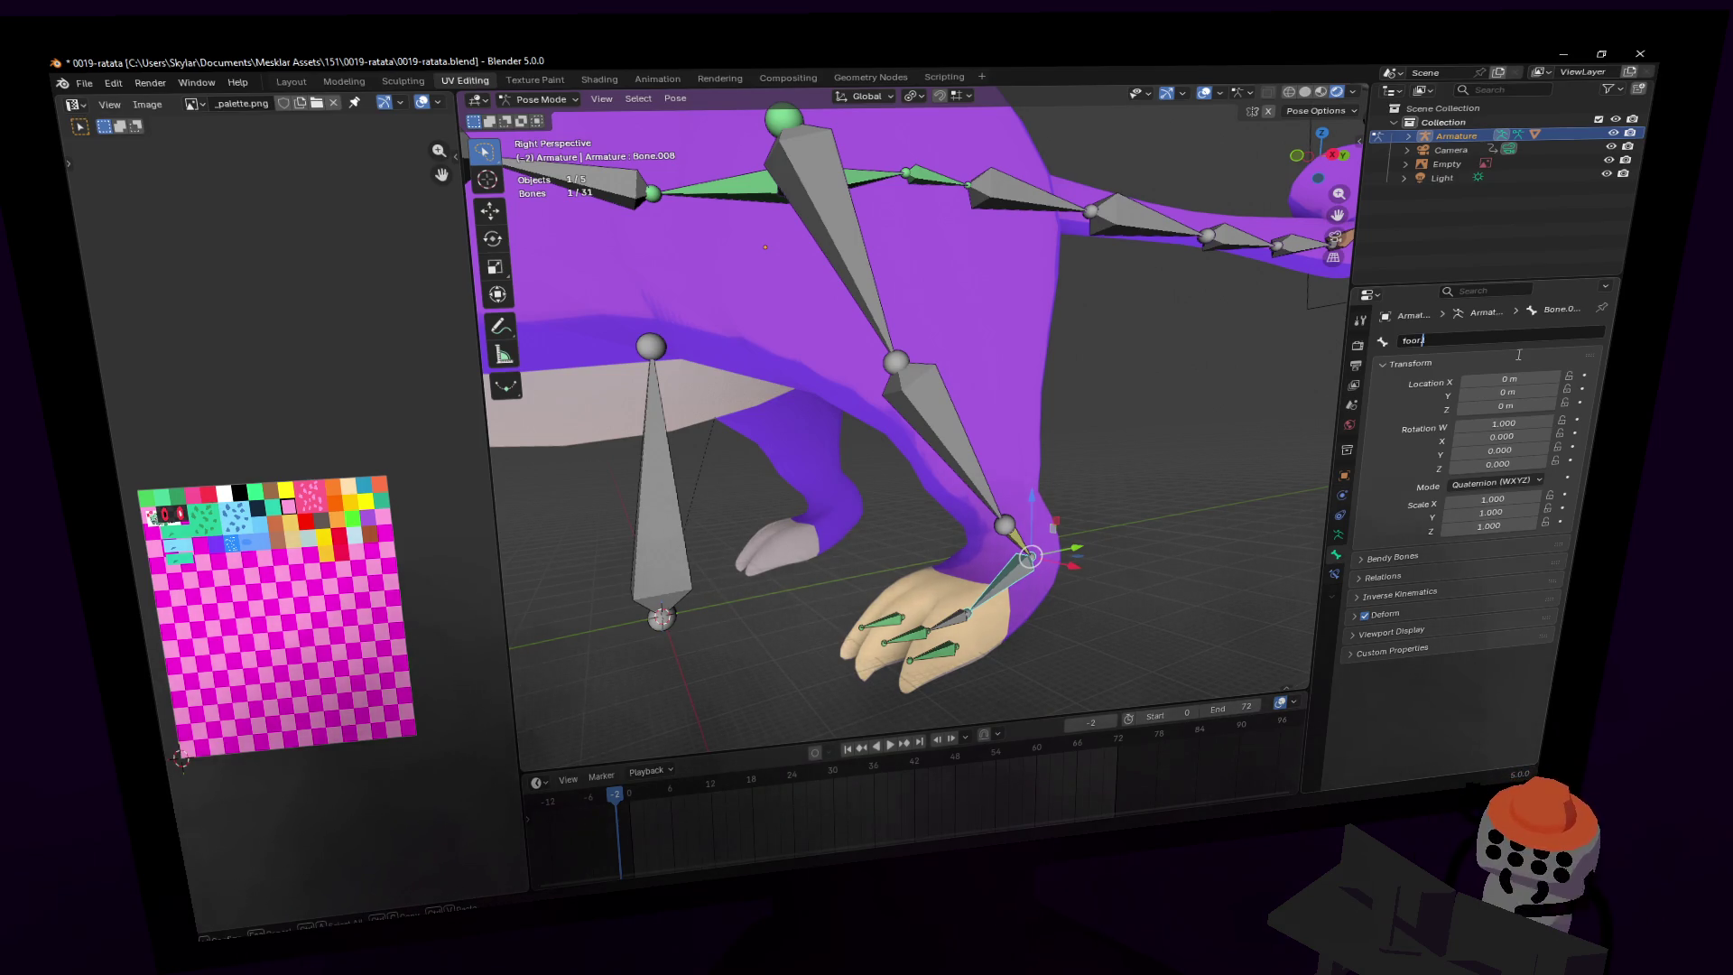
key(BackSpace)
text(.l)
key(Return)
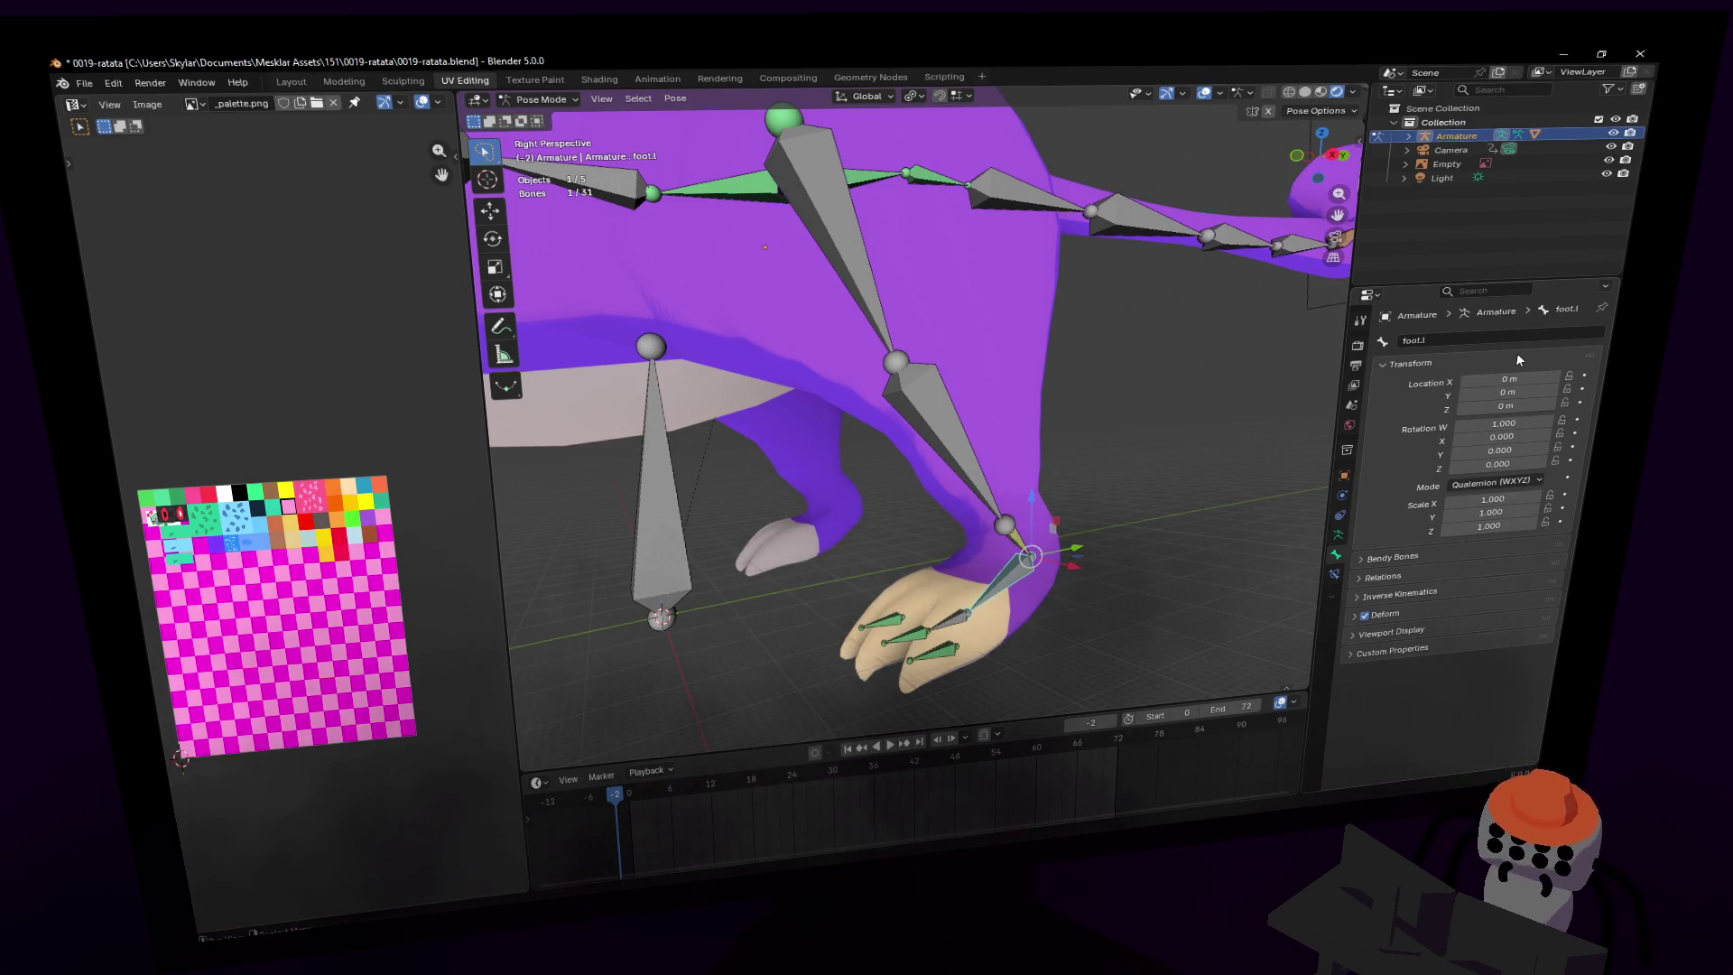
- Move the view onto the foot and rename the palm bone to foot2.l
key(shift+grave)
key(w)
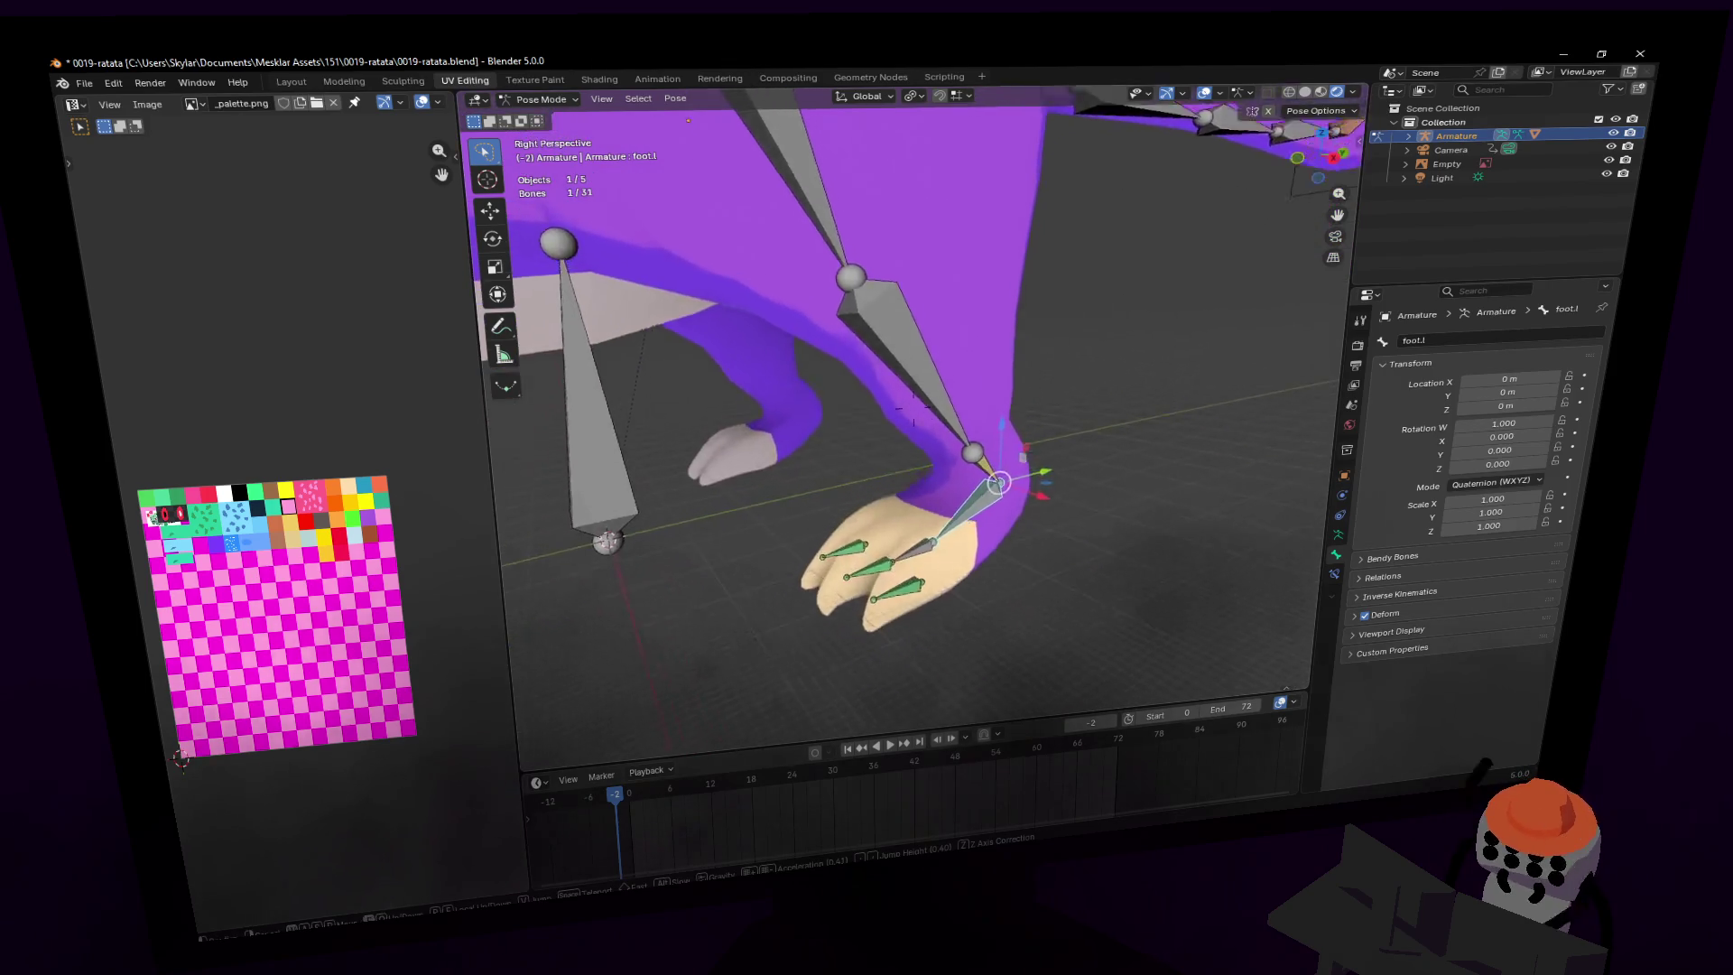
key(s)
key(Return)
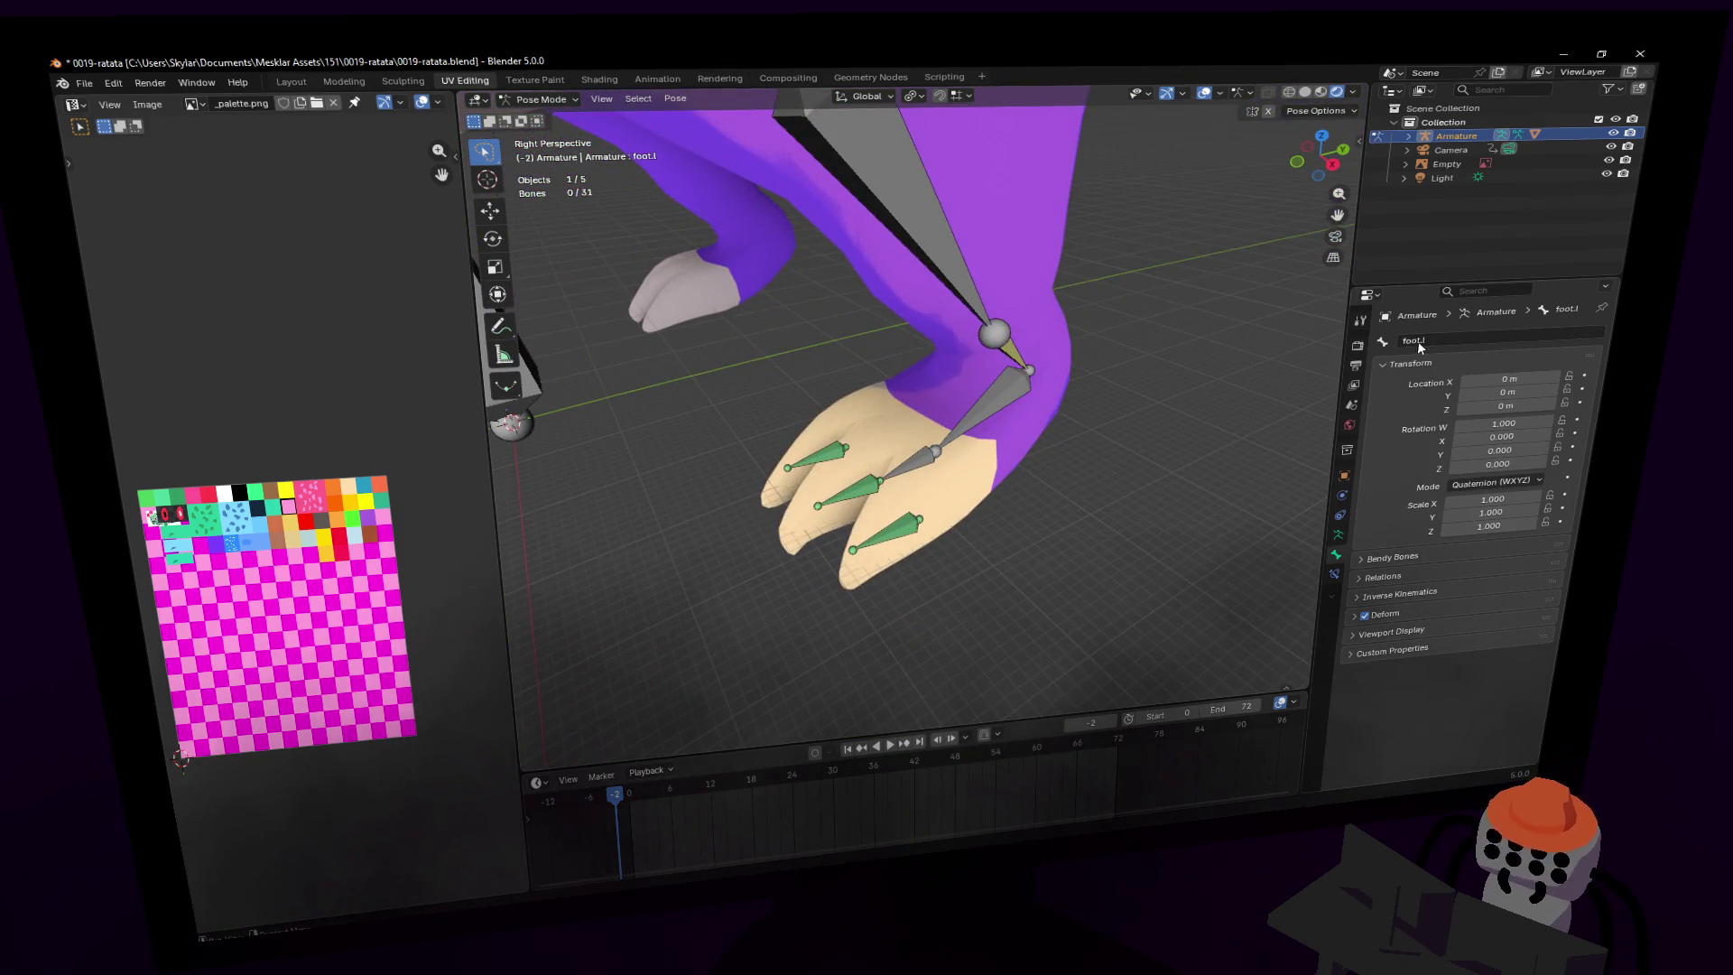
click(1445, 342)
key(Escape)
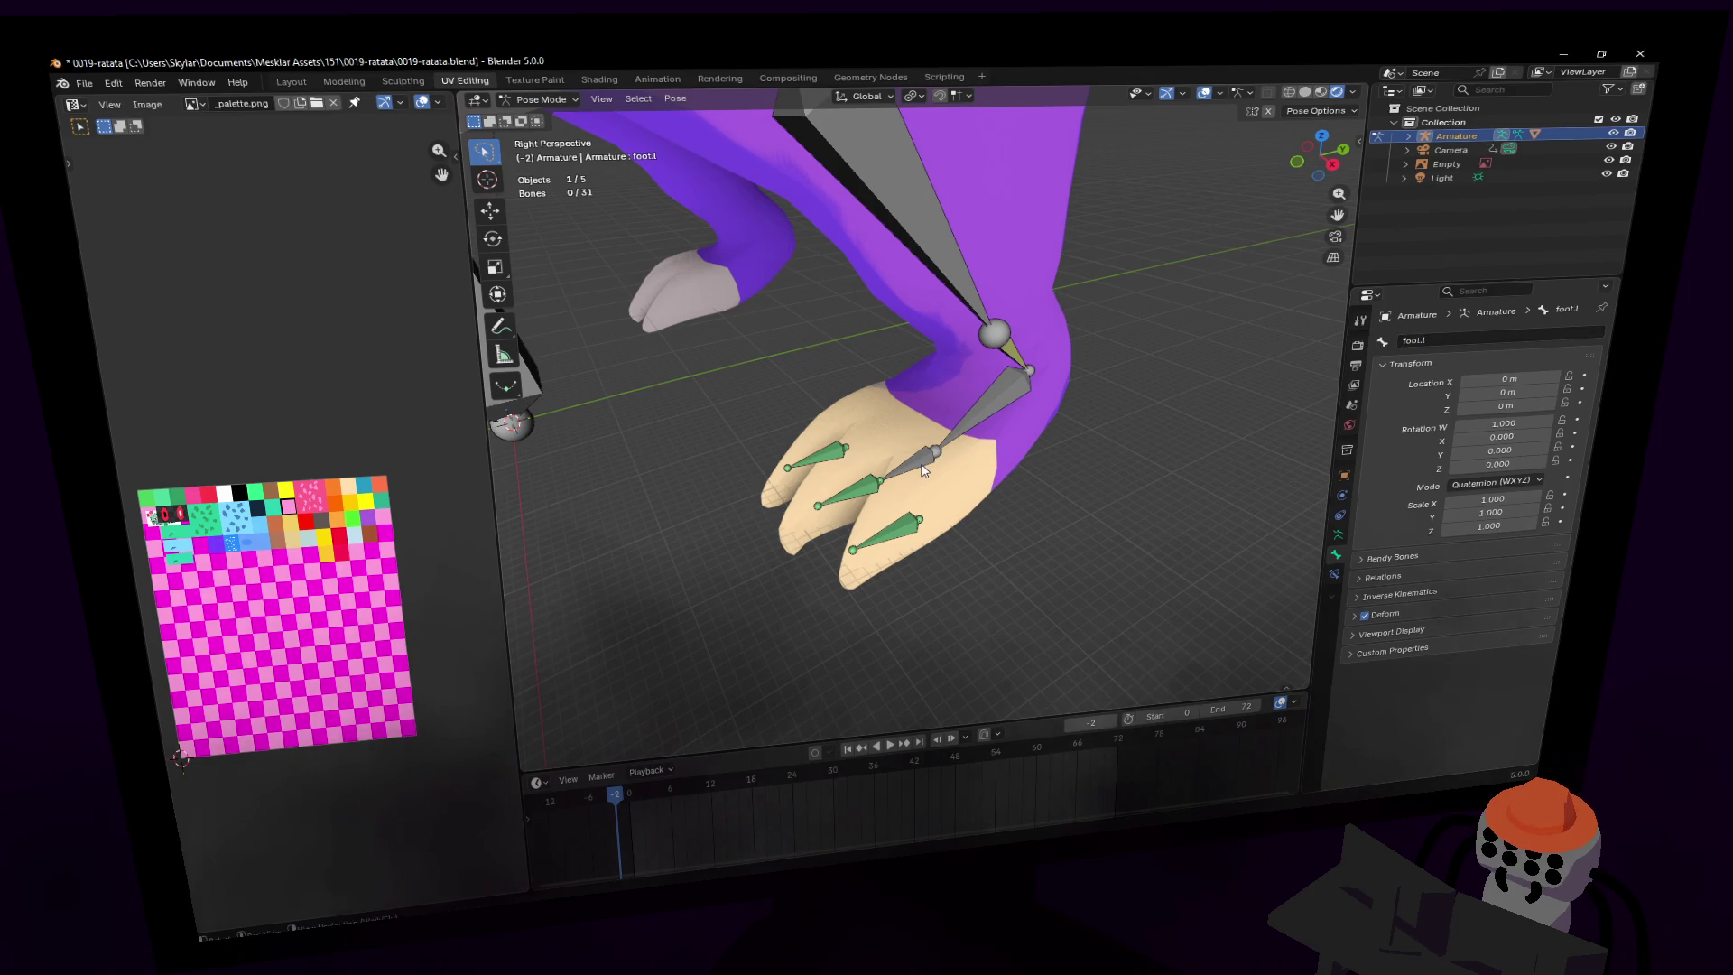
click(930, 460)
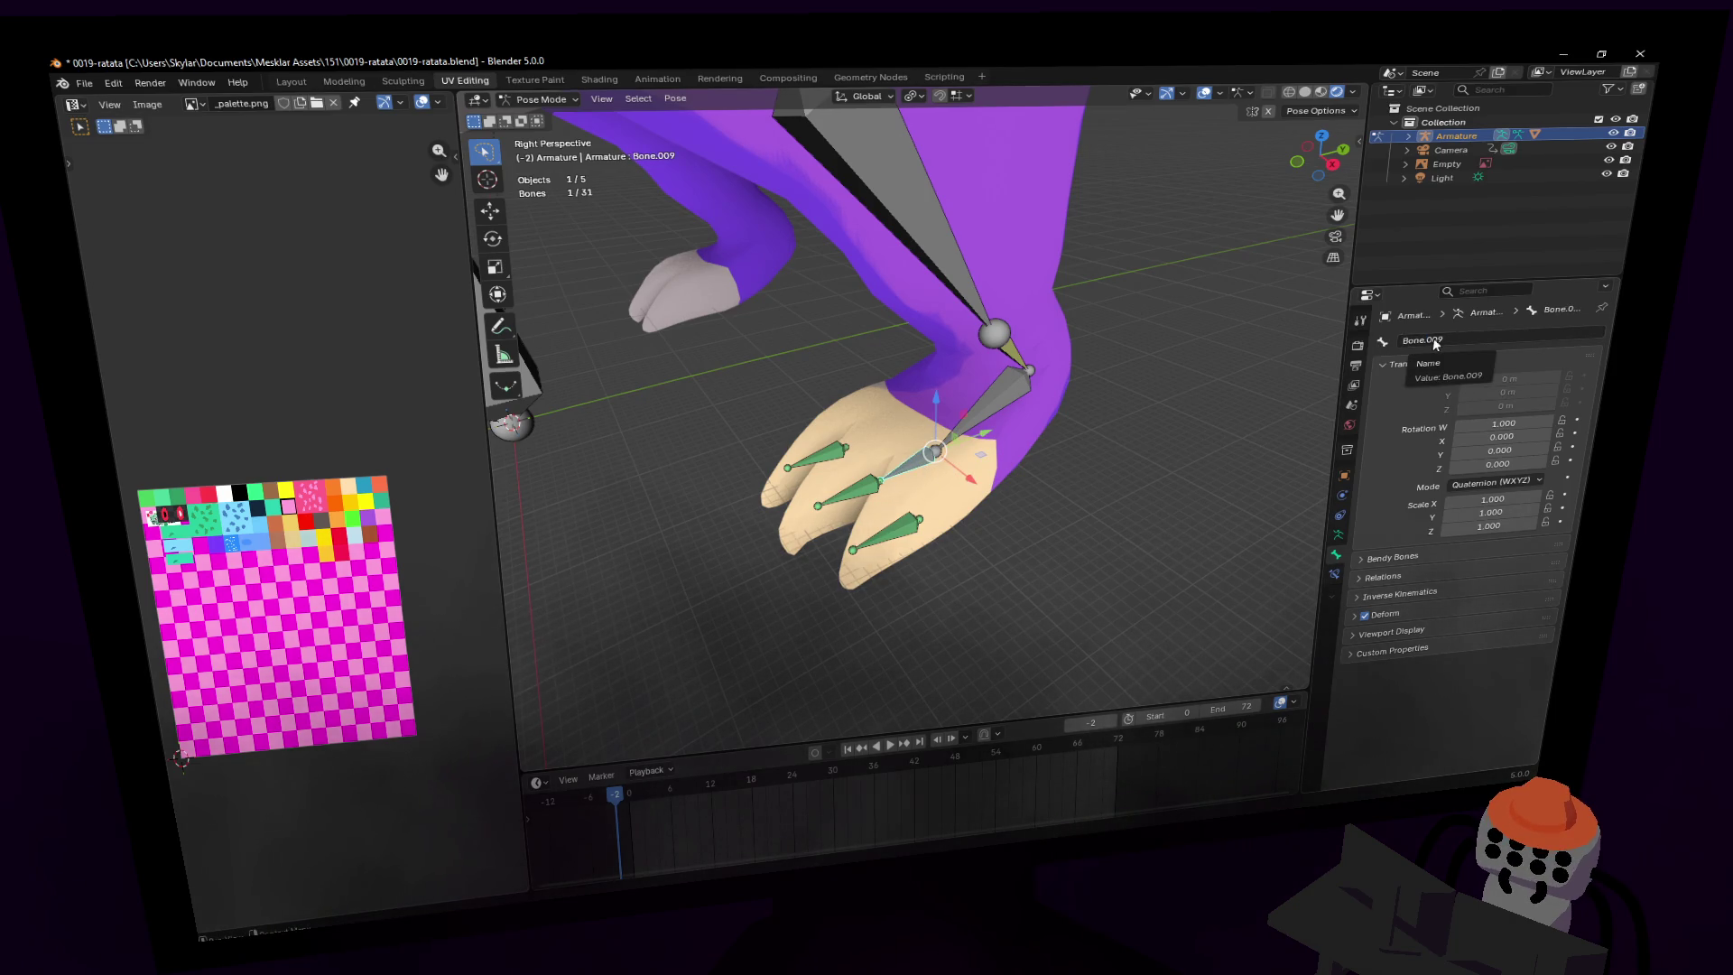
click(1435, 343)
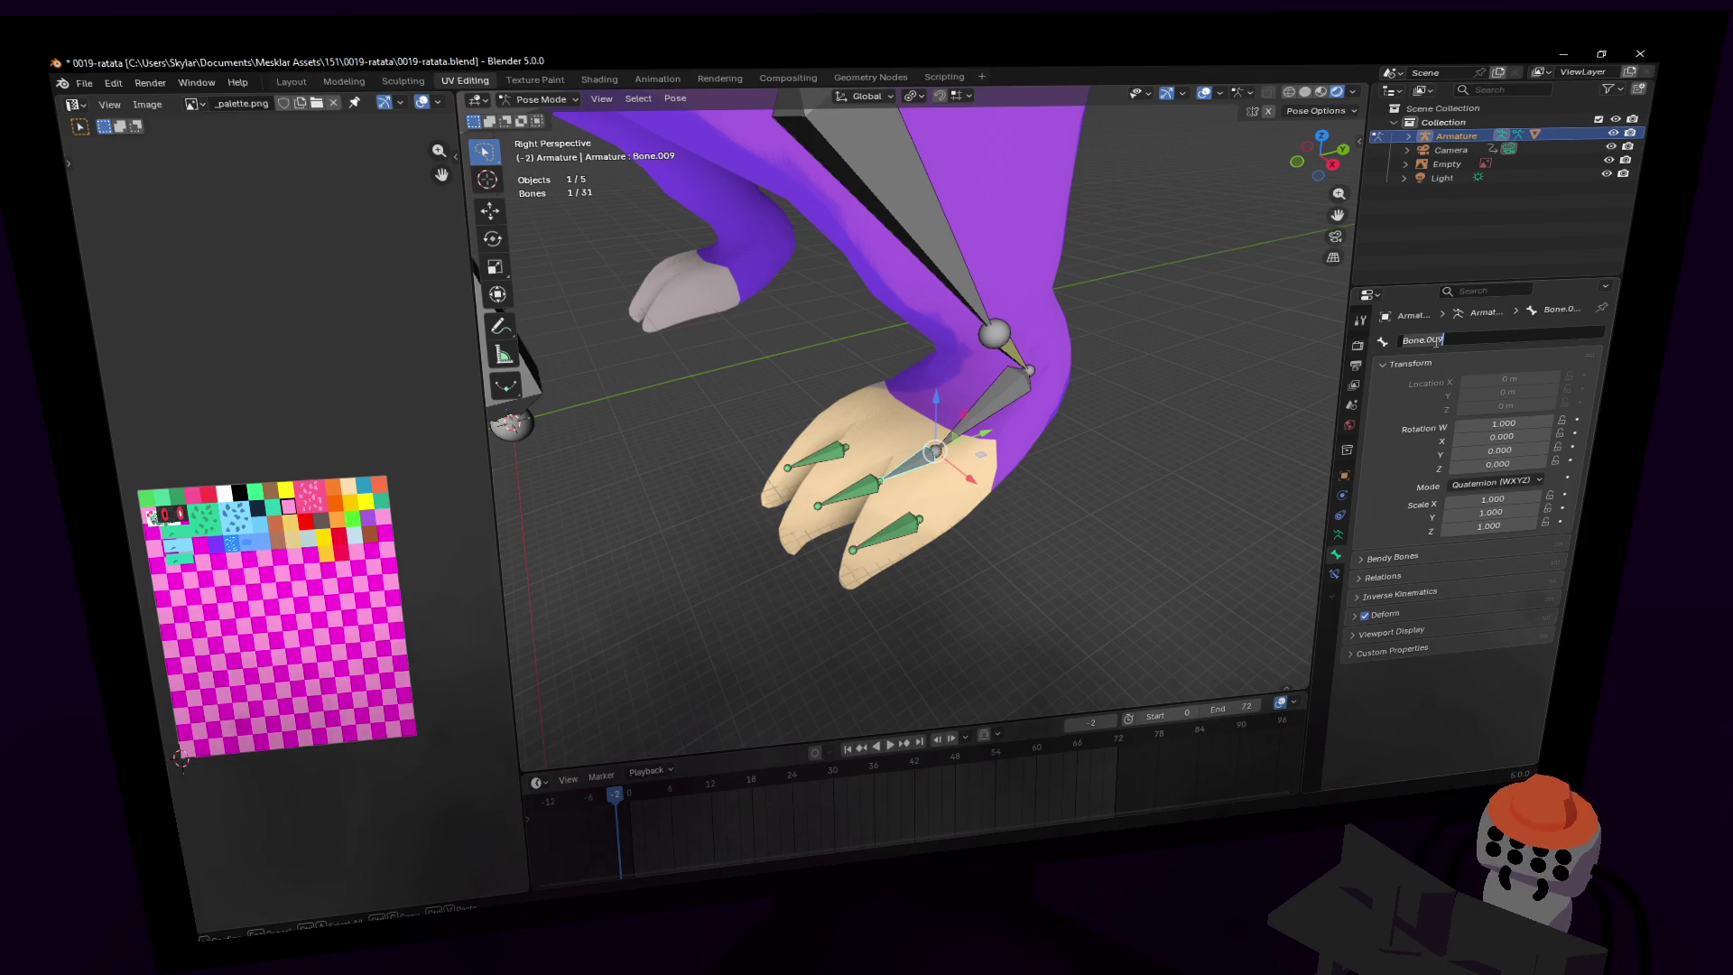
text(foot2)
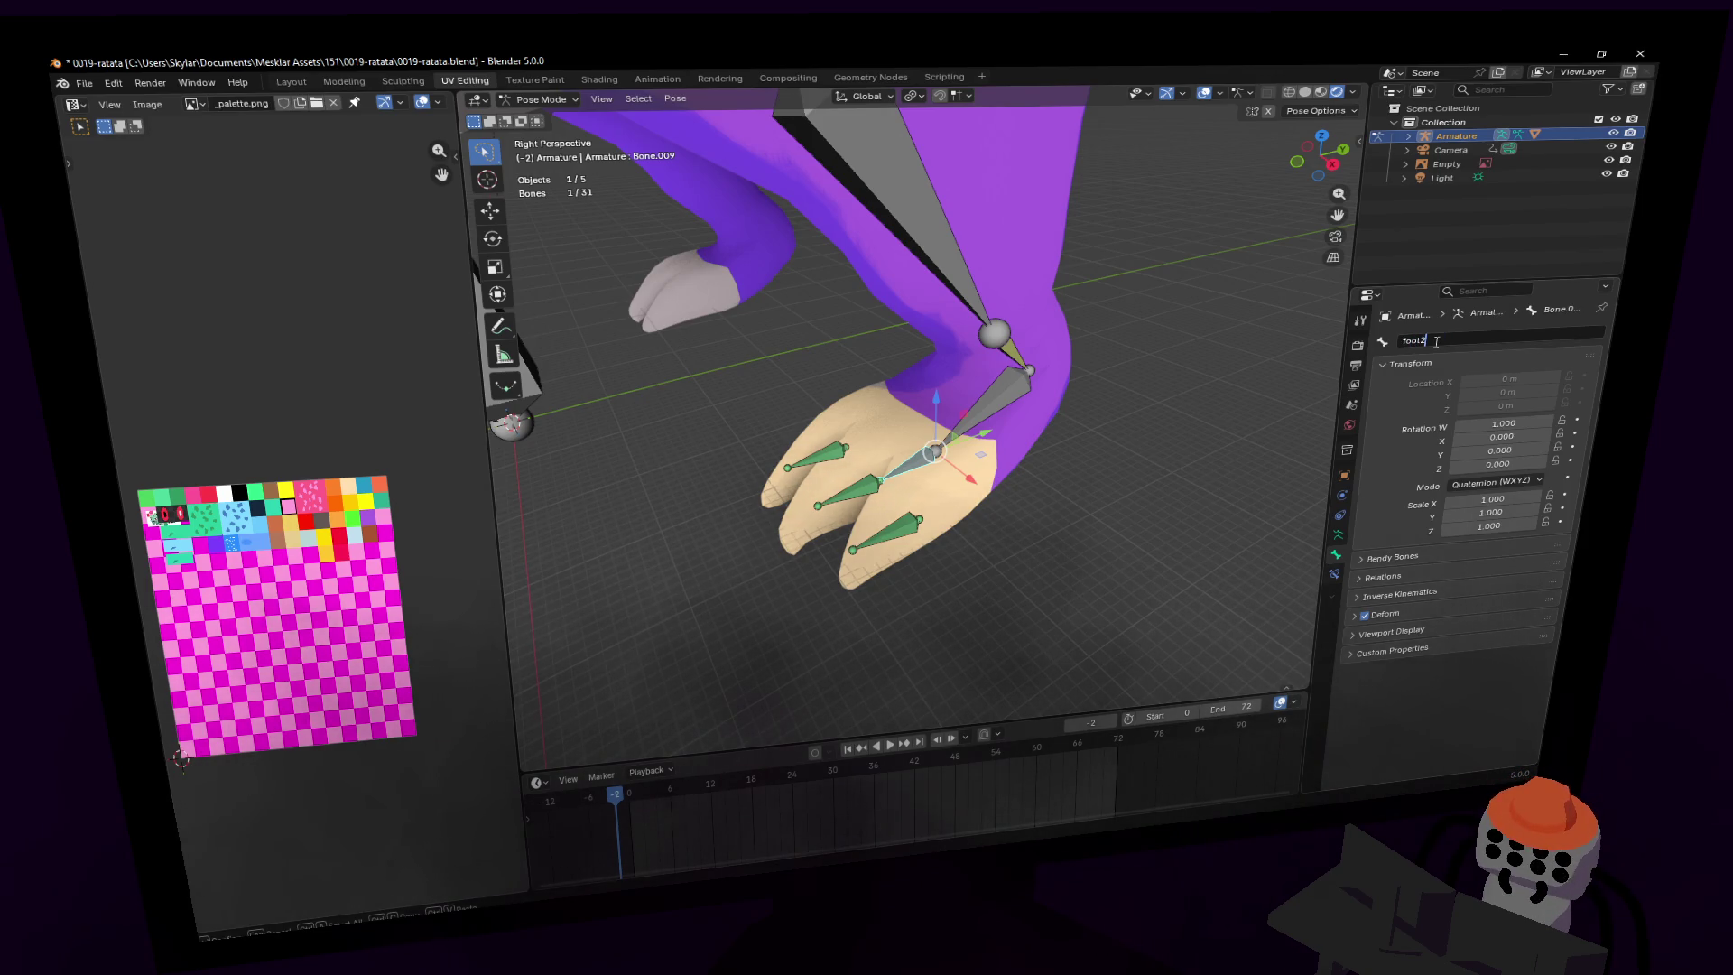
text(.l)
key(Return)
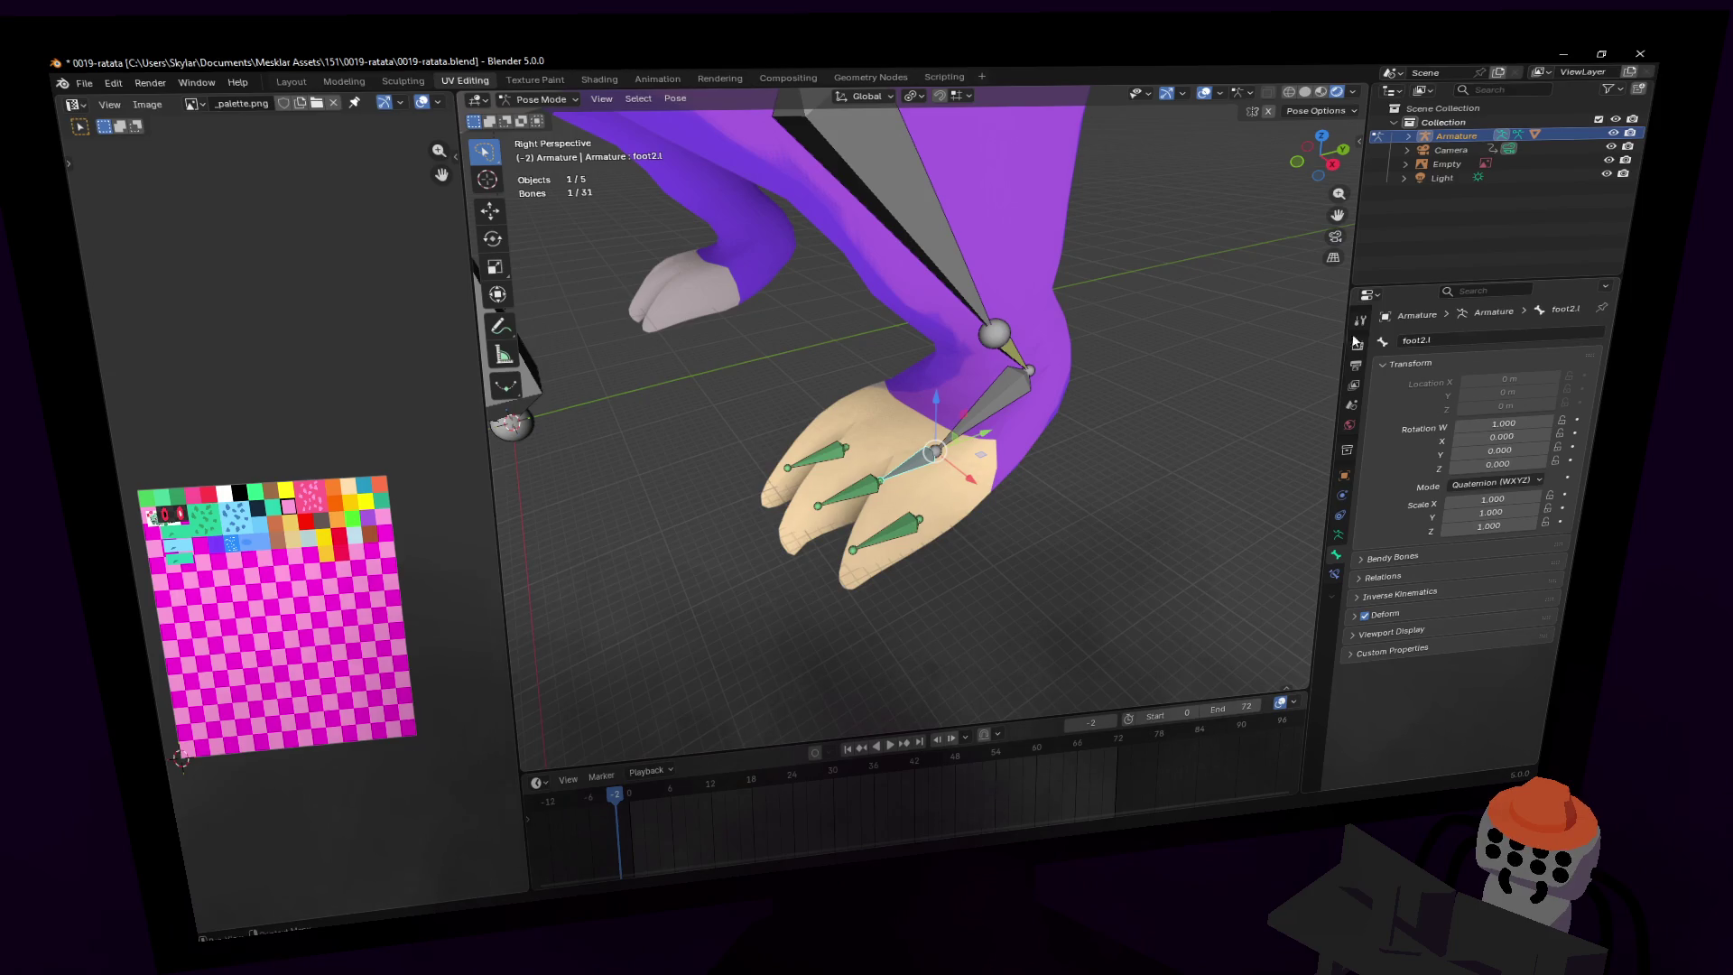
- Rename the lowest toe bone to toe1.l
click(888, 532)
shift+middle_drag(888, 532, 970, 515)
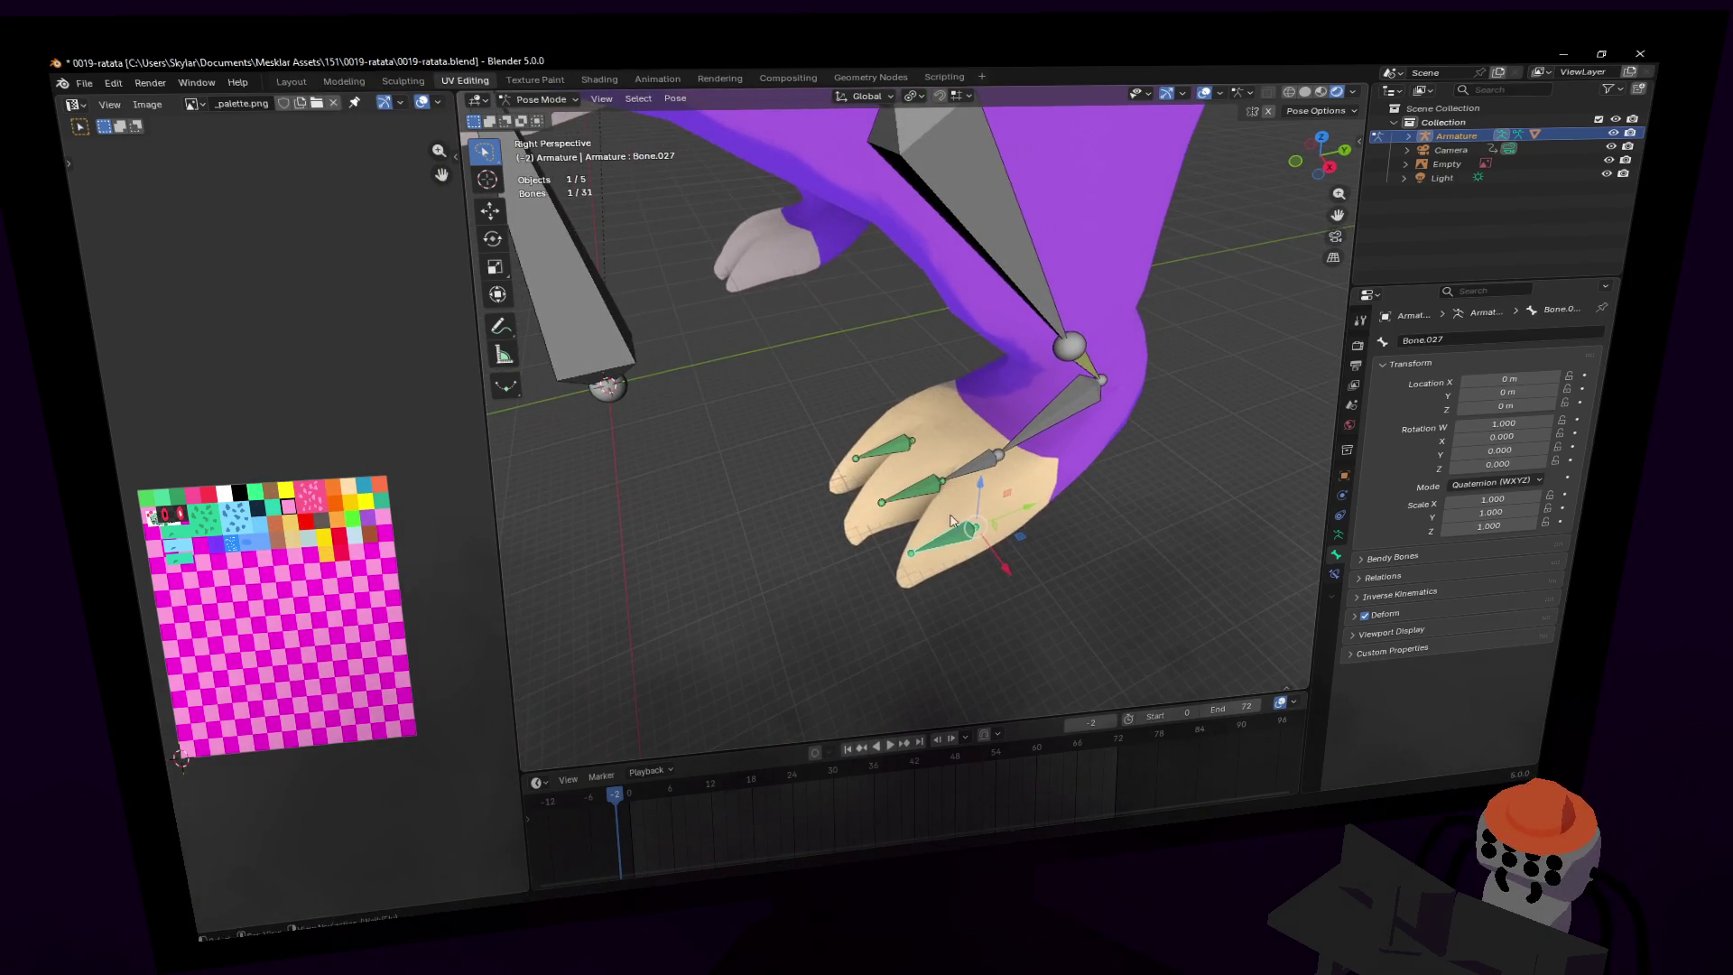
click(1463, 341)
text(t)
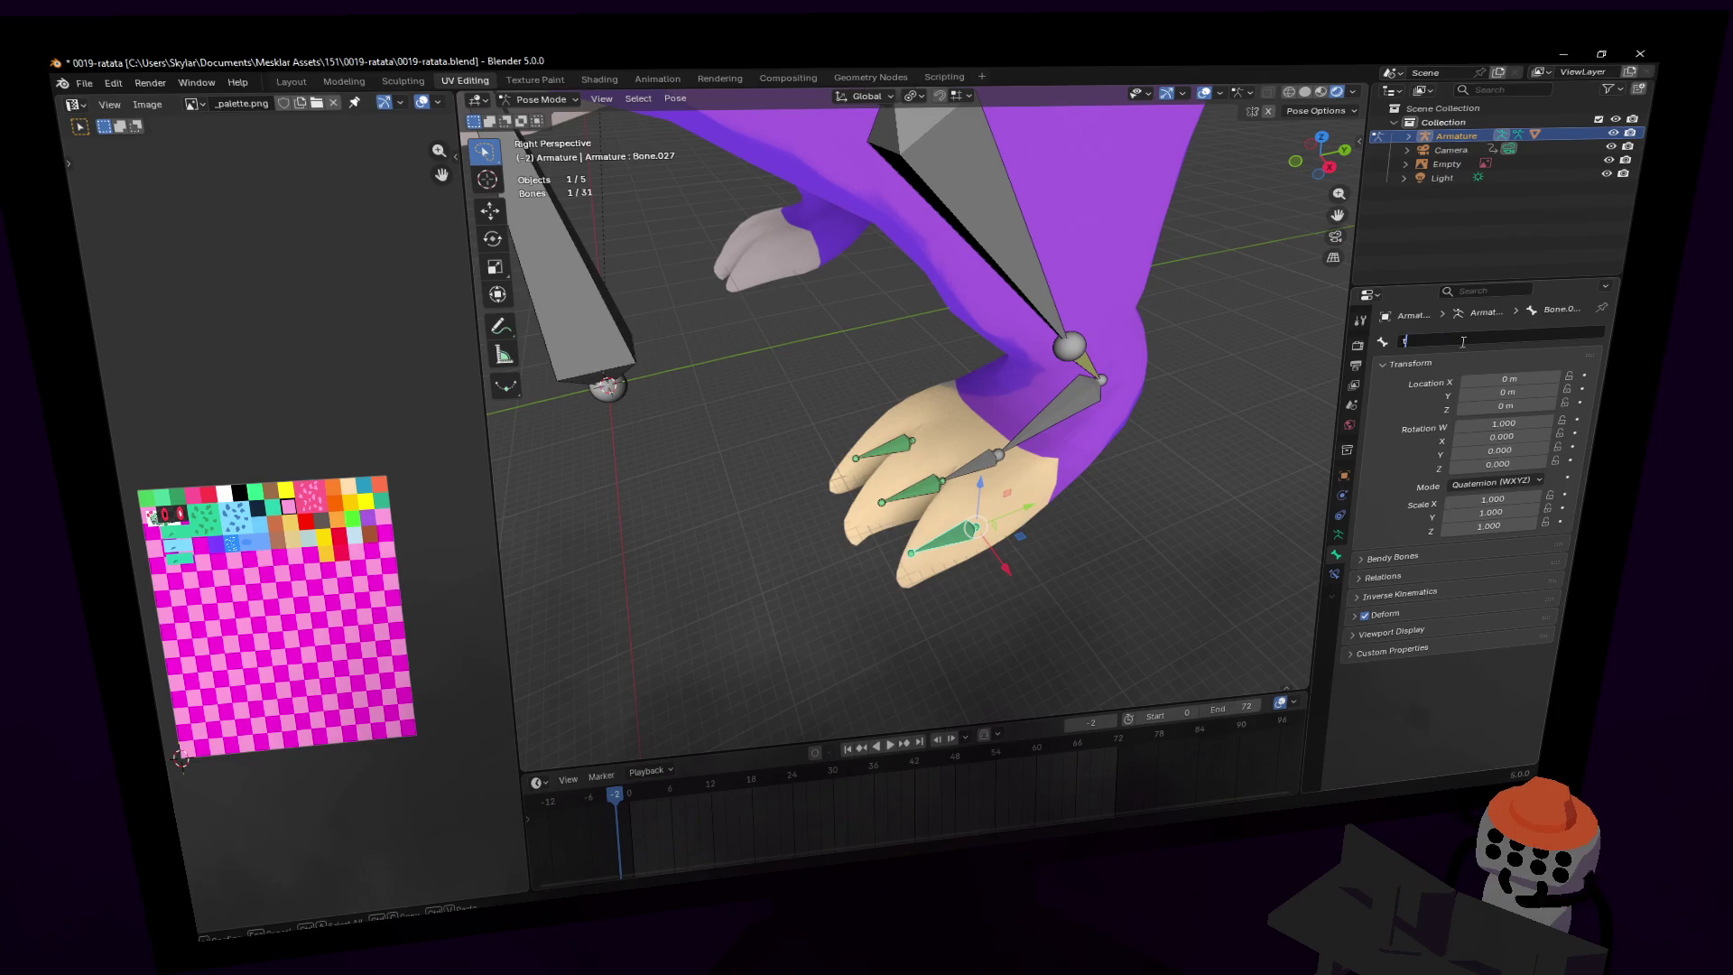
text(oe1)
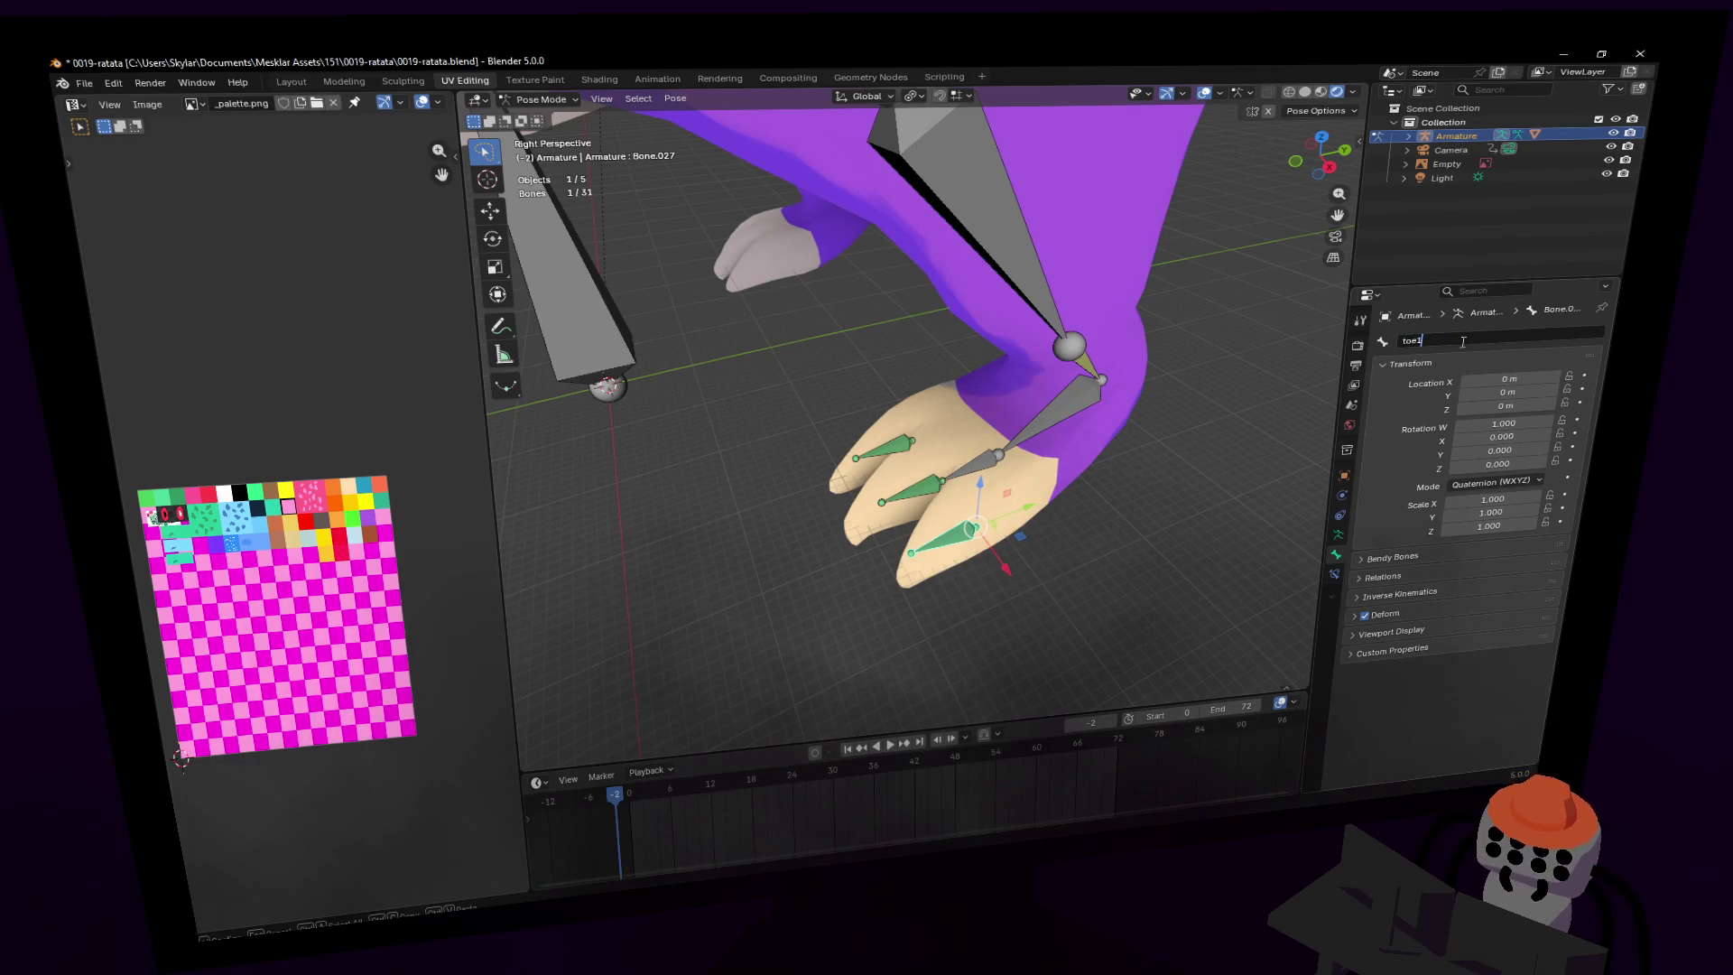
text(.l)
key(Return)
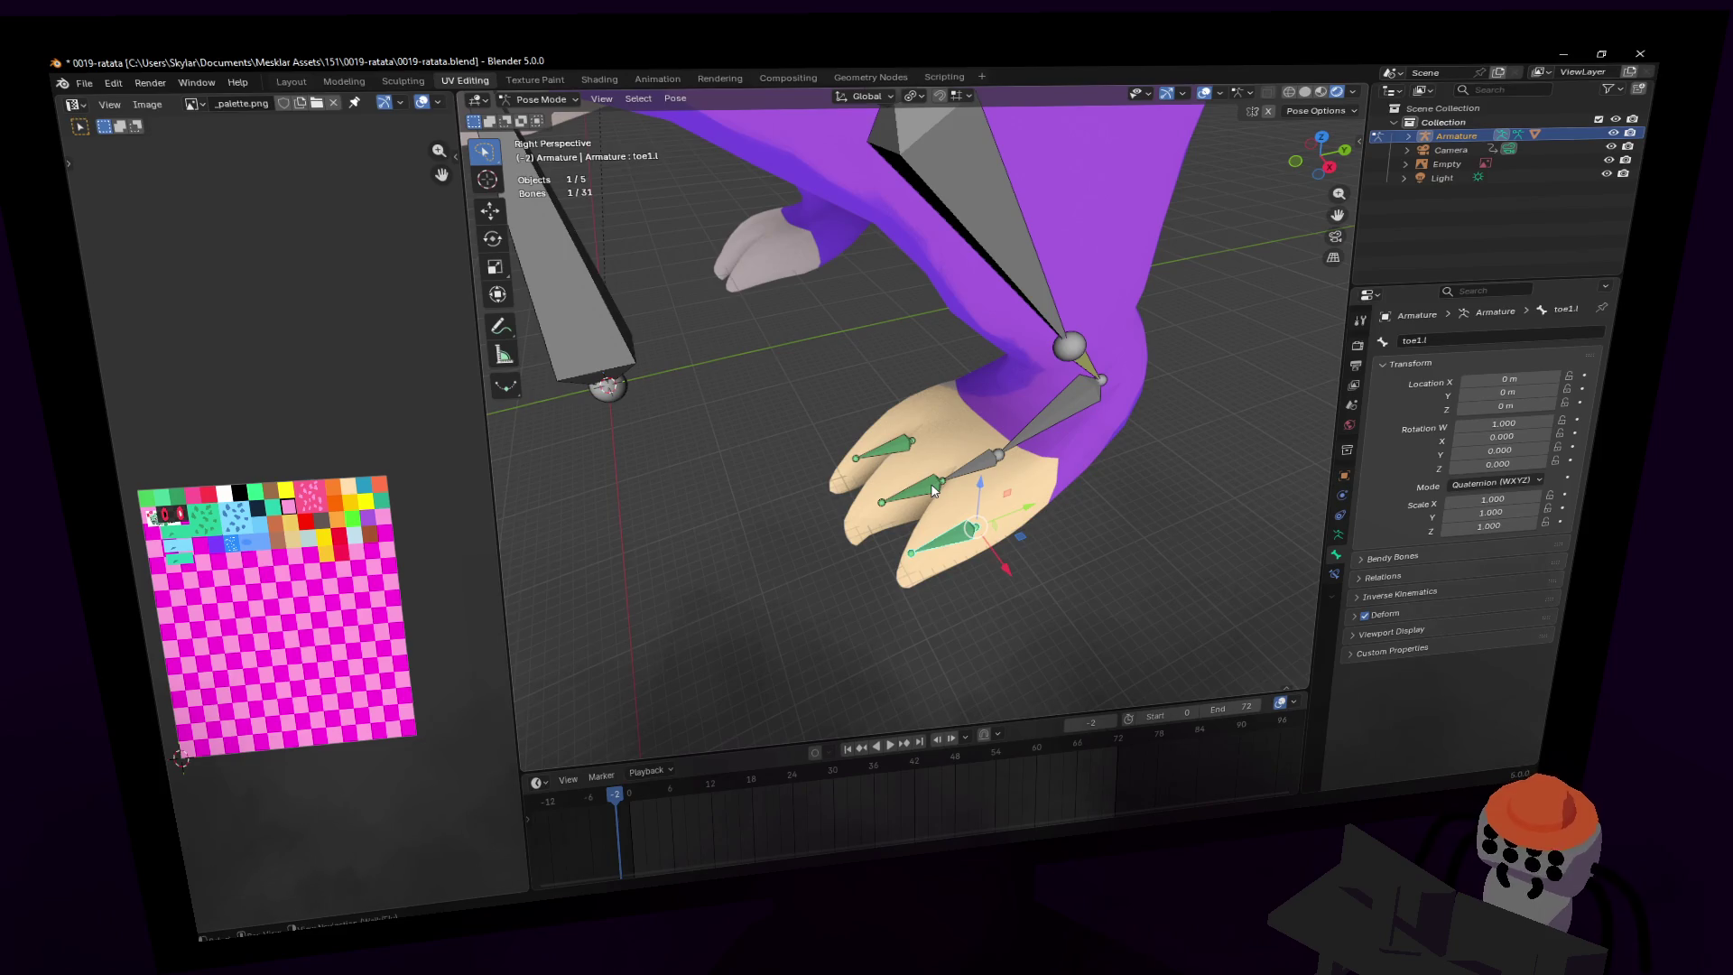
- Rename the middle toe bone to toe2.l
click(934, 490)
click(1454, 339)
text(toe)
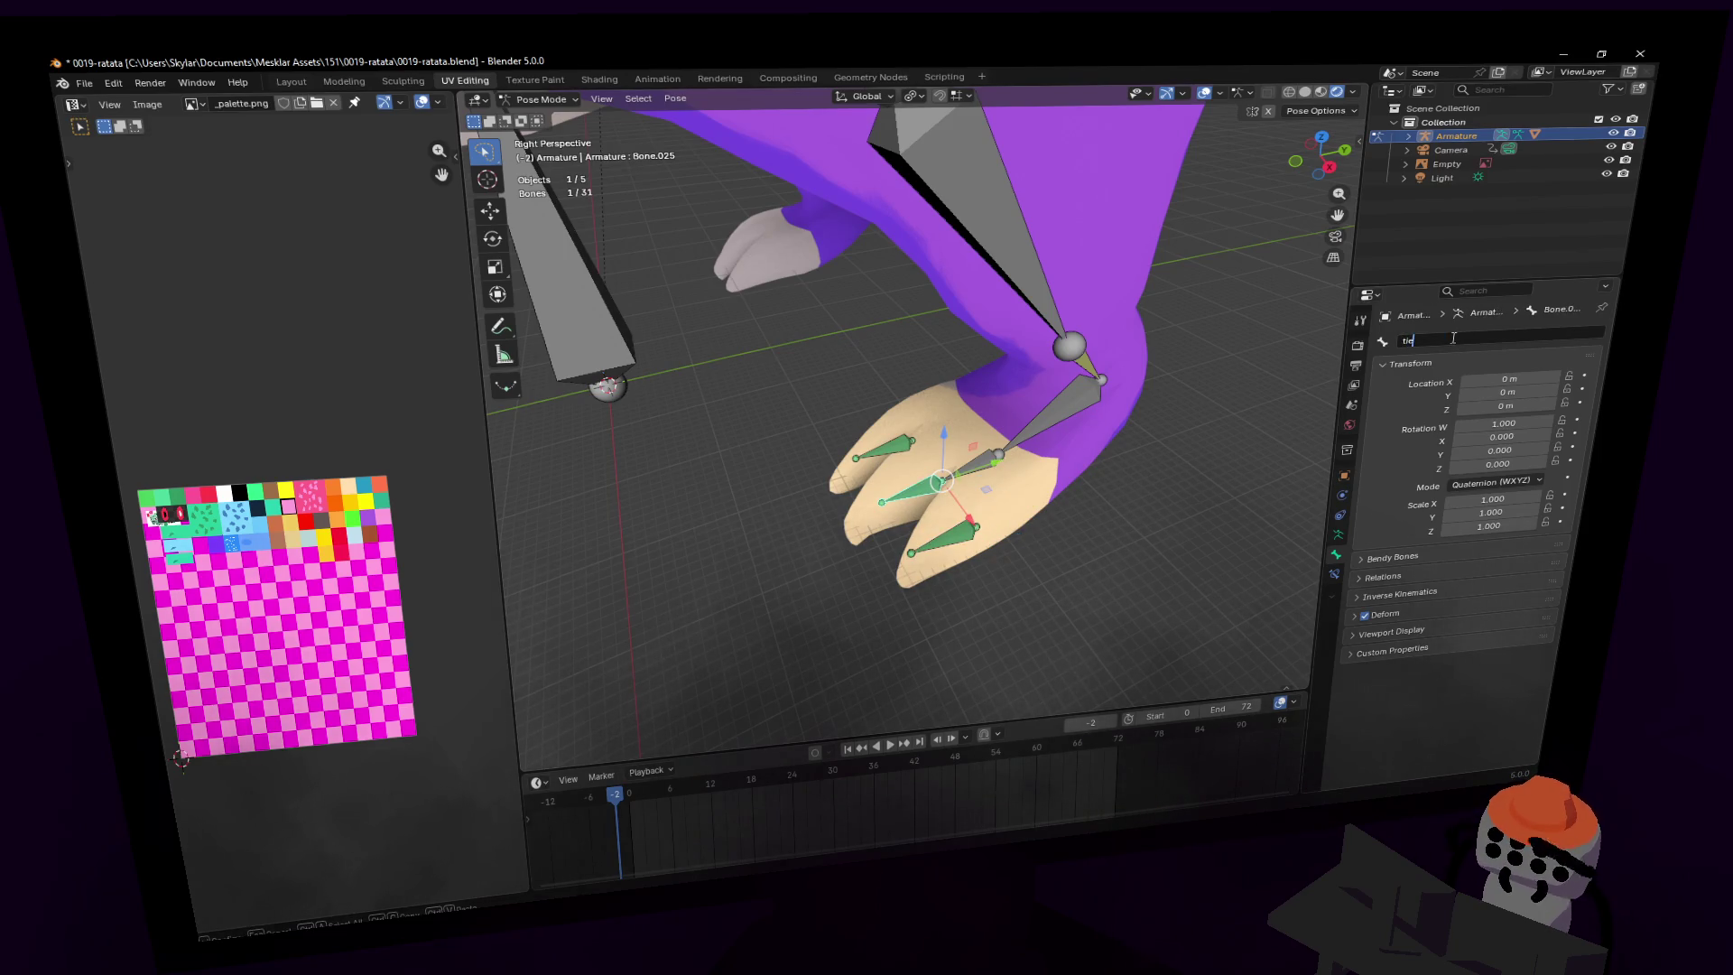
text(2.l)
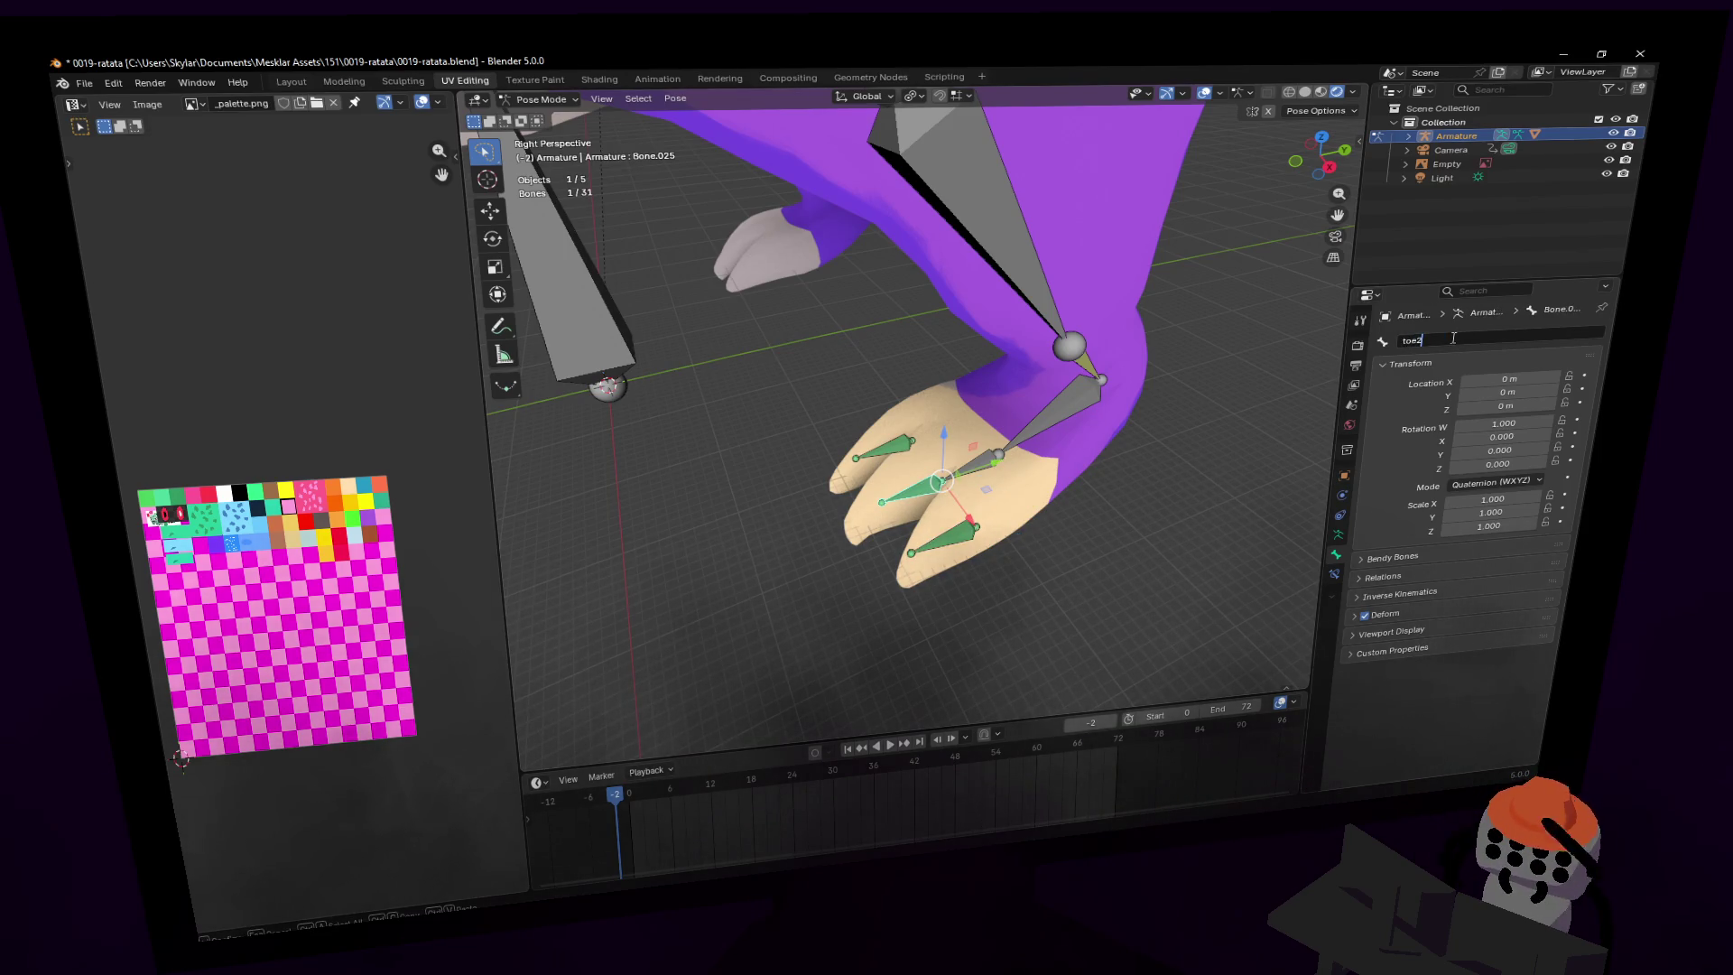
key(Return)
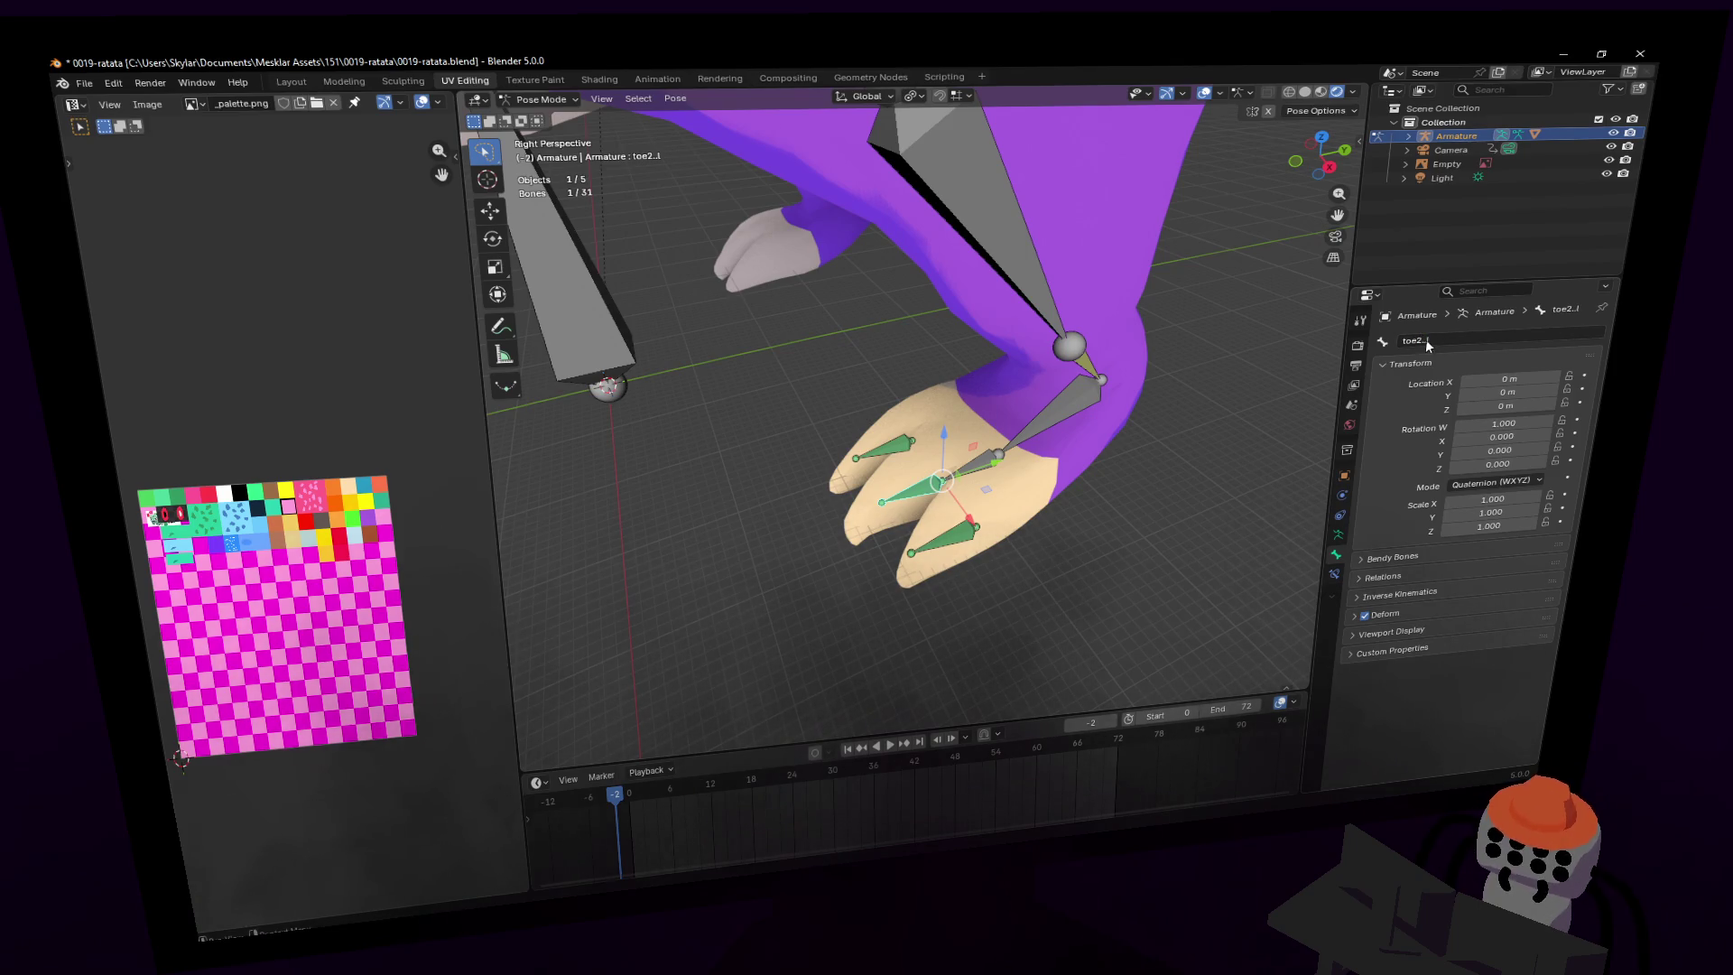
click(1454, 341)
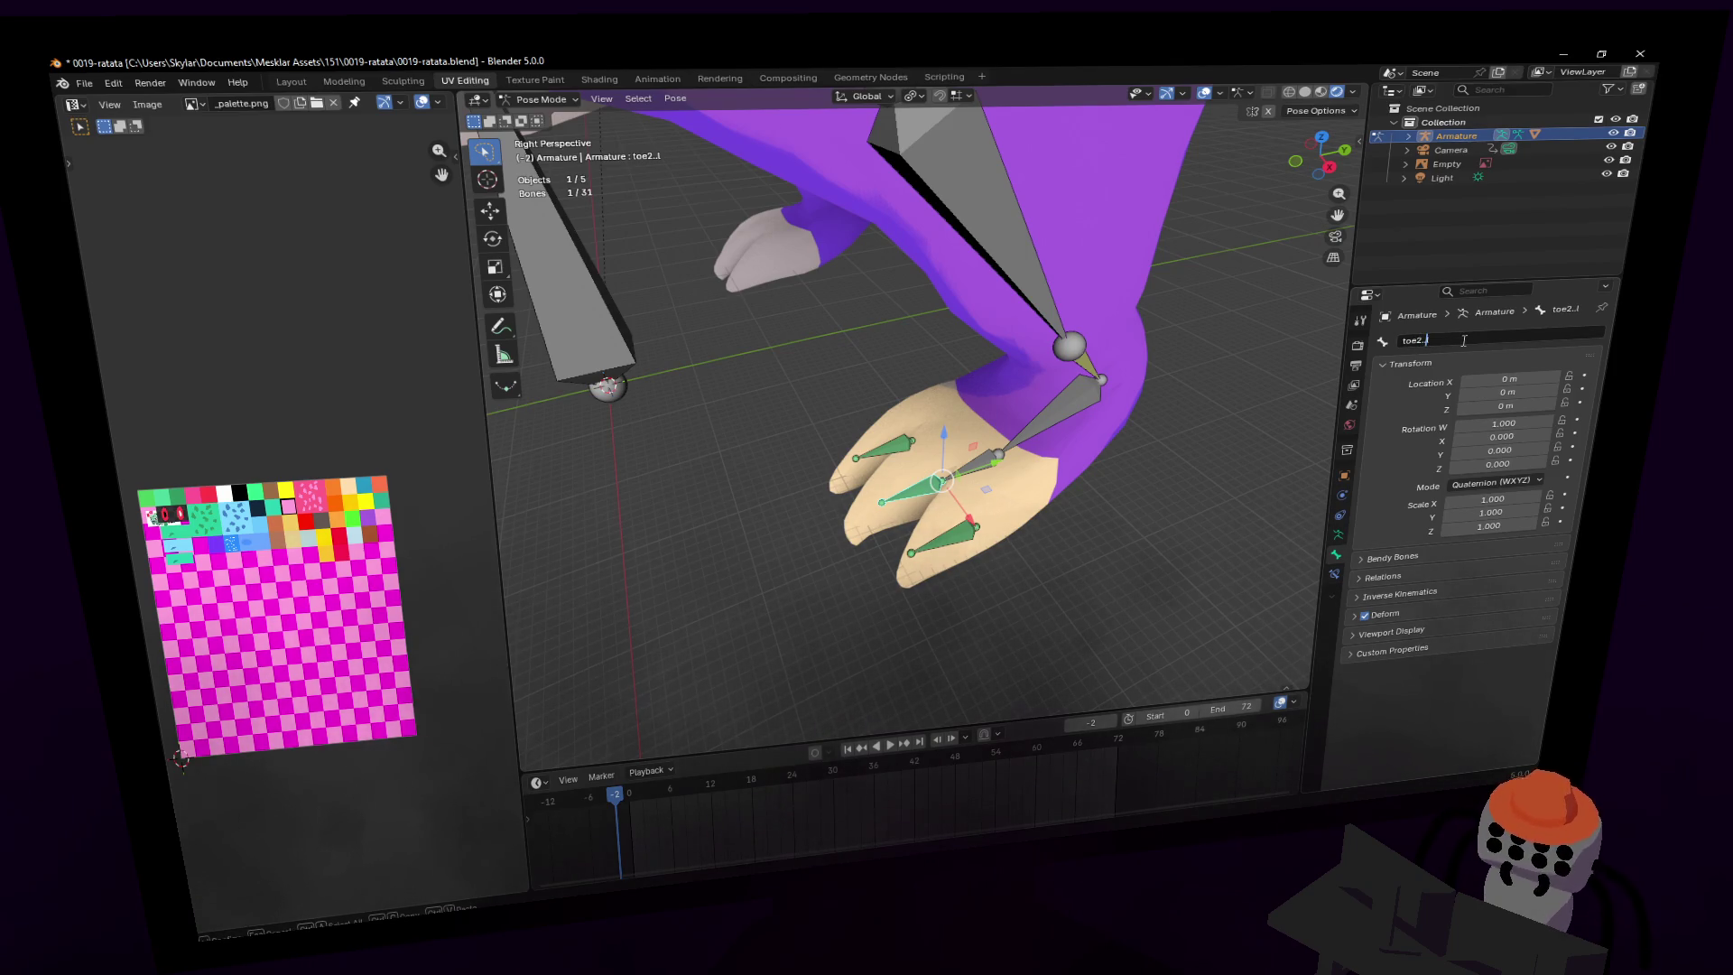
key(Return)
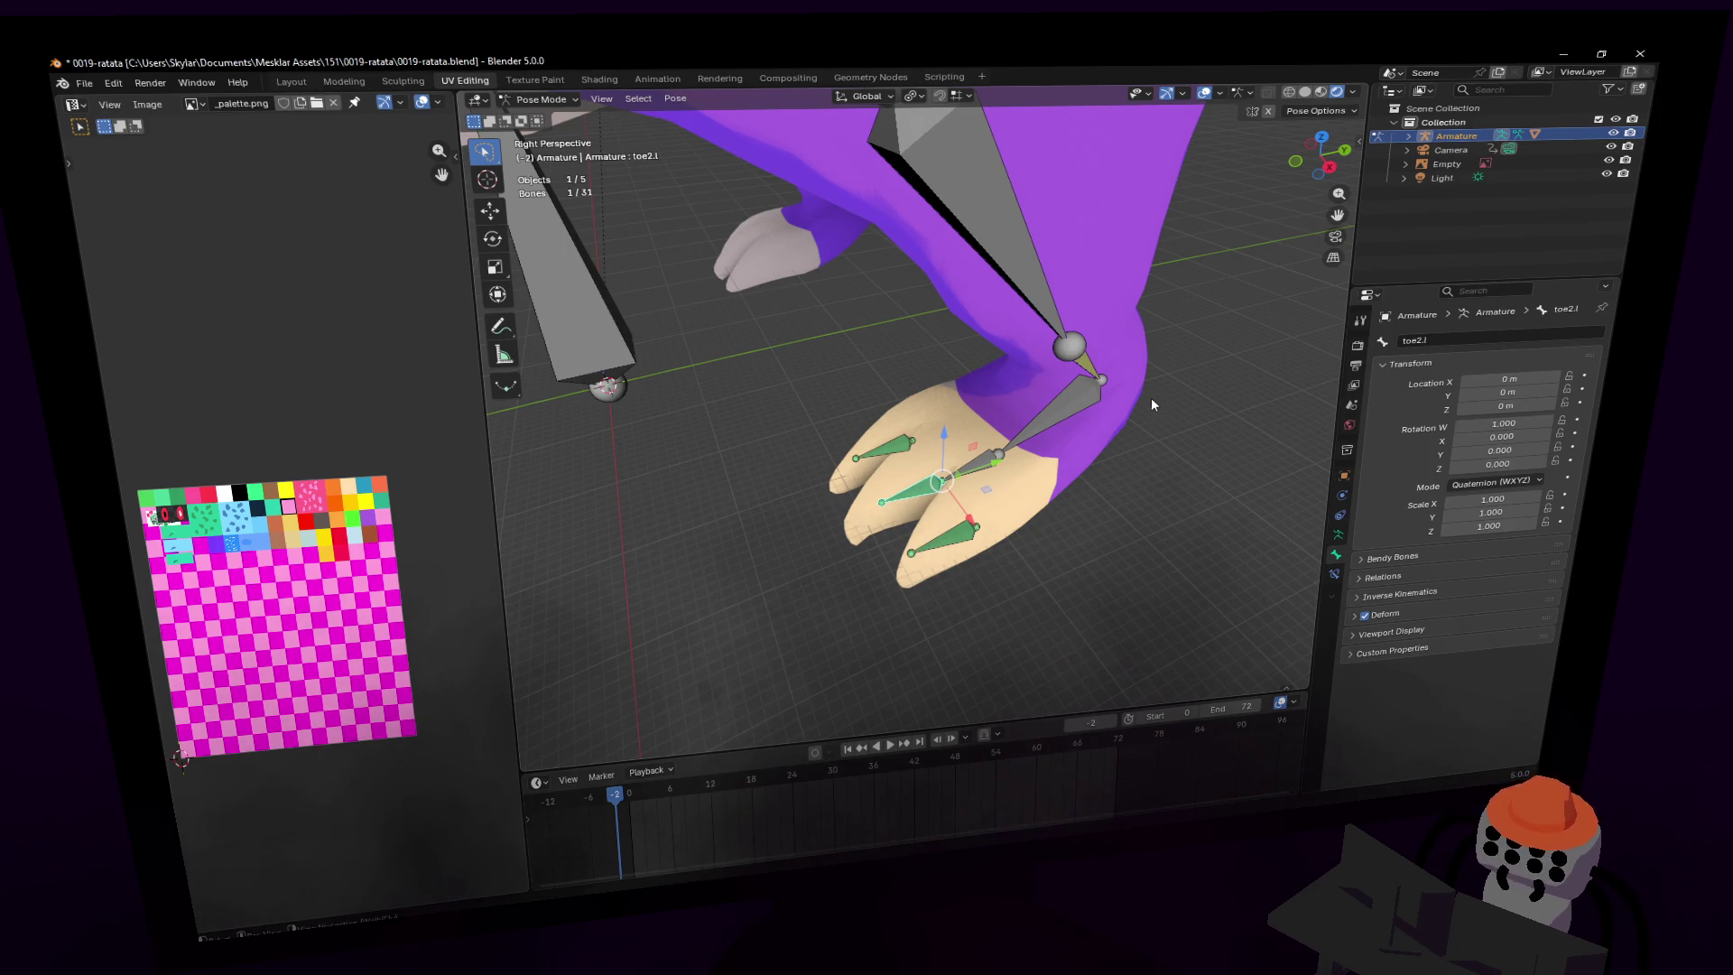
click(1414, 340)
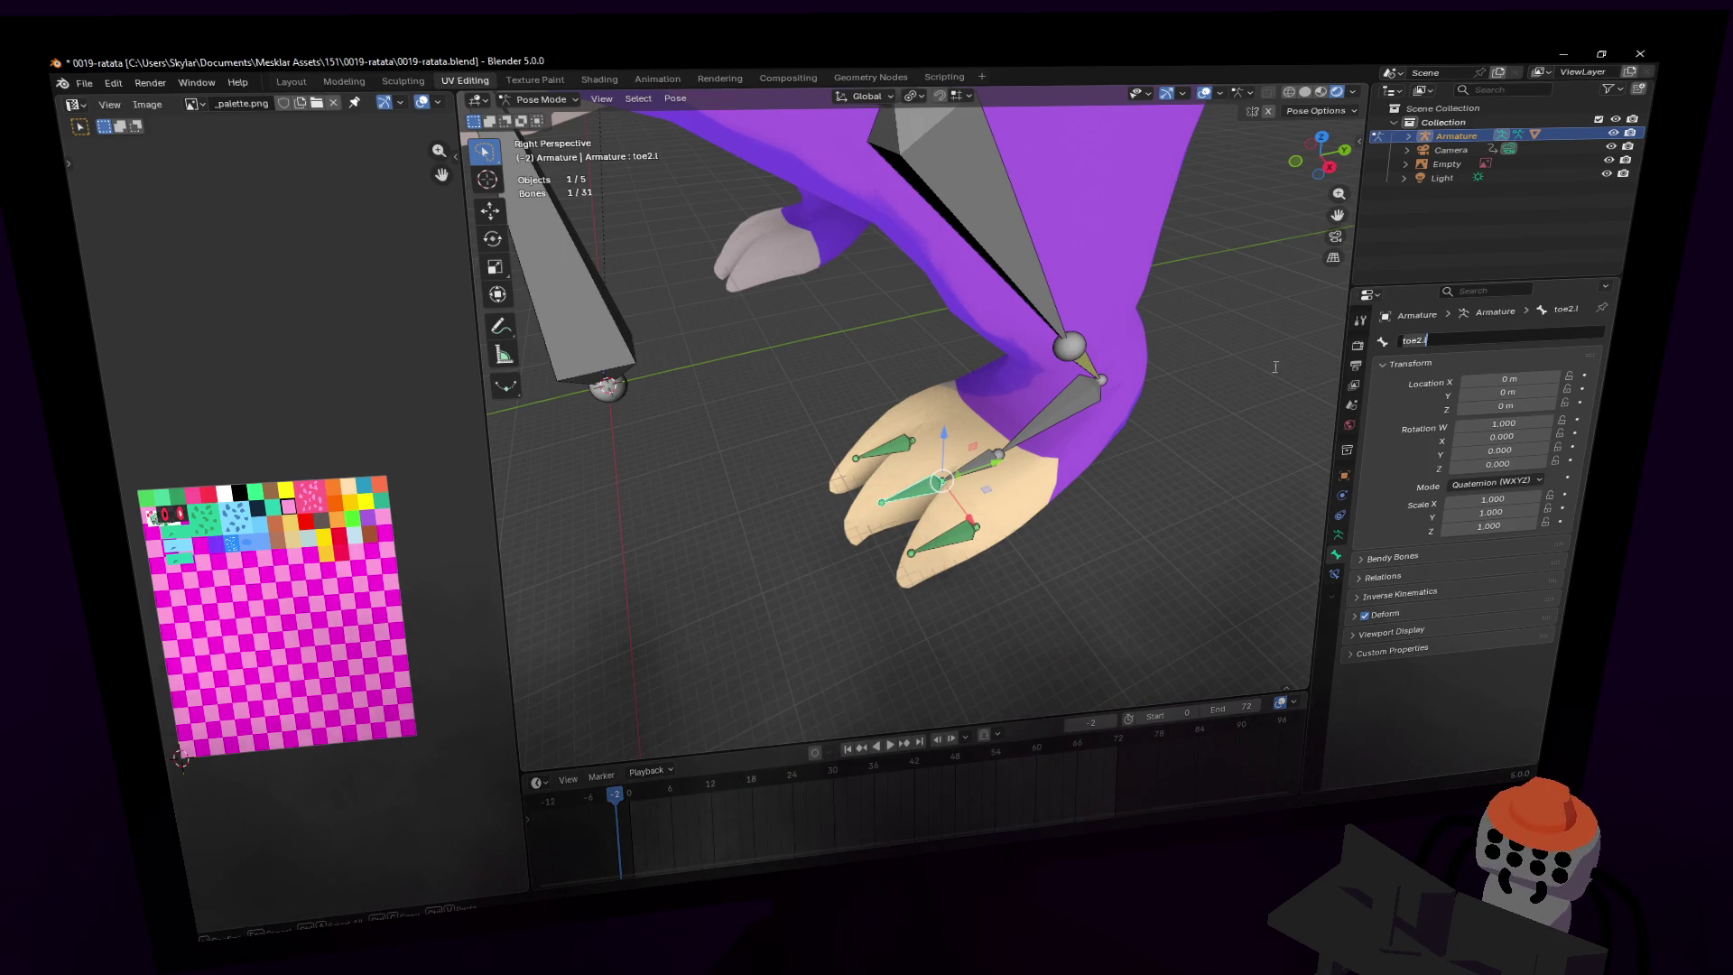
- Rename the remaining toe bone to toe3.l
click(890, 451)
click(1463, 339)
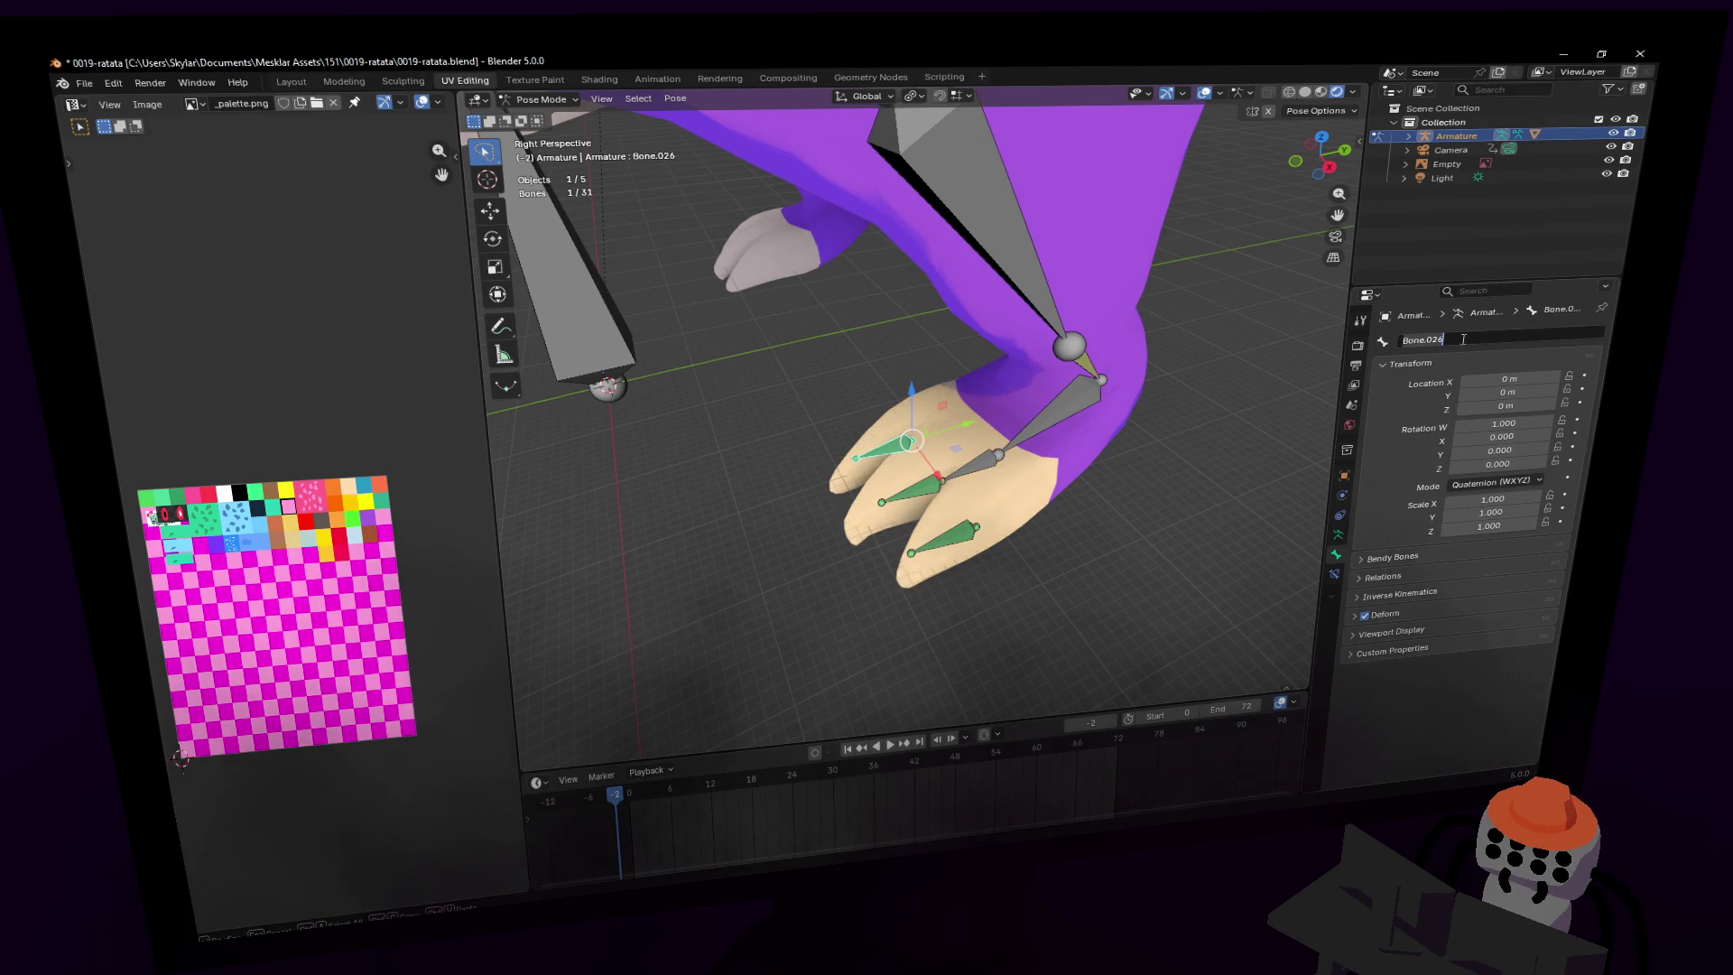
key(BackSpace)
text(toe.)
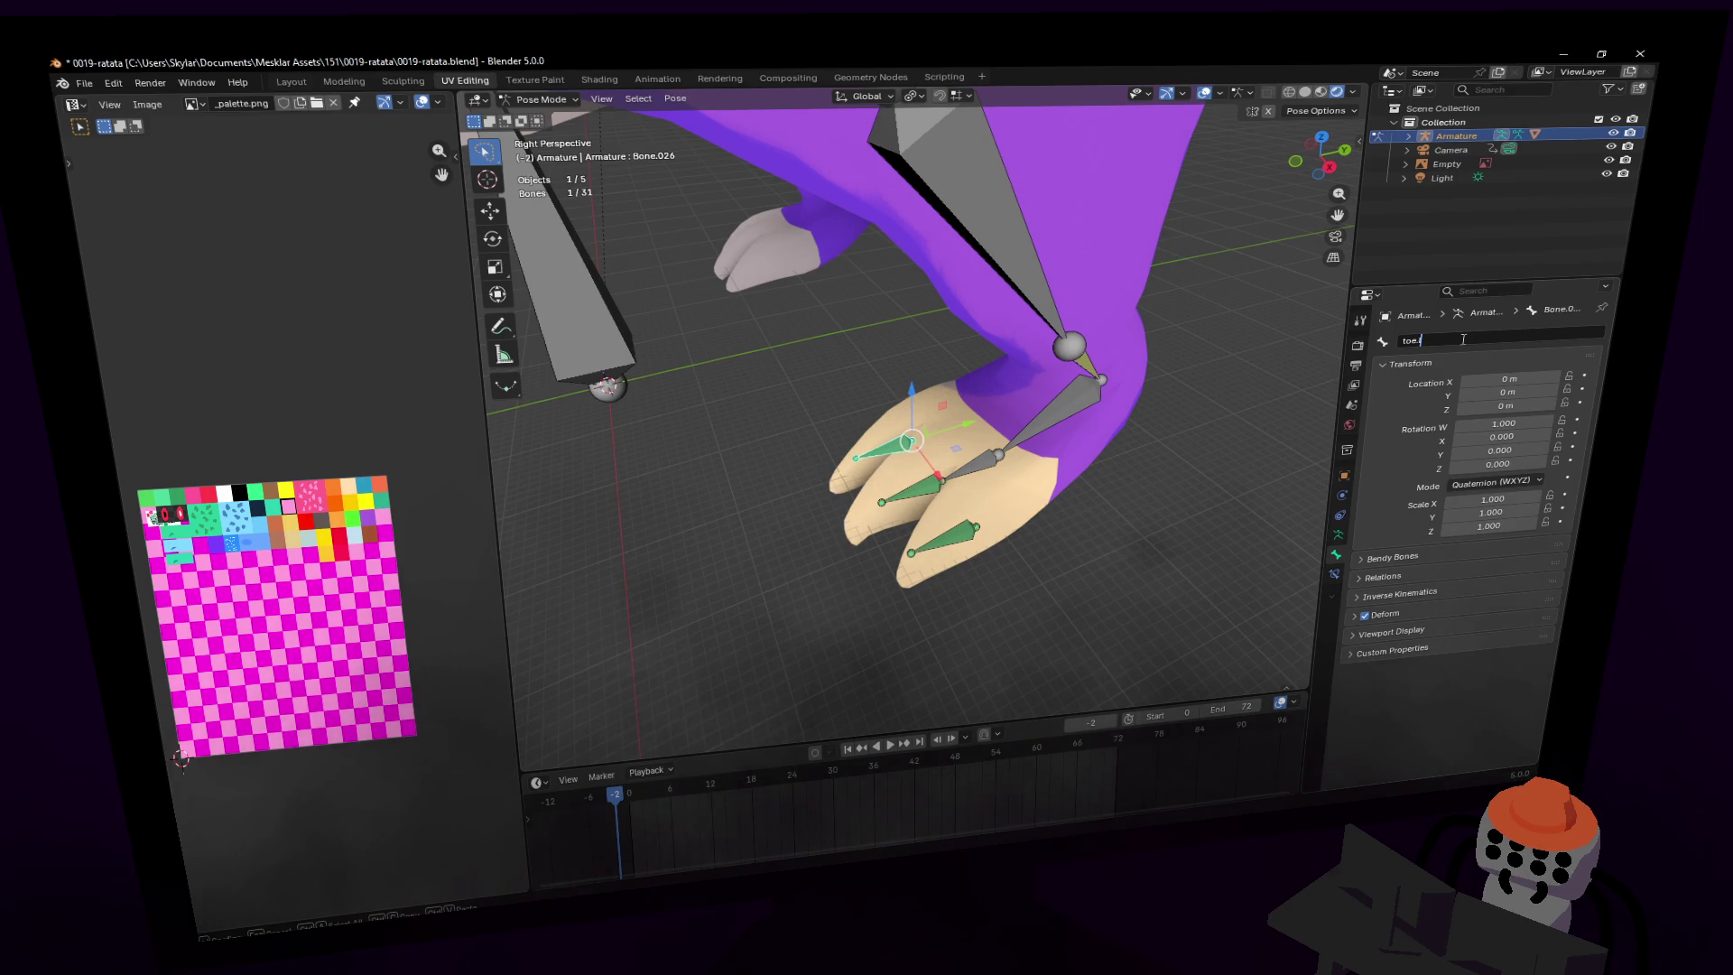
key(Left)
key(Left)
text(3)
key(Return)
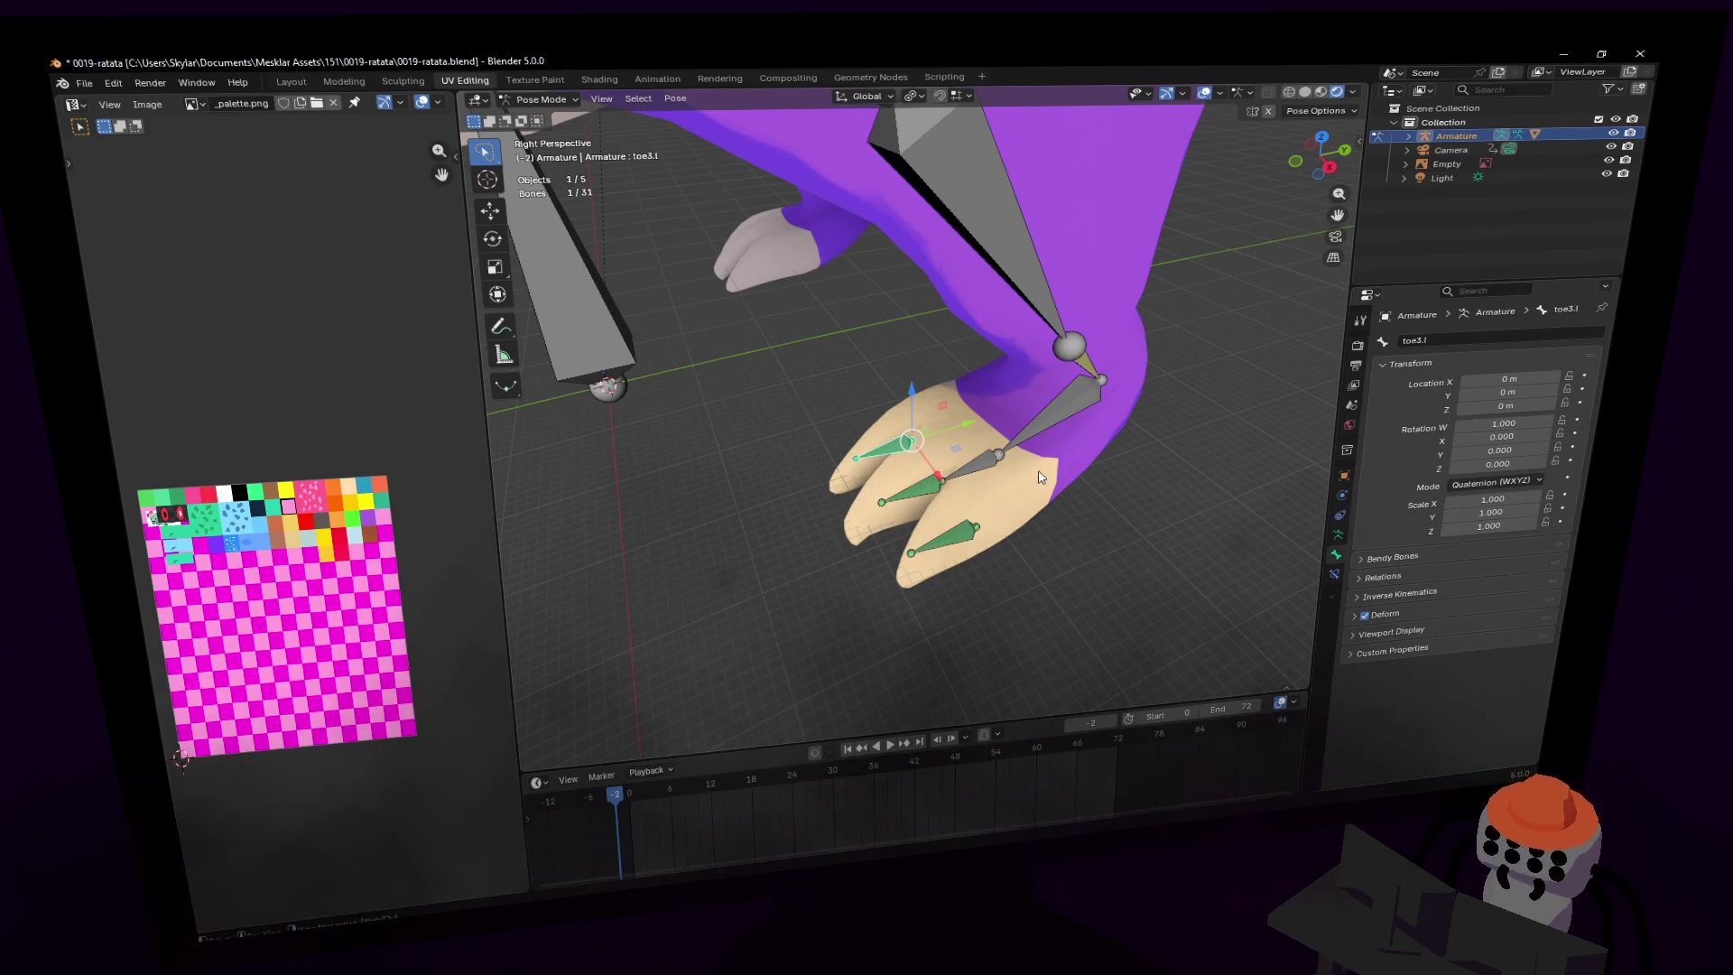
key(shift+grave)
click(1038, 502)
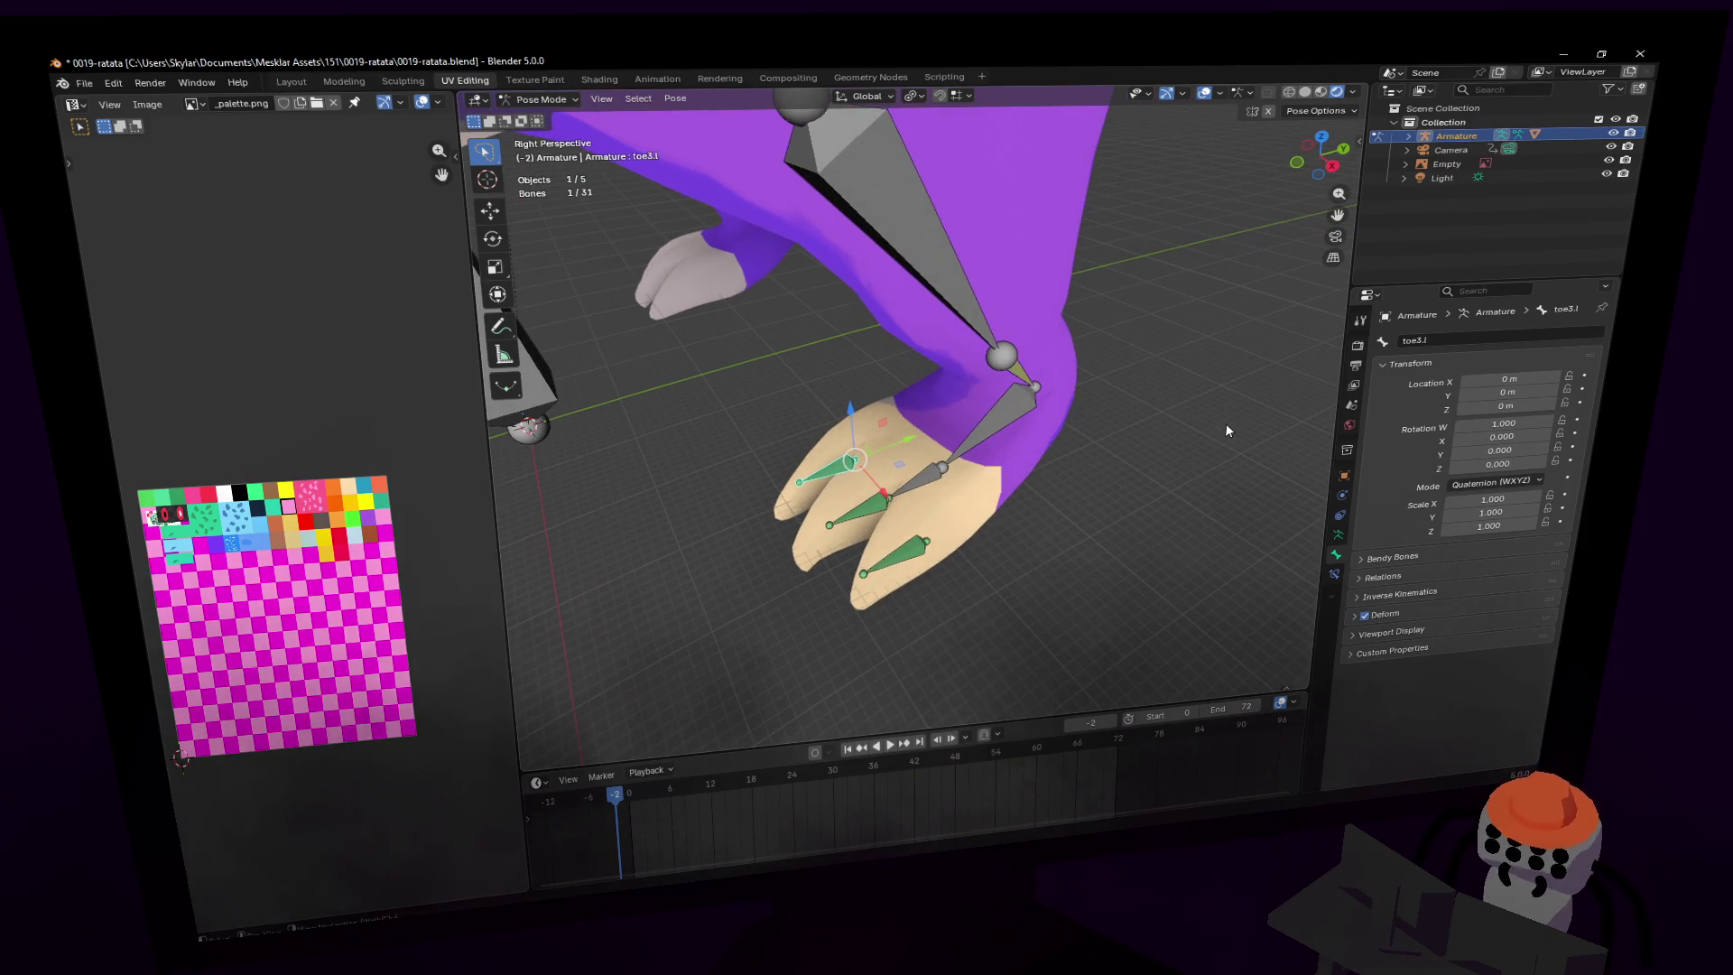
mouse_move(1202, 440)
middle_down()
mouse_move(1183, 424)
mouse_move(1198, 450)
middle_up()
- Frame the whole rig and rename the first tail bone to tail1
key(shift+grave)
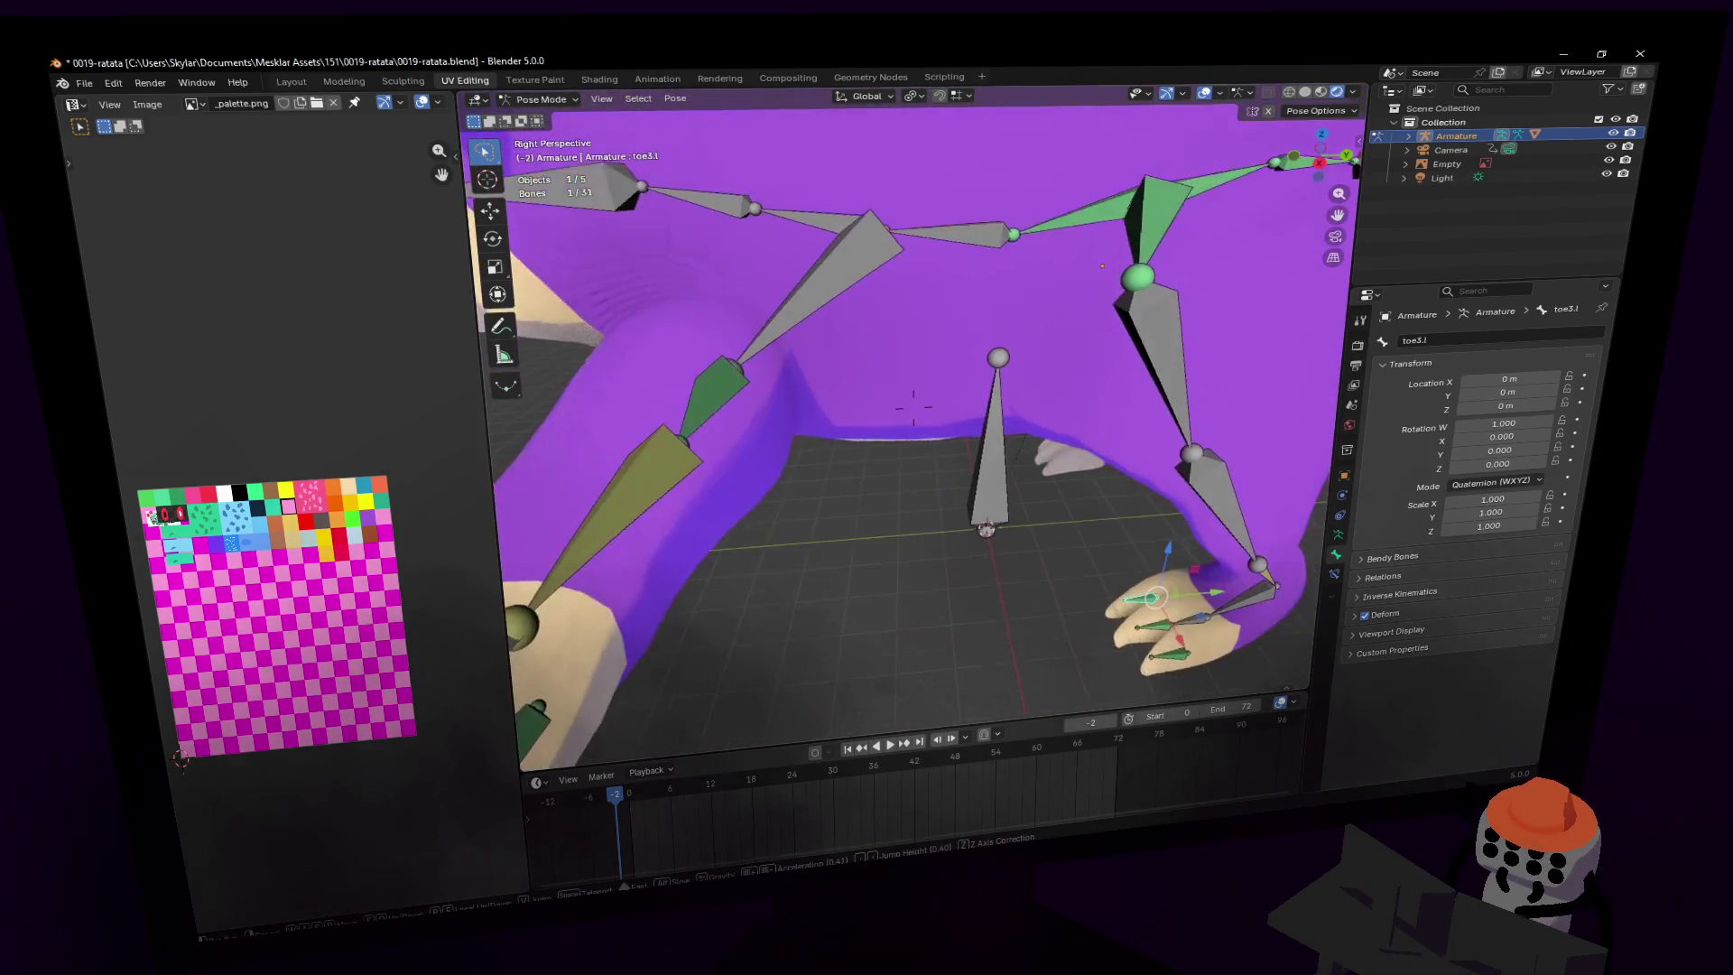
click(1087, 427)
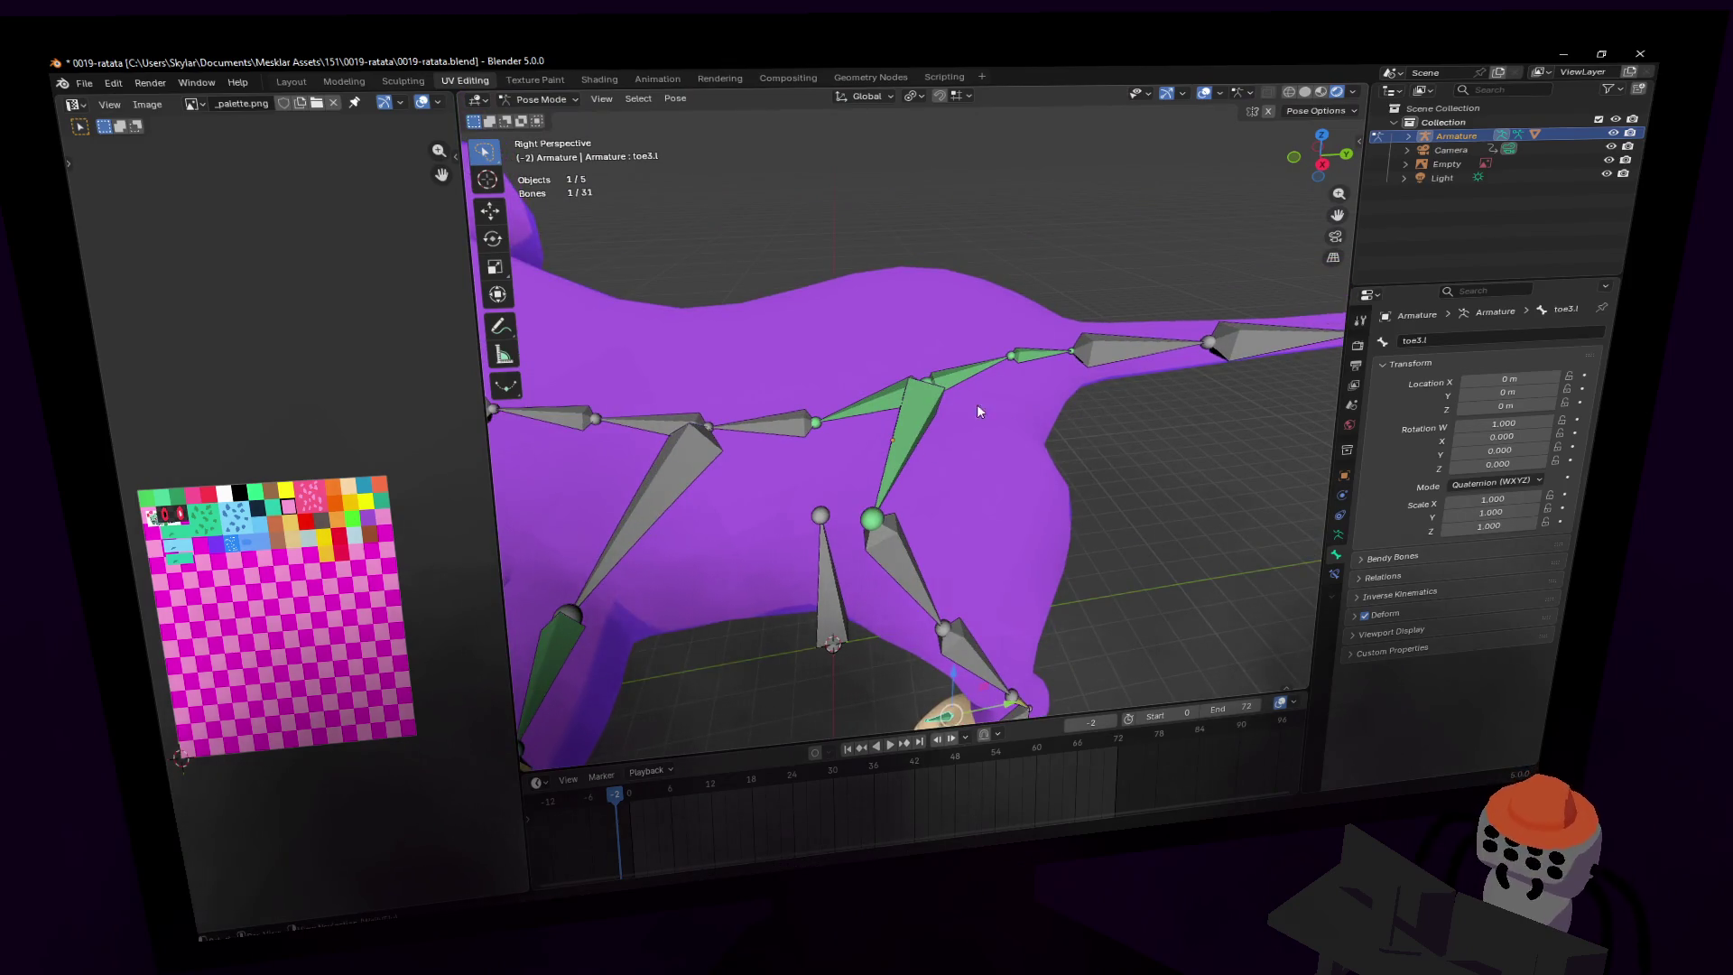
click(961, 379)
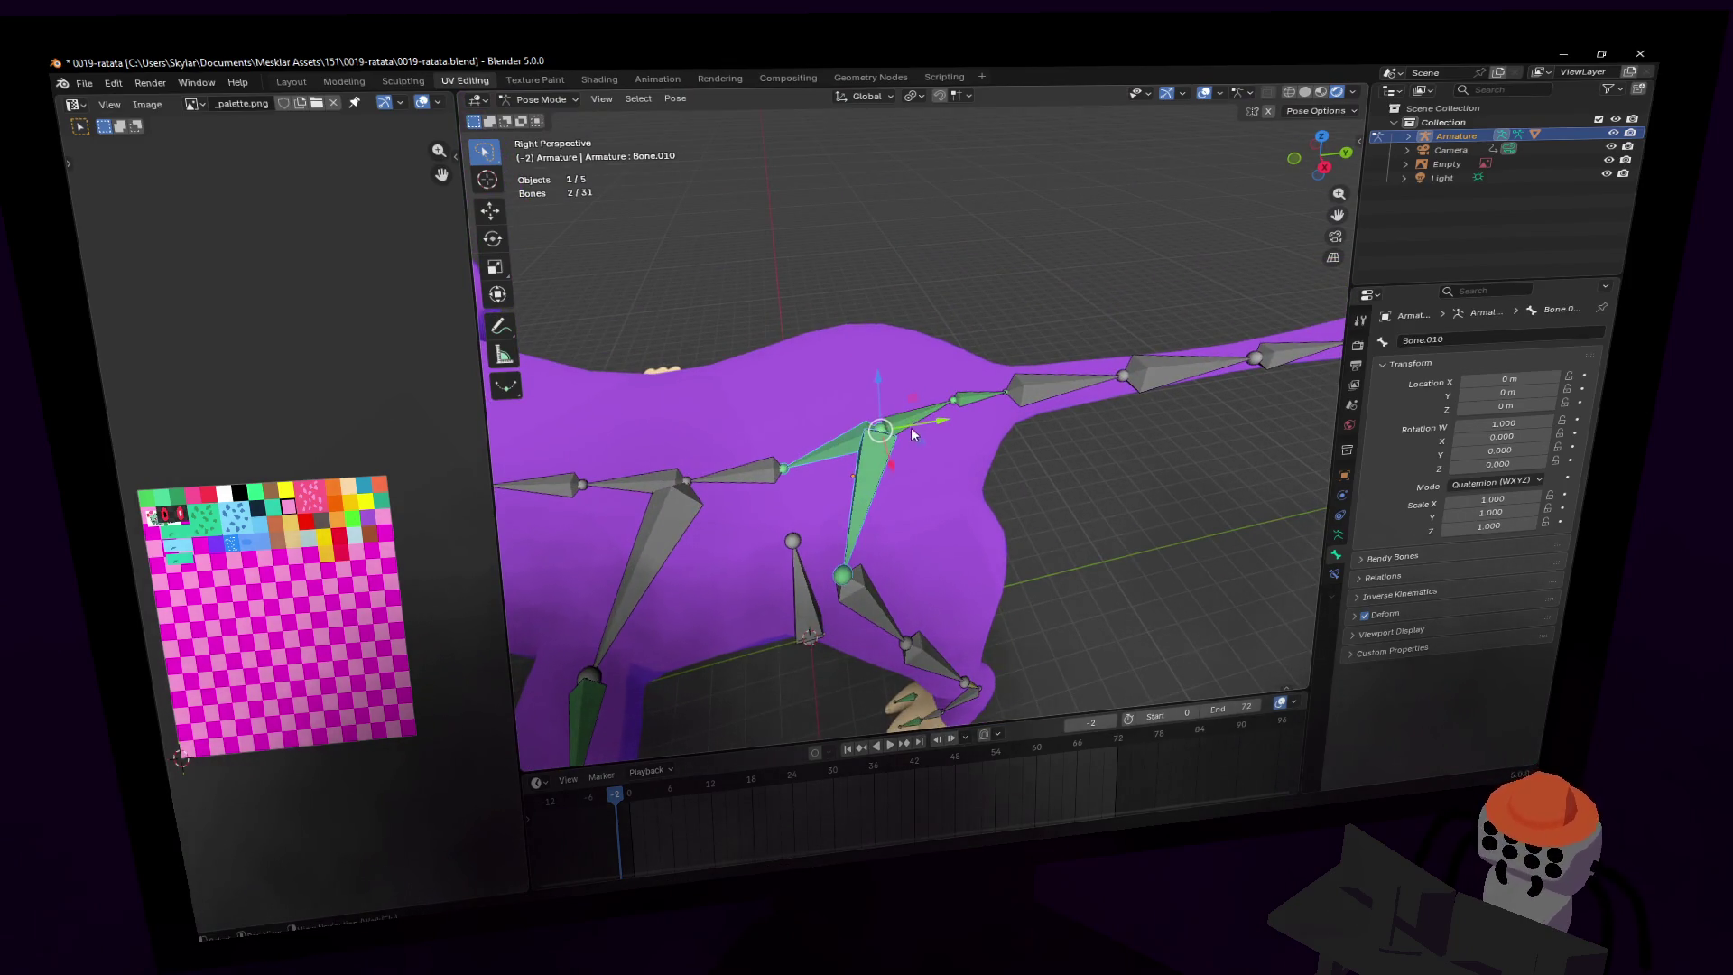
click(1427, 311)
click(1474, 336)
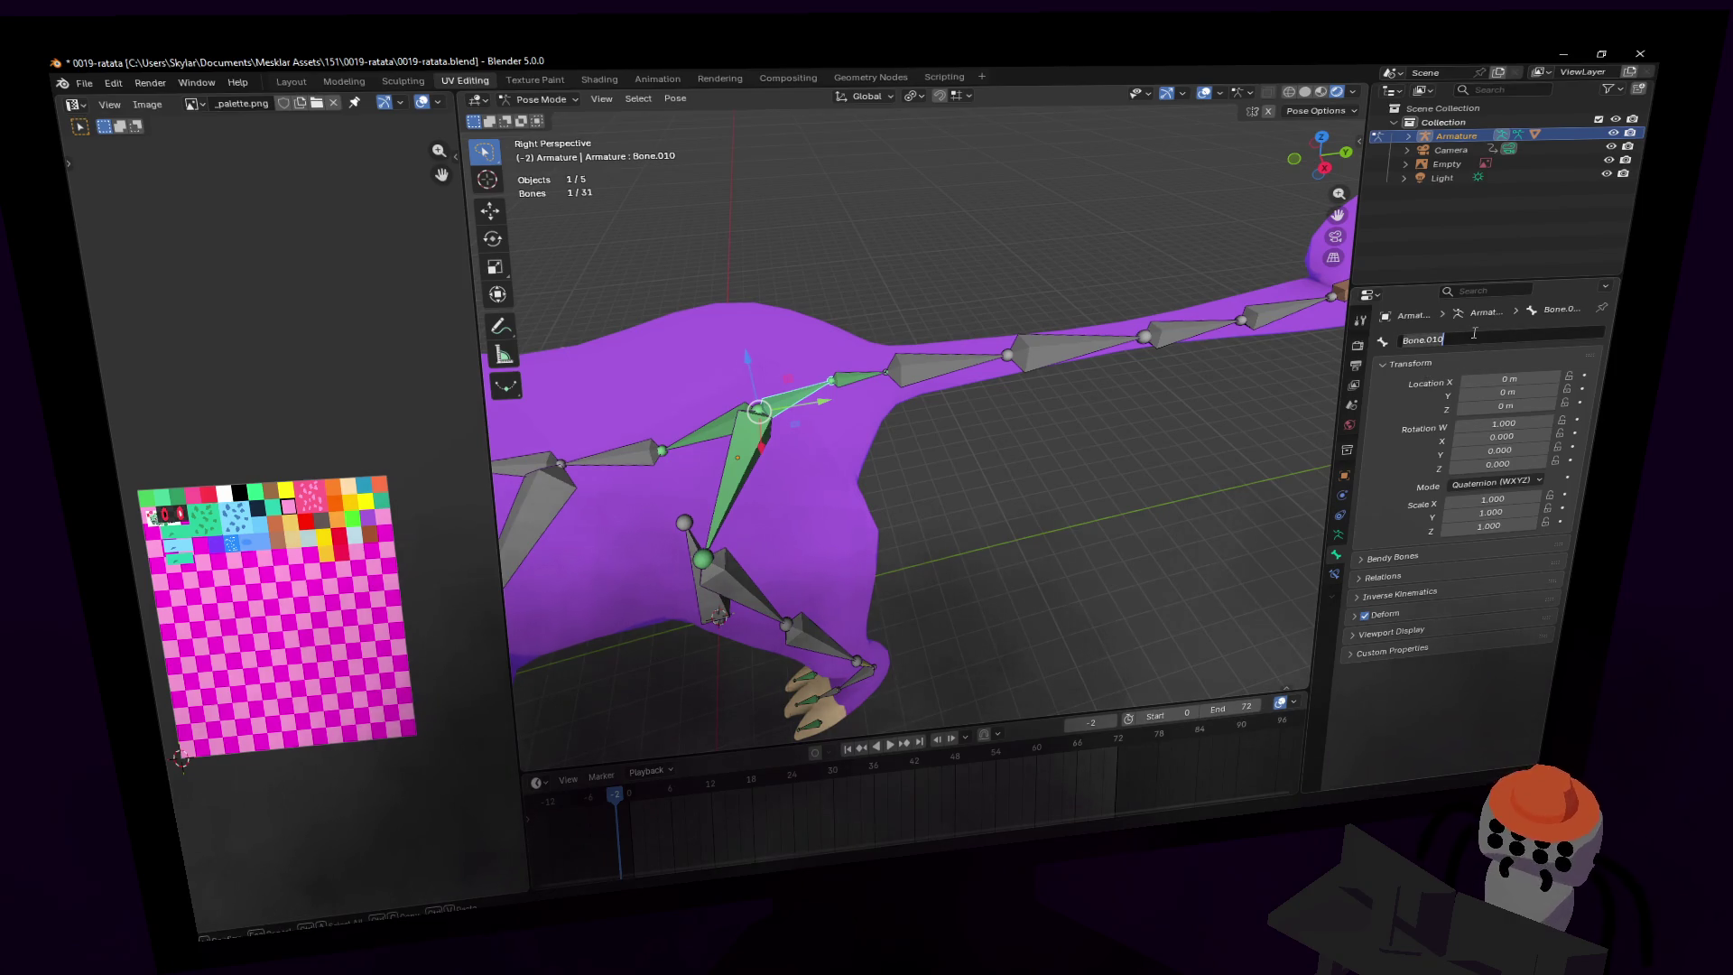
text(tail)
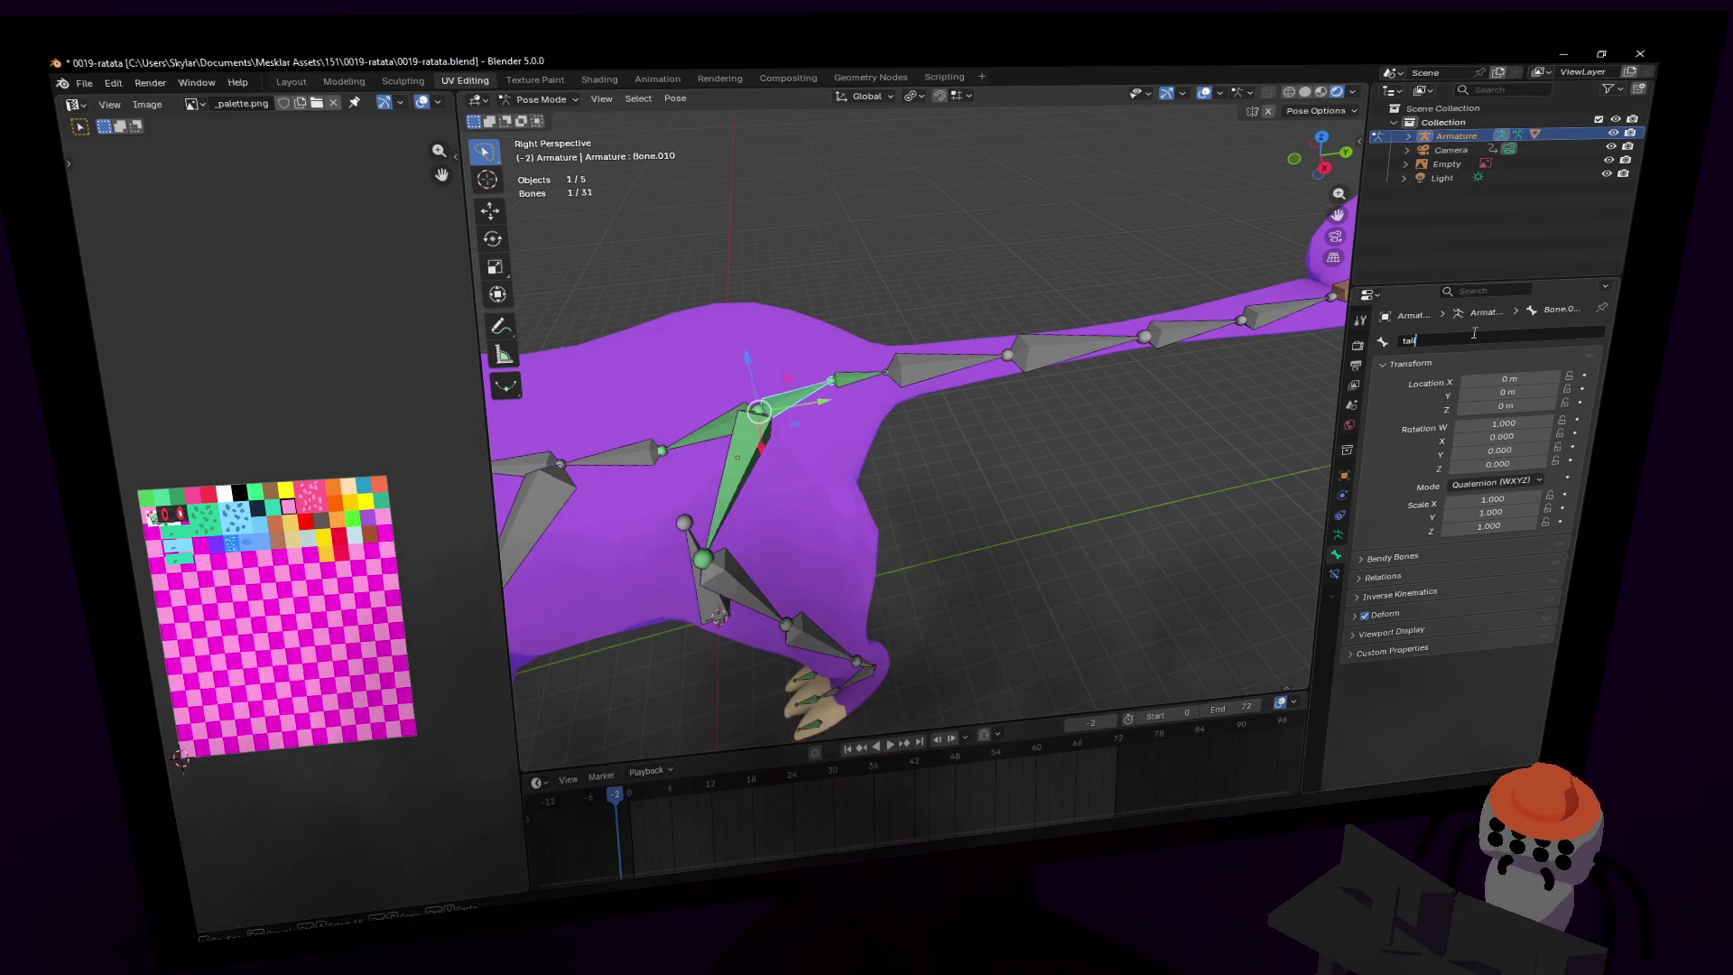
text(1)
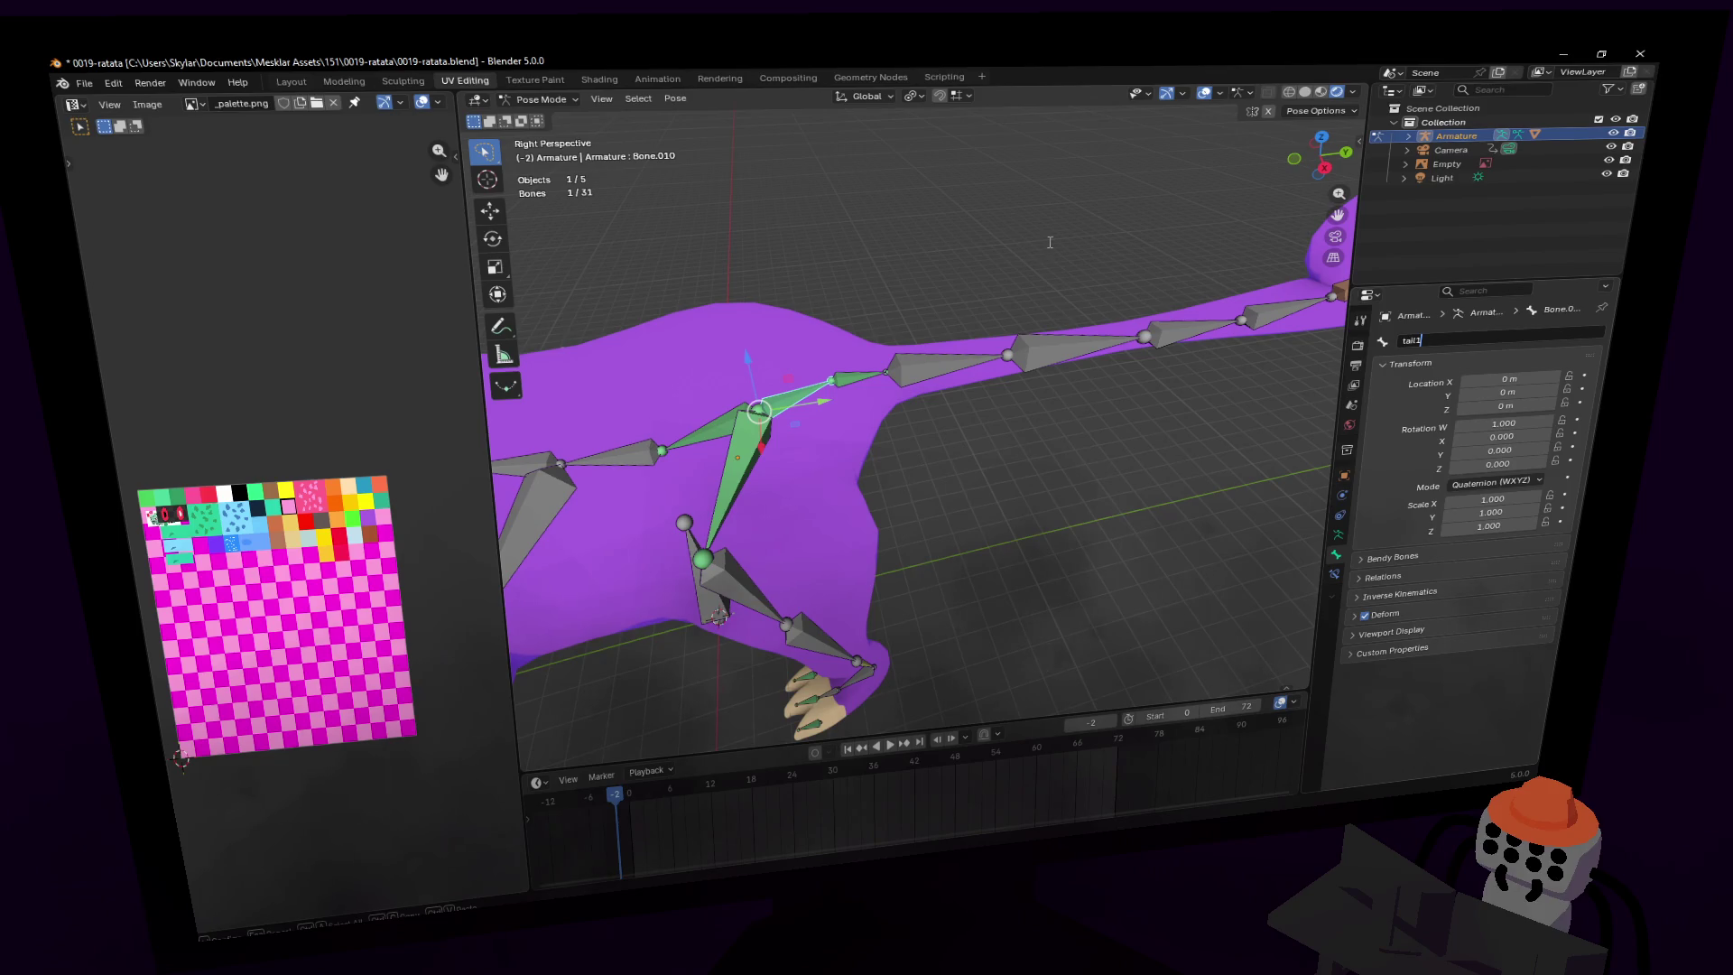
key(Return)
- Rename Bone.011 to tail2
click(864, 376)
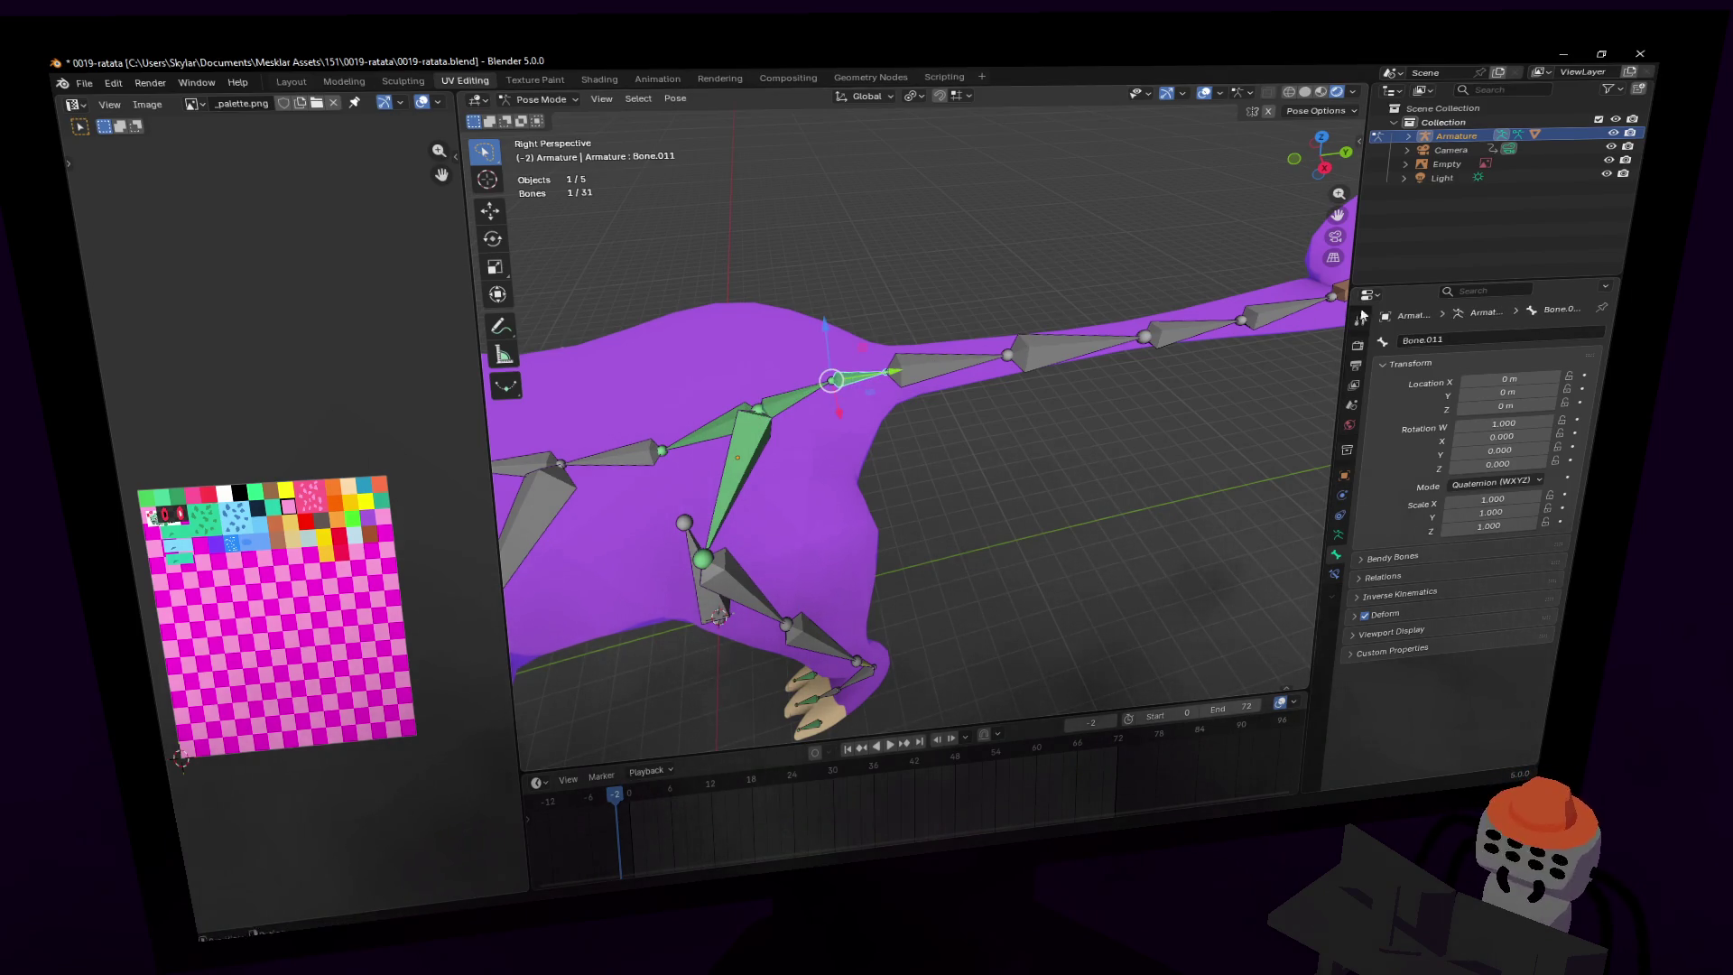
click(1484, 336)
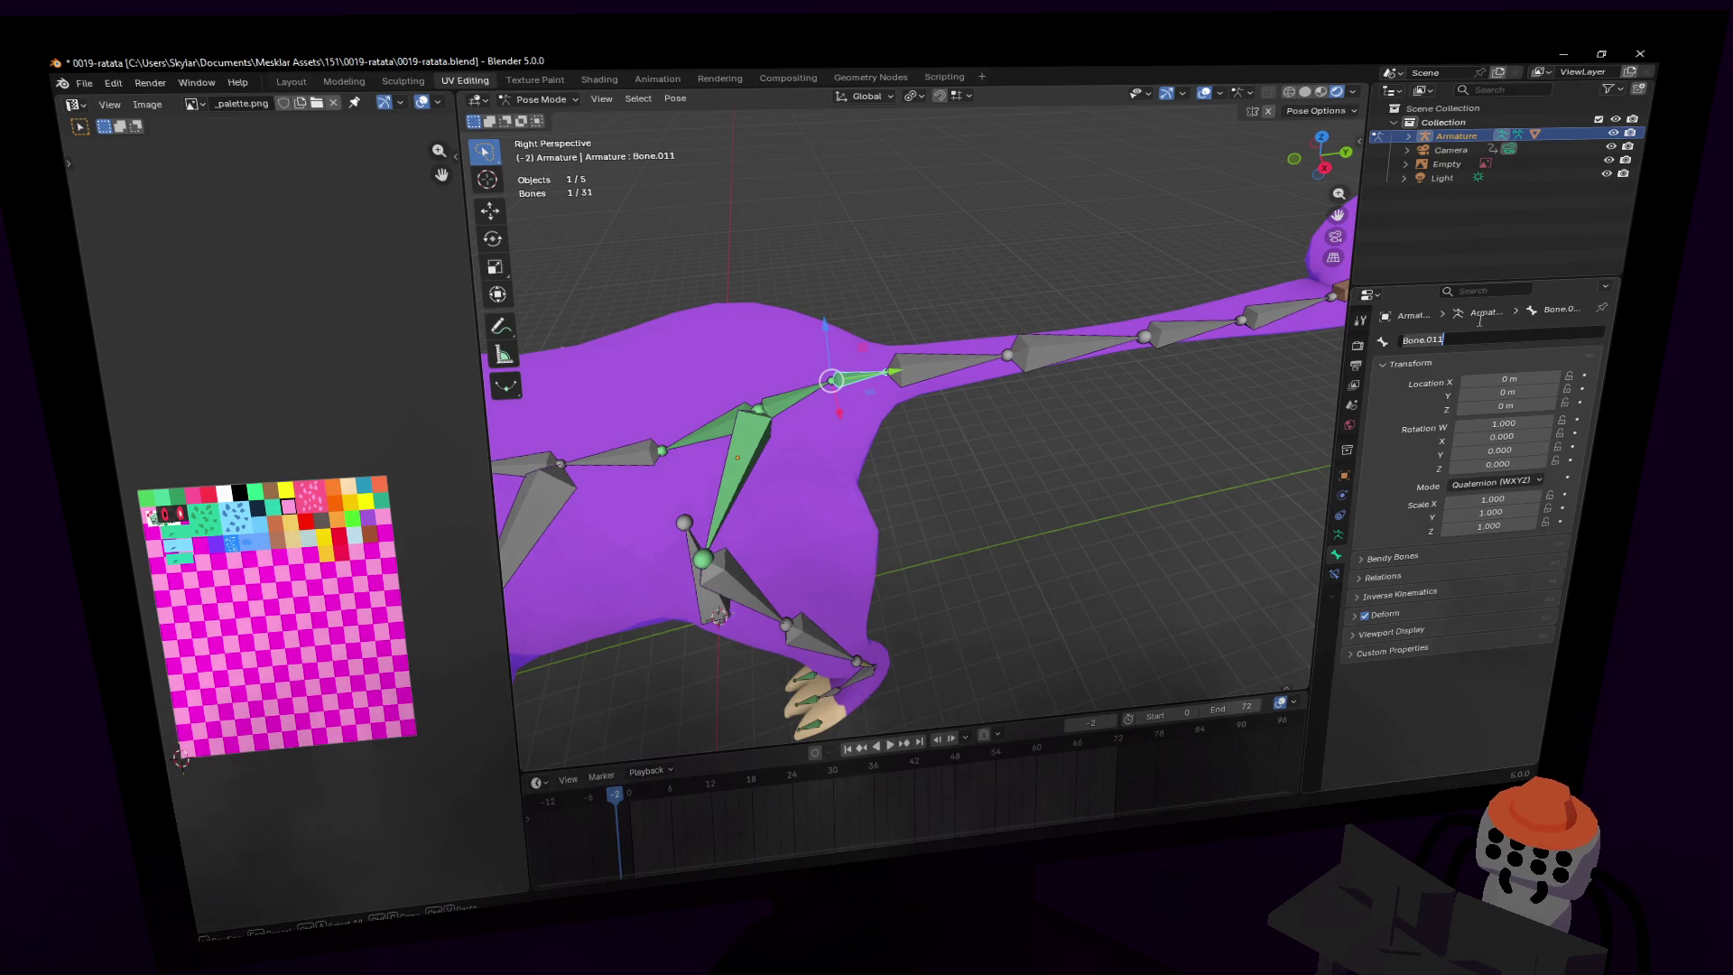
text(tail2)
key(Return)
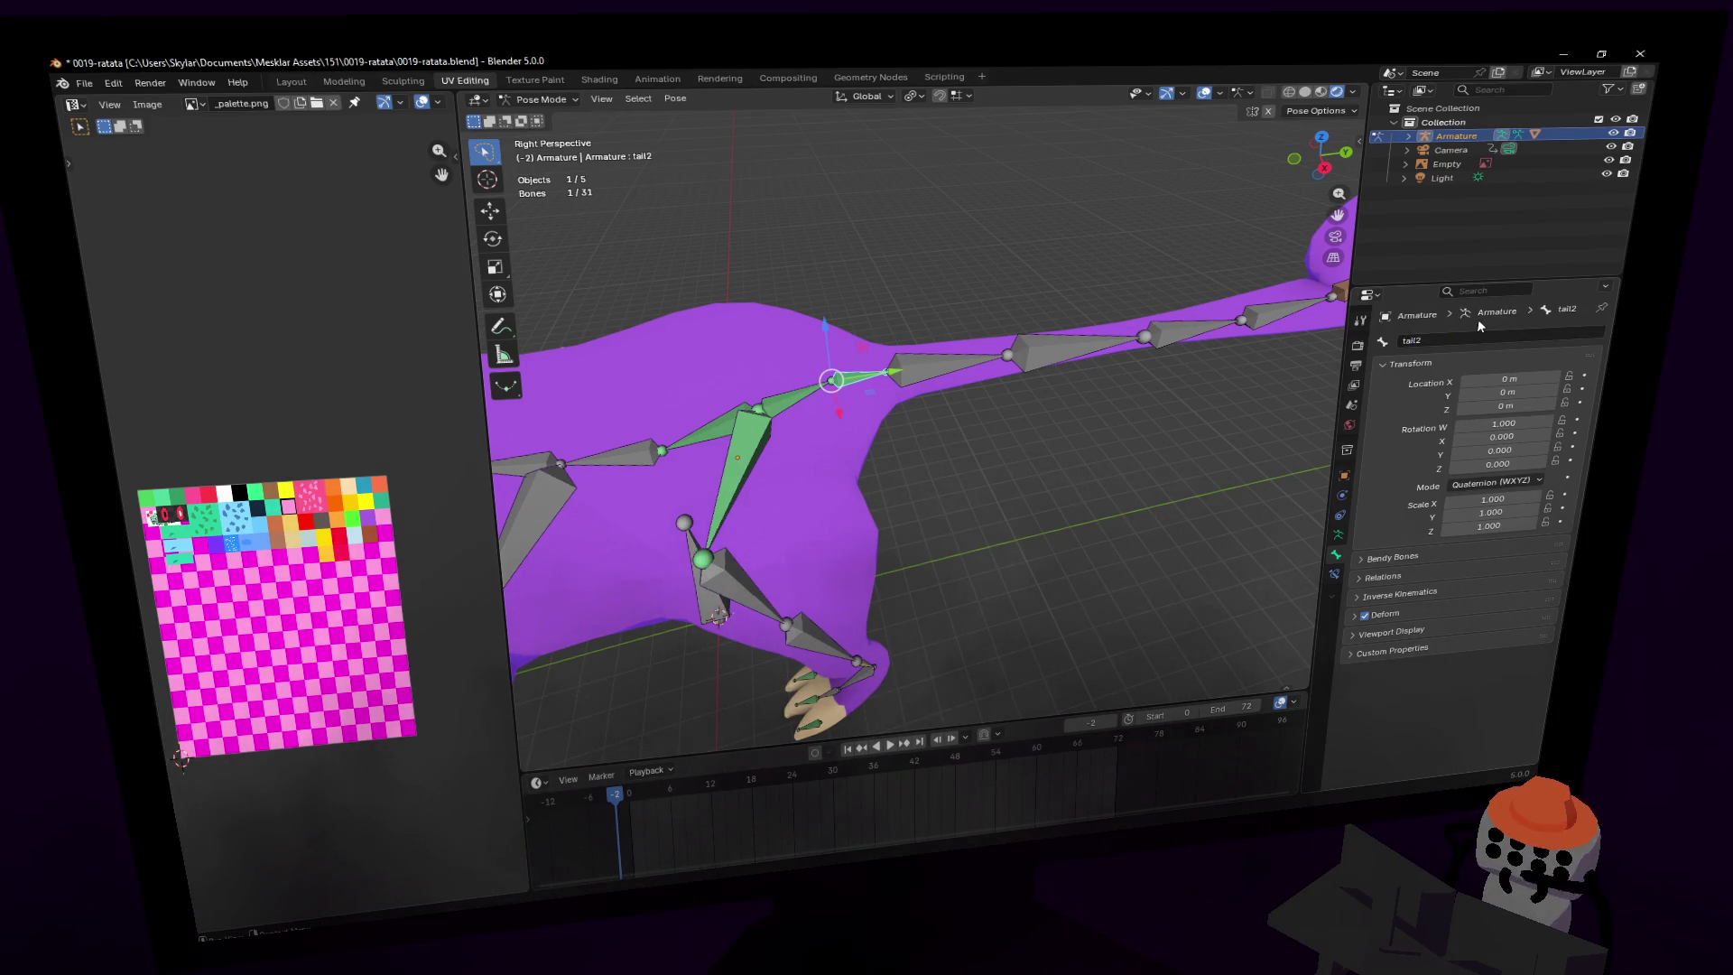
click(1429, 341)
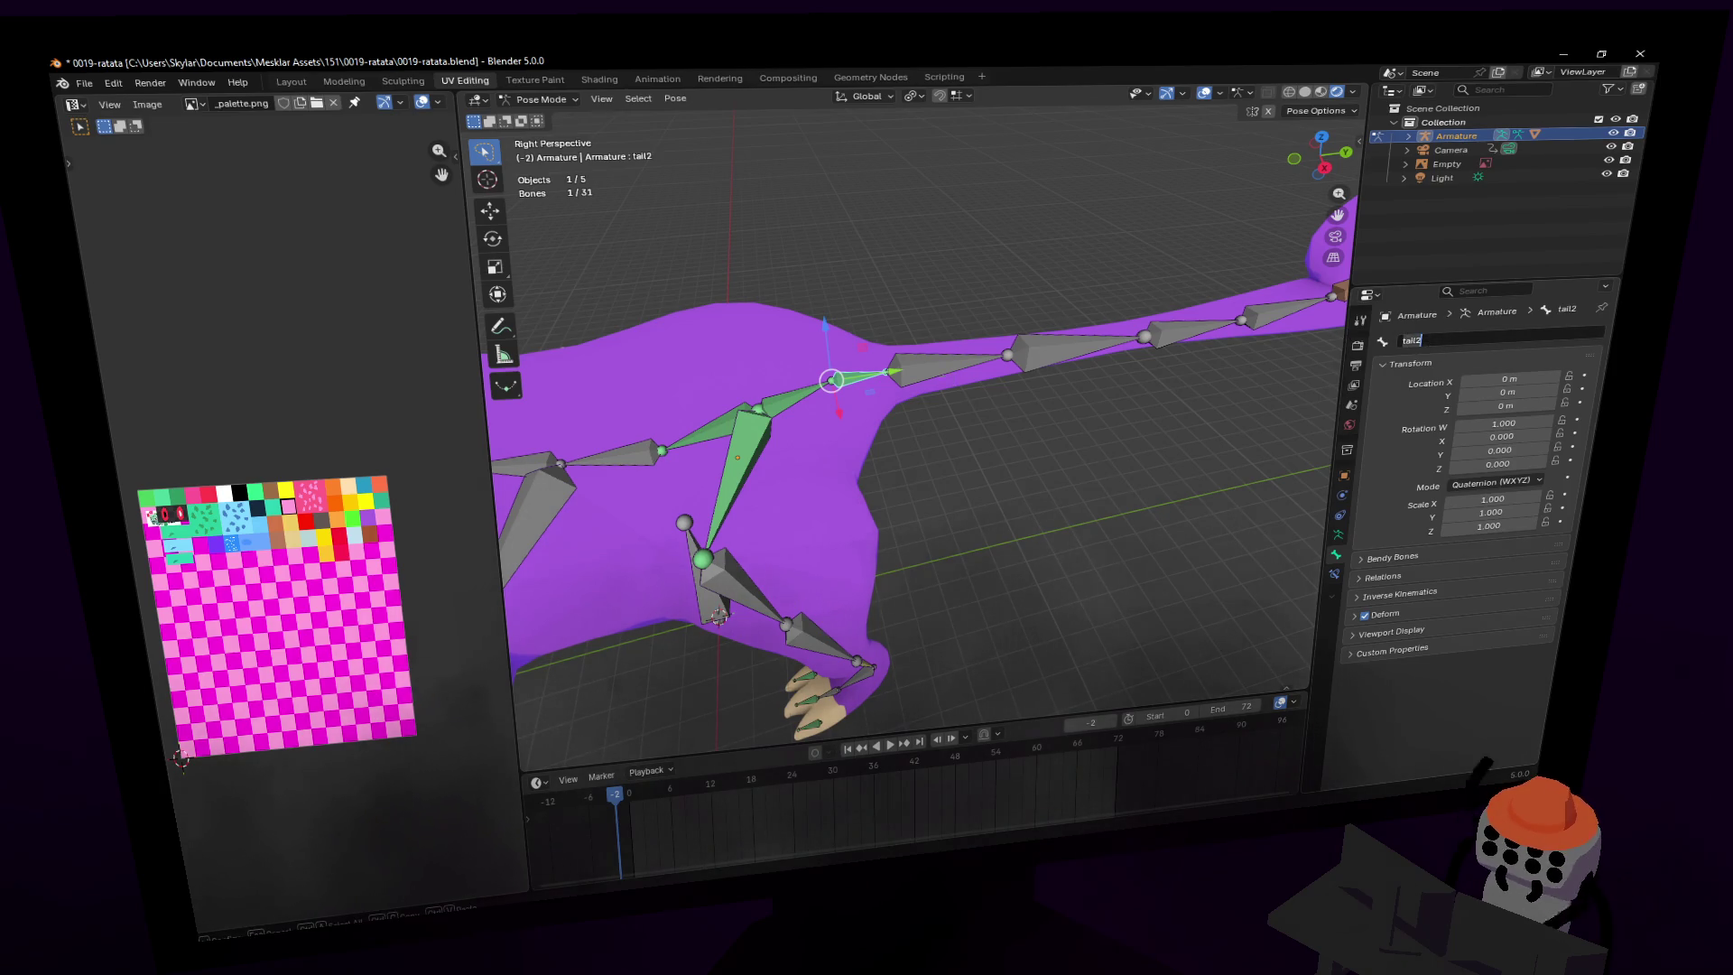
click(1212, 361)
- Rename Bone.012 to tail3
click(919, 355)
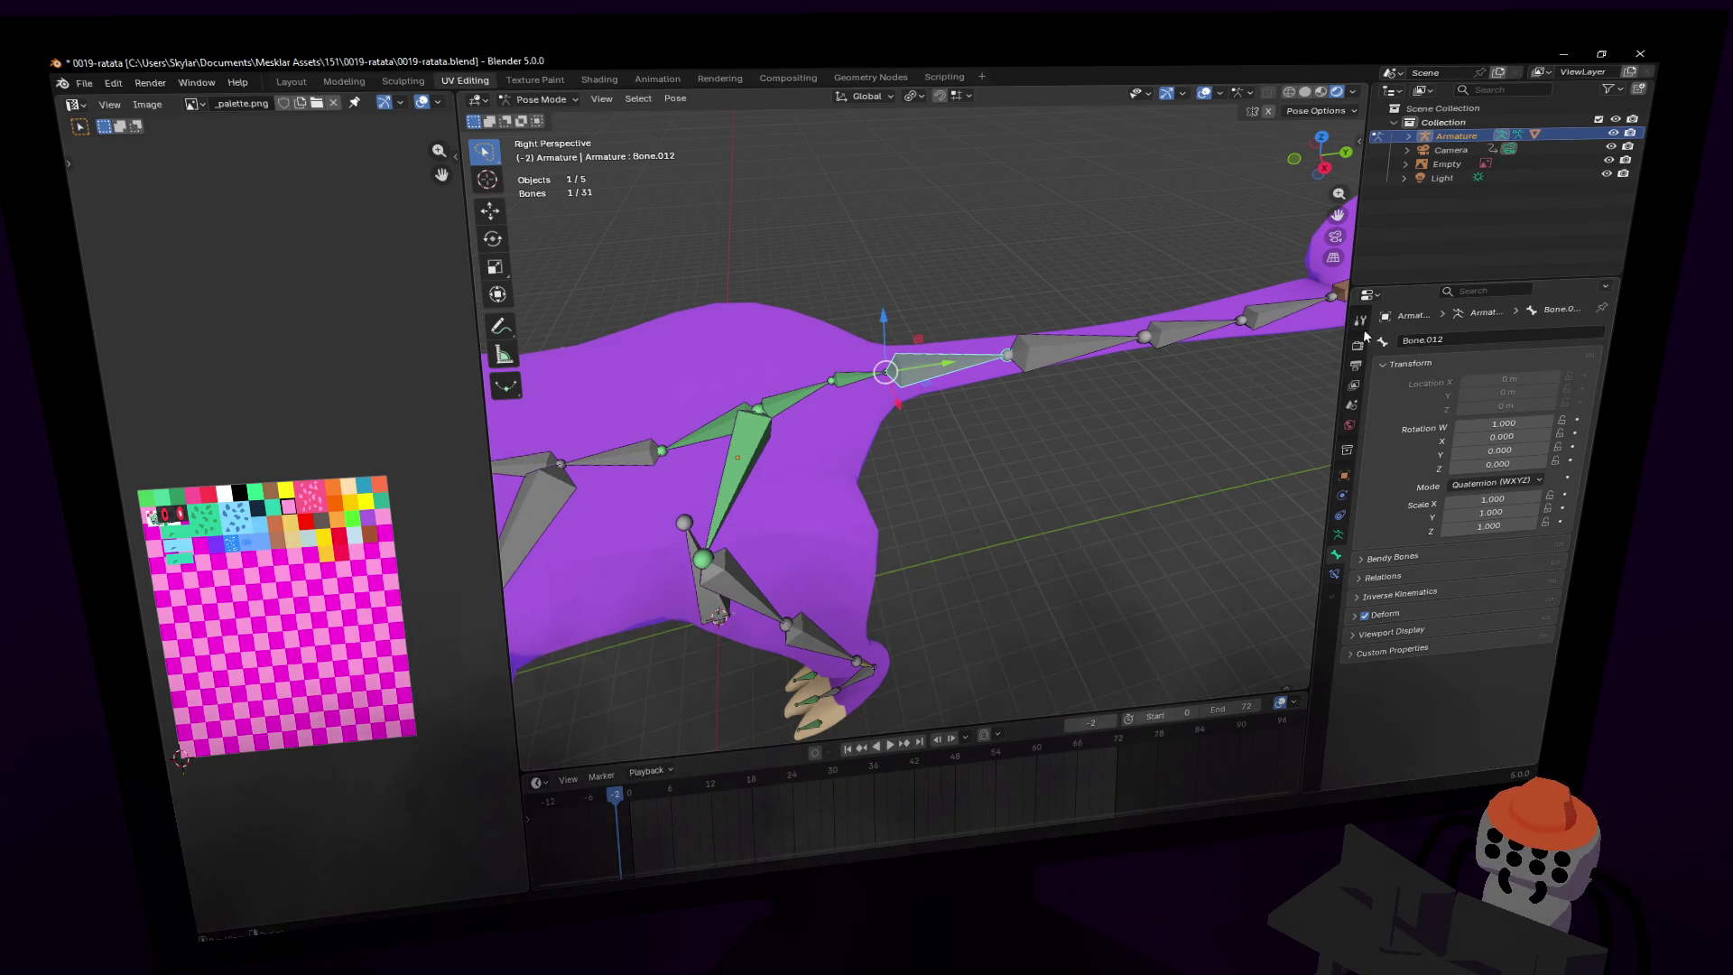
click(1466, 340)
text(t)
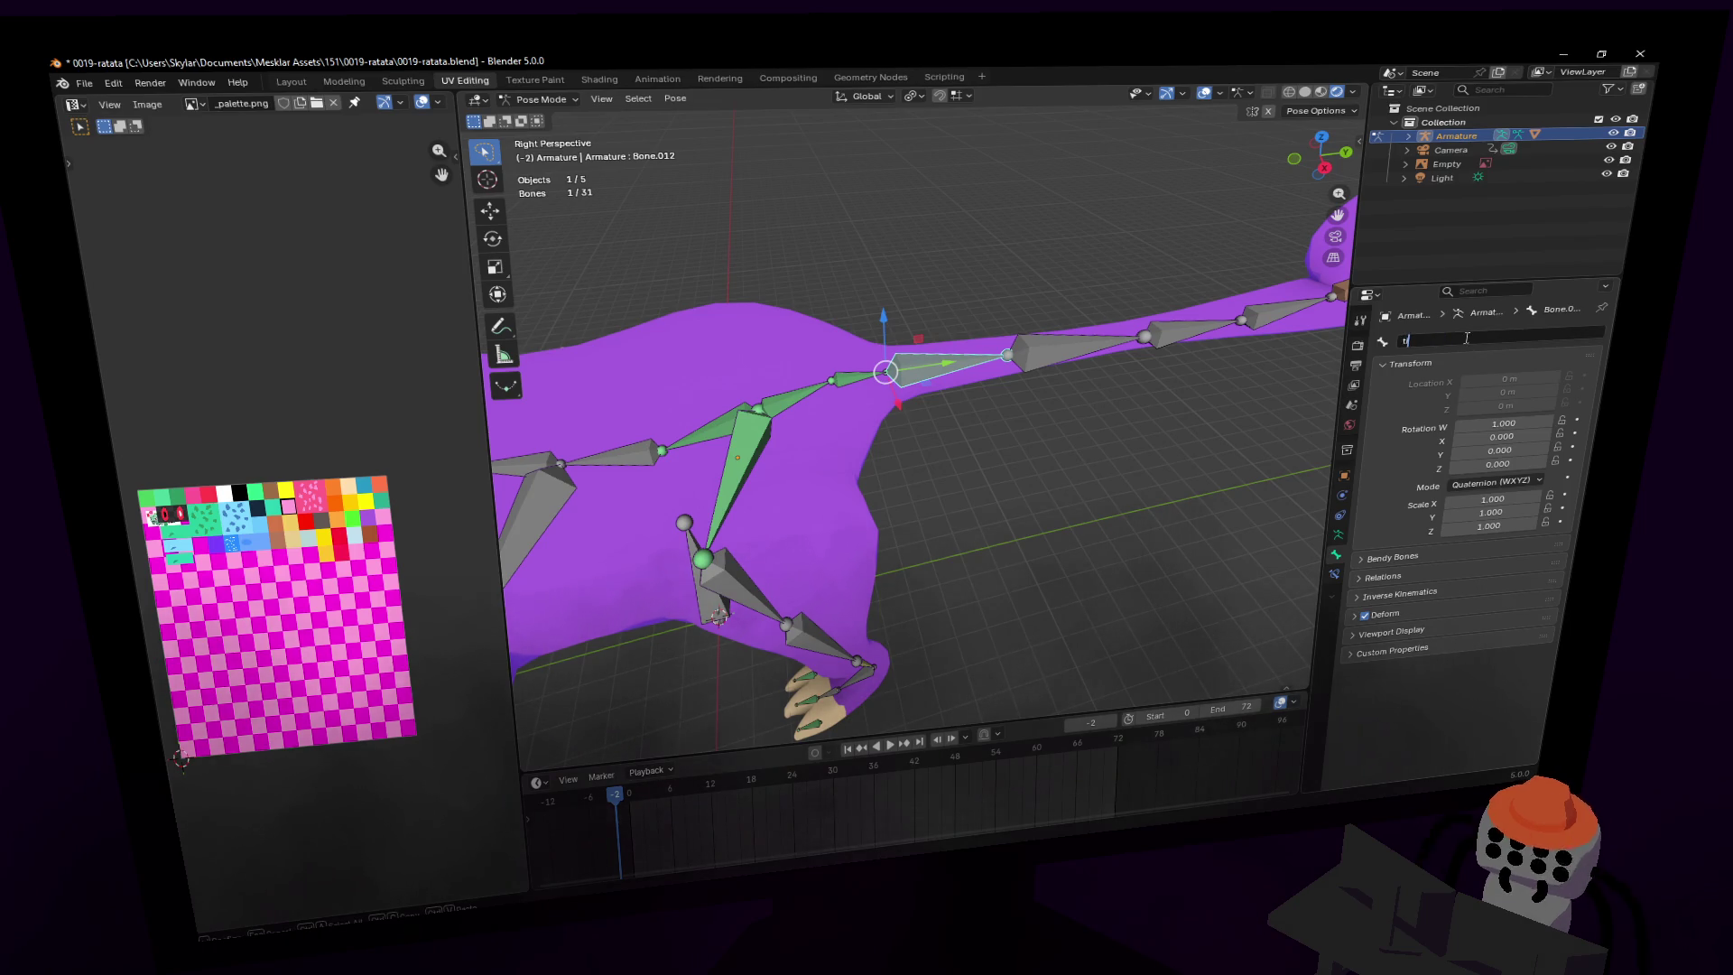
text(ail)
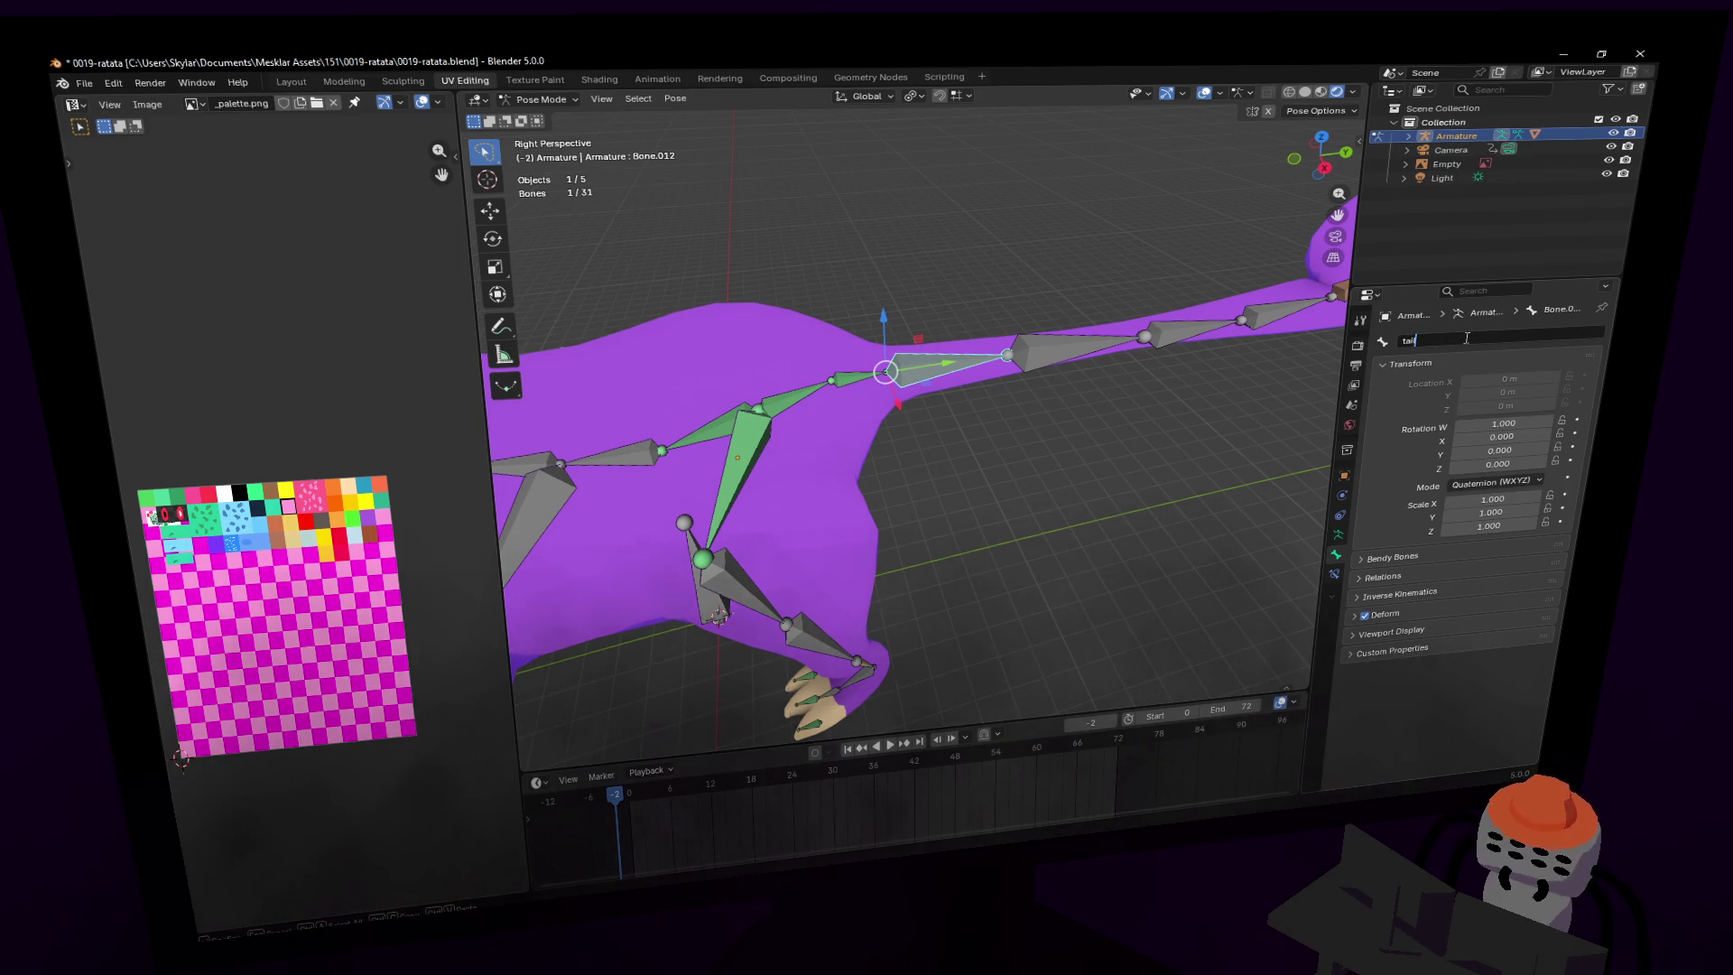
text(3)
key(Return)
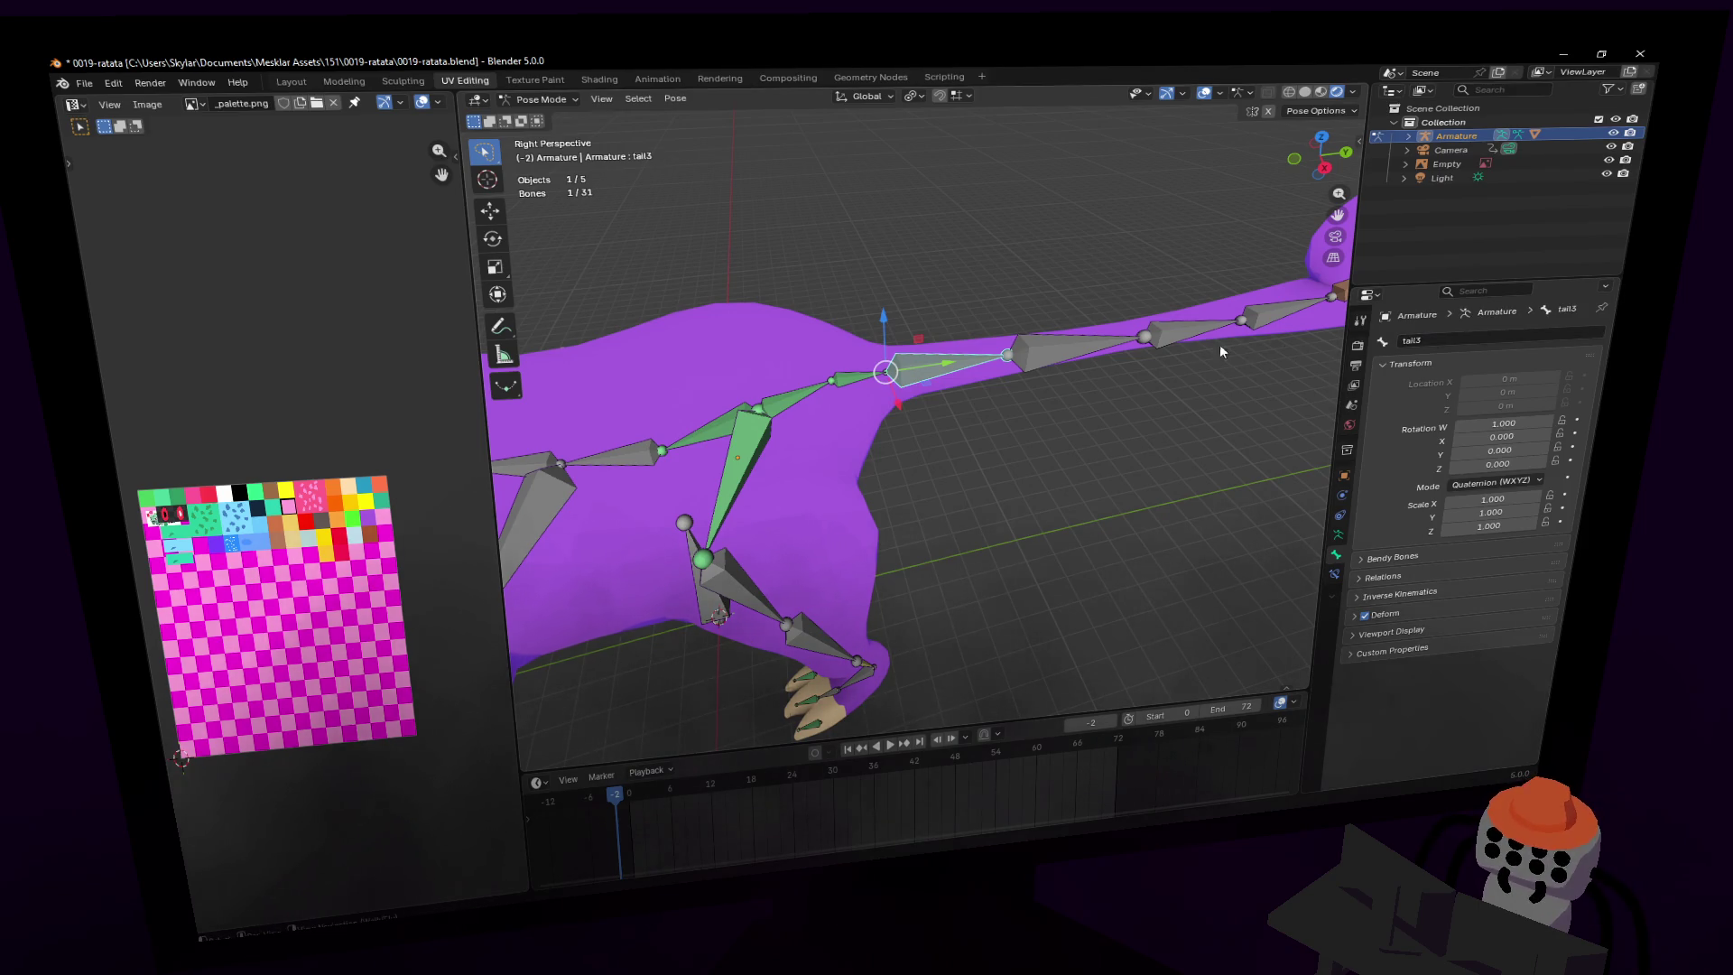
- Rename Bone.013 to tail4
click(1079, 345)
double_click(1489, 334)
text(tail)
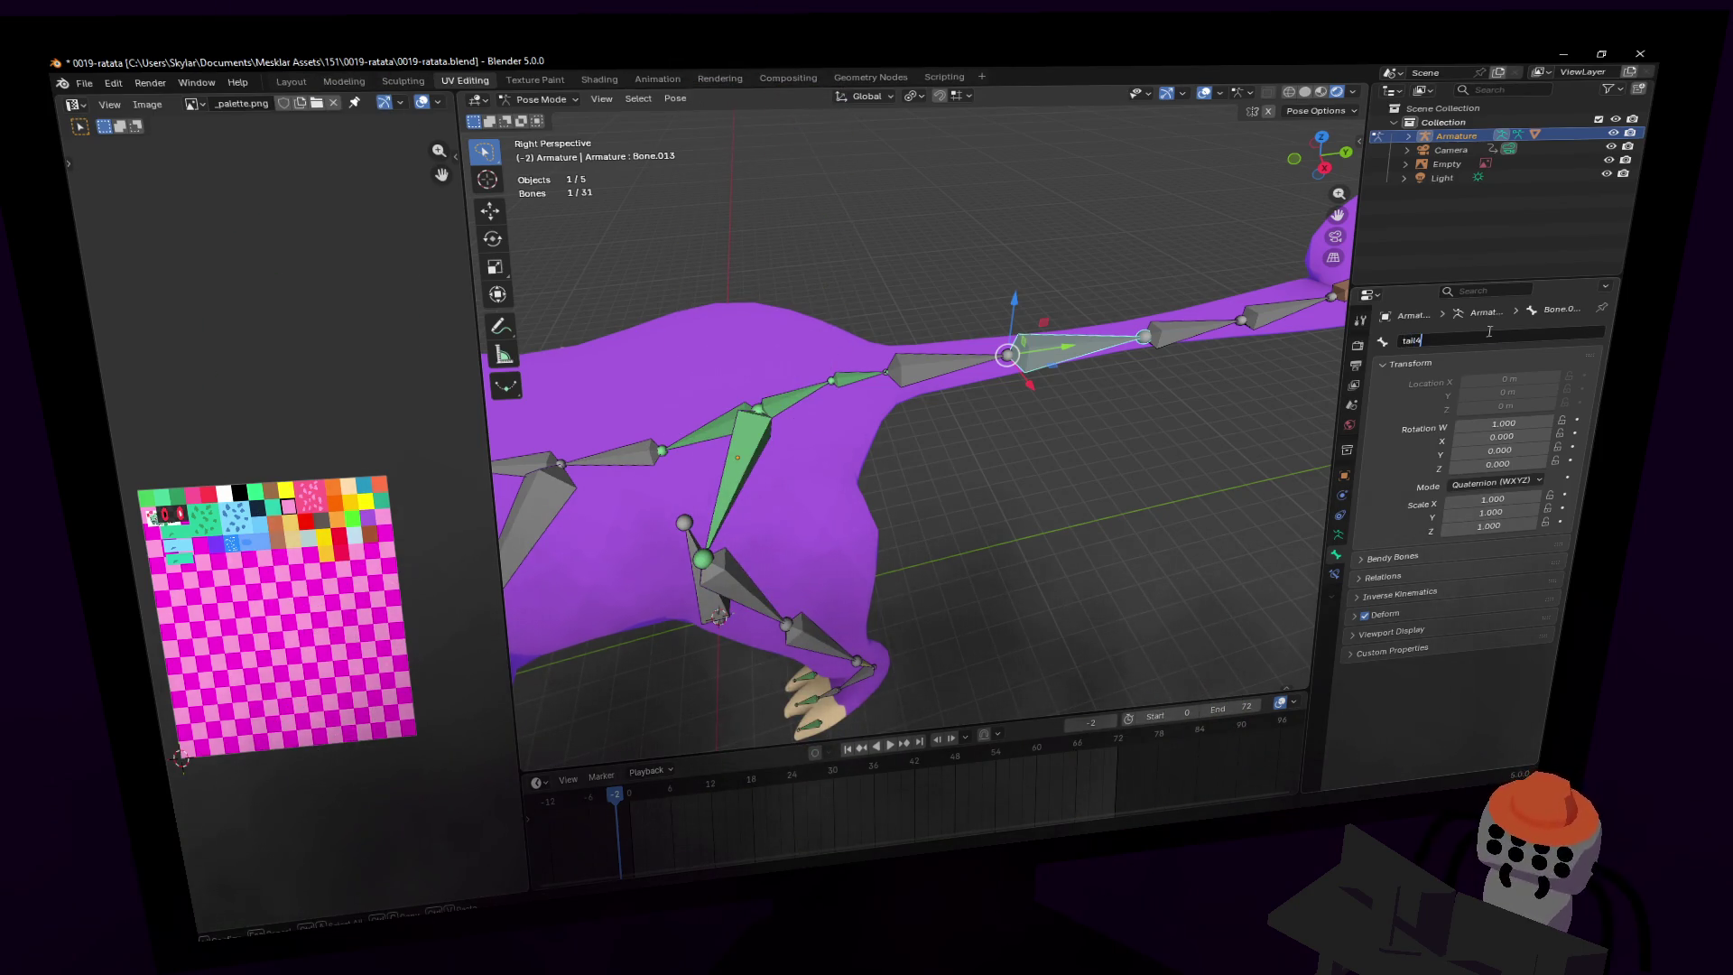
key(Return)
mouse_move(1128, 325)
shift+middle_down()
mouse_move(915, 318)
mouse_move(1227, 384)
shift+middle_up()
click(1004, 329)
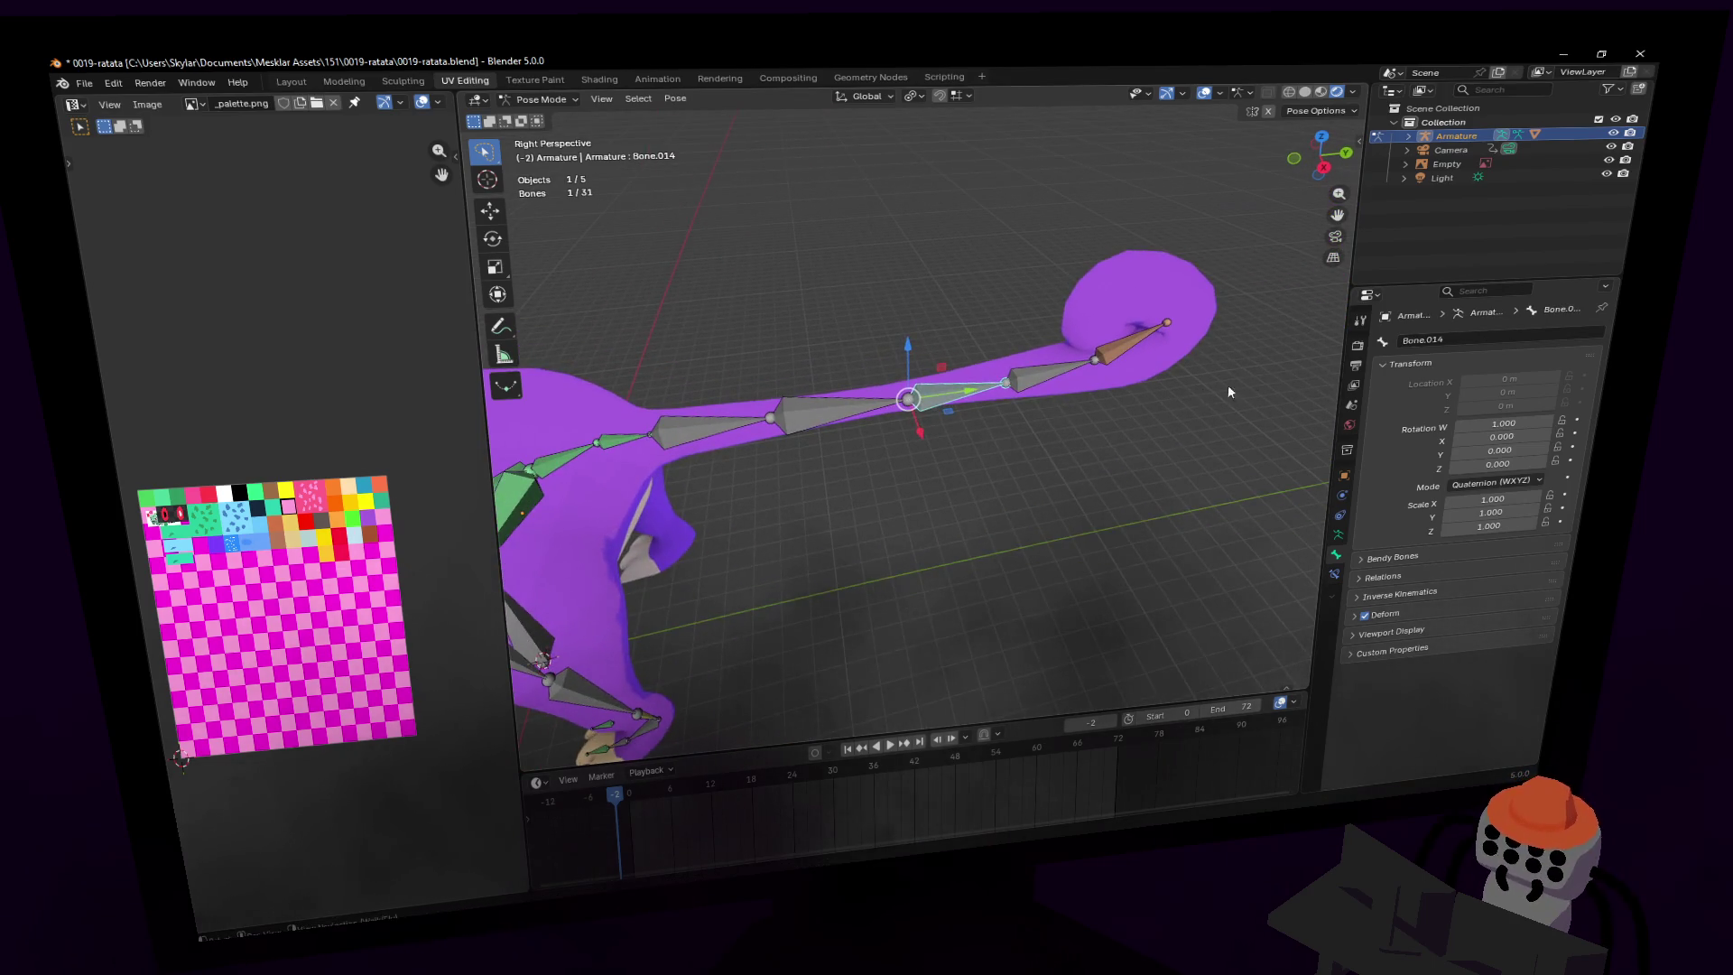
- Rename Bone.014, Bone.015 and Bone.016 to tail5, tail6 and tail7
double_click(1459, 342)
text(tail)
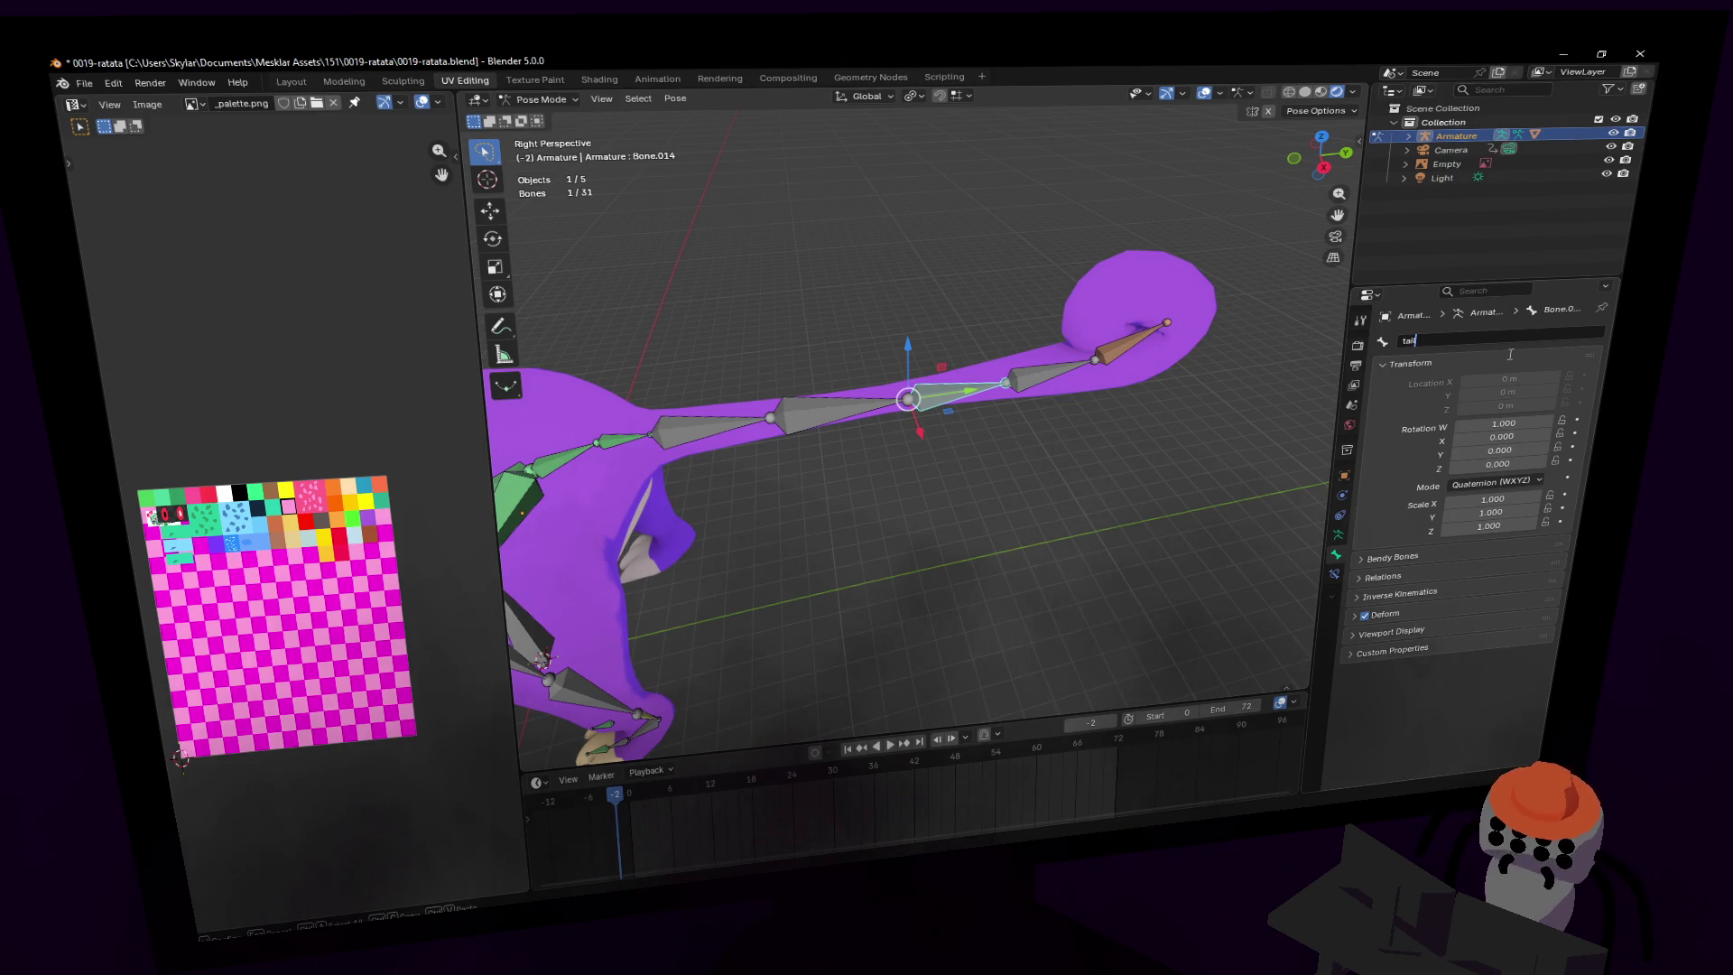
text(5)
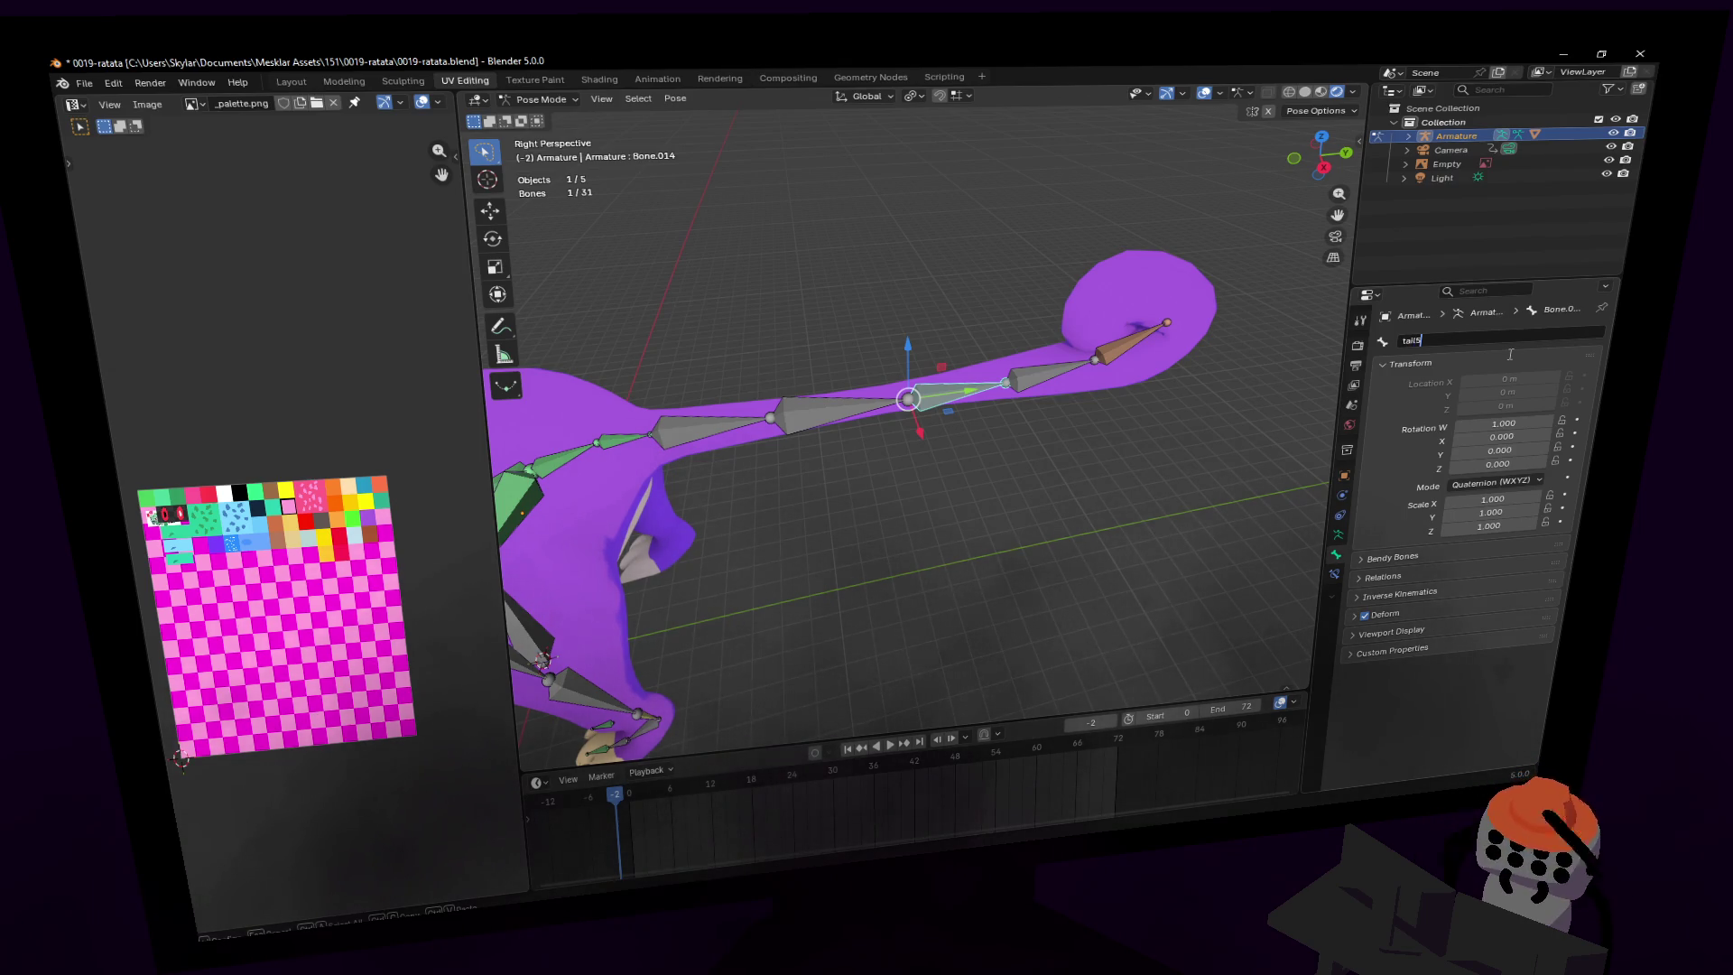
key(Return)
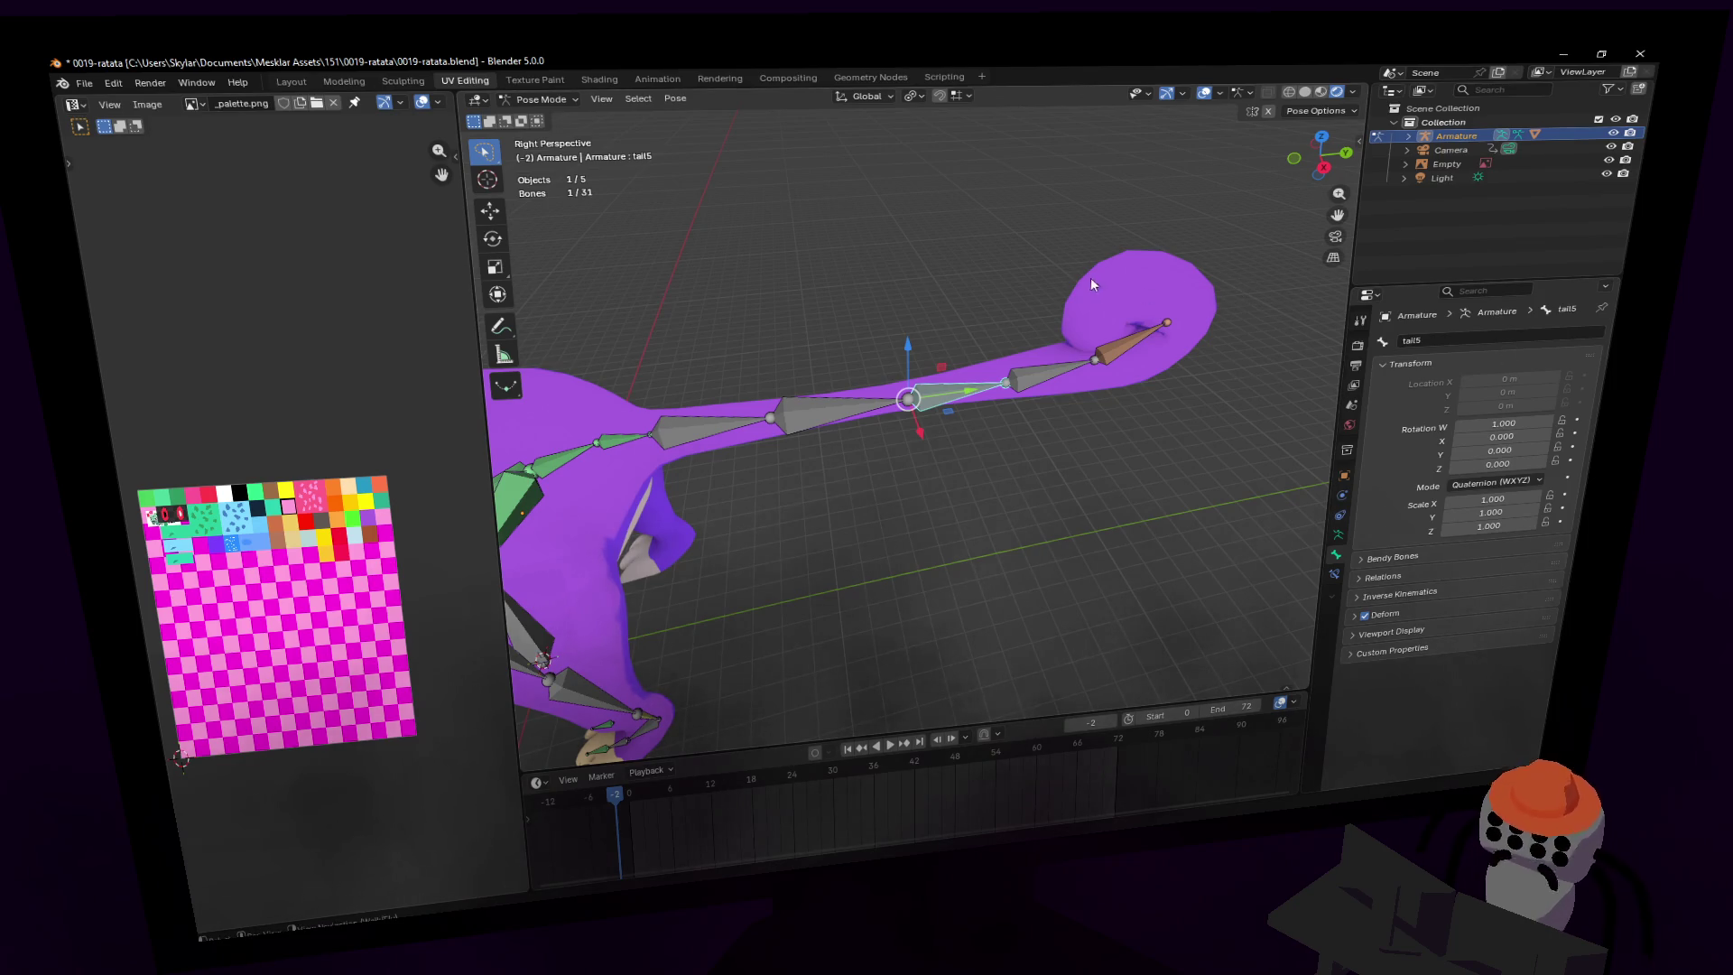
click(1080, 370)
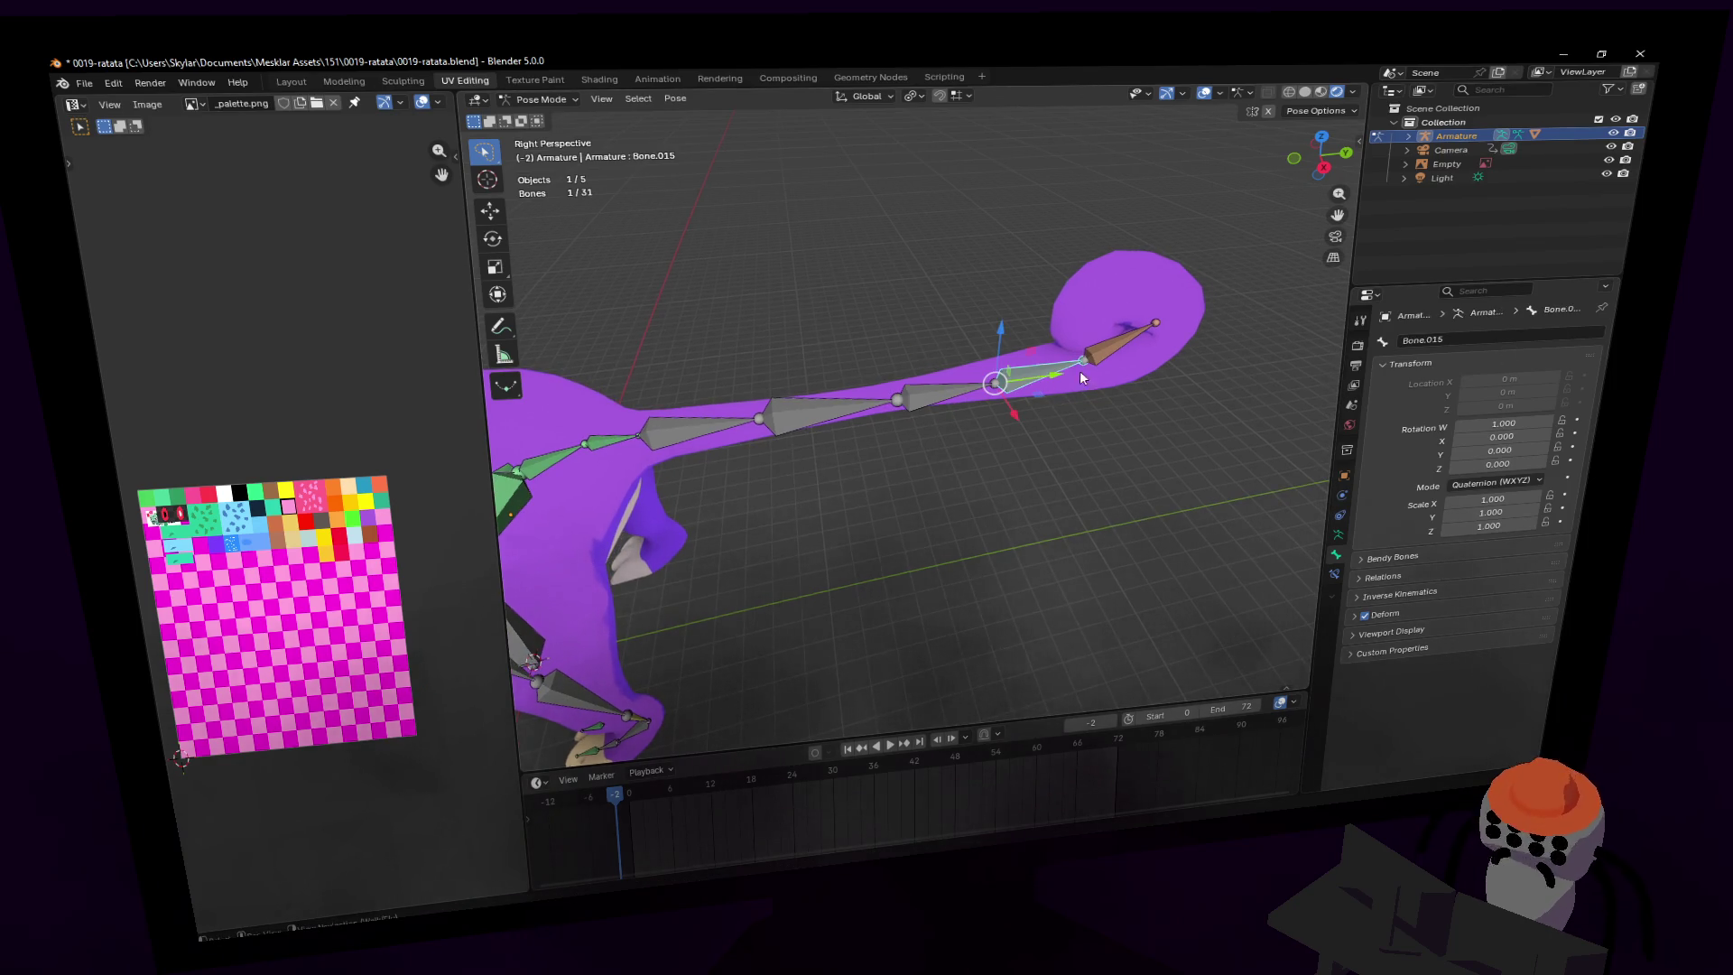
click(1495, 339)
text(tail)
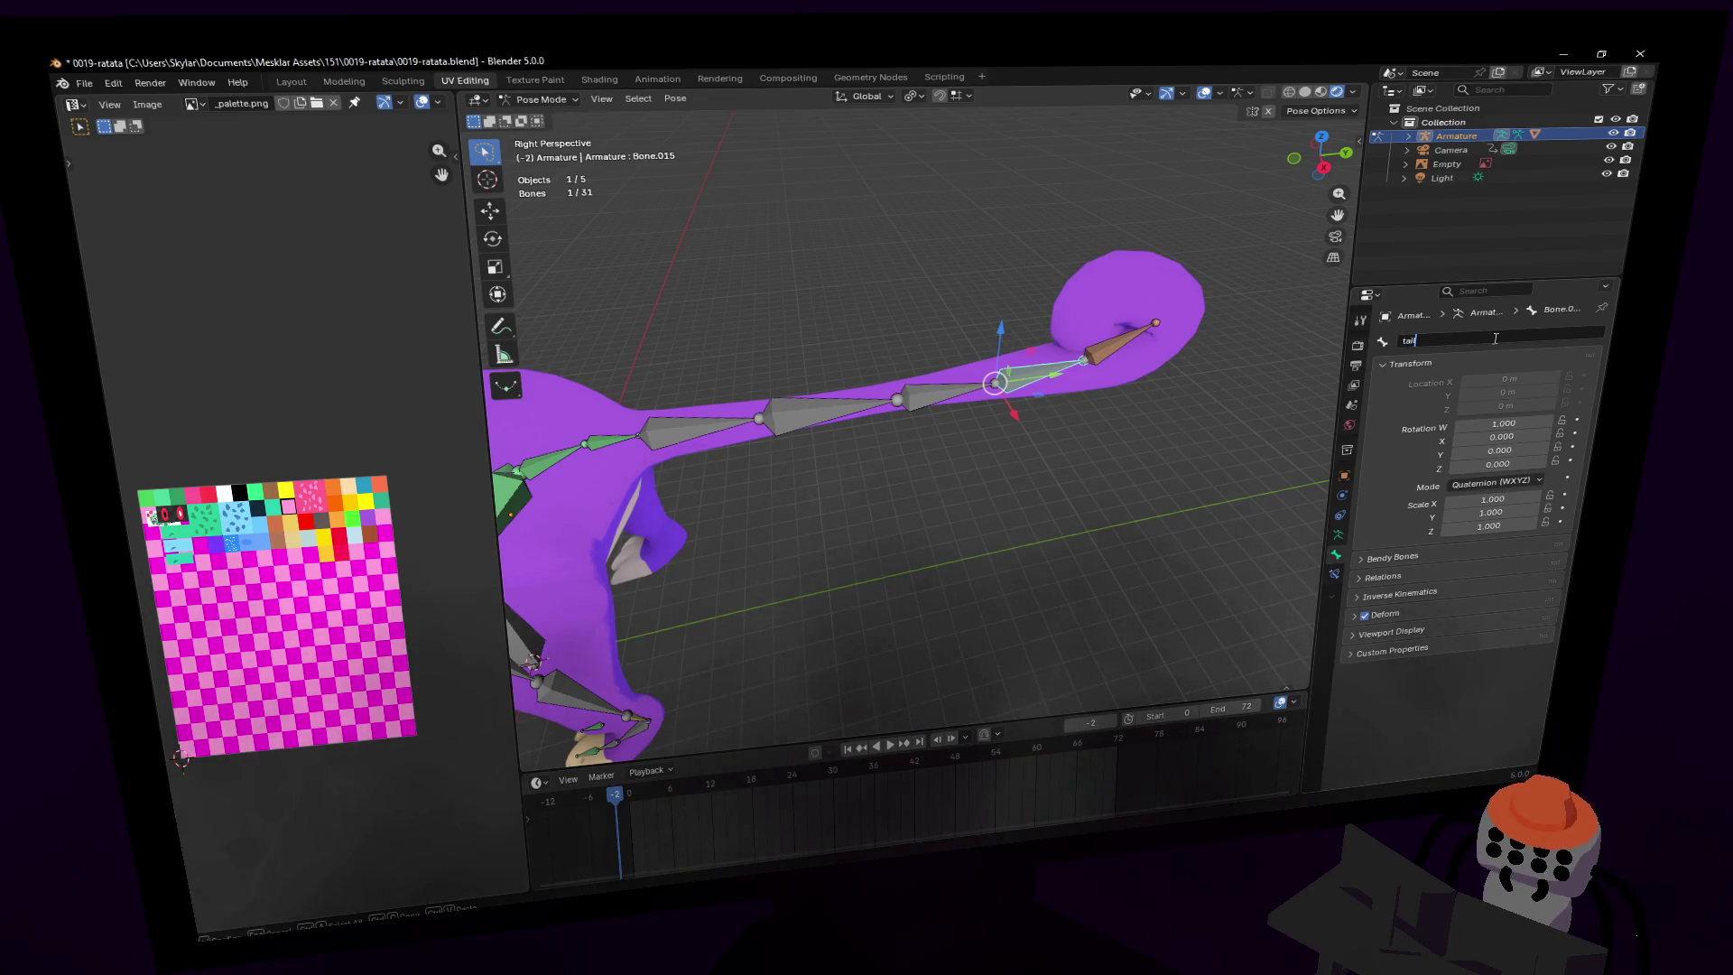
text(6)
key(Return)
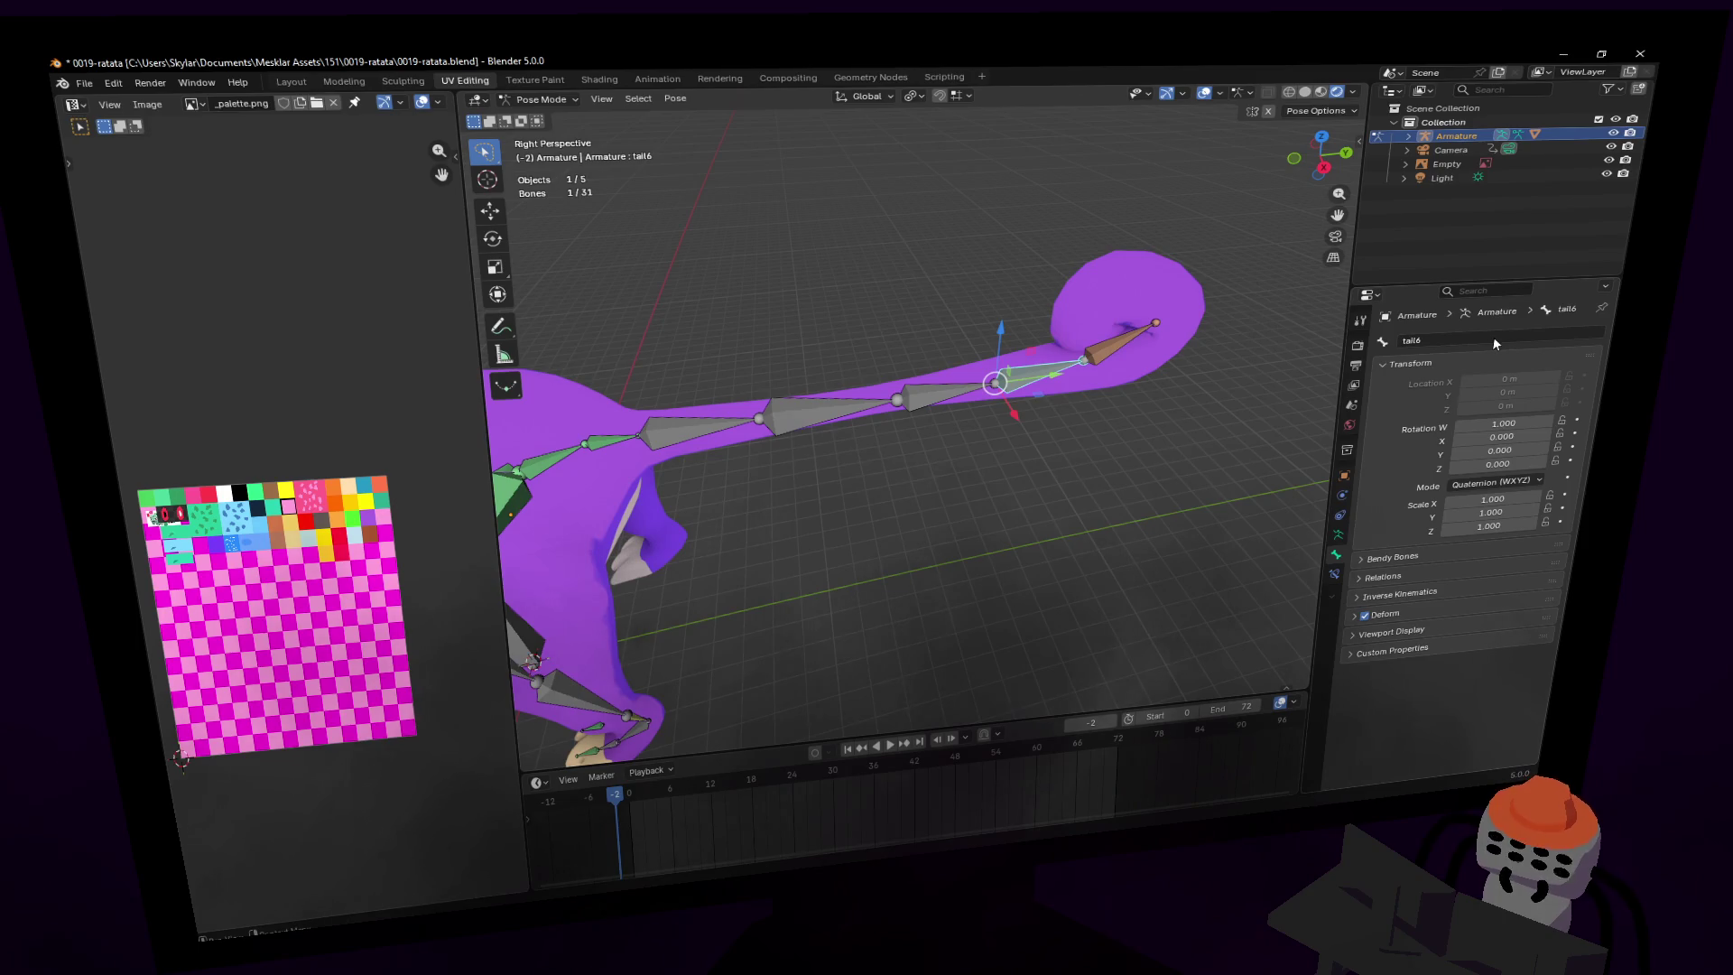
click(1123, 335)
double_click(1454, 336)
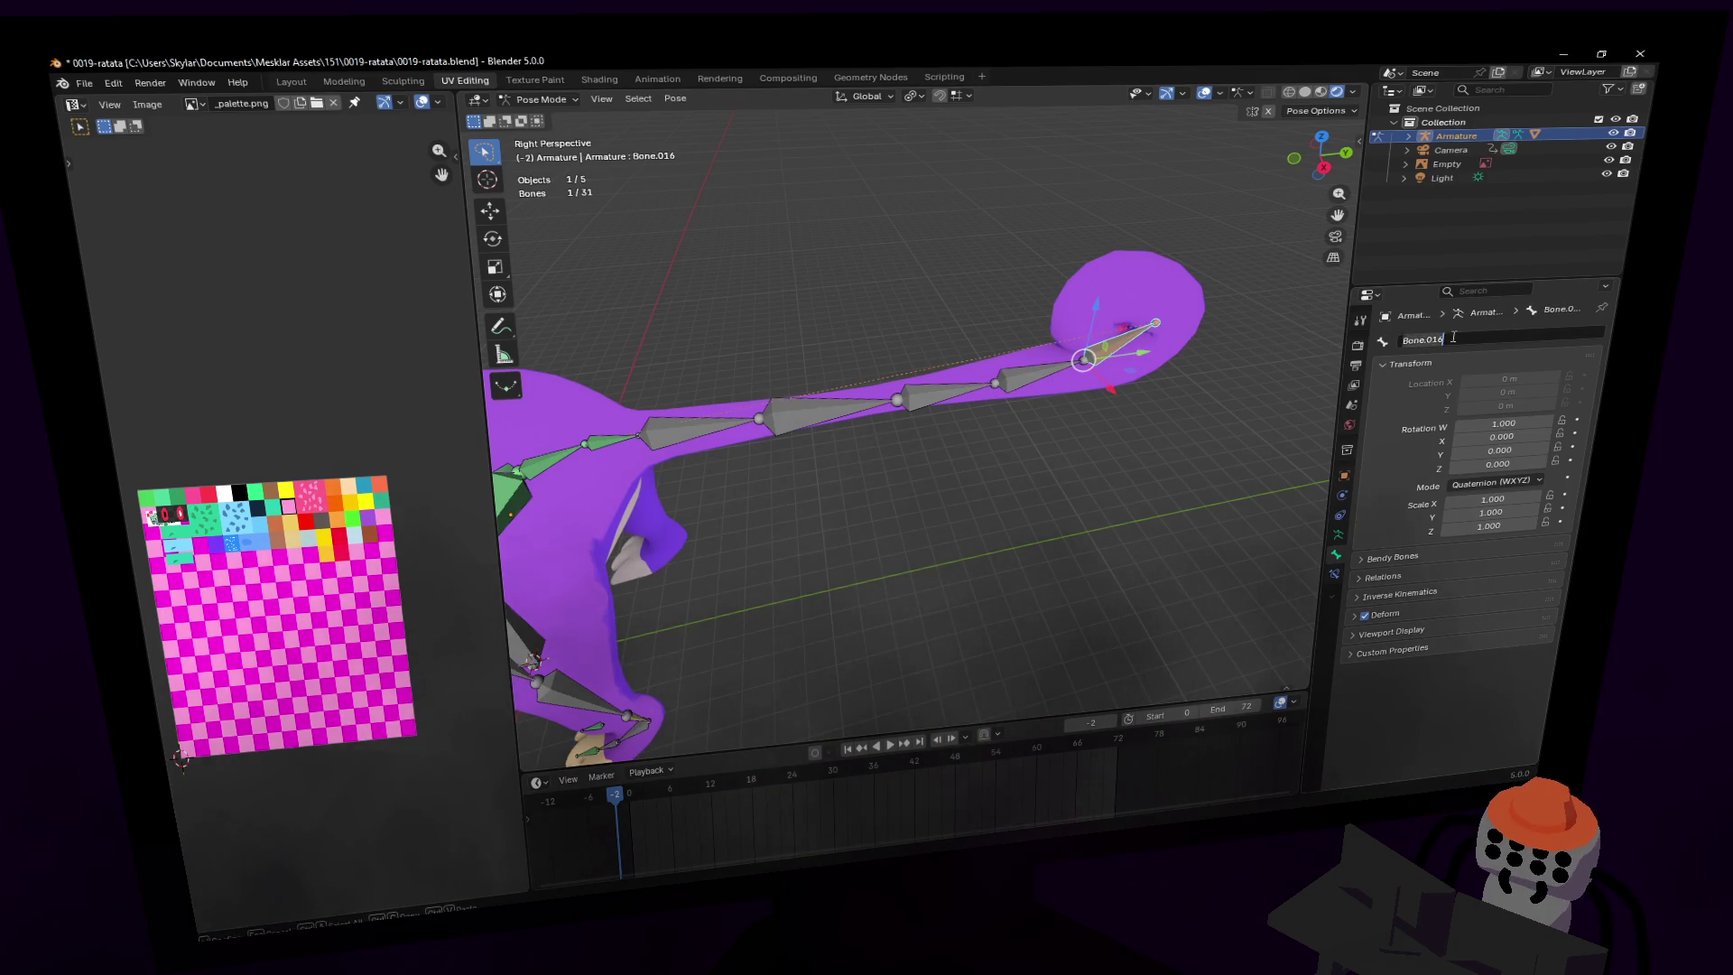
text(tail7)
key(Return)
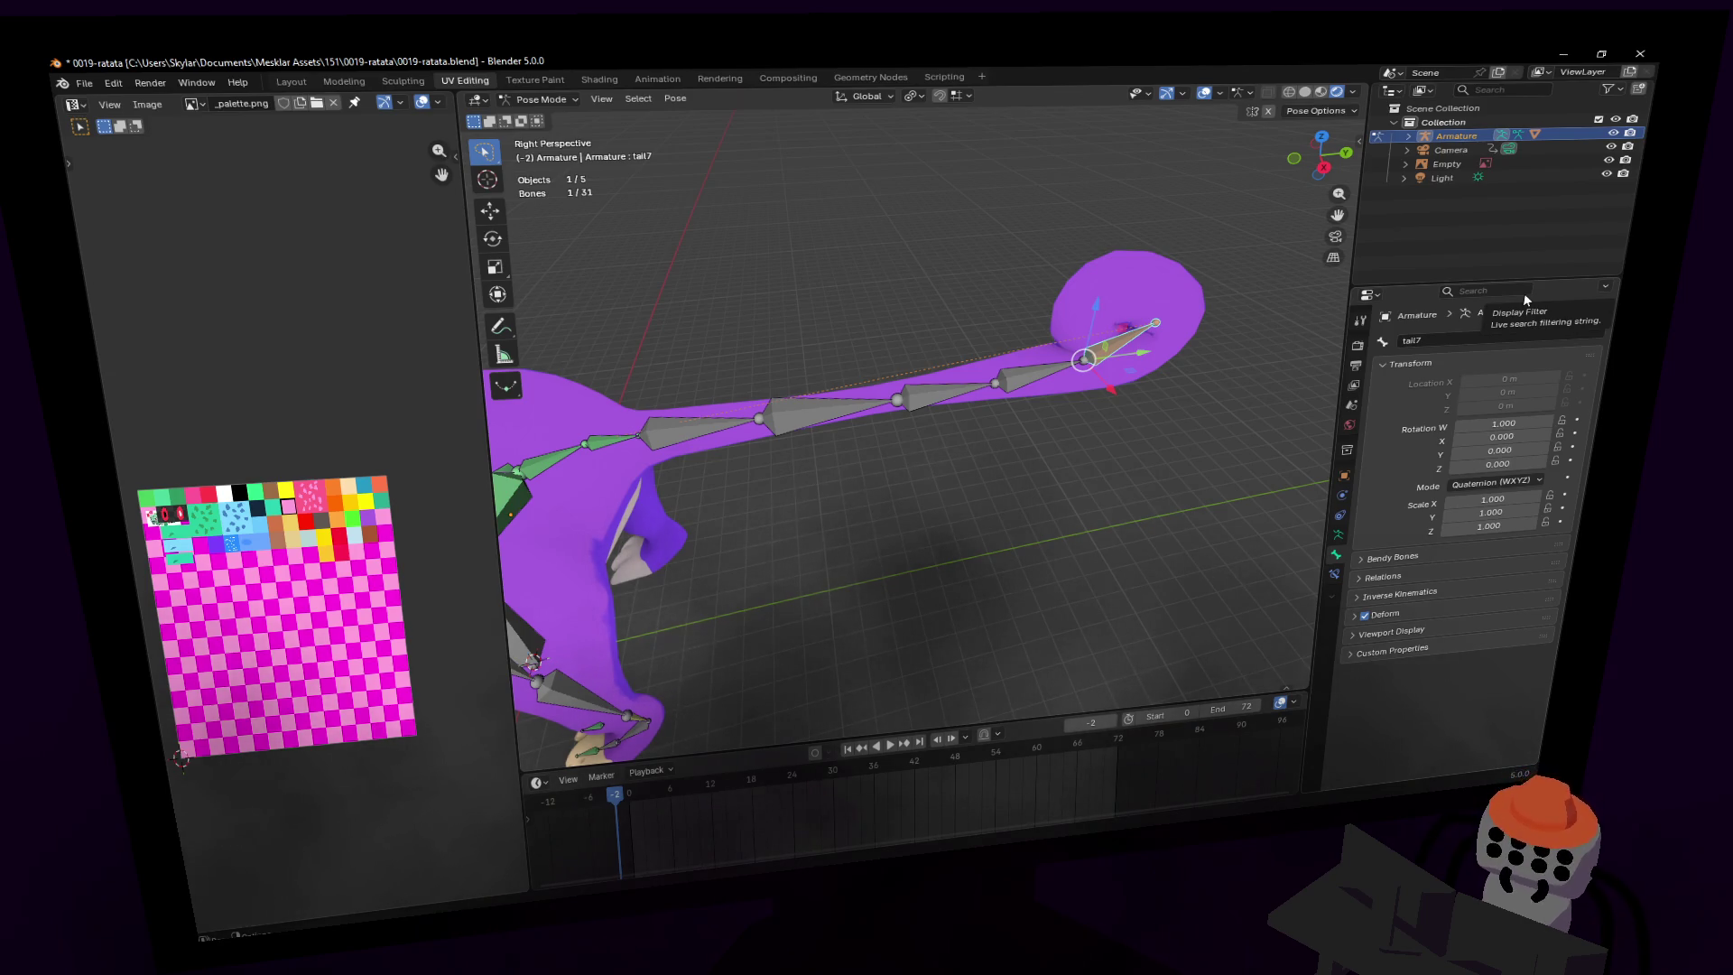
- Move the tail7 tip to check the whole tail curls, then reframe the rat's front
key(shift+grave)
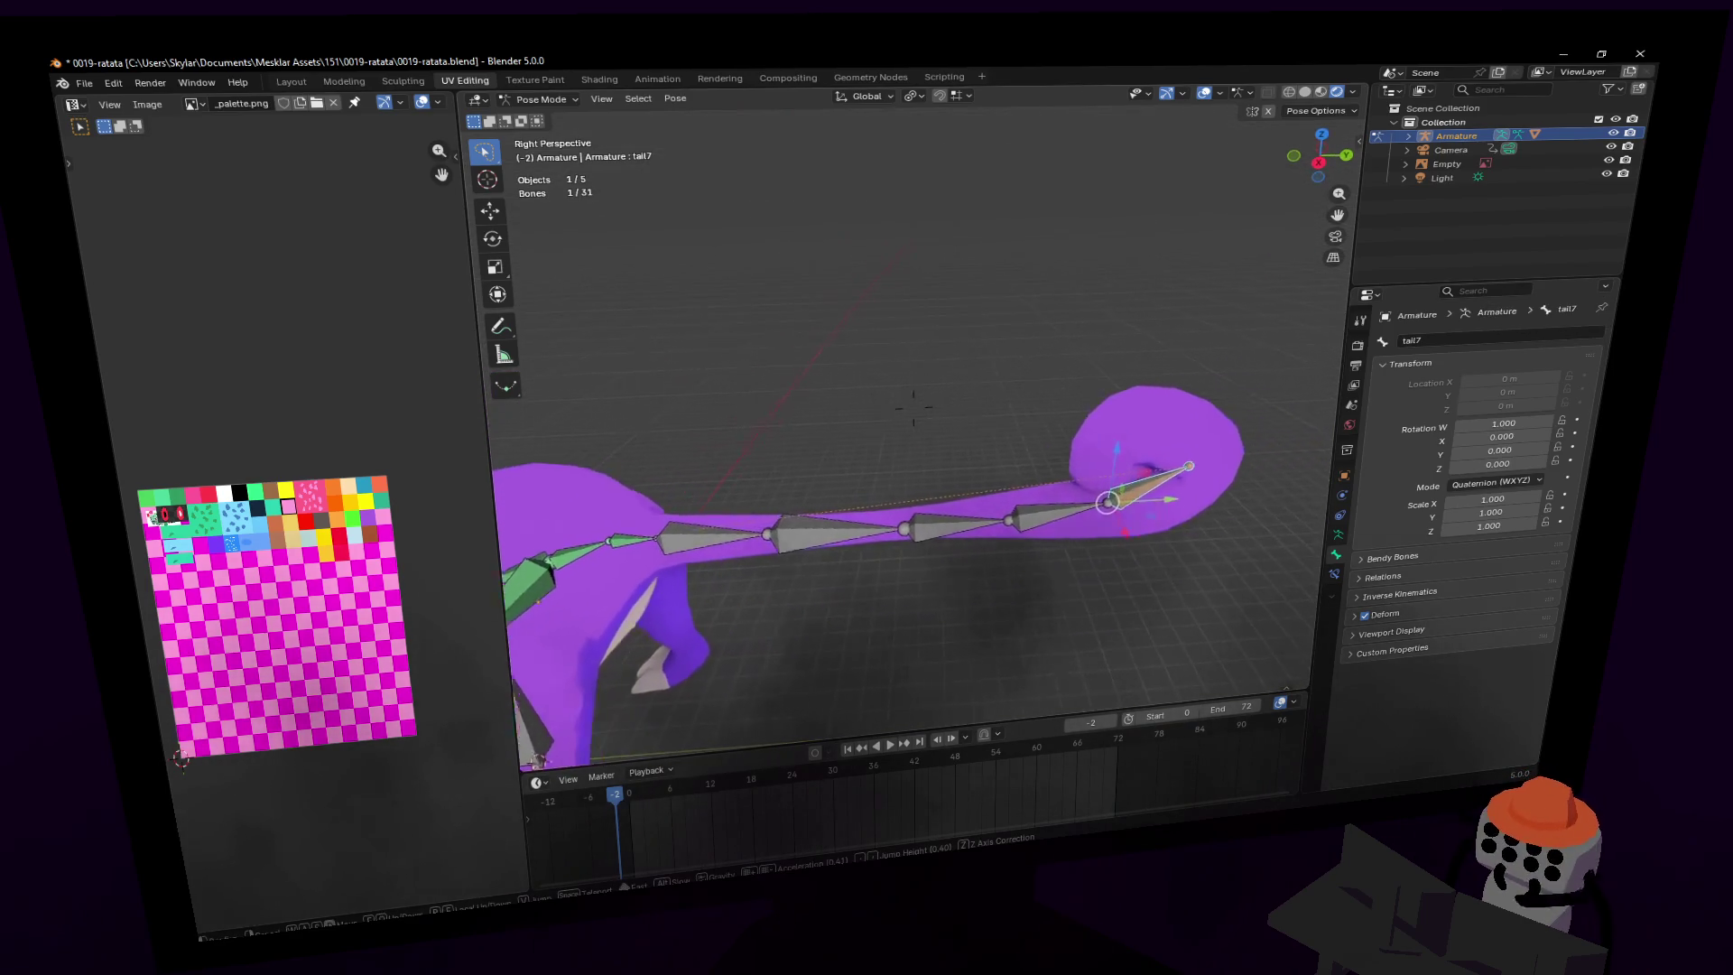
click(1010, 387)
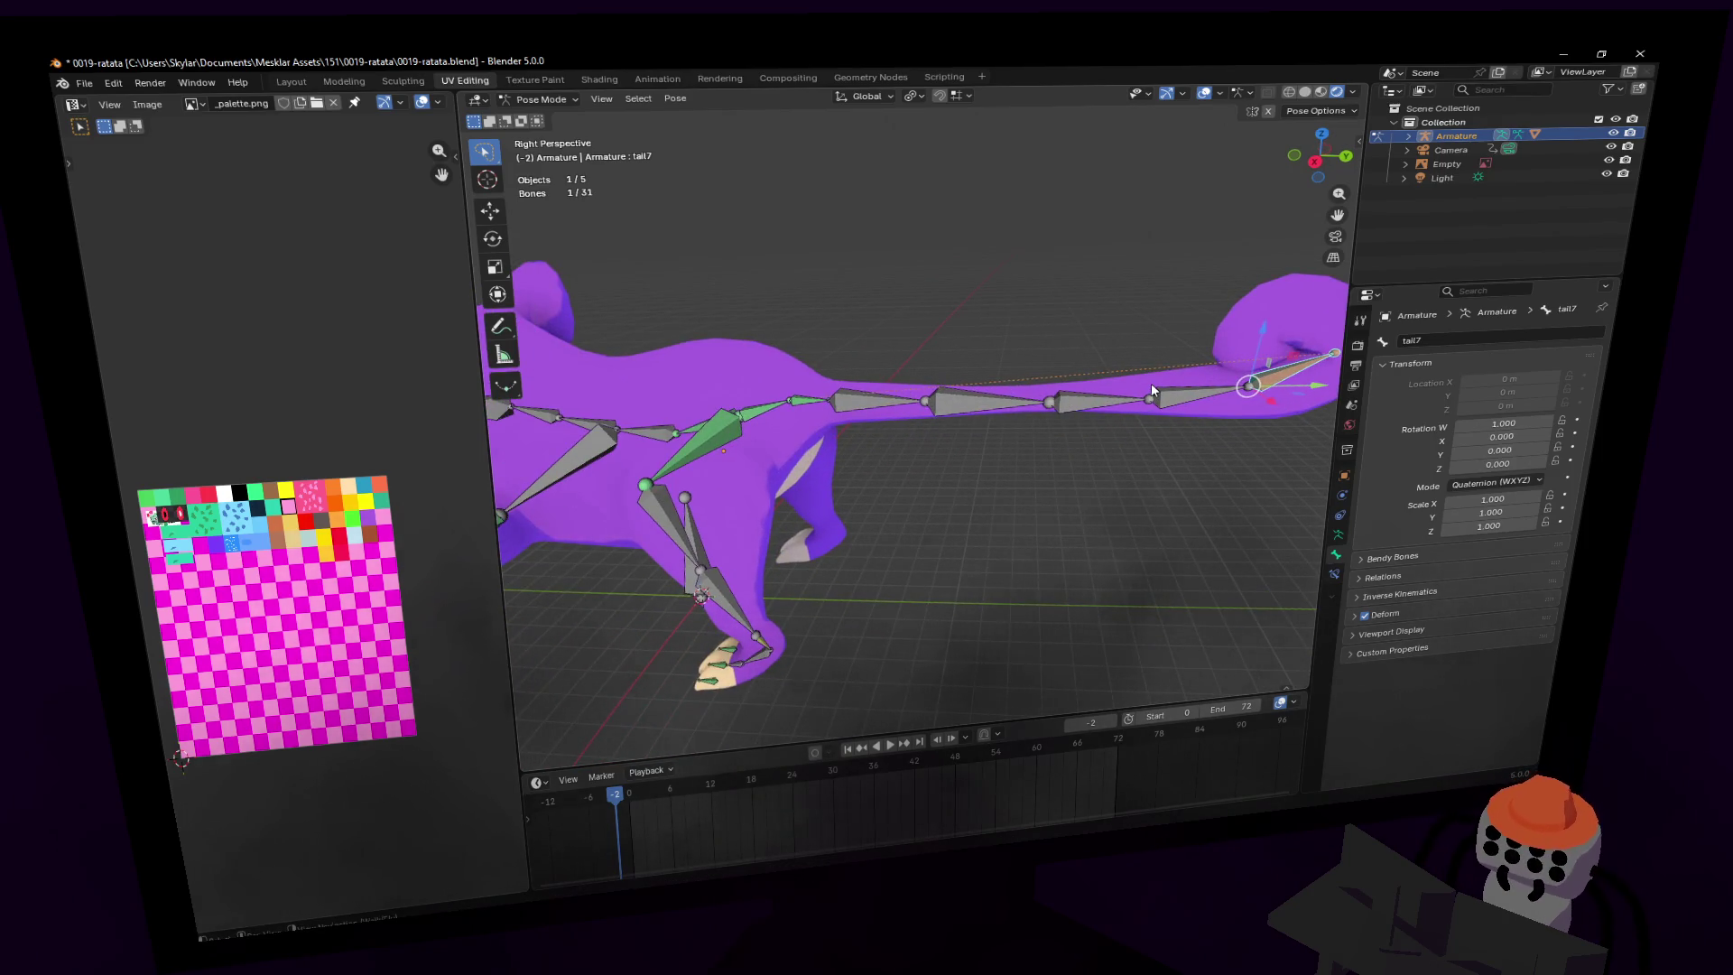
key(g)
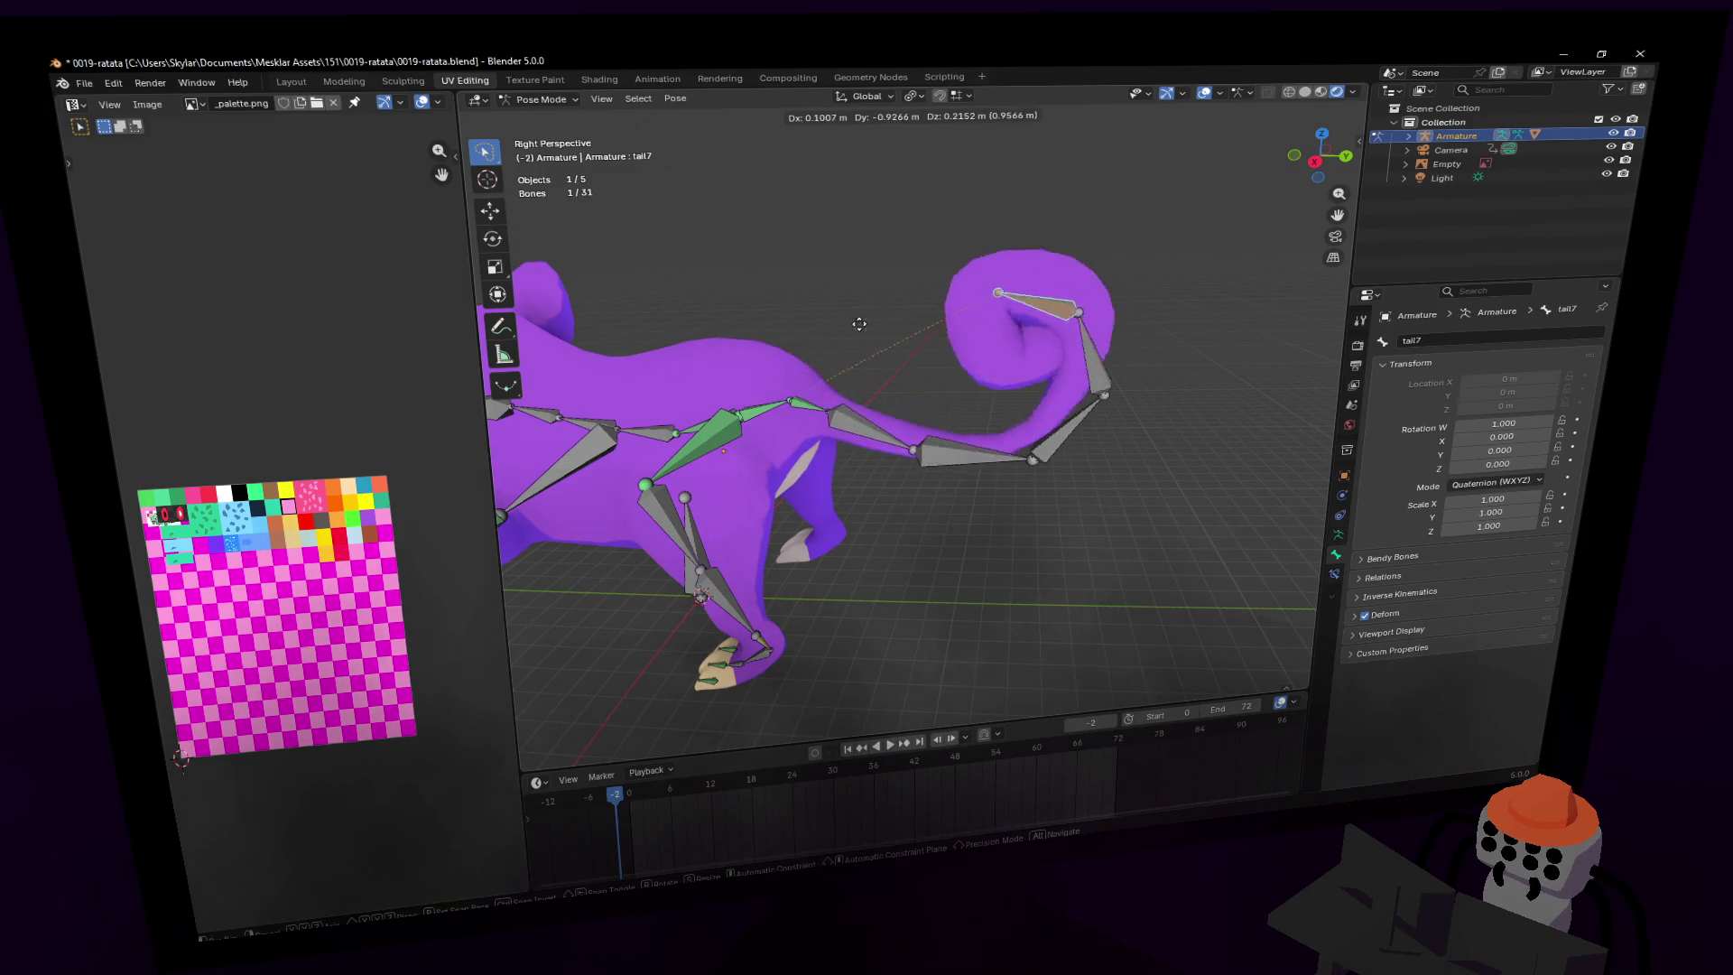
click(1240, 388)
key(shift+grave)
click(969, 357)
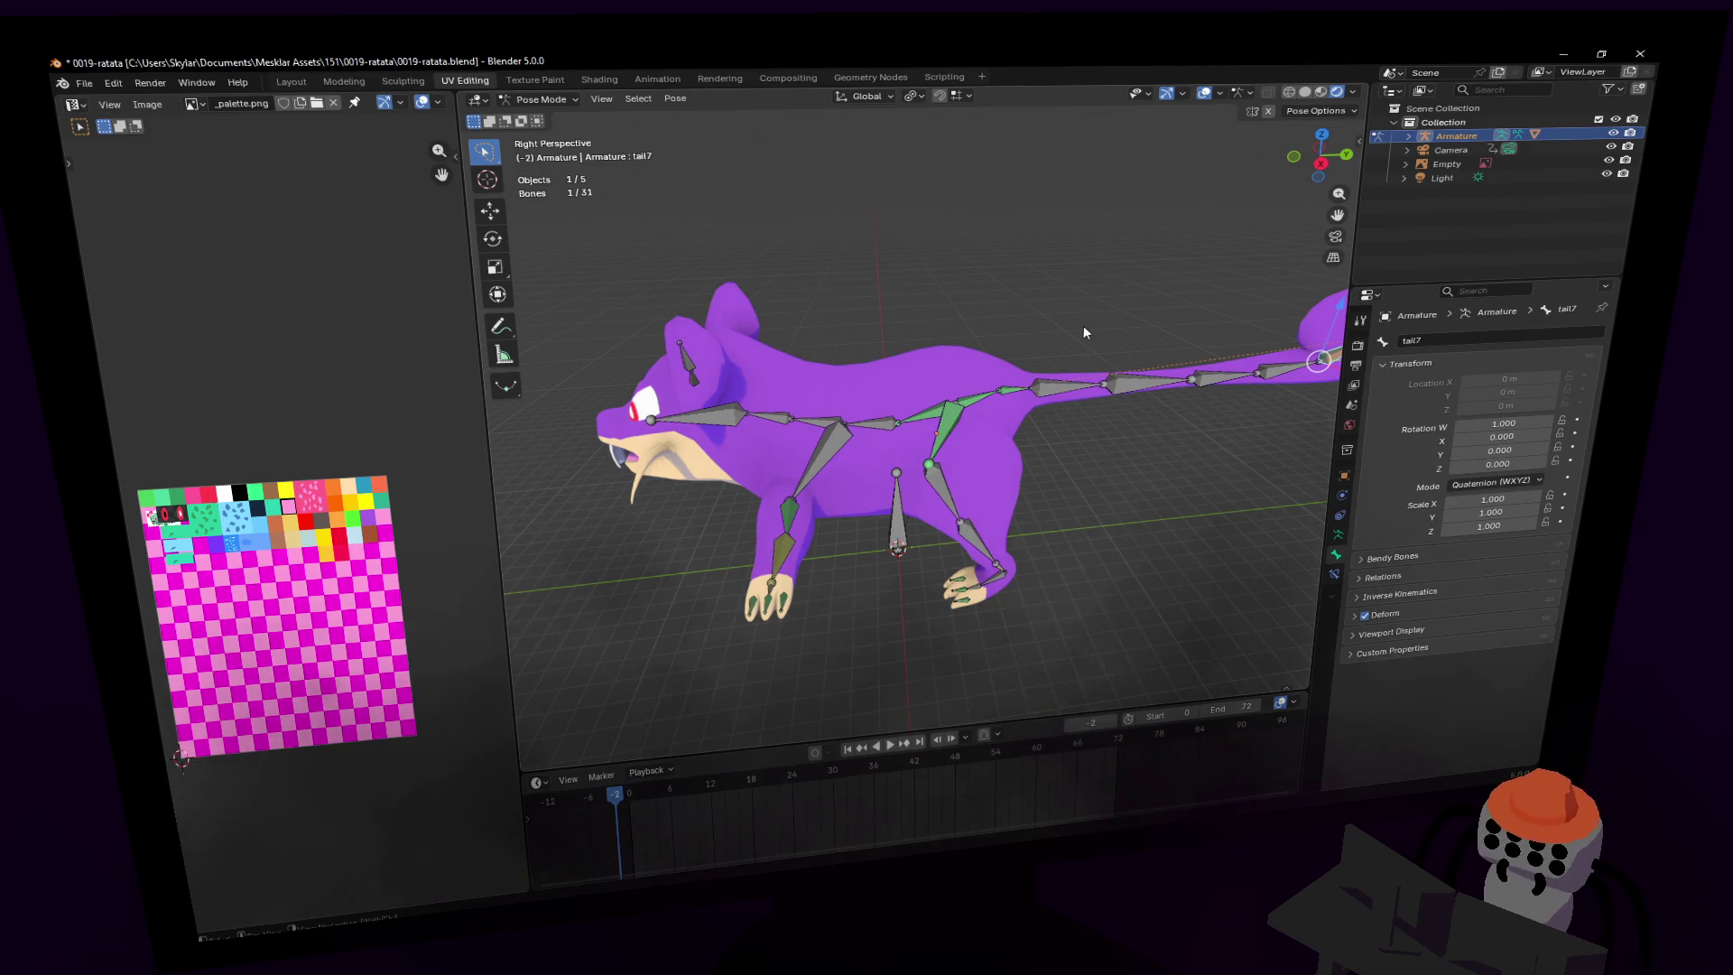
- Select the spine1, clavicle.l, forearm.l and hip.l bones of the rat
click(1083, 325)
middle_drag(1060, 323, 829, 318)
click(923, 444)
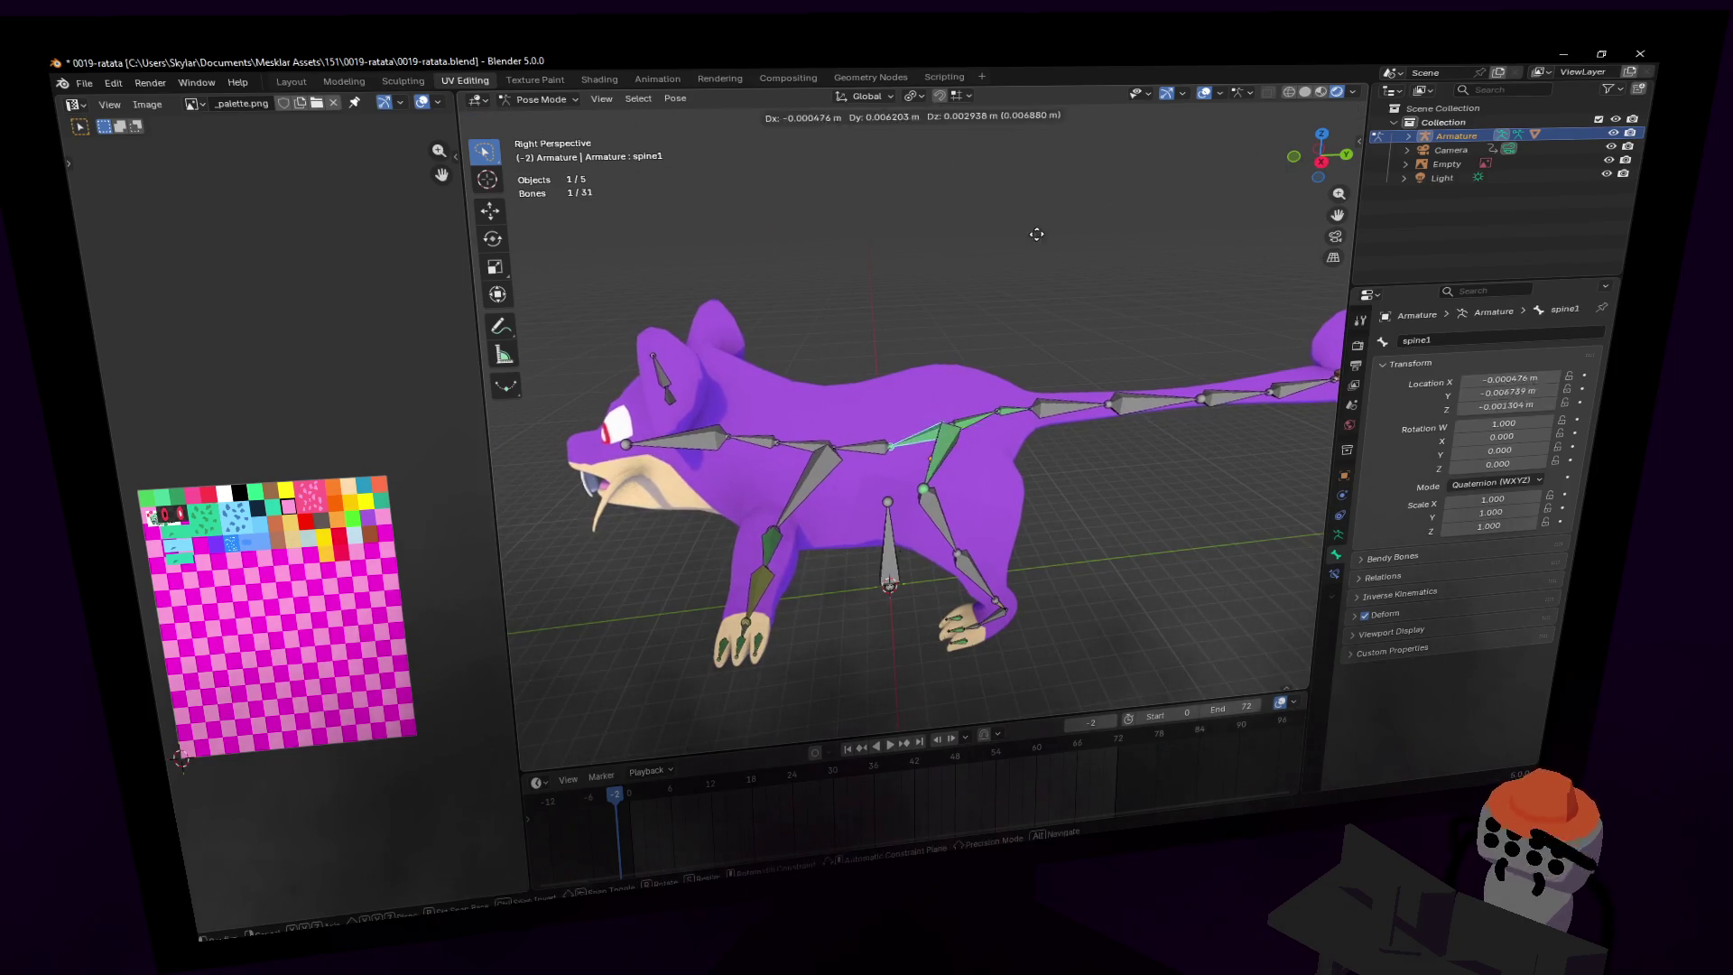
key(shift+grave)
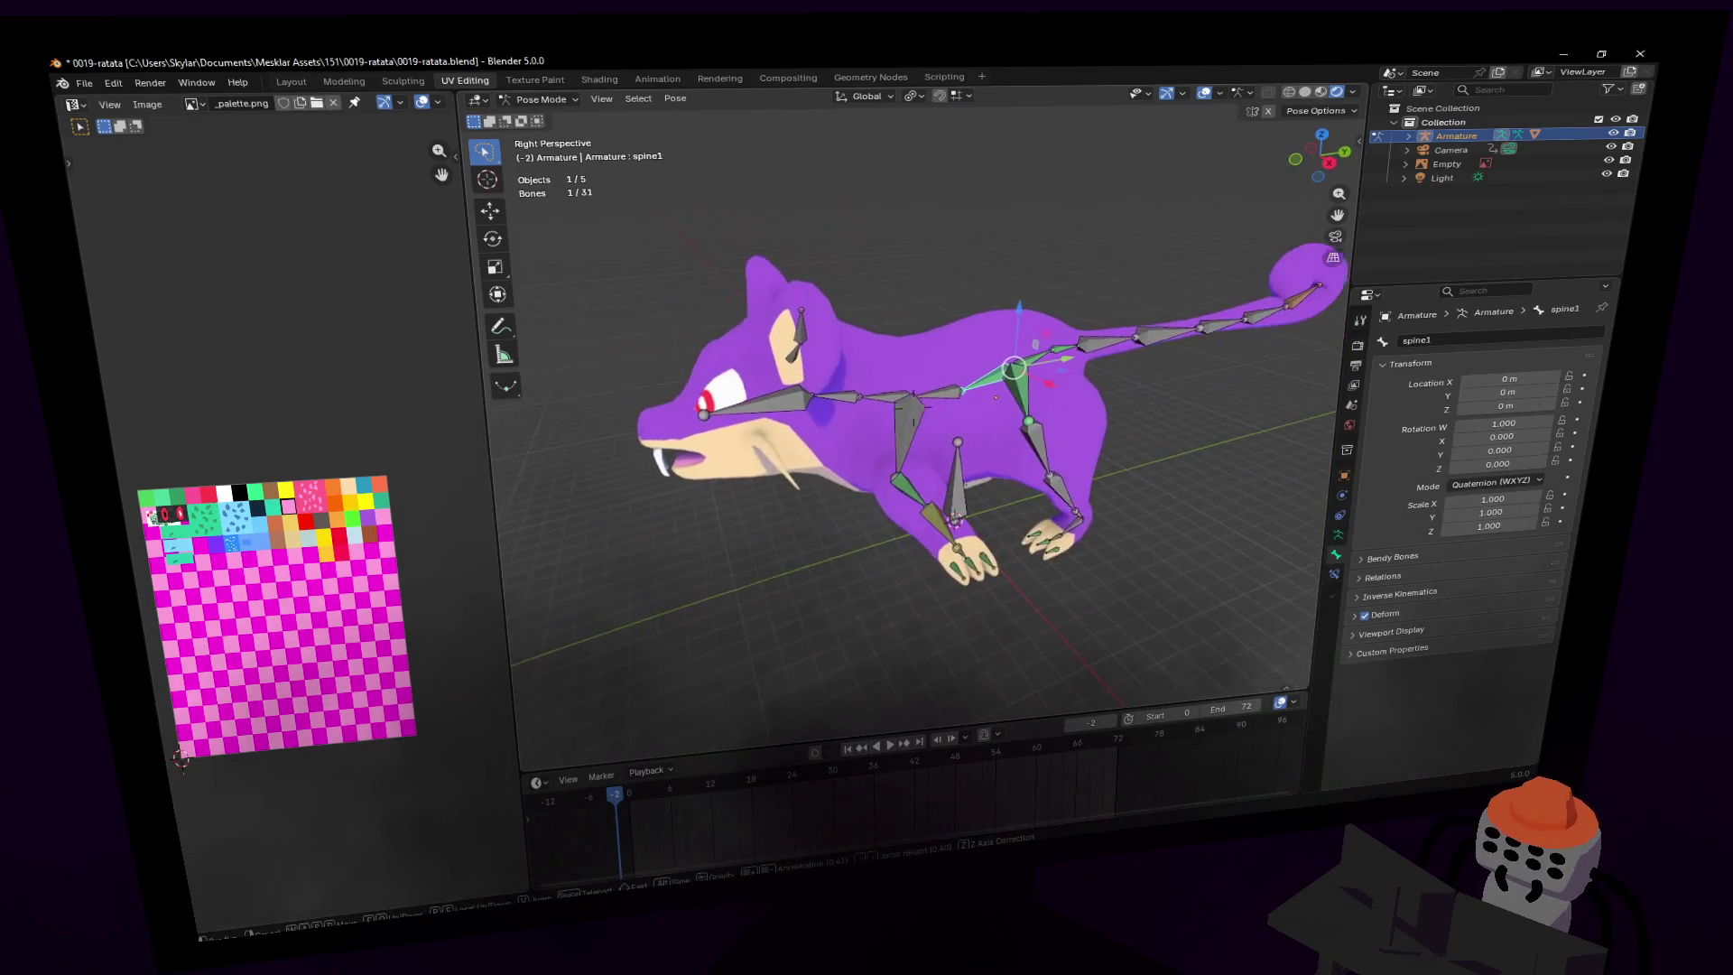
click(913, 406)
click(854, 431)
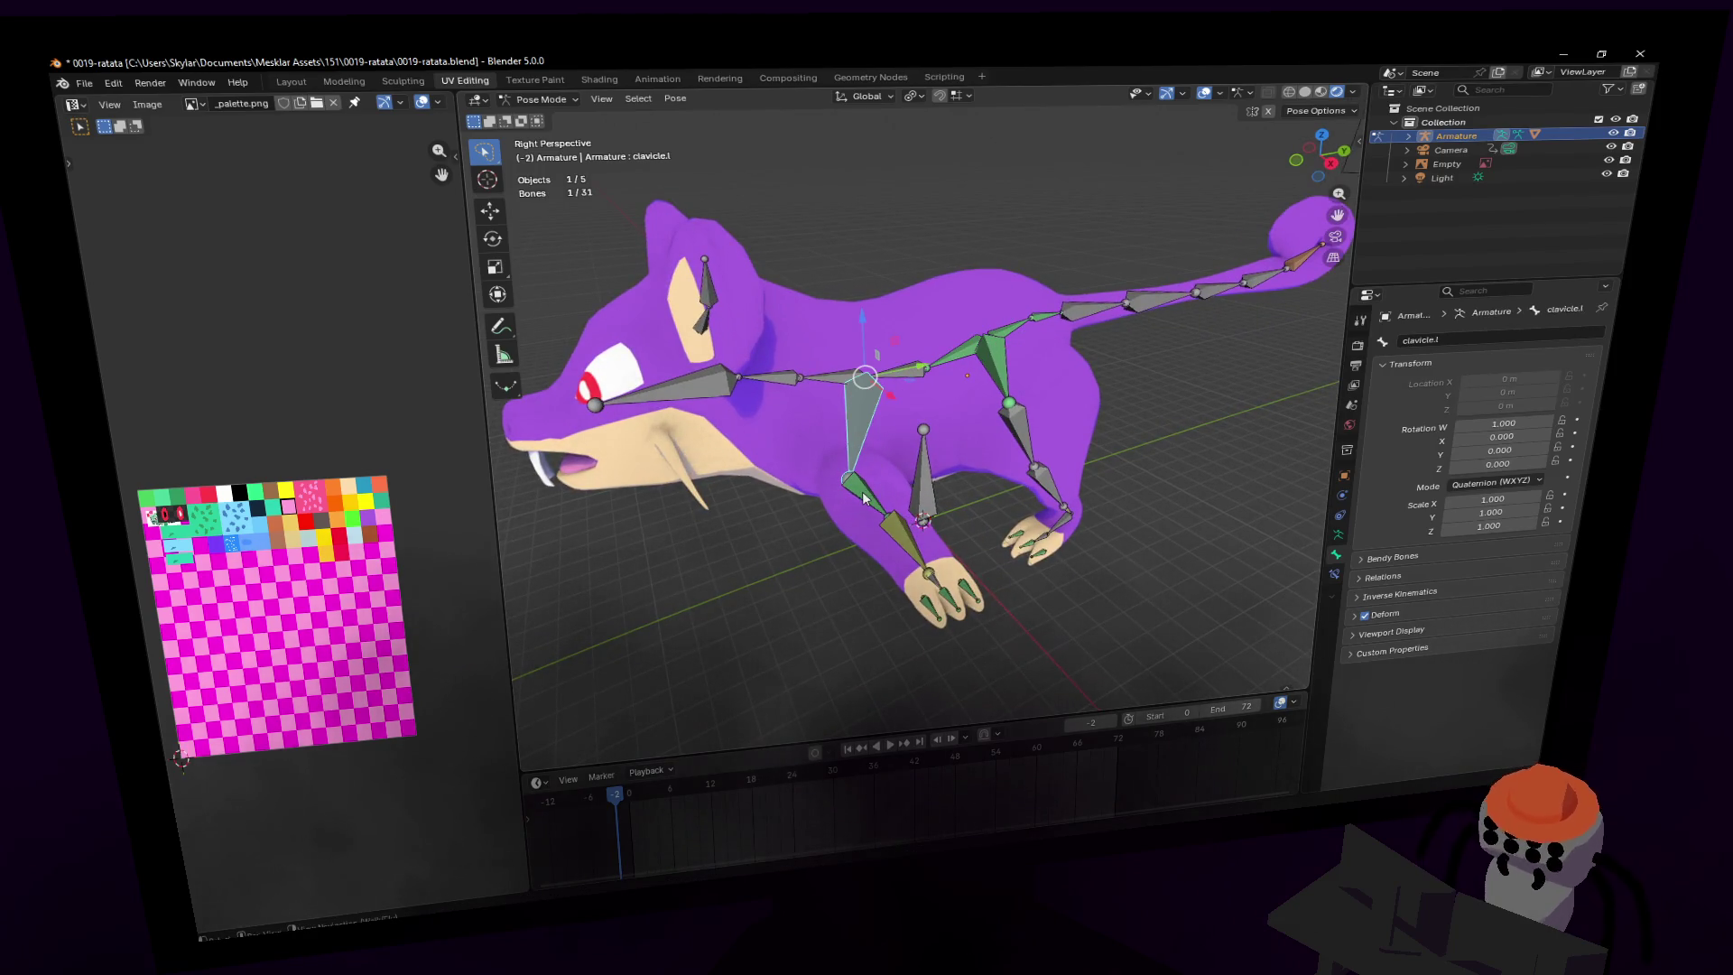
click(872, 492)
click(920, 564)
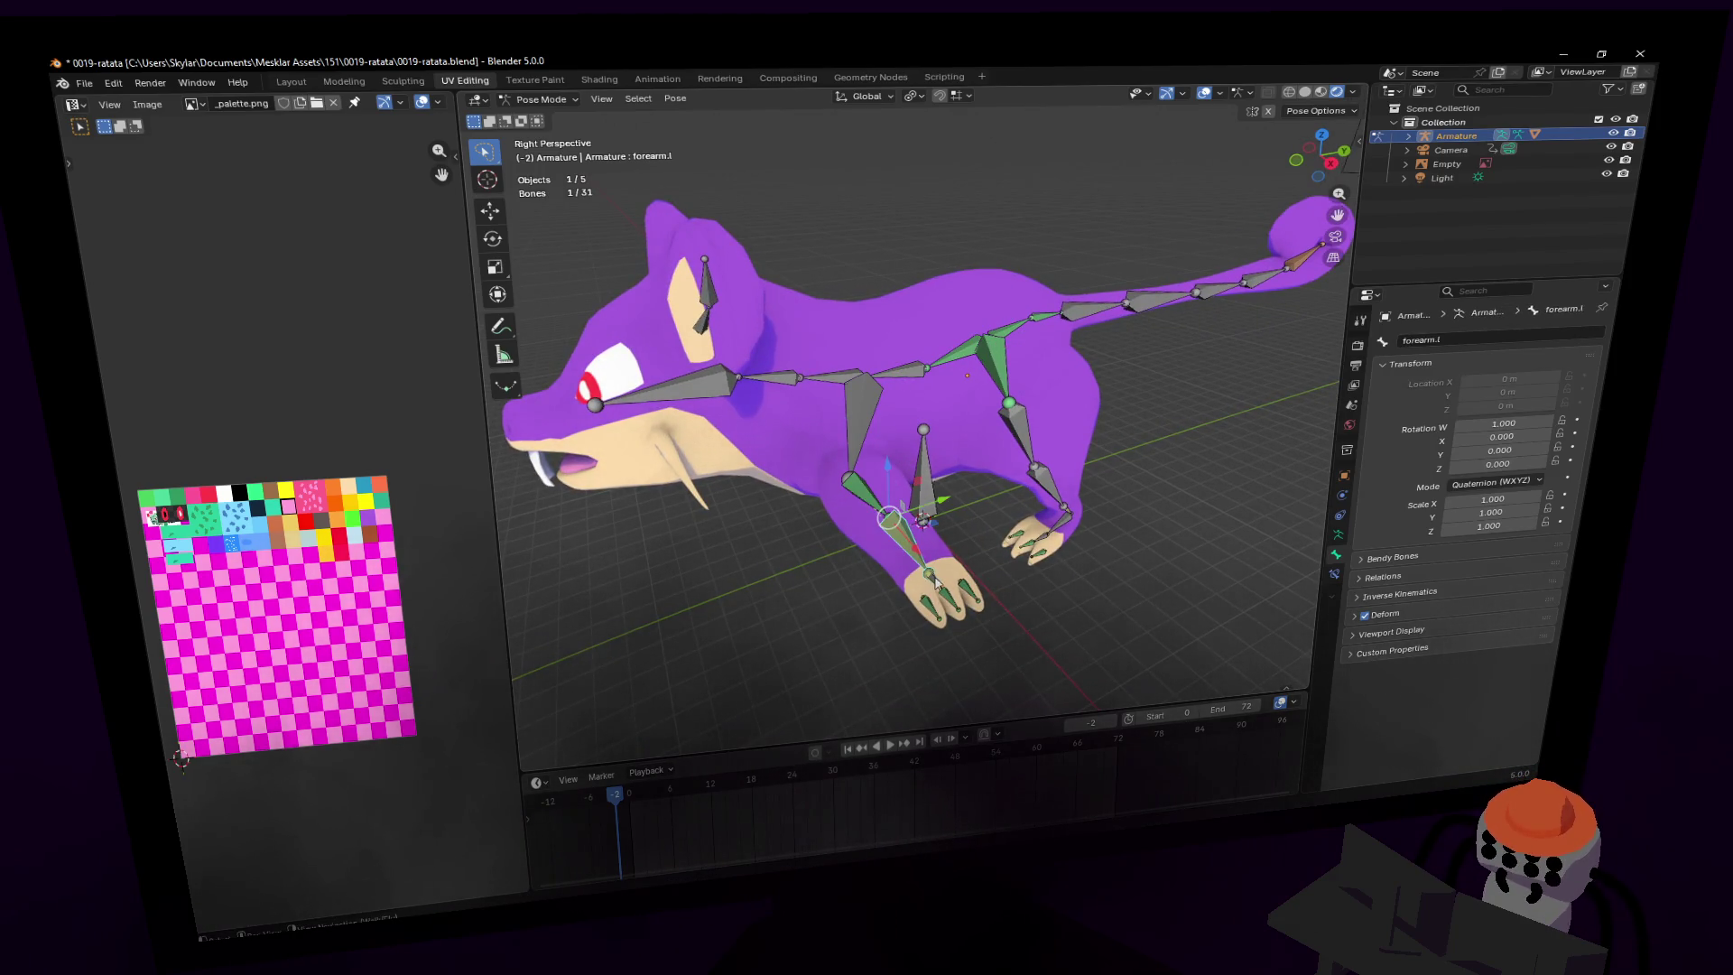
mouse_move(937, 587)
middle_down()
mouse_move(975, 441)
mouse_move(951, 280)
mouse_move(966, 312)
mouse_move(911, 332)
middle_up()
click(939, 457)
- Add the tail4, ear2.l and other ear bones to the selection
click(952, 279)
click(1047, 271)
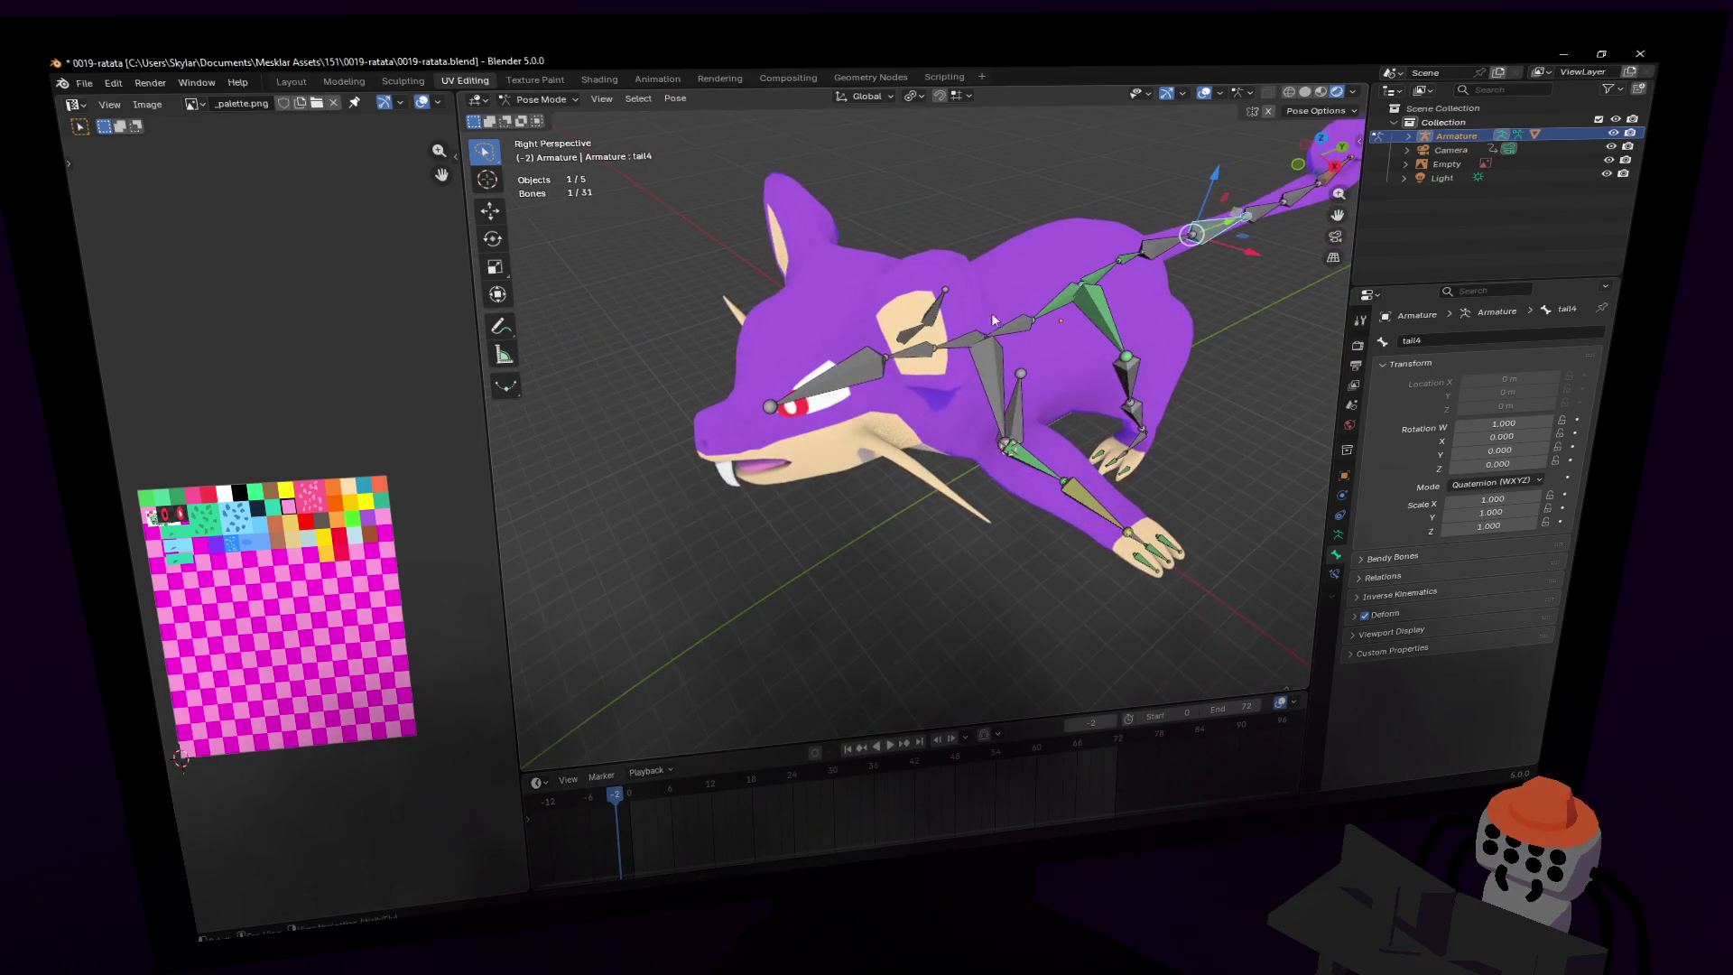
click(910, 333)
key(shift+grave)
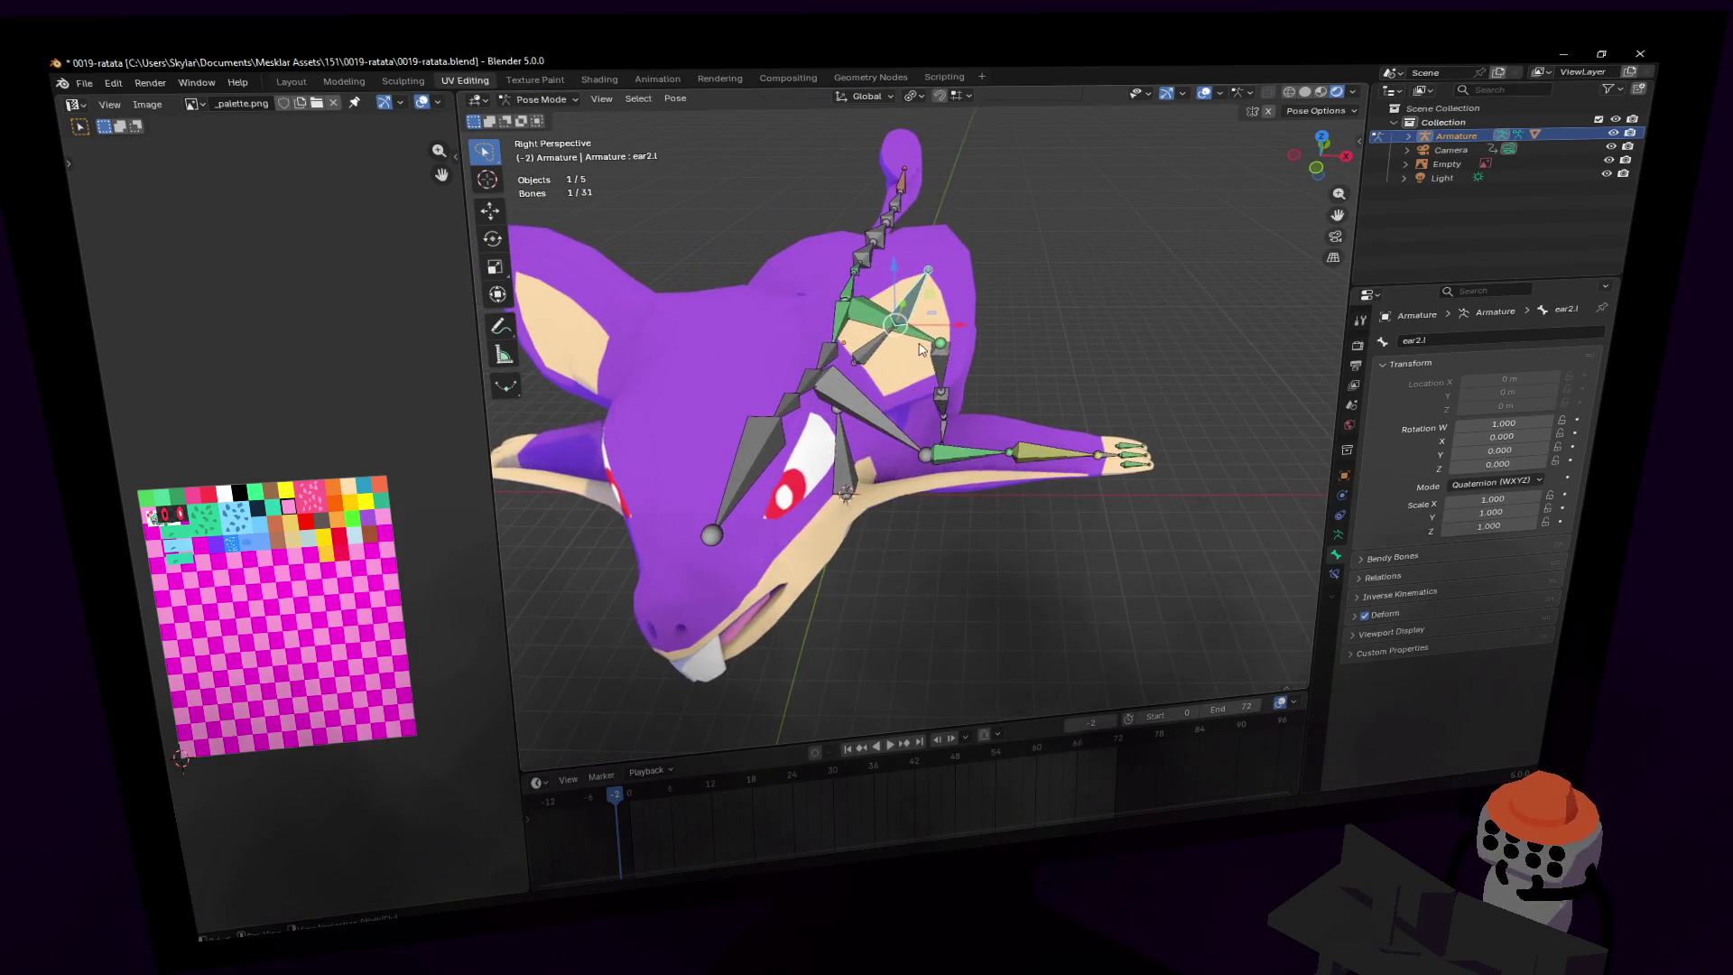
click(885, 298)
mouse_move(1022, 257)
mouse_down()
mouse_move(880, 352)
mouse_move(1064, 460)
mouse_up()
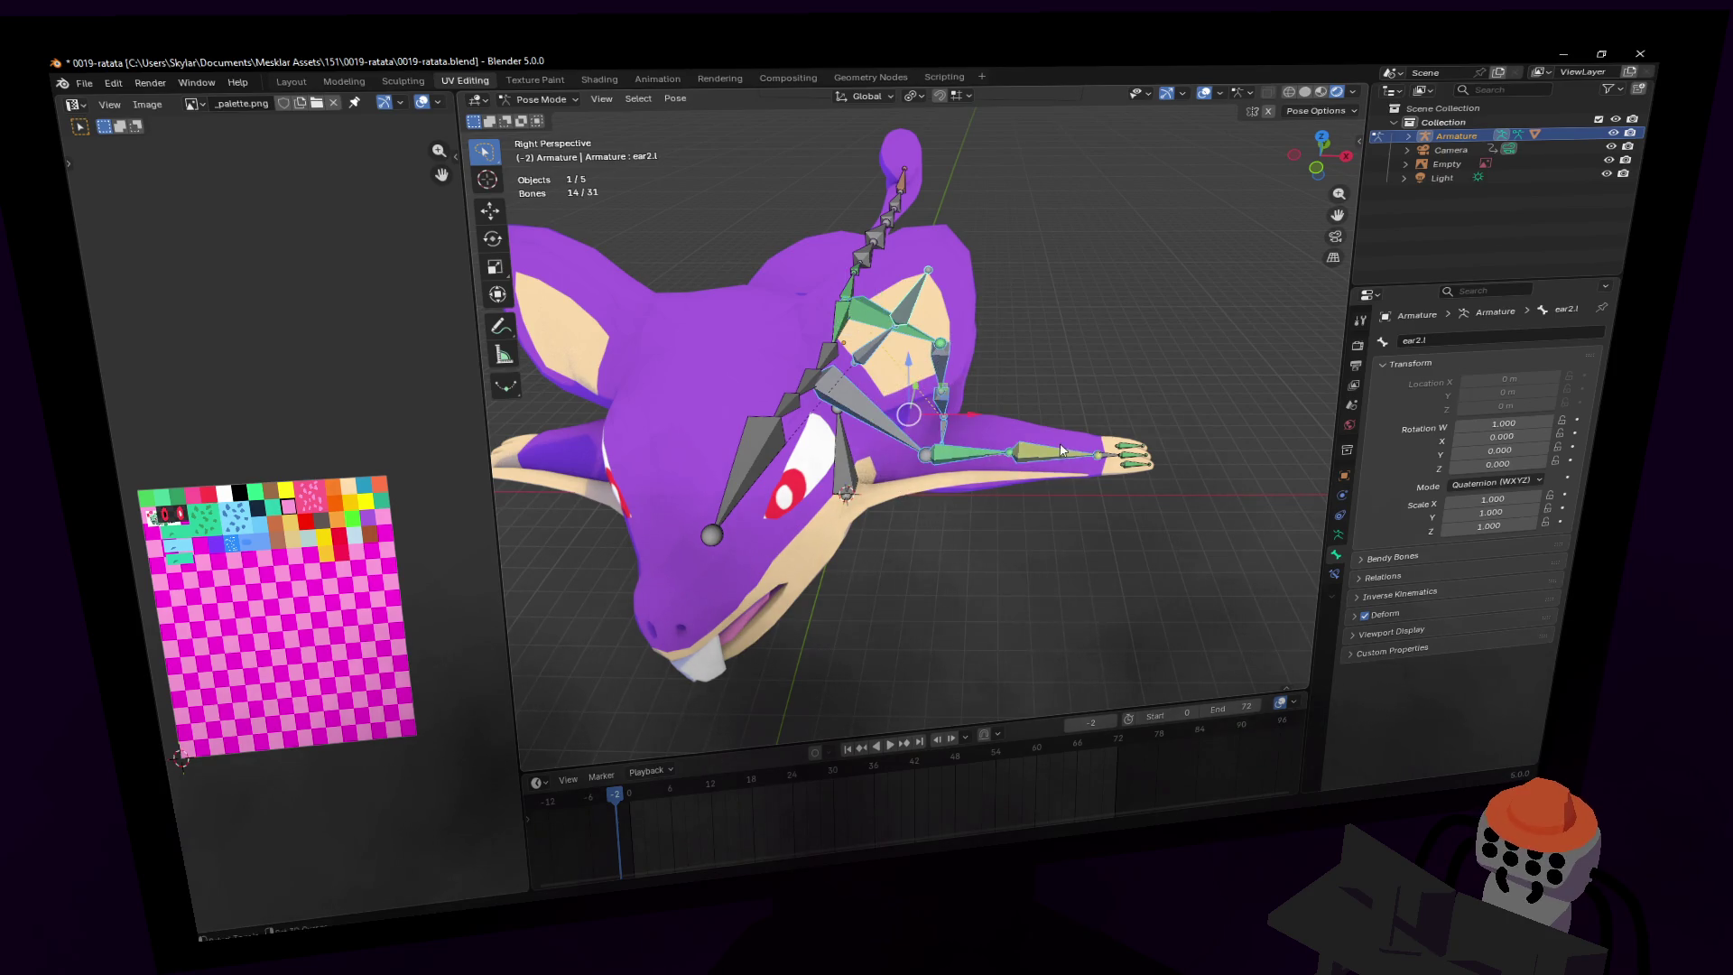
key(shift+grave)
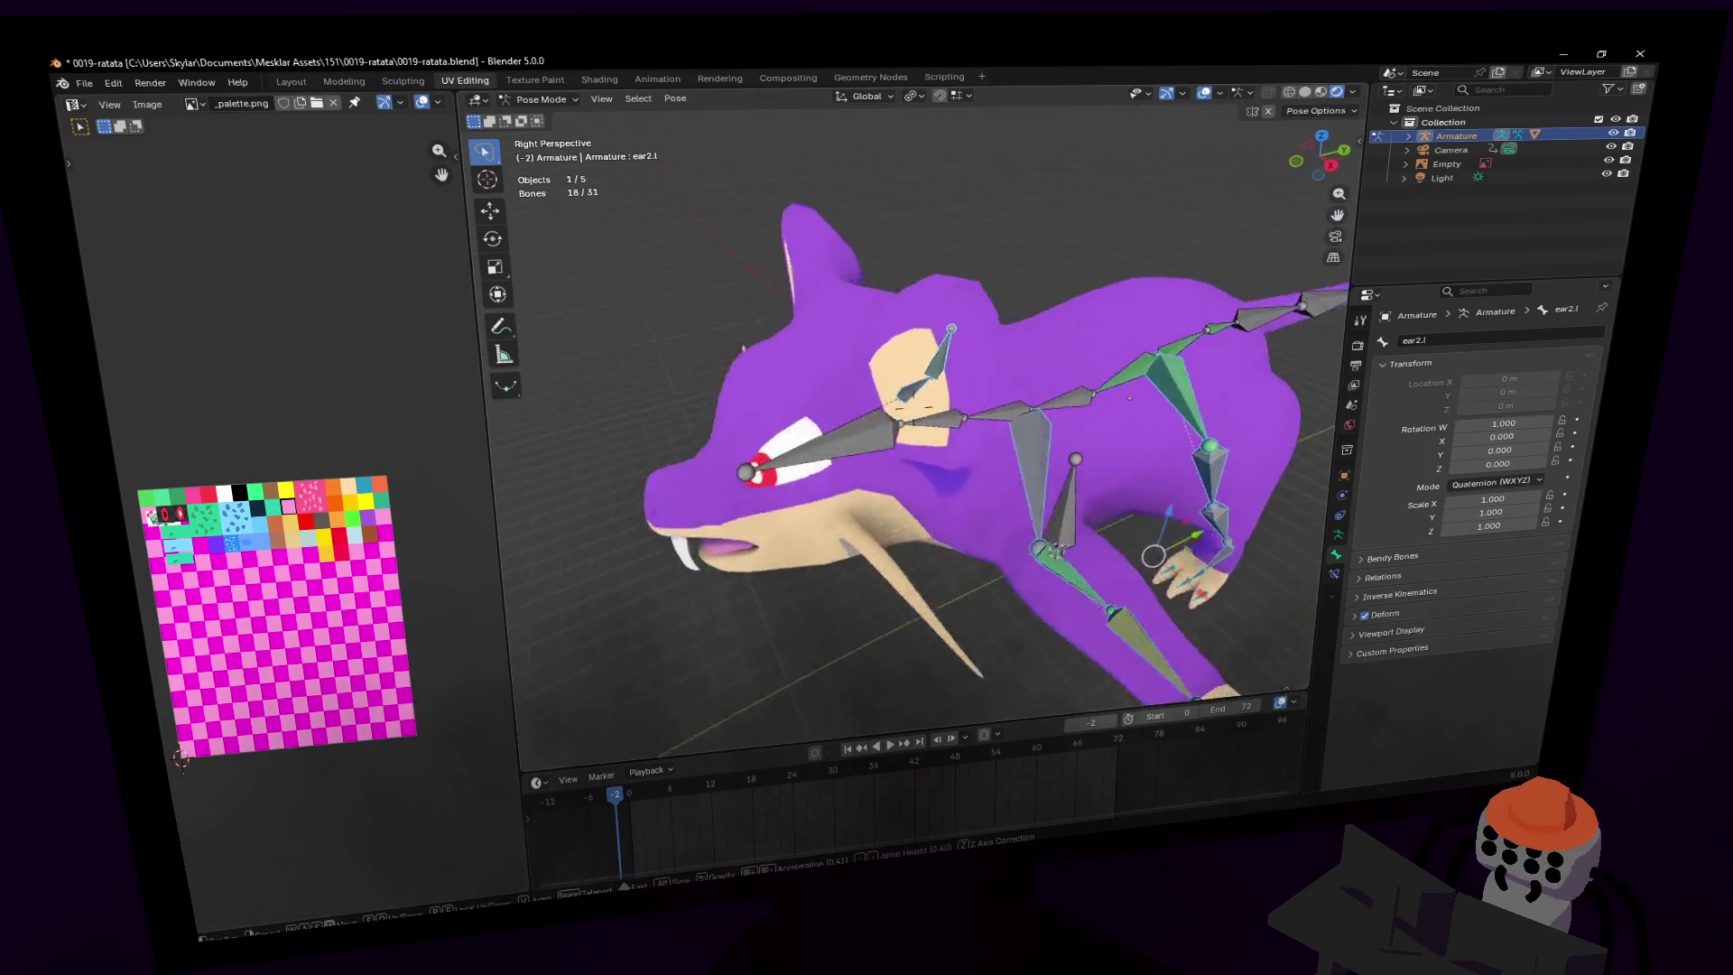
- Move the selected leg bones to test the mesh deformation, then cancel to restore the pose
key(Return)
key(g)
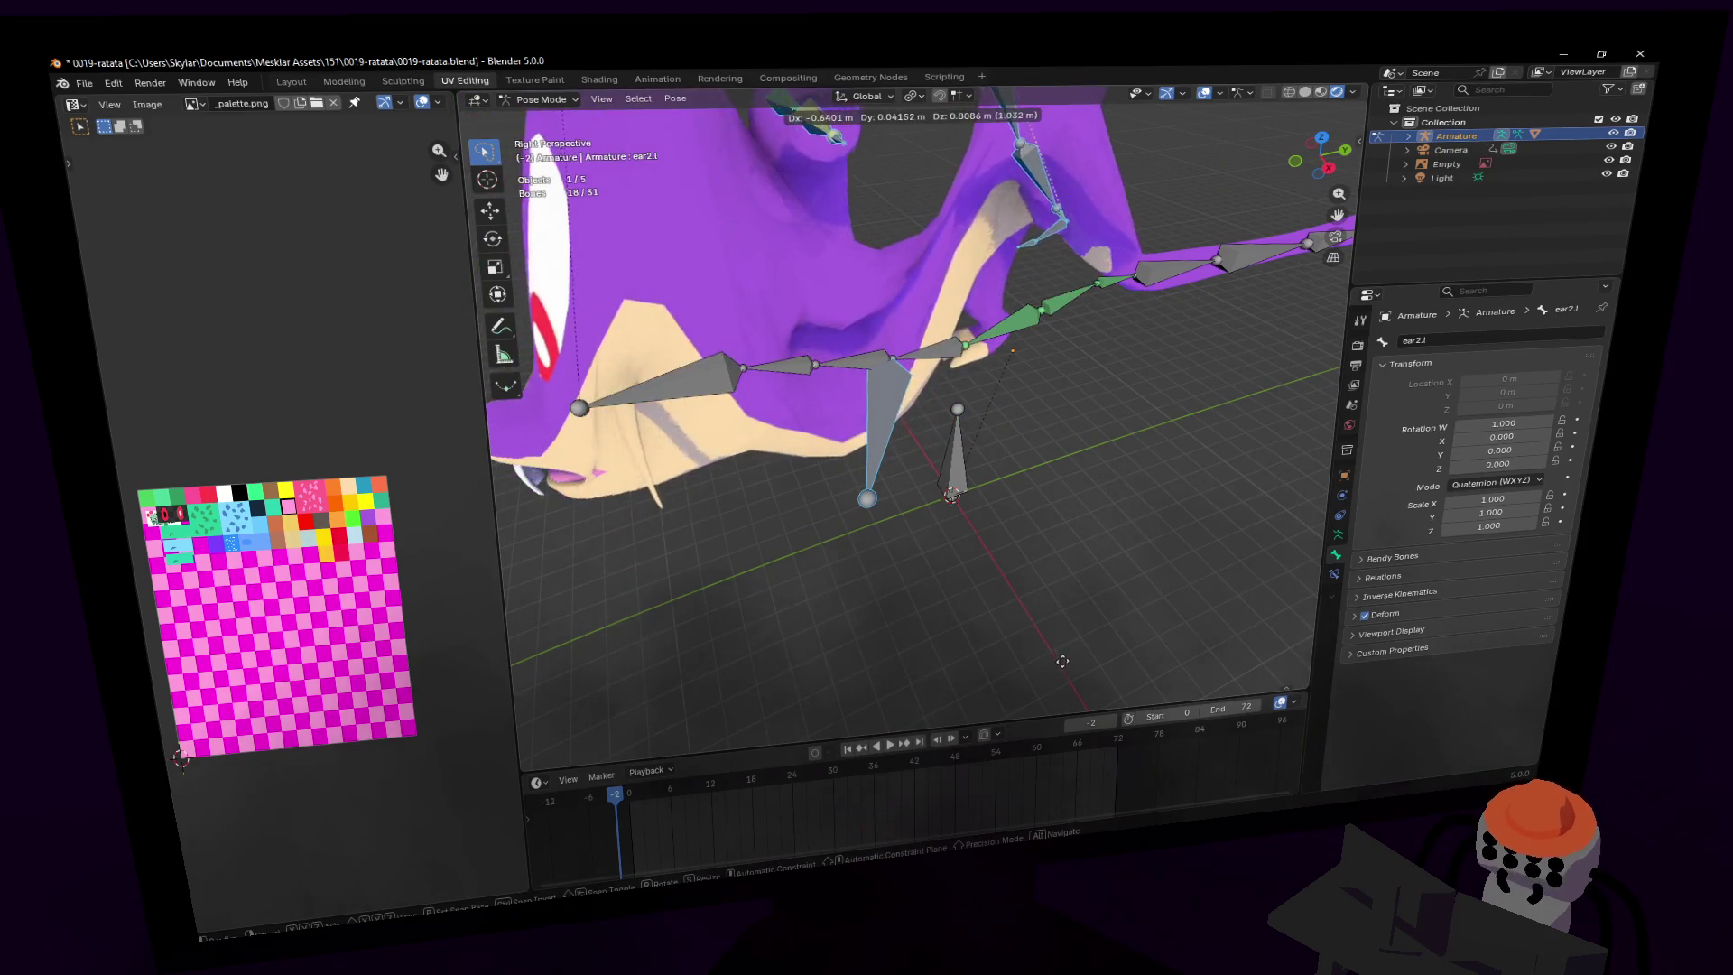
key(Escape)
key(shift+grave)
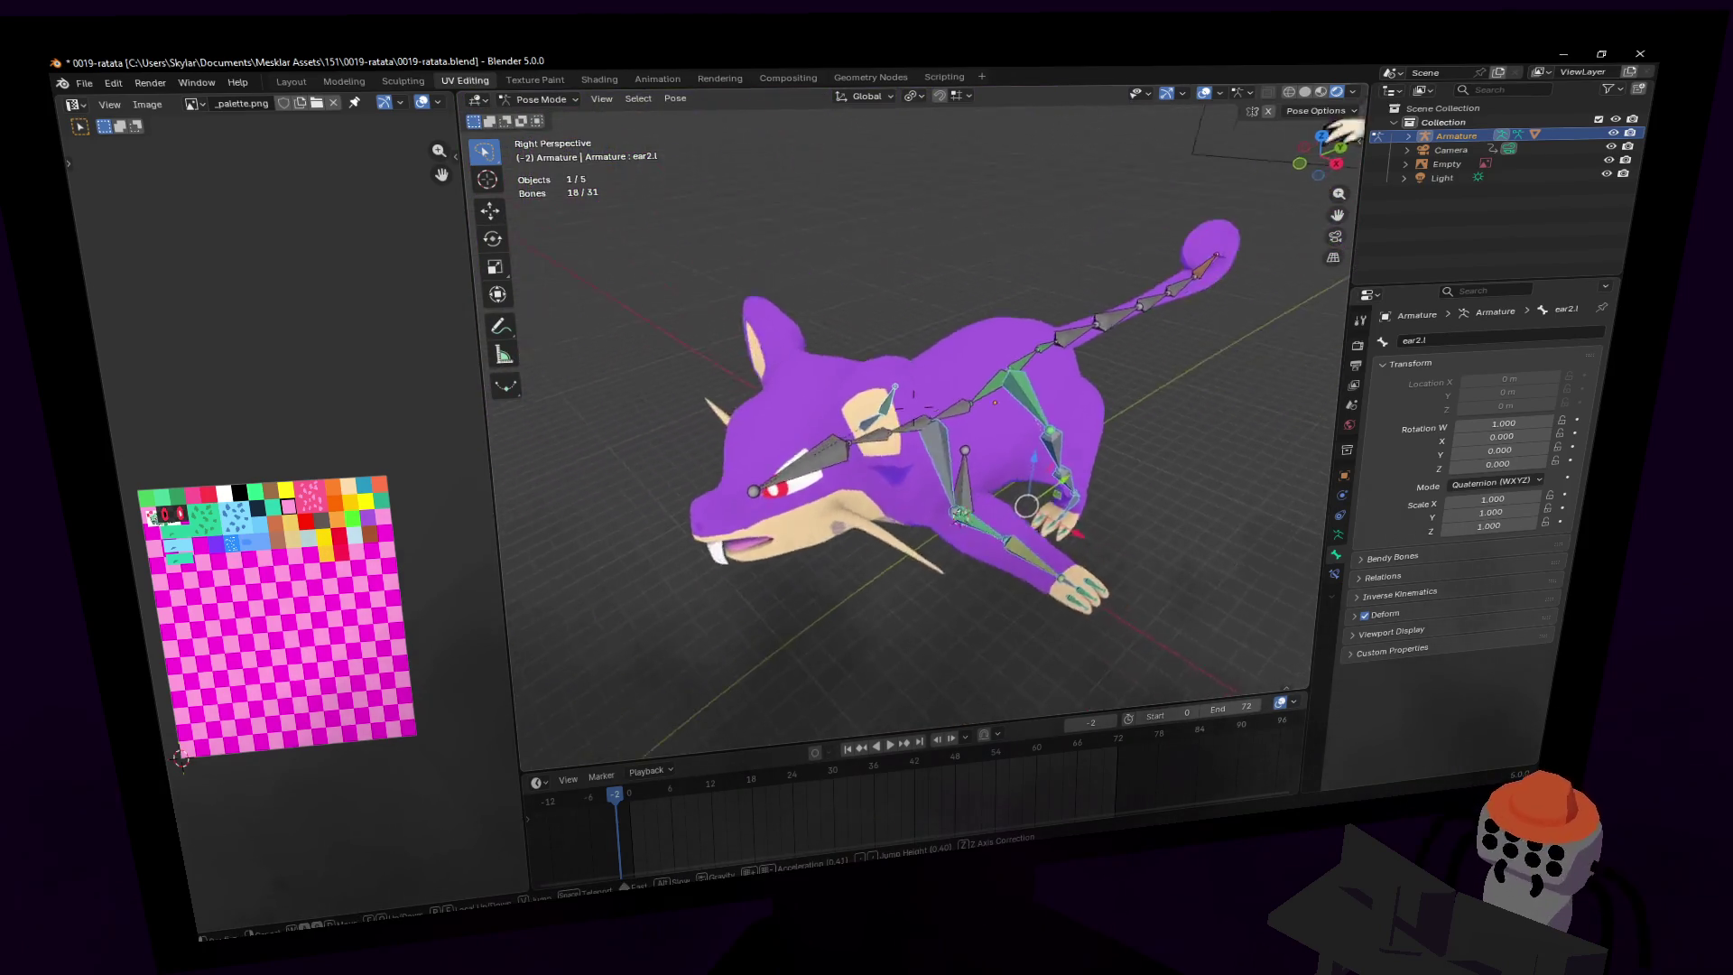
key(Return)
- Show the armature's Object Data settings and deselect all bones
click(1337, 535)
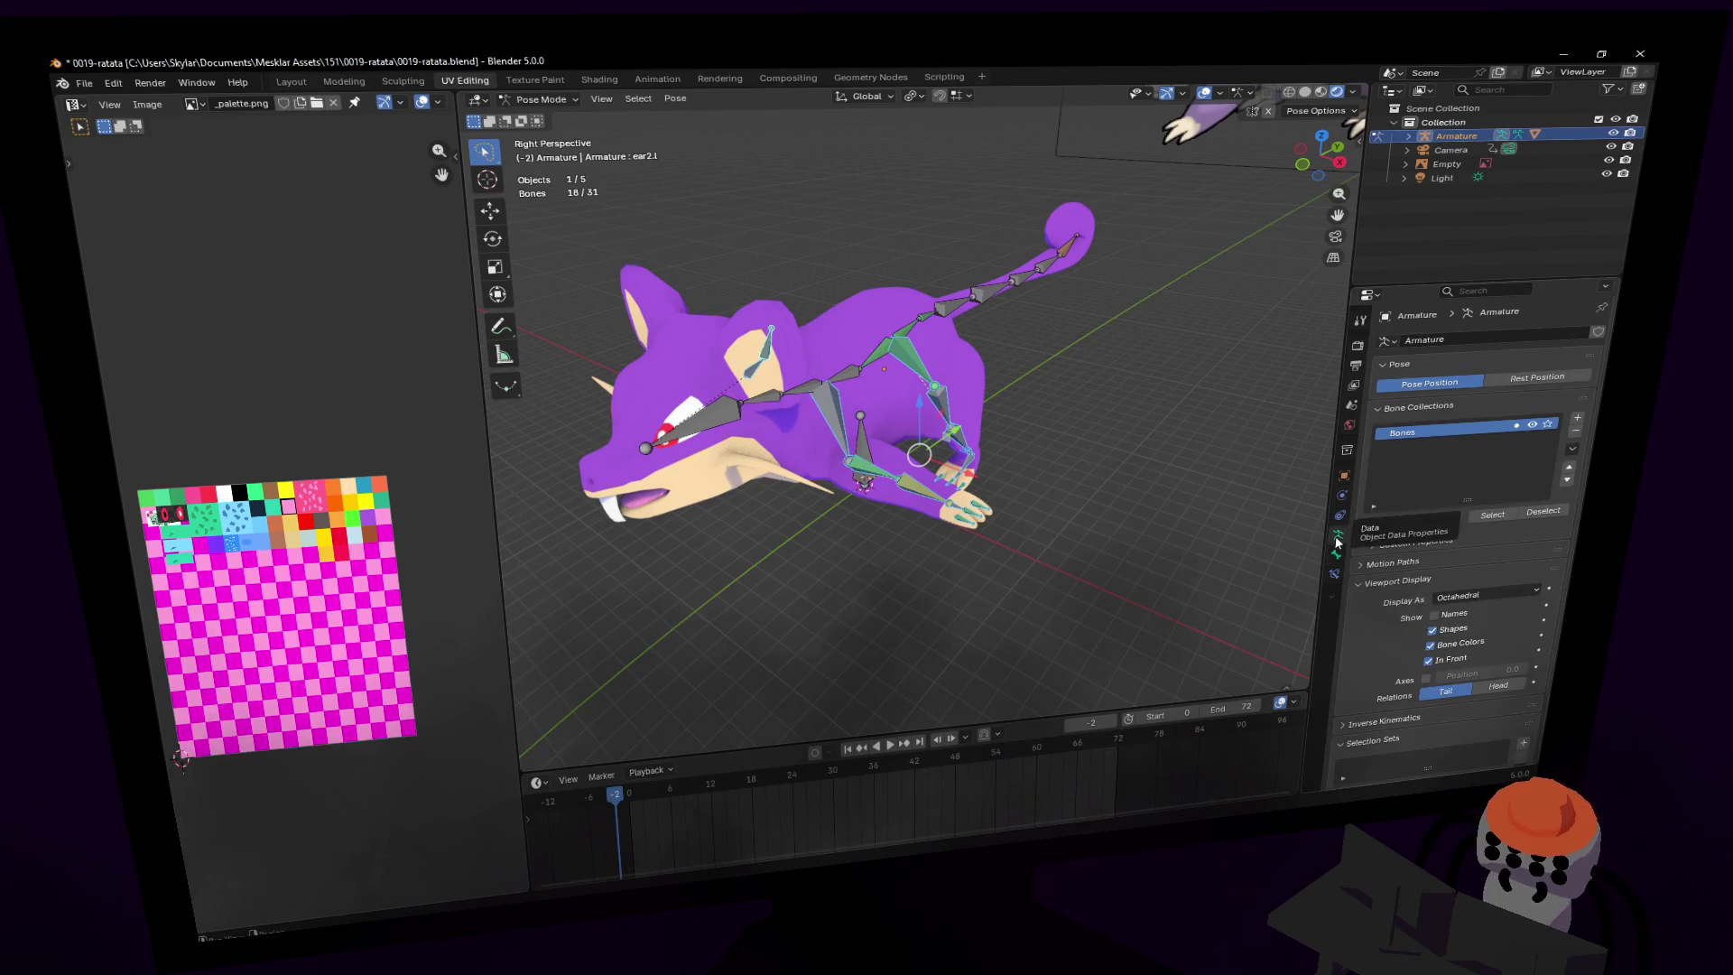
key(Tab)
key(Tab)
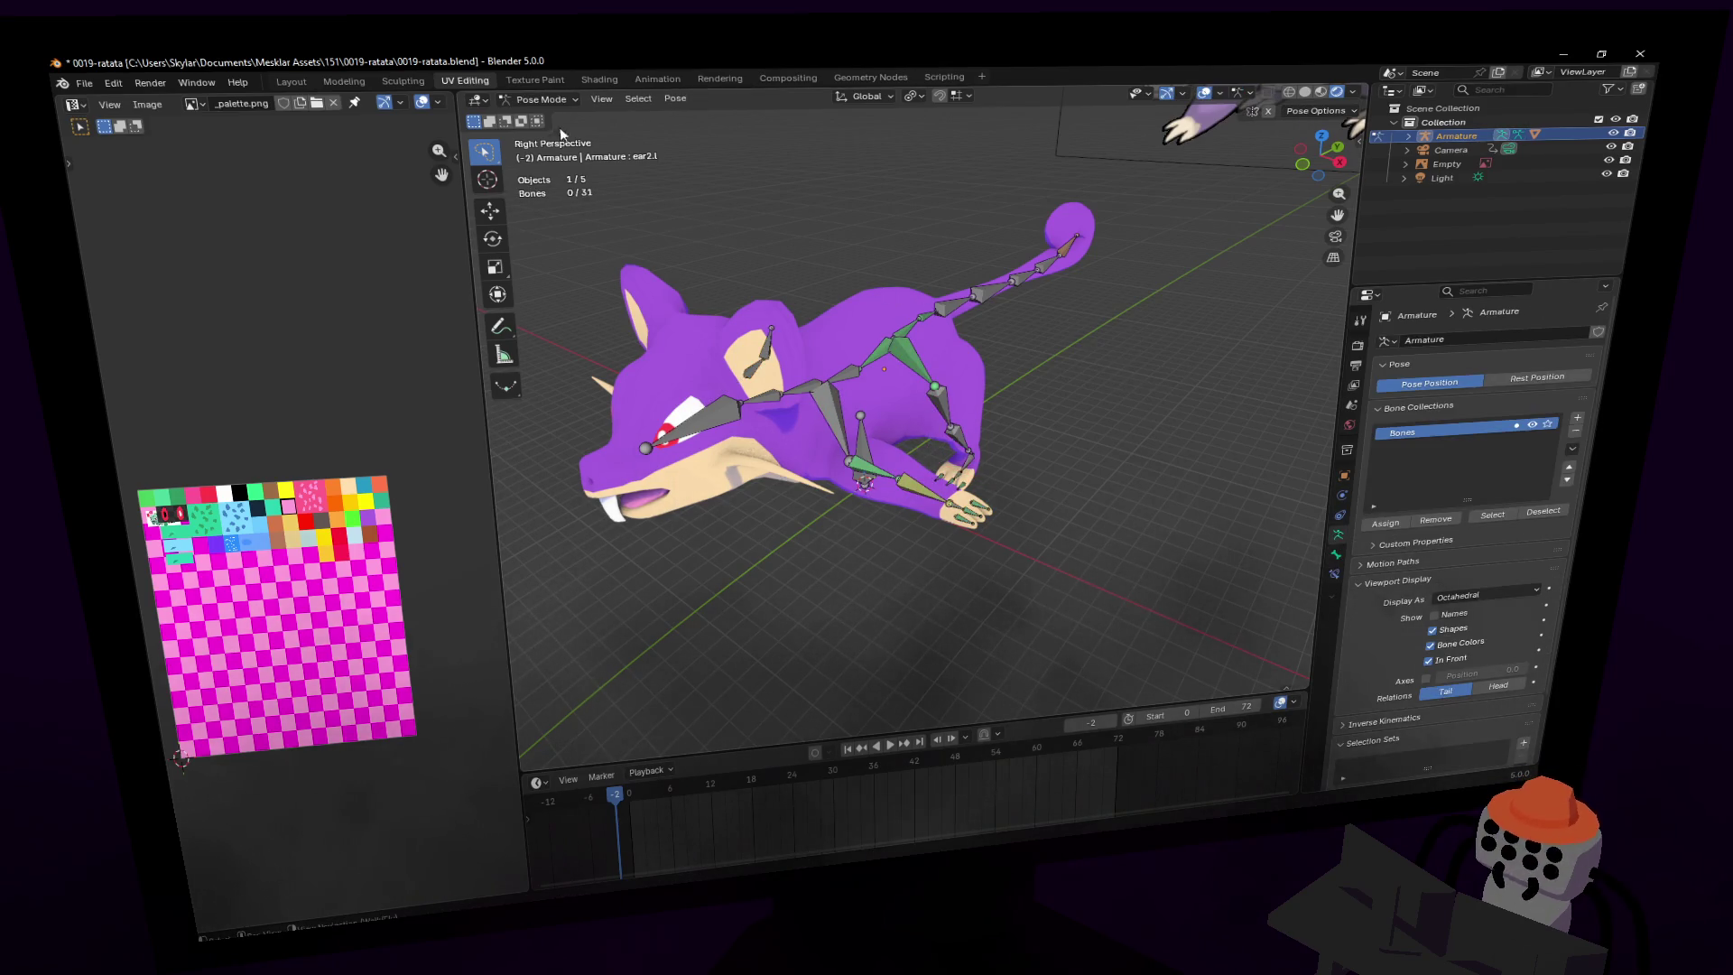
click(538, 106)
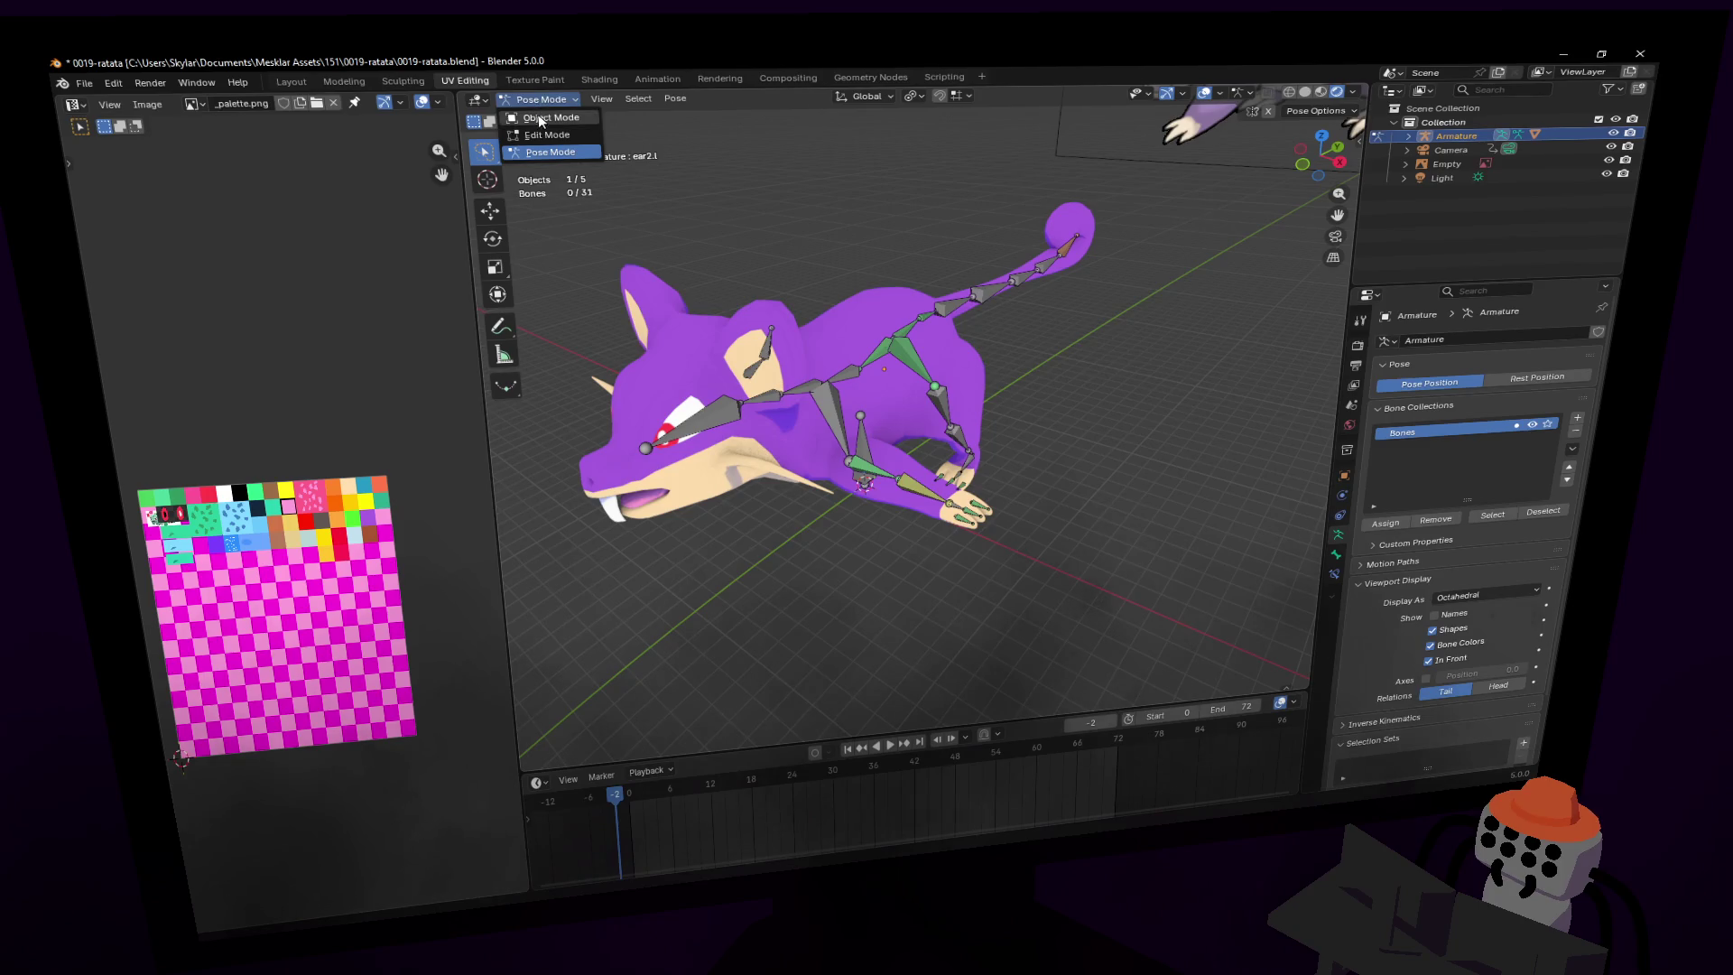
- In Object Mode, delete the Armature modifier from the rat mesh, keeping Subdivision
click(541, 120)
click(848, 334)
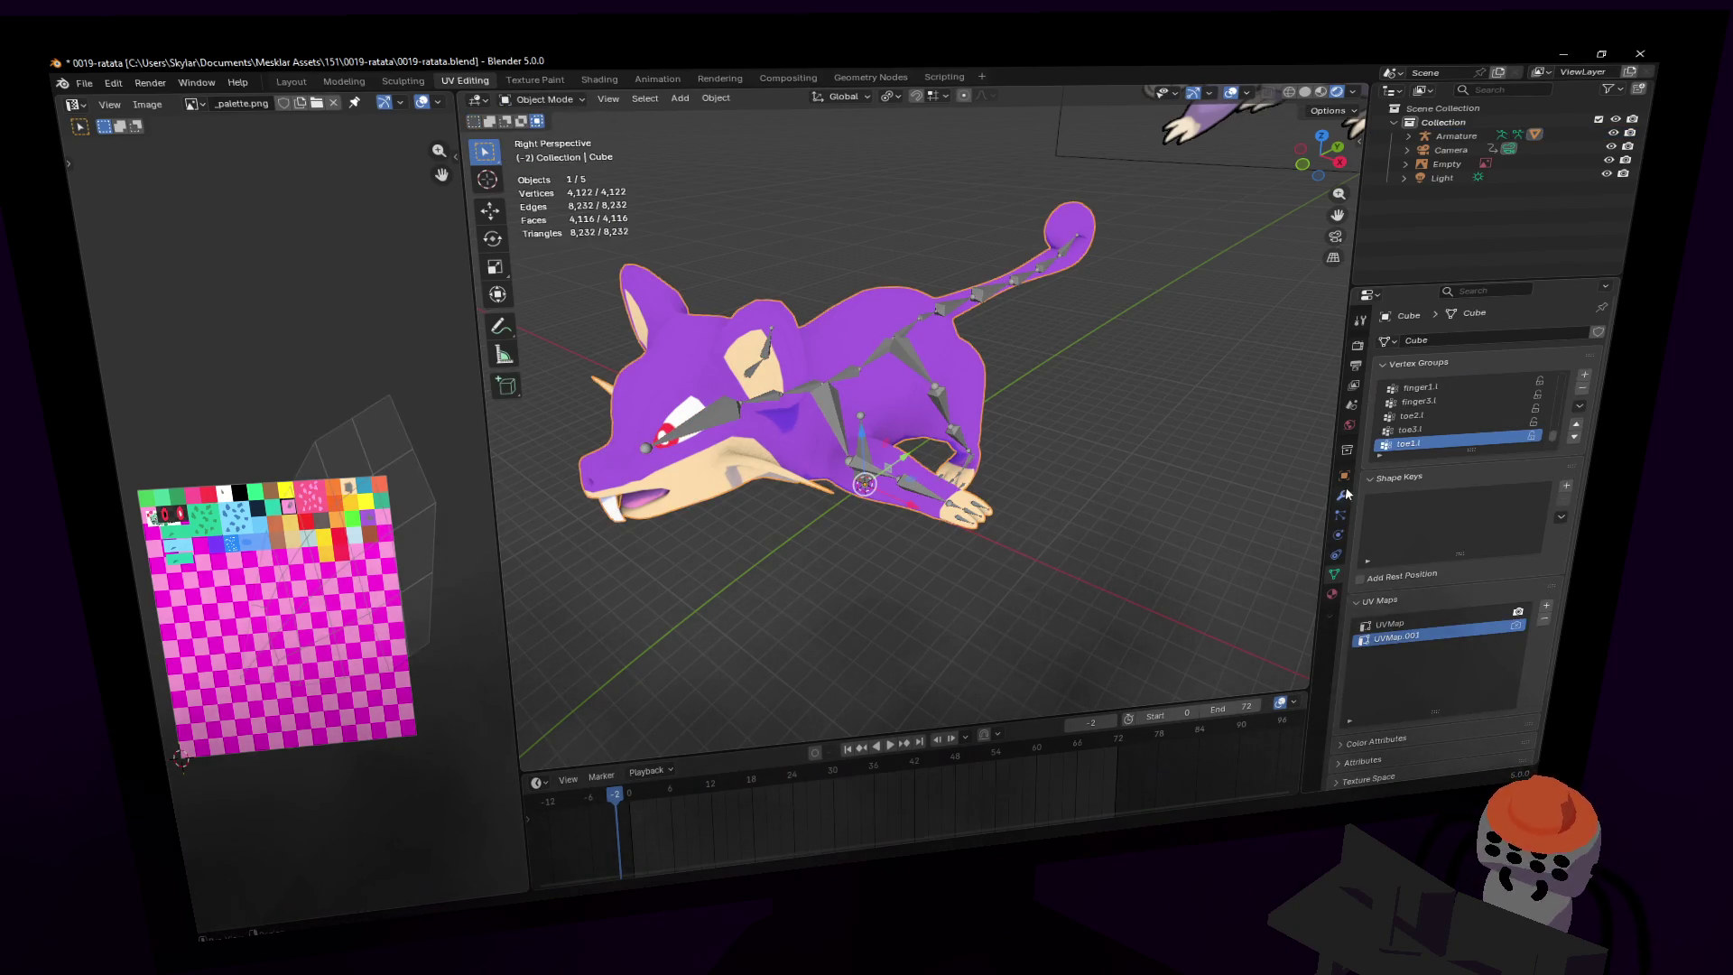
click(1344, 495)
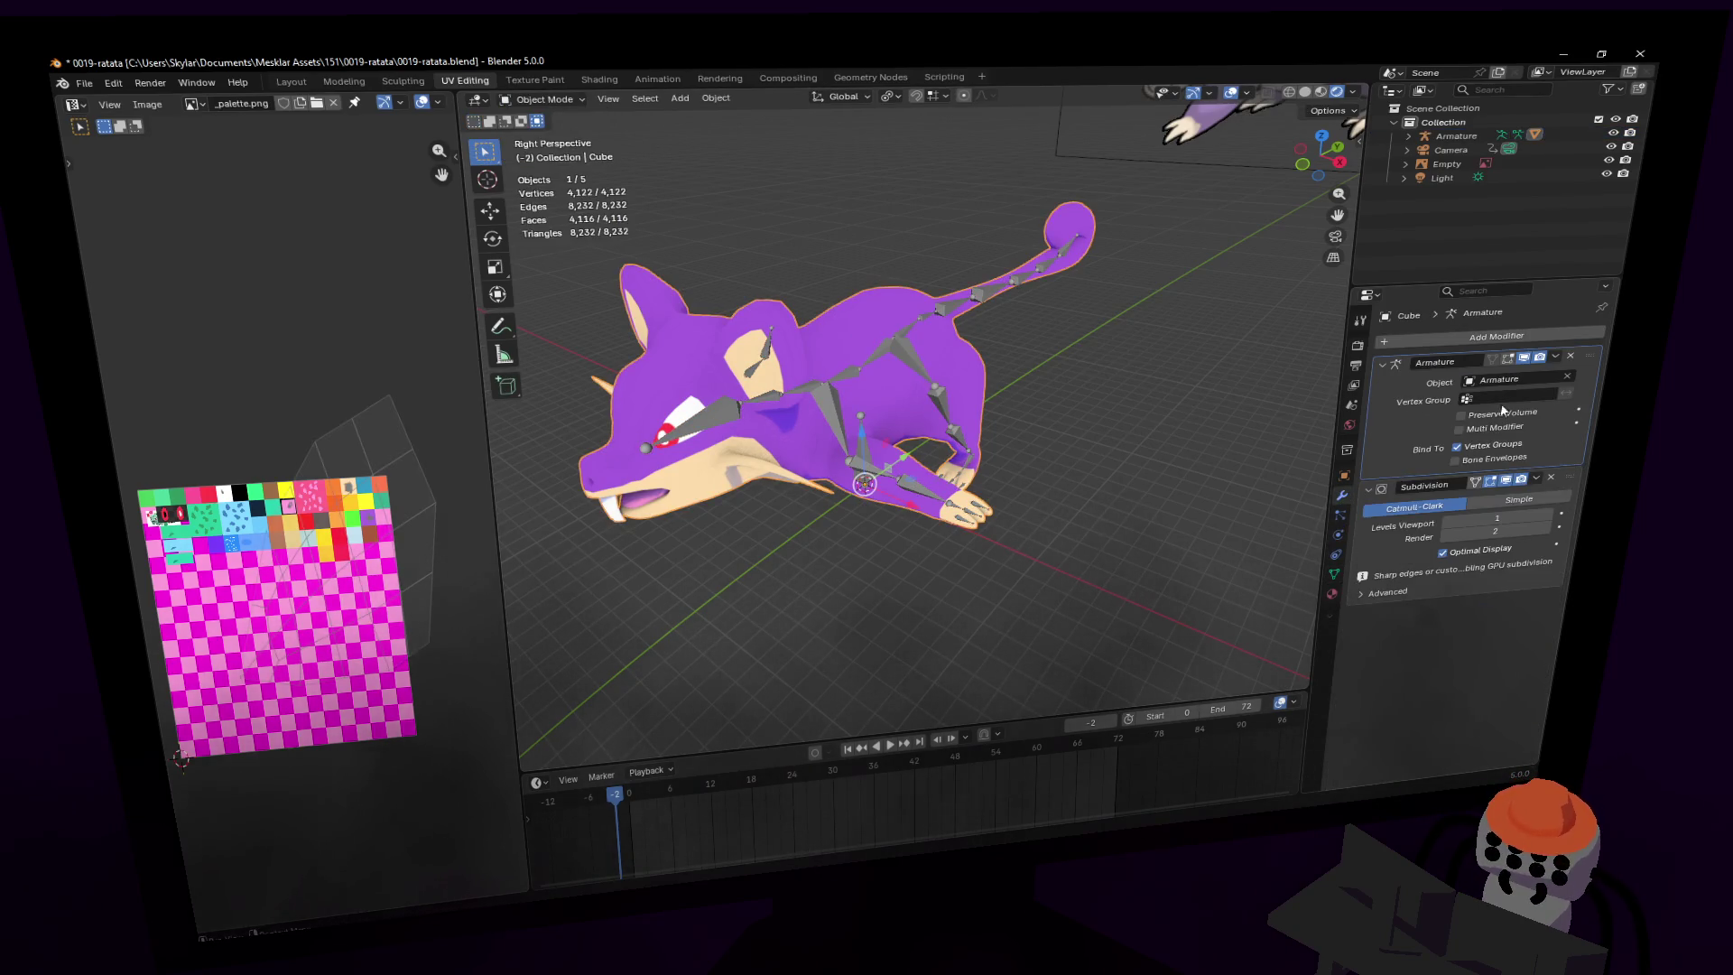
click(1570, 356)
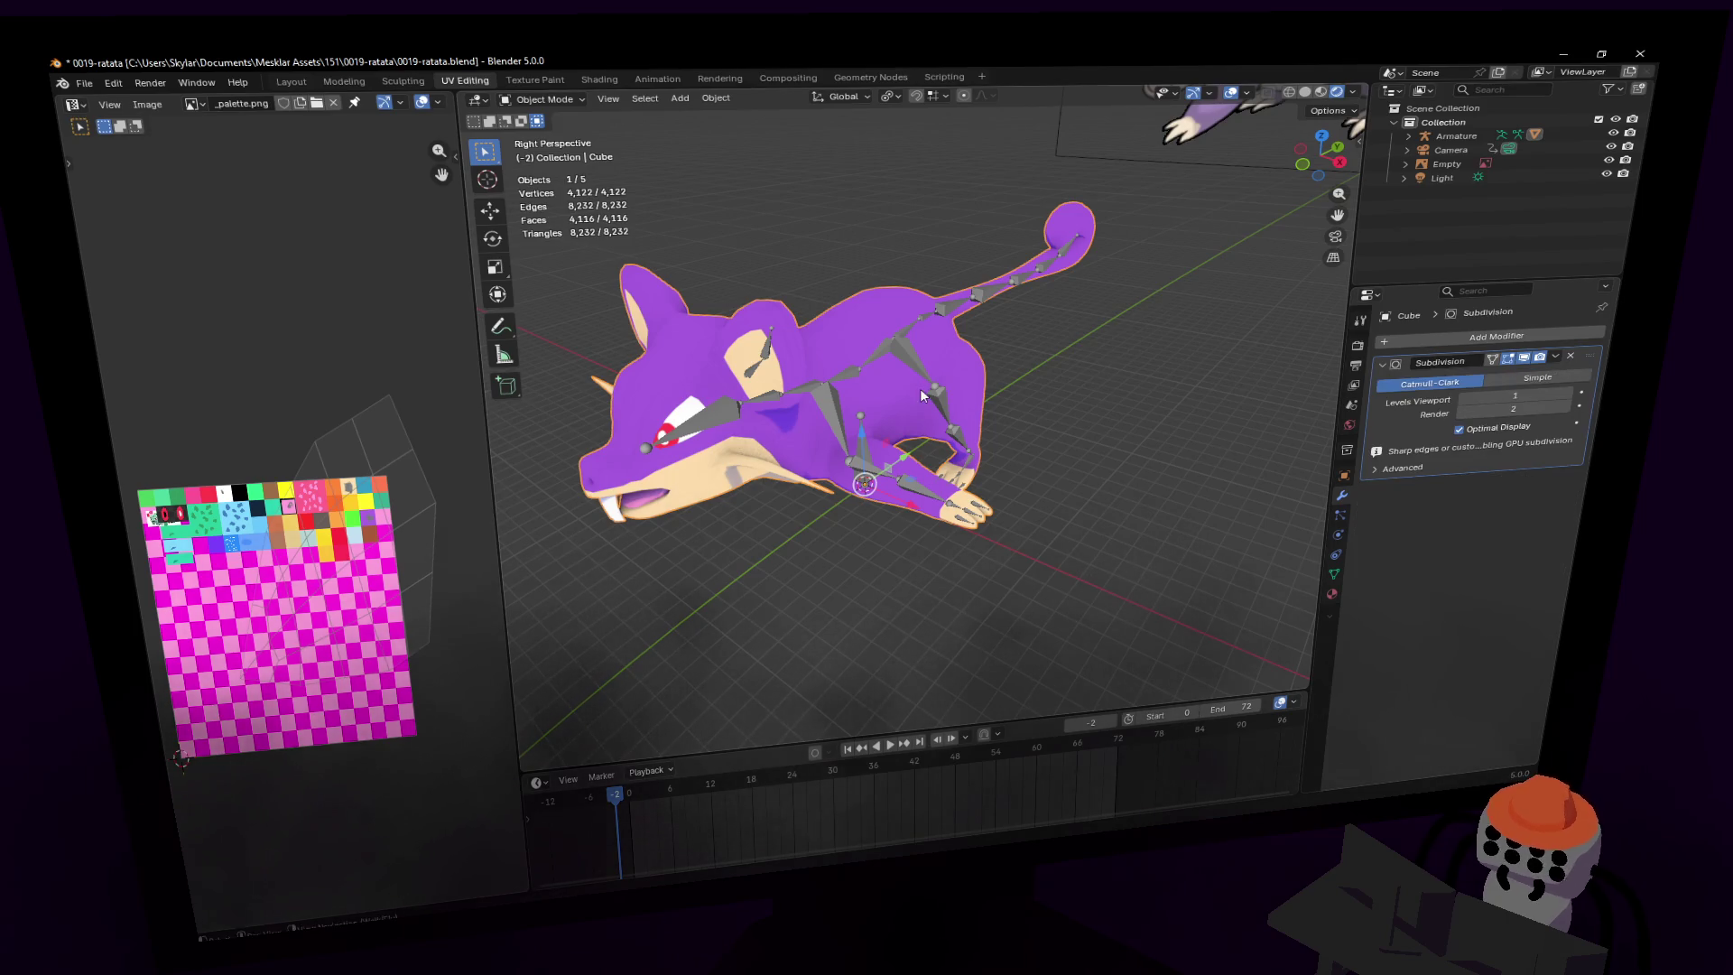
- Put the armature into Edit Mode and start selecting the hind leg bones
click(888, 334)
key(Tab)
middle_drag(970, 372, 919, 366)
mouse_move(919, 367)
ctrl+right_down()
mouse_move(844, 371)
mouse_move(973, 495)
ctrl+right_up()
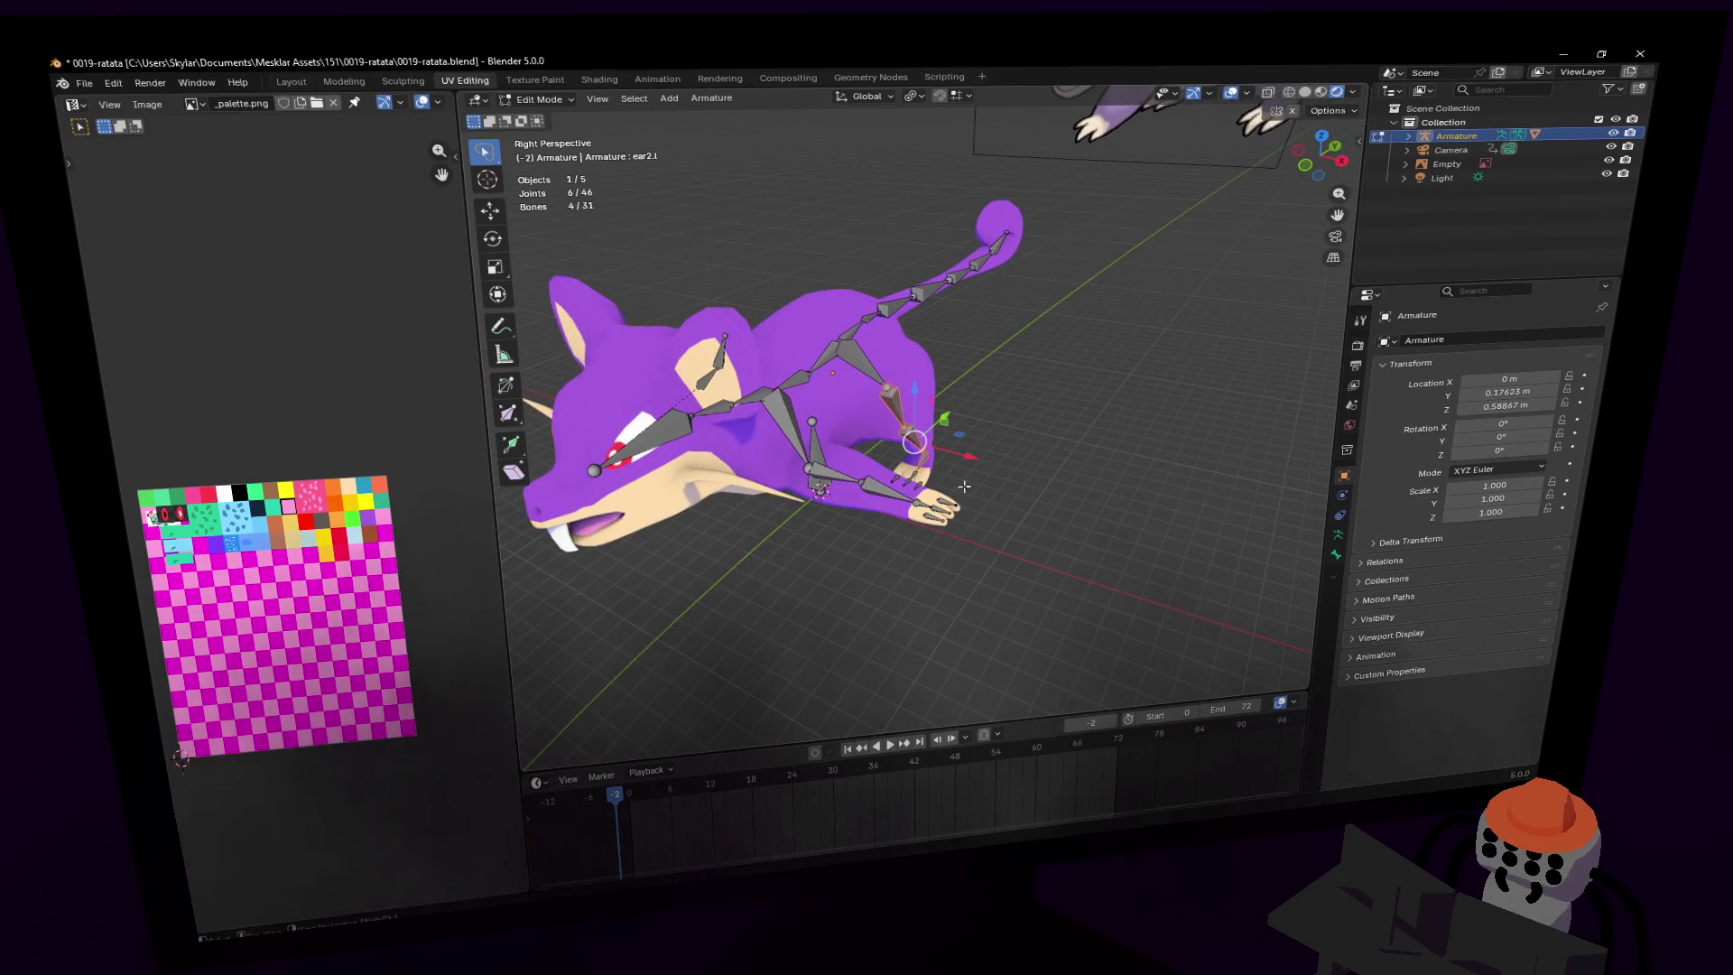
- Lasso-select the hind leg, front paw, ear and clavicle bones on one side
mouse_move(867, 533)
ctrl+right_down()
mouse_move(1038, 469)
mouse_move(993, 424)
ctrl+right_up()
key(shift+grave)
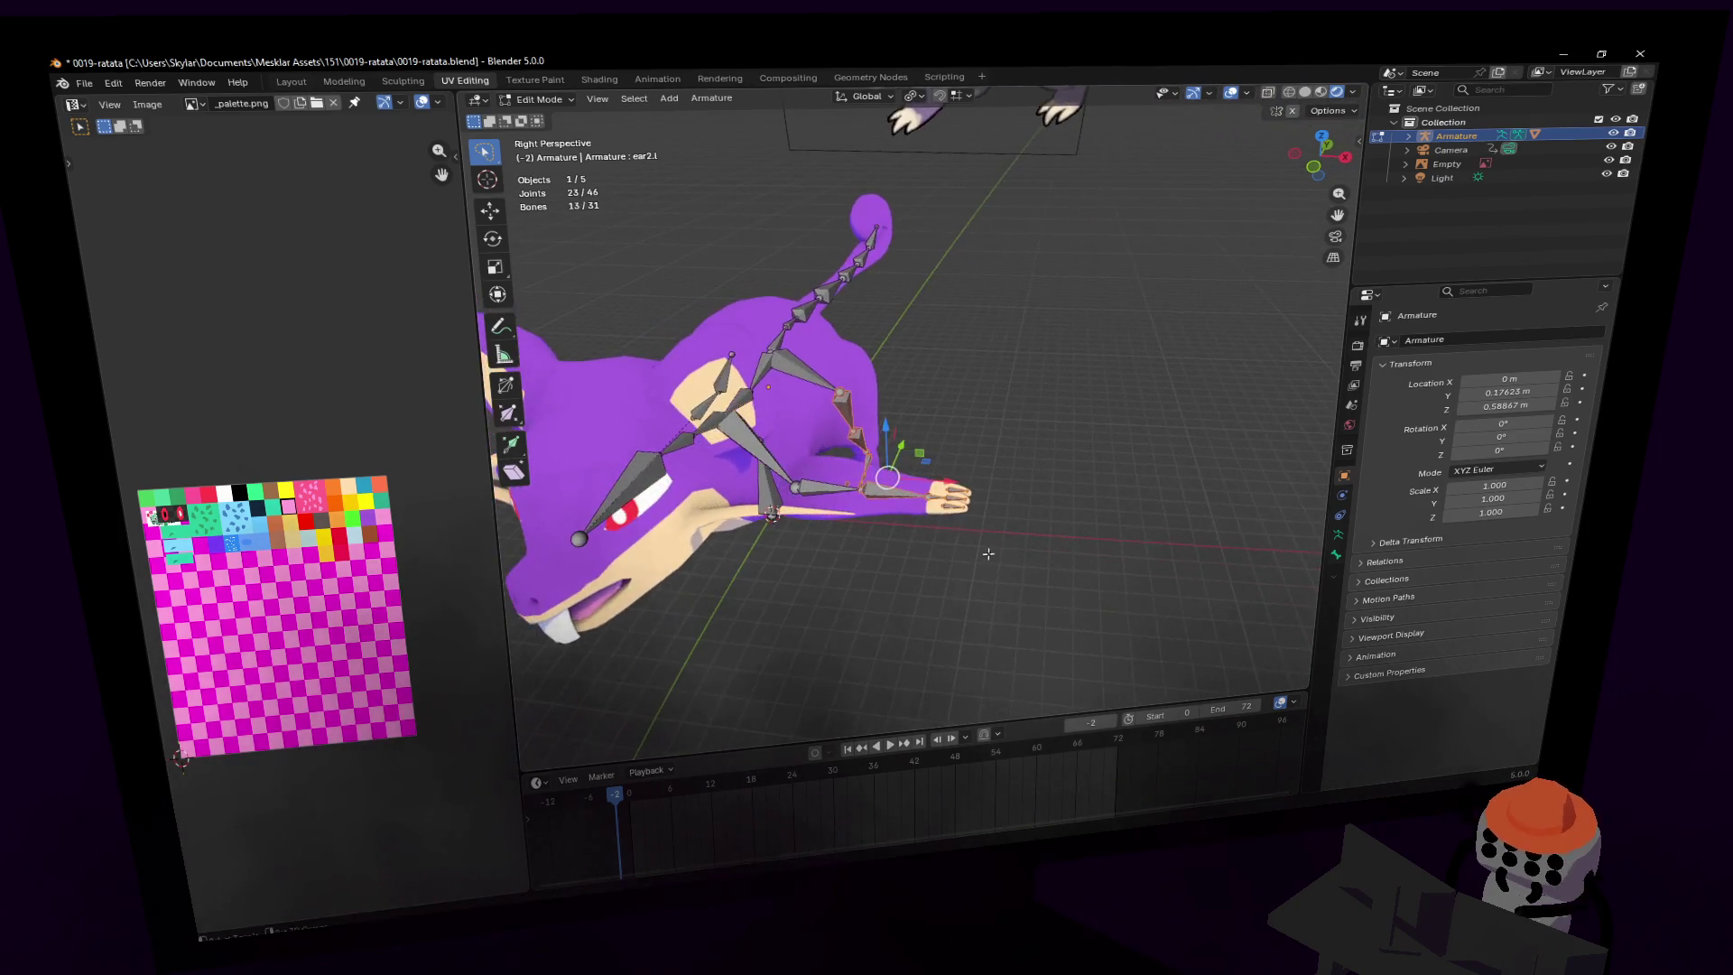
mouse_move(972, 542)
ctrl+right_down()
mouse_move(776, 568)
mouse_move(902, 501)
ctrl+right_up()
click(914, 406)
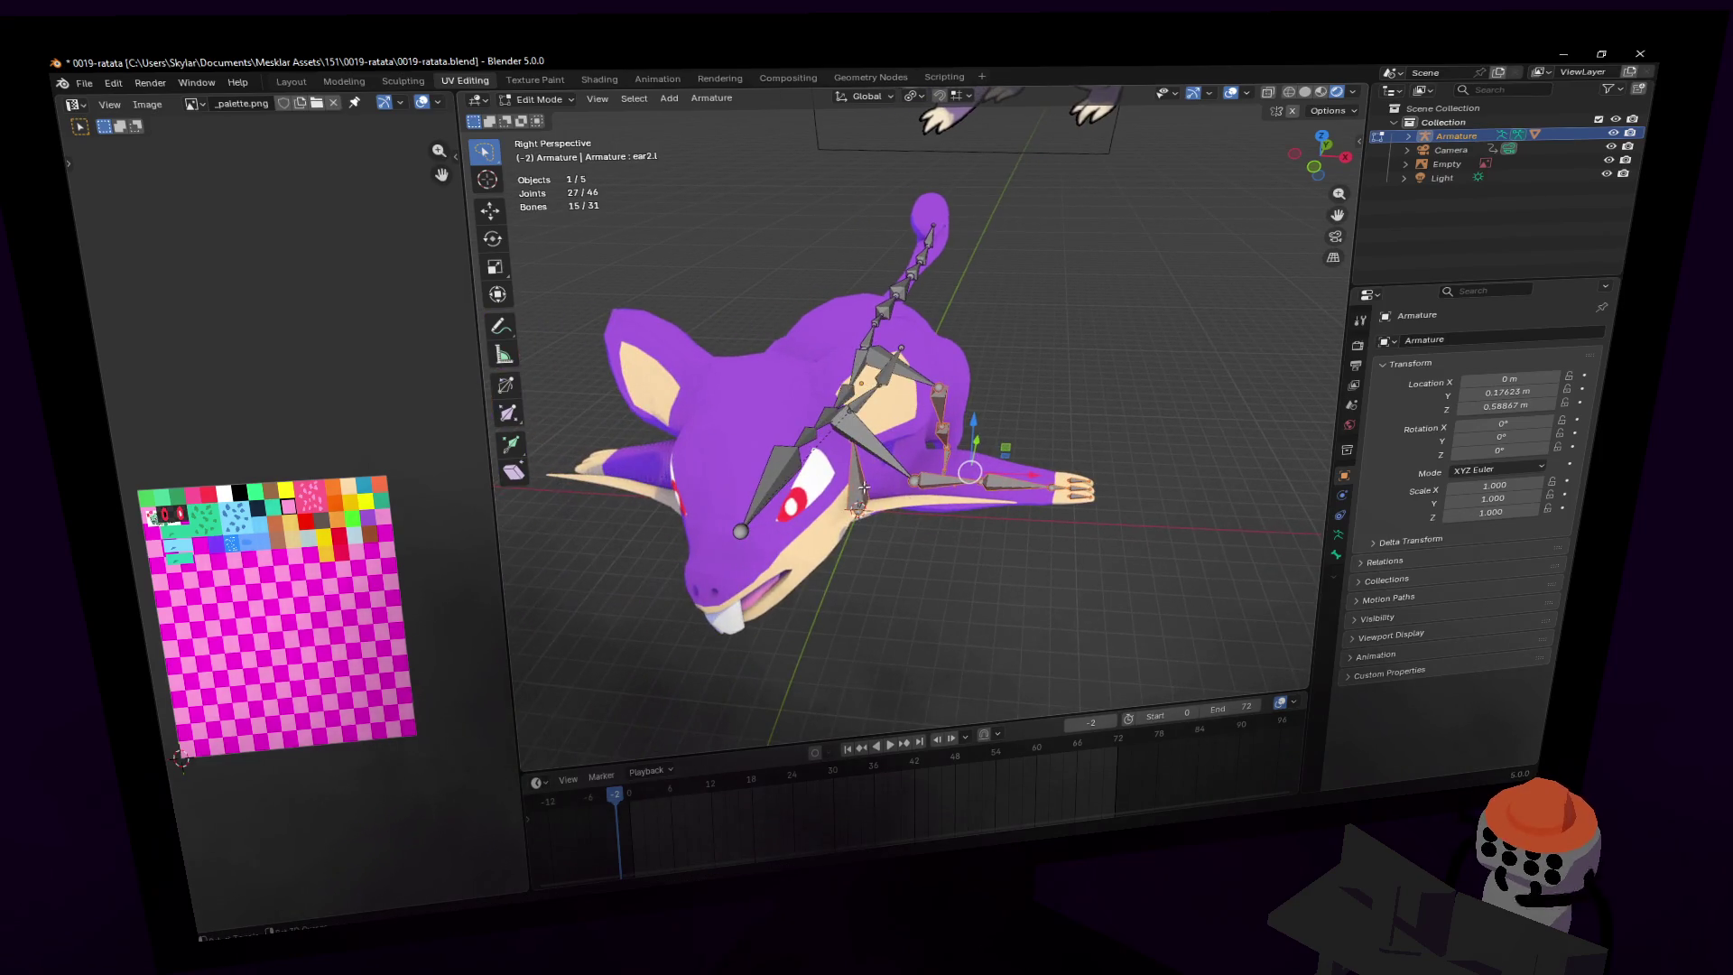
middle_drag(914, 406, 898, 310)
mouse_move(898, 310)
ctrl+right_down()
mouse_move(837, 317)
mouse_move(796, 447)
mouse_move(930, 435)
mouse_move(908, 401)
mouse_move(934, 474)
ctrl+right_up()
key(shift+grave)
mouse_move(934, 474)
middle_down()
mouse_move(1038, 469)
mouse_move(911, 460)
mouse_move(939, 564)
mouse_move(921, 442)
middle_up()
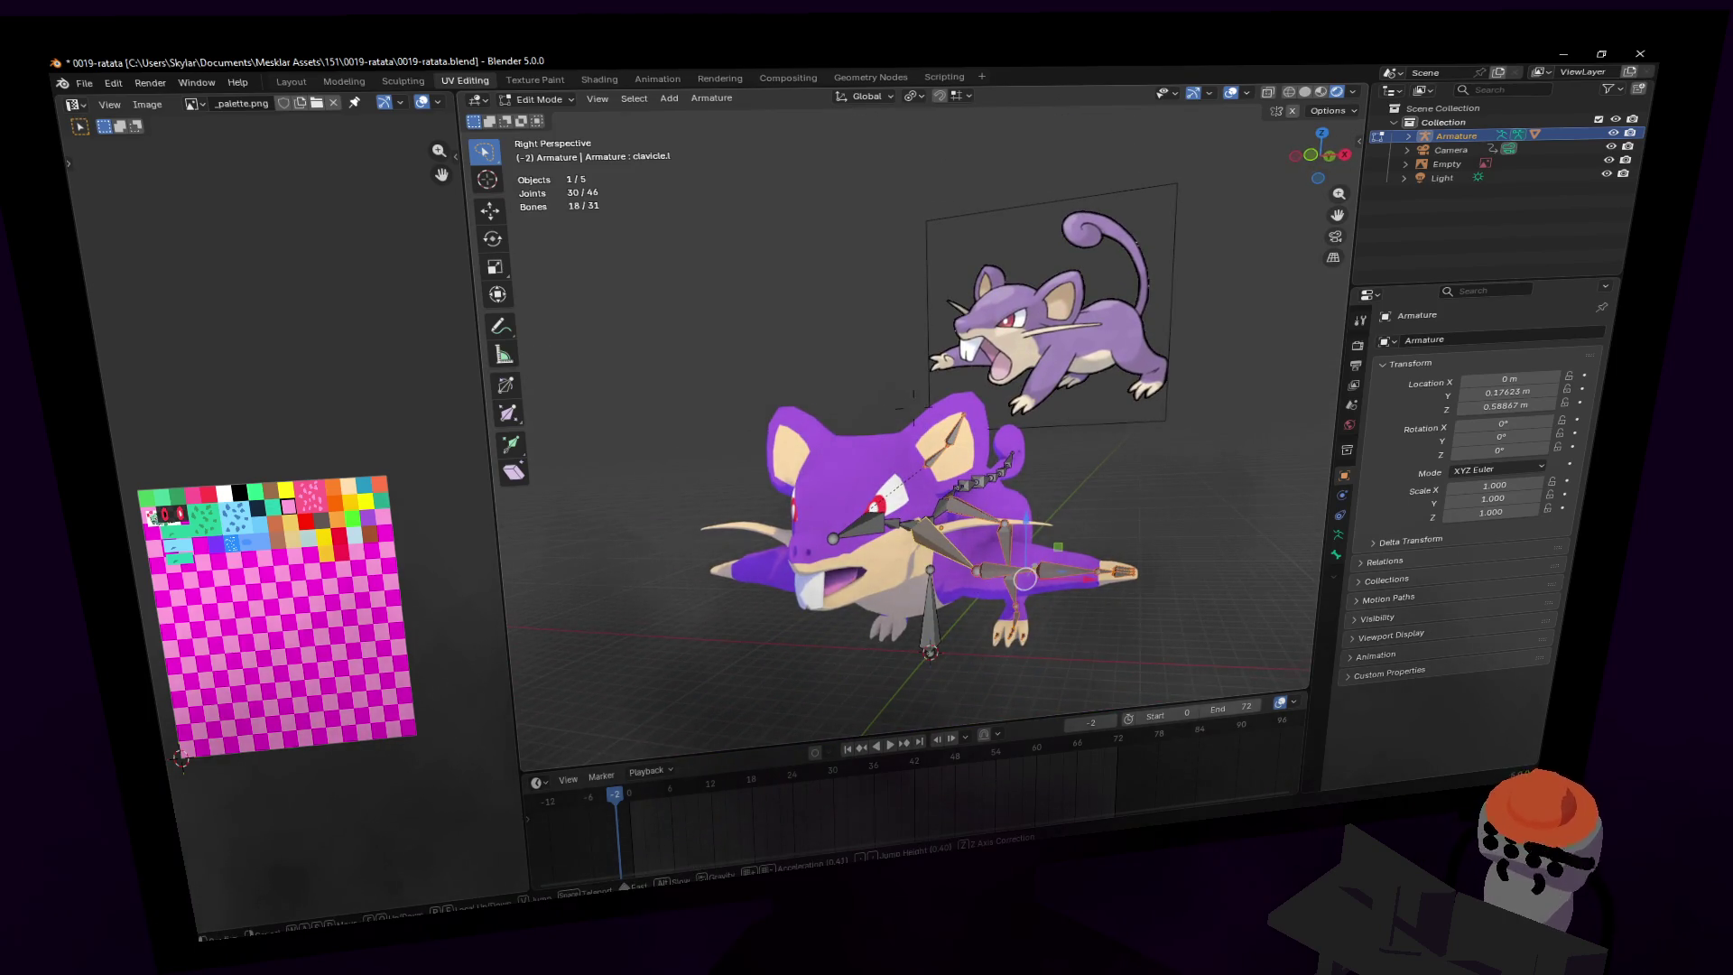
middle_drag(912, 424, 911, 478)
click(1042, 465)
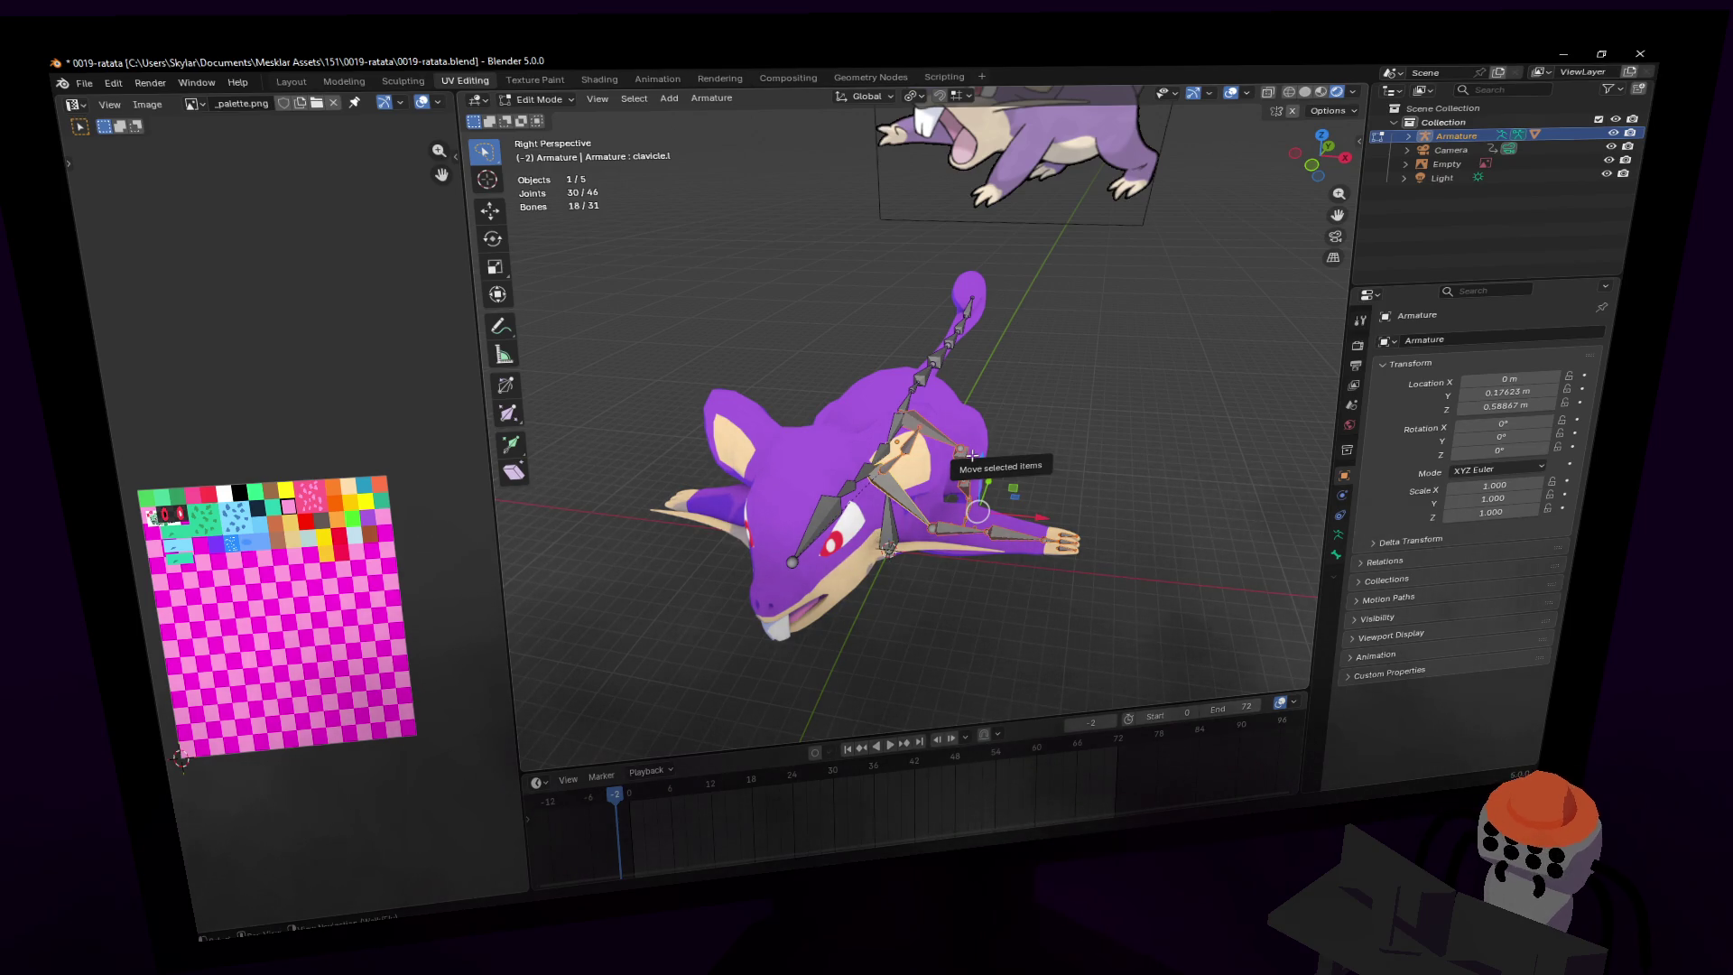
- Duplicate the selected bones, leaving the copies at their original positions
key(shift+grave)
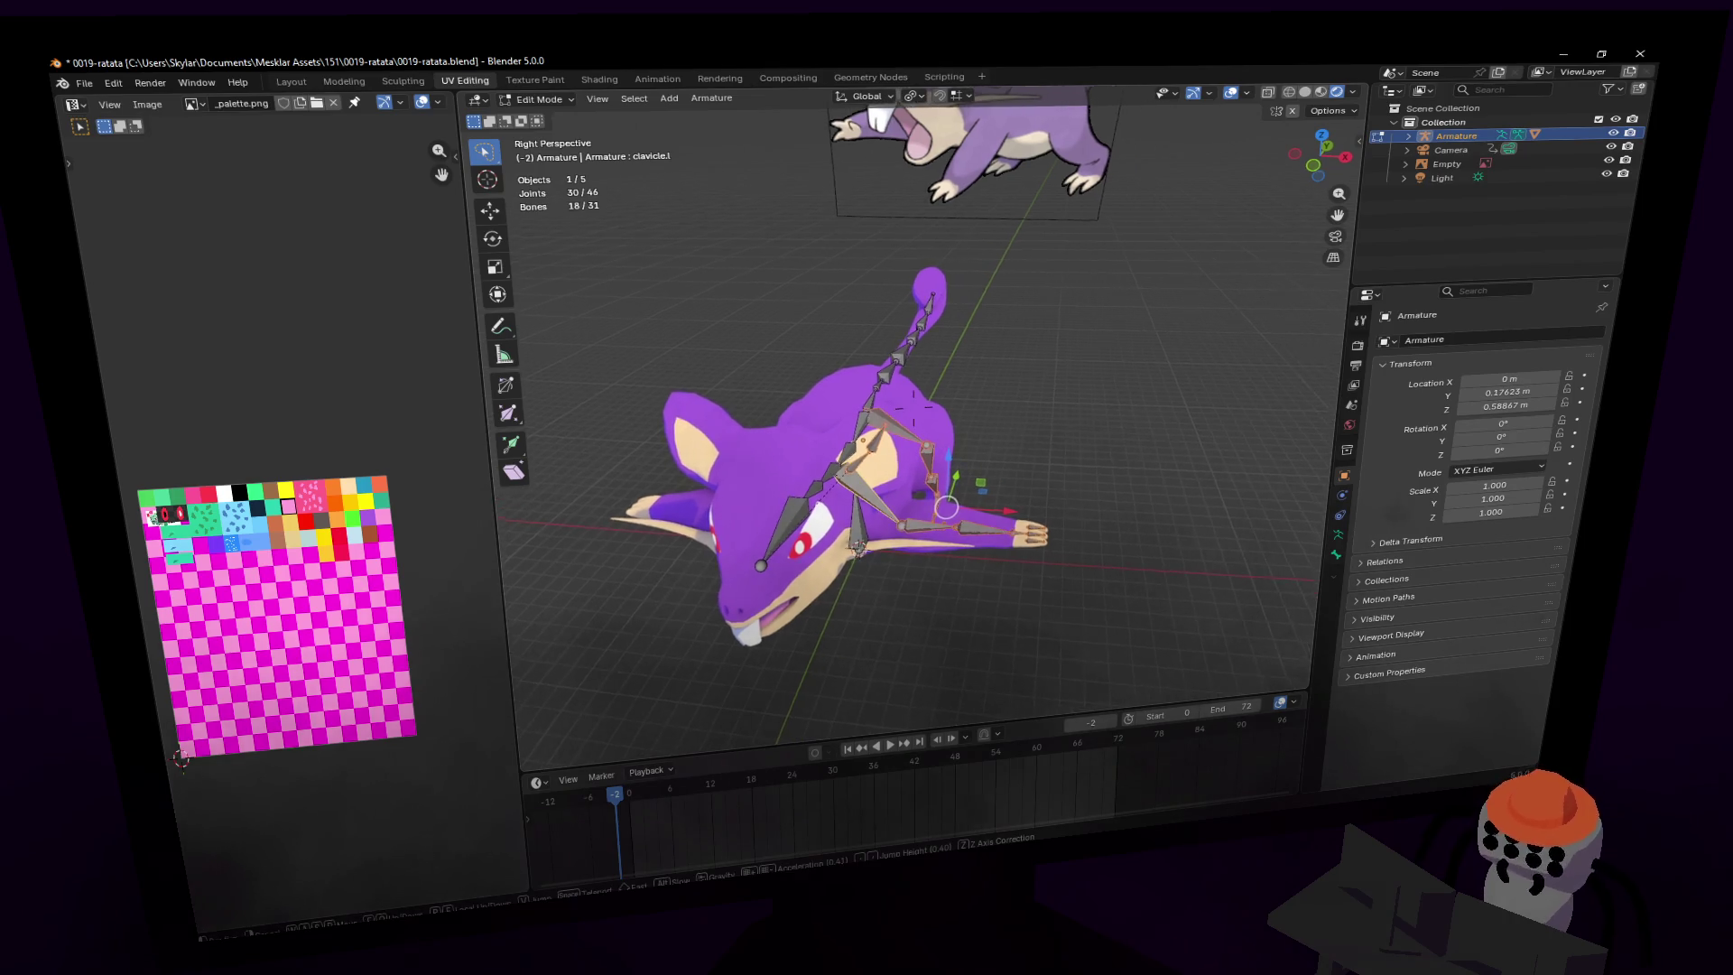
key(d)
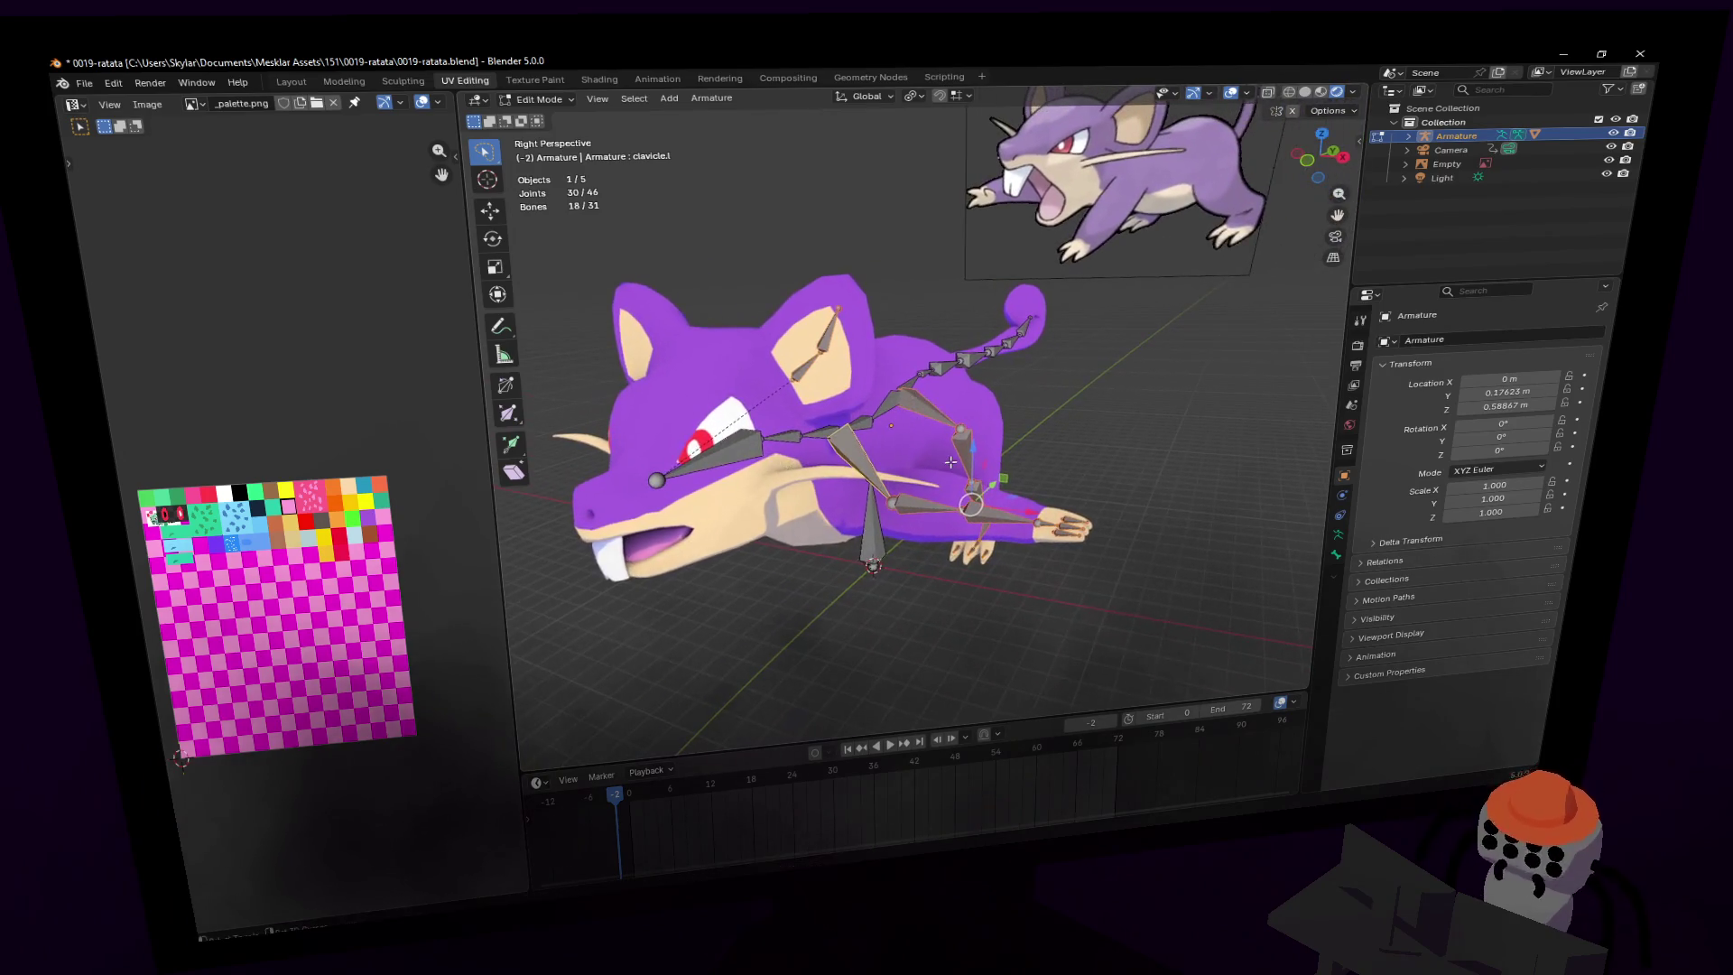
click(942, 458)
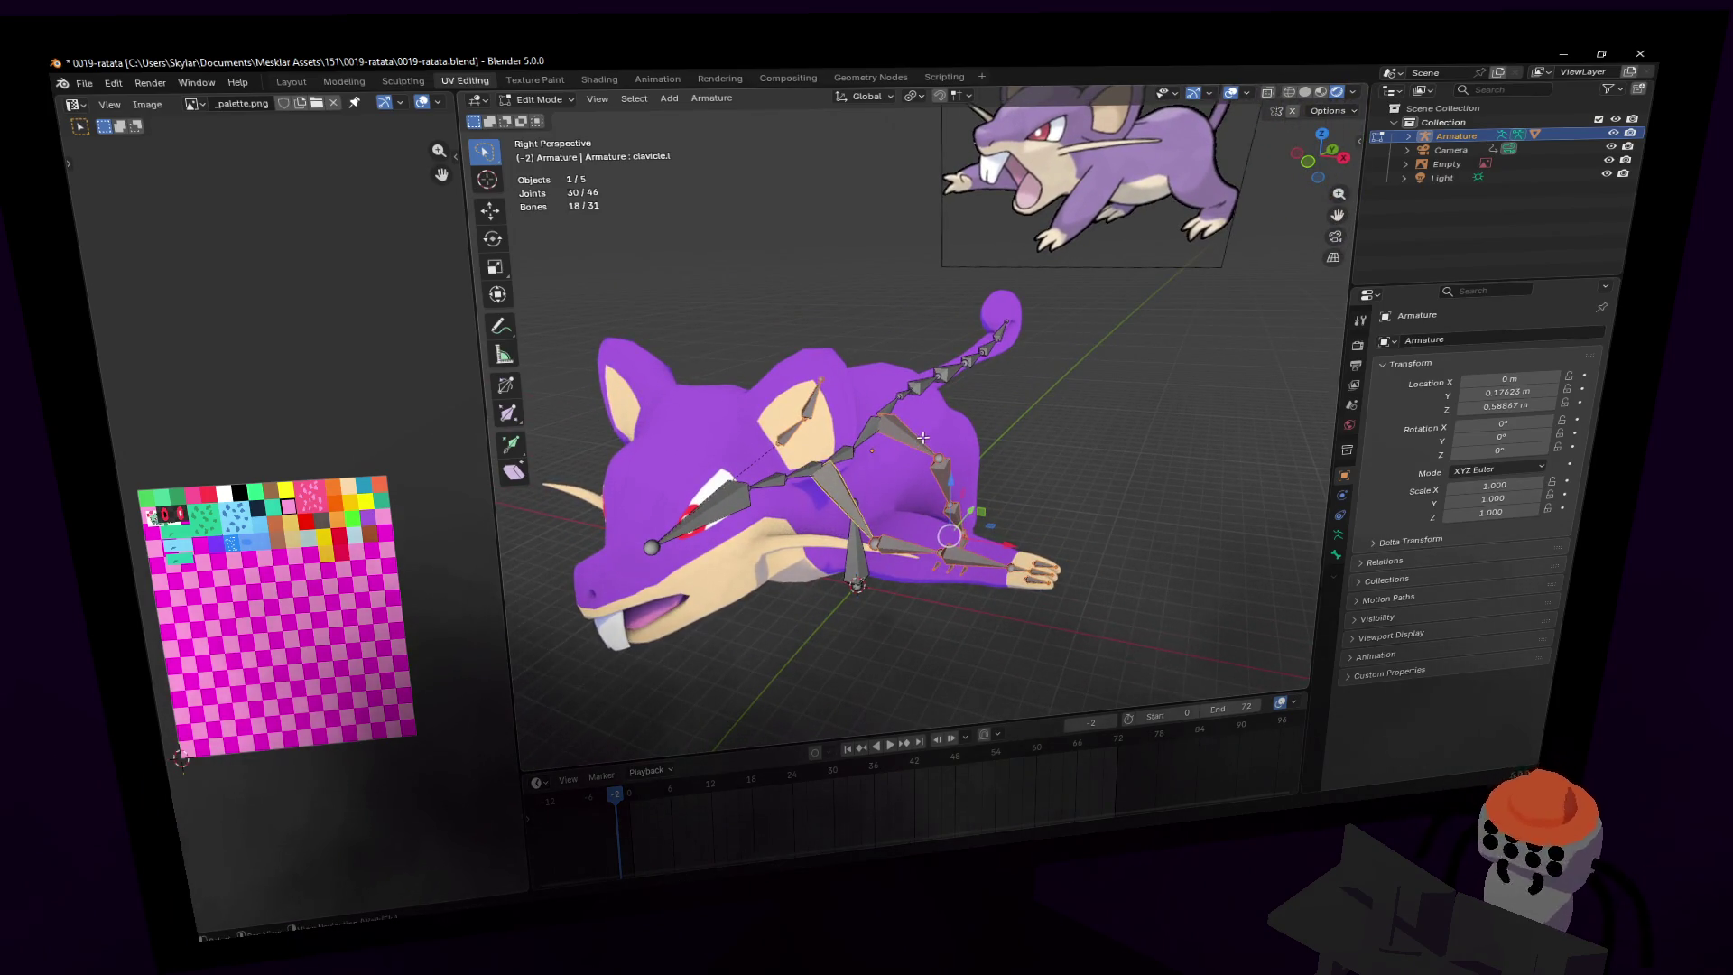
key(g)
key(Escape)
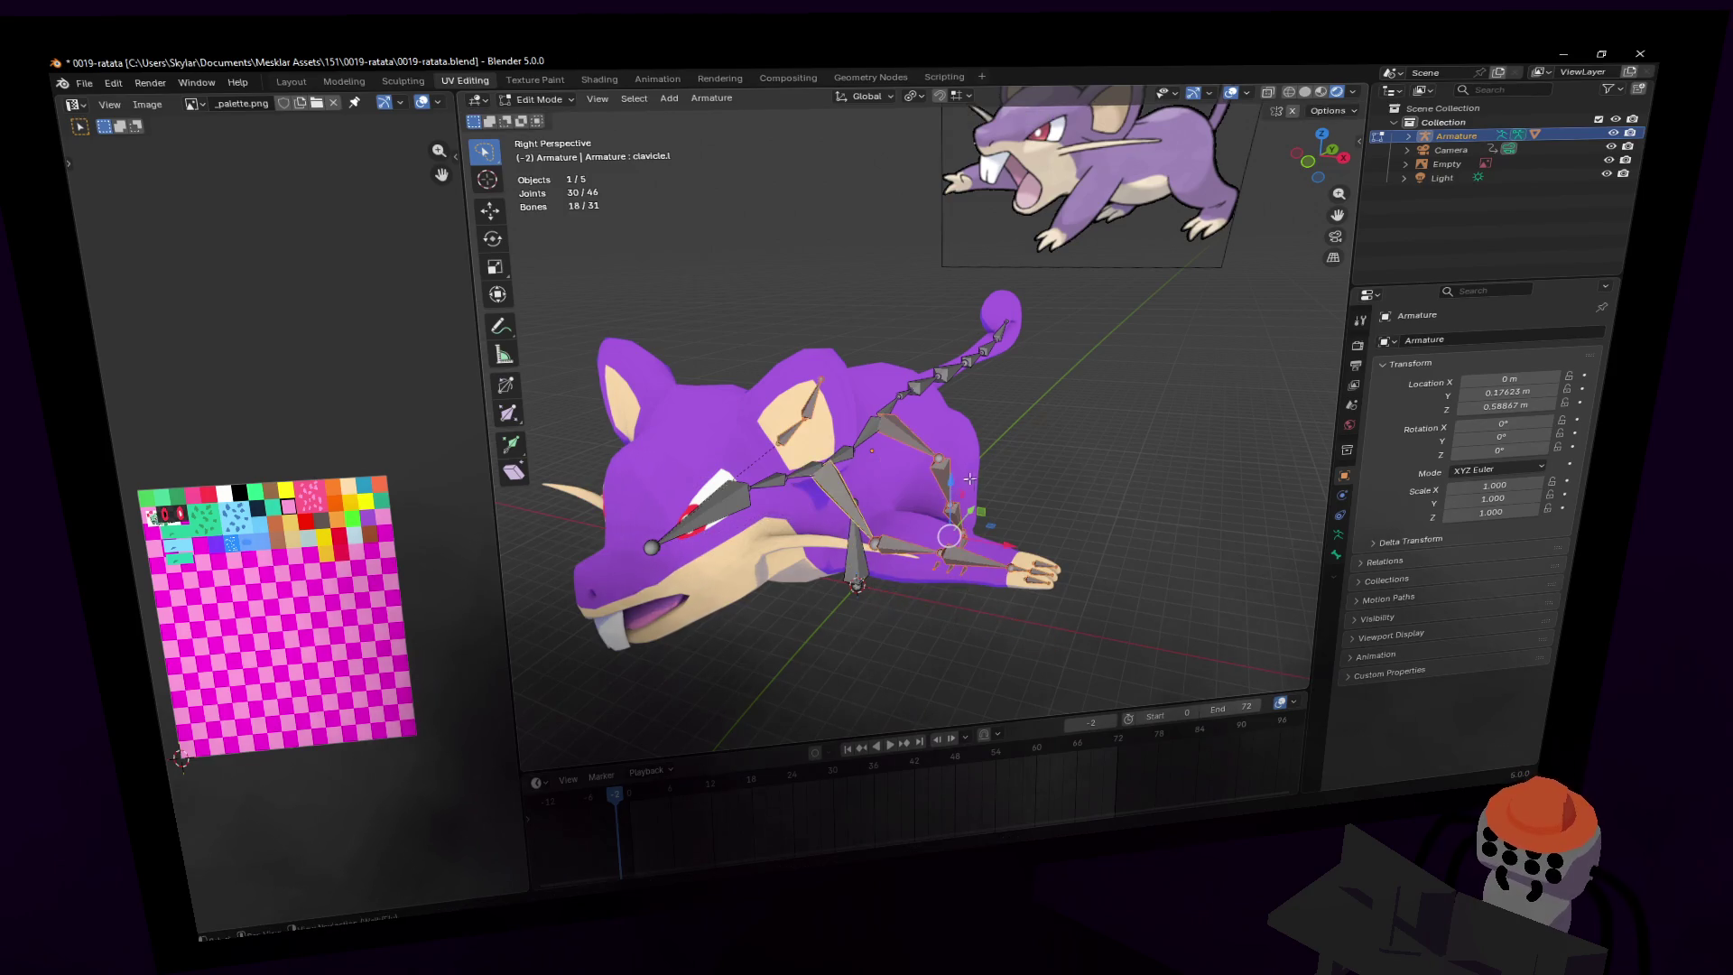
middle_drag(938, 482, 1001, 411)
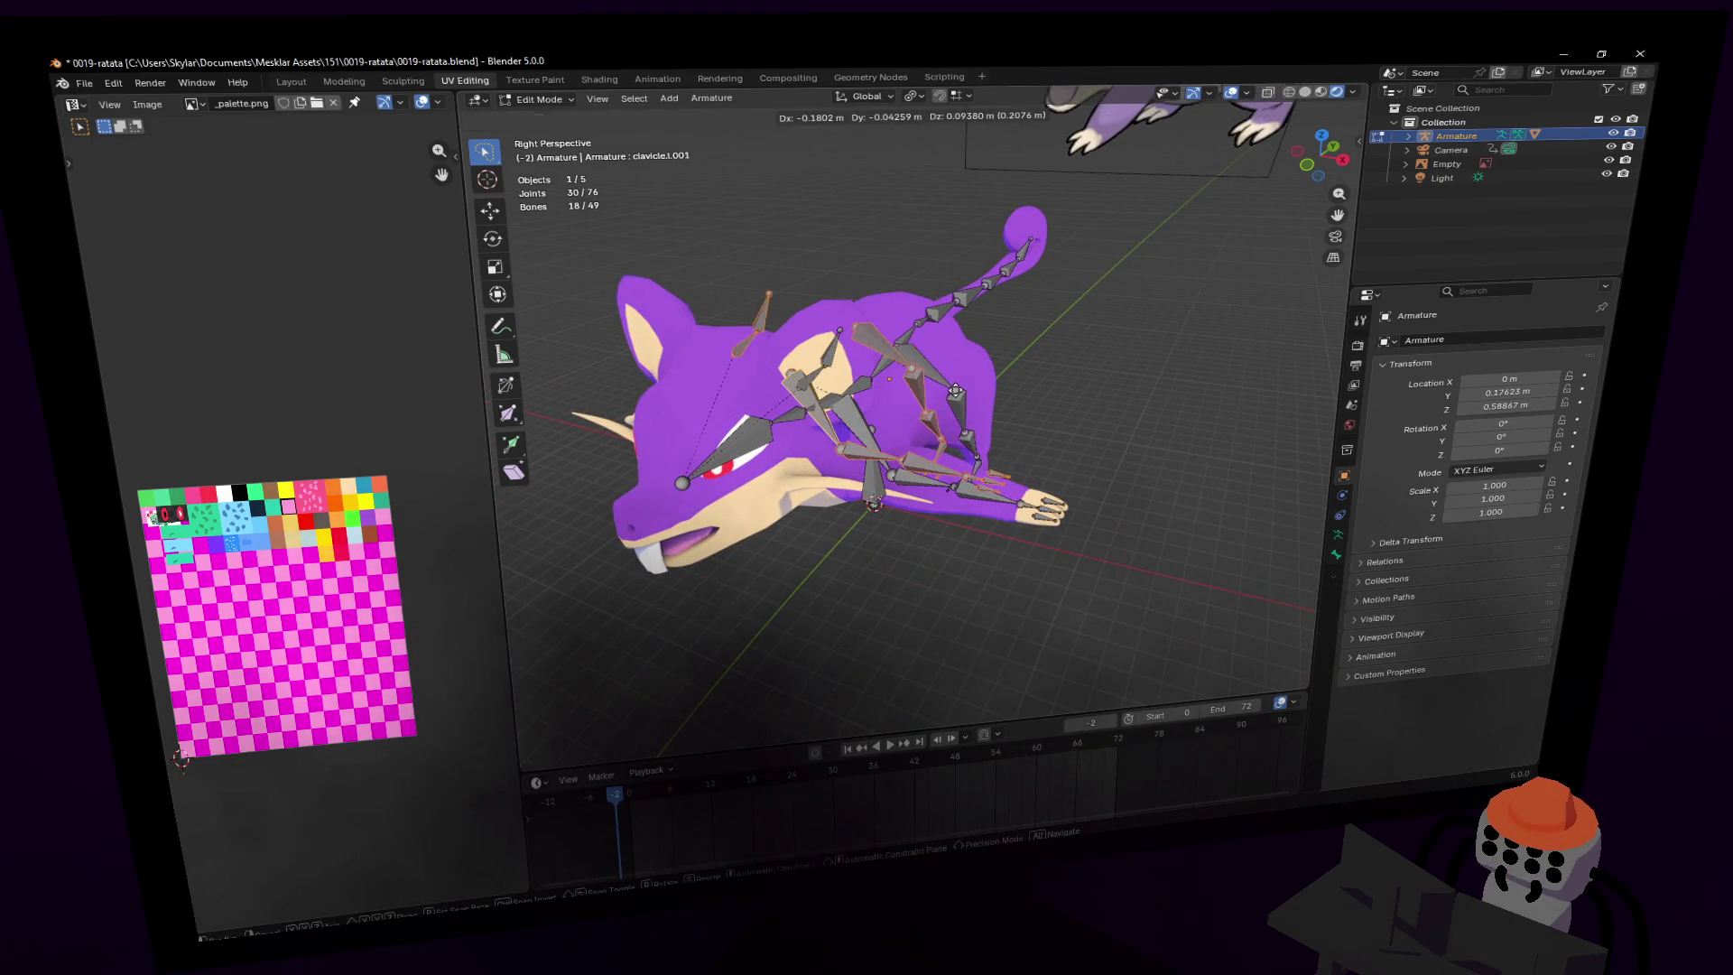
- Set the pivot point and scale the duplicated bones by -1 on X to mirror them
key(Escape)
middle_drag(1092, 408, 885, 57)
click(910, 103)
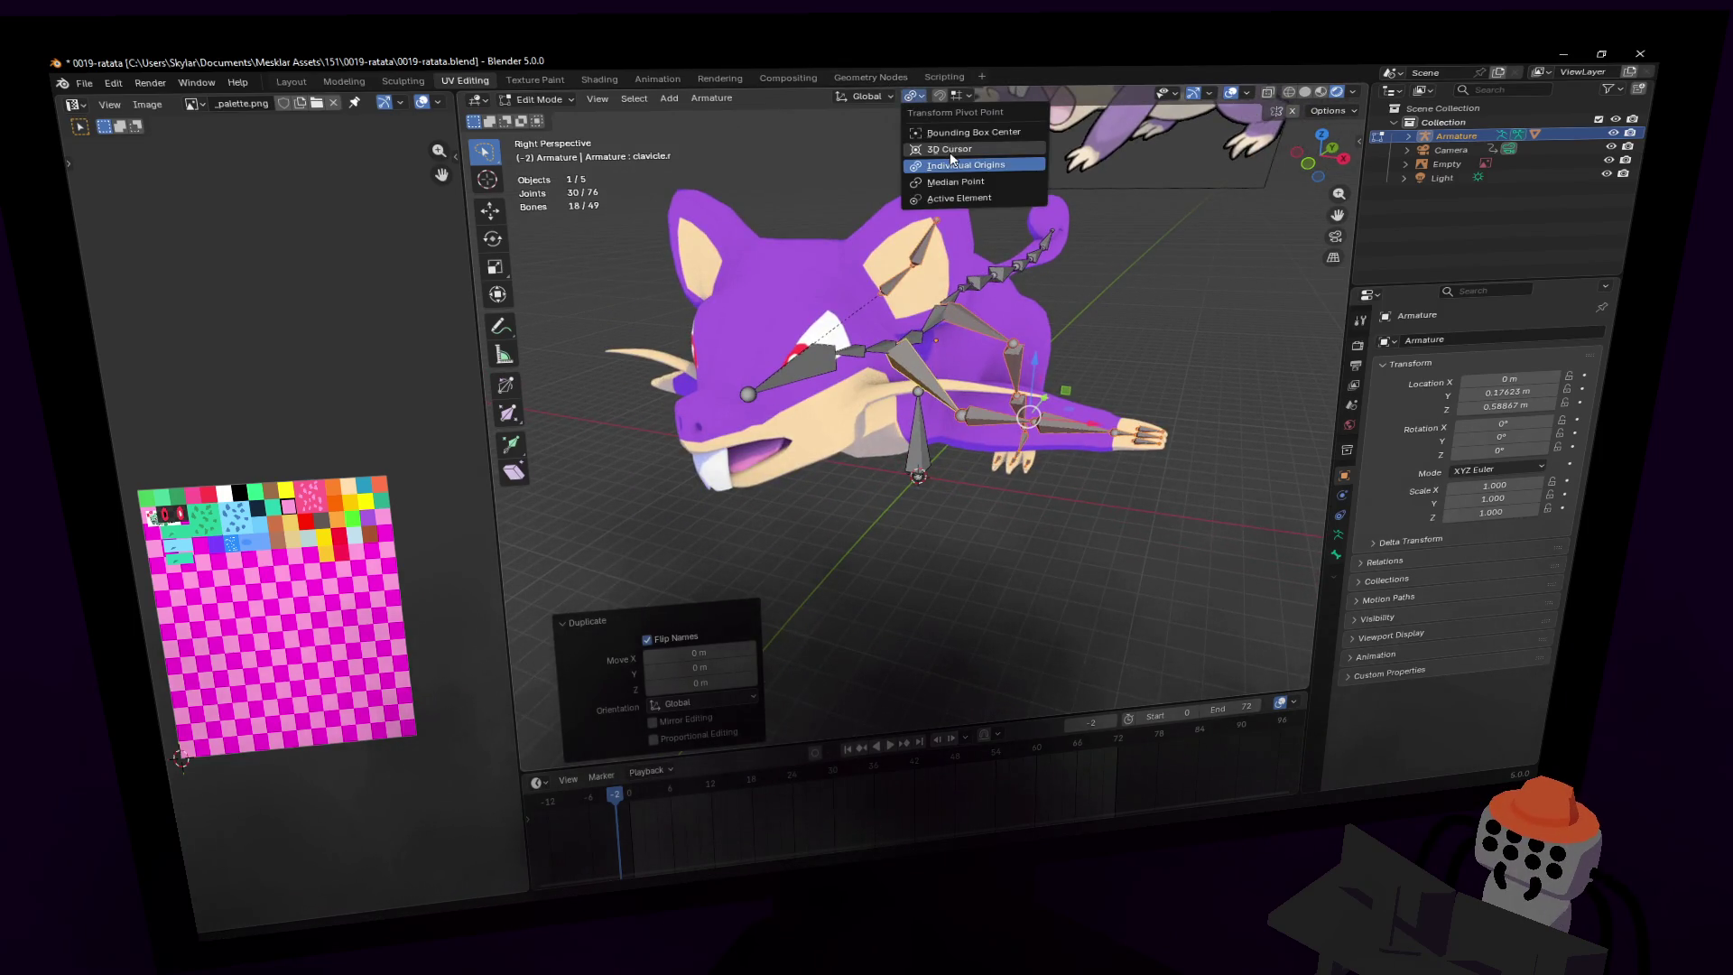
click(948, 158)
key(s)
key(x)
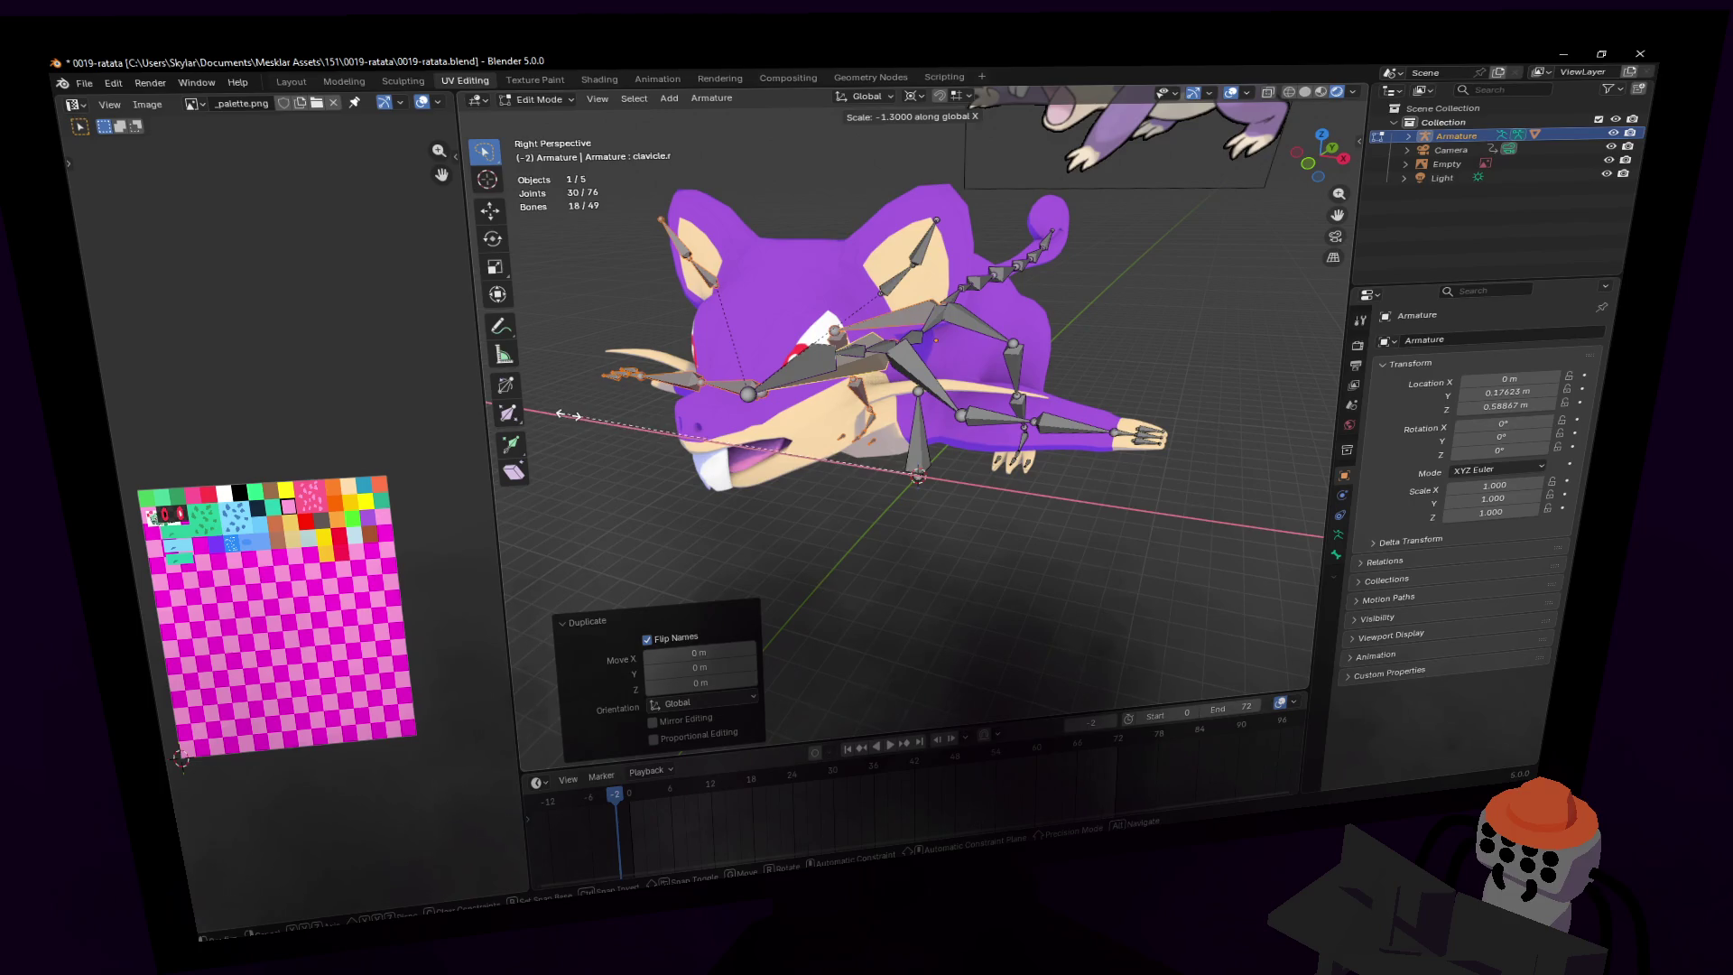
text(-1)
key(Return)
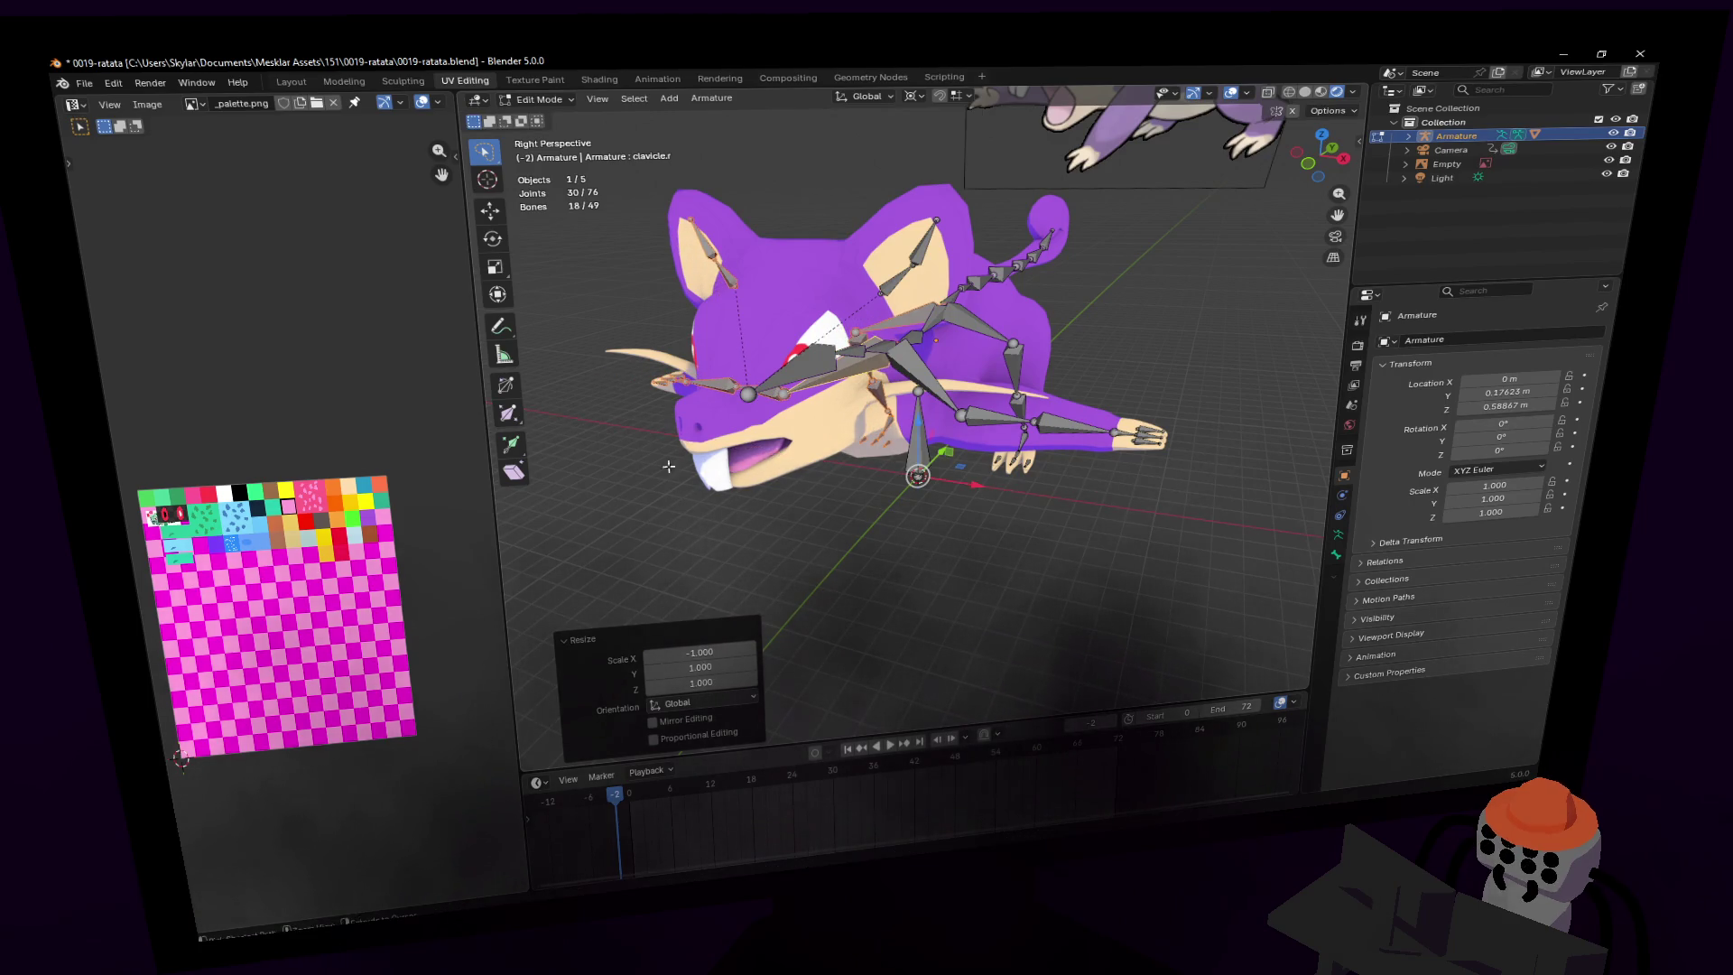
- Toggle between Object and Edit Mode to inspect the mirrored 49-bone rig from several angles
key(Tab)
key(shift+grave)
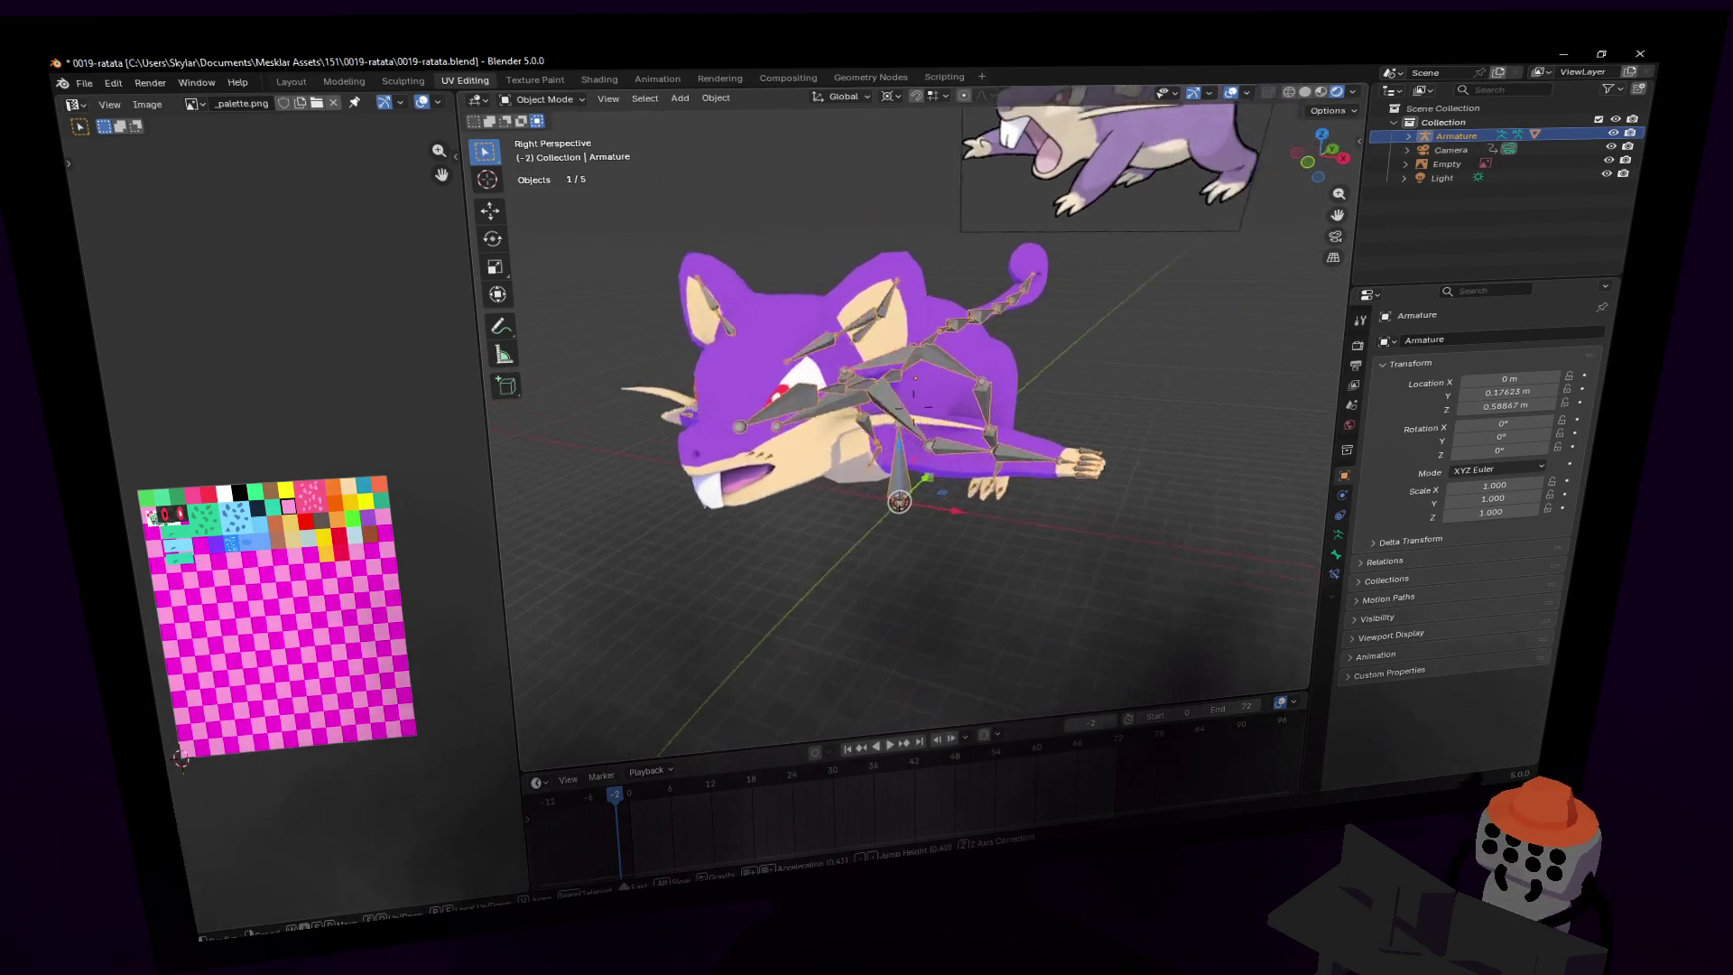
click(1037, 279)
key(Tab)
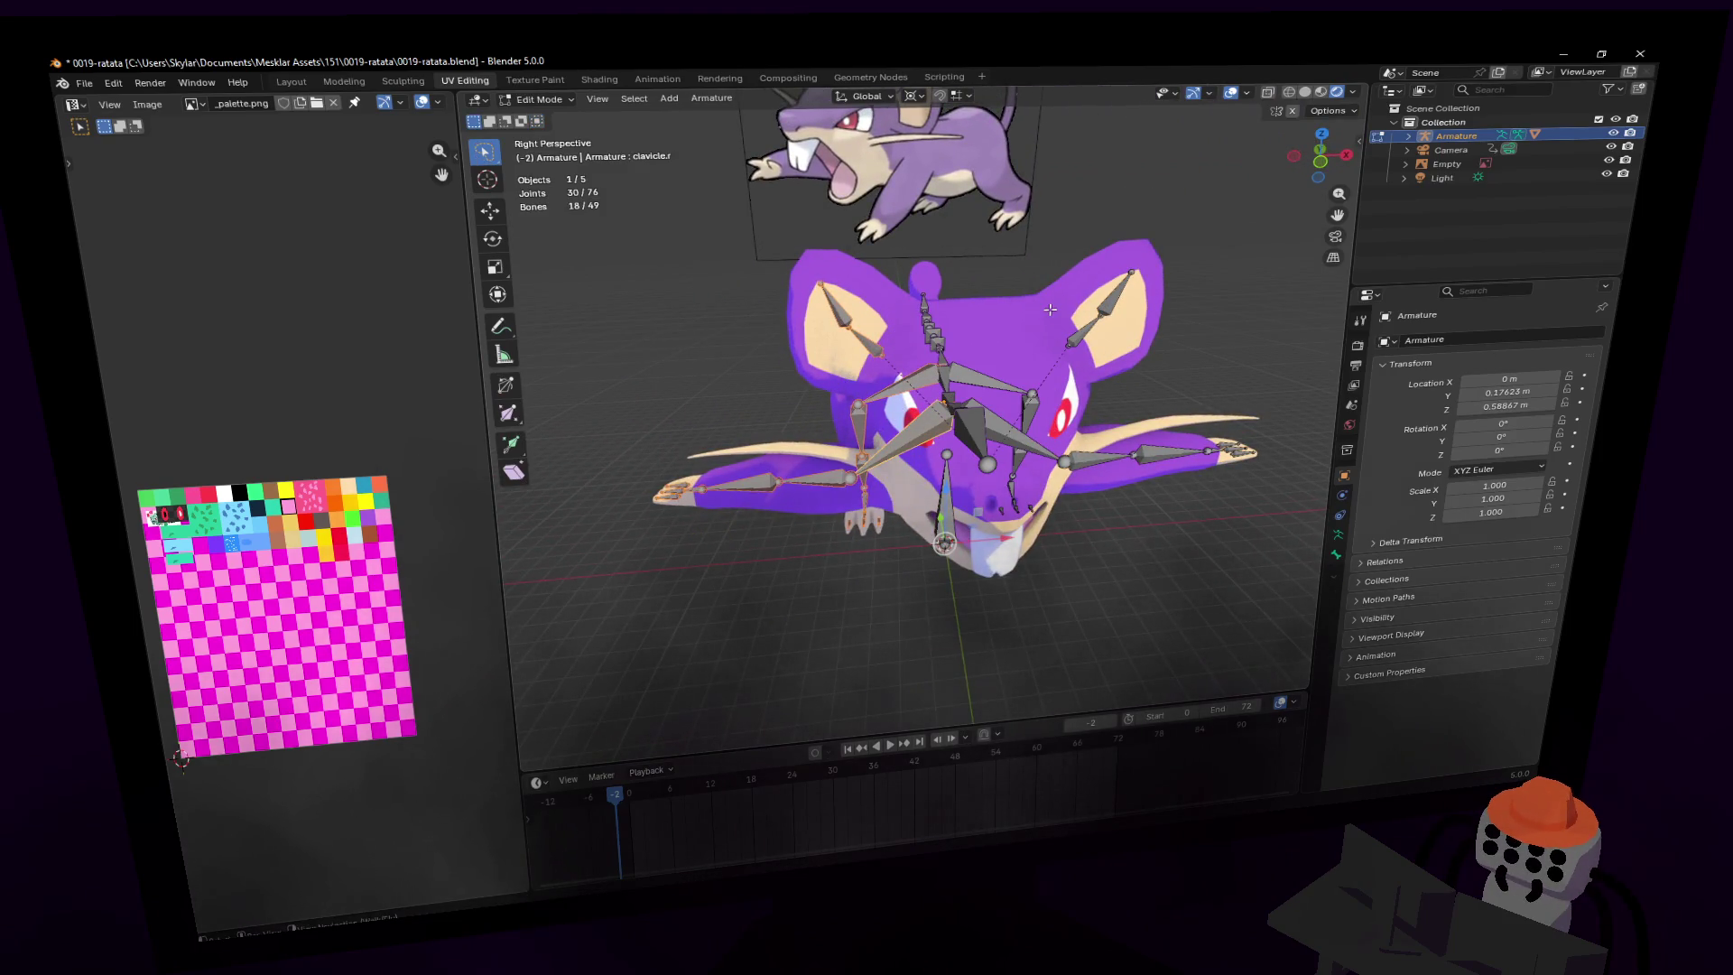
key(Tab)
middle_drag(1050, 310, 1095, 344)
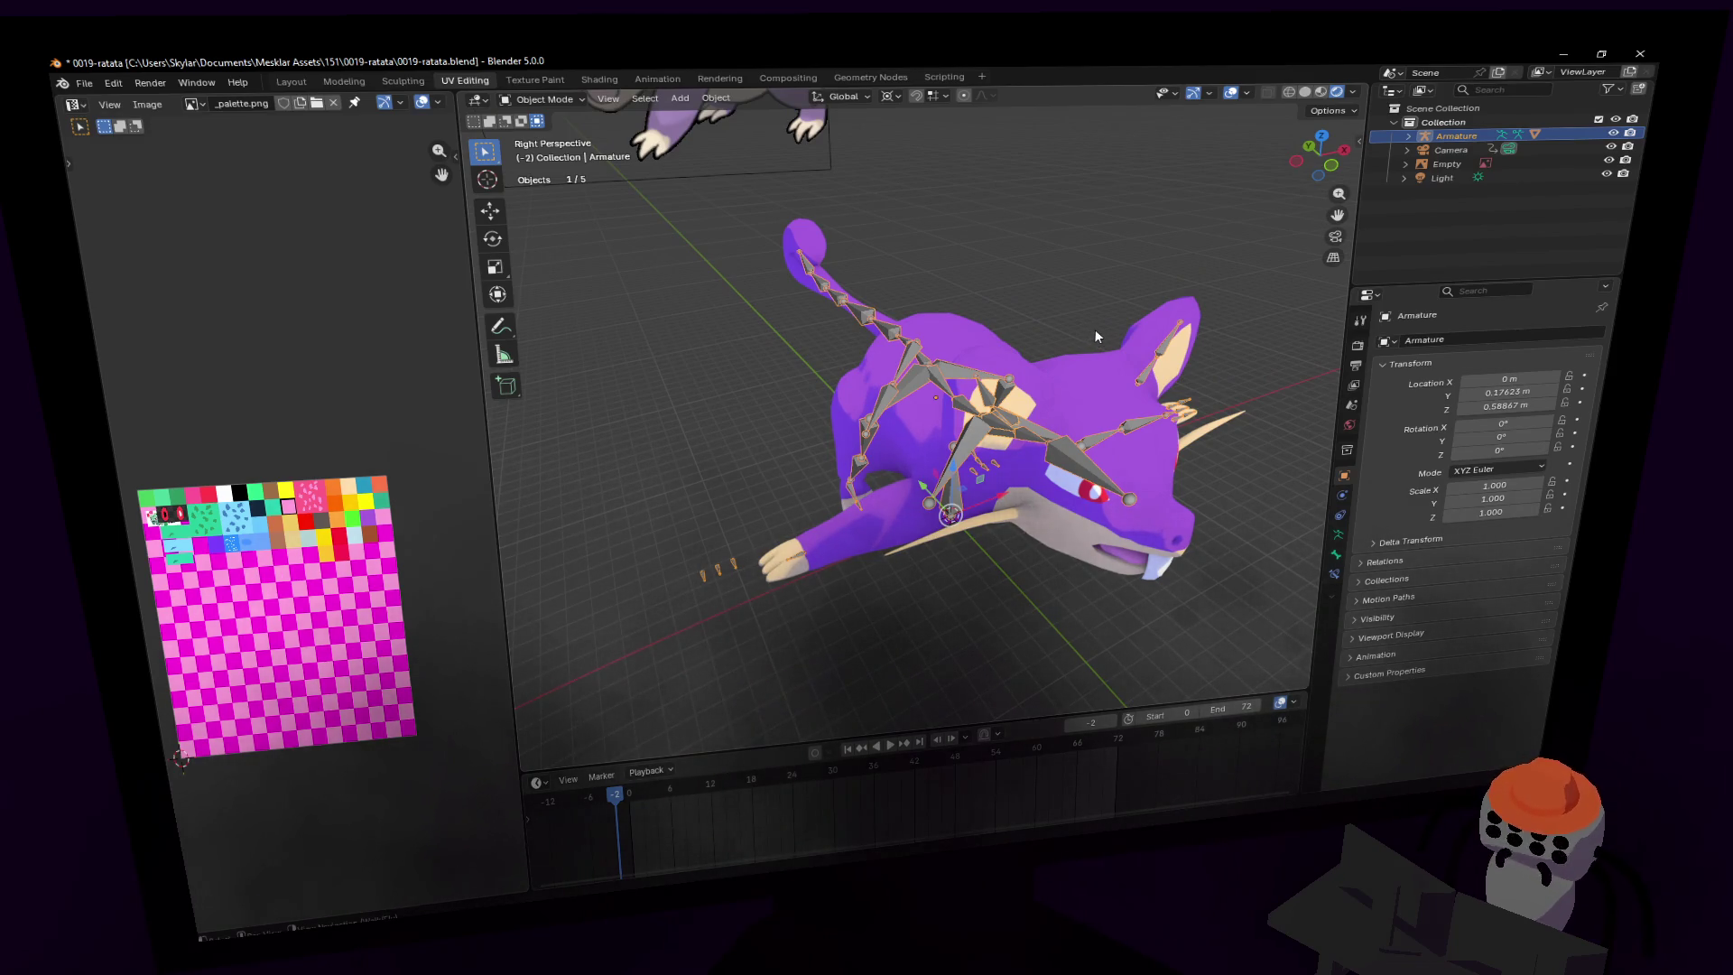
middle_drag(1076, 331, 944, 415)
key(Tab)
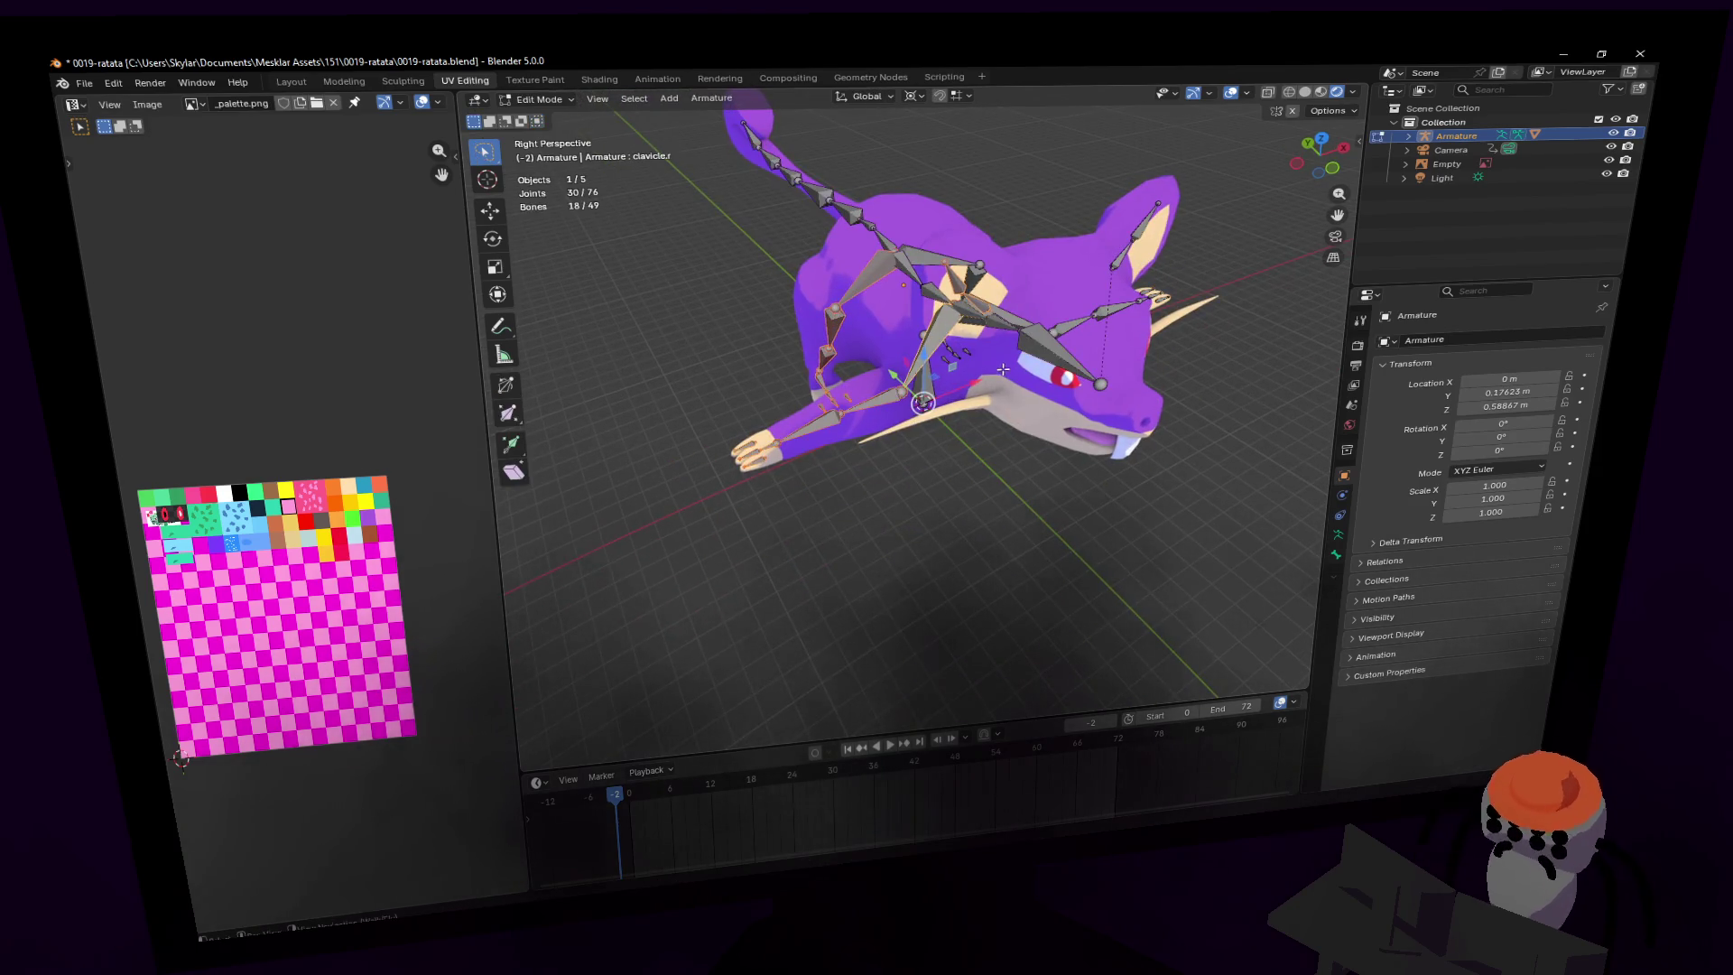
middle_drag(776, 194, 738, 165)
click(521, 102)
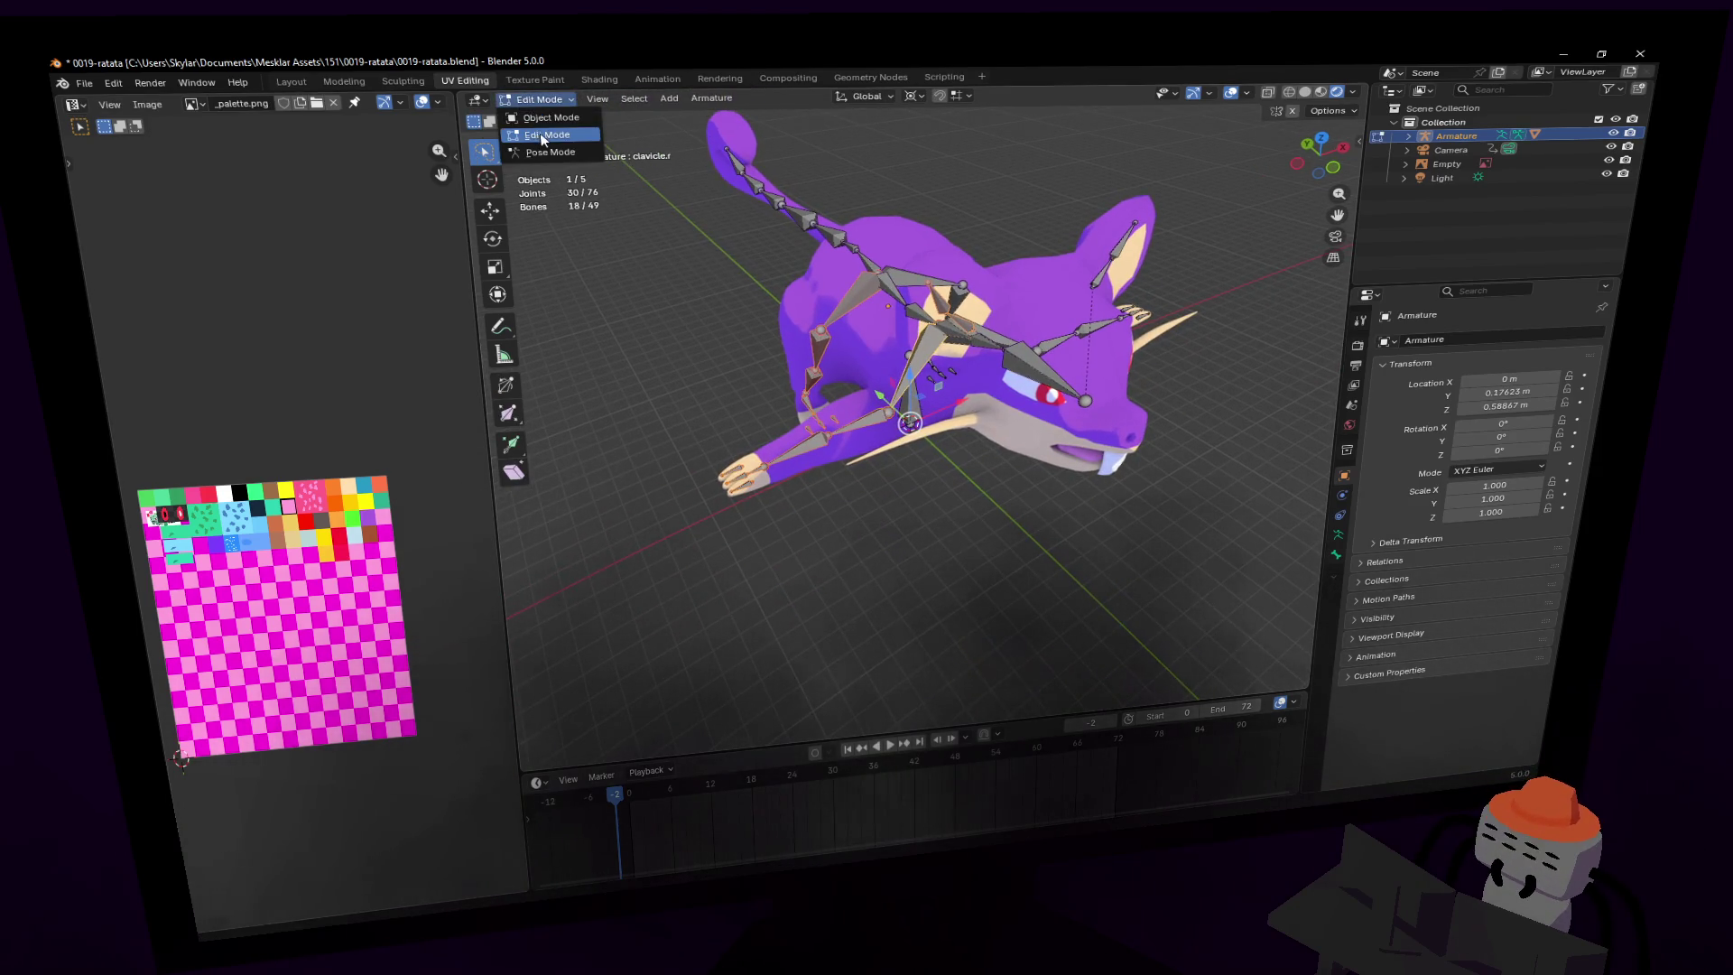
- Switch to Pose Mode and move the hand bone down 0.11696 m to test the arm
click(546, 154)
key(shift+grave)
key(w)
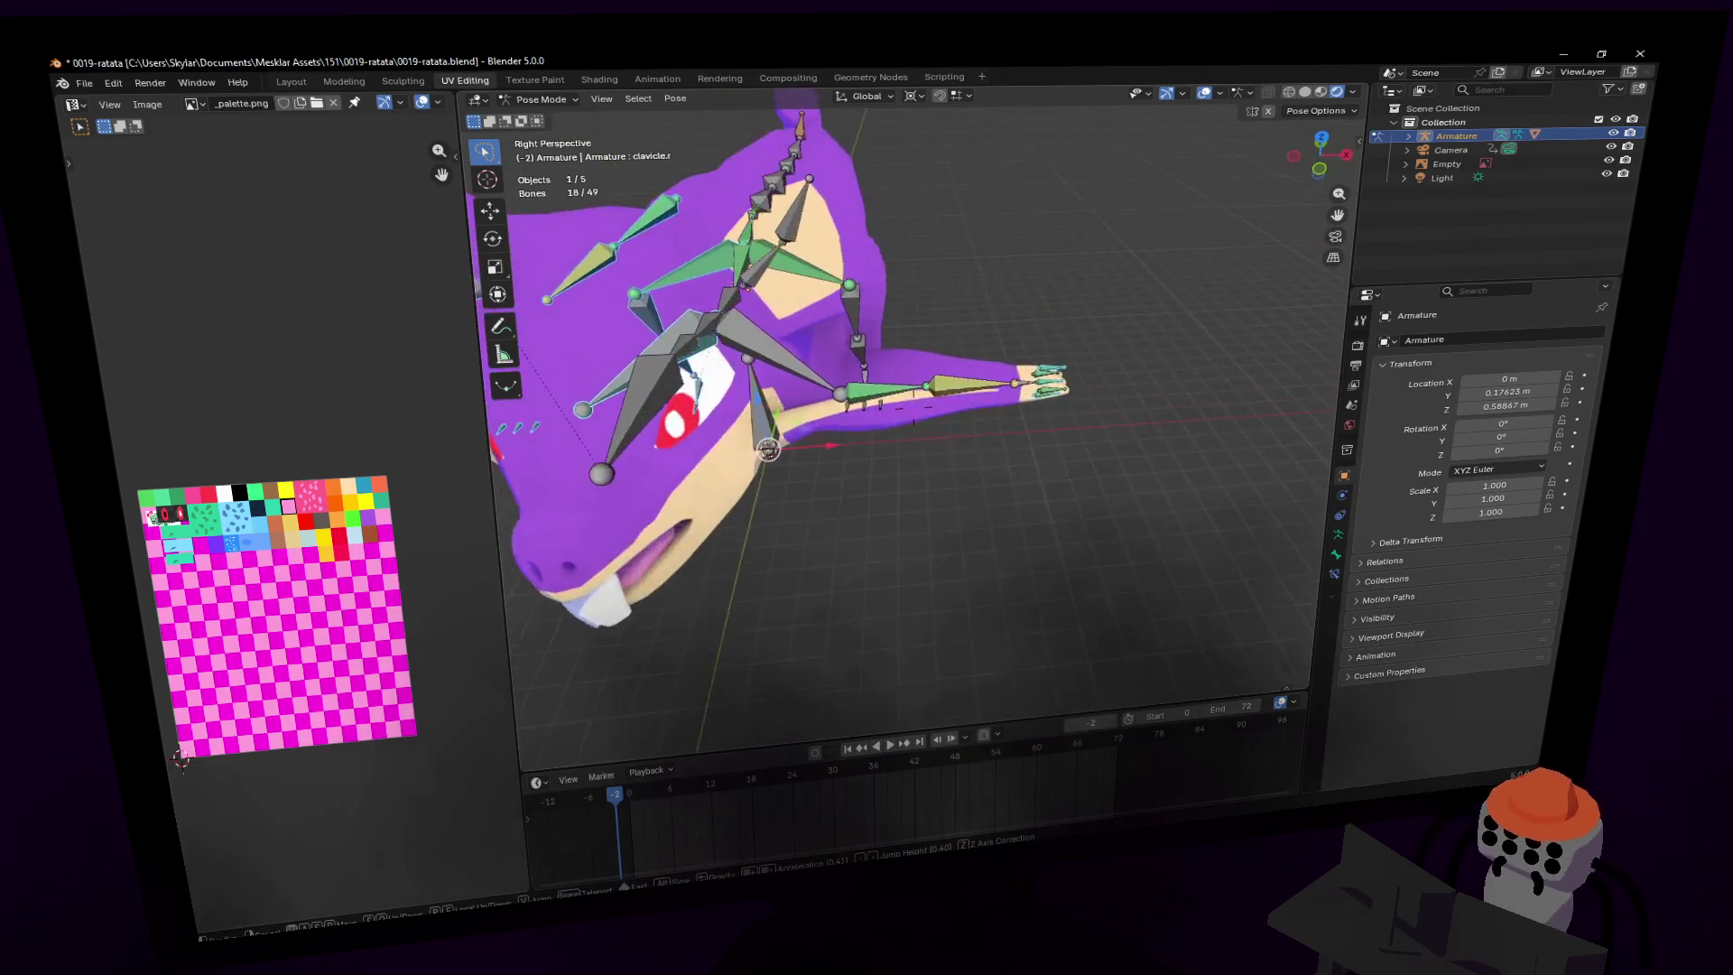
click(900, 385)
mouse_move(900, 386)
mouse_down()
mouse_move(884, 252)
mouse_move(902, 452)
mouse_up()
key(z)
- Select the finger1.r bone and display its Child Of constraint in Bone Constraints
key(shift+grave)
click(964, 366)
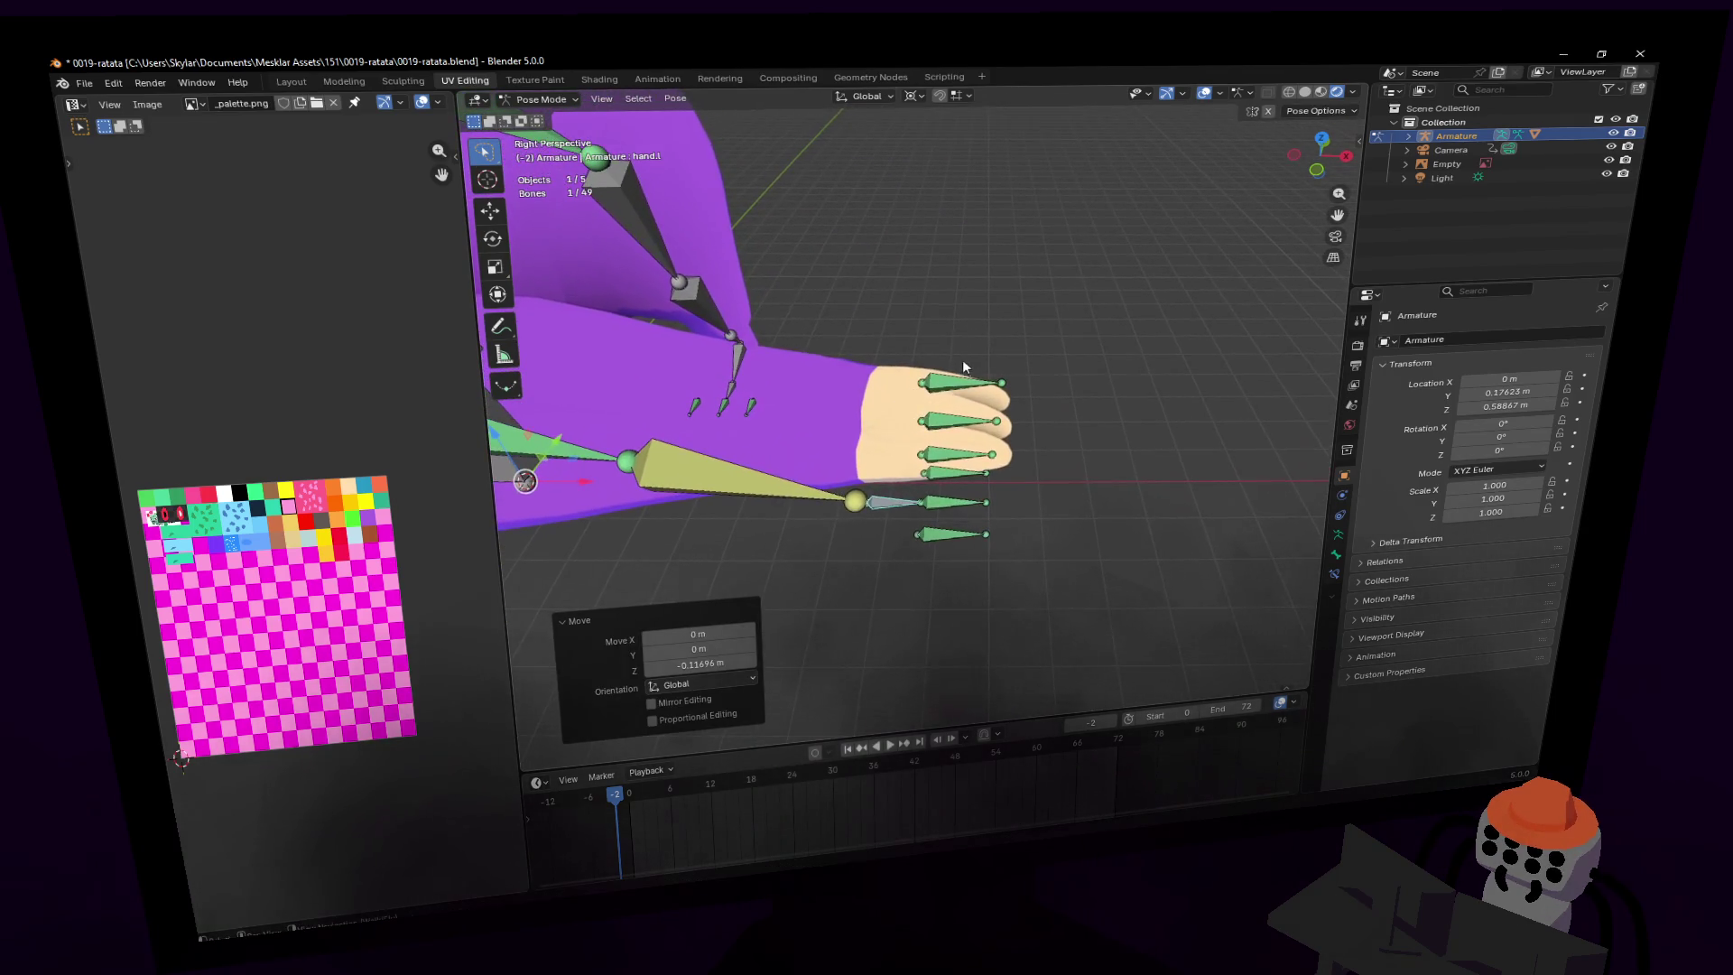
click(954, 377)
shift+click(953, 419)
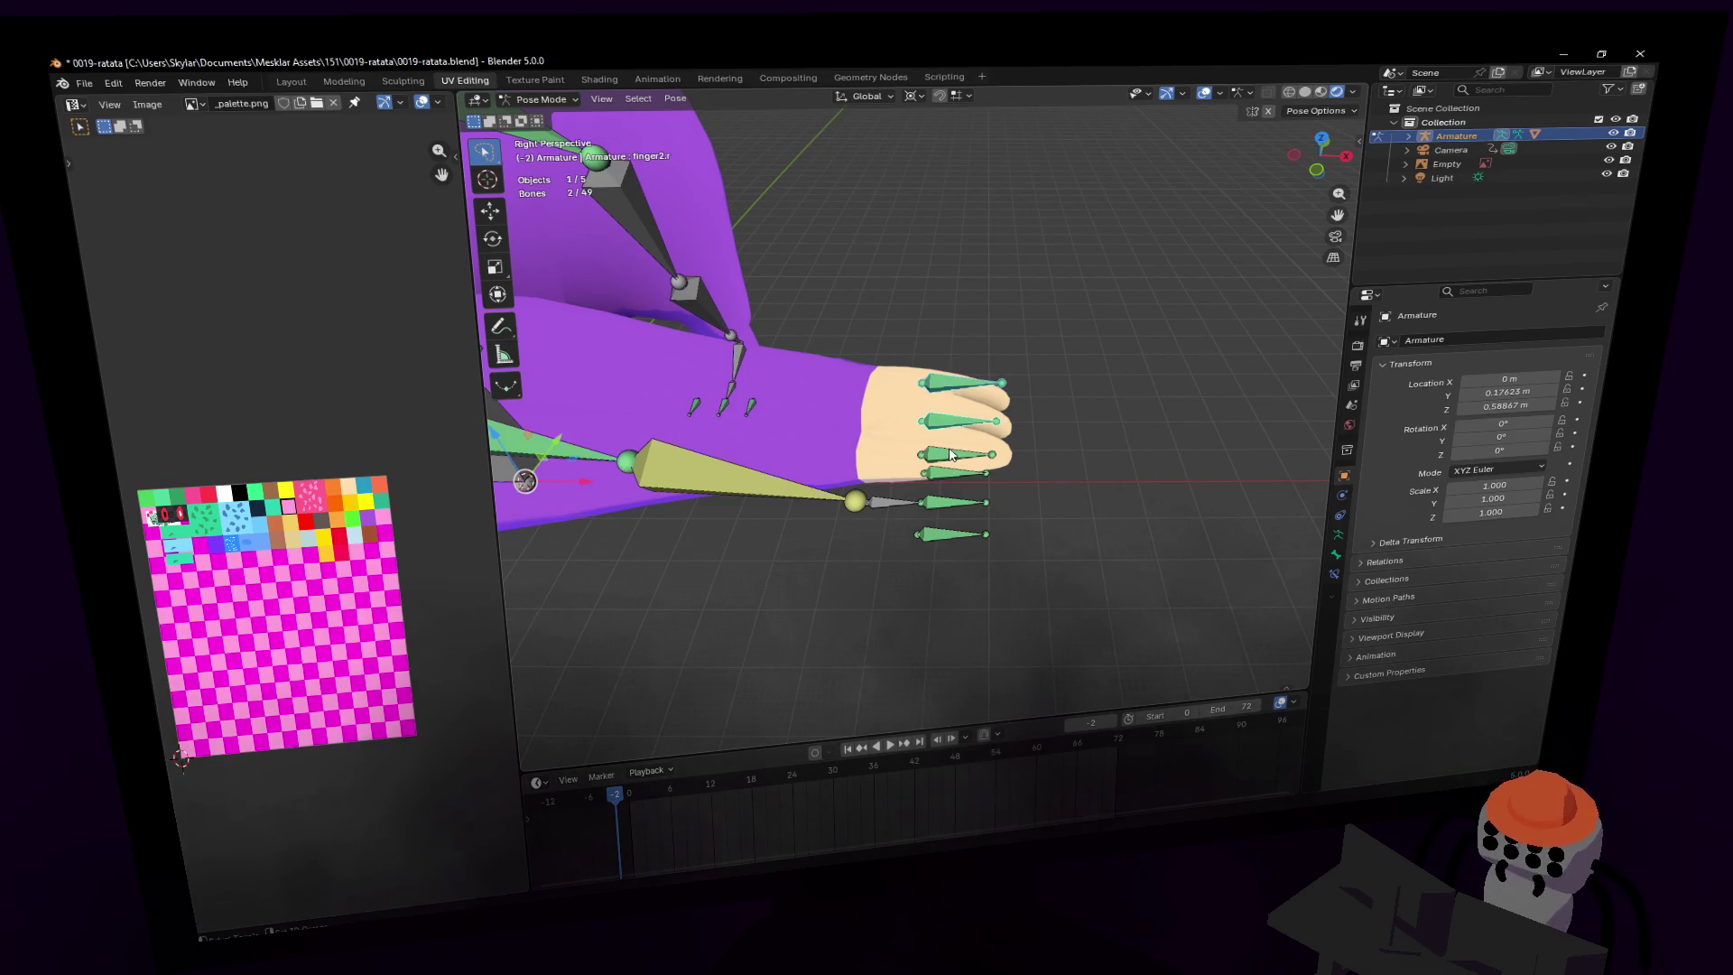
click(950, 454)
click(958, 383)
middle_drag(959, 383, 1331, 469)
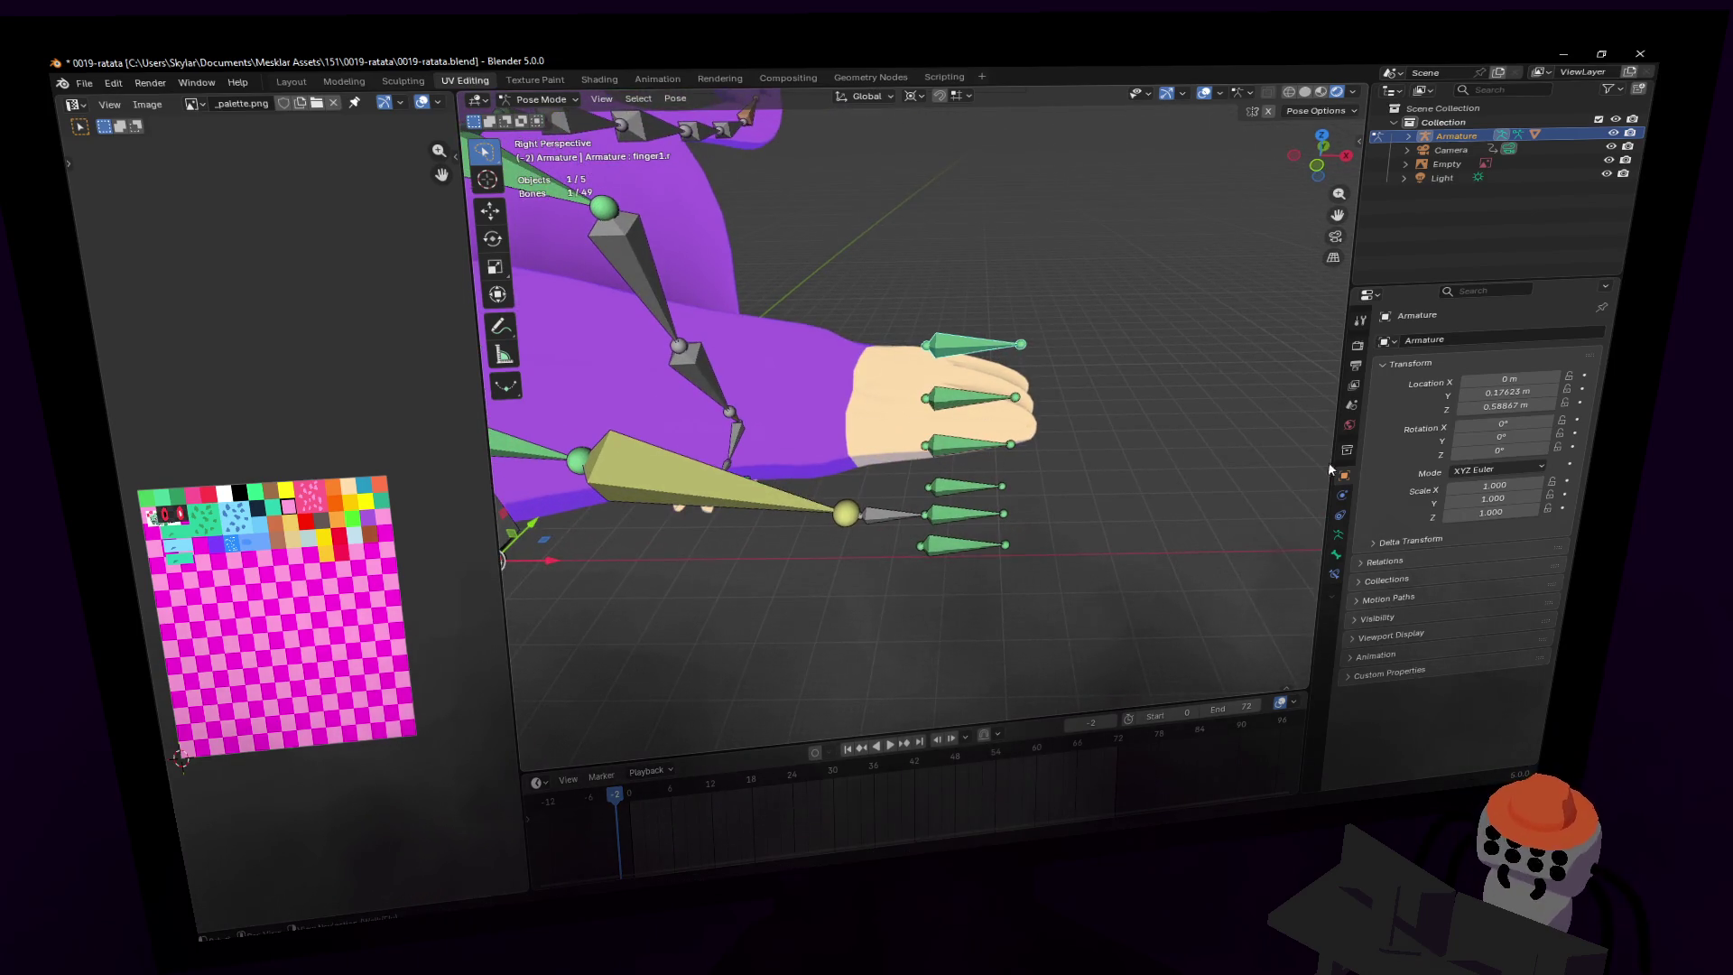
click(1336, 557)
click(1340, 533)
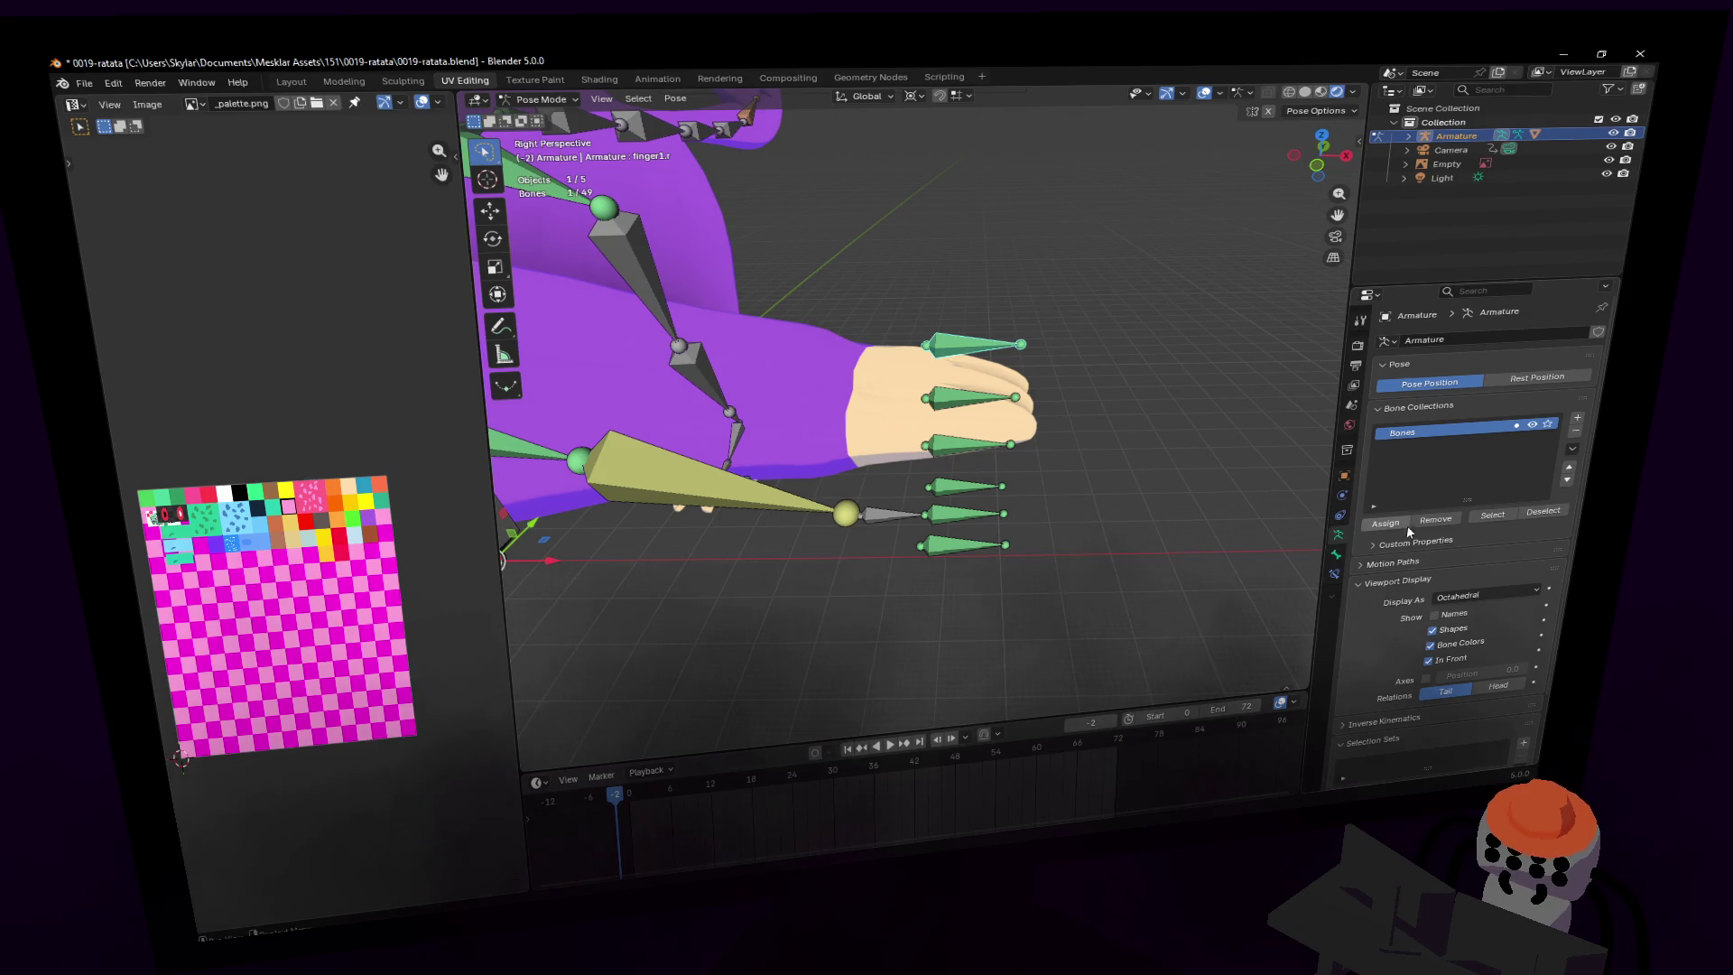
click(1335, 573)
- Set Inverse on the Child Of constraints of finger1.r and finger2.r
click(1427, 471)
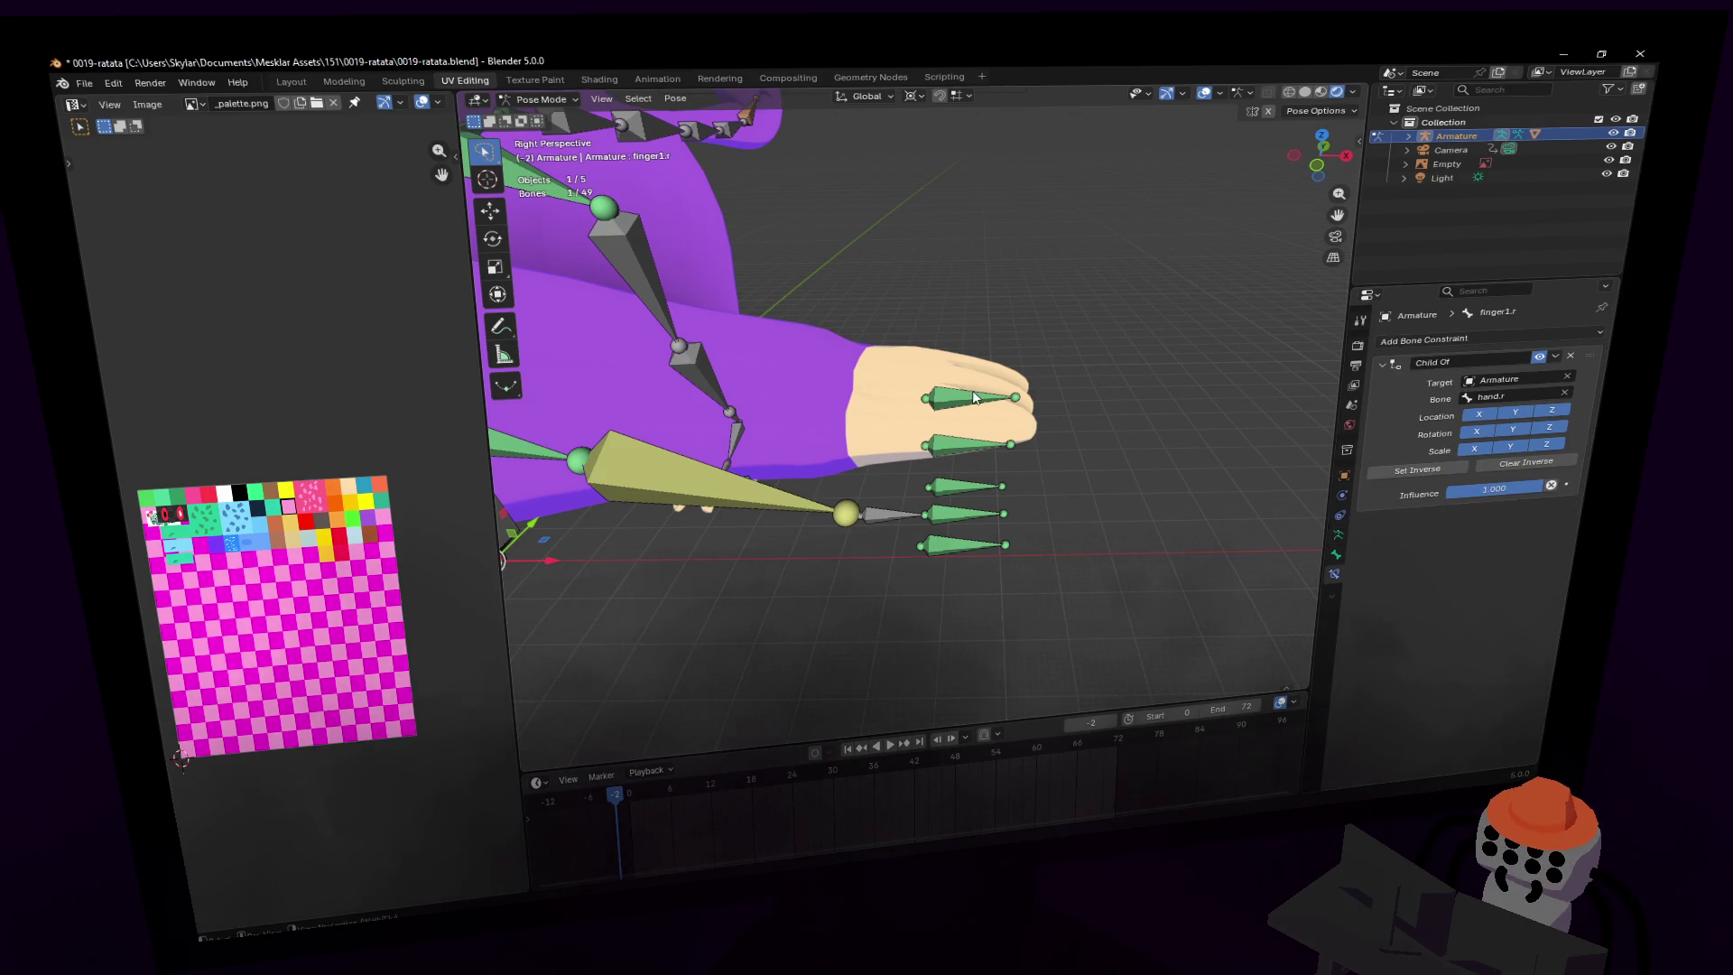
click(1411, 470)
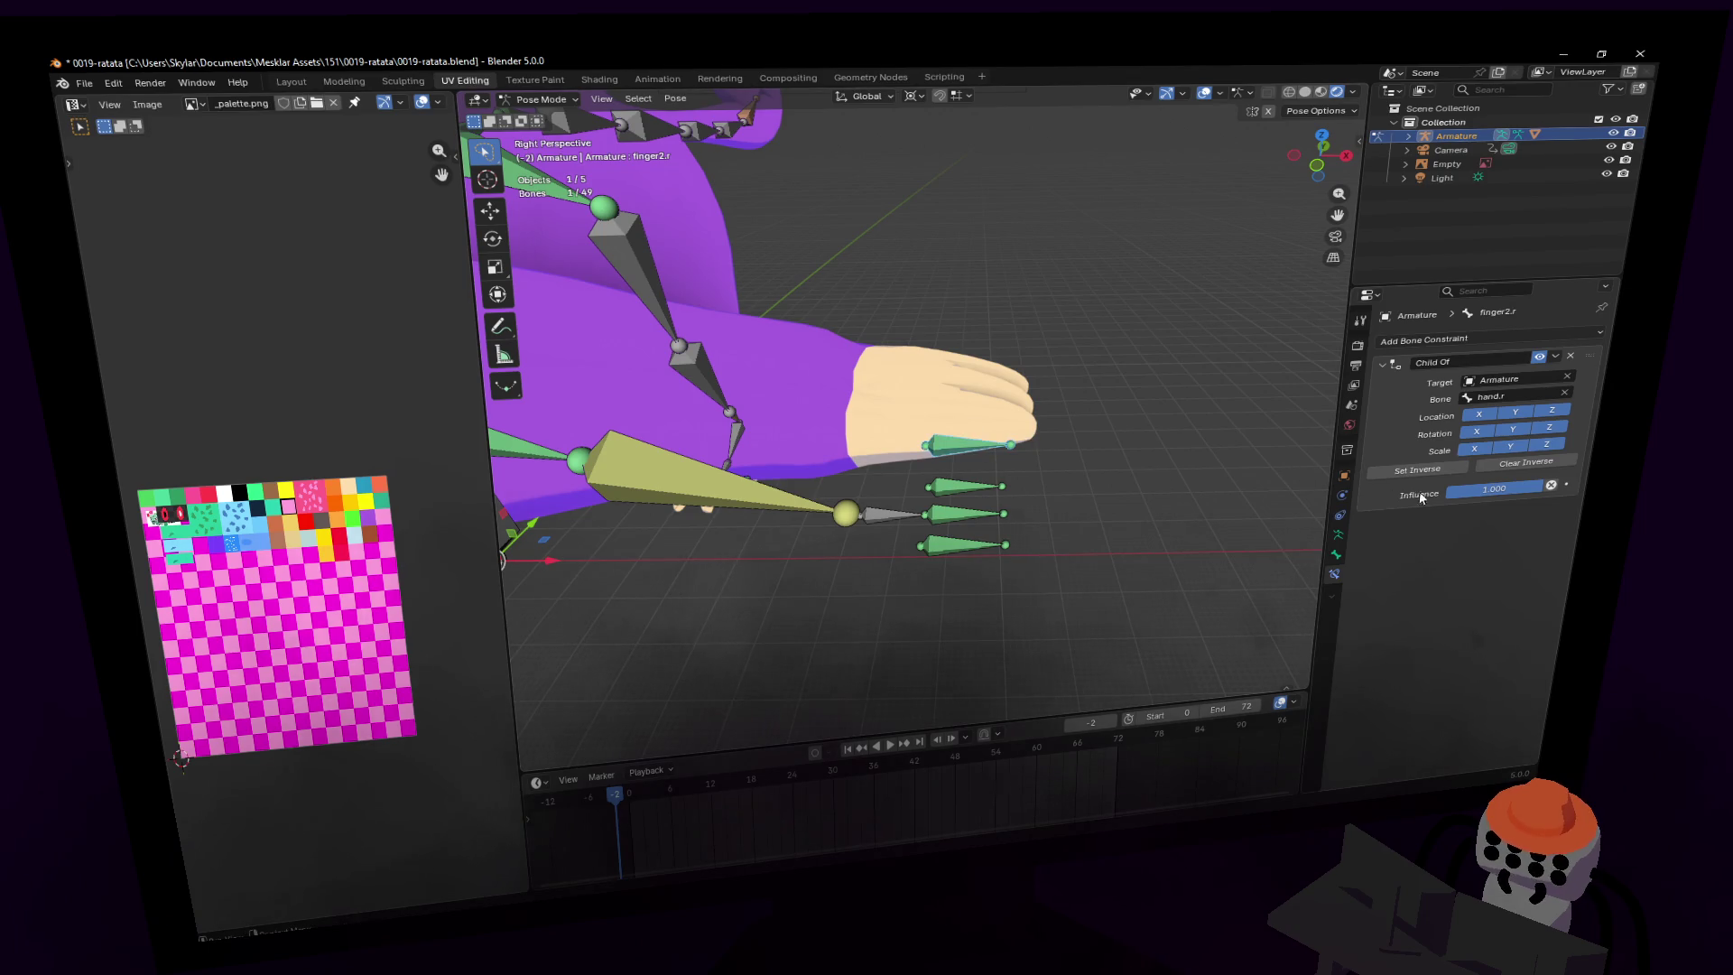
key(shift+grave)
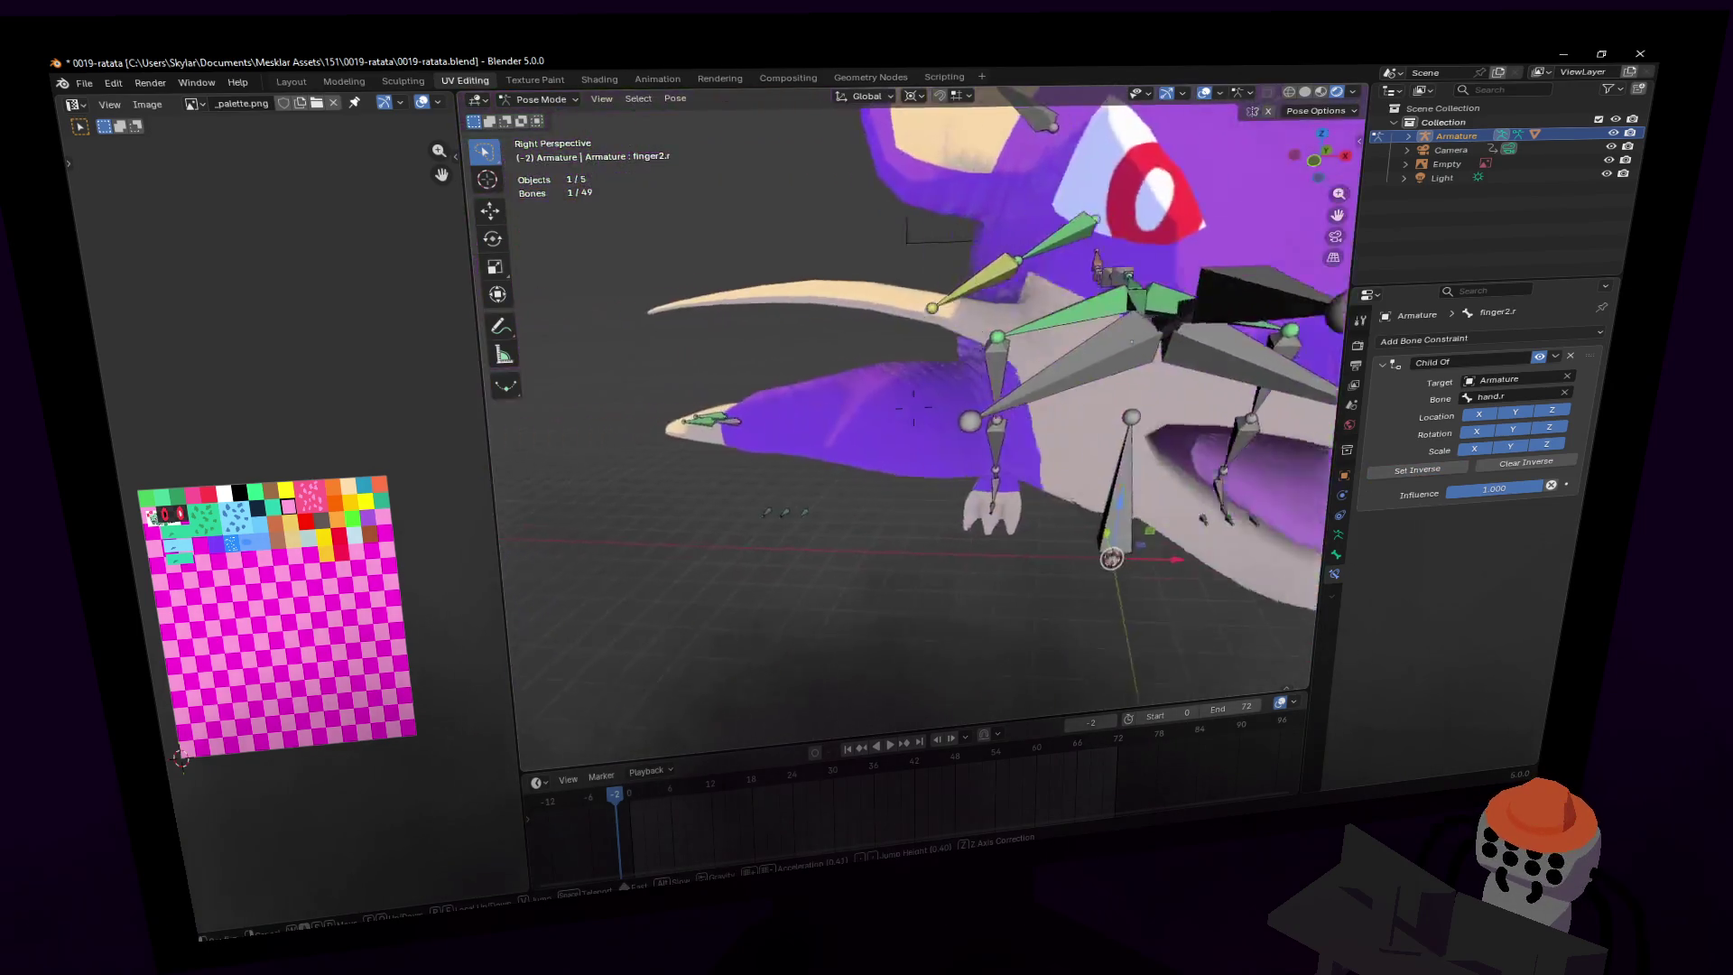
click(752, 571)
- Select the hand.r and arm.r bones, then switch the selection to hip.r
click(752, 570)
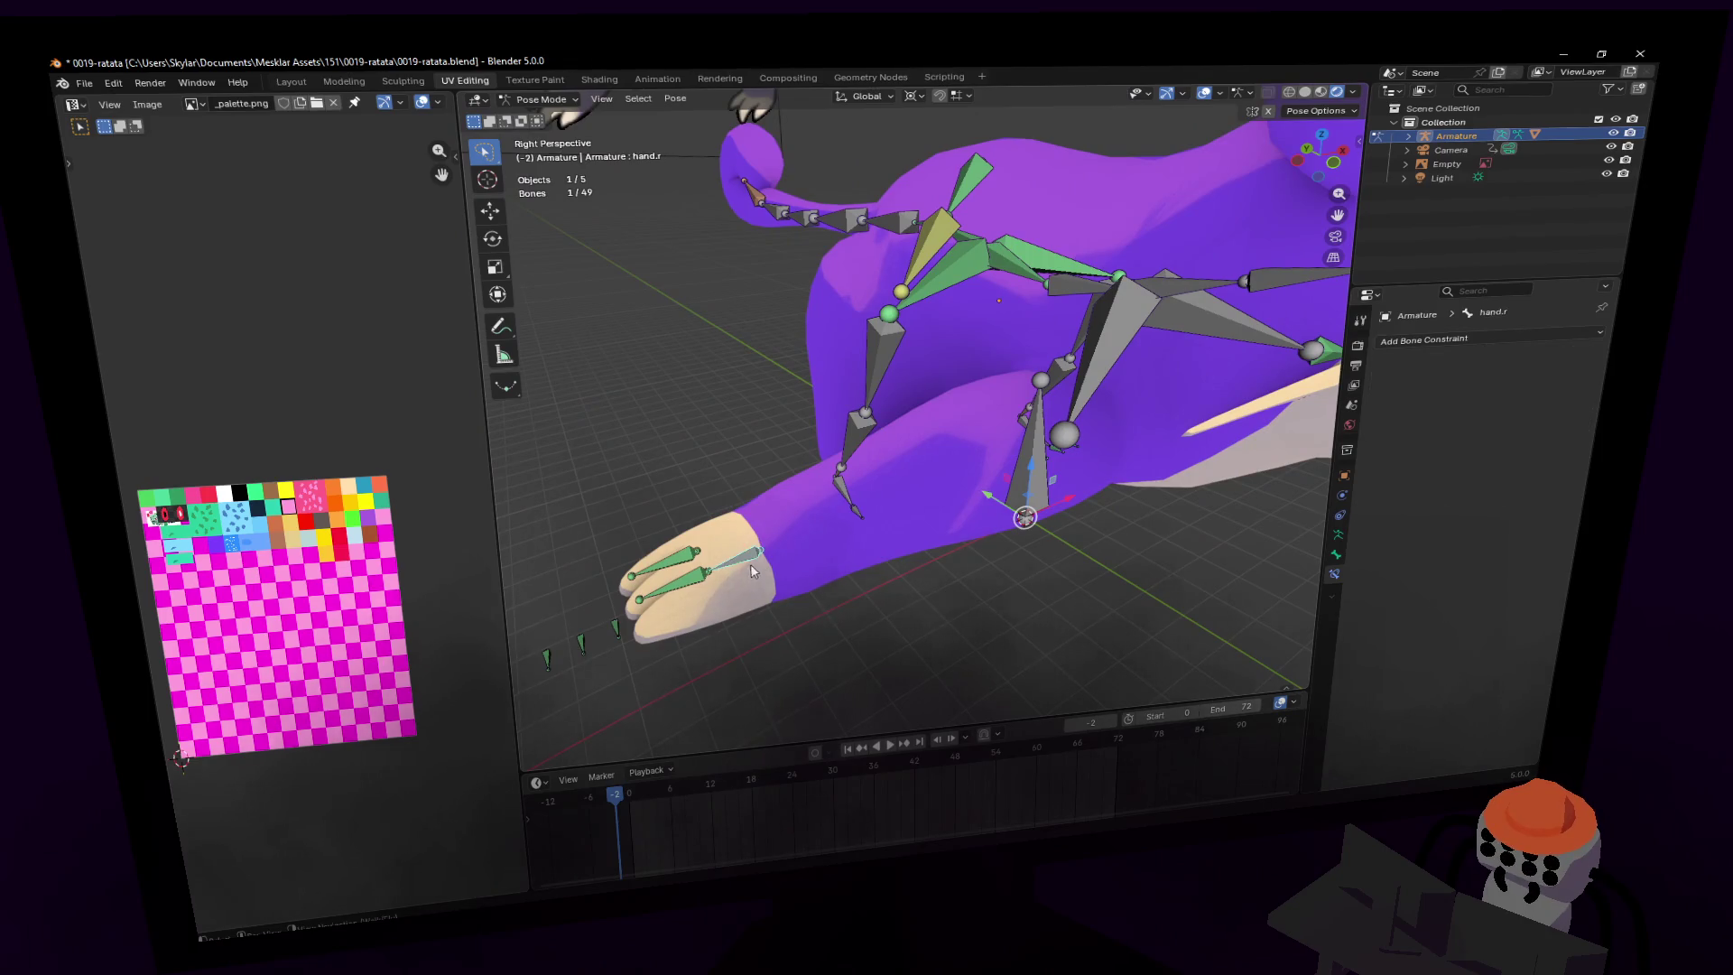
key(shift+grave)
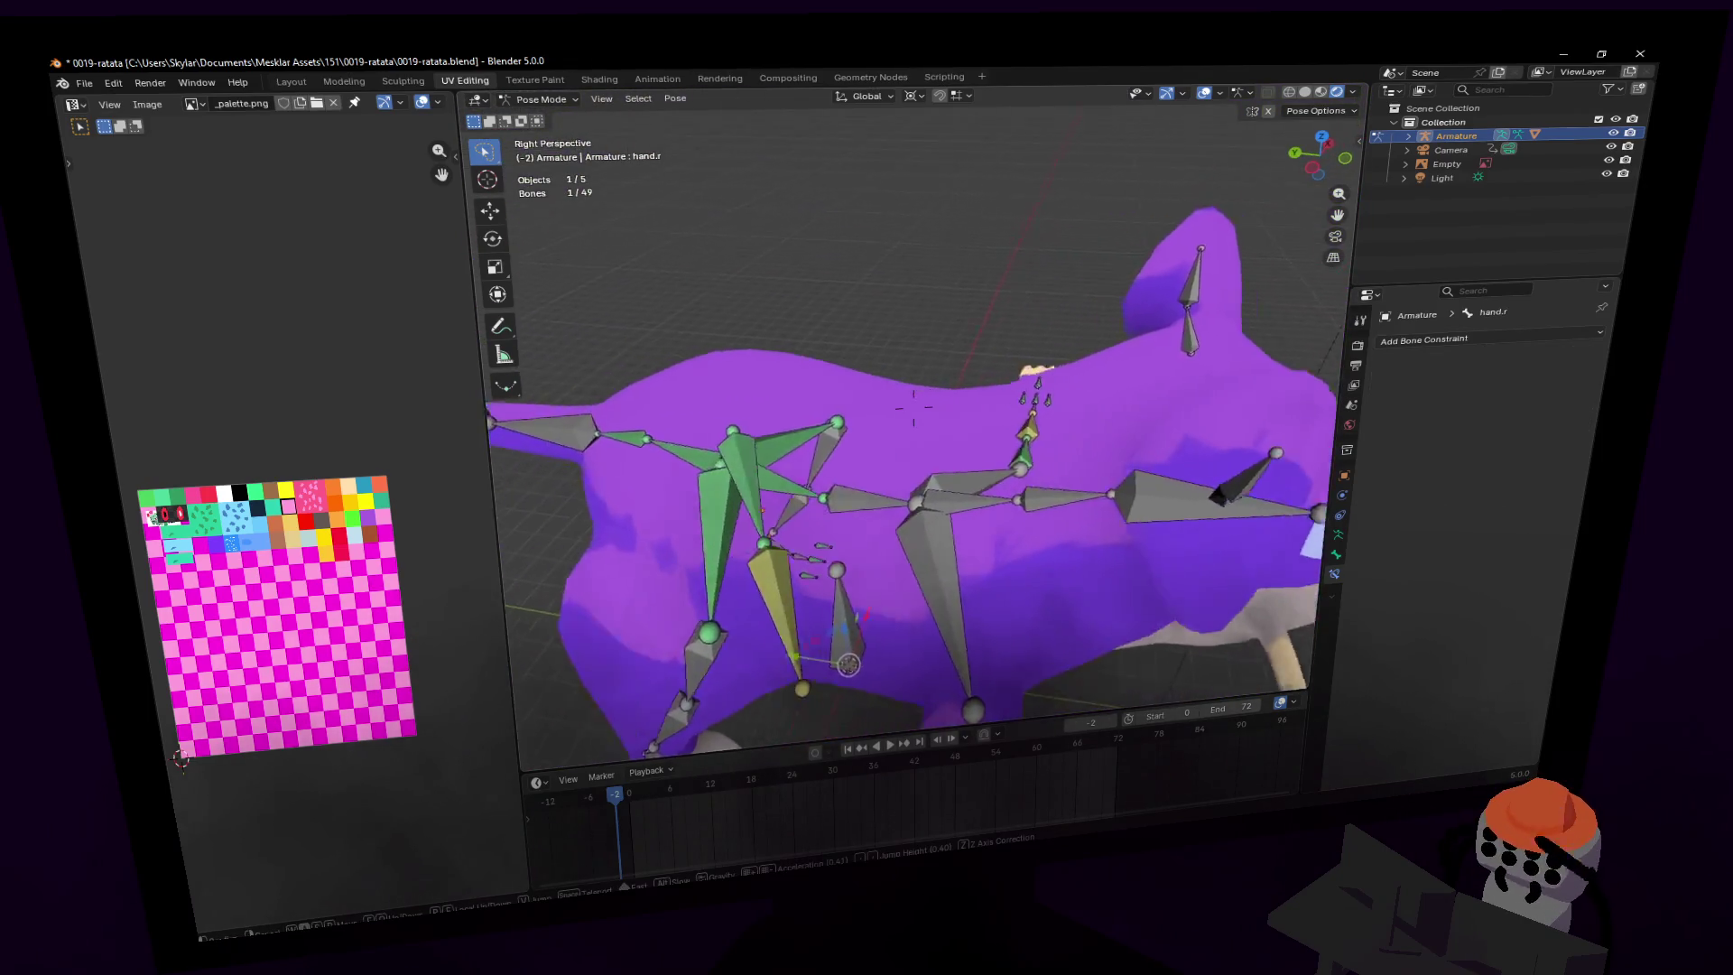
click(708, 476)
click(707, 478)
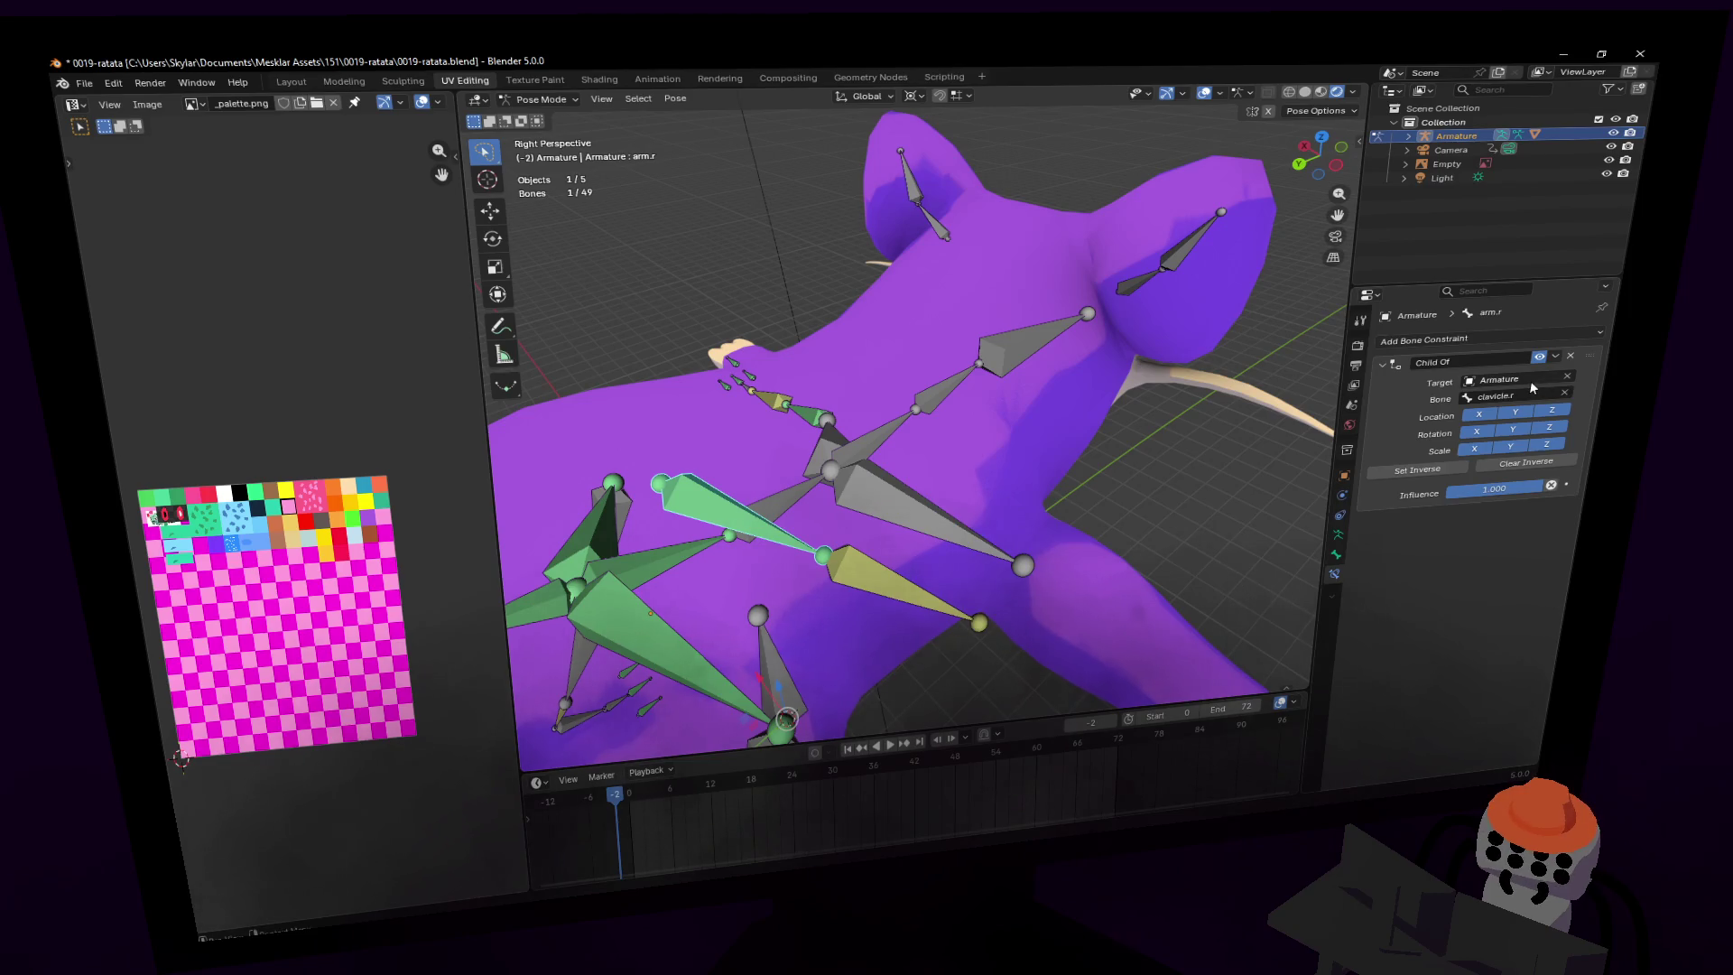
key(shift+grave)
click(1309, 456)
click(1309, 457)
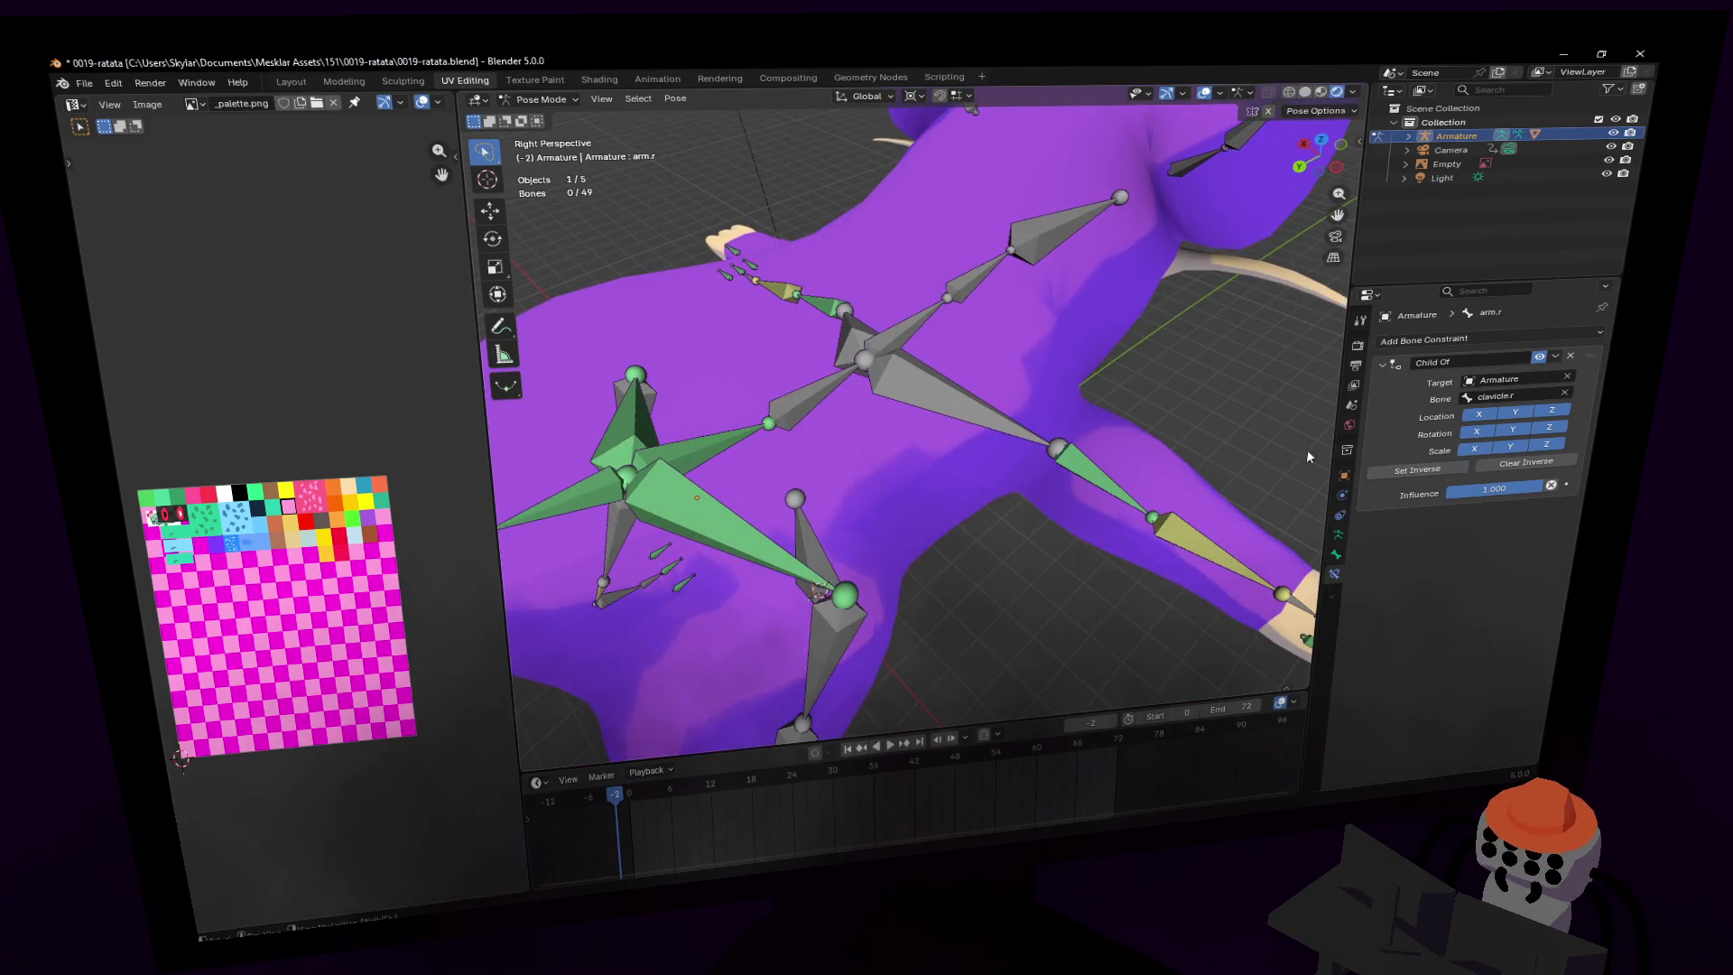
click(656, 530)
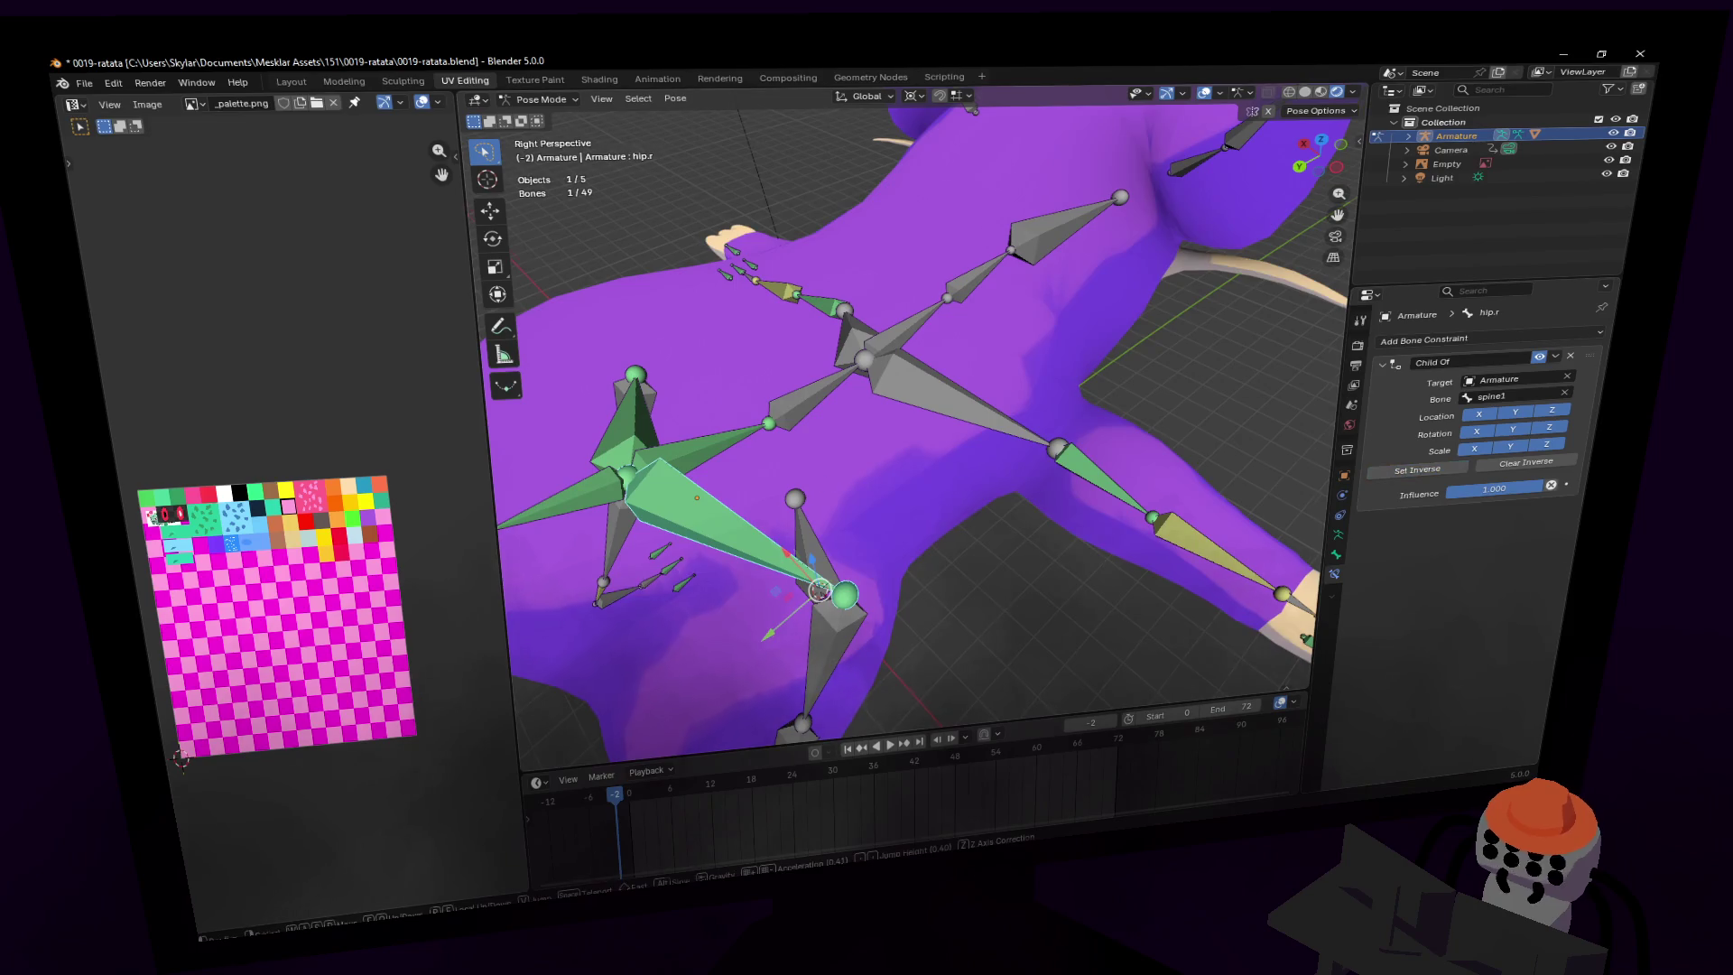
- Set Inverse on the Child Of constraints of toe1.r, toe2.r and toe3.r
key(shift+grave)
click(977, 422)
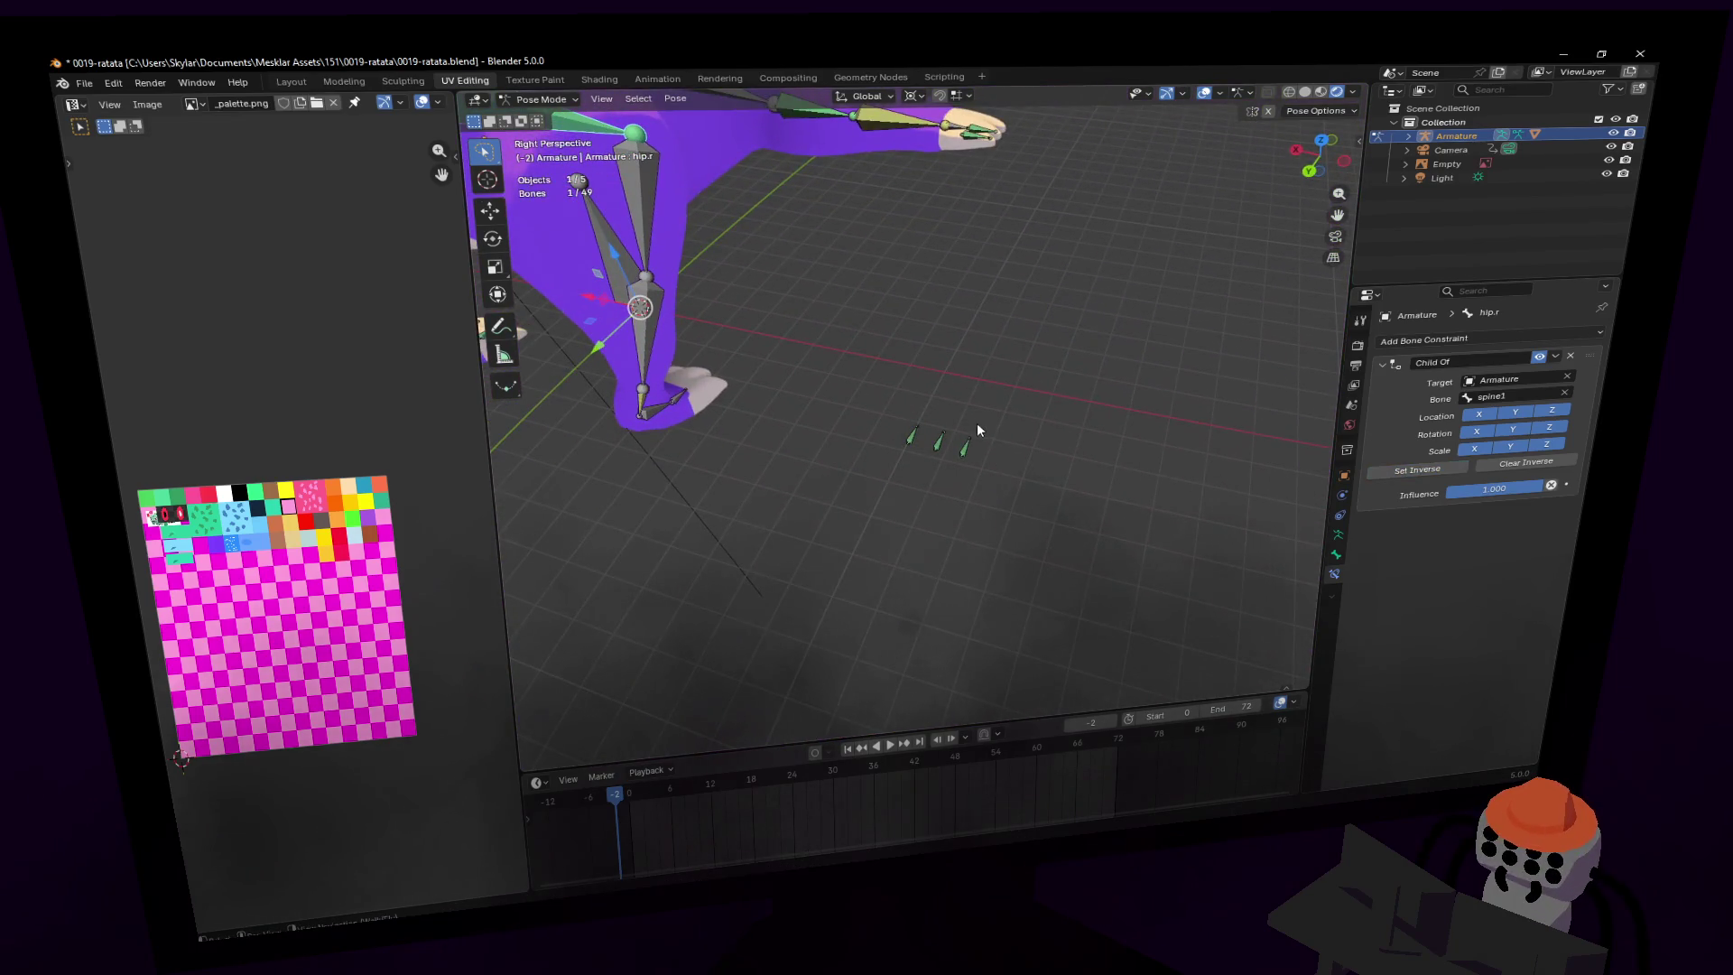
click(1008, 478)
click(1449, 470)
middle_drag(1218, 469, 1012, 471)
click(1398, 470)
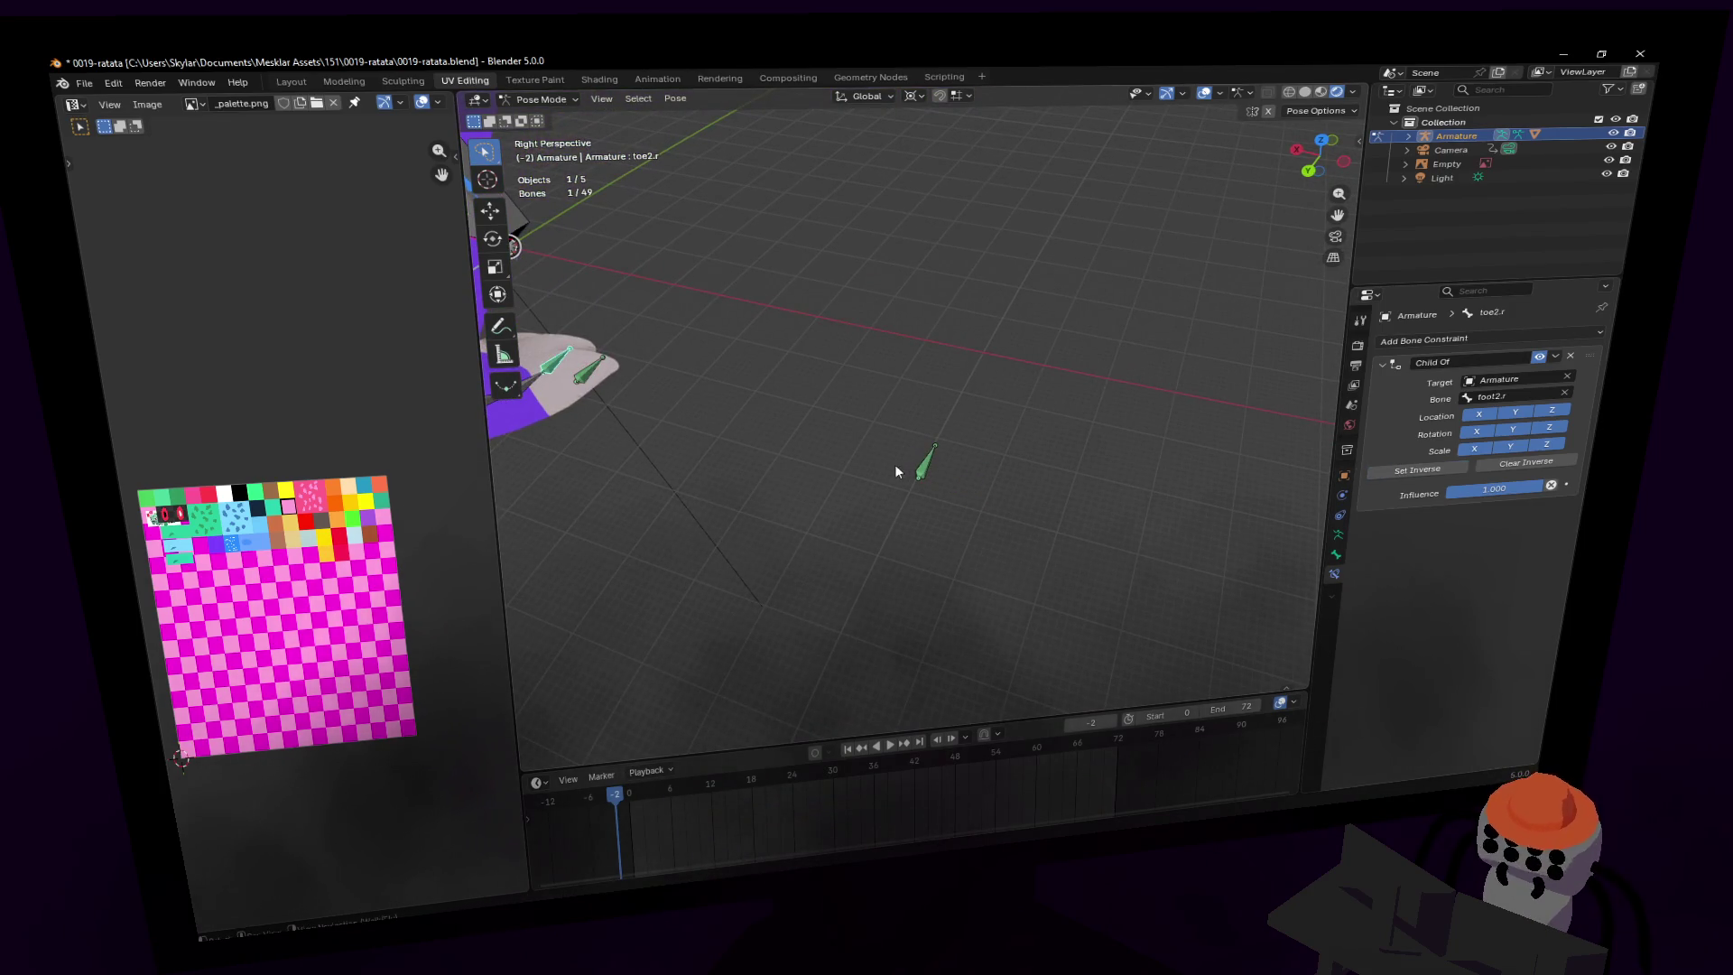
click(1417, 469)
- Fly the view around the rig to inspect the head, foot and whole skeleton
key(shift+grave)
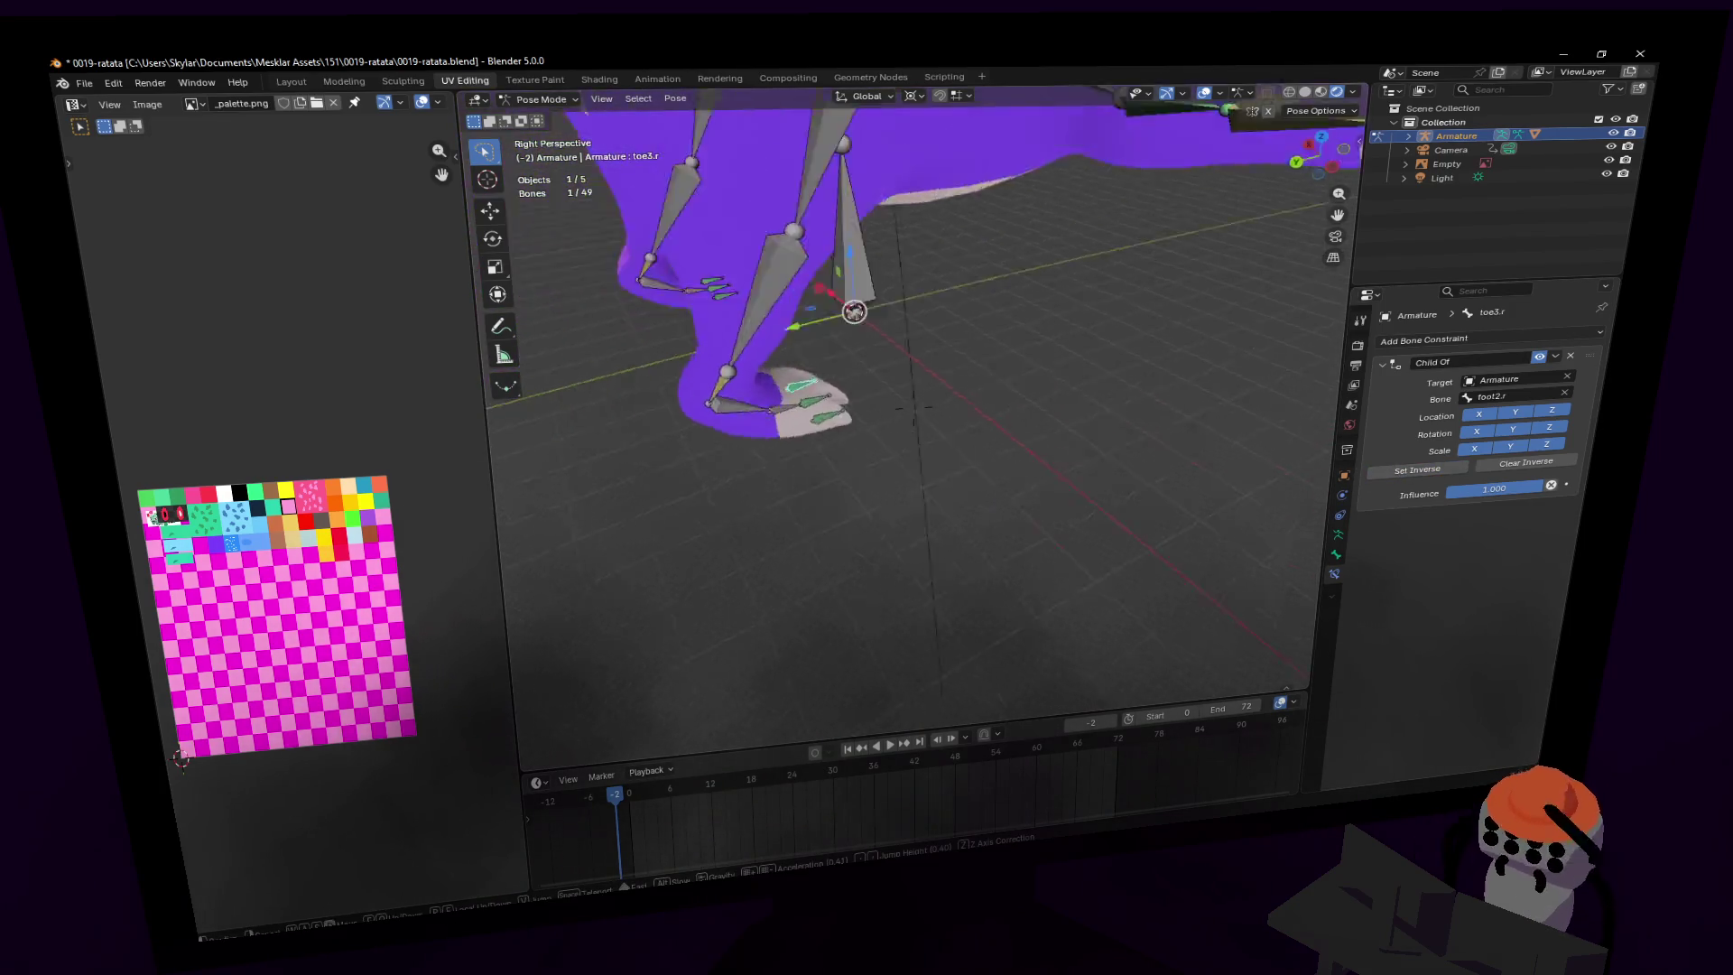
key(w)
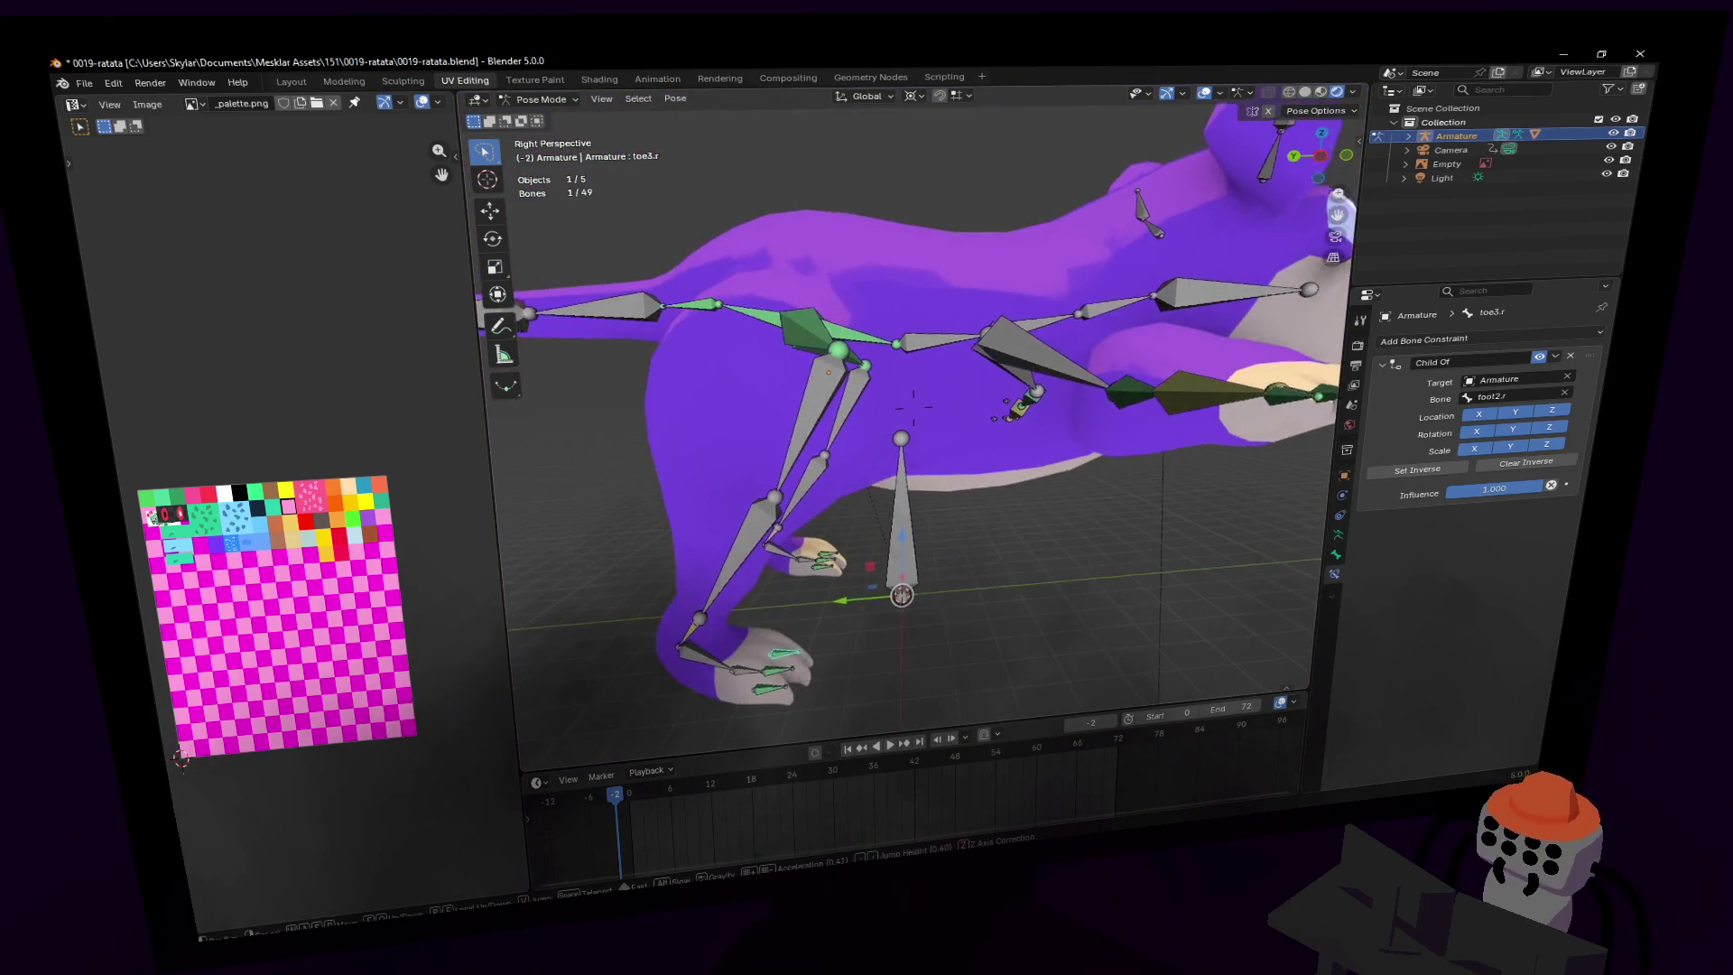
key(s)
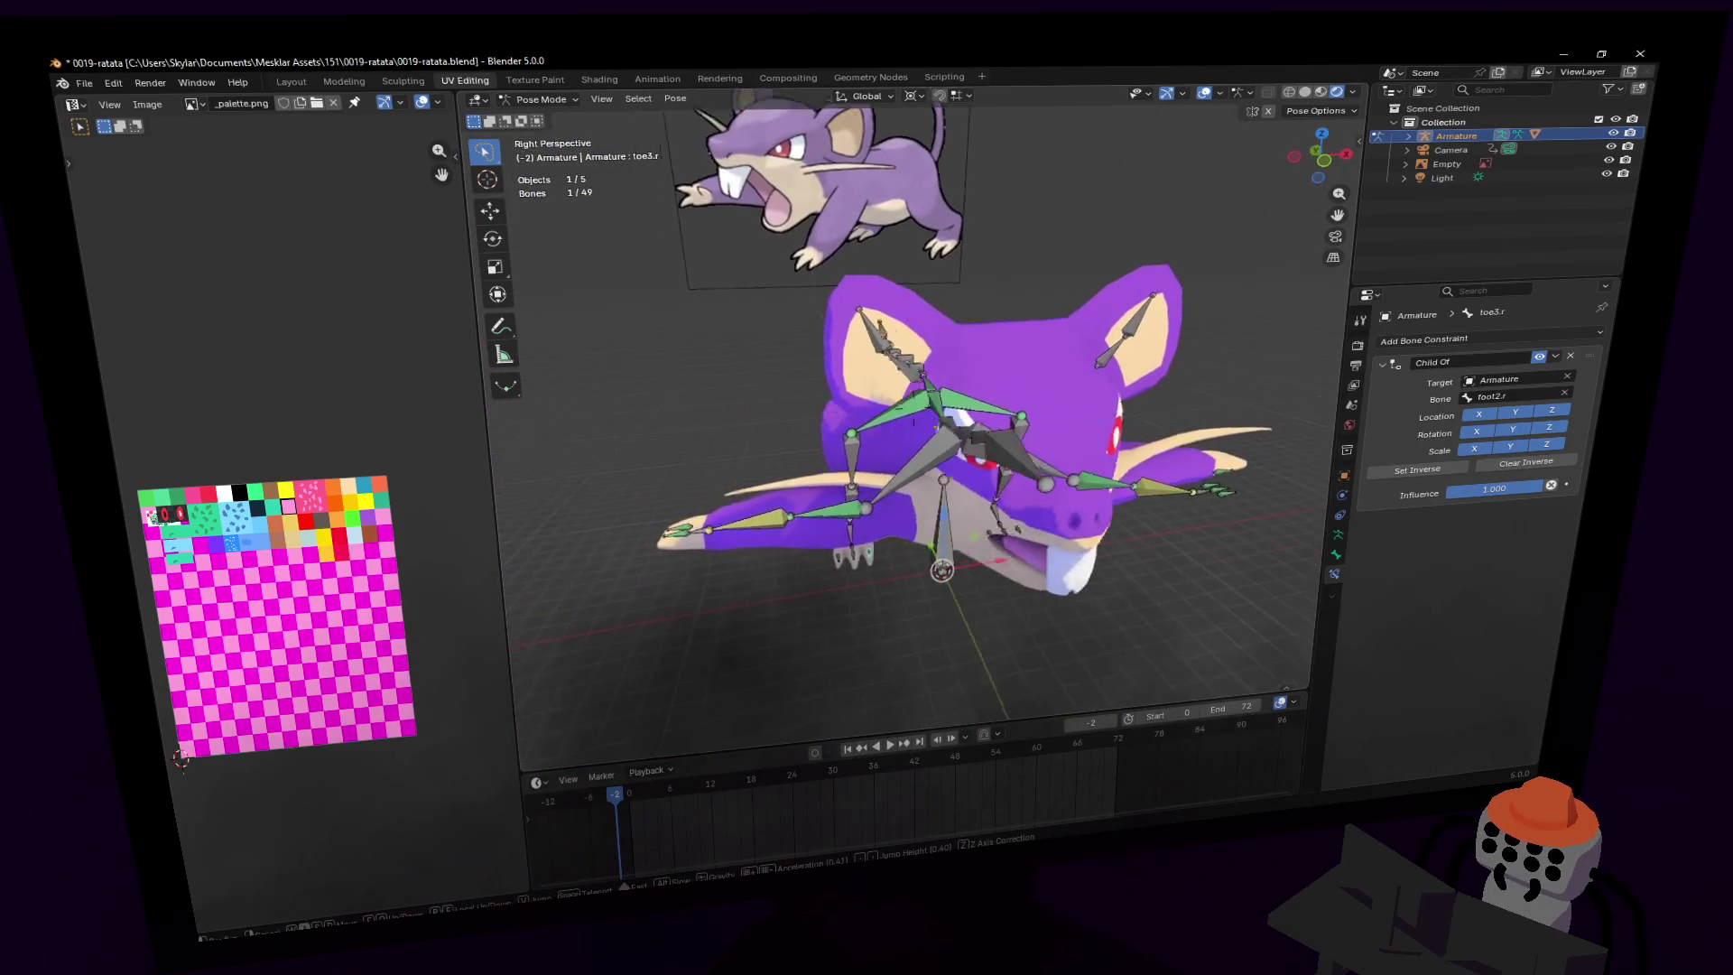
click(983, 465)
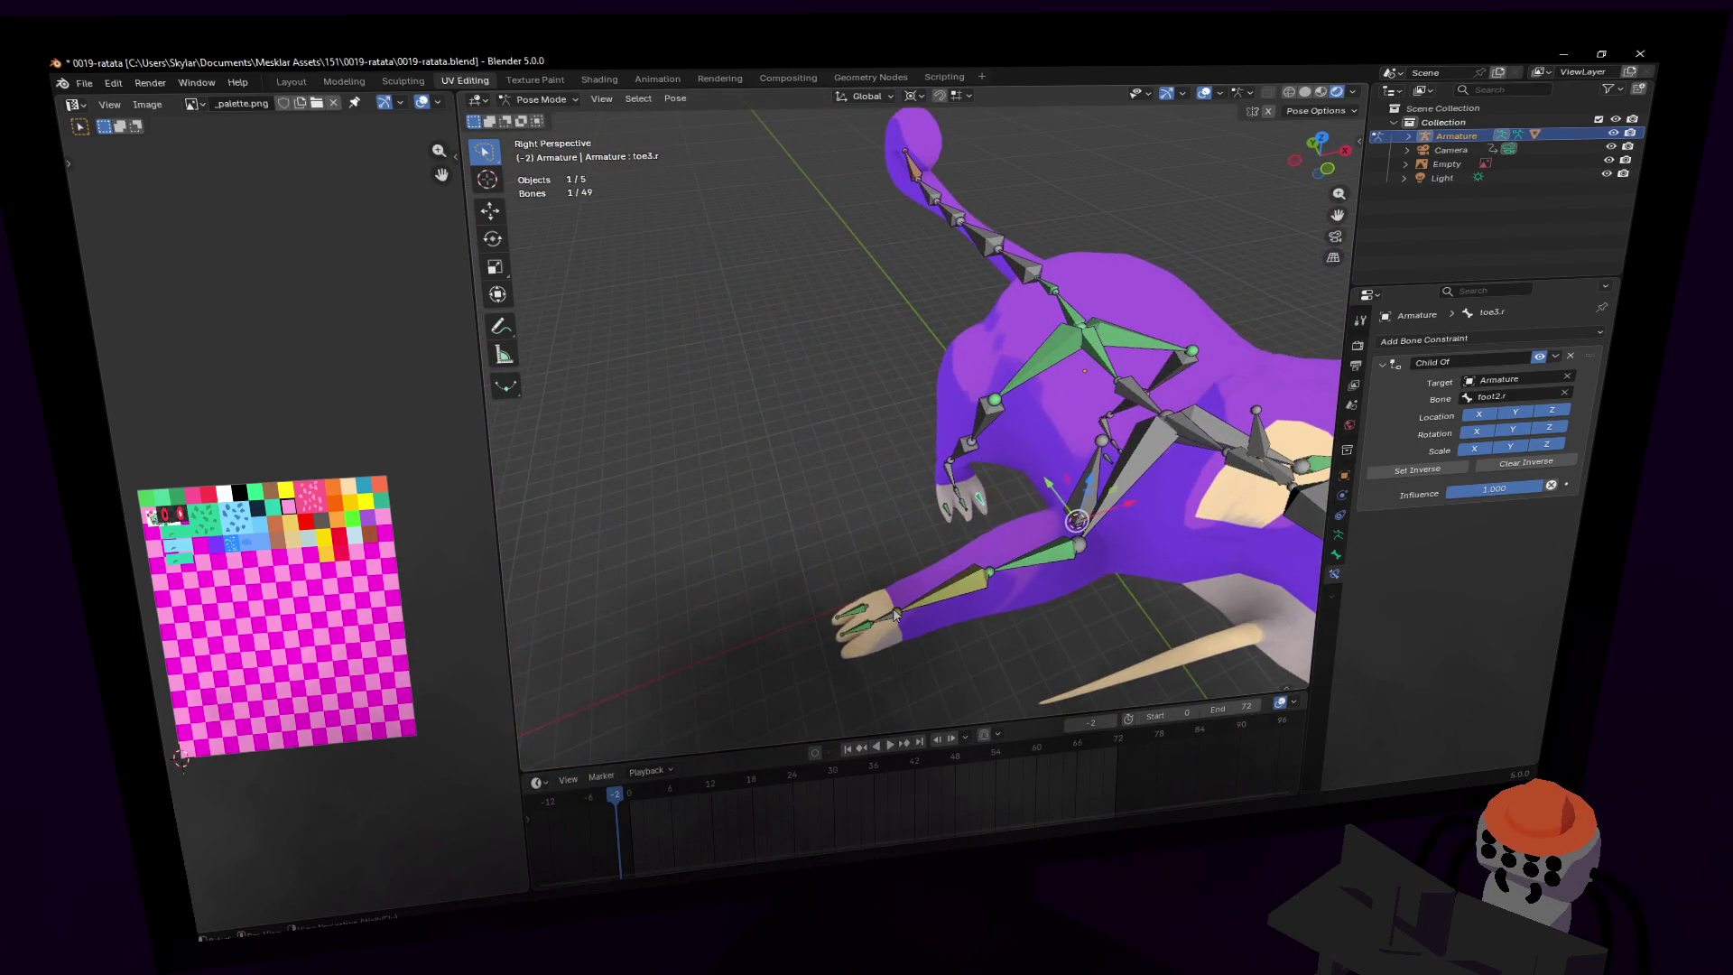
key(shift+grave)
key(w)
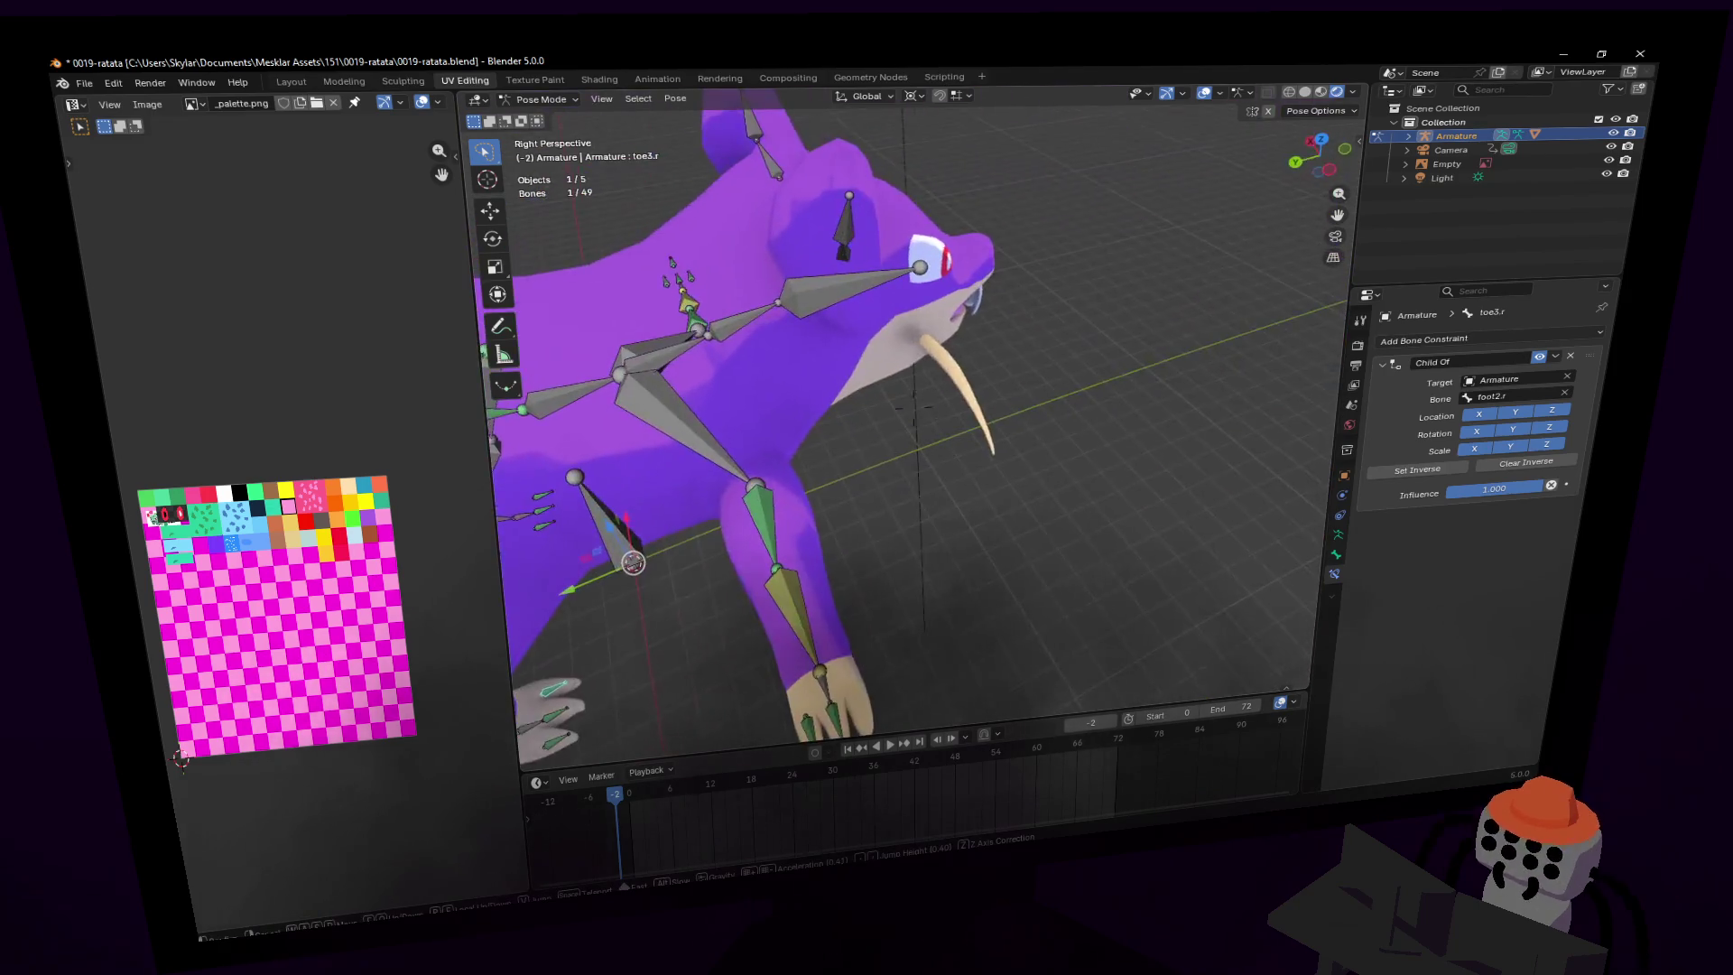
click(938, 597)
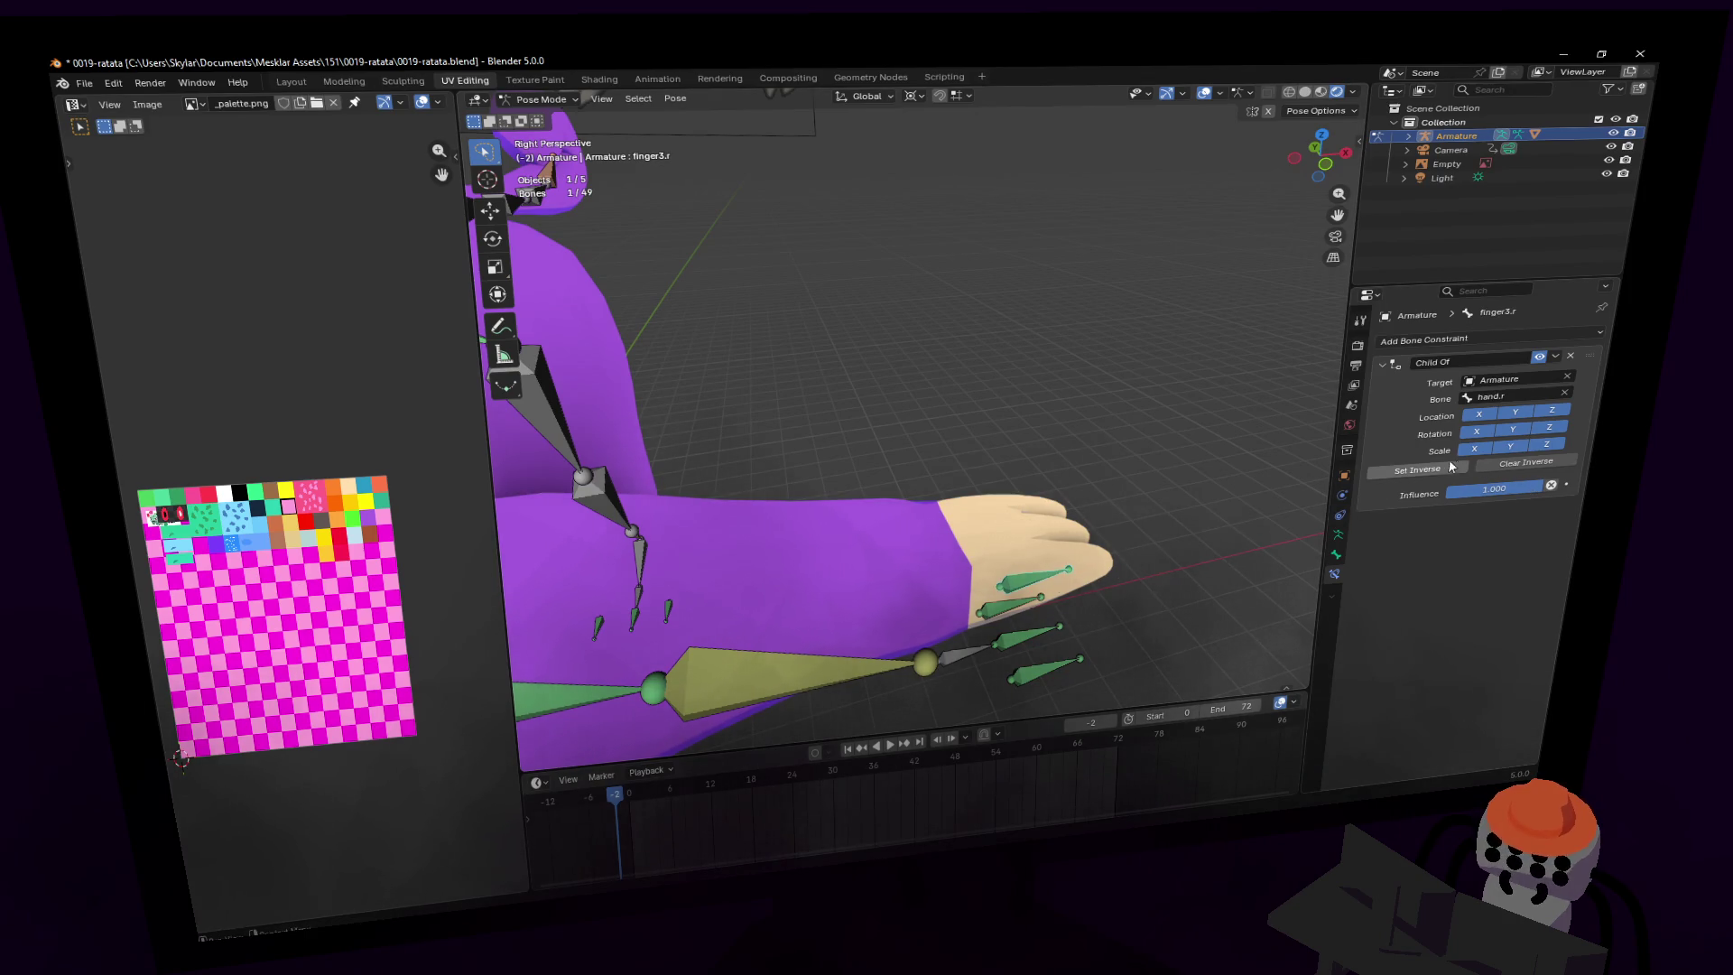
key(shift+grave)
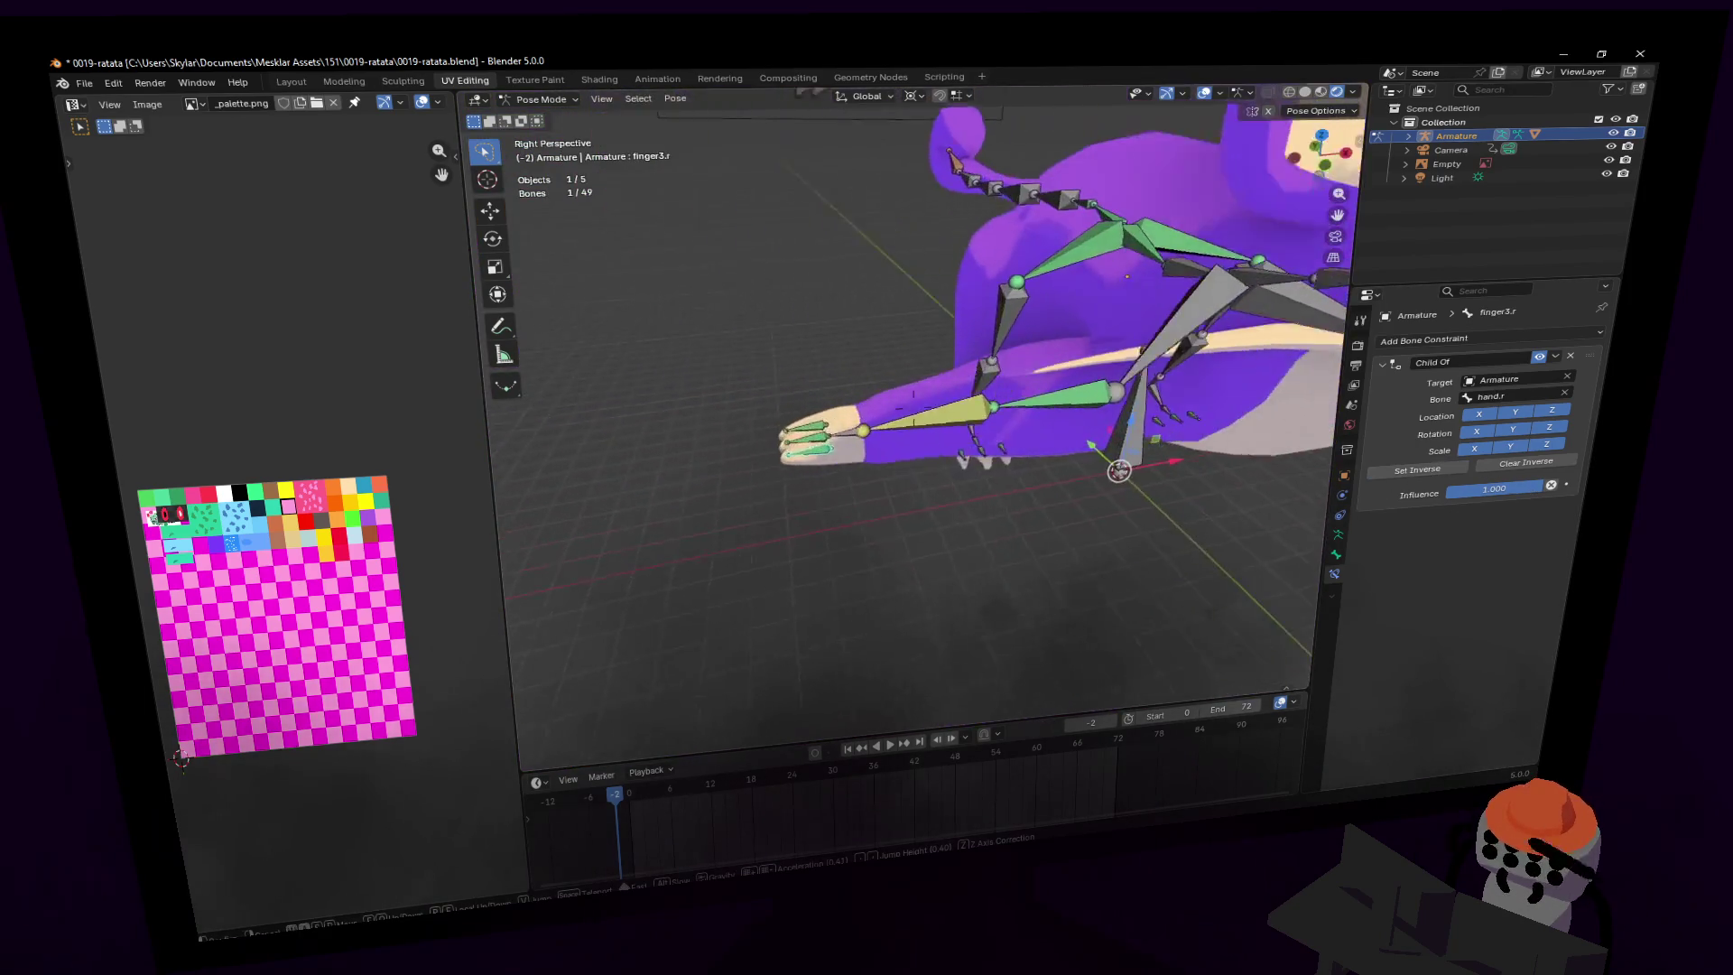
click(1141, 469)
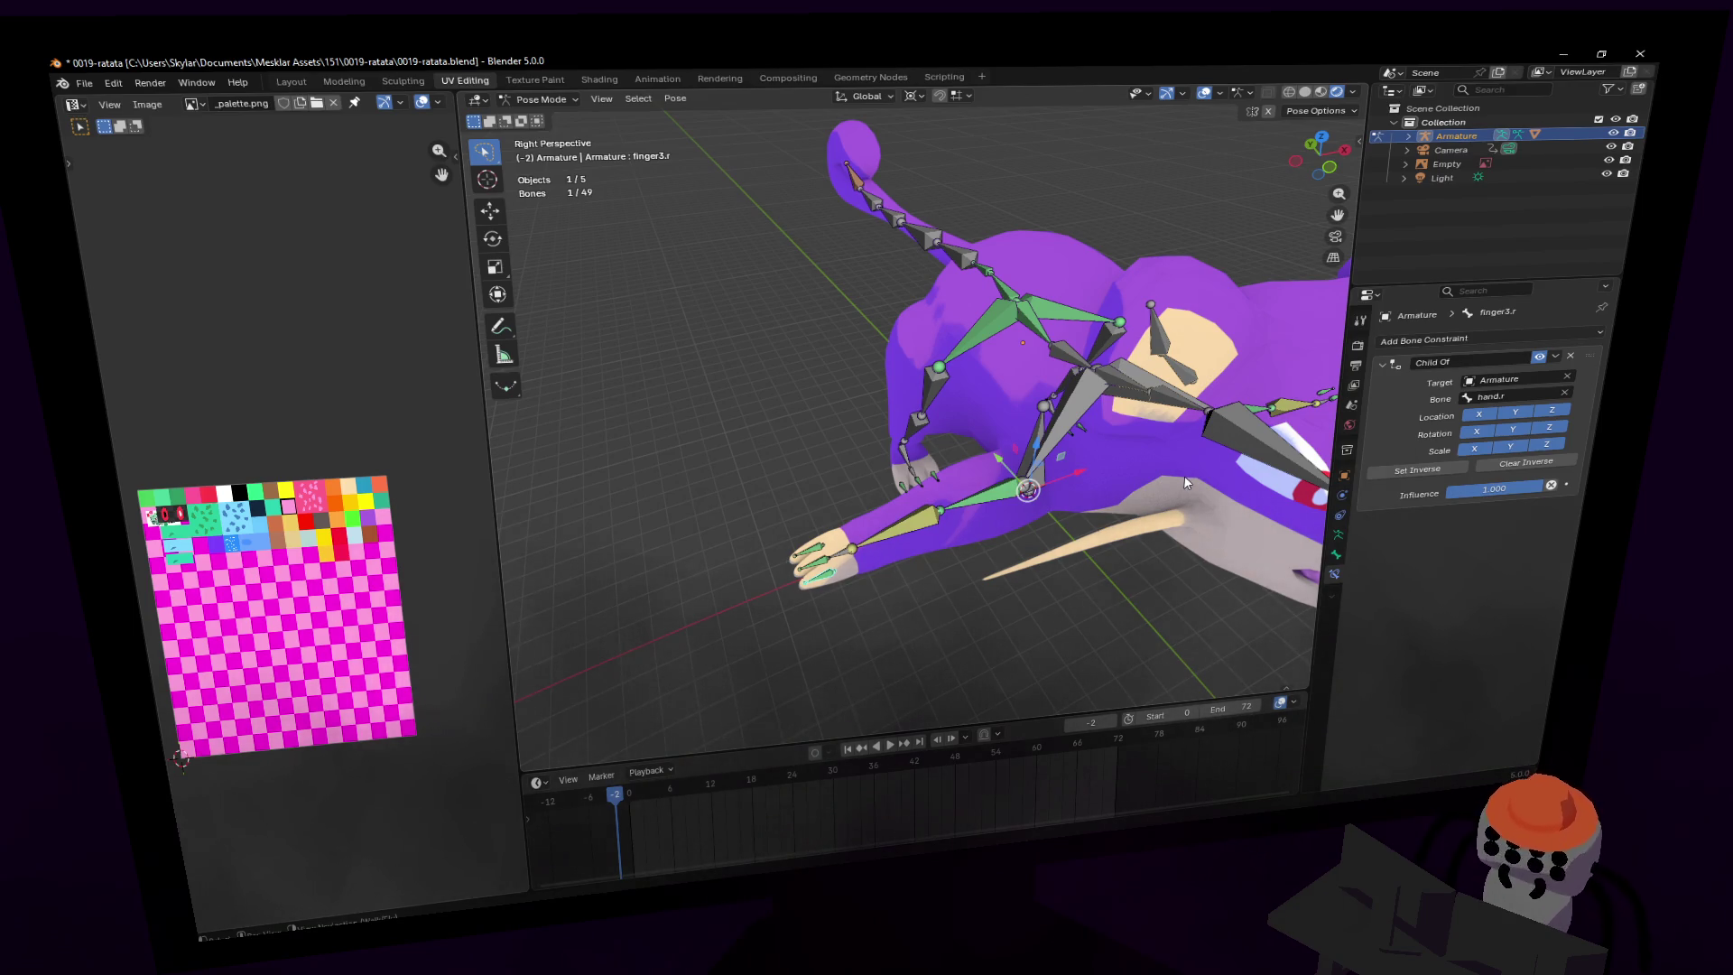
middle_drag(1265, 416, 1160, 439)
- Set the Transform Pivot Point to Individual Origins
click(909, 567)
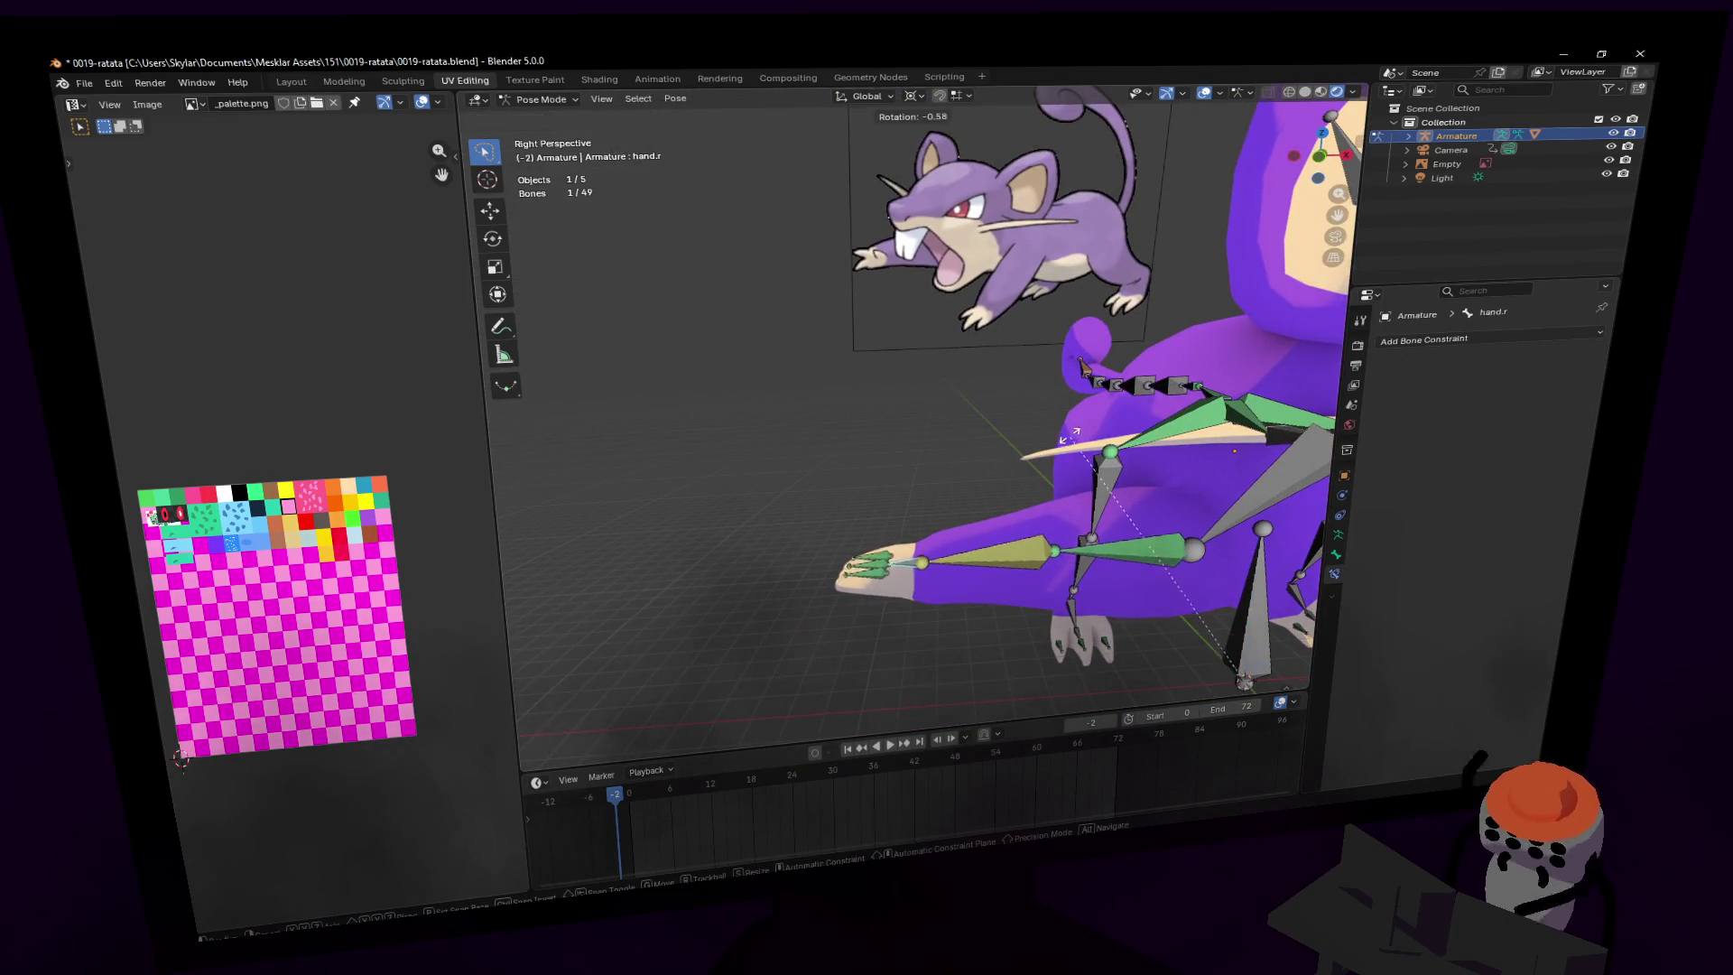
middle_drag(910, 567, 979, 501)
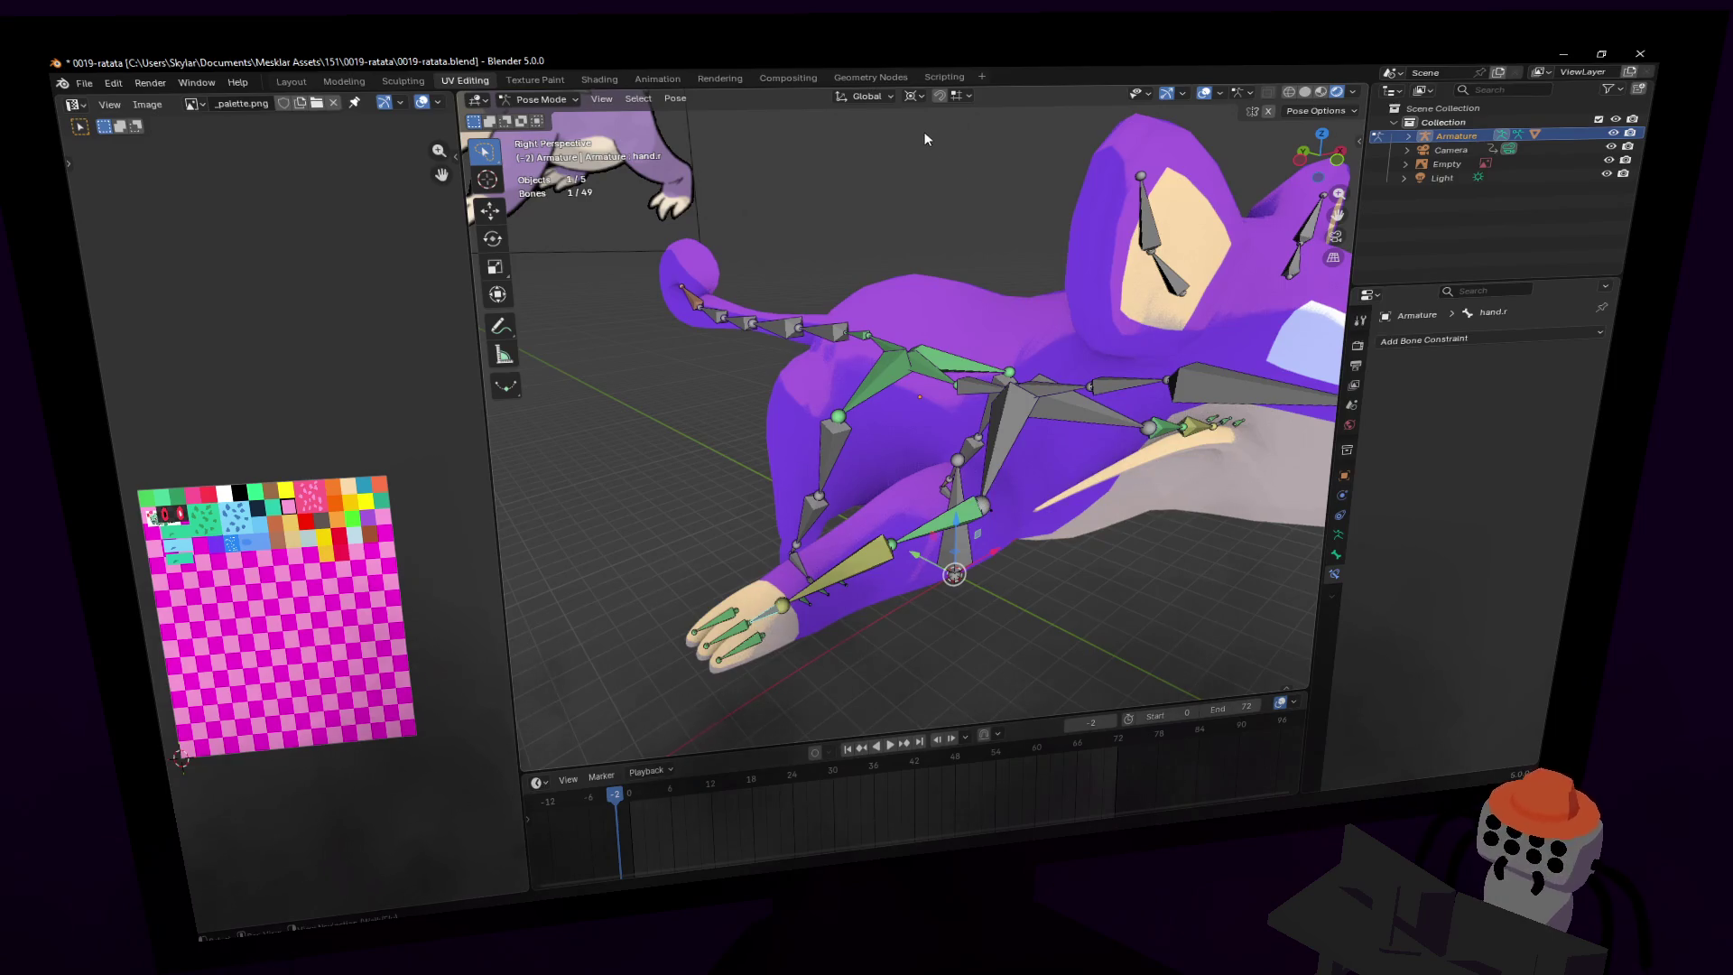
click(913, 96)
click(950, 168)
middle_drag(950, 168, 691, 423)
key(shift+grave)
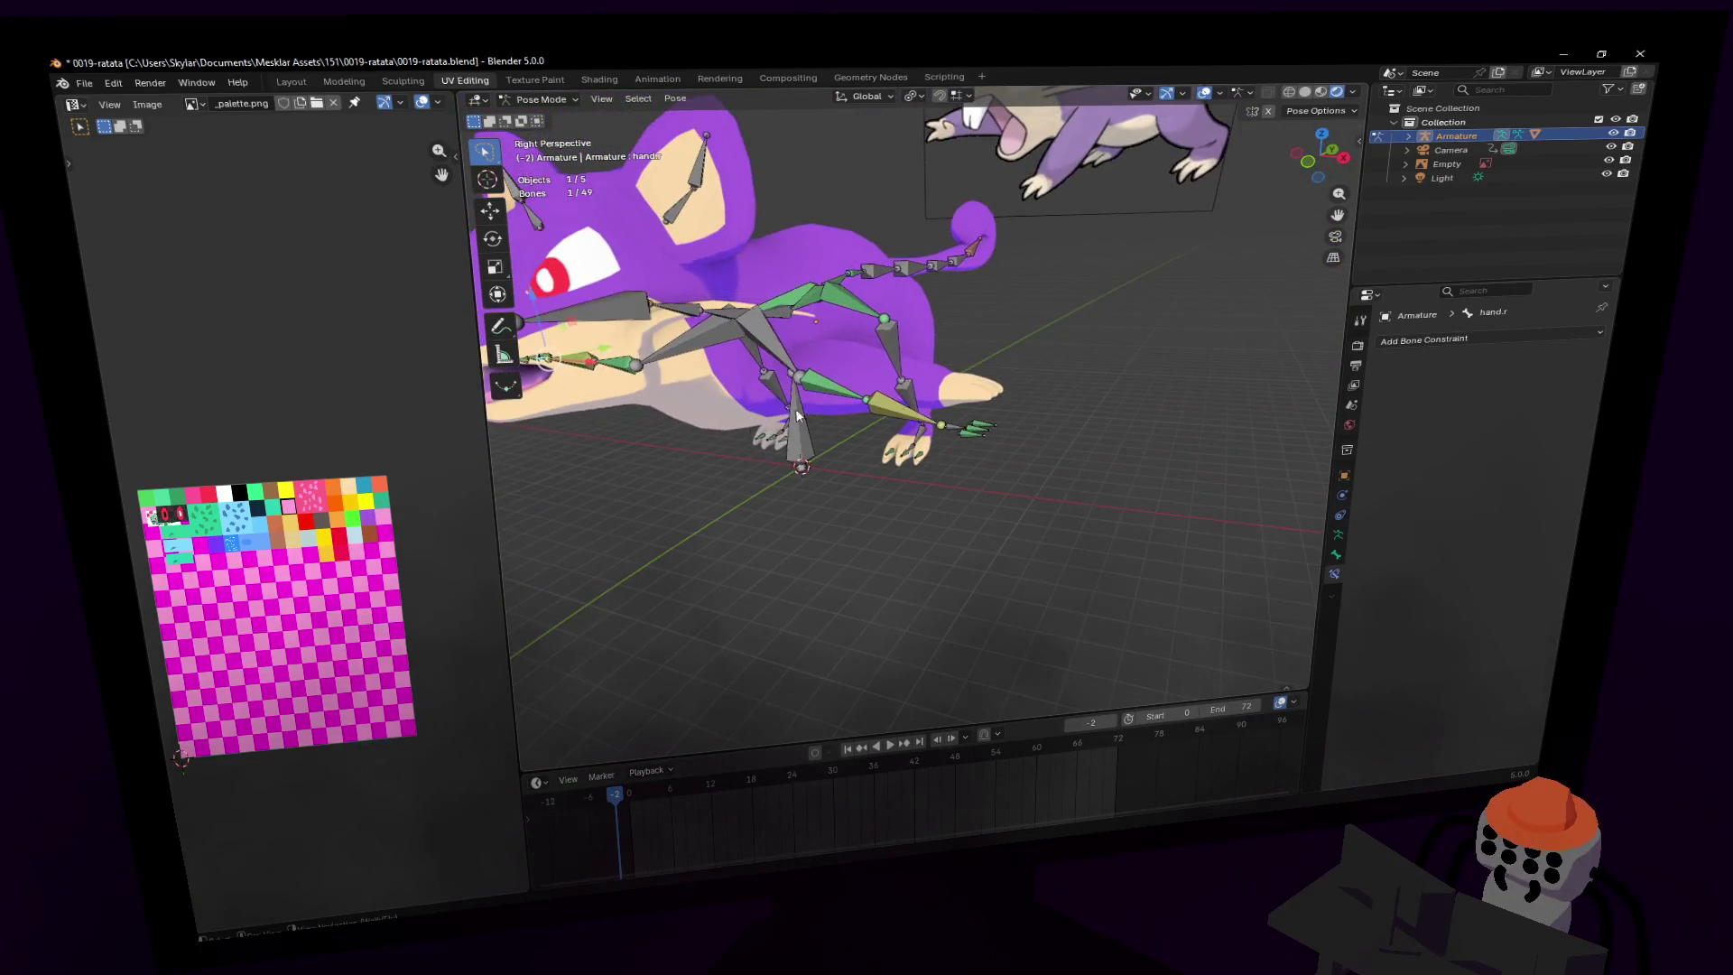
click(946, 291)
- Select all 49 bones, then pick the tail7 bone at the tail tip
key(a)
key(shift+grave)
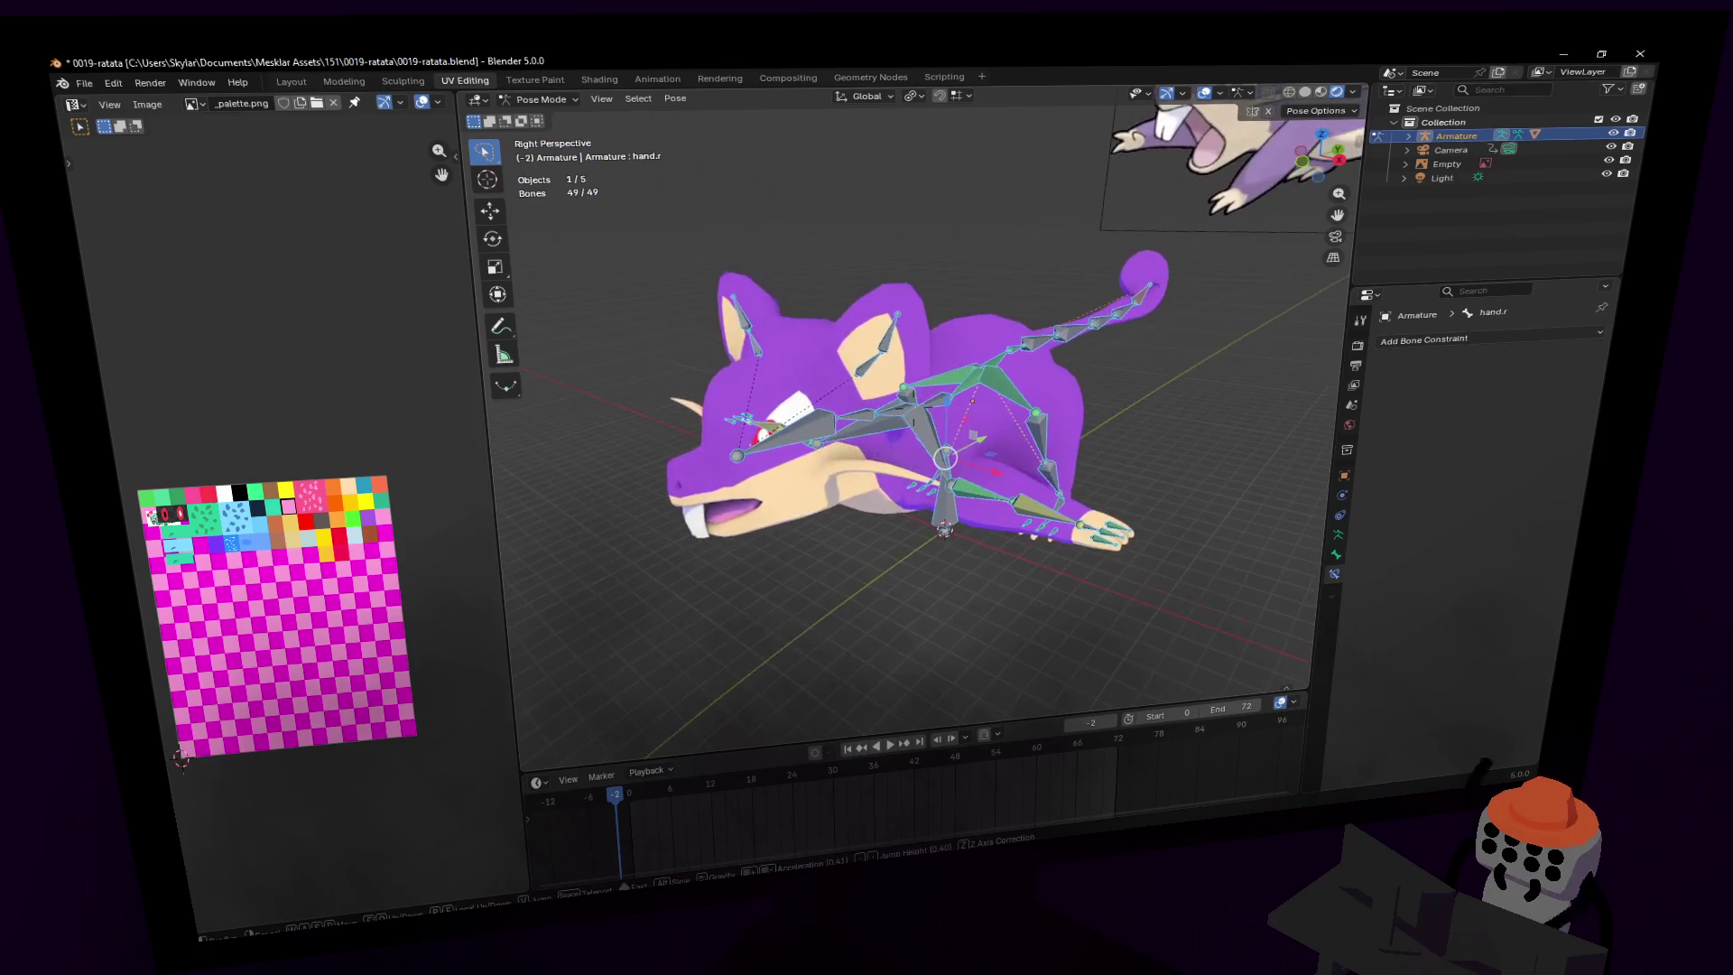
click(1046, 332)
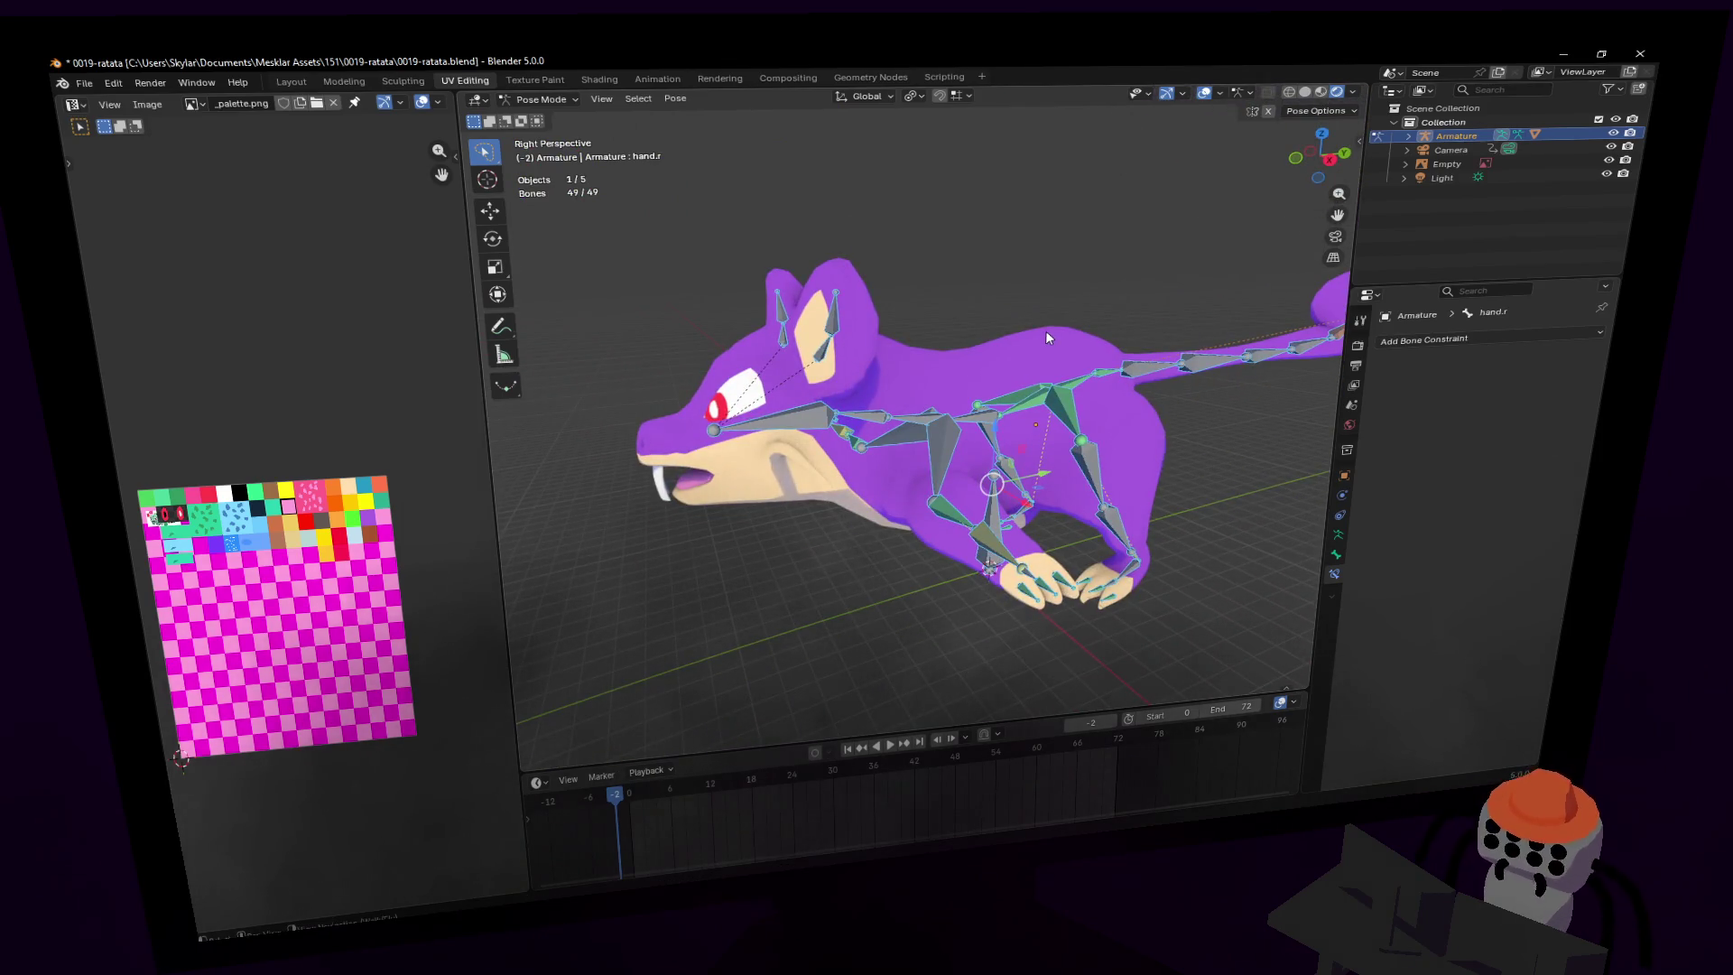
key(shift+grave)
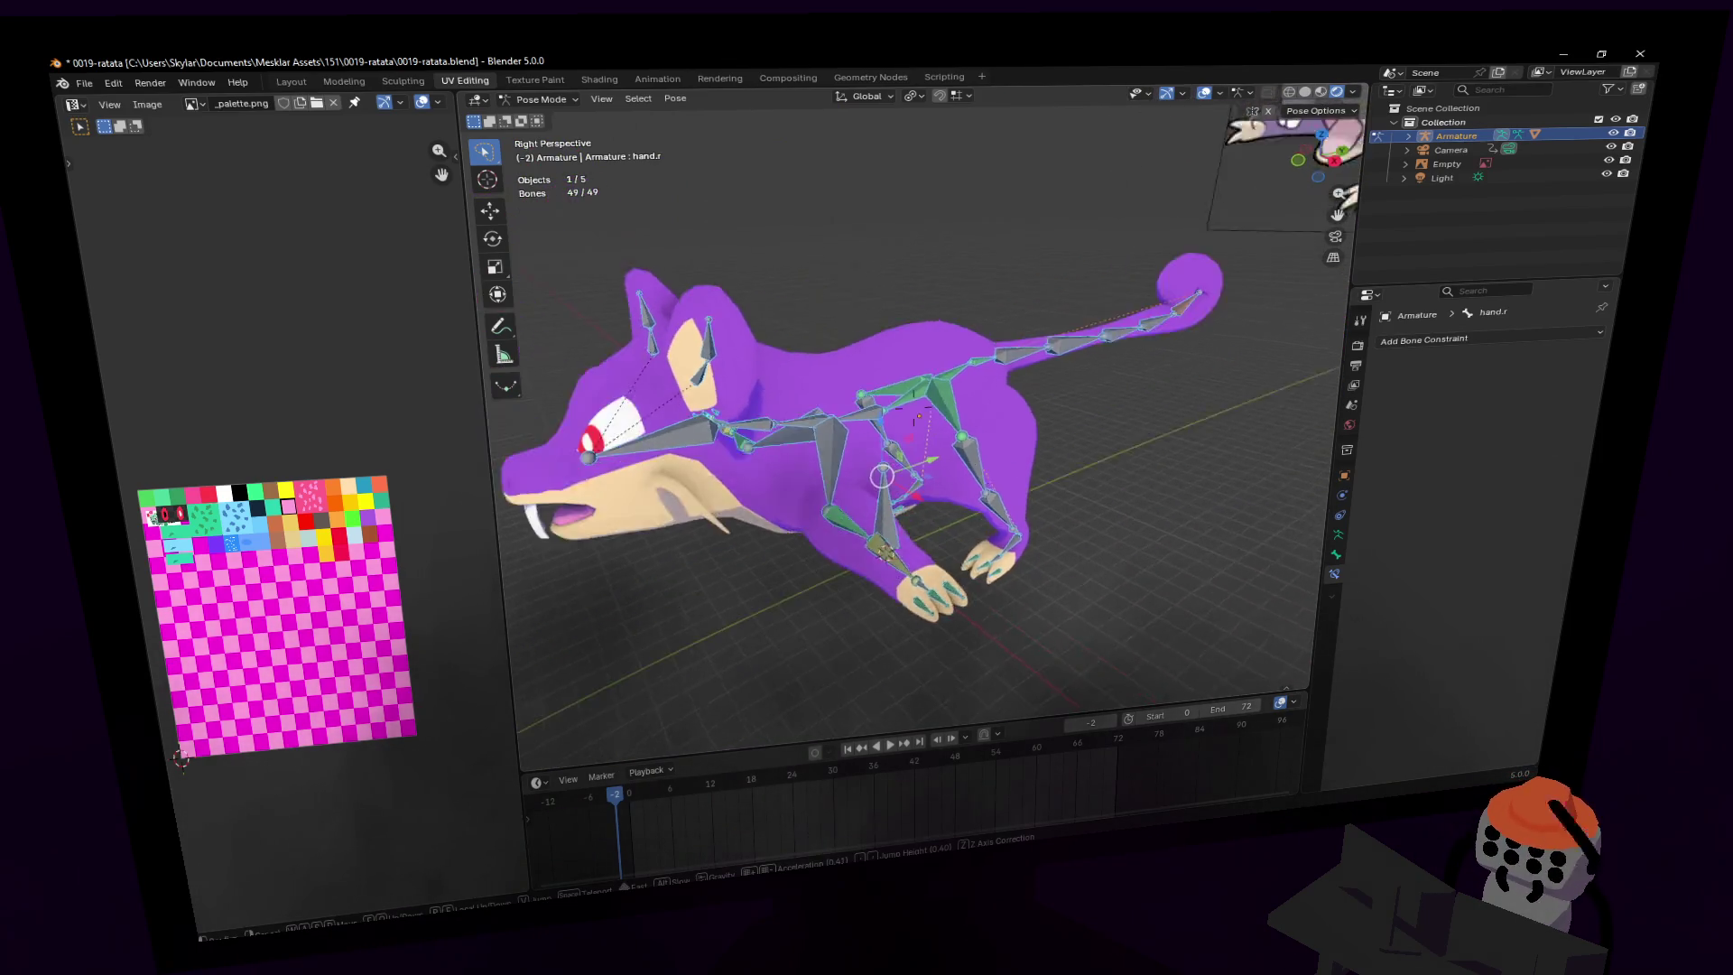
click(1154, 328)
- Lower the tail7 tip bone so the IK chain curves the tail
click(1153, 329)
key(g)
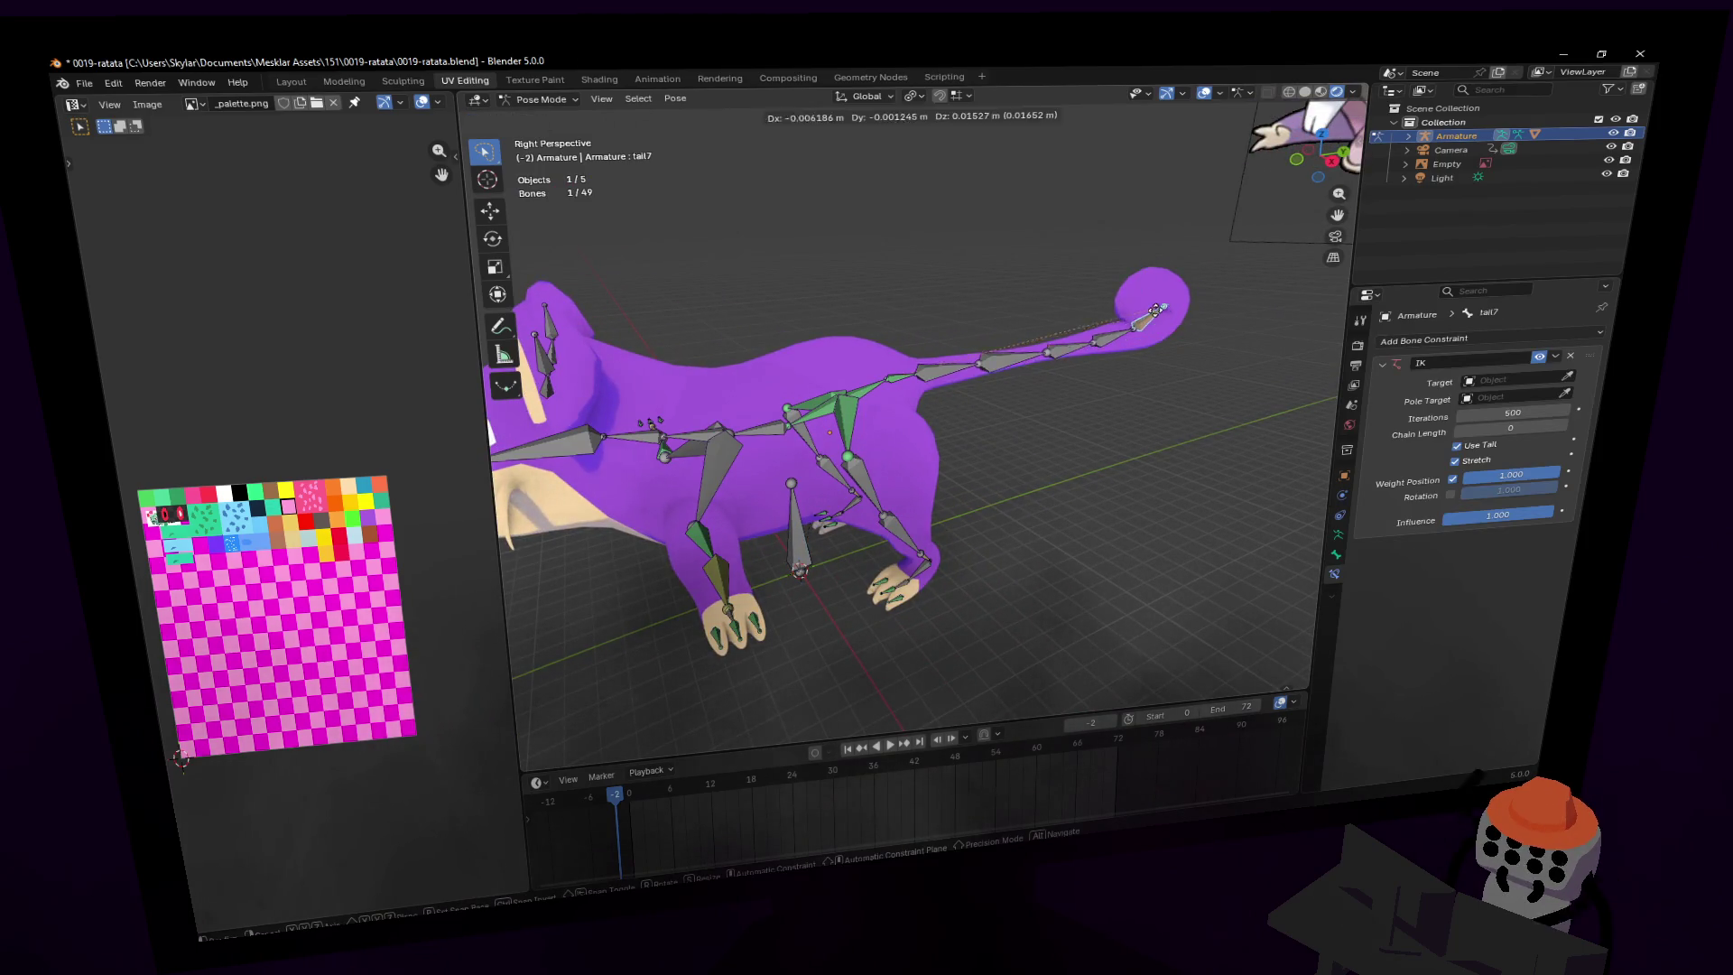
click(1164, 312)
middle_drag(1164, 312, 1029, 372)
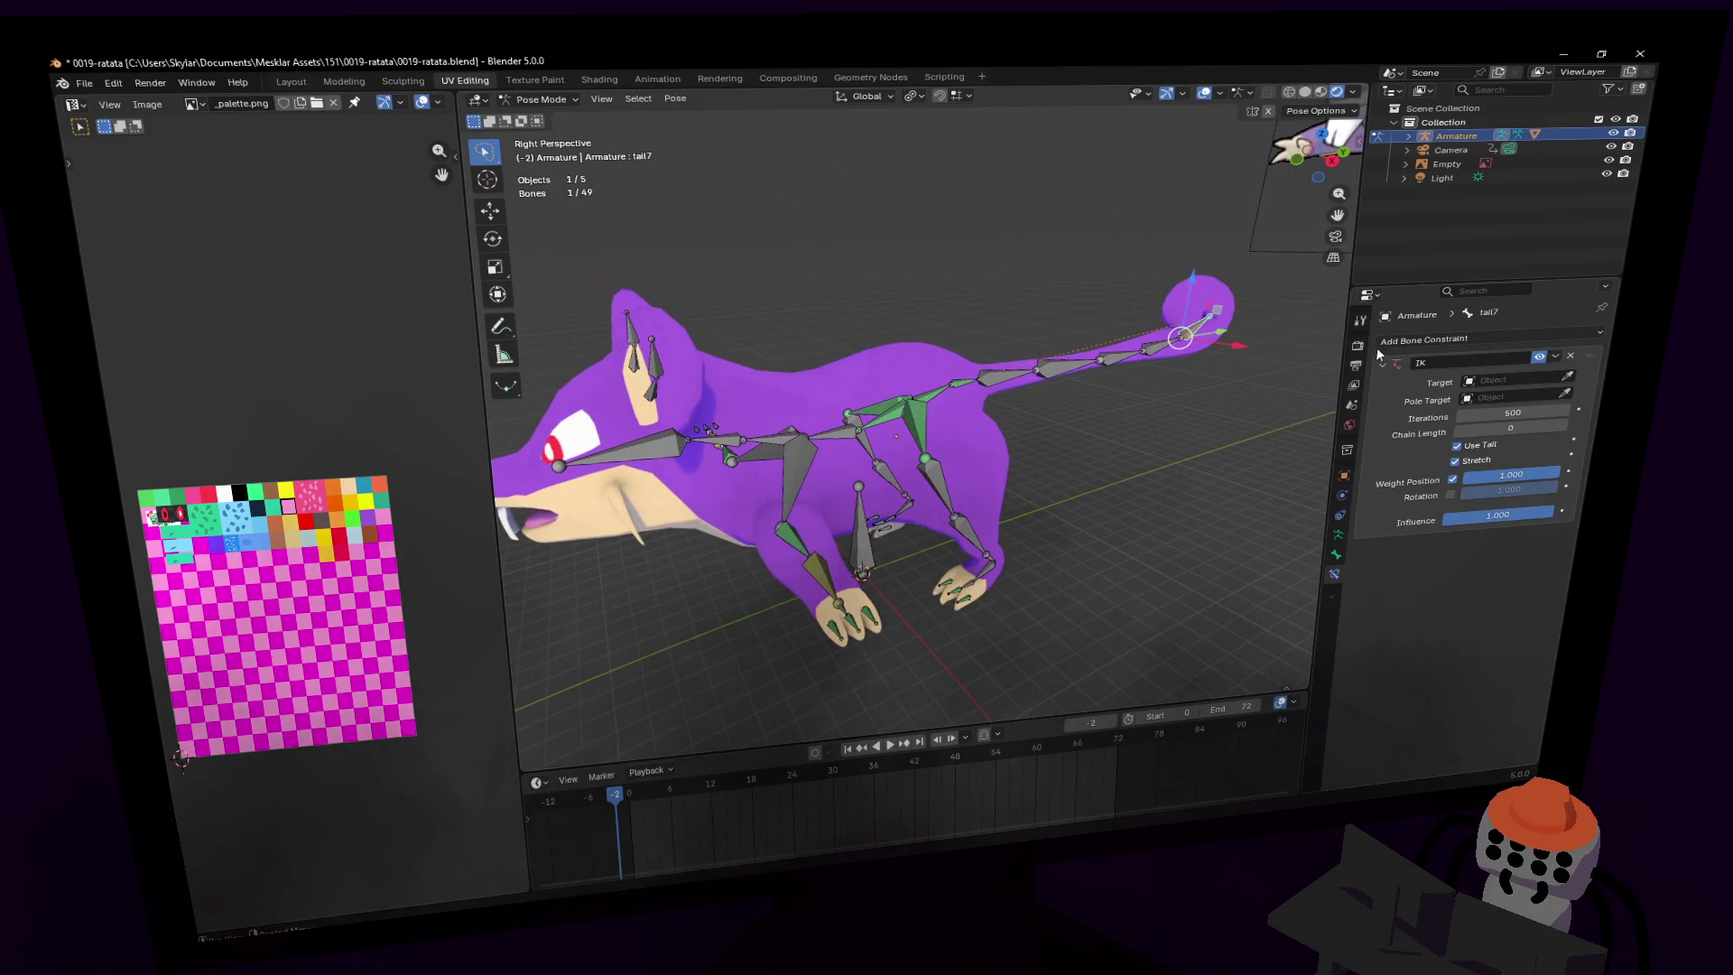
middle_drag(1327, 347, 1255, 340)
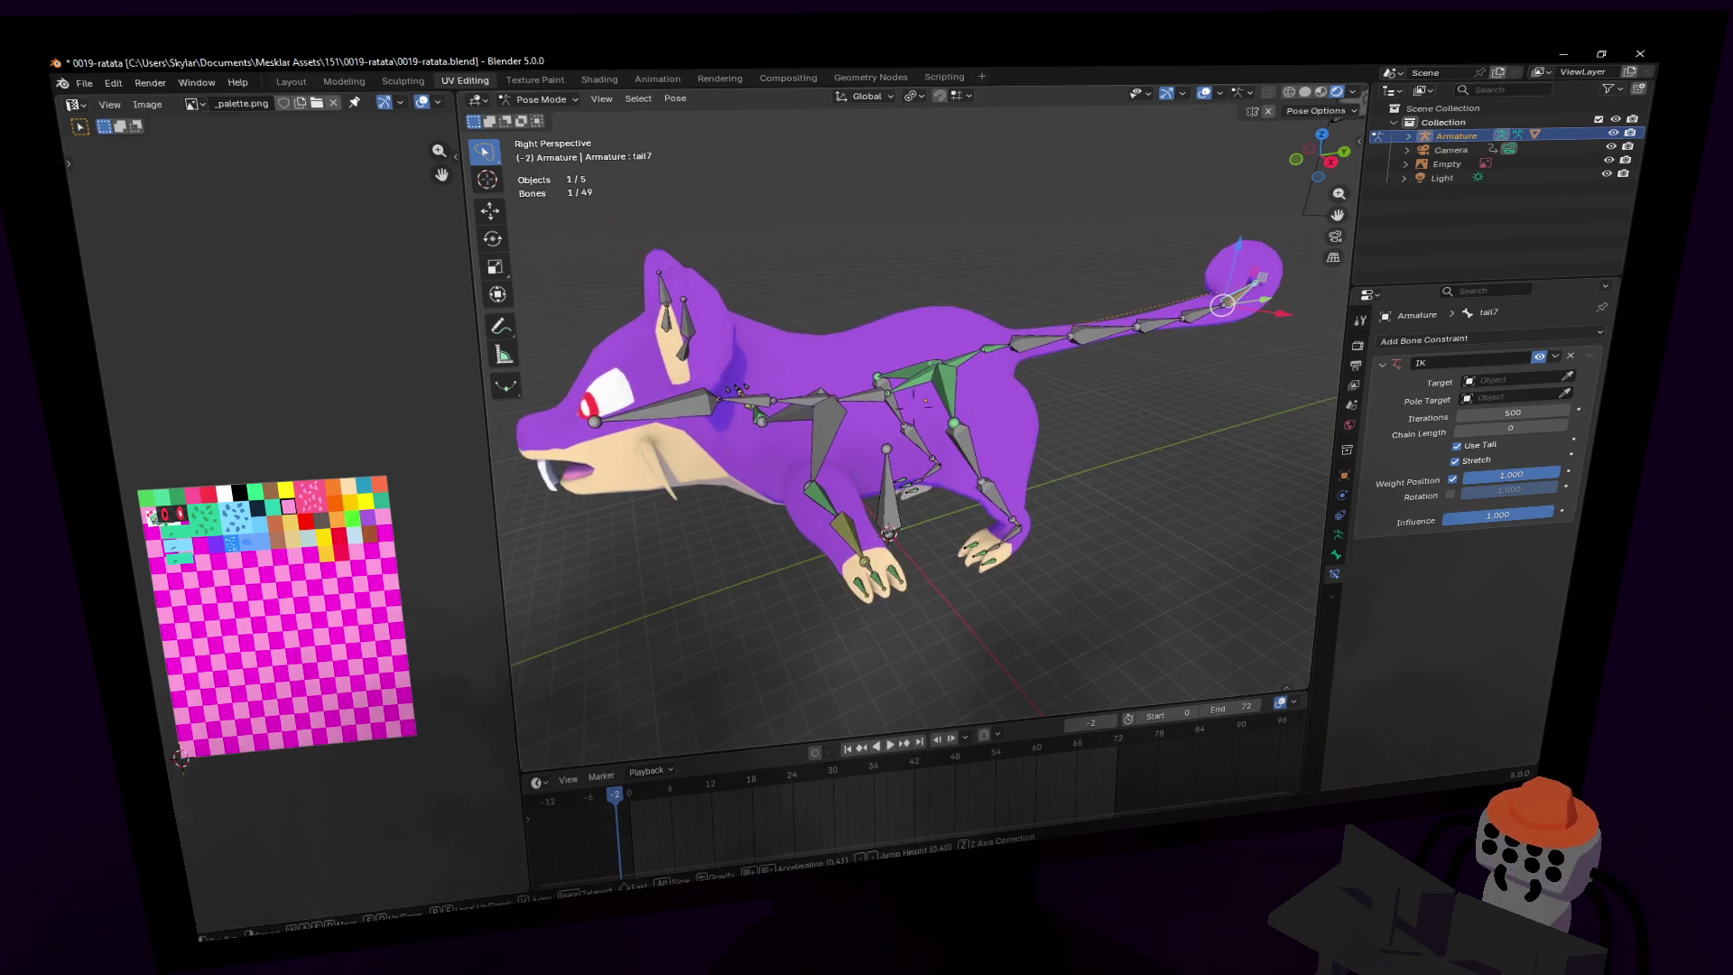
- Return the armature from Pose Mode to Object Mode
middle_drag(1084, 379, 1011, 356)
click(541, 99)
click(541, 119)
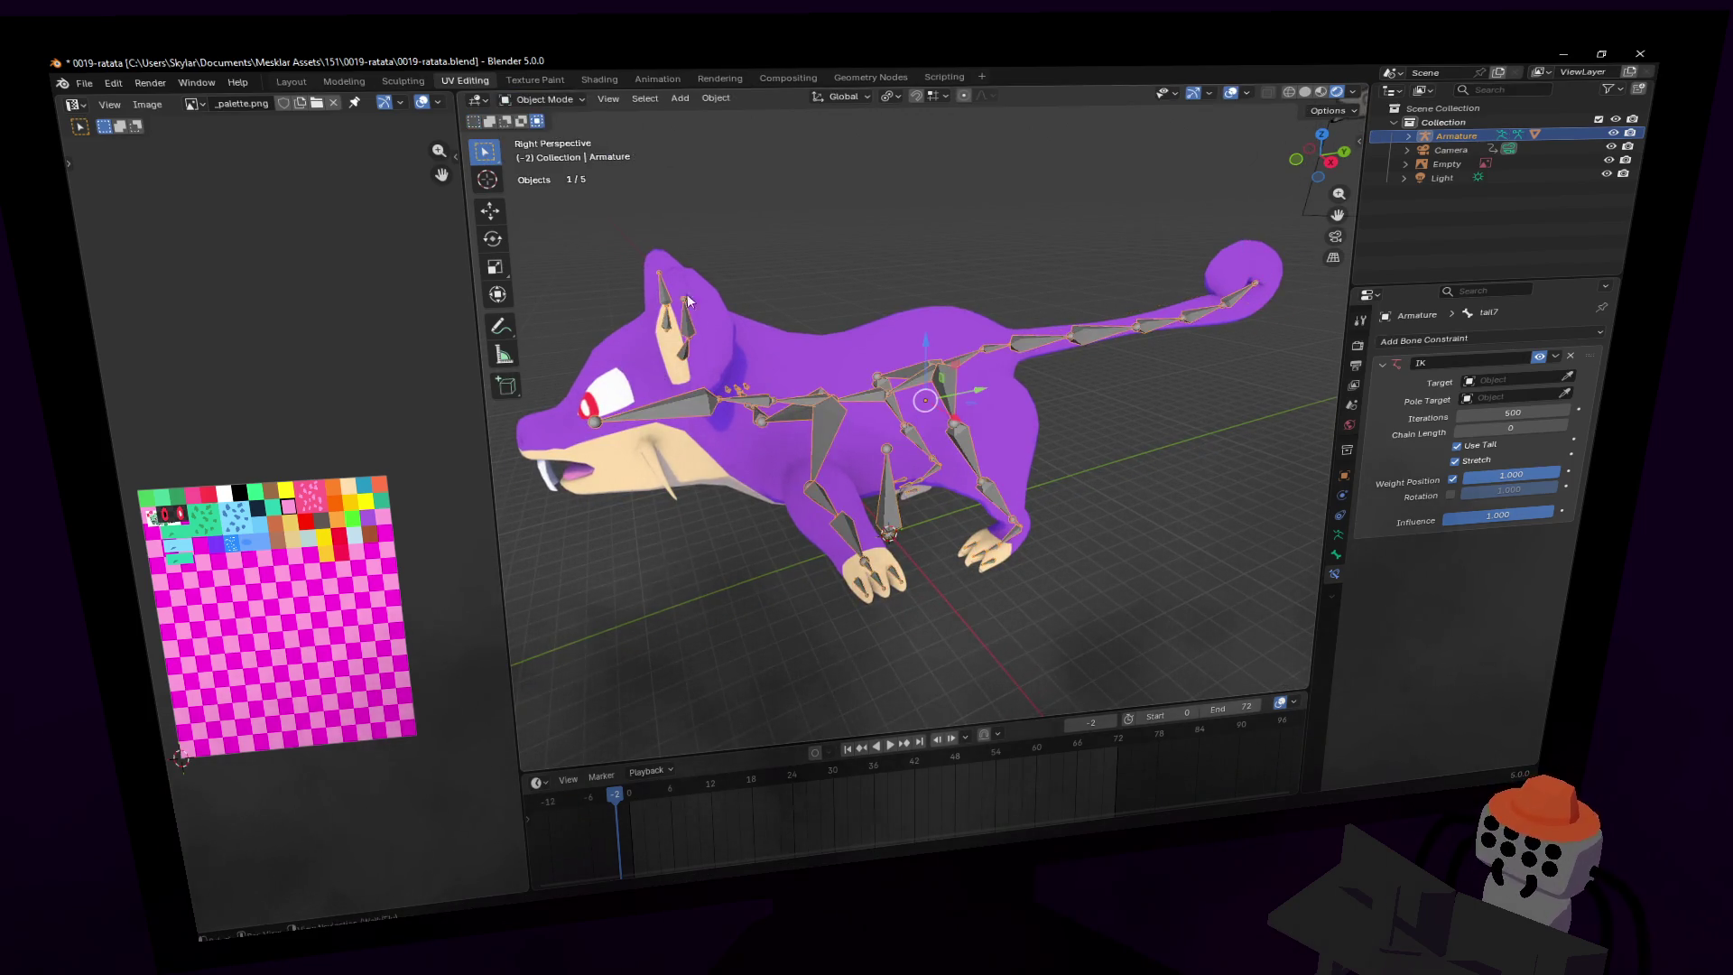
- Parent the rat mesh Cube to the armature with automatic weights
middle_drag(903, 379, 967, 403)
click(966, 343)
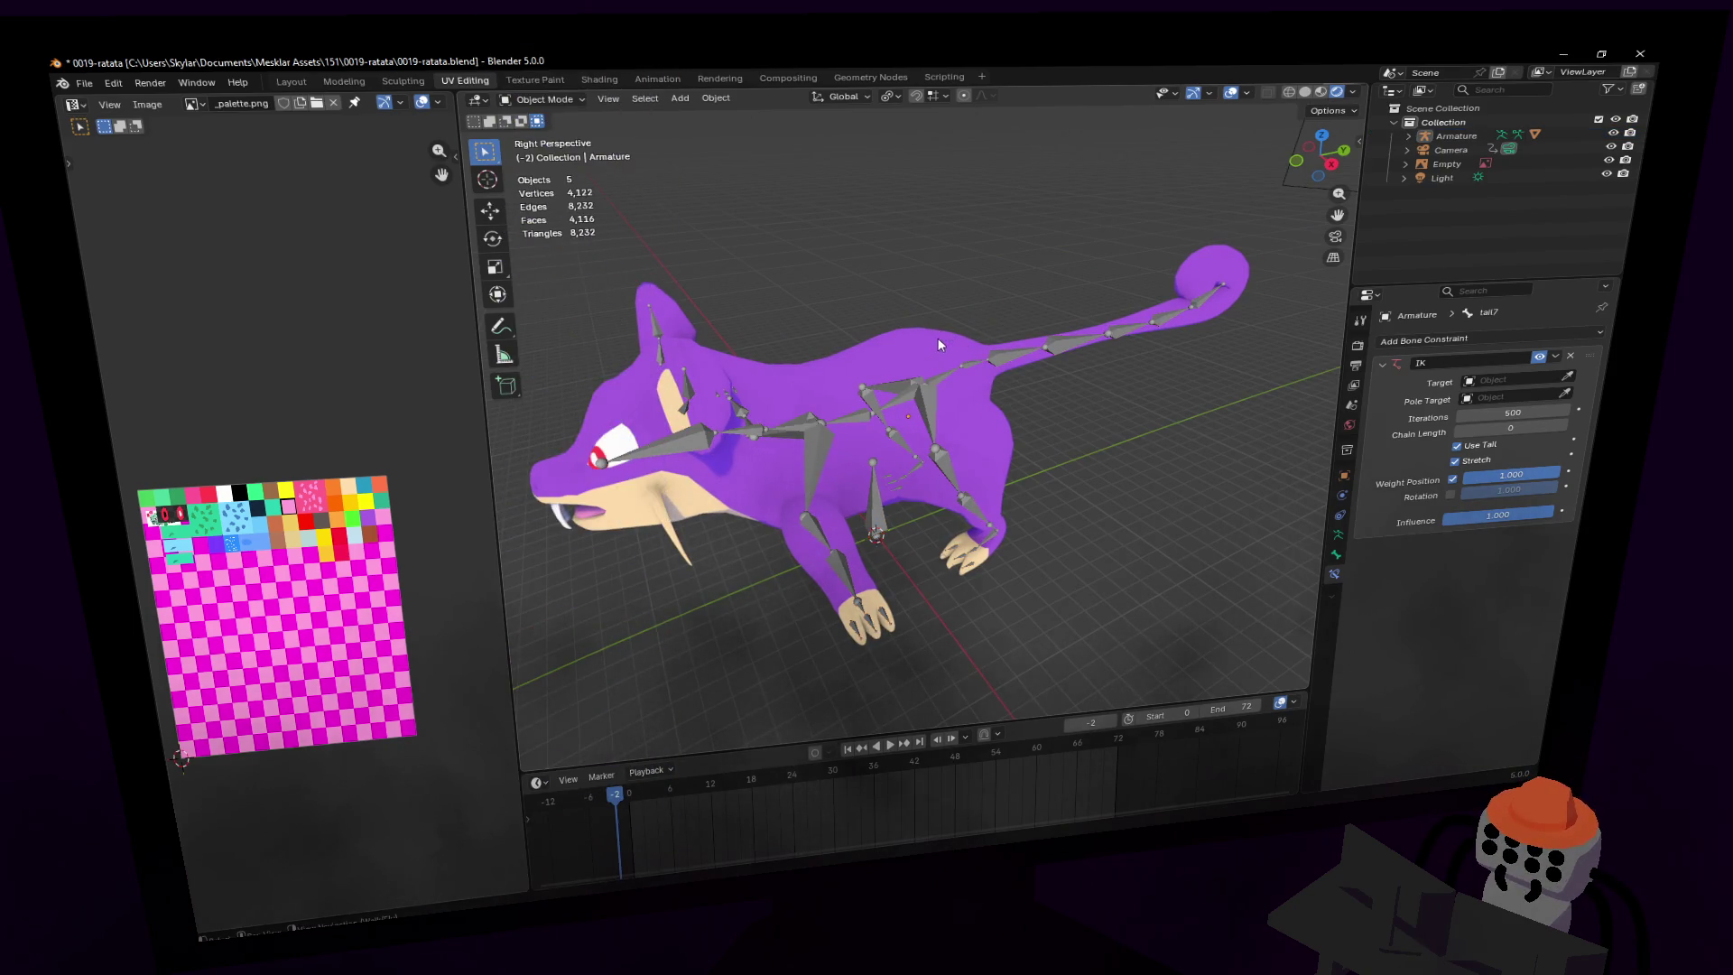
shift+click(930, 386)
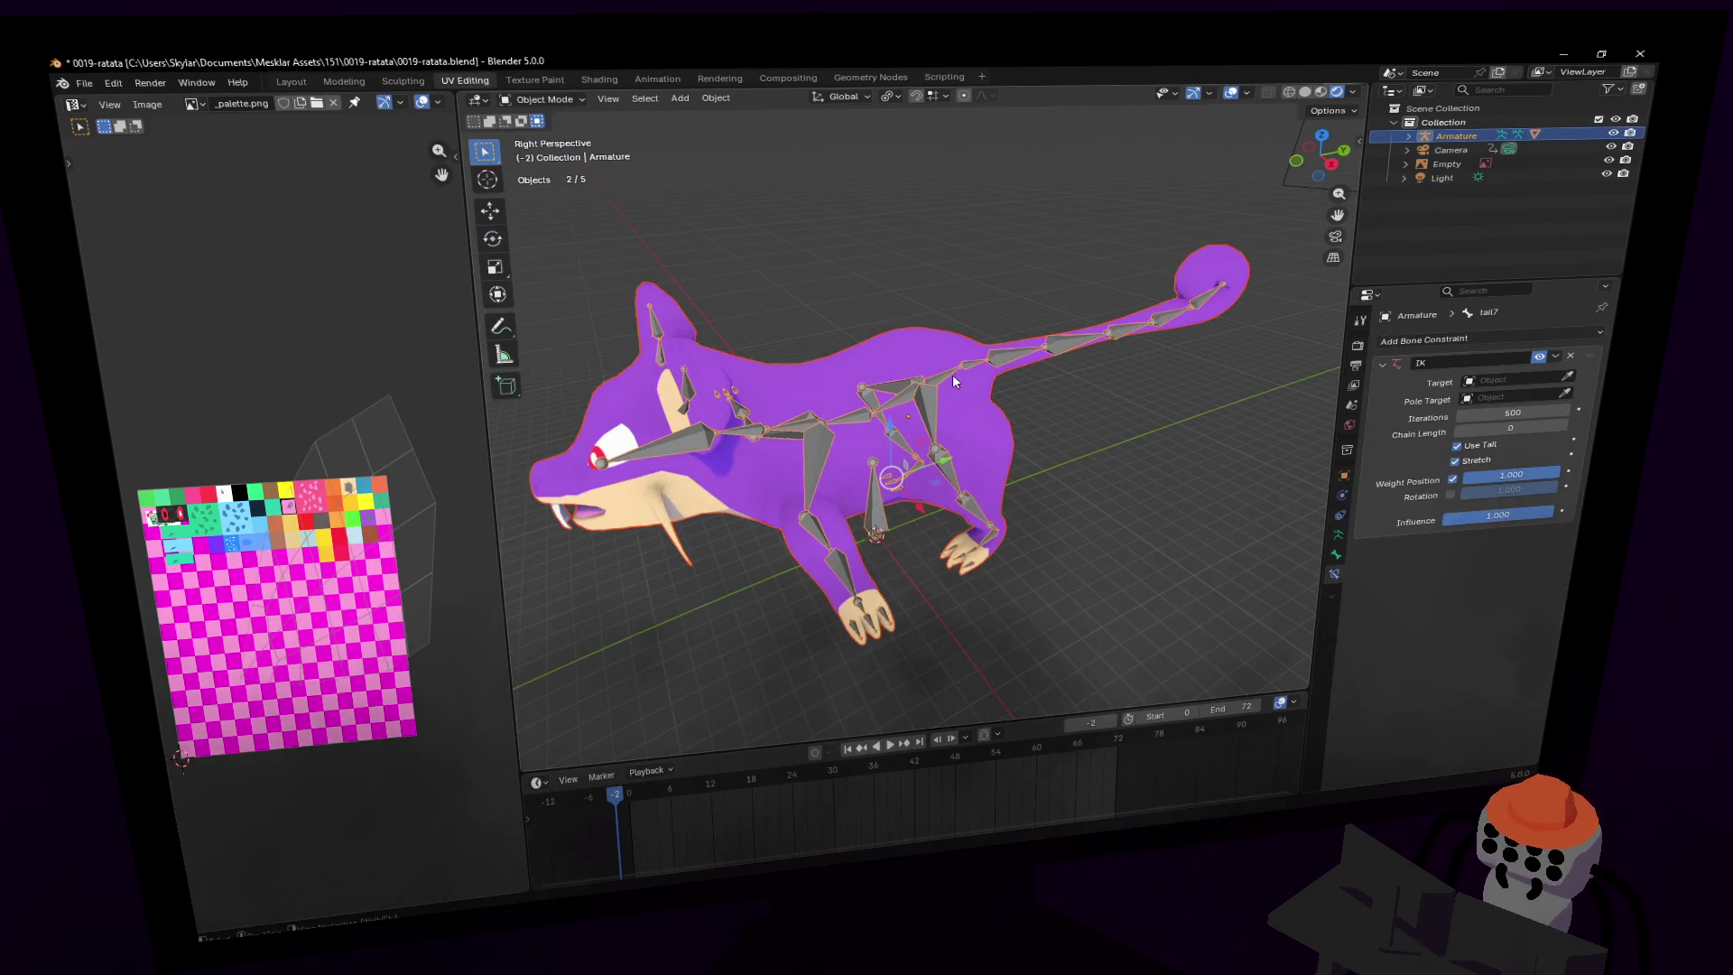
key(ctrl+p)
click(972, 365)
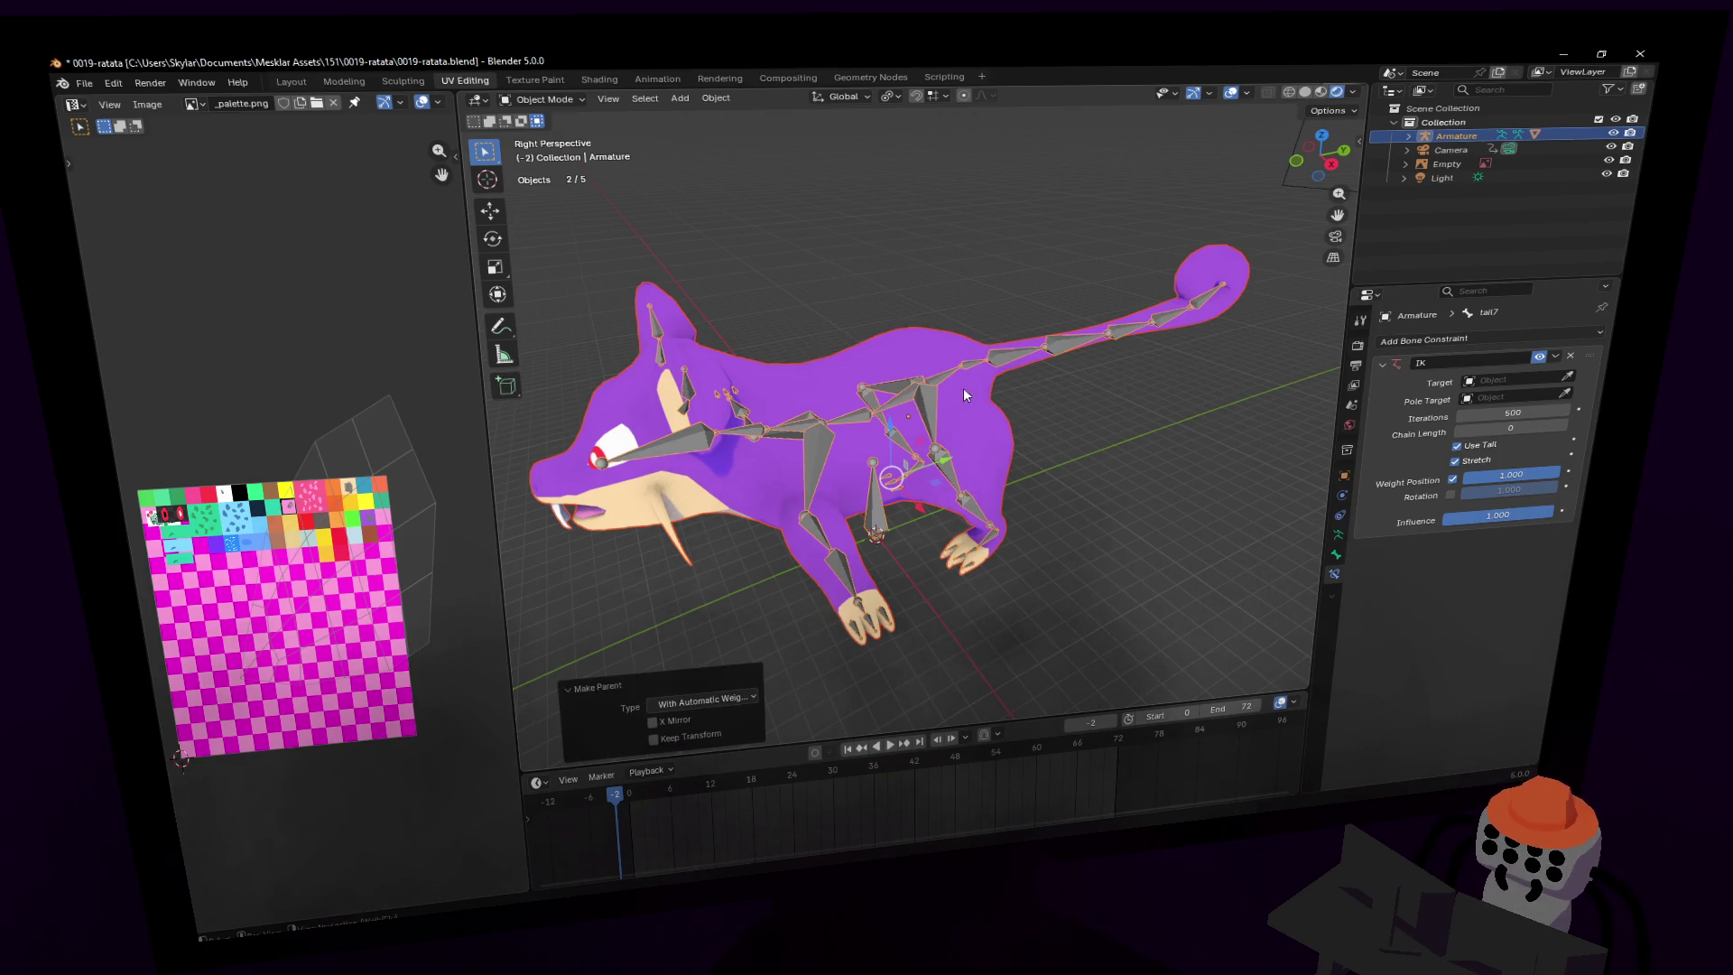
- Switch the armature to Pose Mode and select the hand.l bone
mouse_move(962, 387)
middle_down()
mouse_move(903, 397)
mouse_move(983, 456)
middle_up()
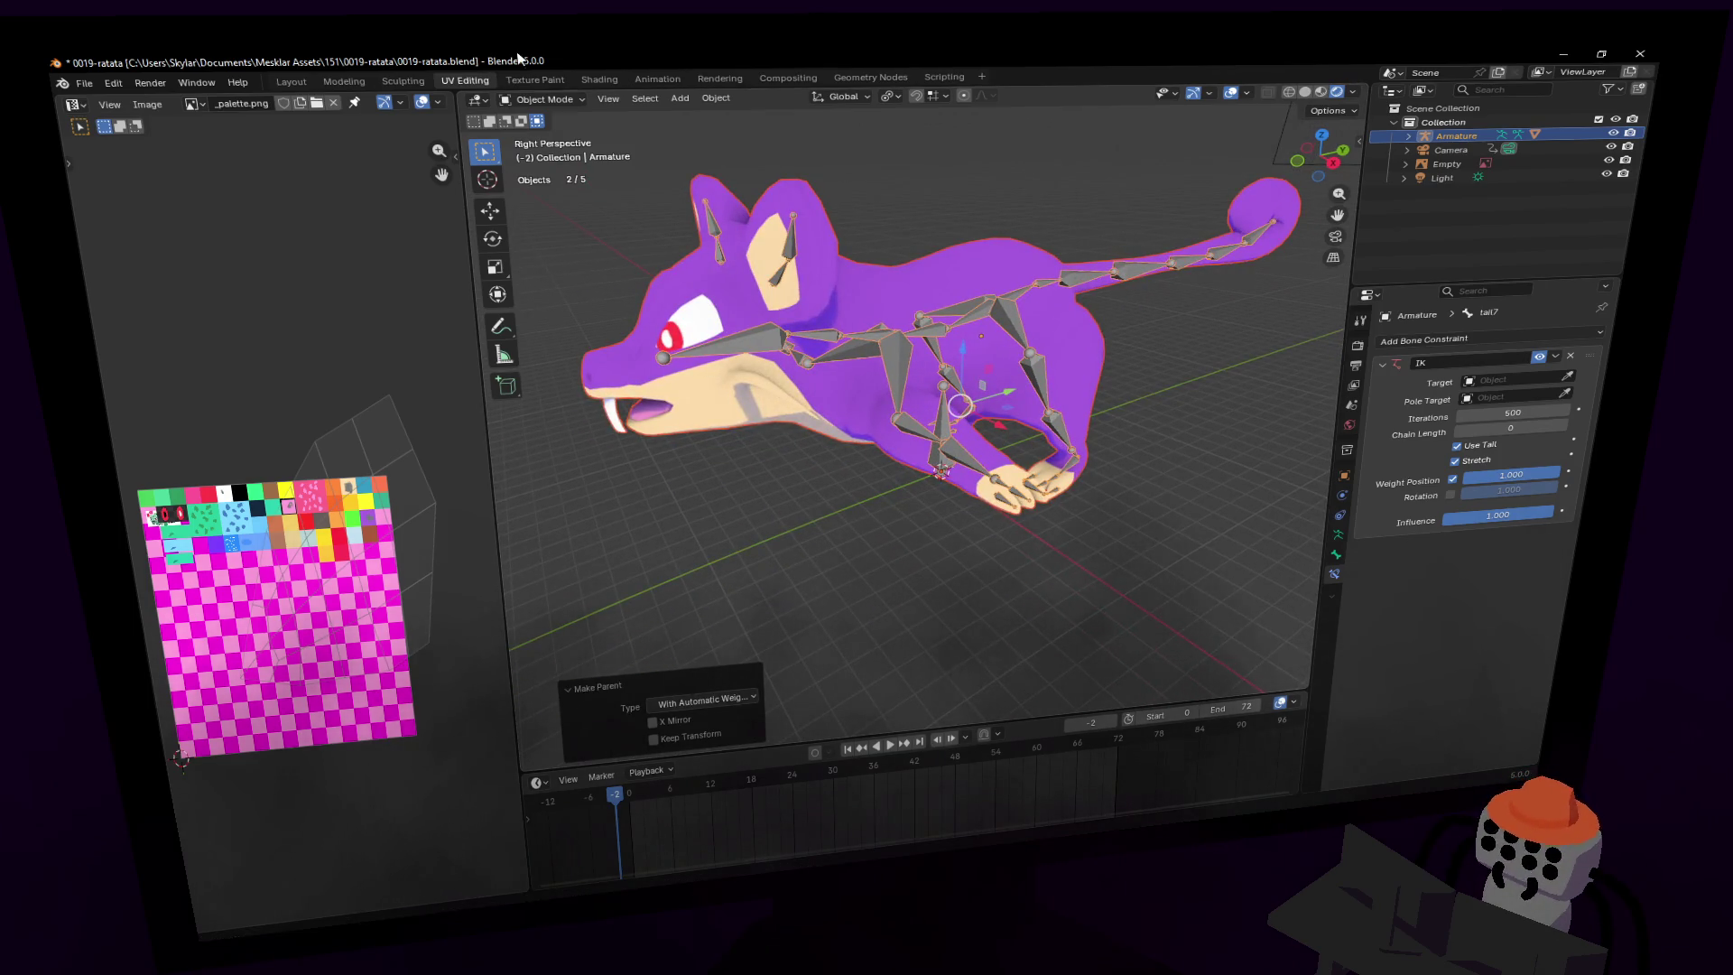
click(550, 102)
click(541, 136)
middle_drag(812, 380, 989, 432)
click(1039, 446)
drag(1040, 446, 890, 568)
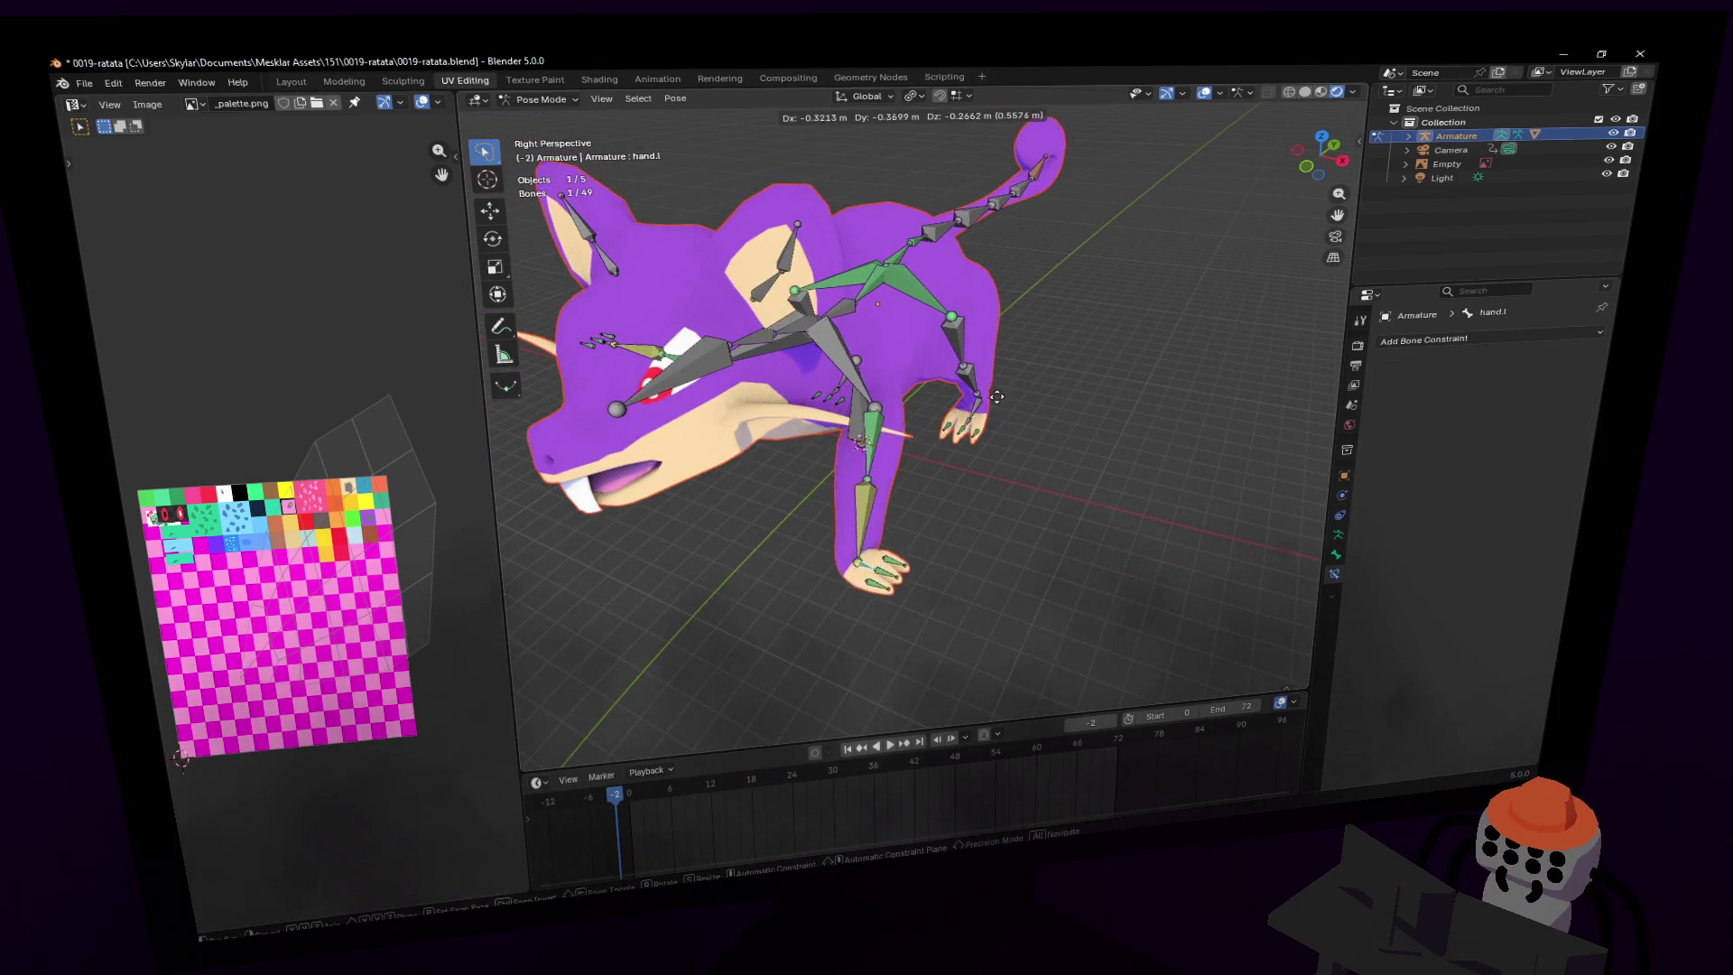
- Lower hand.l along Z, then shift it along X
key(Escape)
middle_drag(1040, 446, 1119, 378)
key(g)
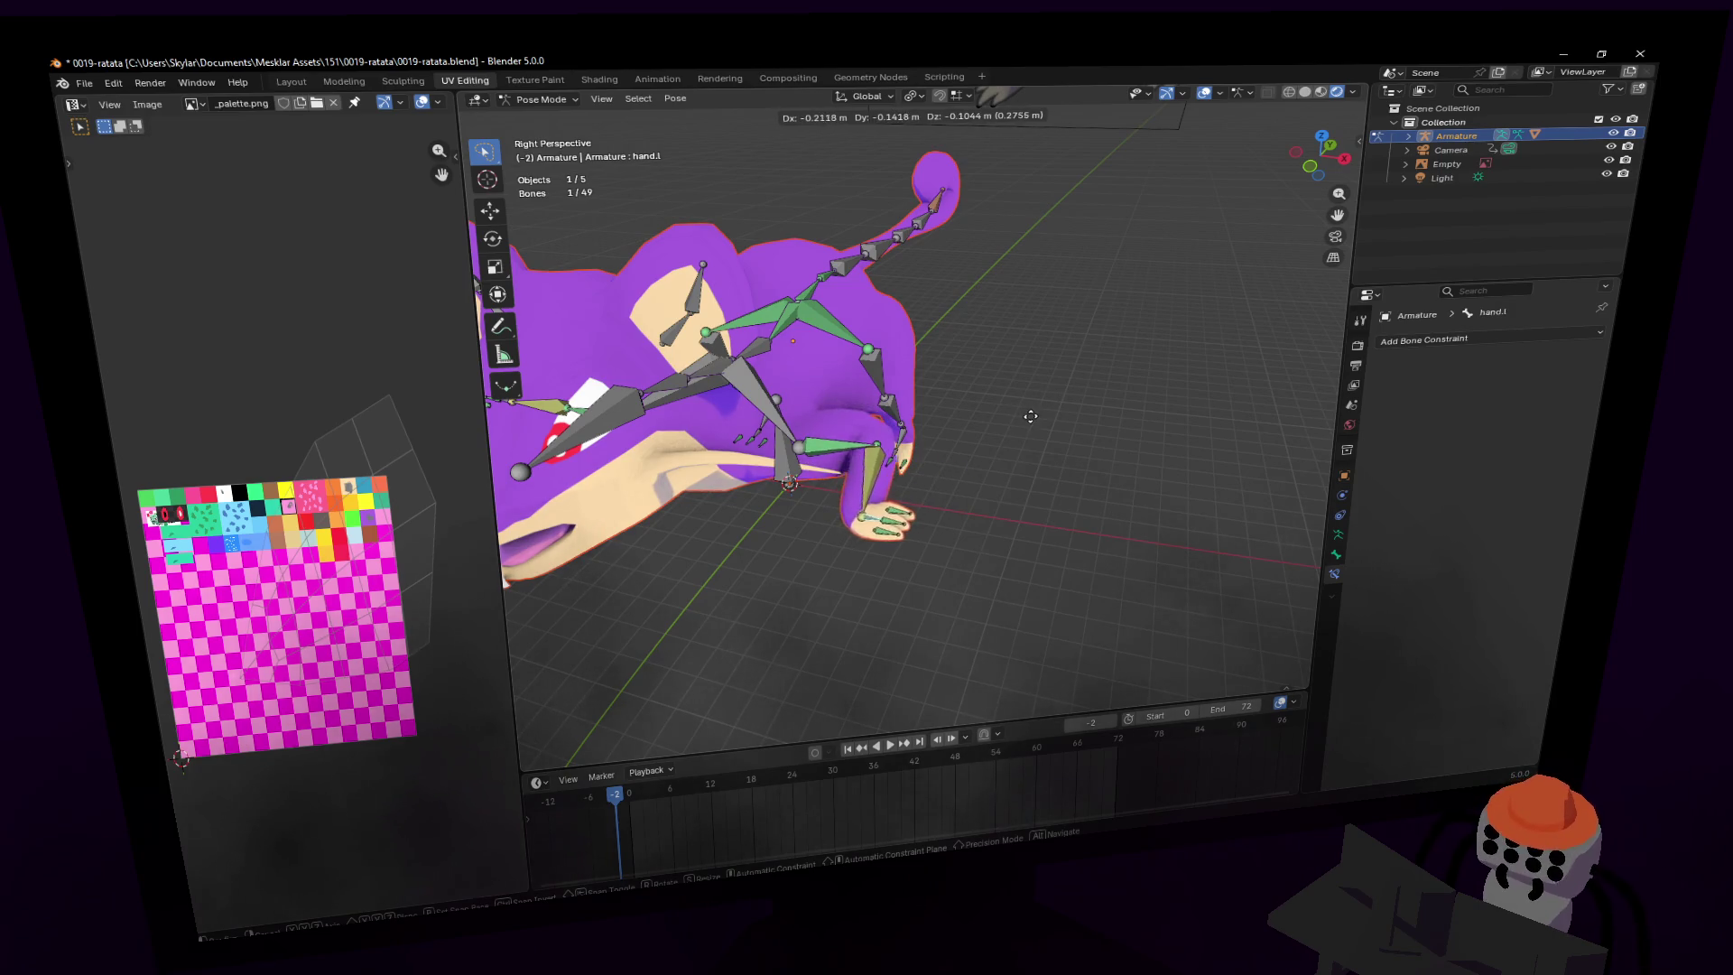
key(z)
click(973, 534)
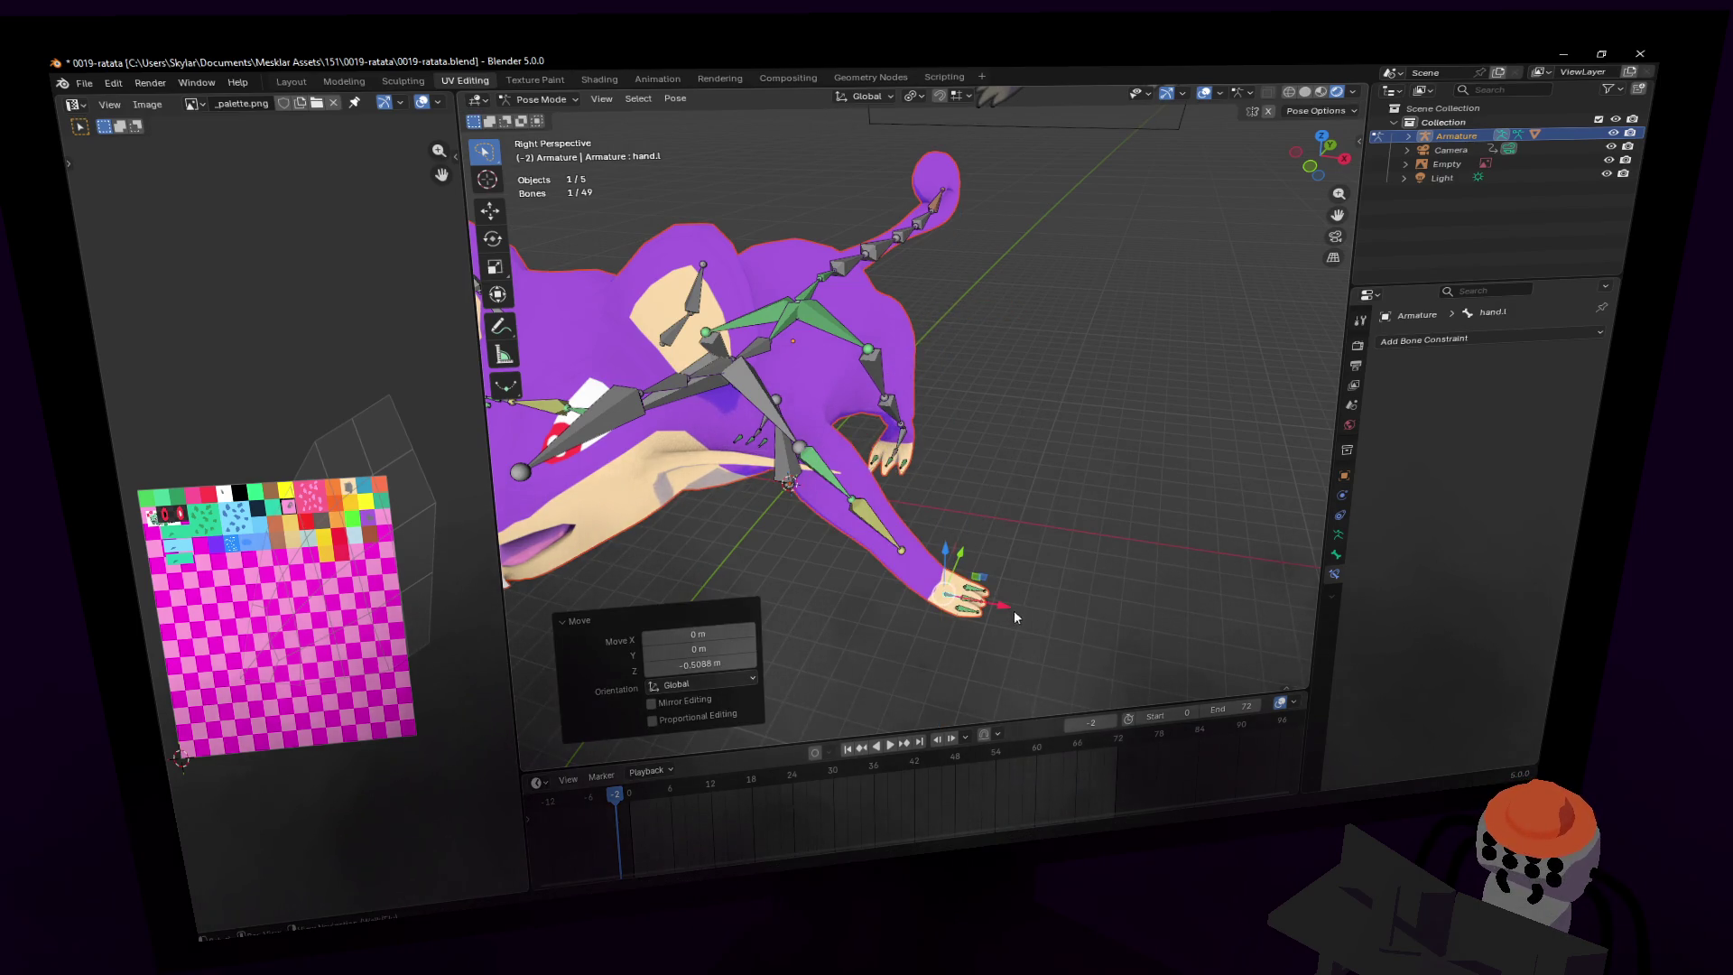
key(g)
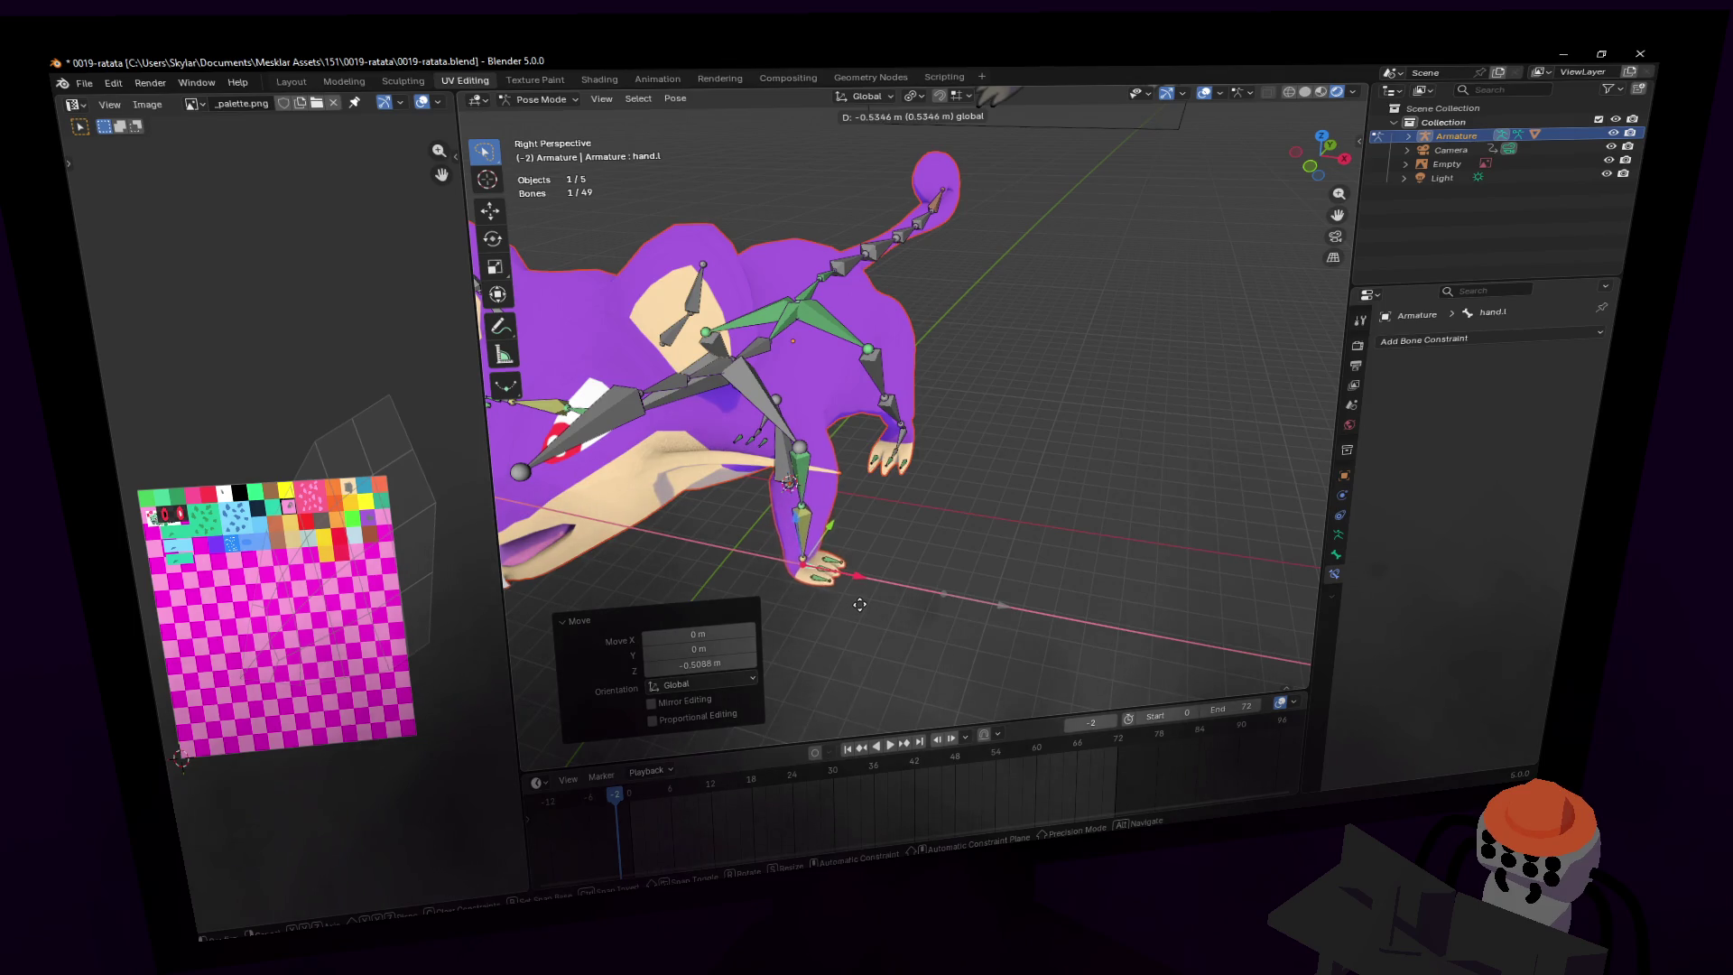
click(871, 603)
- Rotate hand.l about Z by roughly -99°
key(r)
key(z)
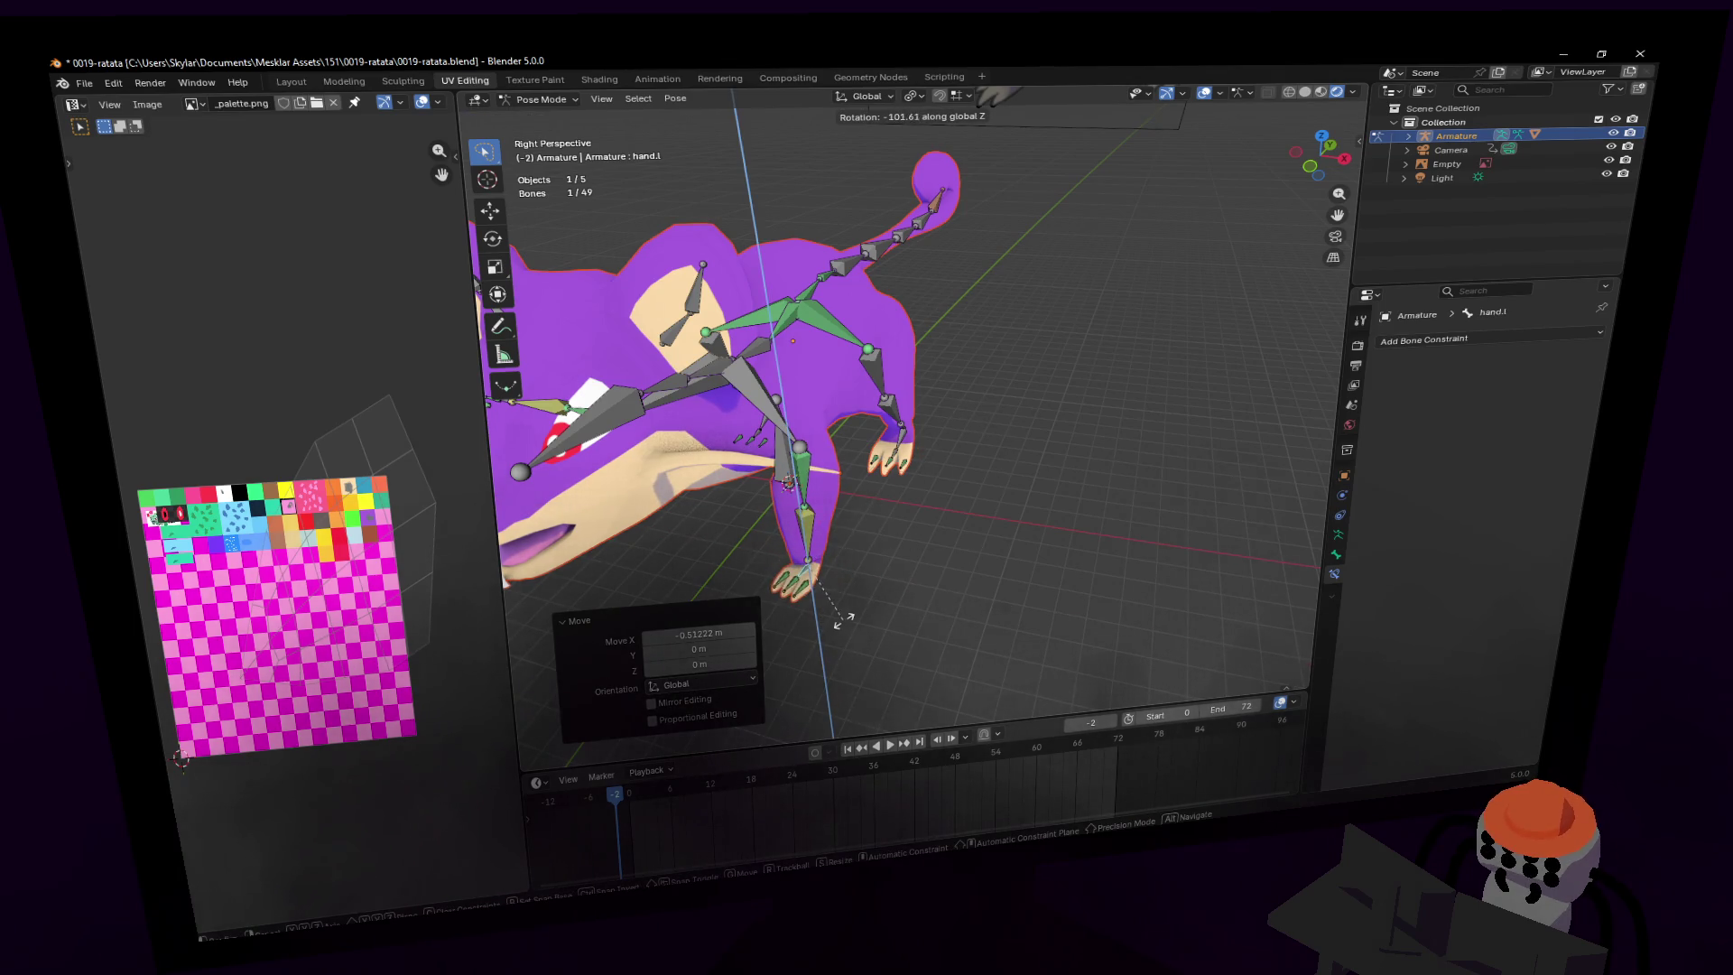
click(835, 621)
middle_drag(835, 621, 902, 623)
mouse_move(913, 411)
middle_down()
mouse_move(974, 402)
mouse_move(993, 570)
mouse_move(1054, 483)
middle_up()
scroll(913, 408, up, 3)
- Move hand.l to a new position, then switch the armature to Edit Mode
key(g)
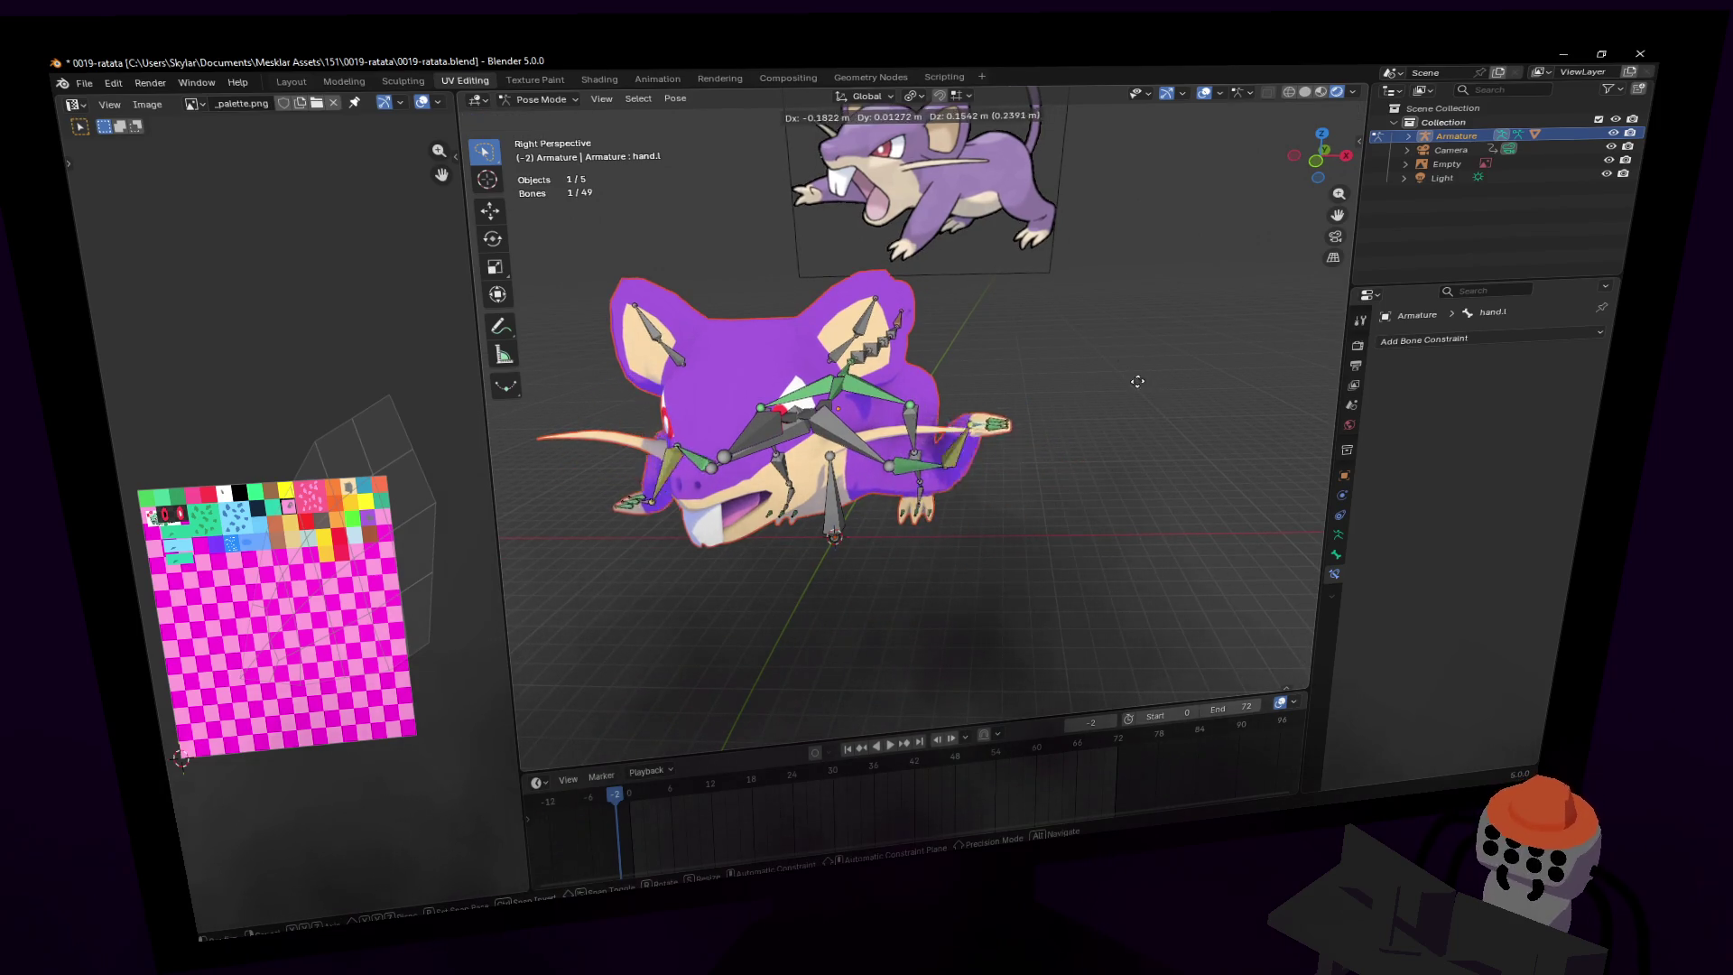
click(1099, 355)
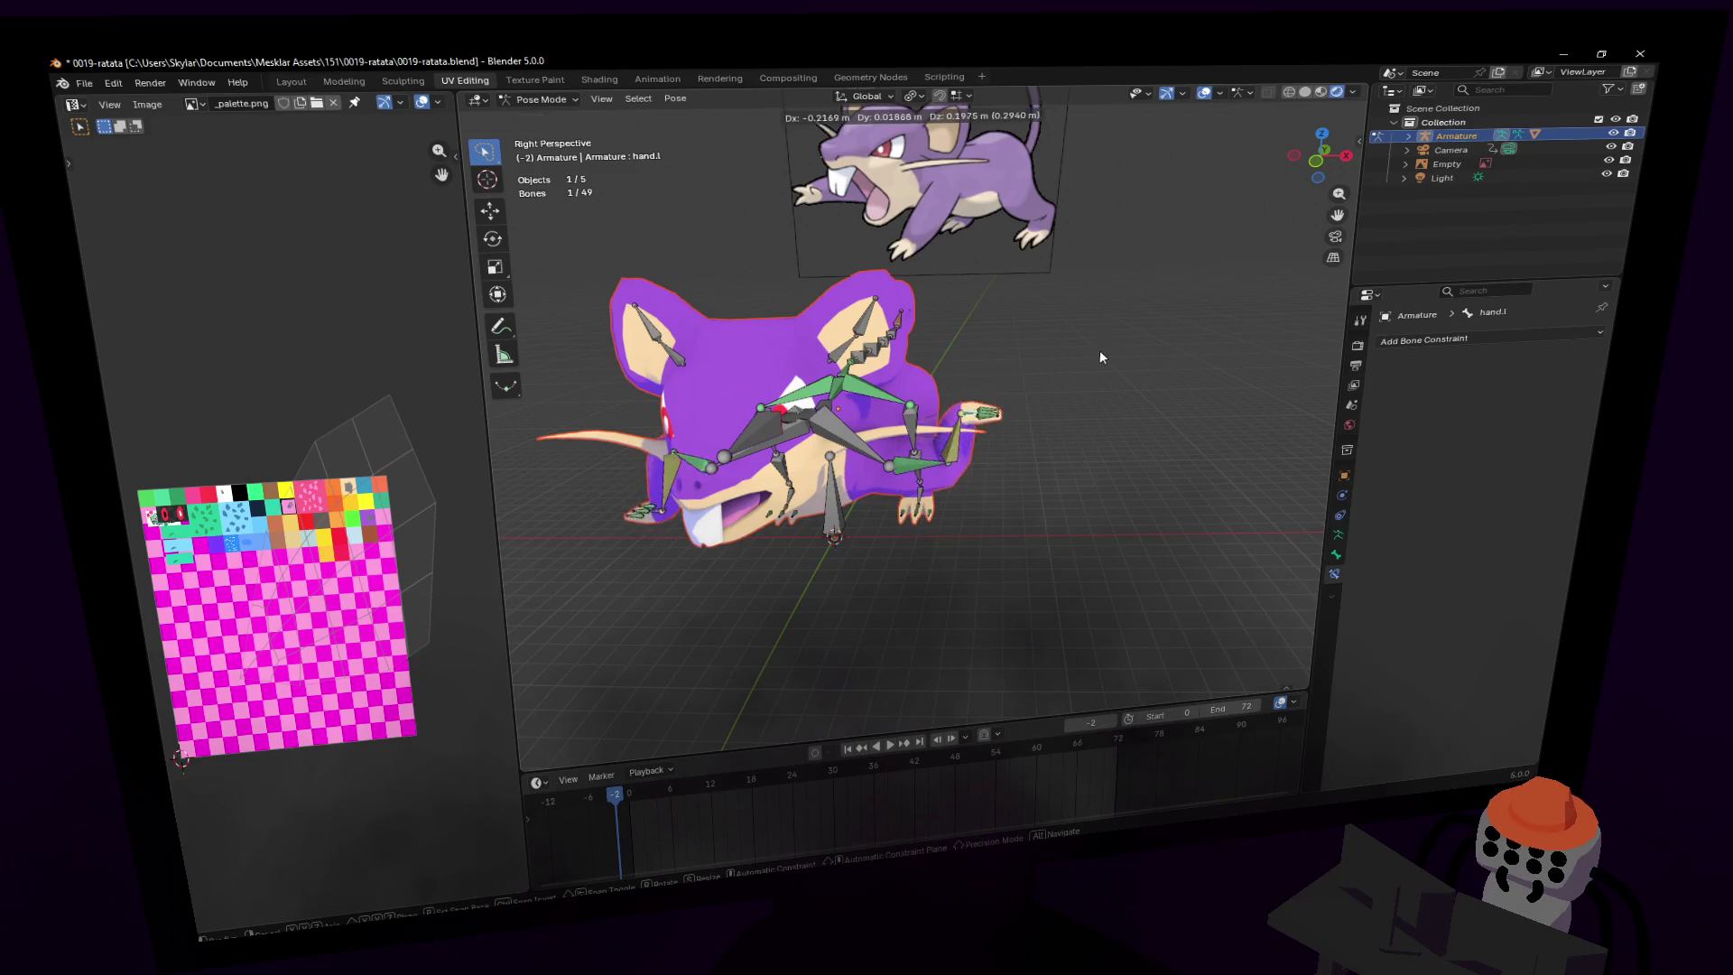
mouse_move(1099, 355)
middle_down()
mouse_move(993, 343)
mouse_move(403, 60)
middle_up()
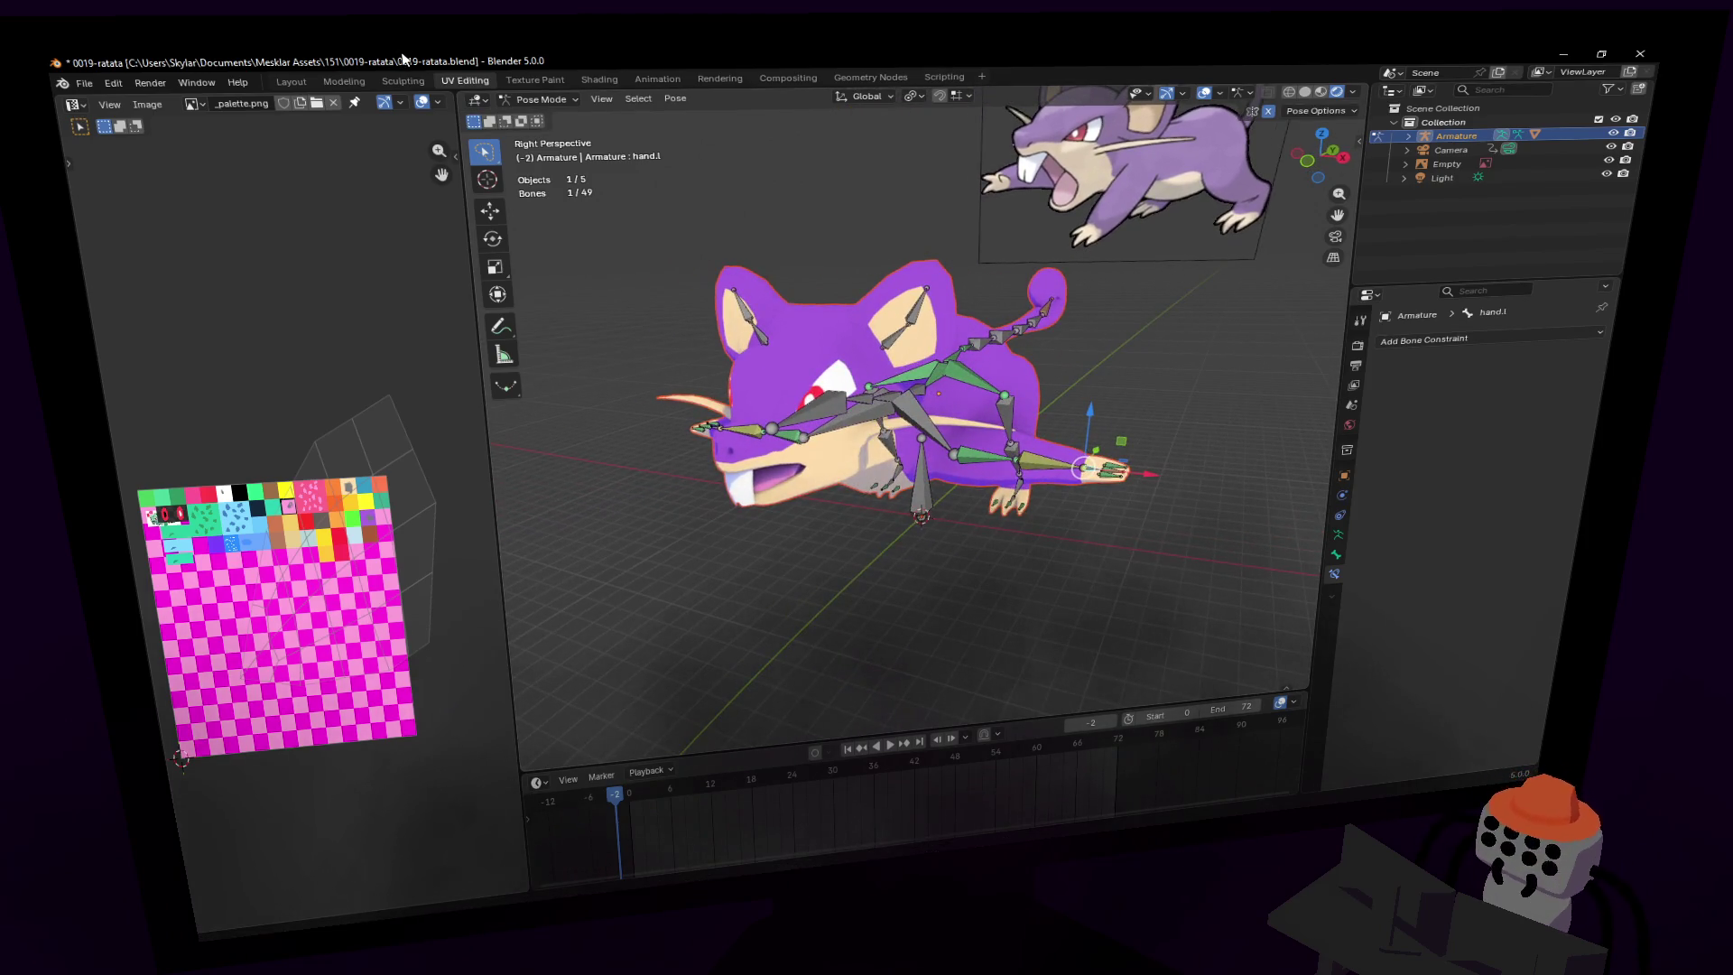
click(524, 98)
click(541, 132)
middle_drag(902, 252, 959, 236)
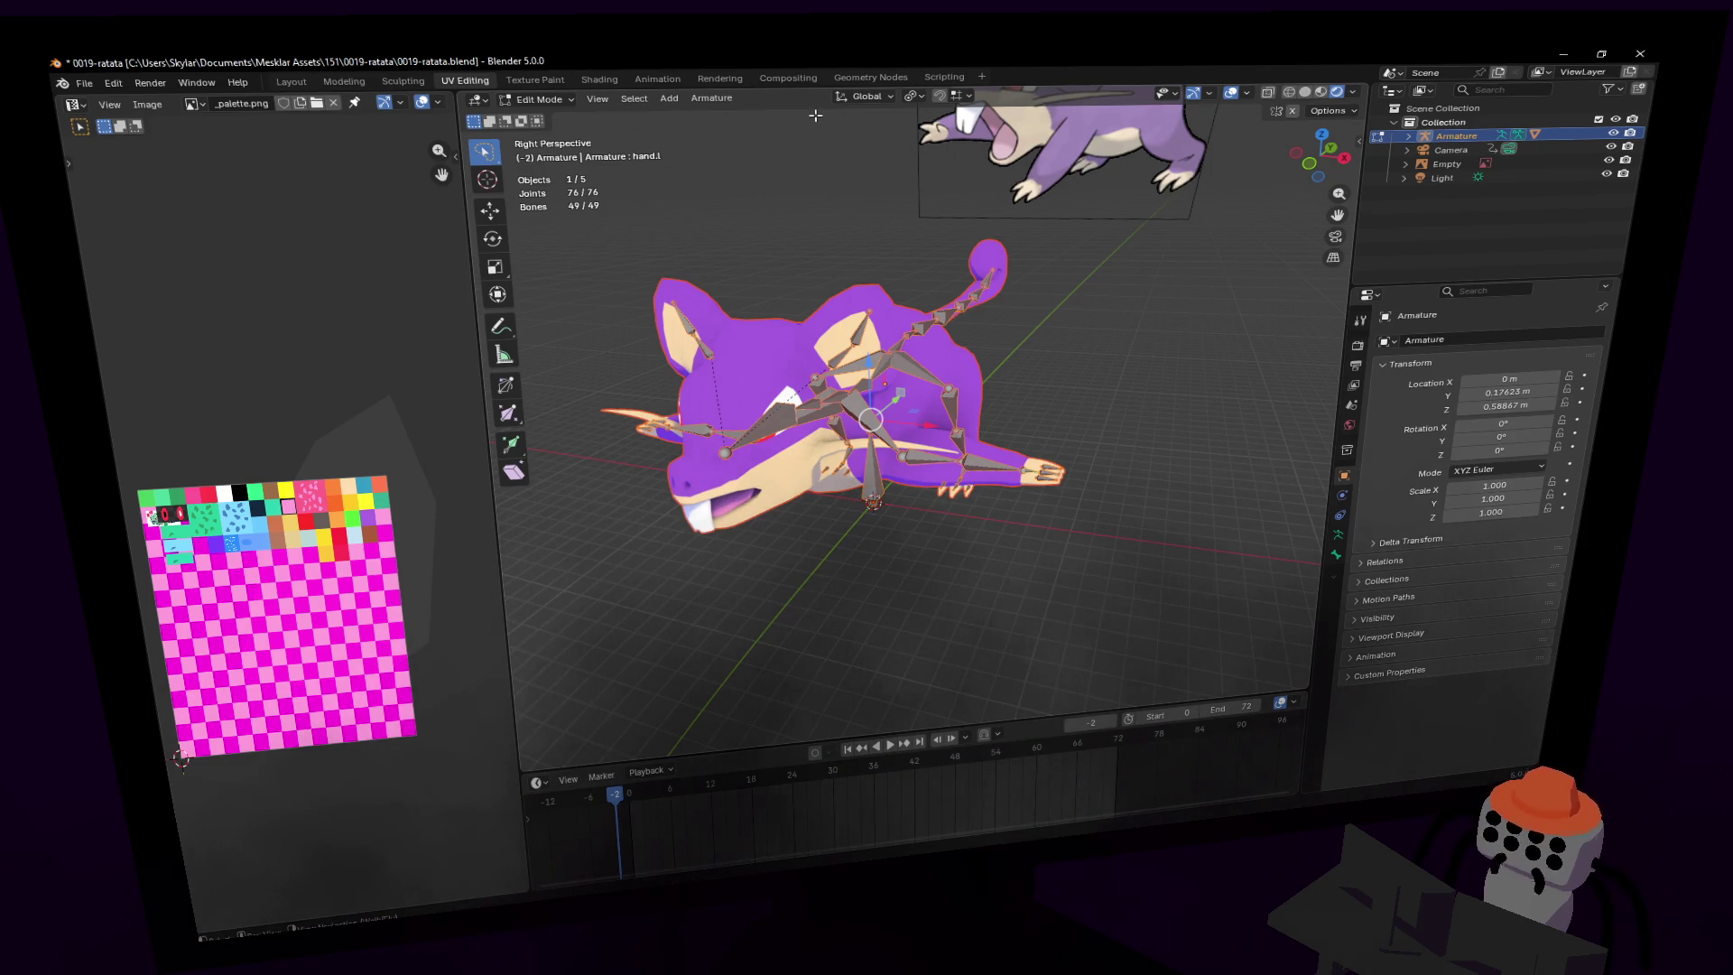
- Recalculate every bone's roll to Local +X Tangent and return to Object Mode
click(914, 97)
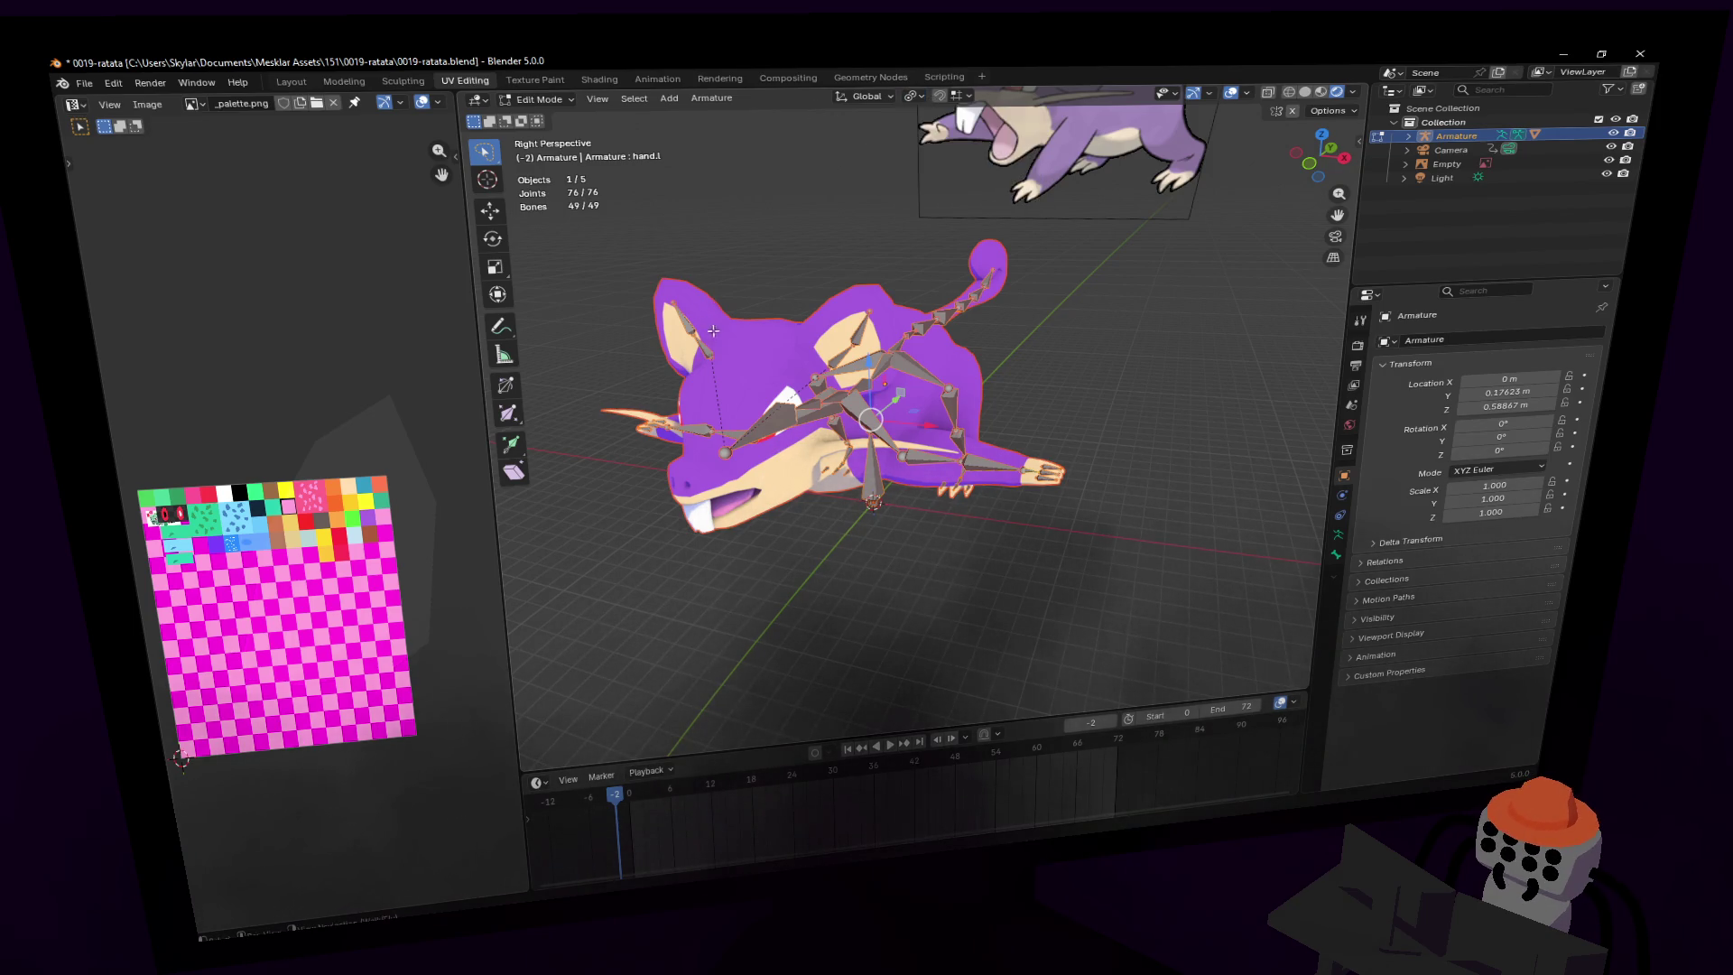
key(shift+grave)
click(898, 204)
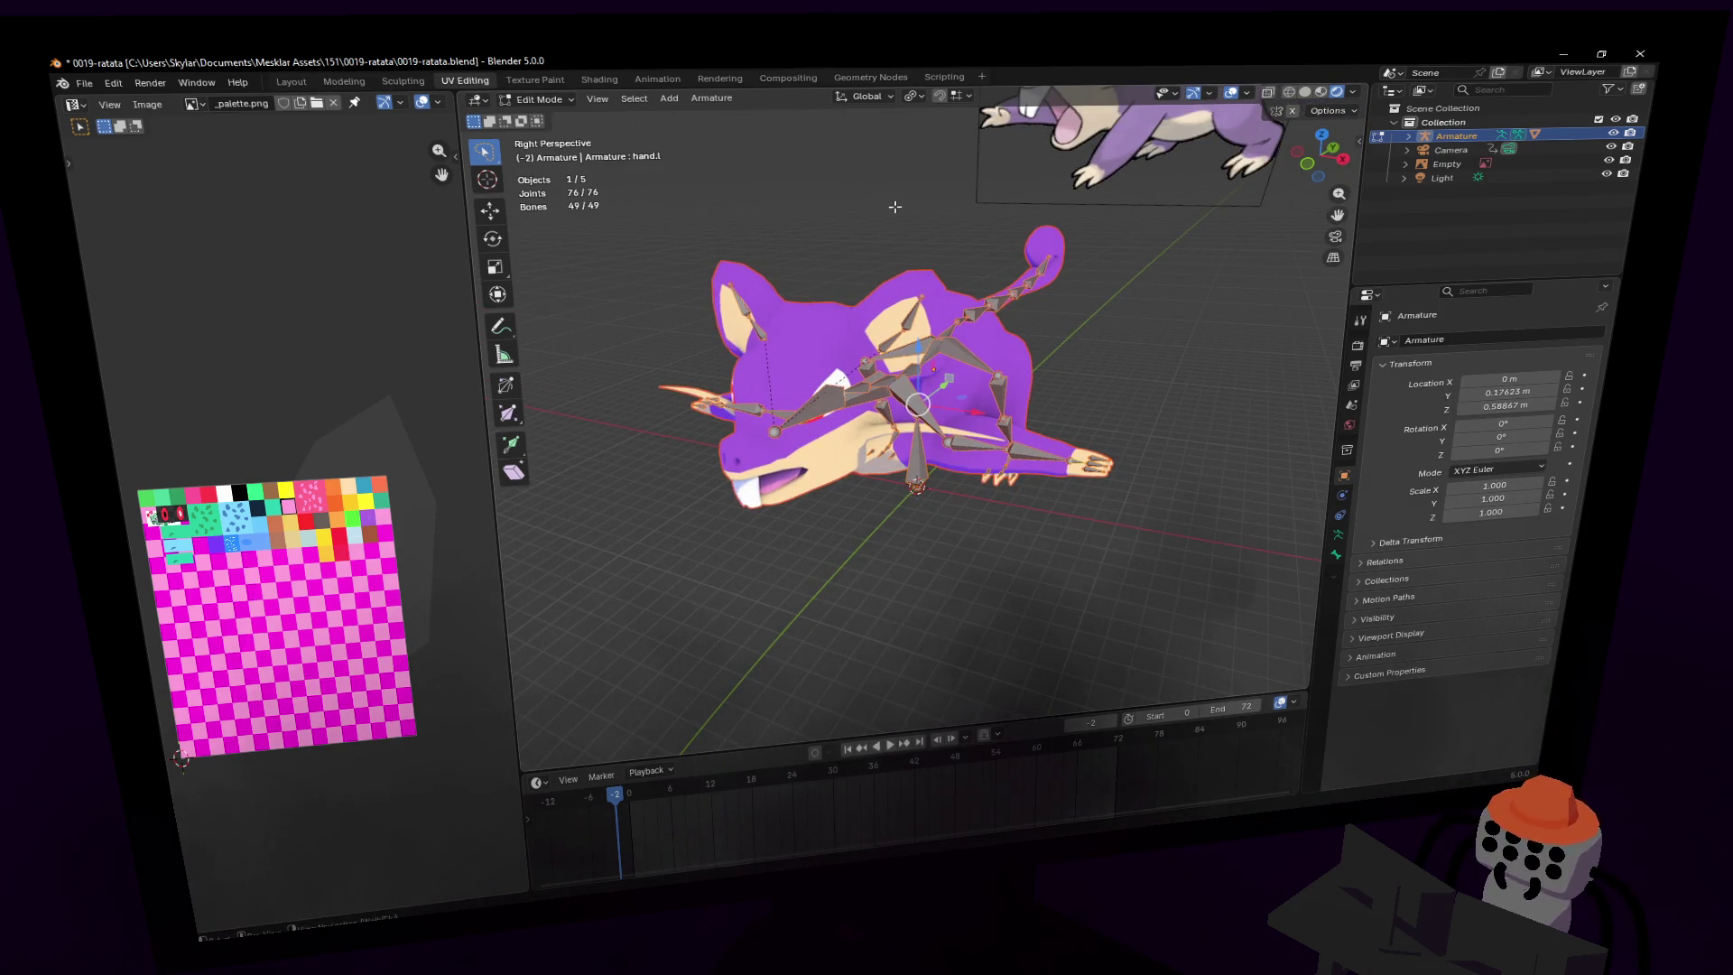
click(721, 100)
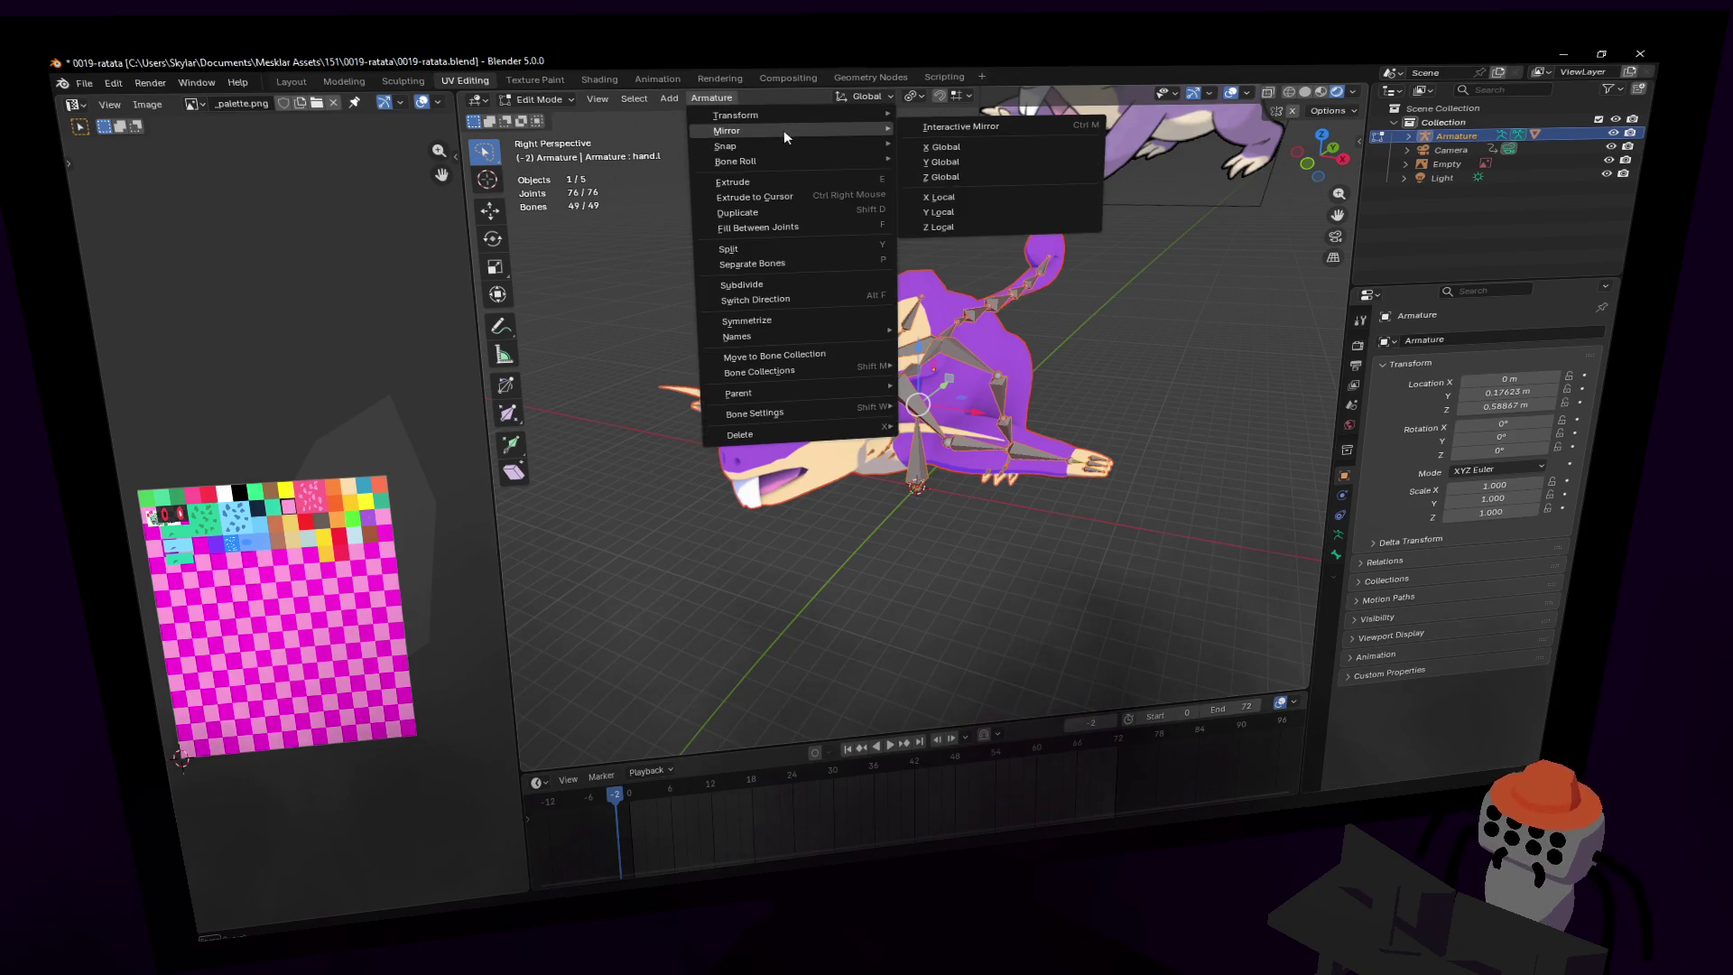
mouse_move(787, 163)
mouse_move(964, 157)
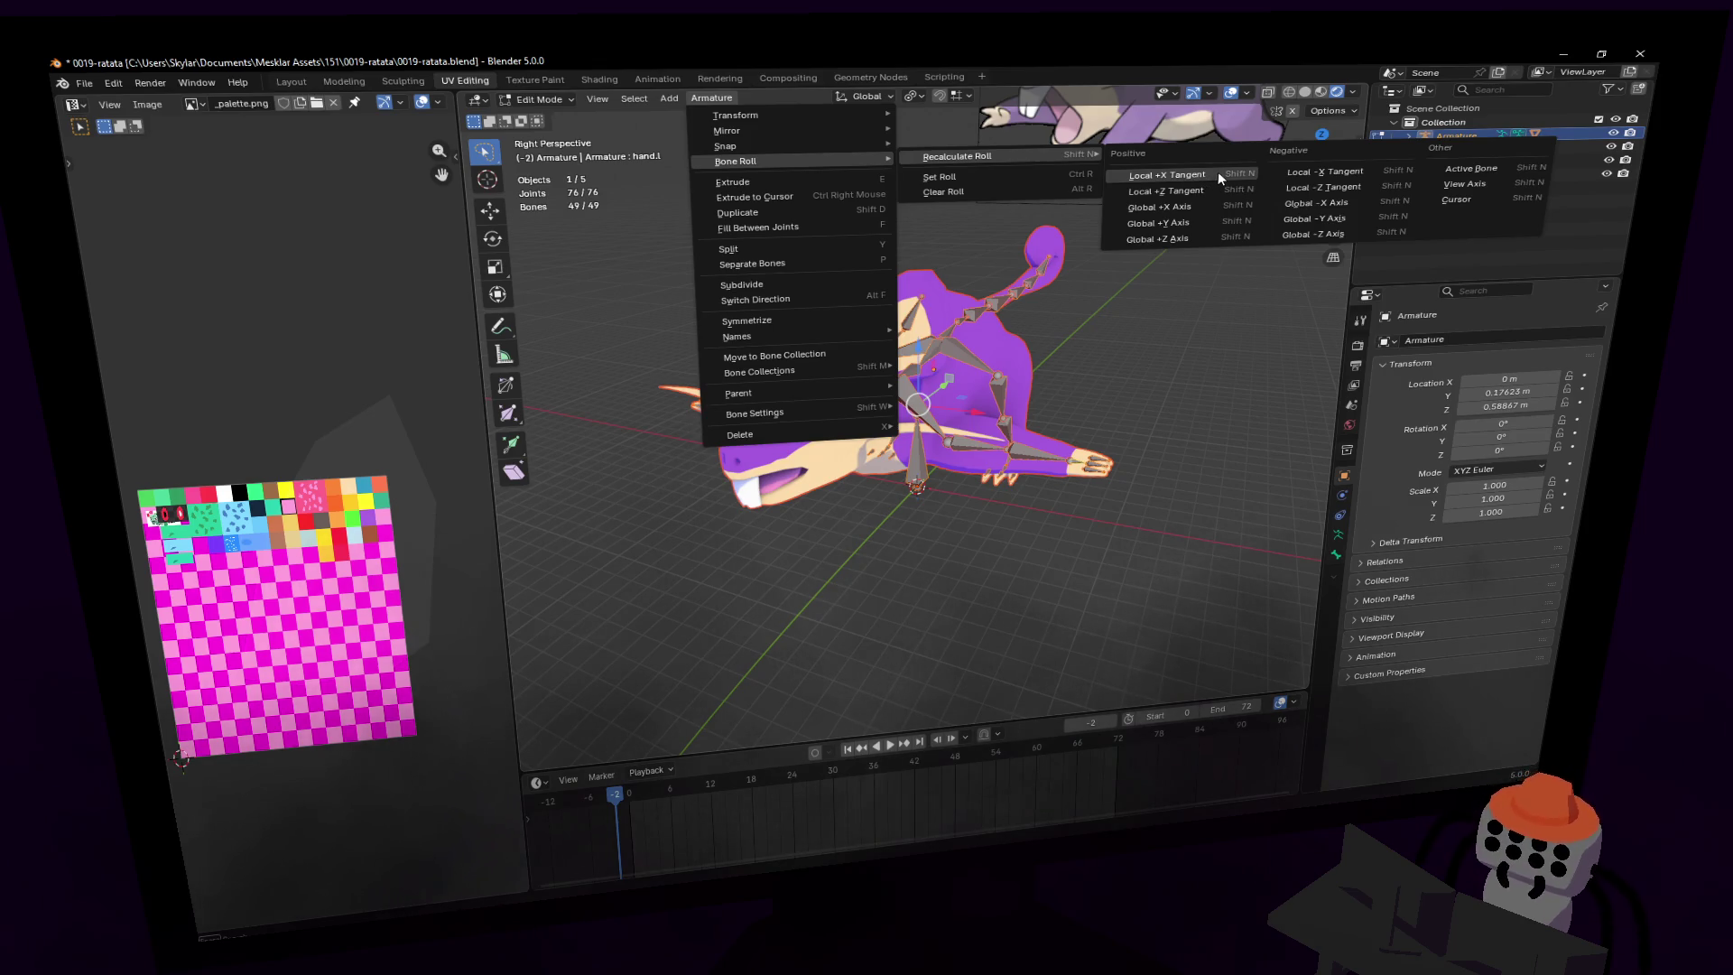
click(1167, 175)
key(Tab)
key(shift+grave)
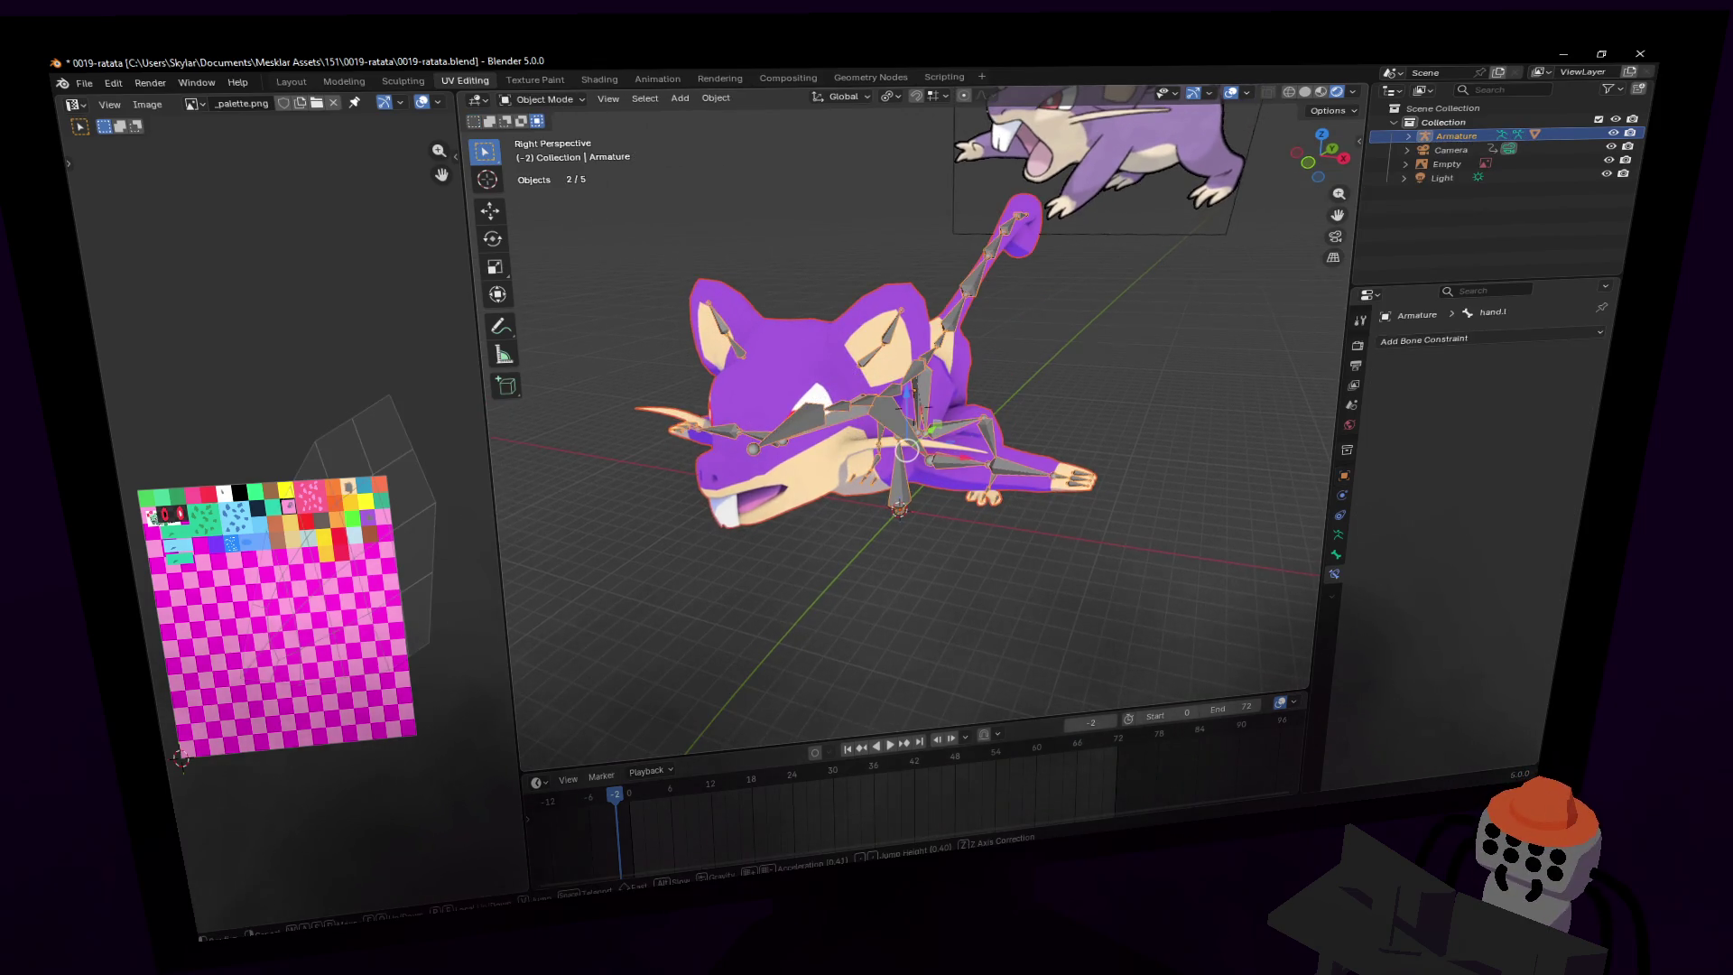
- Fly close around the rig, then enter Pose Mode in right-side view
key(w)
click(1015, 305)
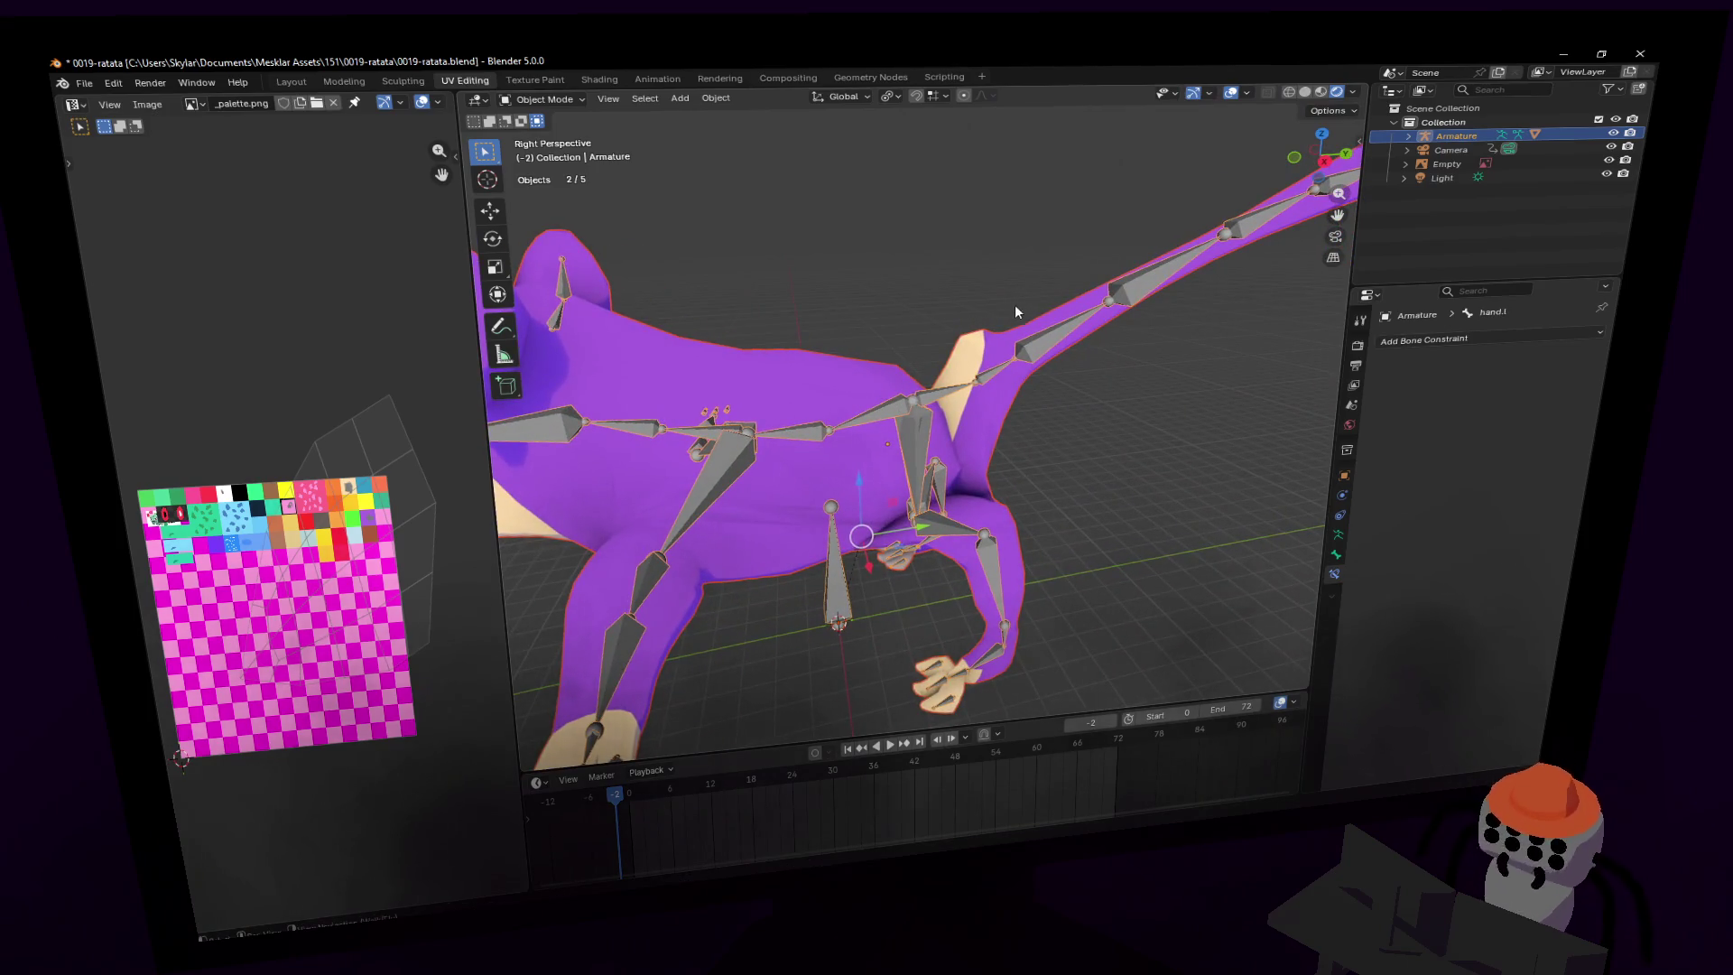
key(shift+grave)
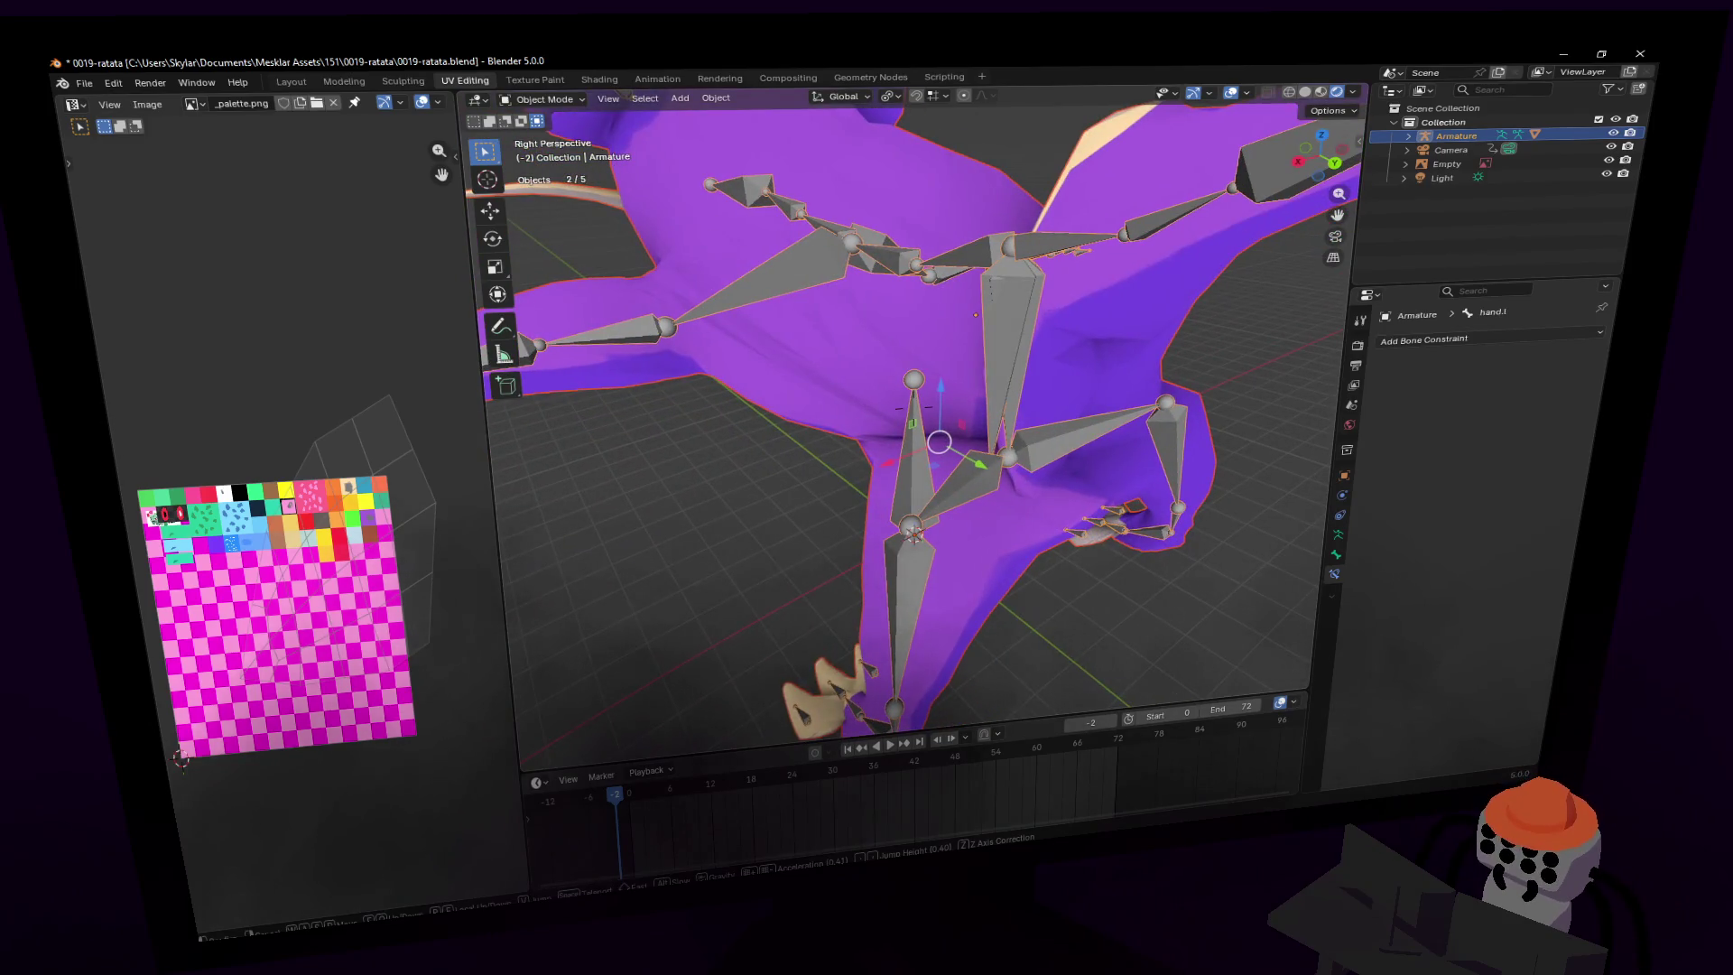
click(1000, 386)
key(shift+grave)
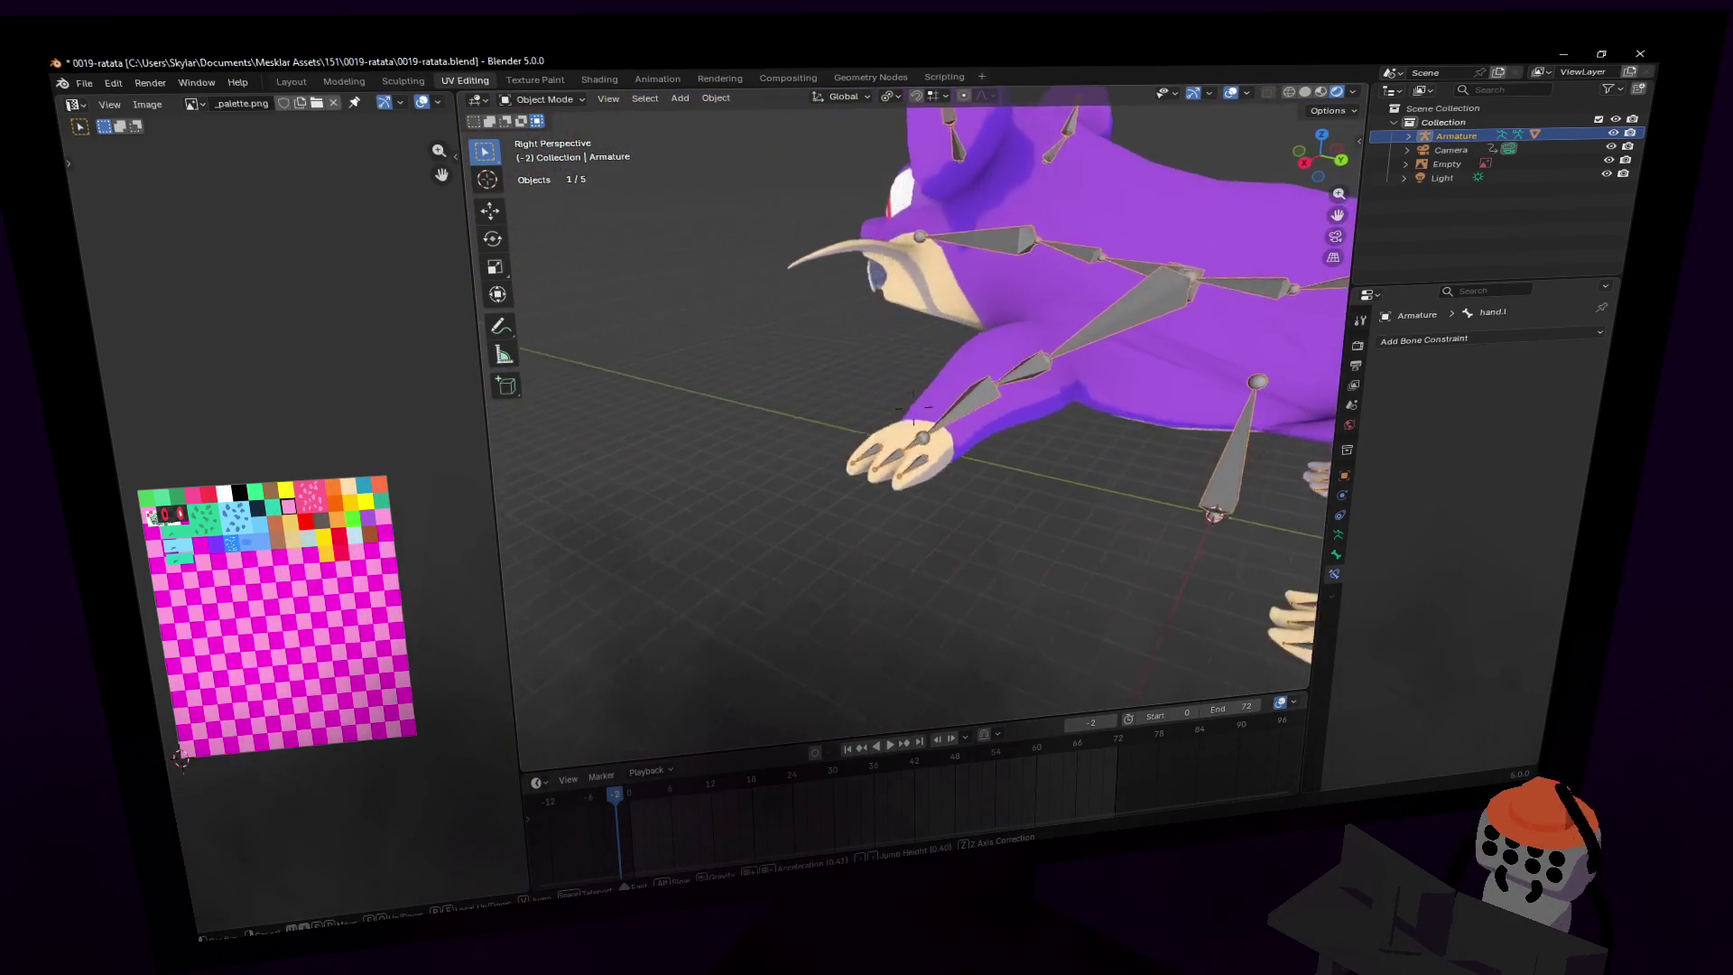
click(940, 373)
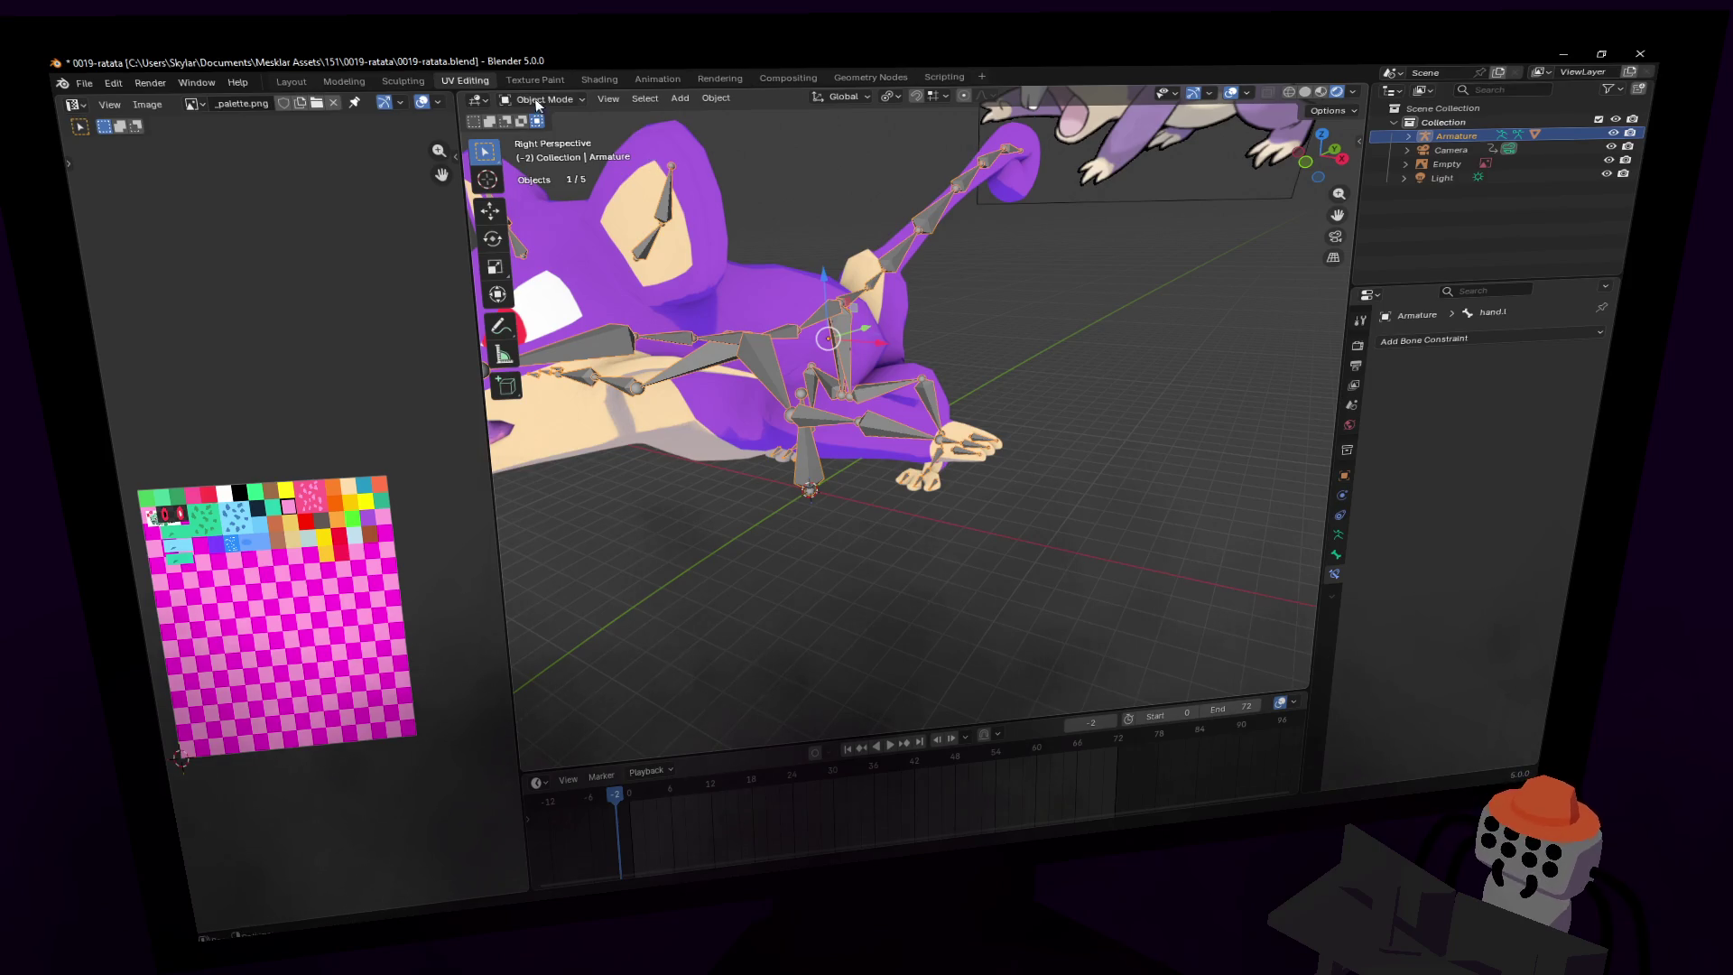
click(560, 151)
key(KP_3)
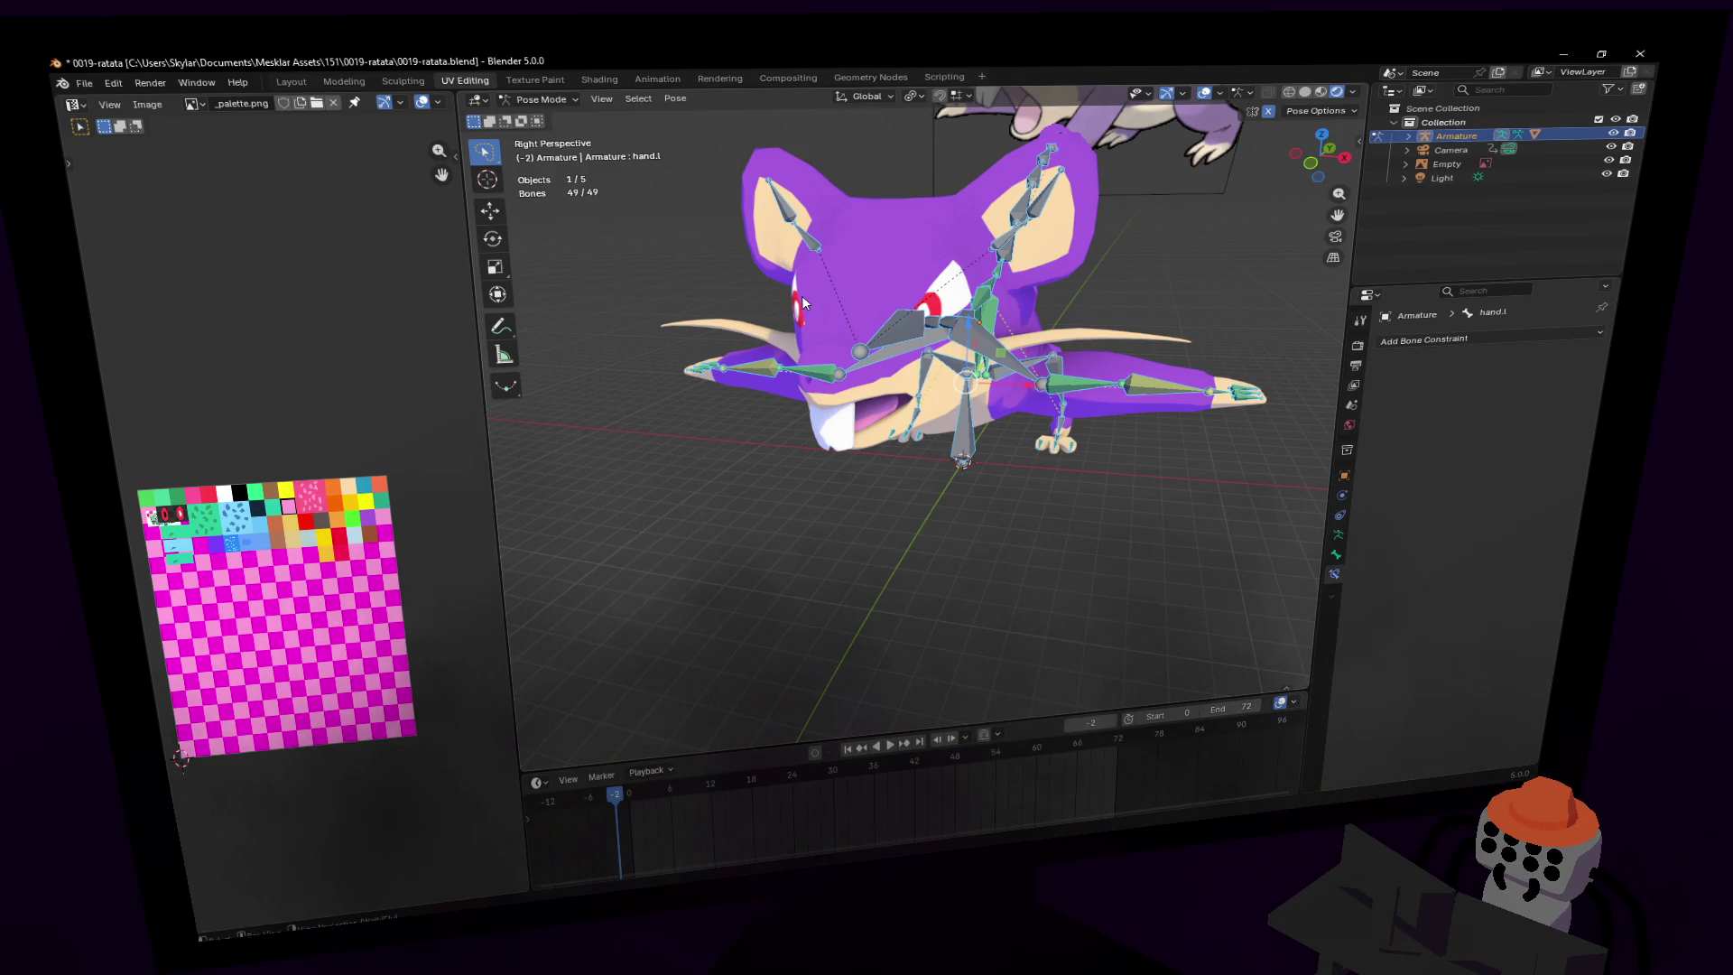
- Select hand.l and test-move it, cancelling each move to restore the arm
key(shift+grave)
key(w)
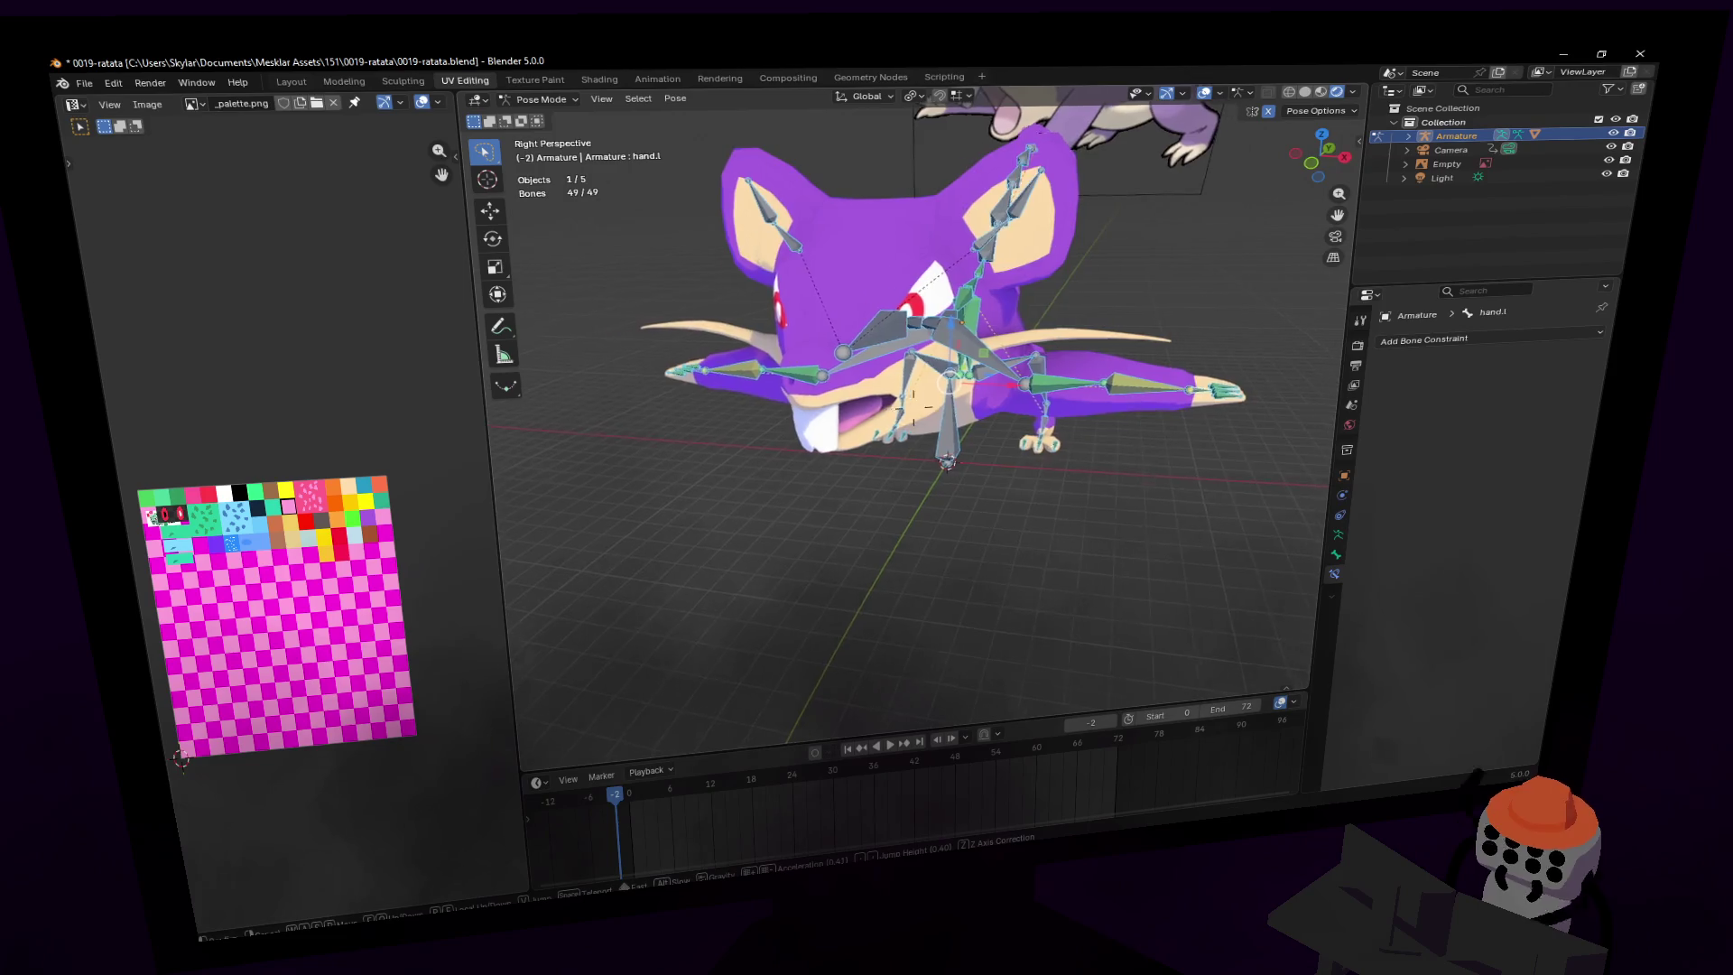
click(1011, 375)
click(1051, 528)
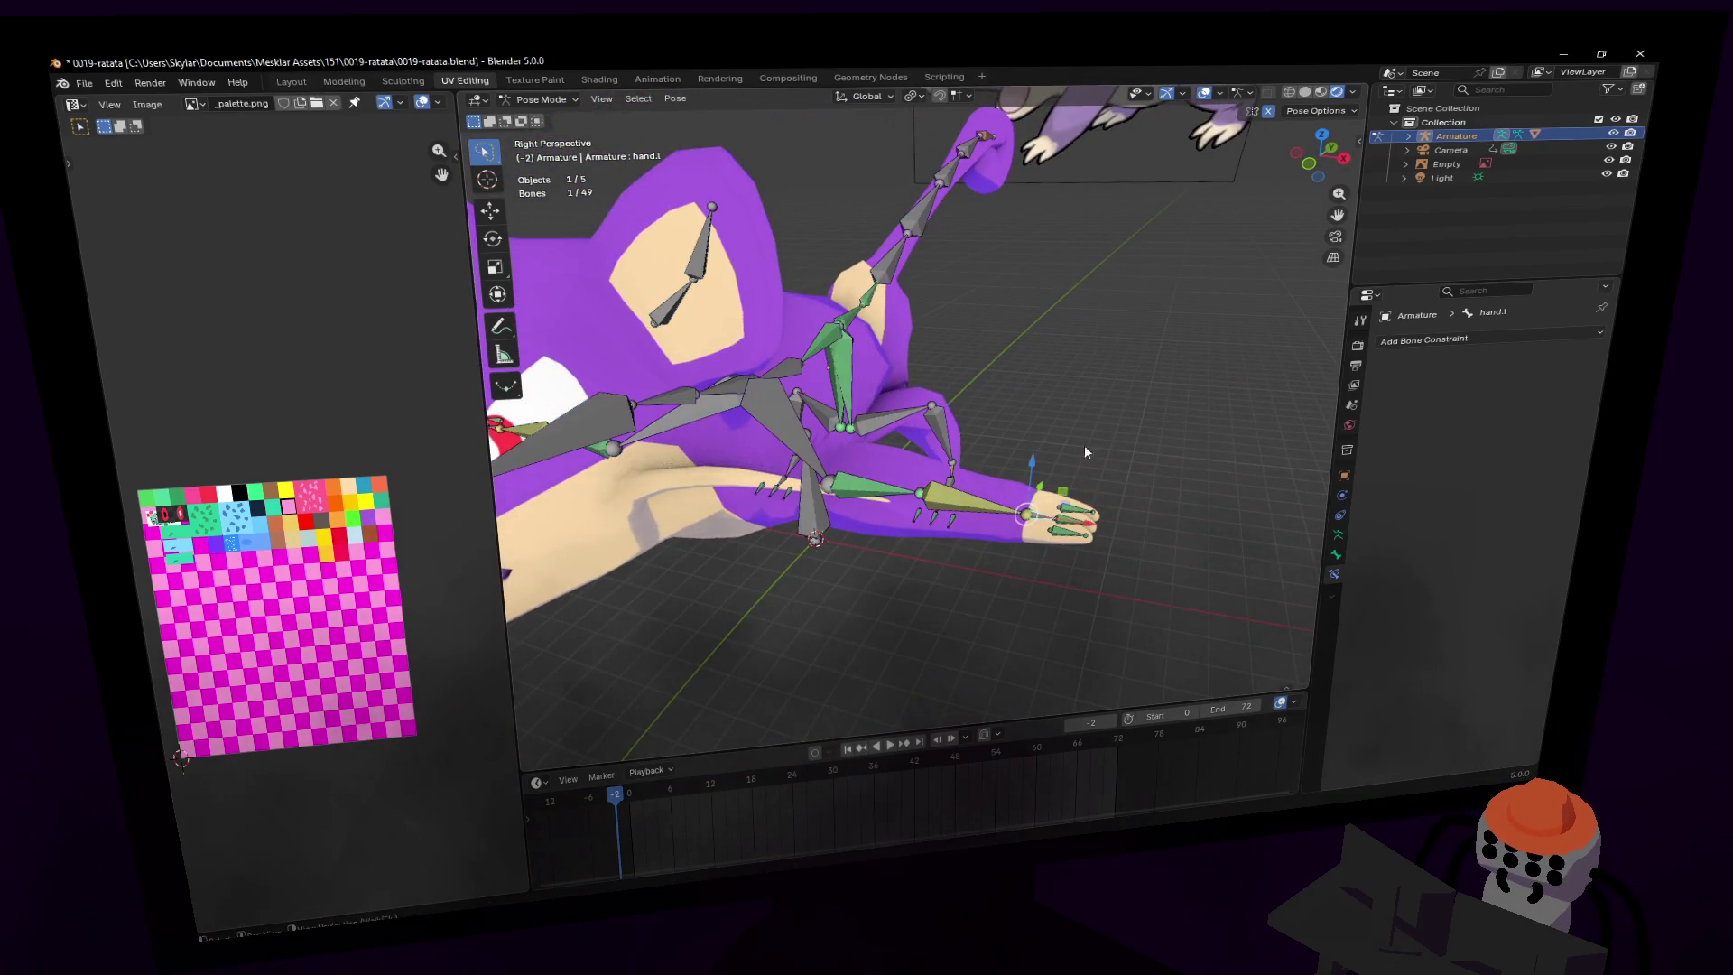
key(shift+grave)
key(s)
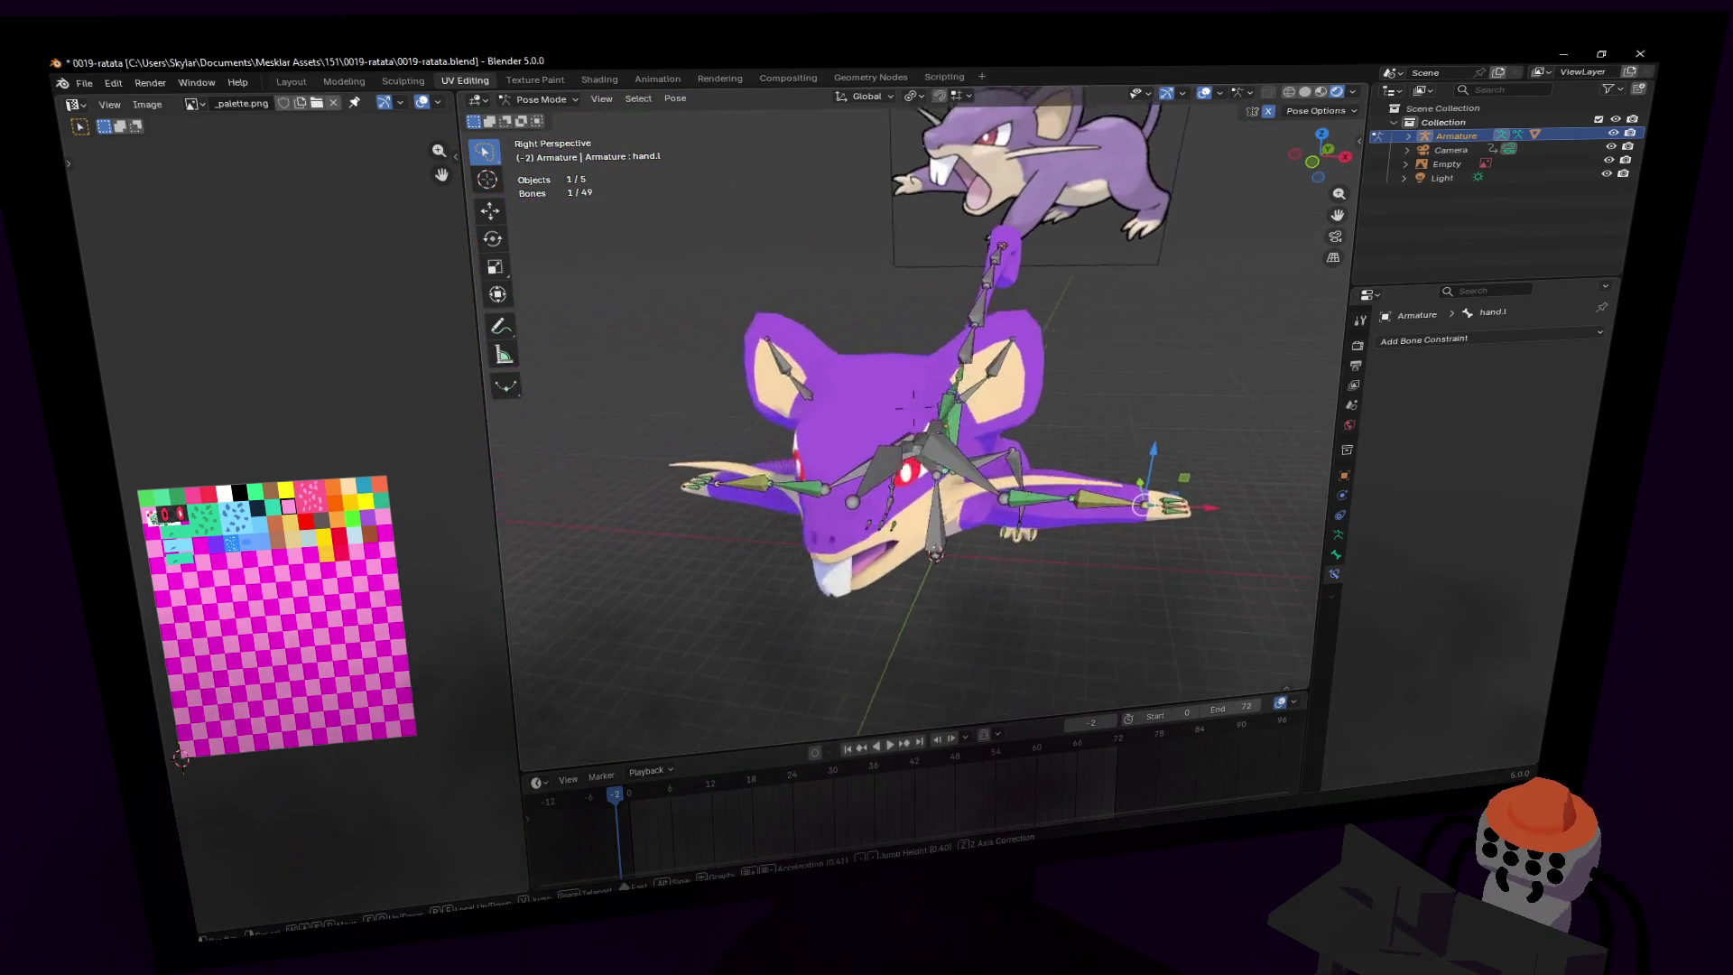
key(Return)
key(g)
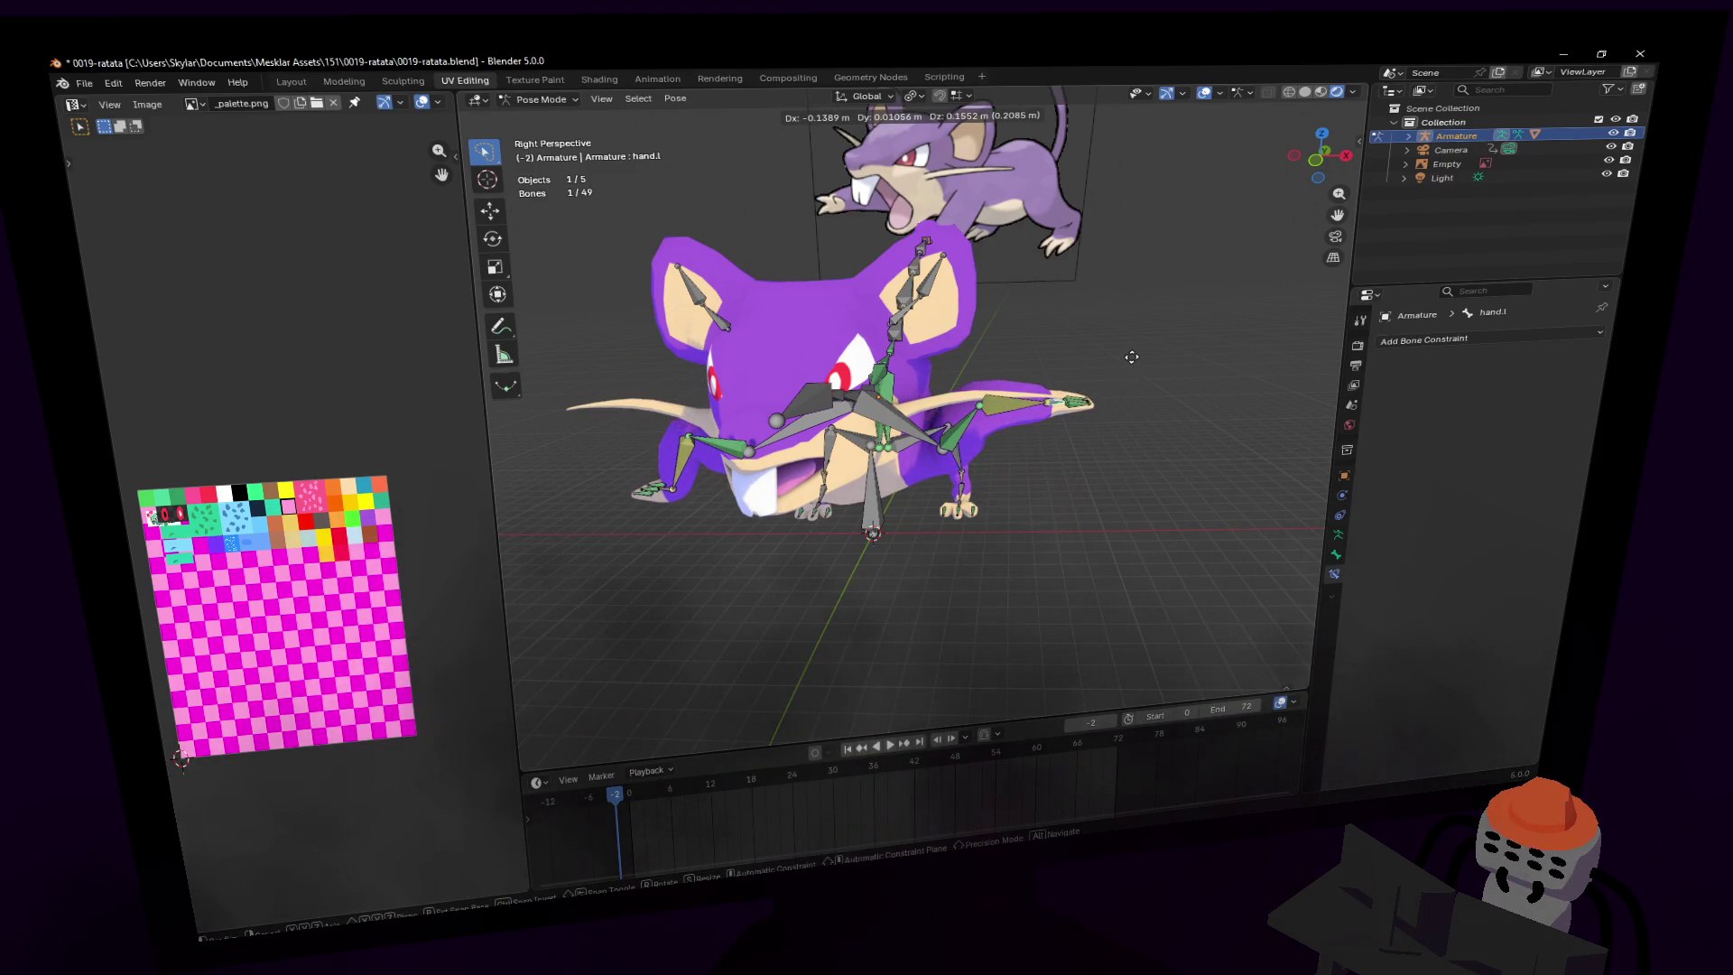
key(Escape)
key(g)
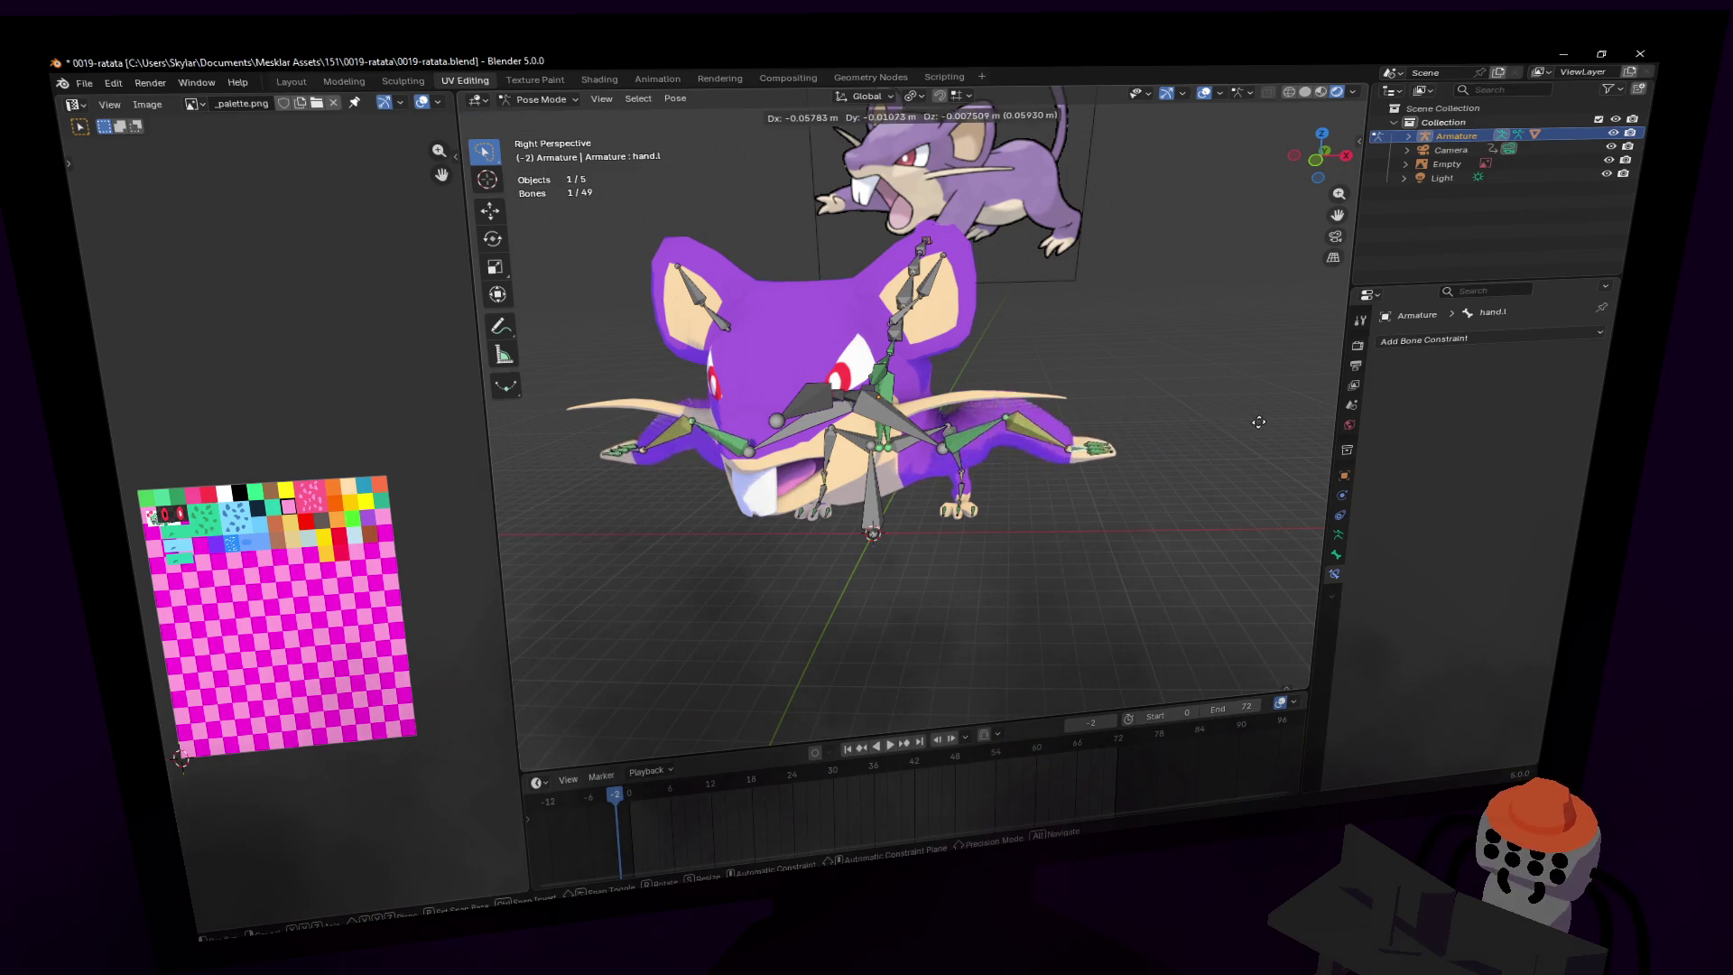
key(Escape)
- Select hip.l to view its Child Of constraint targeting spine1
key(shift+grave)
key(w)
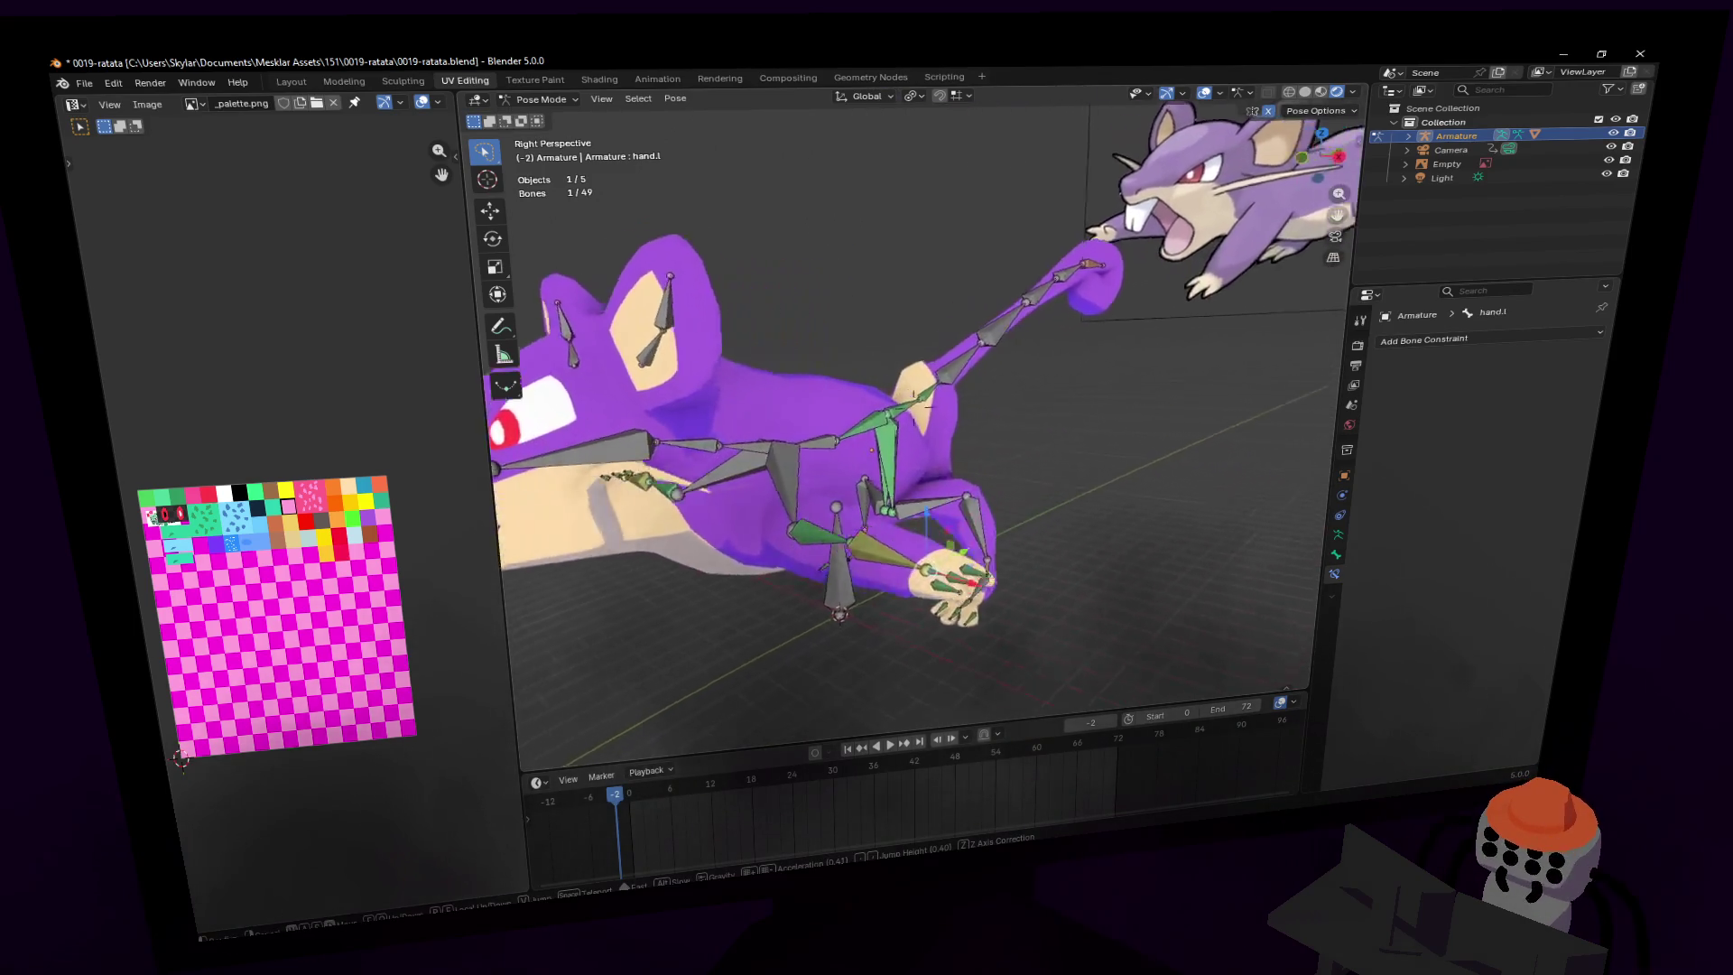
key(shift+grave)
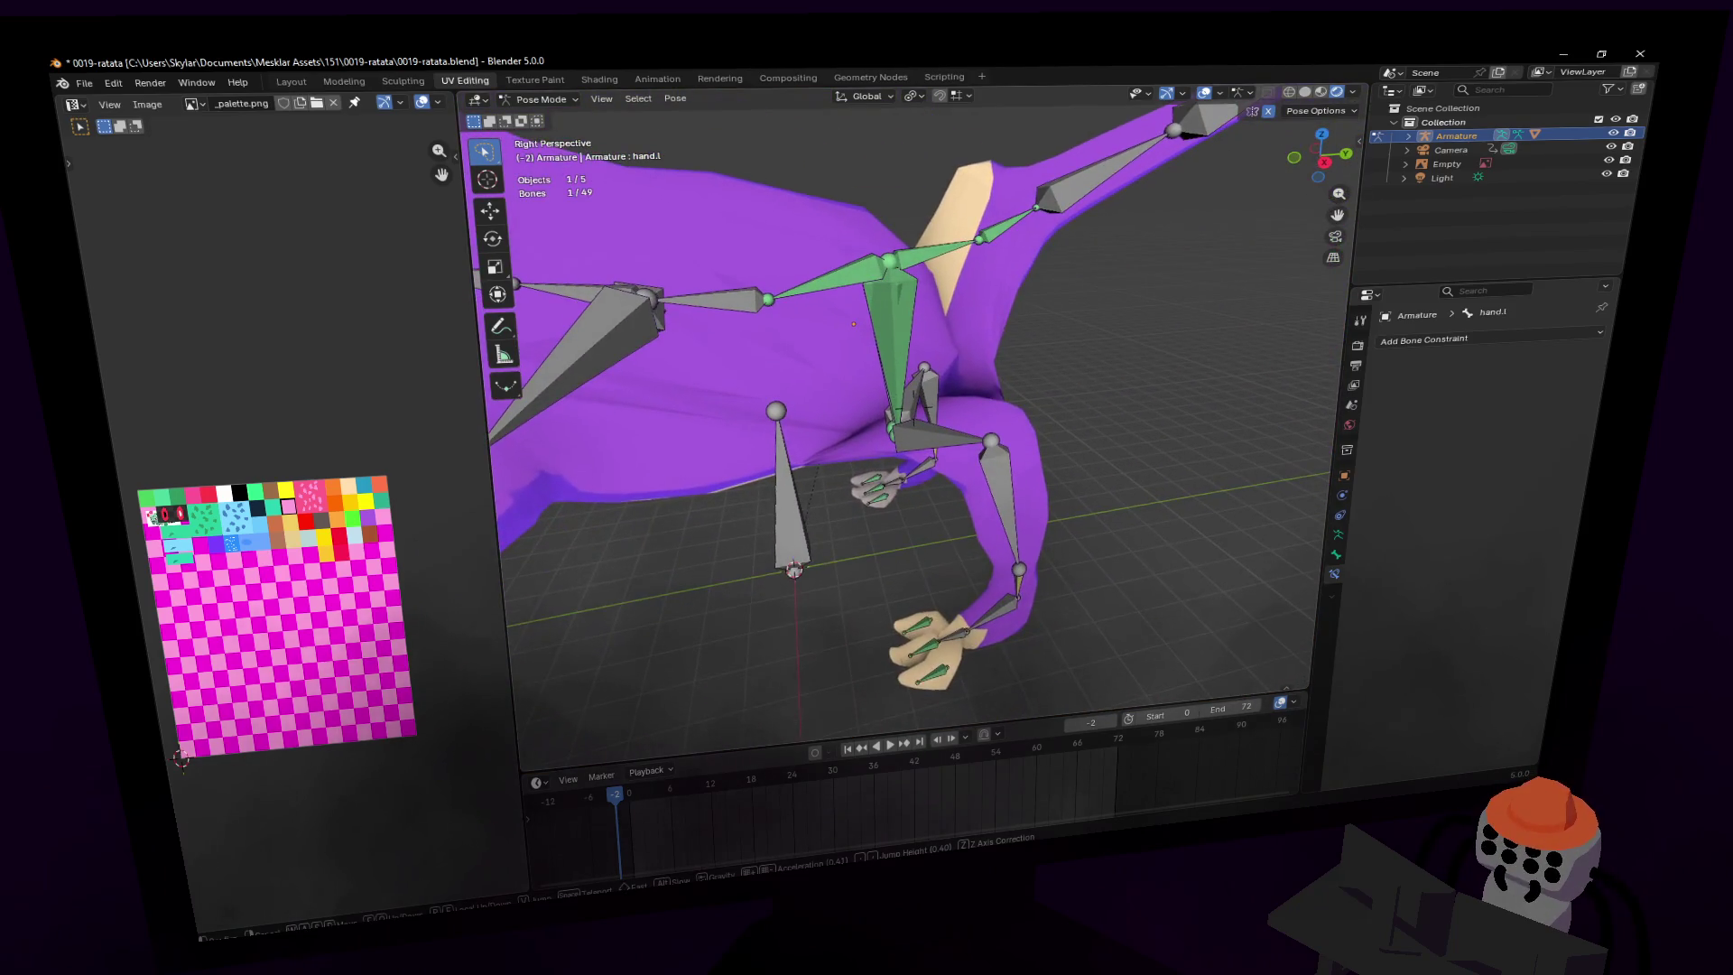
click(904, 374)
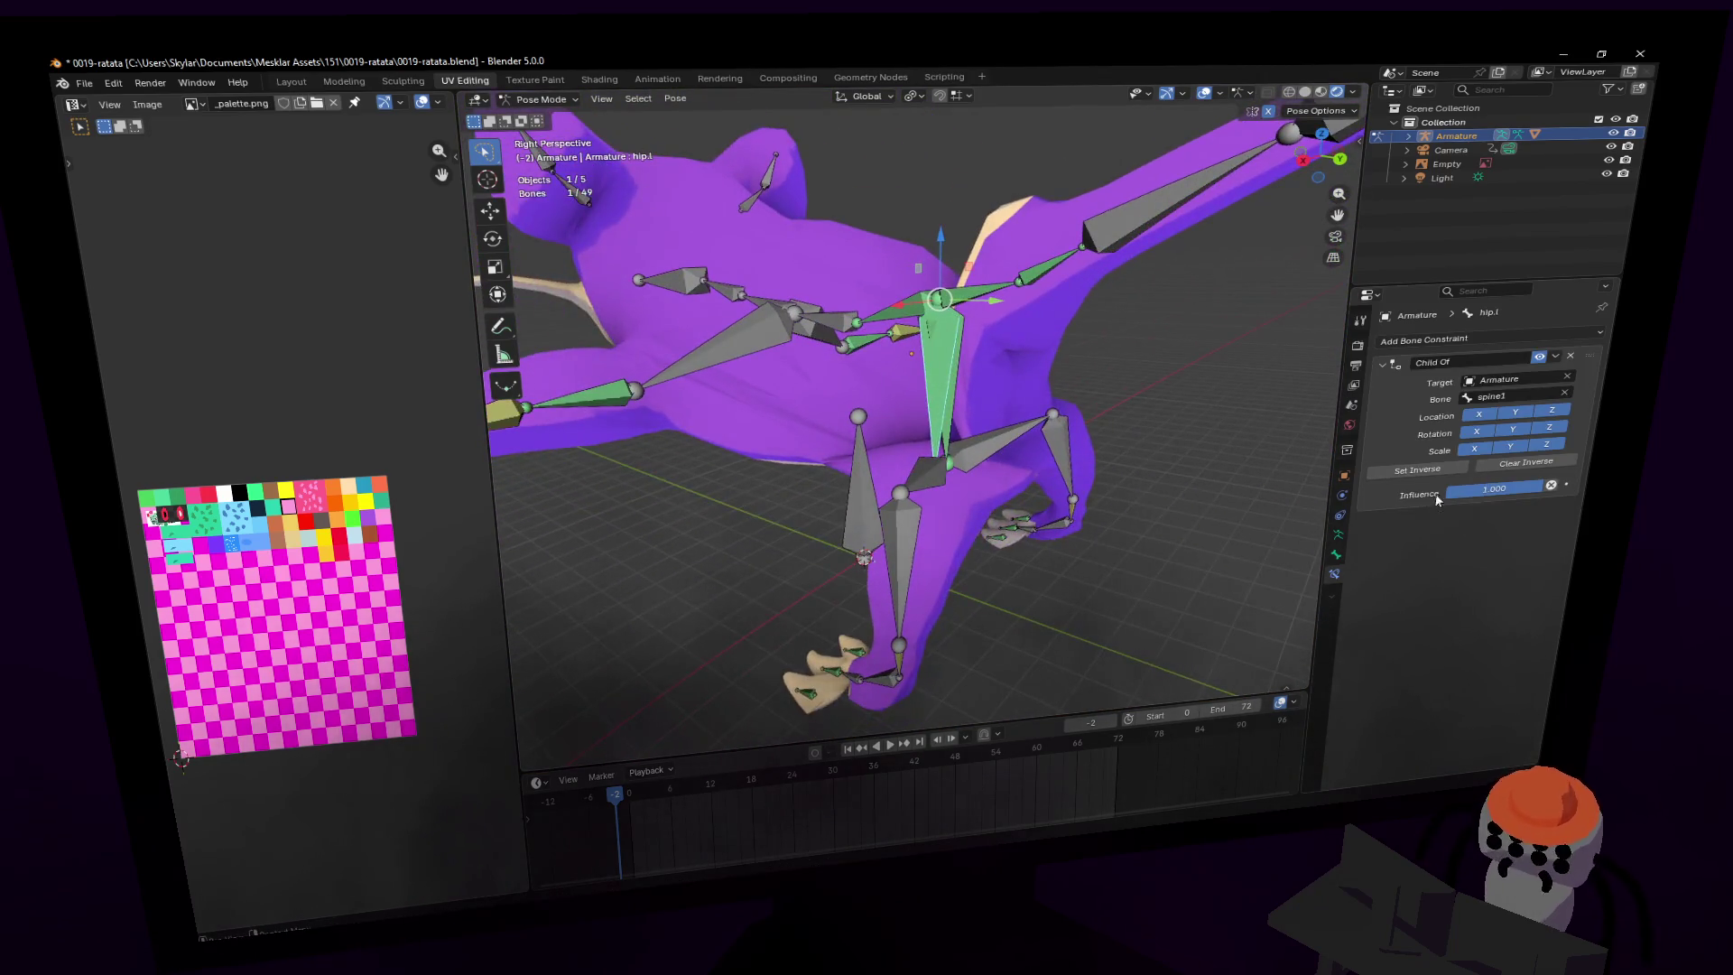
- Set Inverse on the Child Of constraints of hip.l and toe1.l
click(1426, 471)
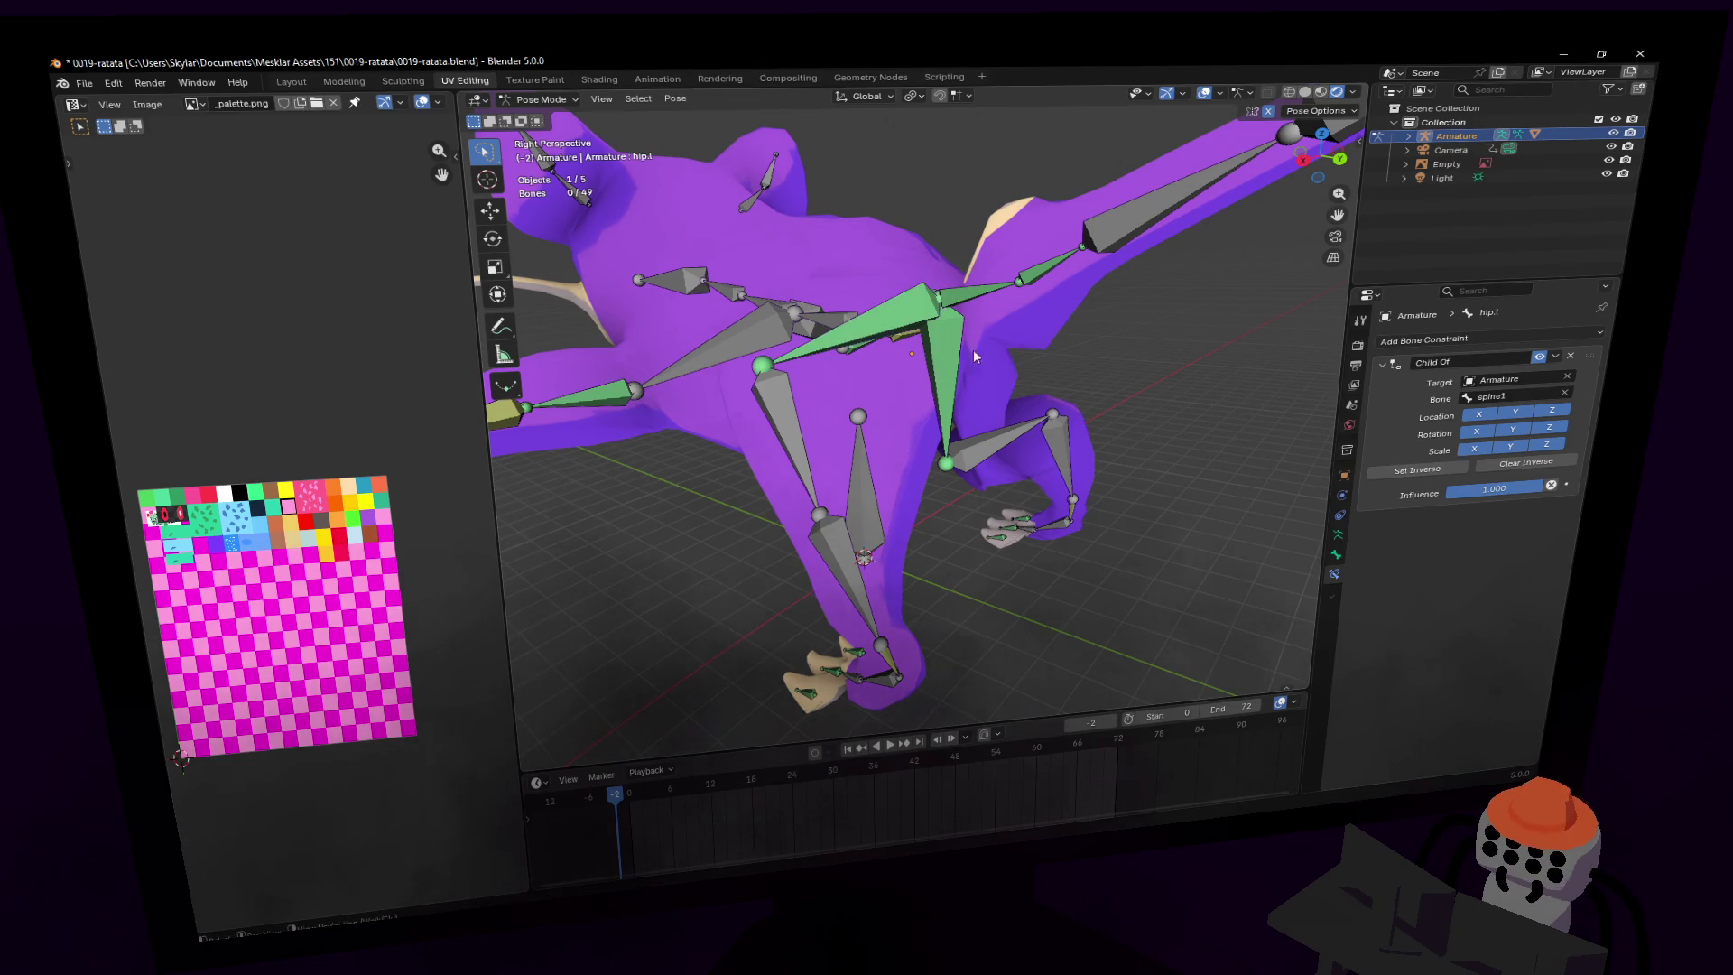
key(shift+grave)
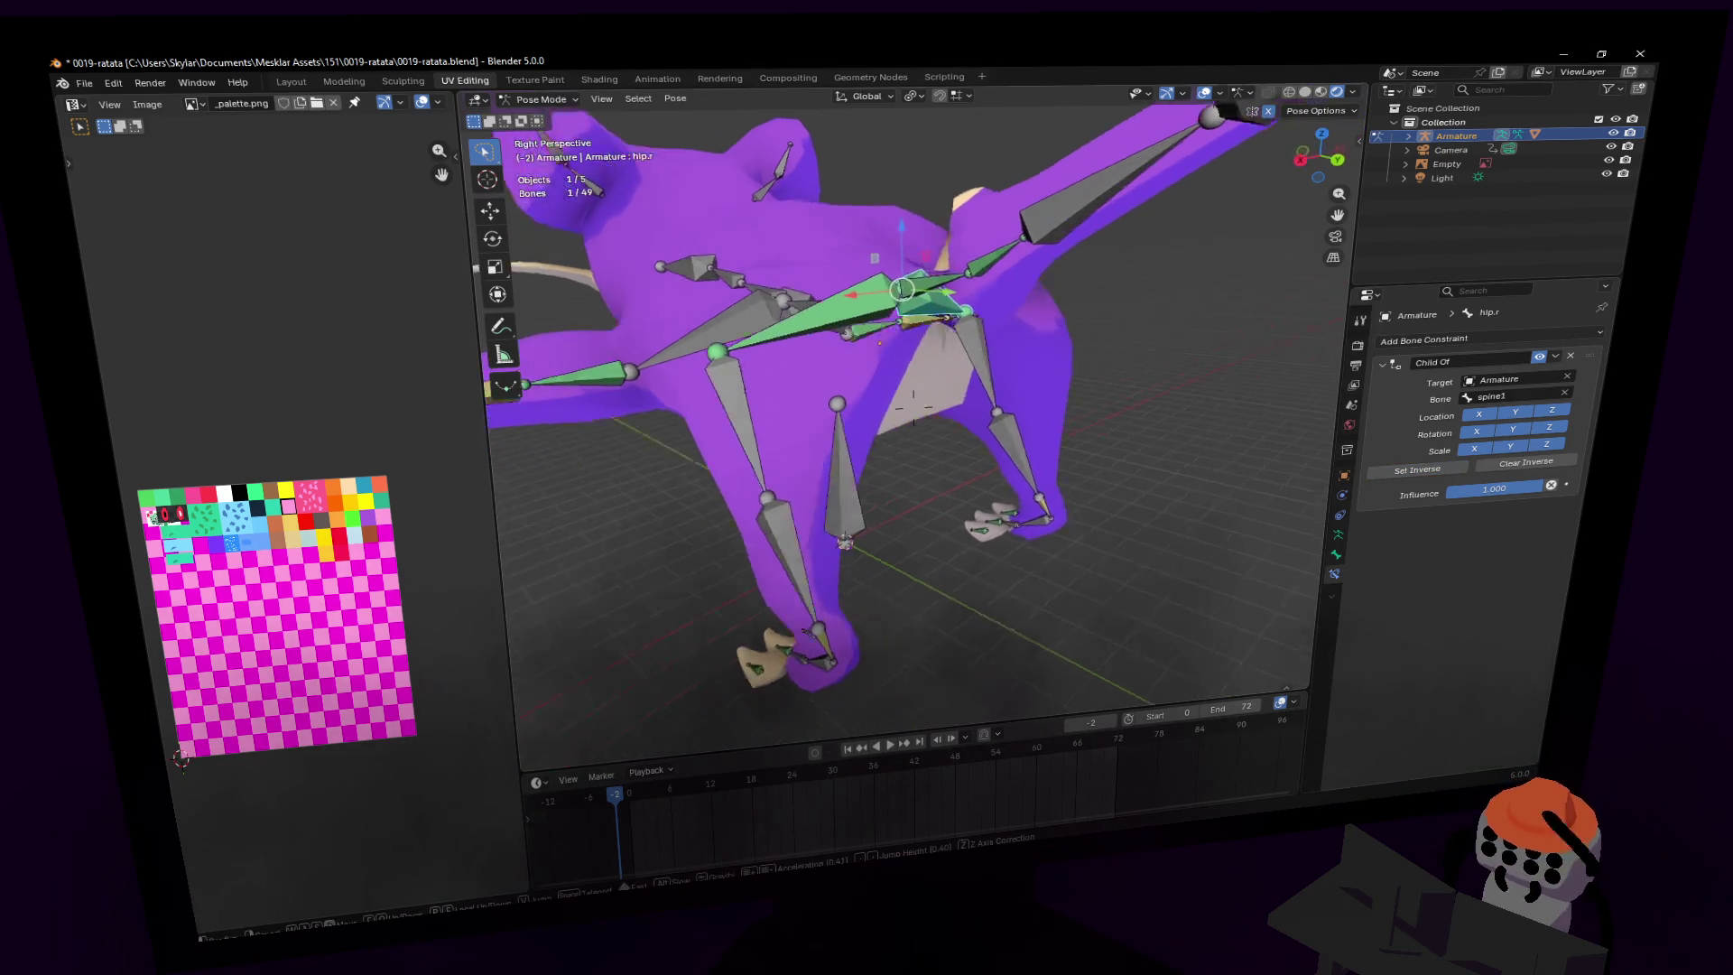
click(856, 436)
key(shift+grave)
key(w)
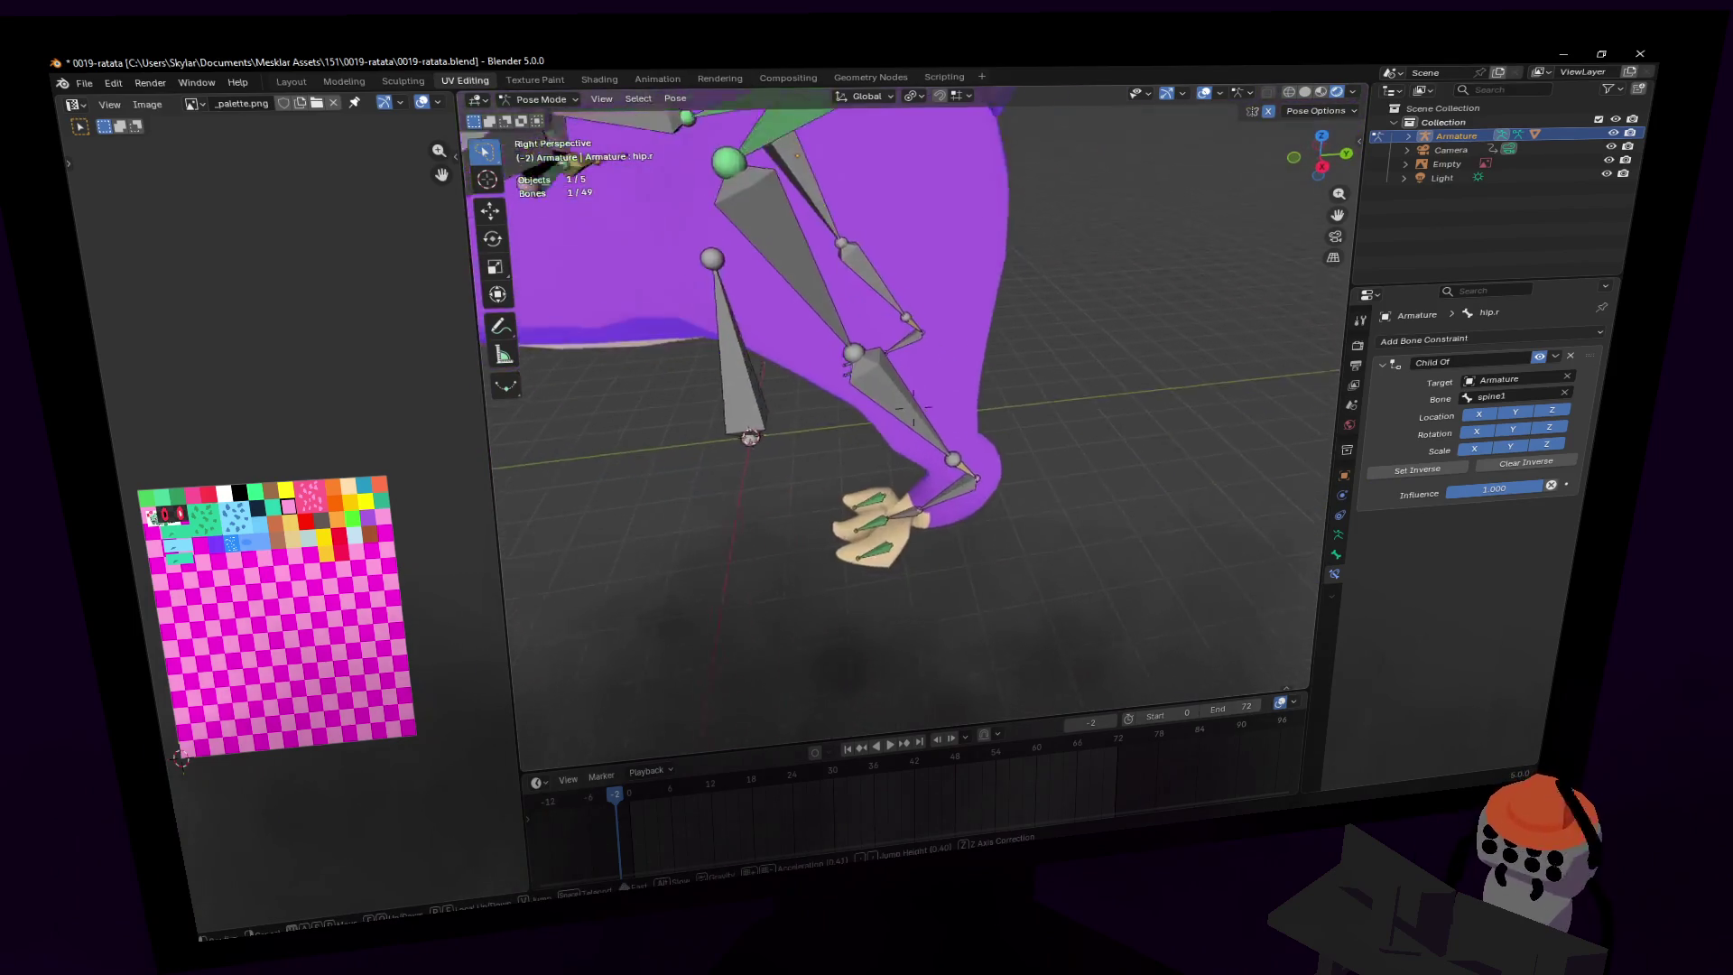
click(908, 439)
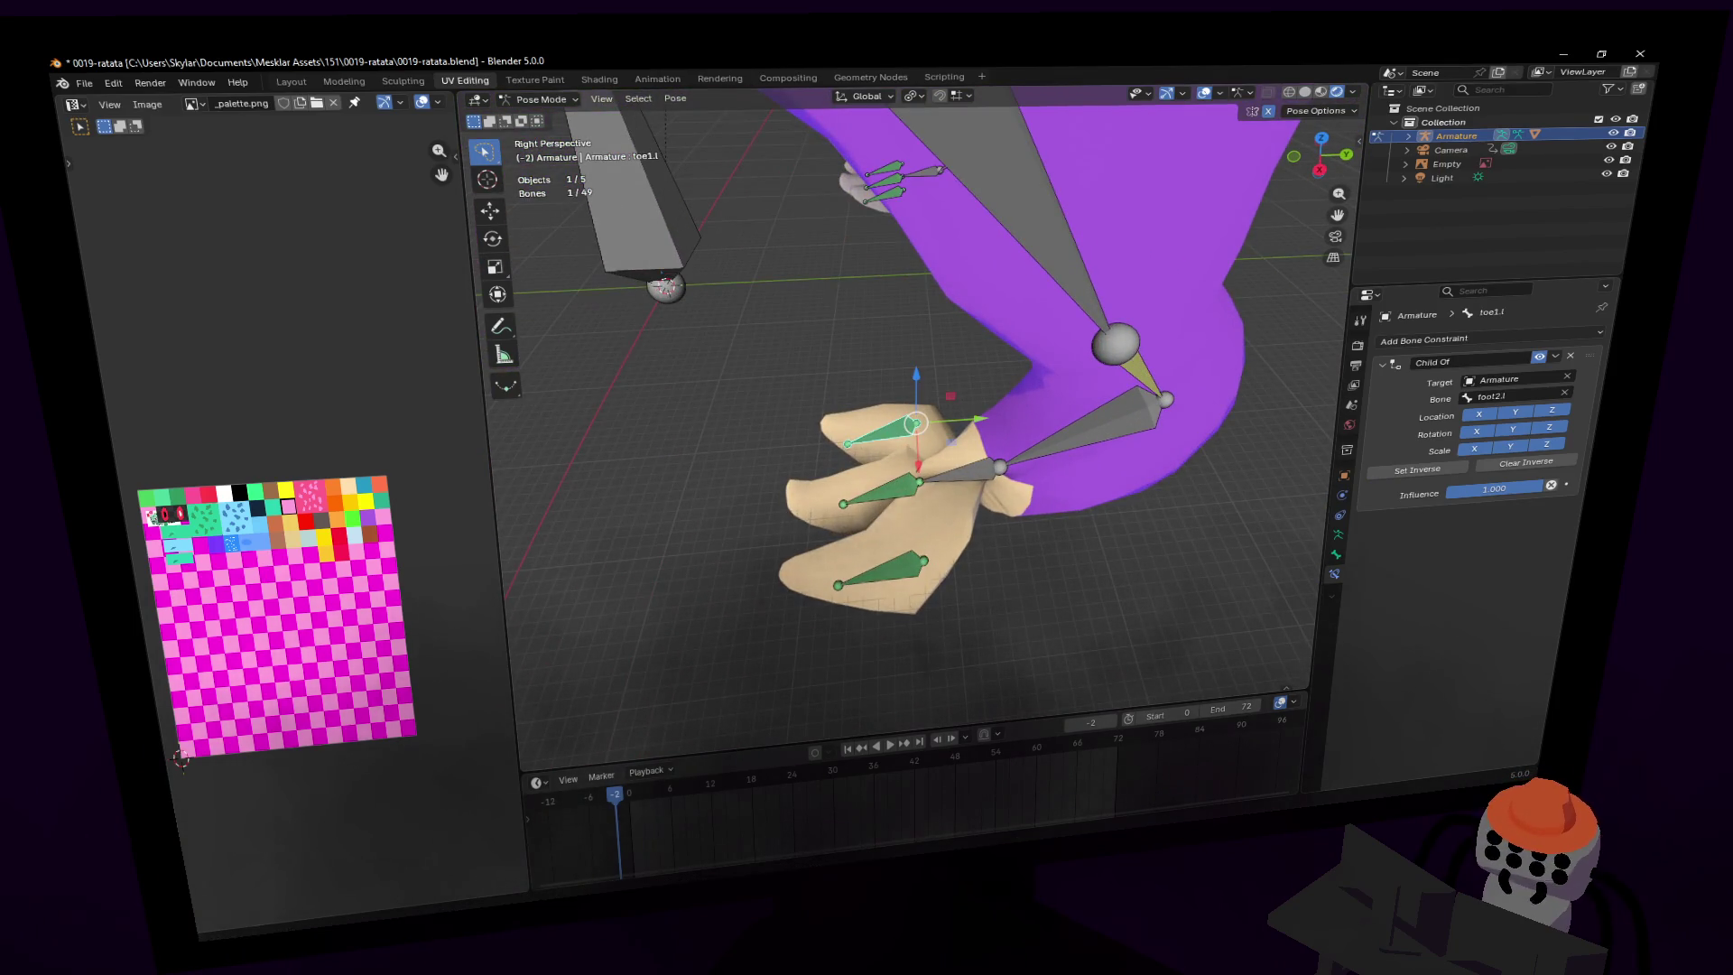
click(1430, 472)
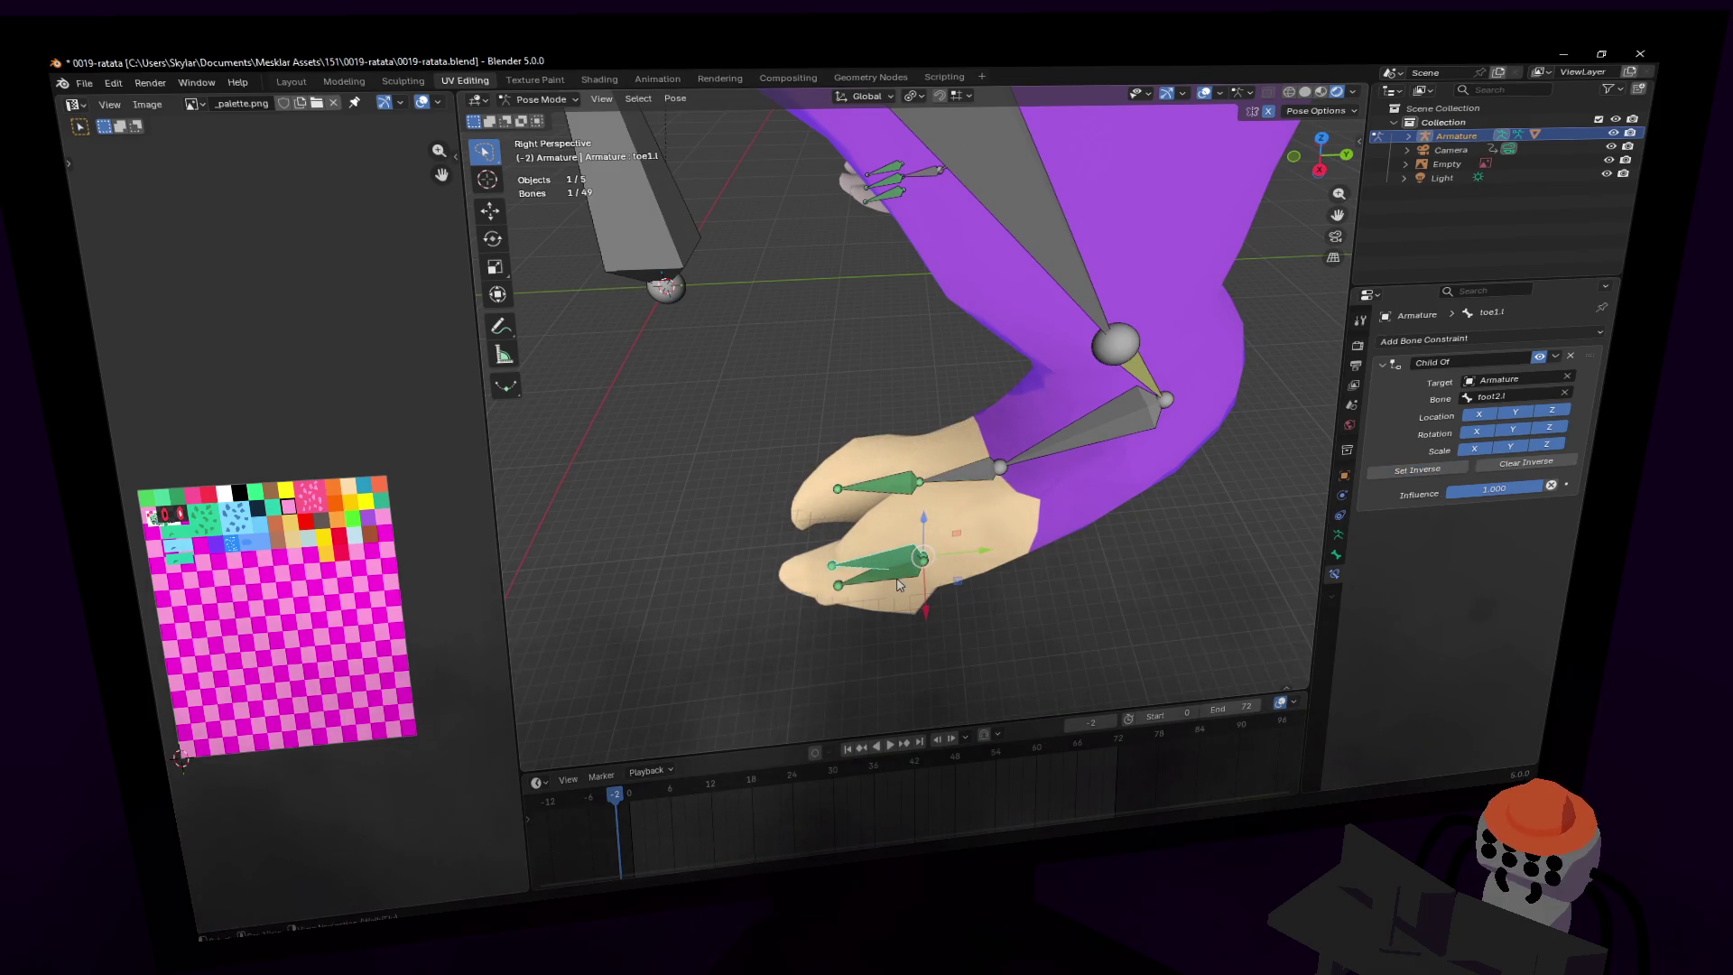
- Set Inverse on the Child Of constraints of toe1.r, toe3.r and tail1
key(shift+grave)
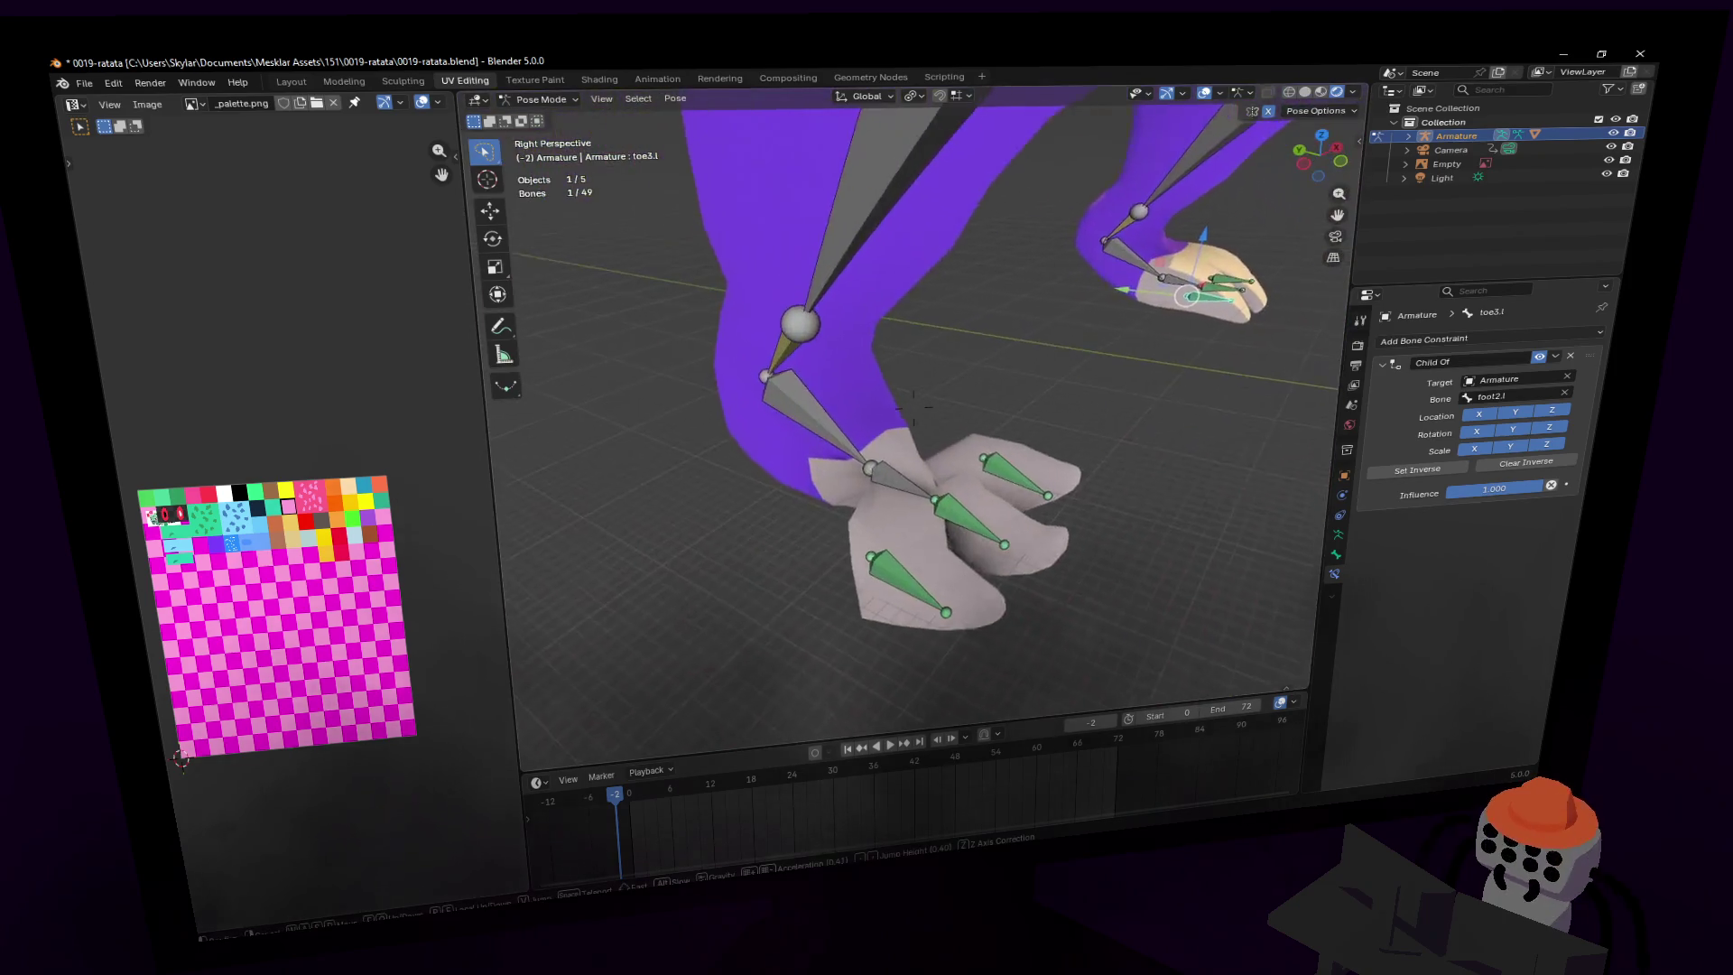
click(951, 483)
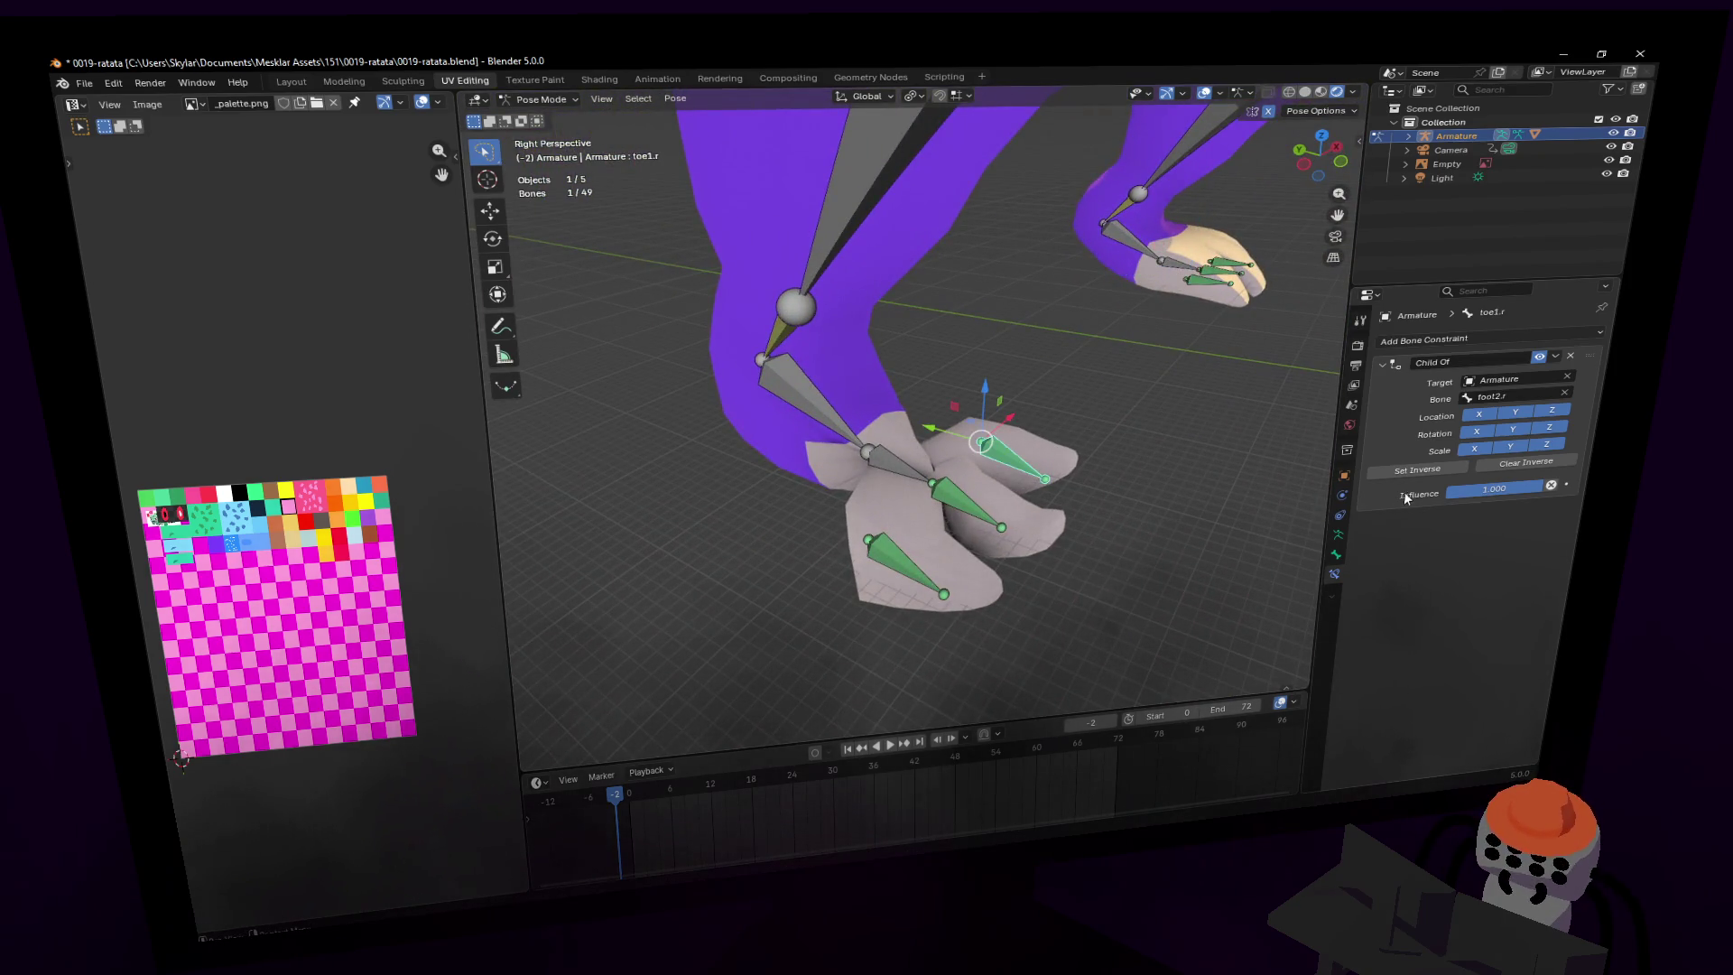
click(1417, 471)
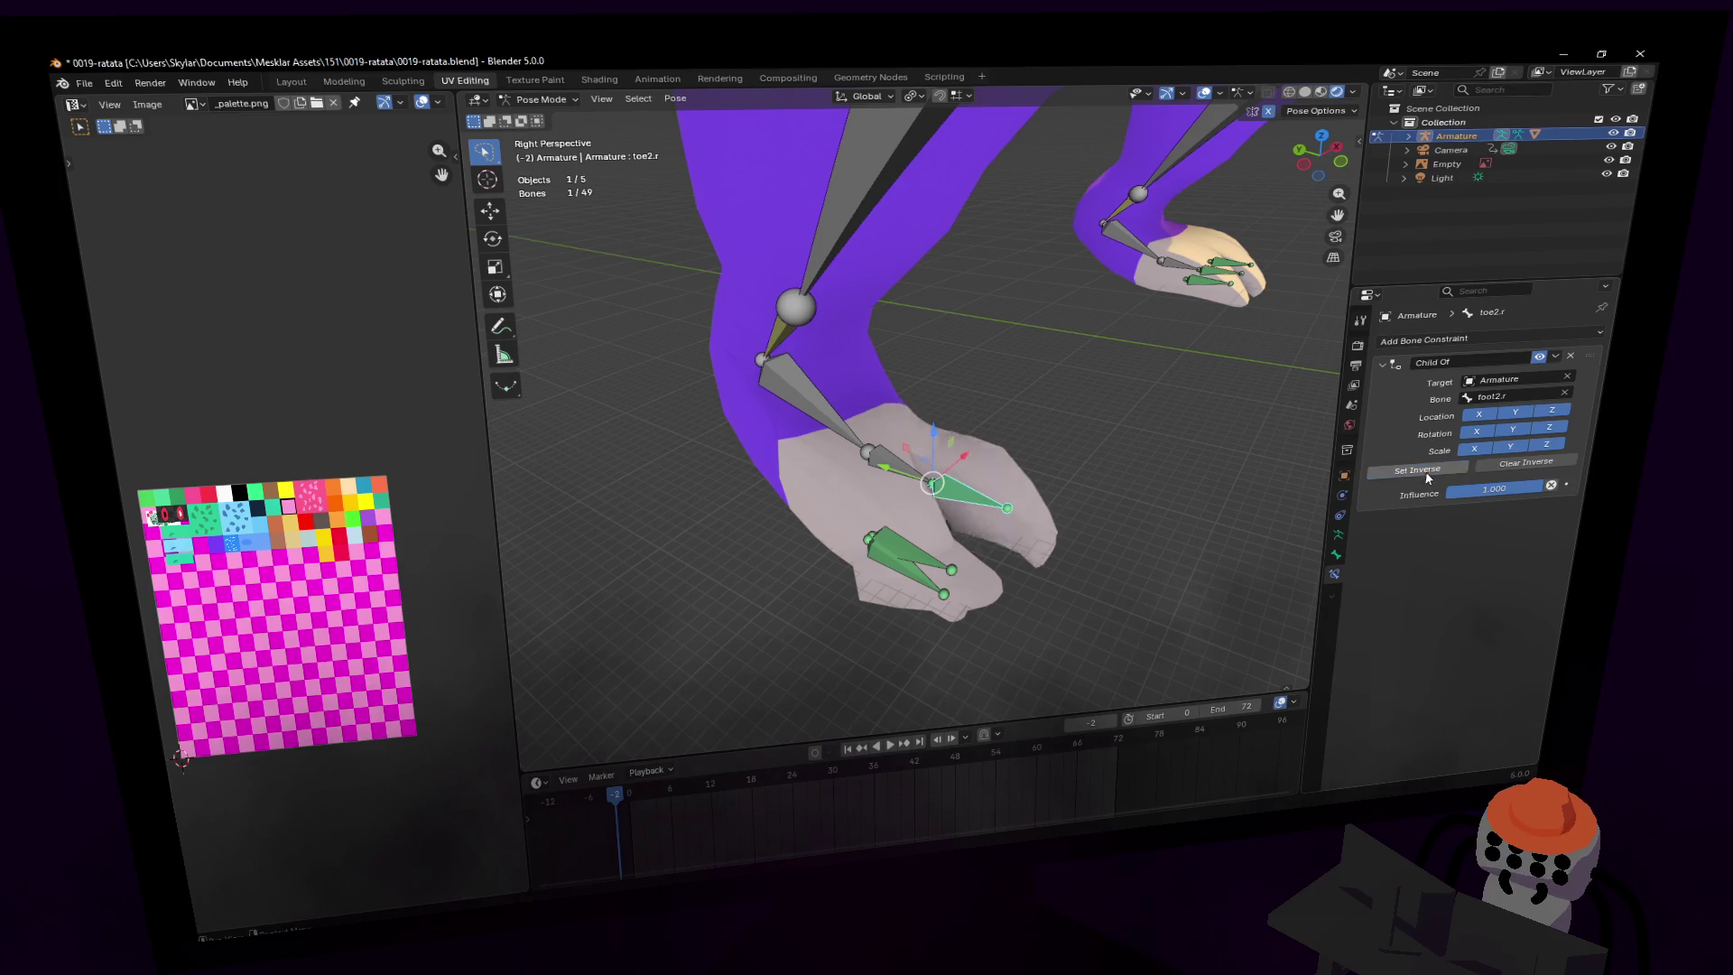
click(1376, 463)
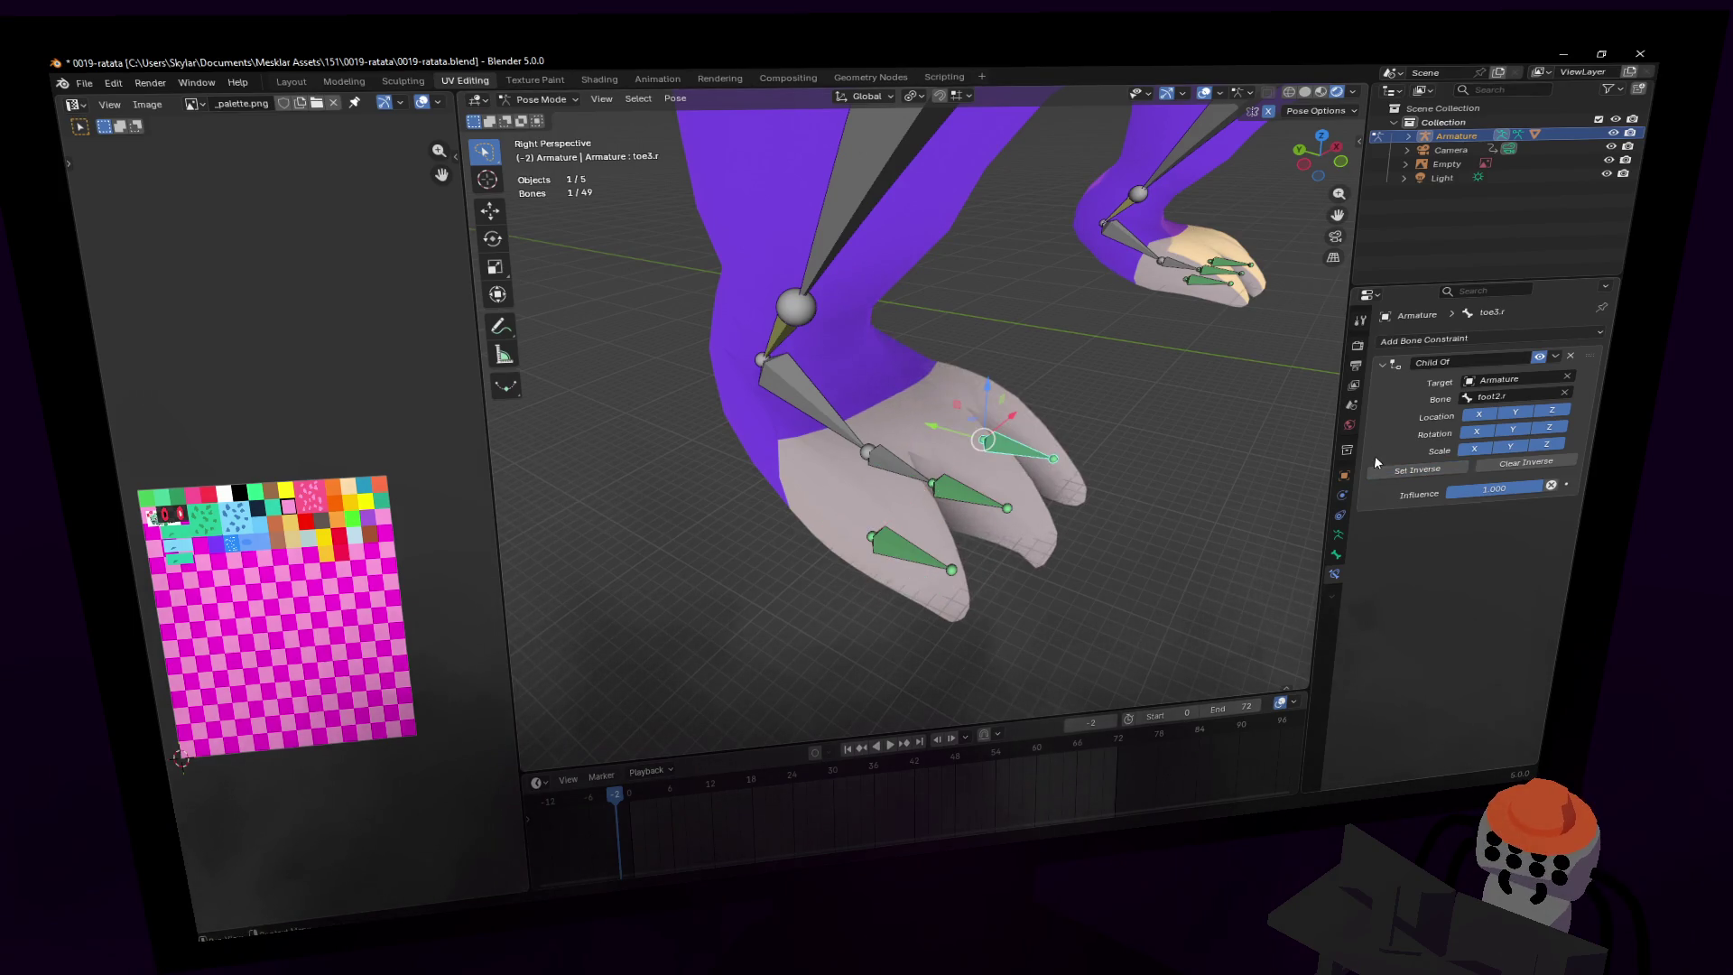
key(shift+grave)
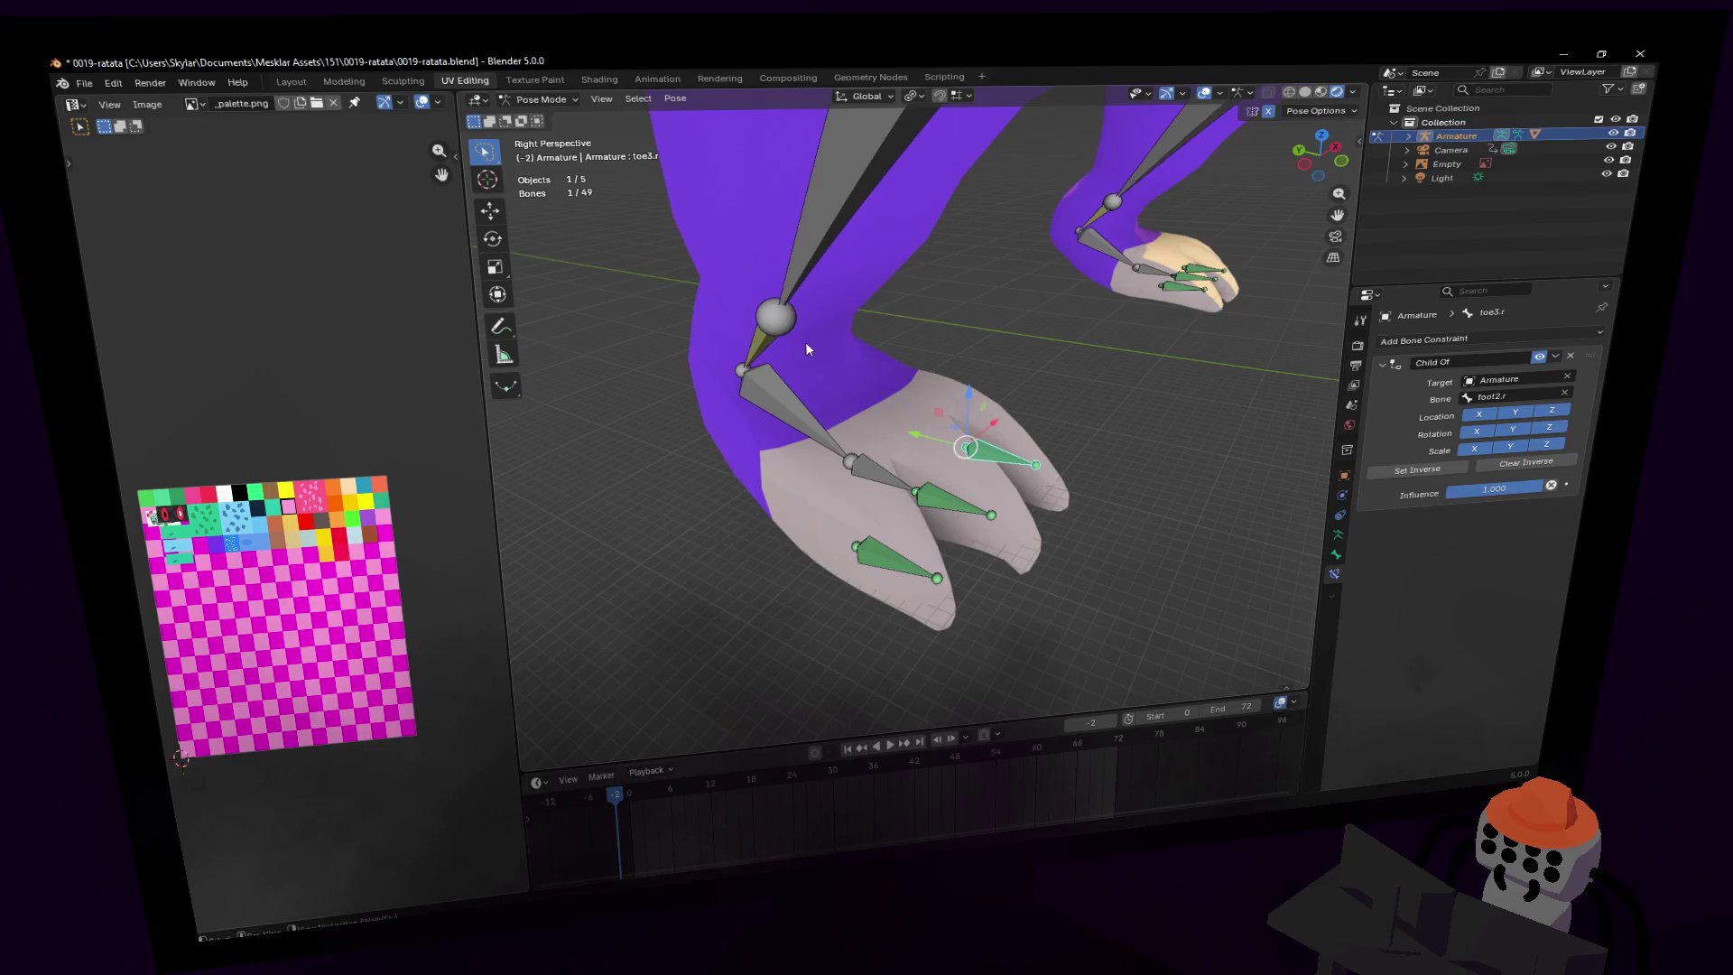
key(w)
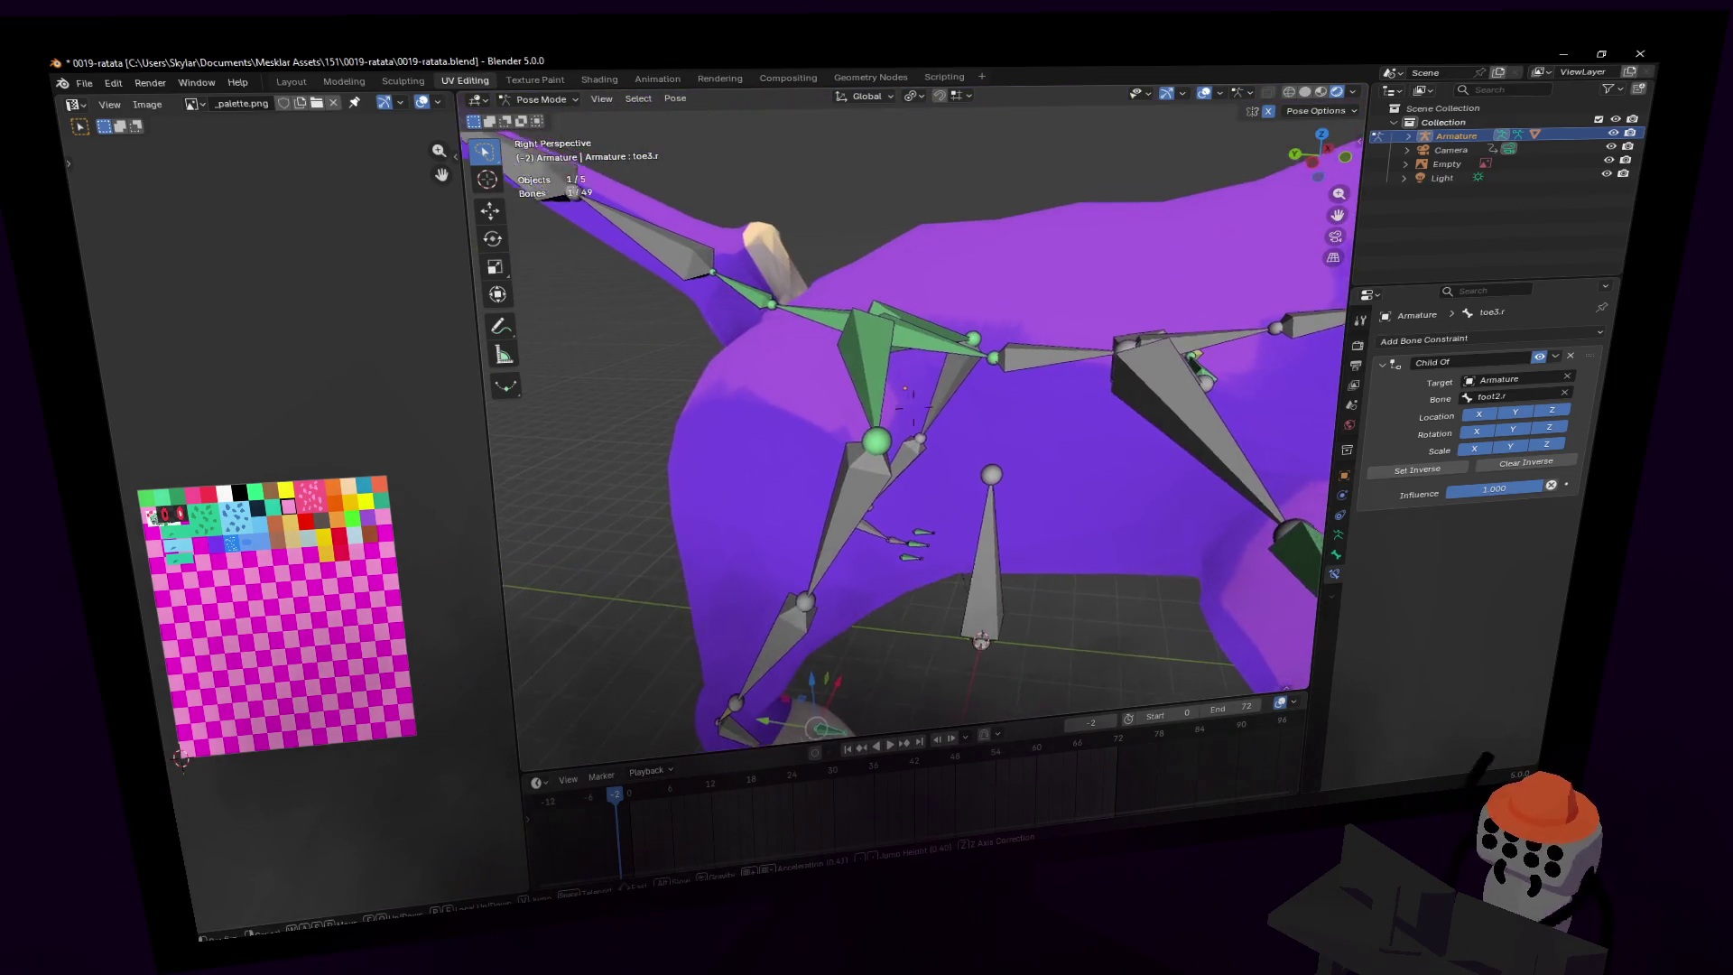
click(912, 404)
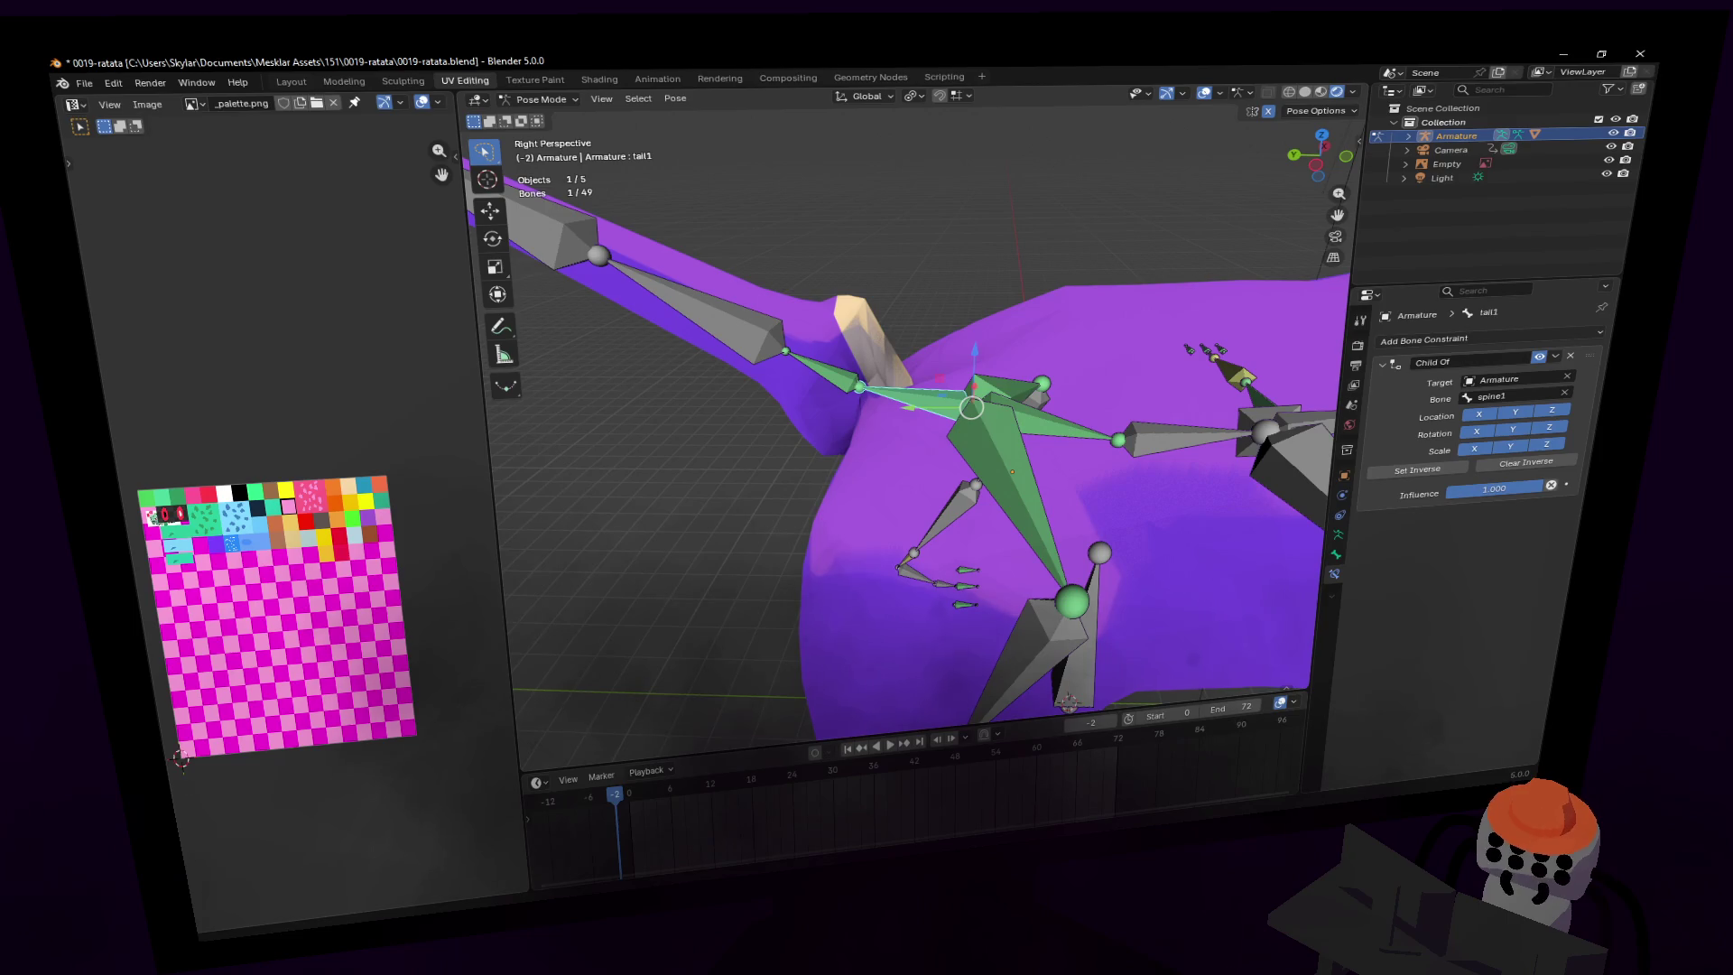
click(1433, 474)
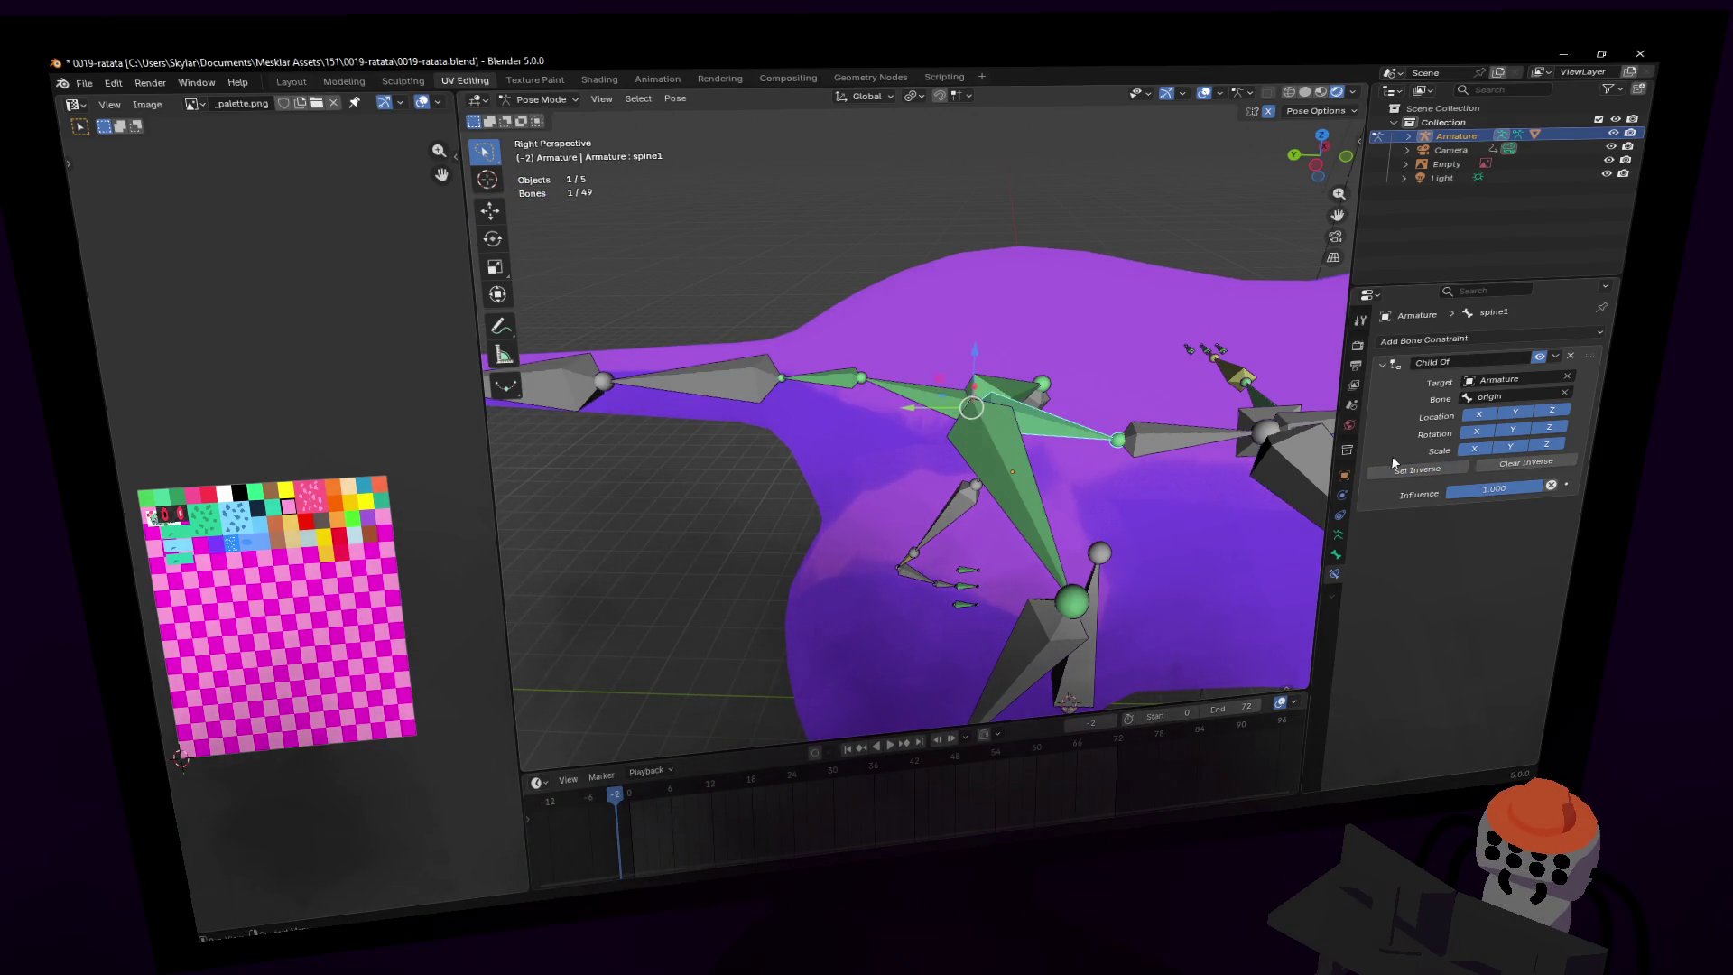
key(shift+grave)
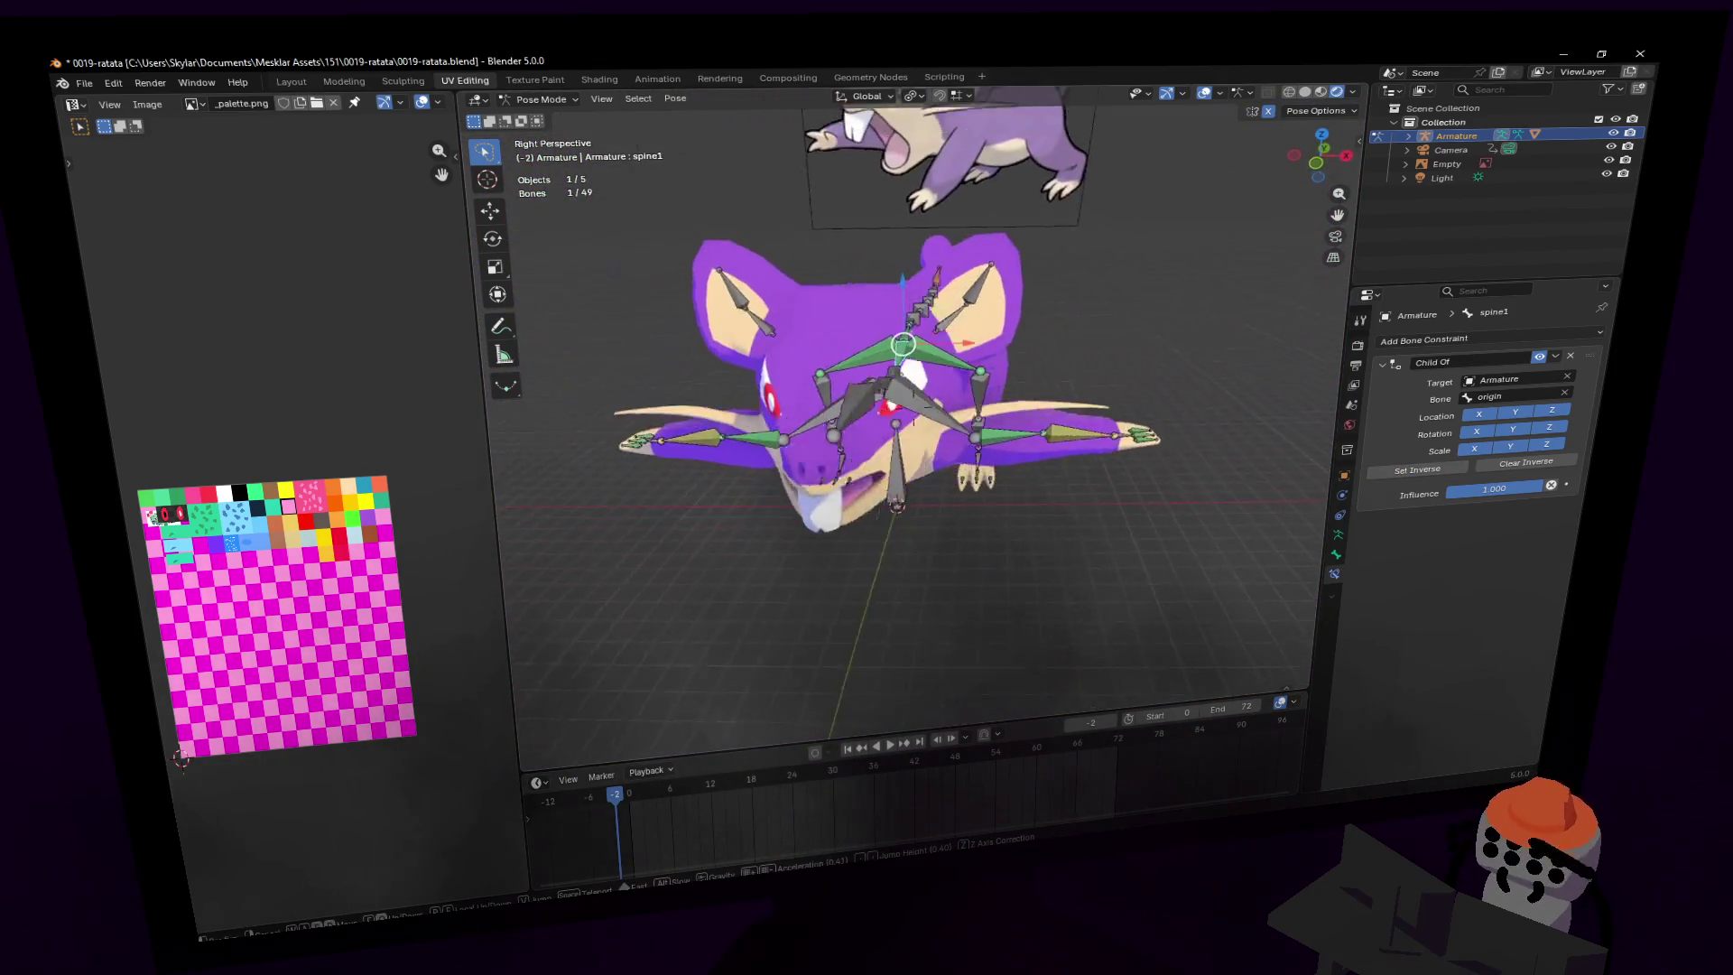
- Move finger3.l away from the hand and back to test the mesh
click(1048, 426)
drag(1038, 417, 1045, 391)
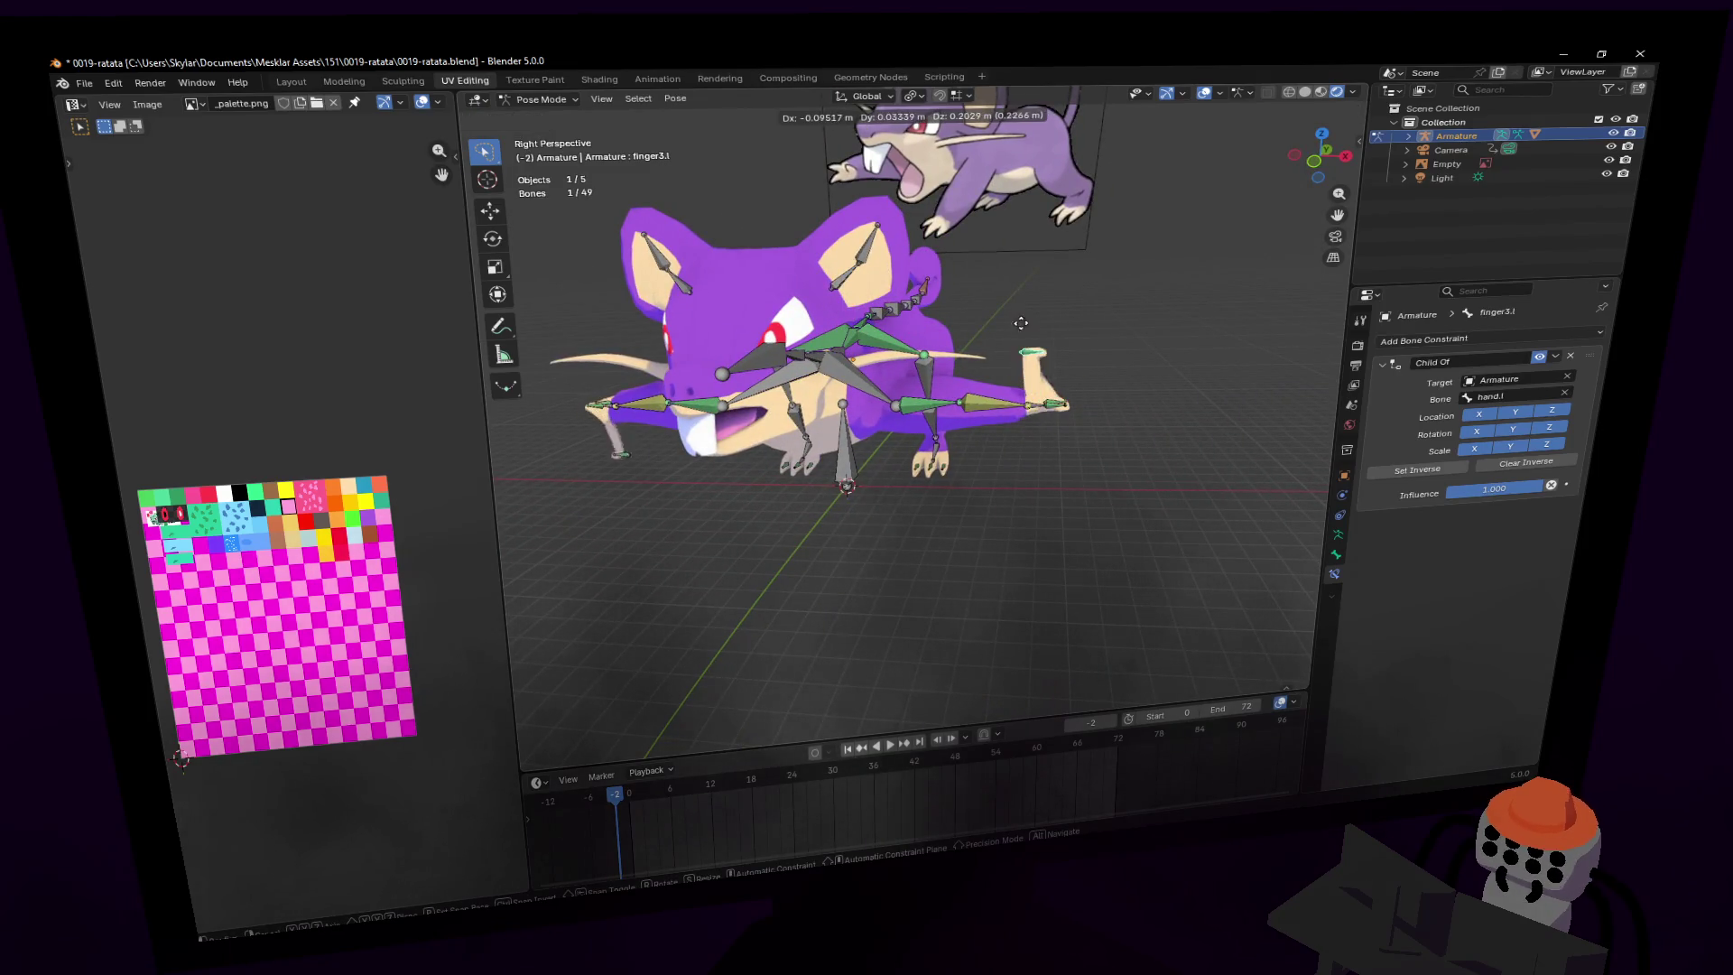
mouse_move(1064, 492)
mouse_down()
mouse_move(1047, 415)
mouse_move(1157, 381)
mouse_up()
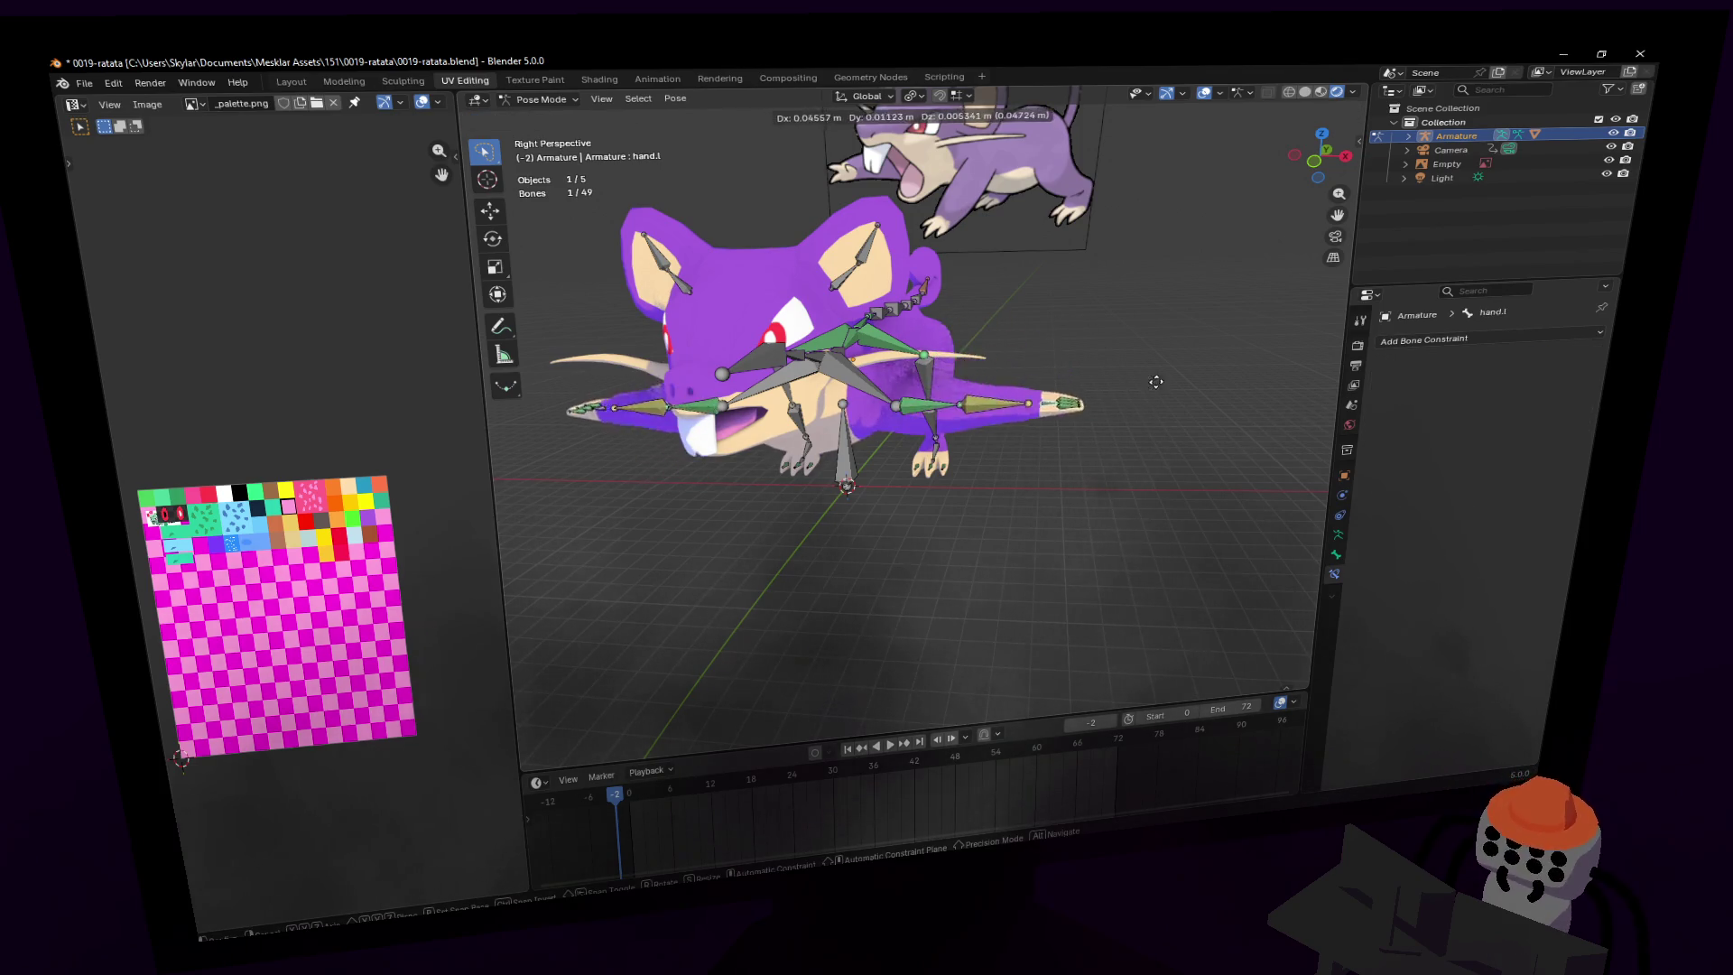
click(1061, 432)
key(shift+grave)
key(w)
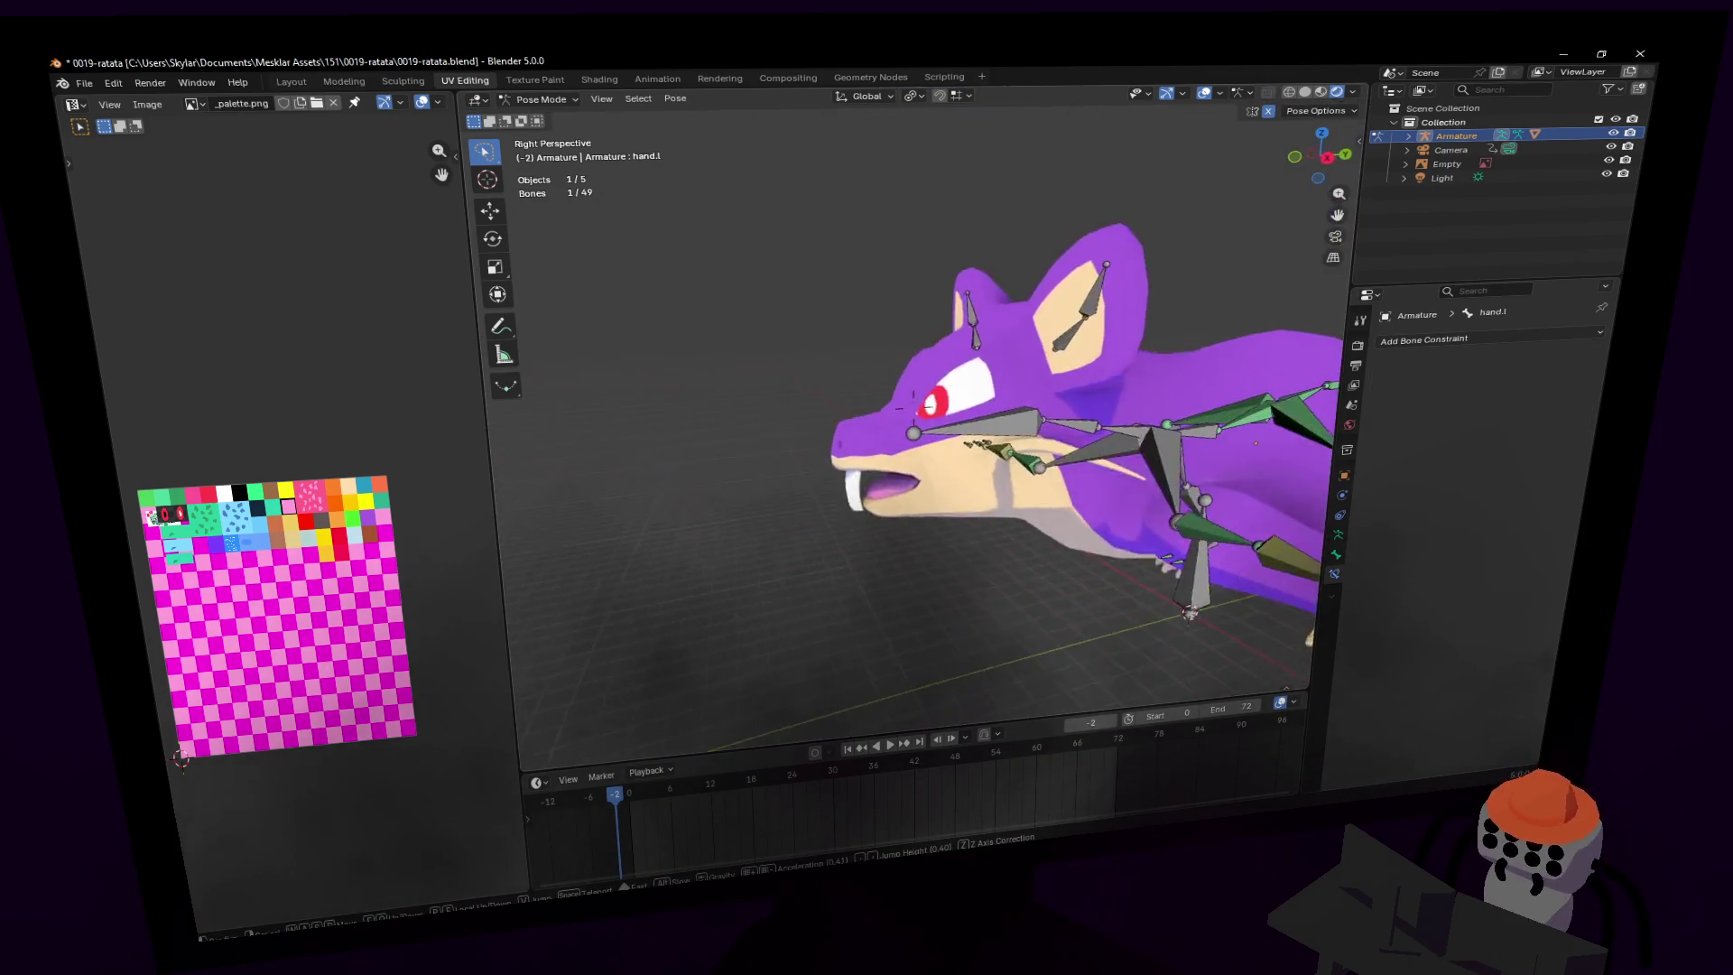
click(998, 446)
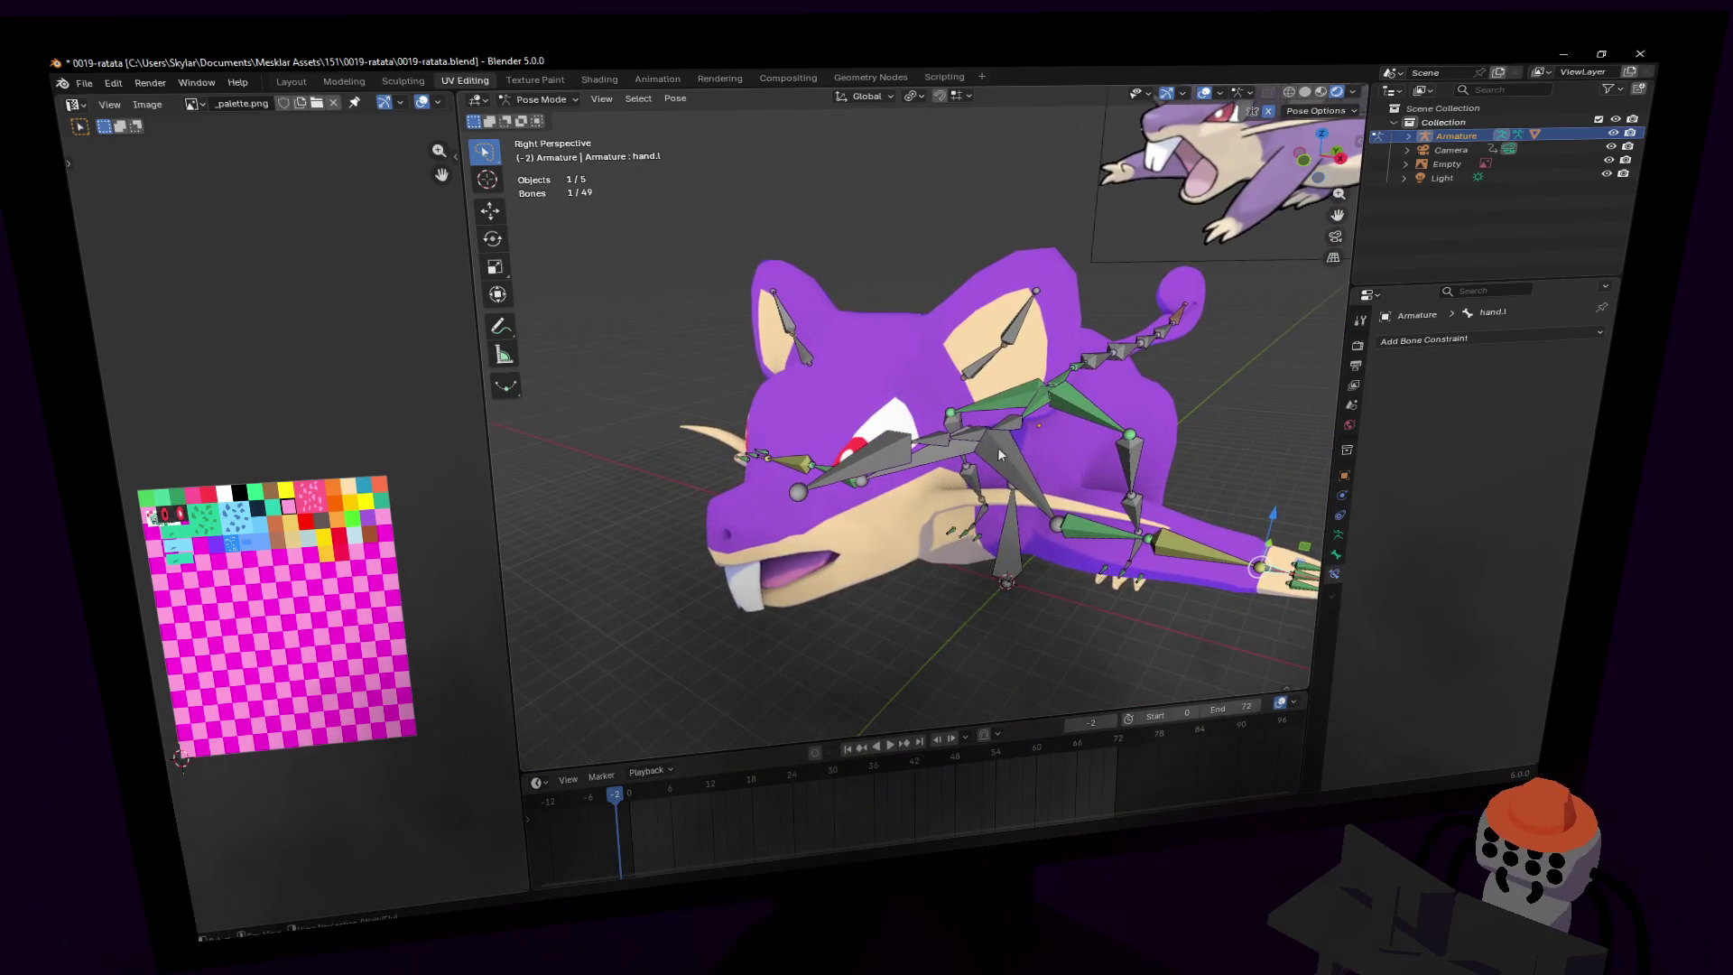
- Rotate ear1.l 72.9° about Z and inspect the head from several angles
click(996, 361)
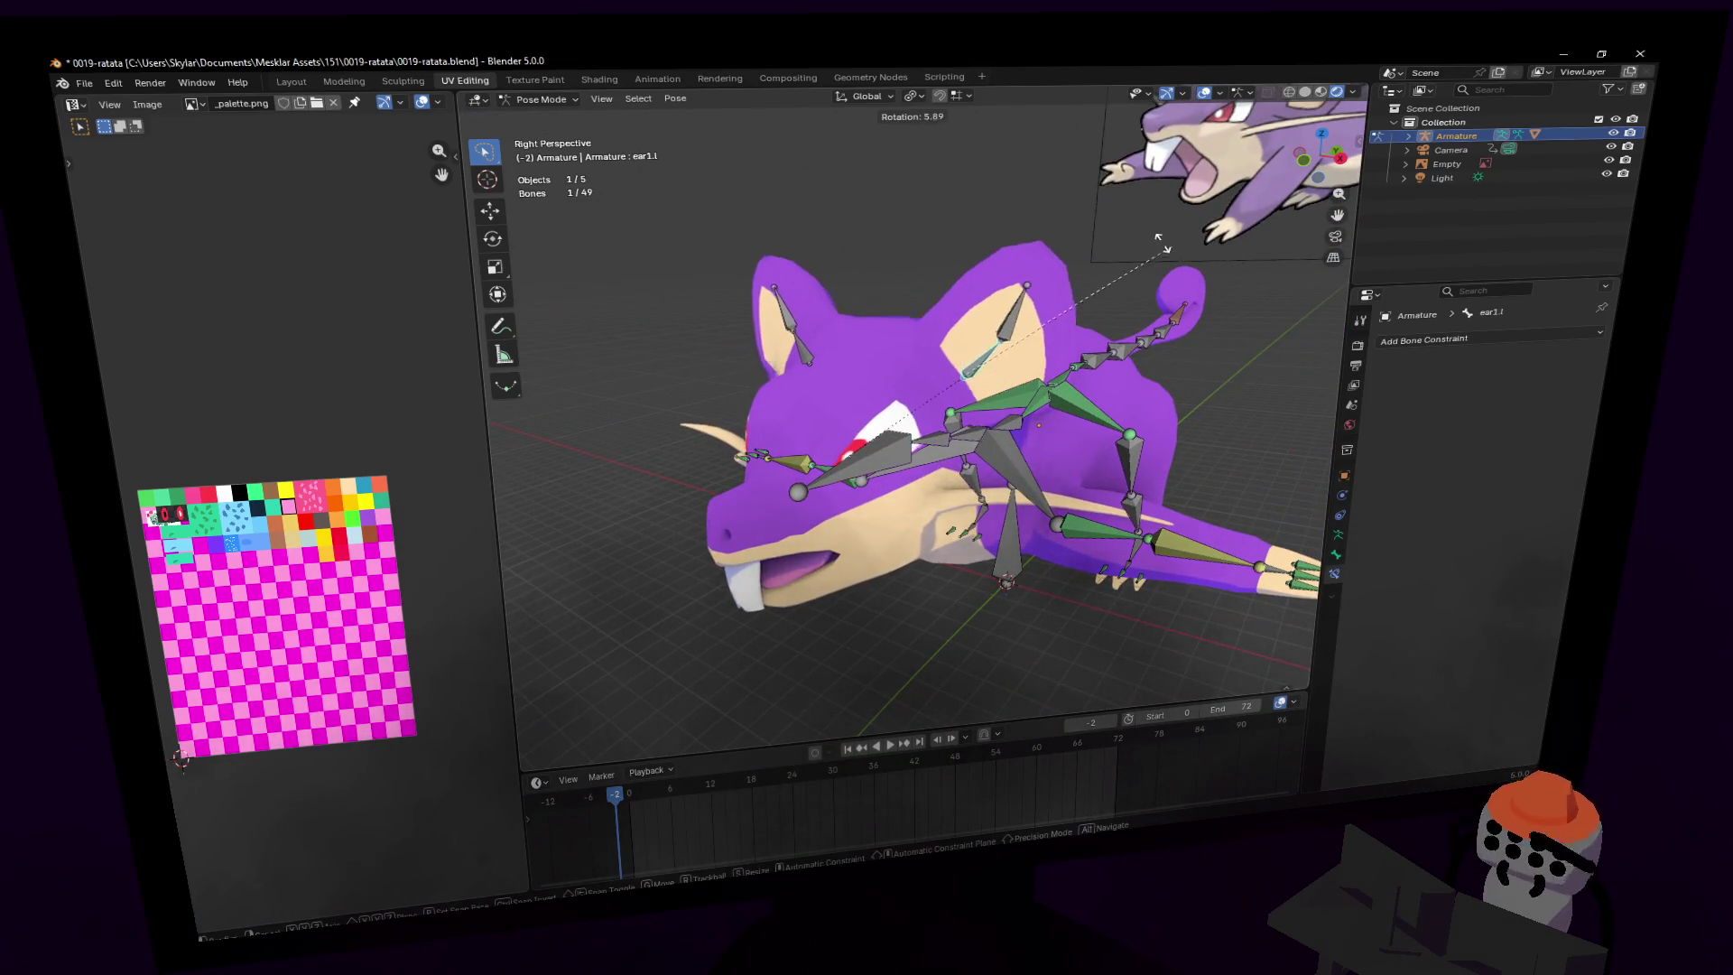
key(shift+grave)
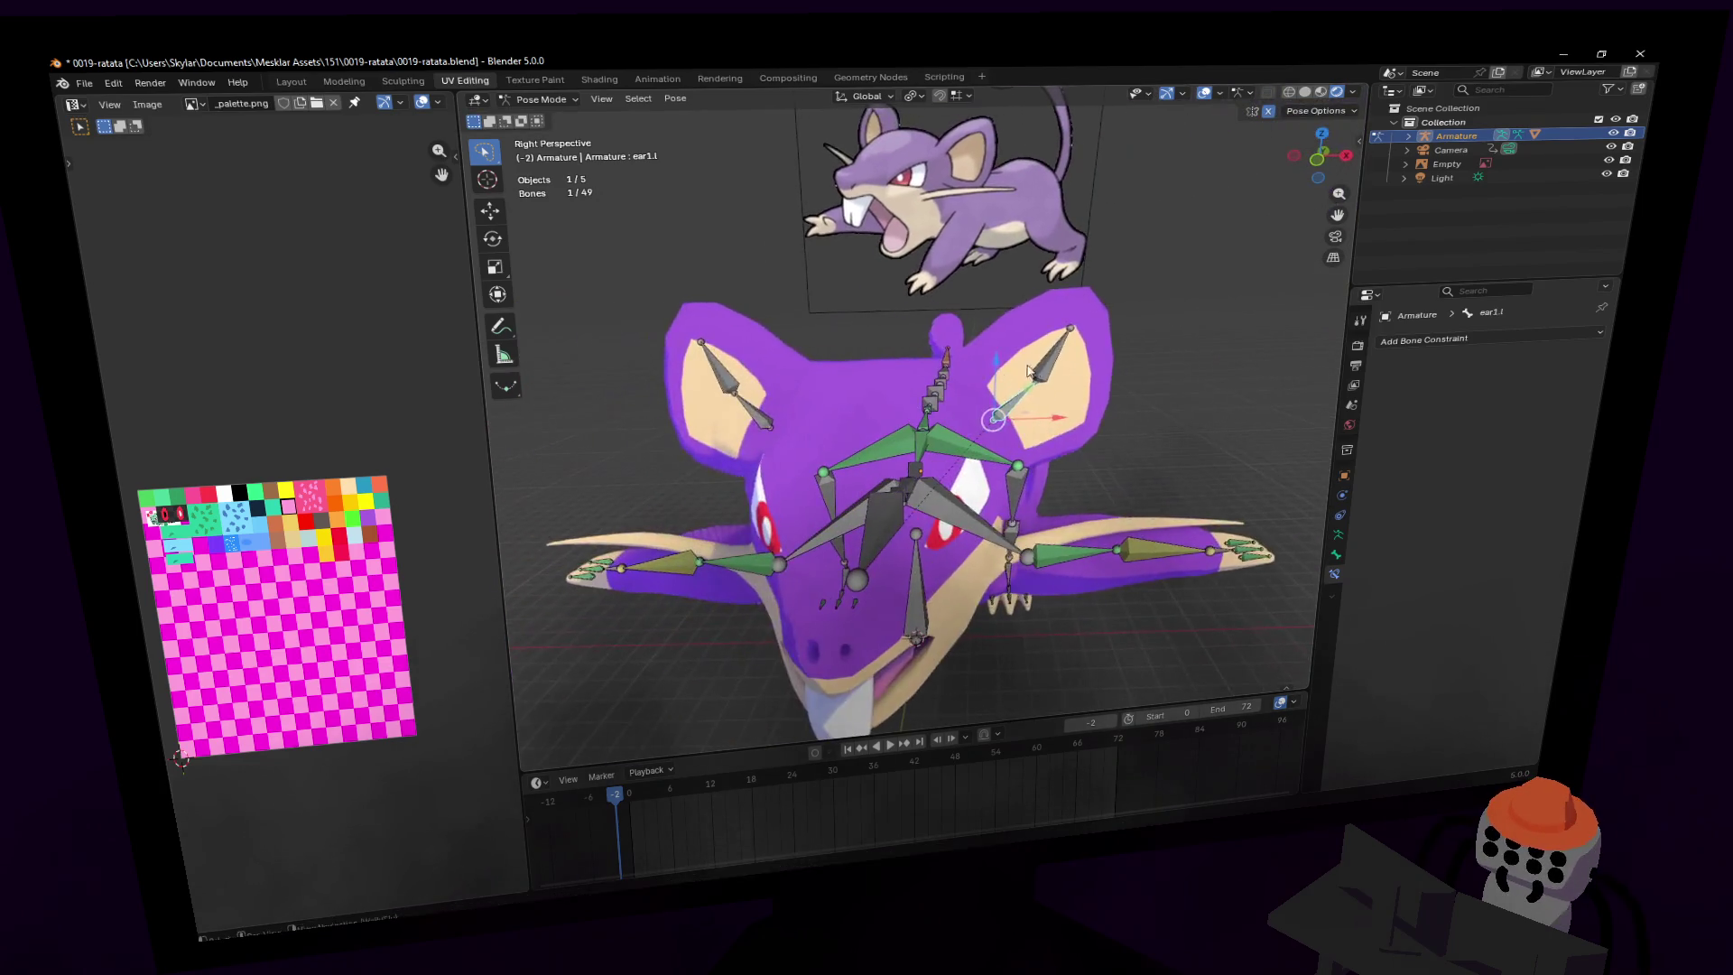
click(996, 361)
key(r)
click(865, 269)
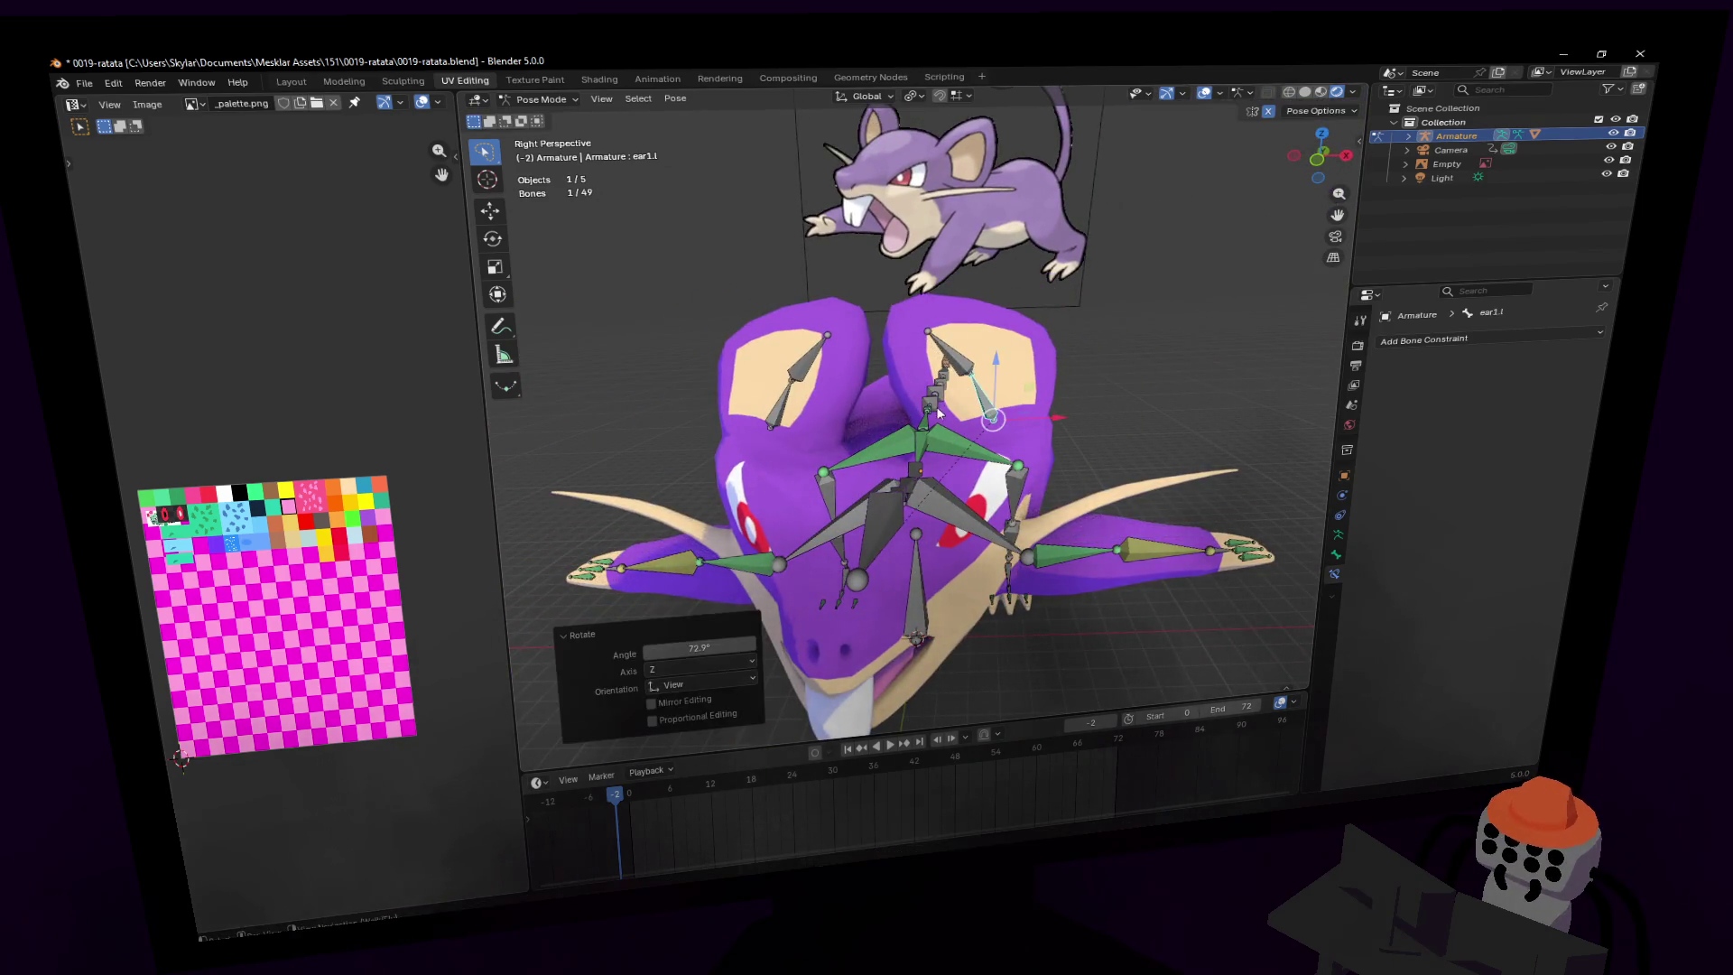
key(shift+grave)
click(976, 165)
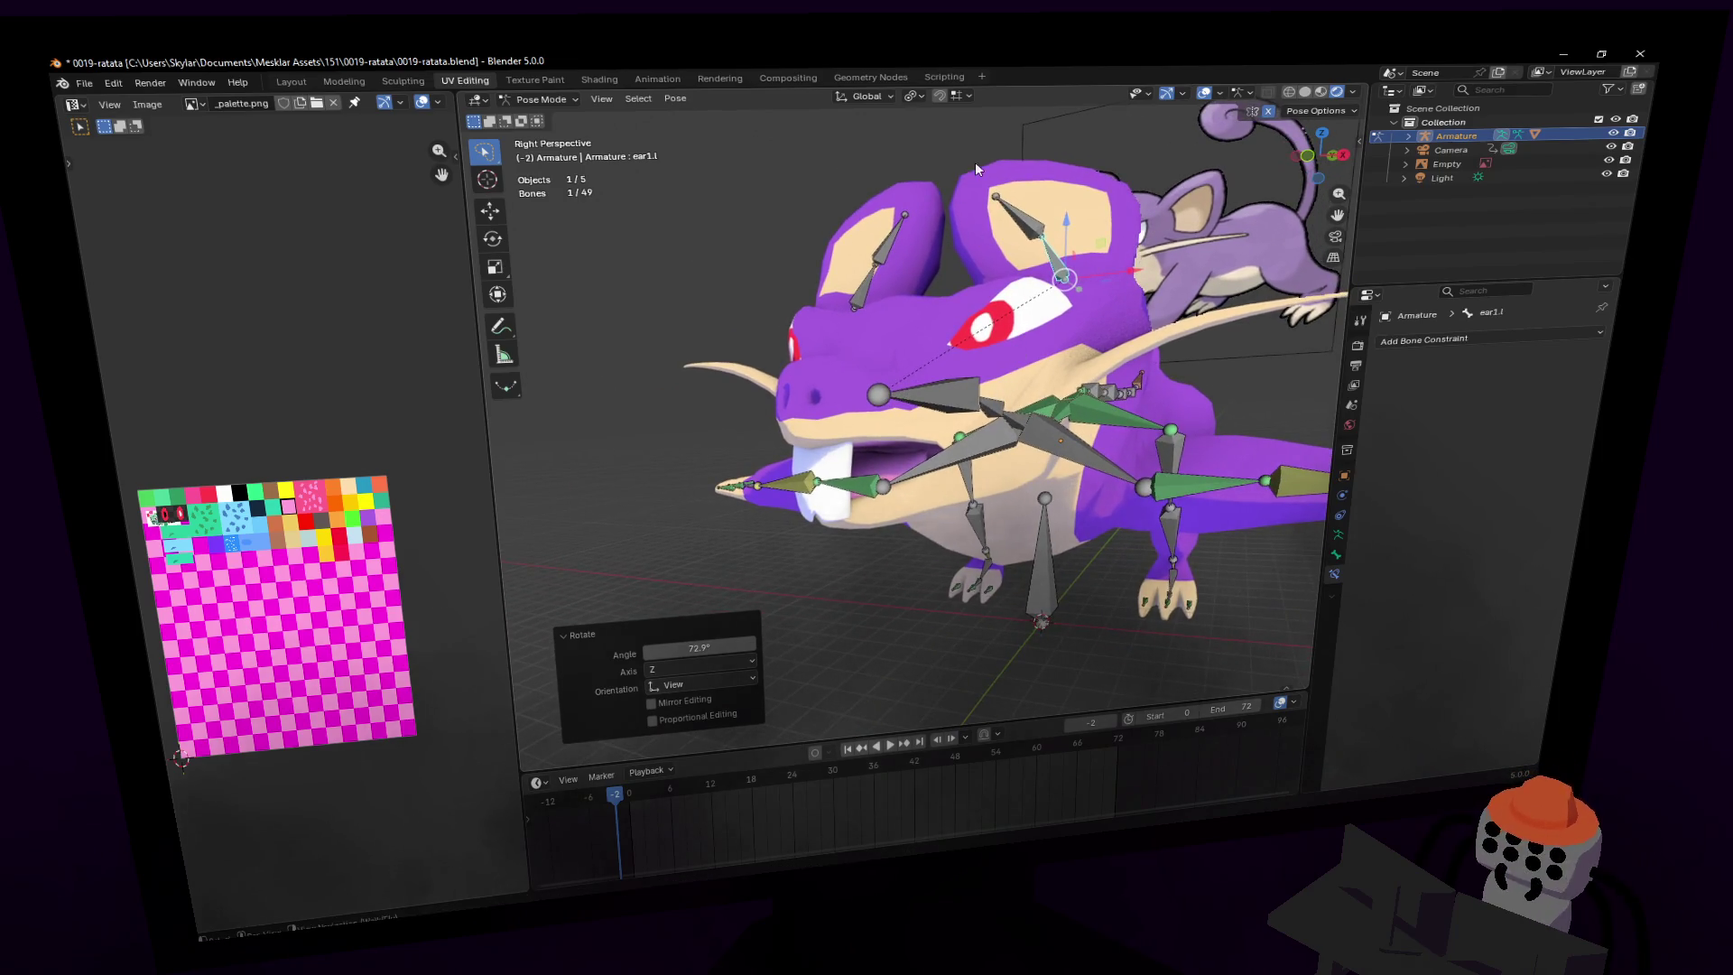
key(Escape)
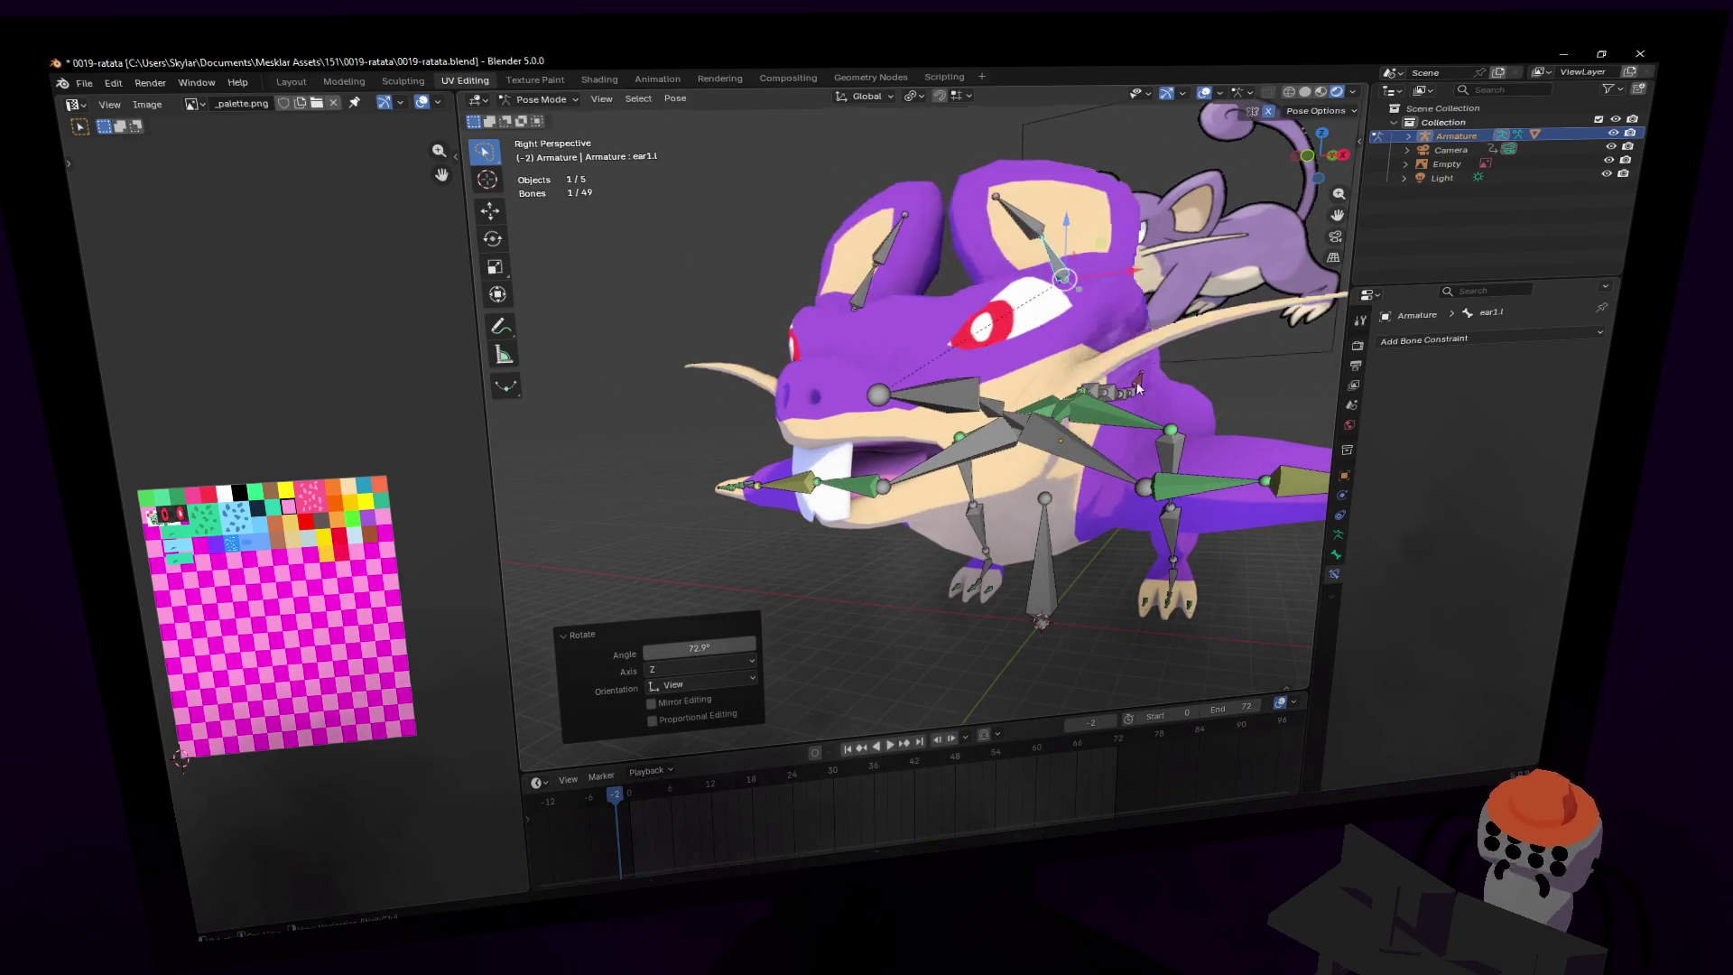
key(shift+grave)
click(1095, 355)
middle_drag(1119, 343, 1065, 403)
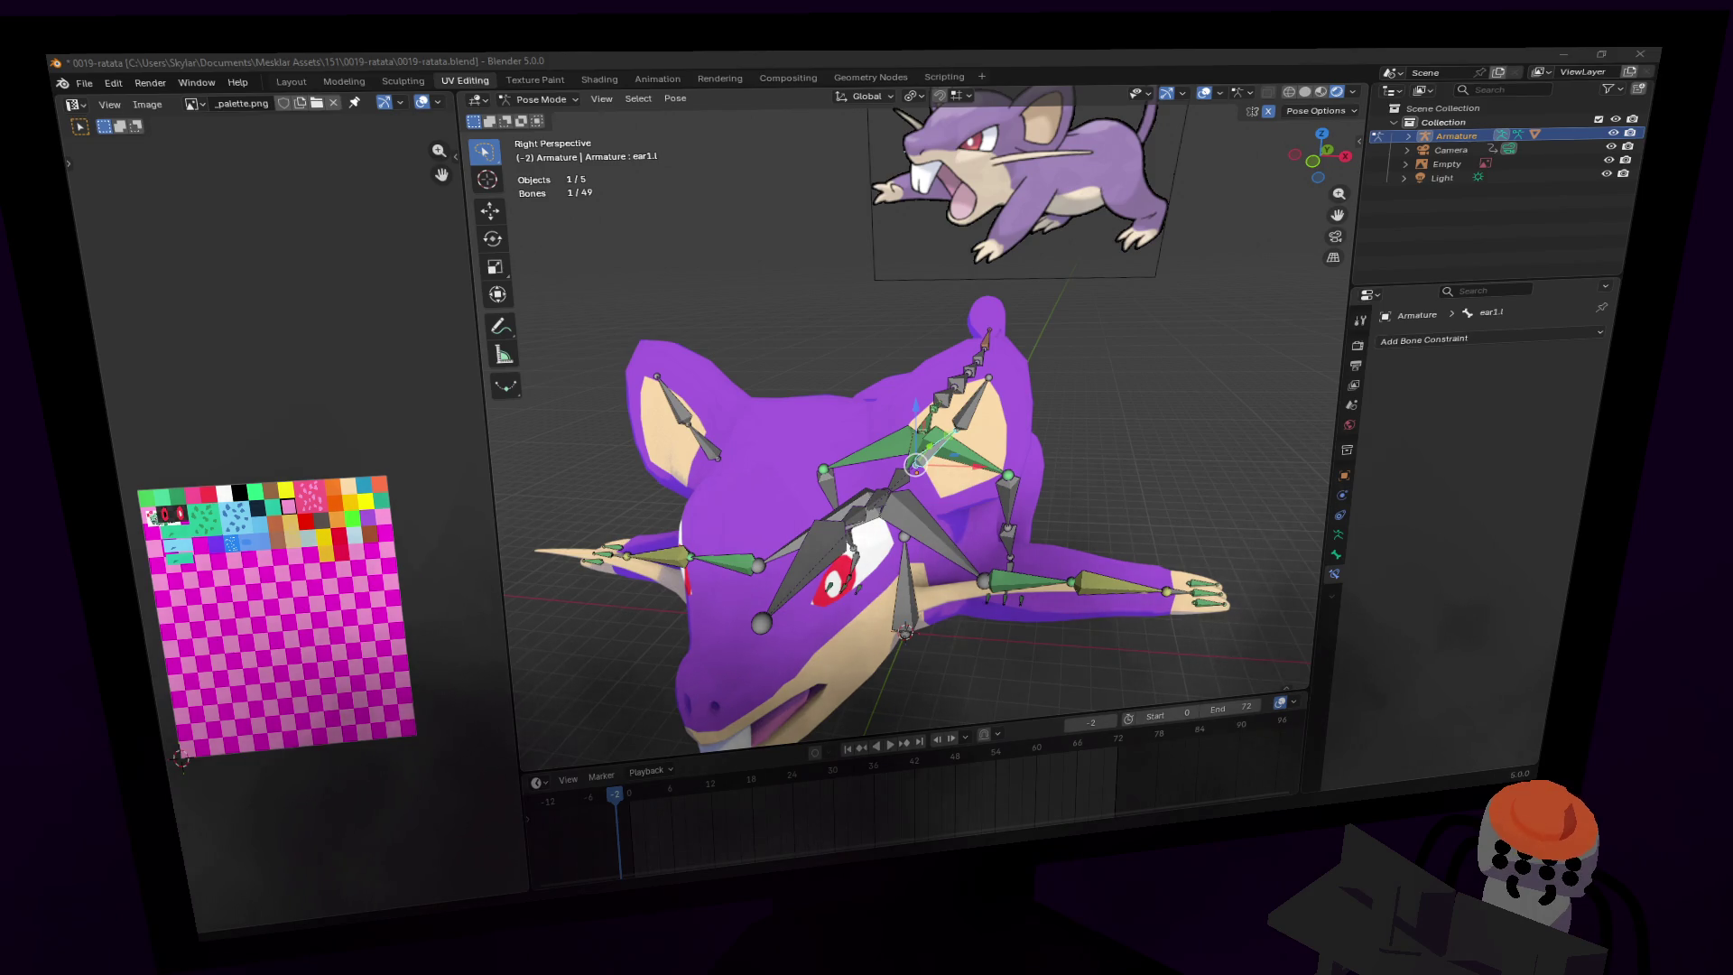
key(shift+grave)
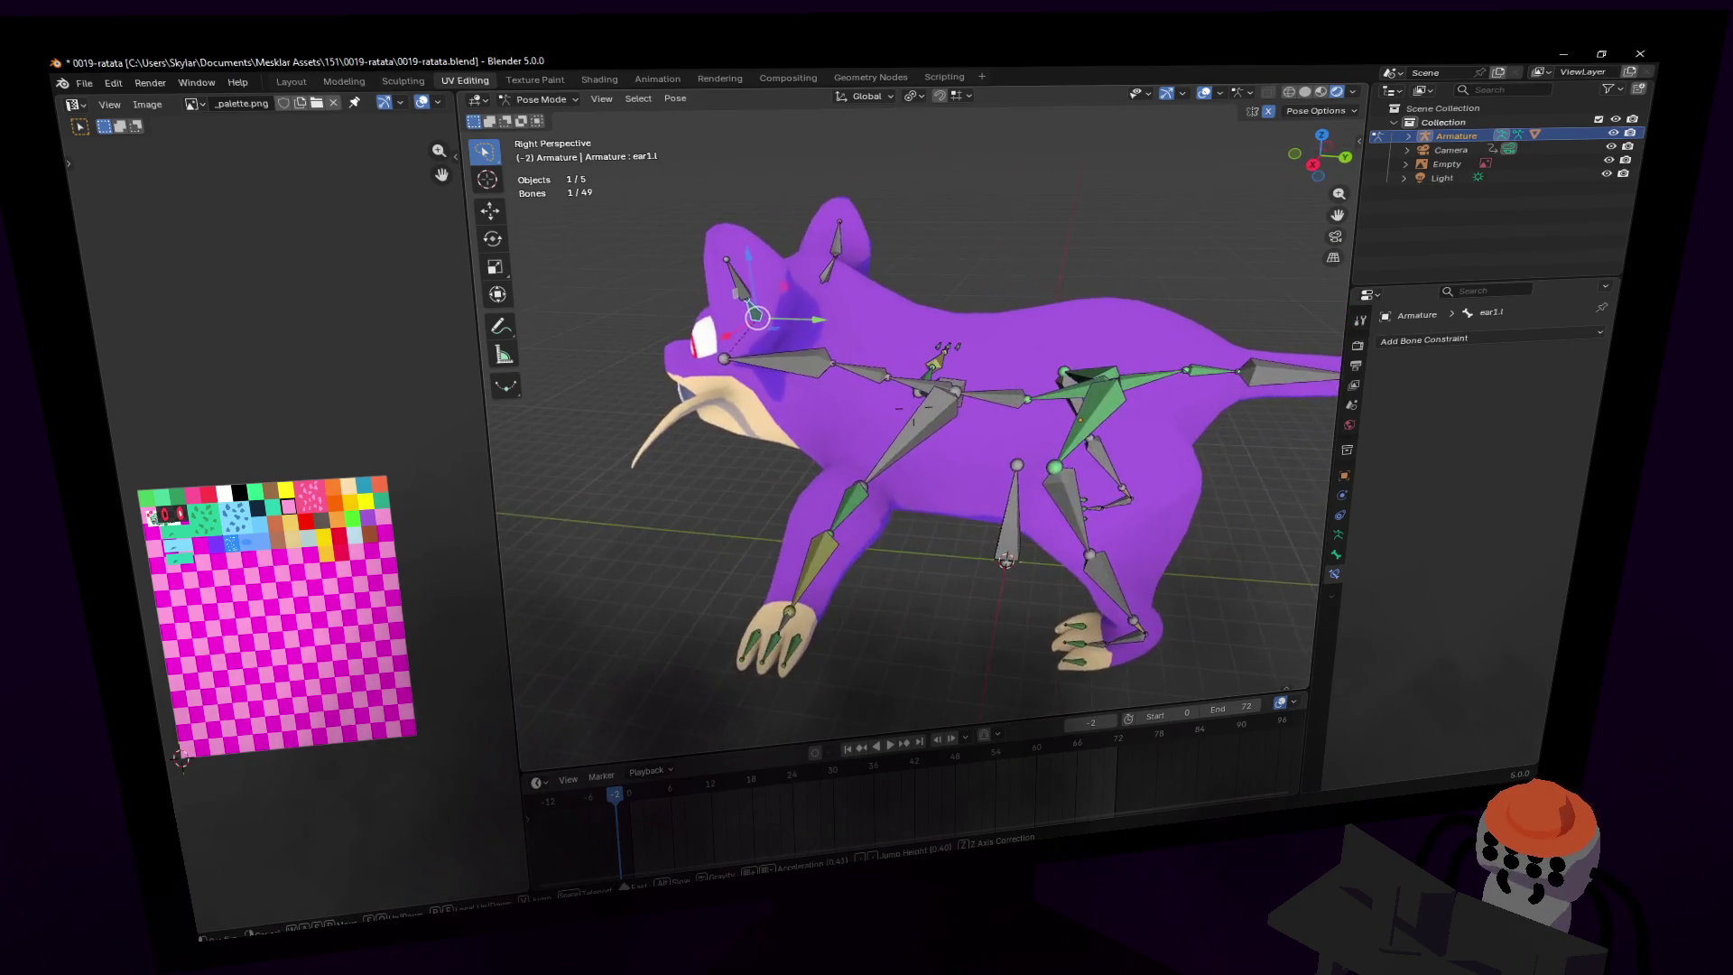
- Raise spine1 along global Z, inspect the body, then start another vertical move
click(1074, 459)
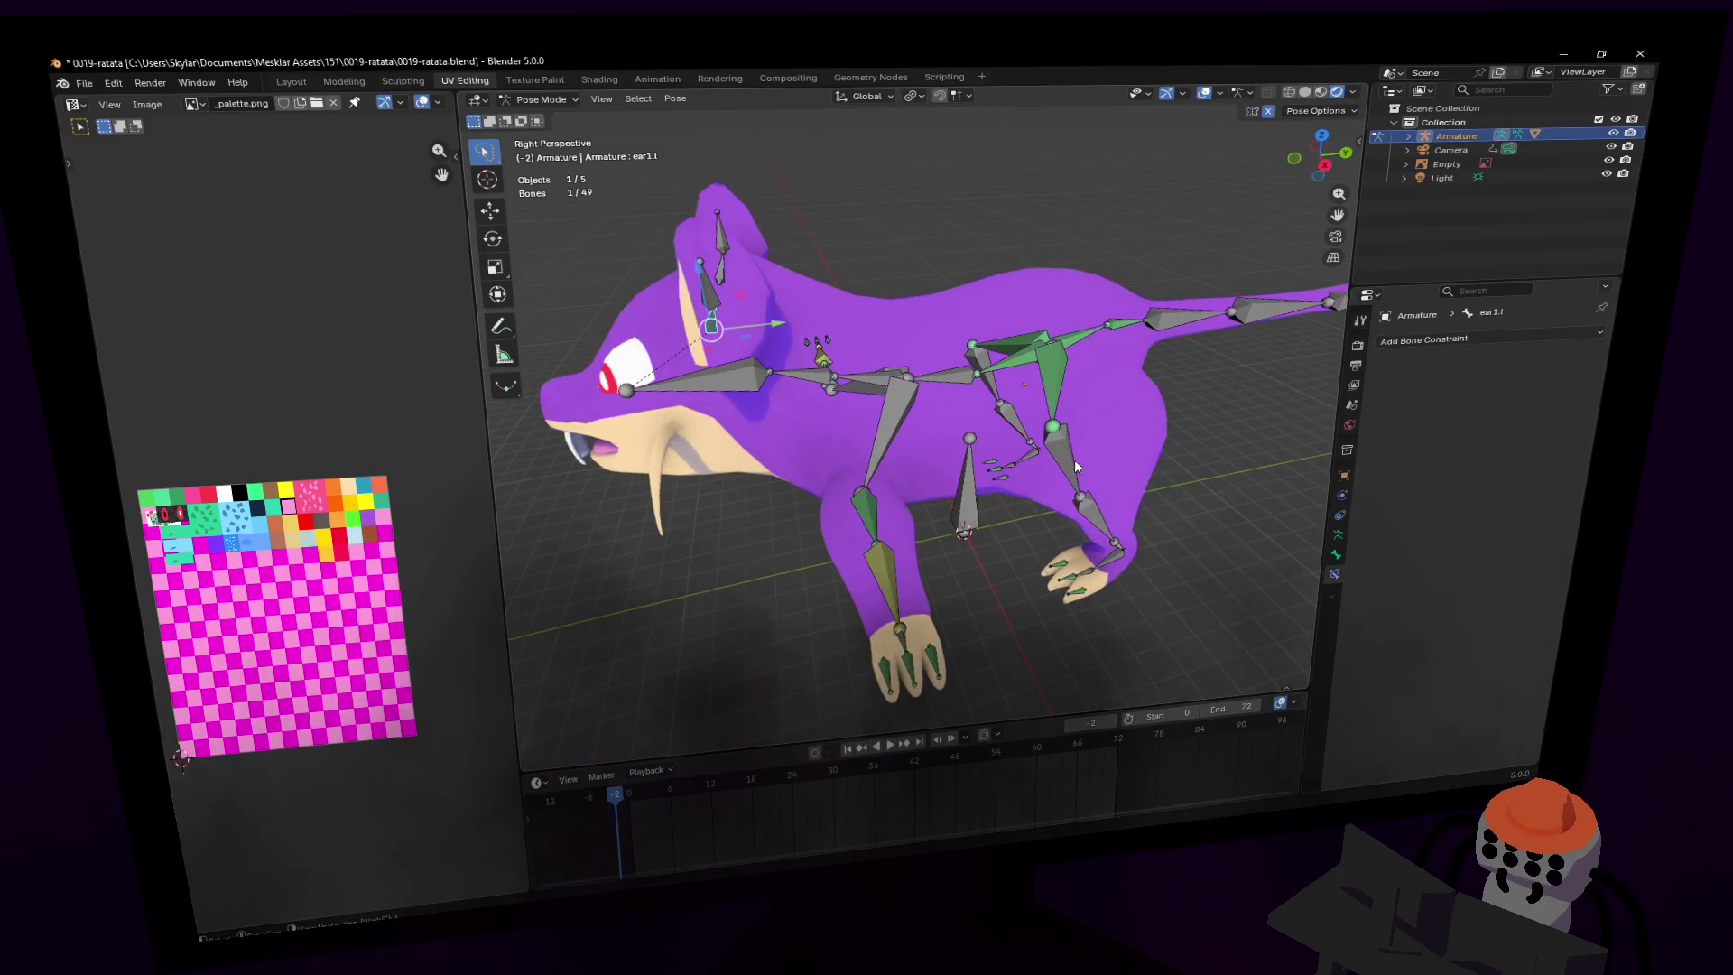
click(1018, 357)
key(g)
key(z)
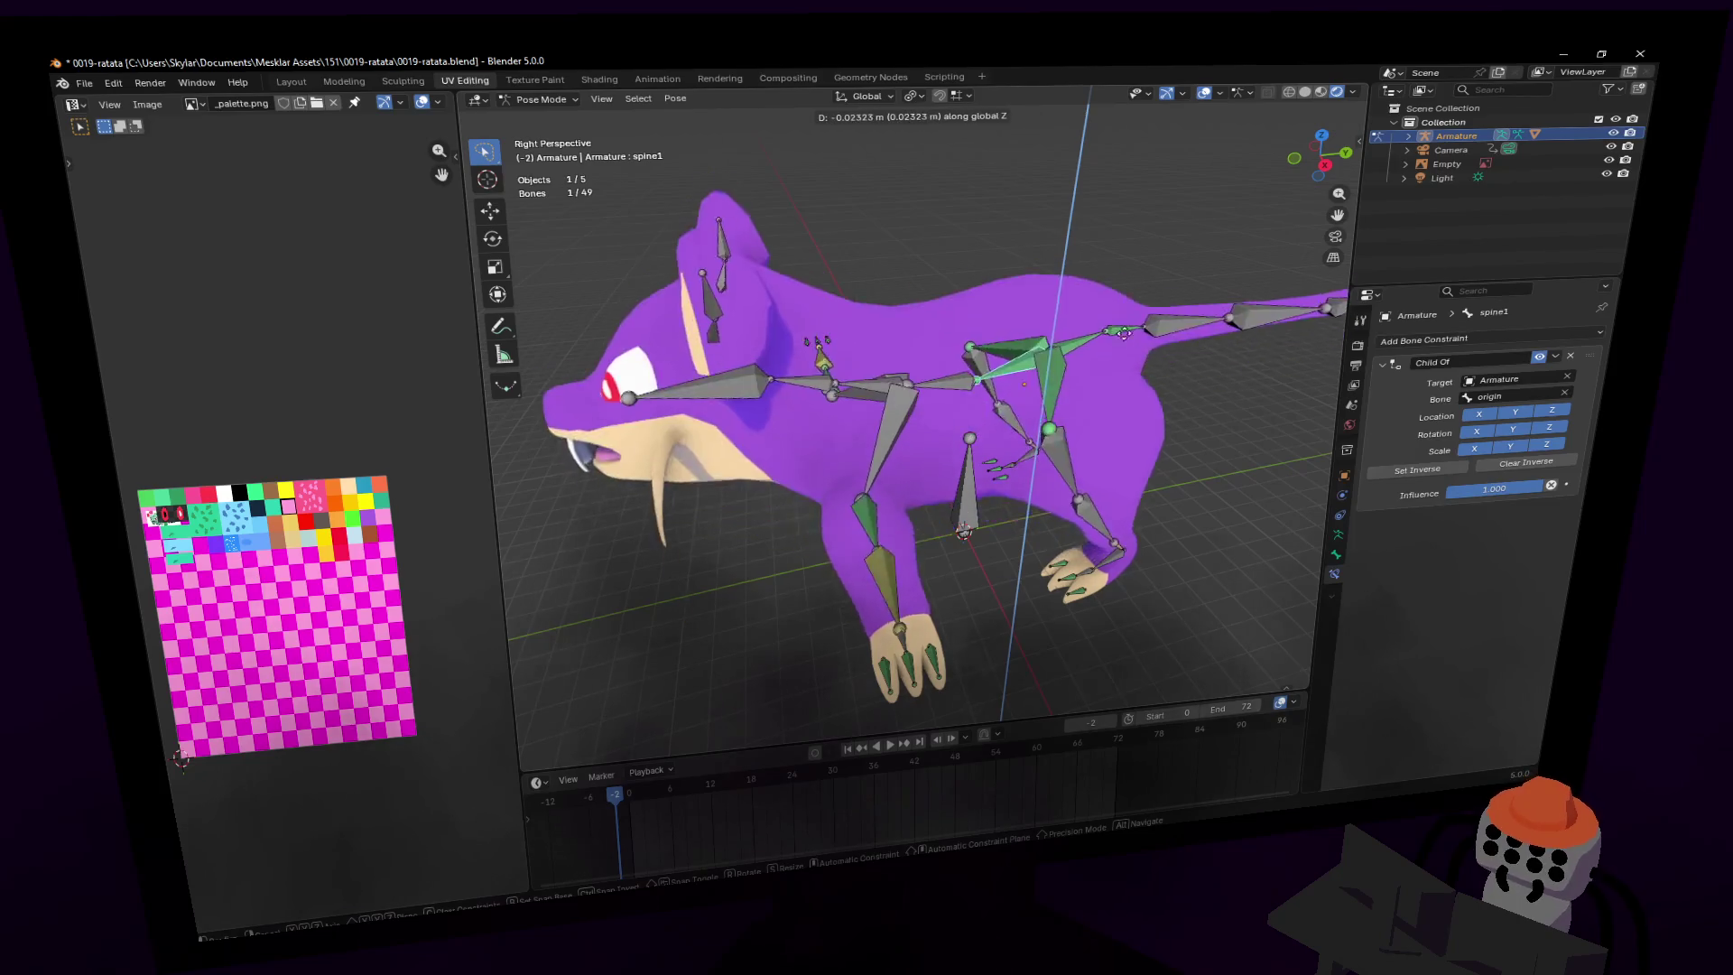
click(1124, 334)
key(shift+grave)
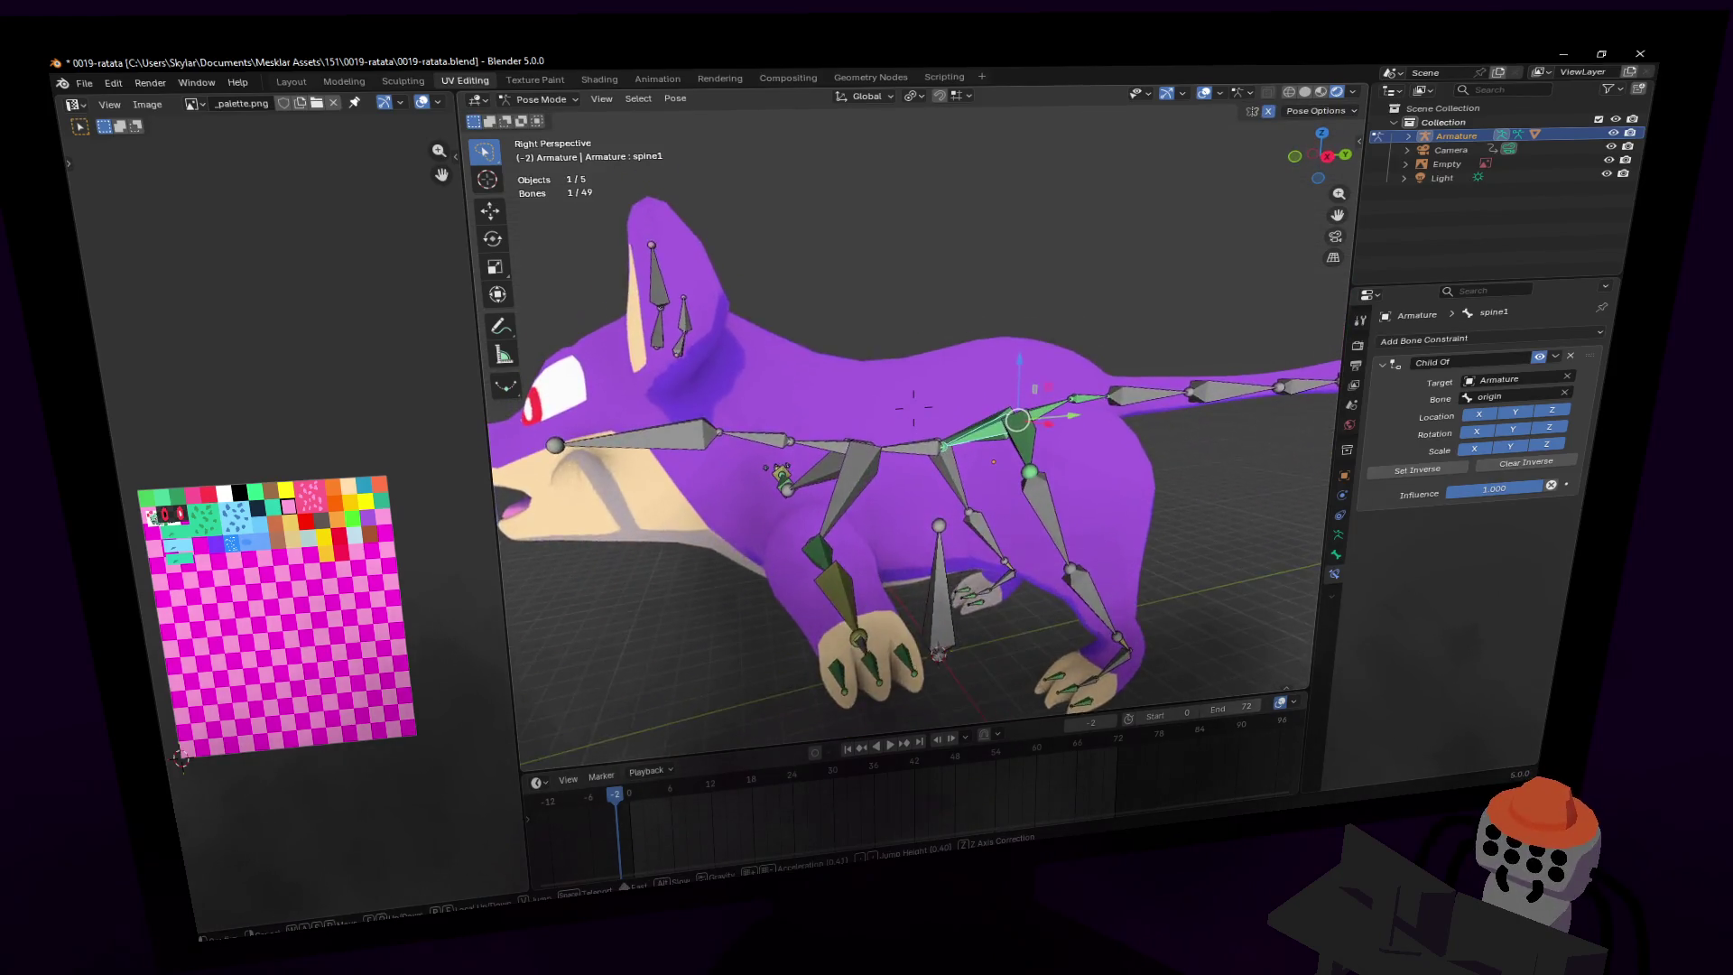
click(1123, 334)
key(g)
key(z)
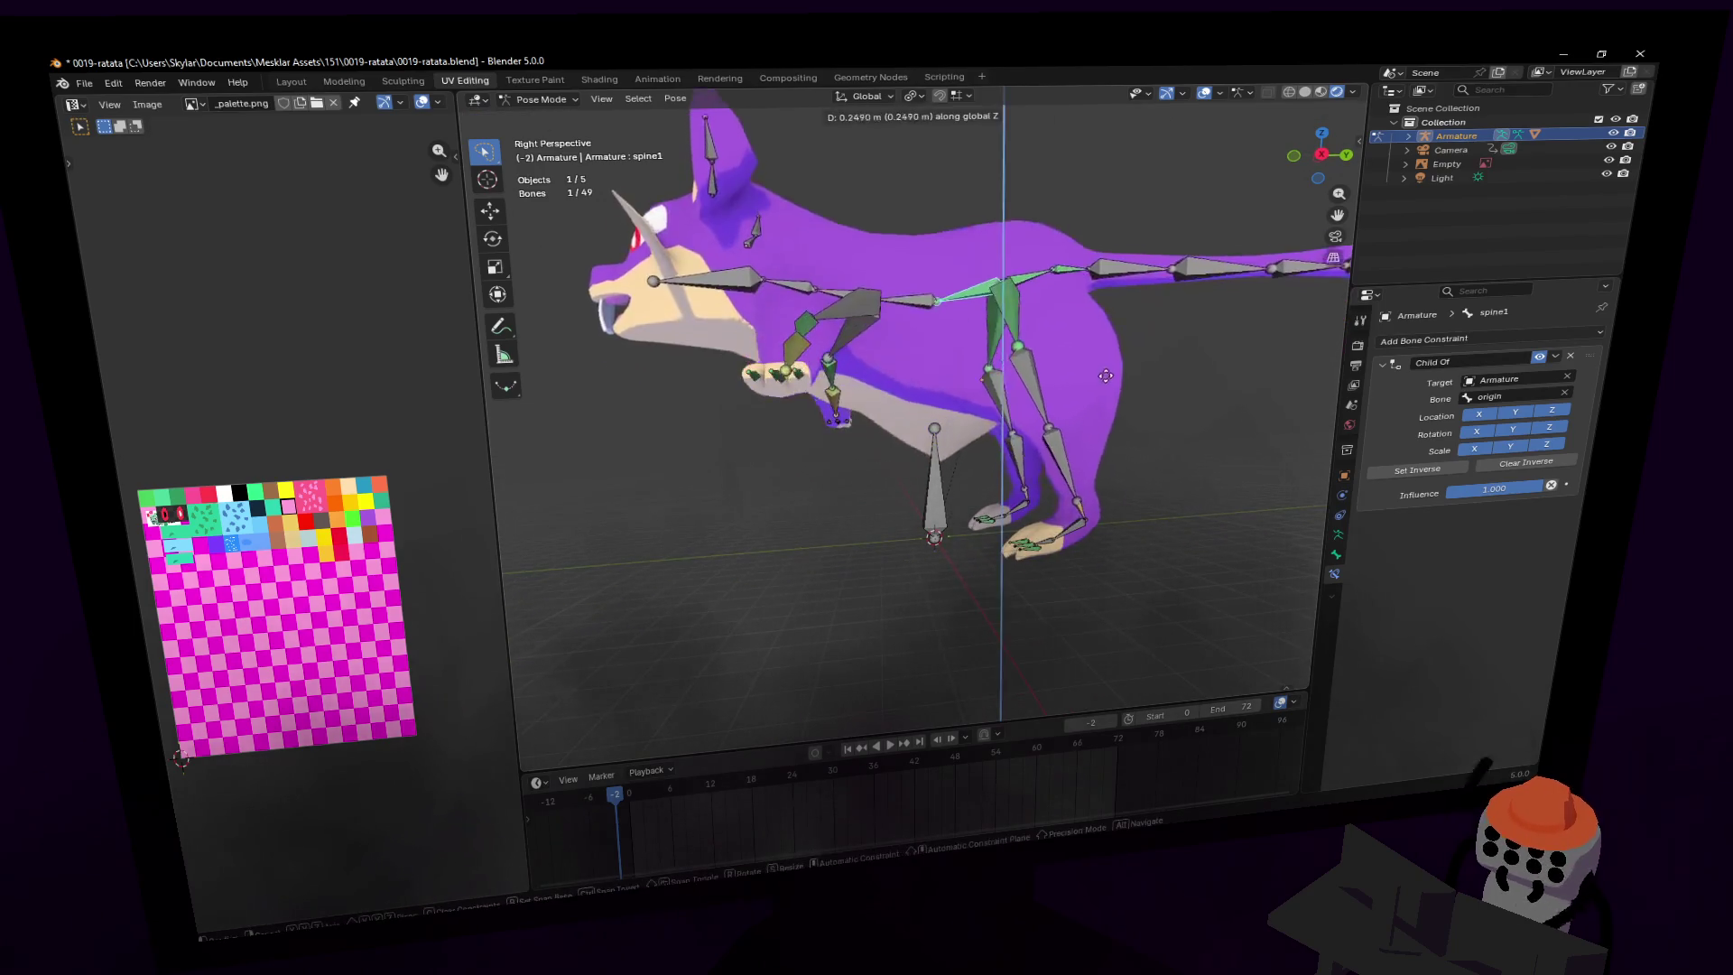
right_click(979, 465)
click(950, 508)
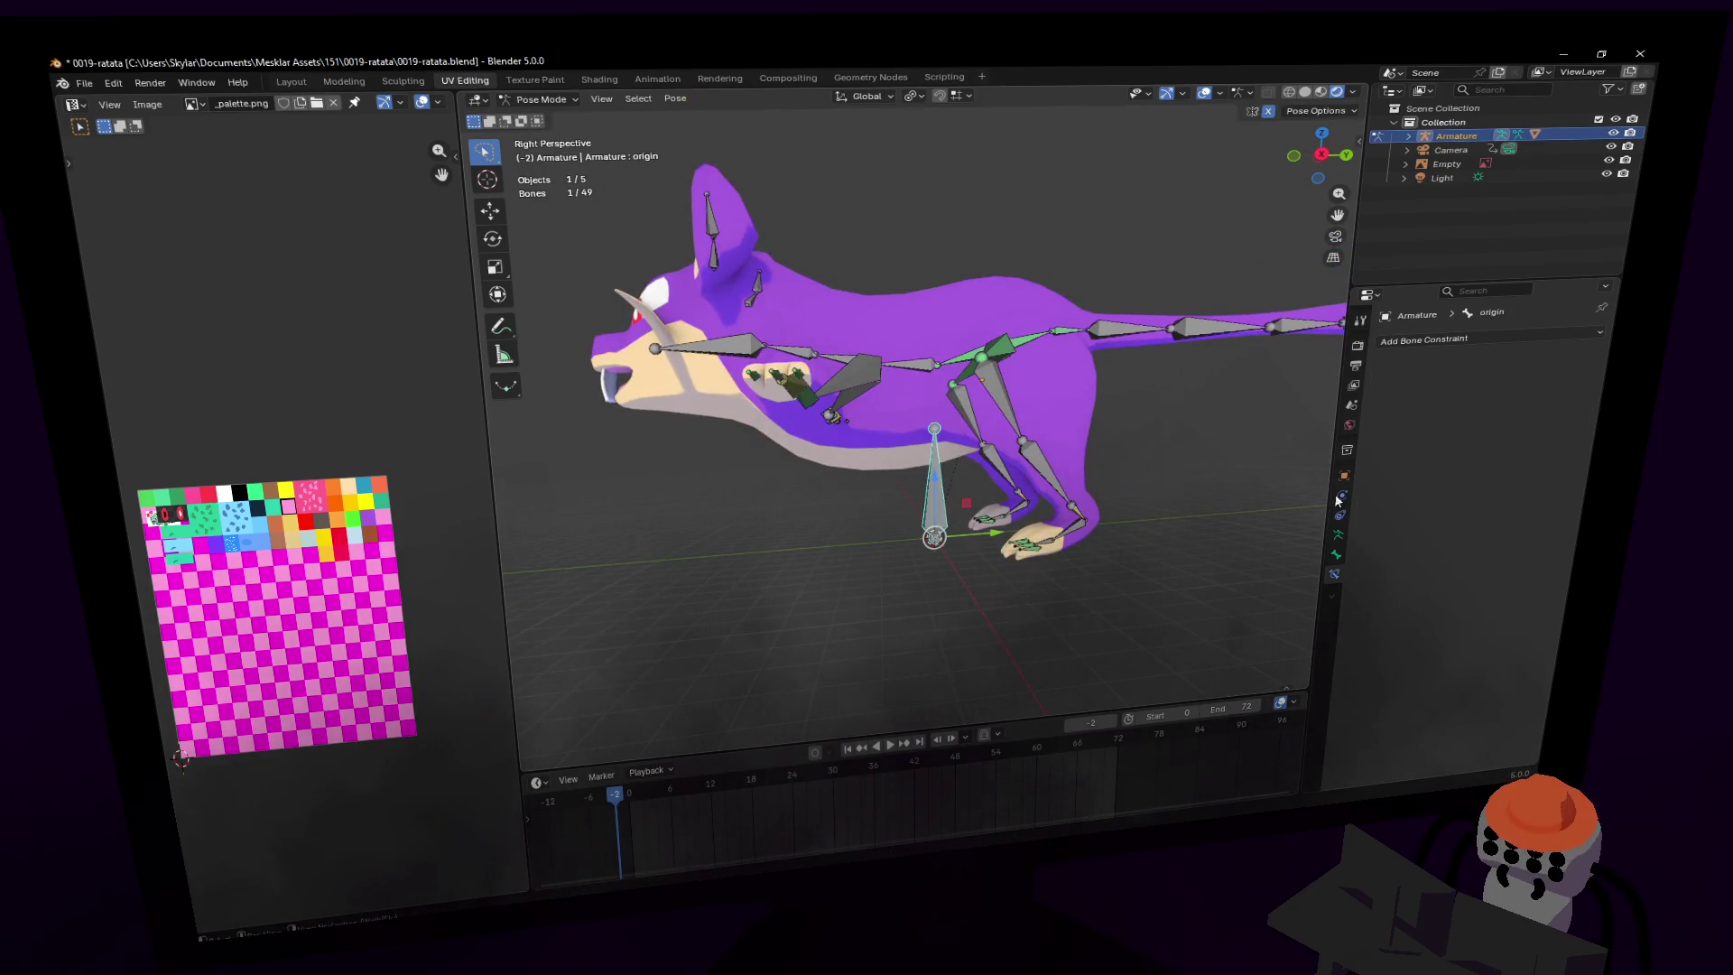
click(1336, 554)
shift+middle_drag(1065, 446, 966, 397)
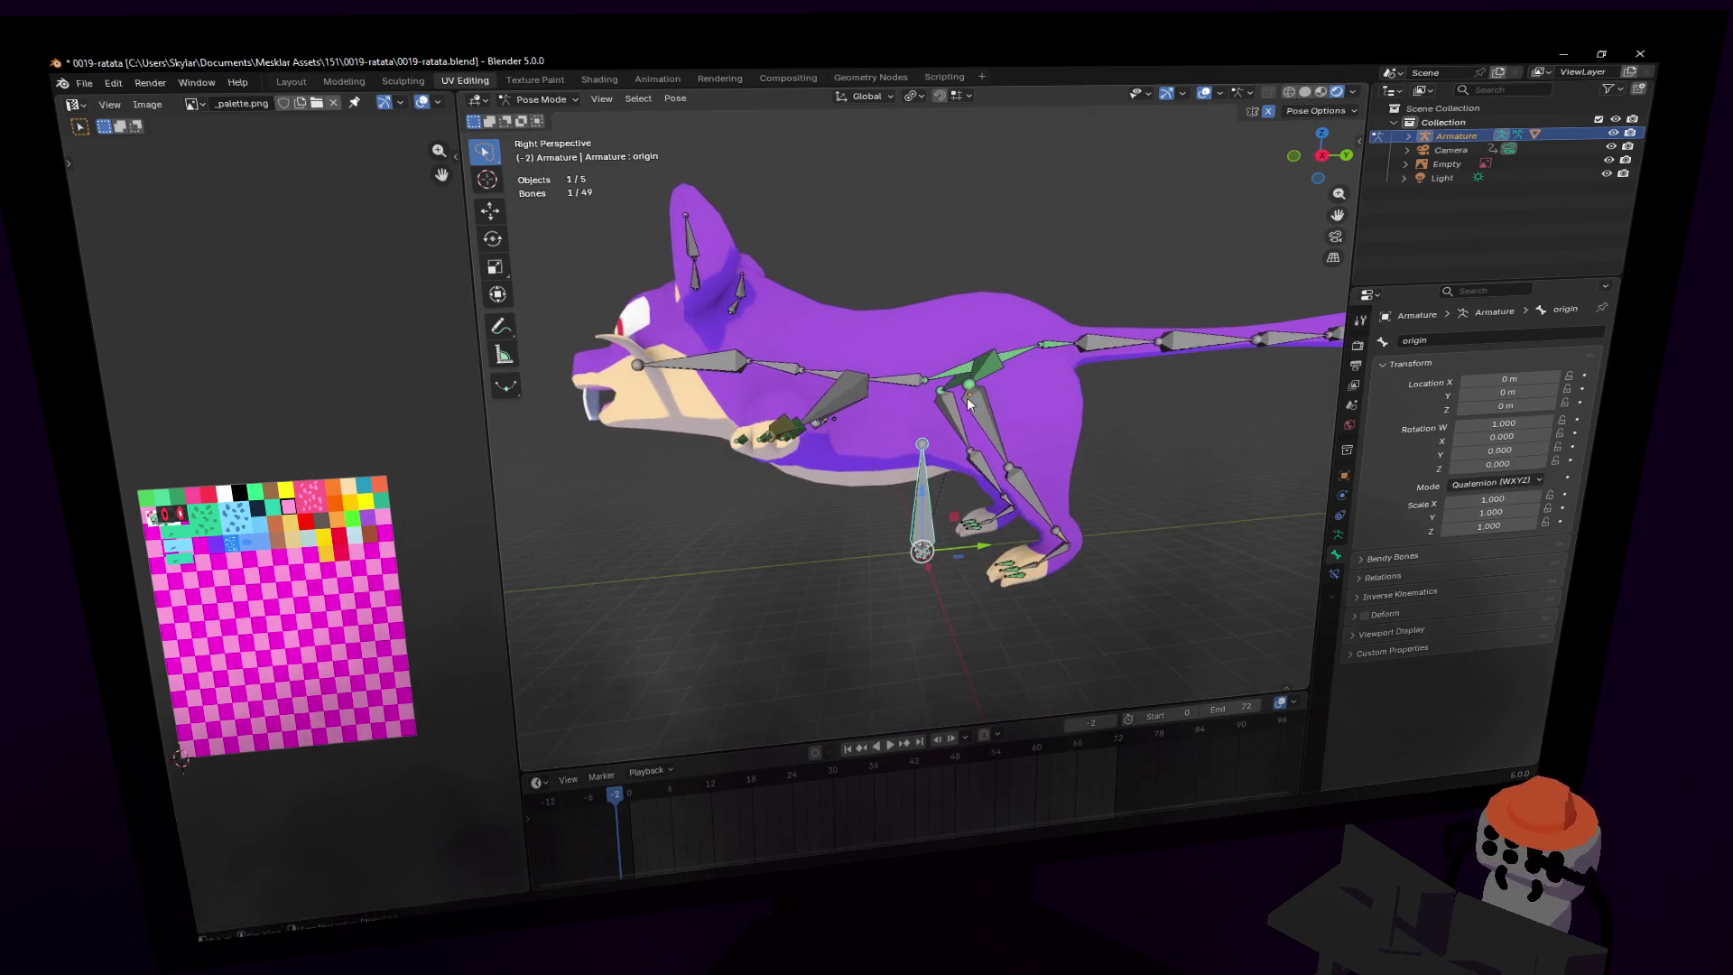
click(962, 374)
key(g)
key(z)
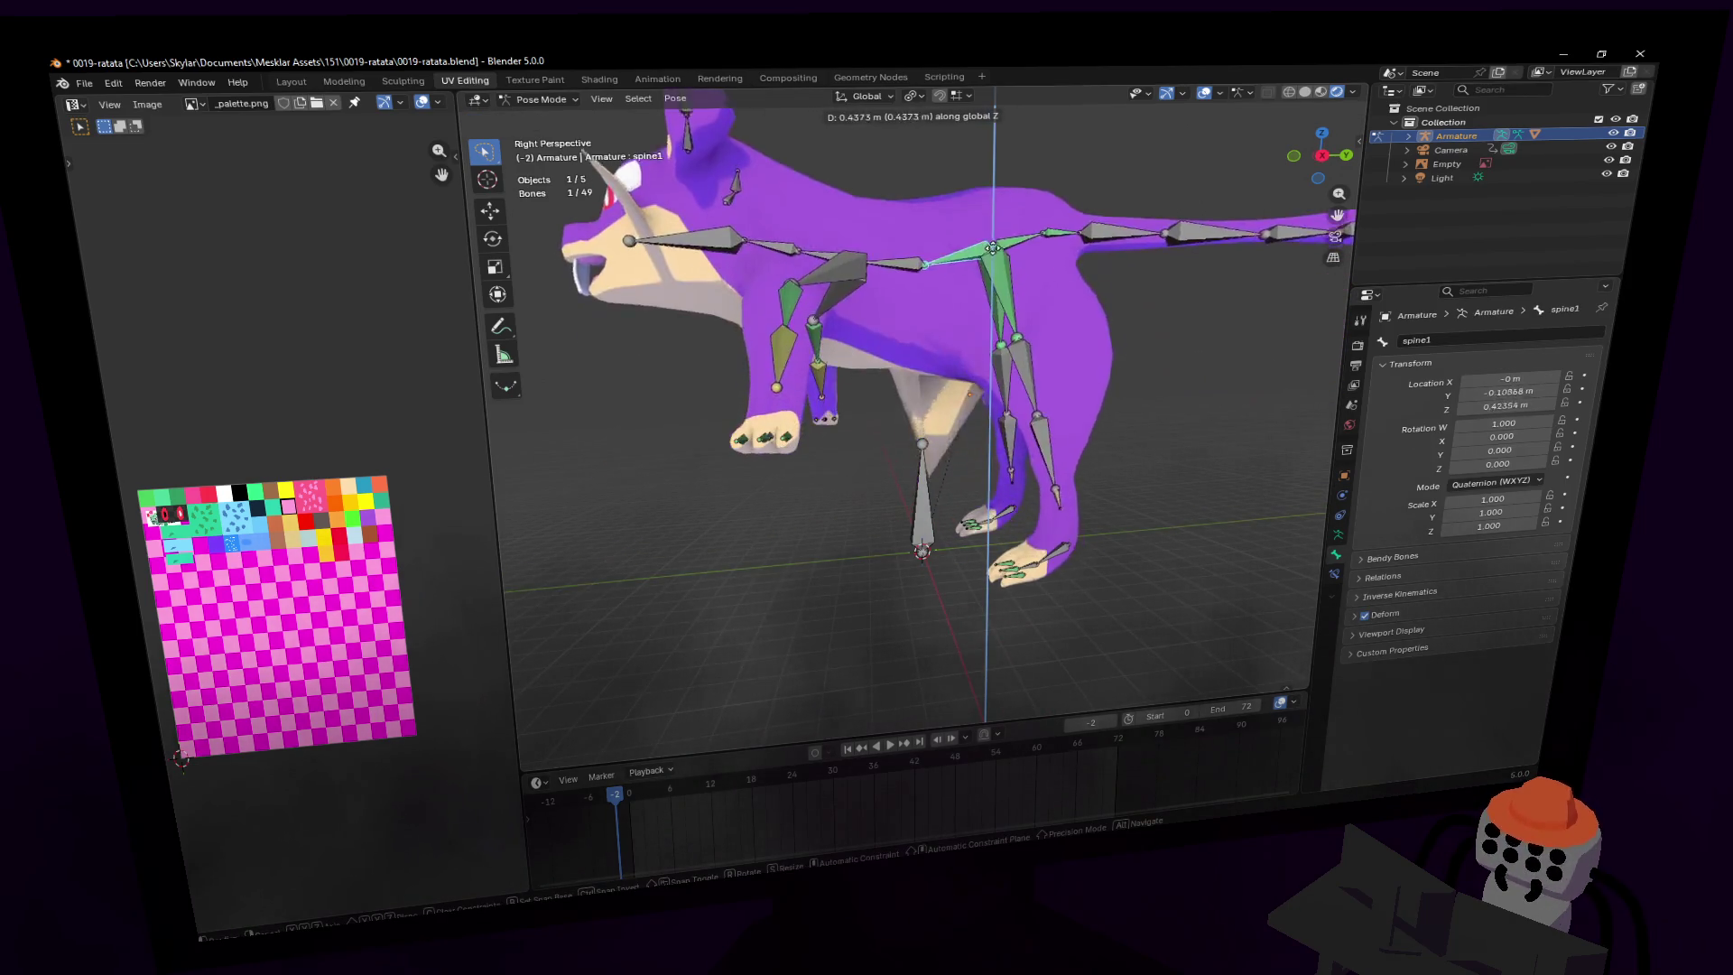
key(Escape)
key(shift+grave)
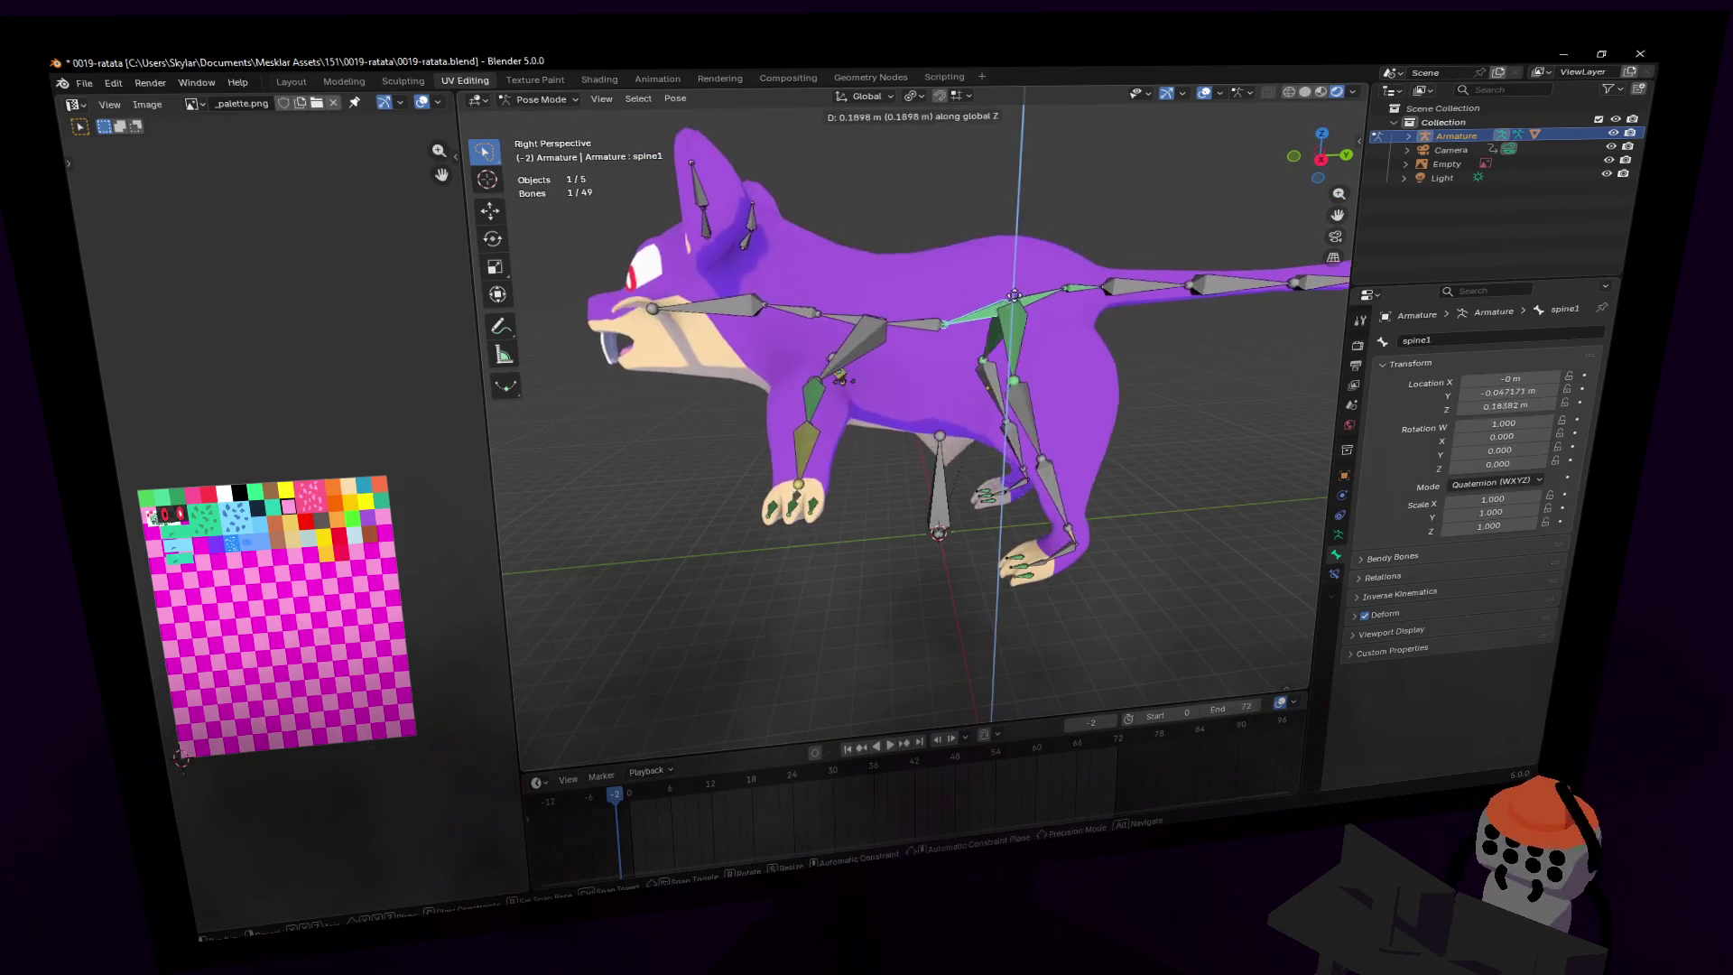
click(1023, 346)
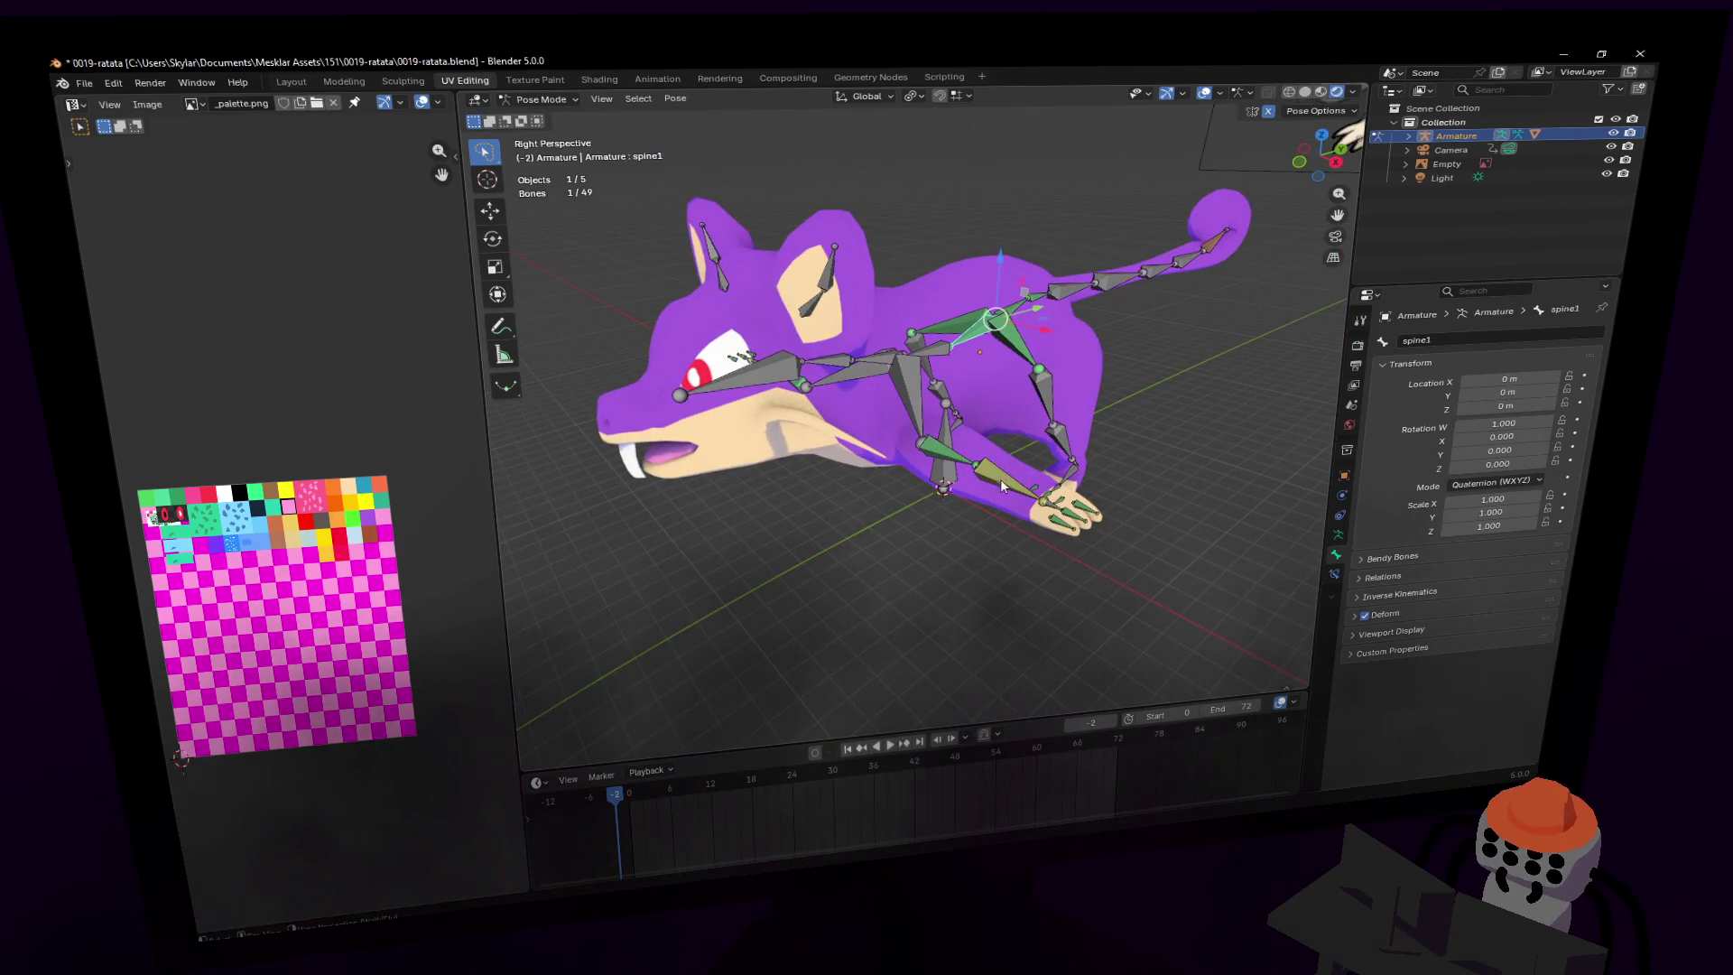
key(g)
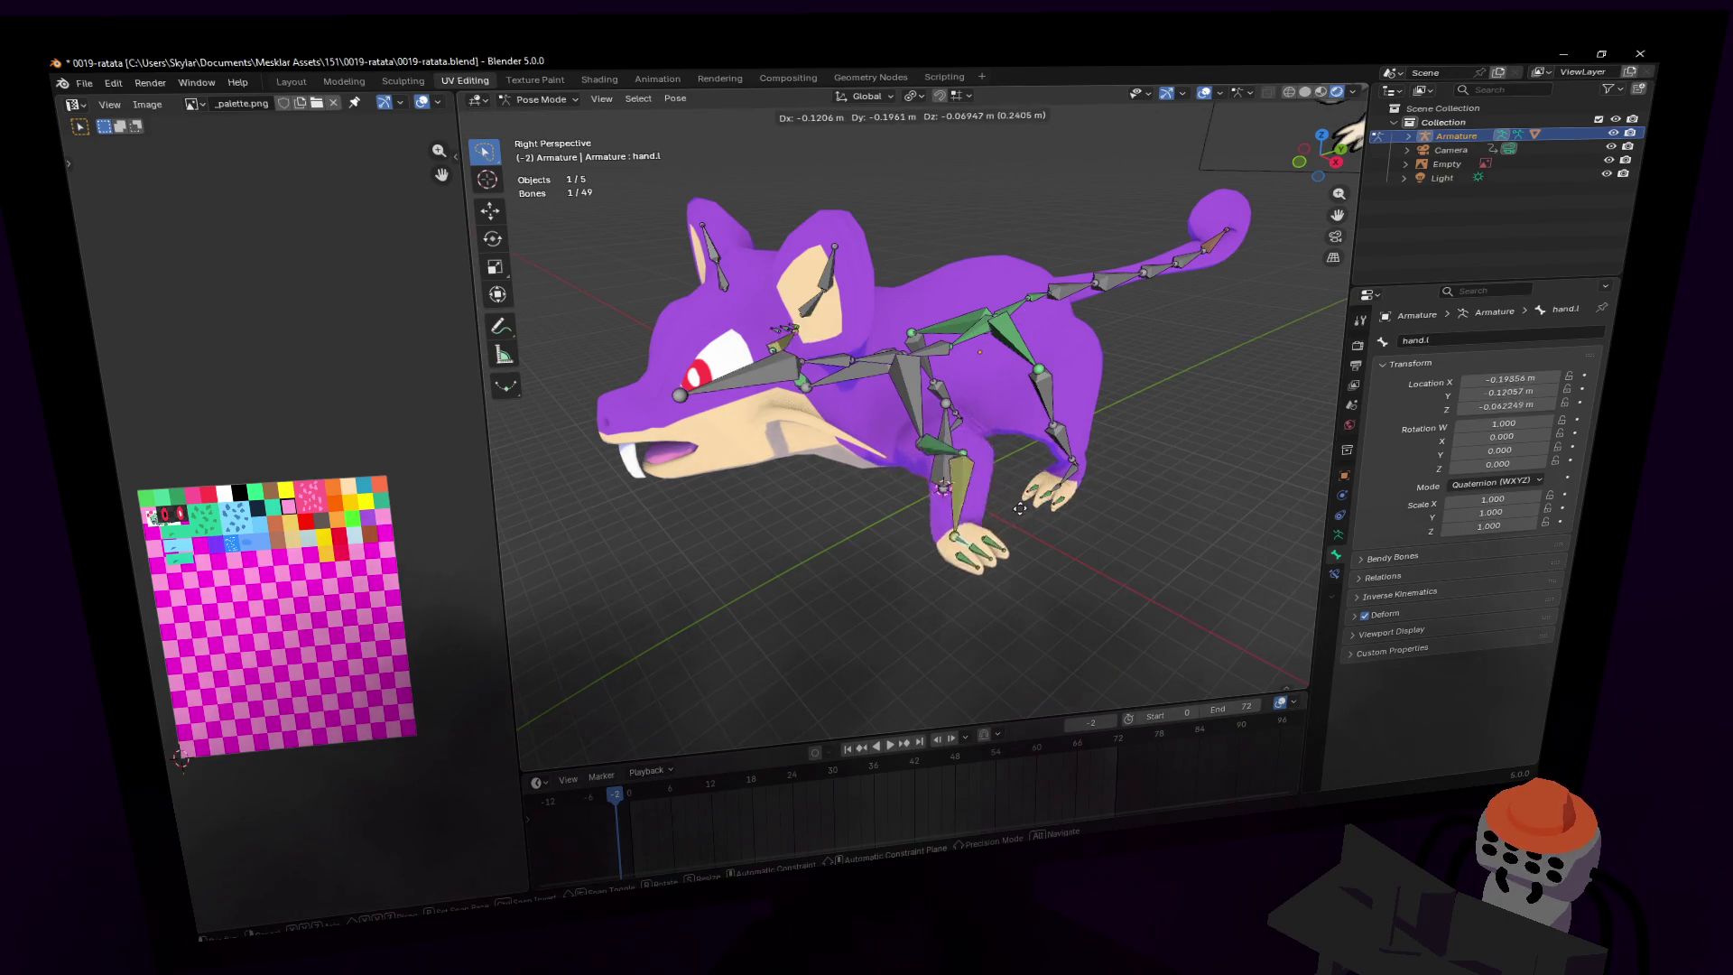
key(Escape)
key(shift+grave)
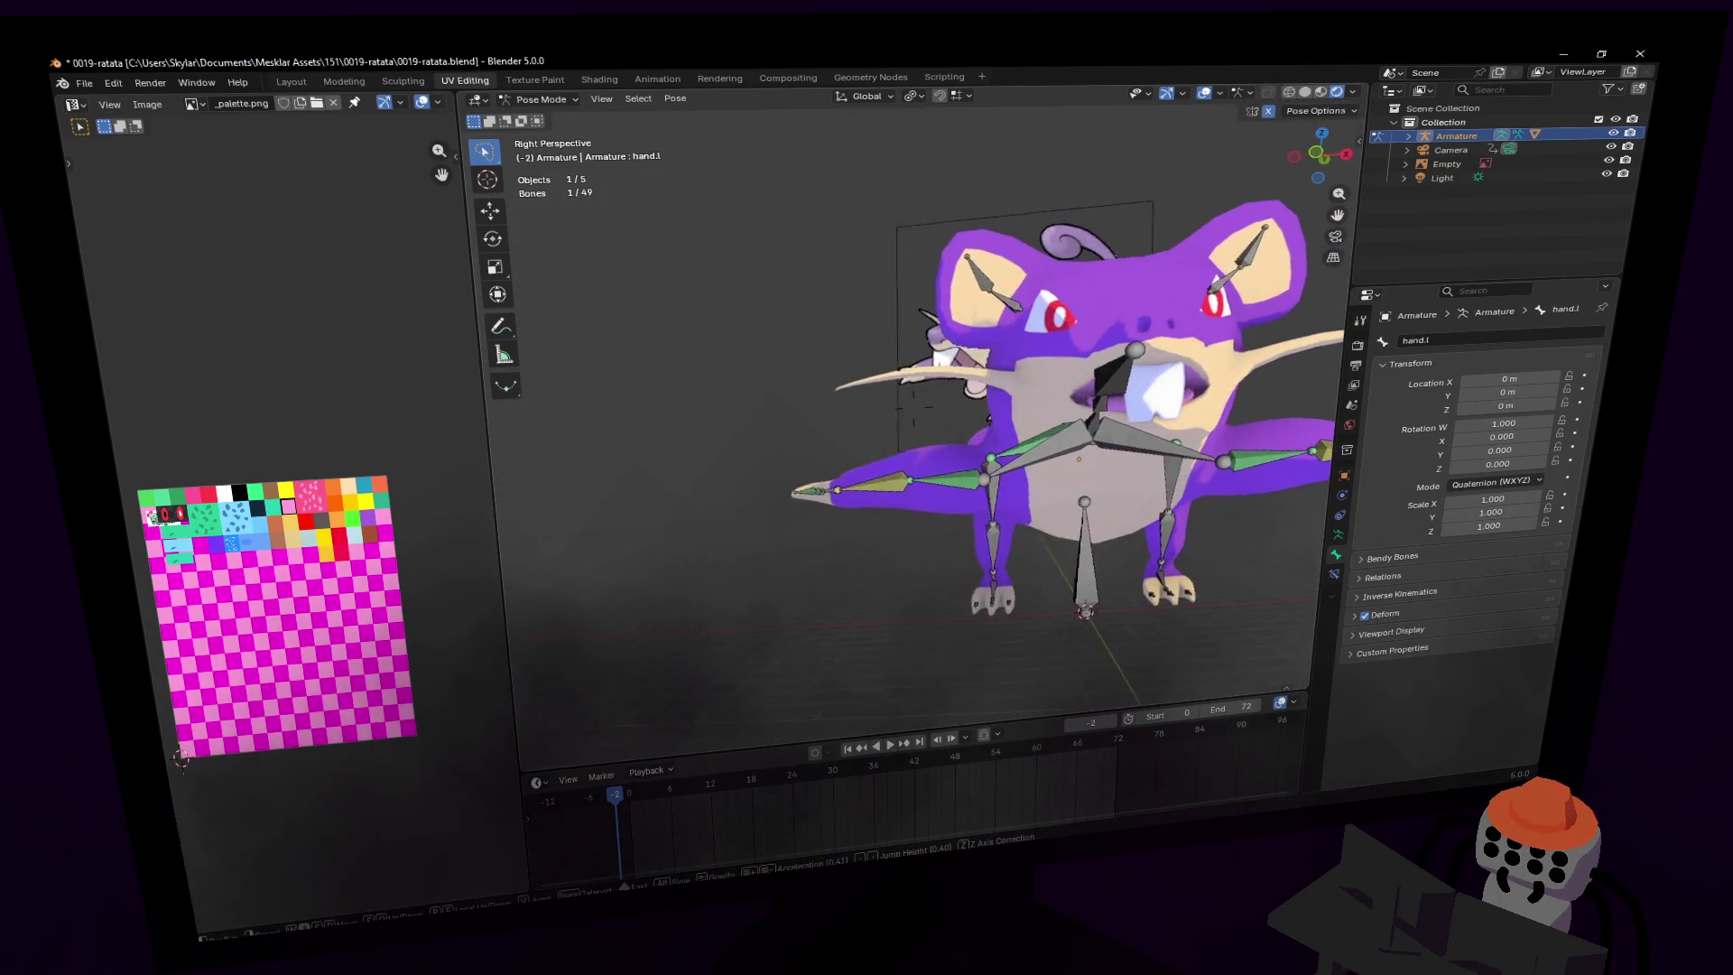
key(w)
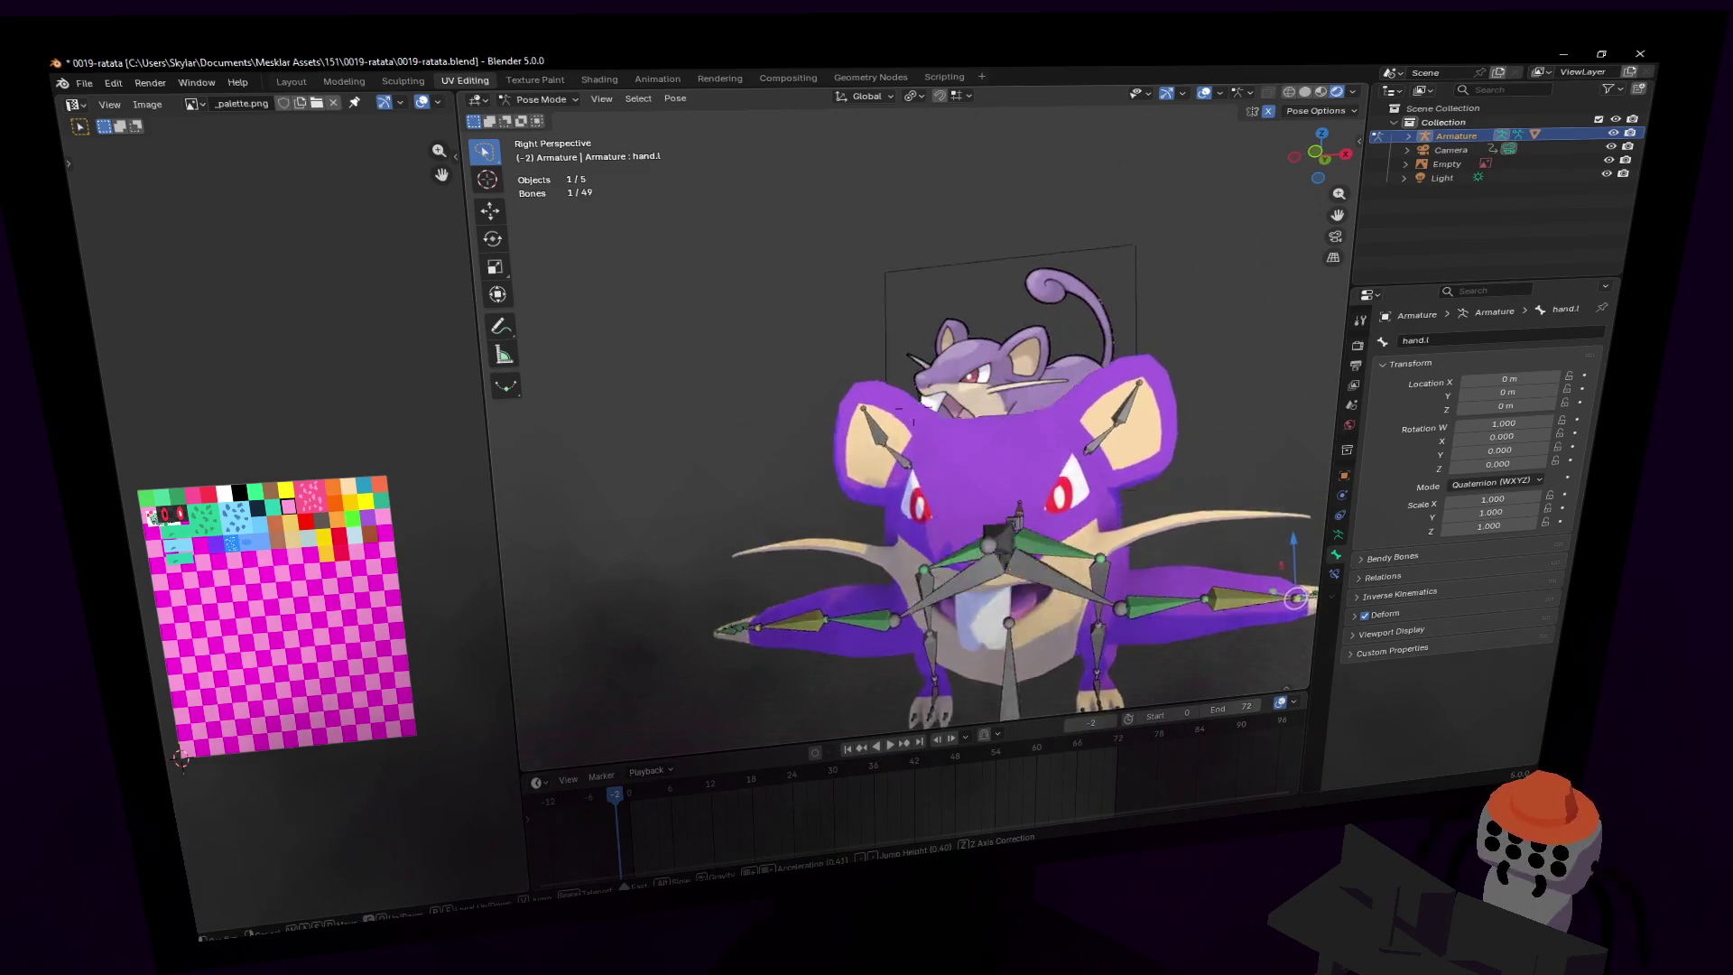
key(w)
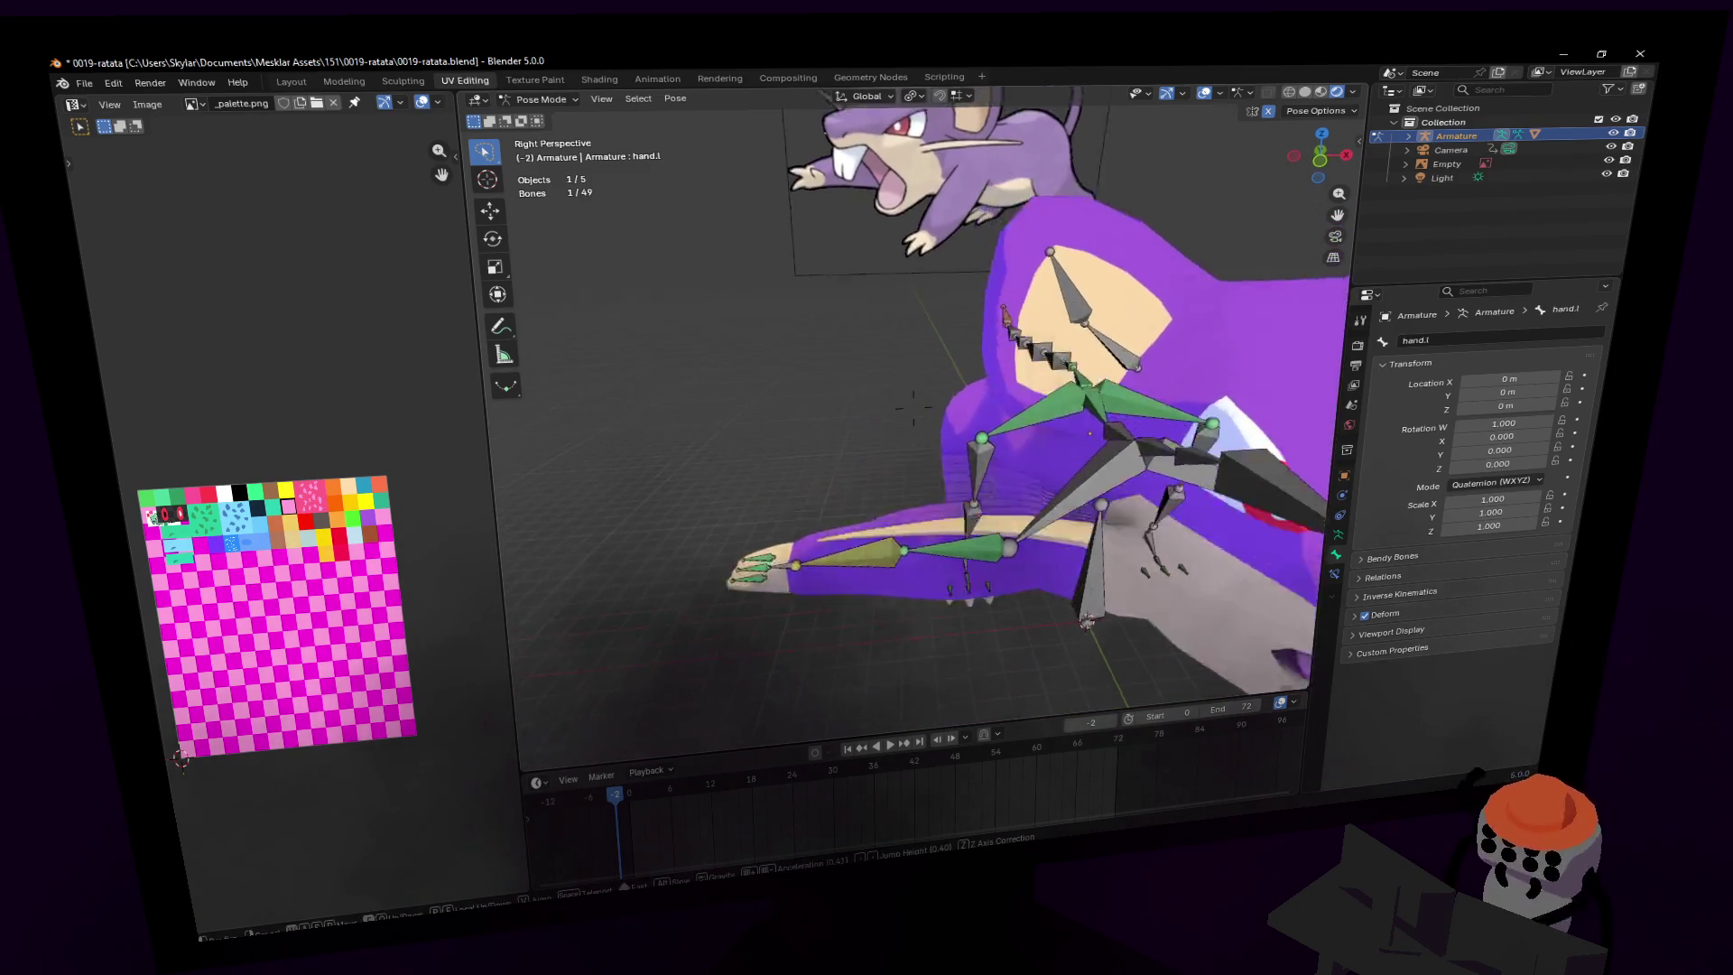
key(Escape)
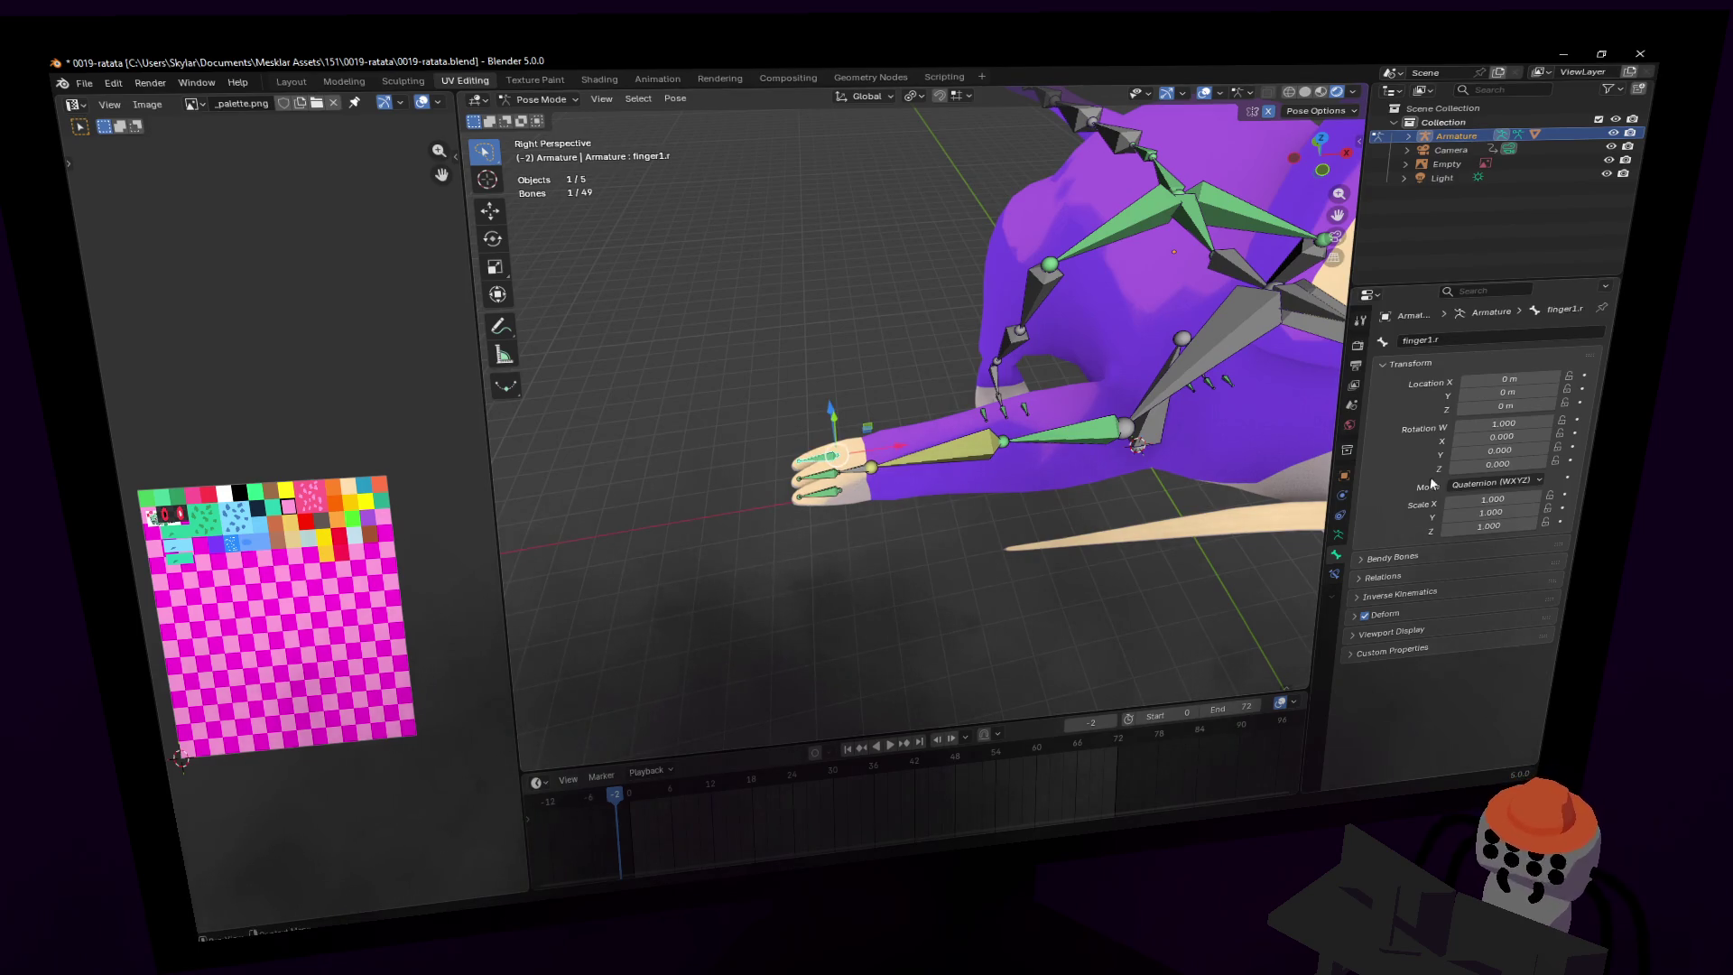
- Show finger3.l's Child Of constraint targeting hand.l, then frame the whole rig
click(1338, 537)
click(1338, 570)
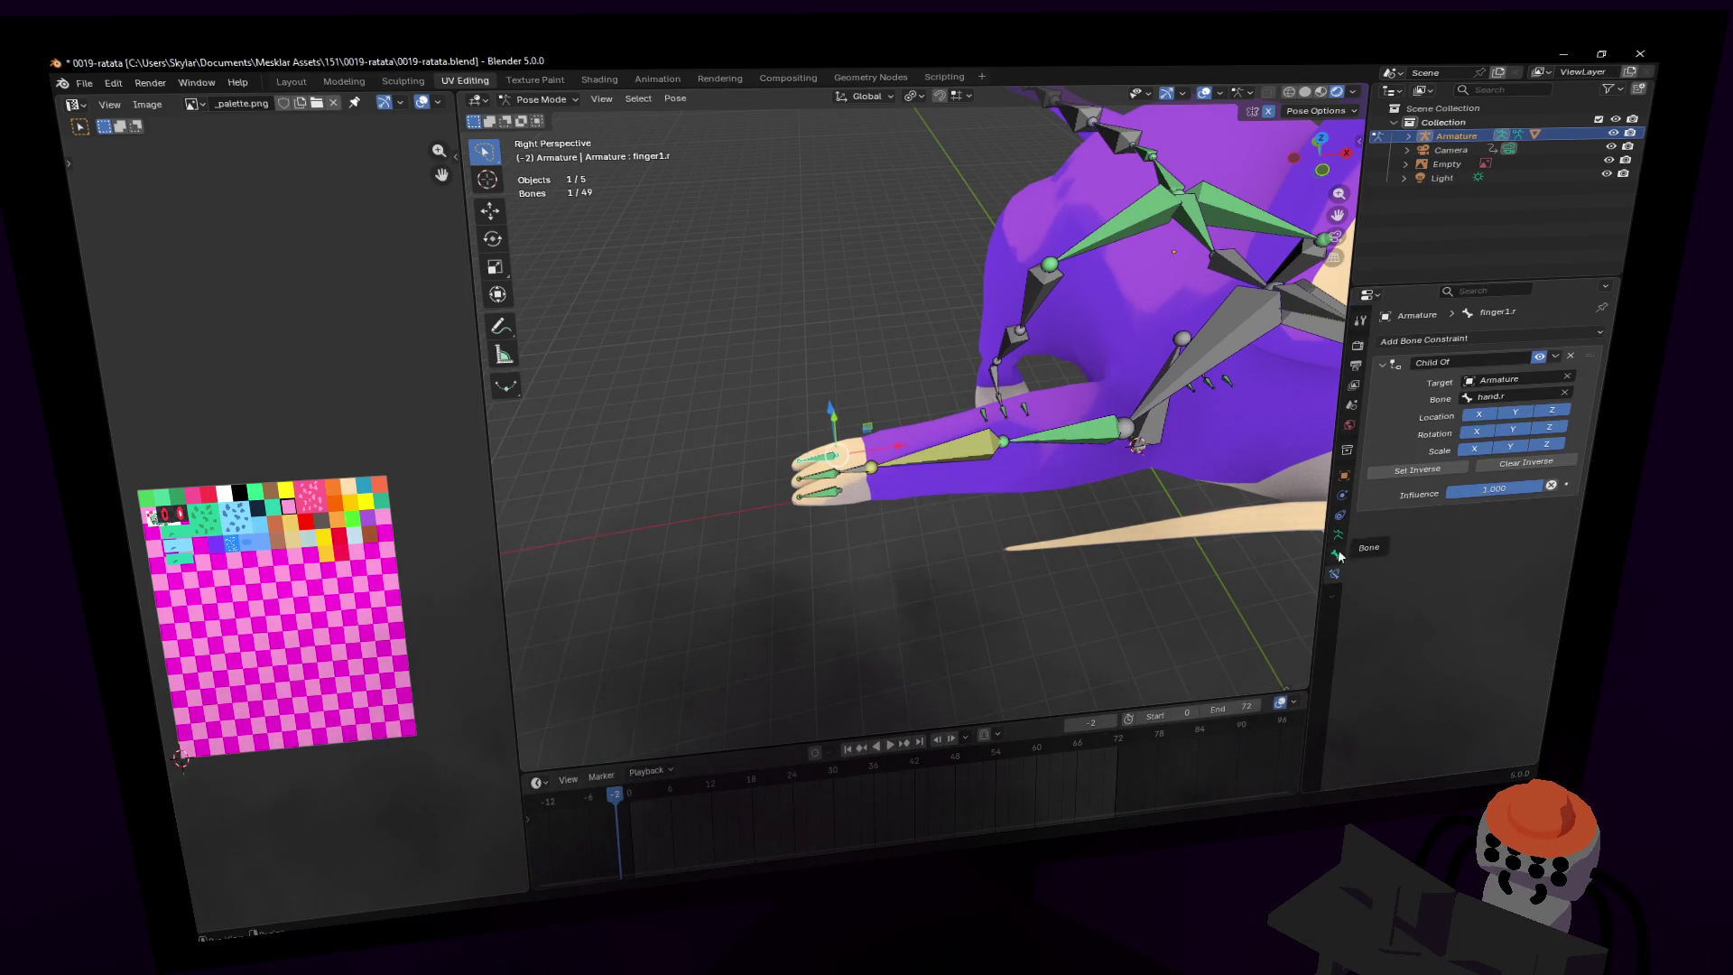
click(1337, 554)
key(KP_Decimal)
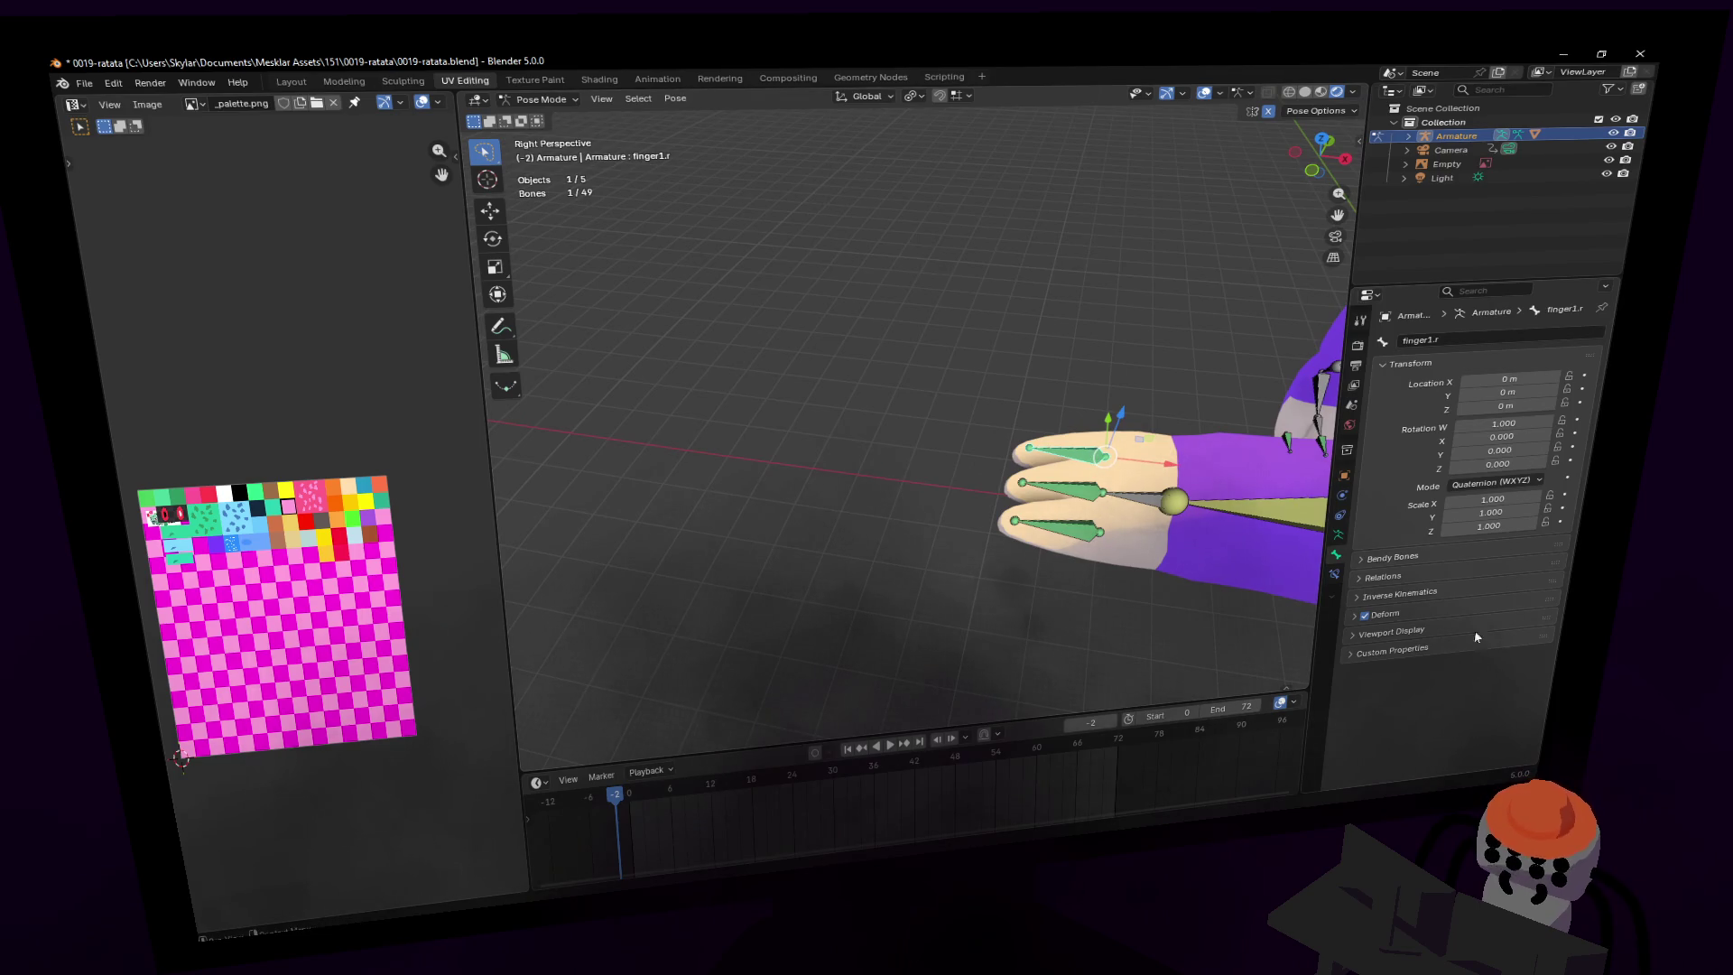
key(shift+grave)
click(1338, 537)
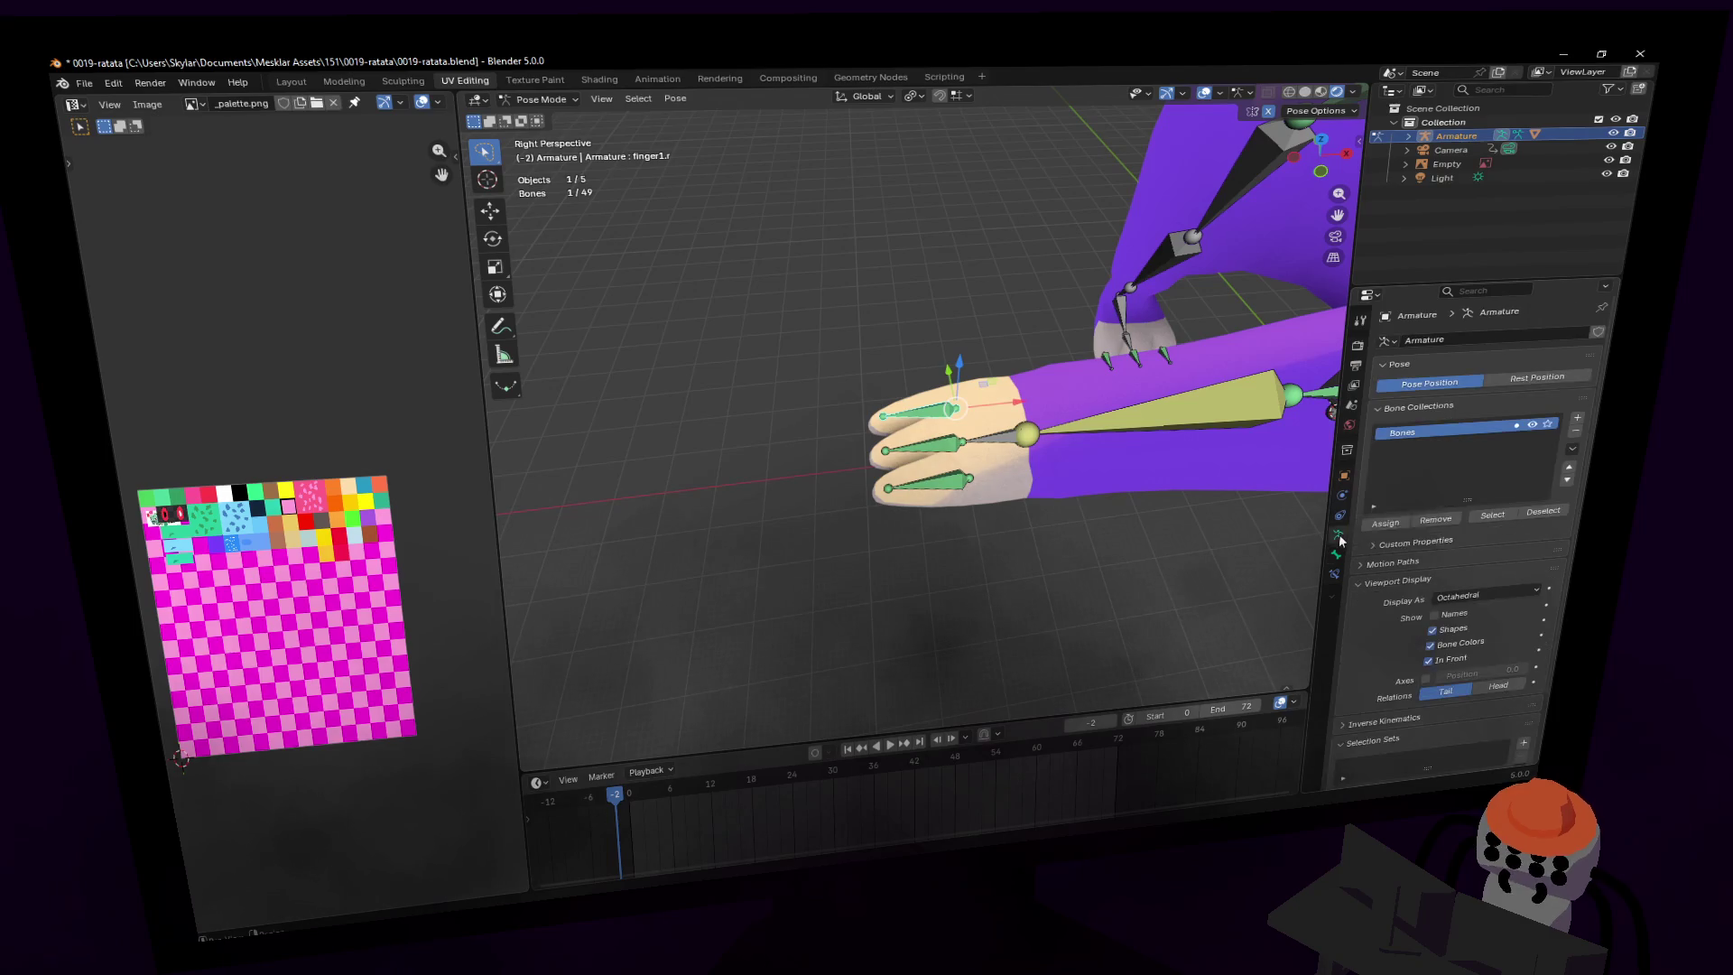
key(shift+grave)
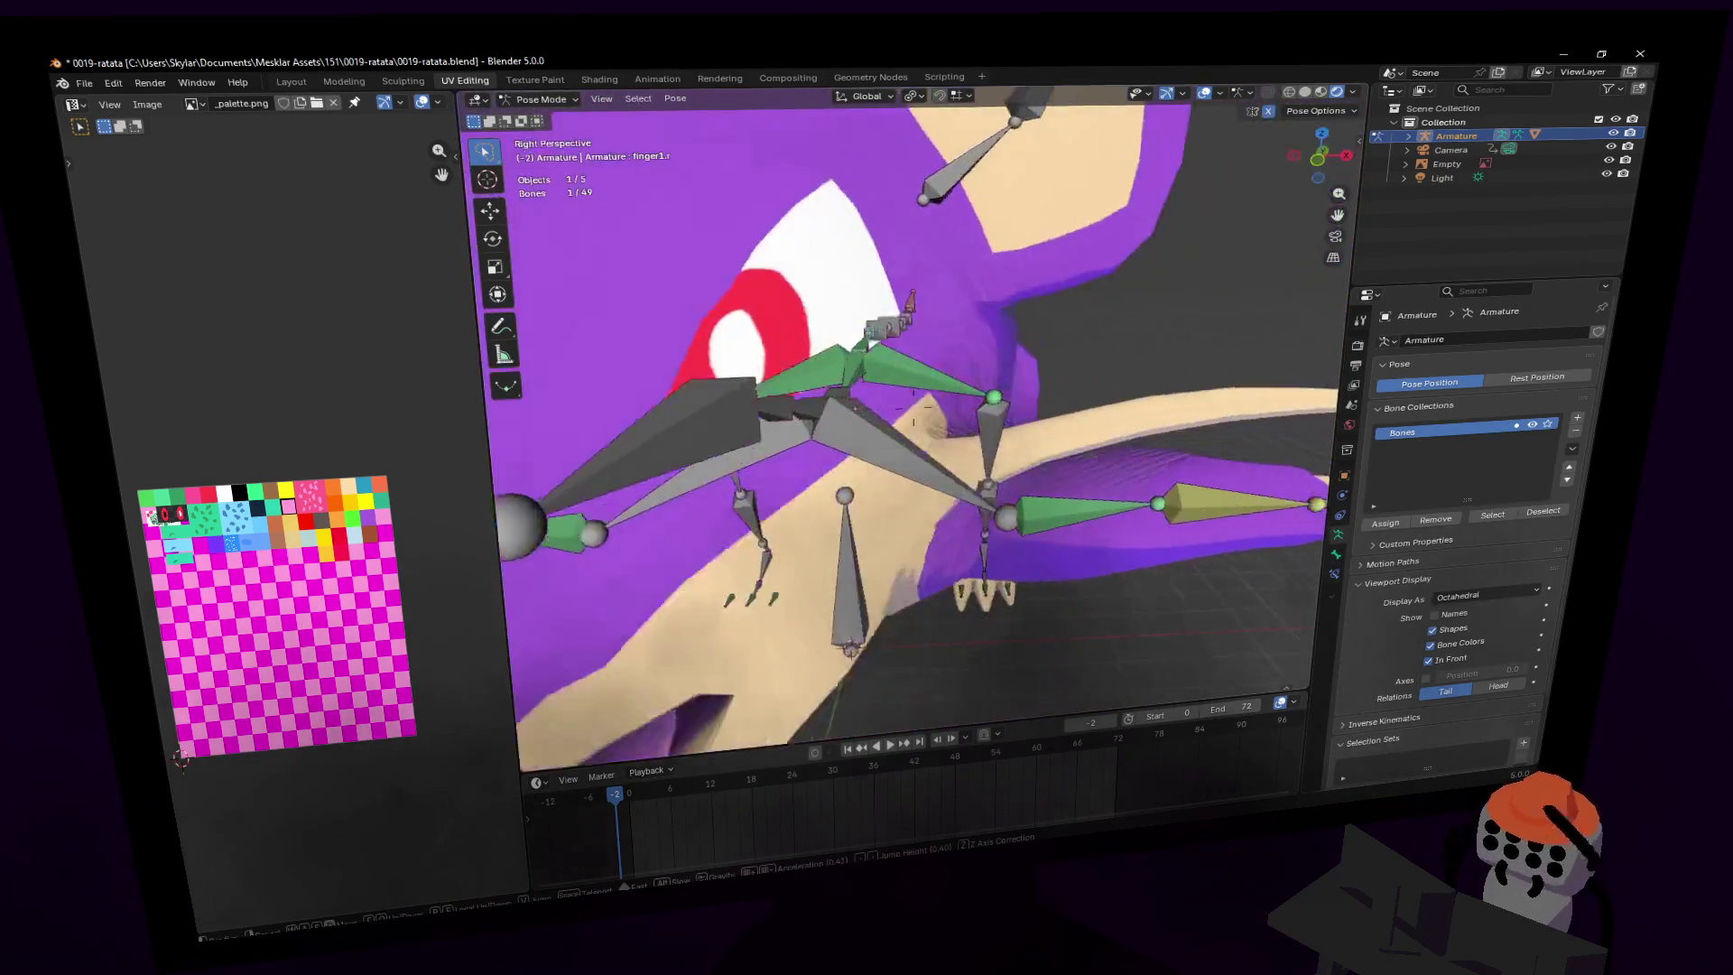
click(892, 463)
click(1335, 573)
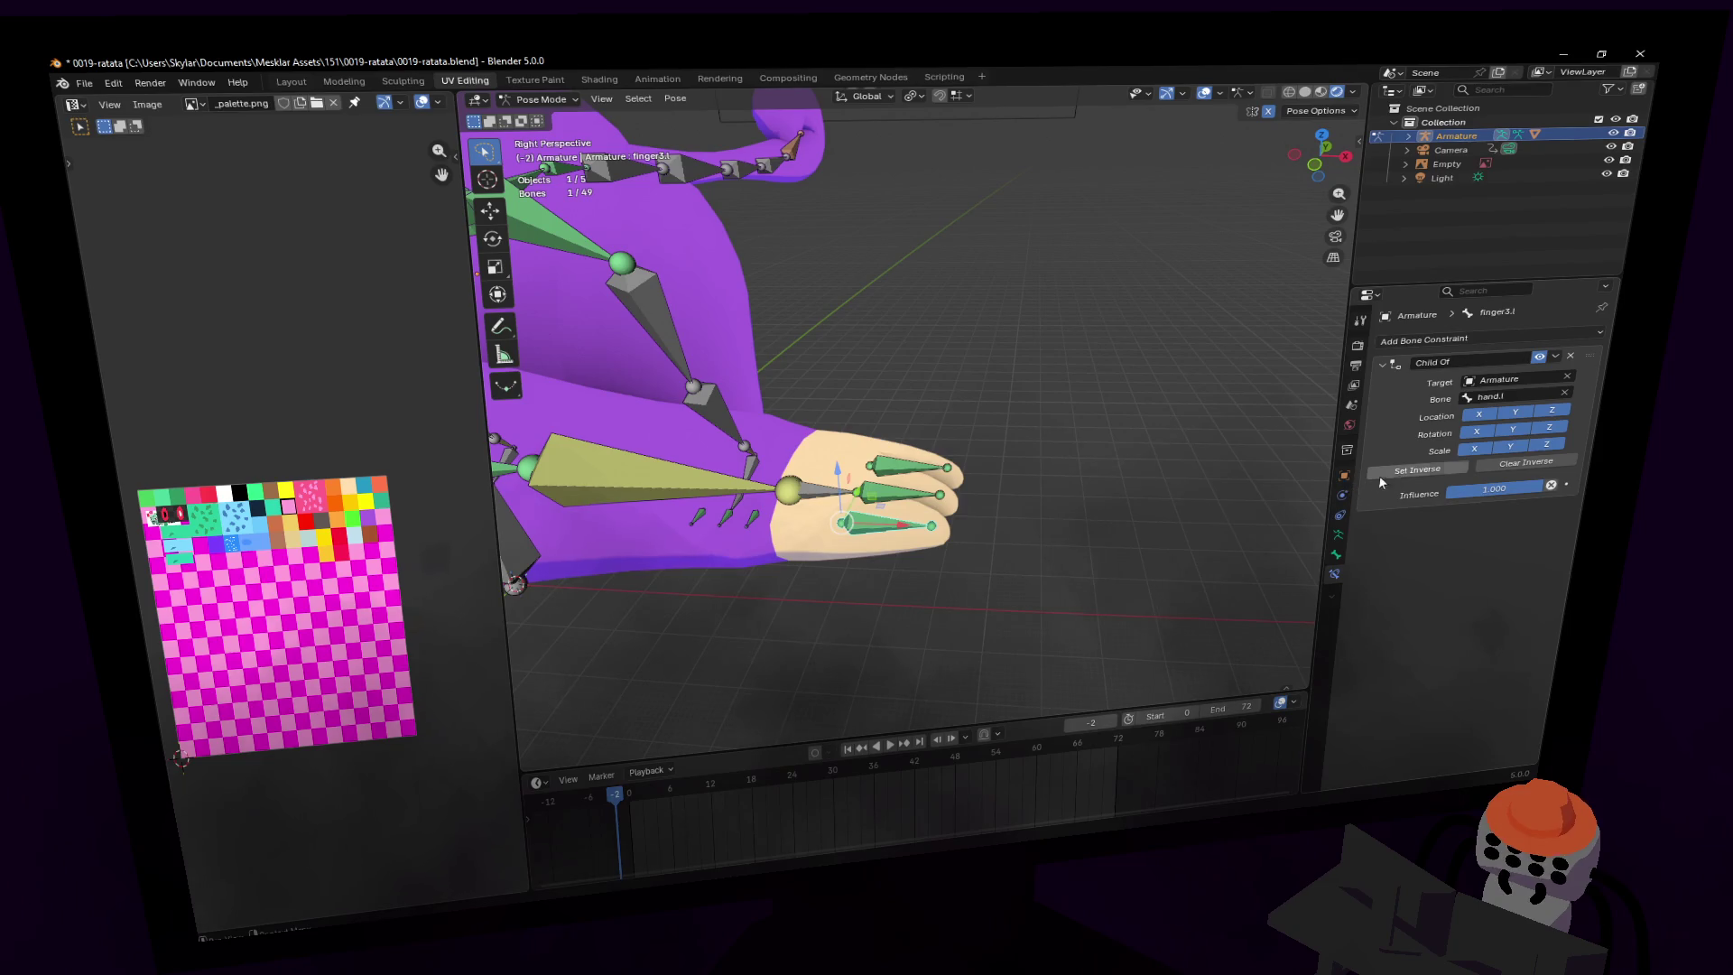
key(Home)
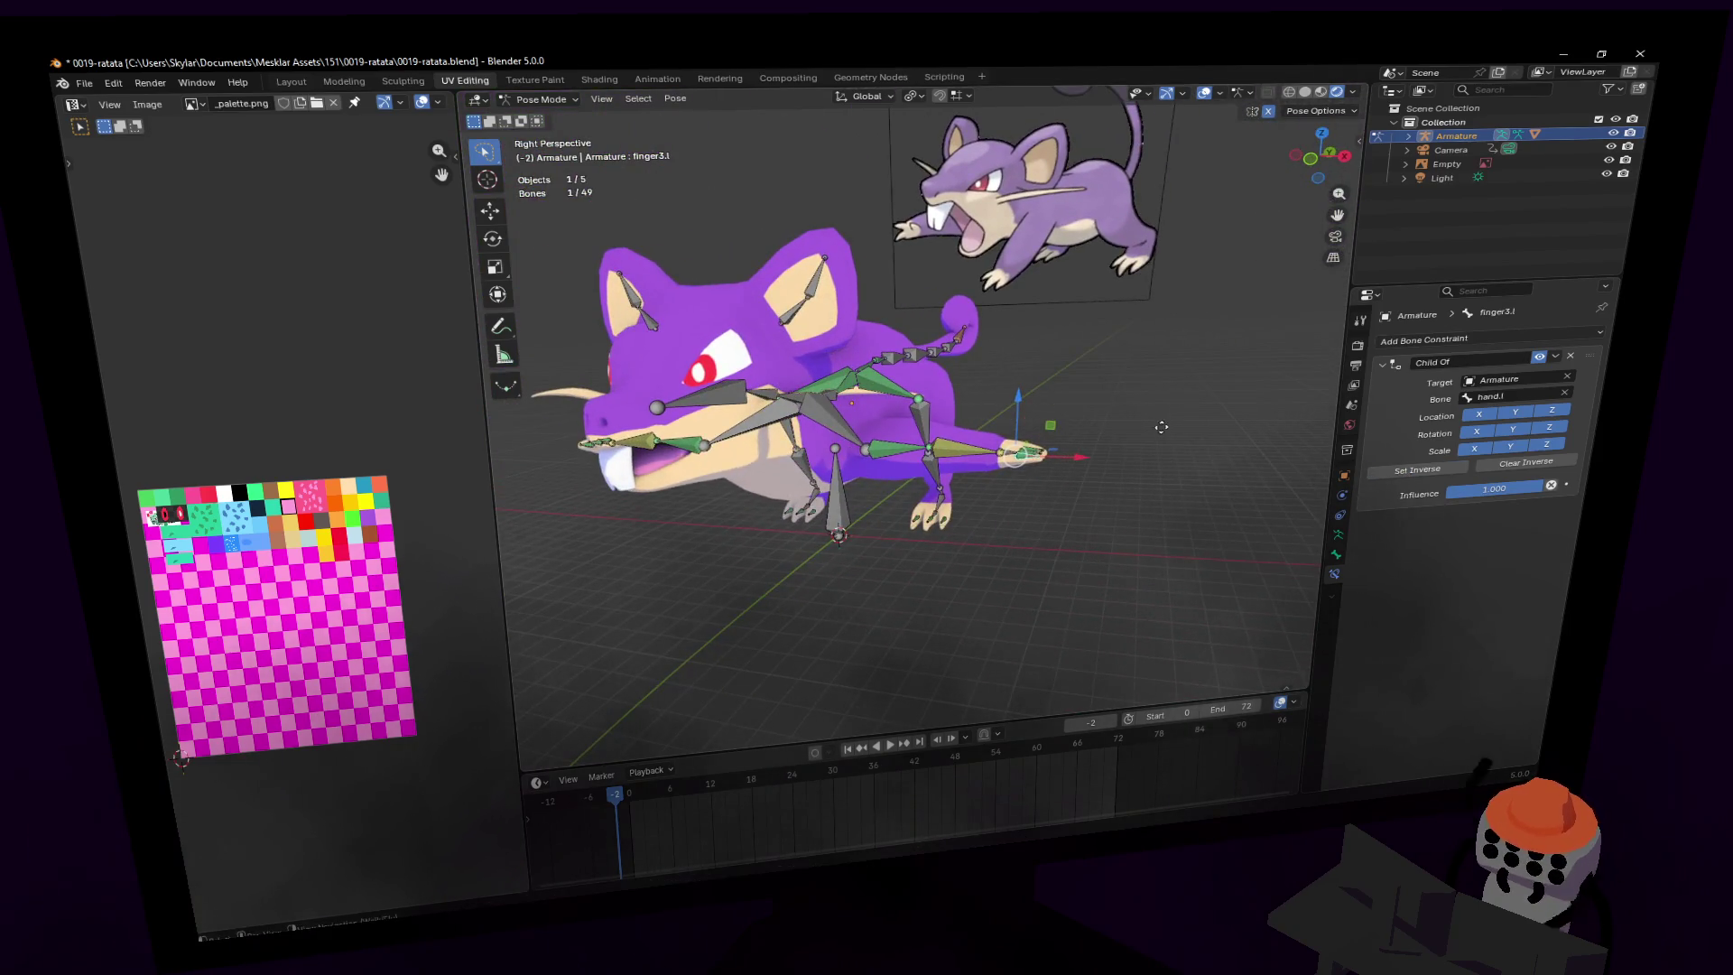
mouse_move(1091, 431)
middle_down()
mouse_move(1065, 447)
mouse_move(1082, 437)
middle_up()
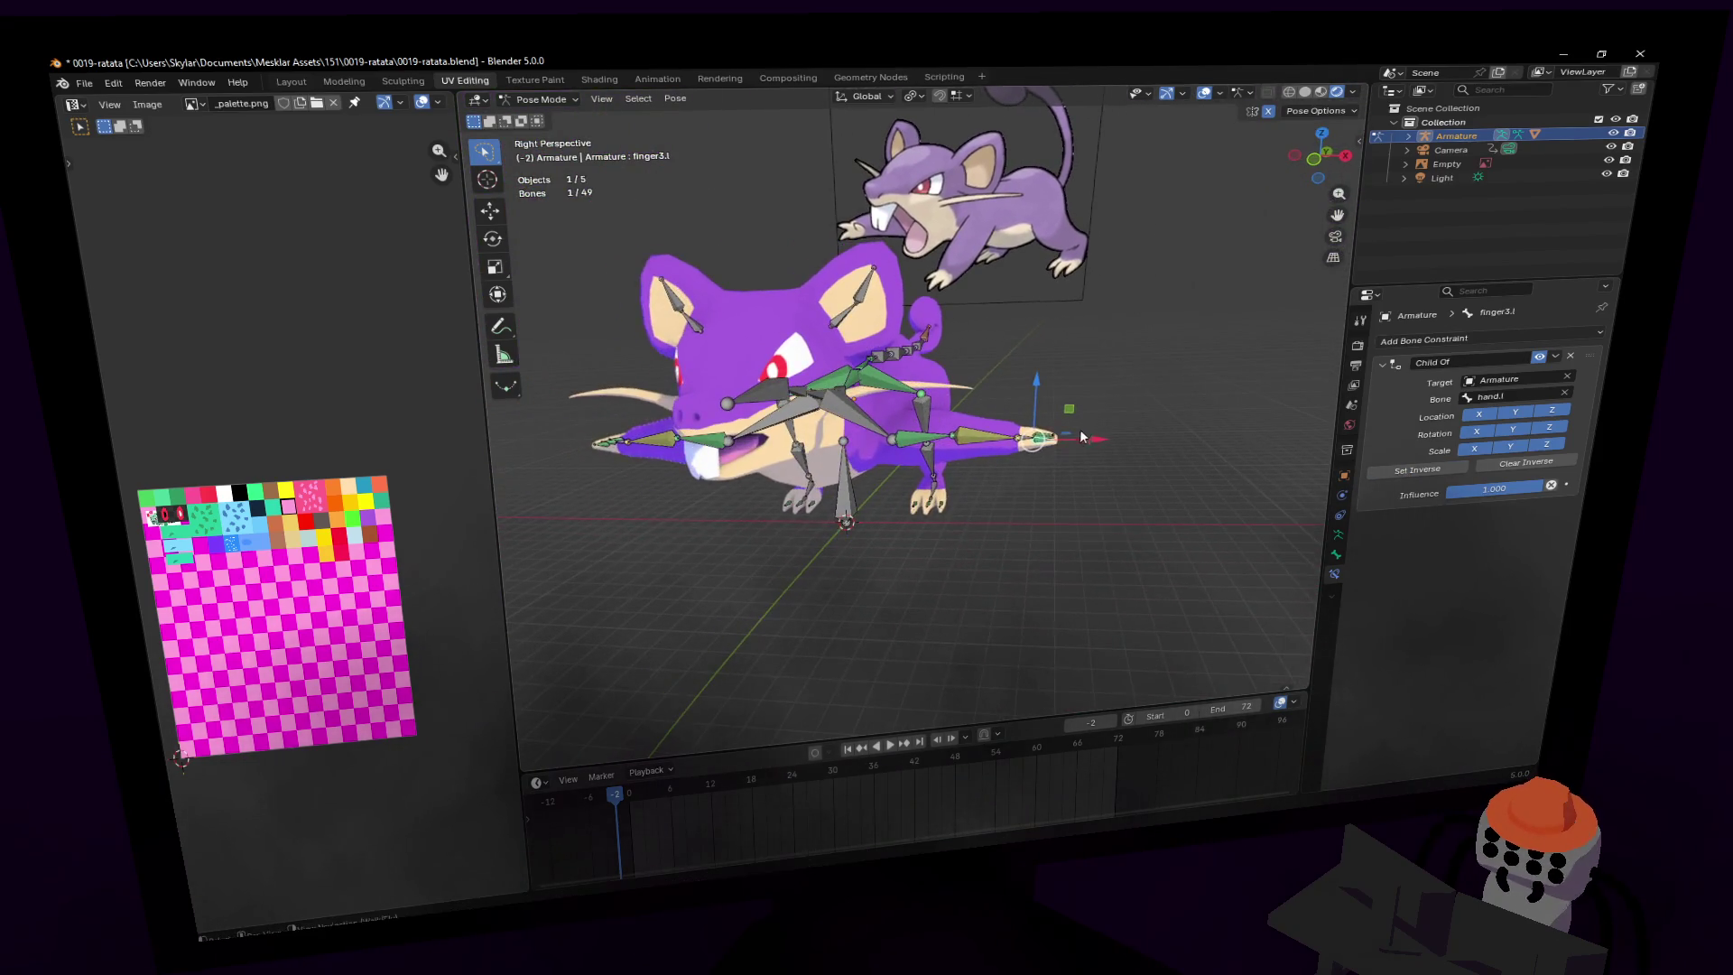
- Rotate the clavicle.l bone to test the shoulder deformation
click(859, 433)
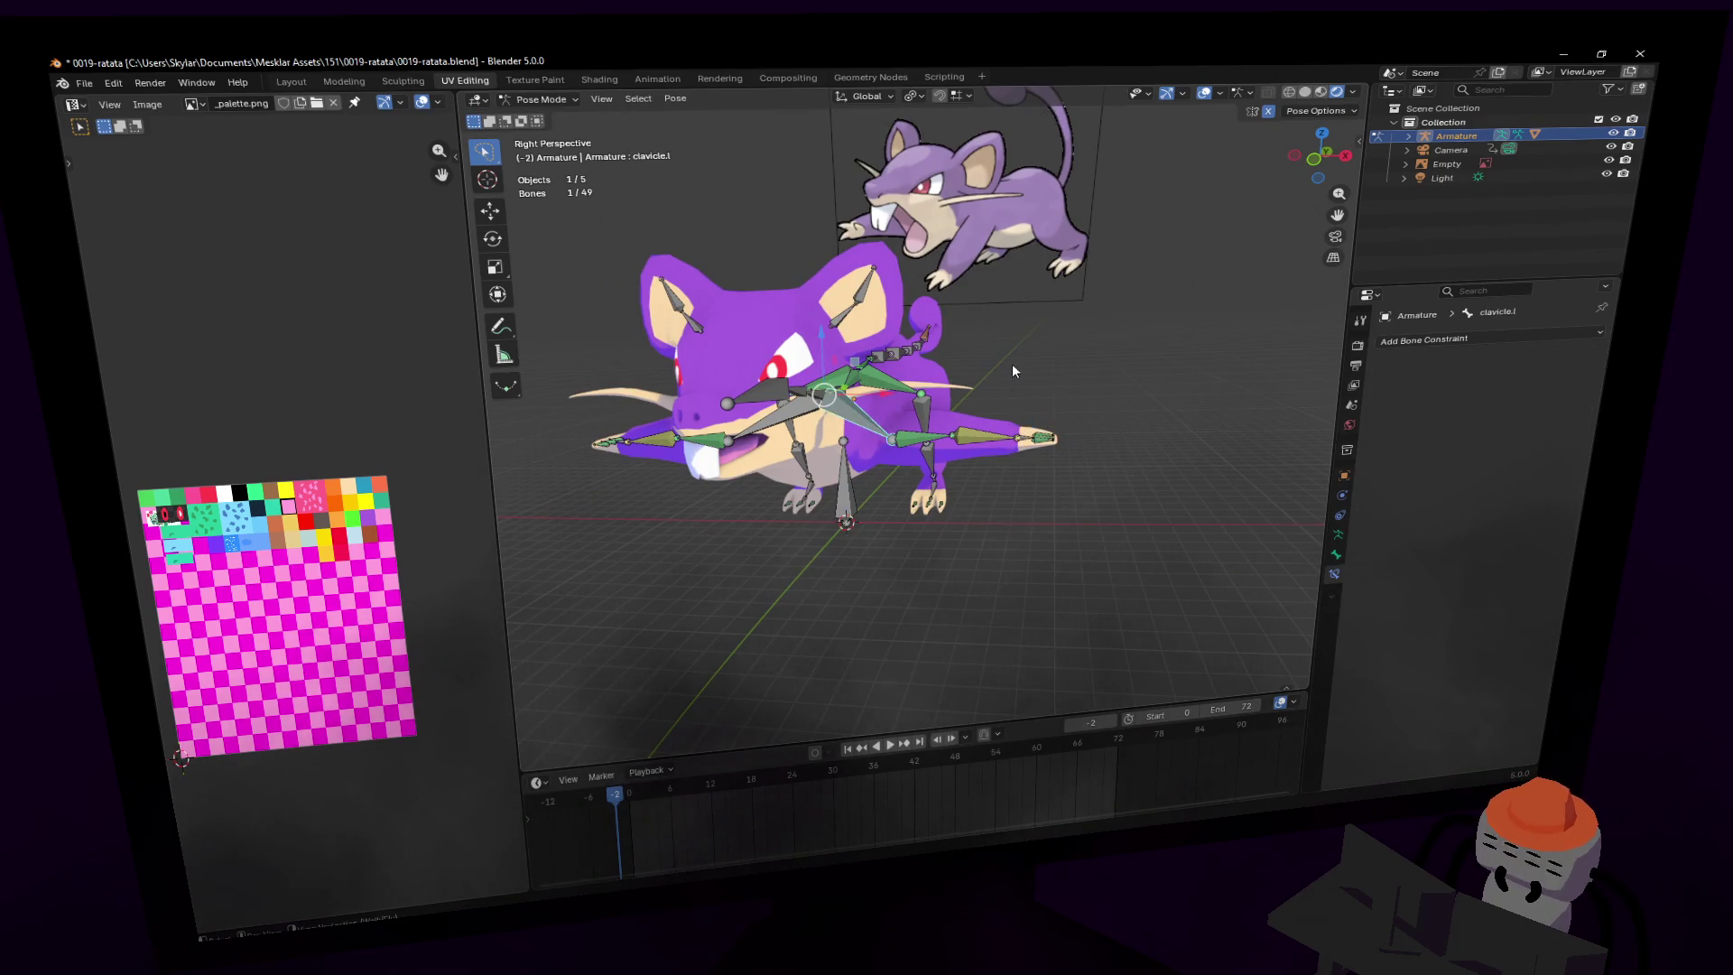
key(r)
key(Escape)
key(shift+grave)
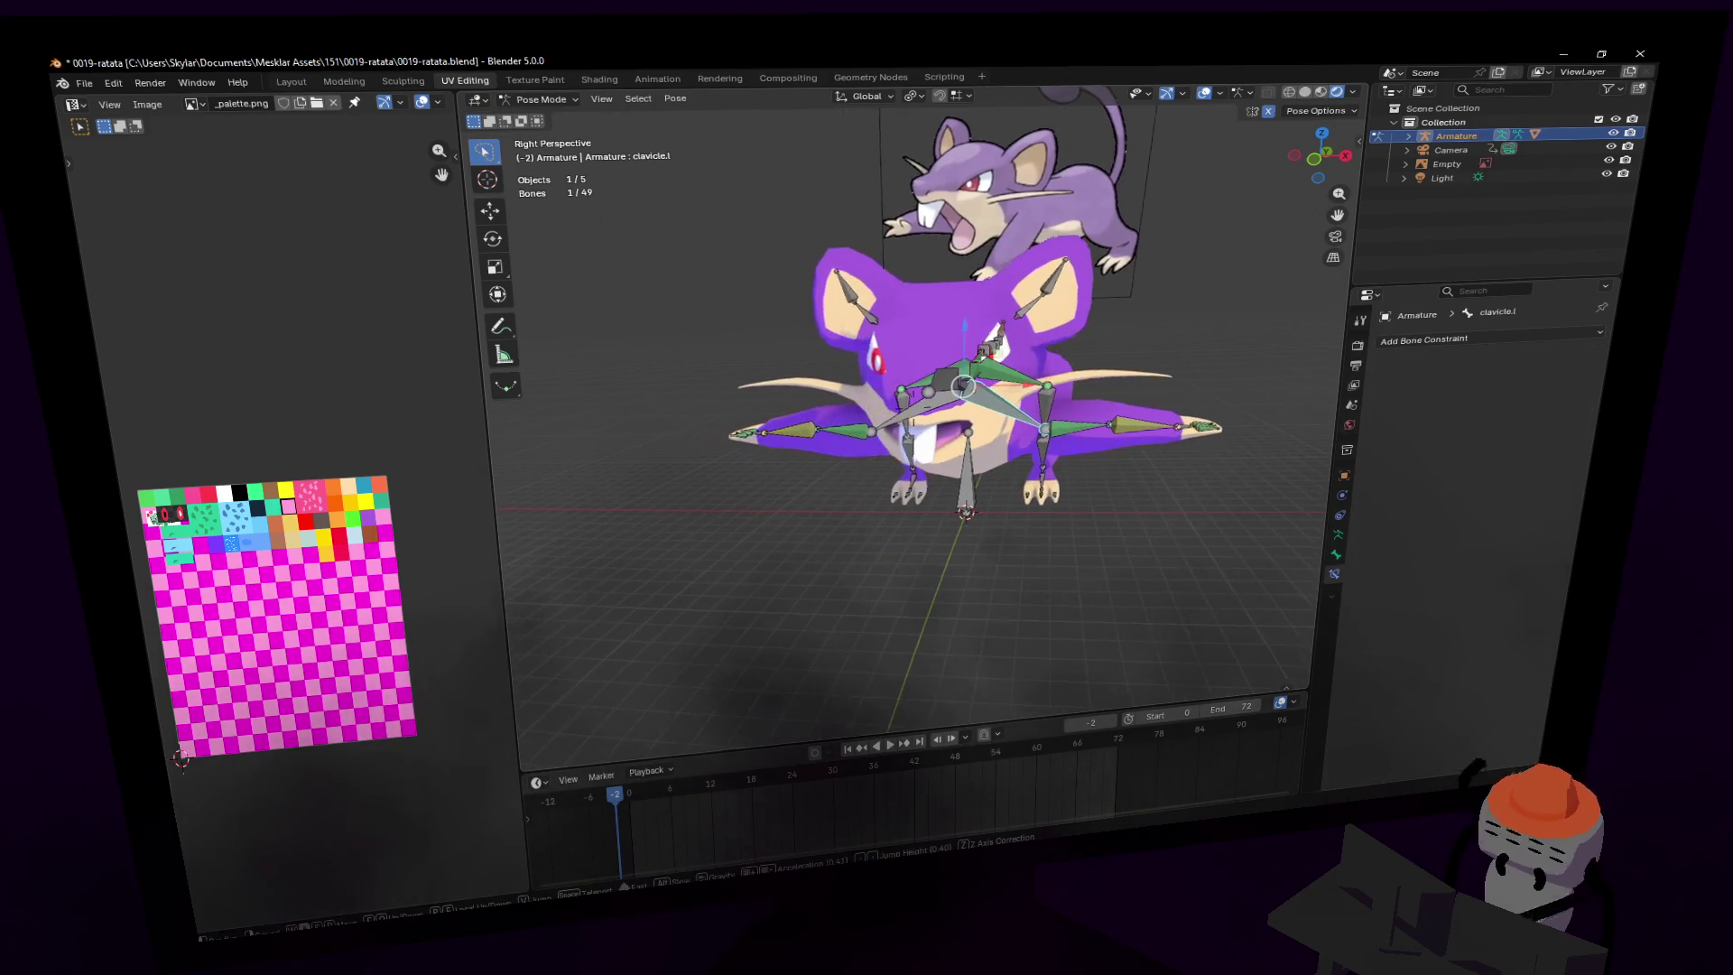
key(Return)
key(r)
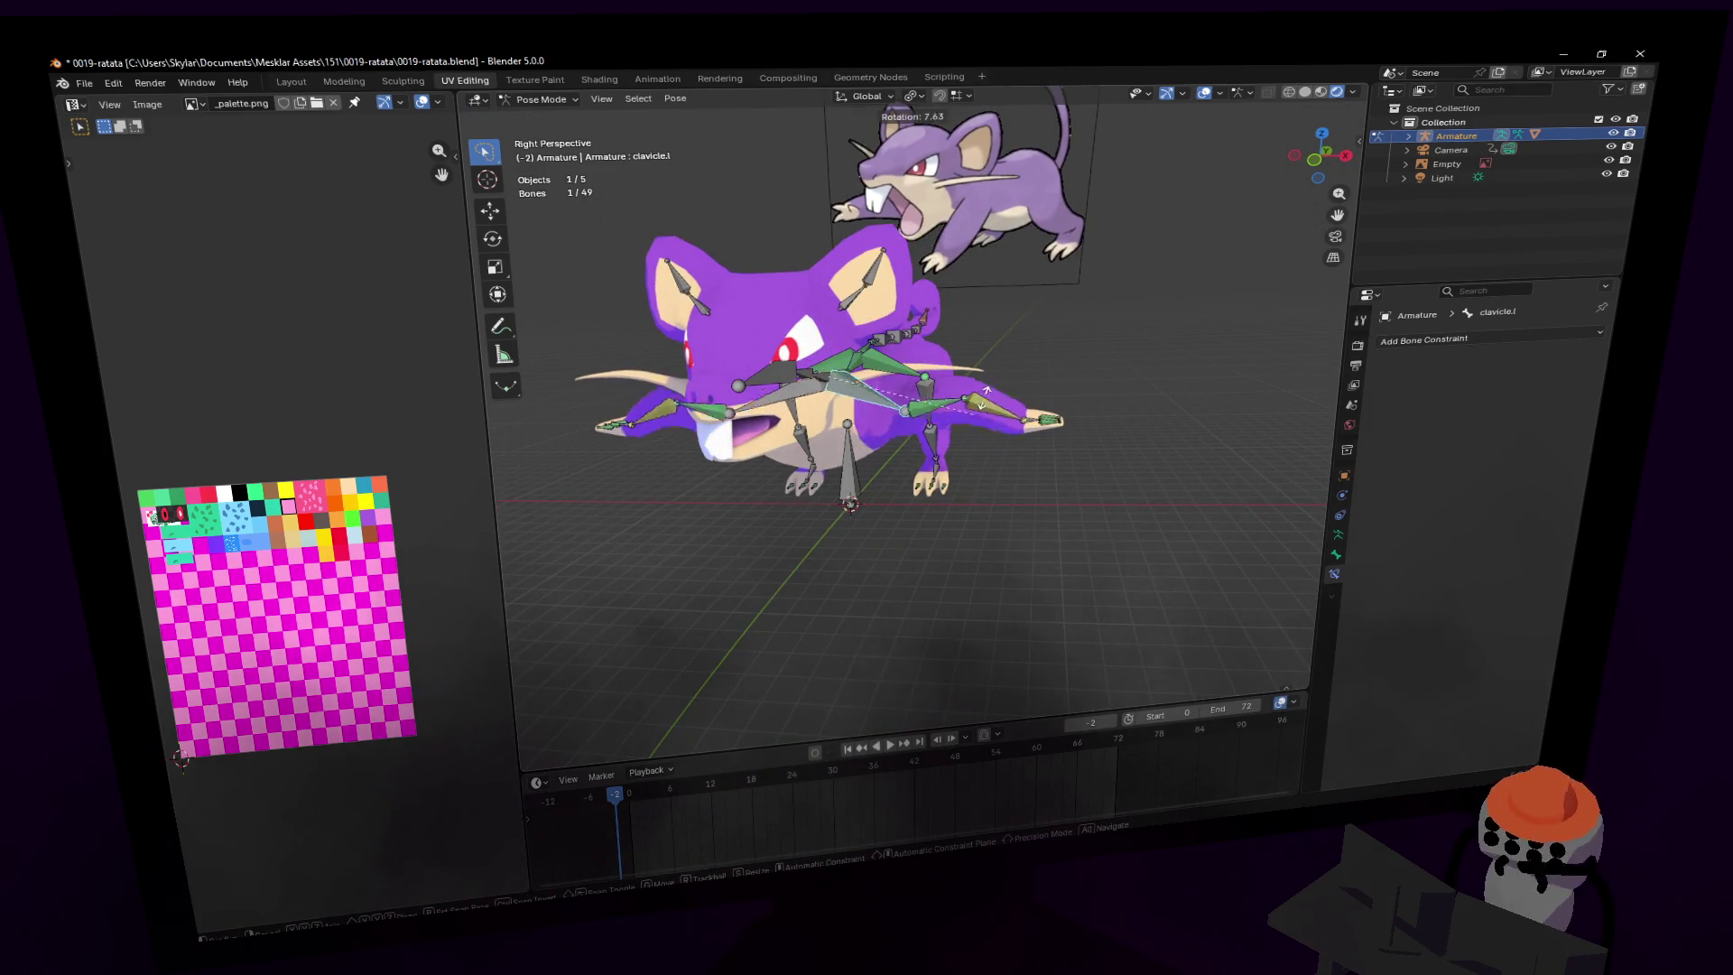
click(910, 397)
mouse_move(935, 343)
middle_down()
mouse_move(1011, 426)
mouse_move(993, 363)
middle_up()
- Move hand.l to a new position and inspect the posed rat
key(g)
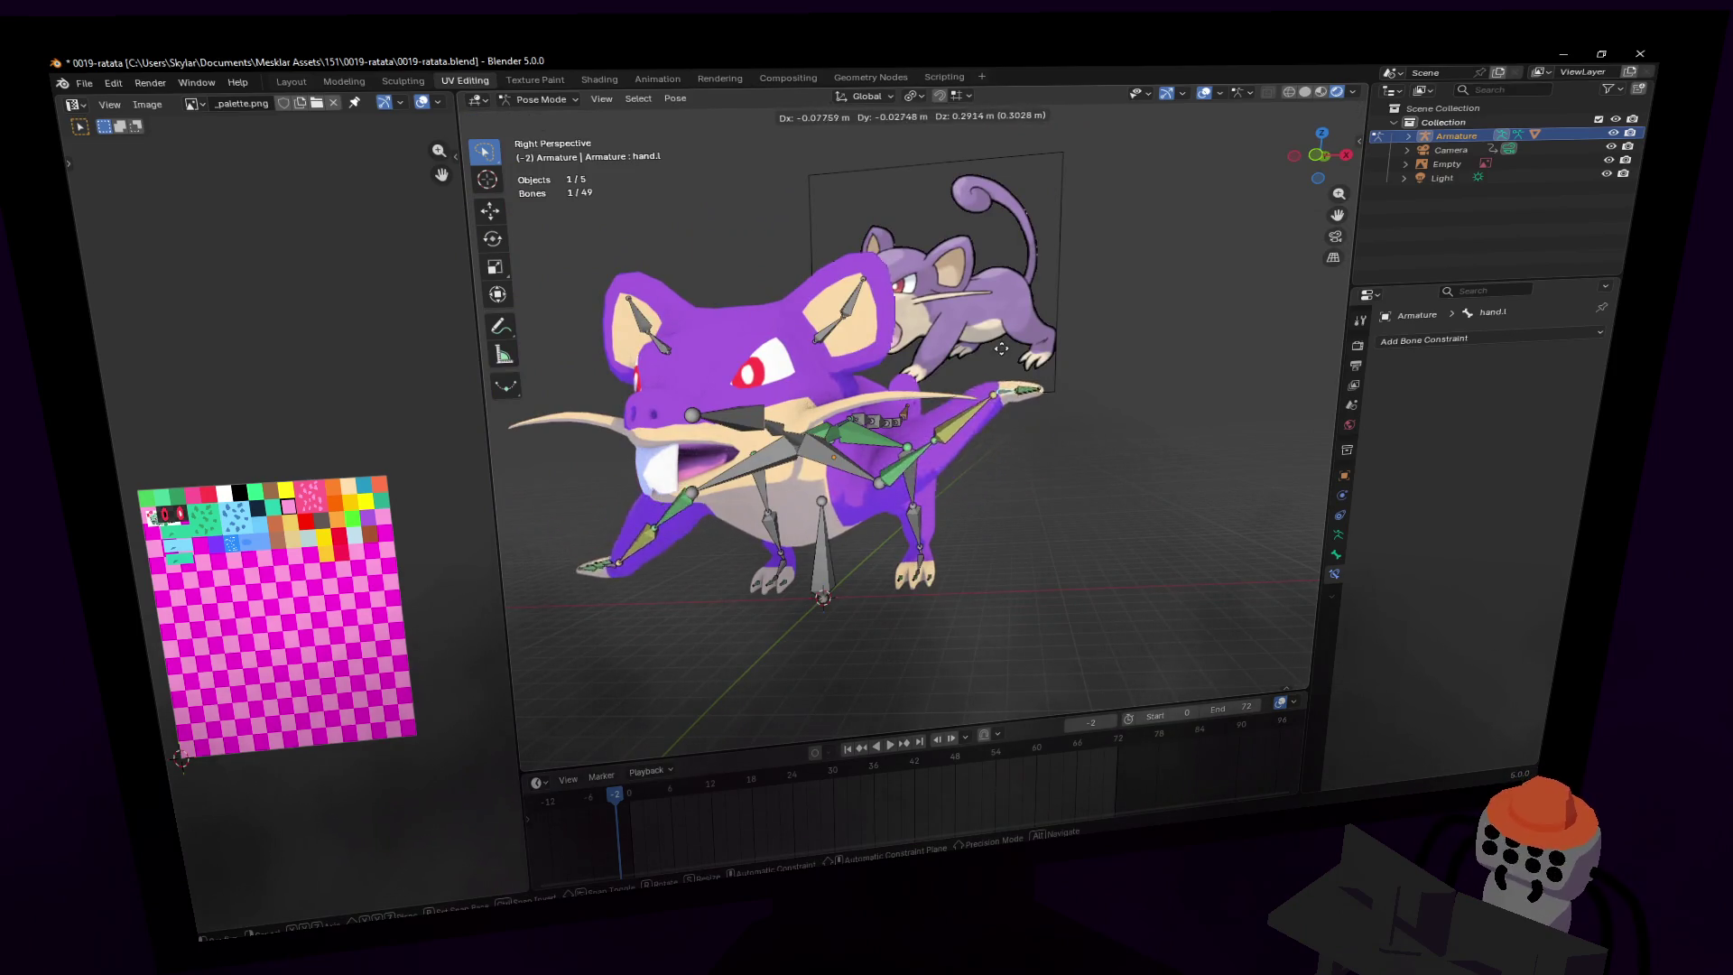
click(993, 364)
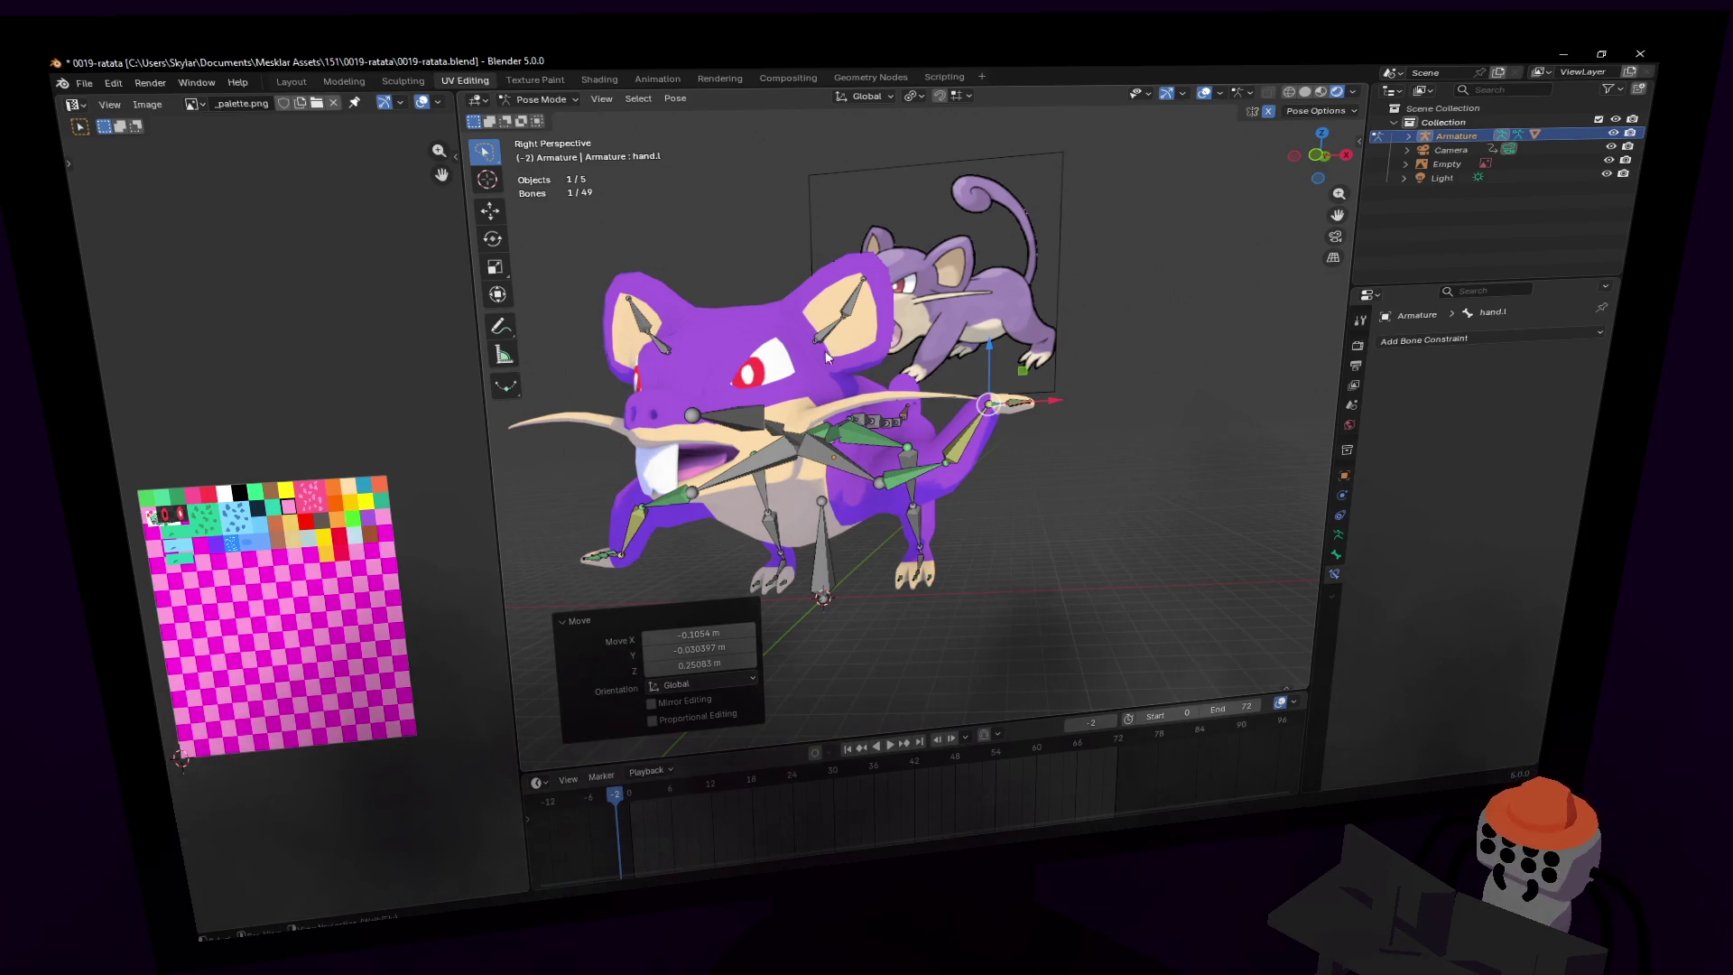
key(shift+grave)
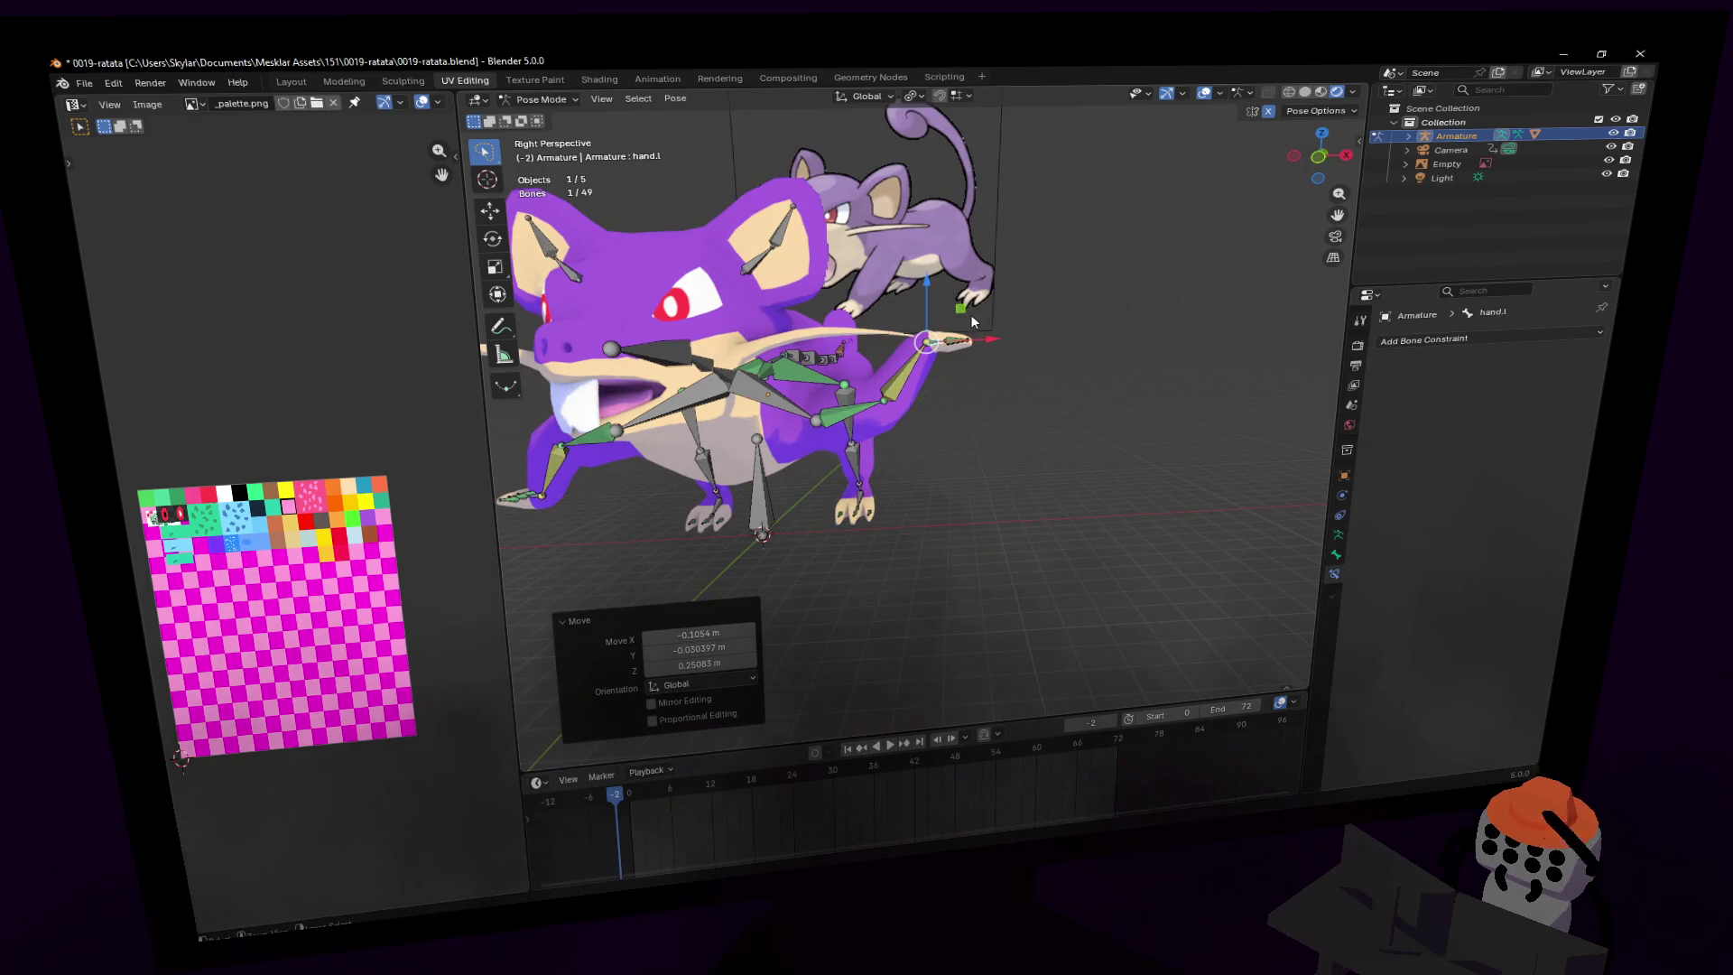
key(shift+grave)
click(971, 338)
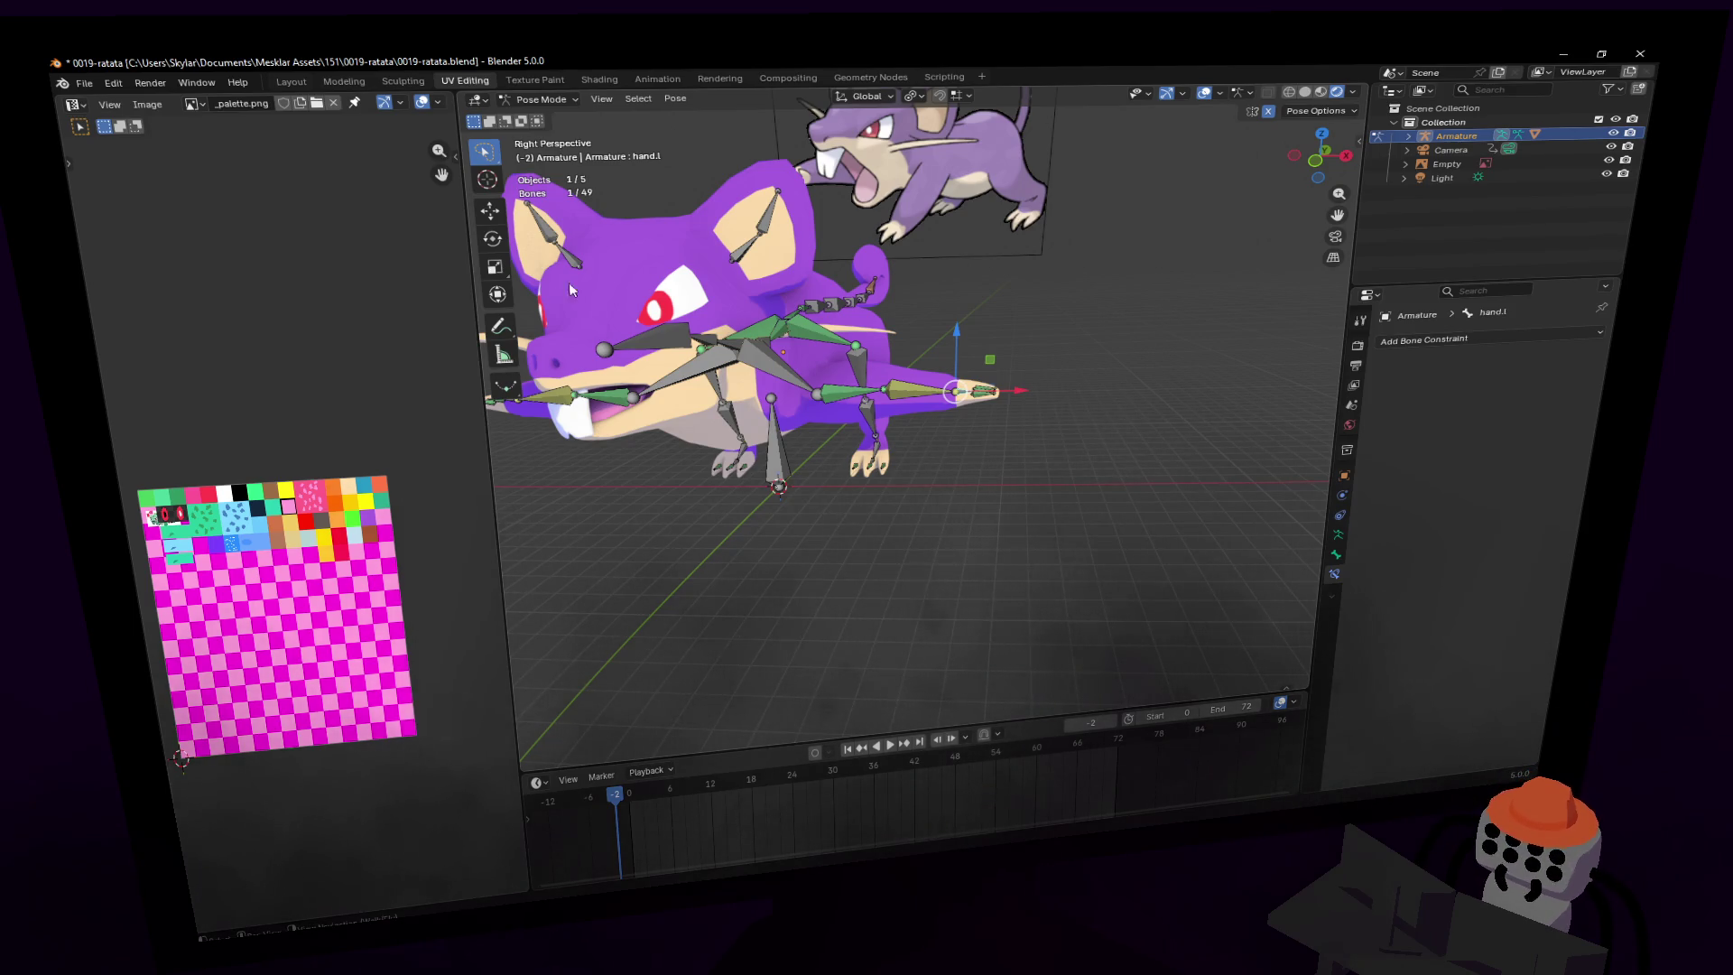
key(w)
click(963, 325)
key(shift+grave)
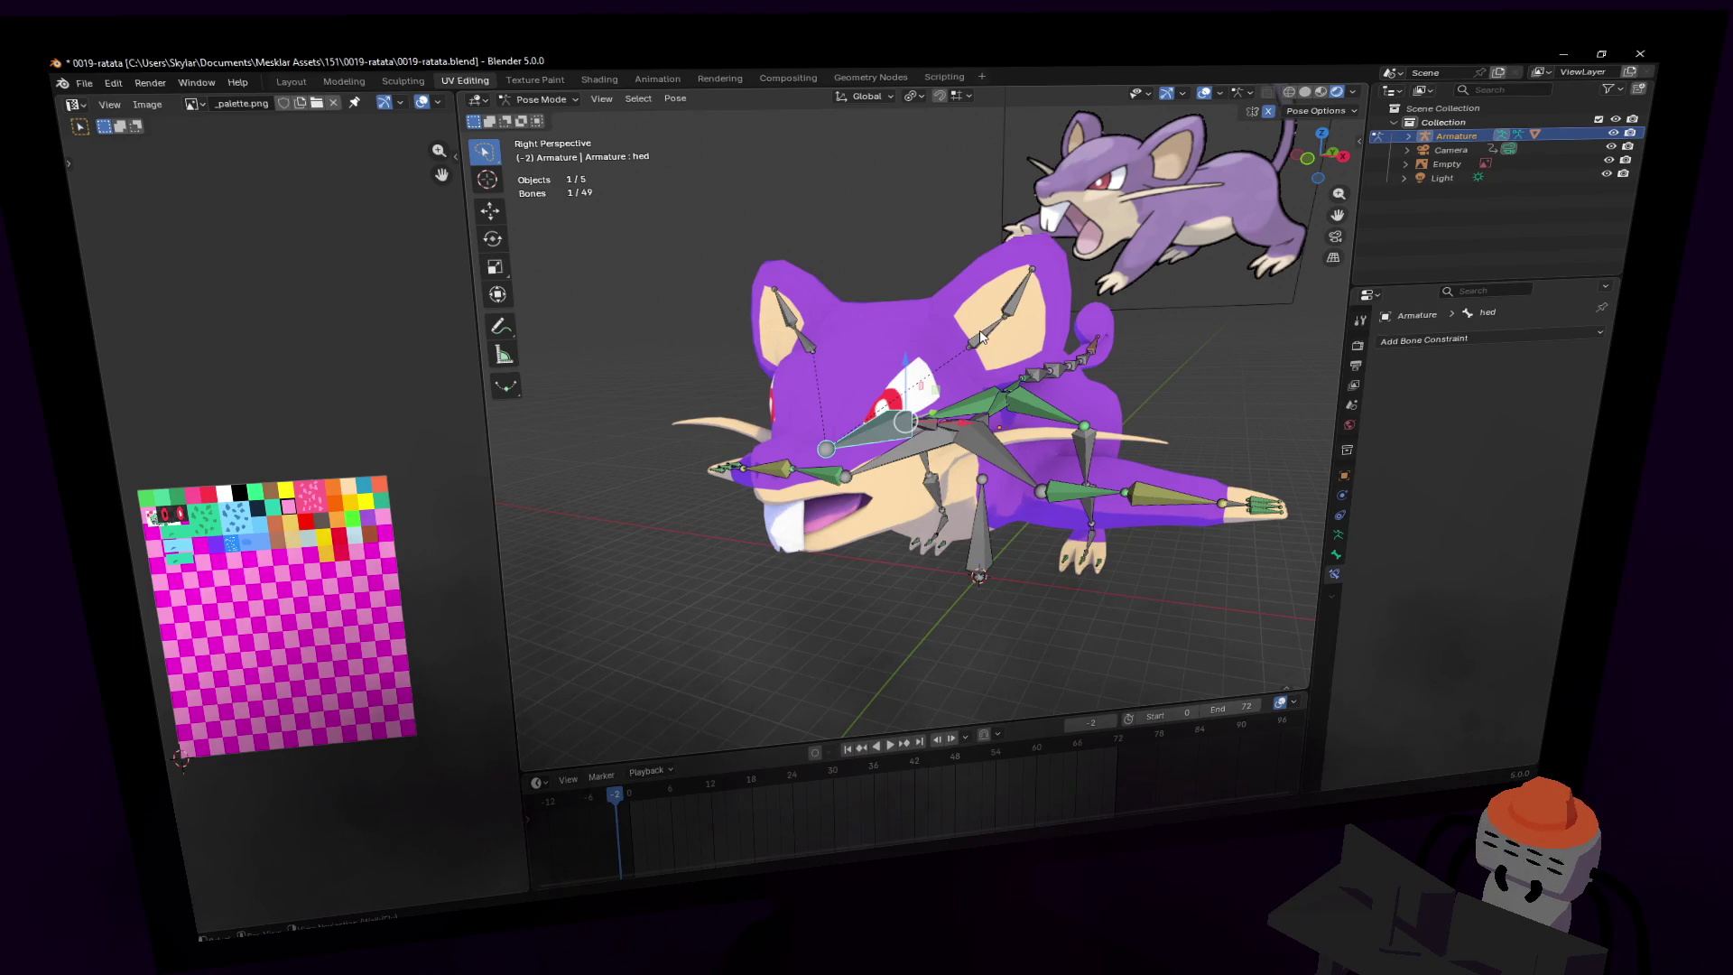
- Rotate ear1.l, then reselect hand.l
key(r)
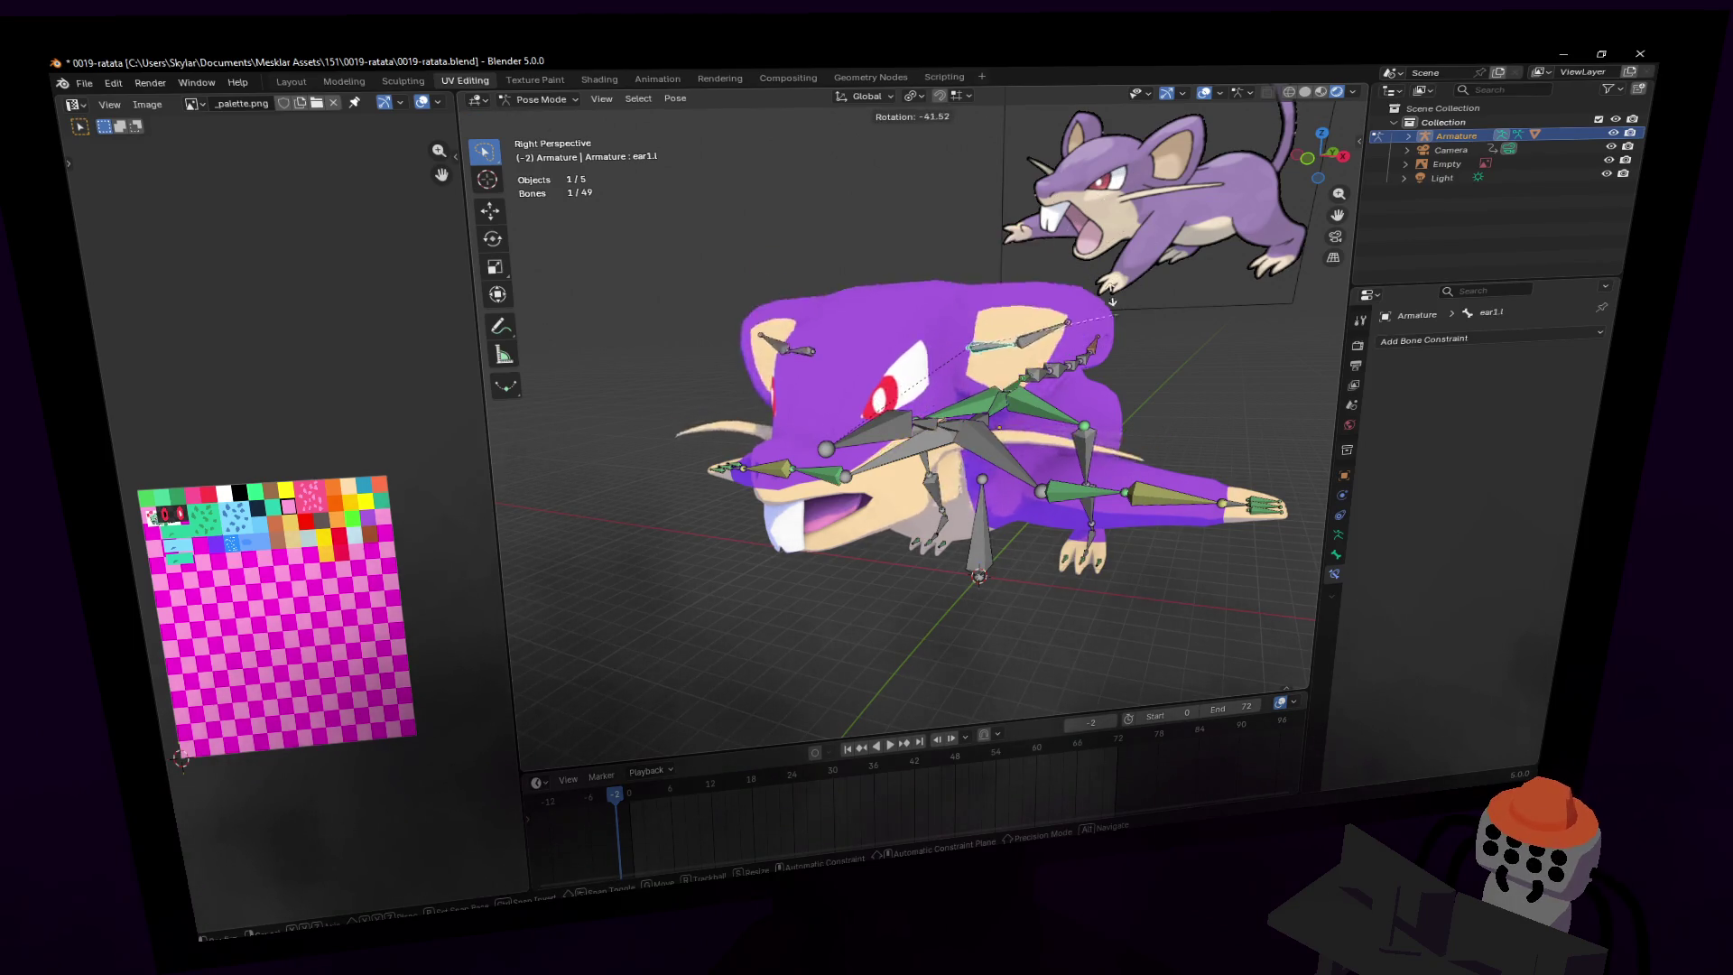
click(1092, 301)
scroll(1087, 306, up, 3)
middle_drag(1087, 307, 1016, 352)
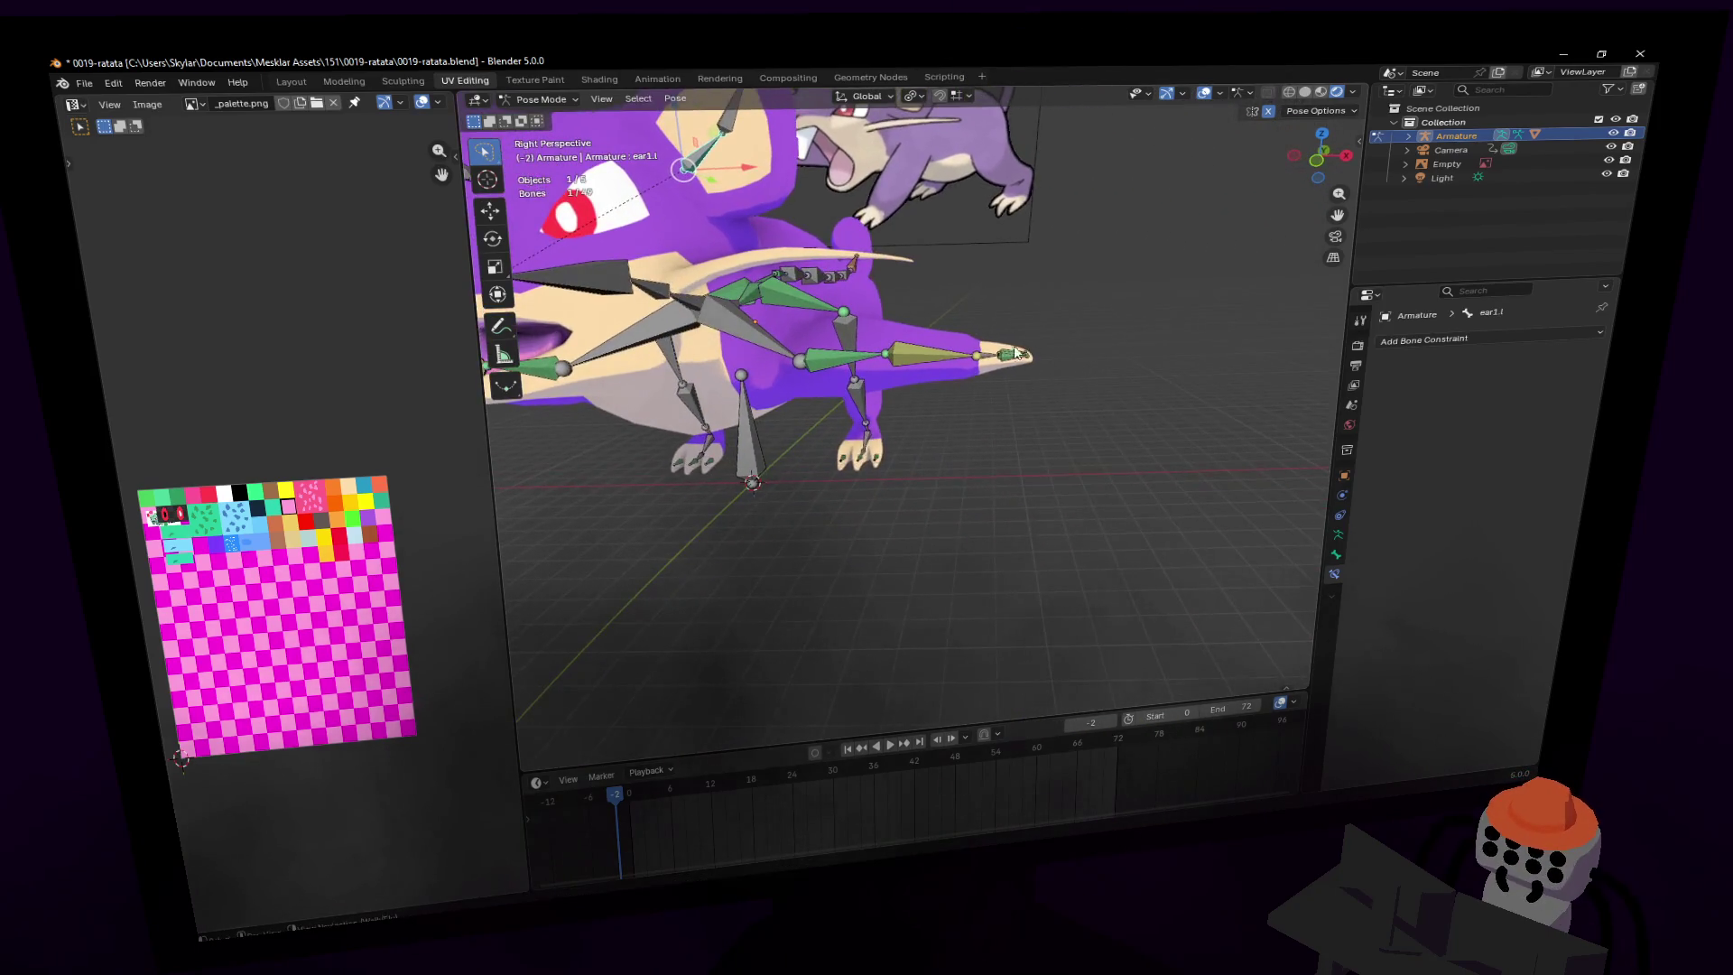
click(993, 356)
scroll(1130, 375, down, 3)
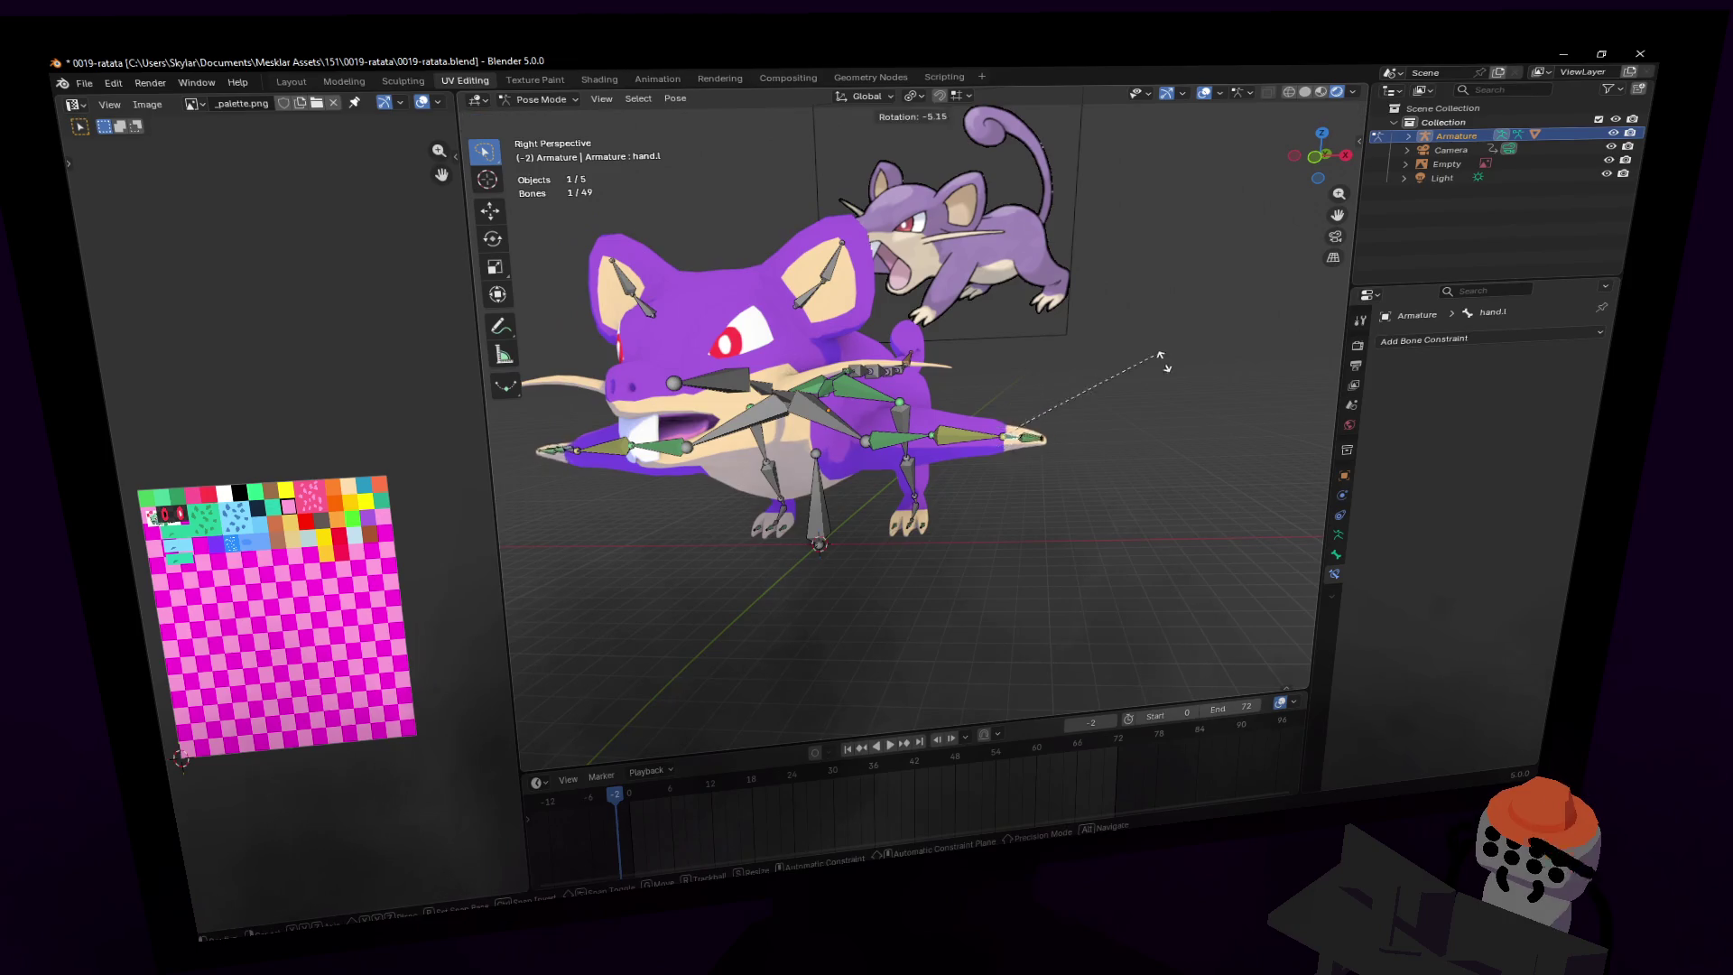
middle_drag(1134, 498, 962, 210)
- Select all bones, switch the armature to edit mode, then return to pose mode
key(a)
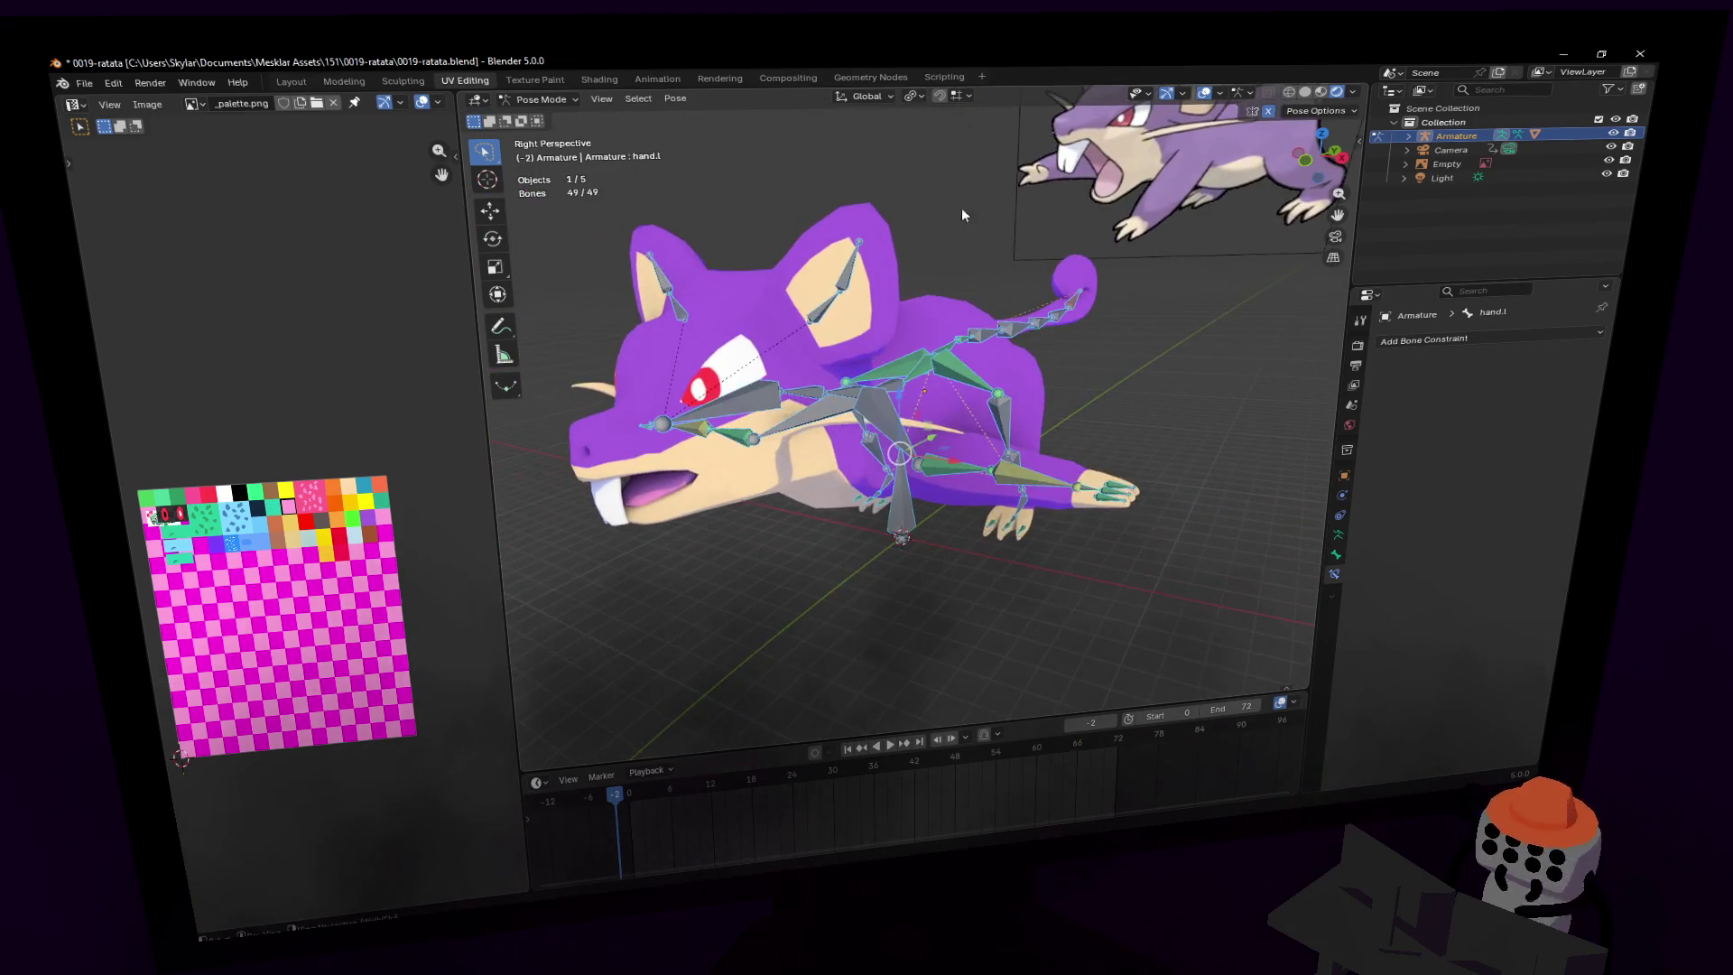
click(675, 99)
key(Tab)
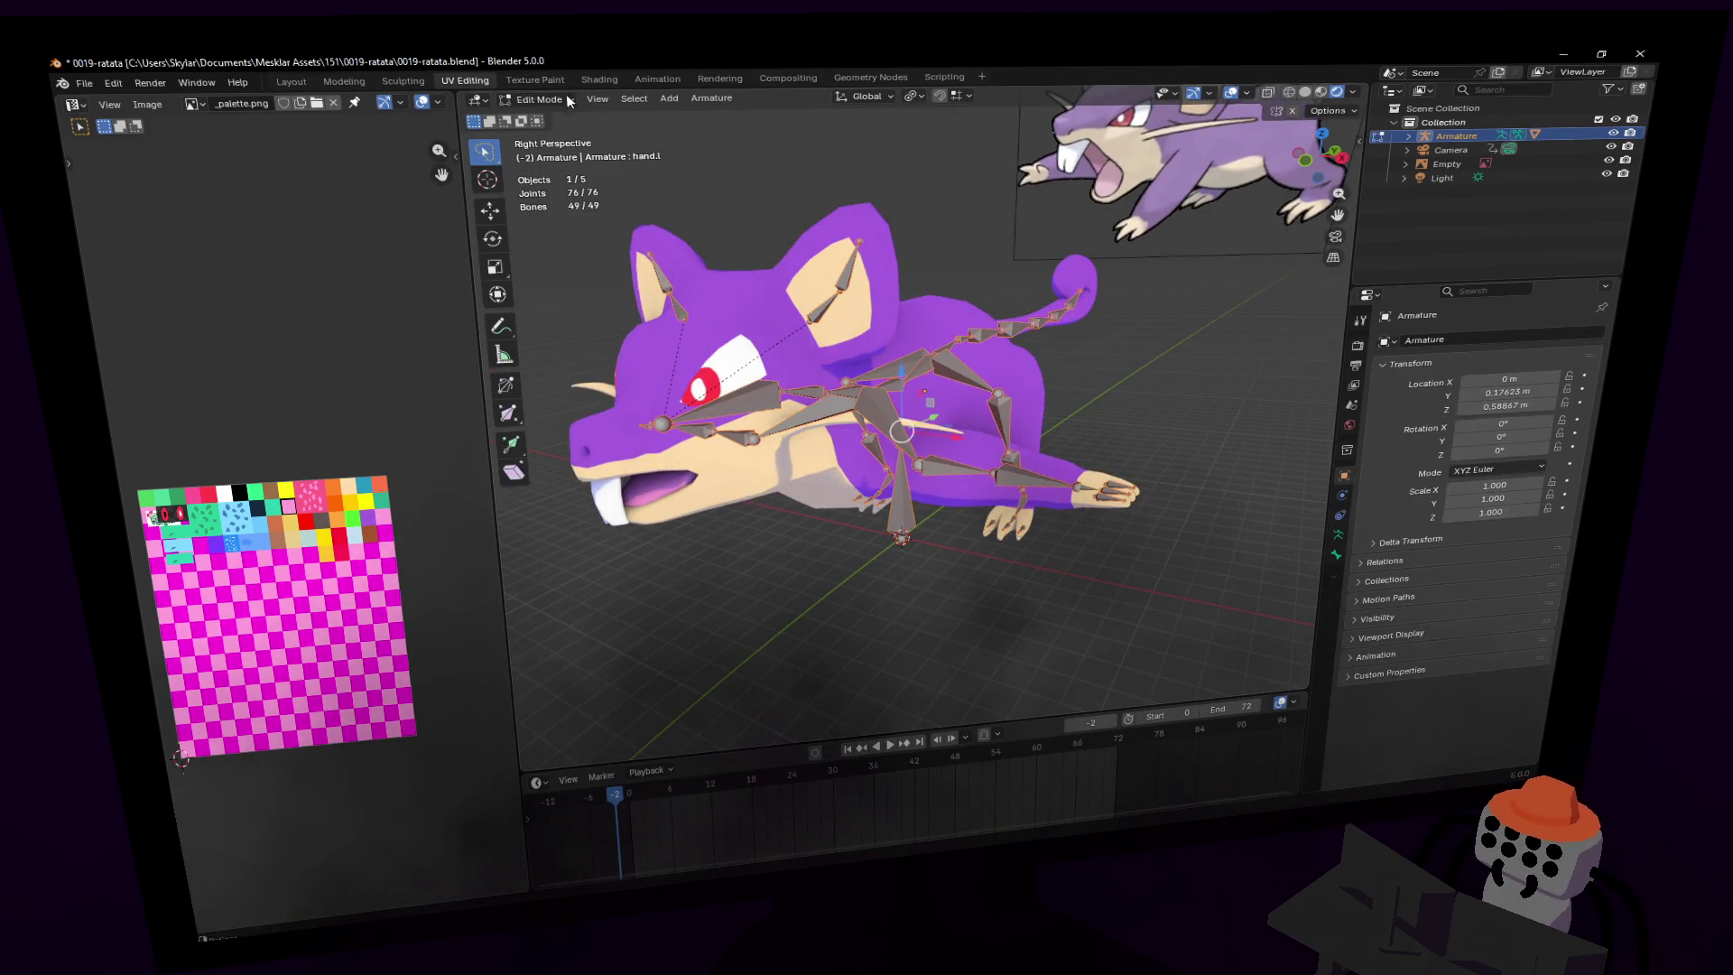
click(551, 151)
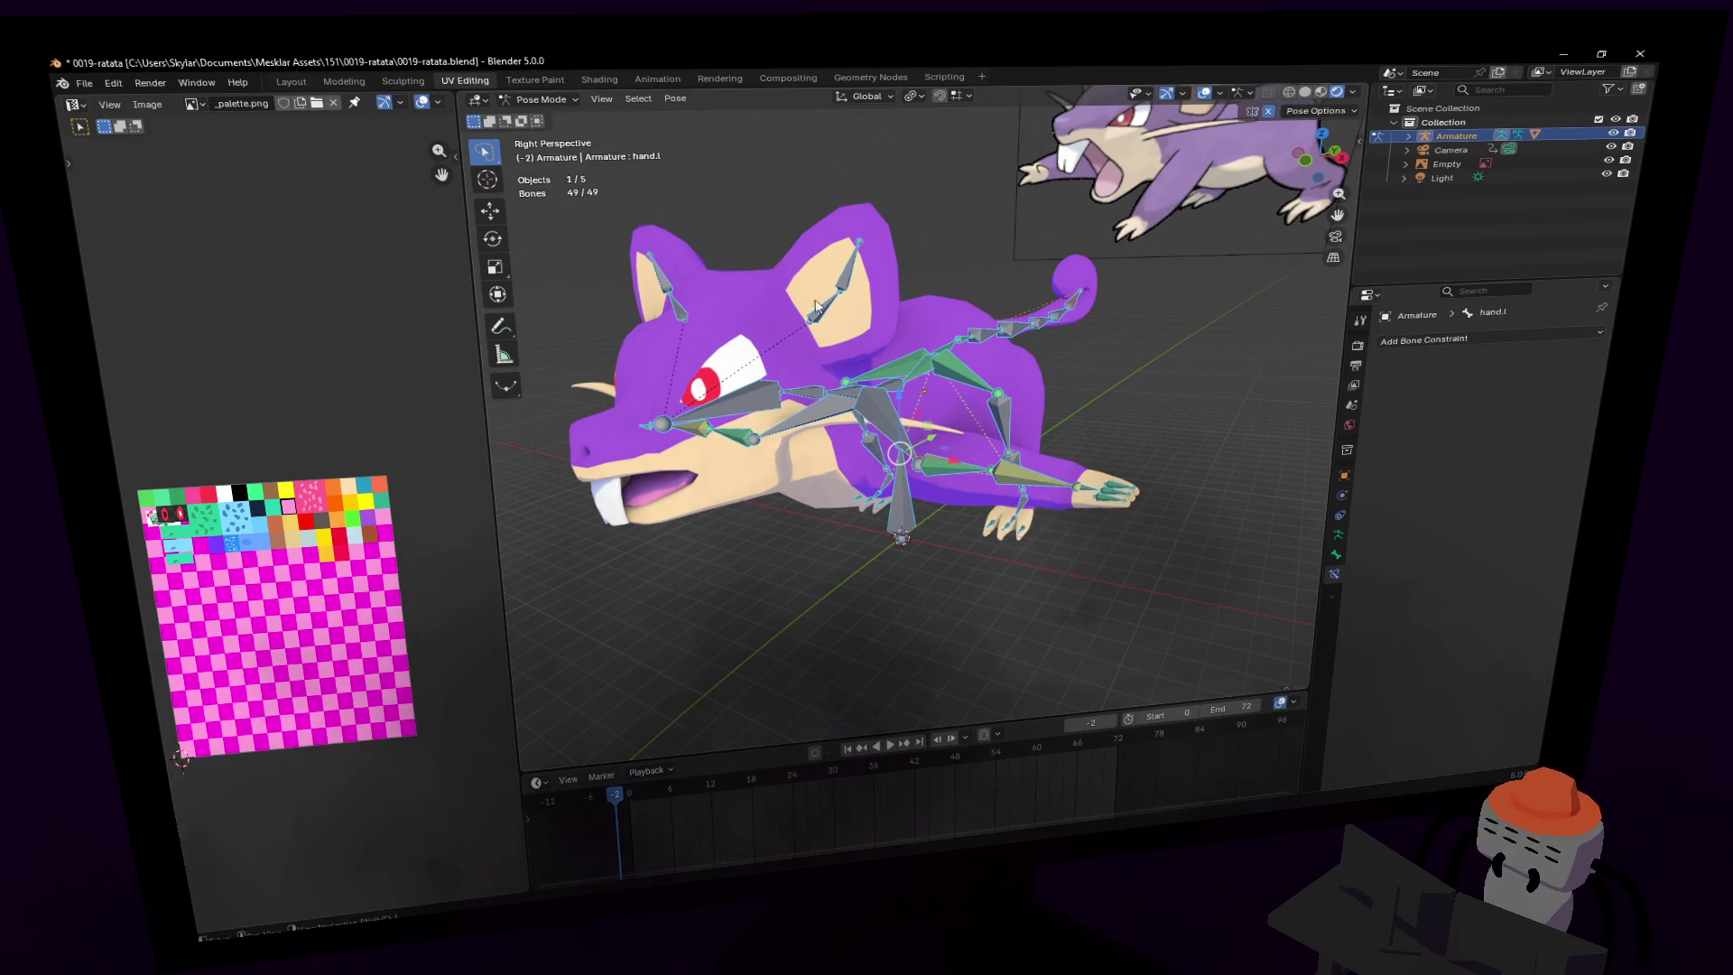
- Move the left foot bone onto the paw and rotate it into its new orientation
middle_drag(815, 306, 948, 285)
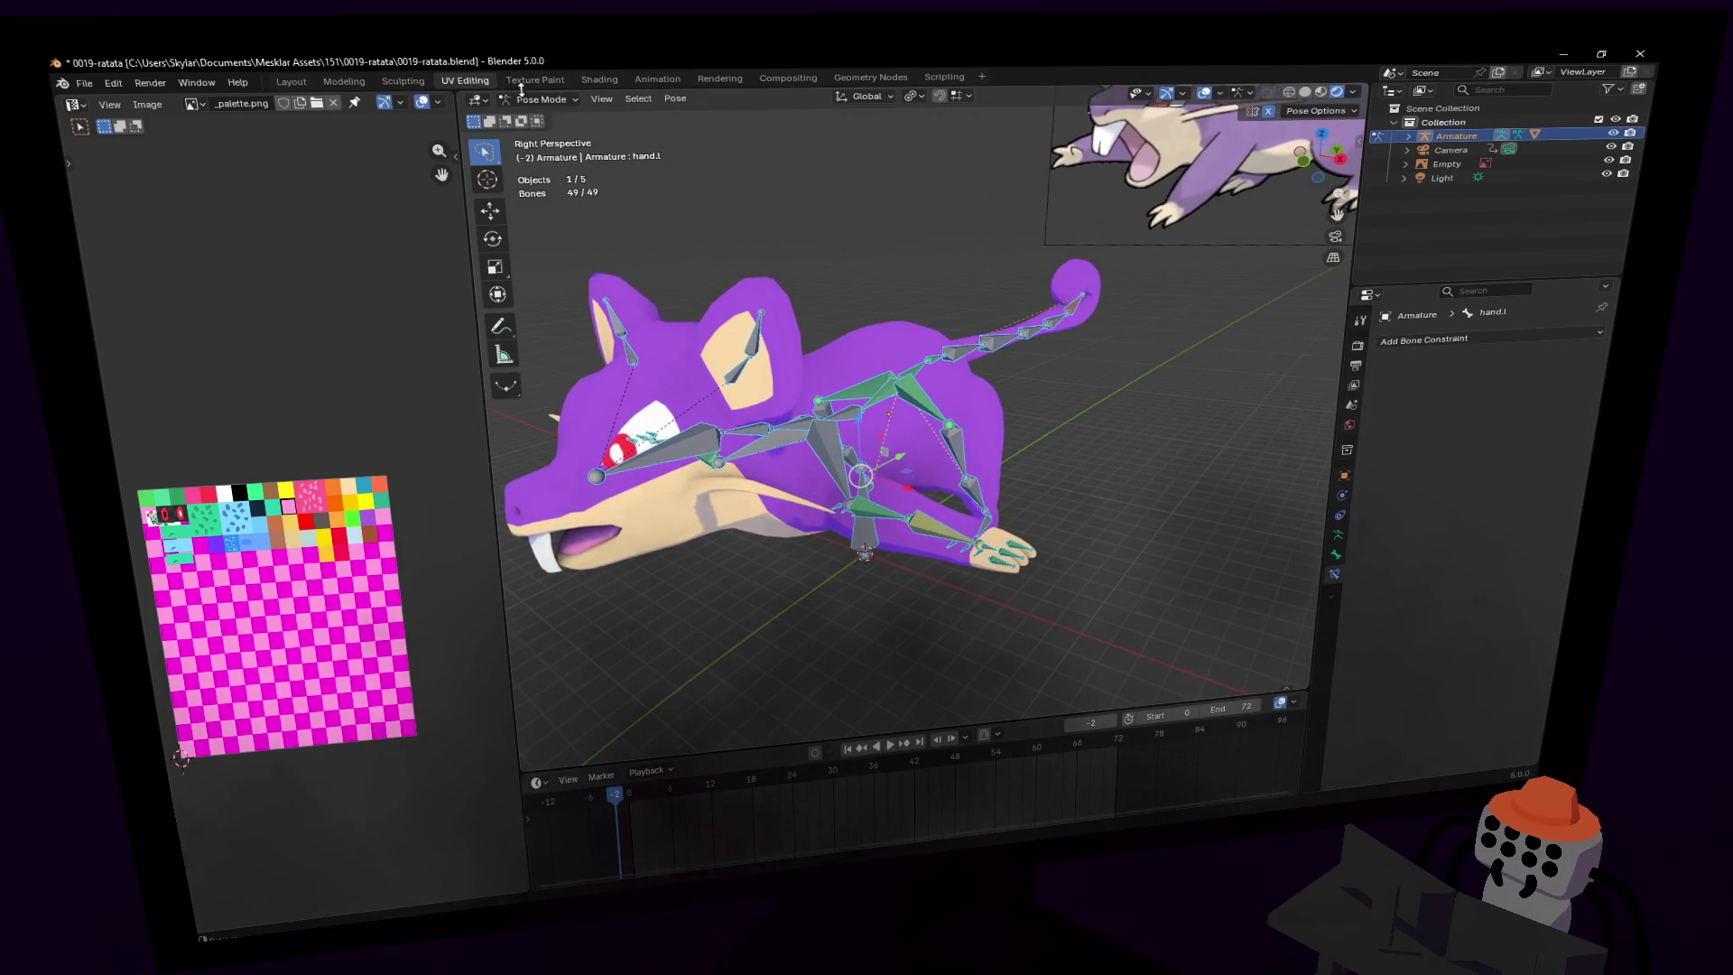
click(983, 528)
key(g)
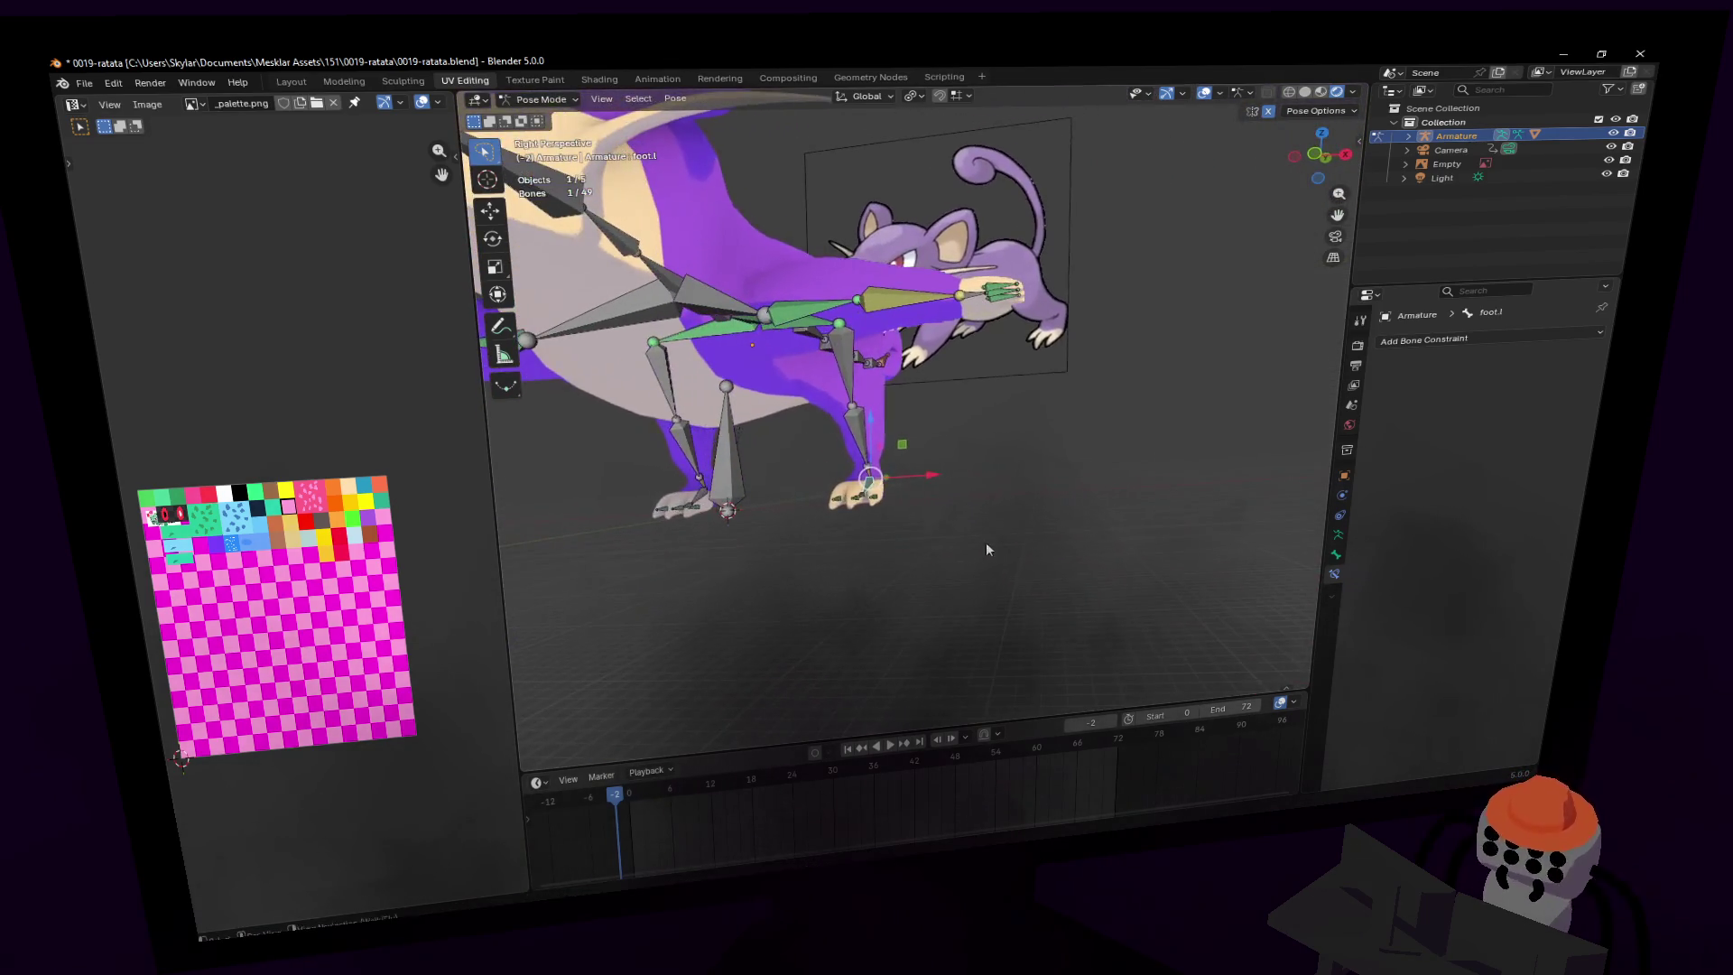
click(984, 488)
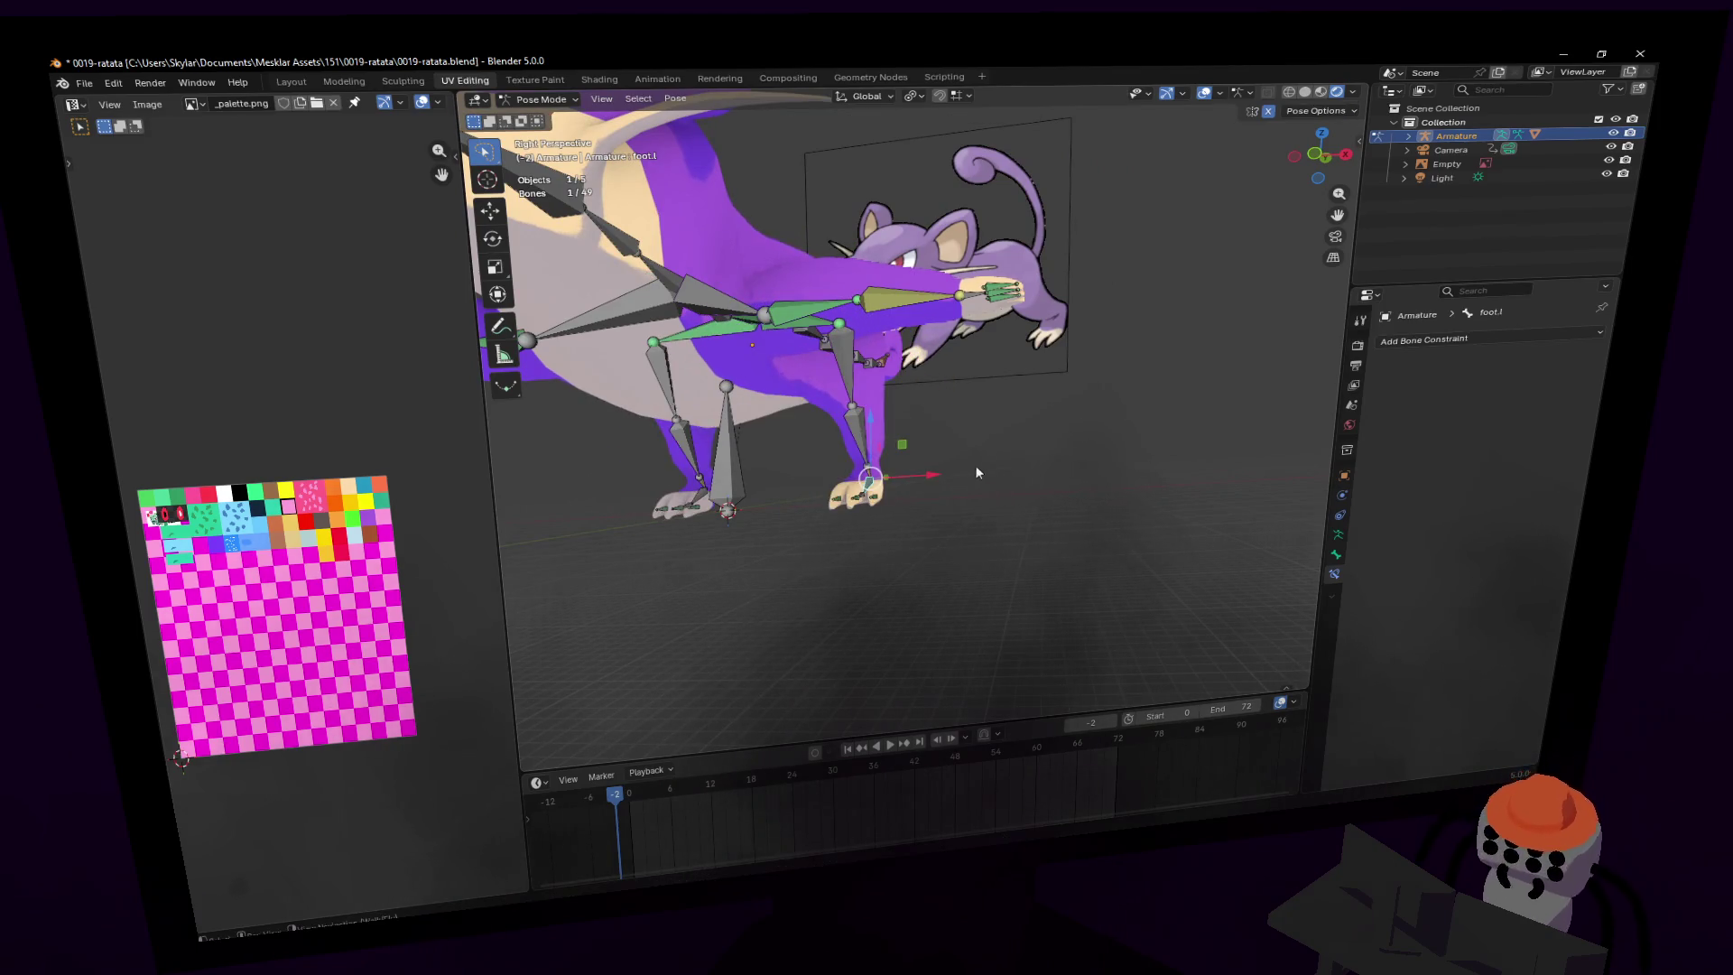
key(shift+grave)
key(Return)
key(r)
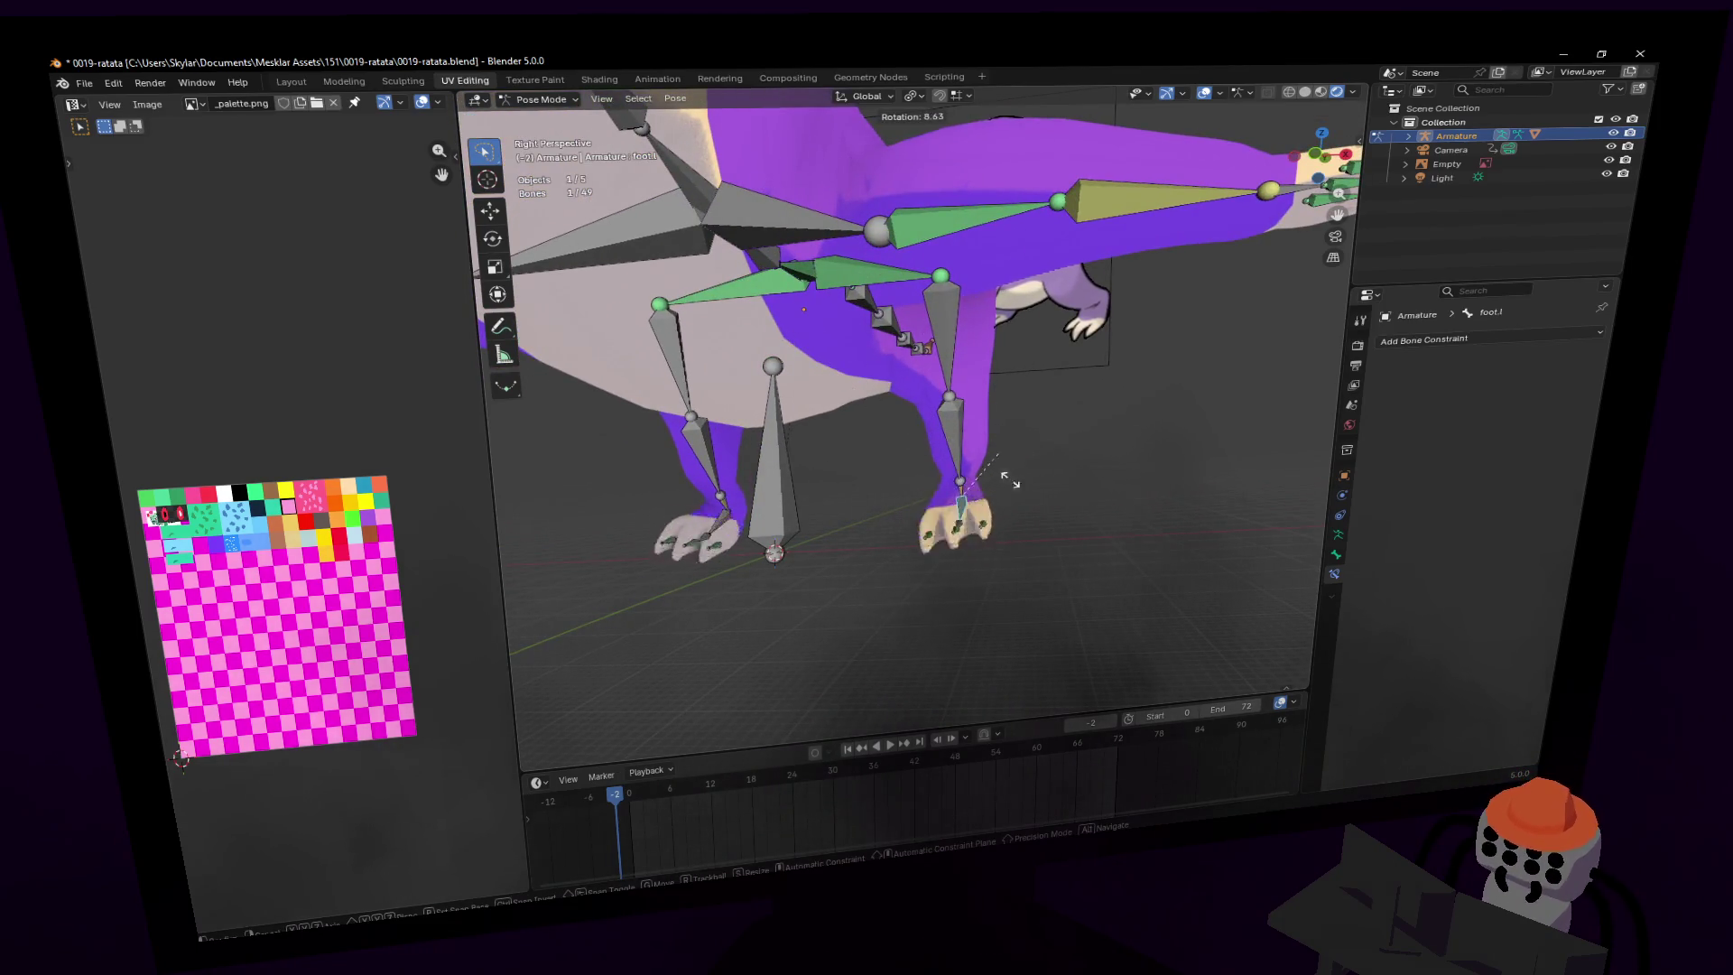
click(1007, 476)
- Inspect the left arm's constraints on arm.l, hand.l and finger2.l's Child Of
key(shift+grave)
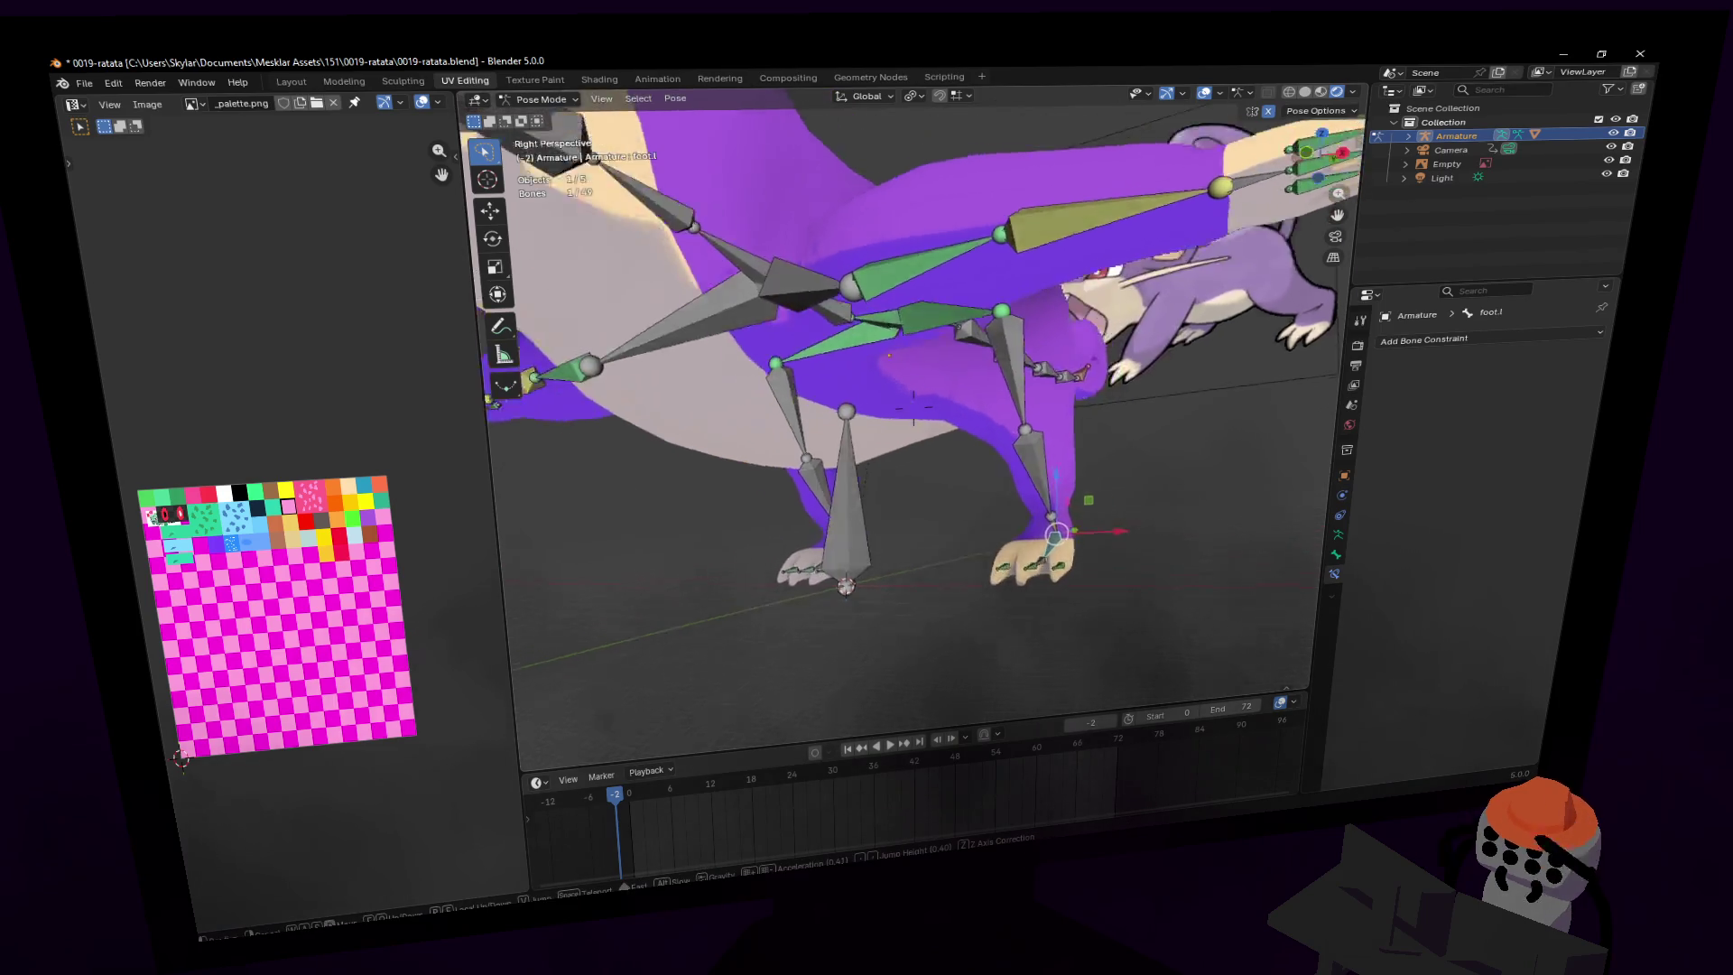
key(Return)
click(961, 456)
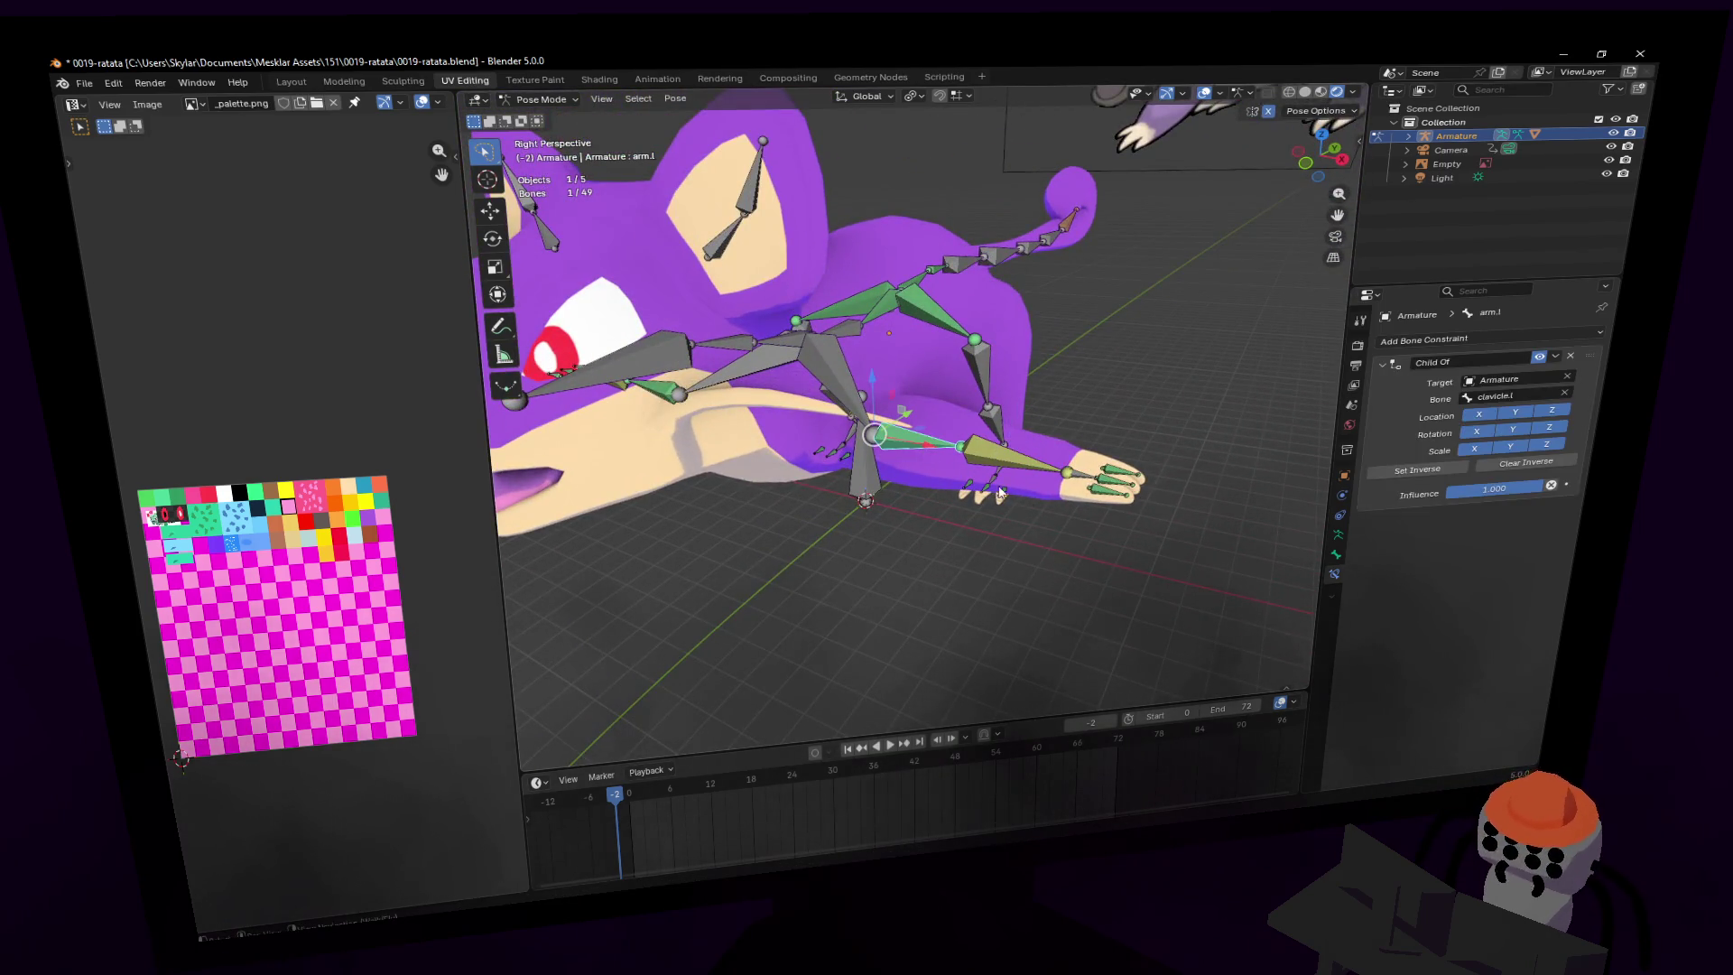
key(shift+grave)
key(Return)
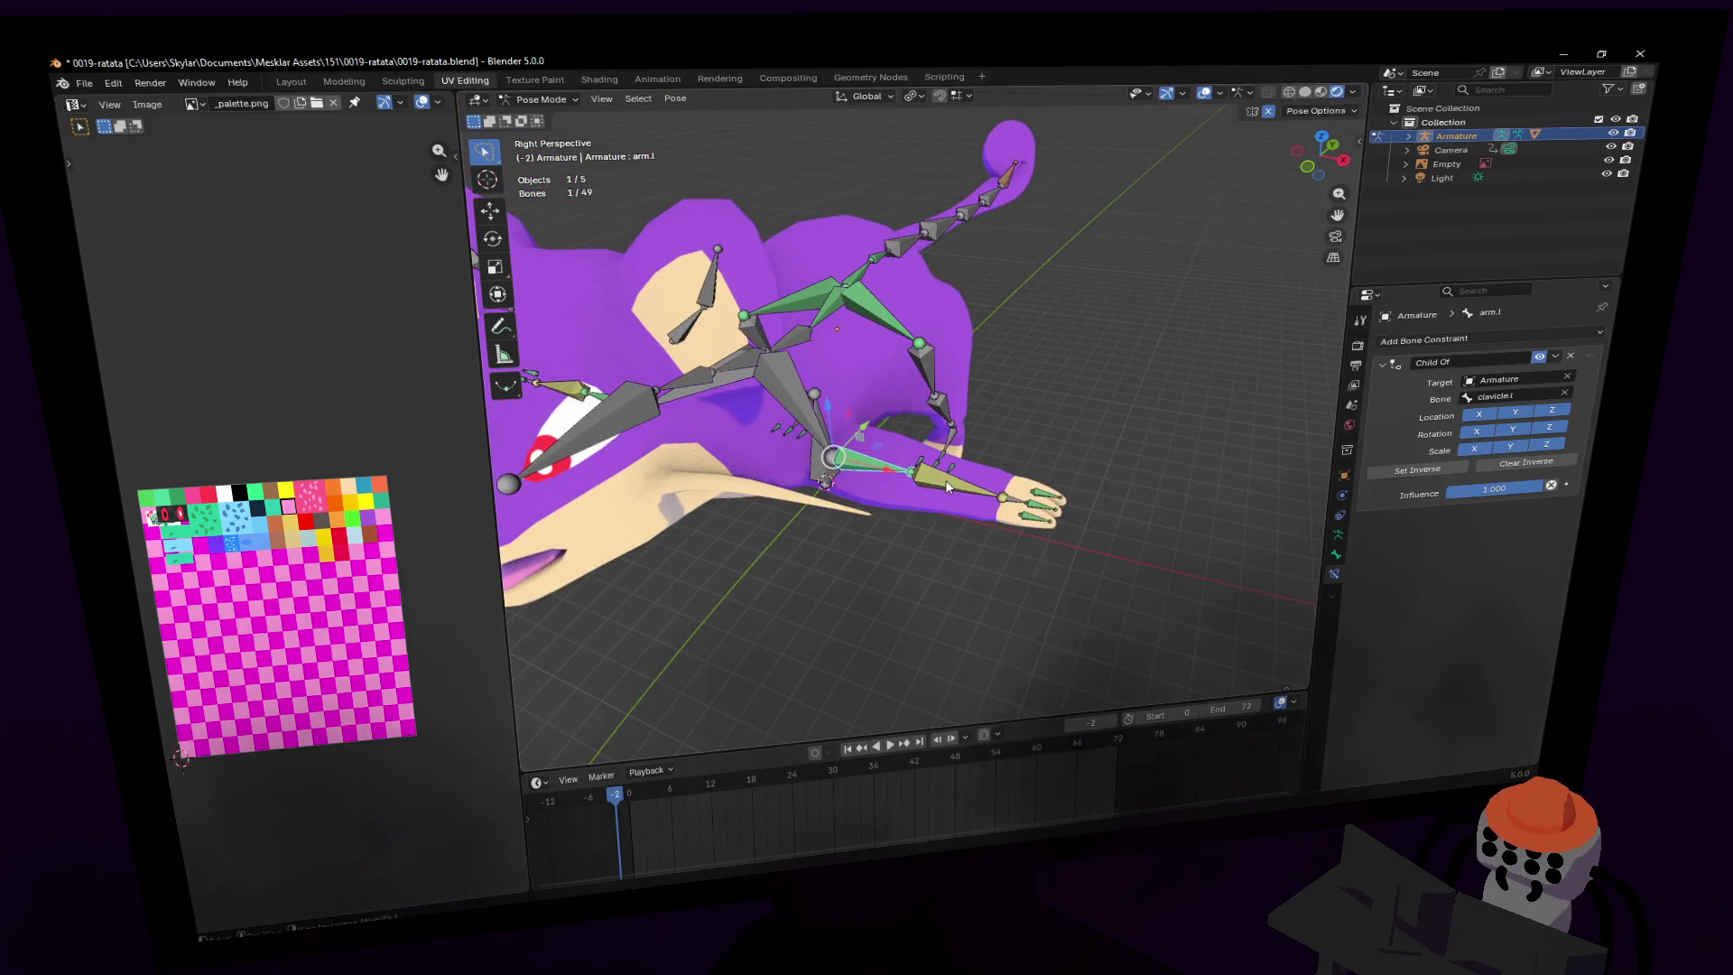
click(948, 488)
key(shift+grave)
key(Return)
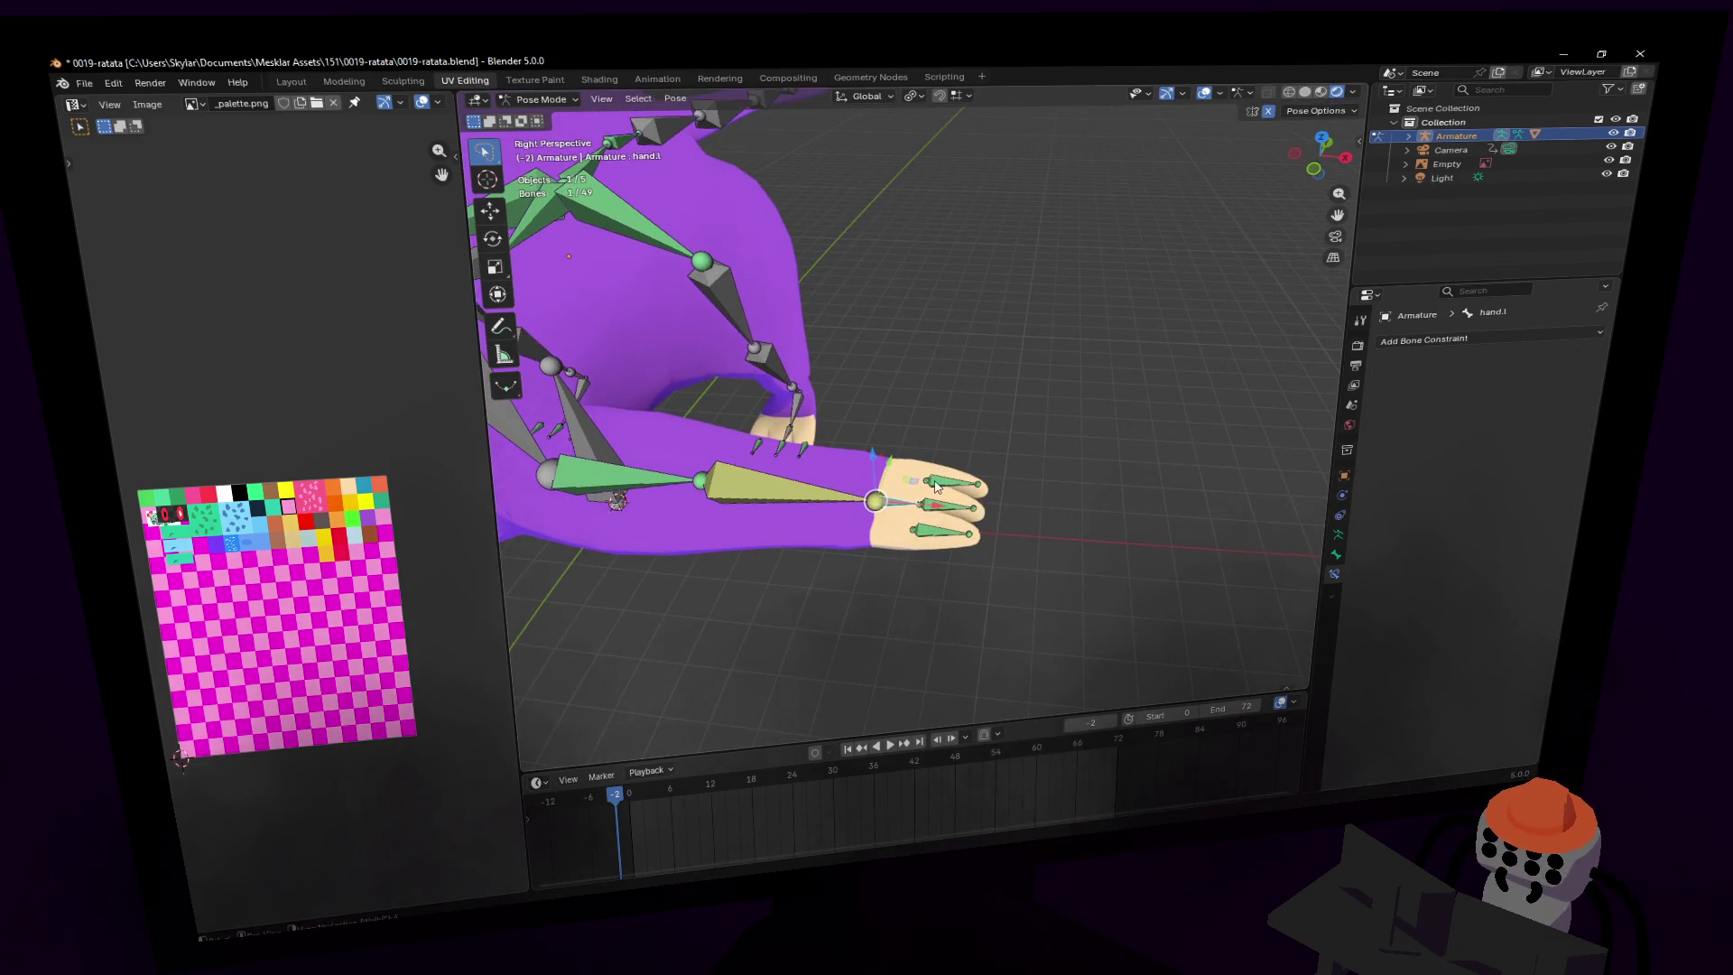
click(944, 513)
- Check the right side: hand.r, forearm.r's IK constraint targeting hand.r, then clavicle.r
key(shift+grave)
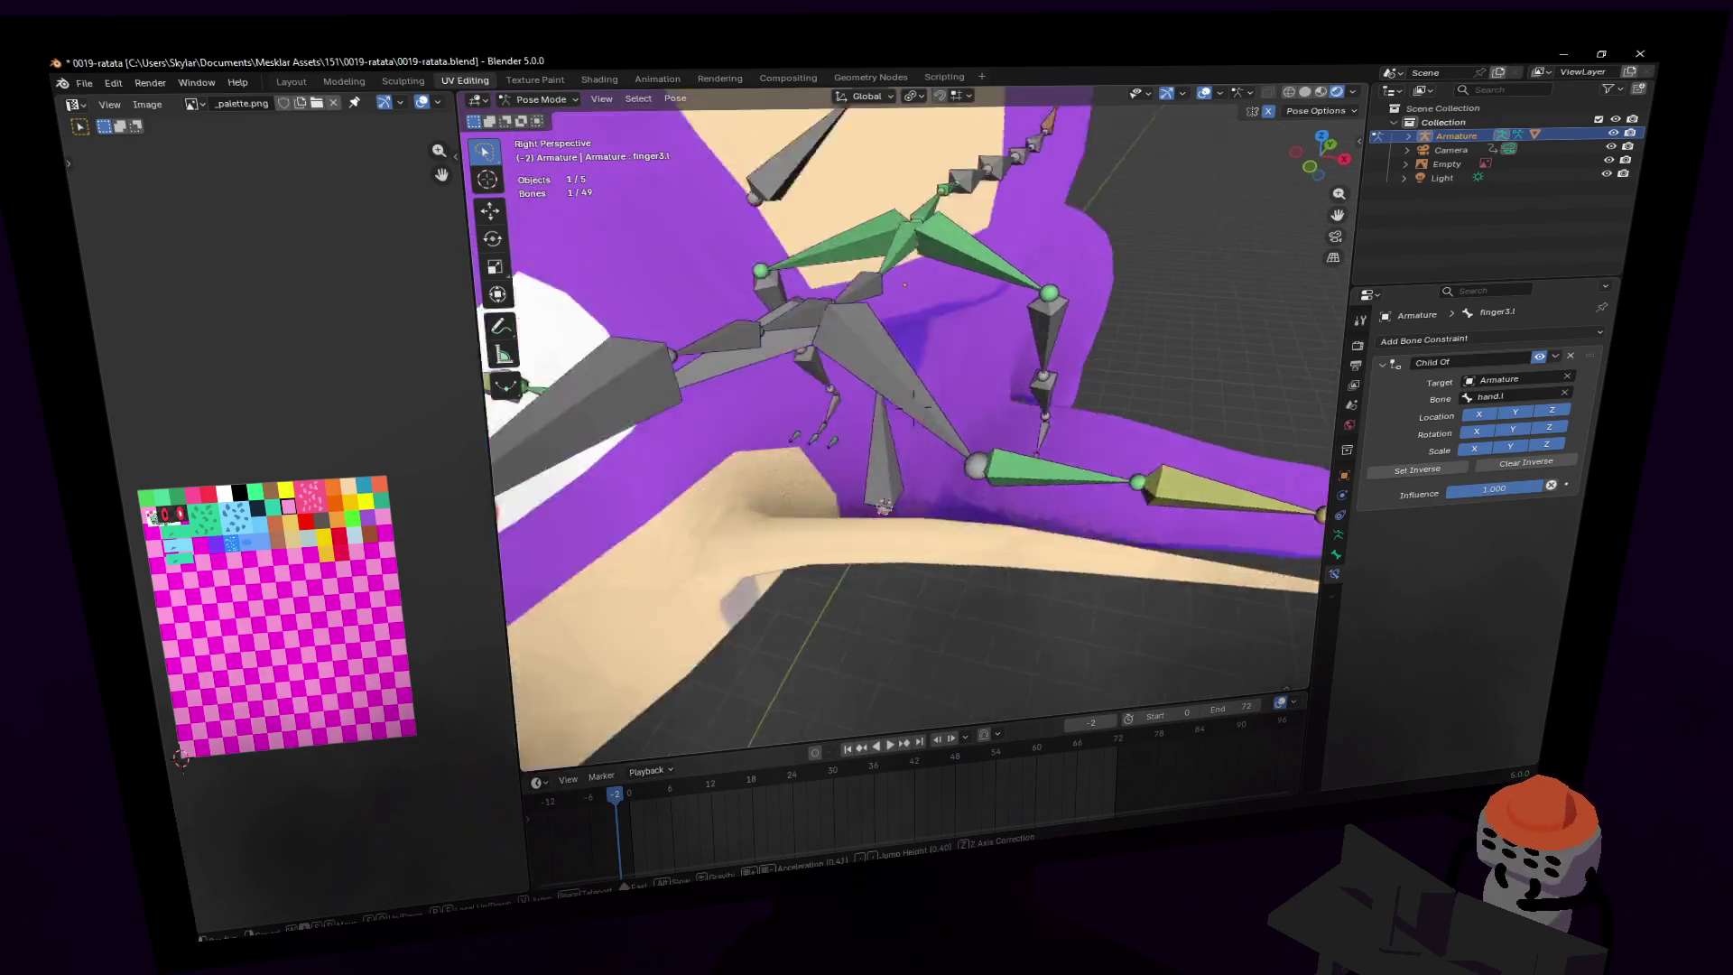
key(Return)
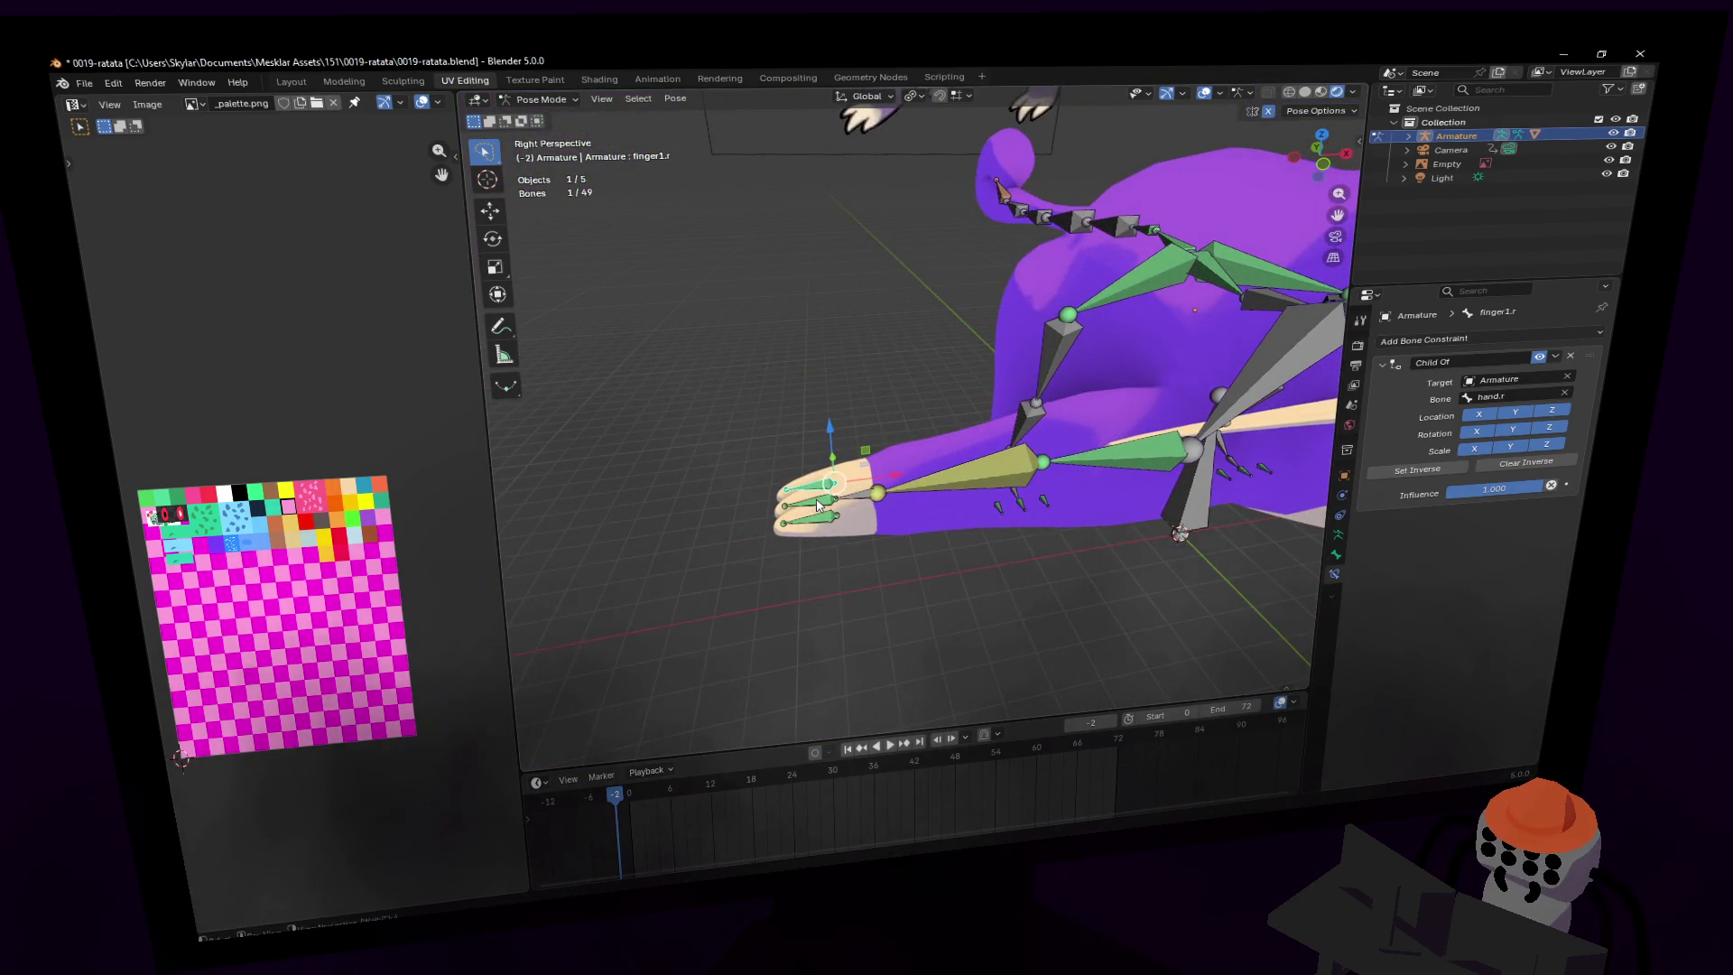
middle_drag(815, 515, 822, 514)
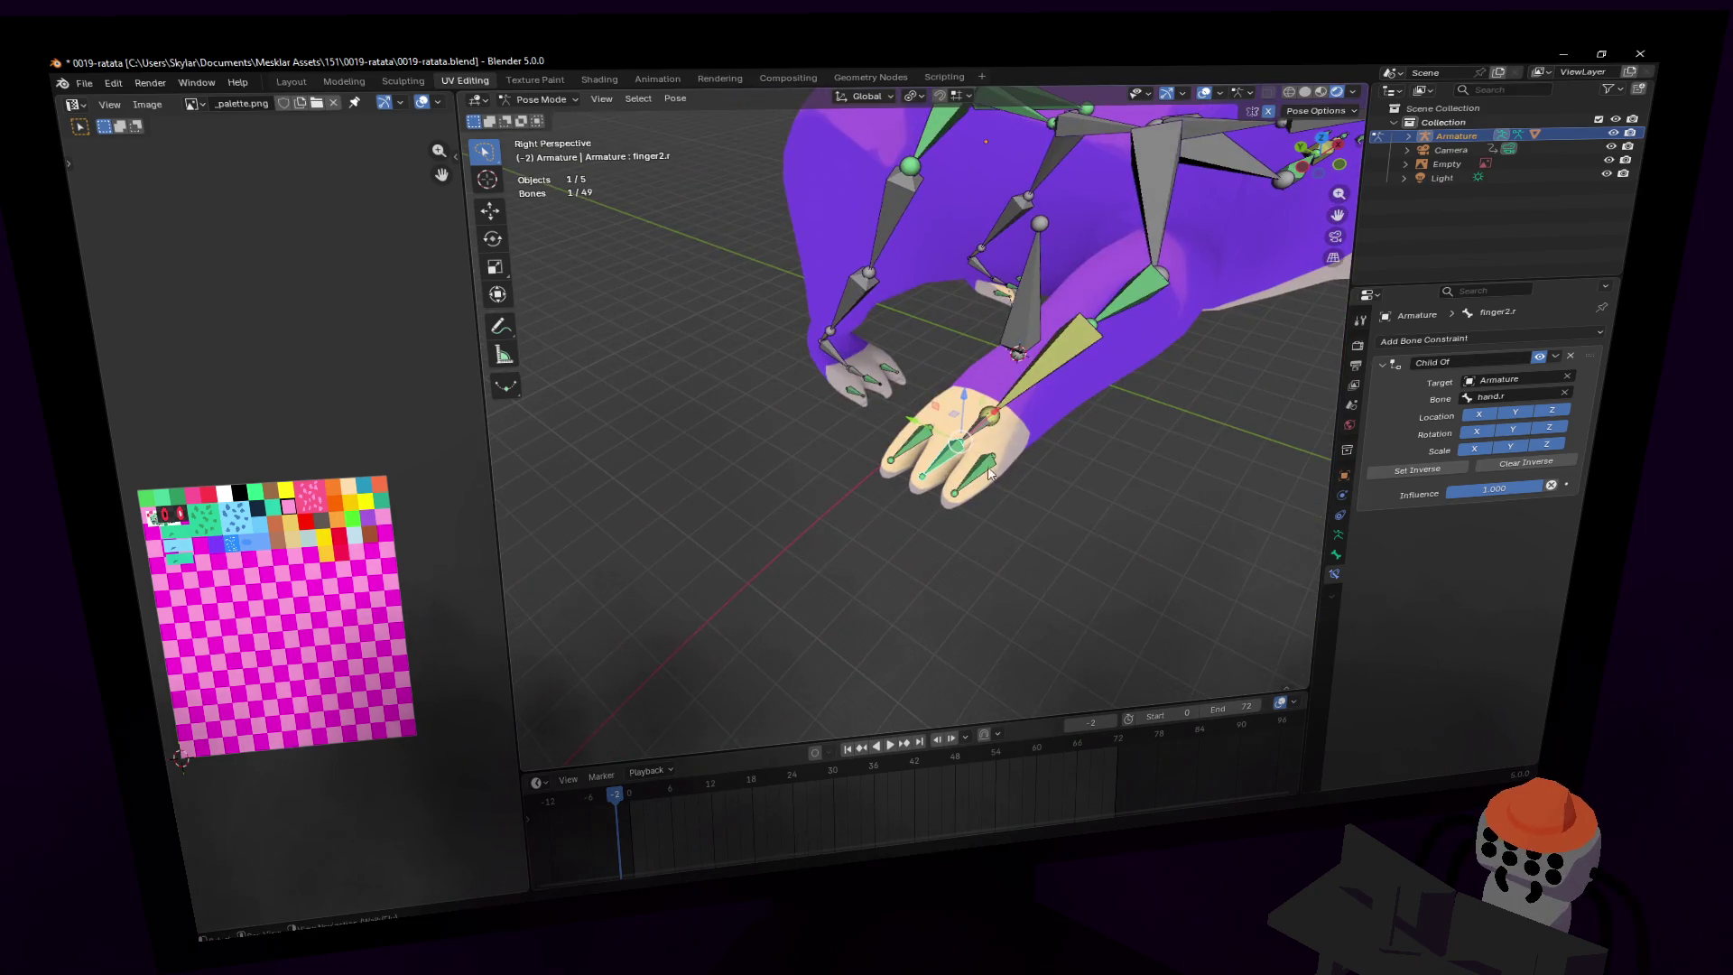
click(981, 432)
key(KP_Decimal)
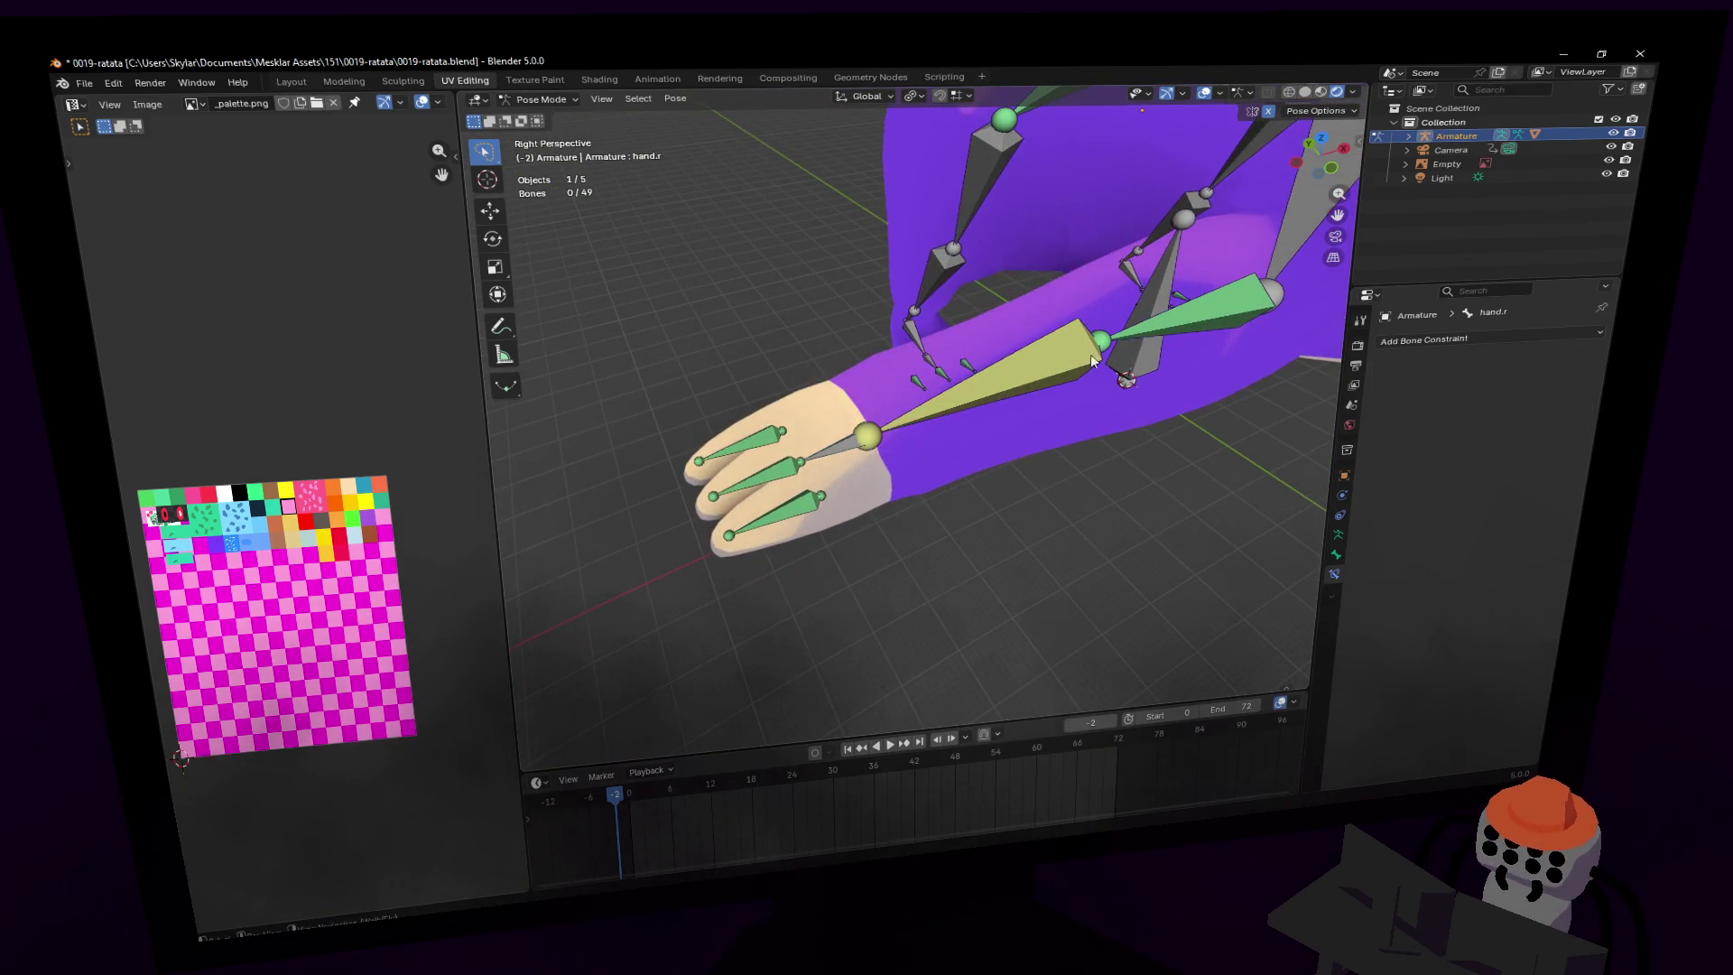
click(1058, 351)
scroll(1065, 351, down, 3)
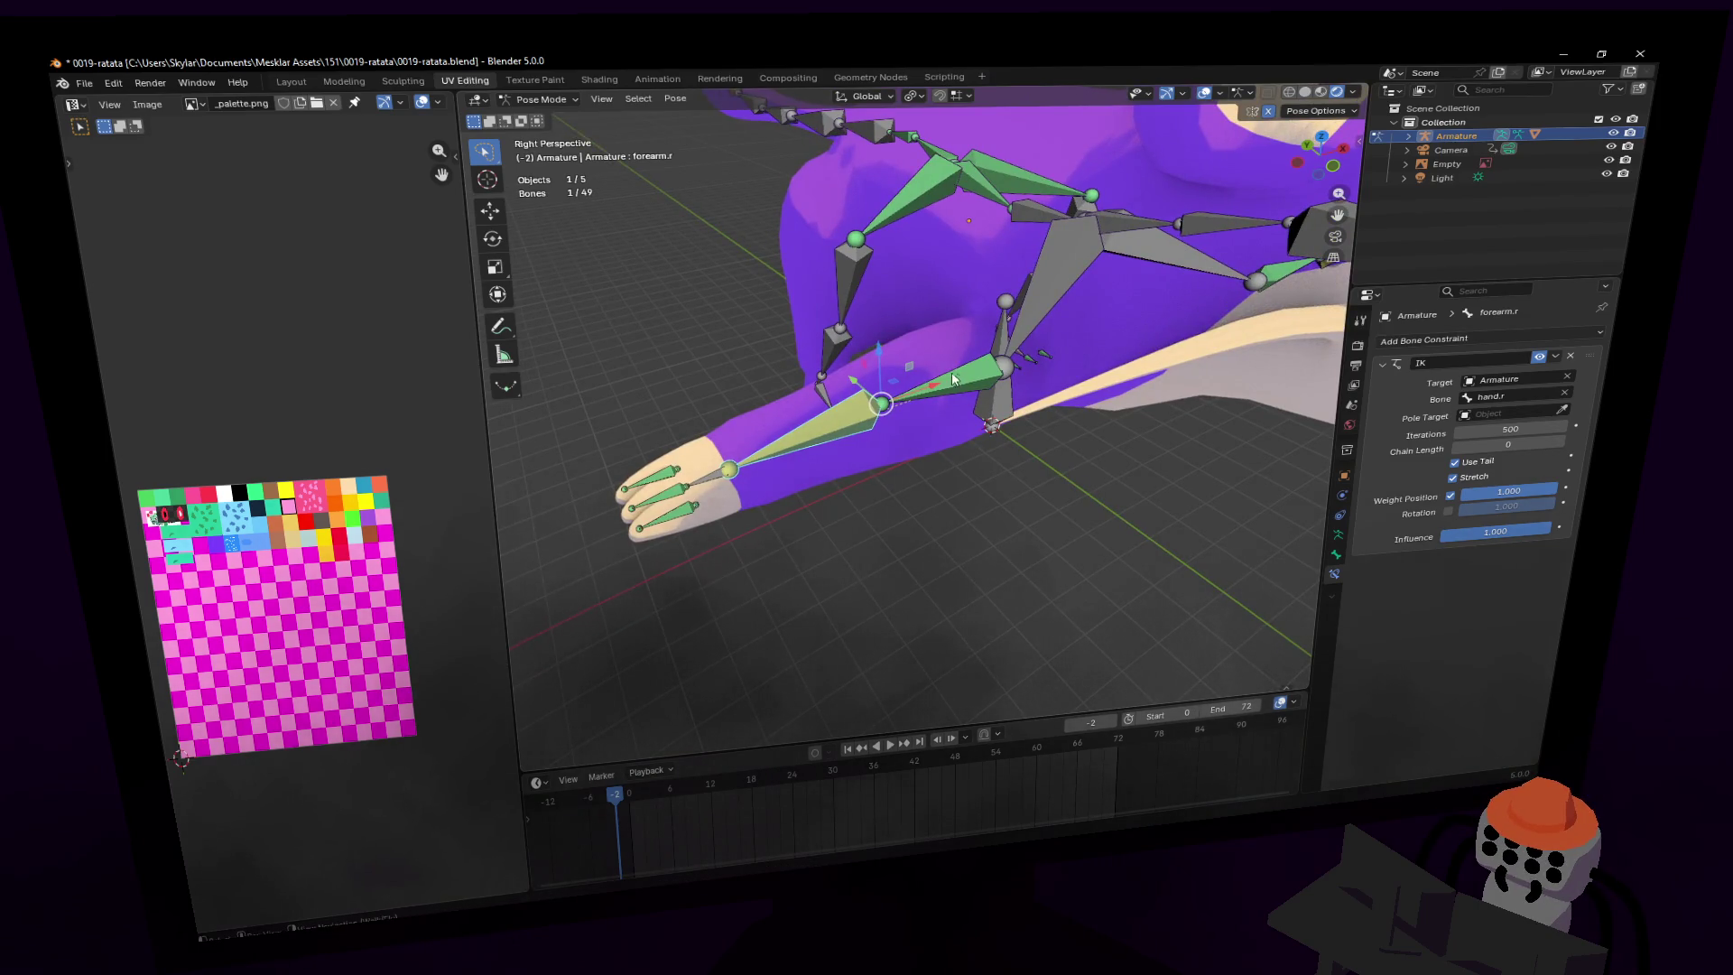
click(1063, 258)
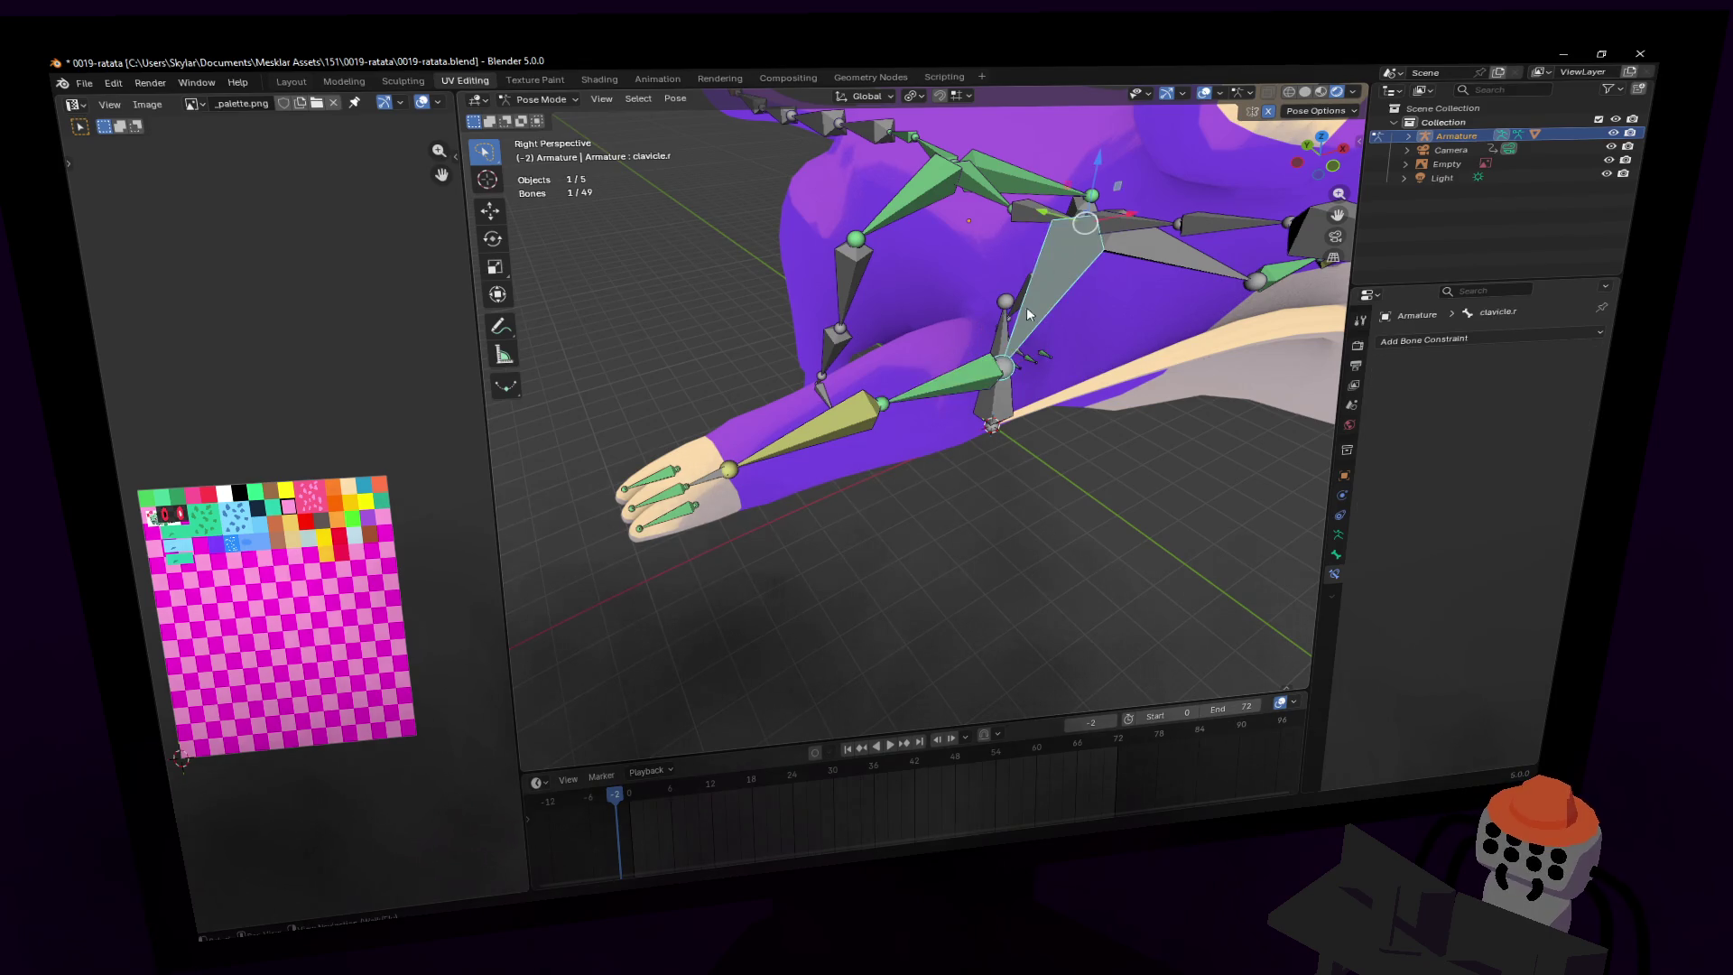
key(KP_Decimal)
middle_drag(903, 406, 1016, 336)
scroll(993, 352, up, 5)
scroll(914, 311, down, 3)
middle_drag(914, 311, 957, 311)
key(r)
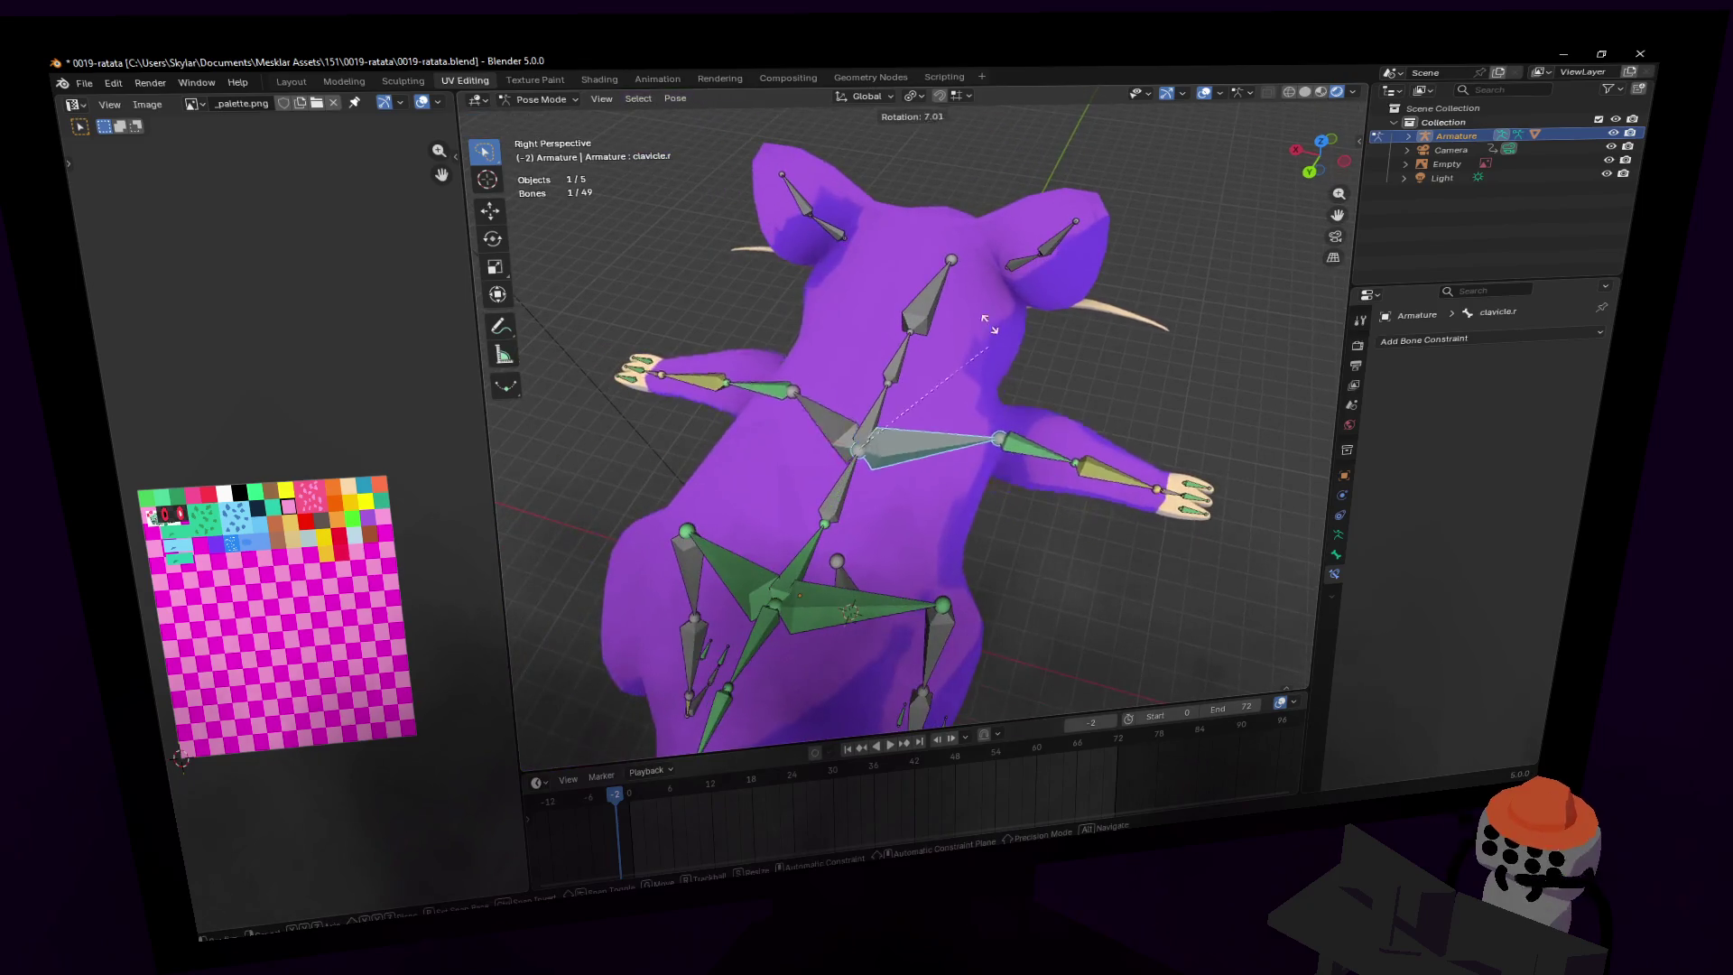
key(Escape)
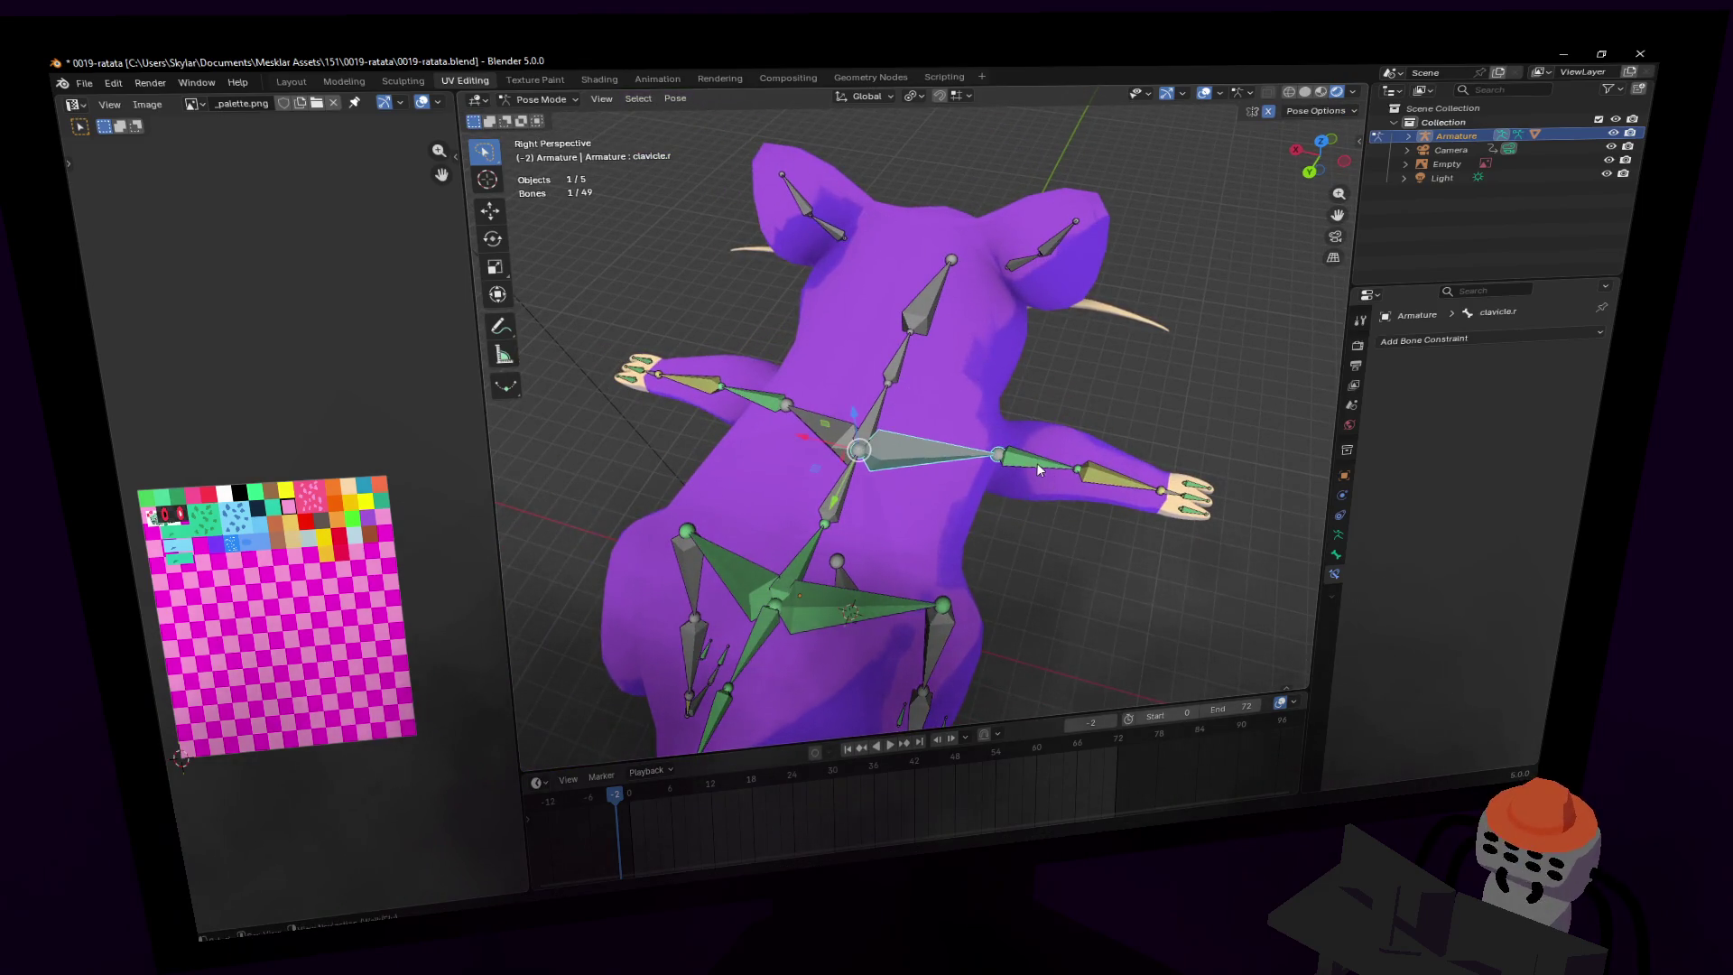
click(1036, 462)
key(r)
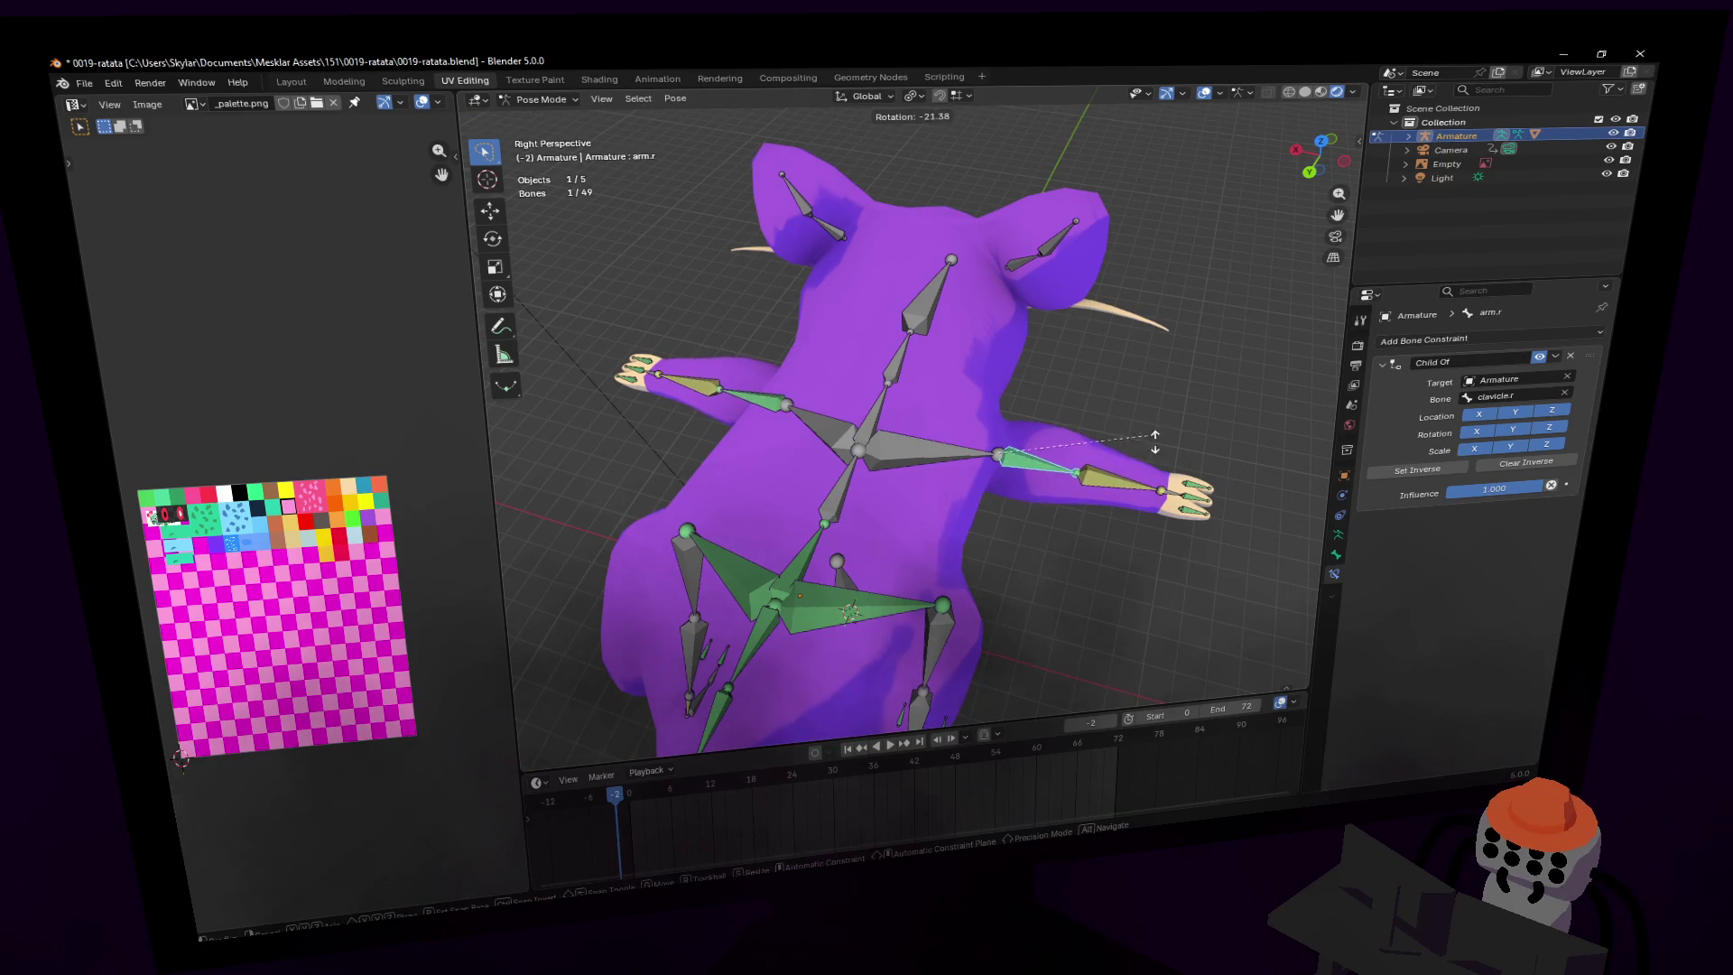
key(Escape)
key(shift+grave)
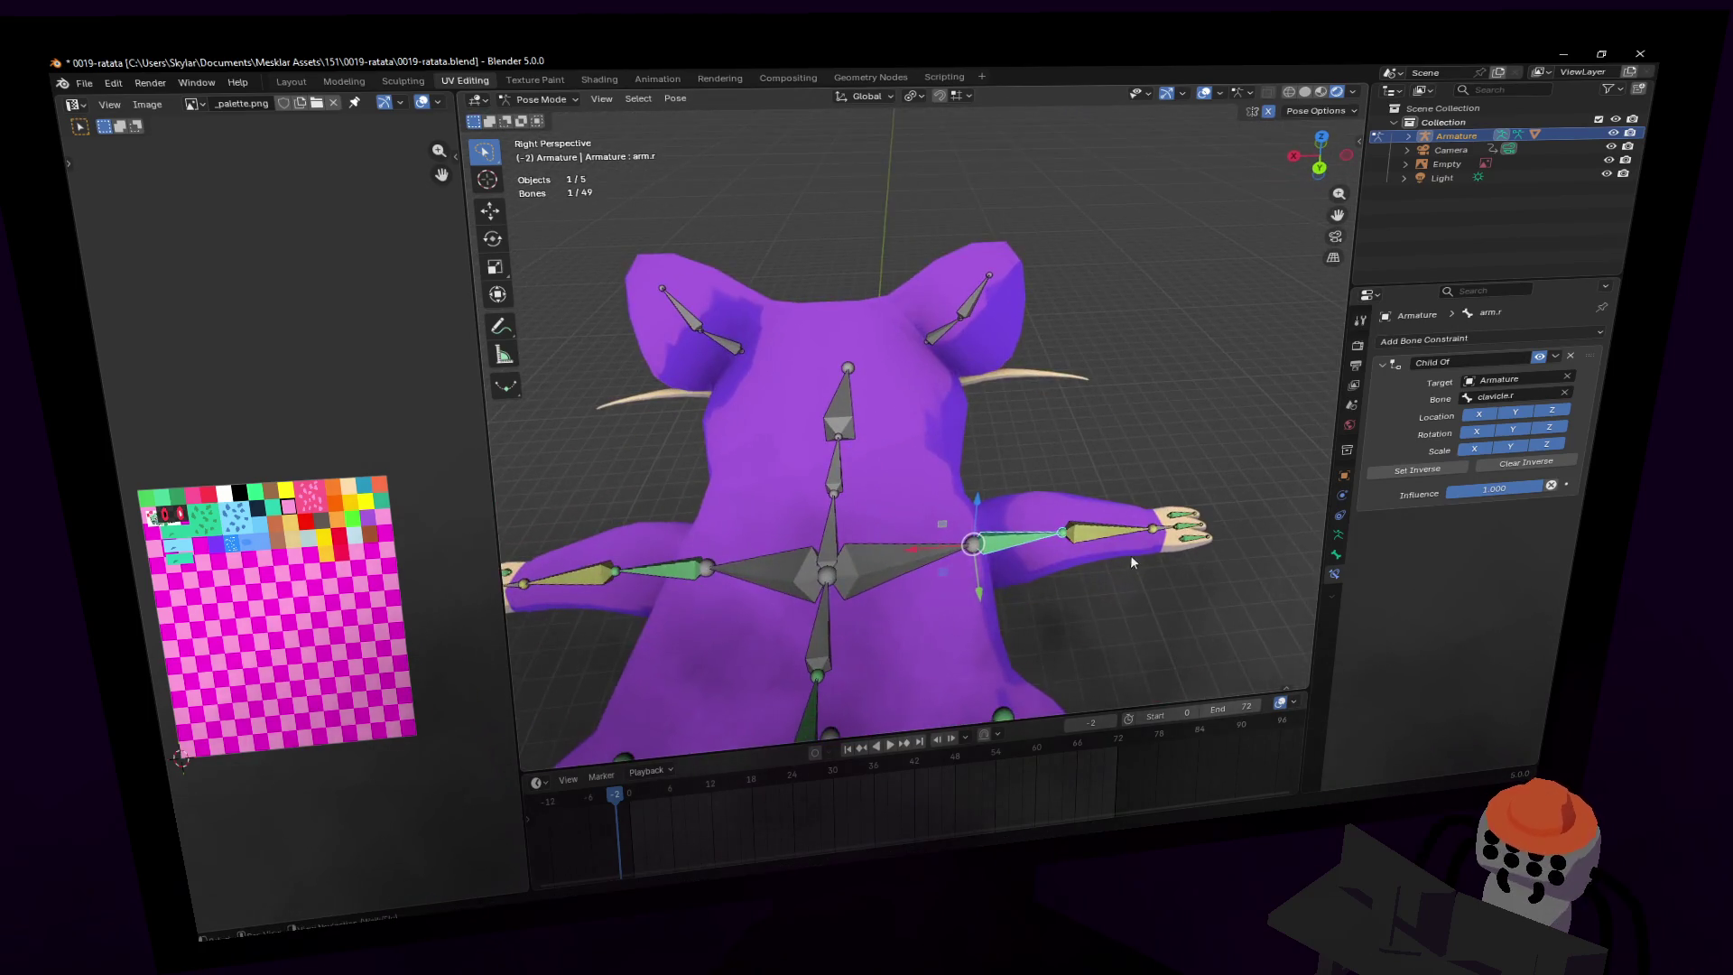
click(1110, 528)
click(1140, 509)
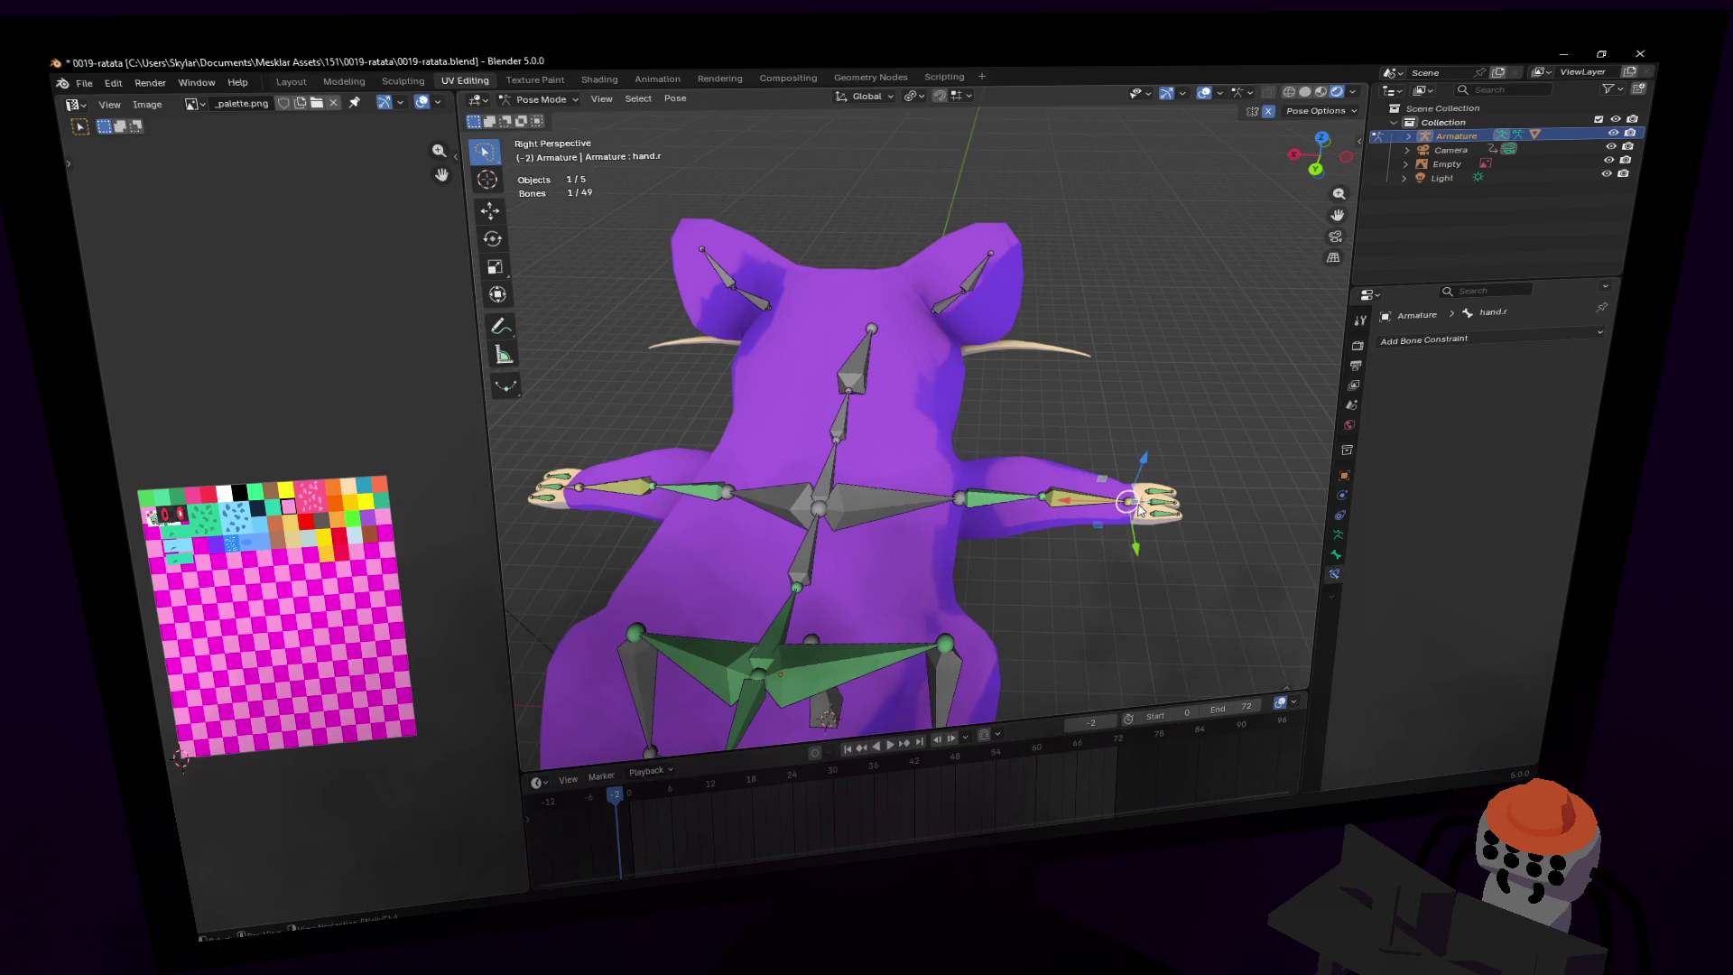
shift+click(1089, 508)
key(shift+i)
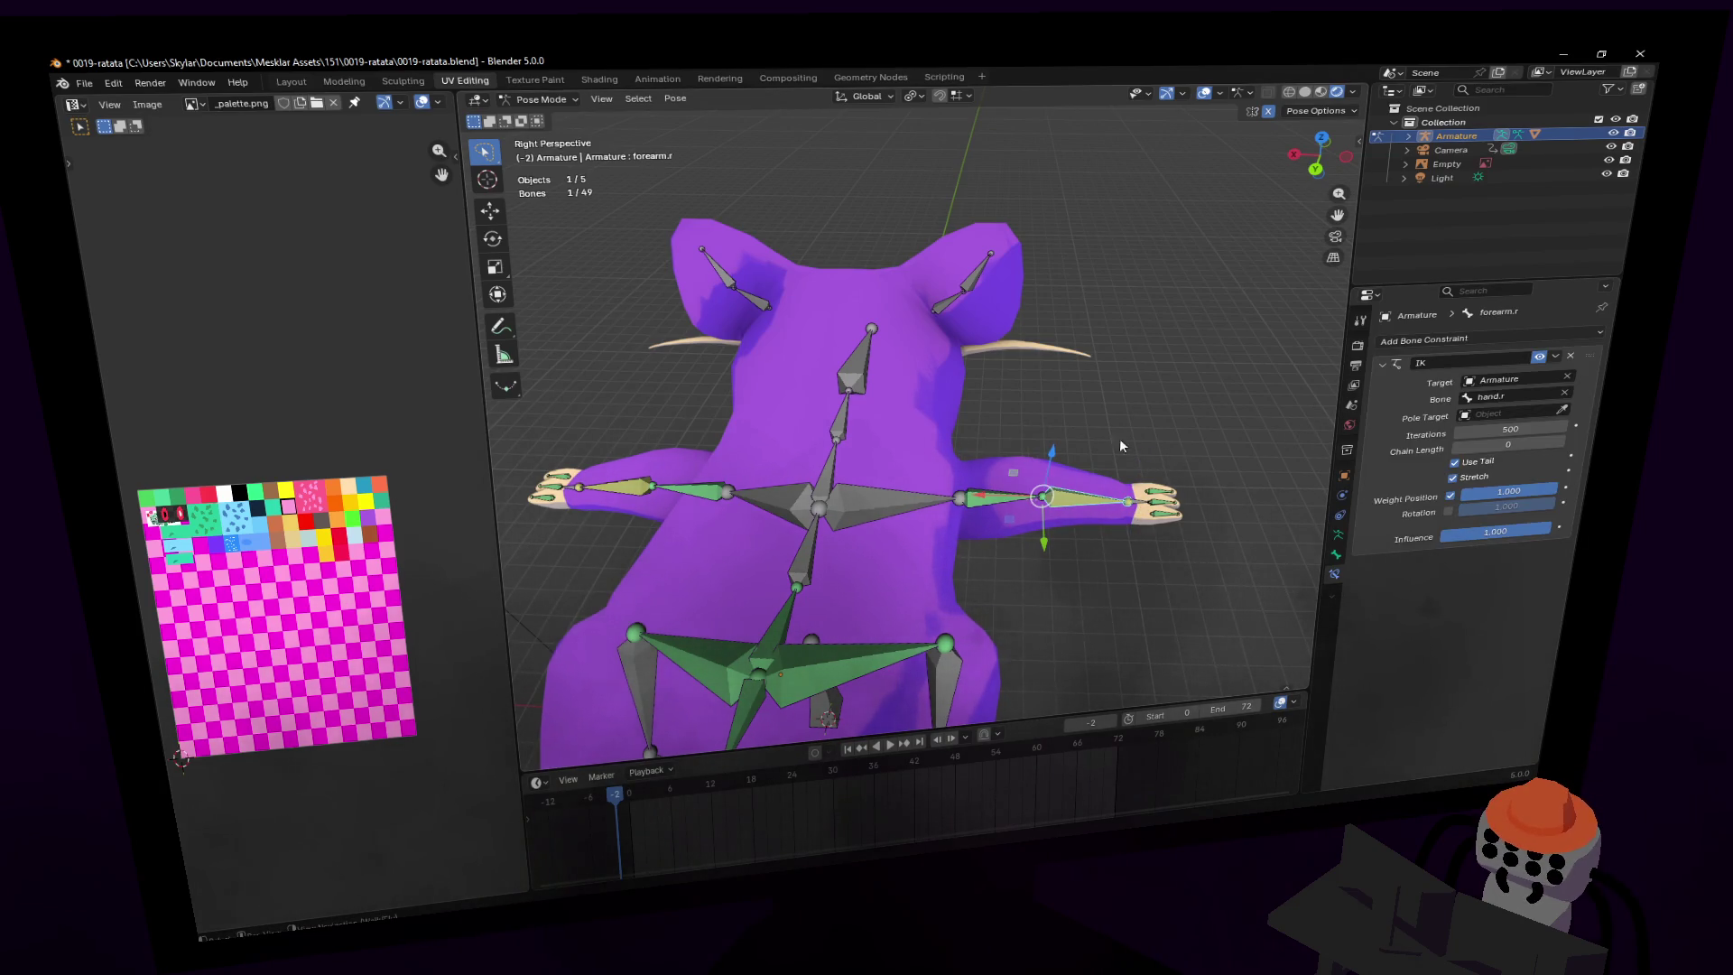
key(shift+grave)
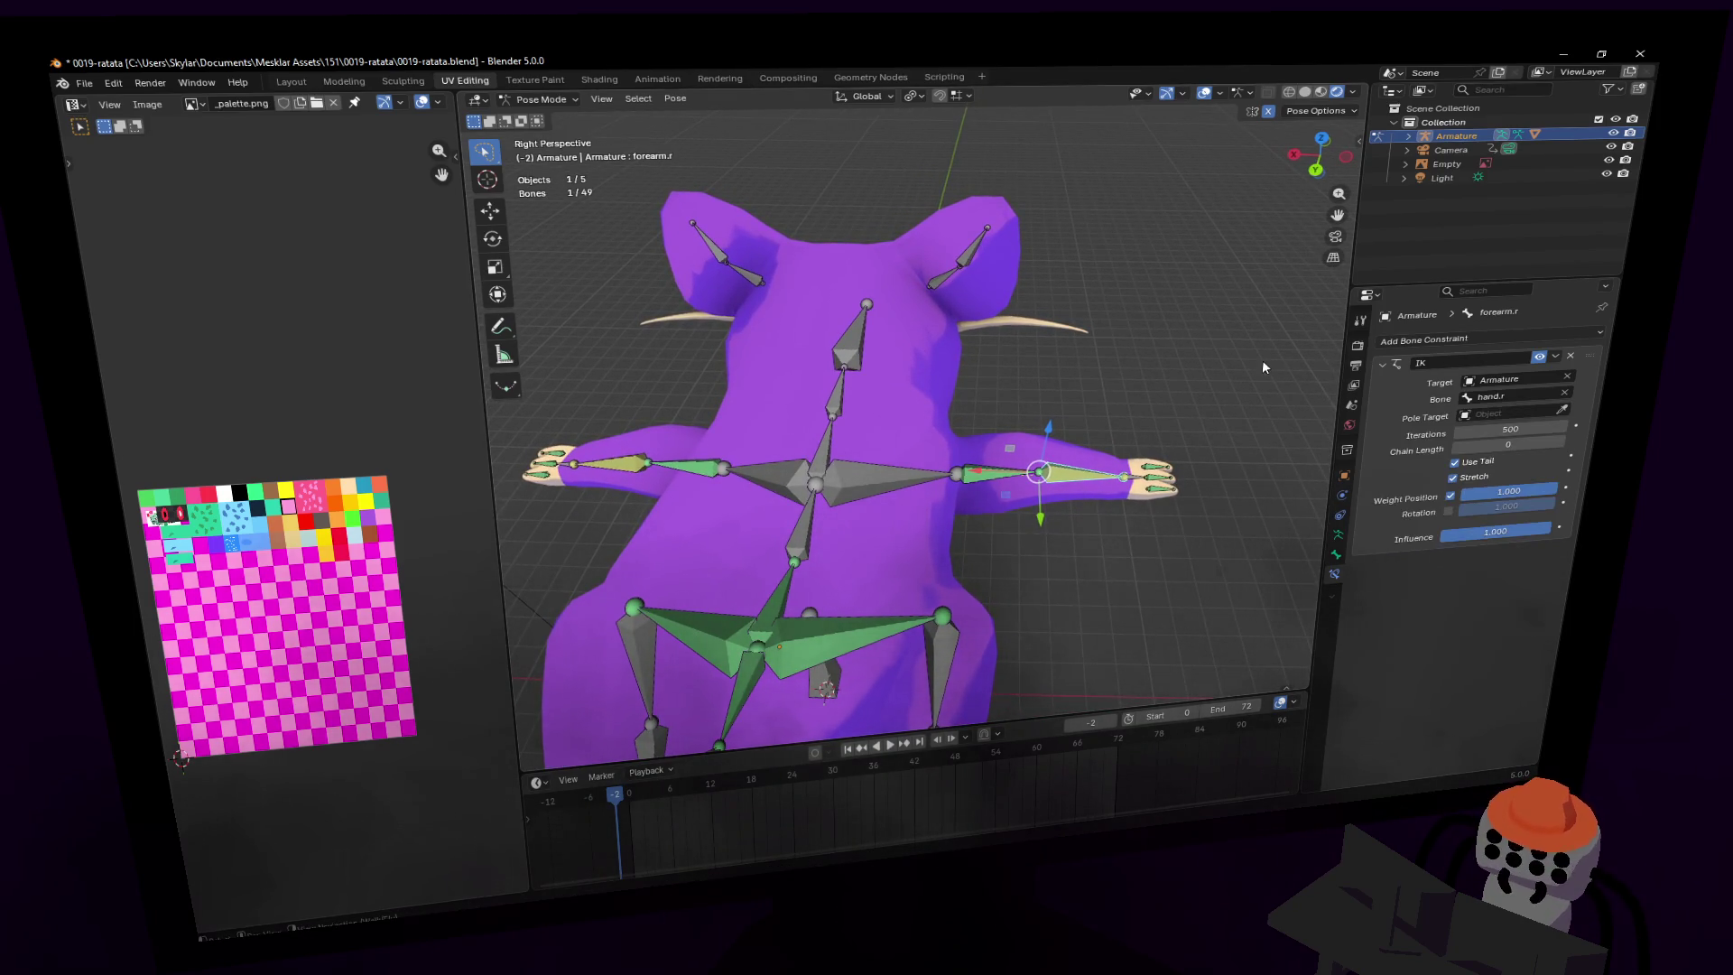
key(shift+grave)
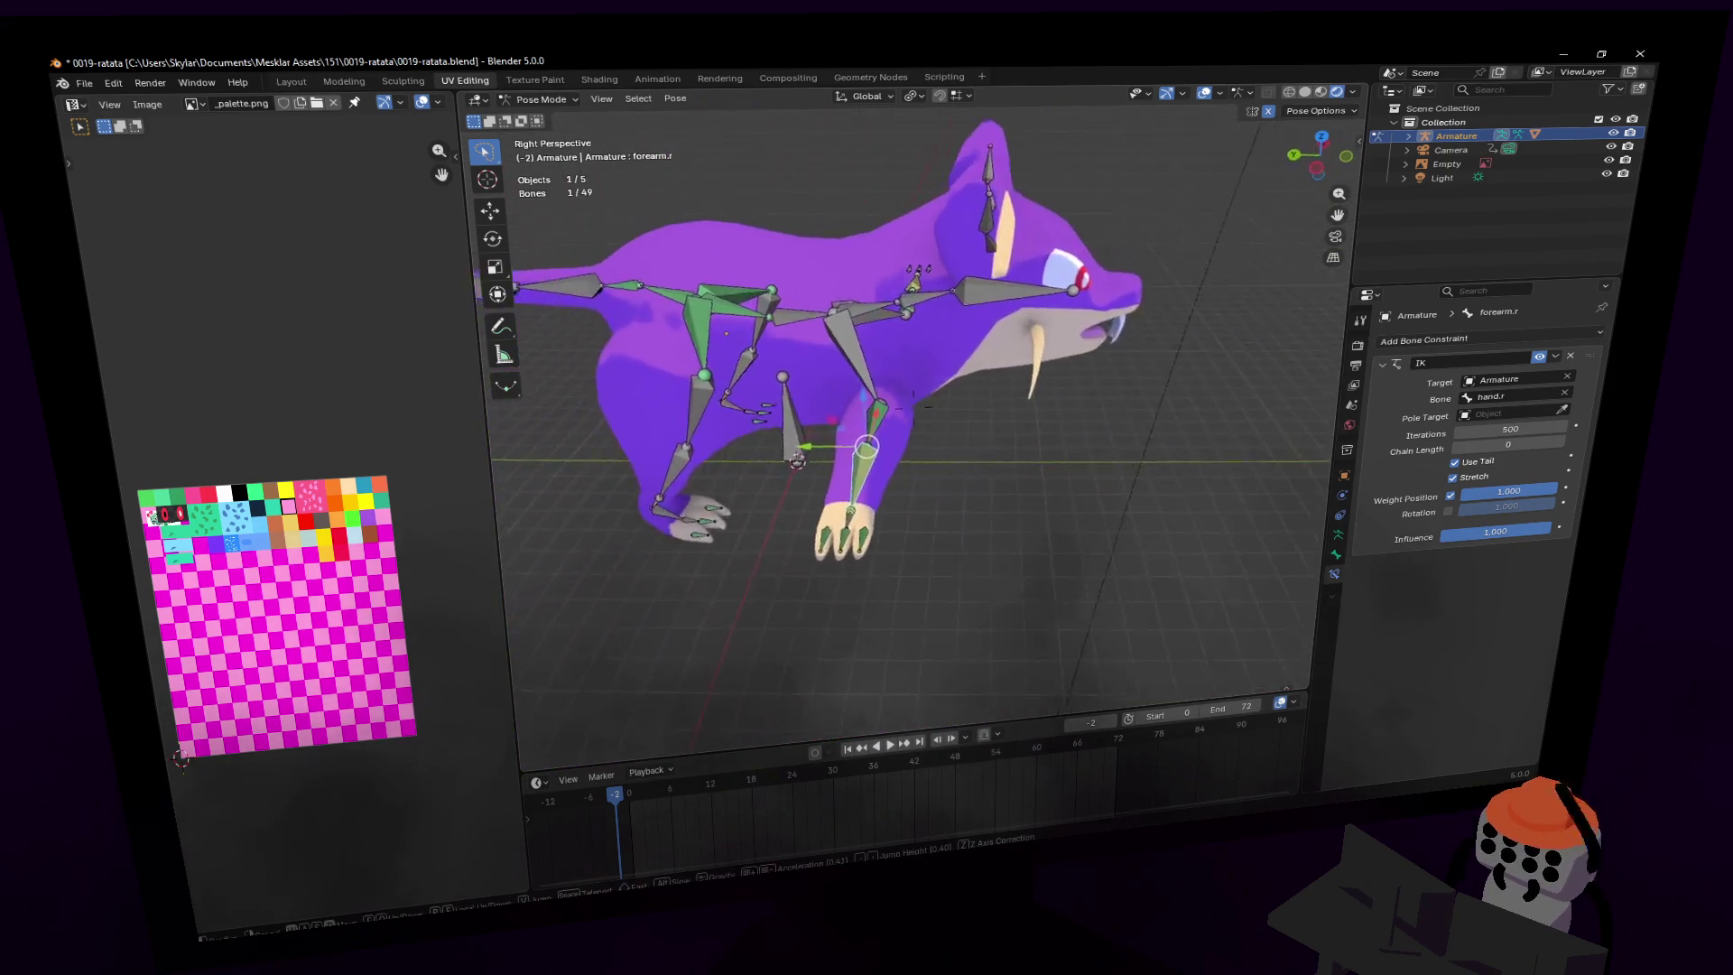
click(1162, 379)
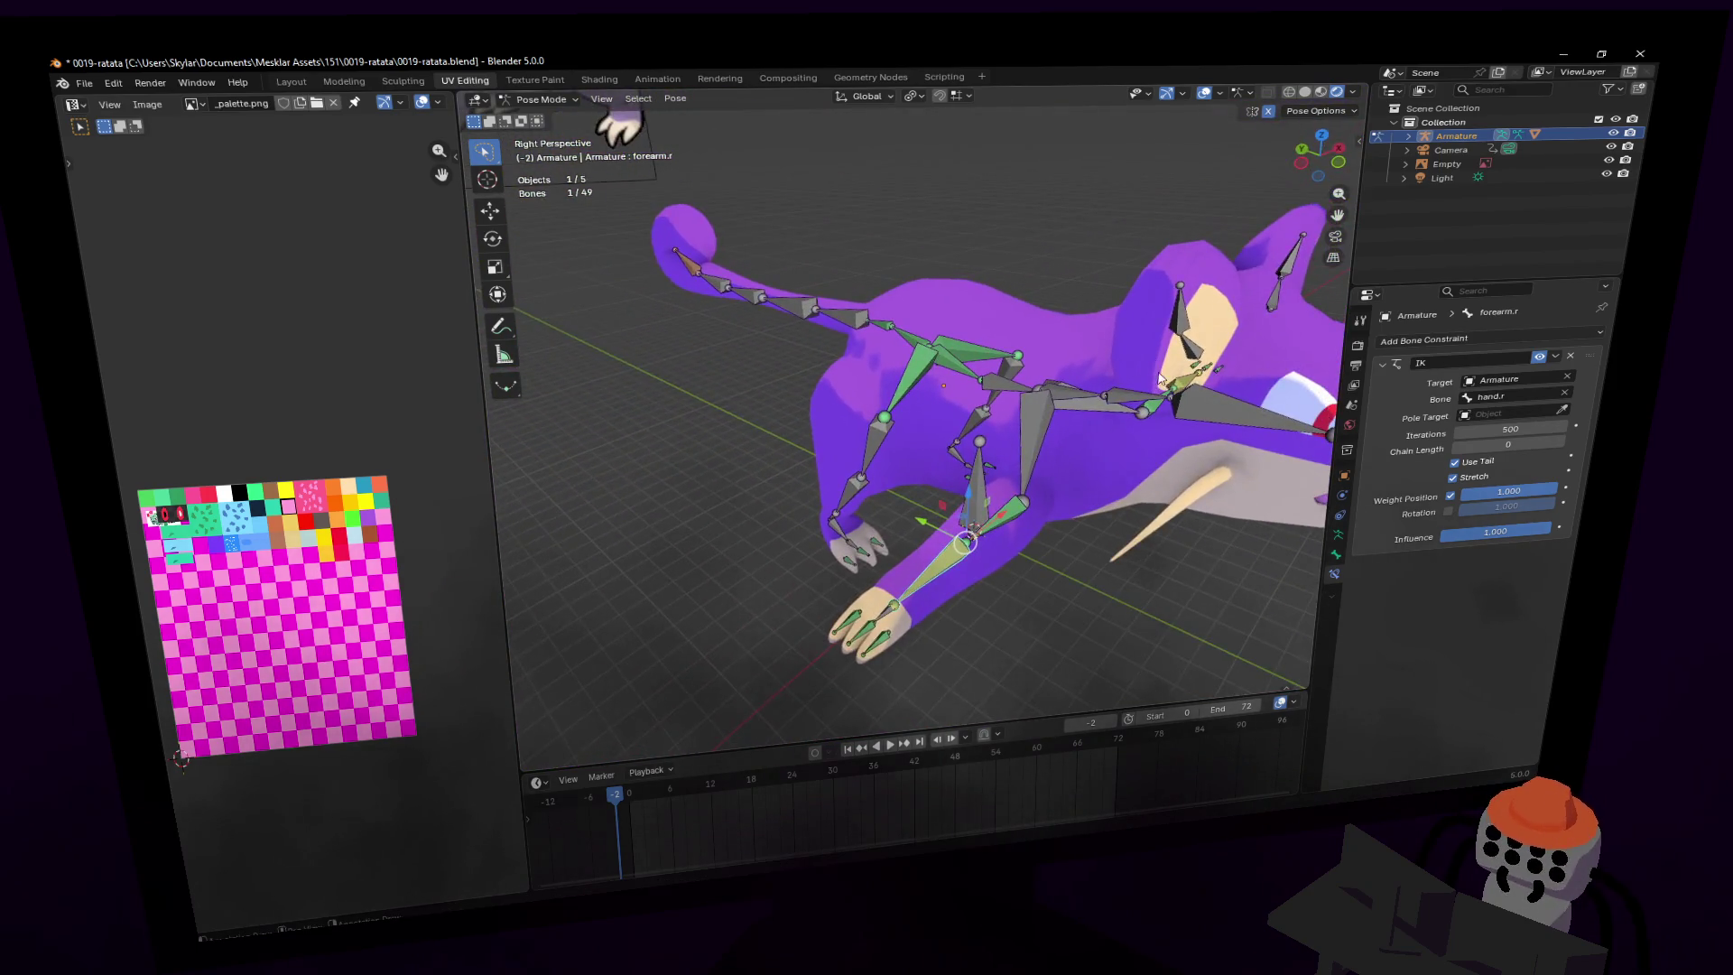
click(695, 257)
key(g)
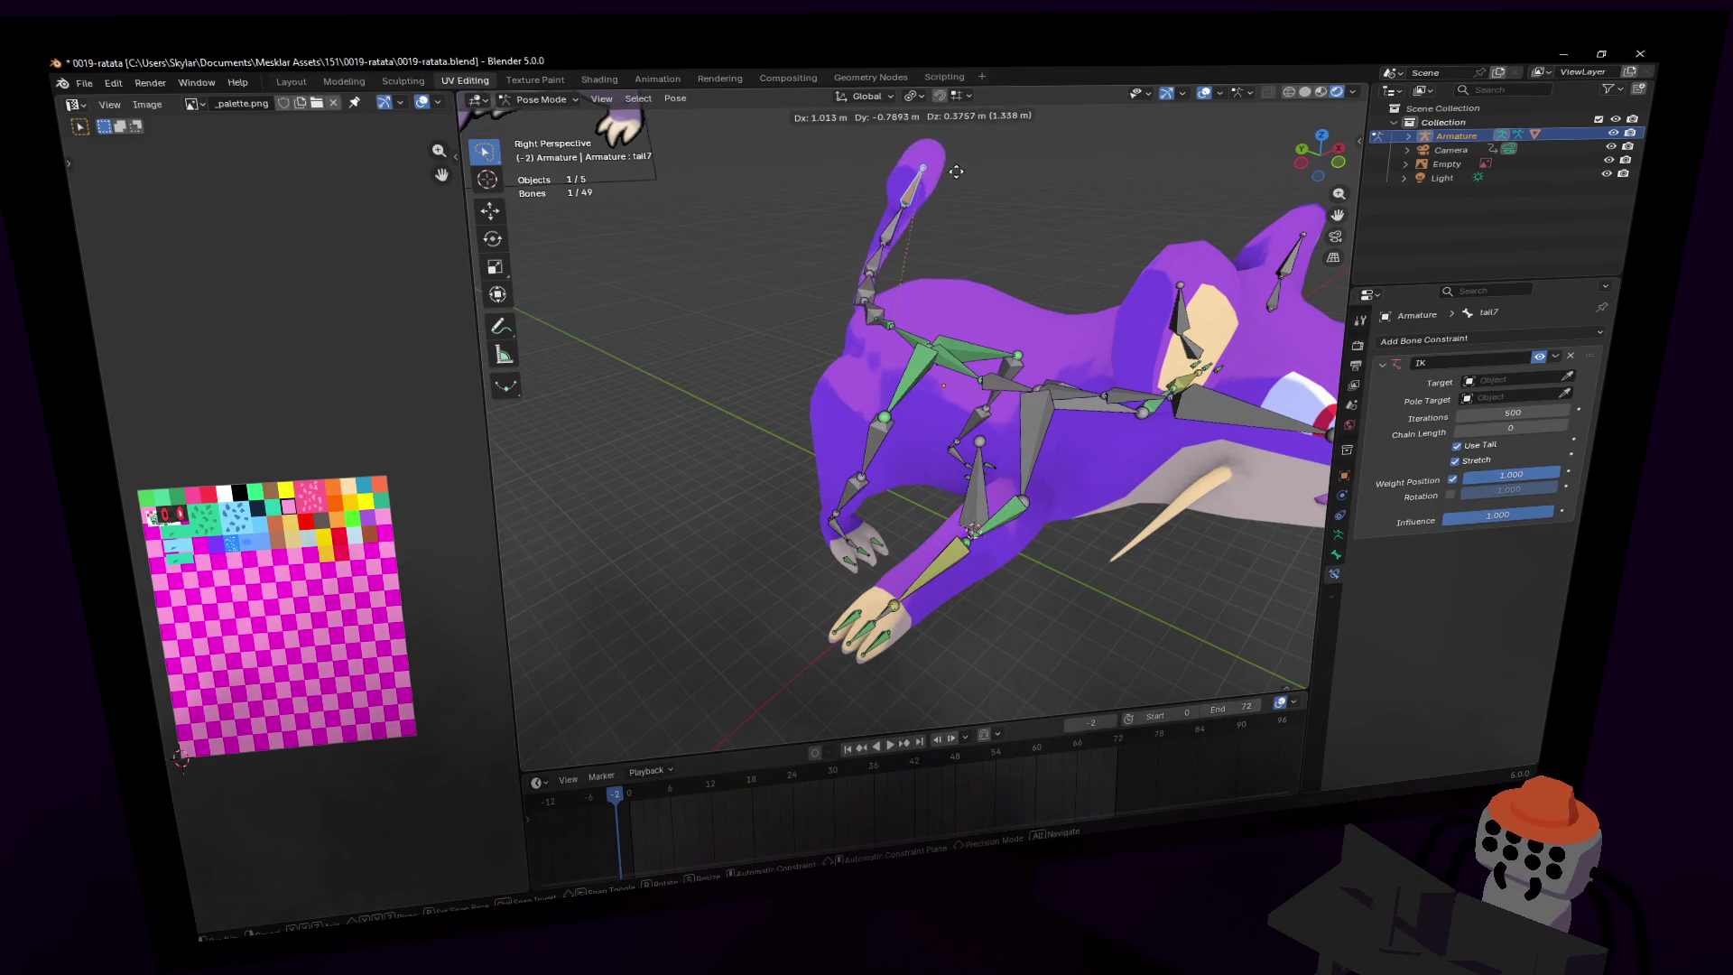
key(Escape)
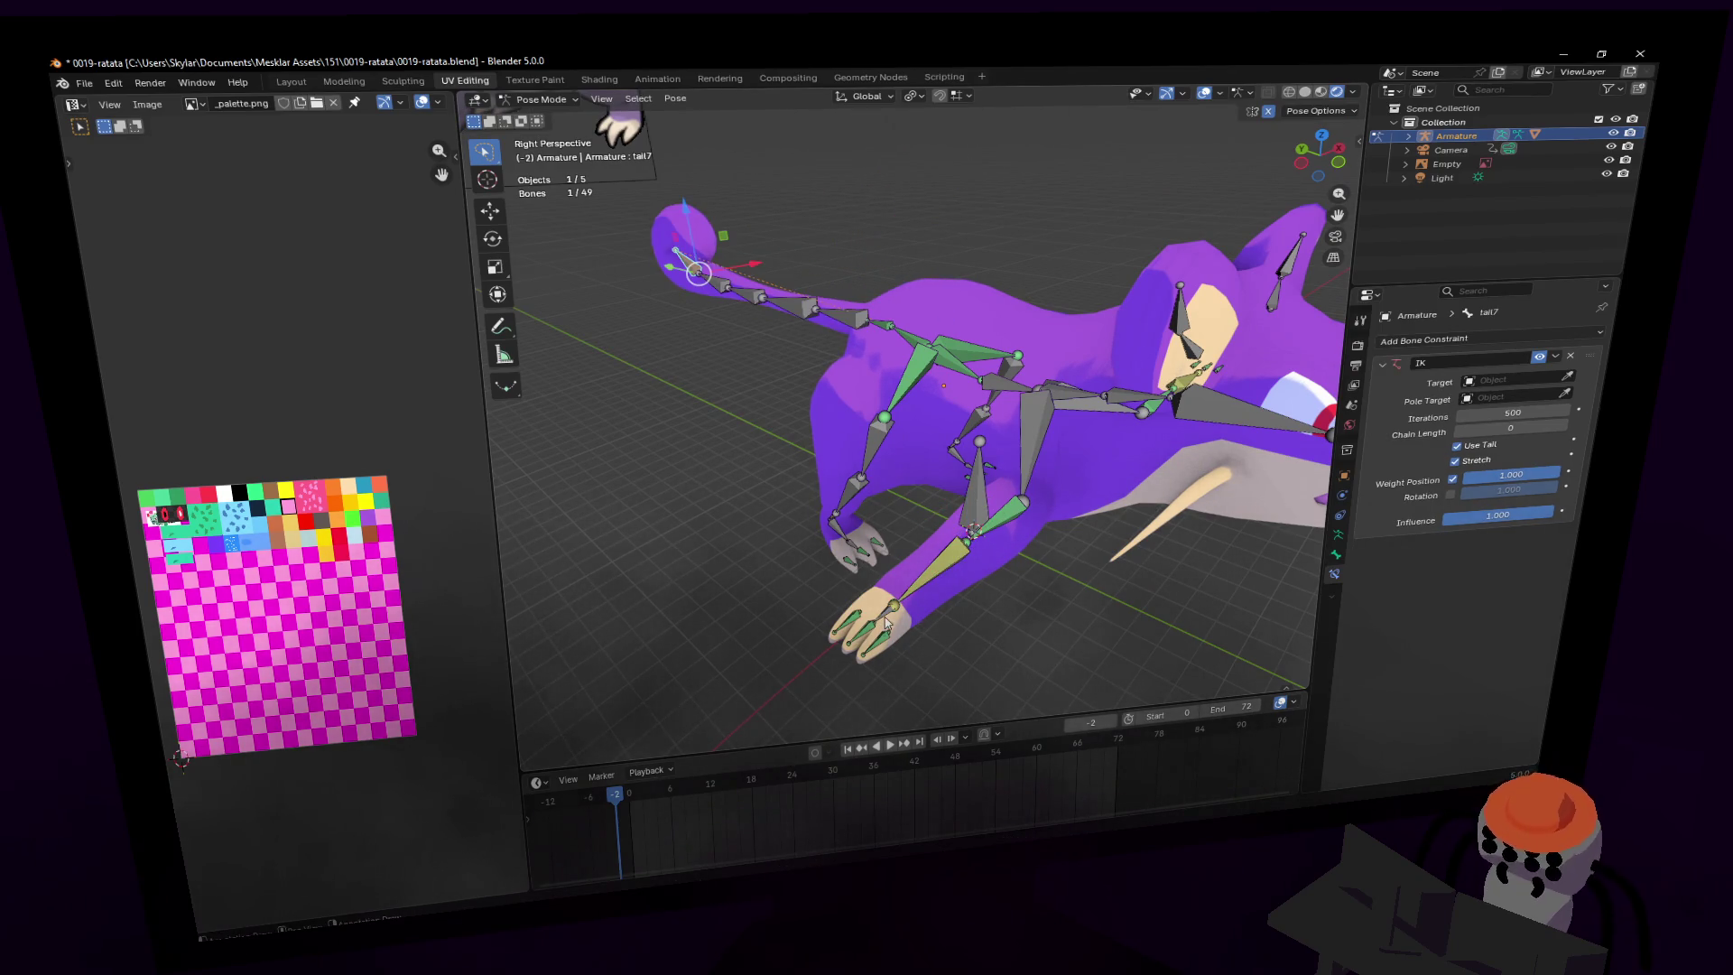
click(885, 623)
key(g)
key(Escape)
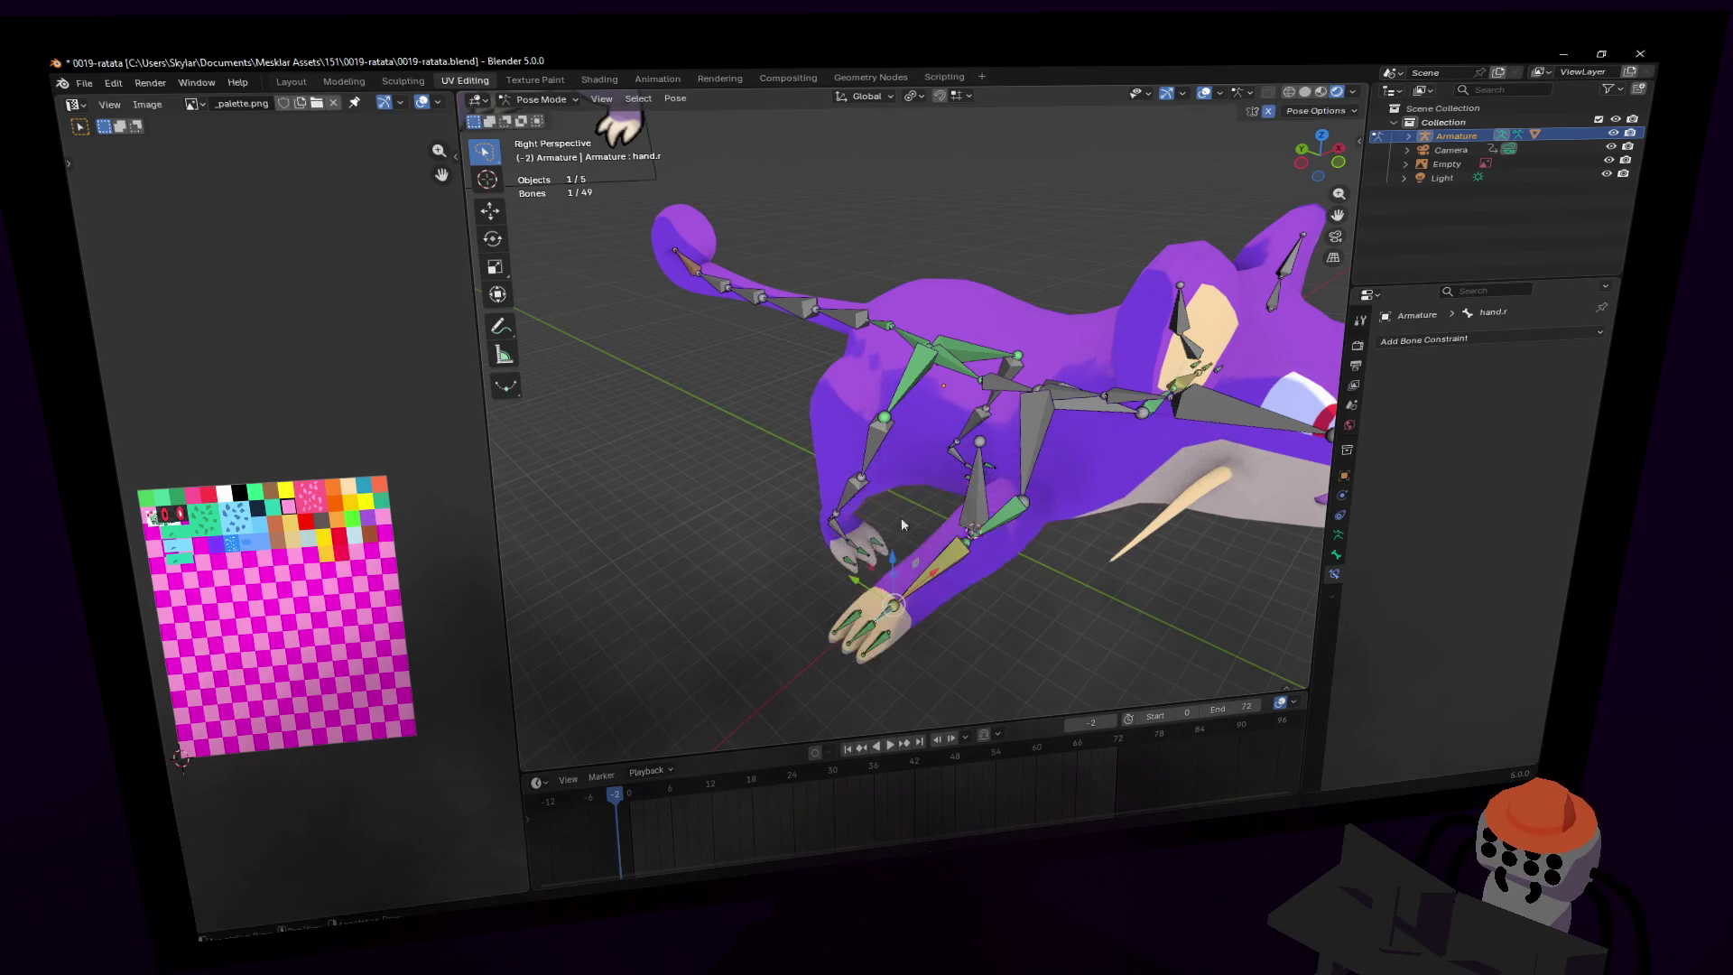
key(shift+grave)
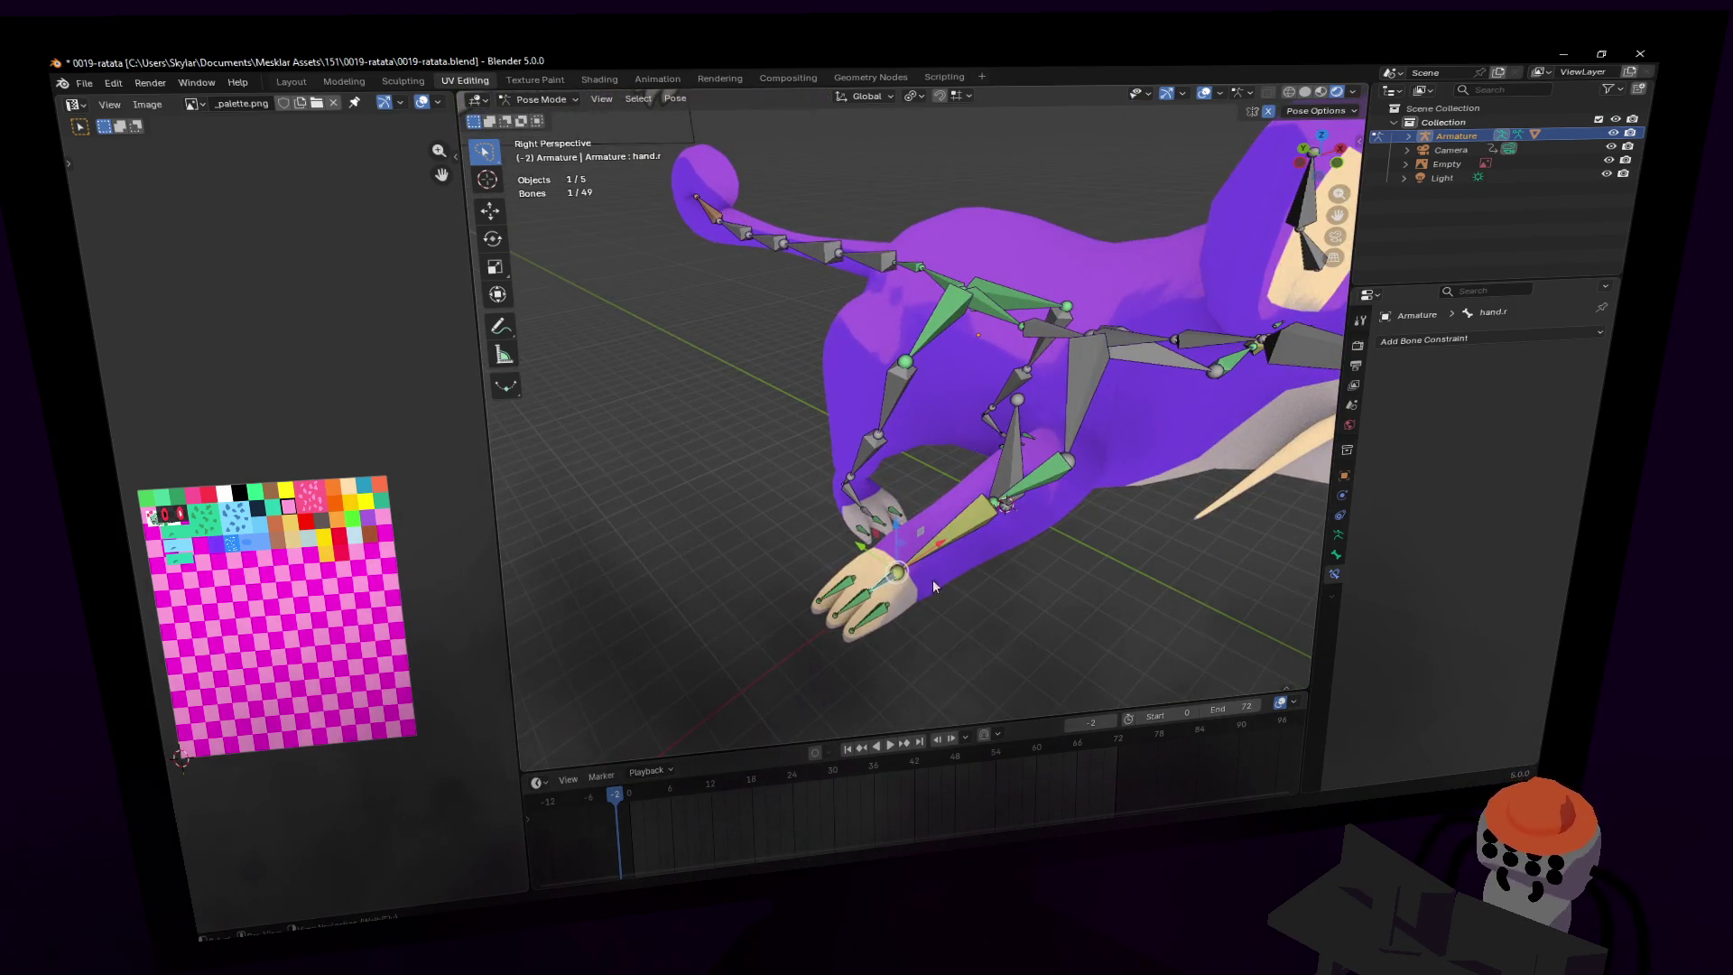
click(933, 570)
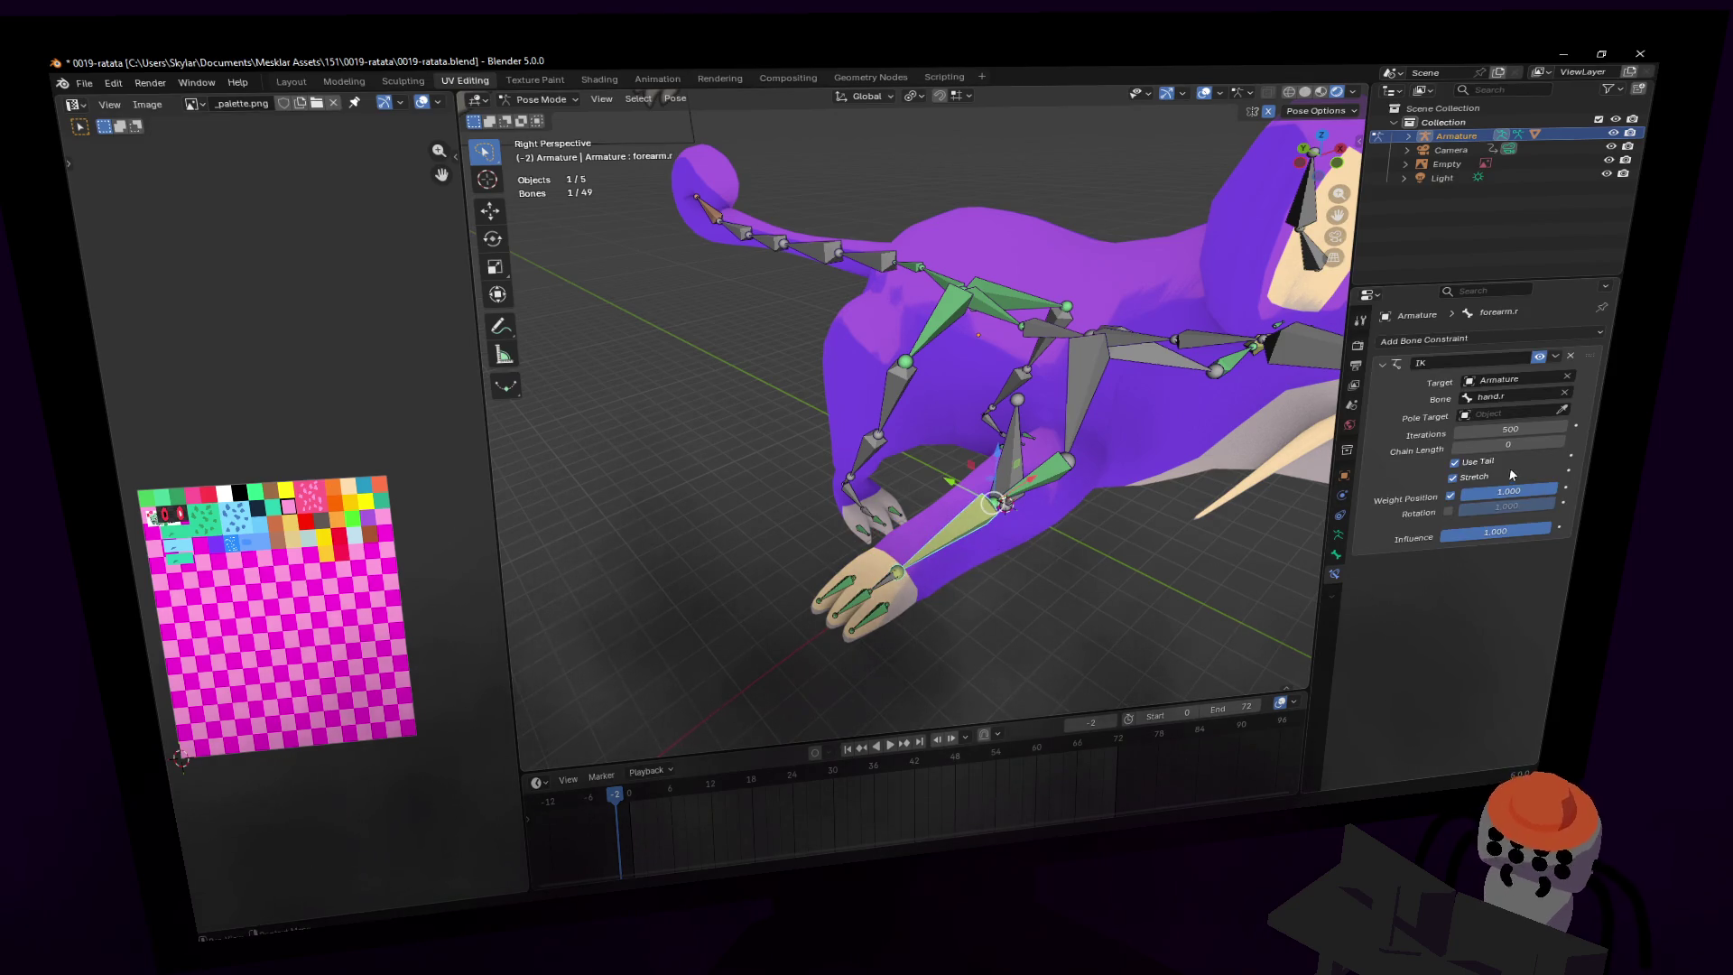
middle_drag(939, 526, 938, 525)
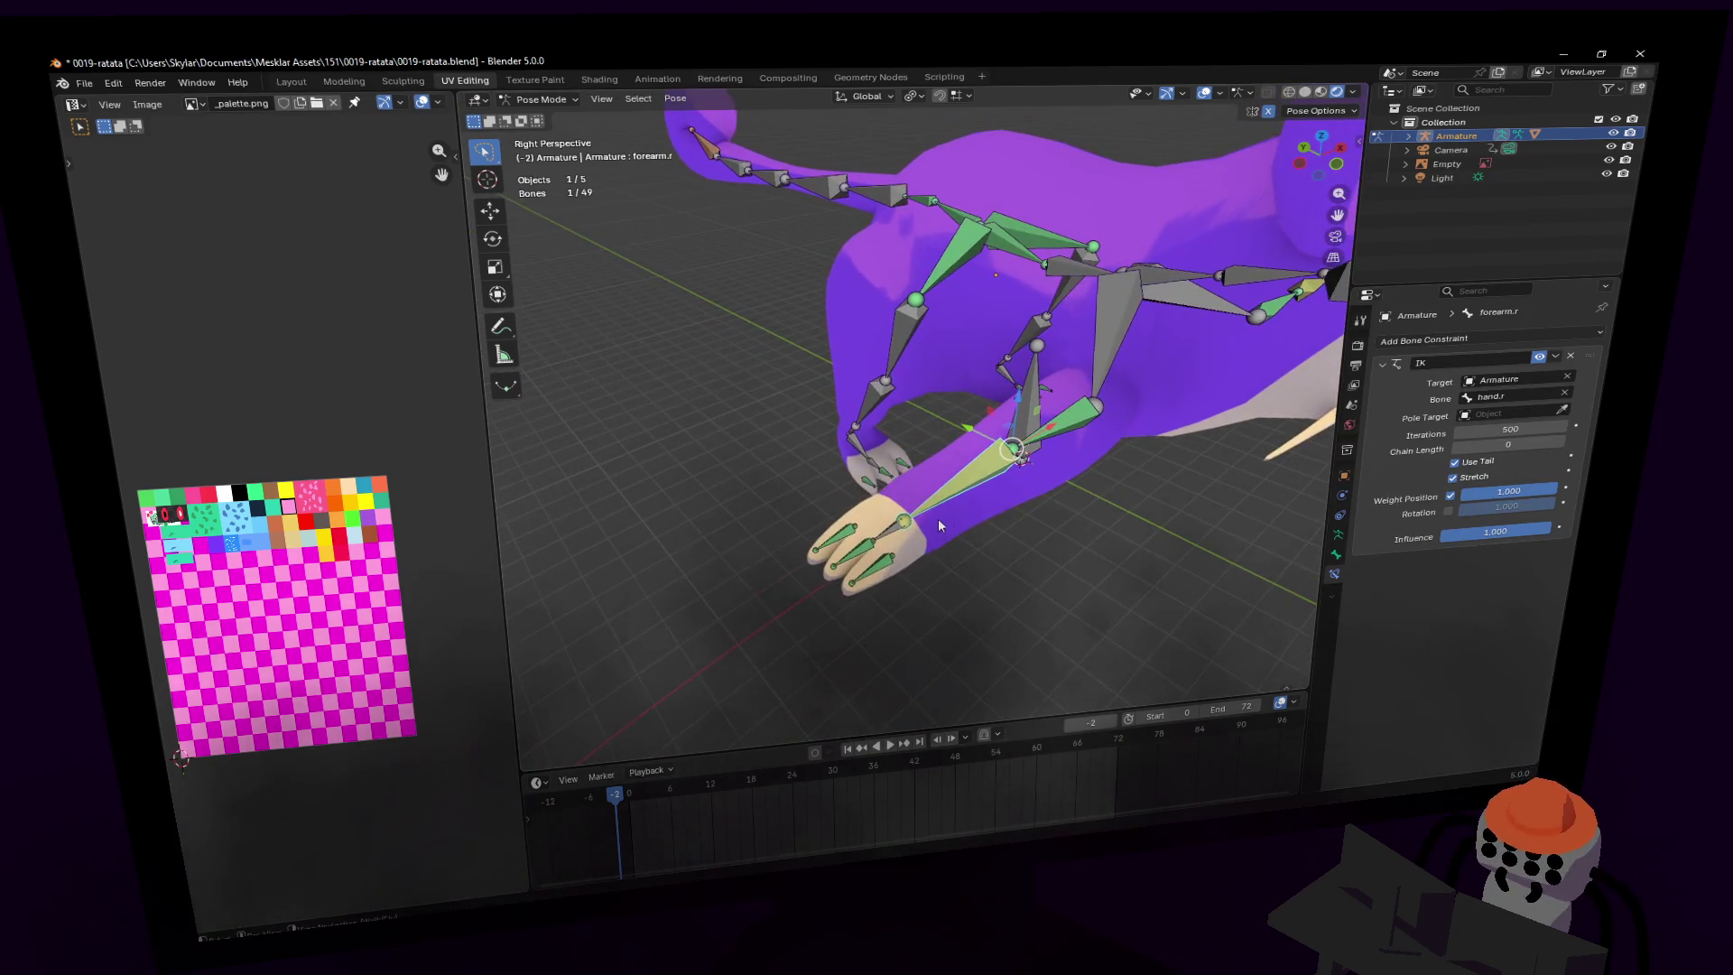
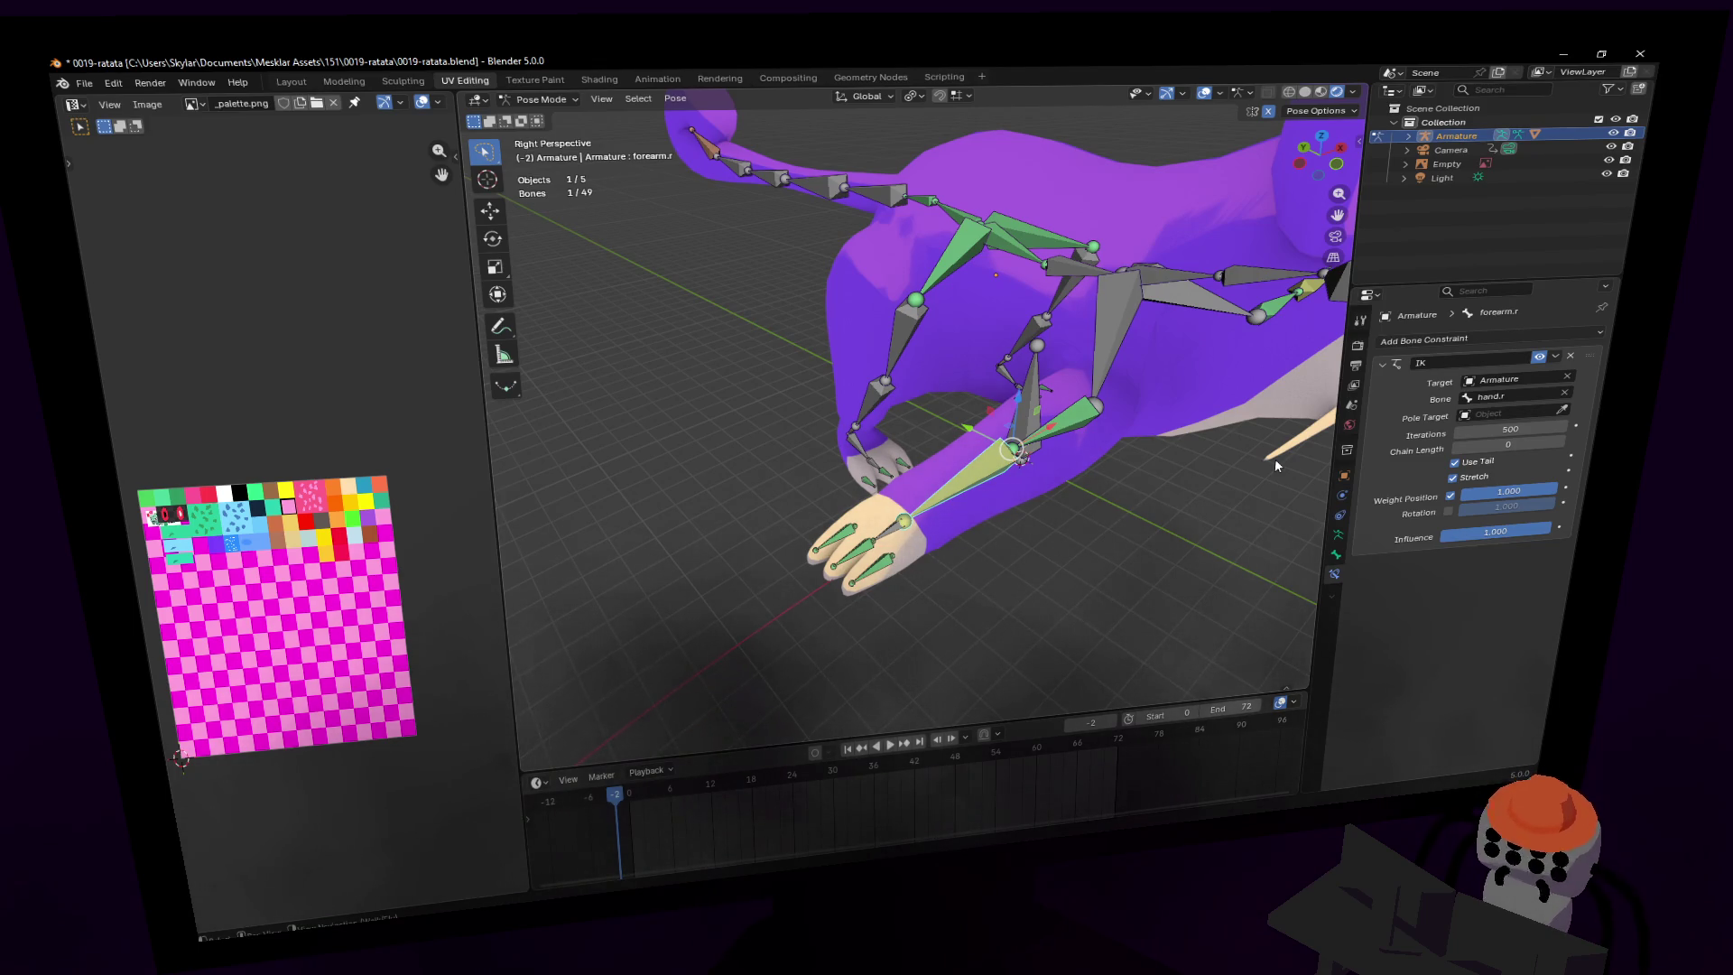
- Slide the hand.r bone along the global X axis
mouse_move(1226, 463)
middle_down()
mouse_move(874, 522)
mouse_move(957, 505)
middle_up()
click(849, 534)
key(g)
key(x)
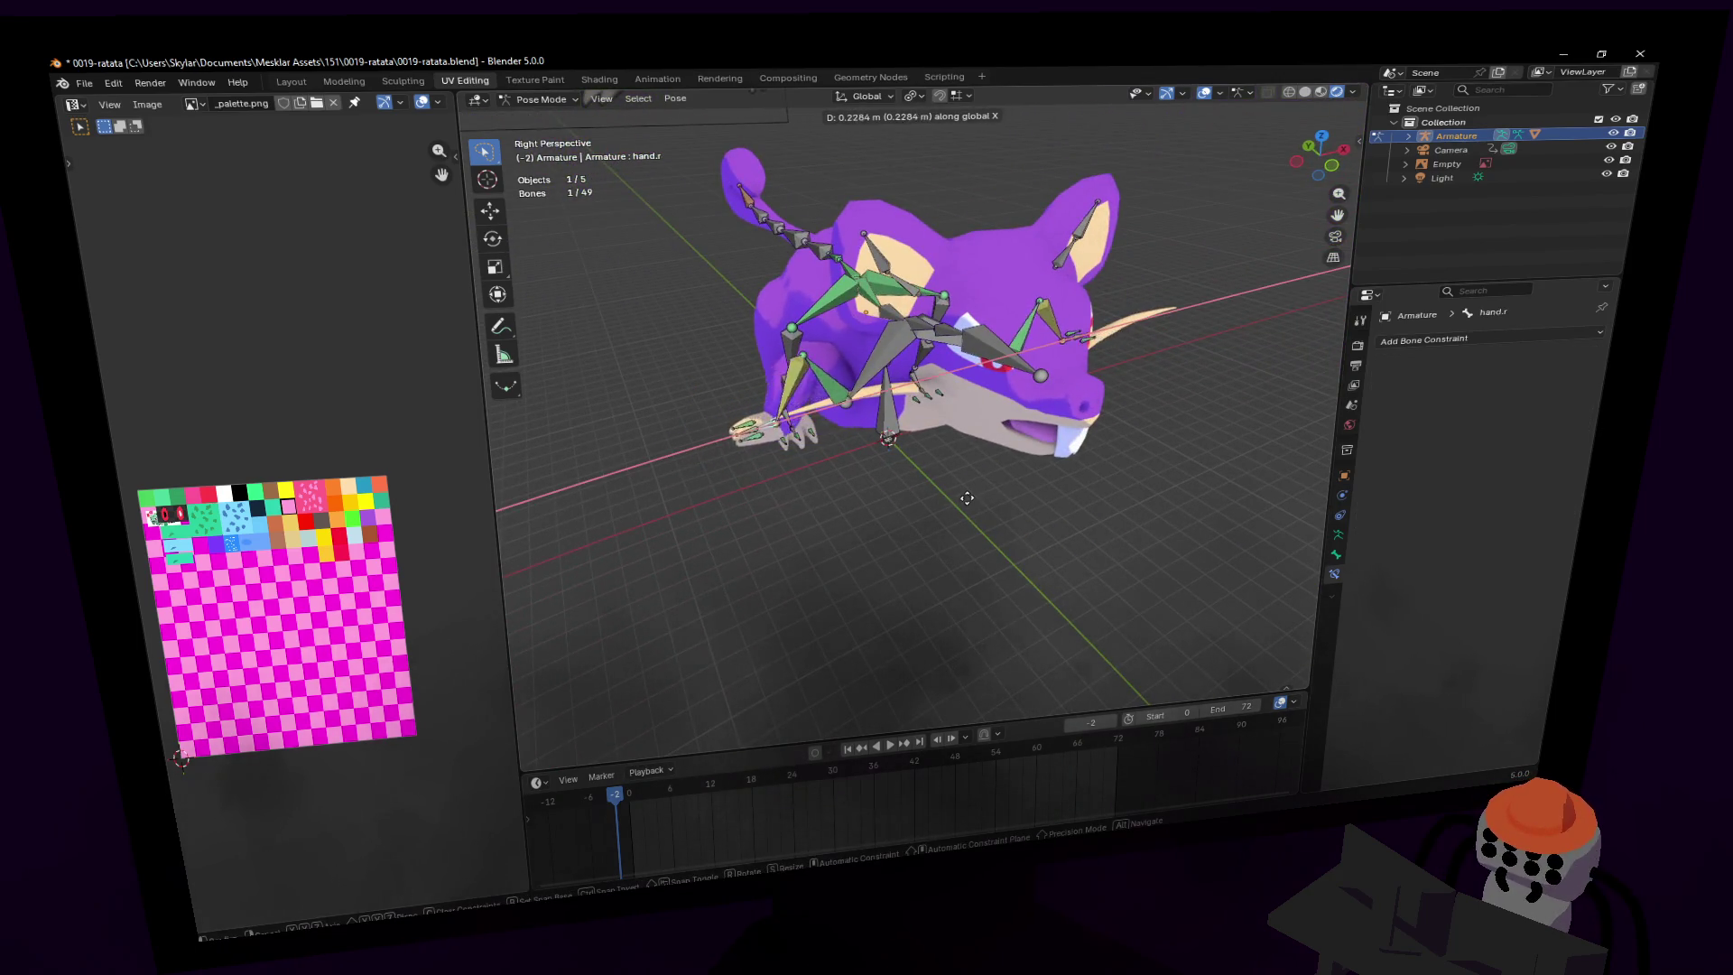
click(941, 499)
- Bend the finger1.r and finger2.r bones, rotating finger2.r to 73.3°
key(KP_1)
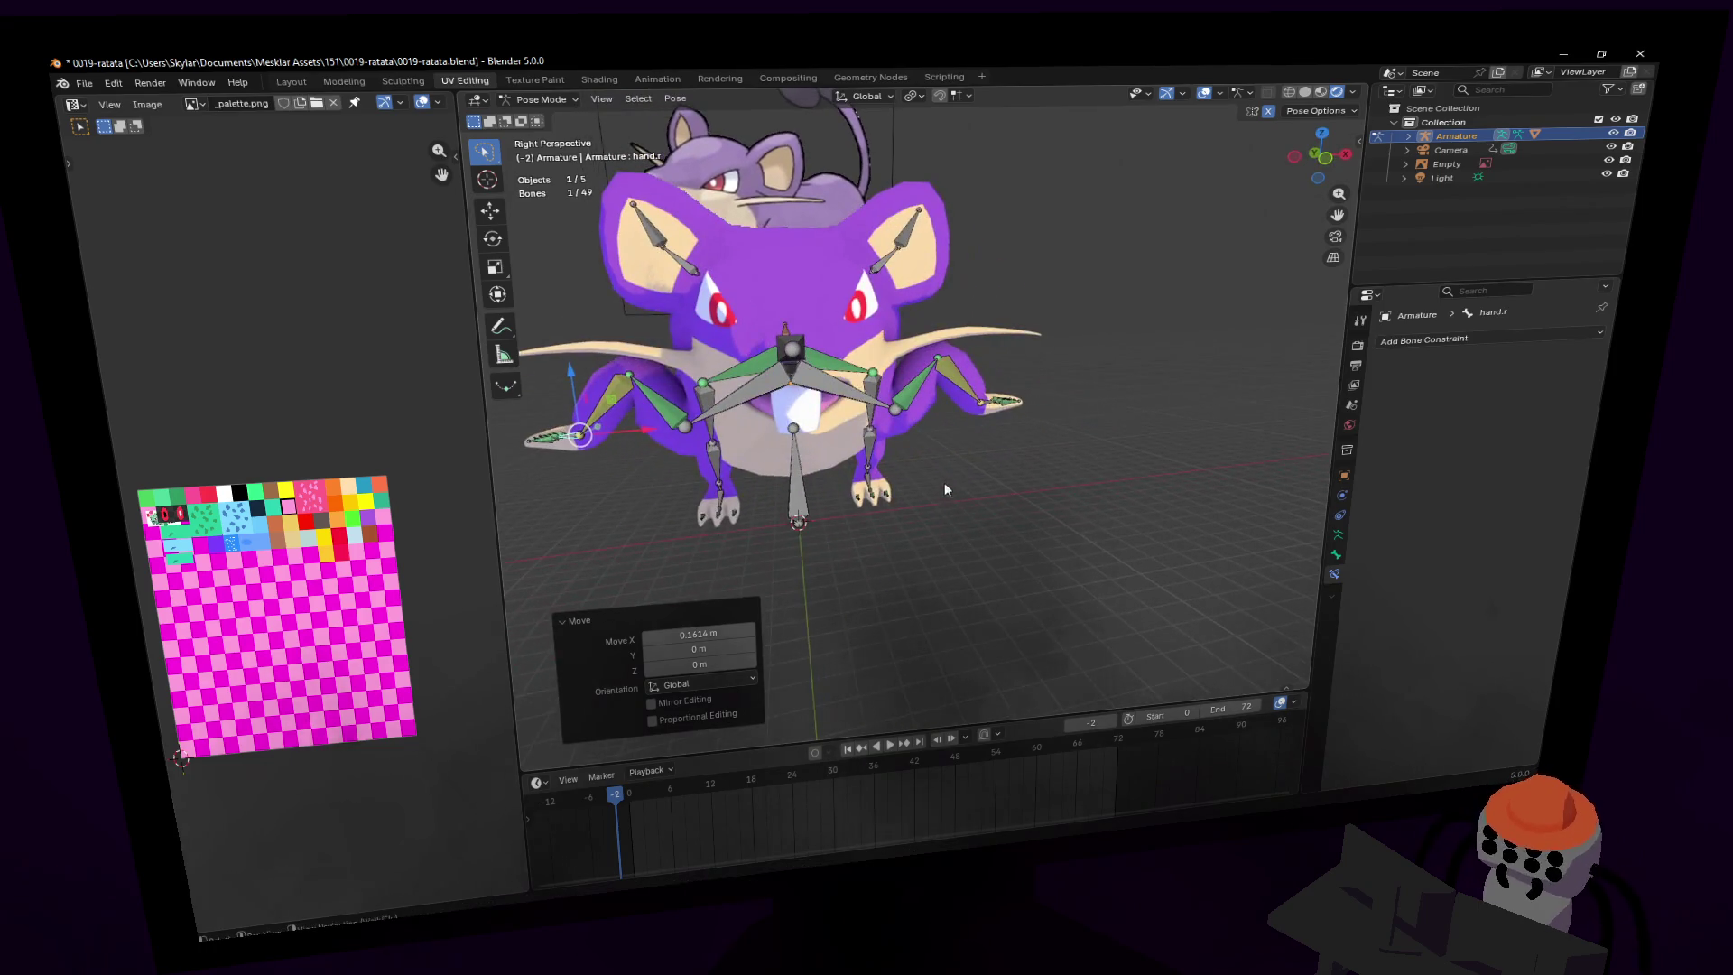
key(shift+grave)
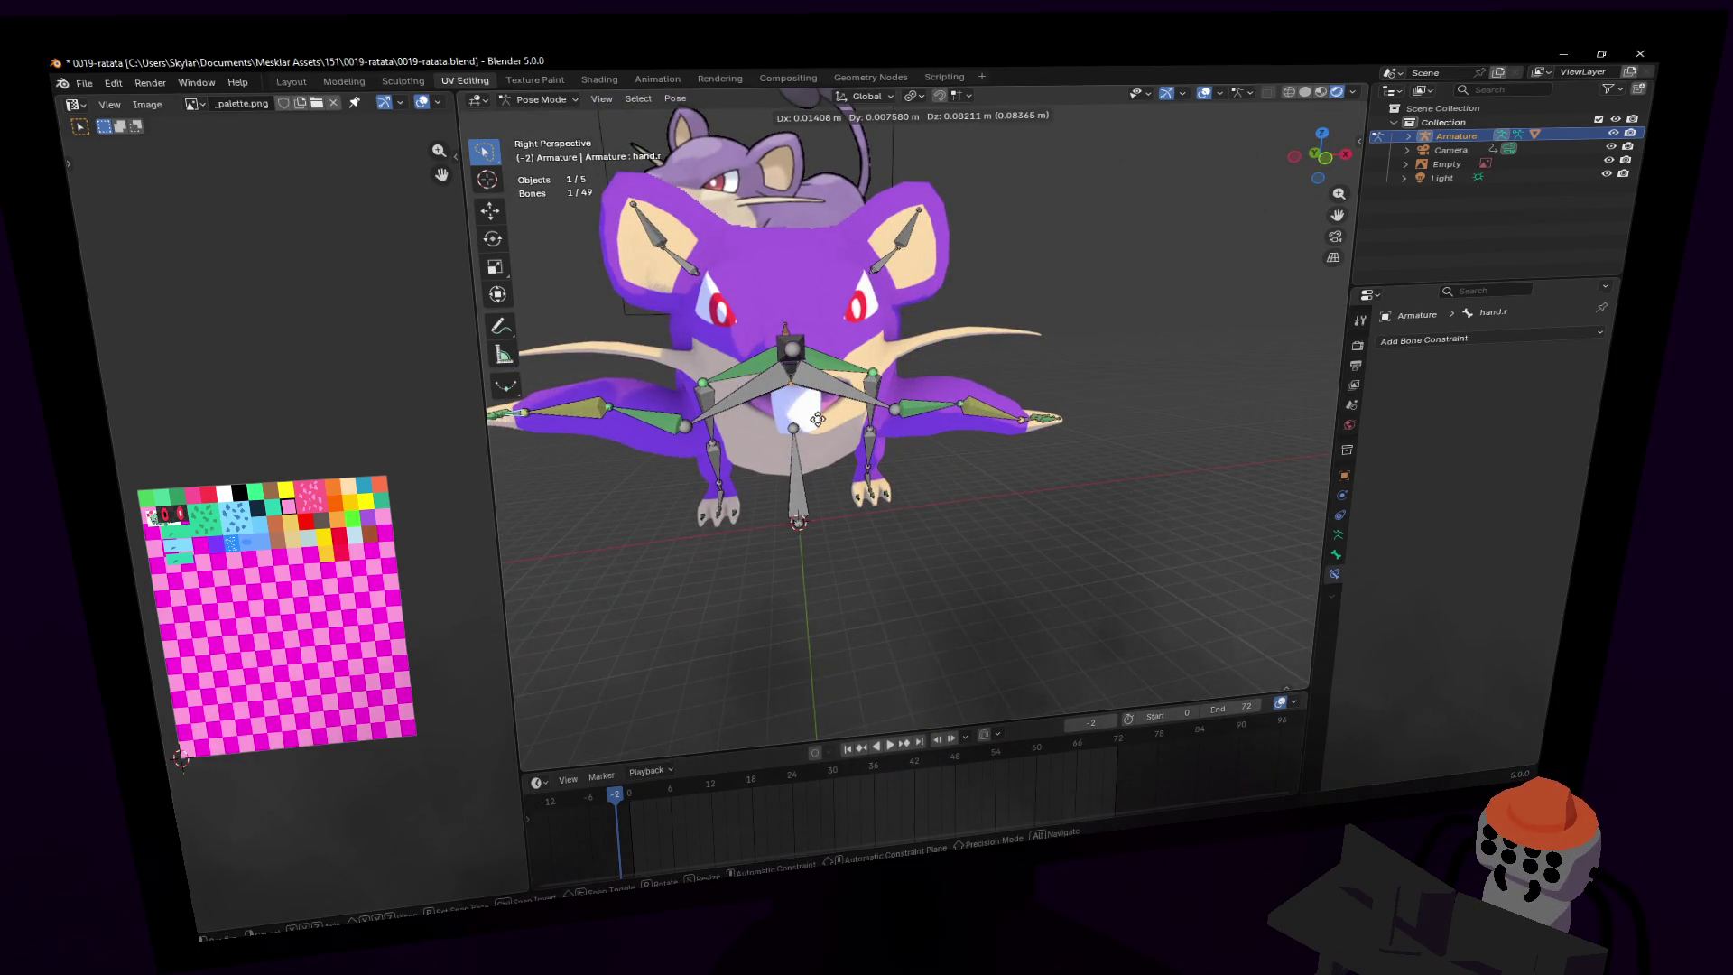
key(w)
click(1200, 177)
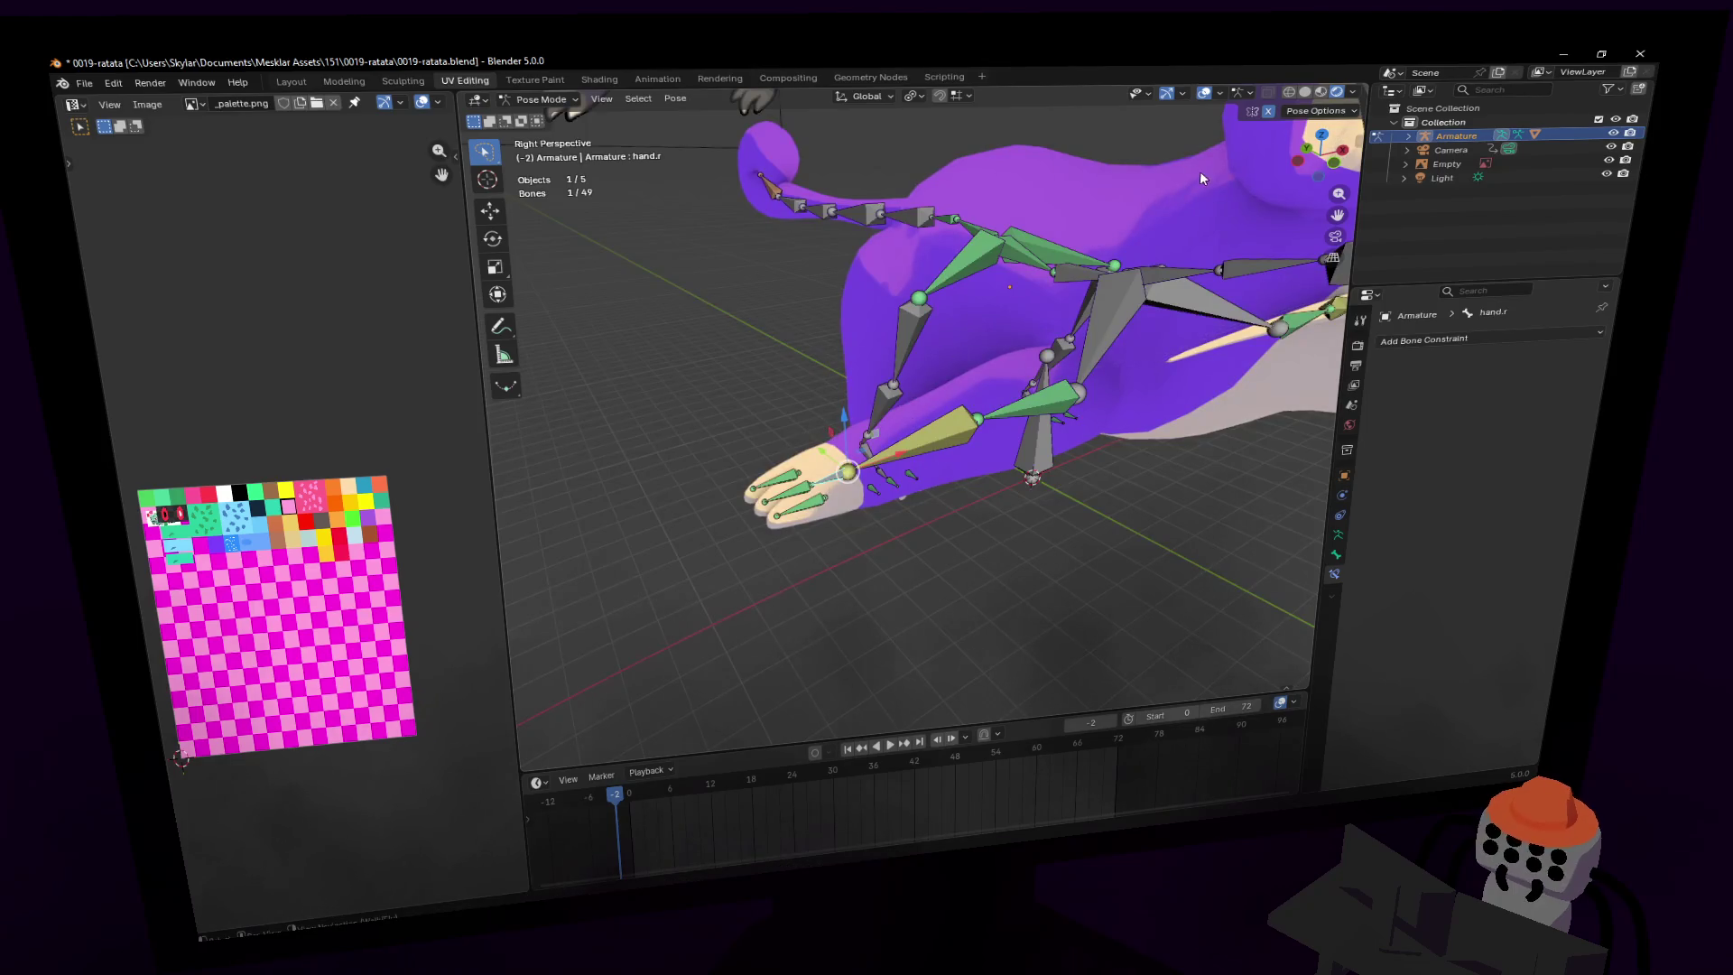
click(1153, 192)
click(1326, 113)
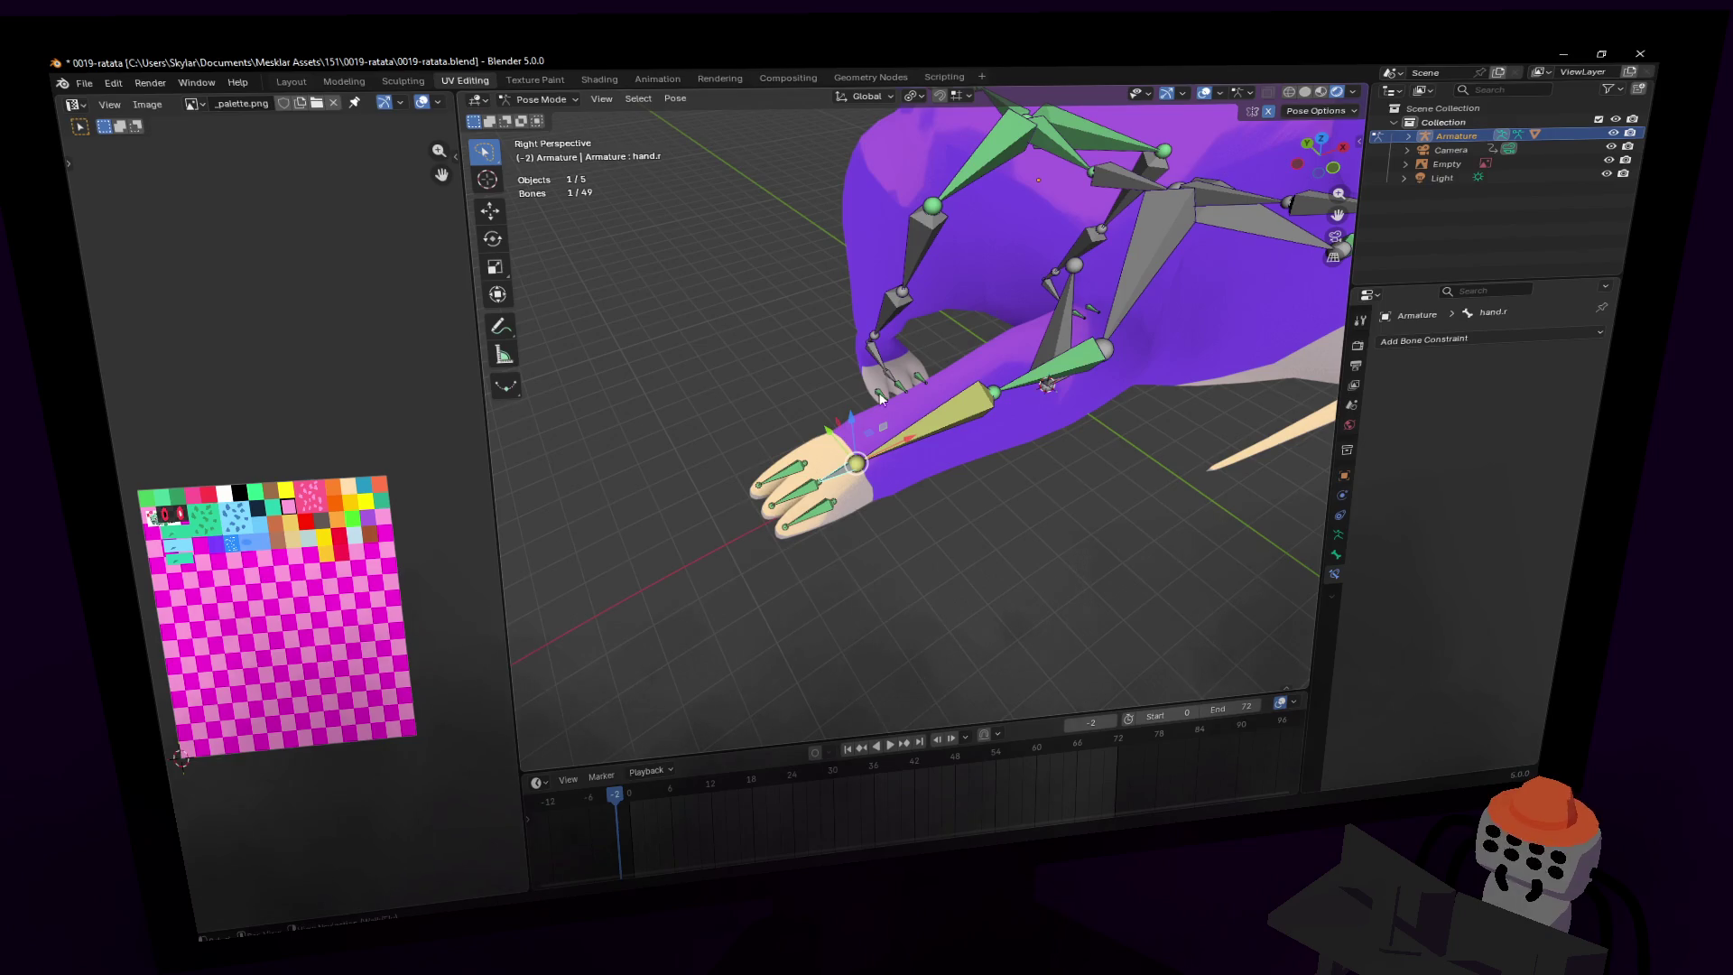
click(773, 467)
key(r)
click(978, 425)
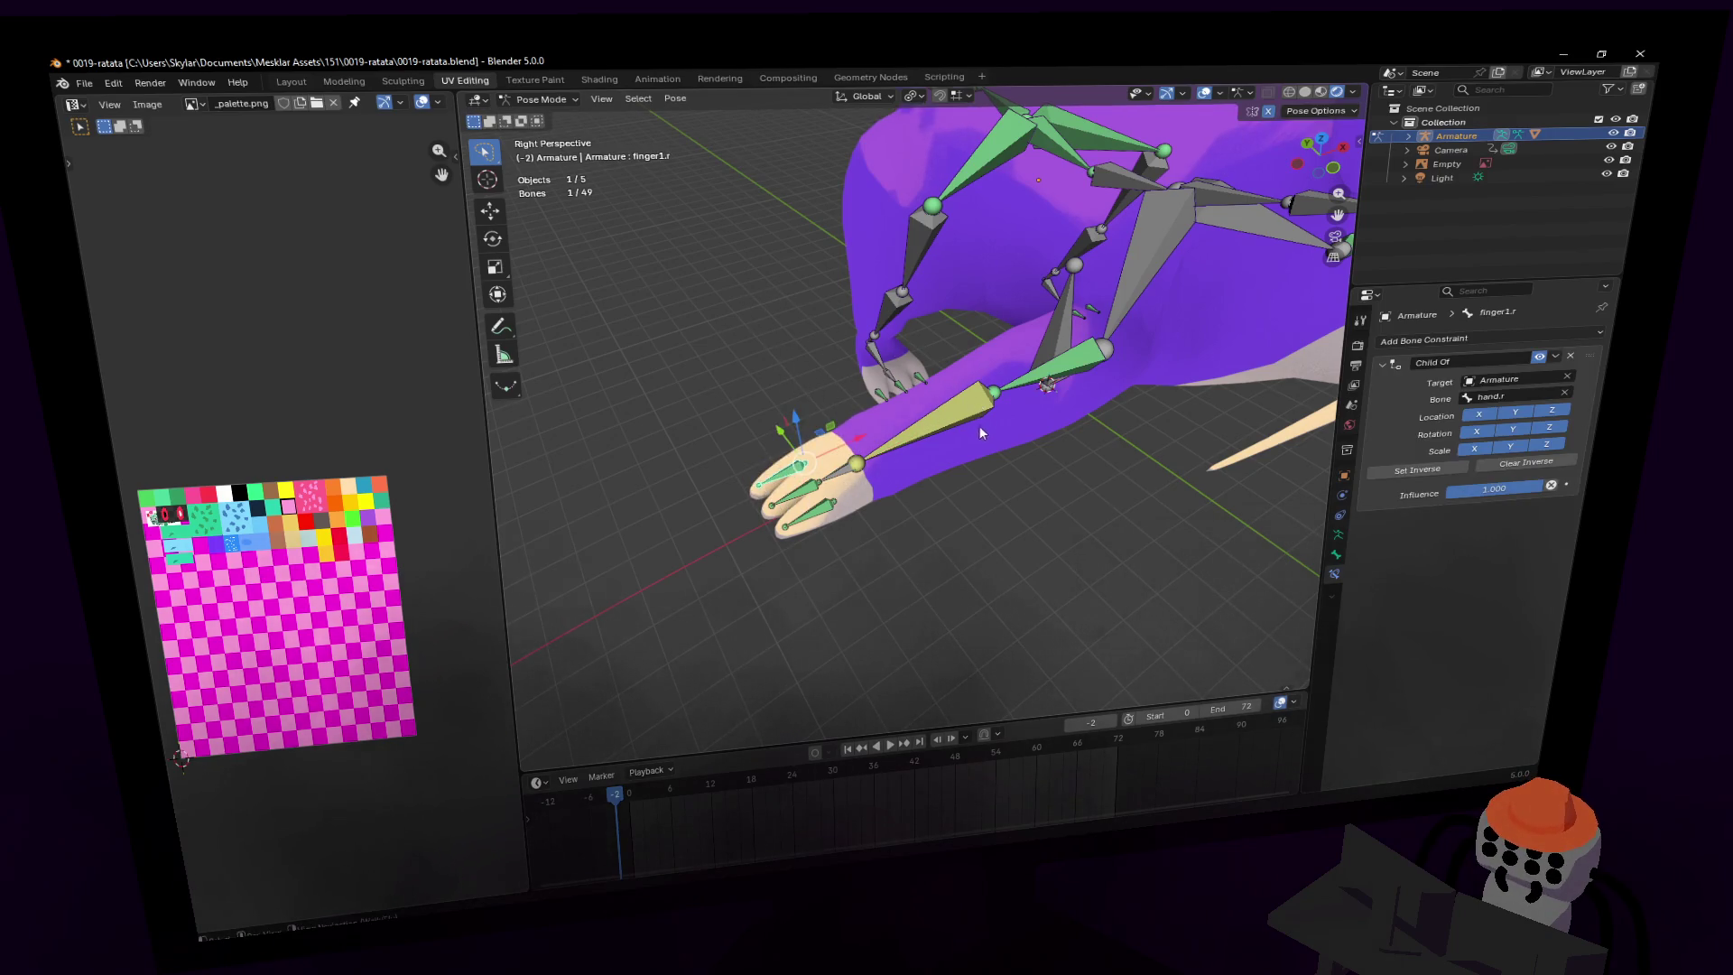
mouse_move(978, 425)
middle_down()
mouse_move(948, 483)
mouse_move(1075, 302)
middle_up()
click(923, 517)
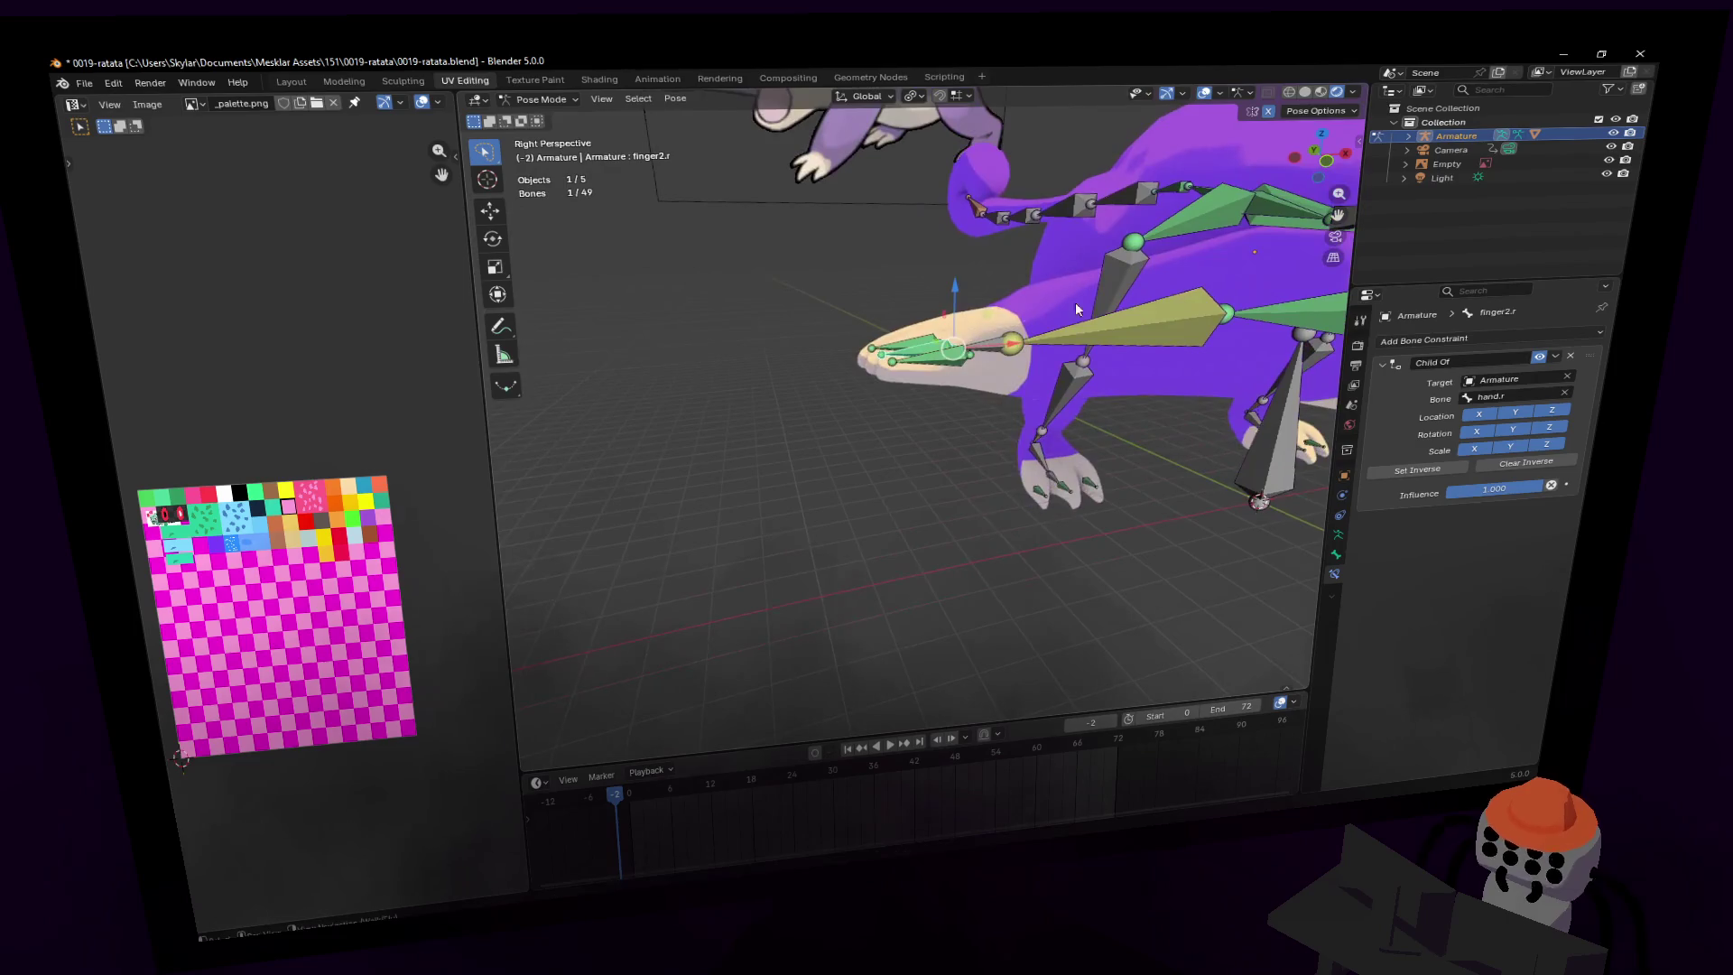
key(r)
click(984, 294)
- Reselect hand.r from a side-on view of the arm and browse the Pose menu
middle_drag(993, 355, 1047, 374)
key(shift+grave)
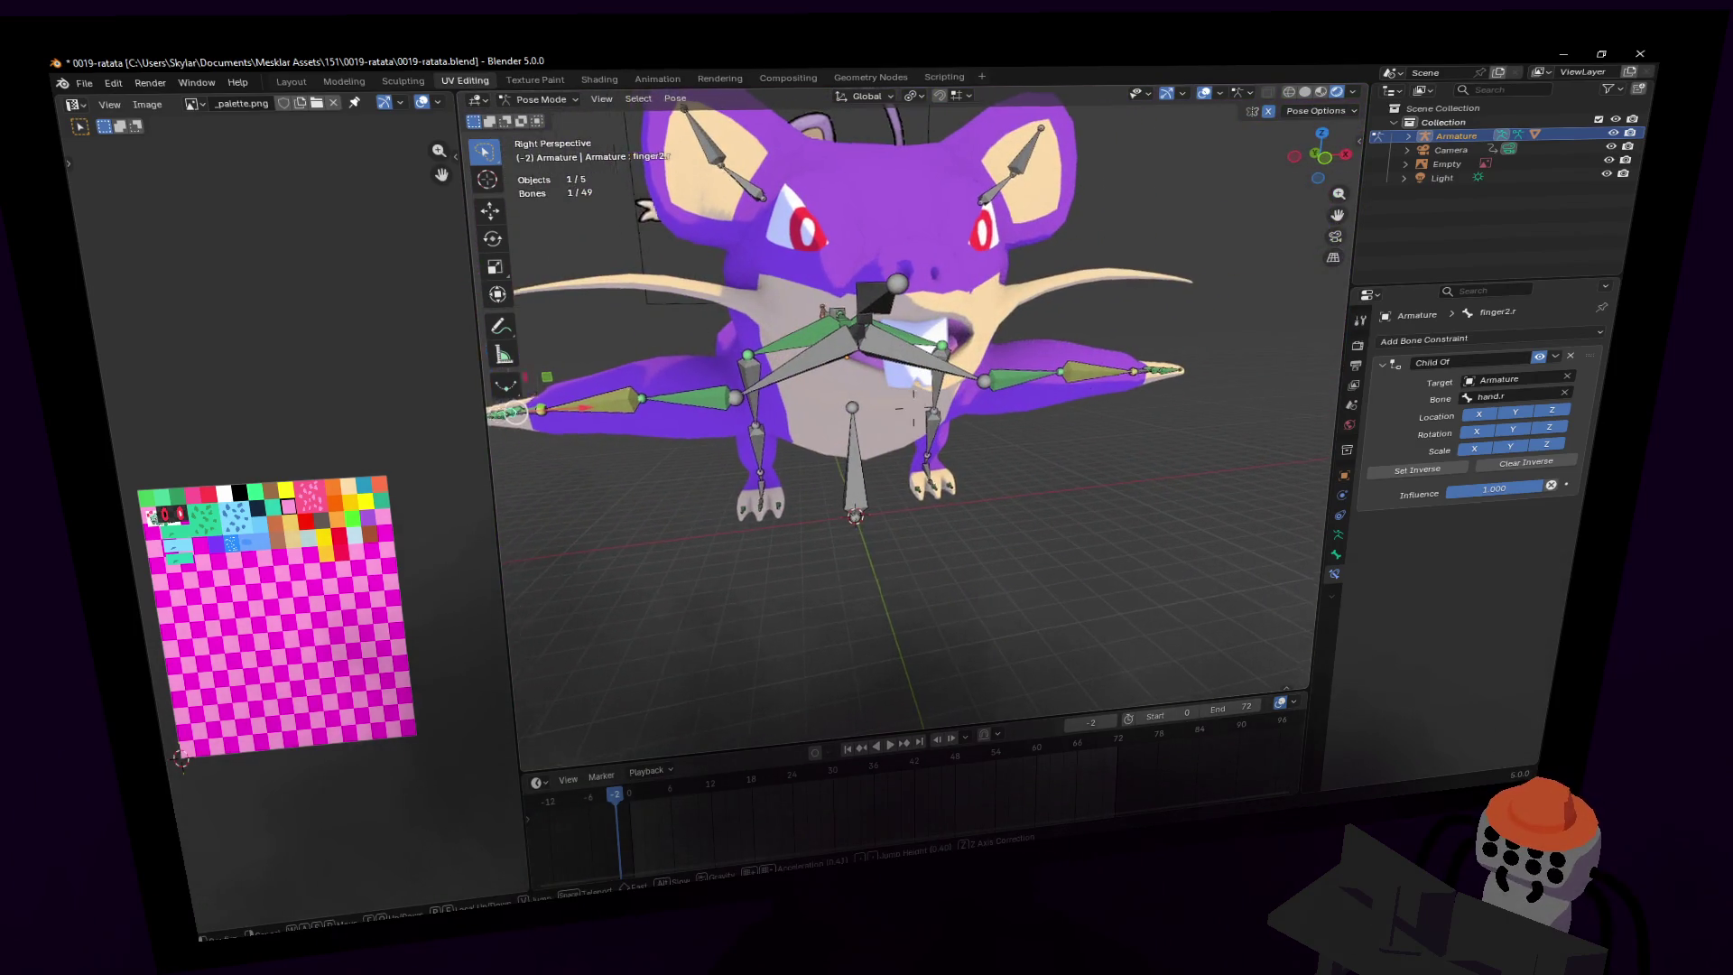
key(w)
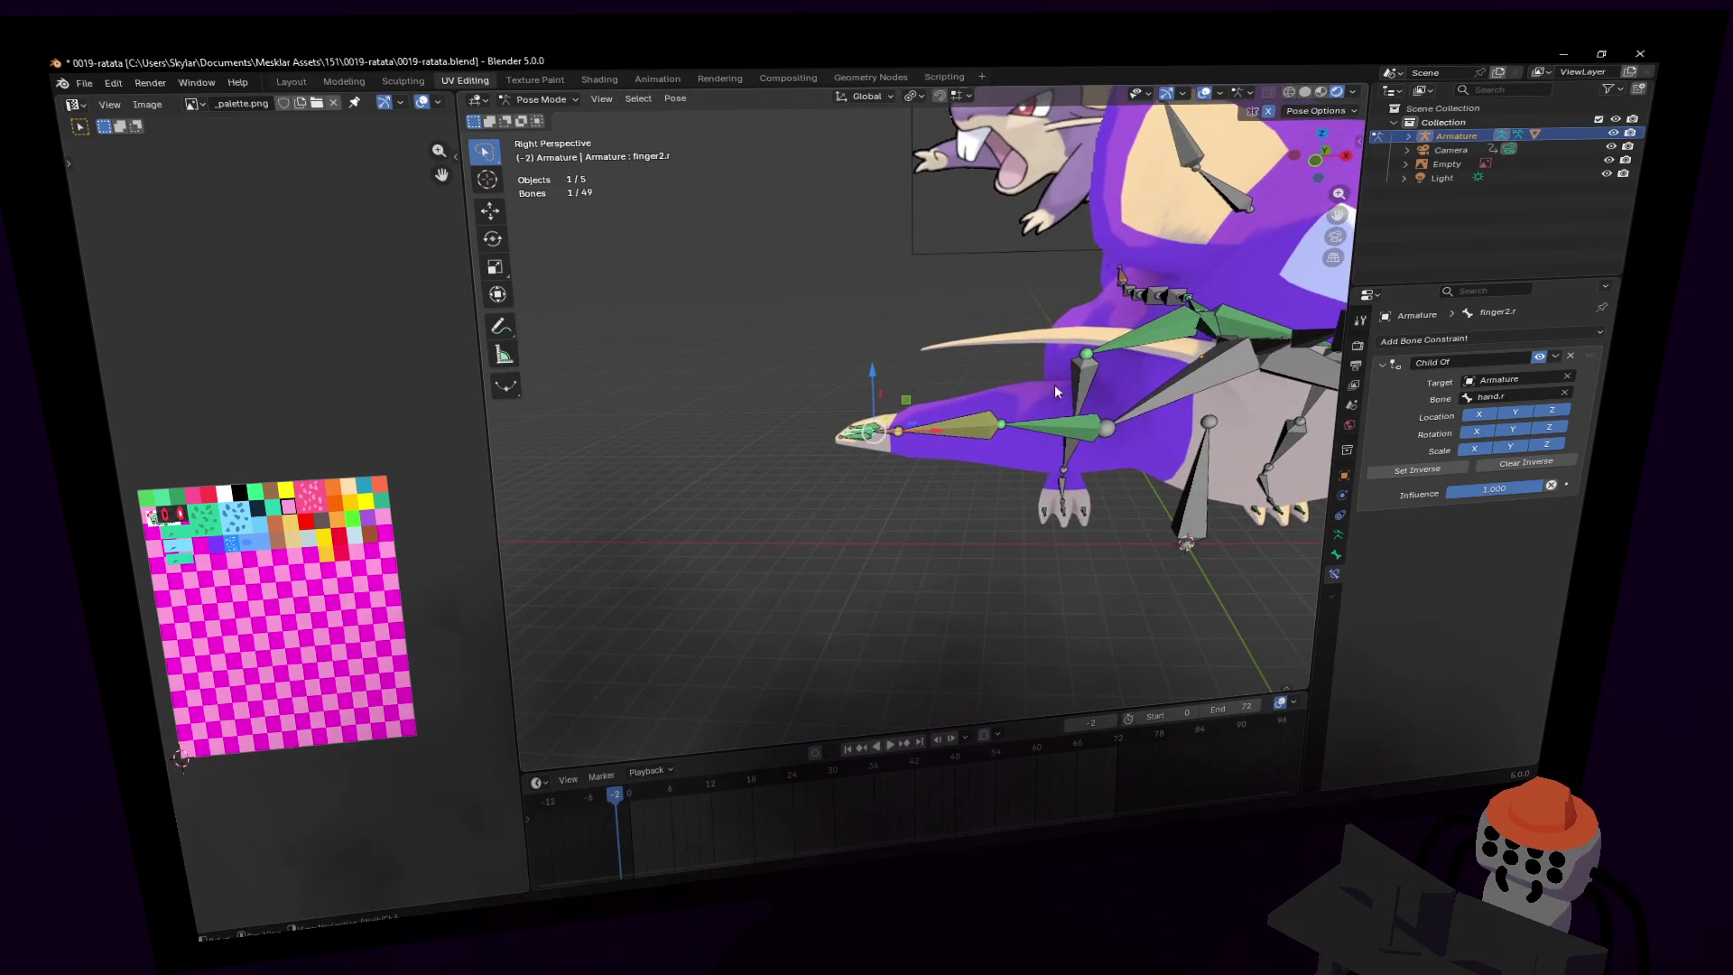
click(930, 395)
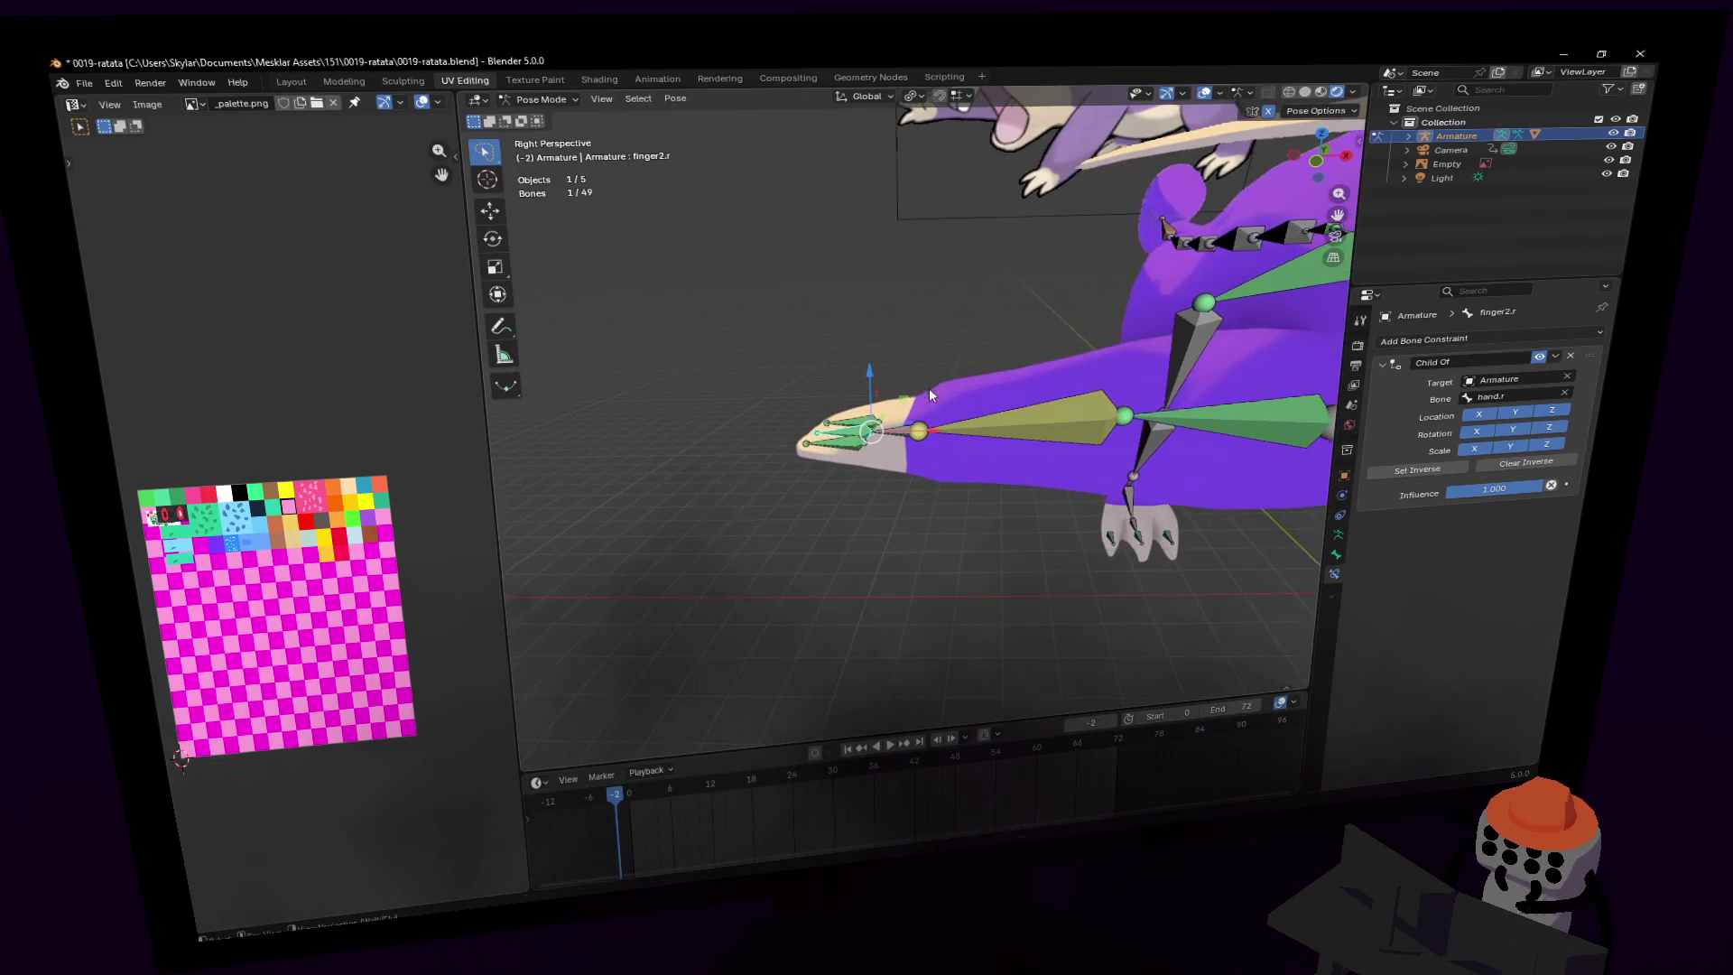
click(892, 440)
middle_drag(892, 440, 352, 144)
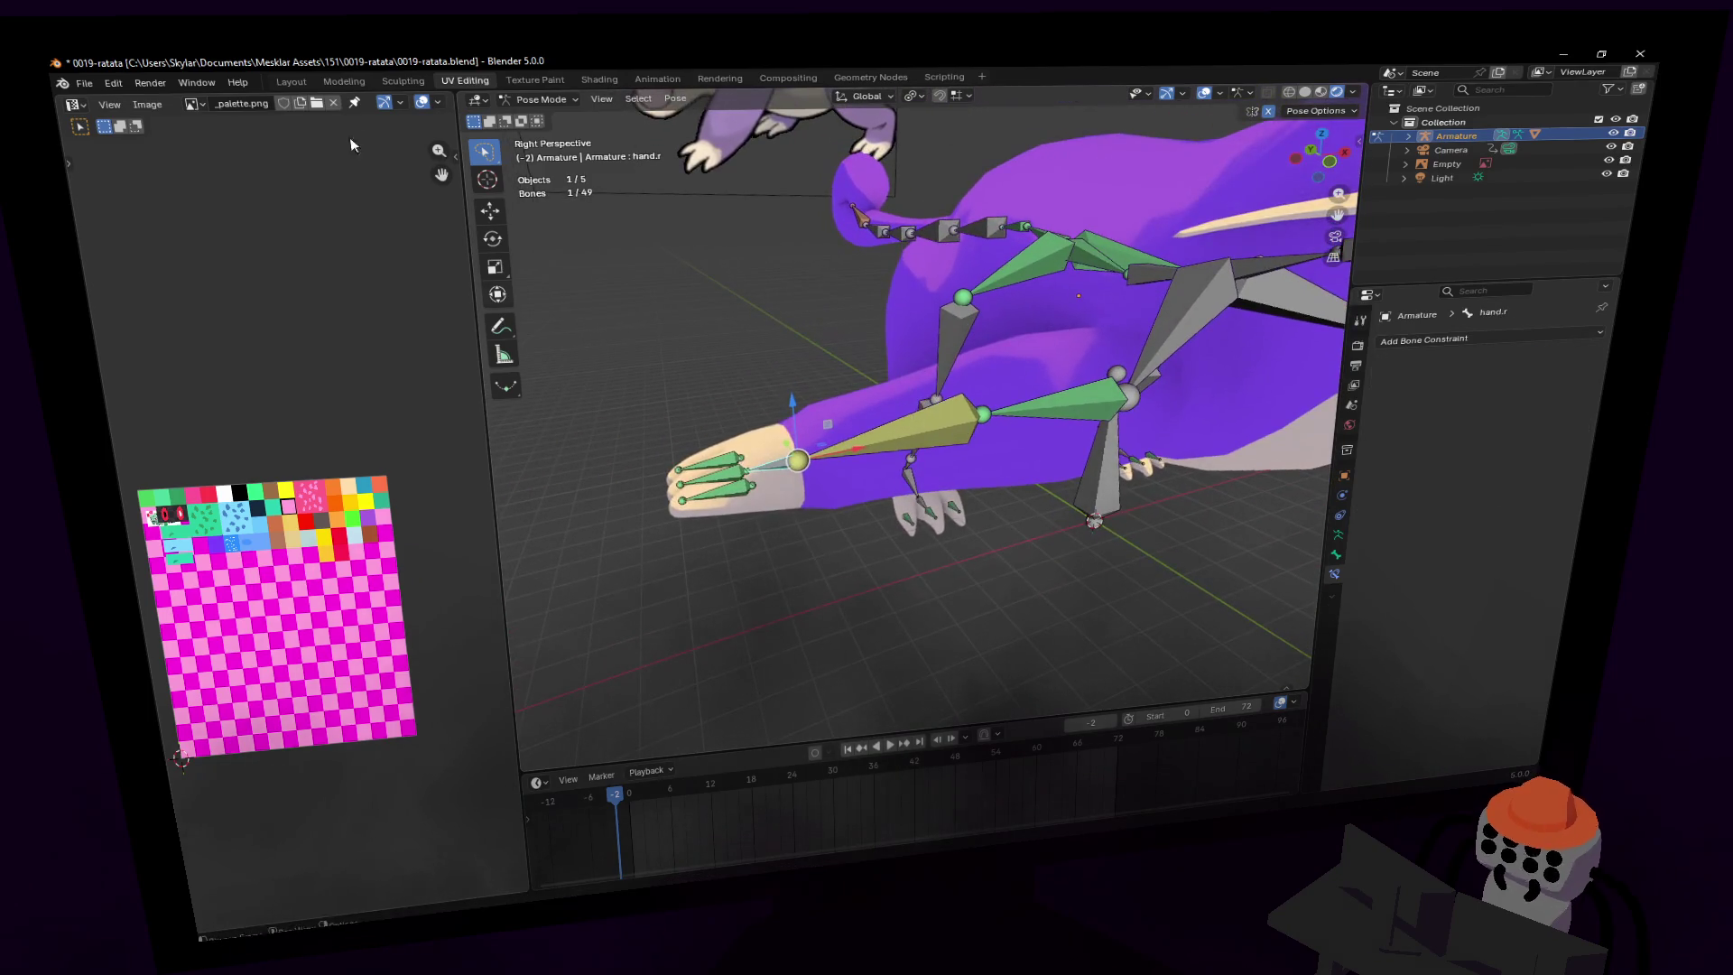
middle_drag(698, 148, 742, 60)
click(684, 98)
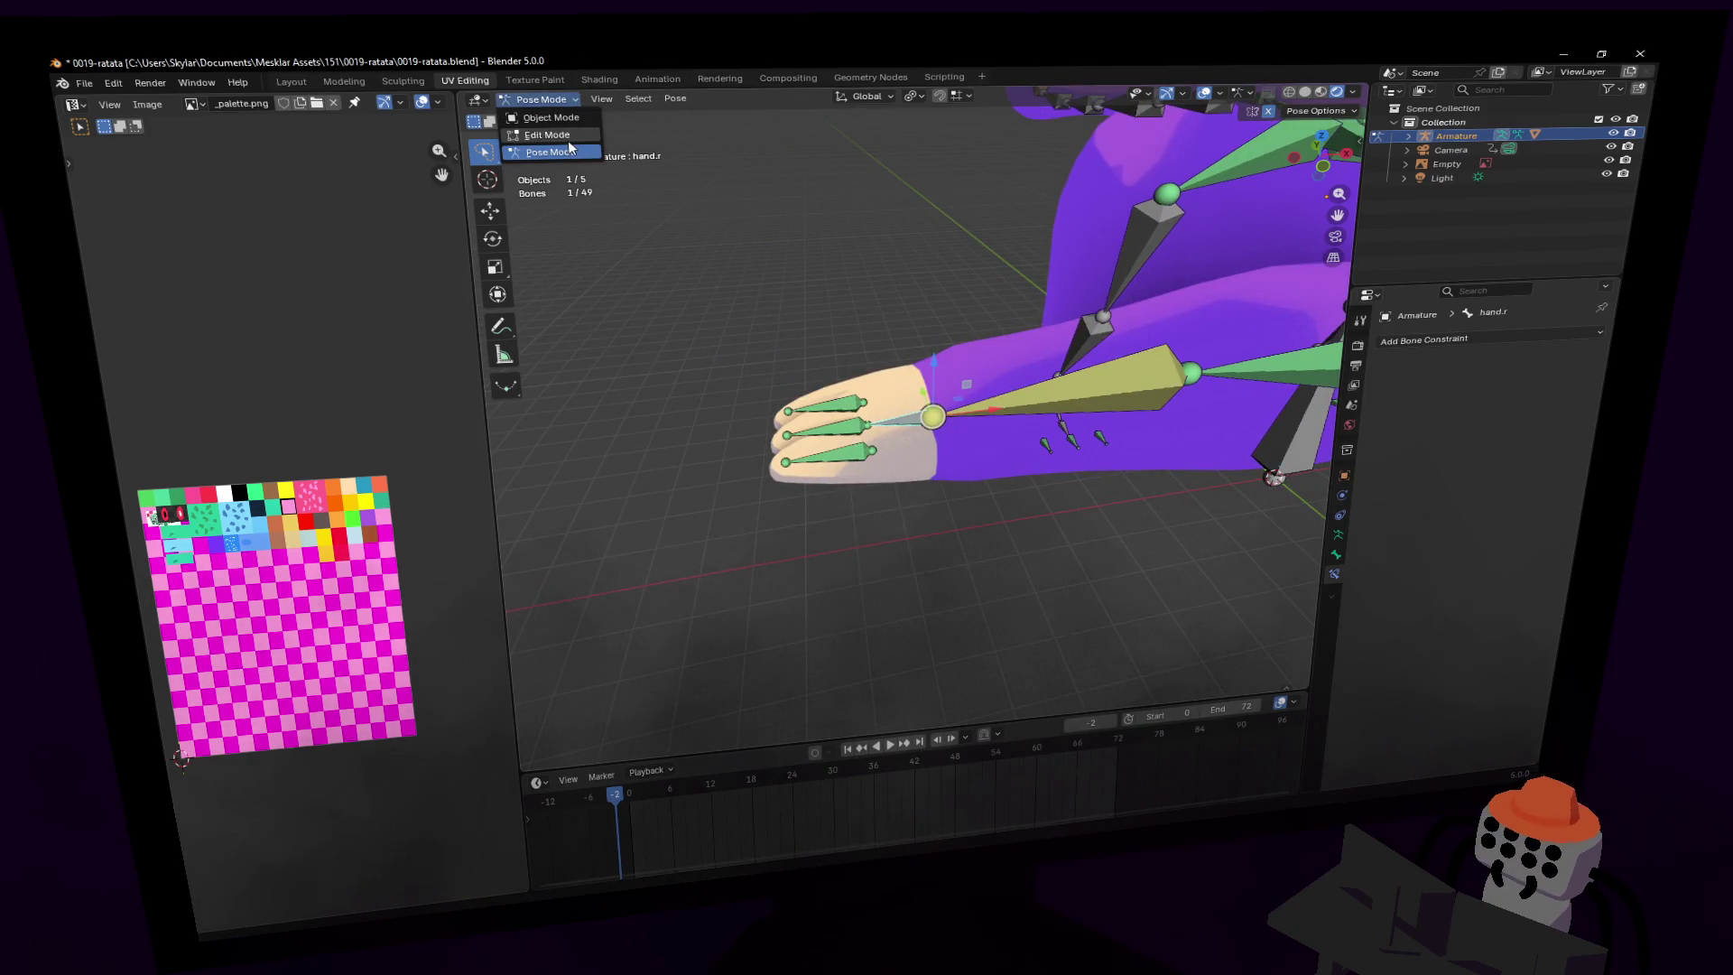
- In Edit Mode, recalculate hand.r's bone roll as Local -X Tangent, then Tab to Object Mode
click(557, 134)
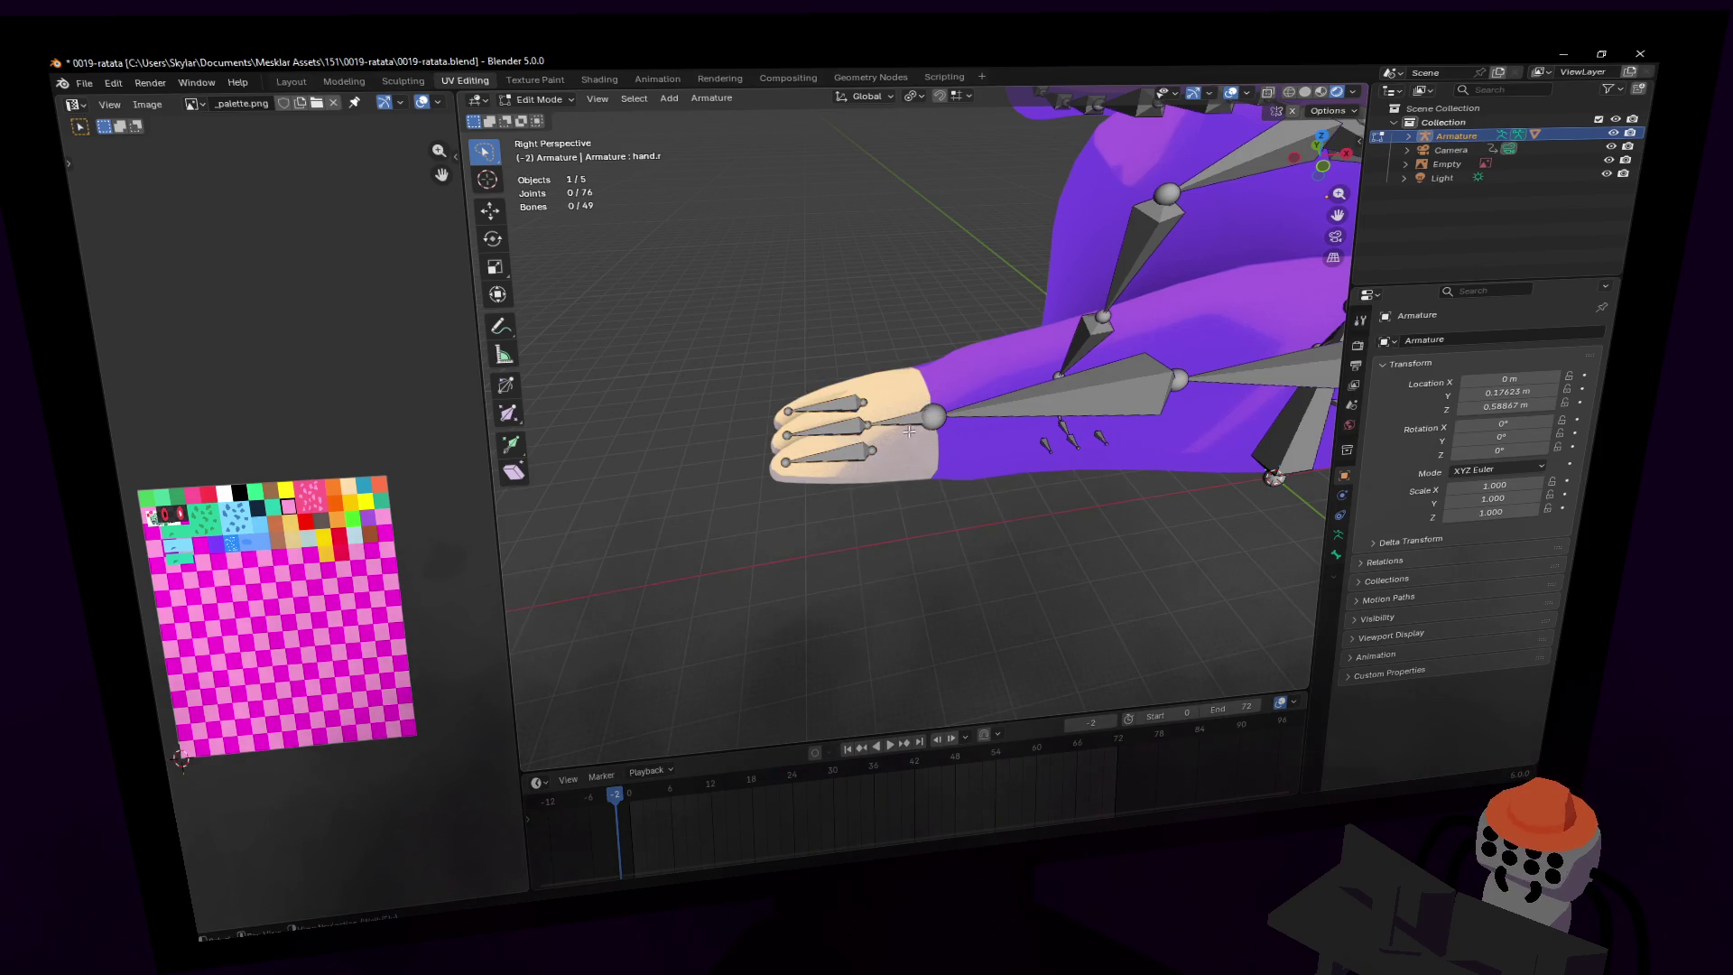
click(731, 98)
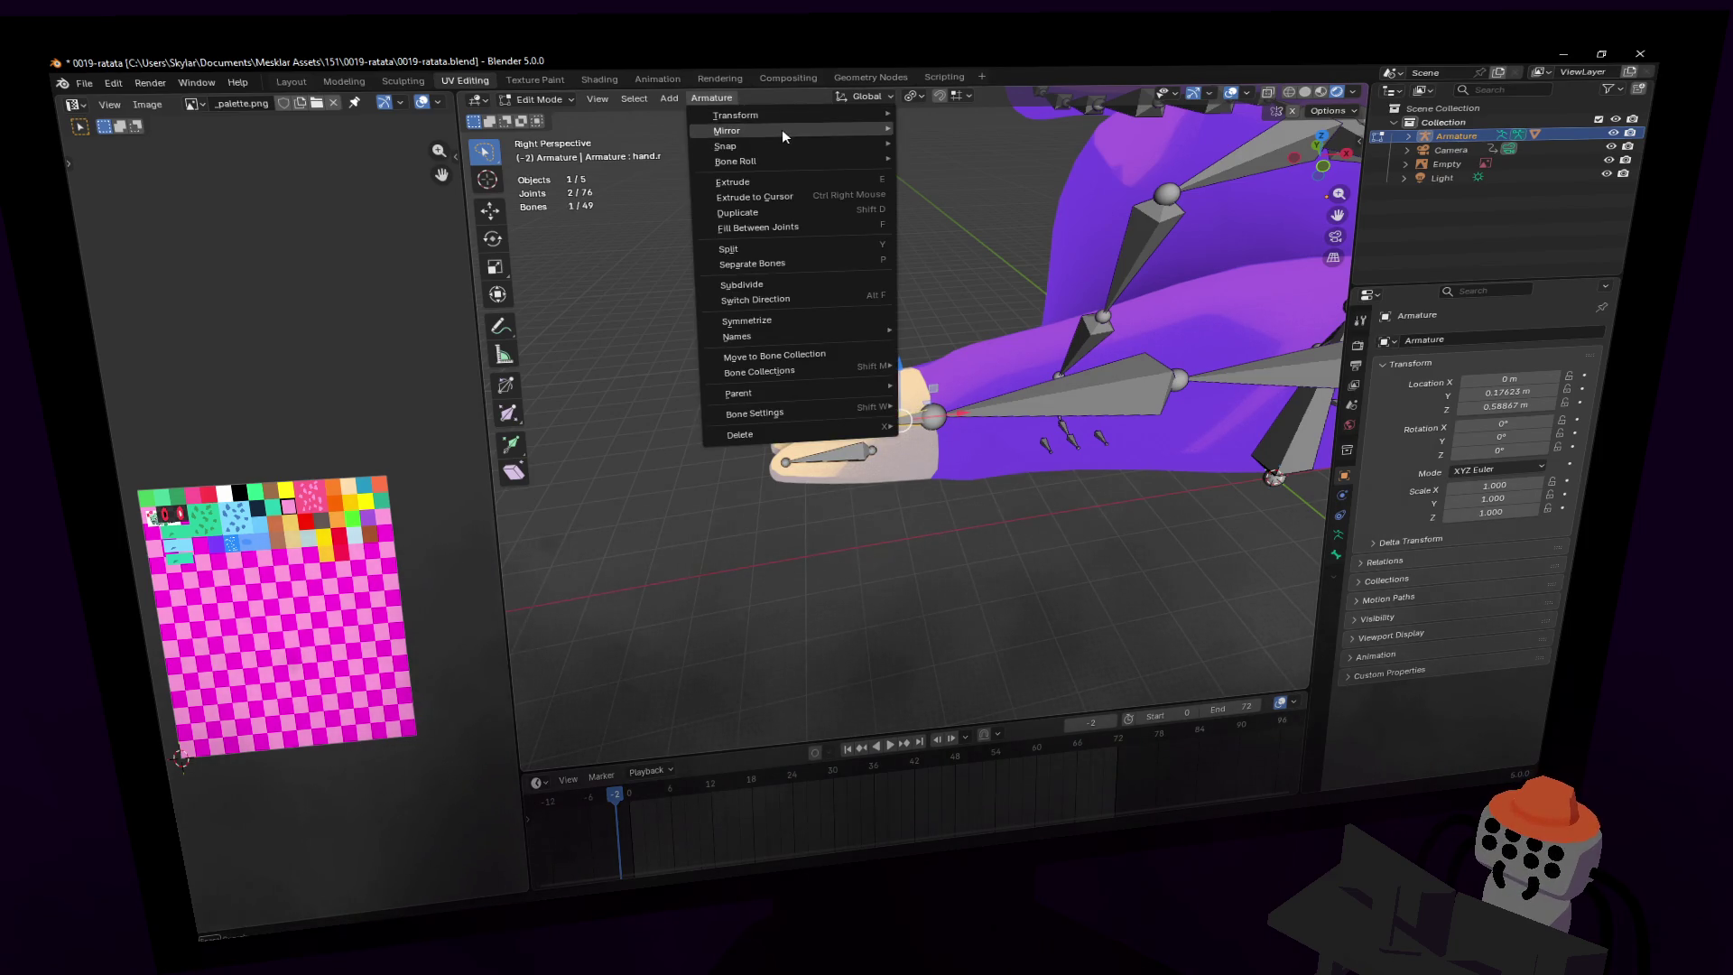
mouse_move(794, 145)
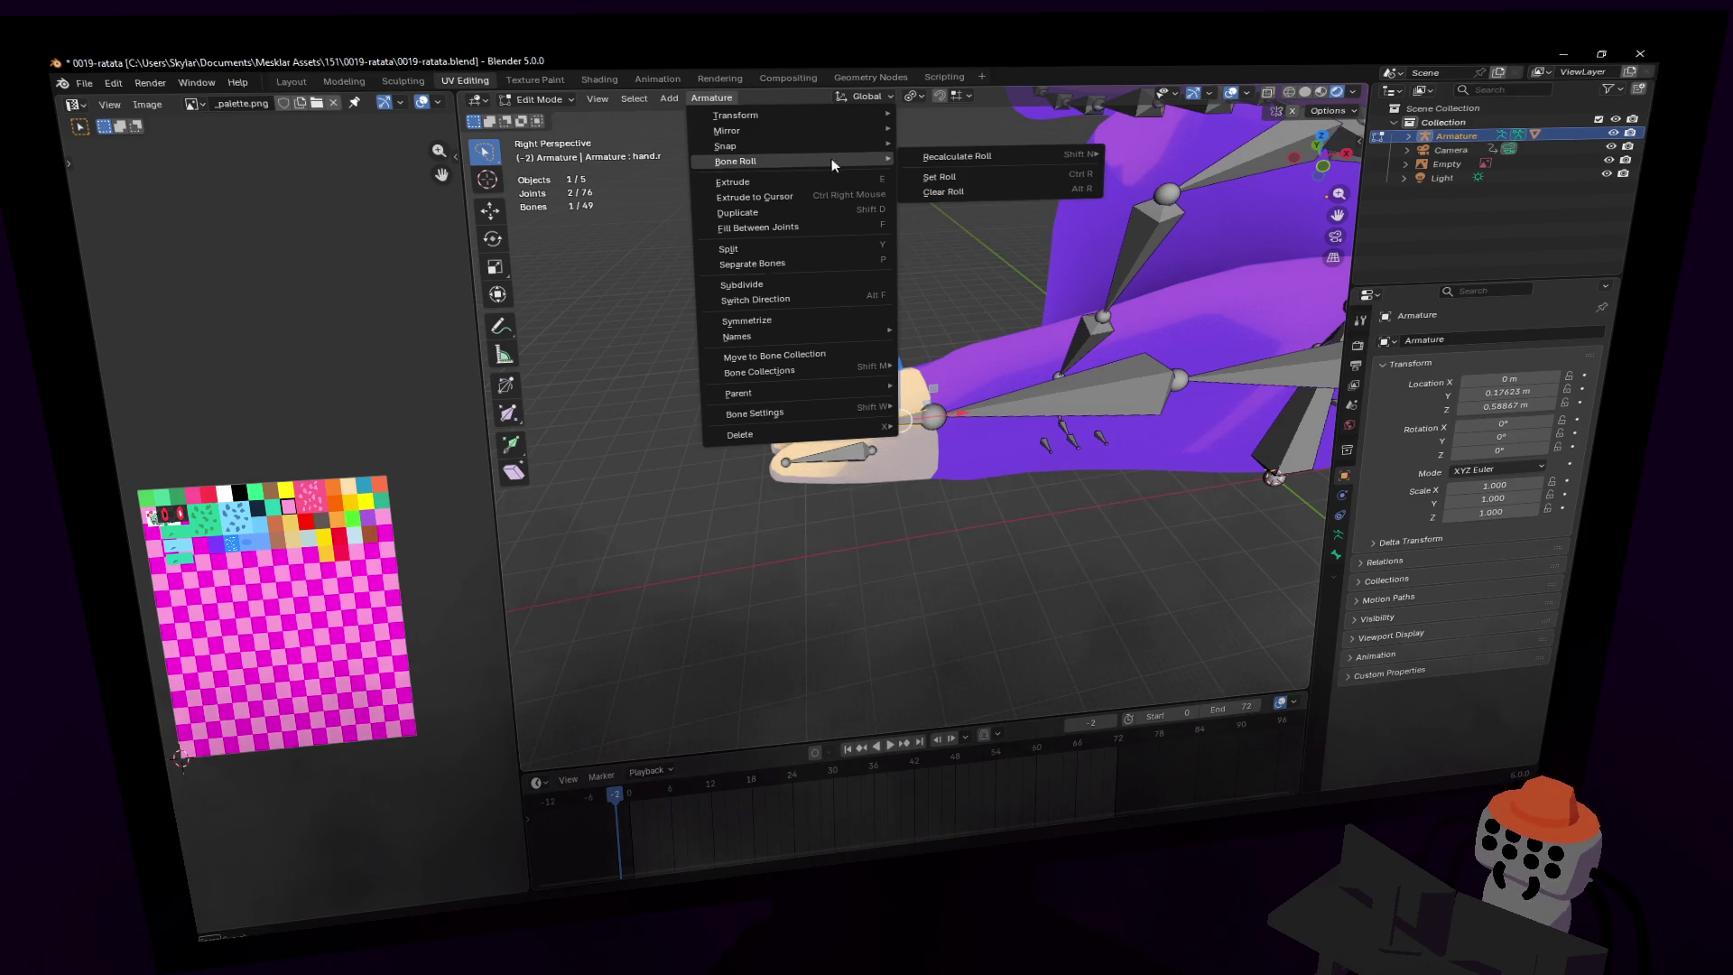
mouse_move(956, 156)
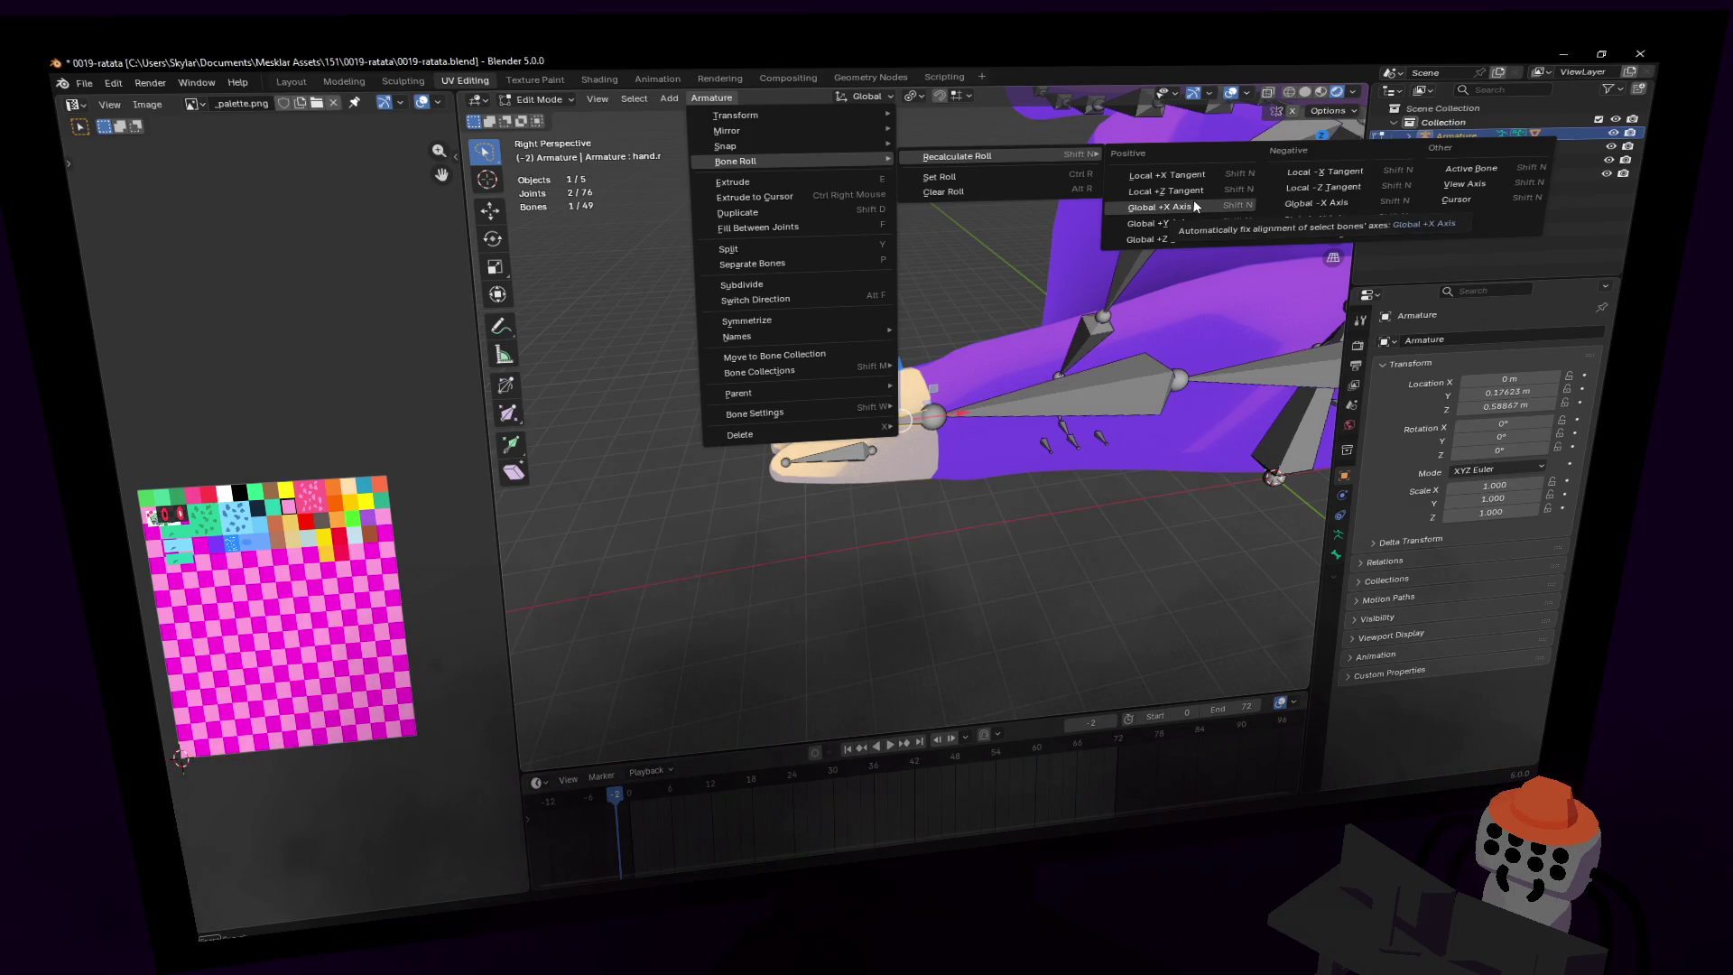
click(1349, 172)
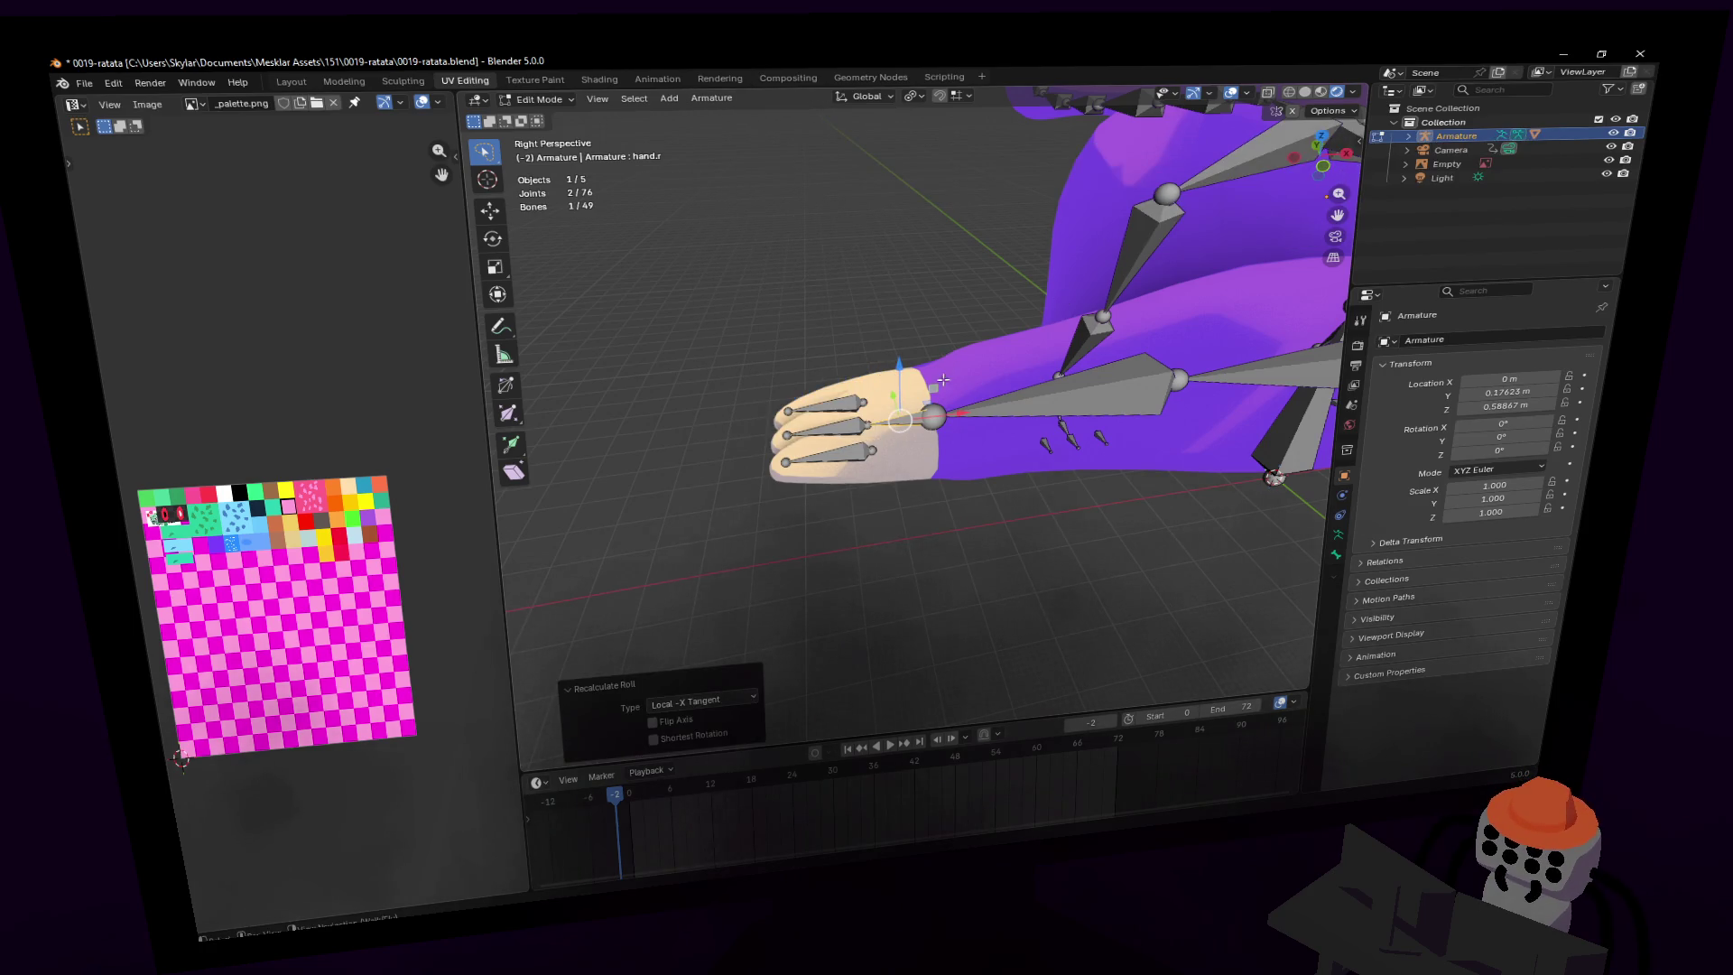
key(Tab)
scroll(957, 381, down, 5)
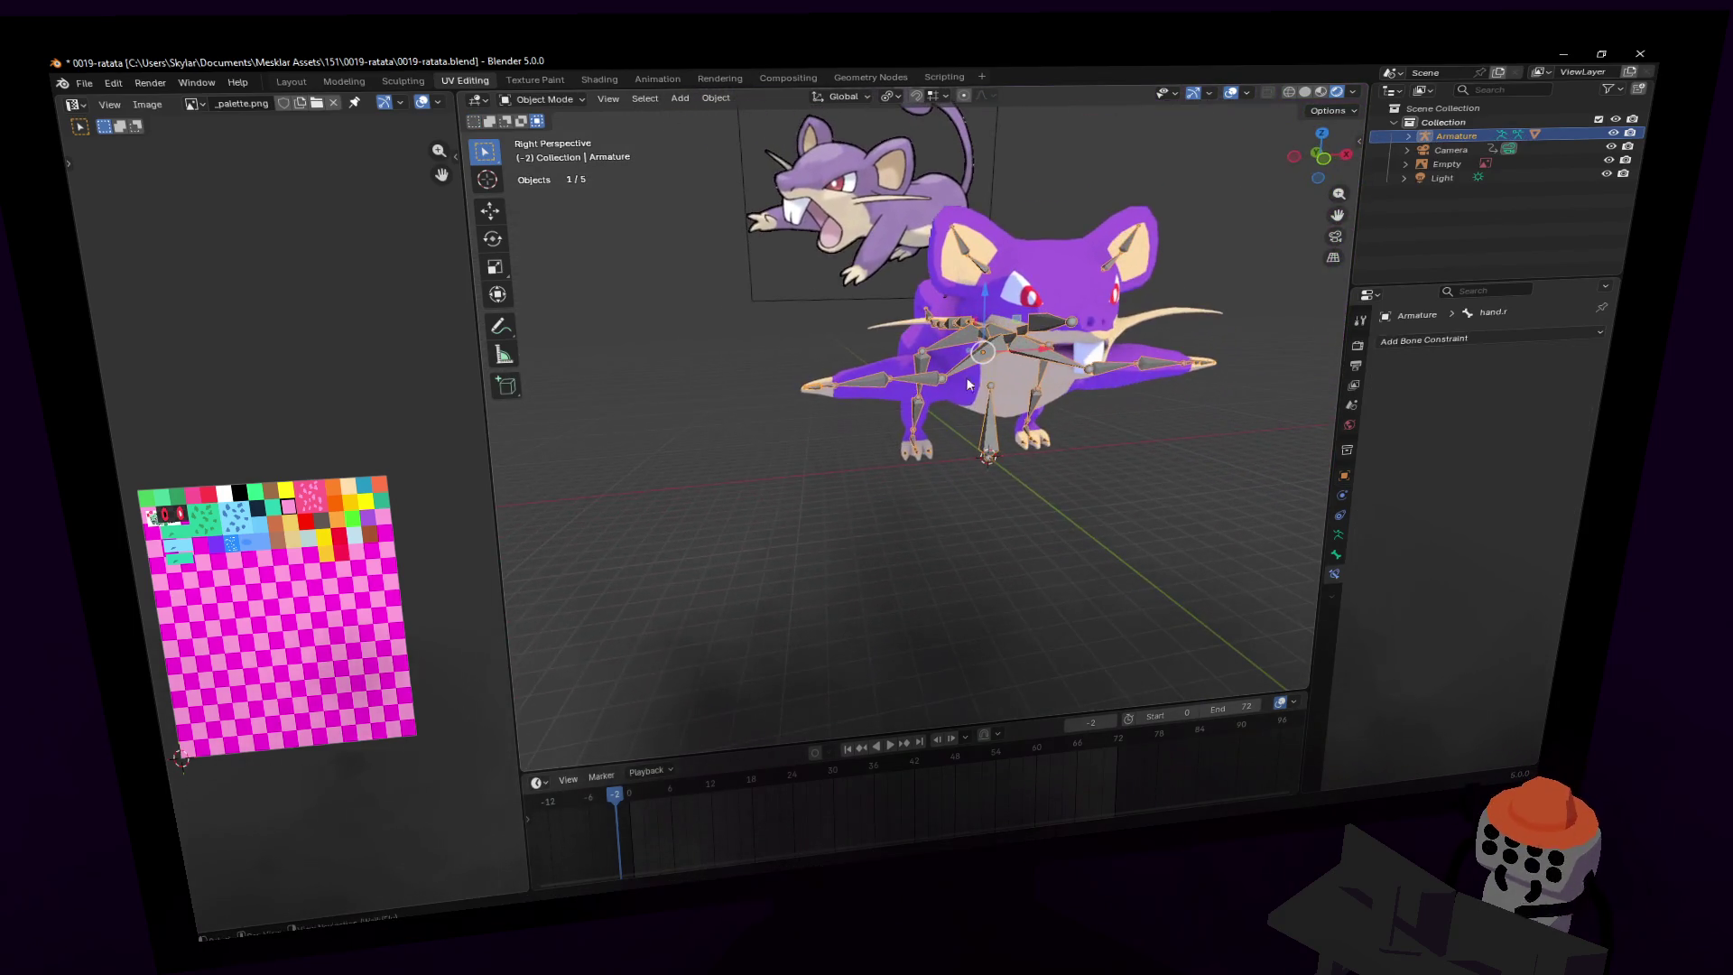
- Enter Pose Mode and move the hand.r bone to a new position
key(shift+grave)
key(w)
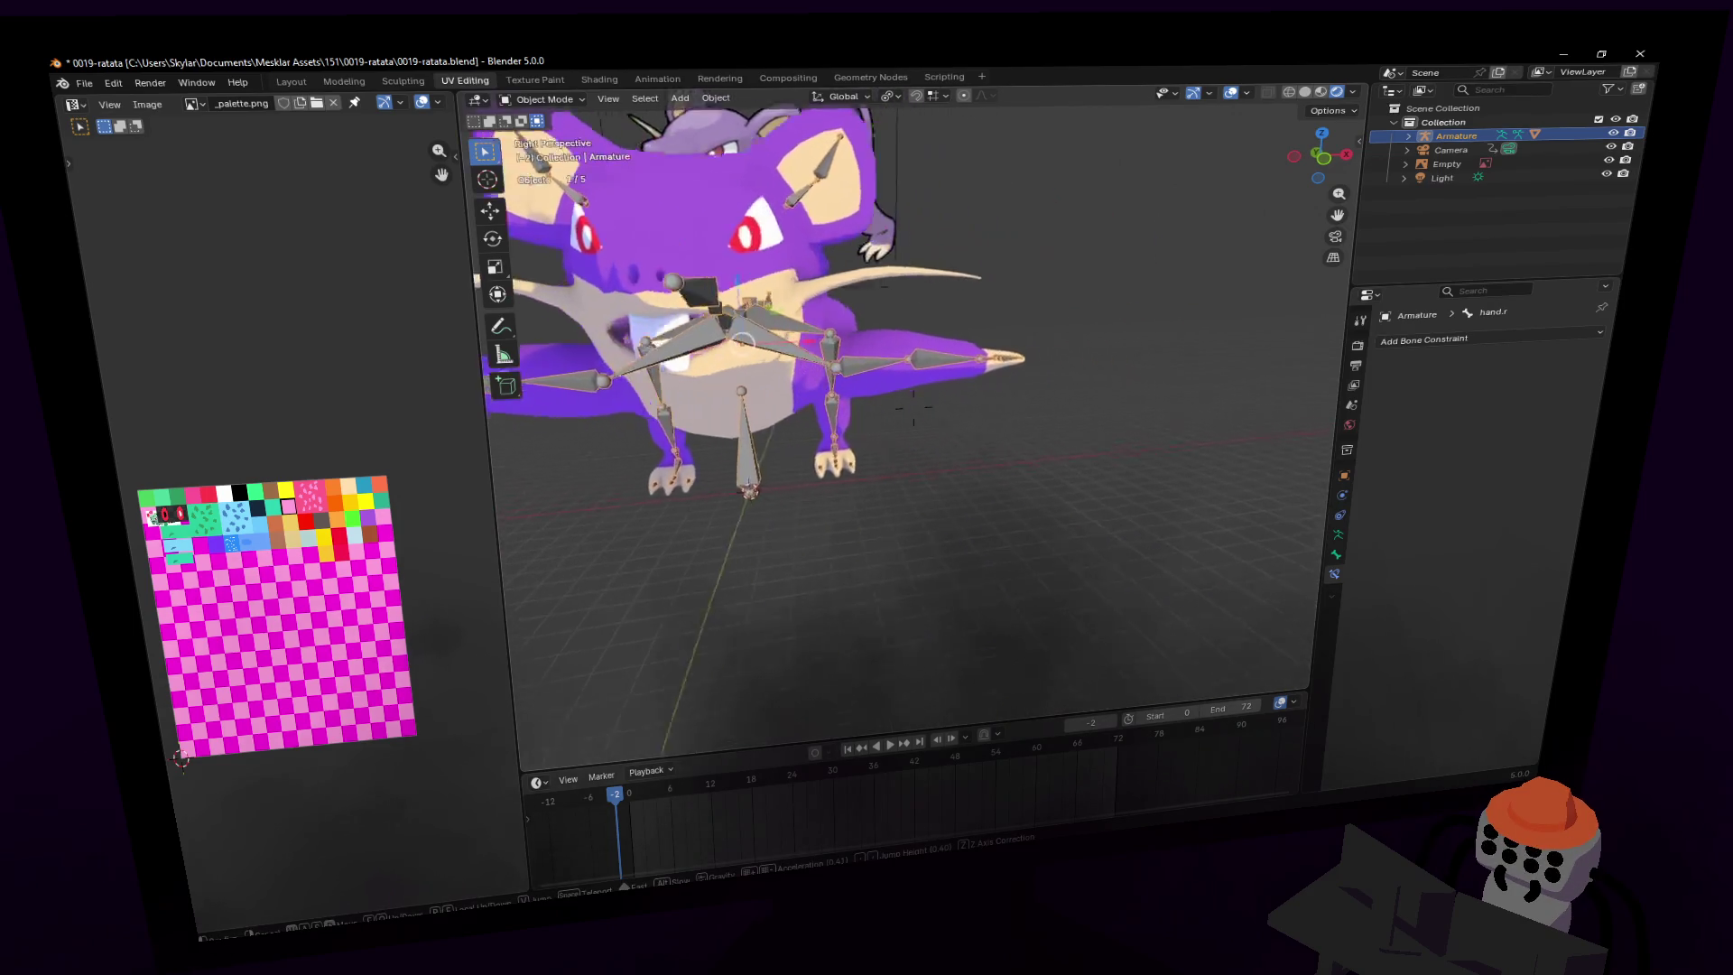
key(a)
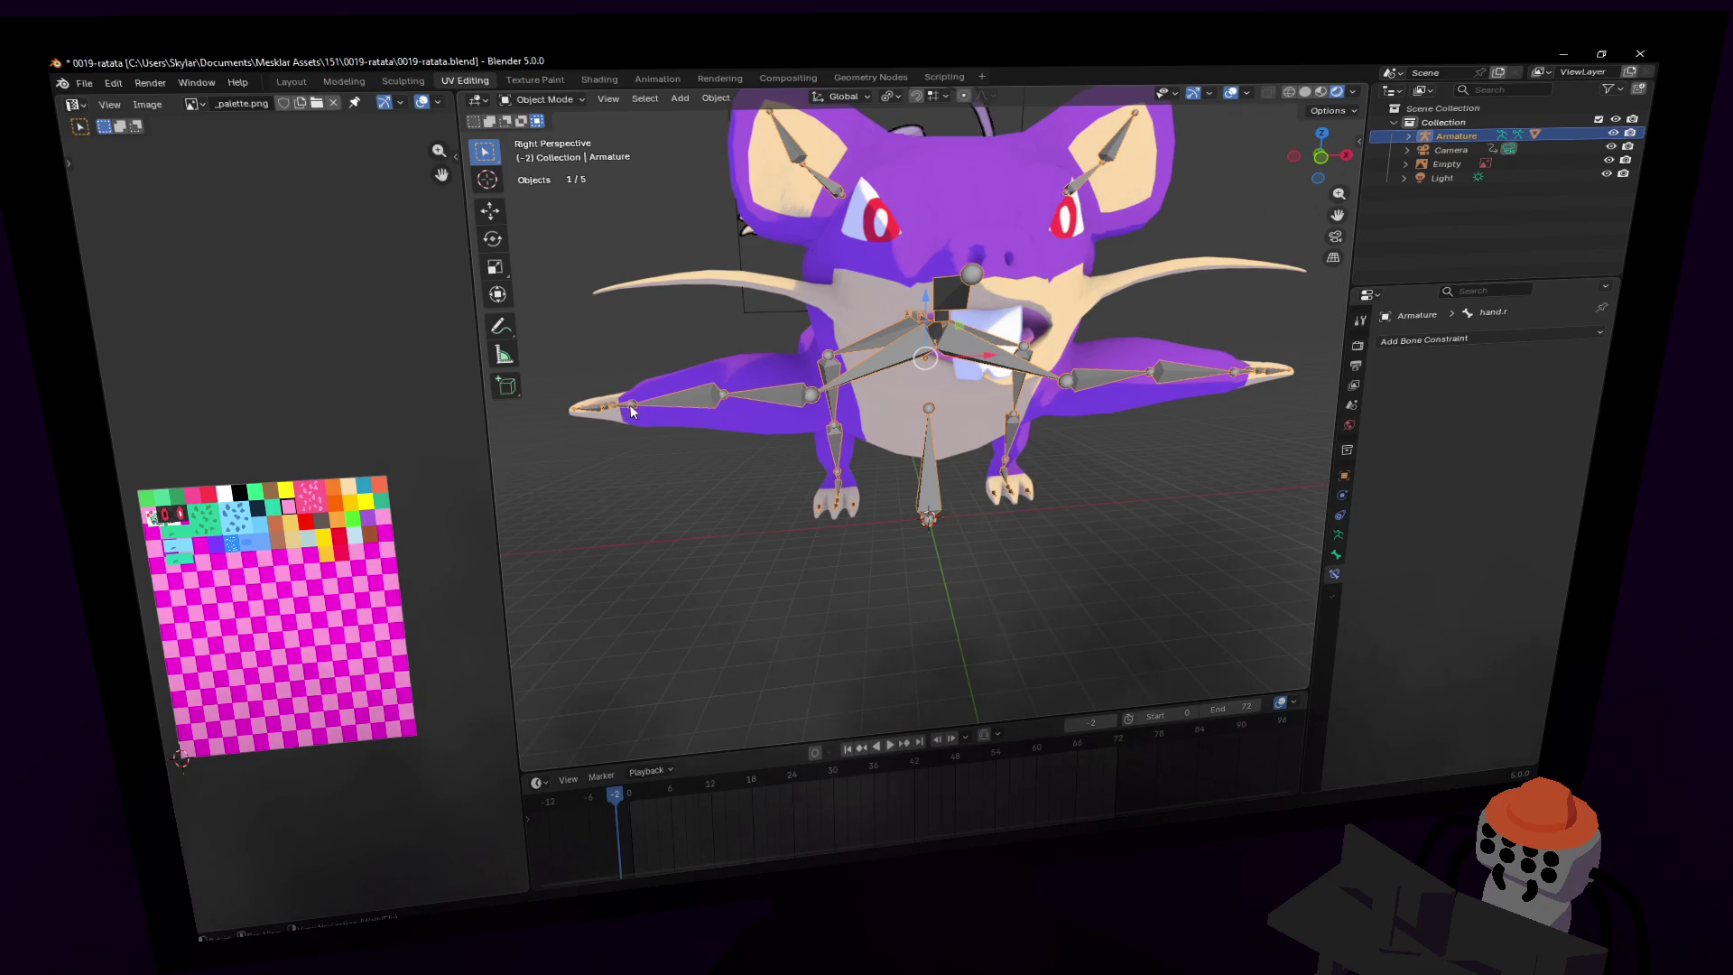
key(ctrl+Tab)
middle_drag(631, 411, 686, 389)
key(g)
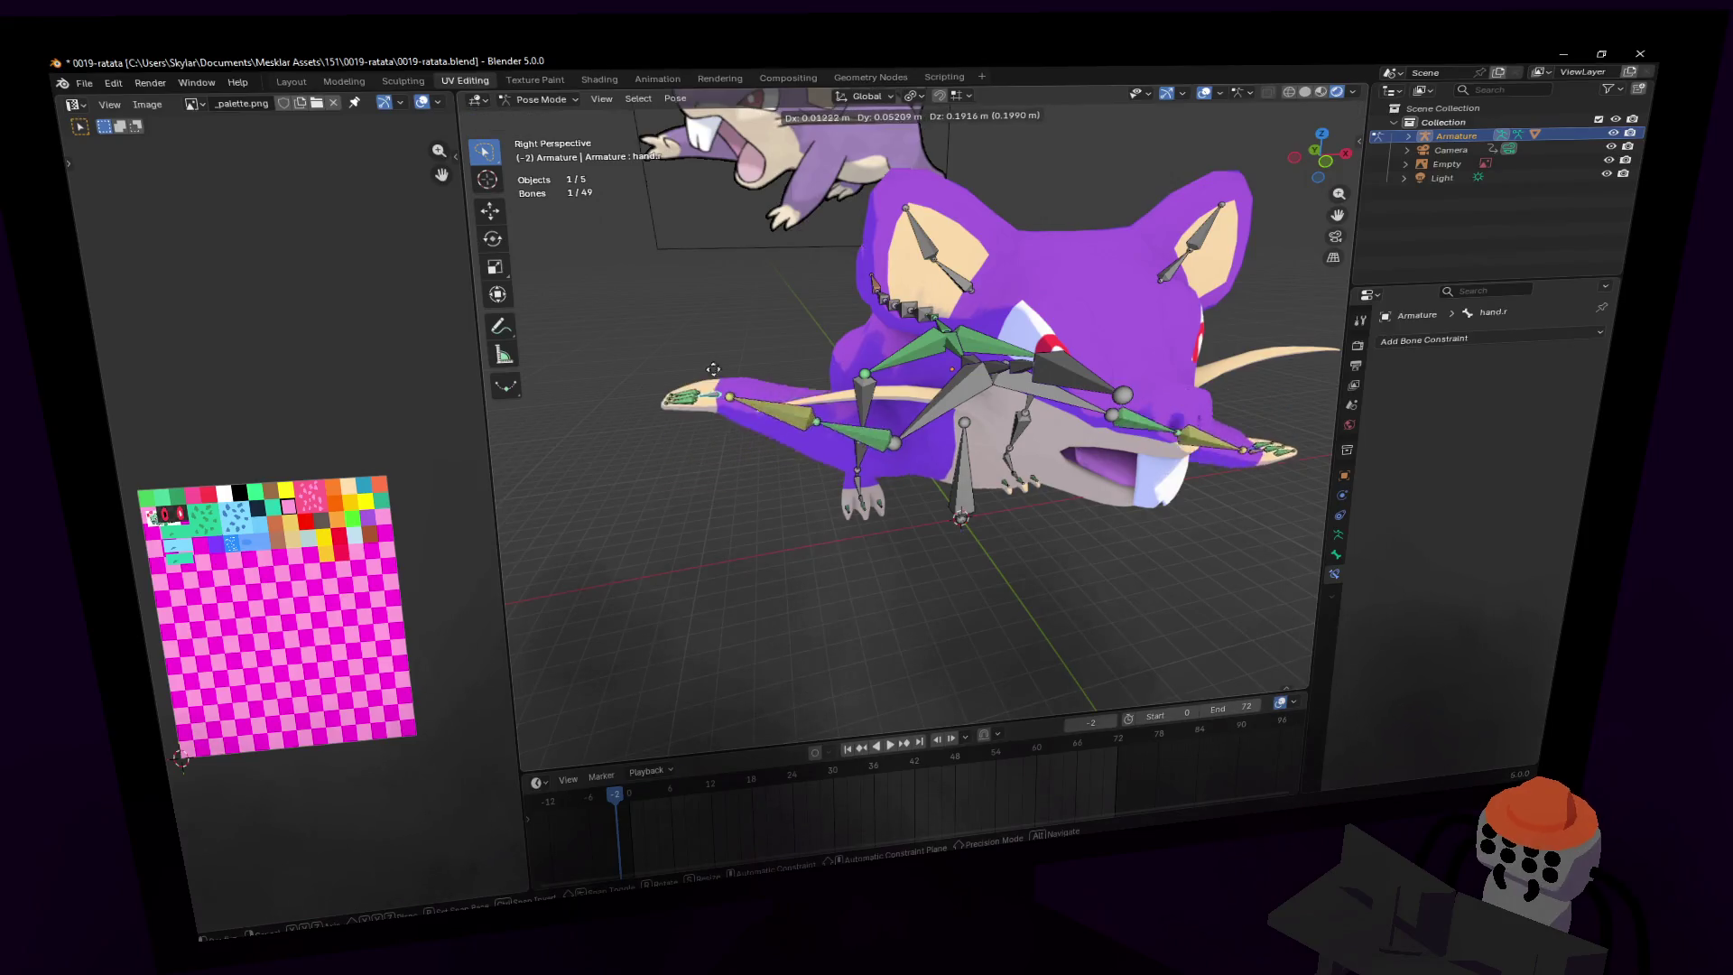
mouse_move(827, 504)
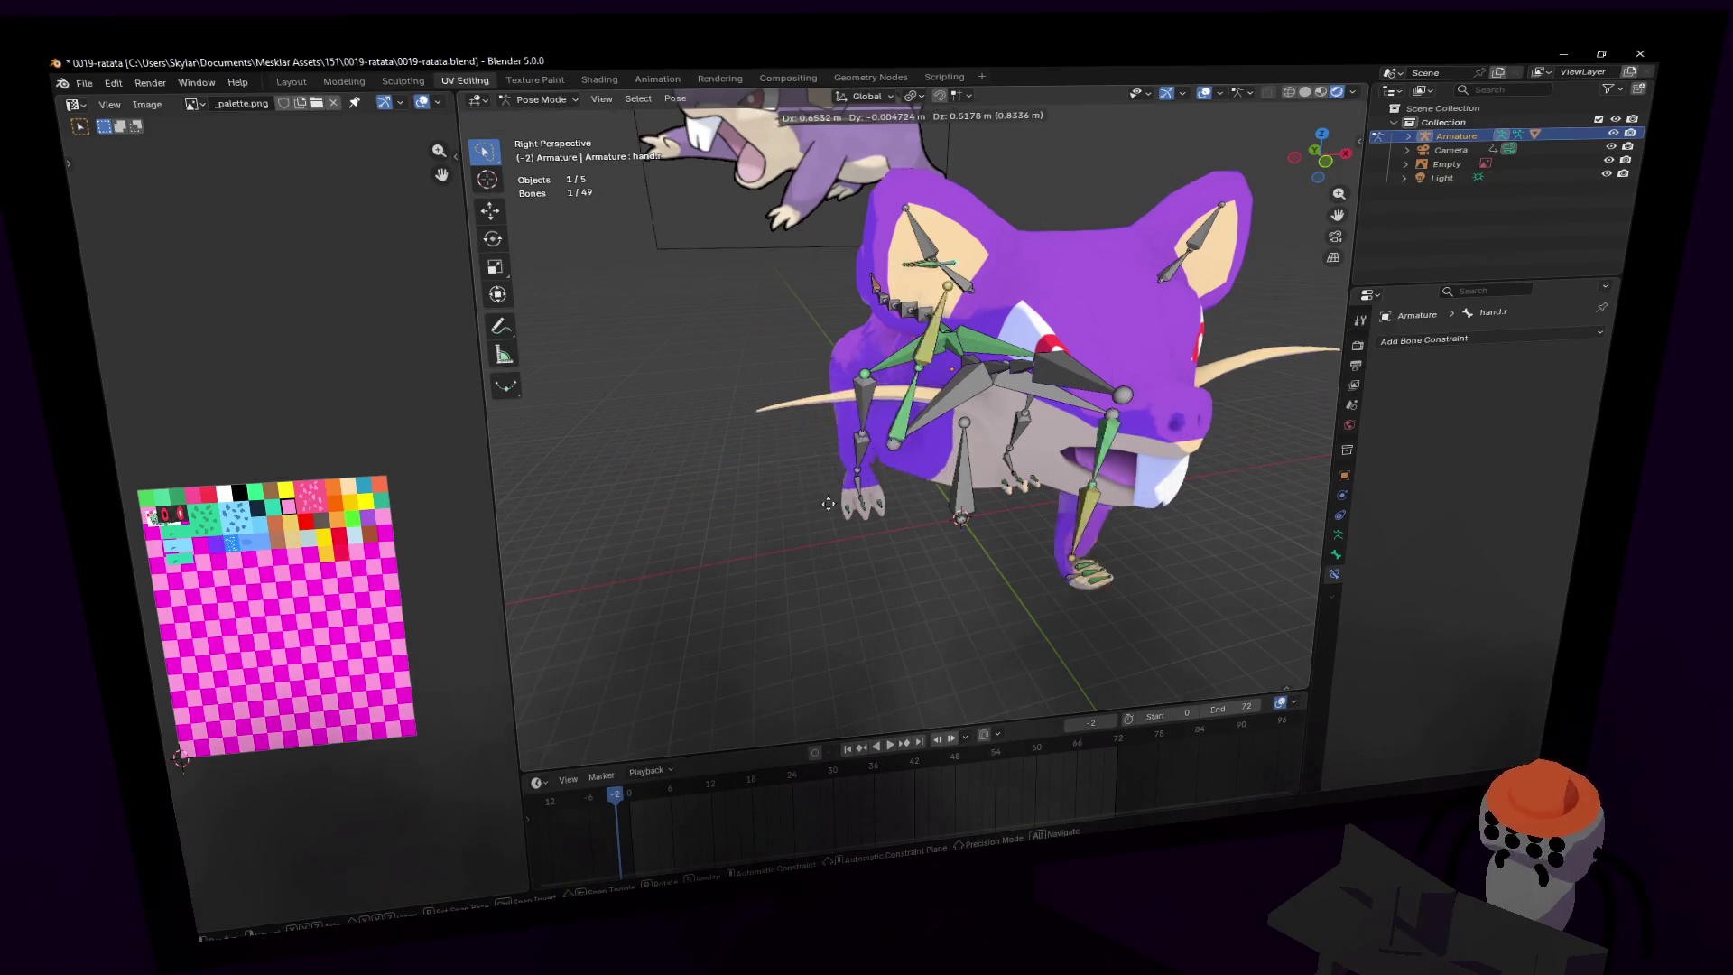
click(722, 443)
- Fly in to the right hand and toggle wire display of the selected bones
key(shift+grave)
key(w)
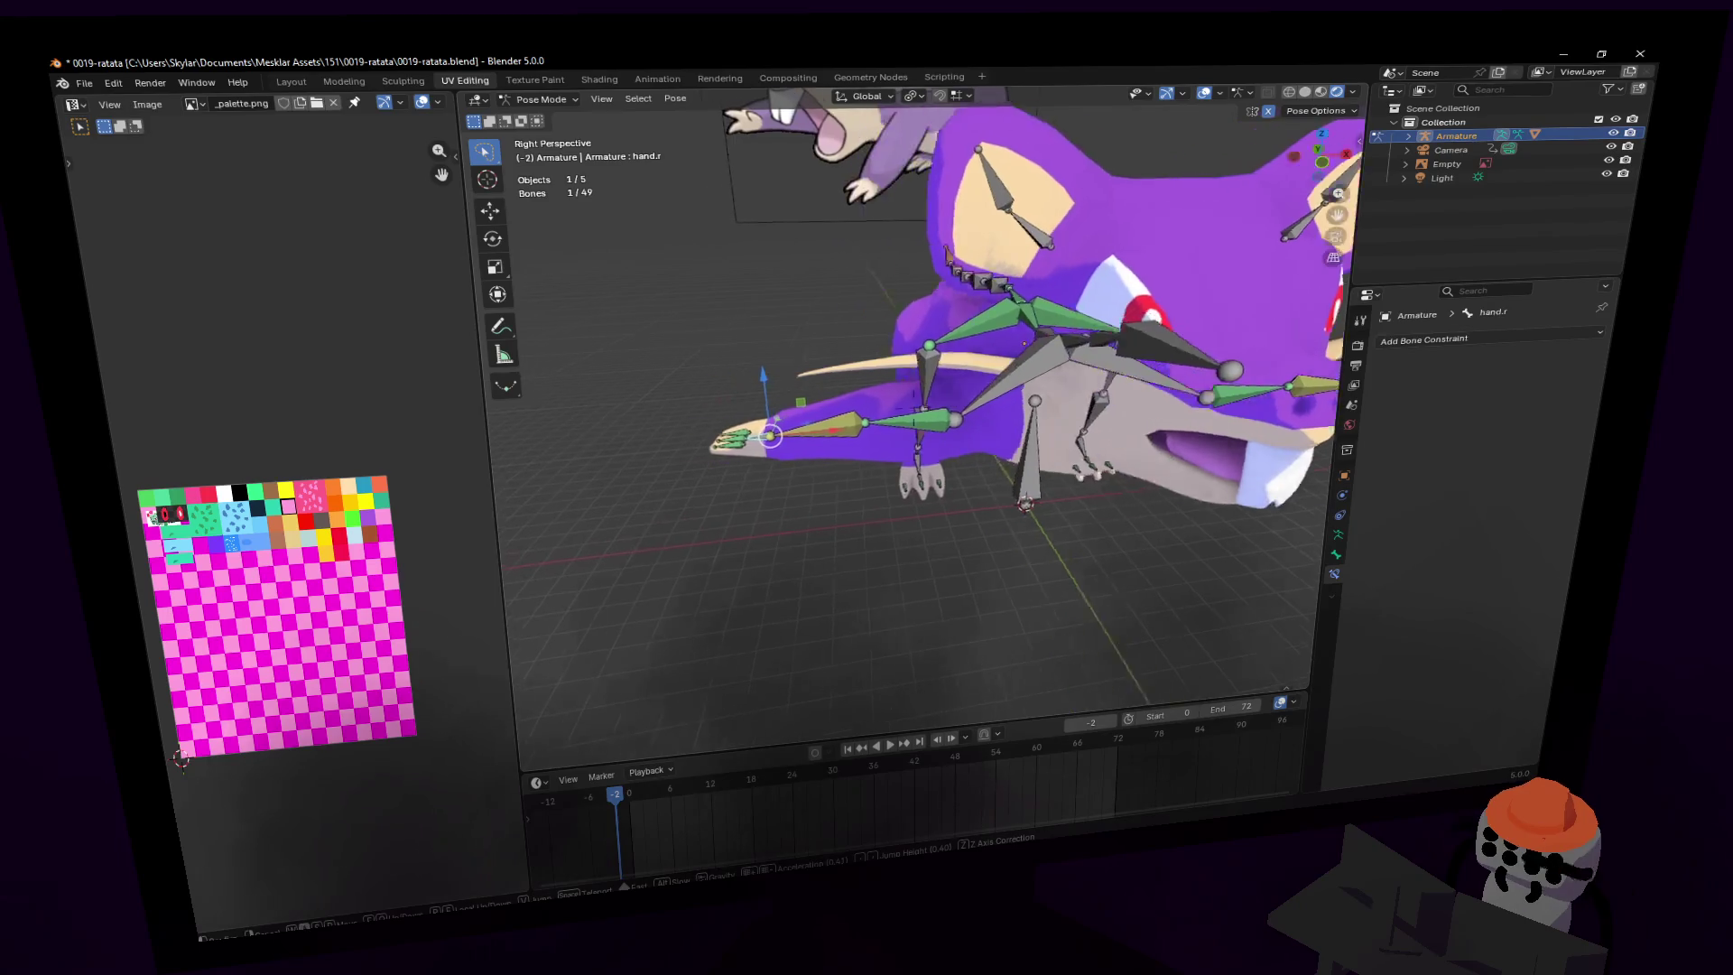
click(982, 446)
key(shift+w)
click(957, 399)
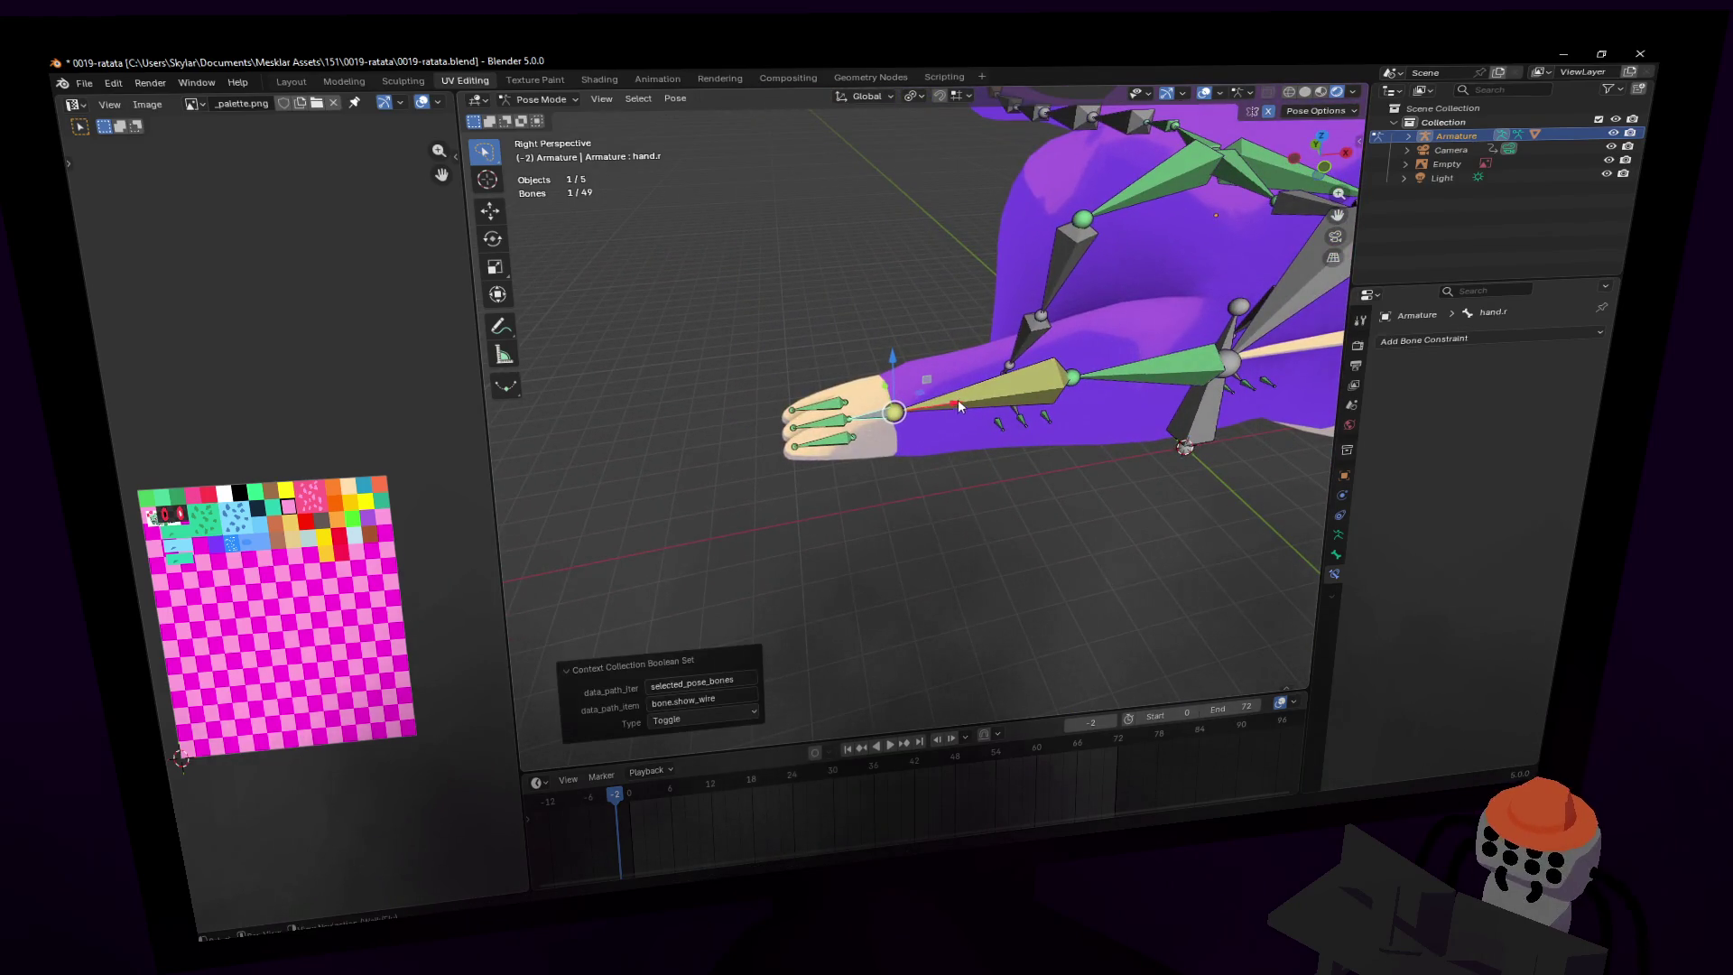
- Select the ear1.r bone and start a transform, then cancel it
key(shift+grave)
key(s)
click(885, 399)
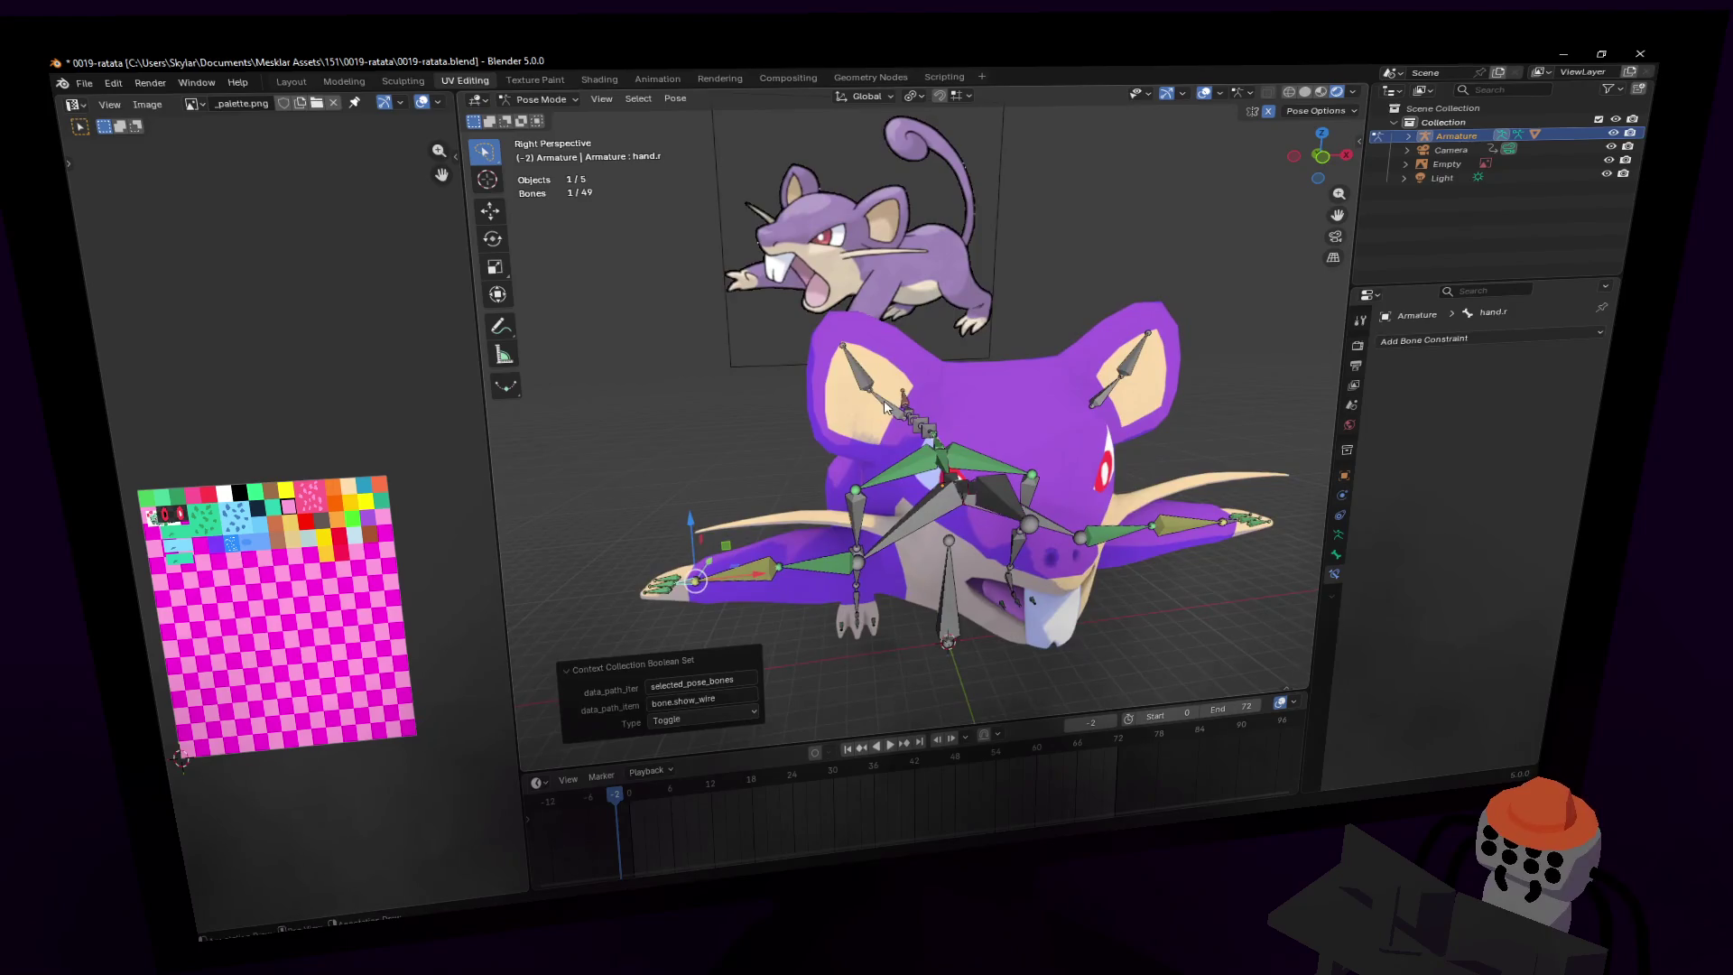
click(885, 408)
key(s)
right_click(1072, 377)
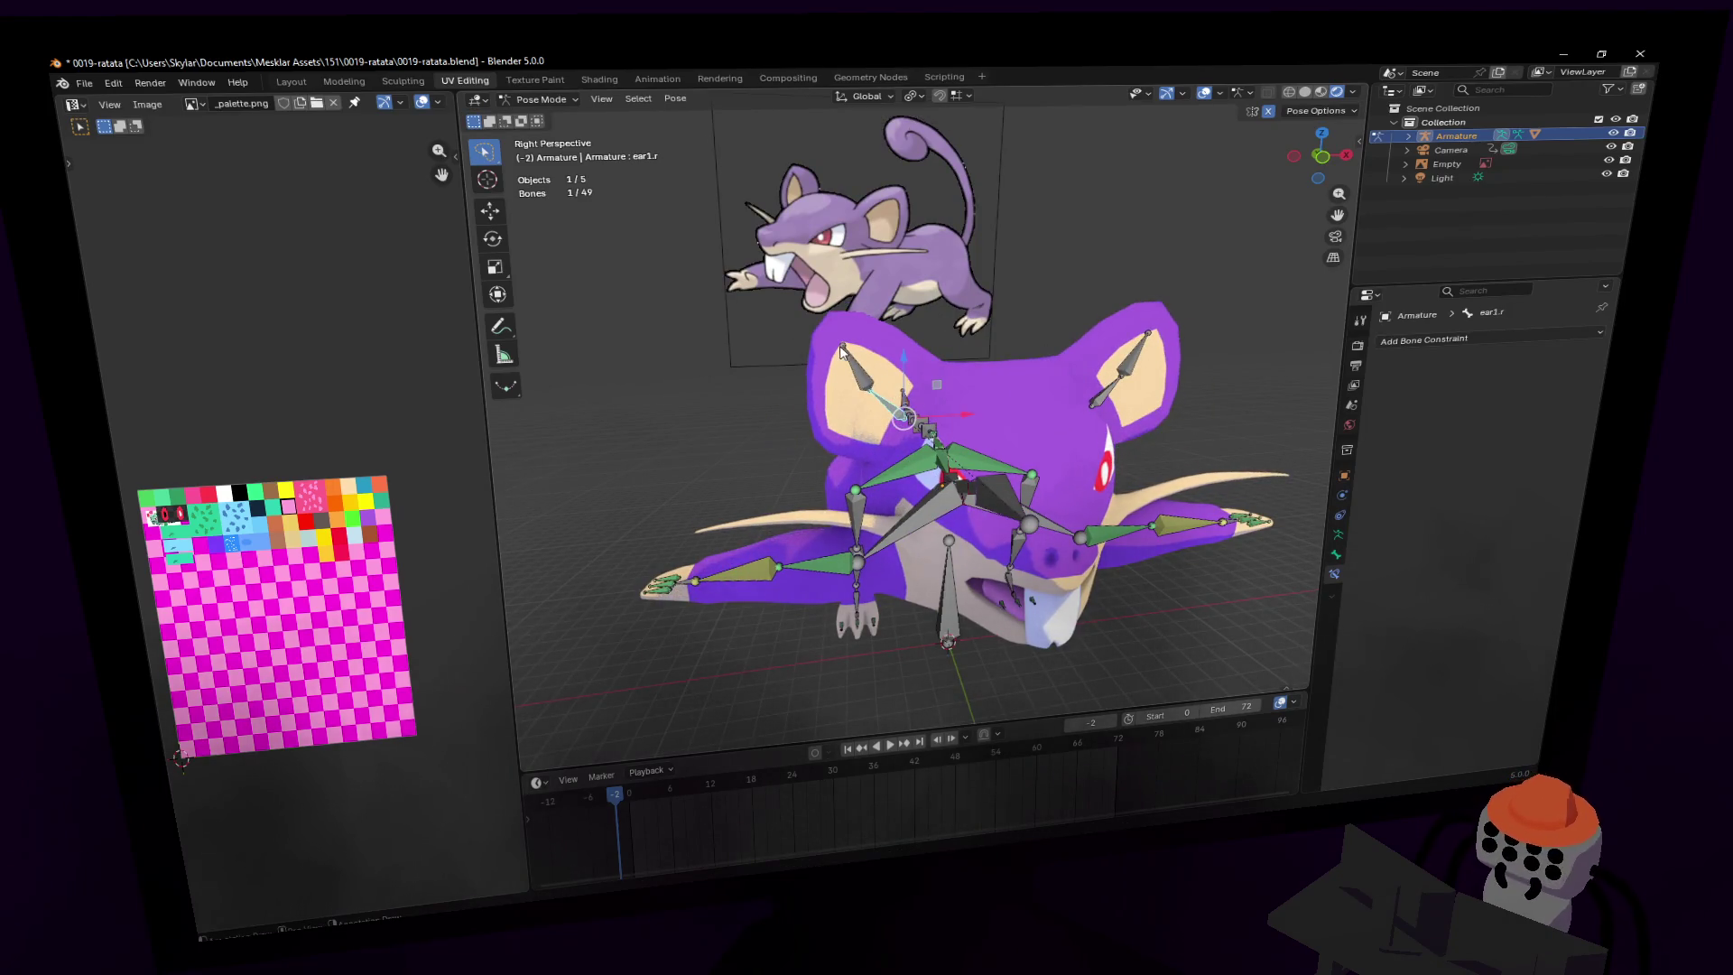
- Move the foot.r bone forward so the right leg bends to follow
key(shift+grave)
key(w)
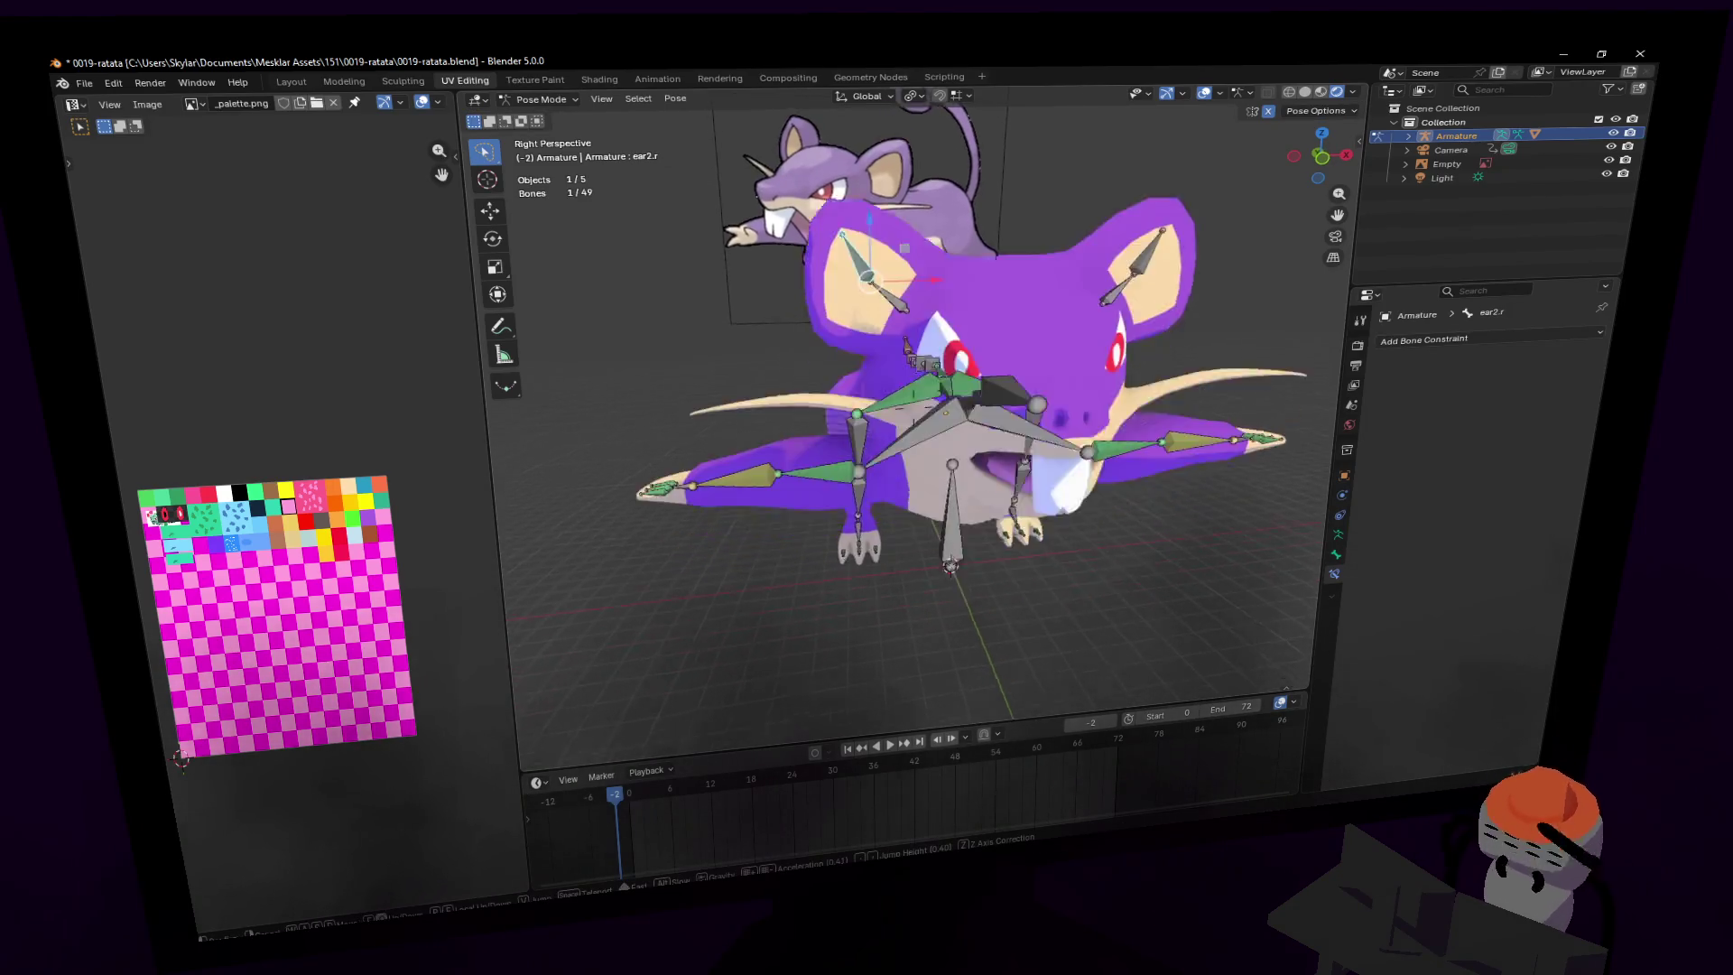
click(890, 543)
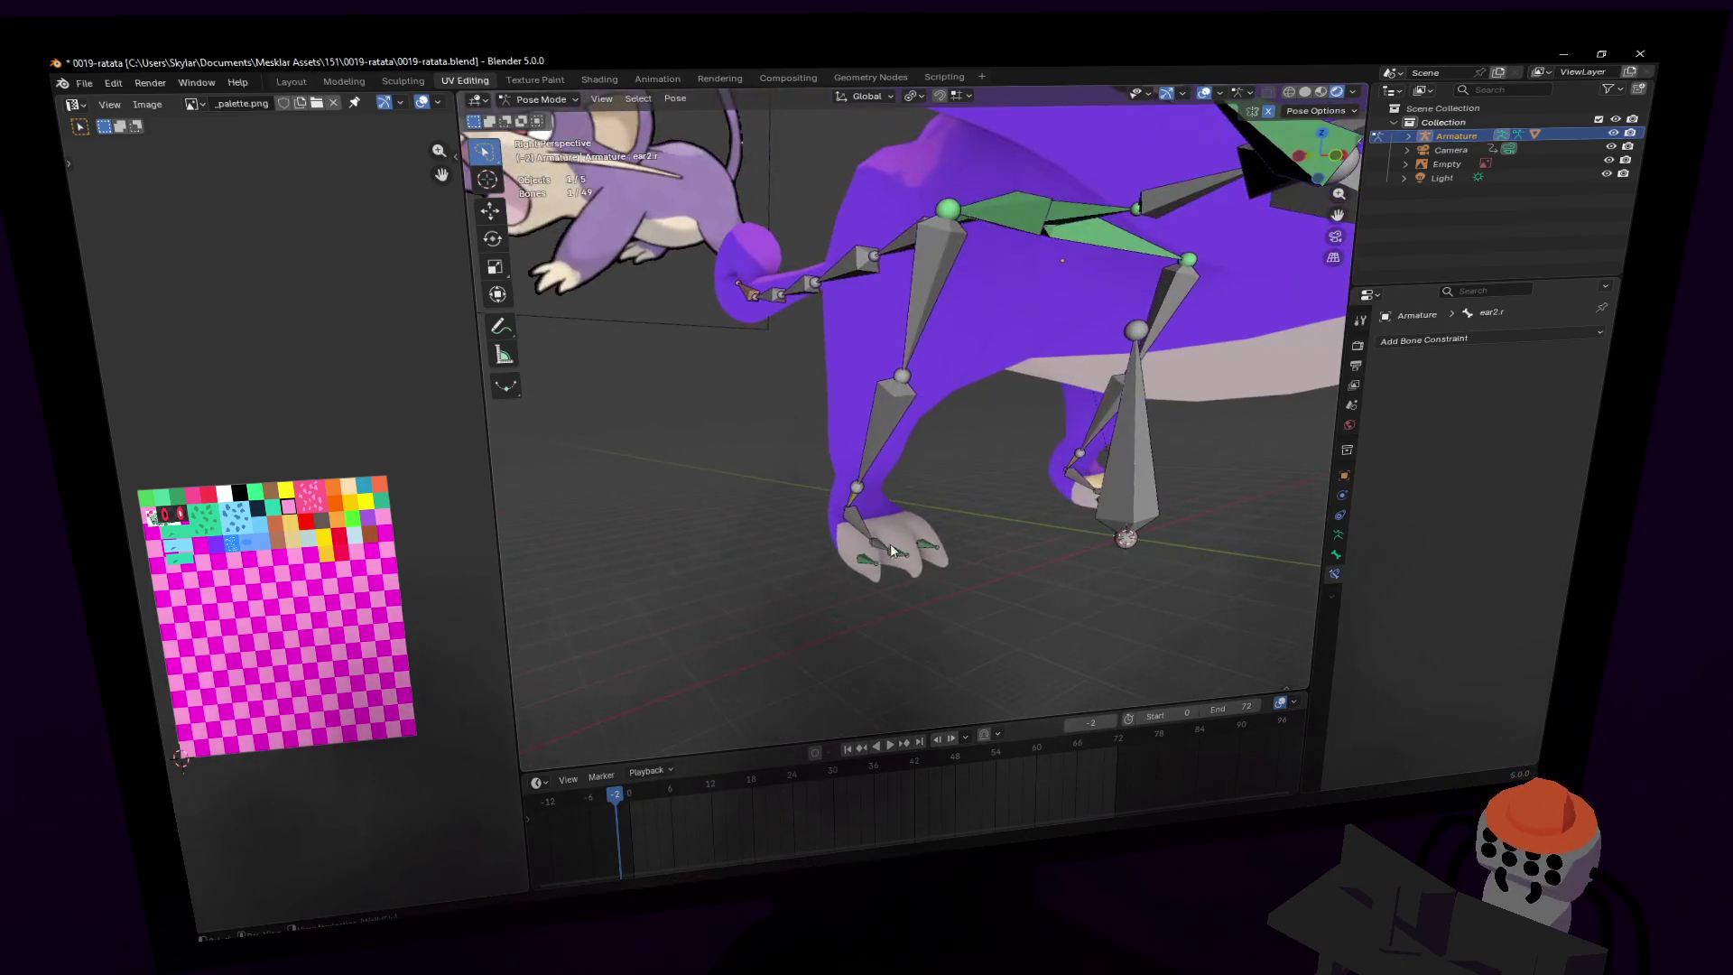
click(876, 529)
key(g)
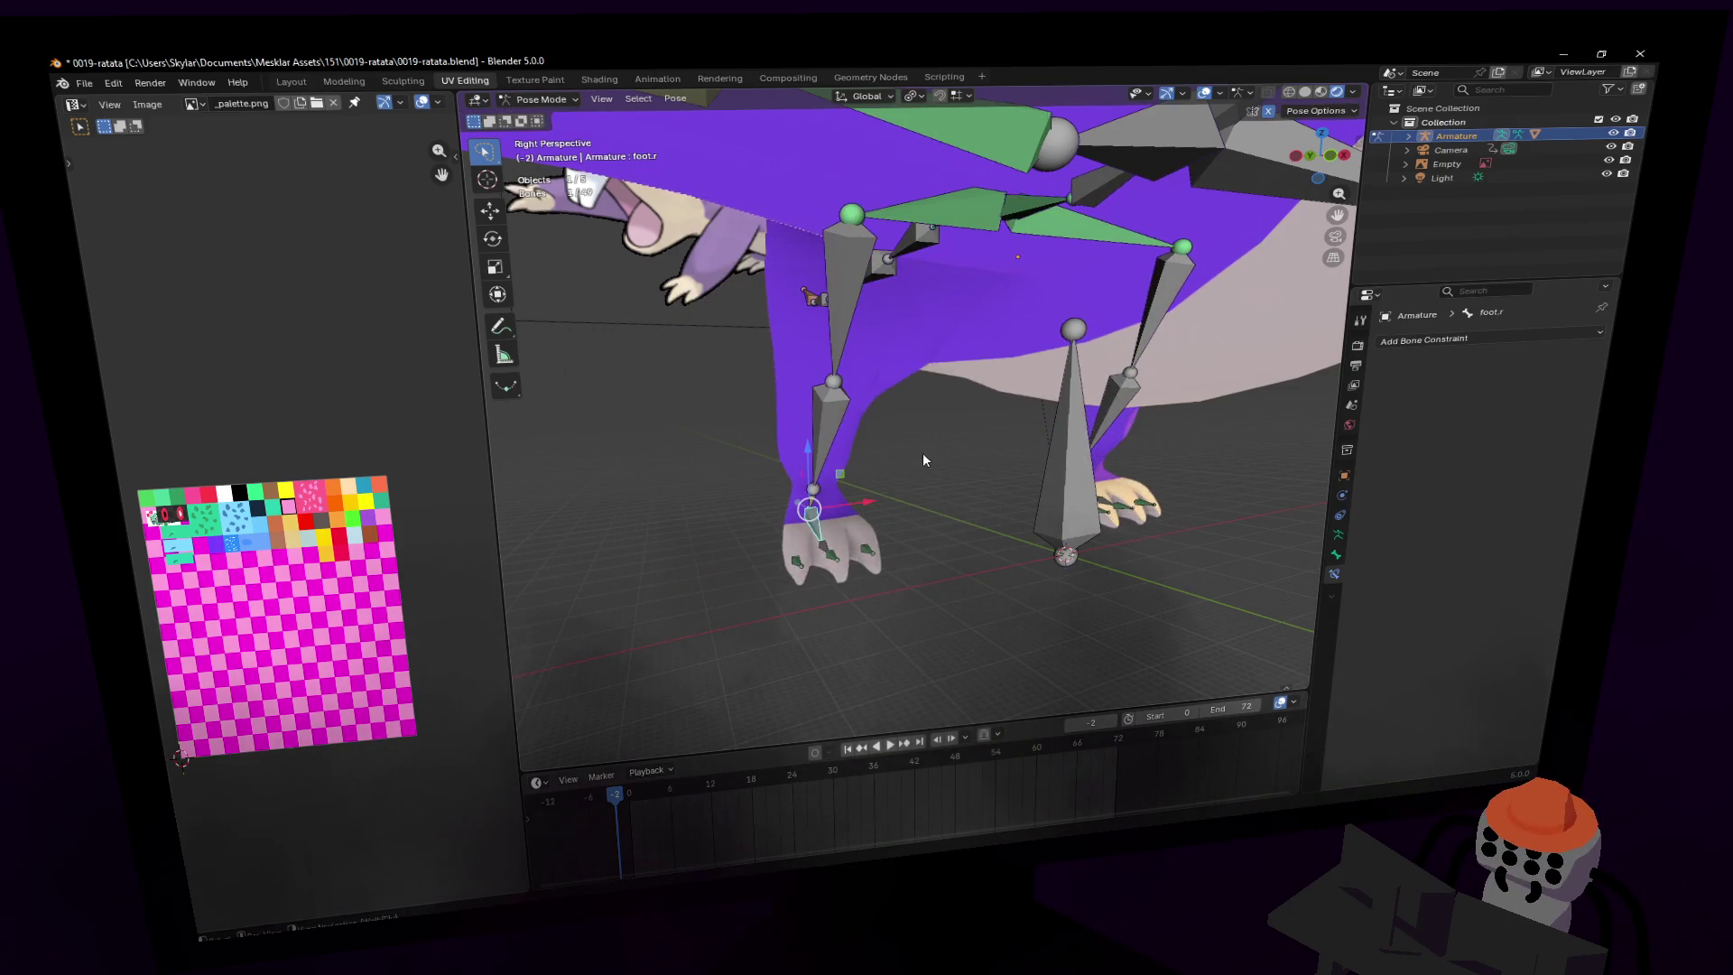
- Fly back out and settle the view close beside the rat's right side
key(shift+grave)
key(s)
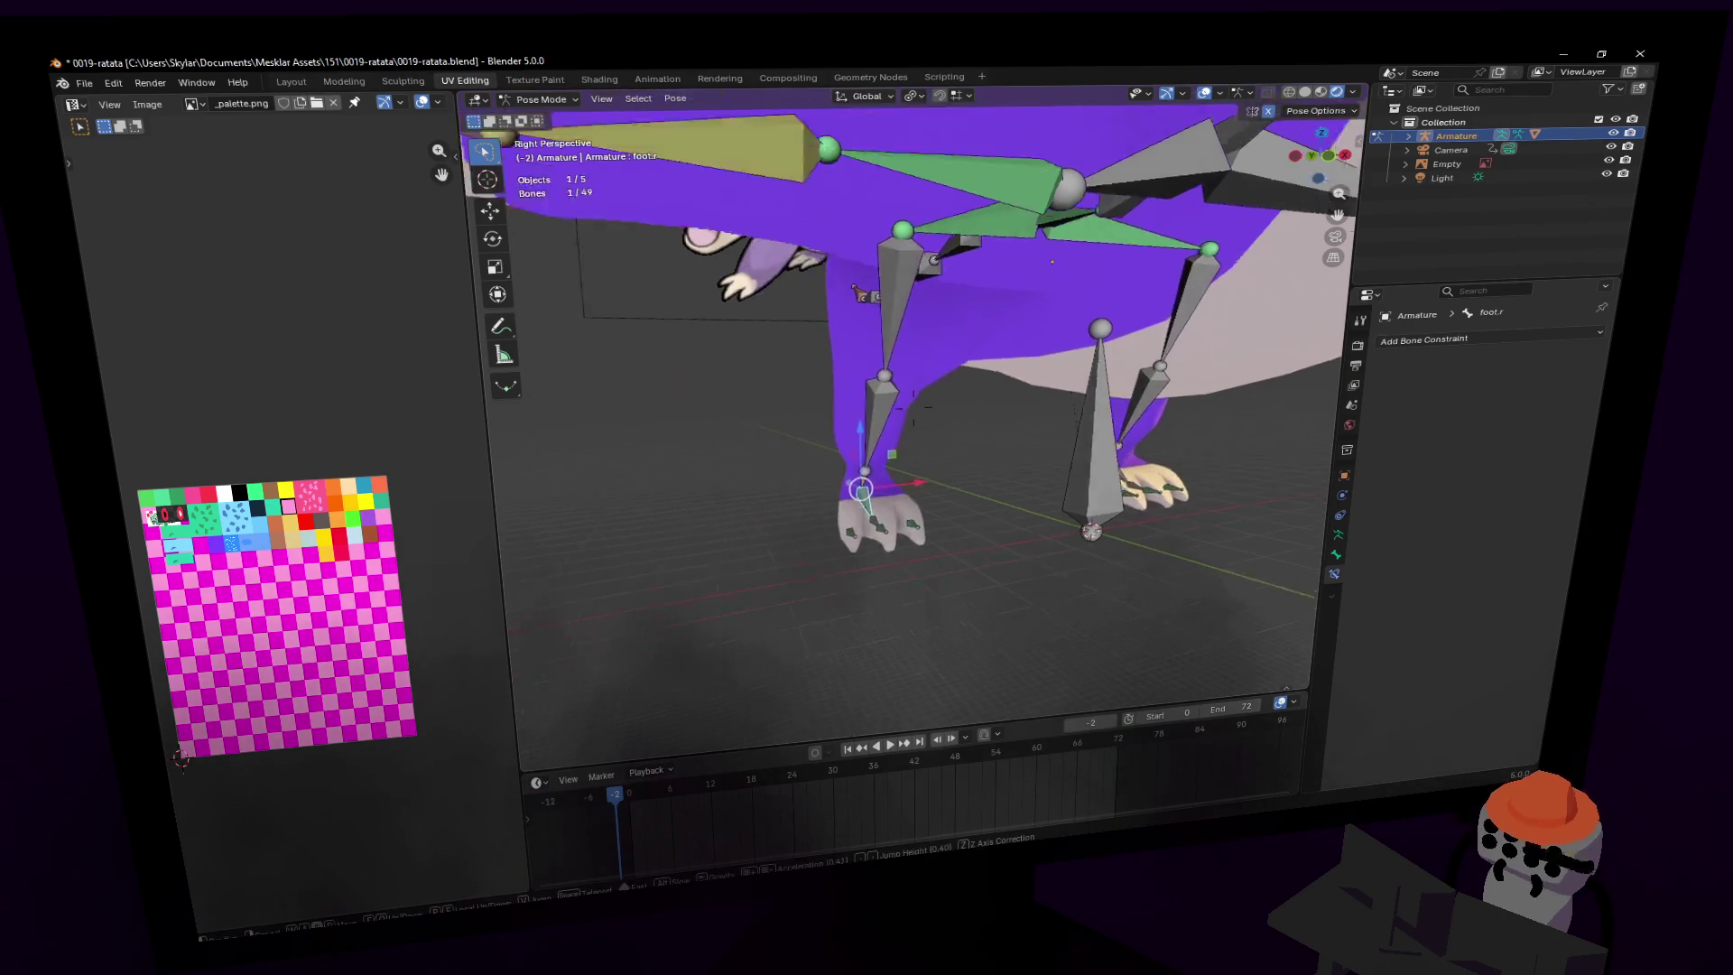
key(w)
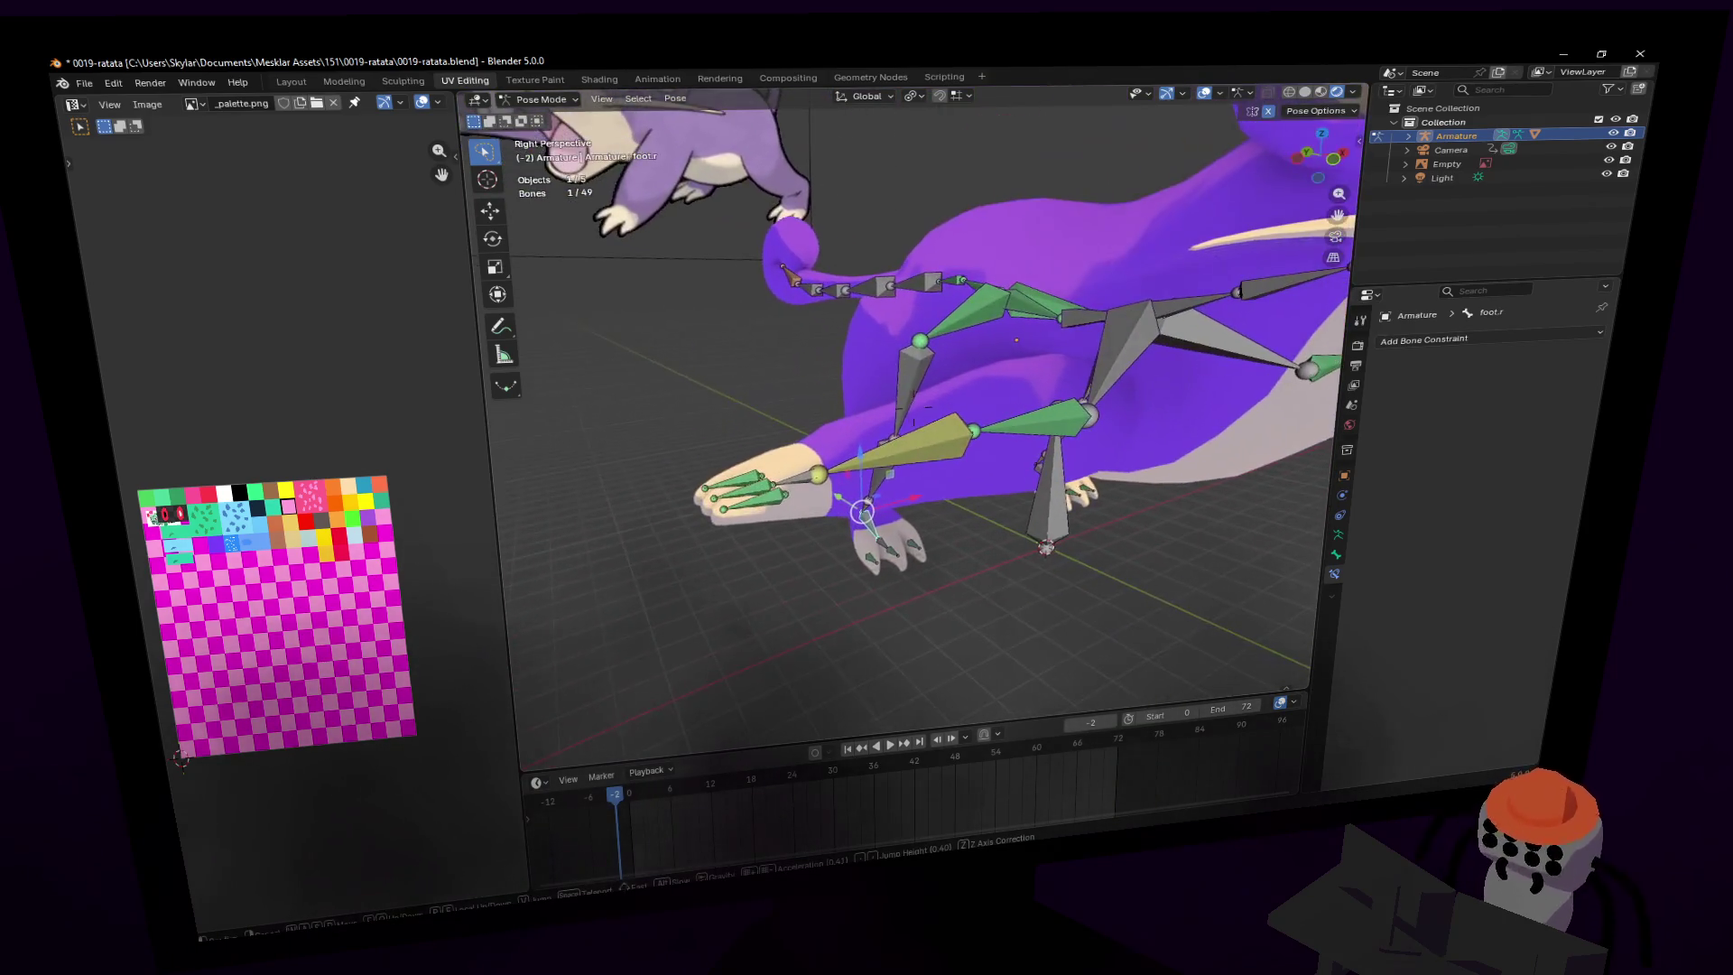
key(s)
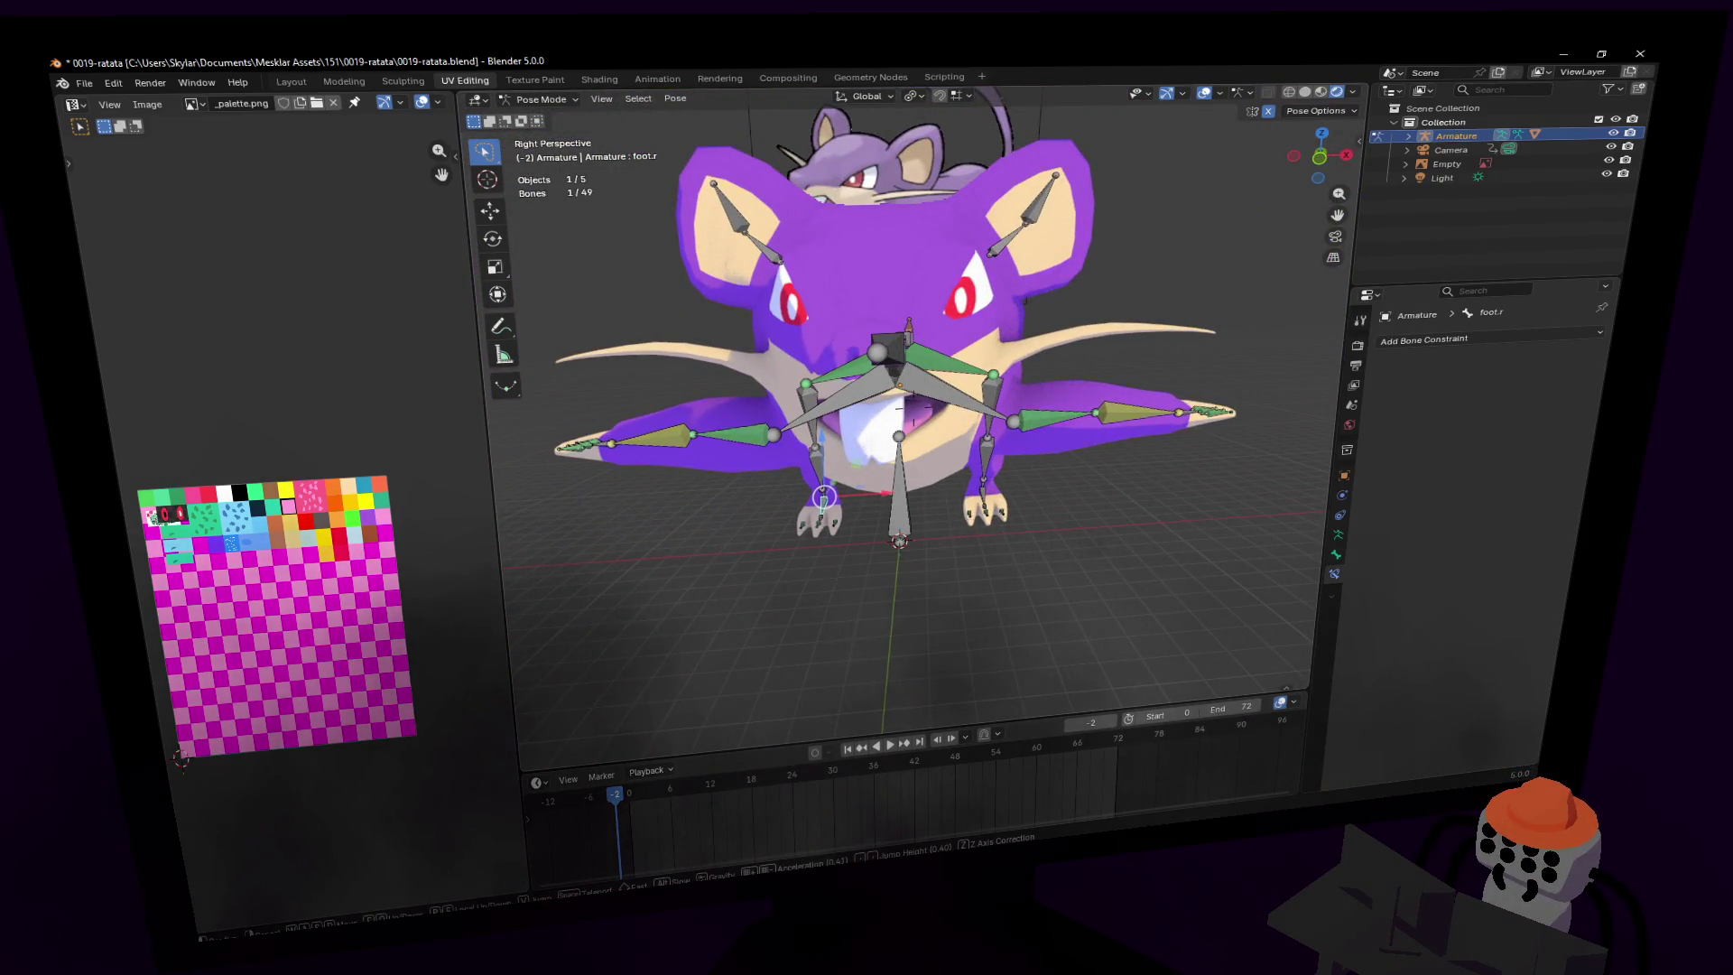
key(w)
click(823, 411)
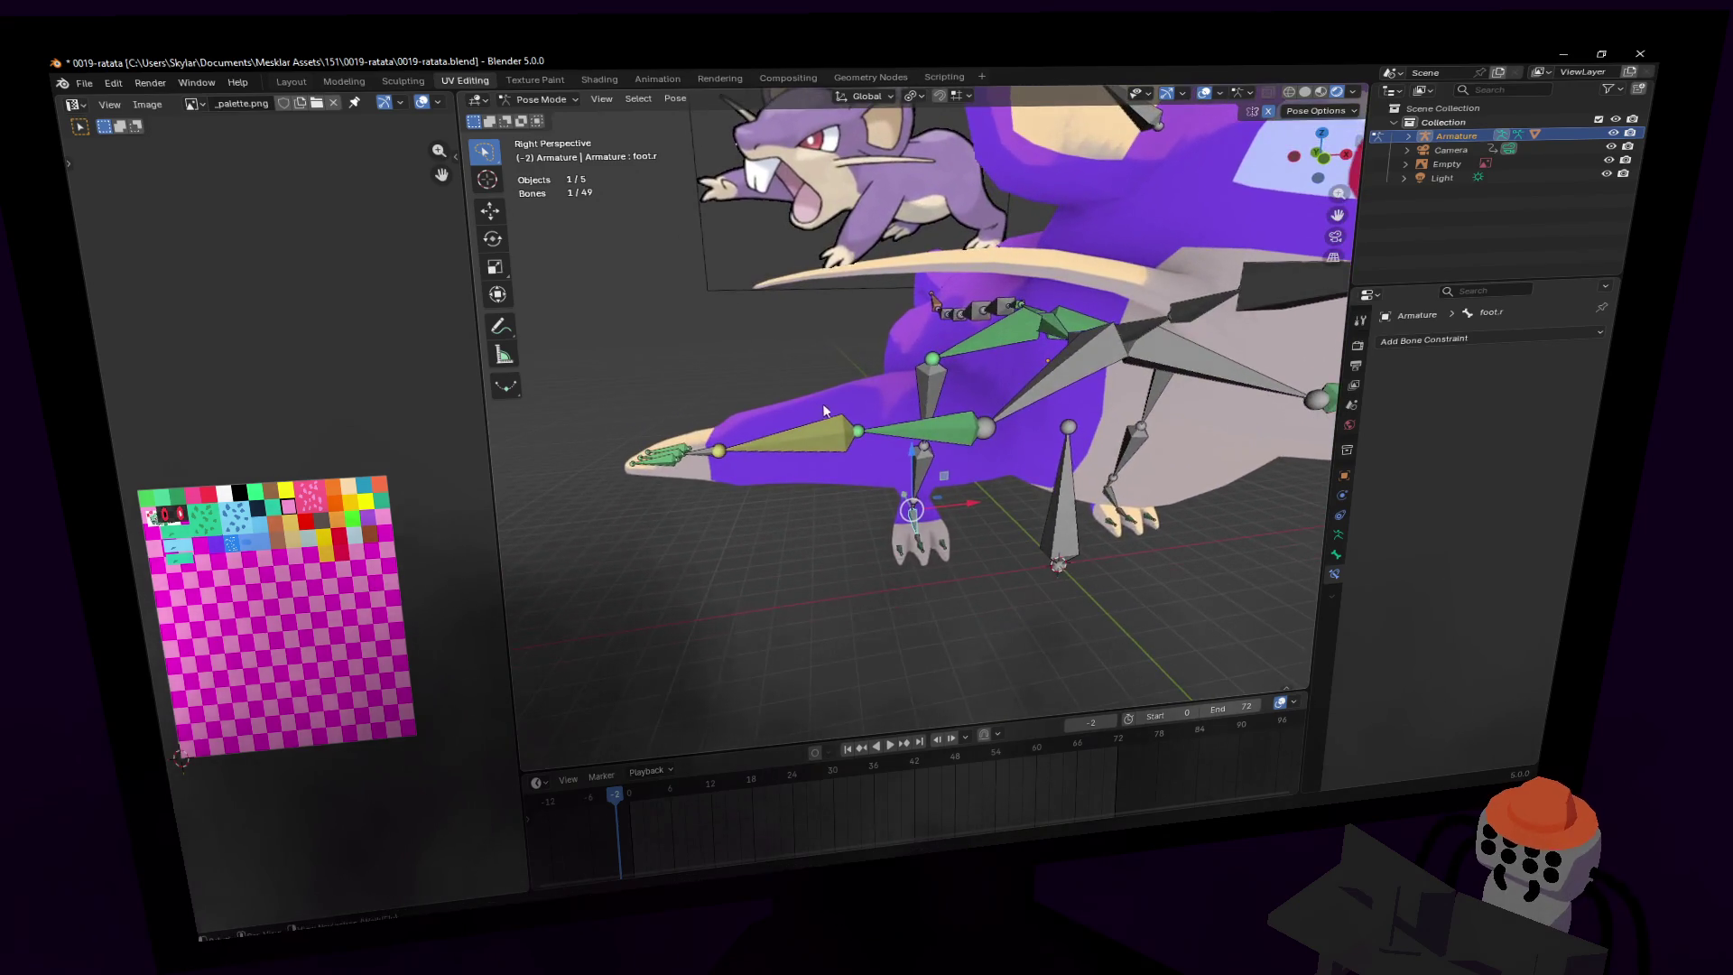
- Set Inverse on the arm.r bone's Child Of constraint
click(901, 432)
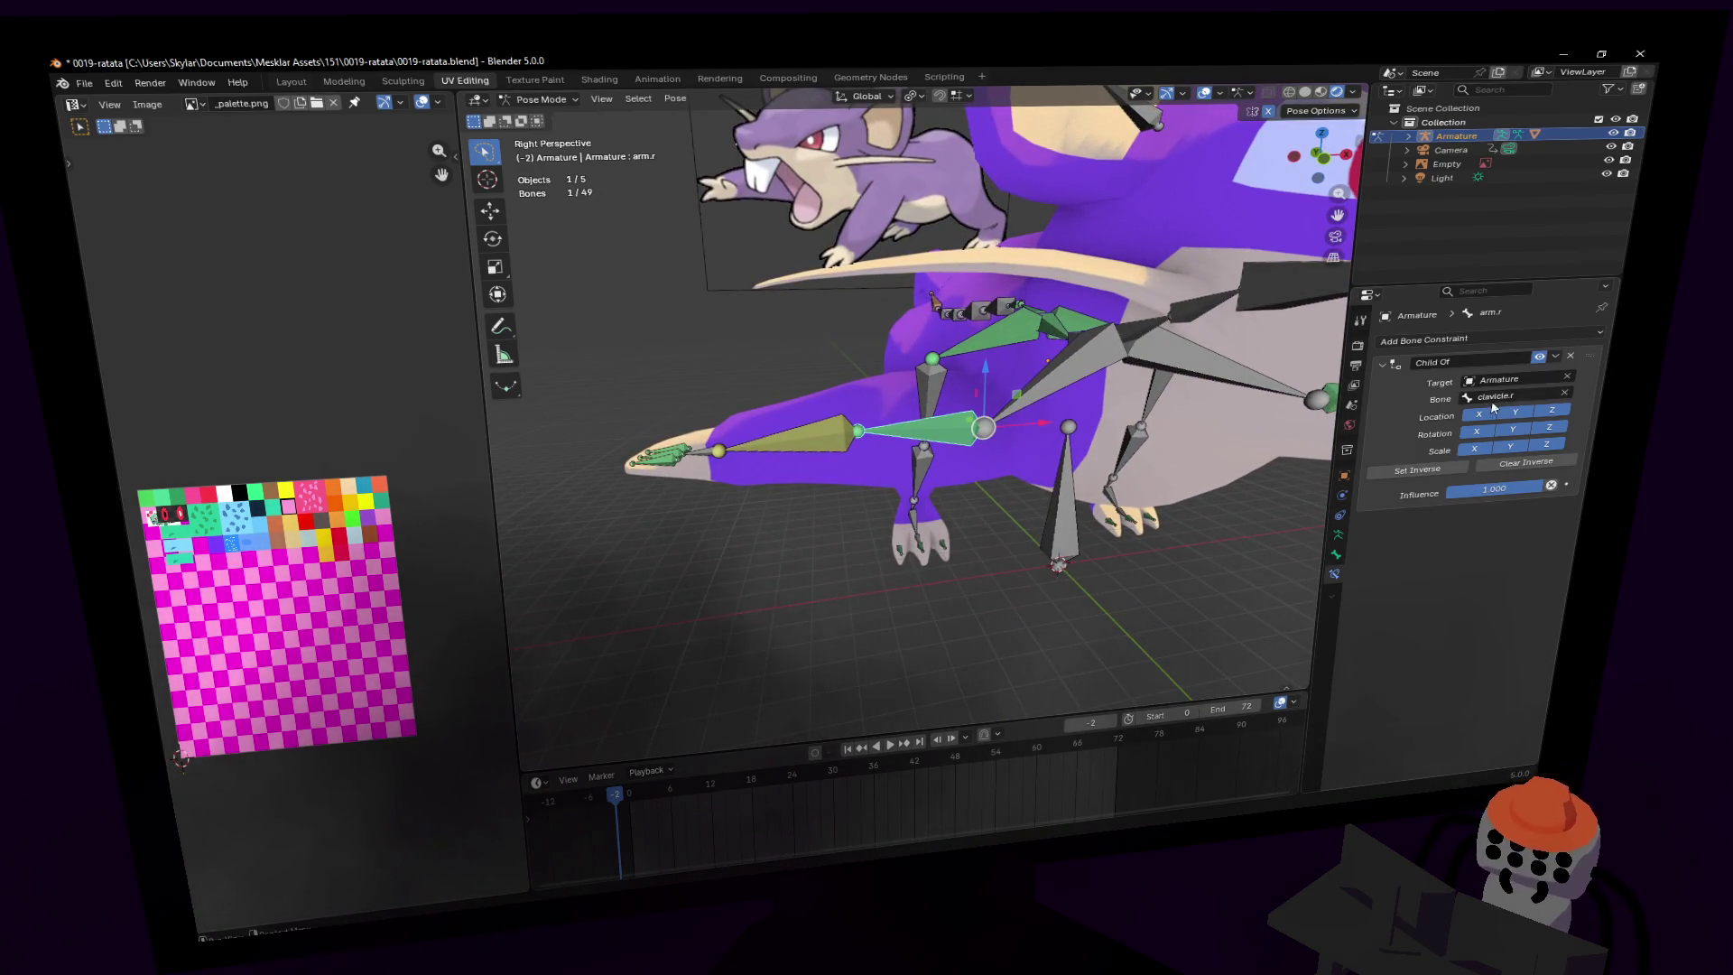
click(1437, 471)
mouse_move(1336, 465)
middle_down()
mouse_move(1097, 447)
mouse_move(1102, 480)
mouse_move(974, 488)
mouse_move(1055, 483)
mouse_move(1022, 365)
middle_up()
- Test the left arm by moving hand.l, then undo back to the rest pose
click(974, 475)
click(1047, 483)
key(g)
click(1021, 365)
key(shift+grave)
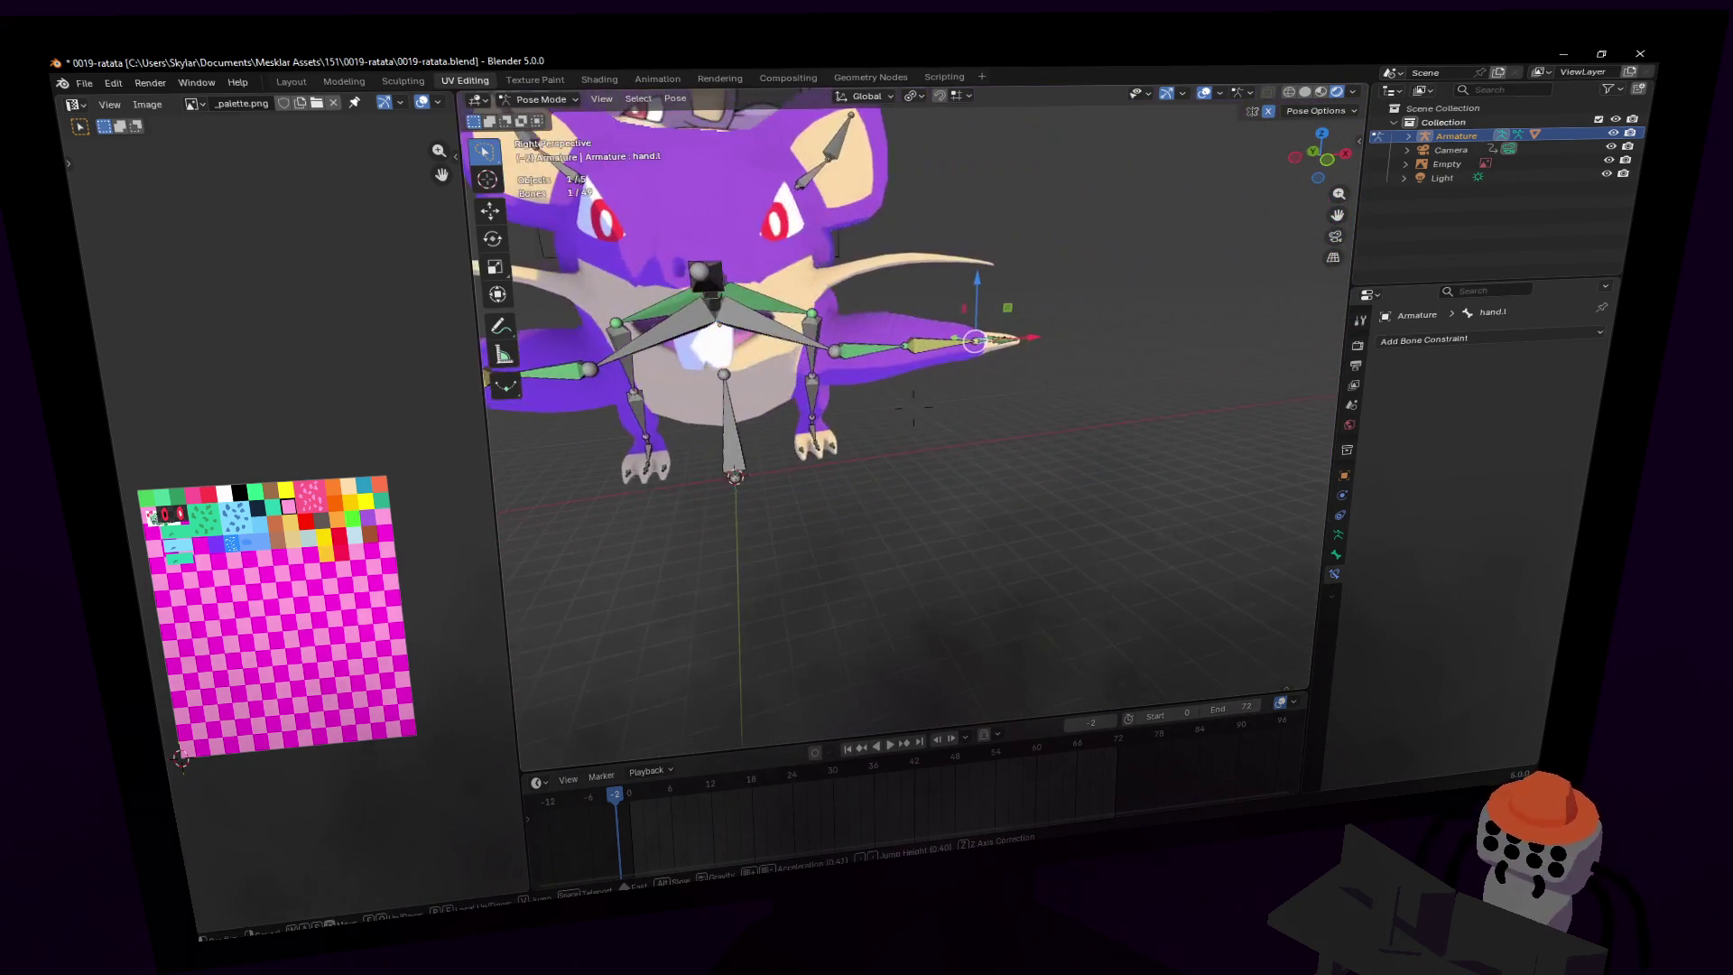
key(g)
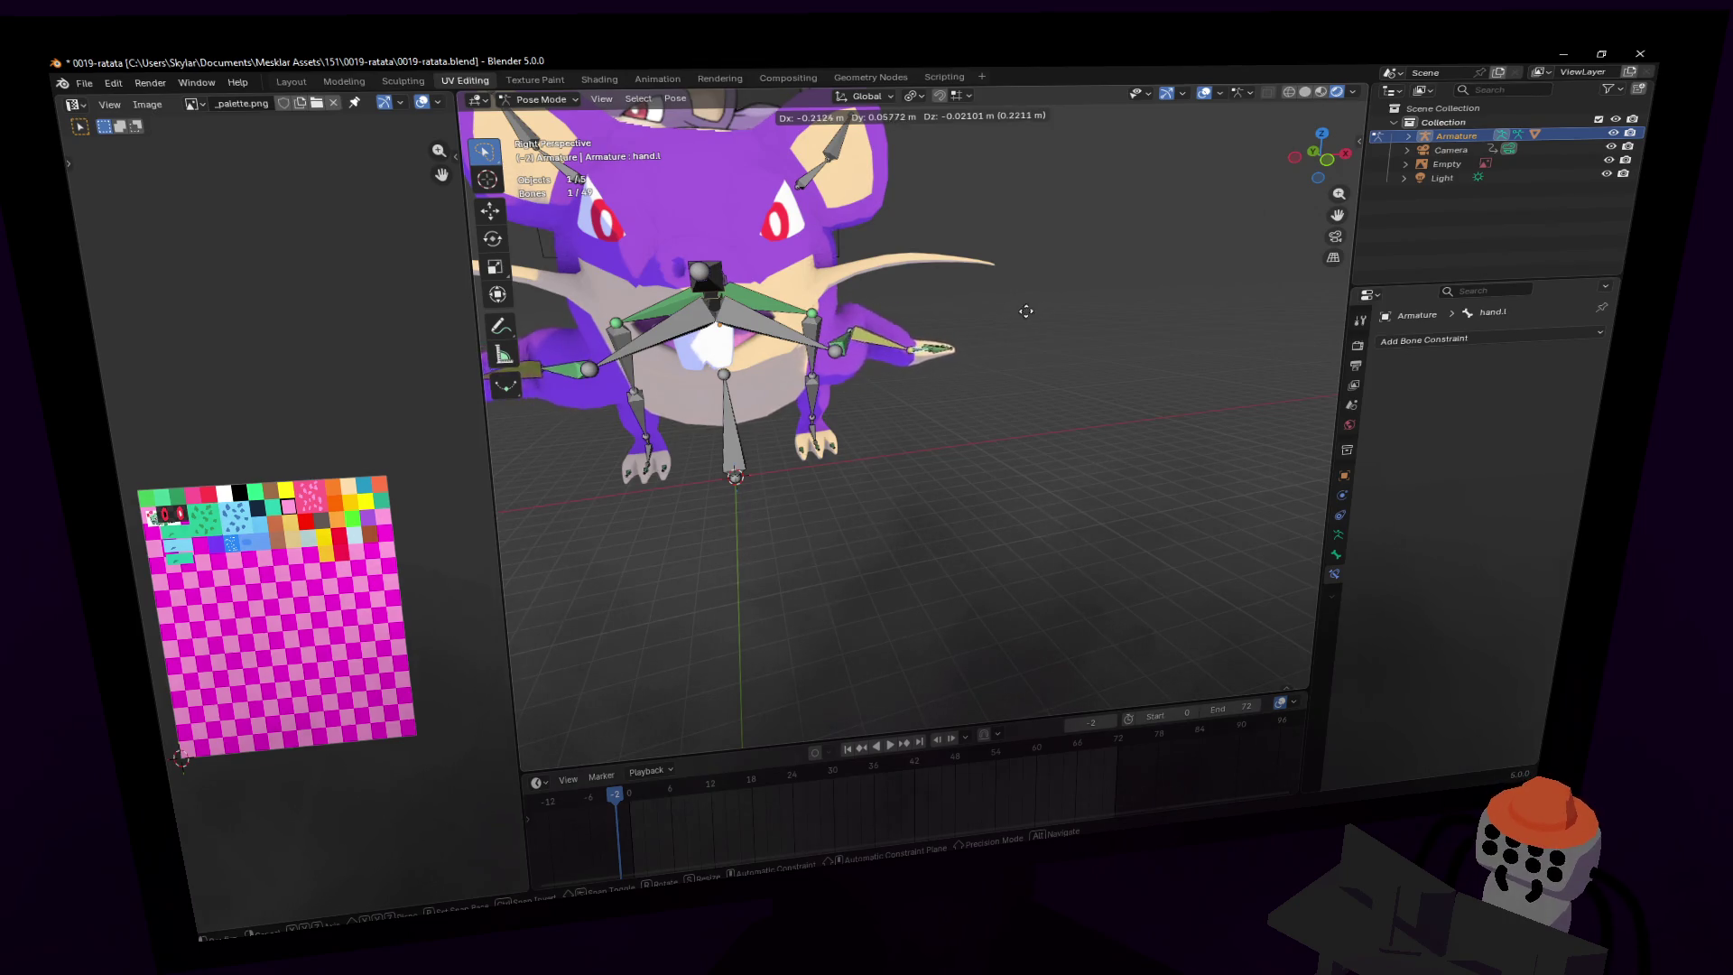
click(969, 268)
shift+middle_drag(969, 269, 1146, 298)
key(g)
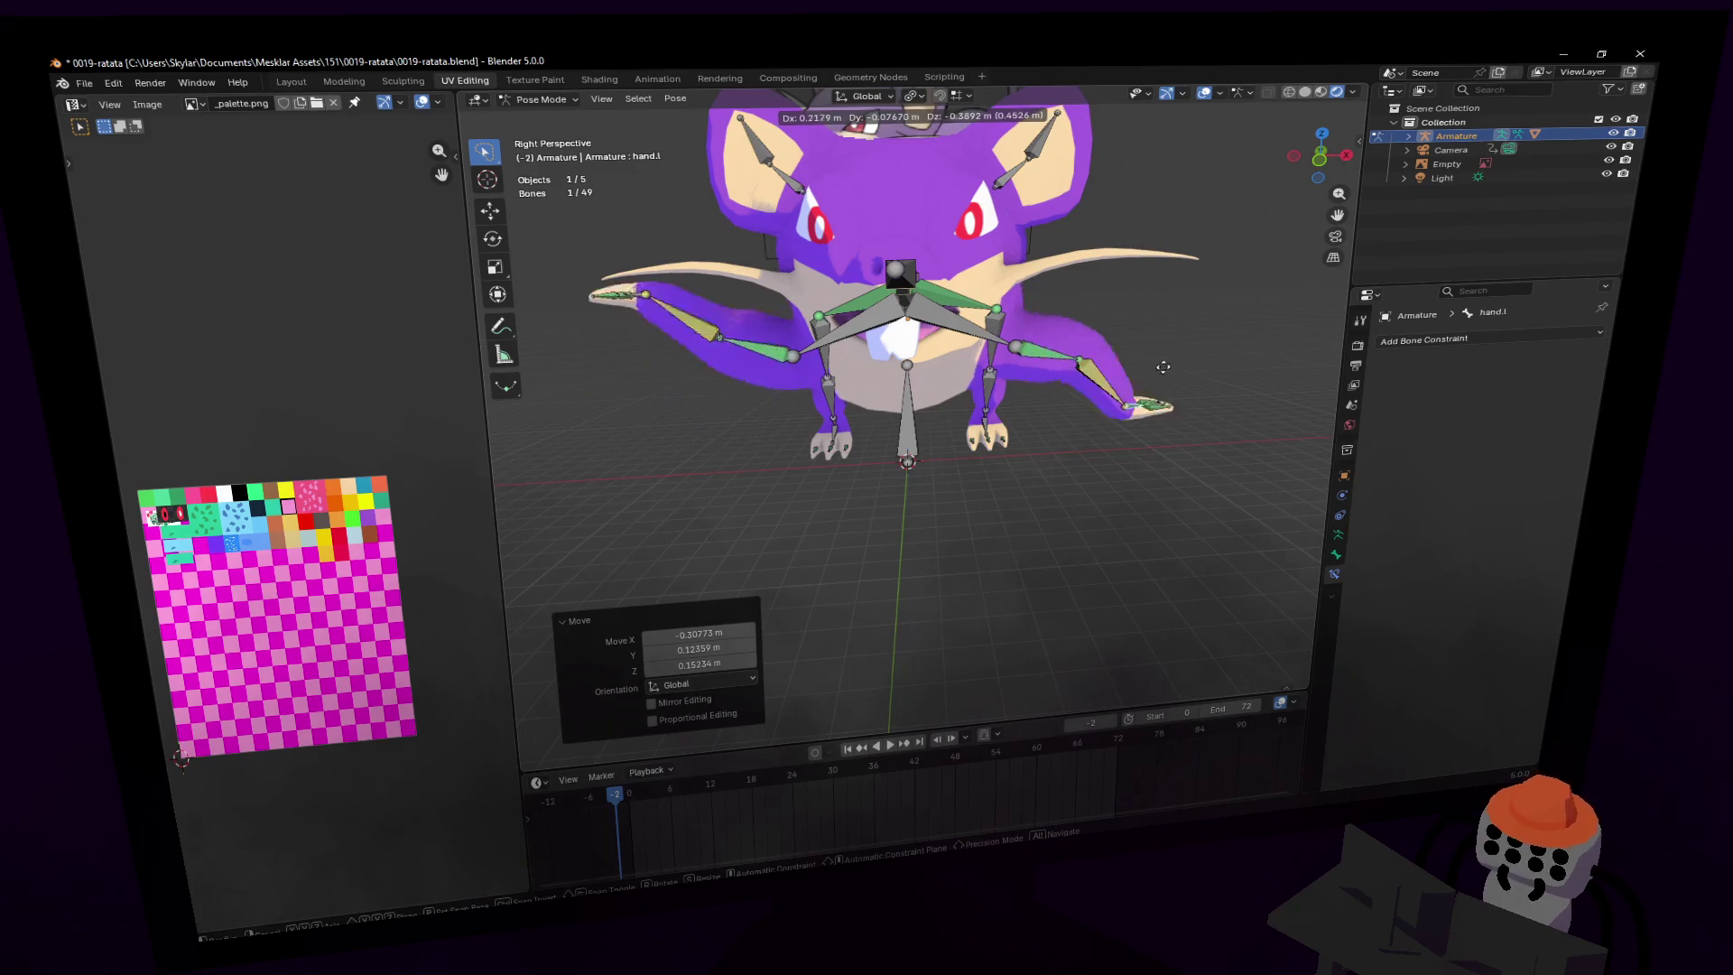
key(ctrl+z)
key(ctrl+z)
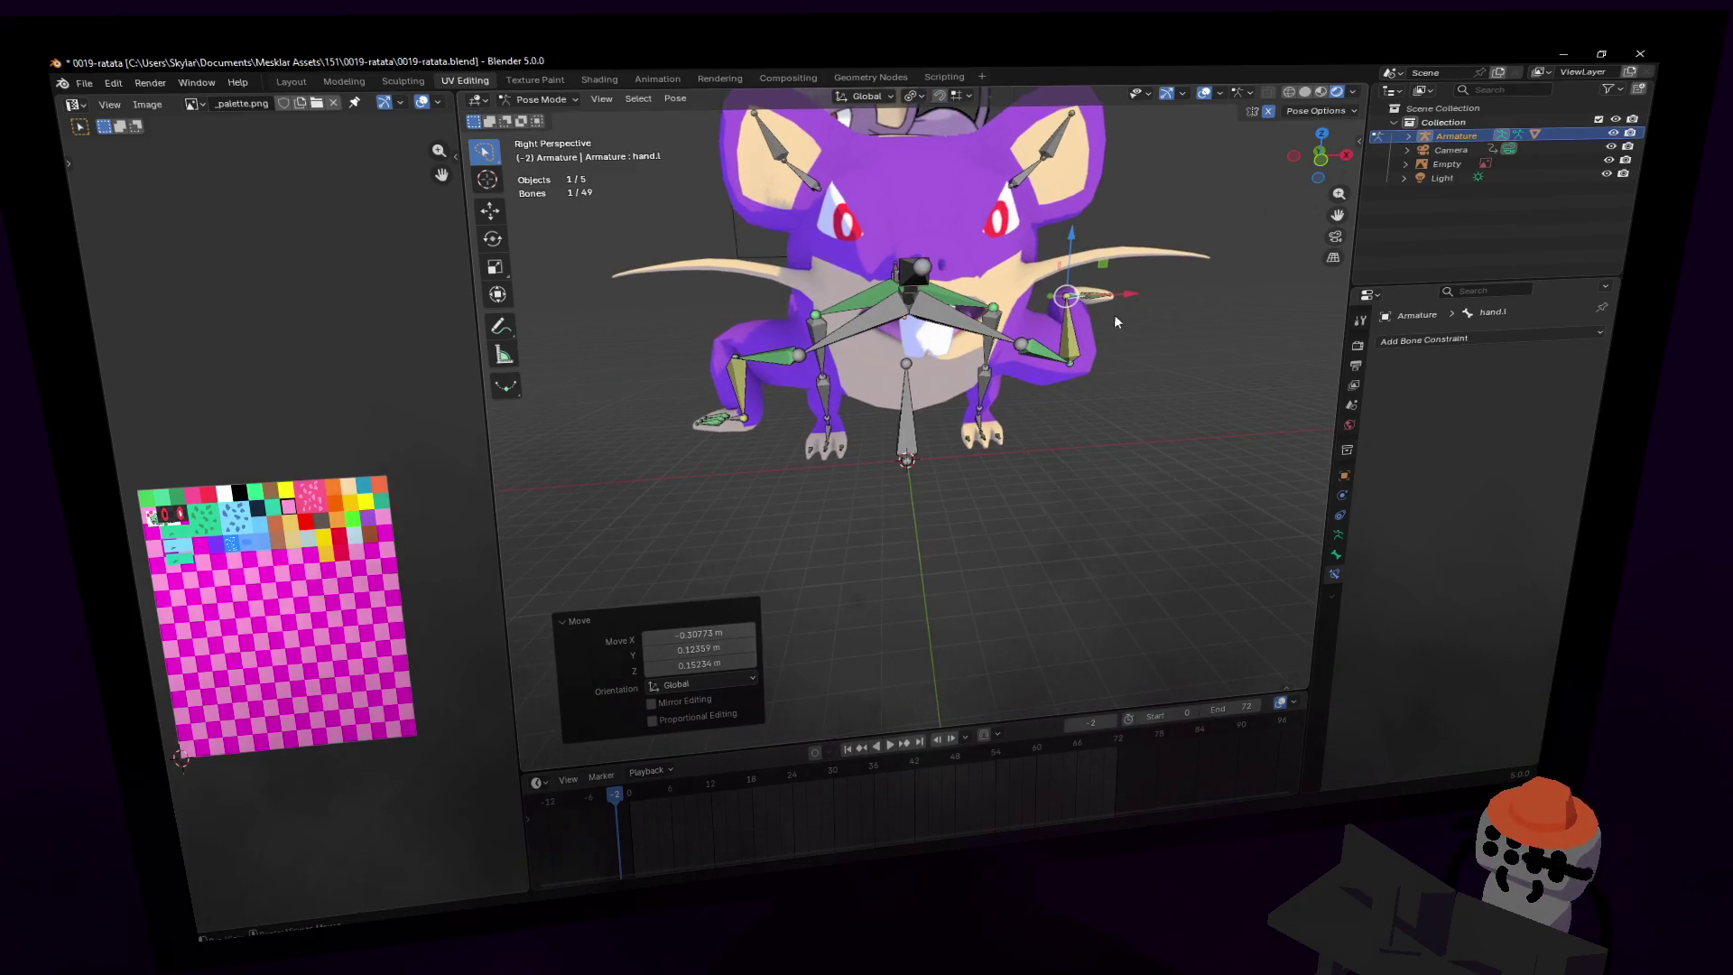
- Check a right finger's constraint, forearm.r's IK and hand.r, staying in Pose Mode
key(w)
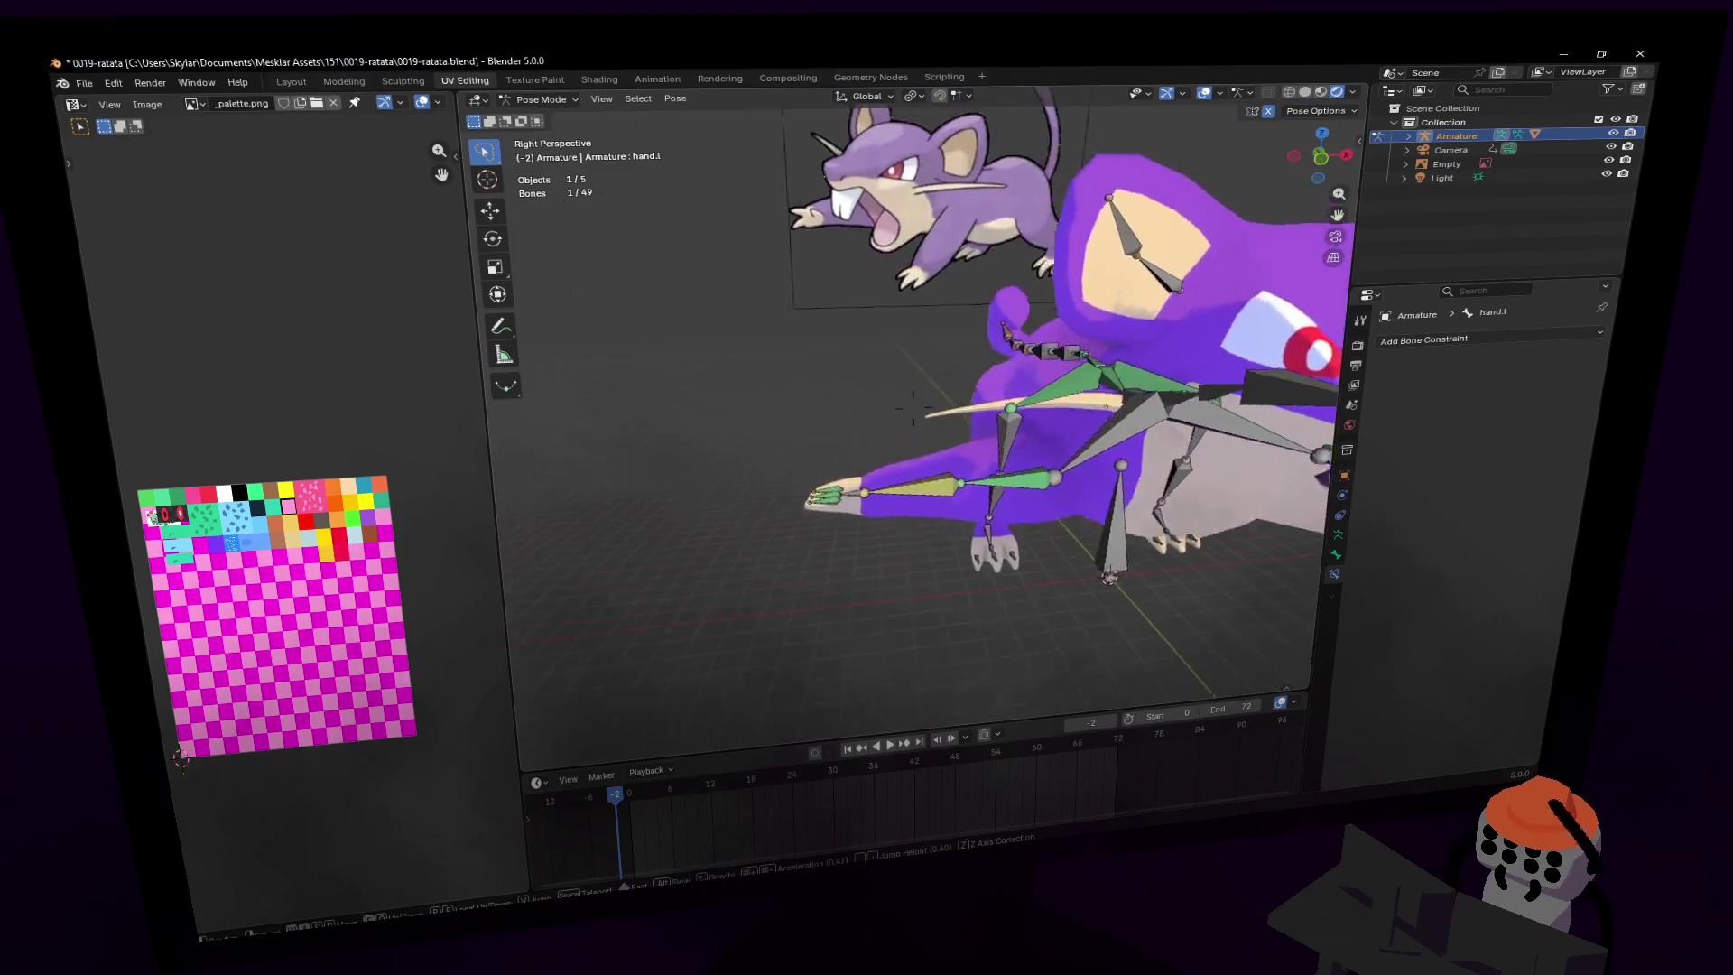
click(870, 462)
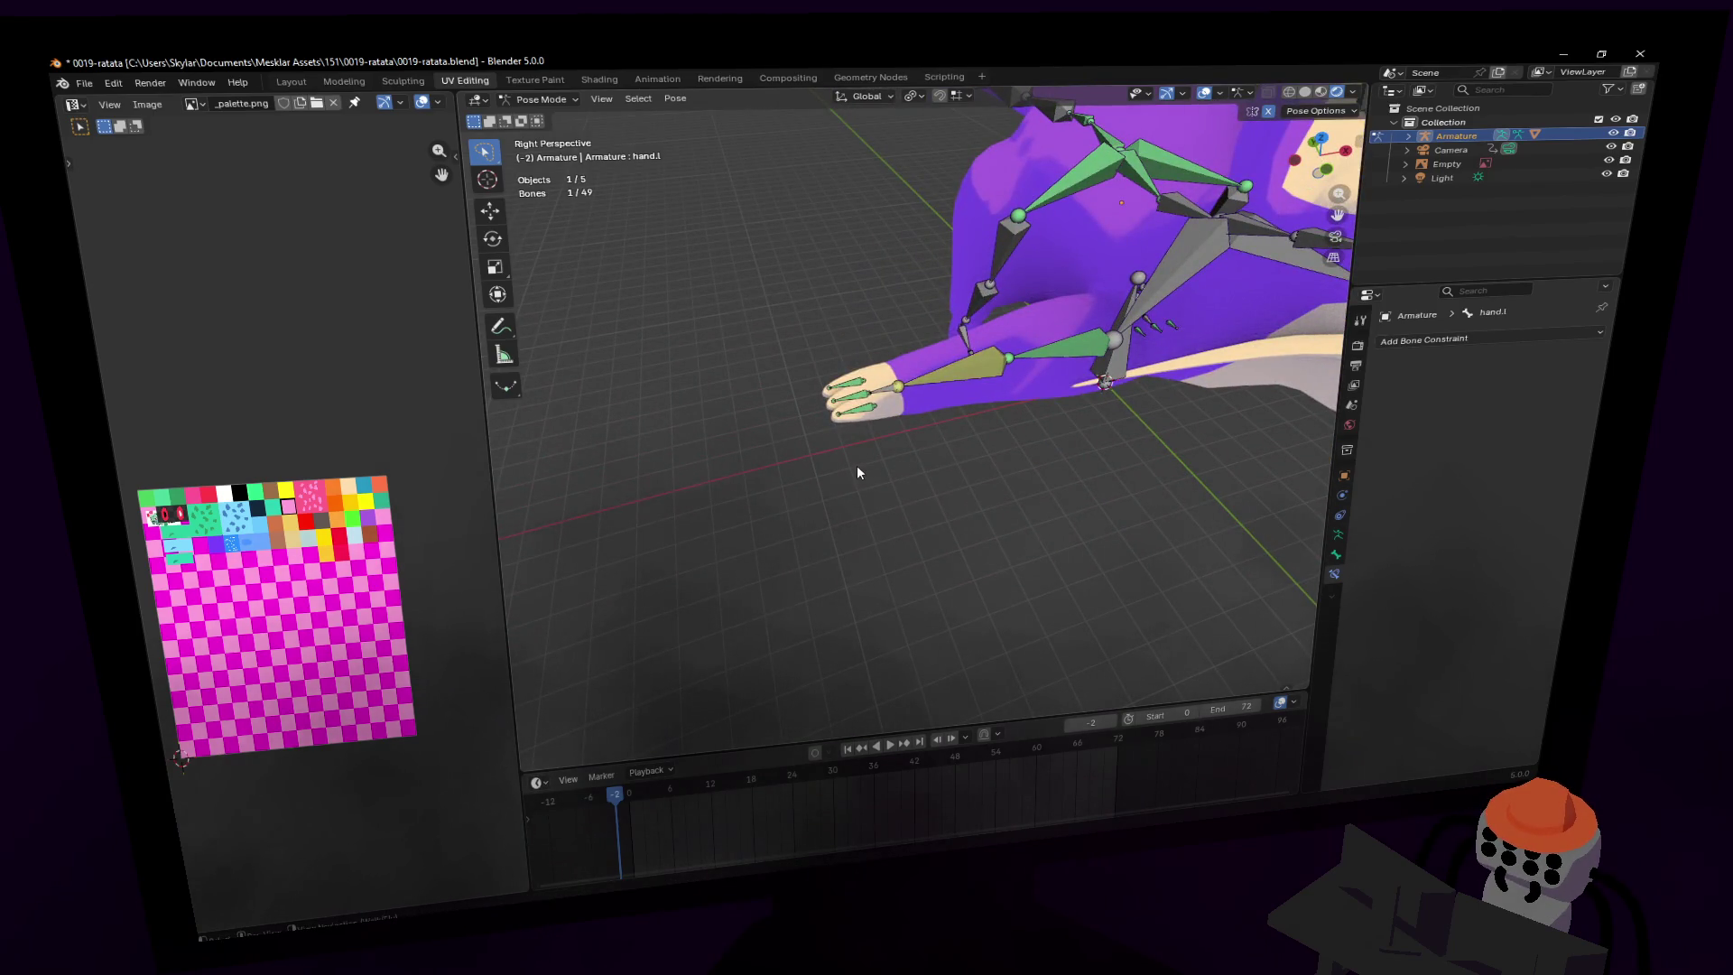
scroll(962, 411, up, 4)
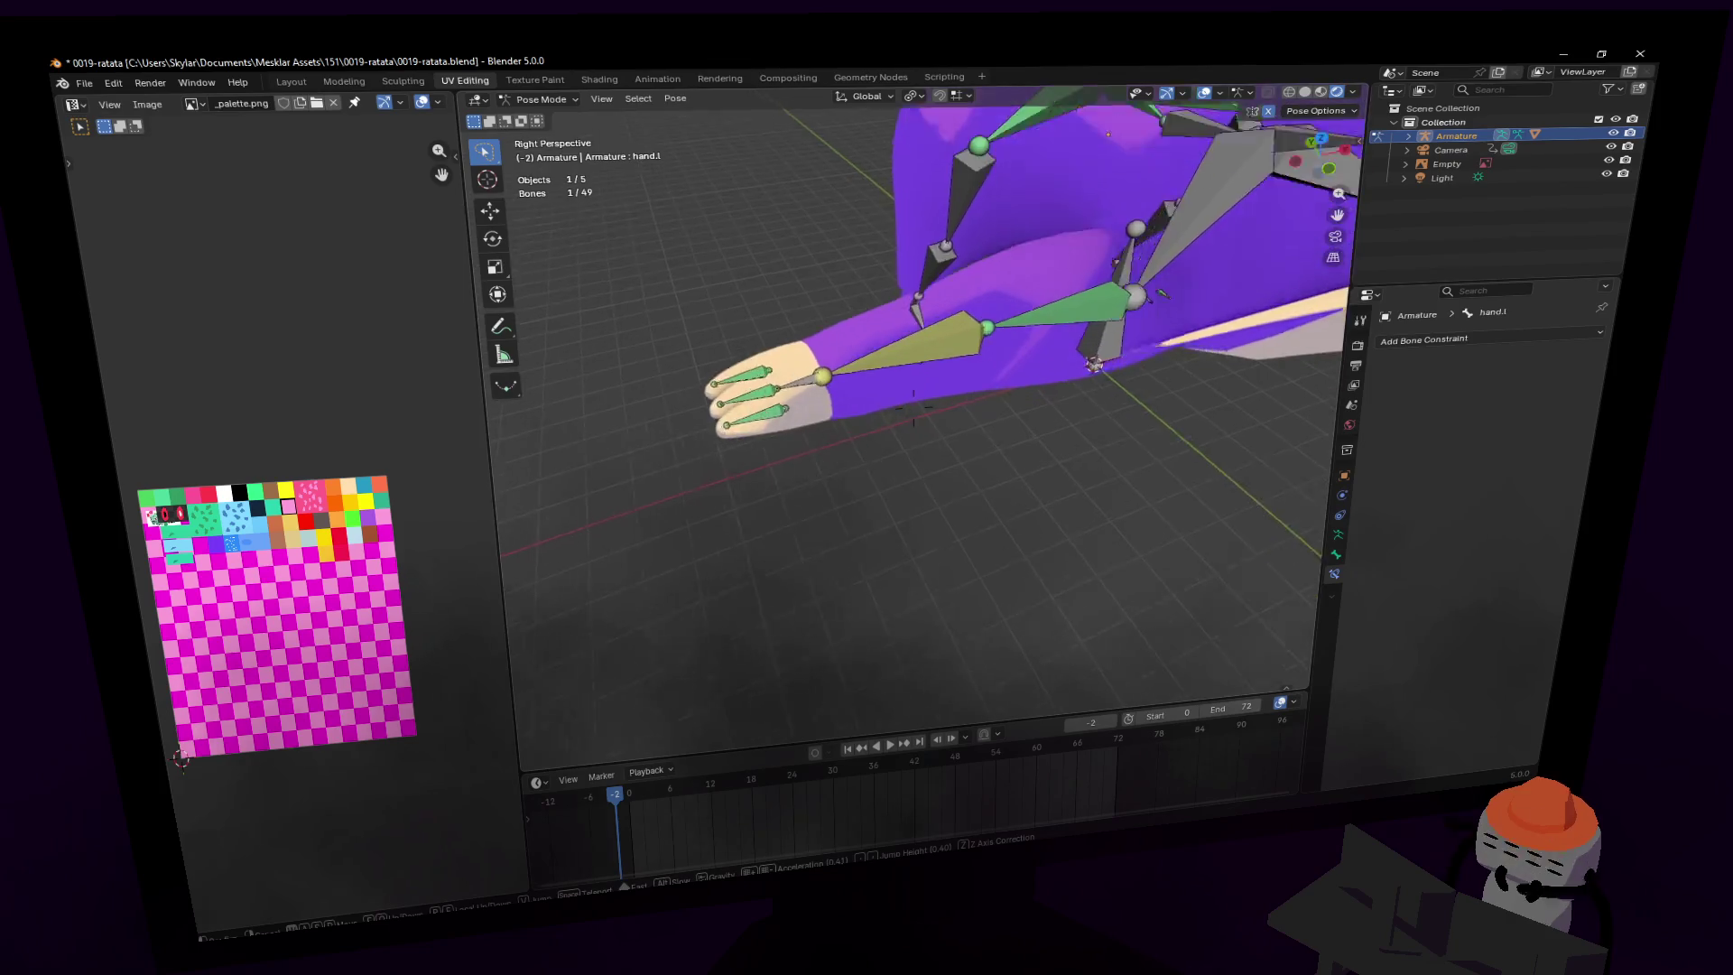
click(774, 456)
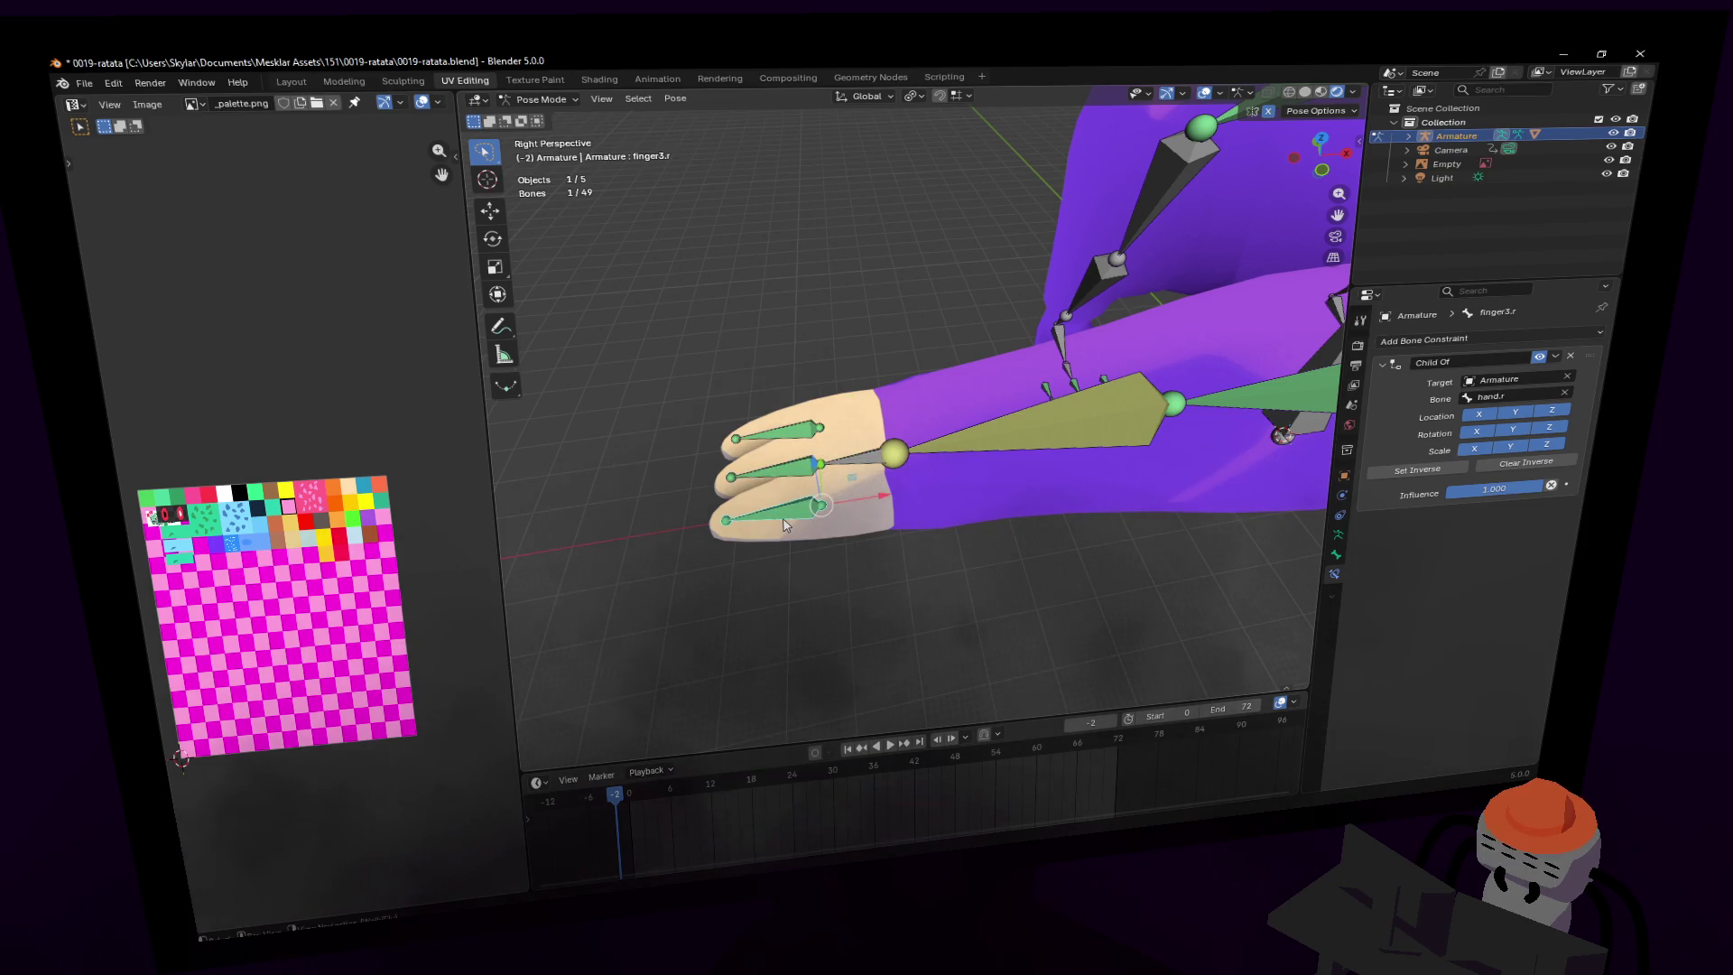
click(1029, 417)
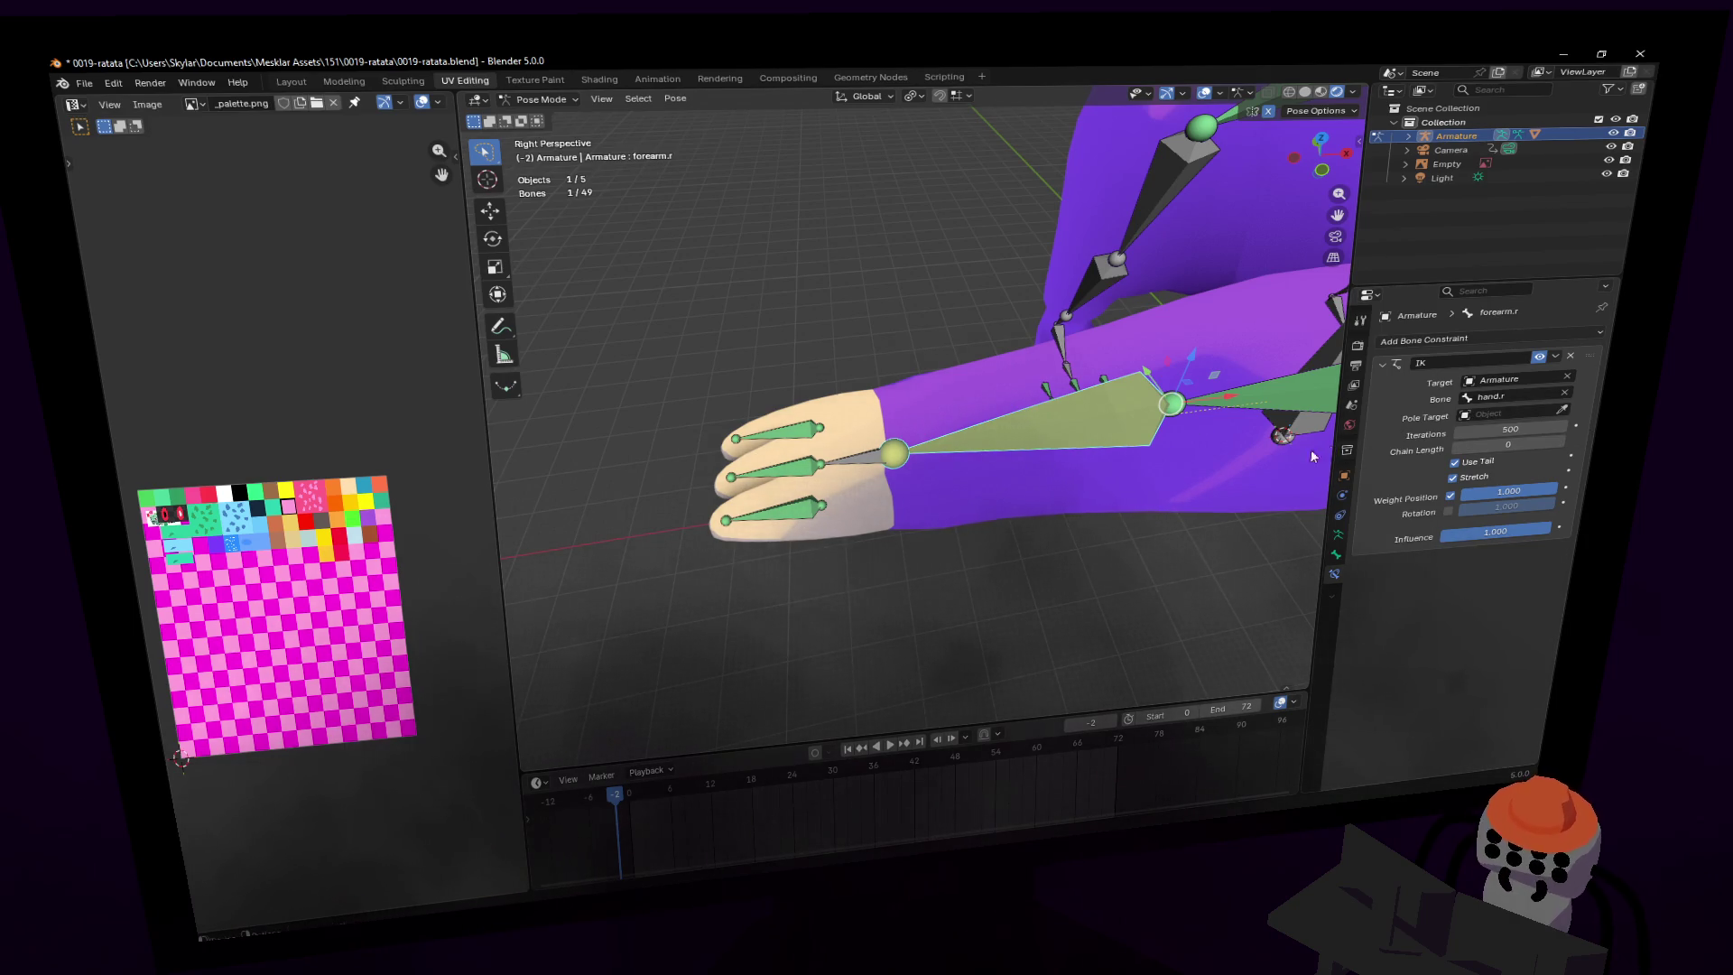
click(861, 463)
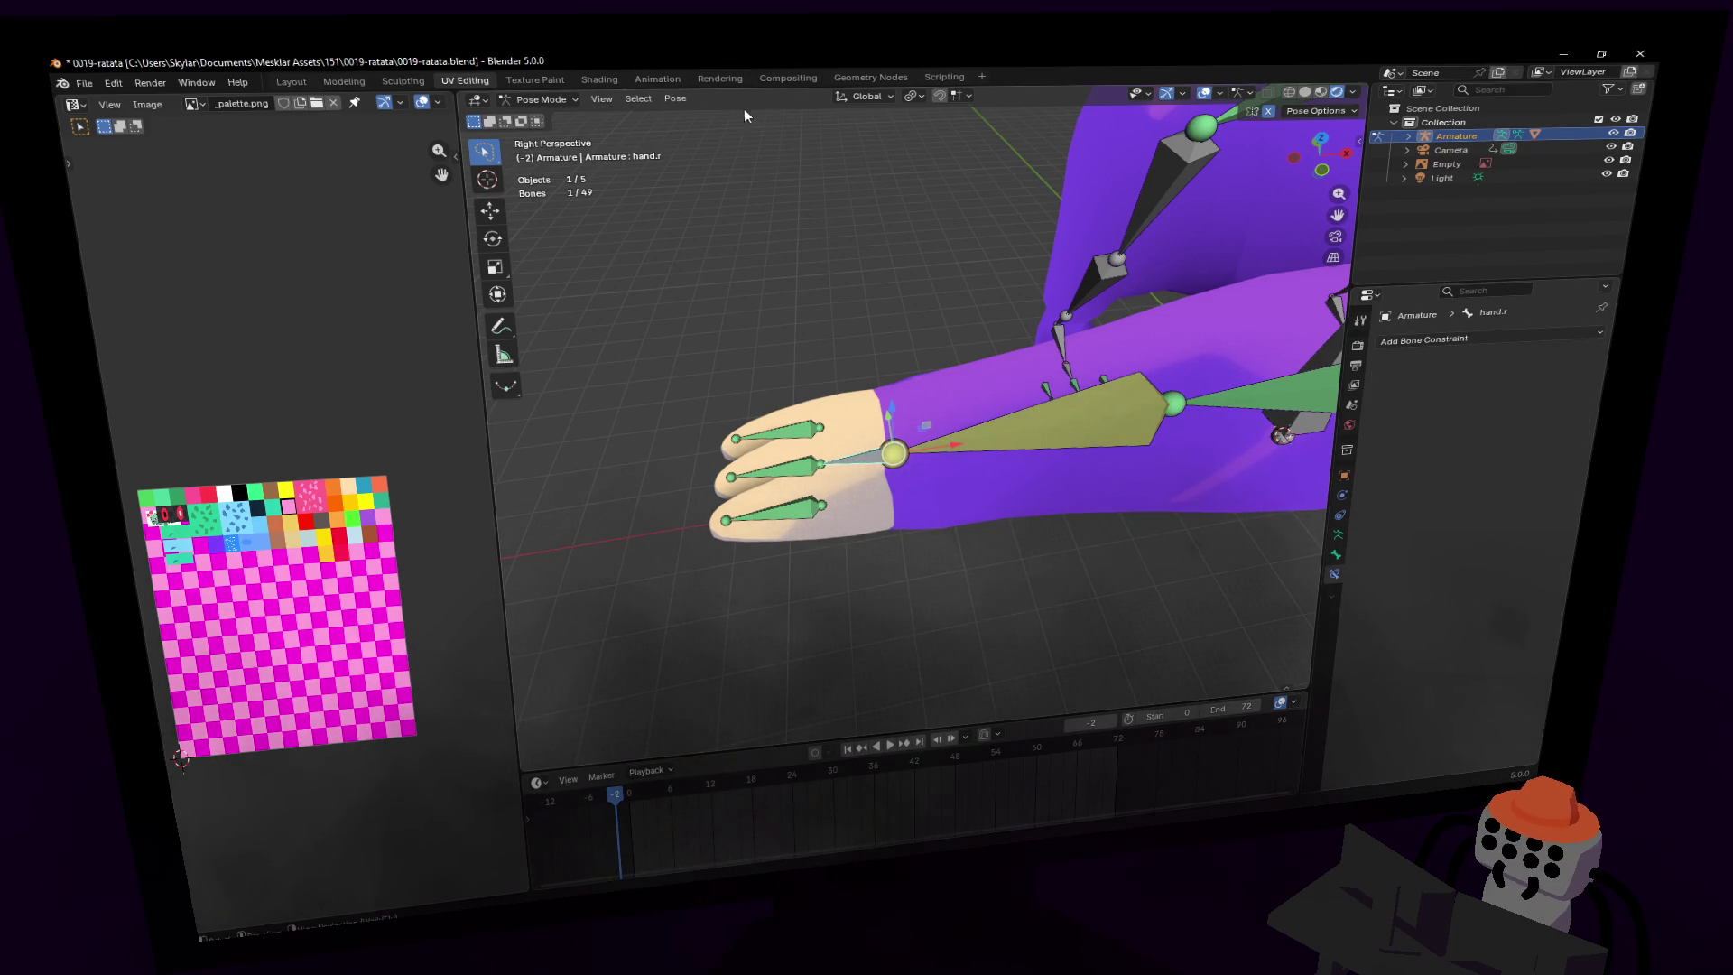
click(542, 100)
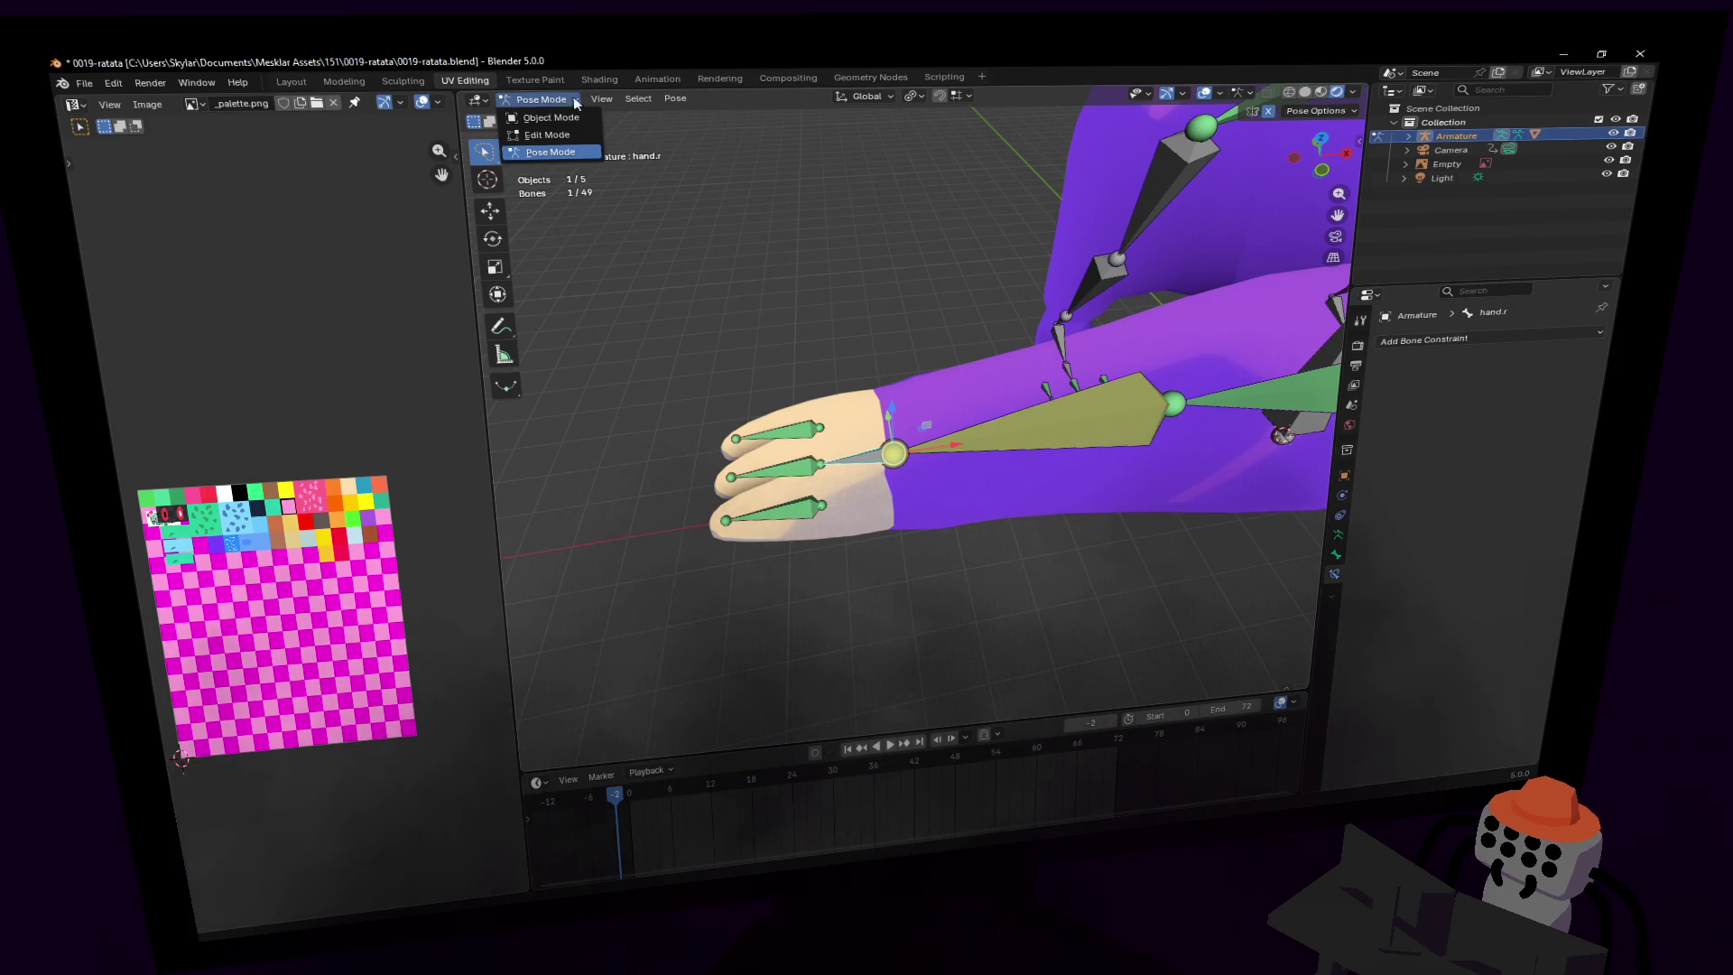
click(566, 103)
- Make forearm.r active in Edit Mode, then test-rotate it in Pose Mode and cancel
key(Tab)
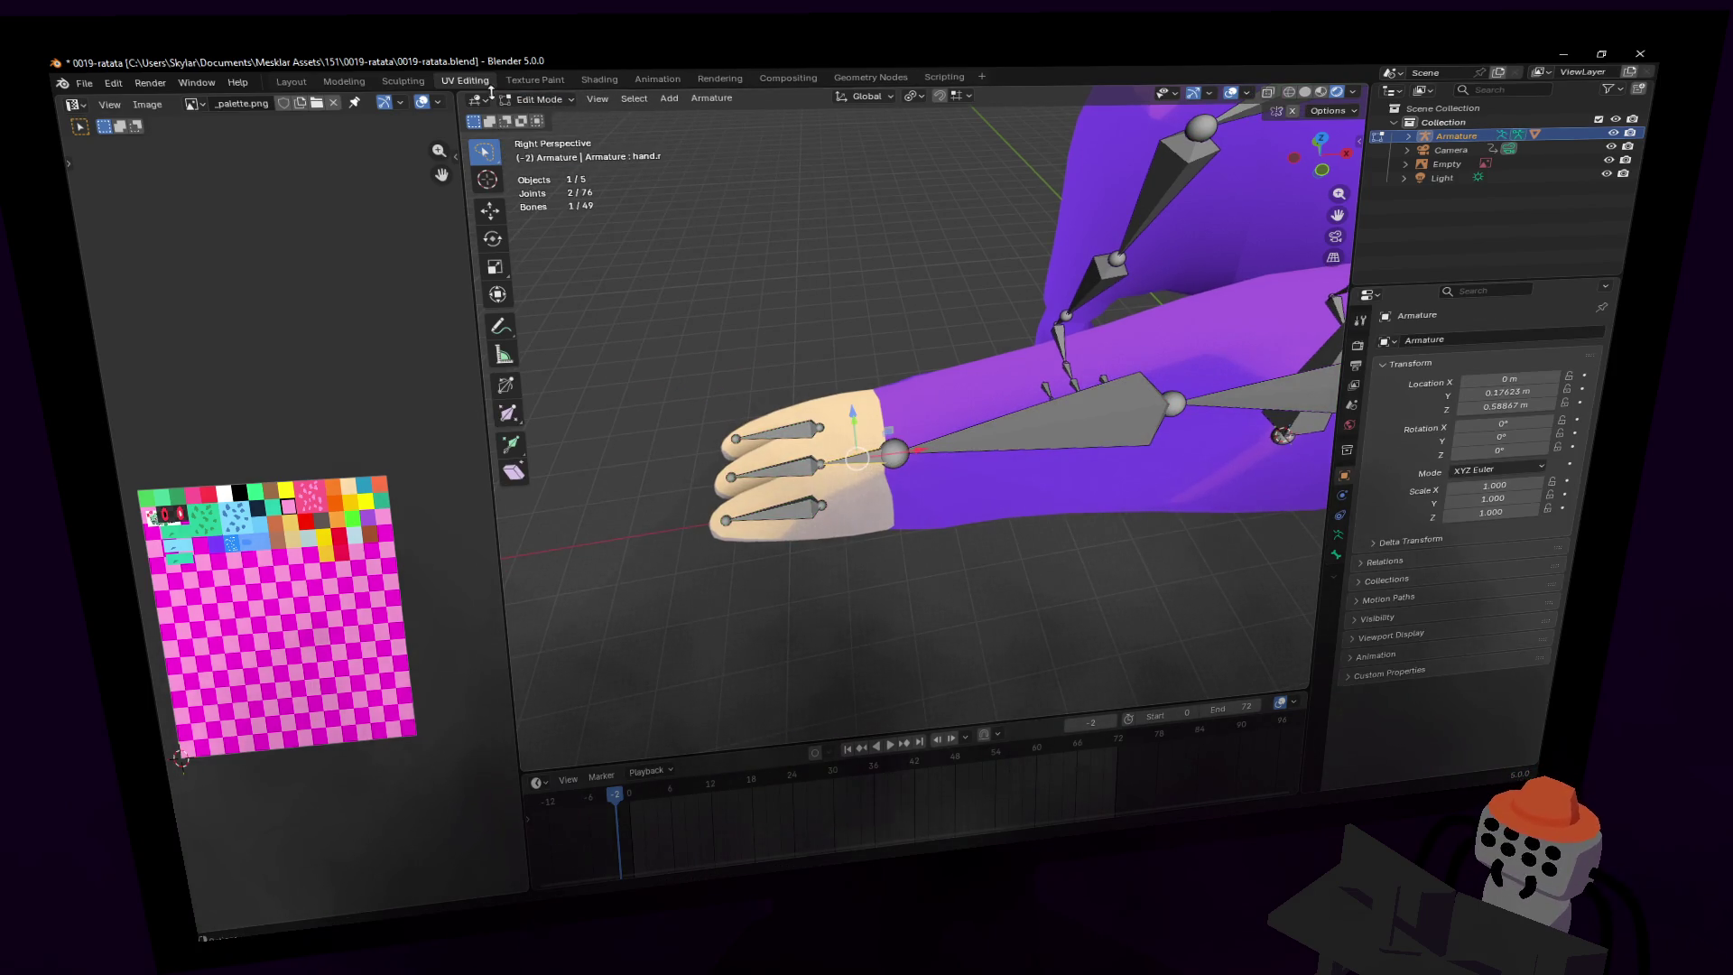
click(1031, 446)
scroll(1031, 447, down, 5)
middle_drag(1031, 447, 849, 406)
click(539, 99)
click(550, 152)
key(r)
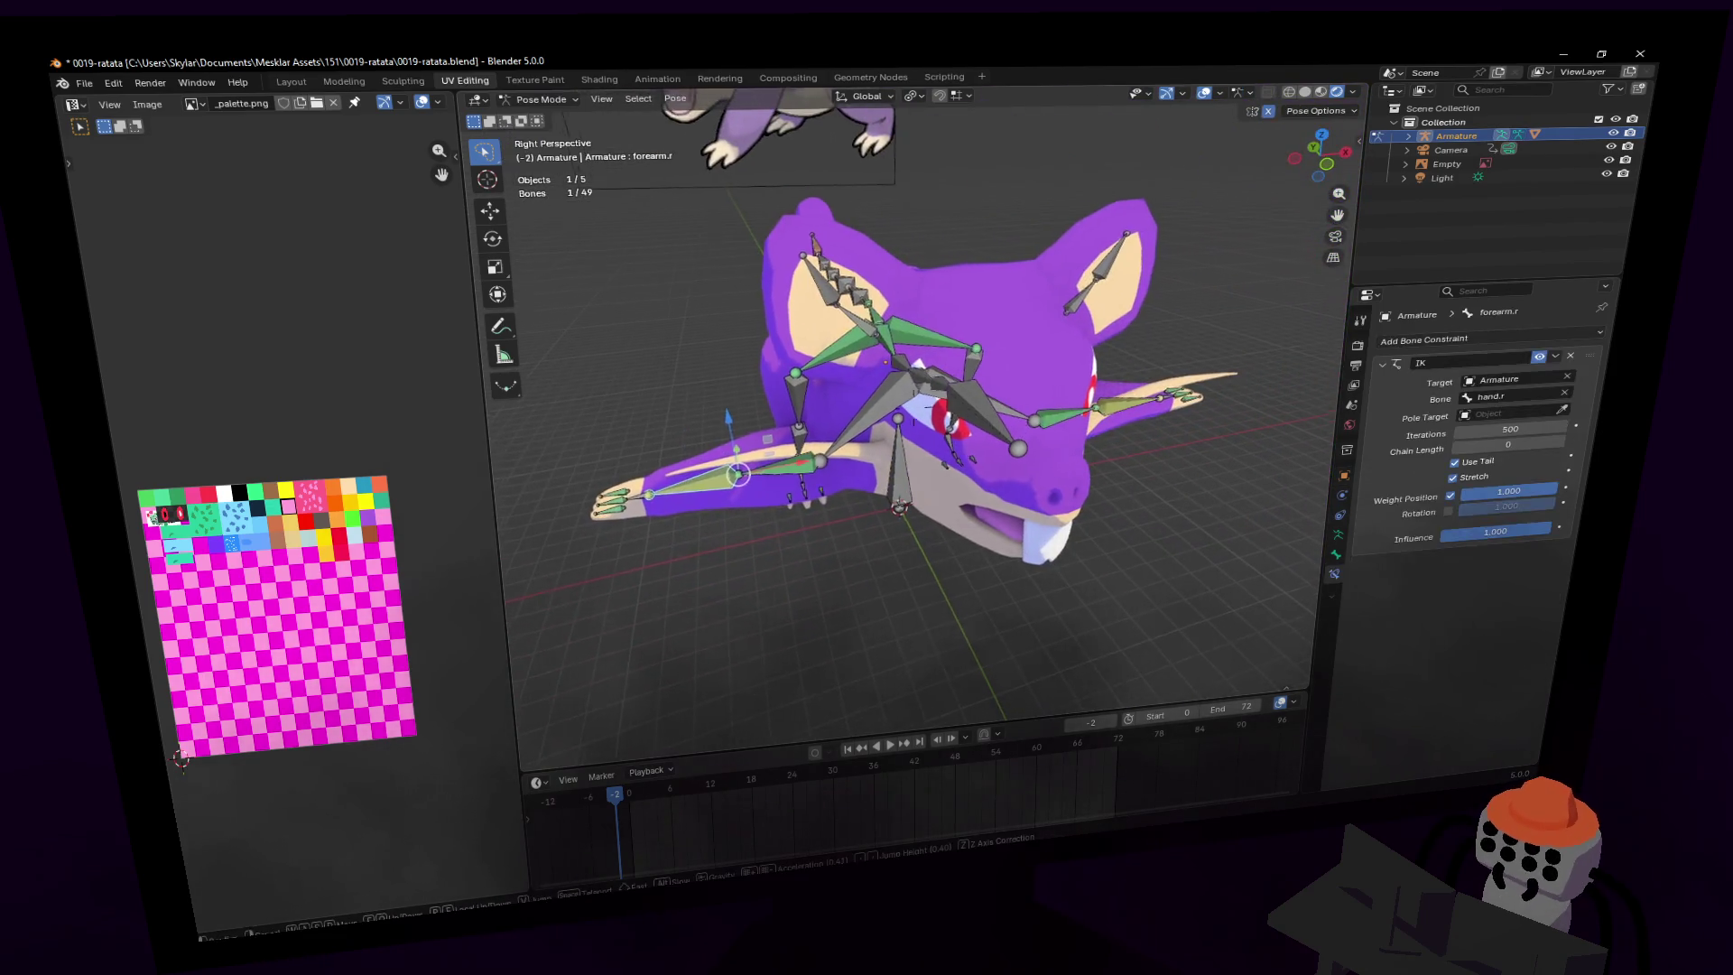
right_click(920, 244)
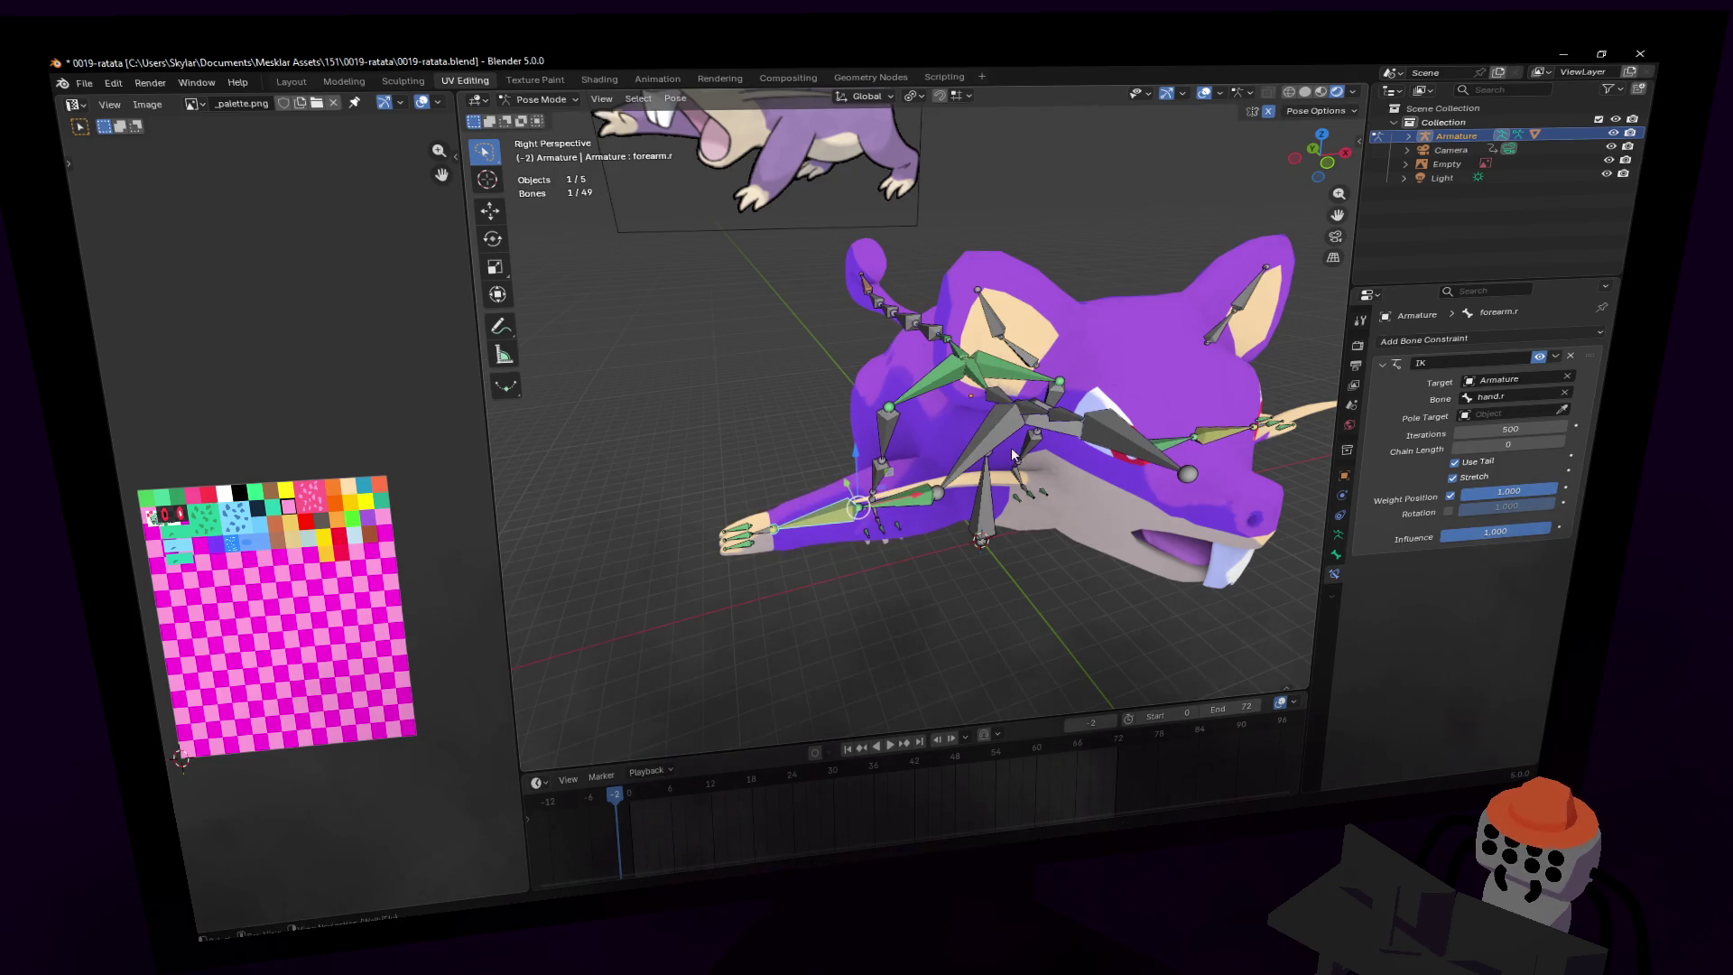
- Test-rotate clavicle.r and cancel, leaving the arms horizontal
middle_drag(921, 243, 846, 399)
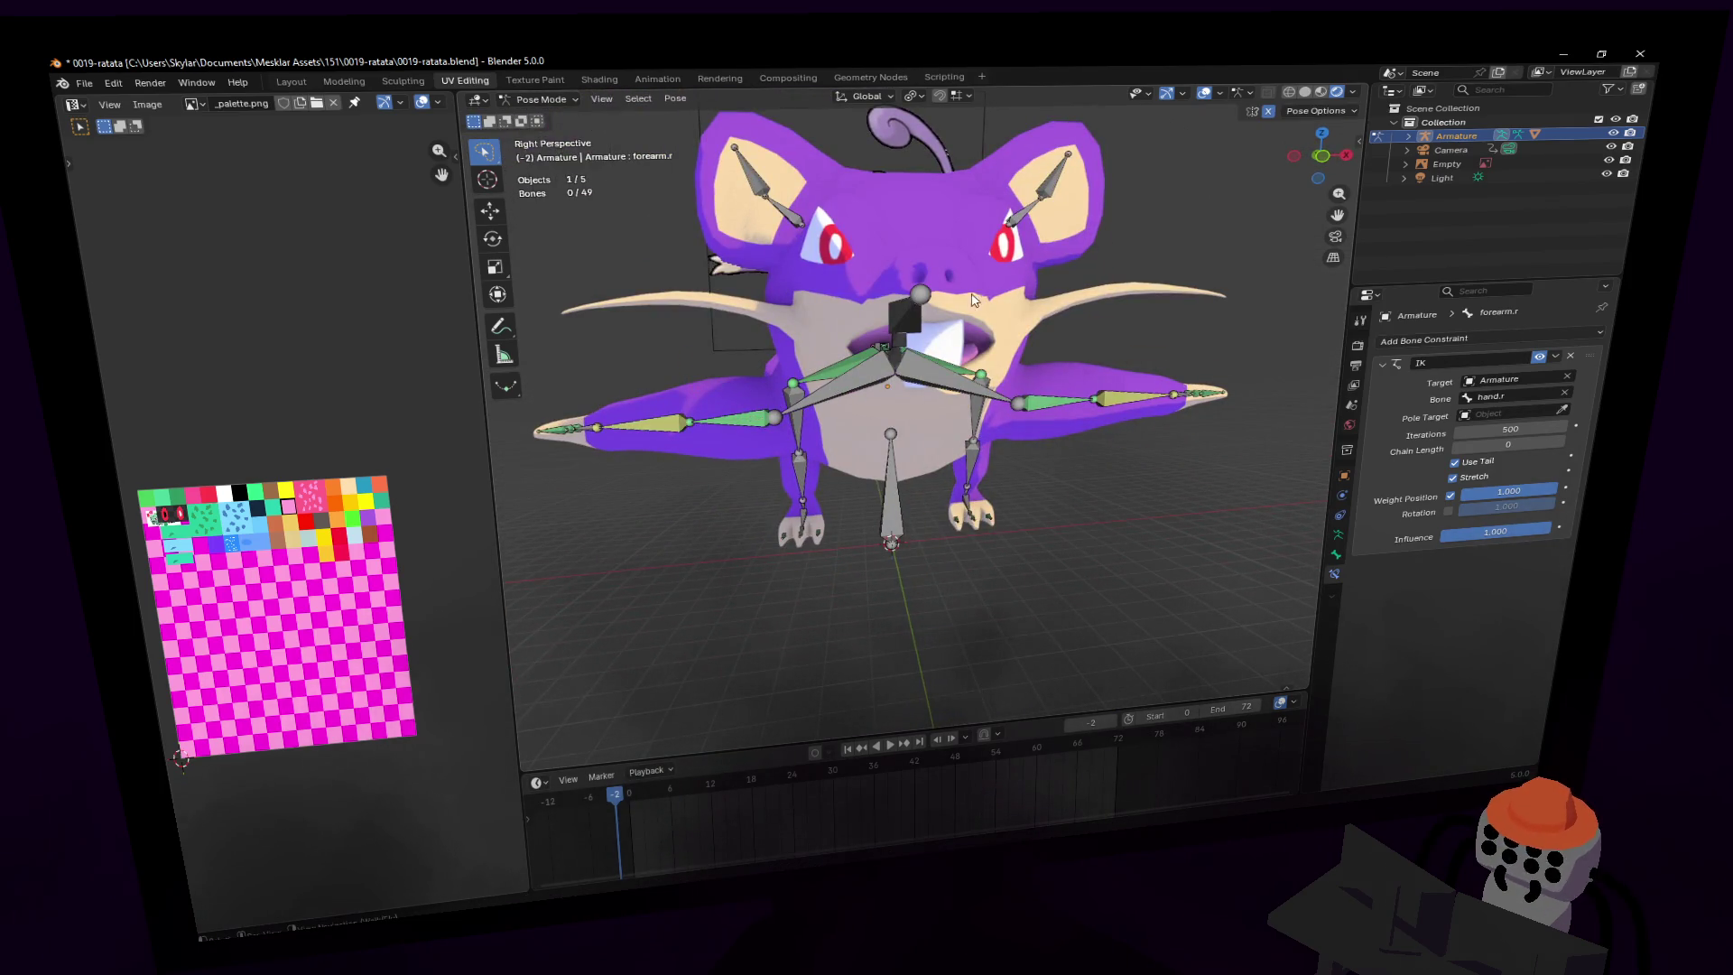
click(889, 374)
key(r)
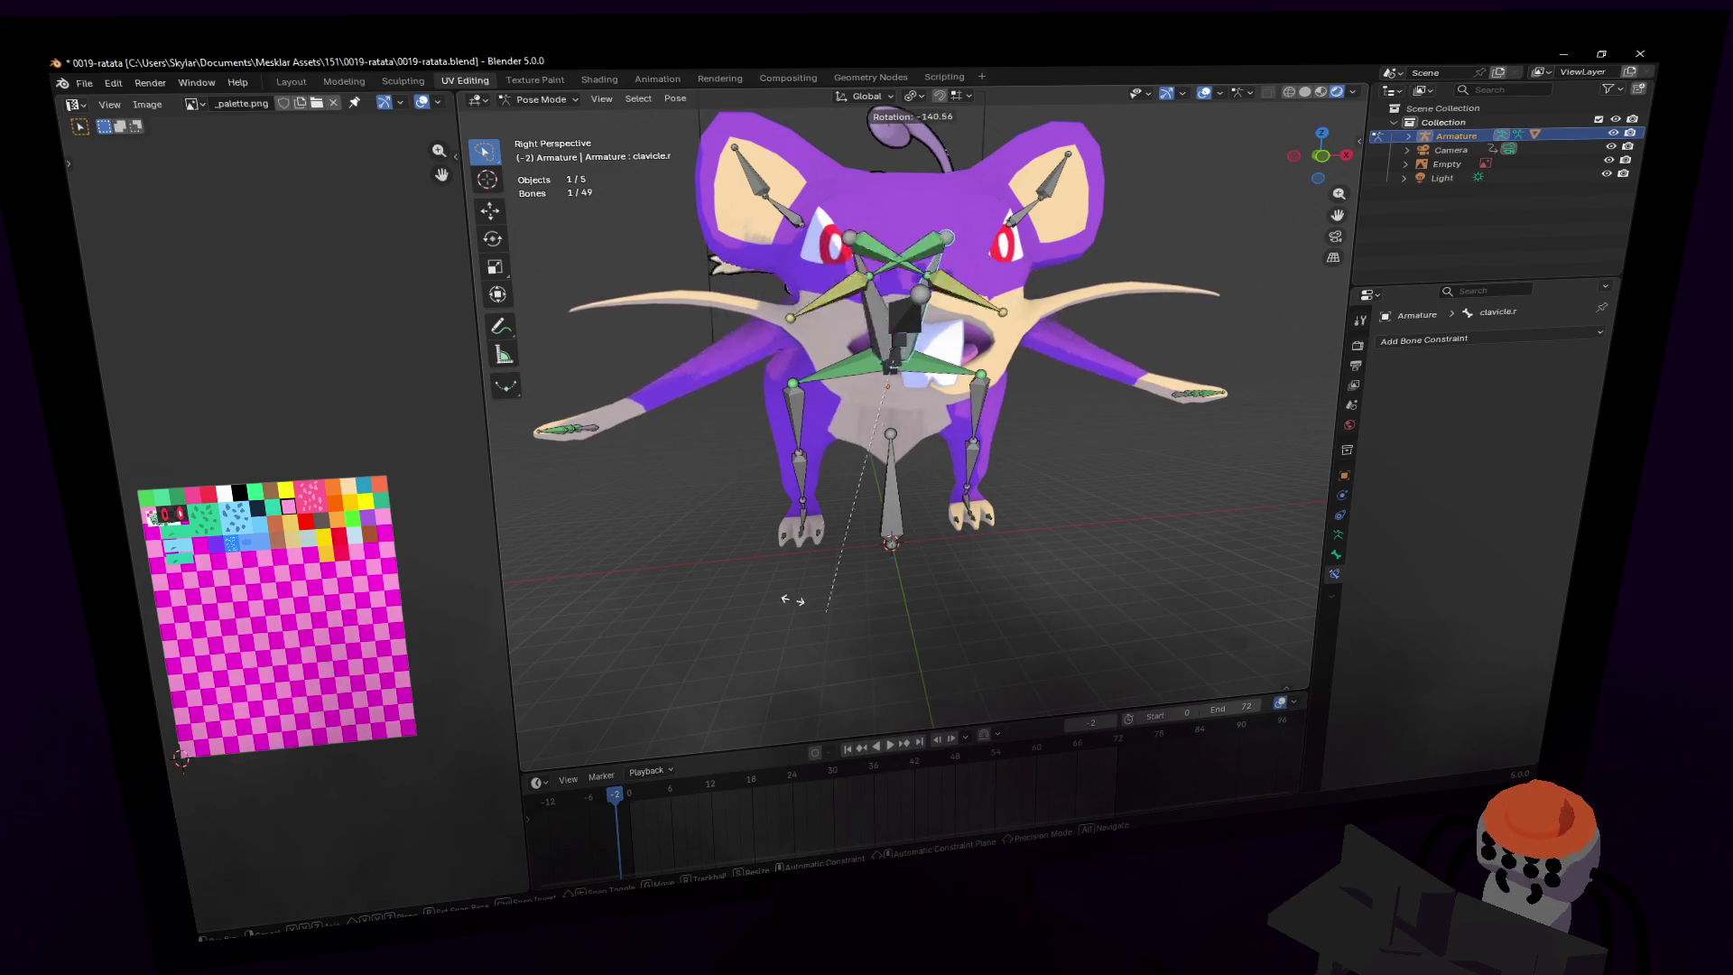
key(Escape)
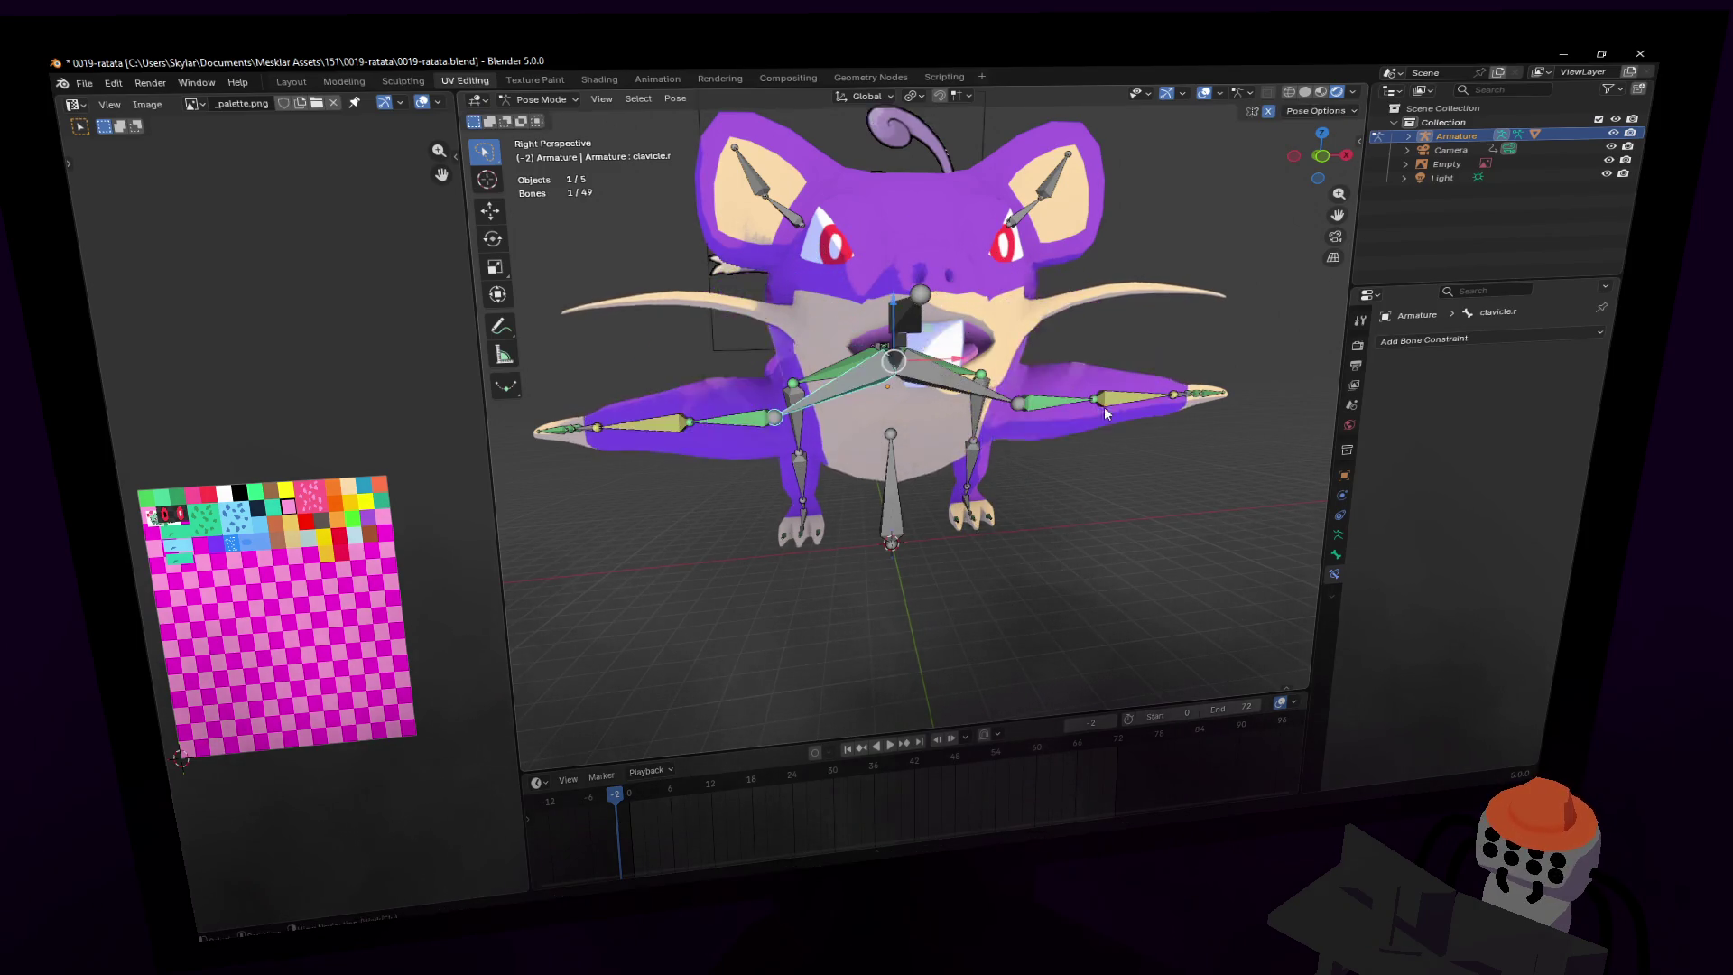
key(shift+grave)
key(w)
click(971, 468)
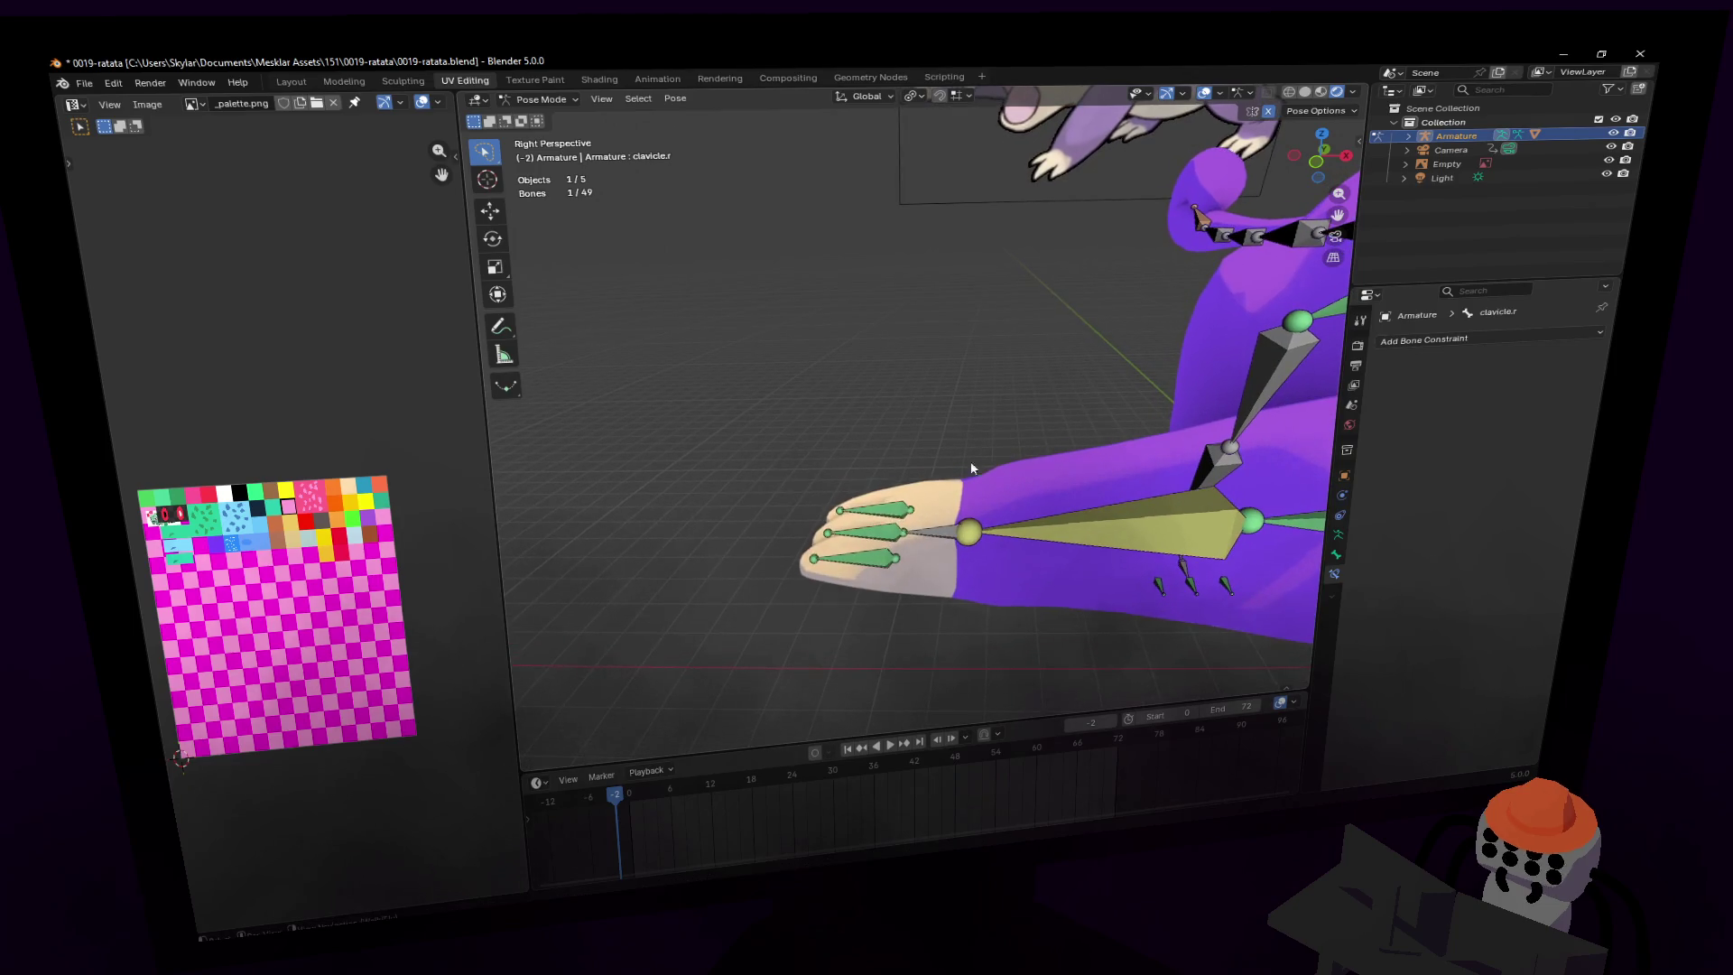
- Recalculate the roll of the four right-hand bones to Global +X Axis in Edit Mode
mouse_move(901, 637)
mouse_down()
mouse_move(961, 441)
mouse_move(975, 478)
mouse_up()
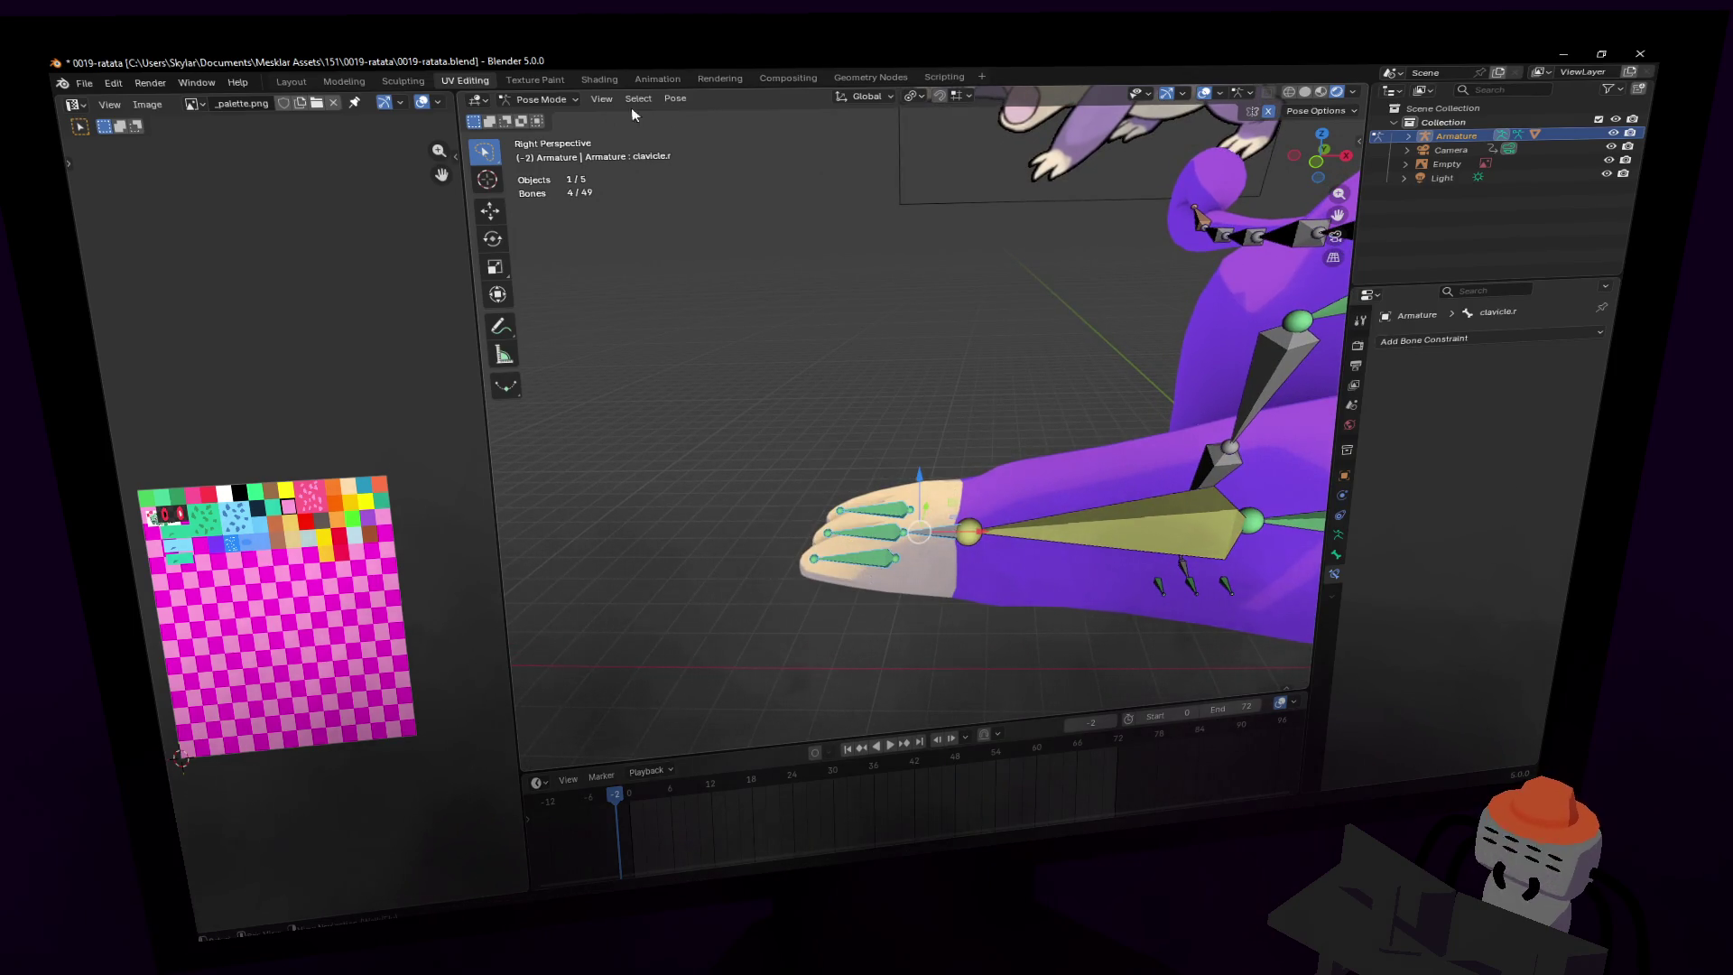
click(535, 104)
click(552, 141)
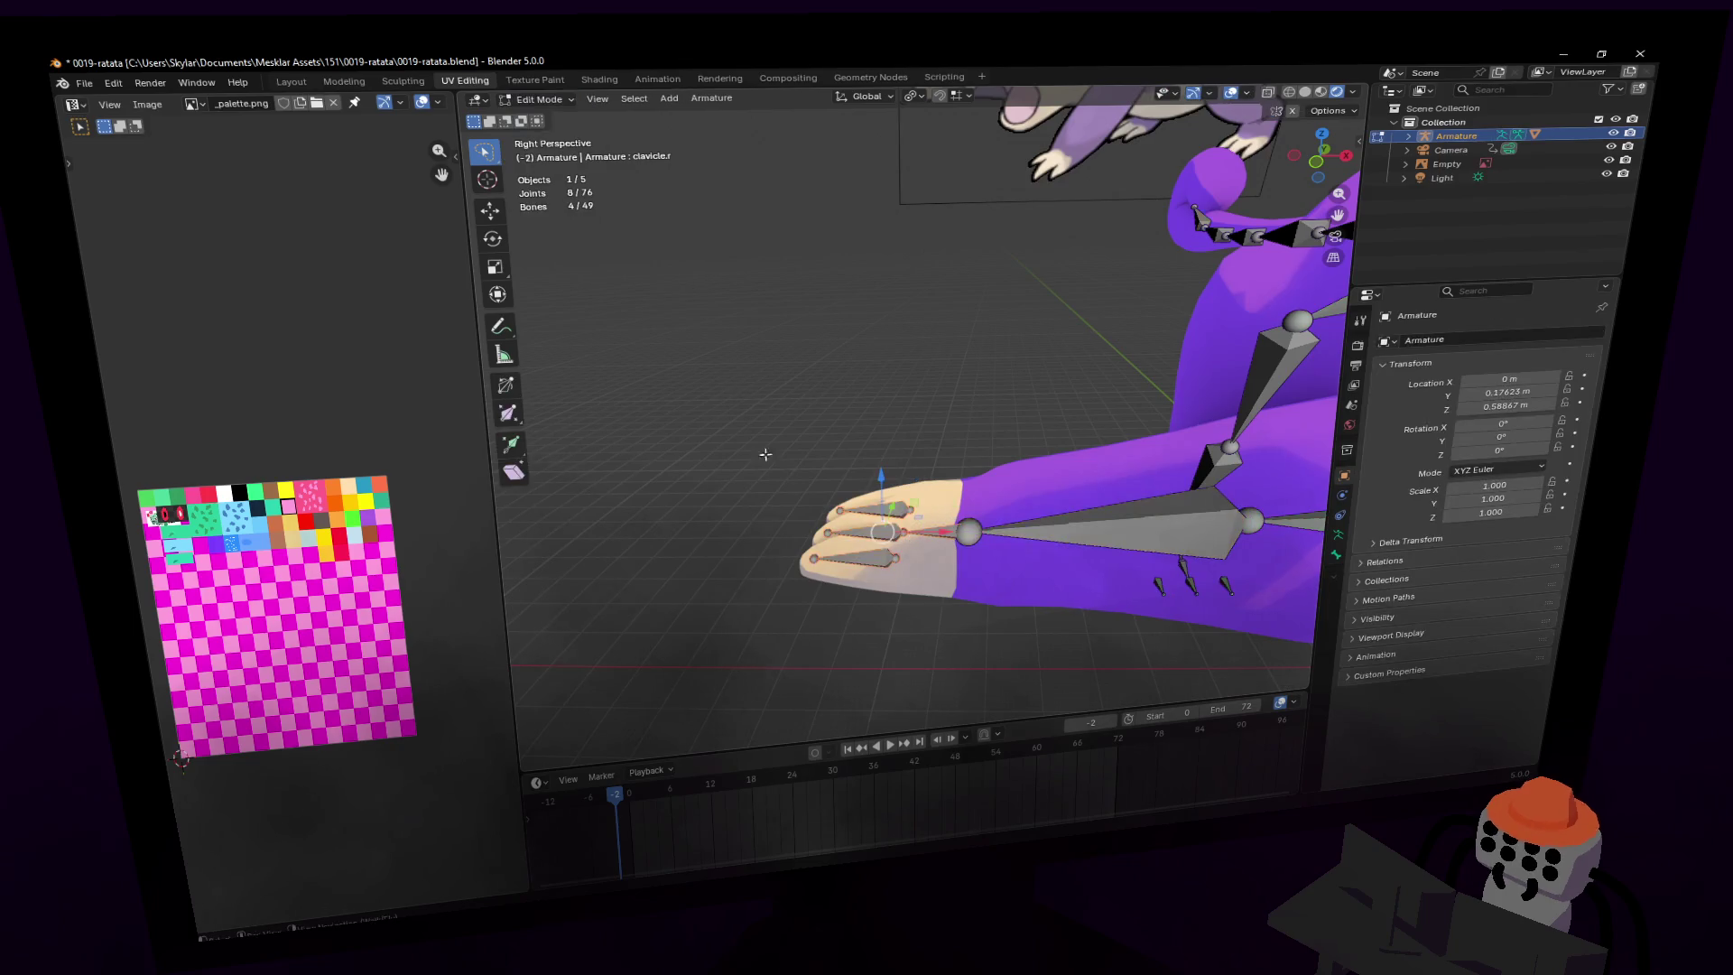
middle_drag(555, 149, 915, 153)
click(709, 97)
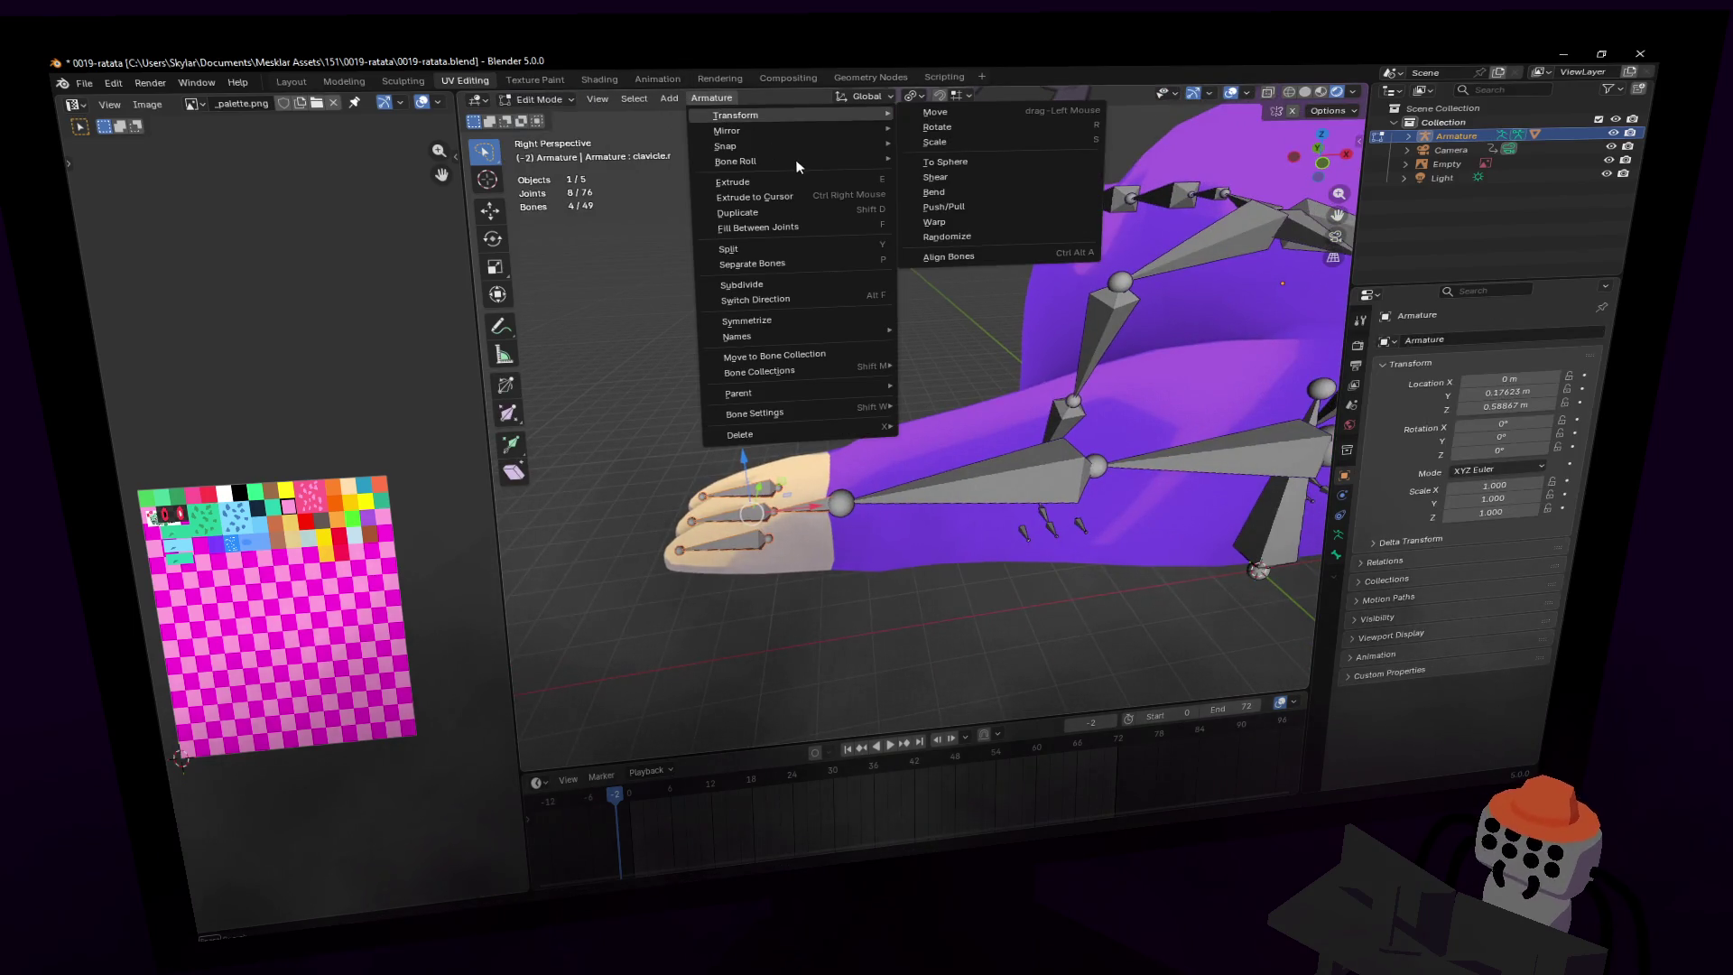
mouse_move(772, 164)
mouse_move(1036, 157)
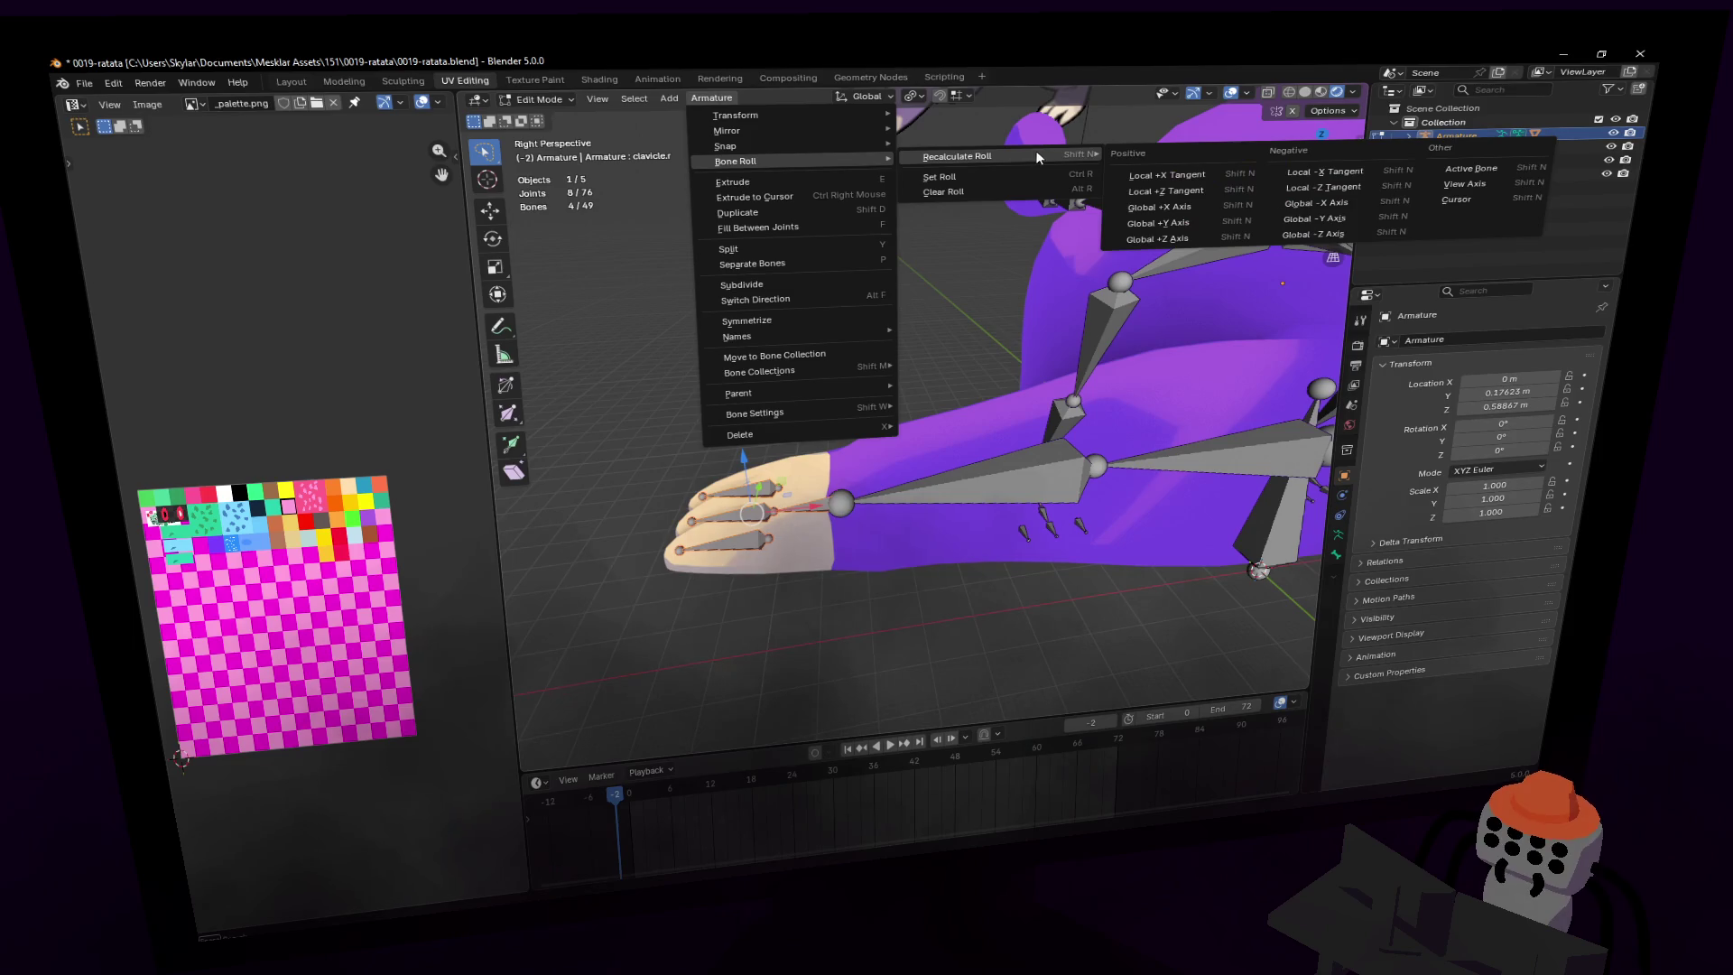
click(1183, 207)
mouse_move(845, 516)
shift+middle_down()
mouse_move(869, 476)
mouse_move(928, 448)
mouse_move(890, 410)
shift+middle_up()
- Return to Object Mode and reselect the rat's armature
key(Tab)
click(890, 410)
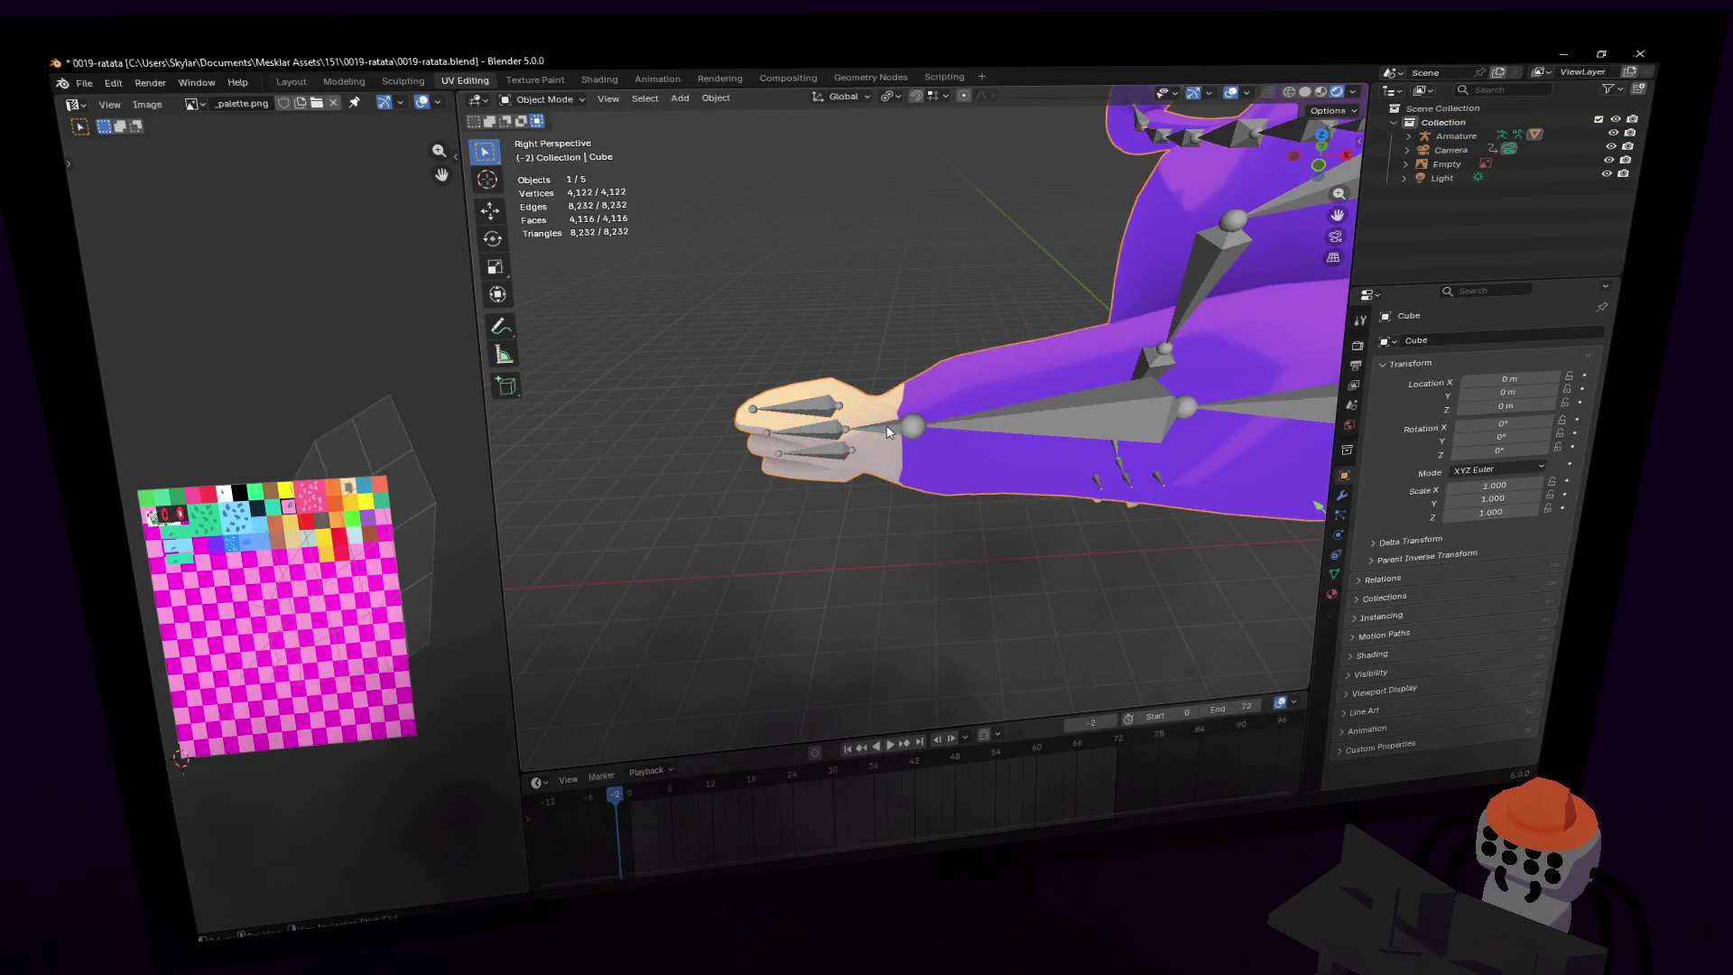
key(shift+grave)
click(816, 421)
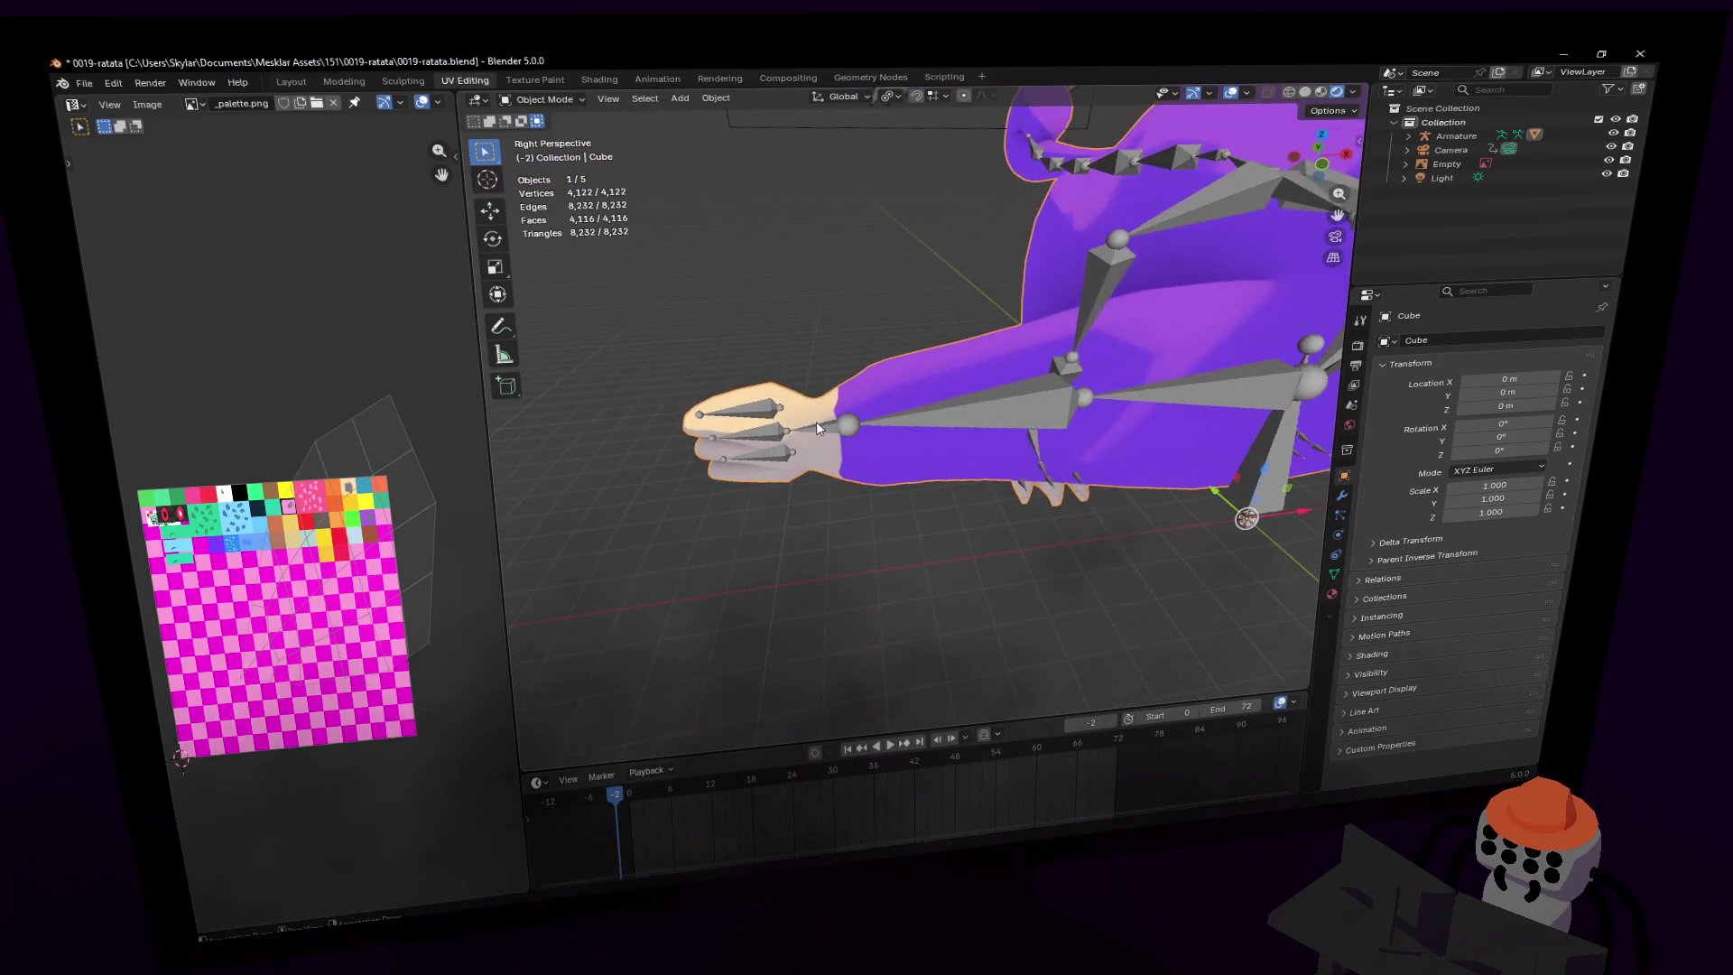
click(816, 421)
- Cycle through the Texture Paint, Modeling, Layout, Sculpting and UV Editing workspaces, then open the mode list
click(536, 81)
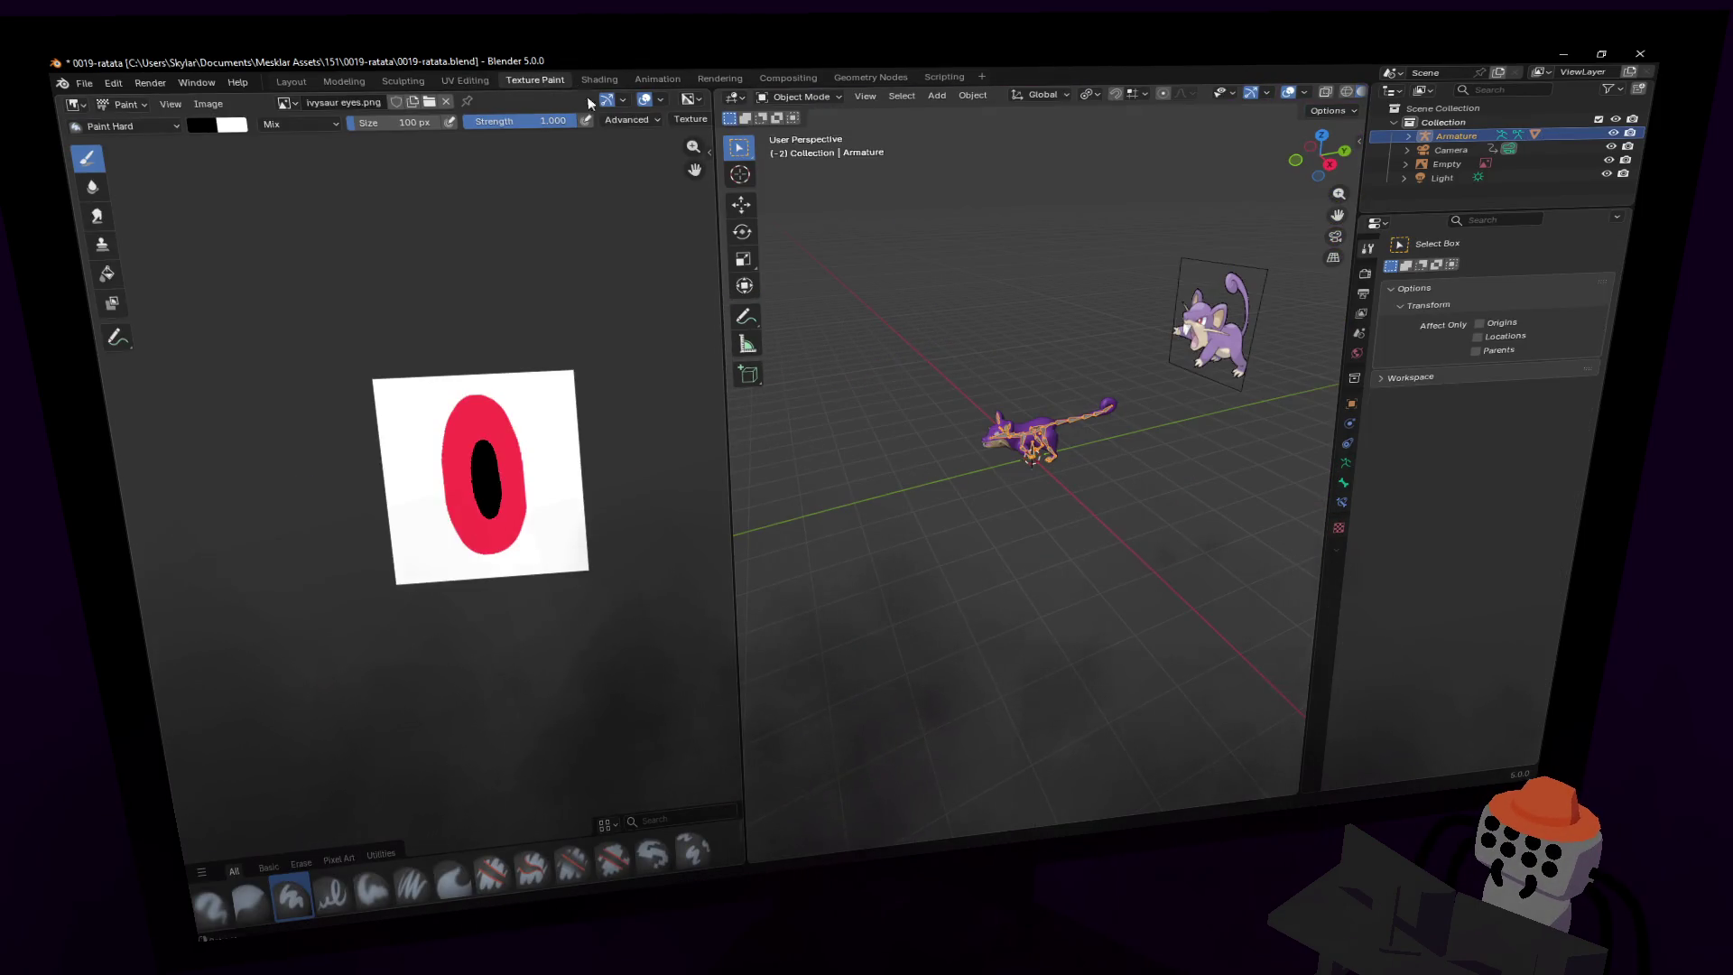
click(344, 81)
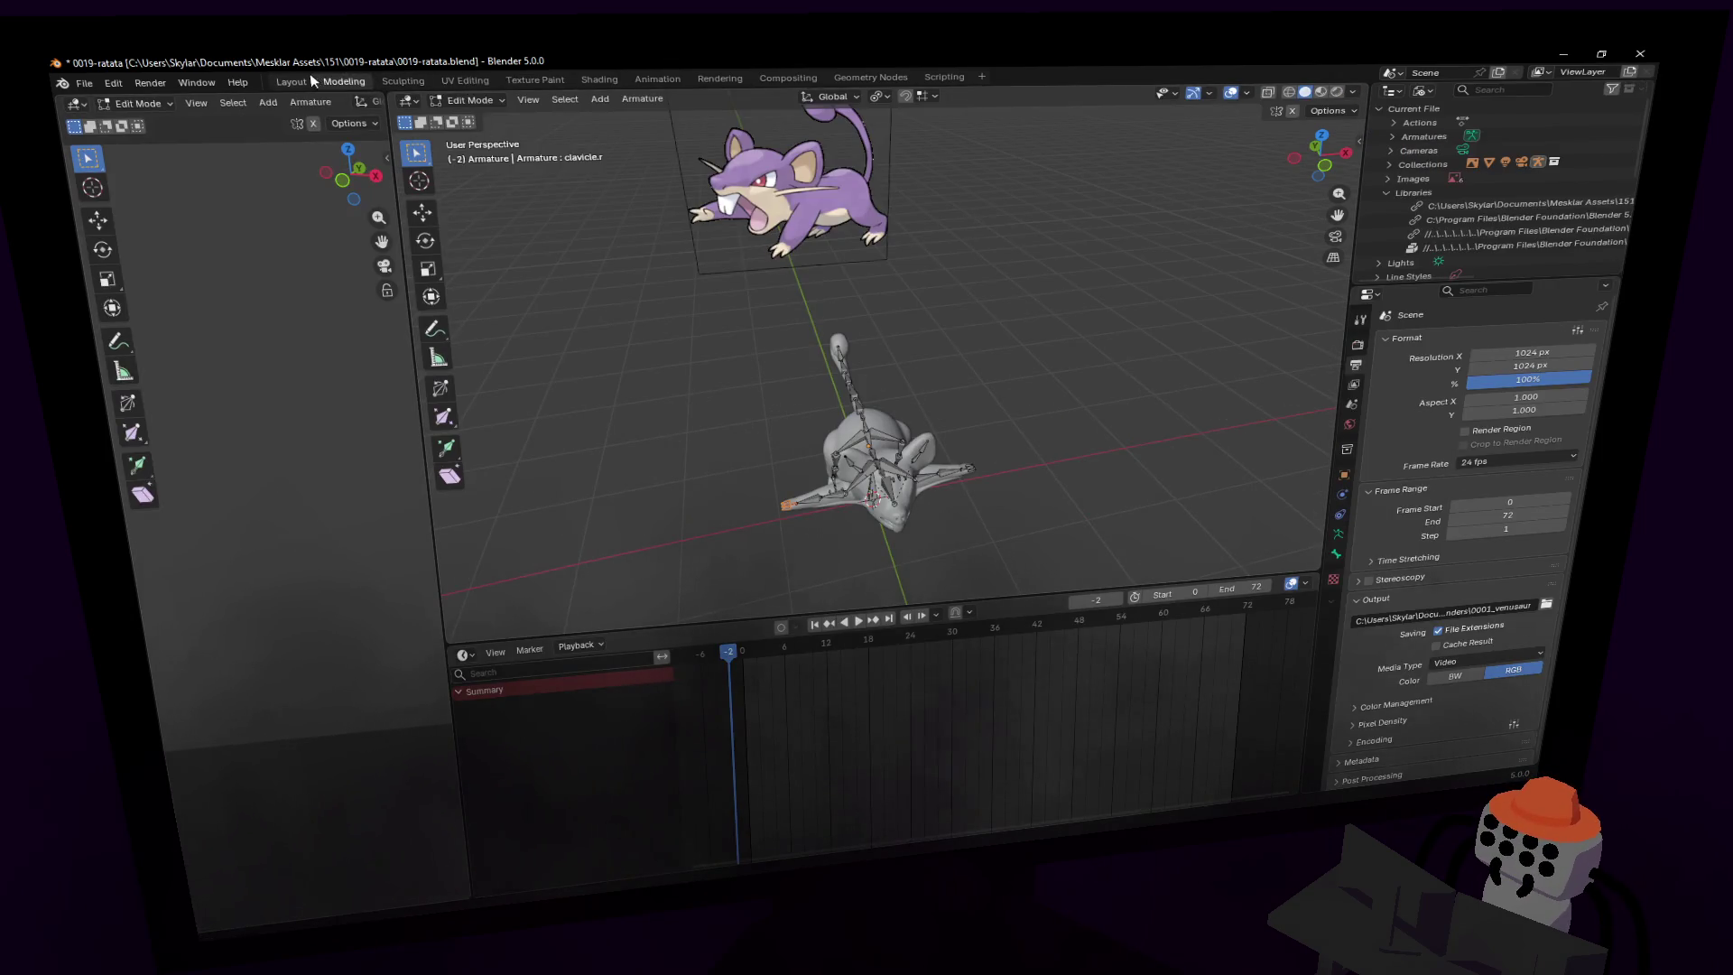
click(311, 82)
click(403, 81)
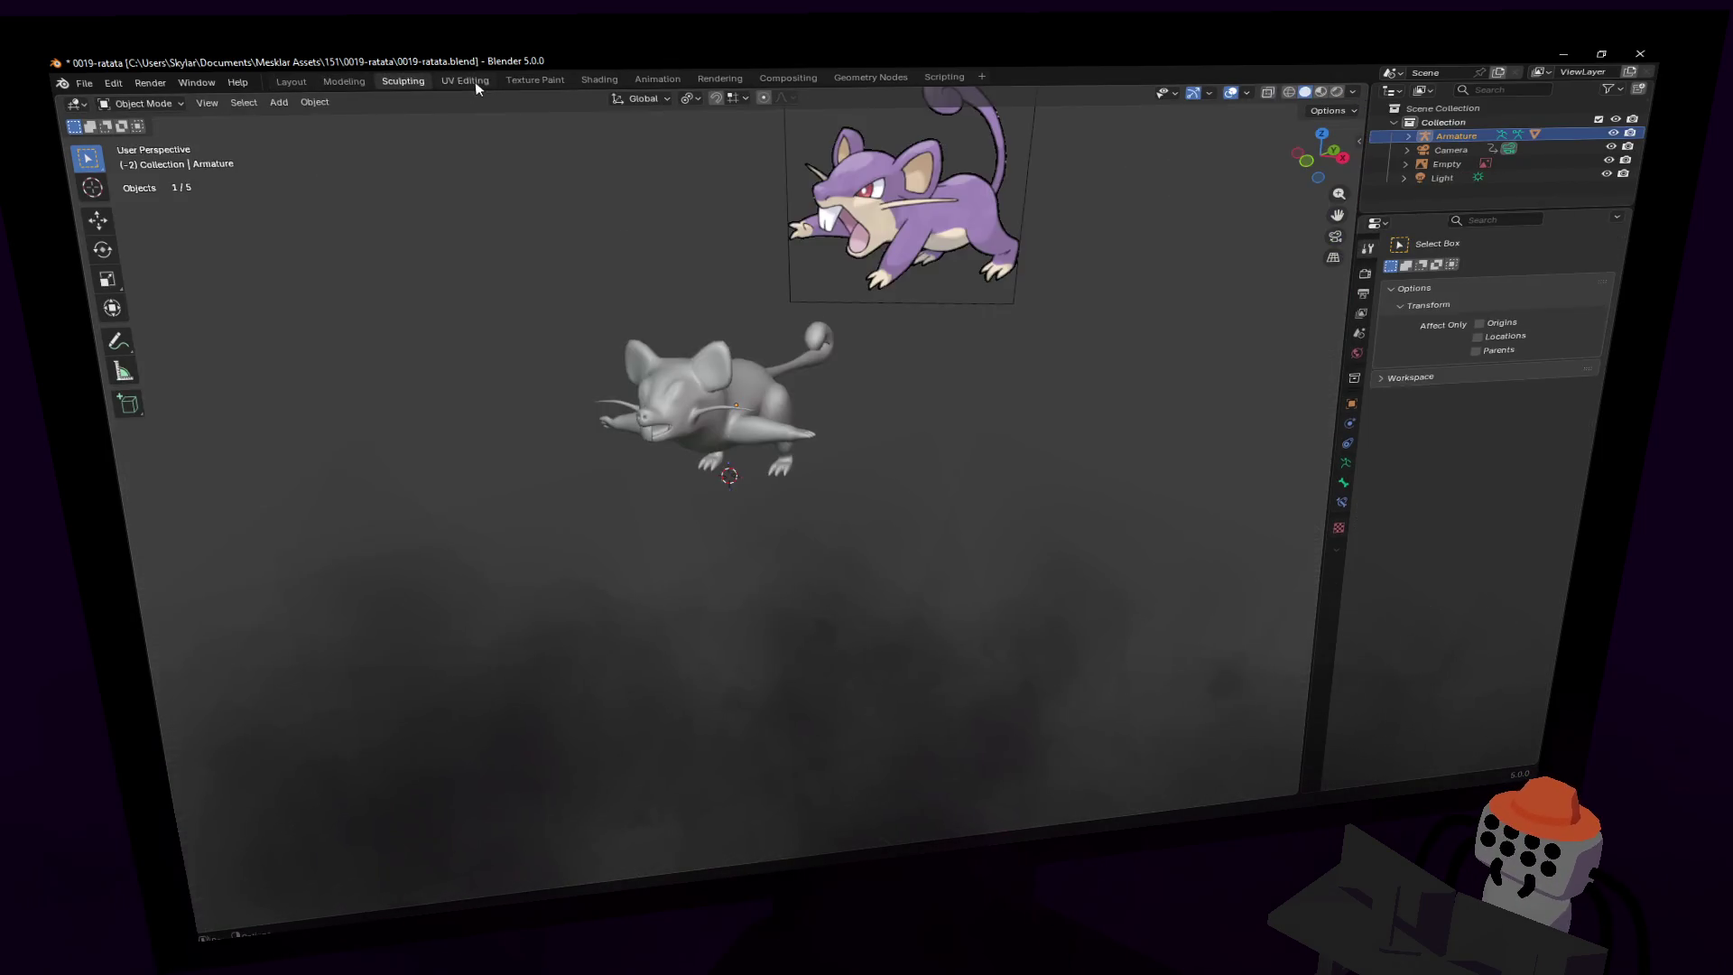
click(465, 80)
scroll(913, 394, up, 2)
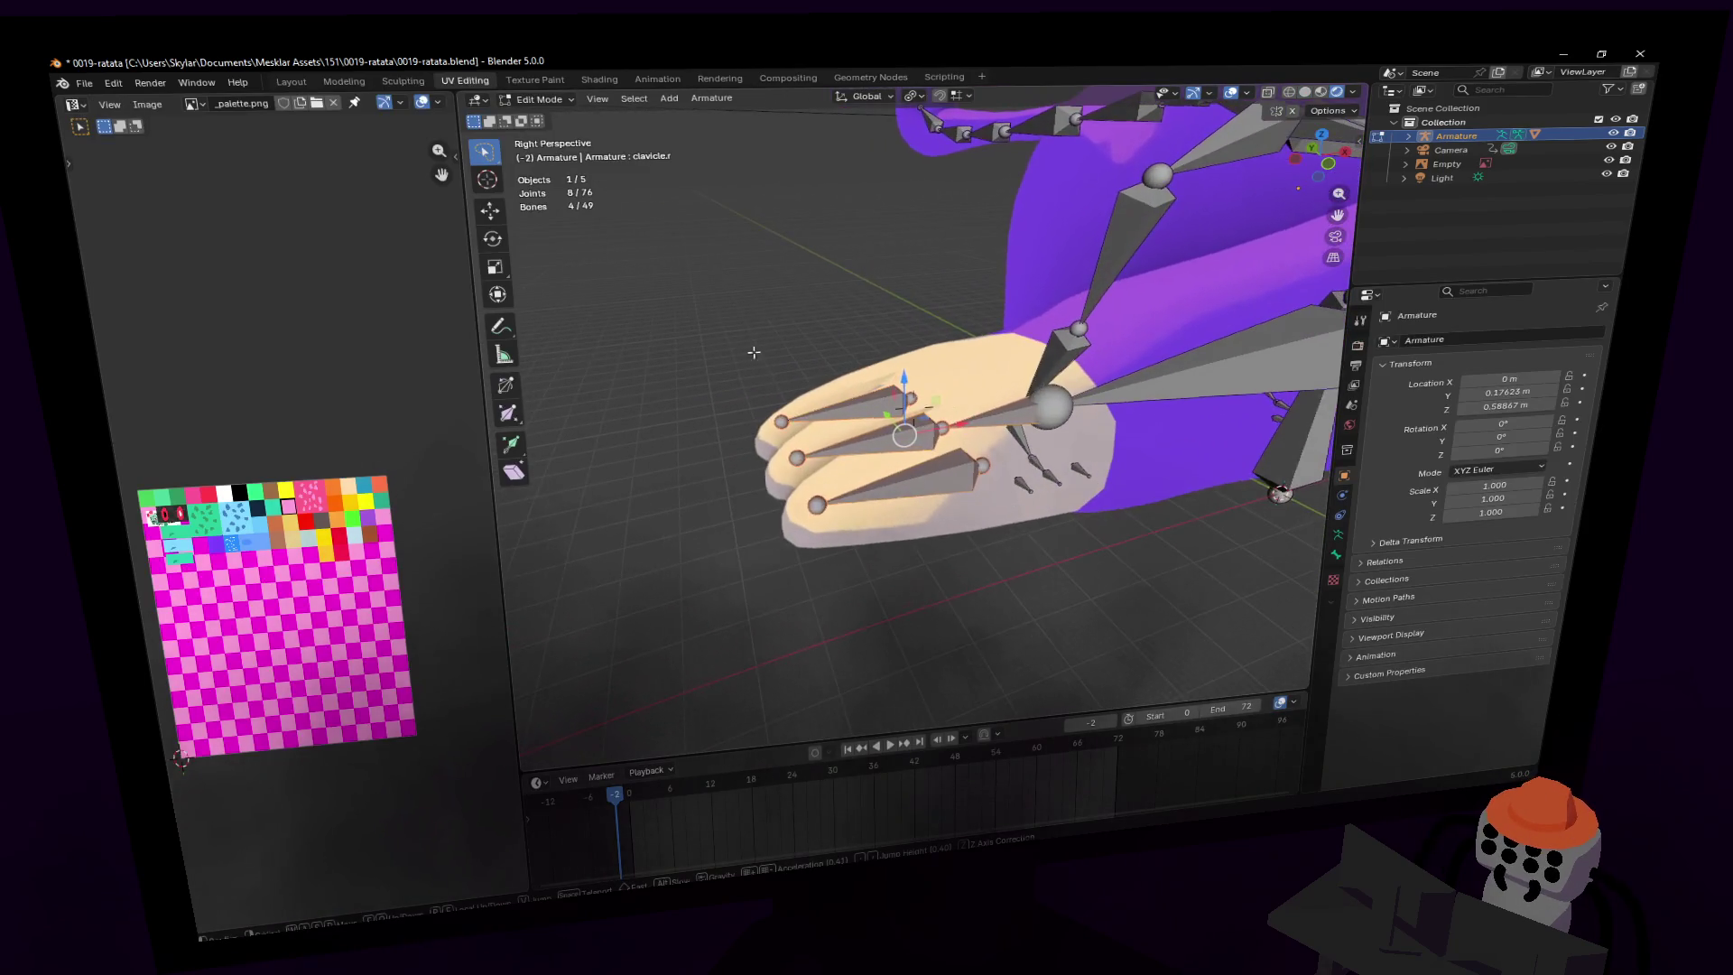
click(541, 100)
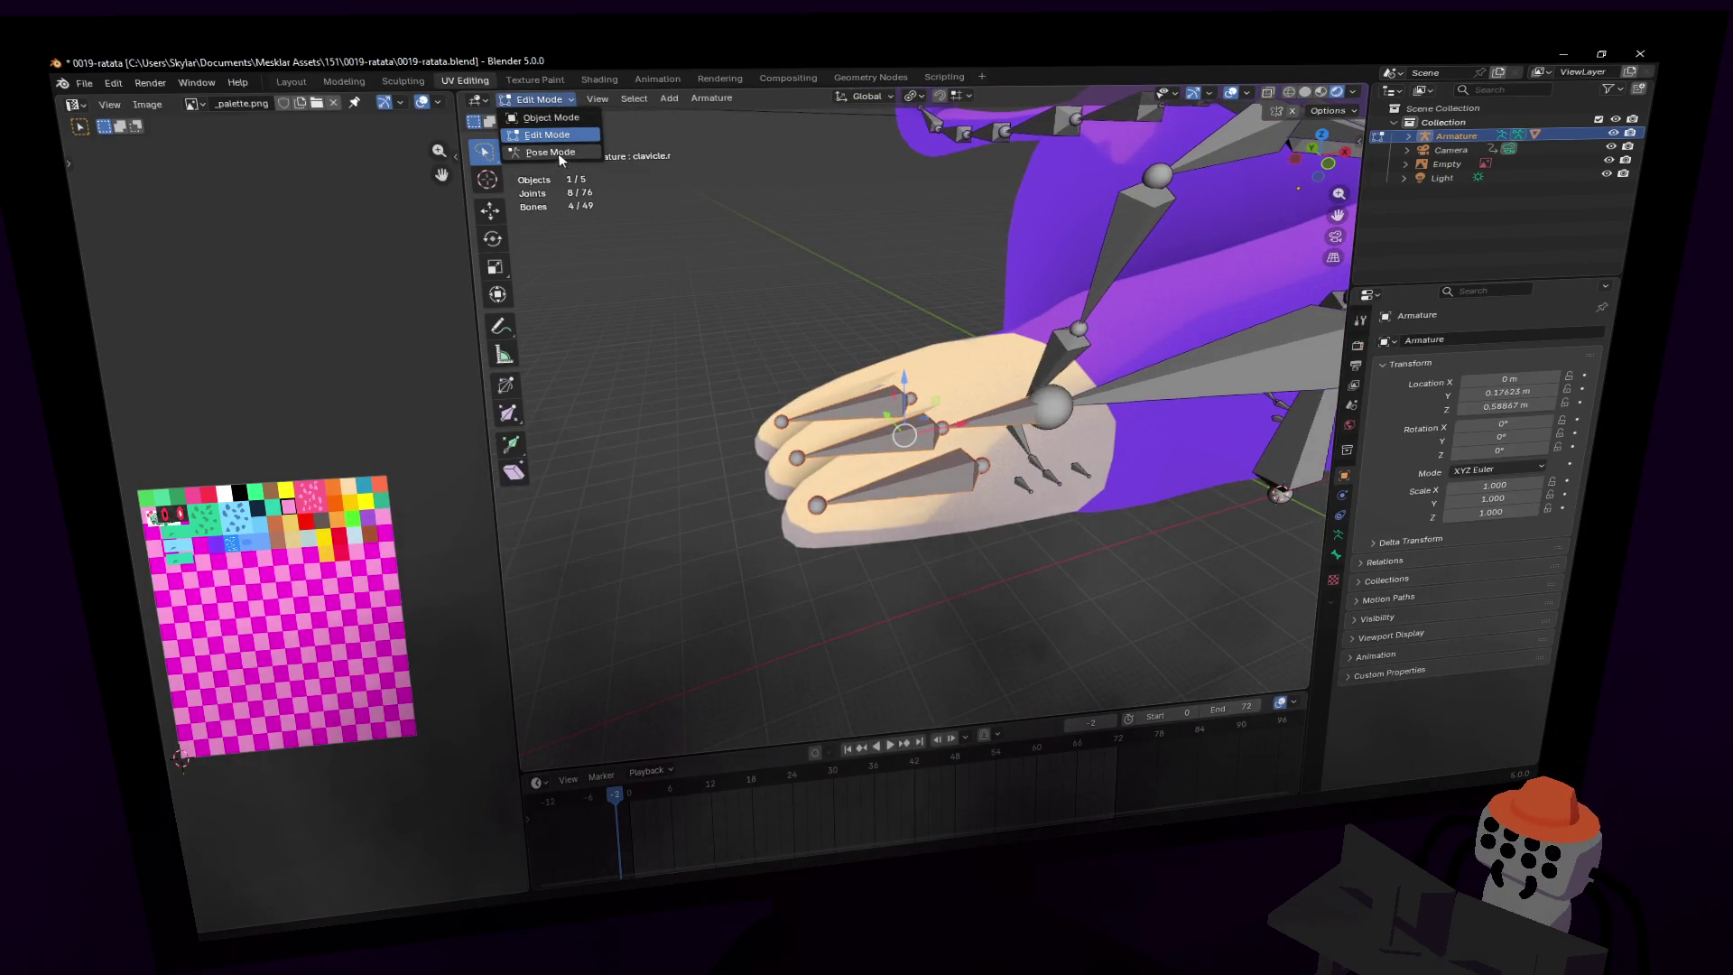
- In Pose Mode, Set Inverse on the Child Of constraints of finger3.r, finger2.r and finger1.r
click(560, 154)
click(921, 394)
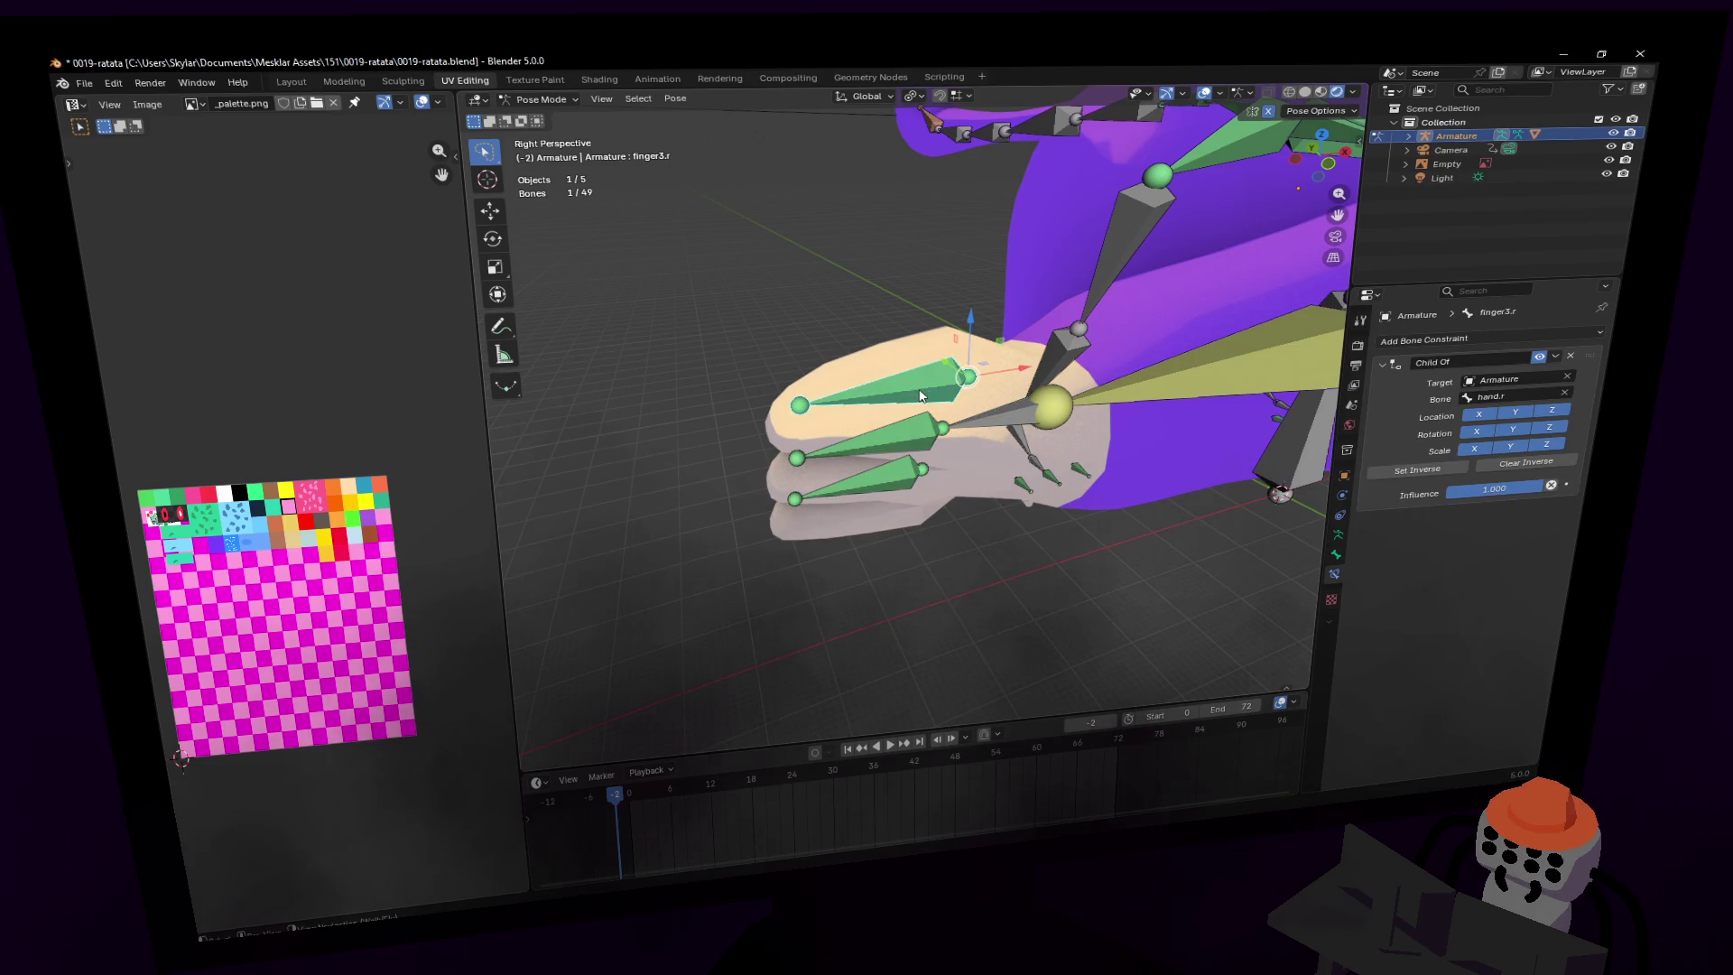
click(1424, 468)
click(861, 428)
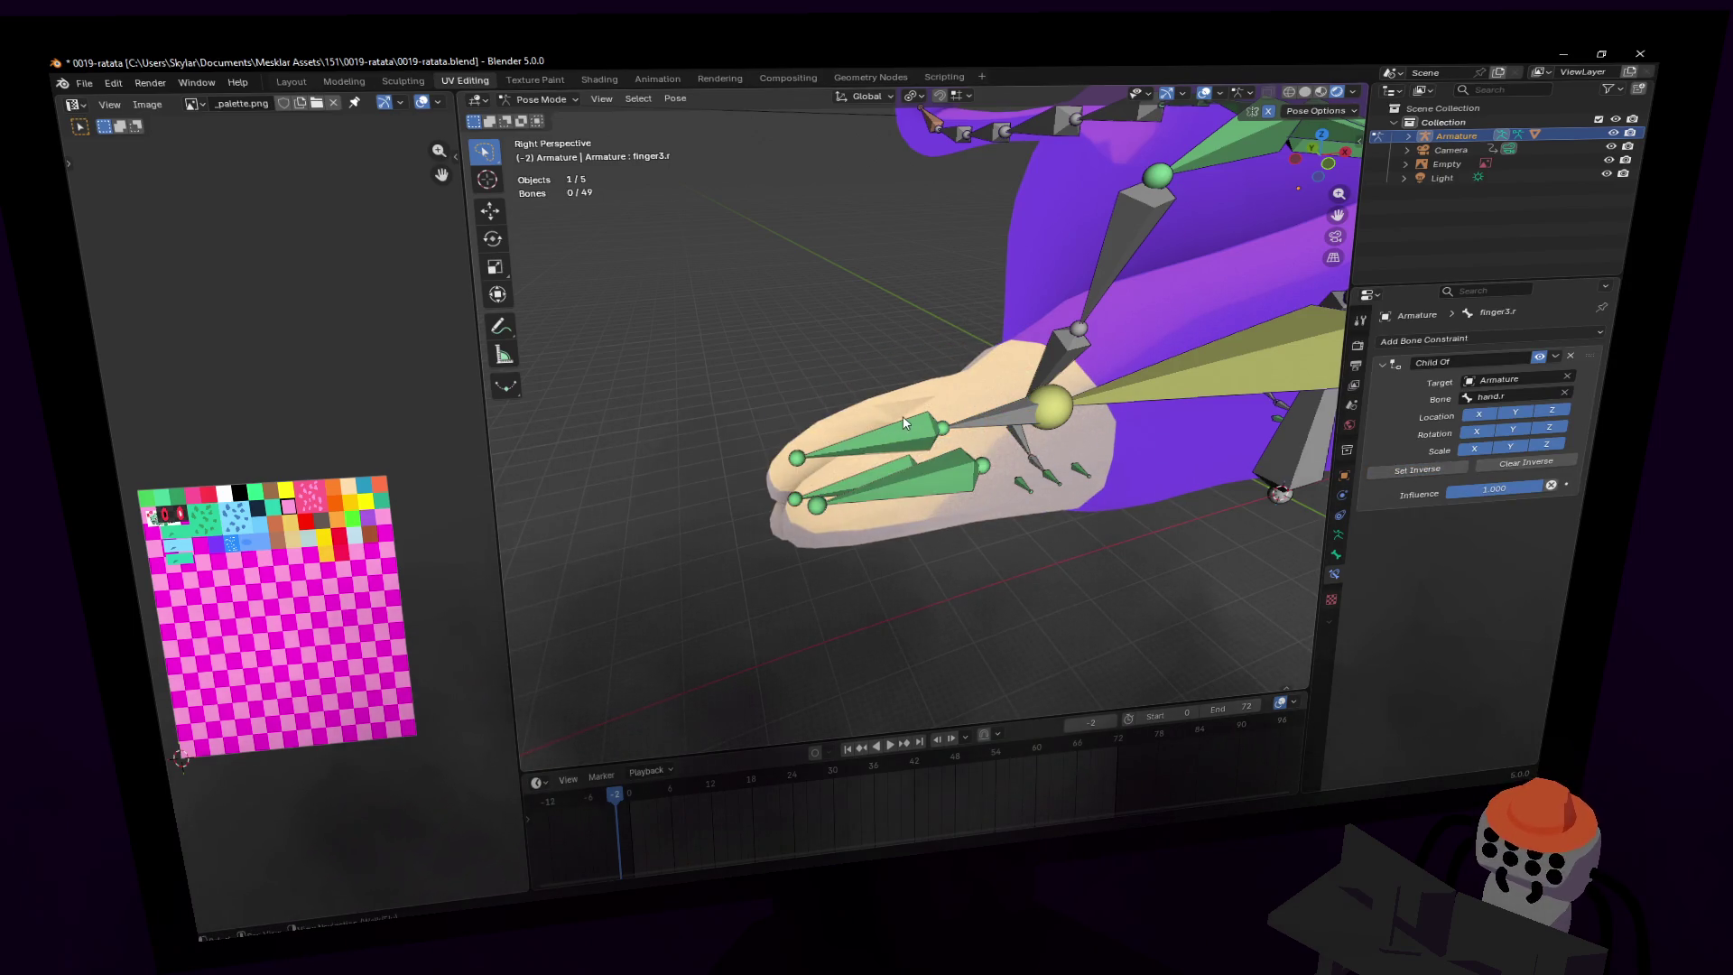
click(905, 423)
click(1464, 467)
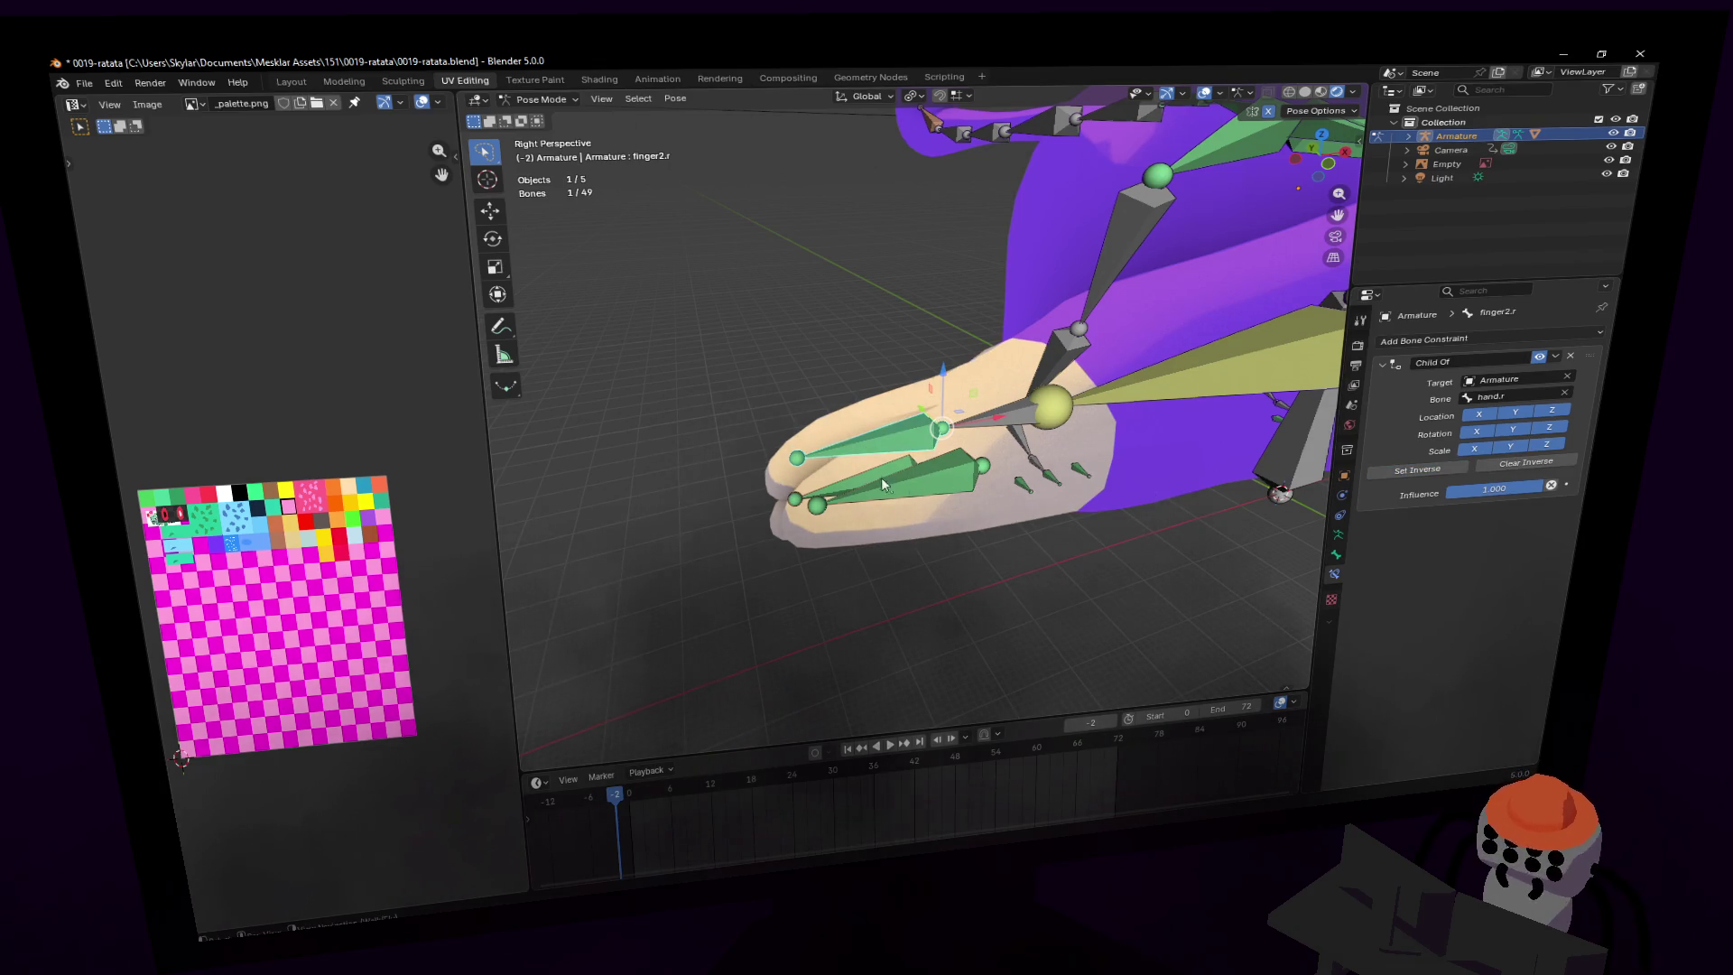
click(918, 481)
click(1399, 472)
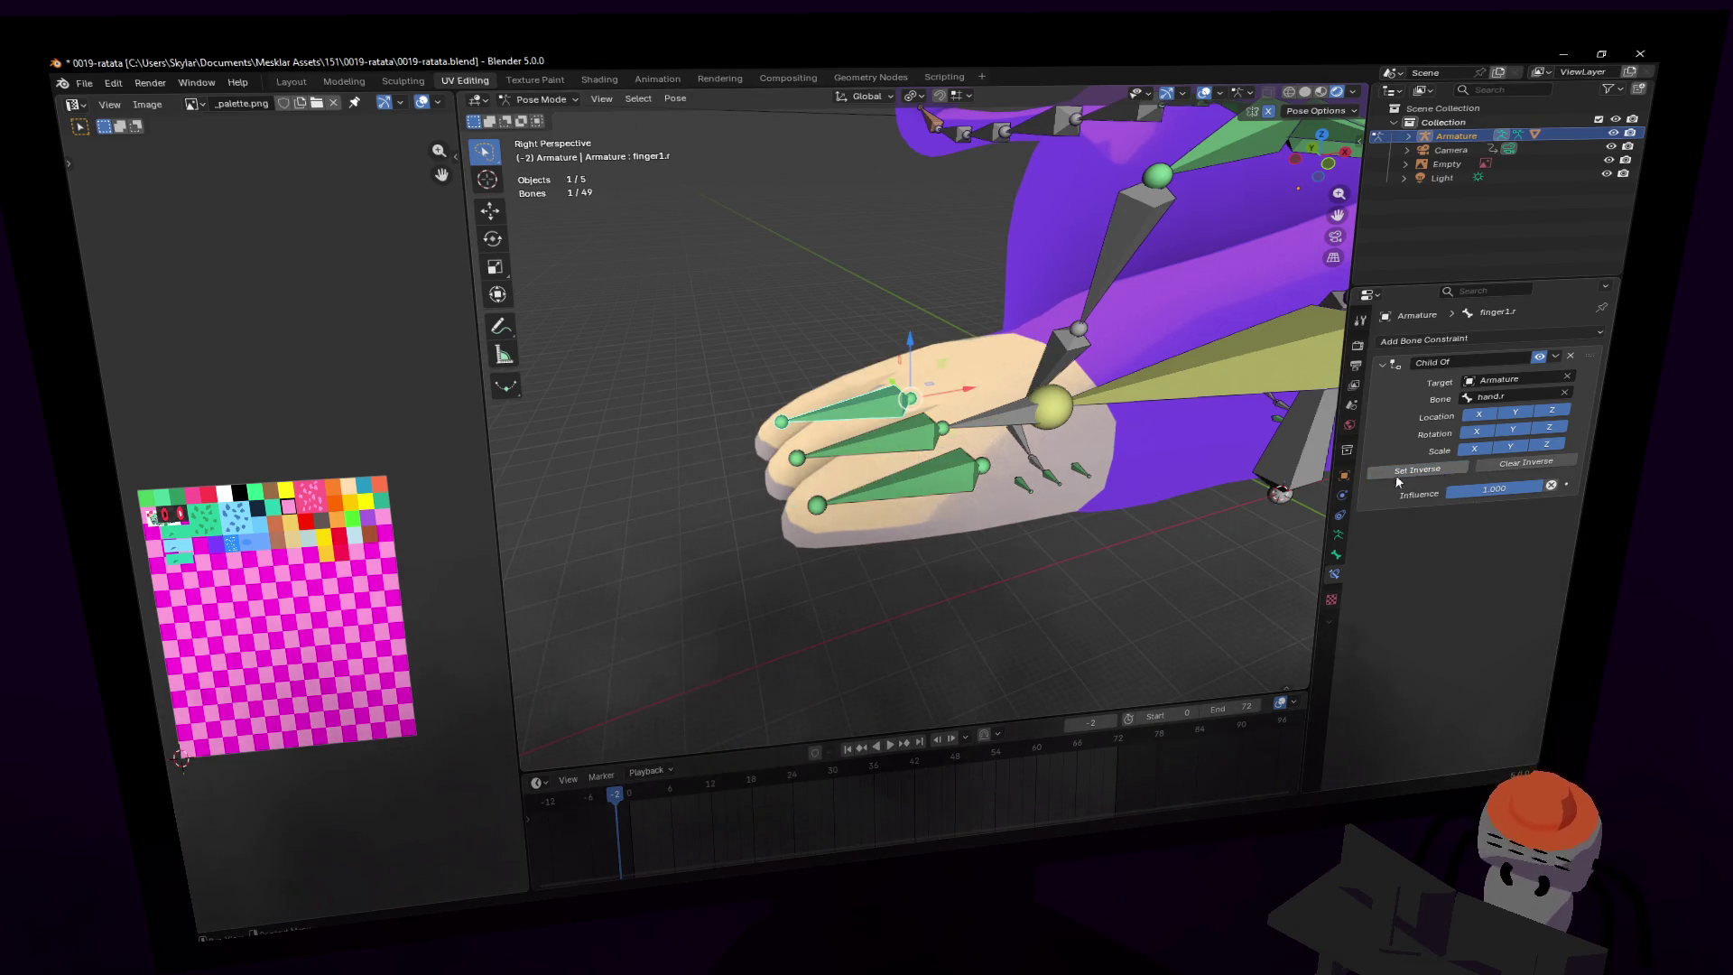
- Test-move hand.r to check the fingers follow, then cancel
click(972, 436)
key(shift+grave)
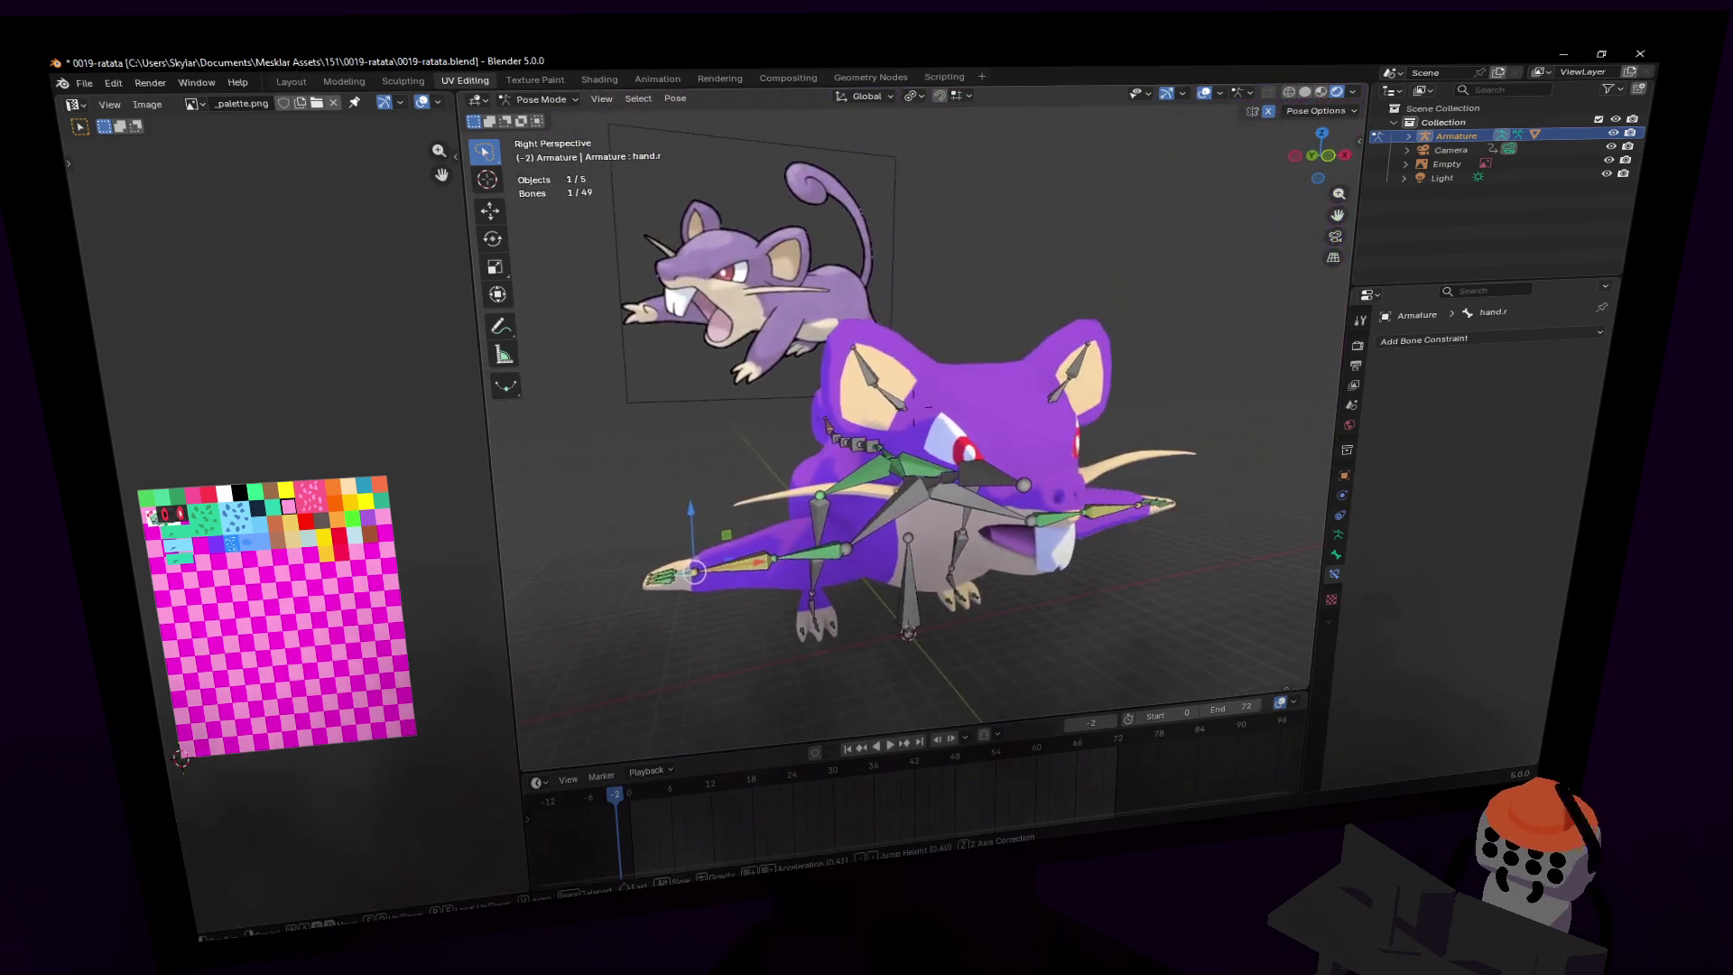
click(695, 572)
key(g)
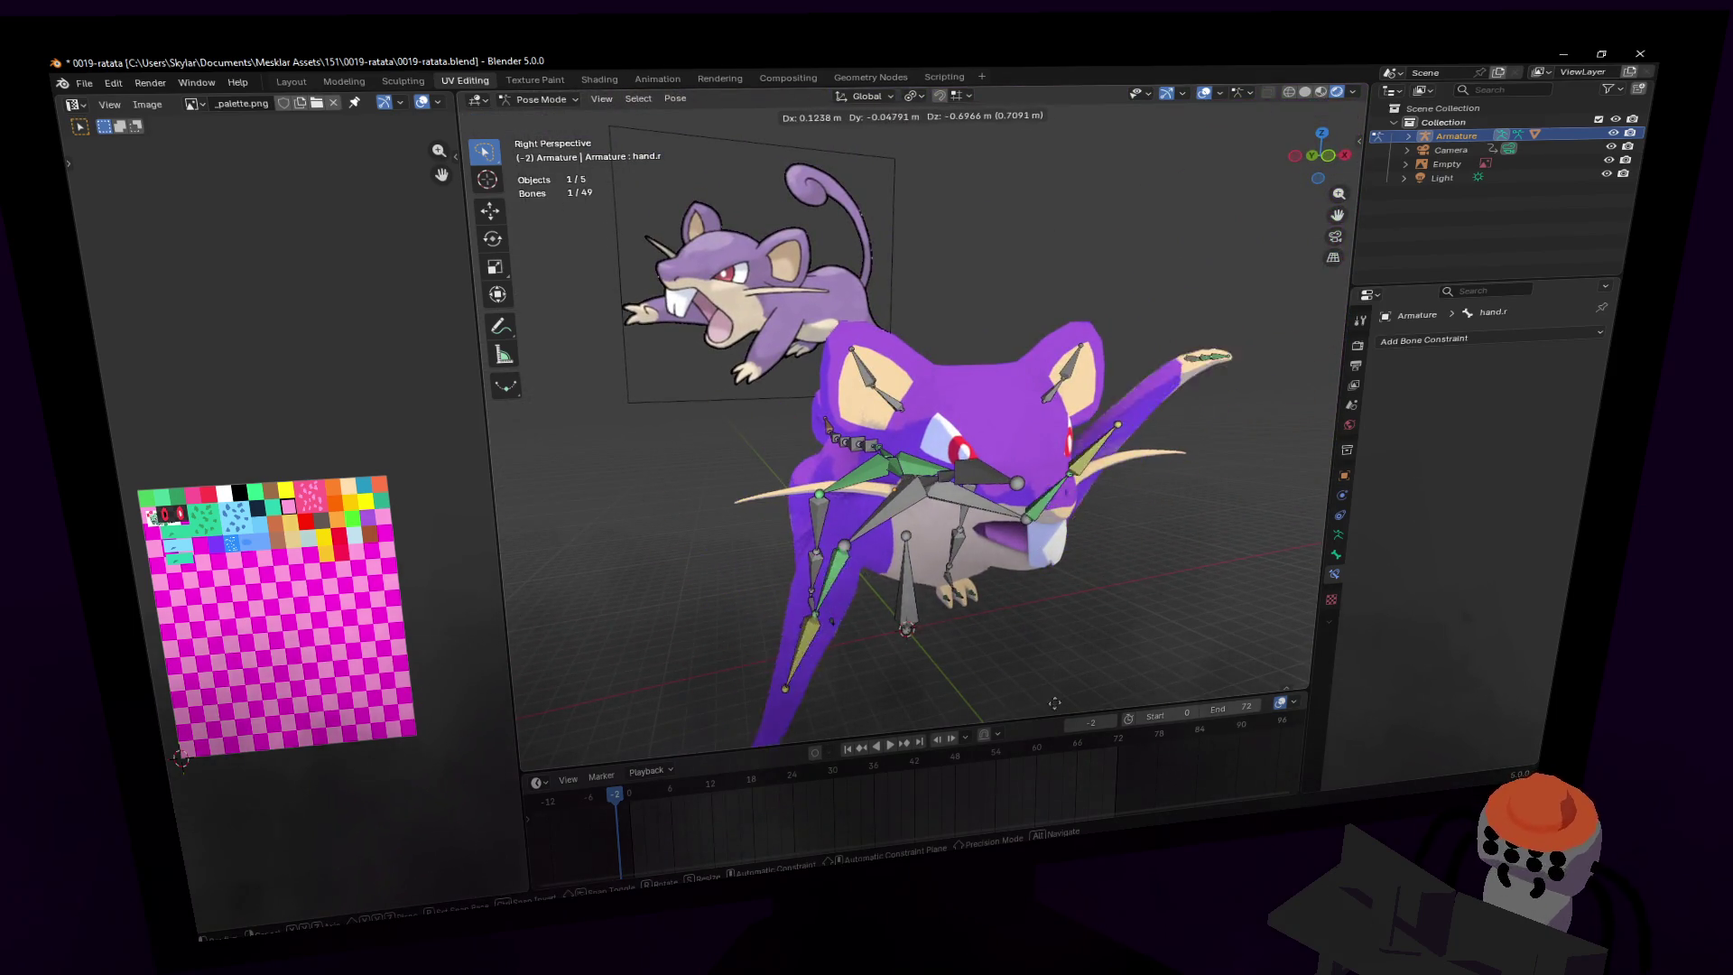
click(1054, 702)
- Fly around to a downward three-quarter view of the rig from the rat's other side
key(shift+grave)
key(w)
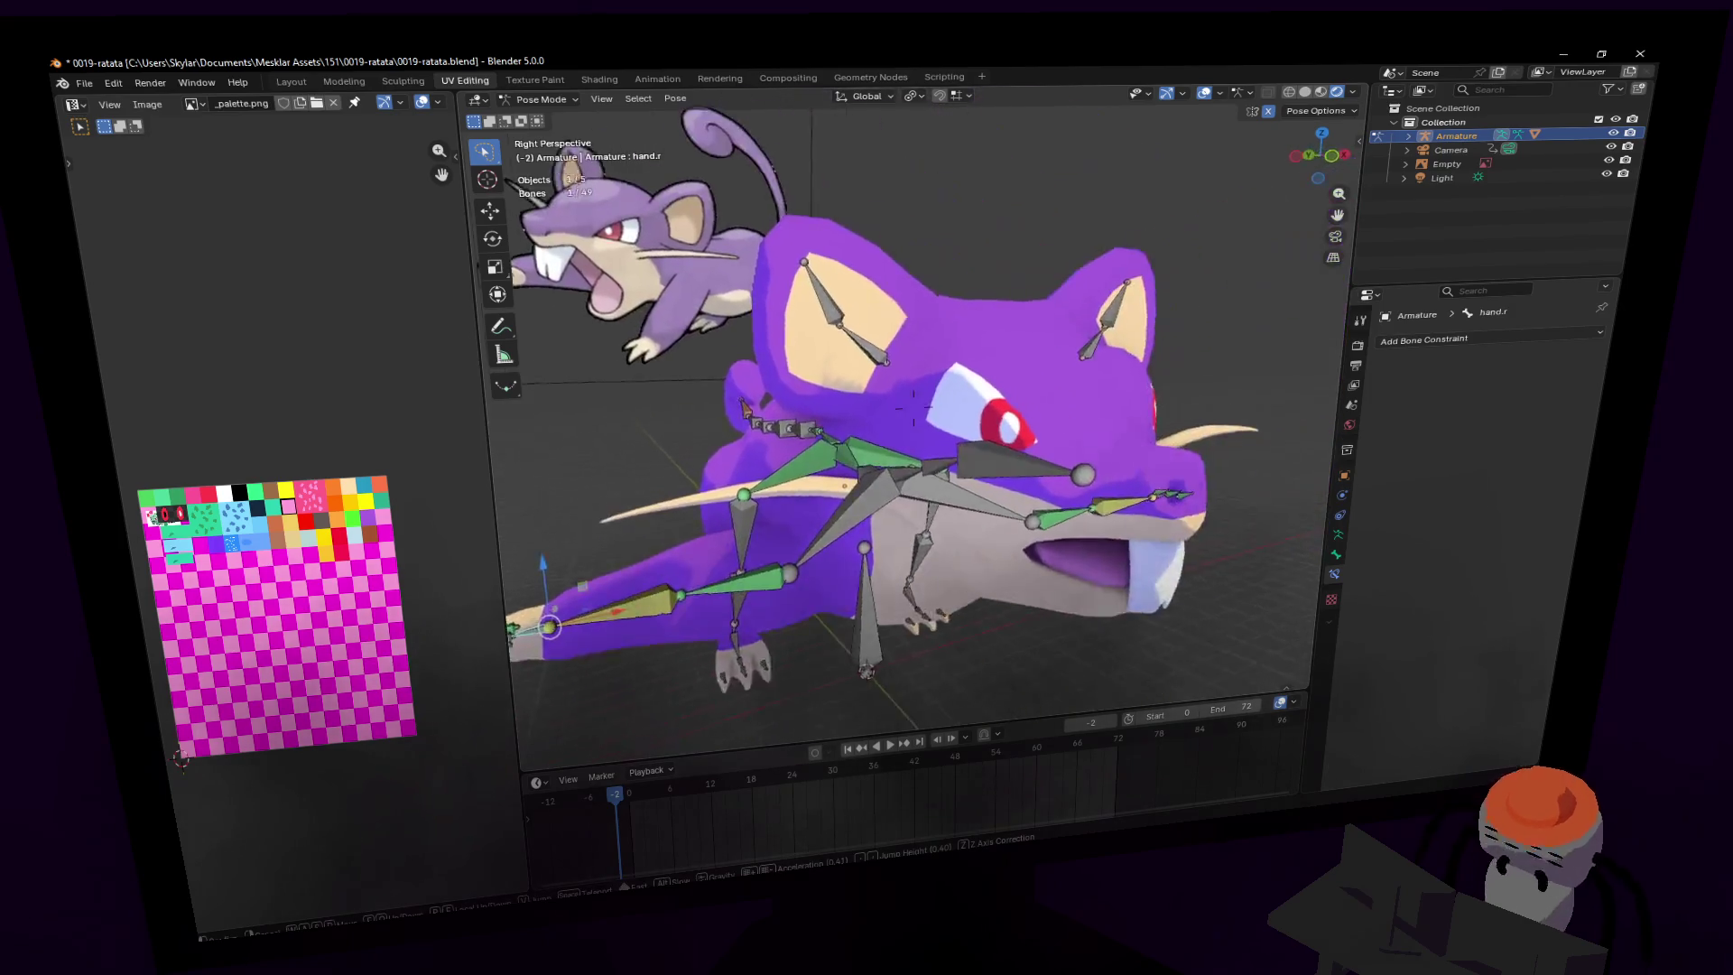
key(Escape)
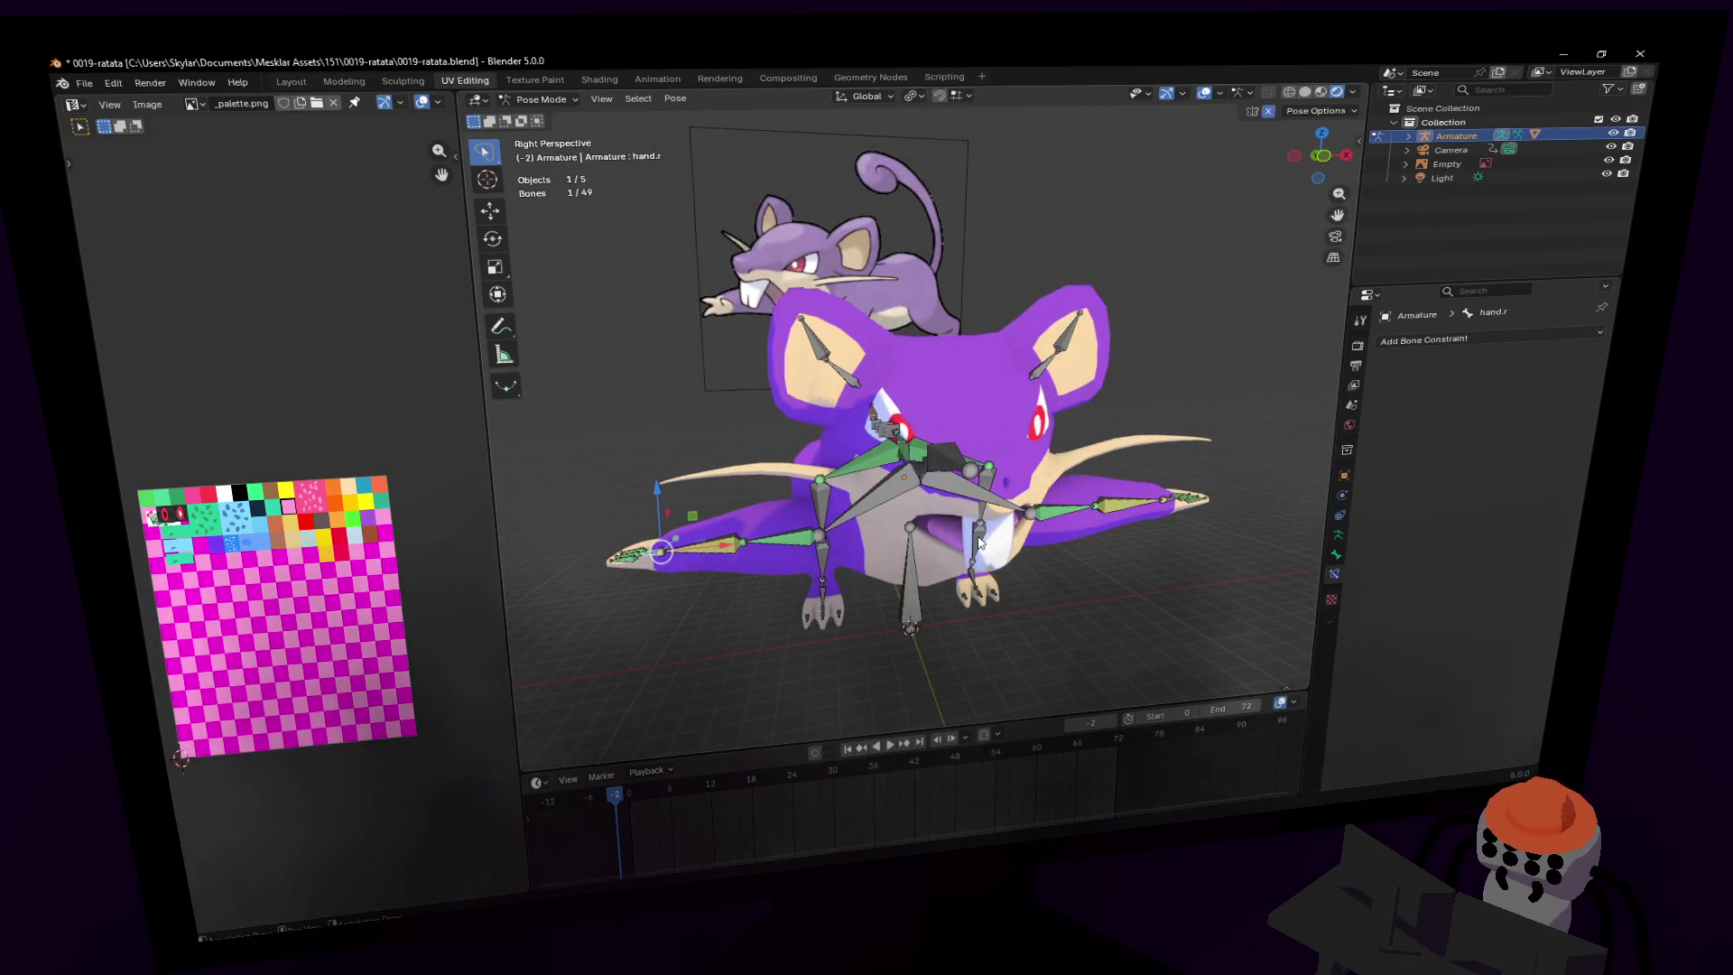
middle_drag(981, 541, 993, 488)
key(shift+grave)
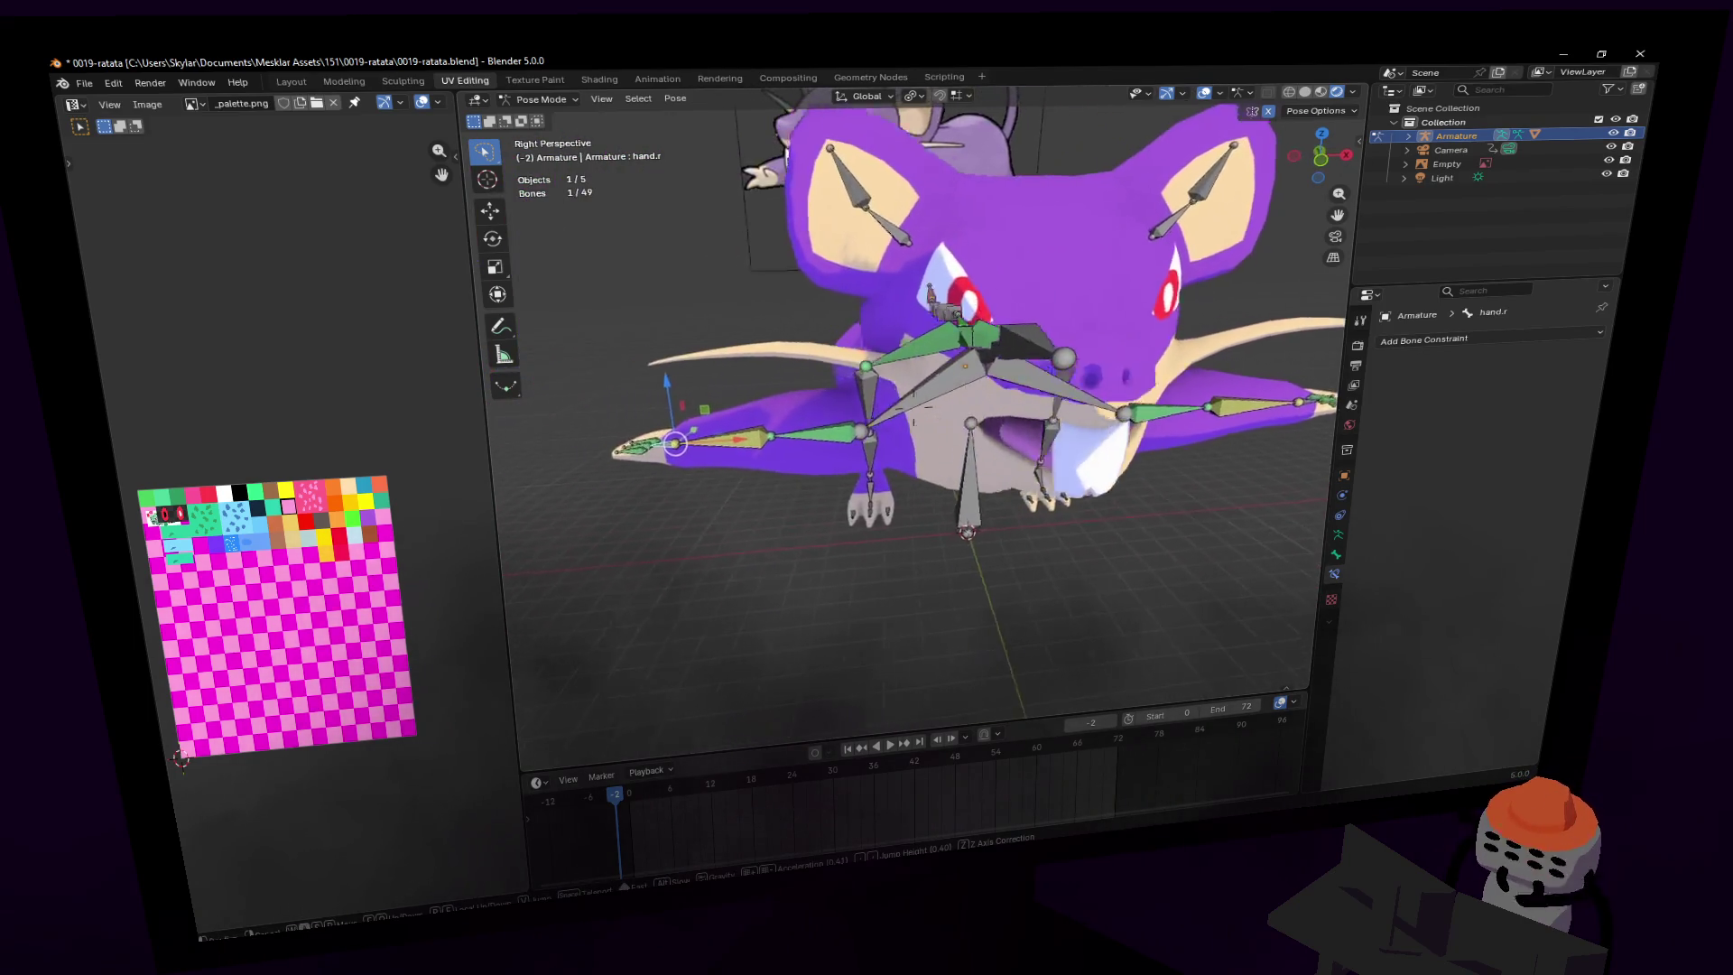
key(w)
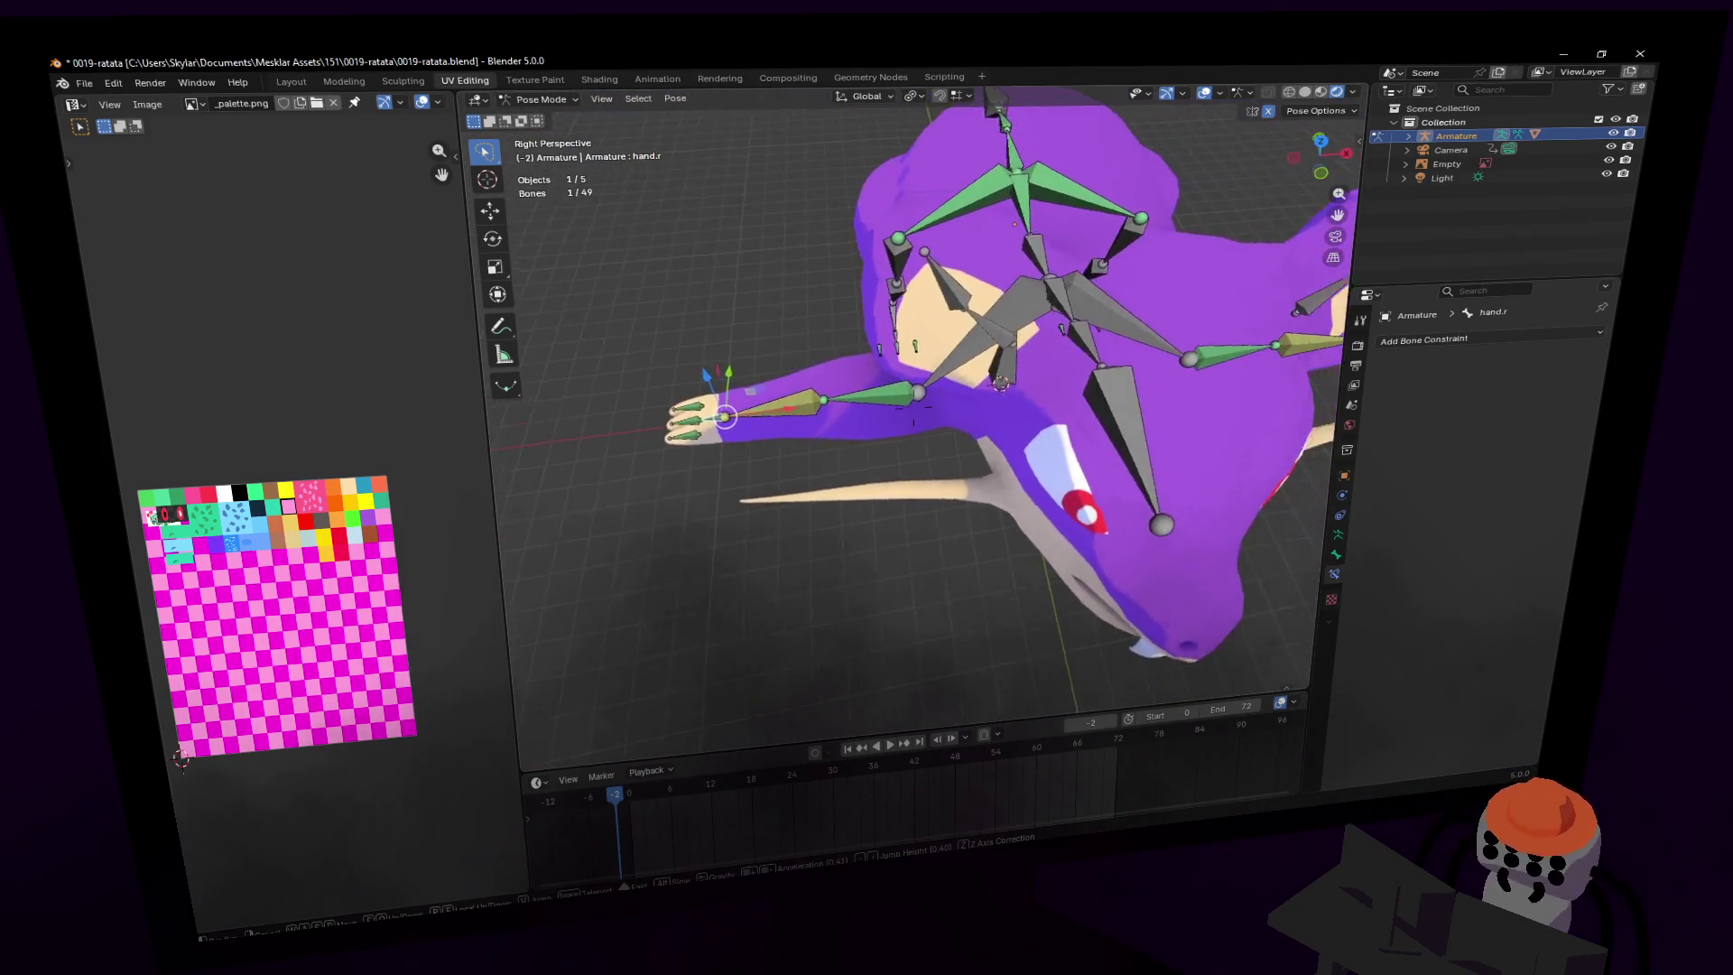
key(Return)
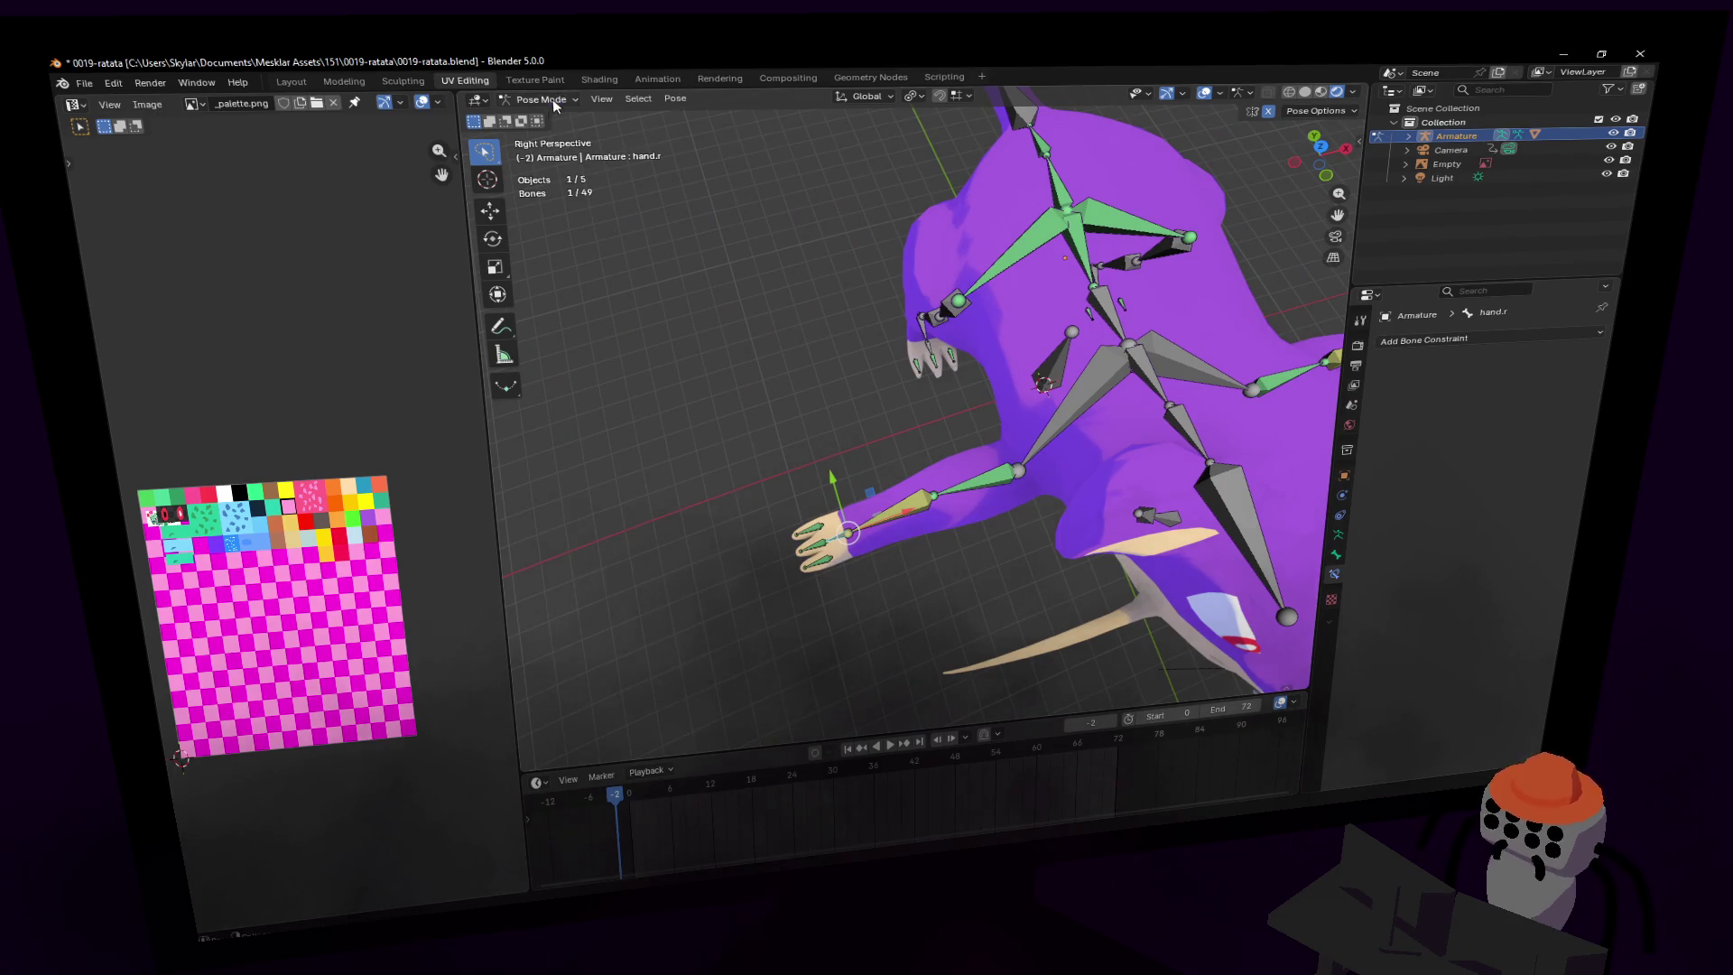
- Return the armature to Object Mode and remove the Armature modifier from the Cube mesh
click(555, 105)
click(537, 116)
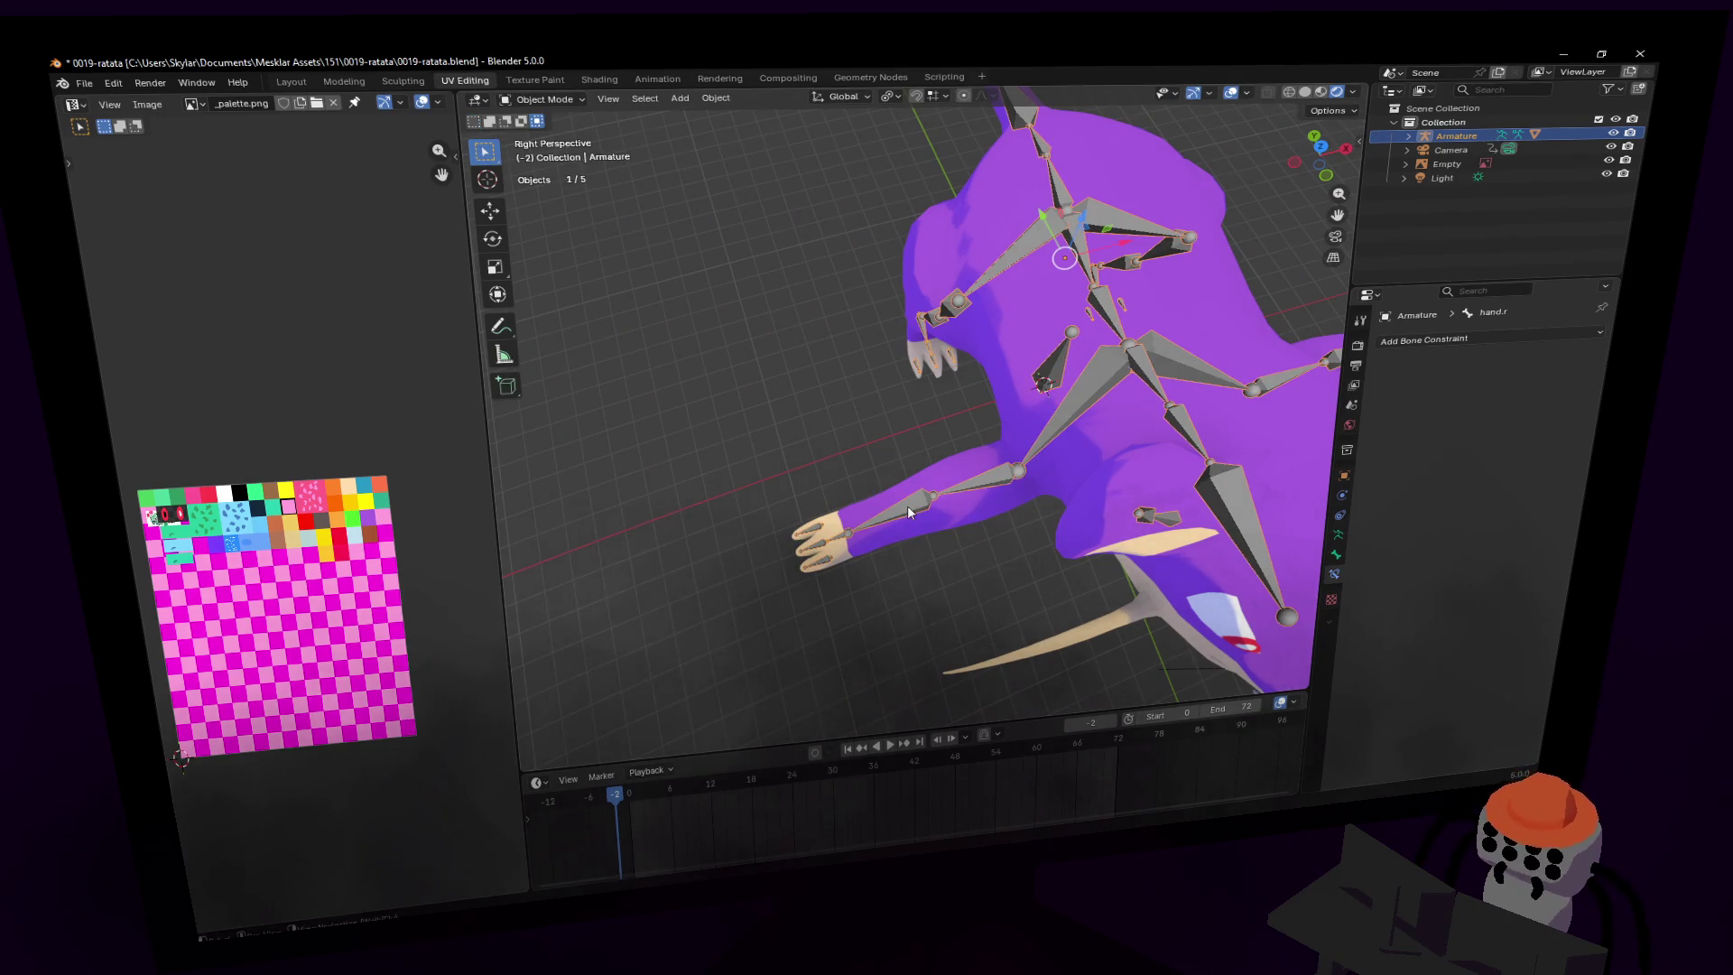
click(1113, 307)
click(1337, 575)
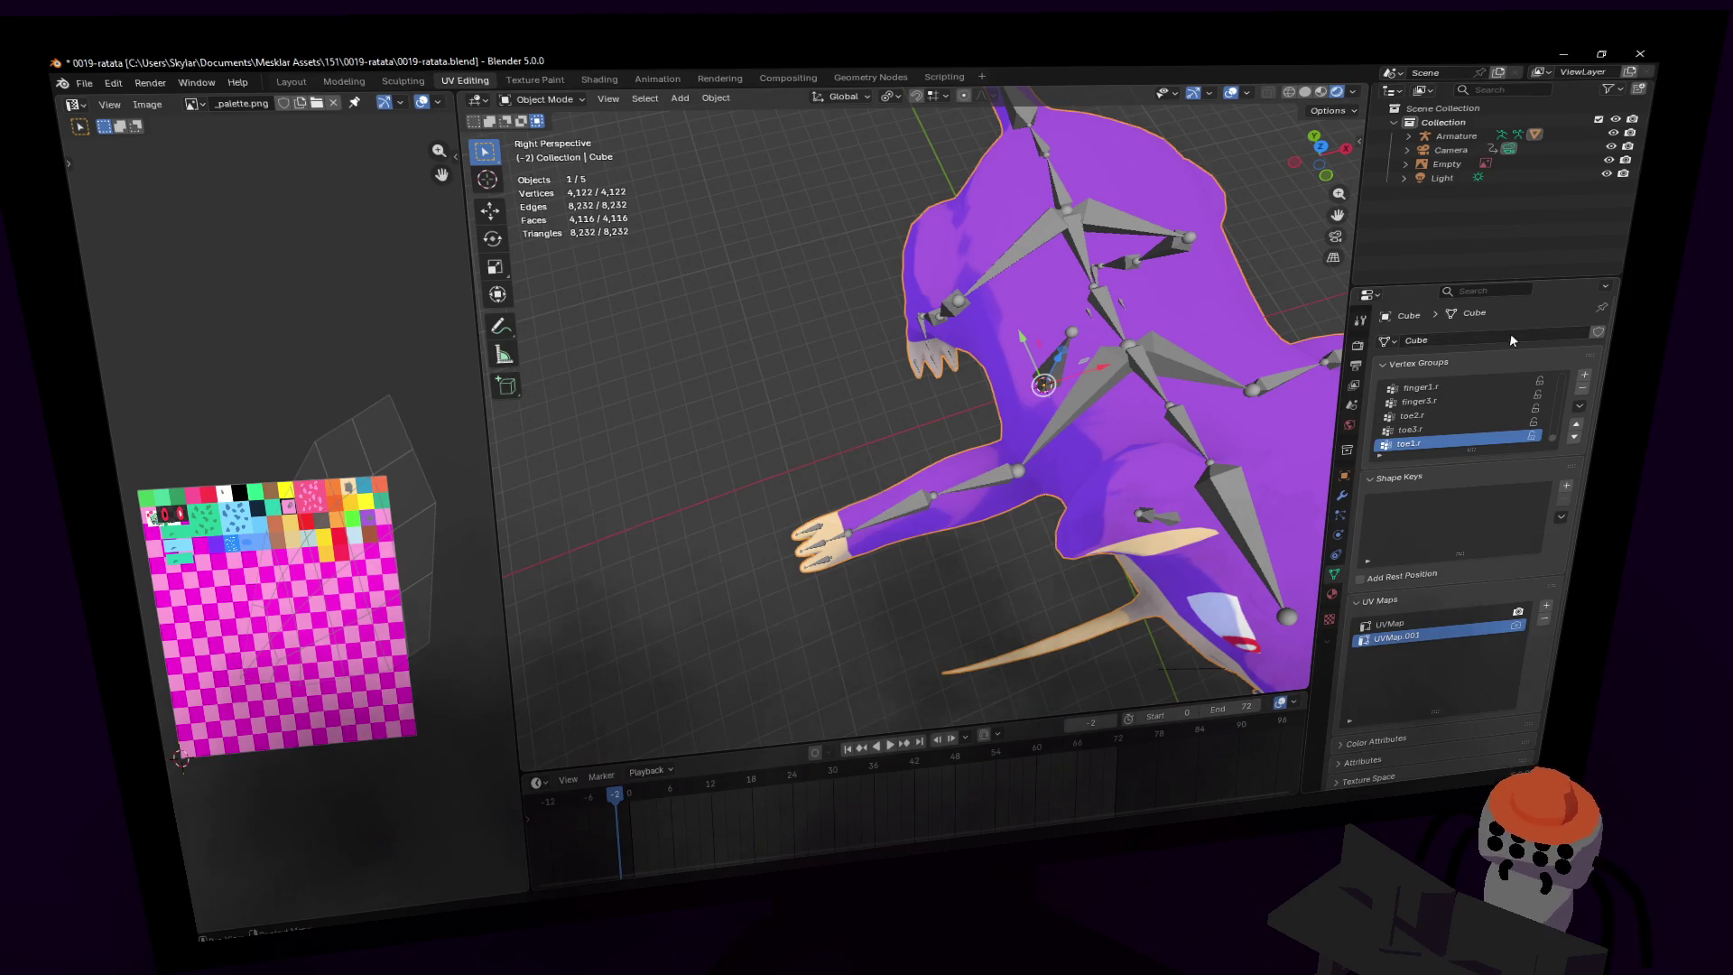
right_click(1343, 561)
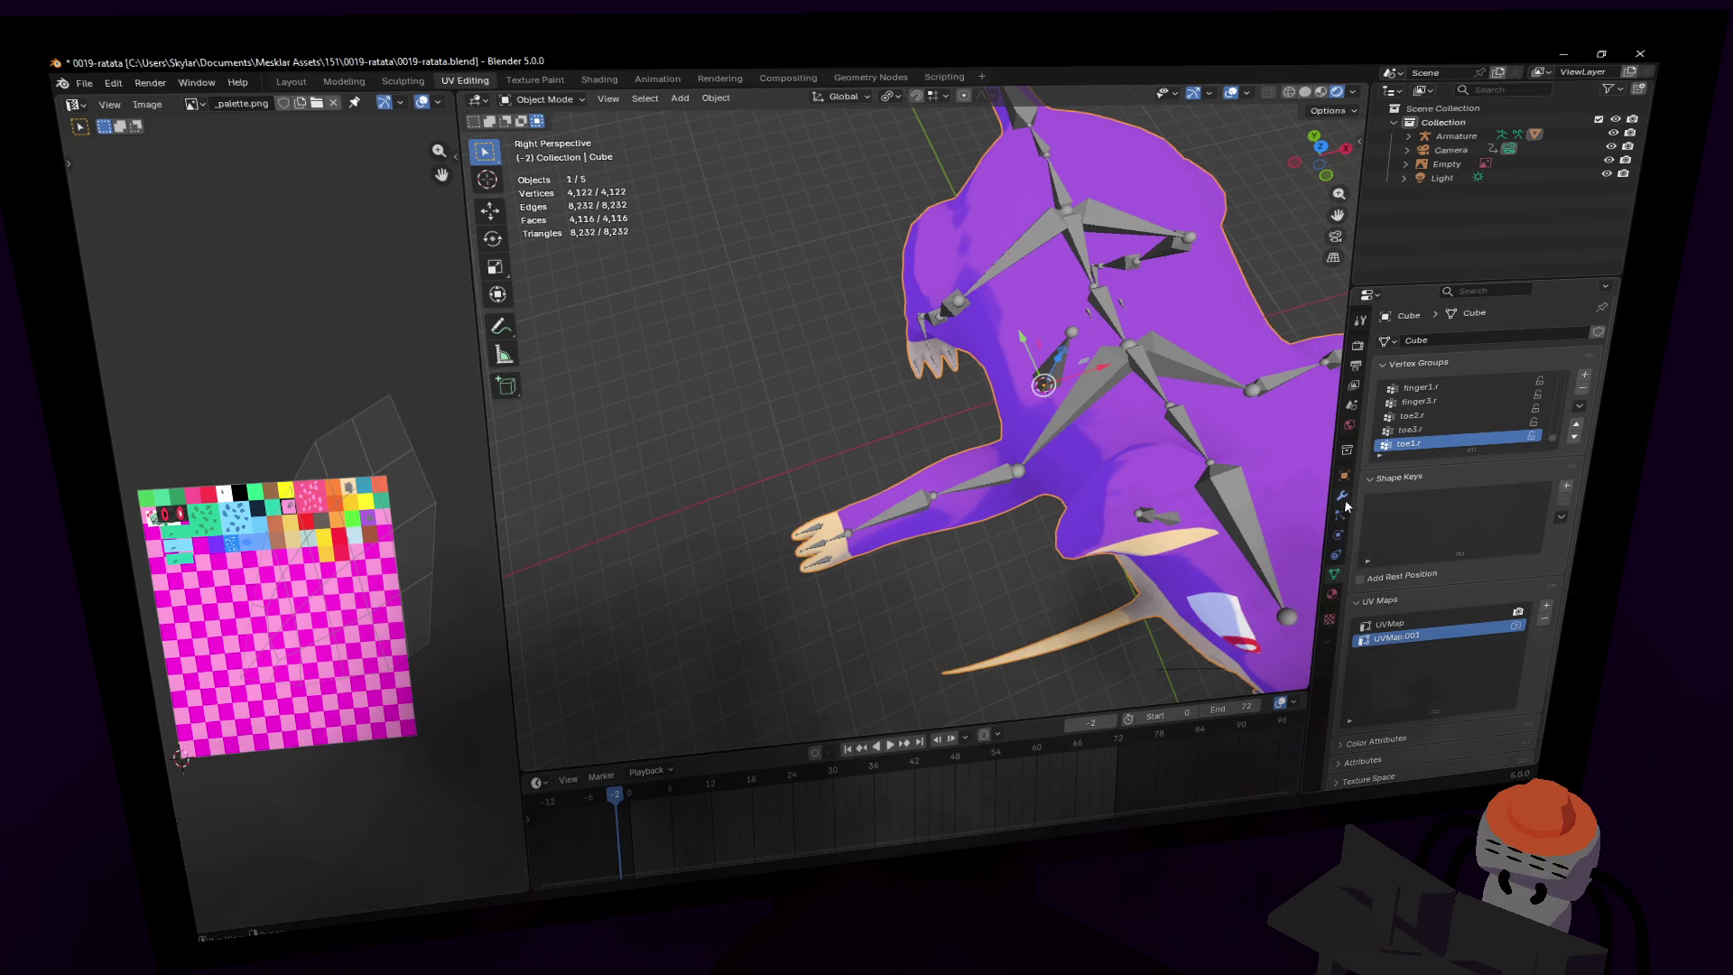
click(1343, 494)
click(1552, 478)
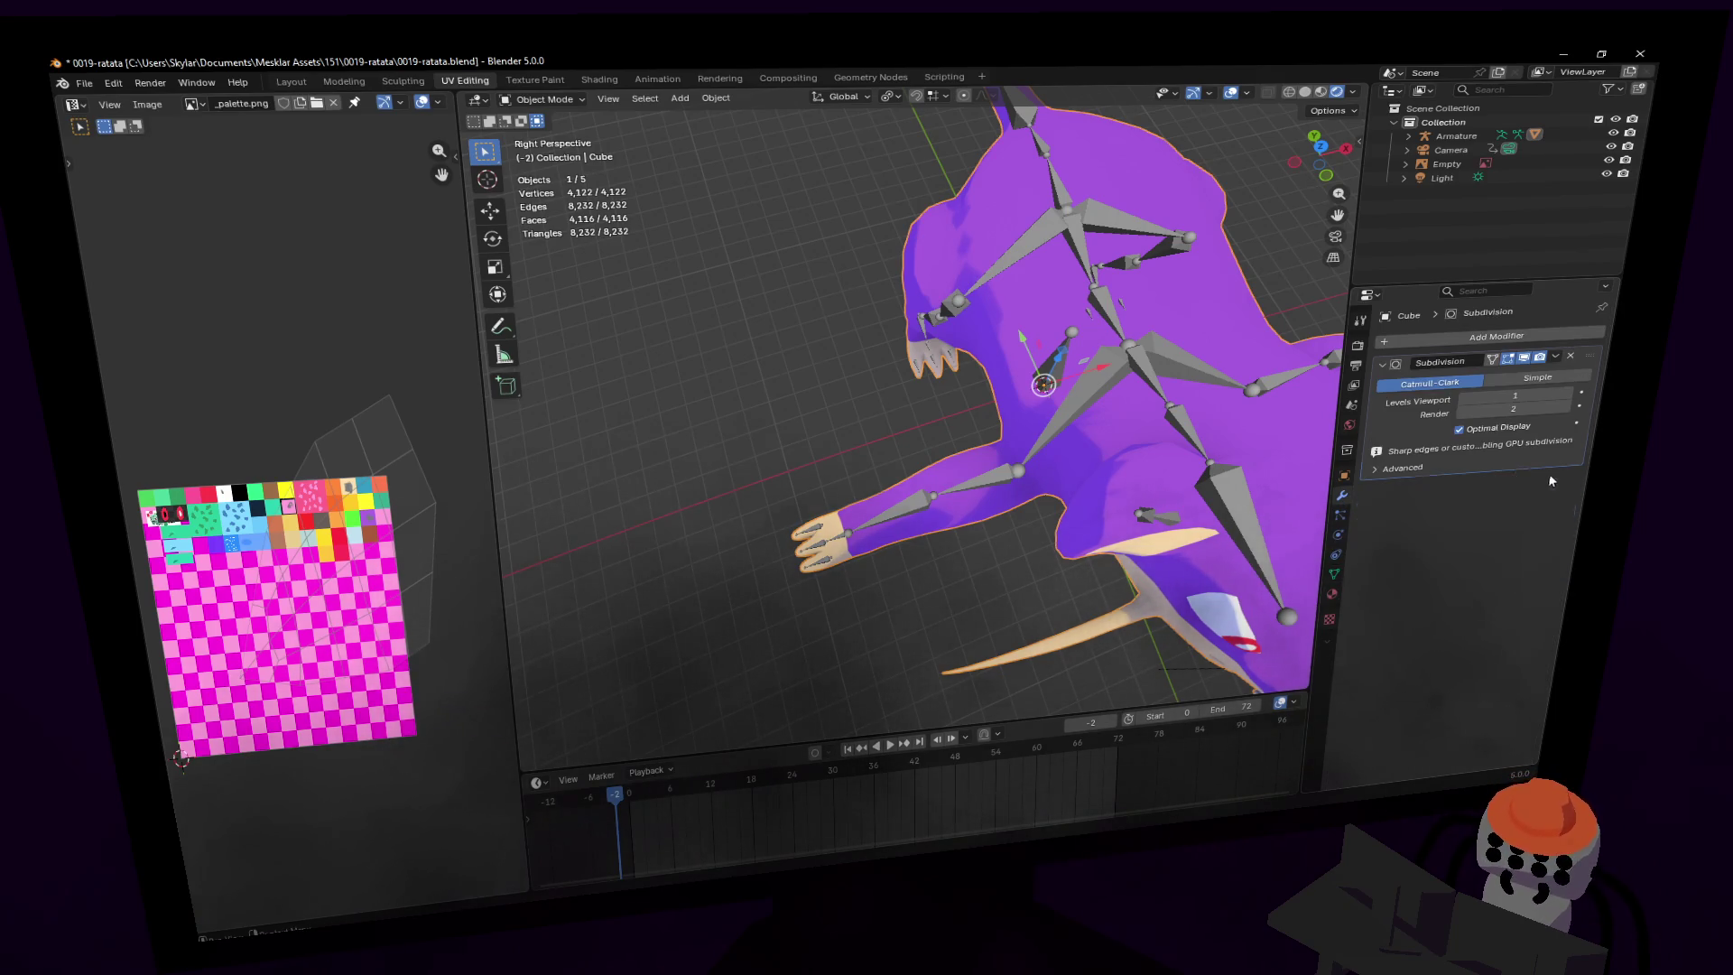
- Lasso the seven hand.r arm bones and delete them in Edit Mode
mouse_move(1038, 505)
middle_down()
mouse_move(858, 501)
mouse_move(919, 483)
middle_up()
click(858, 503)
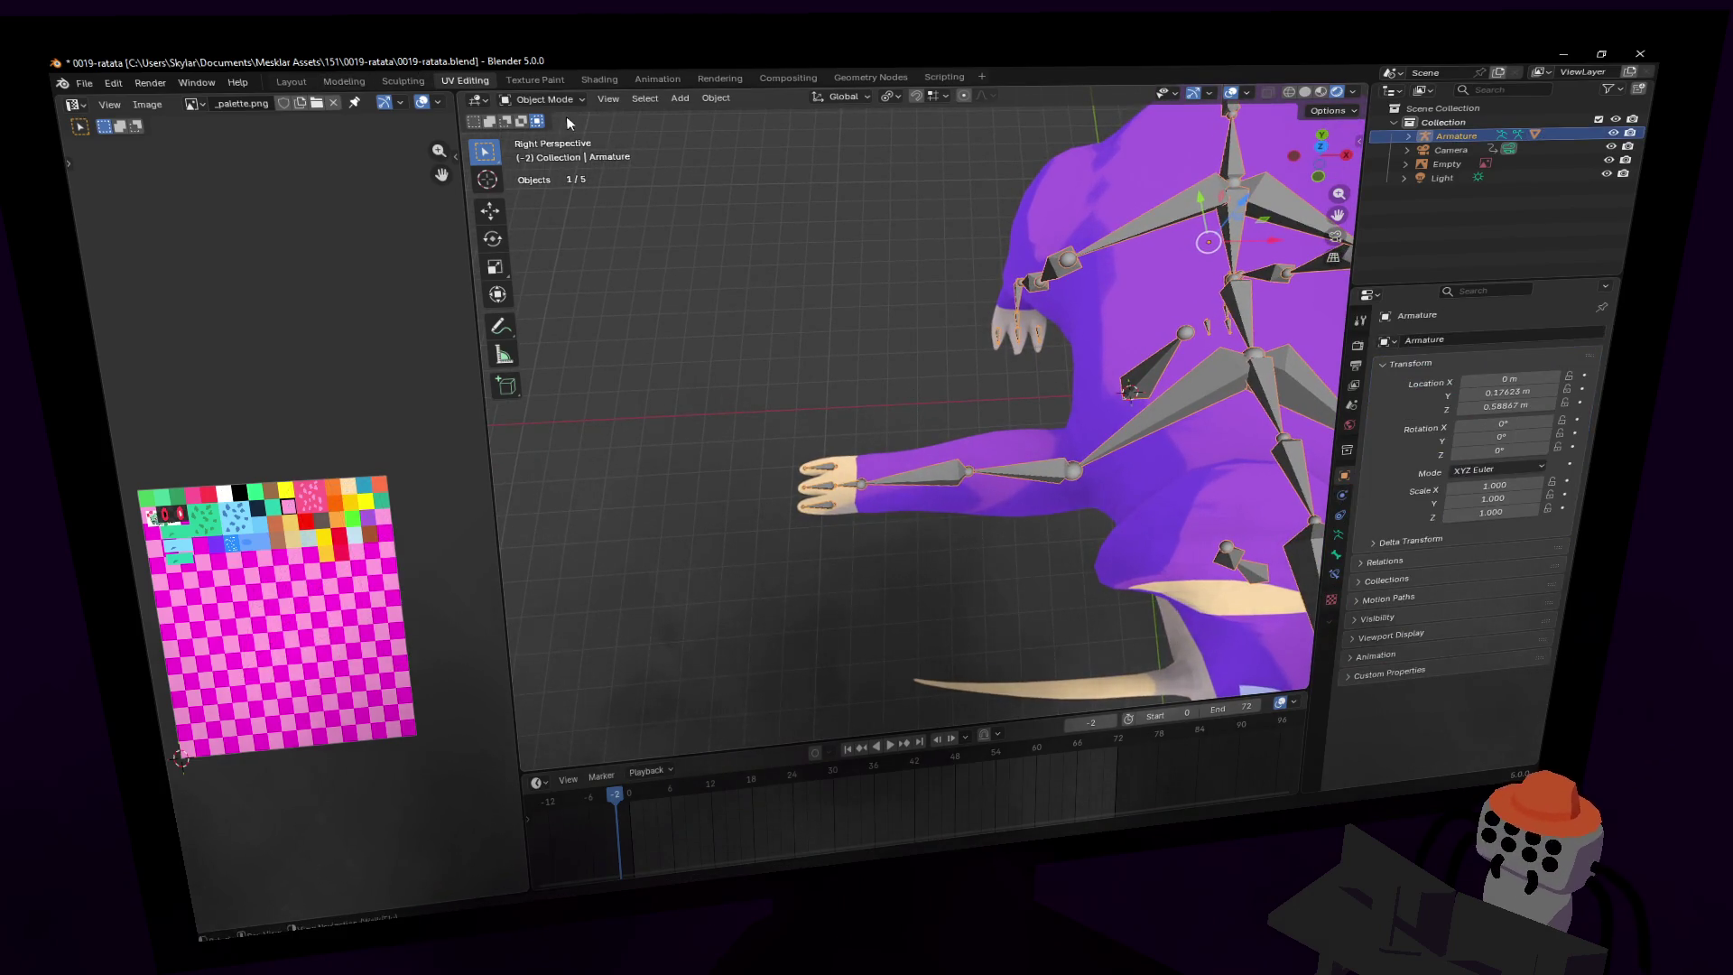
click(541, 100)
click(541, 142)
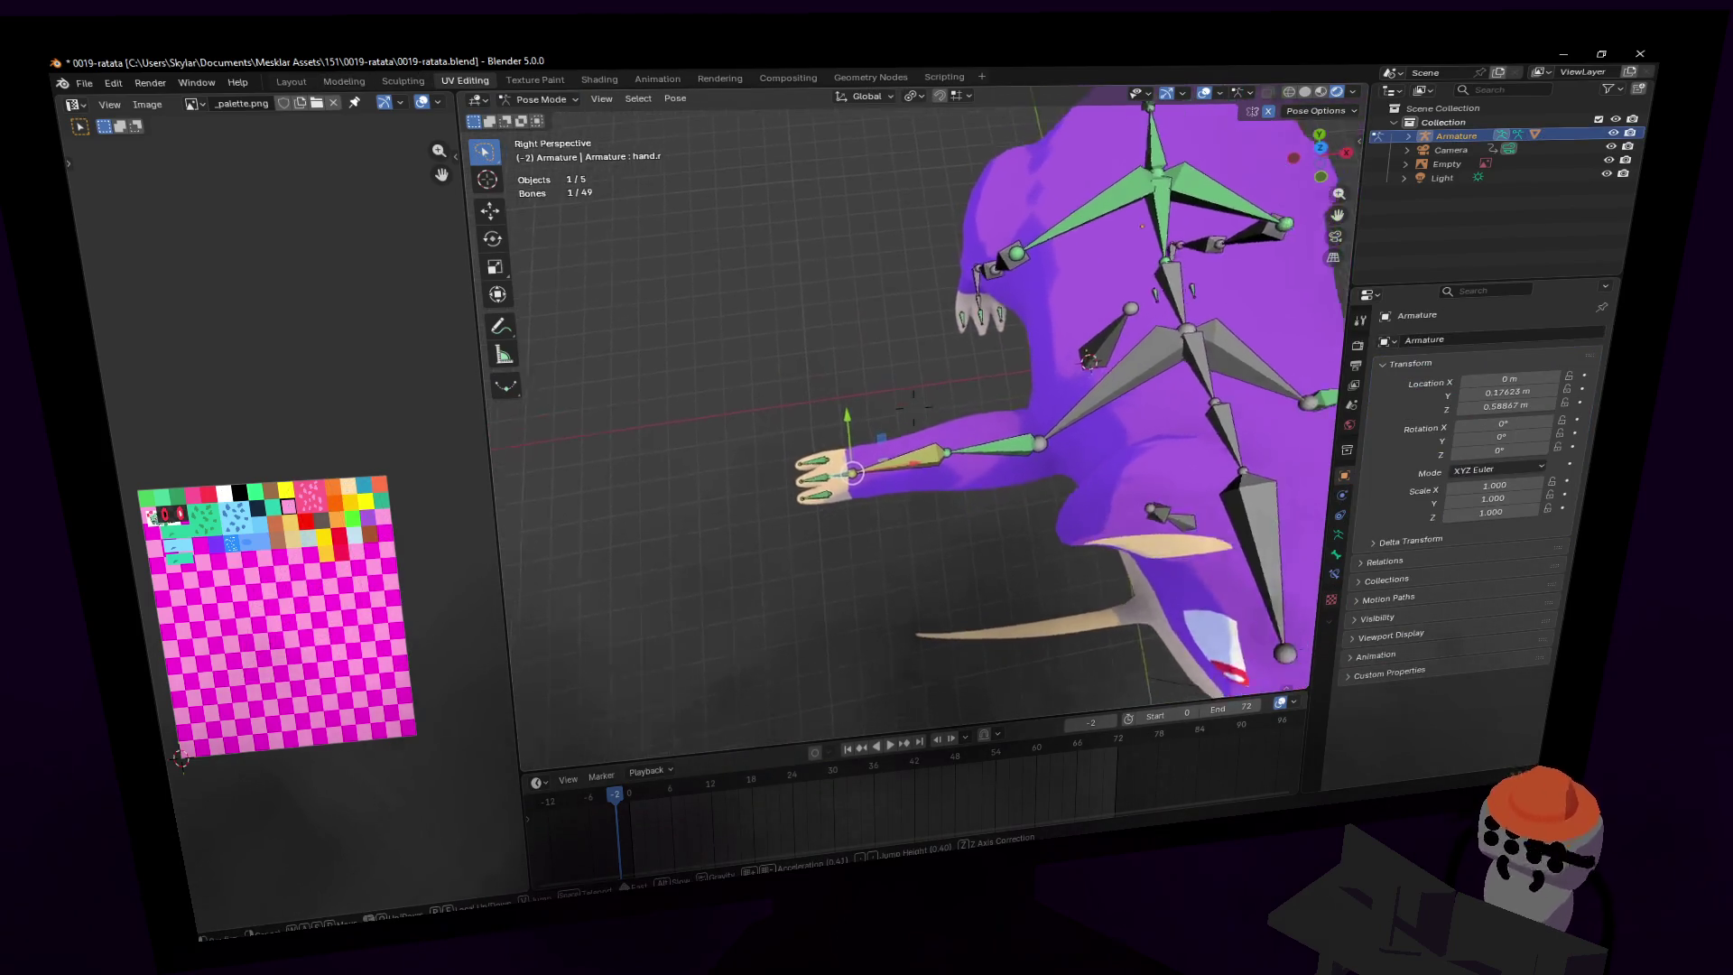
middle_drag(956, 347, 909, 343)
mouse_move(967, 419)
mouse_down()
mouse_move(669, 375)
mouse_move(616, 490)
mouse_move(967, 411)
mouse_up()
click(546, 99)
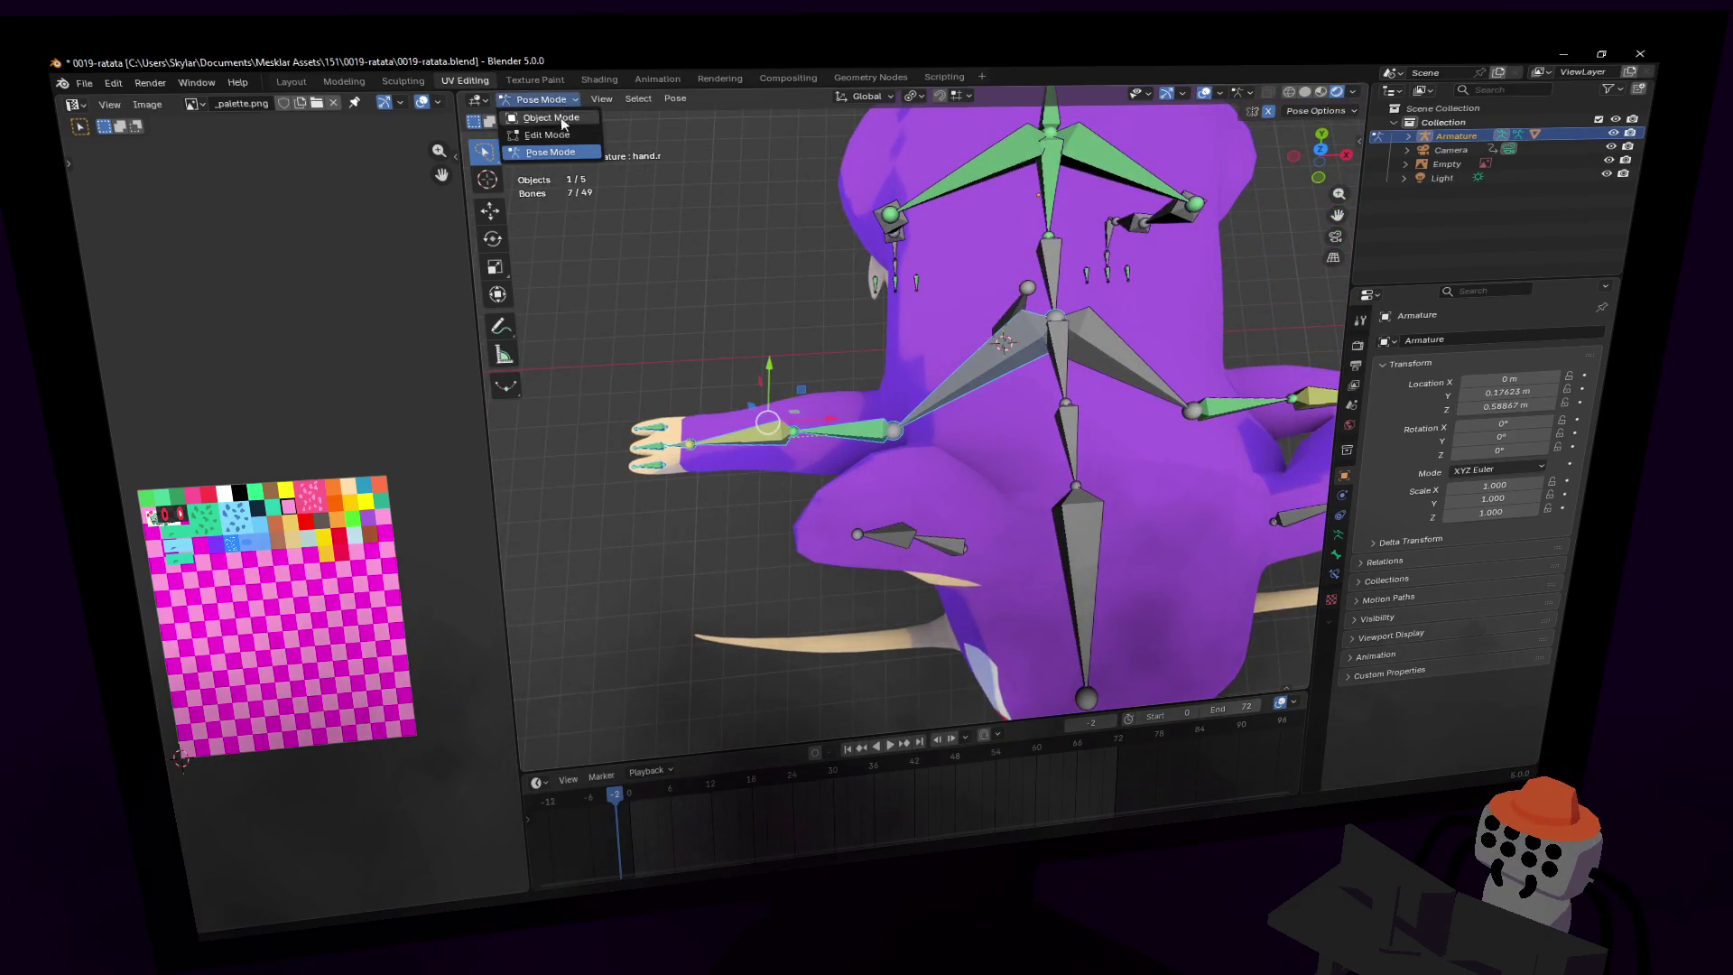
click(541, 127)
key(x)
click(916, 347)
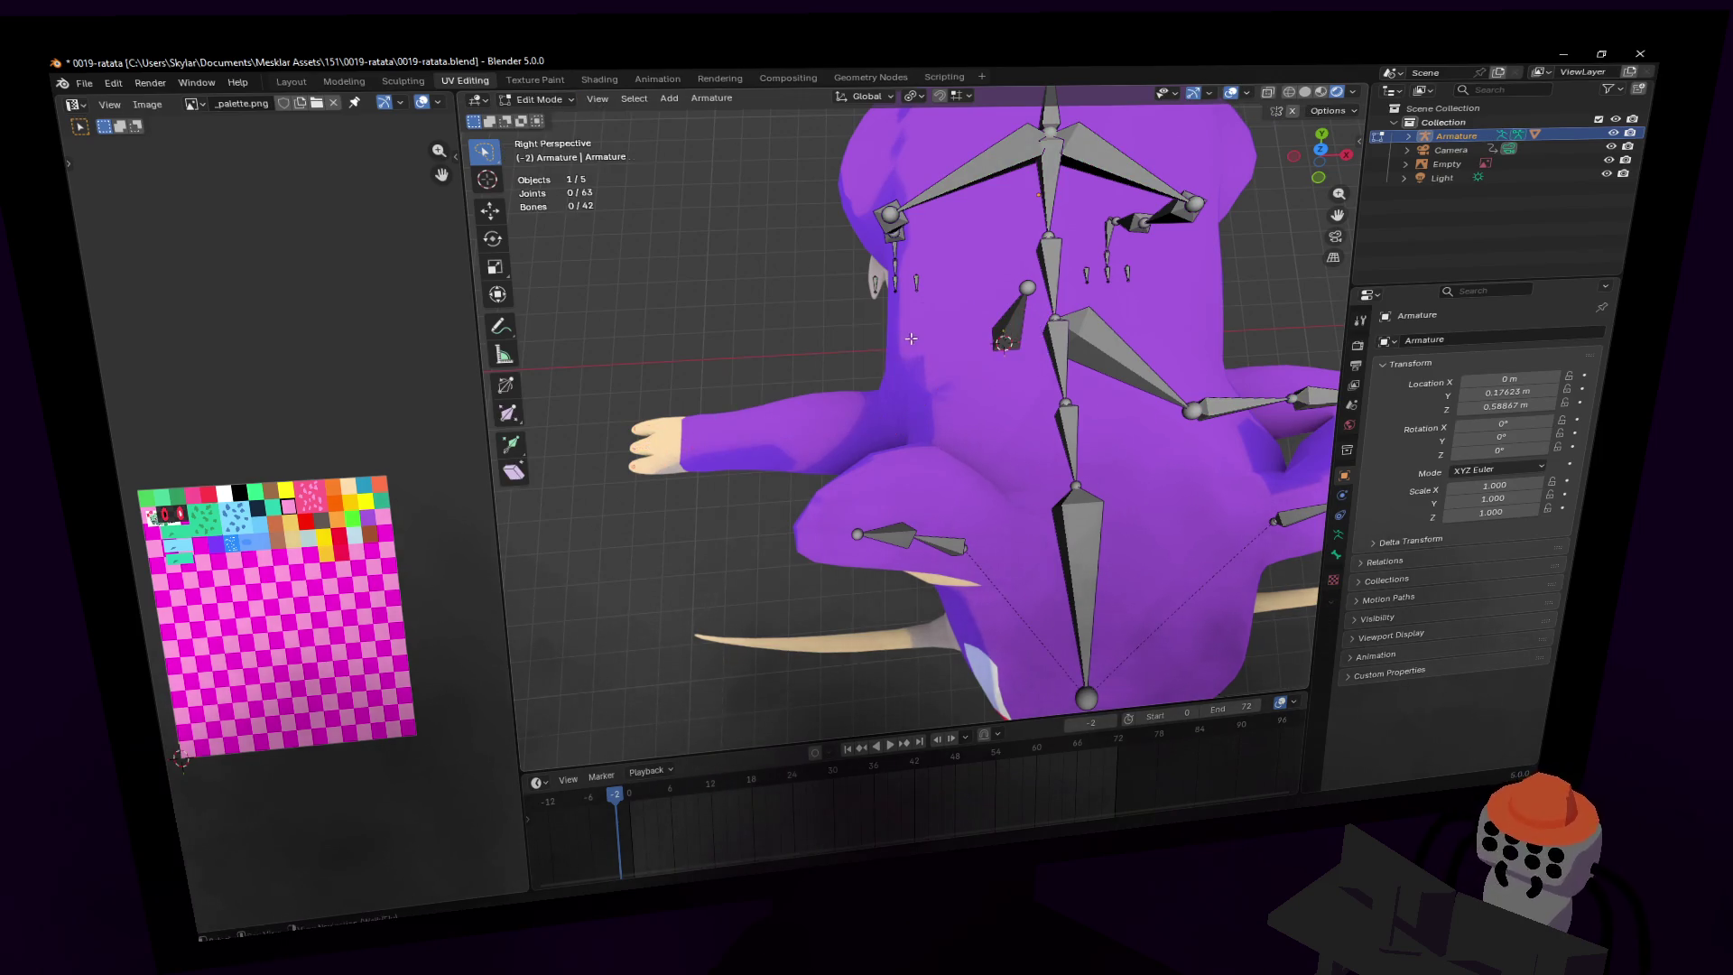
- Duplicate the remaining arm's bones and mirror the copy across X around the 3D cursor
key(shift+grave)
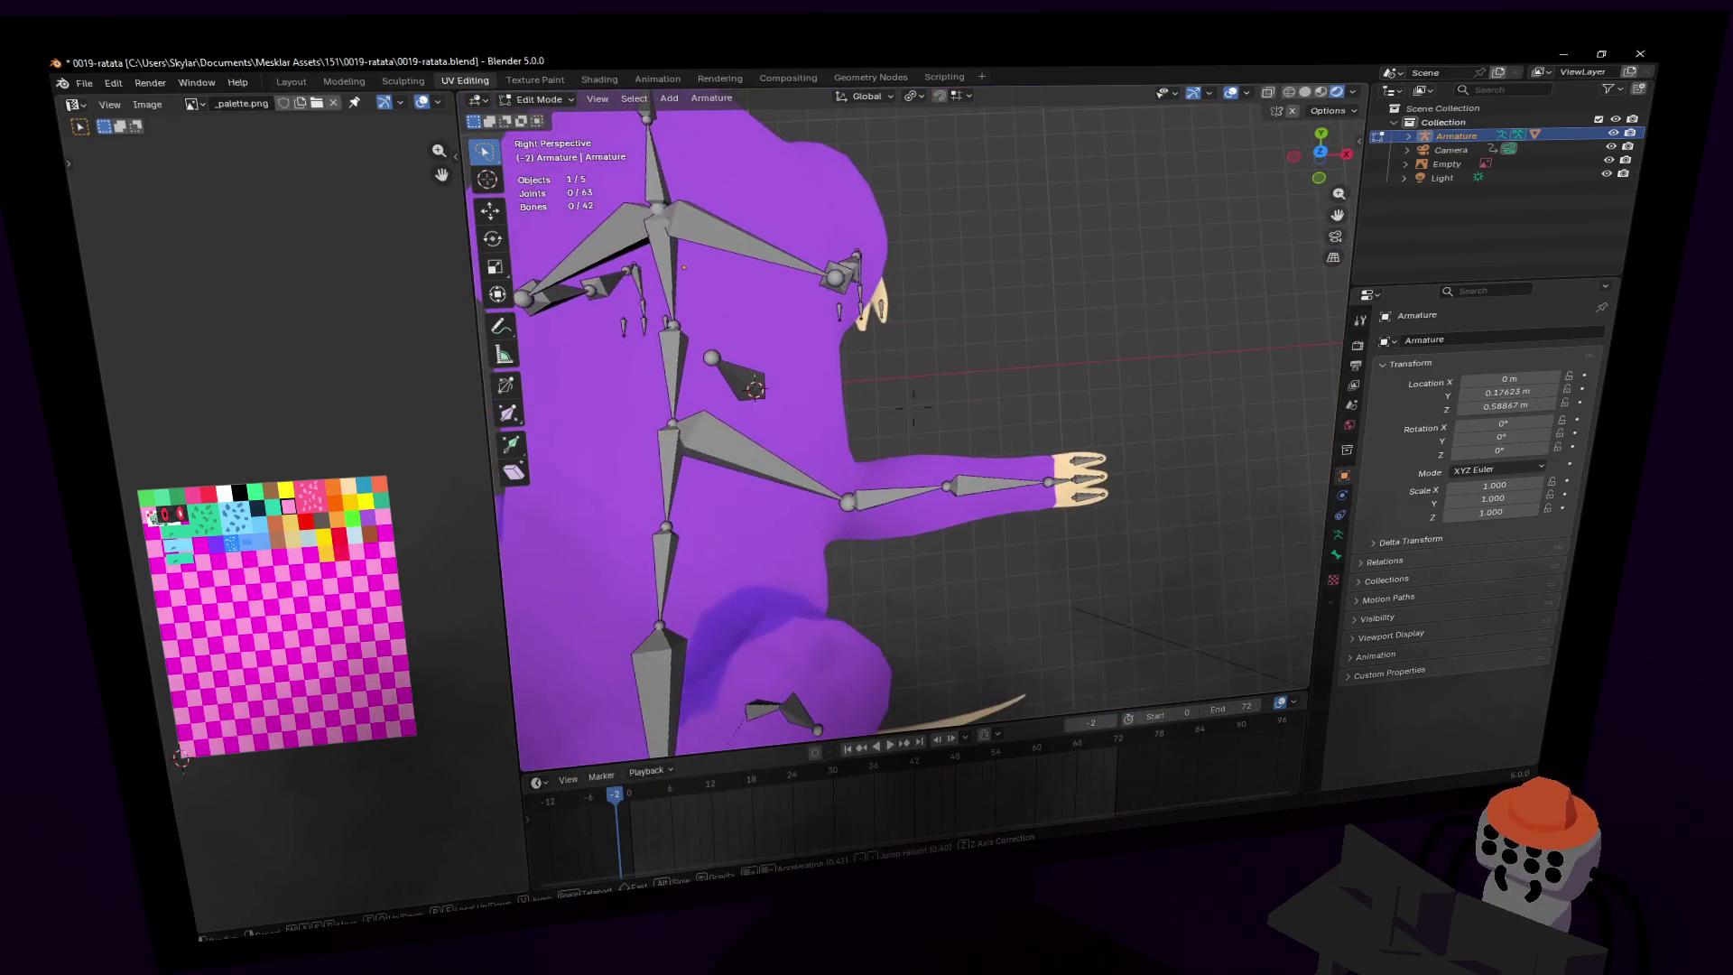
mouse_move(1164, 429)
mouse_down()
mouse_move(761, 428)
mouse_move(1281, 438)
mouse_move(1139, 420)
mouse_up()
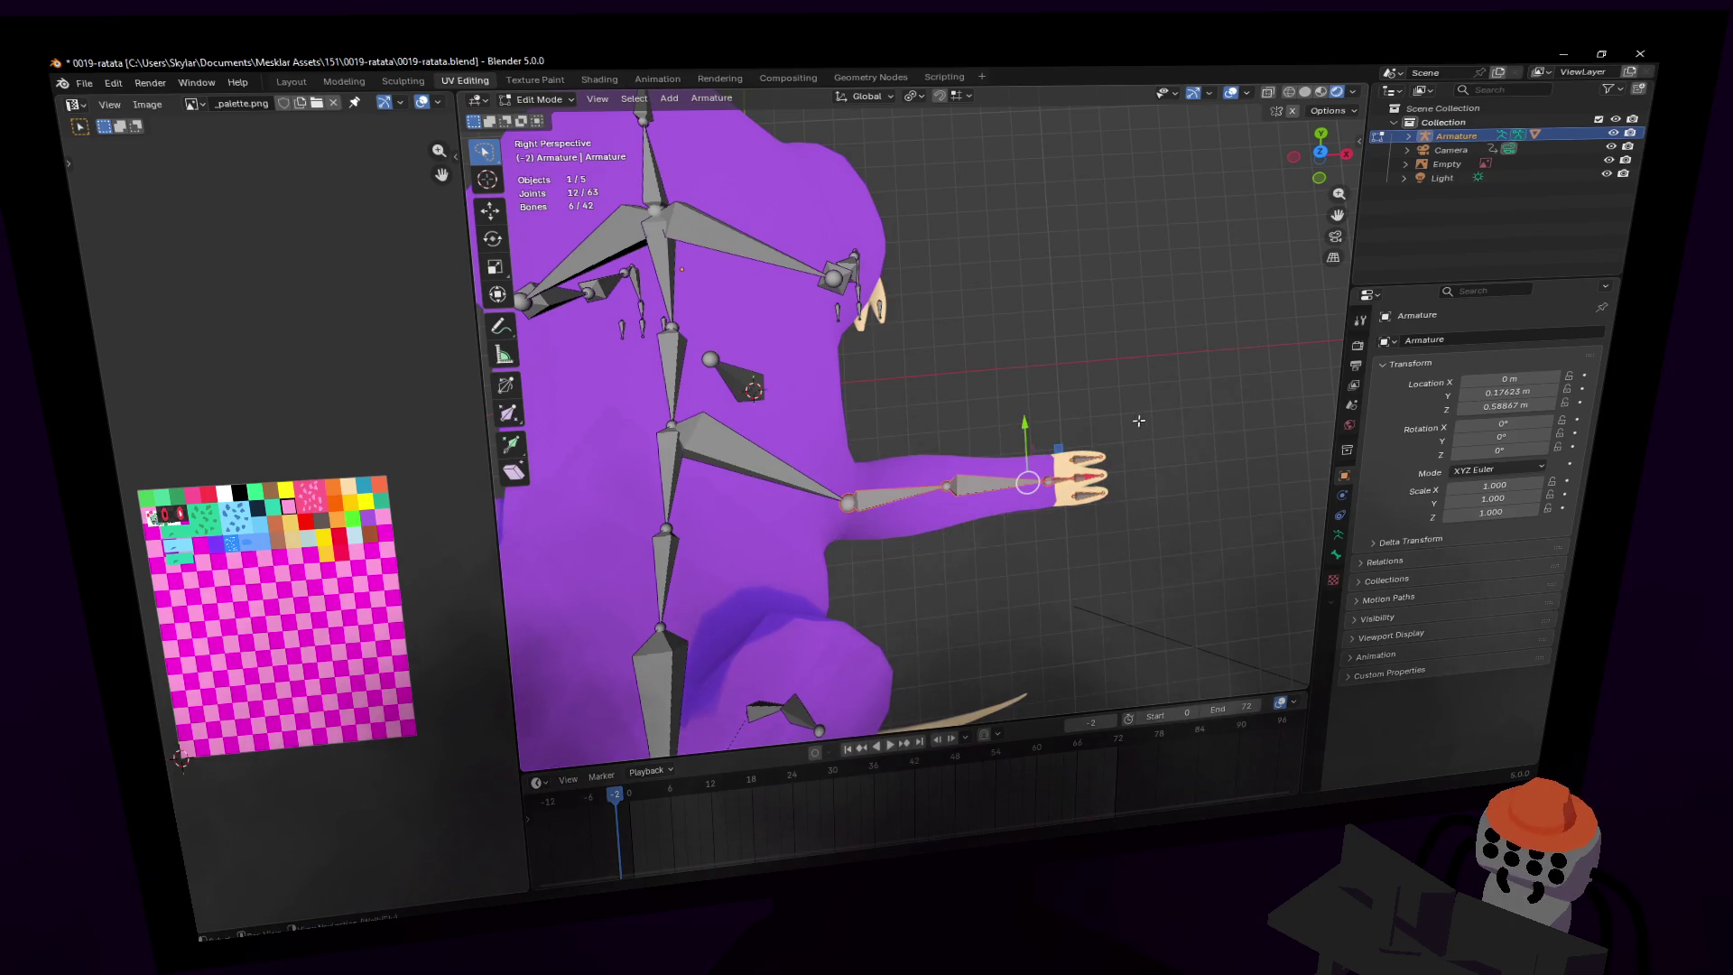
key(KP_3)
key(shift+d)
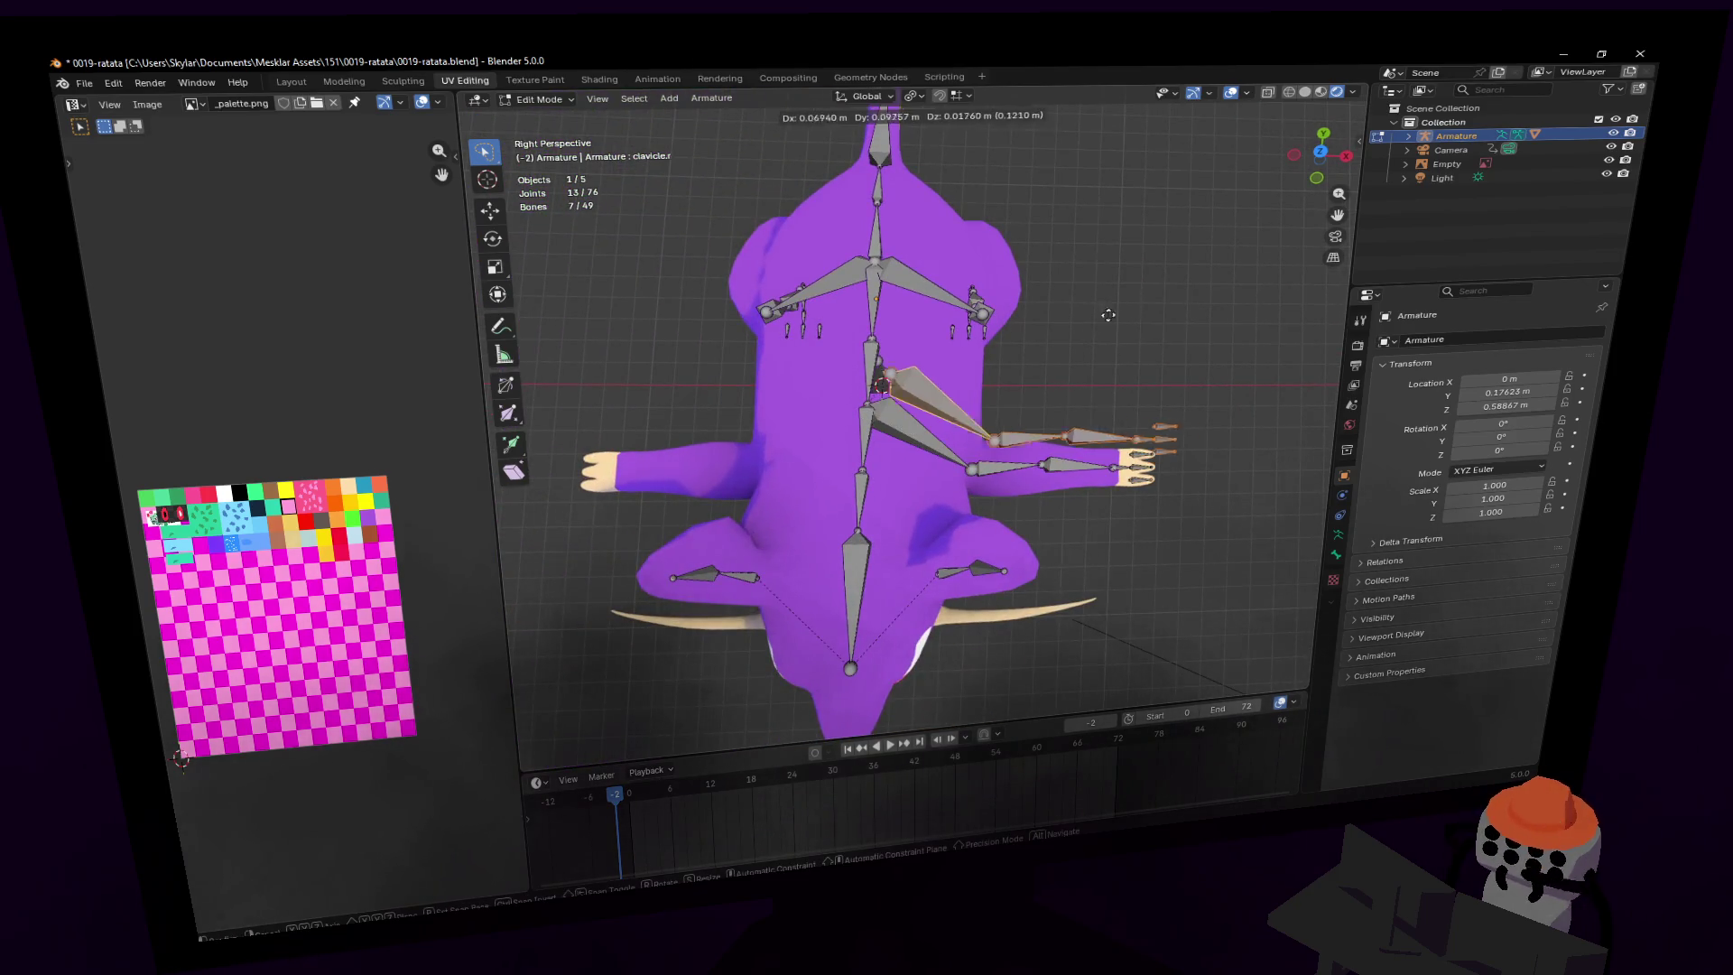
key(Escape)
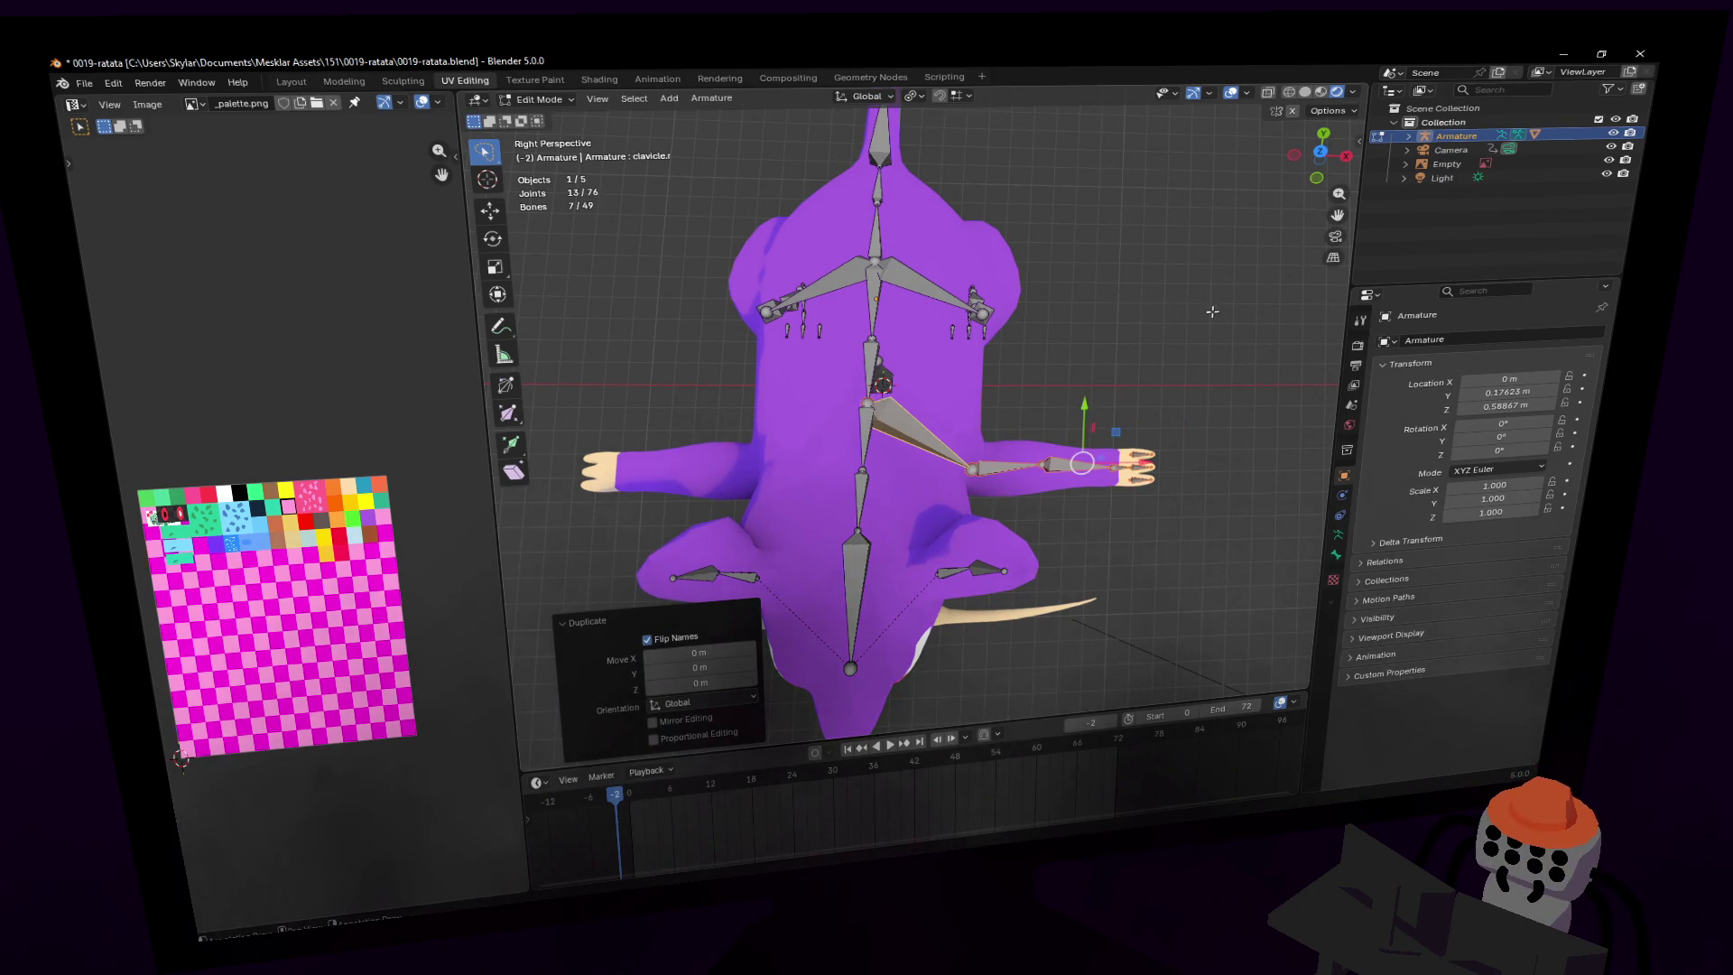
click(914, 96)
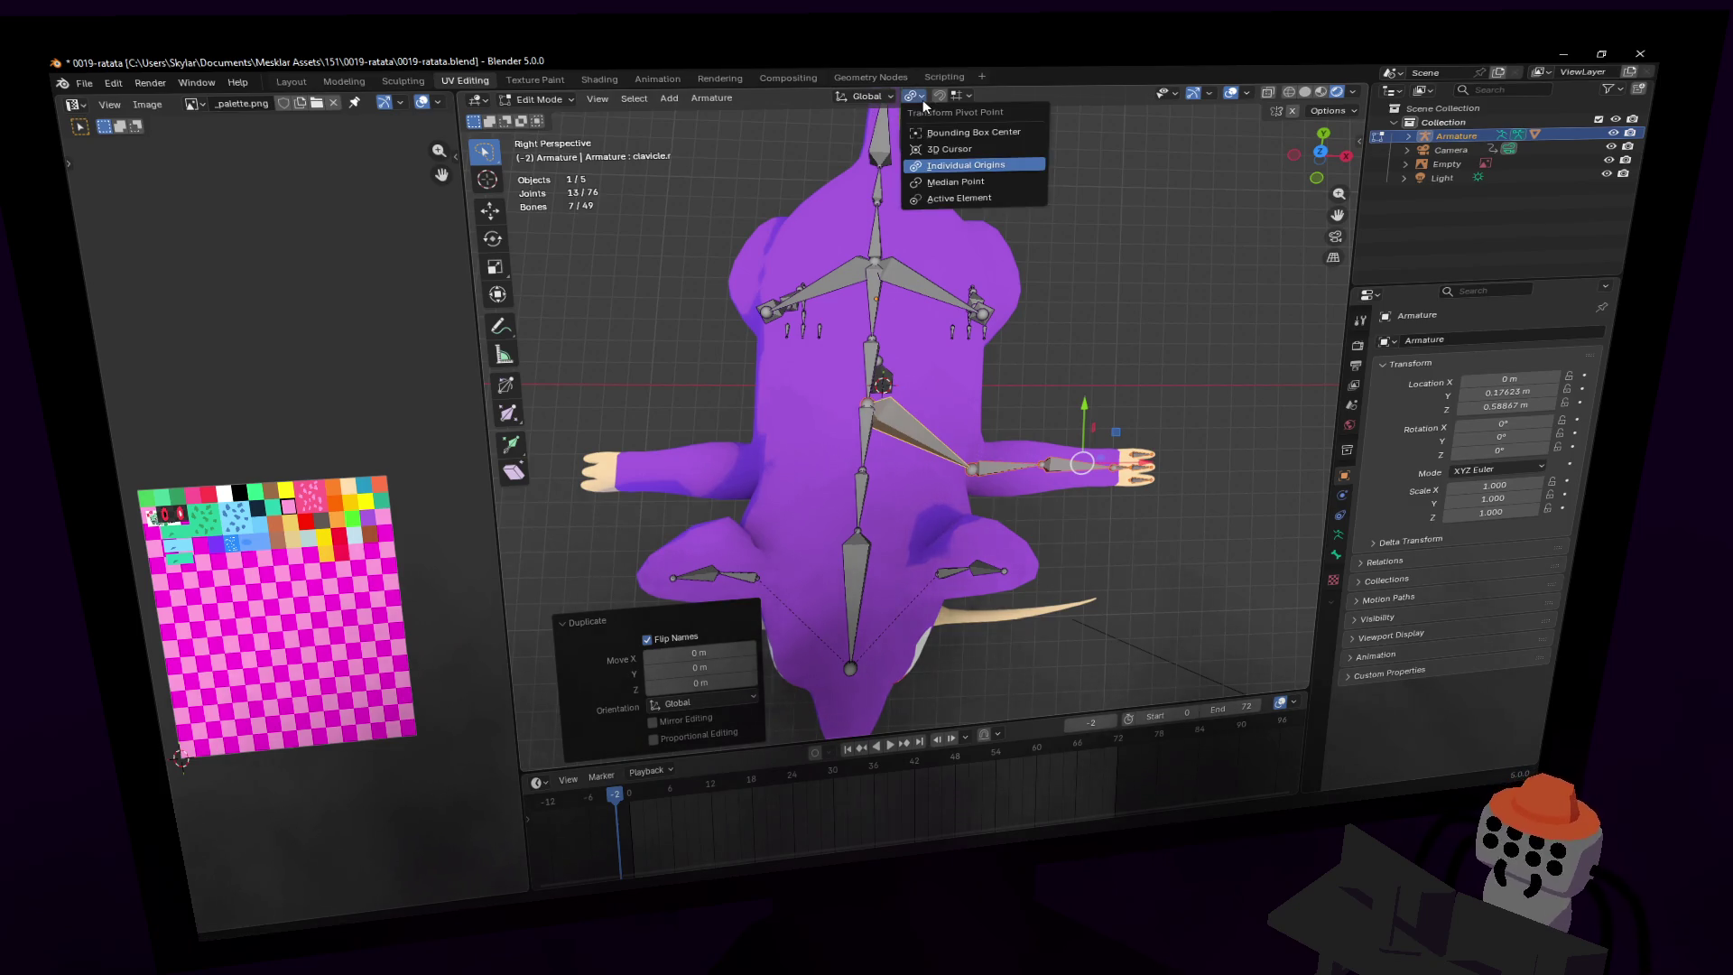
click(948, 151)
key(s)
key(x)
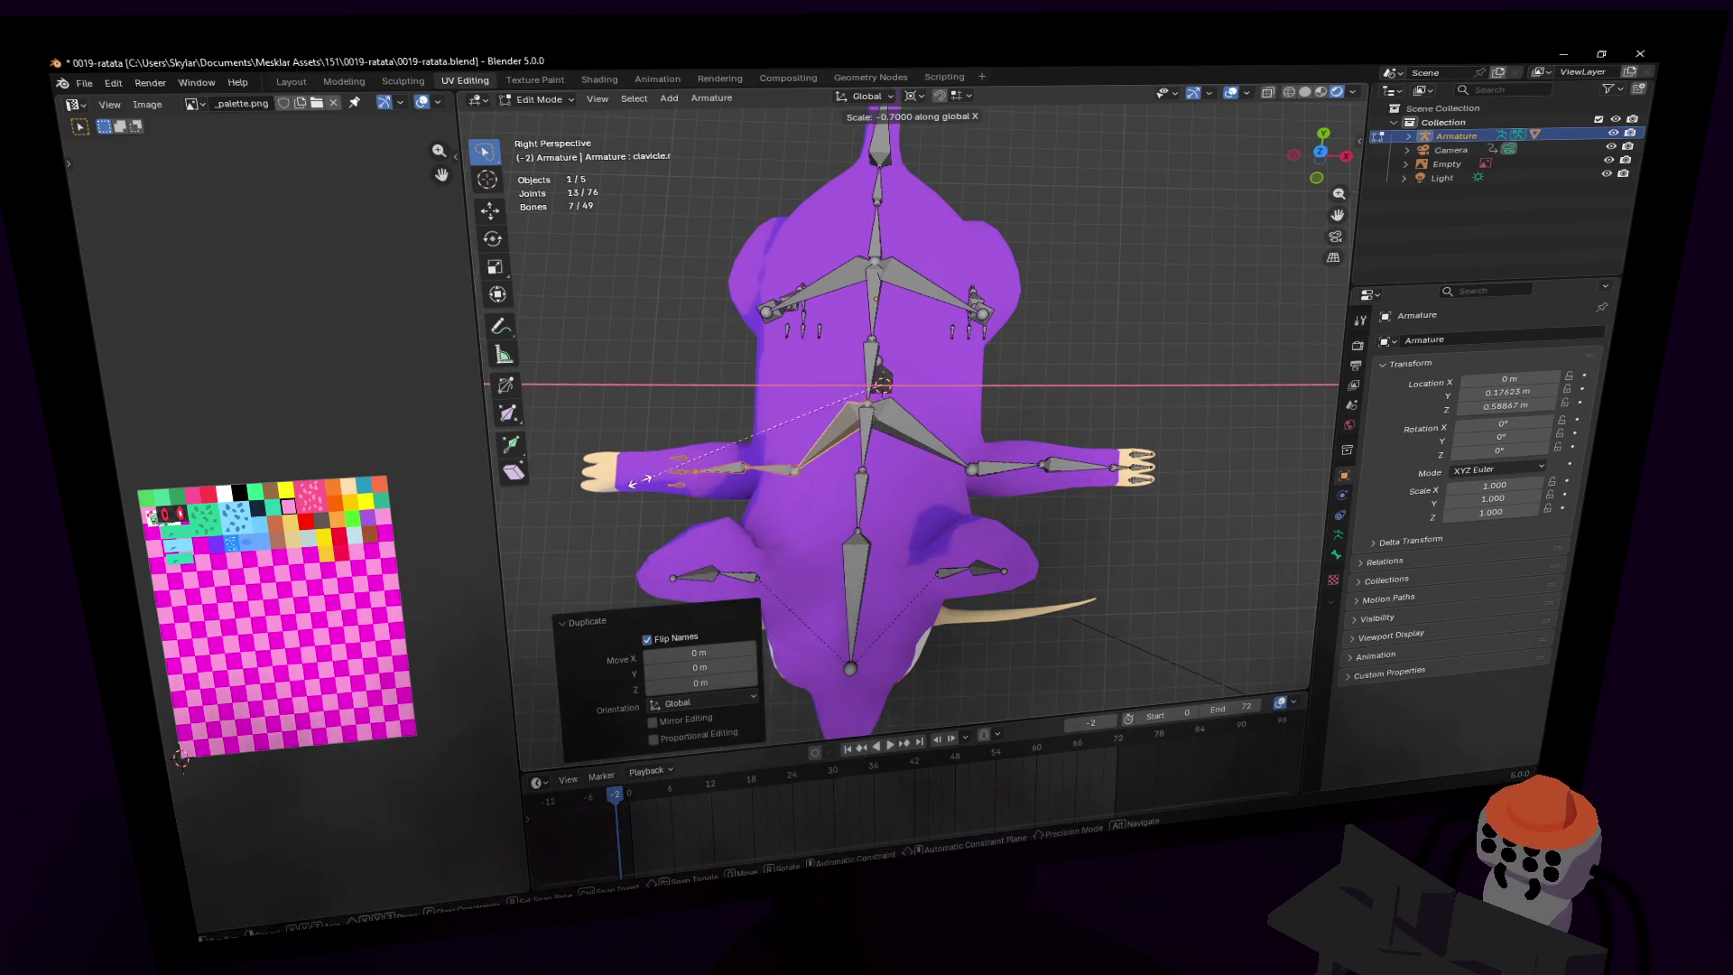
click(565, 473)
- Look over the mirrored arm and return the armature to Object Mode
key(shift+grave)
key(w)
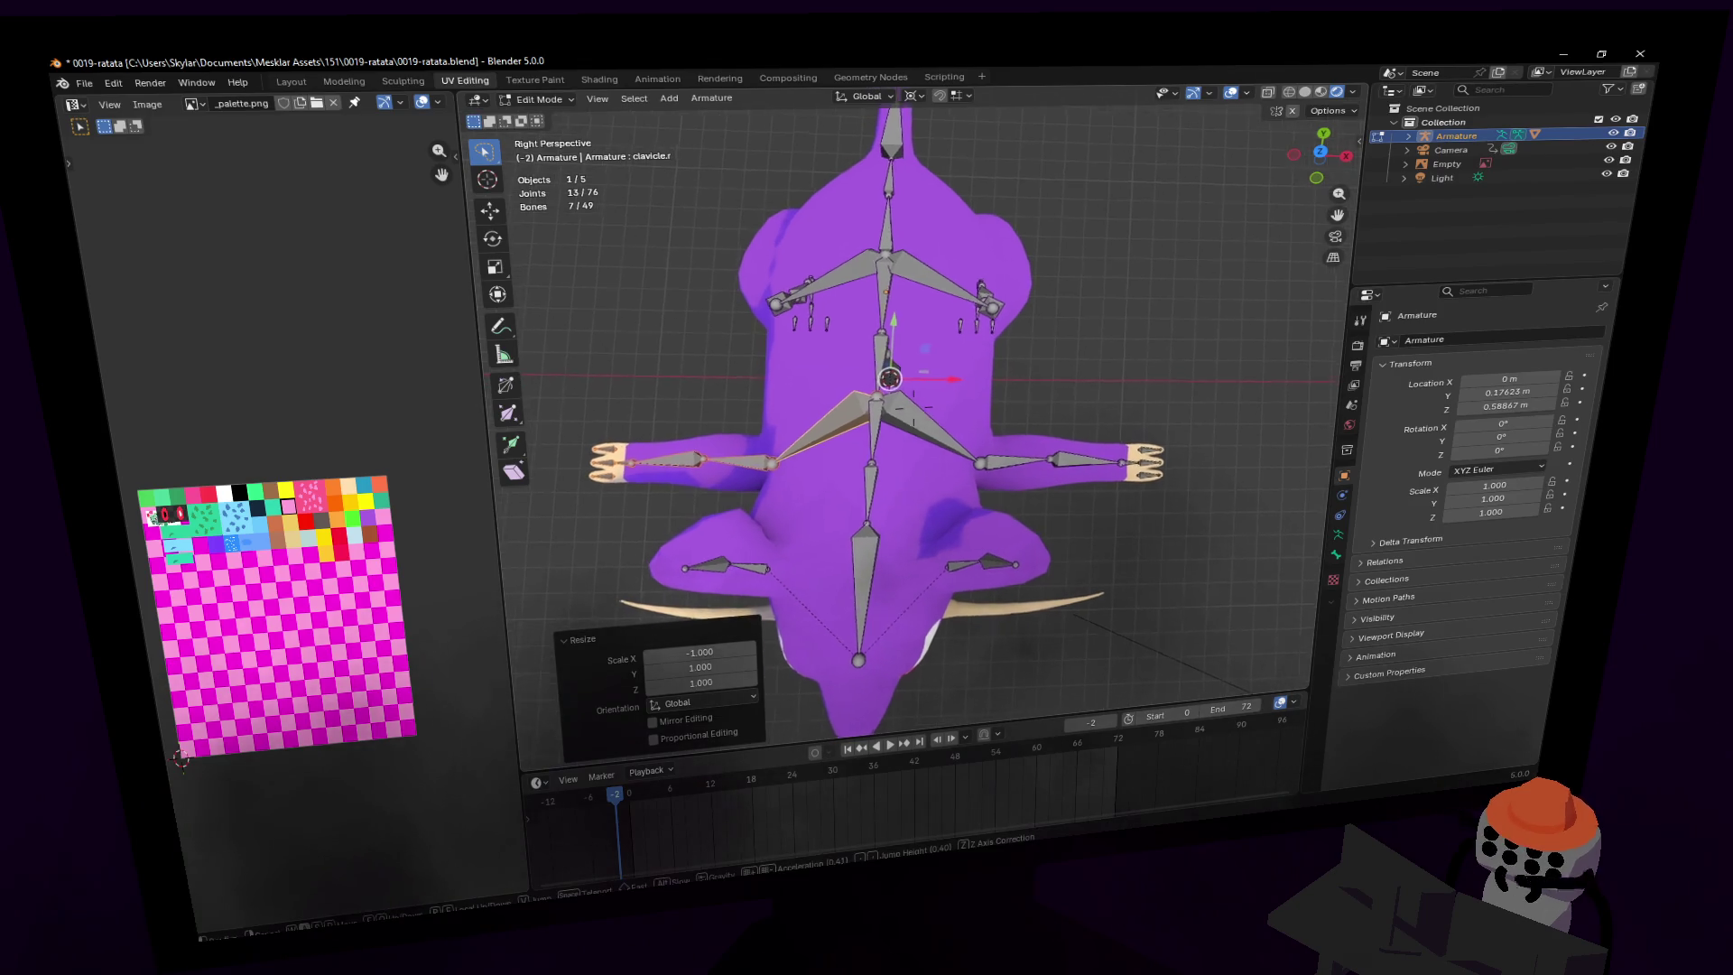
key(s)
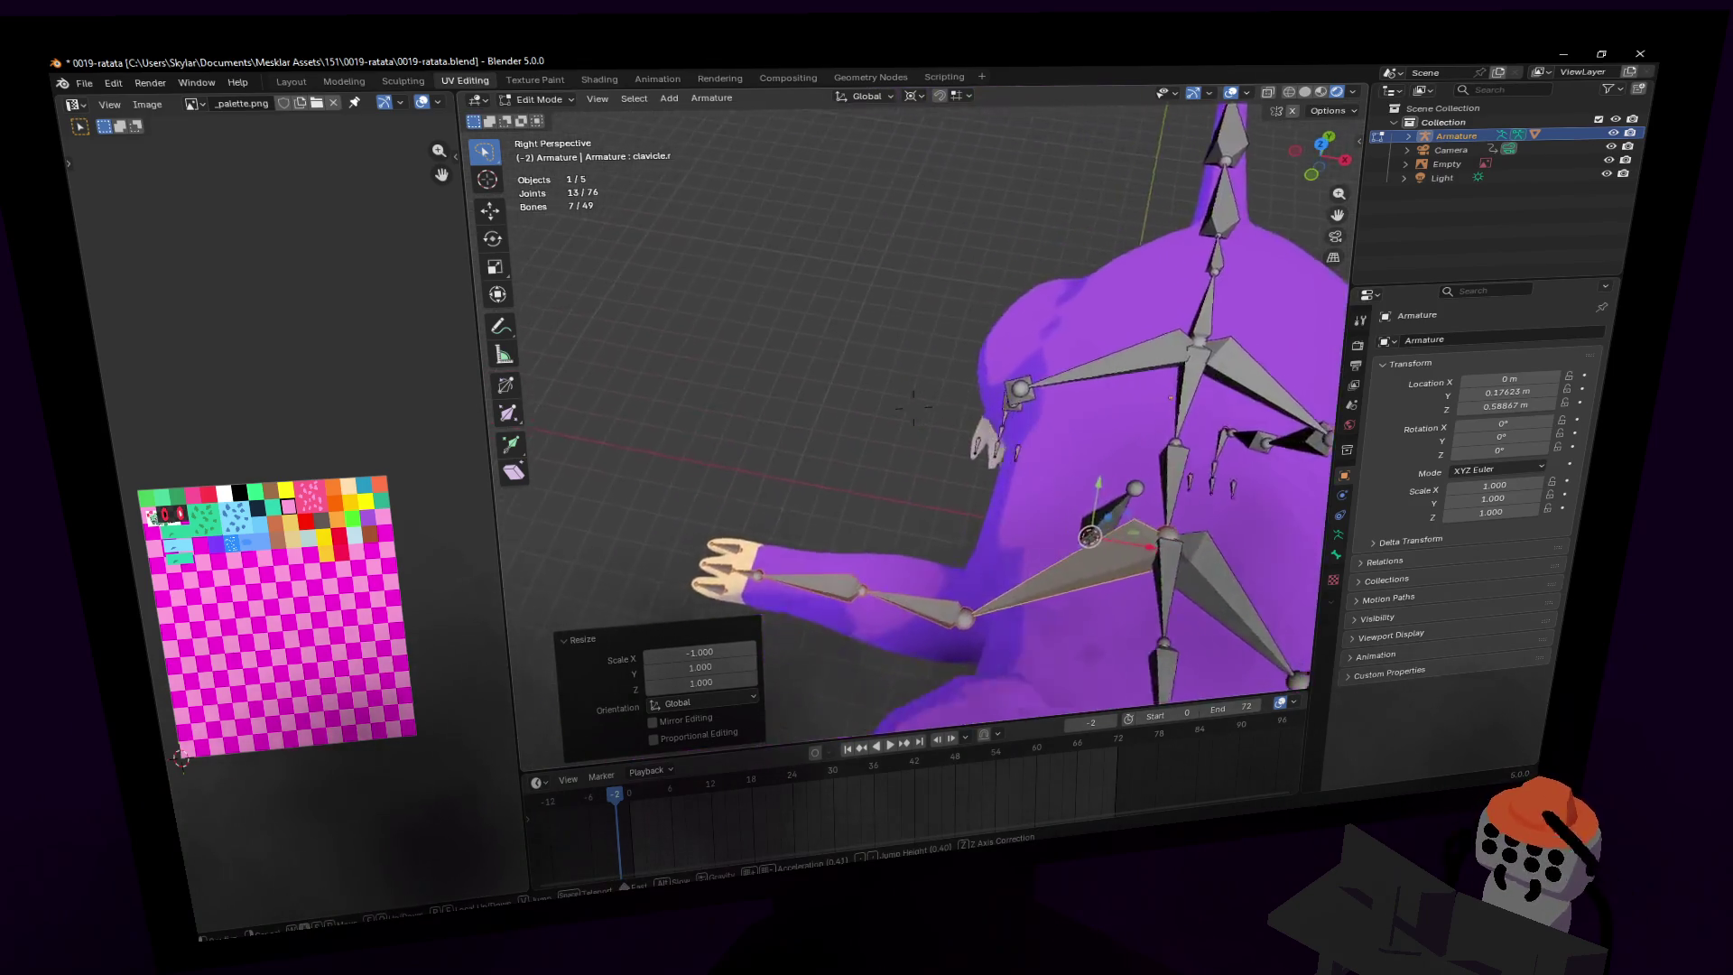
click(885, 545)
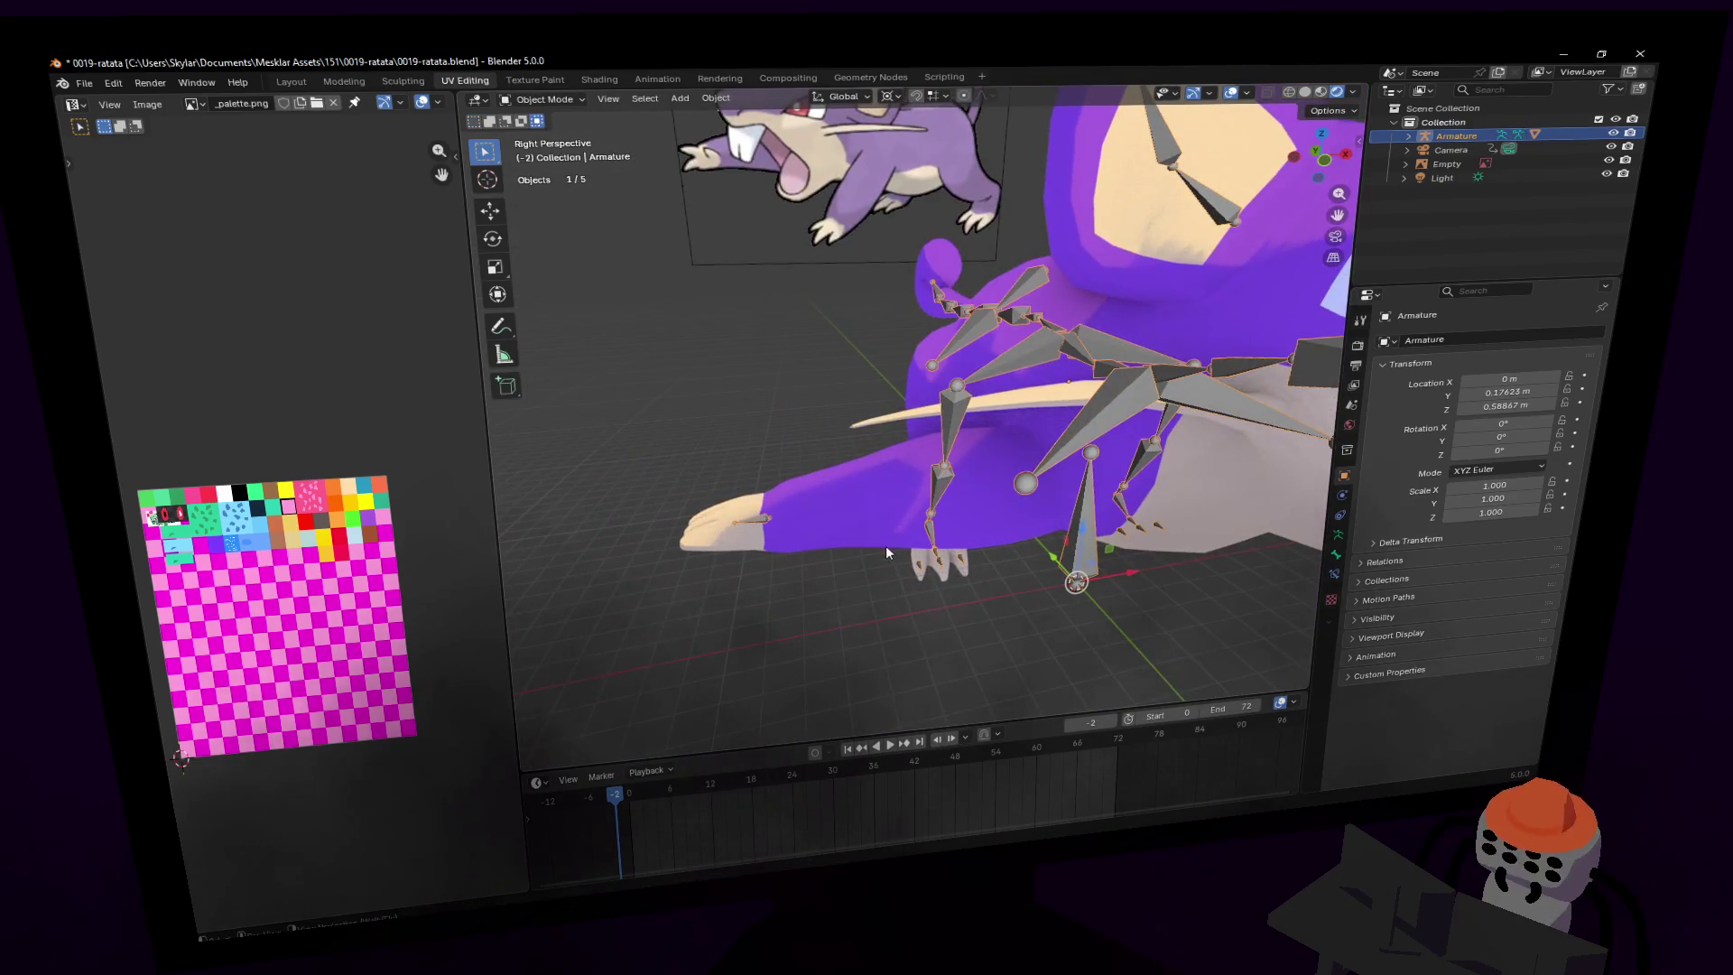
key(Tab)
middle_drag(837, 522, 852, 507)
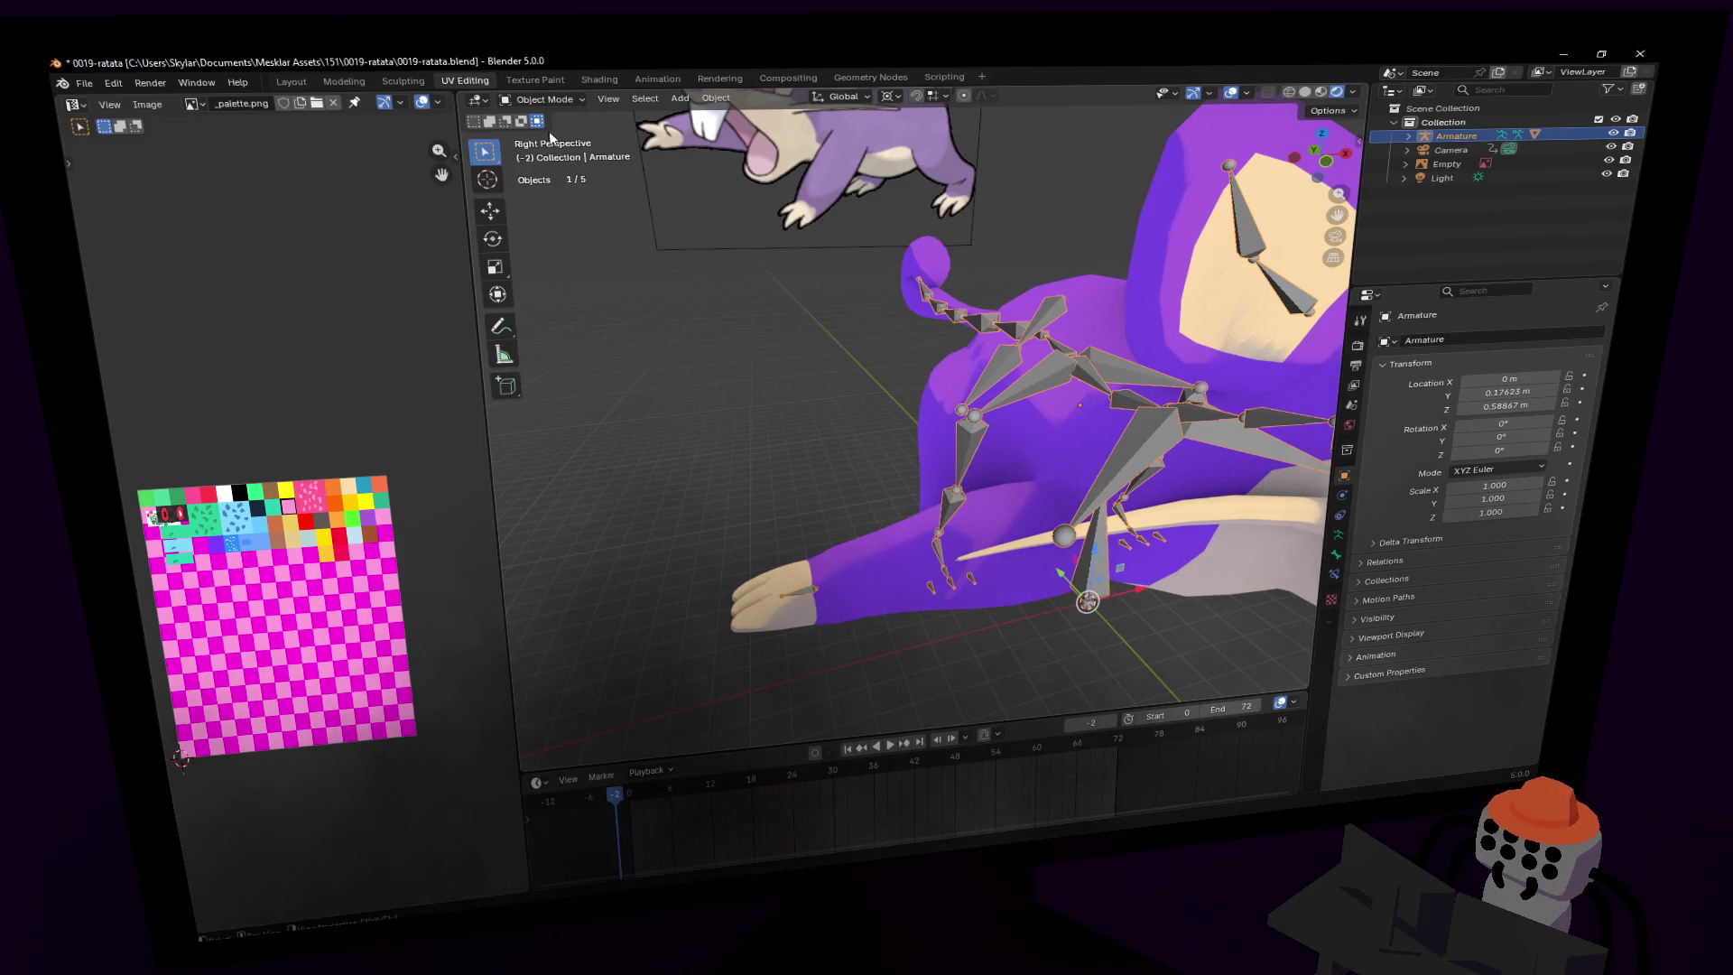
- Put the armature in Pose Mode and test-move the right hand bone
click(541, 101)
click(552, 158)
middle_drag(658, 491, 668, 530)
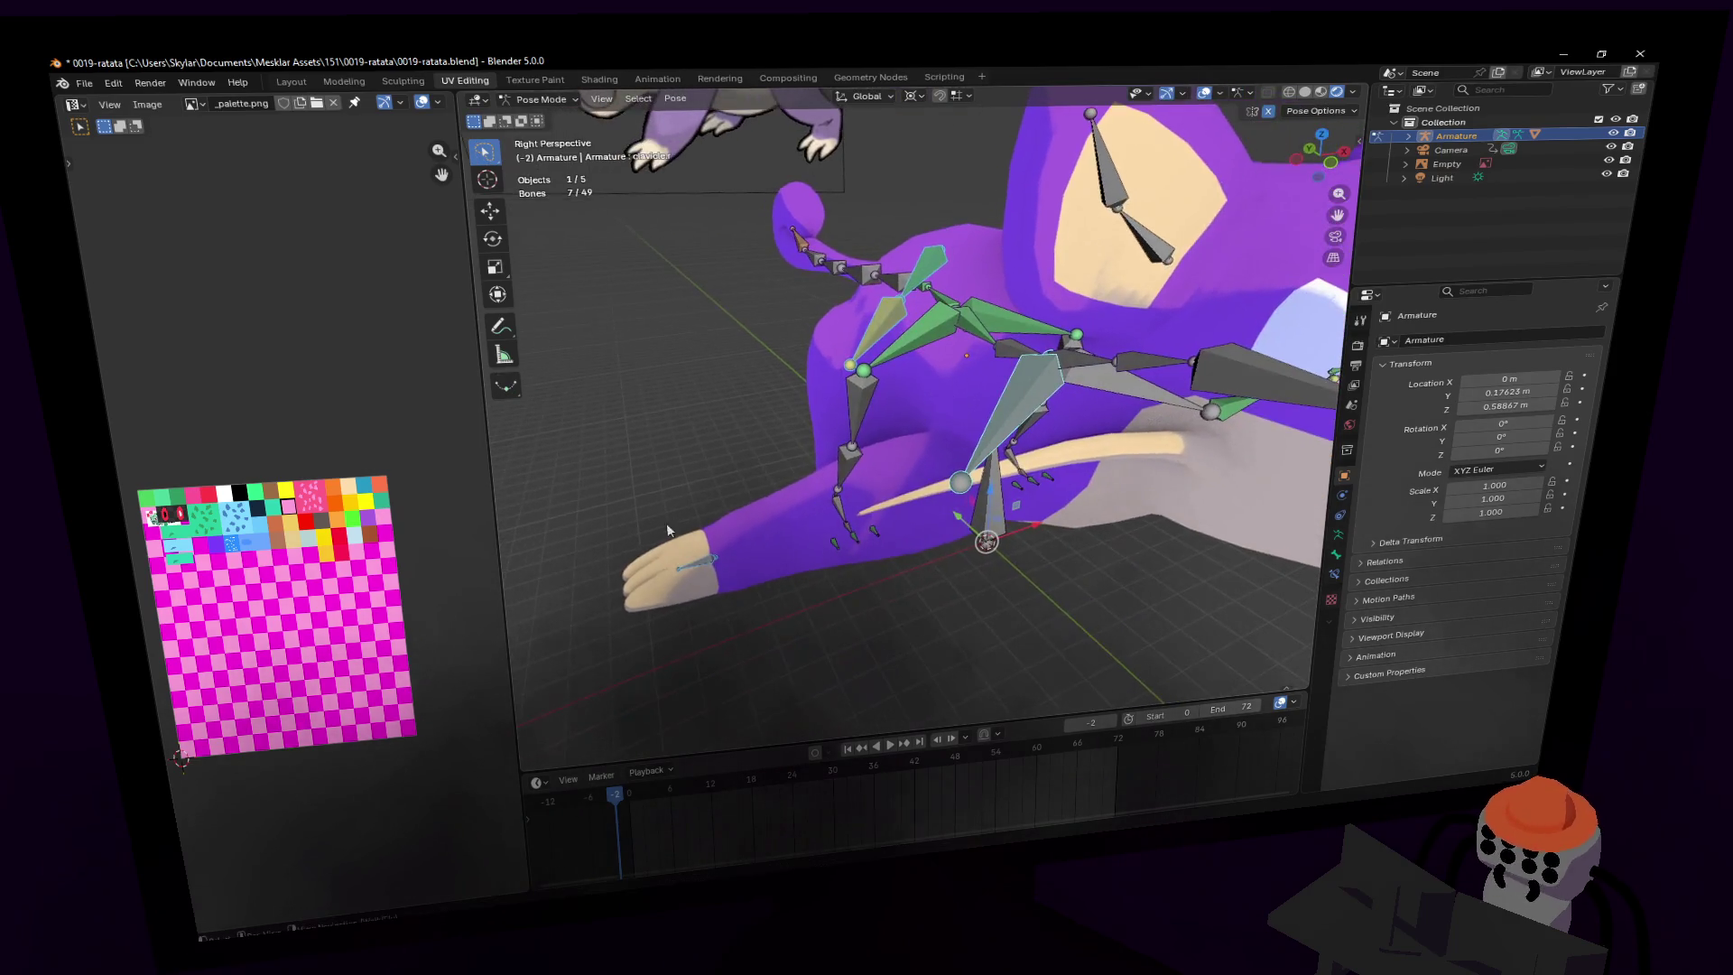
click(699, 562)
key(KP_1)
key(g)
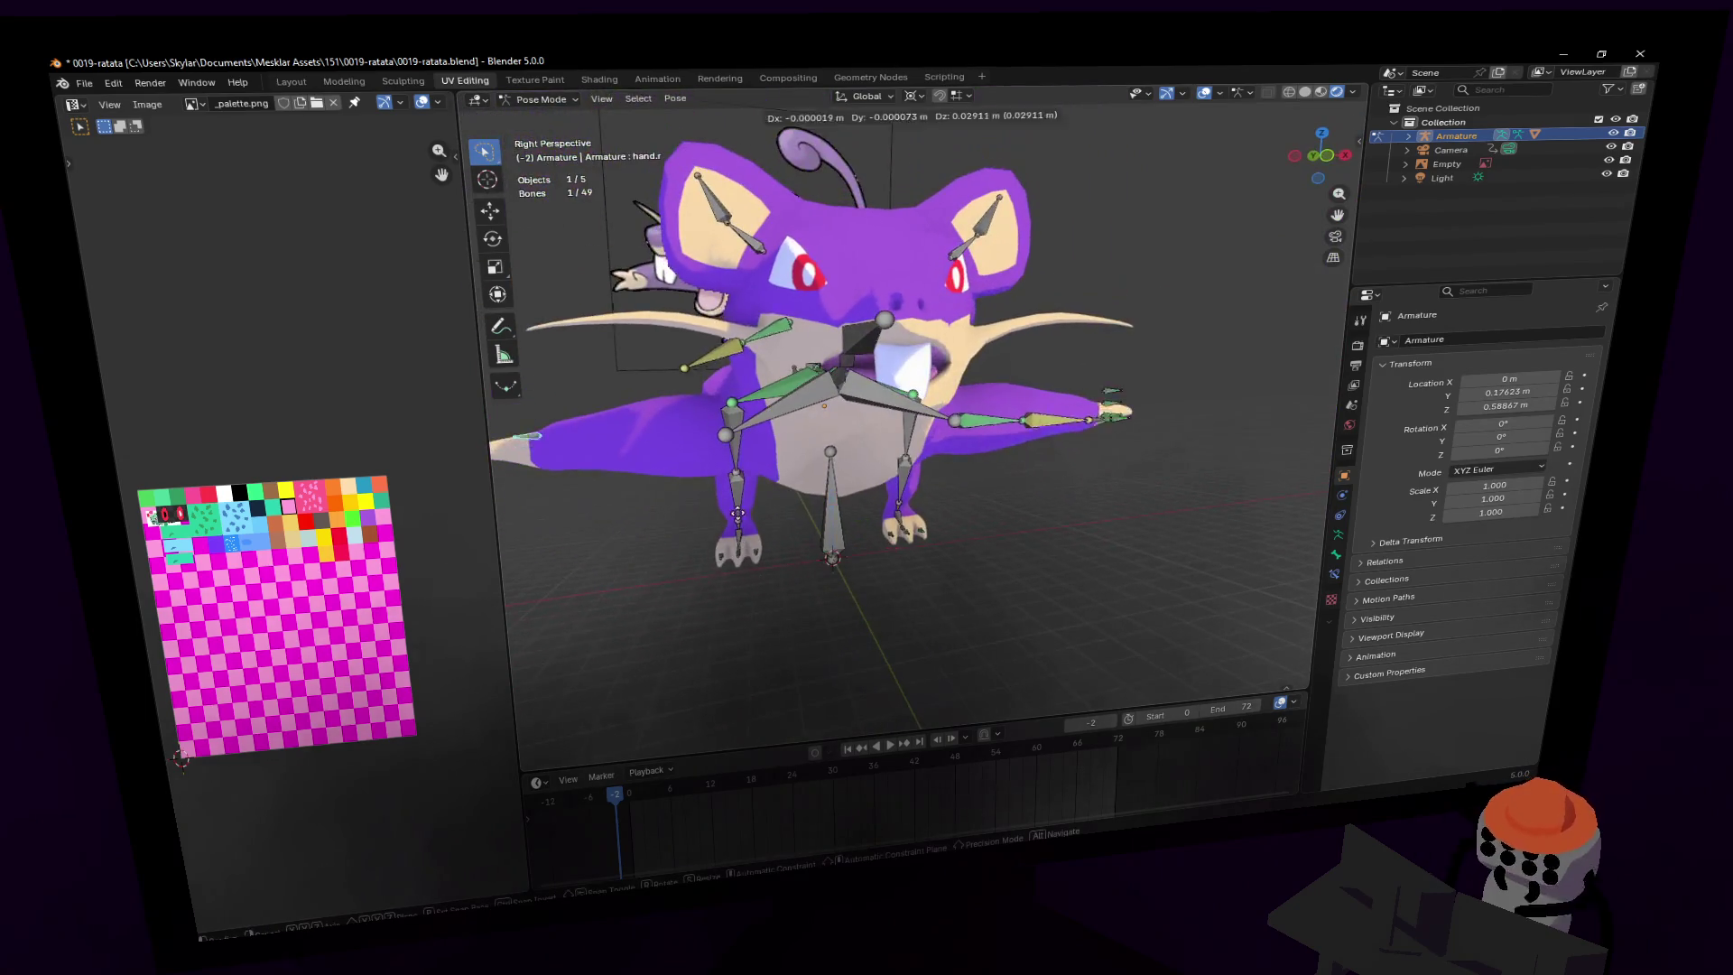
click(732, 503)
mouse_move(732, 503)
middle_down()
mouse_move(781, 516)
mouse_move(830, 408)
mouse_move(921, 341)
middle_up()
key(Tab)
key(Tab)
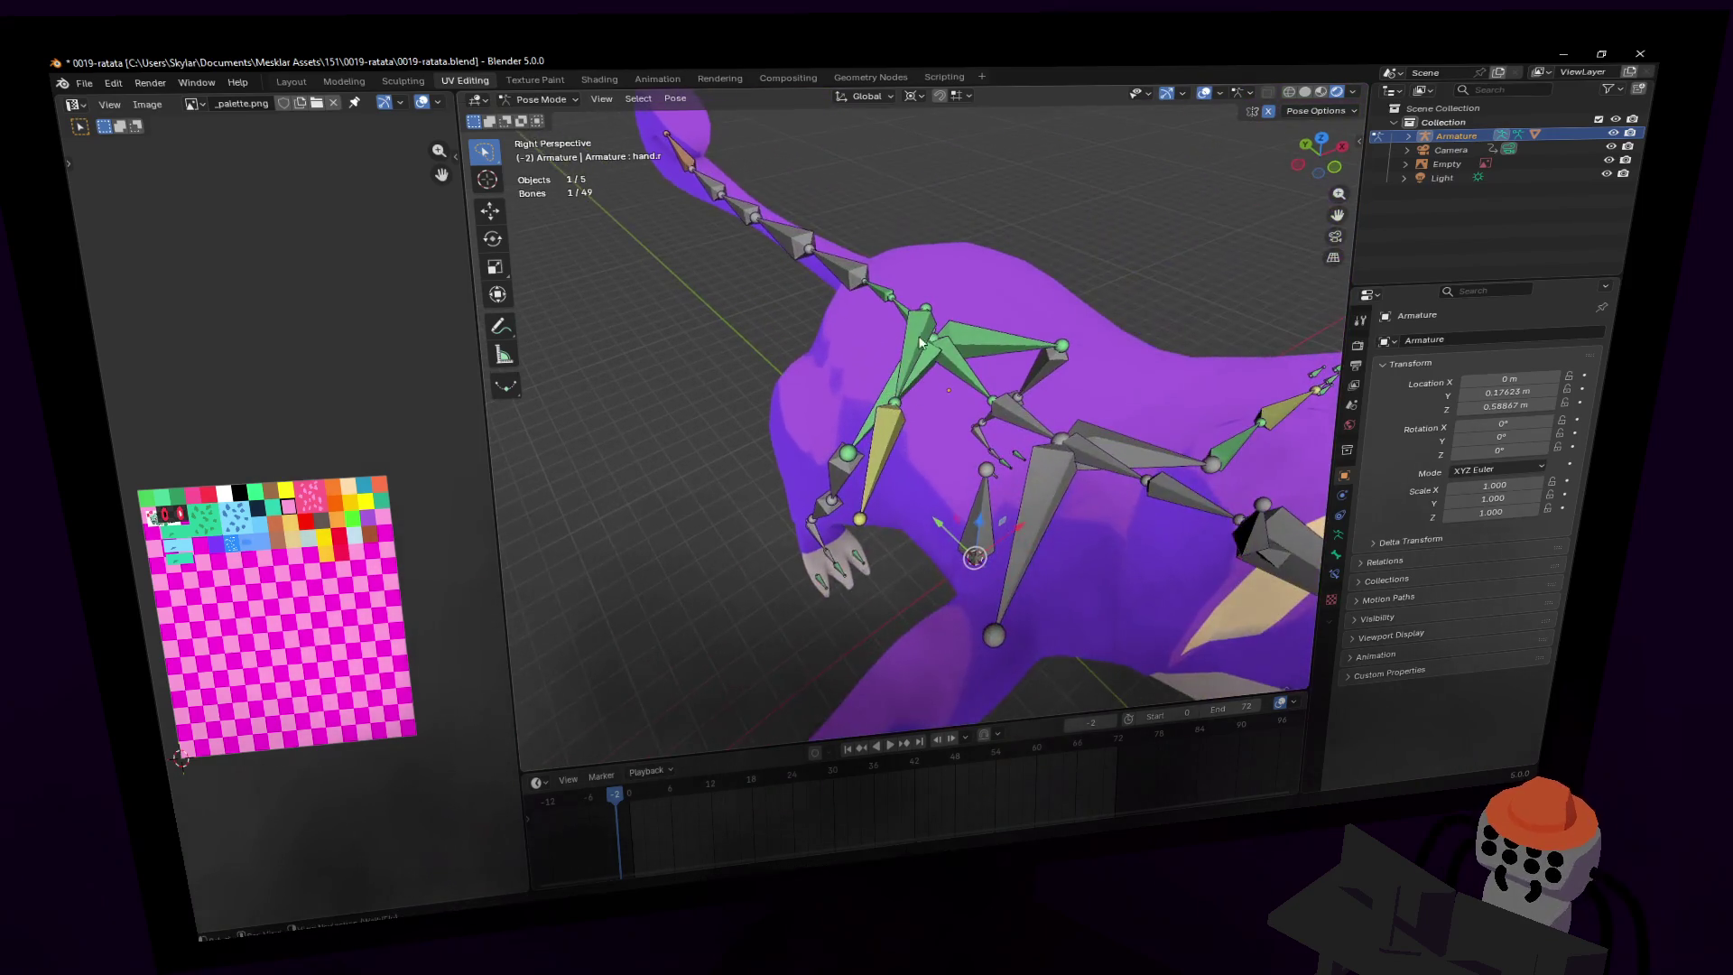
- Apply Set Inverse on finger1.r's Child Of constraint so it sits on the hand
click(1338, 558)
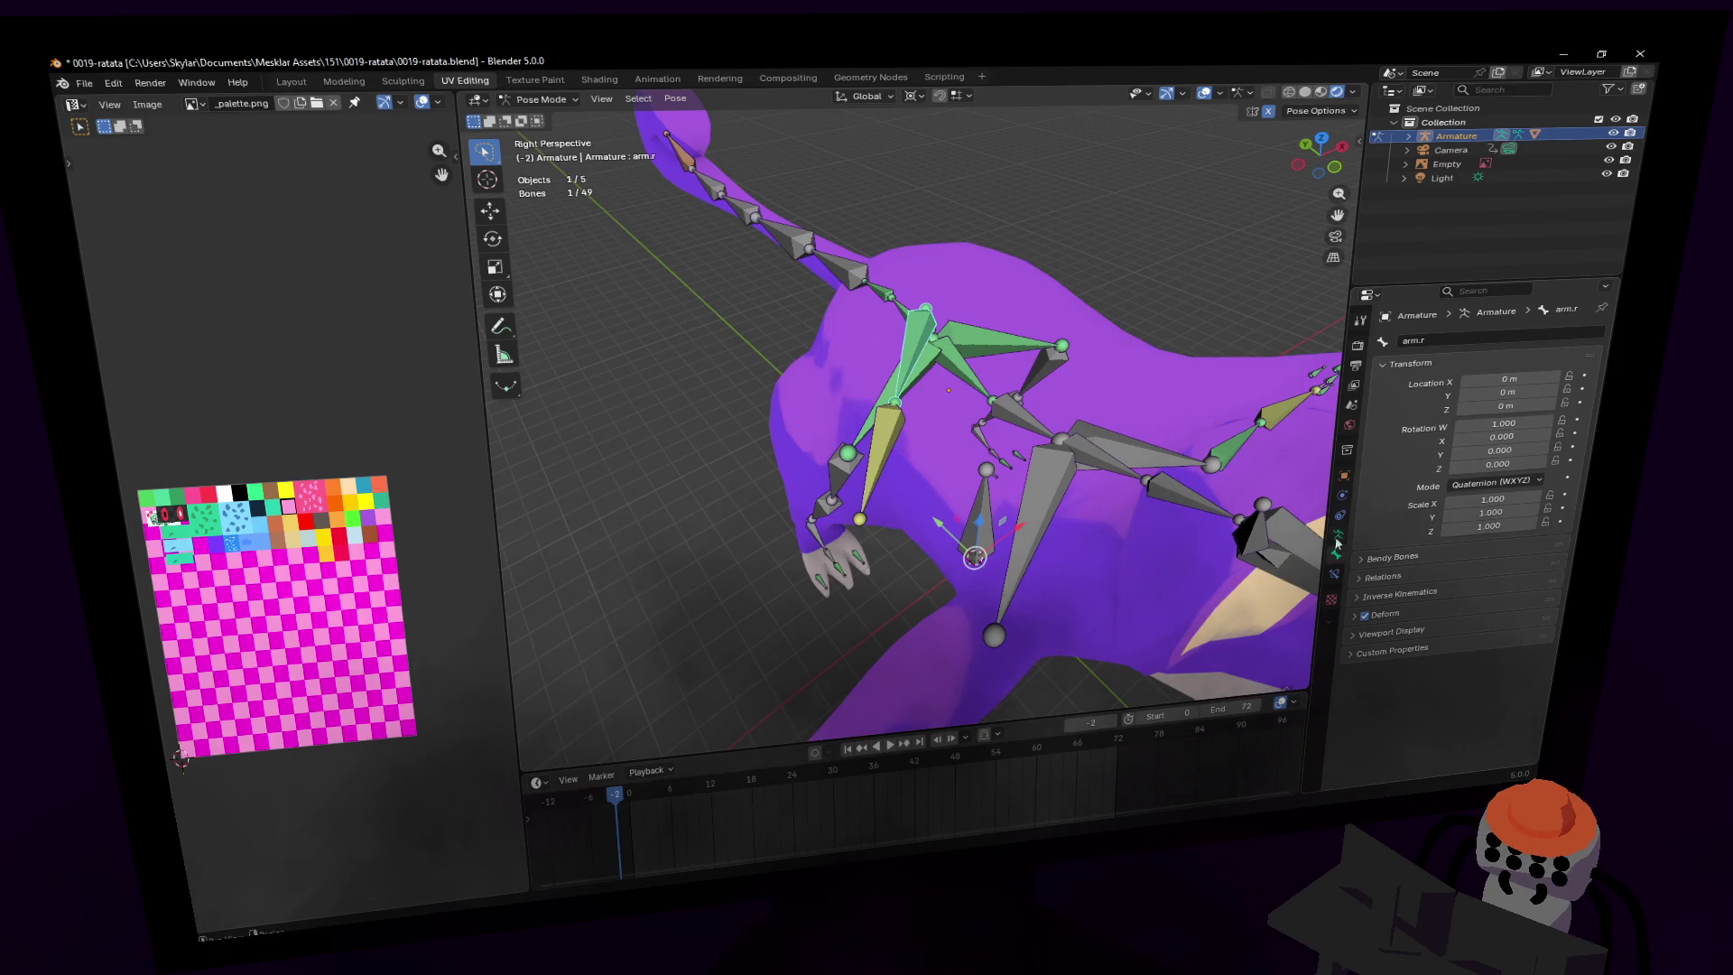
click(1335, 573)
key(shift+grave)
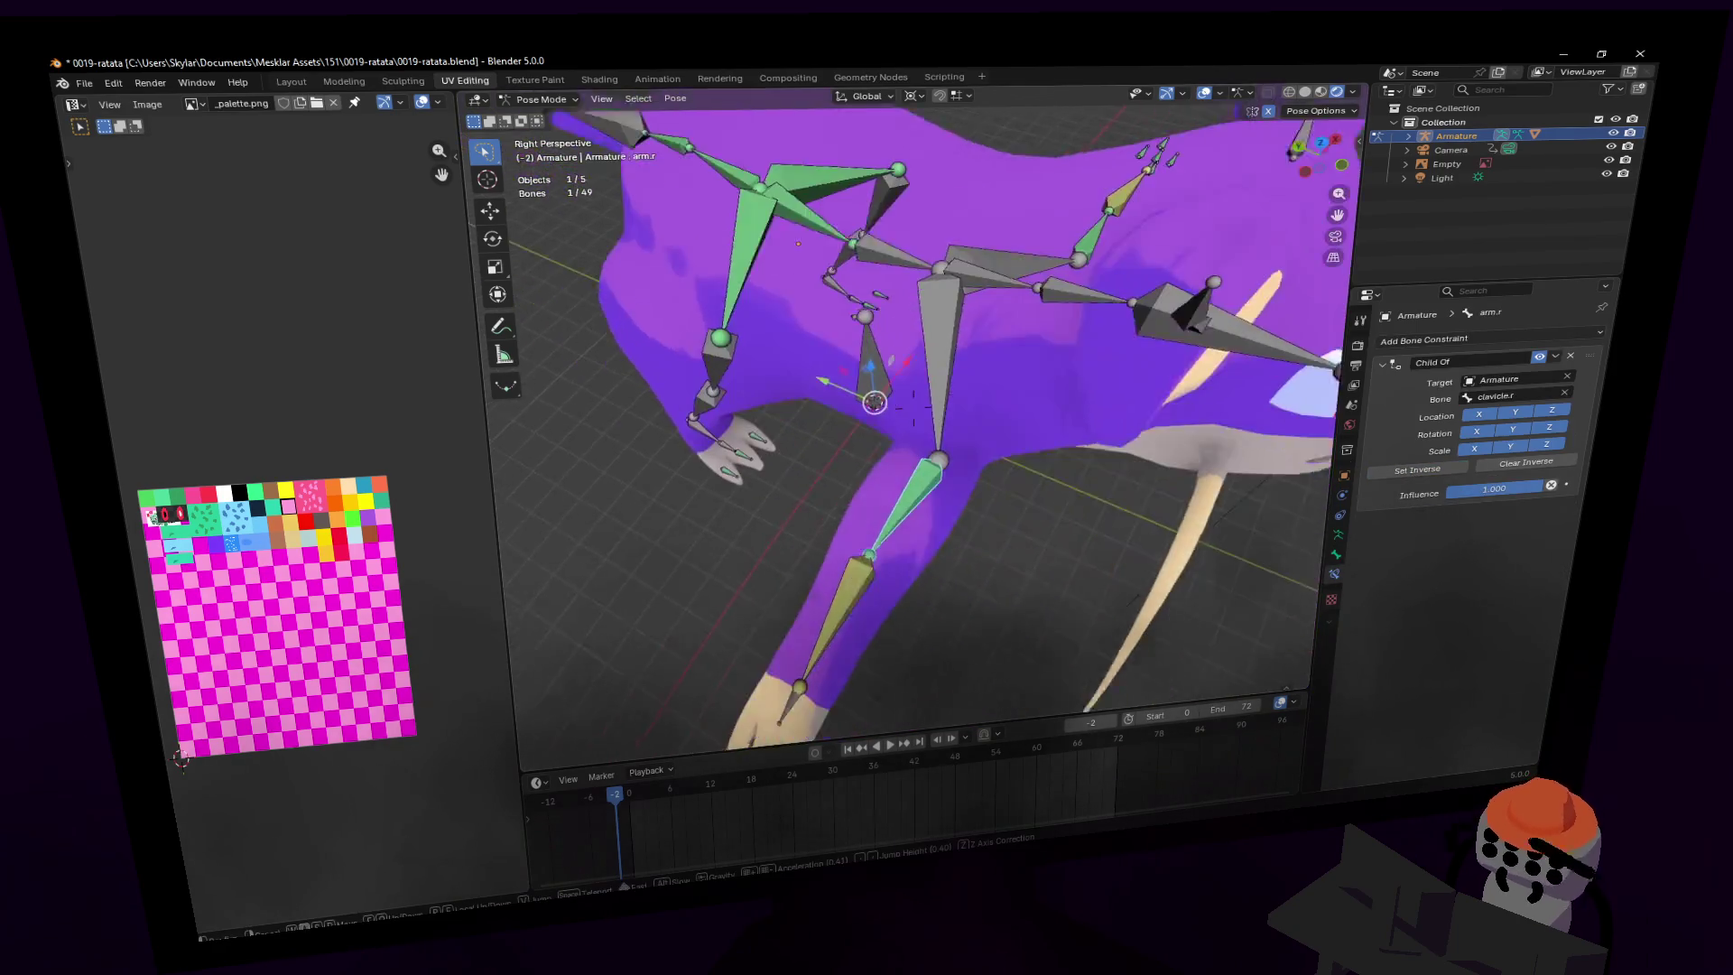
key(w)
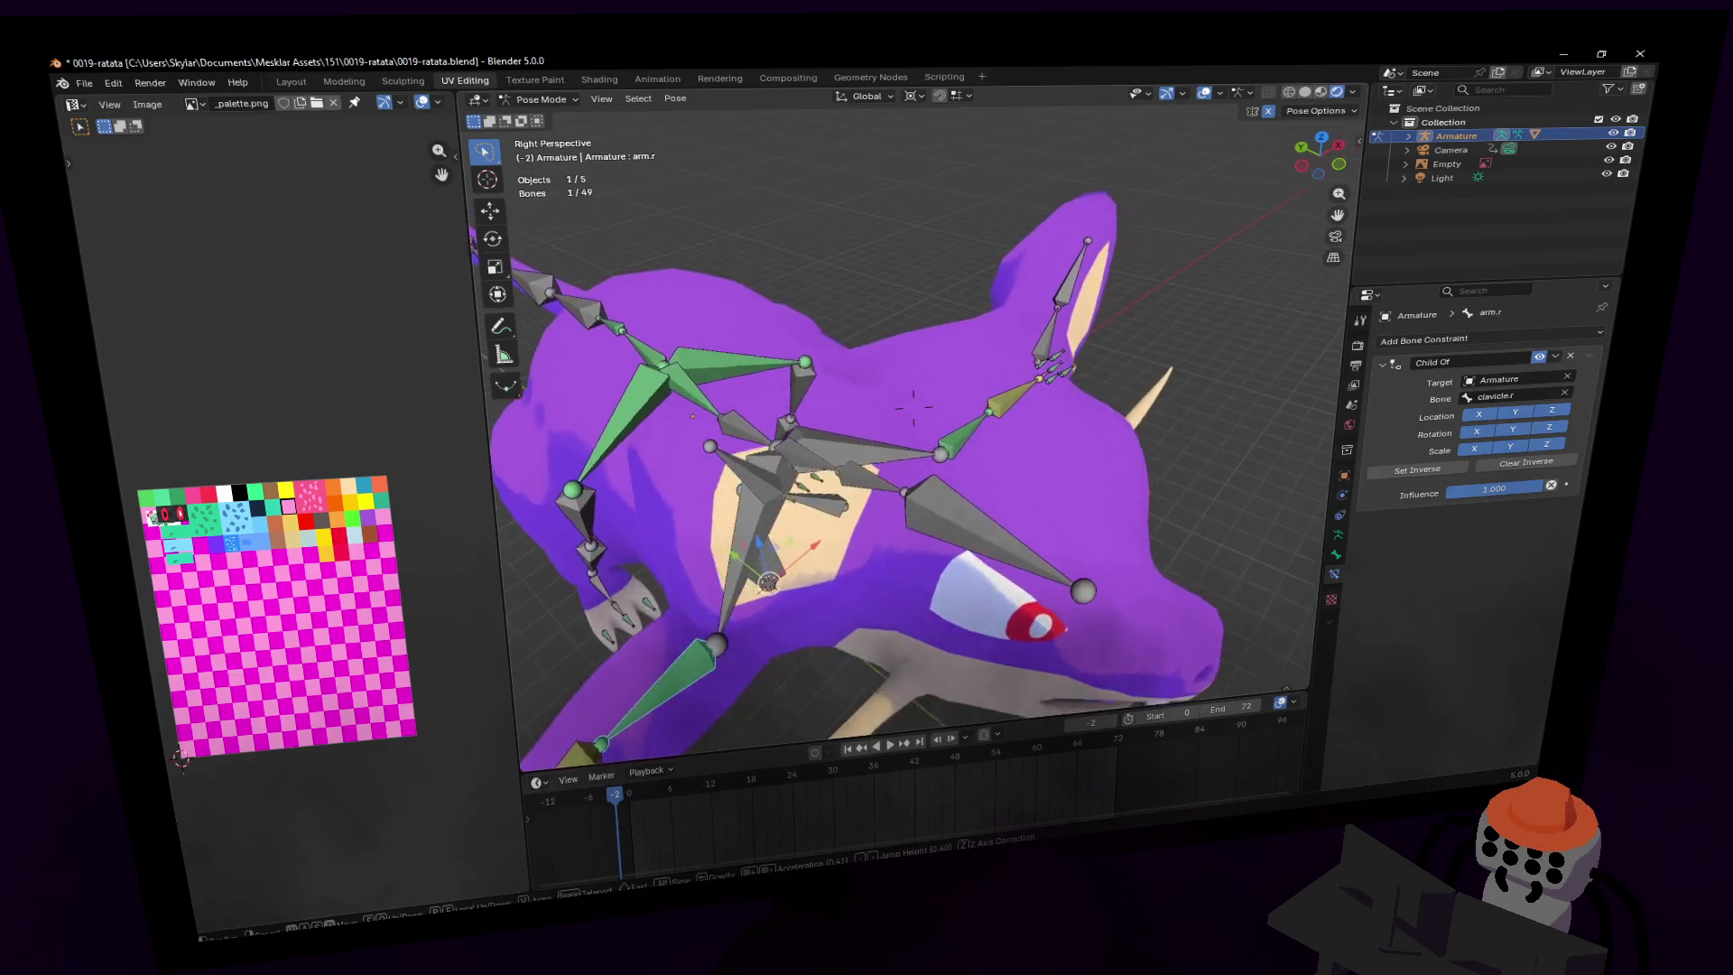
click(848, 443)
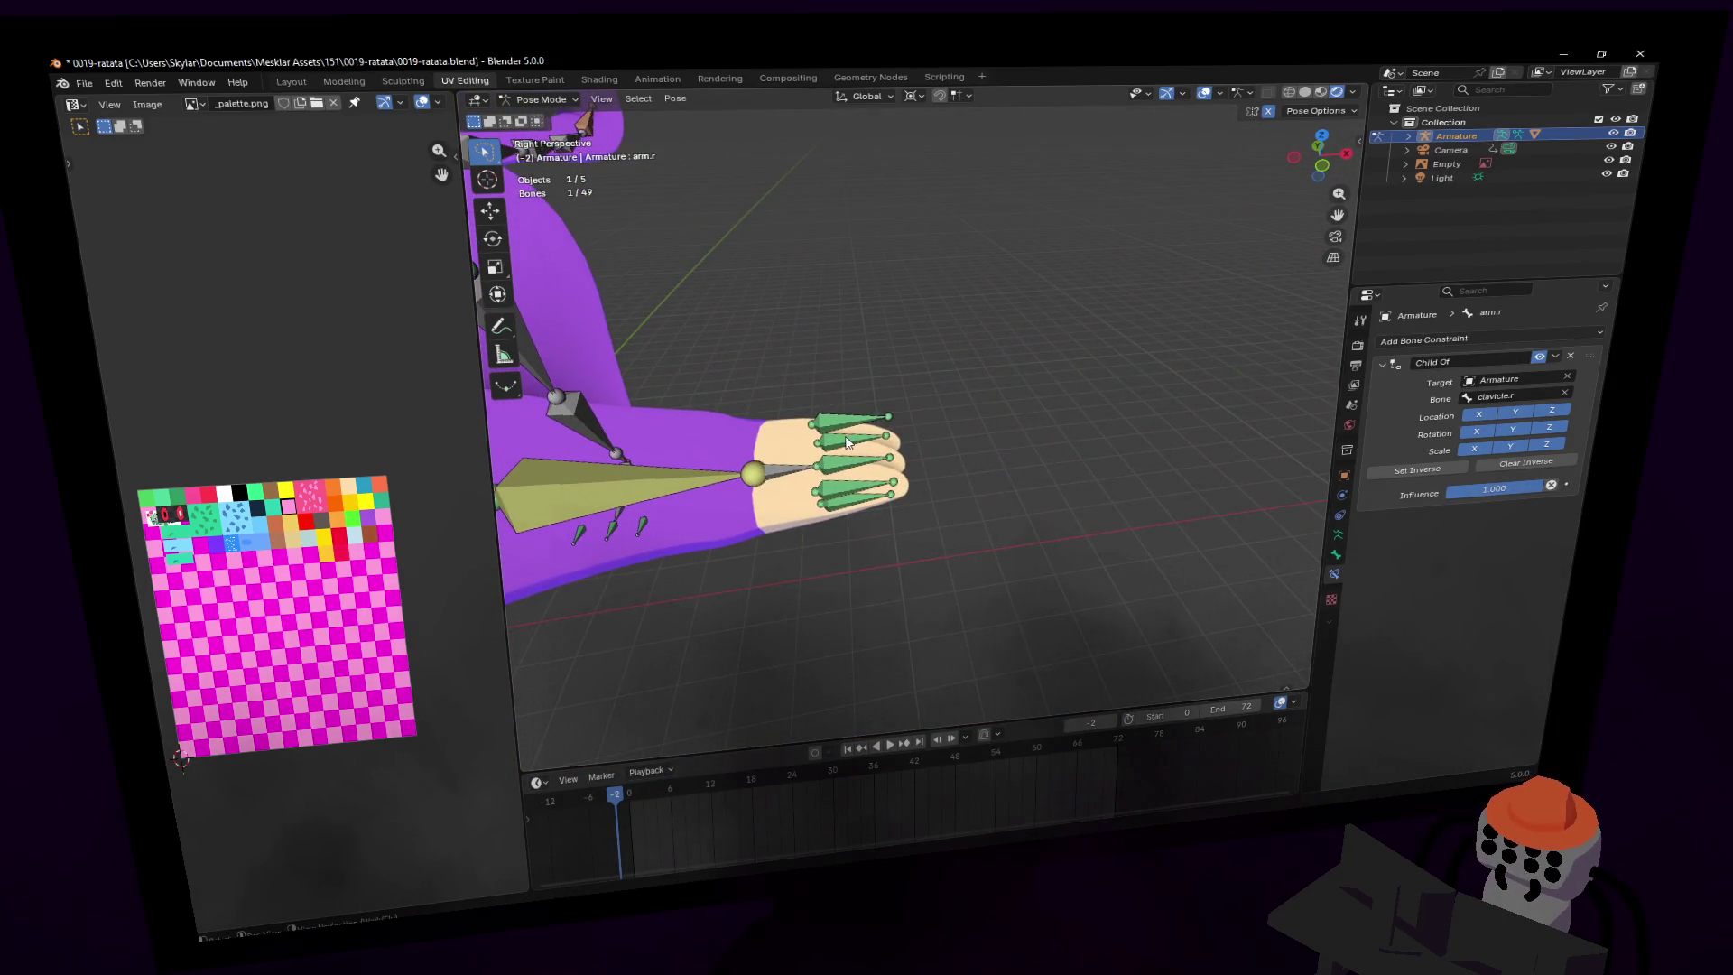
mouse_move(874, 441)
middle_down()
mouse_move(867, 424)
mouse_move(894, 433)
mouse_move(874, 446)
middle_up()
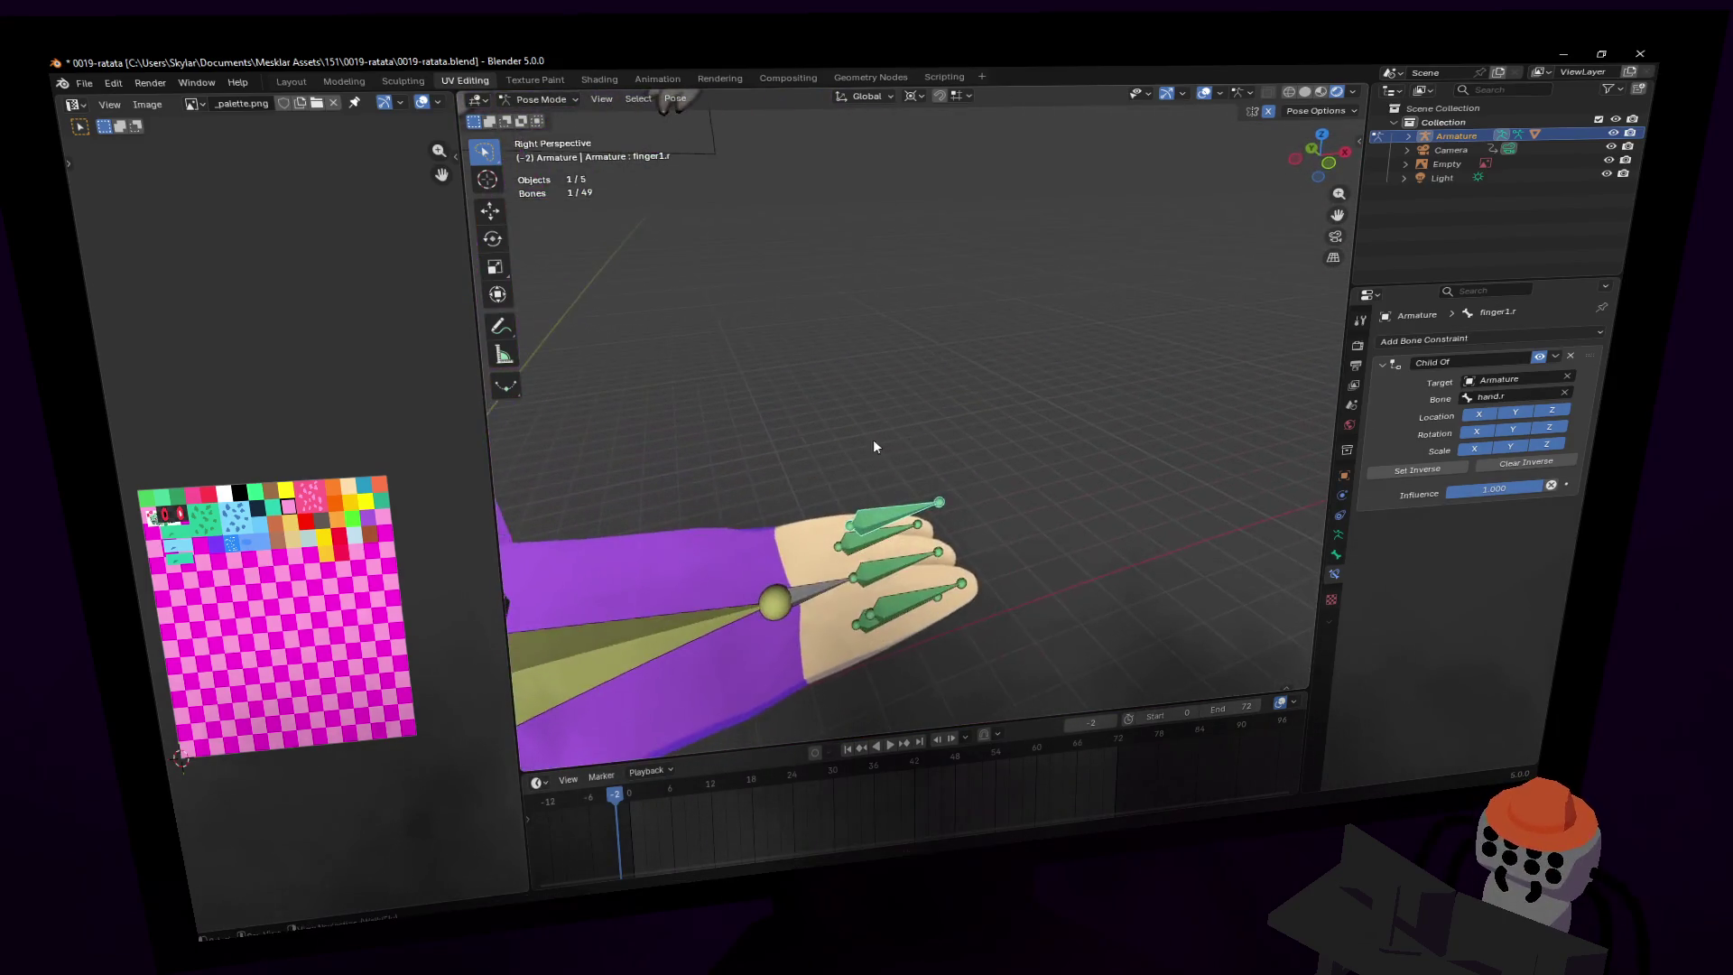
click(1431, 468)
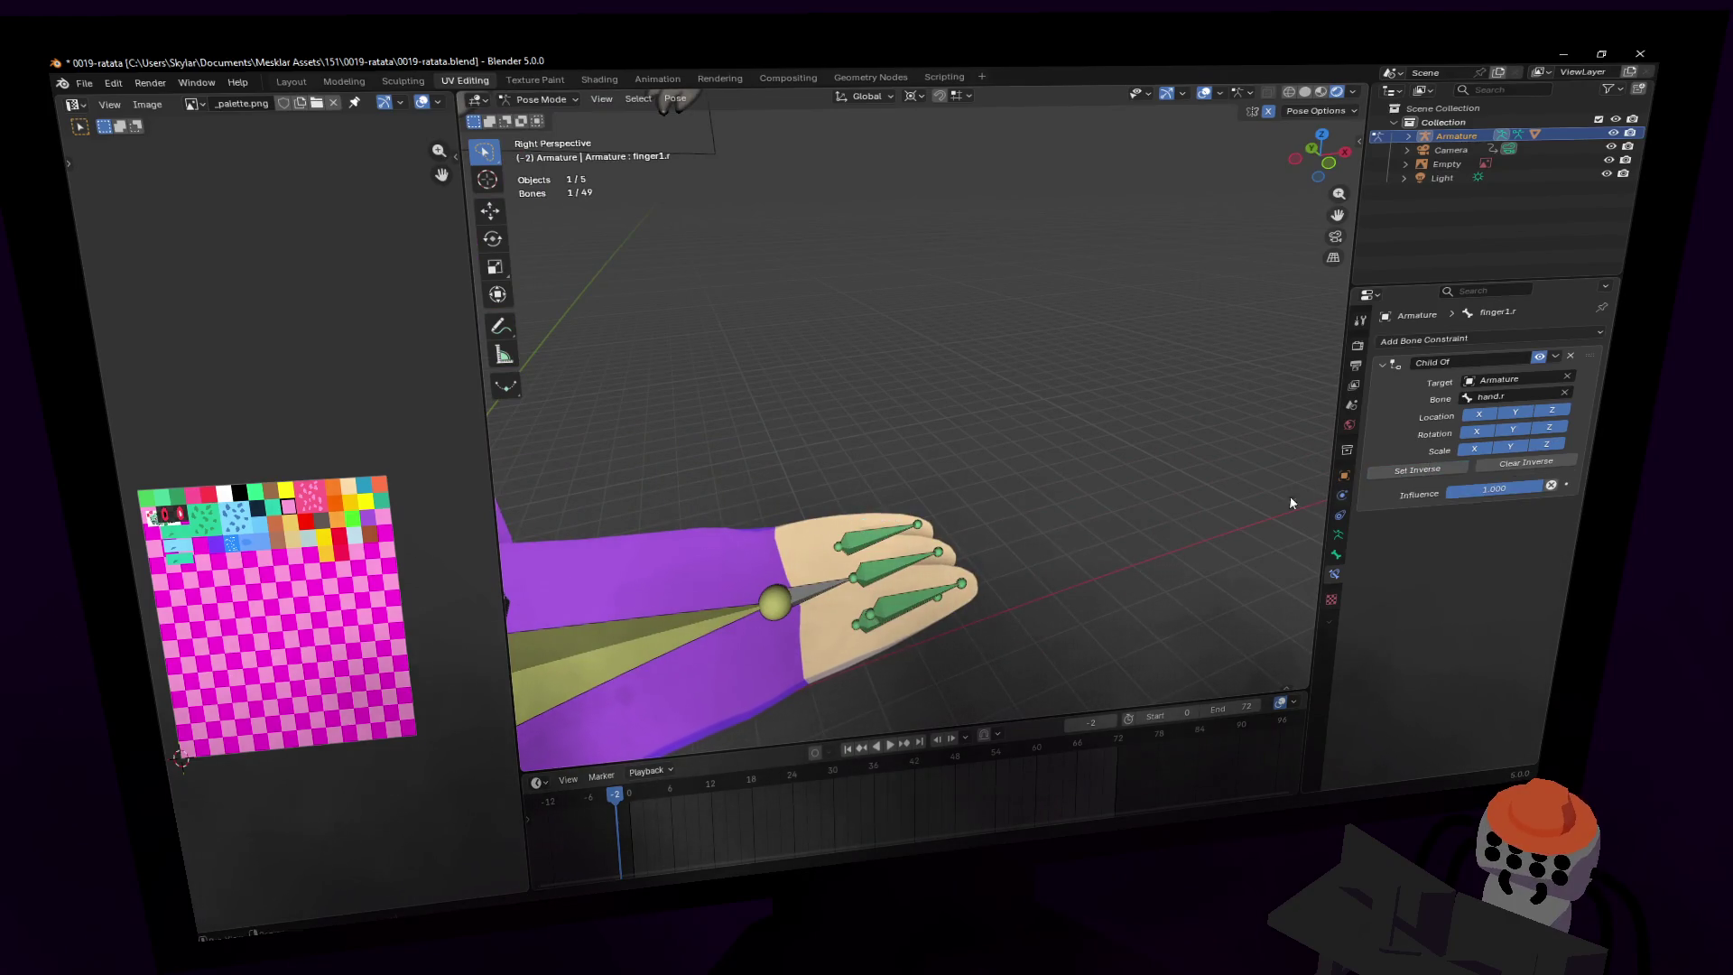
- Test by lifting the left hand bone along Z and checking the fingers
click(853, 582)
key(g)
key(z)
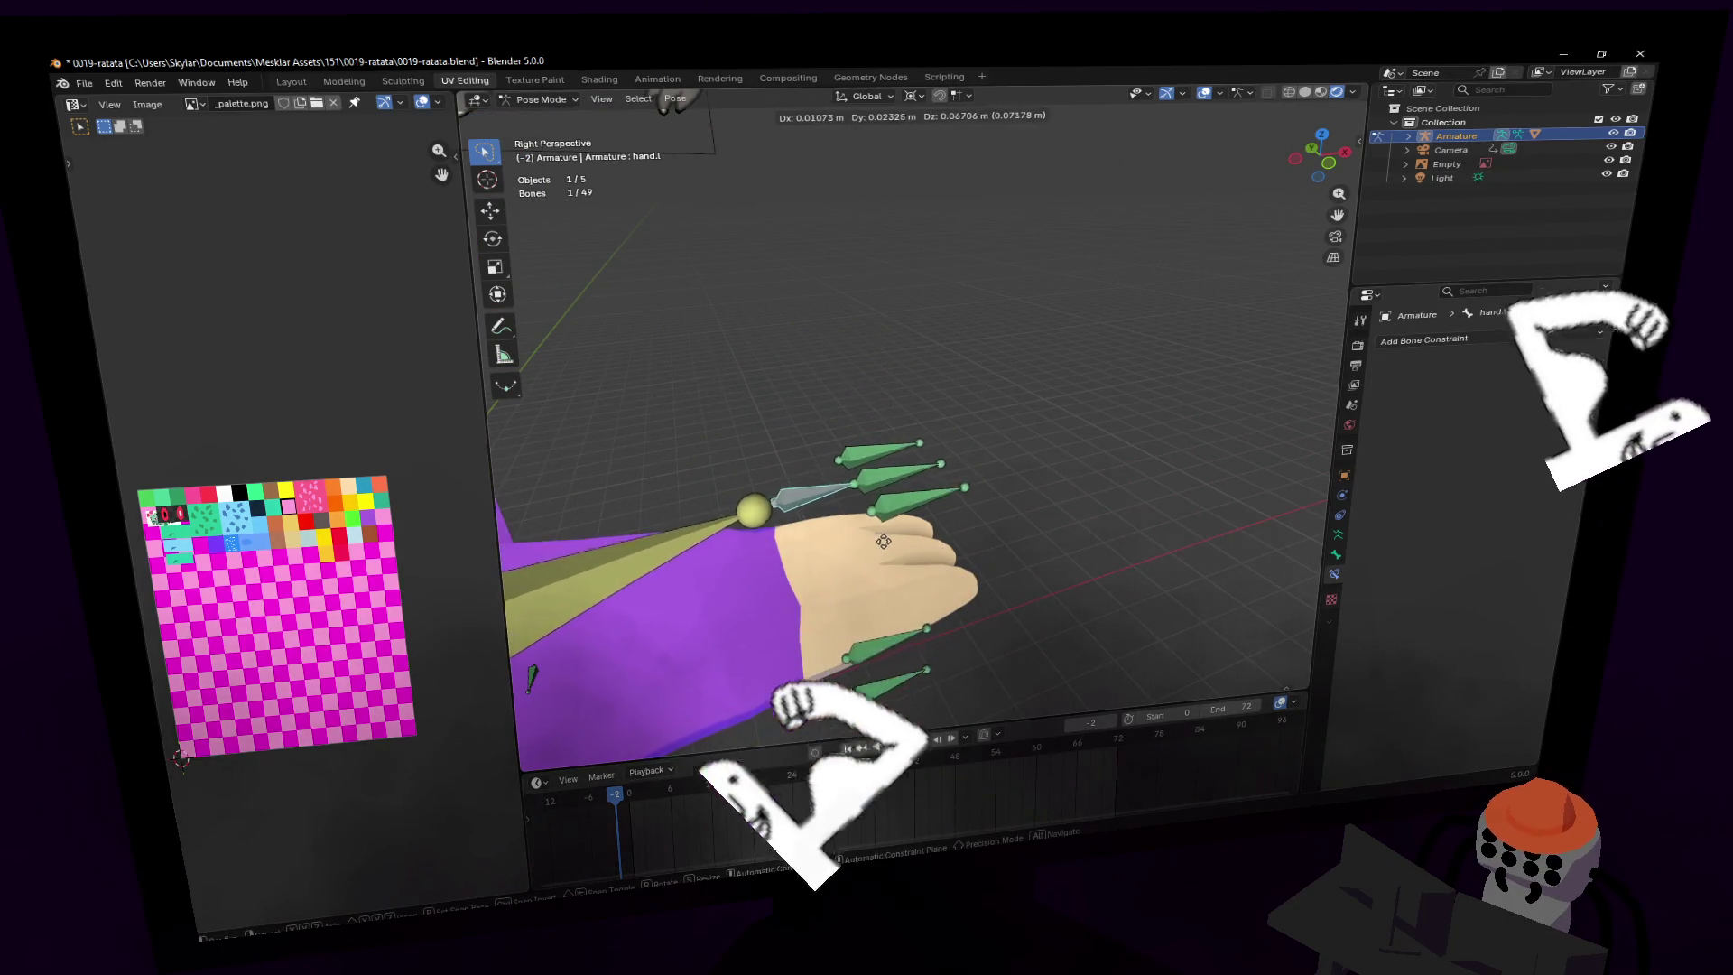
click(869, 614)
shift+middle_drag(869, 613, 902, 589)
click(903, 589)
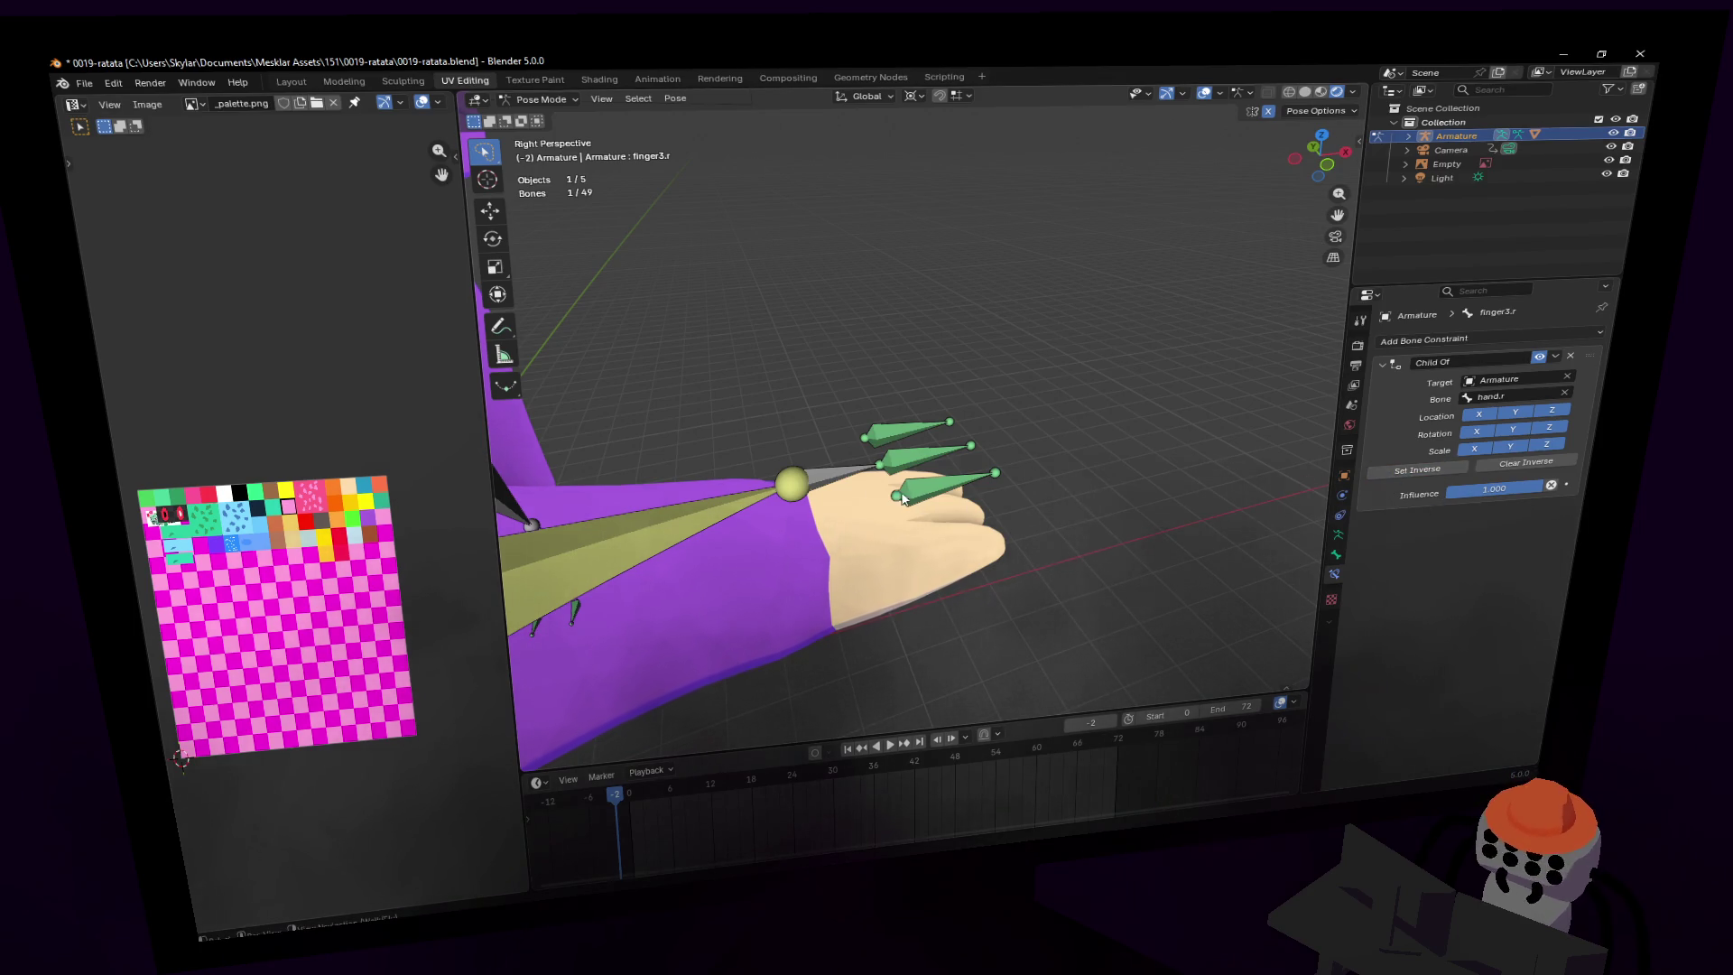
click(837, 482)
key(shift+grave)
- Apply Set Inverse on the Child Of constraints of finger2.r and finger3.r
key(s)
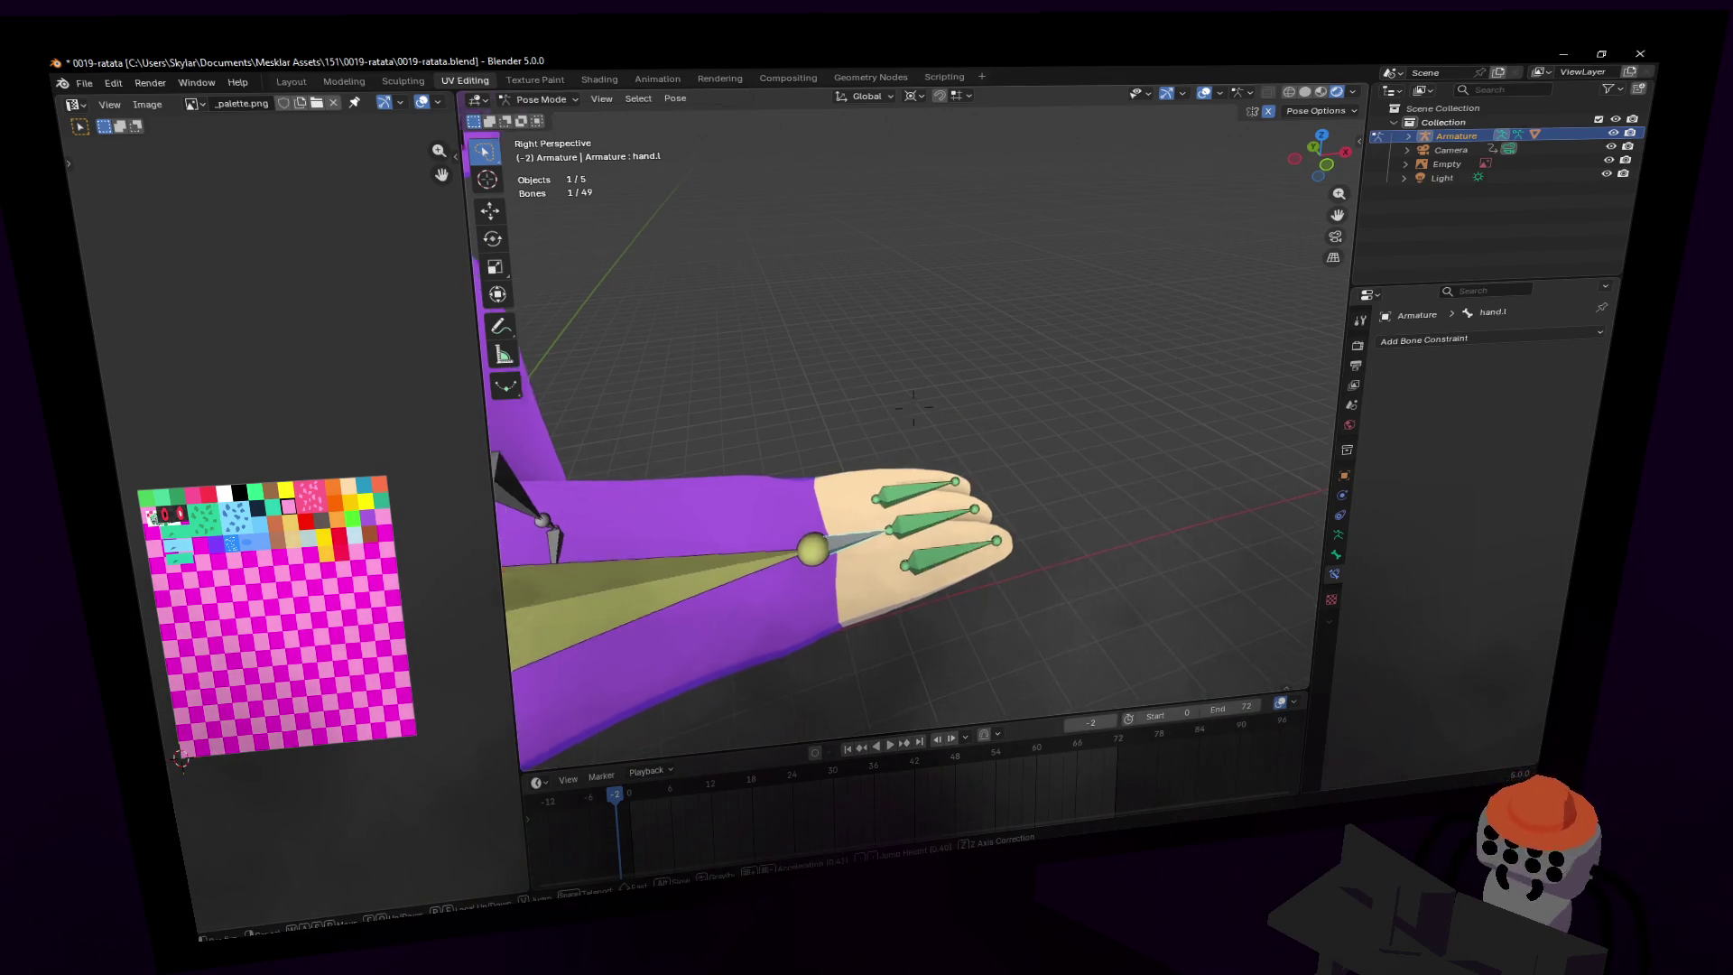
key(w)
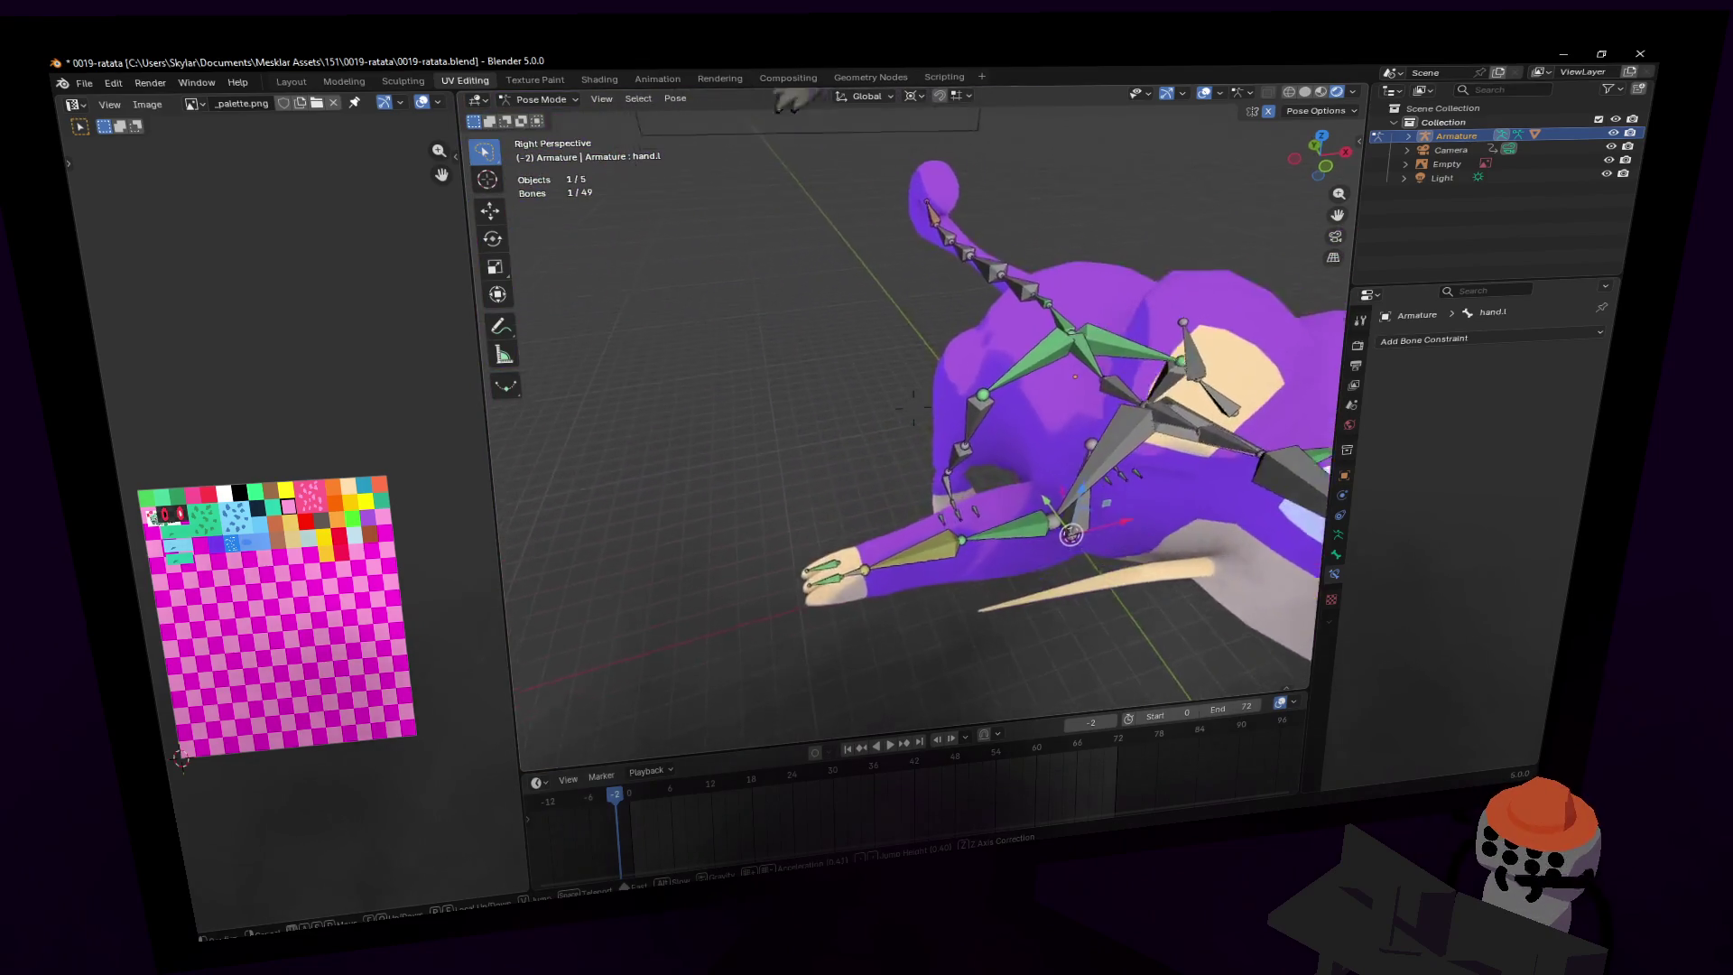
click(967, 436)
scroll(968, 436, up, 5)
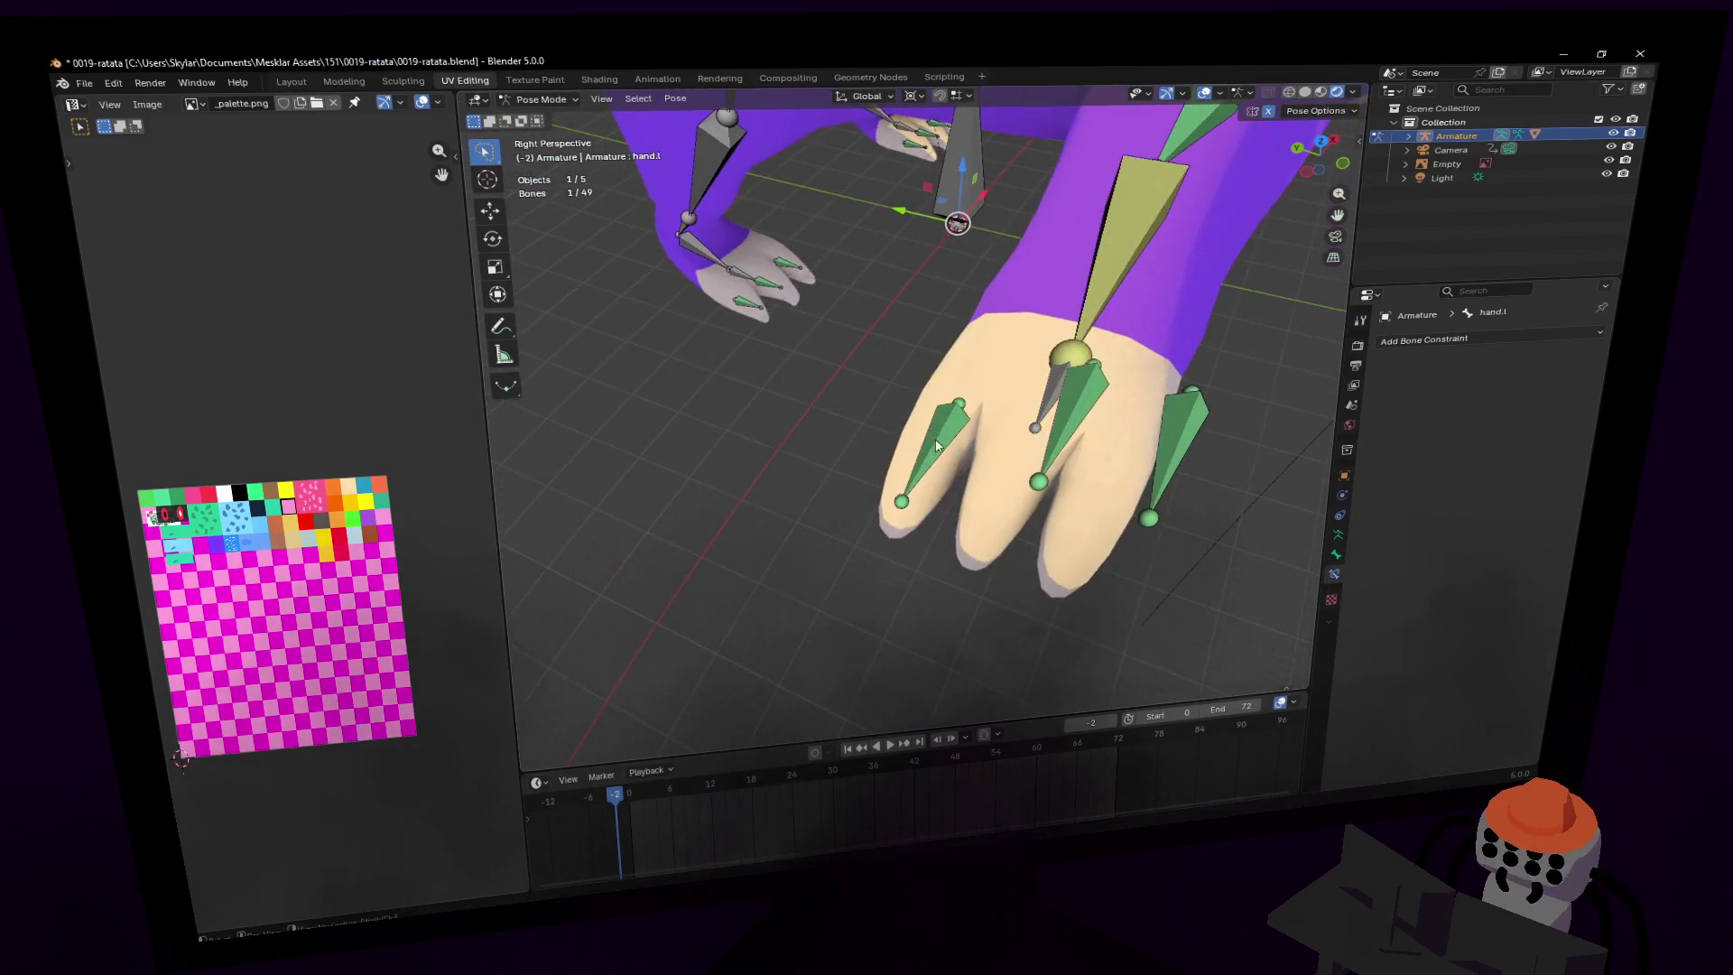
click(1094, 422)
click(1464, 466)
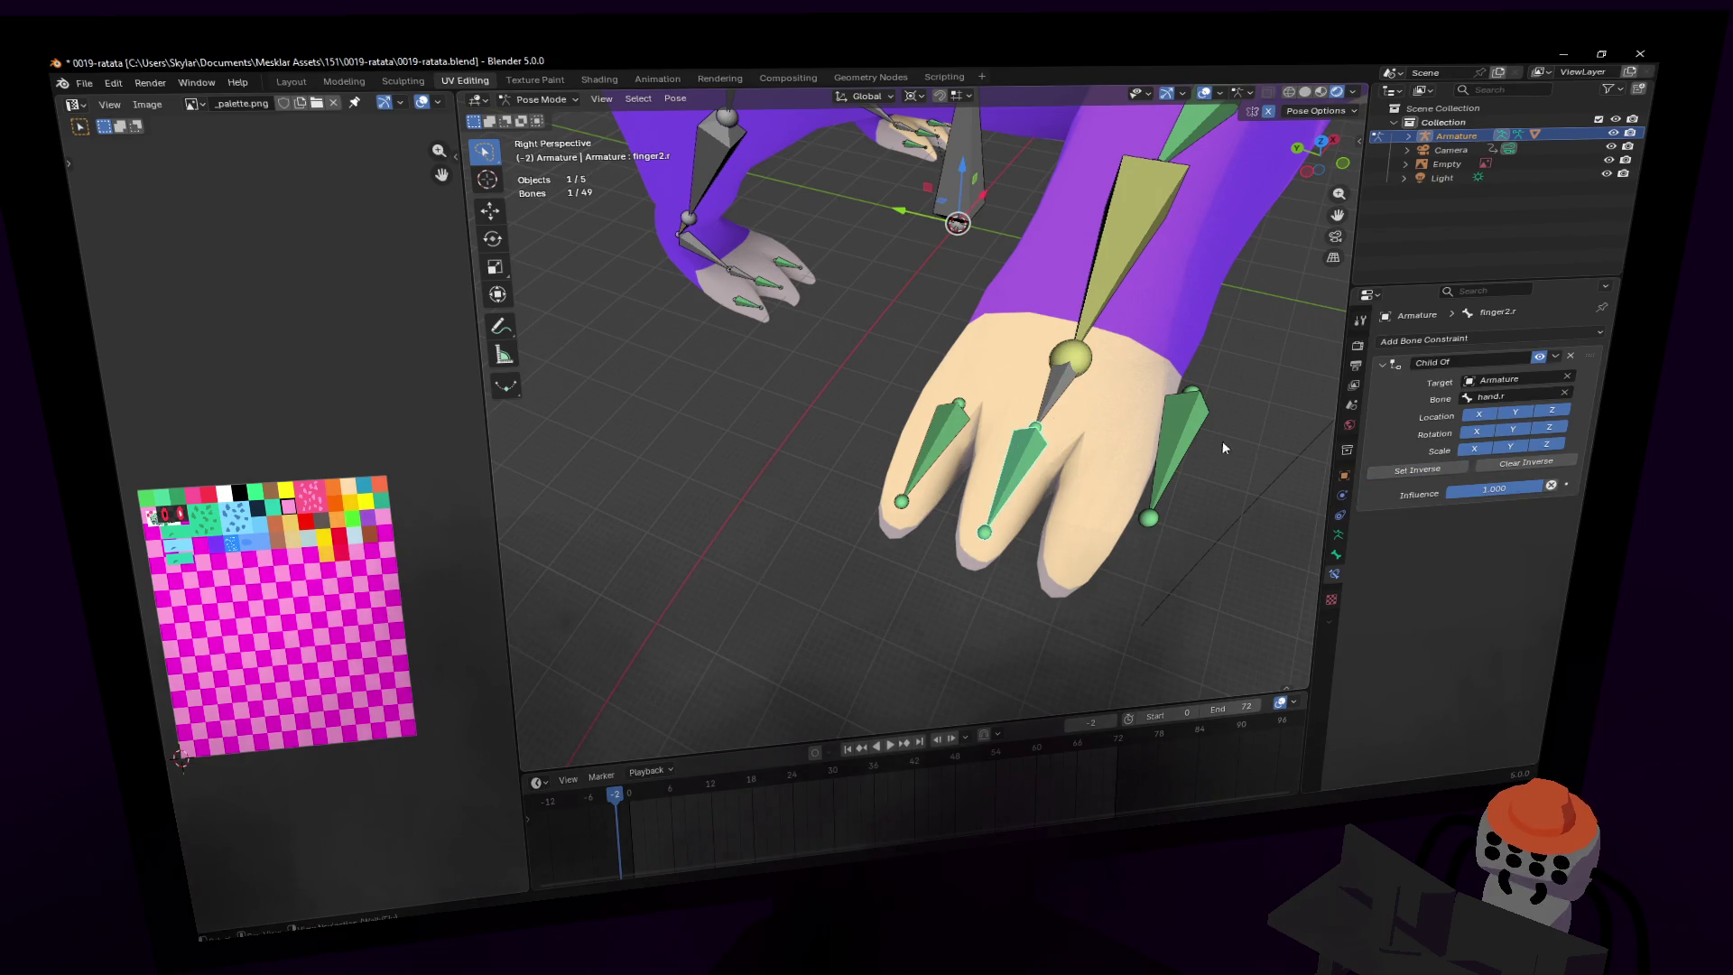
click(1187, 433)
click(1426, 469)
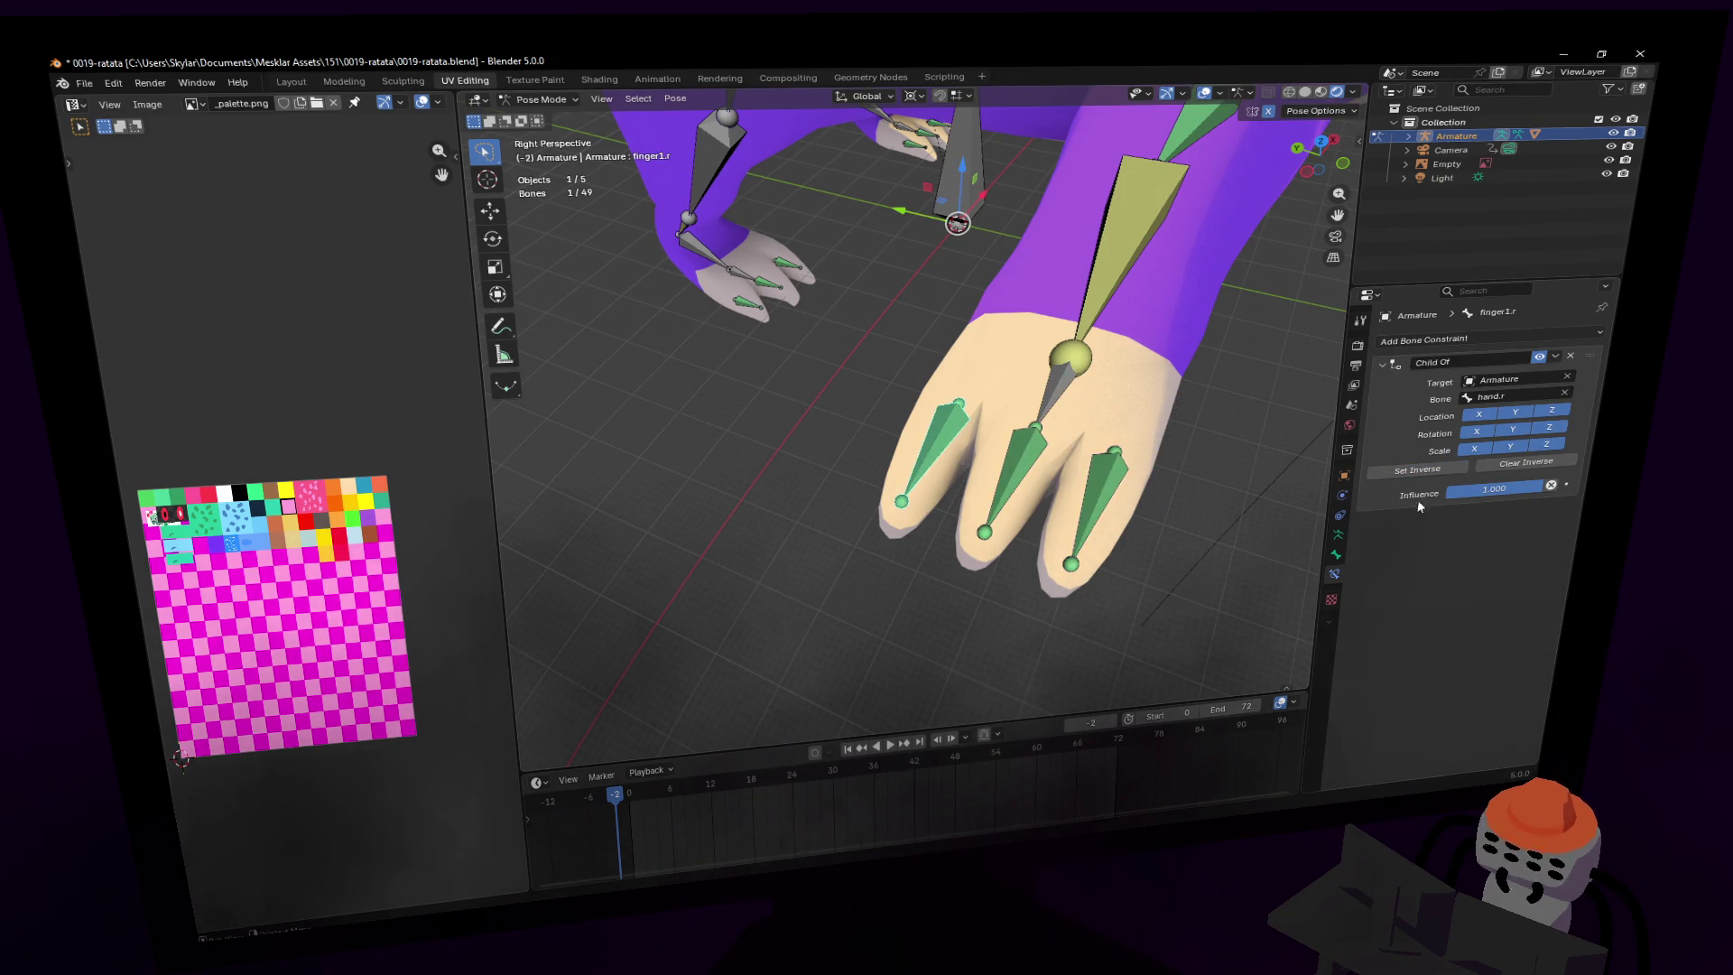
scroll(1005, 443, down, 3)
- Test-rotate the hand.r bone, changing the pivot point between rotations
click(942, 442)
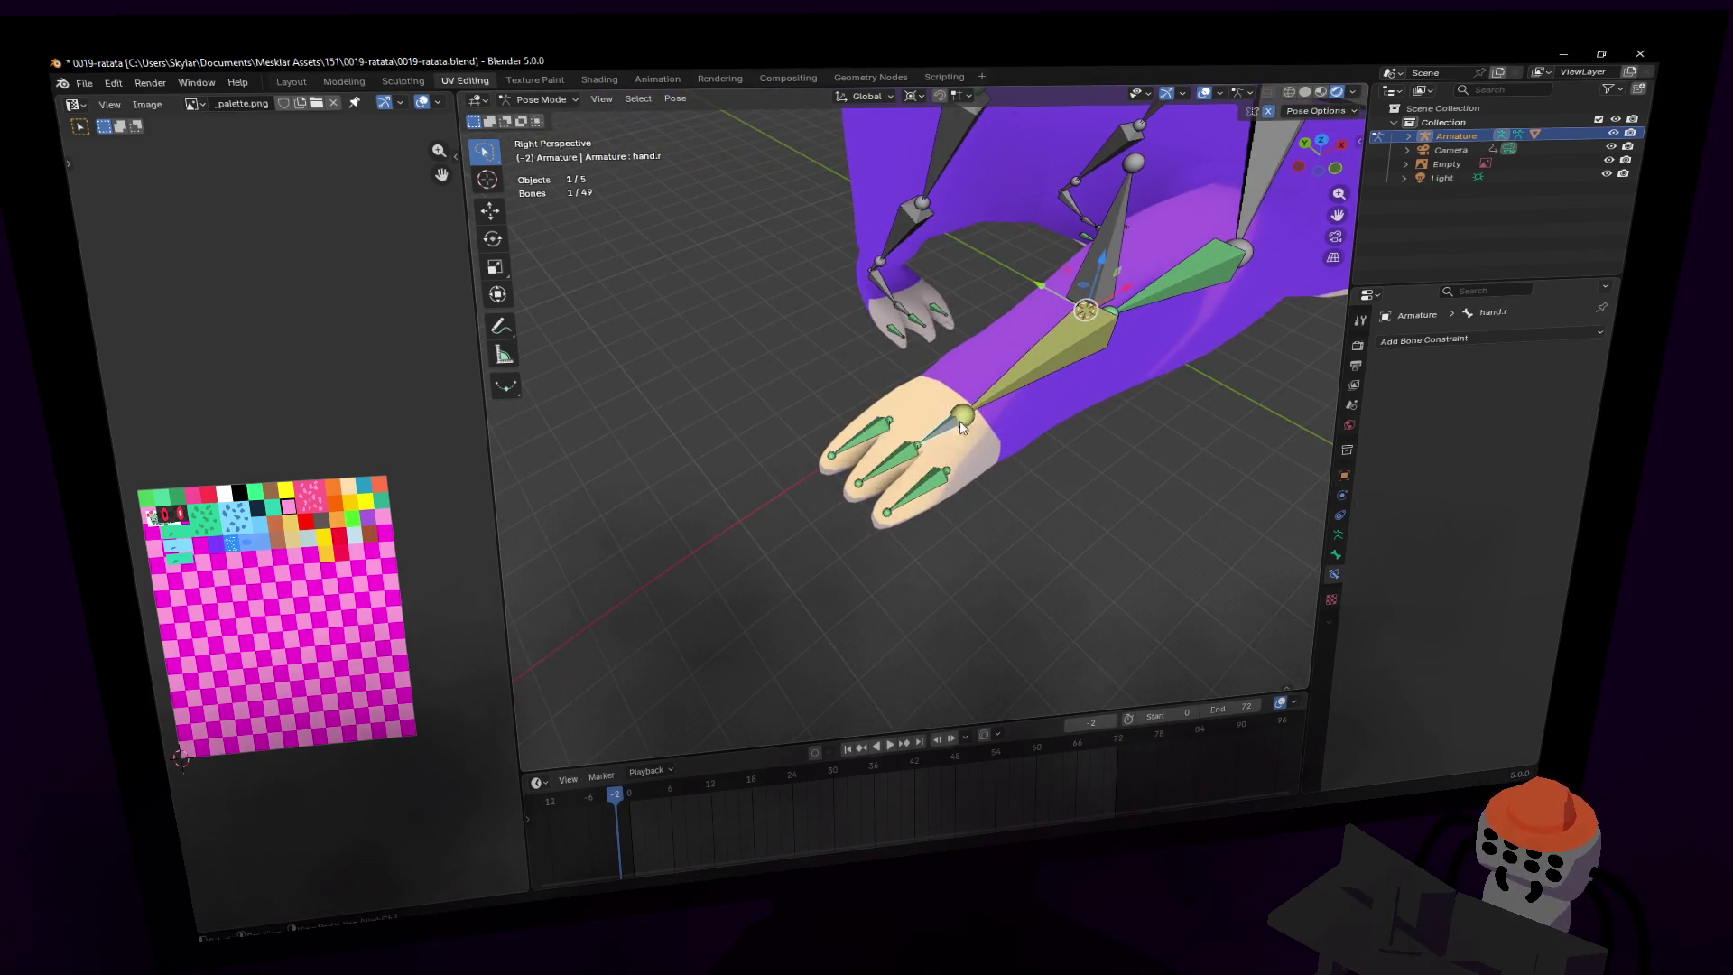
key(r)
click(1173, 415)
scroll(1038, 316, down, 3)
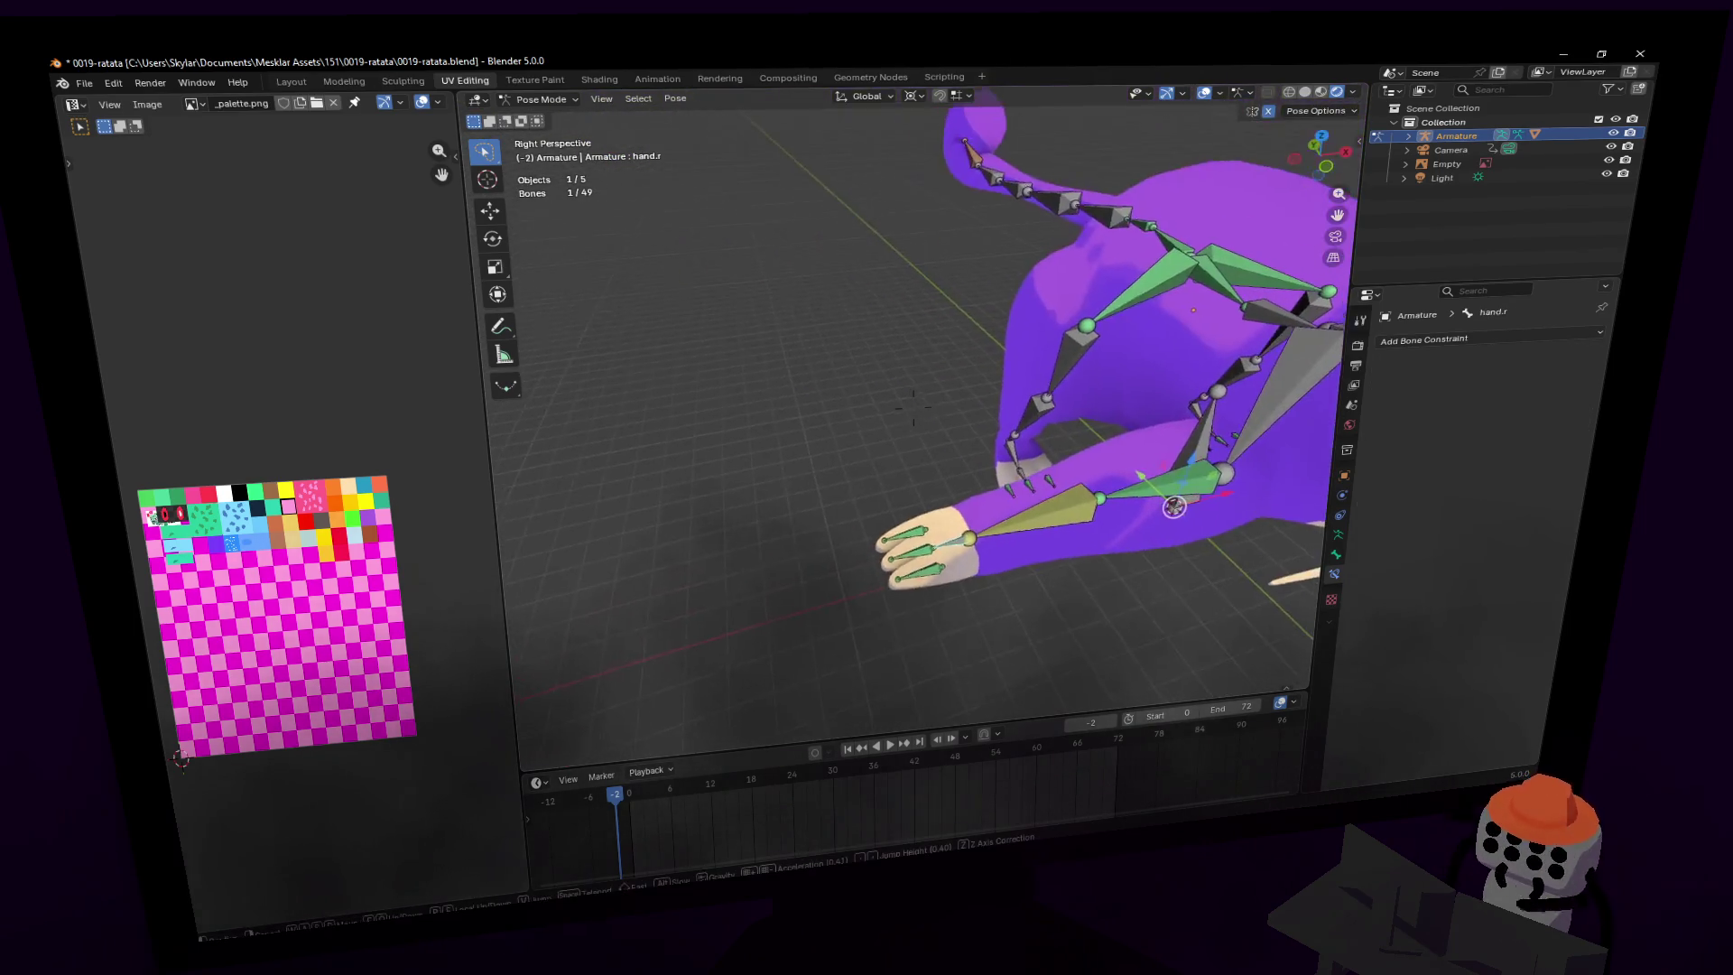
click(919, 97)
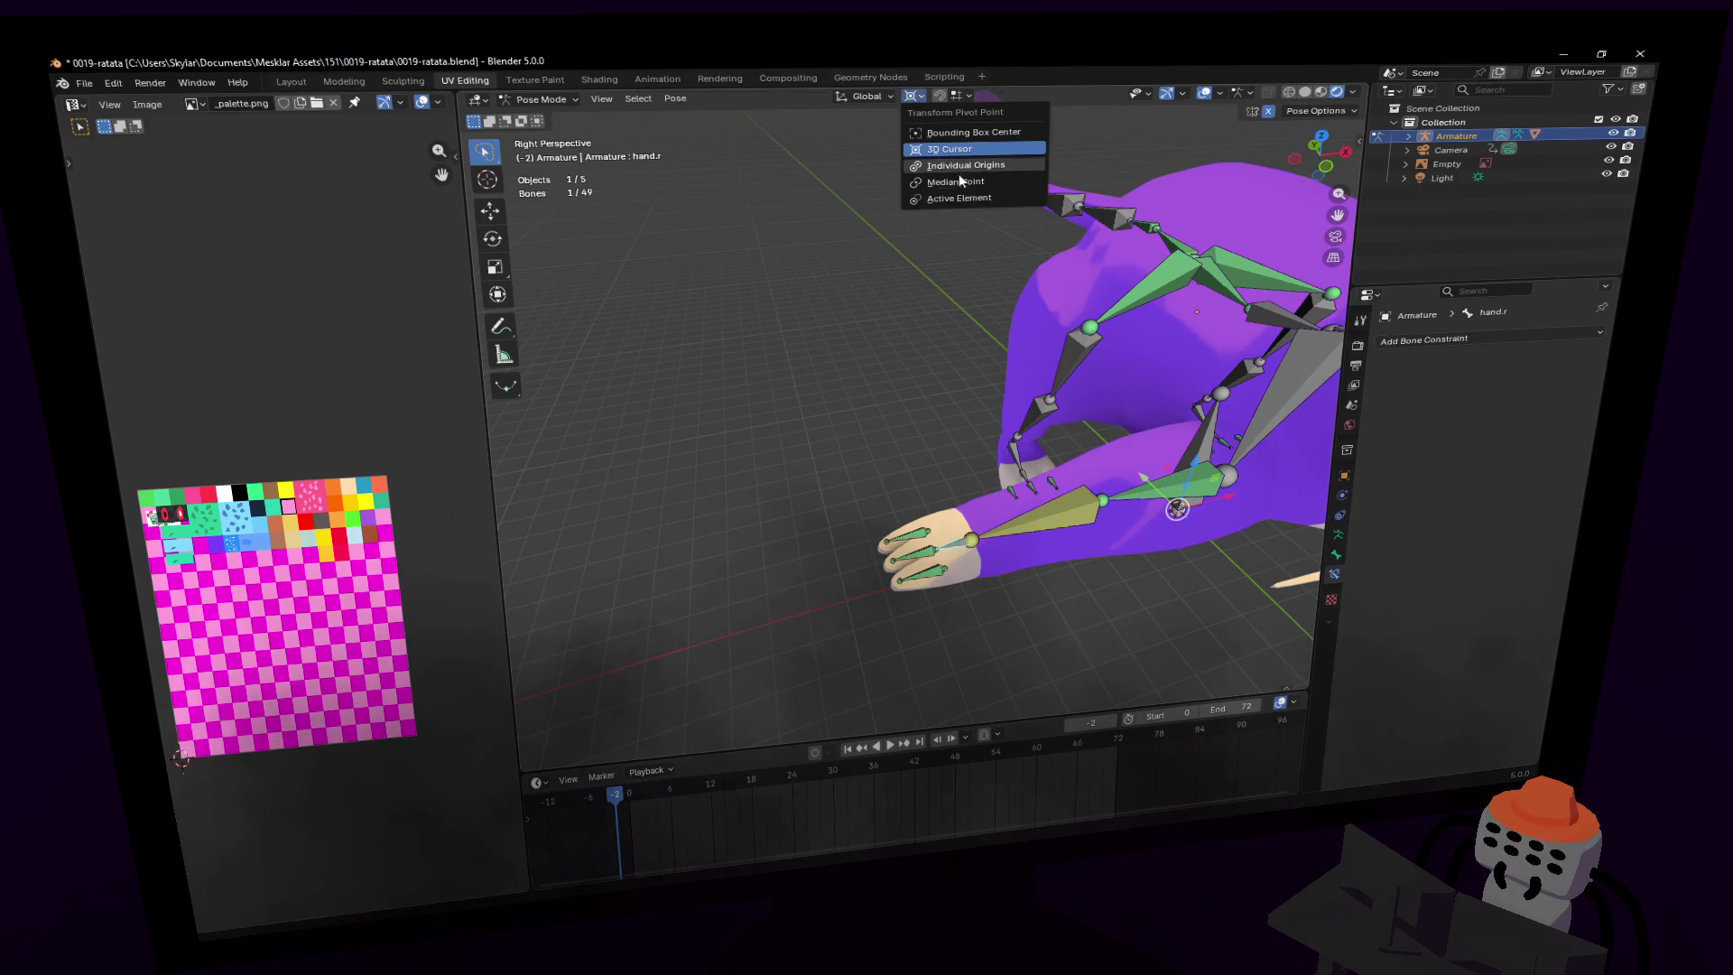
click(964, 172)
key(r)
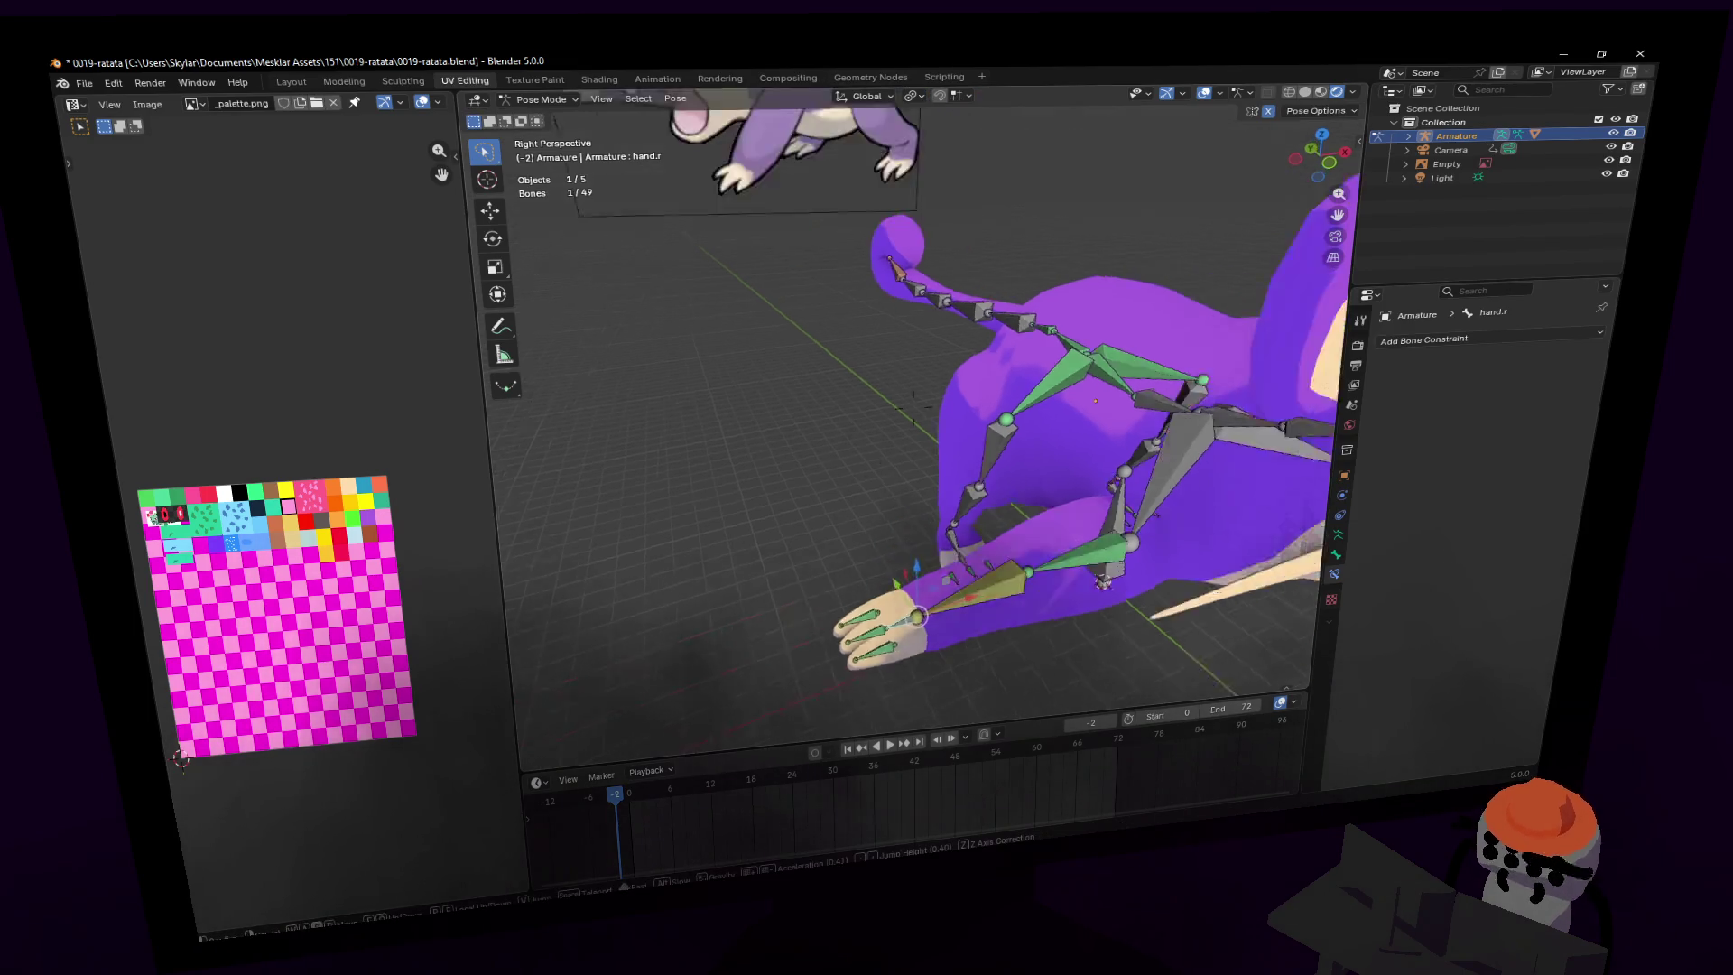
click(1129, 549)
- Select all bones and switch the armature into Edit Mode
key(shift+grave)
key(Escape)
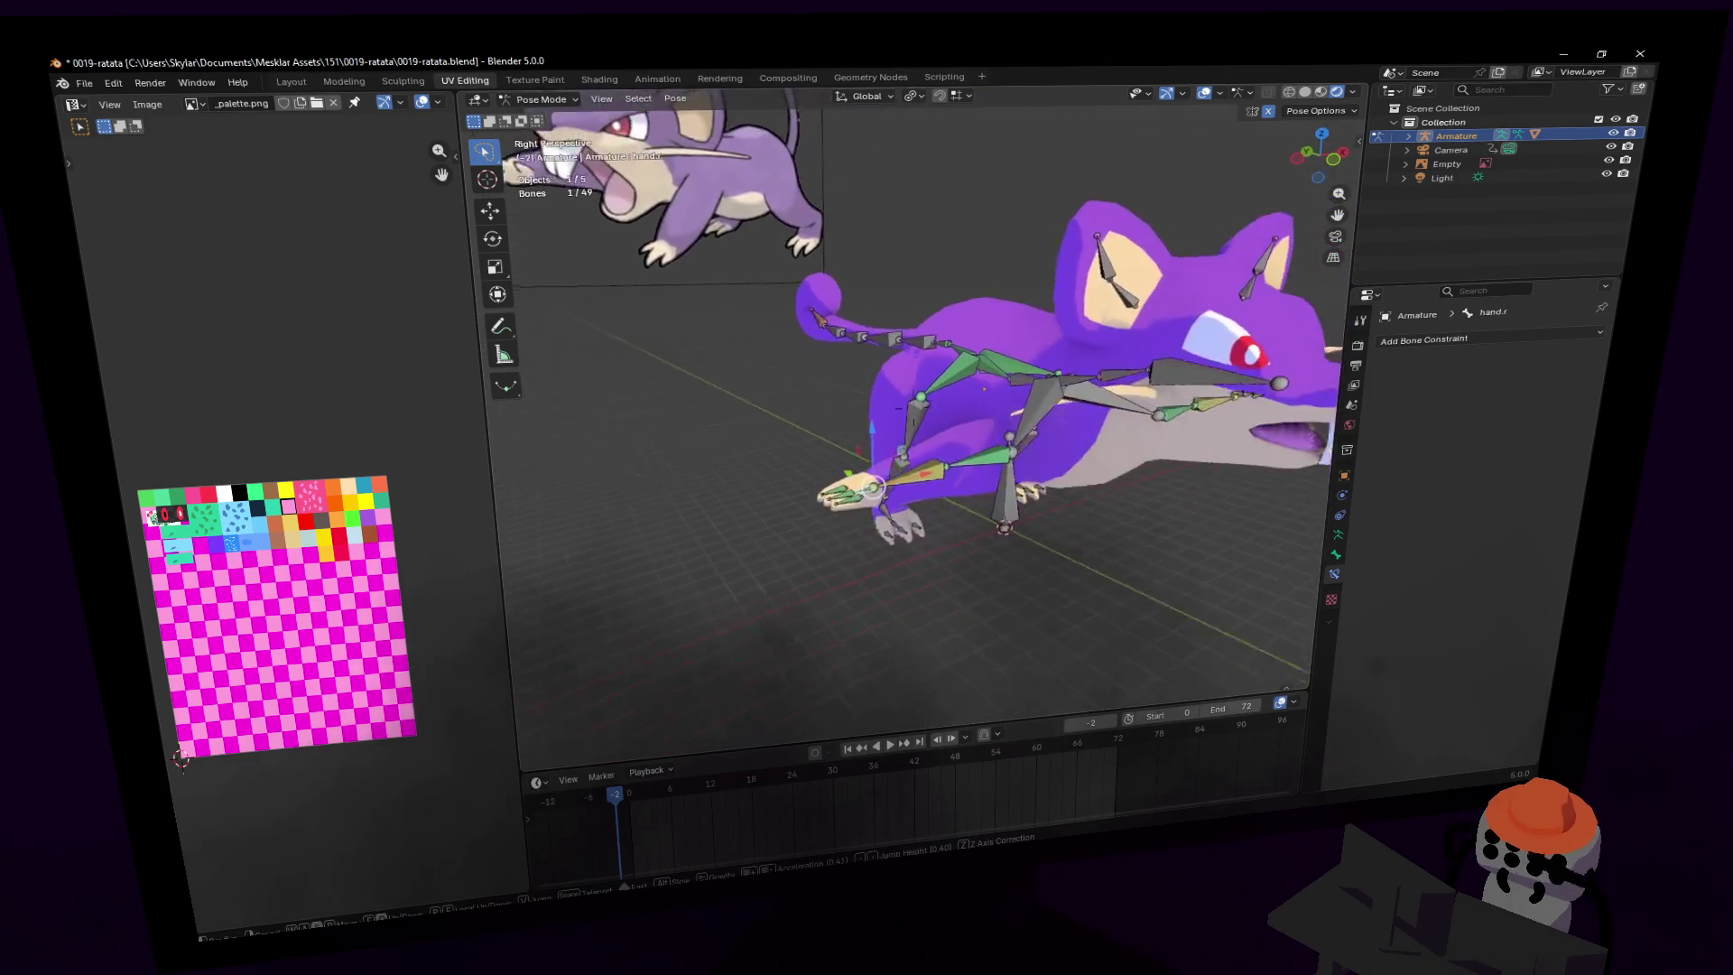
middle_drag(1130, 426, 1081, 427)
key(a)
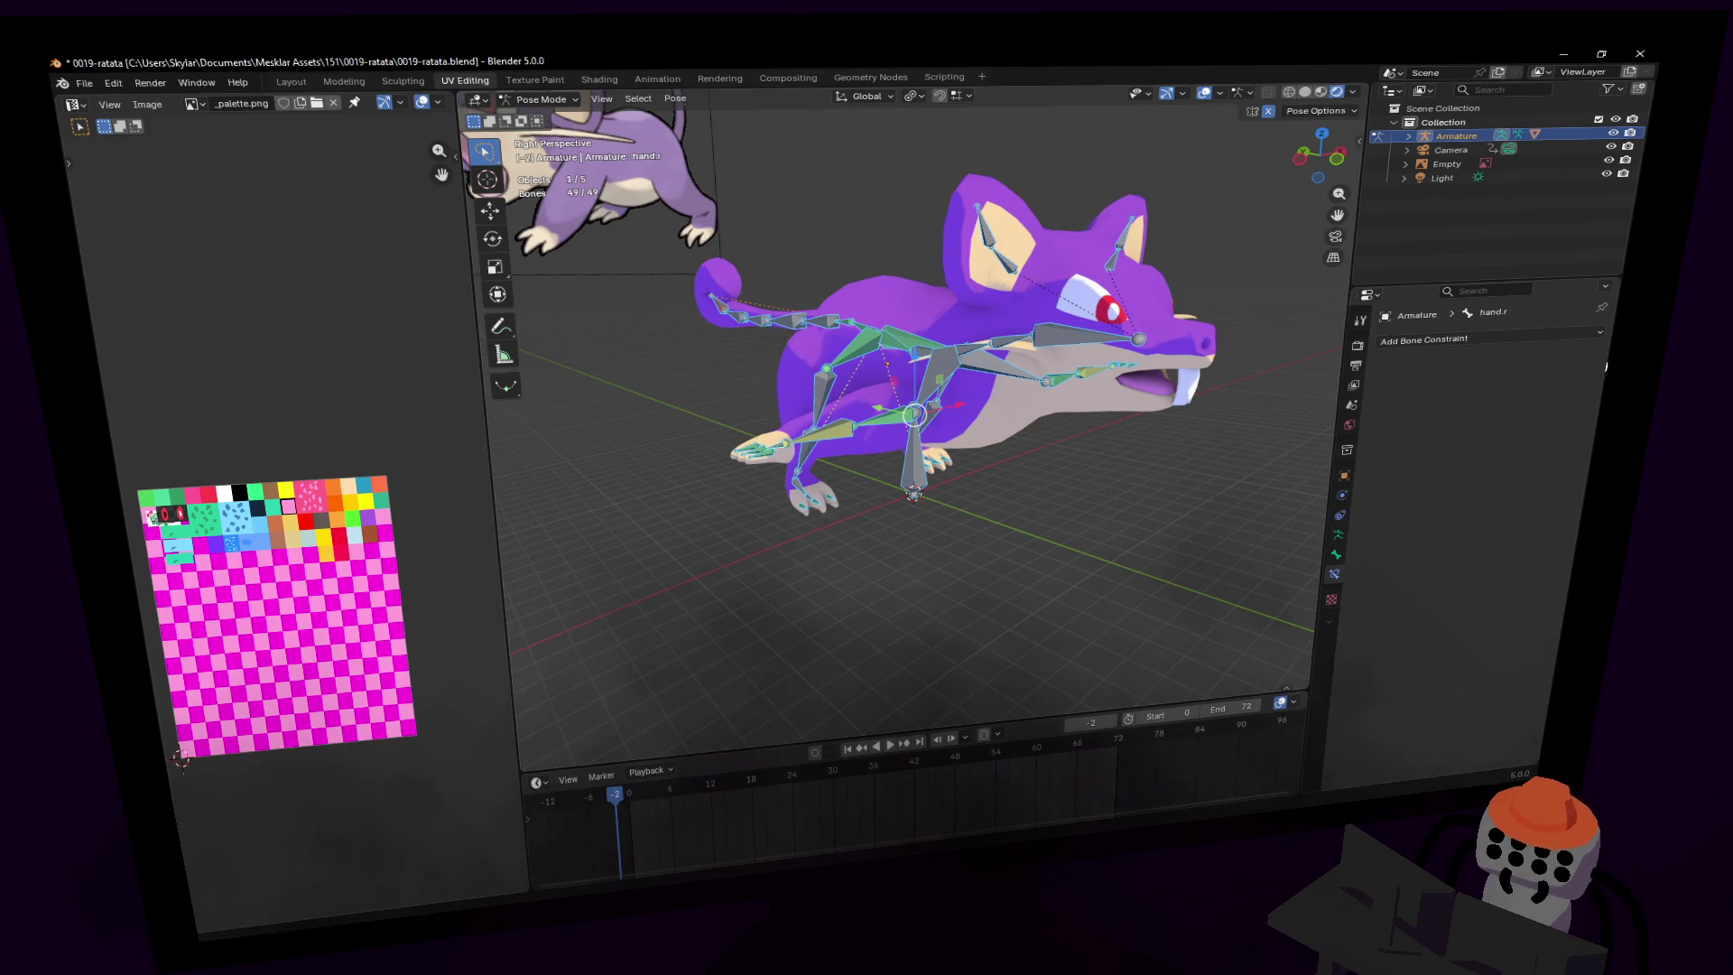
click(547, 134)
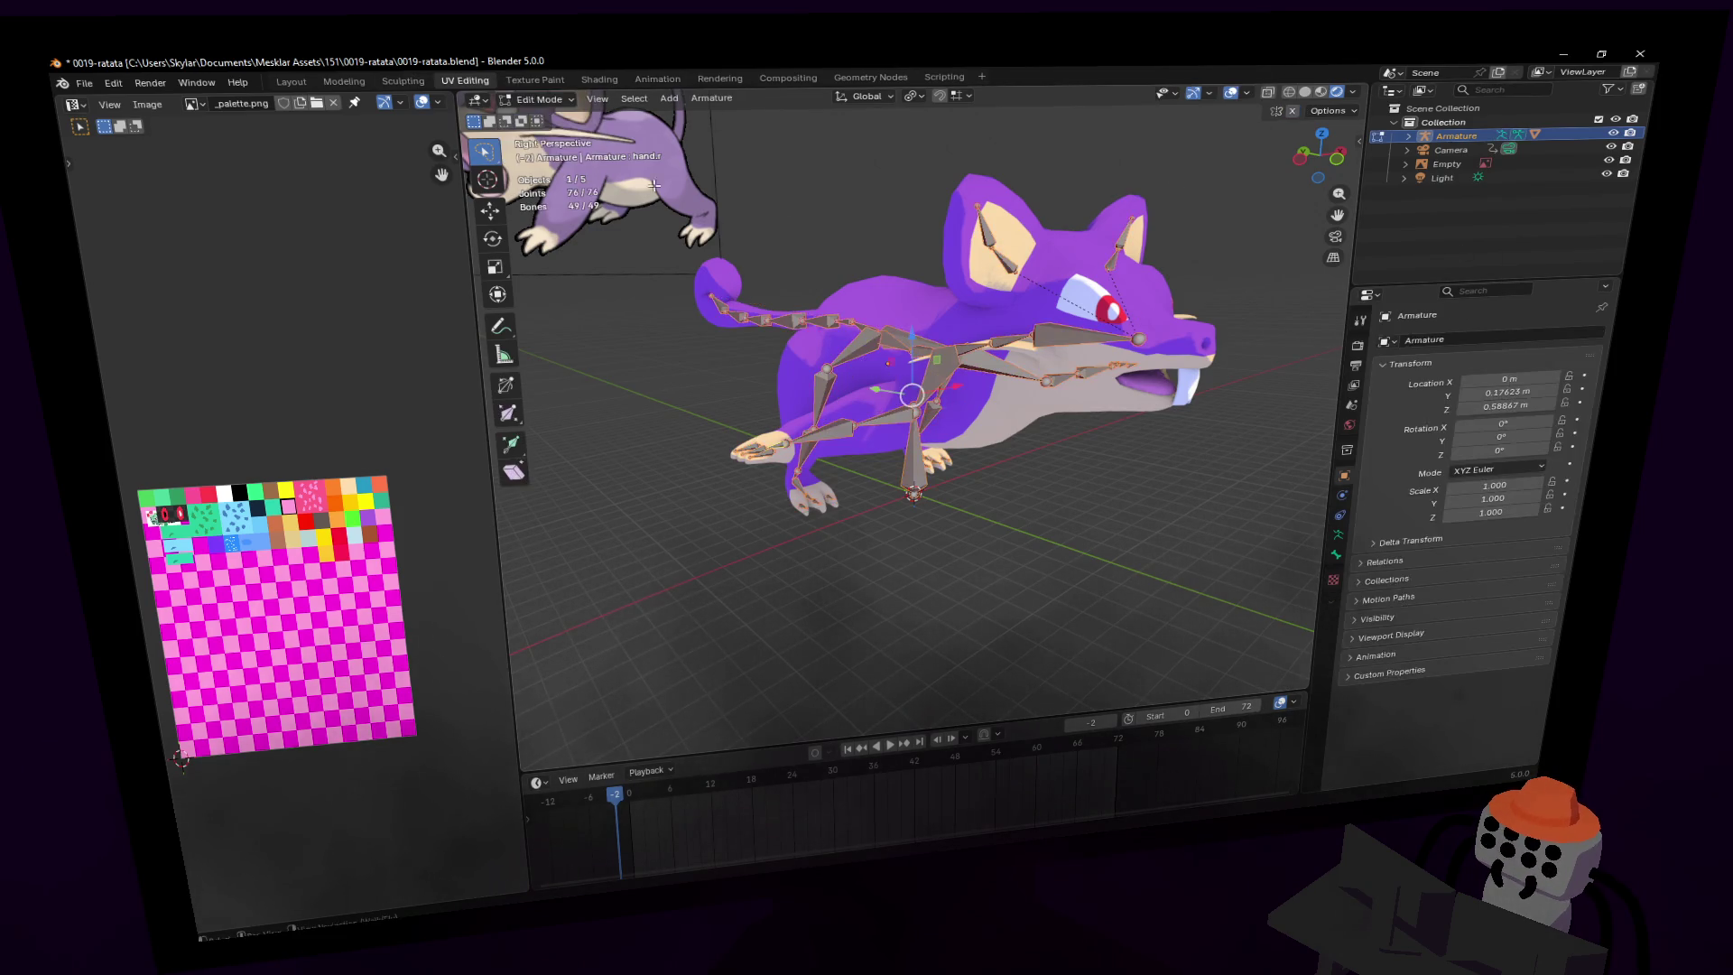
- Use Armature > Bone Roll > Recalculate Roll > Local +X Tangent on all selected bones
click(711, 98)
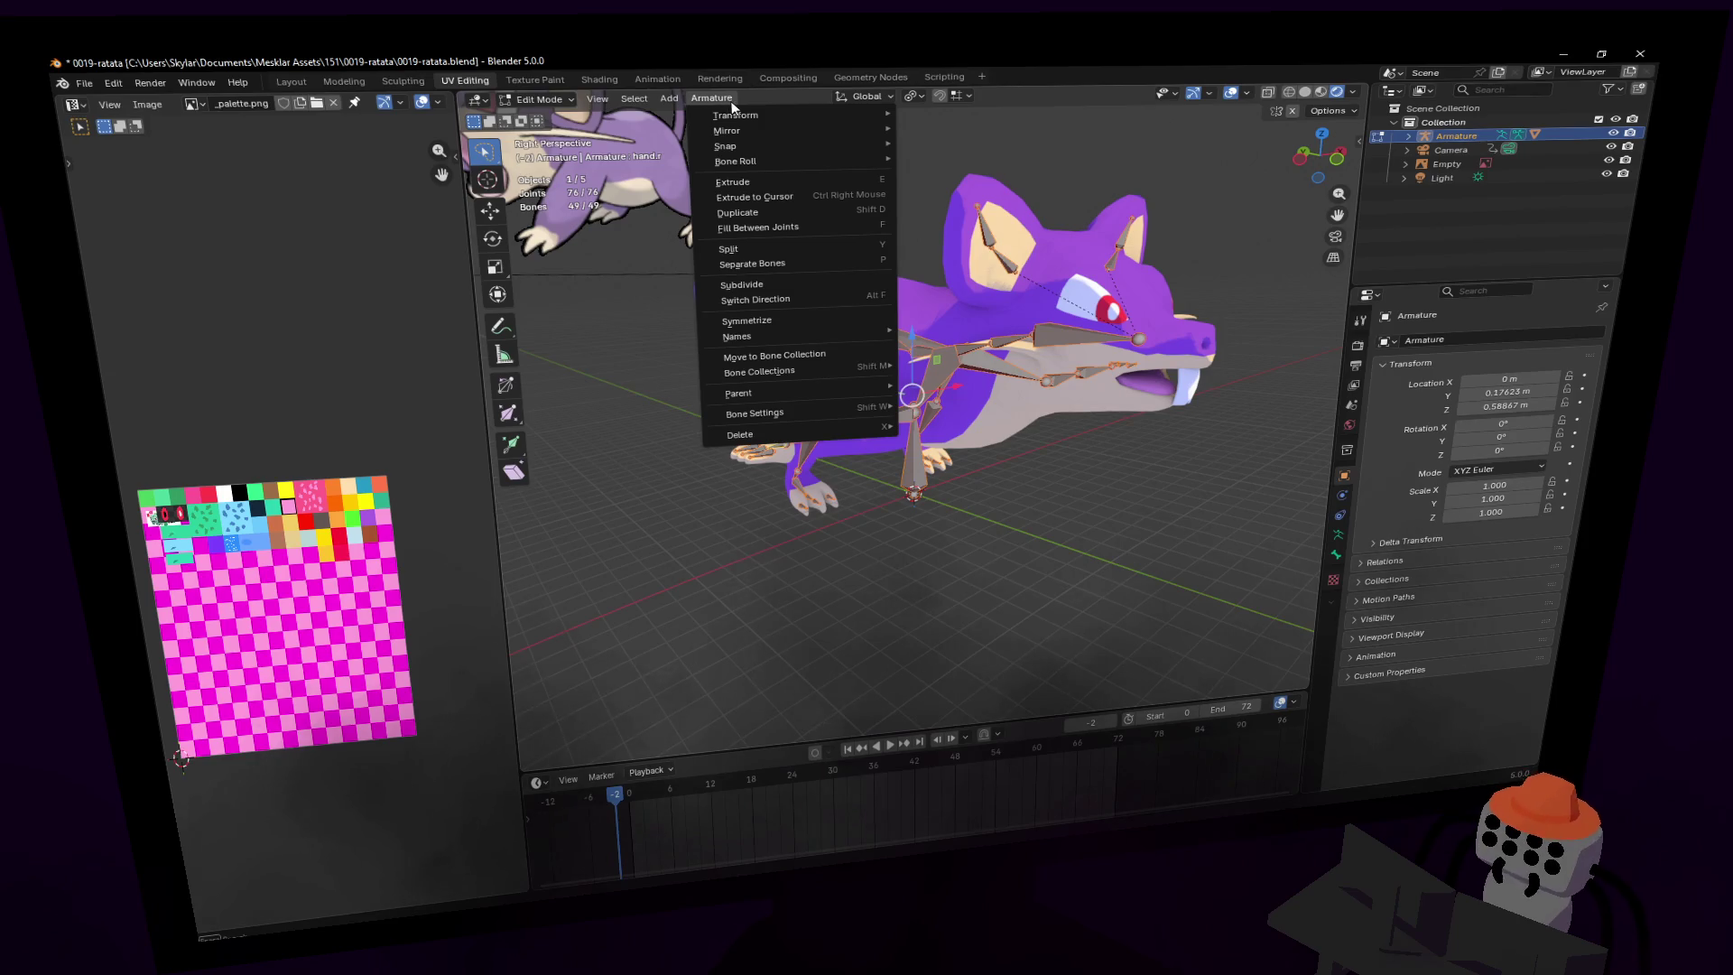
mouse_move(795, 145)
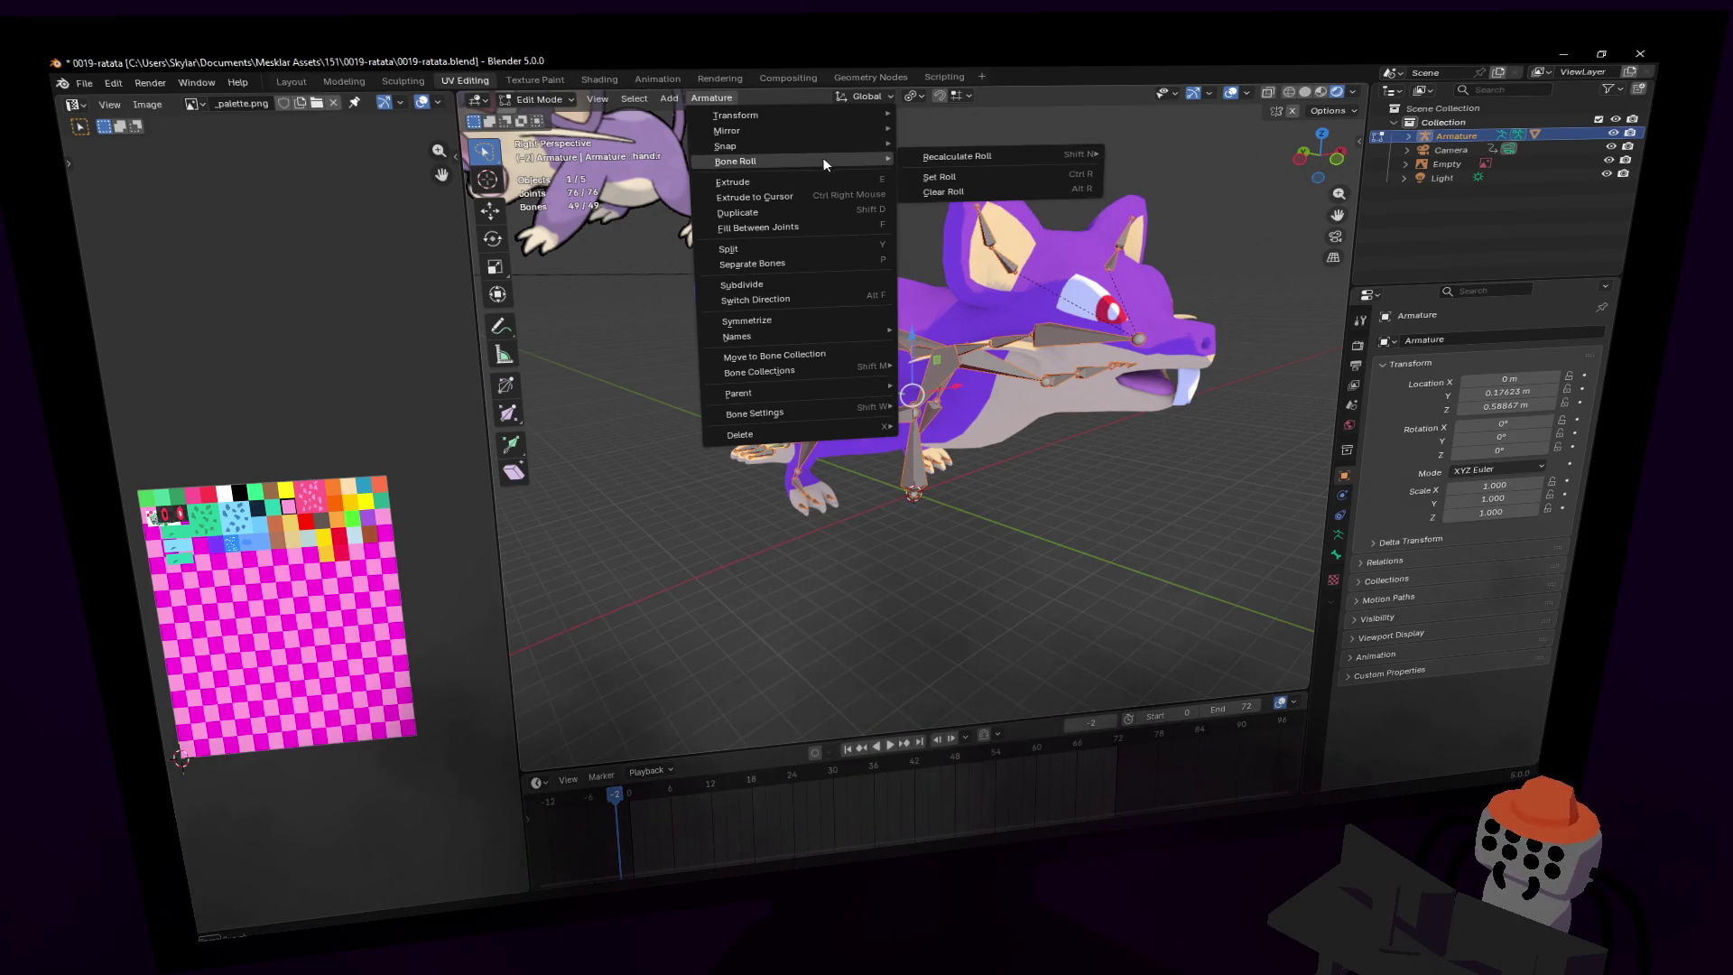
mouse_move(937, 155)
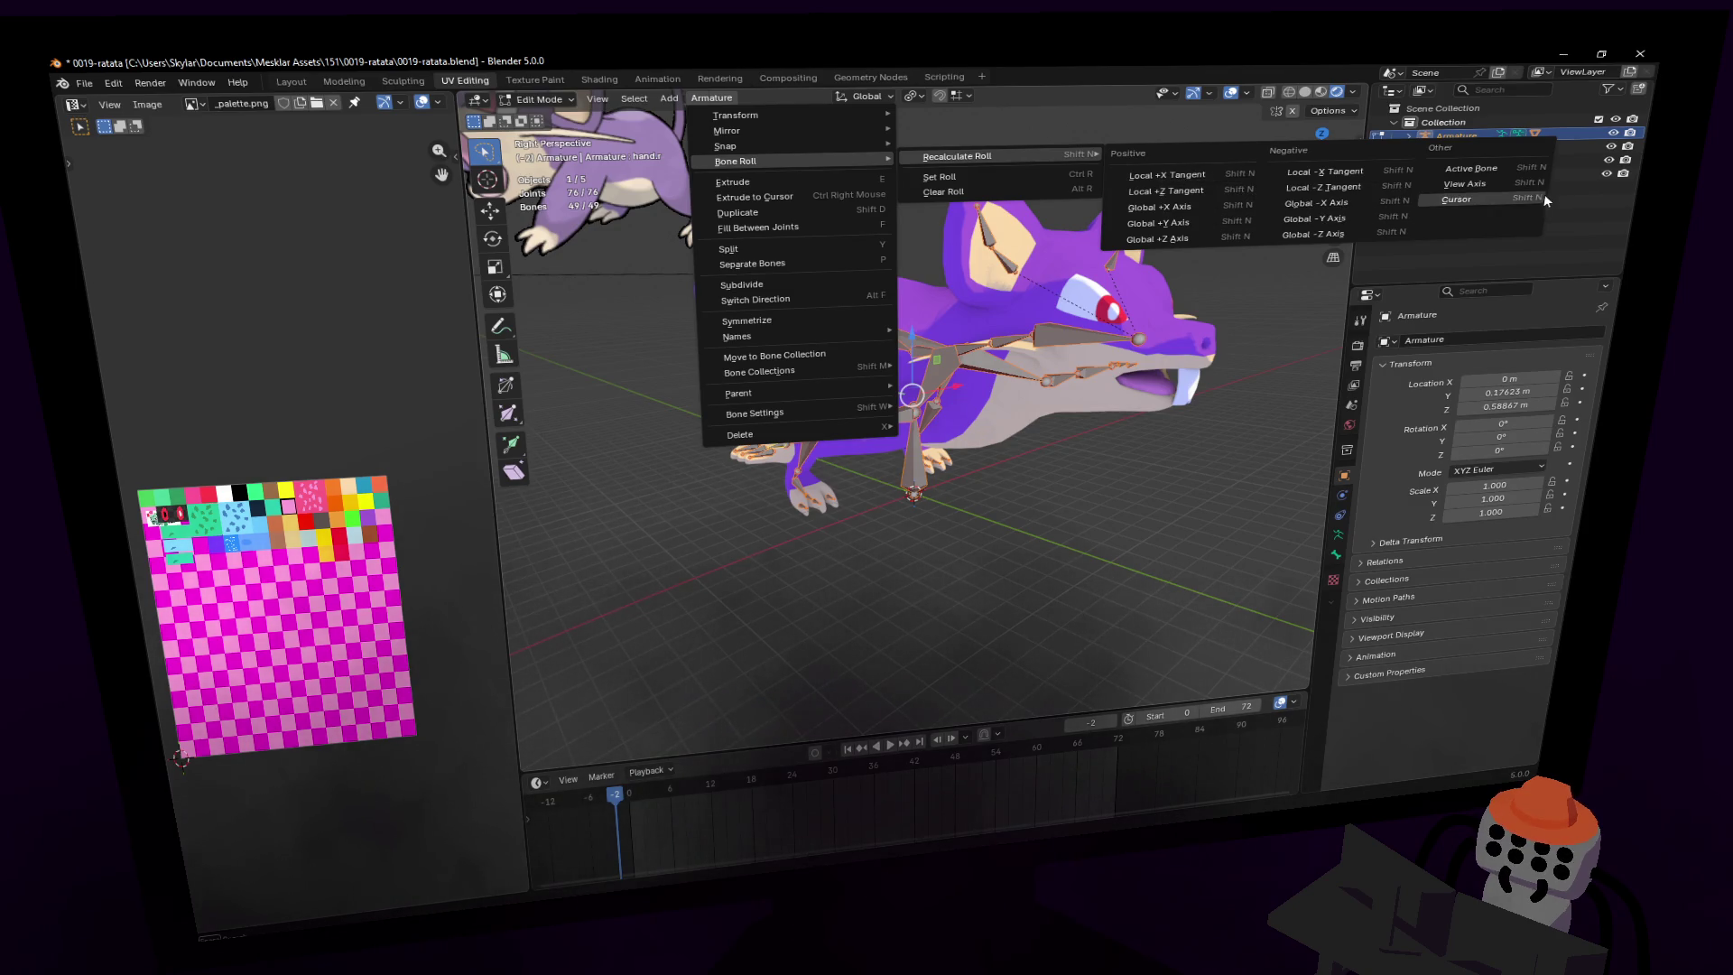
click(1193, 171)
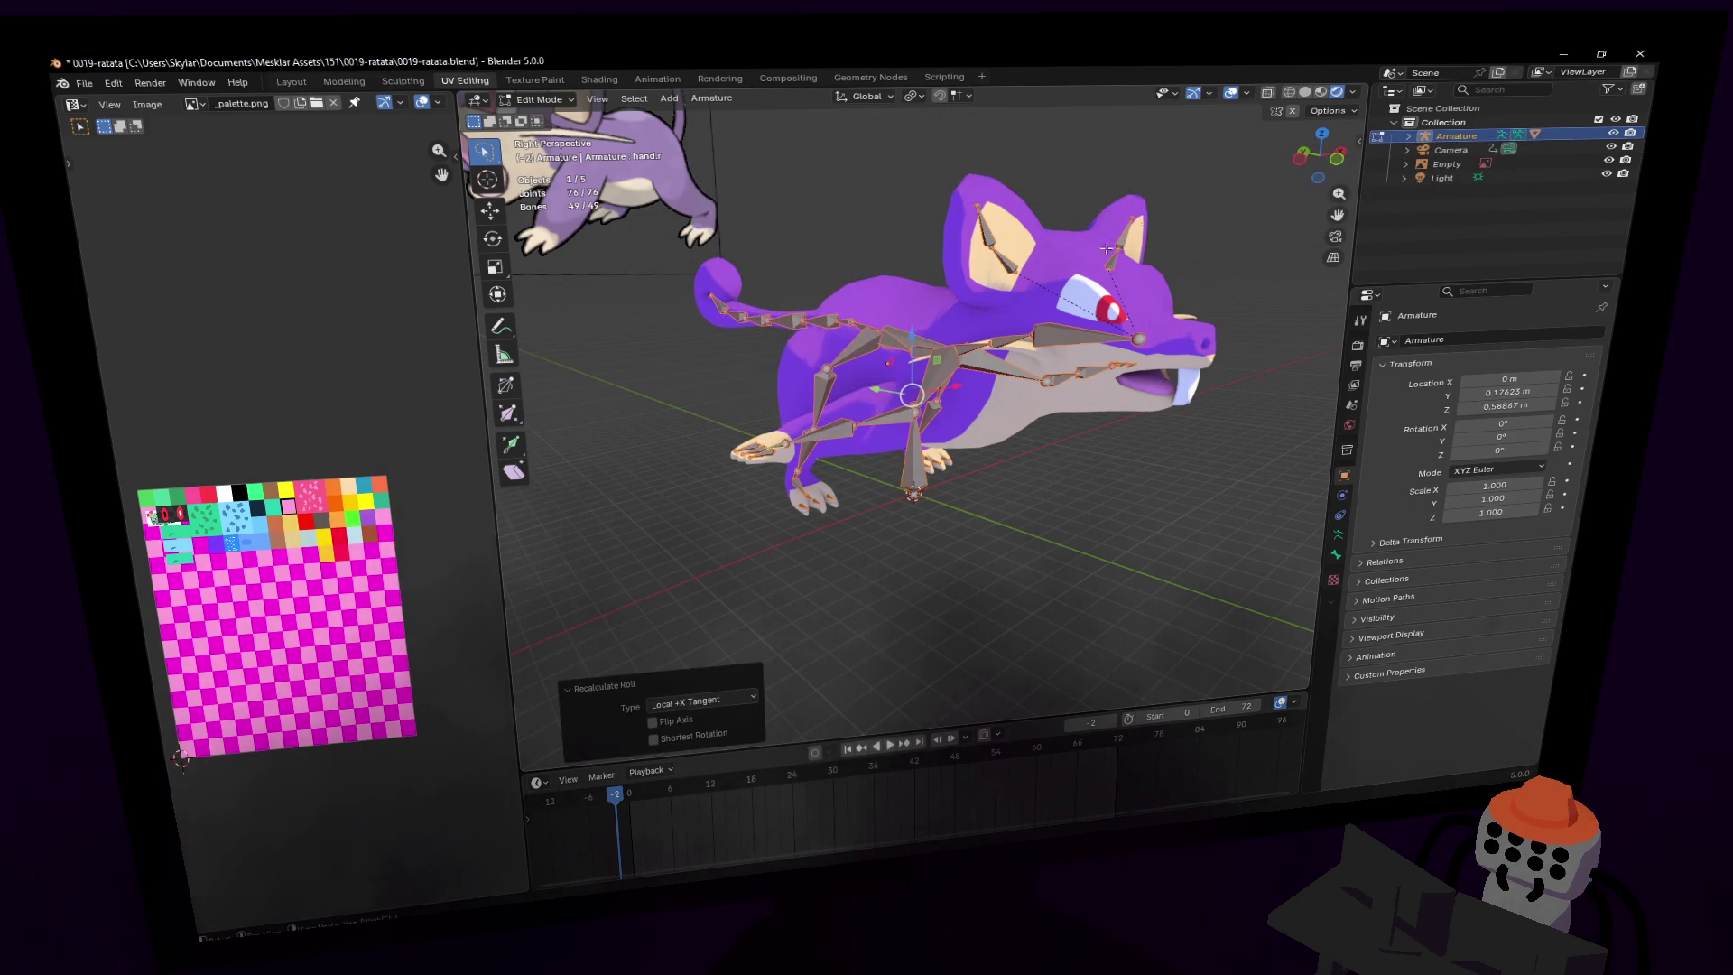
key(shift+grave)
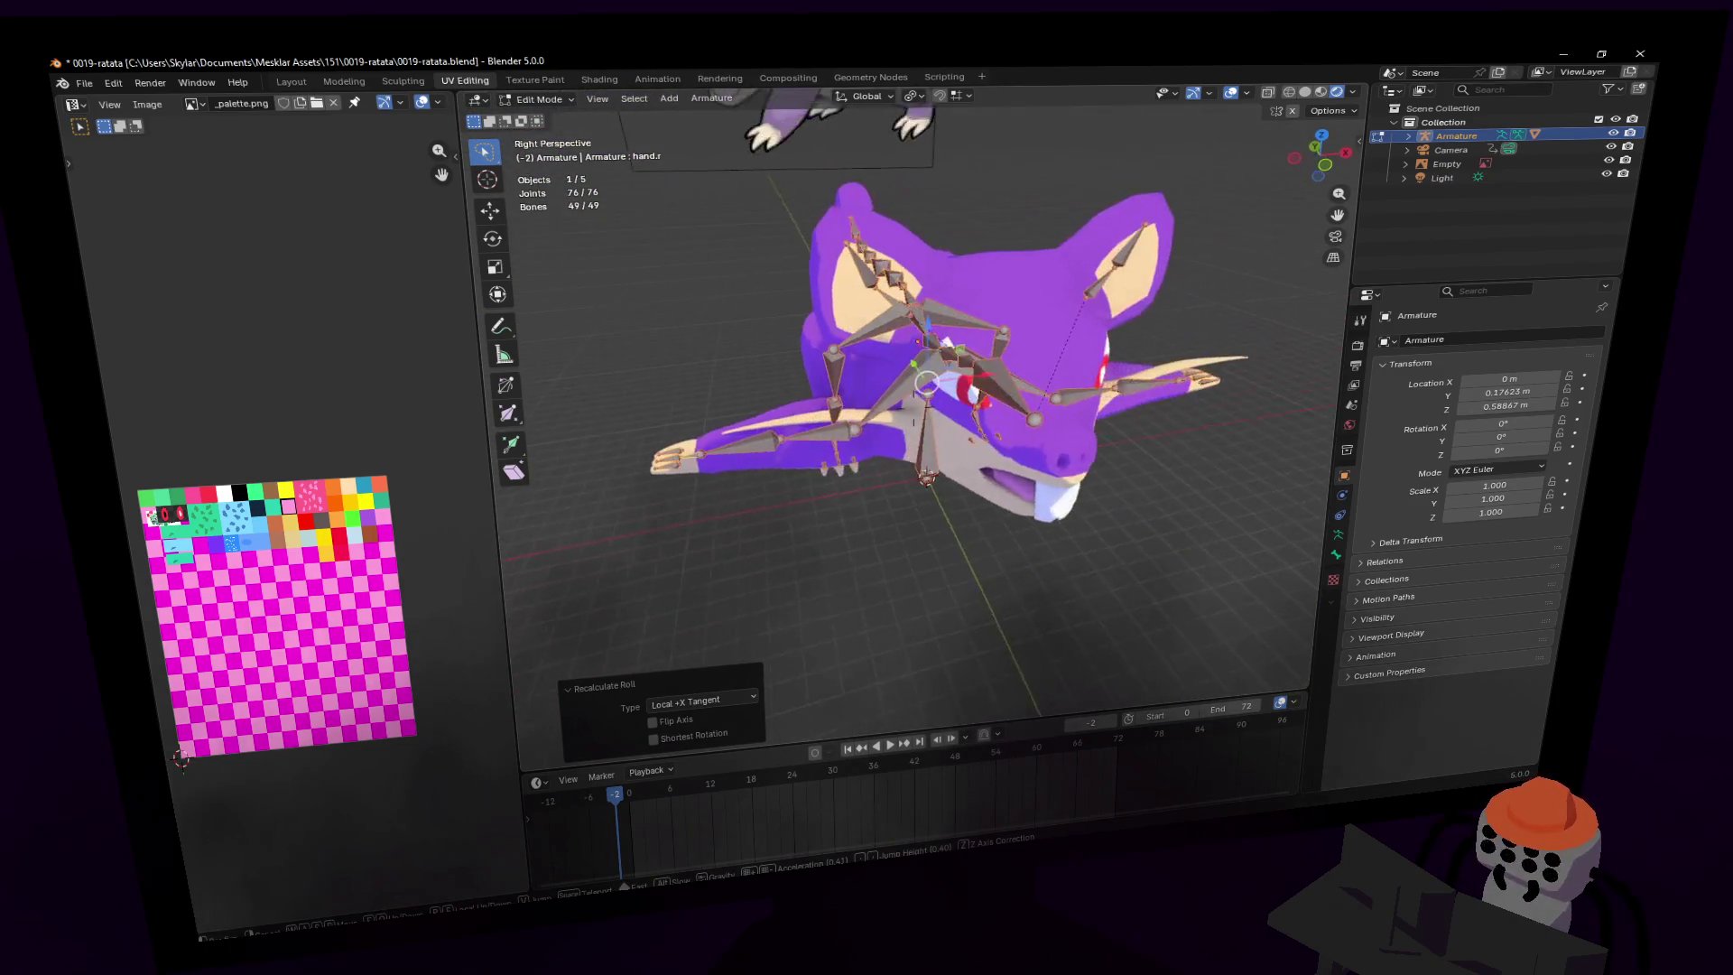
- Switch back to Pose Mode and test-move the right hand, then cancel
click(723, 459)
click(746, 452)
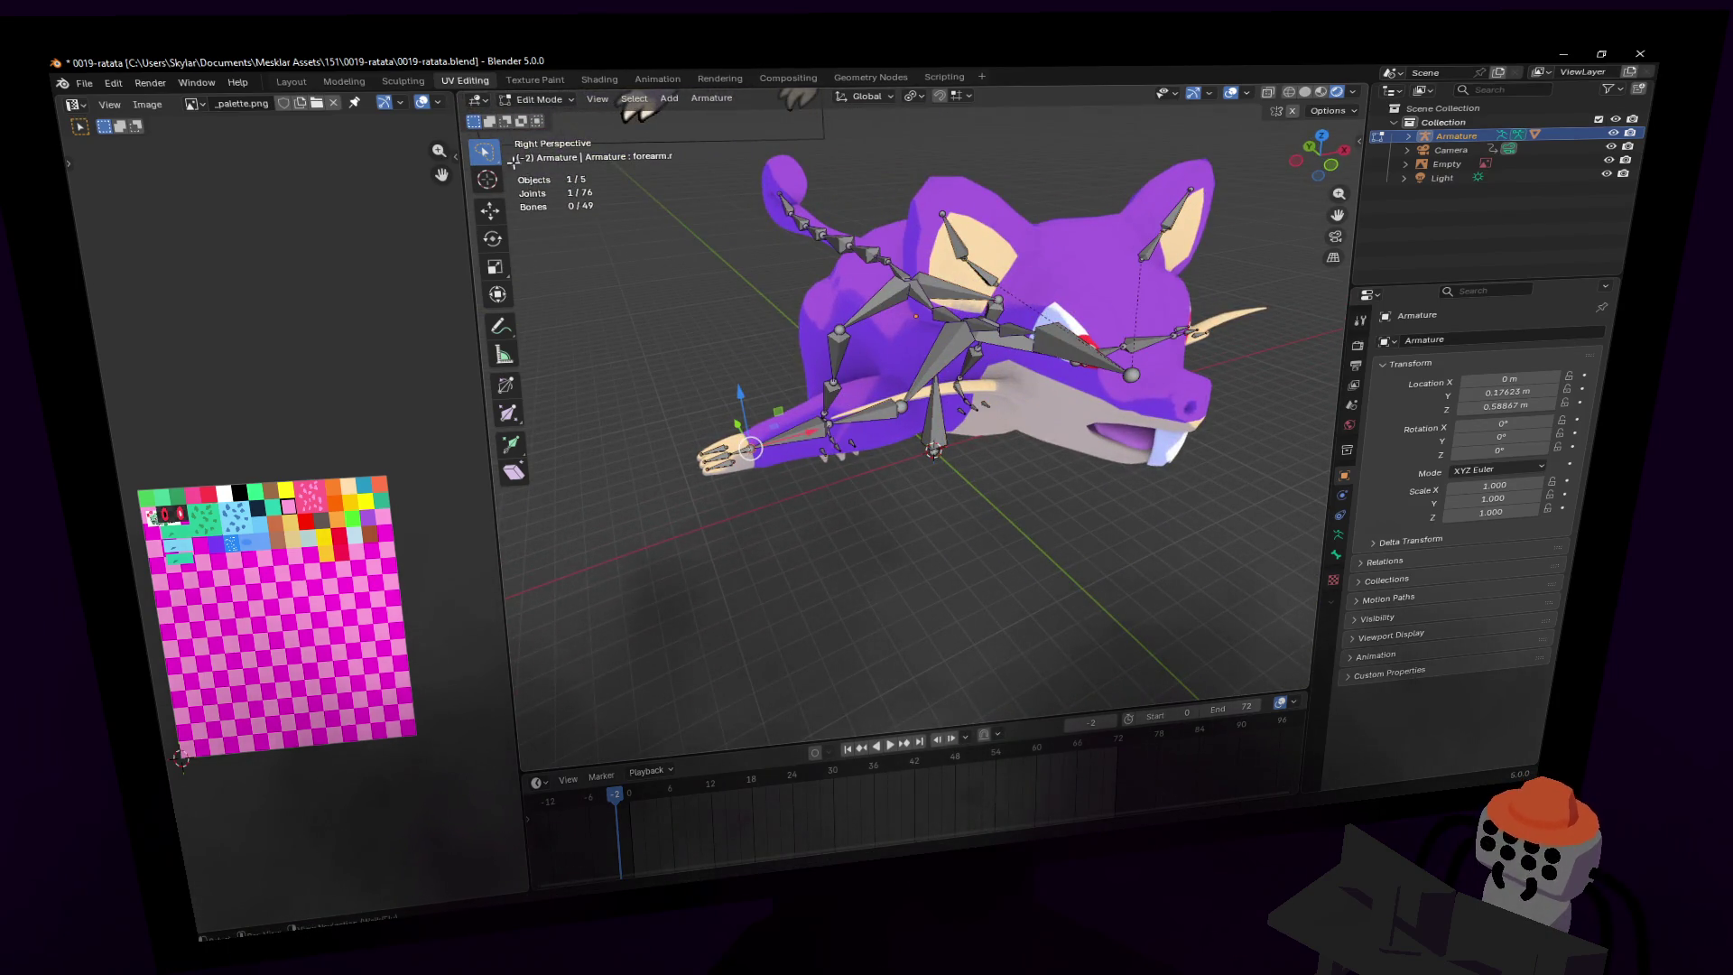
key(ctrl+Tab)
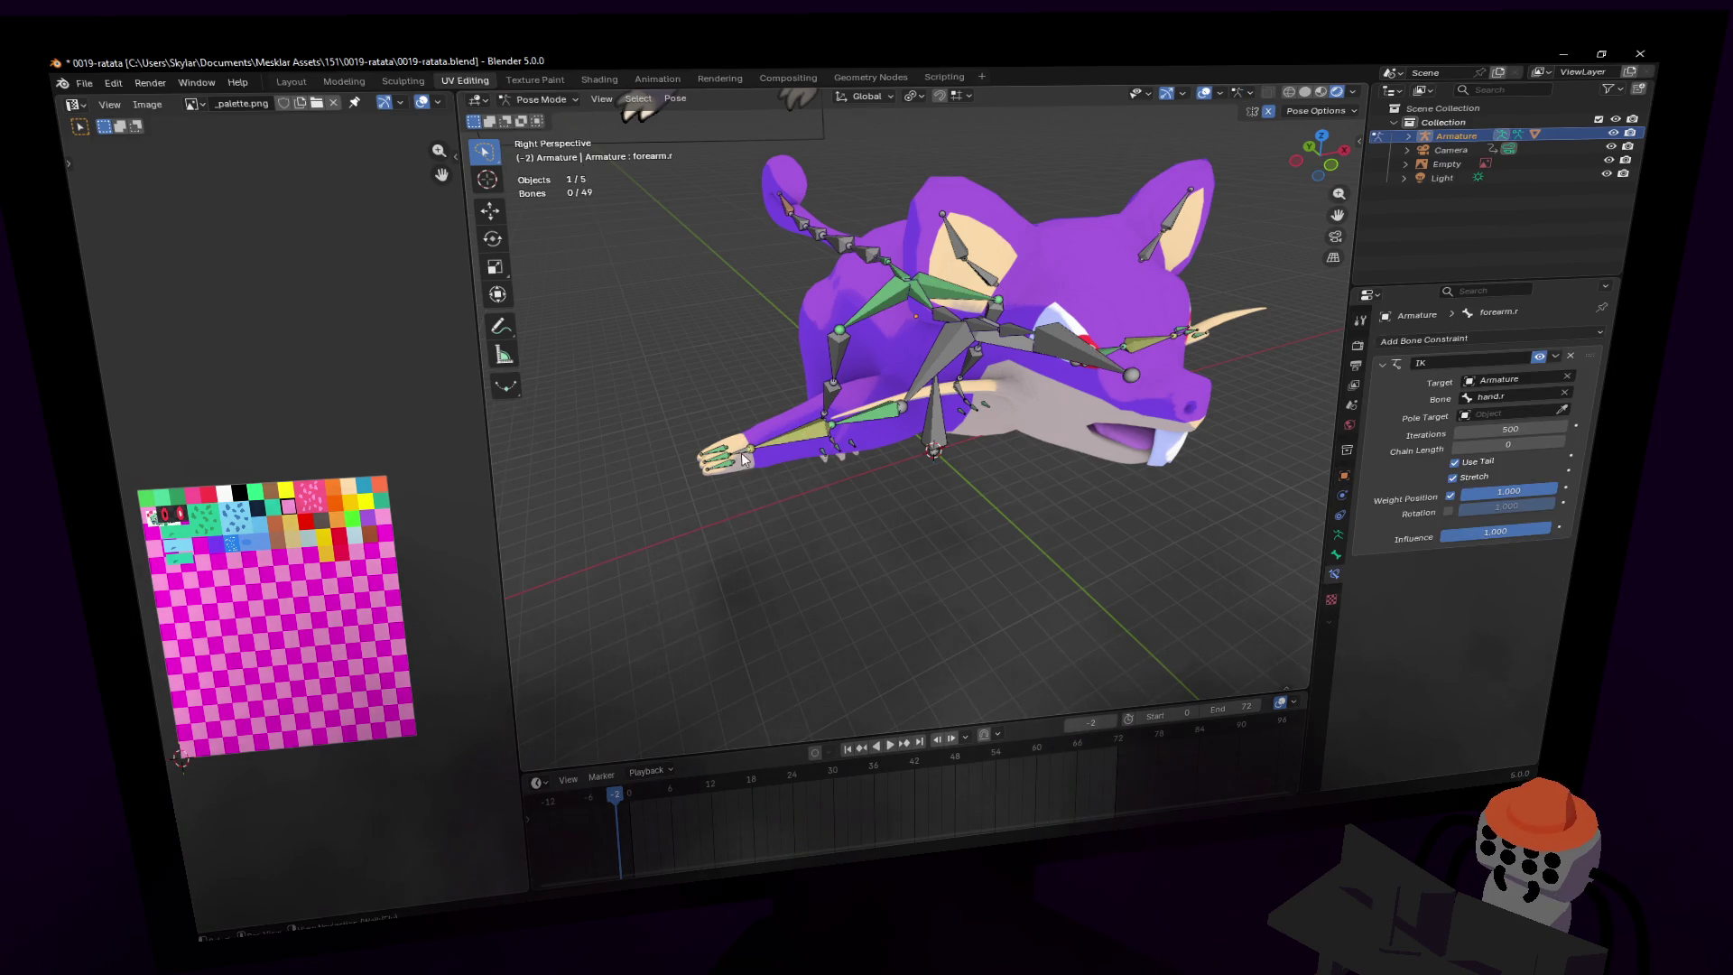
drag(745, 457, 876, 356)
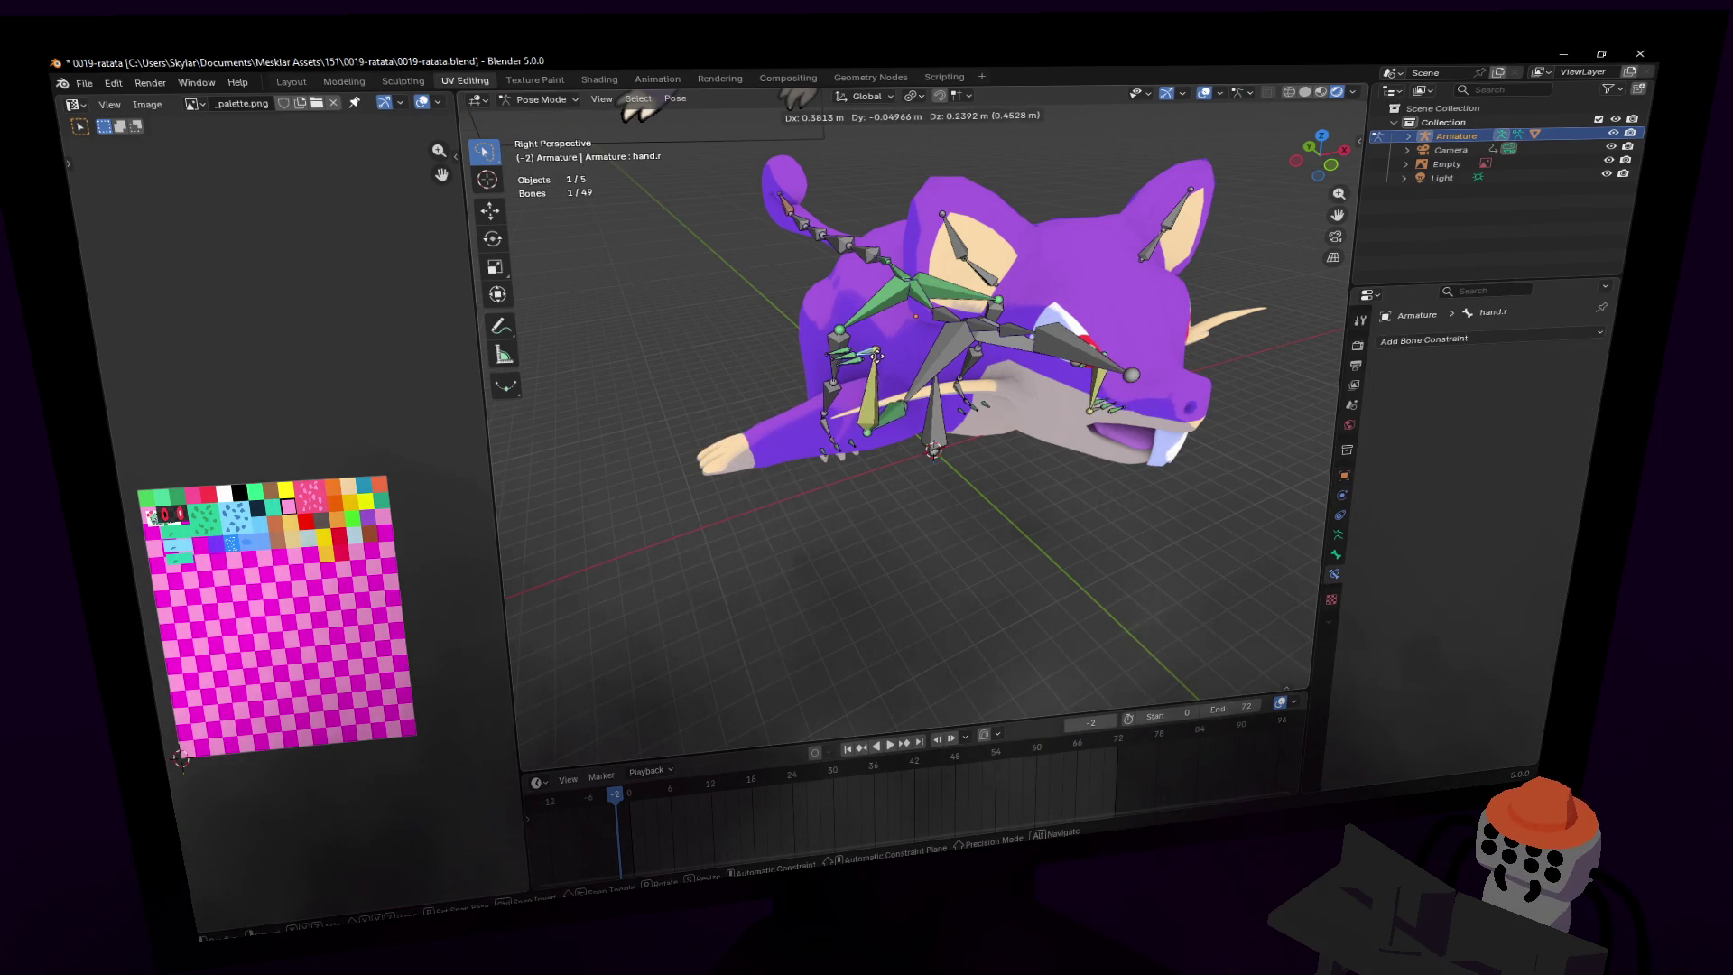
key(Escape)
middle_drag(876, 357, 921, 386)
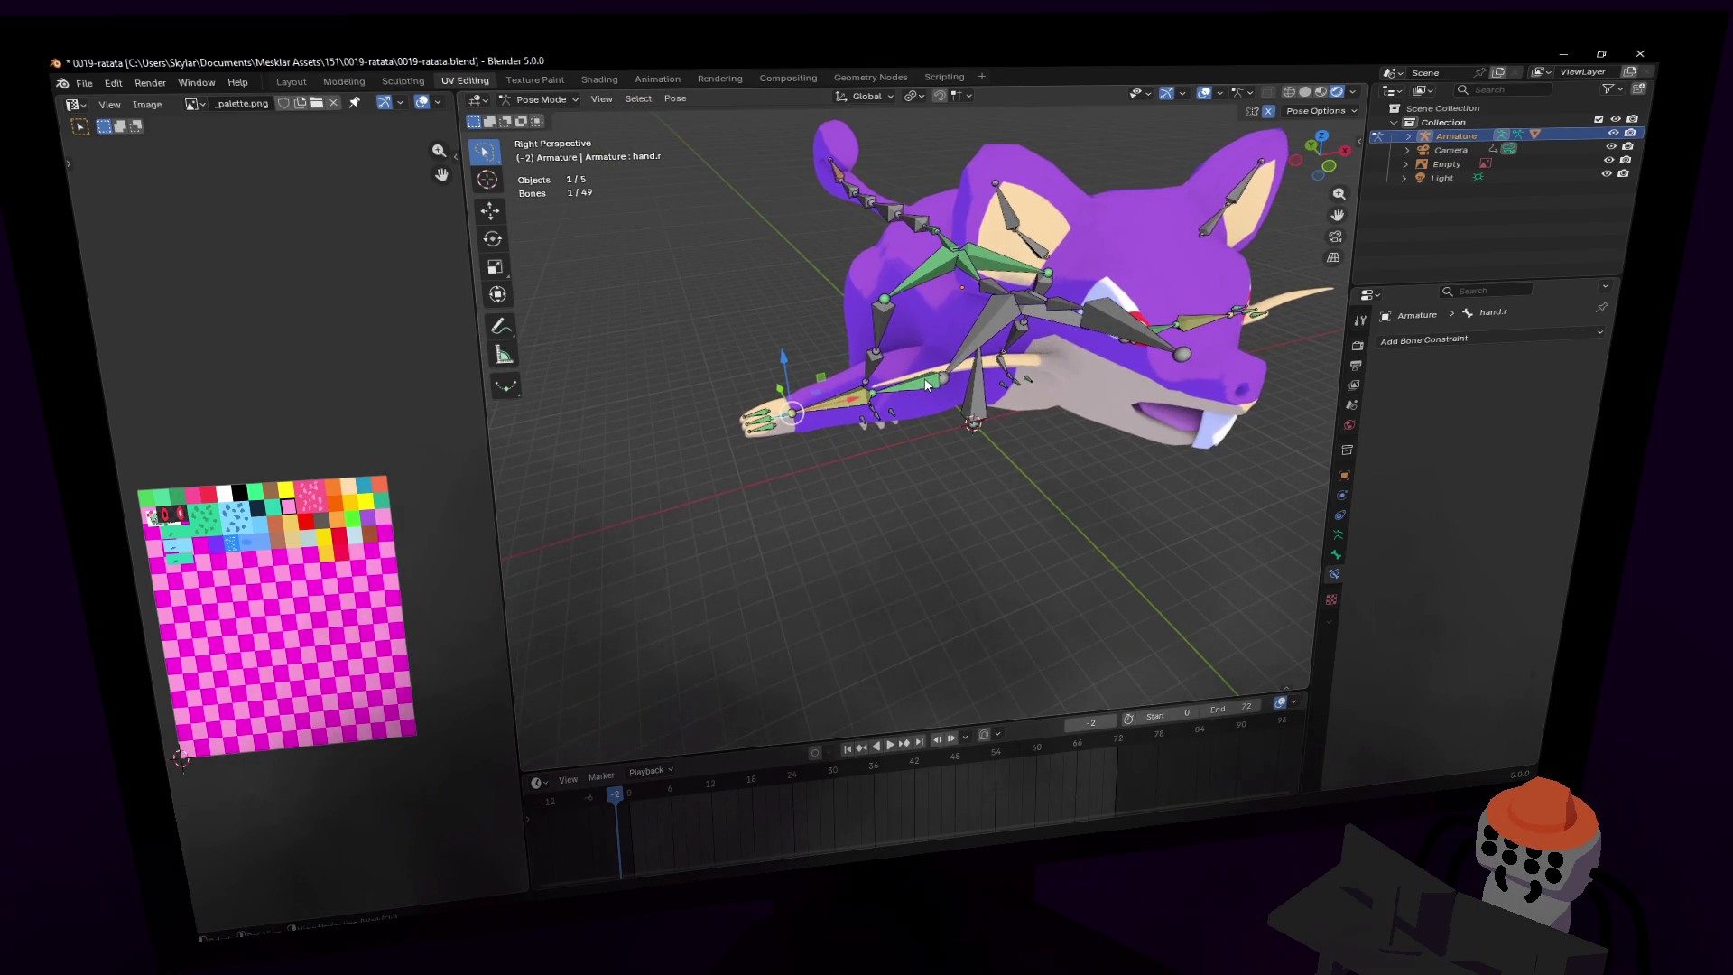
- Apply Set Inverse on the Child Of constraints of arm.r and arm.l
click(927, 385)
click(1438, 471)
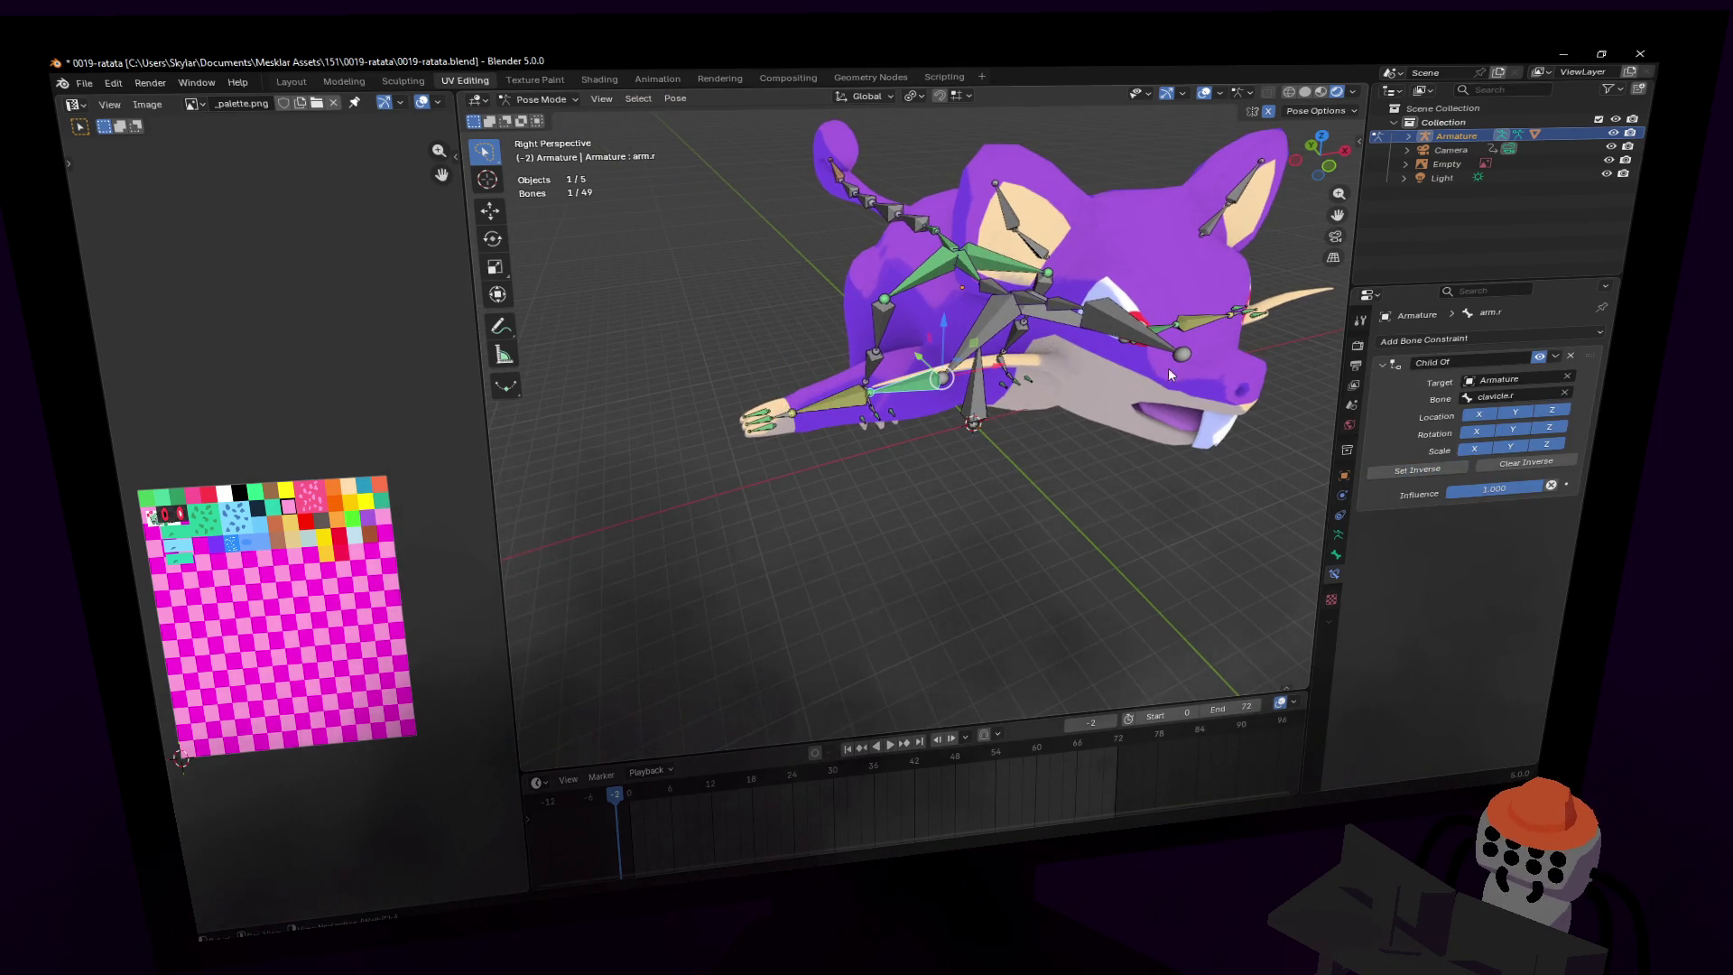
middle_drag(1168, 367, 1146, 361)
click(1086, 334)
click(1417, 471)
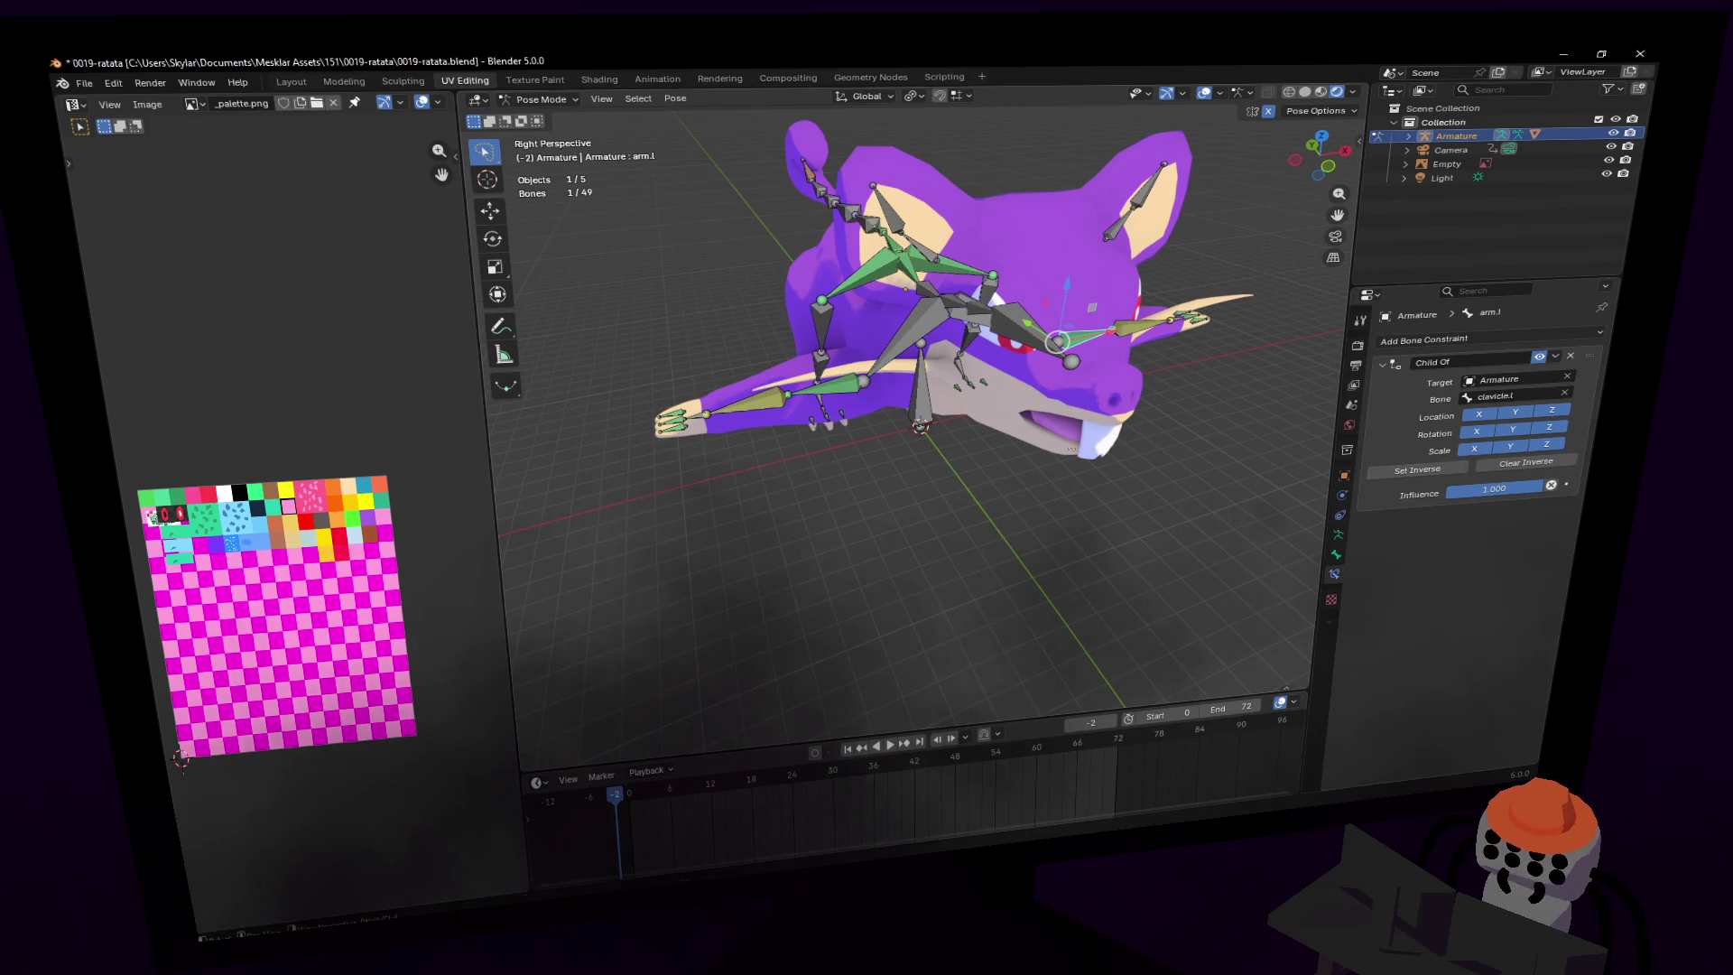
middle_drag(1110, 424, 1068, 436)
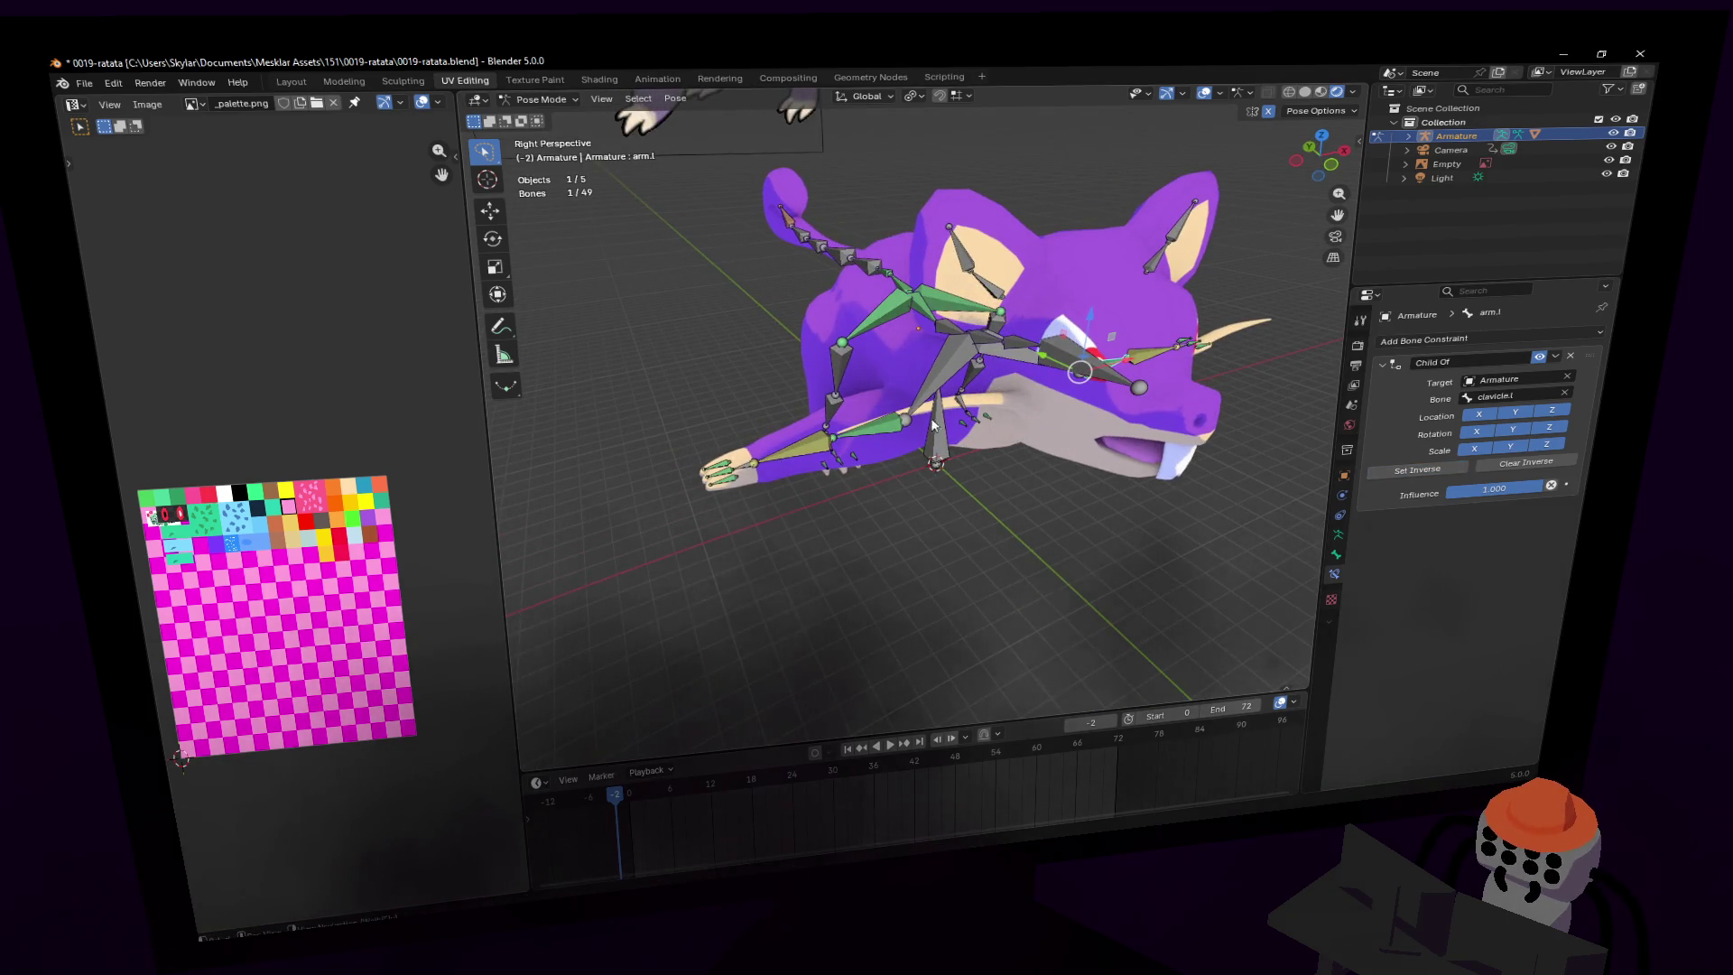
key(KP_Decimal)
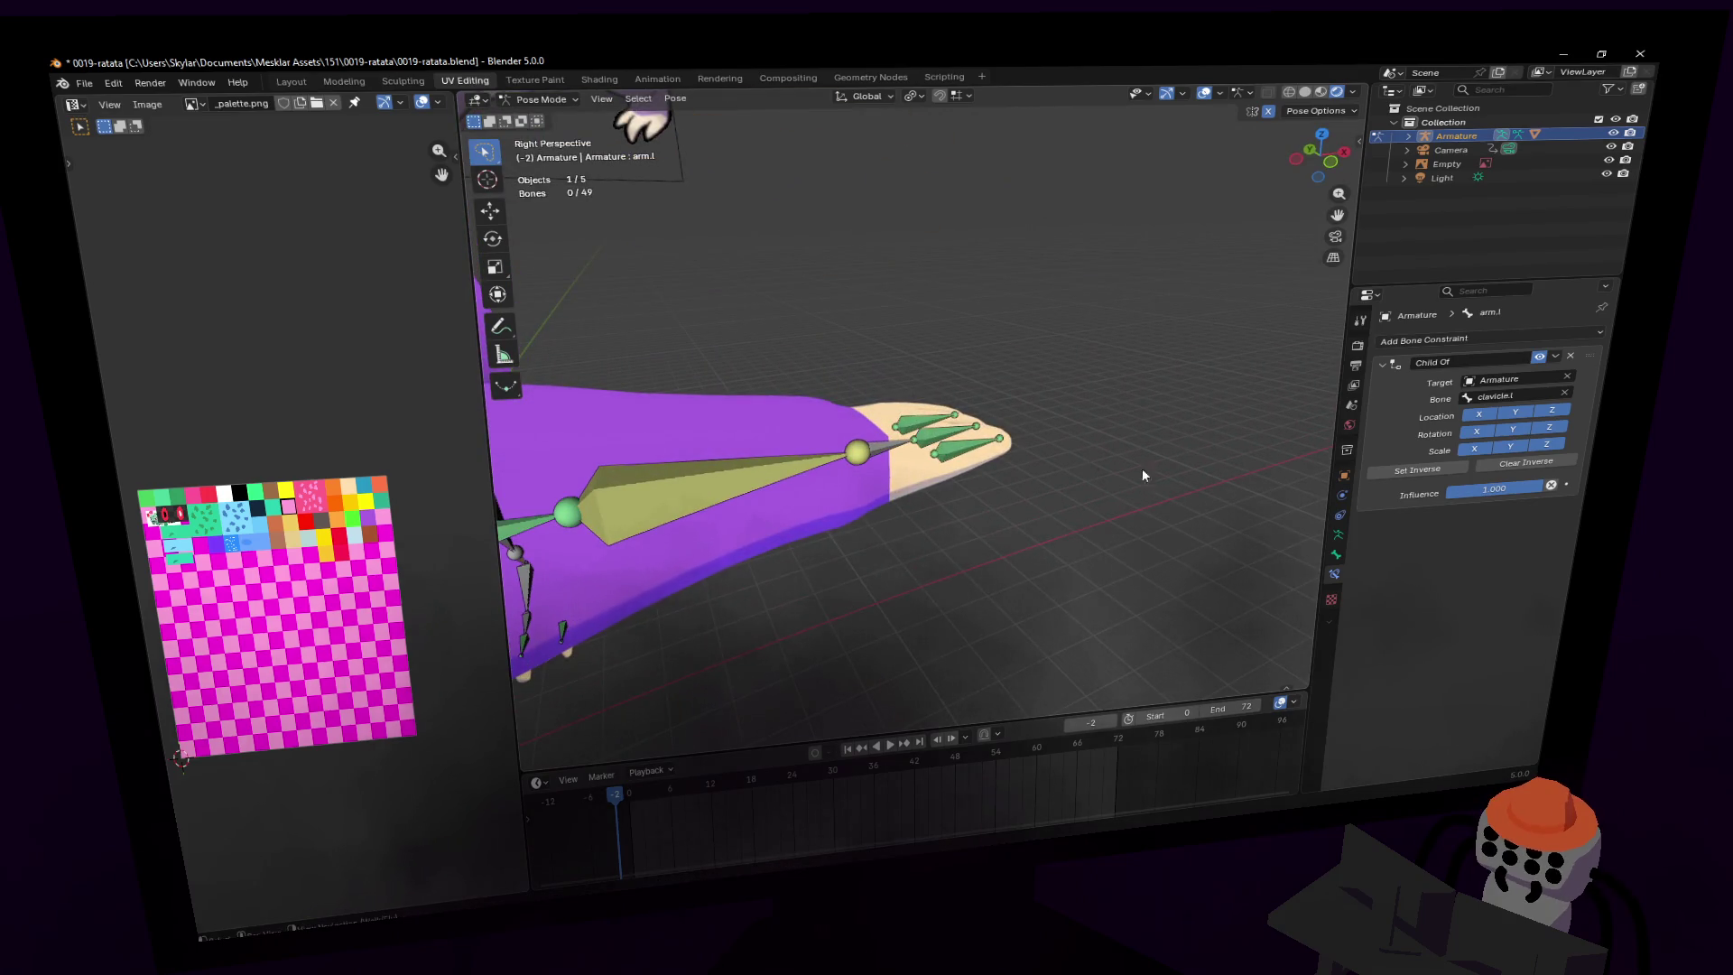
- Apply Set Inverse on finger2.l's Child Of constraint, then move to finger3.l
click(934, 424)
click(1417, 471)
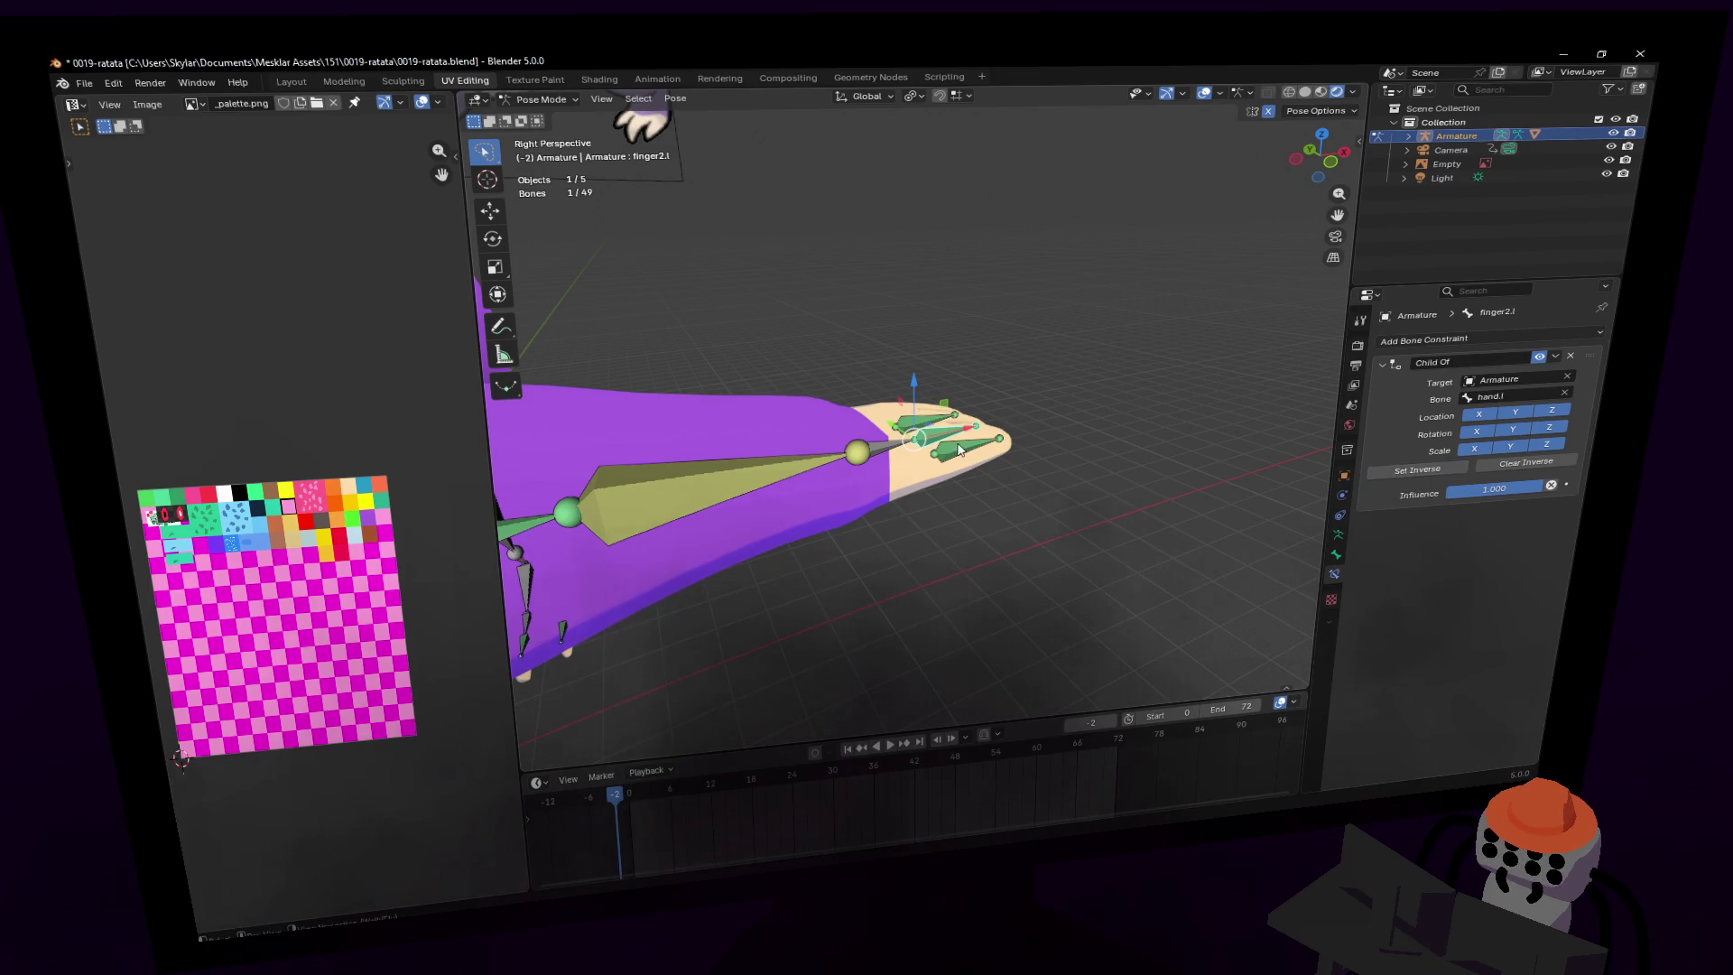
key(bracketright)
key(shift+grave)
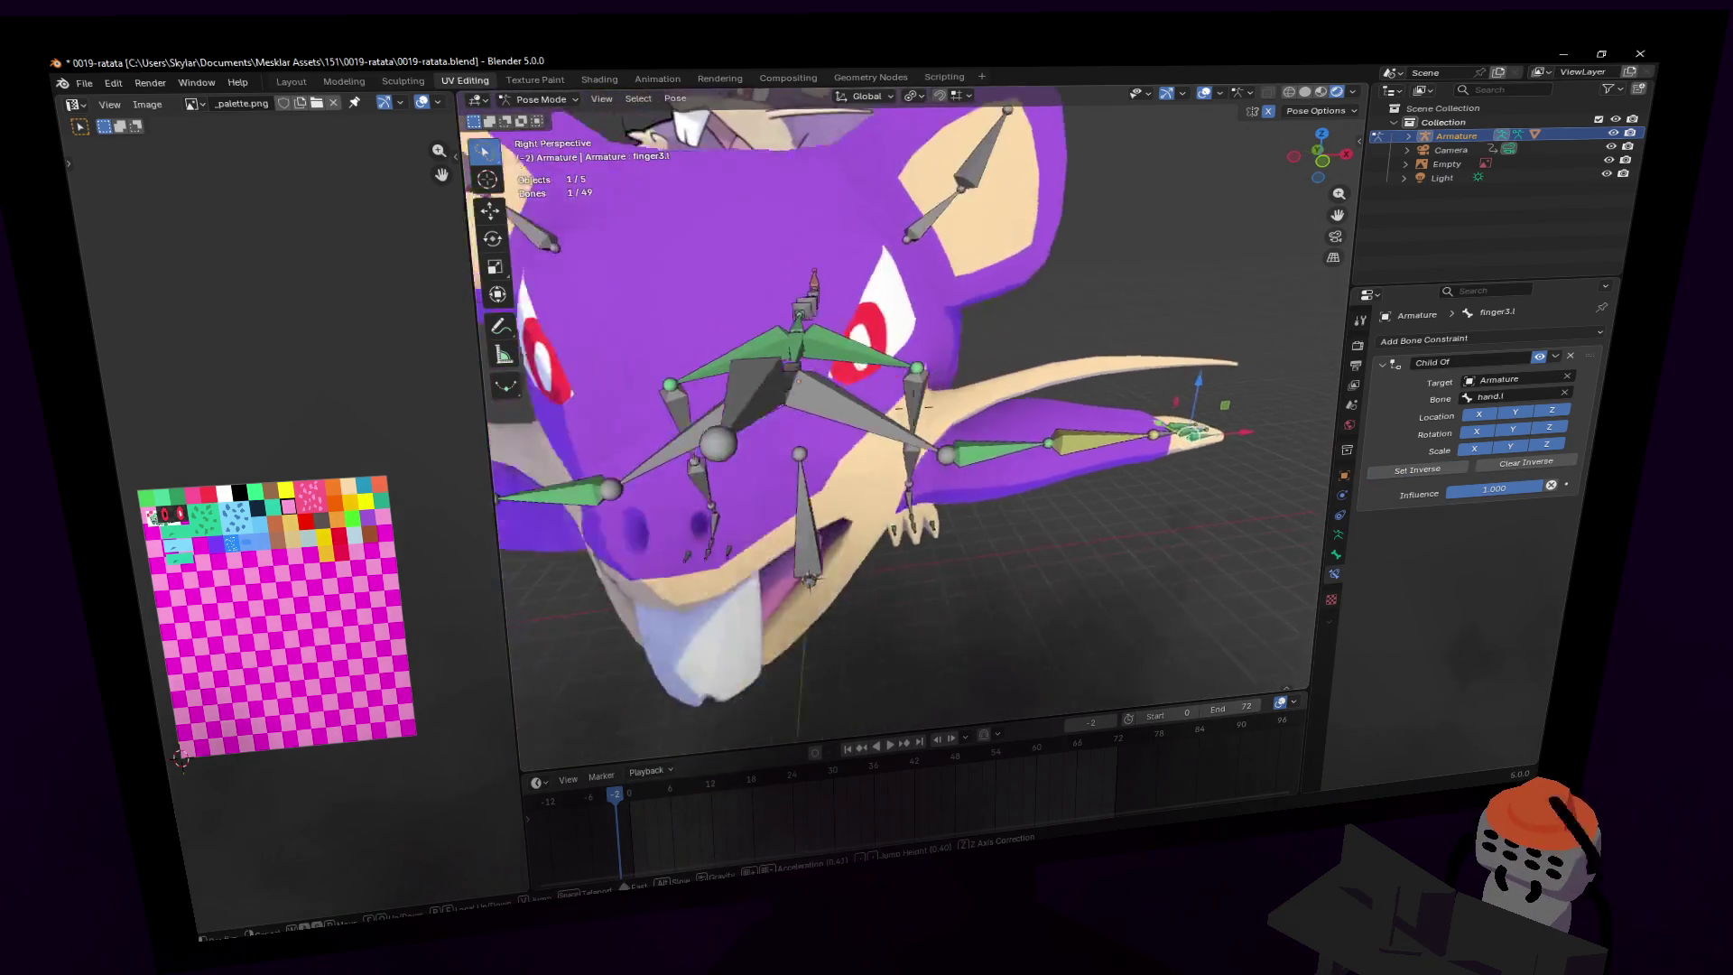
click(1024, 430)
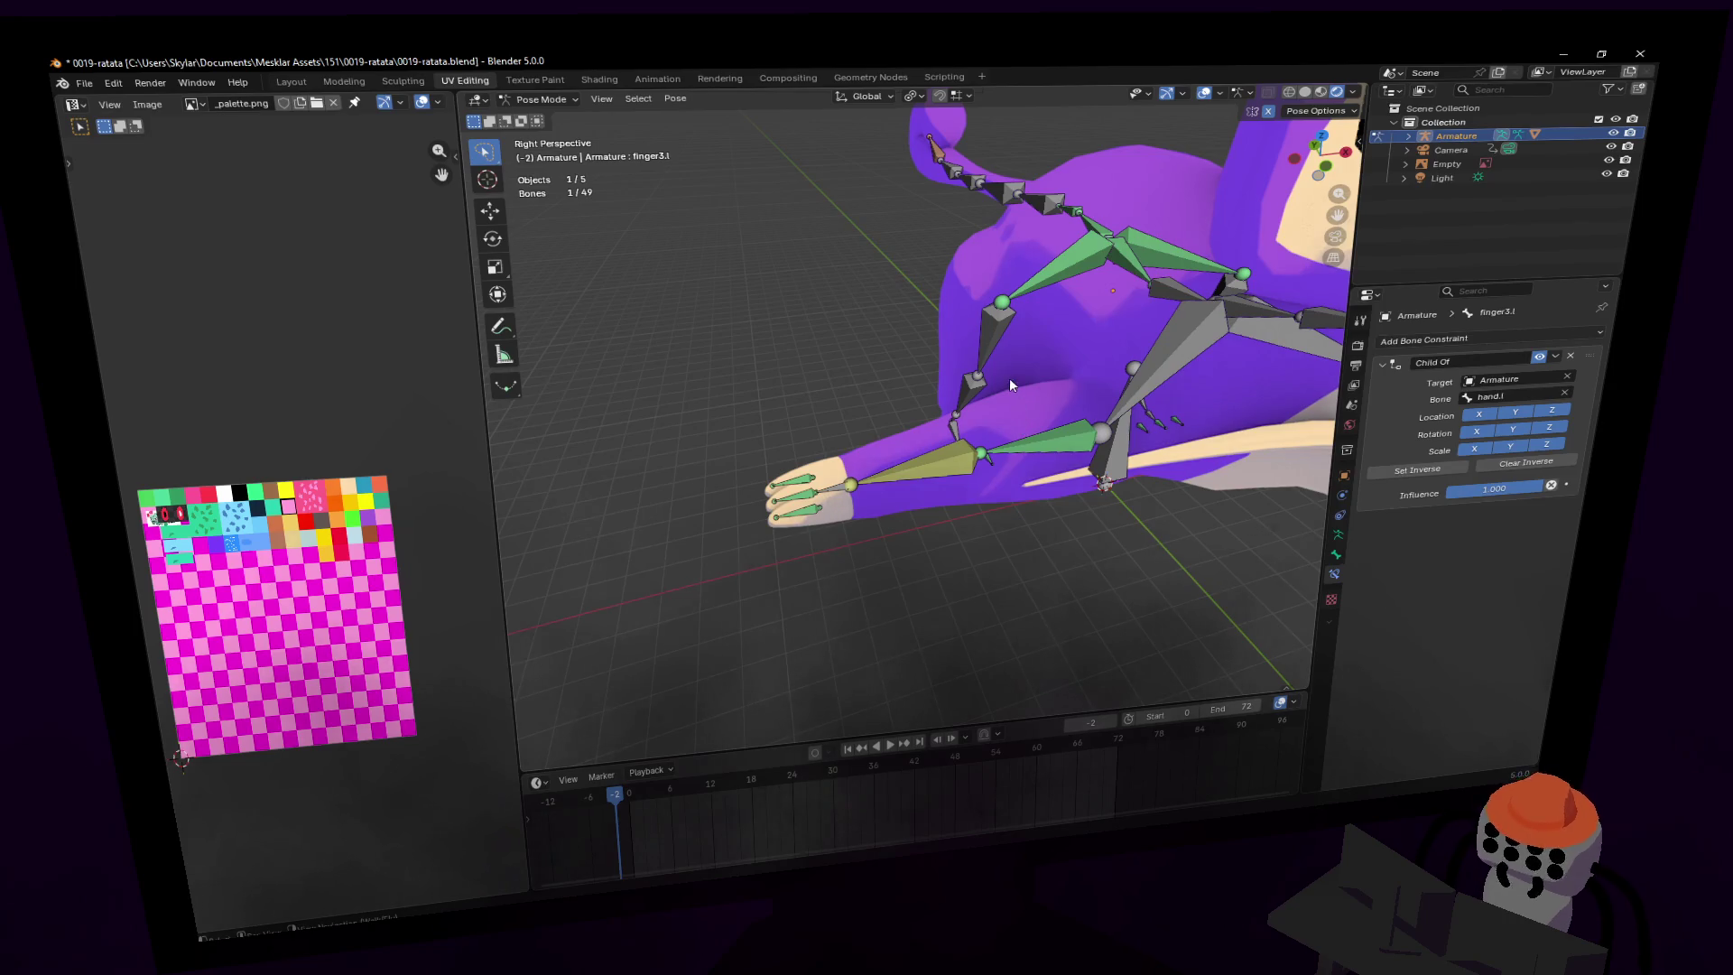
middle_drag(1009, 383, 977, 395)
- Test the rig by raising the hand.r bone vertically along Z
click(852, 462)
middle_drag(852, 462, 944, 437)
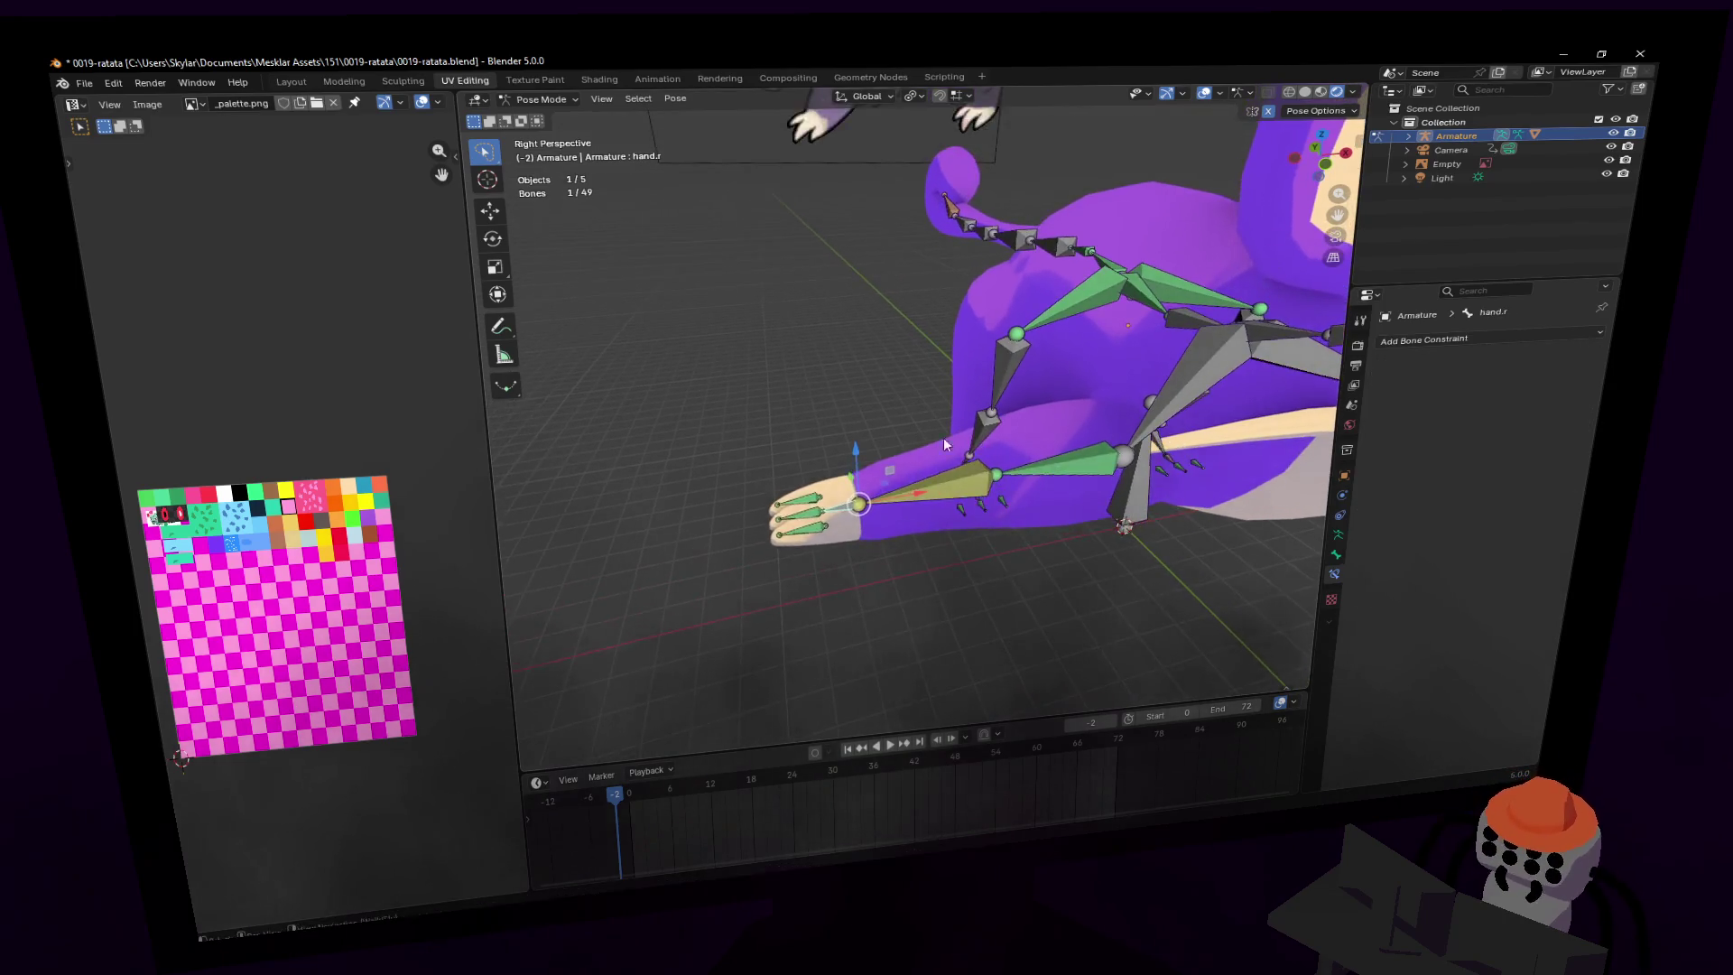
key(g)
key(z)
click(955, 371)
key(shift+grave)
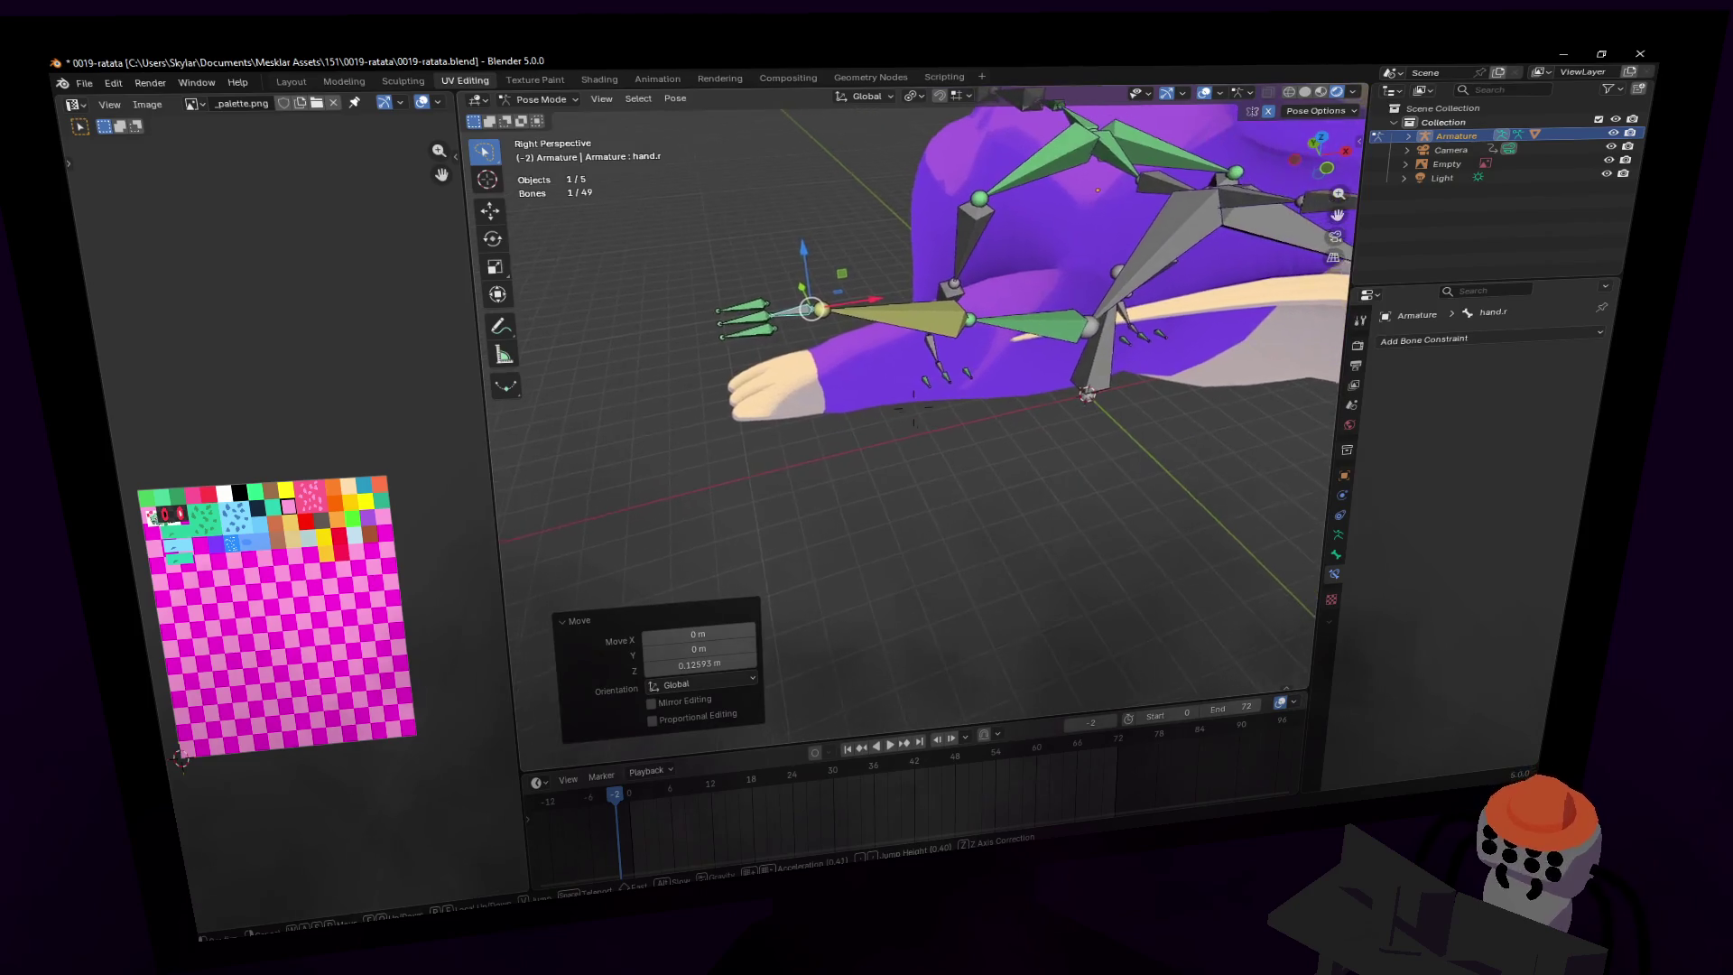
key(s)
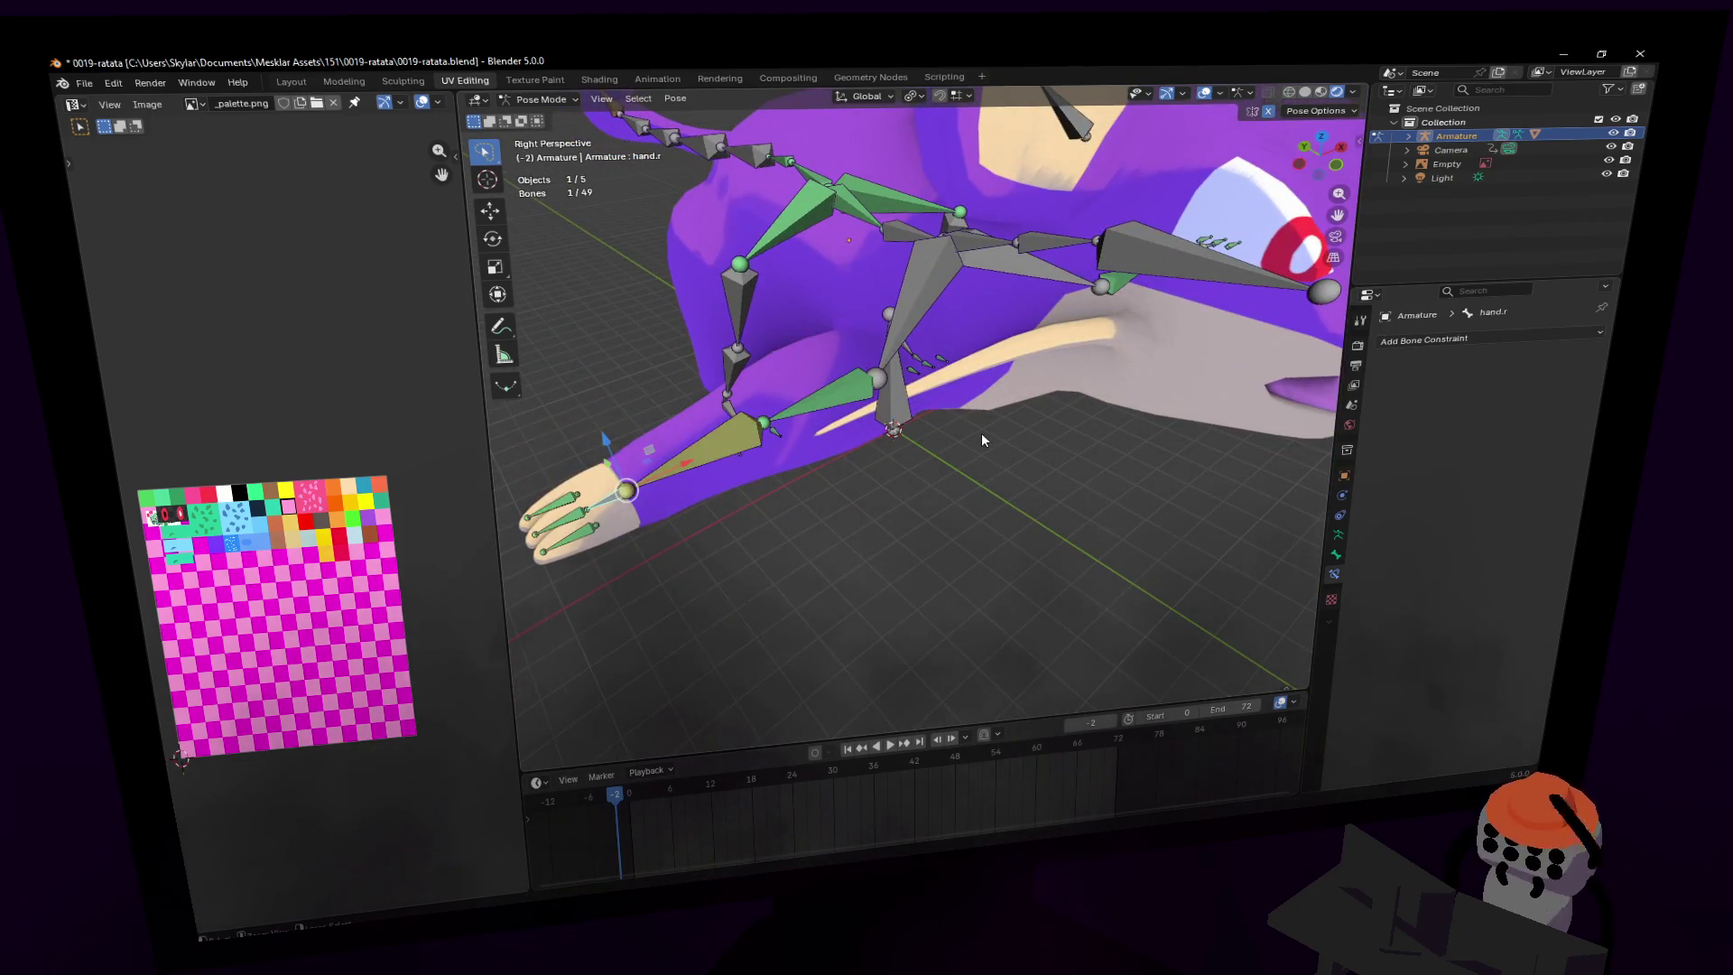
click(964, 440)
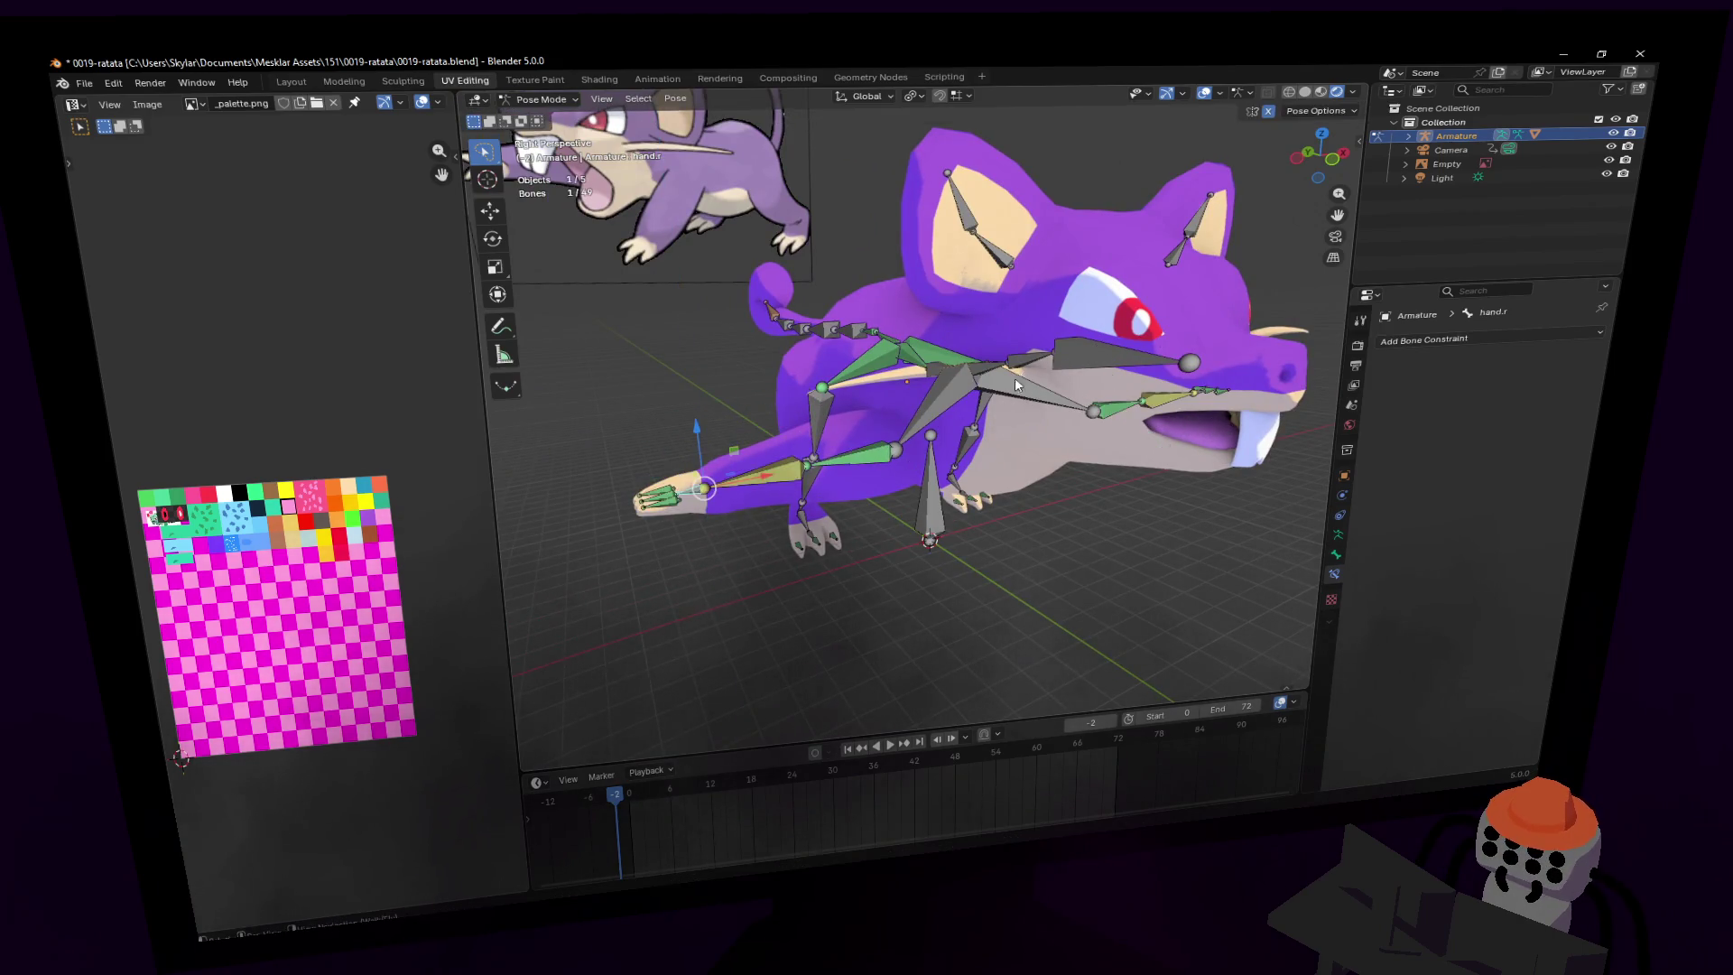
- Test-move the foot.r bone, cancel it, and select hip.r
key(shift+grave)
key(w)
click(1036, 442)
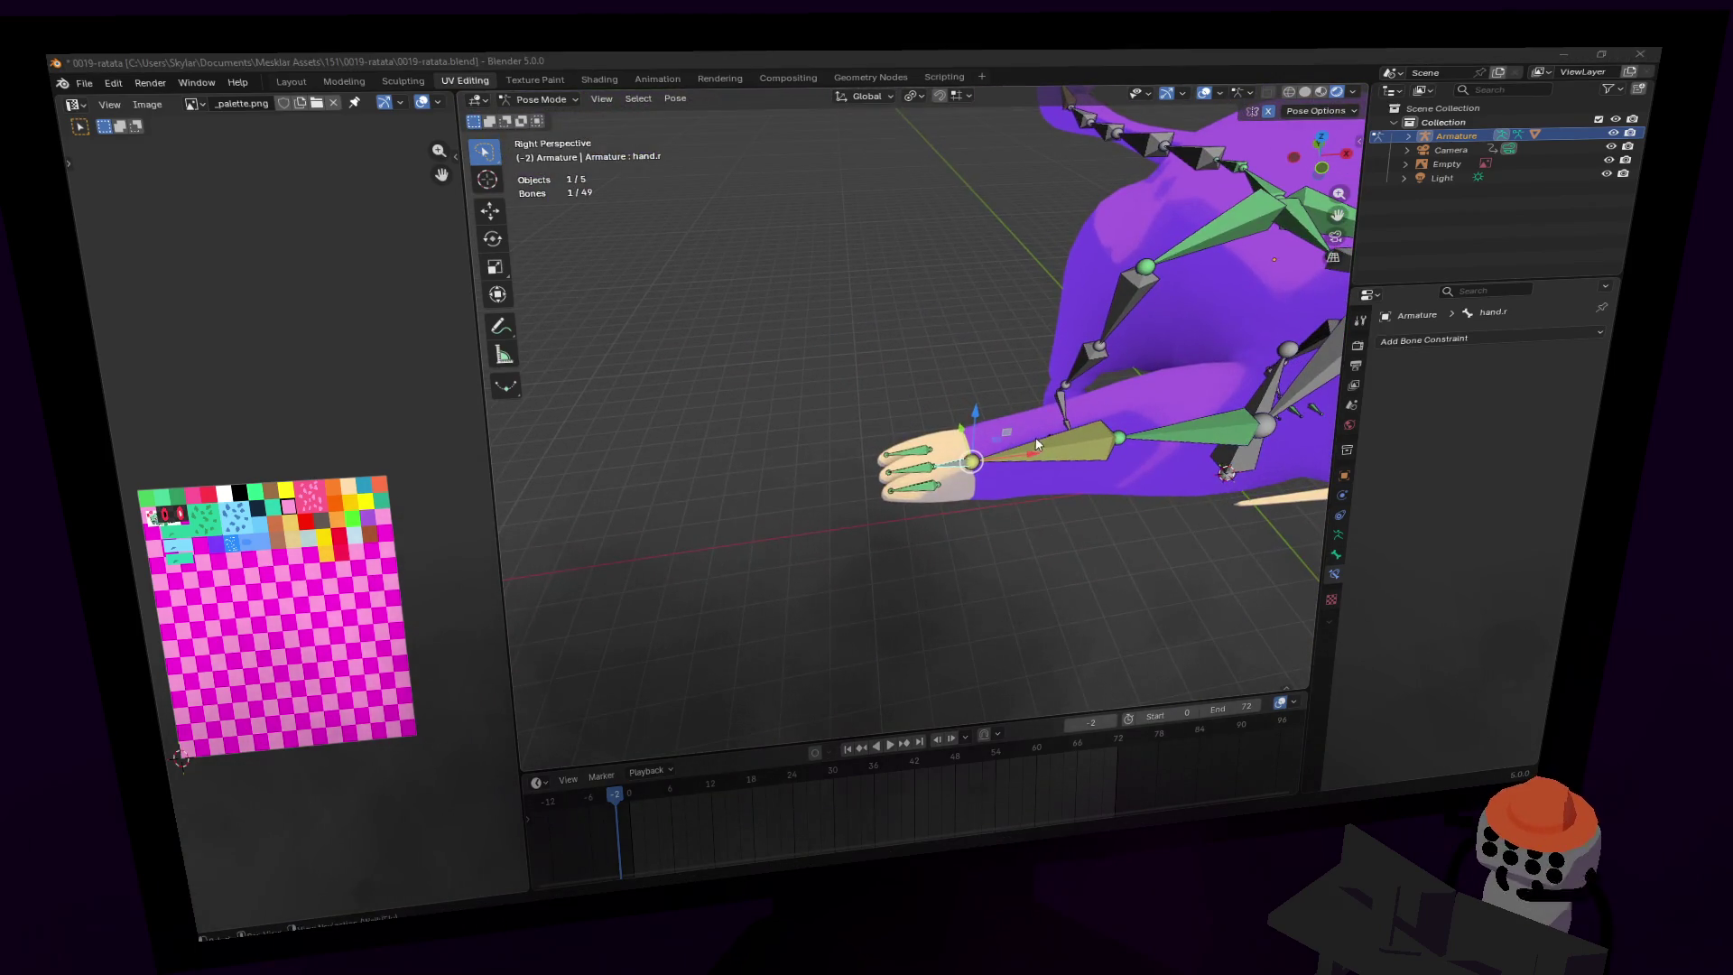
scroll(812, 388, up, 3)
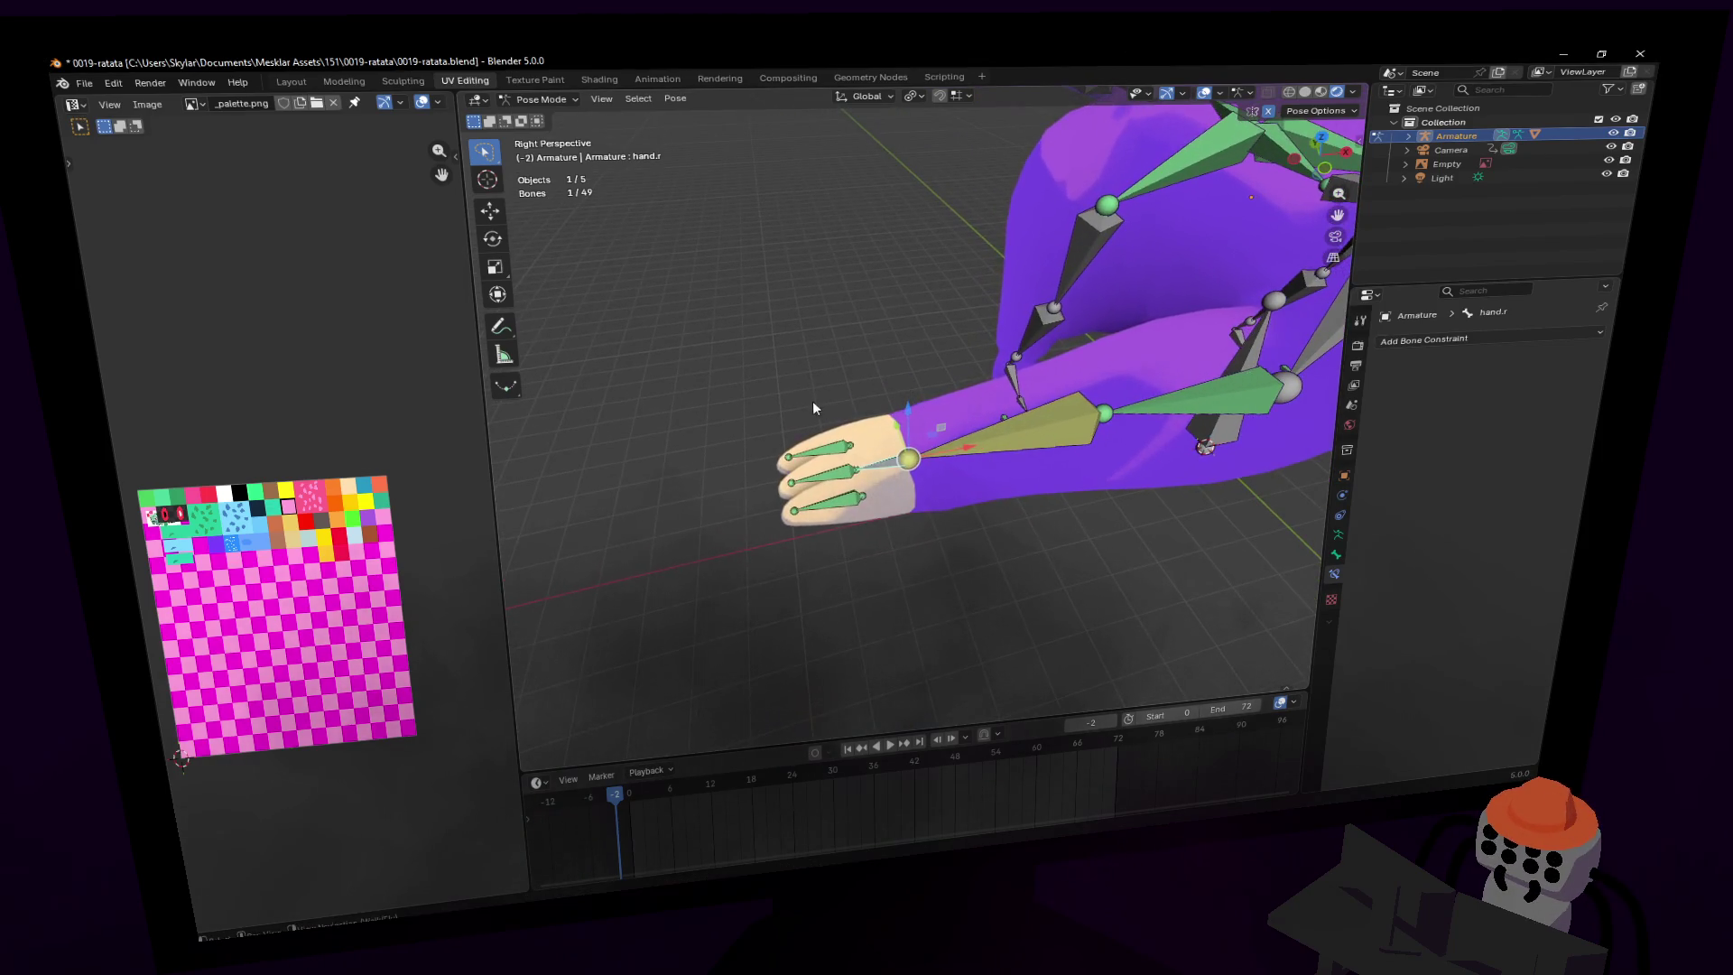
key(shift+grave)
key(s)
click(865, 463)
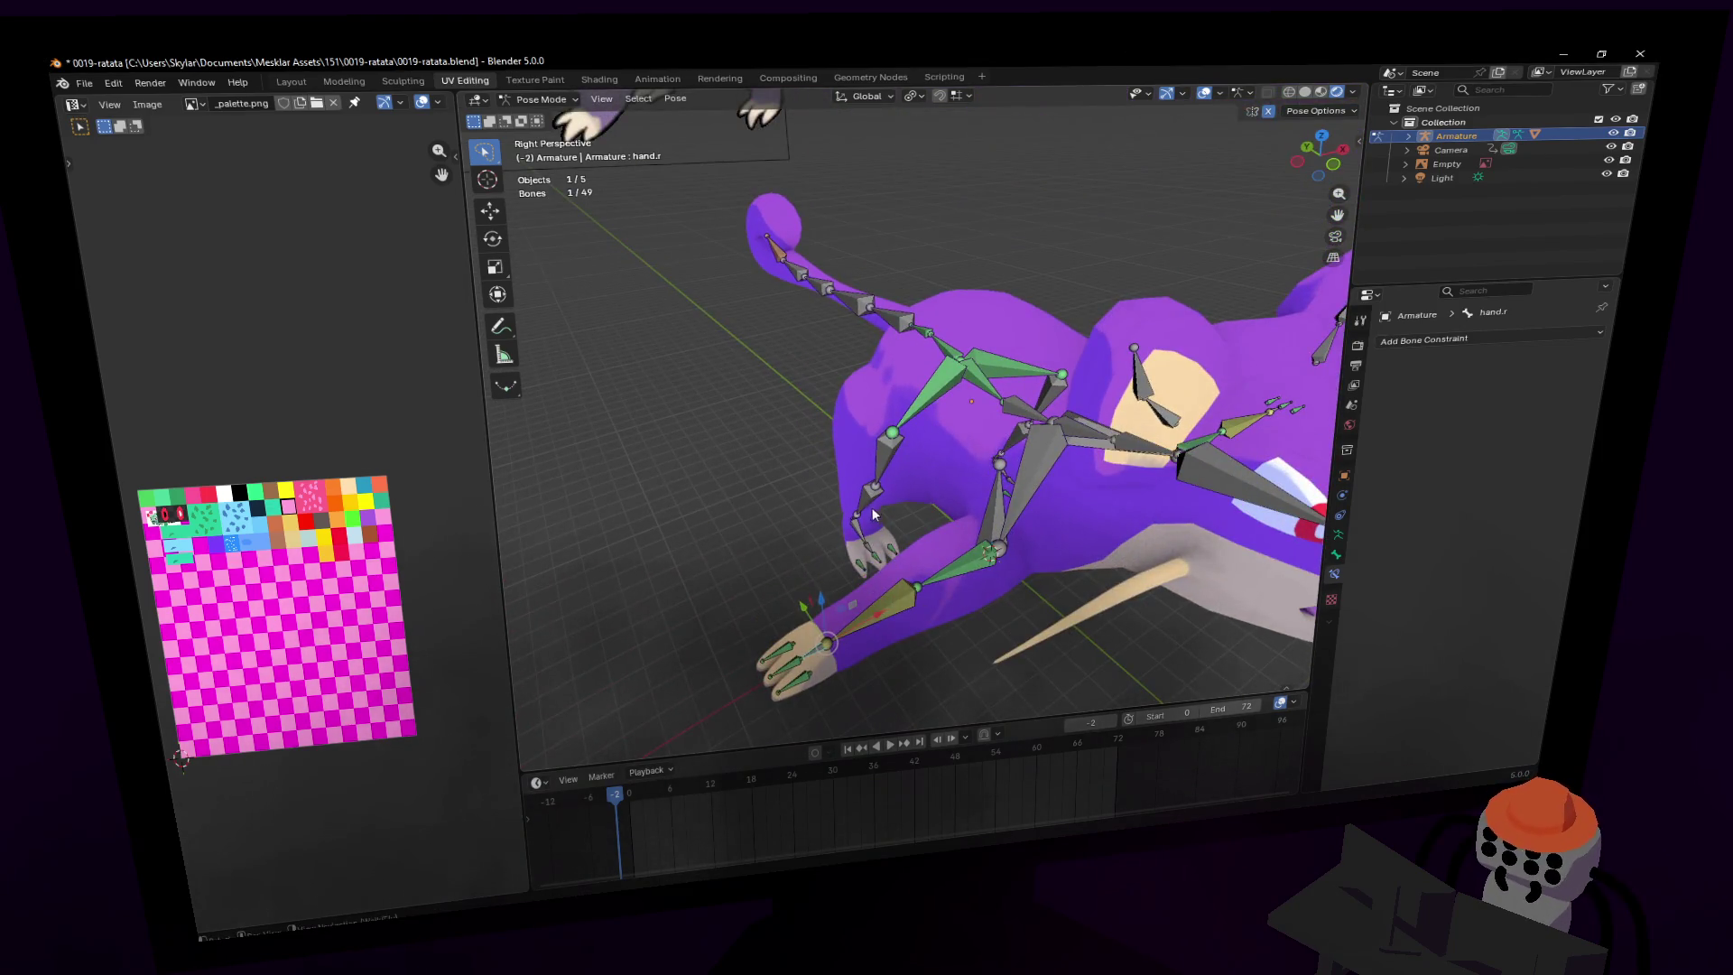
click(855, 529)
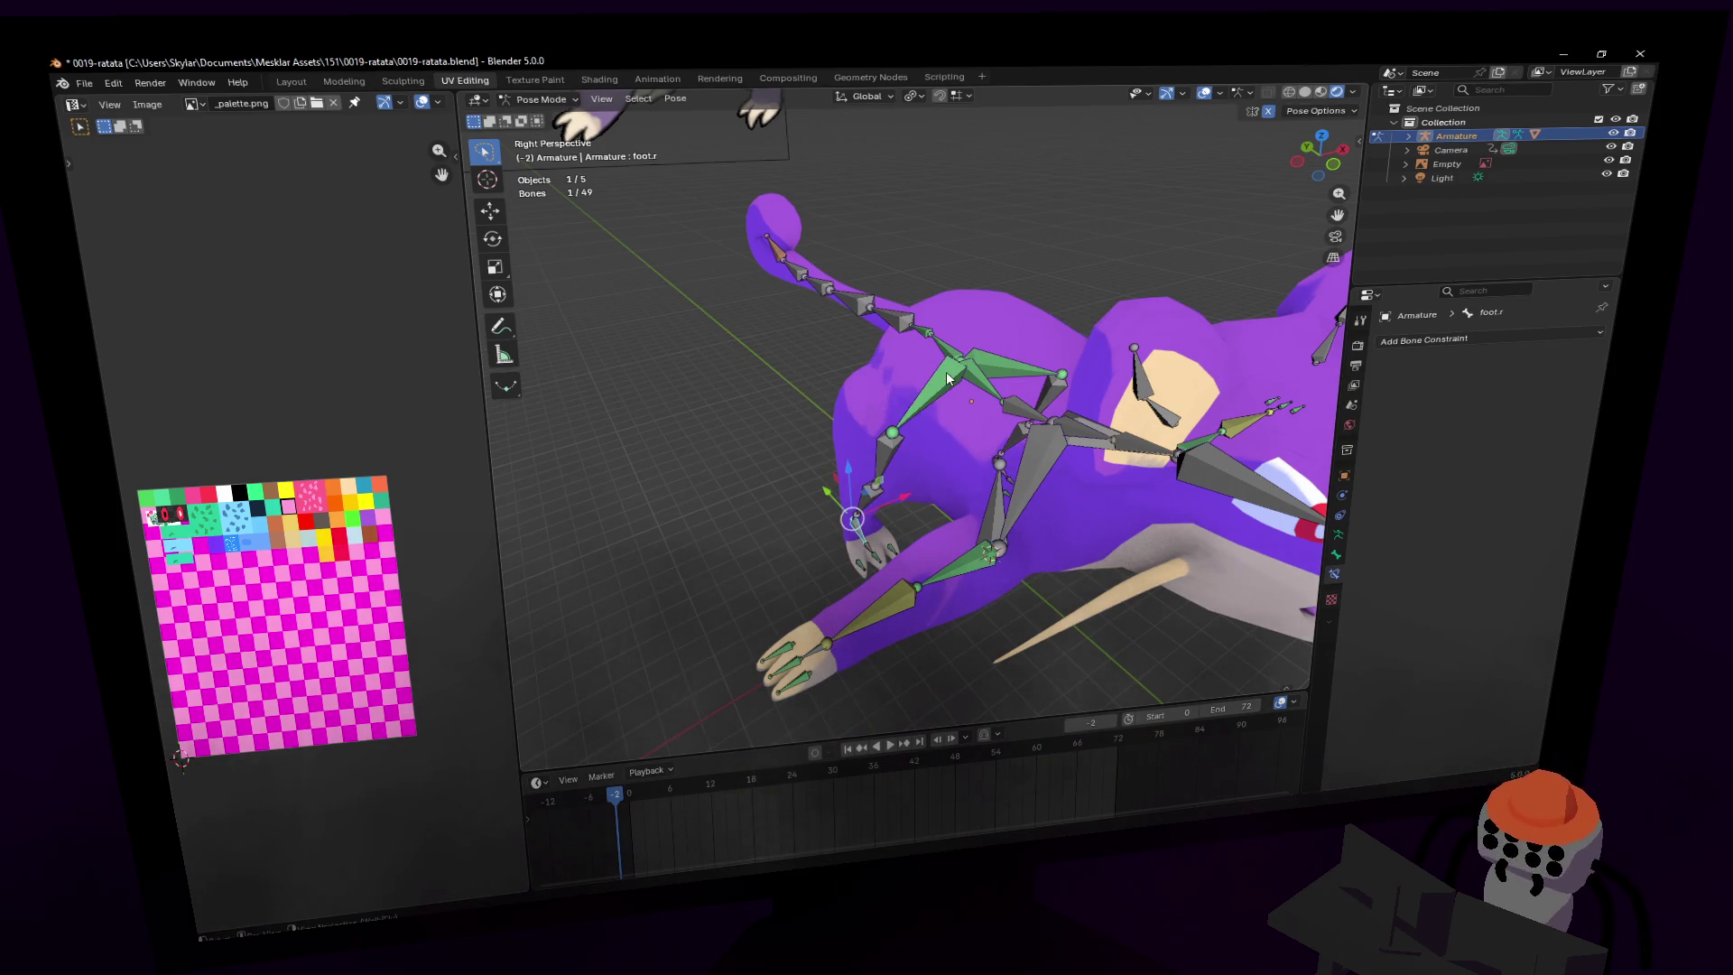
key(g)
right_click(960, 370)
click(959, 362)
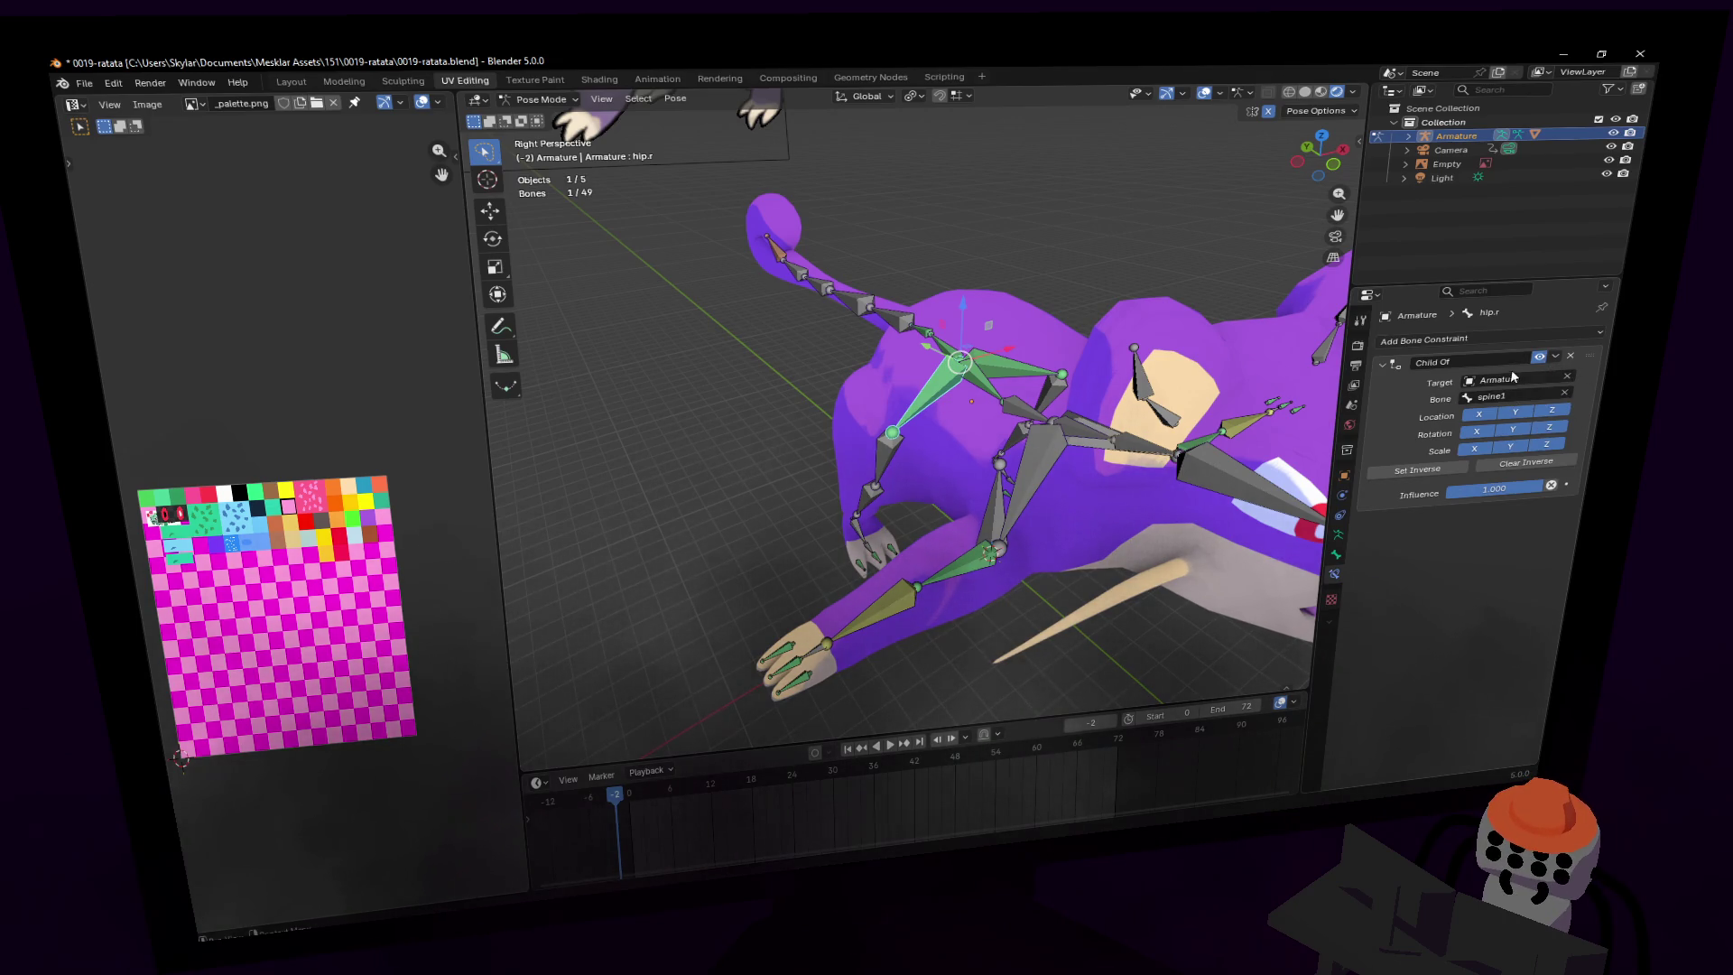
- Test-move the tail7 bone, cancel, and frame the whole rat
key(shift+grave)
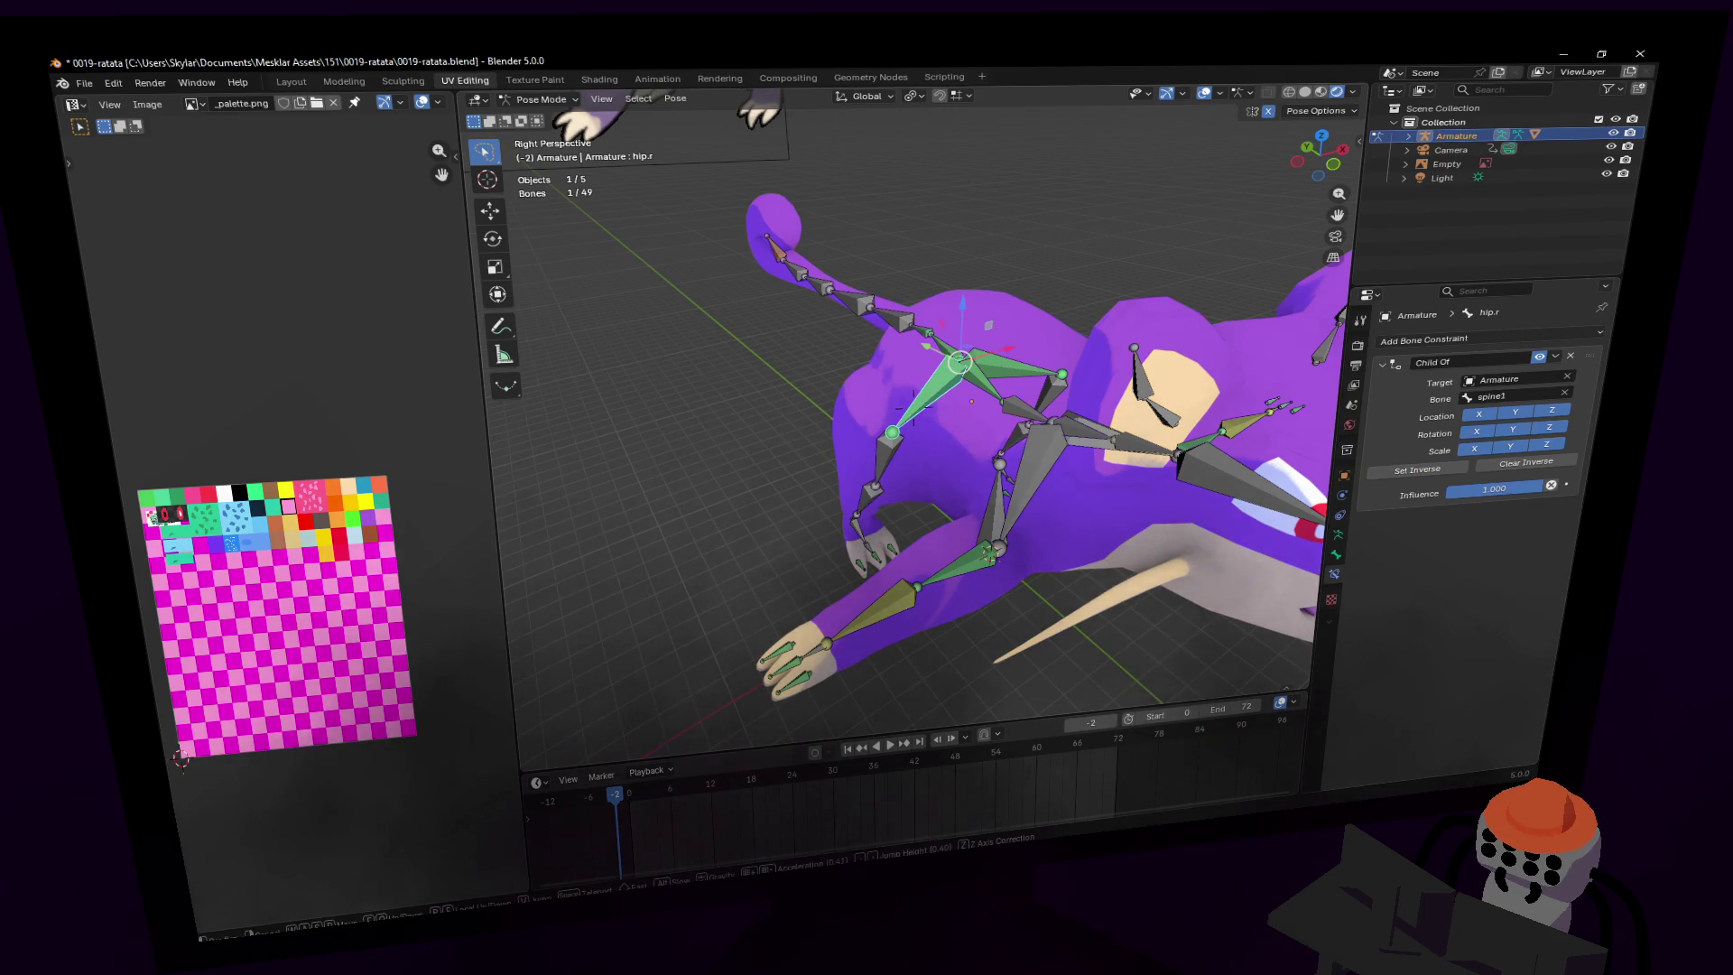
key(w)
key(s)
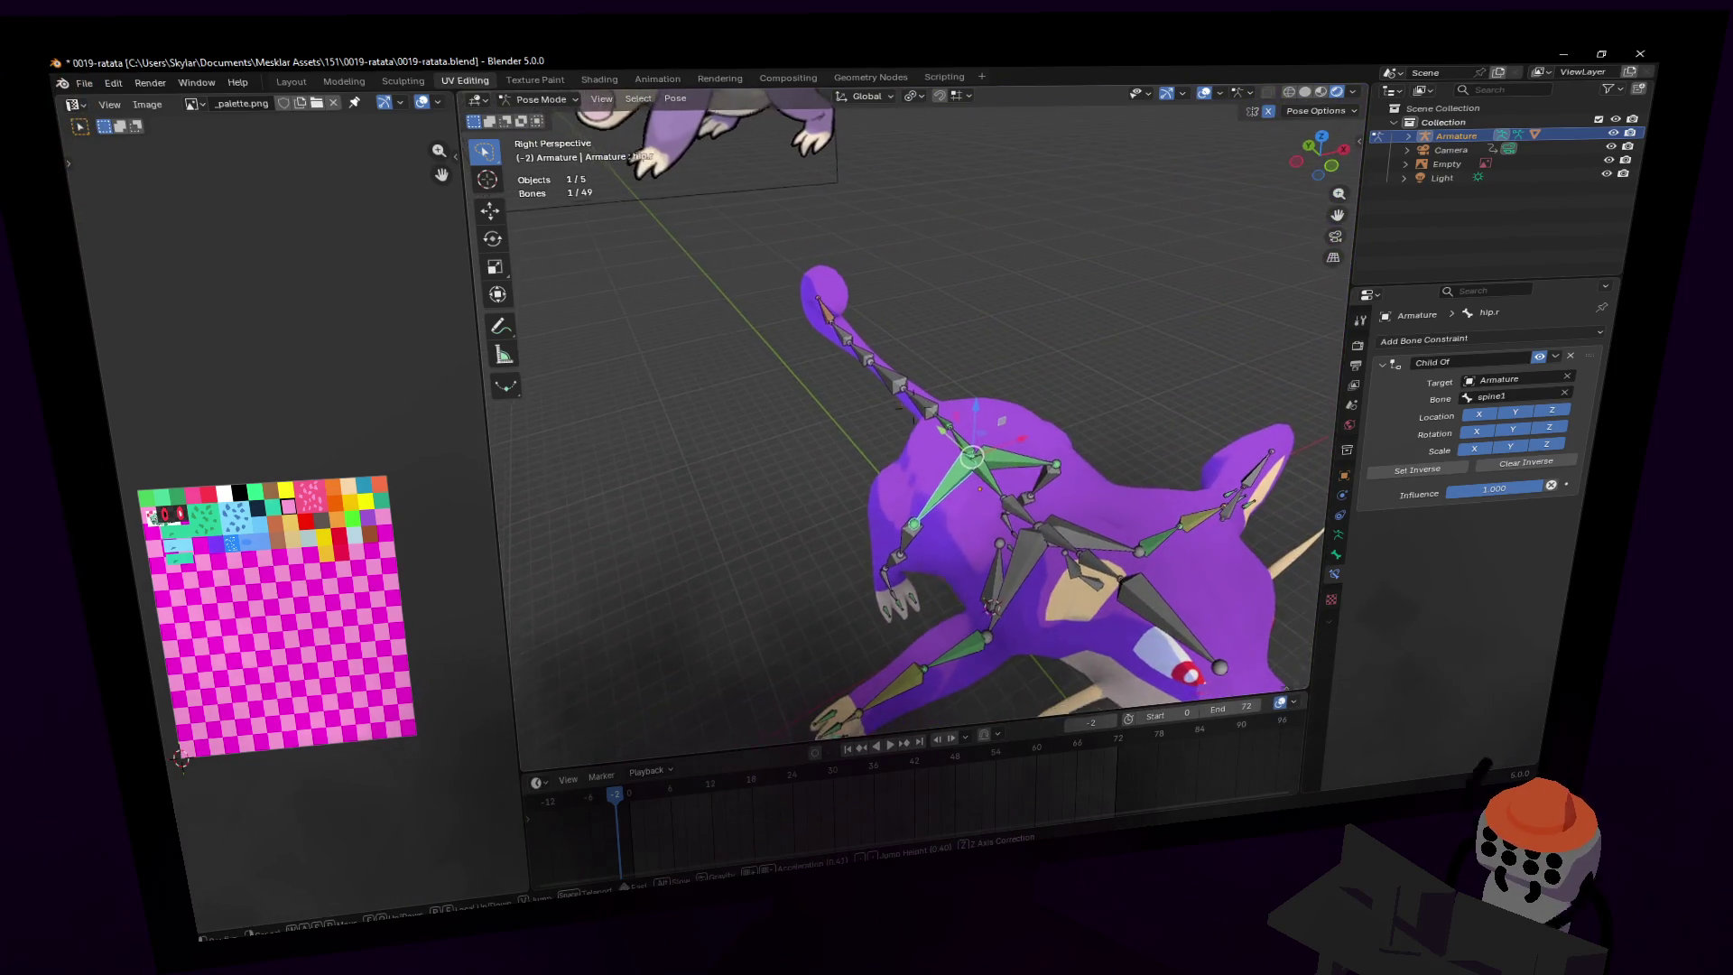
key(w)
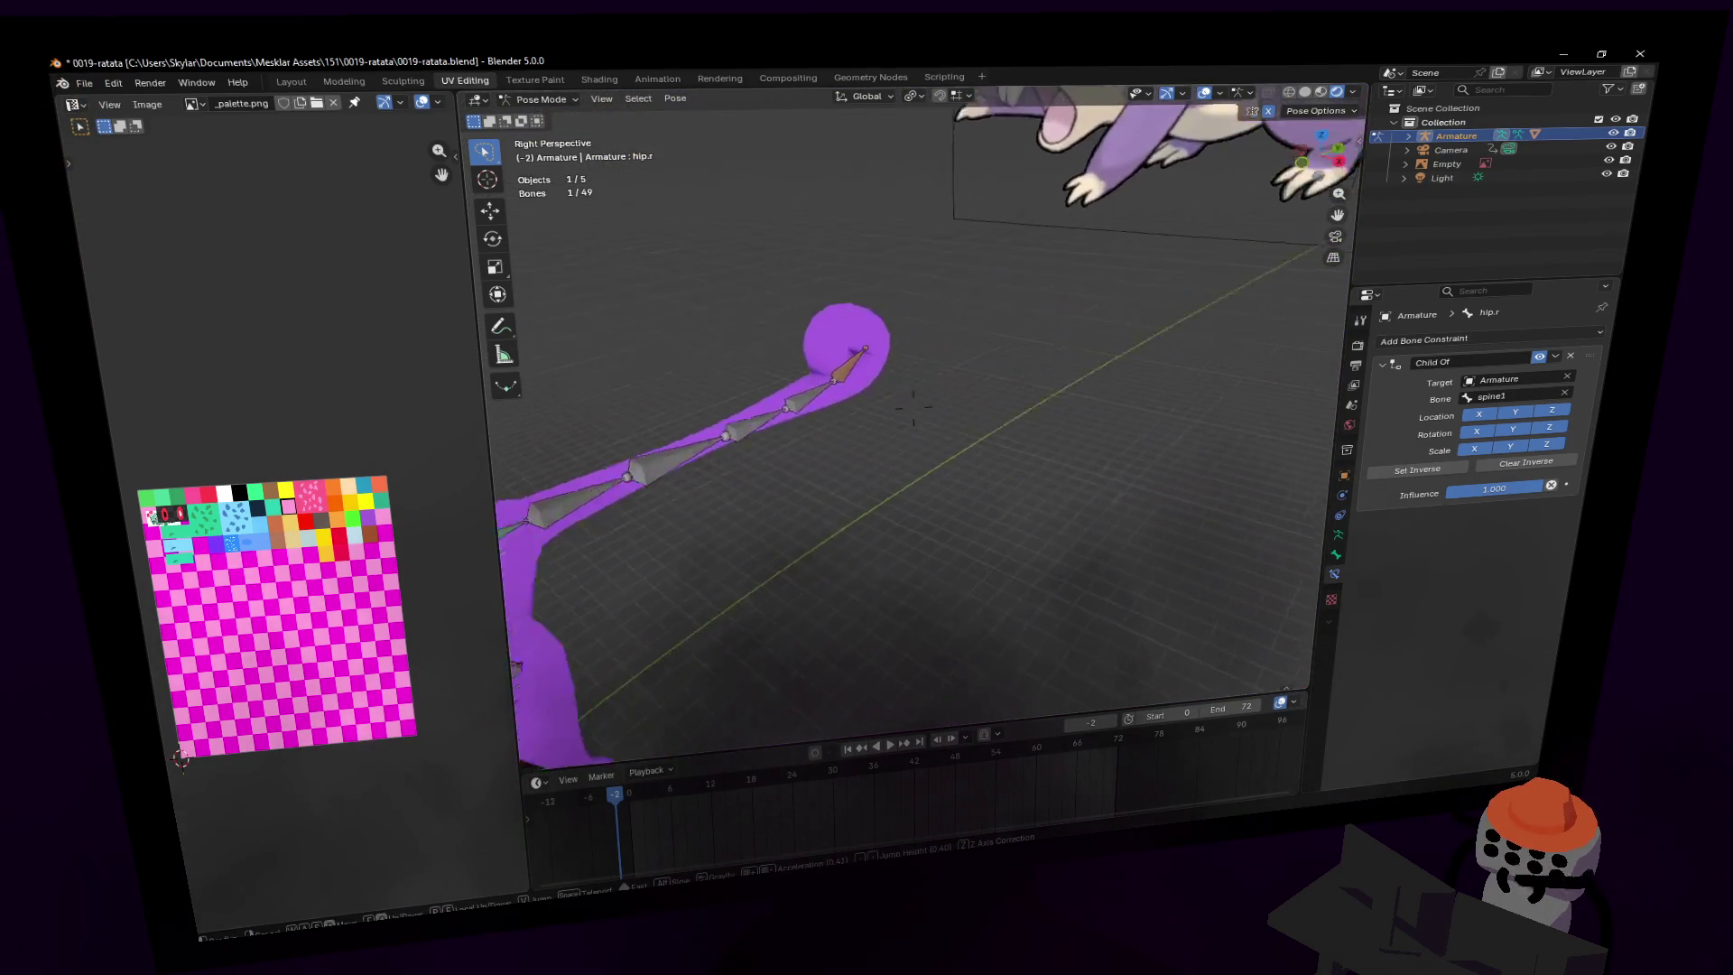
key(Return)
click(968, 415)
key(g)
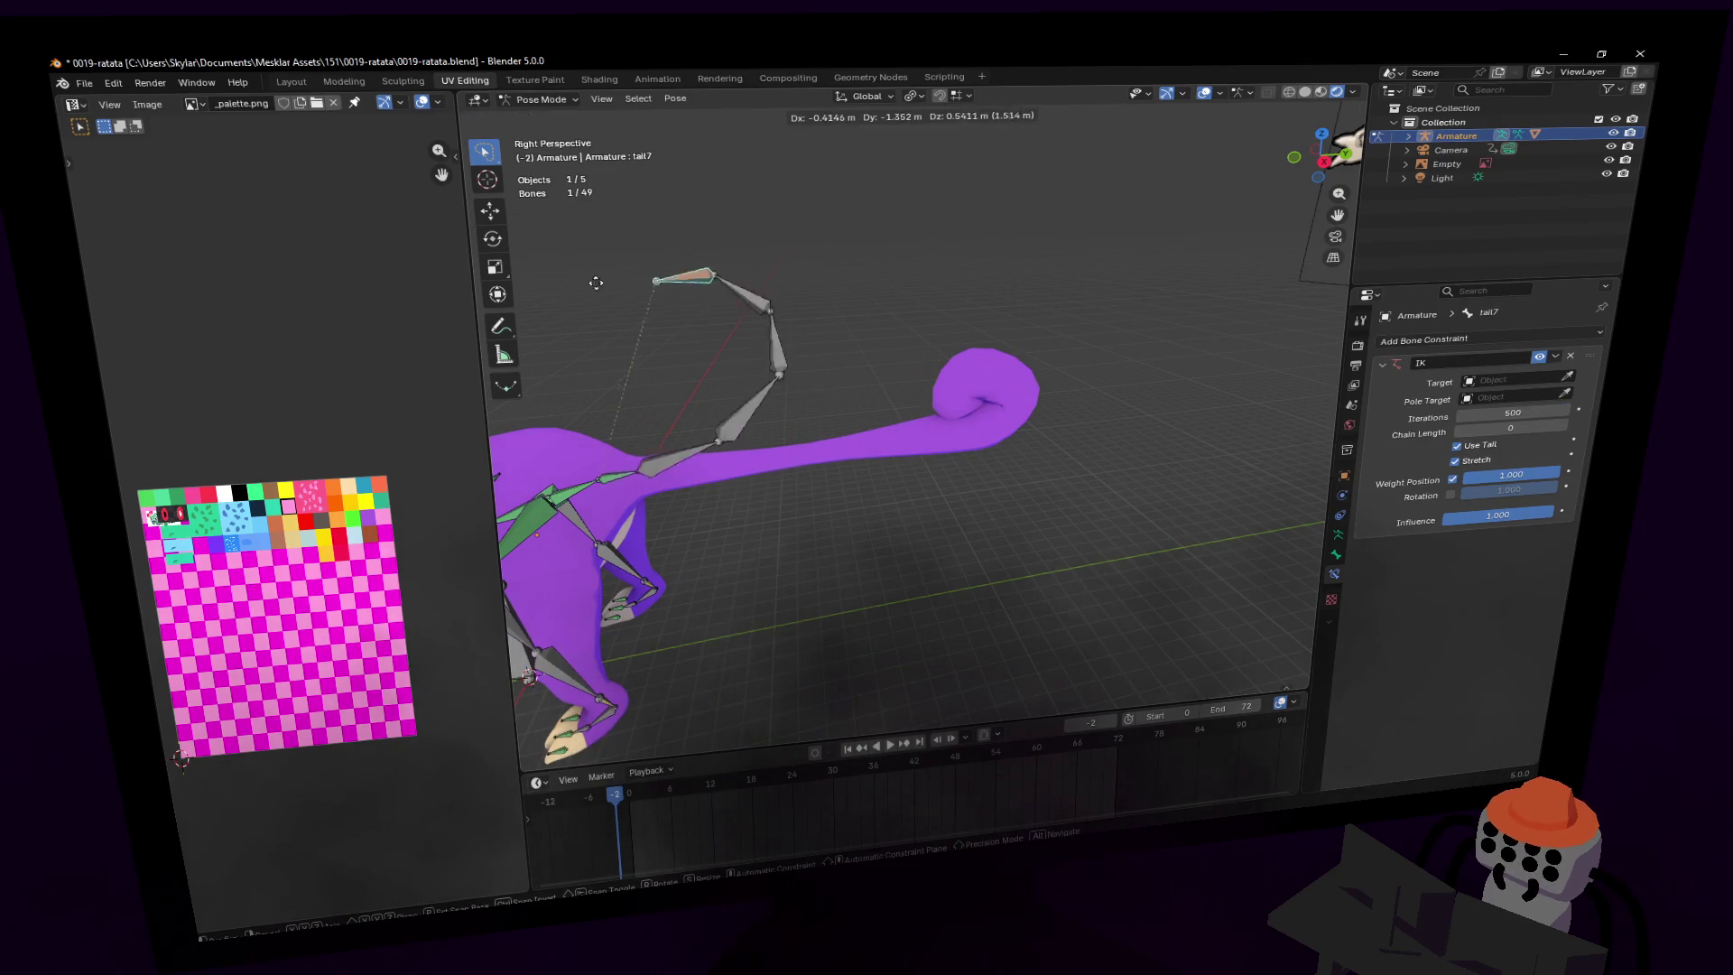
key(Escape)
key(Home)
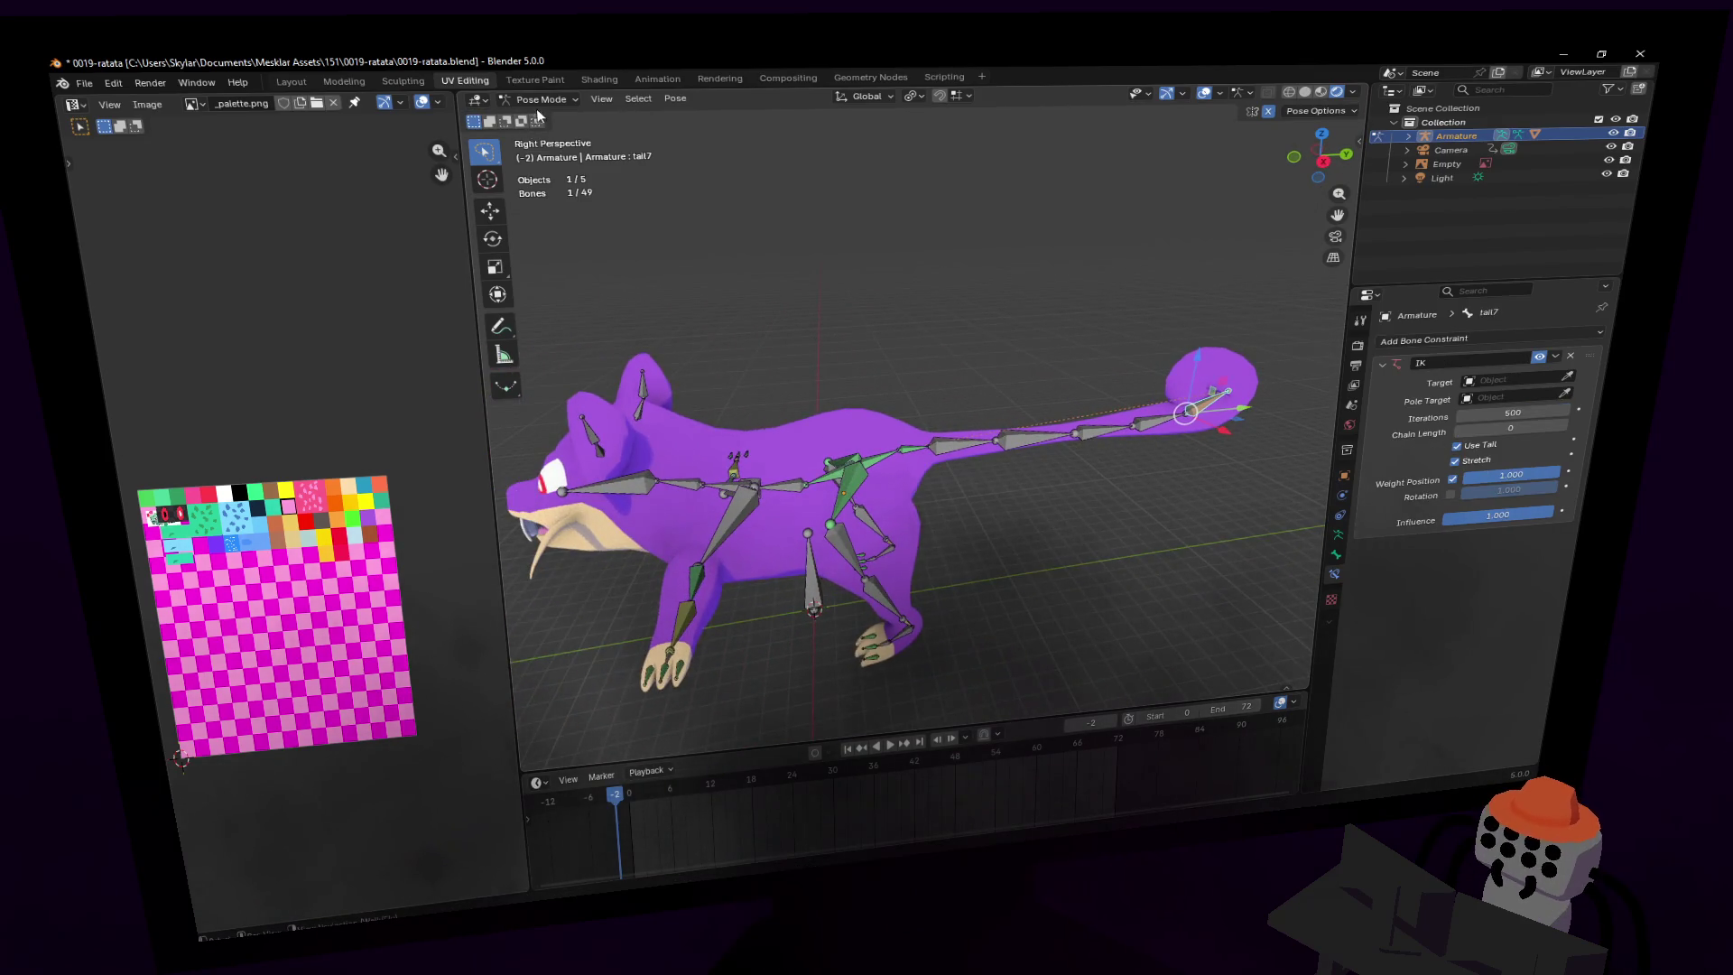
- Leave Pose Mode for Object Mode and select the rat mesh body
click(542, 99)
click(541, 118)
middle_drag(813, 361, 919, 388)
click(951, 417)
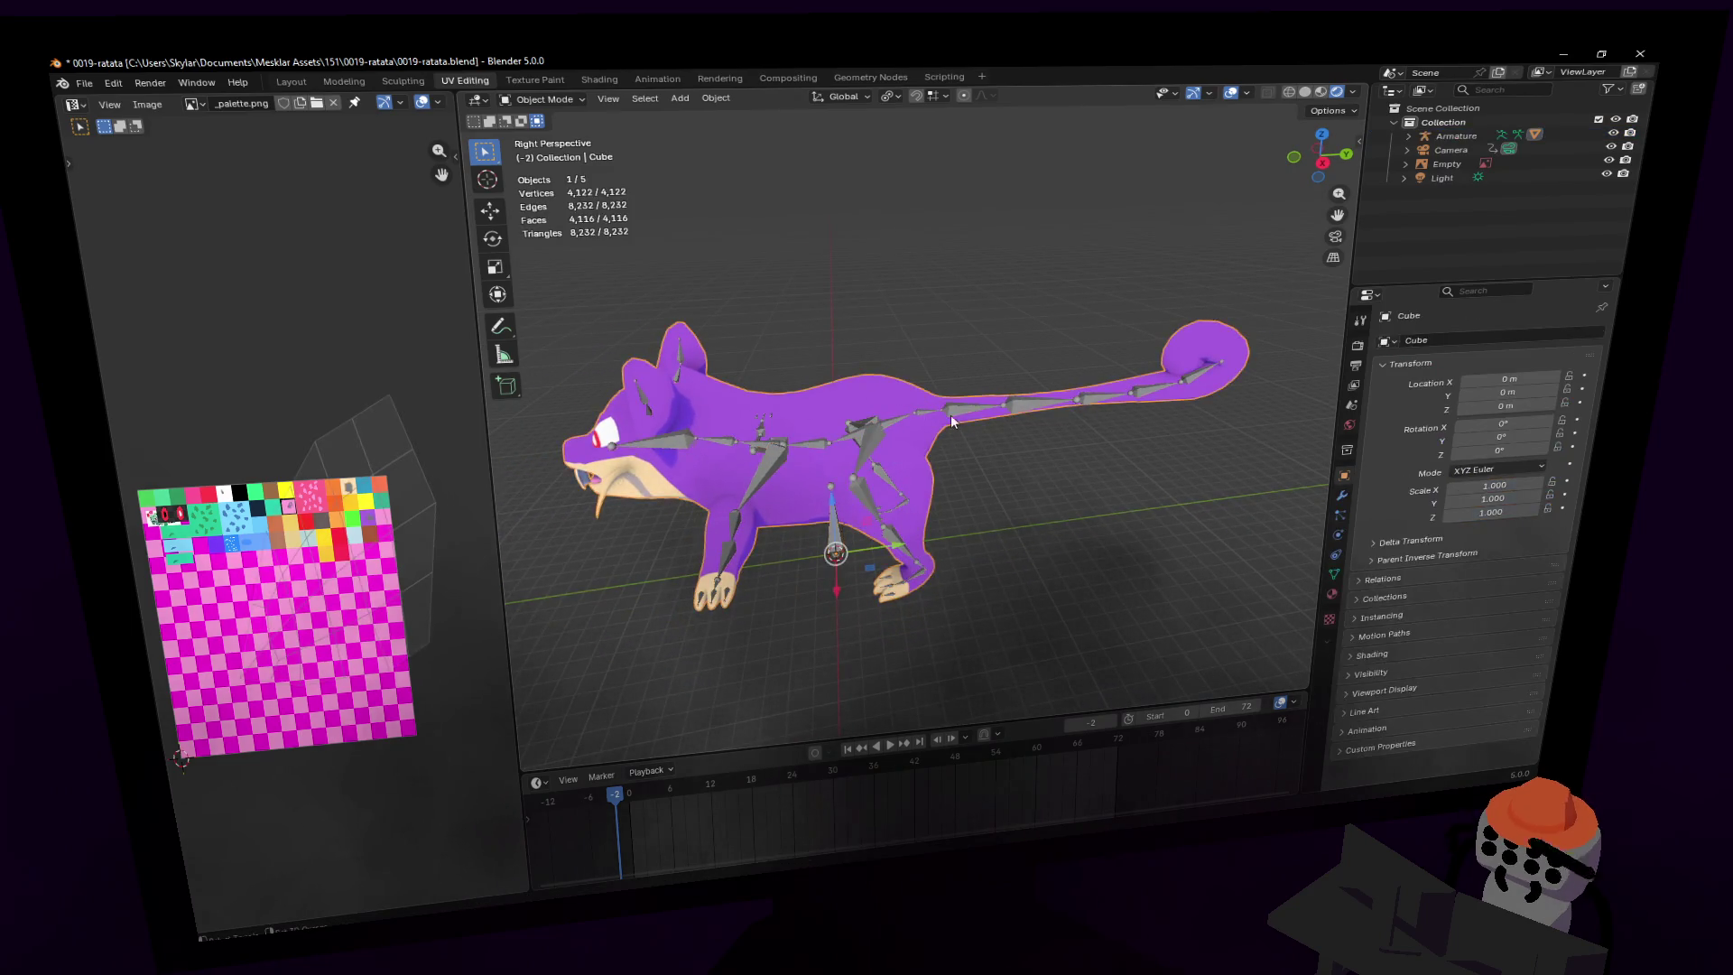
- Parent the rat mesh to the armature with automatic weights
shift+click(1033, 409)
key(ctrl+p)
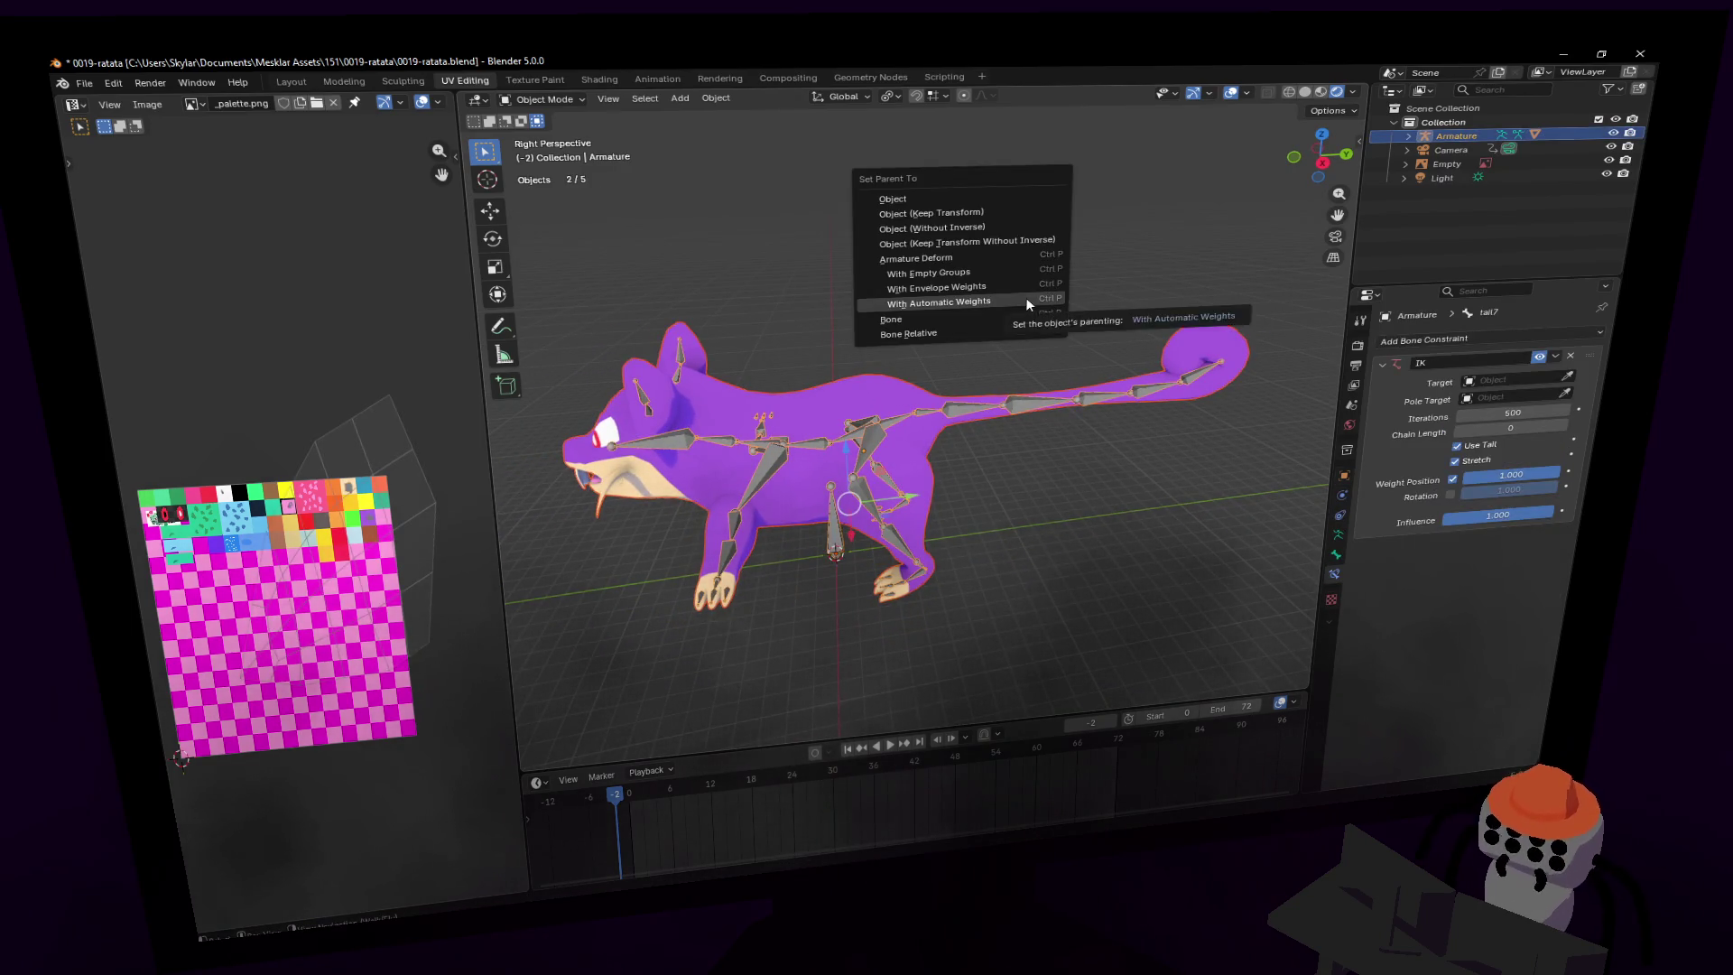
click(1027, 303)
middle_drag(1028, 303, 1067, 410)
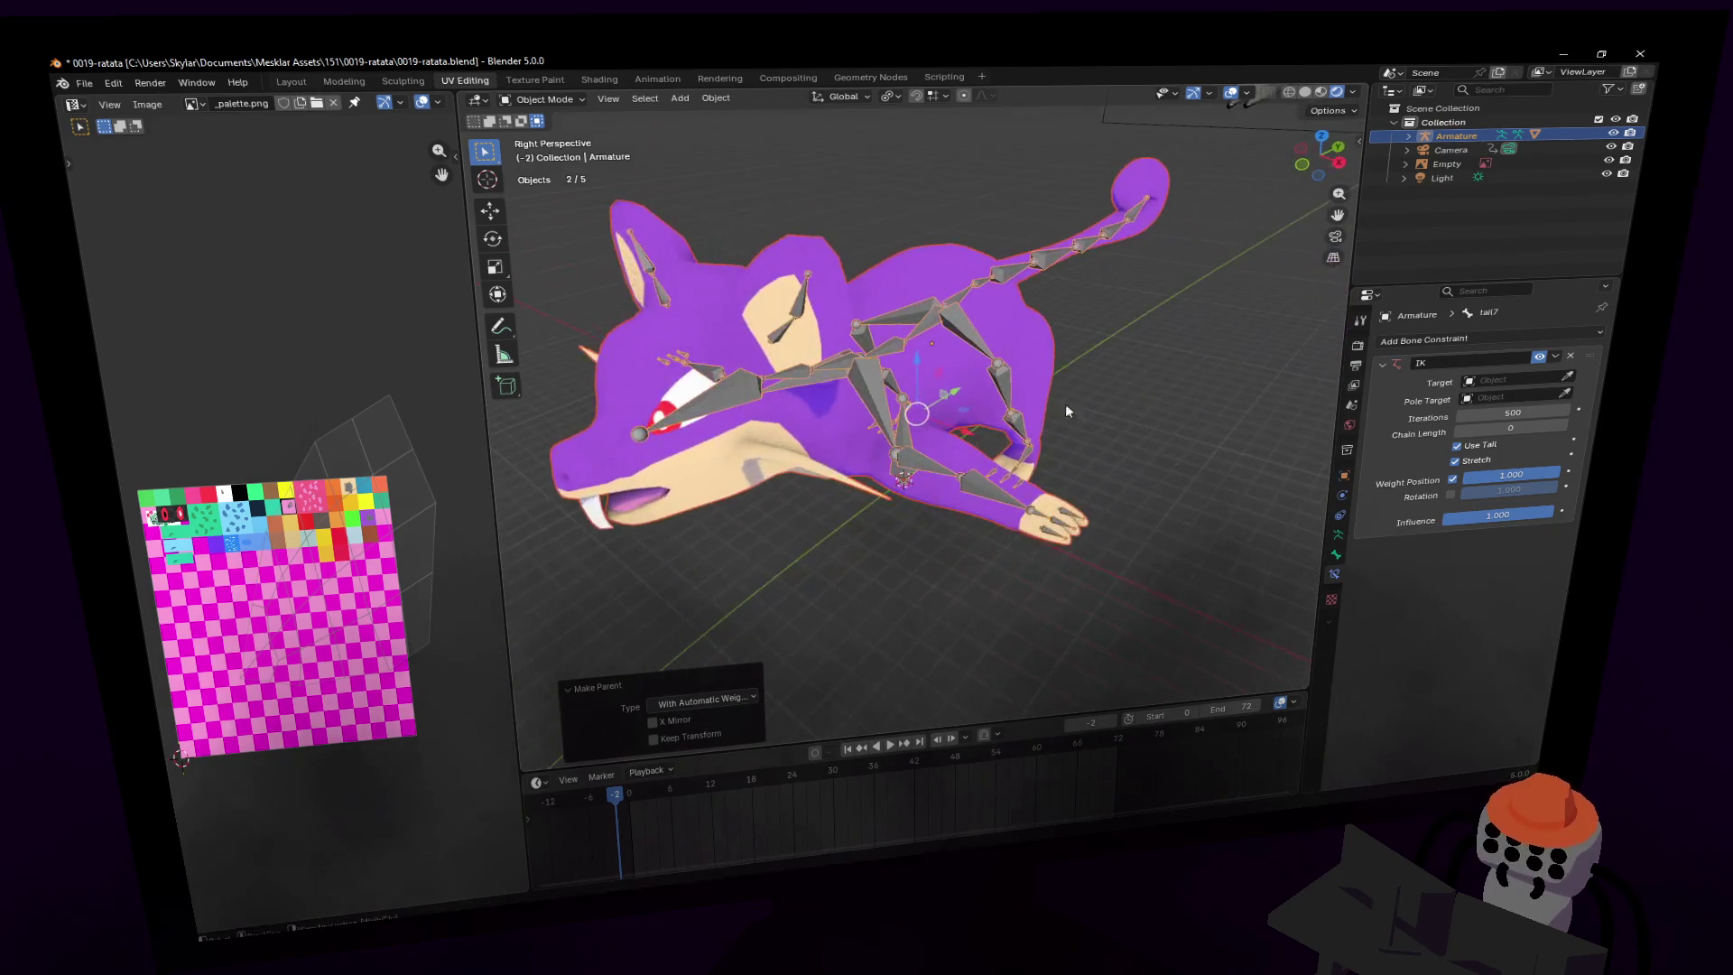
- Put the armature in Pose Mode, select hand.l and test a move, cancelling it
click(884, 358)
click(541, 99)
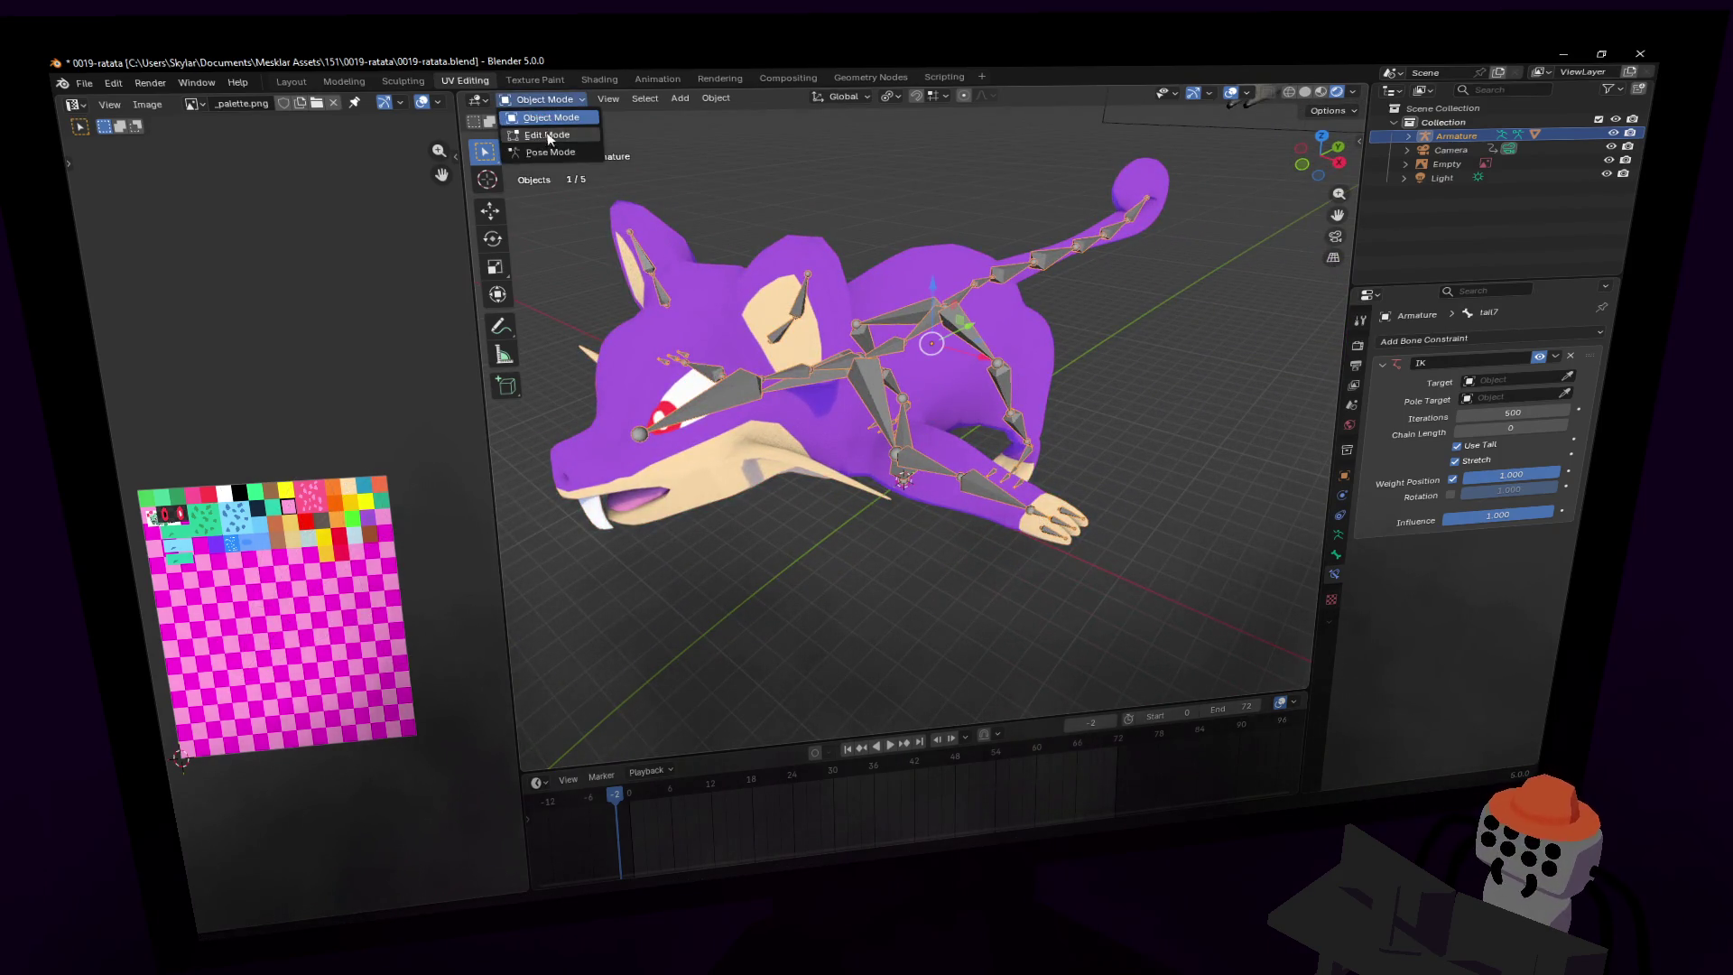
click(542, 151)
click(1047, 516)
key(g)
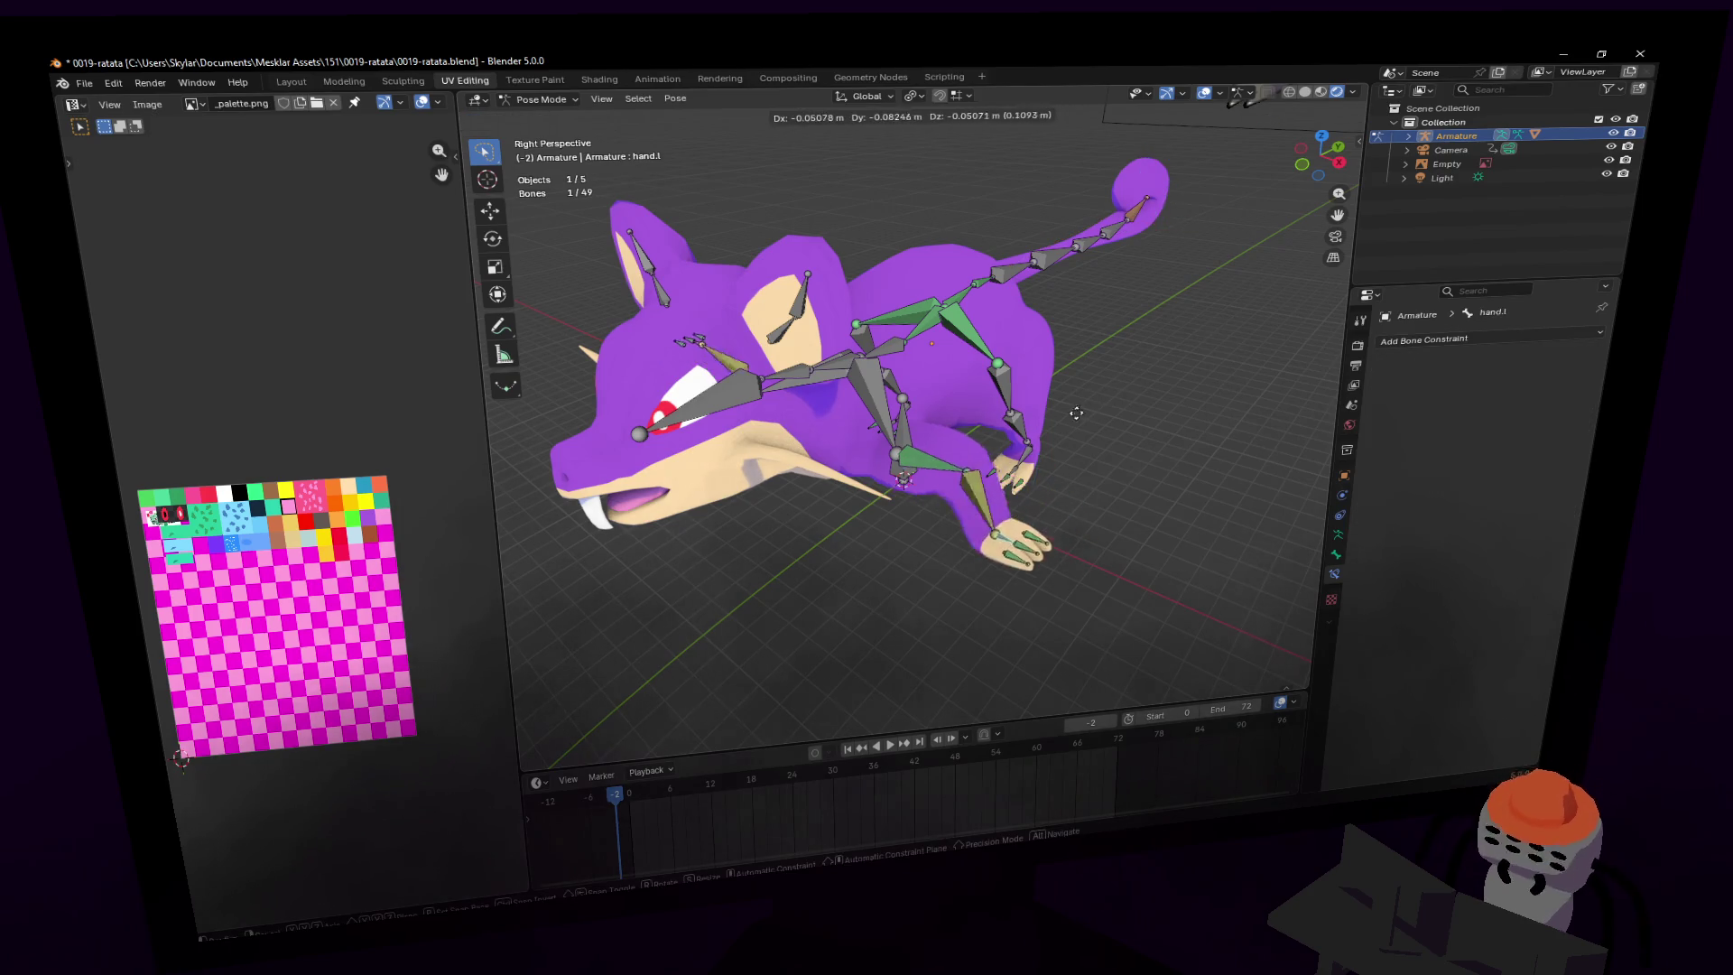
right_click(956, 452)
- Move hand.l by -0.23941, -0.36266, -0.31265 m and check the arm from the side
scroll(1065, 352, up, 3)
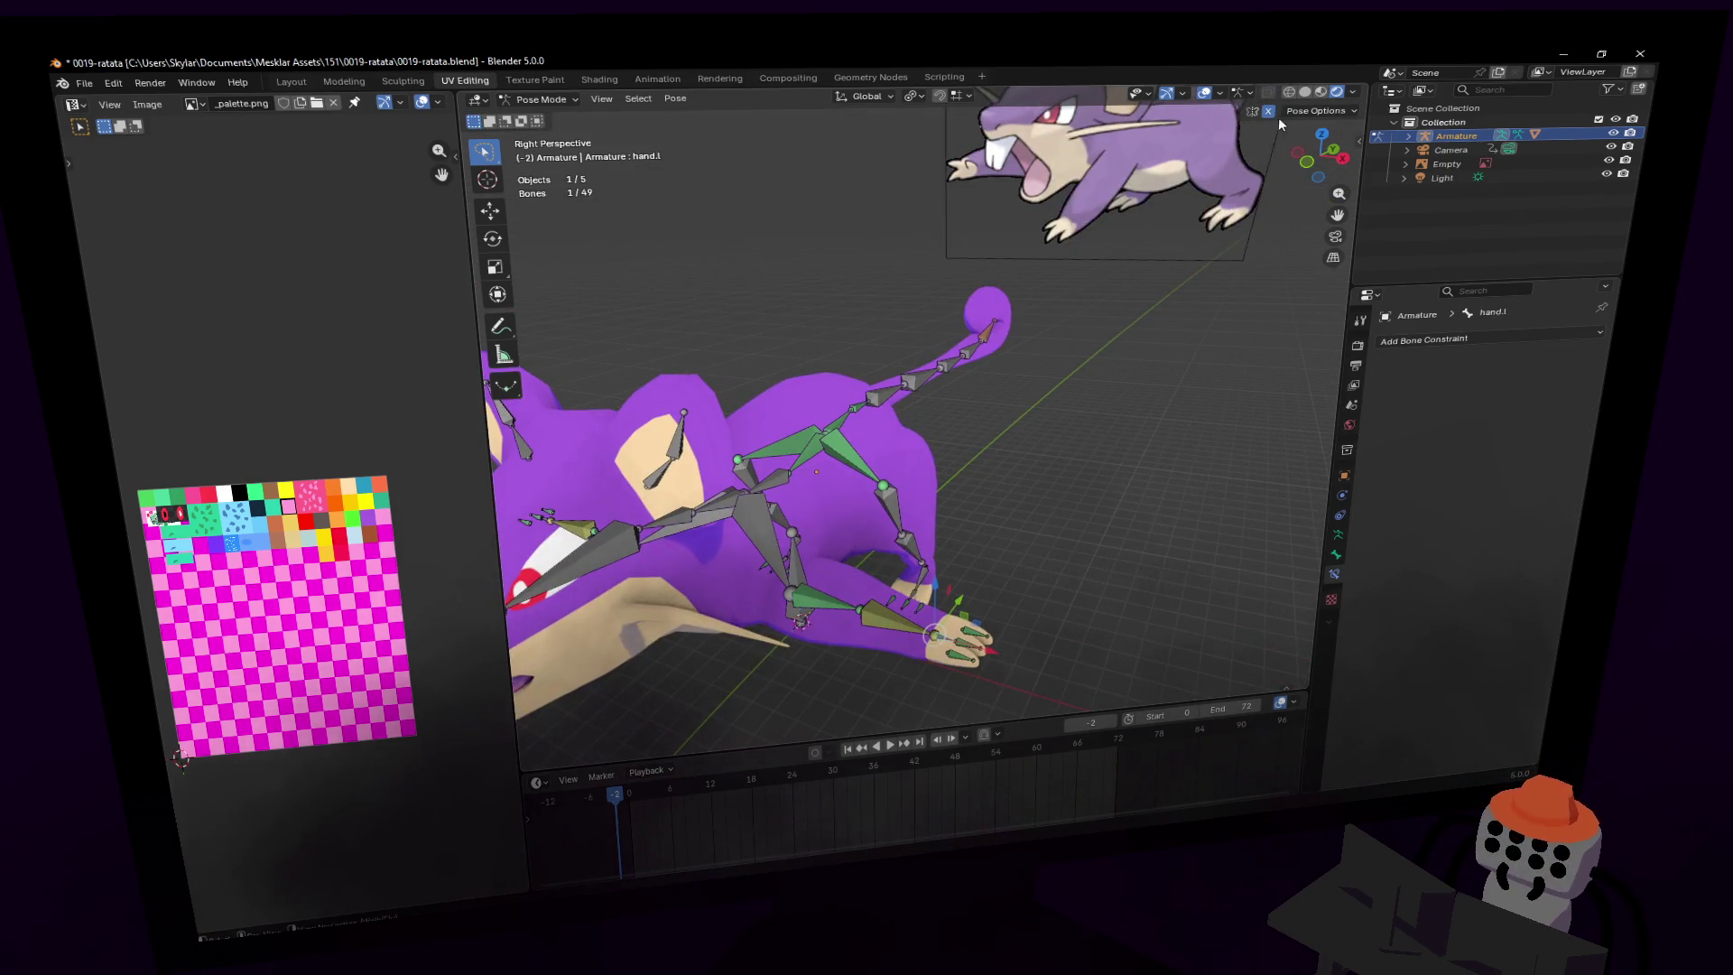
key(shift+grave)
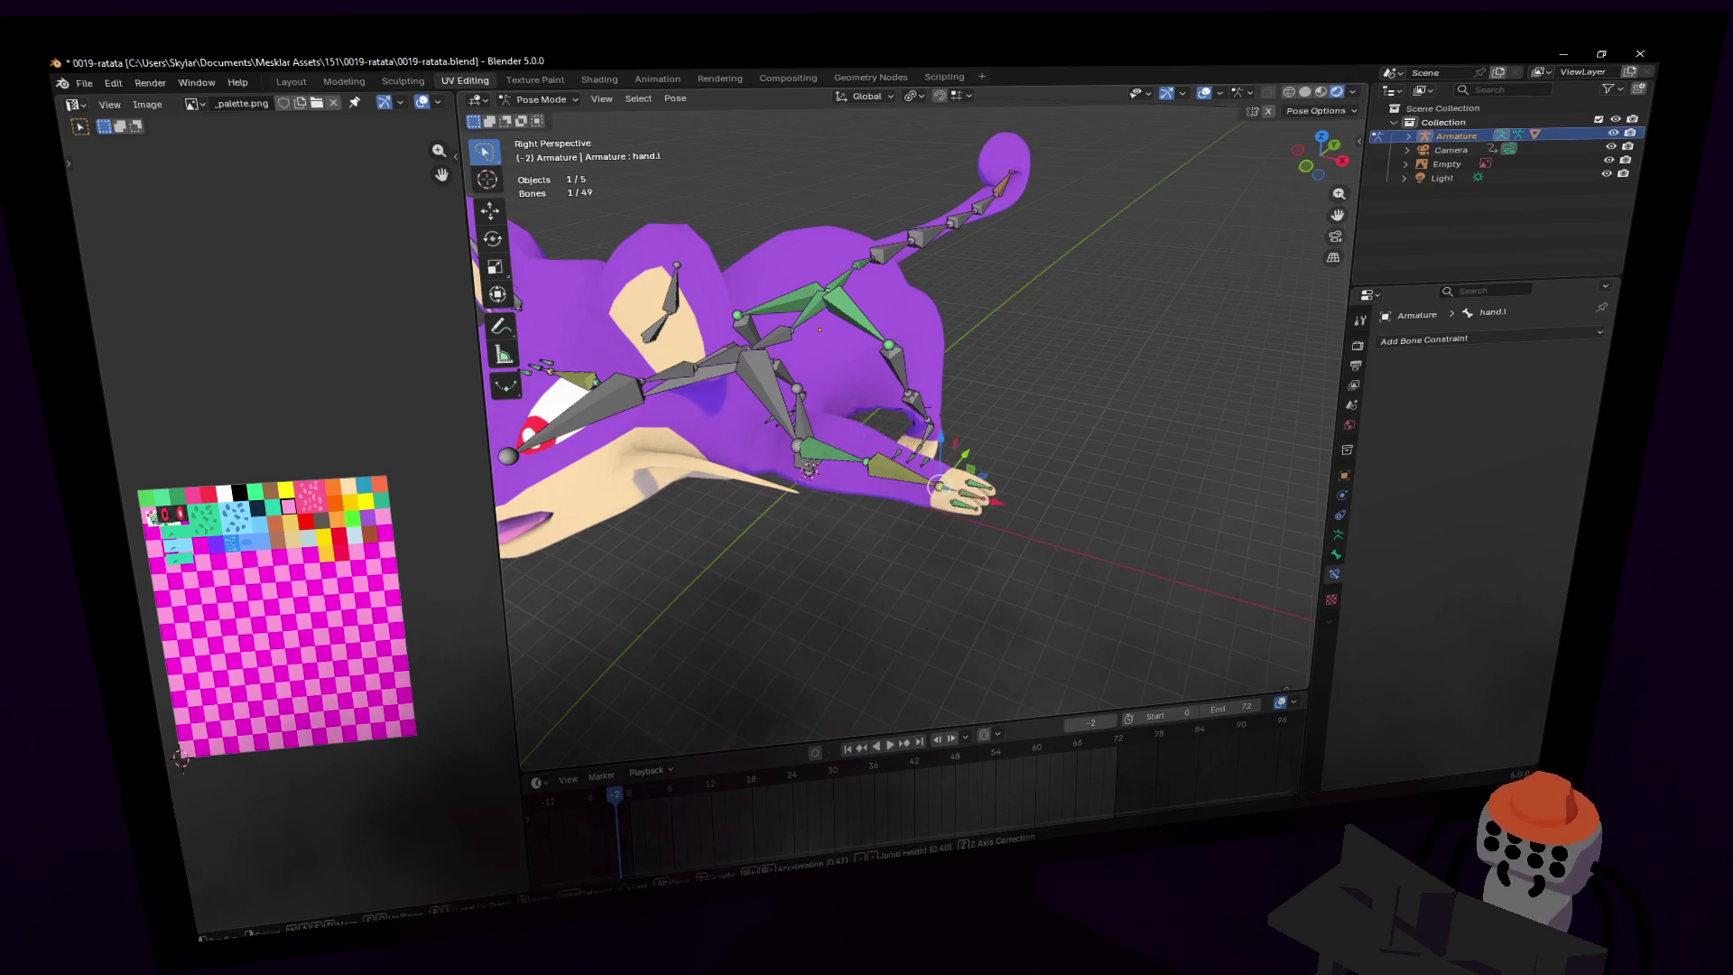
click(1176, 310)
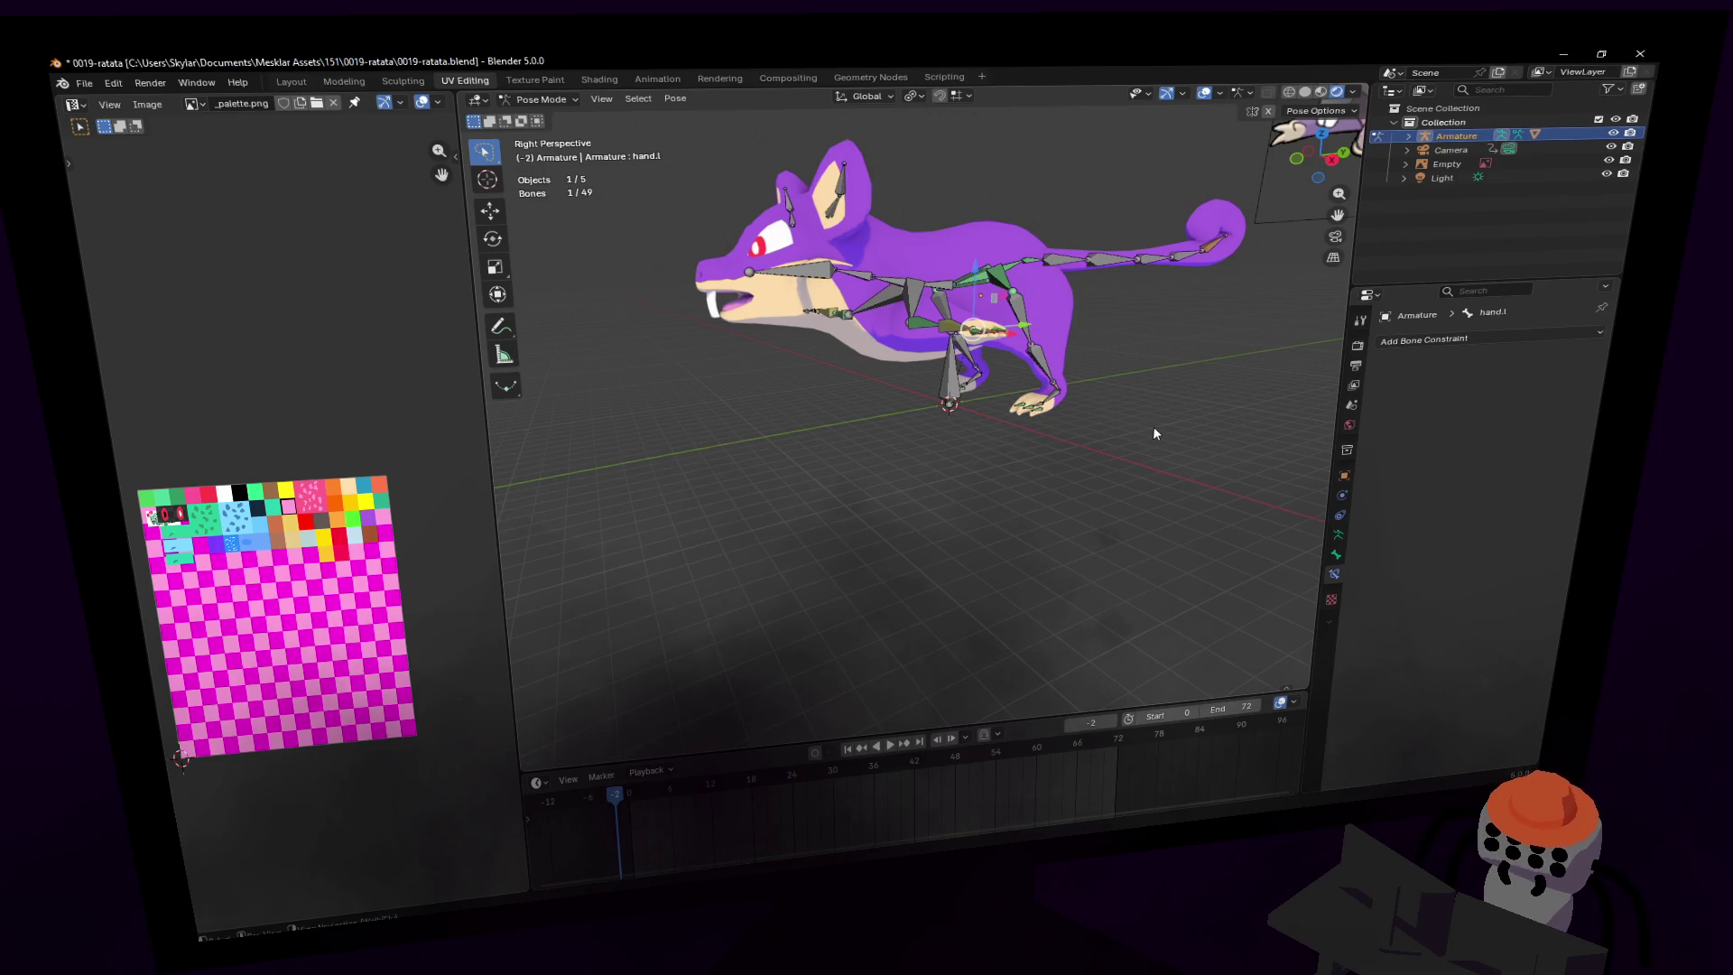
middle_drag(1152, 426, 1060, 377)
key(g)
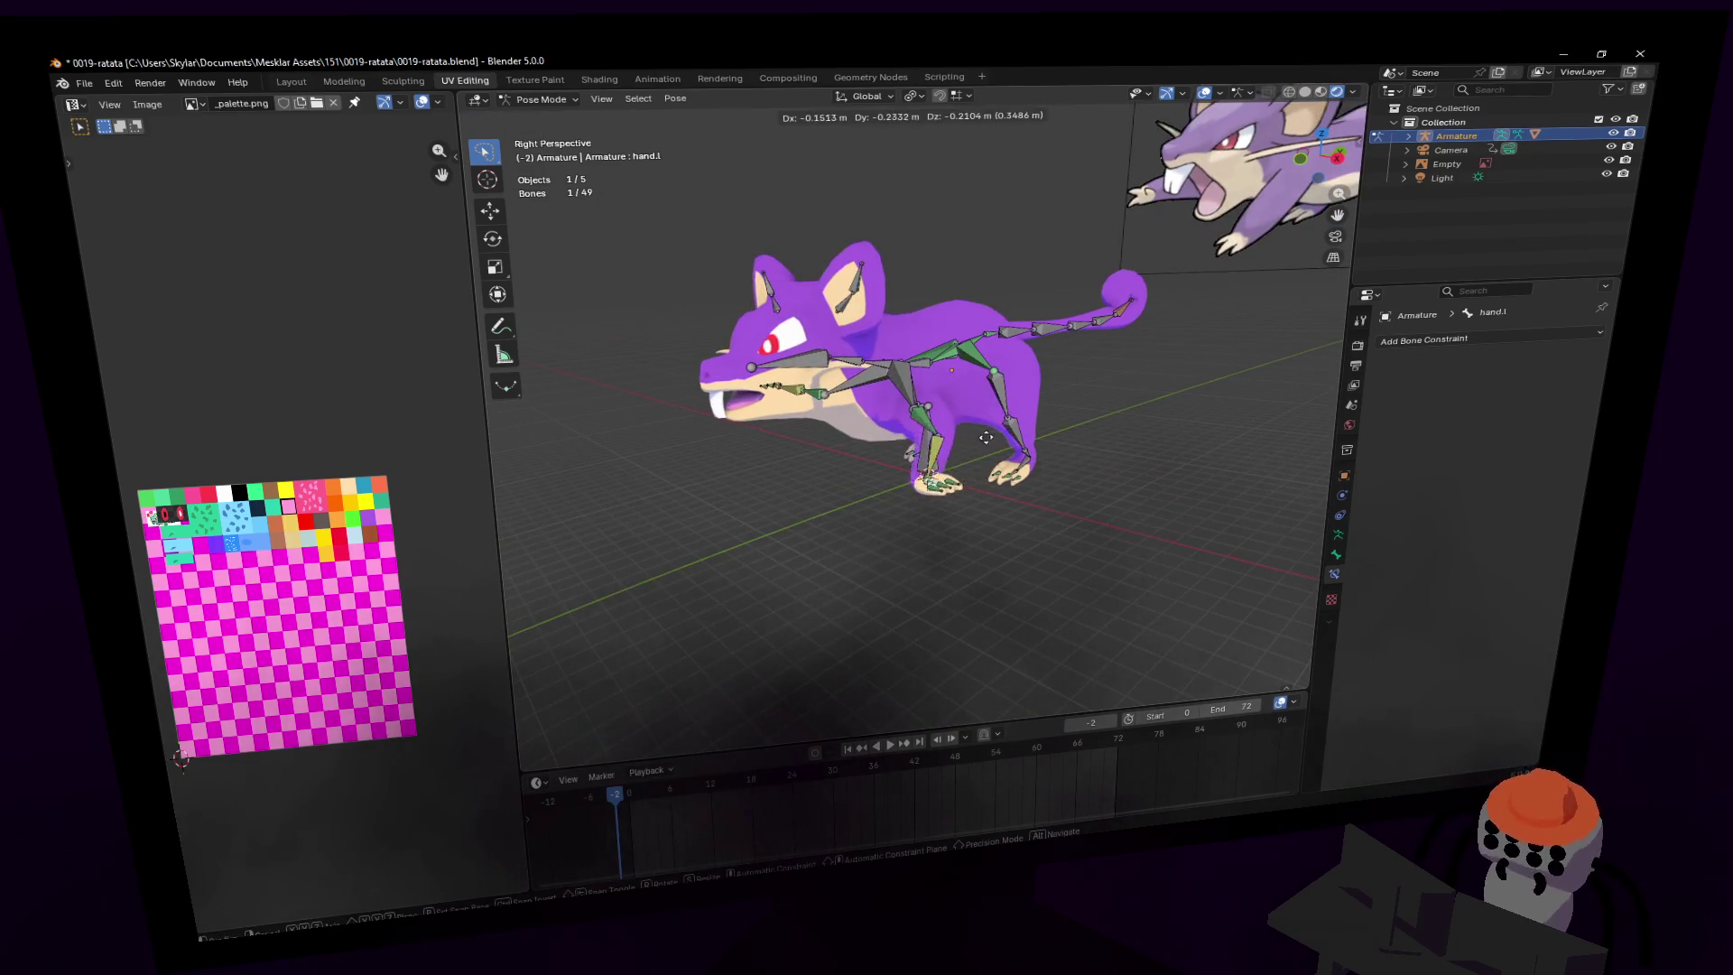
click(952, 470)
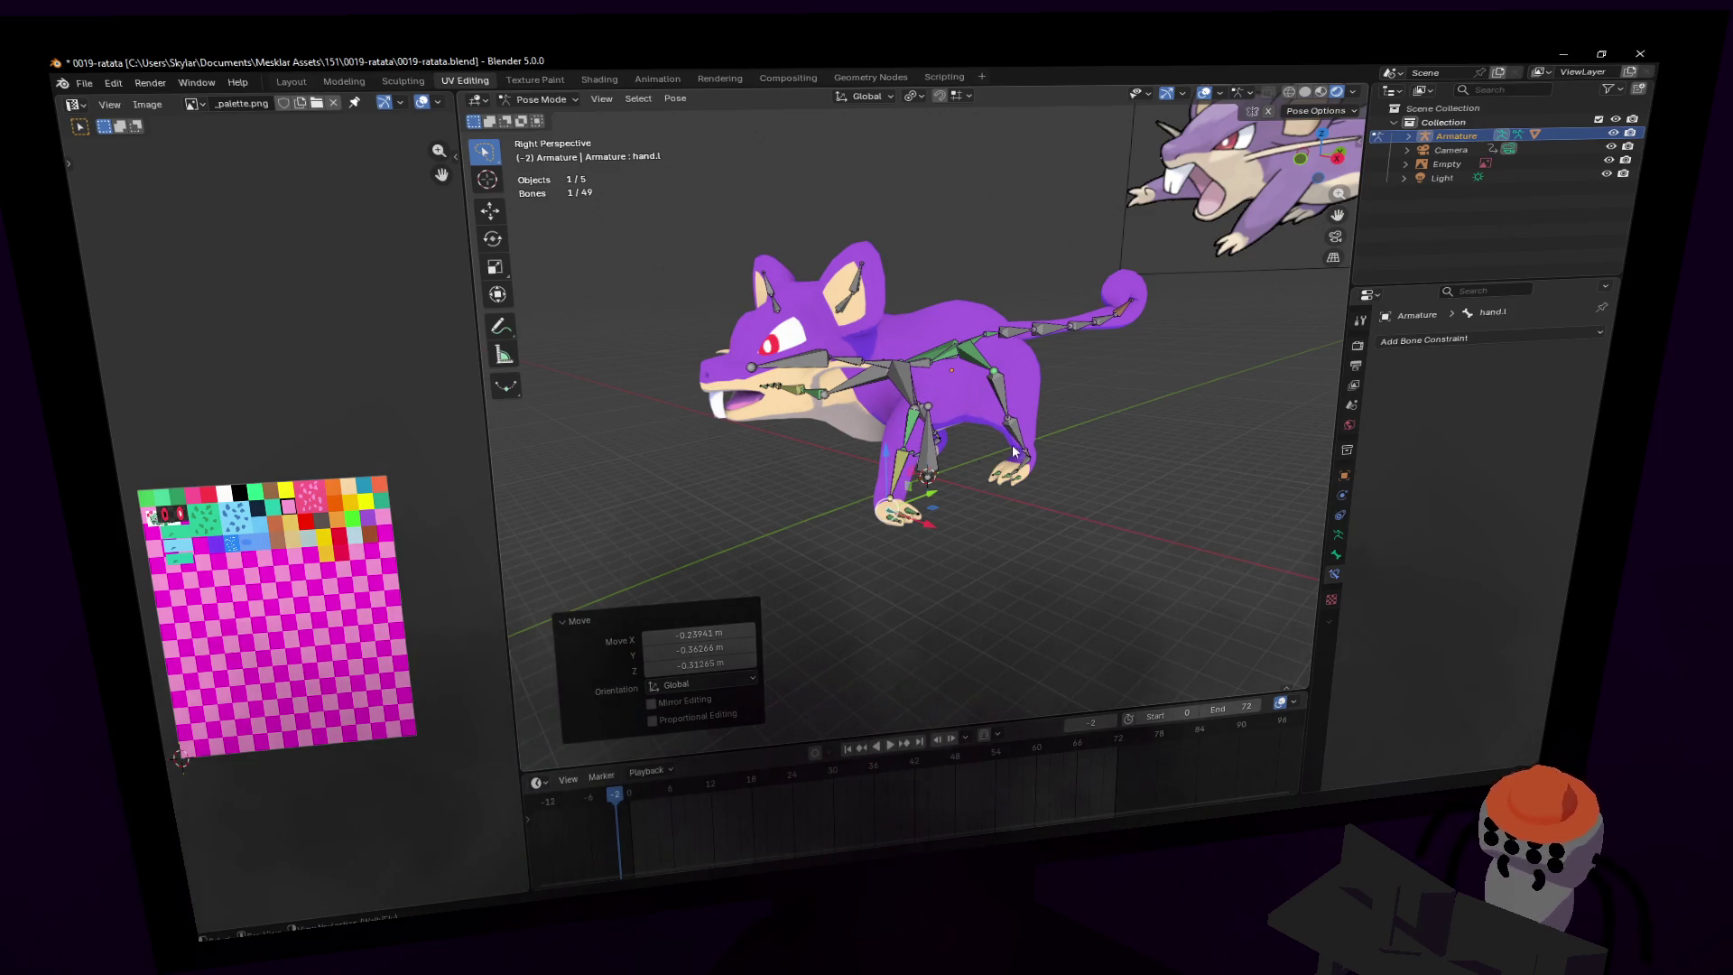
middle_drag(1157, 377, 1164, 385)
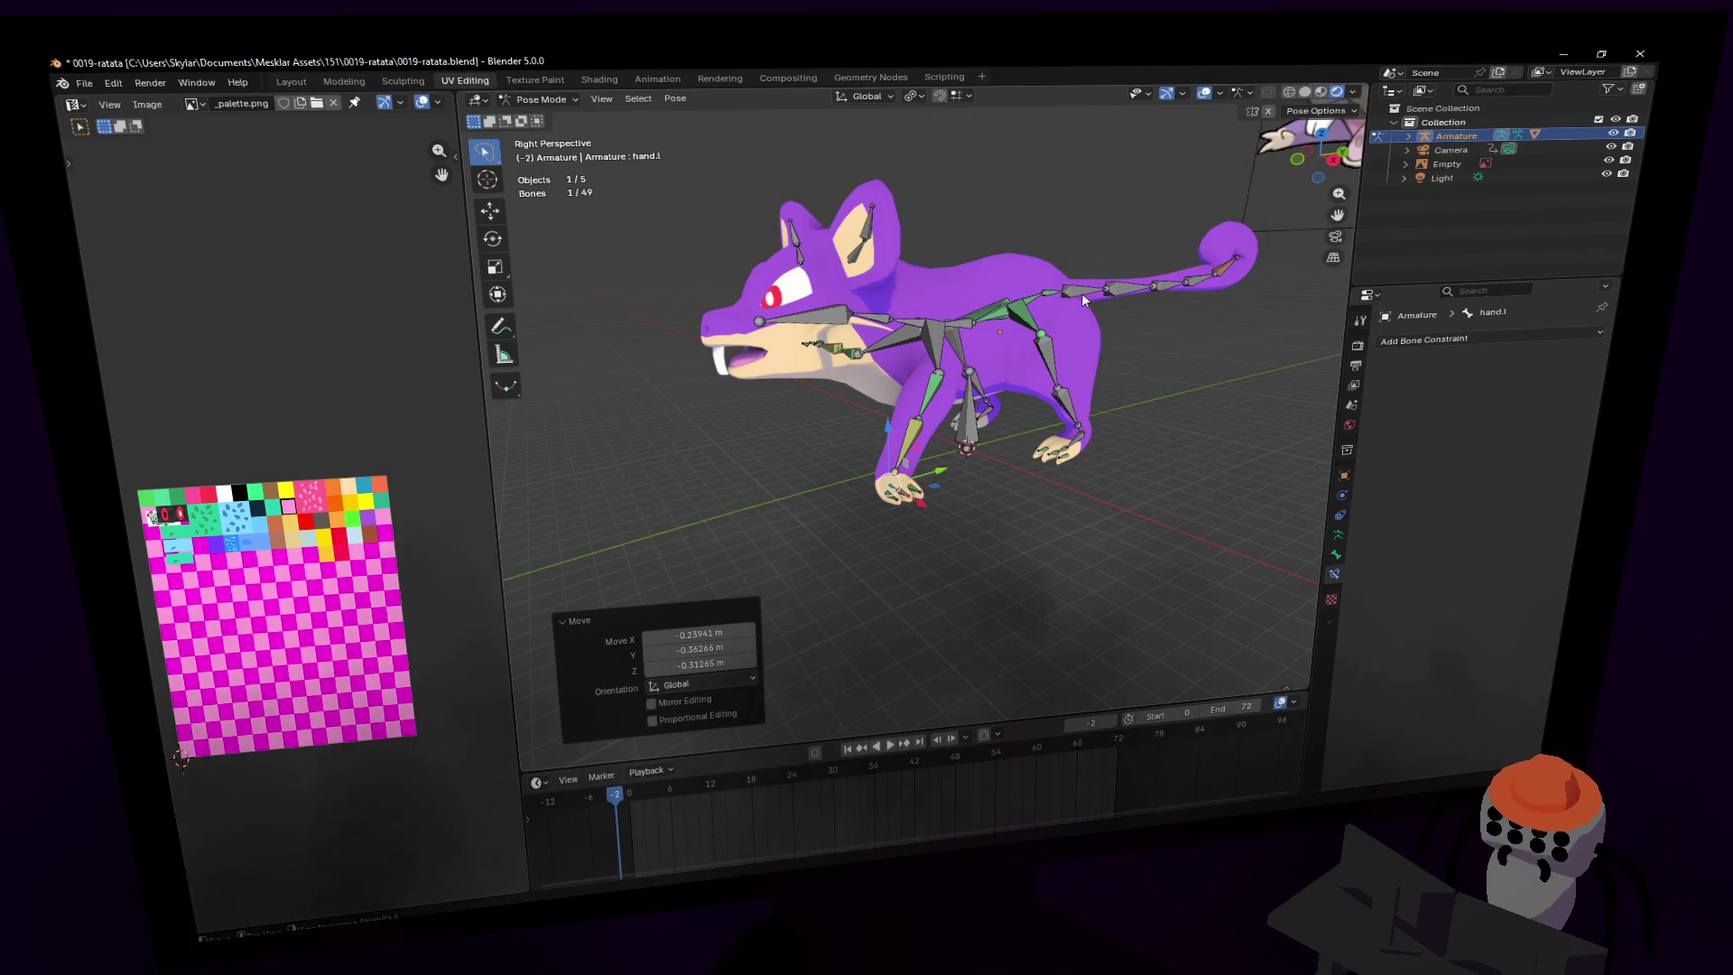
- Zoom in on the legs, select foot.l and test a move, cancelling it
middle_drag(972, 307, 993, 352)
scroll(993, 352, up, 5)
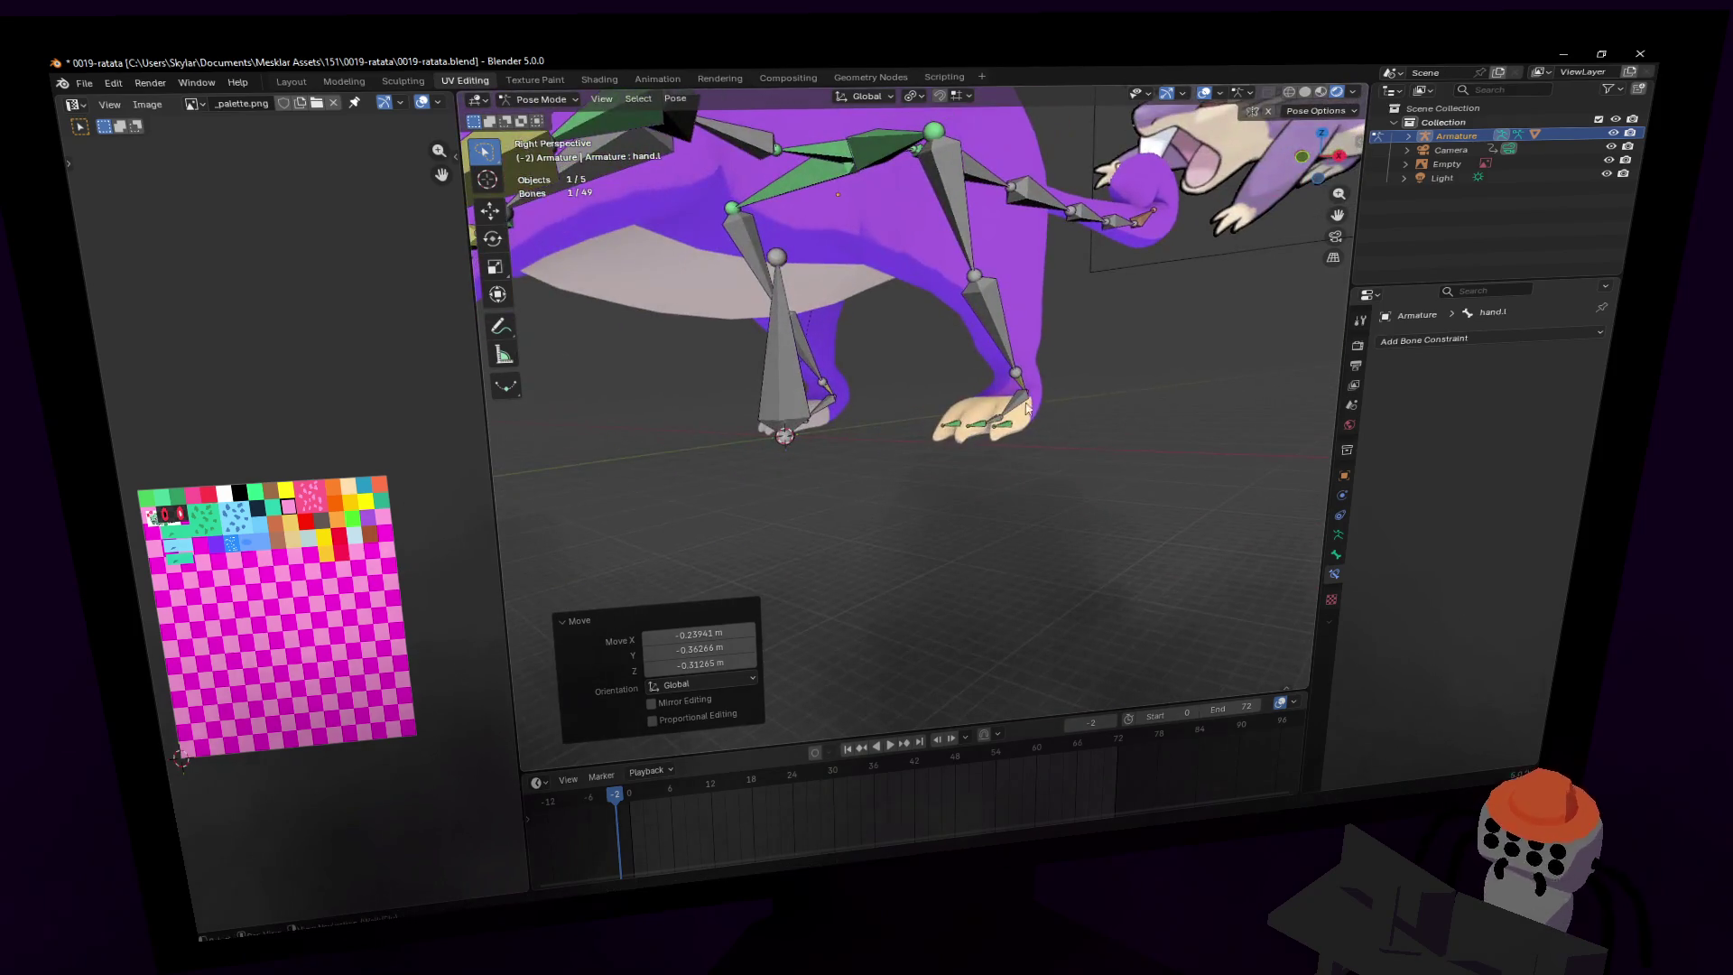
click(1026, 408)
middle_drag(1024, 408, 1013, 413)
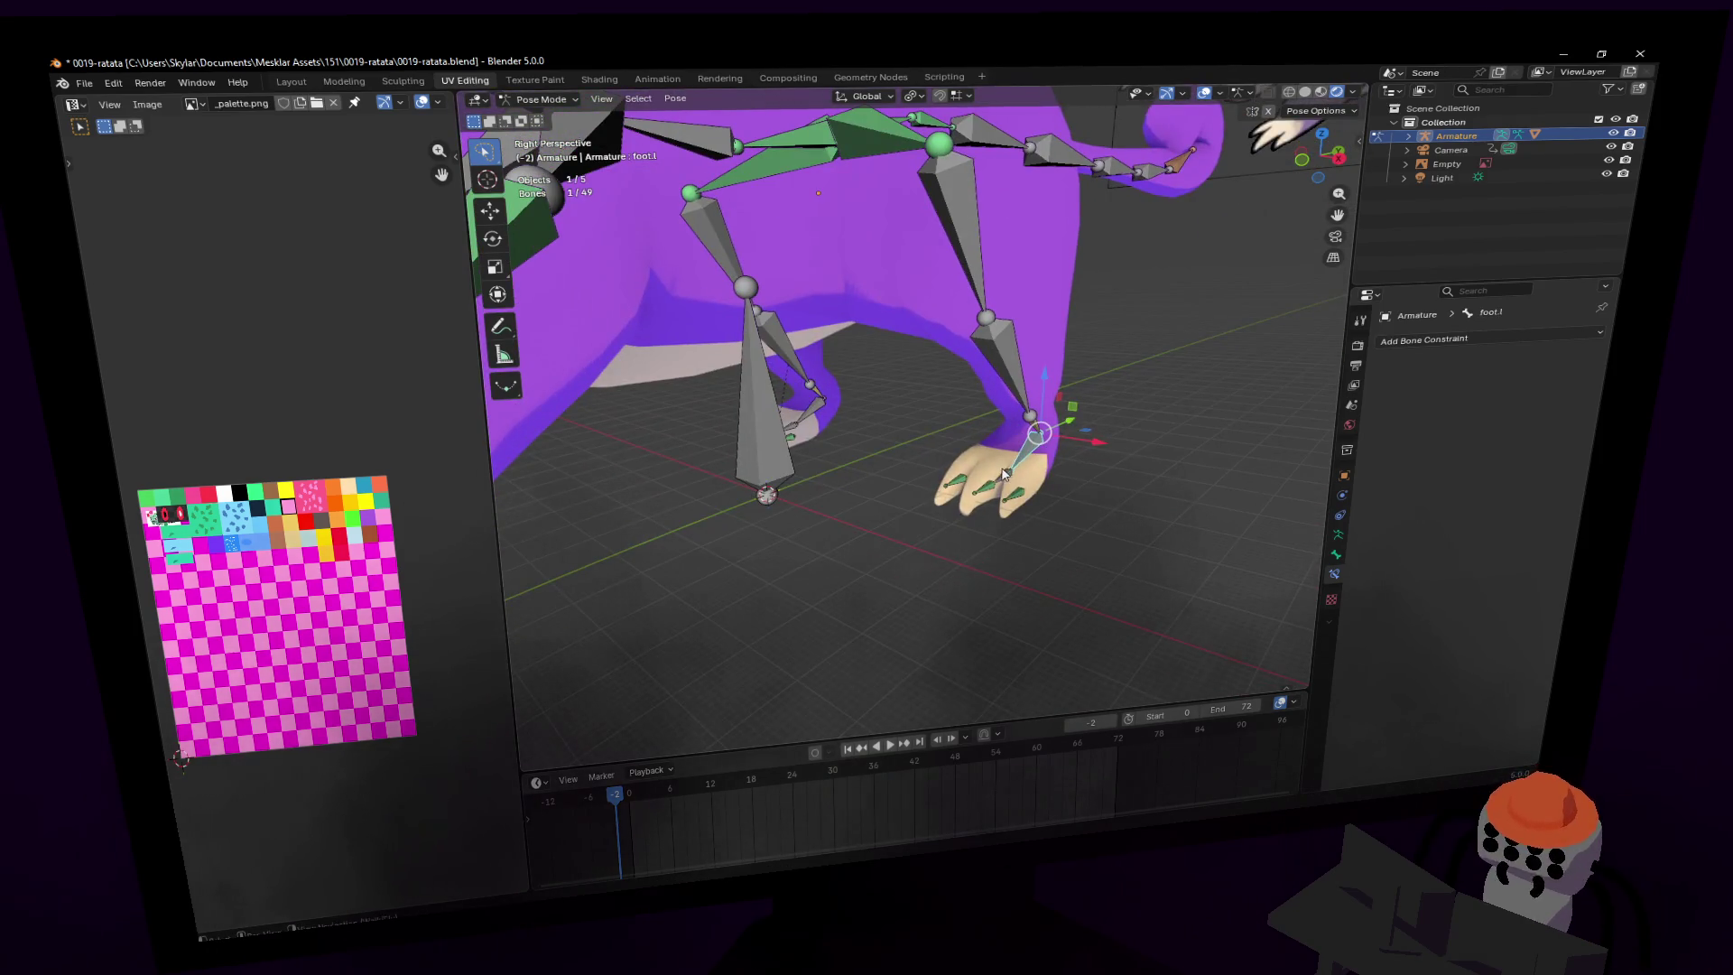
mouse_move(1038, 435)
mouse_down()
mouse_move(1079, 426)
mouse_move(1038, 440)
mouse_move(1038, 361)
mouse_up()
key(Escape)
- Fly closer to the left foot and reposition the foot.l bone
key(shift+grave)
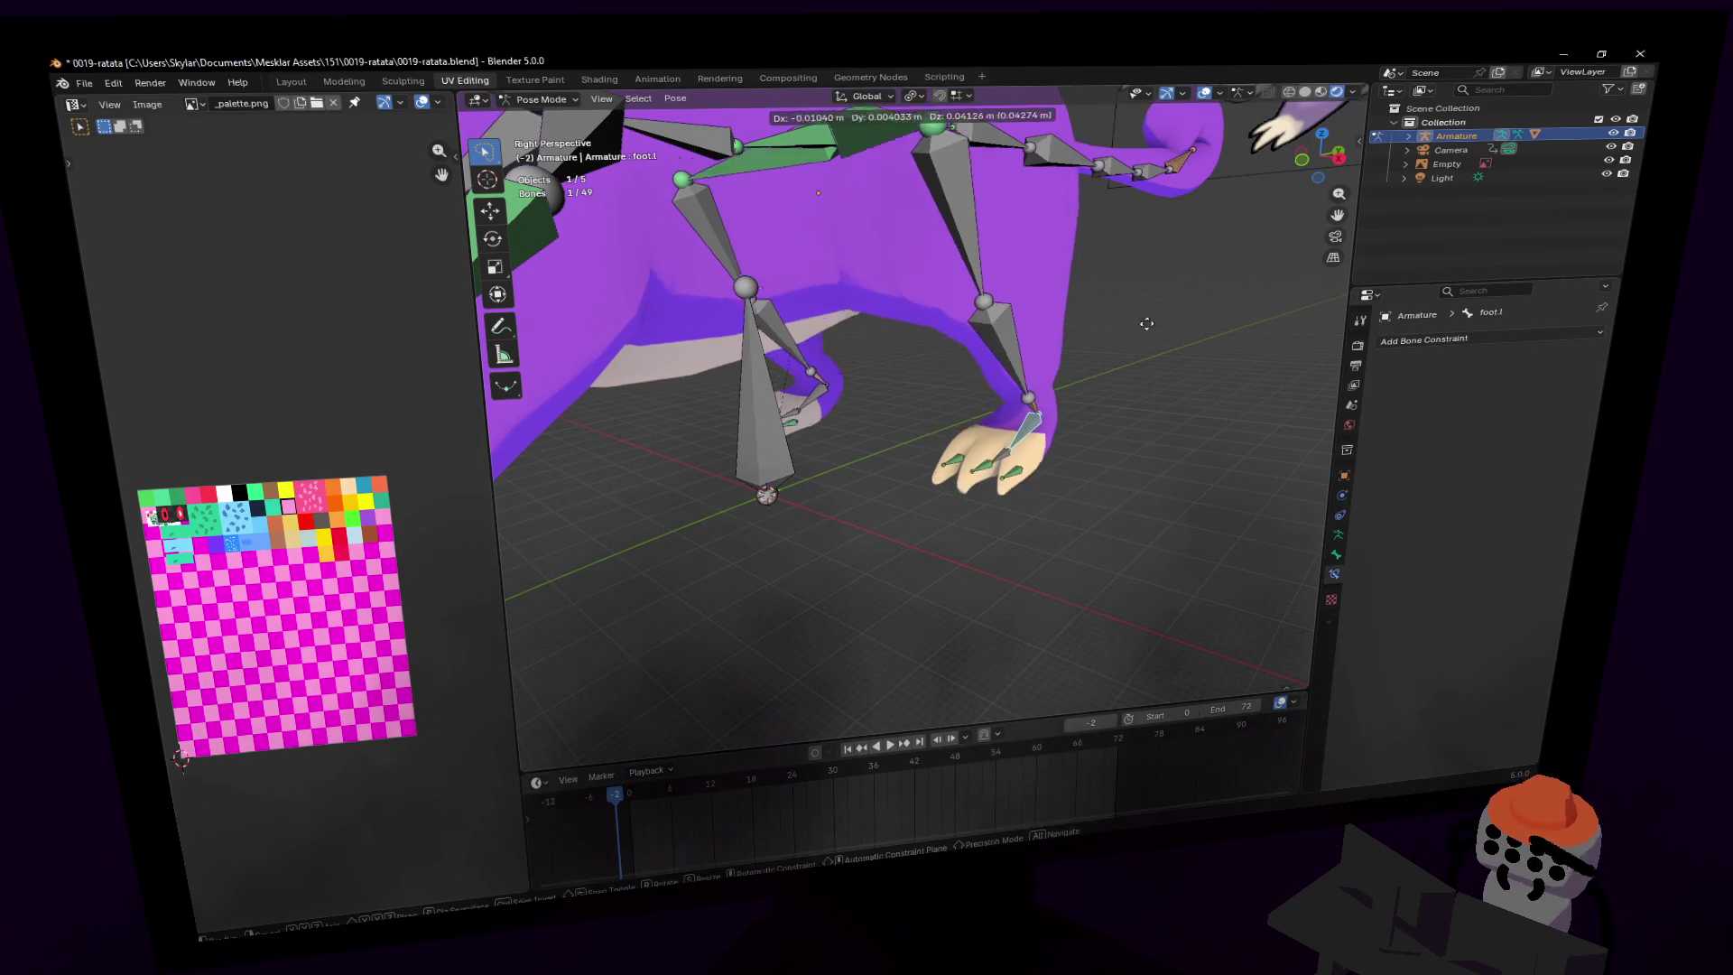
key(w)
key(s)
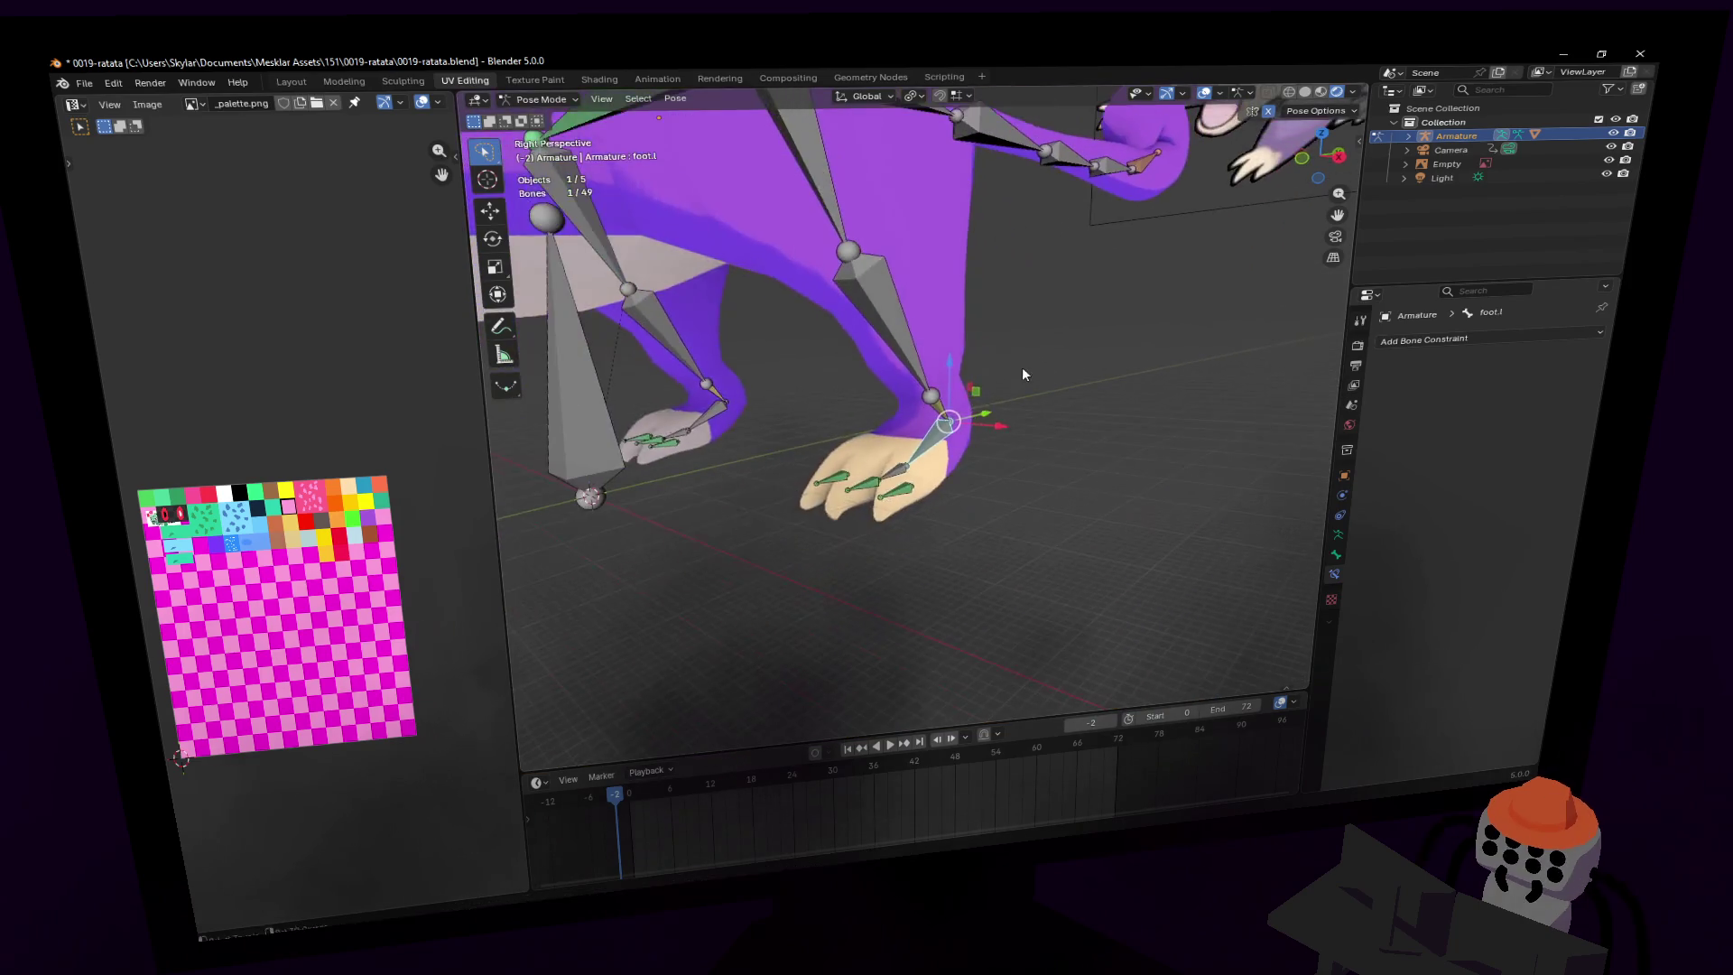
key(Return)
key(g)
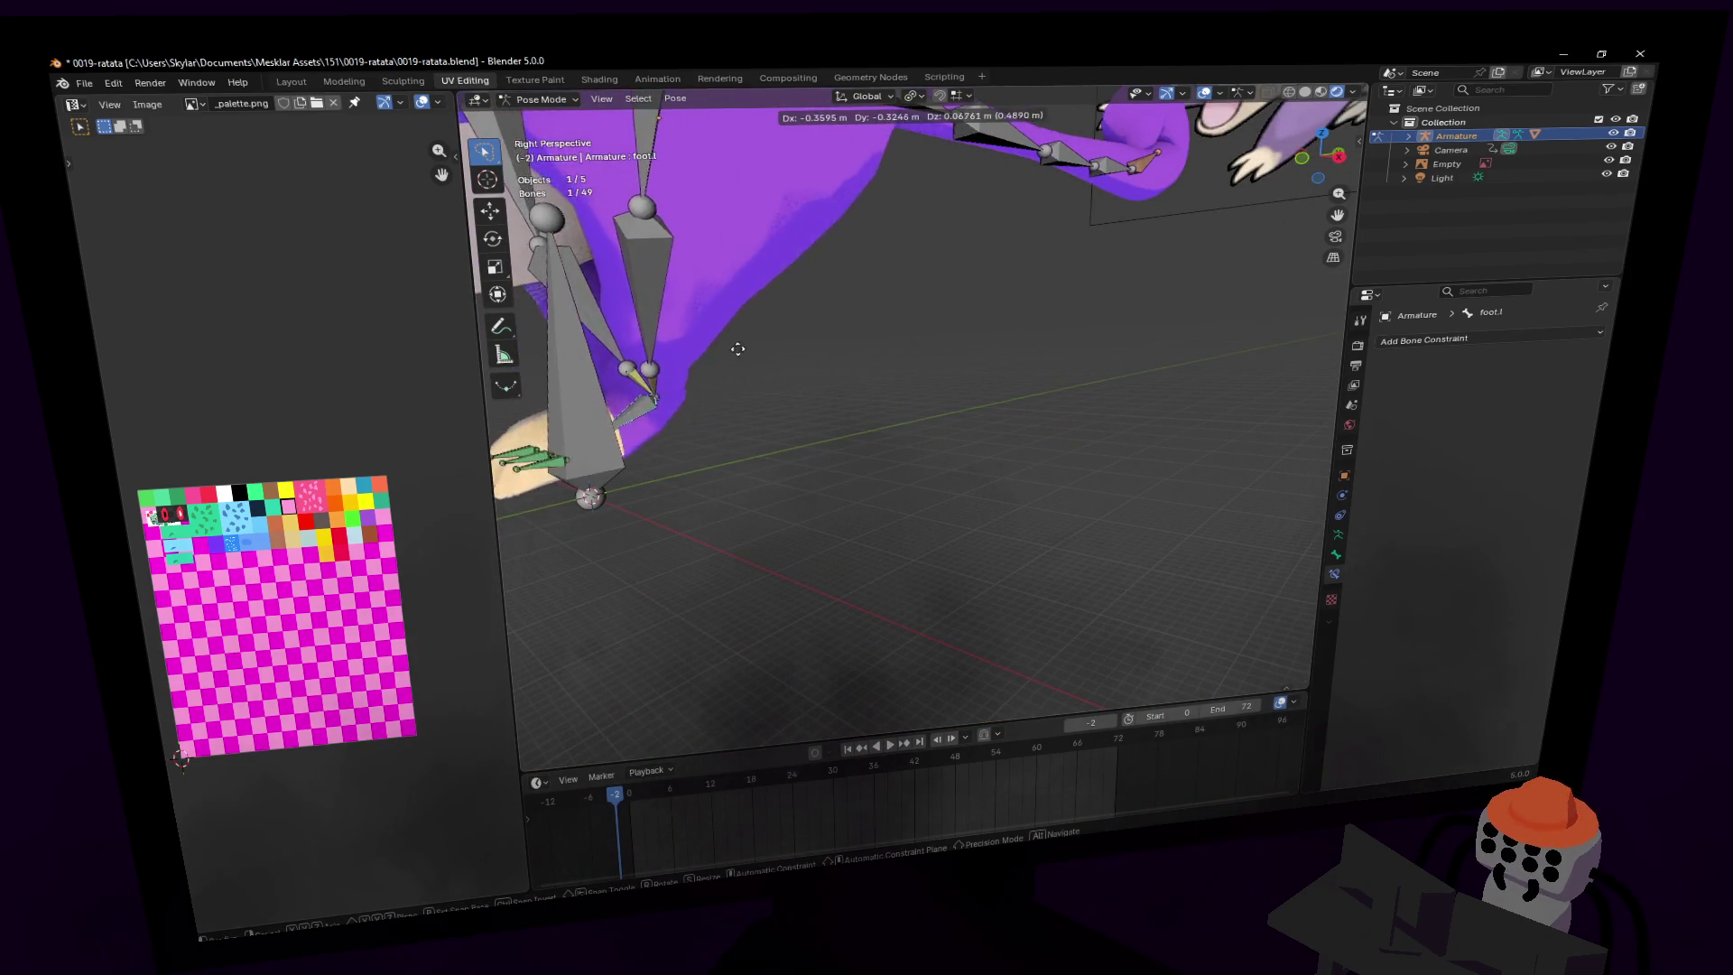
click(721, 380)
scroll(1025, 367, down, 8)
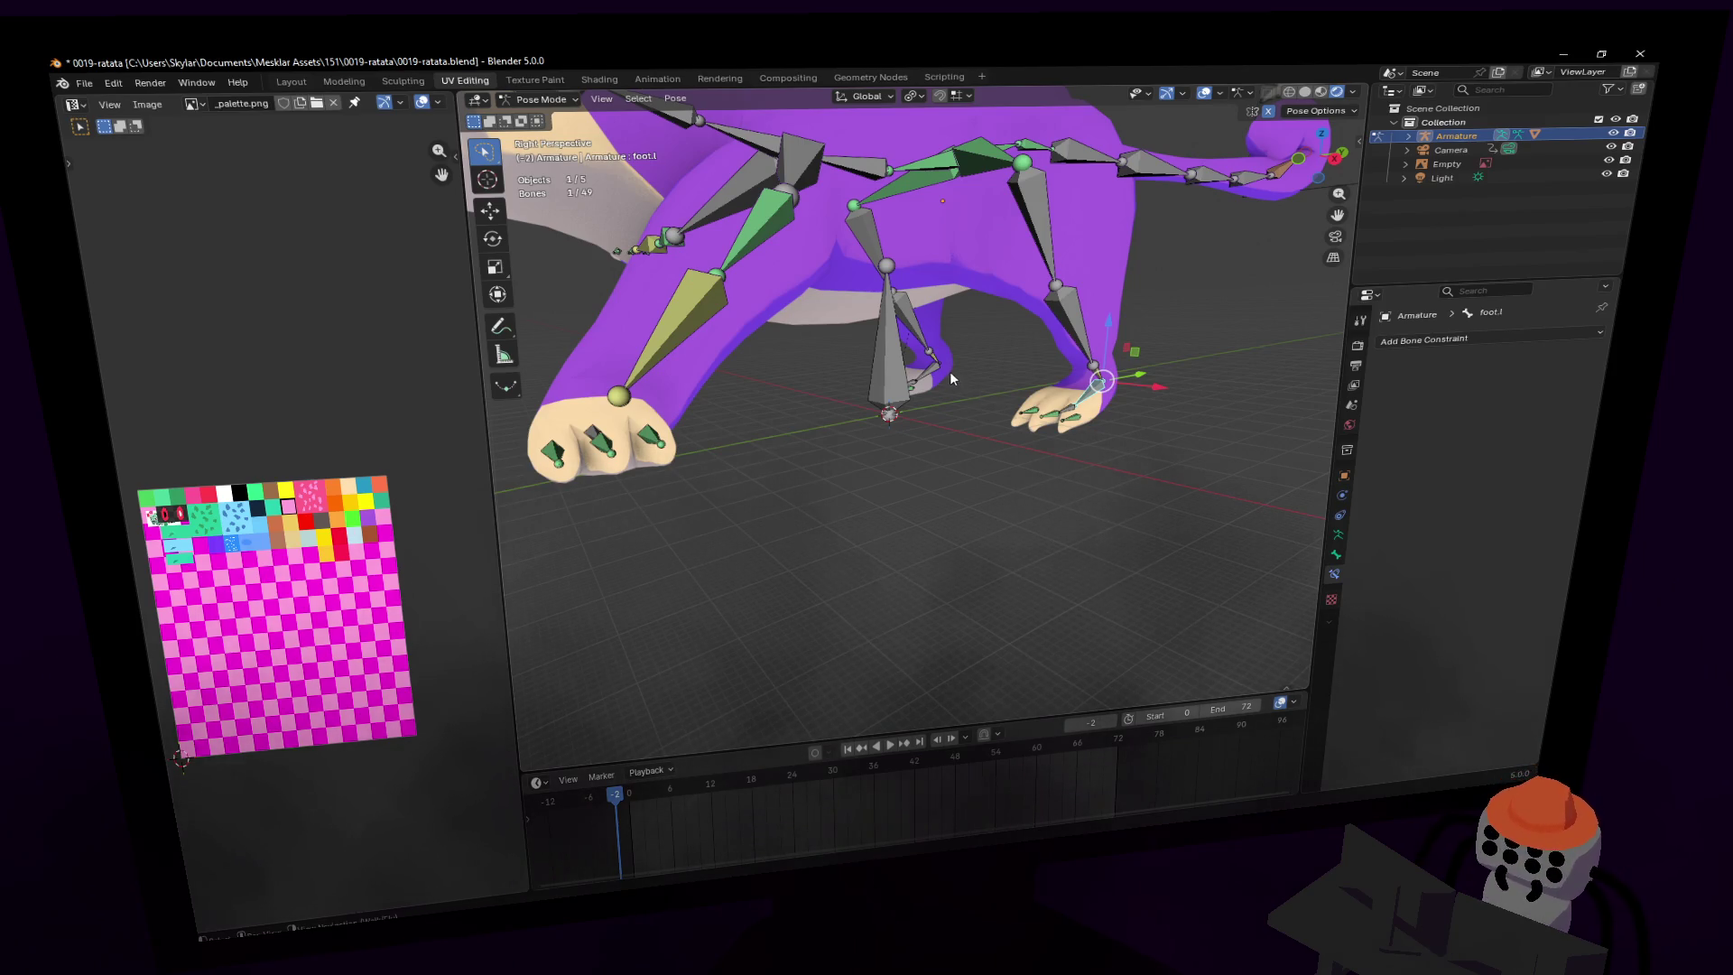
- Select hand.l and rotate it -89.7° about the Z axis
middle_drag(950, 371, 896, 389)
scroll(897, 389, up, 5)
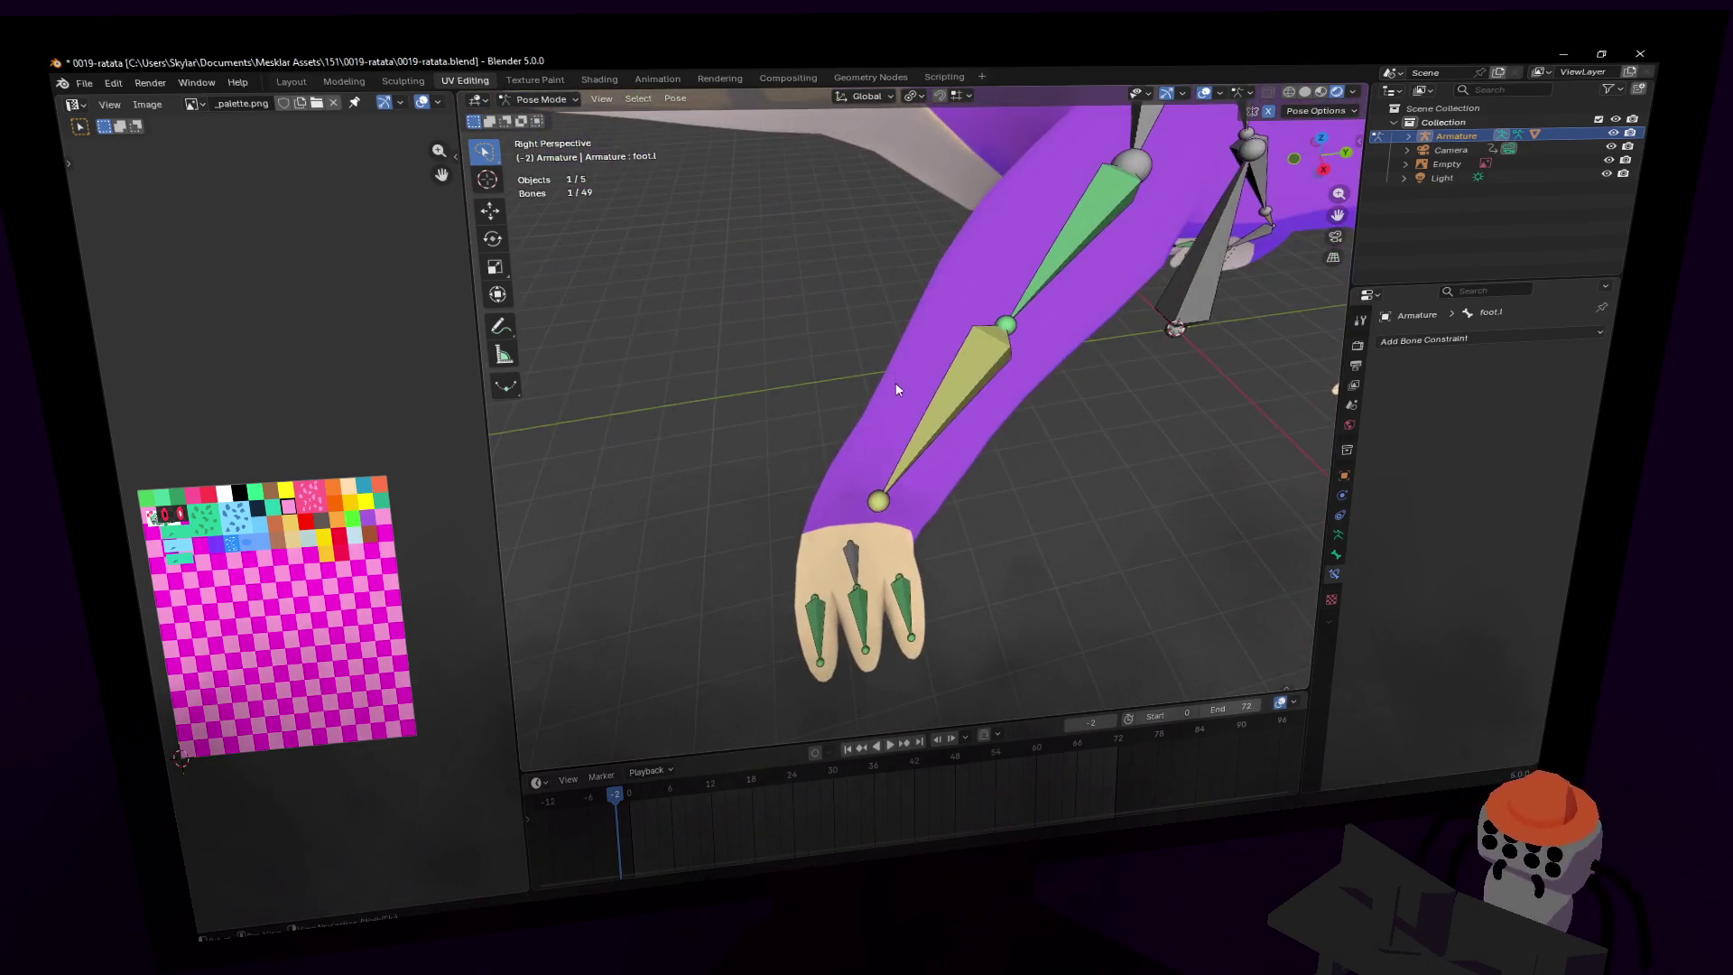
click(860, 571)
scroll(860, 570, down, 5)
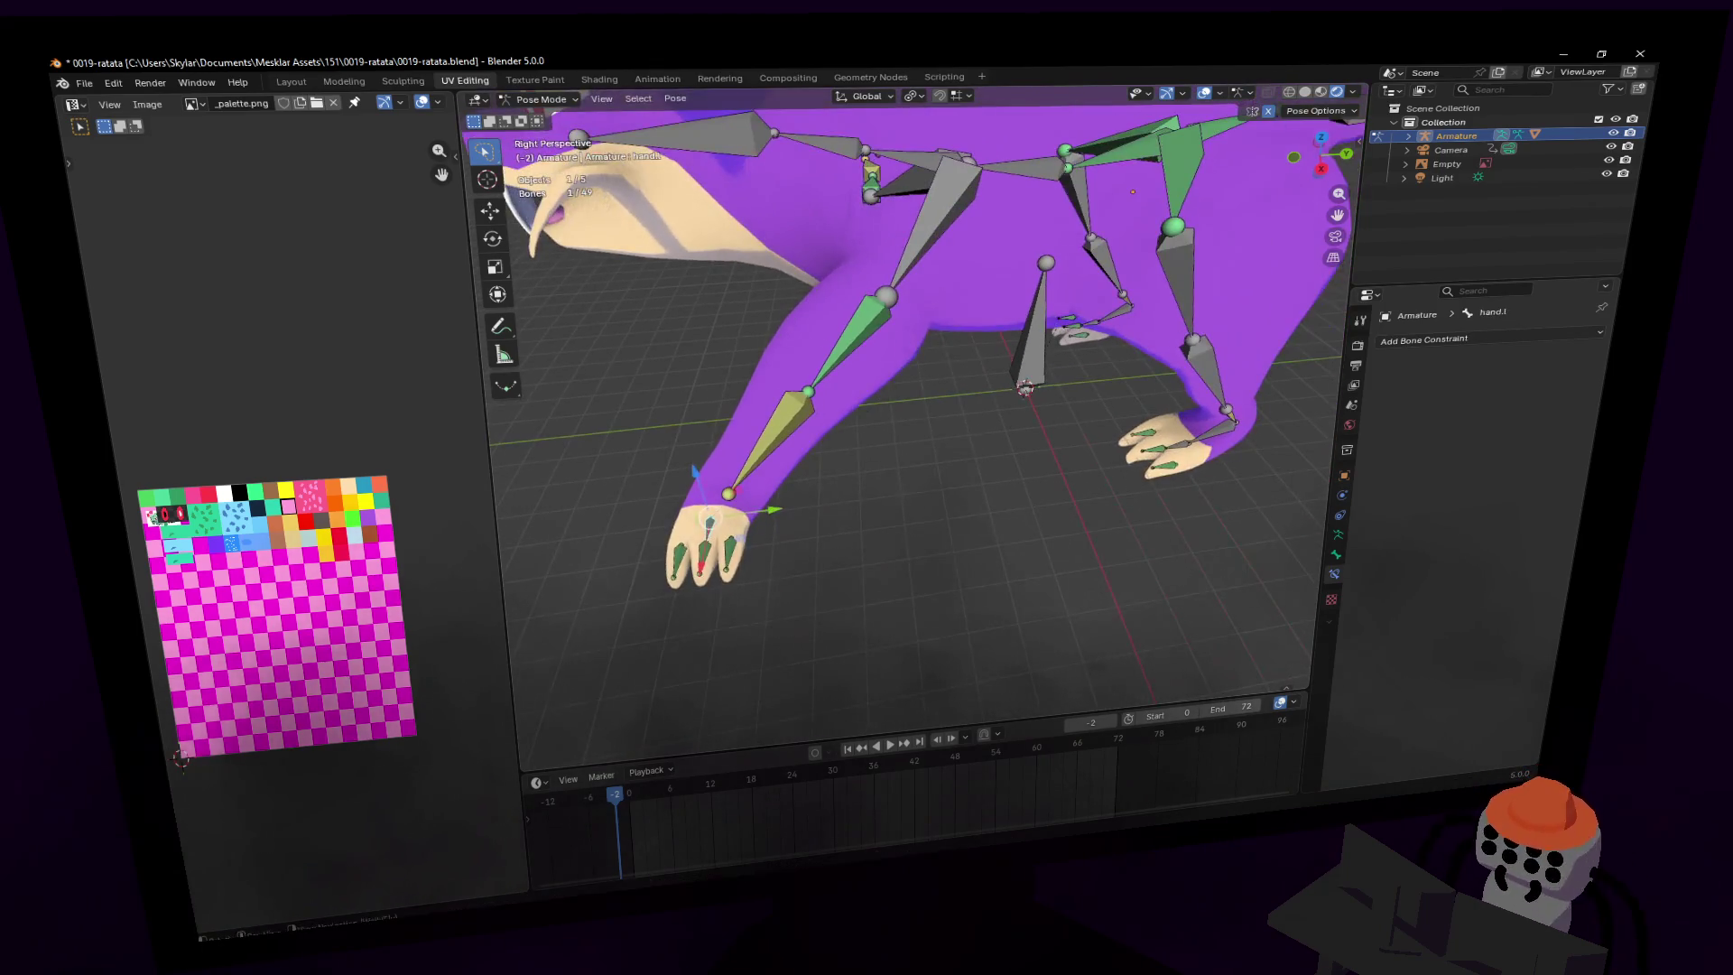
key(r)
key(z)
click(732, 534)
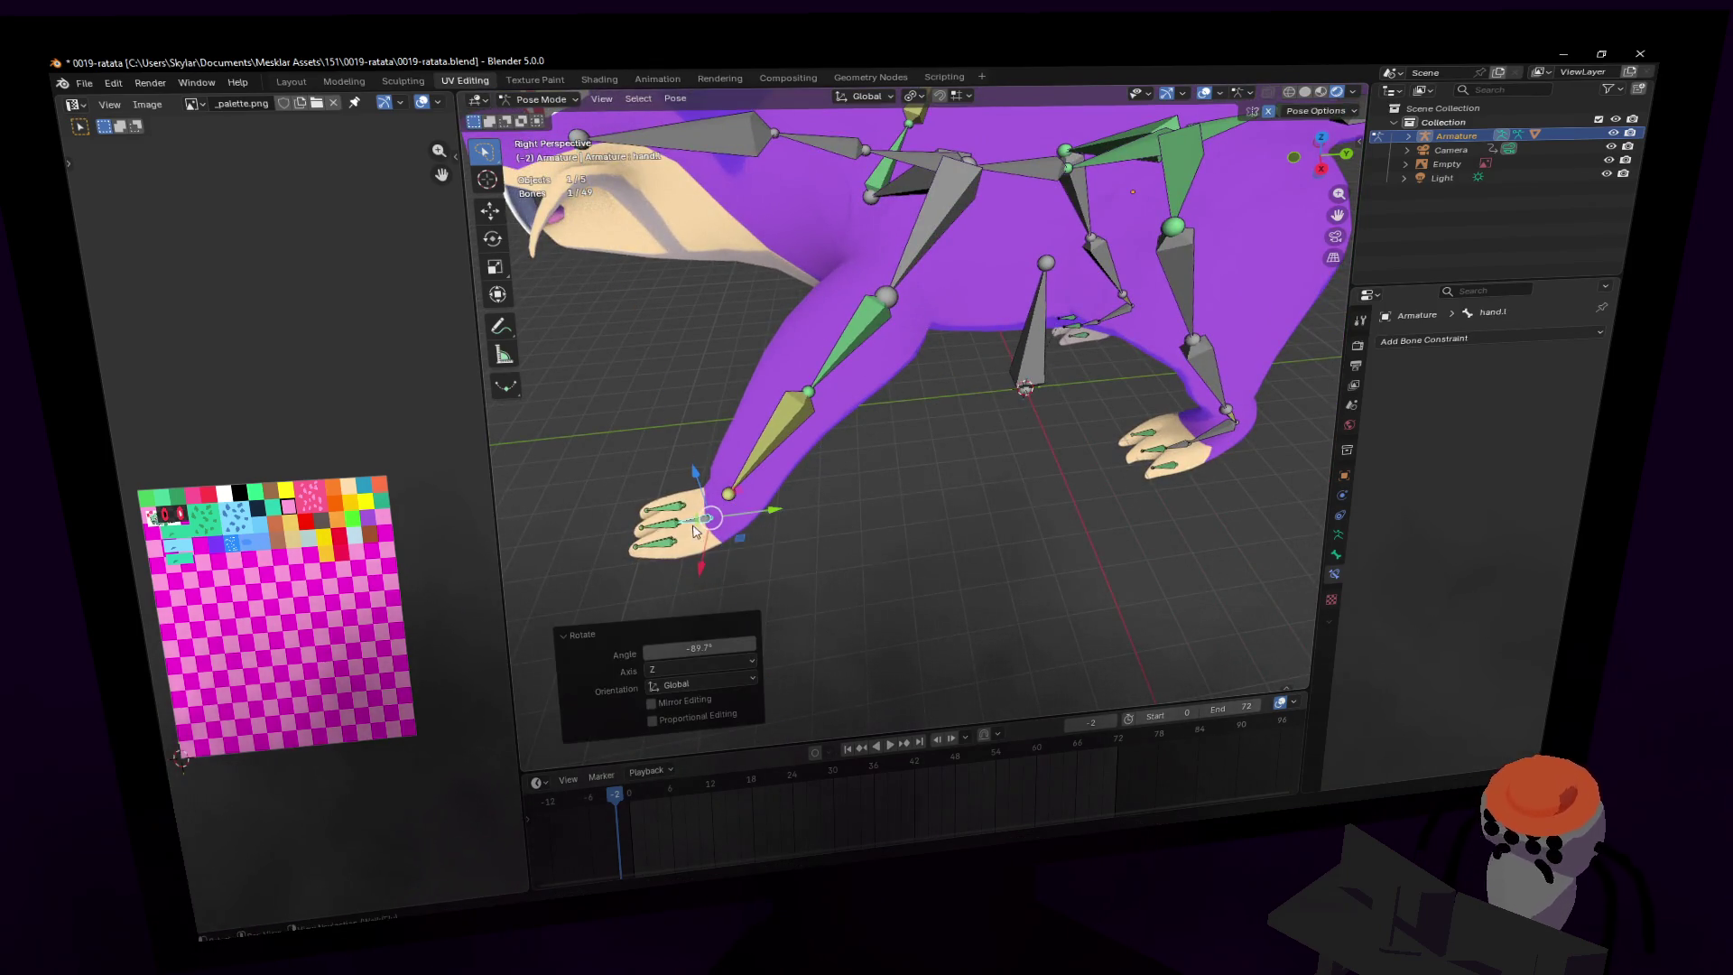
- Lower hand.l along Z and shift it 0.16267 m along X so the paw sits flat
key(g)
click(840, 468)
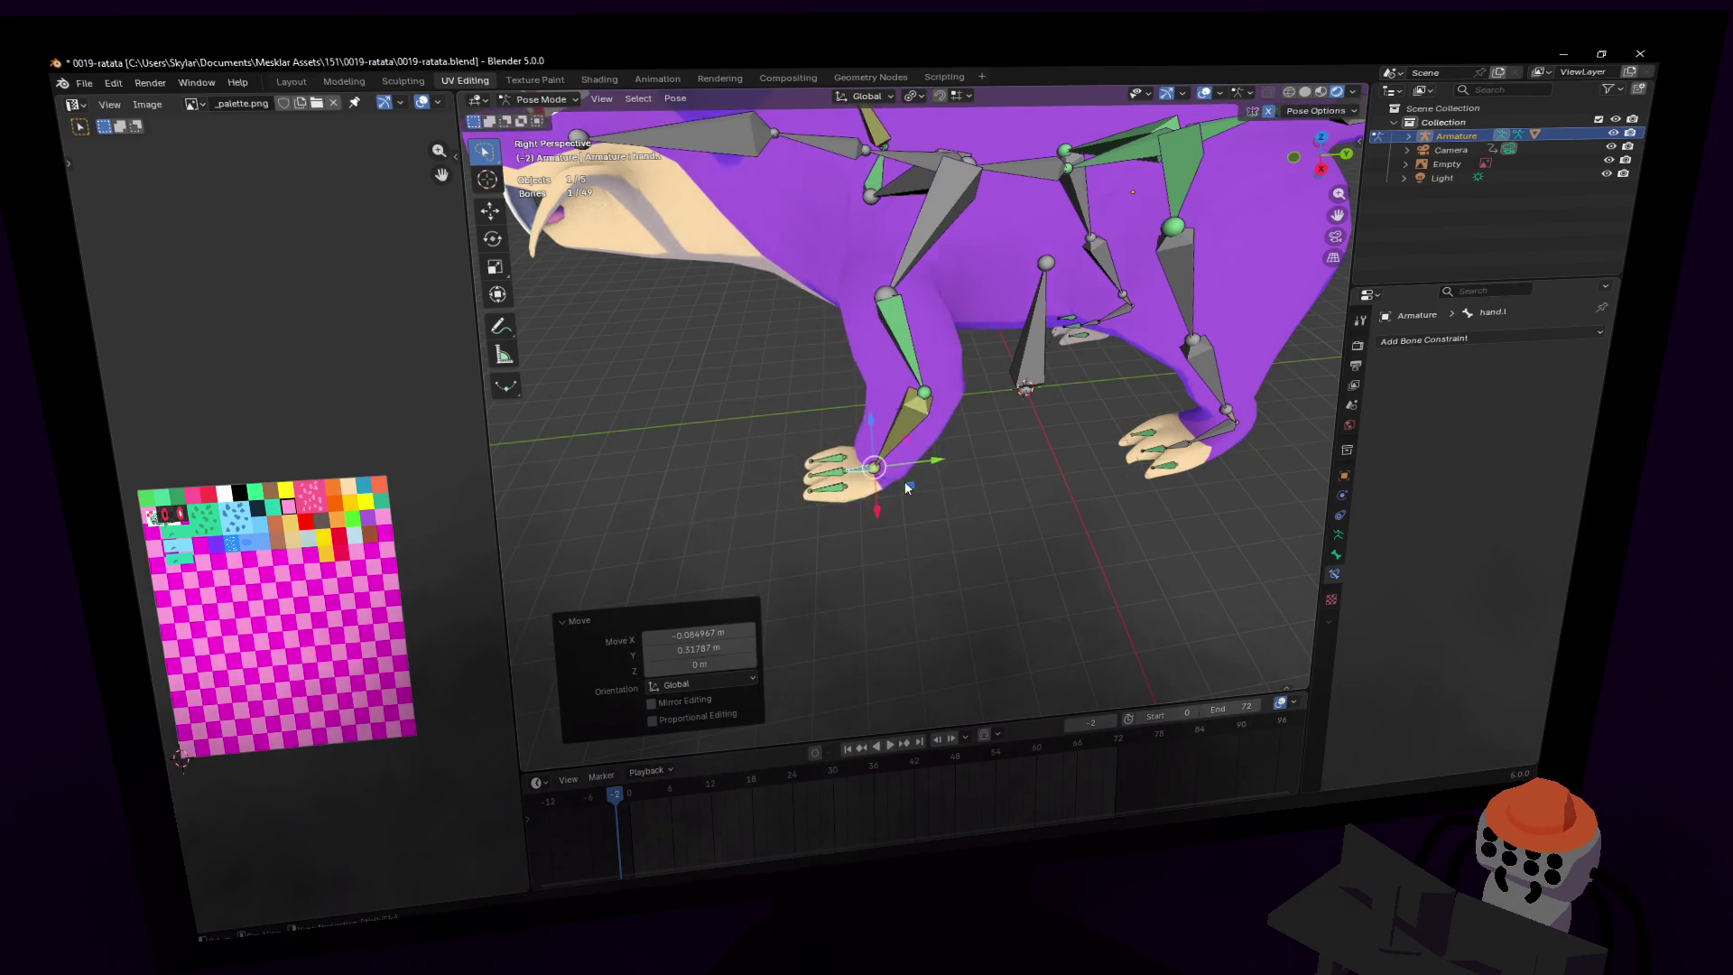
mouse_move(839, 467)
middle_down()
mouse_move(786, 460)
mouse_move(756, 227)
middle_up()
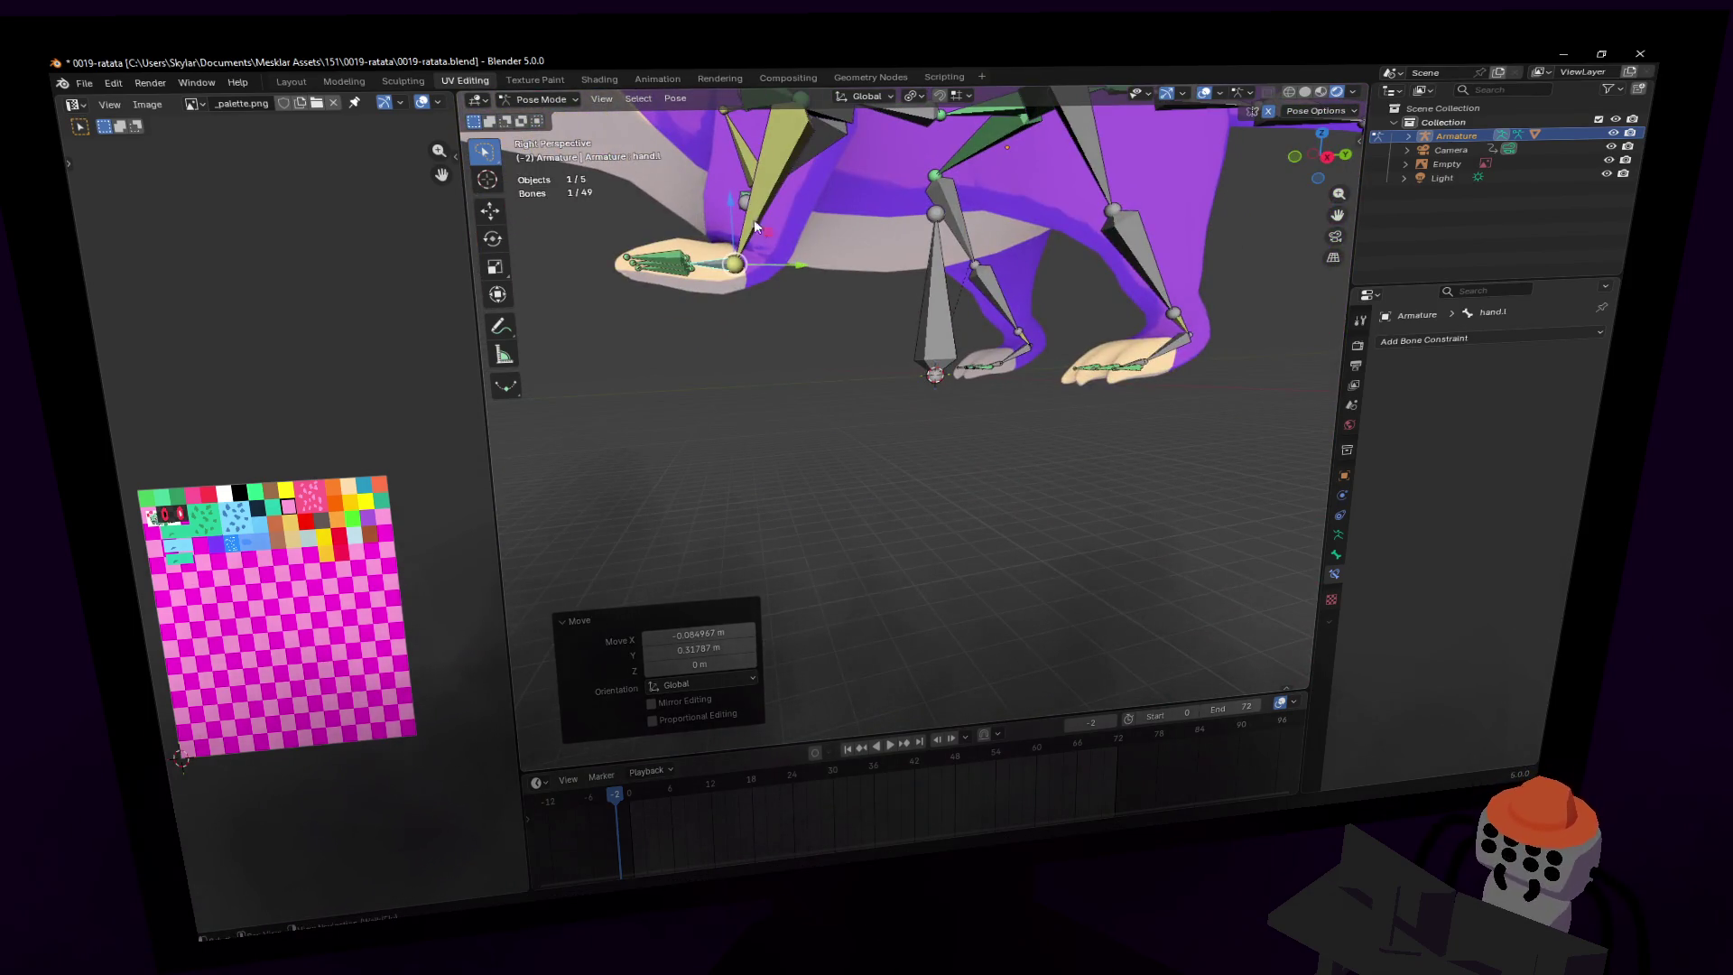
key(g)
key(z)
click(731, 298)
middle_drag(731, 298, 1016, 448)
key(g)
key(x)
click(948, 462)
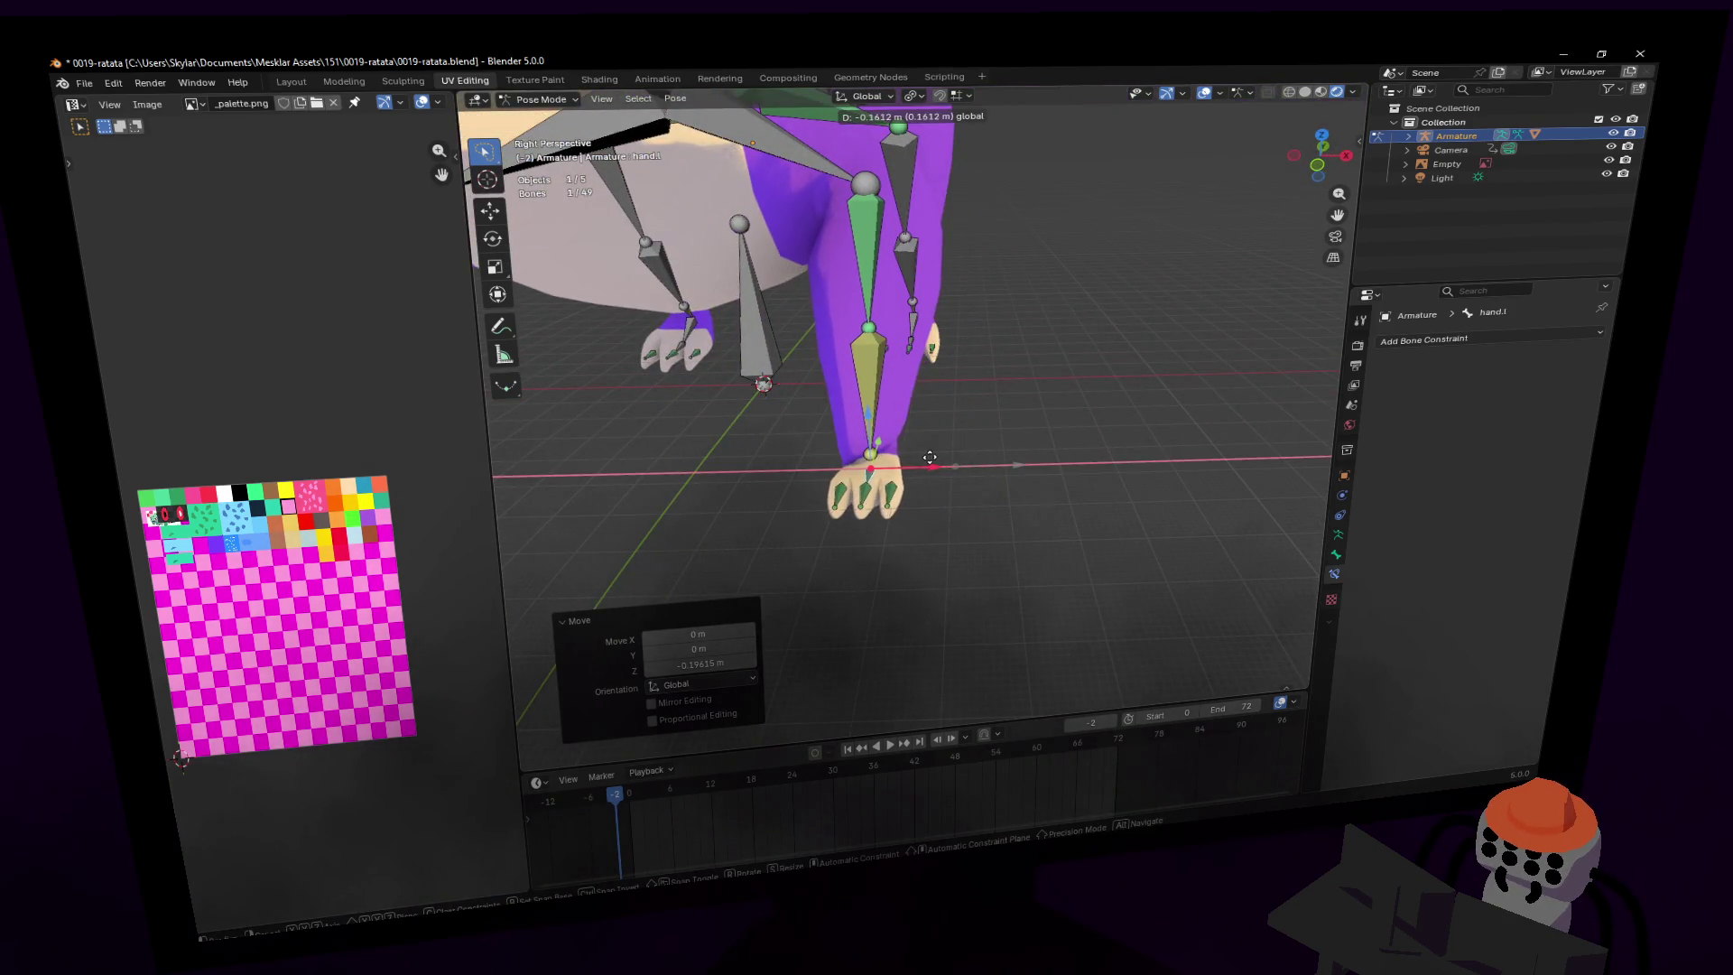
key(shift+grave)
- Select the right hand bone hand.r and lower it along Z
key(s)
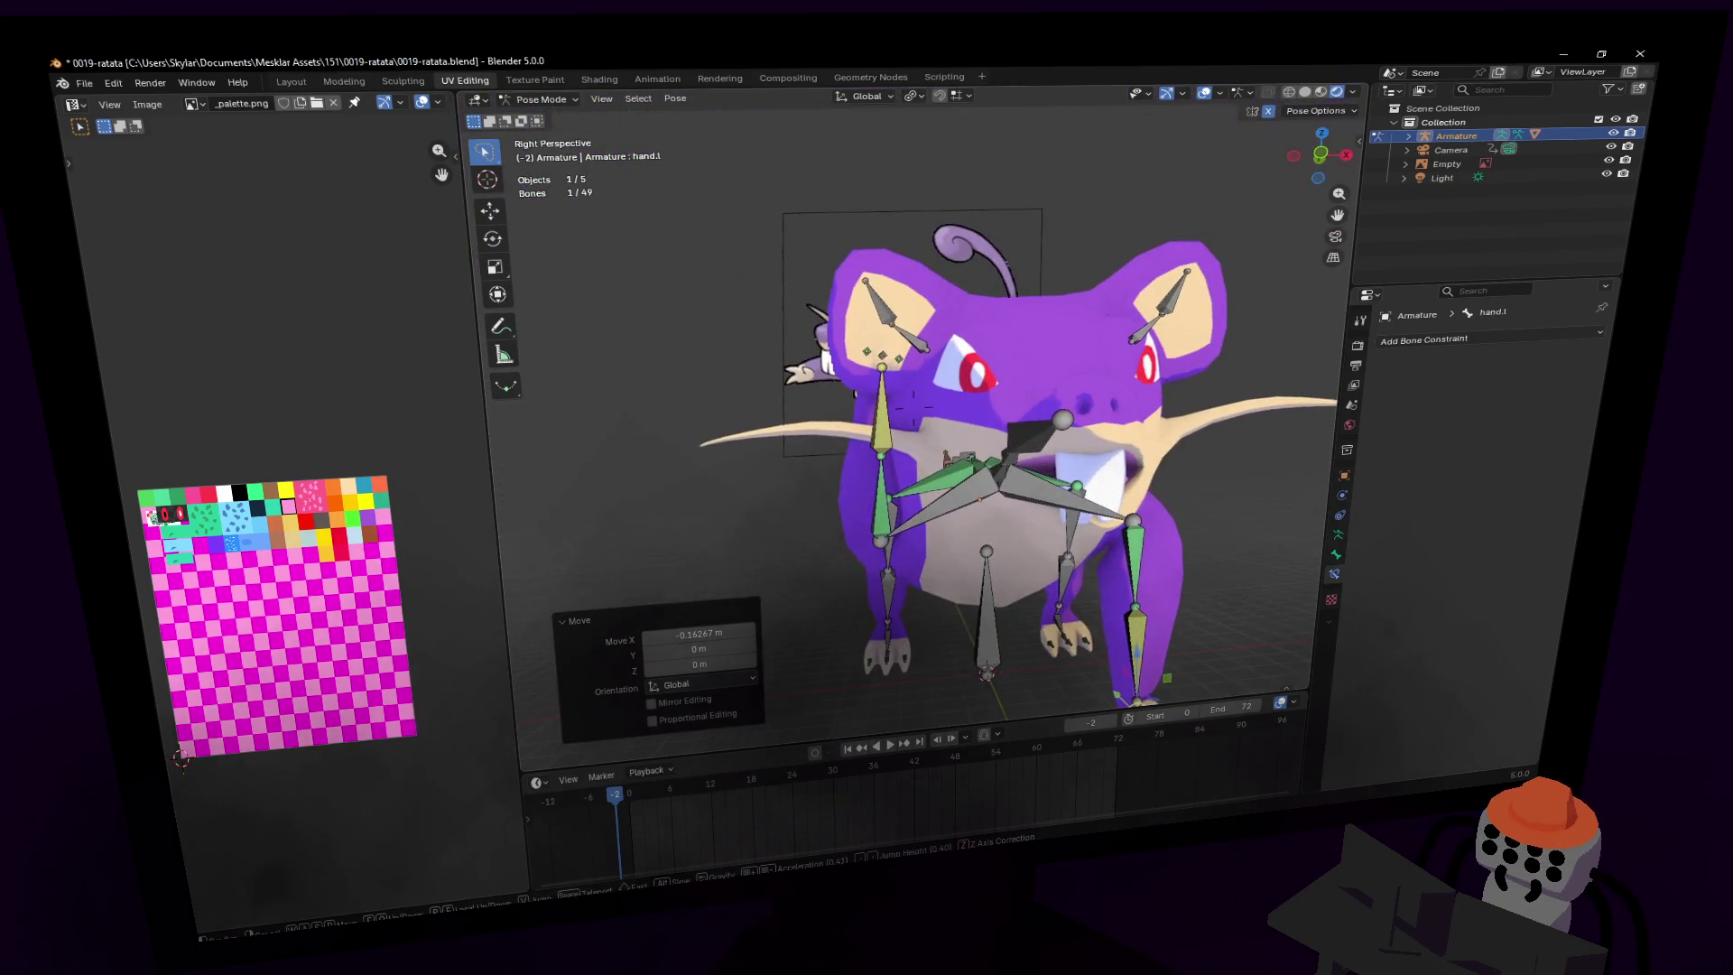
click(1240, 122)
key(shift+grave)
key(w)
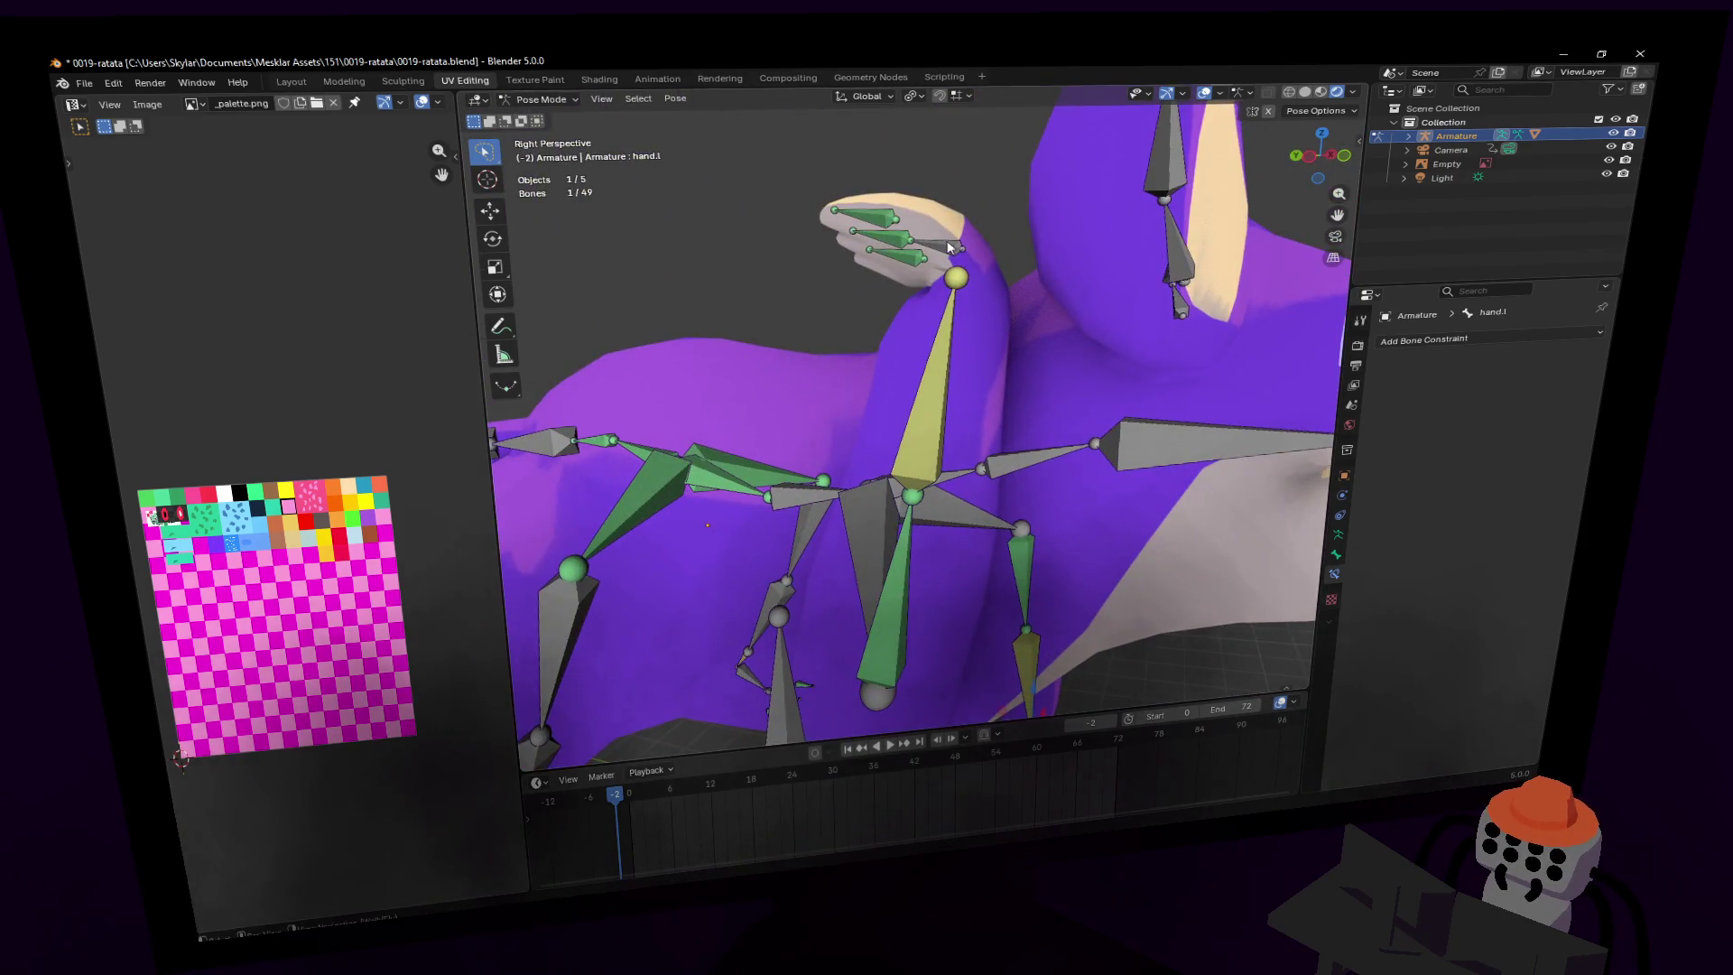
click(917, 141)
key(ctrl+shift+m)
key(g)
key(z)
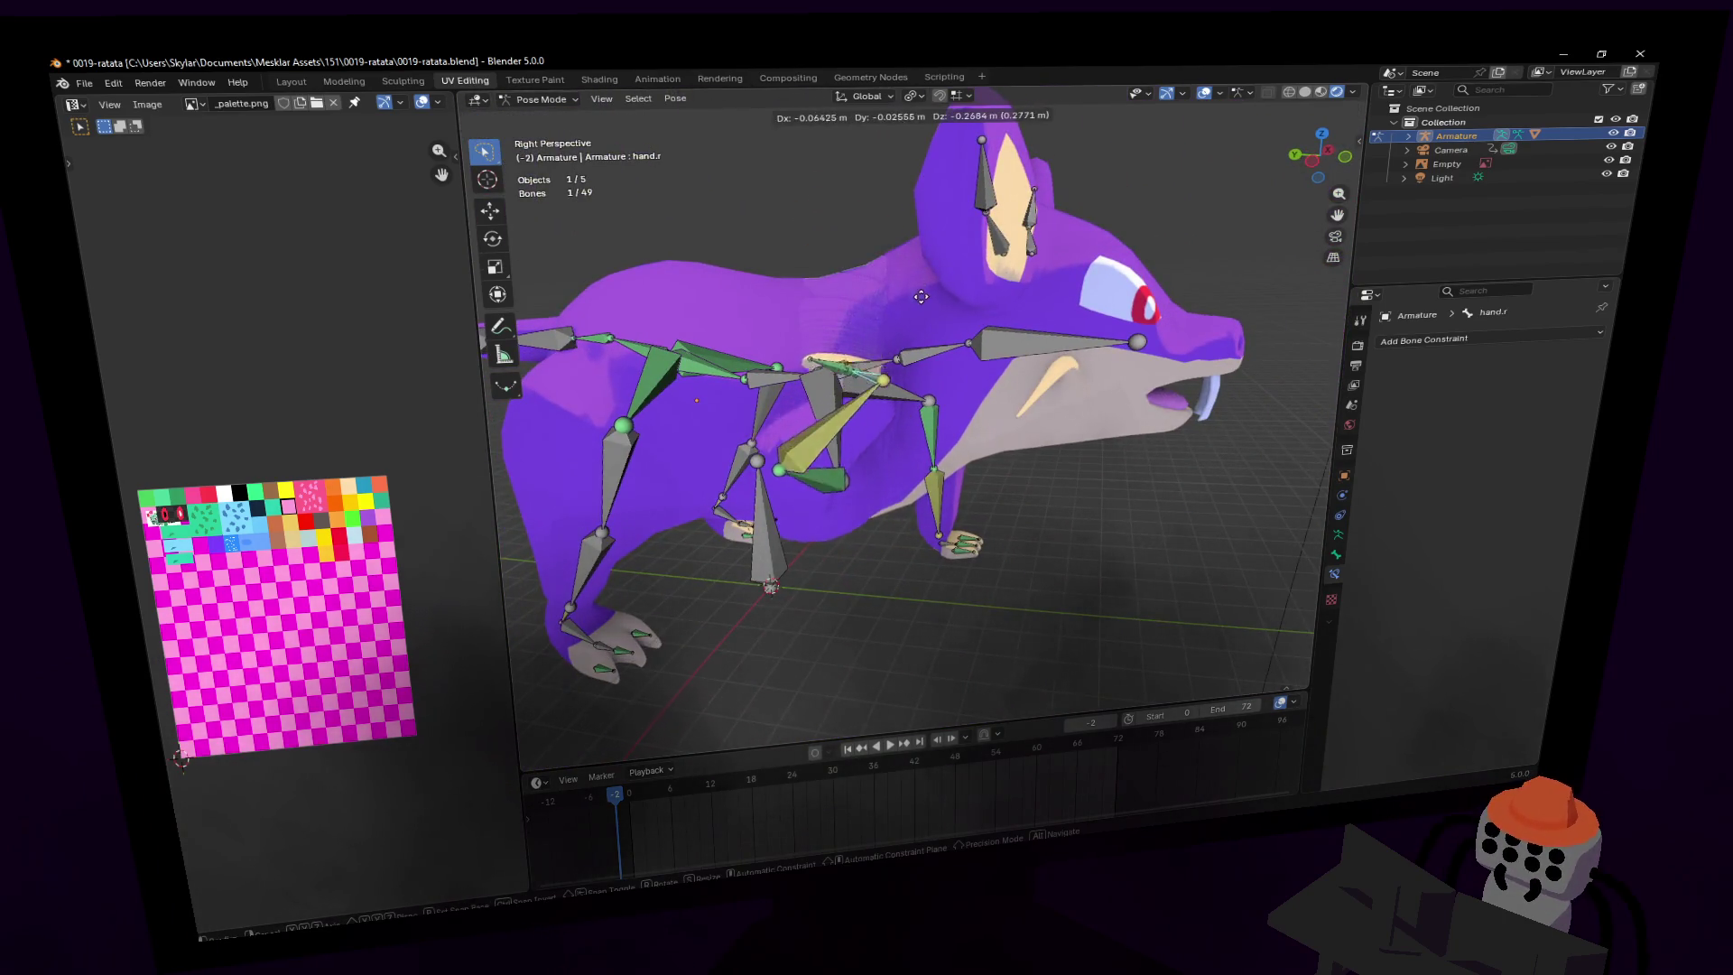
click(913, 569)
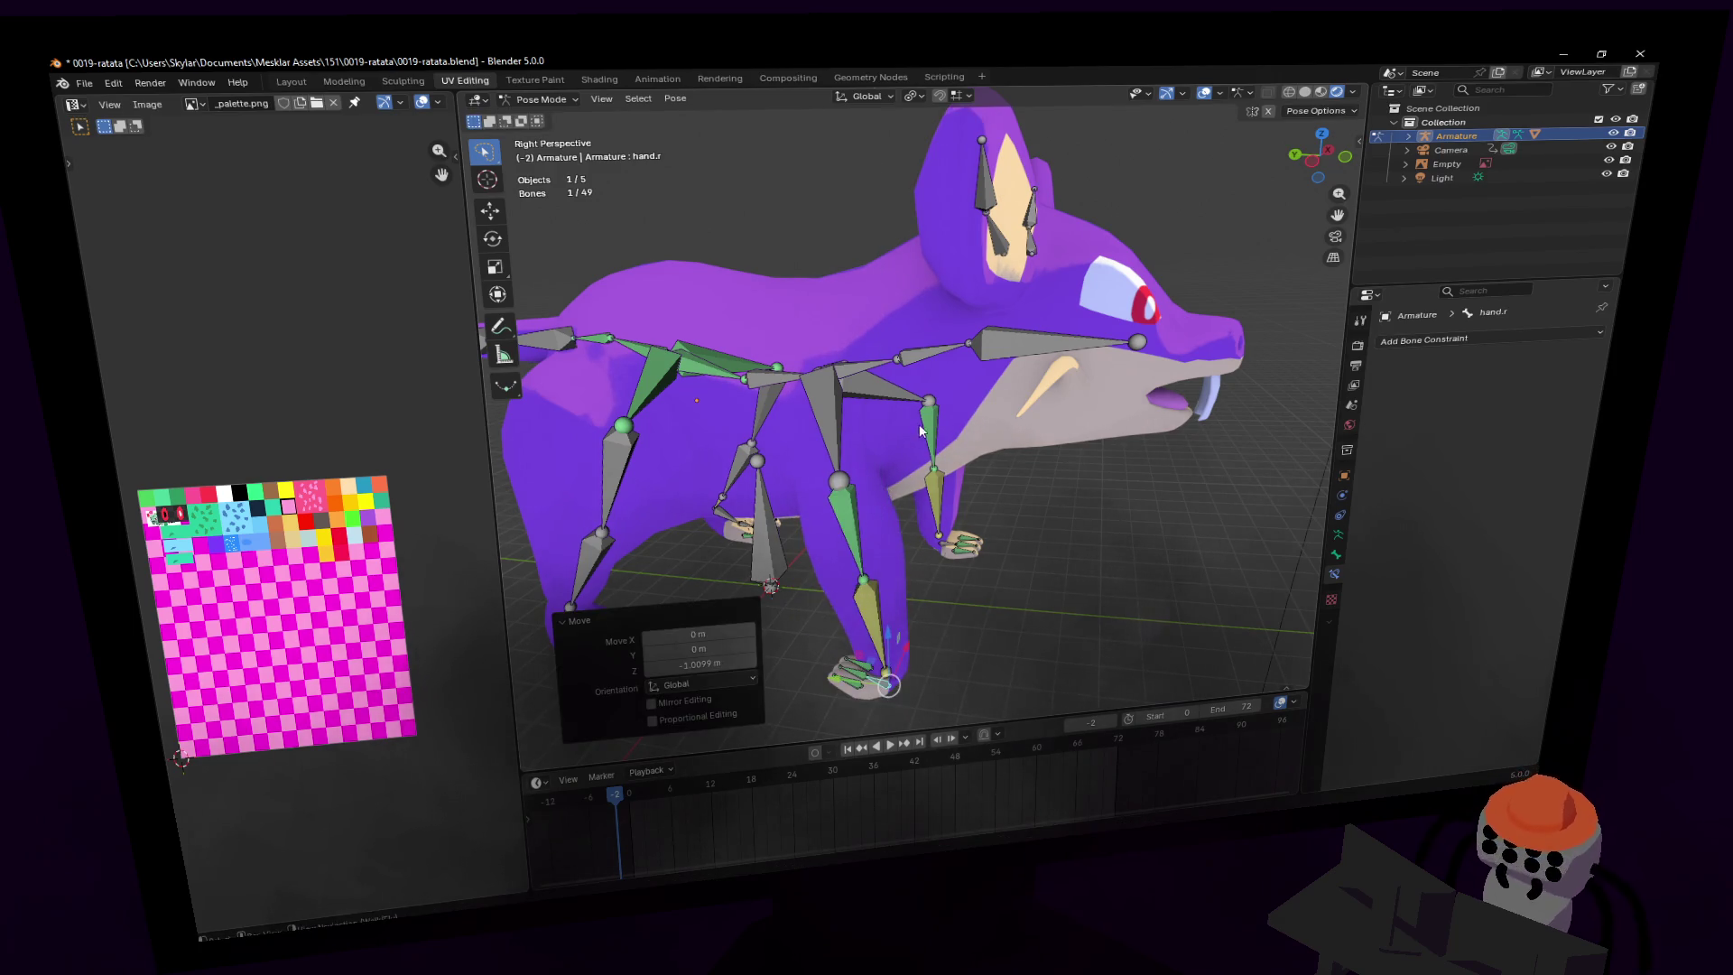
- Rotate hand.r 155° about X, adjust it again, then turn it 85° about Z
key(r)
key(x)
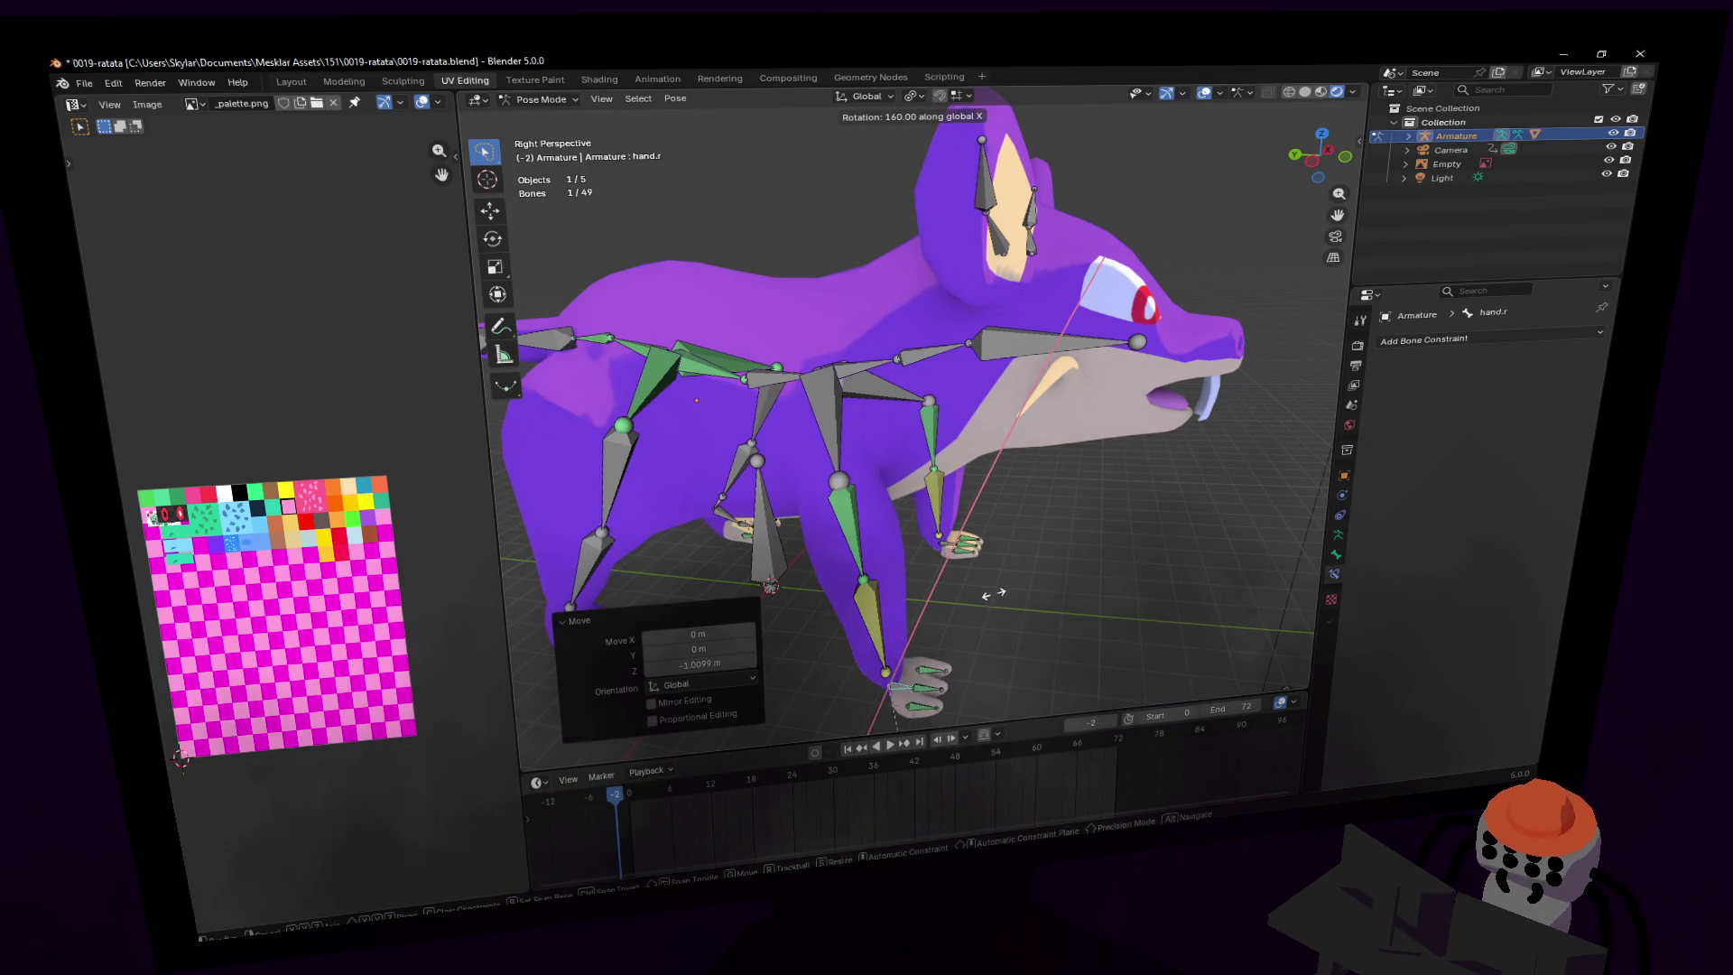
click(1022, 621)
mouse_move(1021, 621)
middle_down()
mouse_move(885, 469)
mouse_move(957, 424)
middle_up()
key(r)
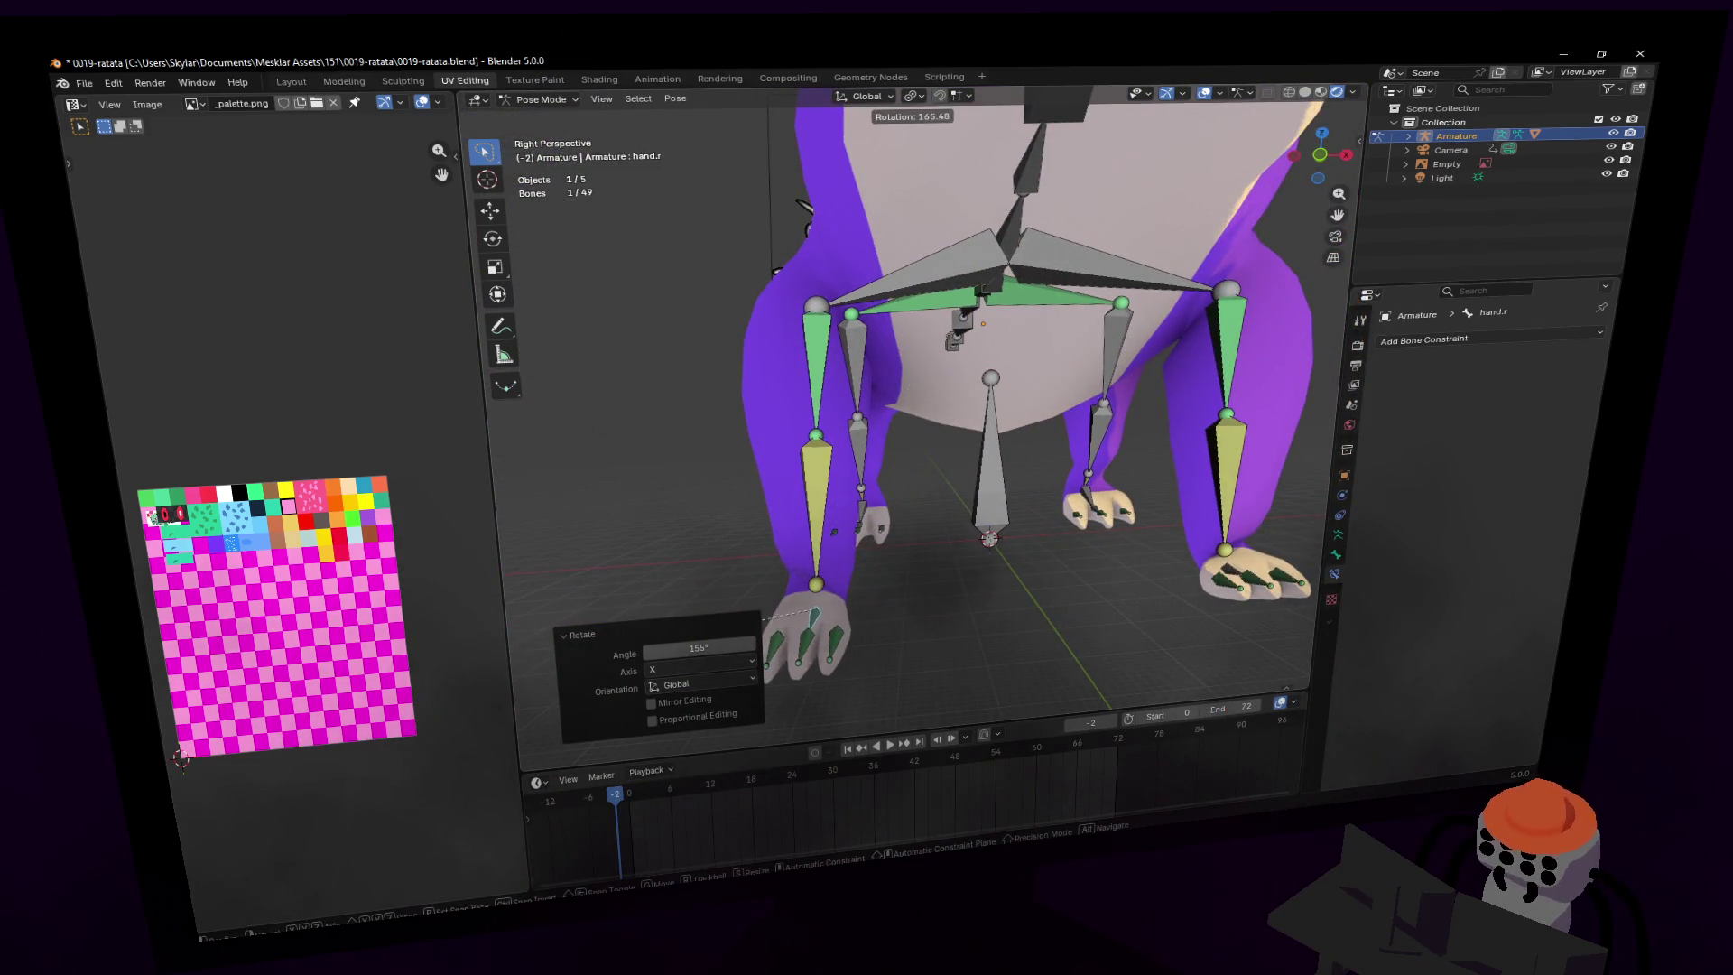
click(735, 619)
mouse_move(735, 619)
middle_down()
mouse_move(910, 410)
mouse_move(960, 408)
mouse_move(945, 418)
middle_up()
key(r)
key(z)
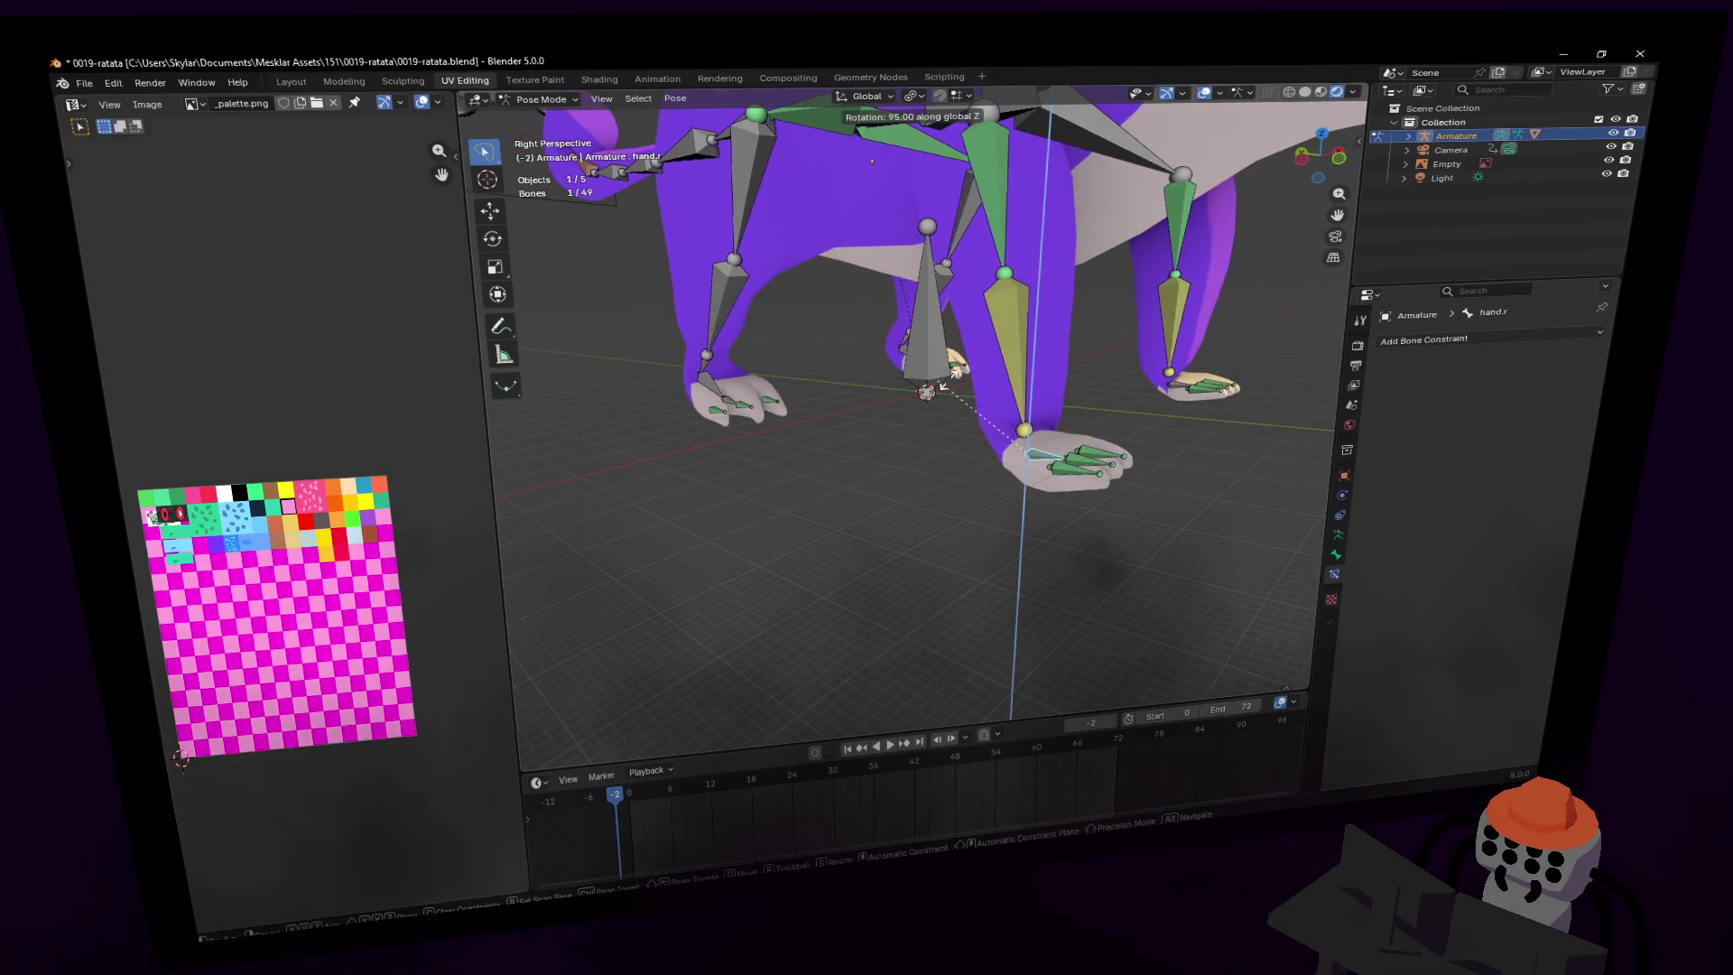
key(Return)
- Shift hand.r along Y, nudging it to -0.004644 m so the paw rests on the ground
key(shift+grave)
click(908, 468)
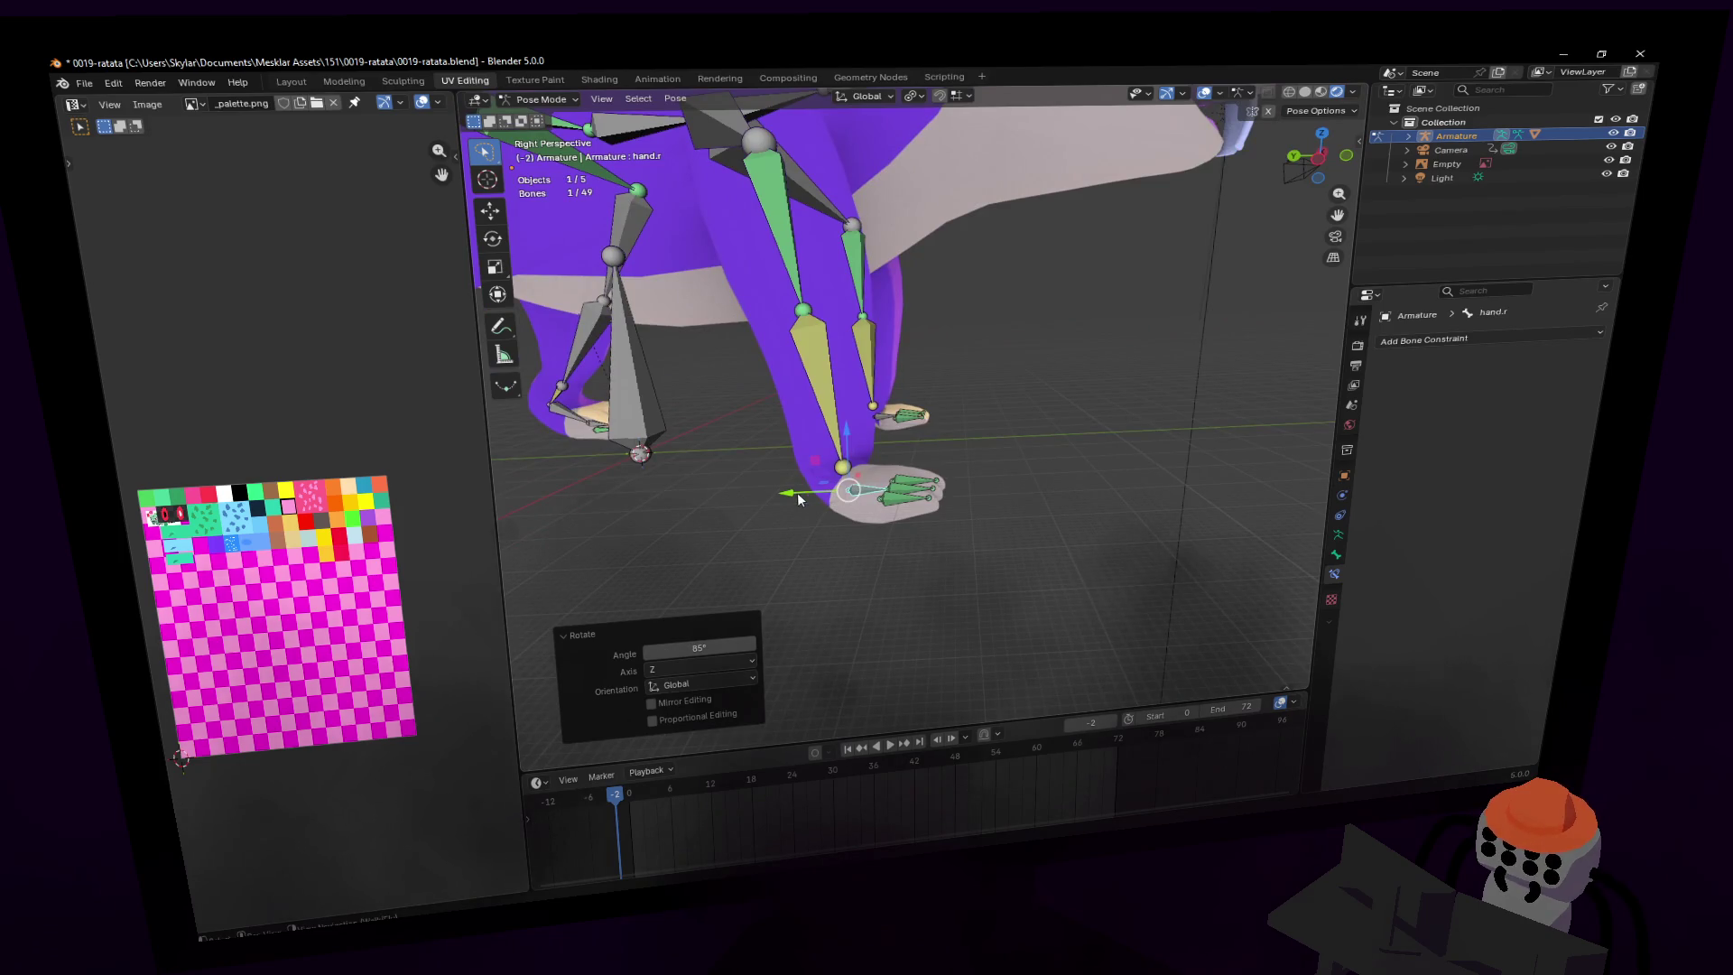
key(g)
key(y)
key(Return)
key(shift+grave)
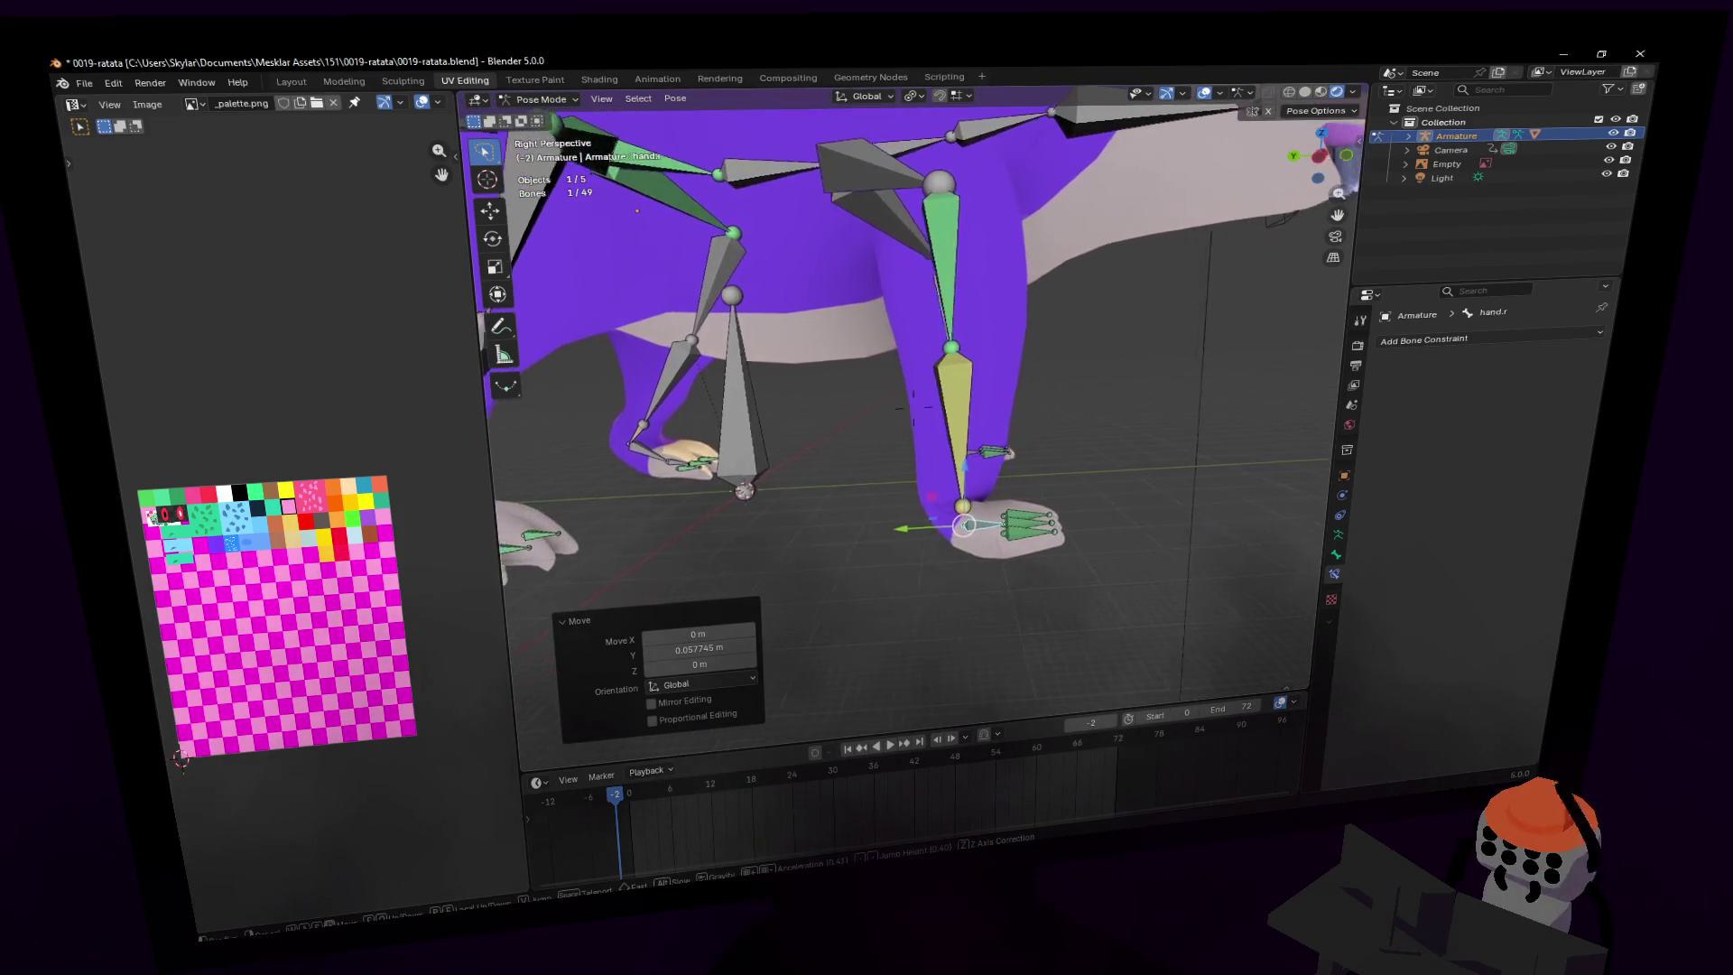
click(905, 499)
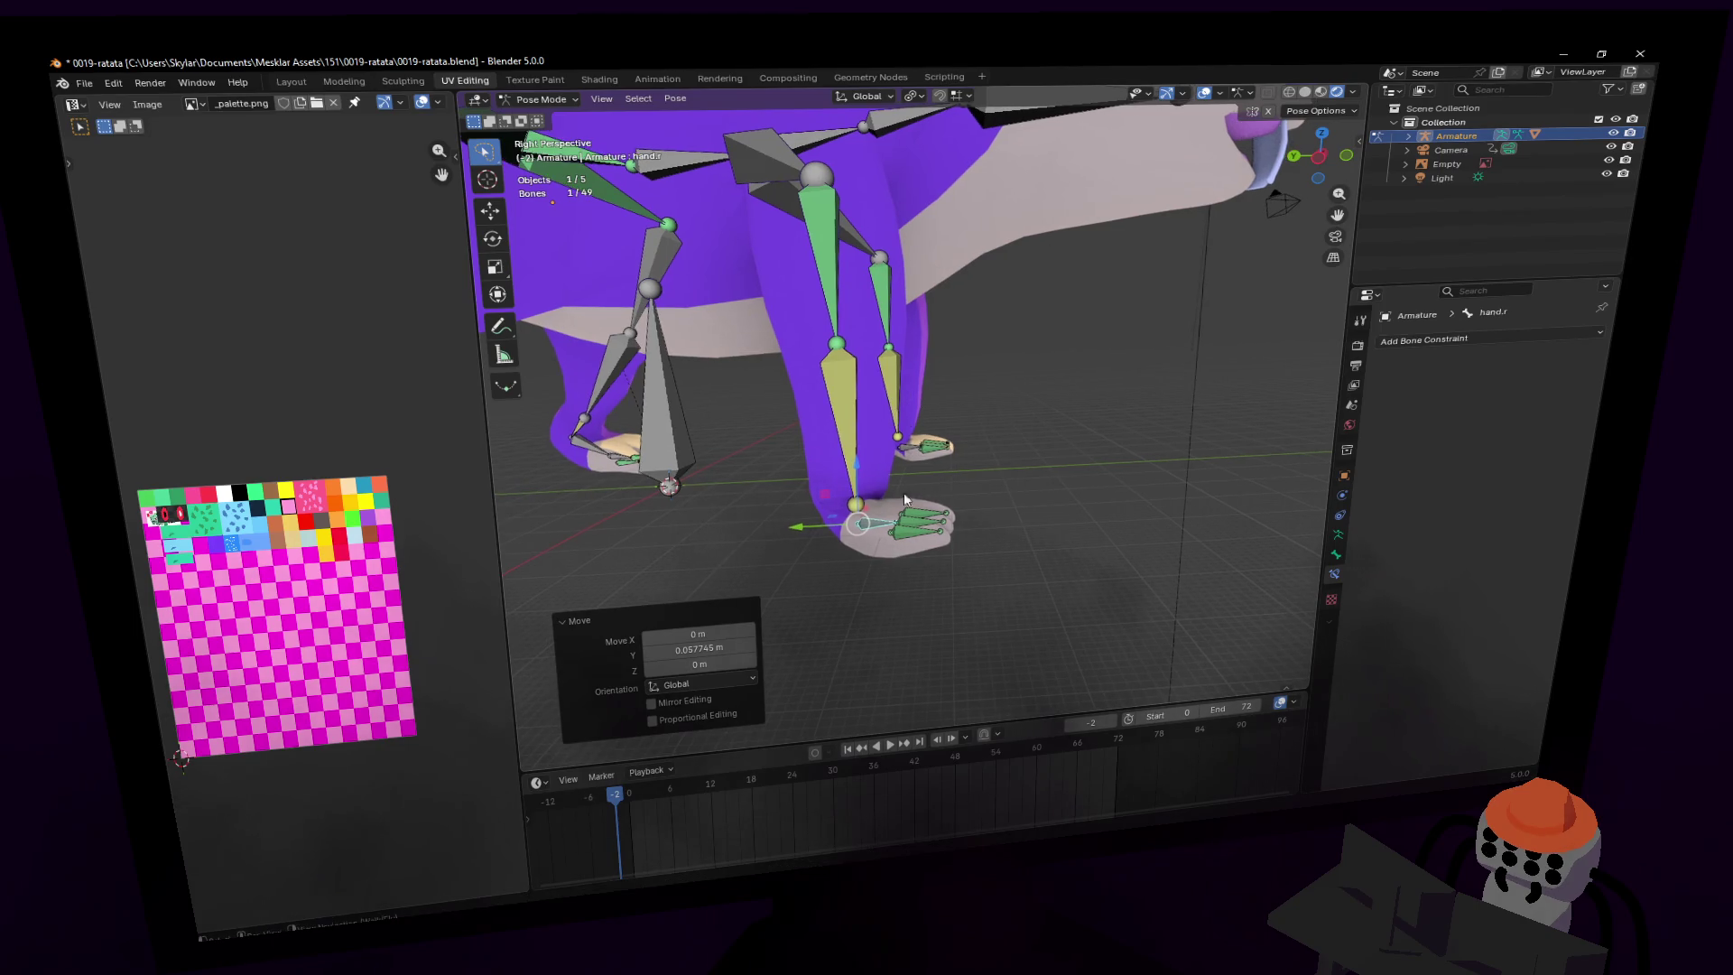
key(g)
key(y)
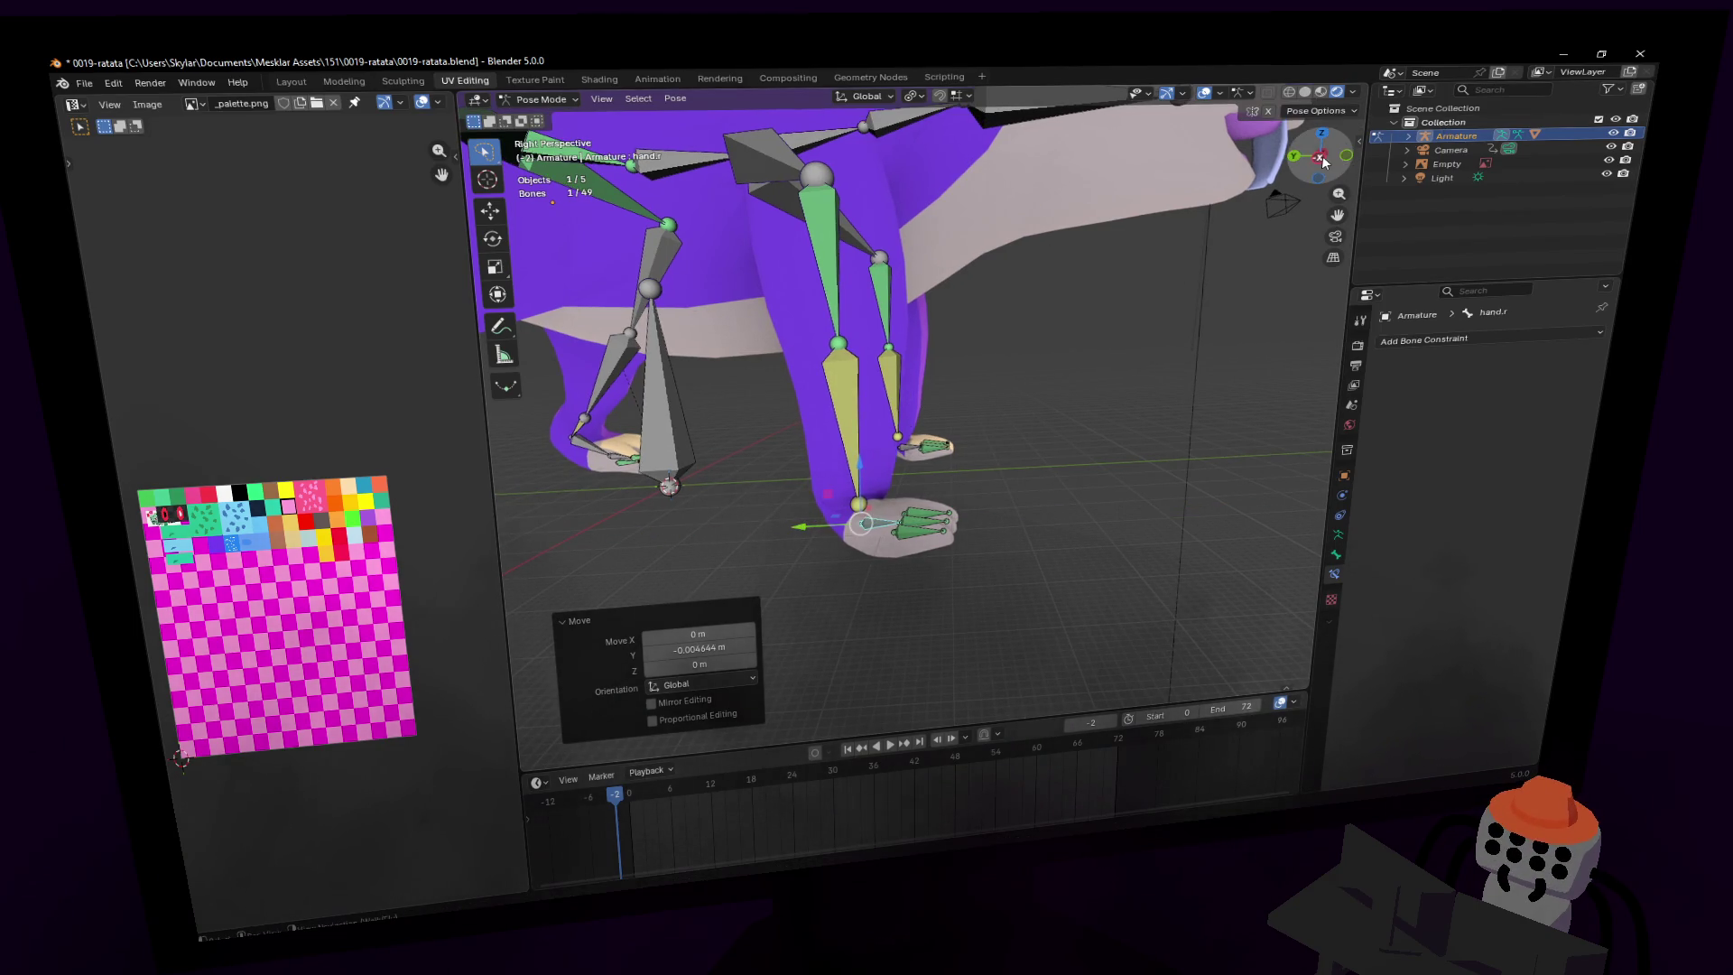
- Check the paws in Left Orthographic view and select the origin bone to move the rig
click(1323, 160)
scroll(835, 462, down, 3)
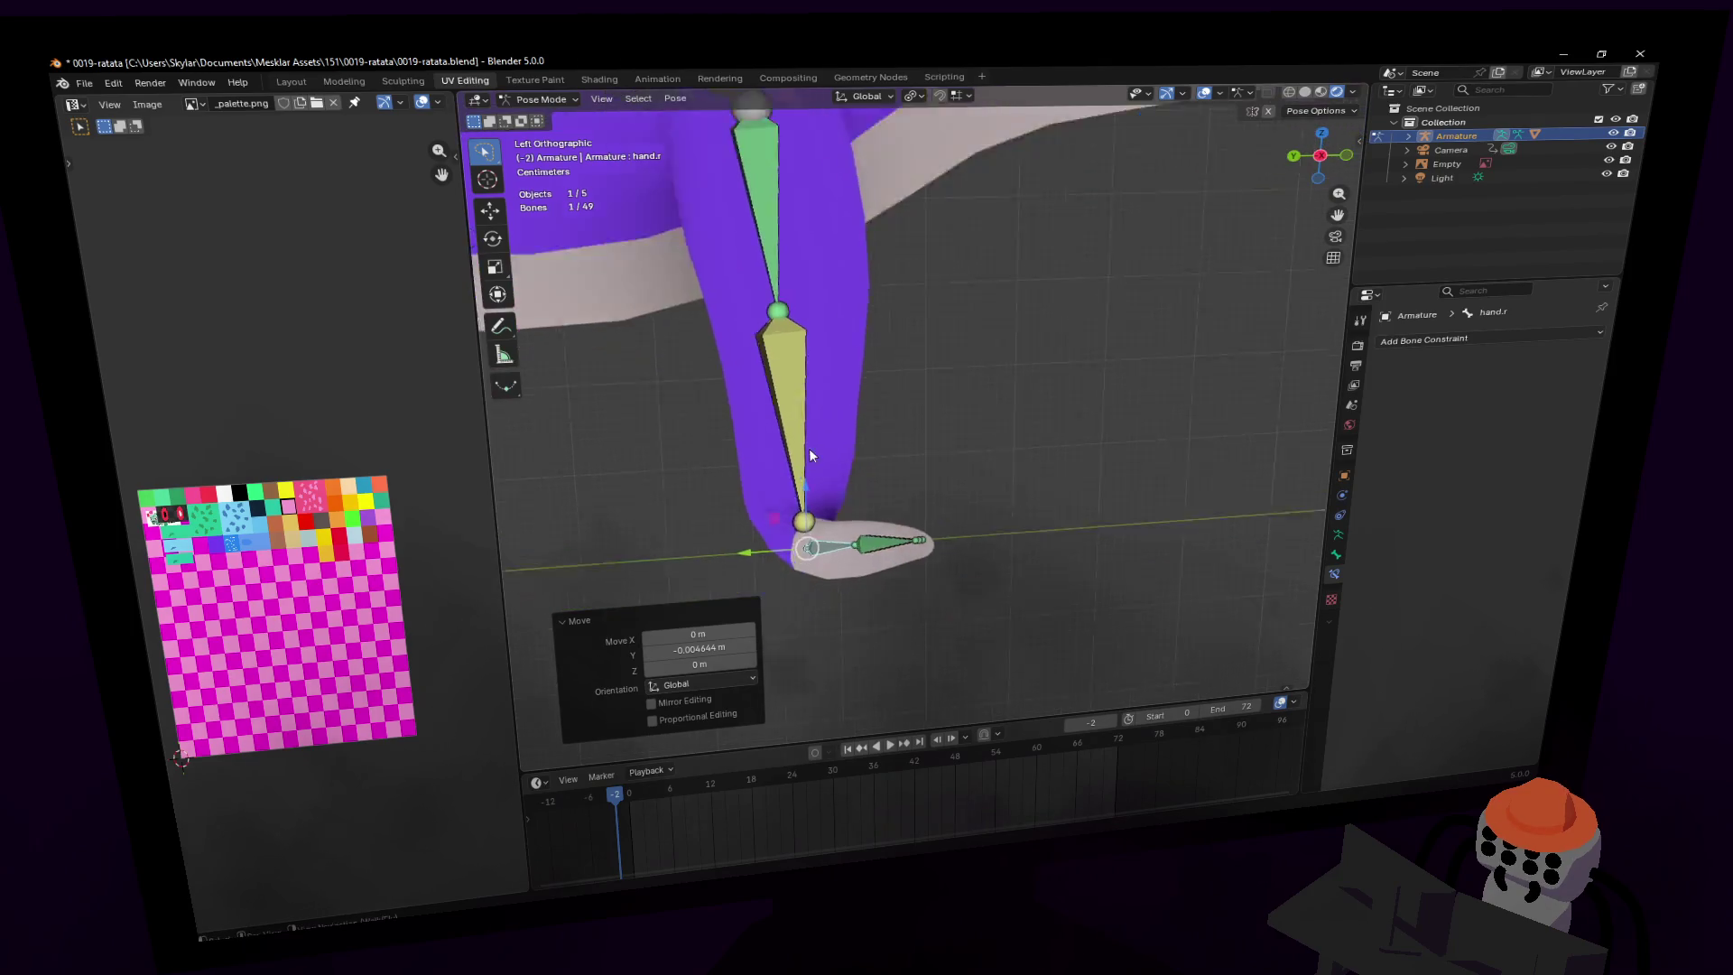
scroll(1031, 372, up, 3)
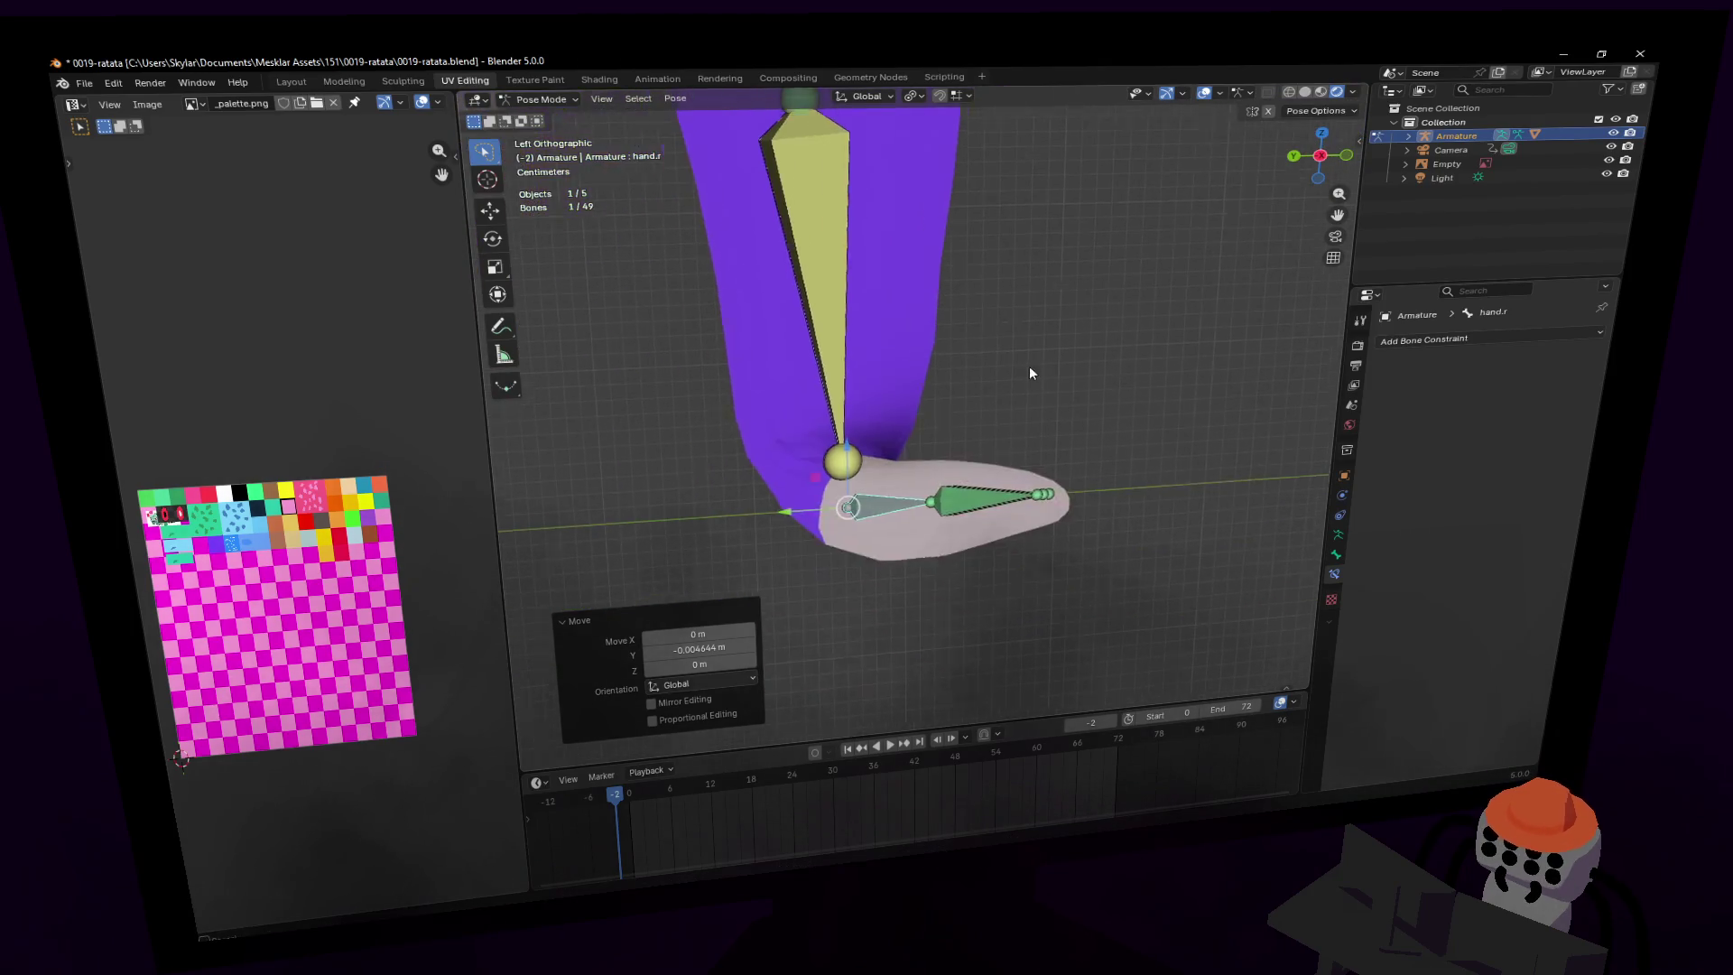
scroll(1031, 371, down, 5)
click(865, 437)
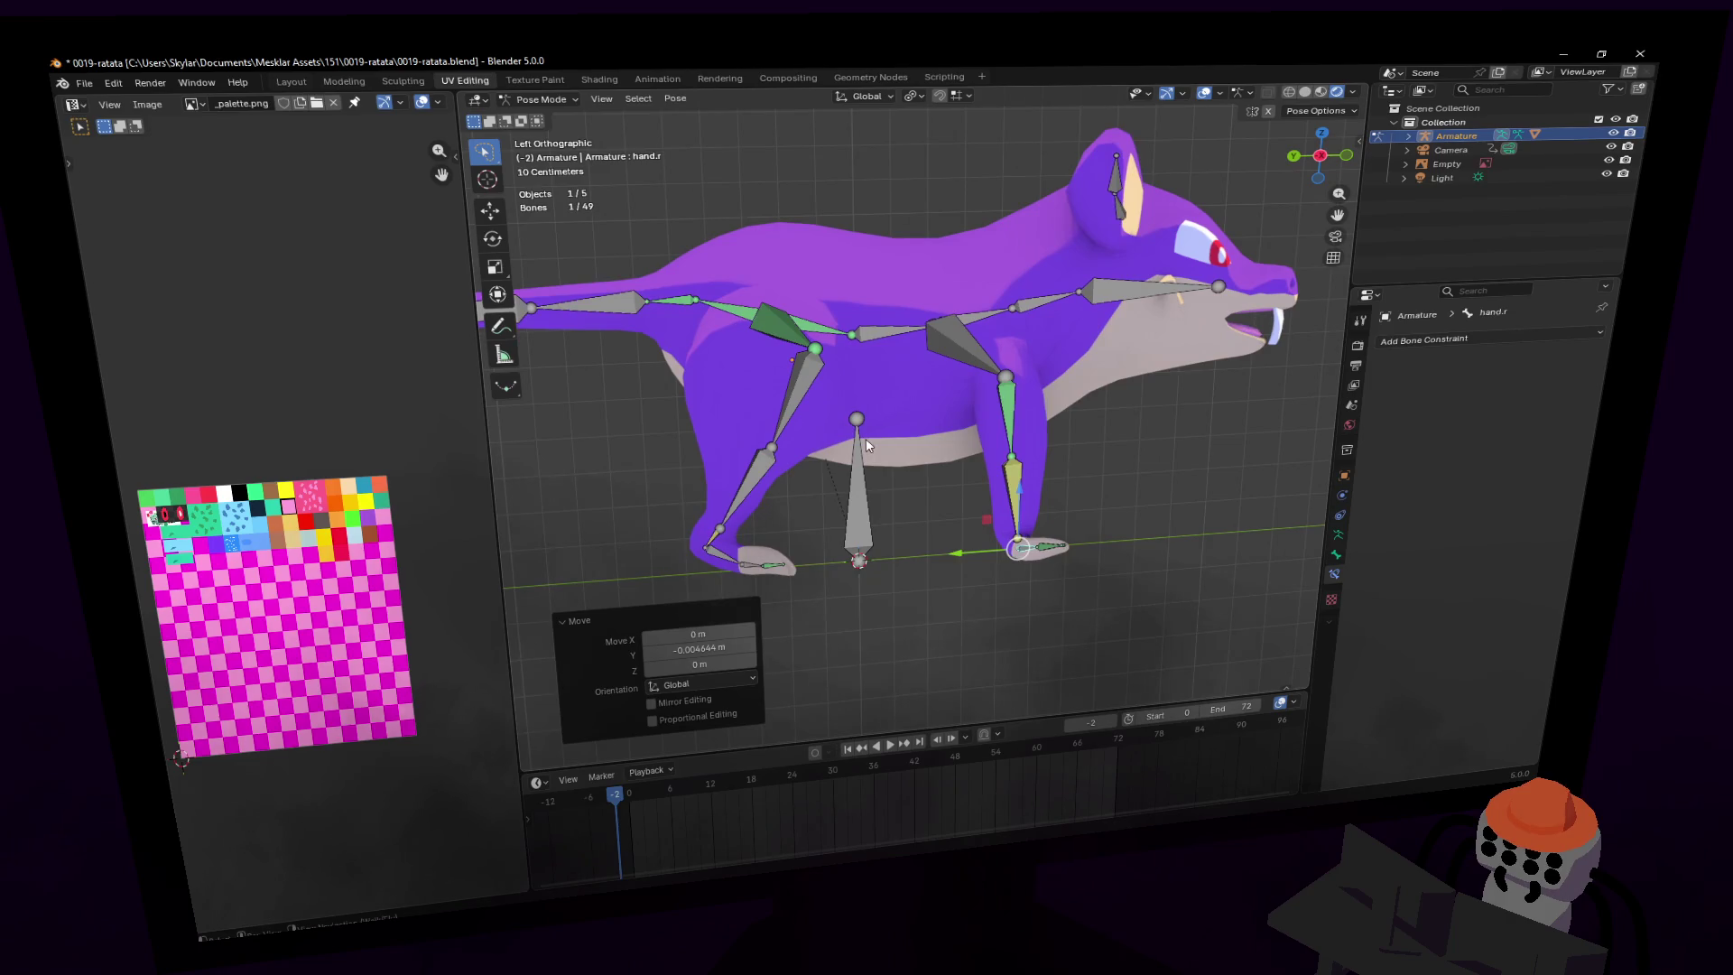
key(g)
key(shift+grave)
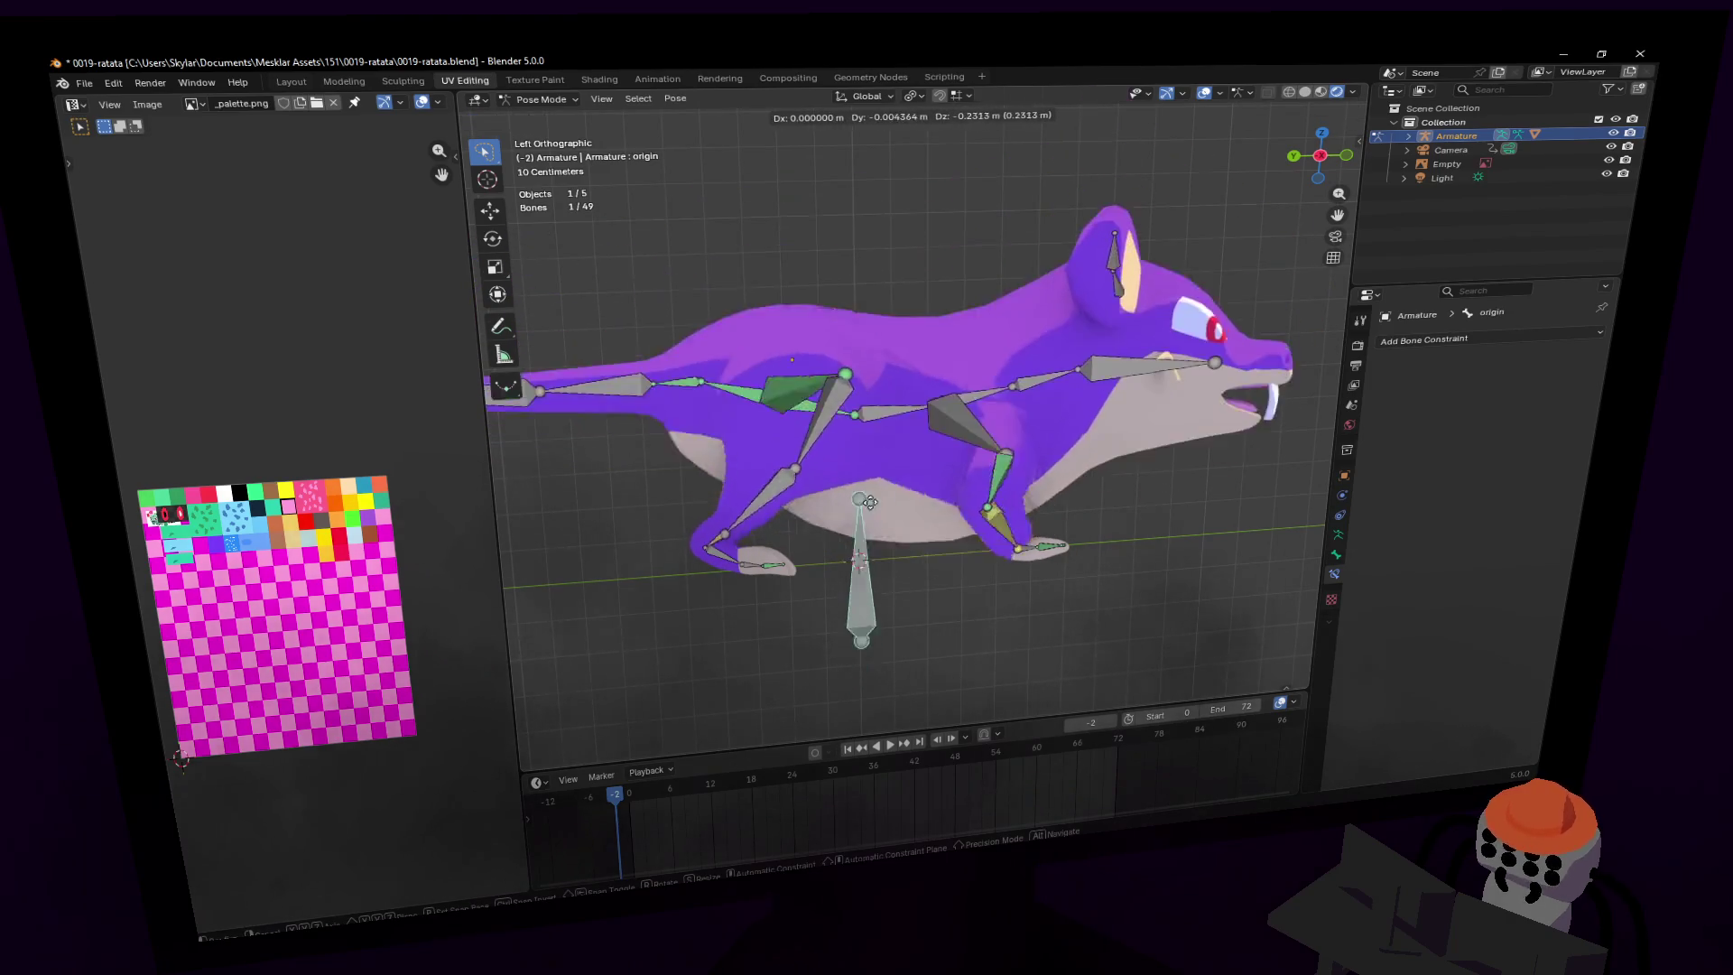
- Add a Child Of bone constraint to the left foot bone foot.l
key(w)
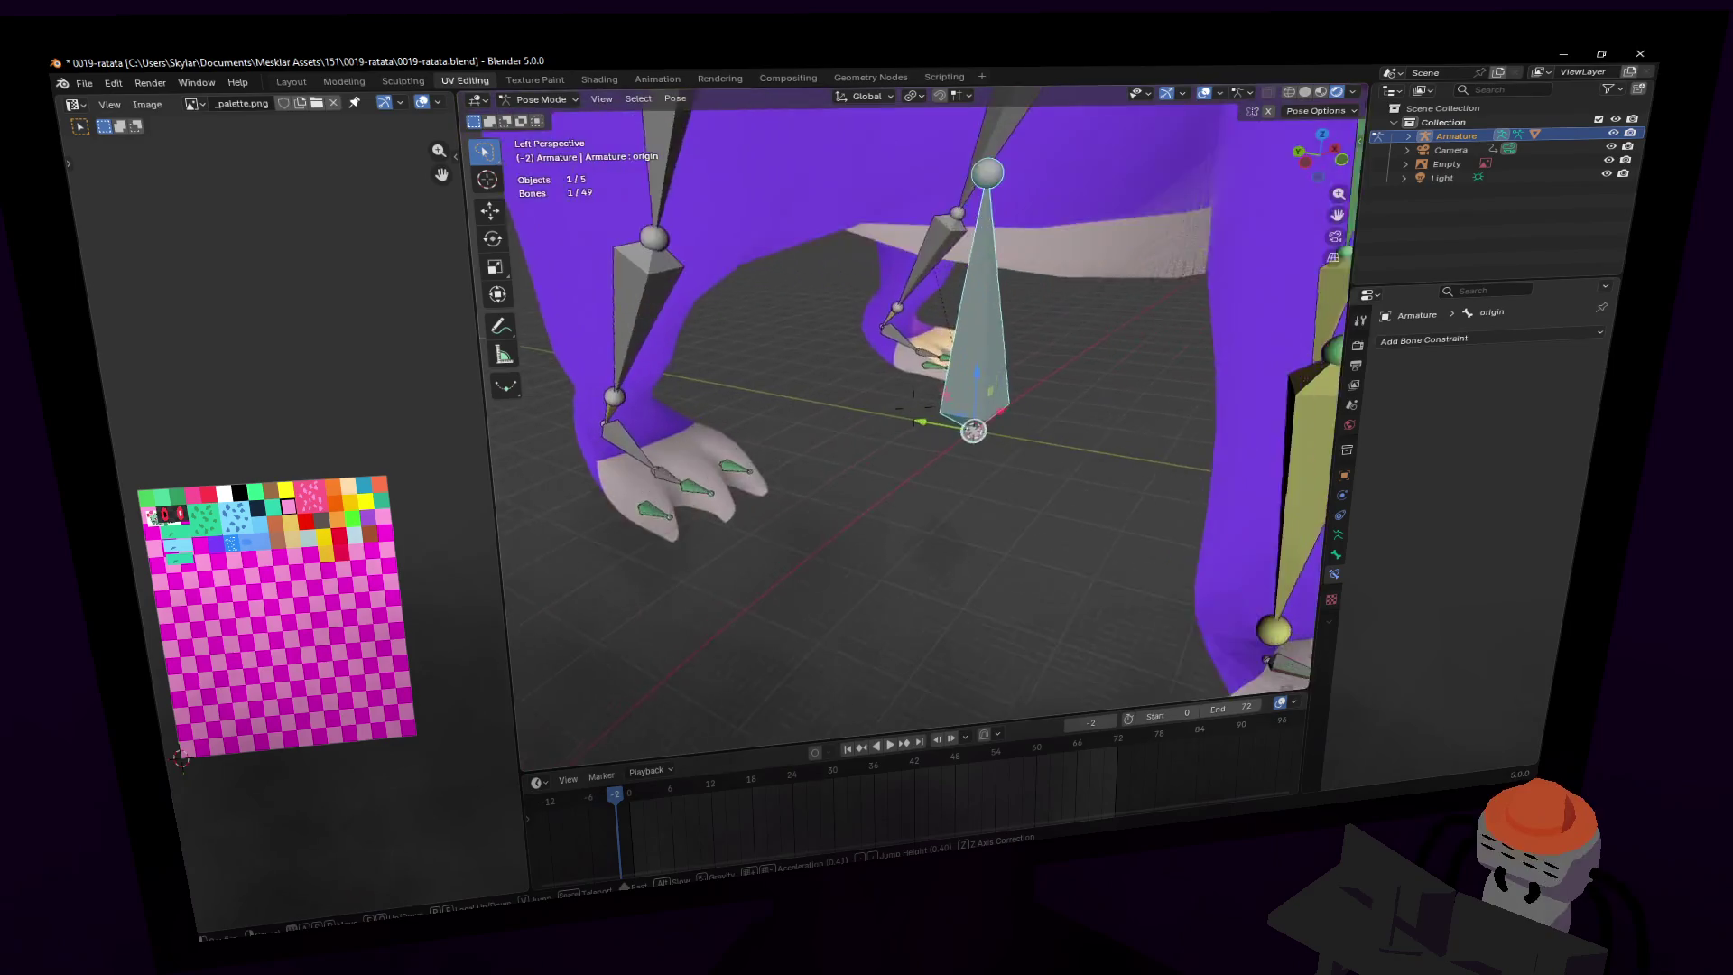
click(921, 425)
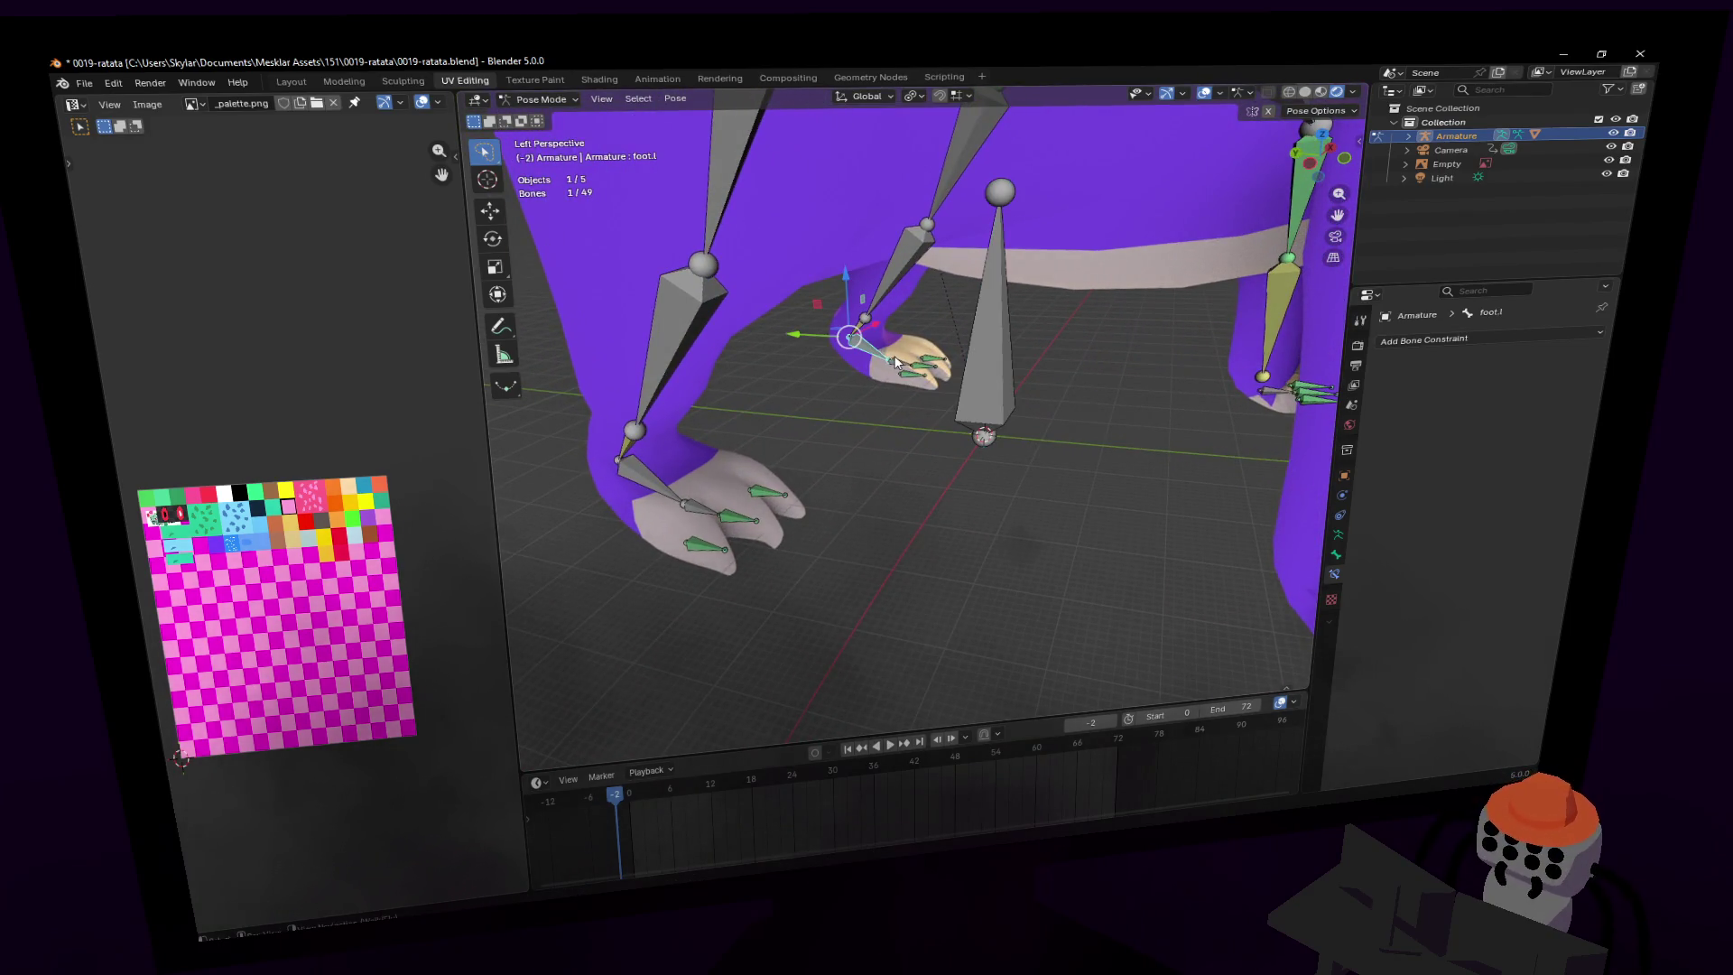
click(983, 323)
key(KP_Decimal)
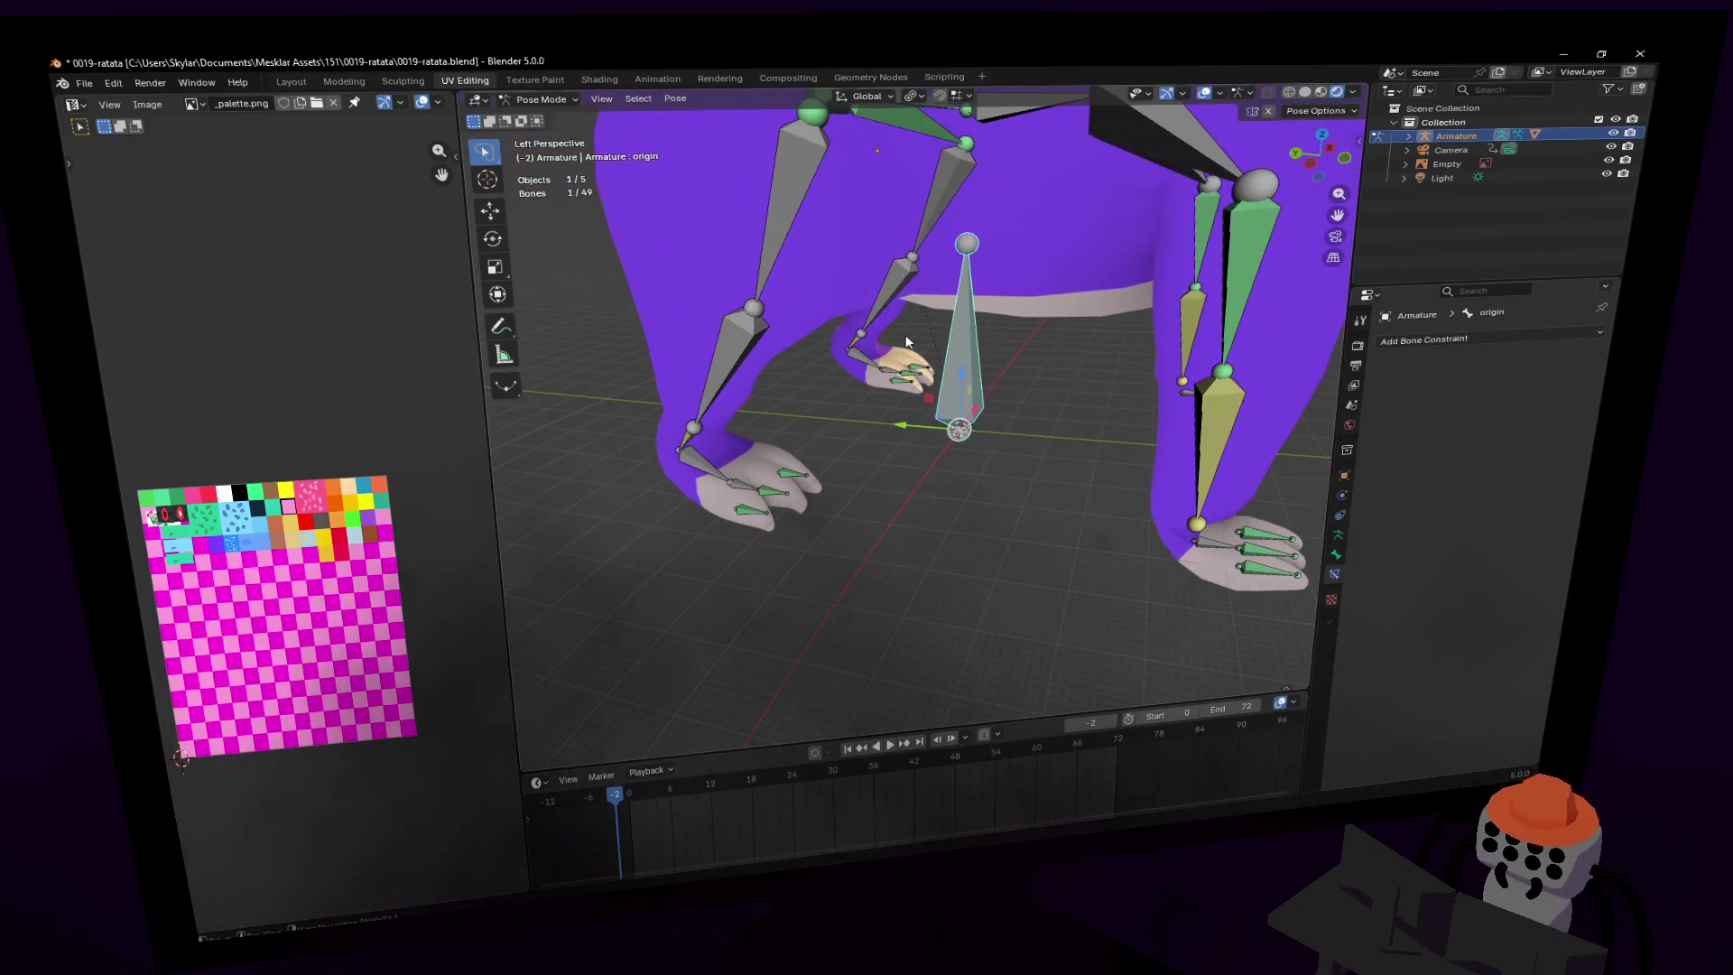
click(1519, 339)
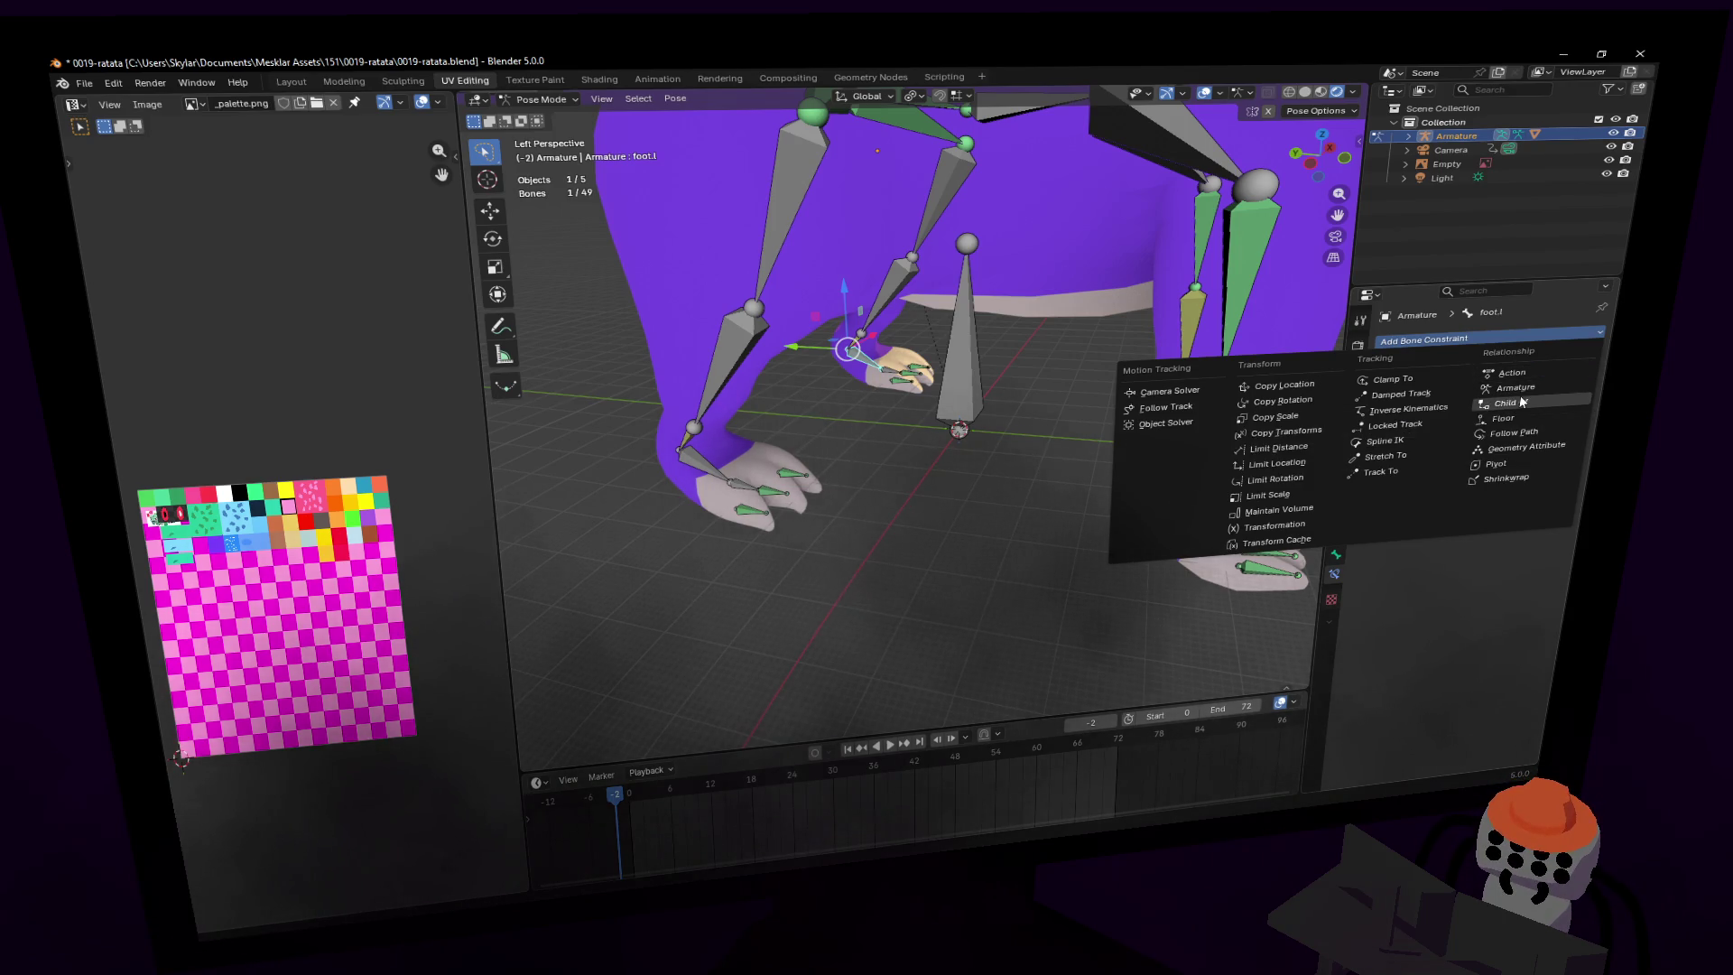
click(1522, 402)
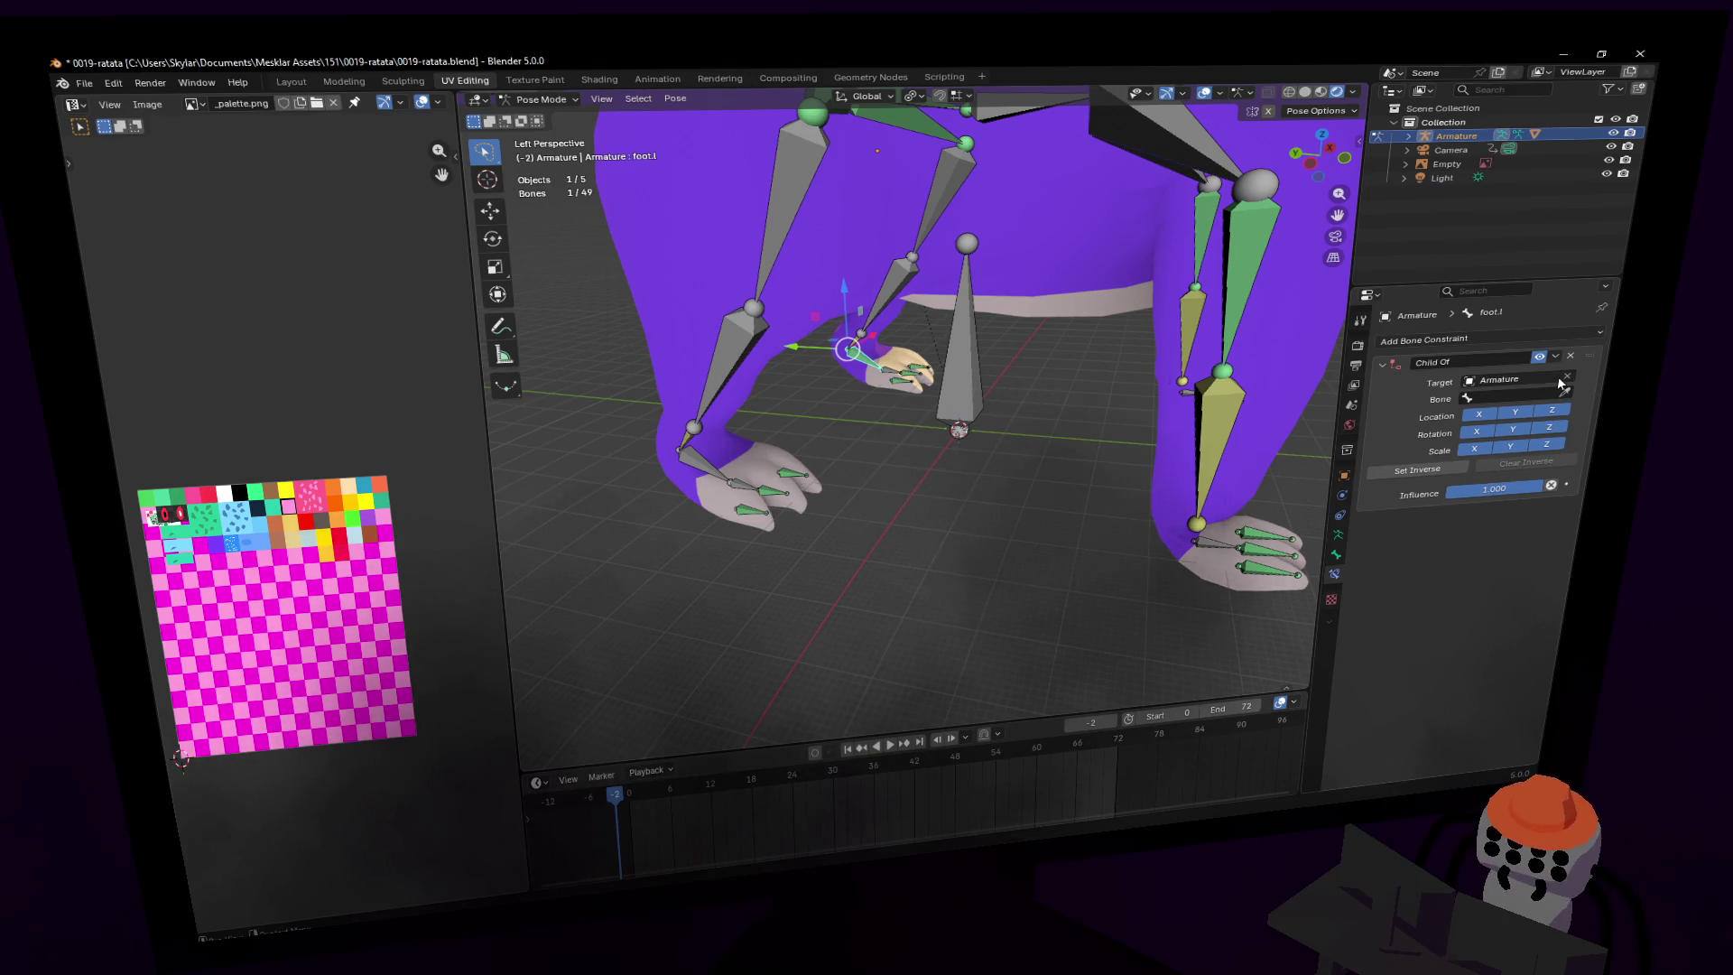
- Add Child Of constraints to foot.r and hand.r
click(727, 469)
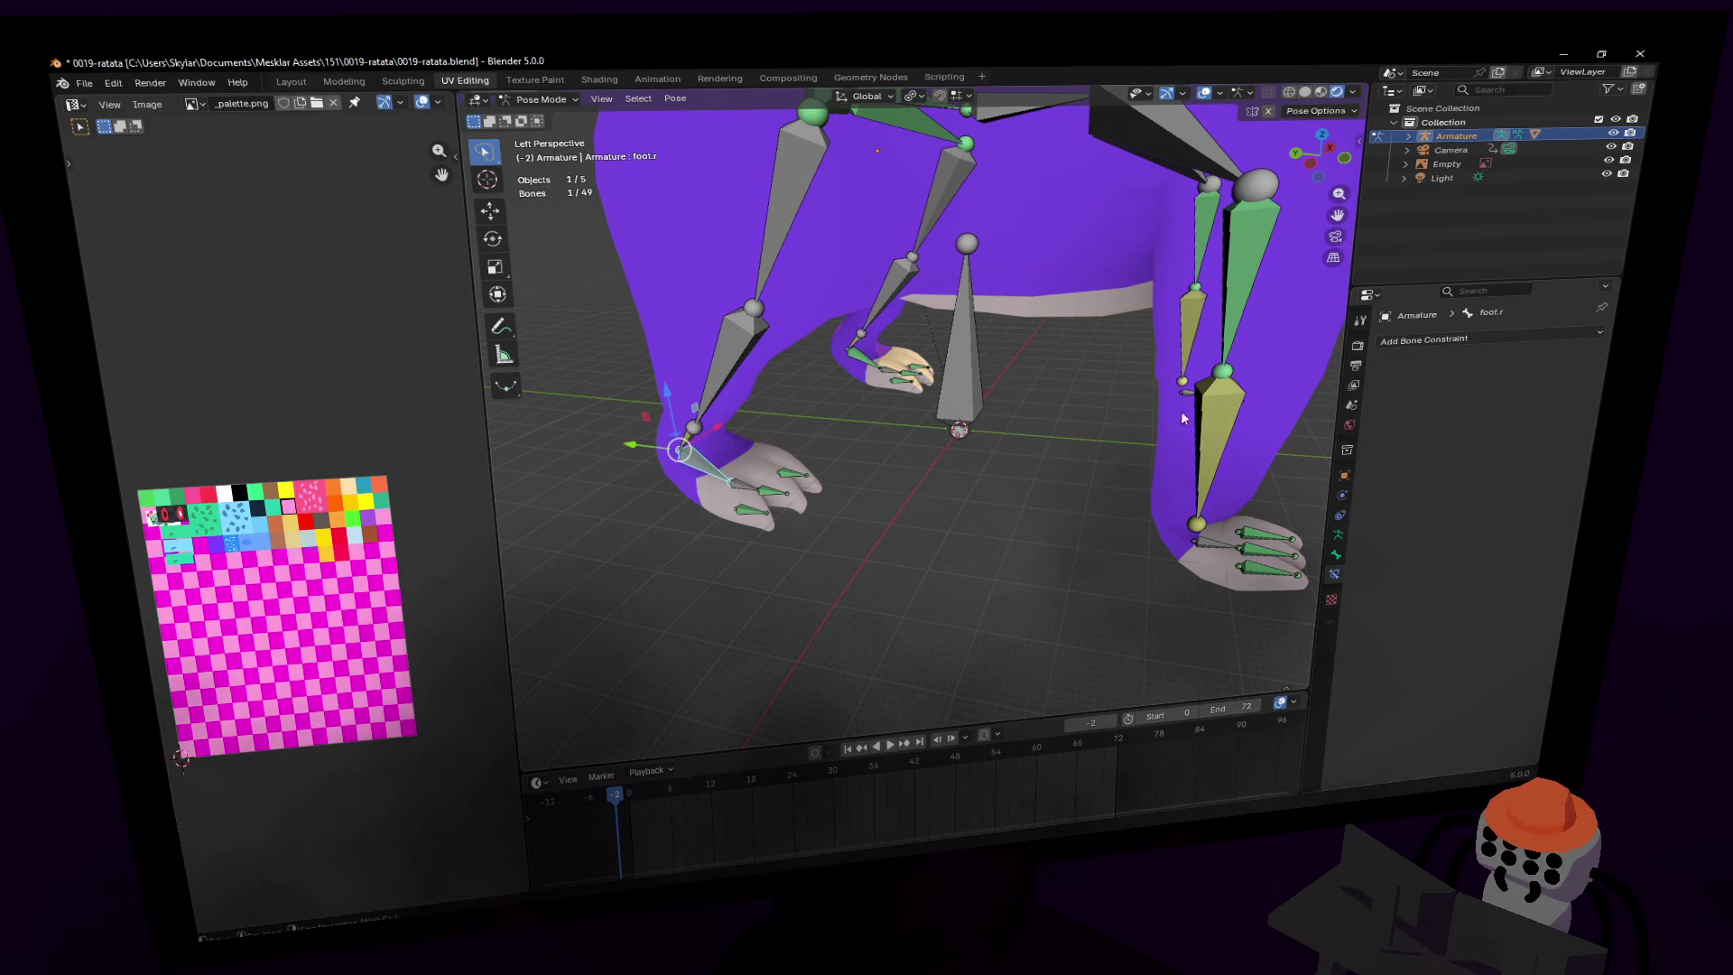
click(1493, 339)
click(1524, 406)
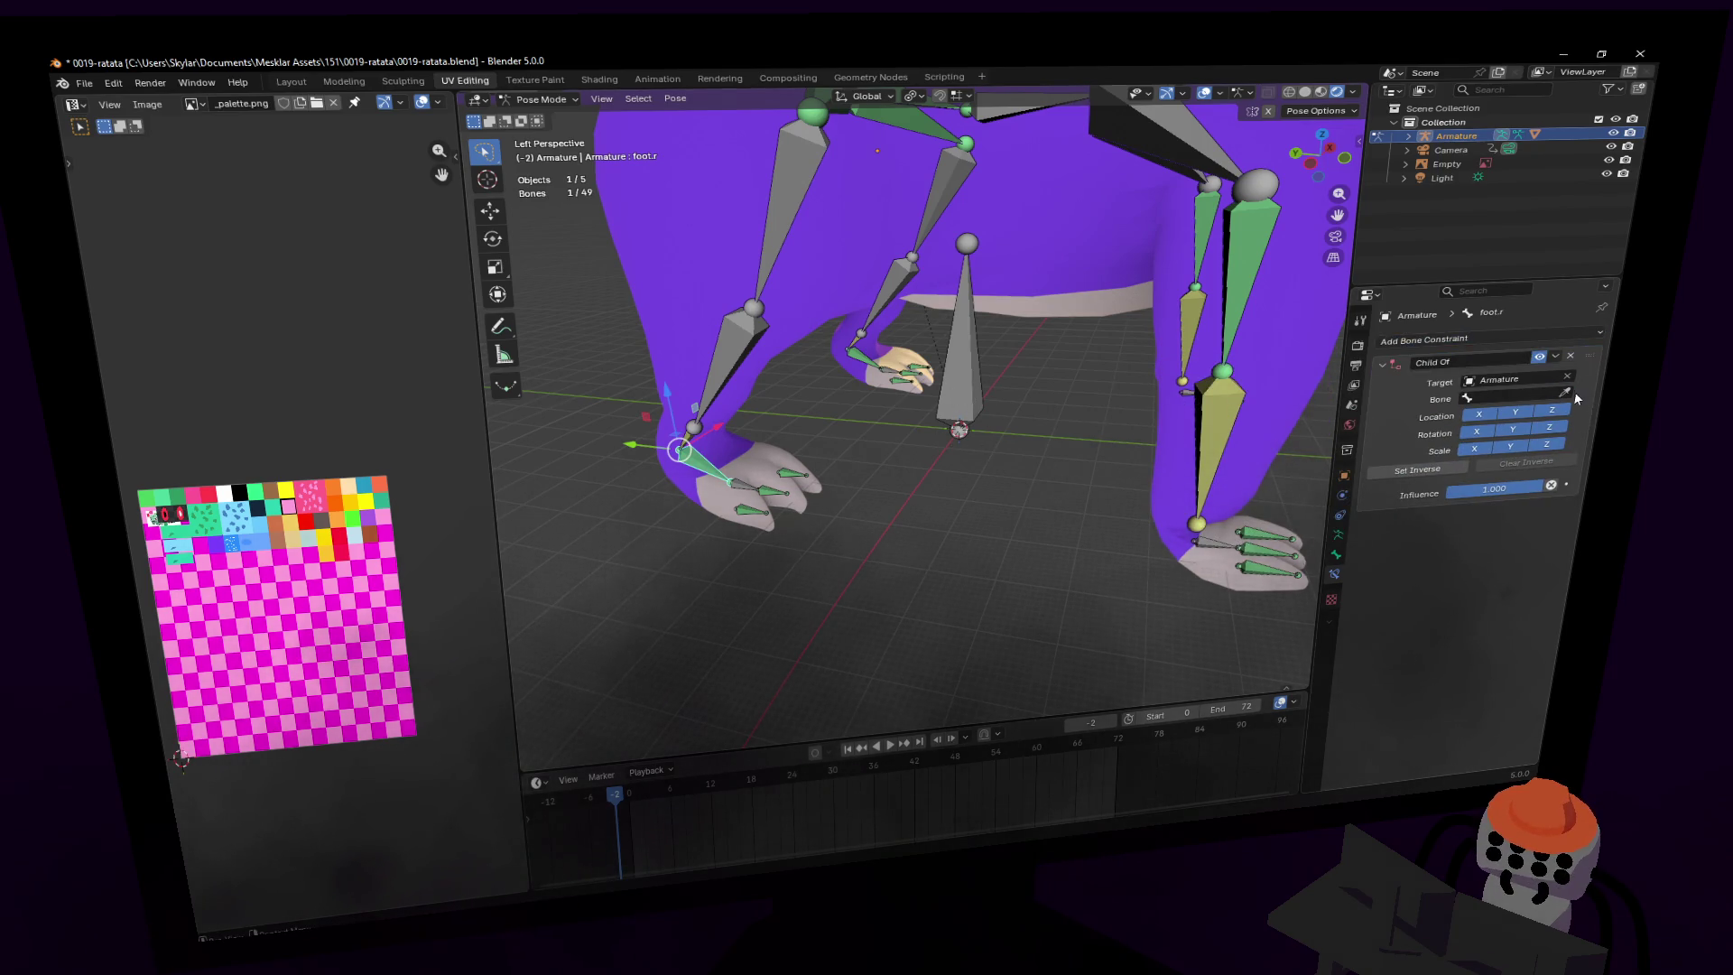
mouse_move(1180, 388)
shift+middle_down()
mouse_move(1010, 374)
mouse_move(1029, 379)
shift+middle_up()
click(1081, 476)
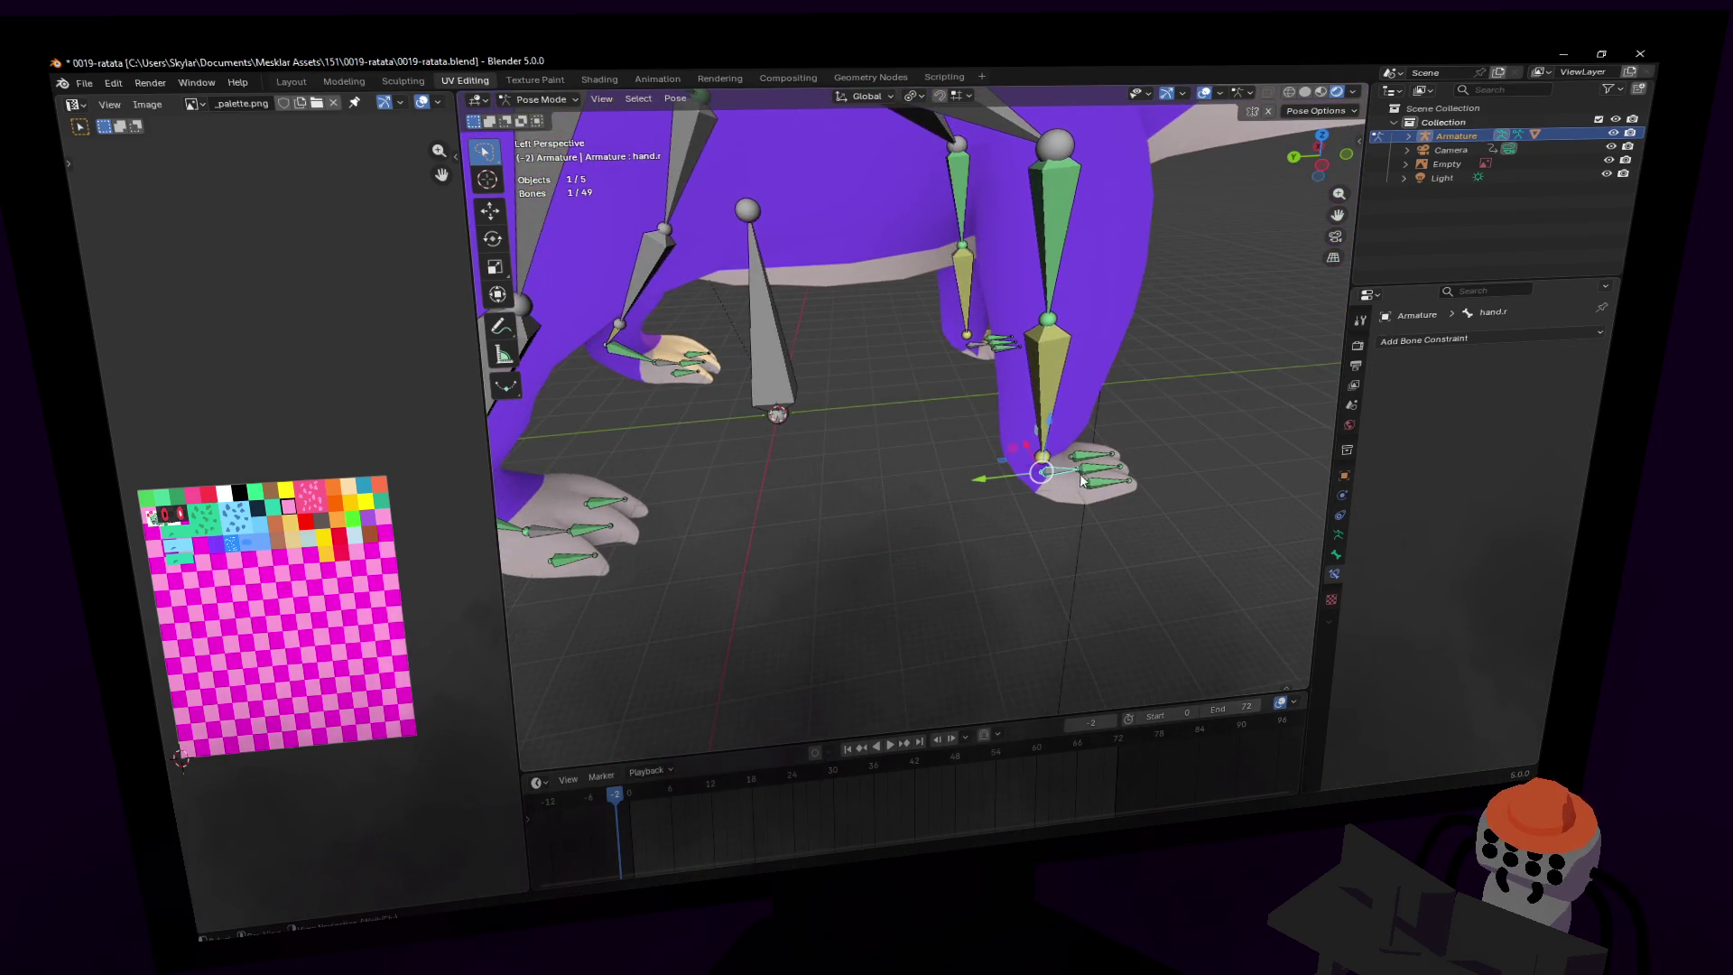
click(1487, 339)
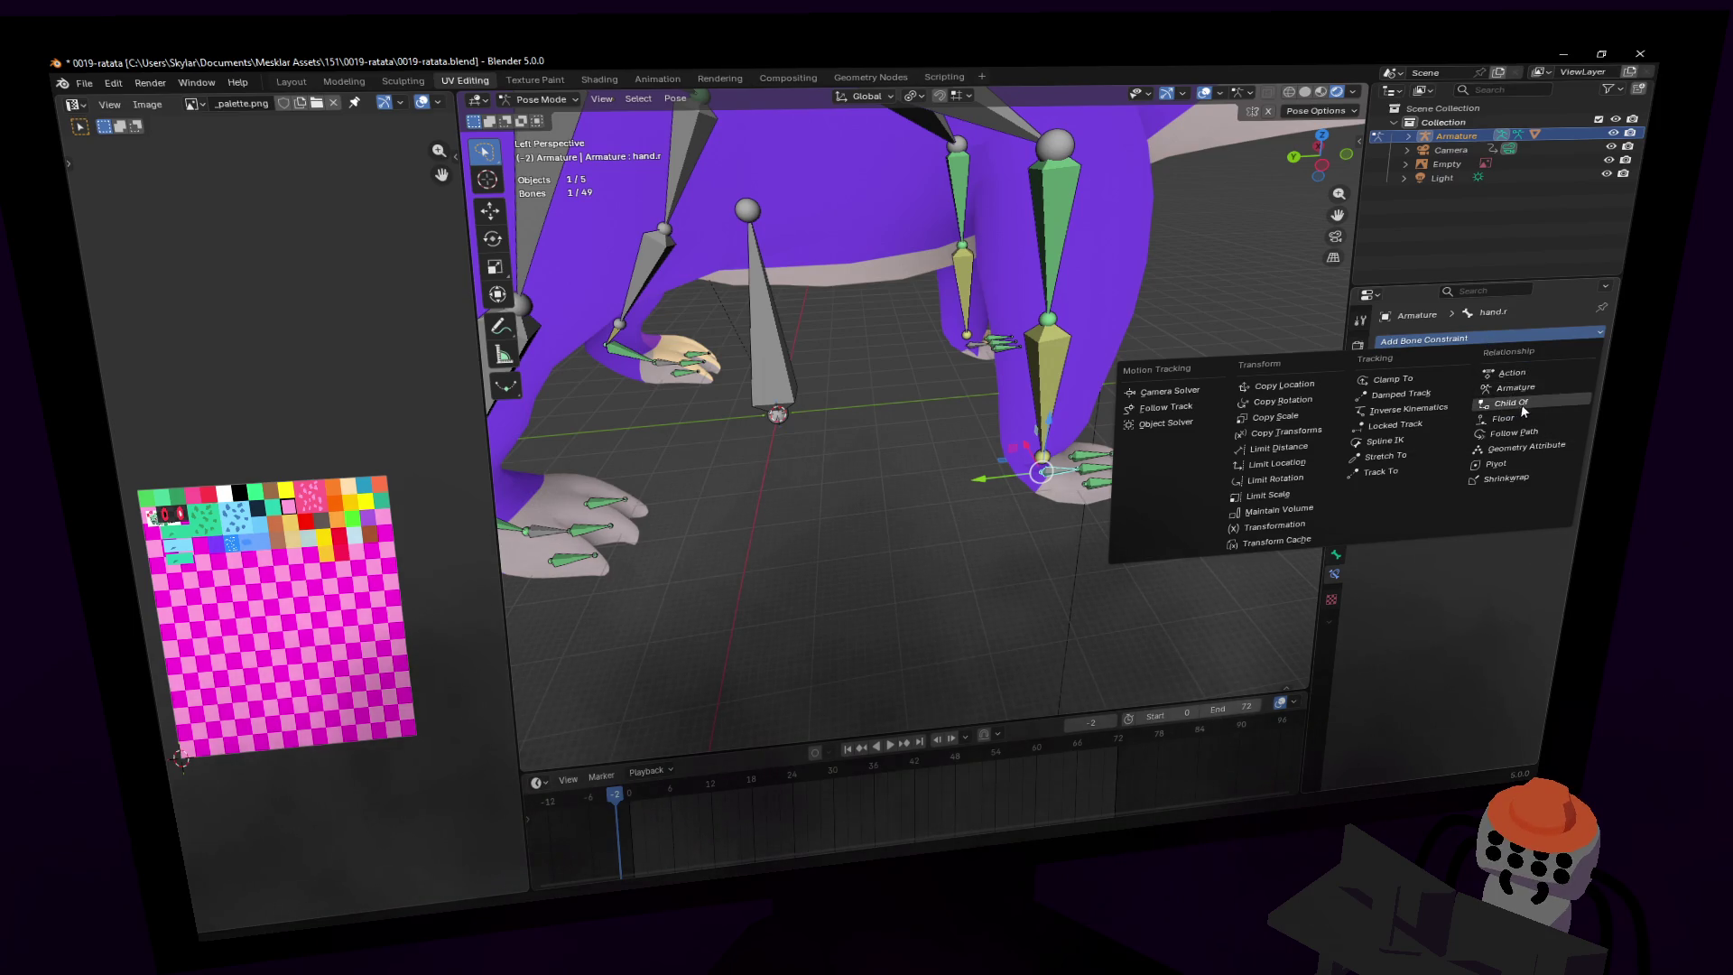
click(1546, 402)
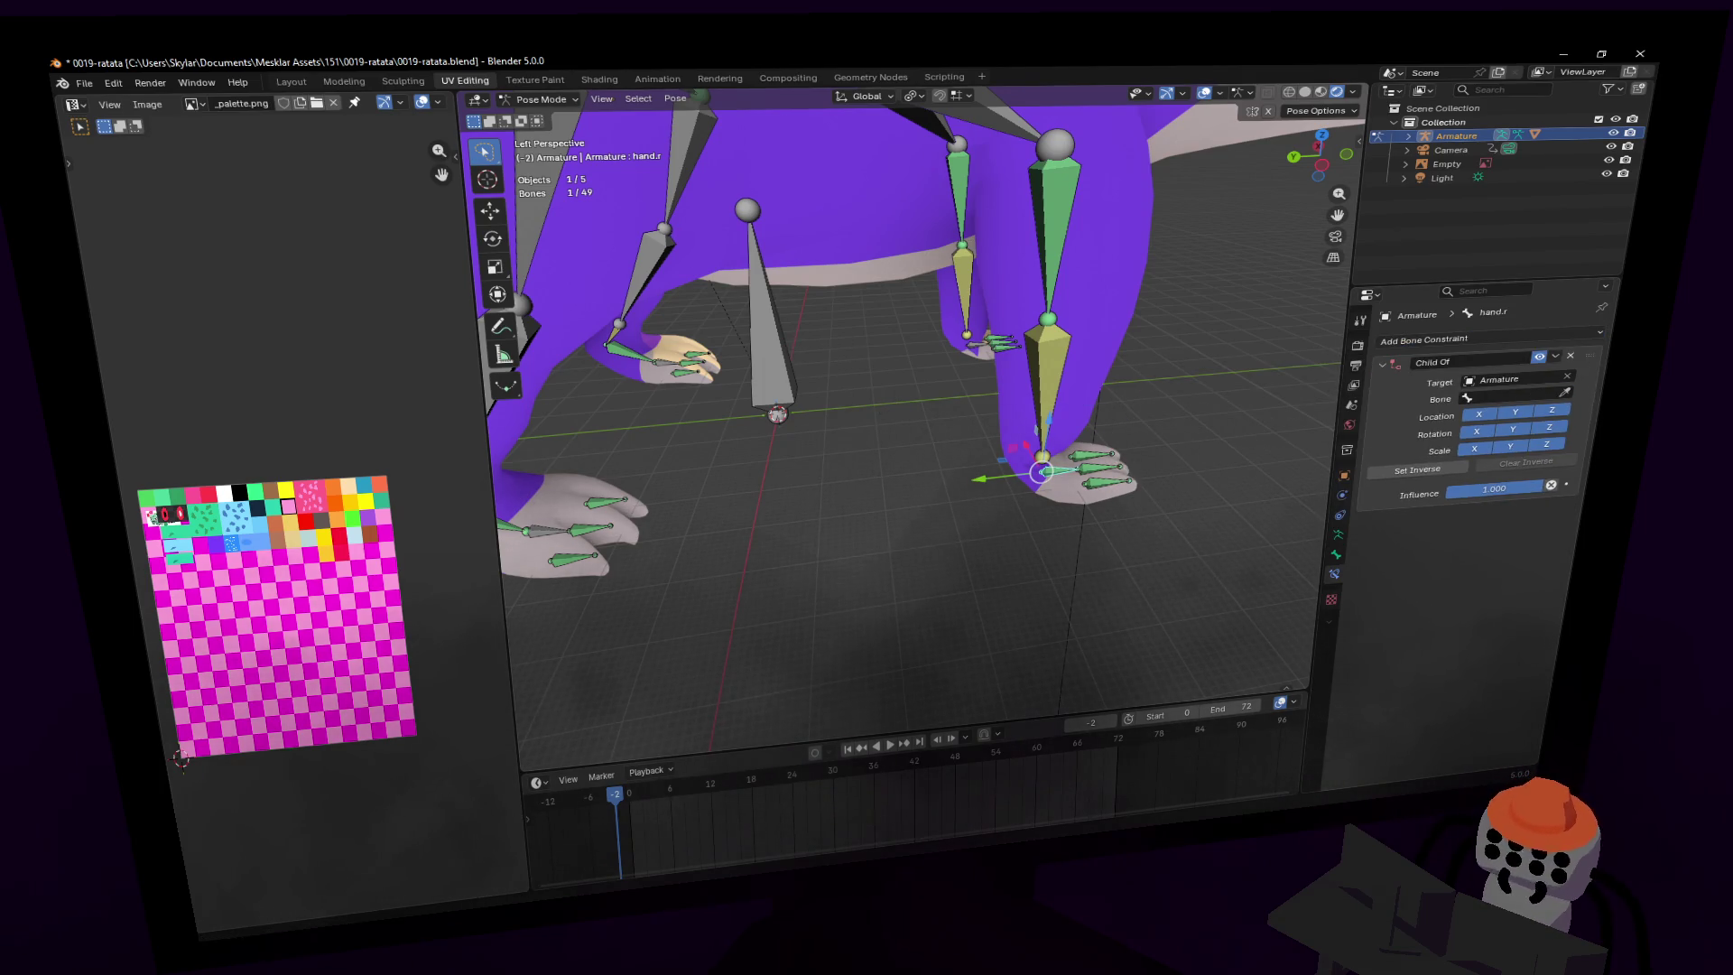
- Add a Child Of constraint to hand.l targeting the Armature, then select the origin bone
click(982, 350)
click(1506, 335)
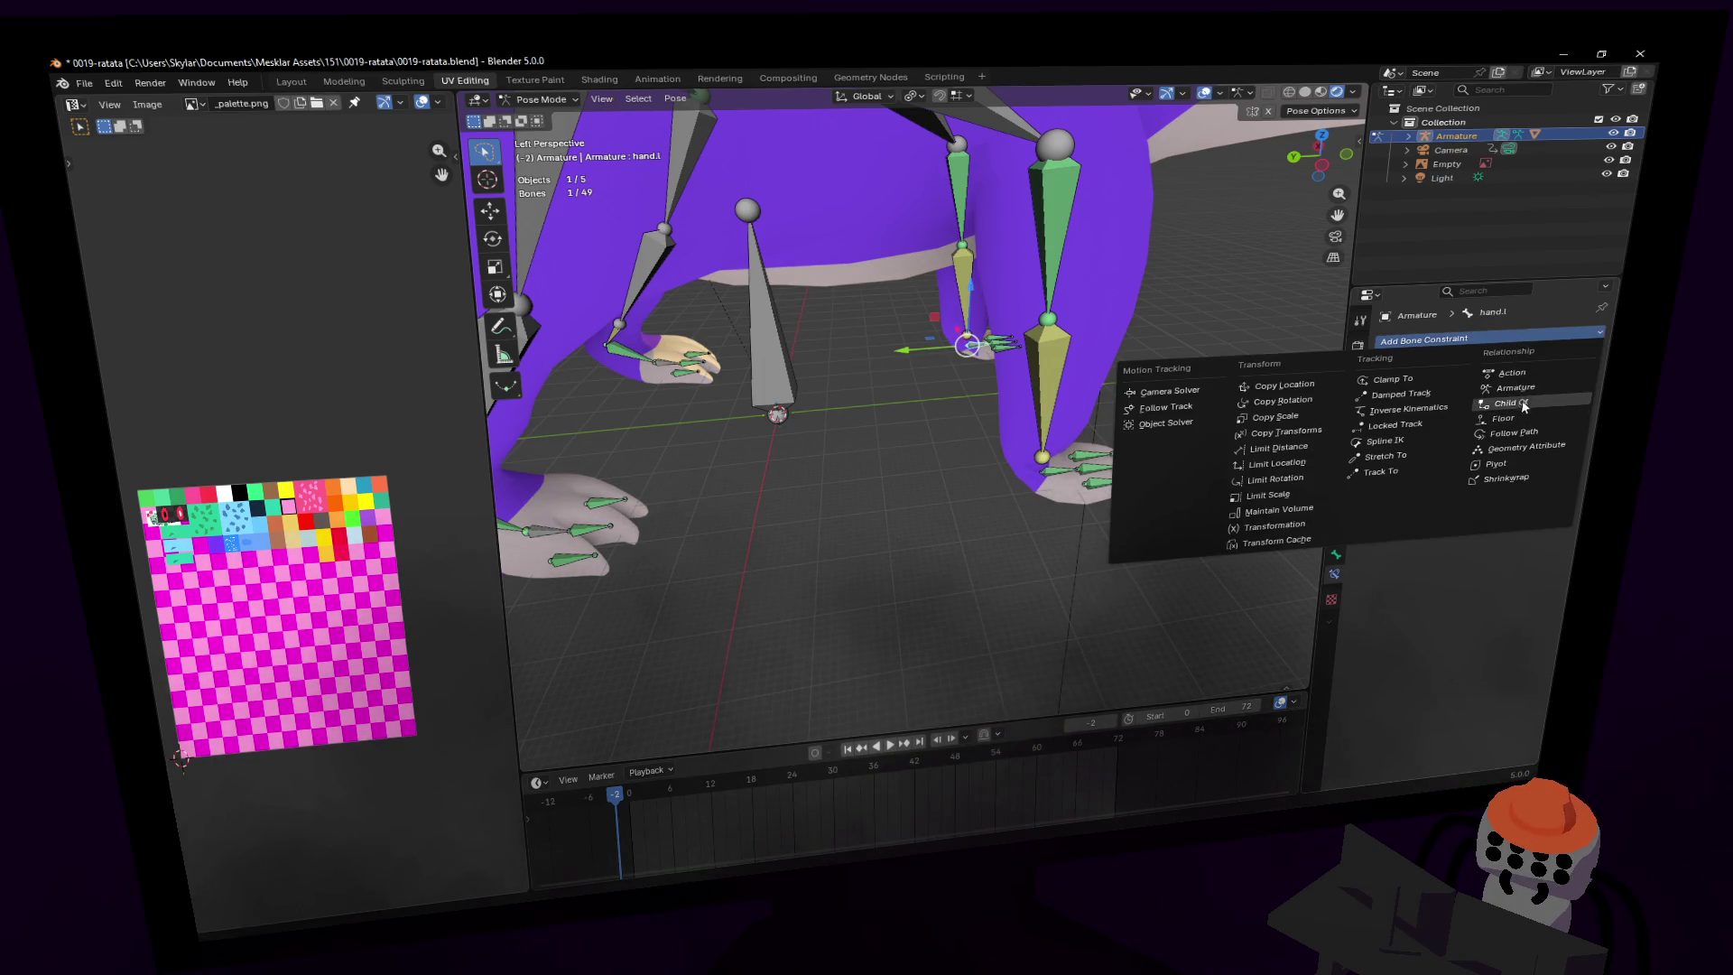
click(1523, 406)
click(1549, 378)
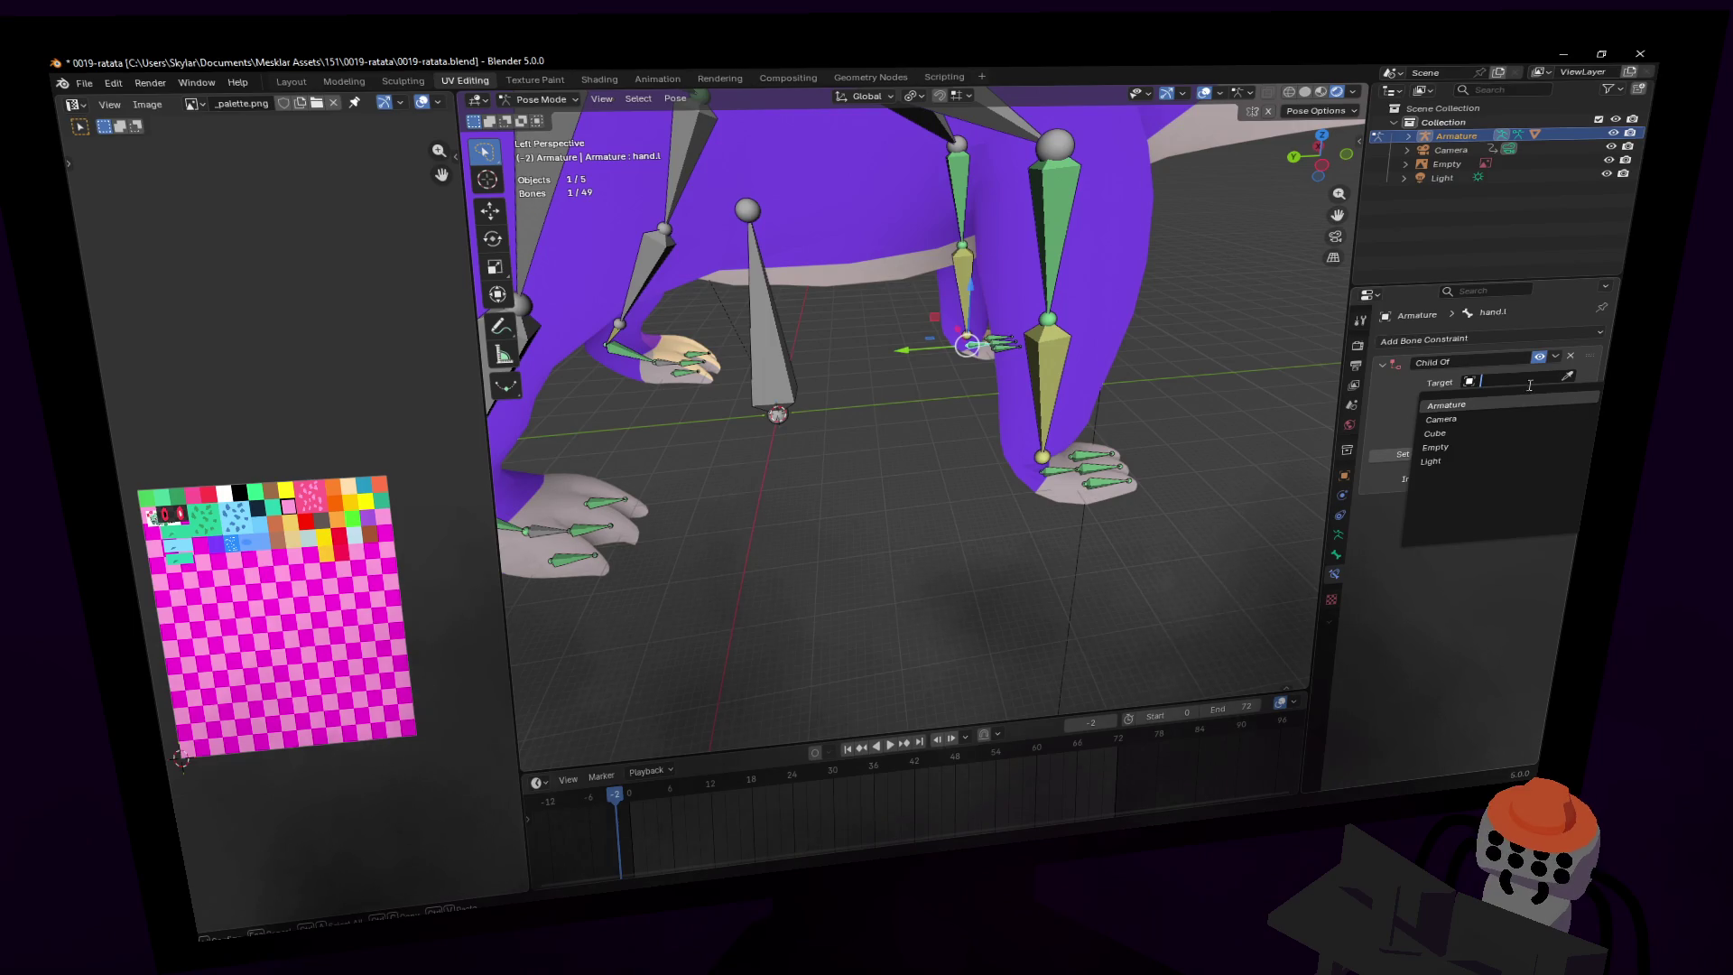
key(Escape)
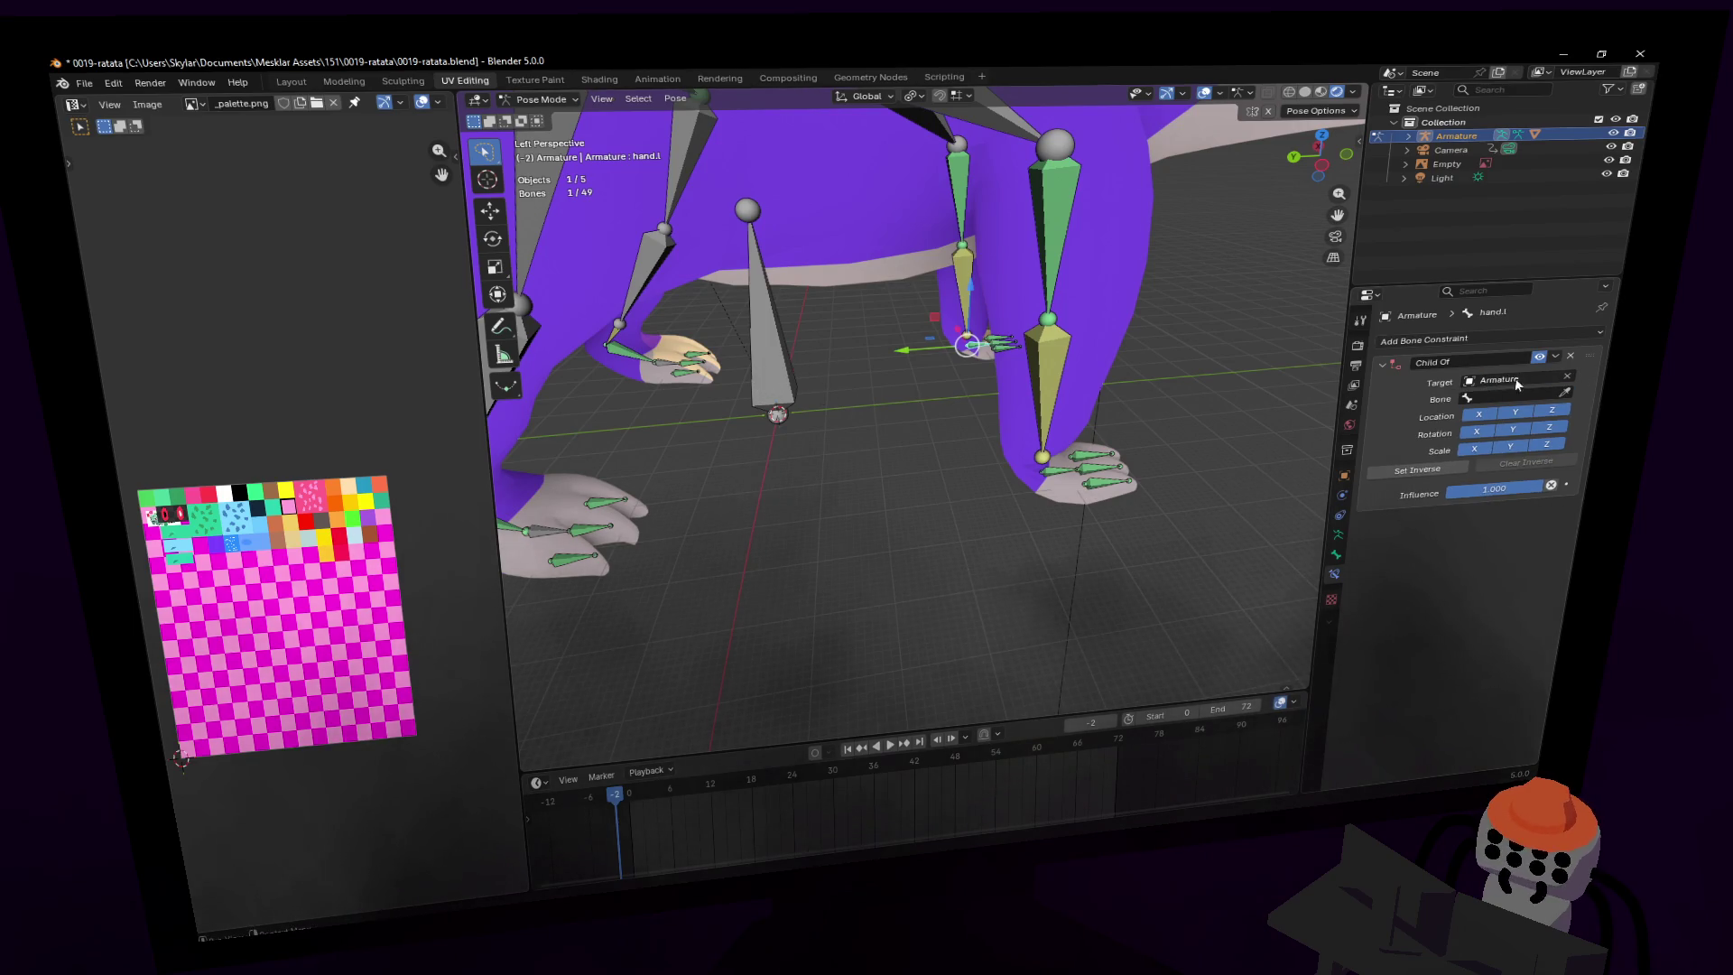
click(777, 345)
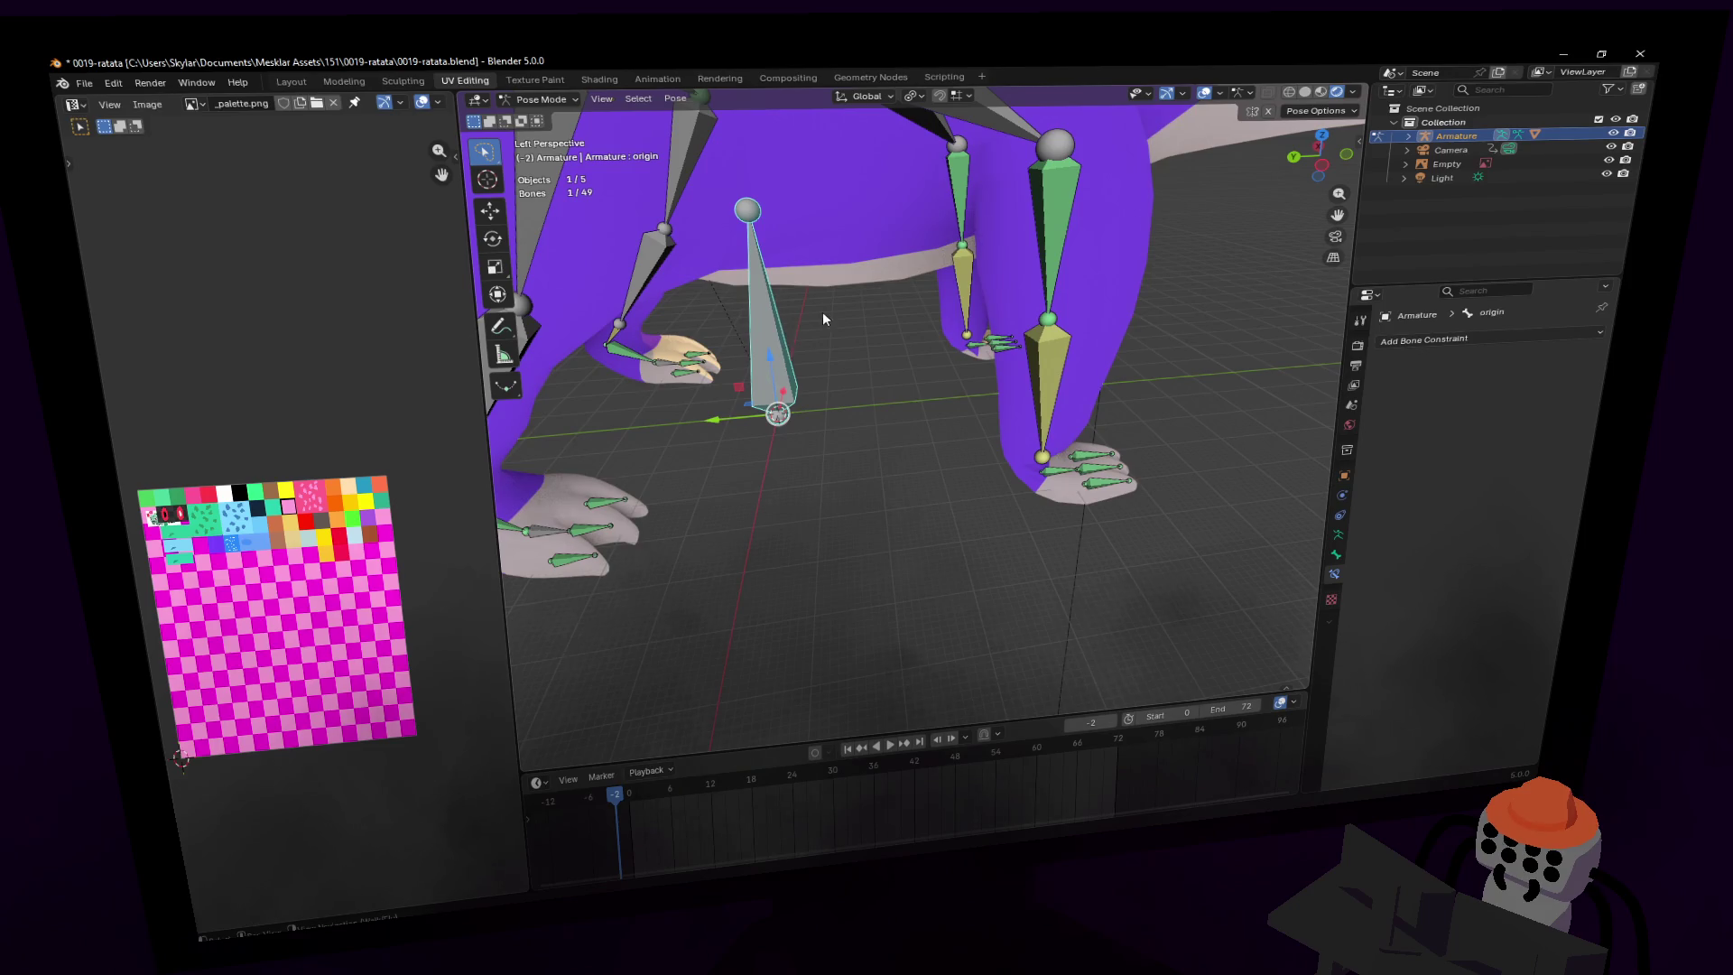
- Move the whole rat slightly using the origin bone
key(shift+grave)
key(s)
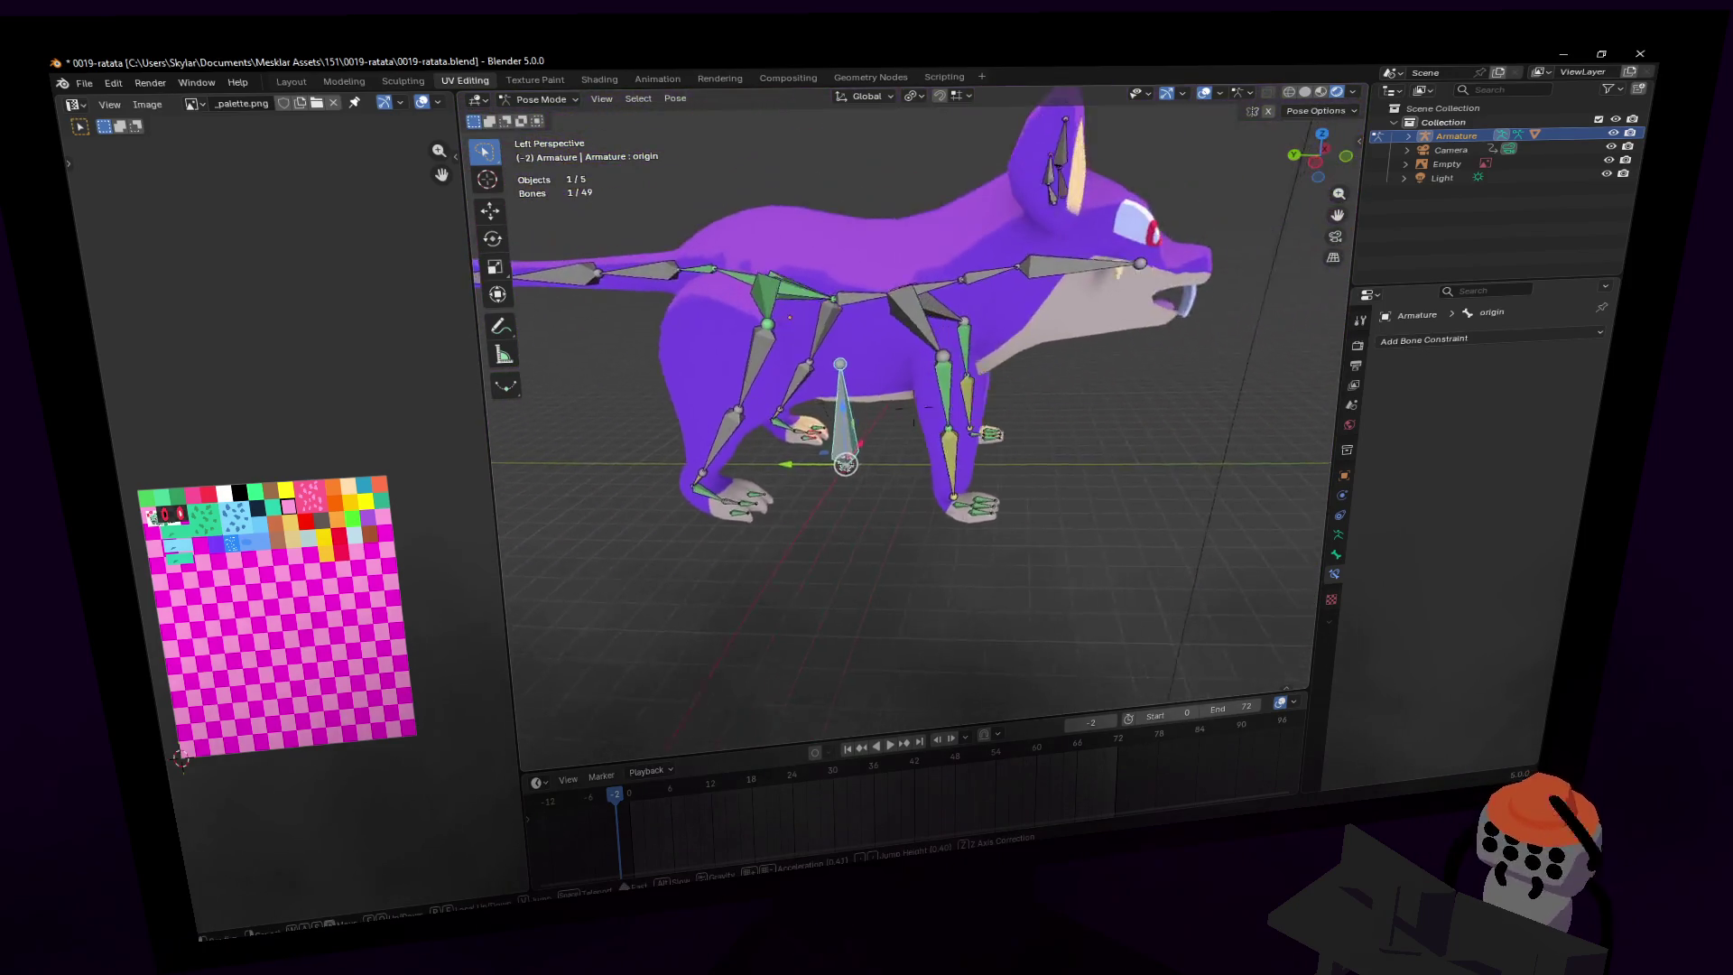
click(950, 361)
key(g)
click(985, 386)
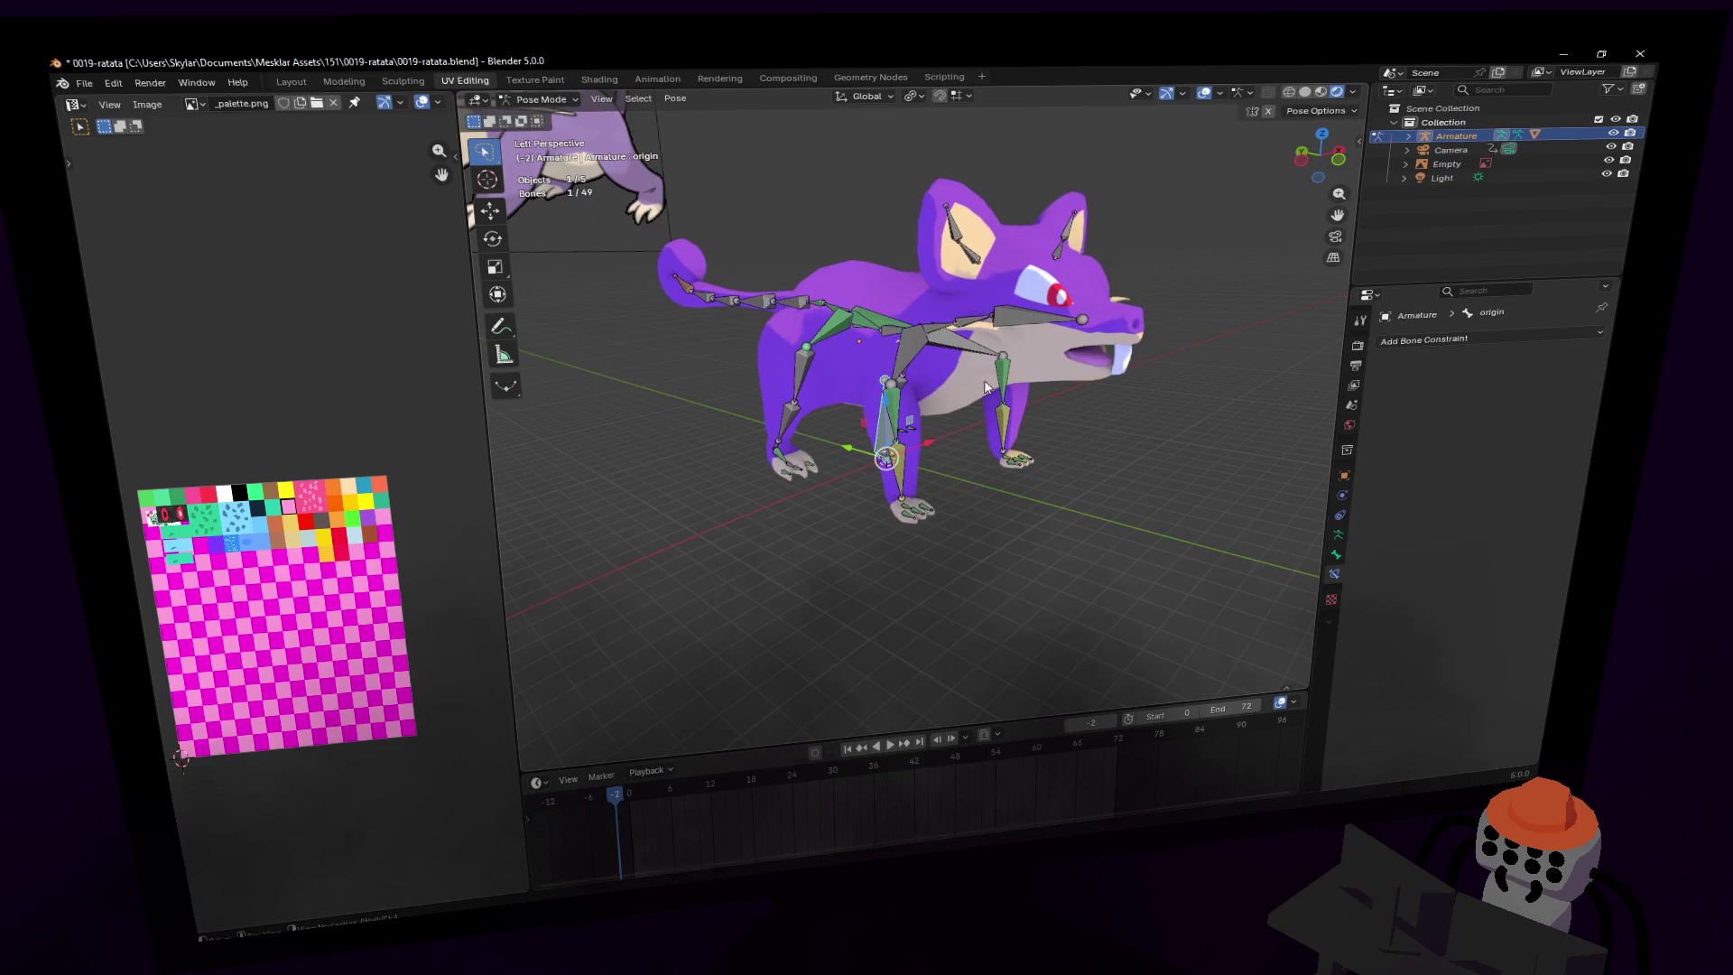
- Select spine1, test a vertical move and an X rotation, cancelling the rotation
click(892, 329)
key(g)
key(z)
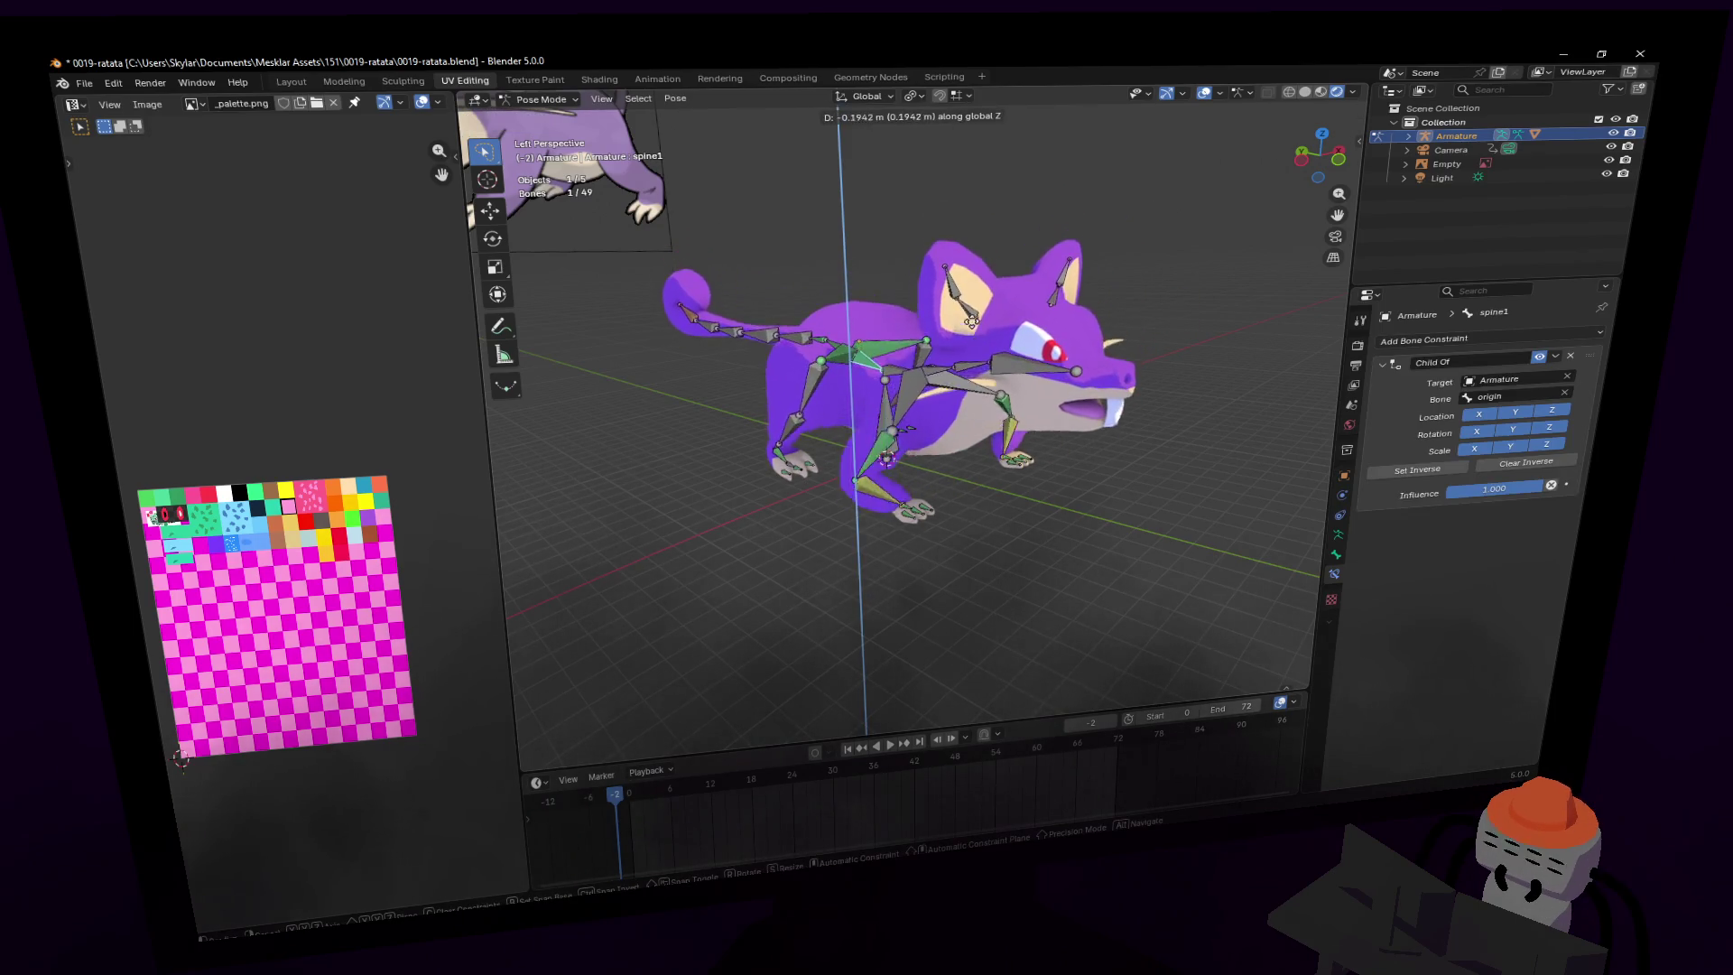
click(972, 301)
key(shift+grave)
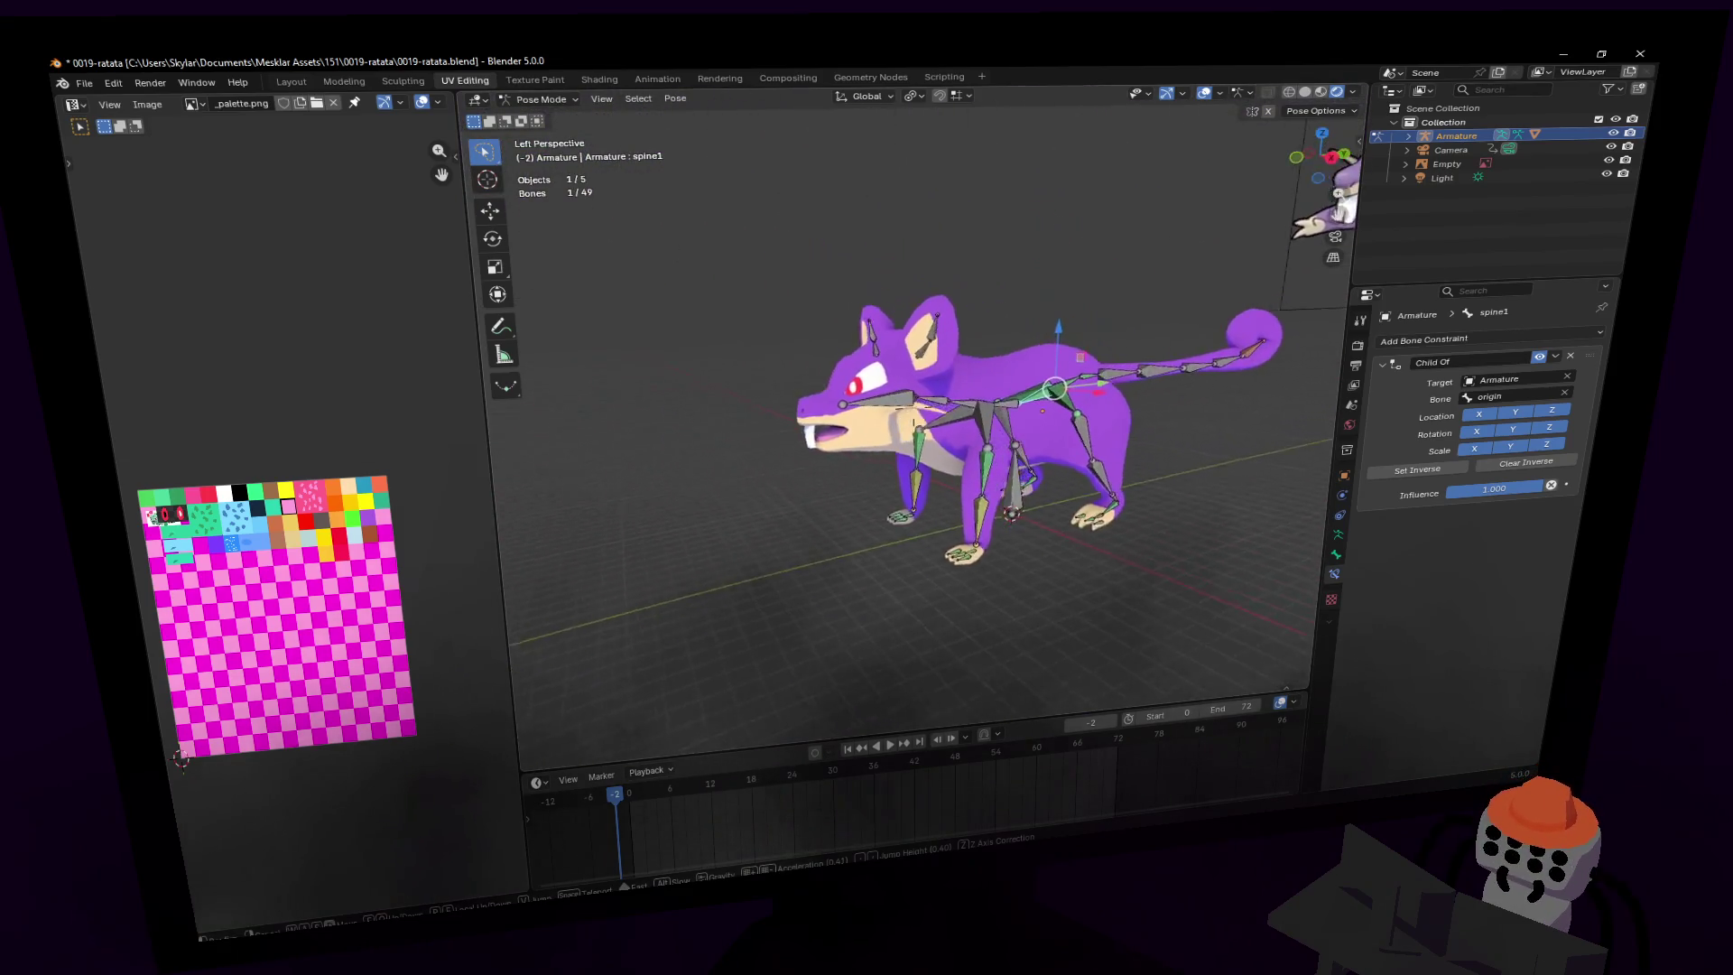
click(1090, 271)
key(r)
key(x)
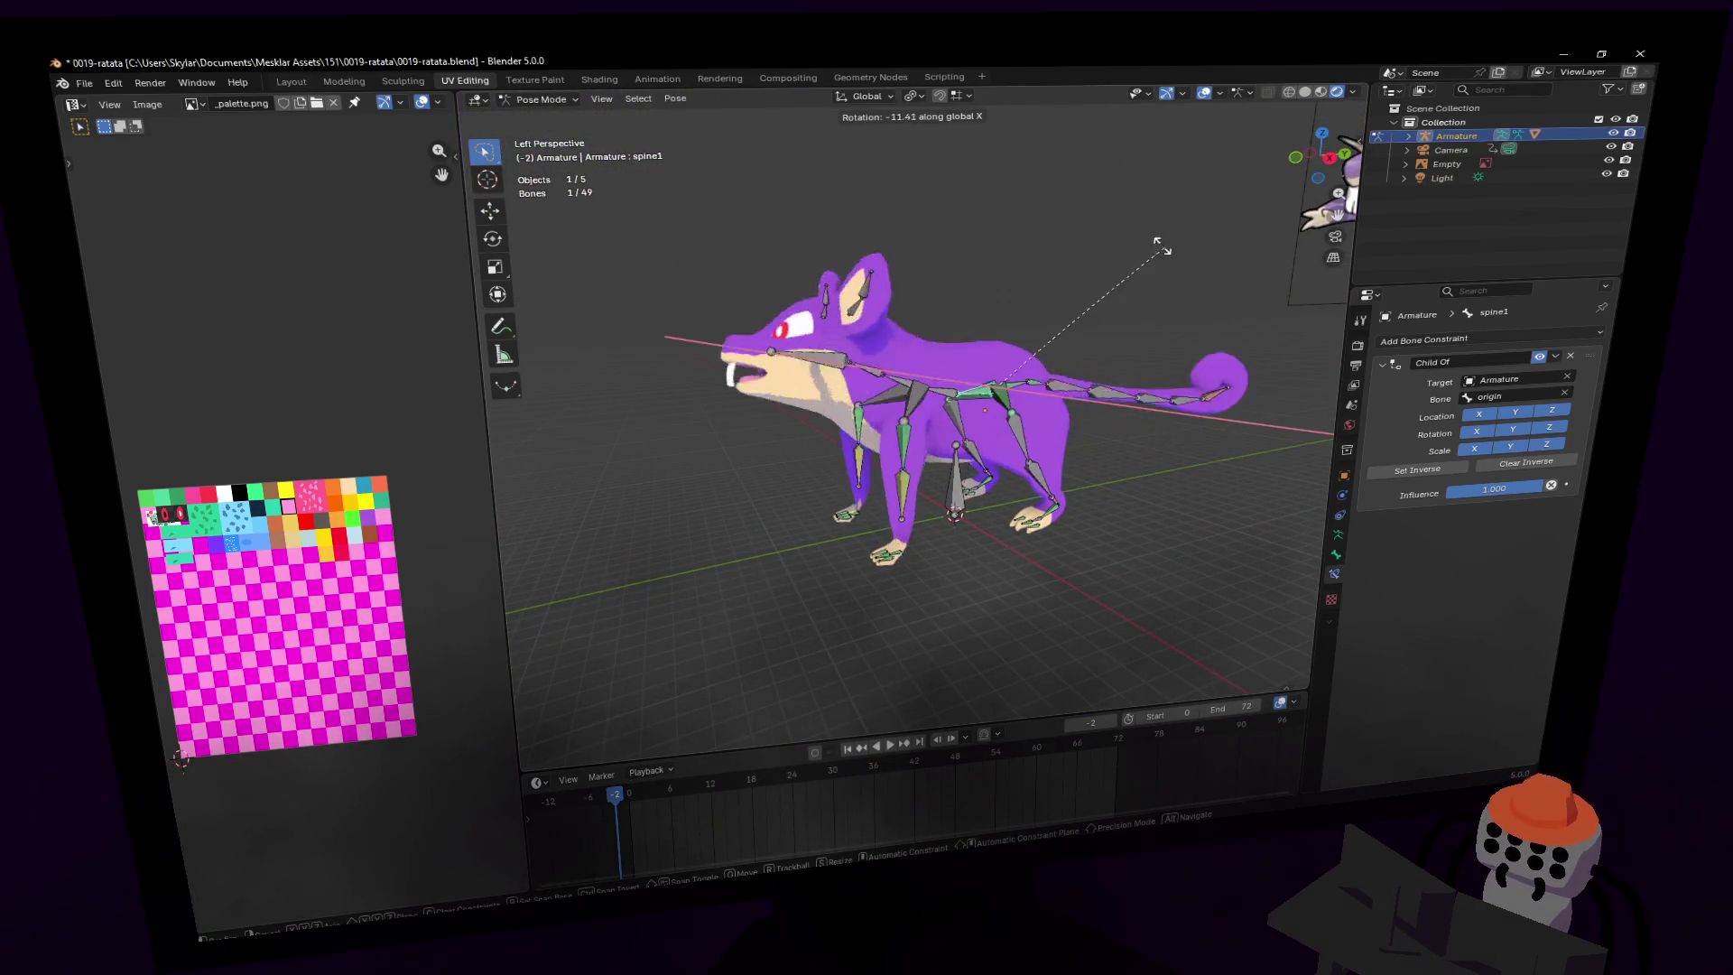
key(Escape)
- Reselect spine1 and rotate it 21.5° to turn the body
click(1227, 356)
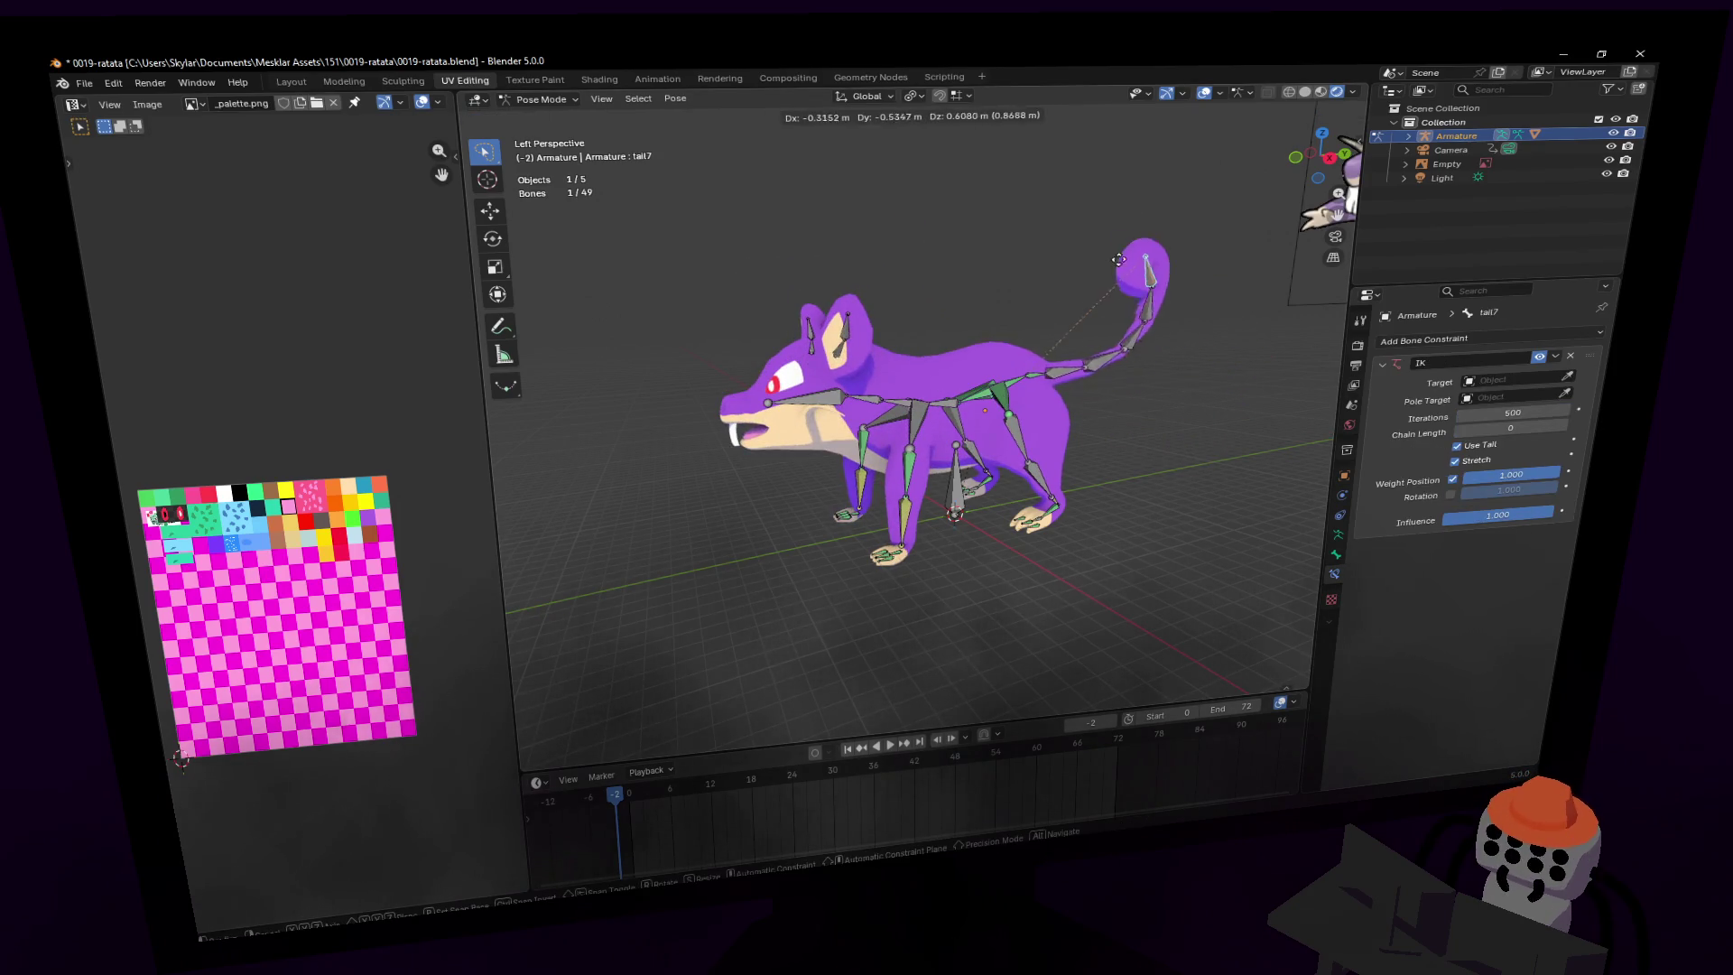
click(1016, 376)
key(g)
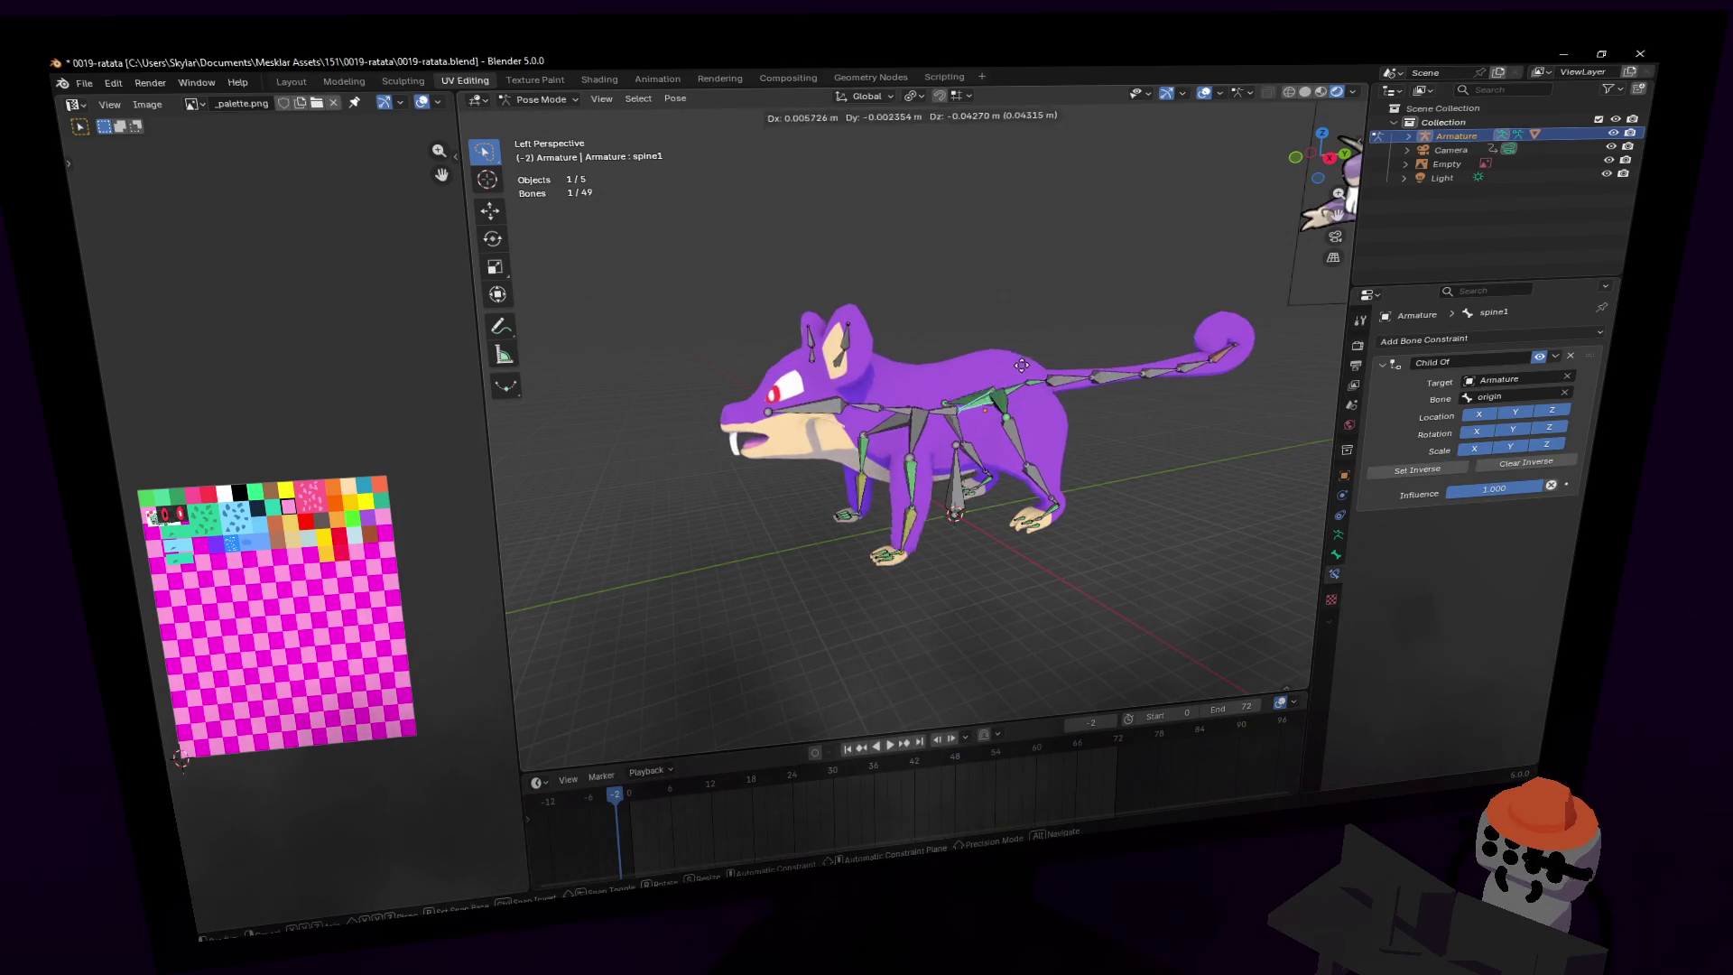
key(z)
key(Escape)
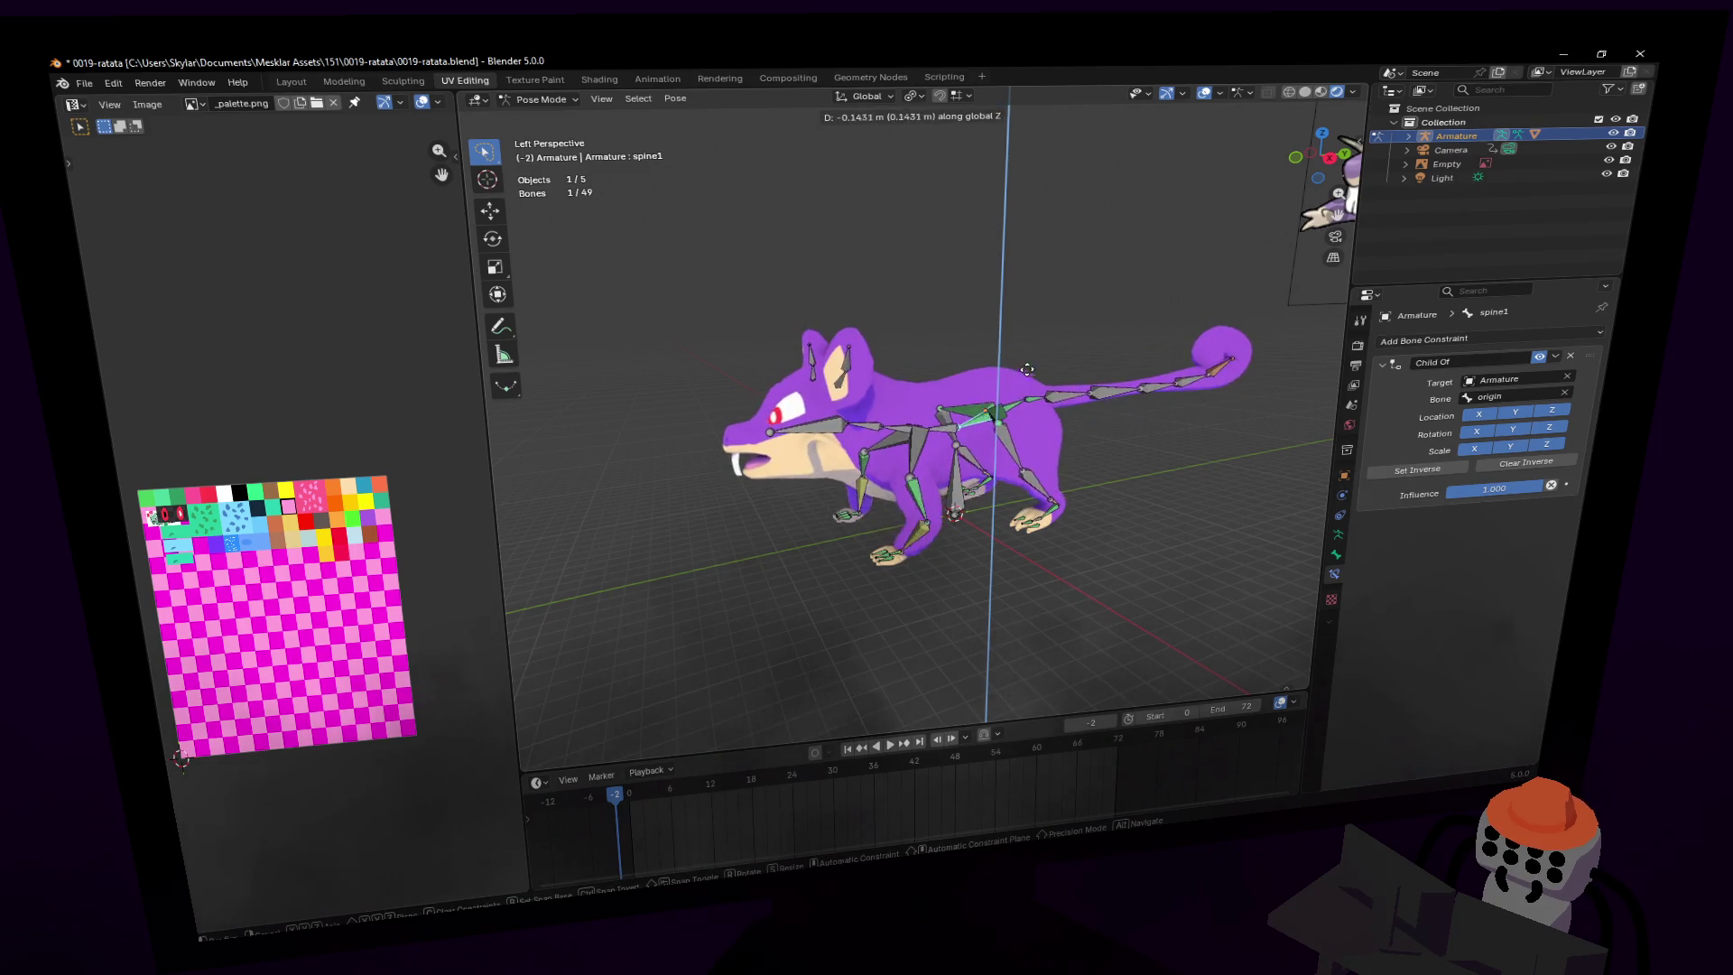
key(shift+grave)
click(1092, 312)
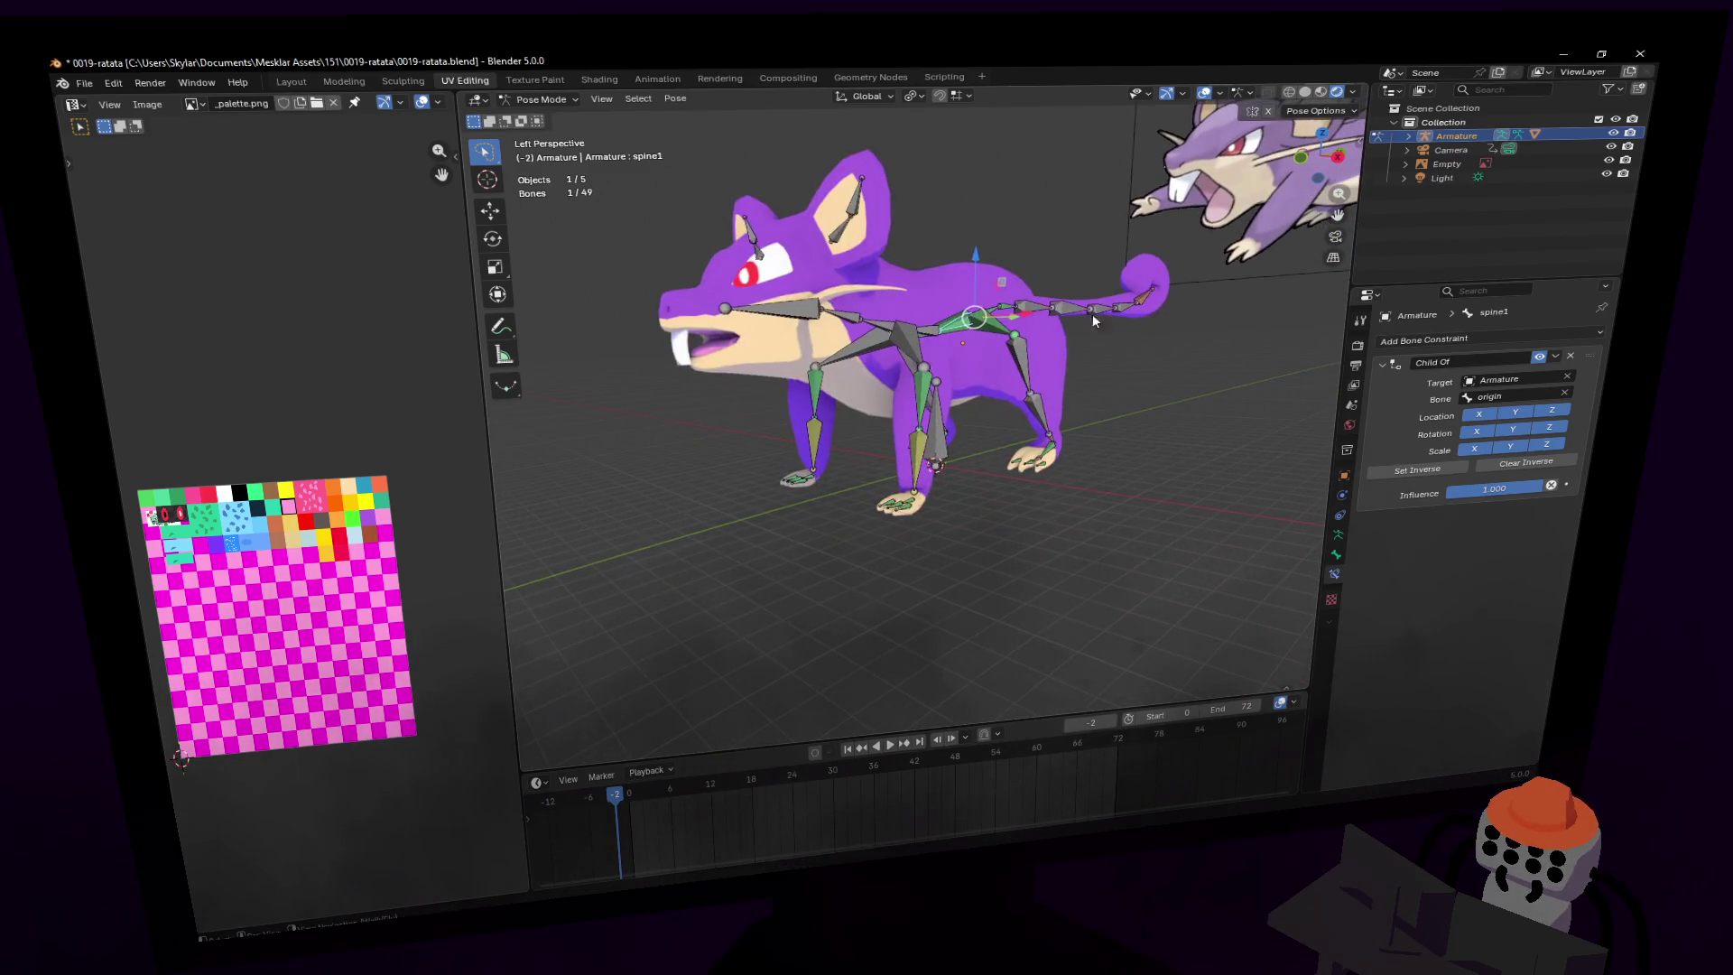
key(r)
click(1038, 298)
- Cancel another vertical spine1 move, reframe the rat, and show the Pivot Point choices
key(g)
key(z)
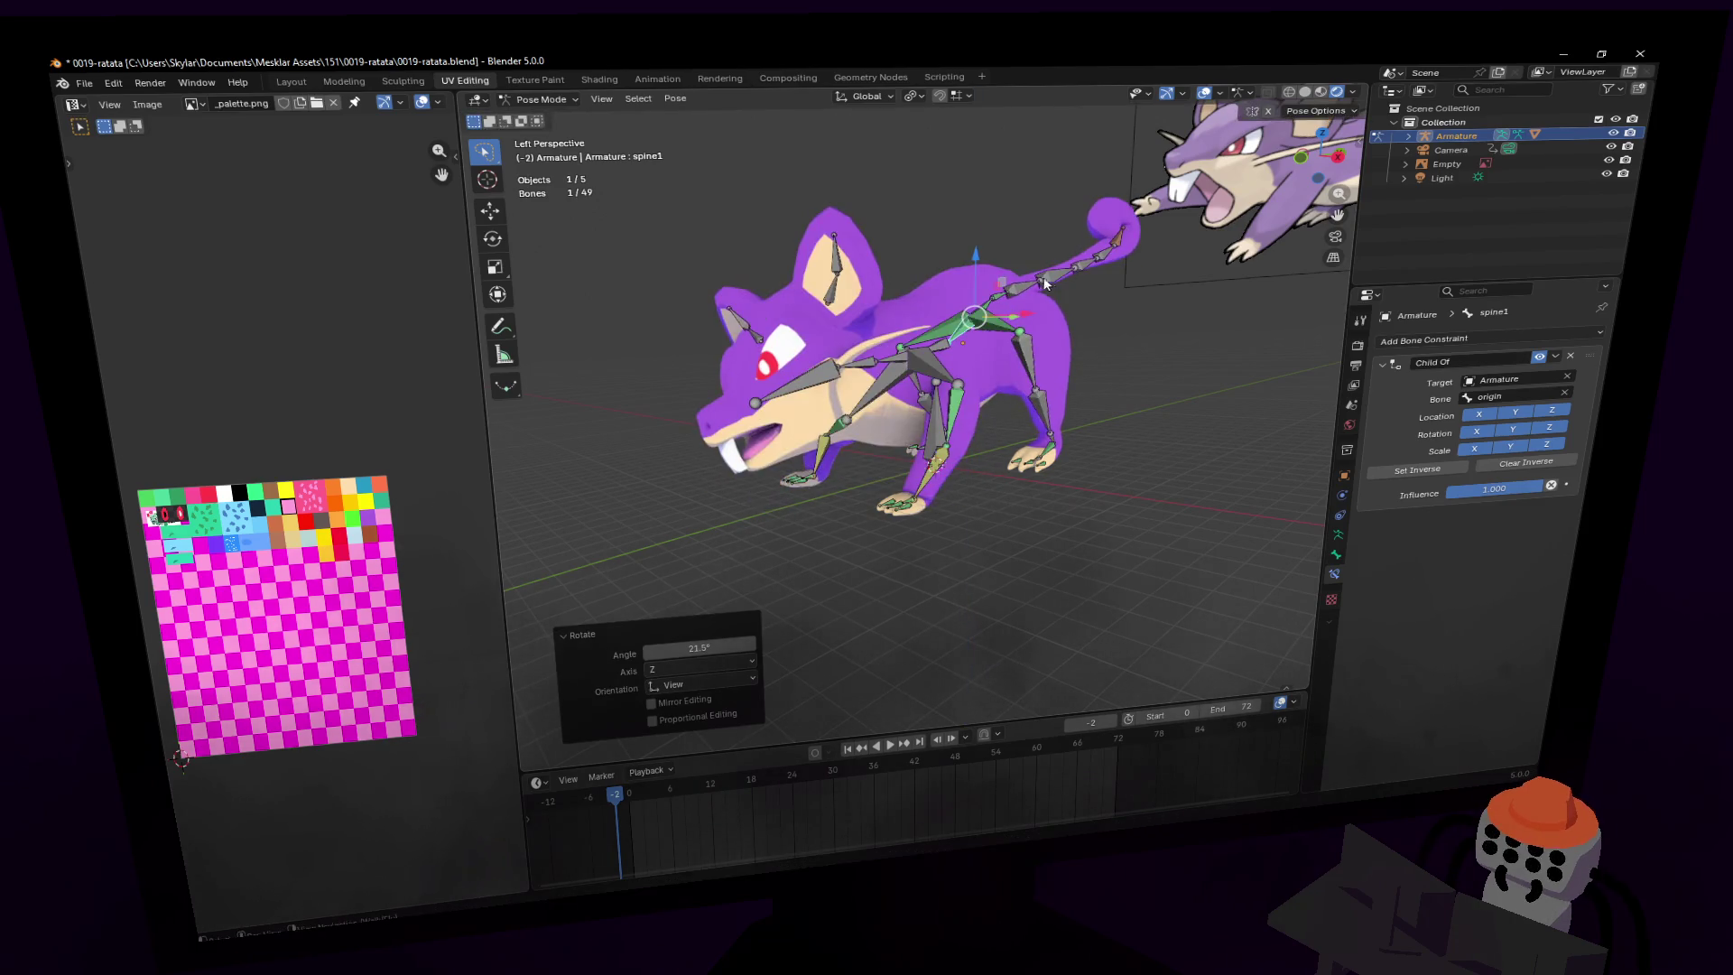
key(Escape)
key(shift+grave)
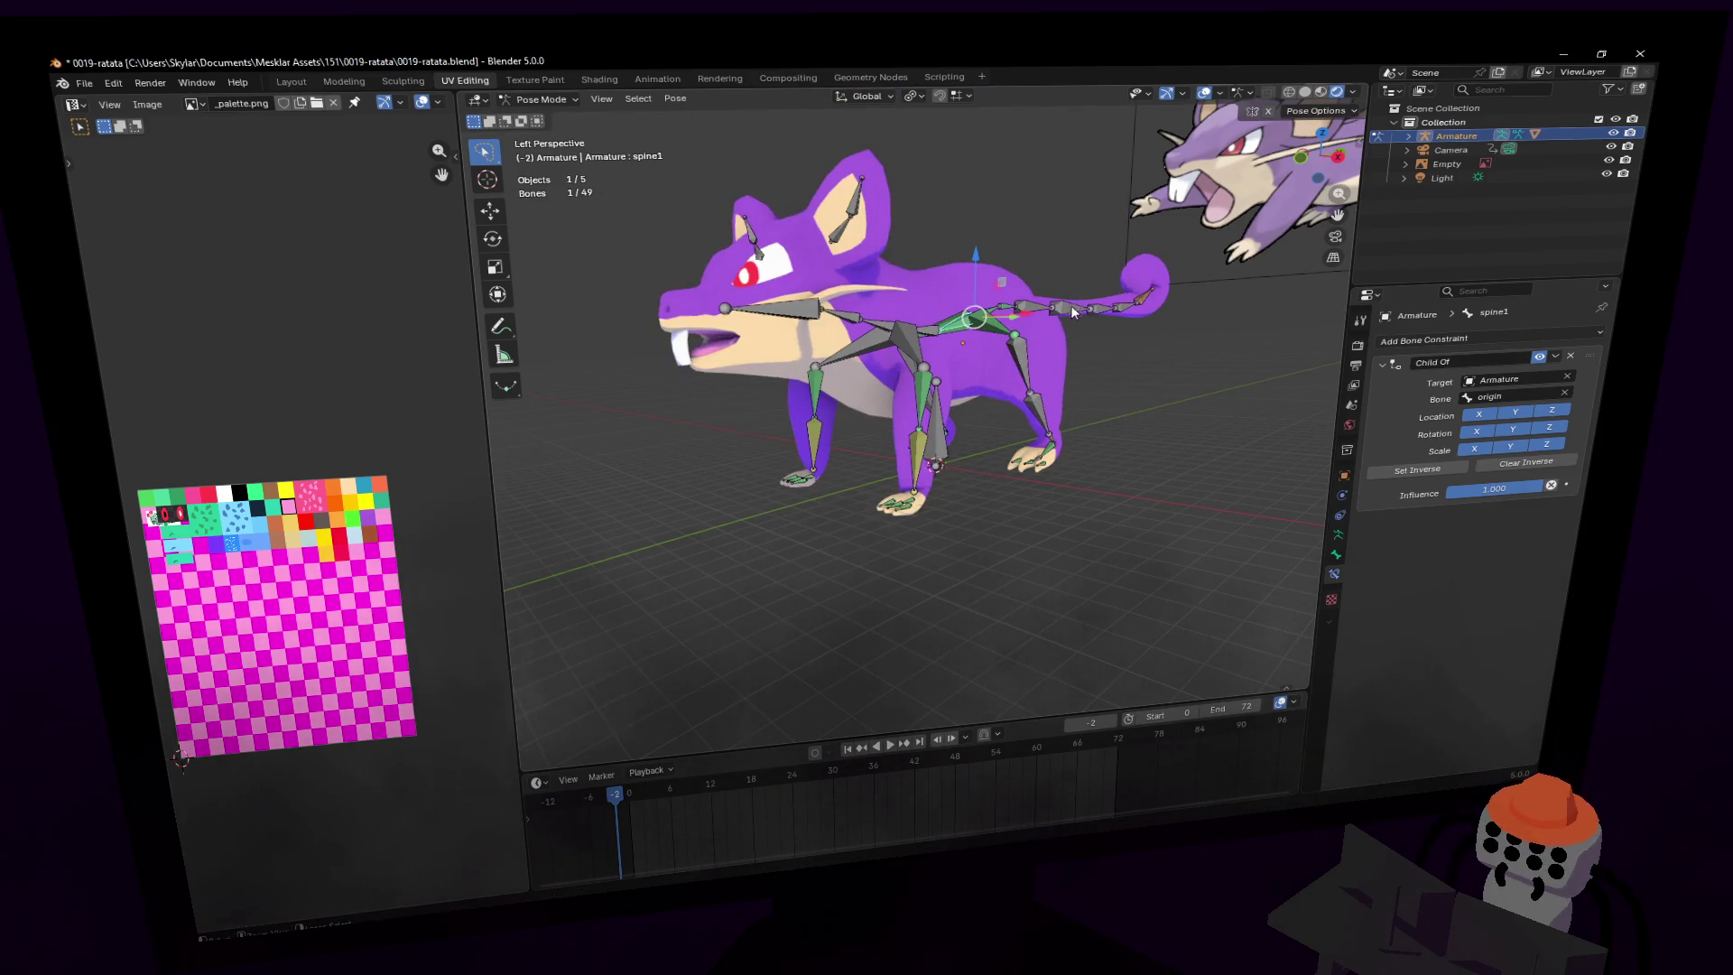
click(1026, 365)
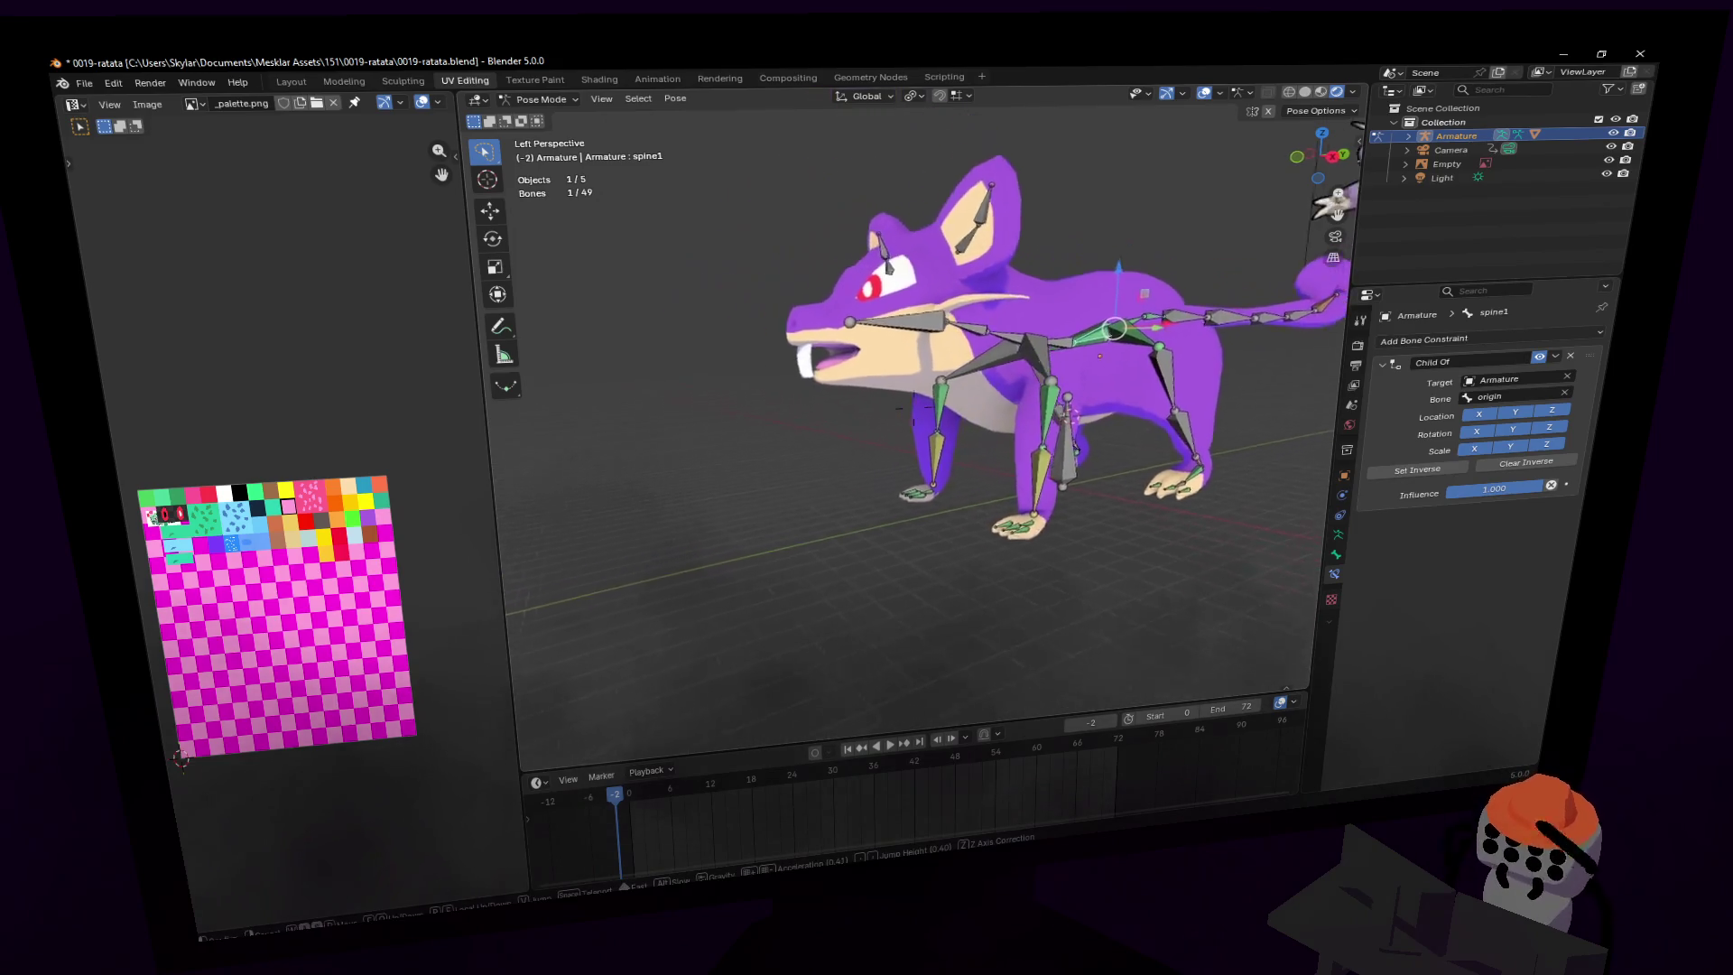
click(1067, 186)
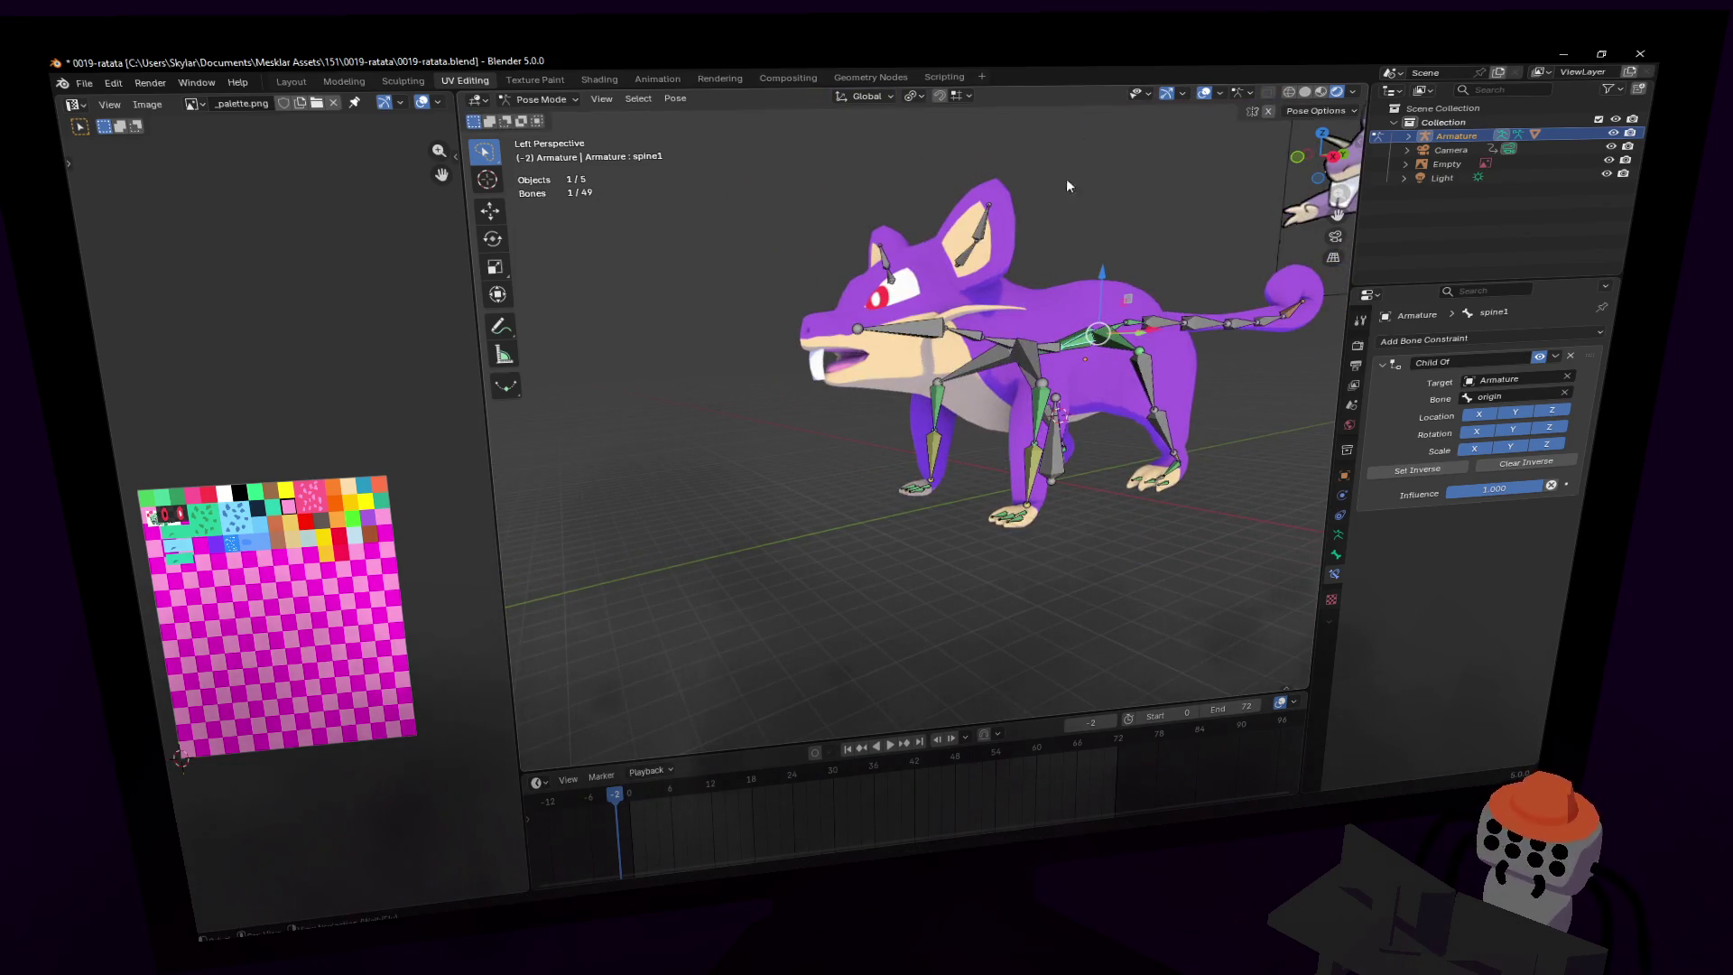
click(908, 96)
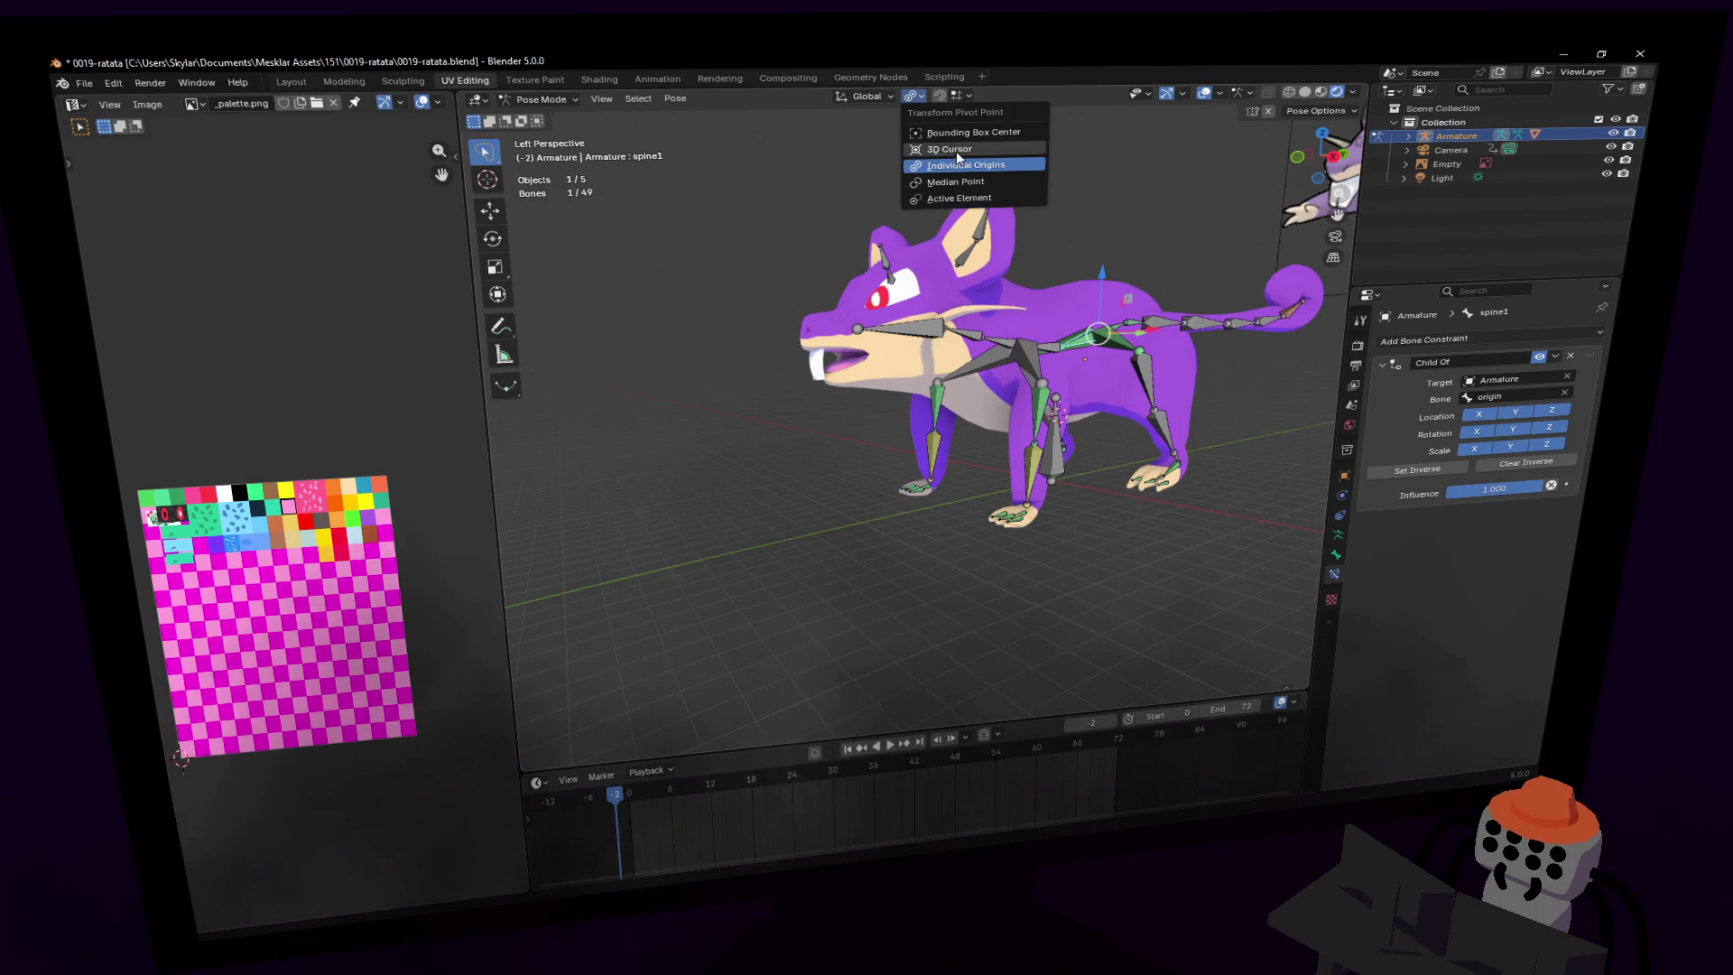
- Set the pivot to the 3D cursor and rotate the whole rig around it
click(956, 150)
key(r)
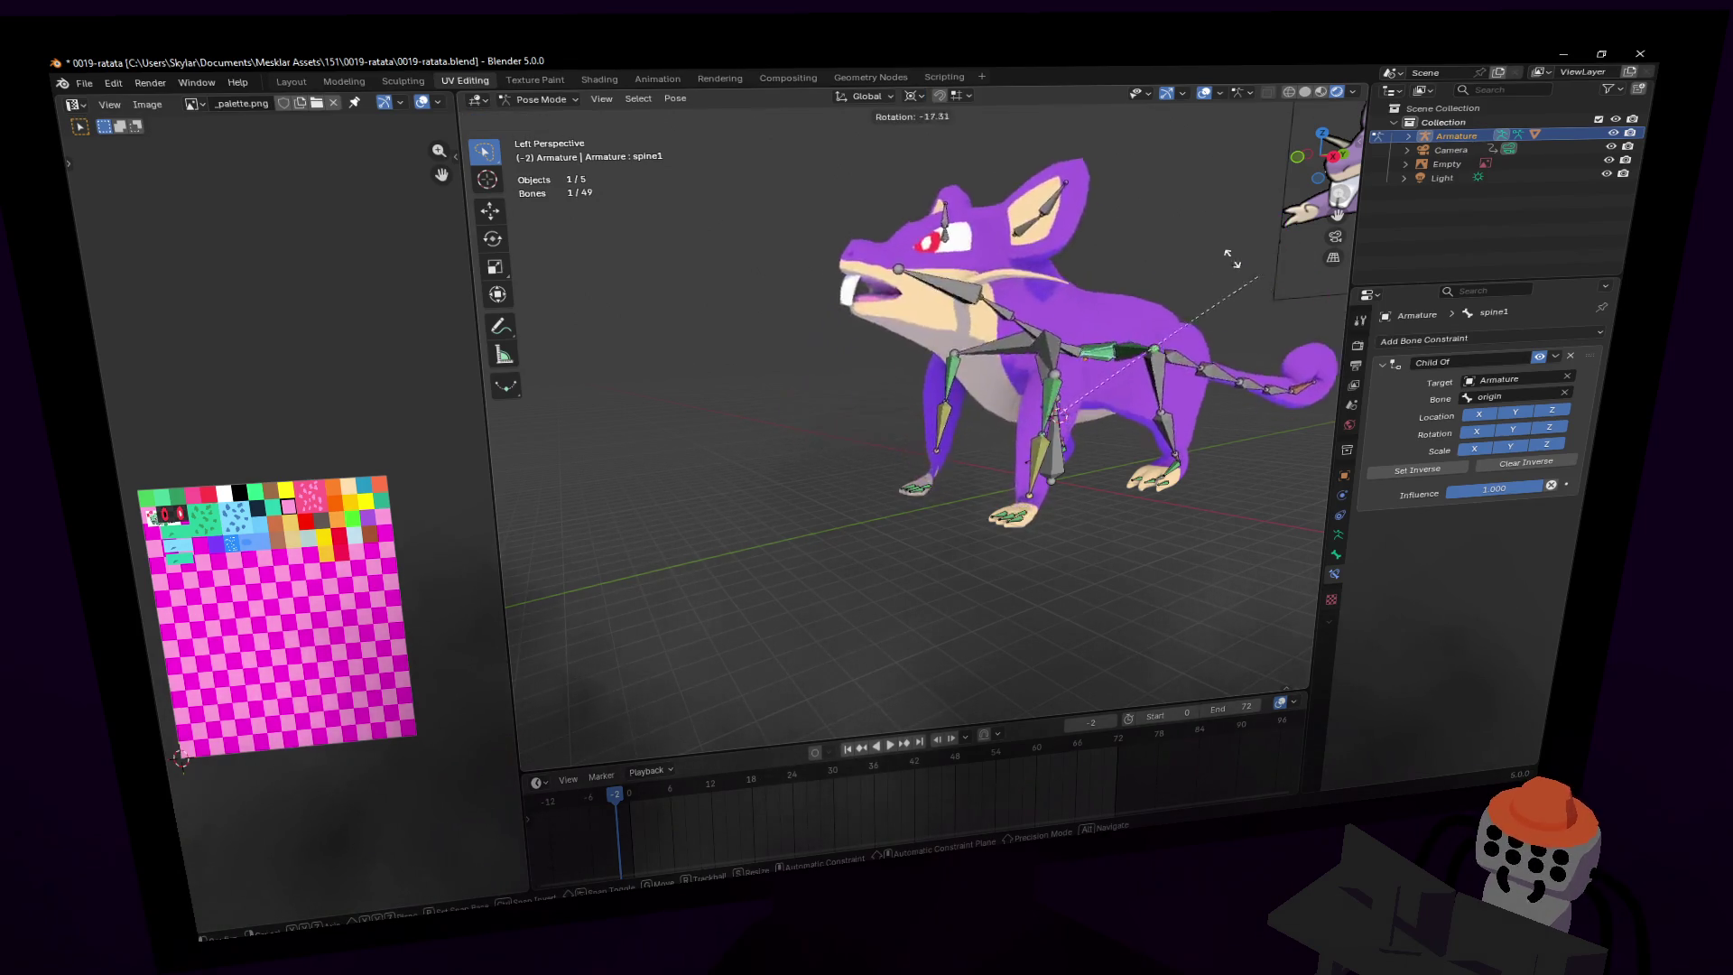
click(1232, 259)
- Walk the view closer to the rat, then try rotating the rig and cancel twice
key(shift+grave)
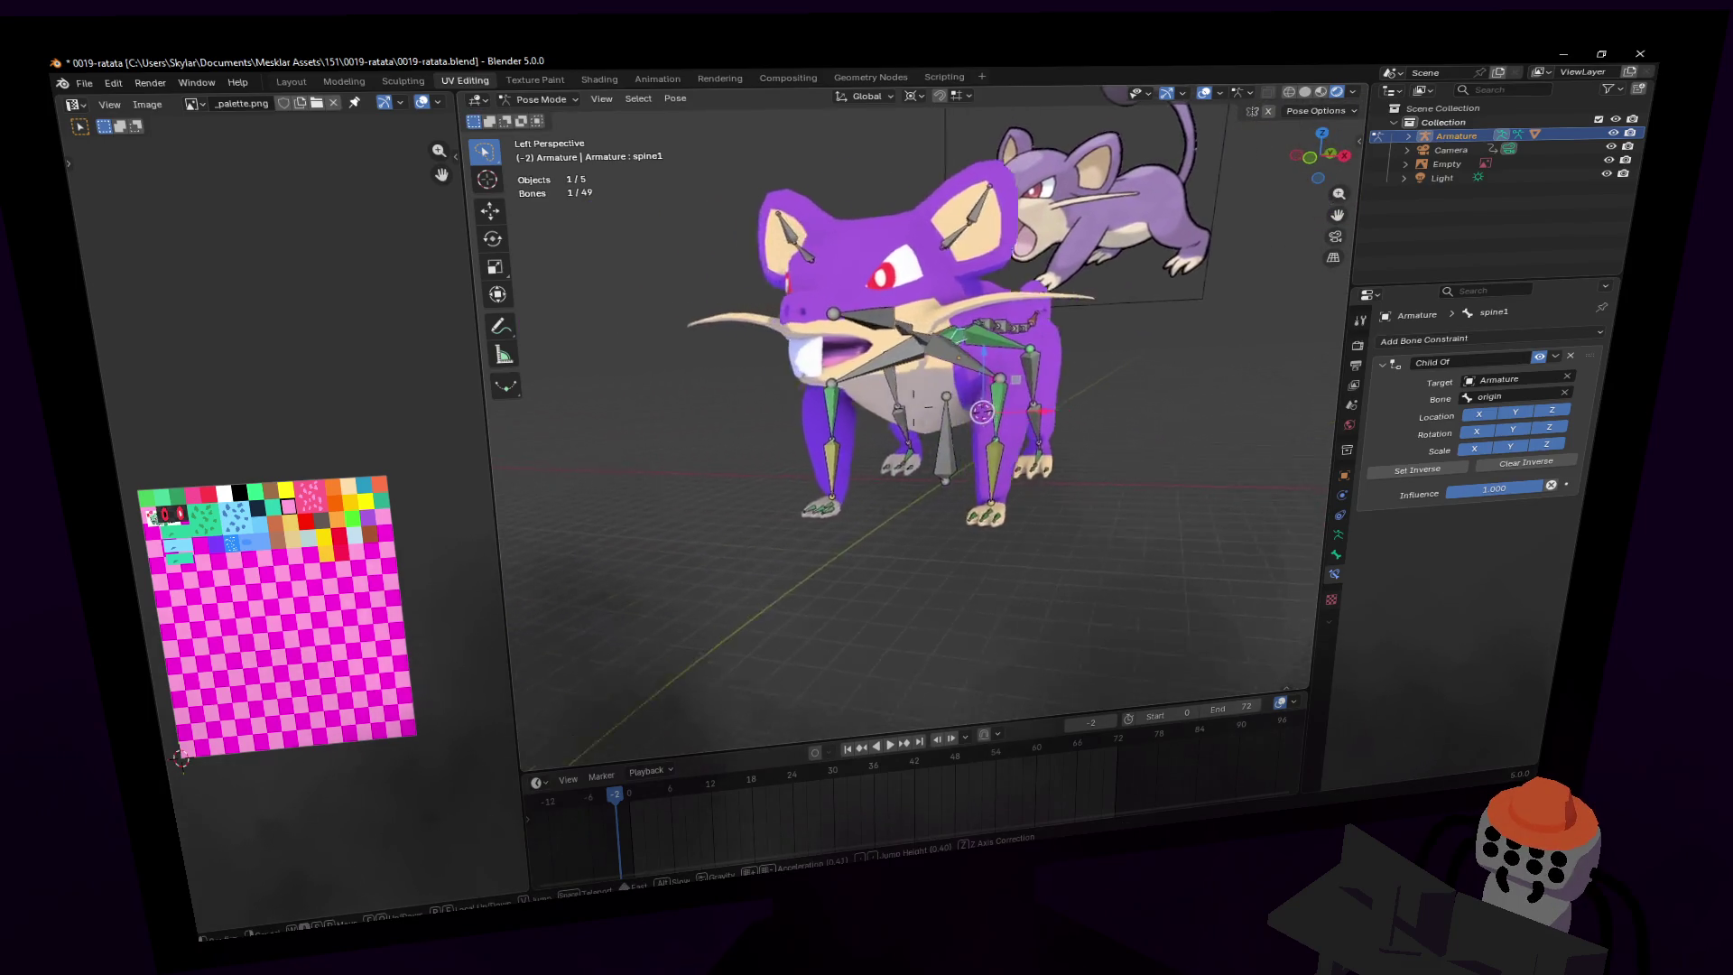
click(982, 412)
key(r)
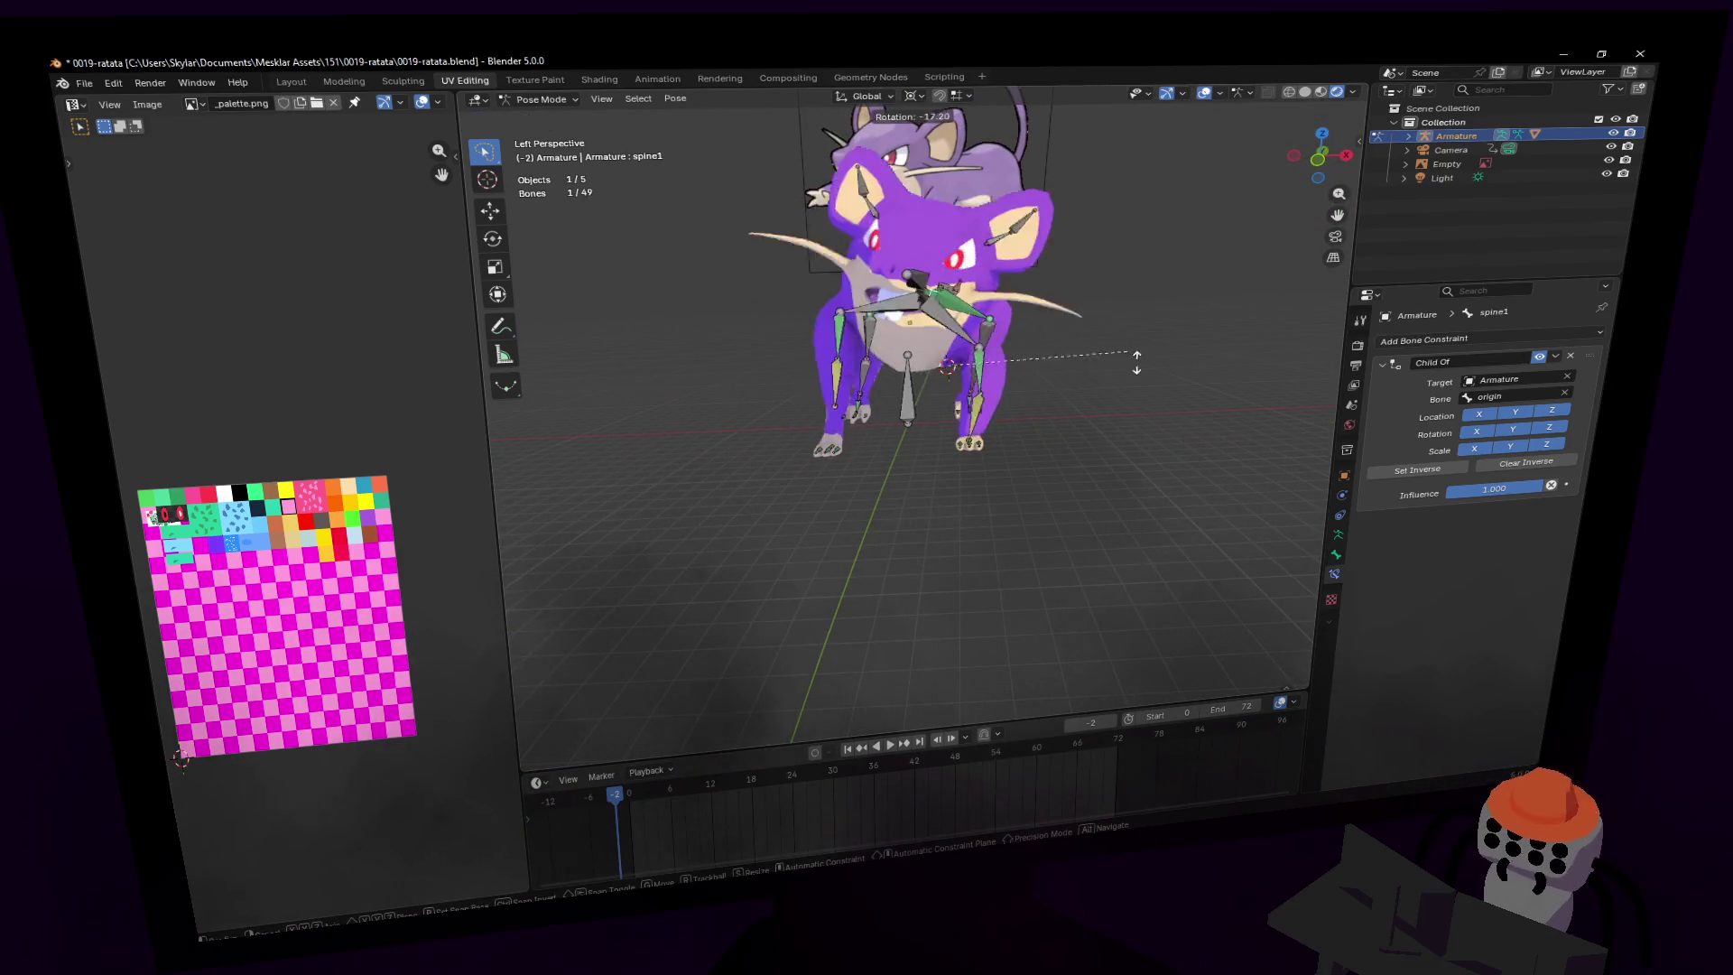
key(Escape)
key(r)
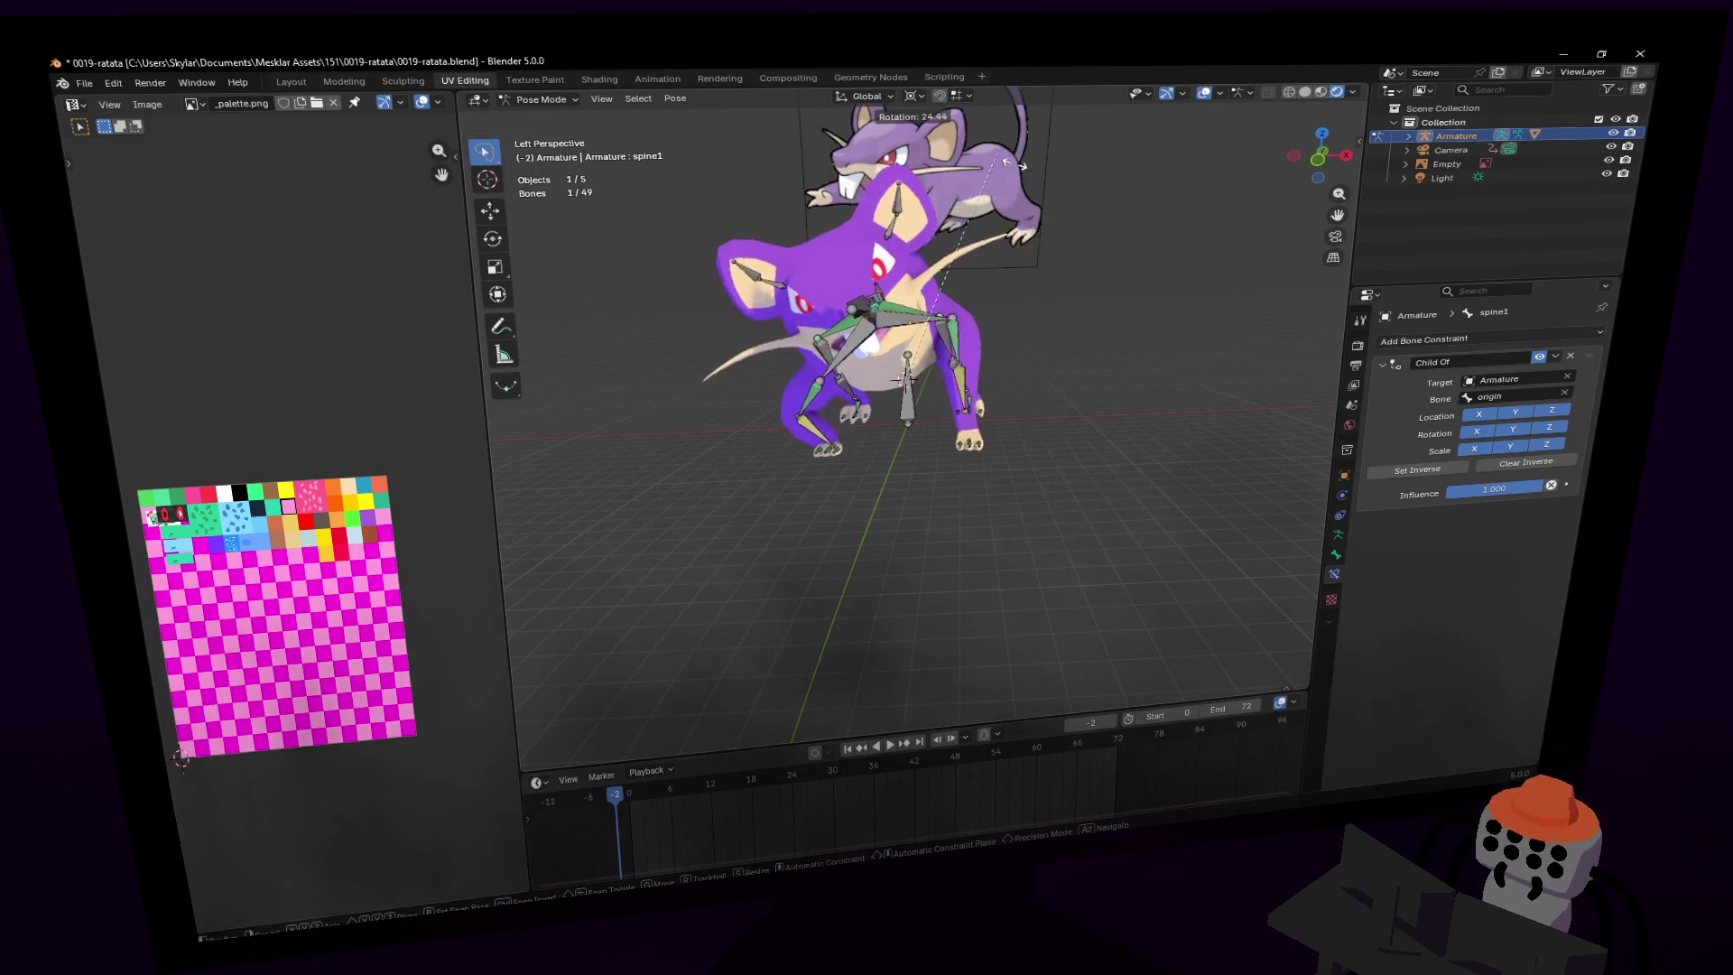
key(Escape)
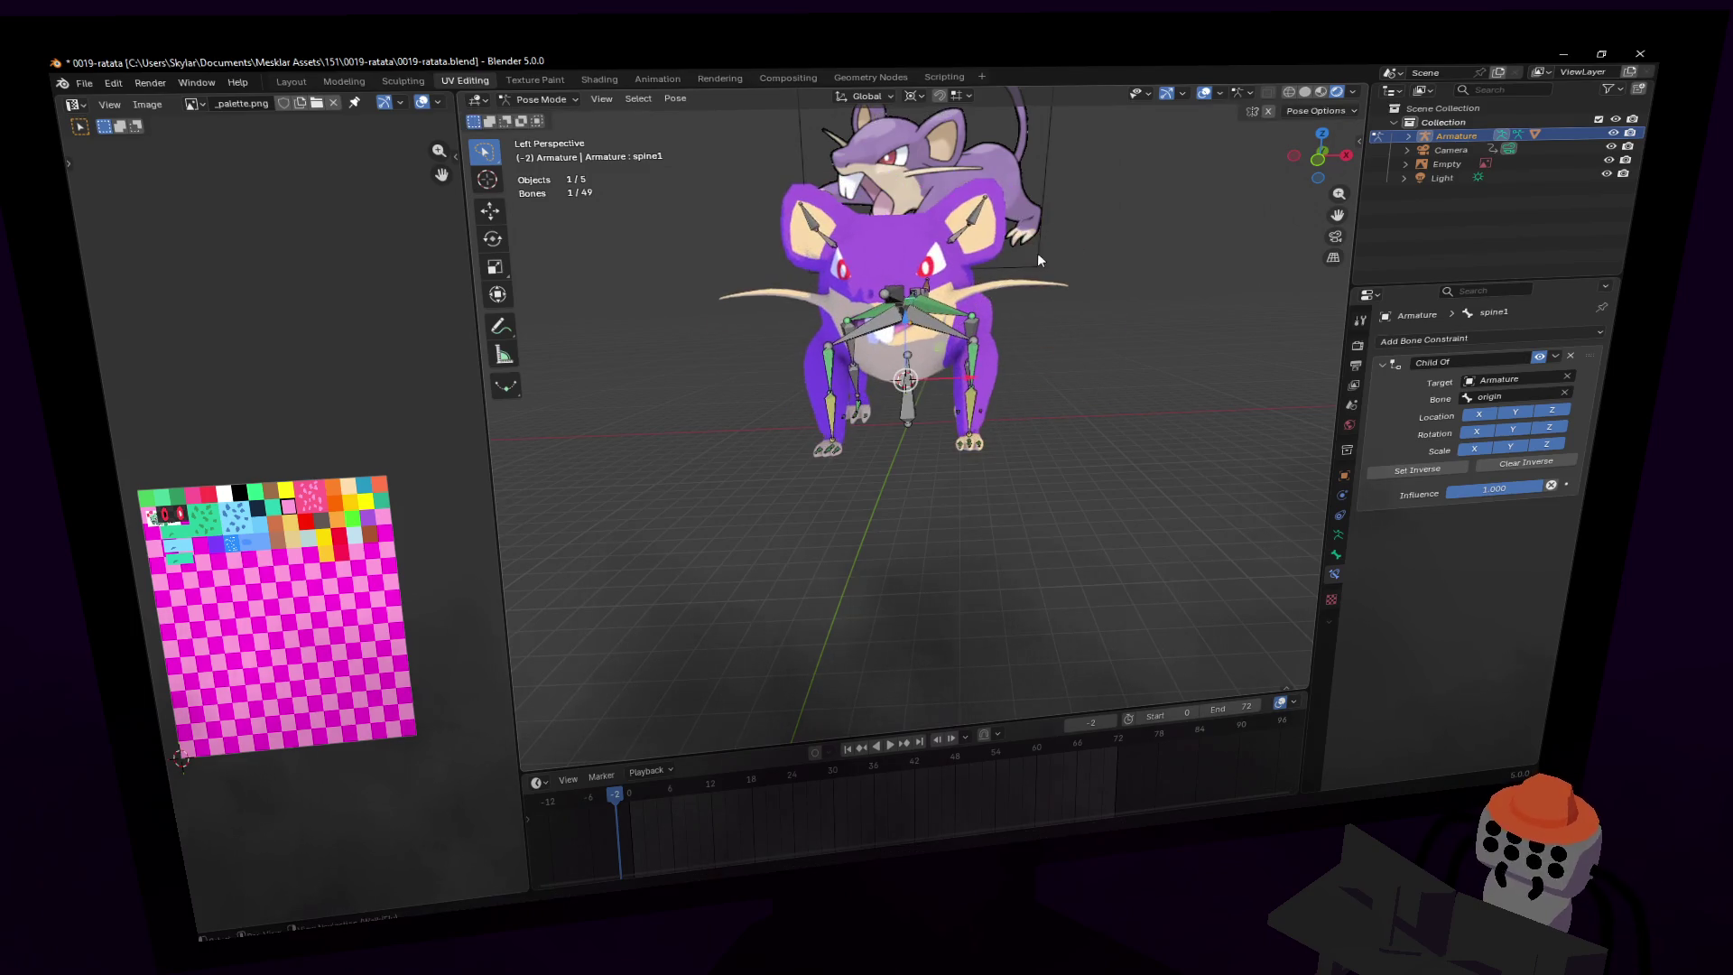
- Move spine1 to the right, hide viewport overlays, and start moving spine1 again
key(g)
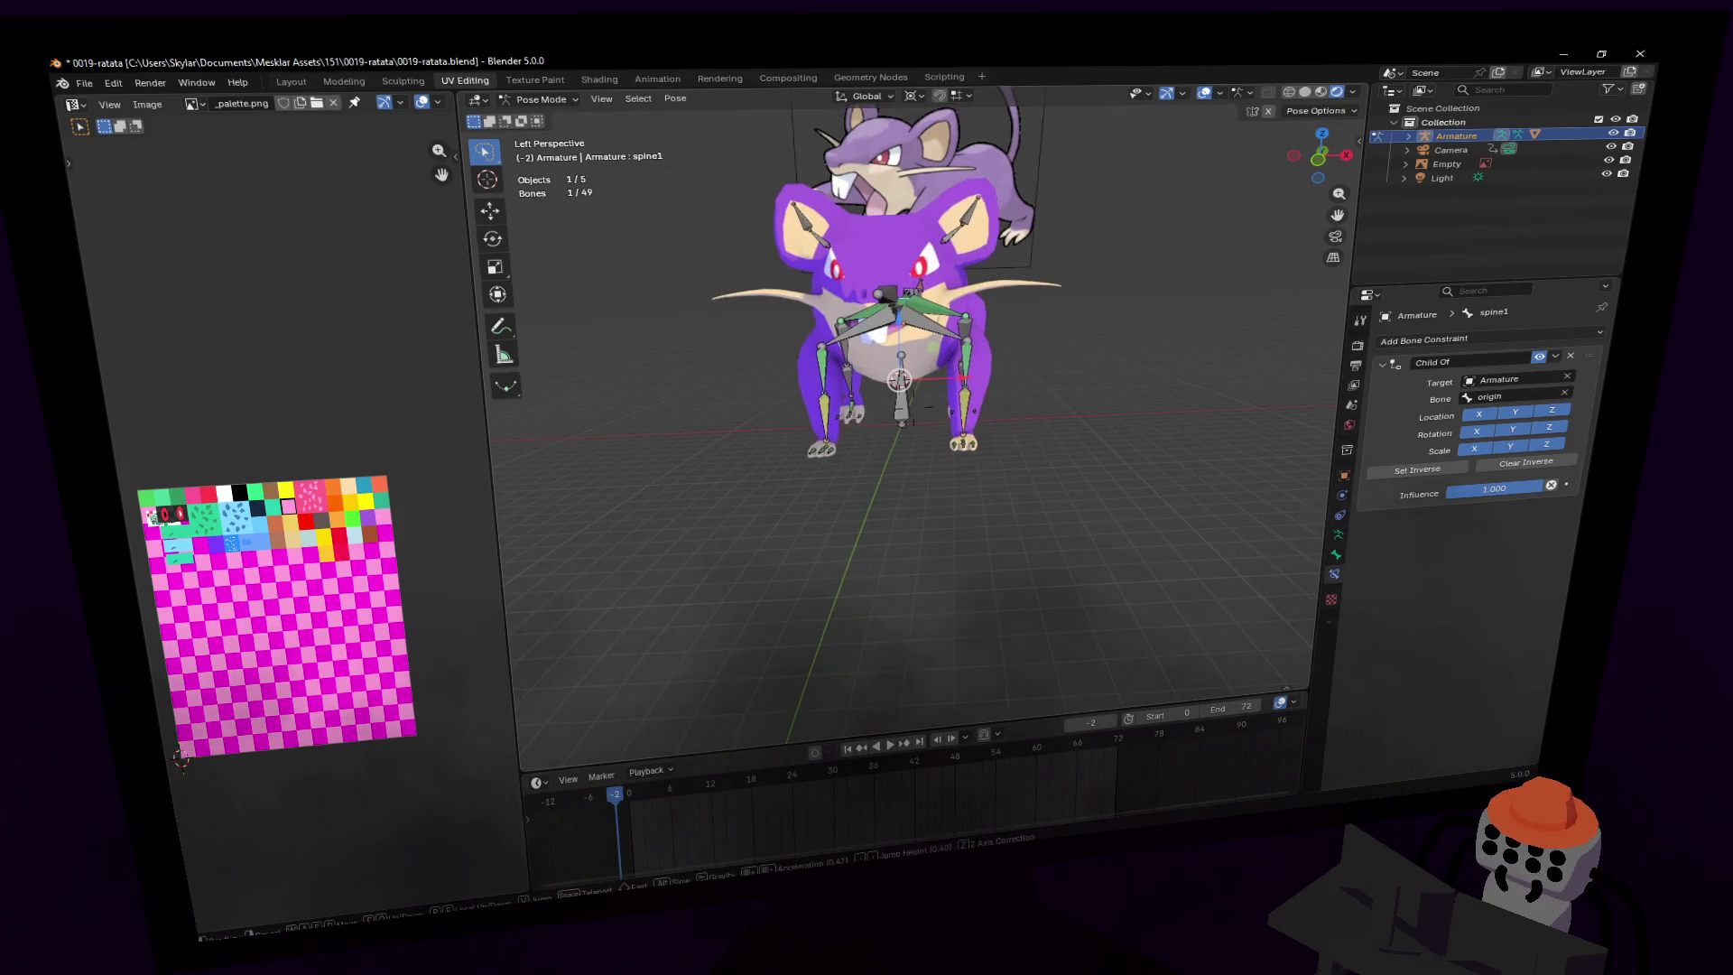
click(1079, 315)
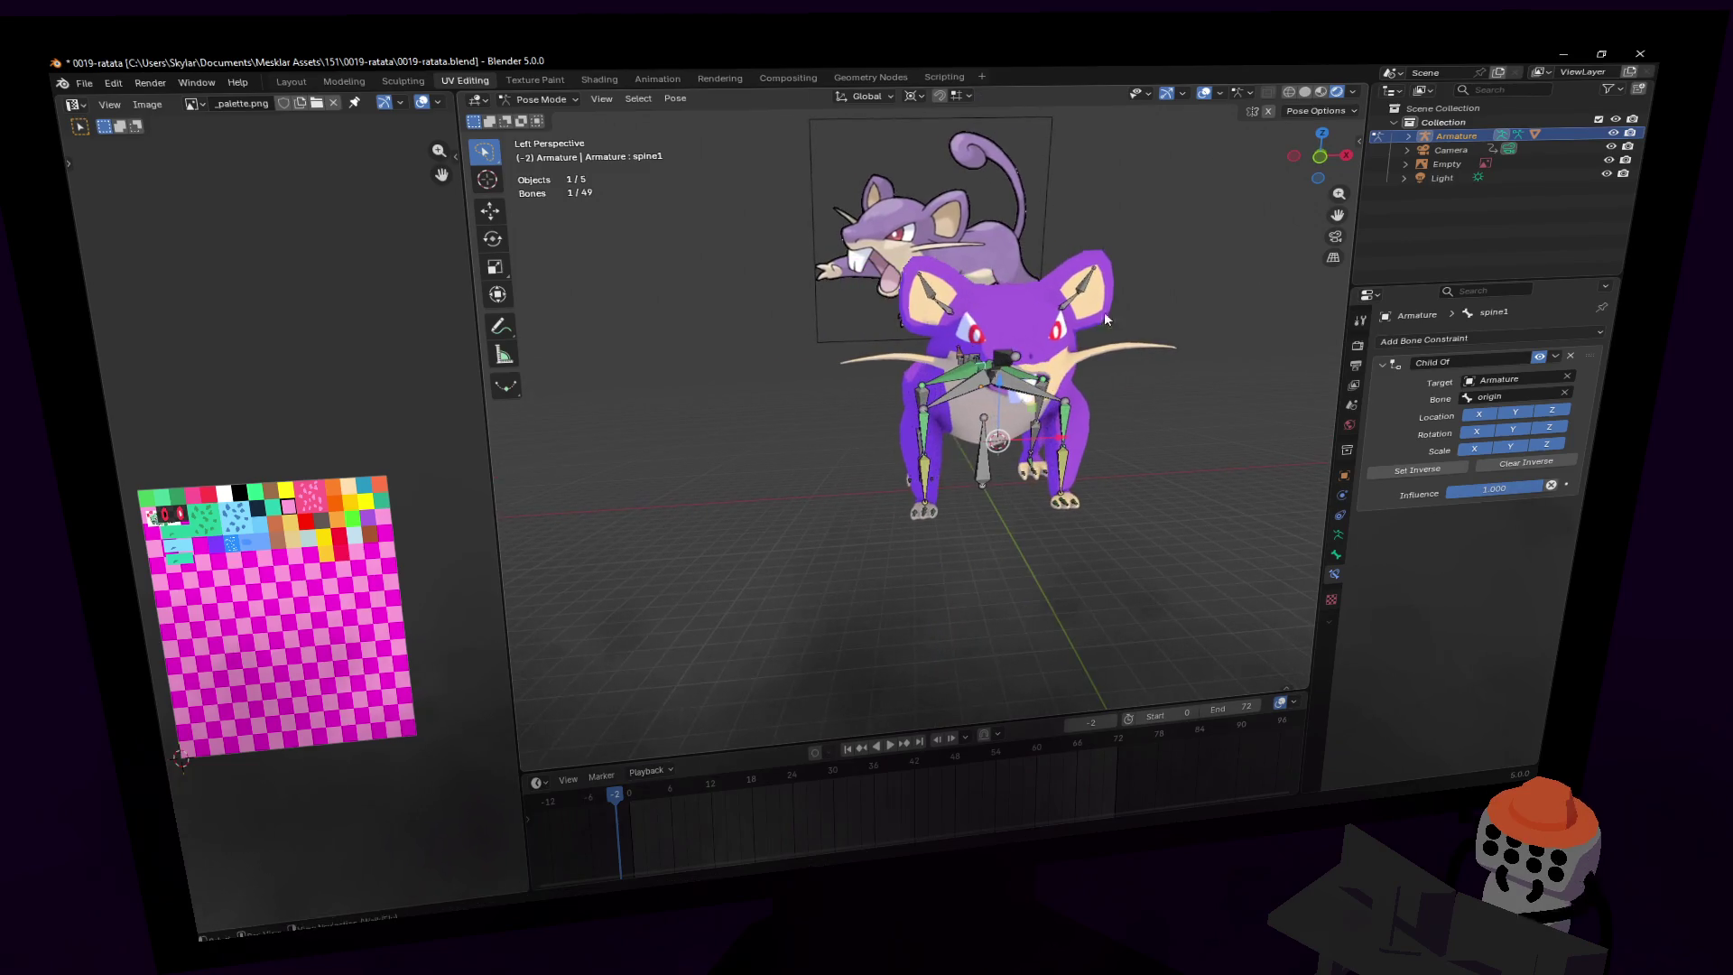
click(1204, 93)
key(g)
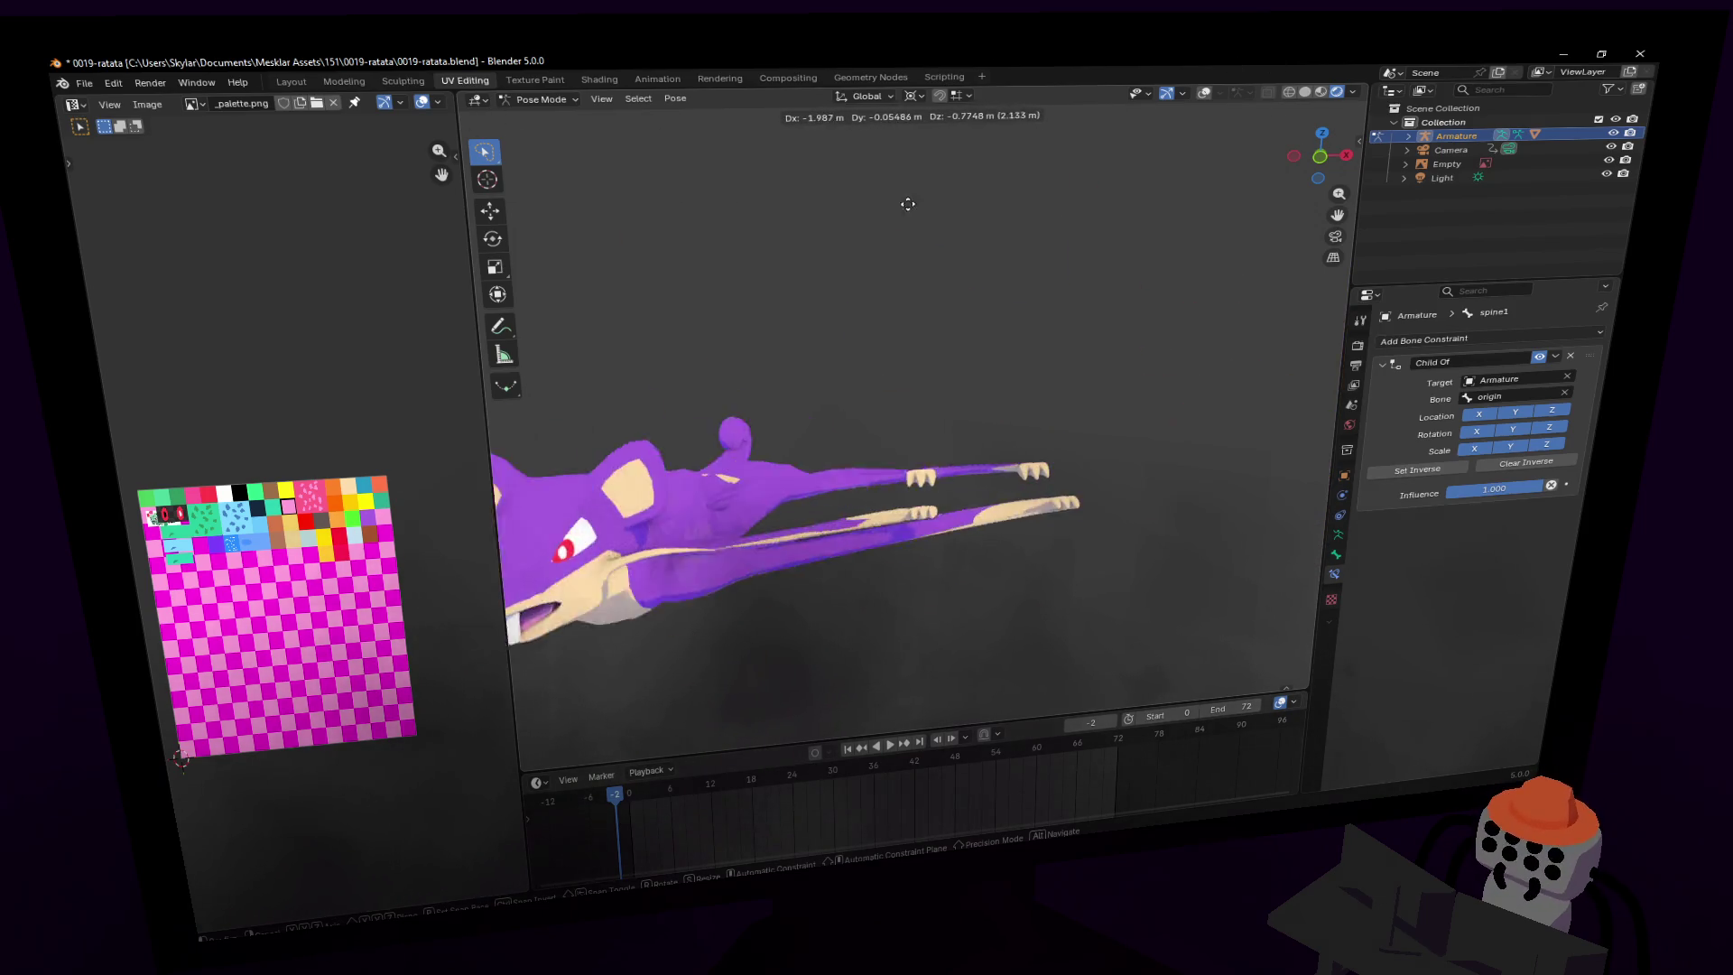
- Cancel the spine1 move and discard two rotation attempts, keeping the rat upright
key(Escape)
key(r)
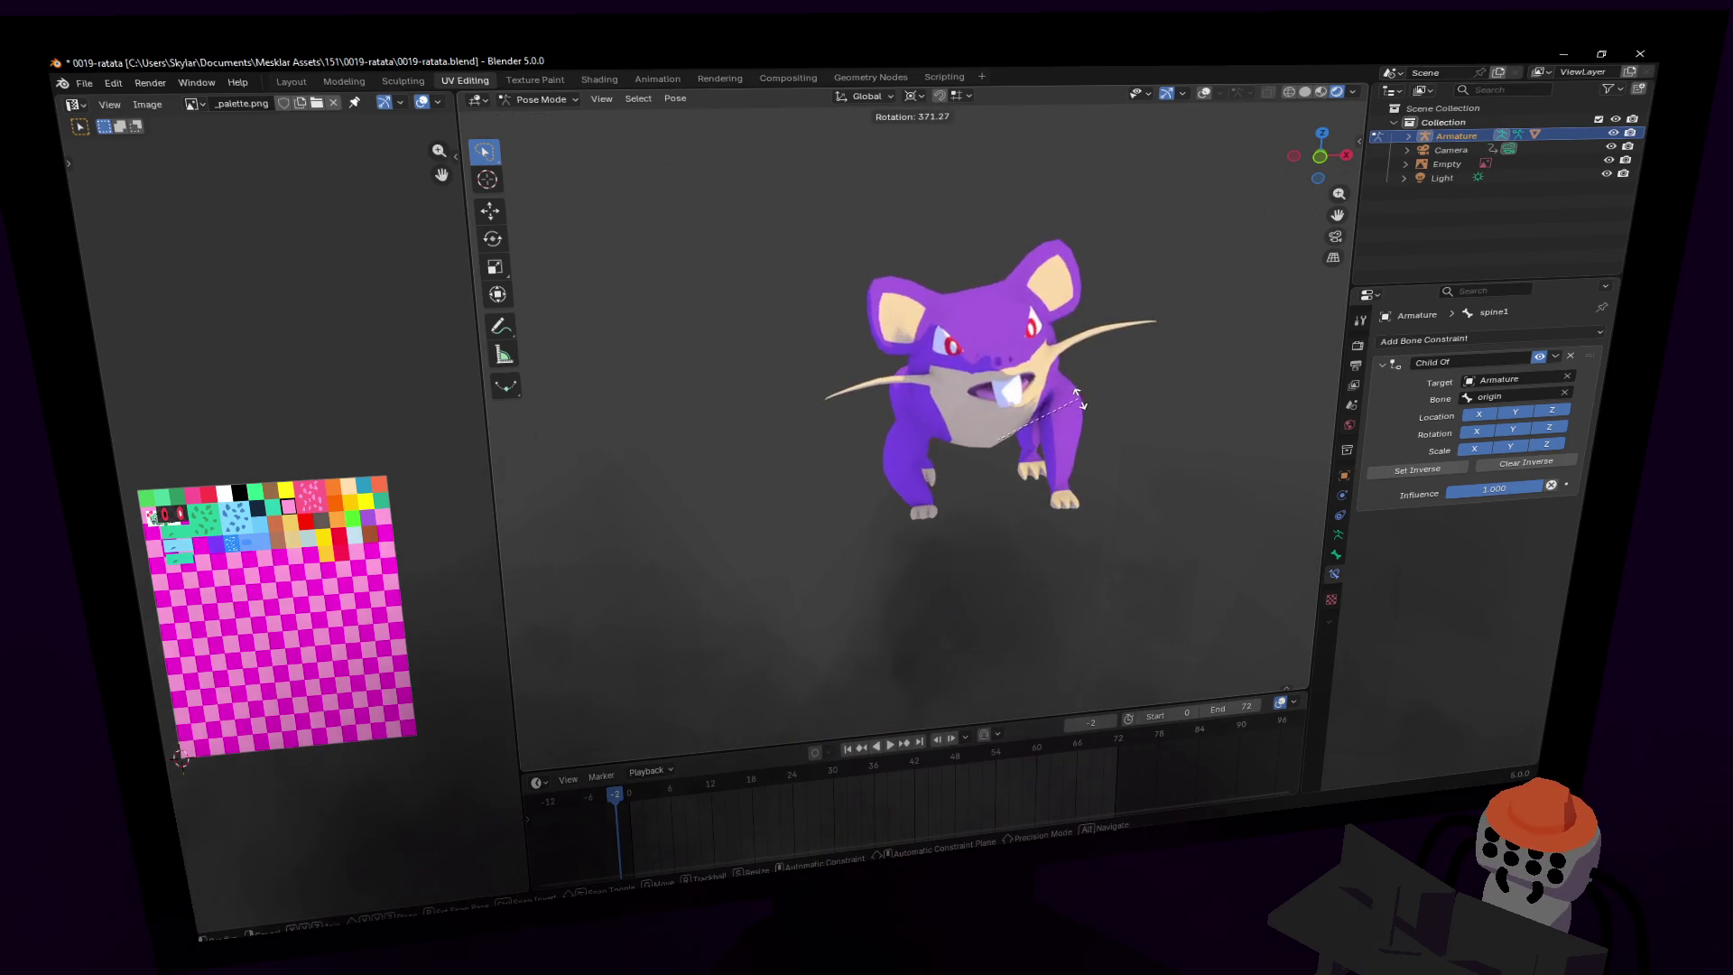
key(Escape)
key(r)
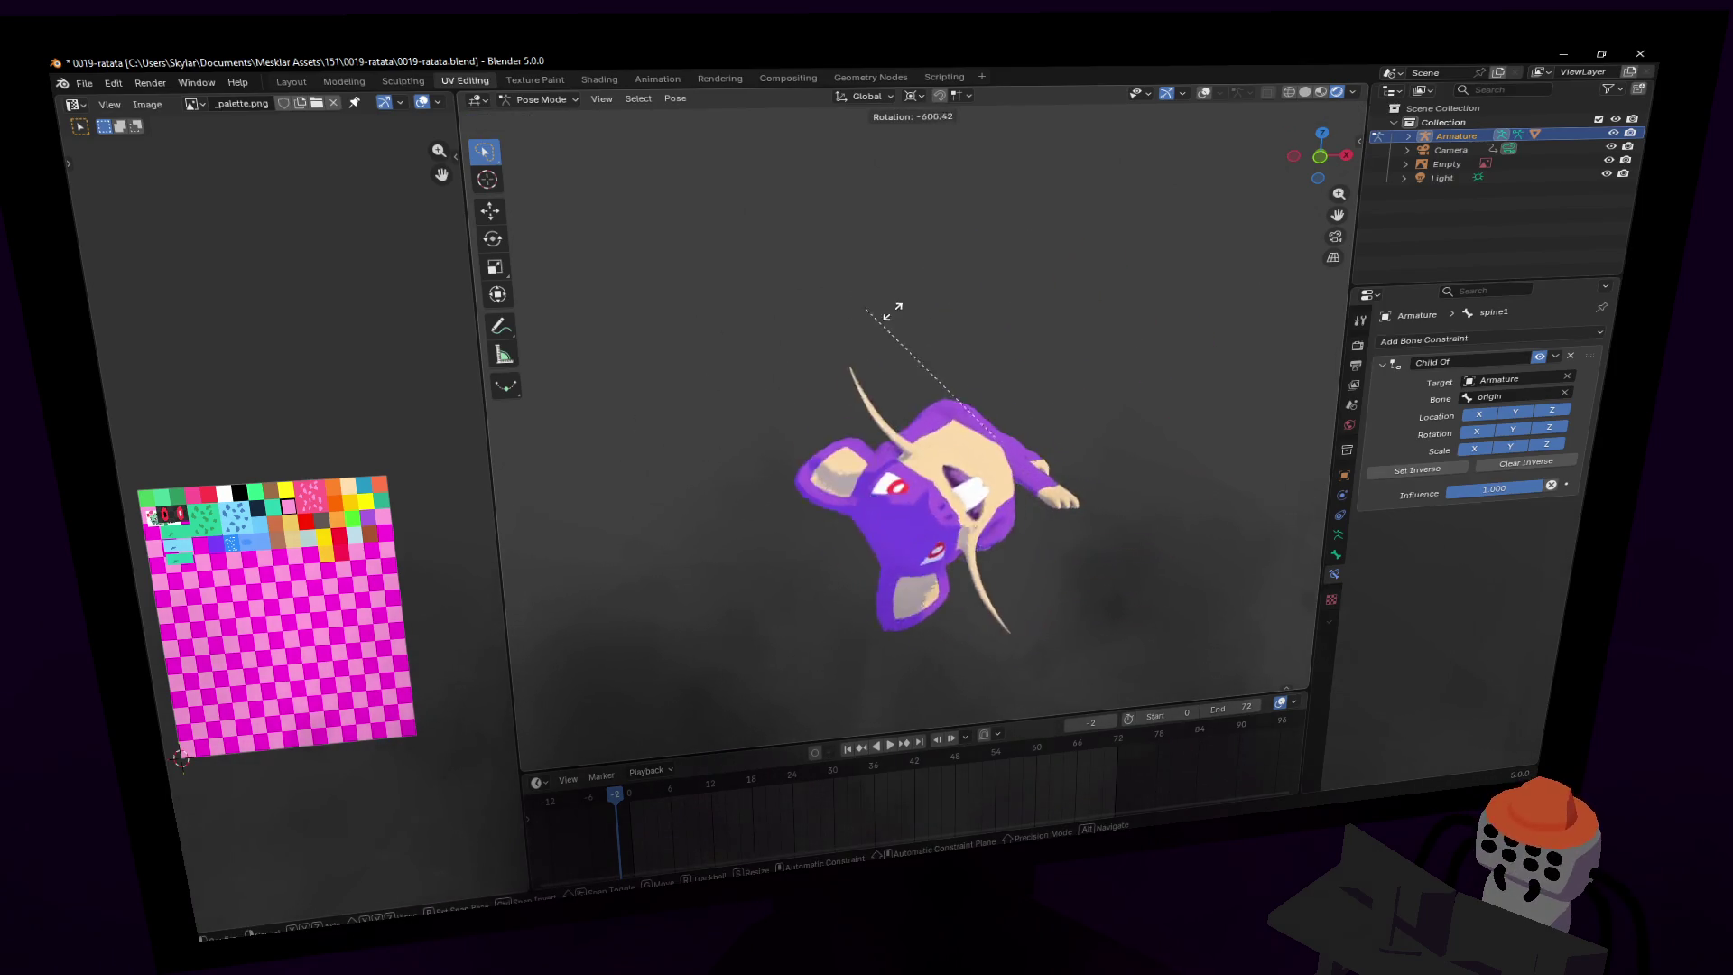
key(Escape)
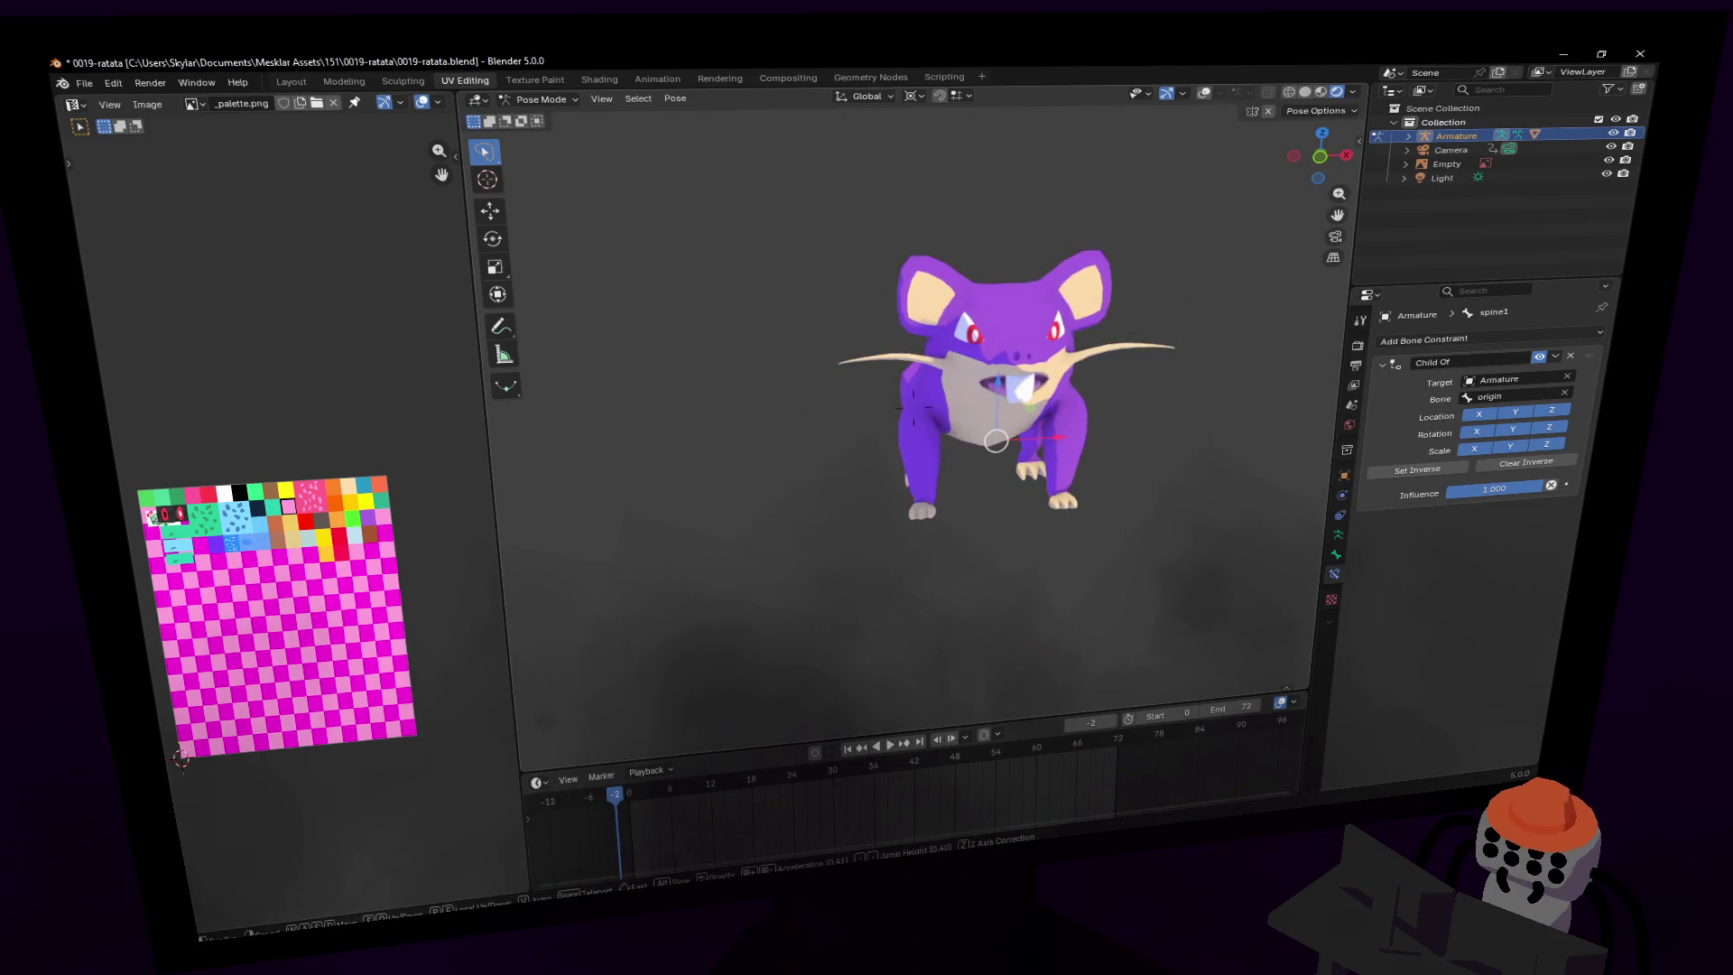
- Fly the view in close to the rat's side with walk navigation
key(shift+grave)
click(1122, 426)
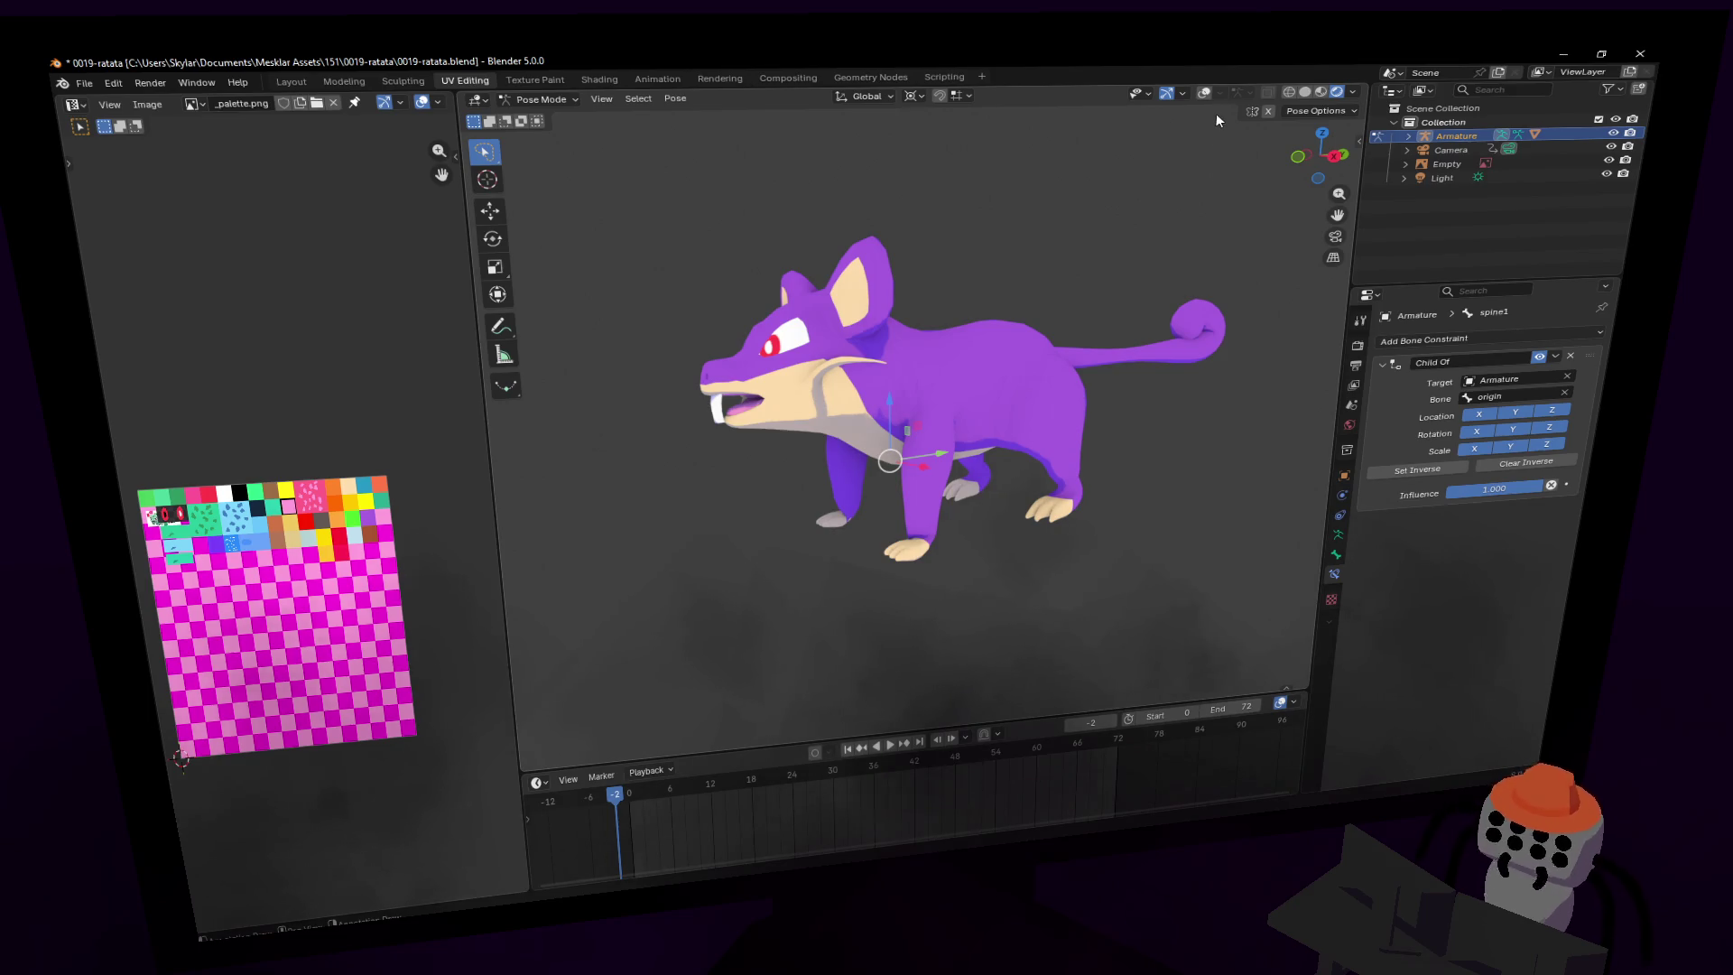
key(shift+grave)
key(d)
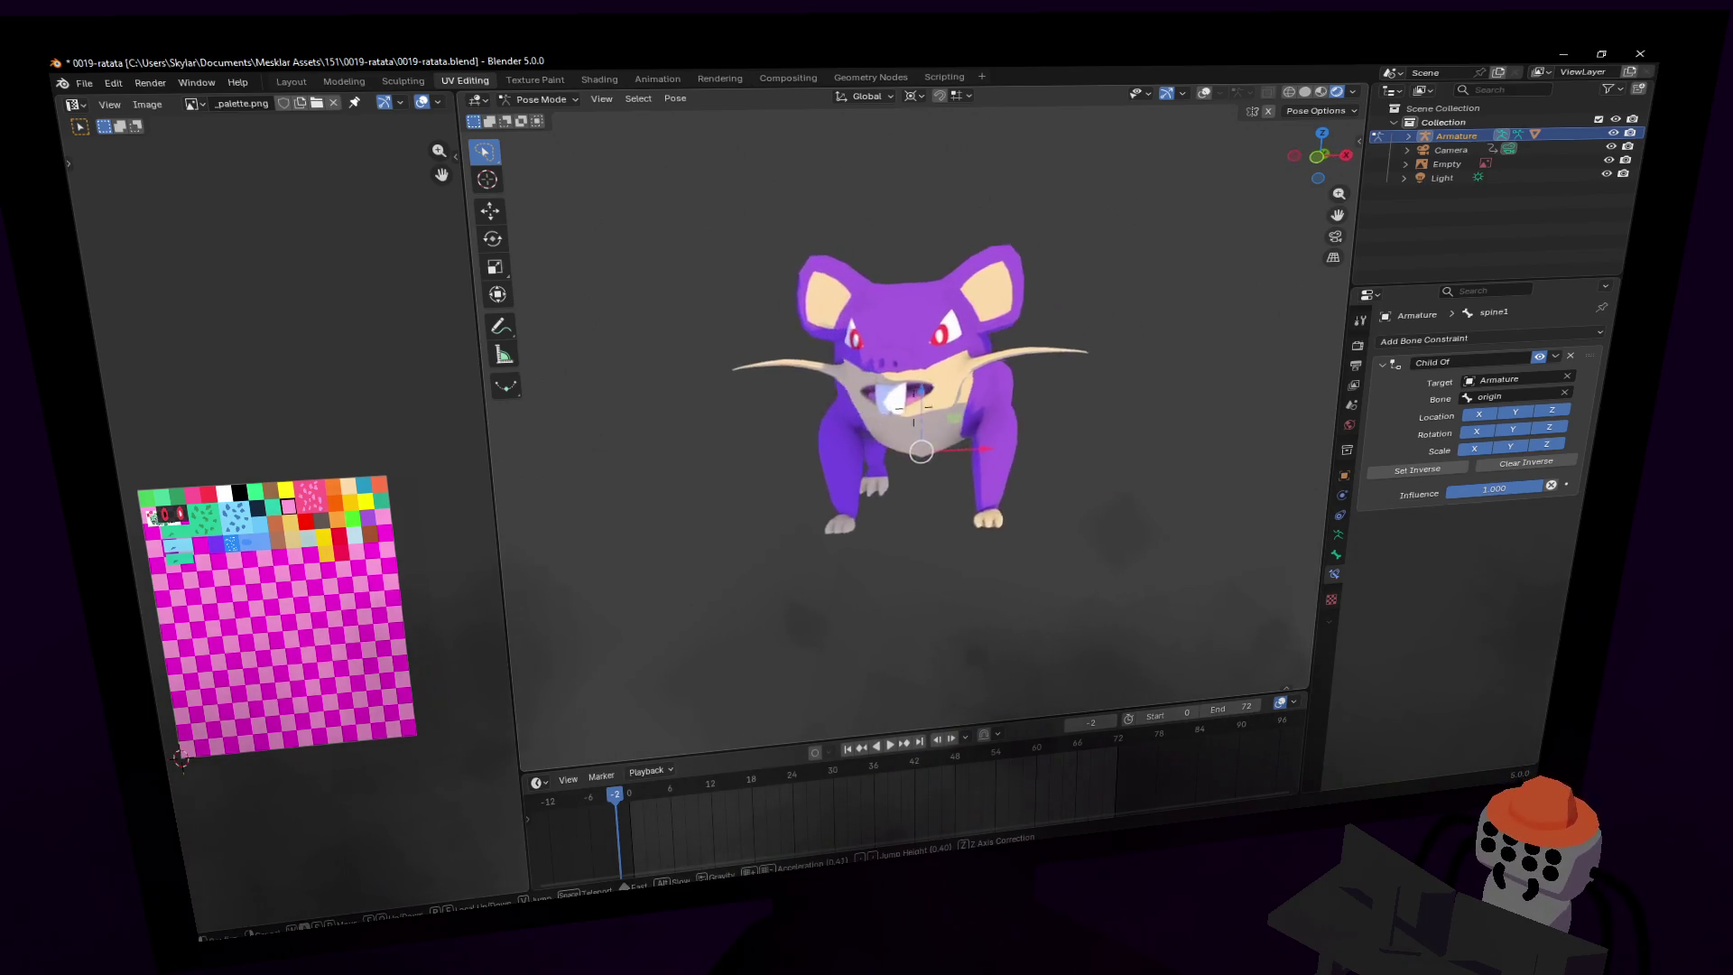
key(w)
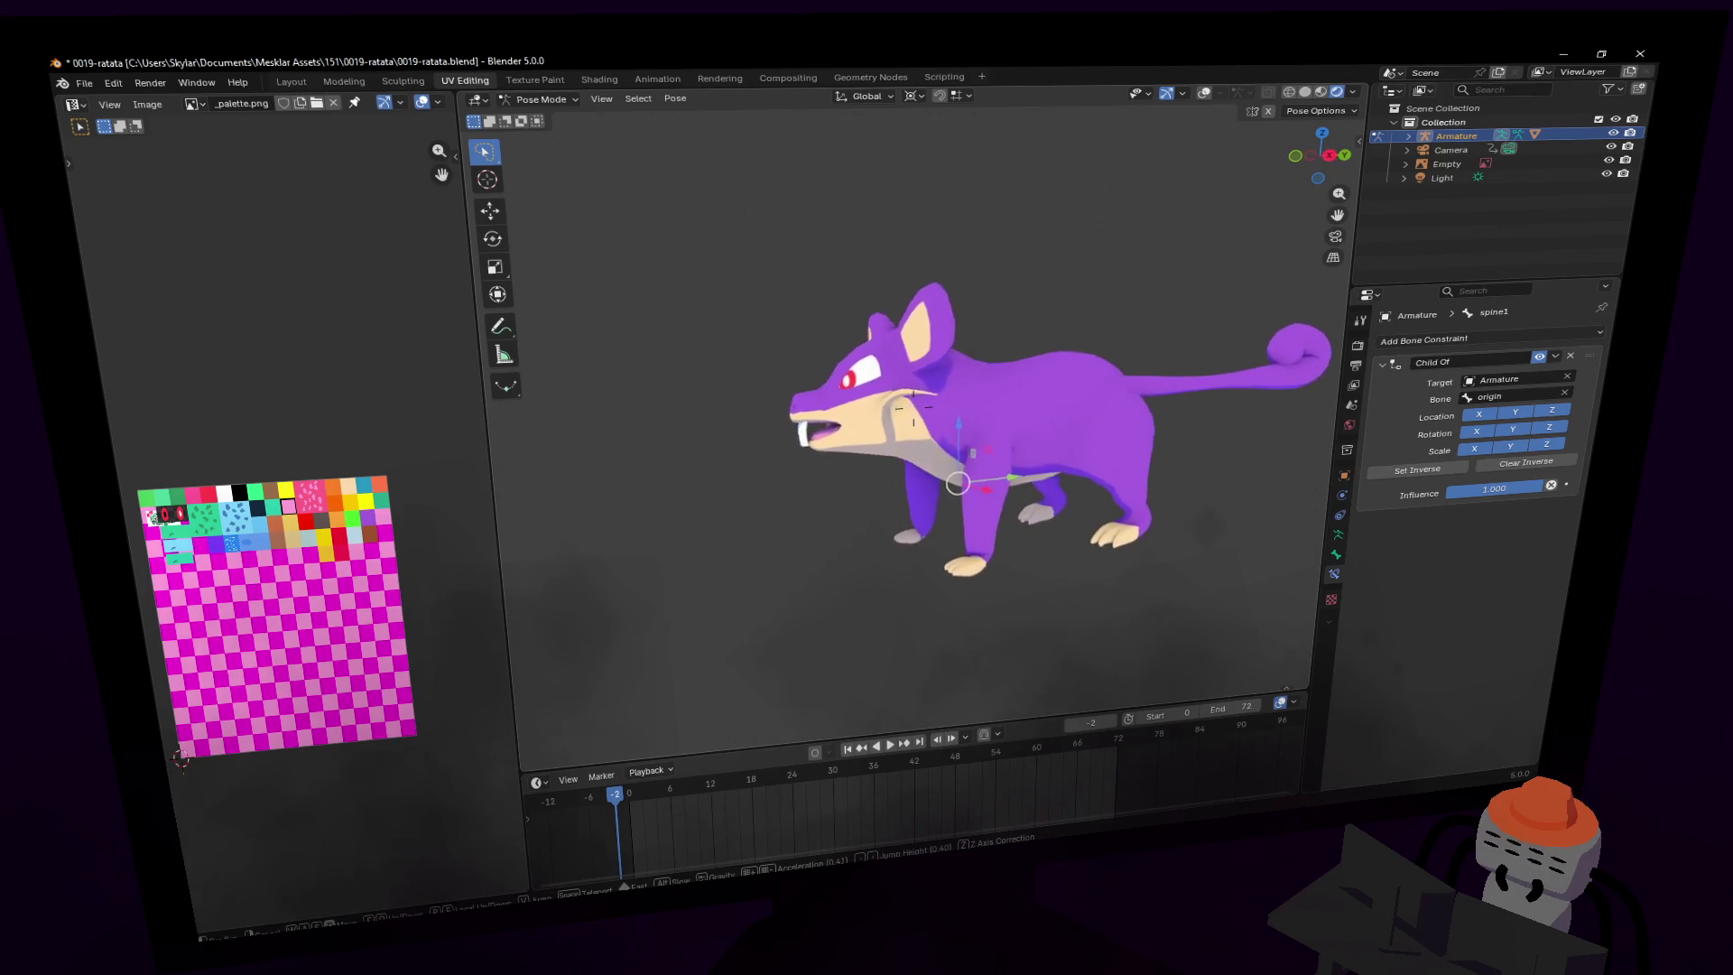
key(Return)
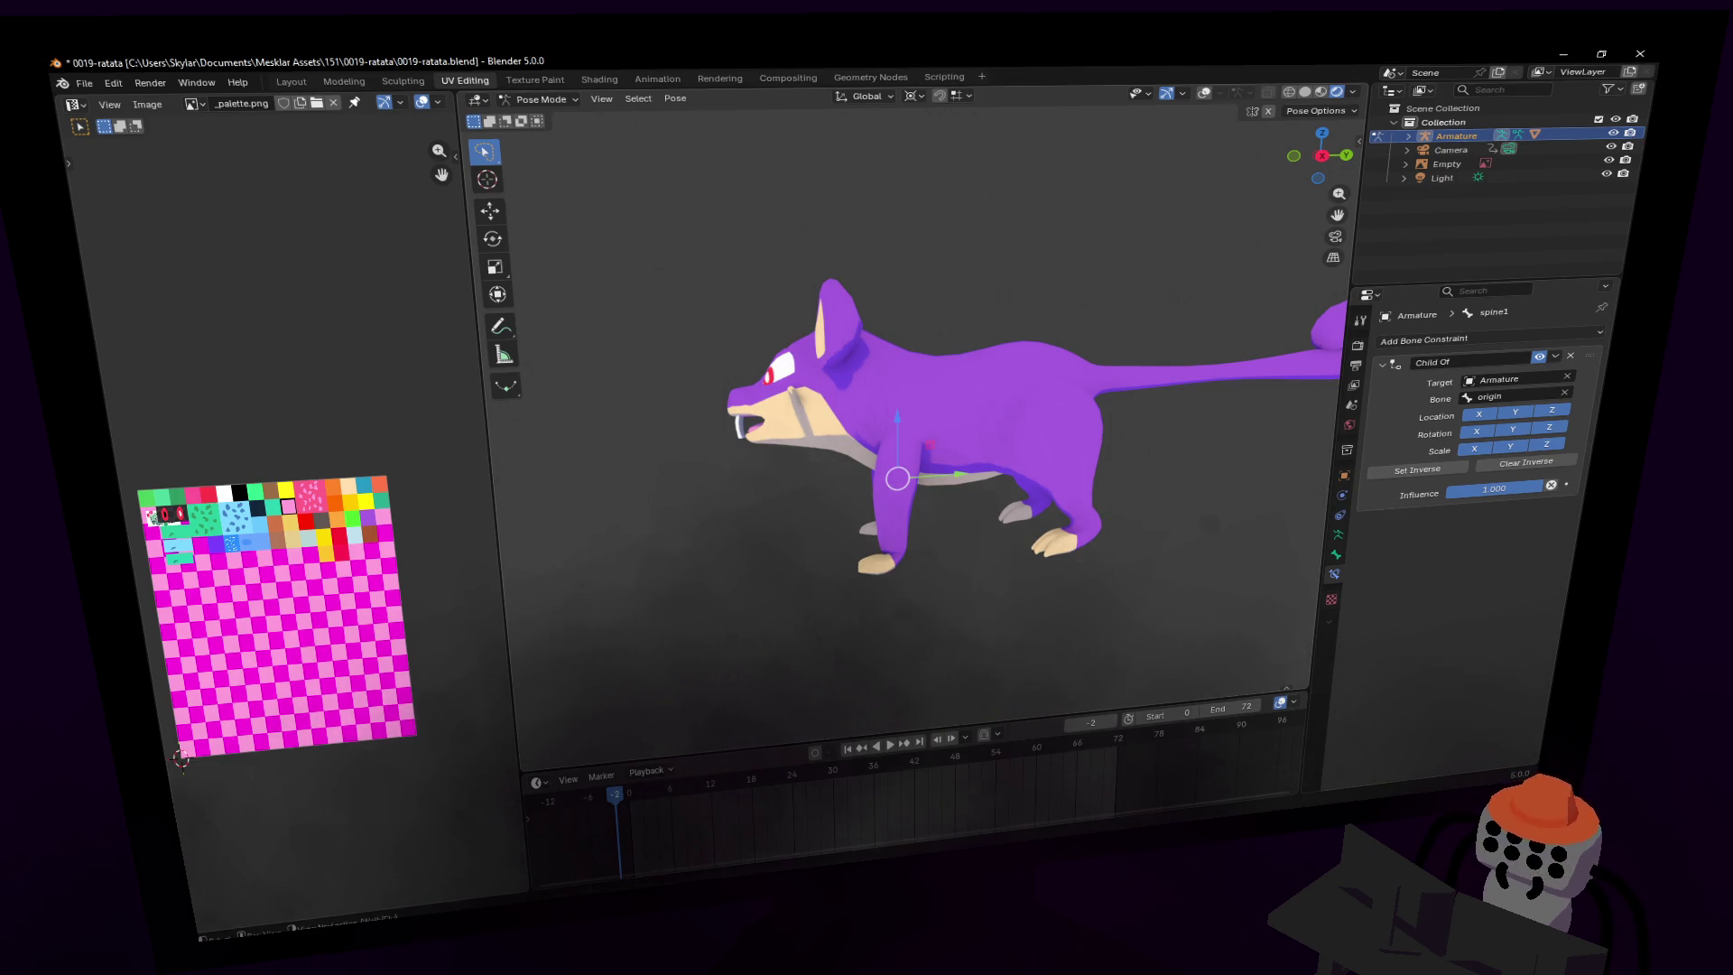
drag(1319, 160, 1316, 144)
- Re-enable viewport overlays, then try spine1 rotations, including on X, cancelling each
click(1206, 94)
key(r)
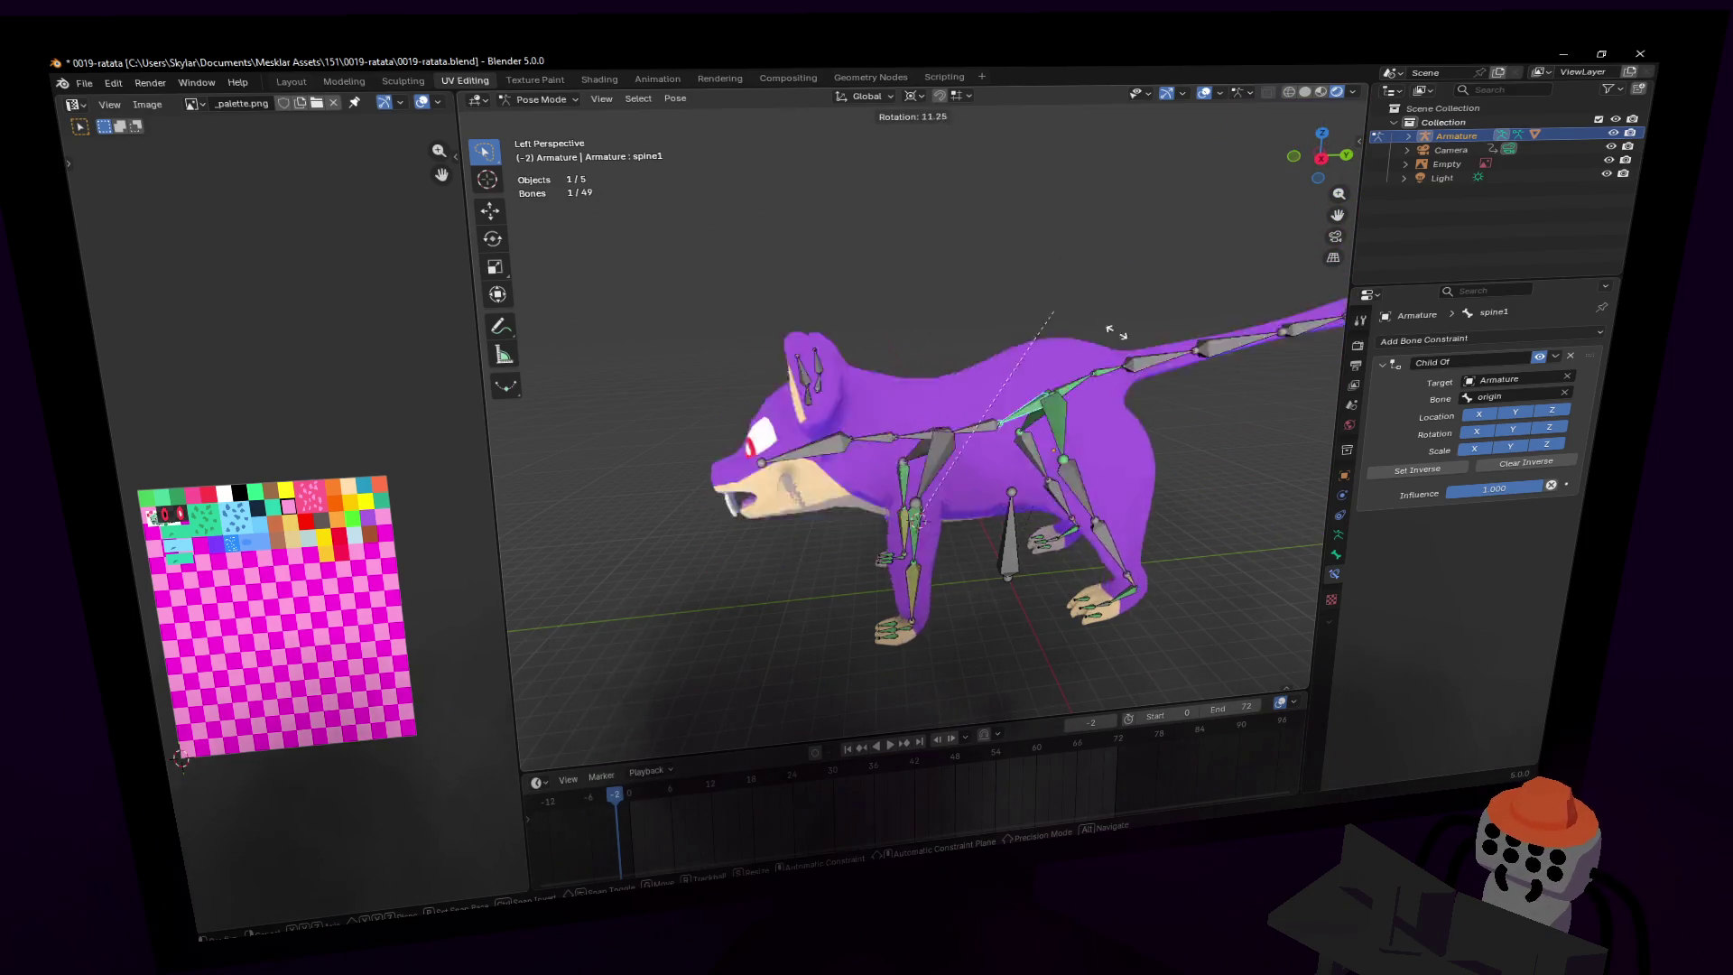
key(Escape)
key(shift+grave)
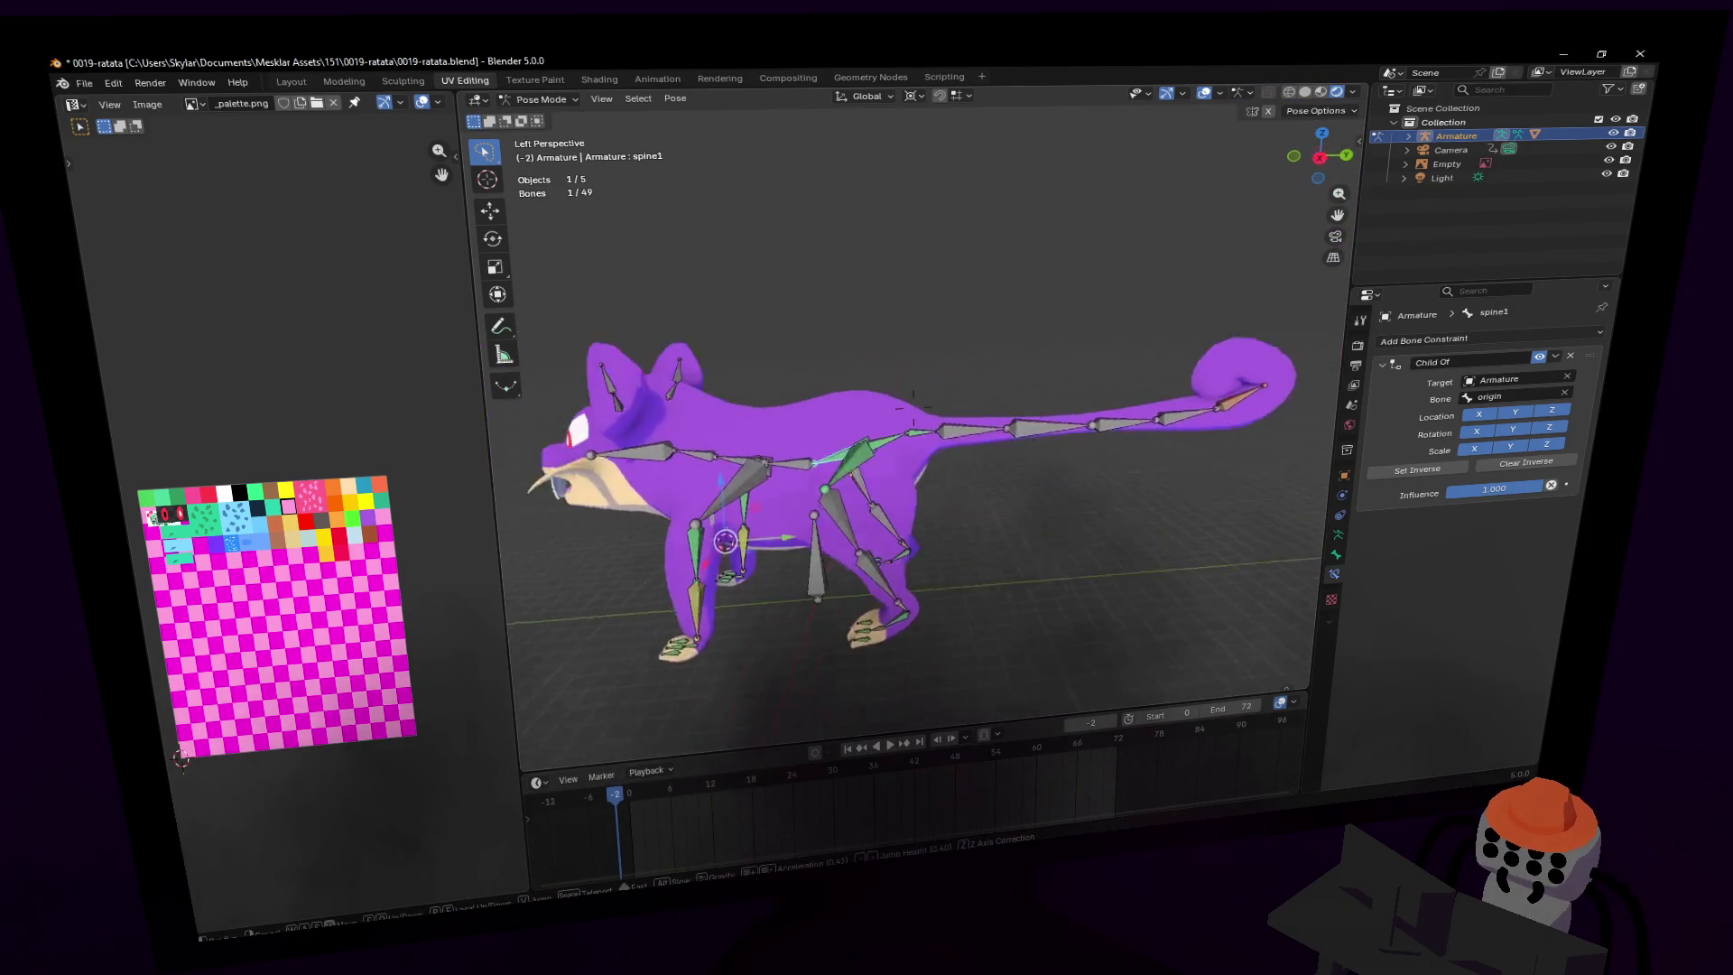
key(r)
key(x)
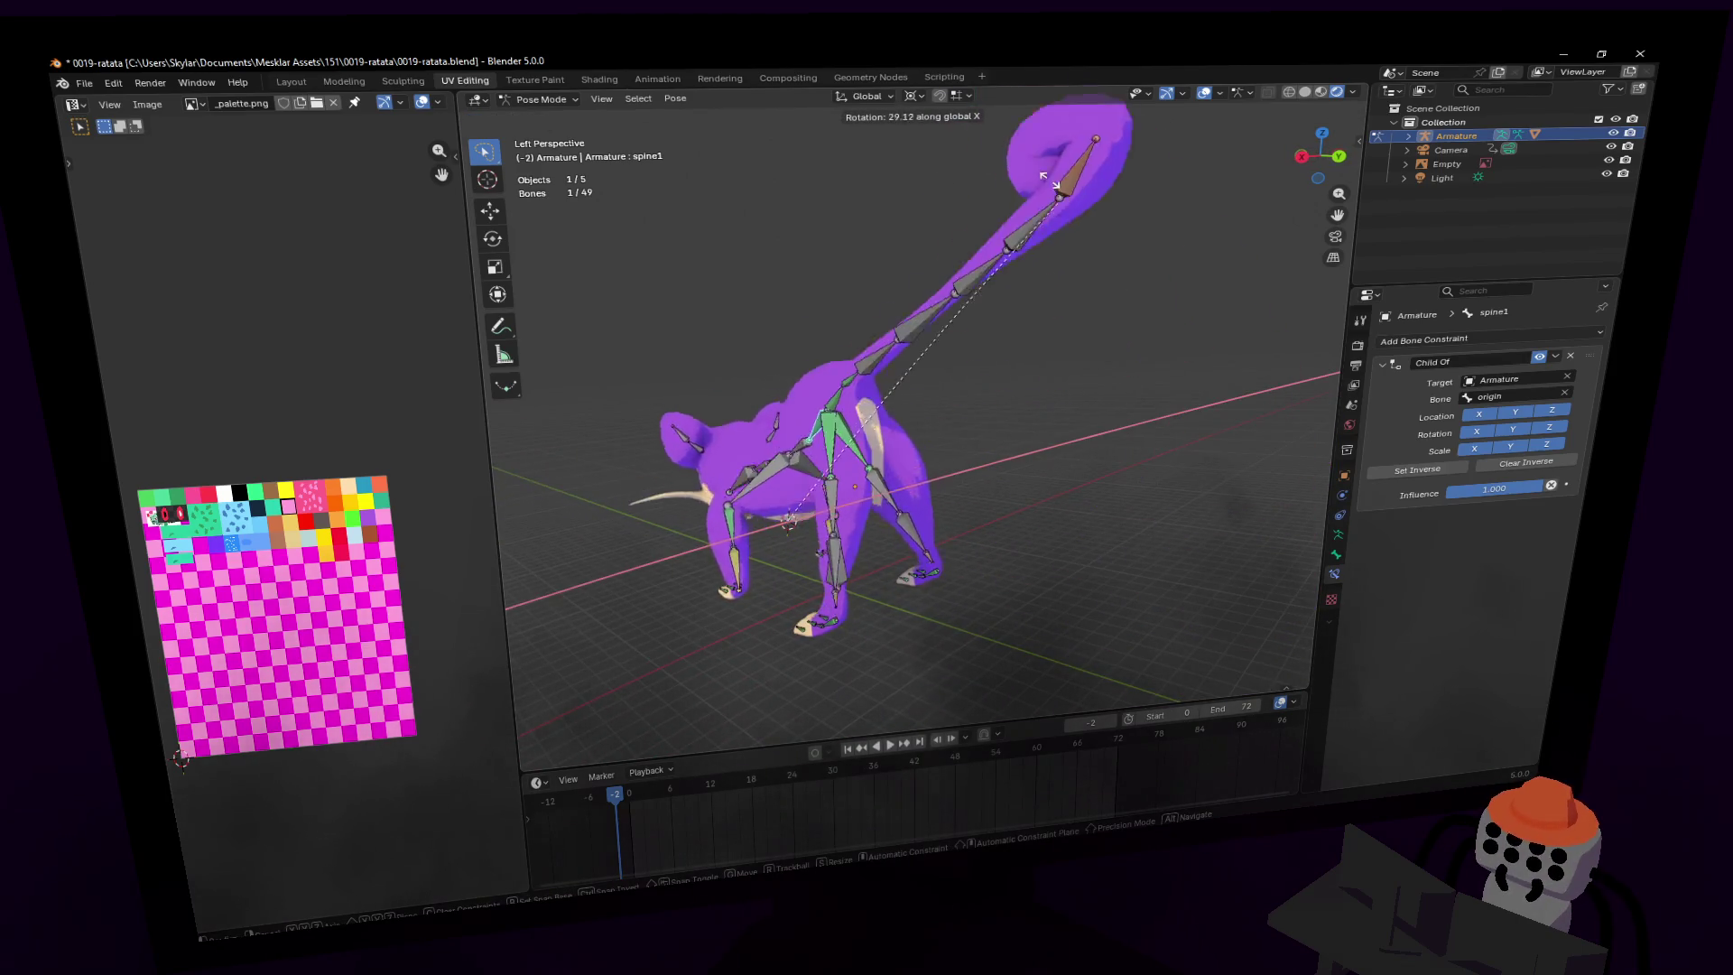
key(Escape)
middle_drag(1082, 304, 1047, 367)
- Select the origin bone, move the whole rig to a new position, and zoom out
key(shift+grave)
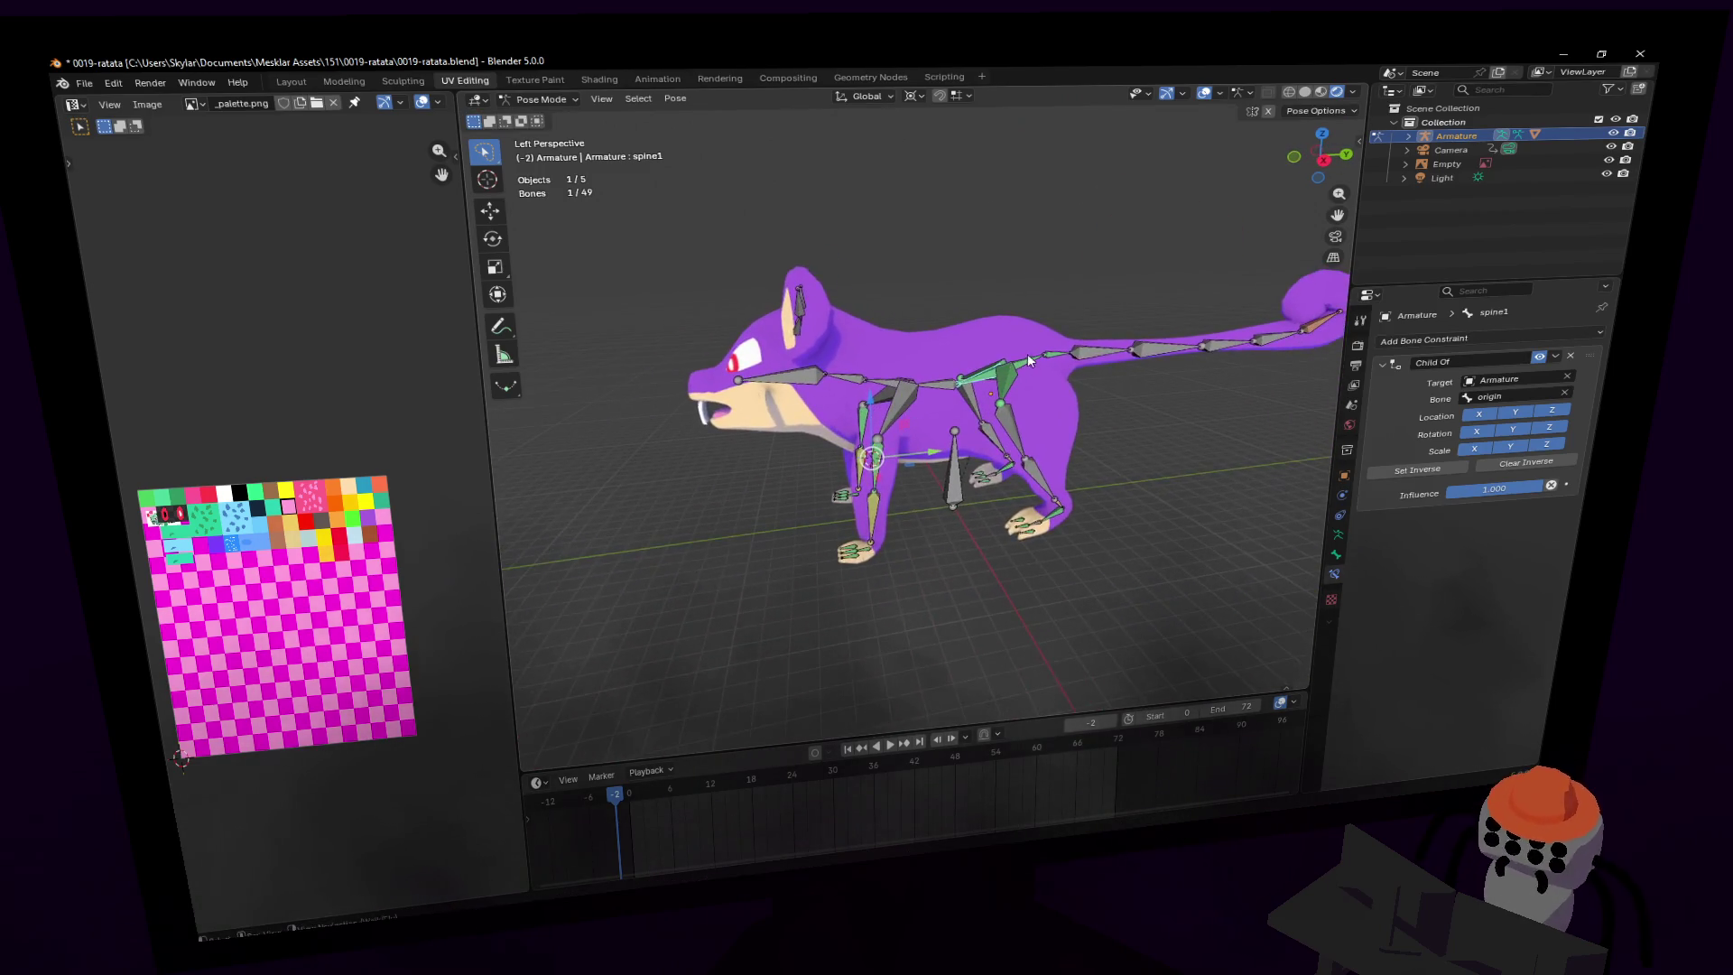
click(967, 457)
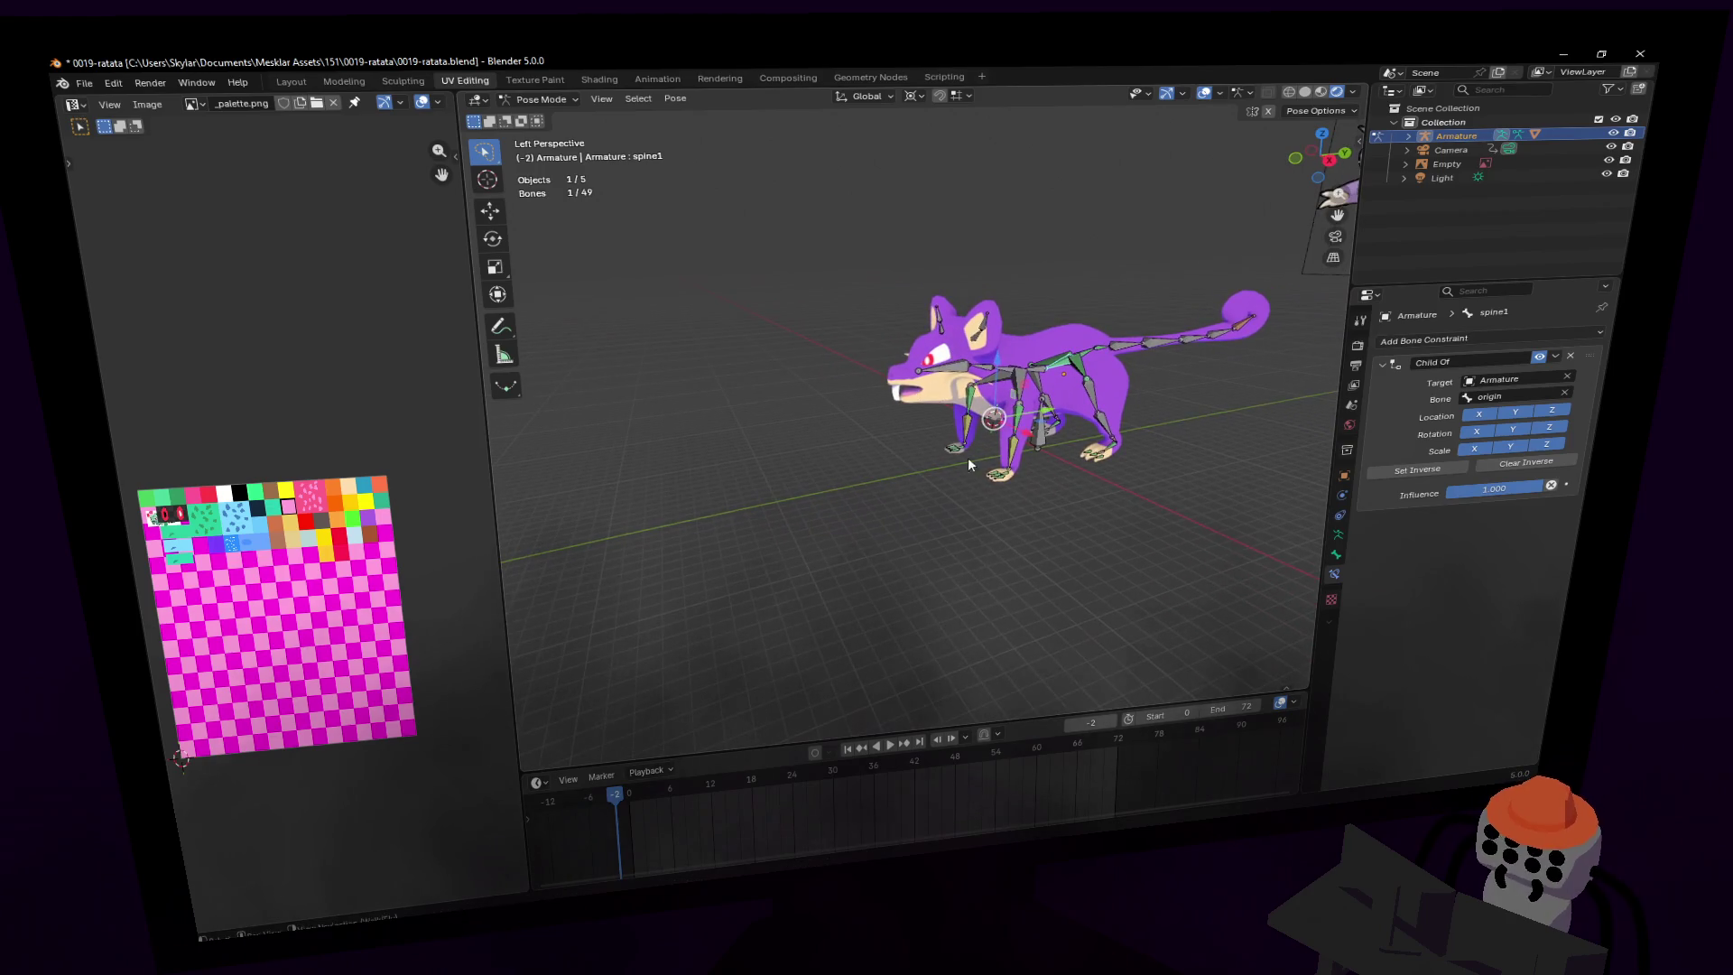
click(1043, 444)
key(g)
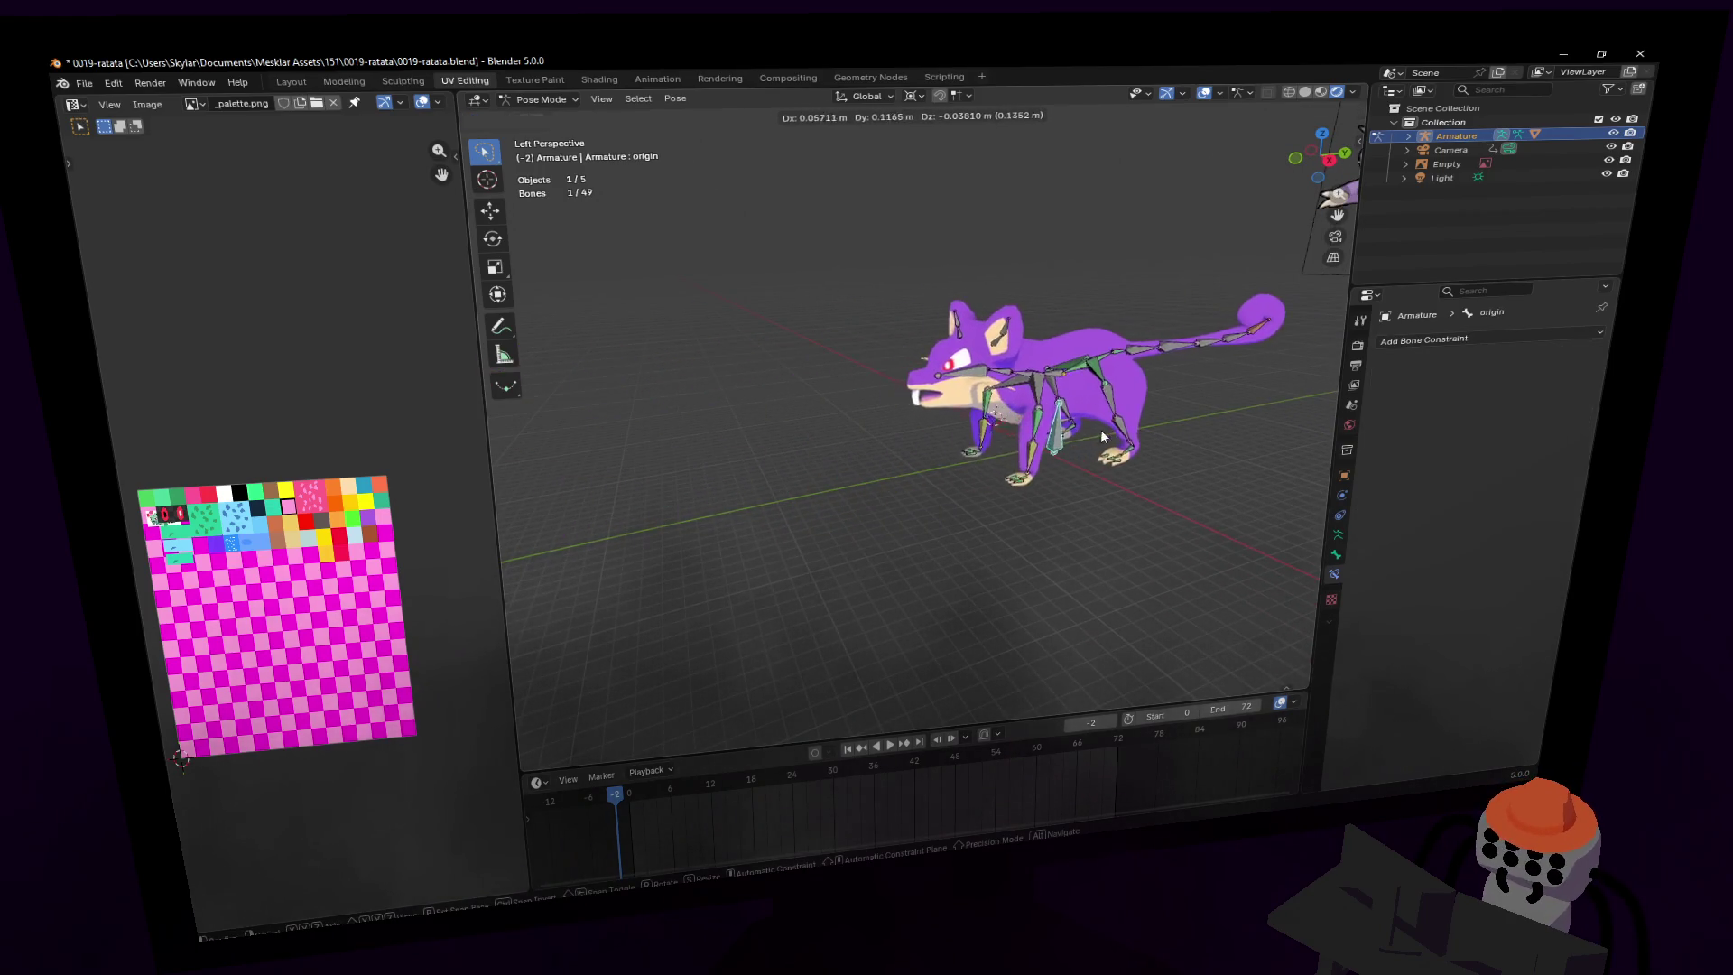
click(1101, 430)
scroll(1092, 438, down, 3)
- Switch the viewport to the scene camera view with Numpad 0
key(KP_0)
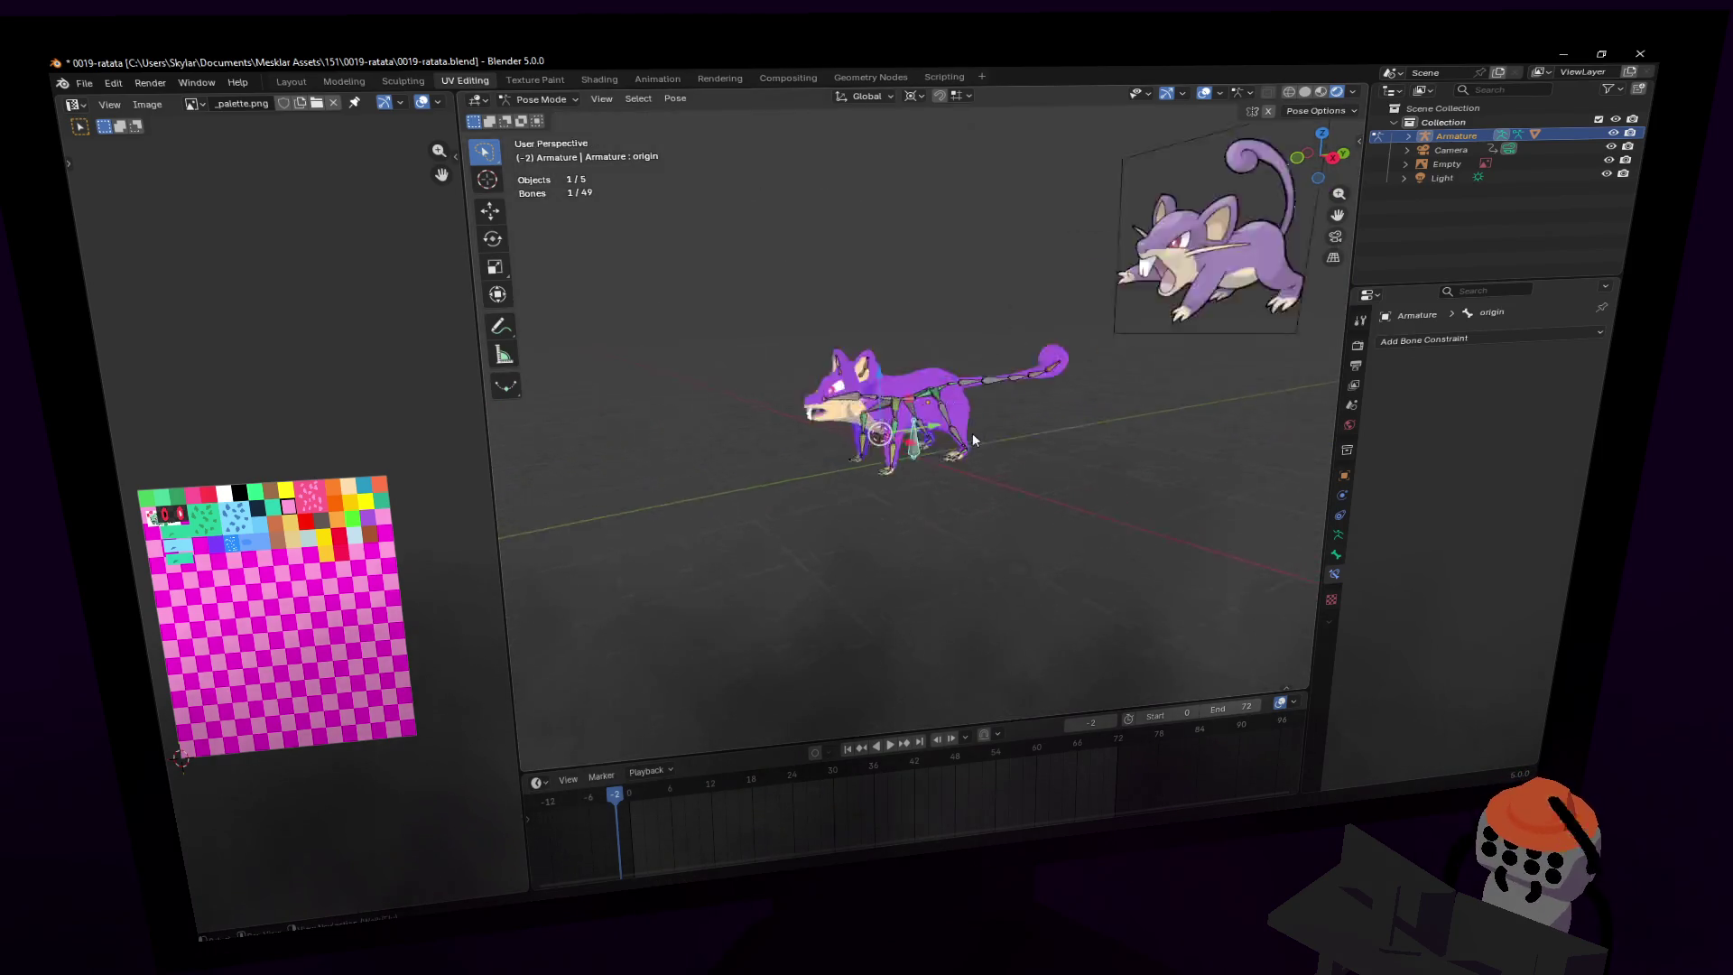
key(Escape)
key(shift+grave)
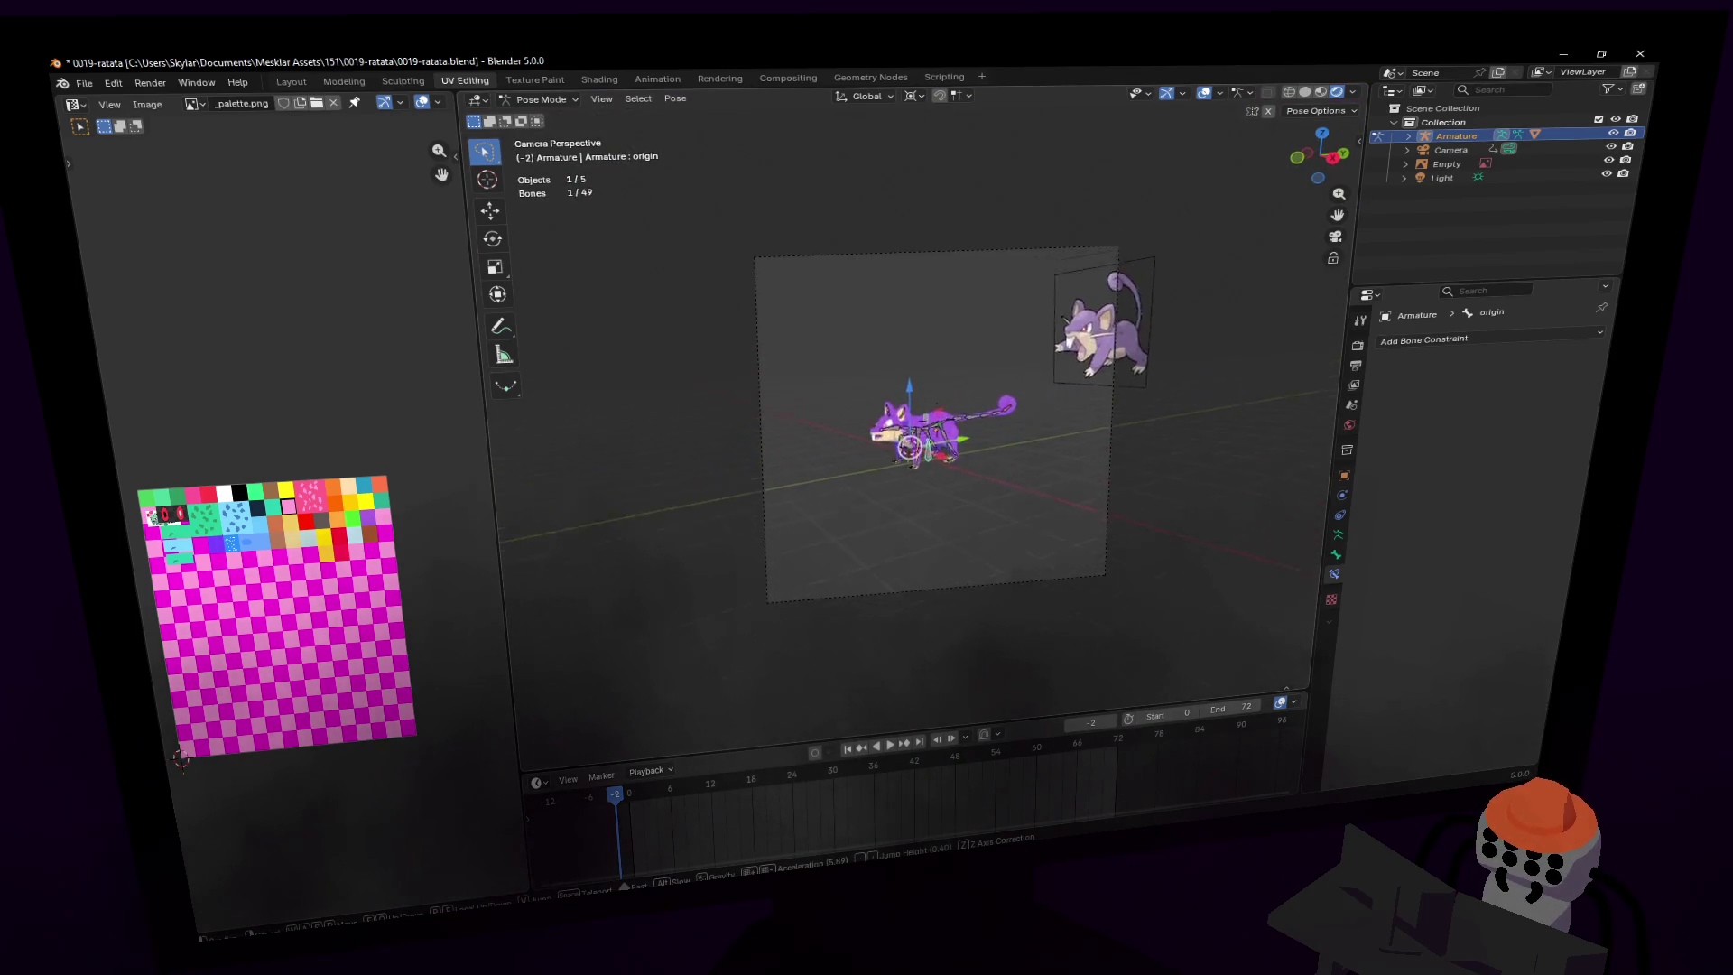
- Fly the camera left, right and slightly lower until the rat sits just right of frame
mouse_move(903, 425)
scroll(936, 420, down, 8)
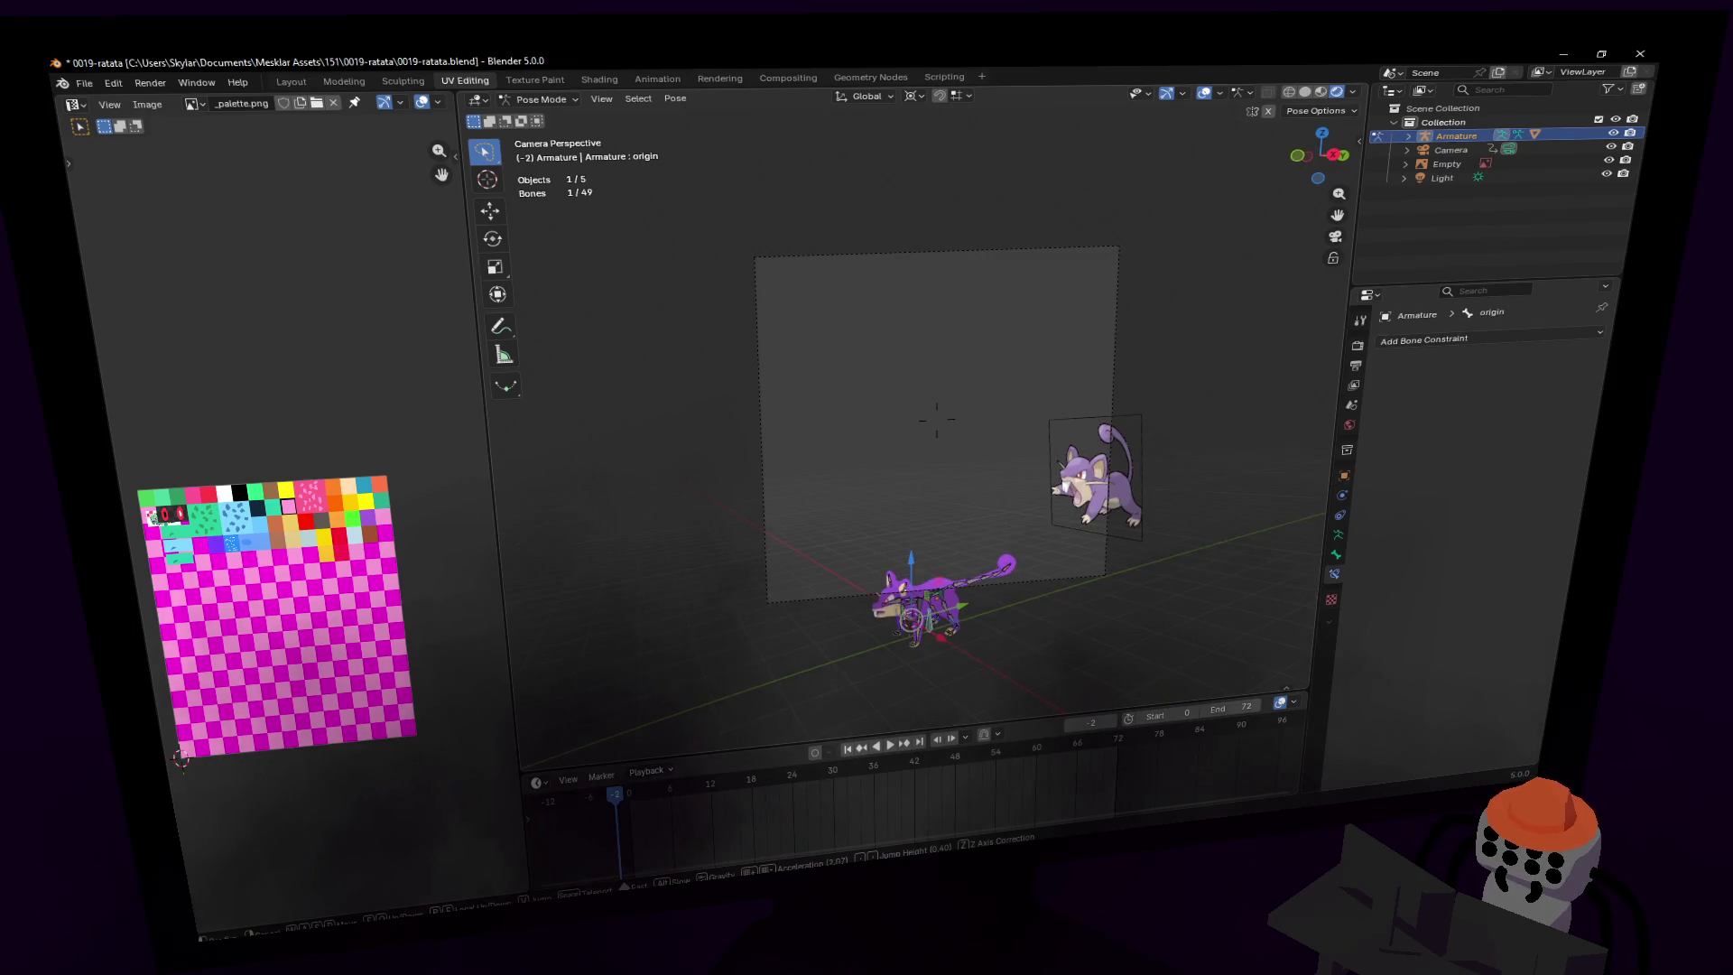
key(a)
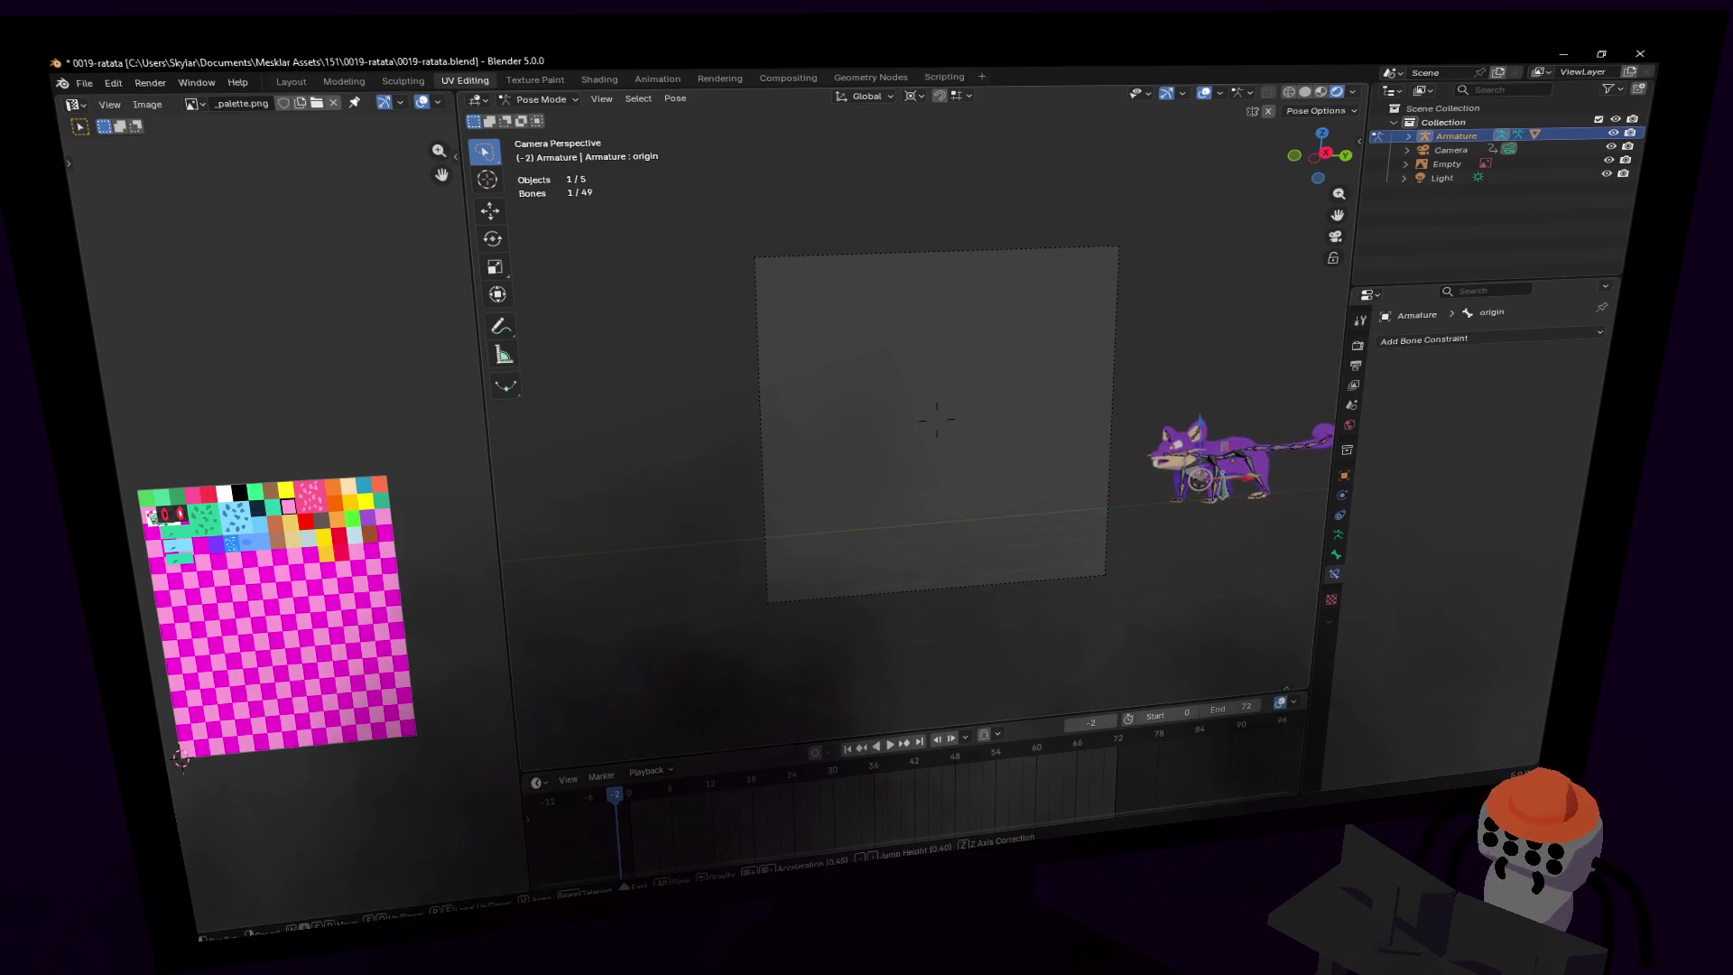
key(d)
key(q)
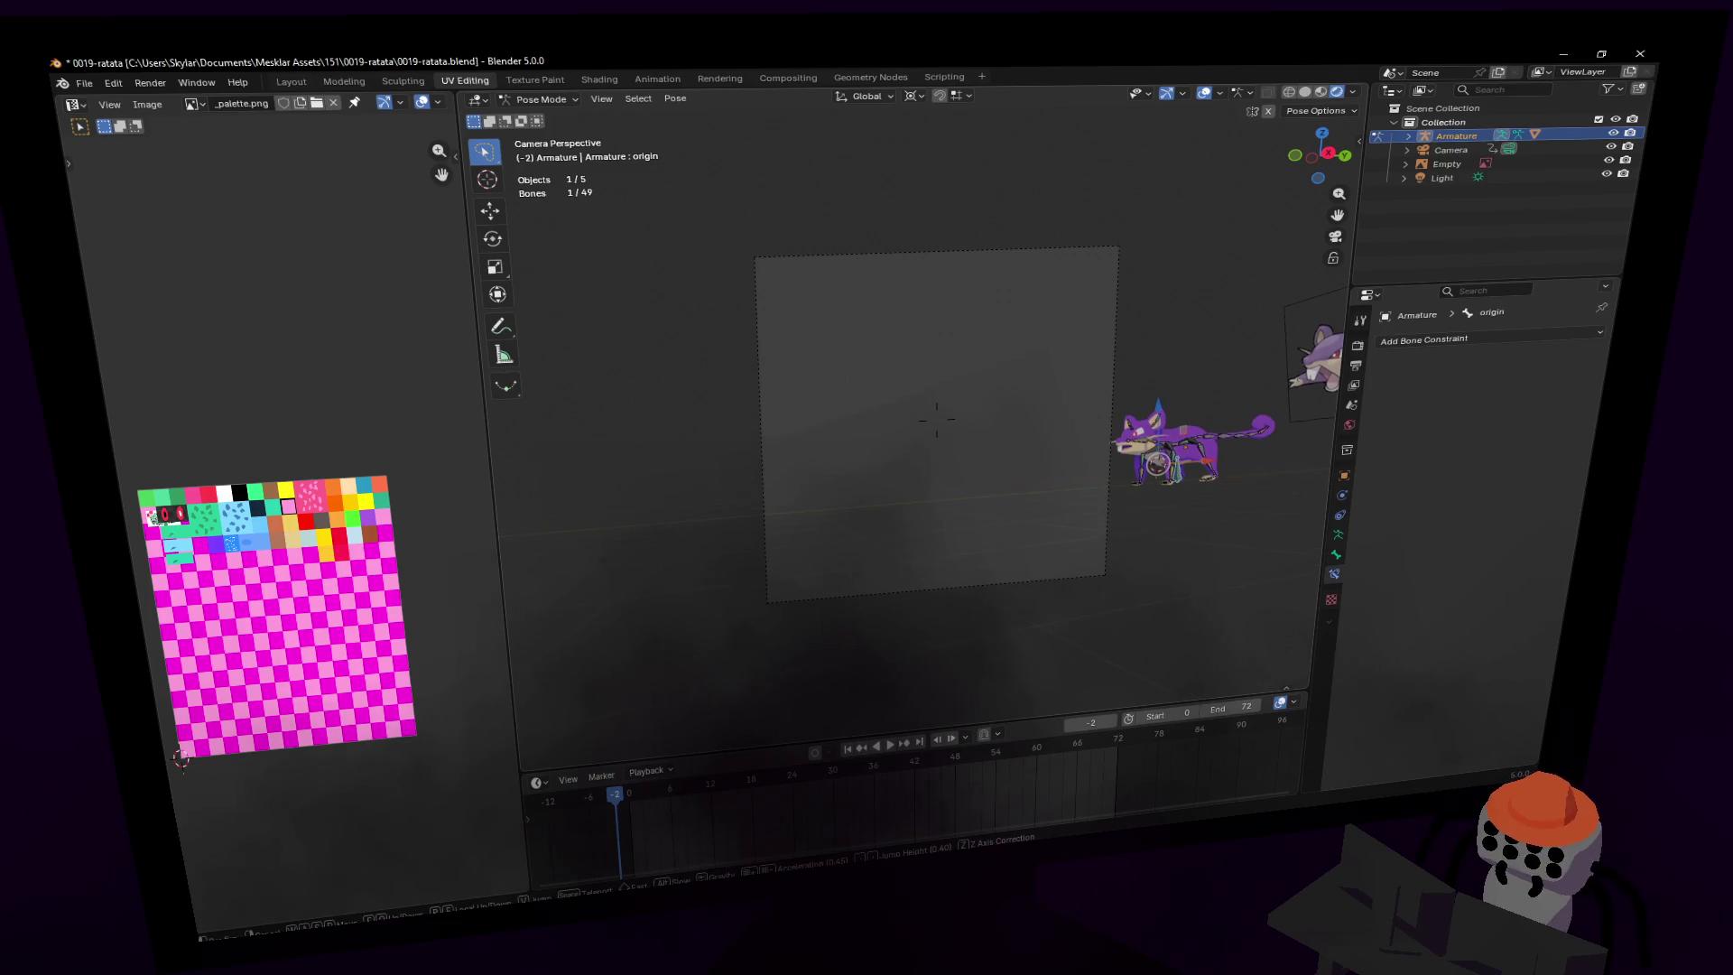
click(1008, 501)
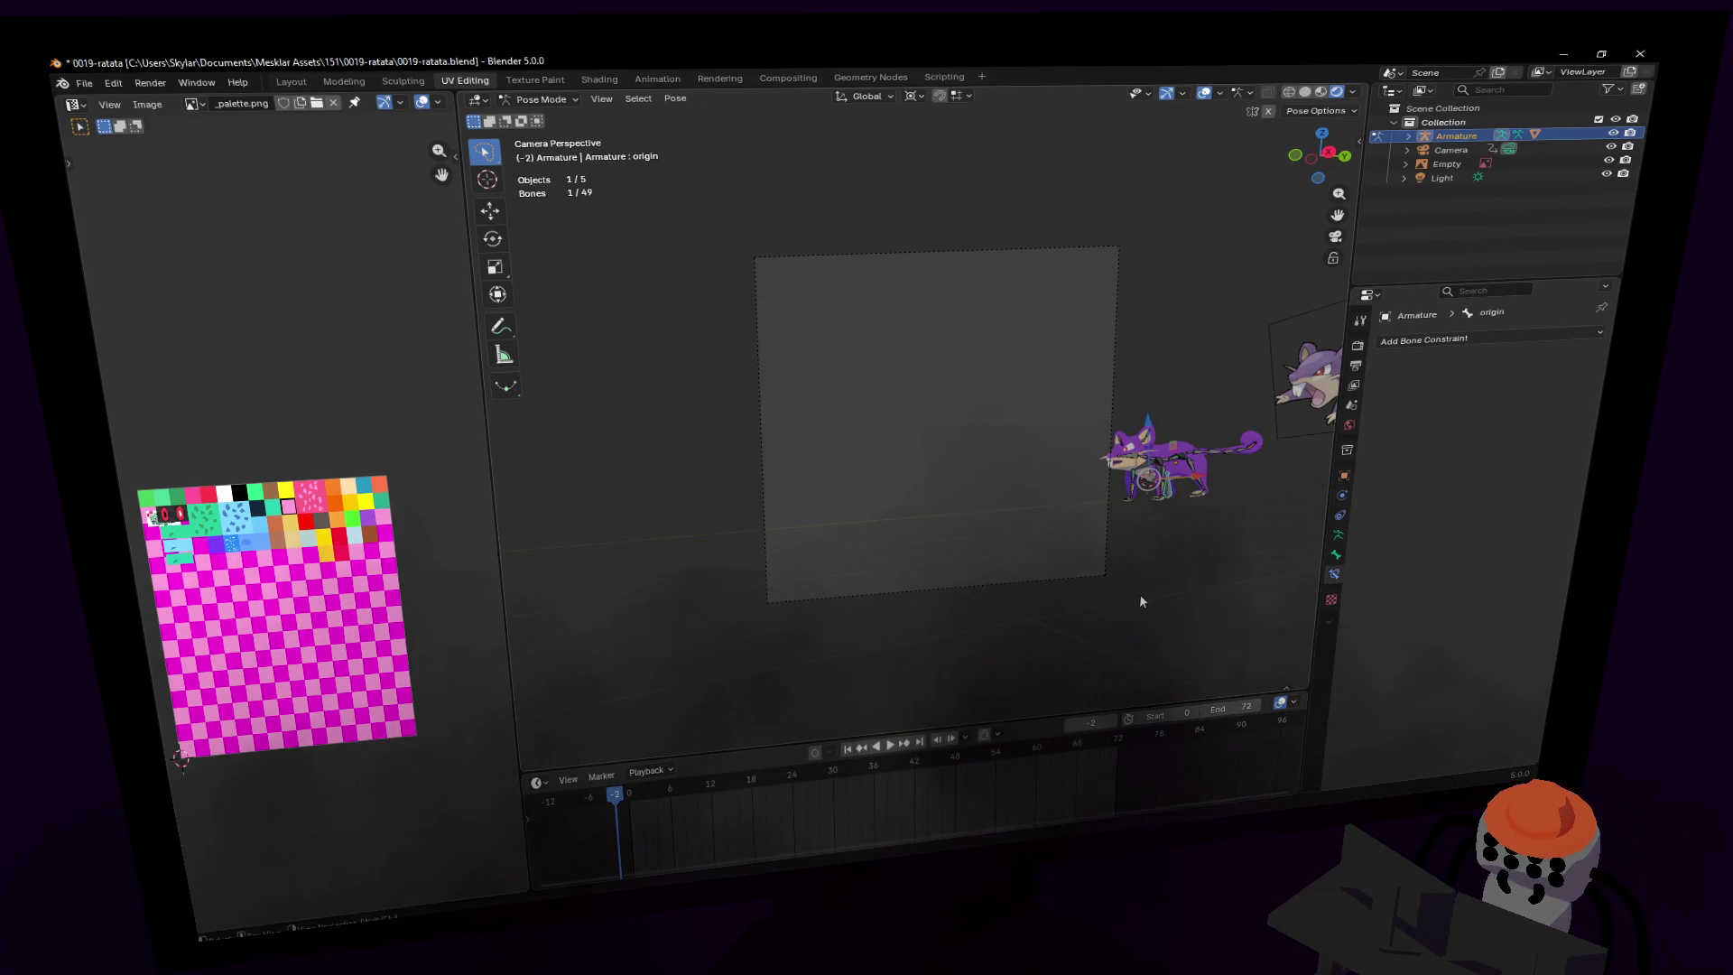
key(shift+grave)
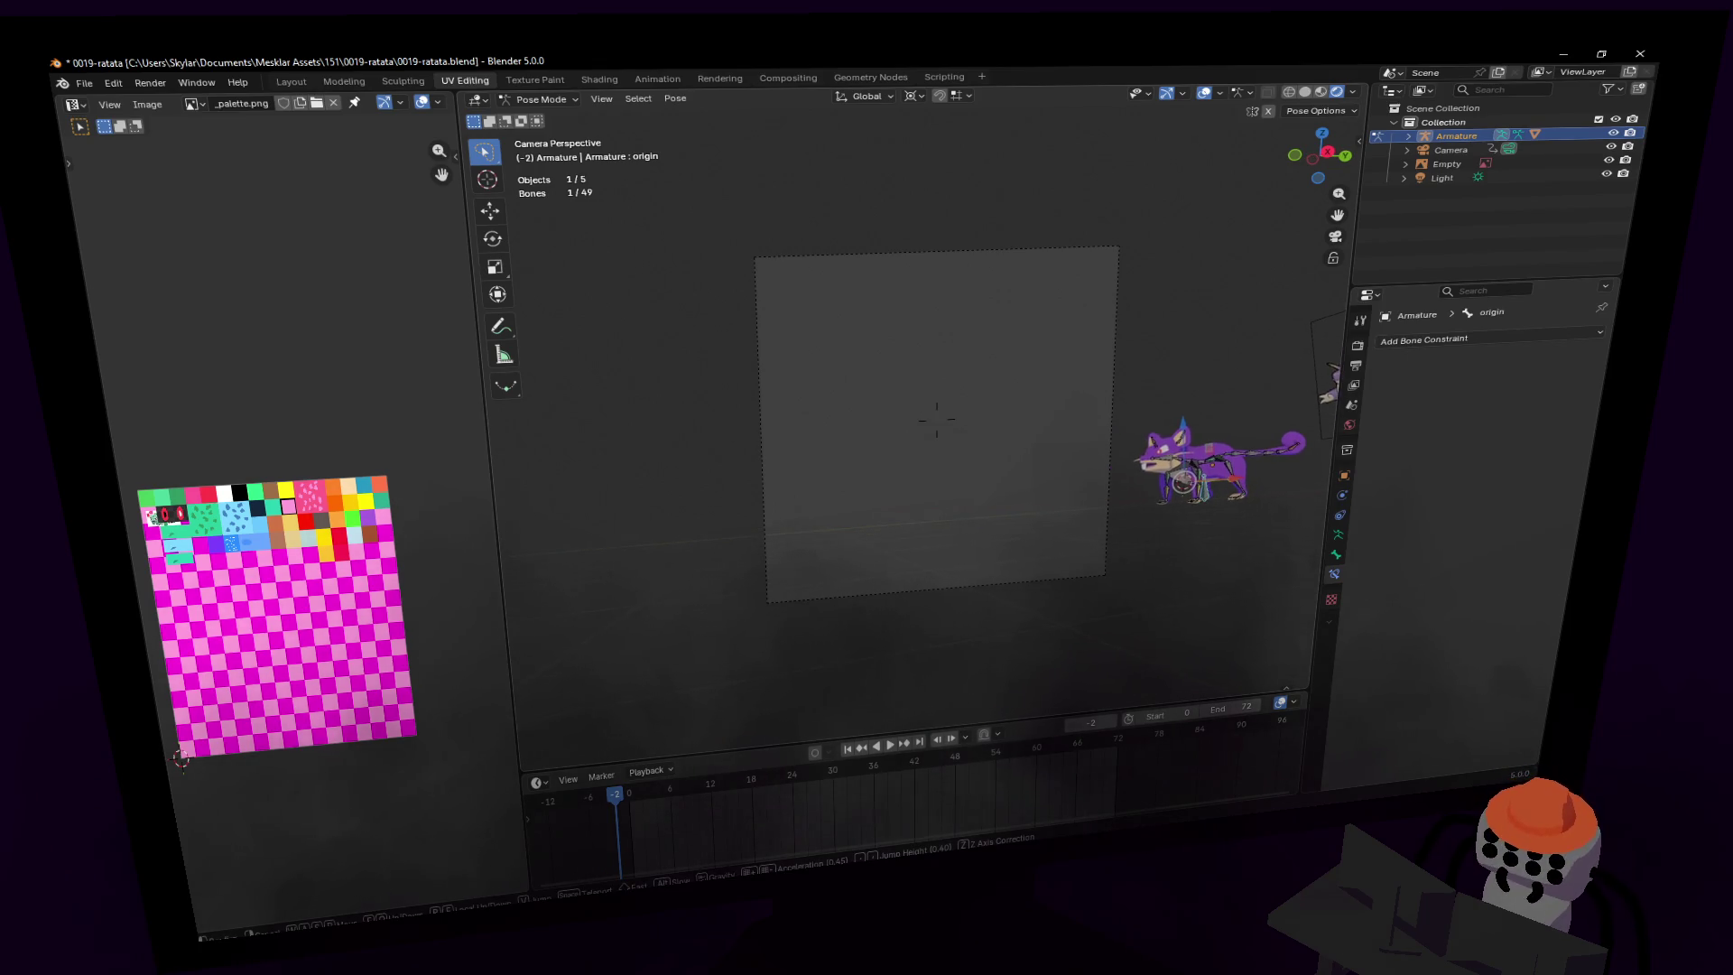
key(Return)
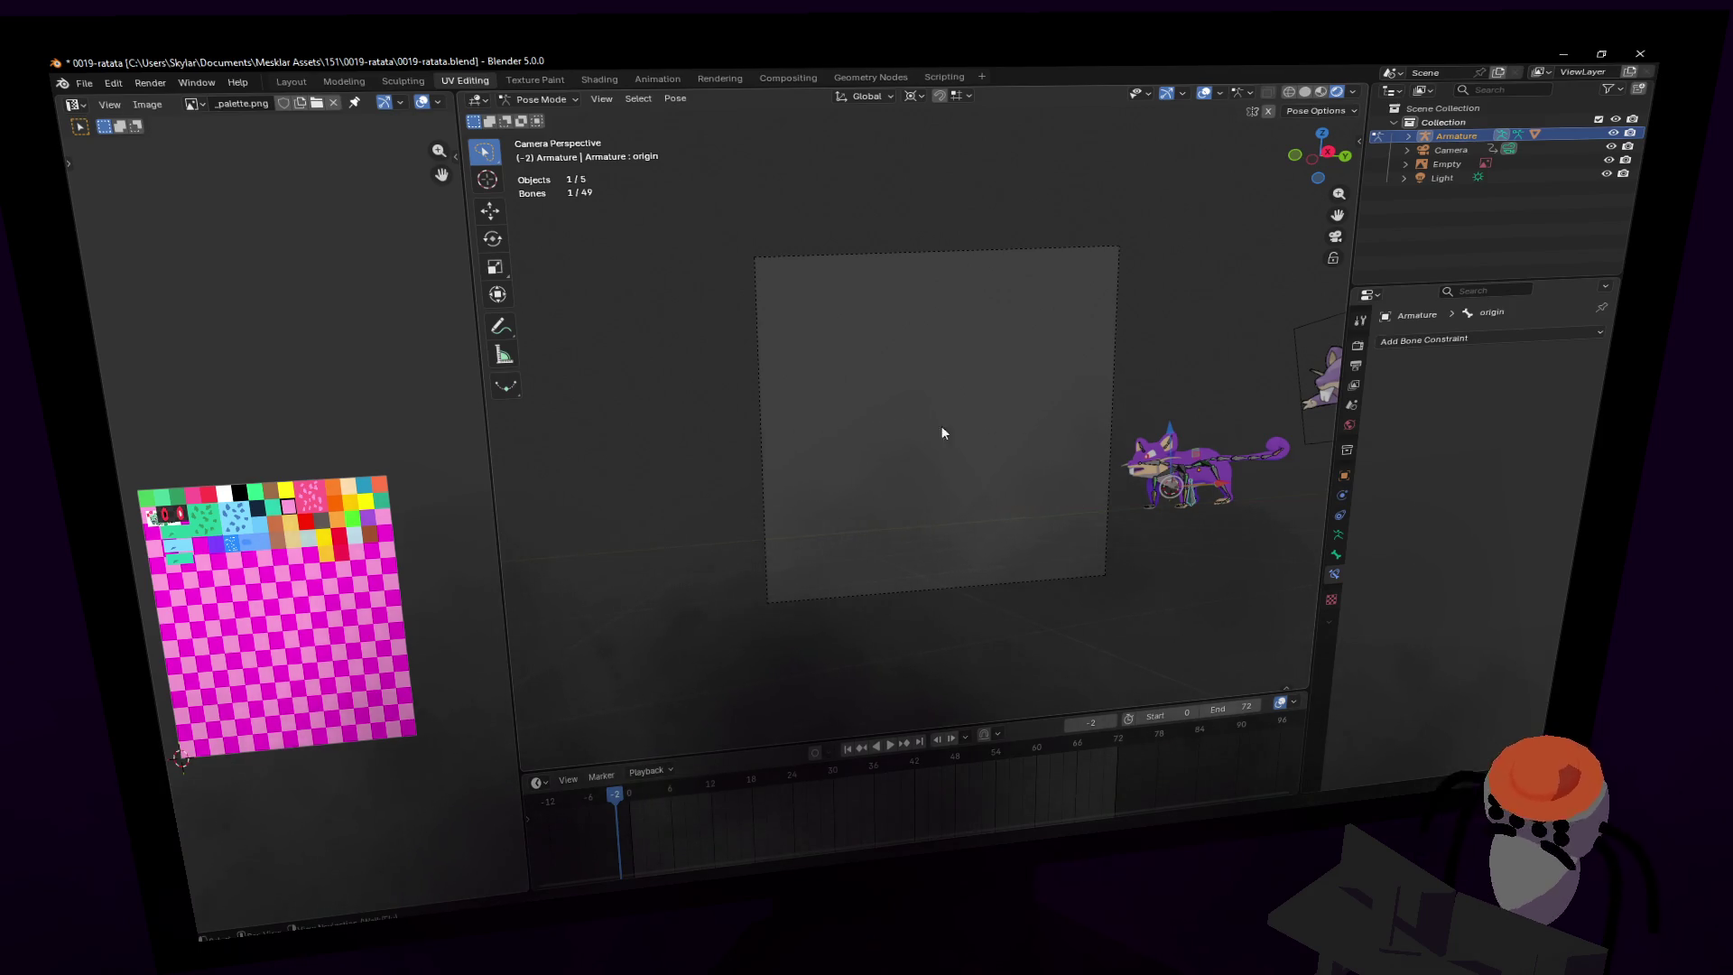
- Nudge the camera twice, shifting the rat slightly left toward the frame
key(shift+grave)
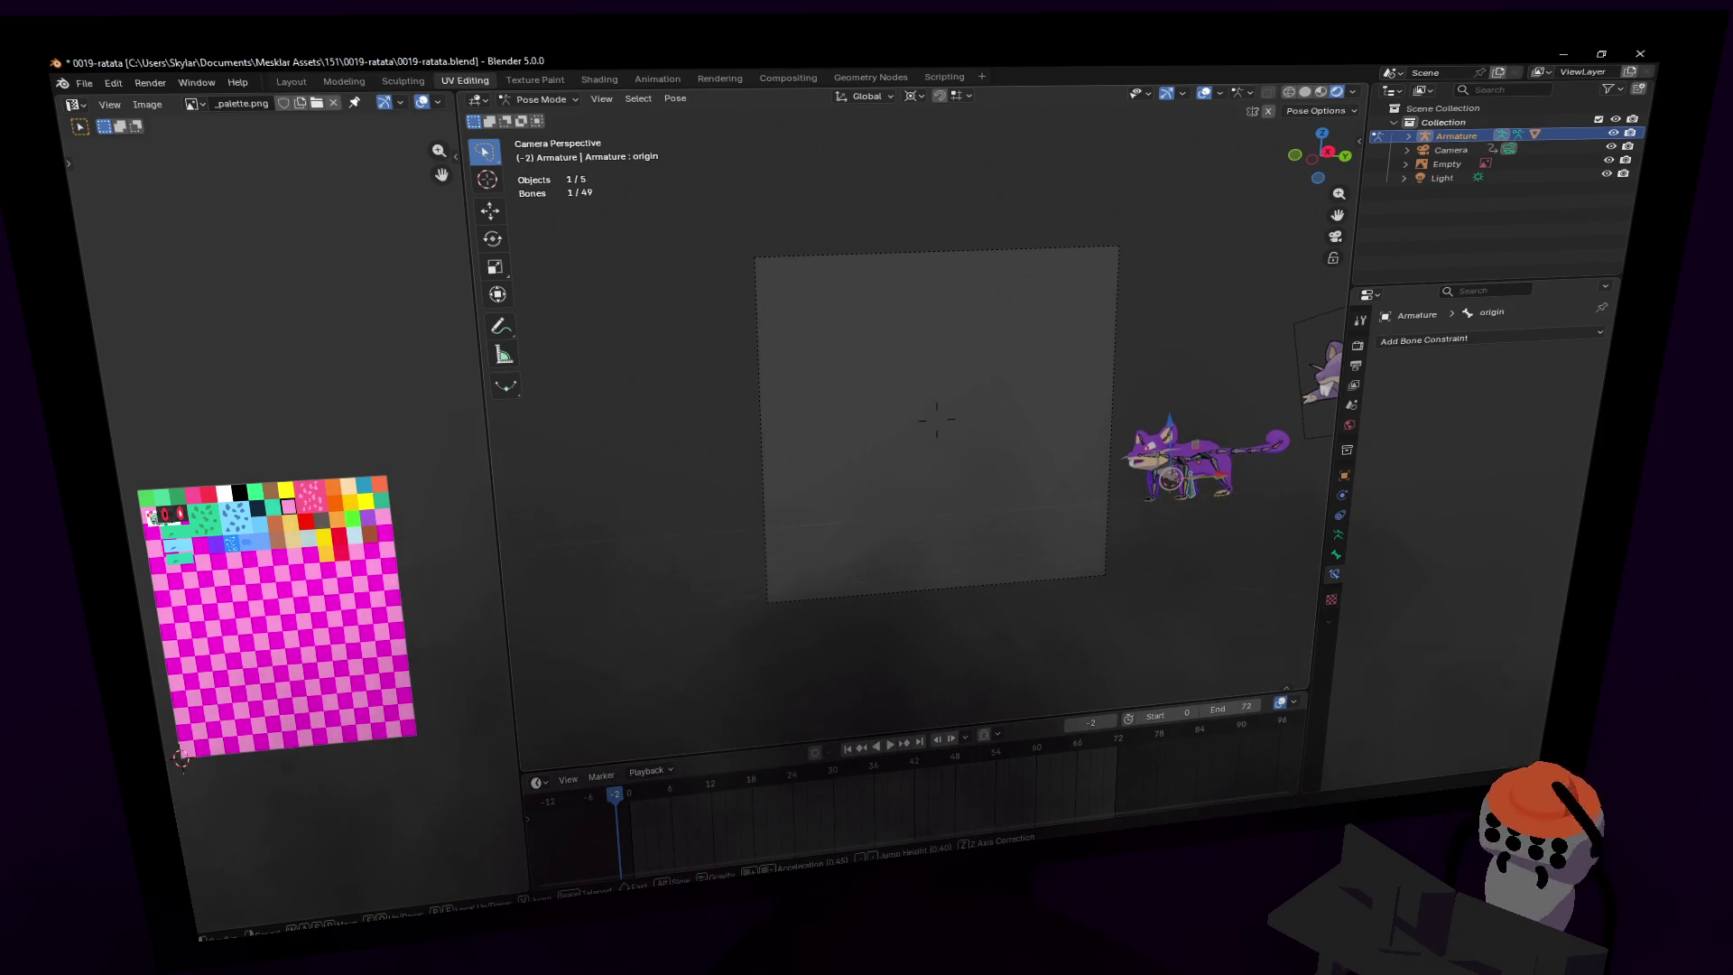
click(1045, 363)
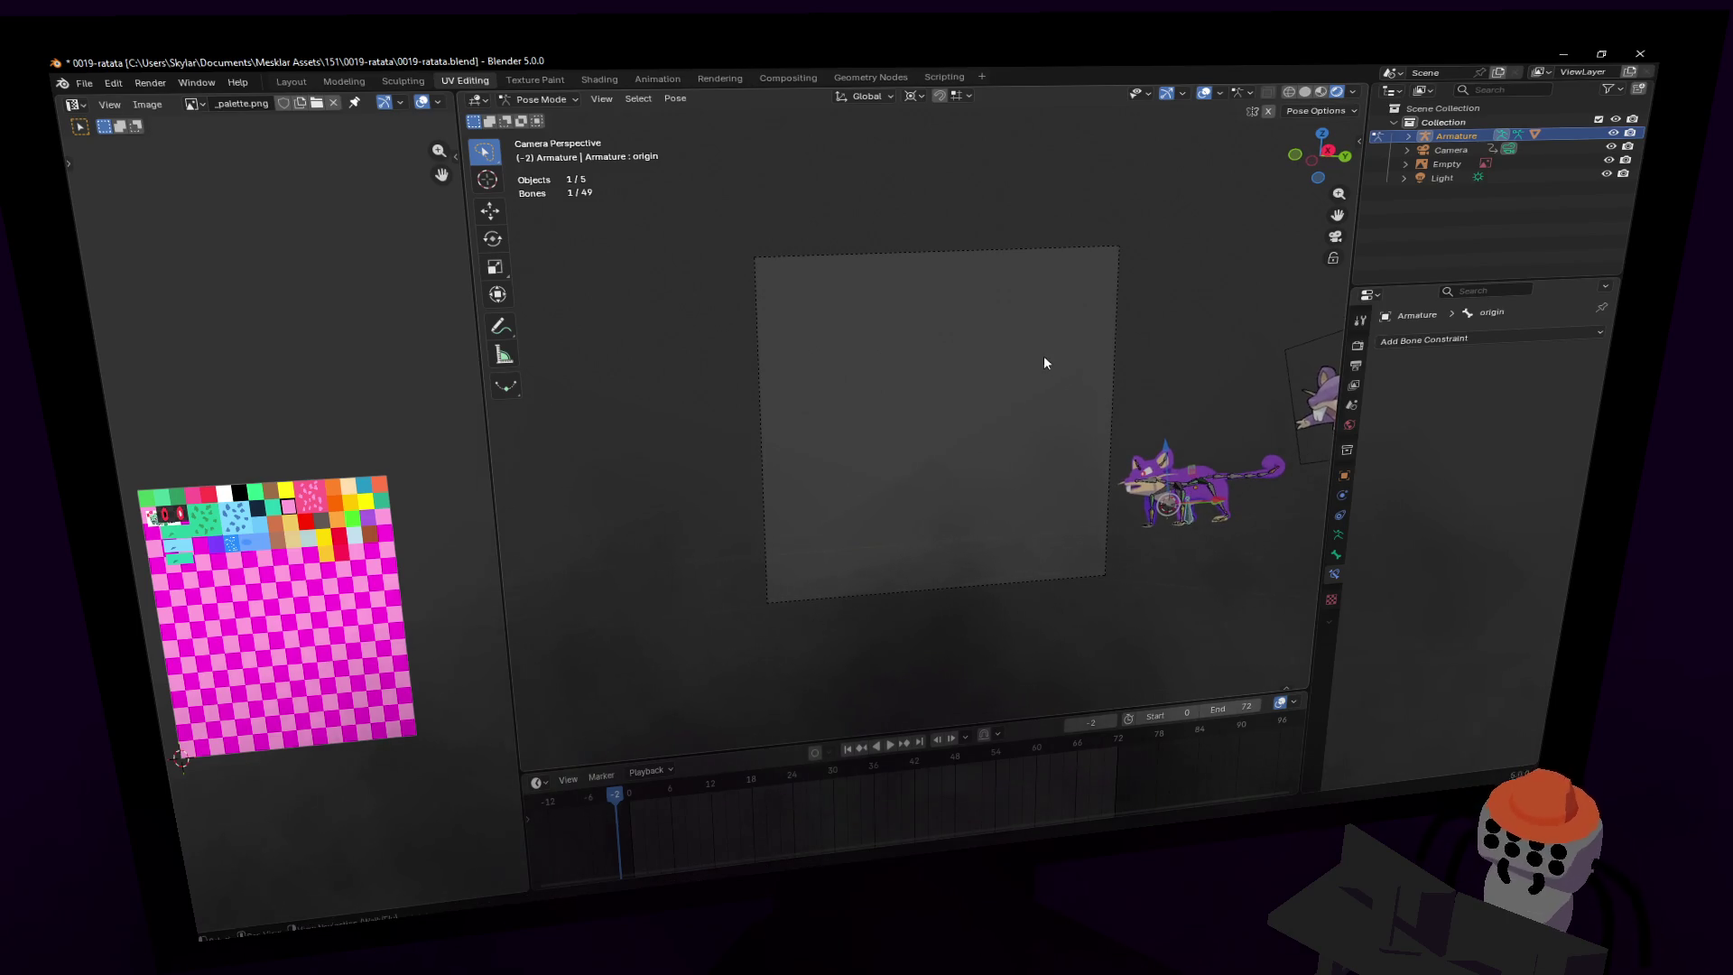
key(shift+grave)
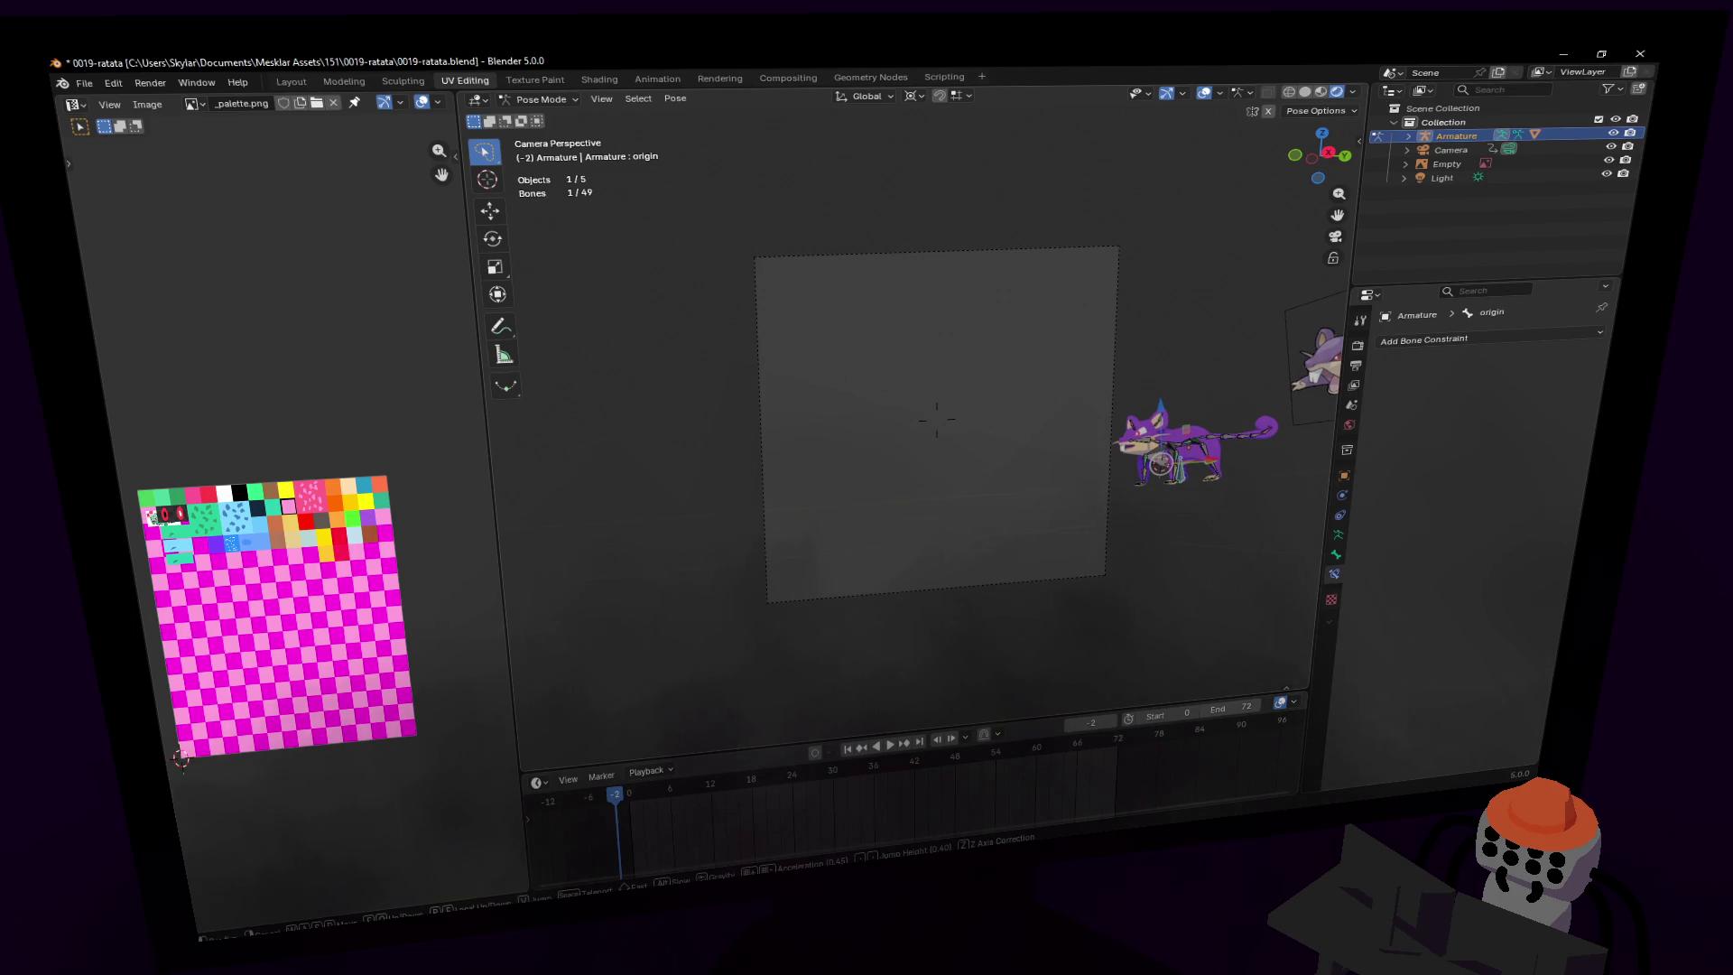
click(1042, 381)
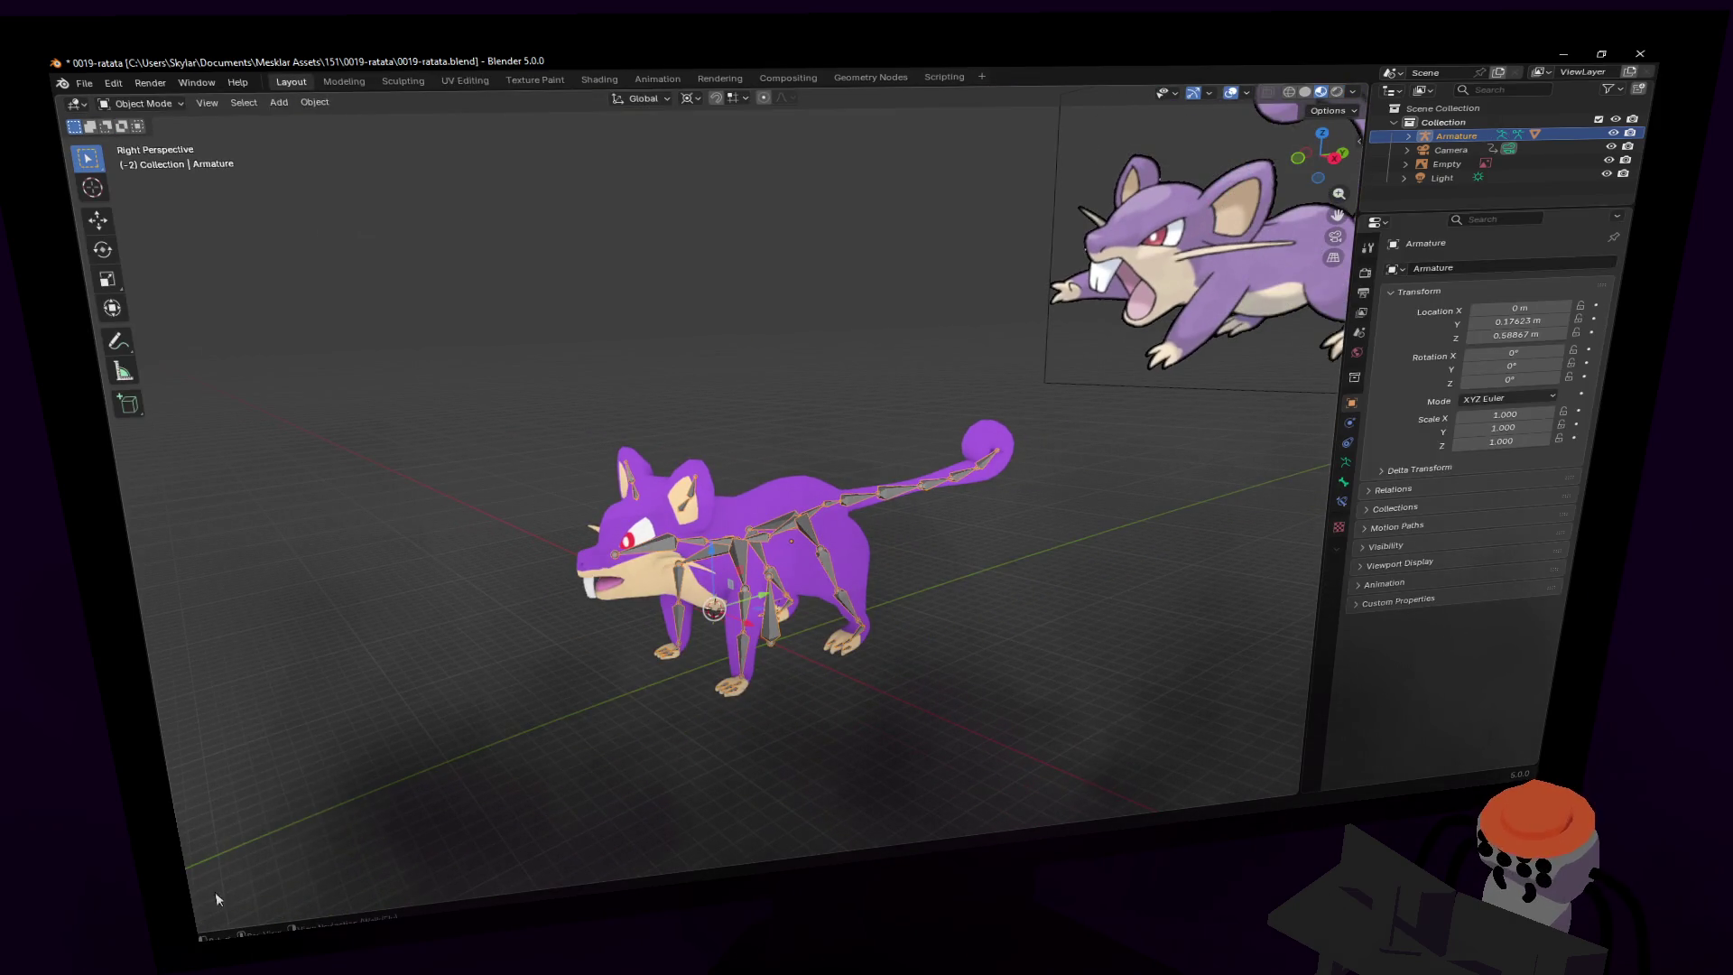
- Split the 3D view, switch the rig into Pose Mode, and merge the views back
mouse_move(214, 923)
mouse_down()
mouse_move(321, 862)
mouse_move(679, 791)
mouse_up()
key(ctrl+Tab)
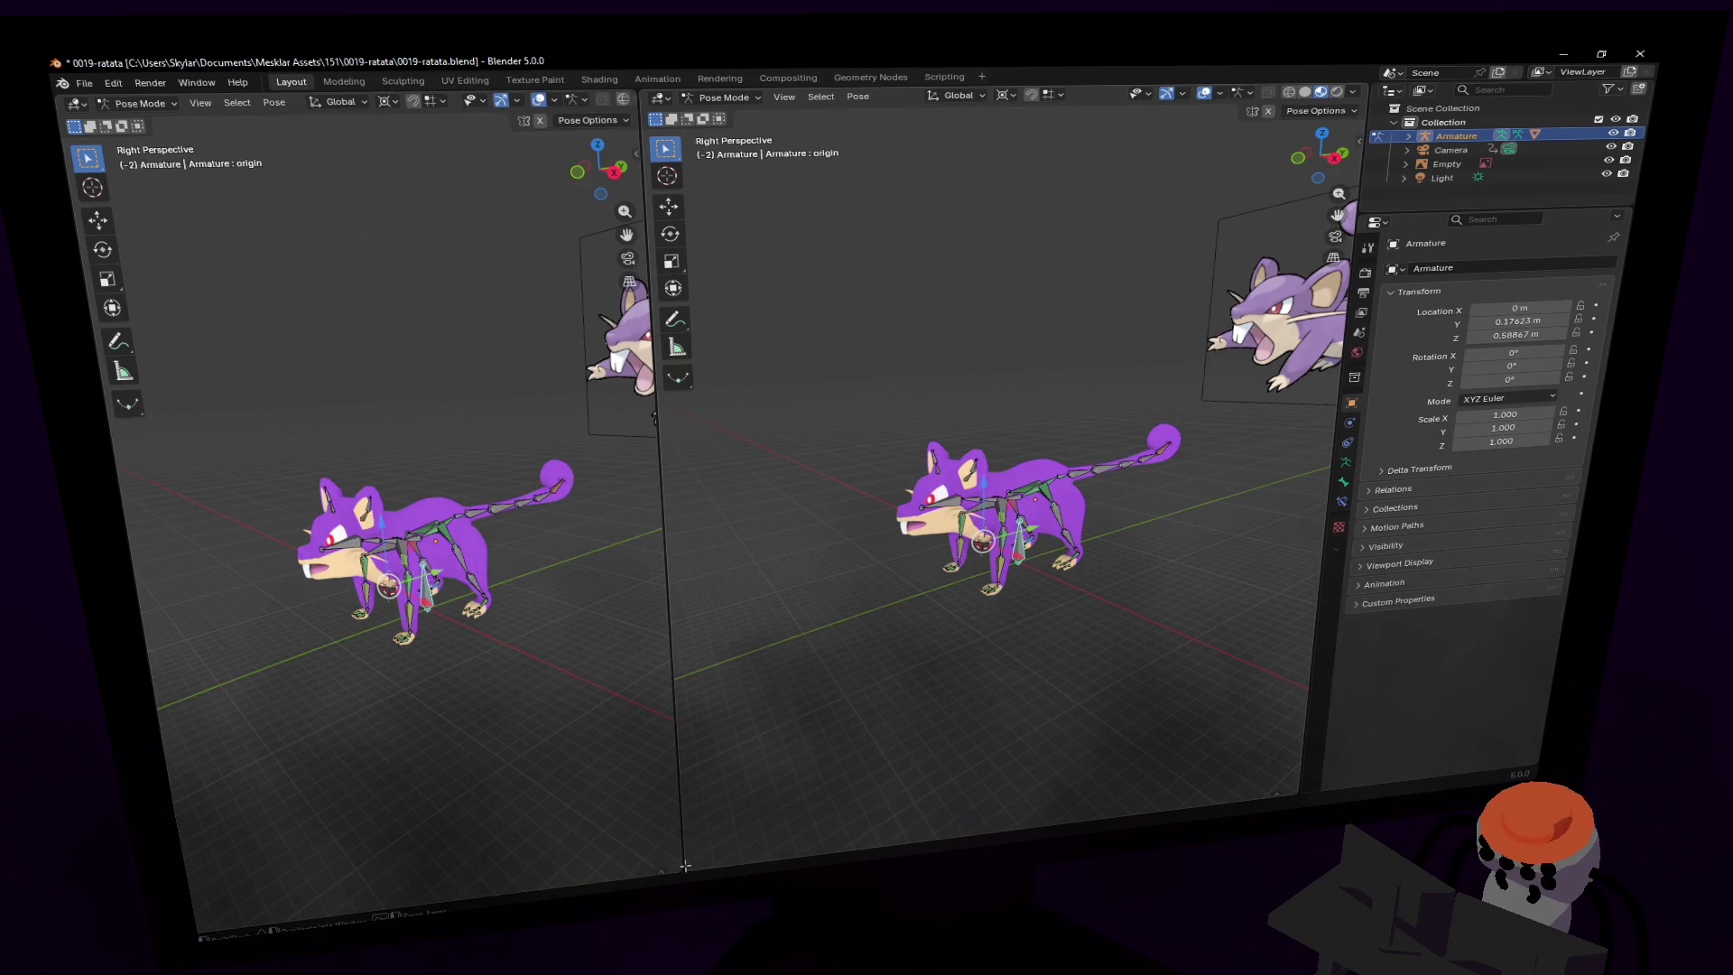
drag(686, 865, 630, 865)
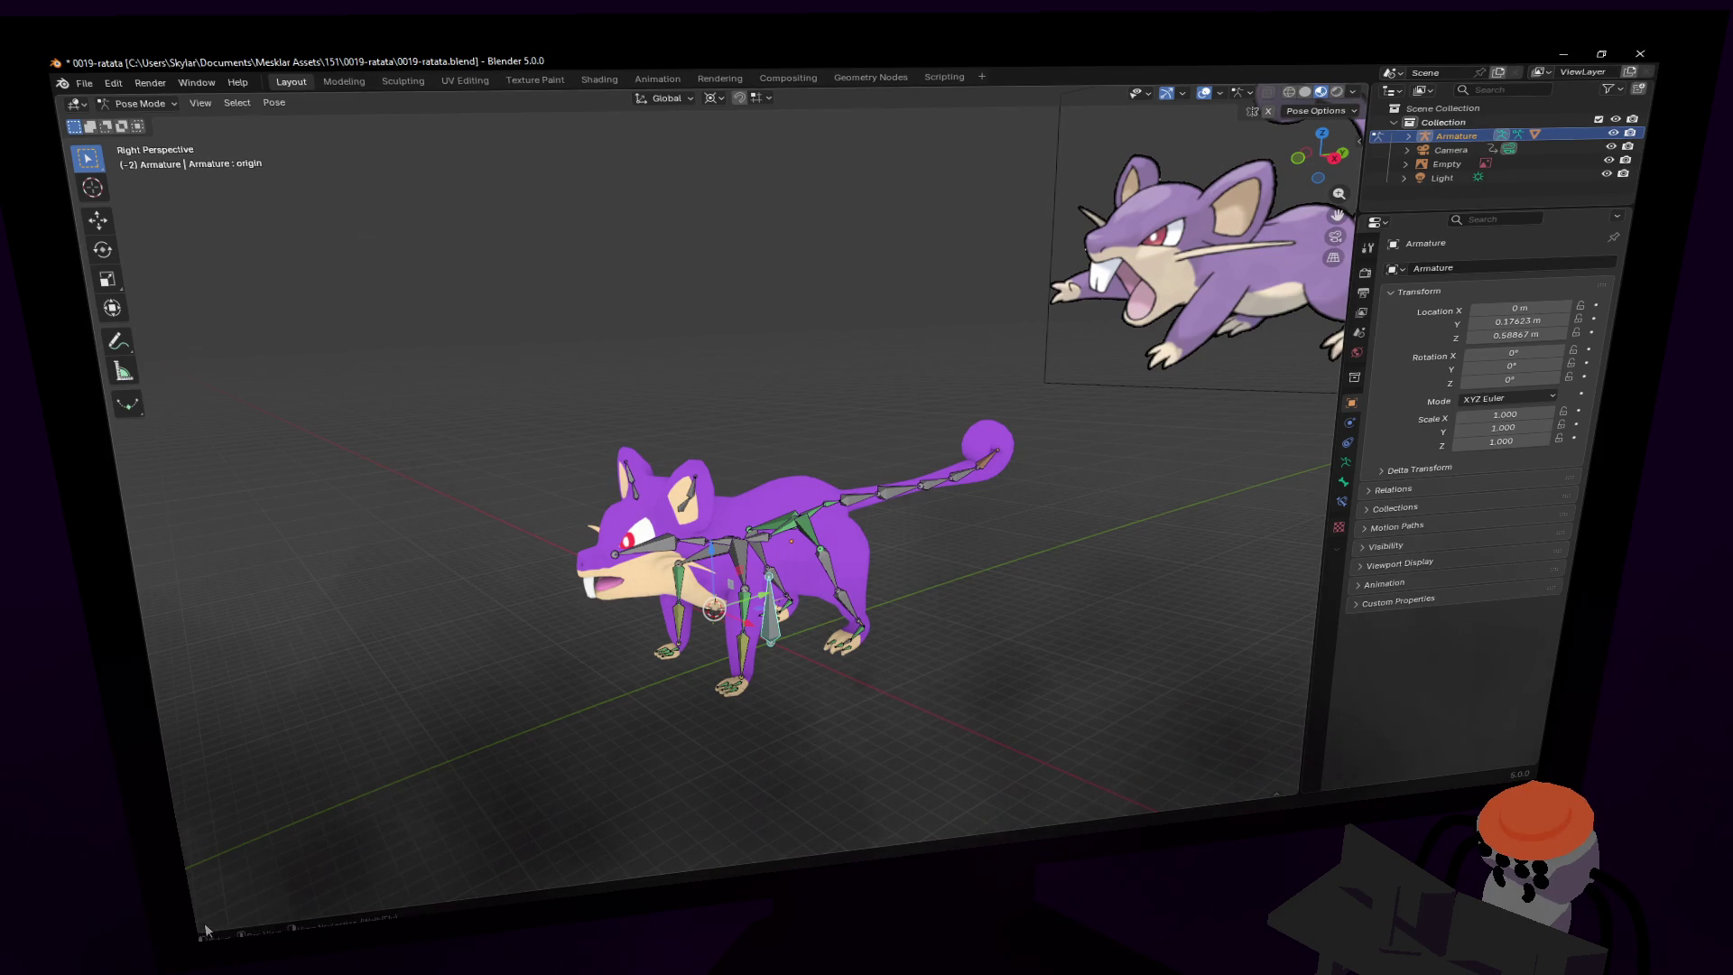
- Make the lower area a Timeline and split the viewport, left half in camera view
drag(206, 929, 184, 709)
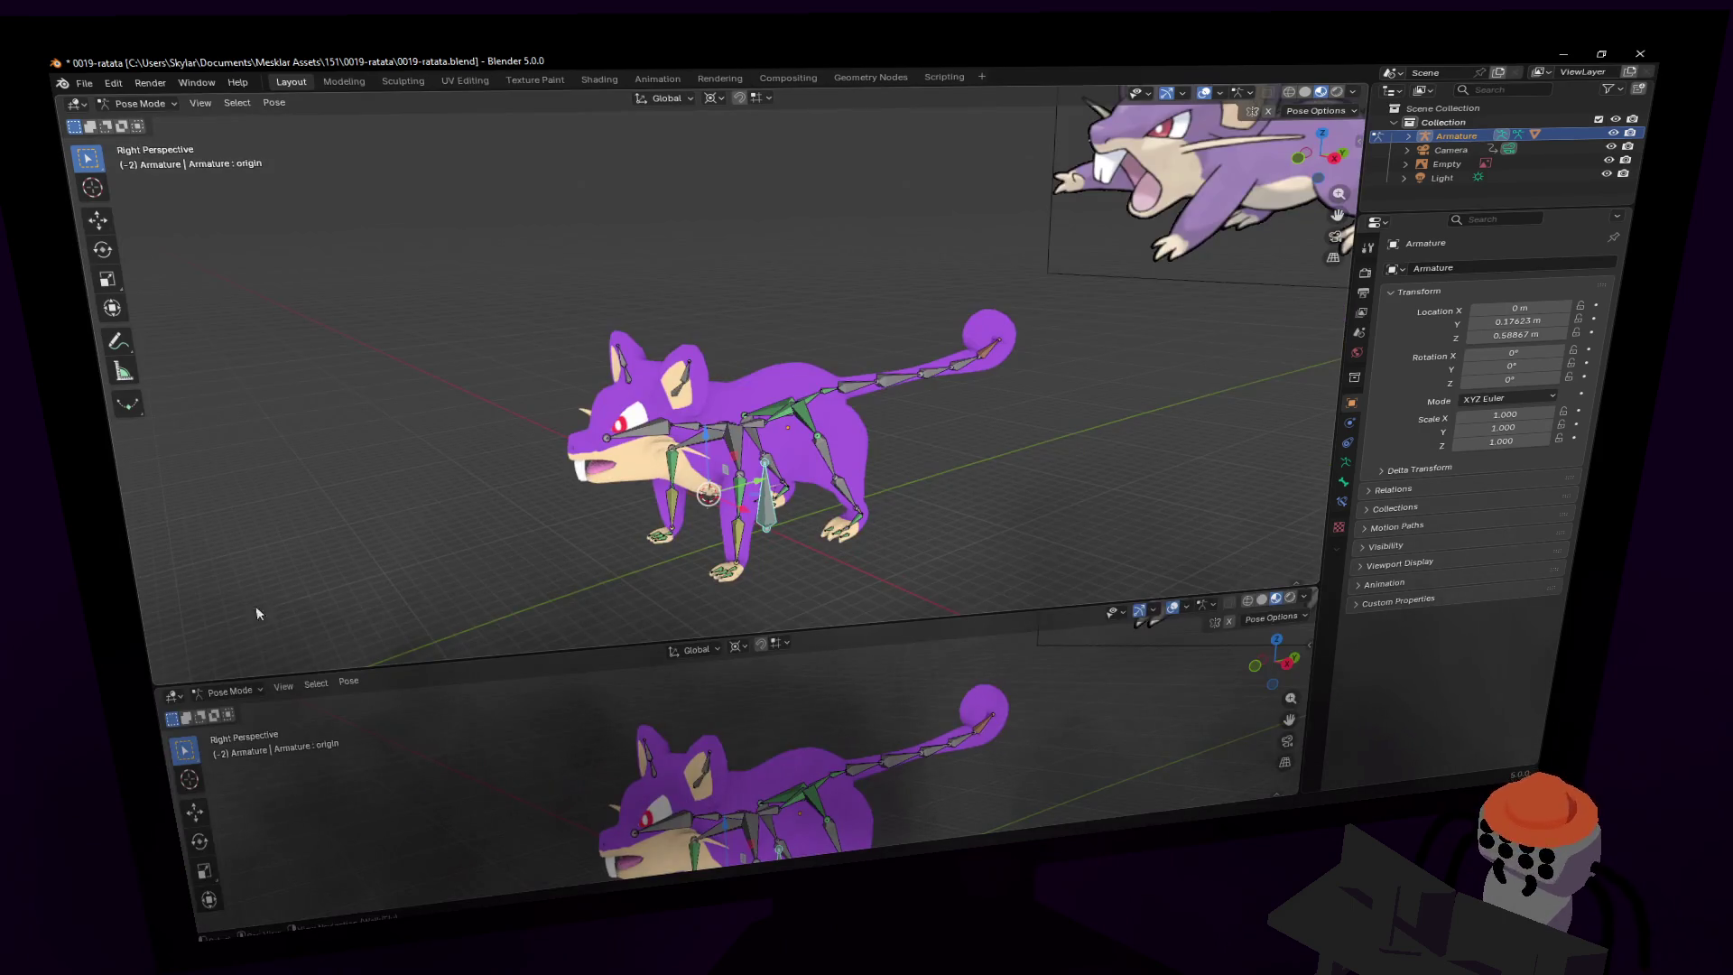
click(179, 700)
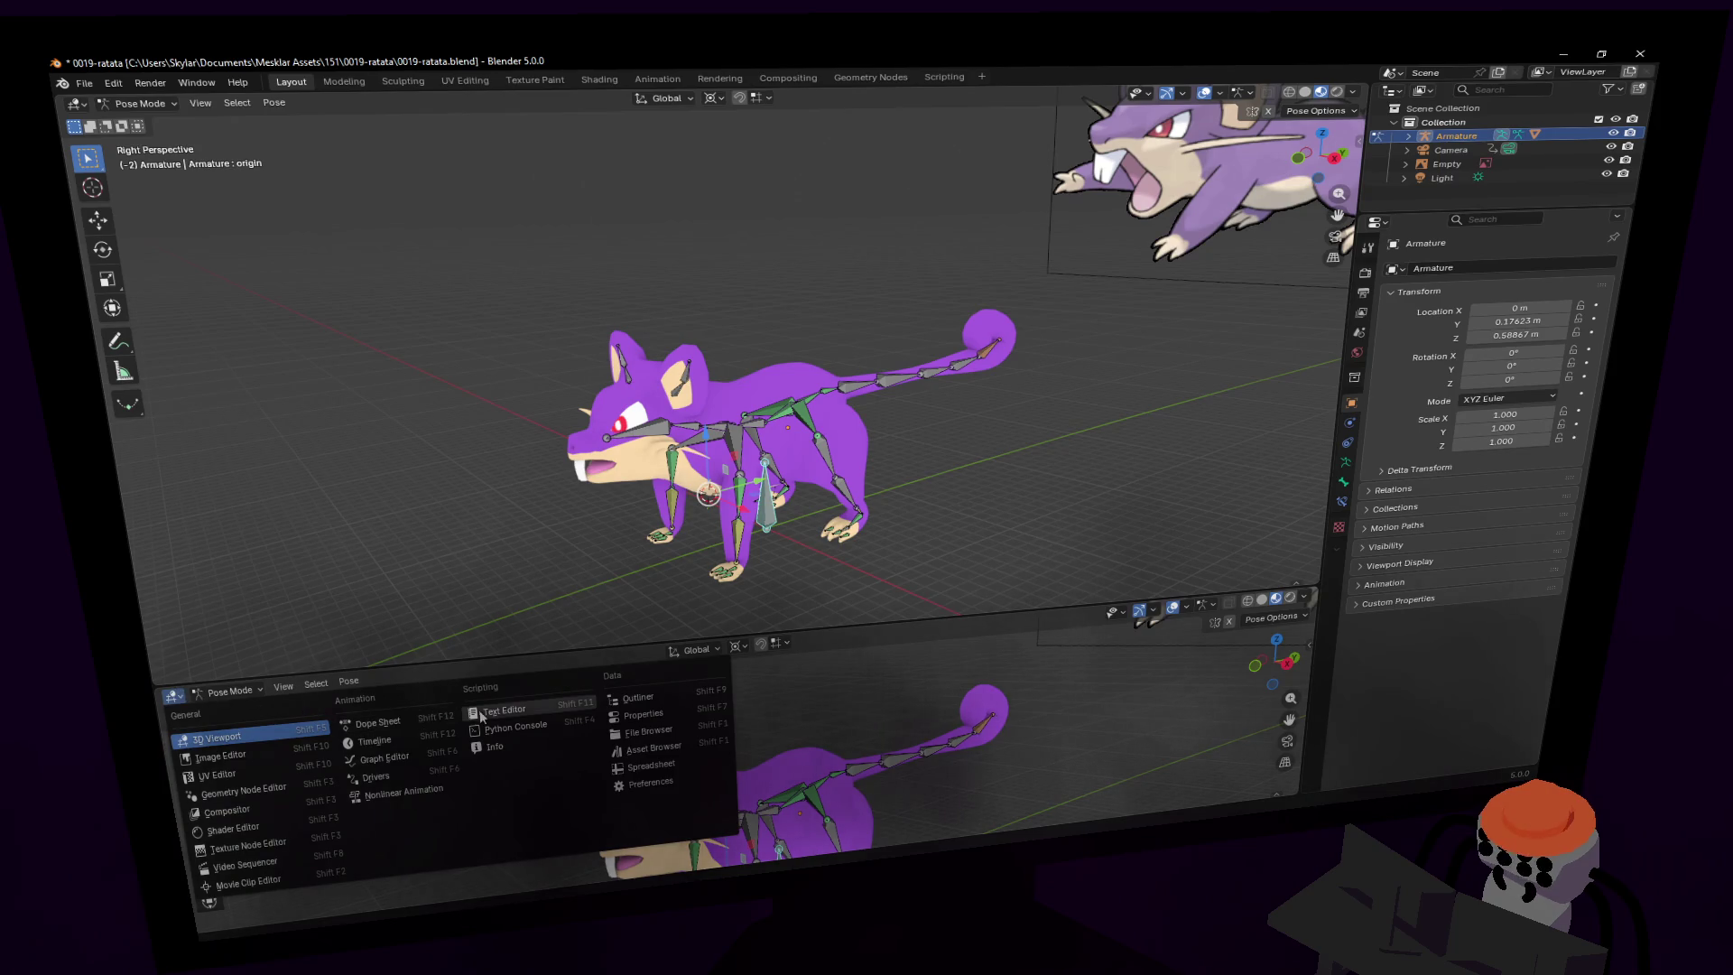
click(398, 742)
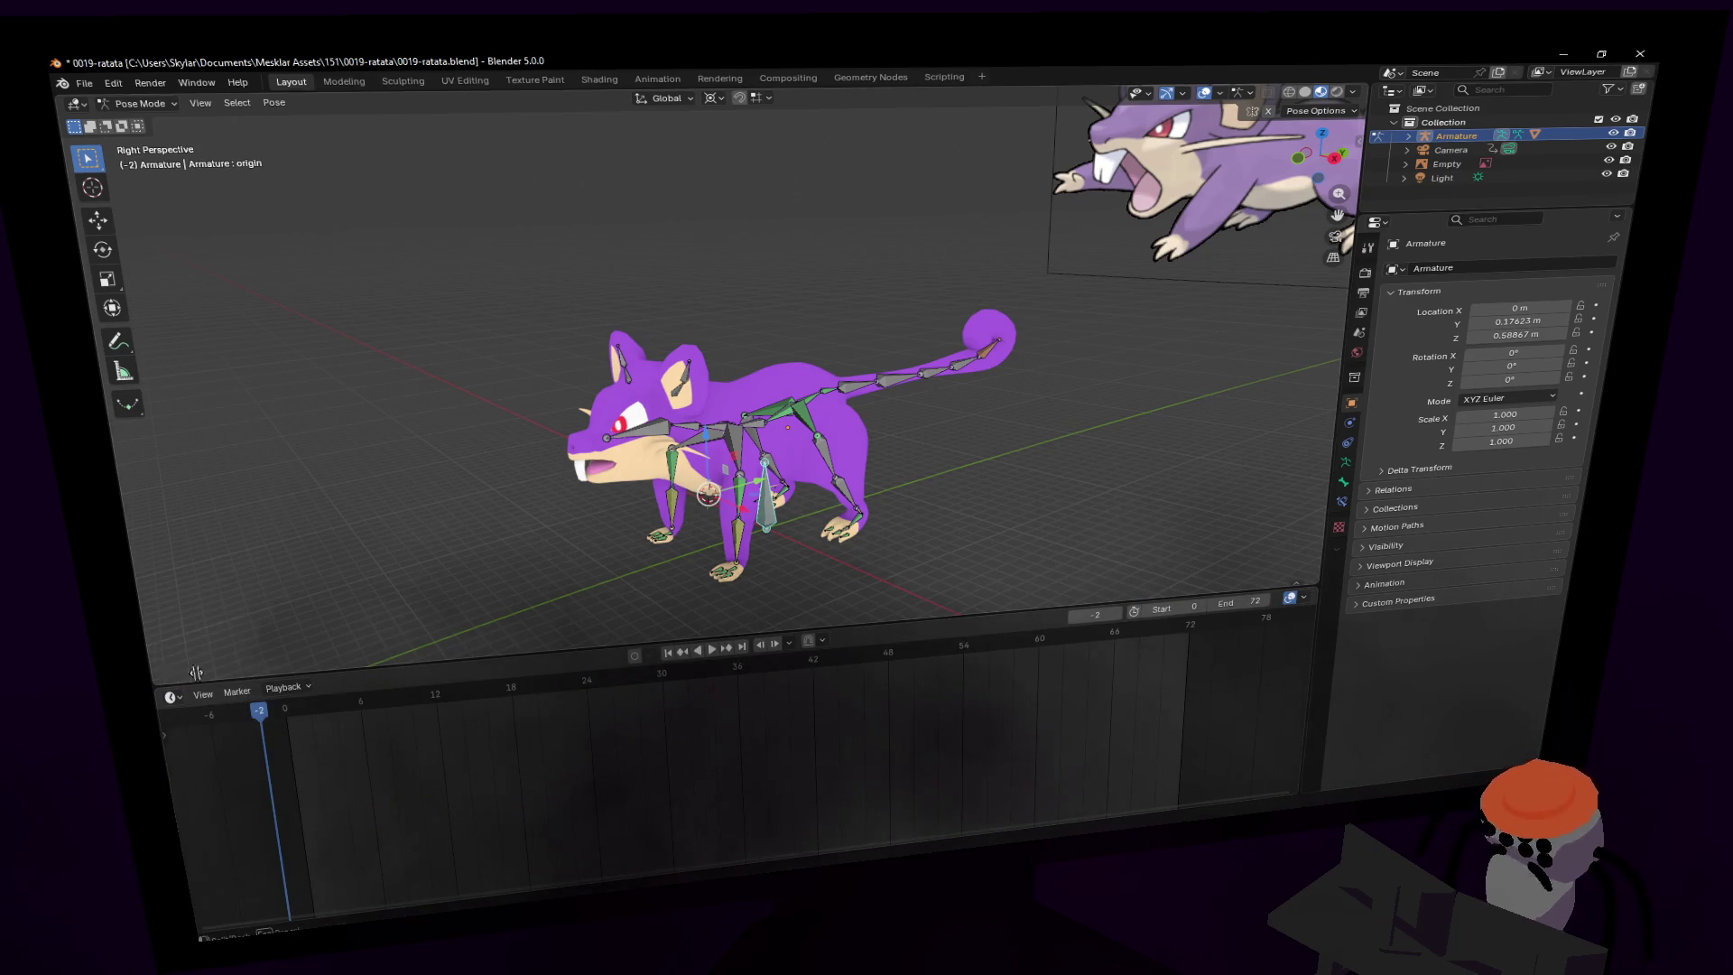
mouse_move(155, 672)
mouse_down()
mouse_move(514, 632)
mouse_move(620, 596)
mouse_move(596, 596)
mouse_up()
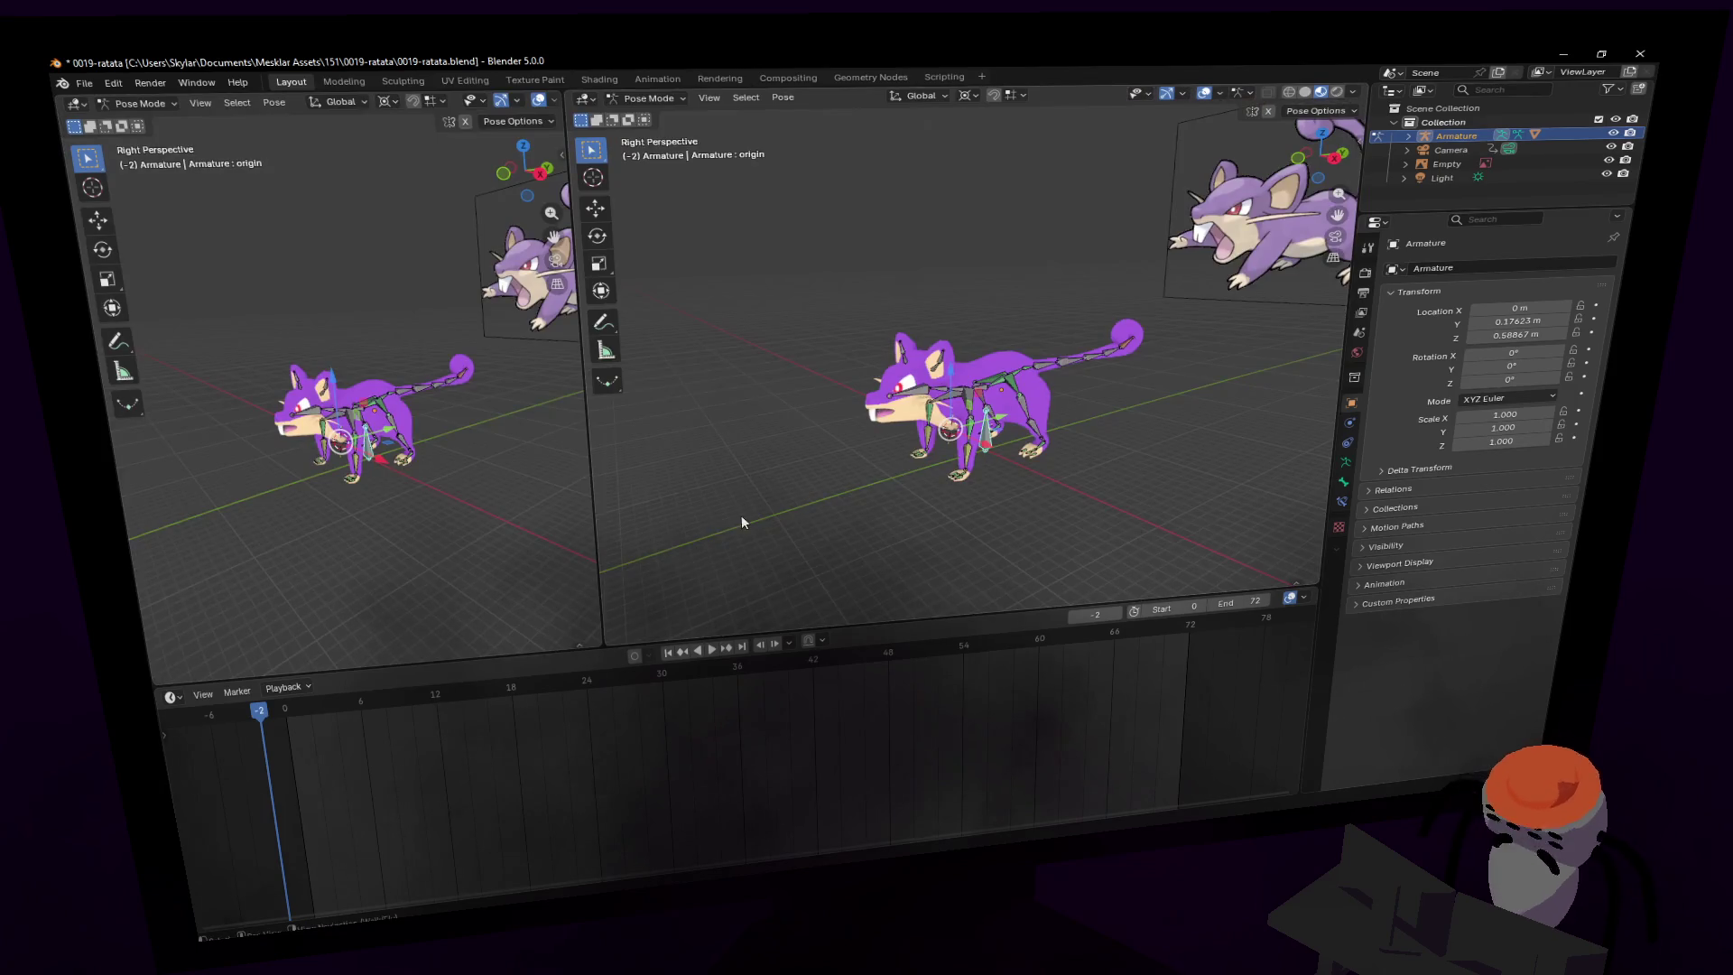
middle_drag(393, 343, 423, 347)
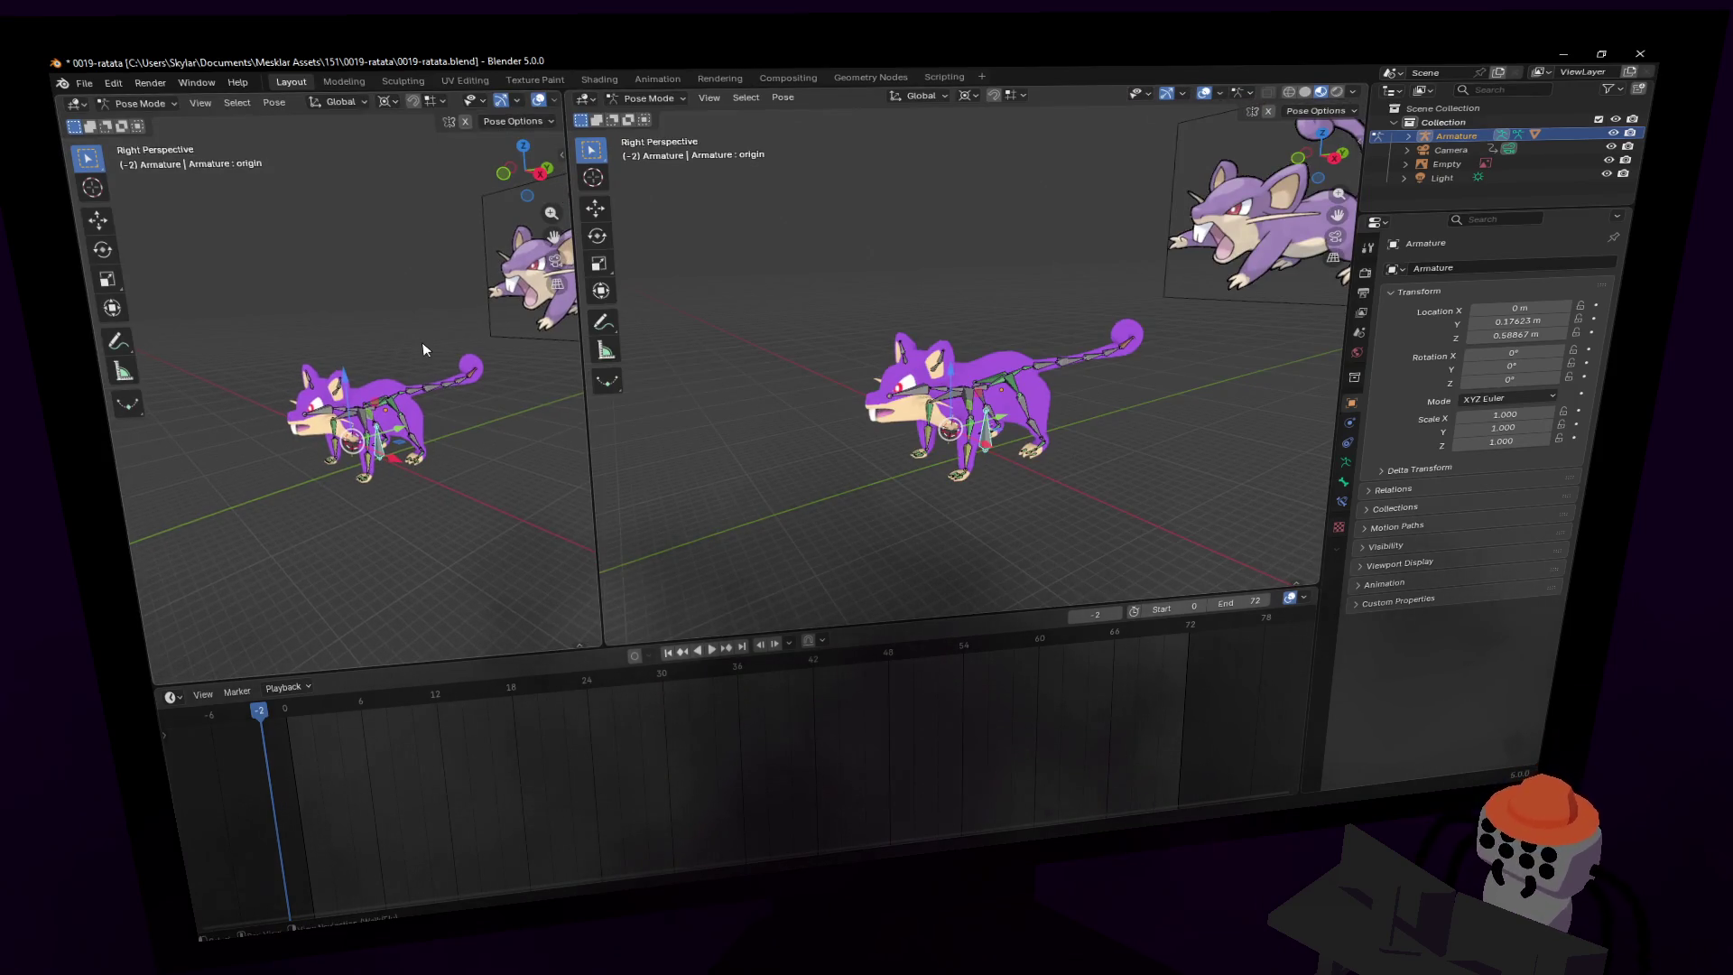
key(KP_0)
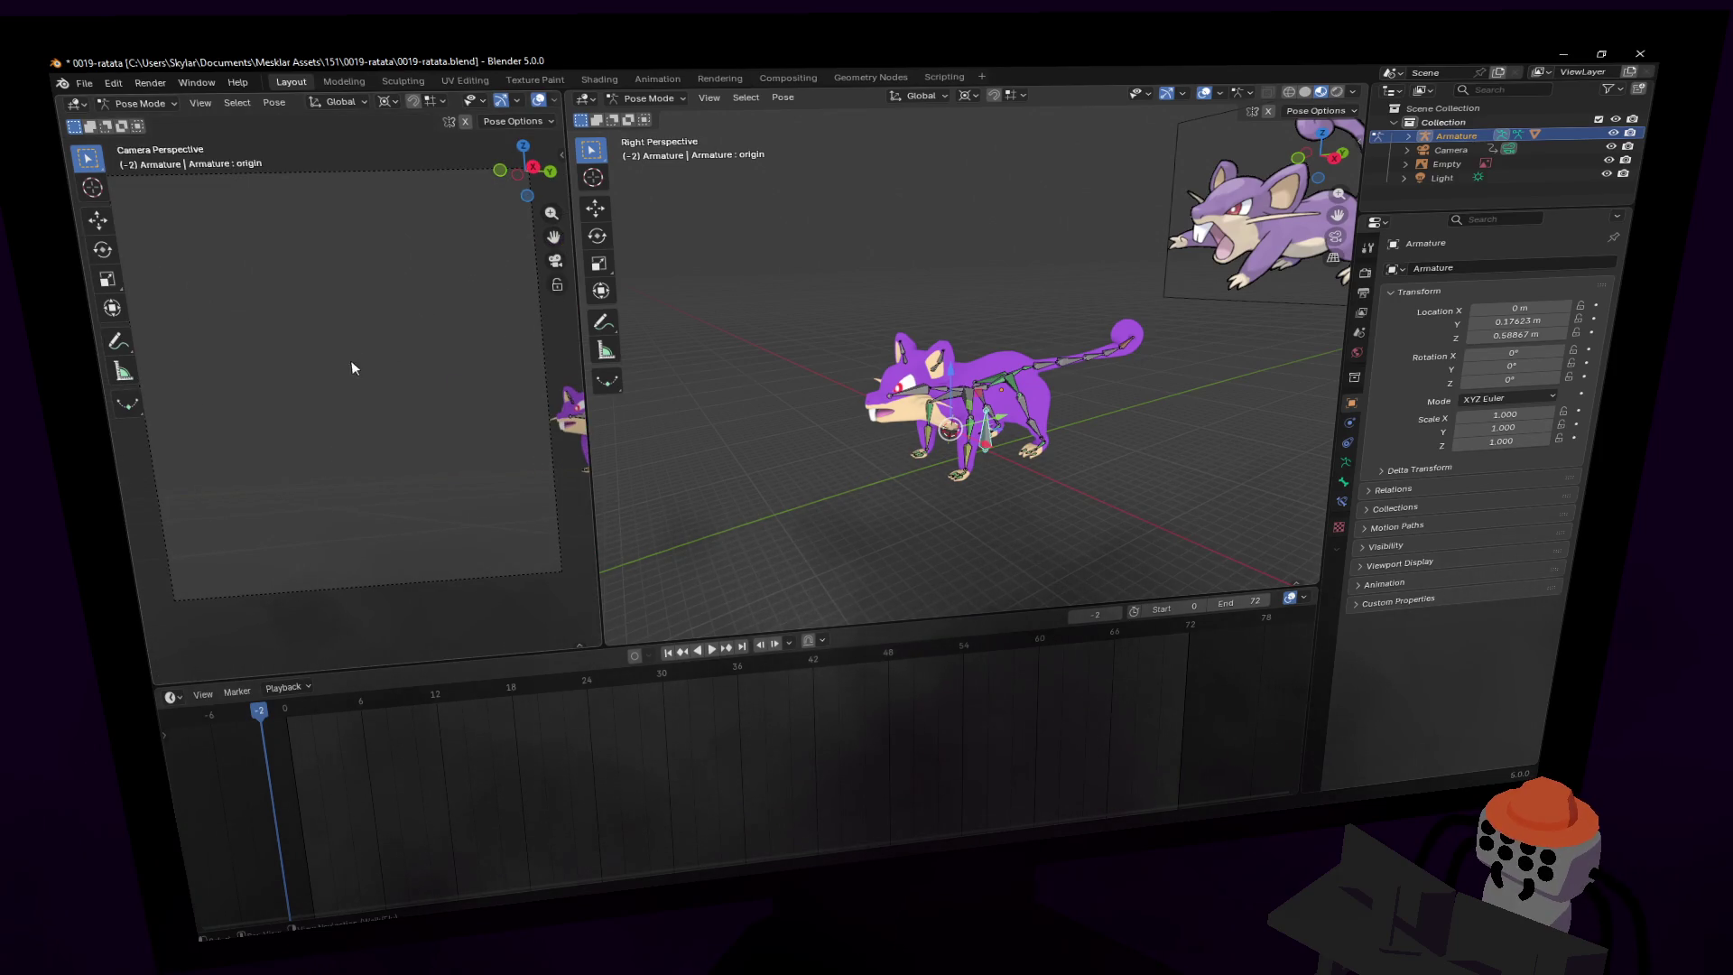
- Walk the right viewport closer to the rat
key(shift+grave)
key(w)
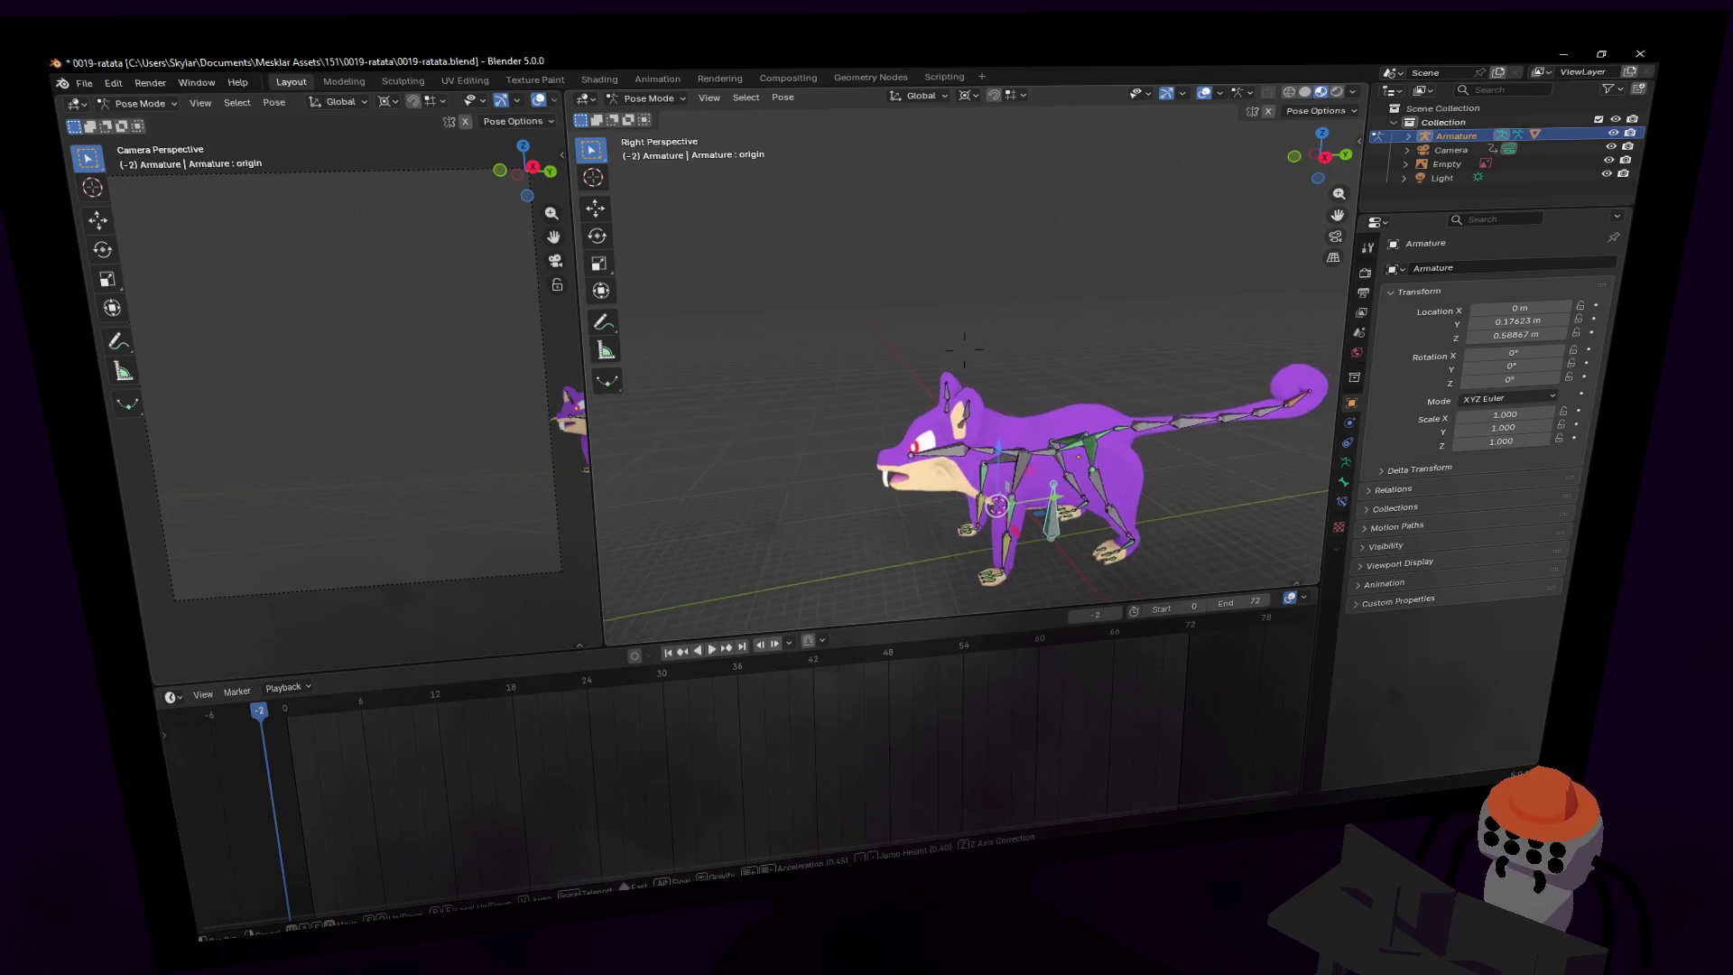
click(1123, 405)
key(shift+grave)
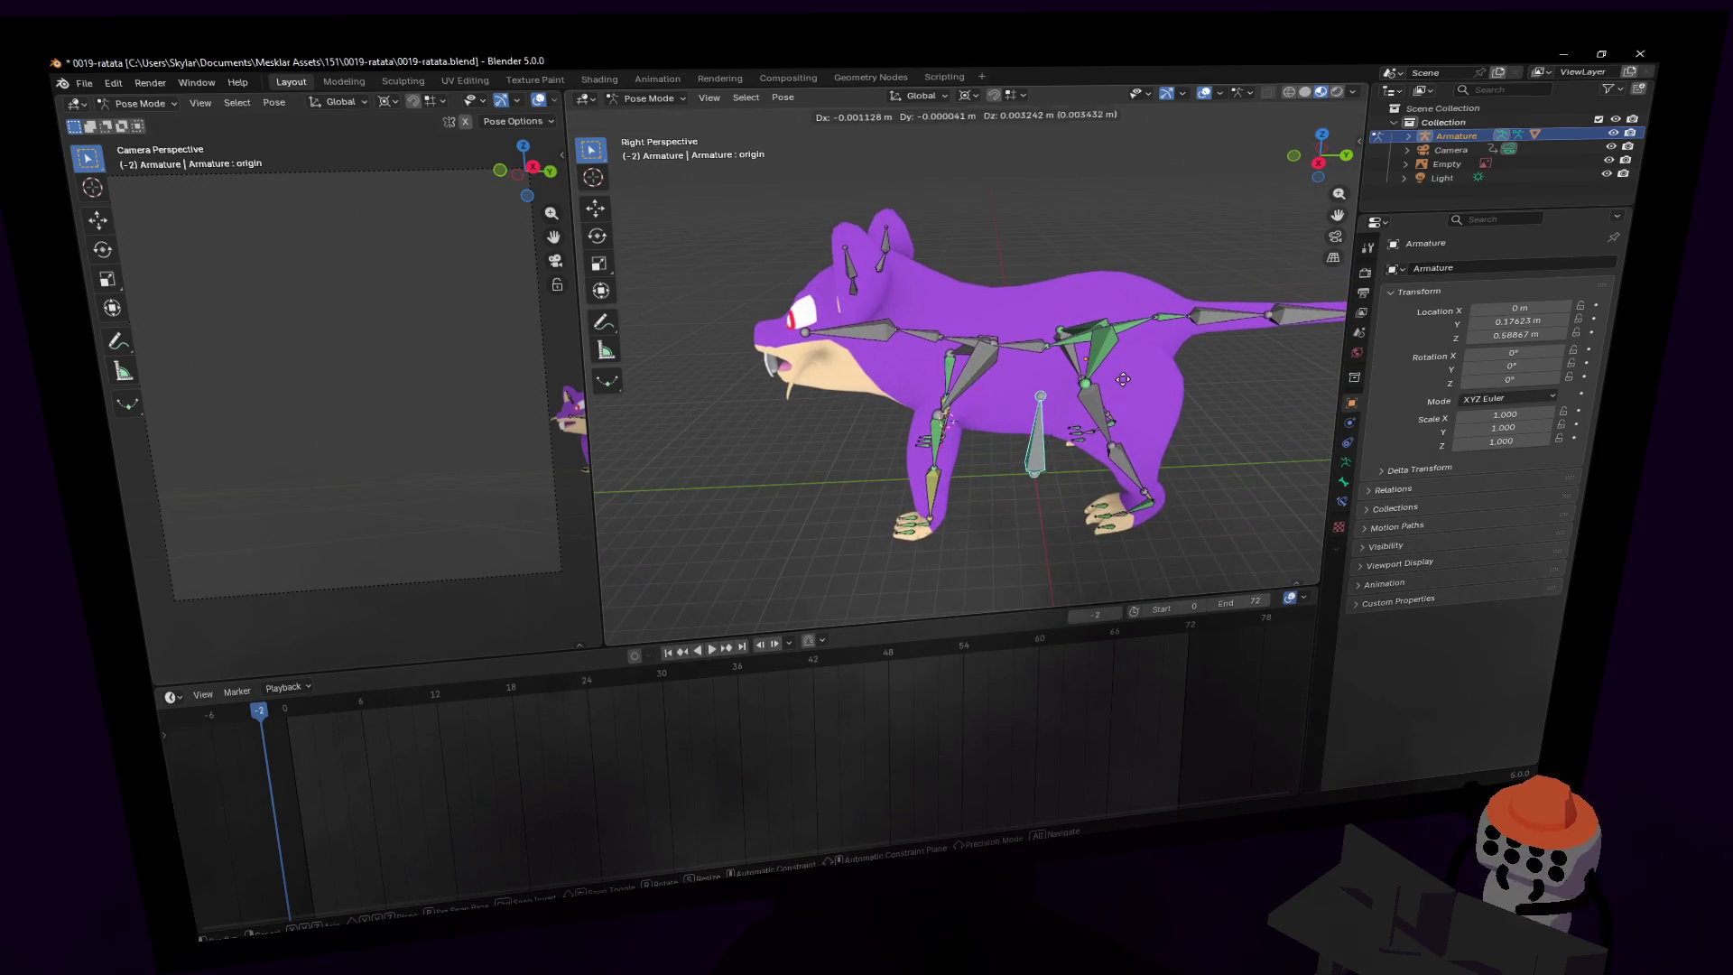
key(Escape)
- Move the whole rig freely, then set the Pivot Point to Median Point
key(g)
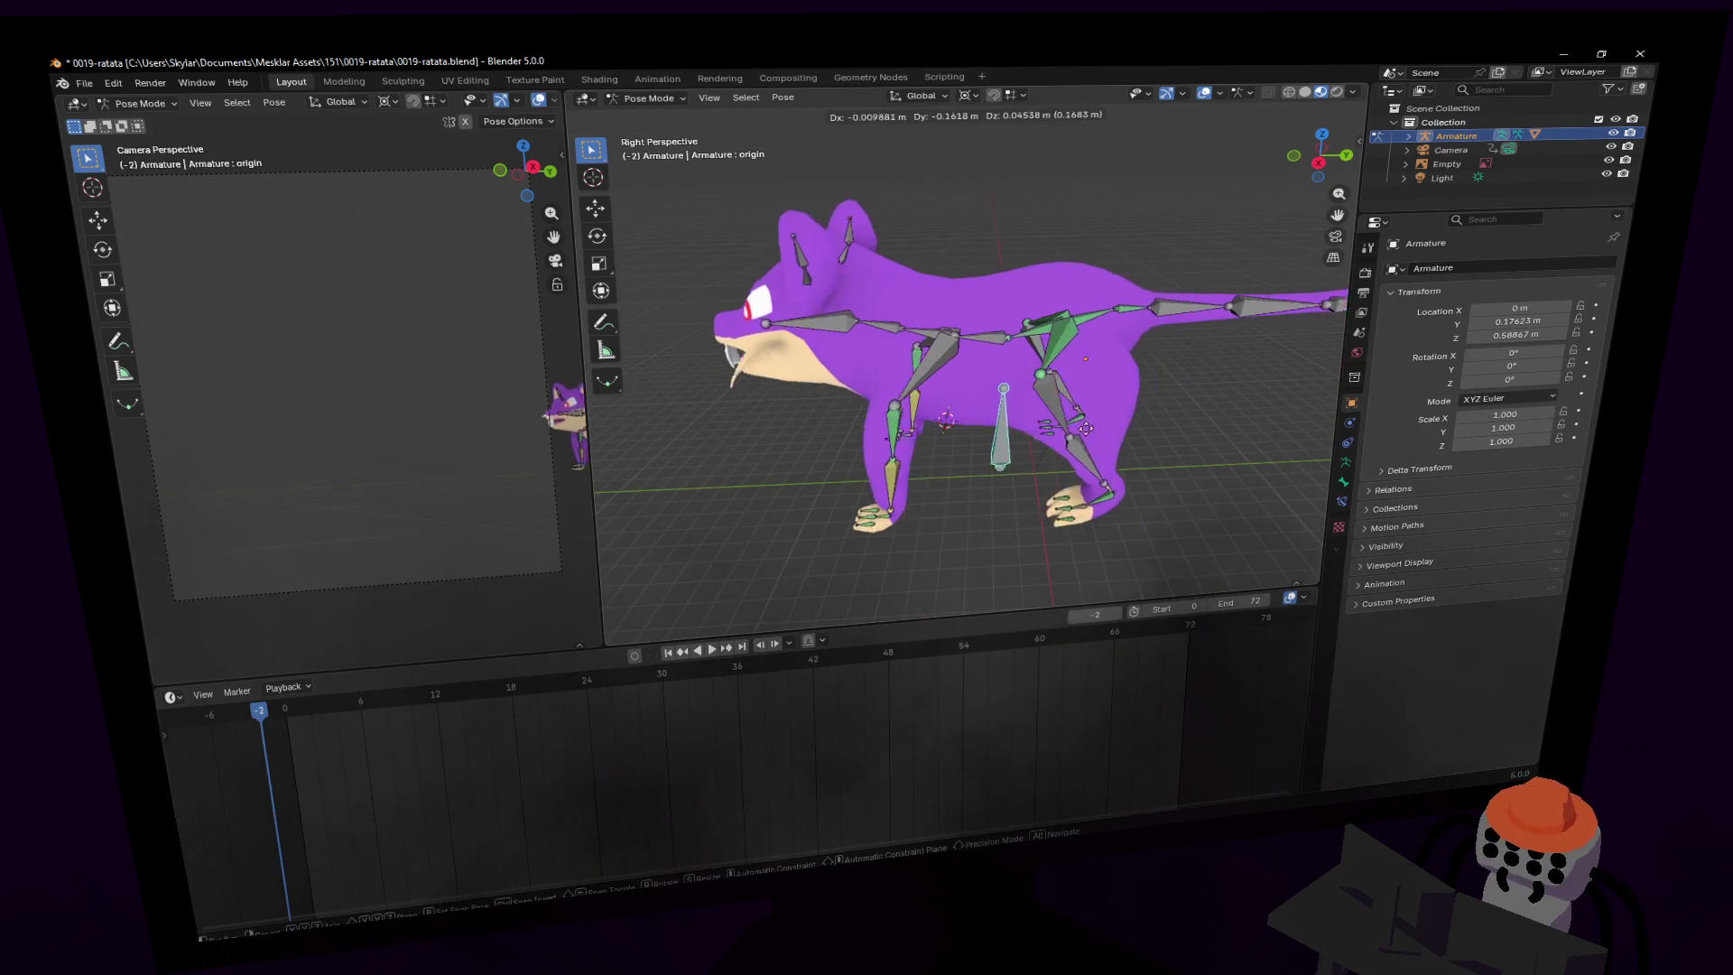
key(z)
key(shift+z)
key(shift+z)
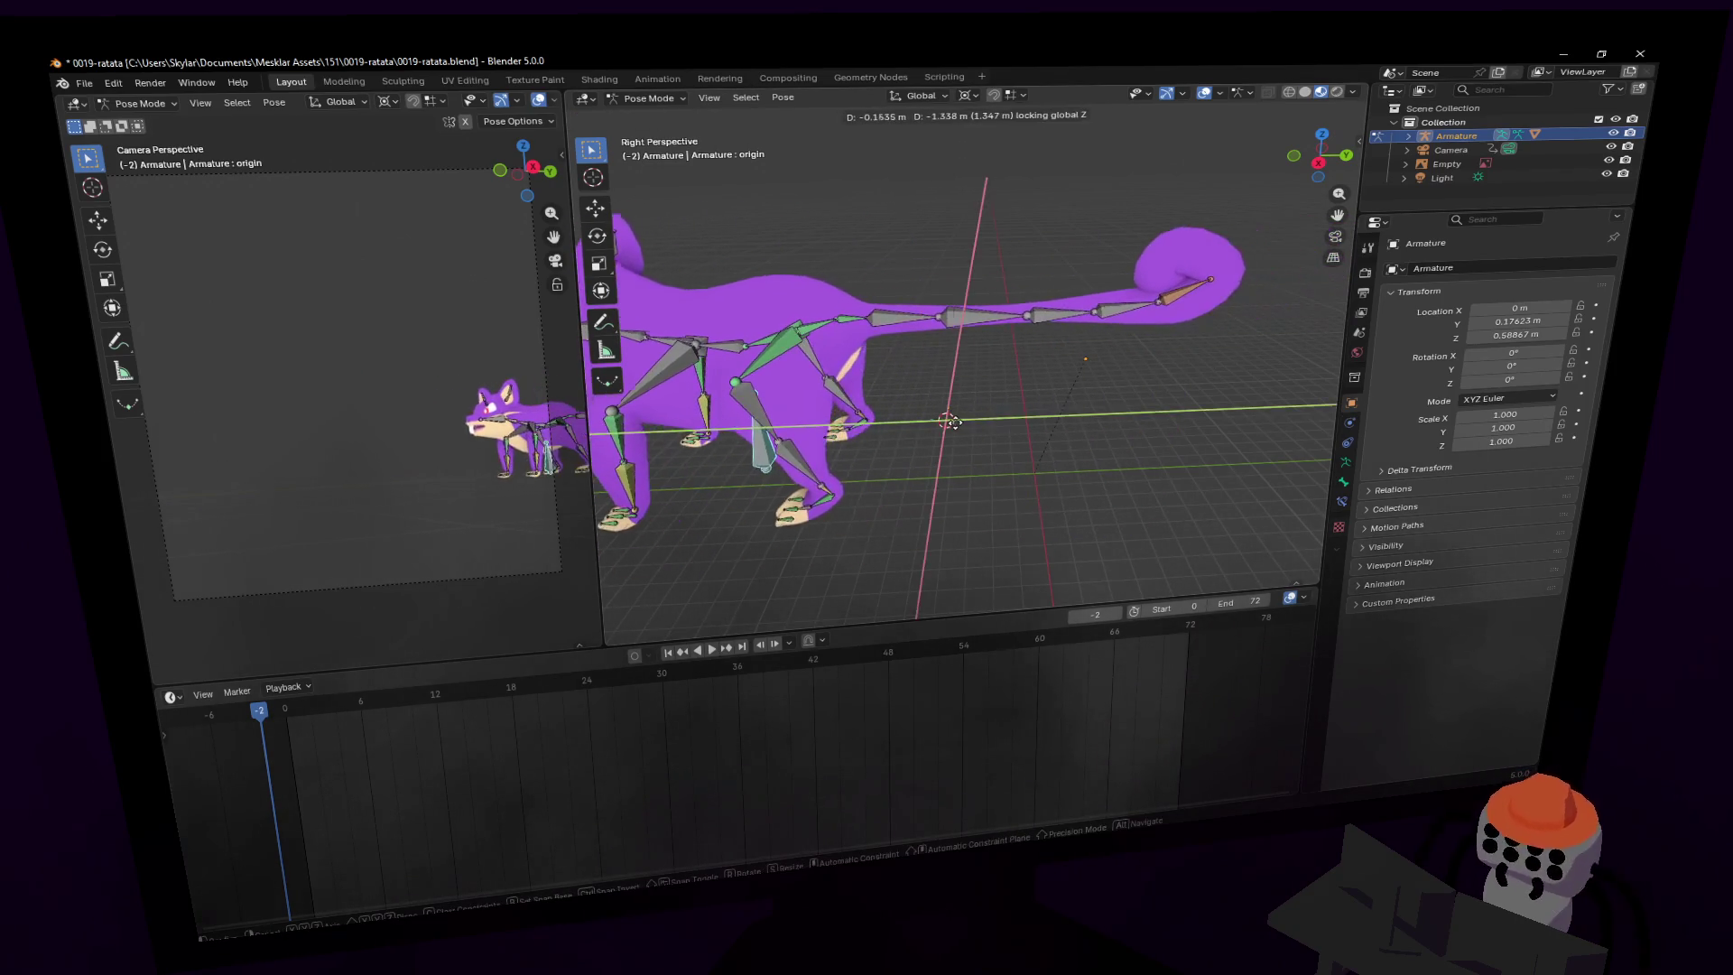
click(1253, 159)
key(r)
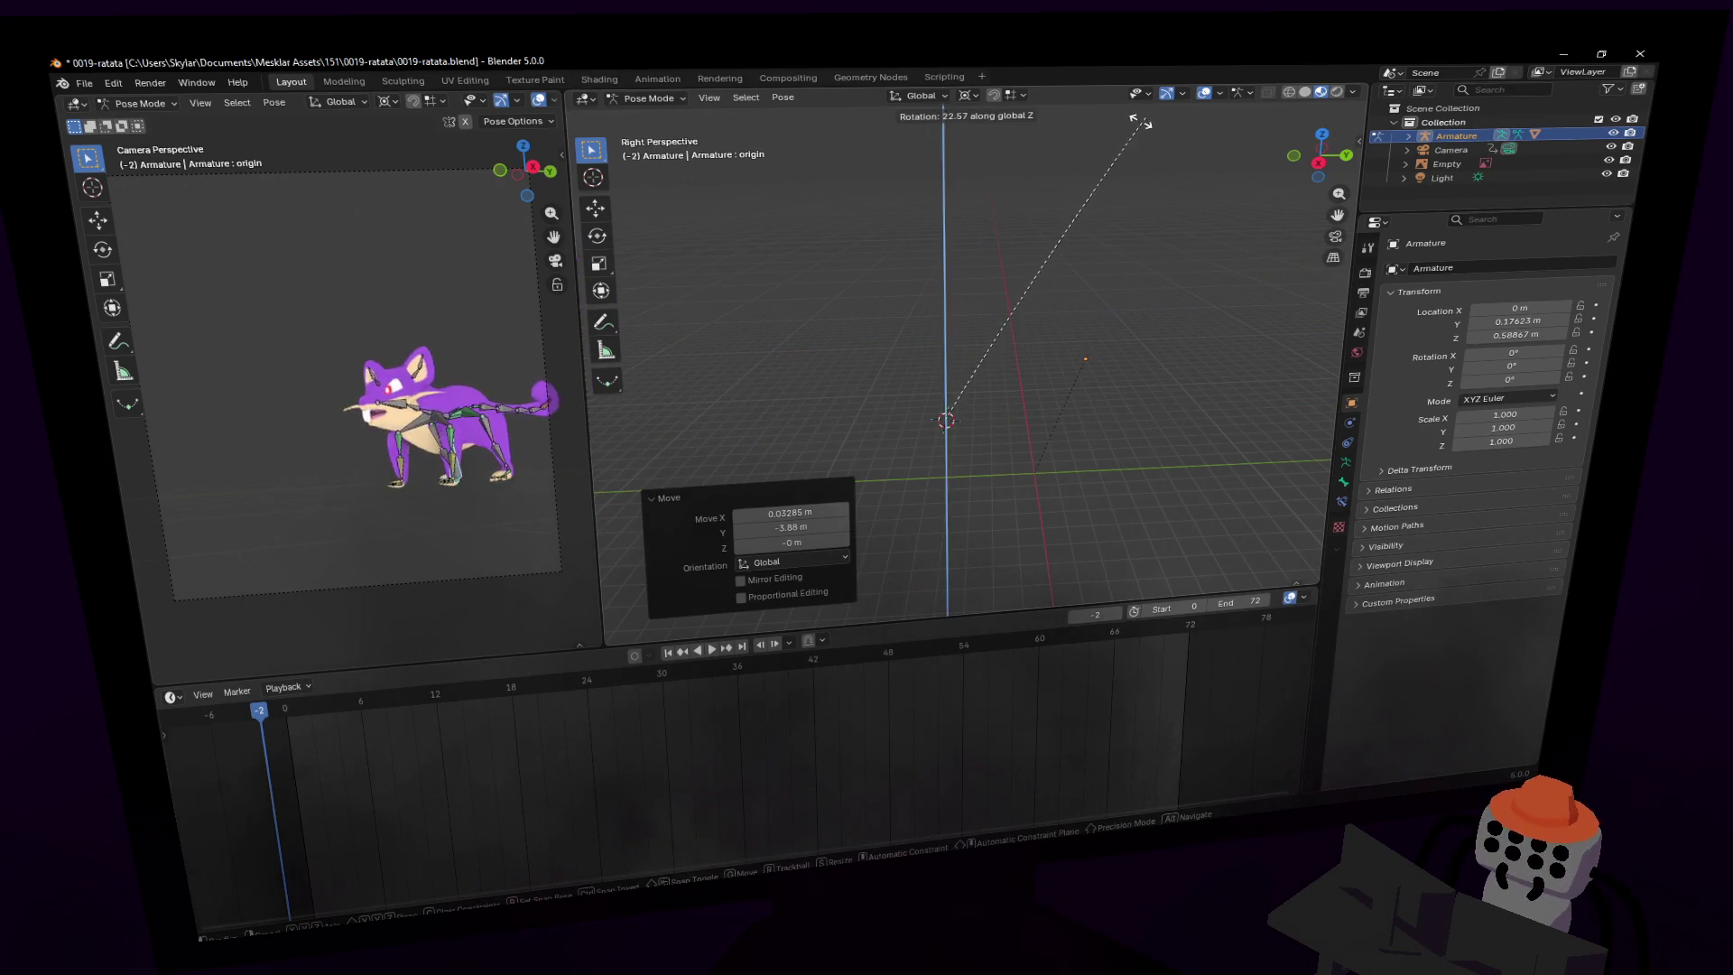
key(Escape)
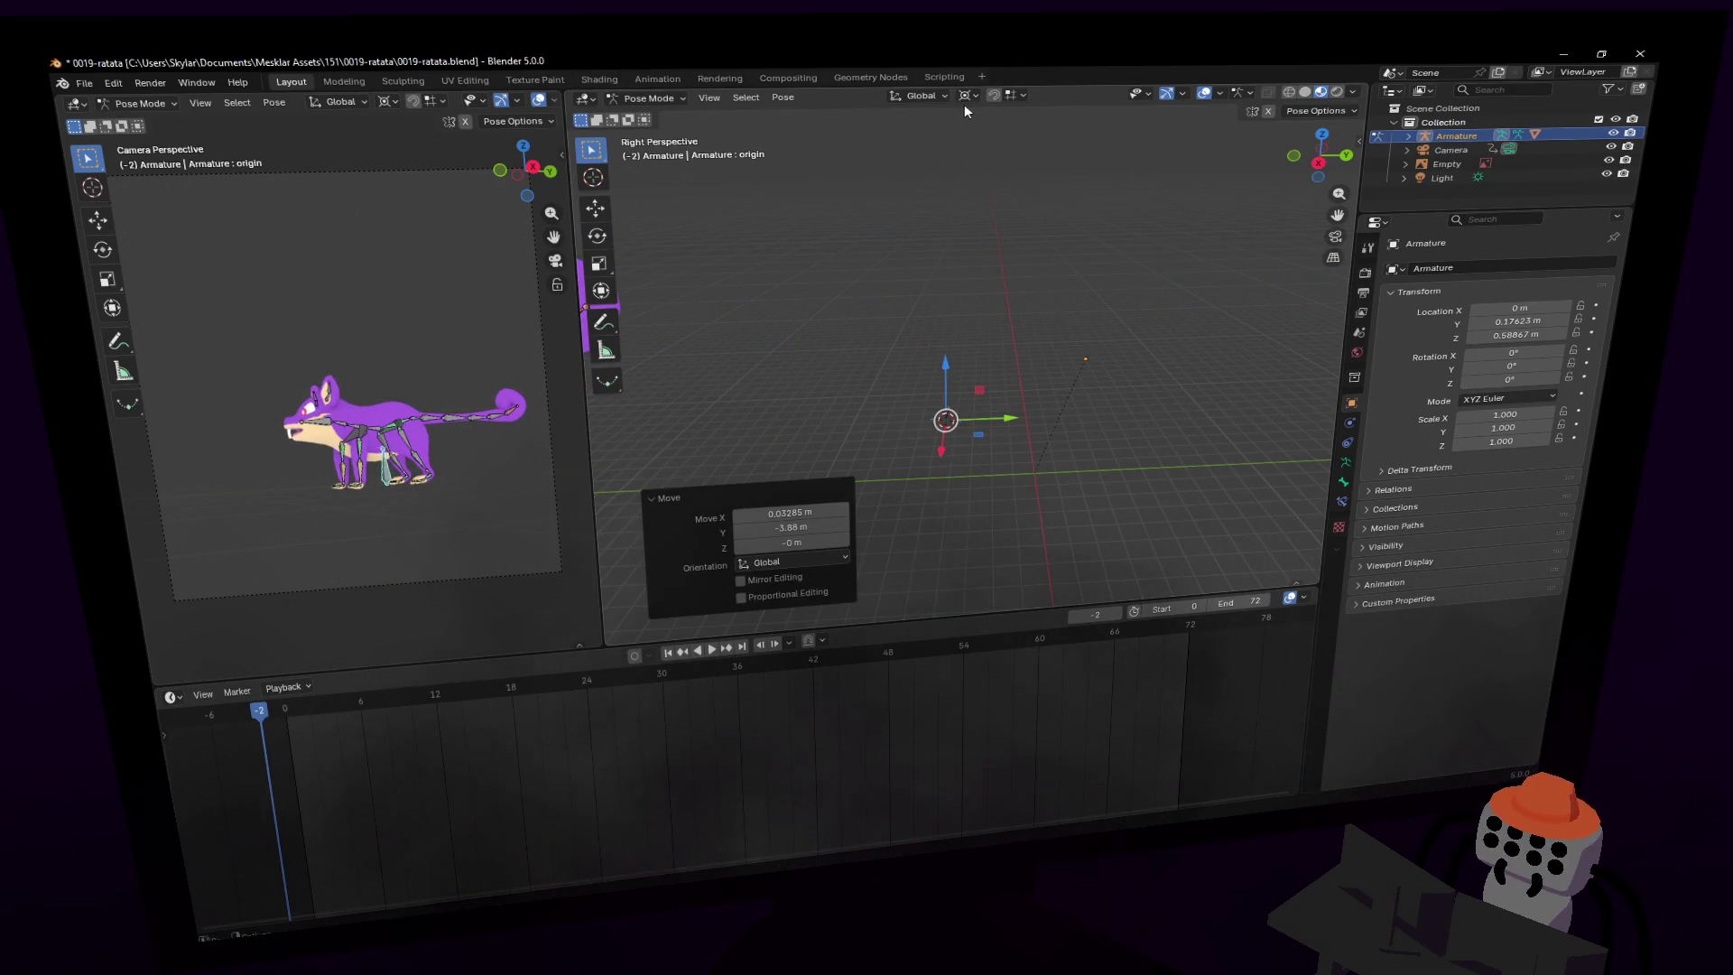
click(966, 95)
click(1014, 180)
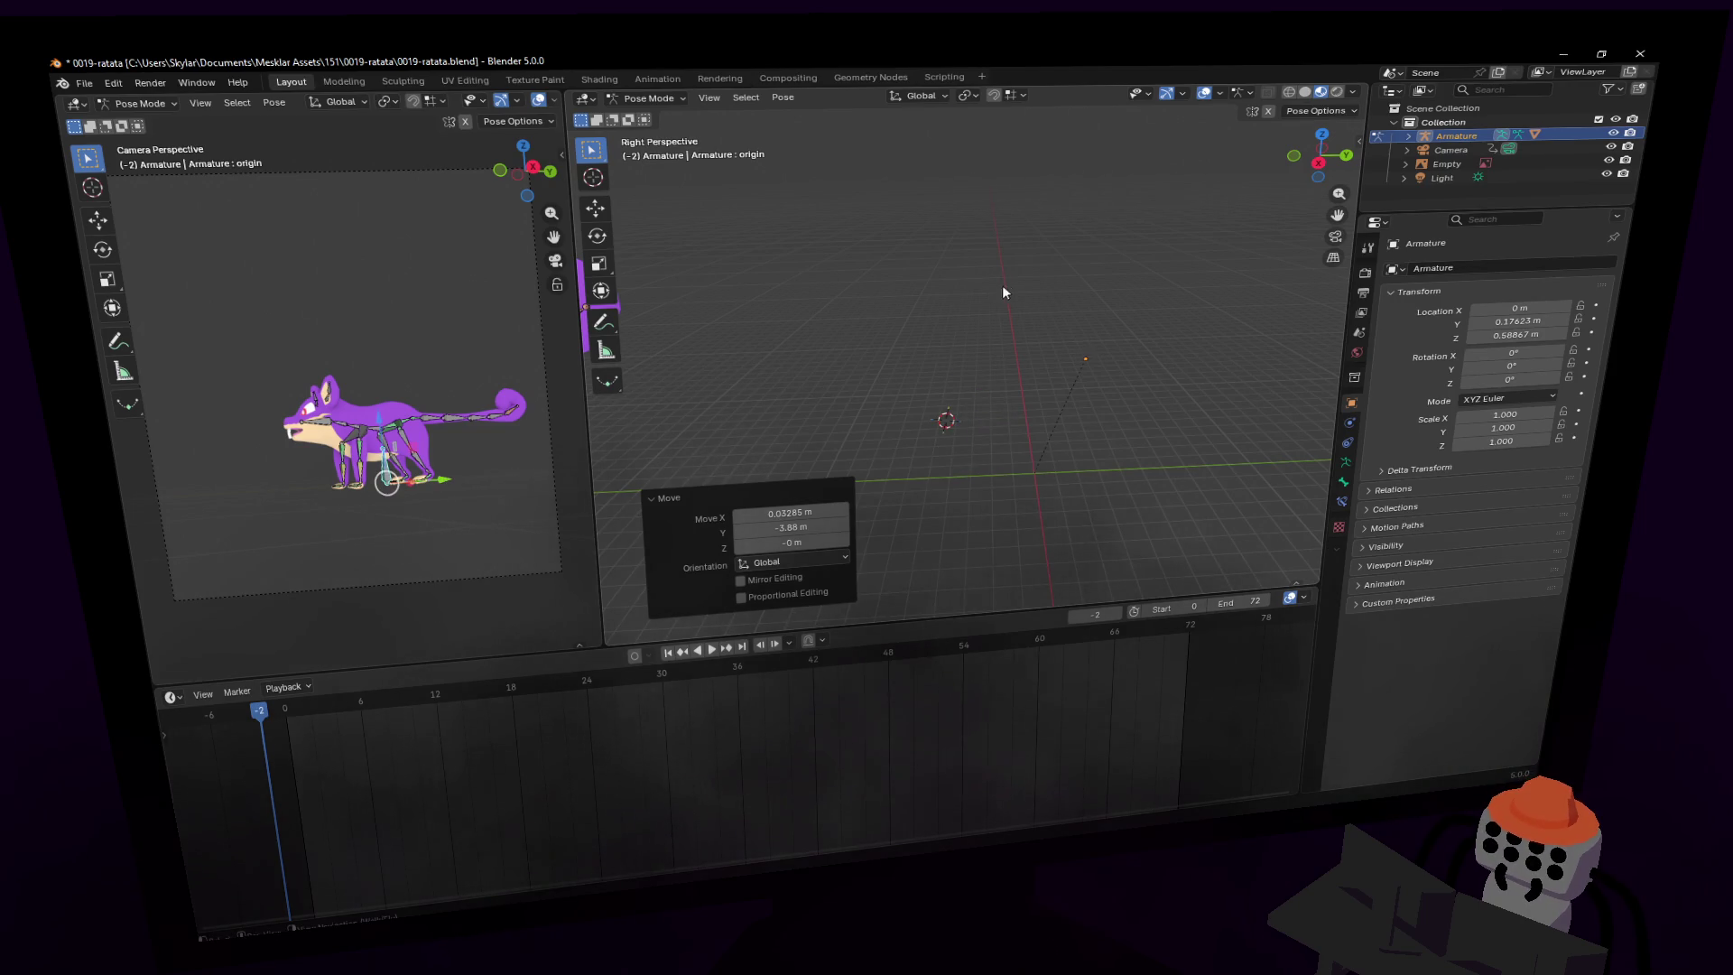
- Rotate the rig 61.9° about Z and move it along the ground plane
key(r)
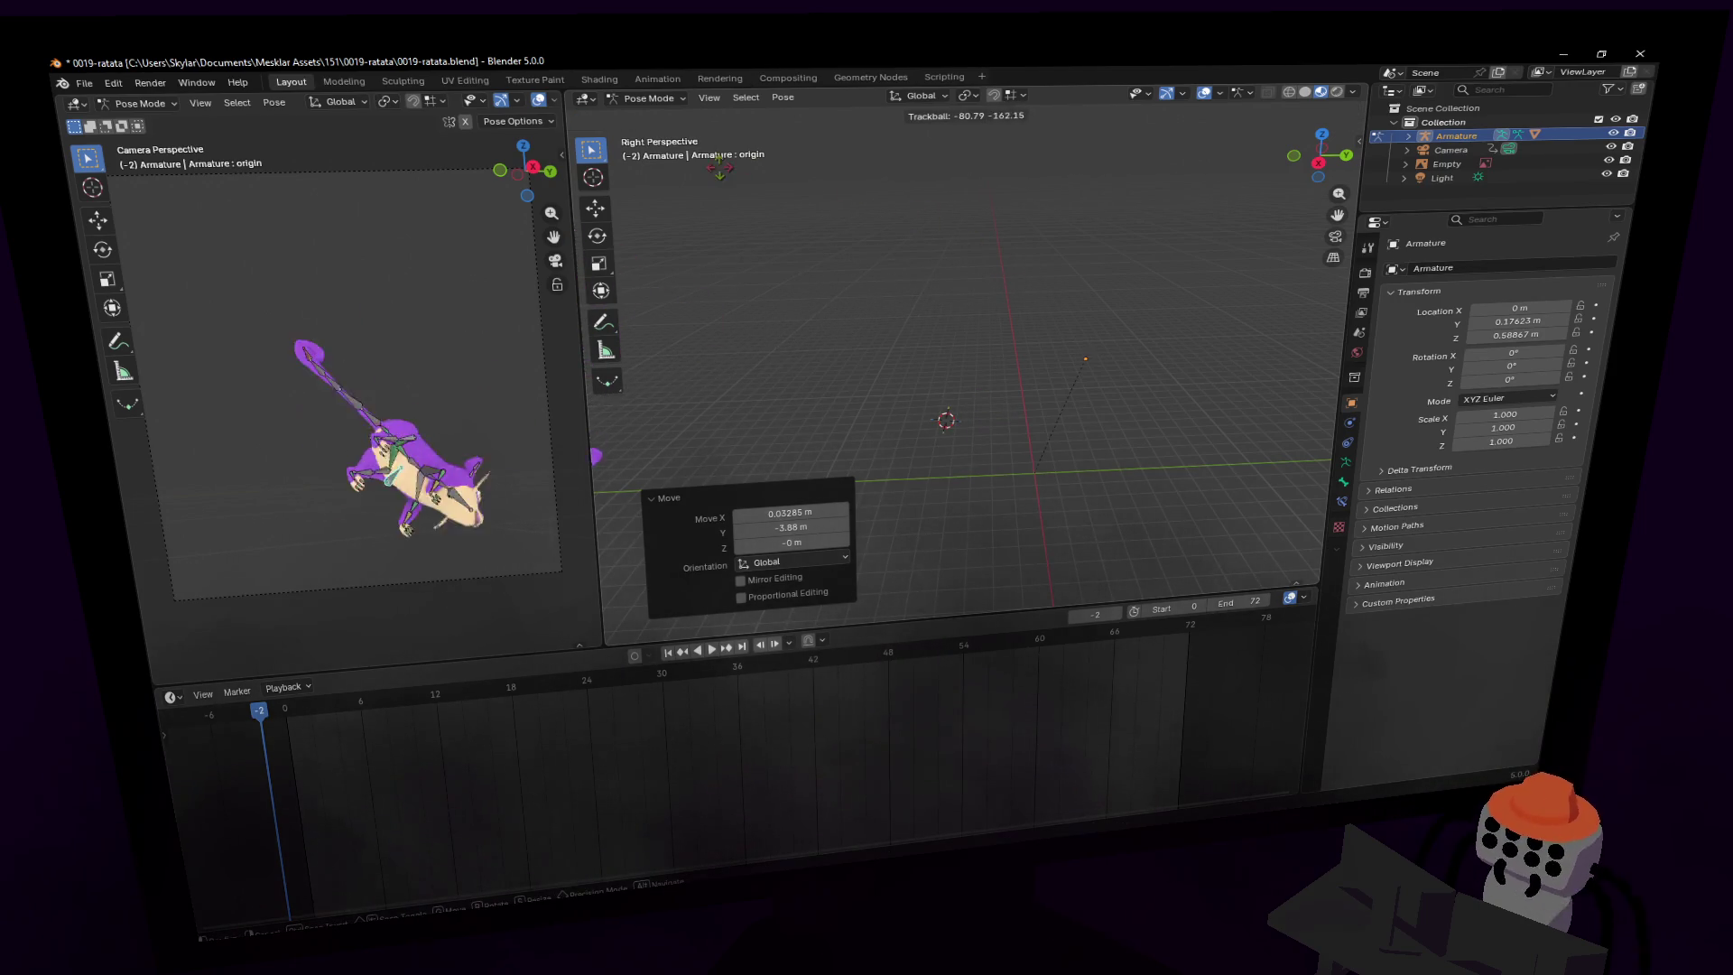
key(r)
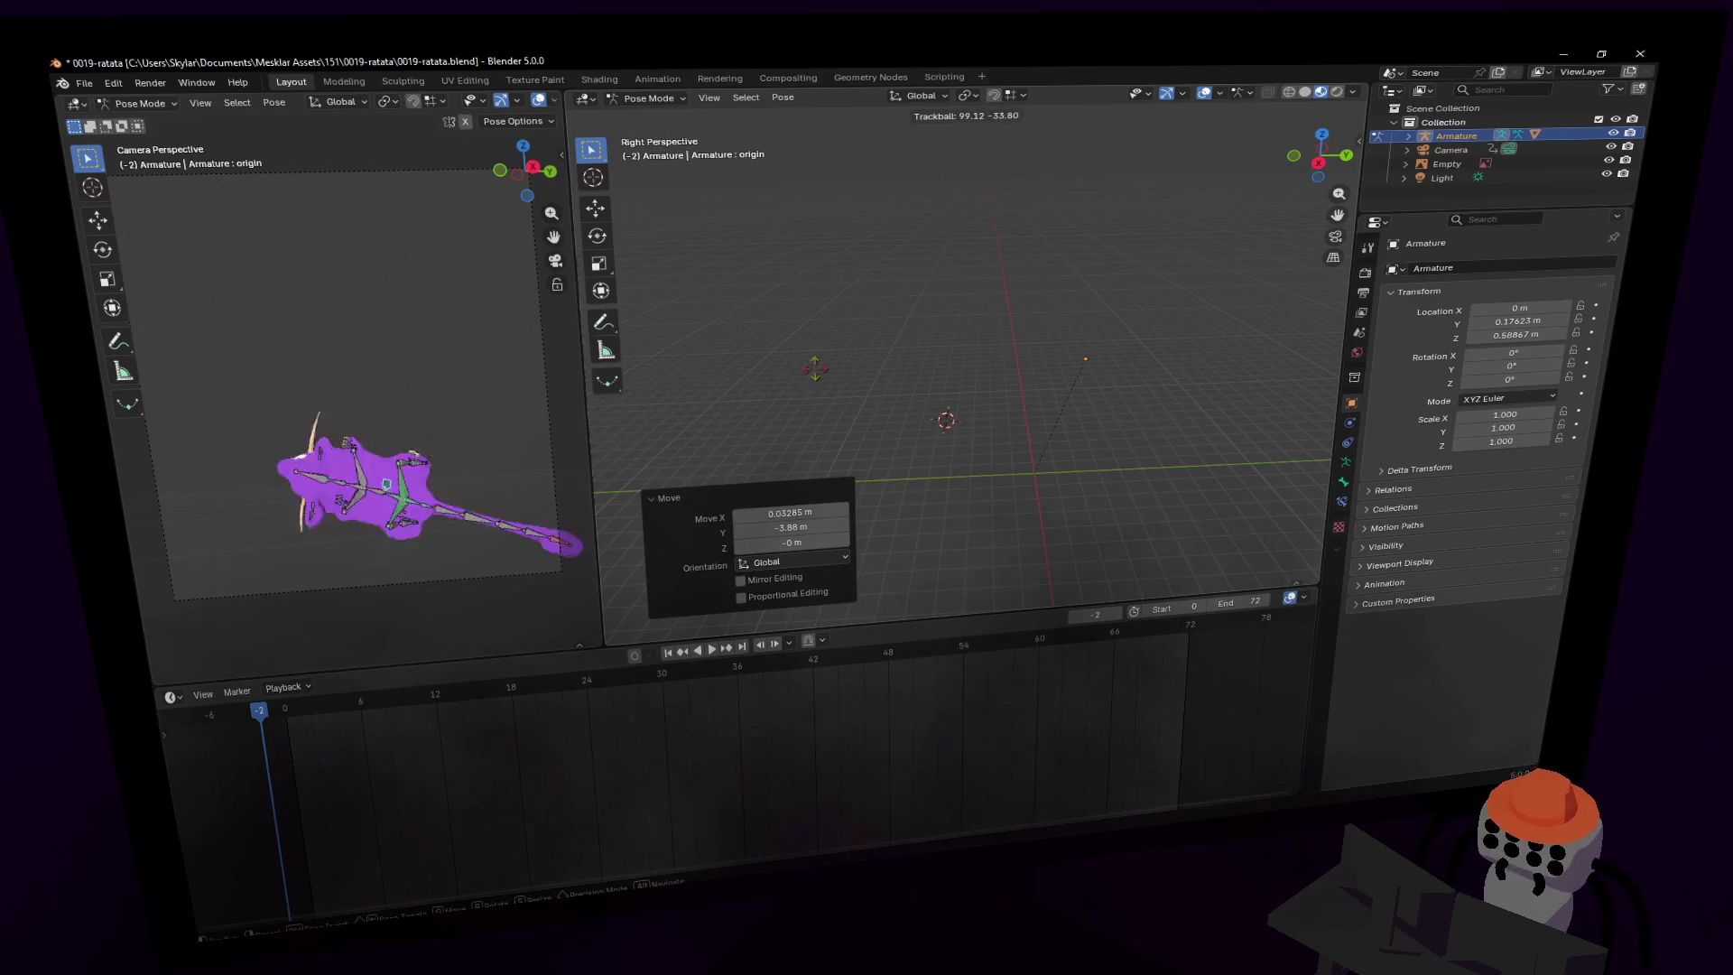
key(Escape)
key(r)
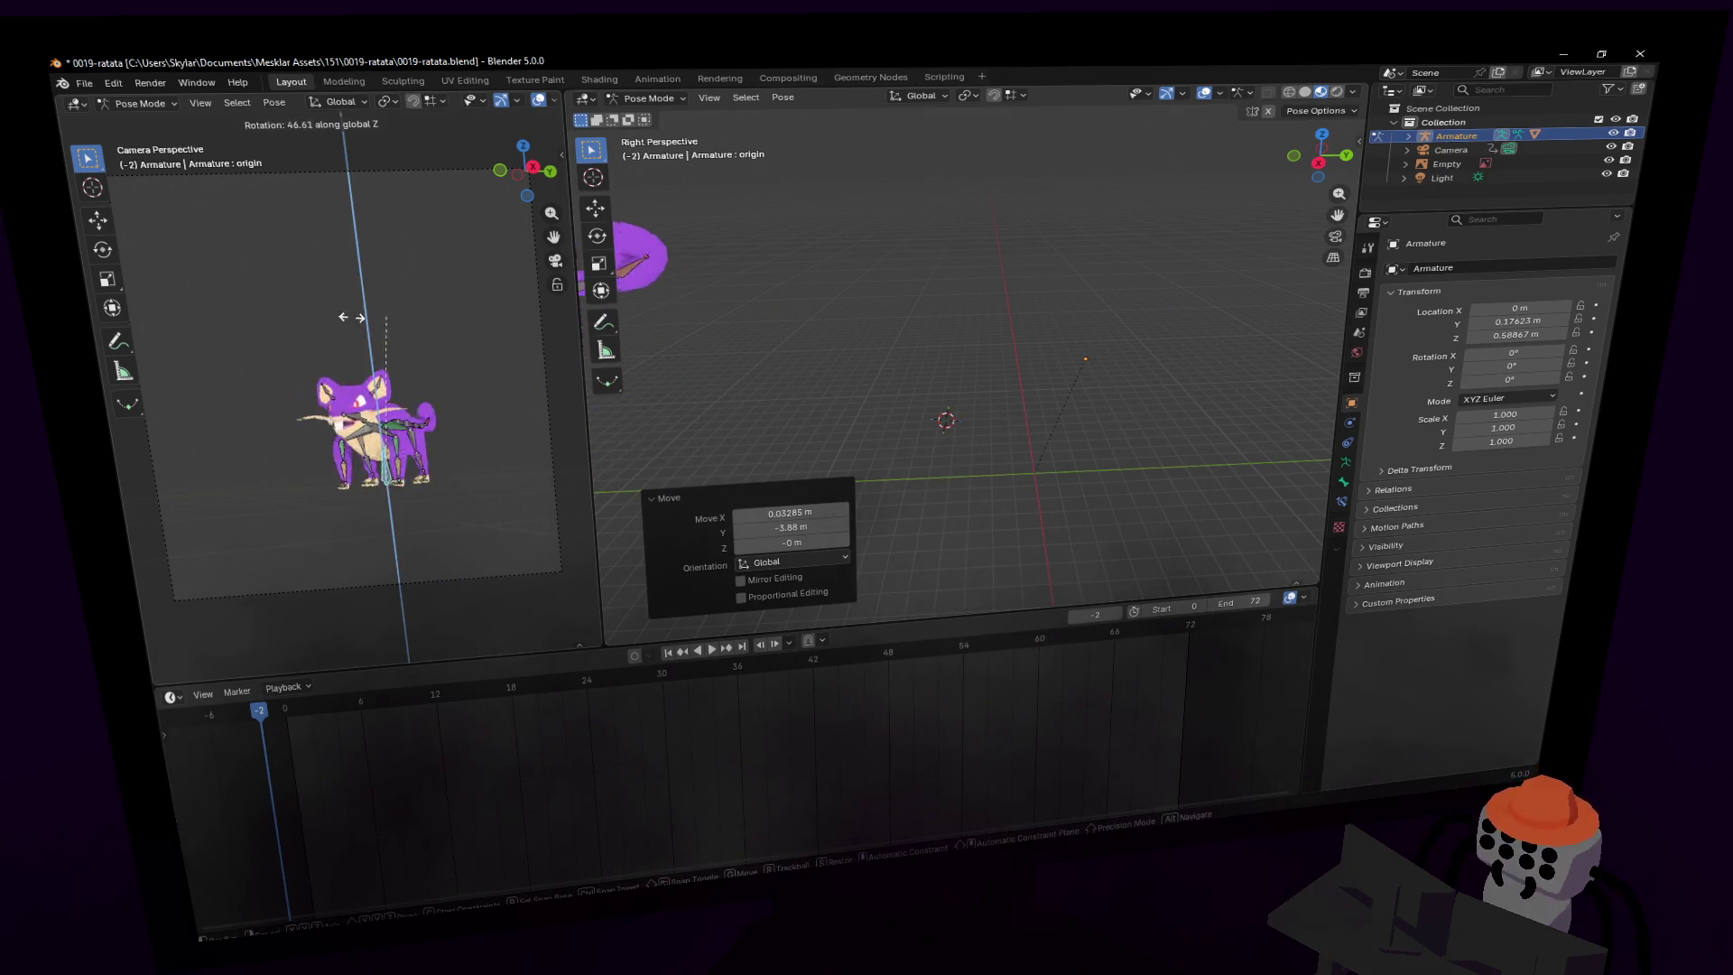
click(354, 207)
key(g)
key(shift+z)
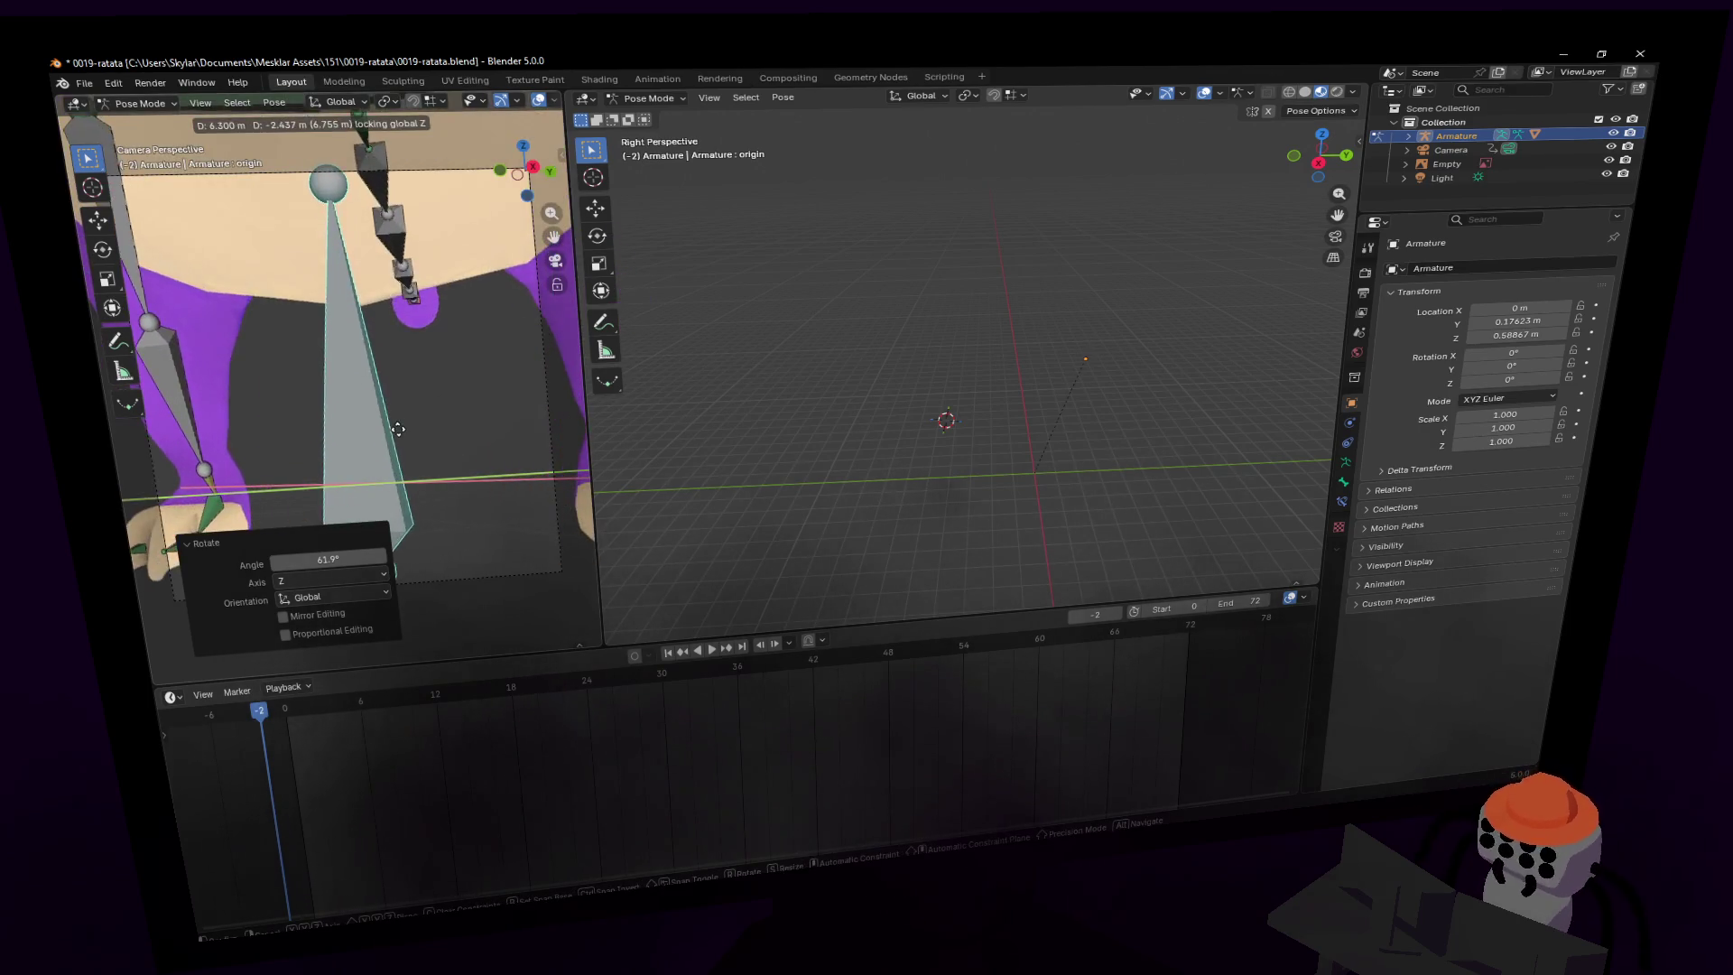
click(403, 364)
- Rotate the rig 54.3° about Z and move it out of the camera view
key(g)
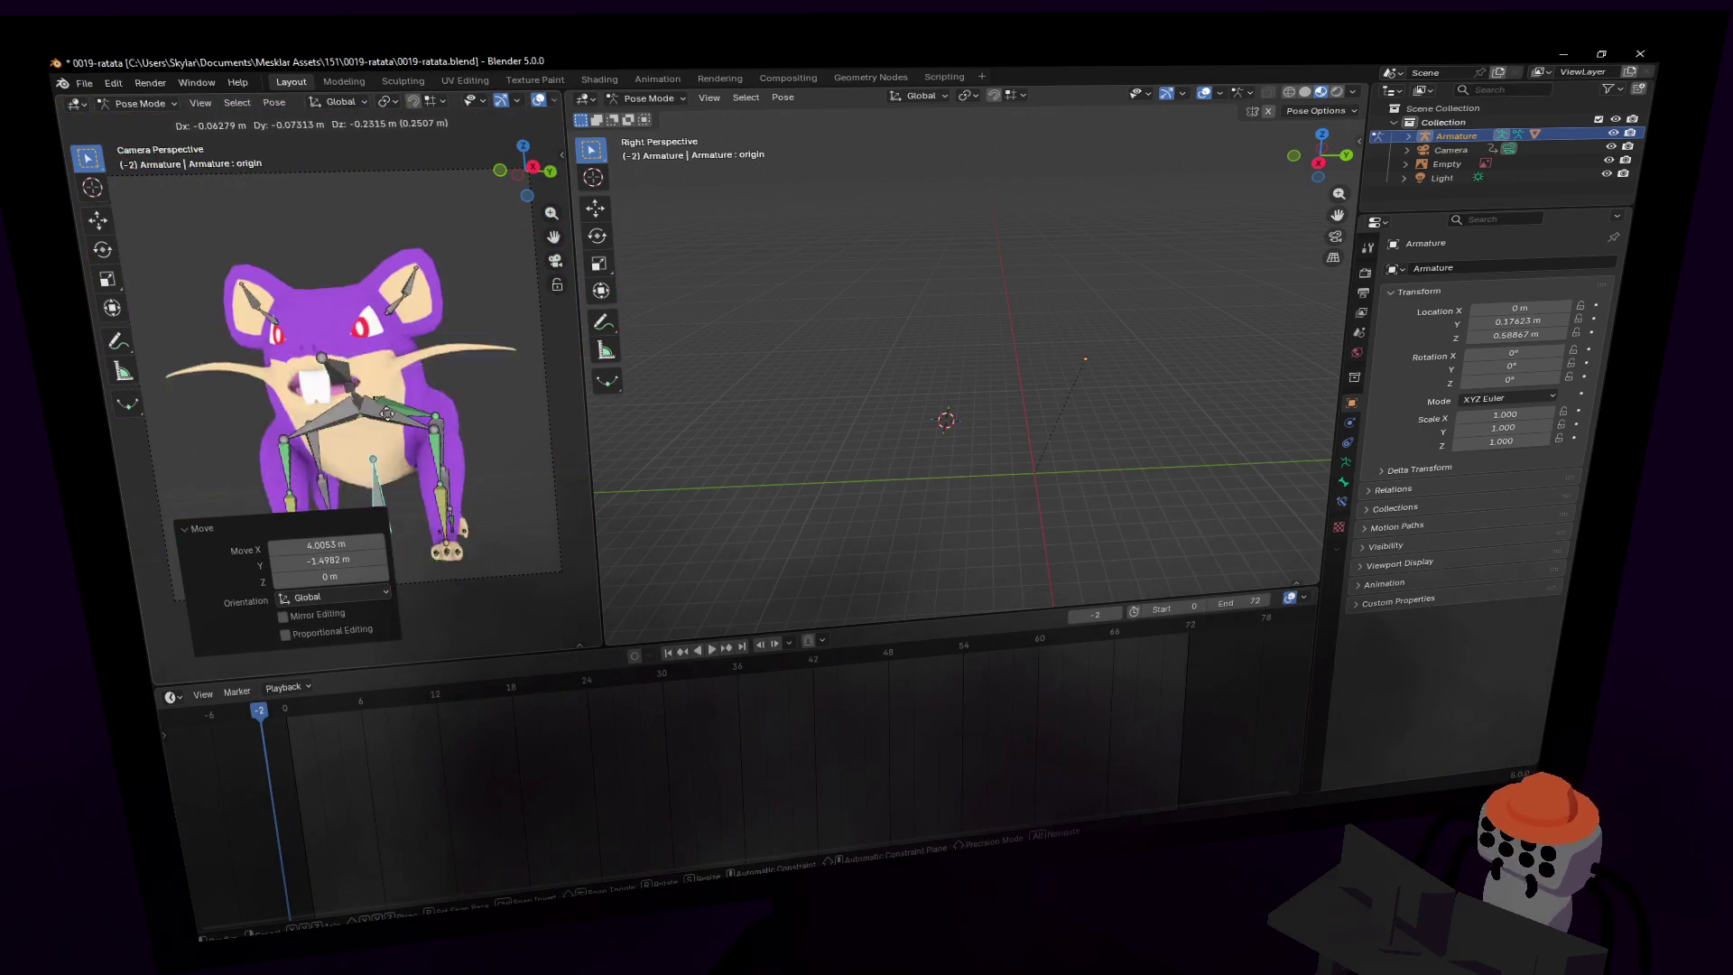
key(Escape)
key(r)
key(z)
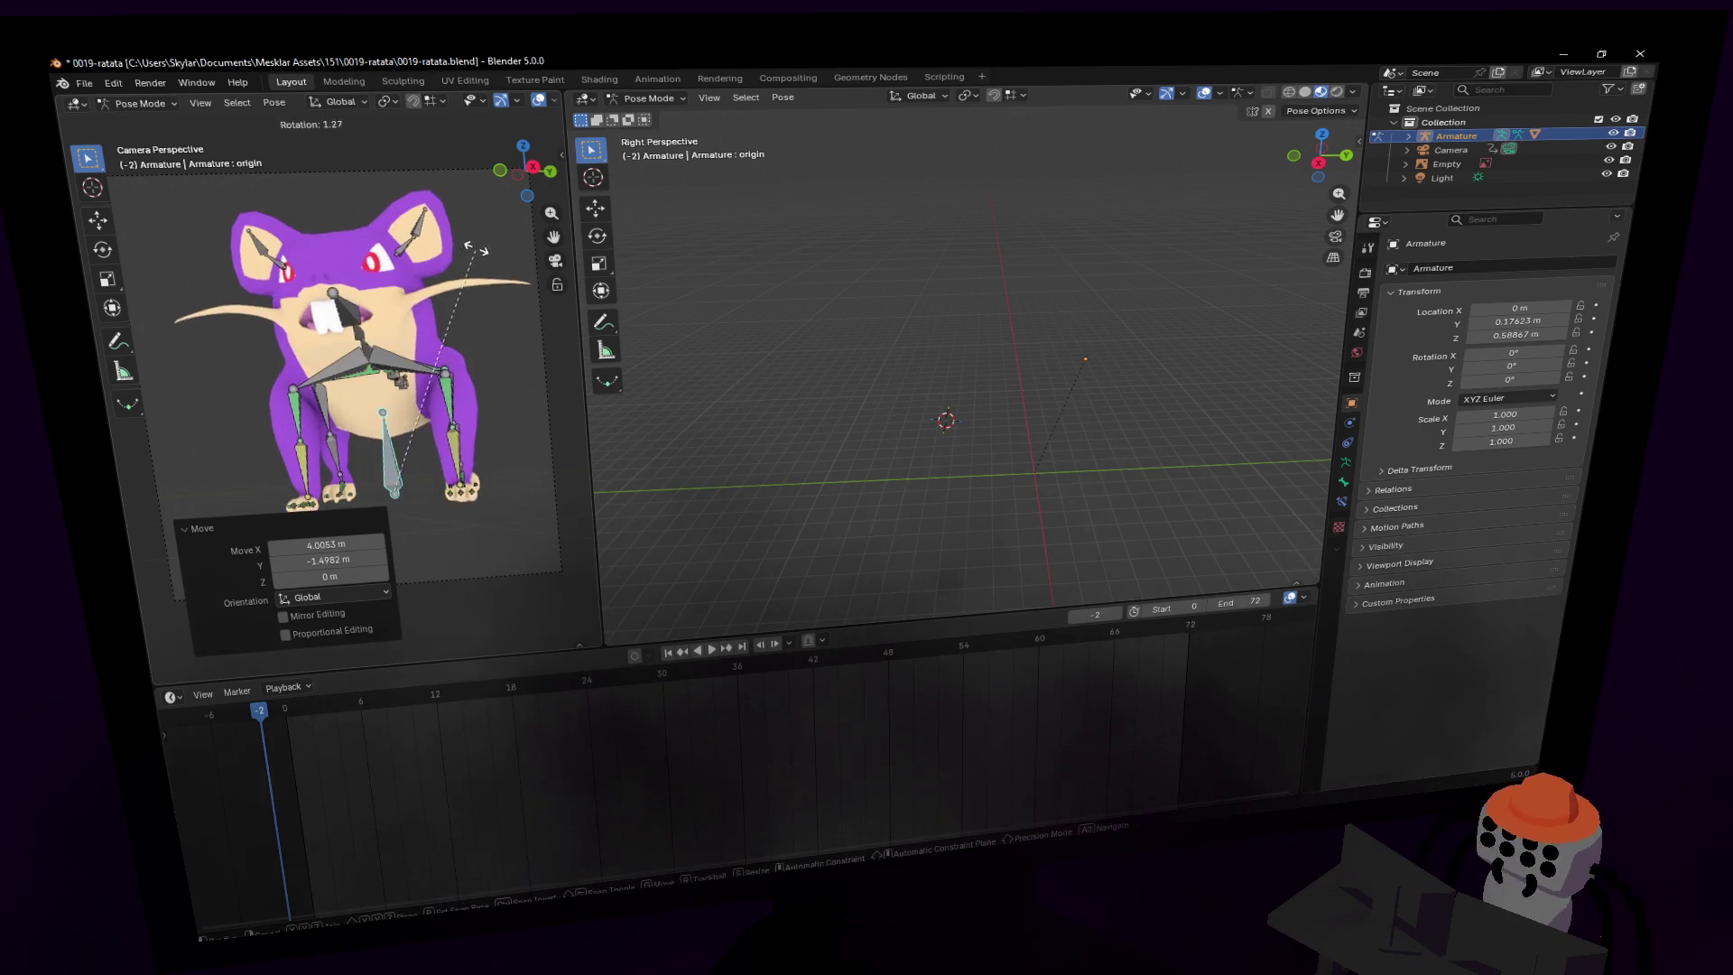
click(309, 365)
key(g)
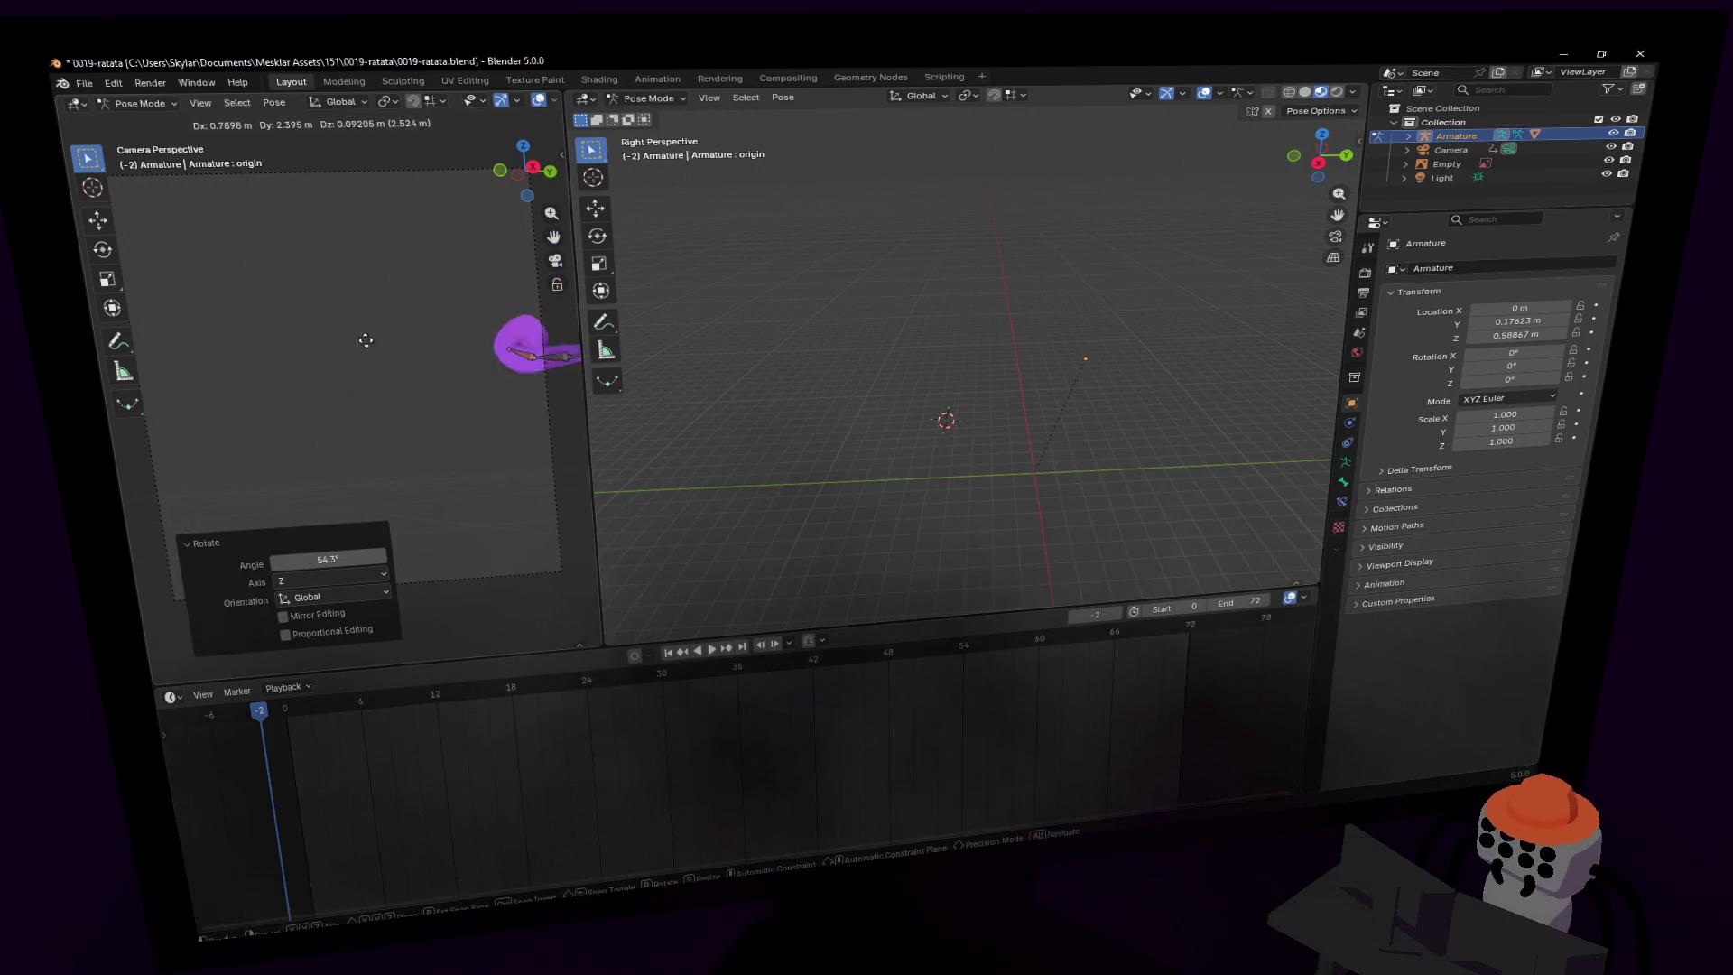
click(294, 357)
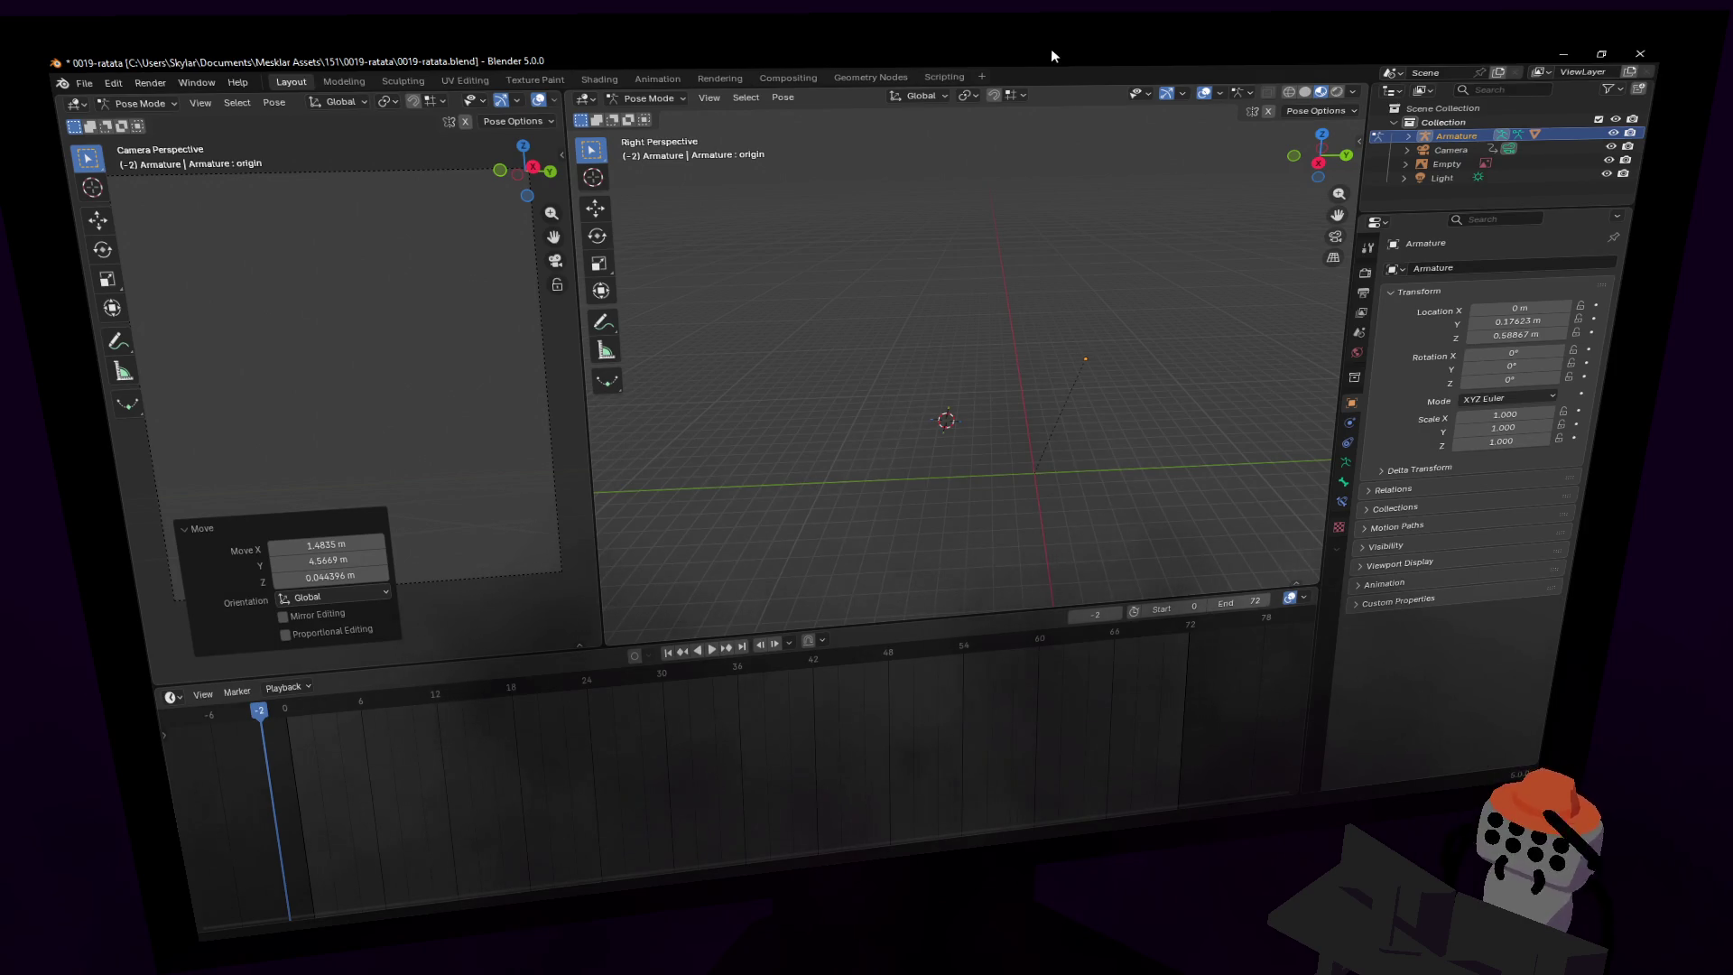
- Walk the view behind the rat, undo the rig's last change, and reframe the view
key(shift+grave)
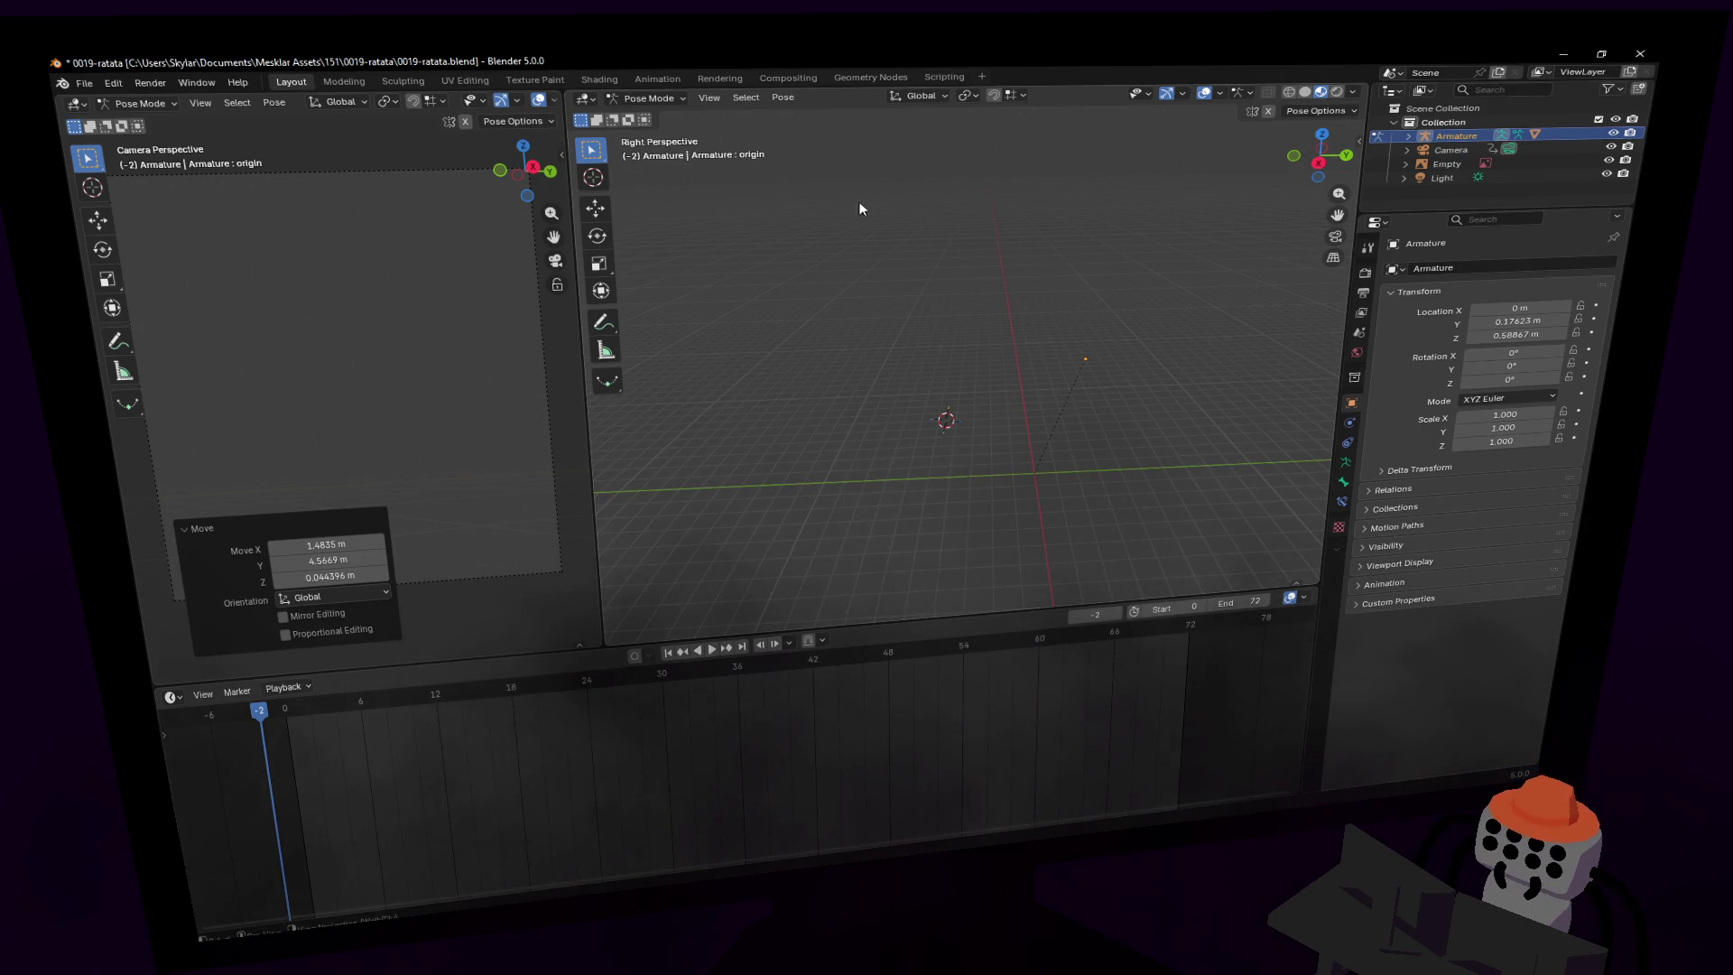
key(s)
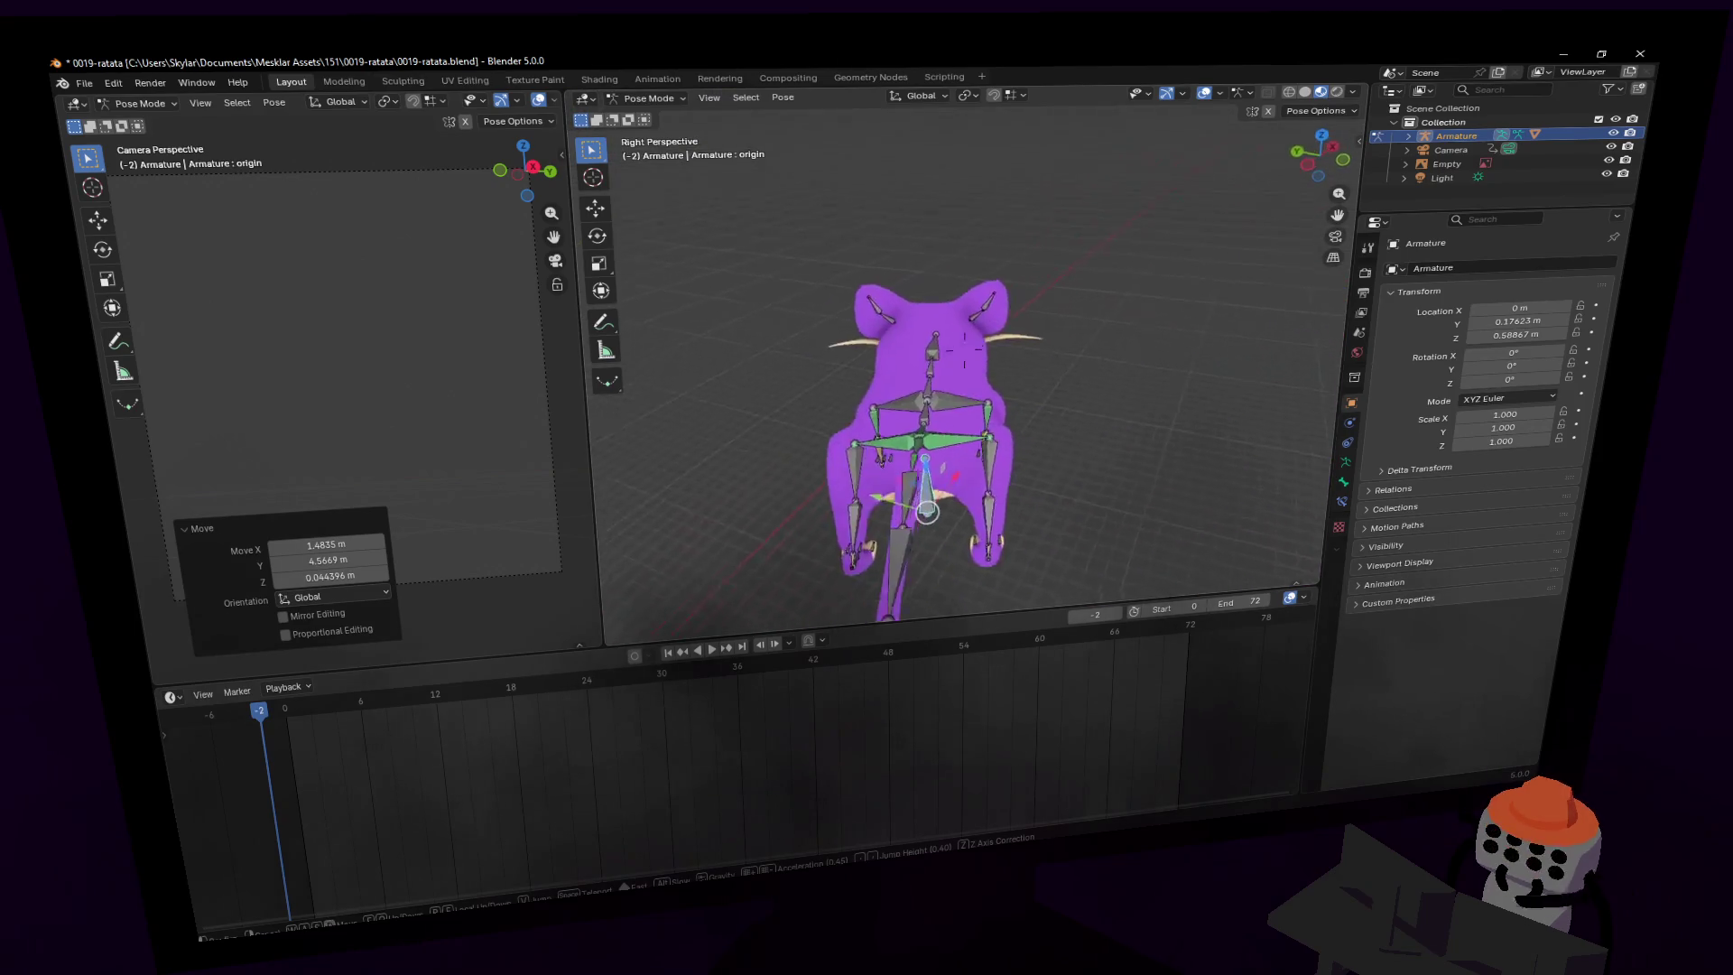
click(870, 222)
key(ctrl+z)
key(ctrl+z)
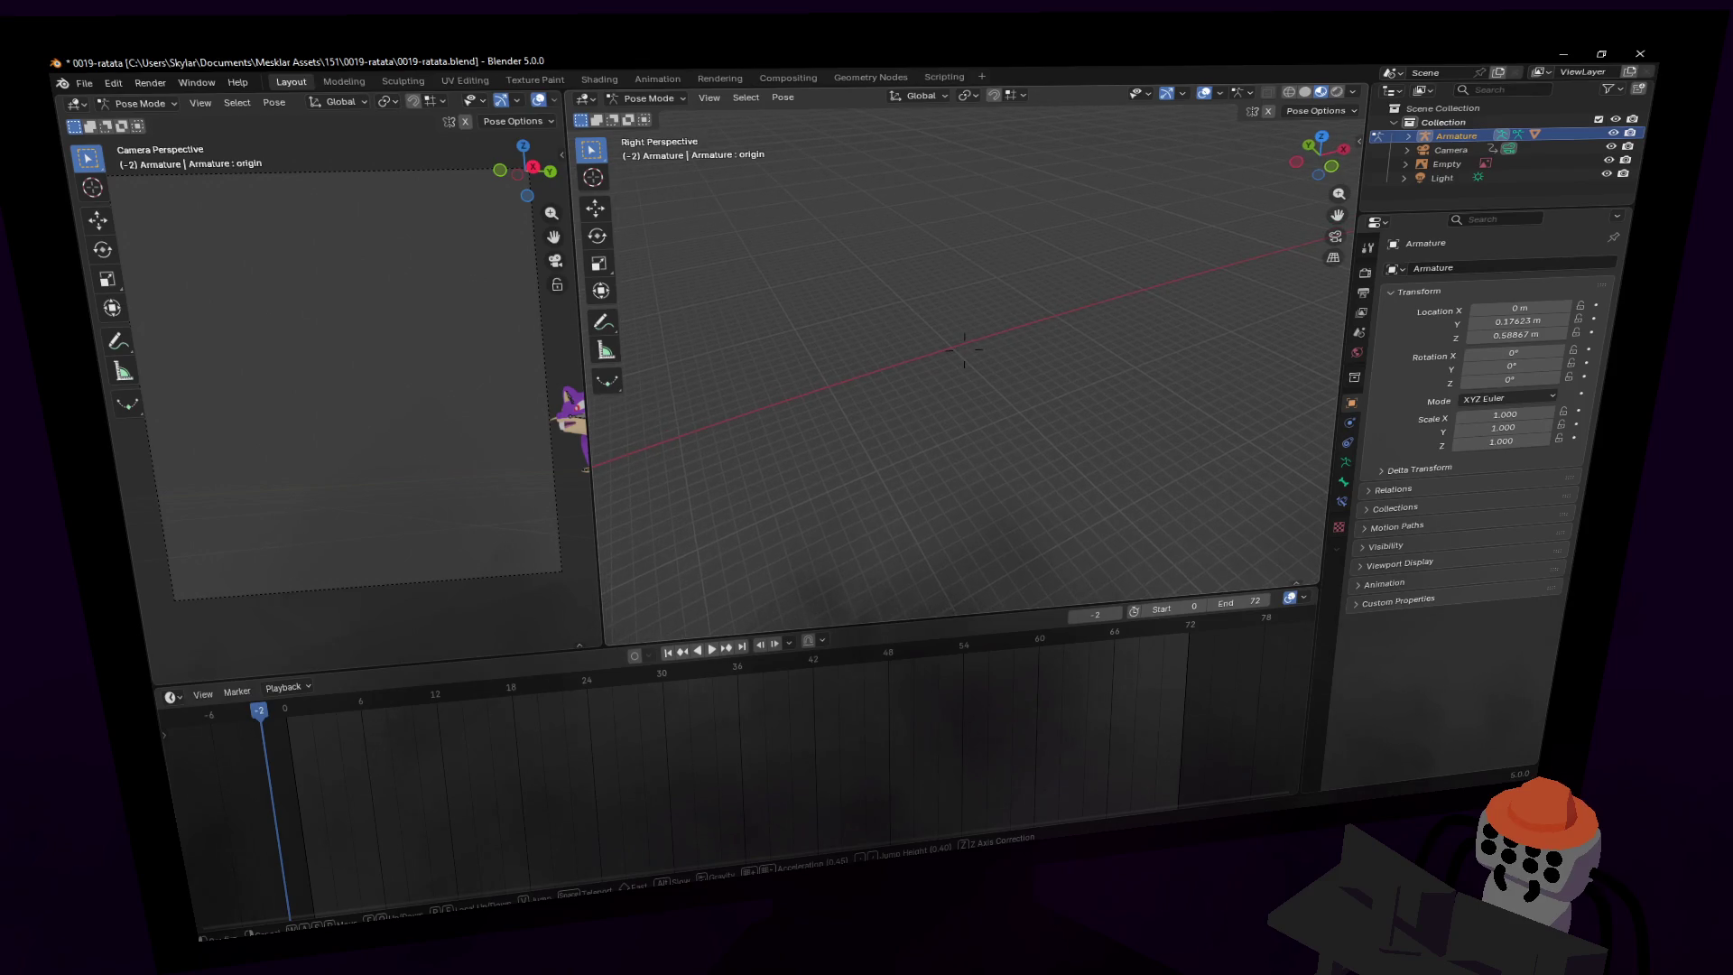
key(shift+grave)
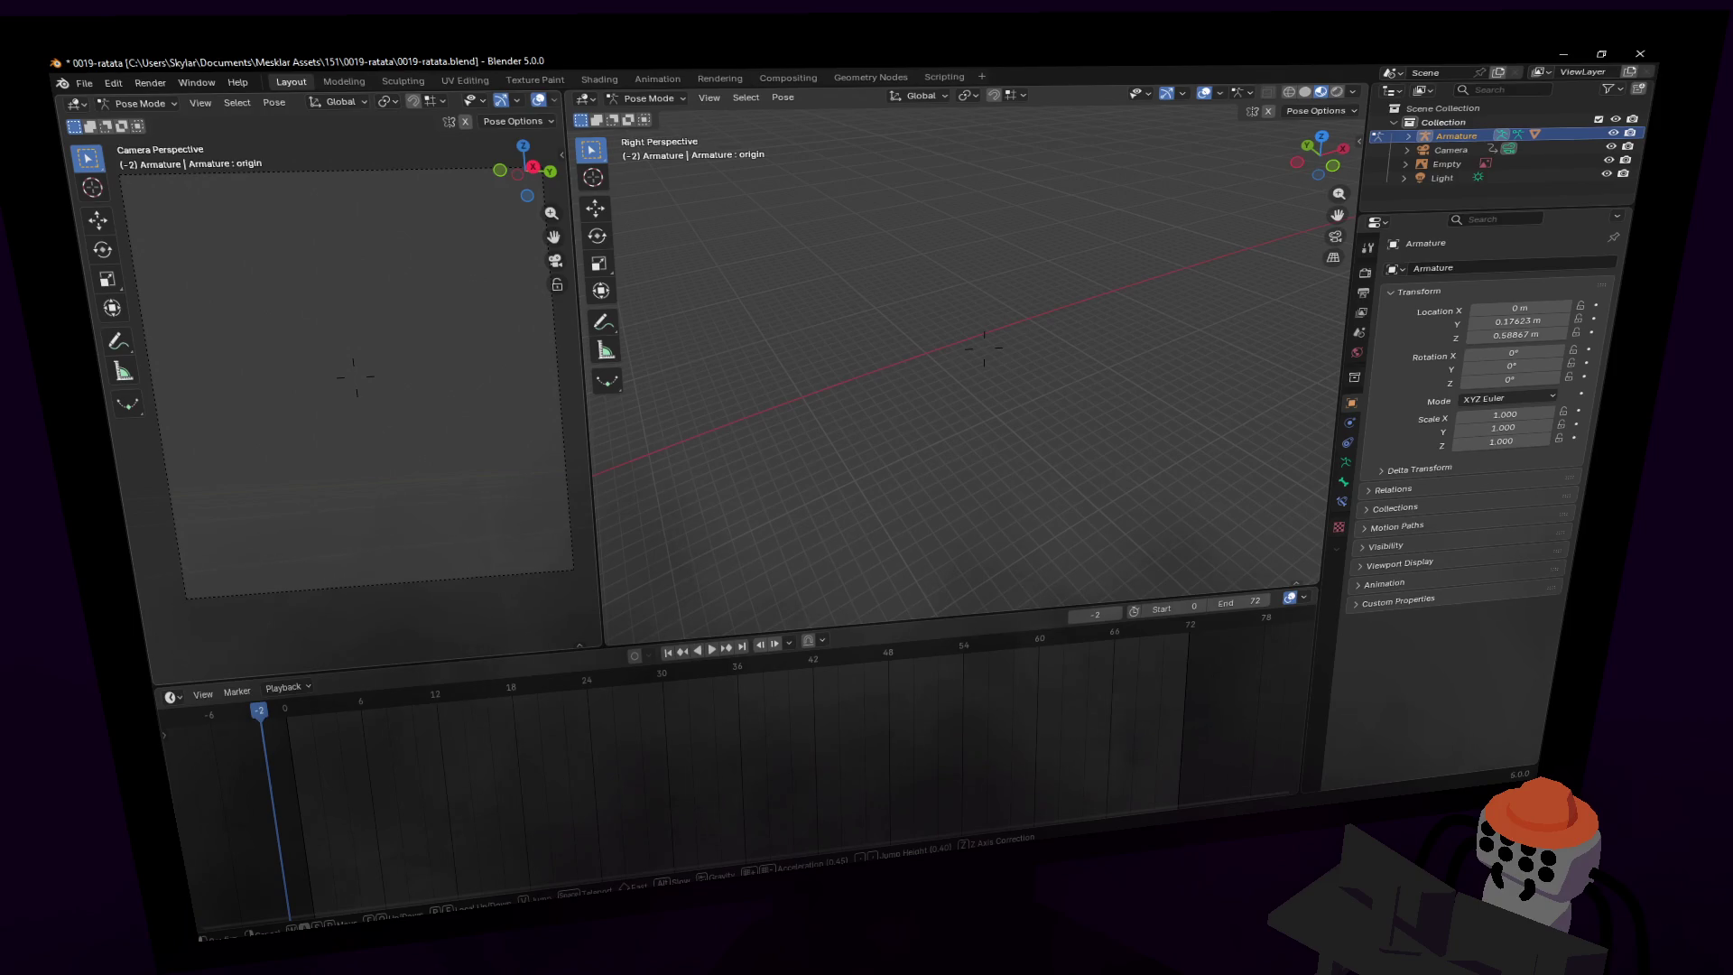
key(Escape)
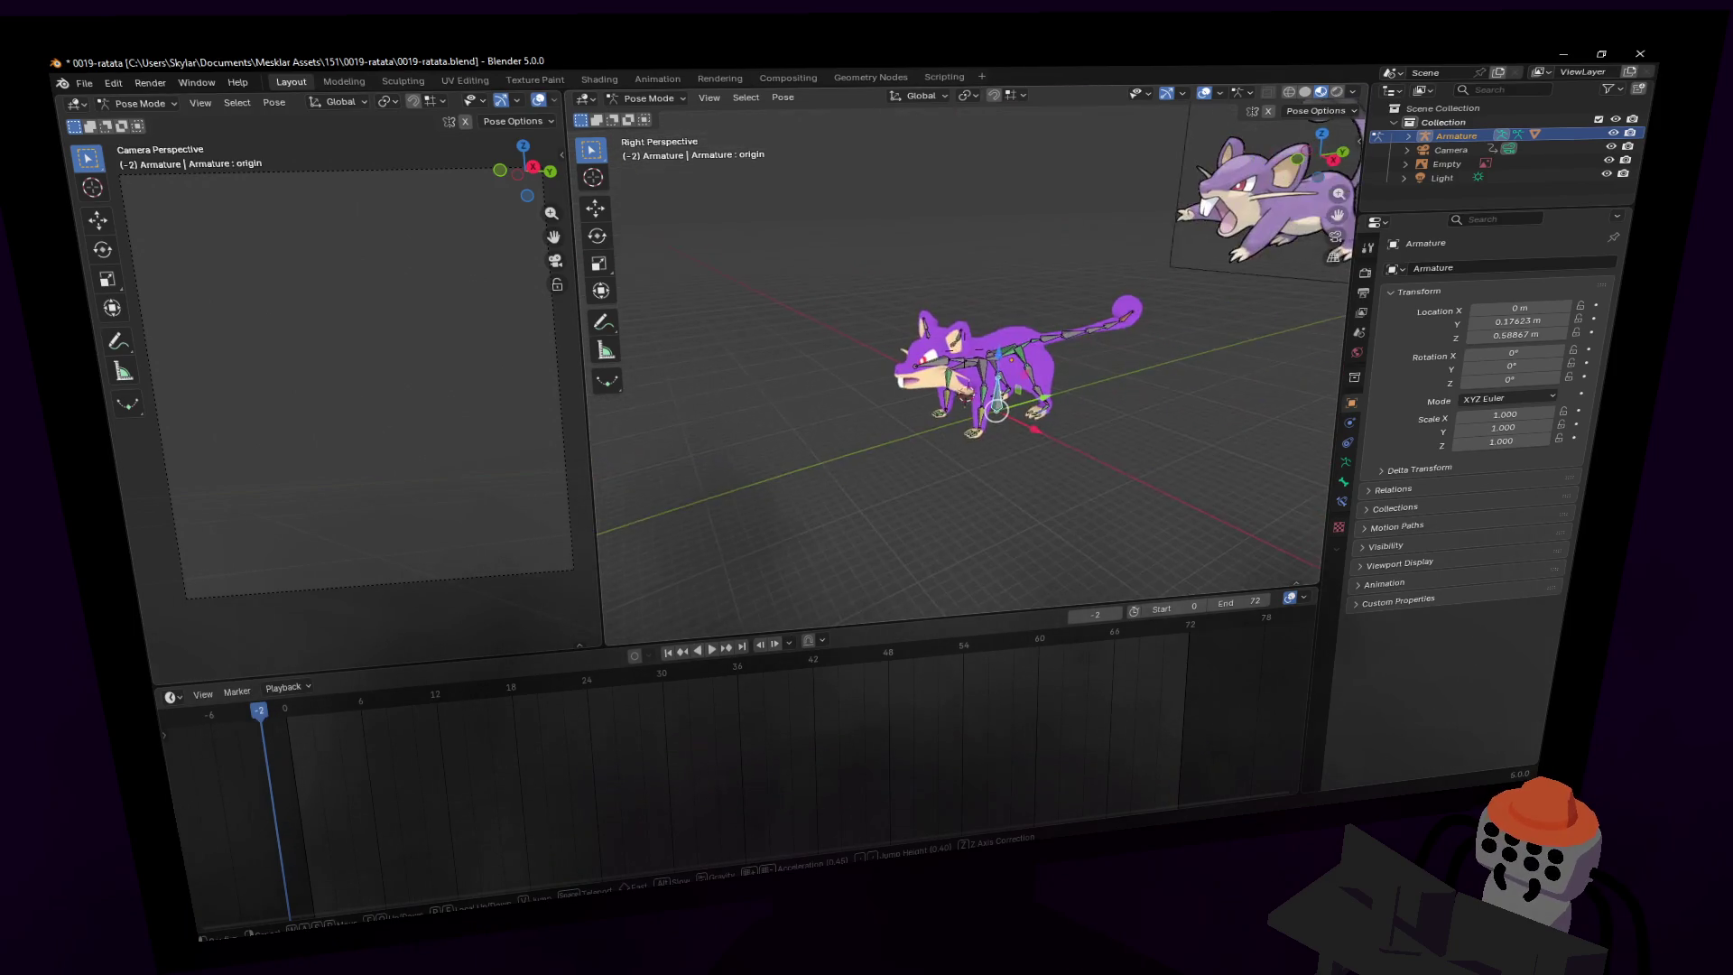
click(742, 348)
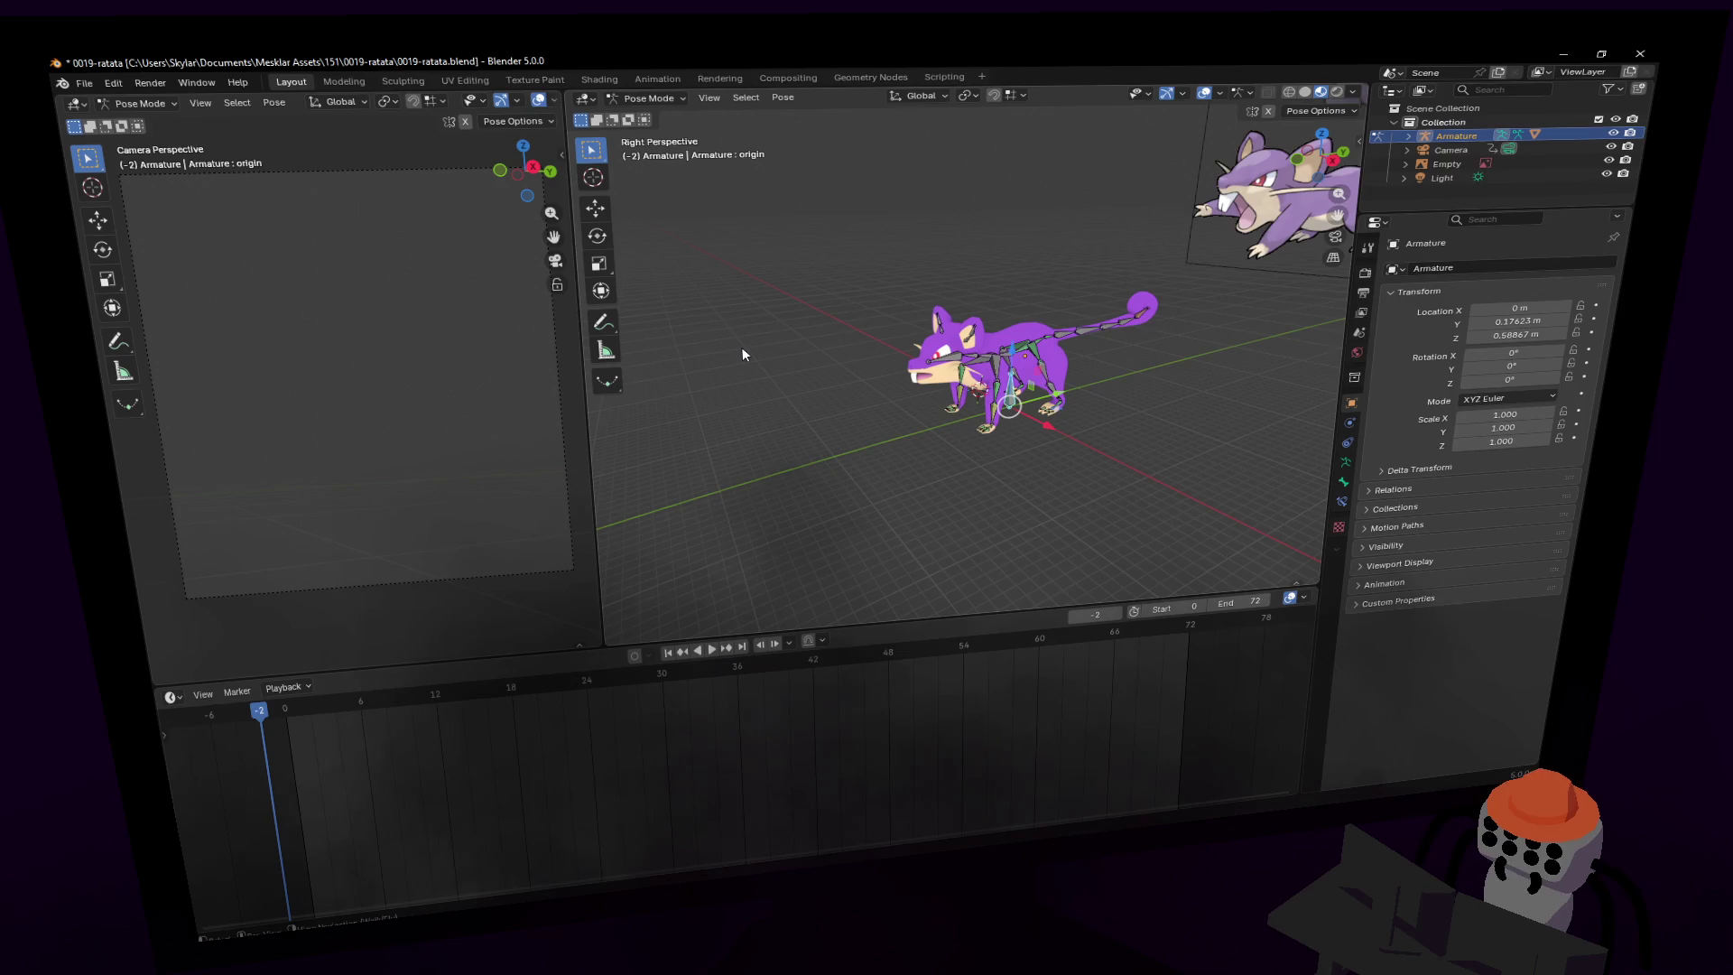
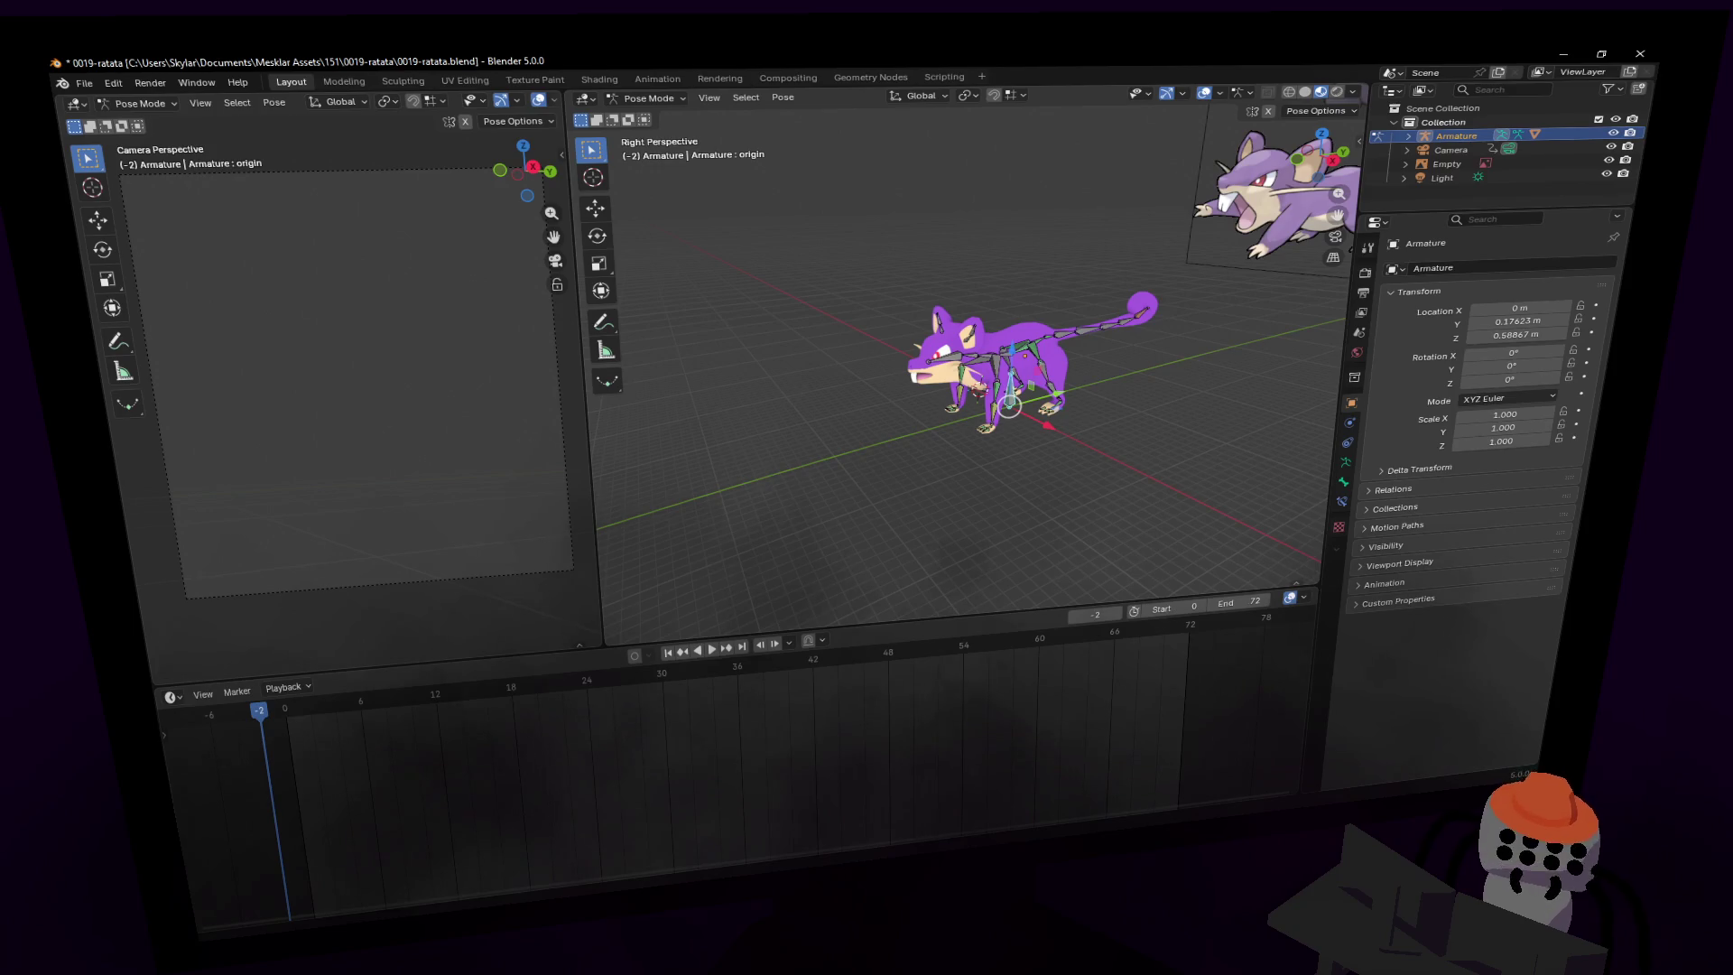
- Key the rat's standing pose at frame 0
scroll(966, 379, up, 5)
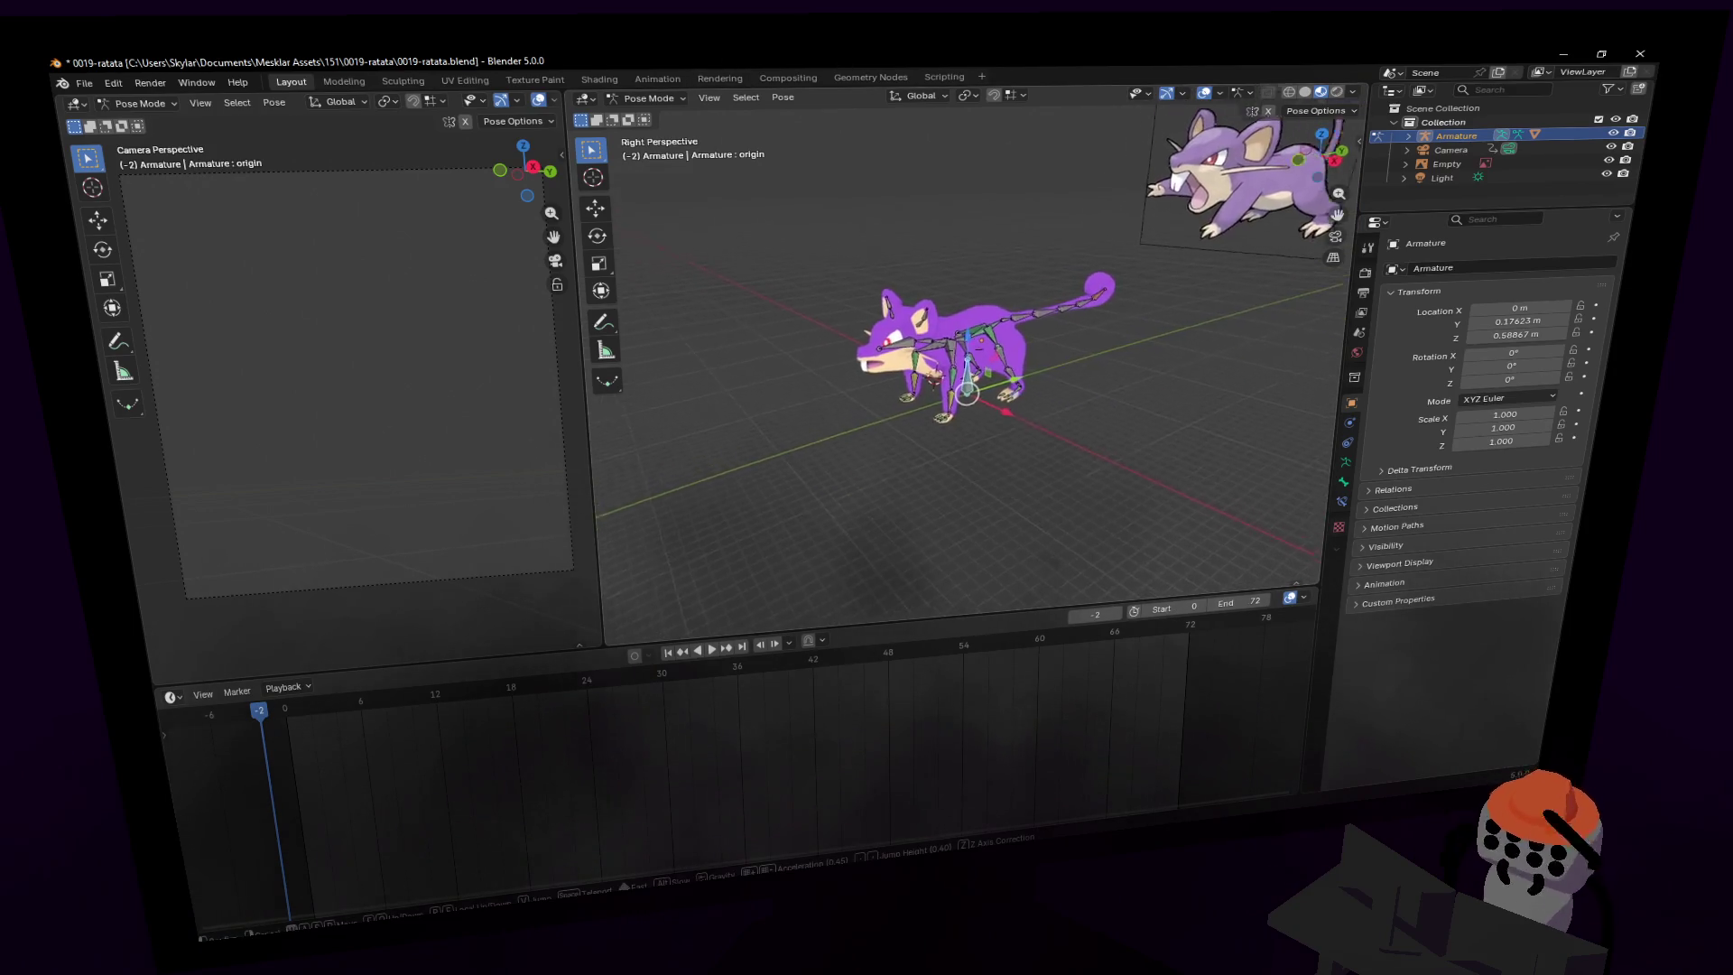
scroll(959, 357, down, 5)
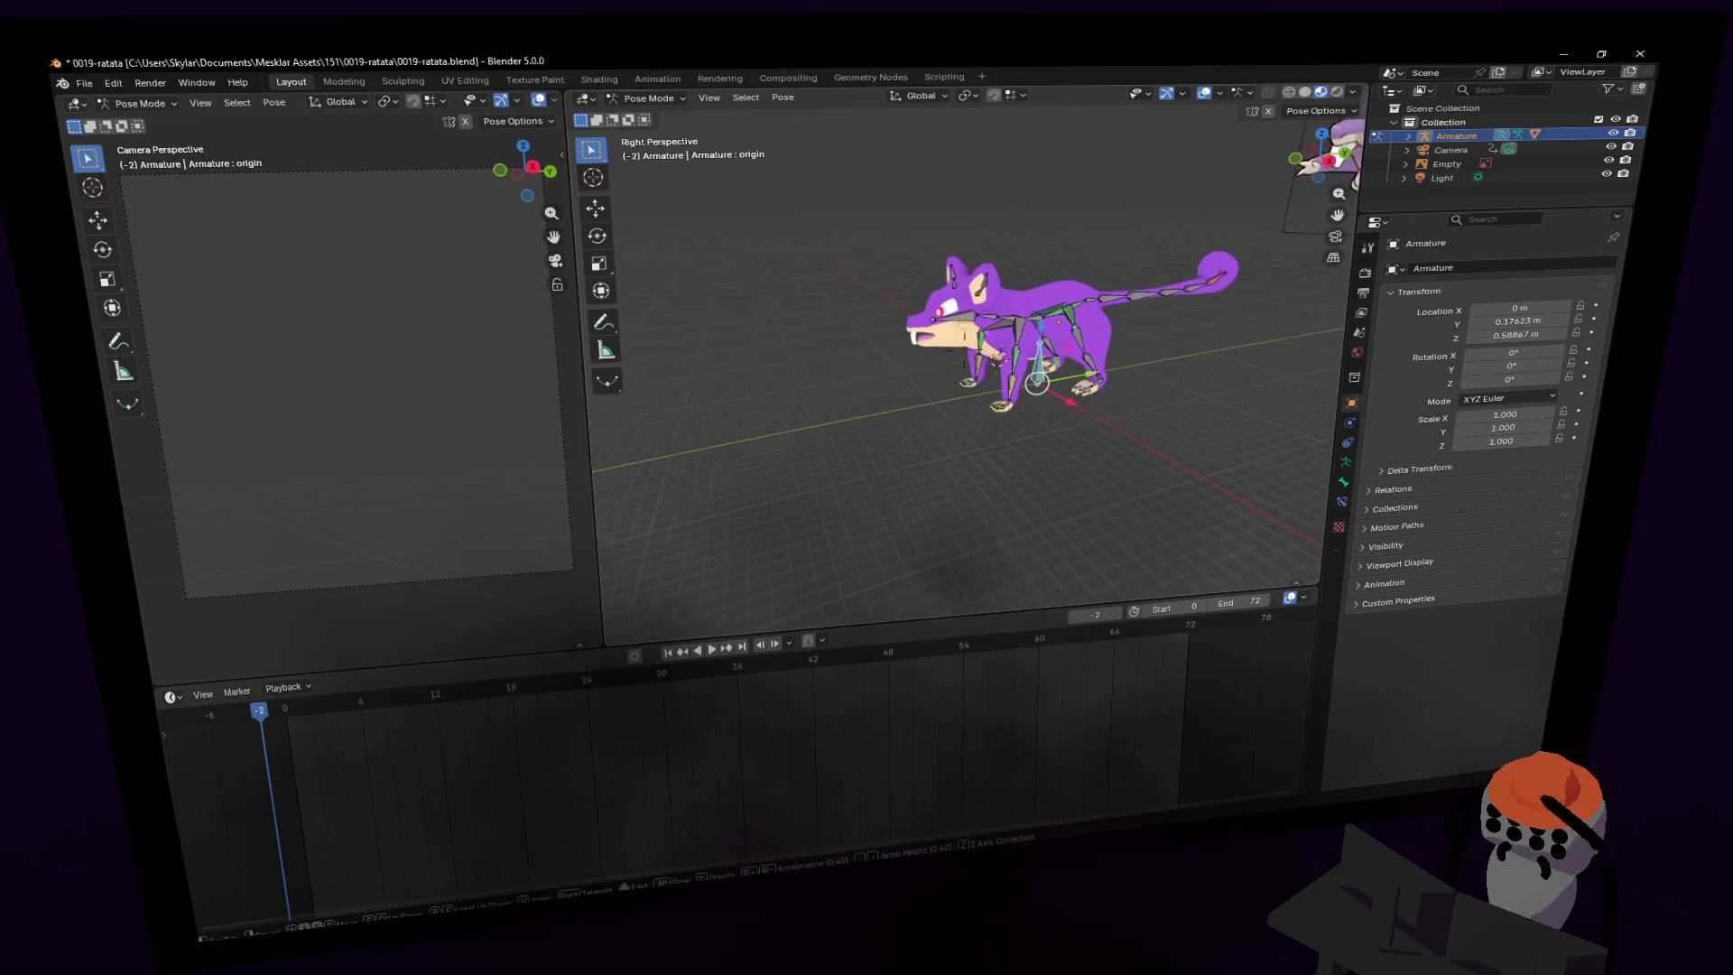
middle_drag(961, 350, 1033, 404)
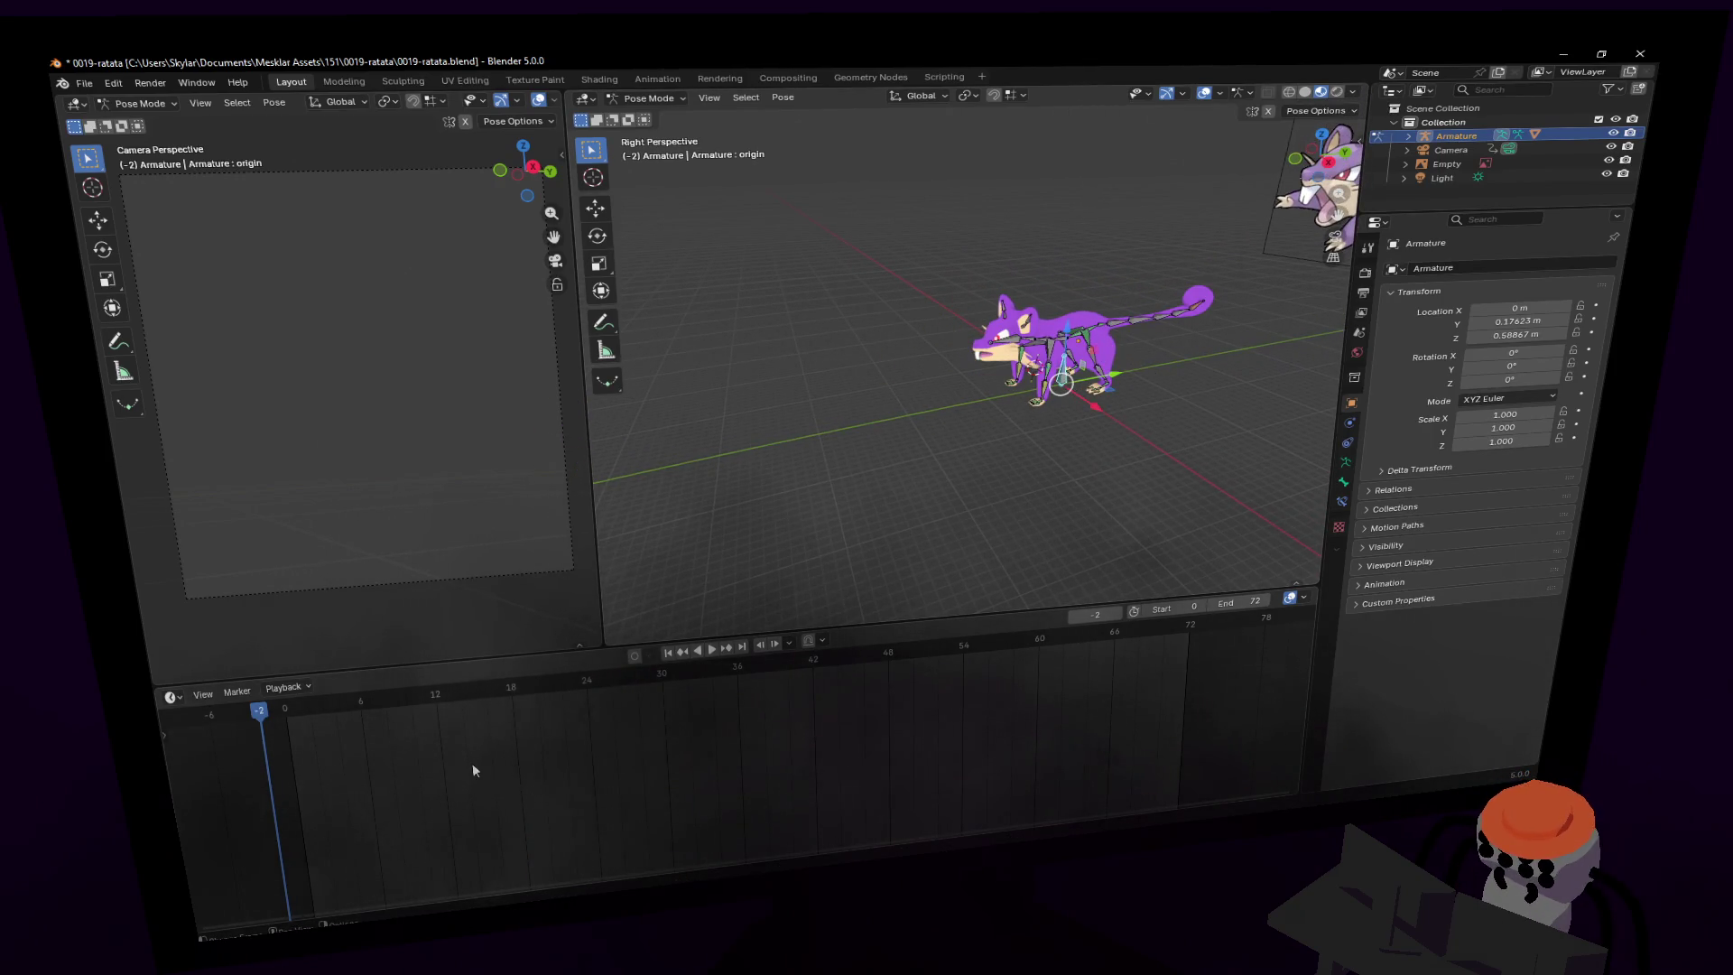
key(shift+Left)
key(i)
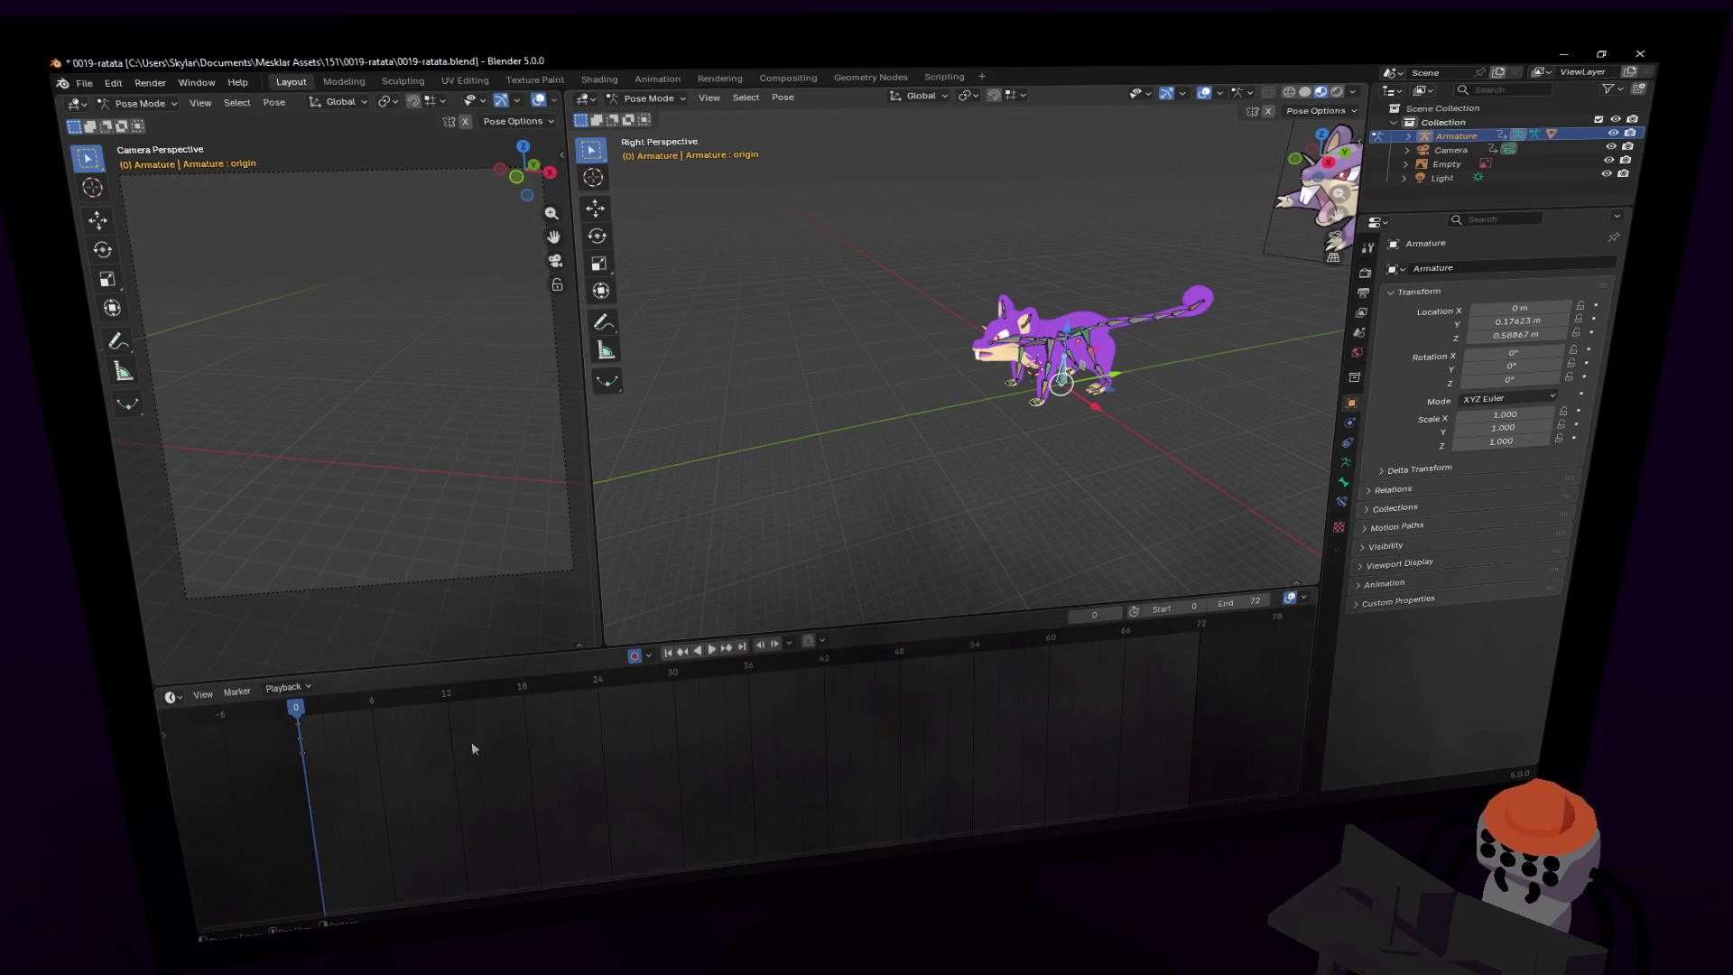
click(370, 706)
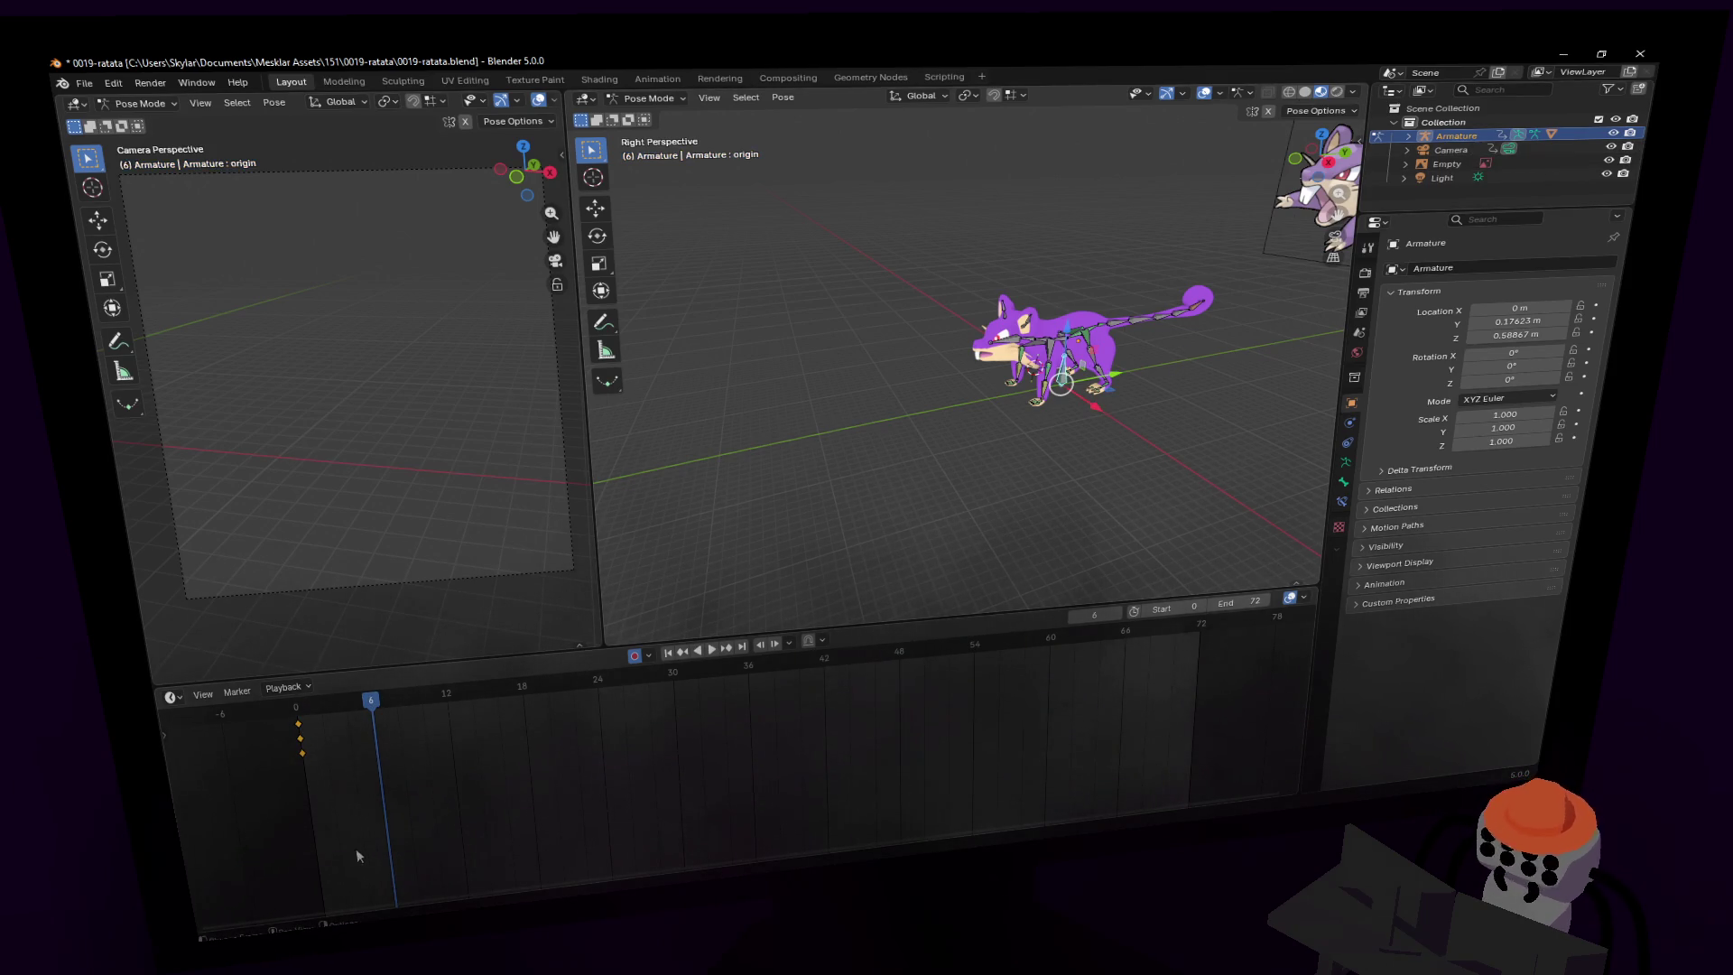
key(shift+Left)
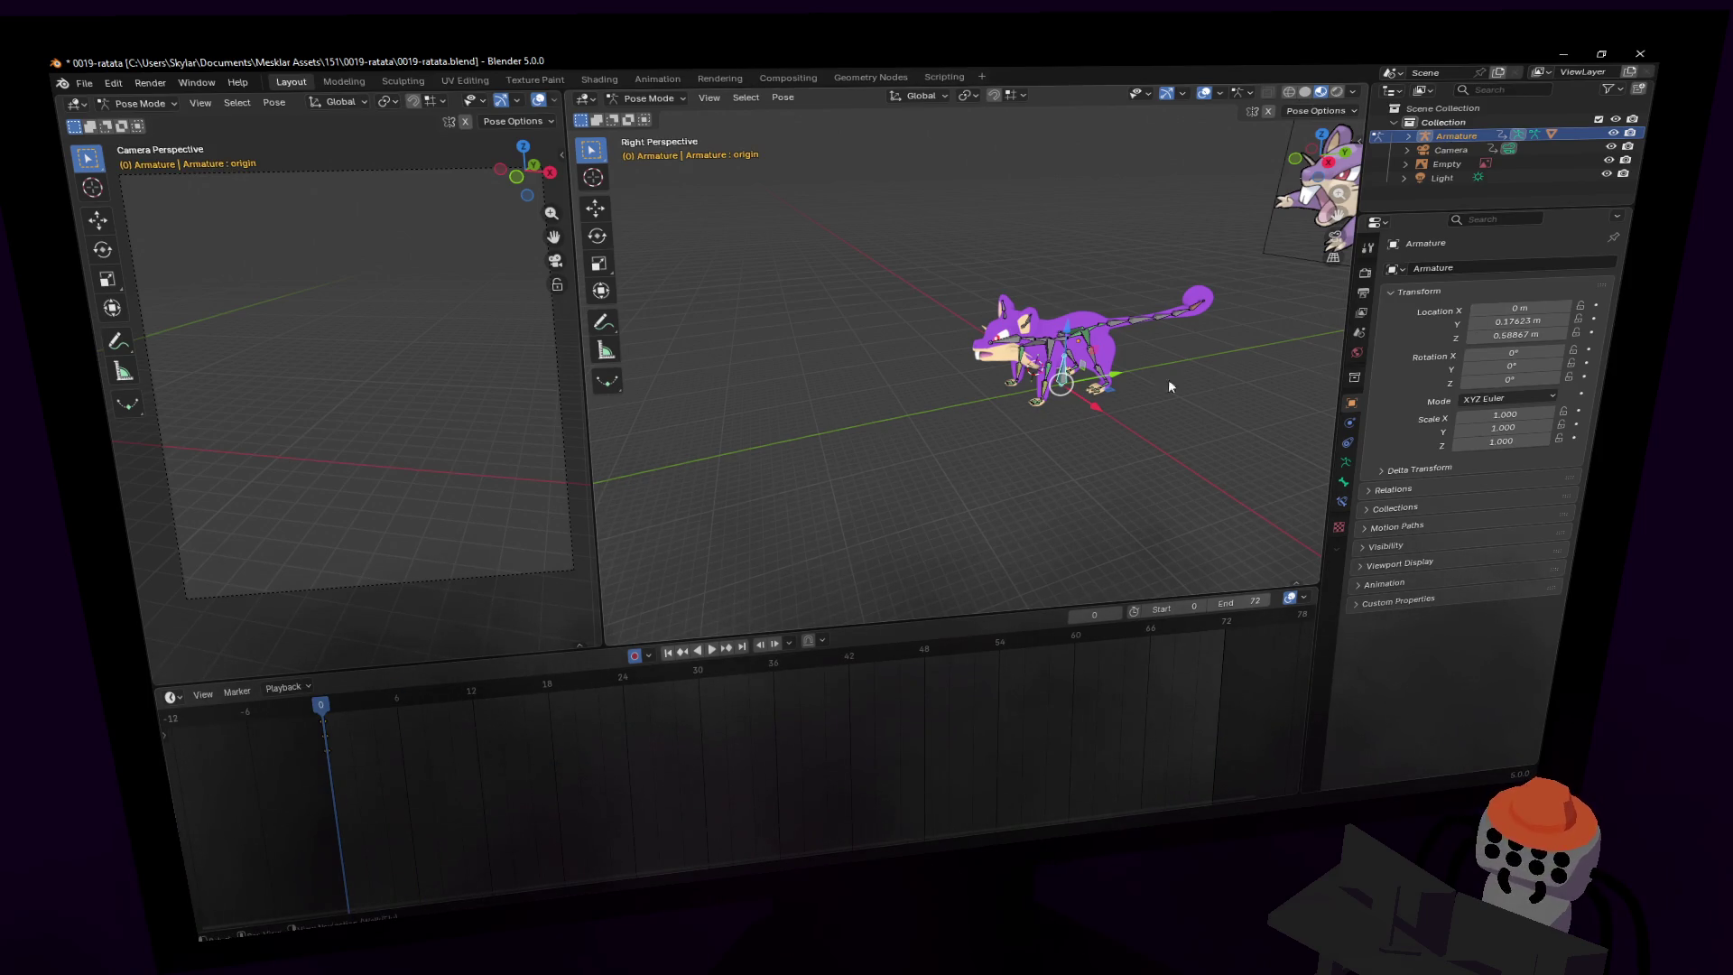
- Fly the camera closer to the rat with walk navigation and keep the new camera position
key(shift+grave)
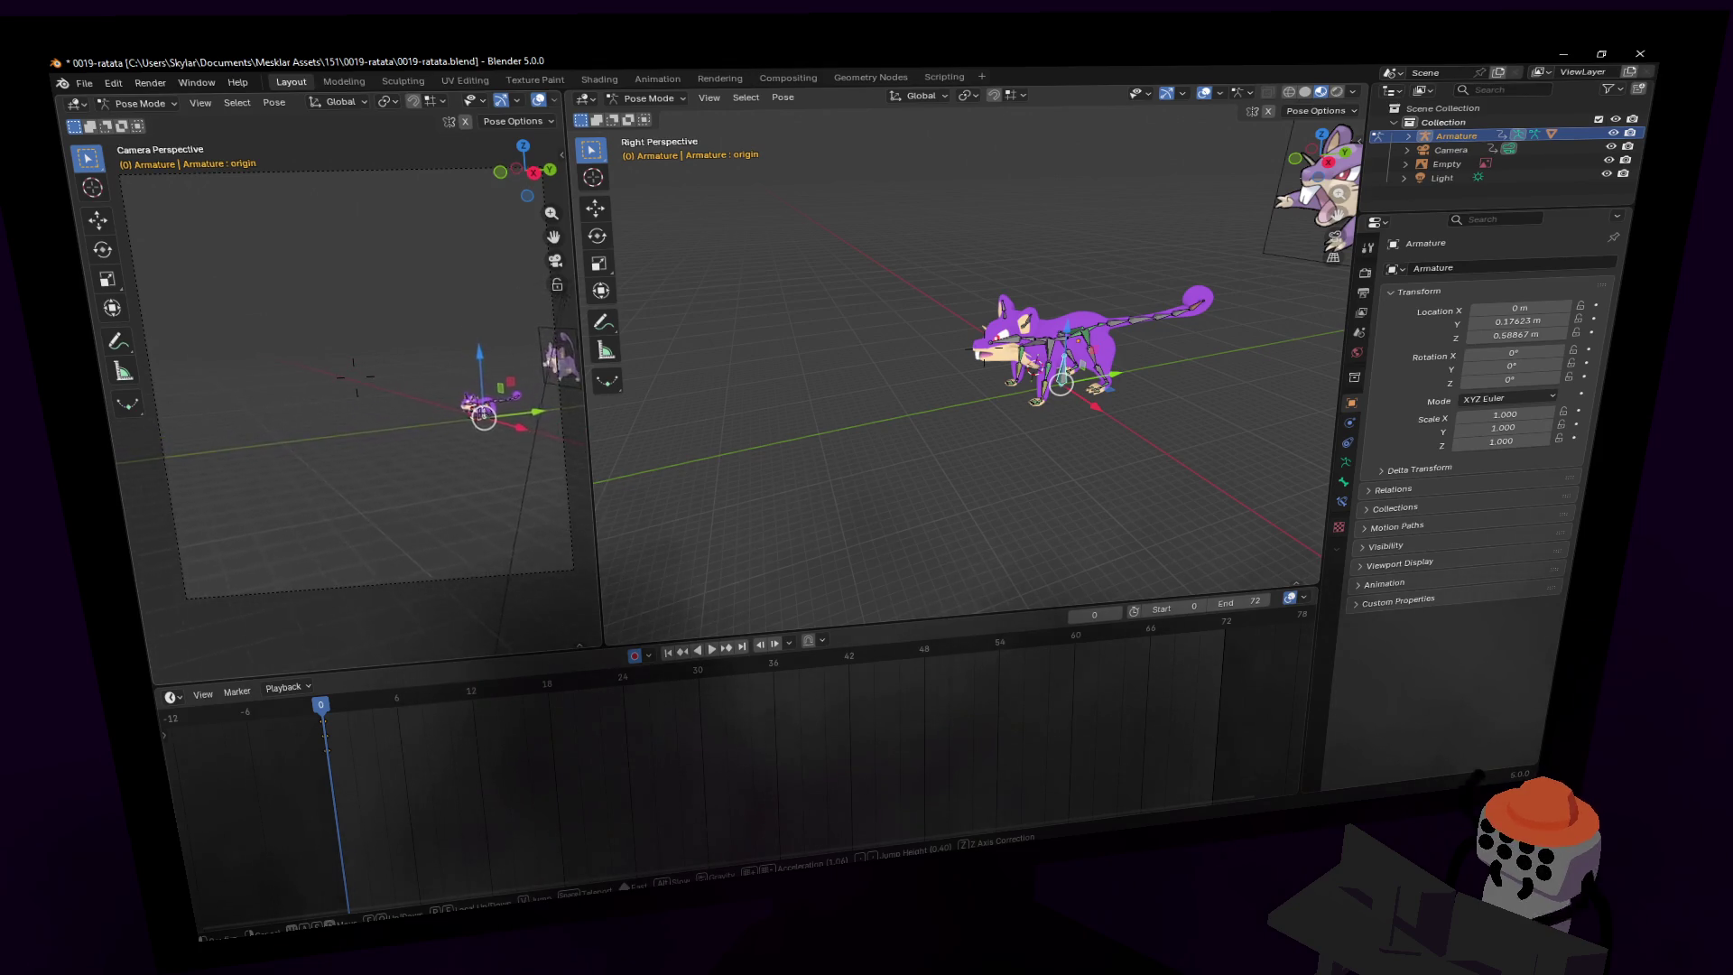
key(w)
mouse_move(352, 375)
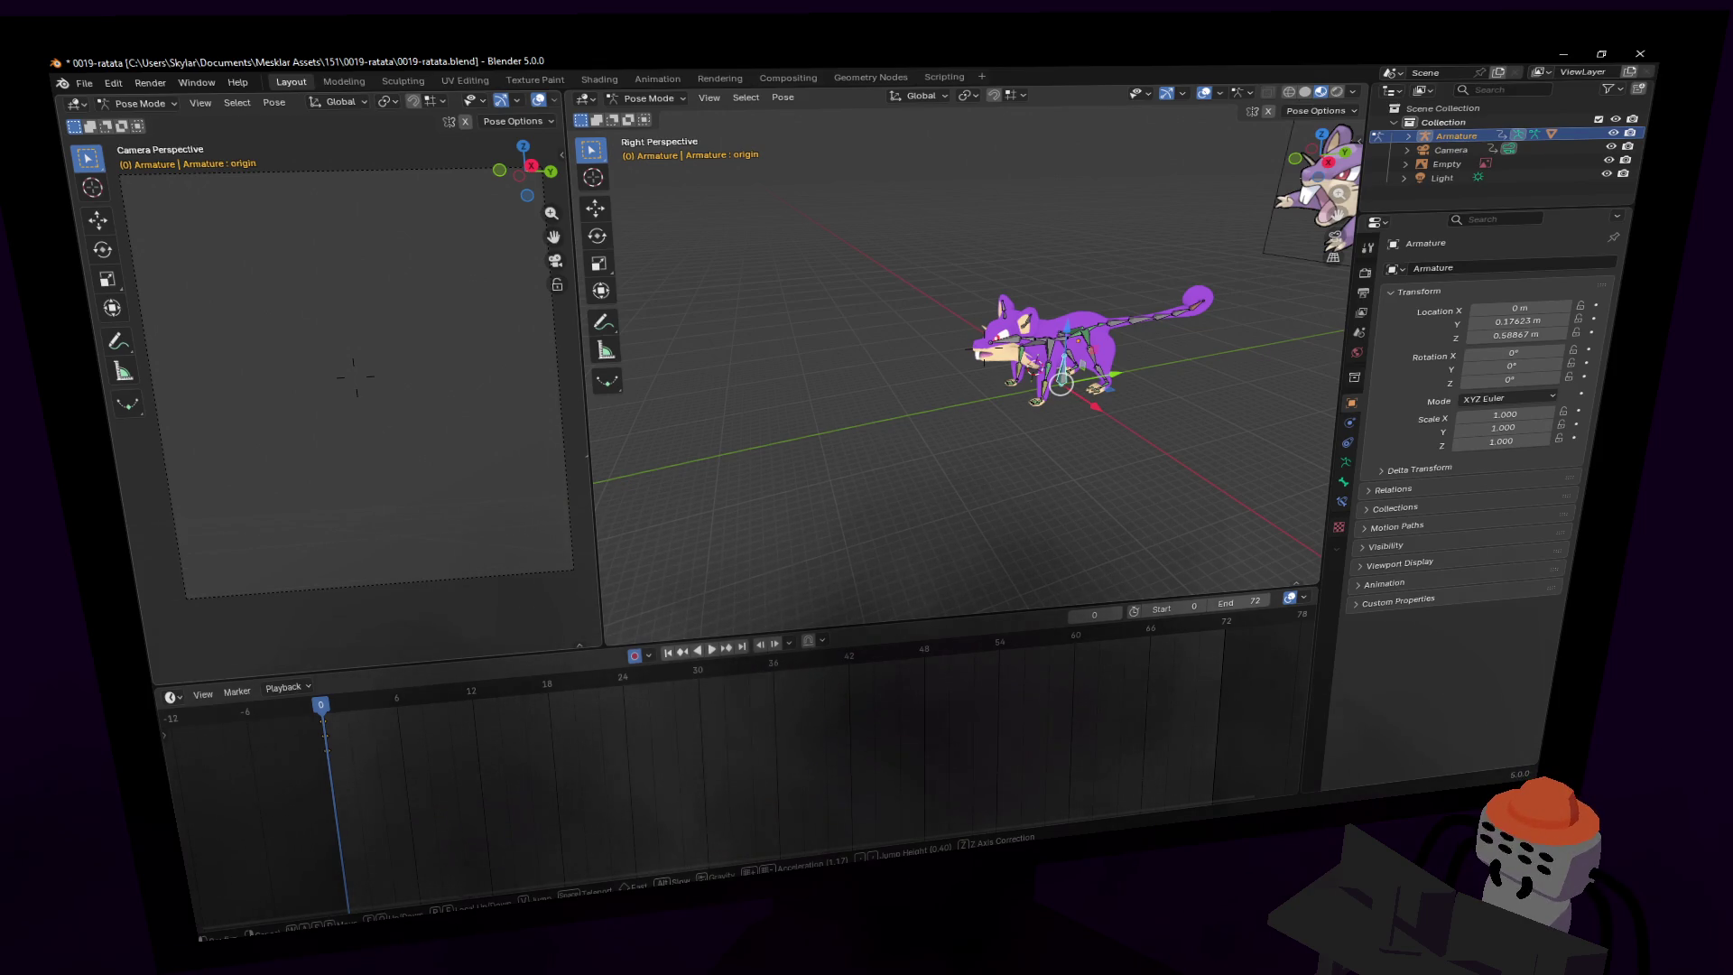
click(352, 374)
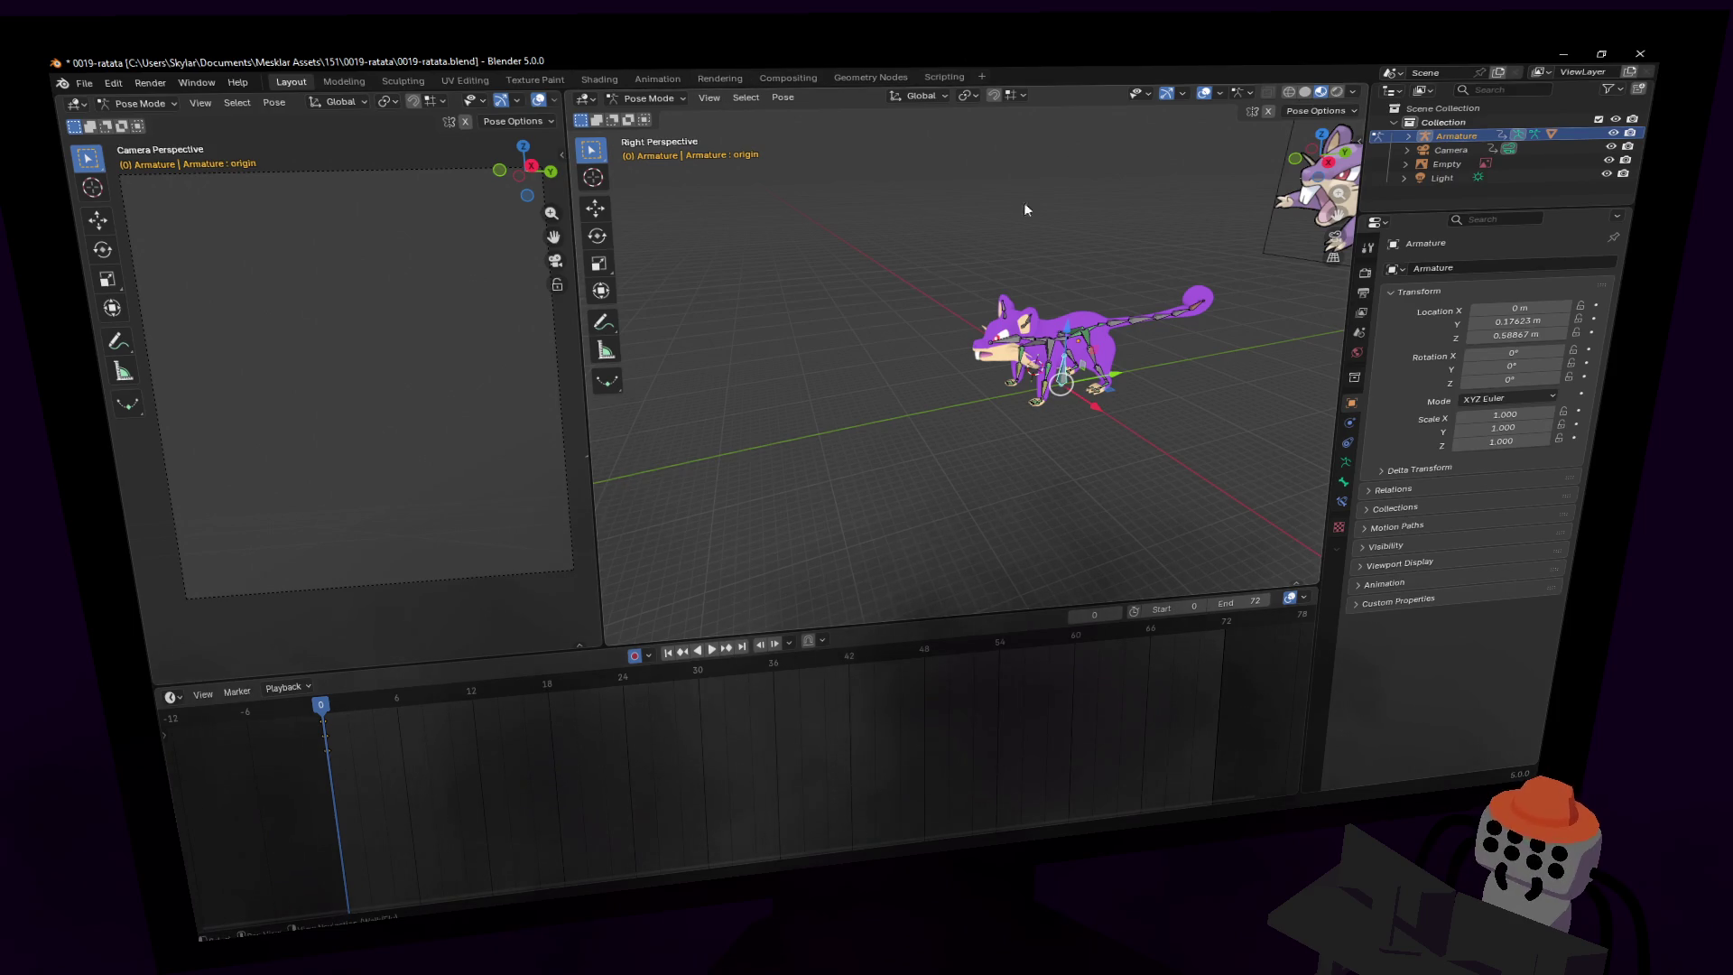
click(398, 700)
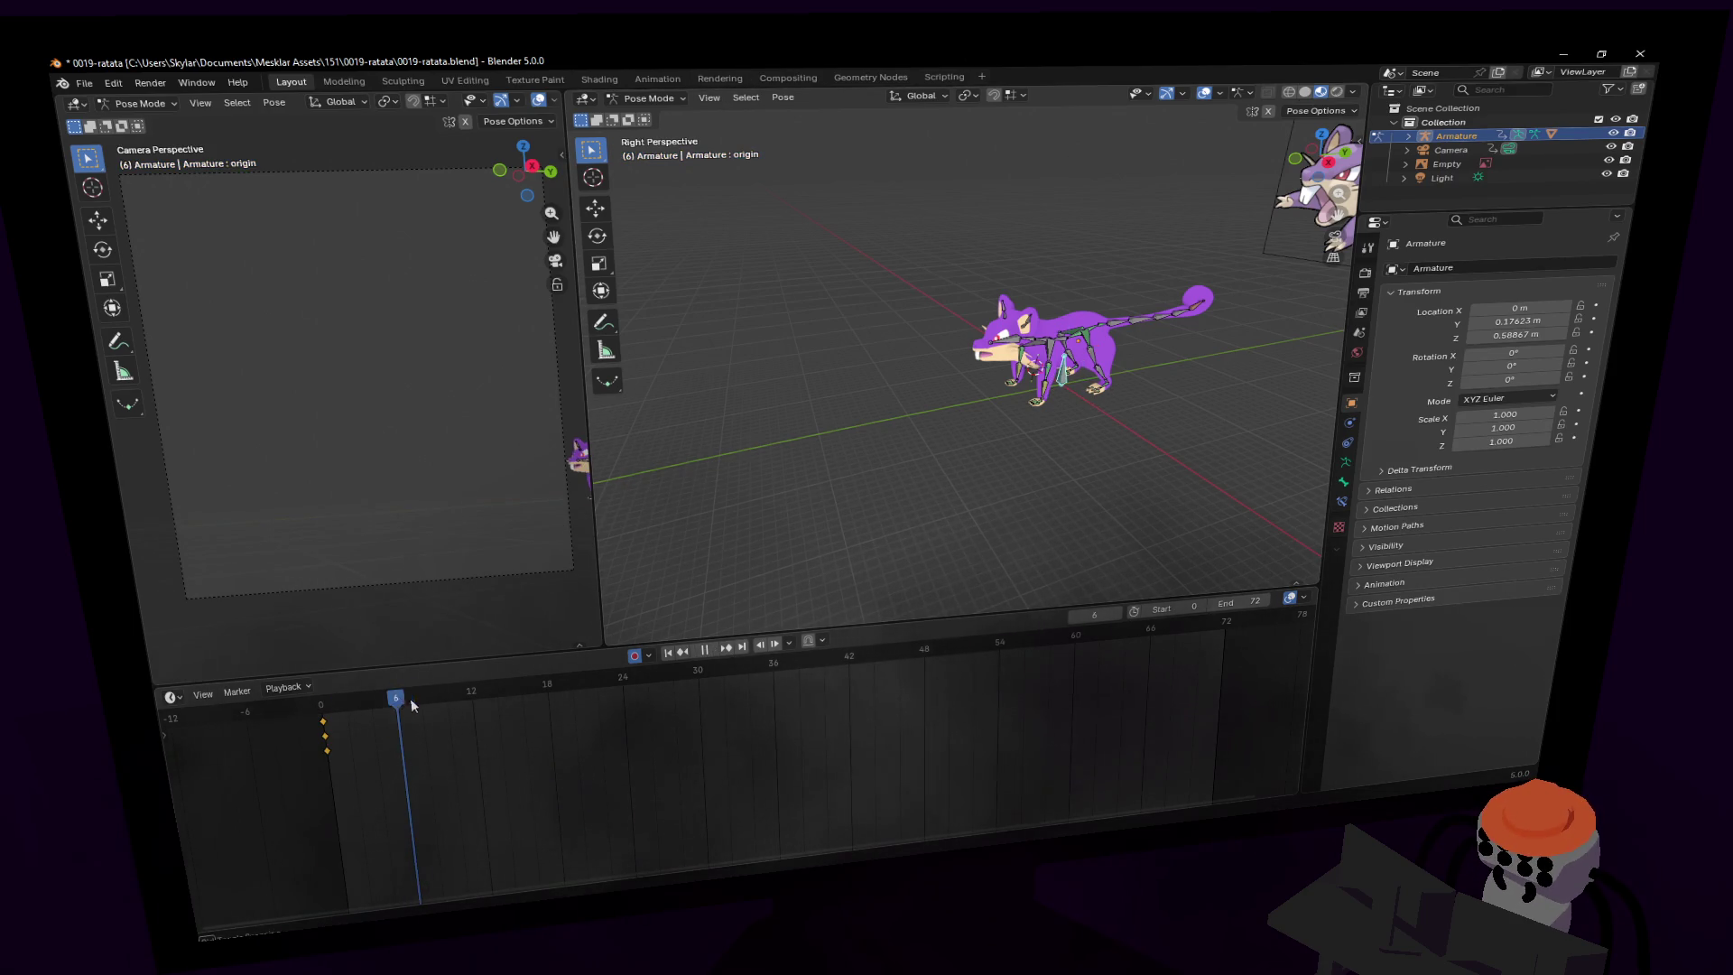
mouse_move(412, 705)
mouse_down()
mouse_move(565, 695)
mouse_move(339, 702)
mouse_move(434, 701)
mouse_up()
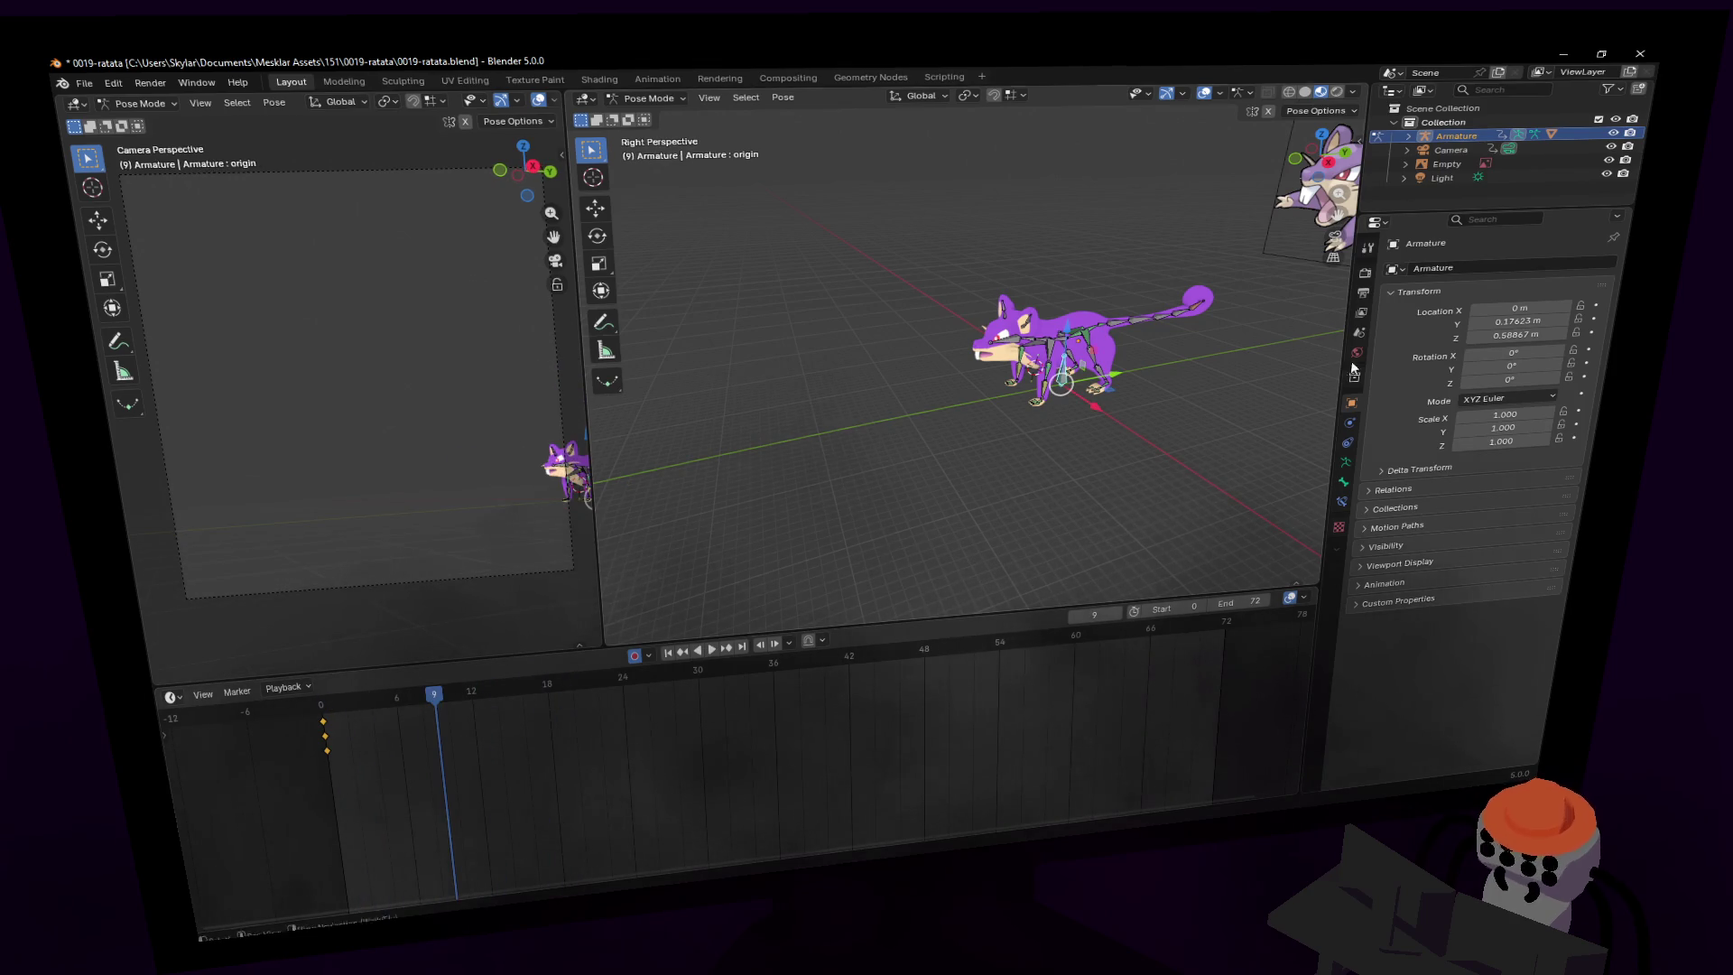
- Reselect the Armature at frame 0 and return it to Pose Mode
click(1445, 148)
key(Tab)
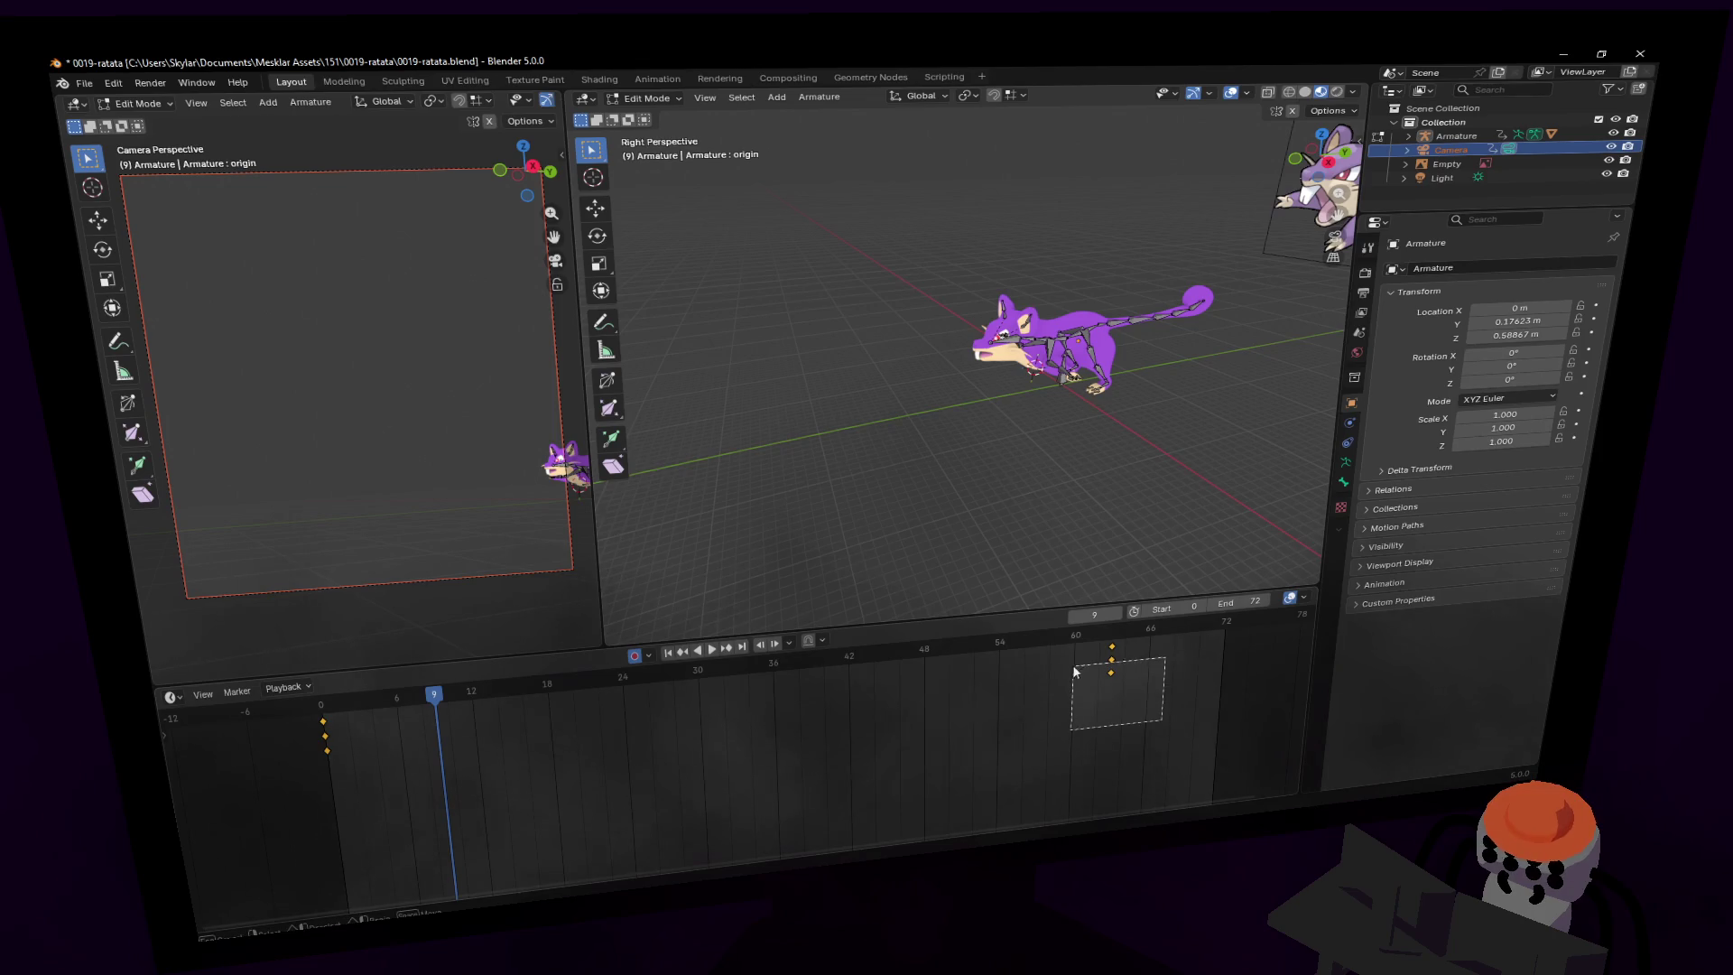
ctrl+scroll(826, 719, left, 2)
key(shift+Left)
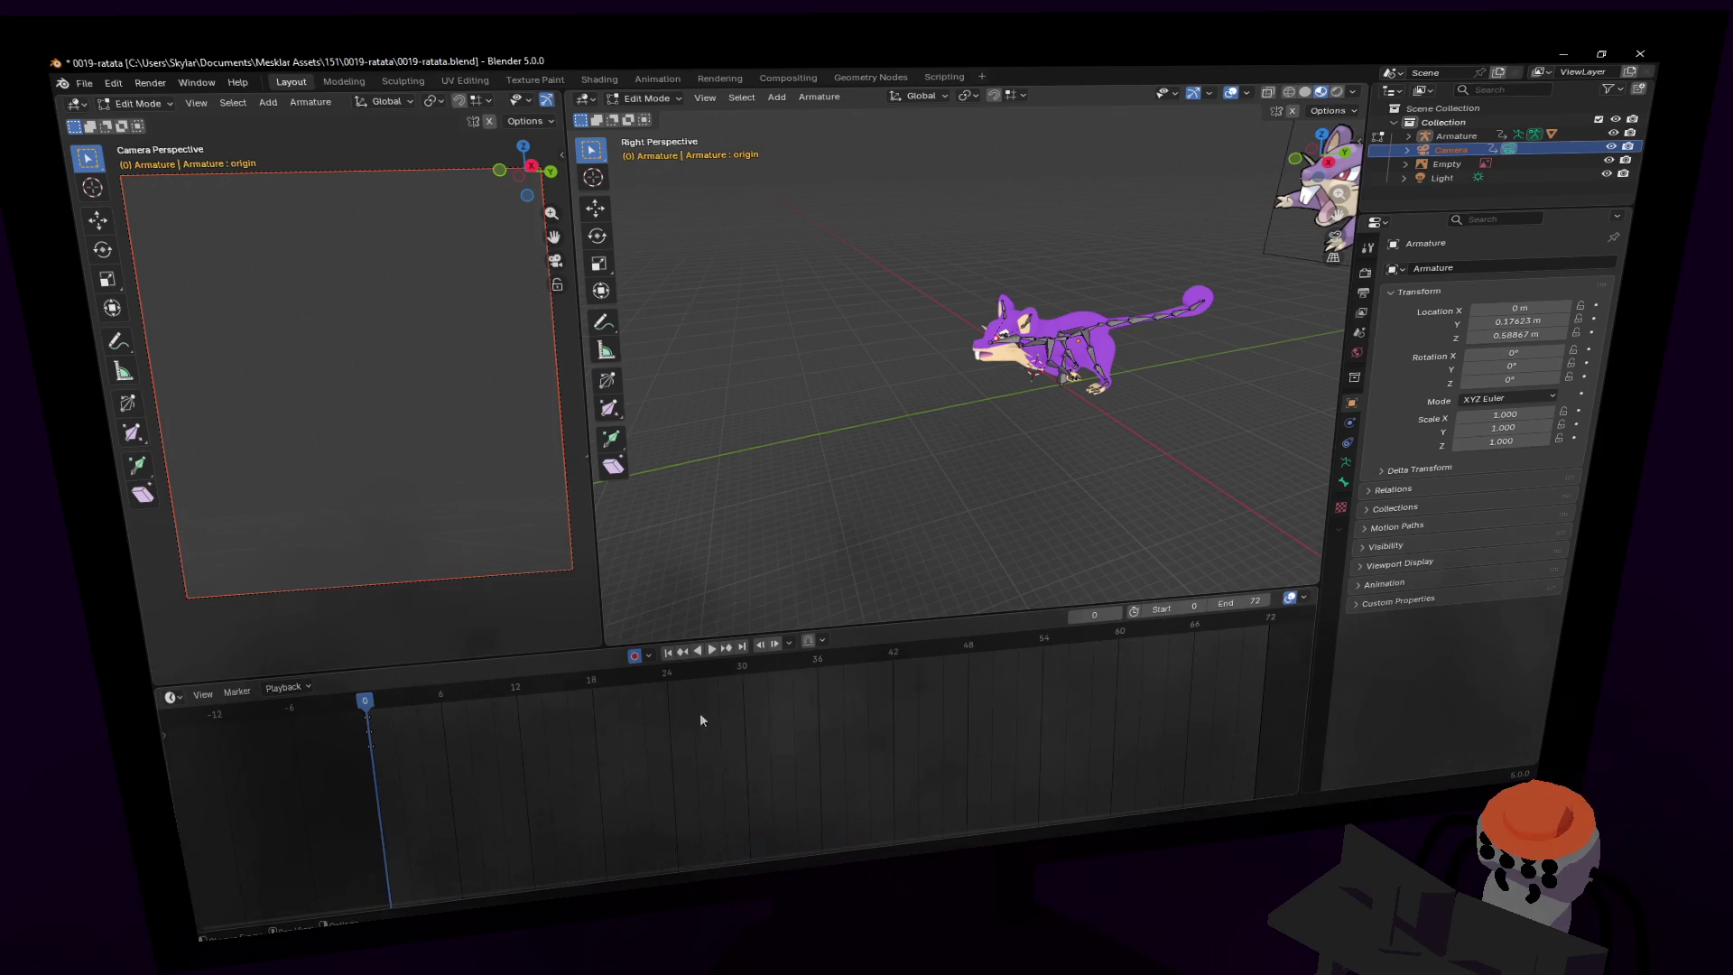
click(1455, 136)
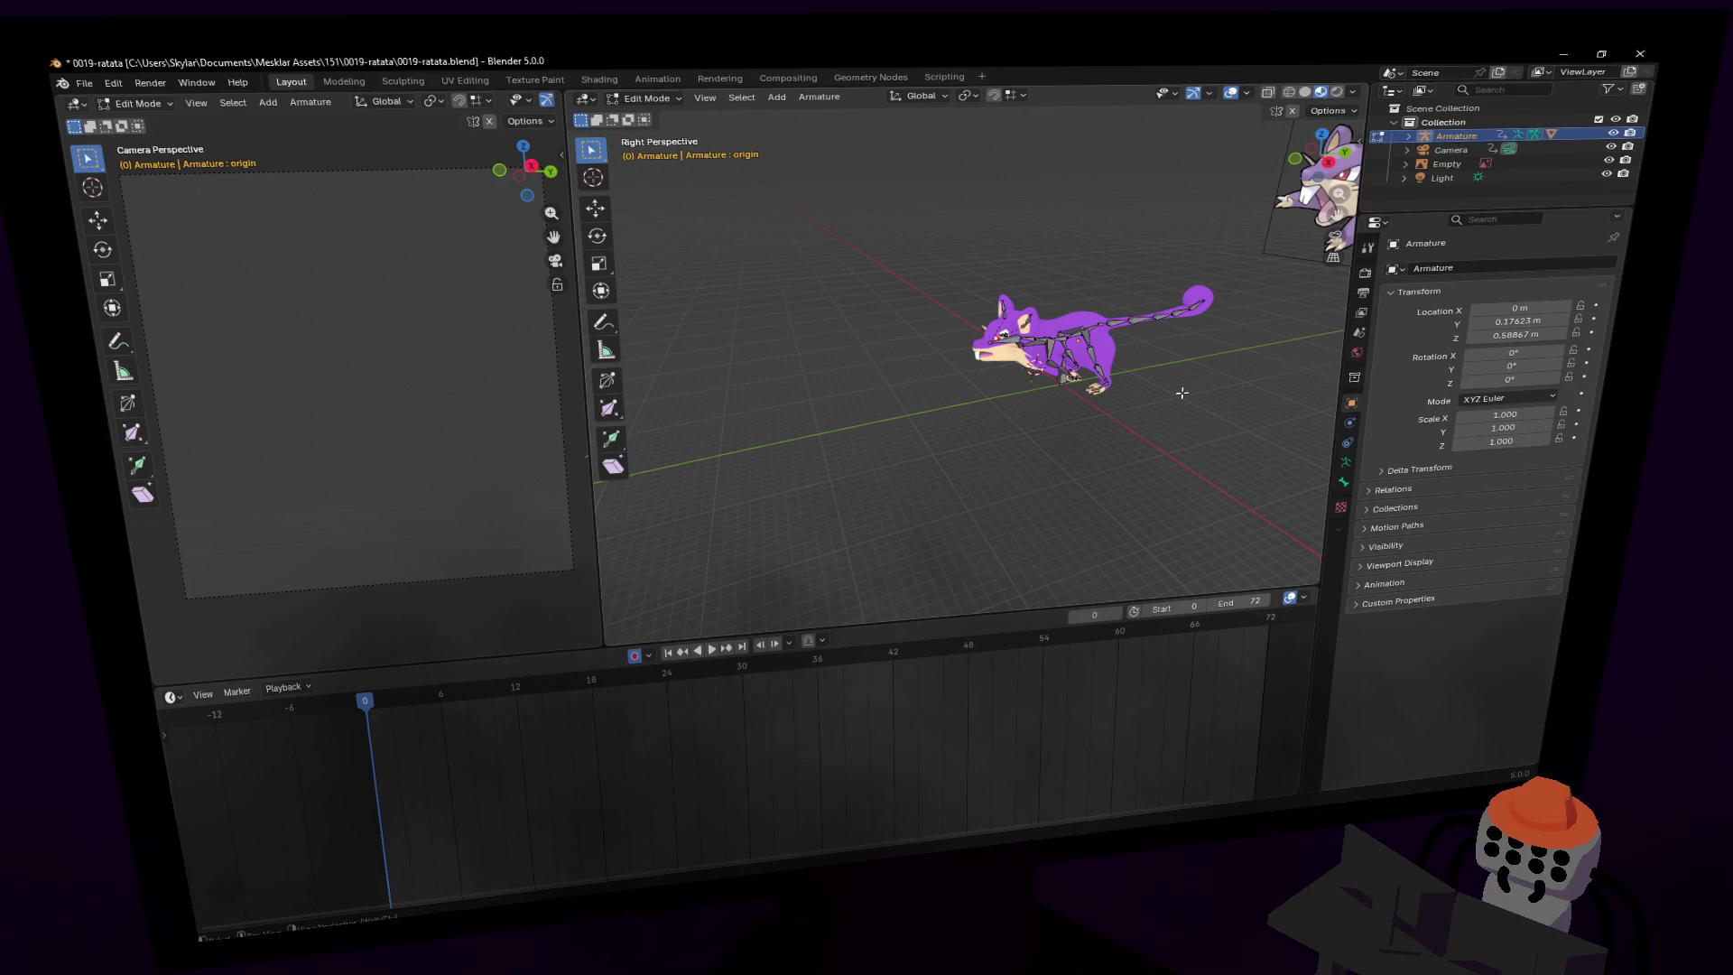
middle_drag(1004, 386, 1005, 382)
key(Tab)
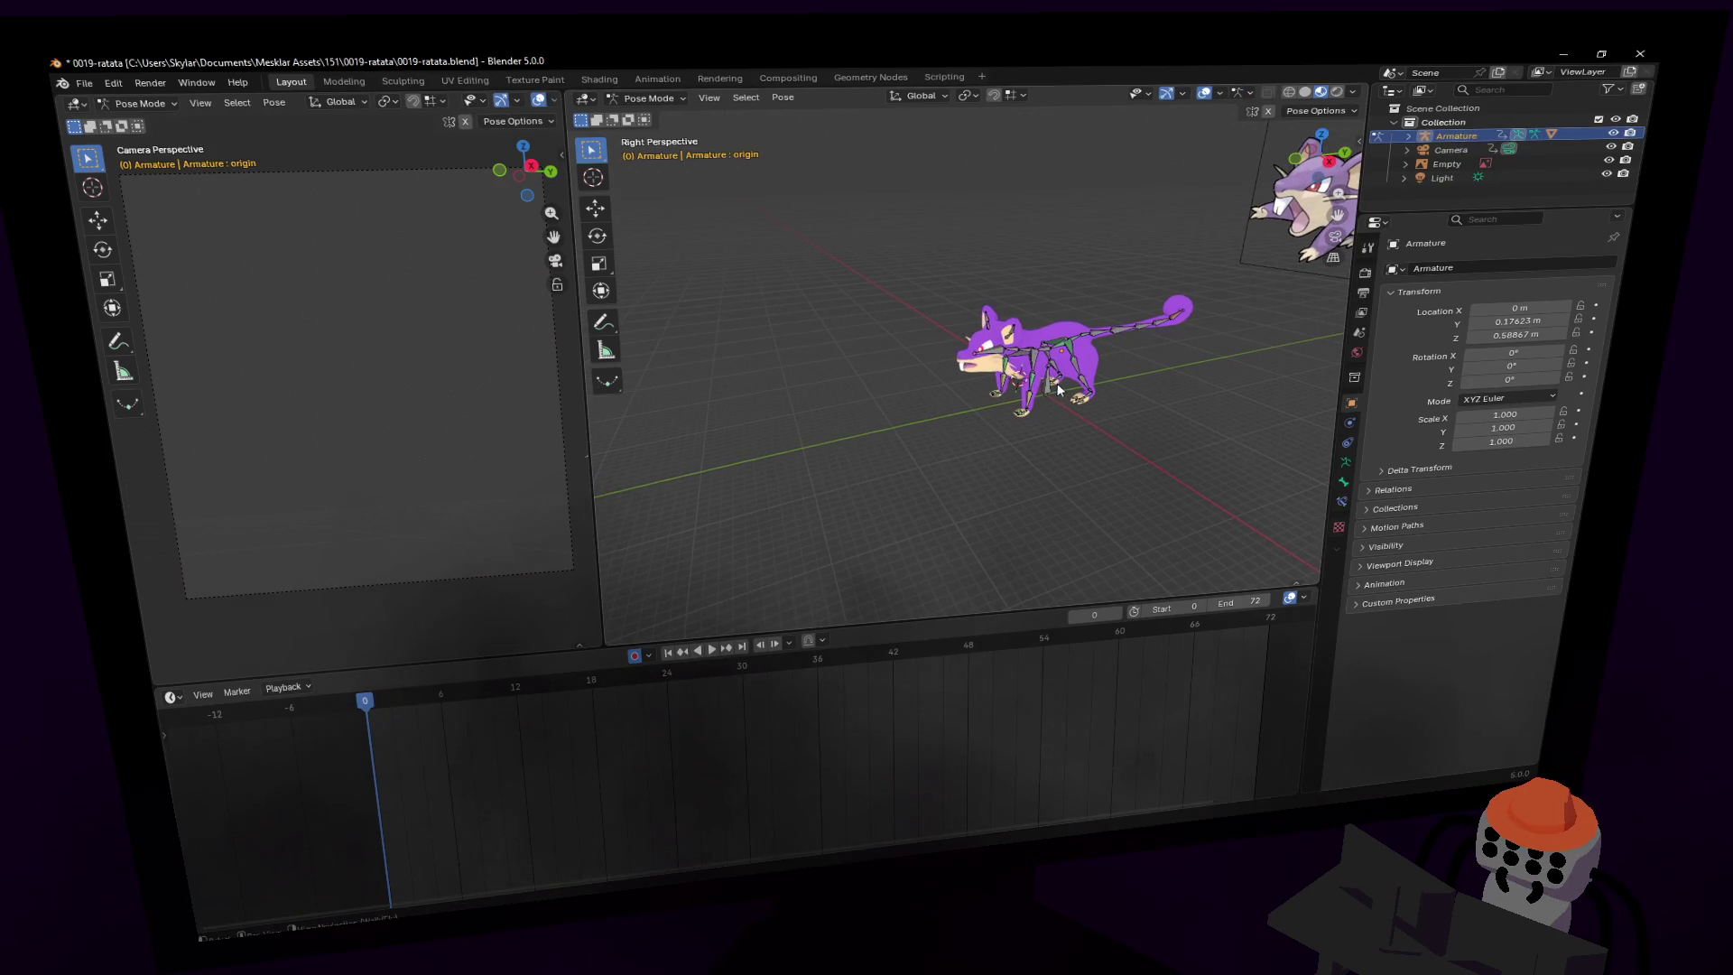
- Set the rig's root bone down at a new spot and play the animation
key(g)
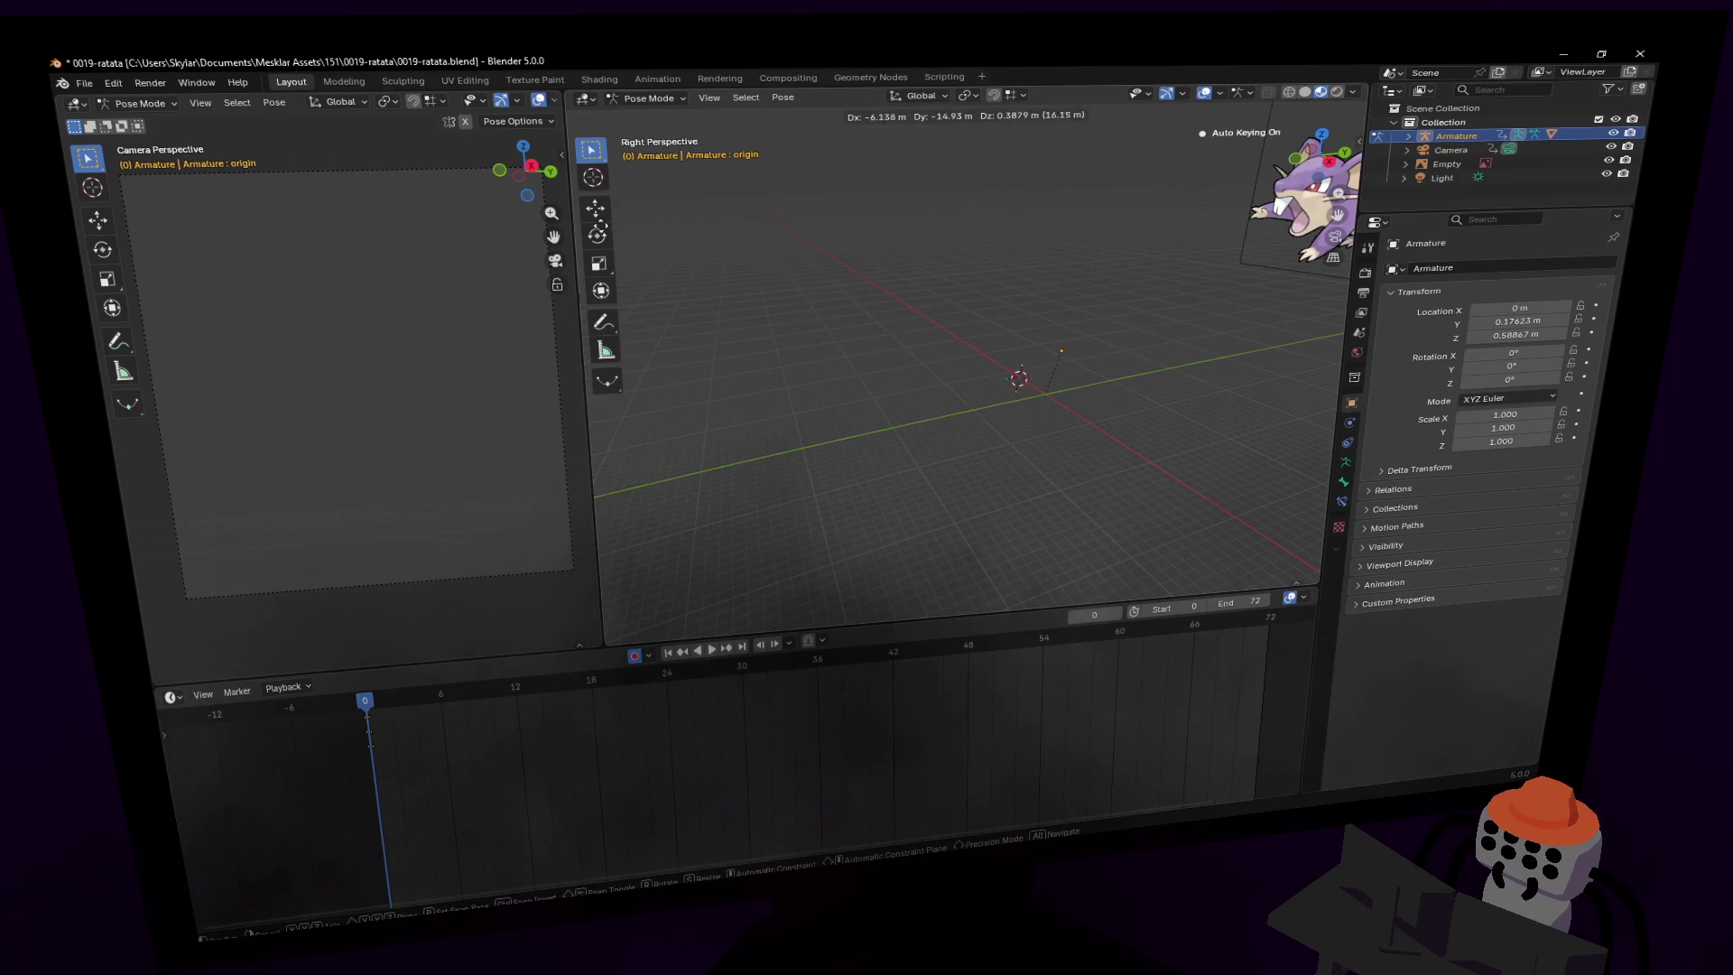
click(1076, 381)
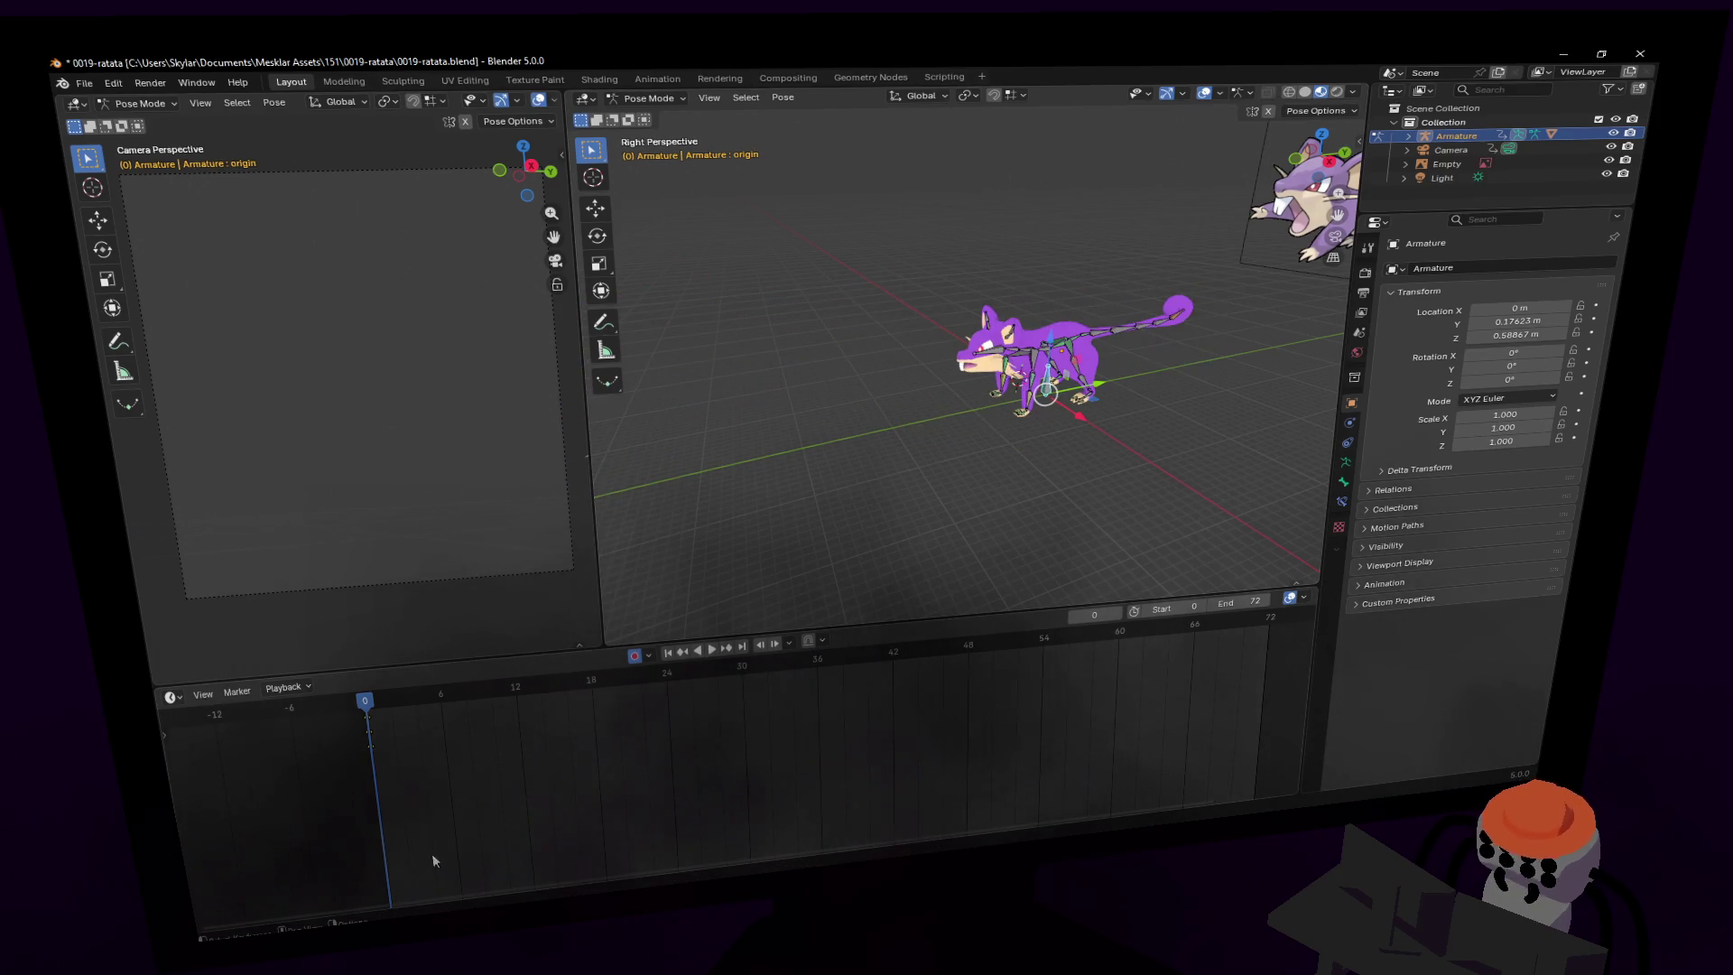
key(space)
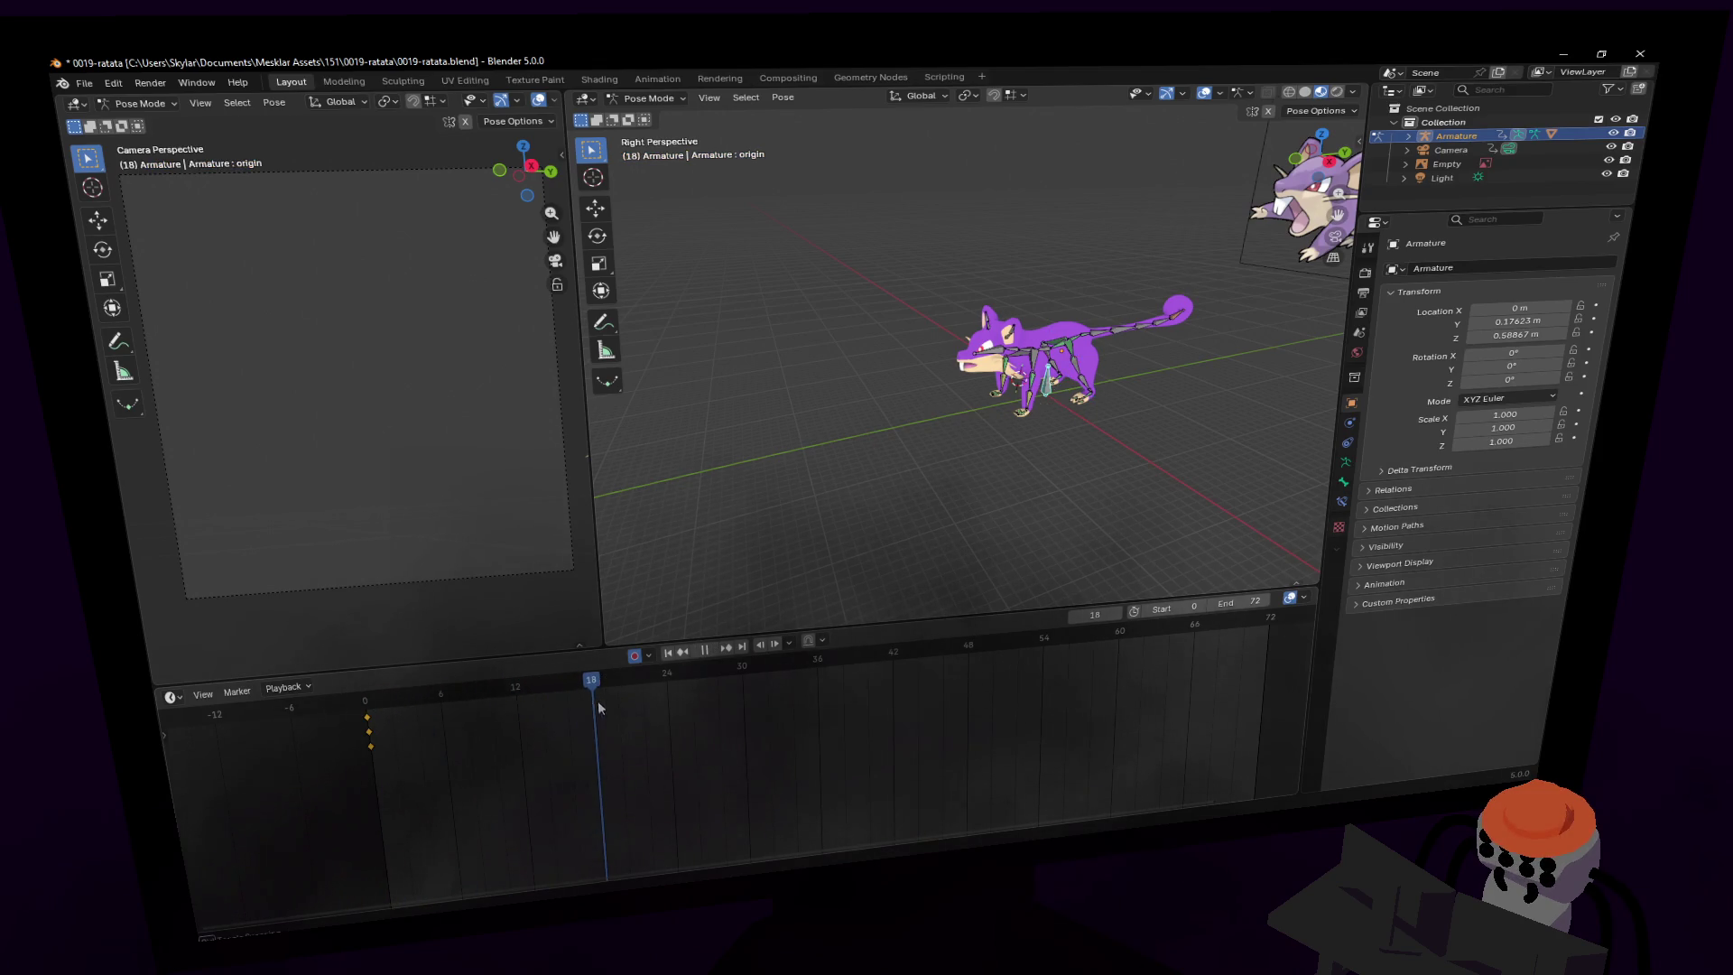
- Move the rig root -5.3076 m along Y at frame 18
click(599, 697)
key(g)
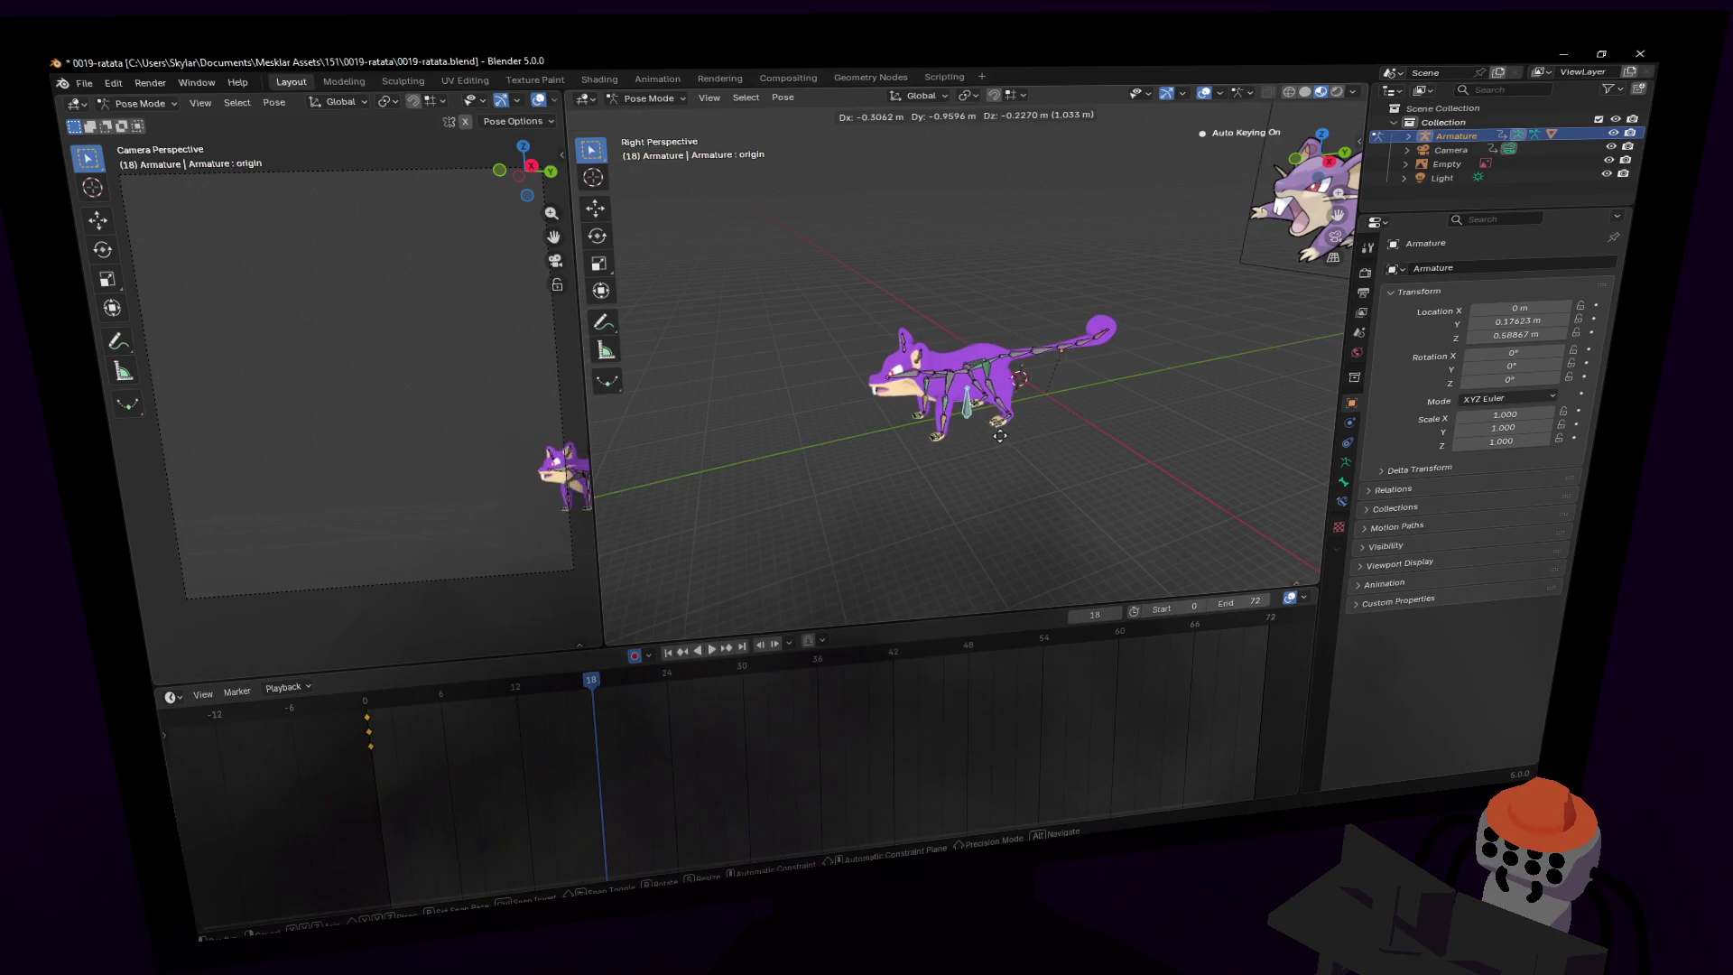
key(y)
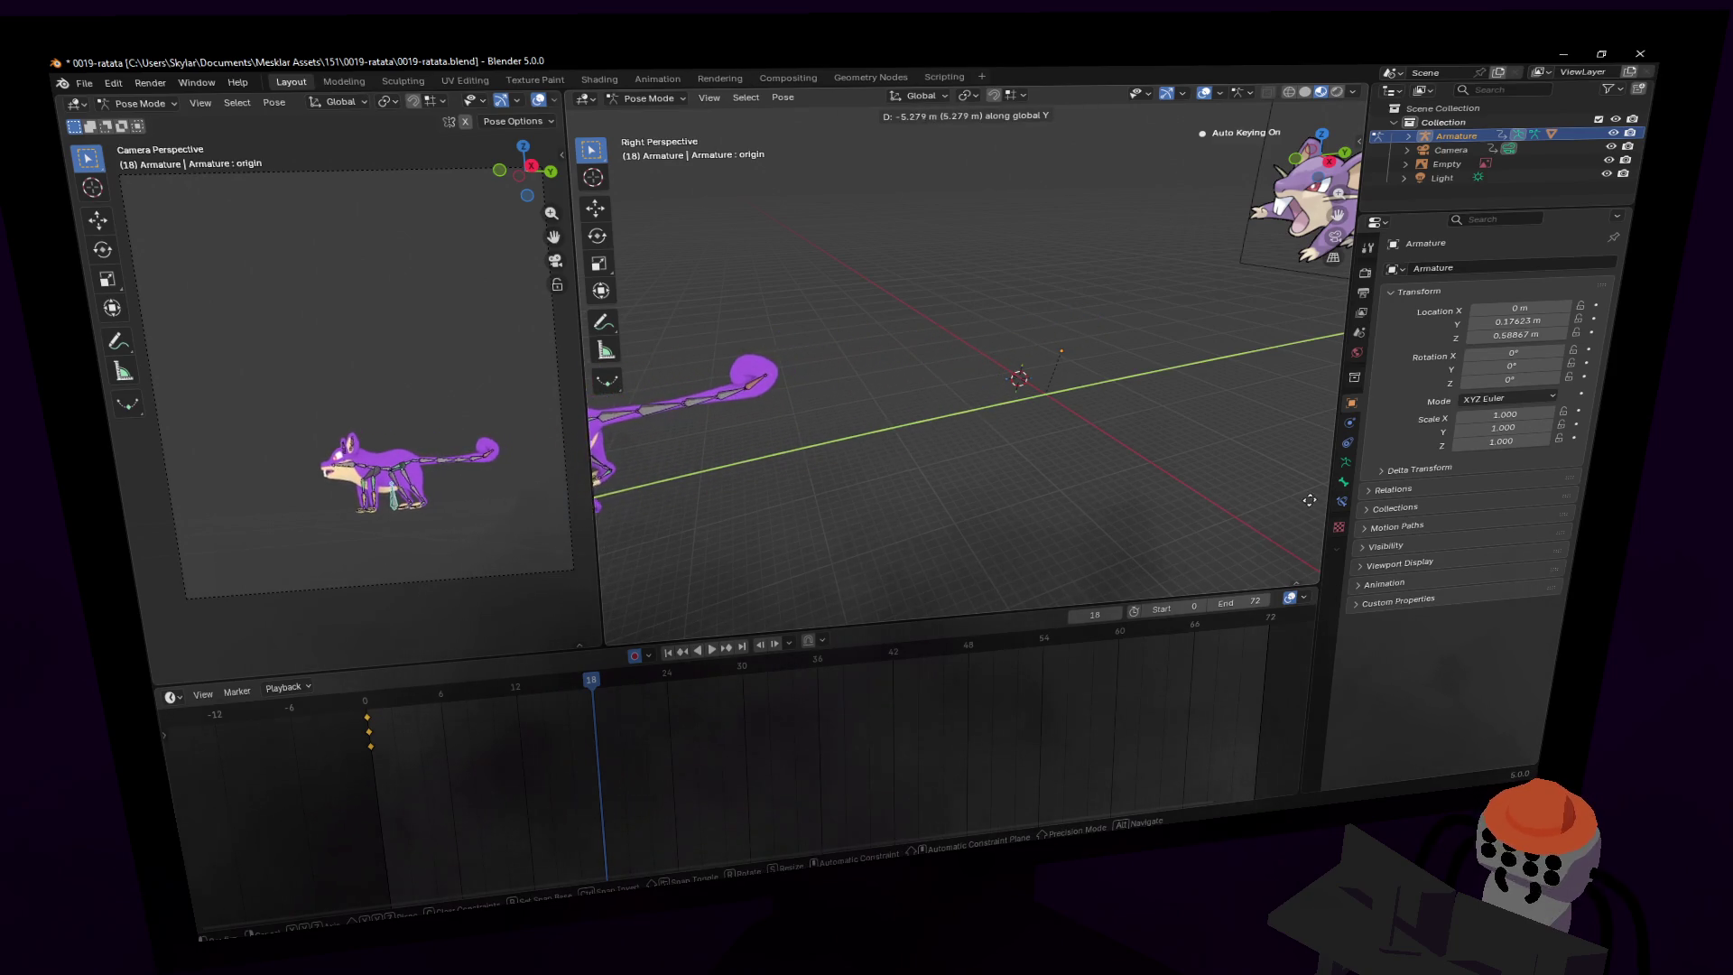
key(Return)
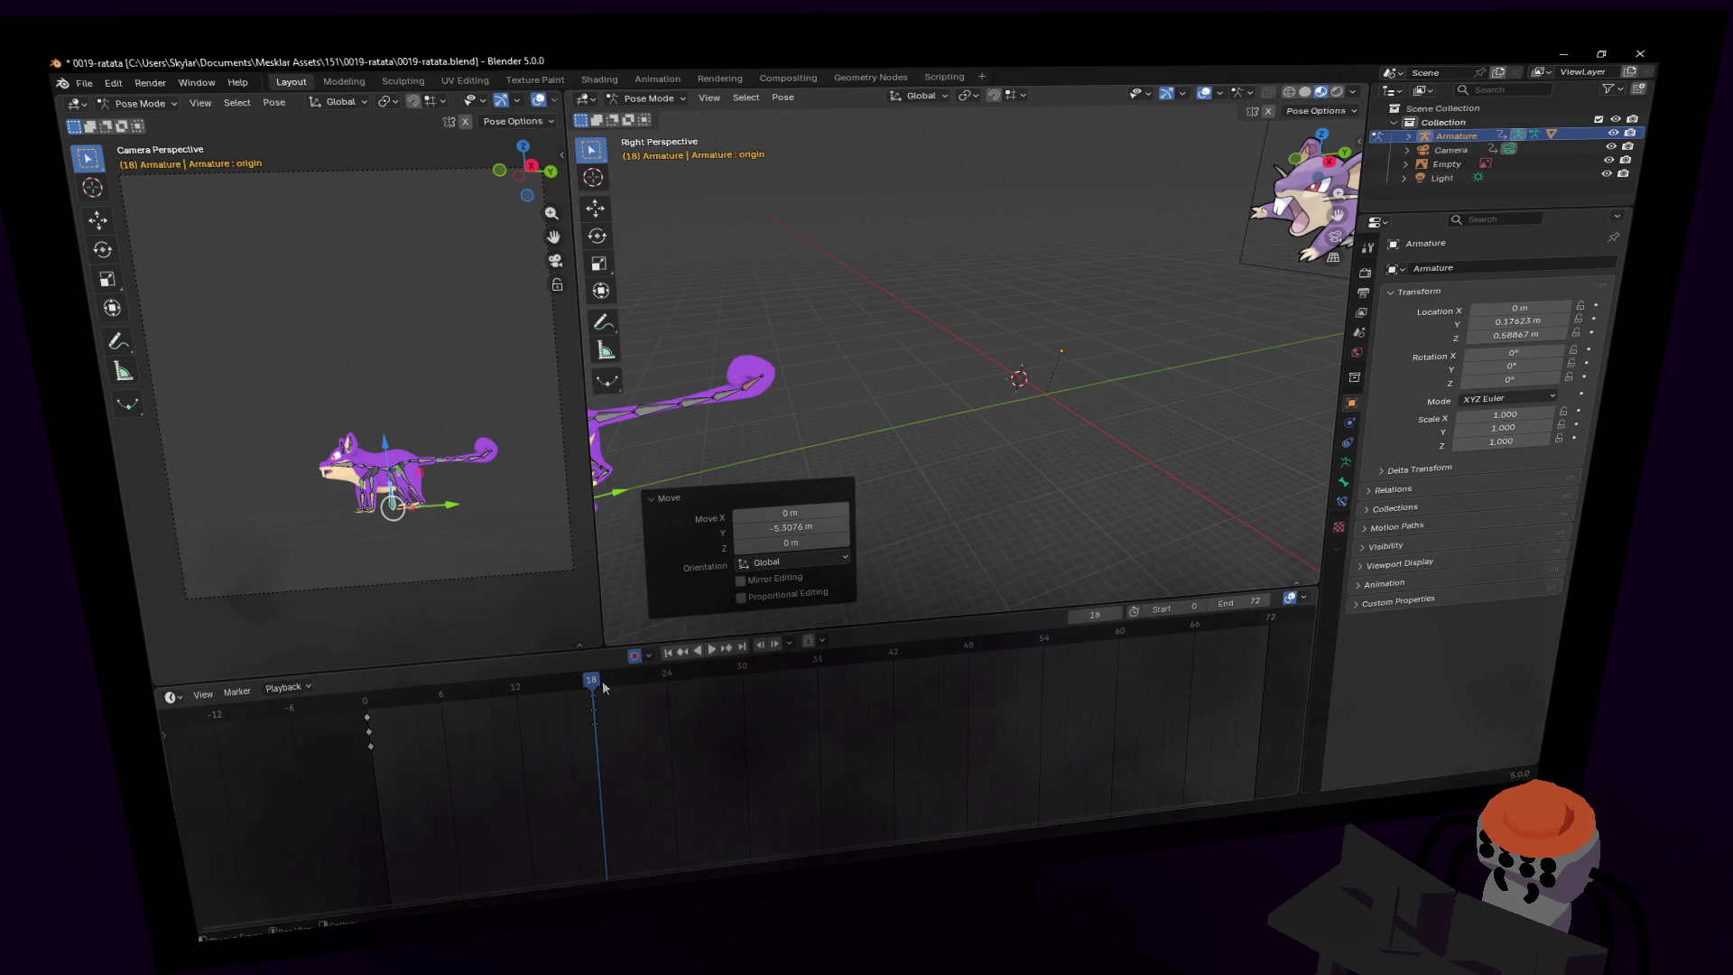
- Duplicate the frame-18 keys to frame 30
key(Right)
key(Right)
key(Right)
key(shift+d)
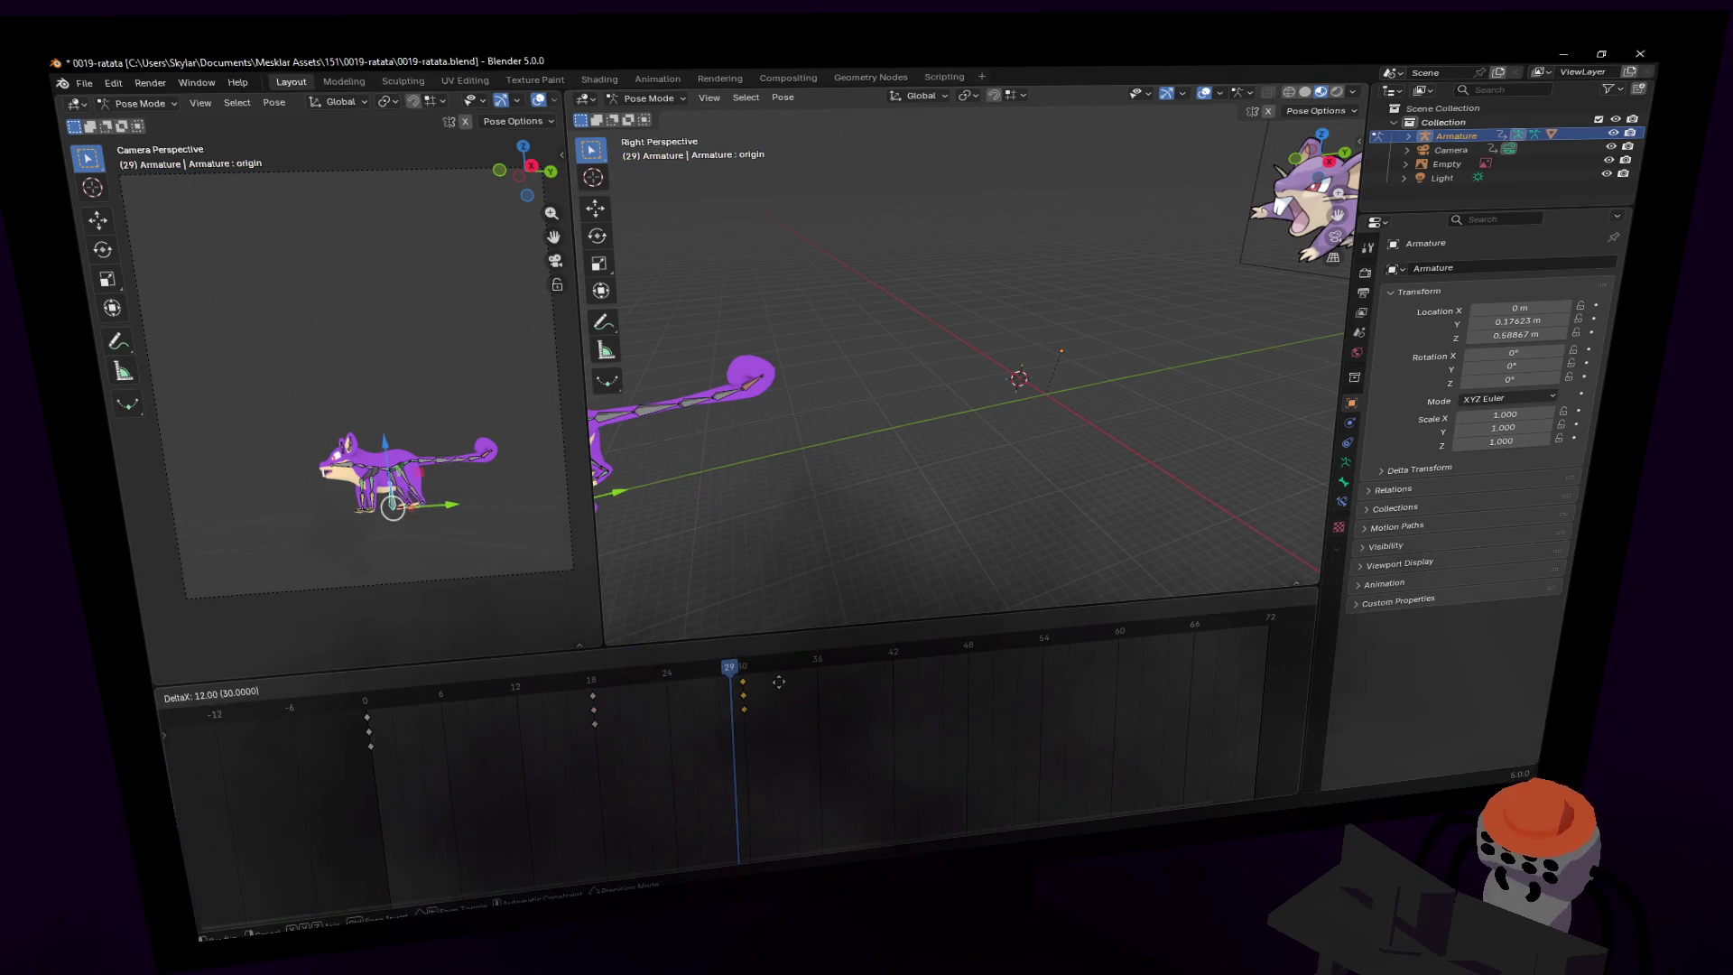
click(780, 709)
- Turn the rat 34.3° around Z at frame 40
key(space)
key(space)
key(r)
key(z)
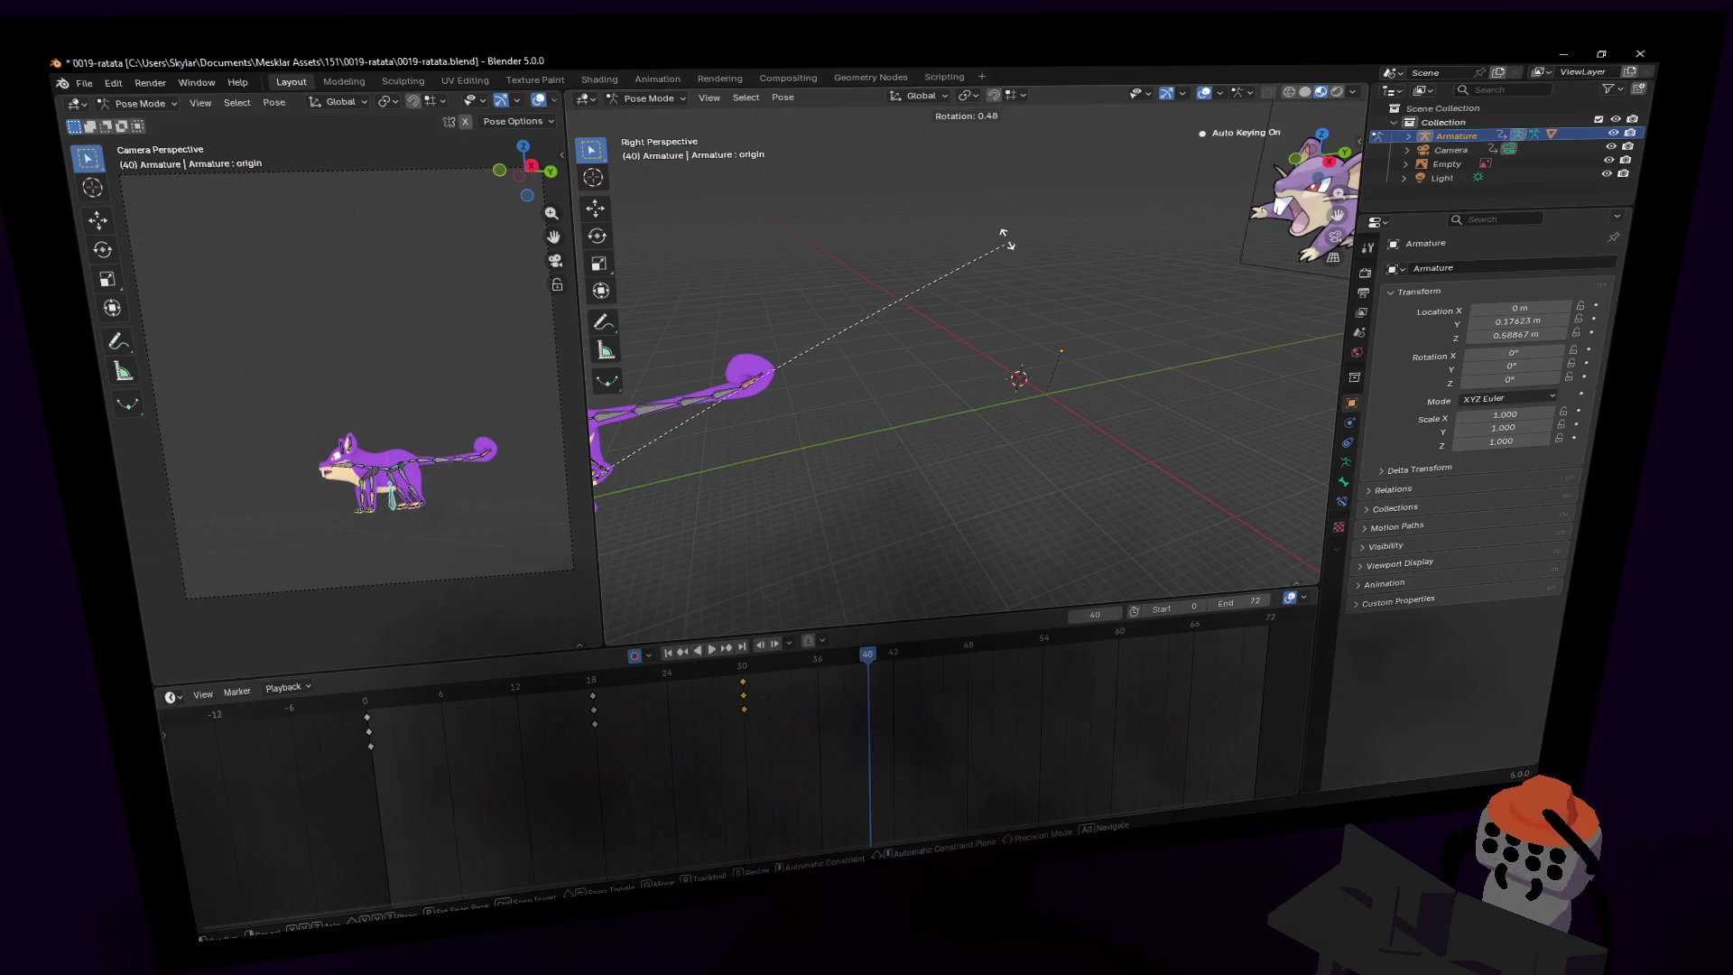
click(629, 350)
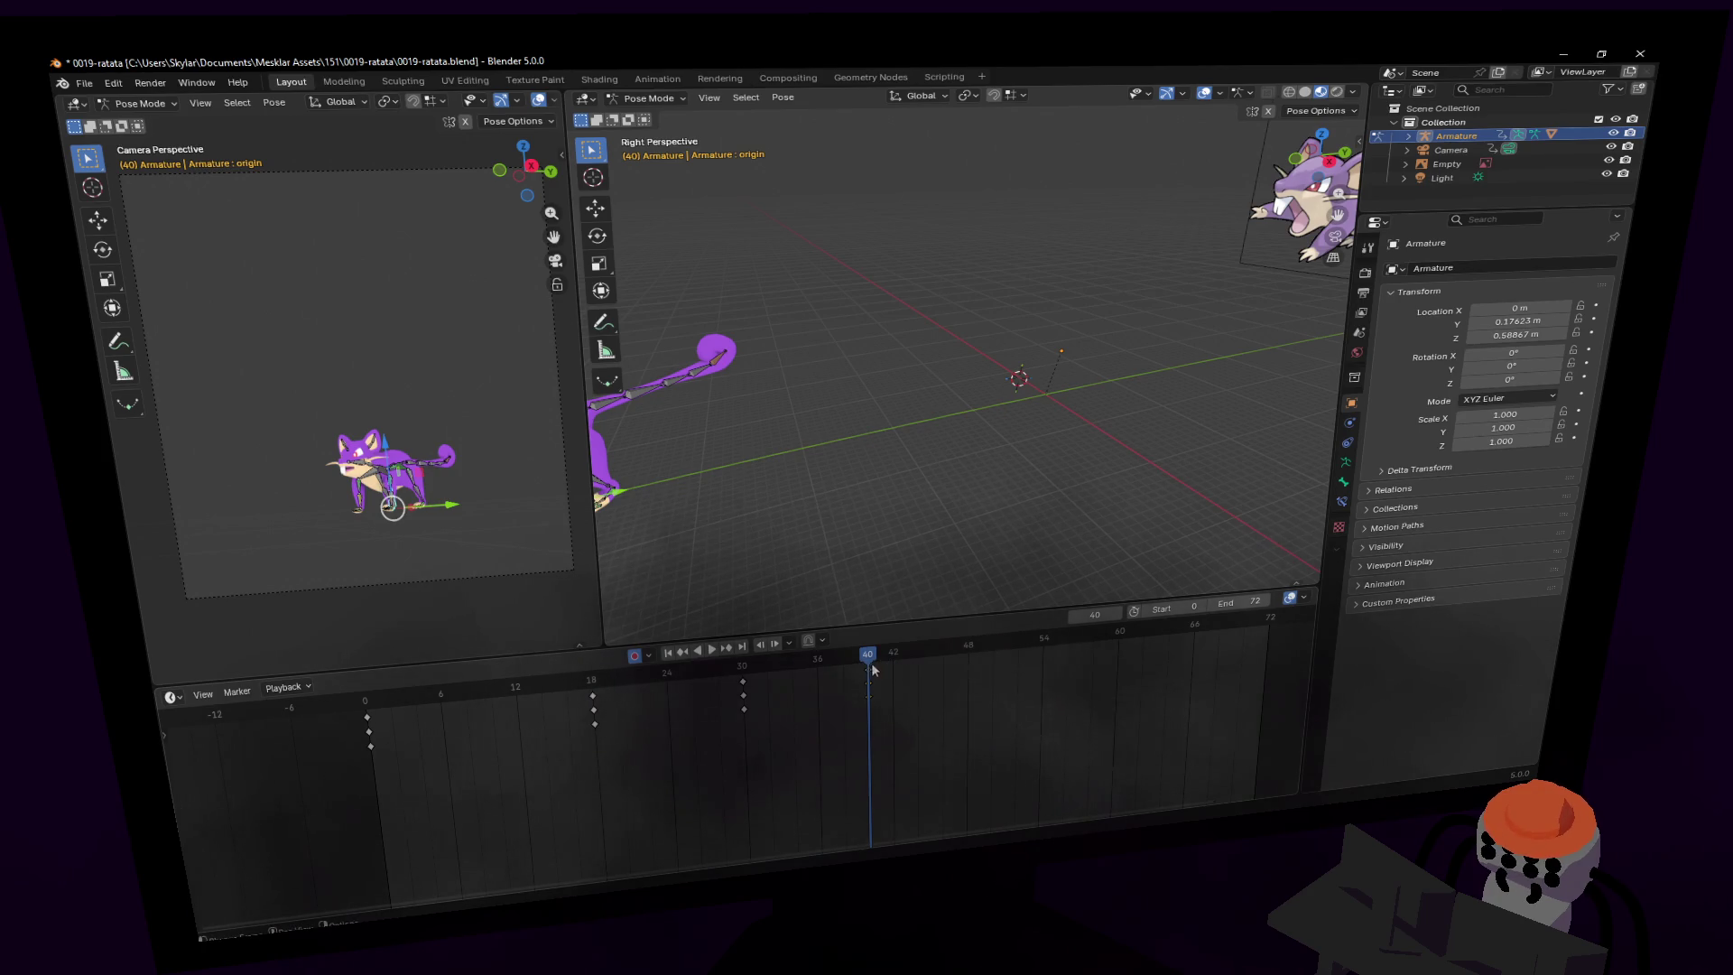
- Rotate the tail chain 25.3° around Z at frame 39
key(ctrl+shift+space)
drag(695, 681, 856, 660)
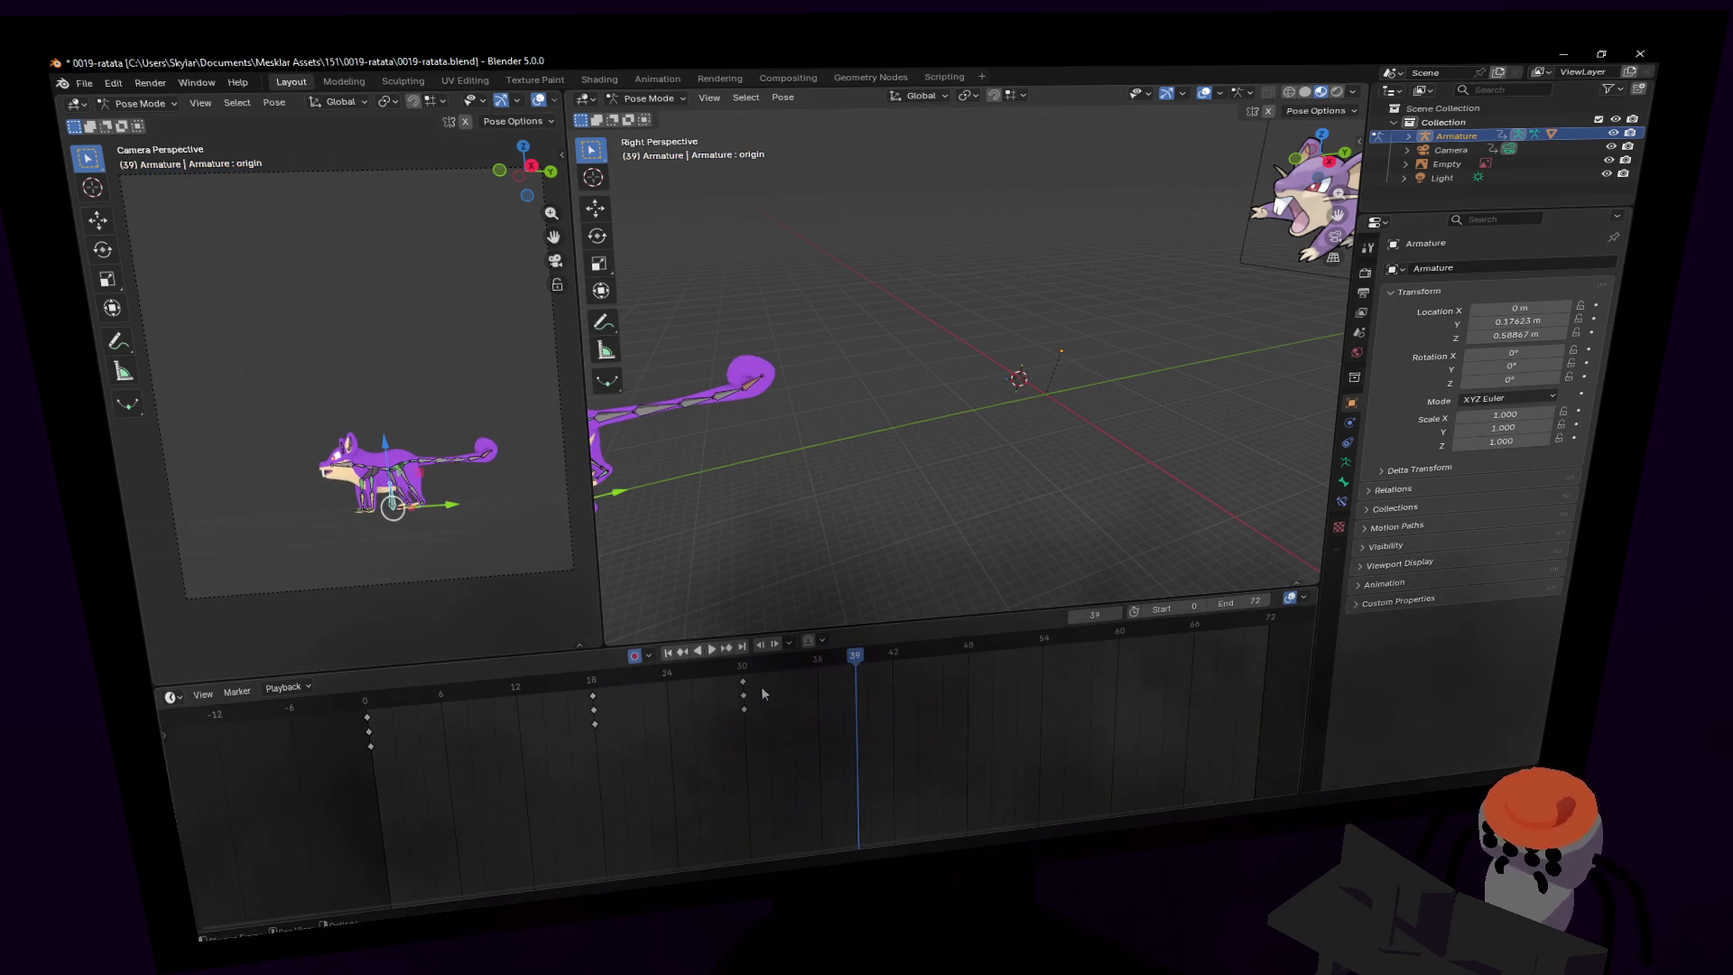
key(r)
key(z)
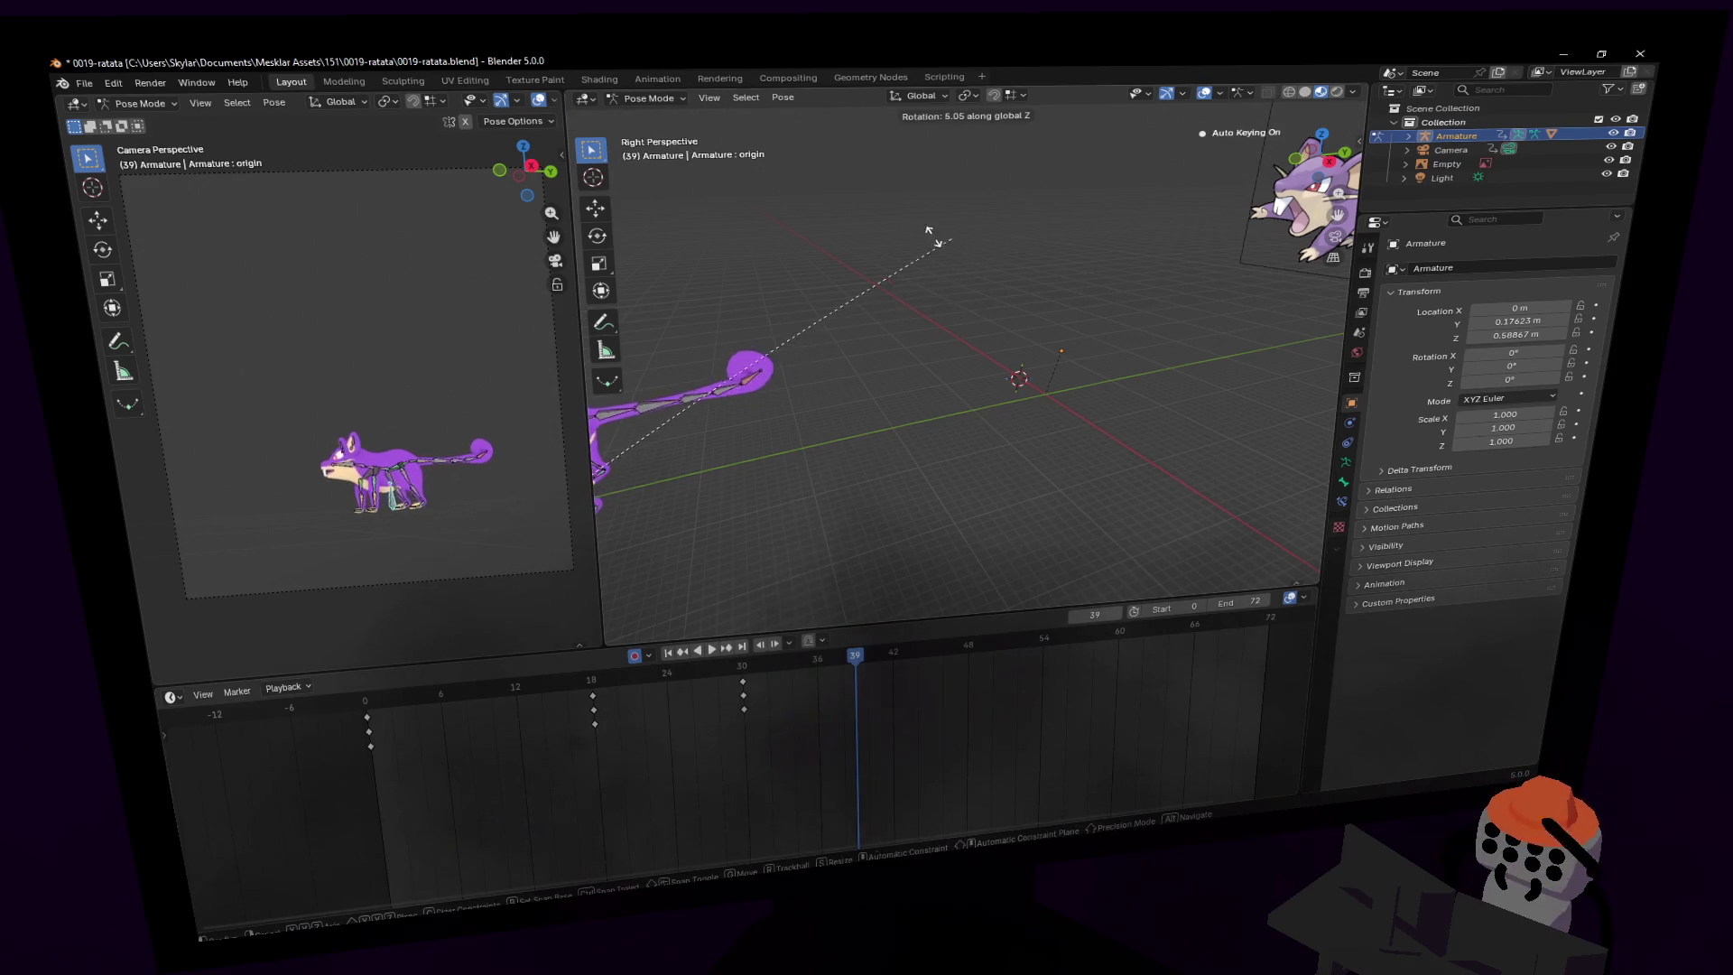
click(647, 359)
- Rotate the tail 45.5° around Z at frame 48
key(space)
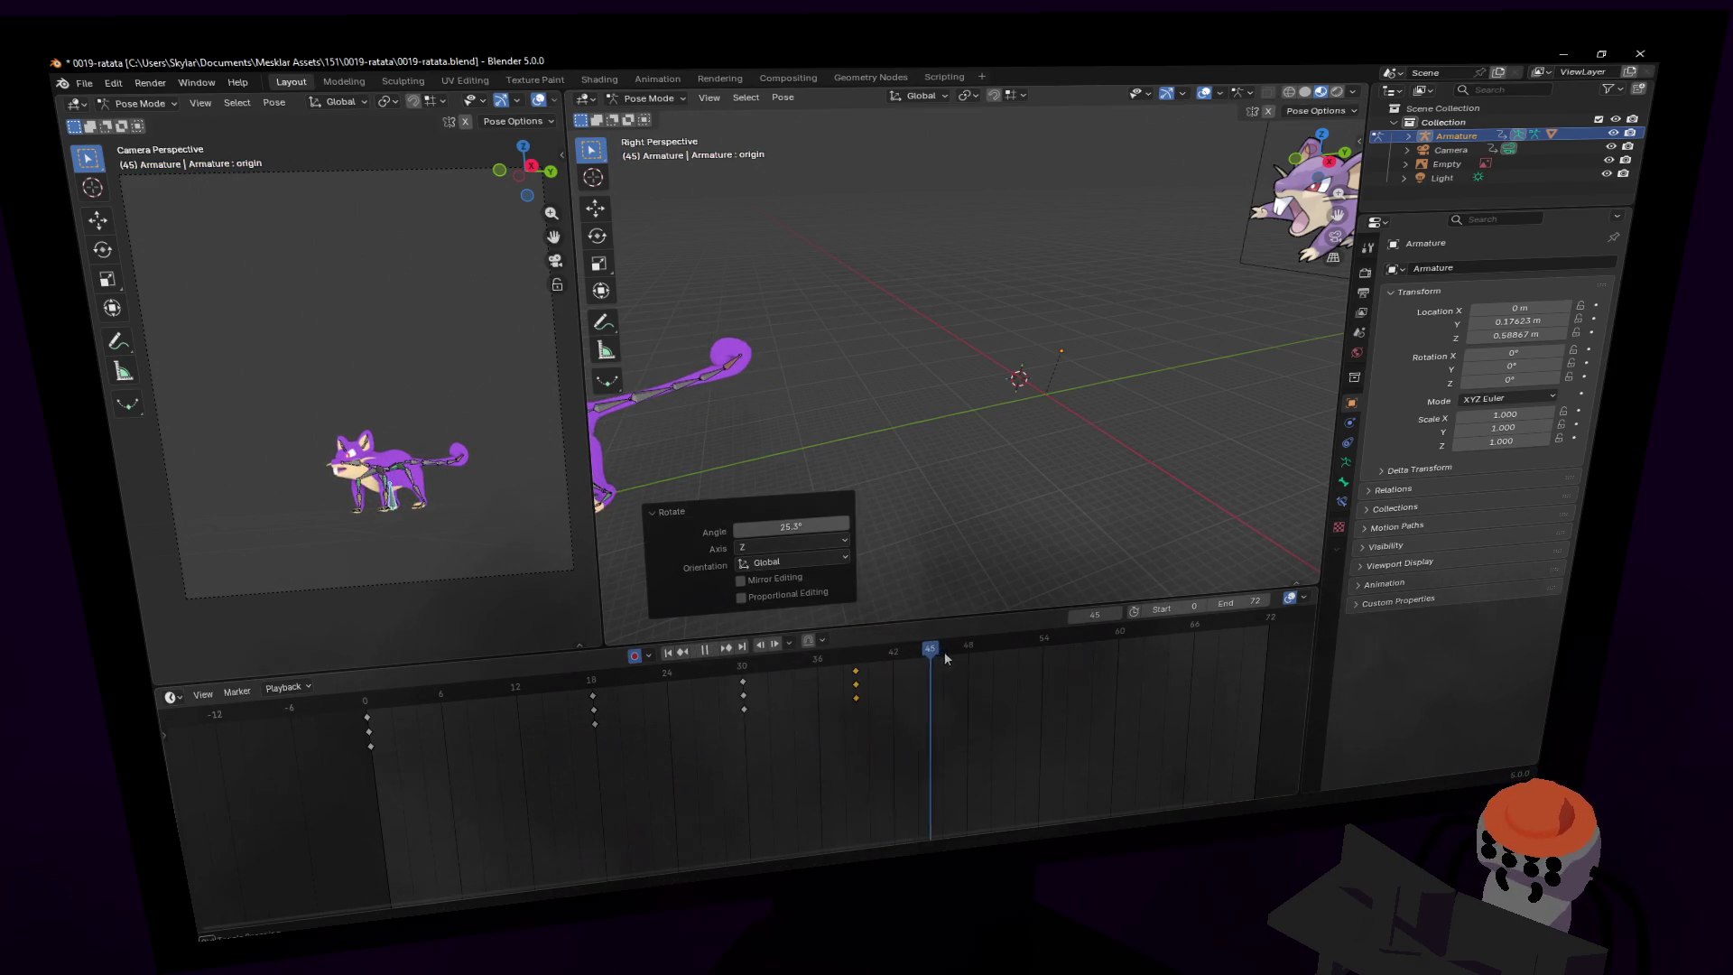
key(space)
key(r)
key(z)
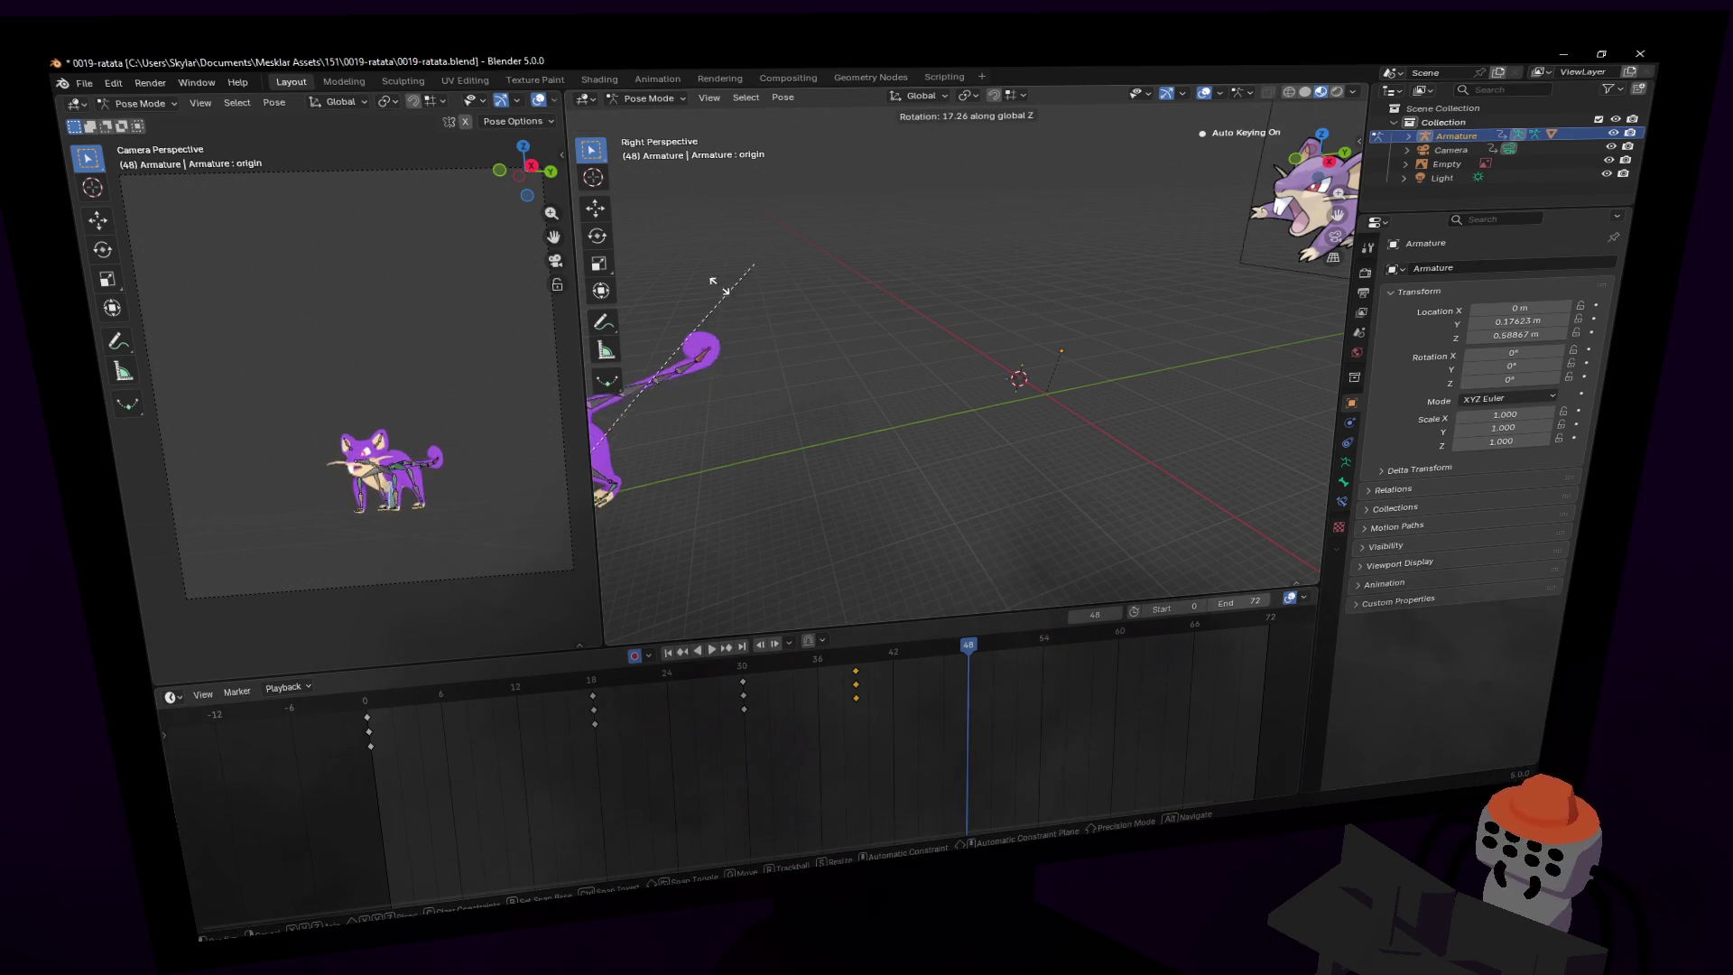
click(1334, 318)
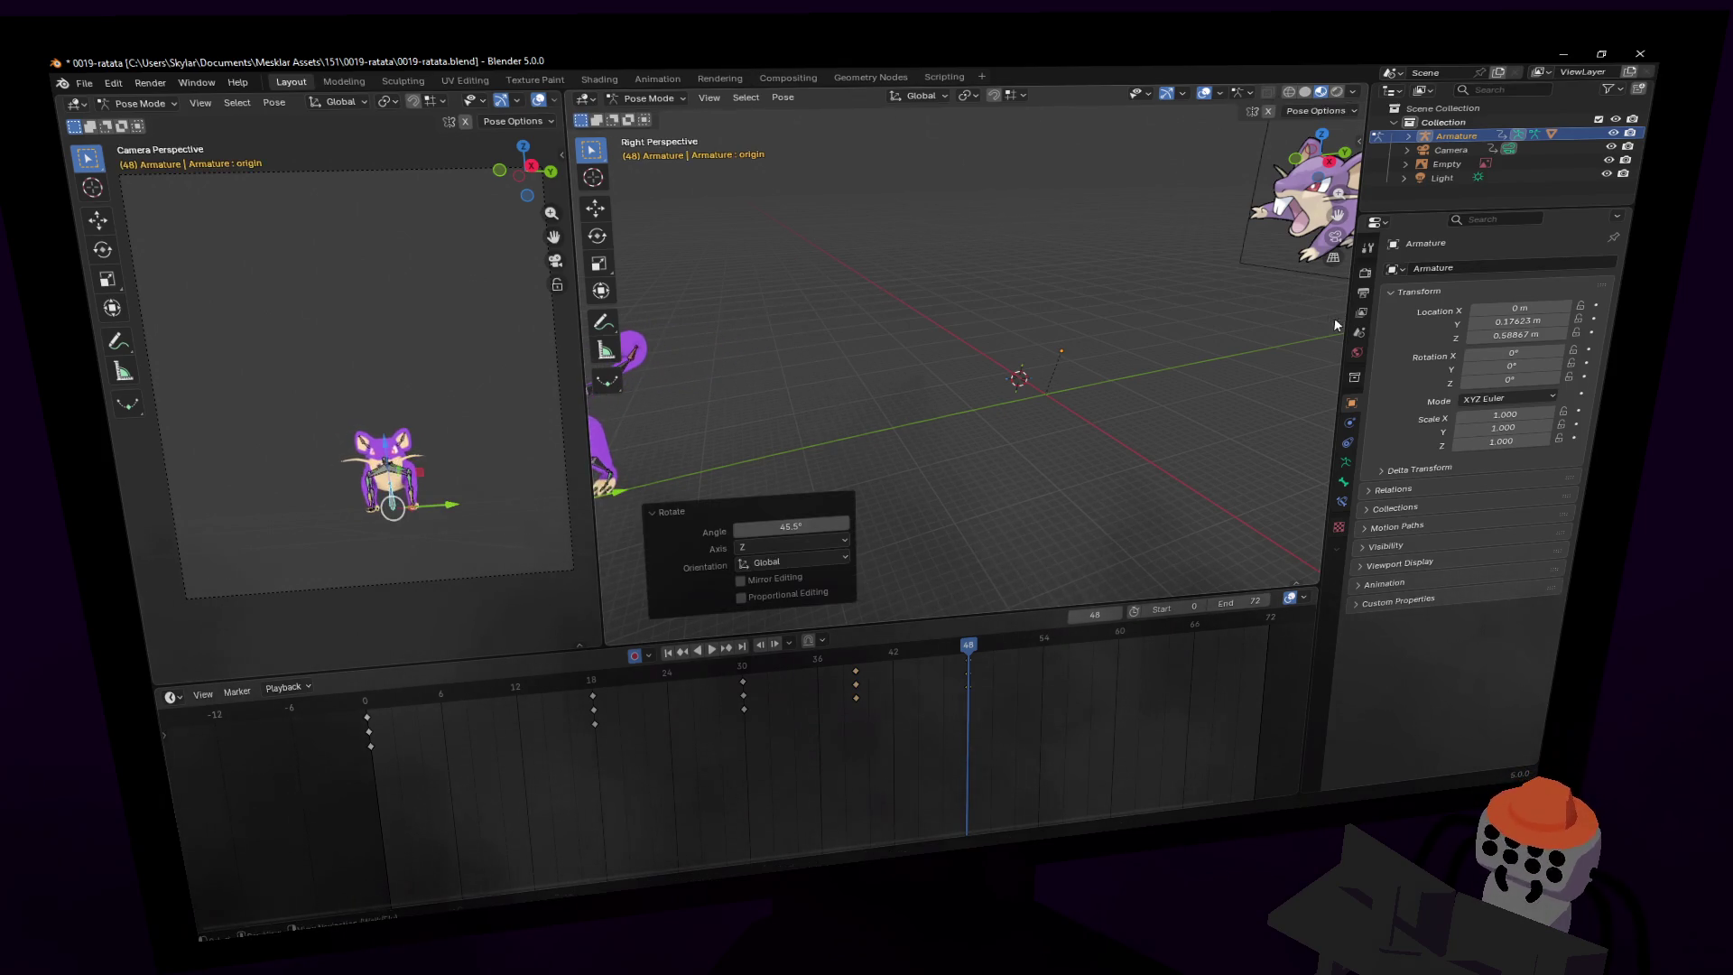
middle_drag(1095, 331, 1223, 316)
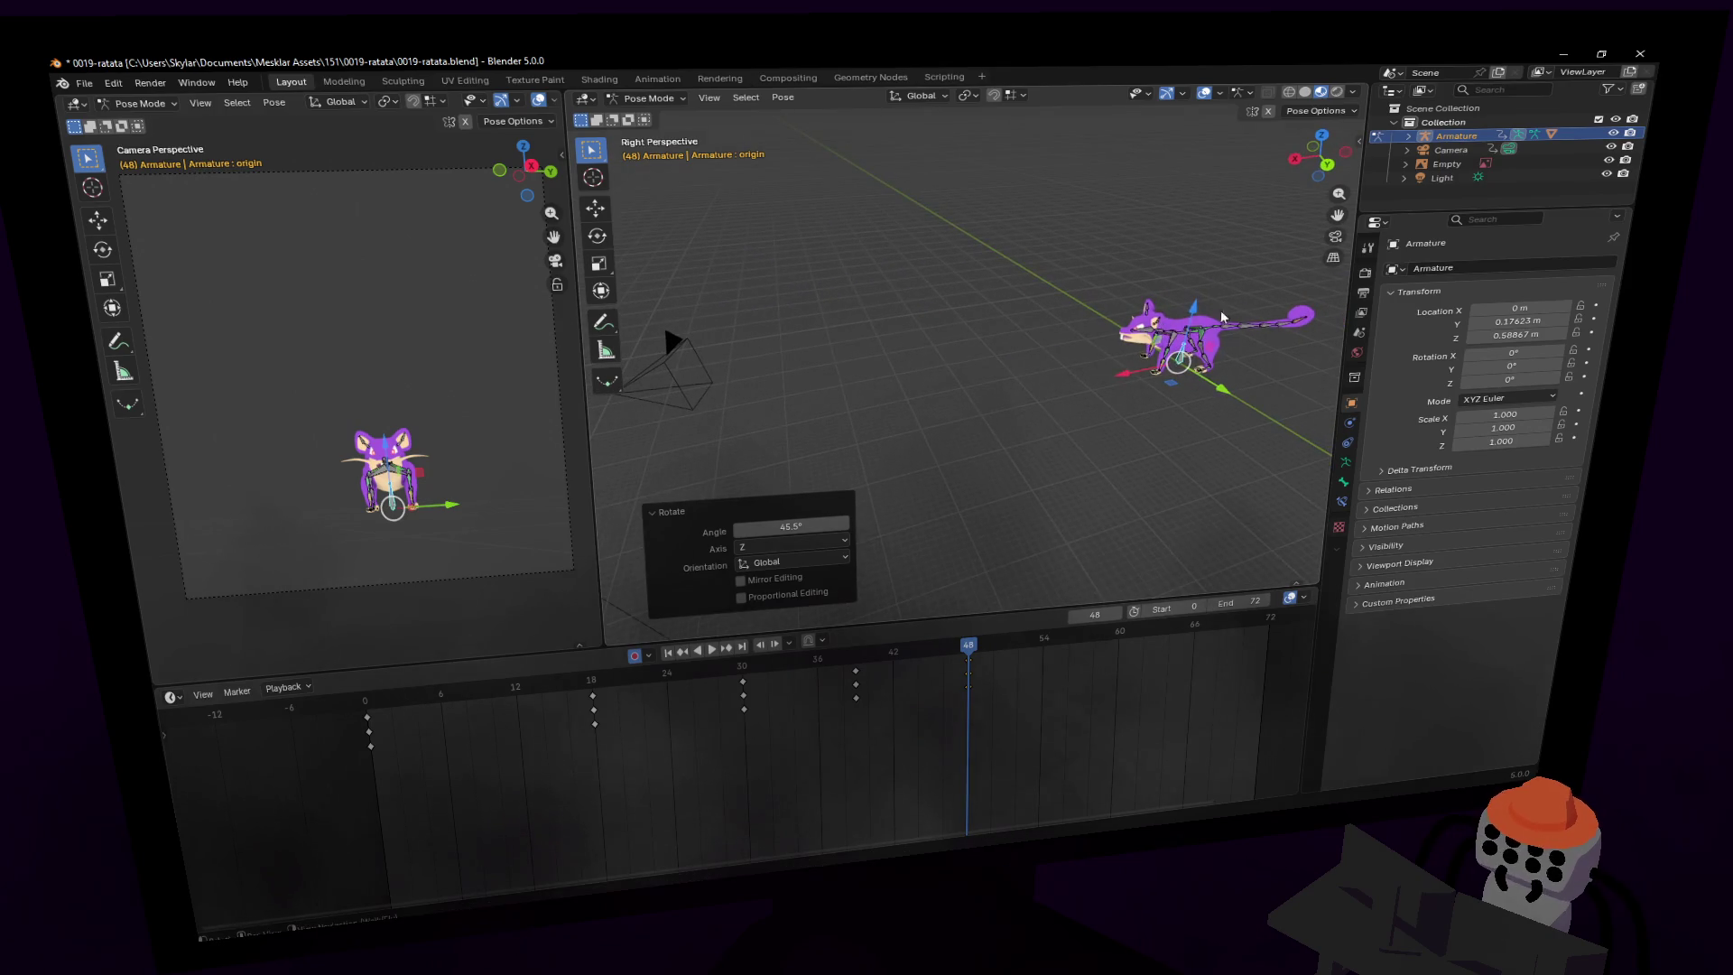
- Switch to Local transform orientation, then move and rotate the rat along local Z
click(916, 96)
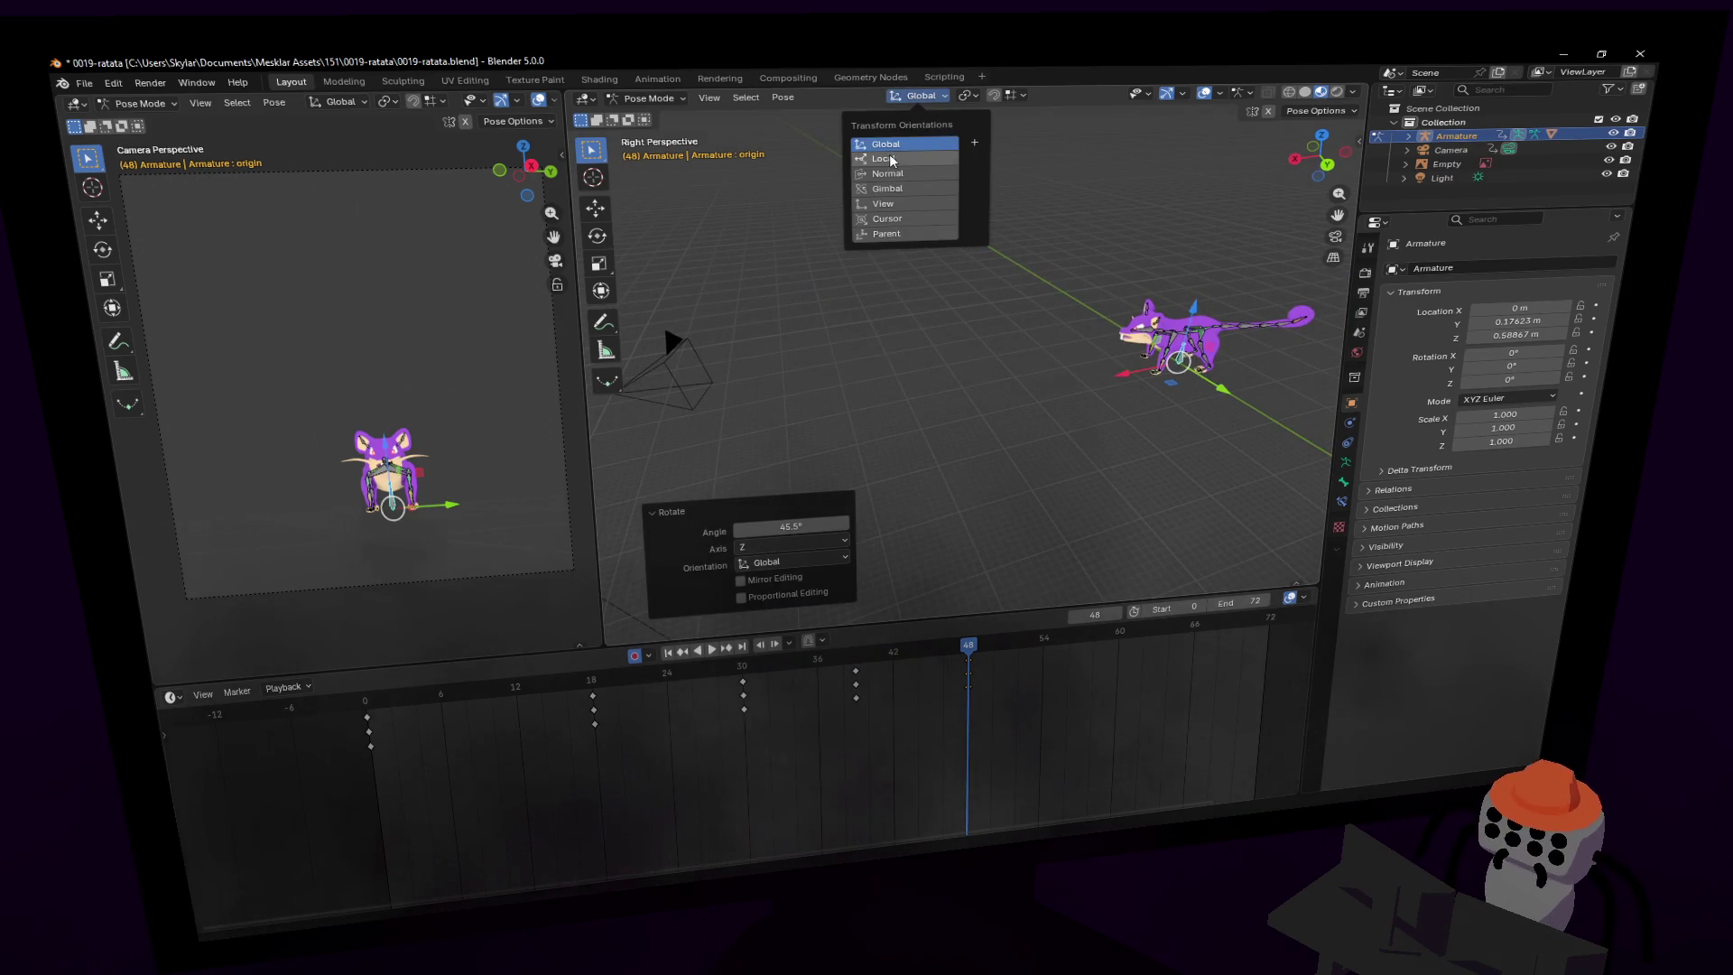
click(890, 159)
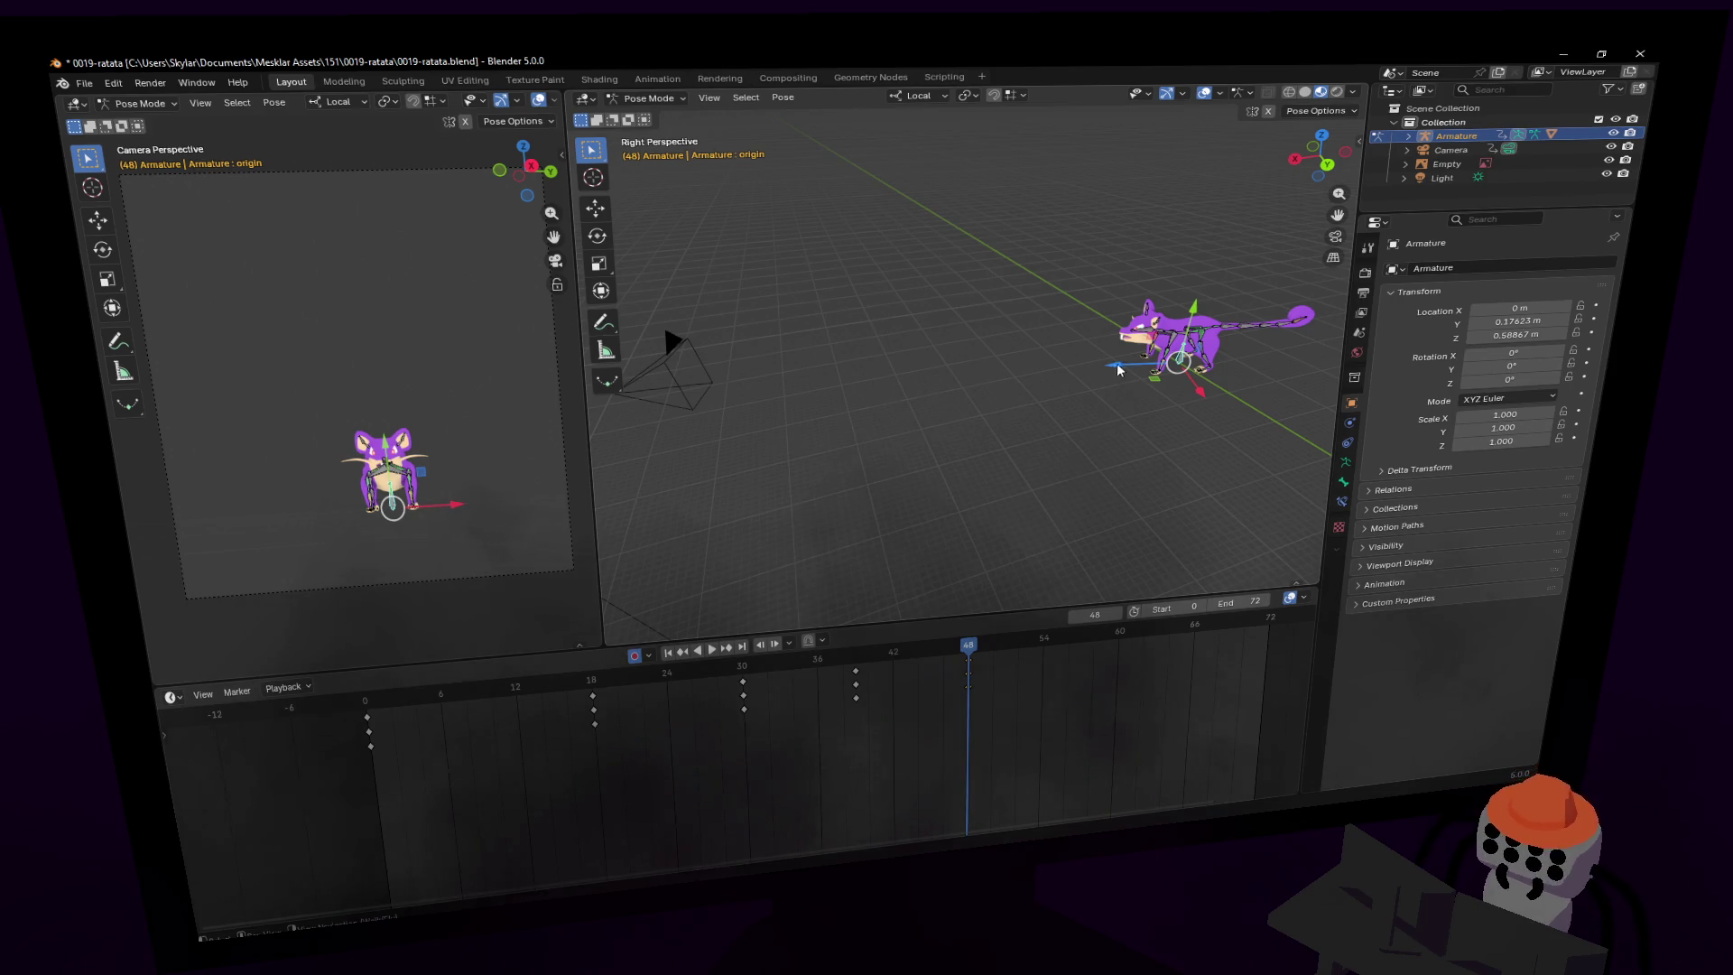
key(g)
key(z)
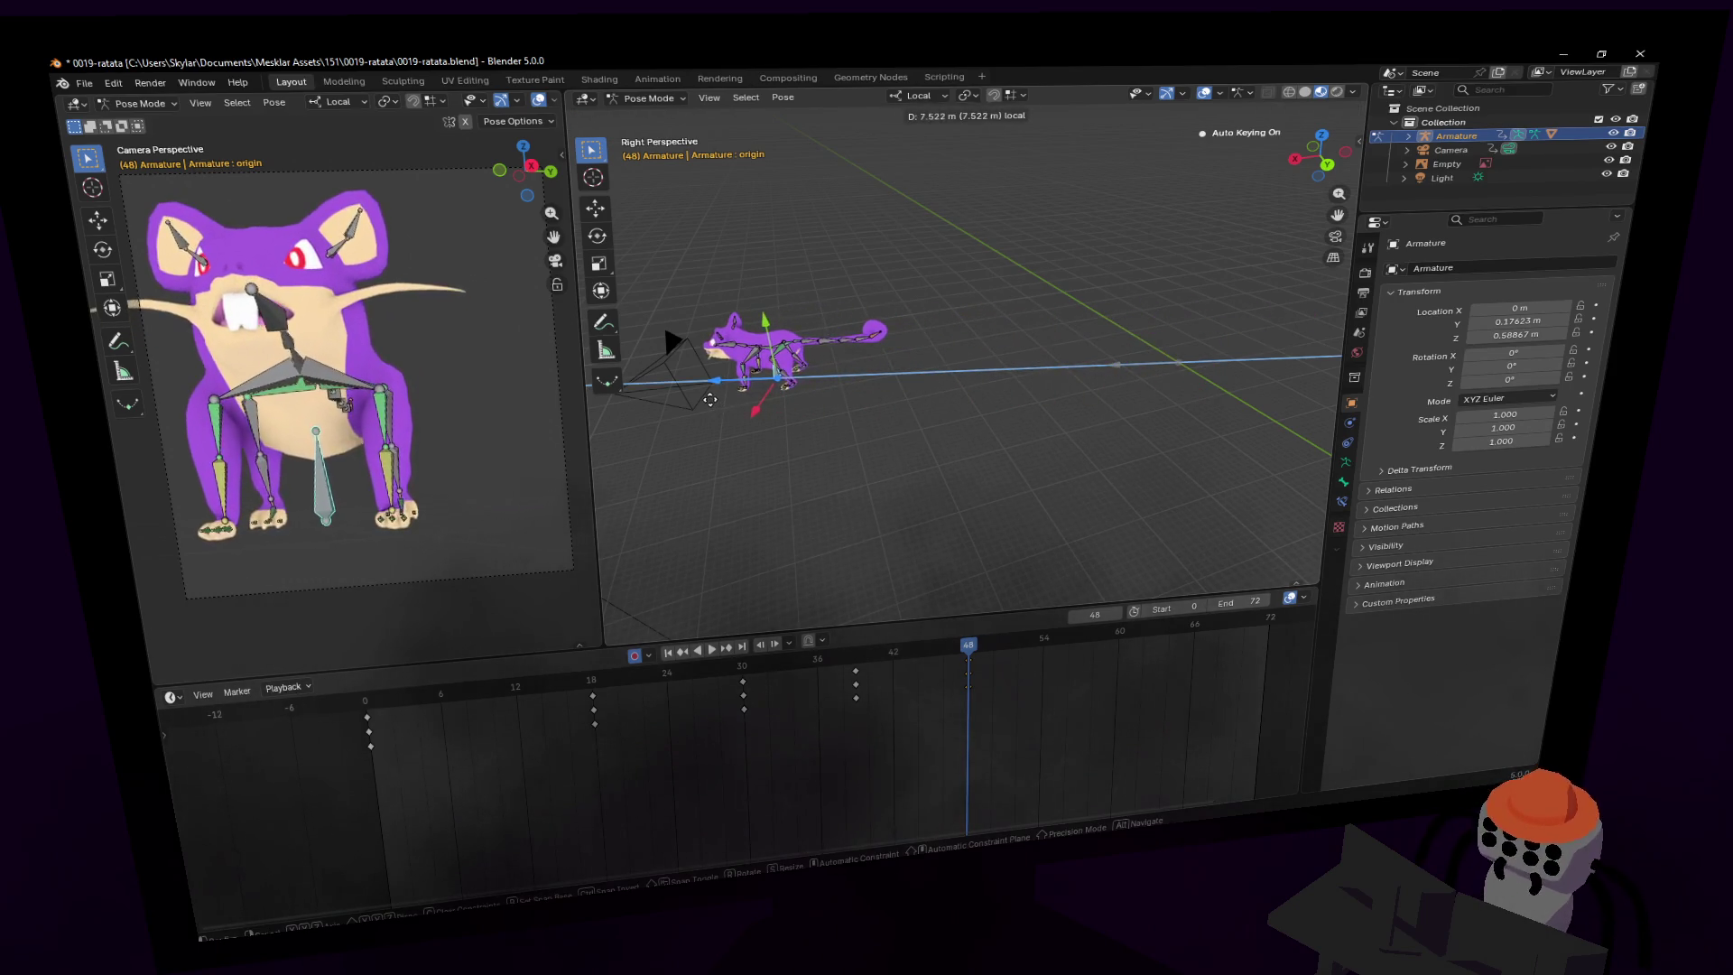
key(Return)
key(r)
key(z)
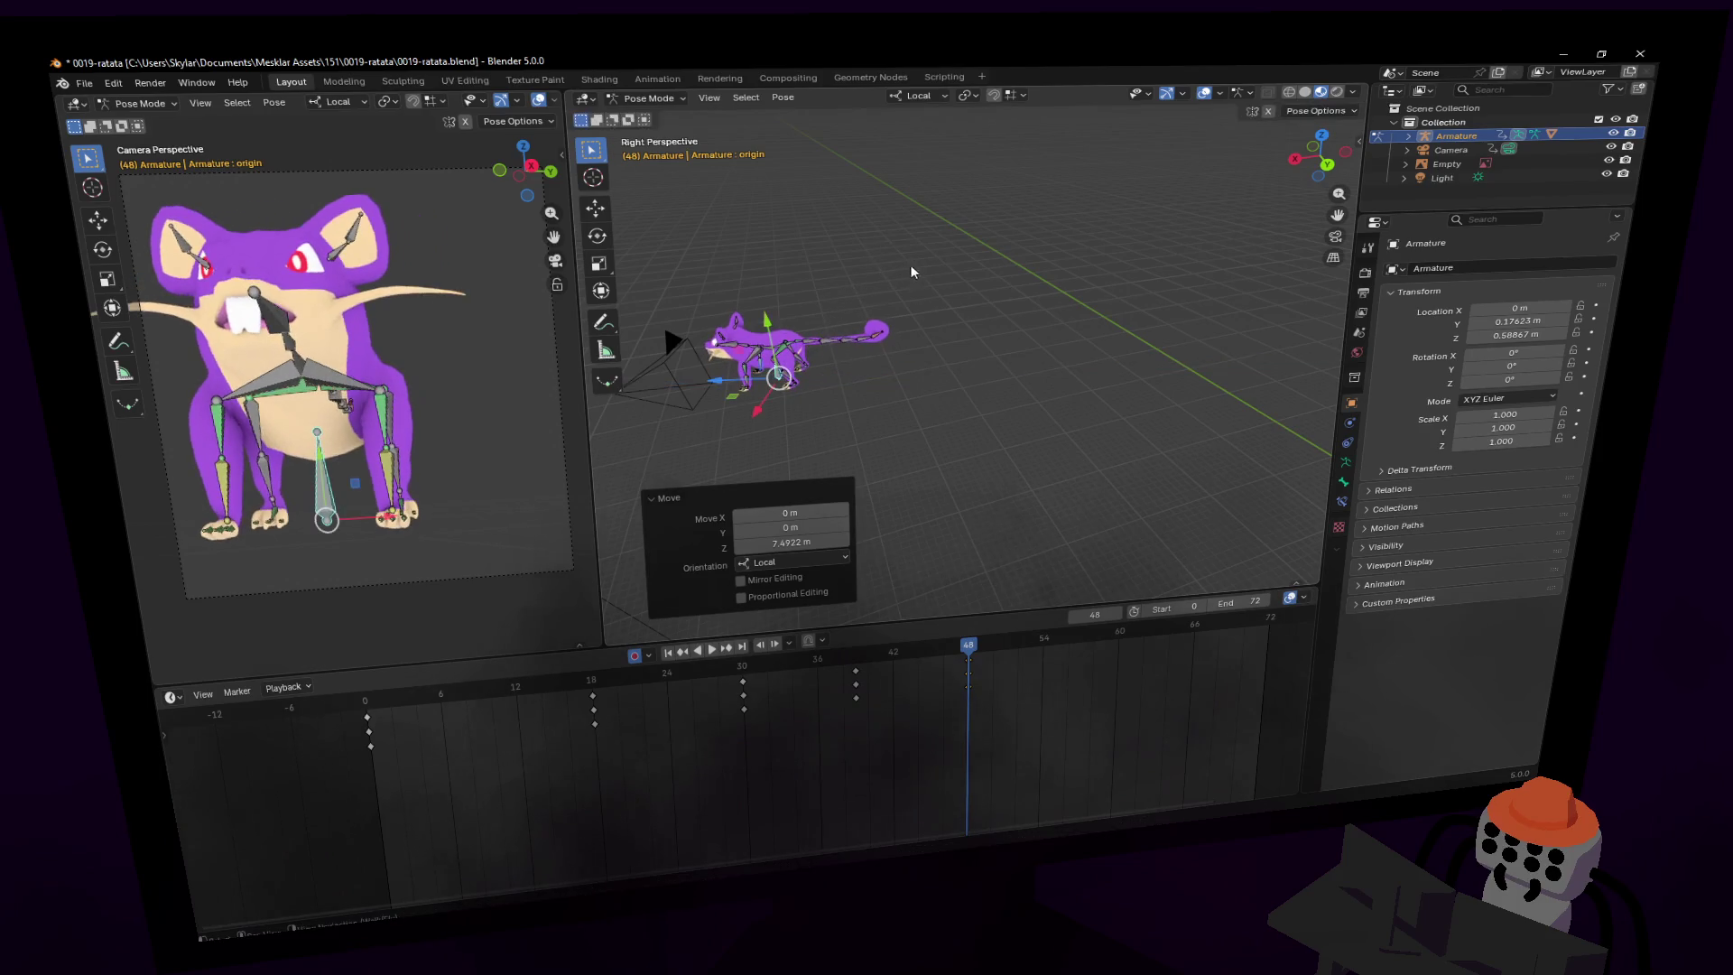
key(Return)
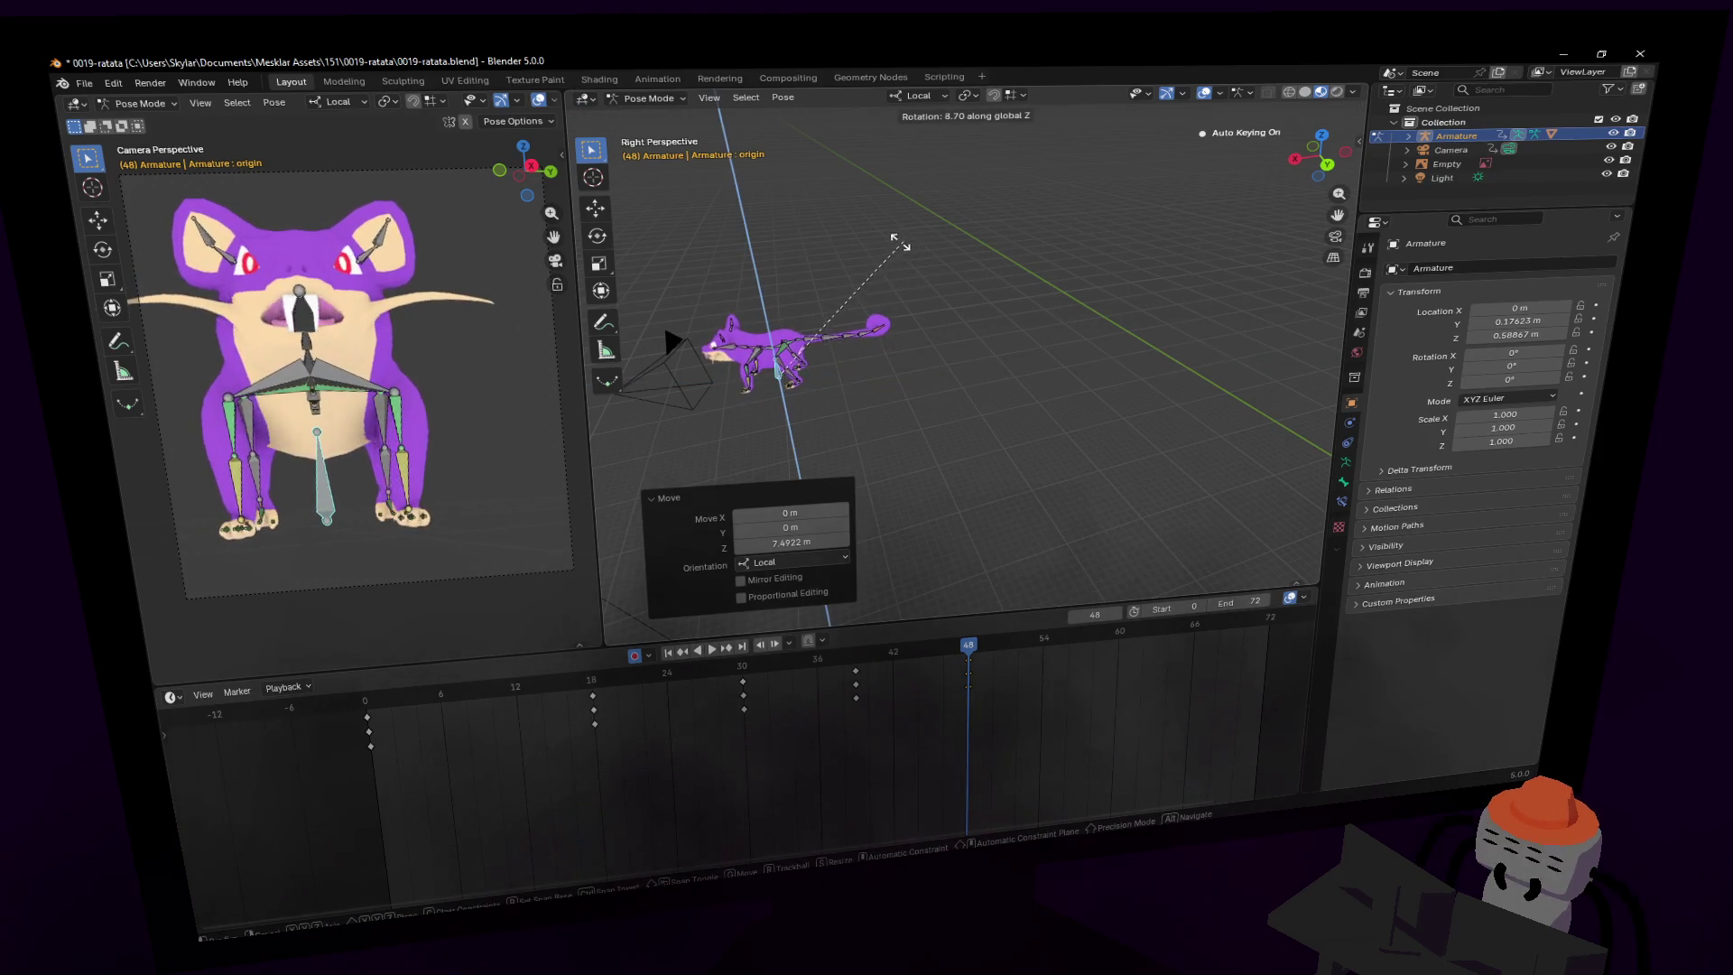
- Move the rat further along local Z and nudge the rig slightly sideways
key(g)
key(z)
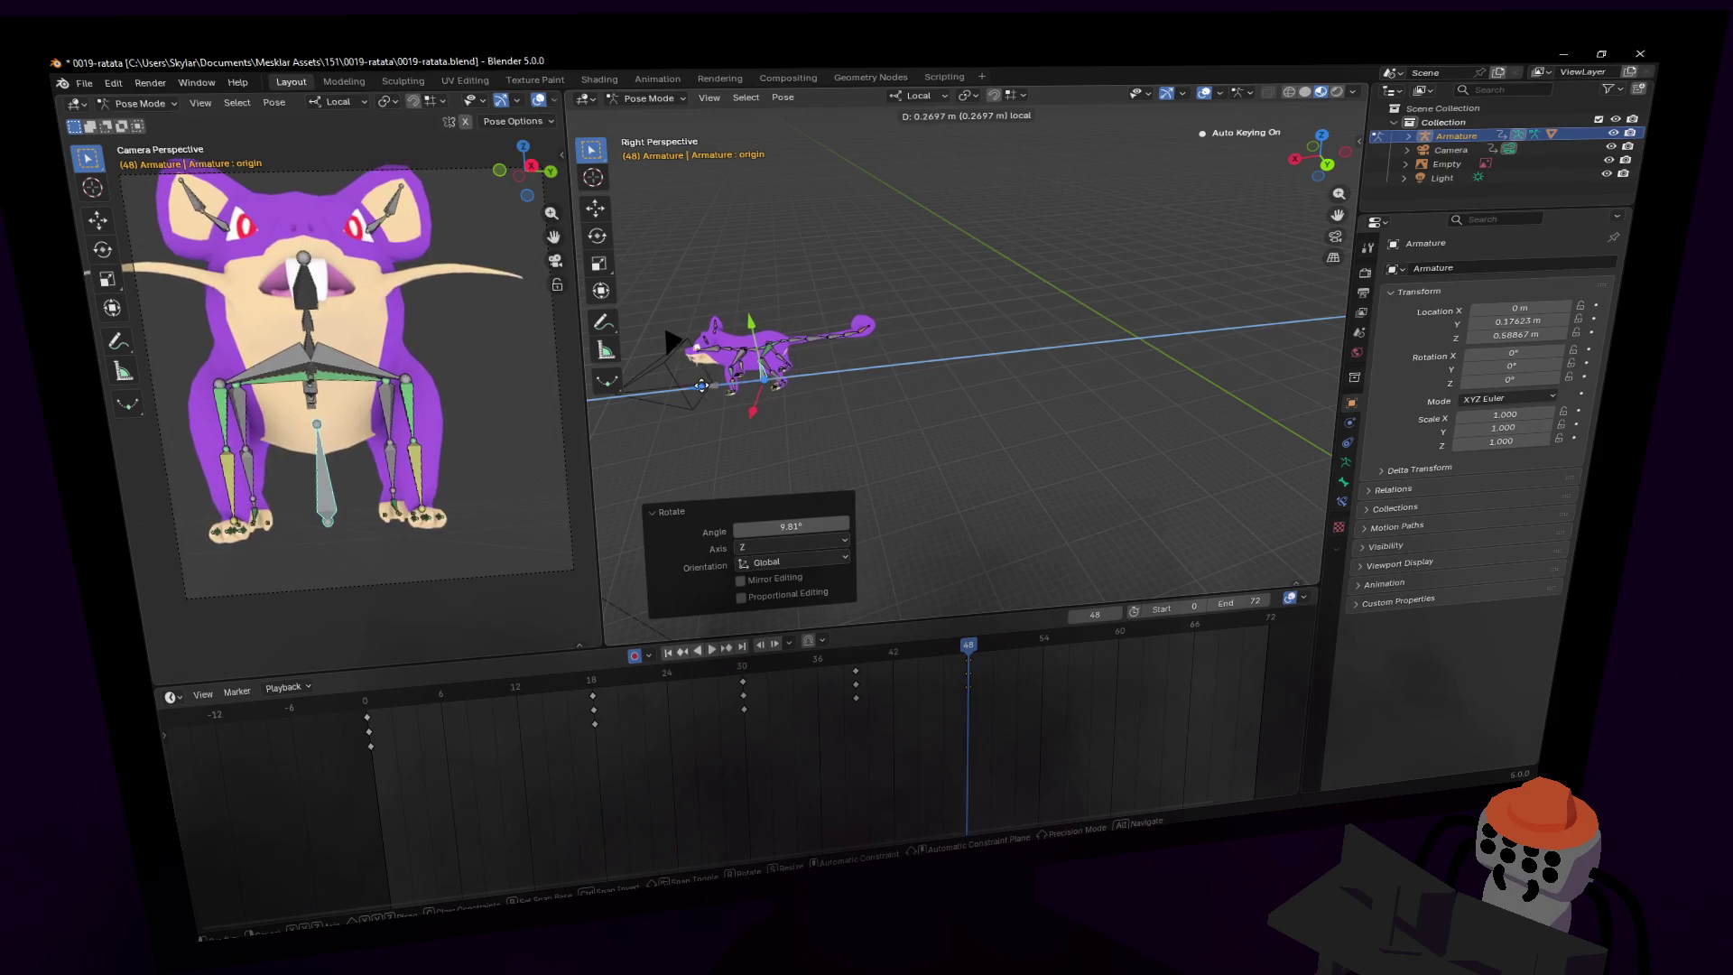
click(675, 390)
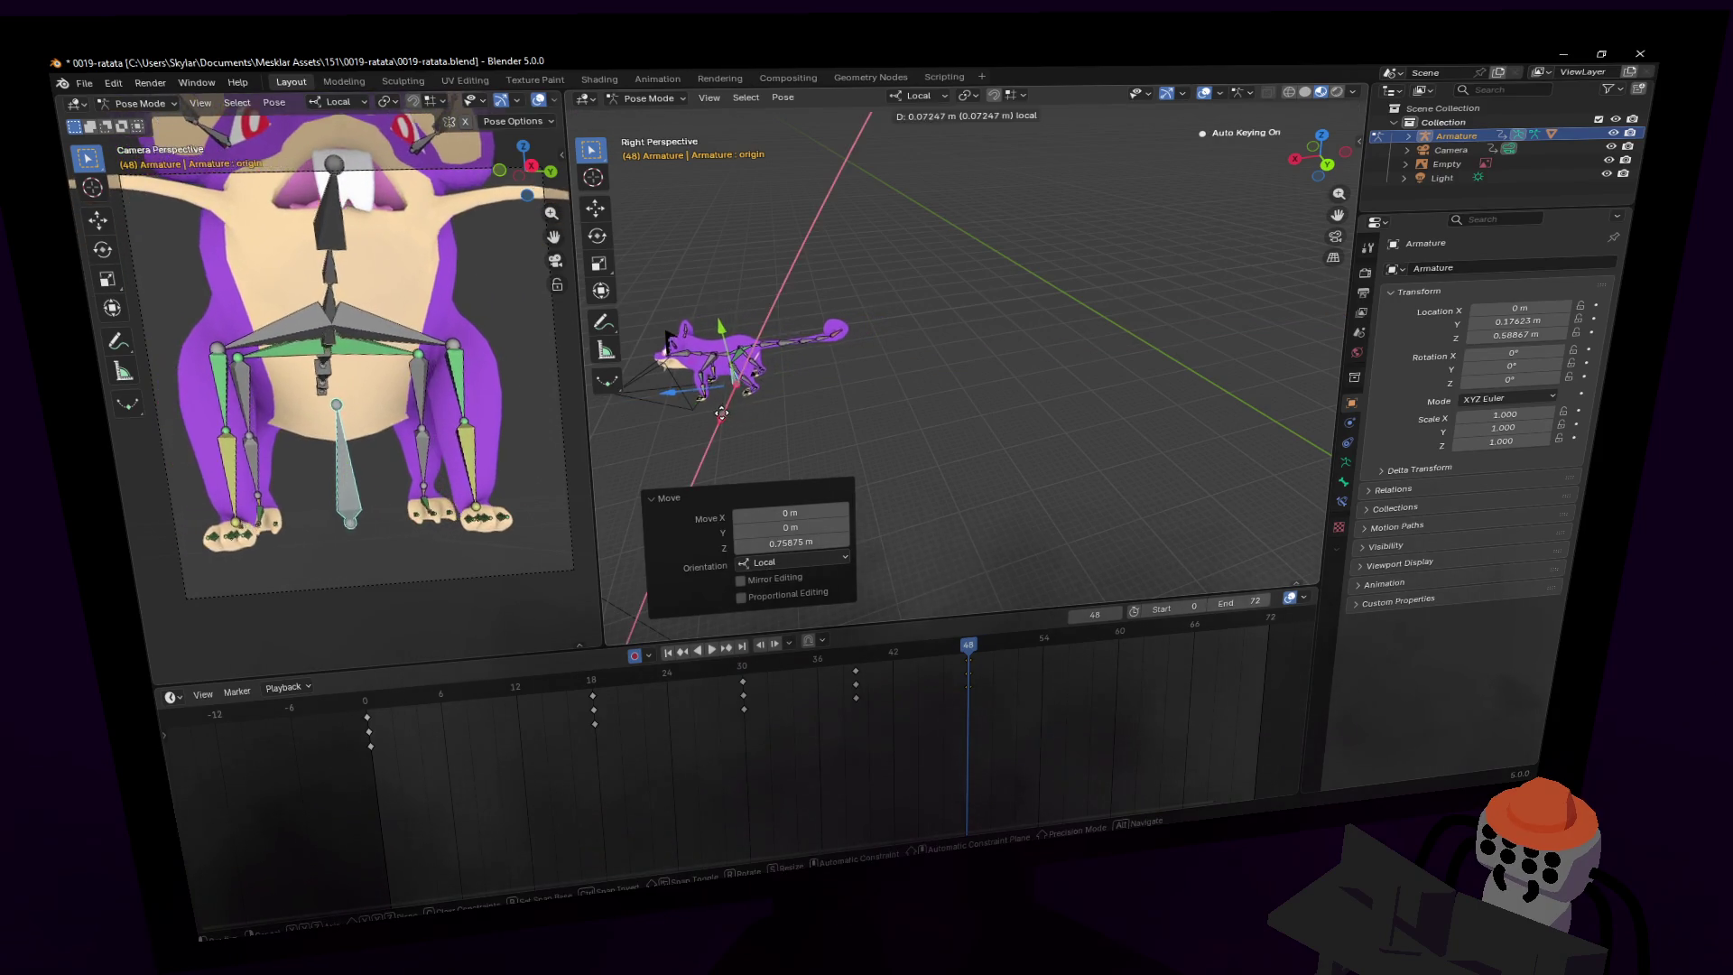
key(g)
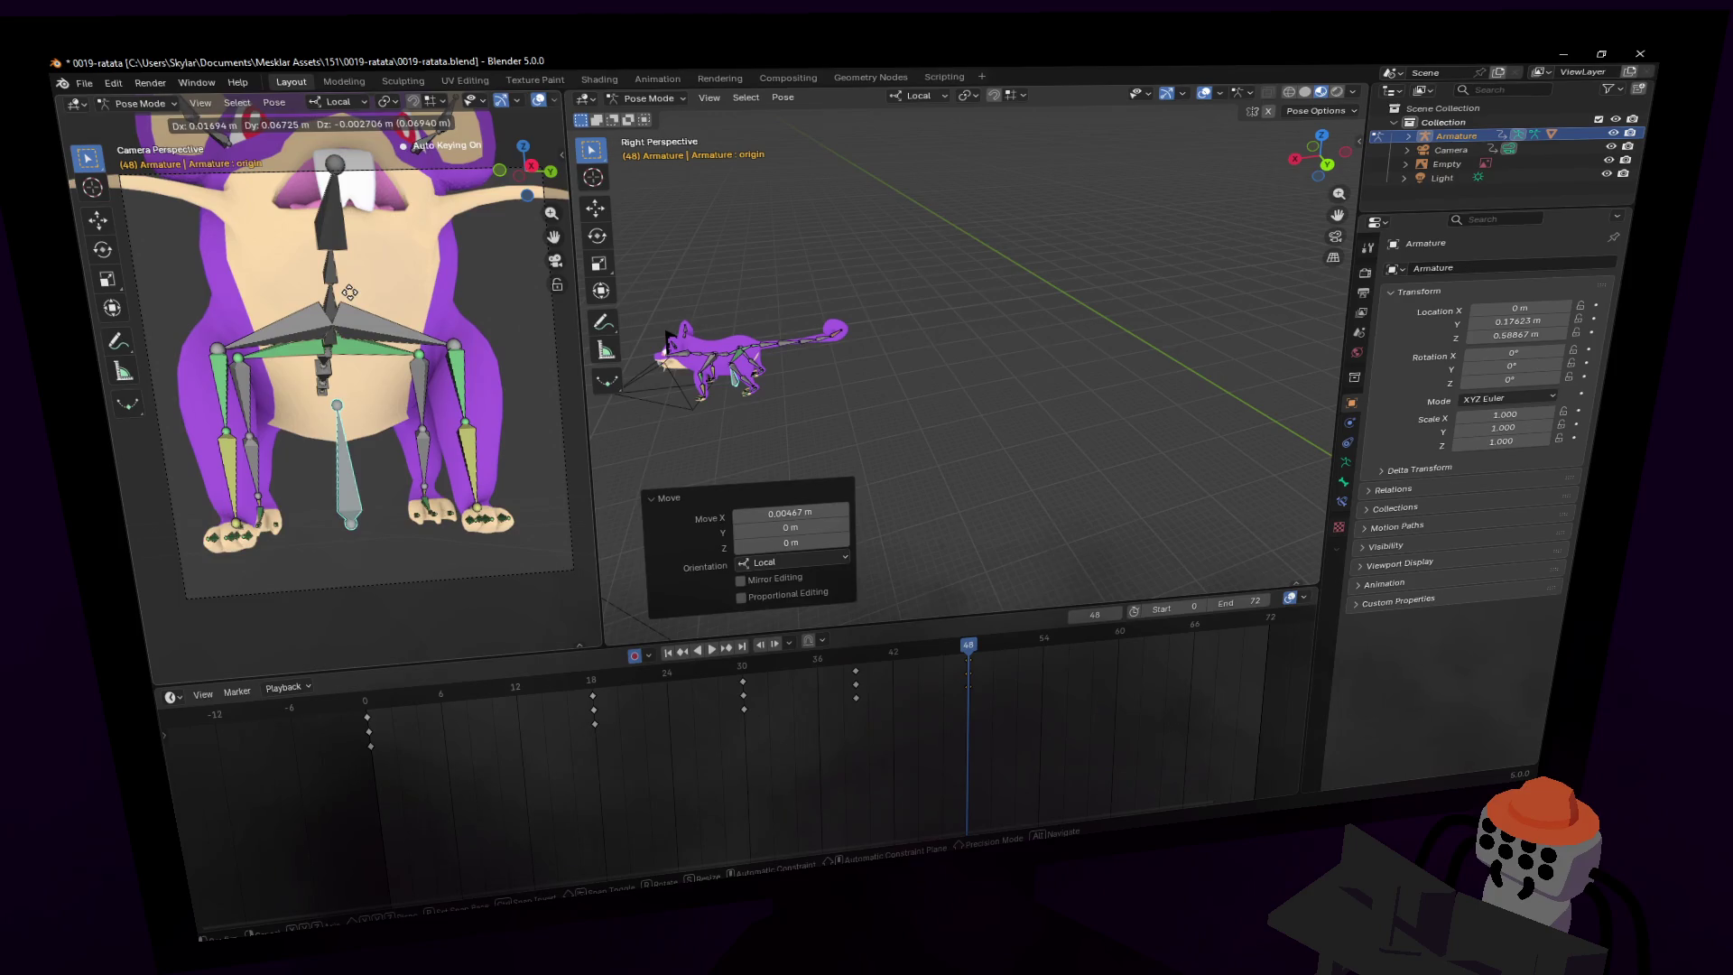
click(482, 301)
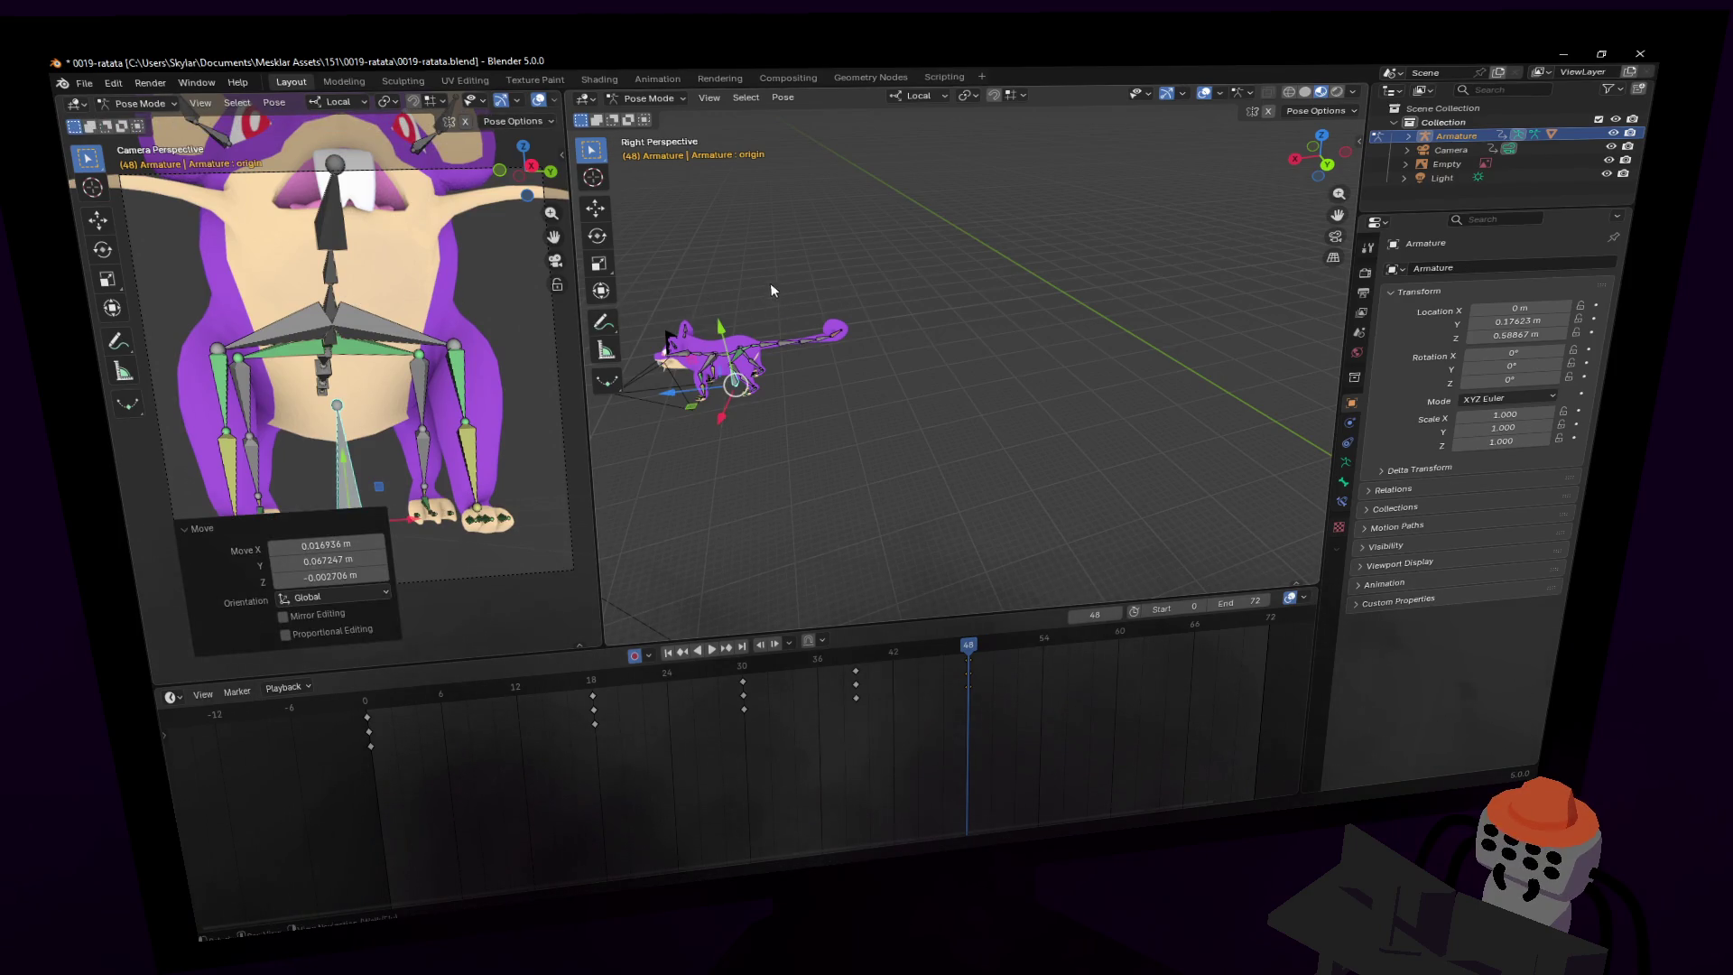
- Refine the rat's pose with rotations of 23° and 10.7°, plus small Z turns
key(r)
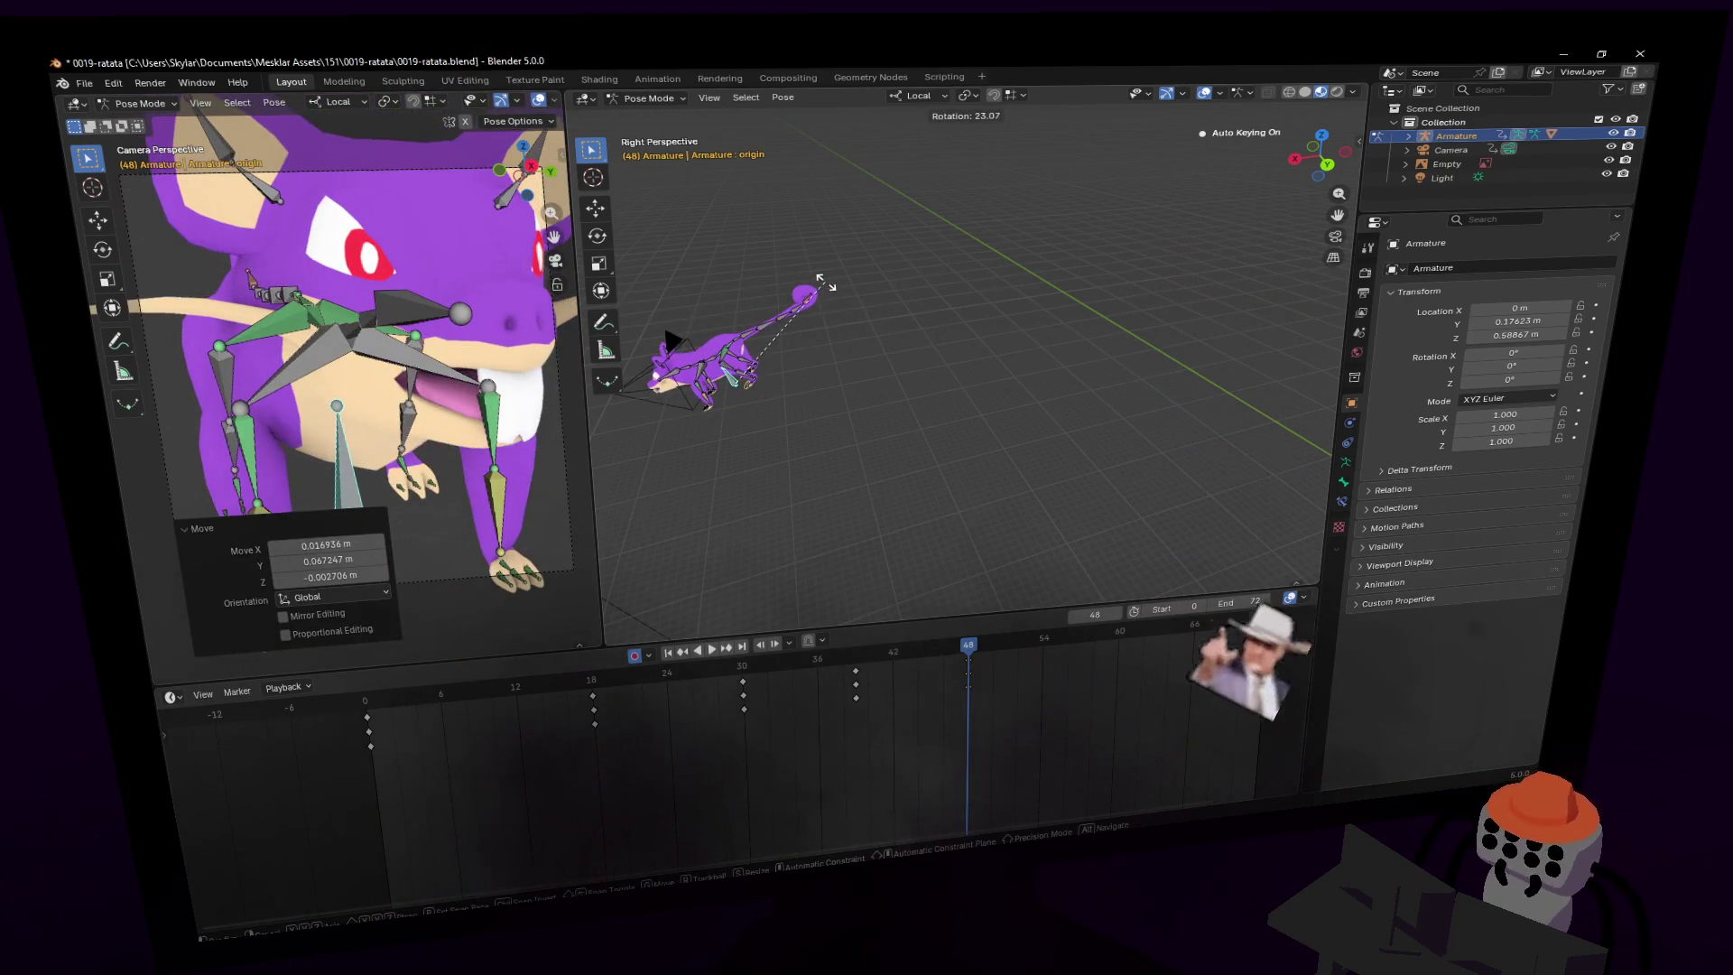
click(468, 225)
key(r)
click(461, 194)
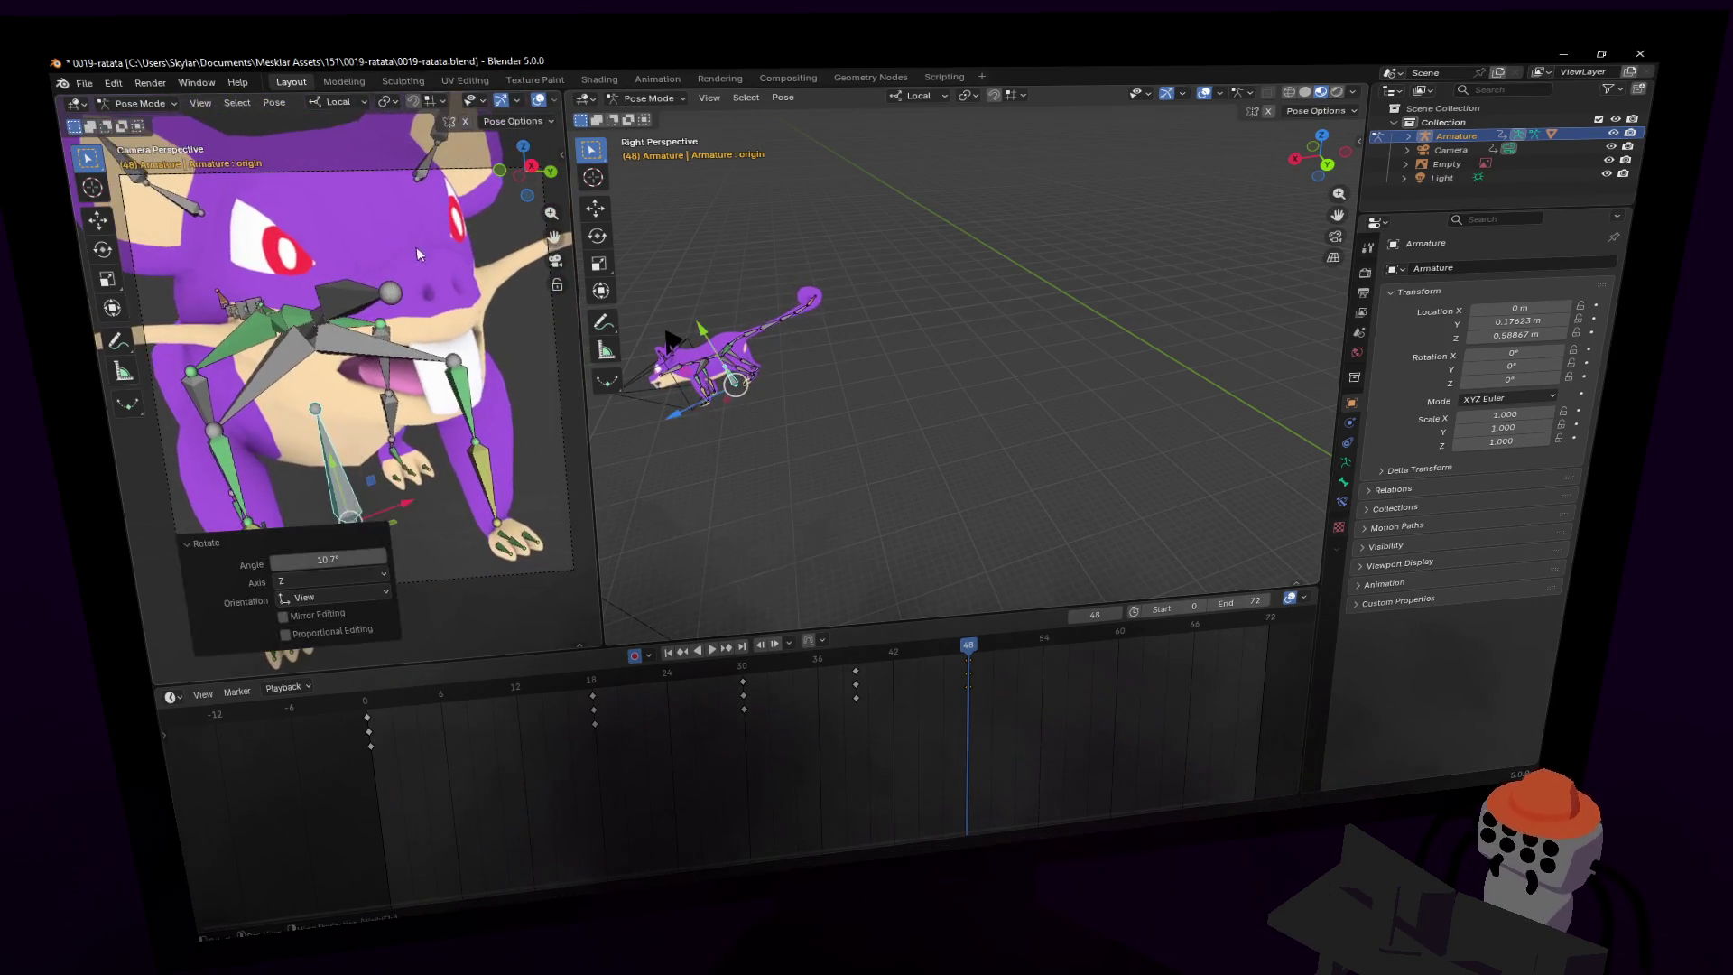
key(r)
key(z)
click(474, 206)
key(r)
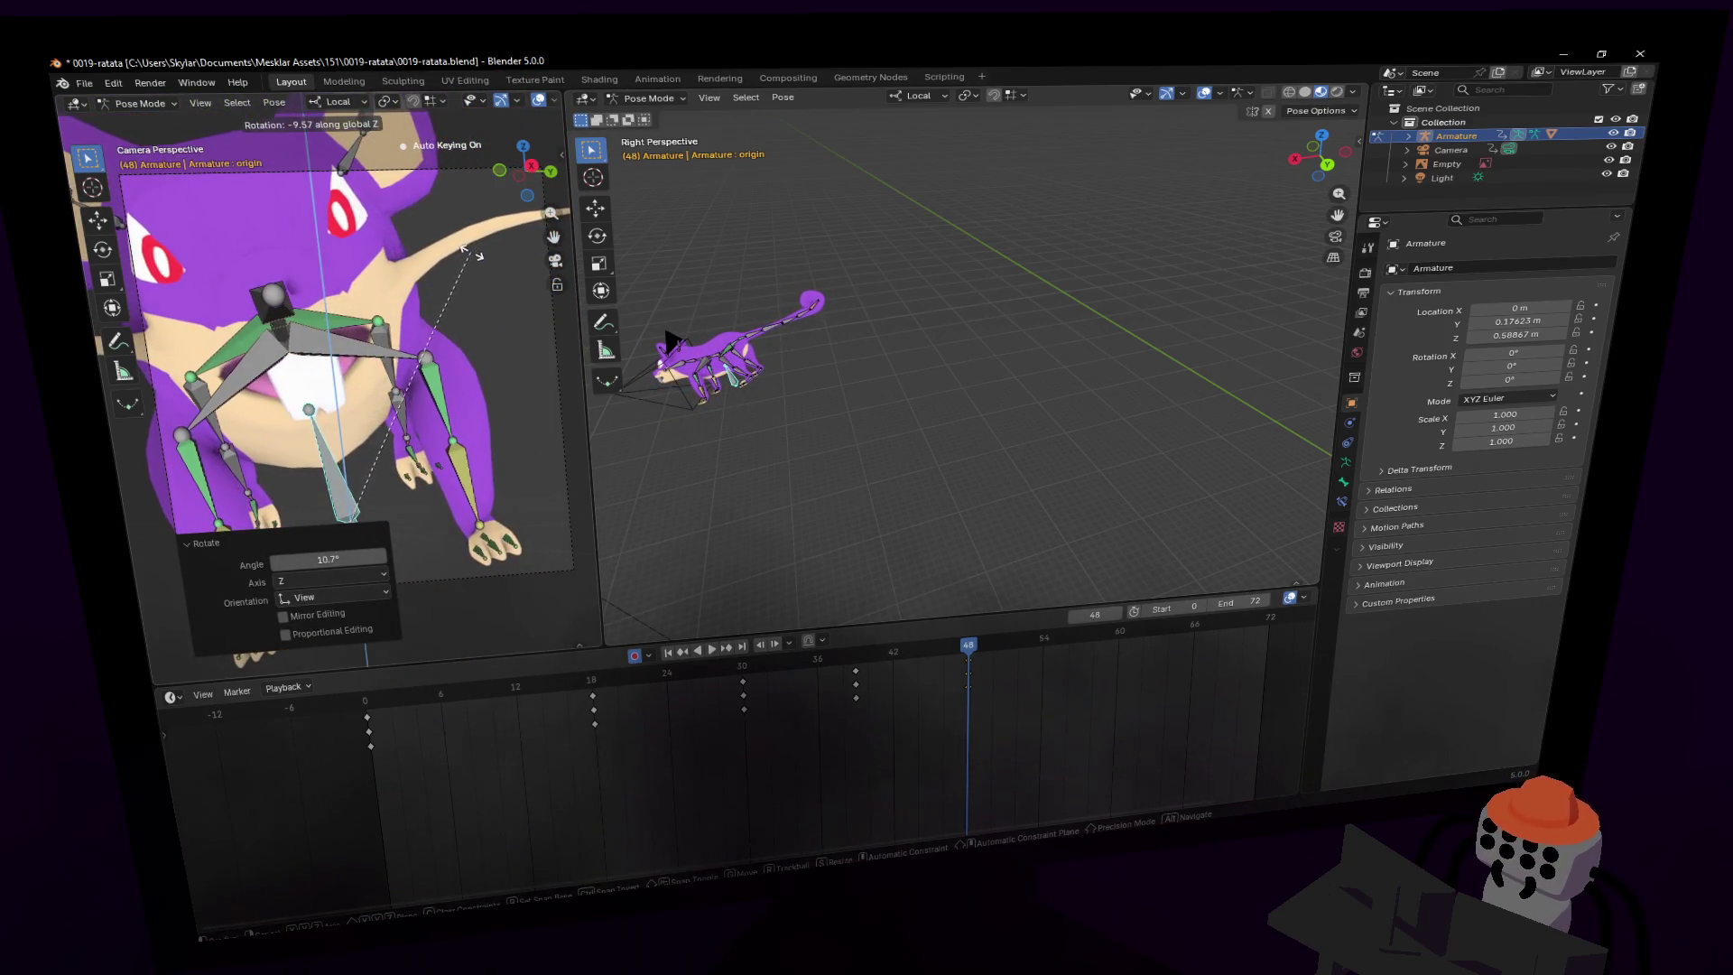
key(z)
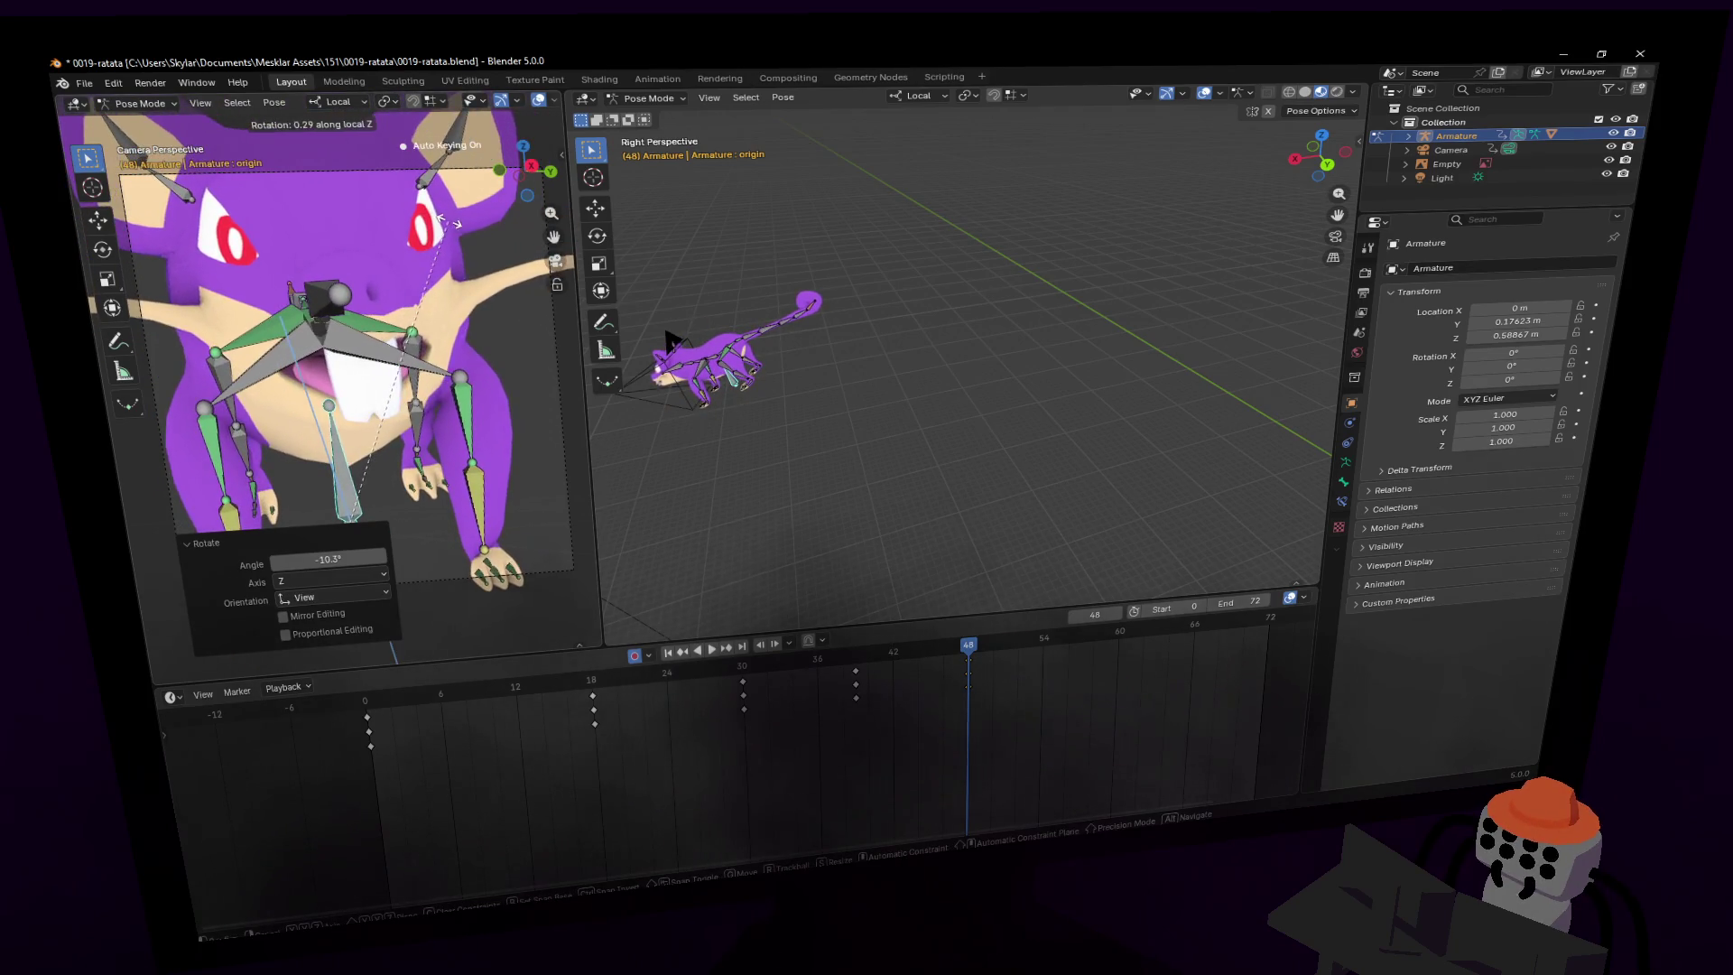
click(471, 210)
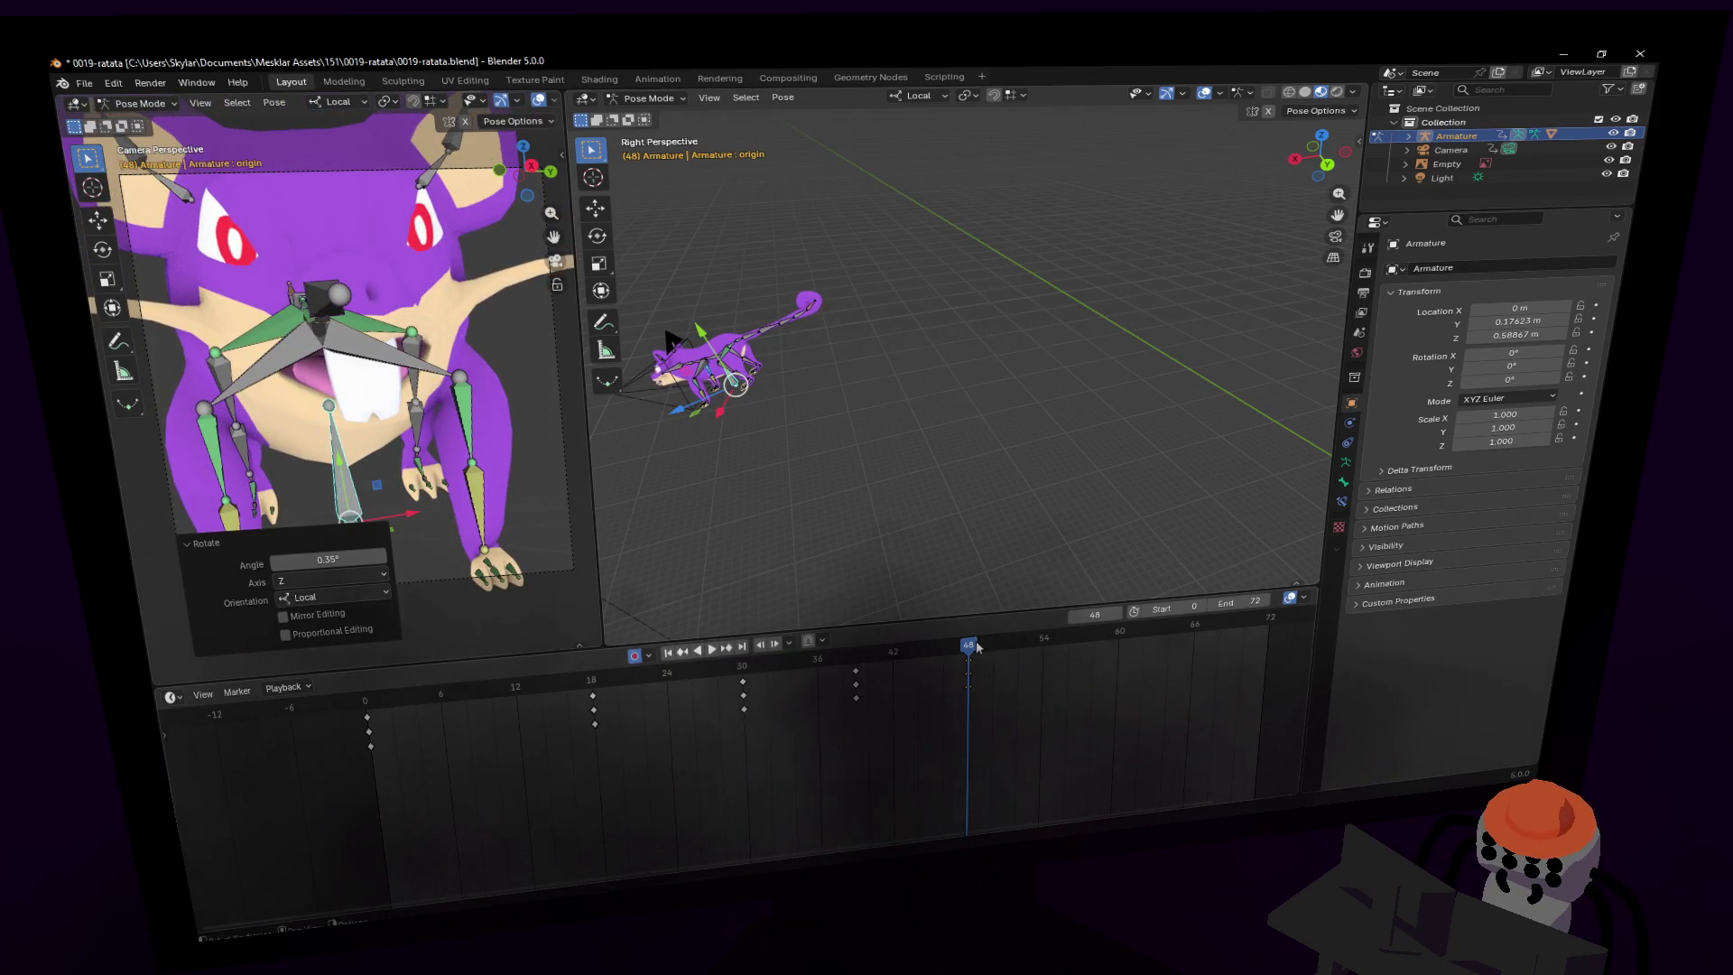
- Duplicate the frame-48 keyframes to around frame 57
click(967, 673)
key(shift+d)
click(1080, 672)
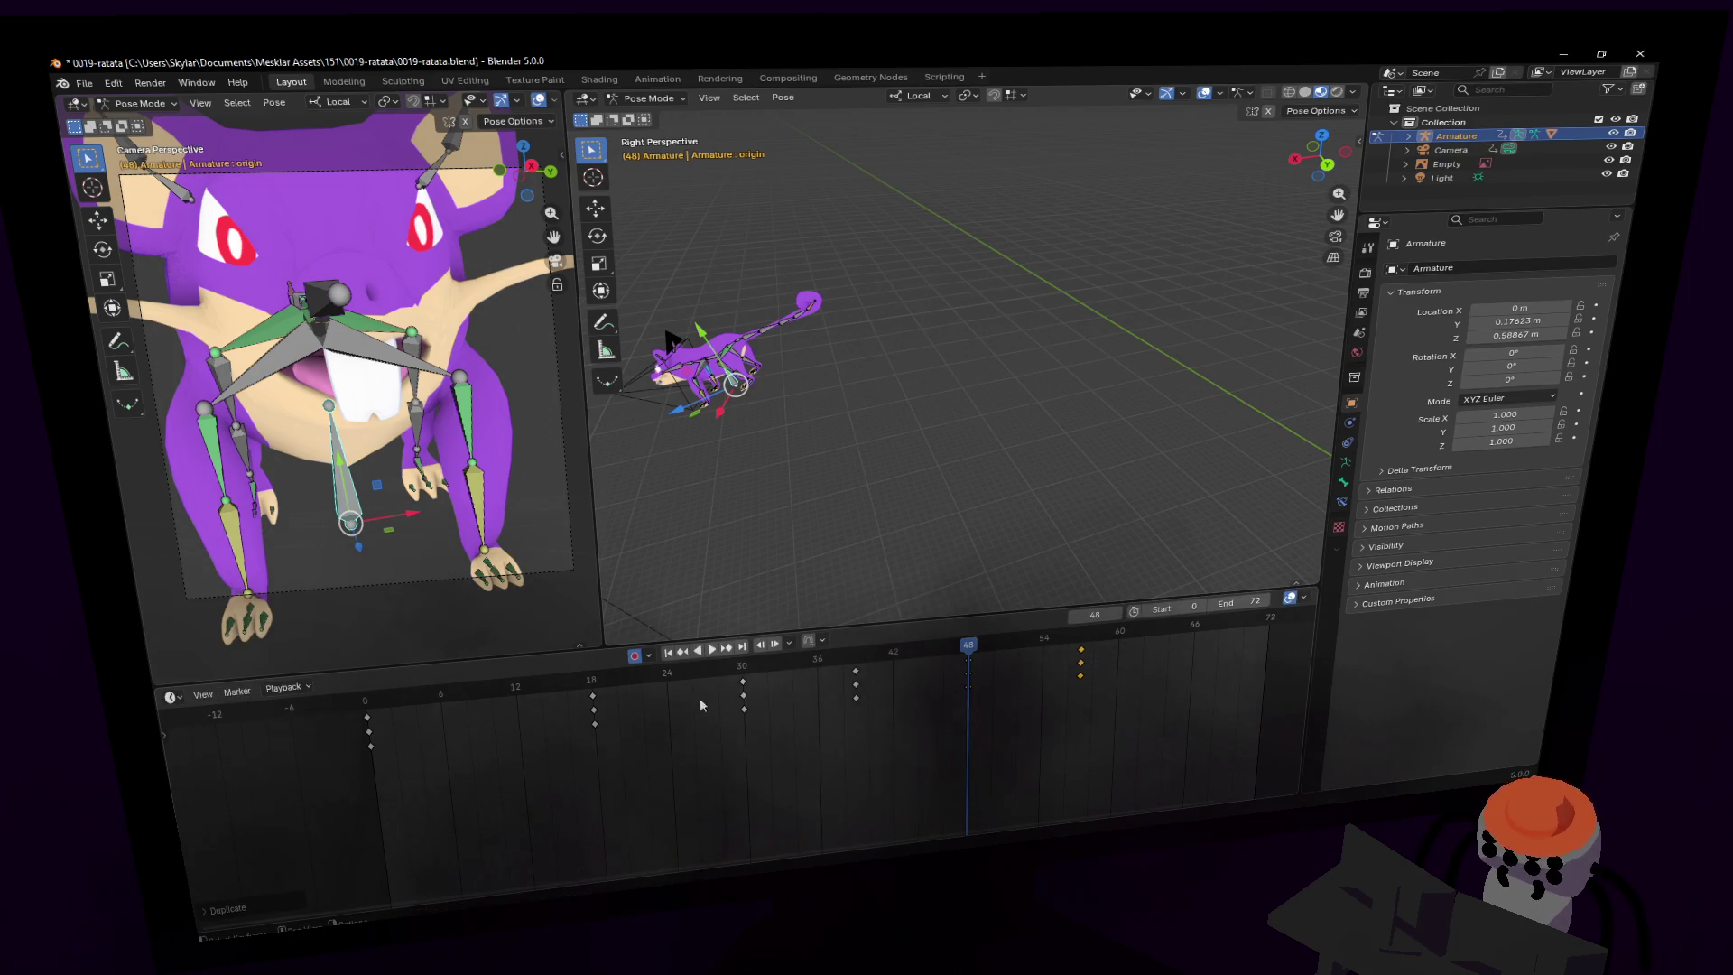
- At frame 61, clear the origin bone's rotation and turn it 39.2° around global Z
key(space)
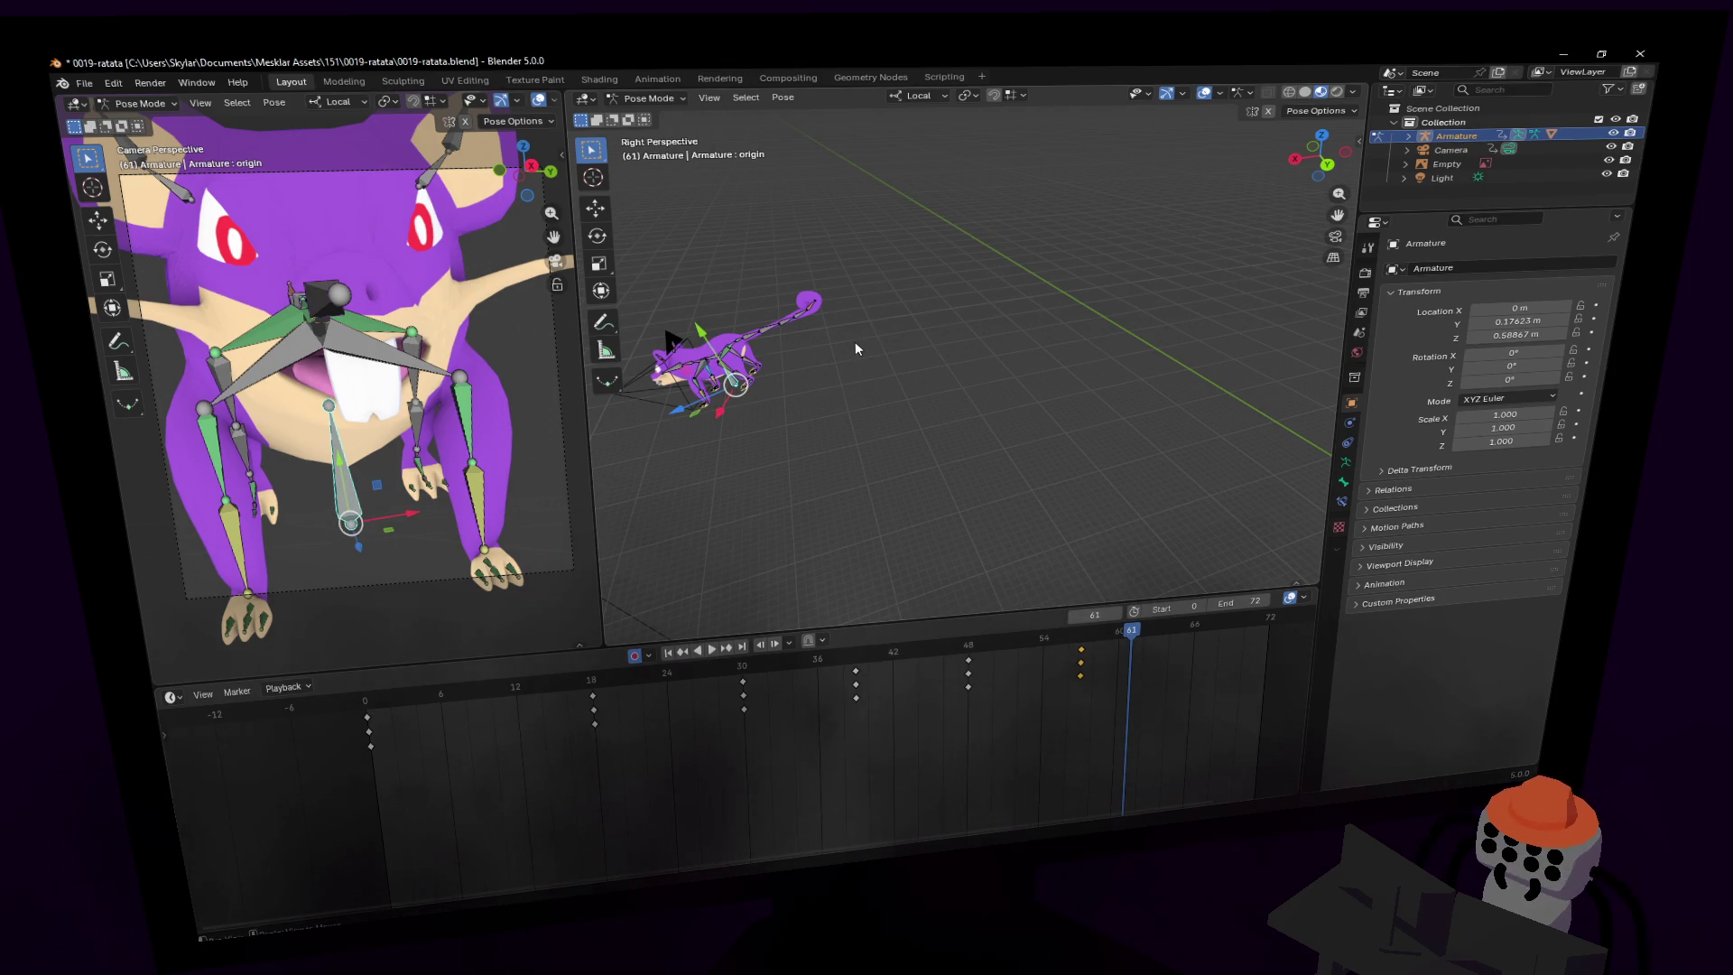
key(alt+r)
key(t)
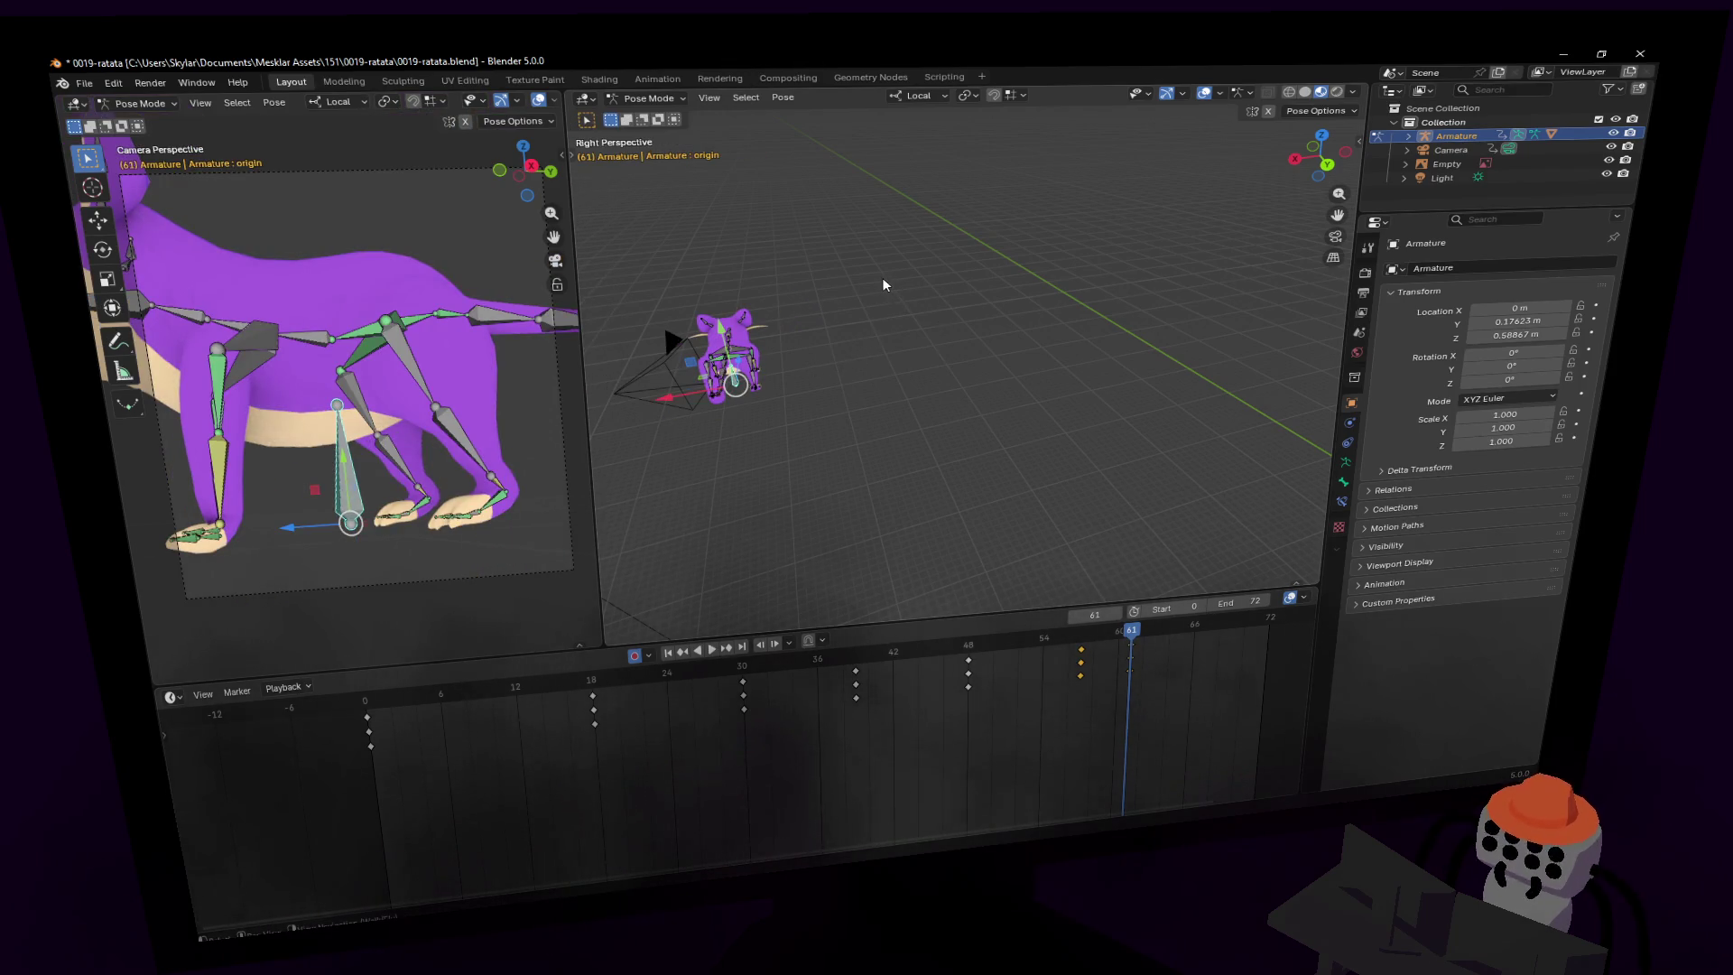
key(r)
key(z)
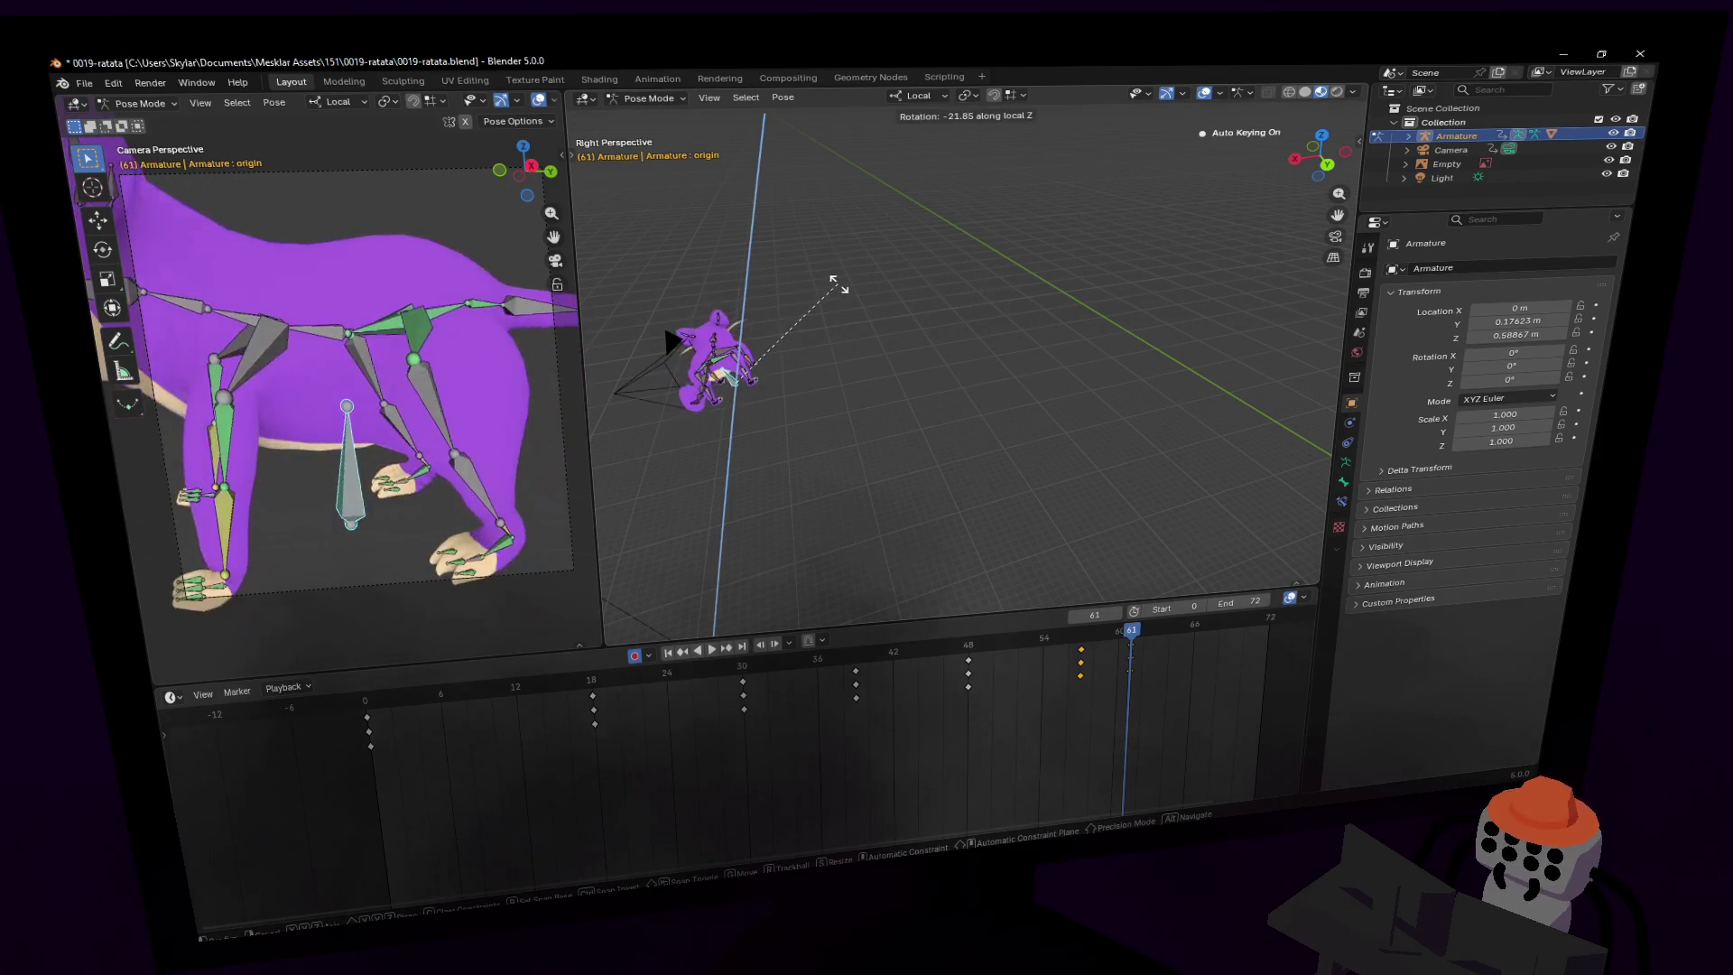
click(723, 286)
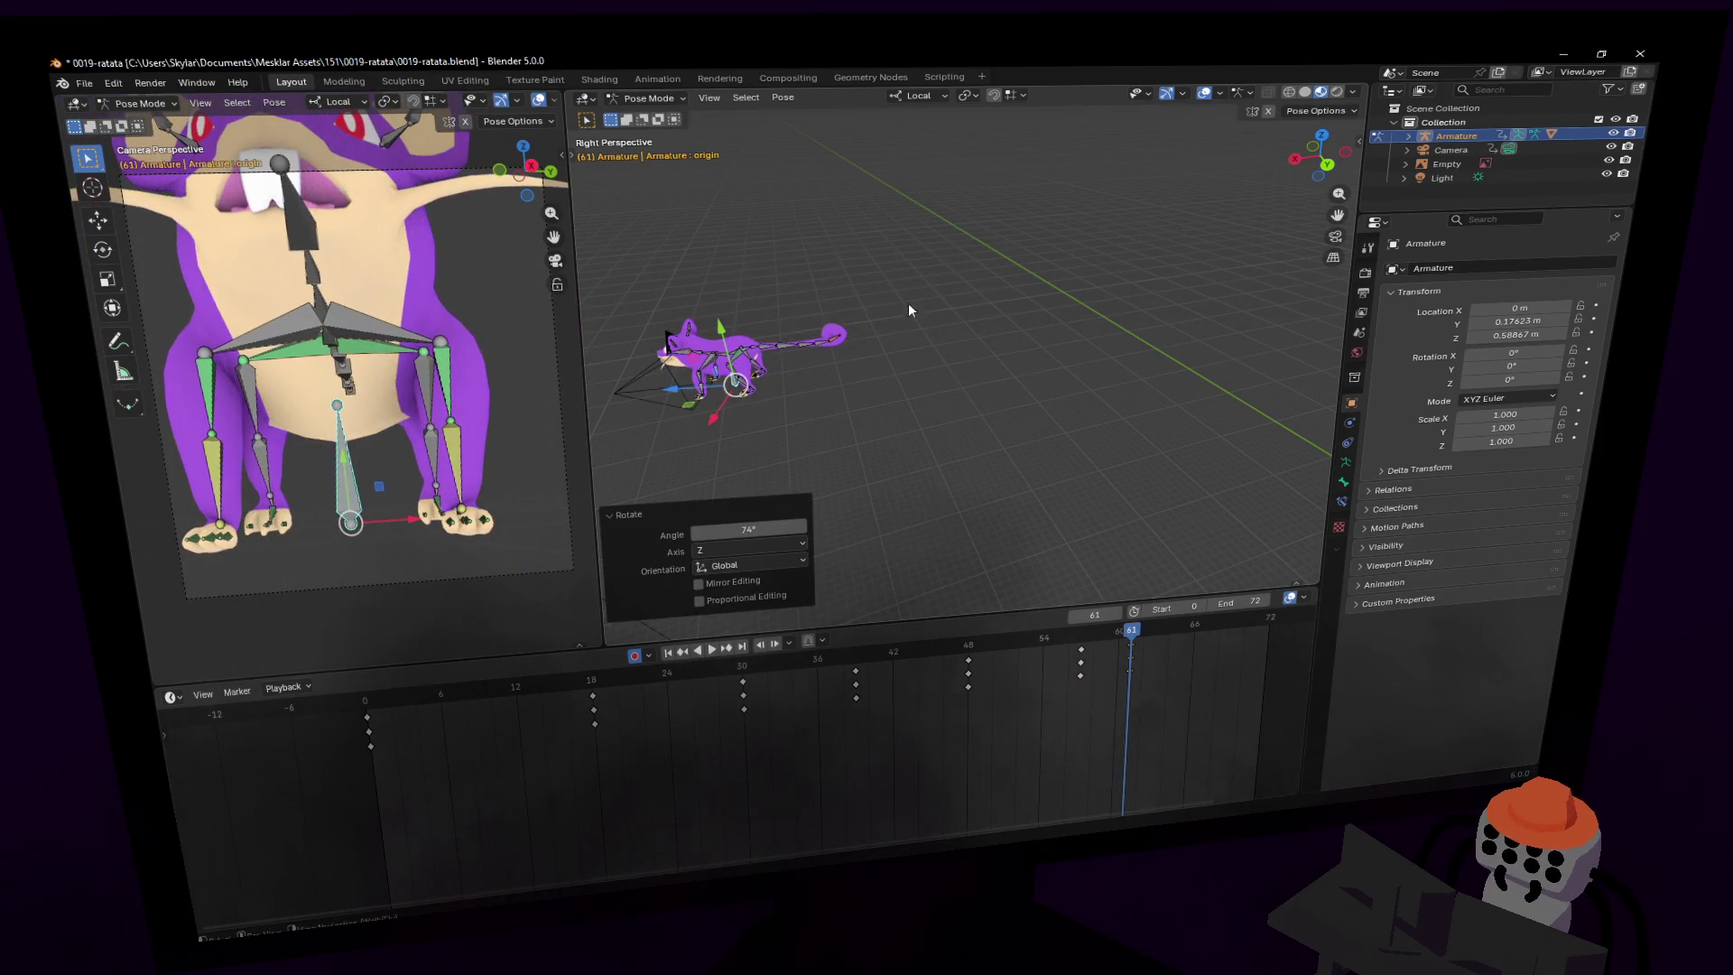
key(r)
key(z)
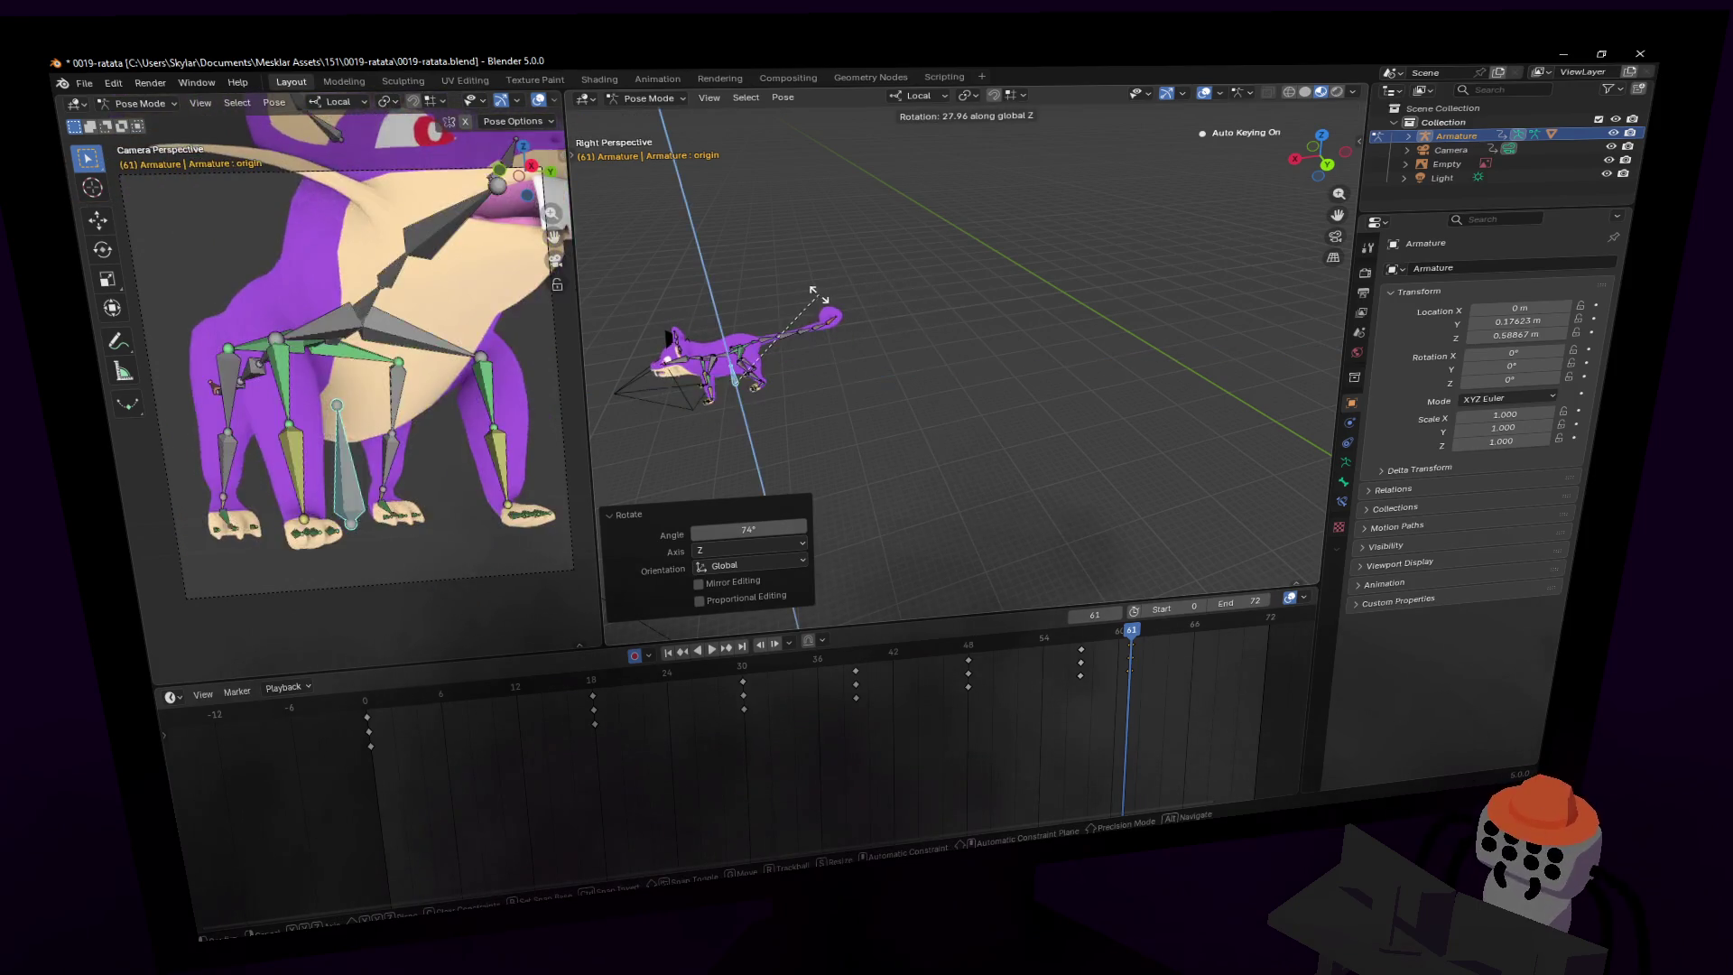
click(776, 307)
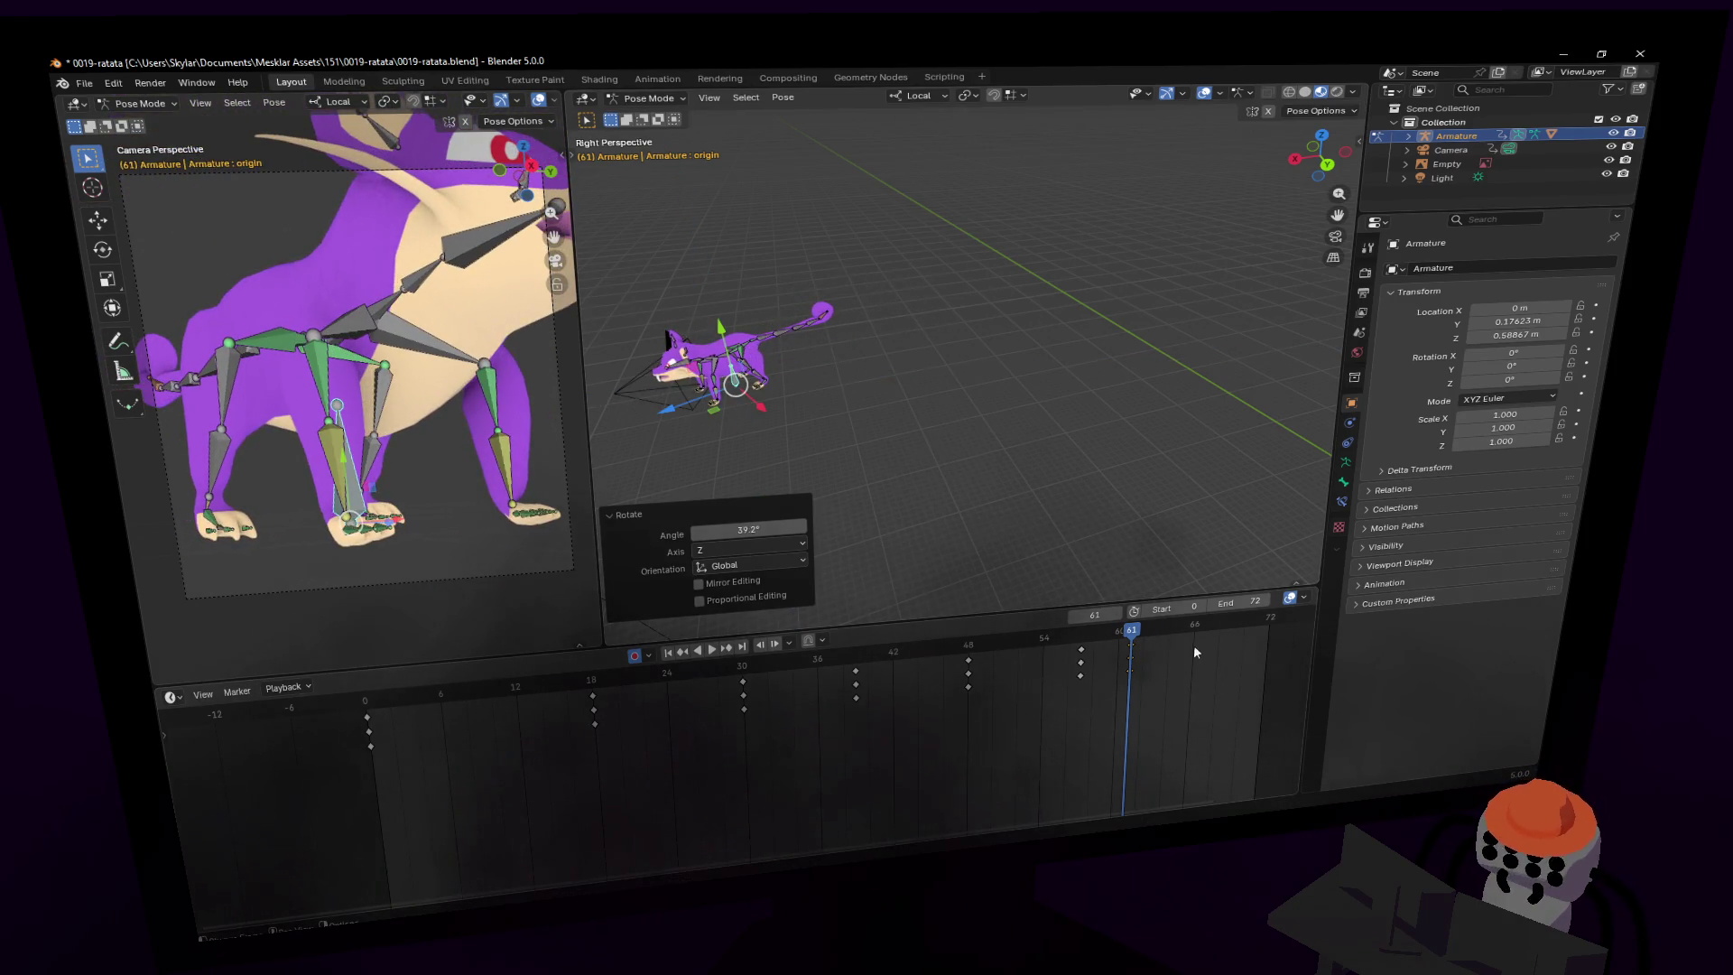
- Duplicate the frame-61 keys to frame 65, then shift the posed bones along local Z
right_click(1138, 658)
click(1146, 686)
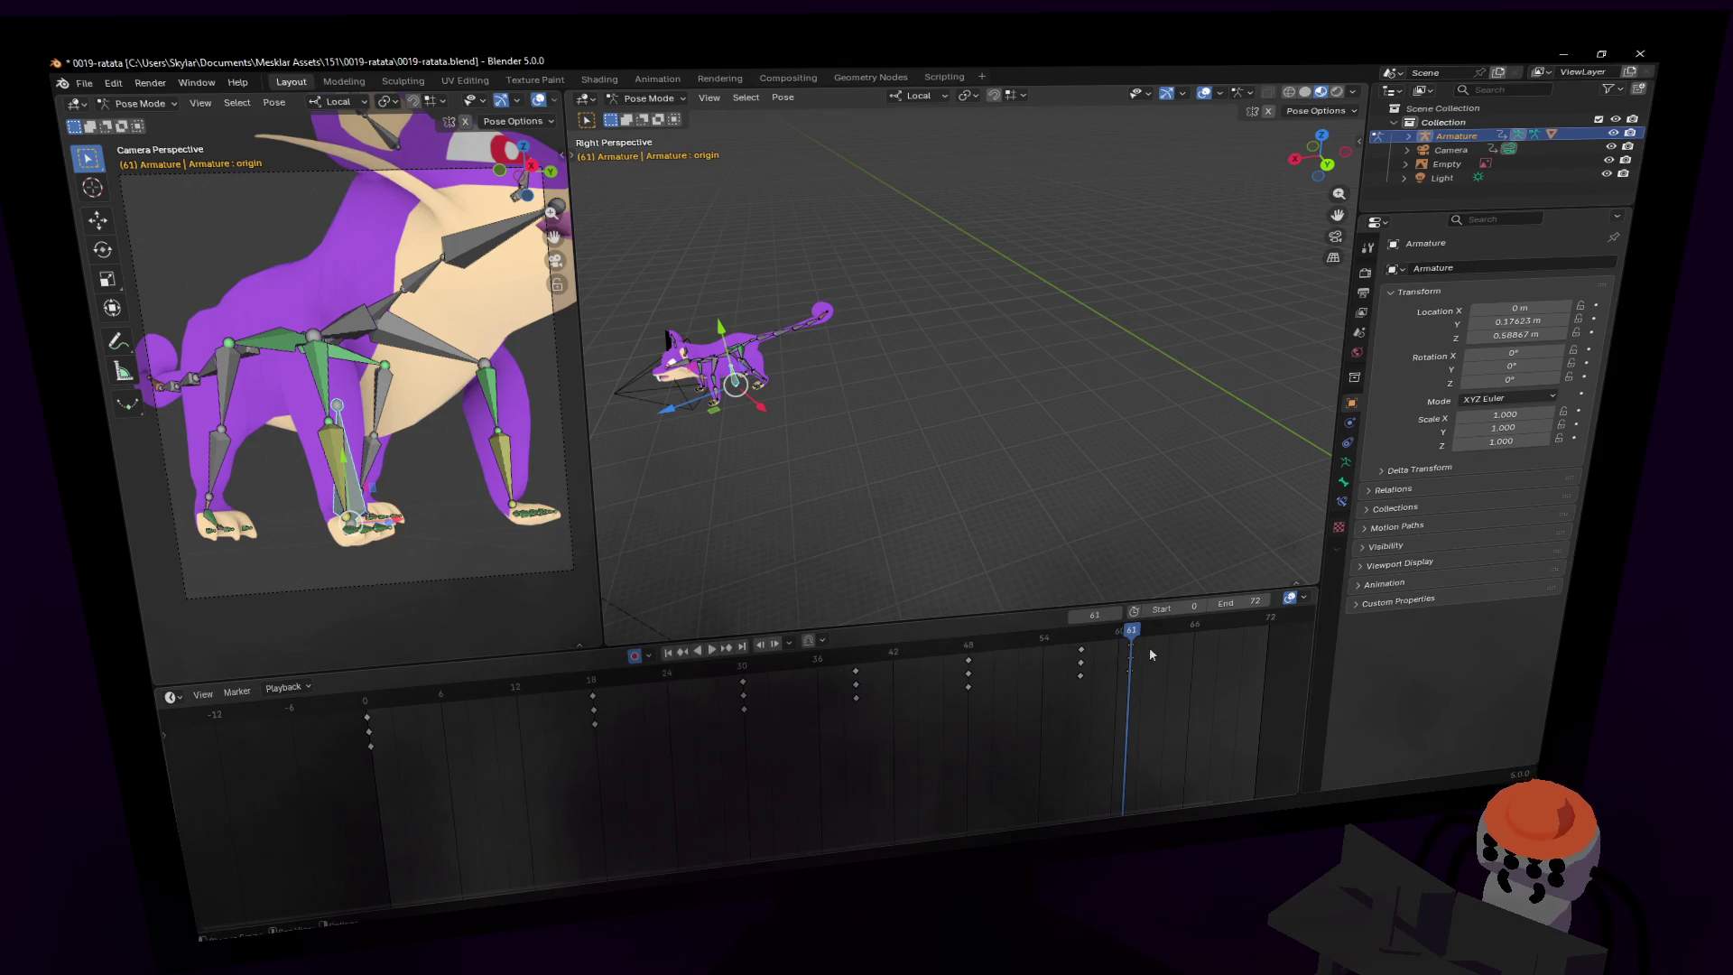
click(1253, 654)
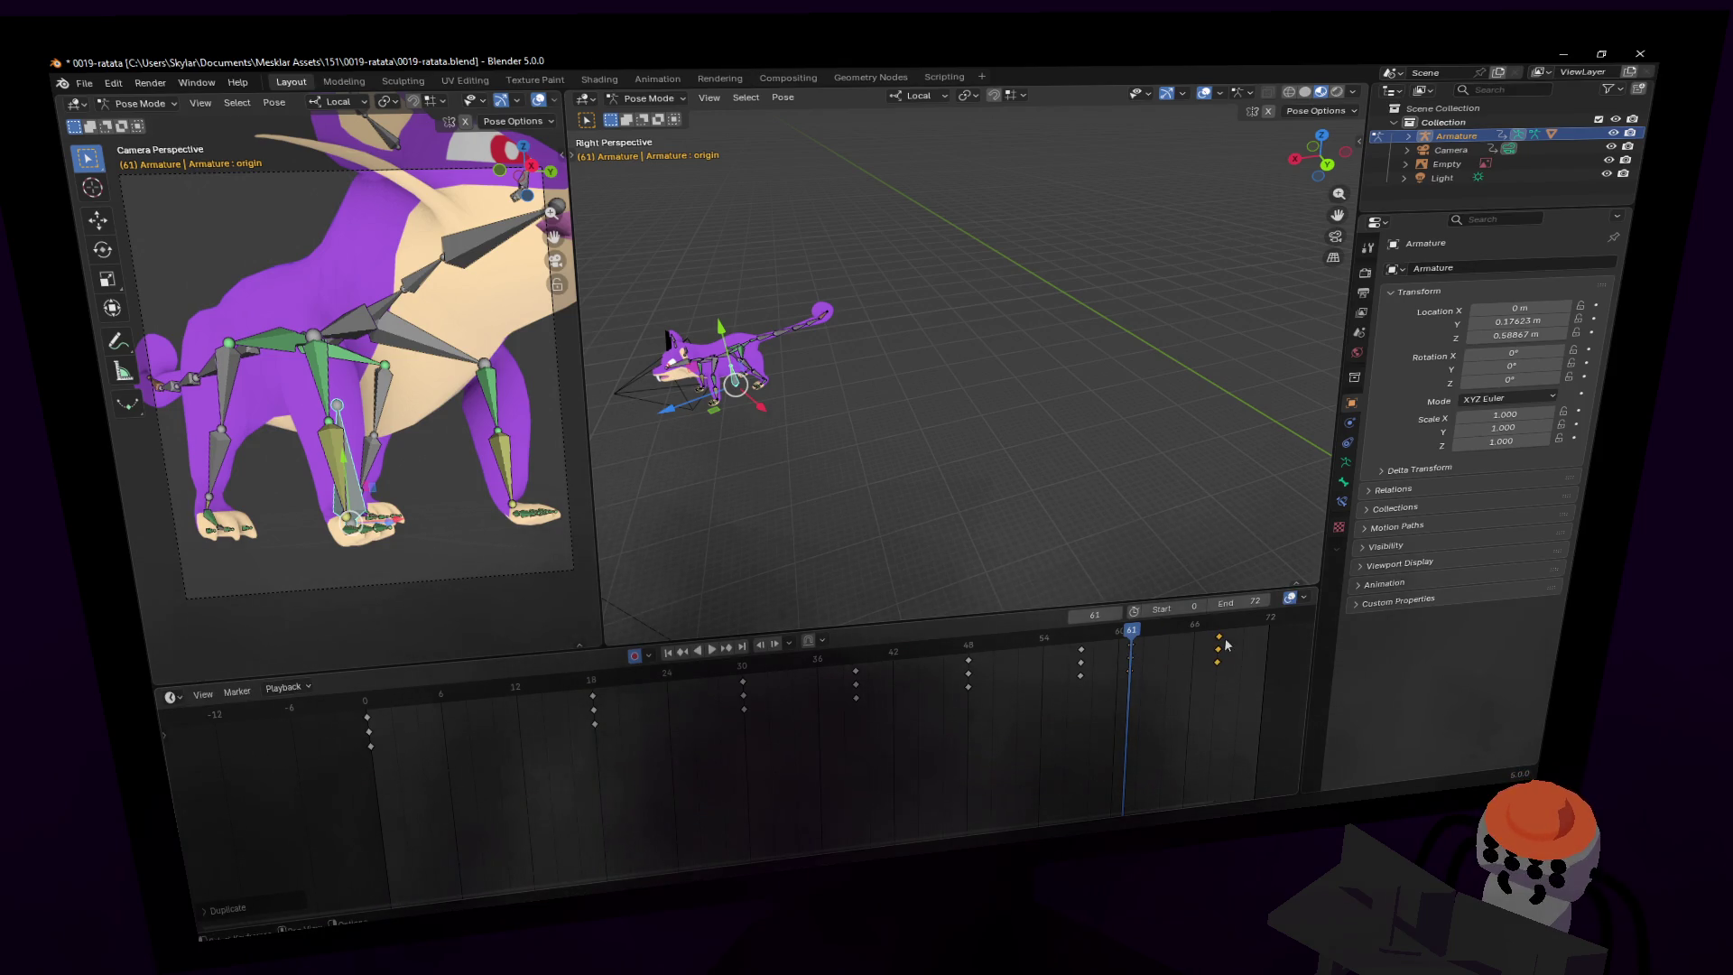
key(g)
click(1169, 639)
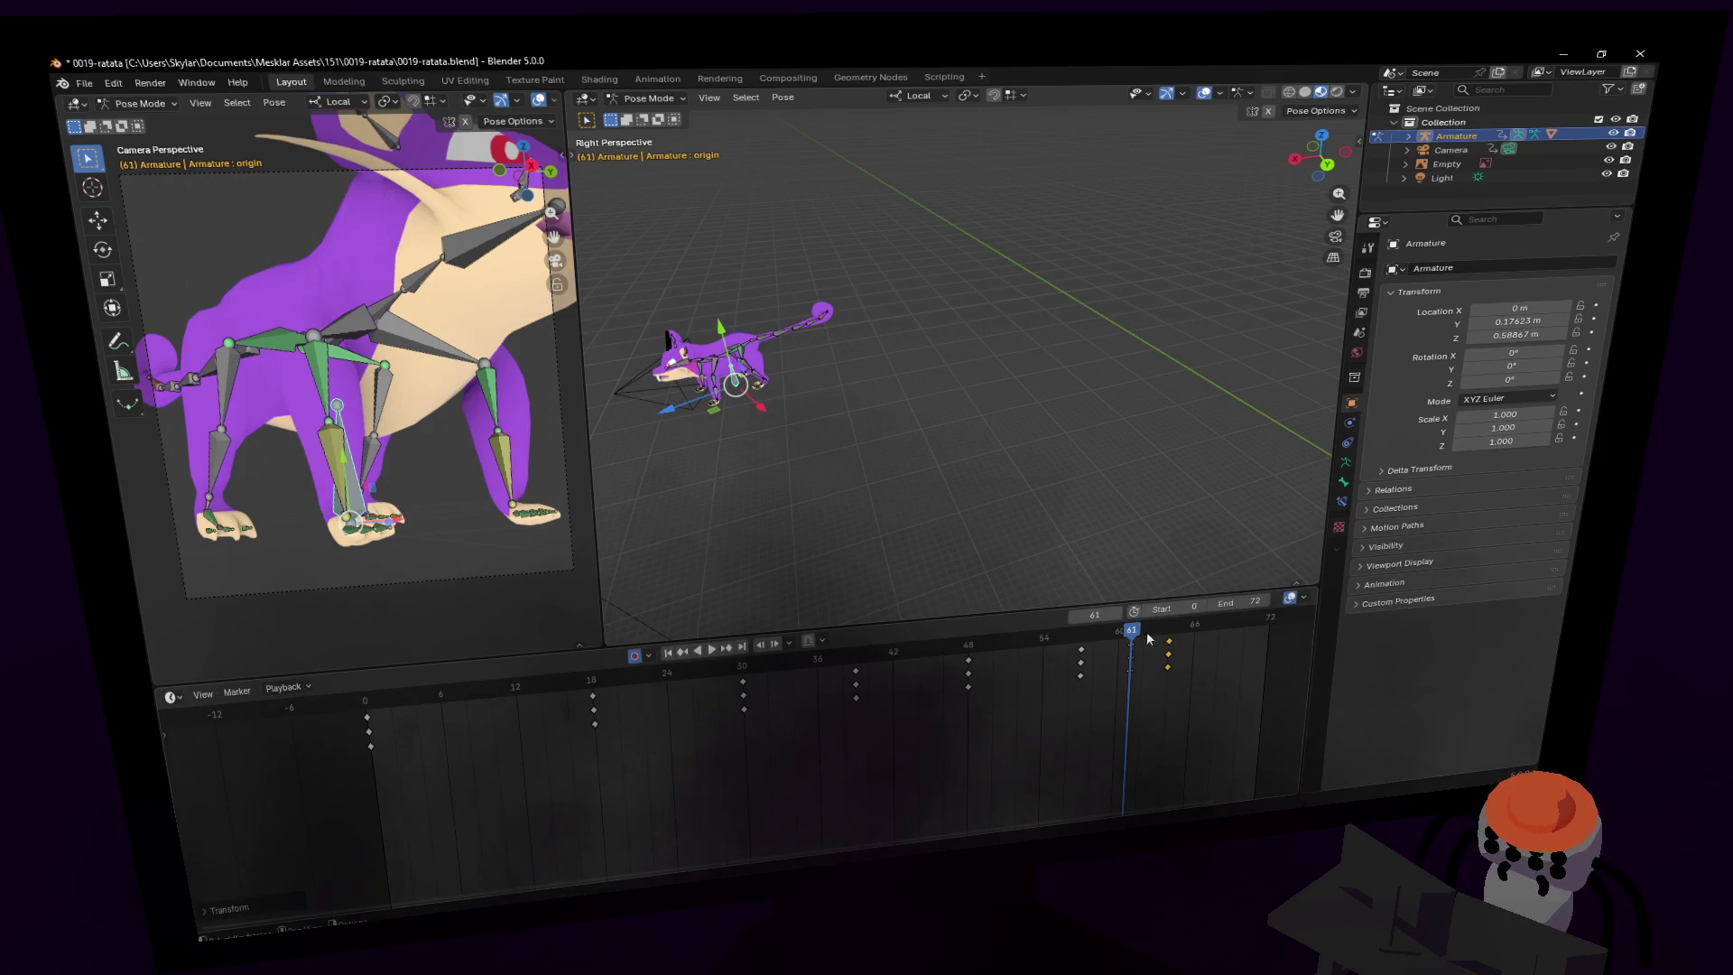
key(space)
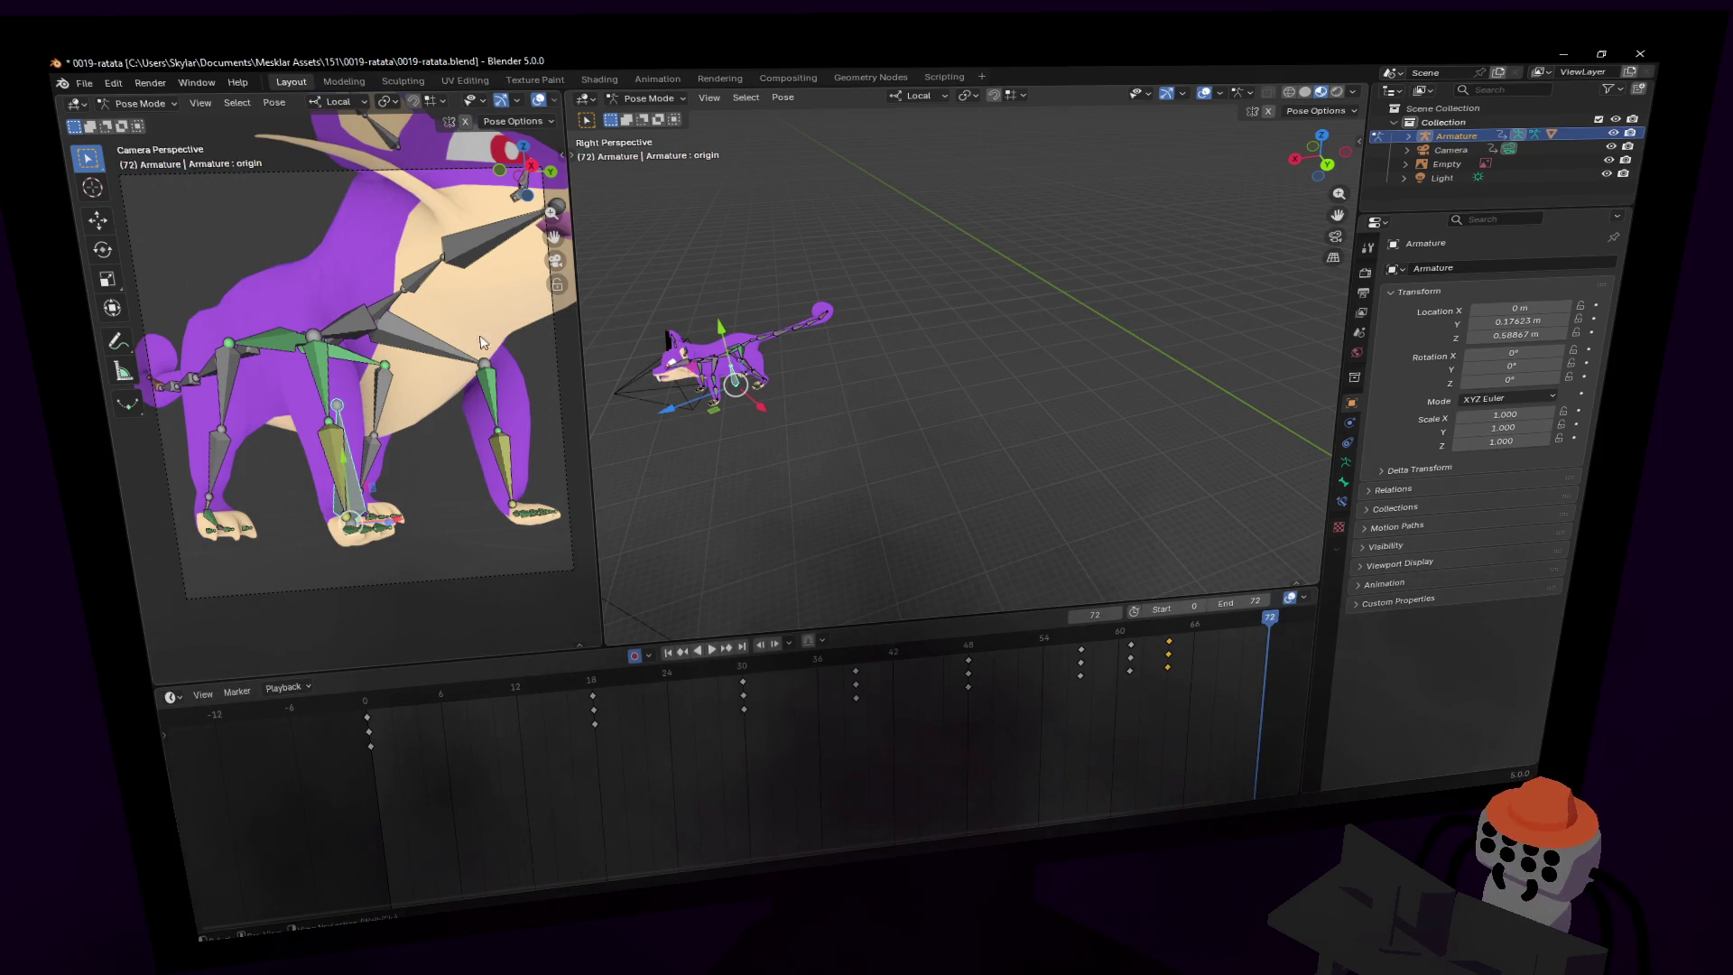
mouse_move(668, 413)
mouse_down()
mouse_move(596, 478)
mouse_move(1320, 641)
mouse_up()
- Play and stop the run cycle, scrubbing the early frames back to frame 18
key(space)
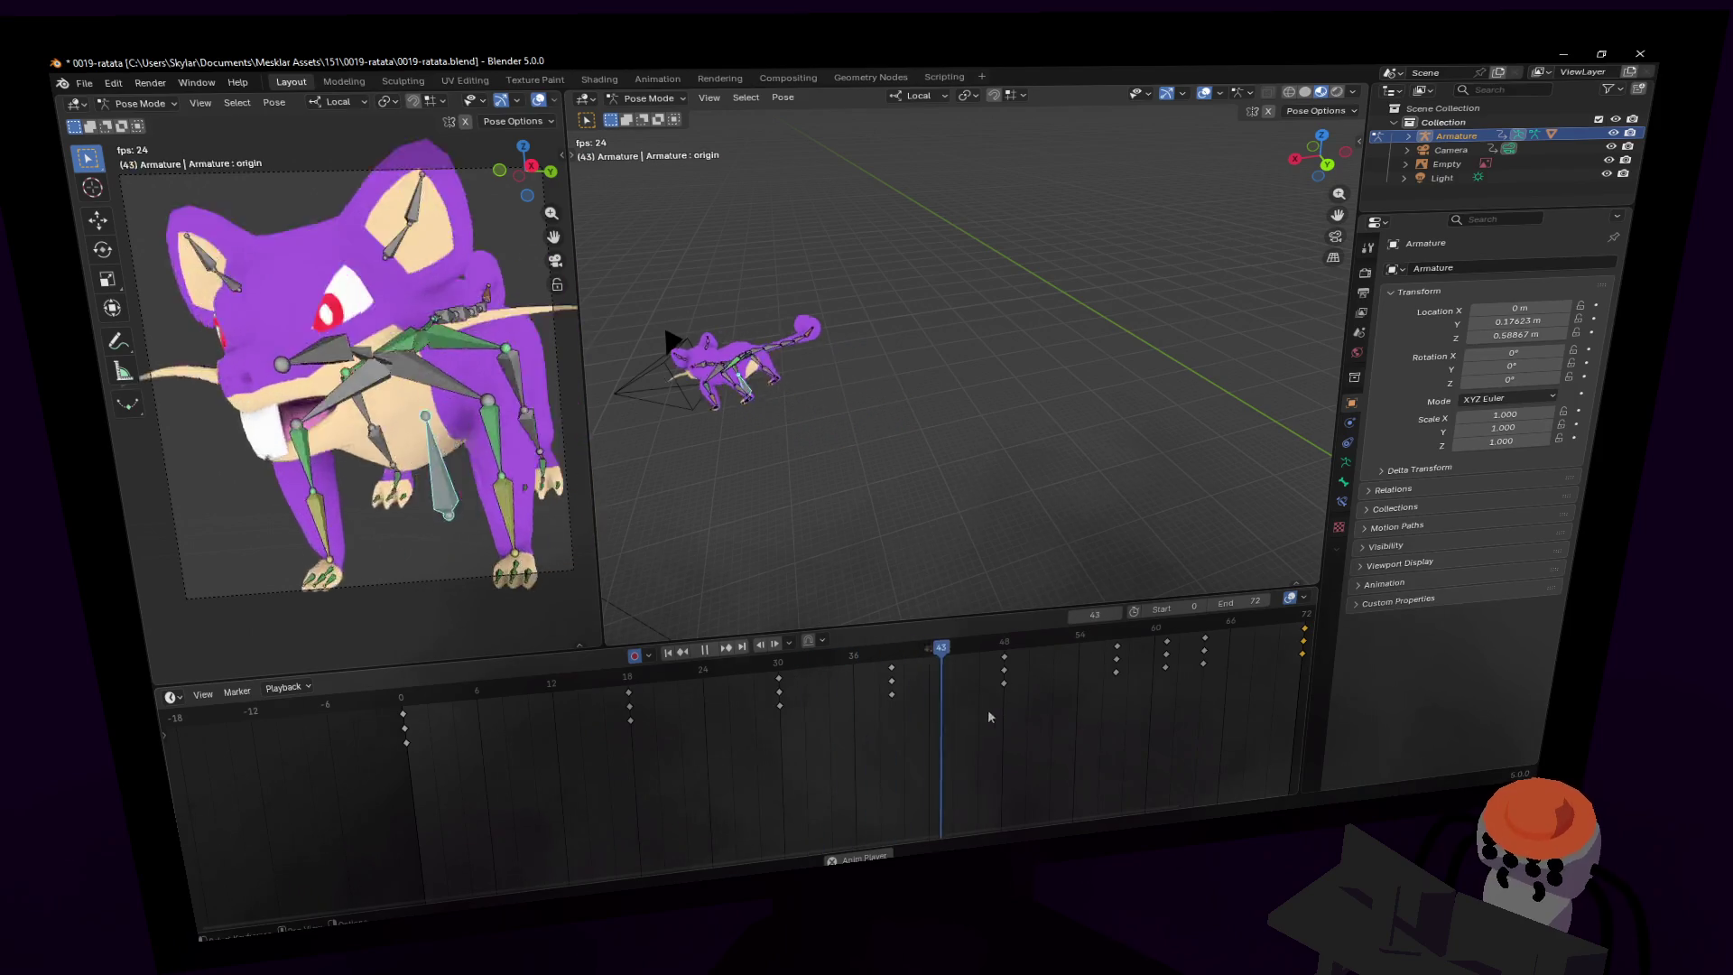
key(space)
mouse_move(557, 690)
mouse_down()
mouse_move(477, 691)
mouse_move(643, 695)
mouse_up()
key(Right)
key(Right)
key(Right)
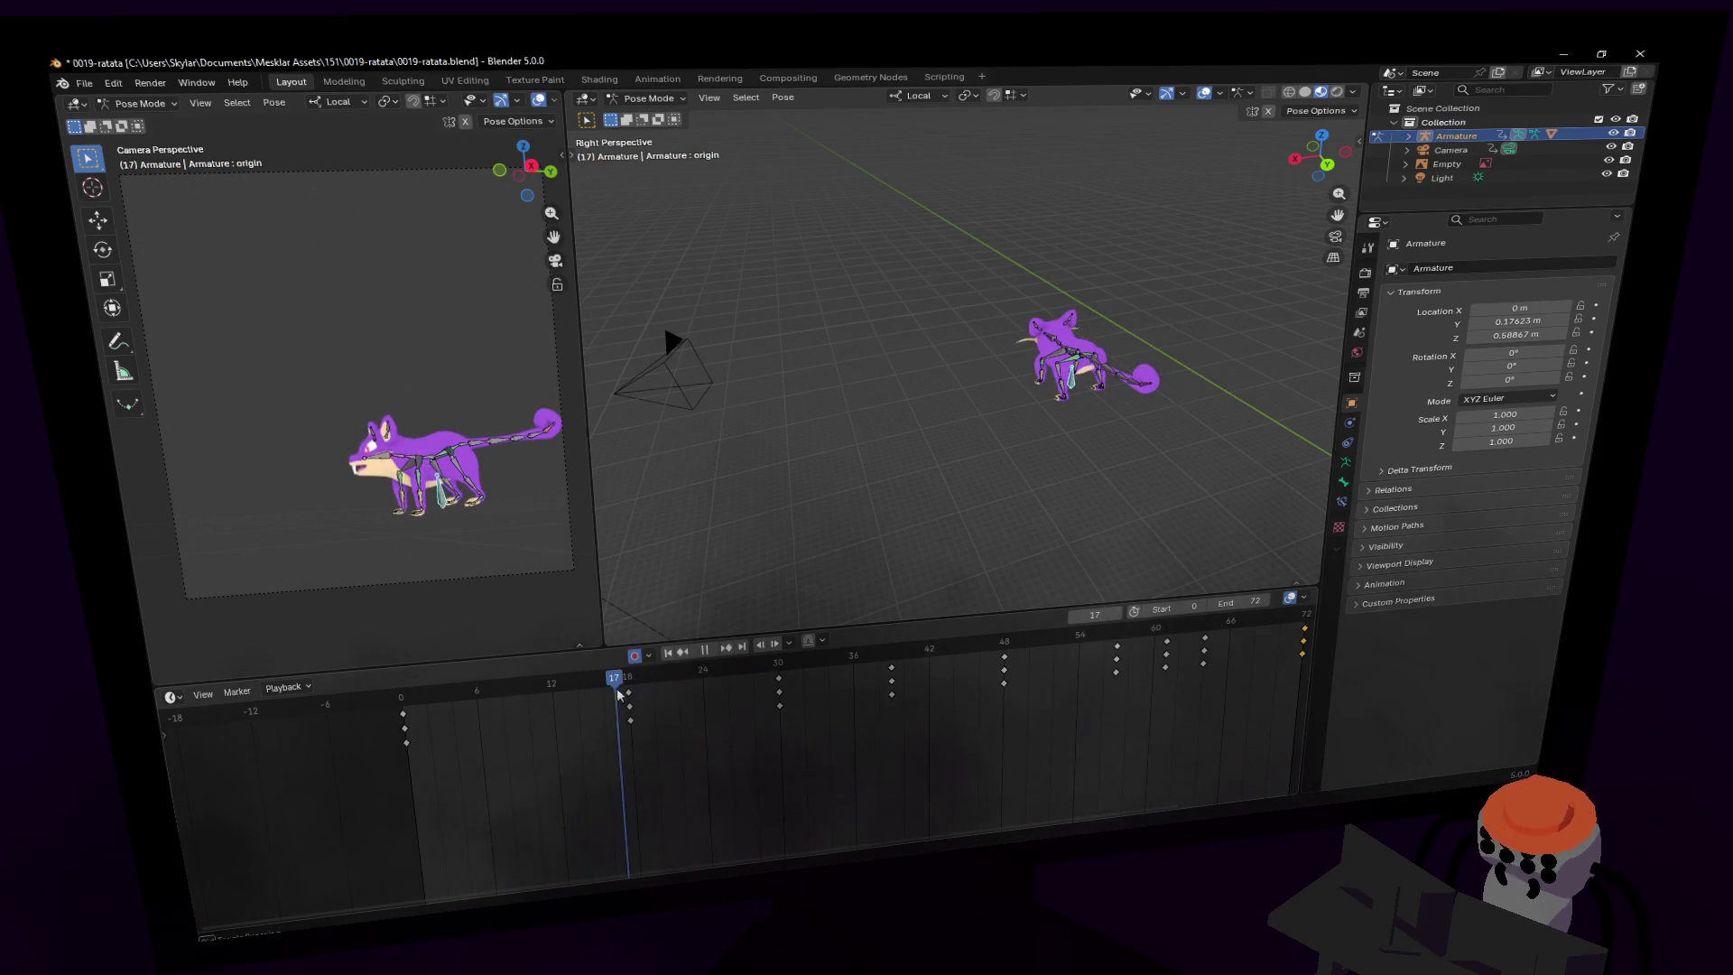
key(Escape)
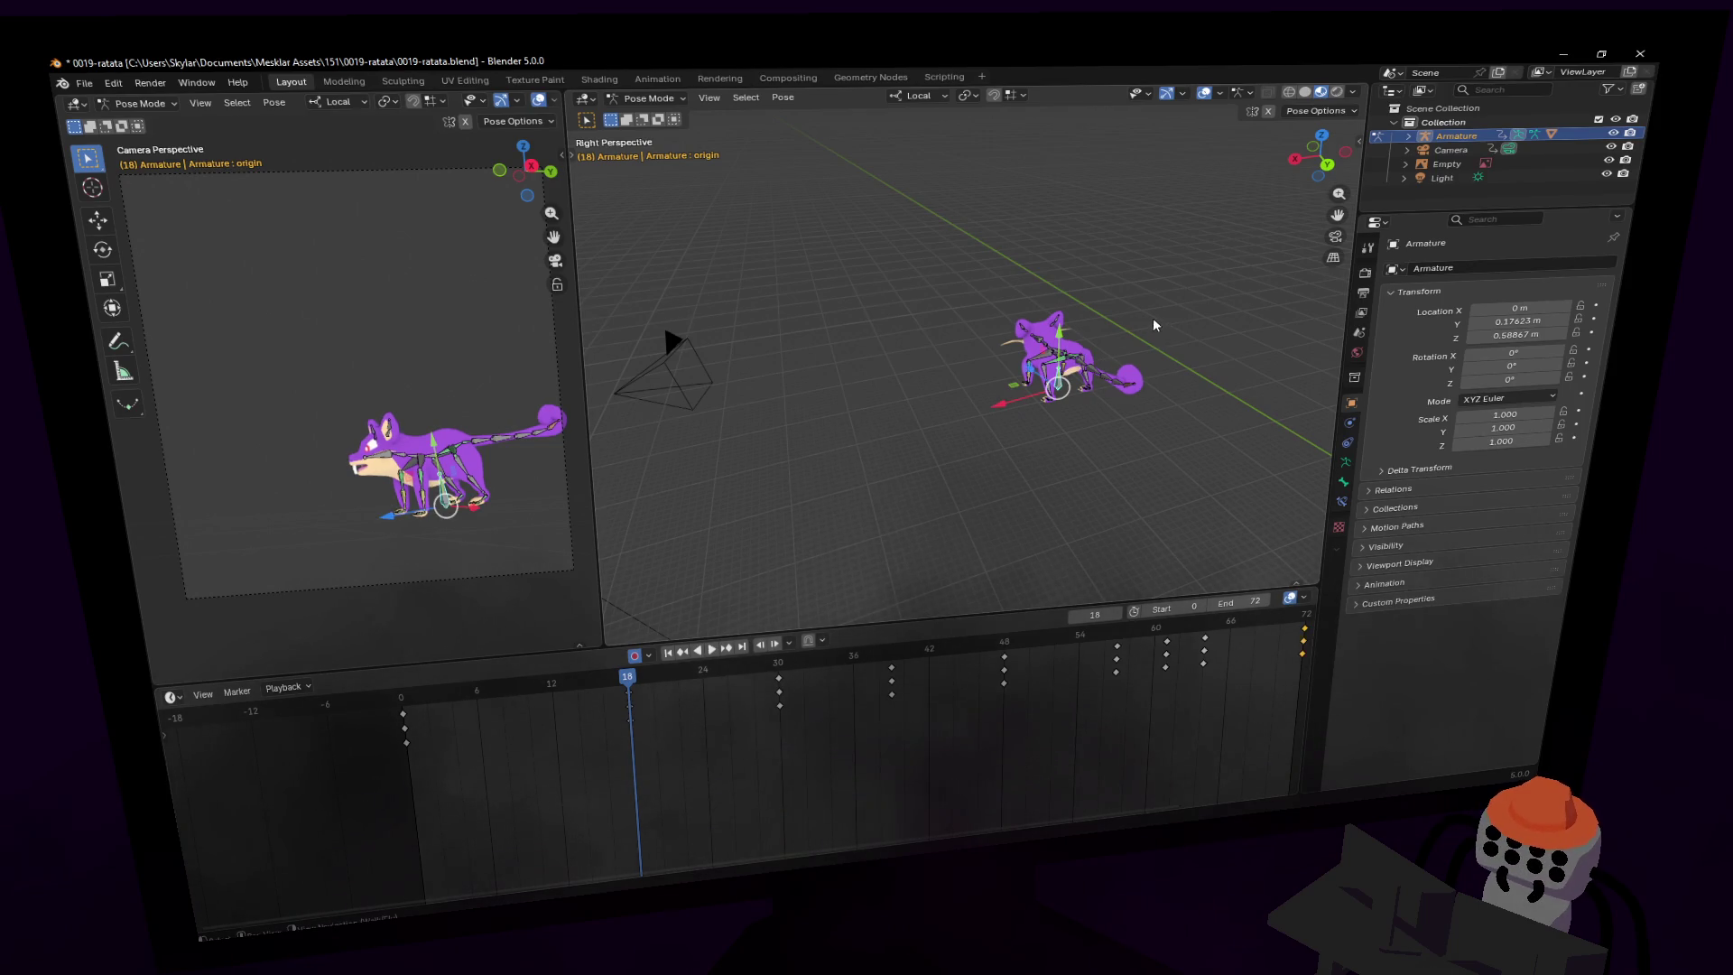
- Expand the origin bone's channels and change the Timeline editor into a Dope Sheet
click(173, 750)
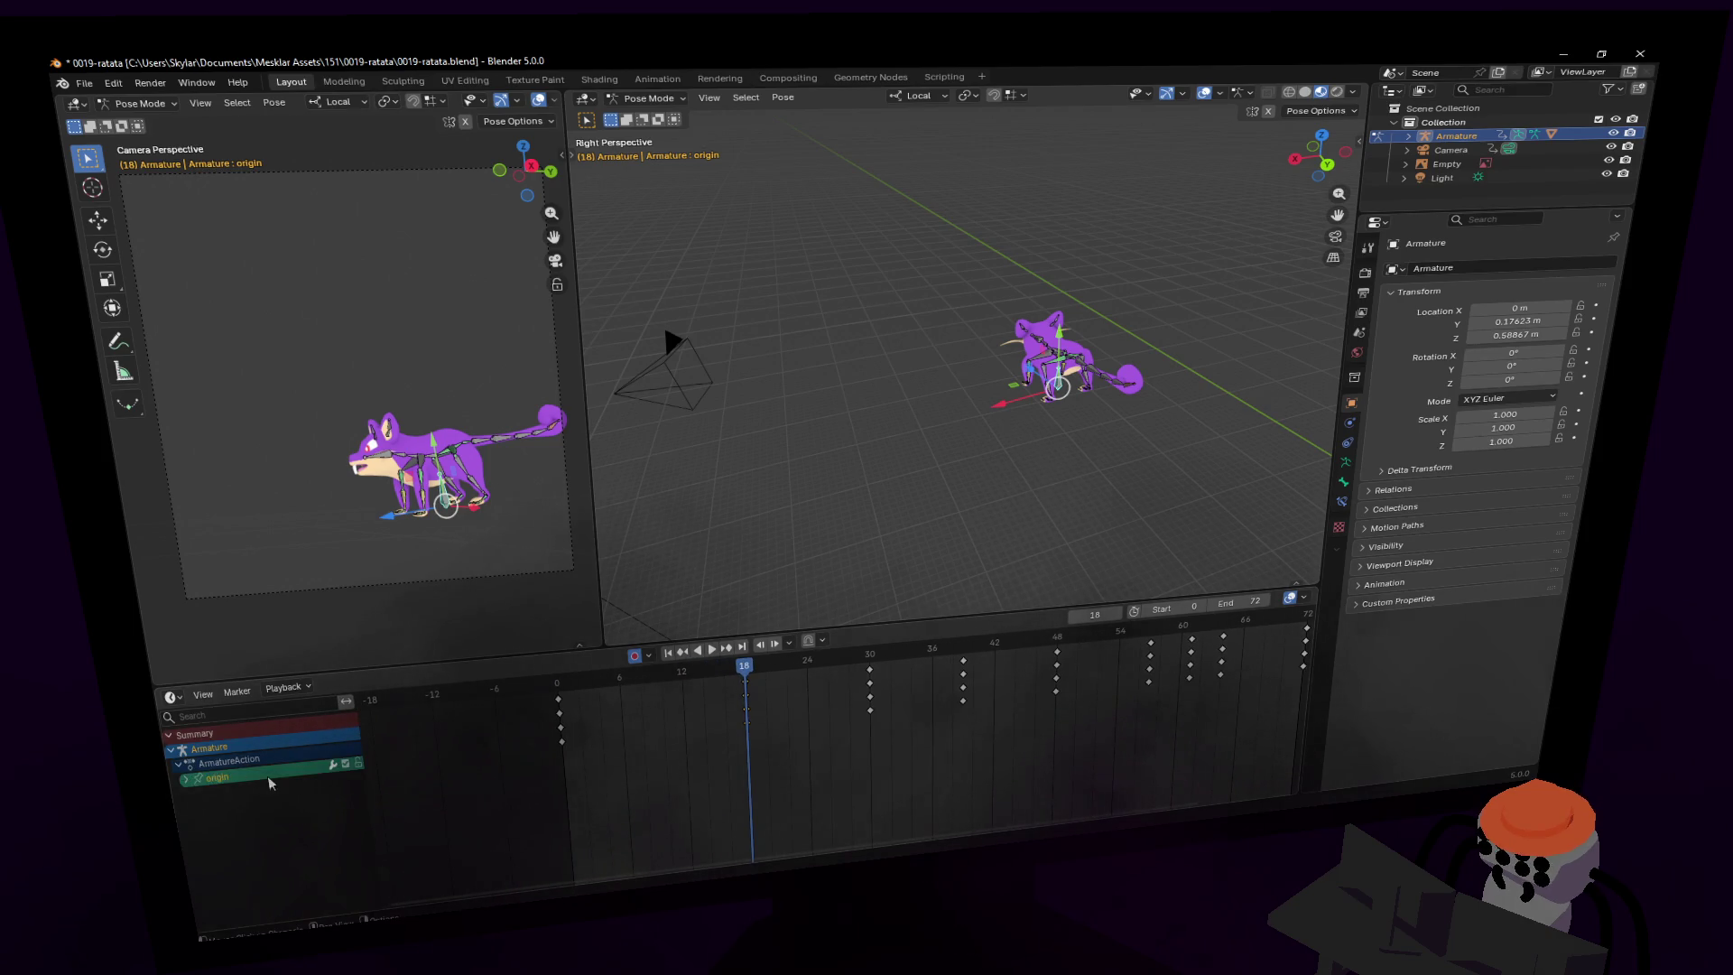
click(187, 780)
click(285, 689)
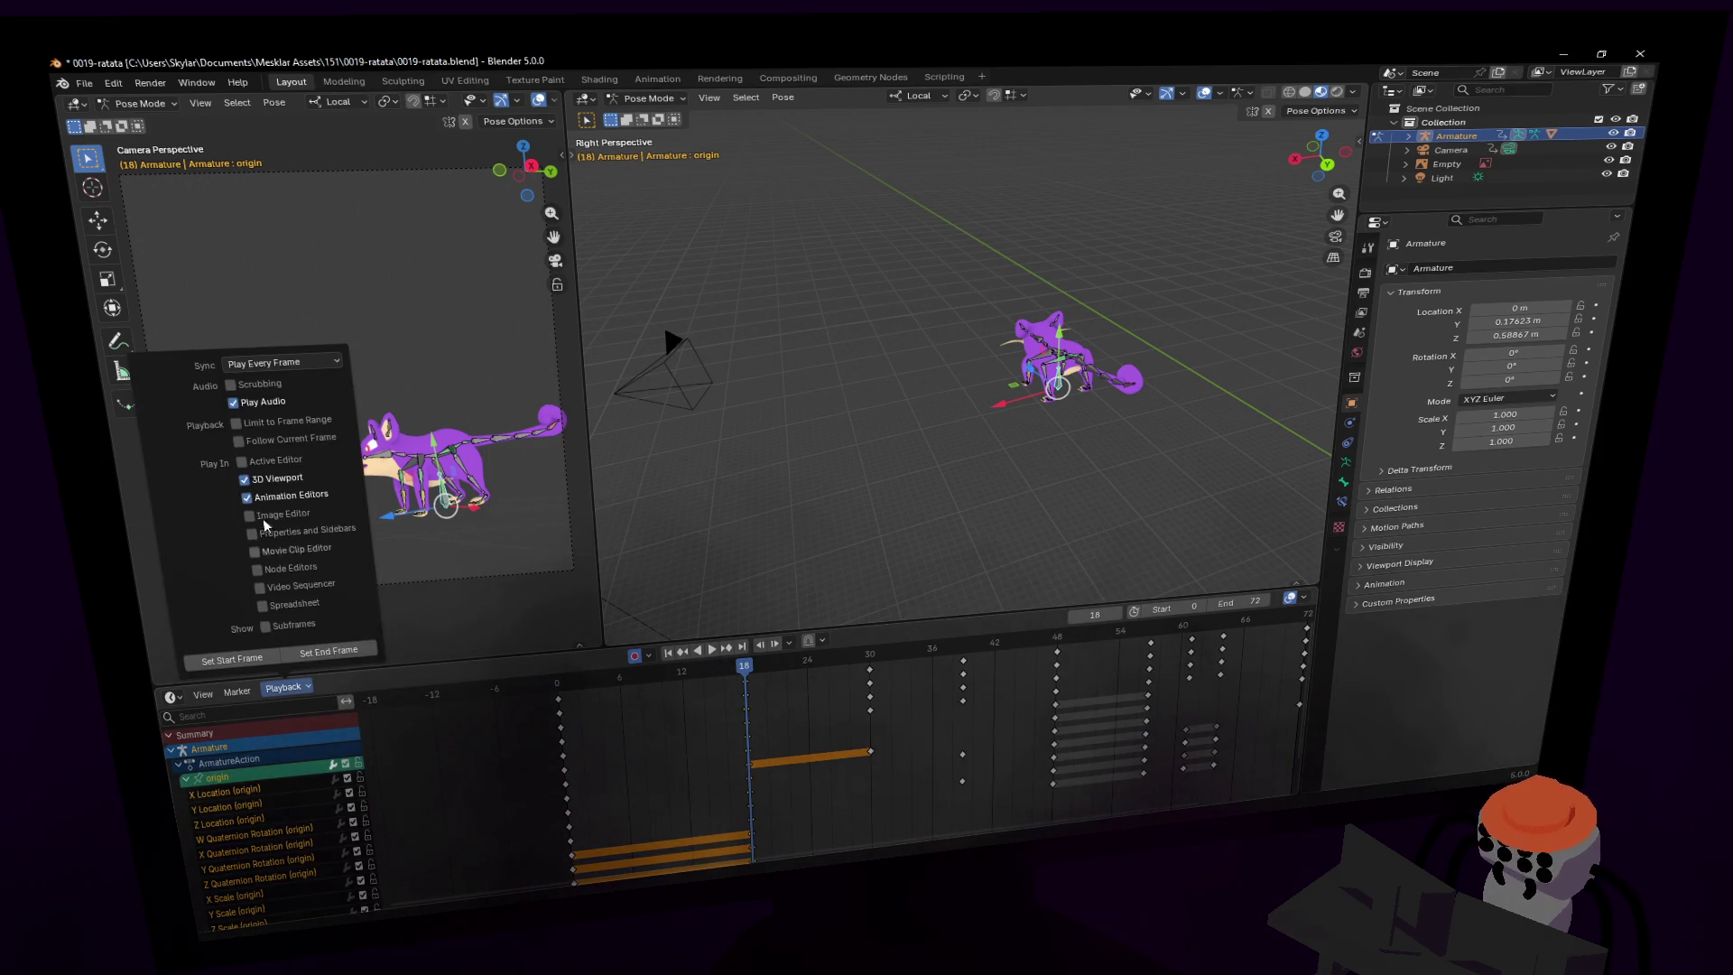
click(172, 697)
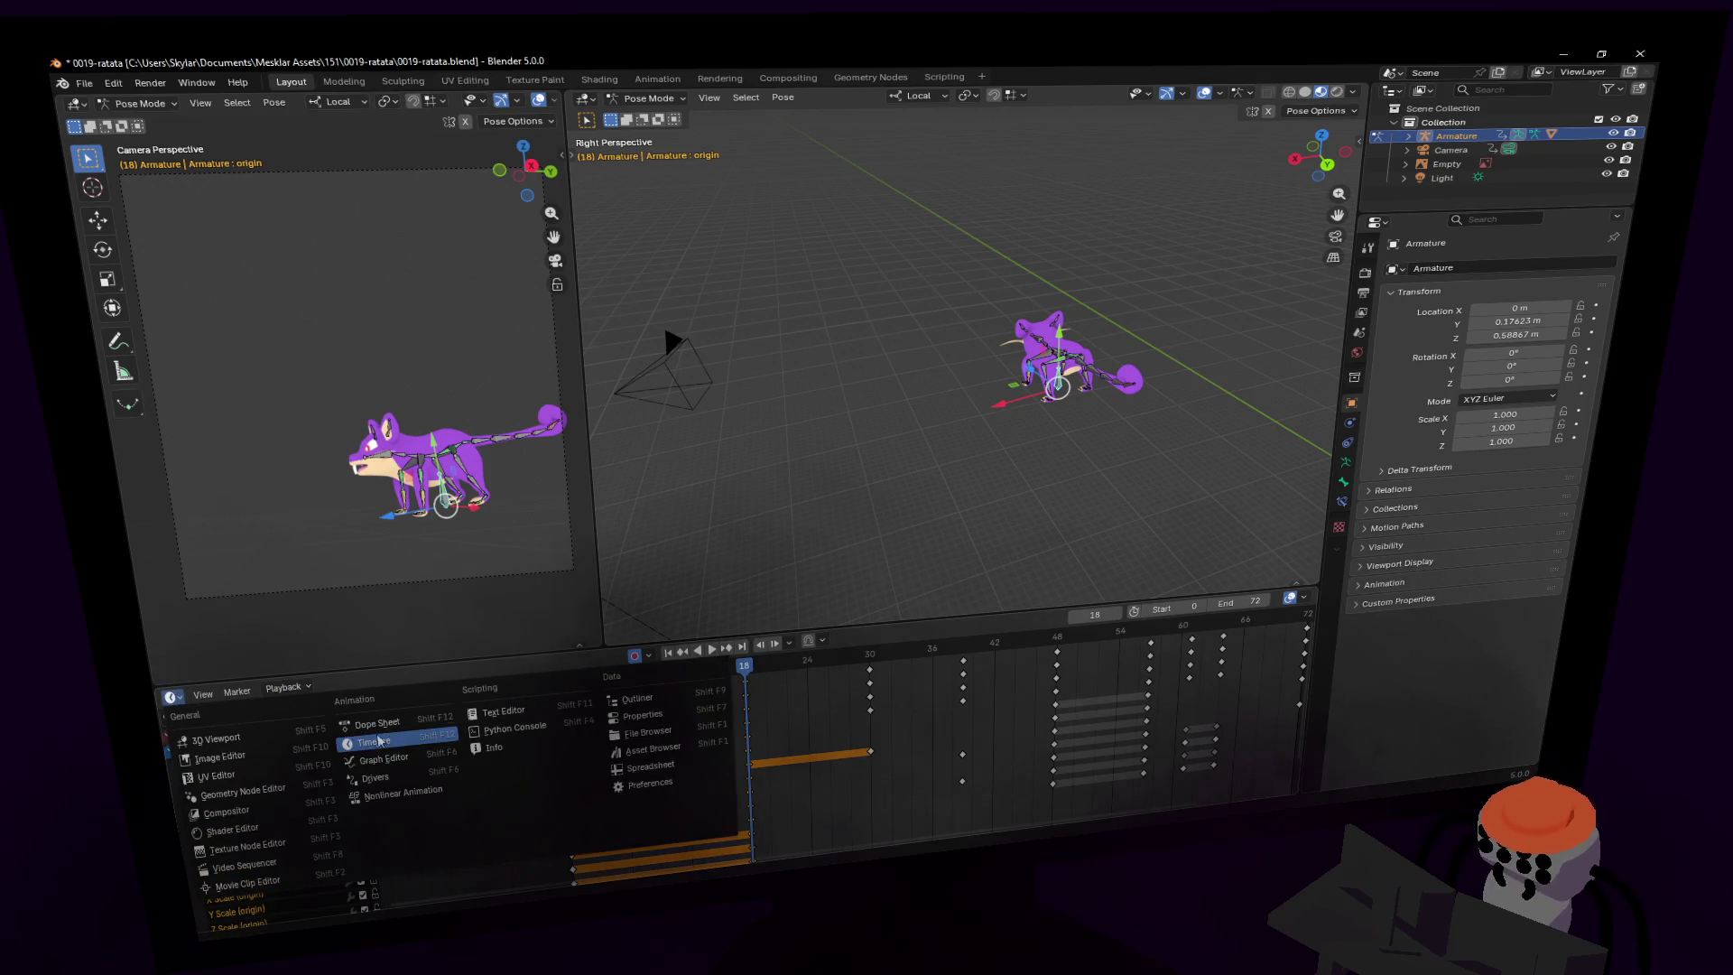
click(384, 724)
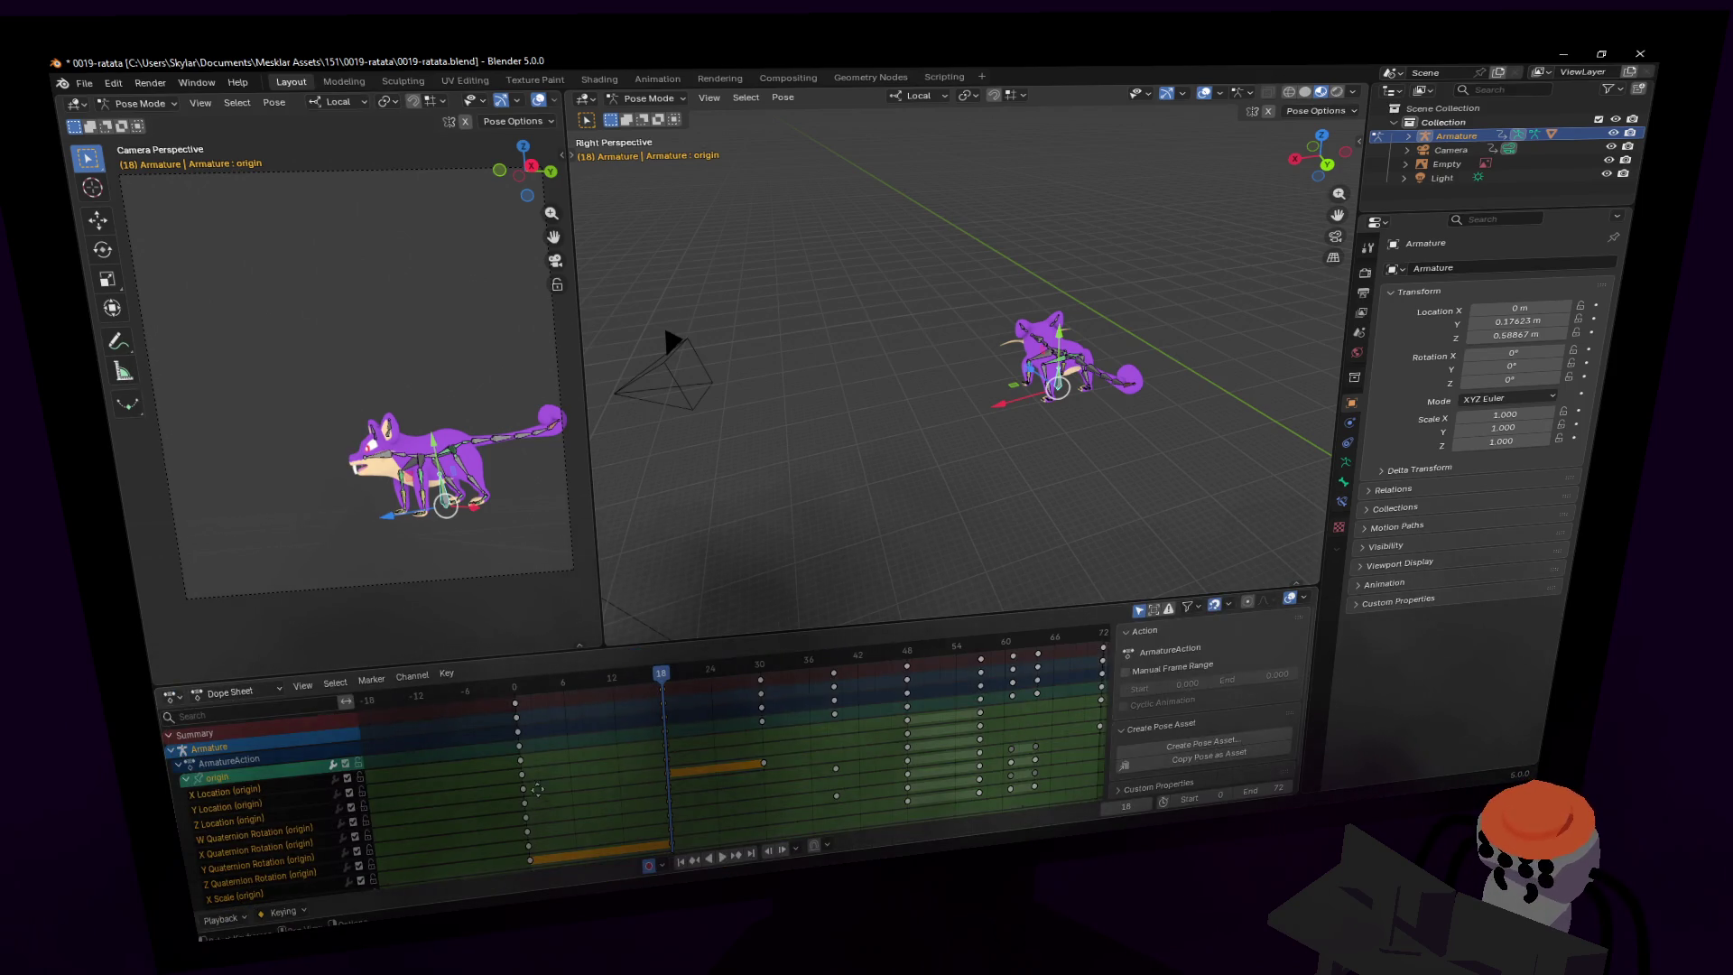
- Enlarge the Dope Sheet and slide the selected frame-18 keys to frame 30
drag(542, 666, 541, 426)
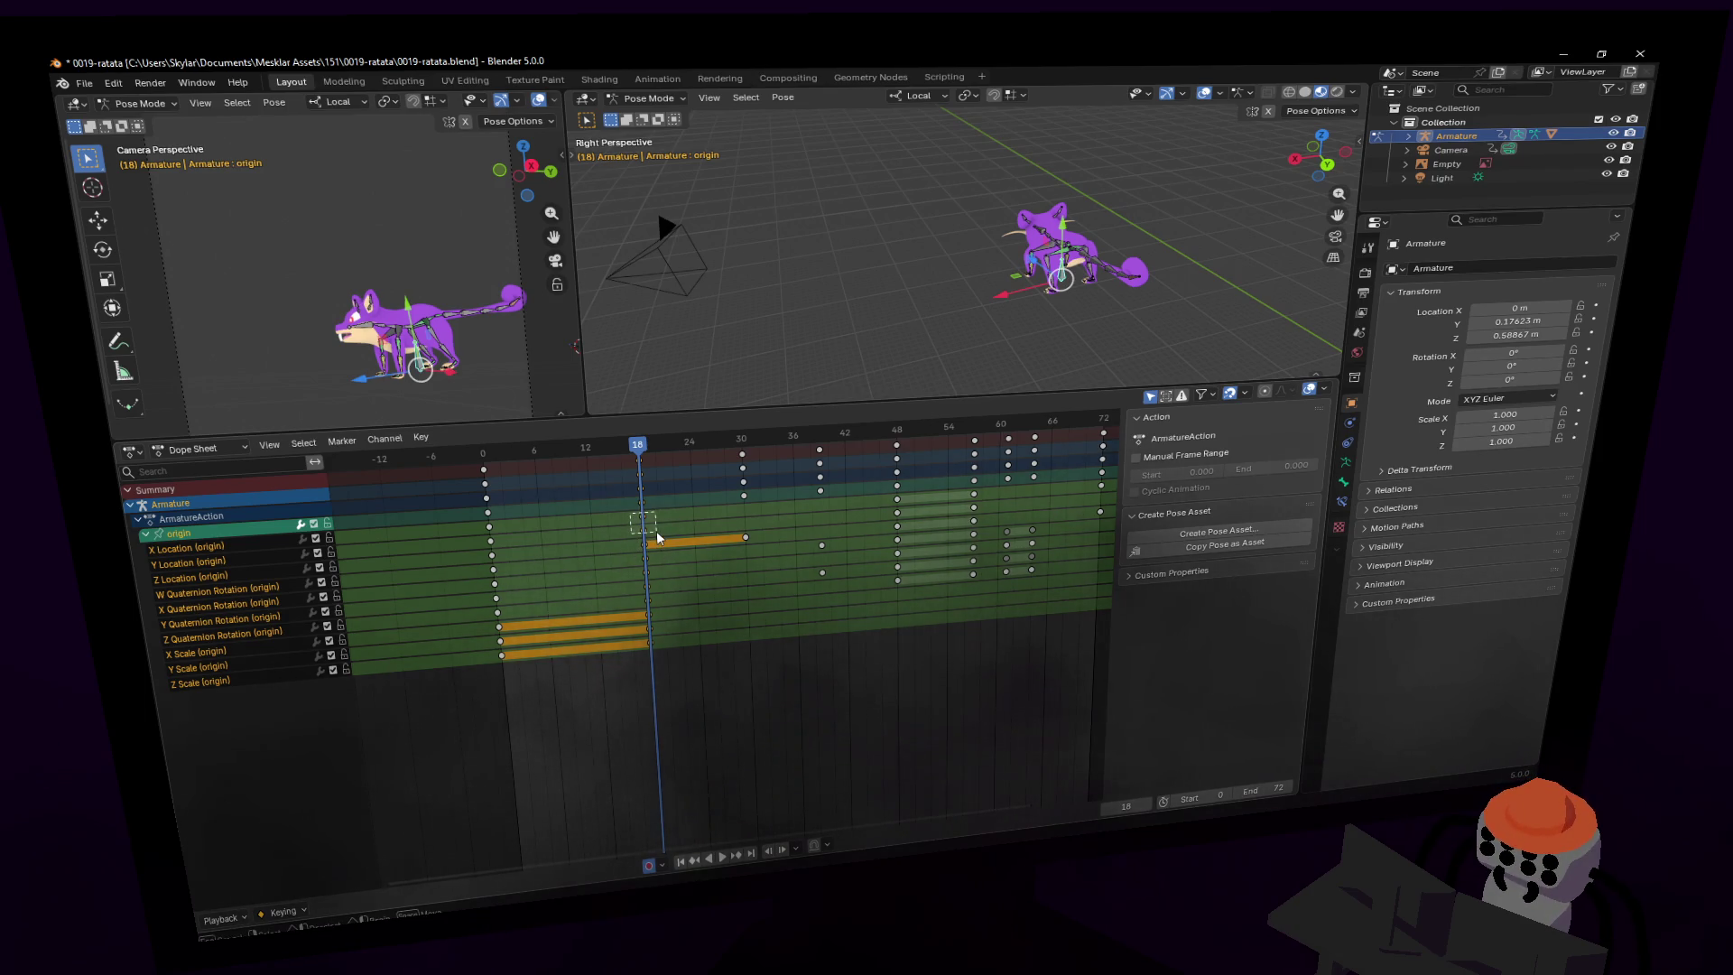
drag(657, 538, 657, 538)
key(g)
click(761, 526)
key(space)
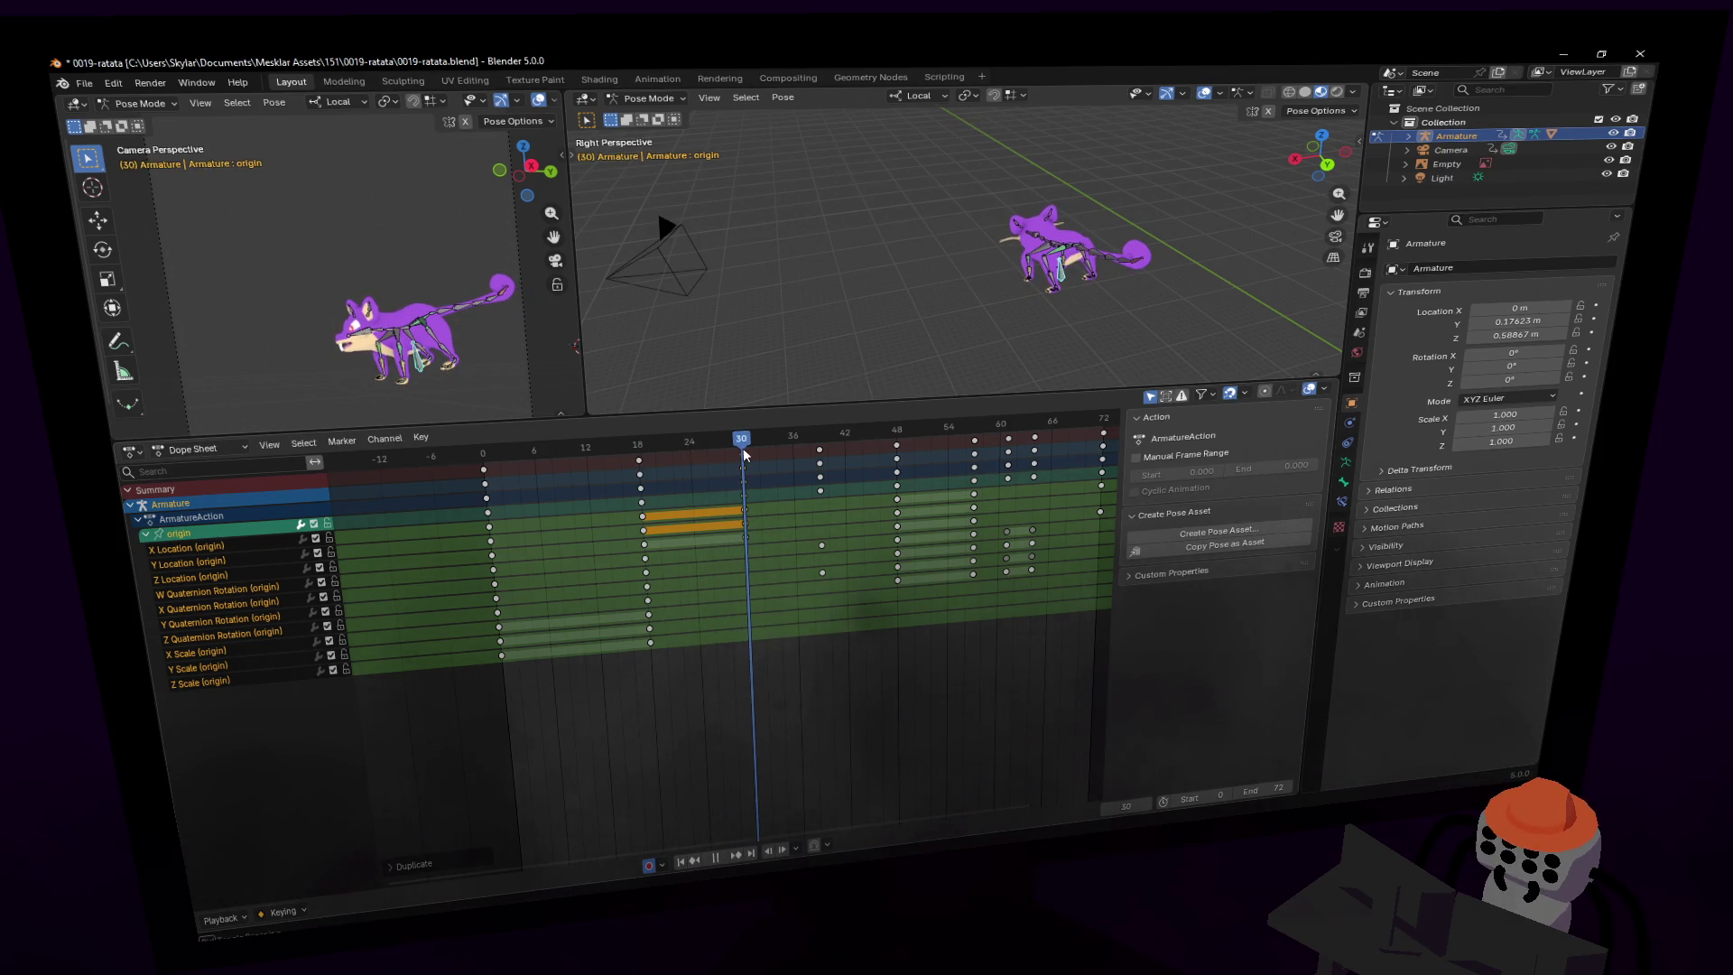
key(Escape)
- Duplicate the whole frame-18 key column to frame 30 and preview playback
drag(678, 691, 622, 459)
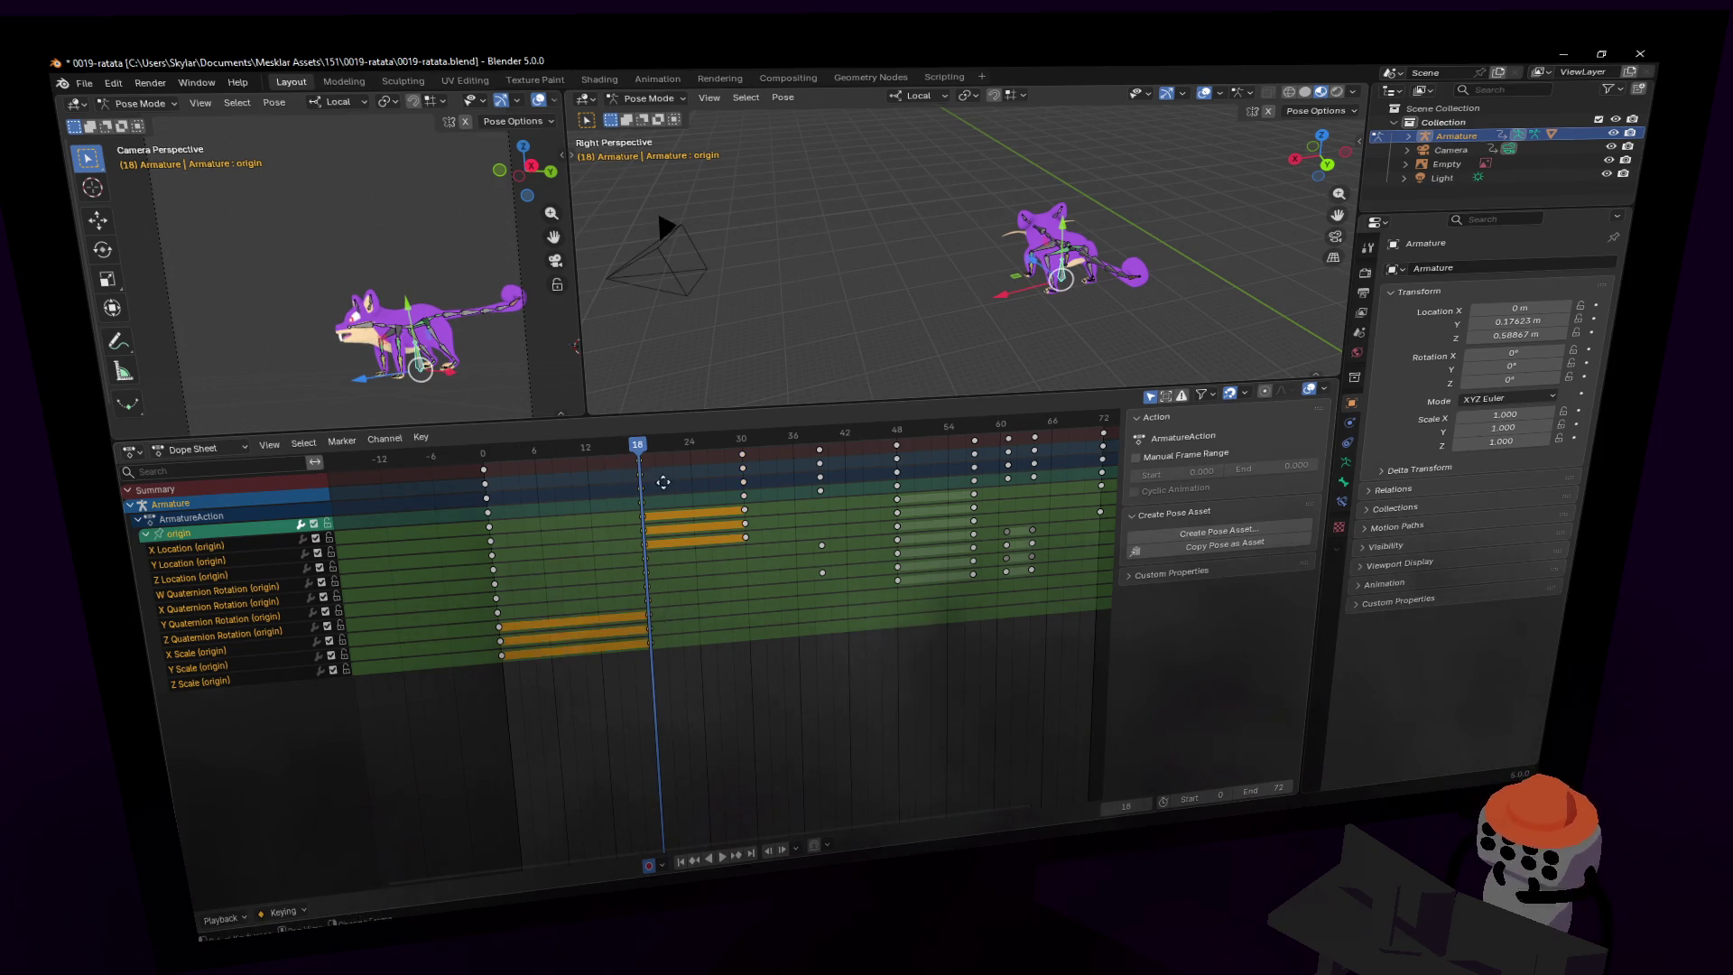
key(shift+d)
click(761, 483)
key(space)
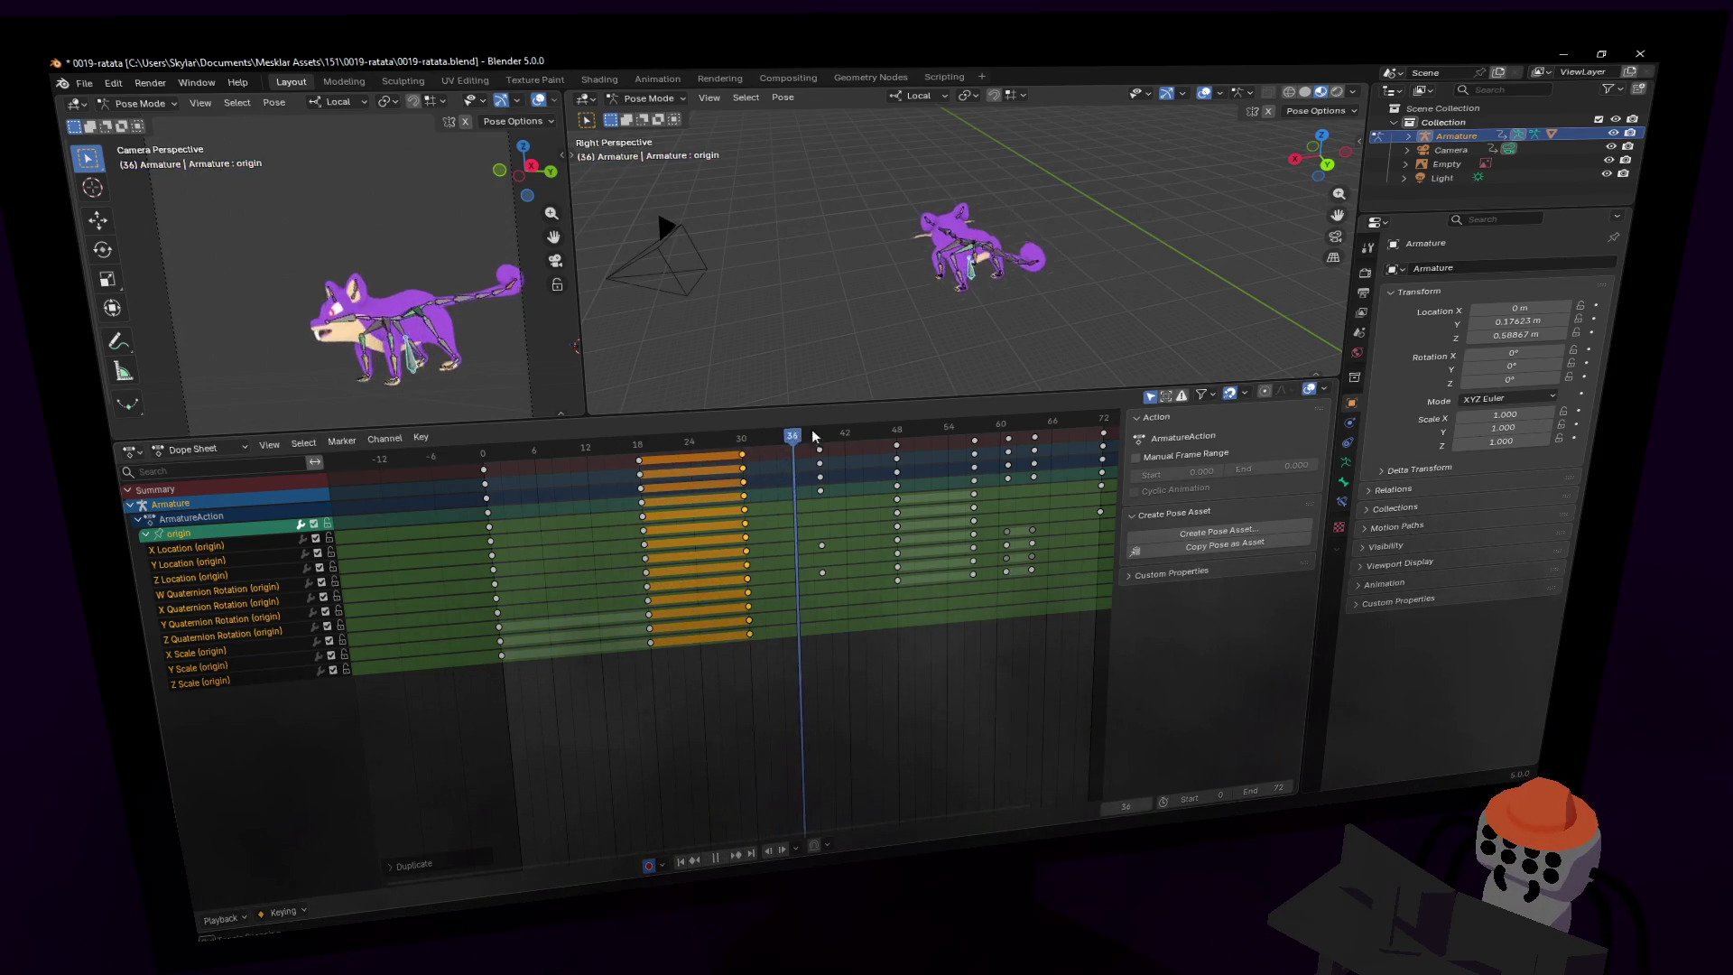
mouse_move(839, 432)
mouse_down()
mouse_move(763, 446)
mouse_move(818, 434)
mouse_move(814, 465)
mouse_up()
key(Escape)
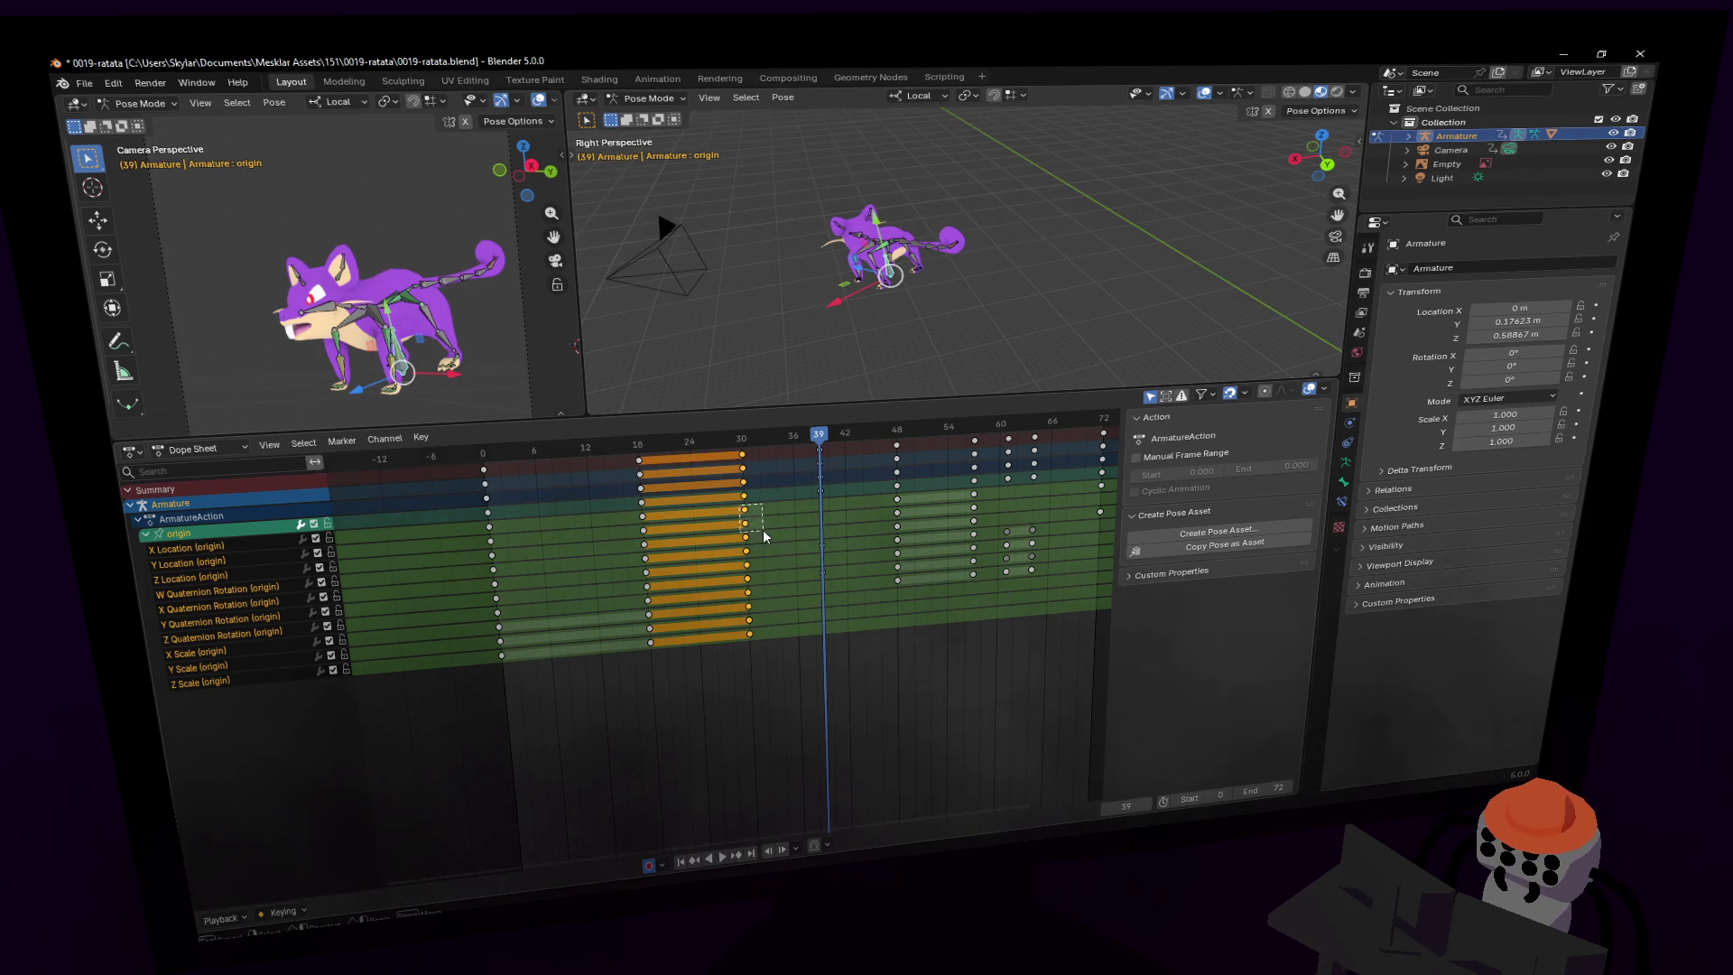
- Duplicate three frame-30 keys to frame 39 and play back to check
drag(764, 536, 764, 536)
key(shift+d)
click(841, 531)
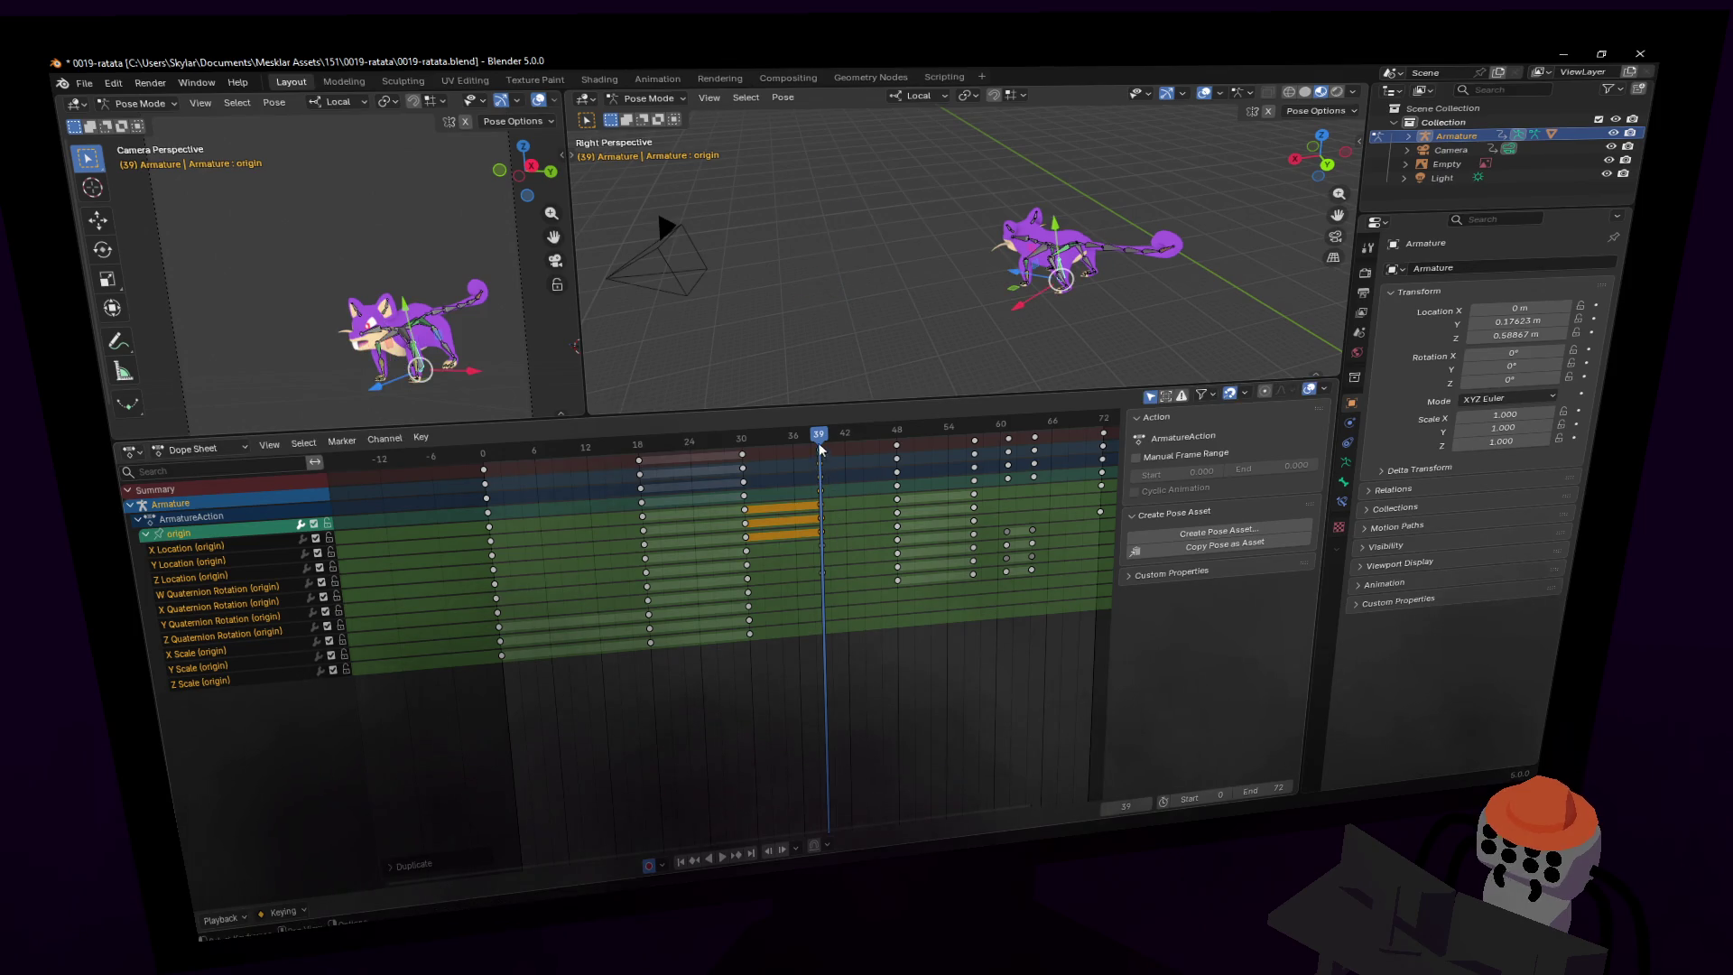
key(space)
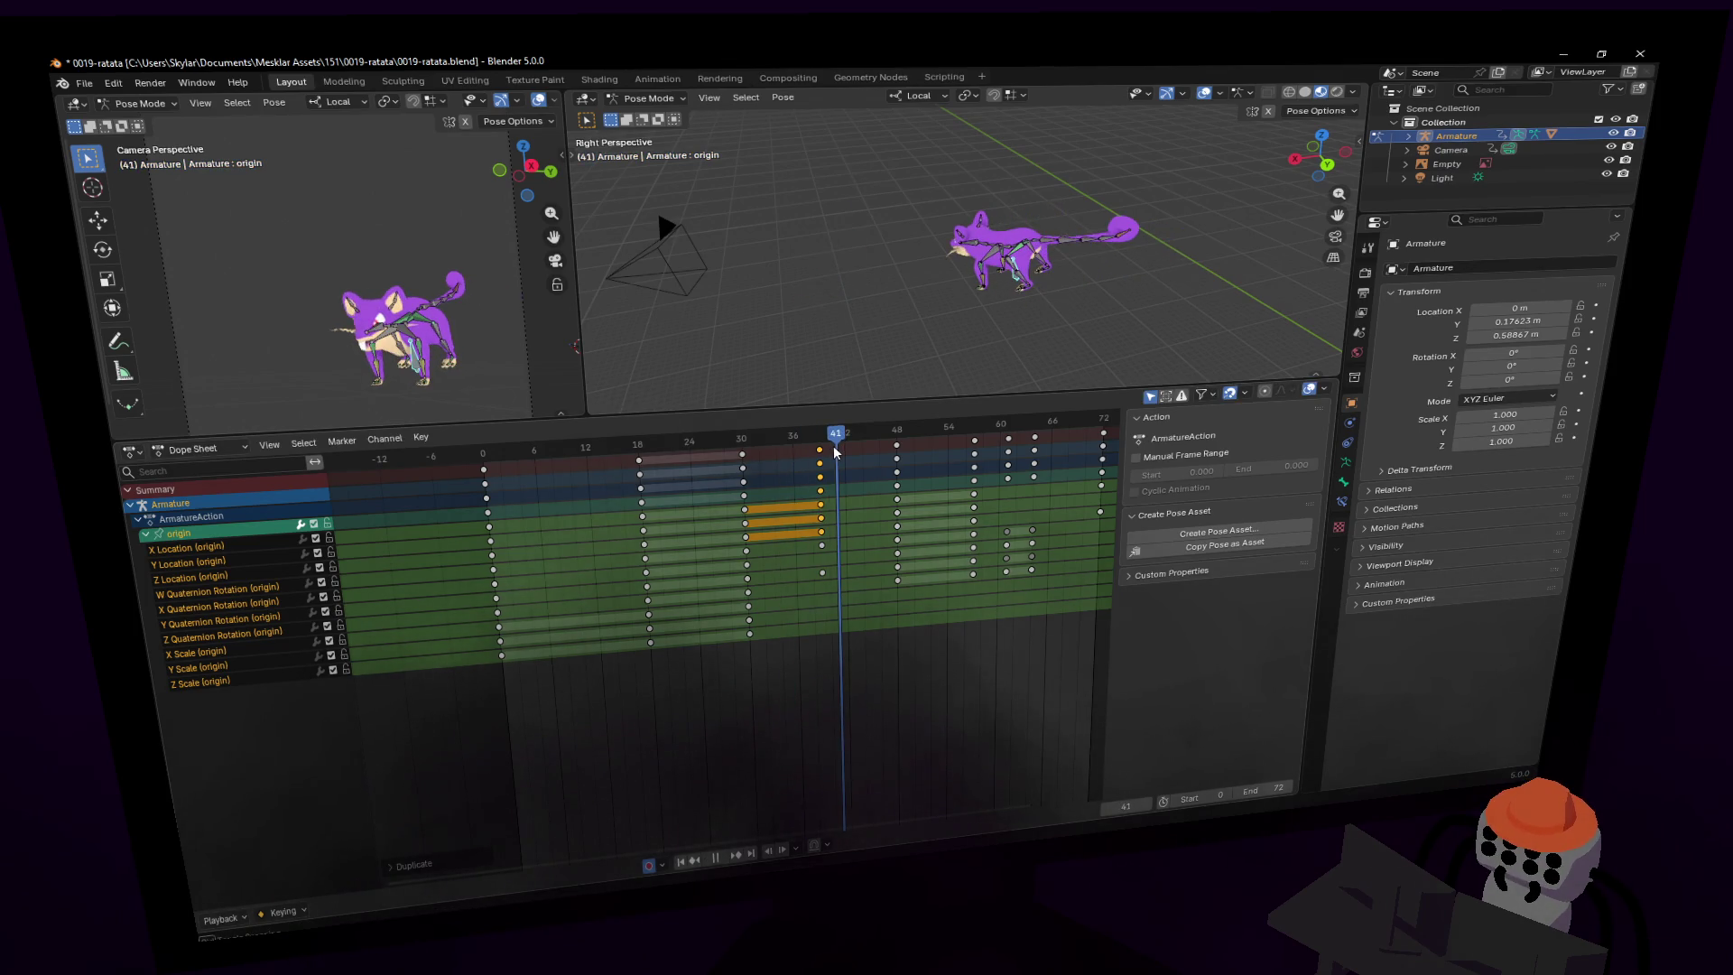
mouse_move(836, 452)
mouse_down()
mouse_move(844, 464)
mouse_move(819, 466)
mouse_move(791, 448)
mouse_up()
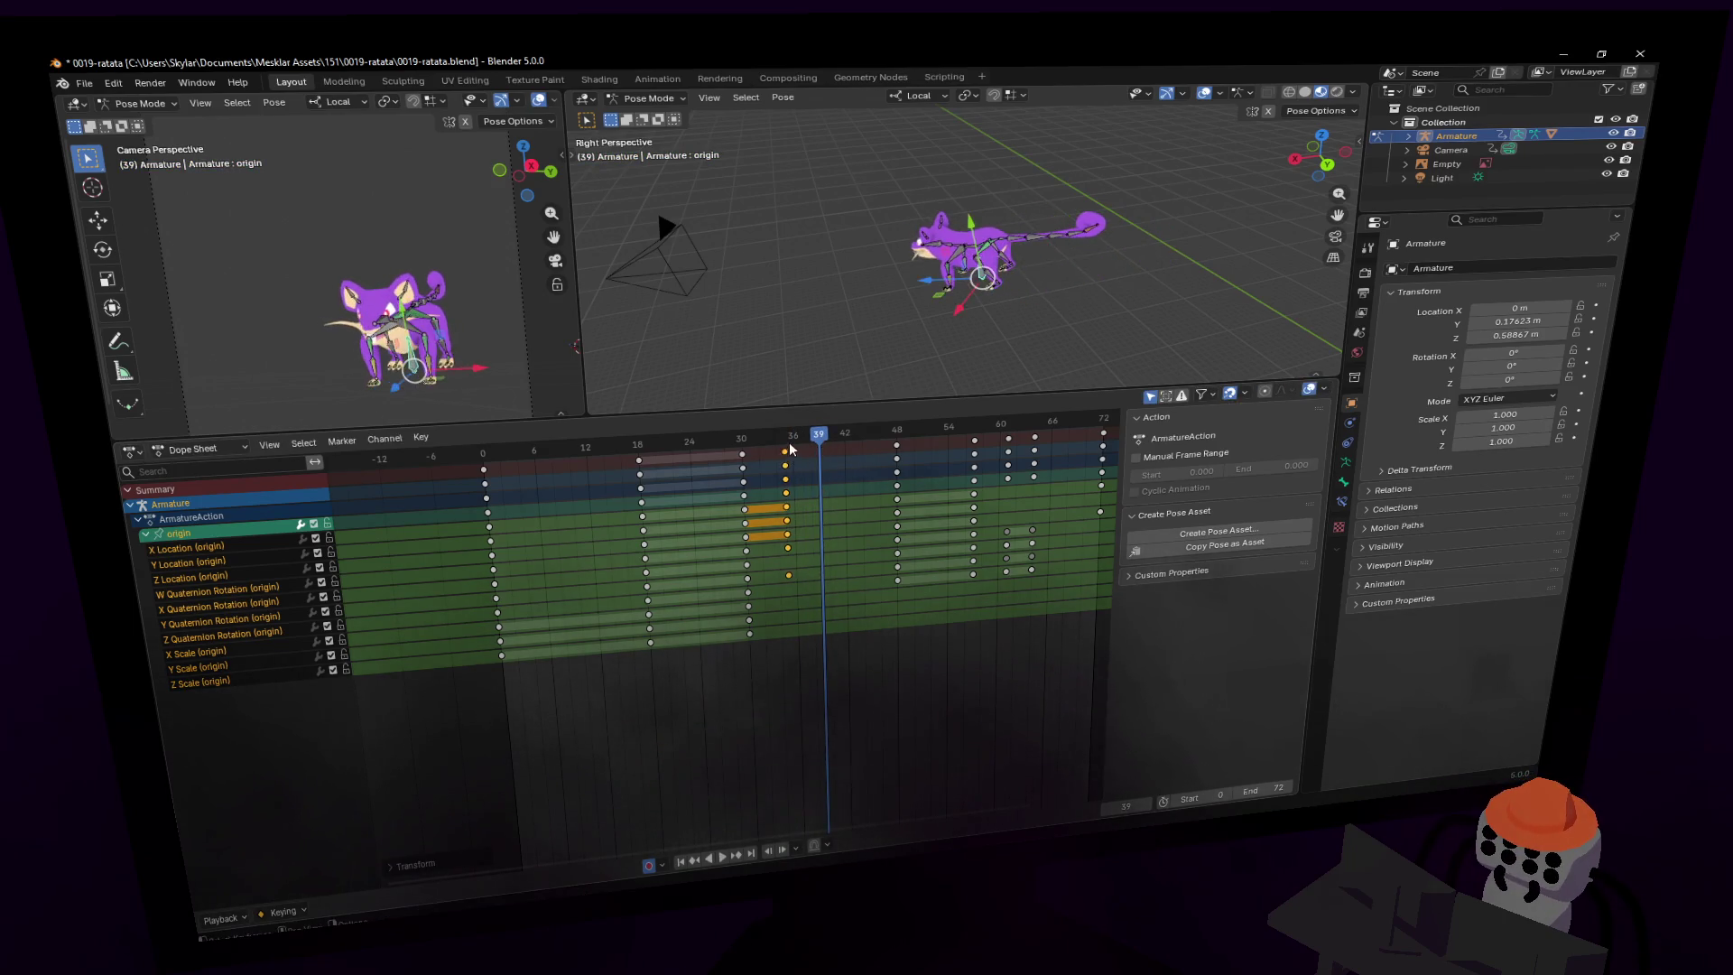
key(space)
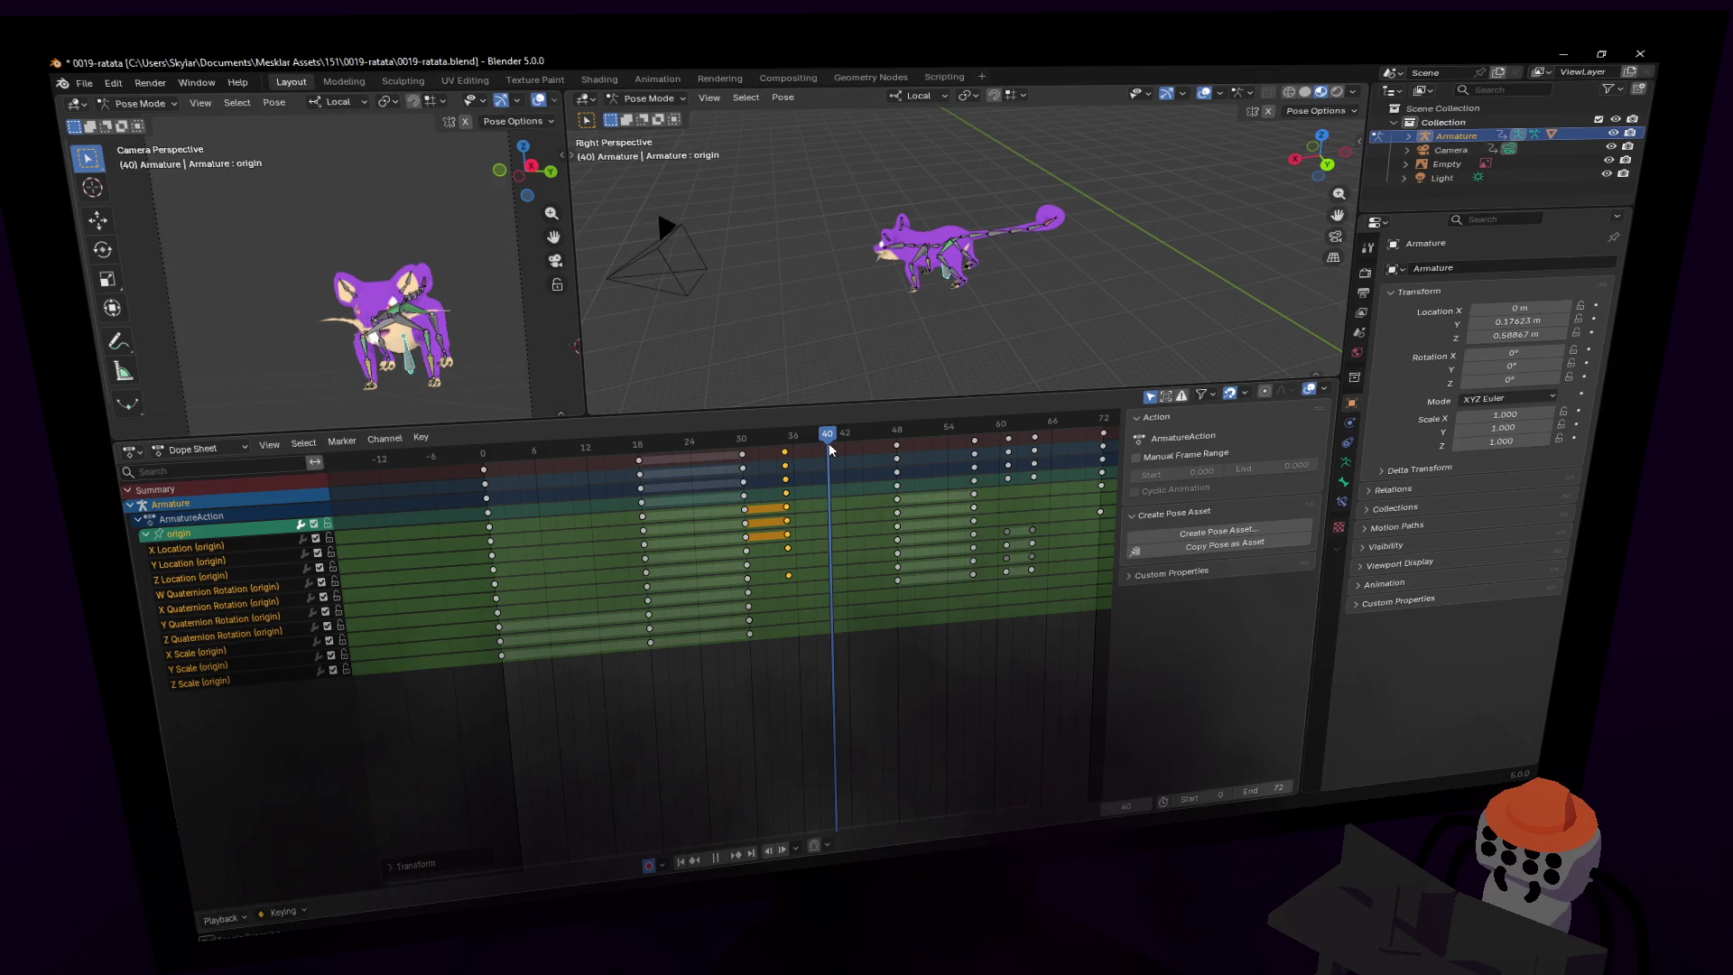
key(space)
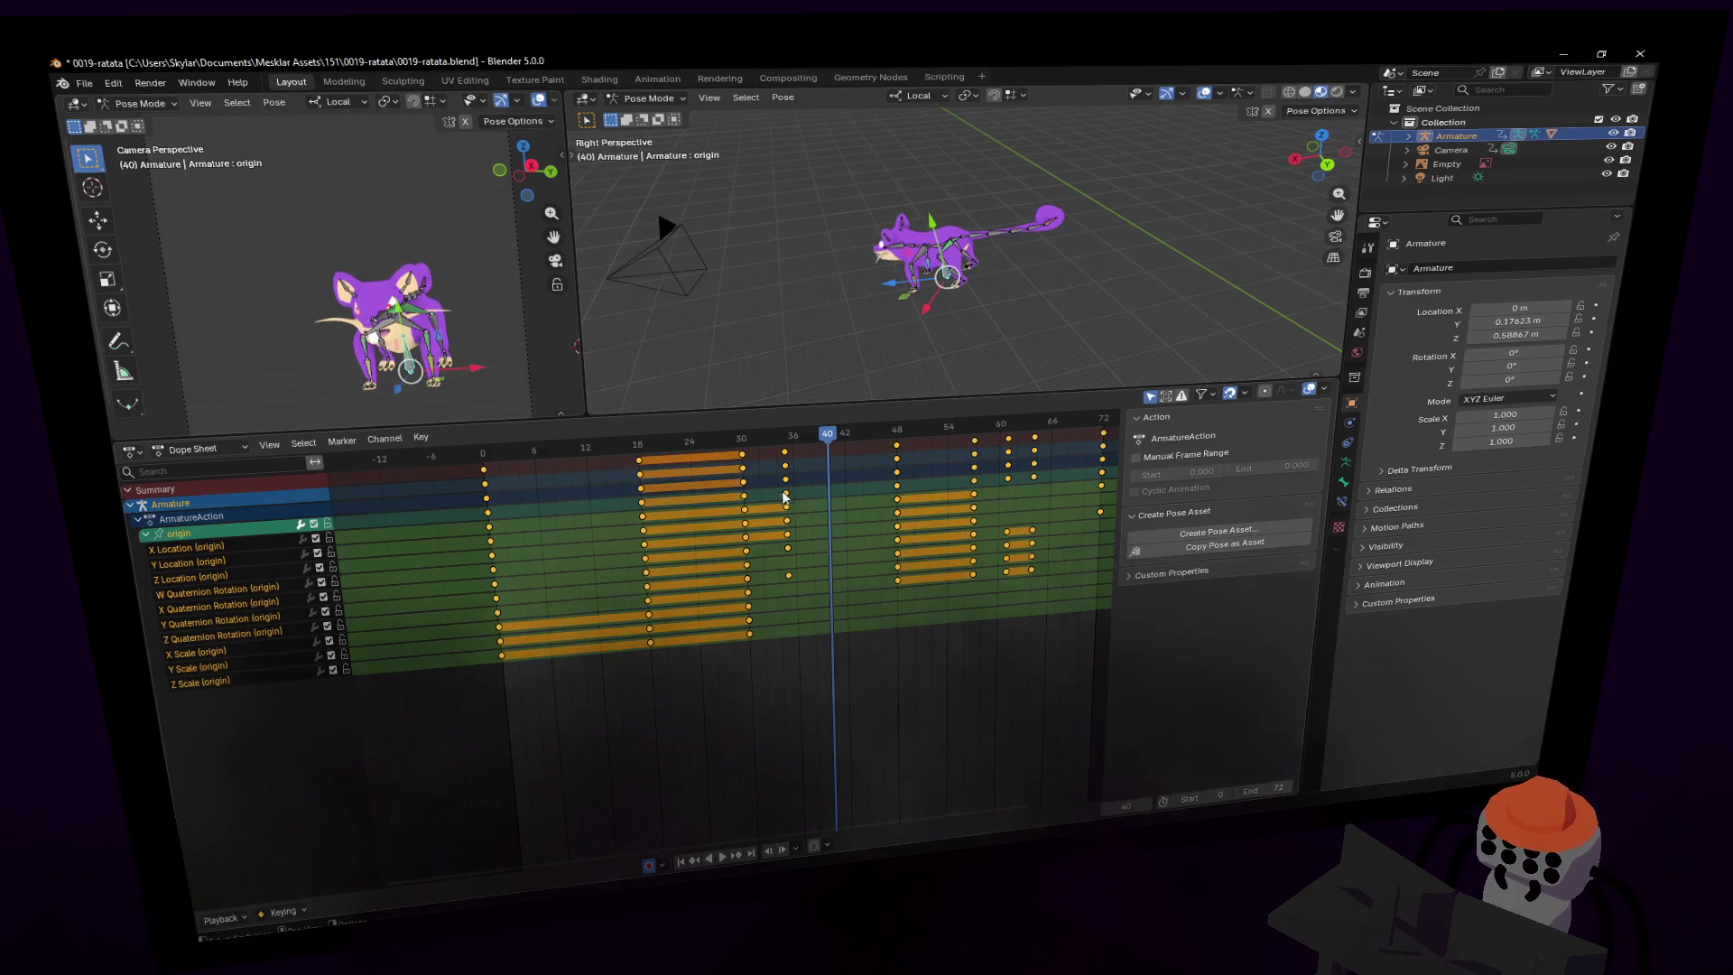
click(610, 551)
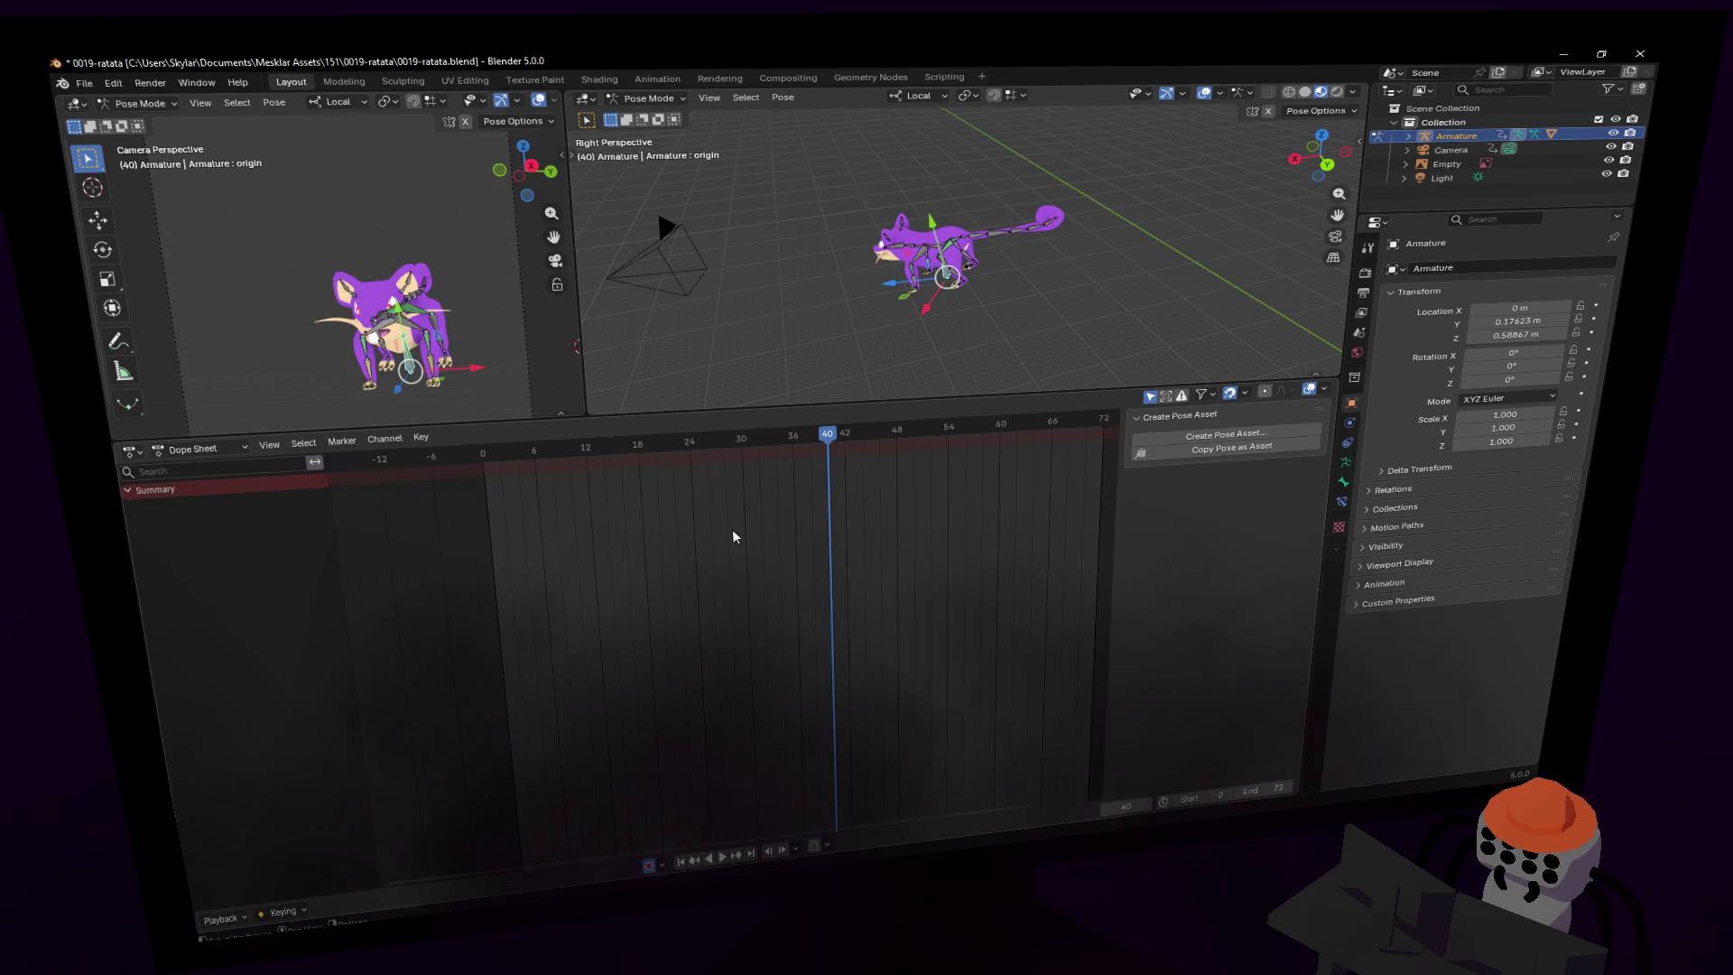
- Restore the armature channels and delete all existing keyframes
key(ctrl+z)
key(Home)
mouse_move(1078, 655)
mouse_down()
mouse_move(1038, 600)
mouse_move(370, 471)
mouse_up()
key(Delete)
key(Home)
- Key the rat's pose at frame 0 and advance to frame 18
key(shift+Left)
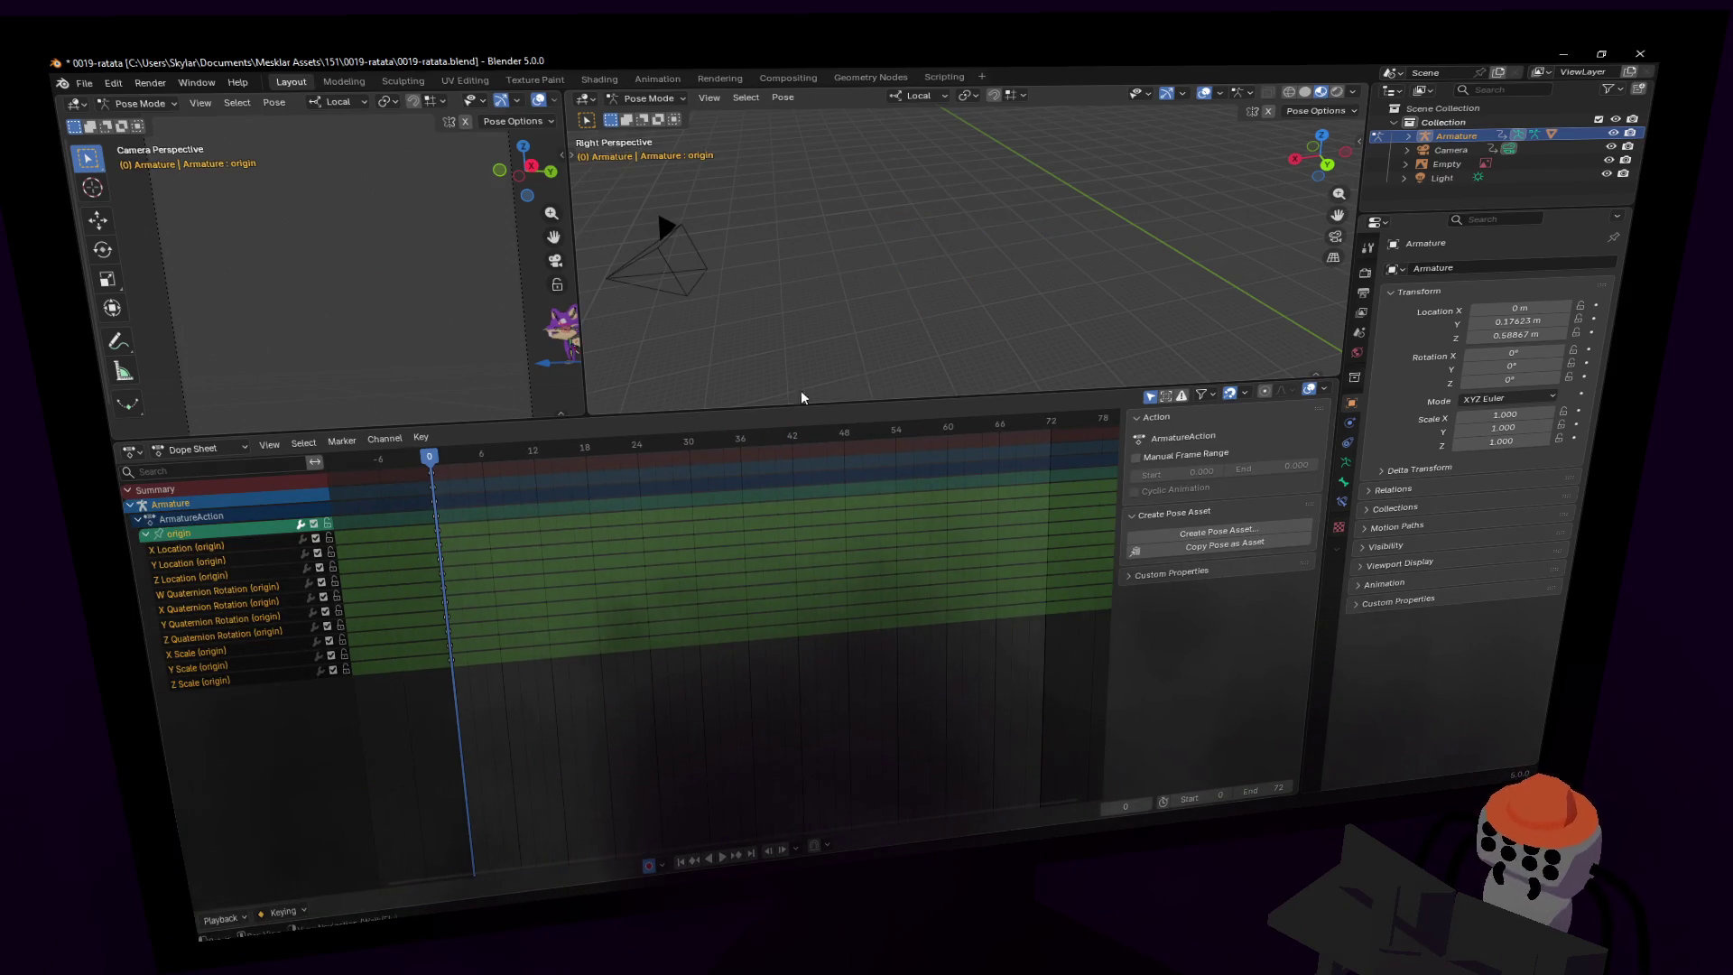
key(i)
click(510, 456)
key(space)
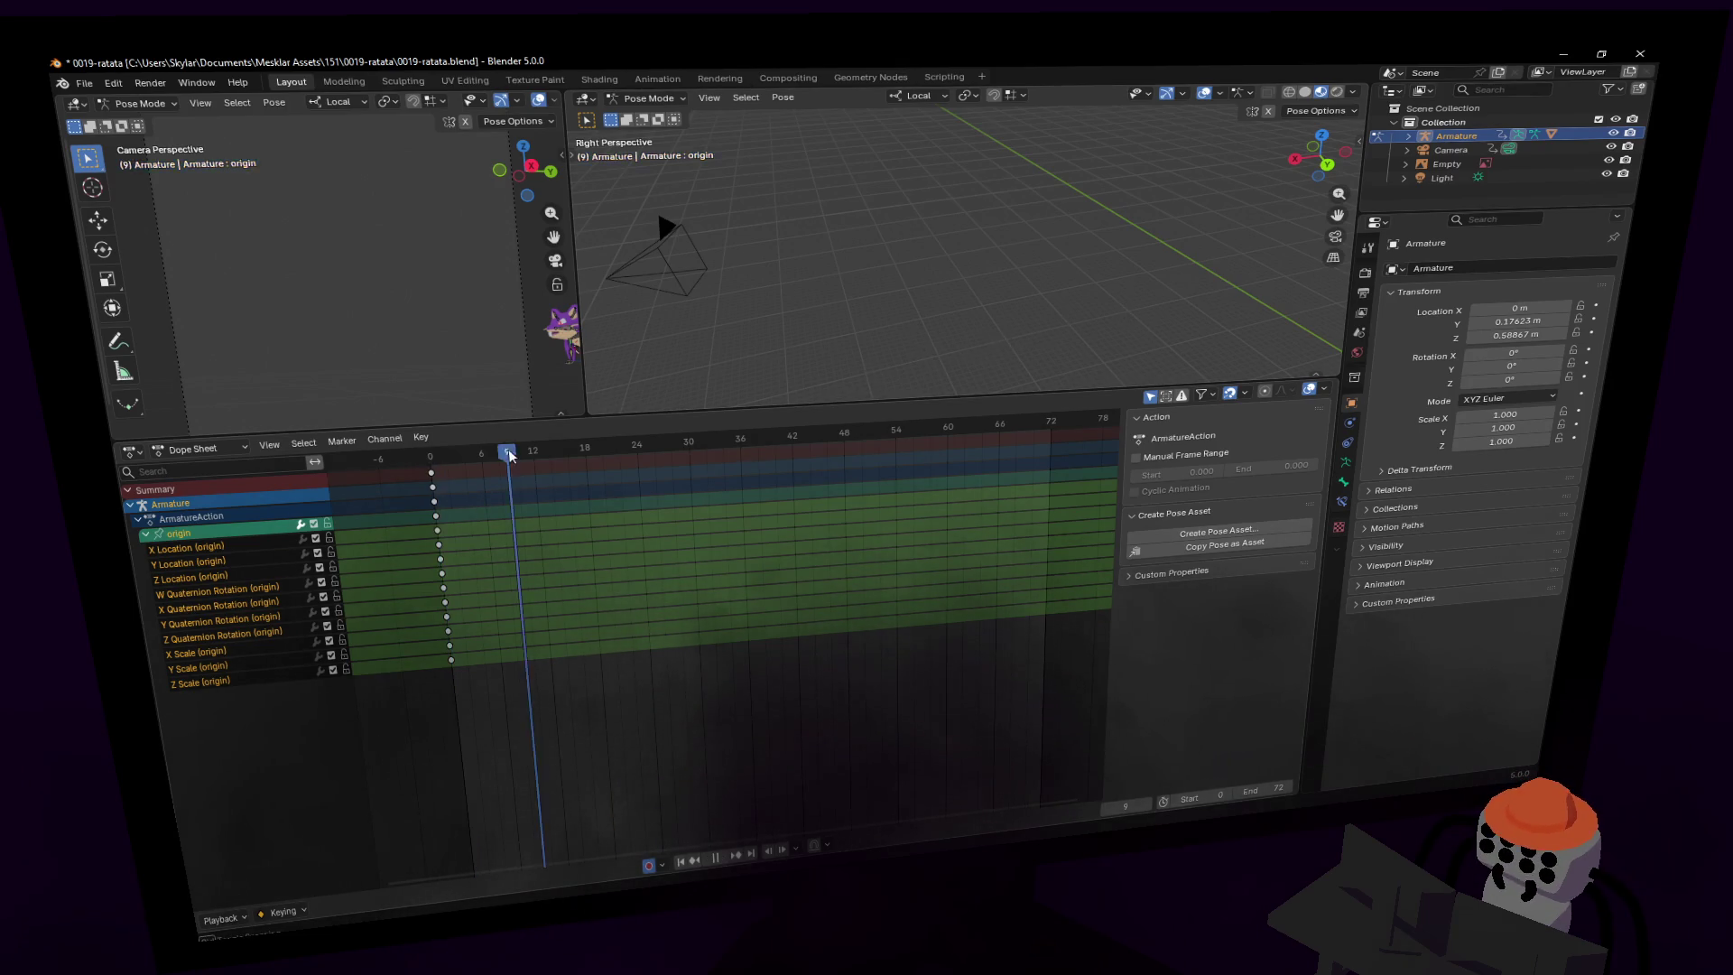
key(space)
key(KP_Decimal)
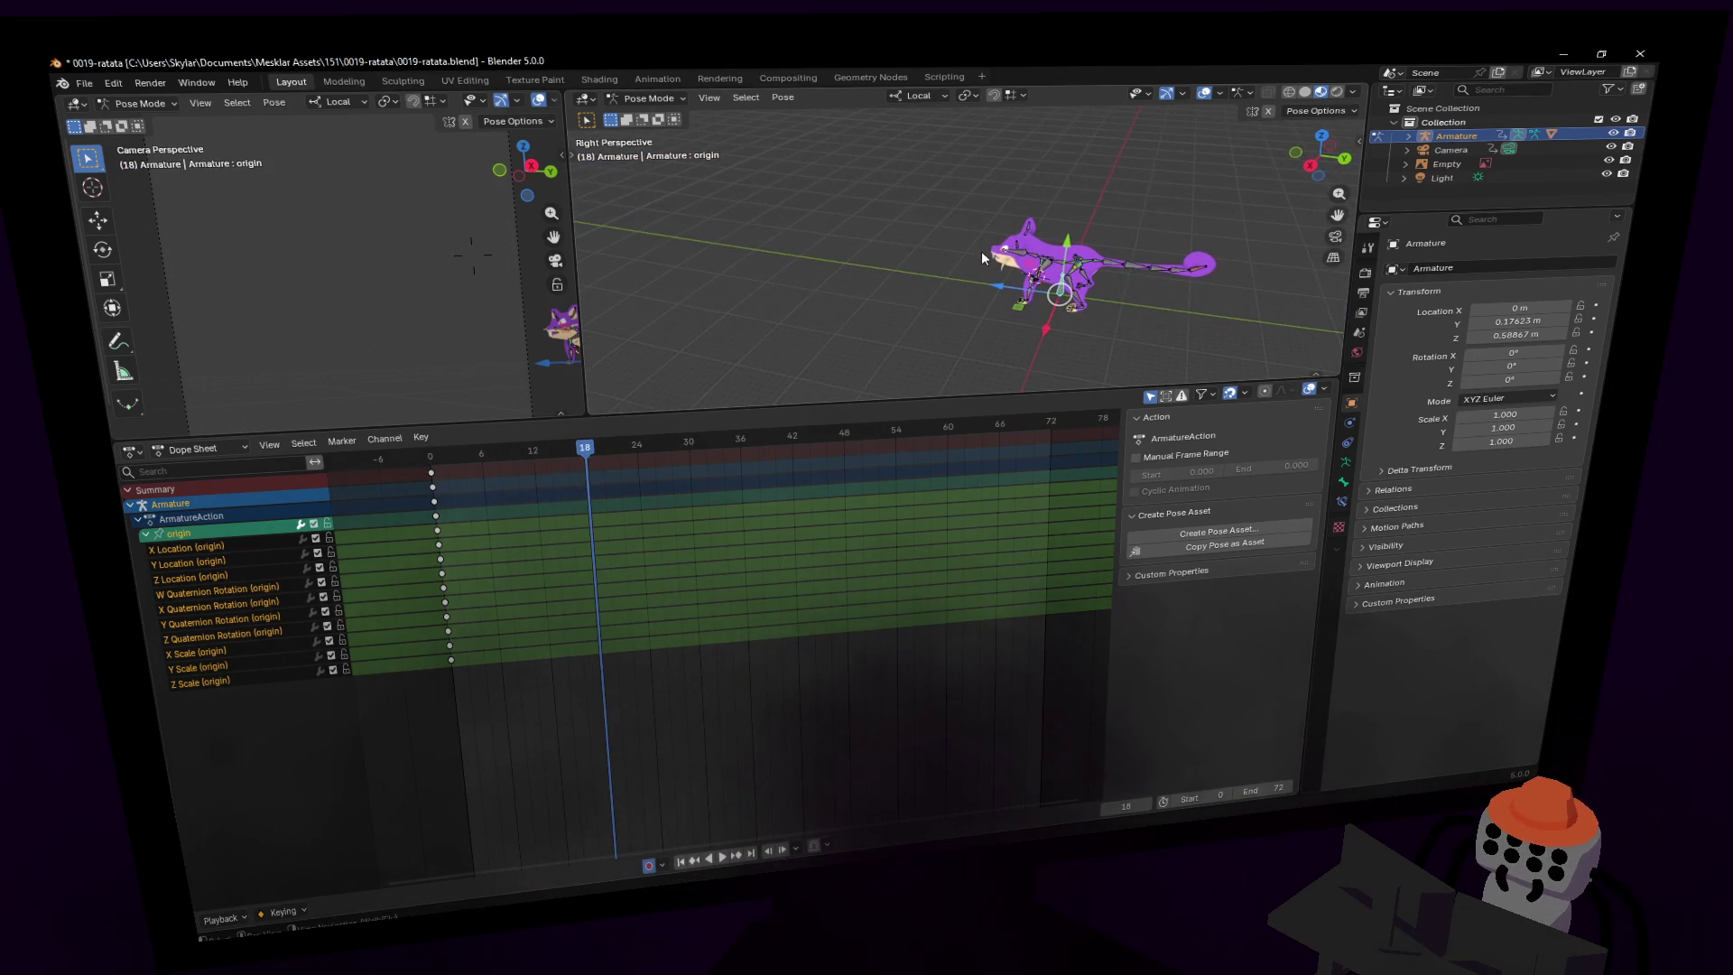
- Move the rat 5.49 m forward and key the pose at frame 18
key(g)
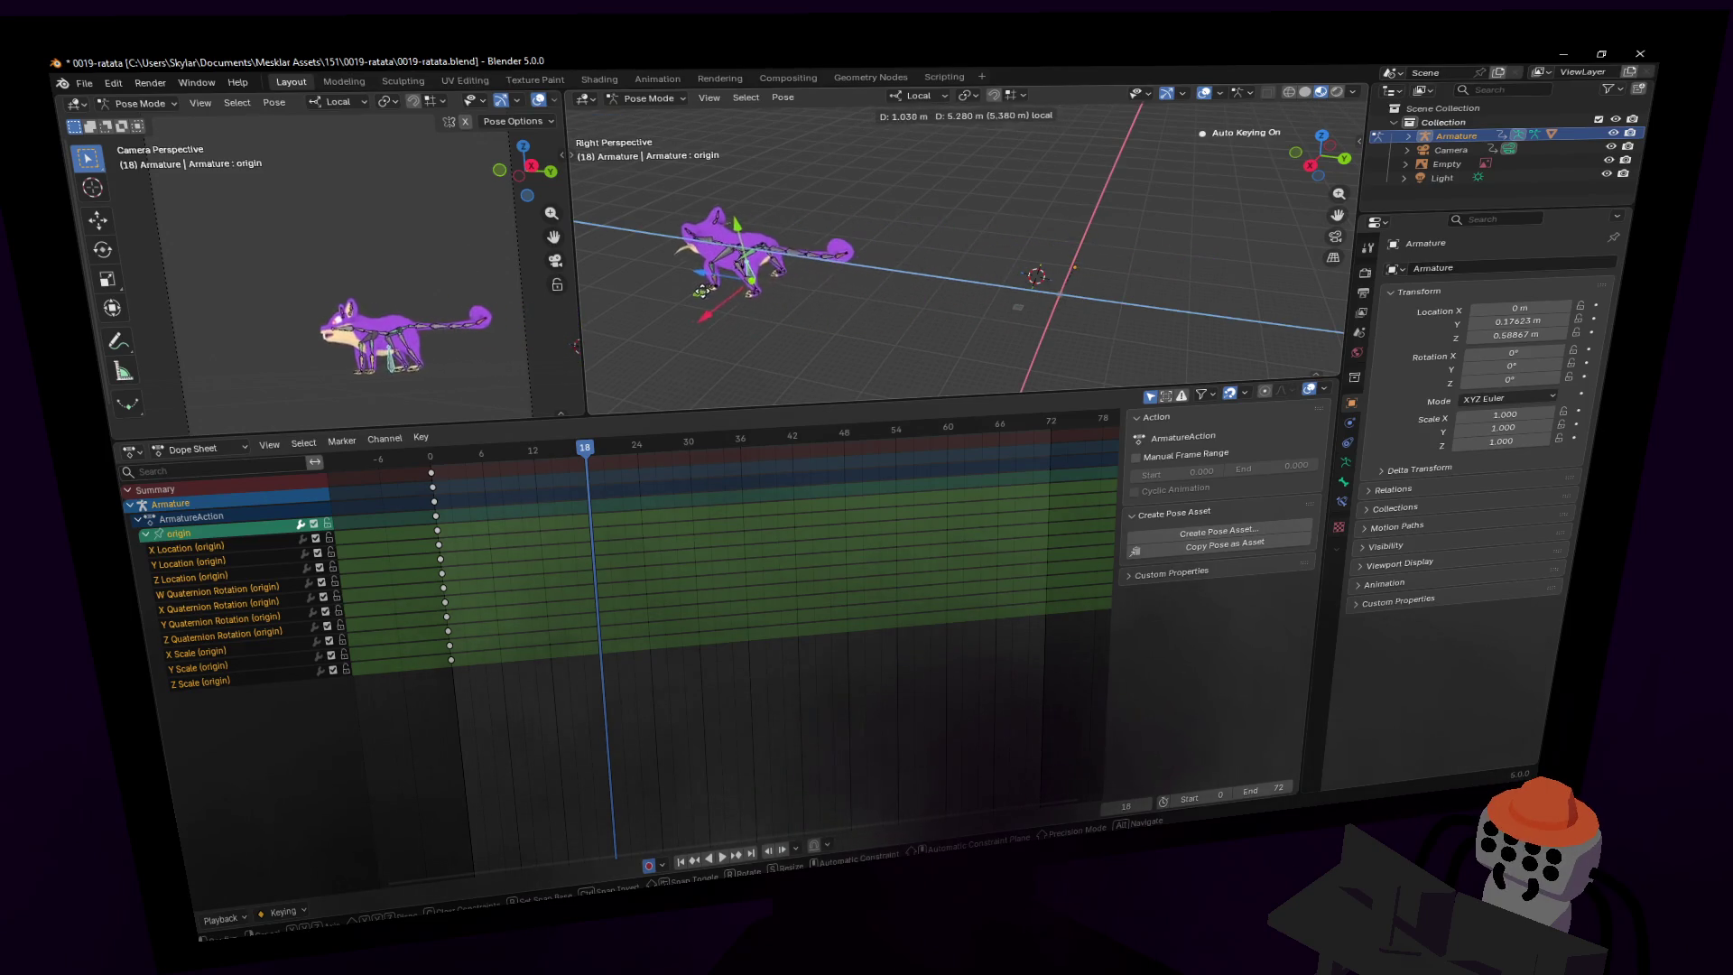
right_click(637, 291)
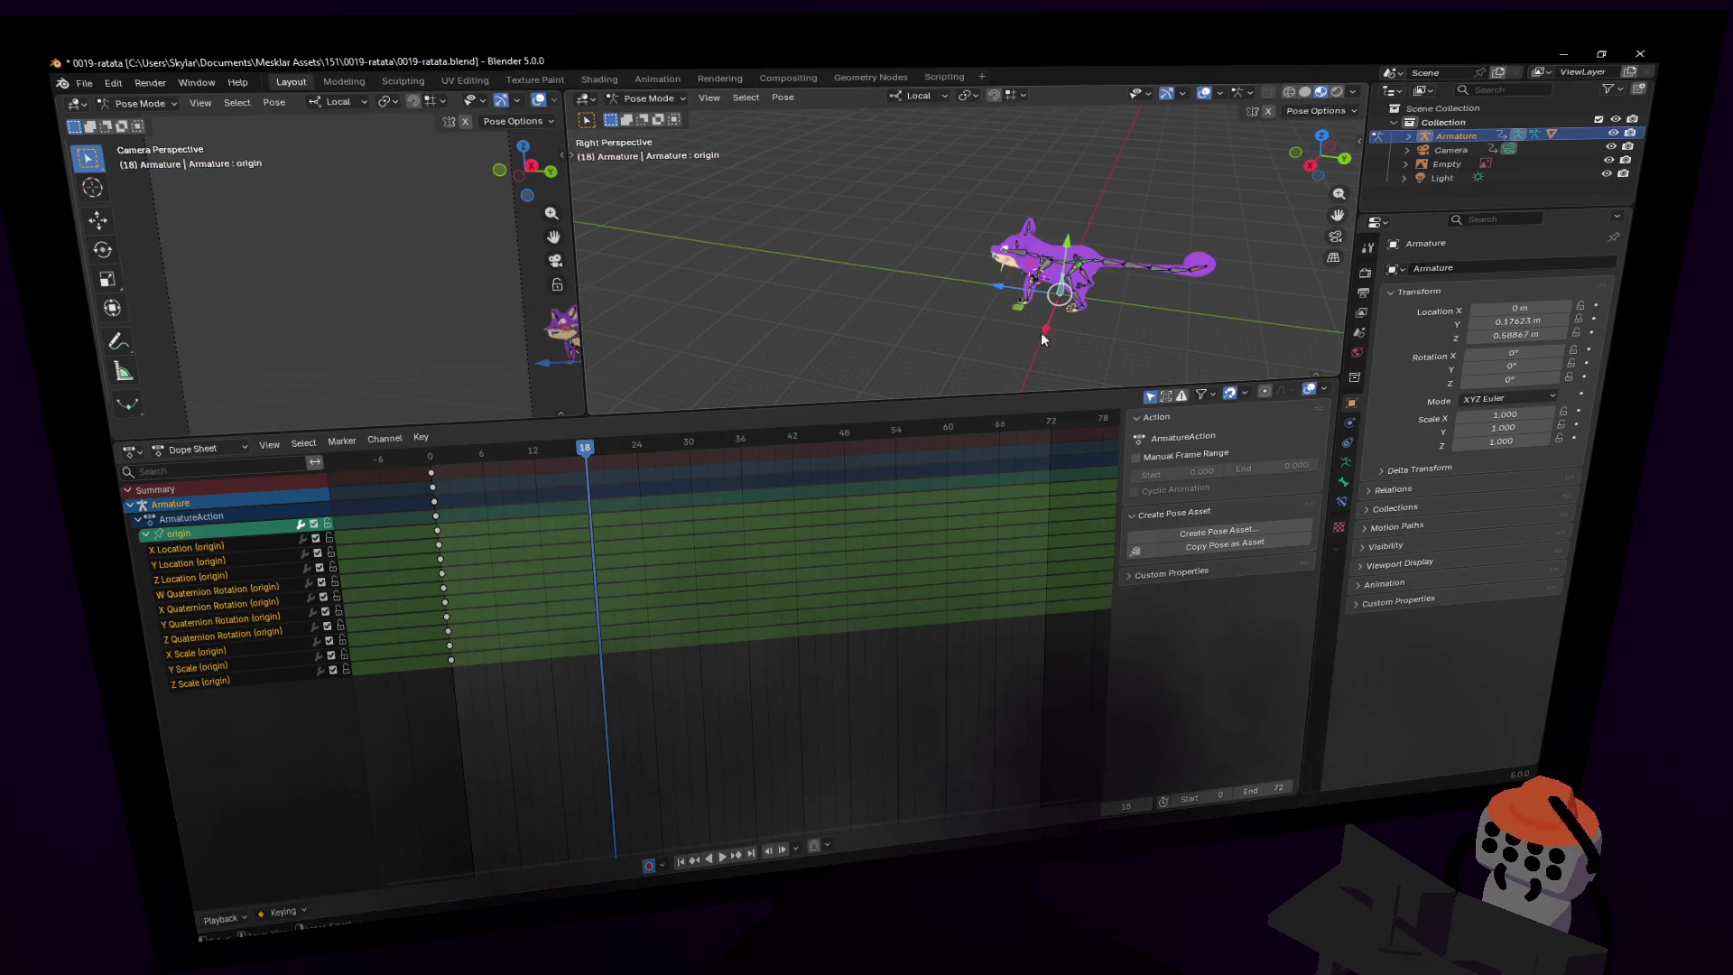
key(g)
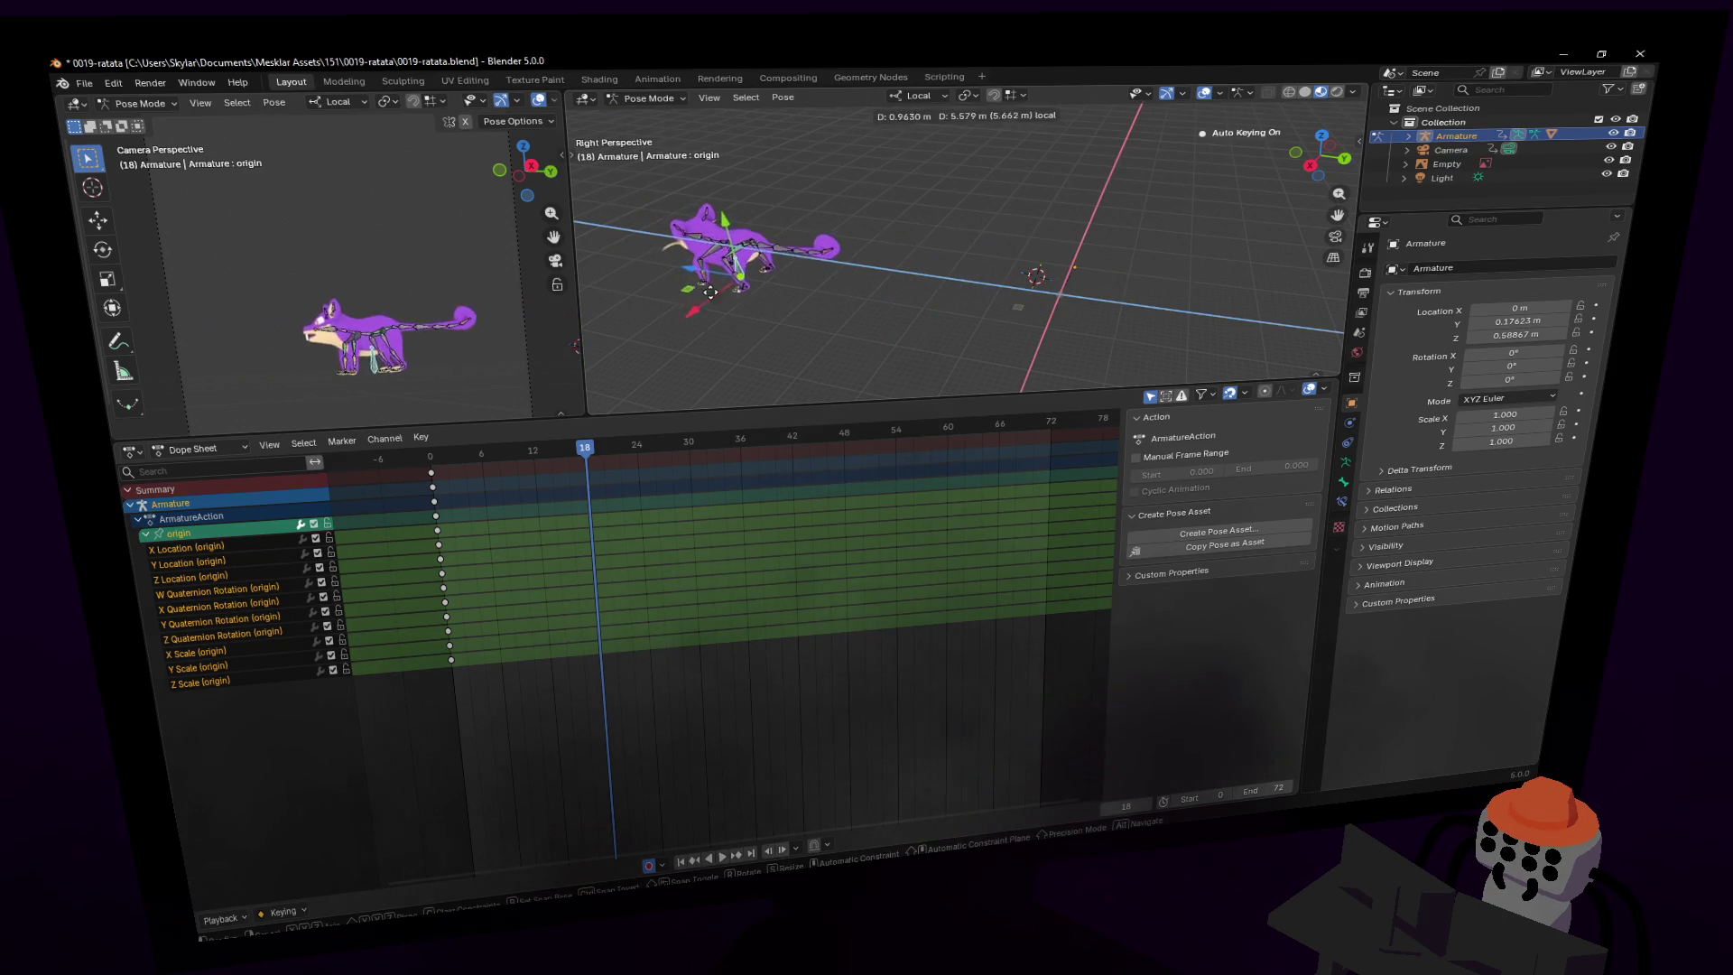
click(710, 289)
mouse_move(710, 289)
middle_down()
mouse_move(965, 241)
mouse_move(770, 349)
middle_up()
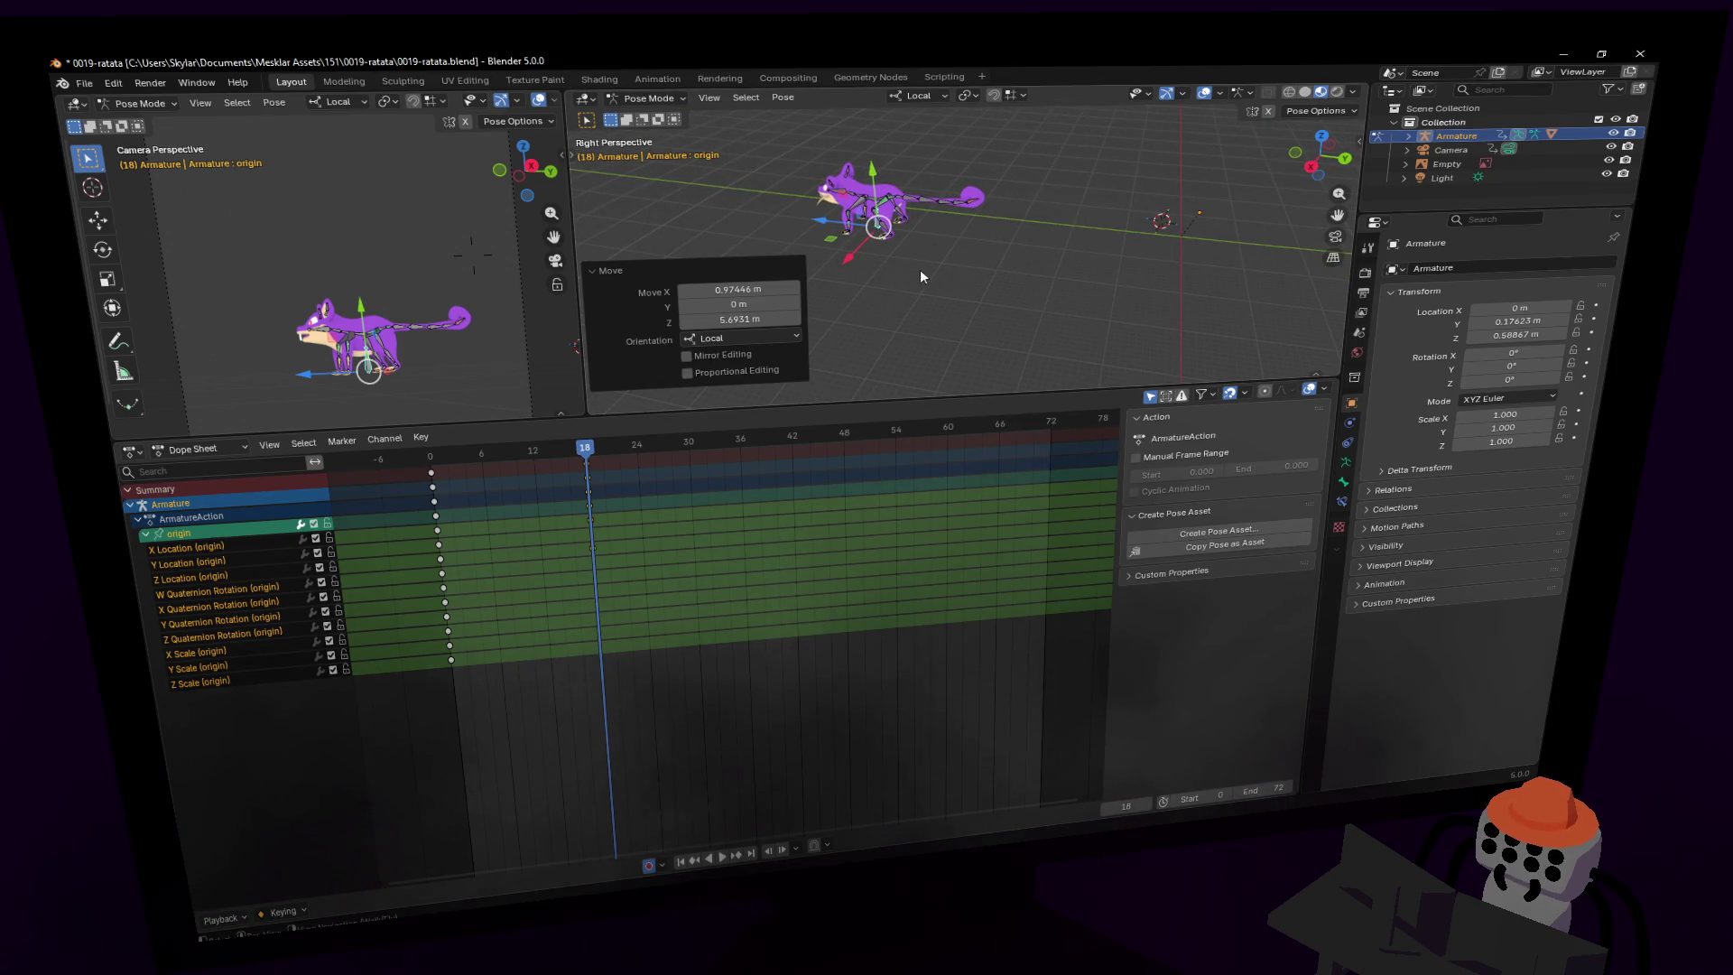
key(i)
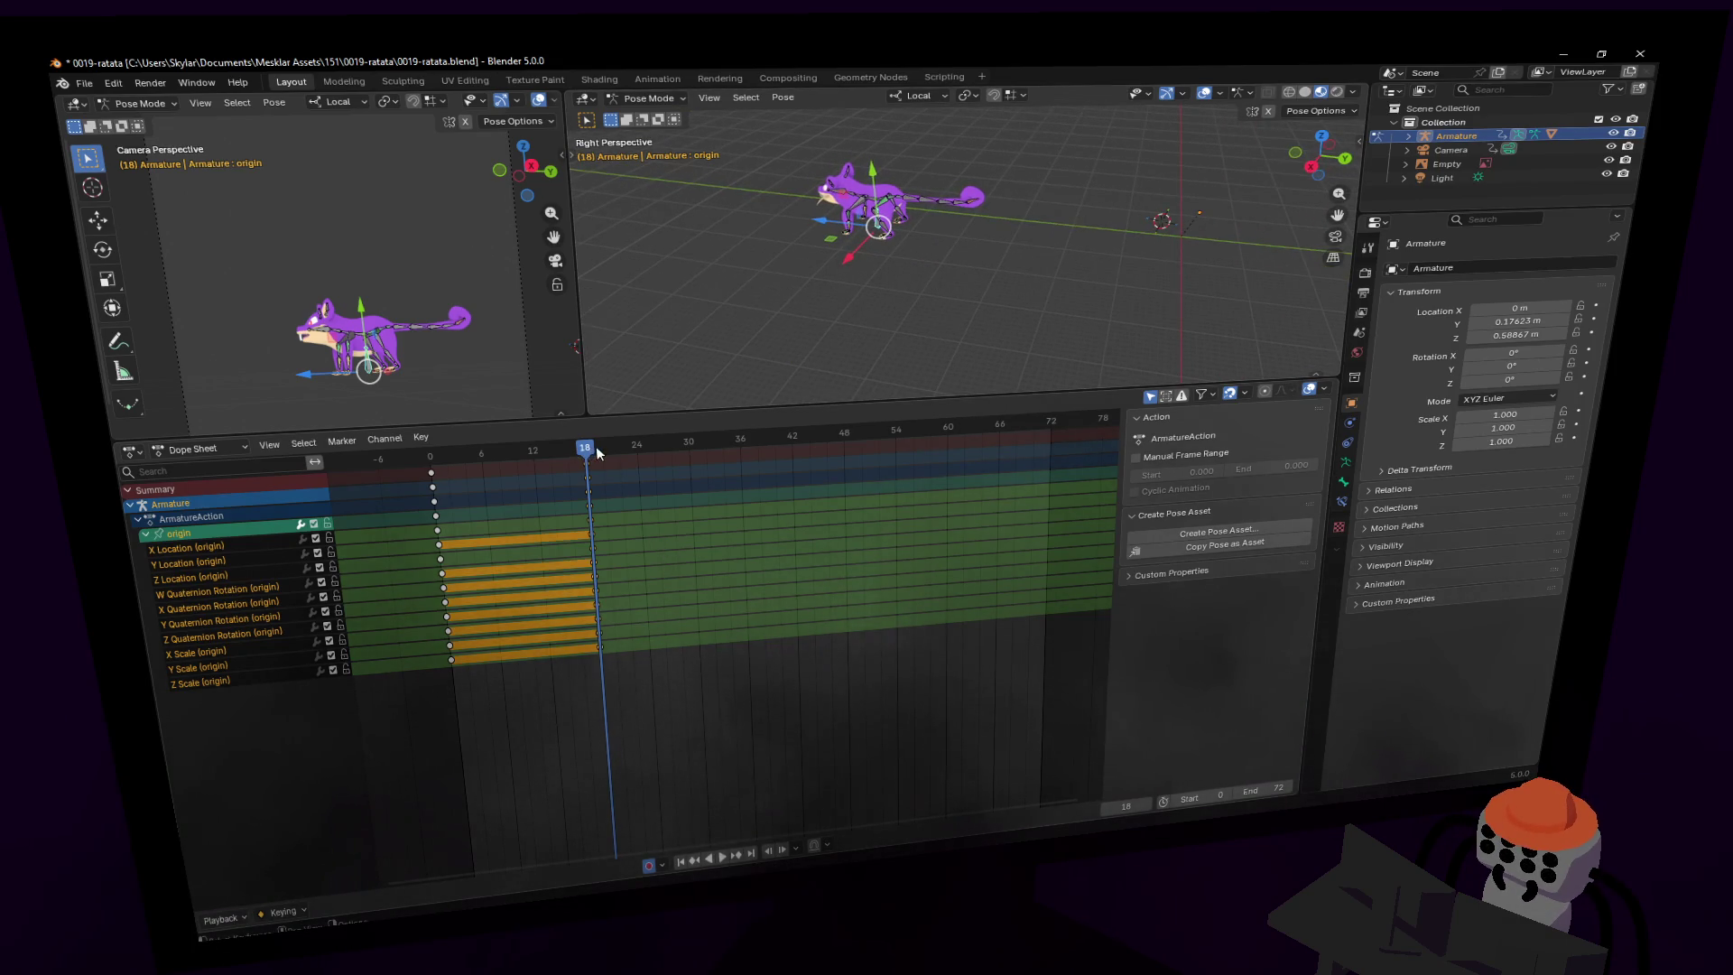
- Duplicate the frame-18 keys to frame 30
drag(597, 453, 749, 439)
key(shift+d)
click(694, 453)
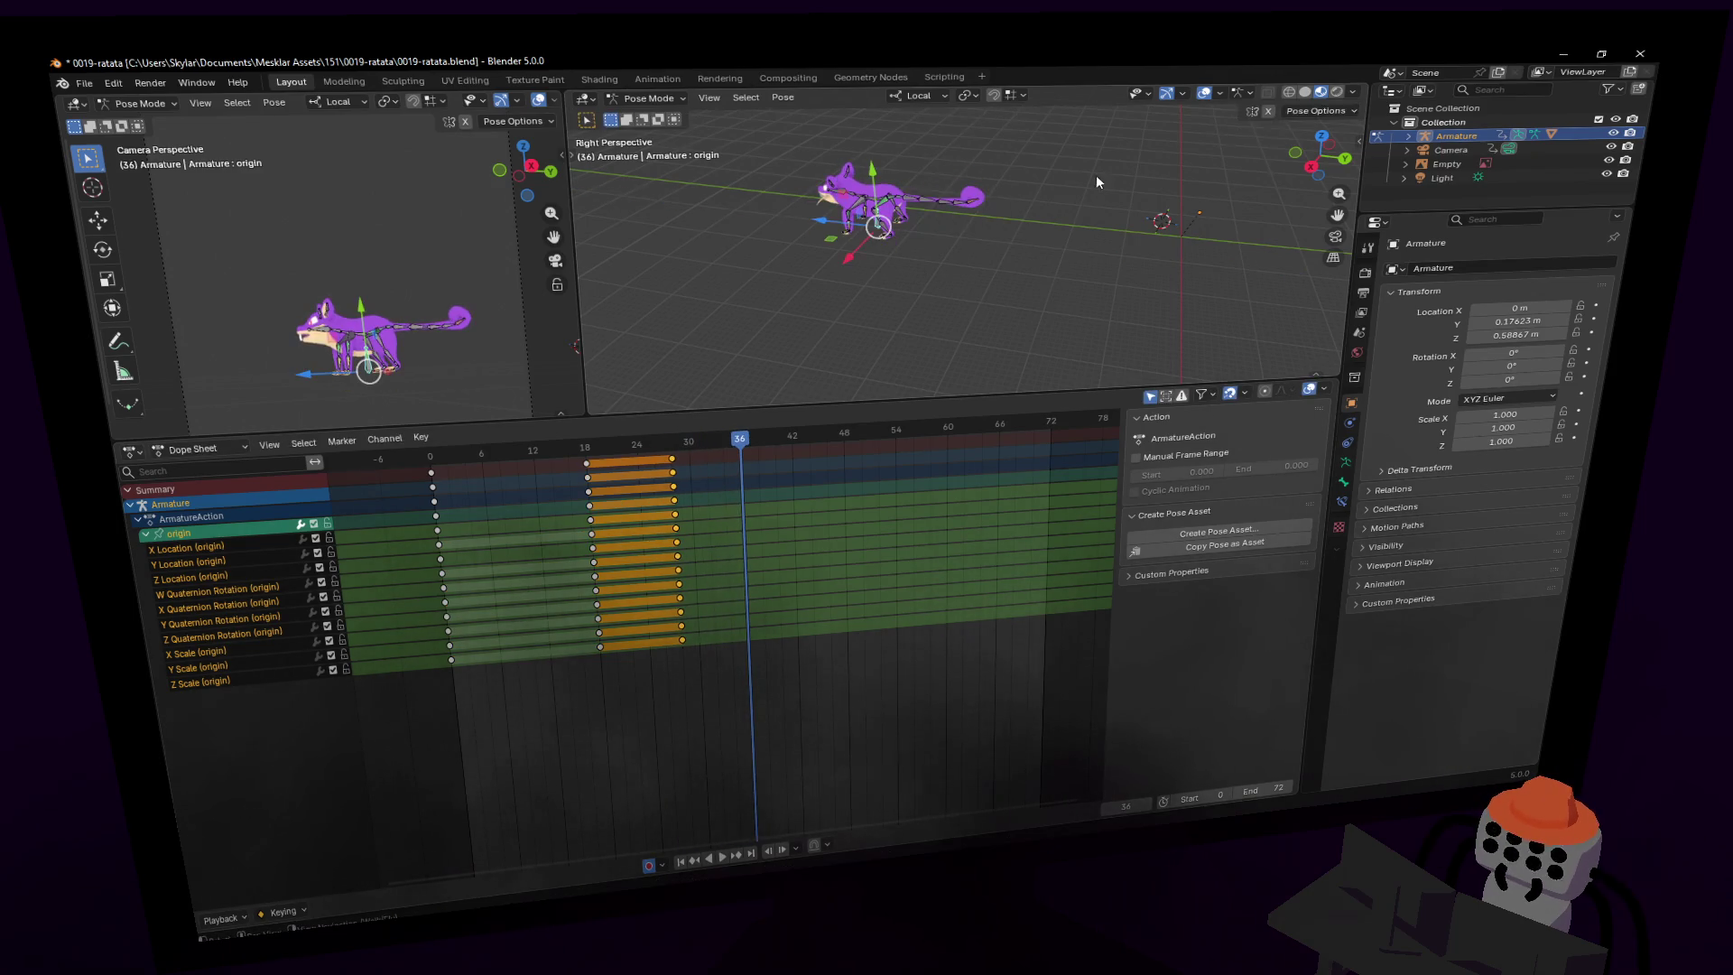
- Turn the rat 44° around Z at frame 36, copy those keys to frame 48, and preview
key(r)
key(z)
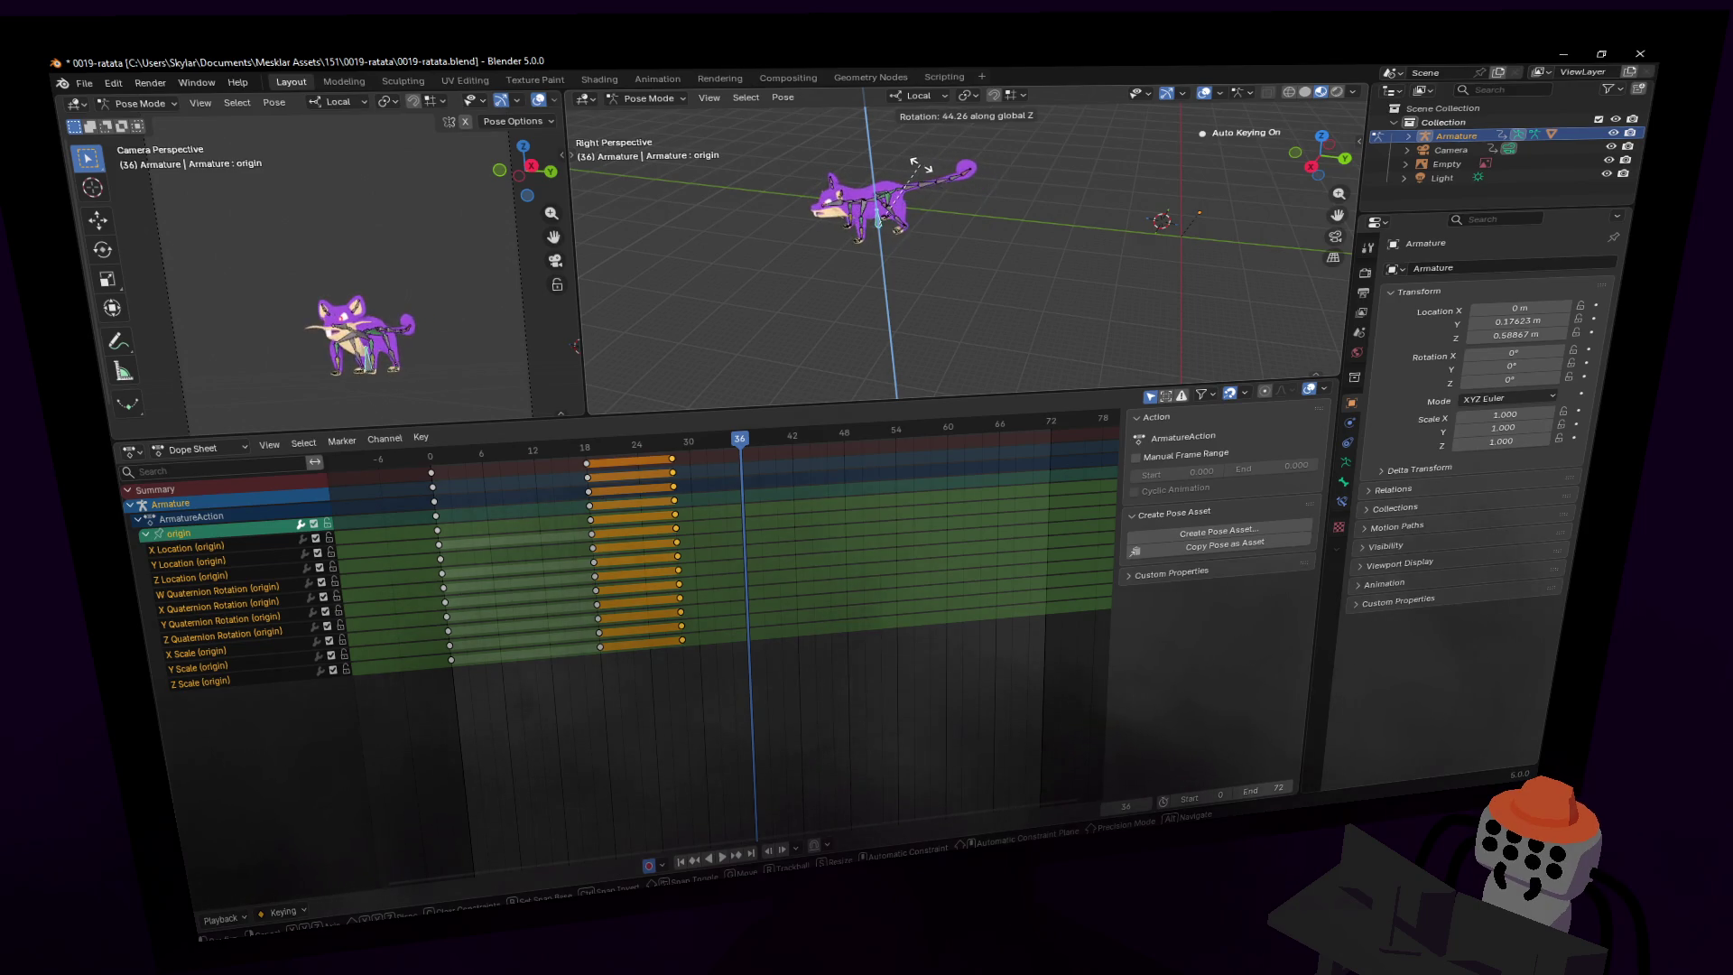
click(921, 167)
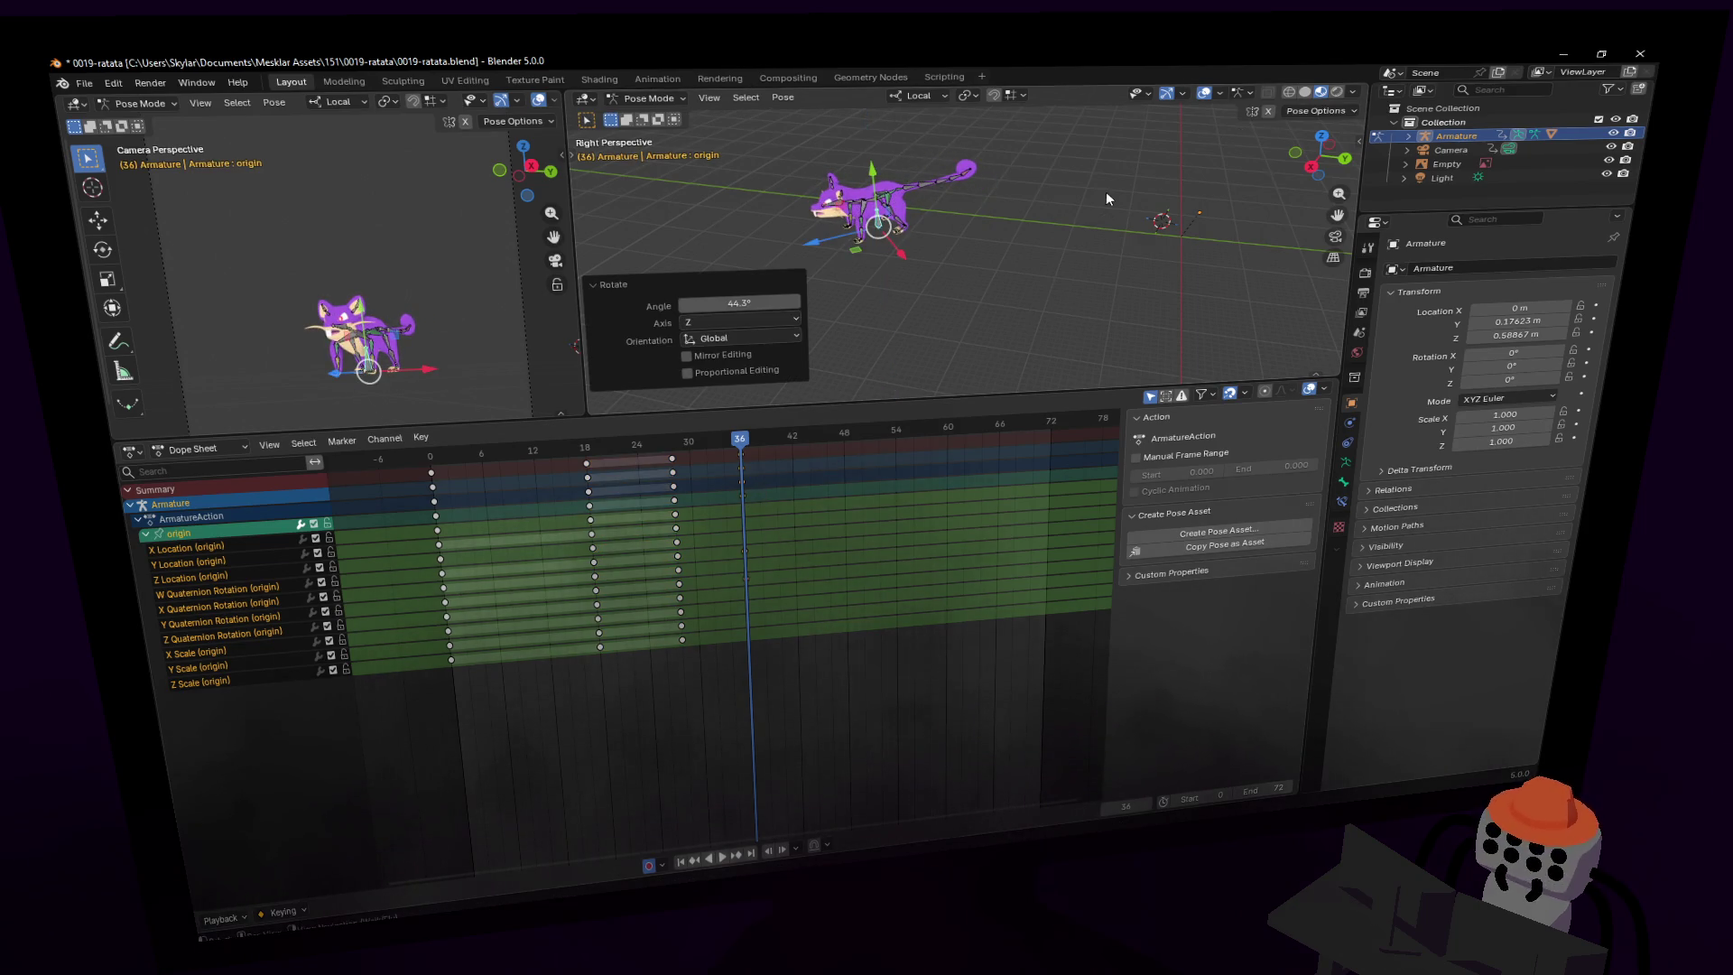
click(806, 446)
key(shift+d)
click(829, 446)
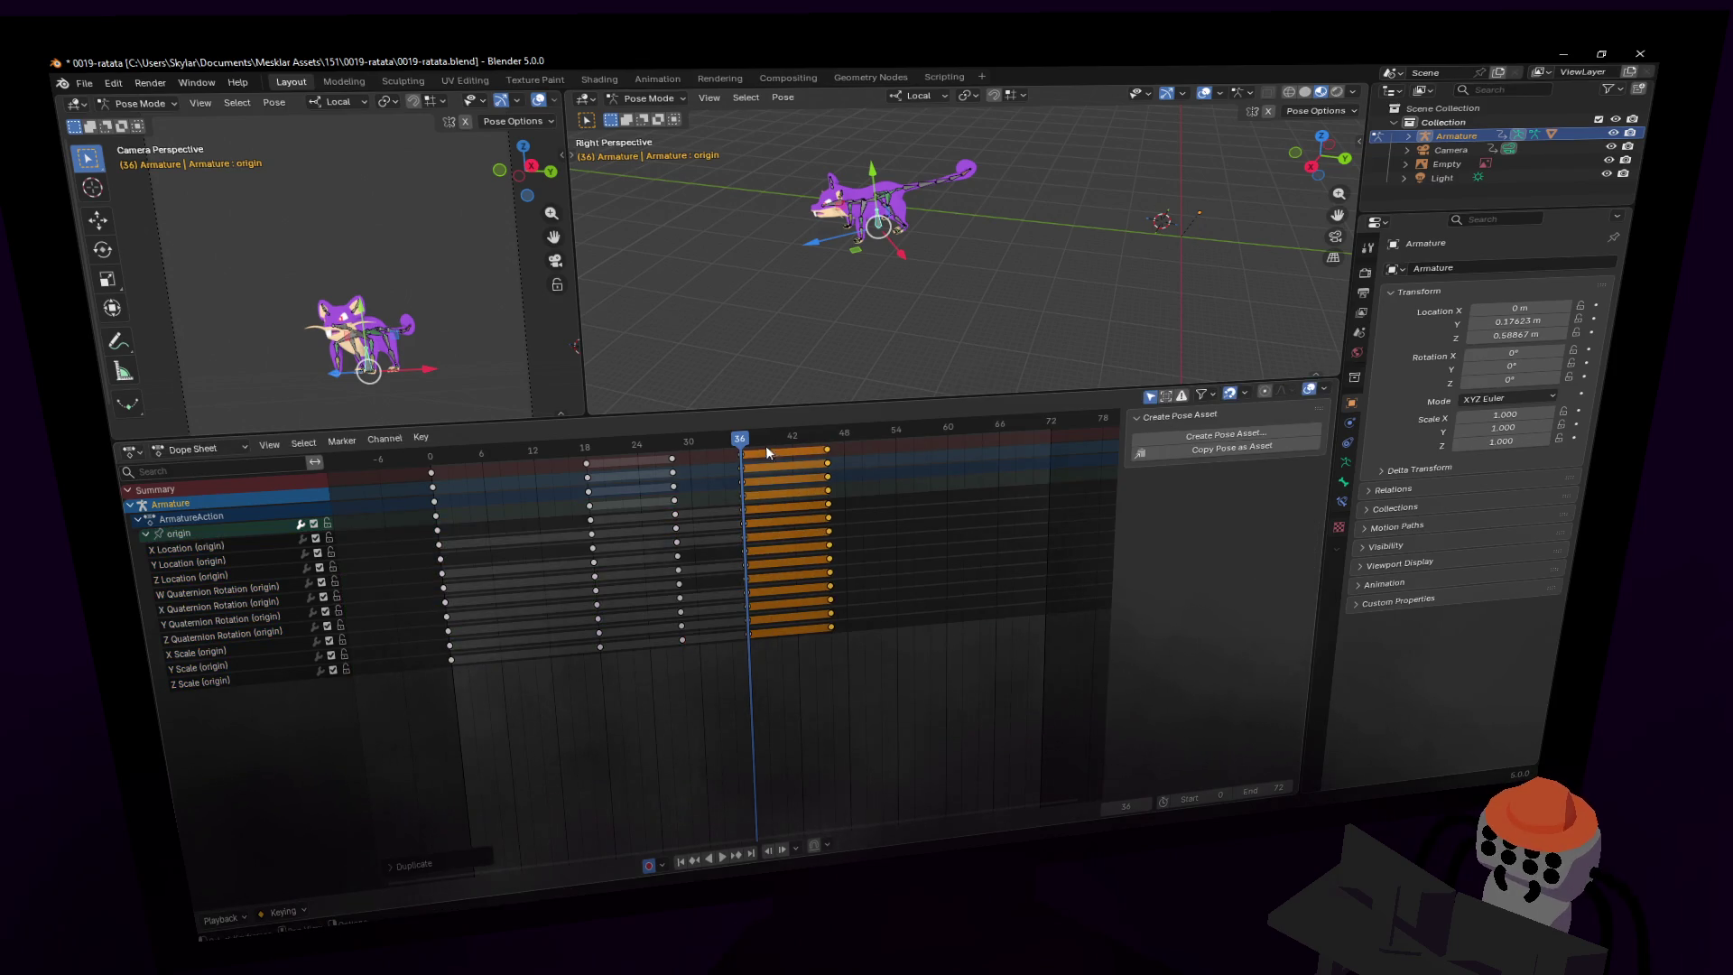
key(space)
- At frame 52, turn the rat 43° then -16.2° around Z and move it toward the camera
drag(871, 439, 883, 439)
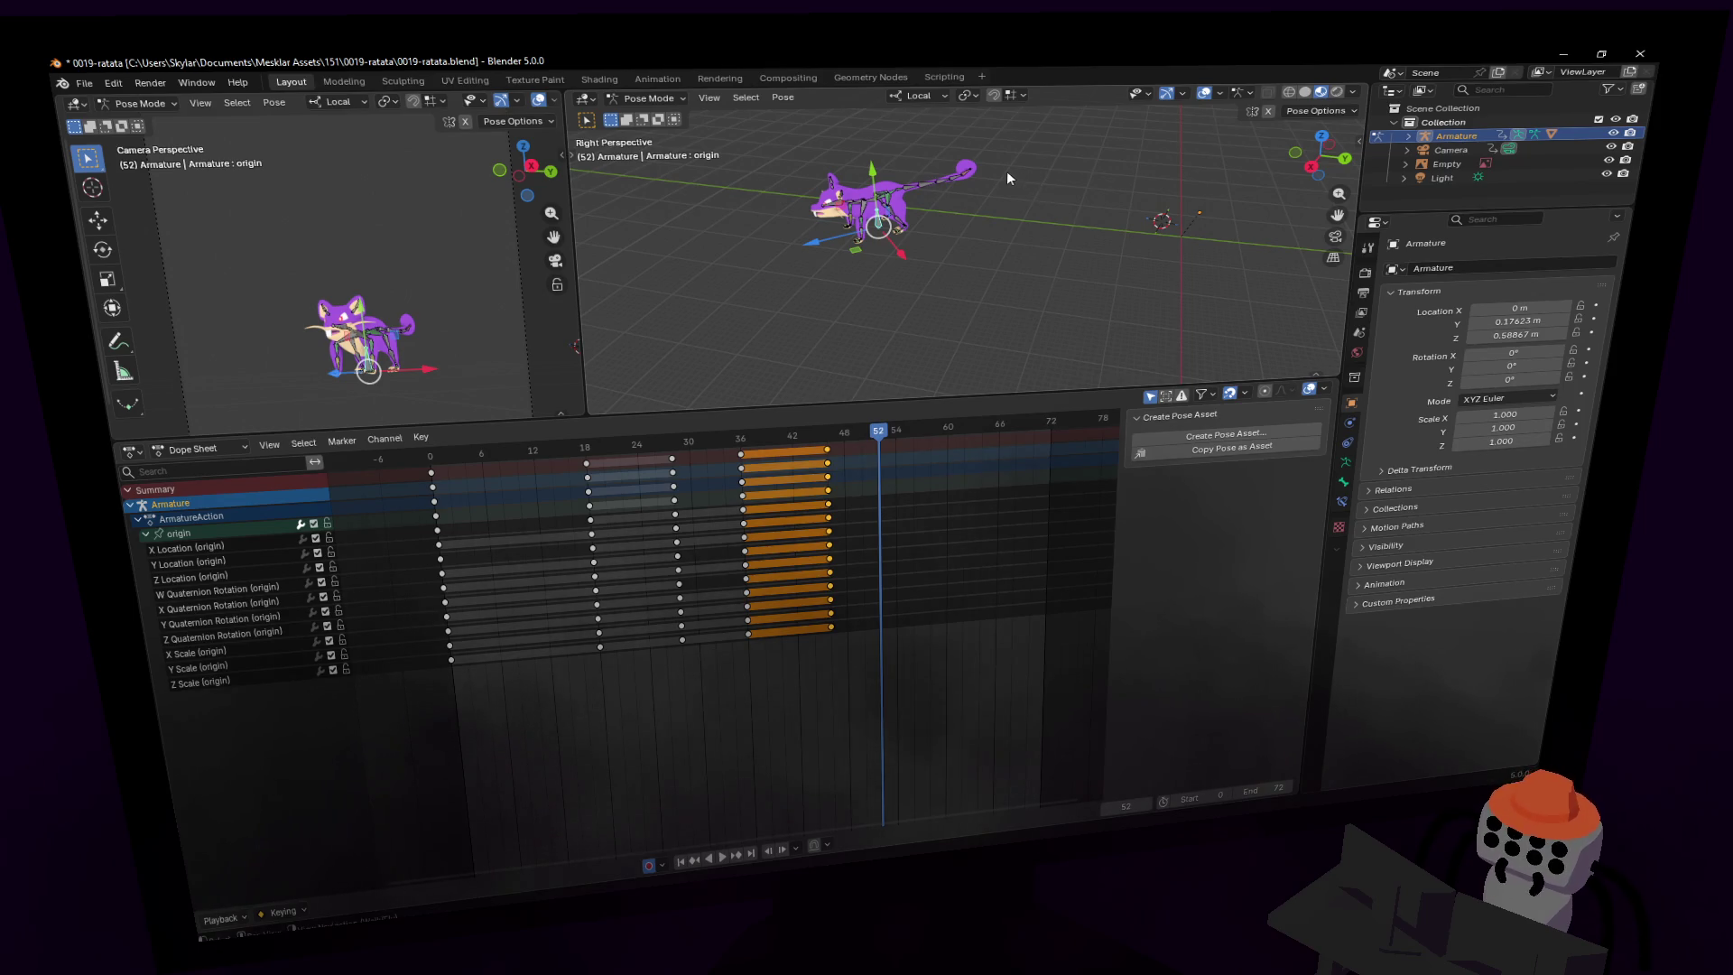
key(r)
key(z)
click(907, 169)
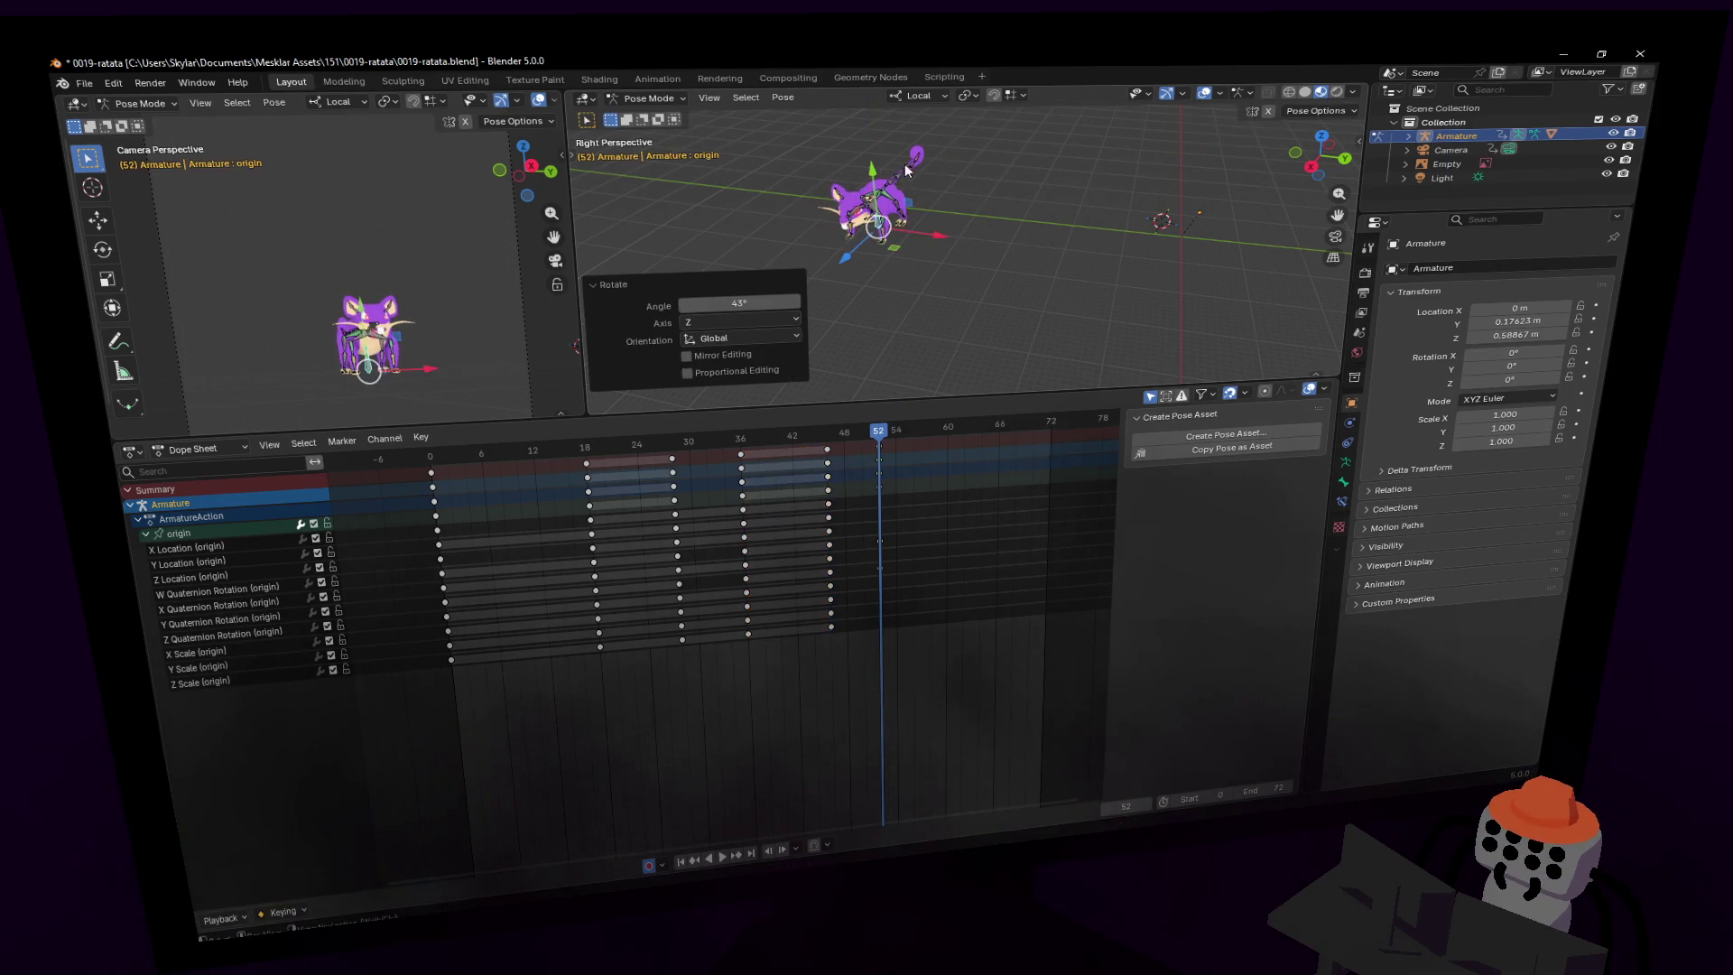
key(r)
key(z)
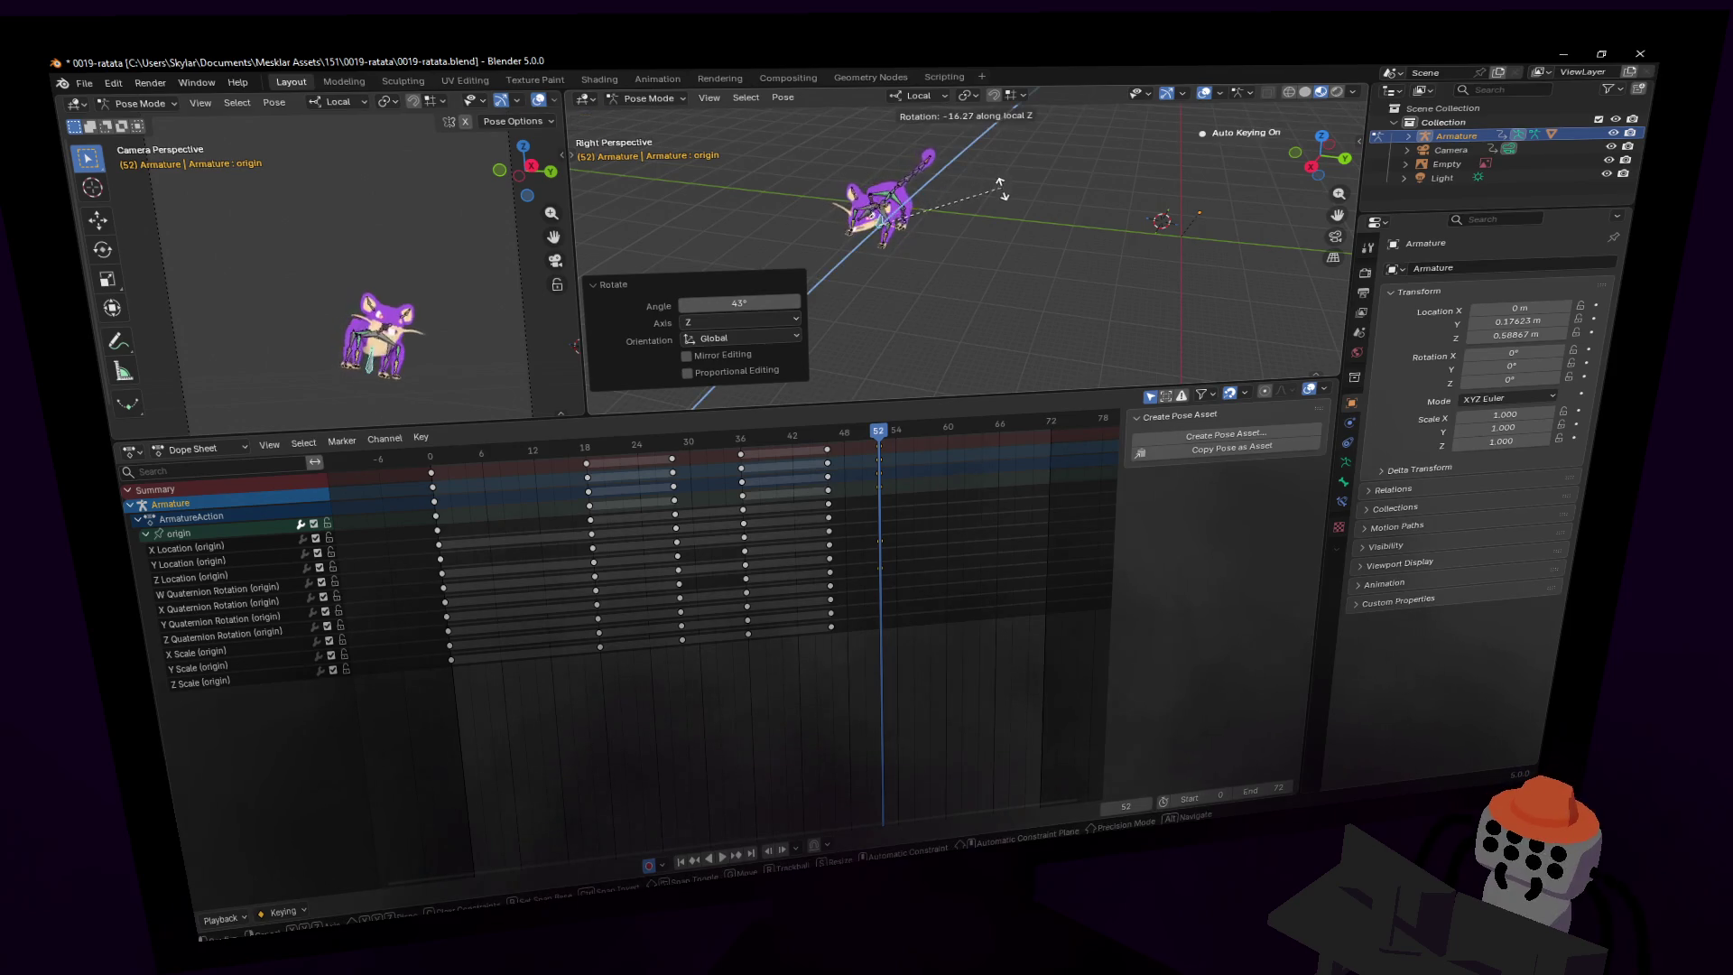
click(868, 236)
key(g)
key(z)
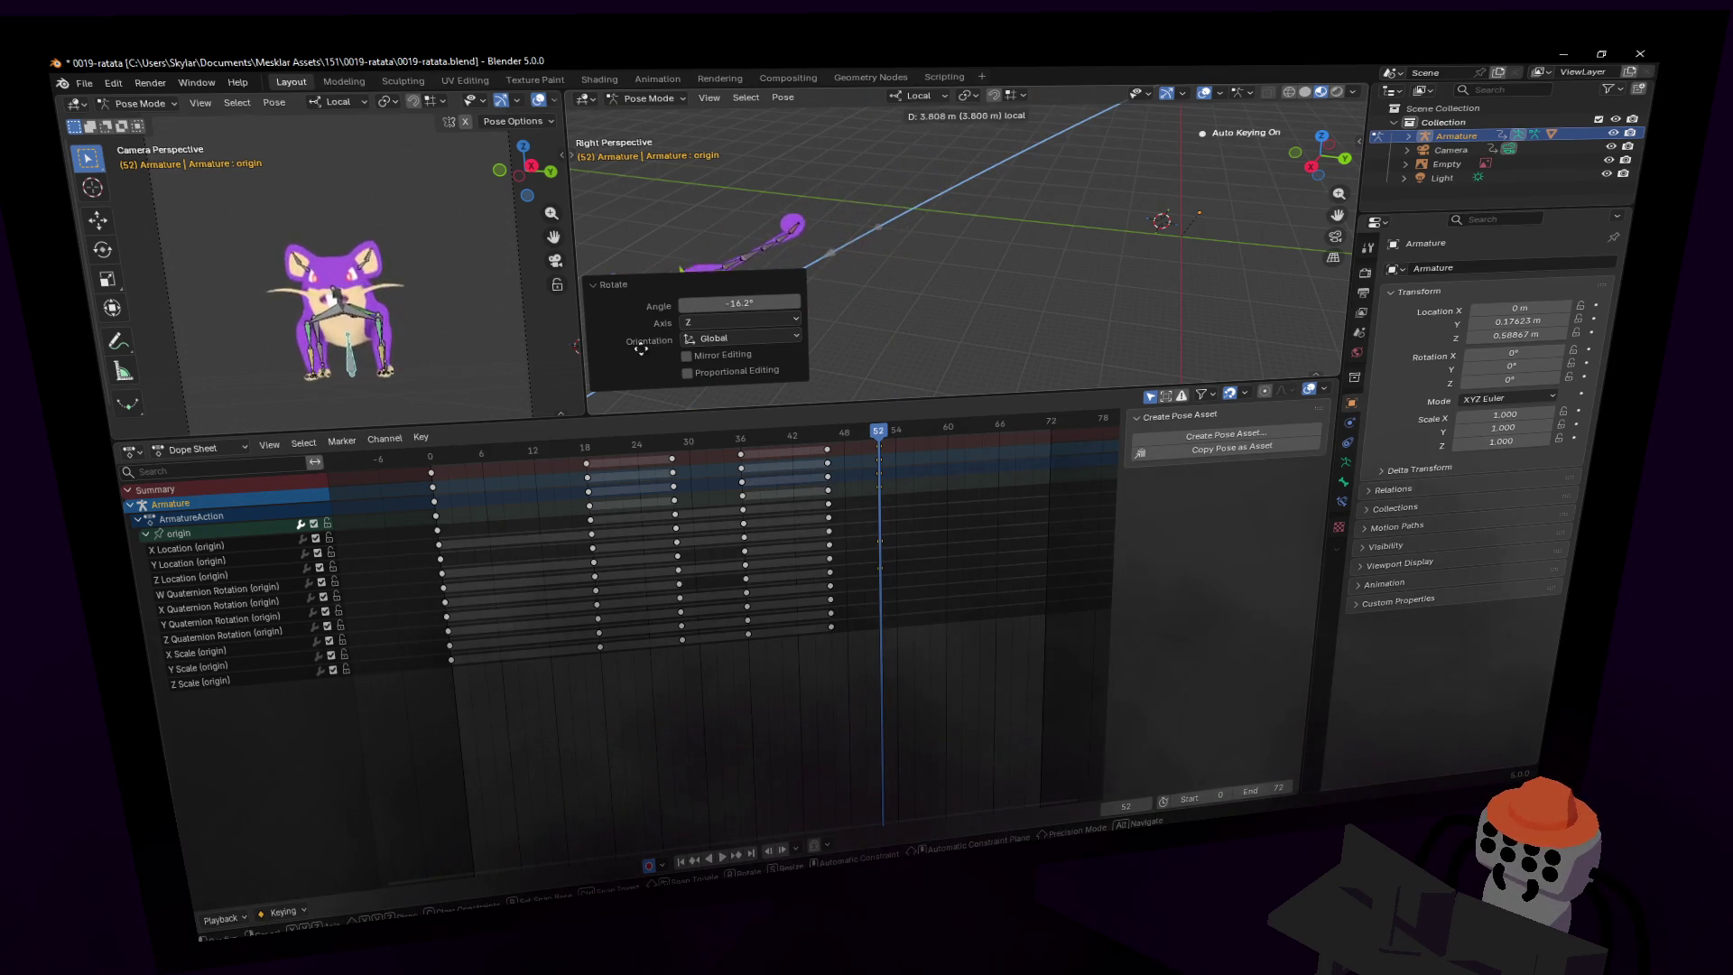
click(1139, 128)
- Move the origin bone along X, tilt it 18.4° on X, nudge it on Z, and key frame 52
middle_drag(1139, 128, 950, 251)
key(g)
key(x)
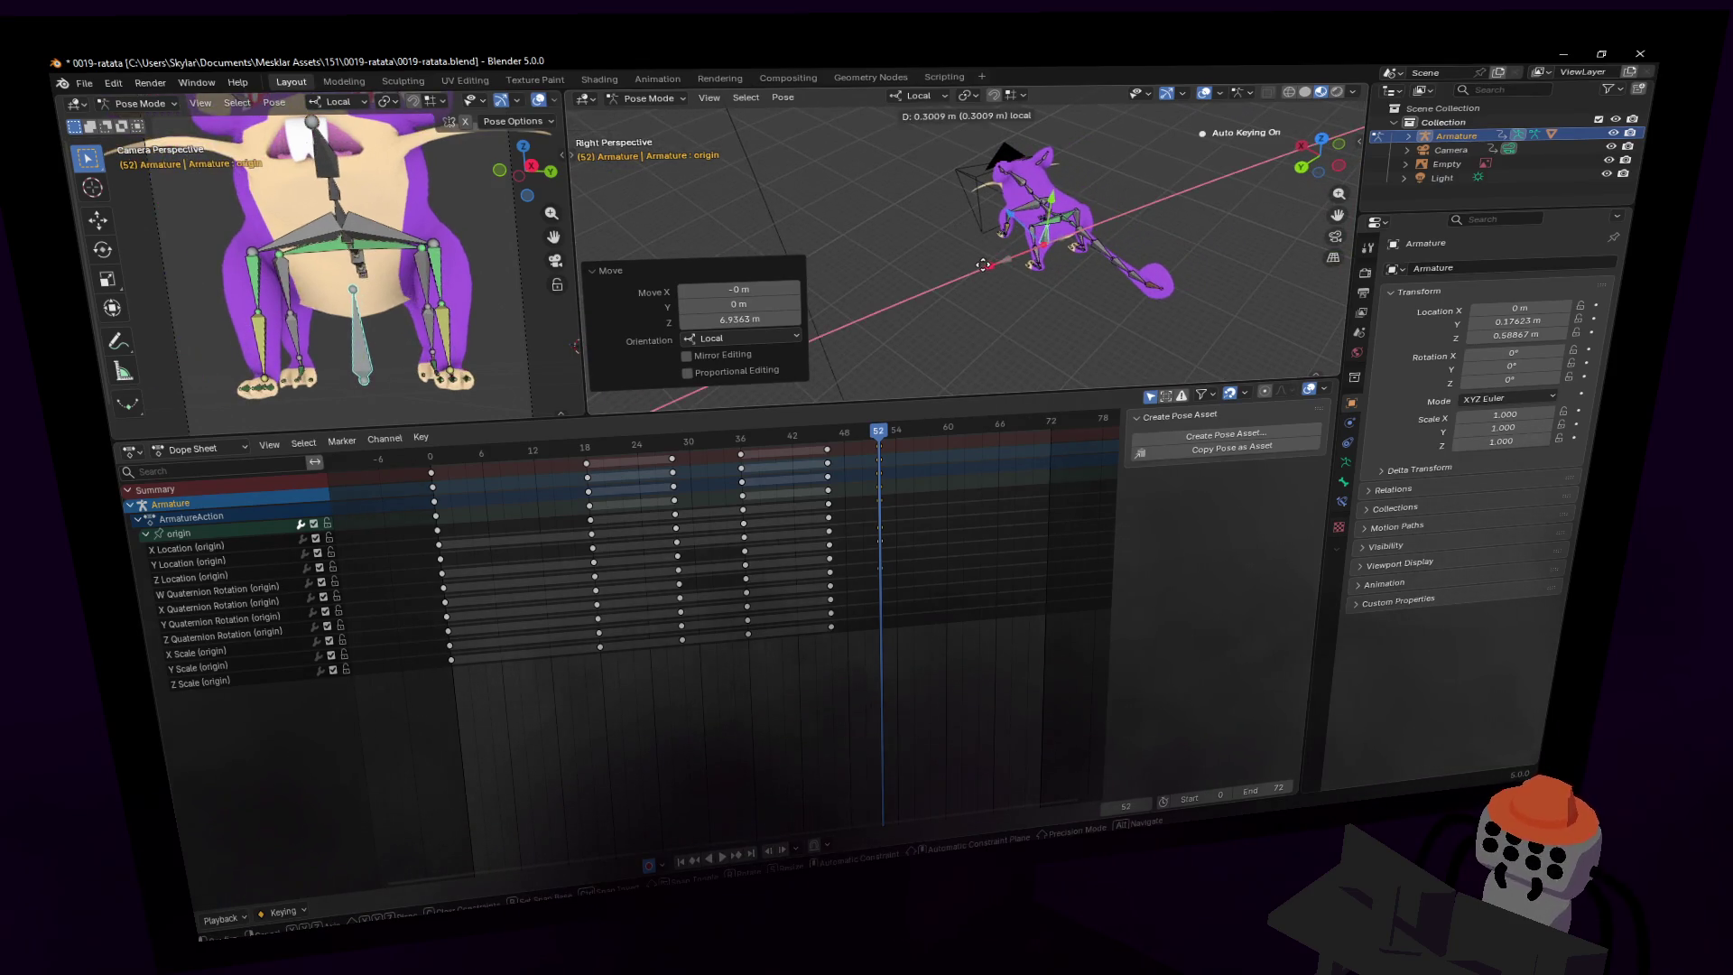
click(1125, 186)
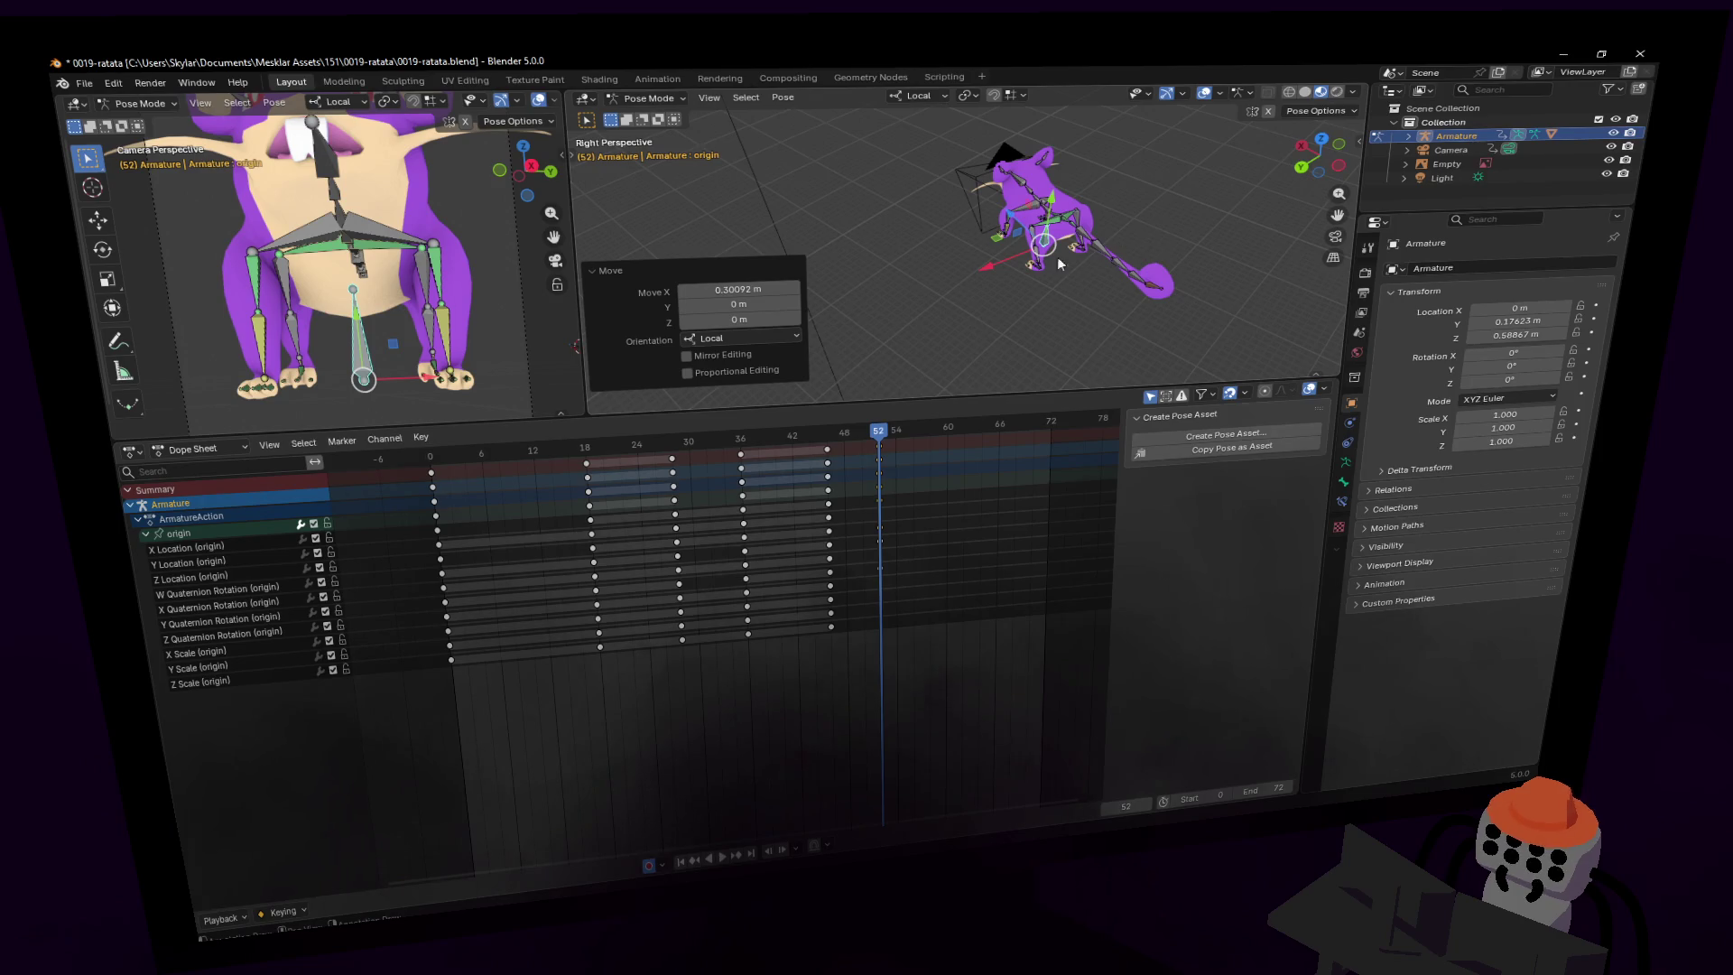
middle_drag(1011, 230, 1139, 220)
key(r)
key(x)
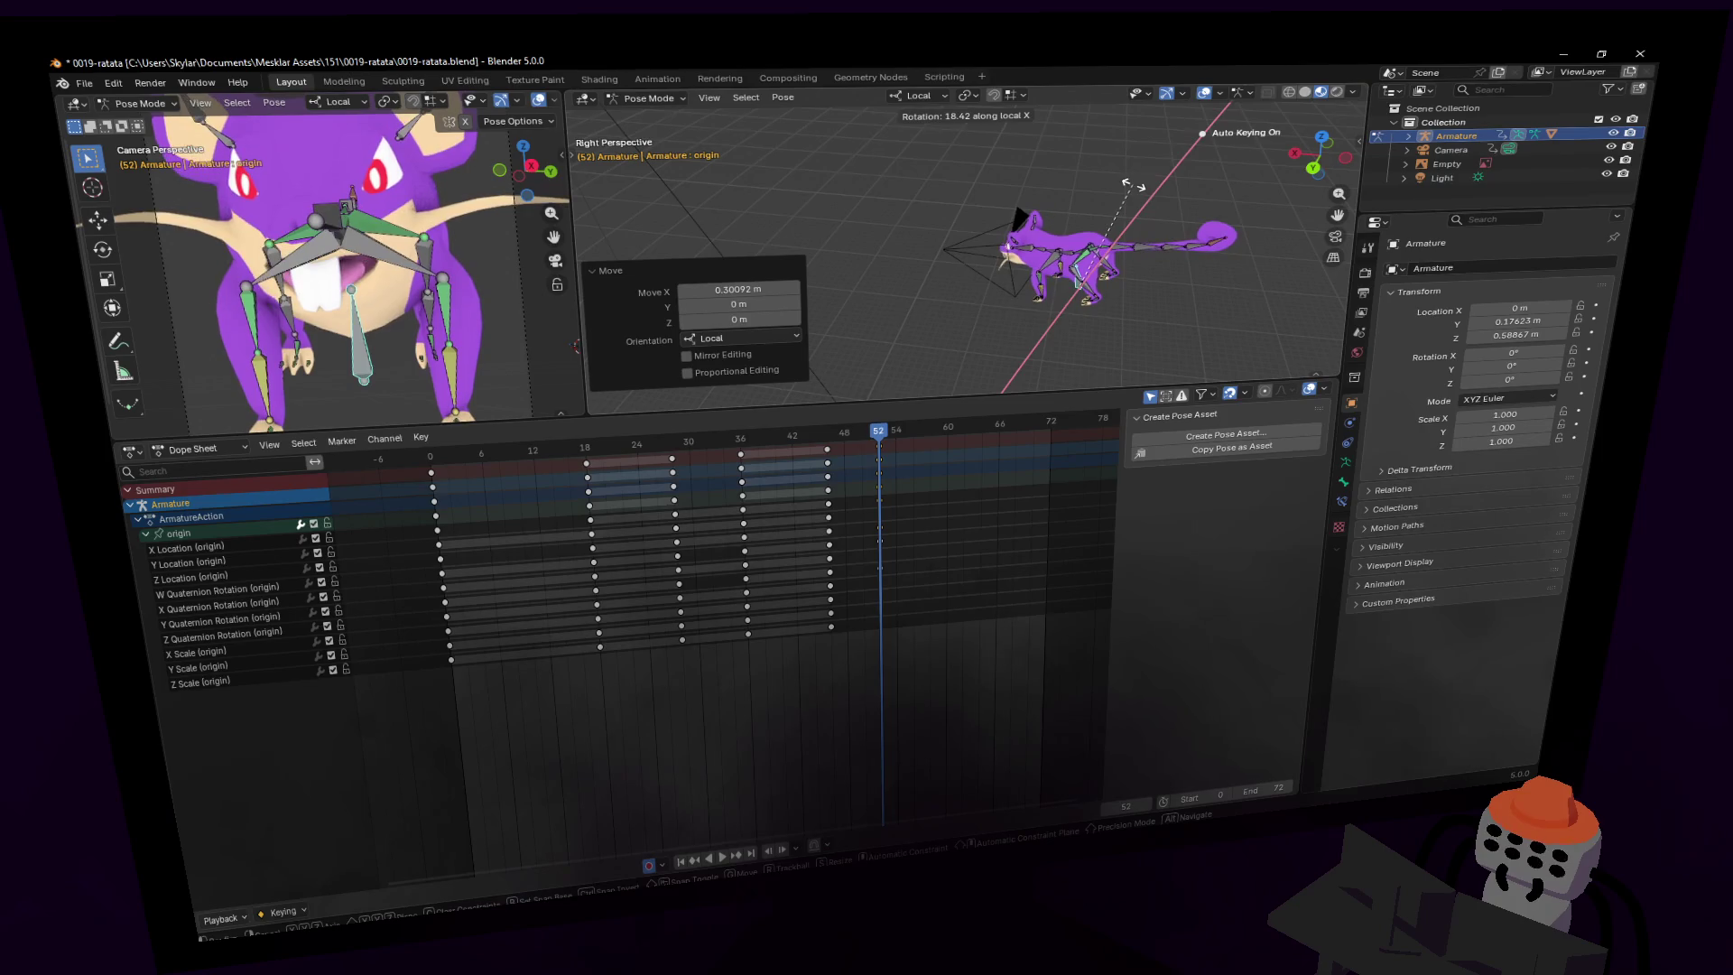
click(1142, 180)
key(r)
key(z)
key(z)
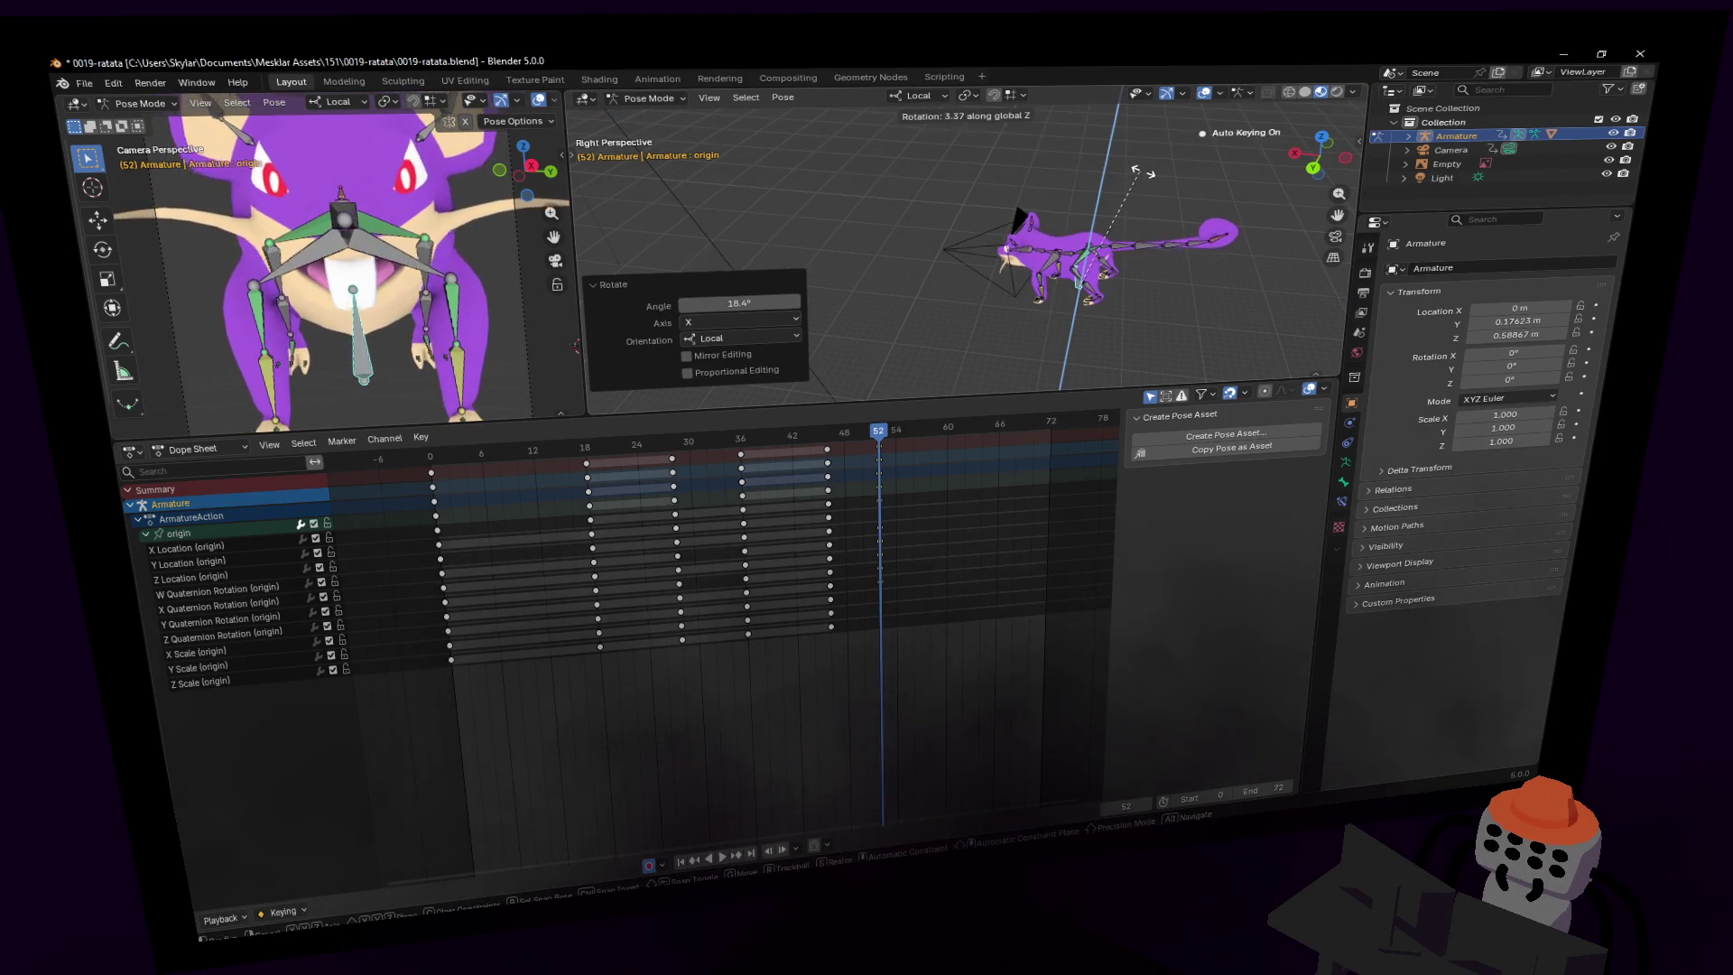
click(1148, 177)
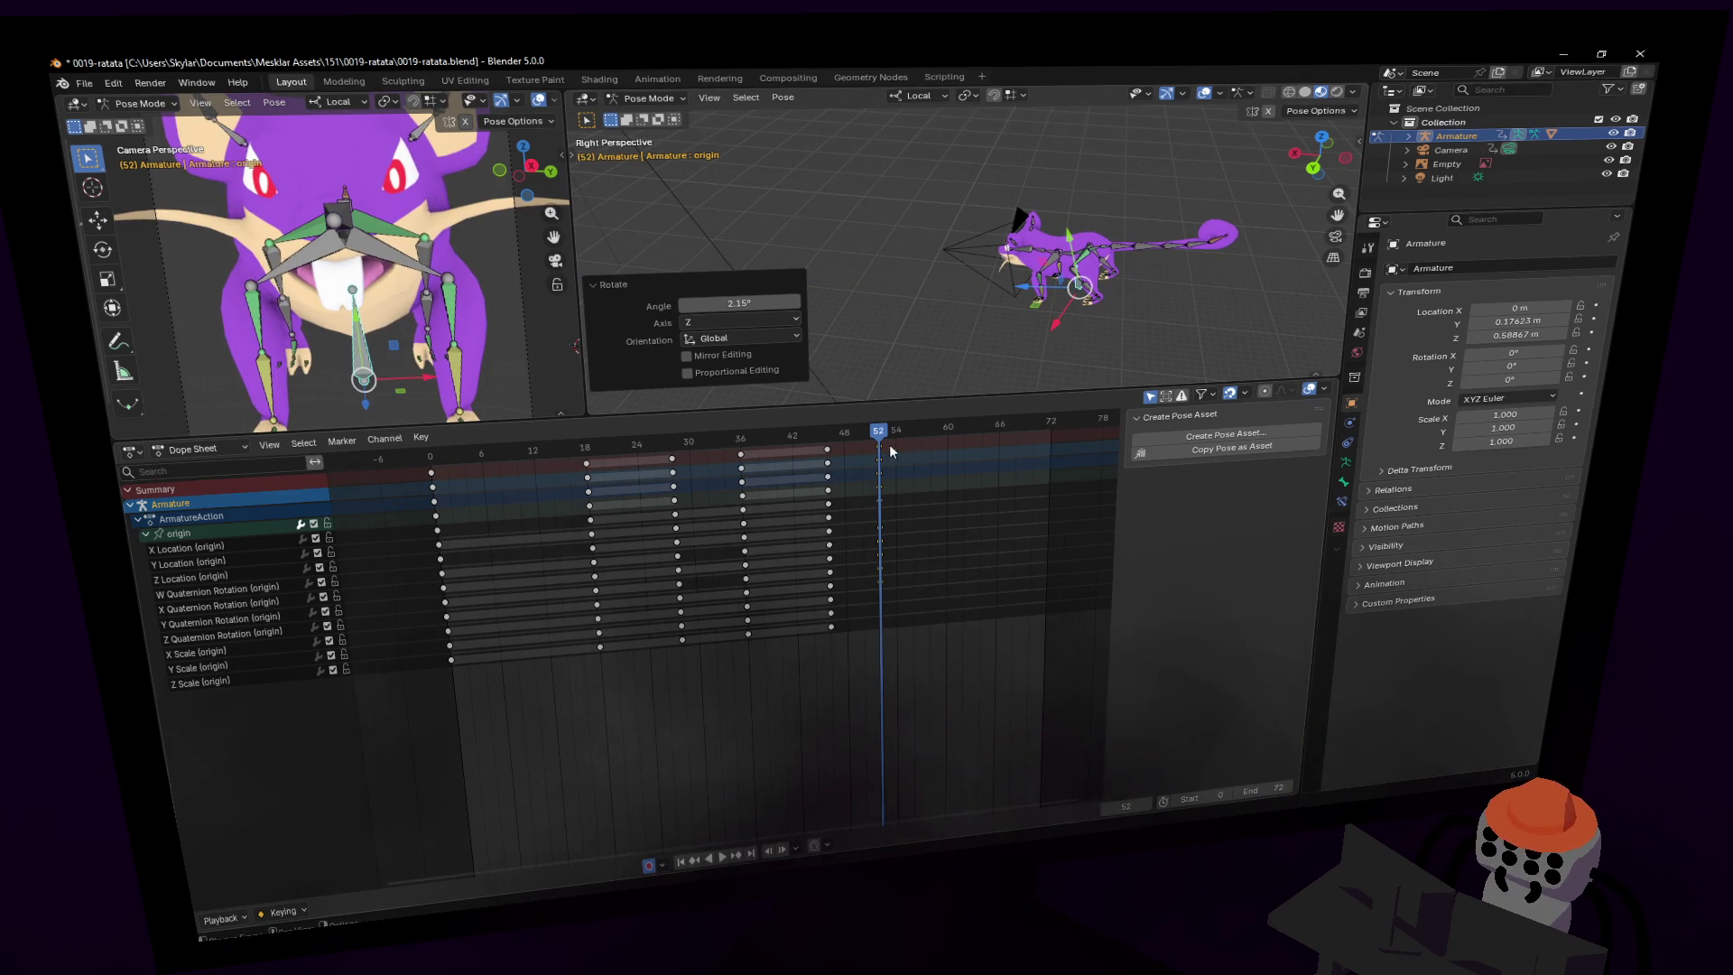
key(i)
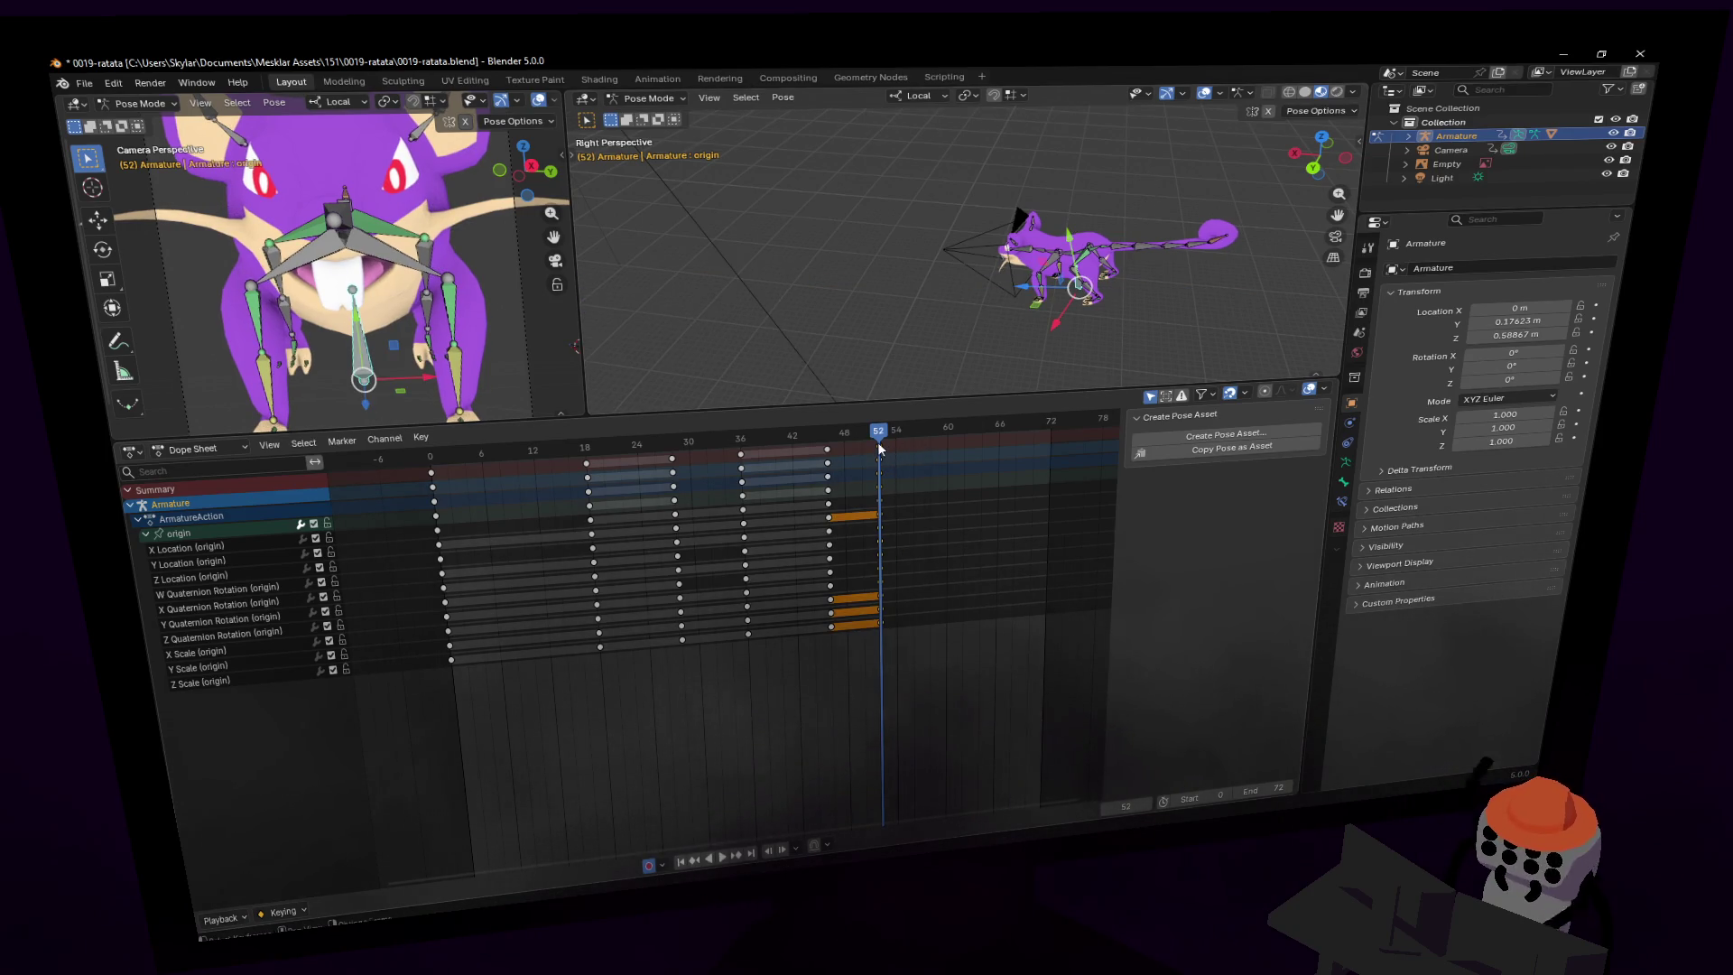
- Duplicate the frame-52 keys to frame 56
alt+click(877, 441)
key(shift+d)
click(917, 441)
- At frame 62, turn the origin bone 119° around global Z and key the pose
click(917, 435)
drag(917, 435, 964, 426)
key(r)
key(z)
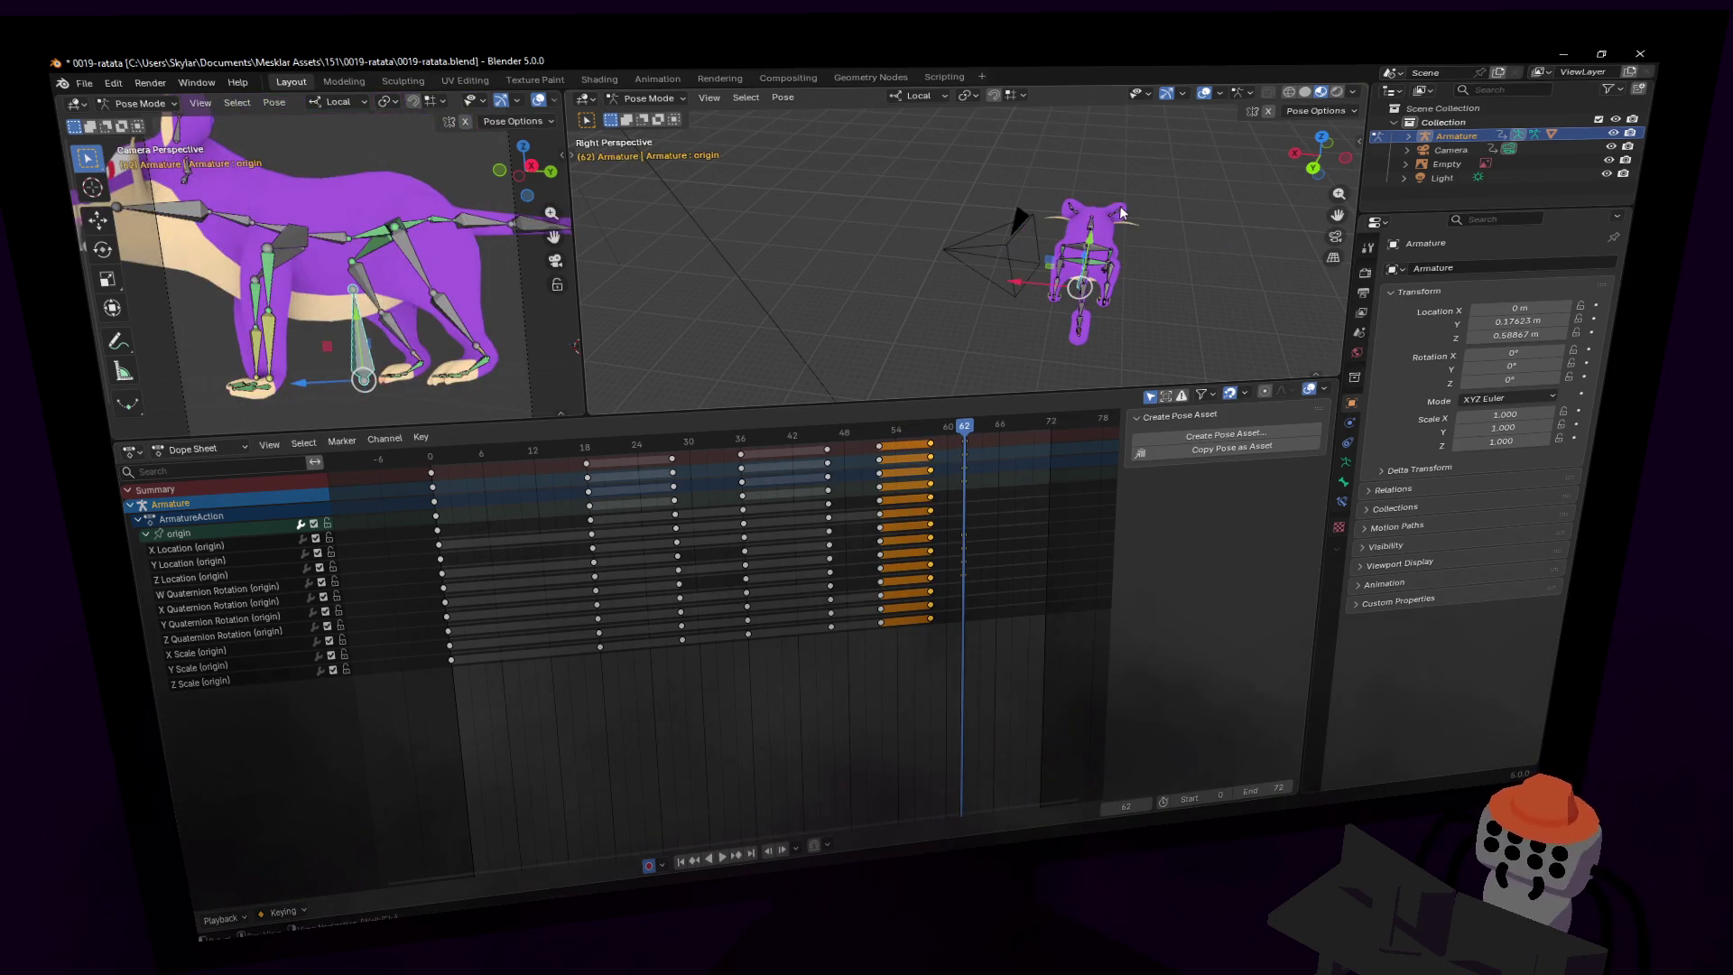
key(z)
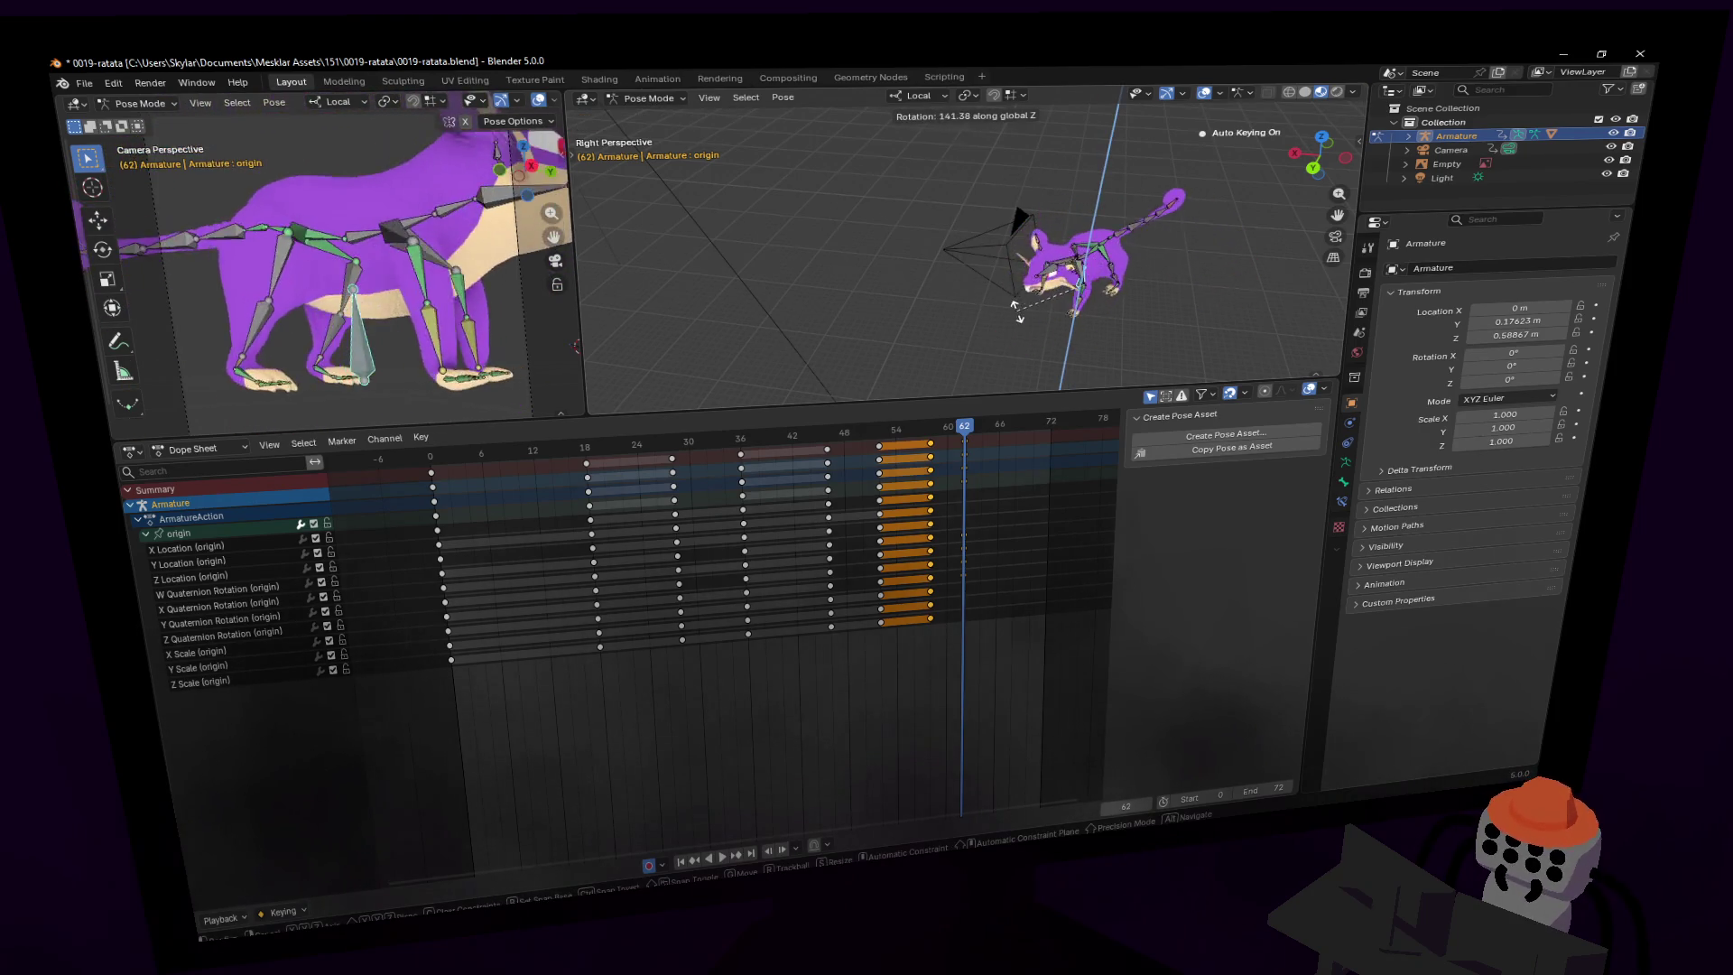
text(119)
key(Return)
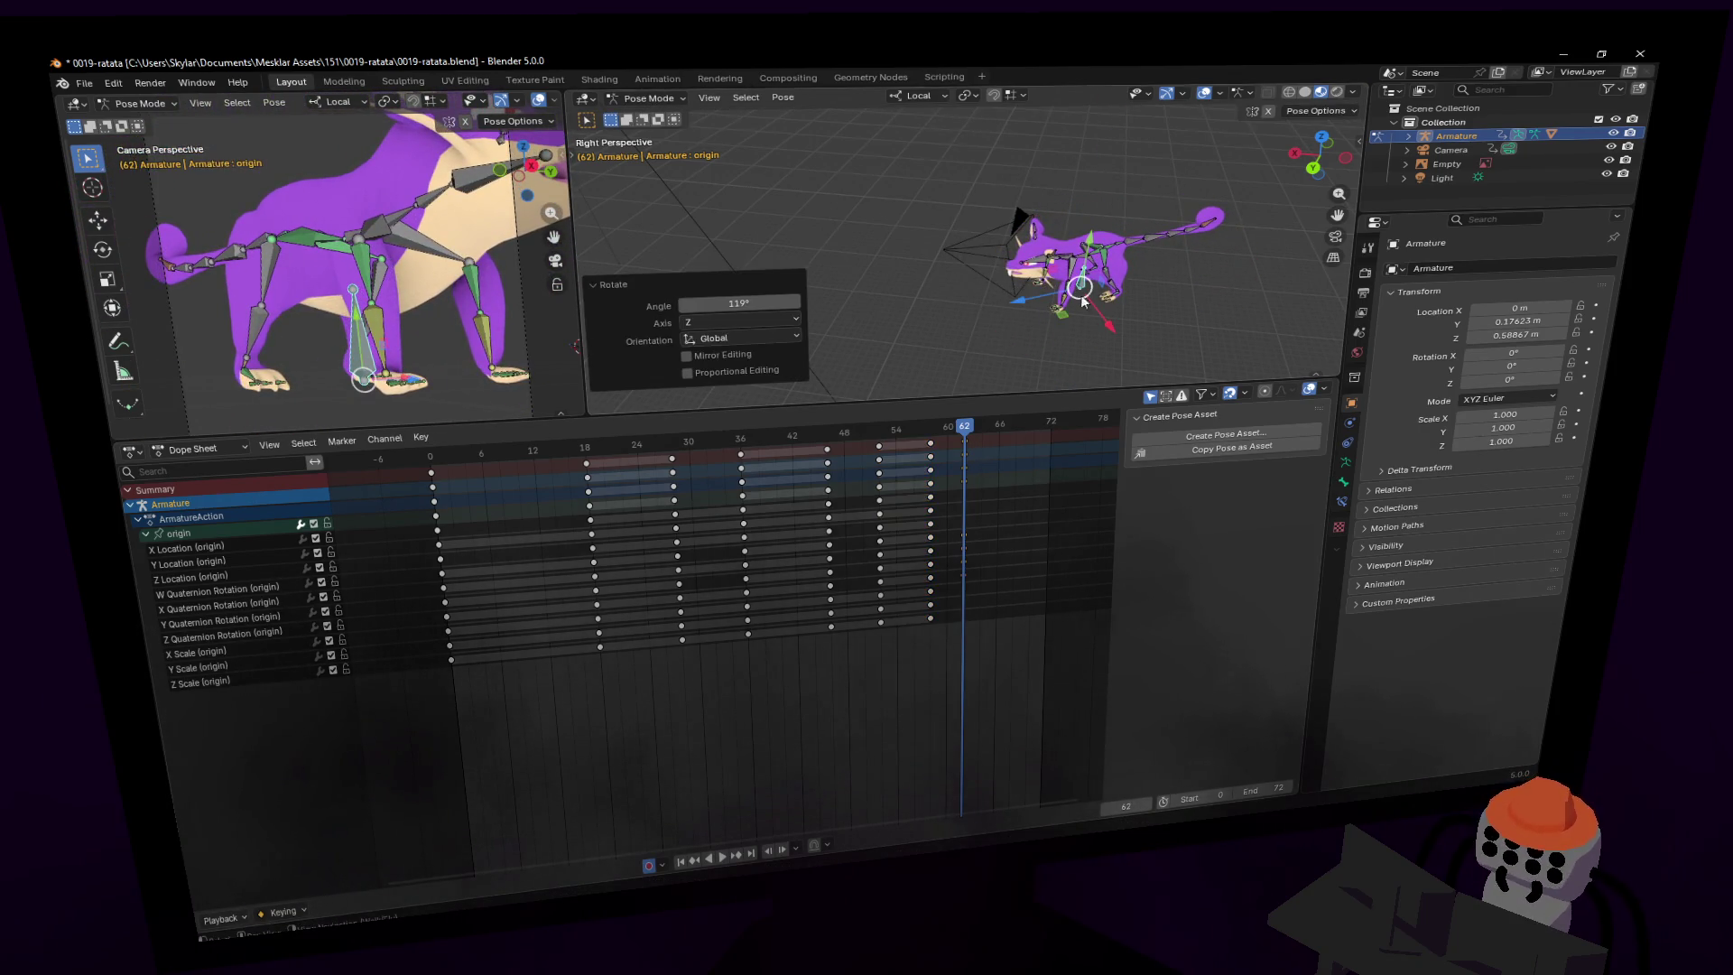
key(i)
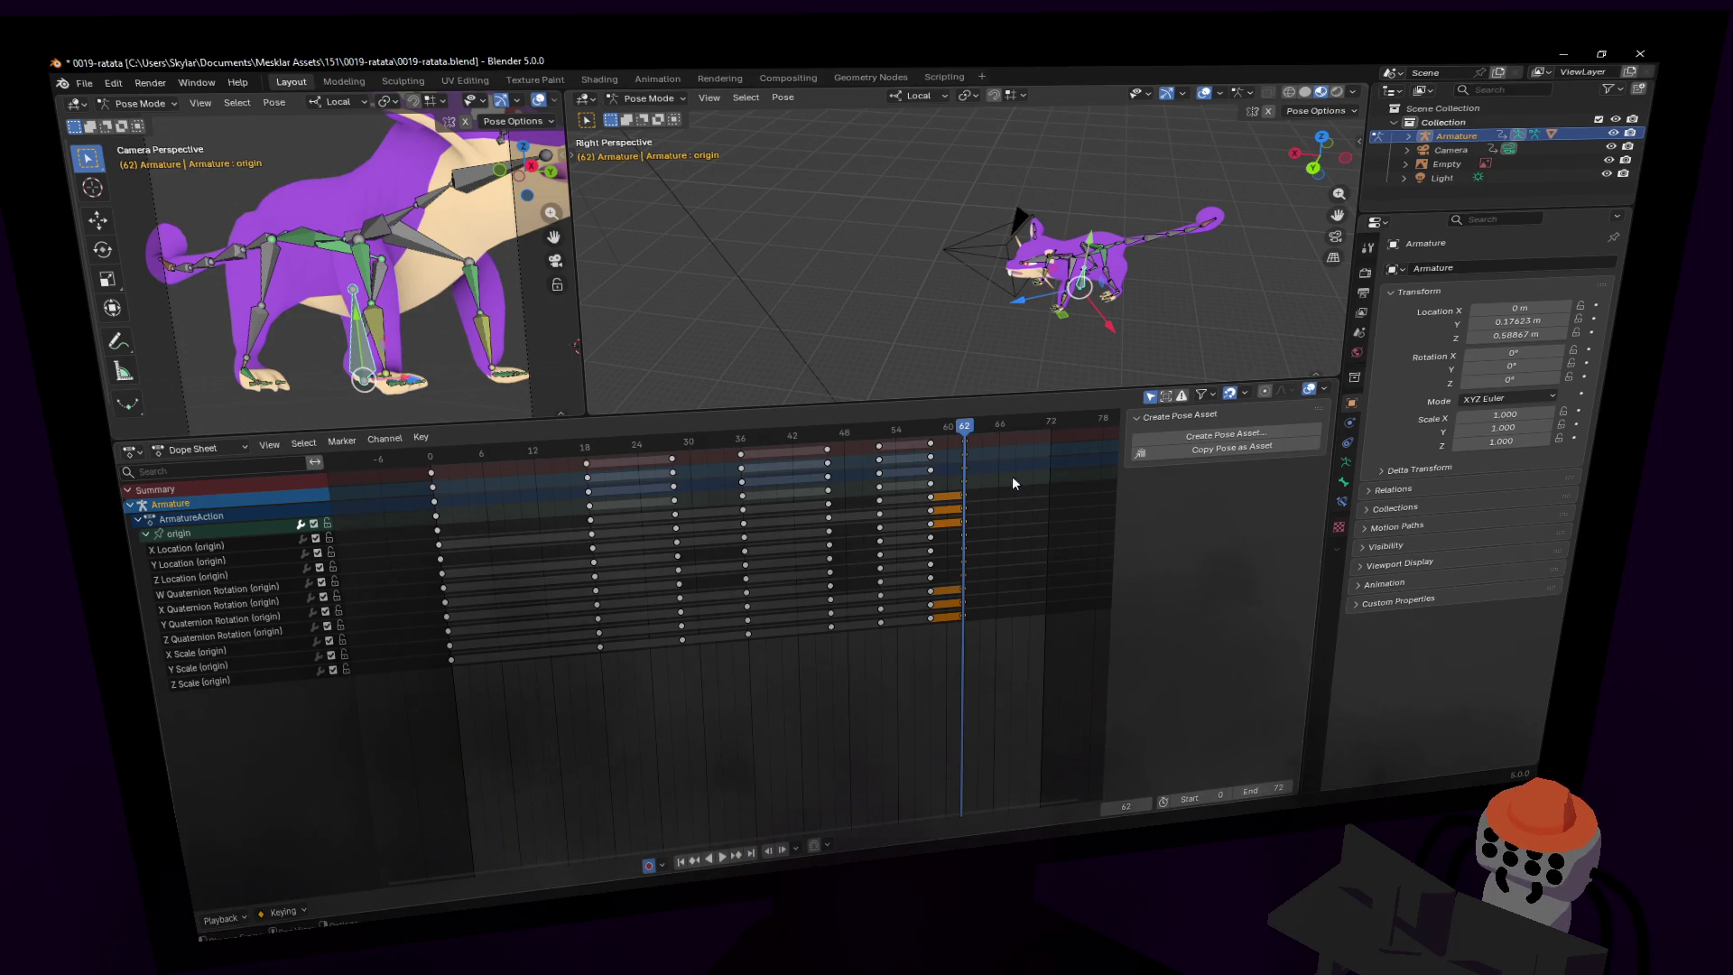
- Duplicate the frame-62 keys to around frame 66
drag(1011, 430, 1034, 425)
key(Up)
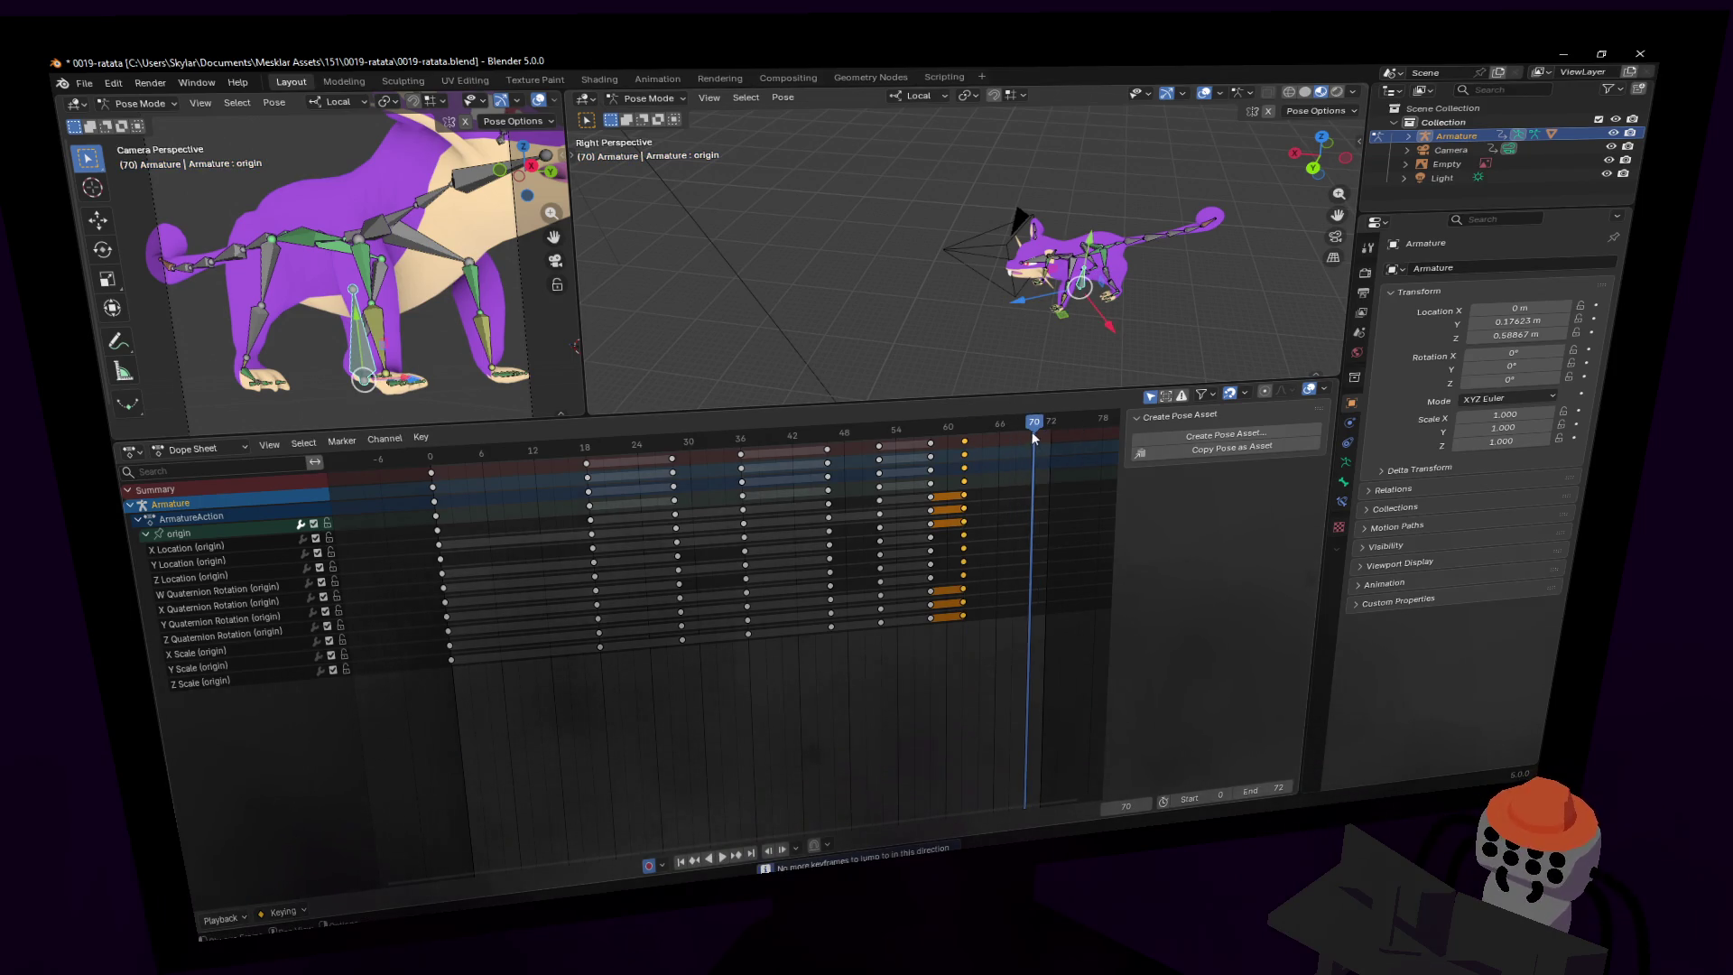
key(shift+d)
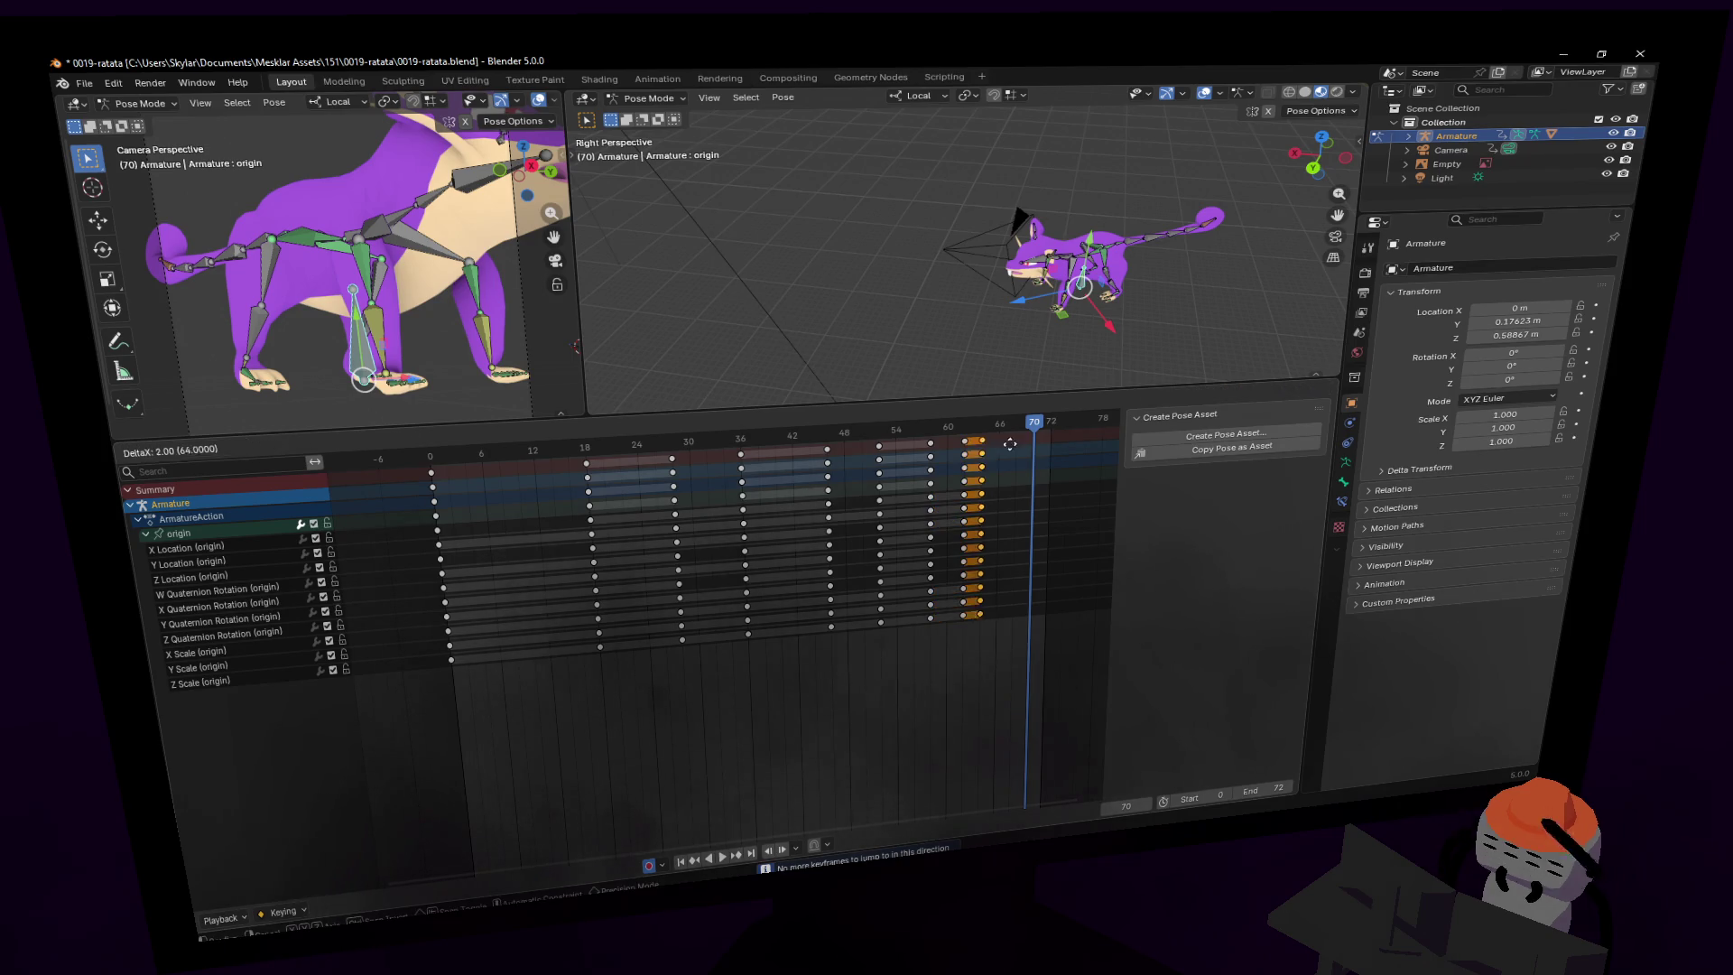
click(1026, 430)
drag(1037, 423, 1050, 416)
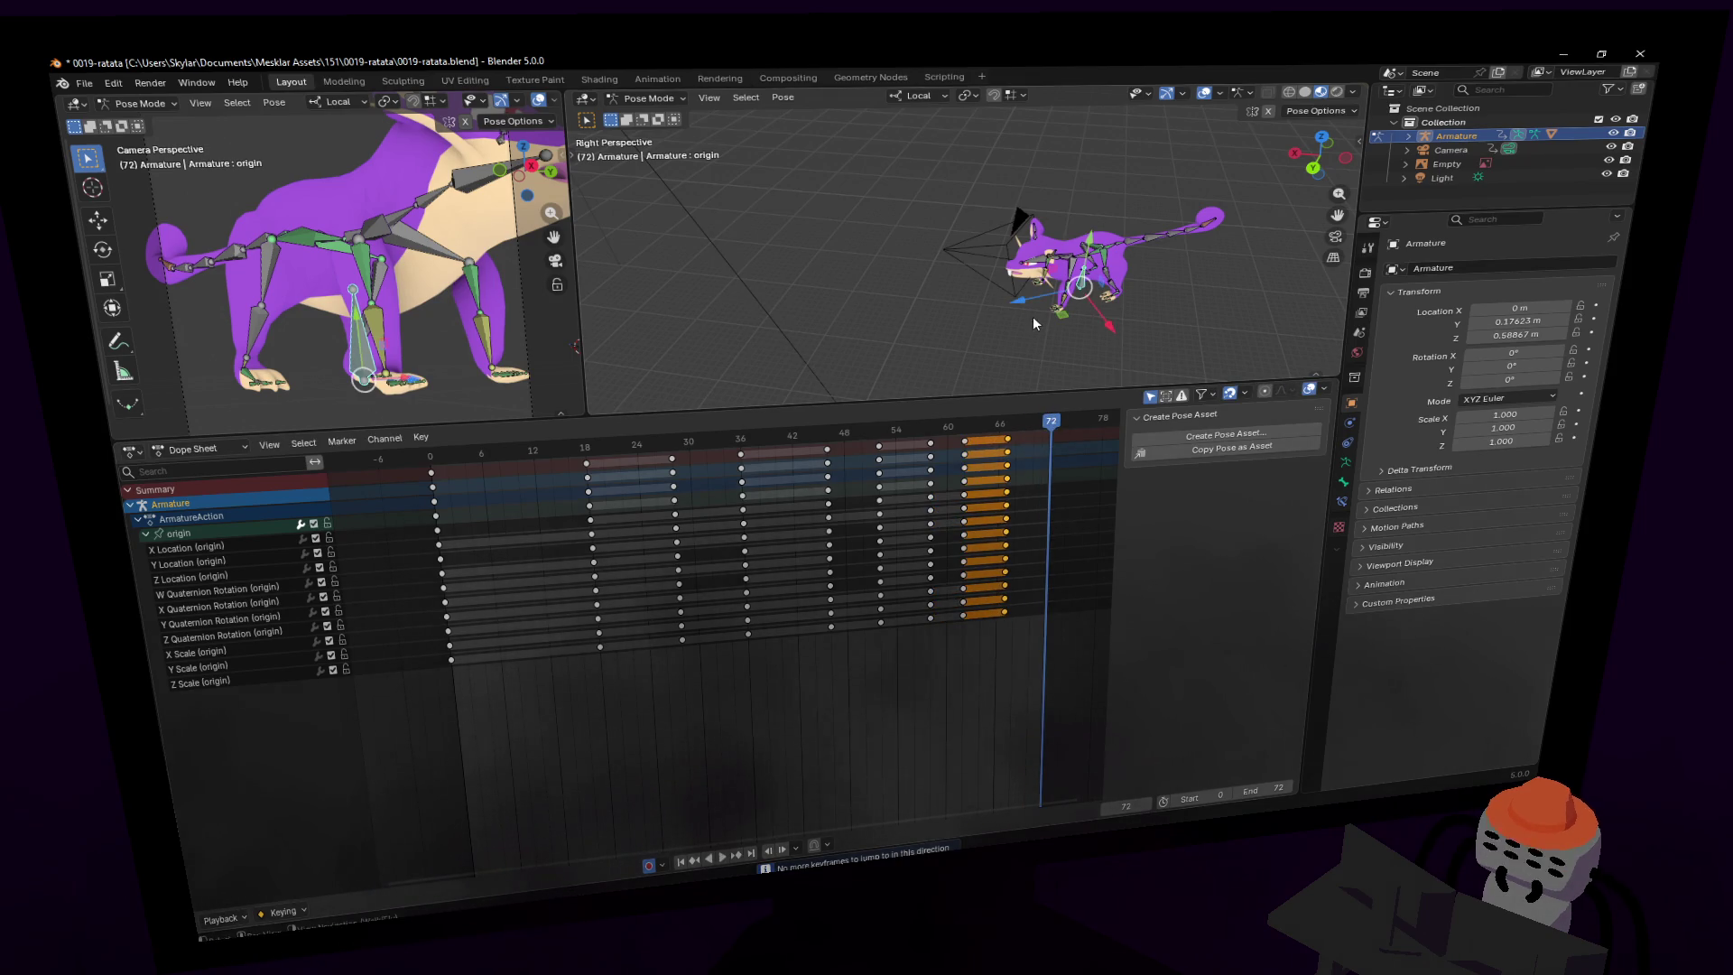
- Undo an accidental Z move at frame 72, select the frame-72 keys, and play the run
key(g)
key(z)
click(982, 507)
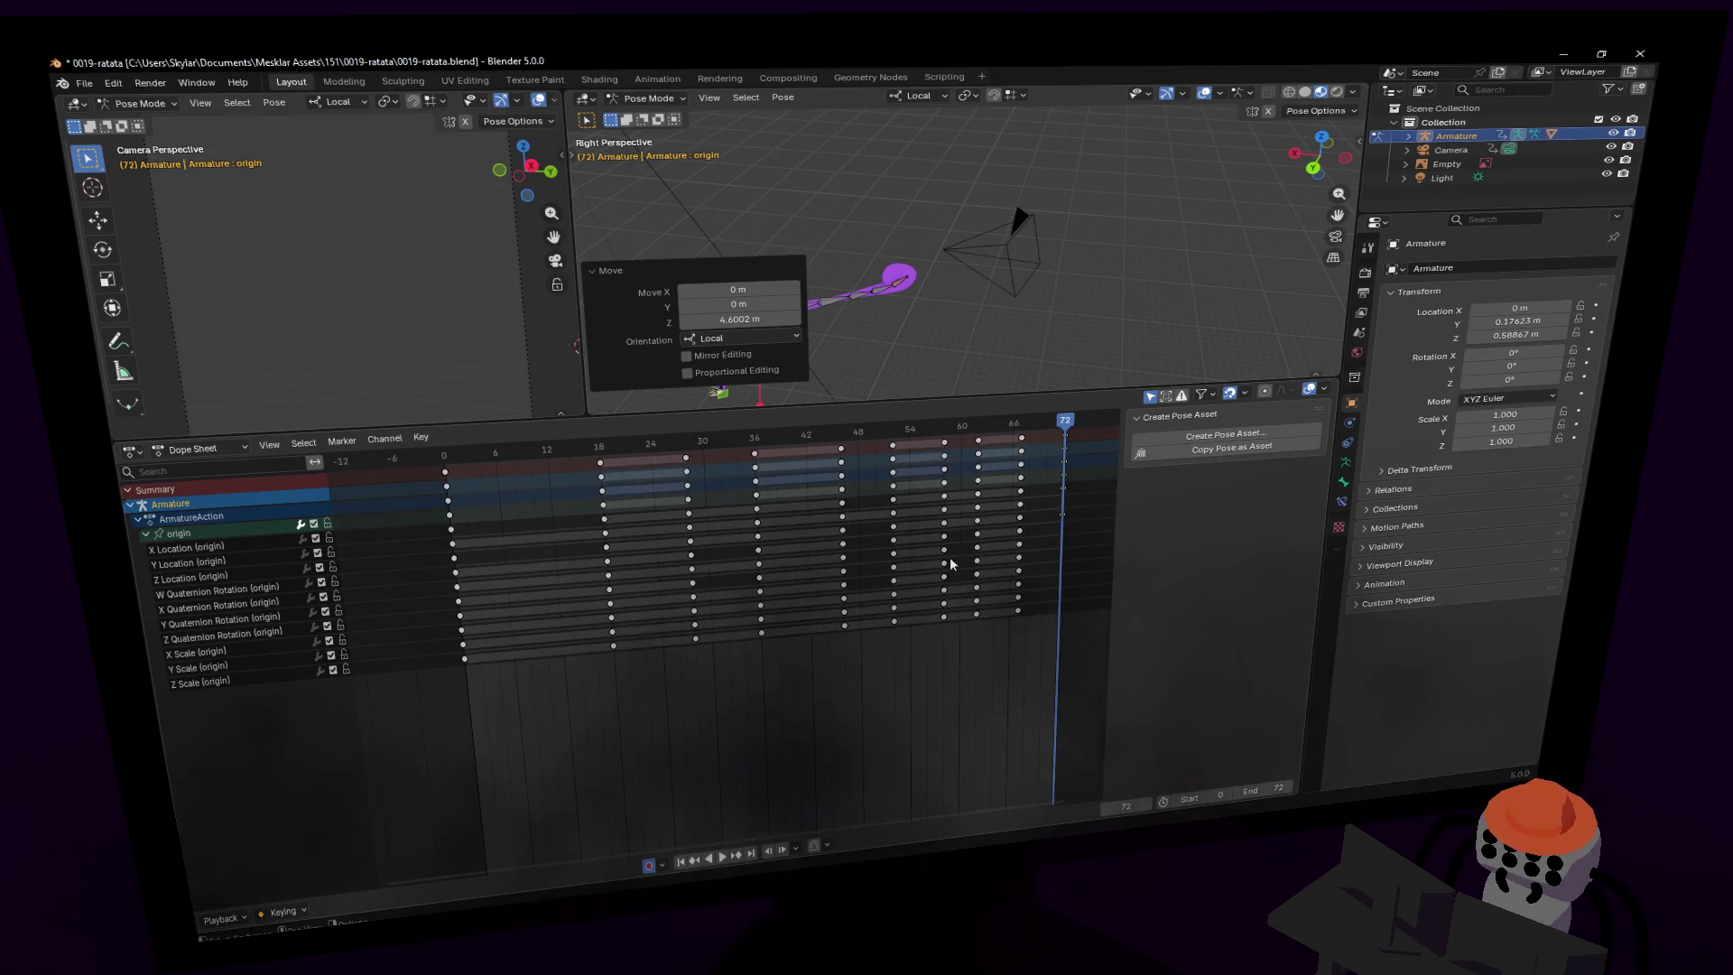
middle_drag(1004, 534, 943, 537)
key(ctrl+z)
click(998, 495)
key(space)
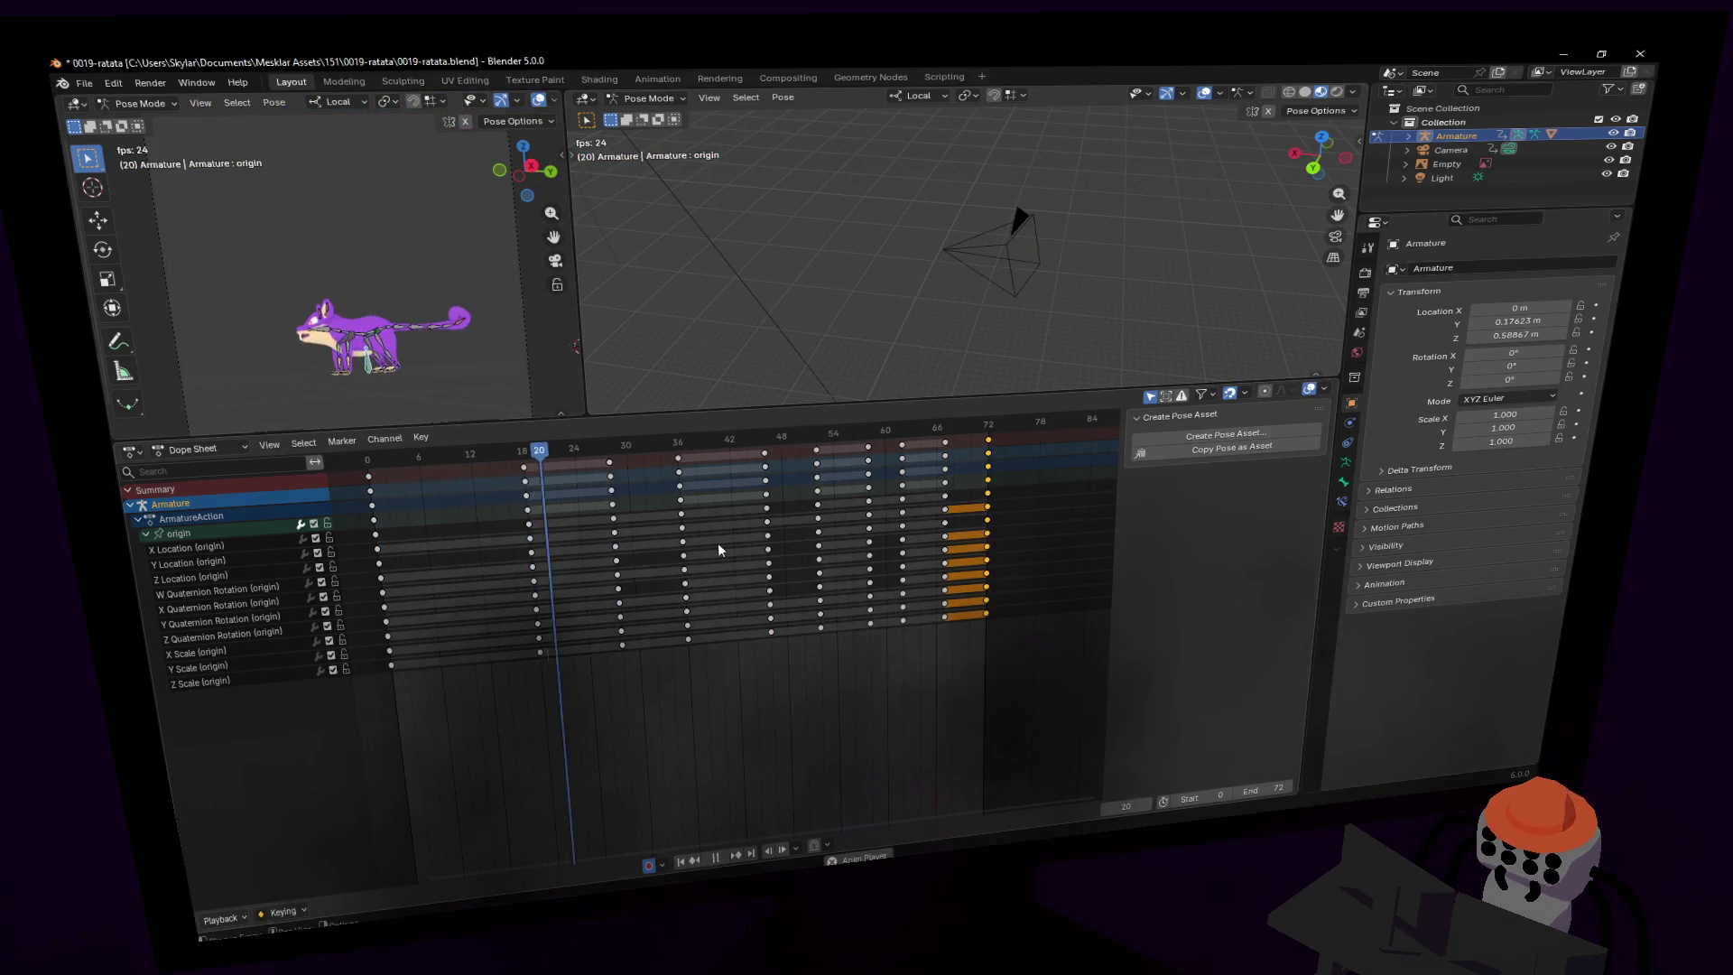
- Select the keys from frame 54 to 72, extend the end frame to 117, and replay
scroll(718, 543, down, 4)
key(space)
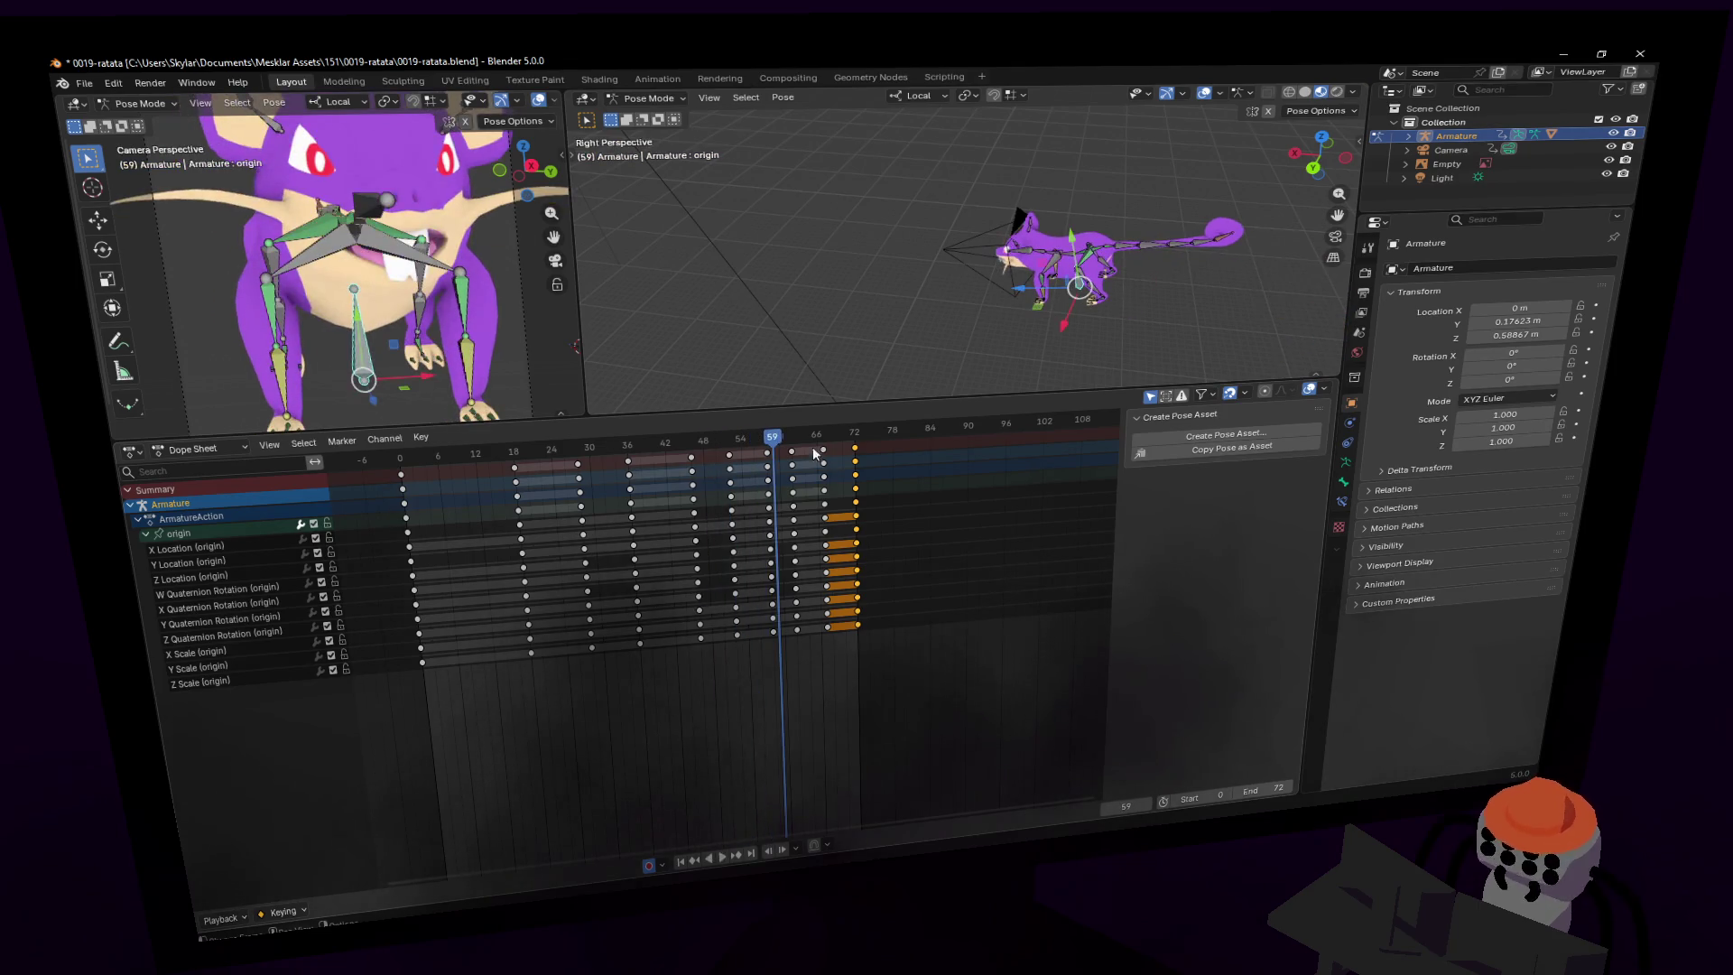
key(space)
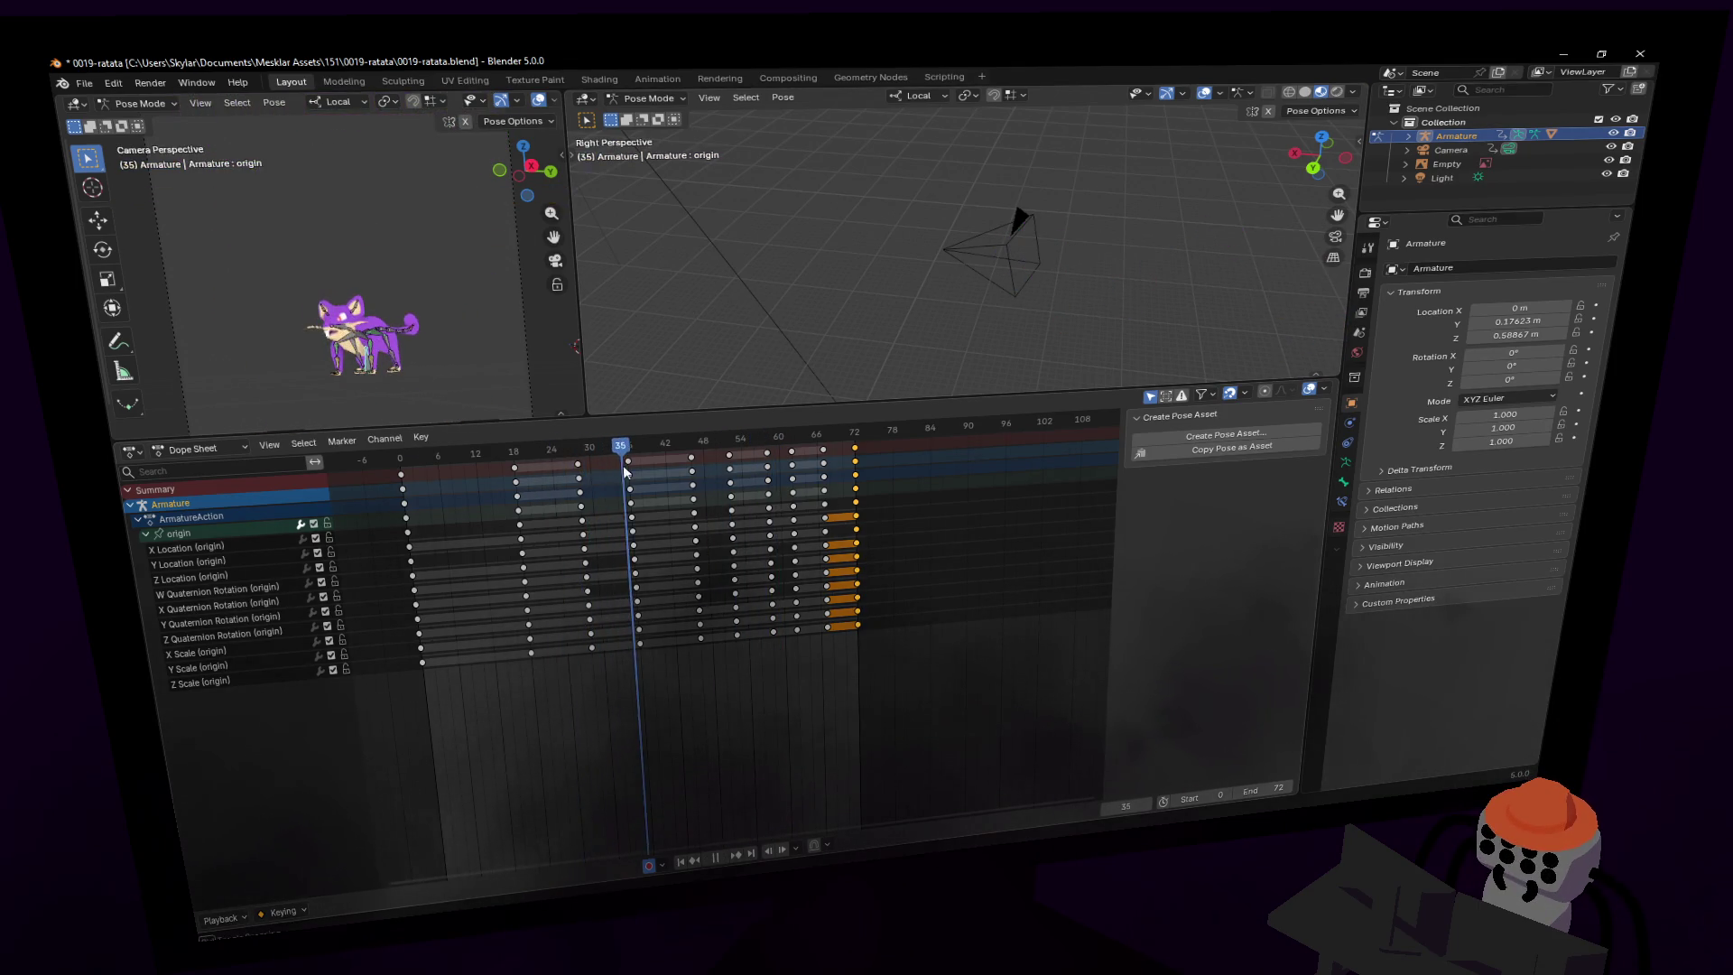
drag(657, 468, 722, 479)
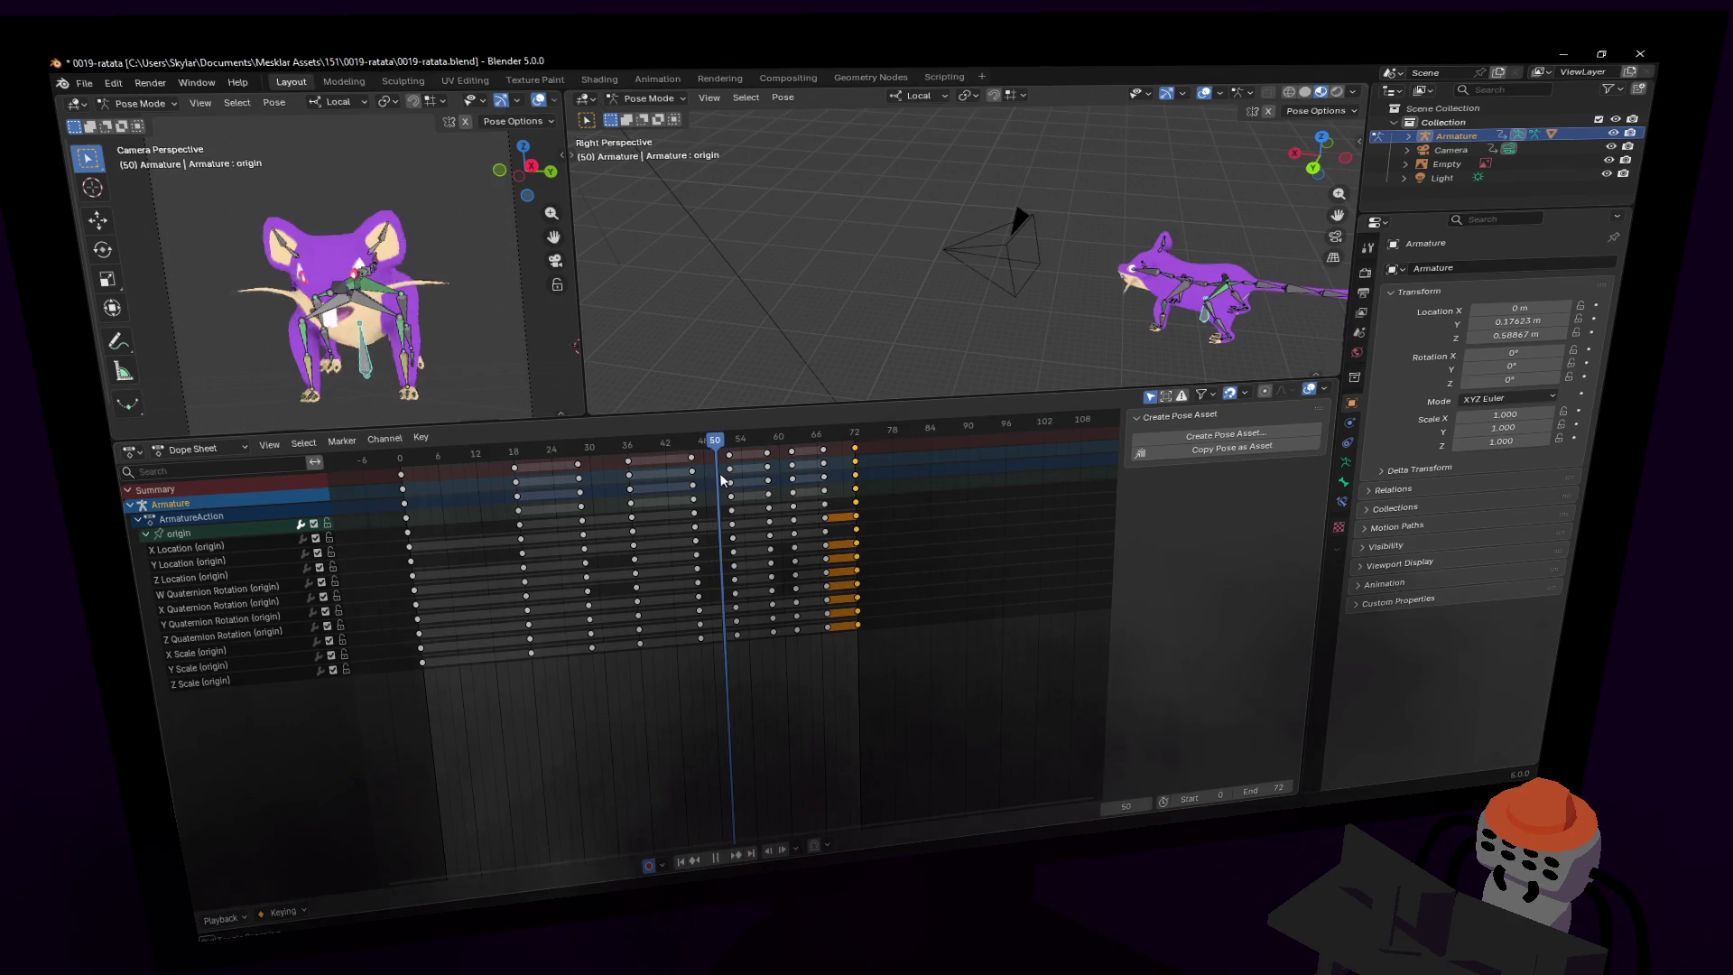
mouse_move(932, 668)
mouse_down()
mouse_move(767, 423)
mouse_move(731, 447)
mouse_up()
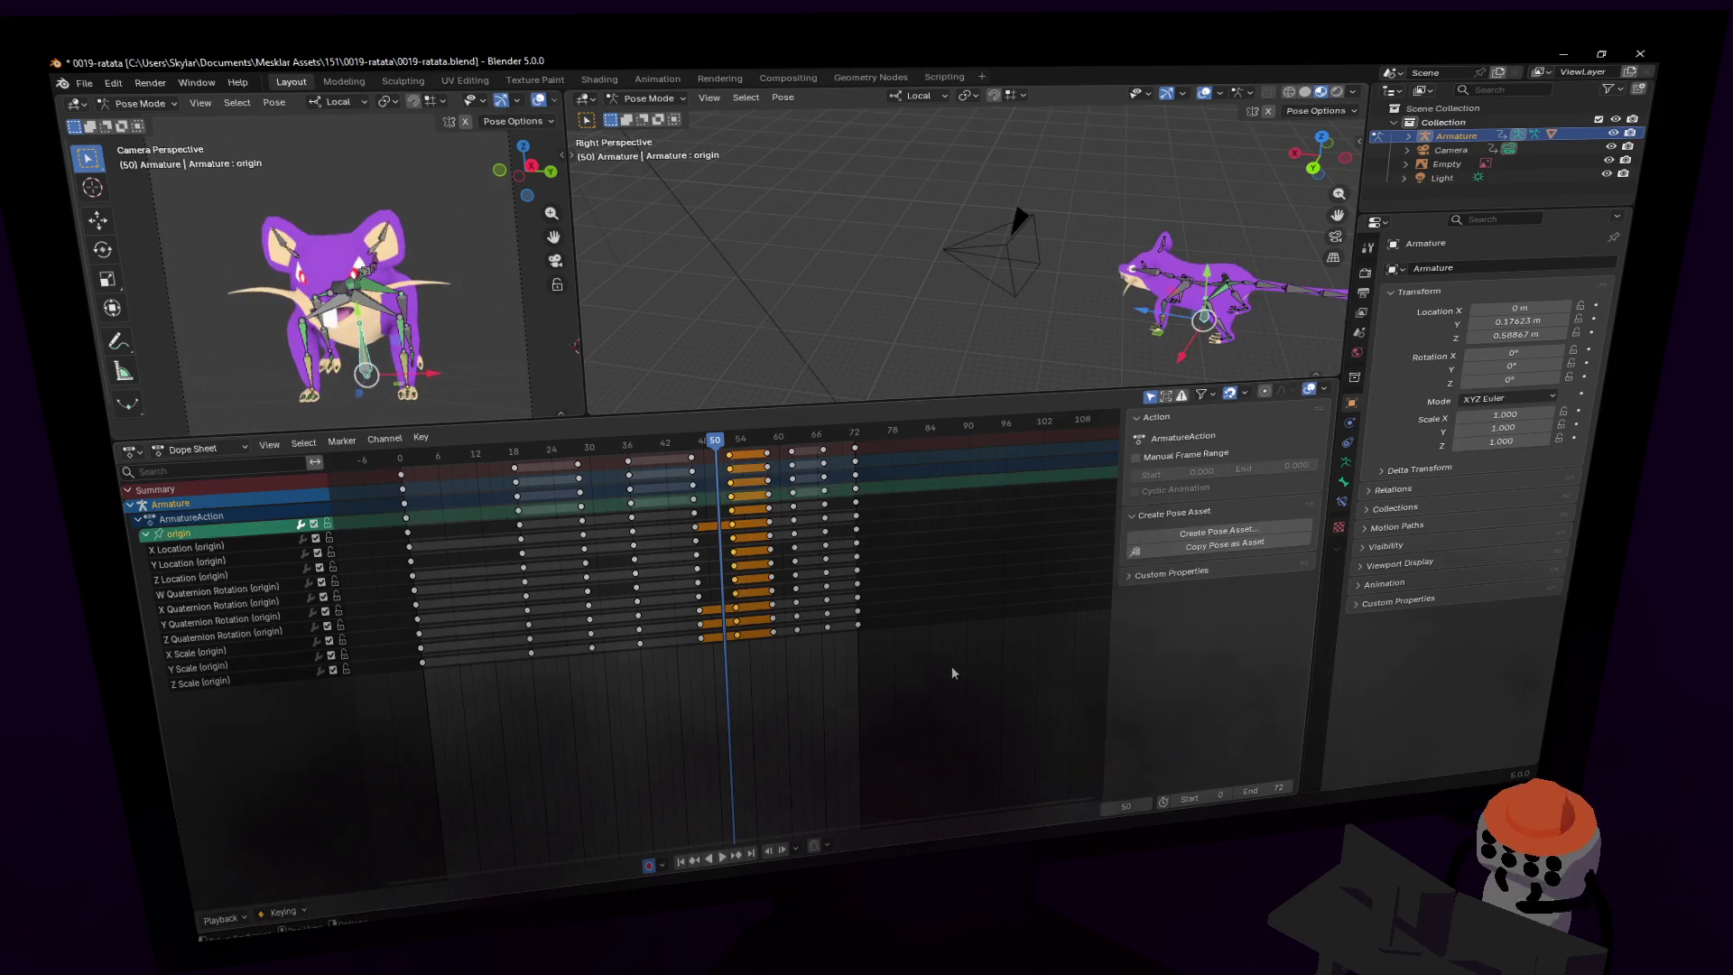
mouse_move(951, 673)
mouse_down()
mouse_move(725, 463)
mouse_move(819, 463)
mouse_up()
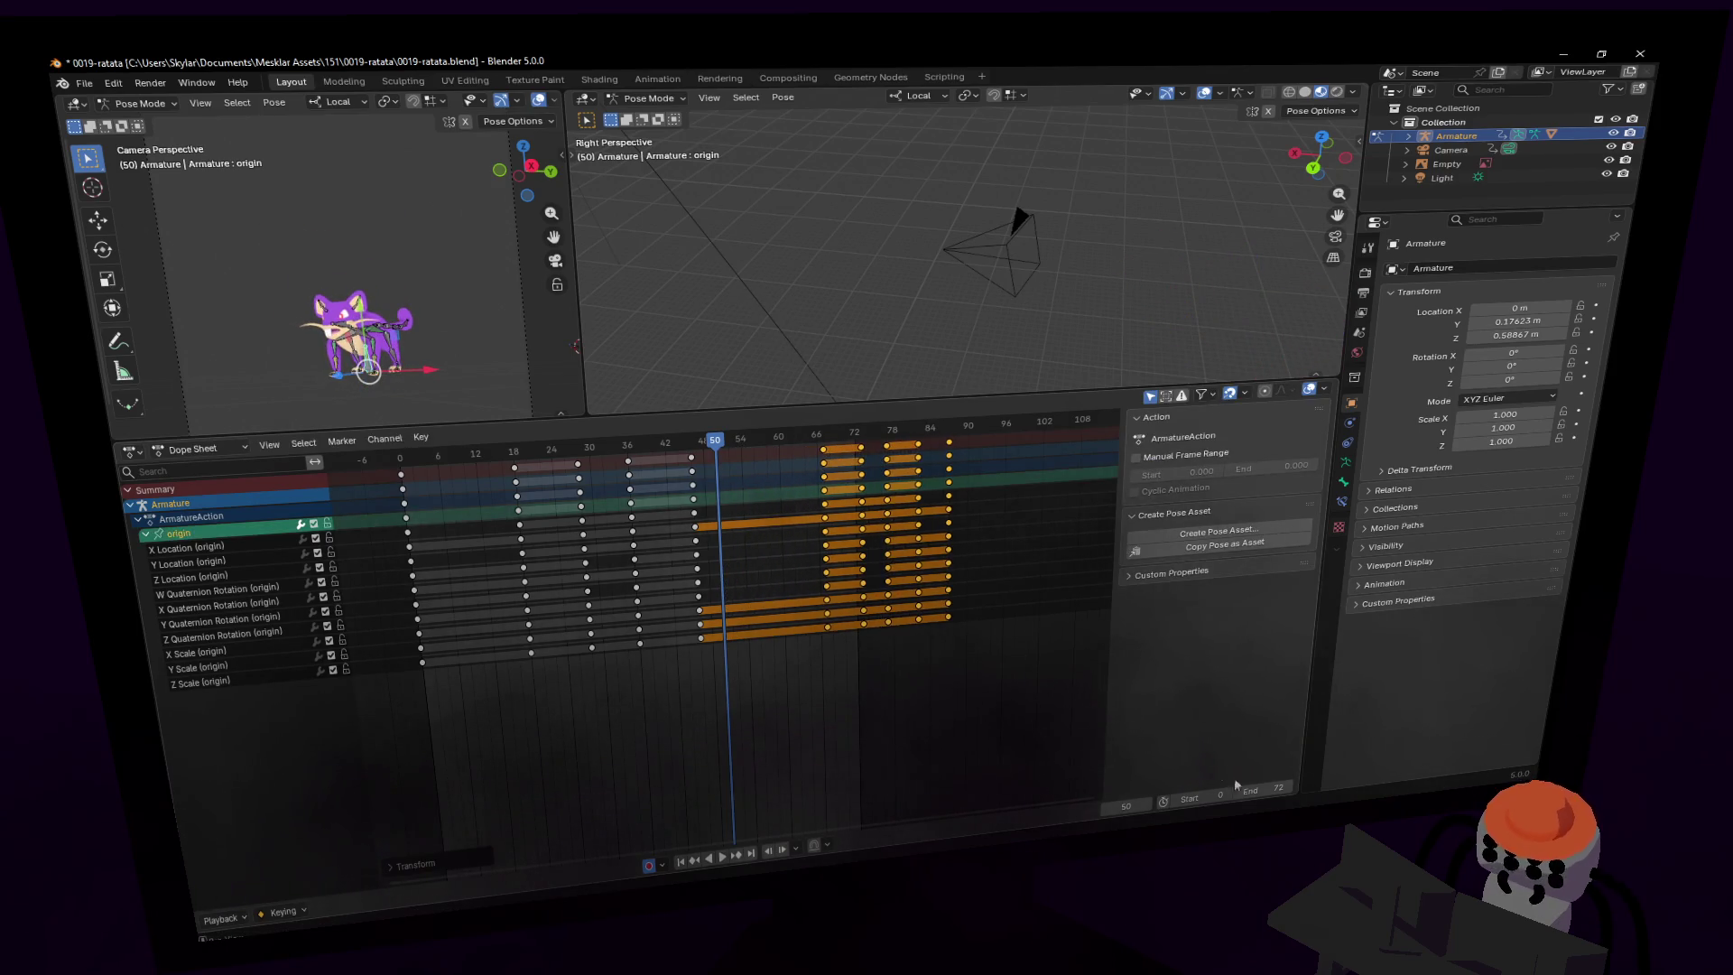
drag(1264, 788, 1304, 788)
key(shift+Left)
key(space)
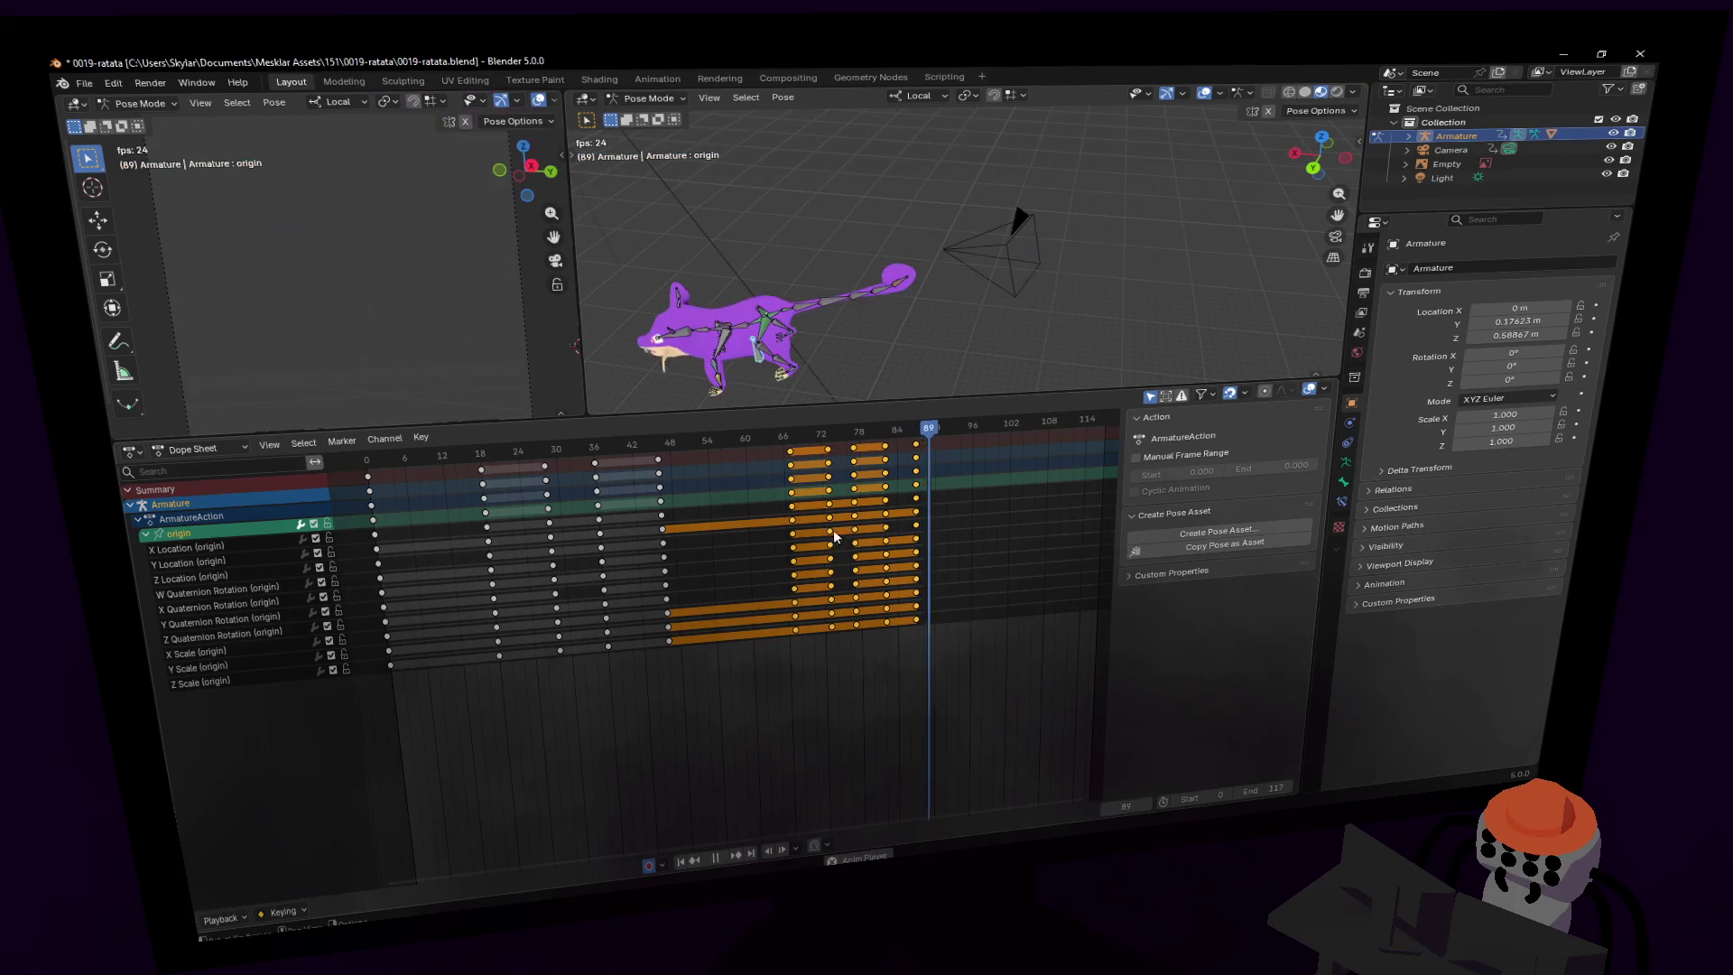
- Shift the keys around frames 78–90 later to about frames 102–108
key(space)
ctrl+scroll(902, 632, right, 3)
drag(955, 690, 785, 438)
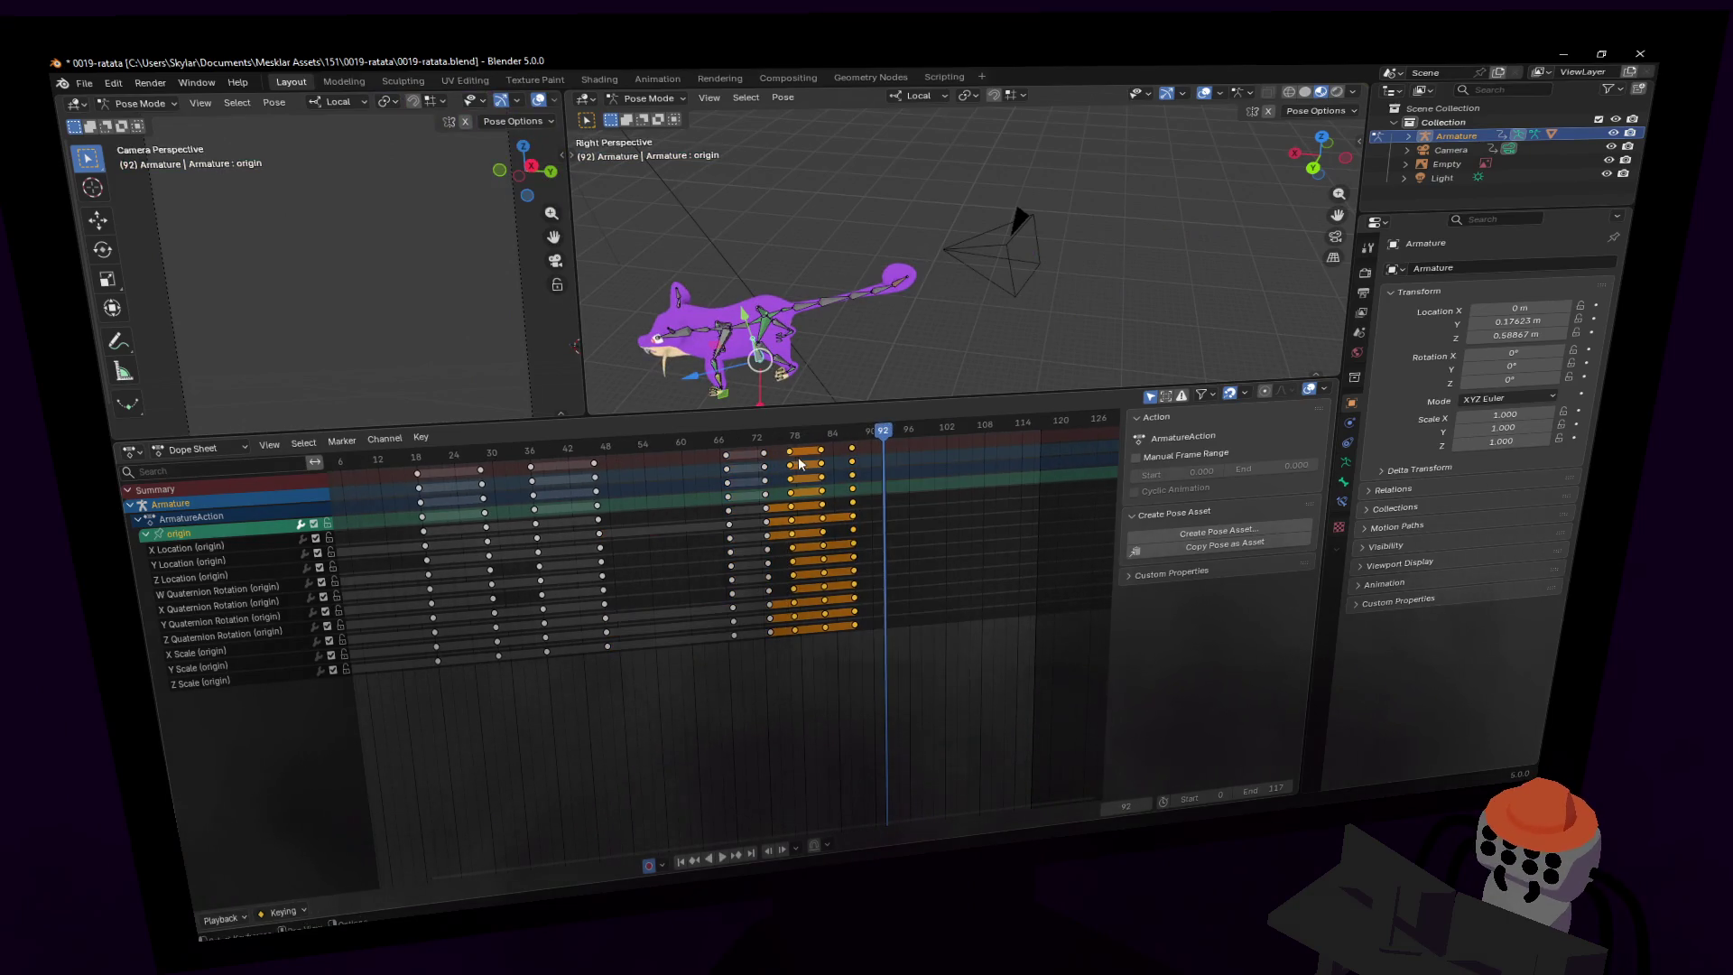
key(space)
key(g)
click(890, 473)
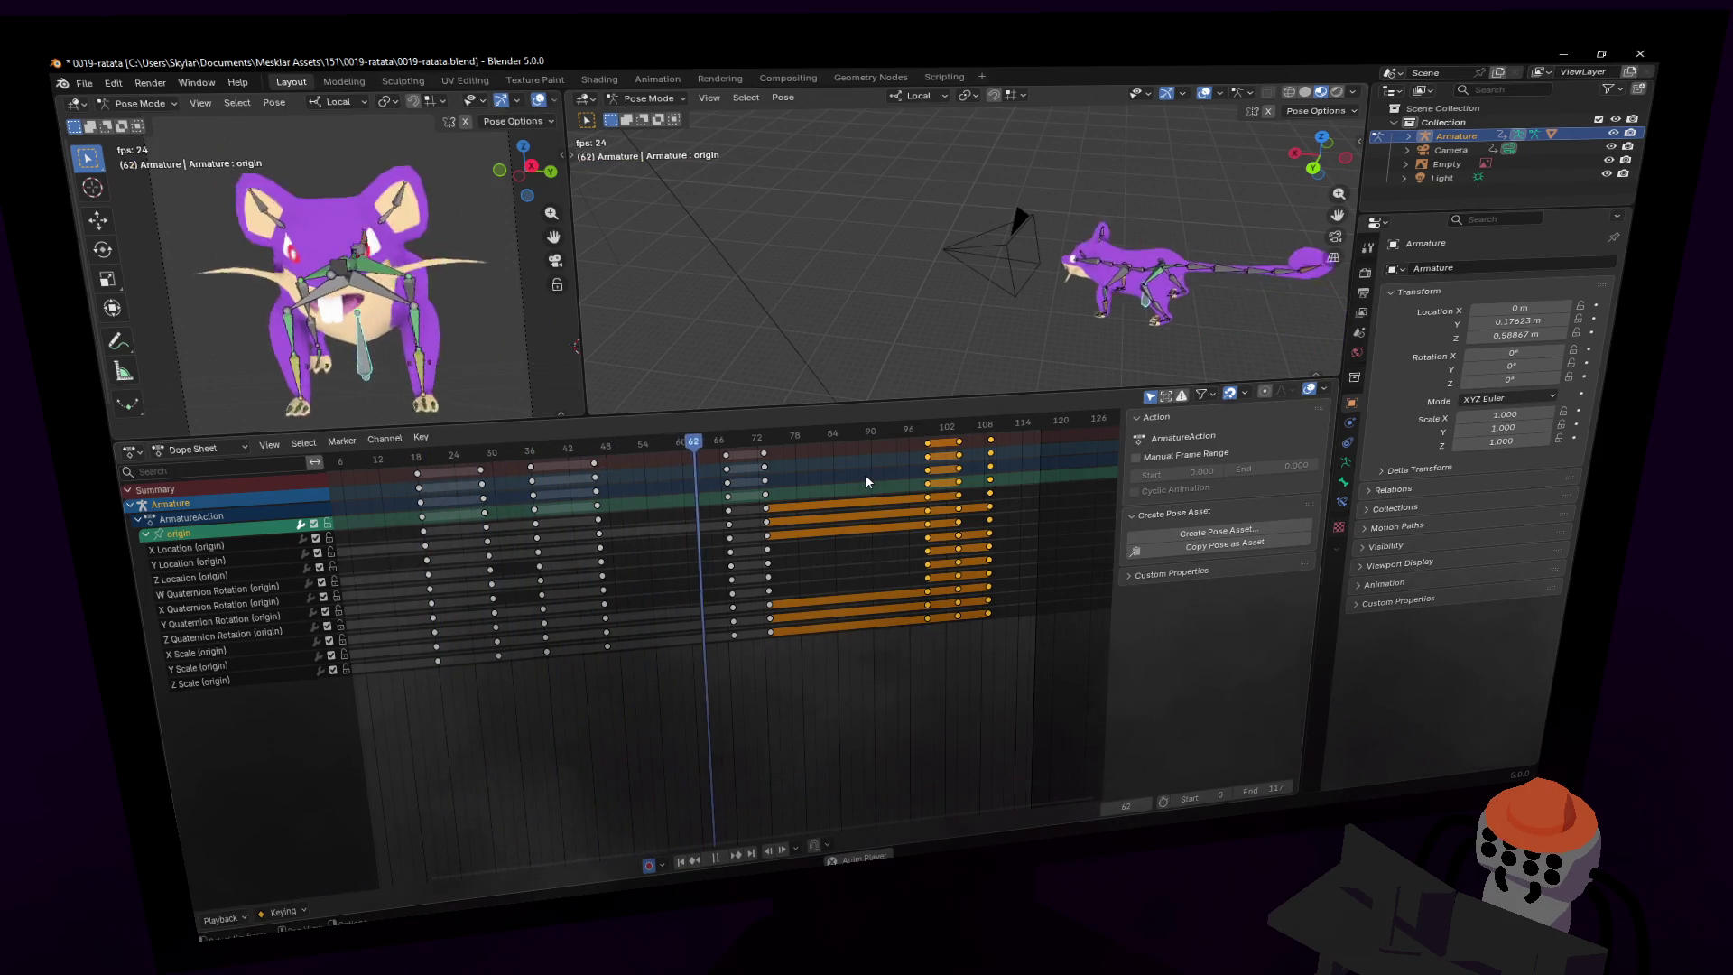
key(space)
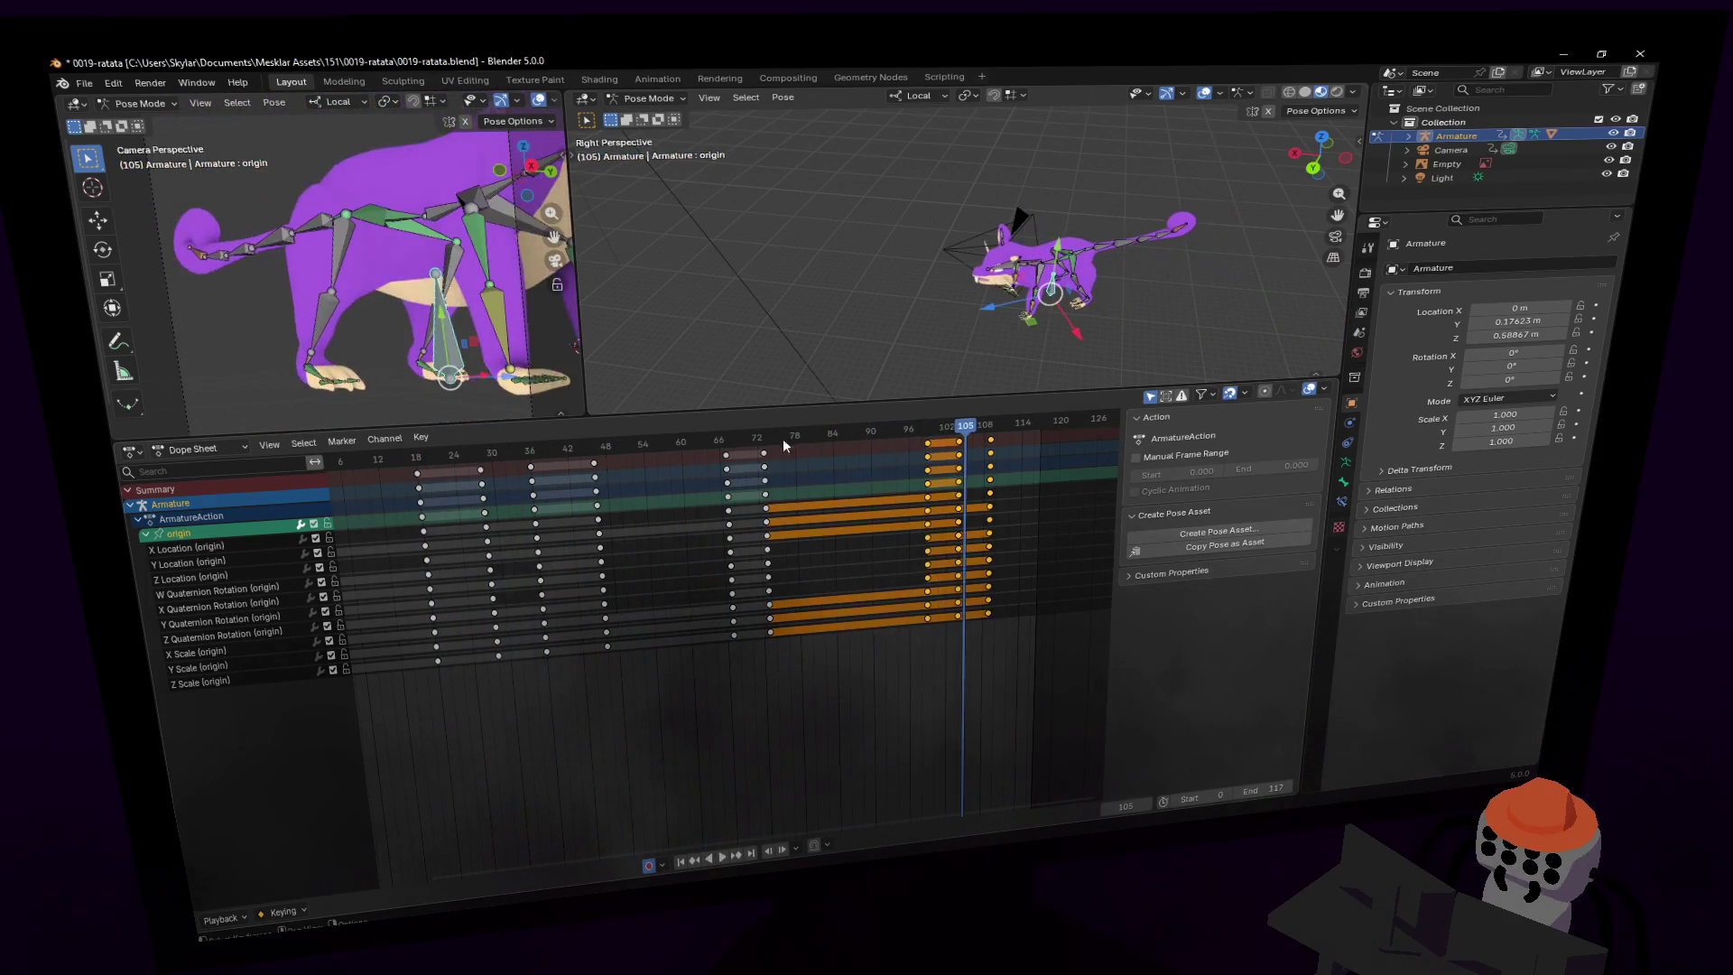
- Move the frame-72 keys to about frame 90 and extend the end frame to 140
drag(732, 438, 871, 451)
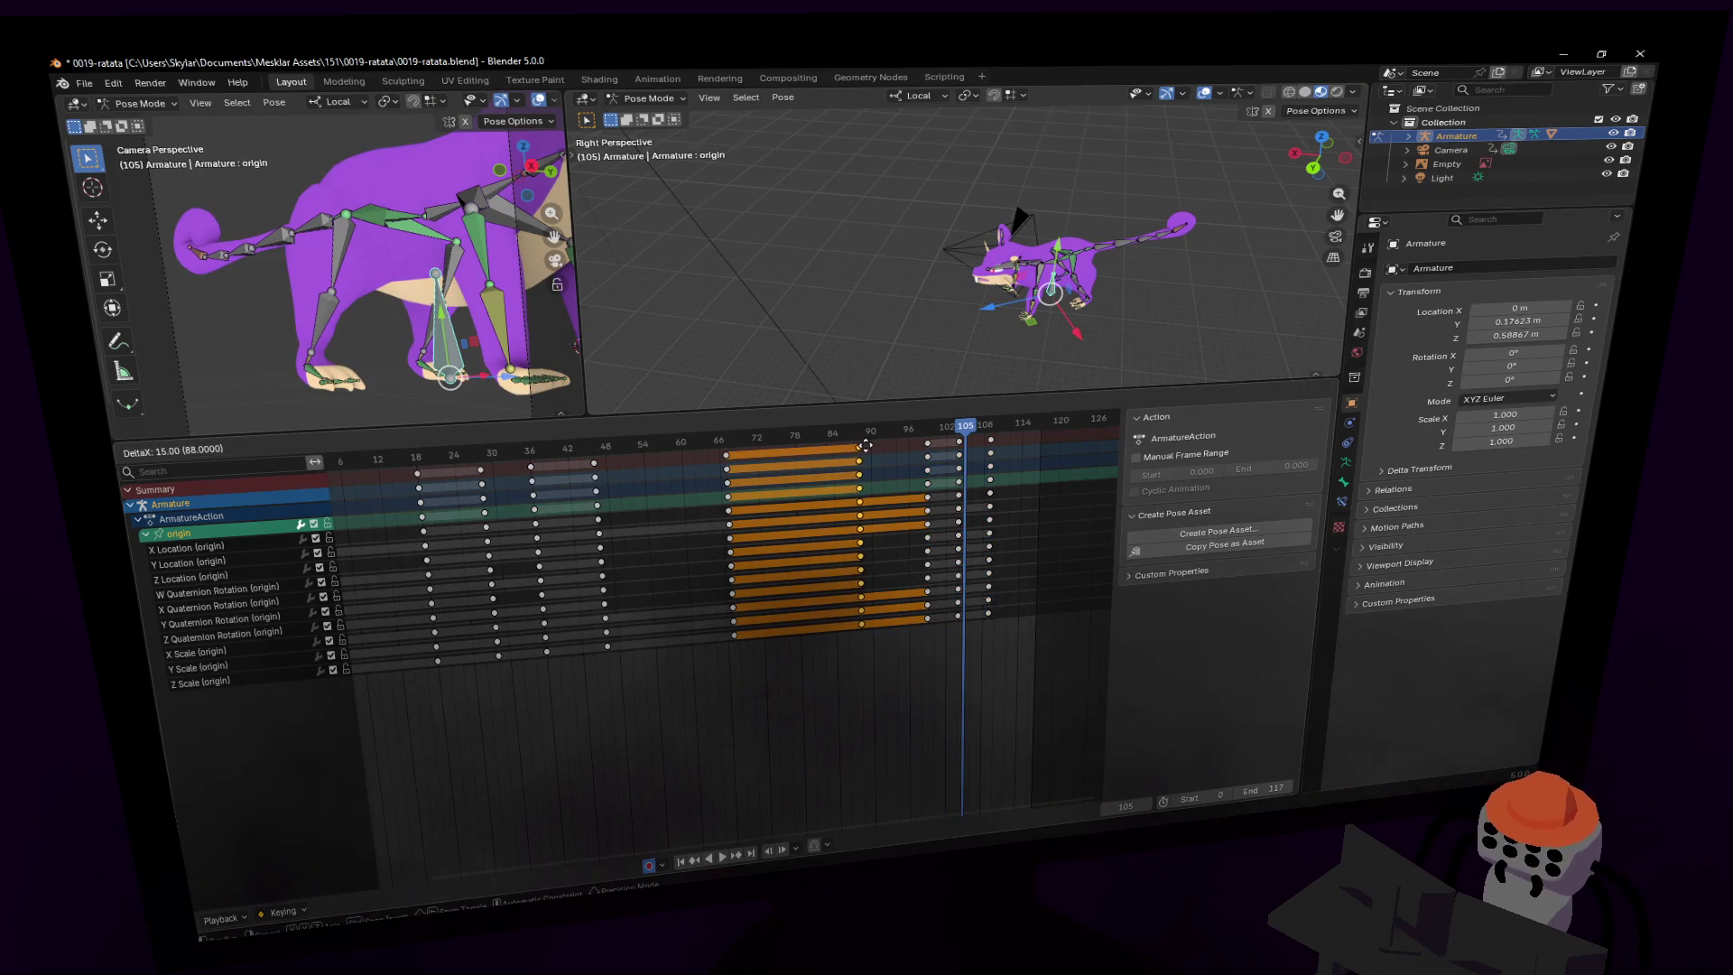
mouse_move(1047, 468)
mouse_down()
mouse_move(923, 433)
mouse_move(1038, 442)
mouse_up()
key(space)
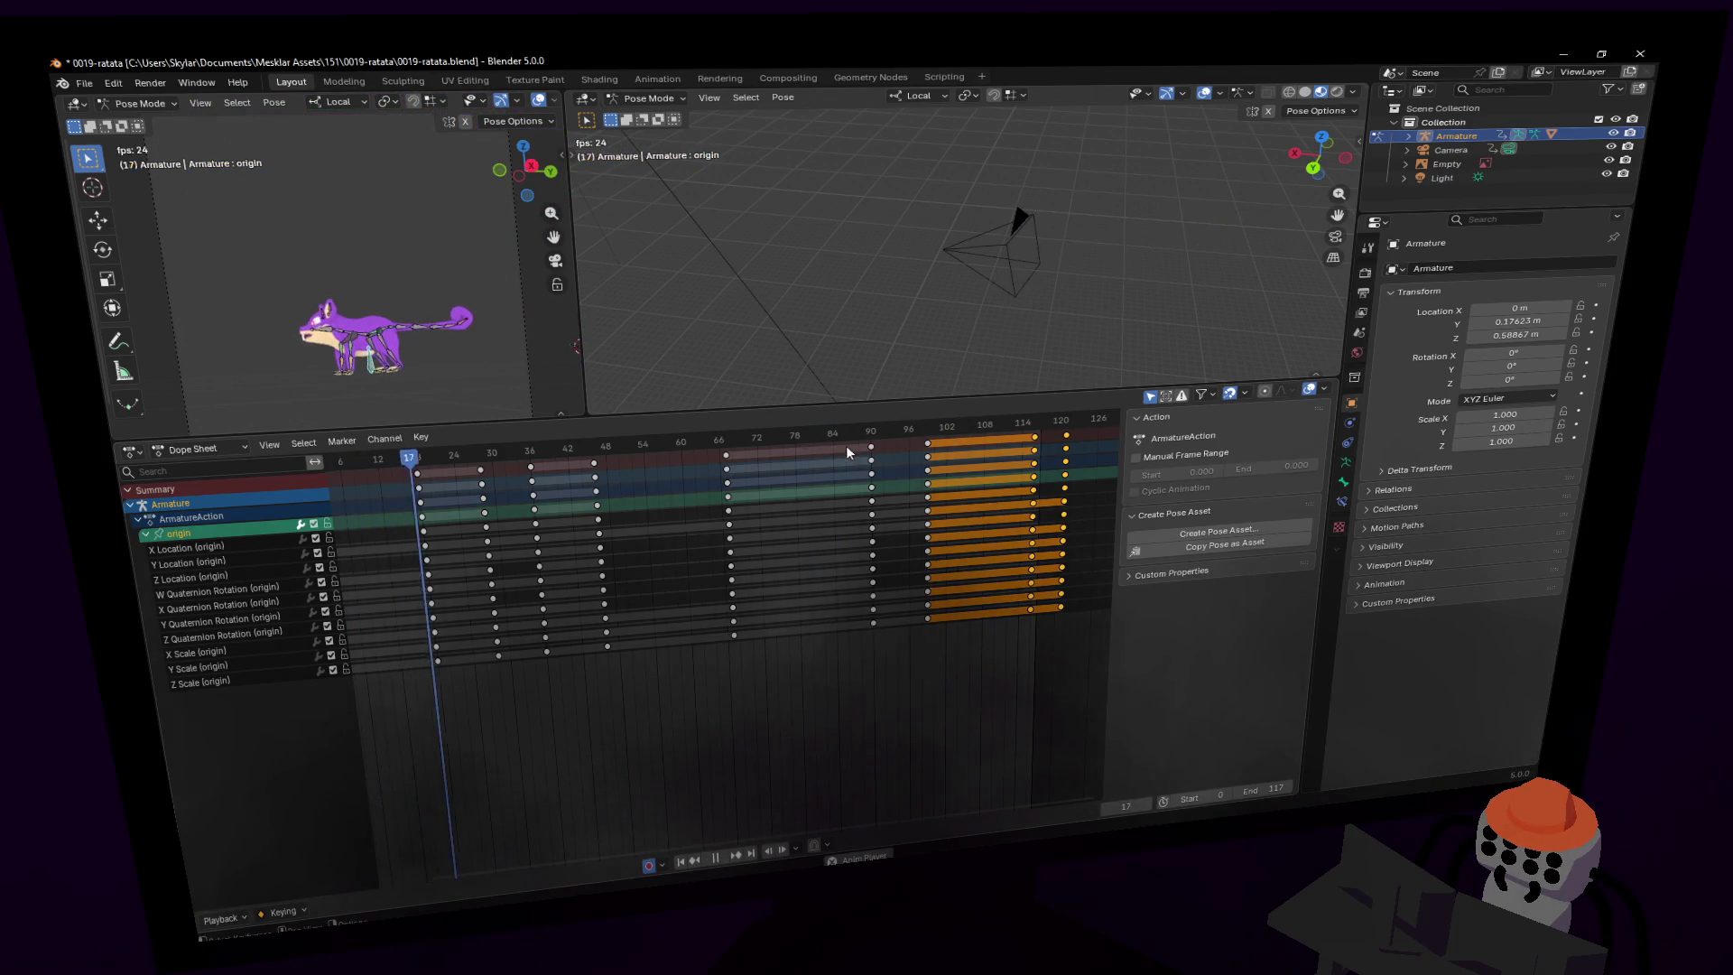
key(space)
drag(1260, 788, 1300, 787)
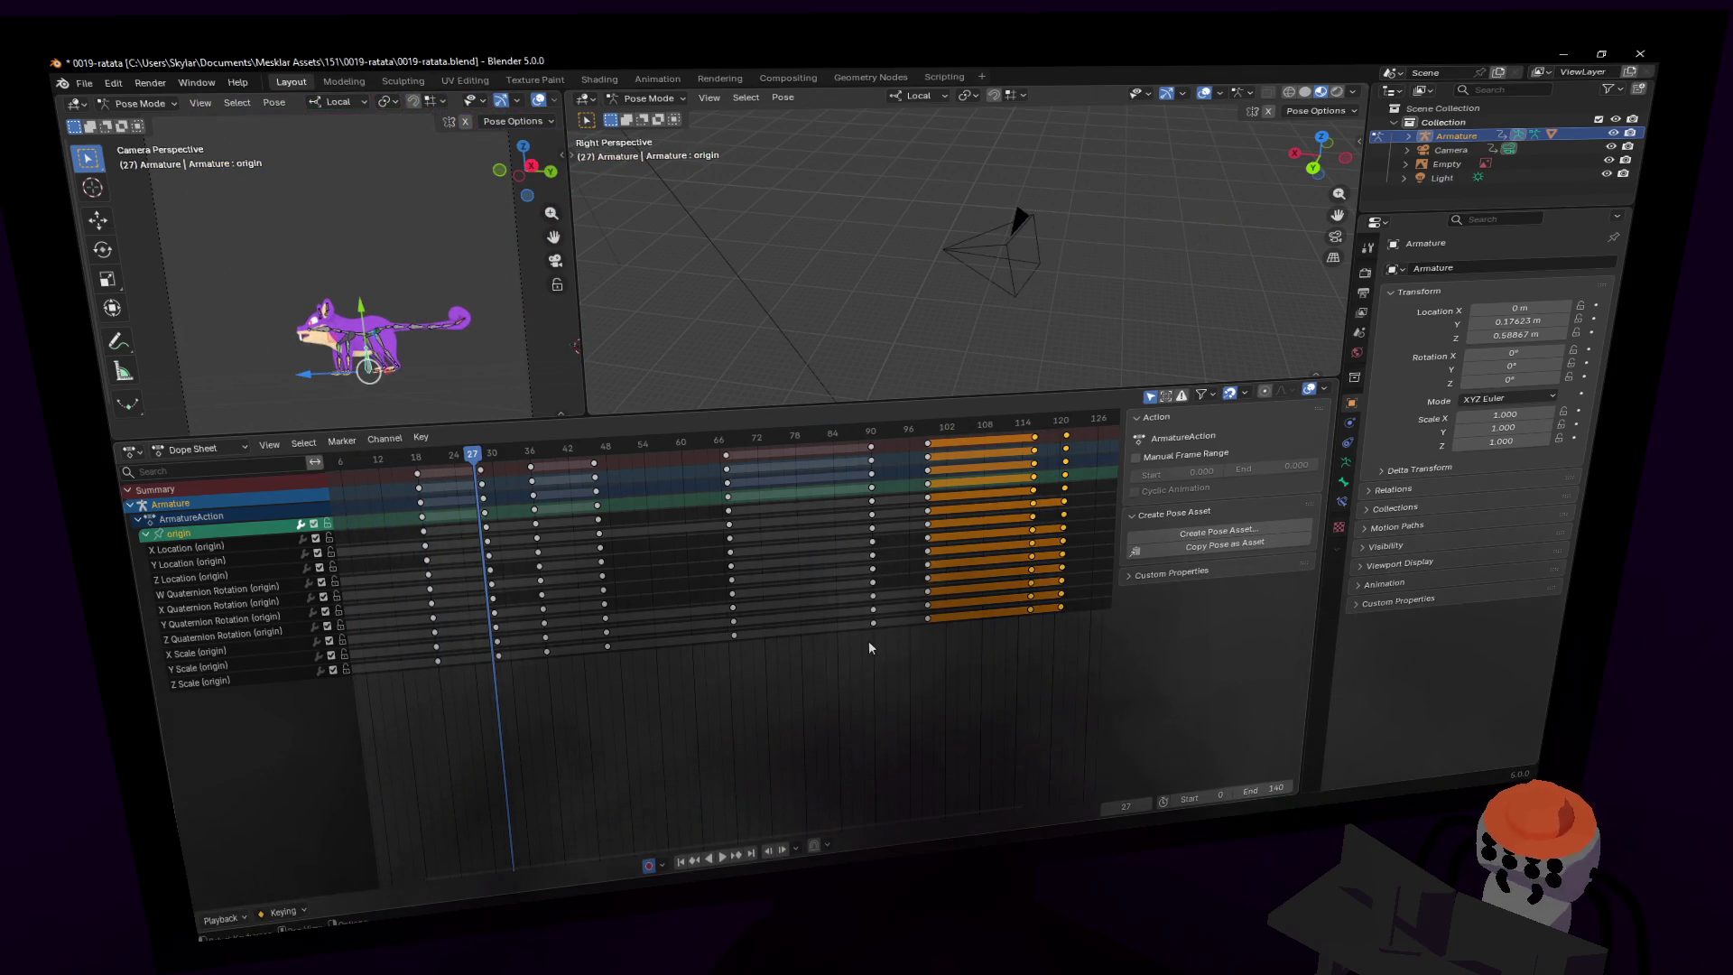
key(space)
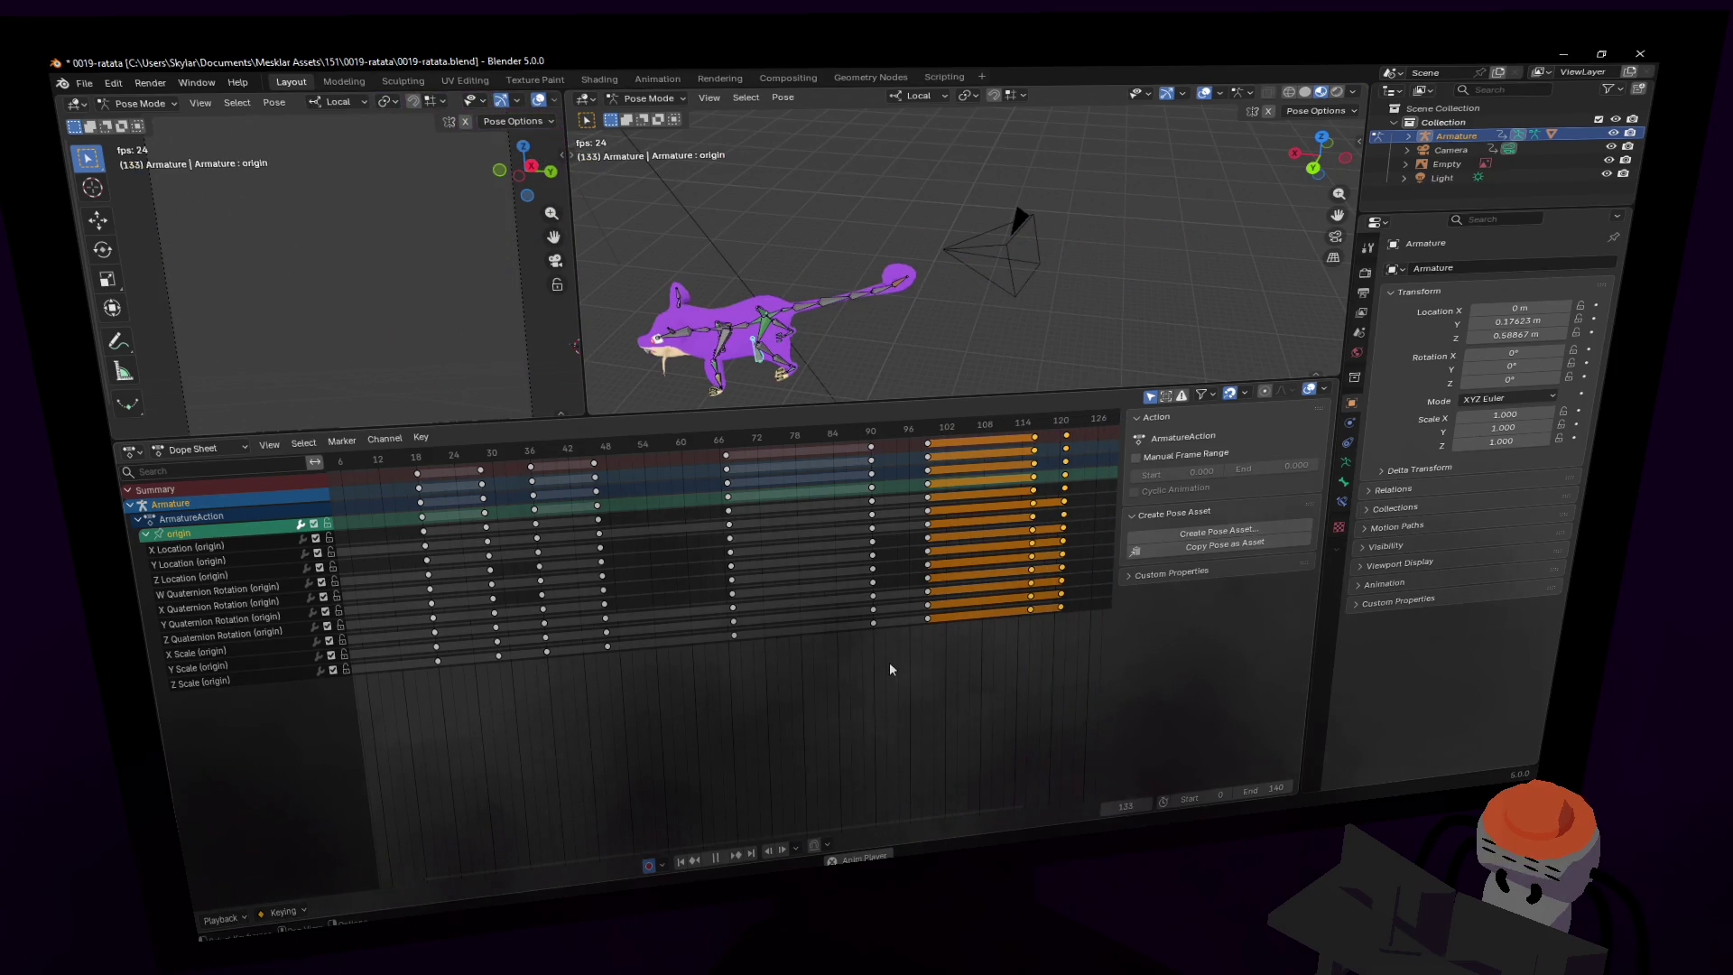
key(space)
- Shift the last key columns later to about frames 144 and 150
ctrl+scroll(857, 677, down, 5)
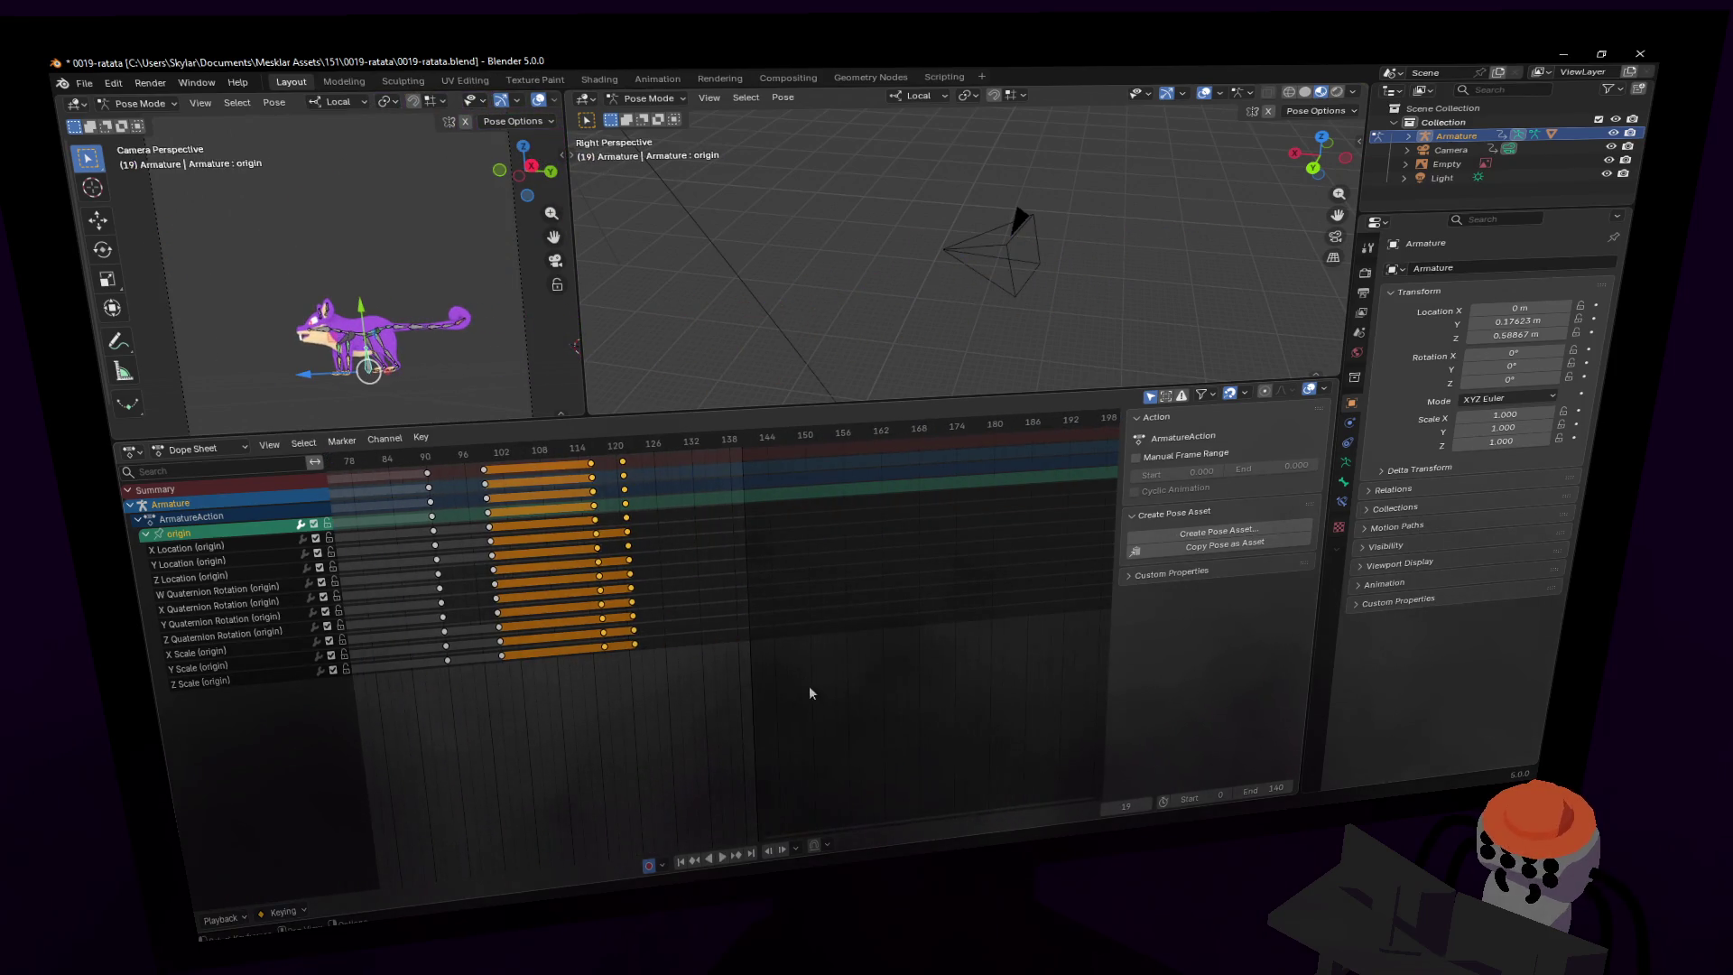
drag(809, 693, 442, 445)
key(g)
click(863, 660)
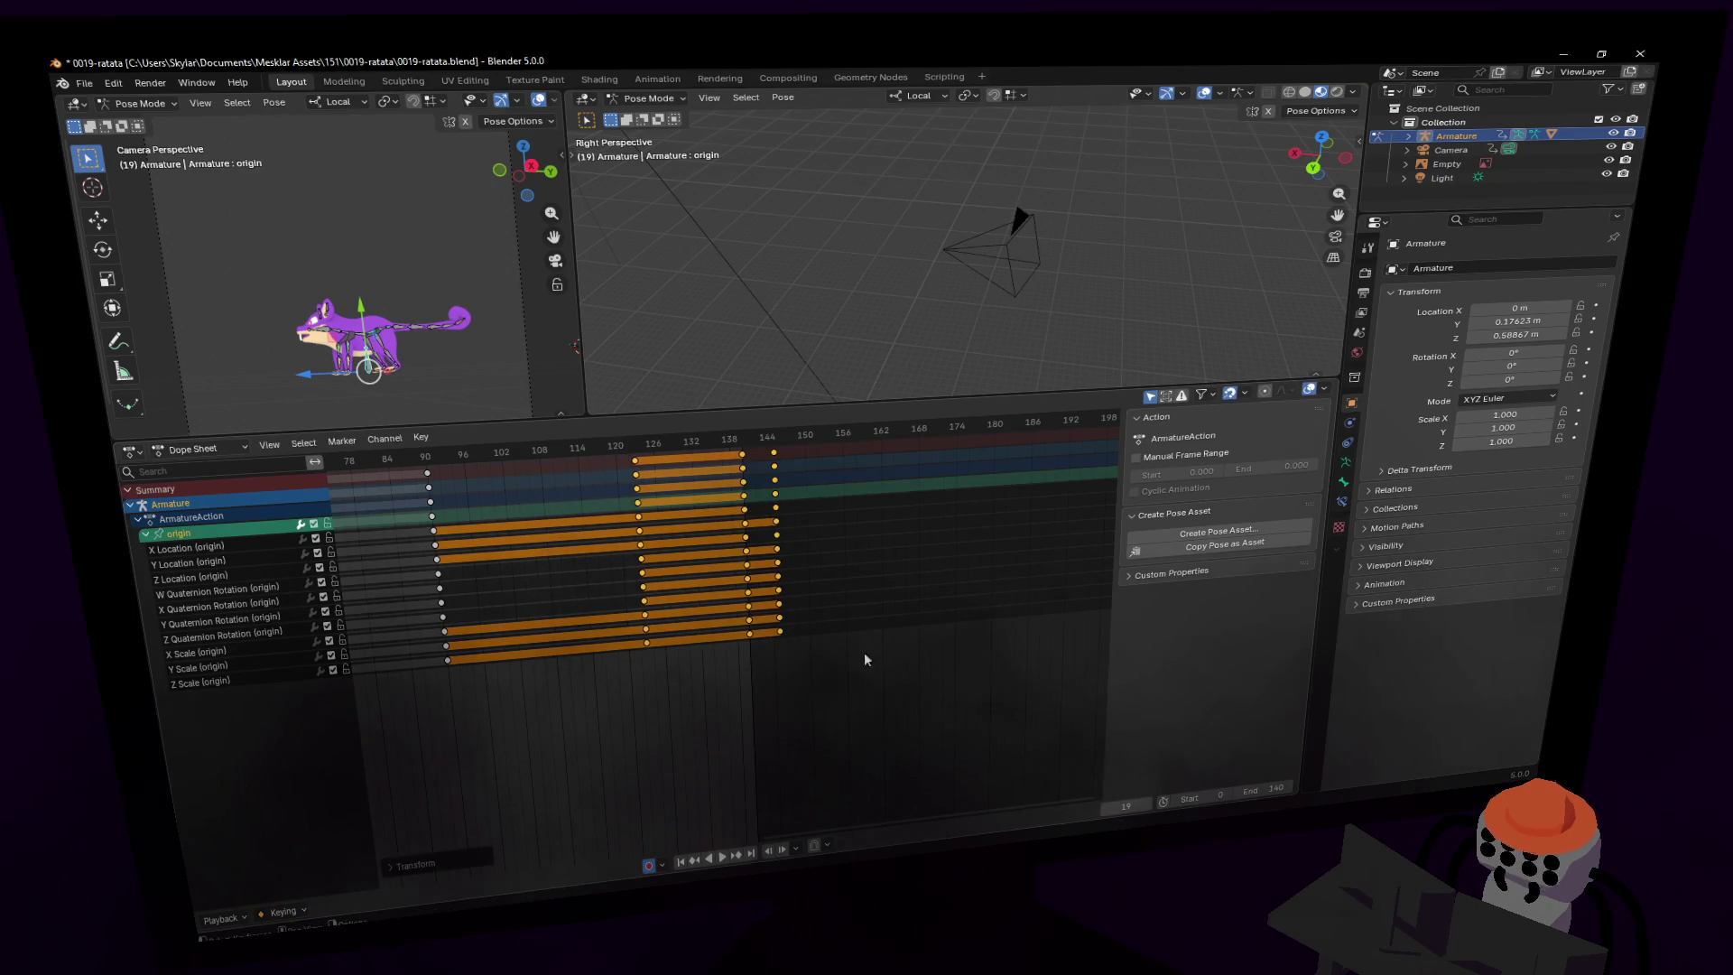
drag(882, 663, 733, 431)
key(g)
click(829, 447)
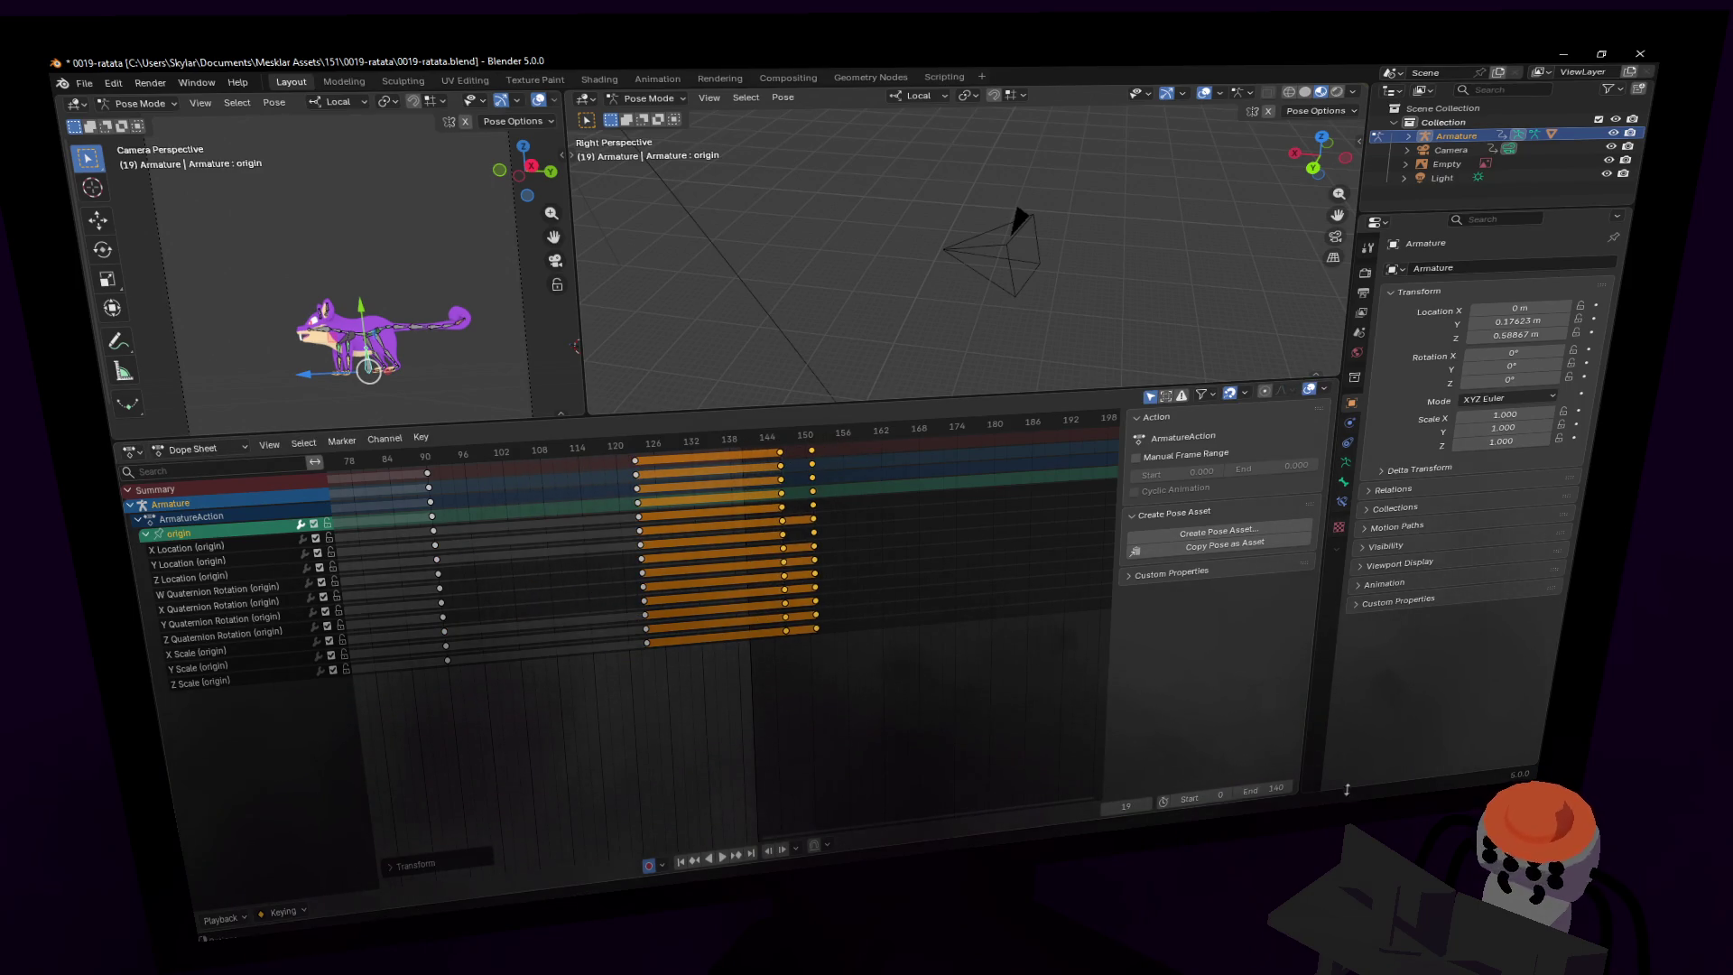
- Set the end frame to 161, play the run, then scrub back to frame 18
drag(1268, 789, 1291, 789)
key(space)
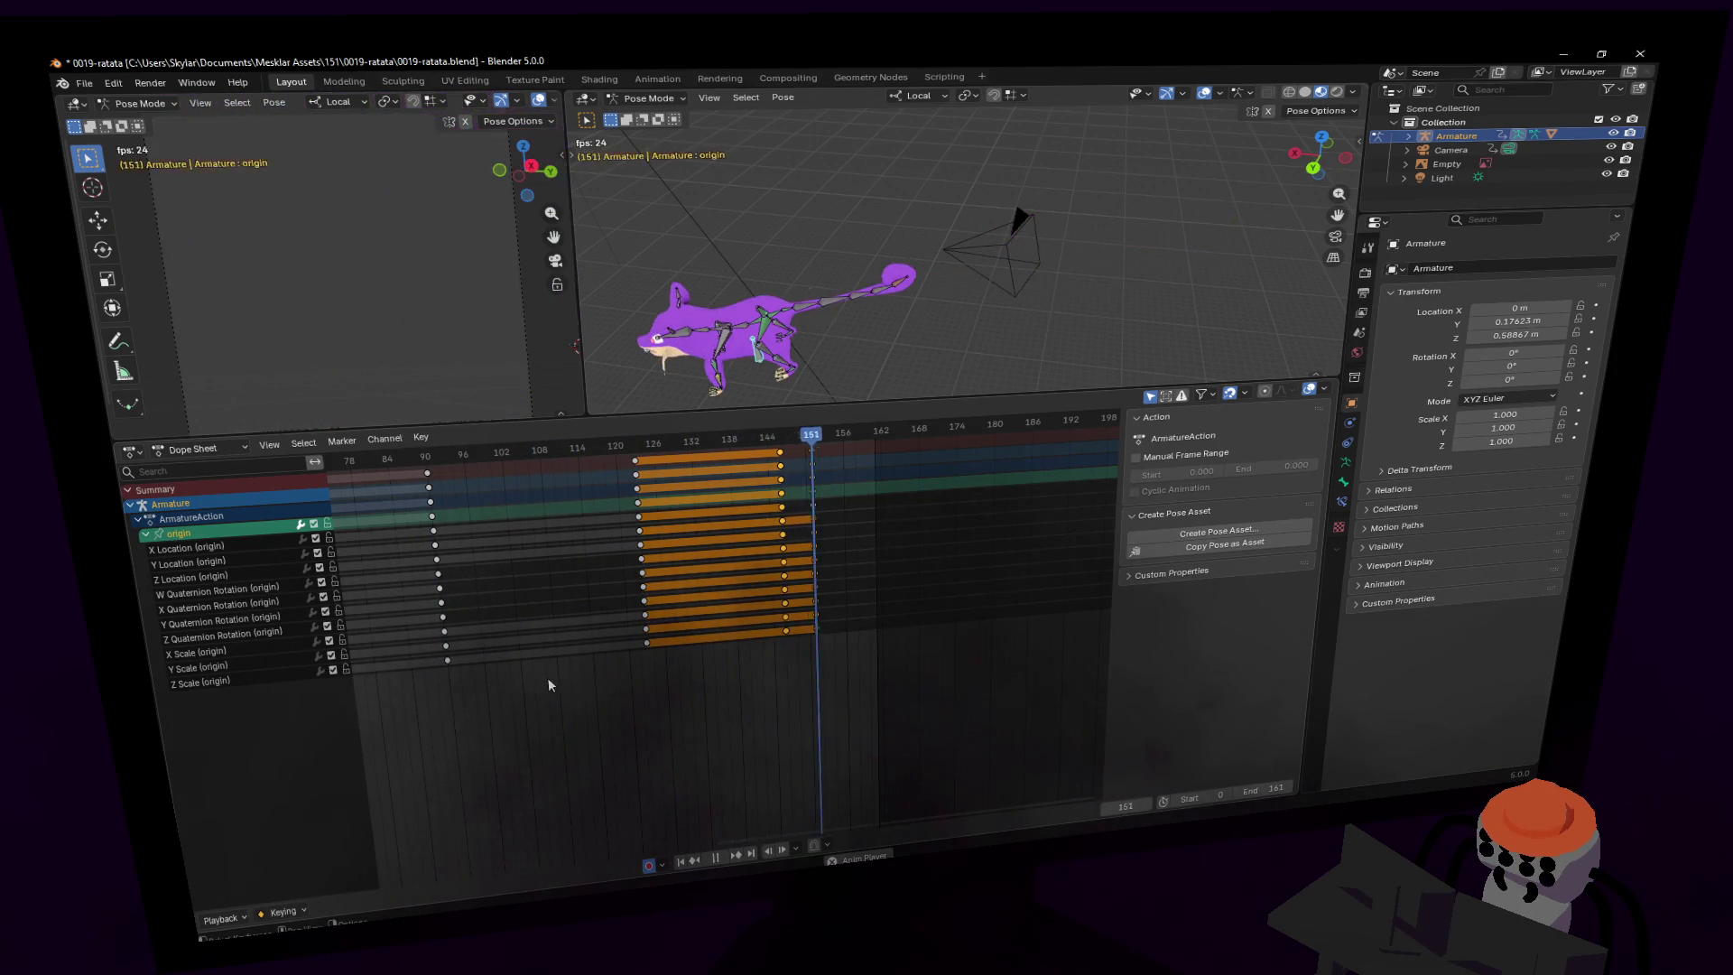
key(space)
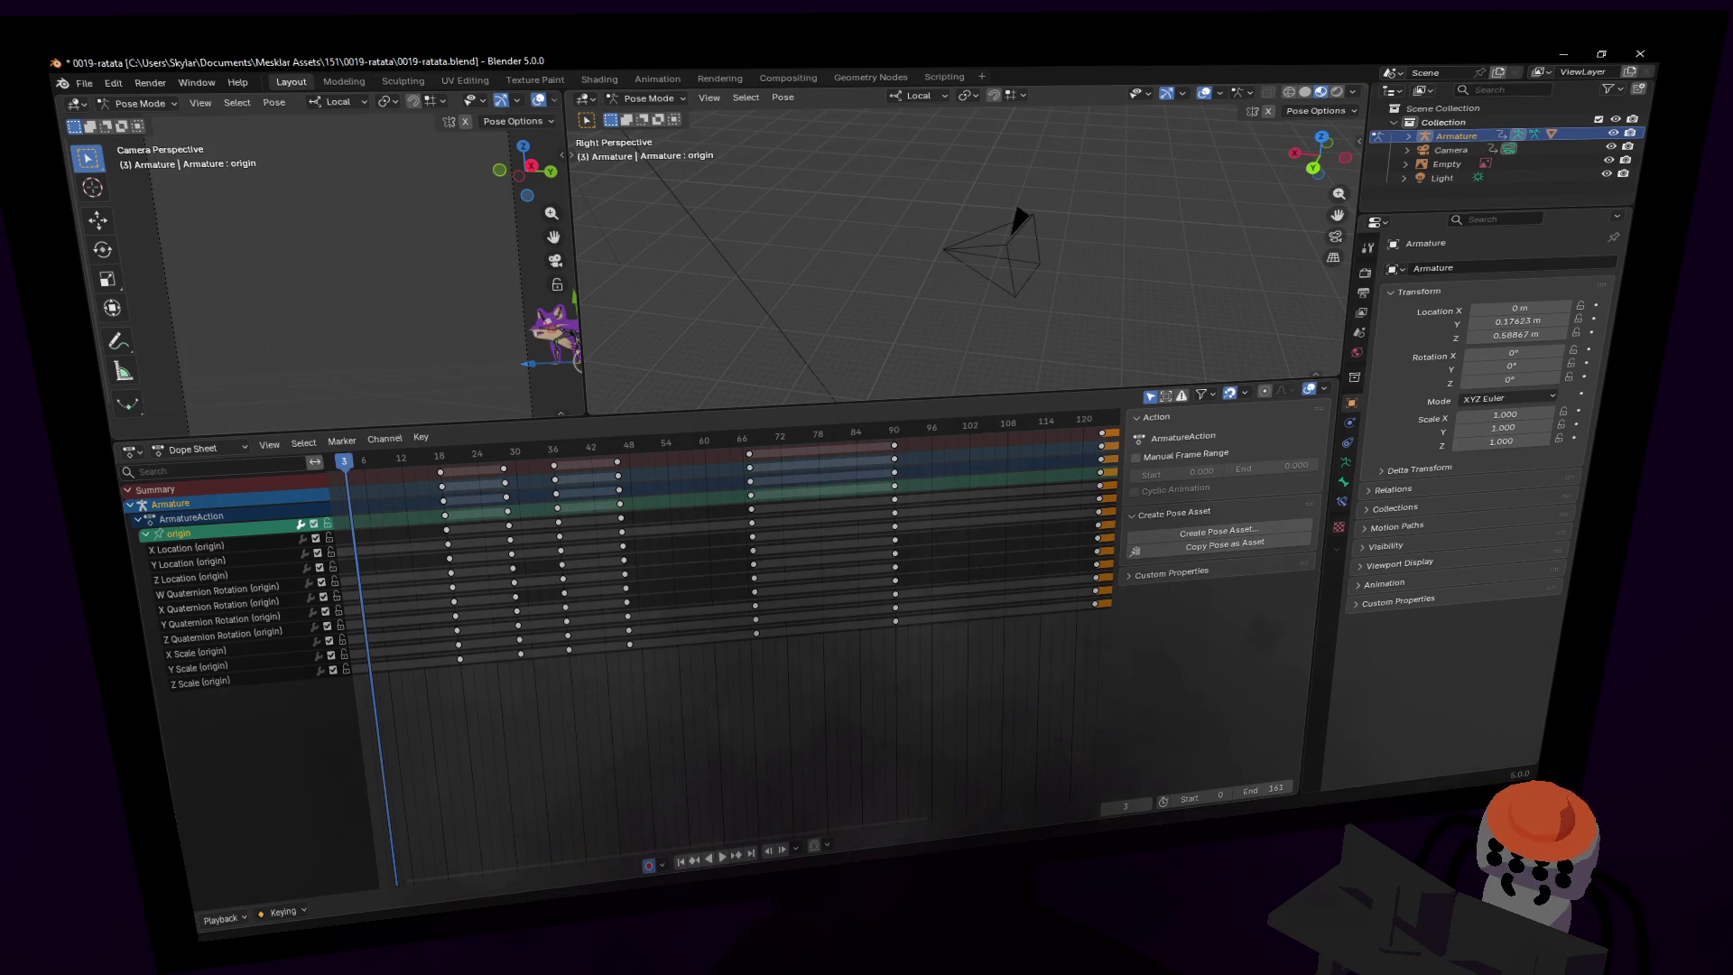
middle_drag(345, 461, 522, 461)
mouse_move(523, 461)
mouse_down()
mouse_move(503, 461)
mouse_move(782, 474)
mouse_move(579, 485)
mouse_move(646, 483)
mouse_move(621, 482)
mouse_up()
middle_drag(671, 522, 646, 522)
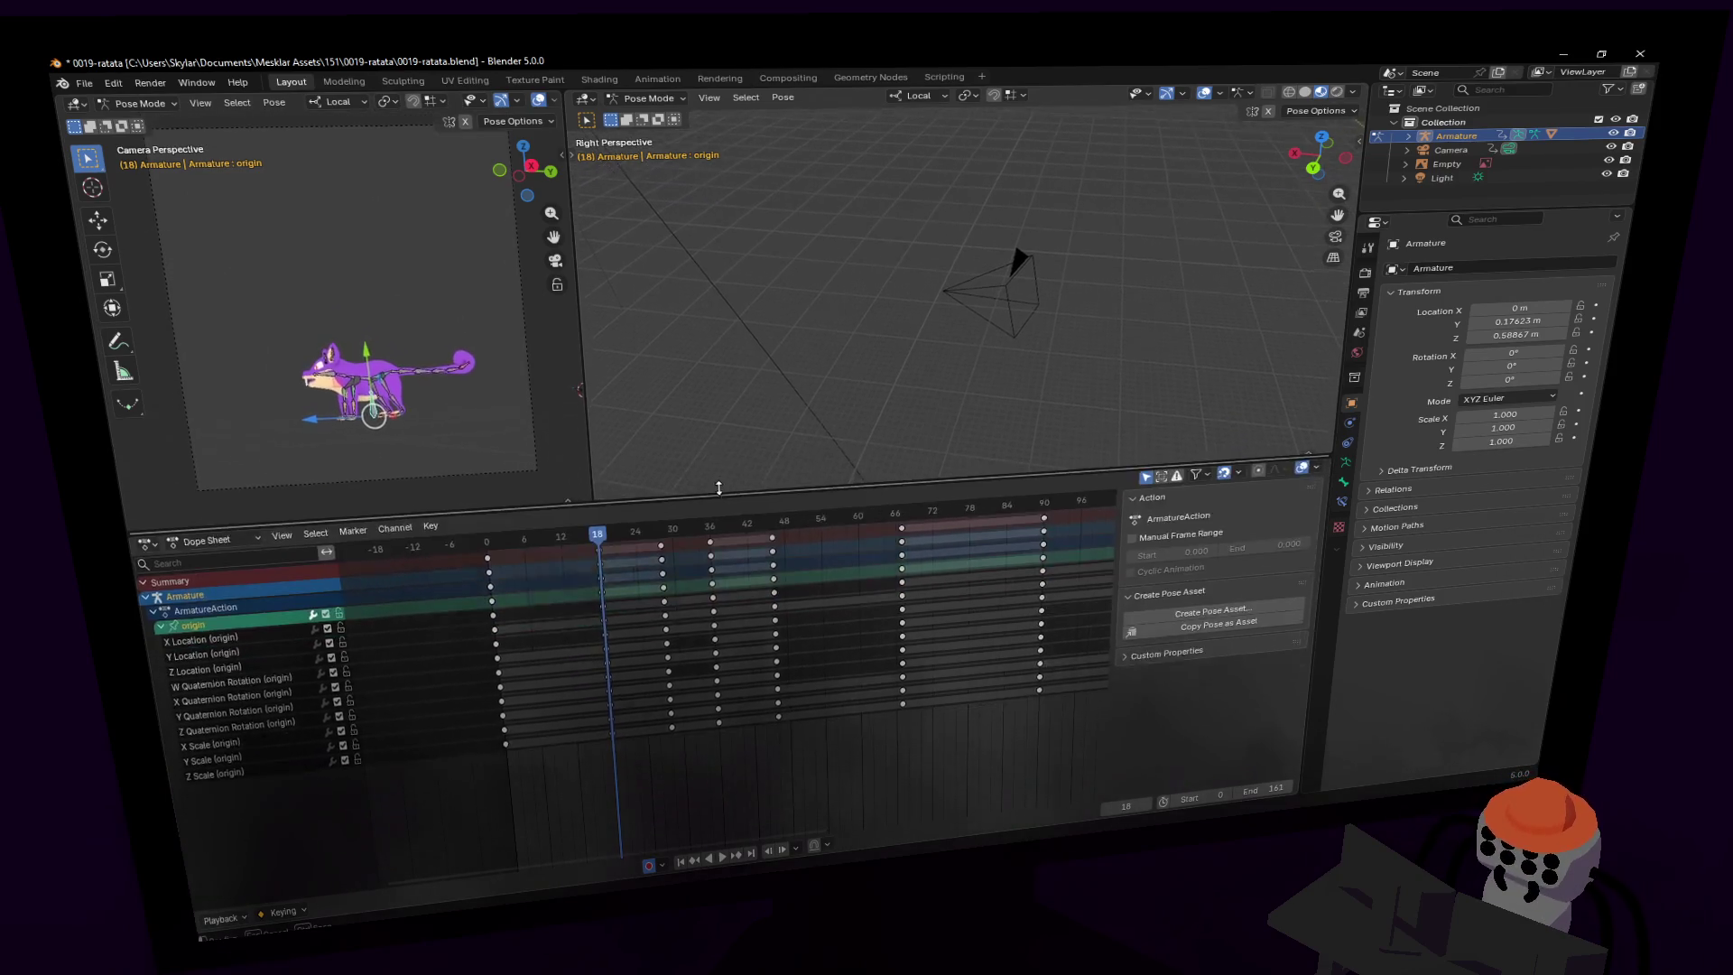
- Add a marker named 'runs to spot' at frame 18
key(m)
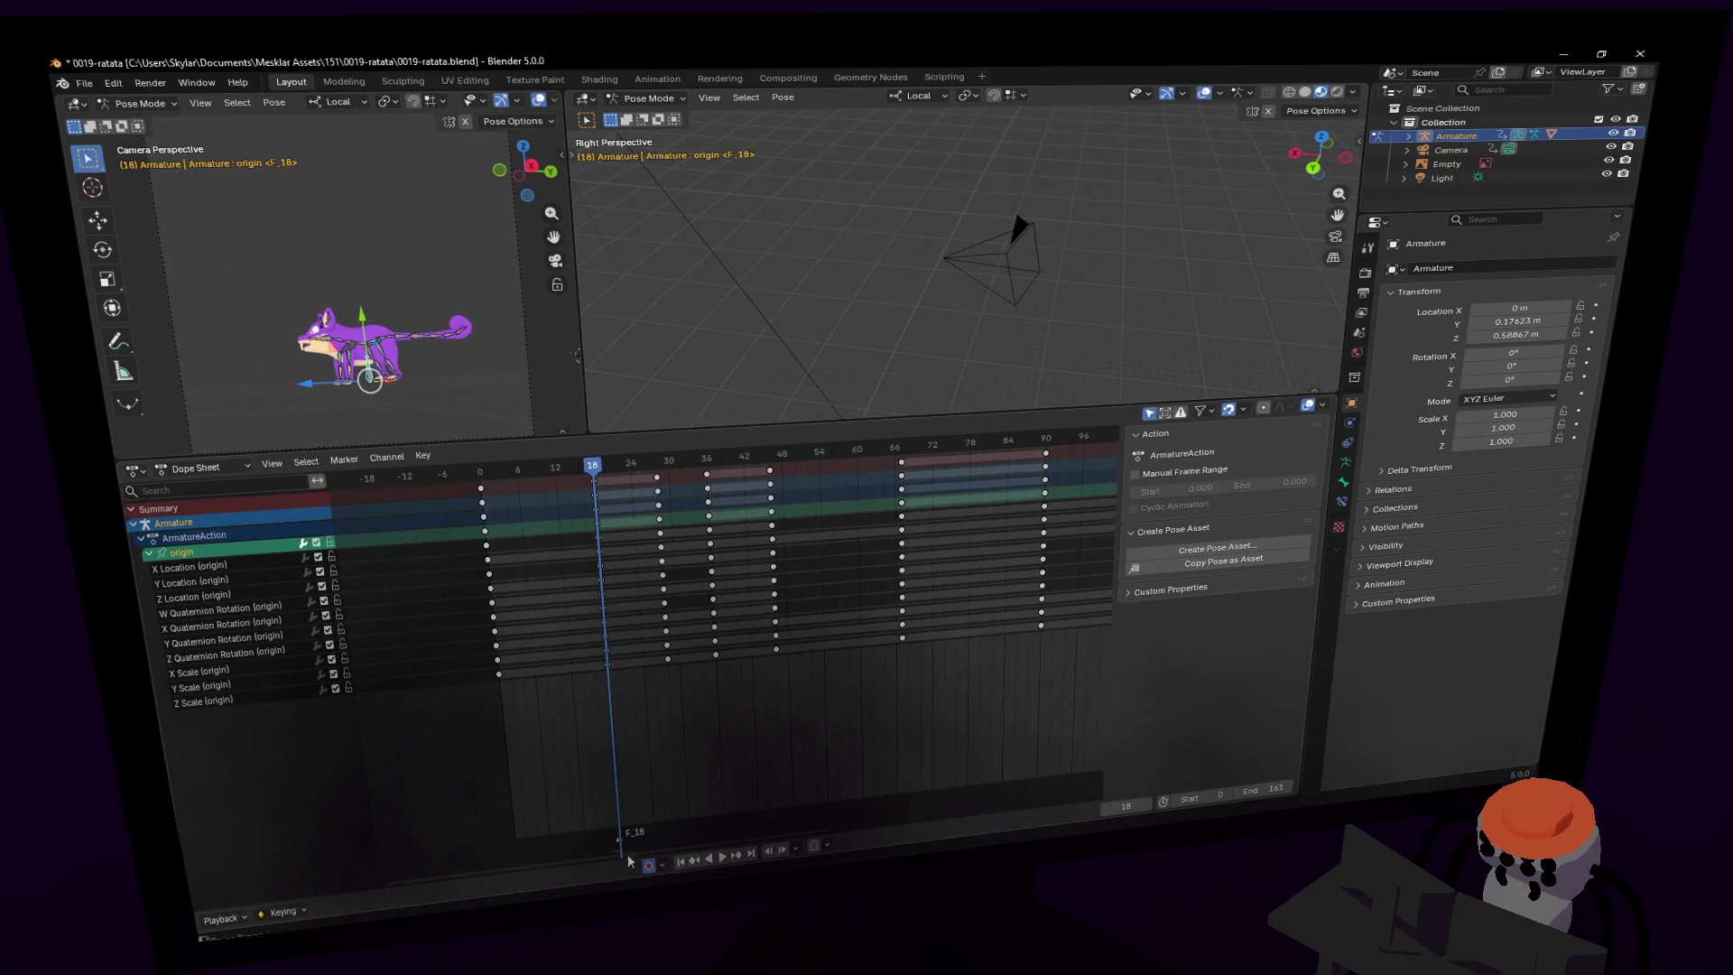
key(F2)
text(runs to spot)
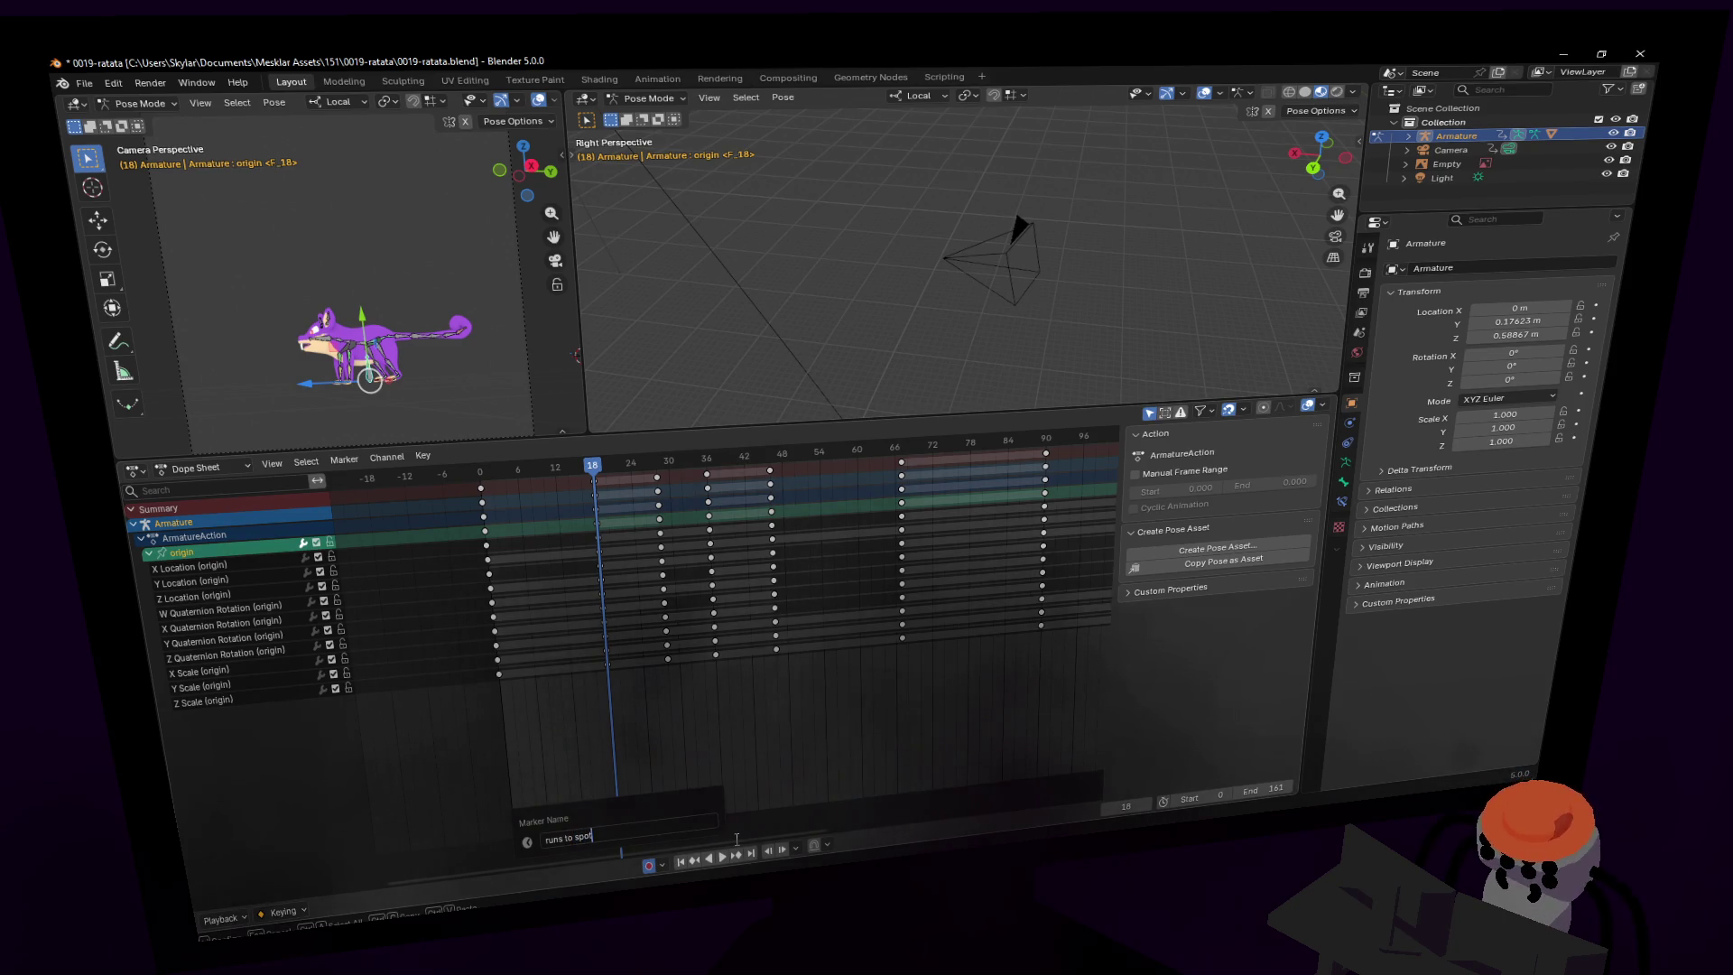
key(Return)
key(space)
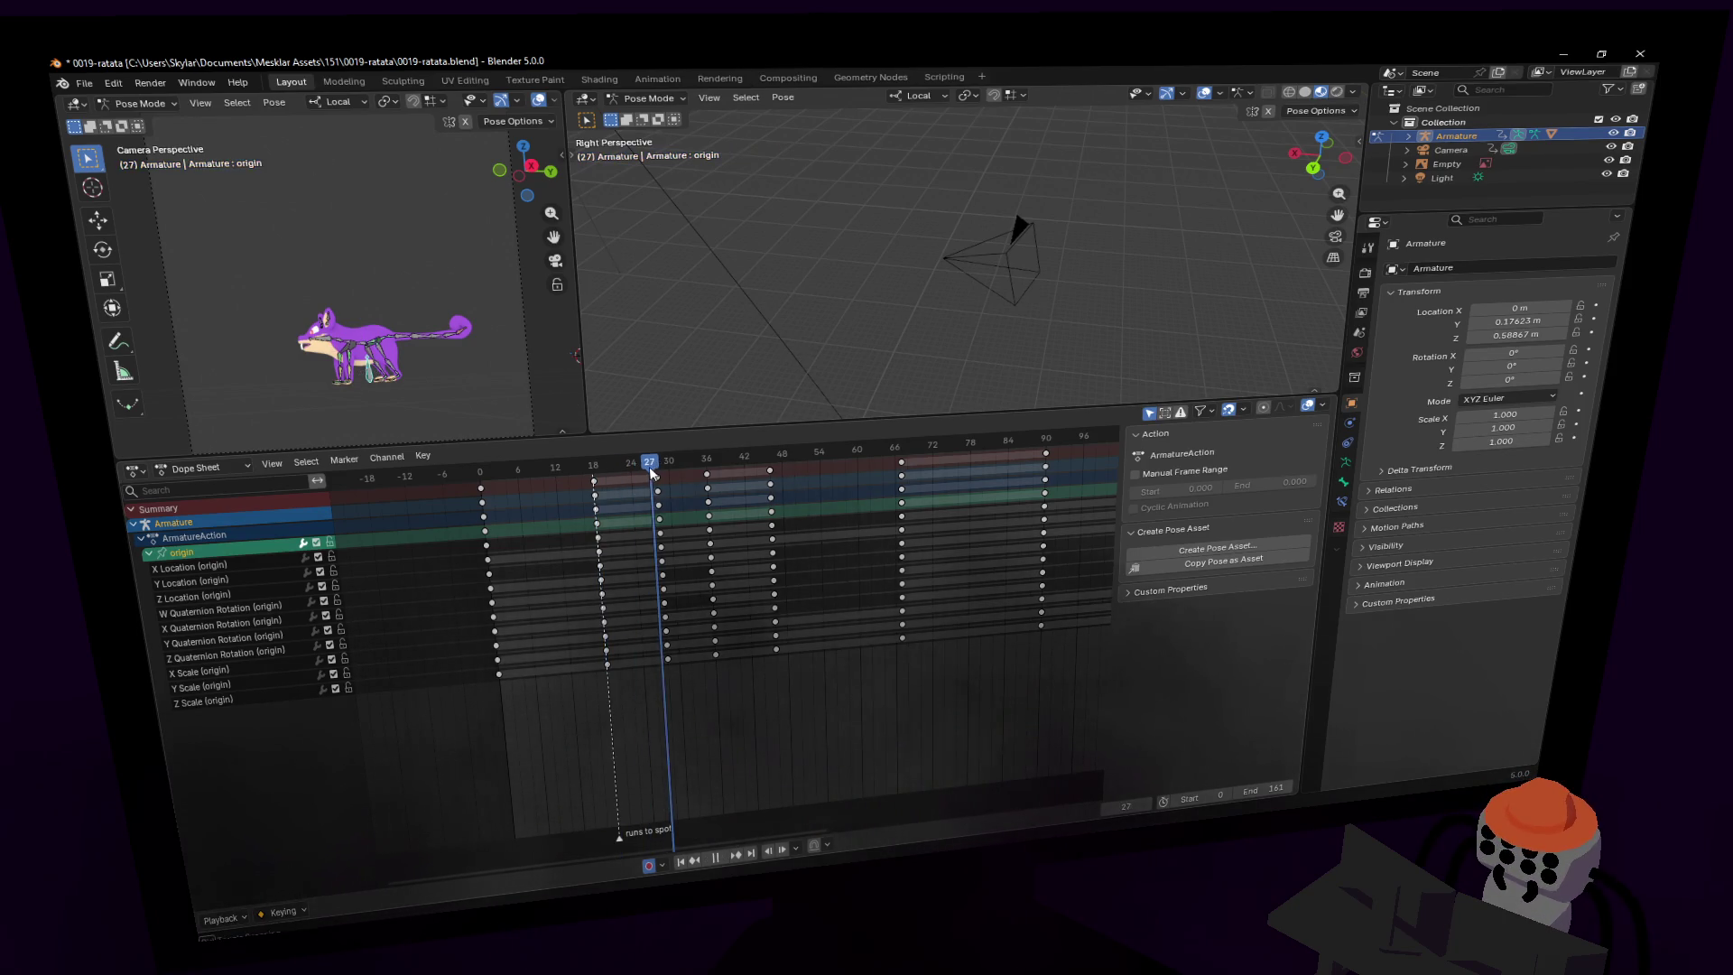
key(space)
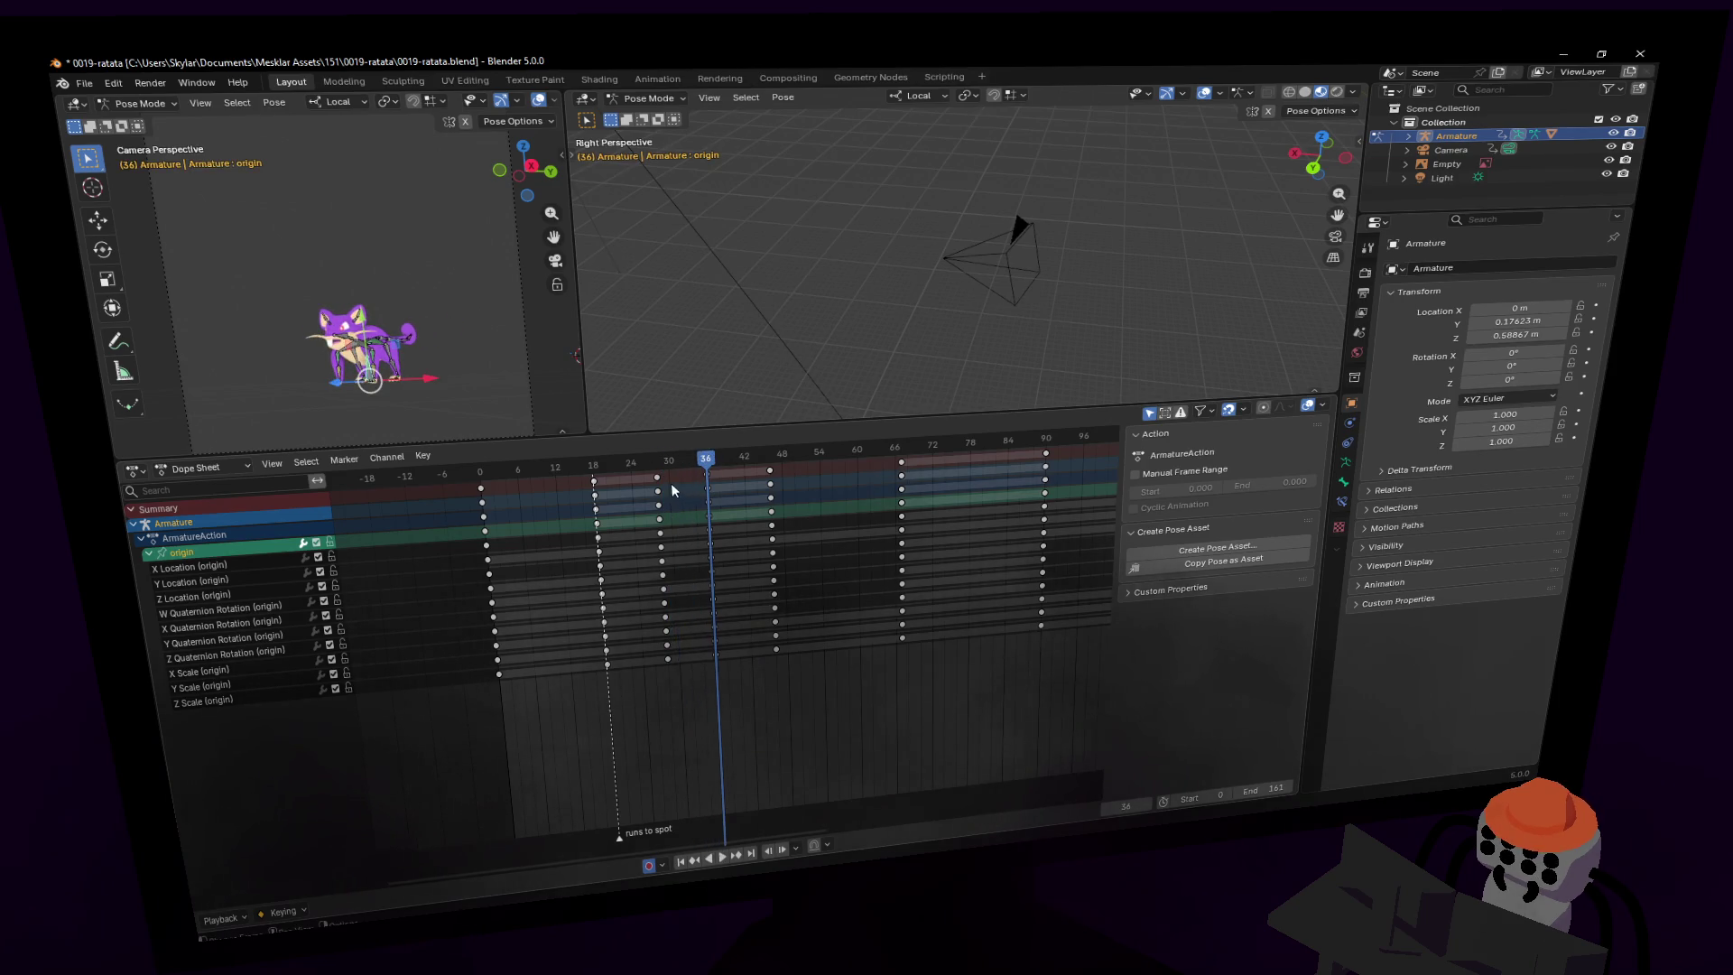
- Slide the frame-30 keys to about frame 35 and add a 'notices cam' marker at 36
click(659, 485)
drag(695, 478, 698, 478)
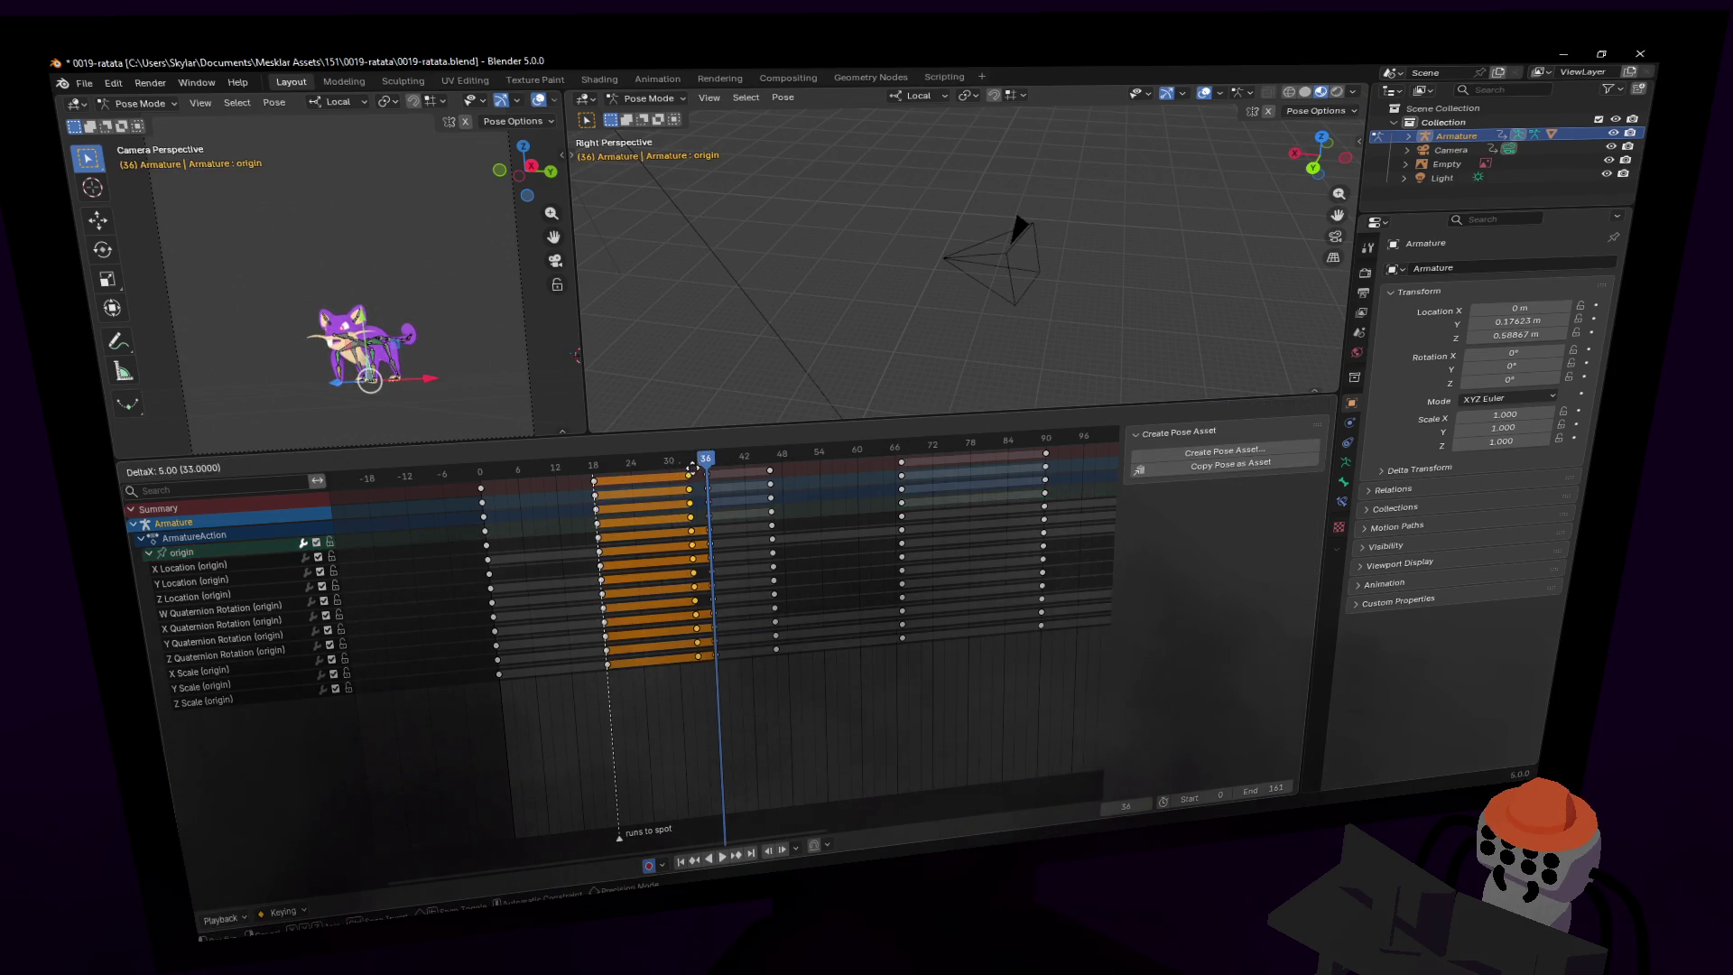
key(m)
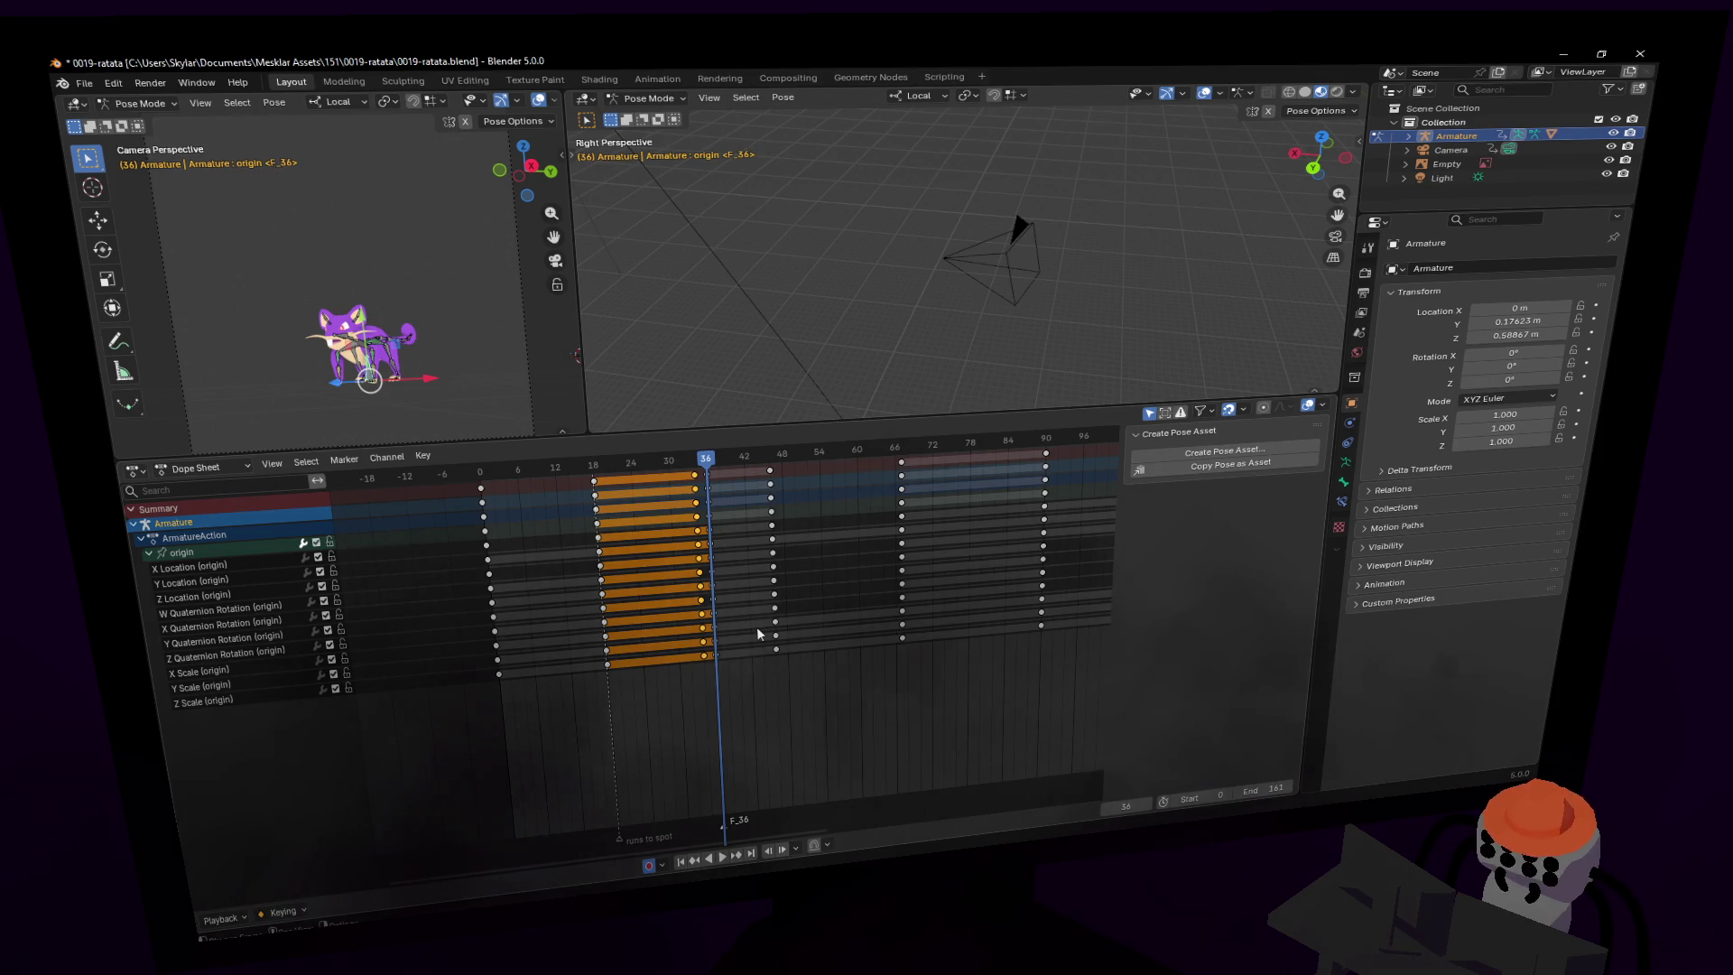
key(F2)
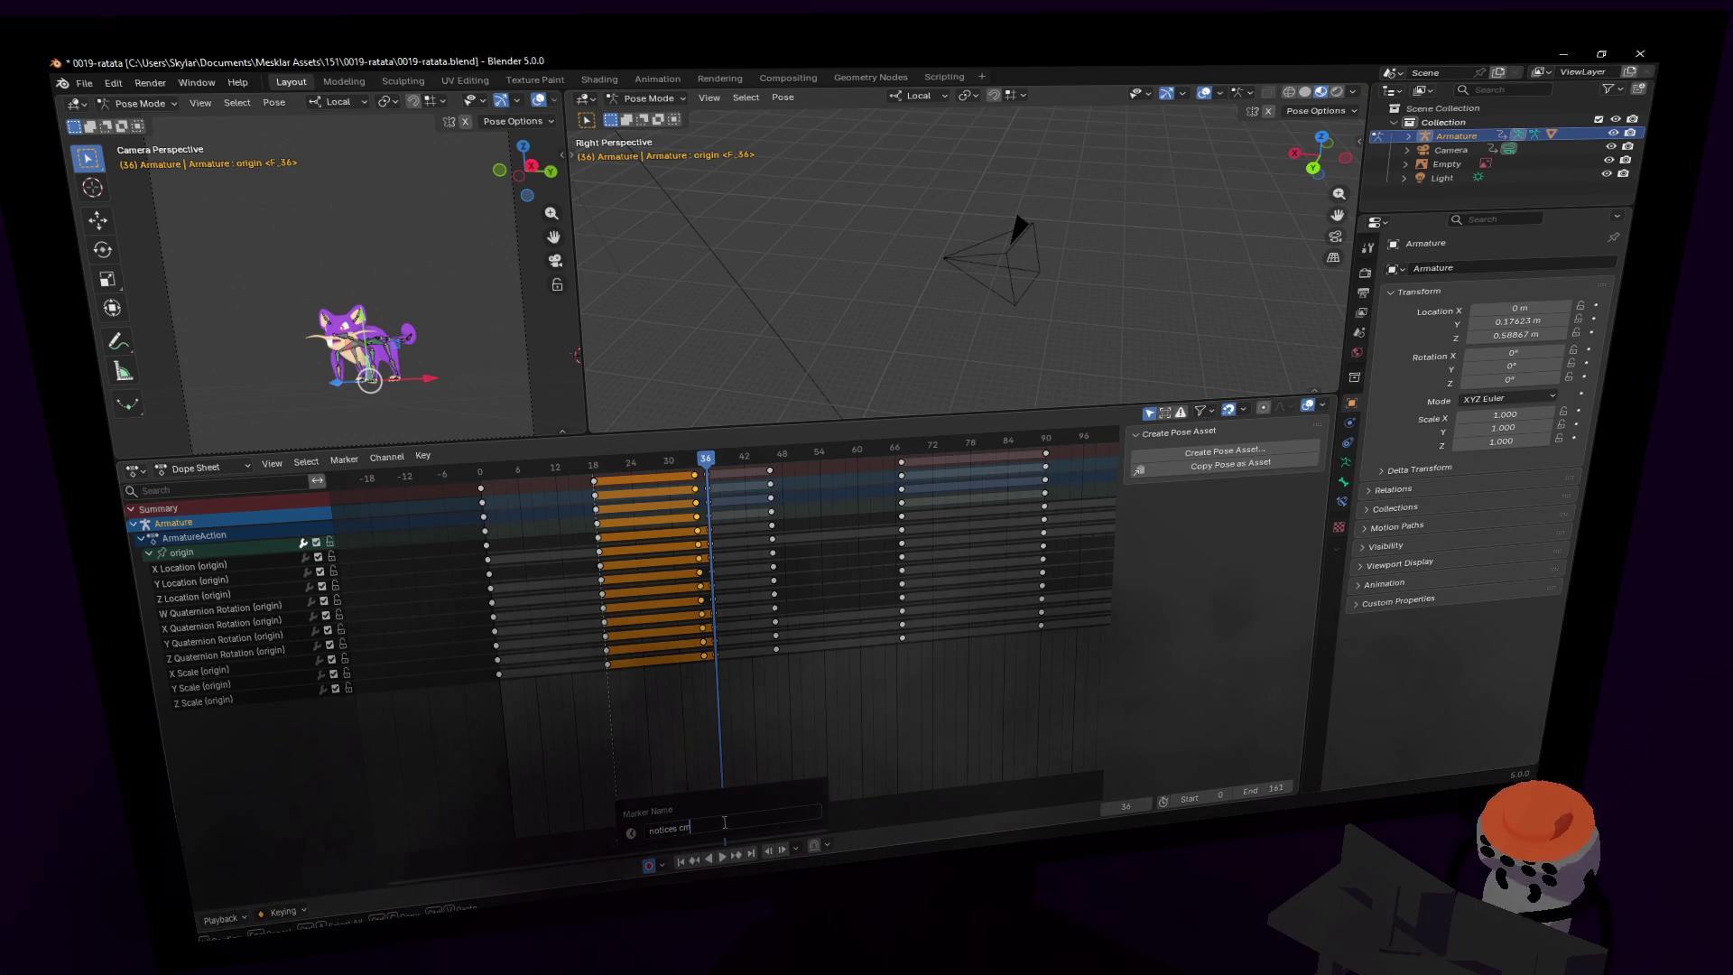
text(m)
key(Return)
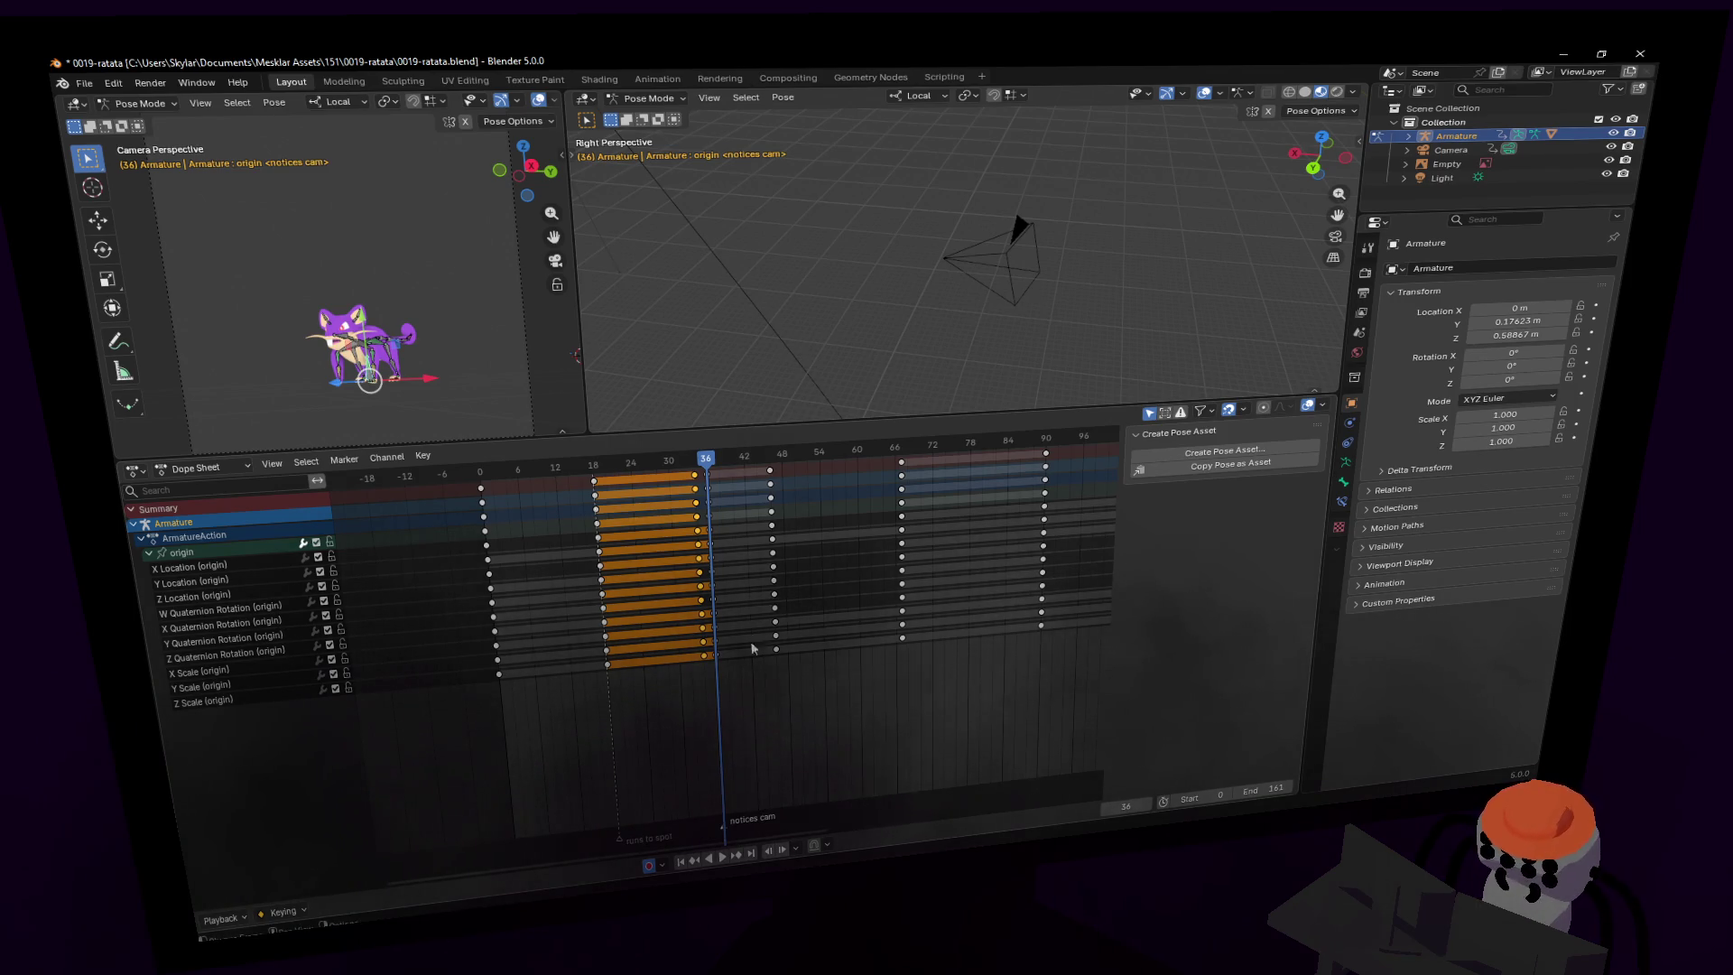
- Add markers 'runs to us' at frame 48 and 'arrives' at frame 67
key(space)
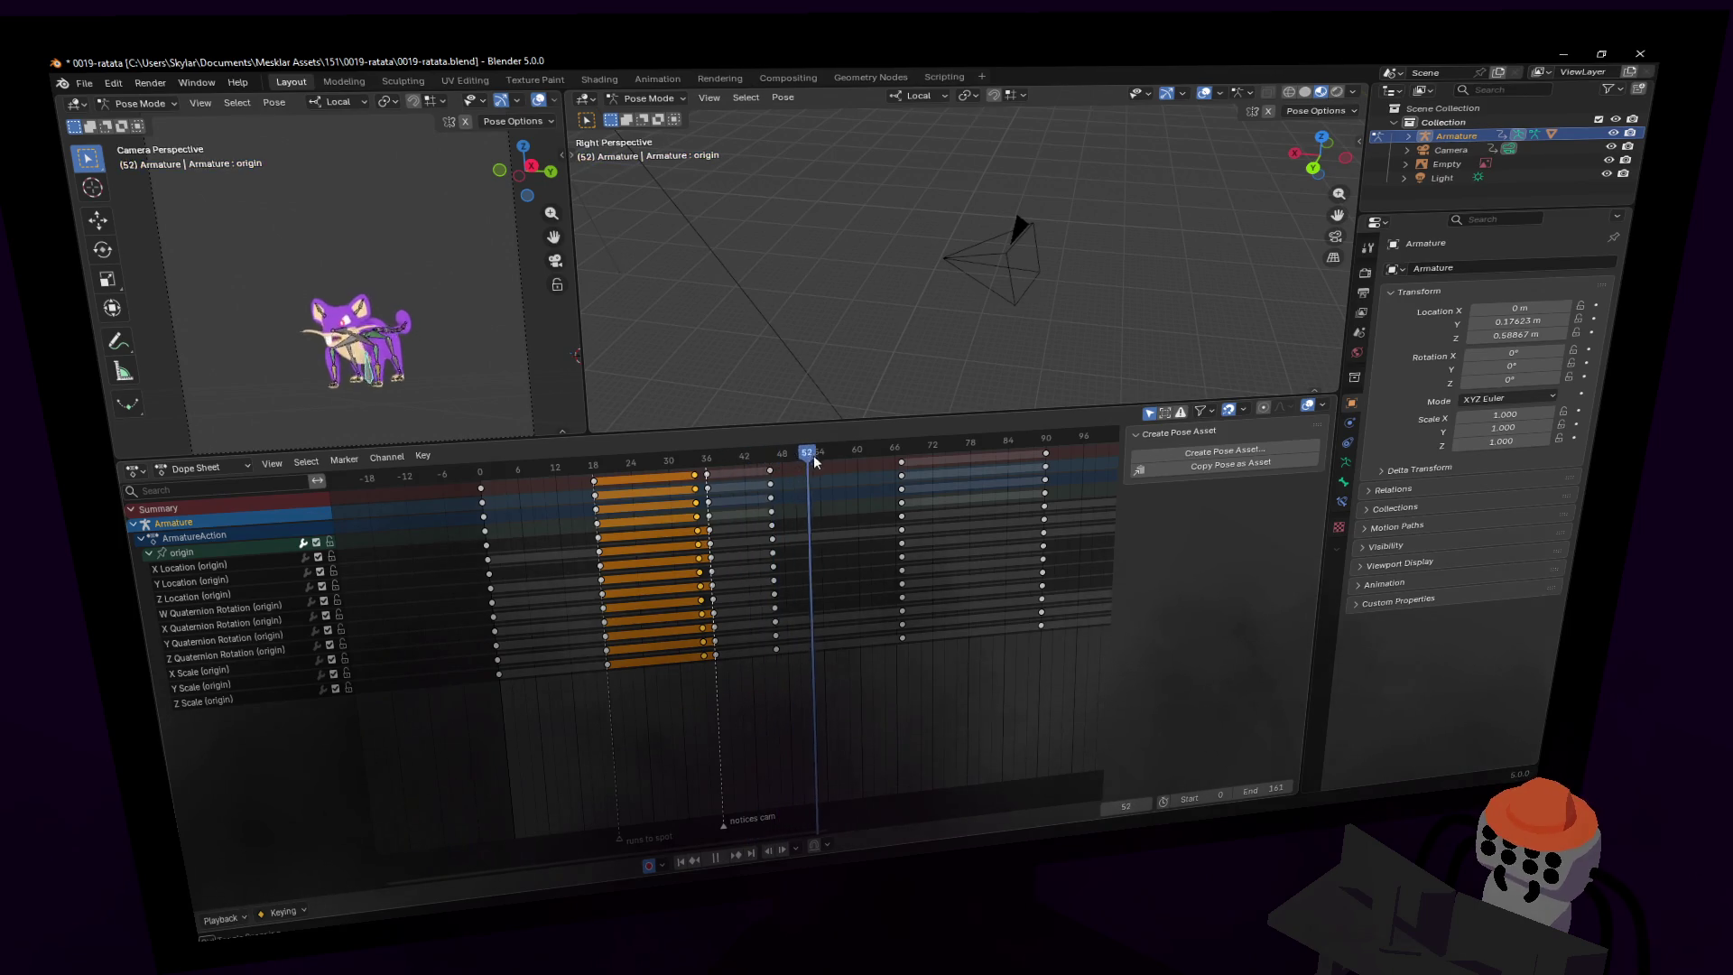
mouse_move(877, 456)
mouse_down()
mouse_move(772, 478)
mouse_move(789, 483)
mouse_move(783, 470)
mouse_up()
key(space)
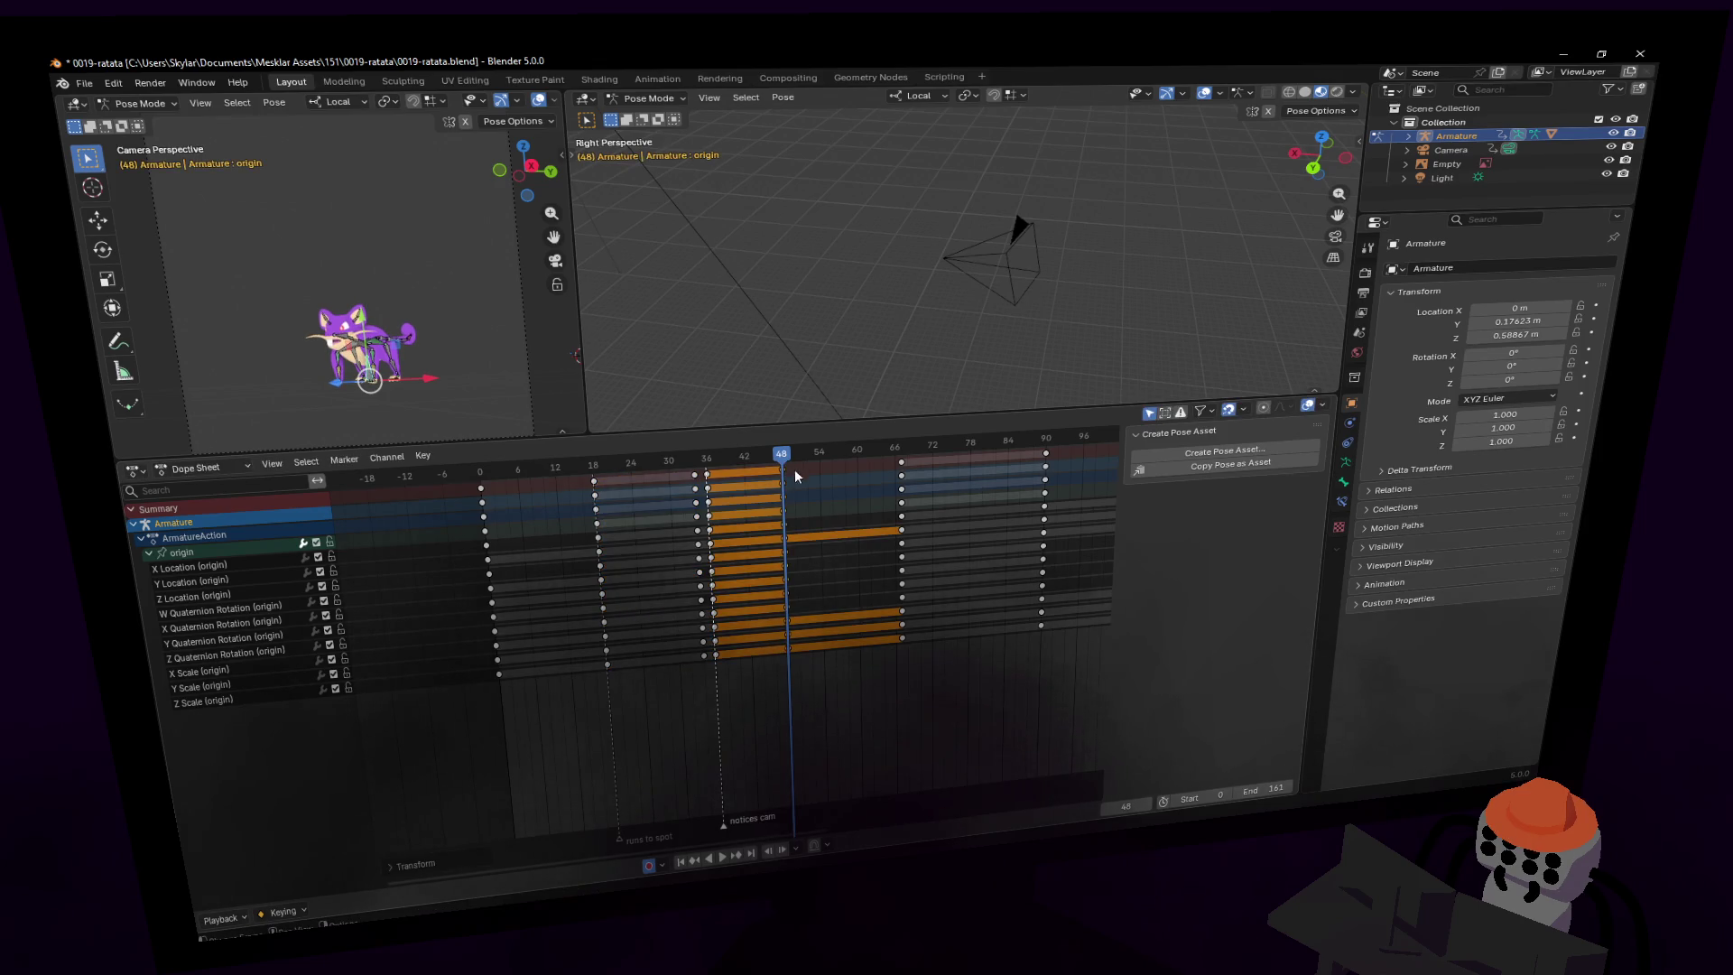
key(m)
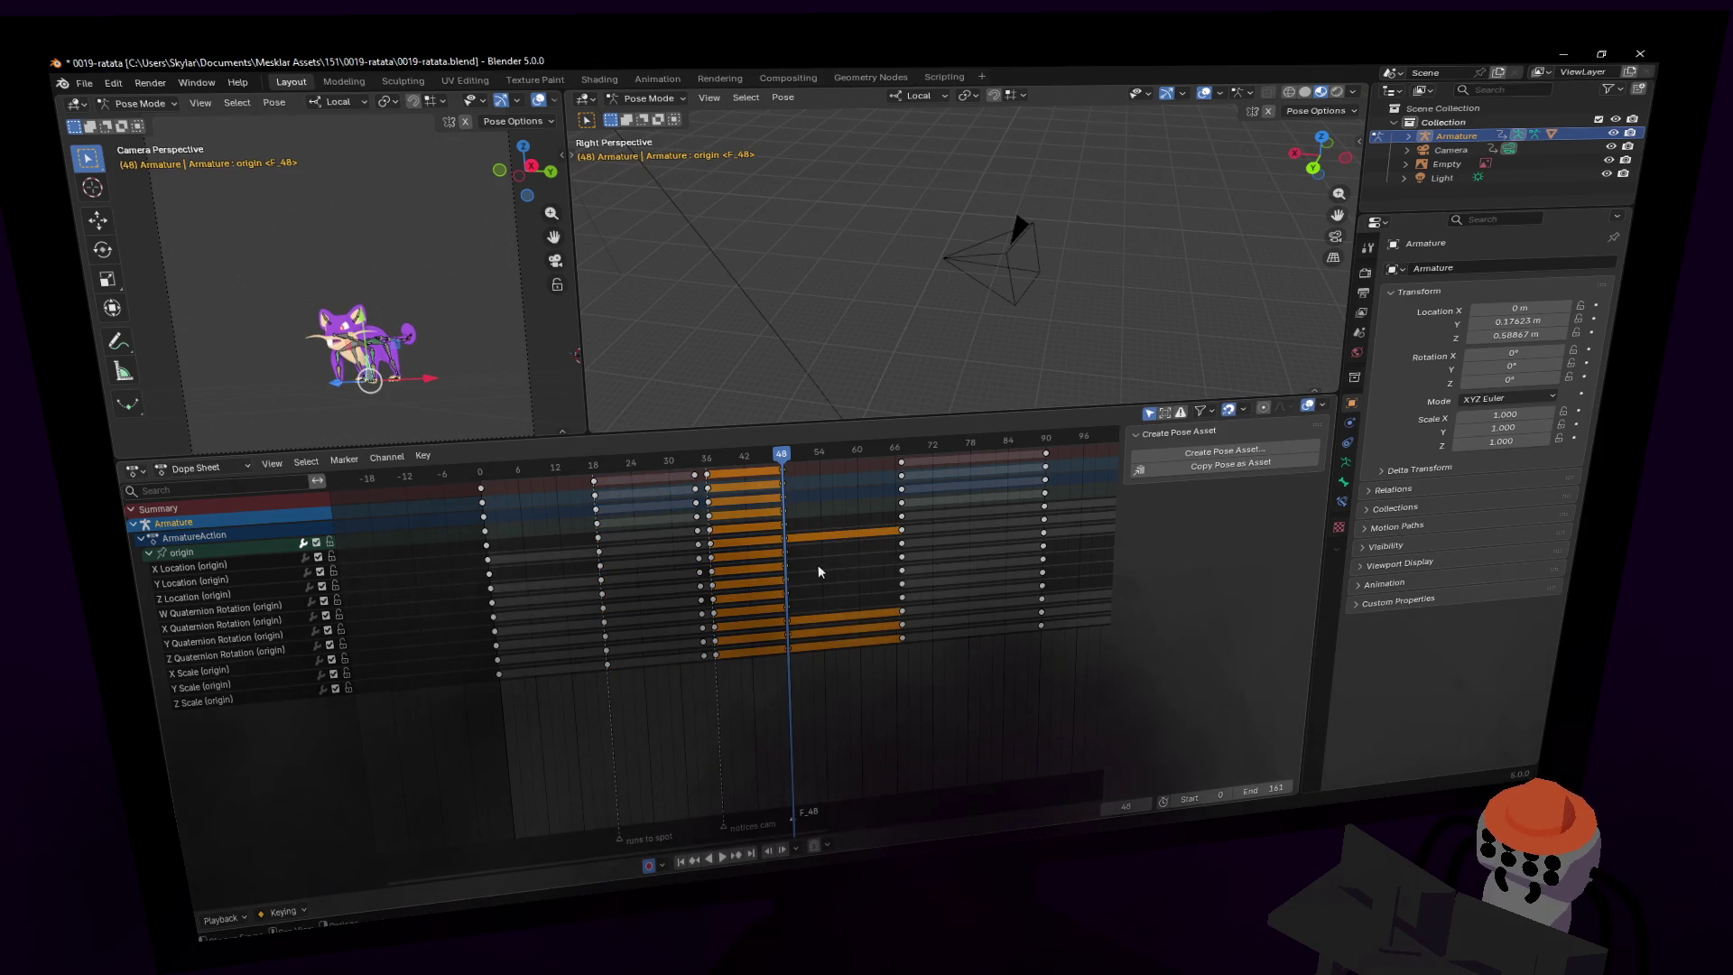
drag(853, 457, 903, 450)
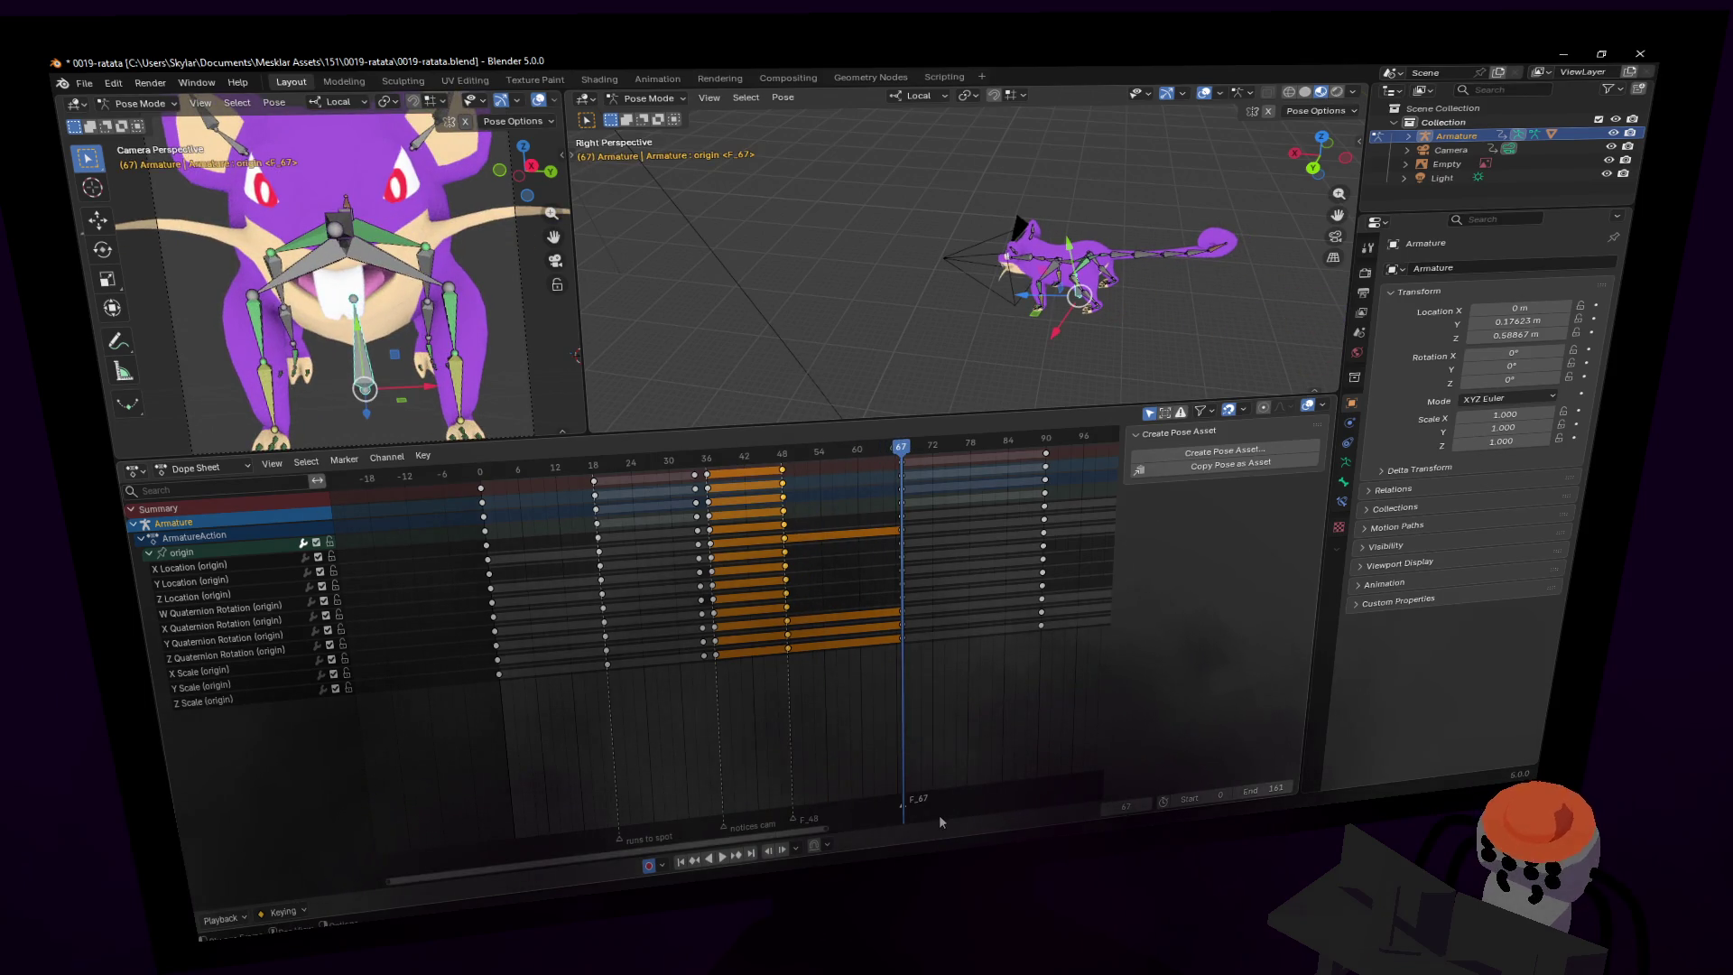
key(F2)
text(runs to sit)
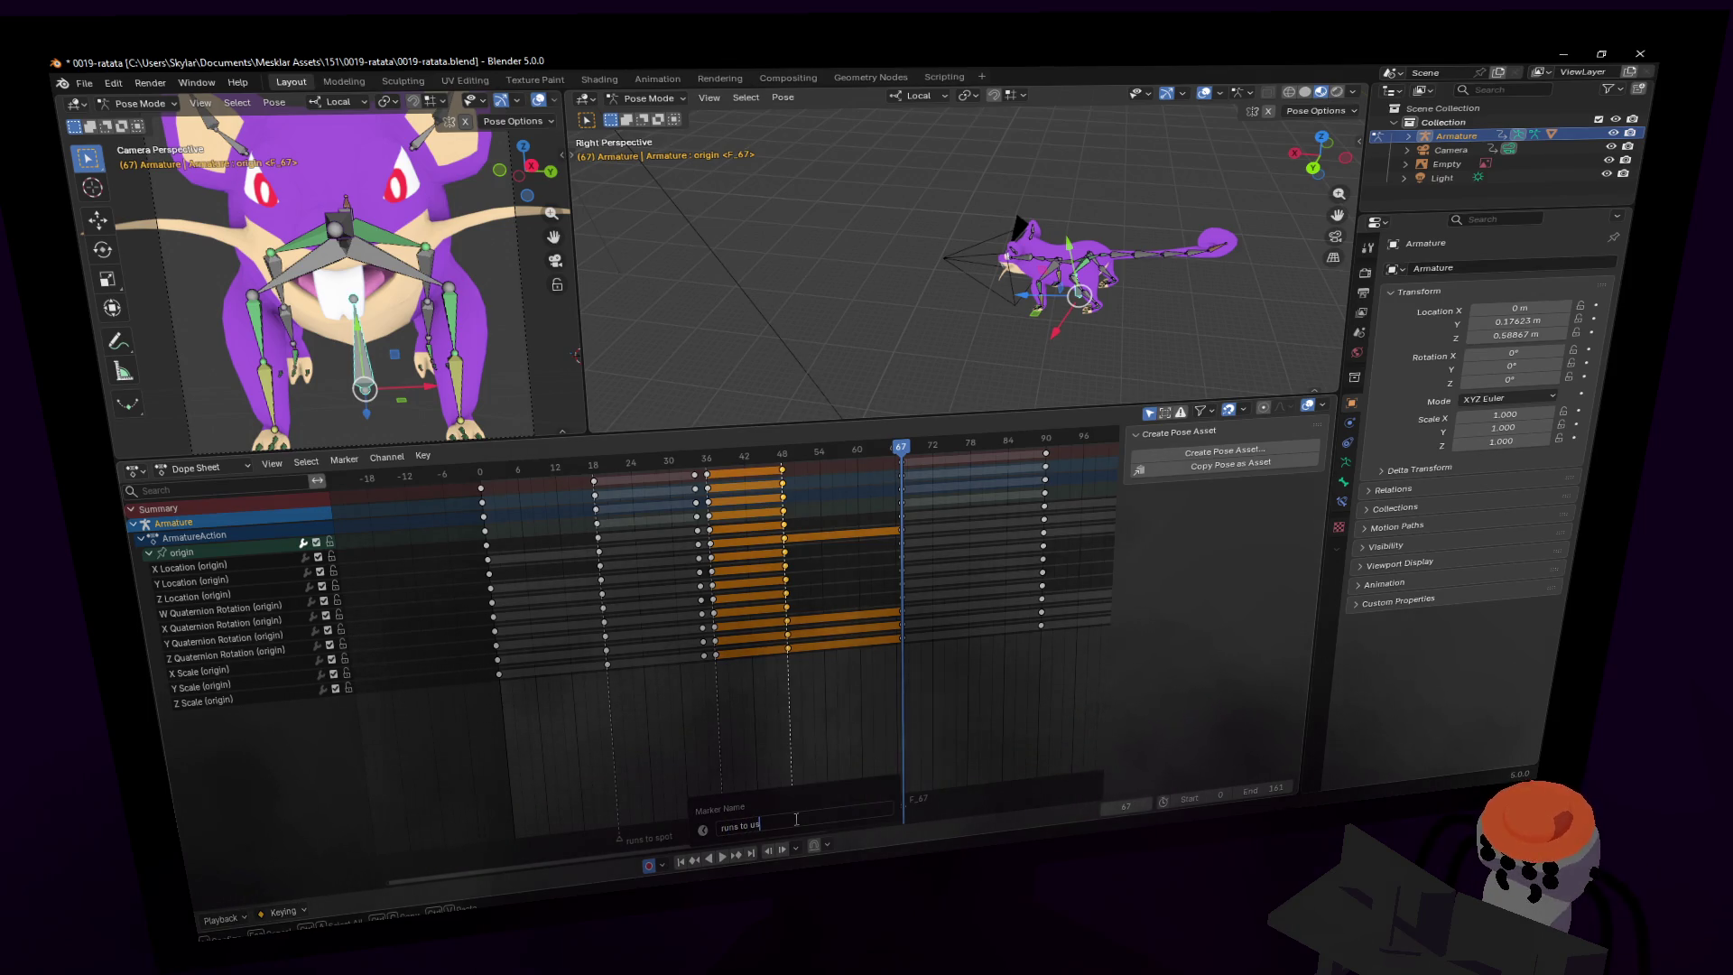
key(Return)
key(F2)
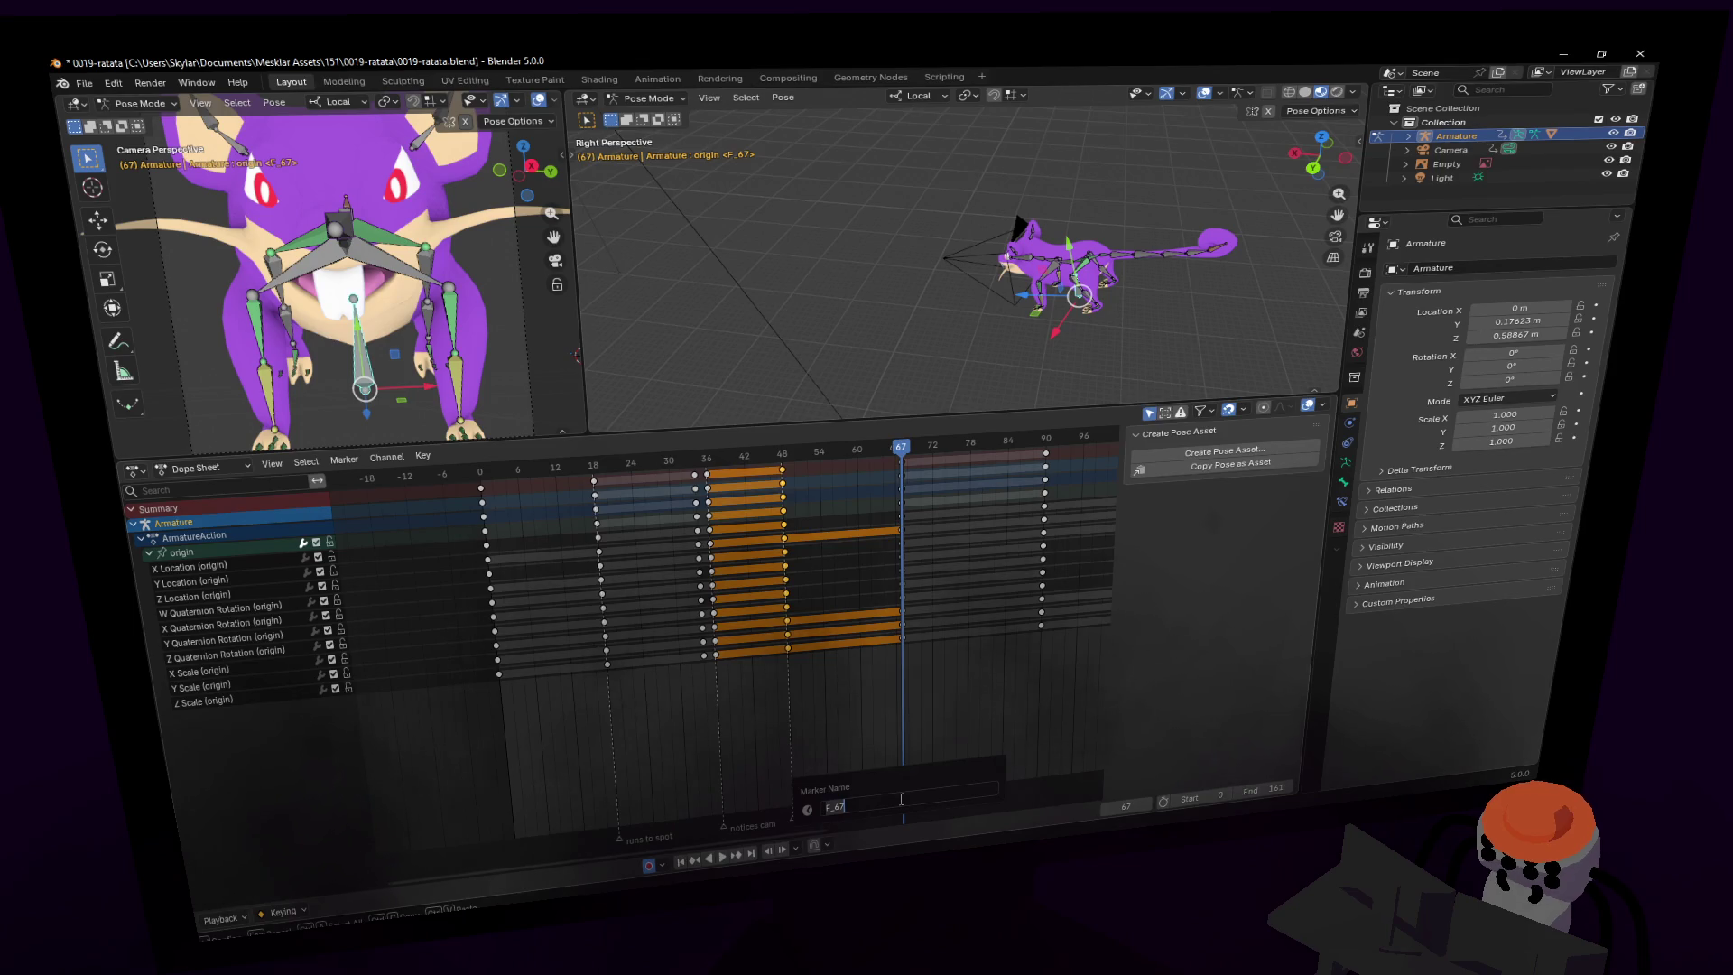
text(arrives)
key(Return)
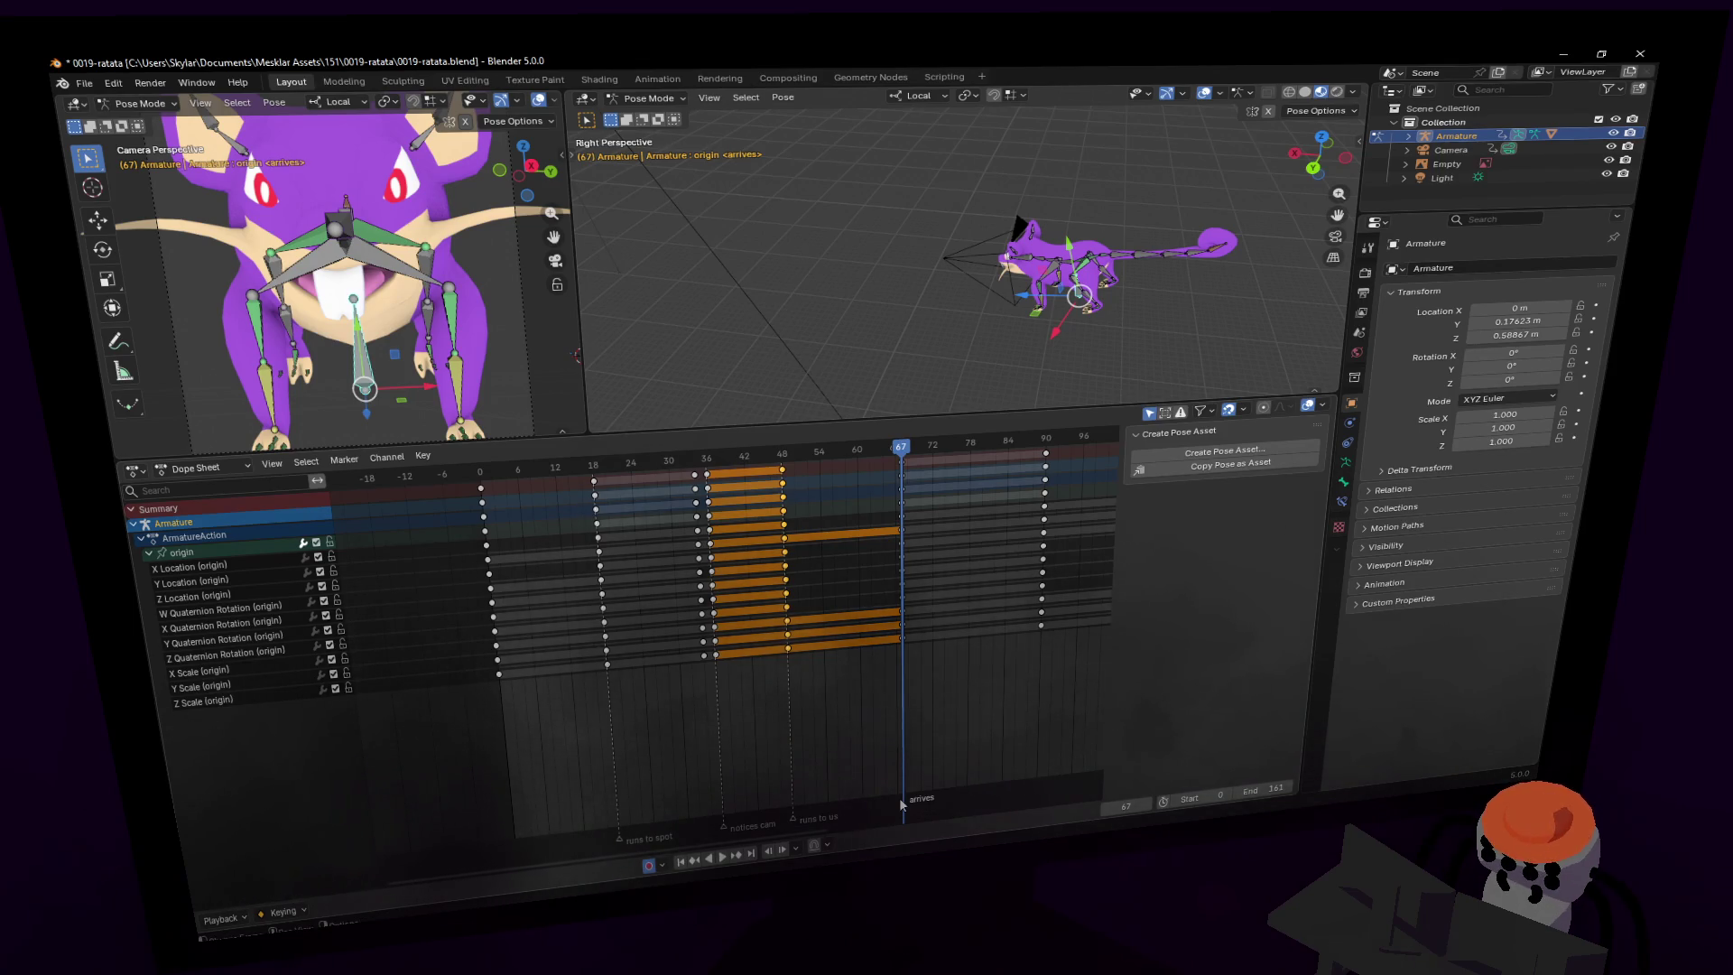
- Label the frame-110 marker 'notices something else'
drag(906, 447, 1052, 442)
middle_drag(1013, 518, 842, 518)
mouse_move(793, 456)
mouse_down()
mouse_move(846, 454)
mouse_move(769, 473)
mouse_move(896, 470)
mouse_up()
key(space)
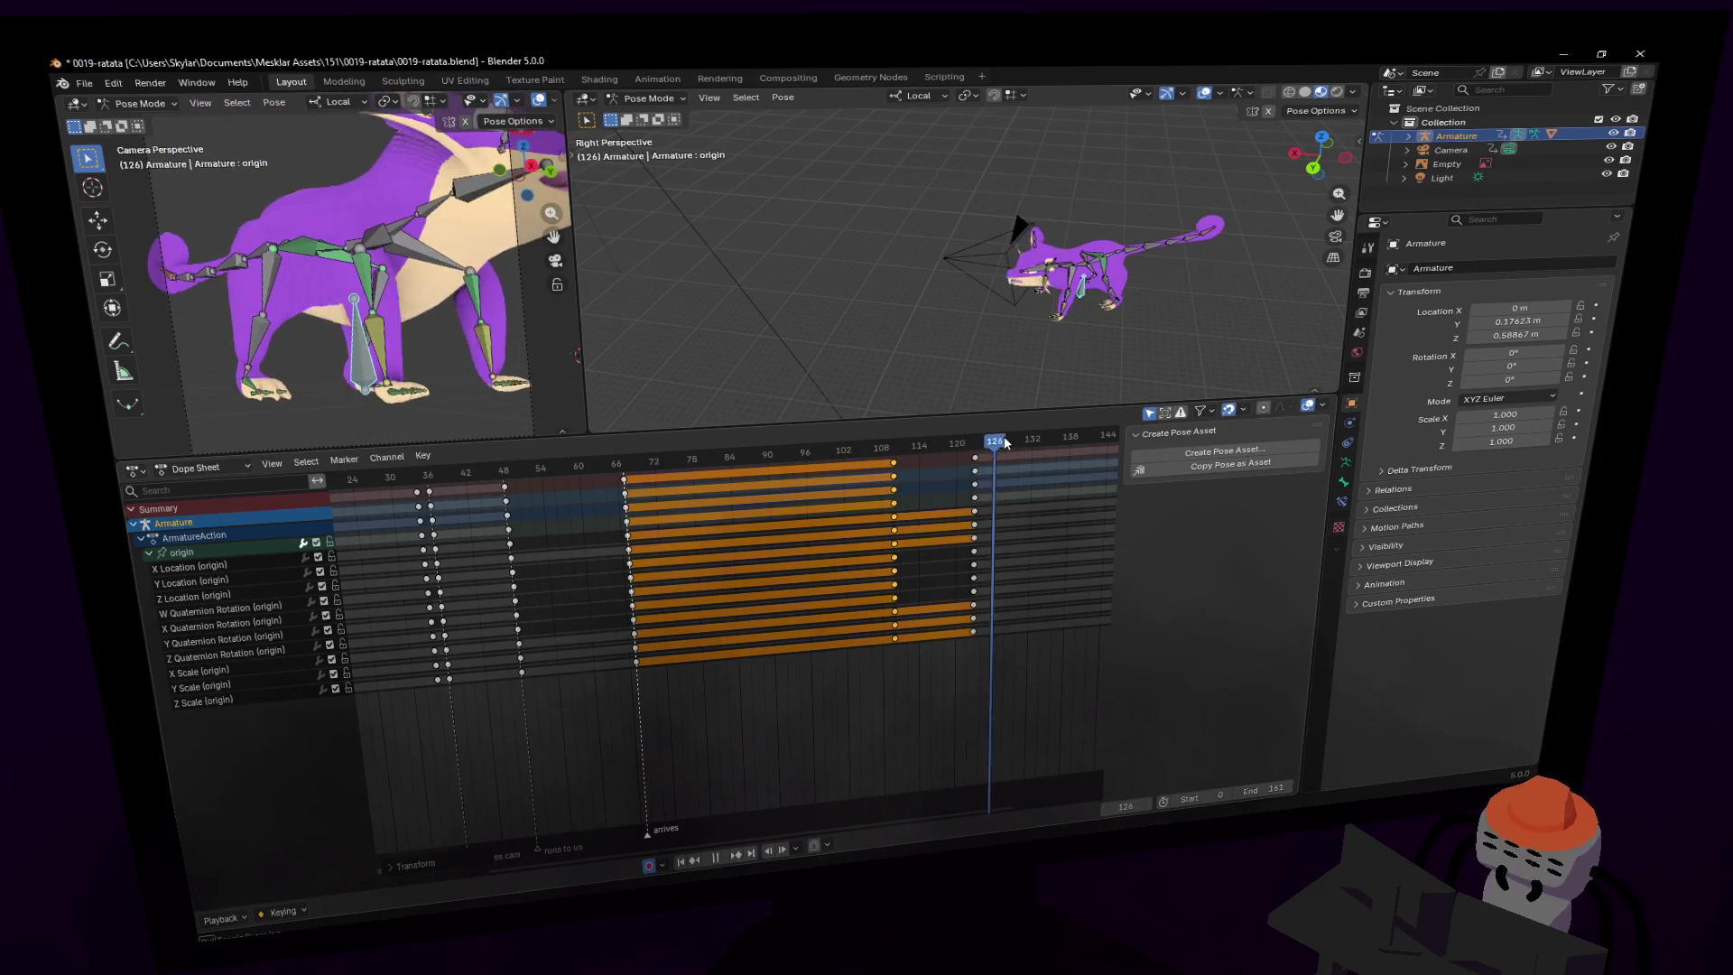
key(Escape)
middle_drag(895, 468, 732, 554)
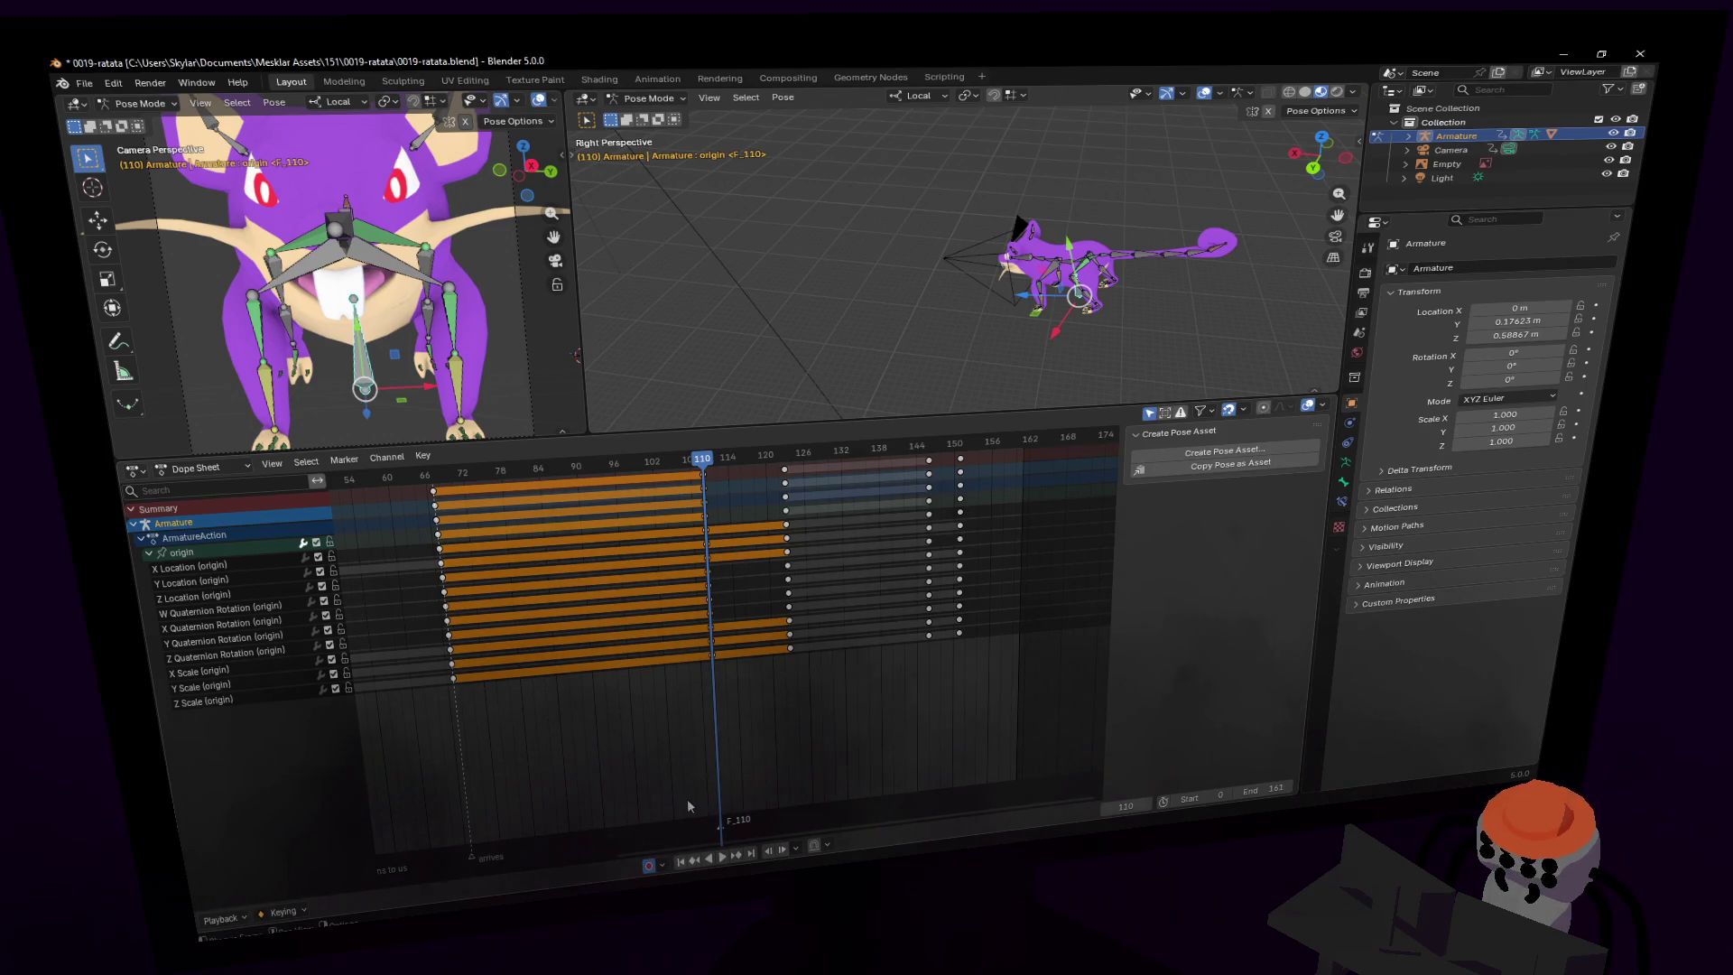
key(F2)
text(notices something else)
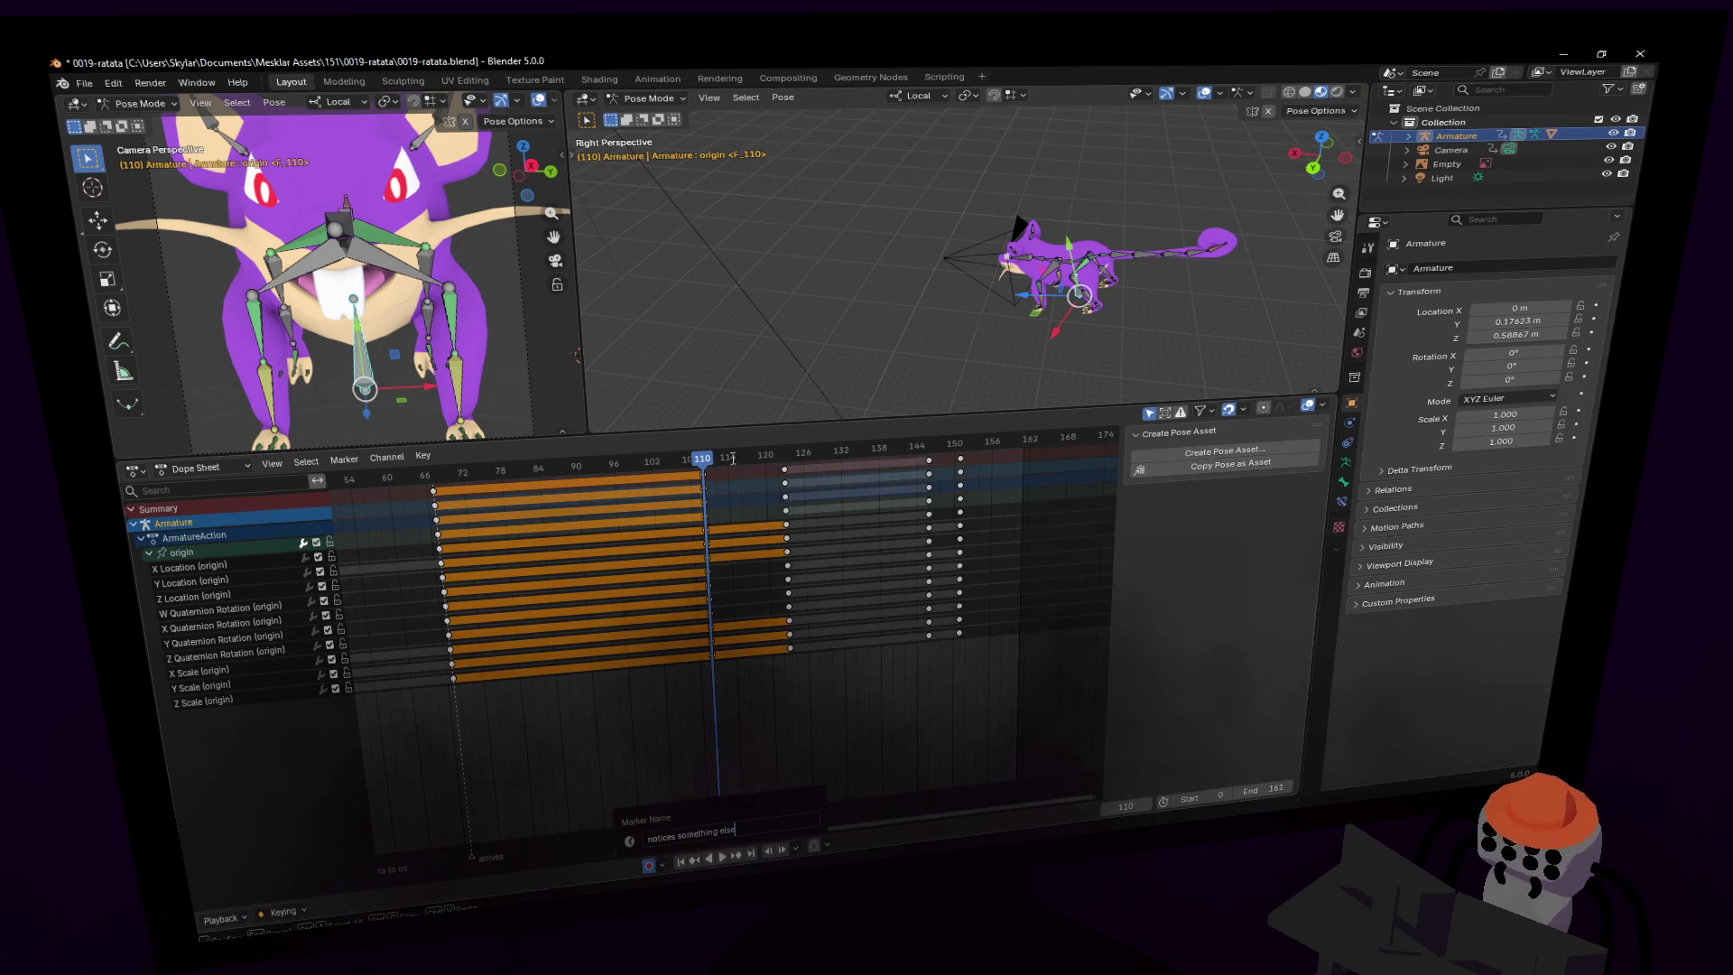
key(Return)
key(space)
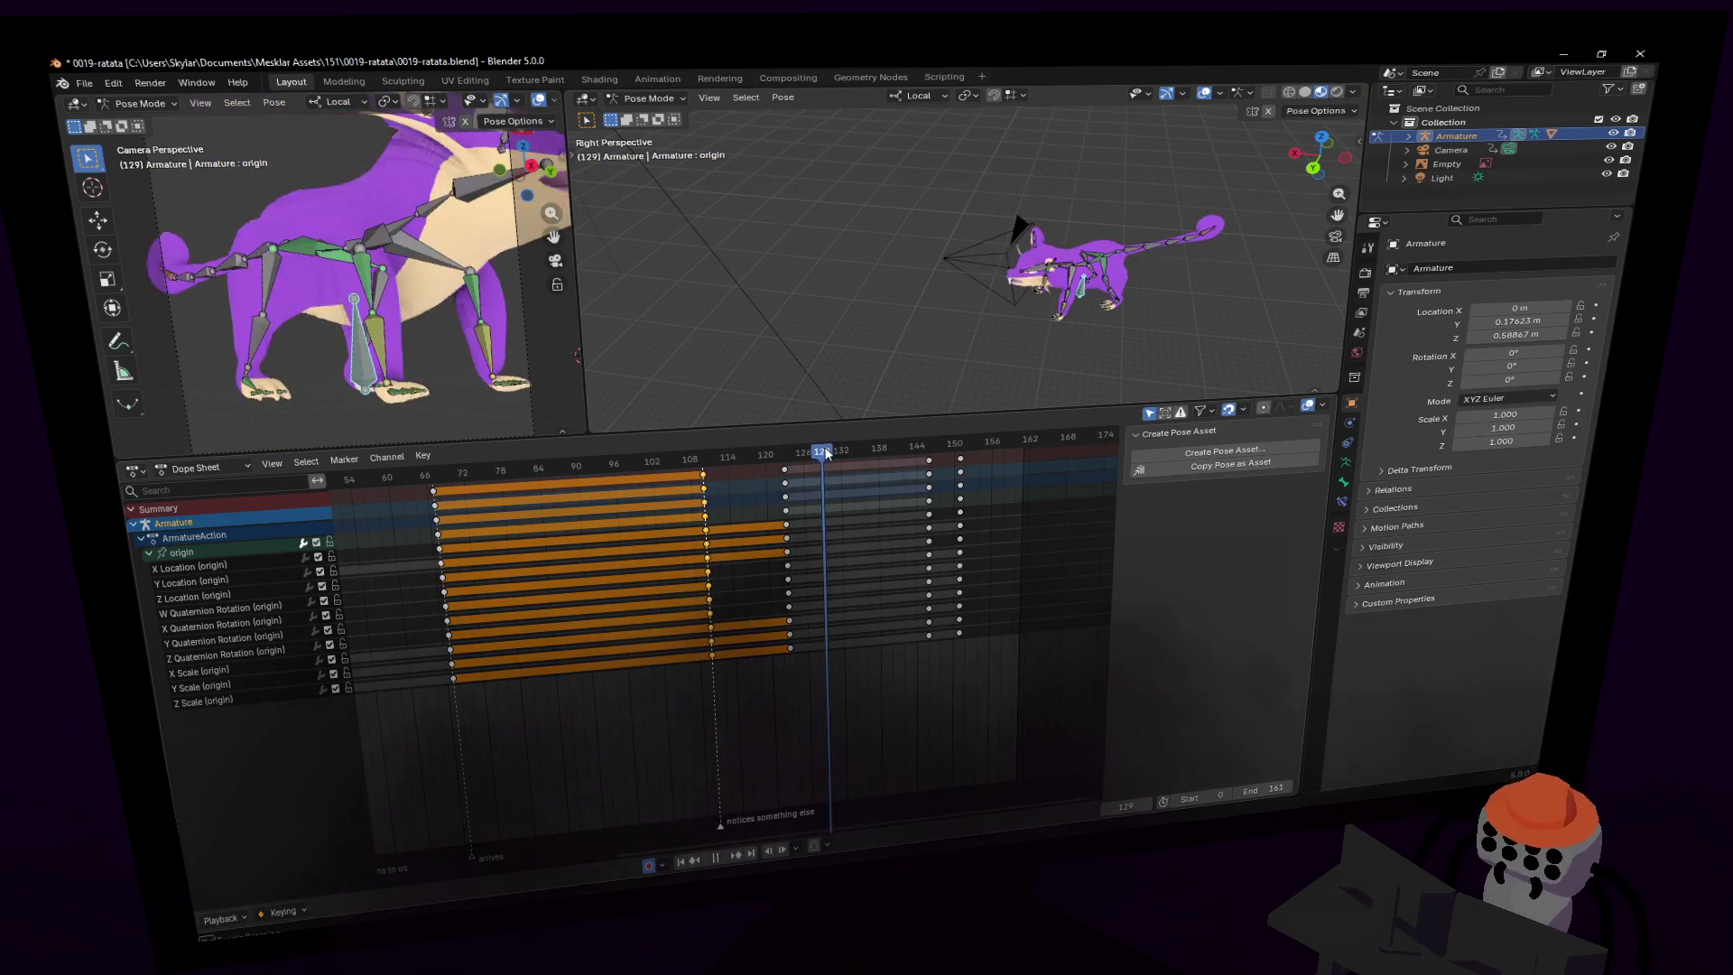
- Move the frame-145 key column to 139 and add a named marker at frame 140
mouse_move(724, 475)
mouse_down()
mouse_move(751, 498)
mouse_move(879, 477)
mouse_move(927, 493)
mouse_move(888, 457)
mouse_move(898, 474)
mouse_up()
click(928, 461)
click(886, 451)
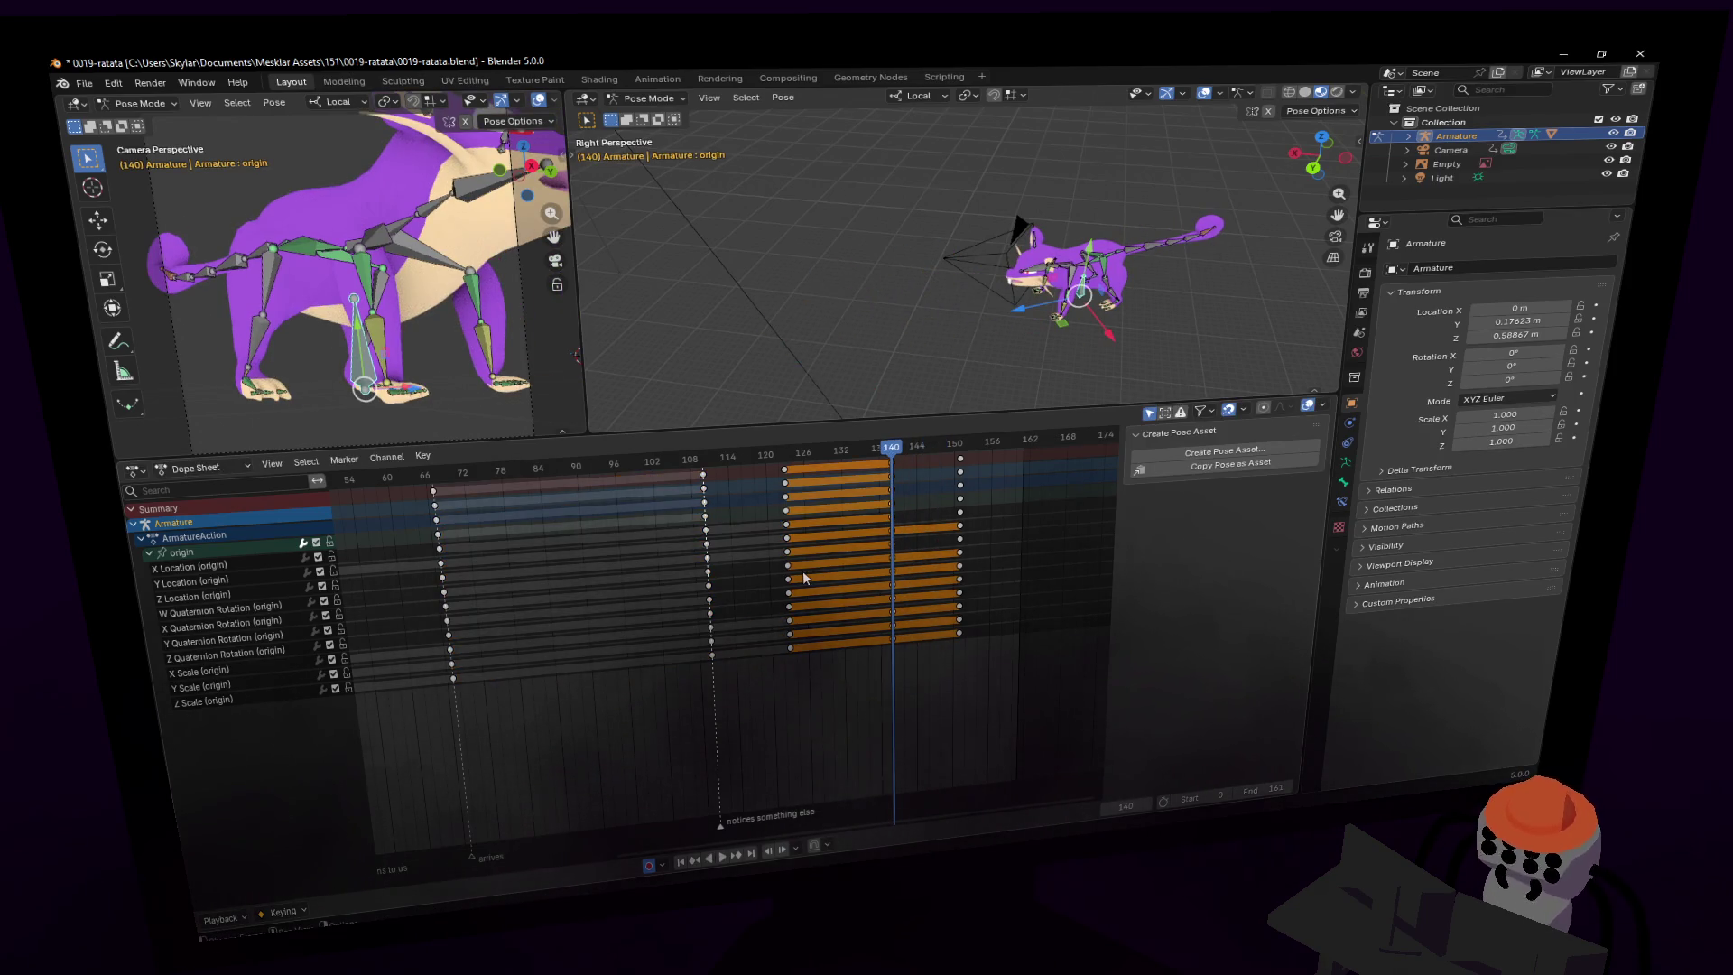
key(m)
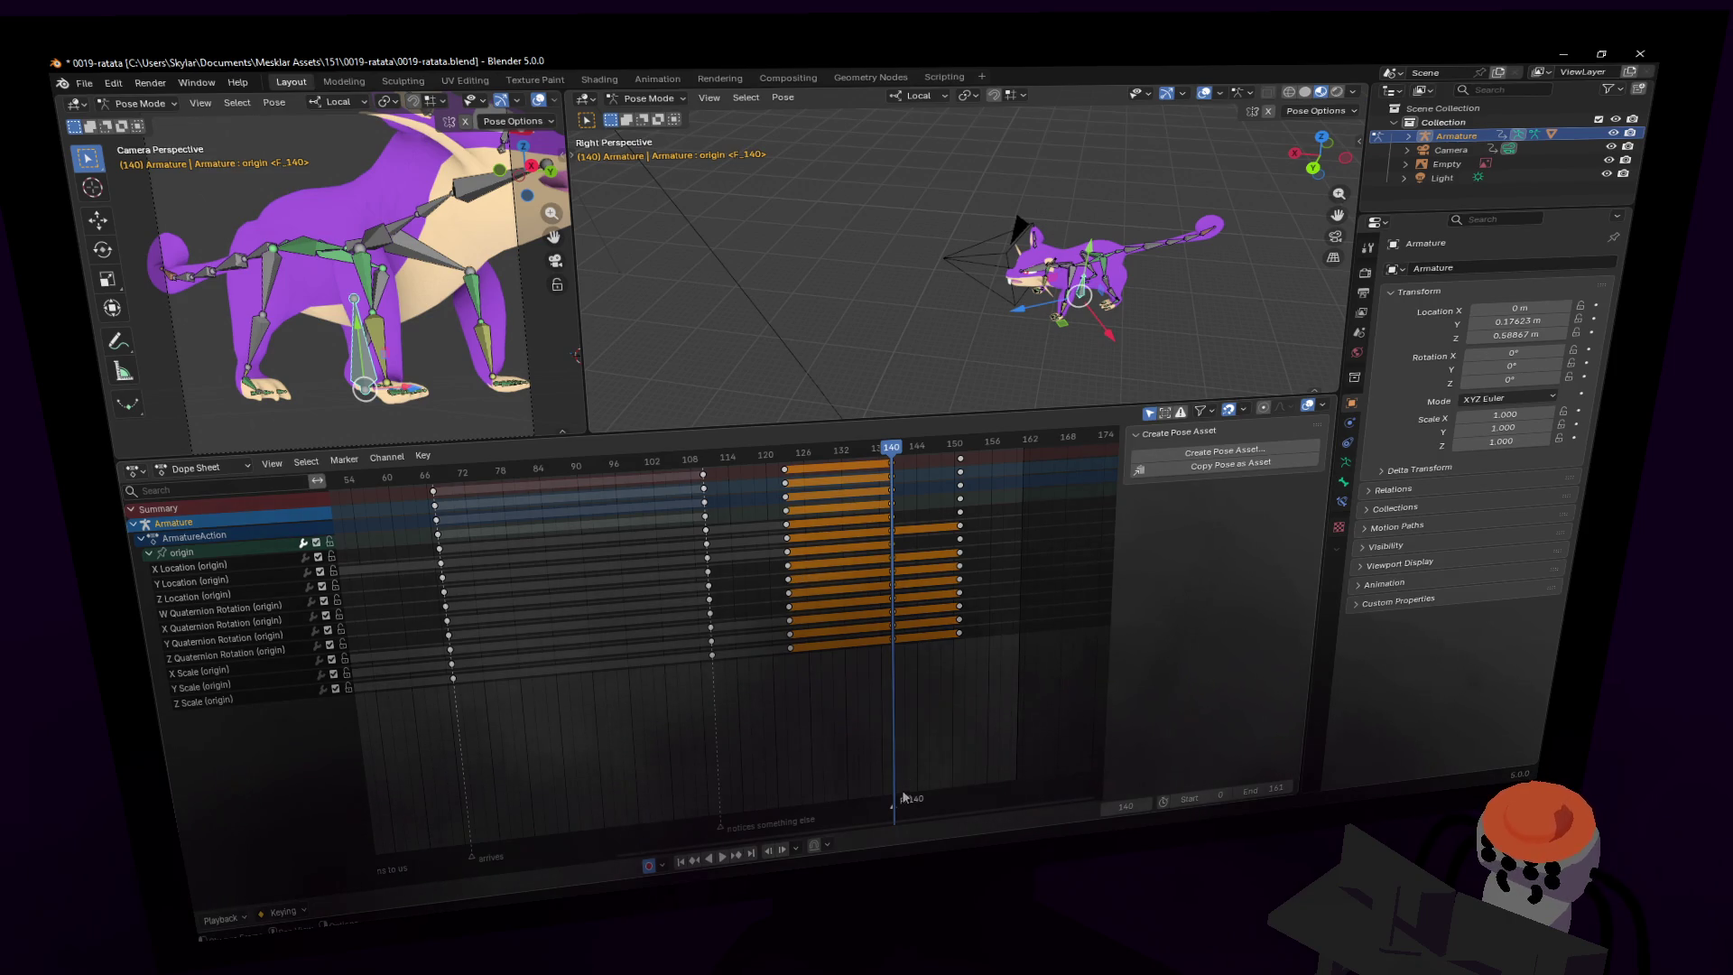
key(F2)
text(fucks o)
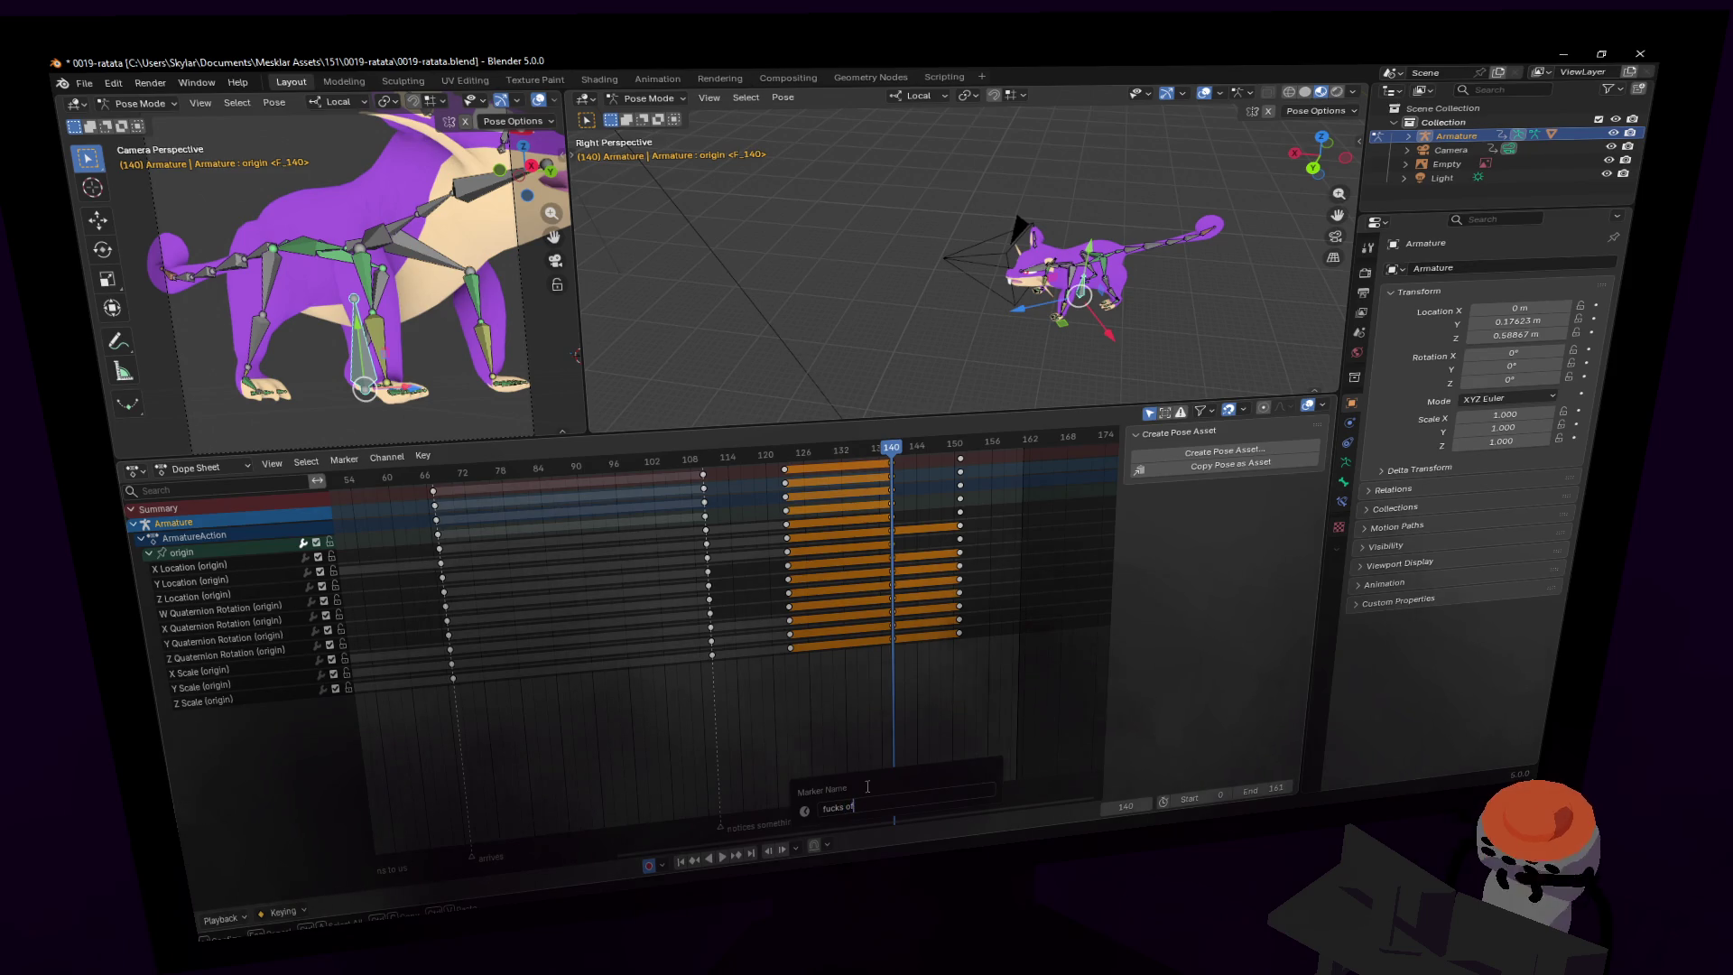
text(f)
key(Return)
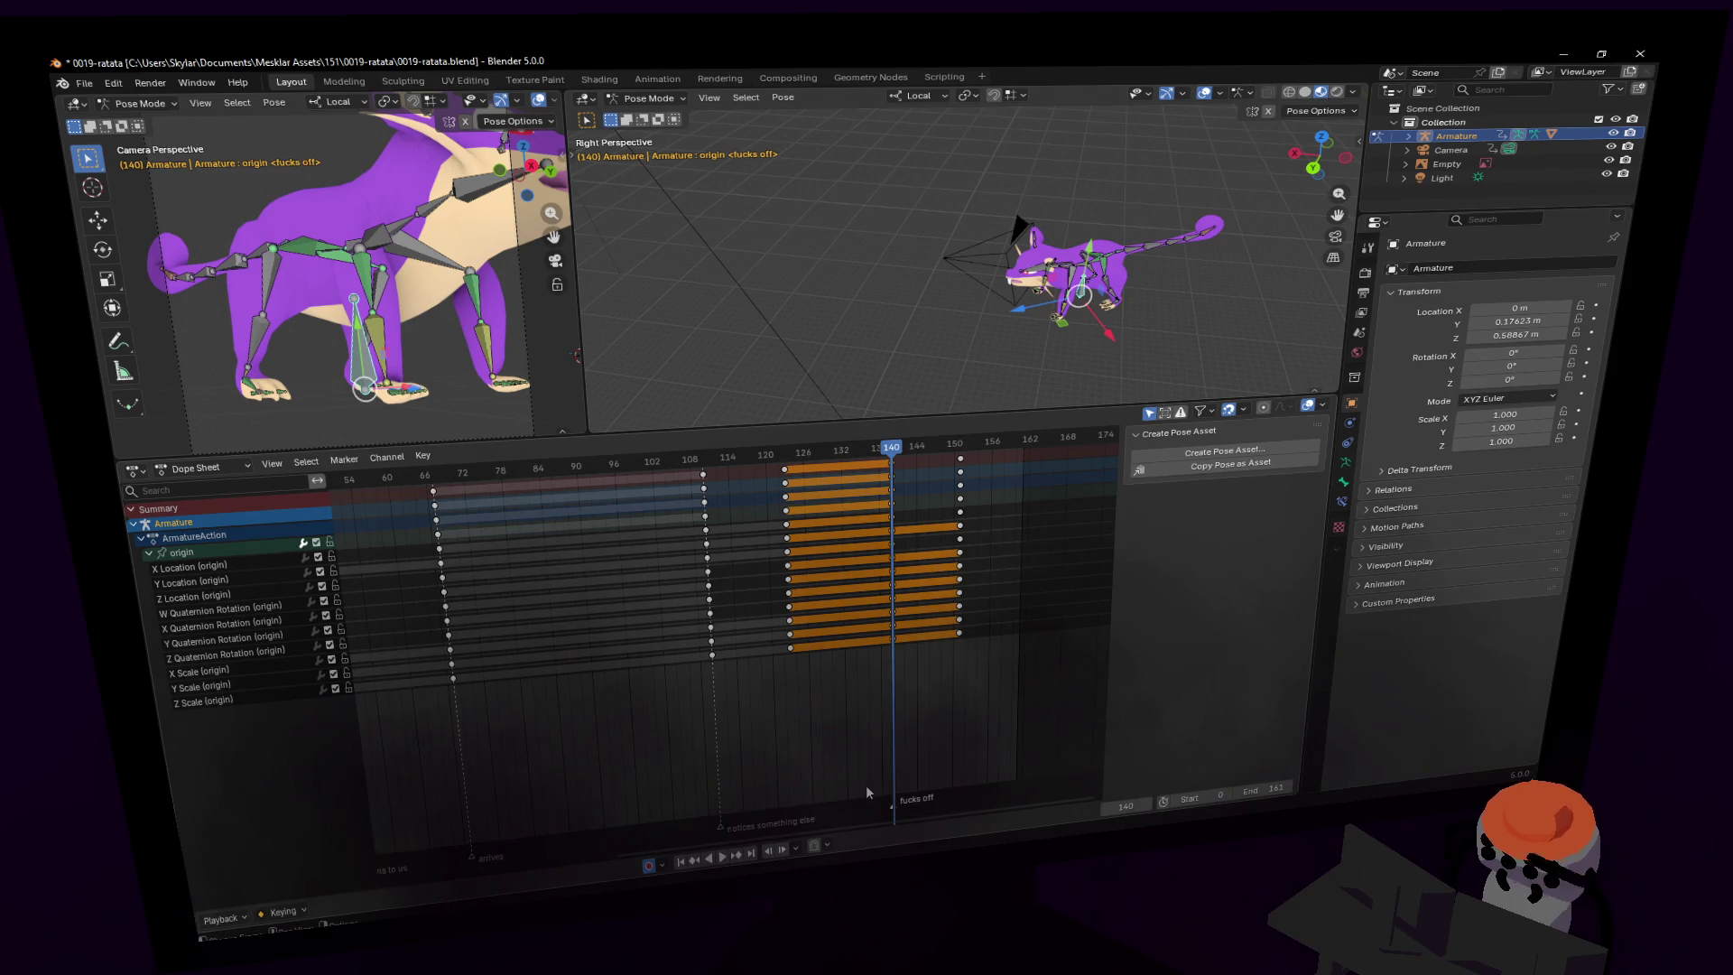
ctrl+scroll(787, 742, left, 10)
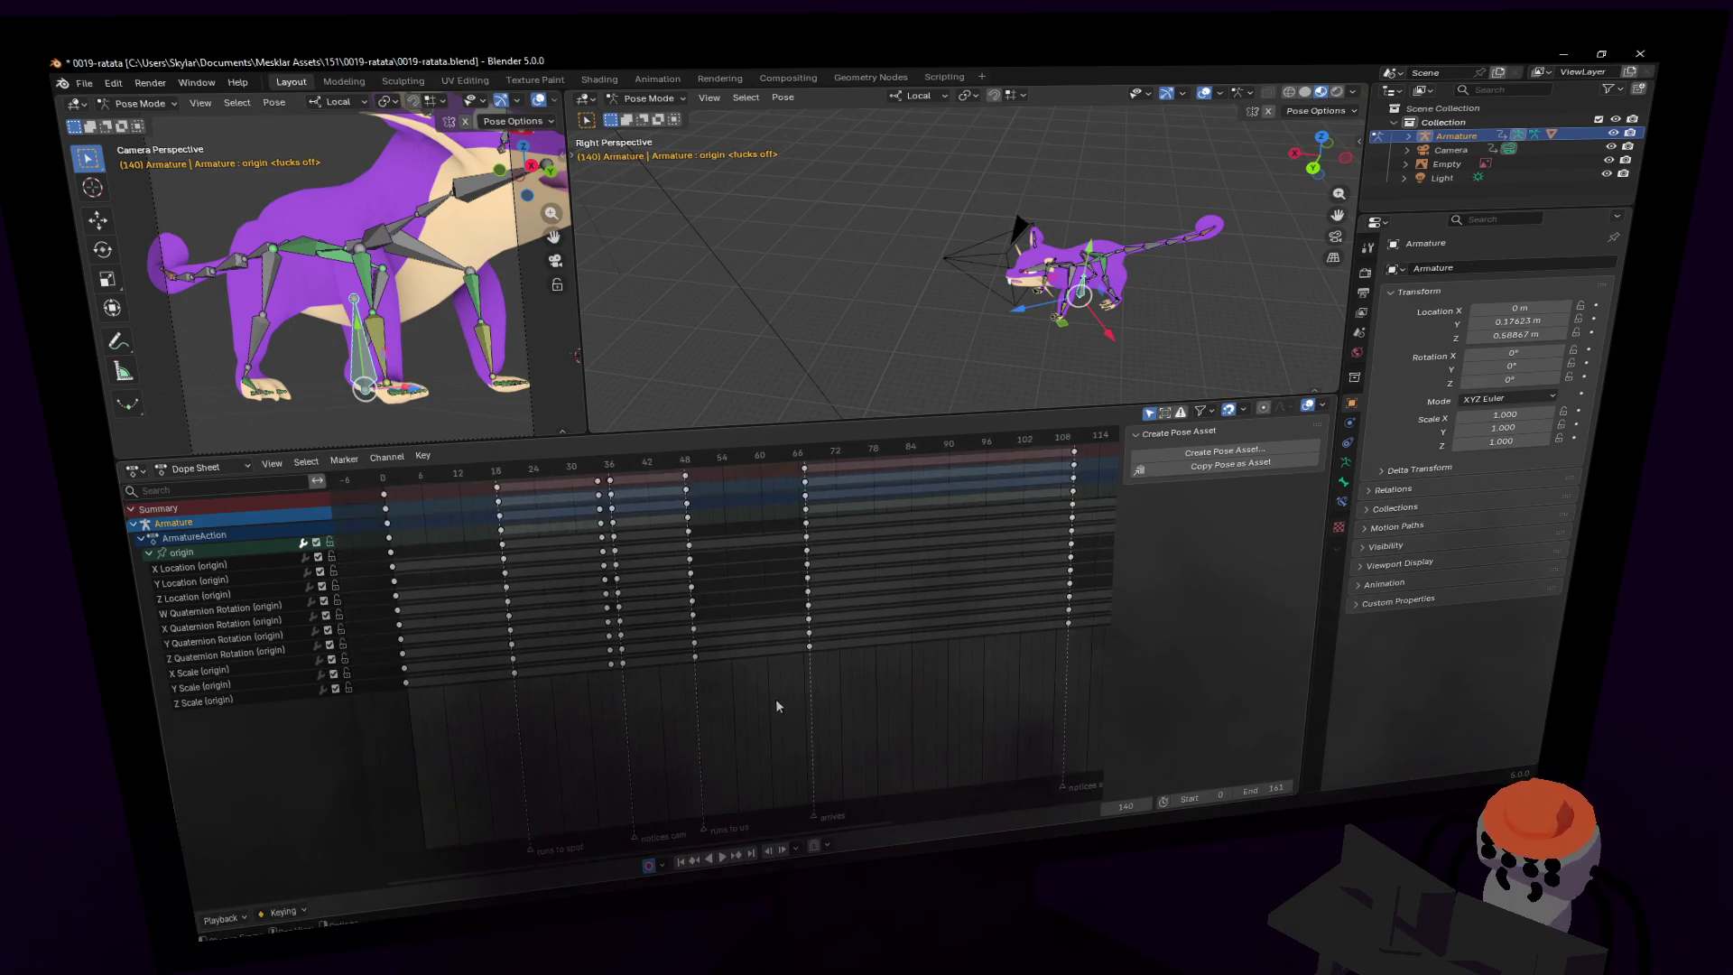
- Play the run cycle, follow it into later frames and slightly resize the Dope Sheet
key(space)
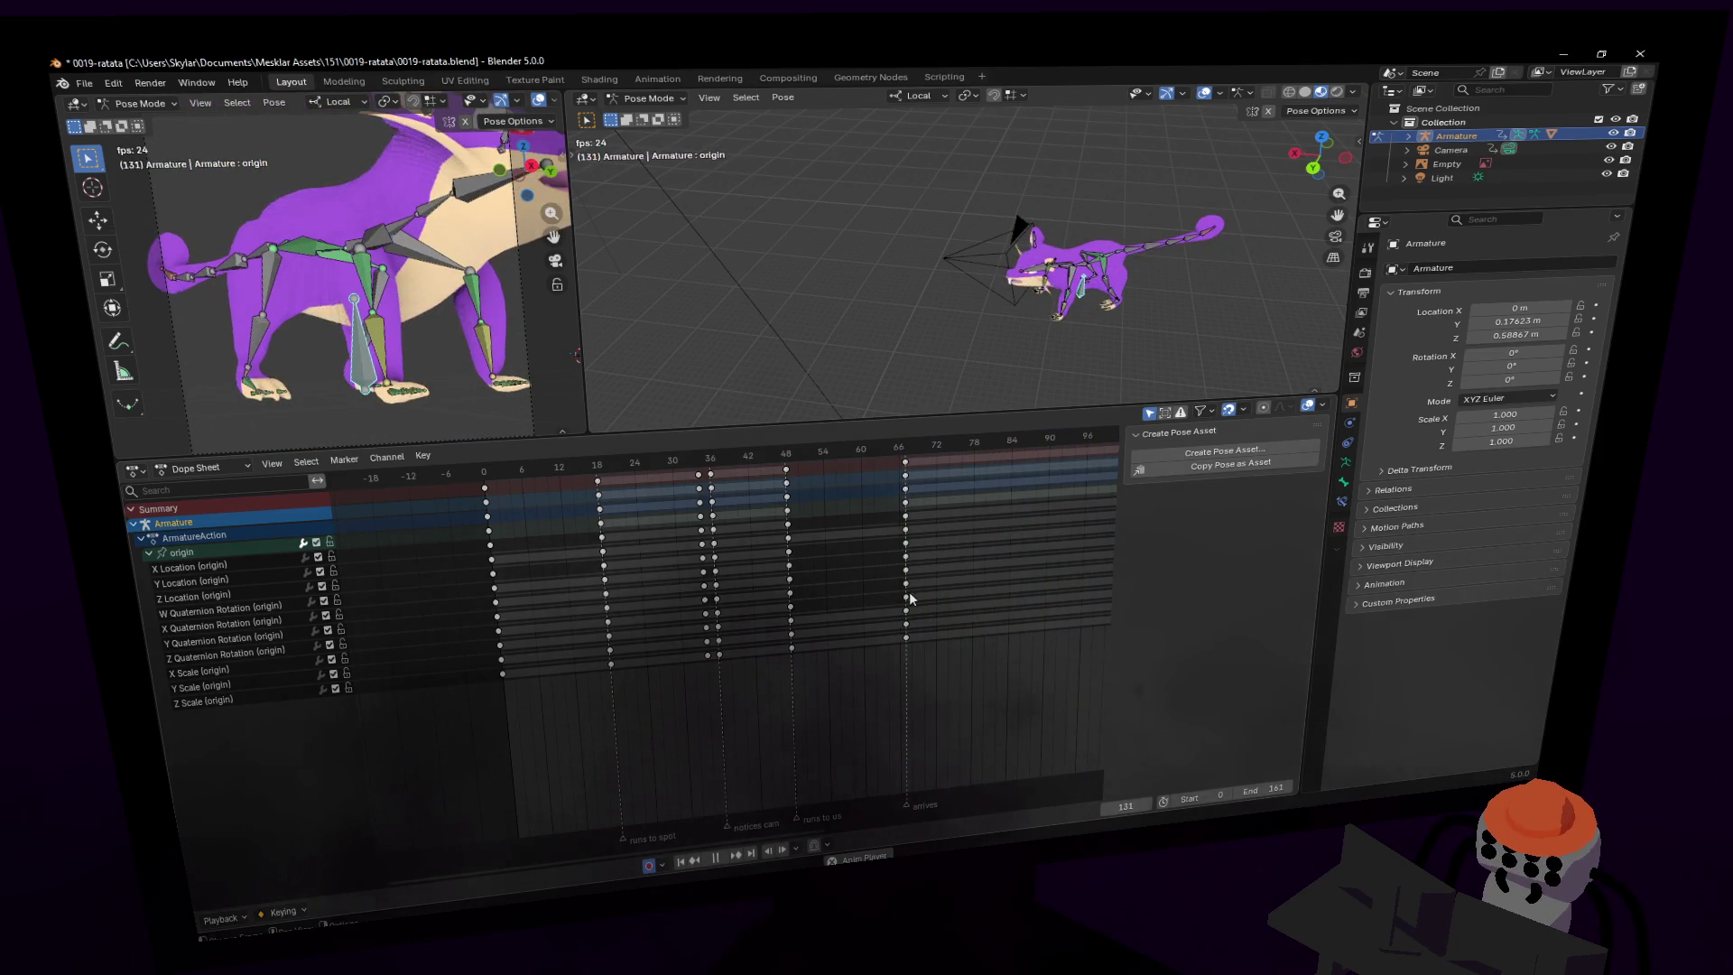
mouse_move(971, 620)
middle_down()
mouse_move(672, 672)
mouse_move(874, 650)
mouse_move(805, 684)
mouse_move(851, 652)
middle_up()
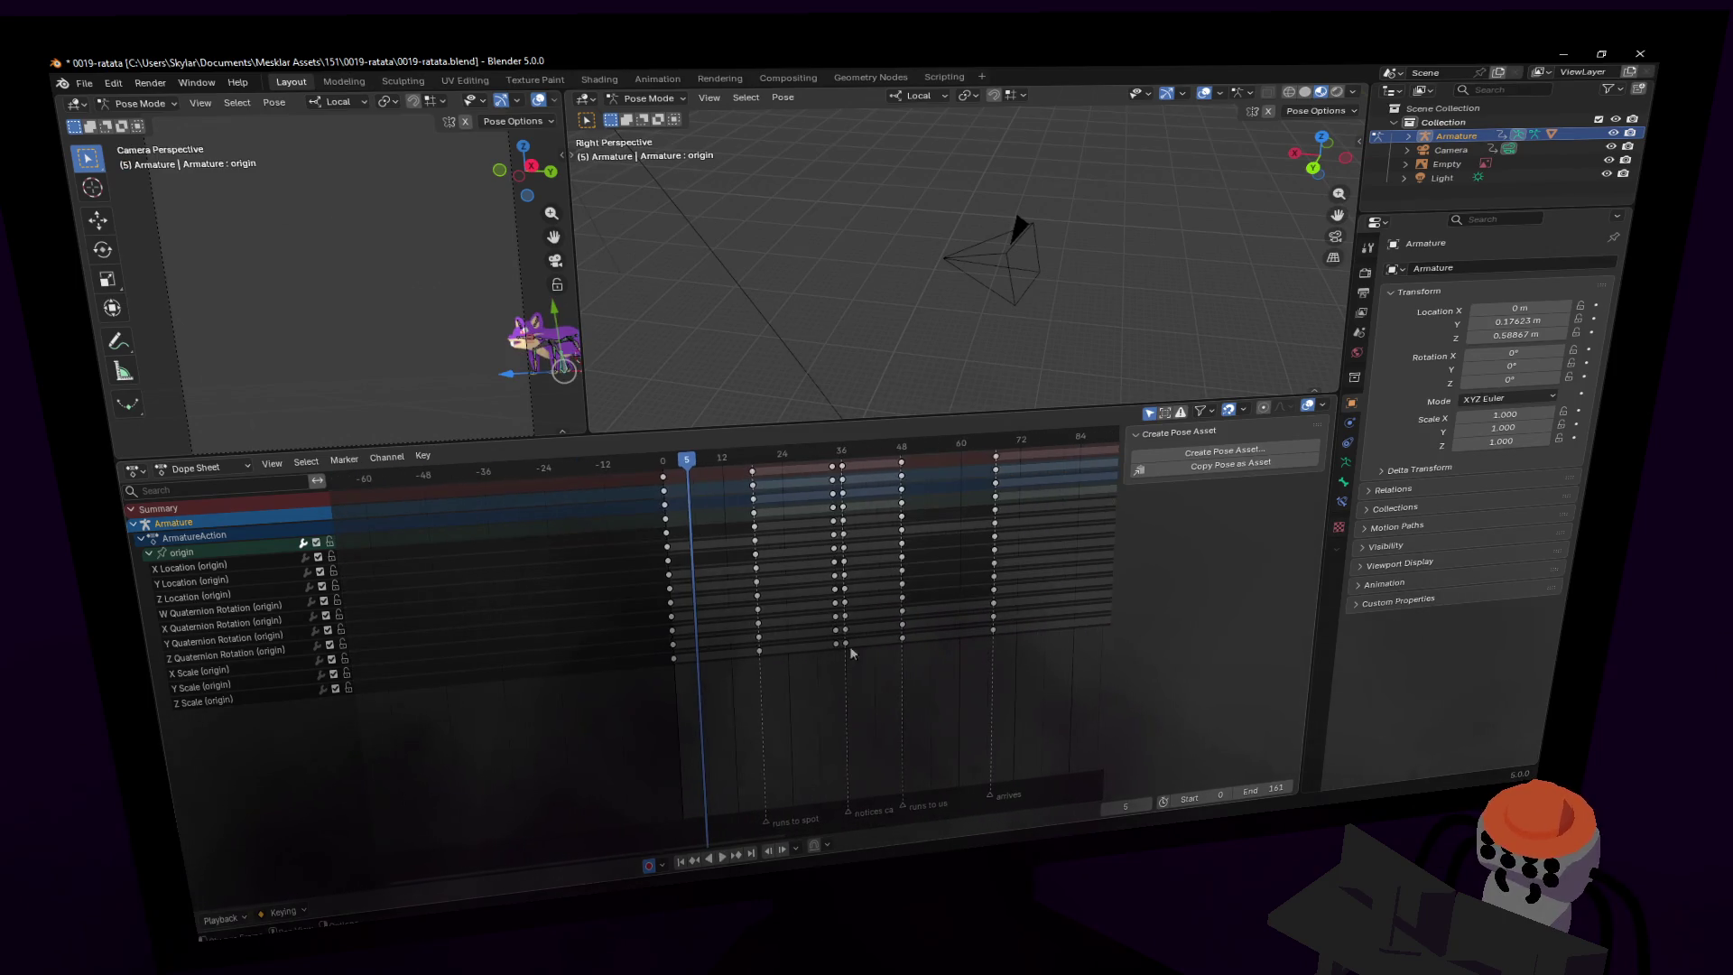
mouse_move(794, 423)
mouse_down()
mouse_move(804, 555)
mouse_move(866, 402)
mouse_up()
- Fly the 3D view in toward the purple rat and make the 3D view taller
key(shift+grave)
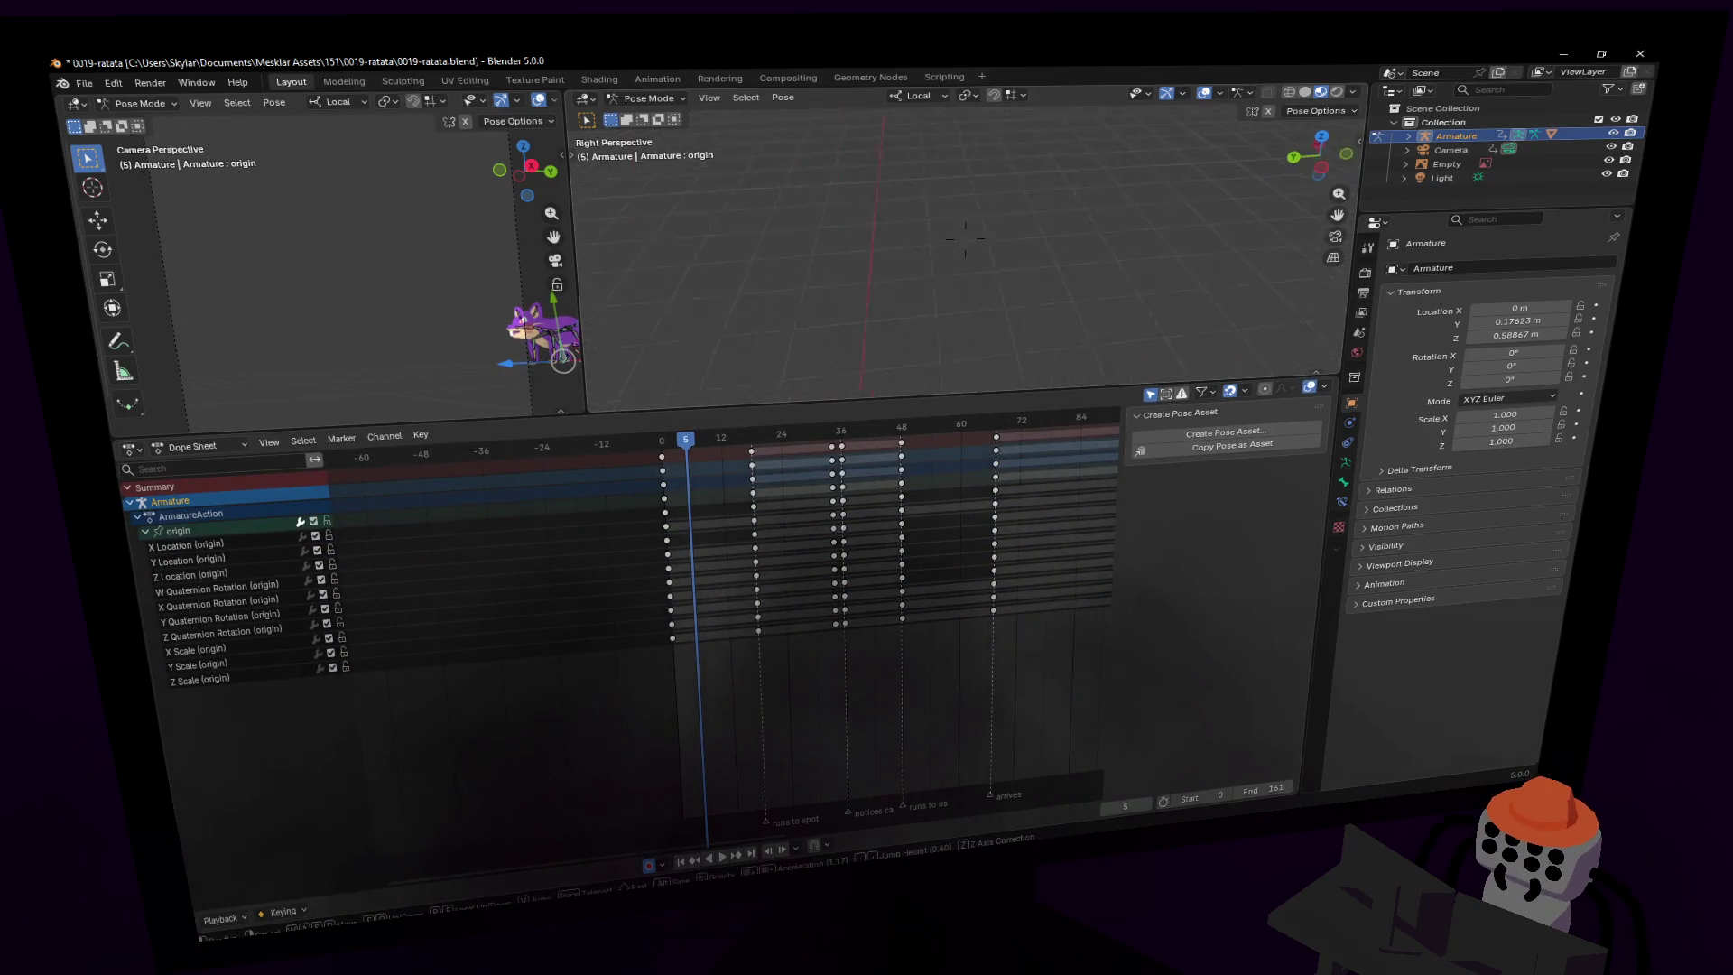
key(s)
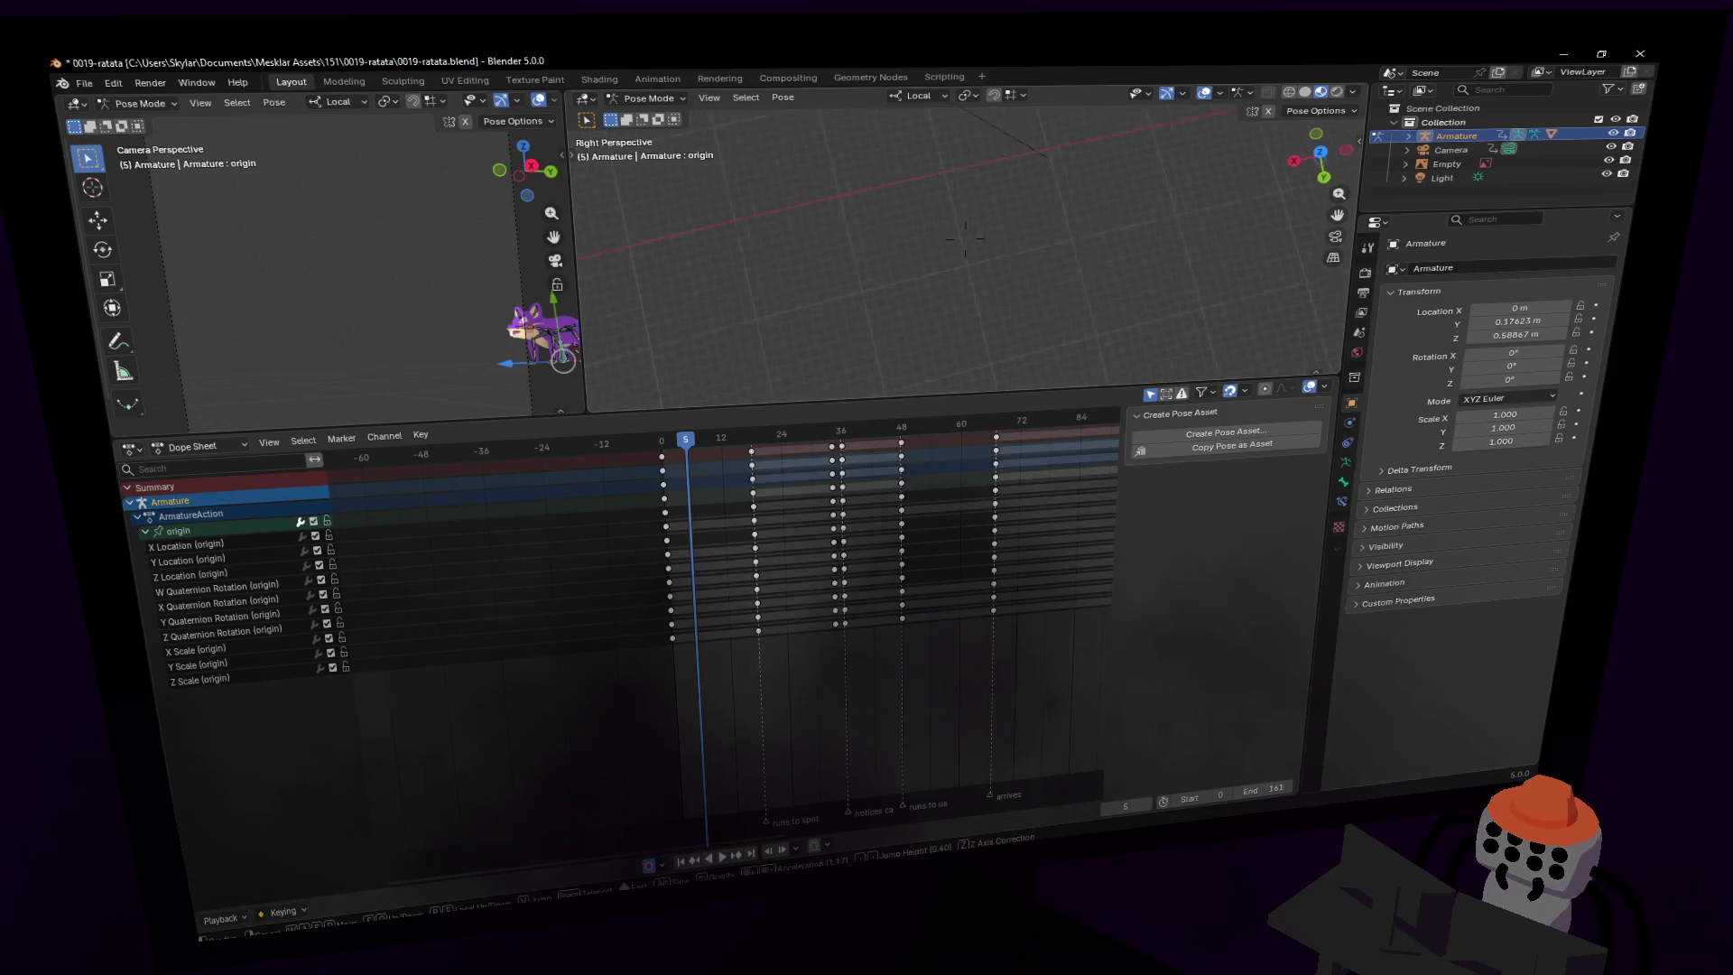
key(w)
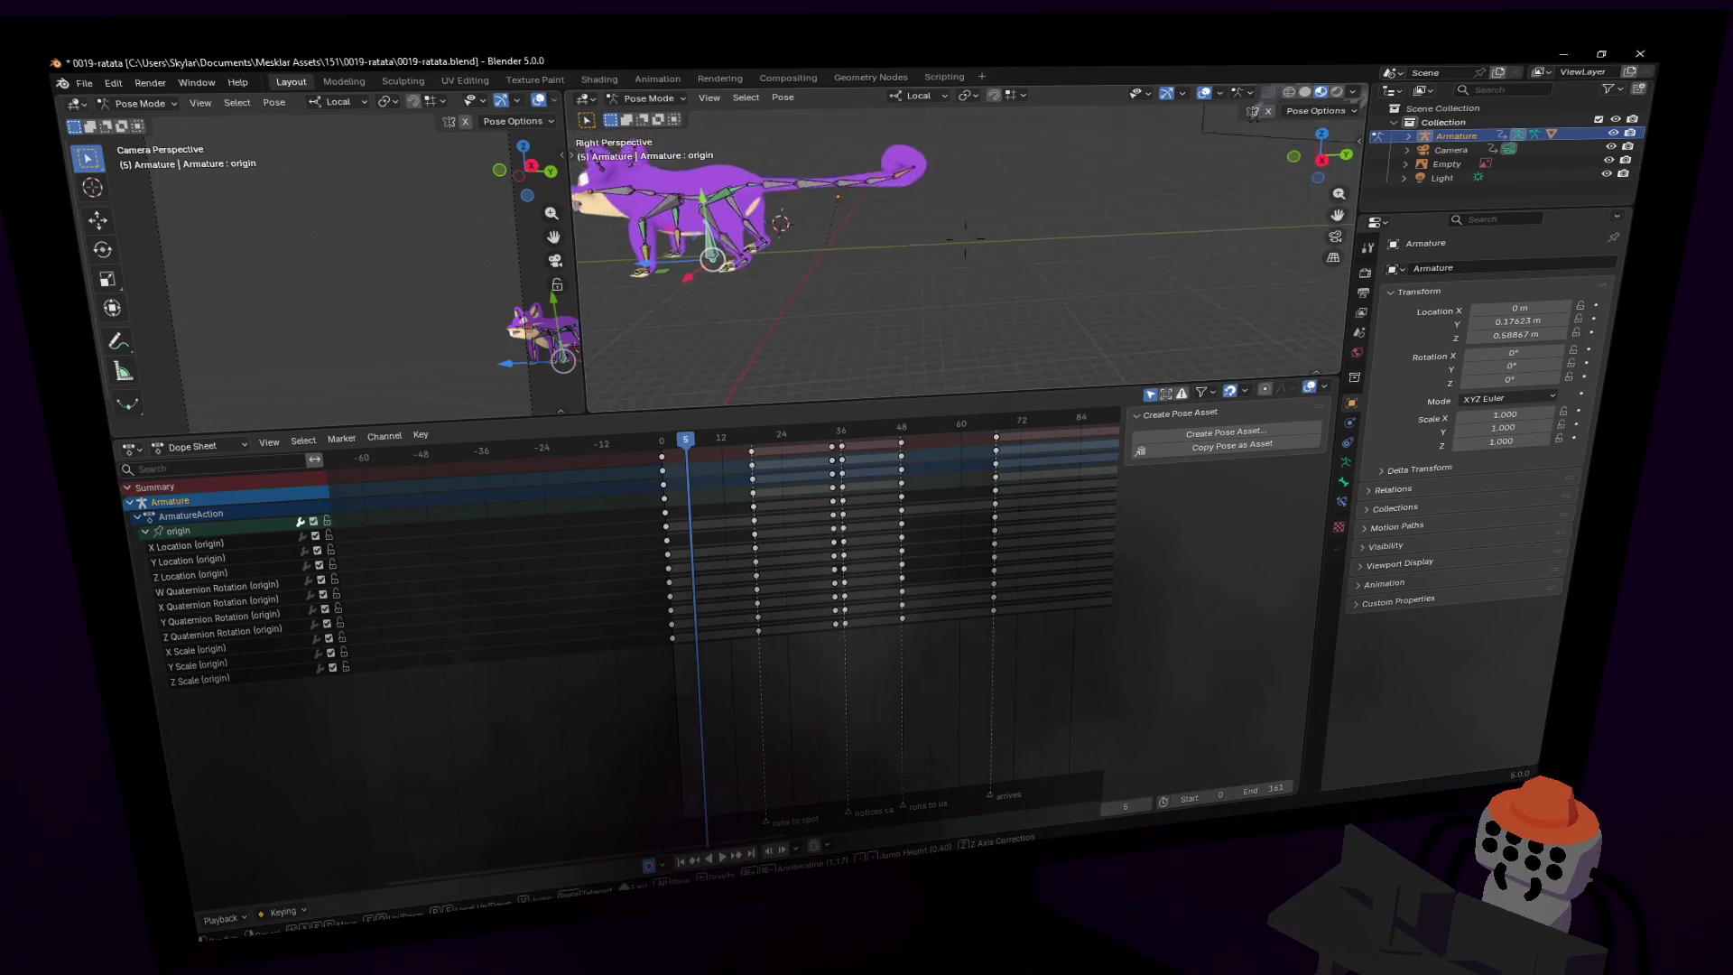
click(949, 370)
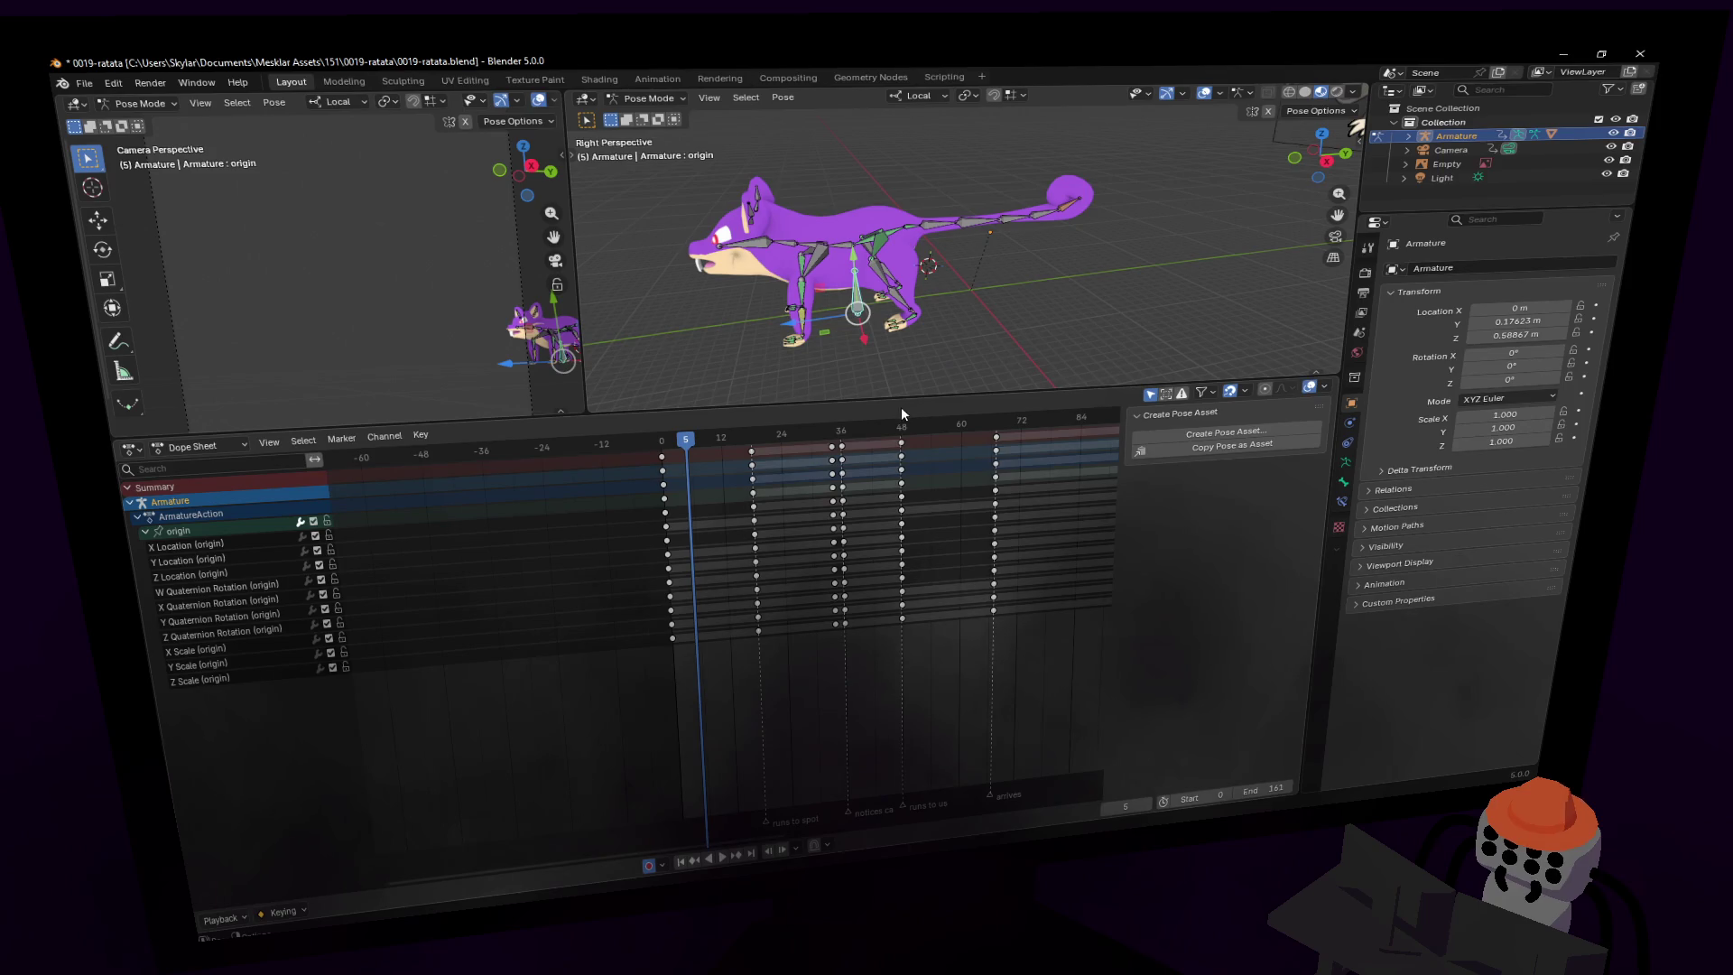
drag(901, 408, 810, 567)
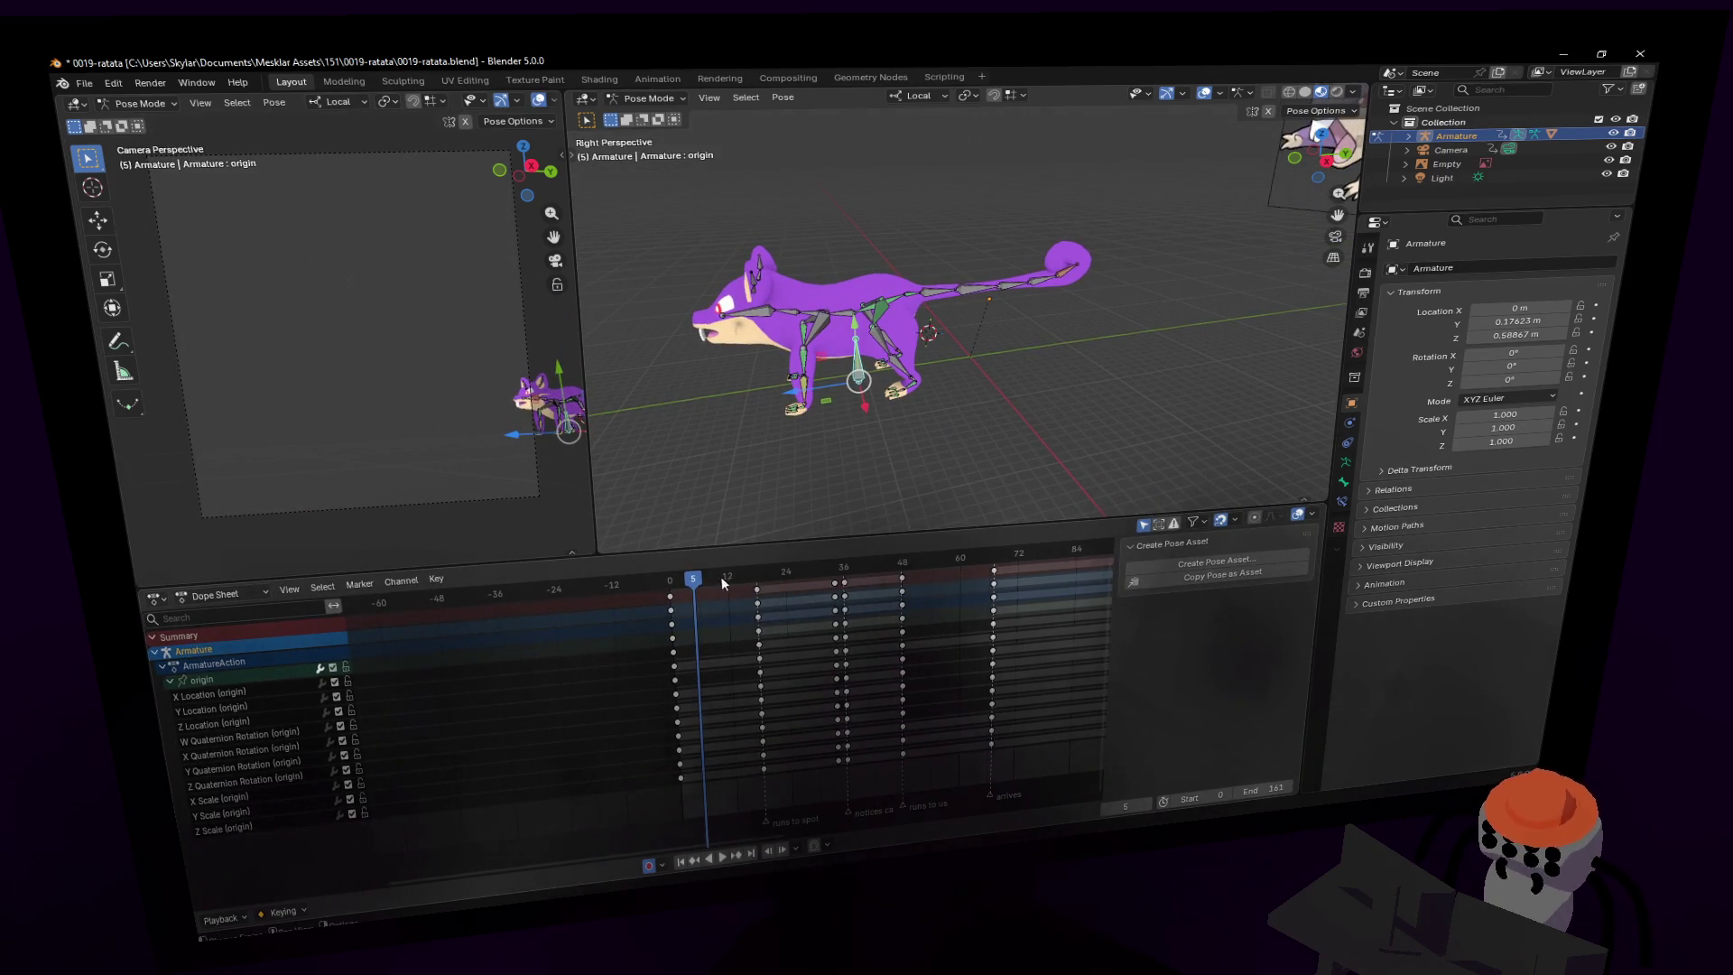
- Play the run cycle while jumping to frames 4, 7 and 0, then stop playback
key(space)
click(670, 594)
click(687, 600)
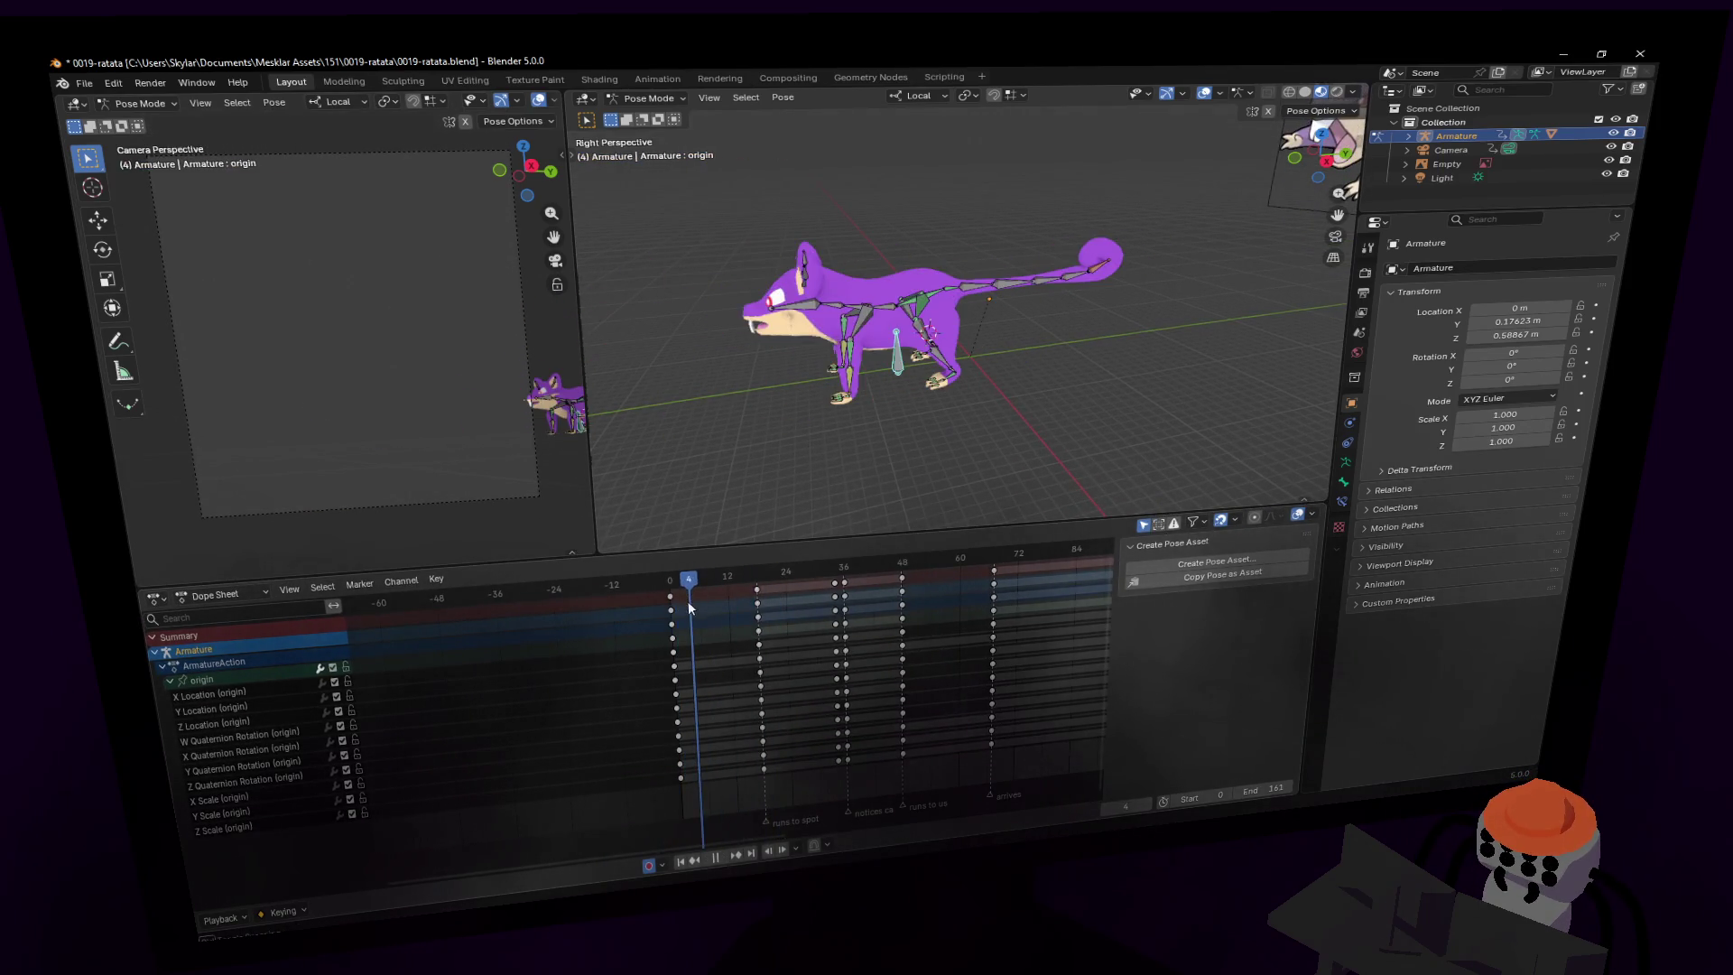
click(669, 609)
click(704, 605)
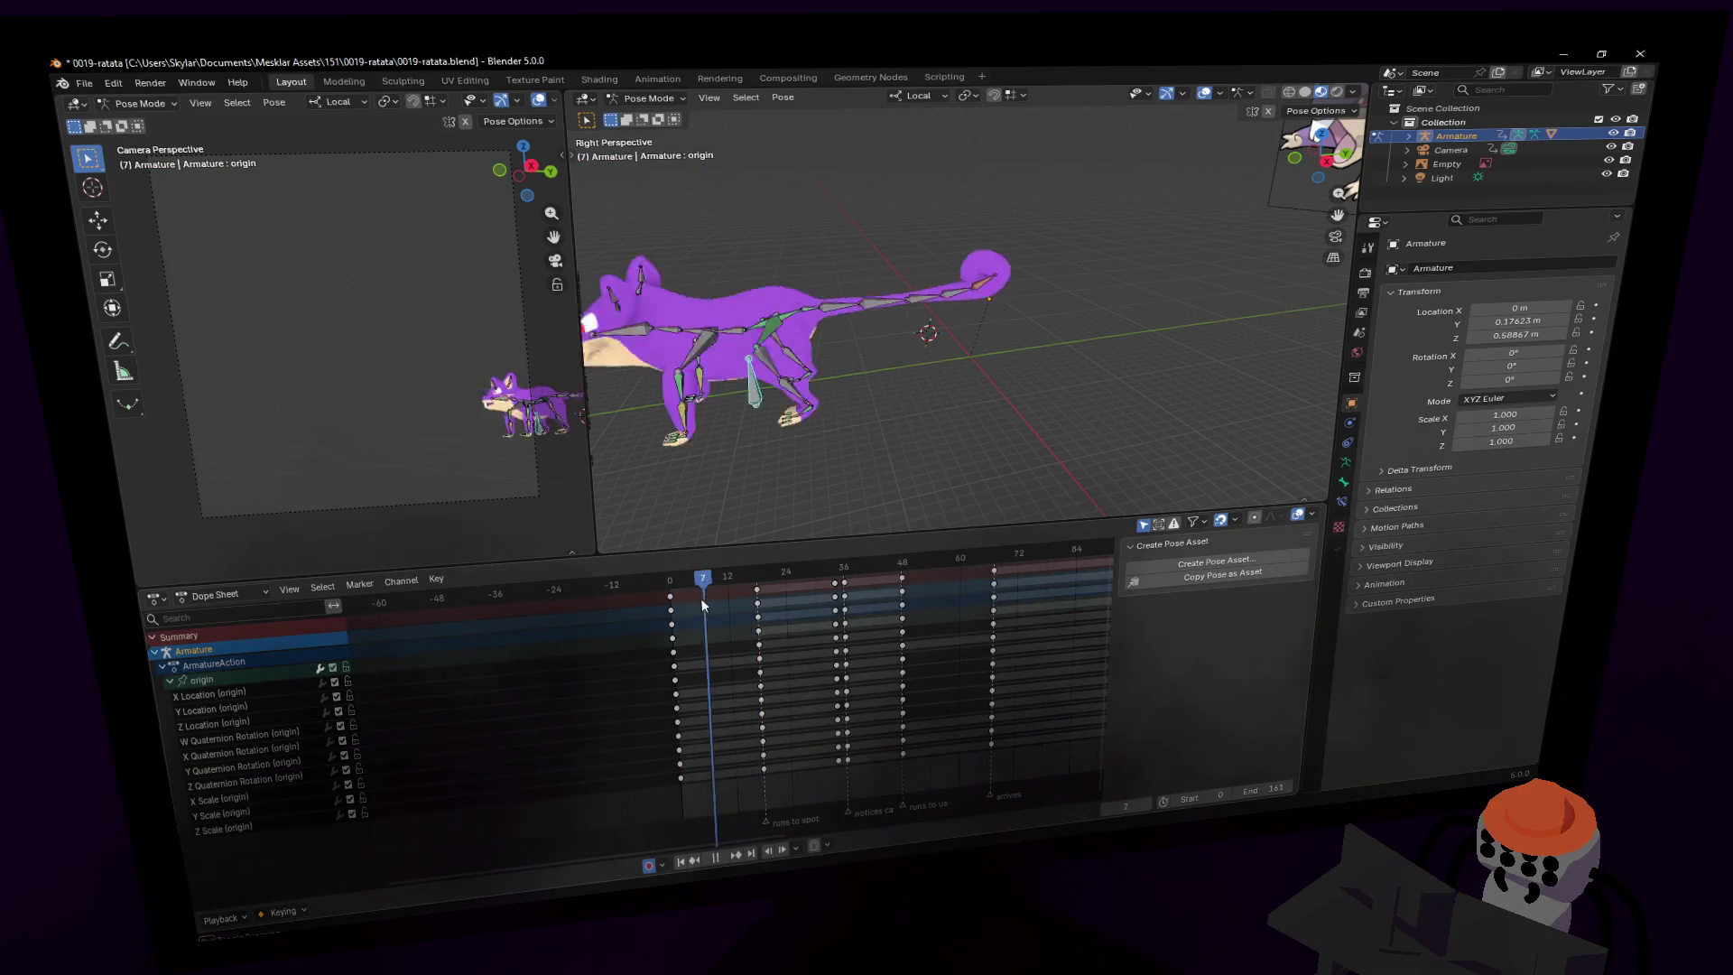
click(669, 606)
click(673, 634)
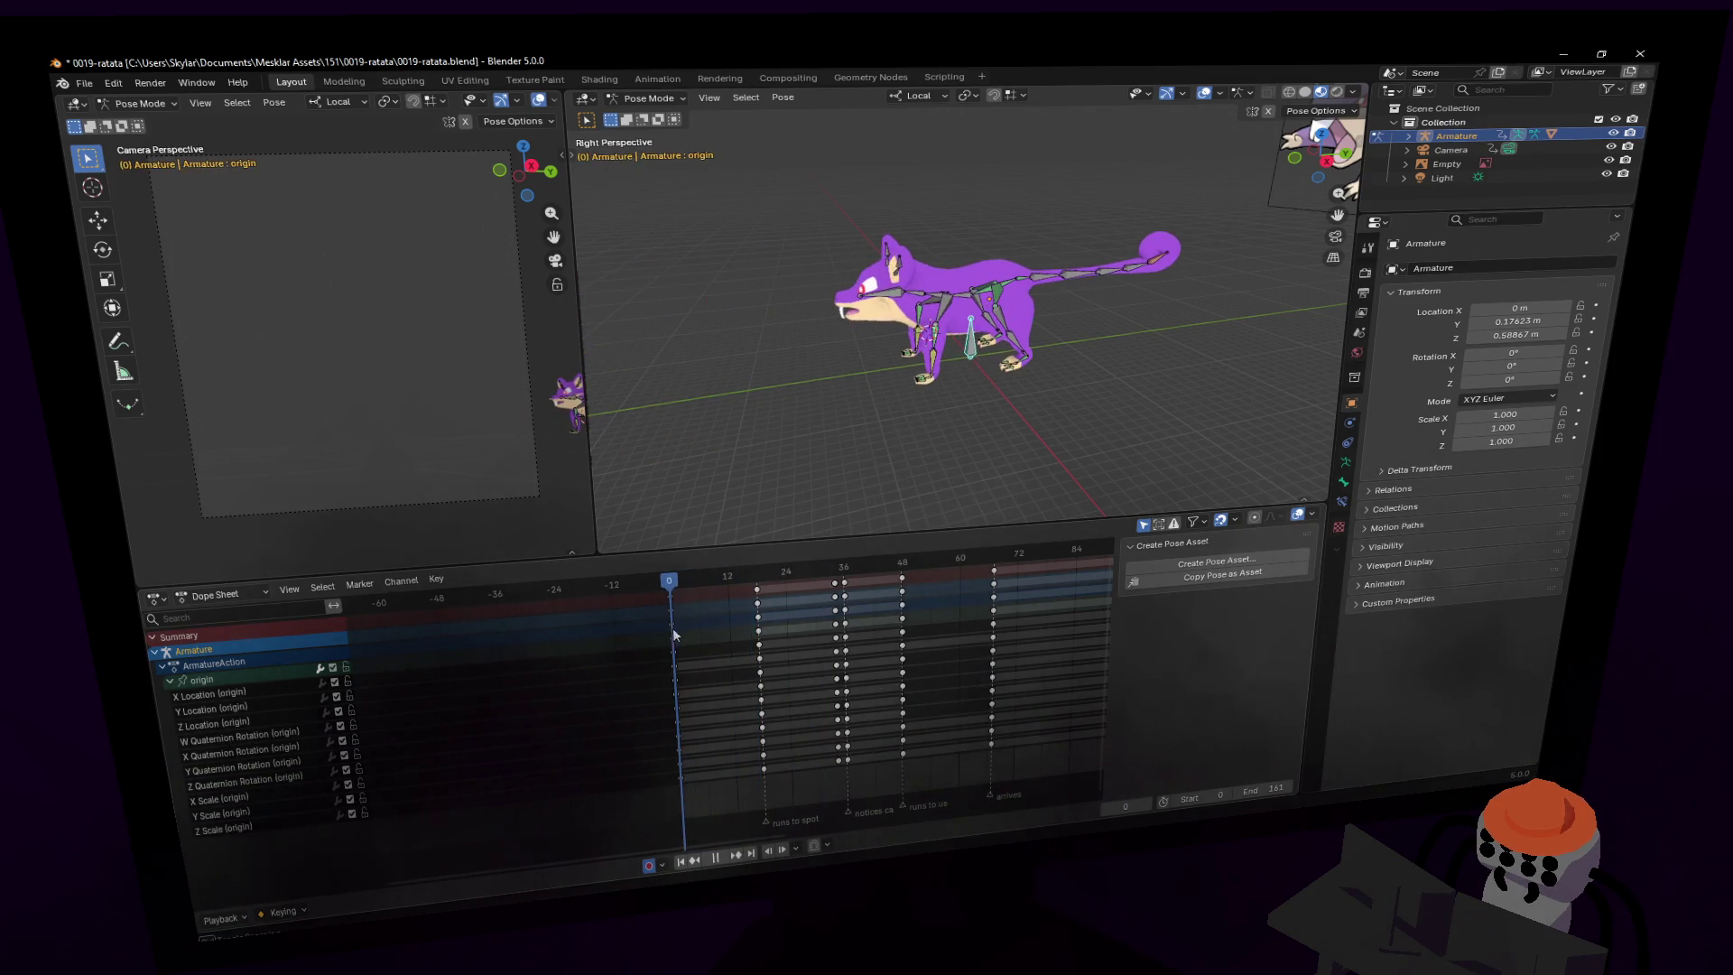
key(space)
- Scrub the timeline back, check the start frame, then return to frame 0 and stop
shift+middle_drag(698, 525, 880, 431)
drag(598, 582, 503, 596)
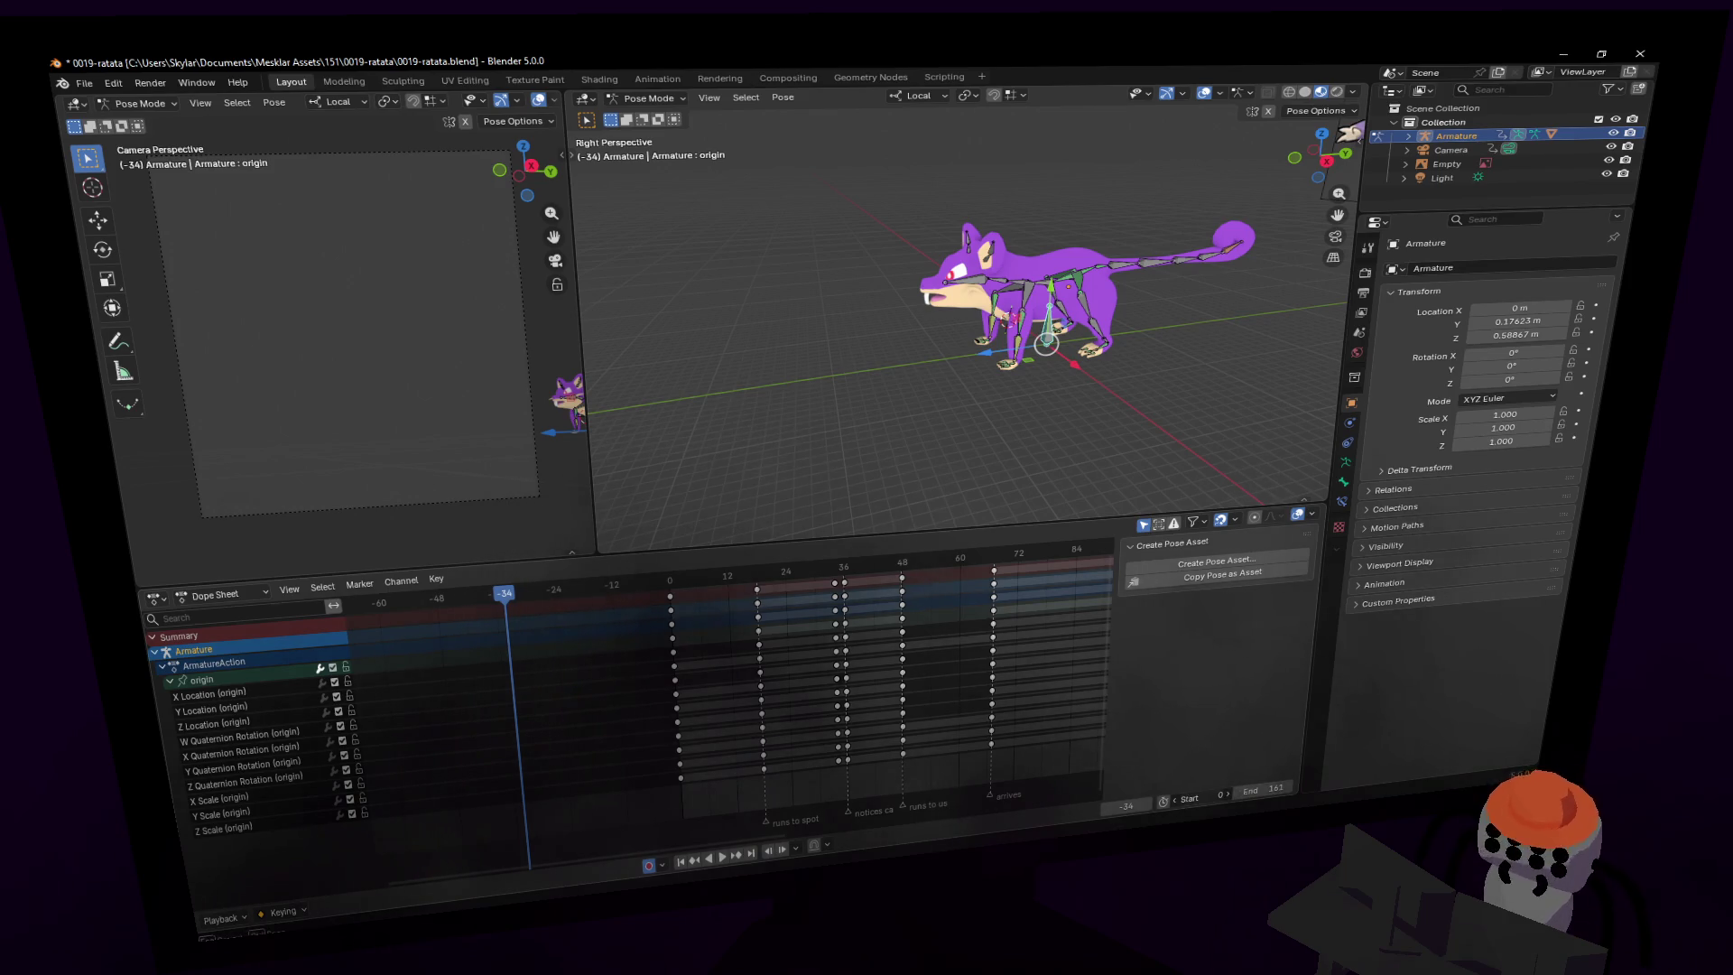
click(1188, 799)
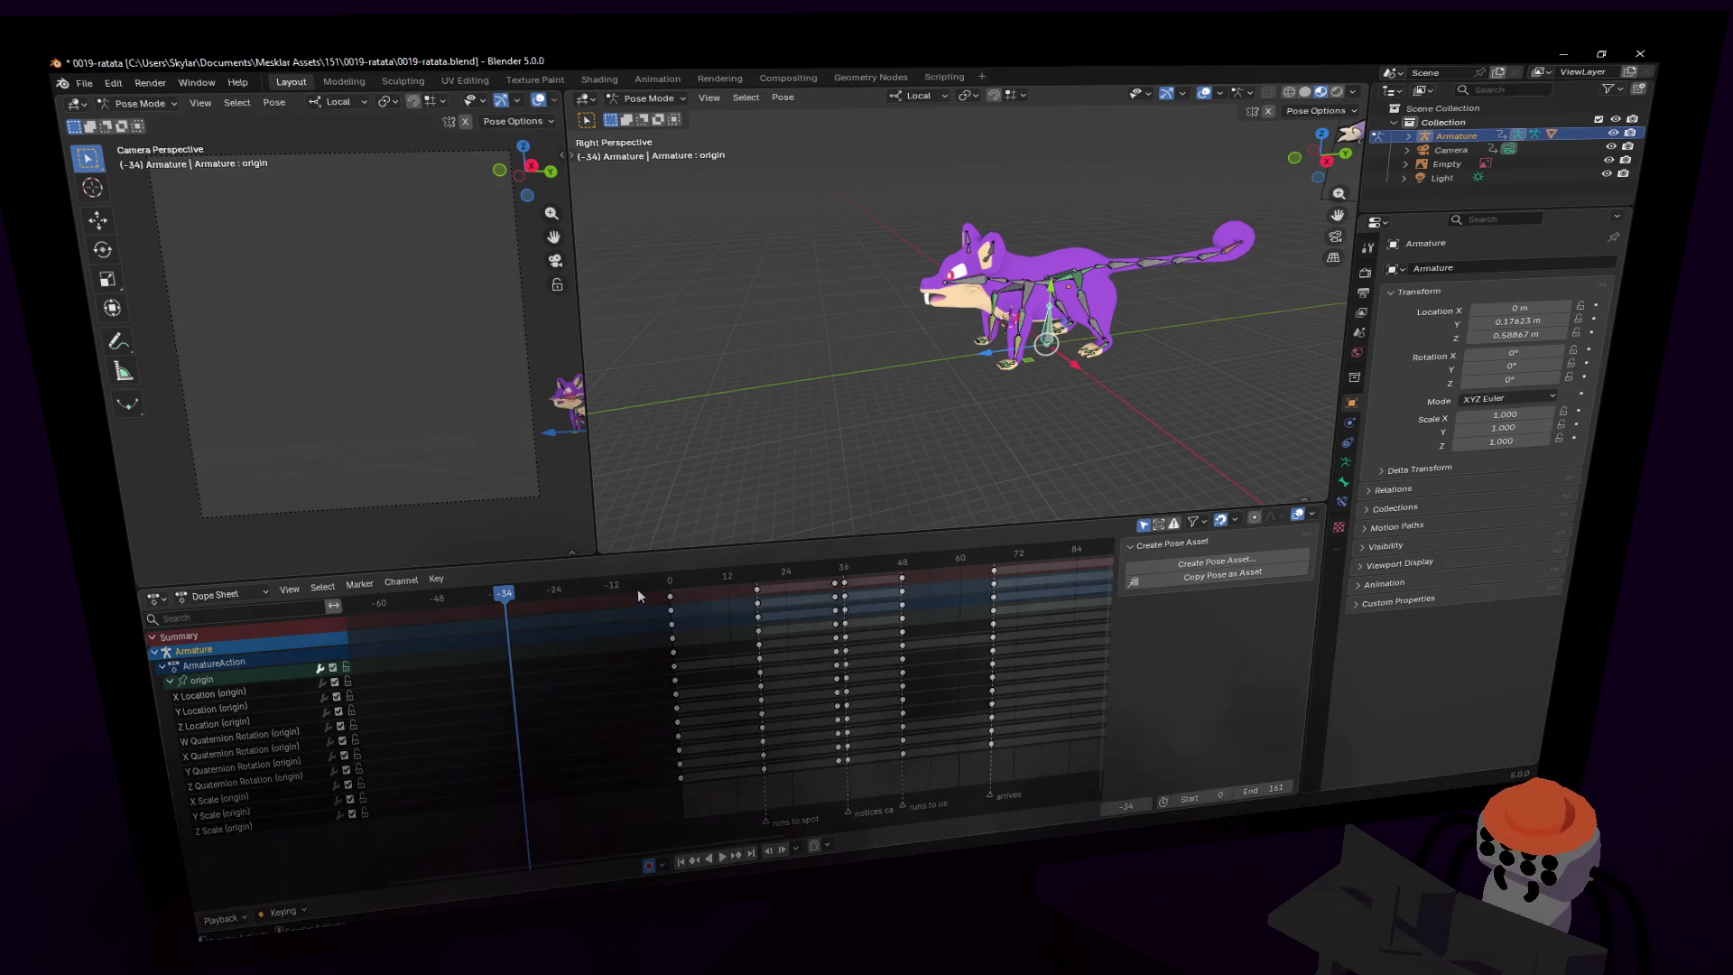
click(669, 589)
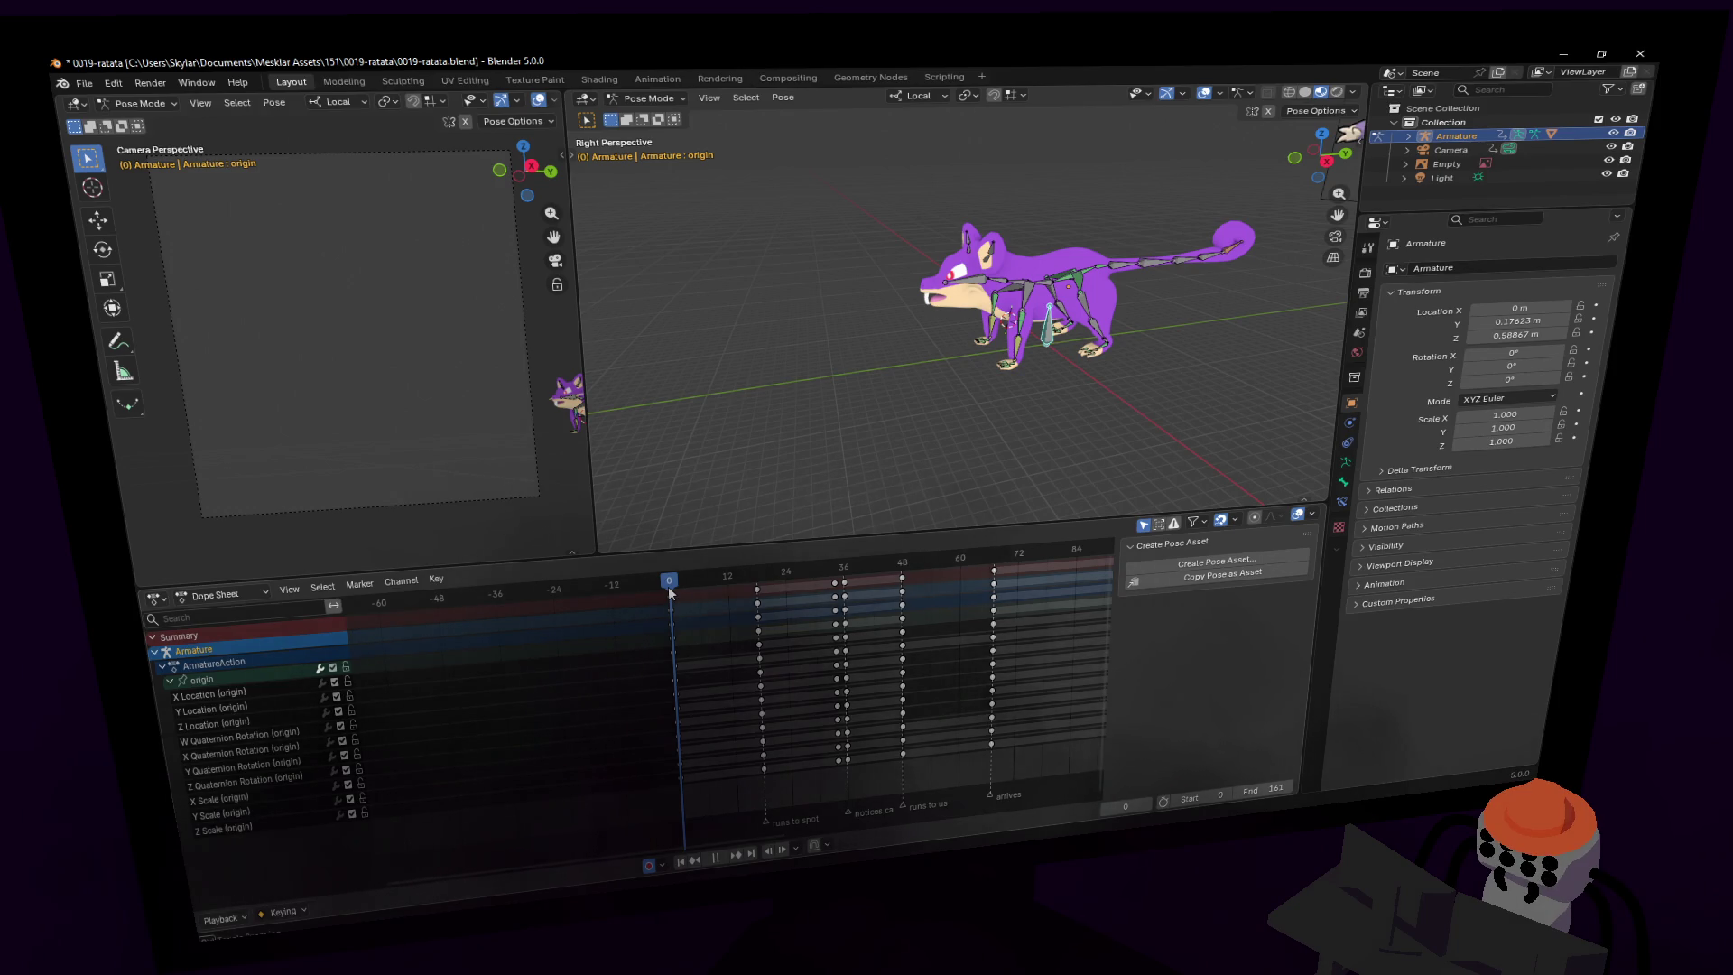
key(space)
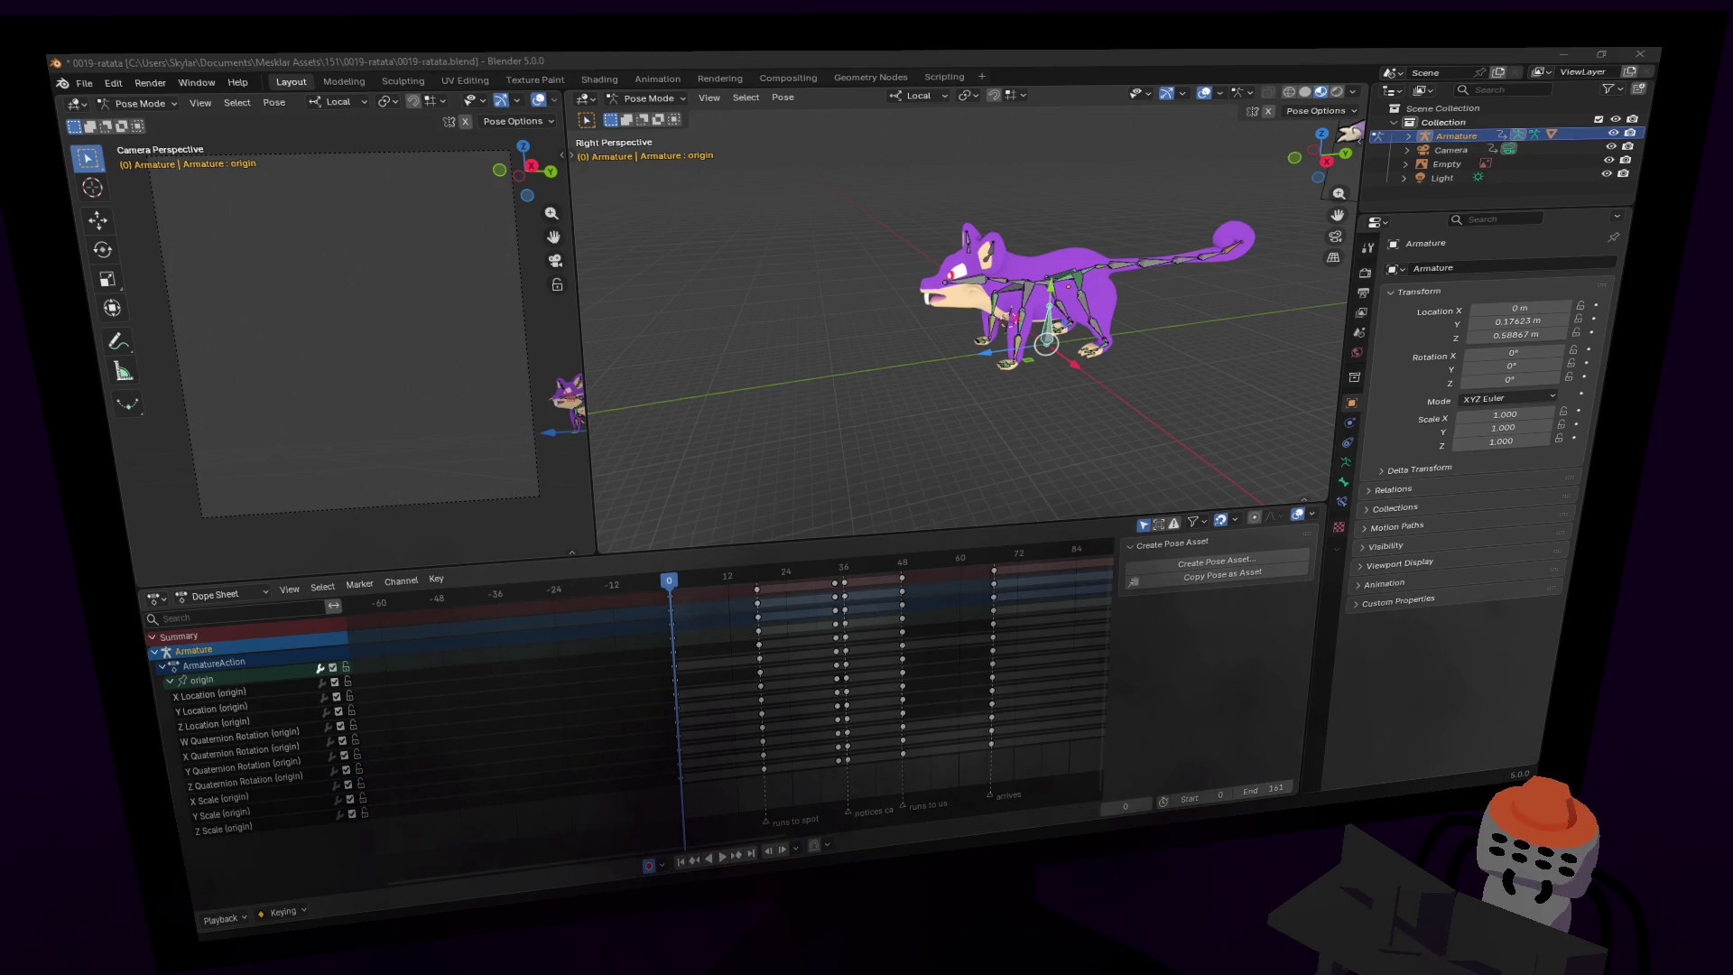
scroll(914, 328, up, 5)
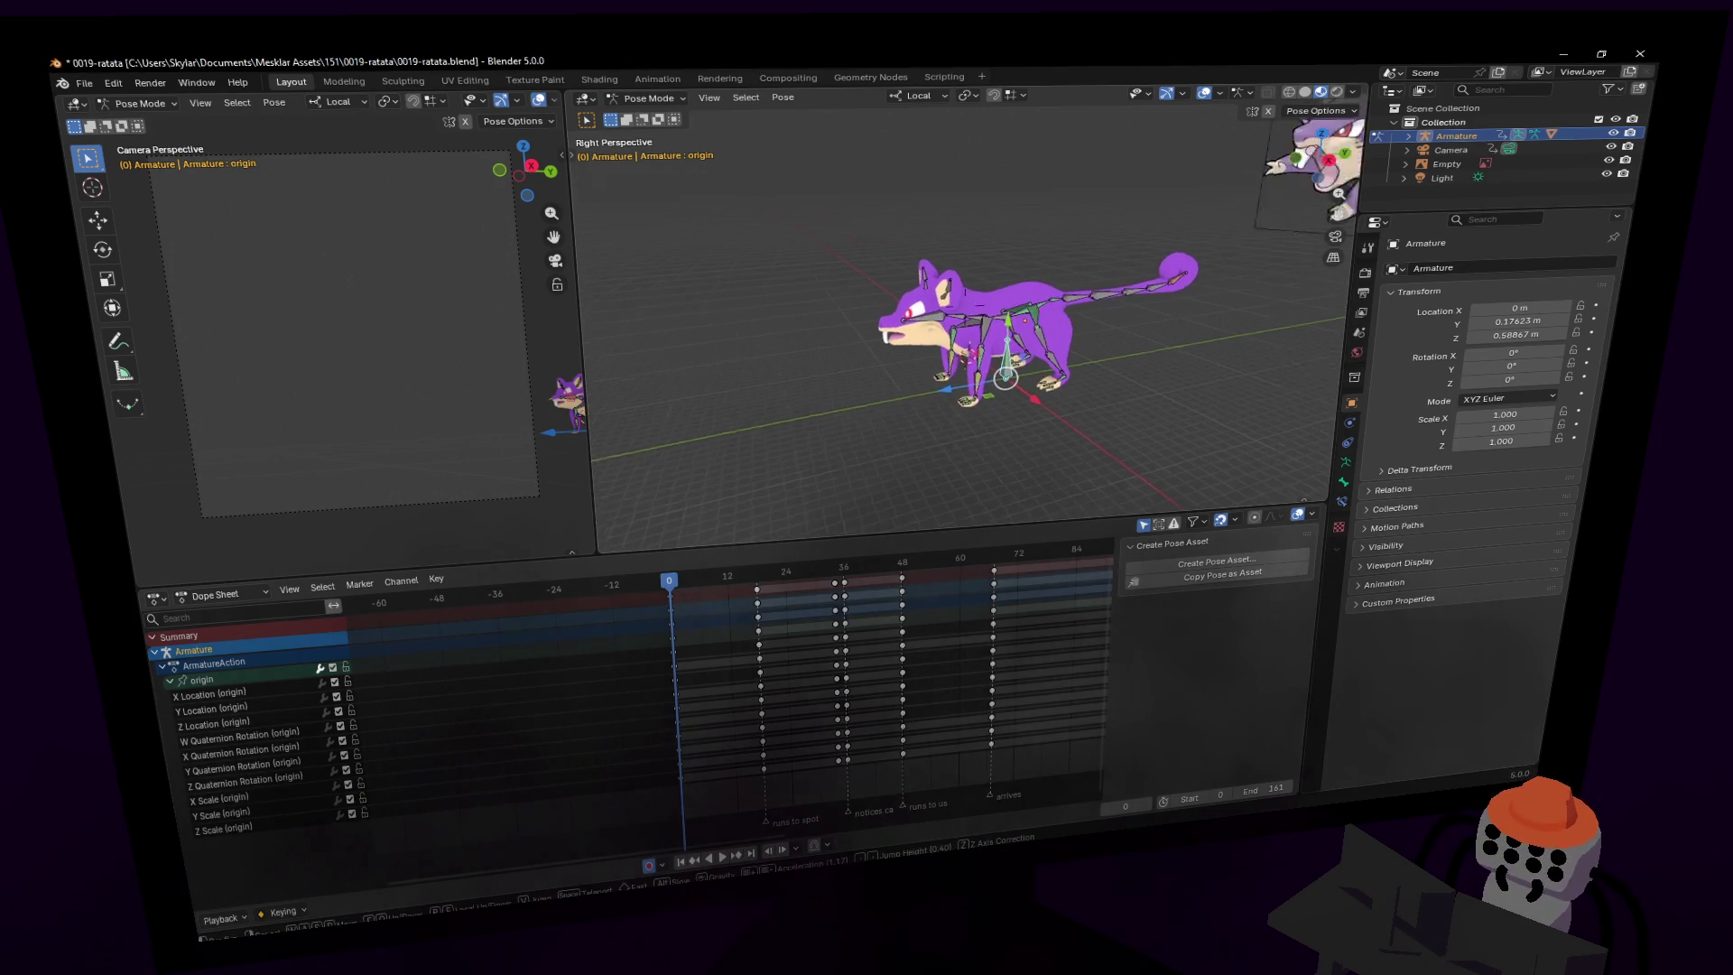
key(r)
key(z)
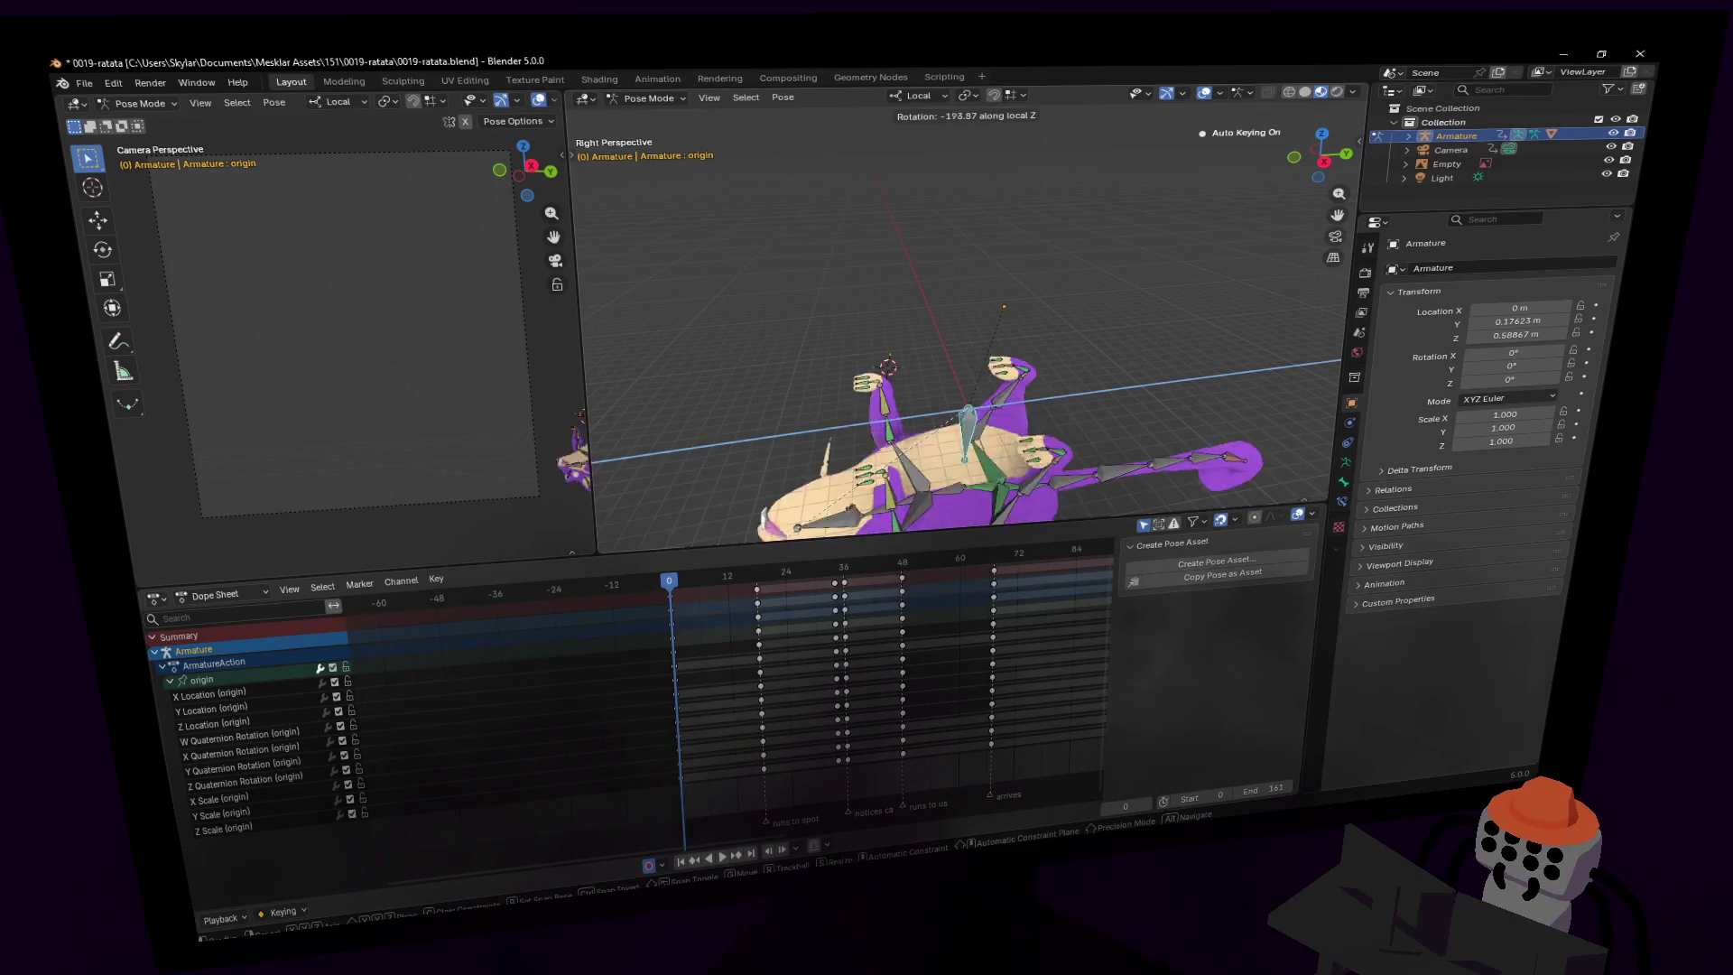
key(z)
key(z)
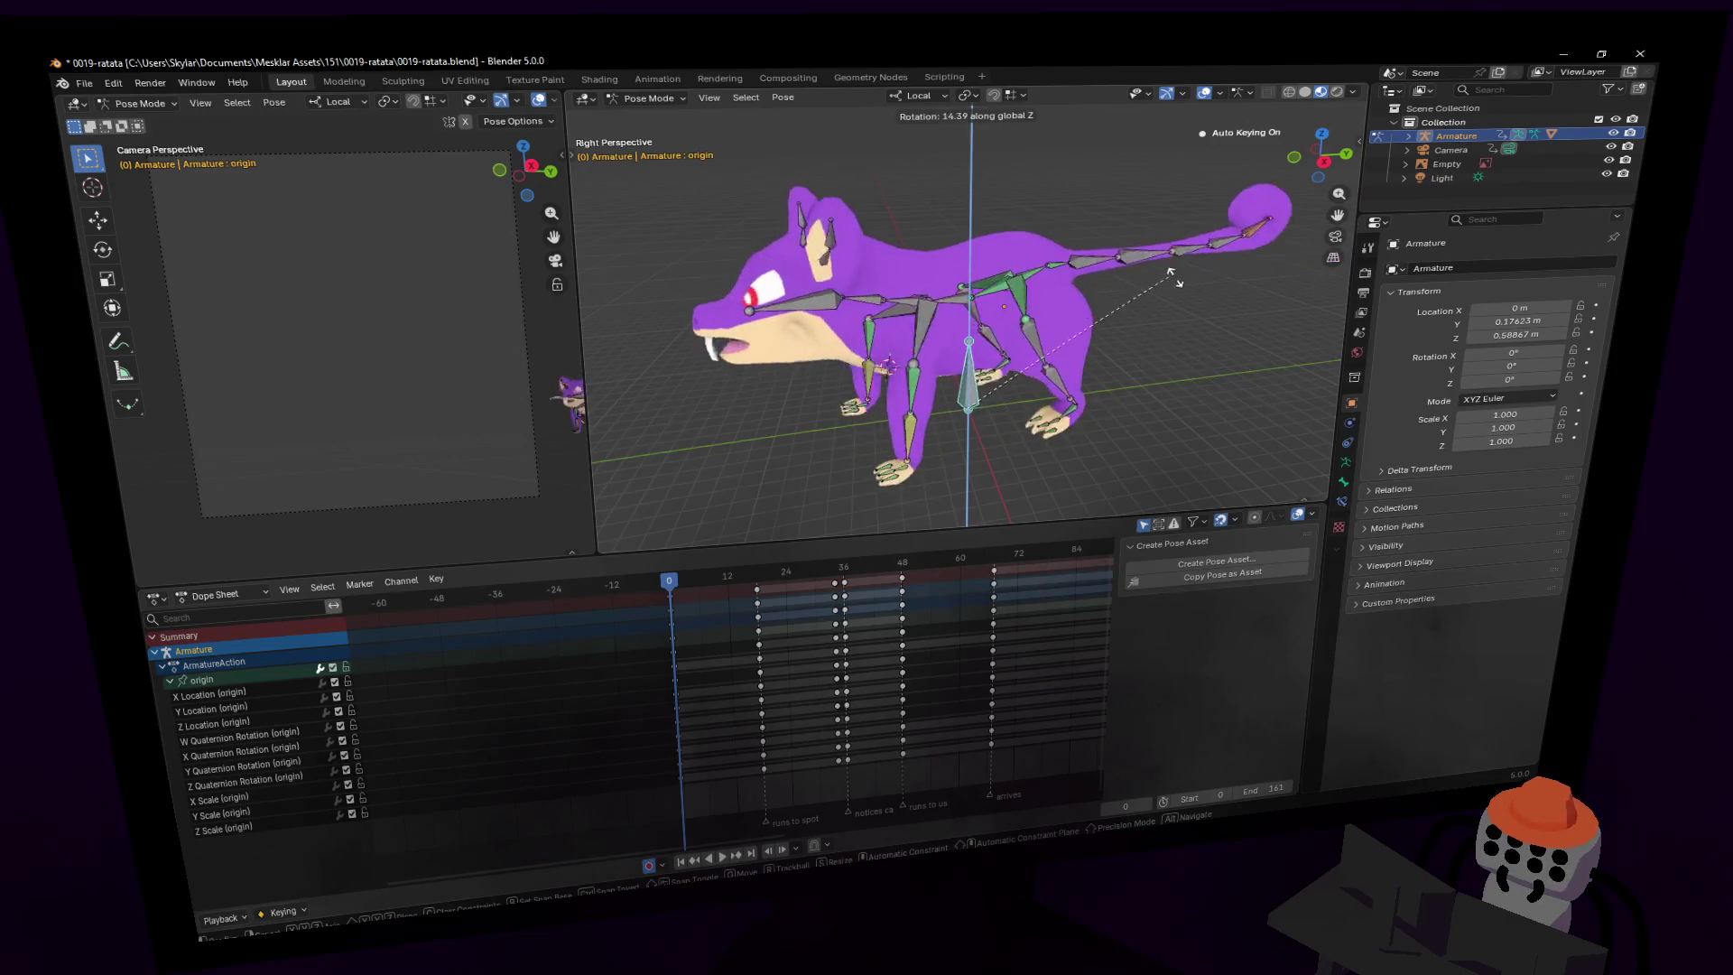
key(Escape)
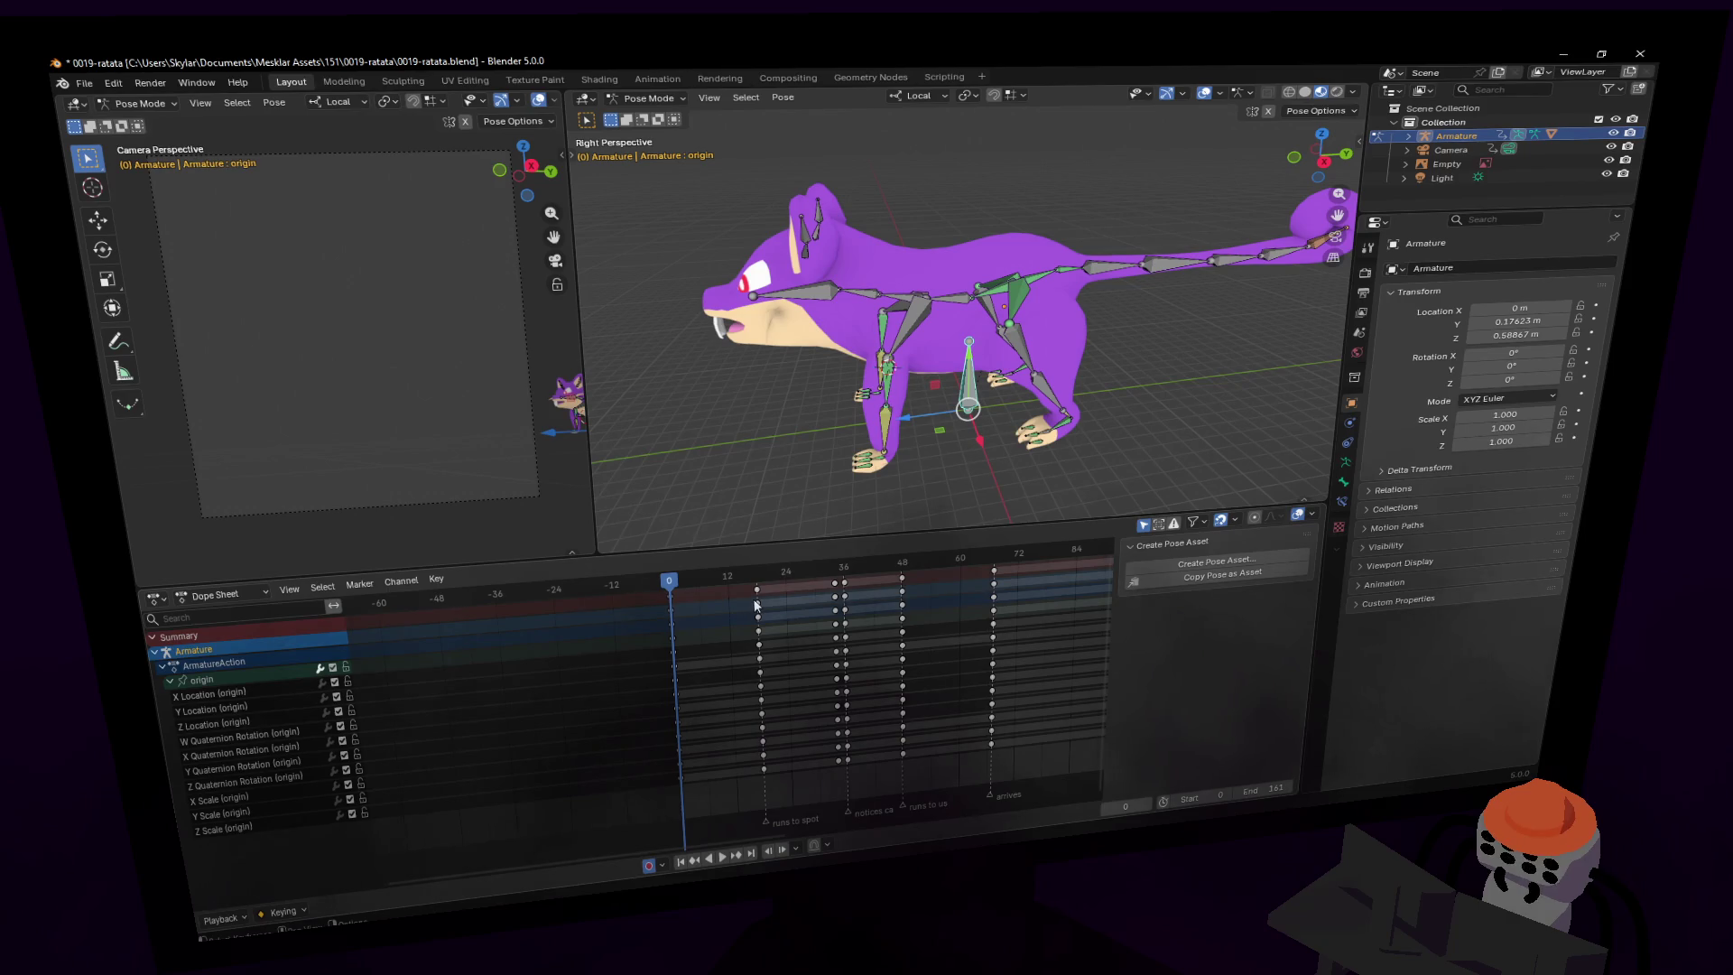
mouse_move(832, 623)
middle_down()
mouse_move(614, 663)
mouse_move(706, 673)
middle_up()
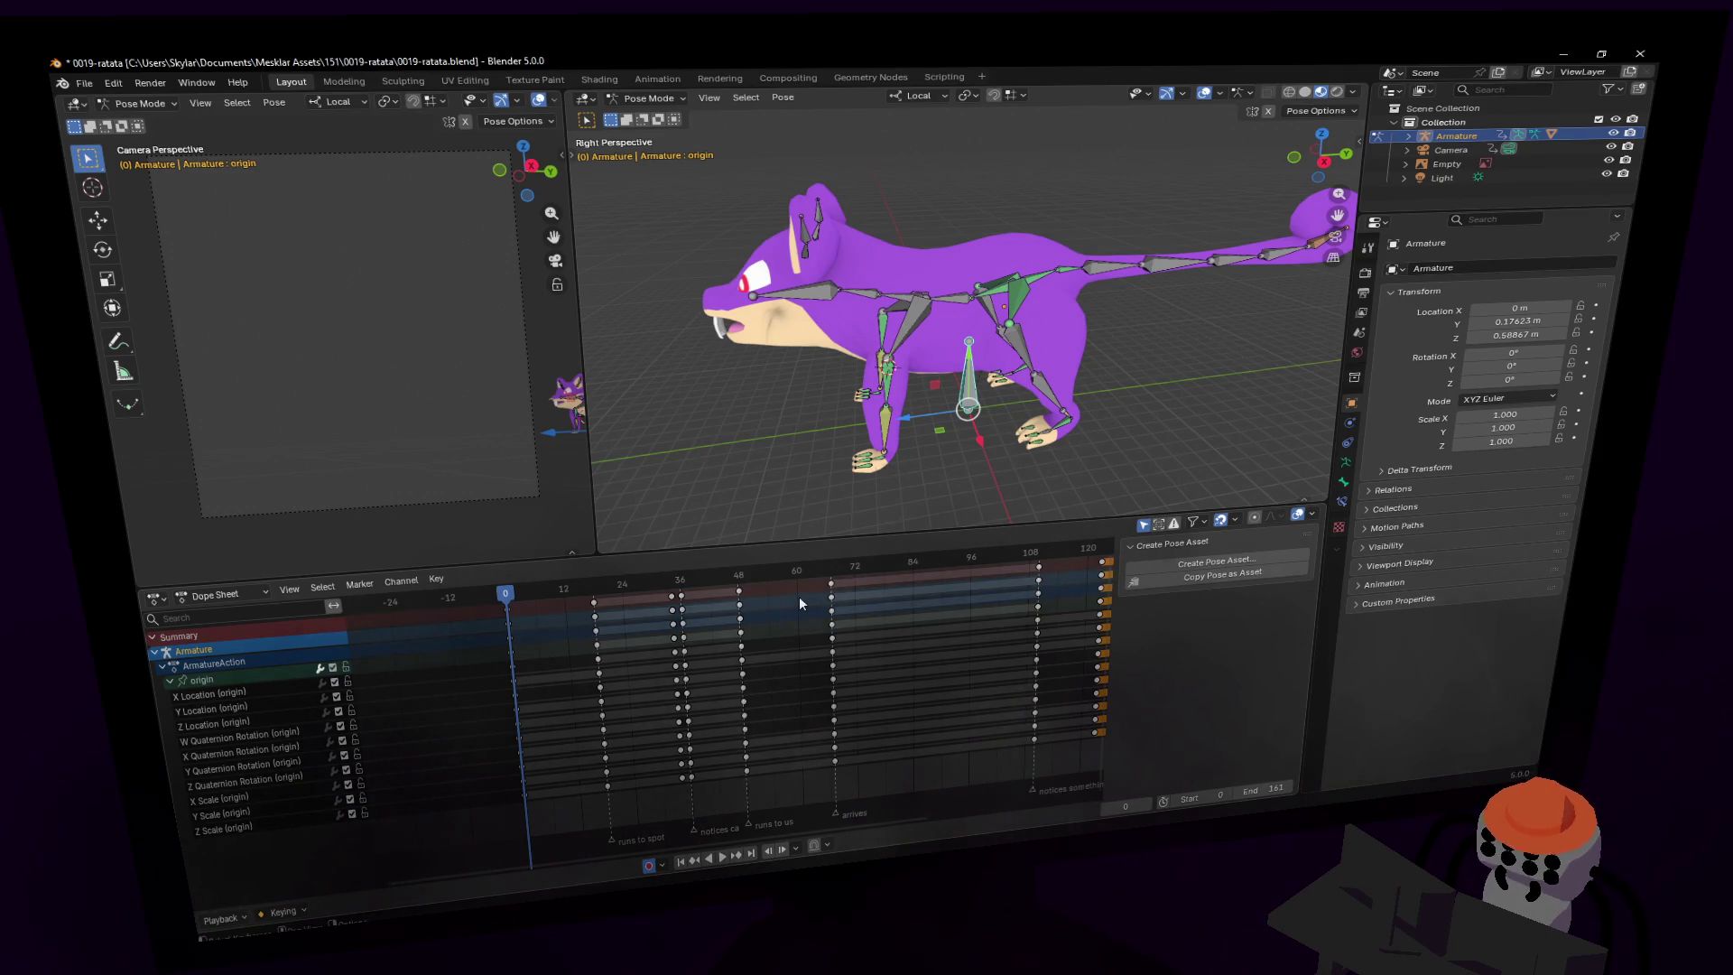
- Select all keys and preview the pose at frame 18, then return to frame 0
key(a)
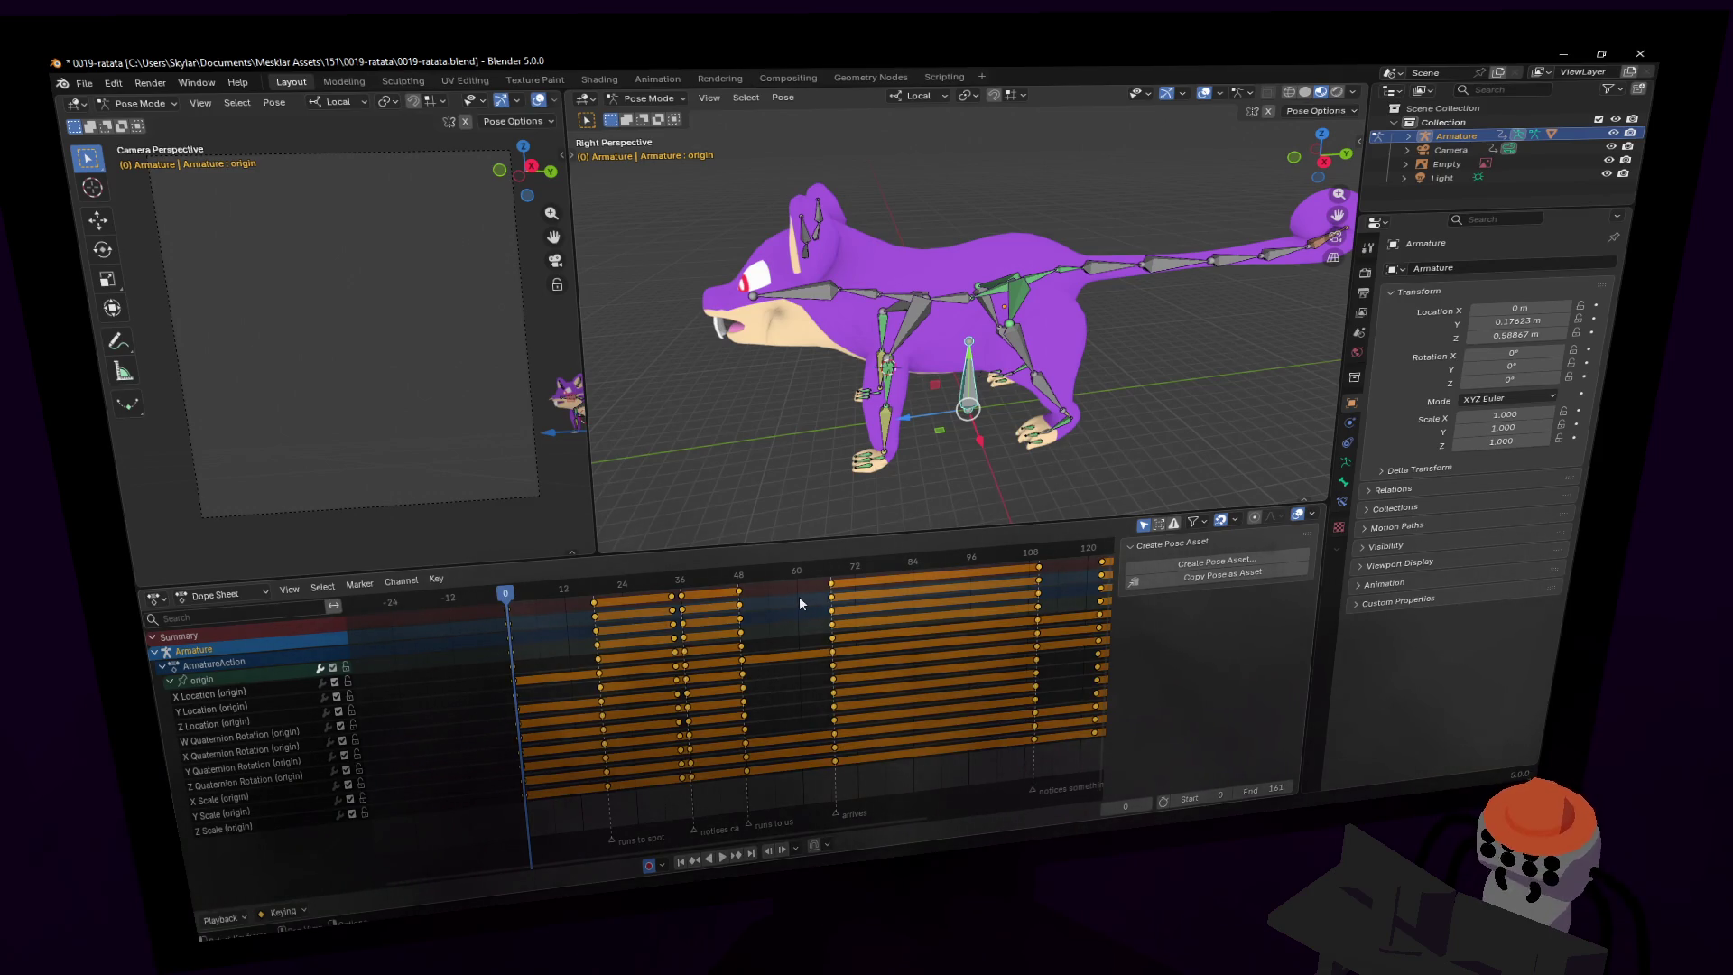
click(592, 585)
key(space)
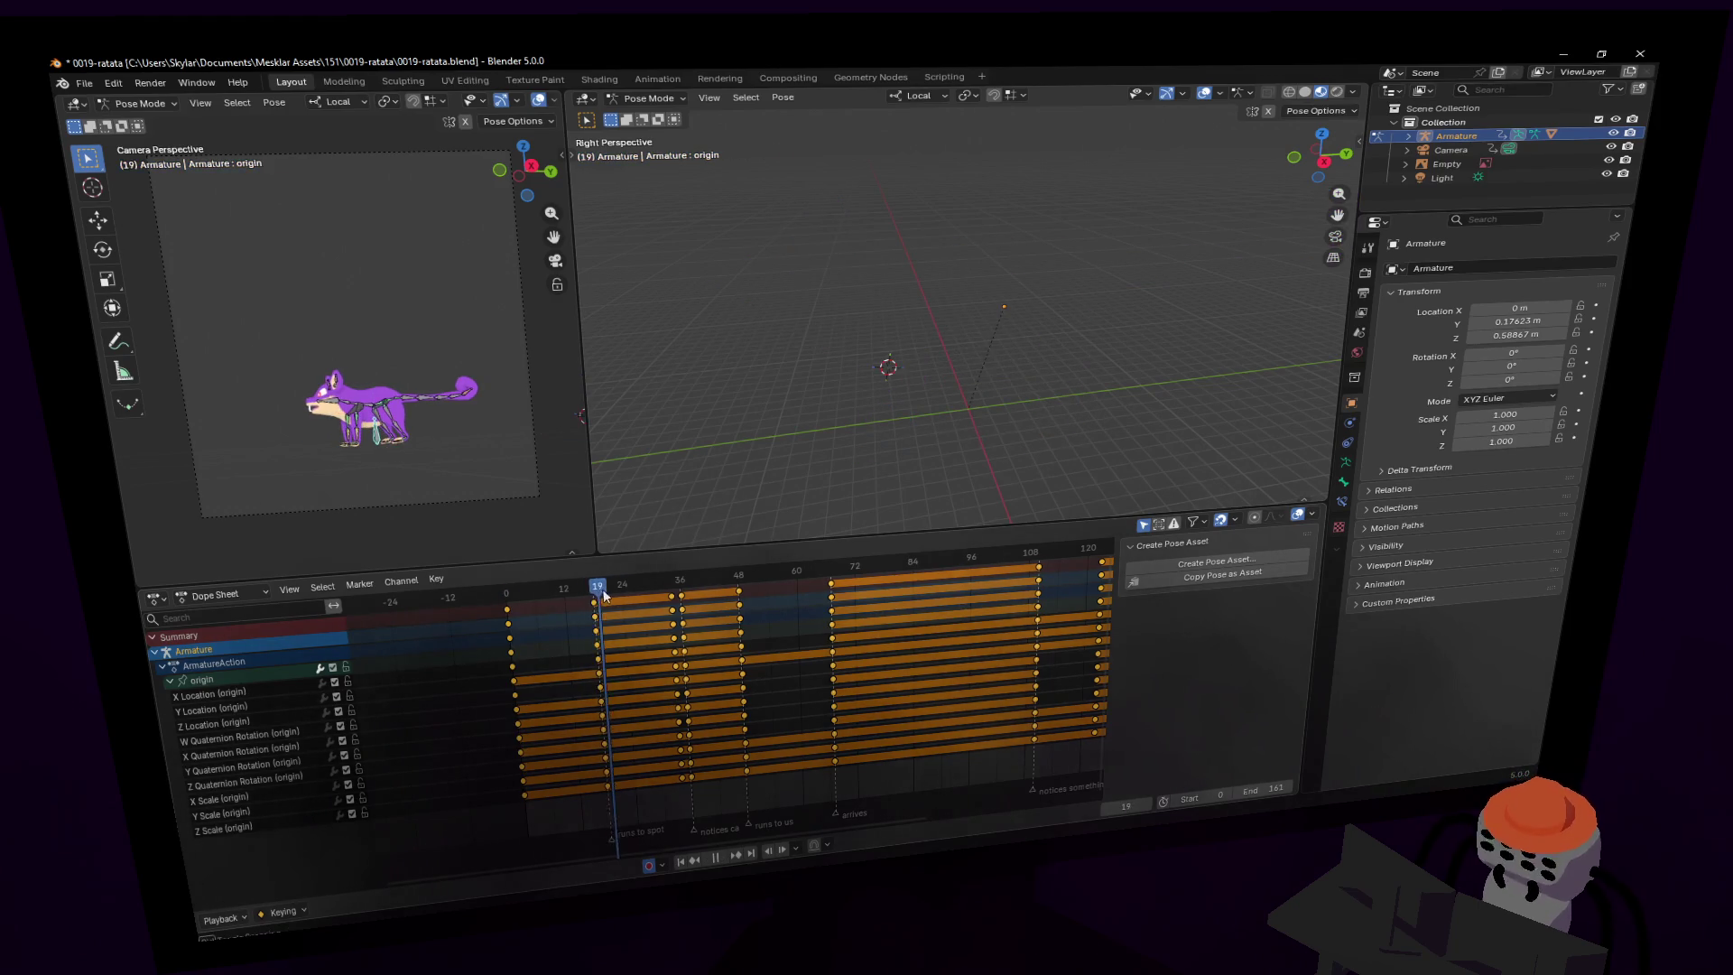
click(525, 593)
key(Escape)
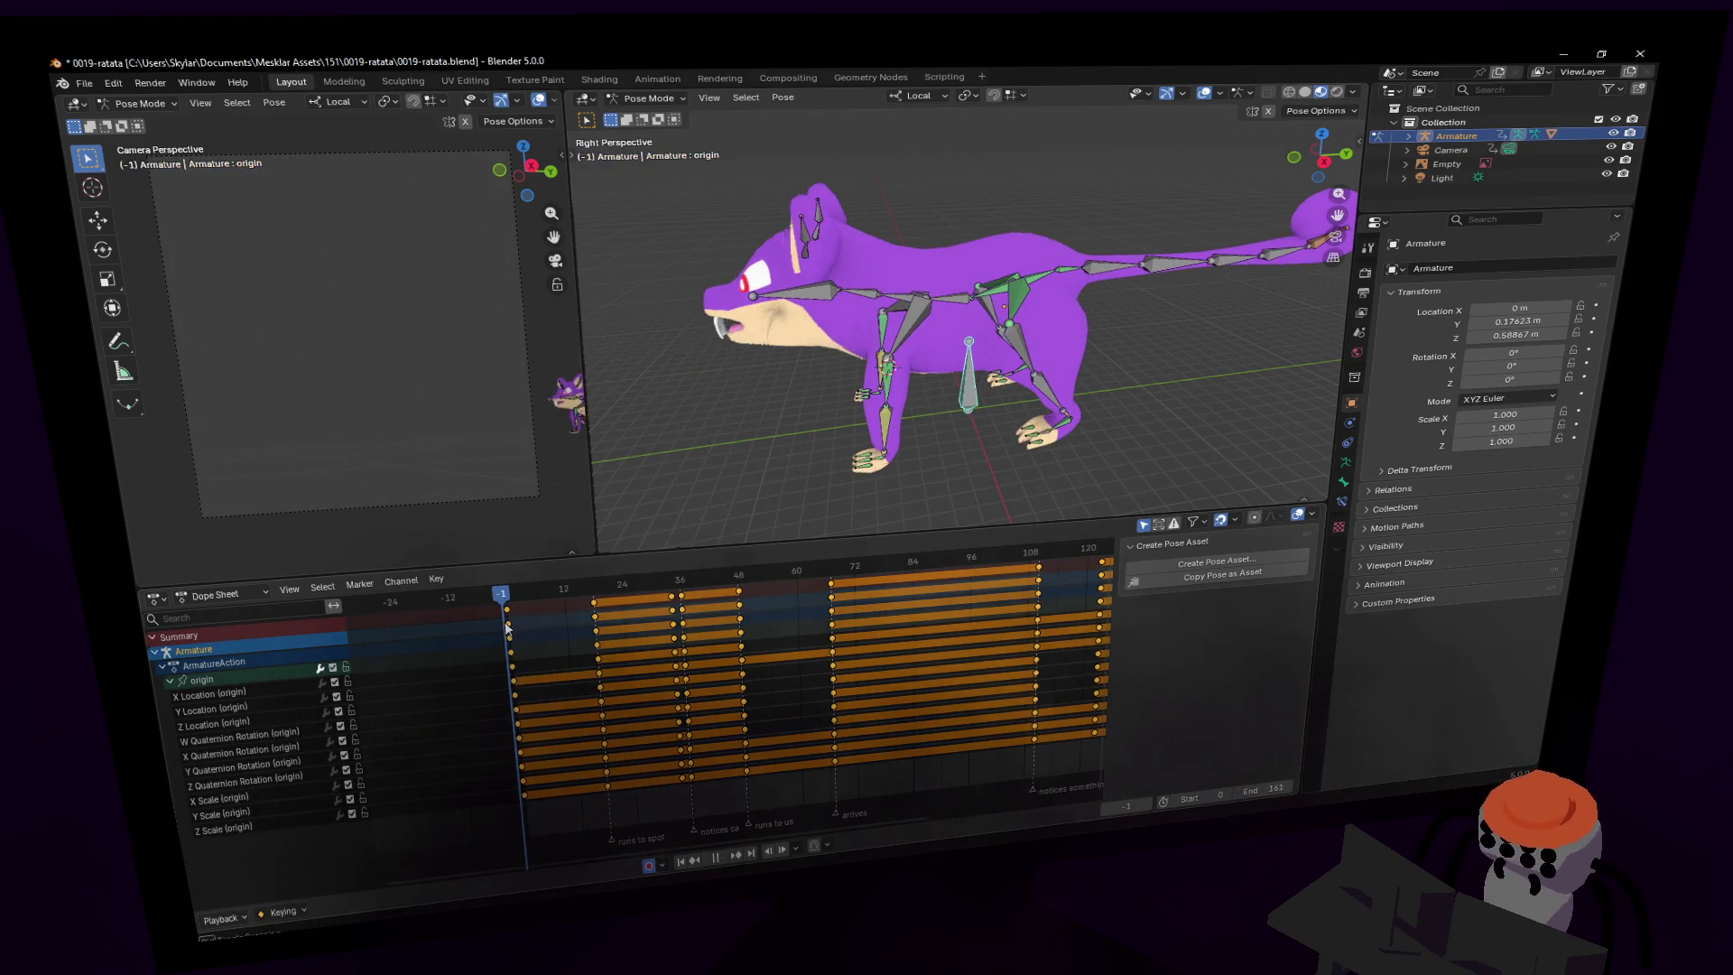
scroll(571, 591, down, 3)
scroll(570, 591, down, 2)
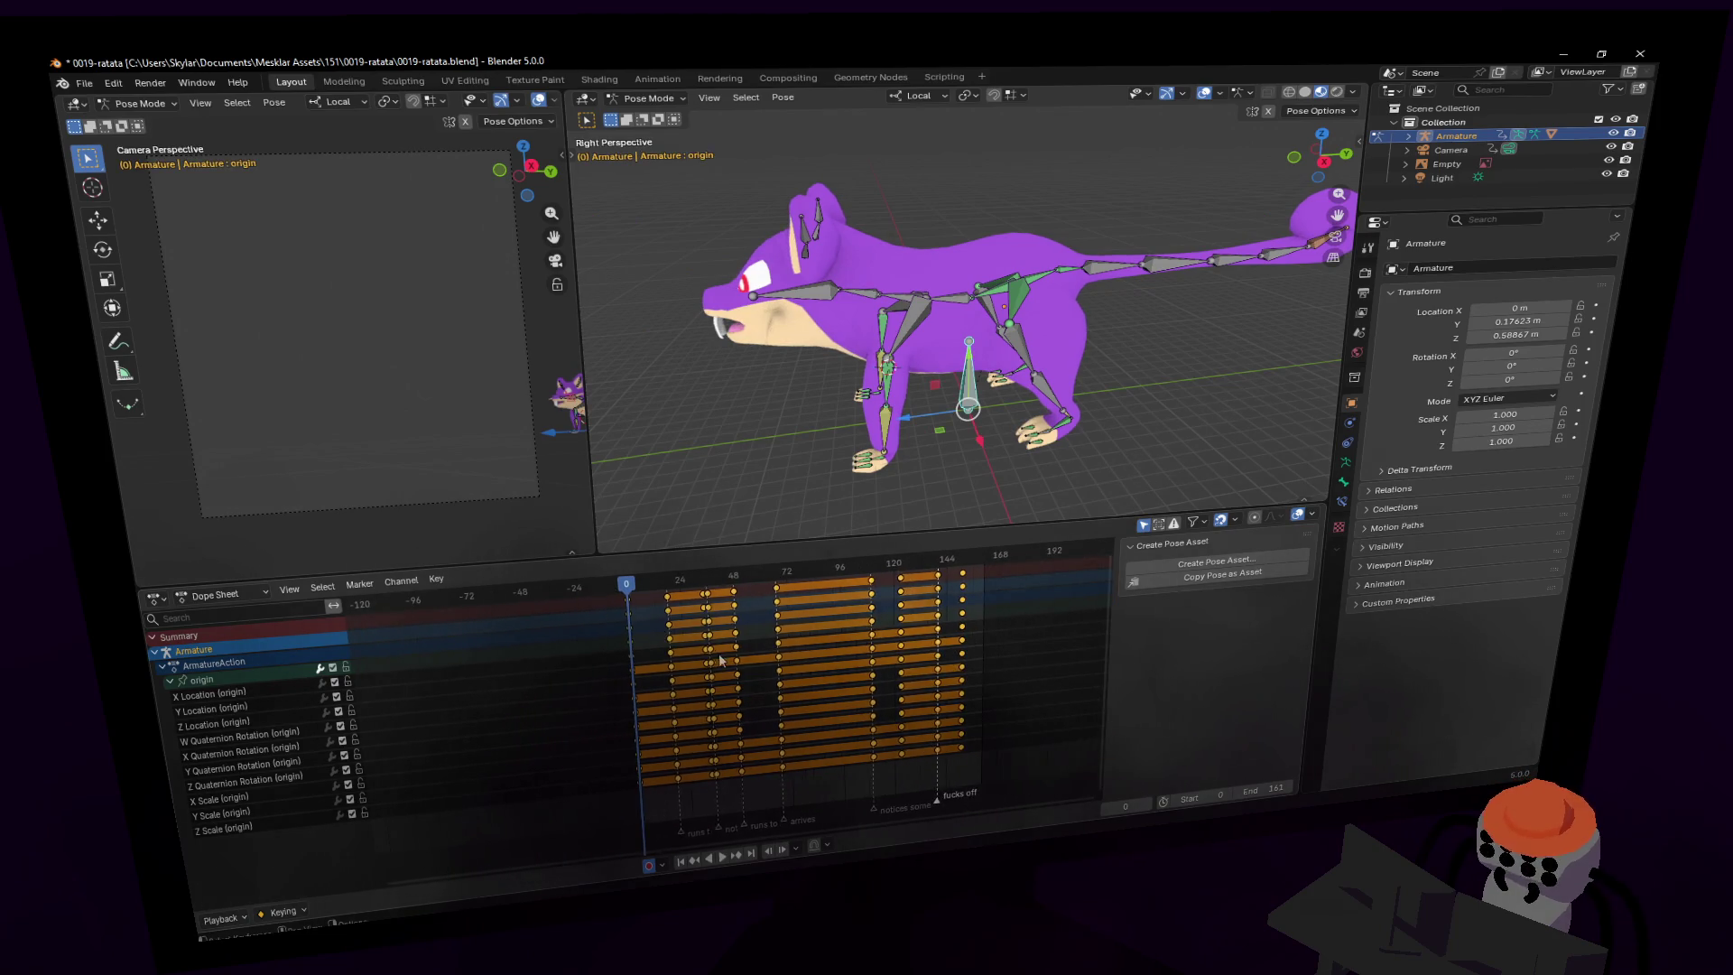
- Shift all keyframes 72 frames later, then back 12 so they start at frame 60
drag(953, 742, 556, 616)
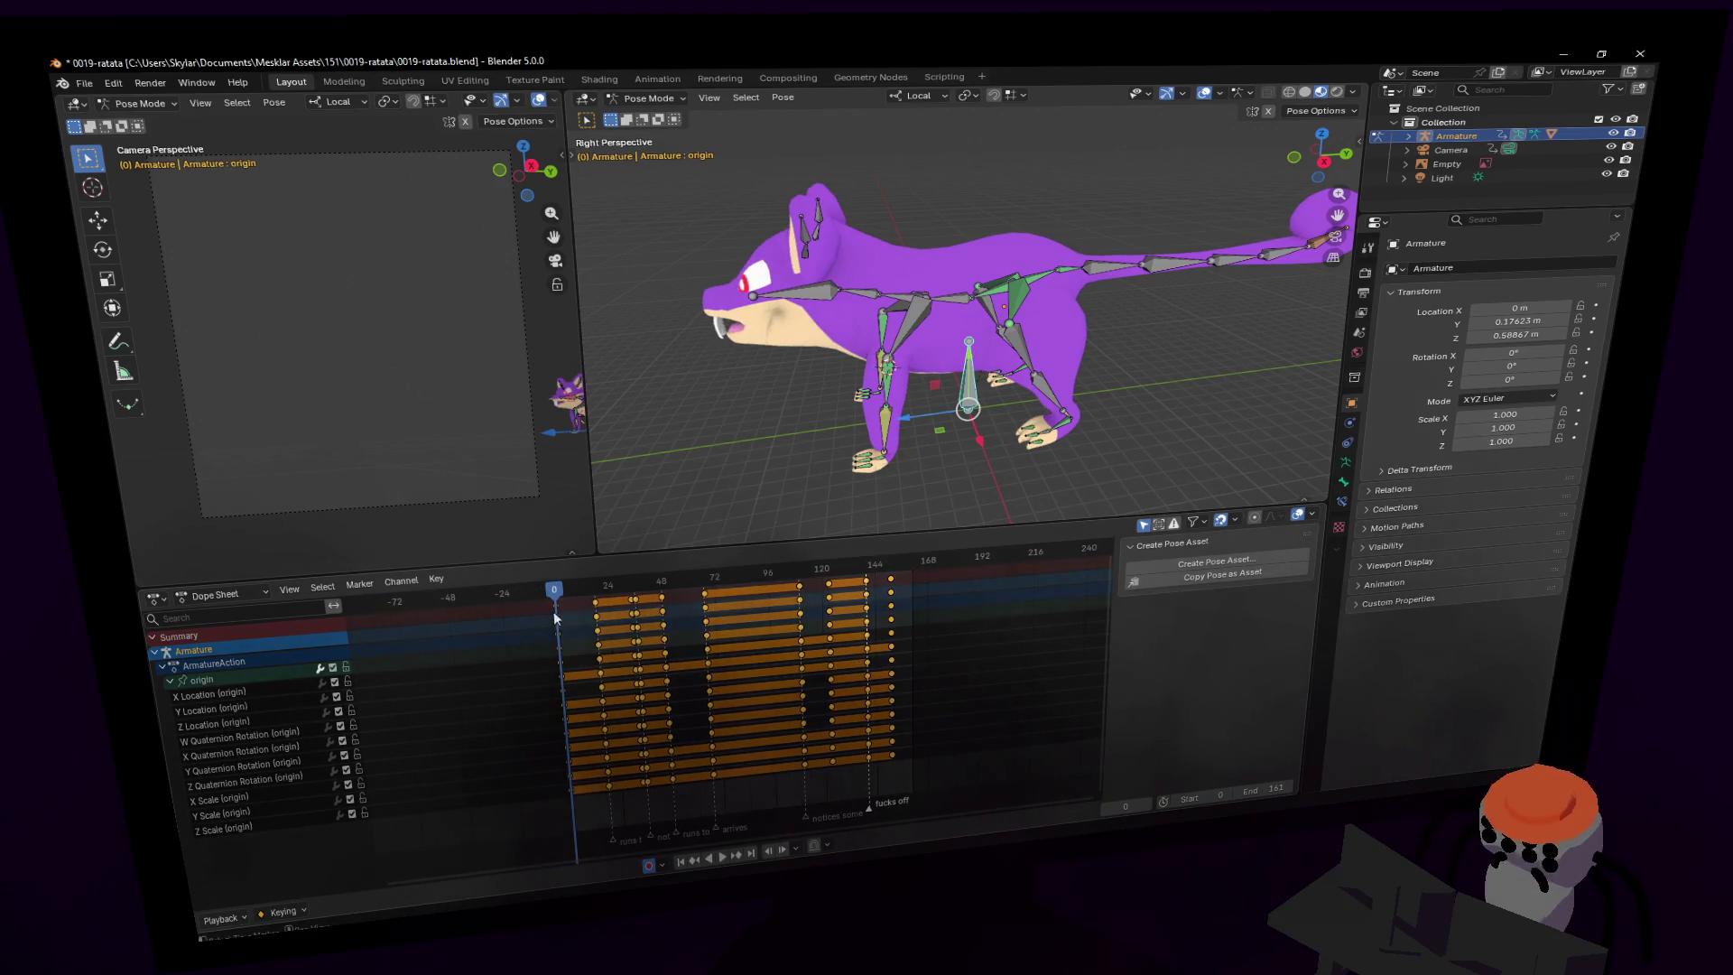
key(g)
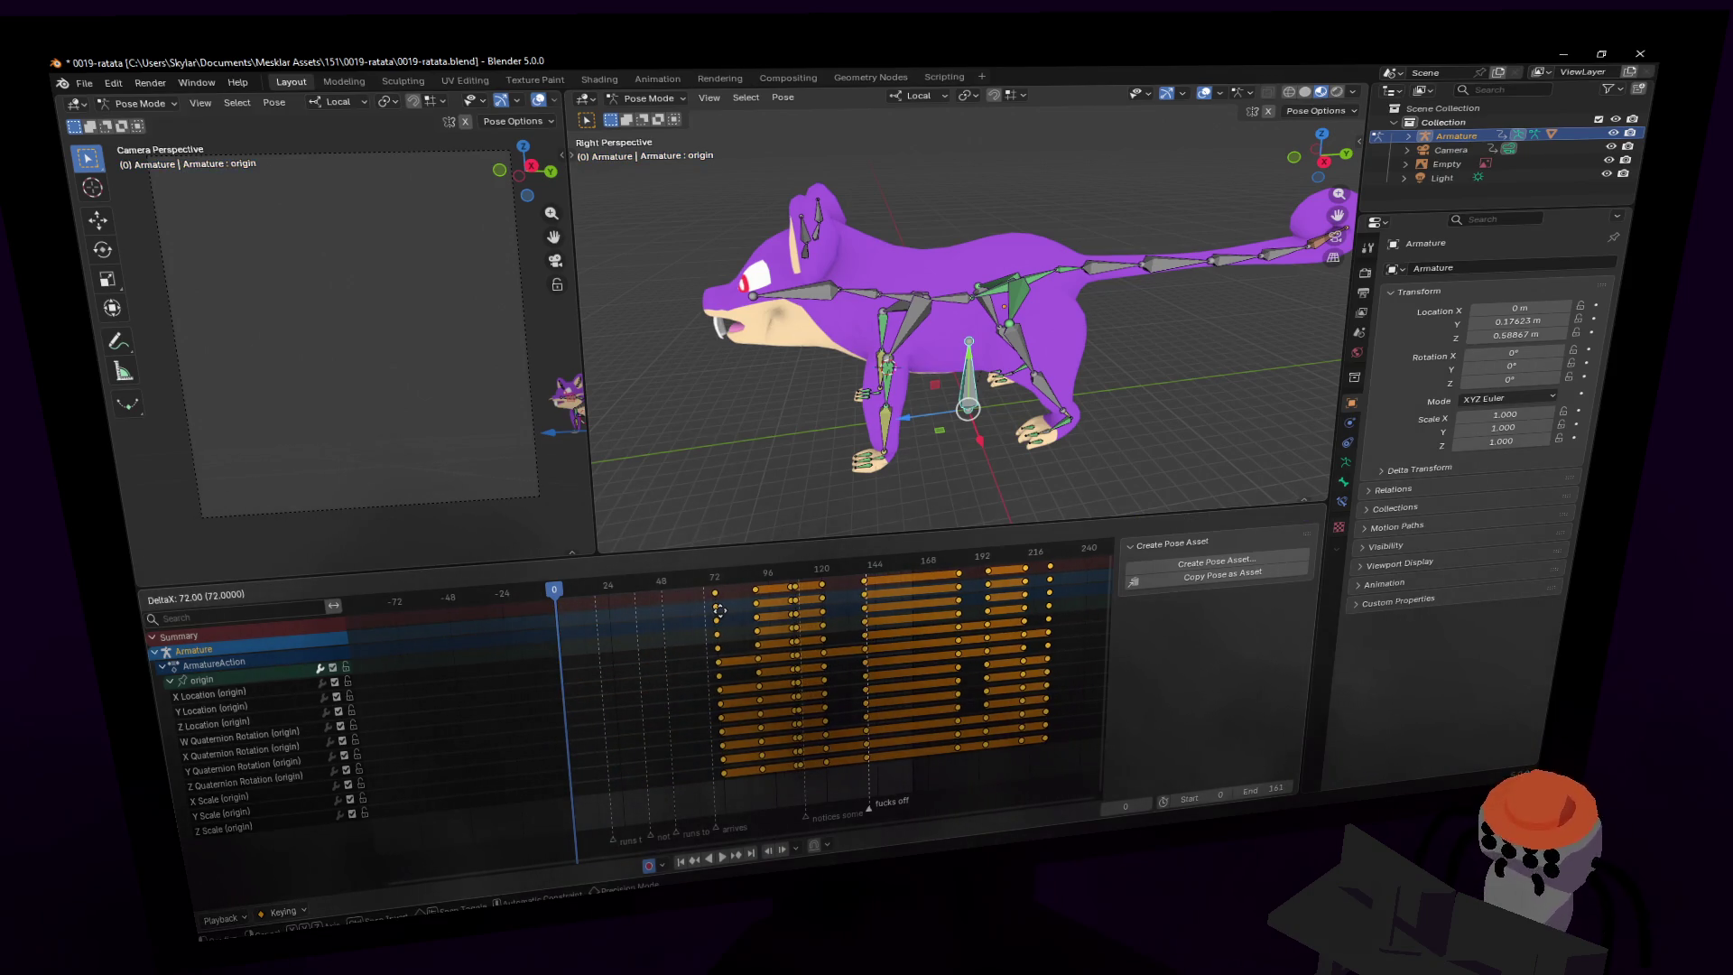
click(720, 611)
scroll(729, 609, up, 5)
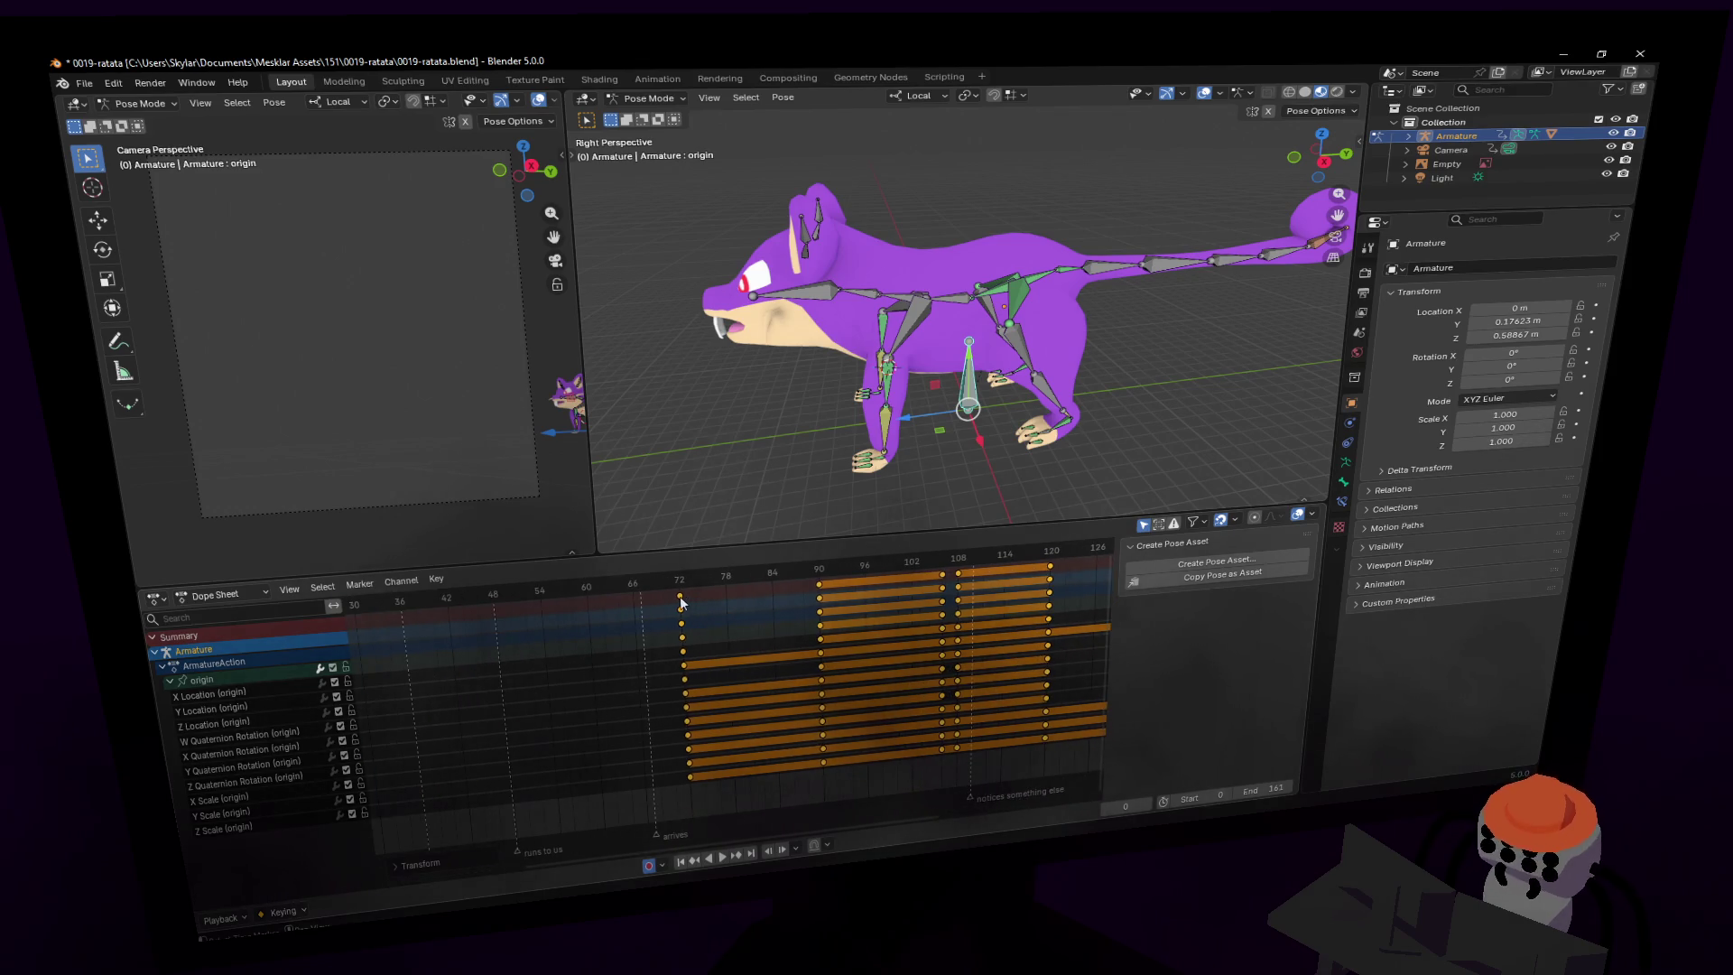
key(g)
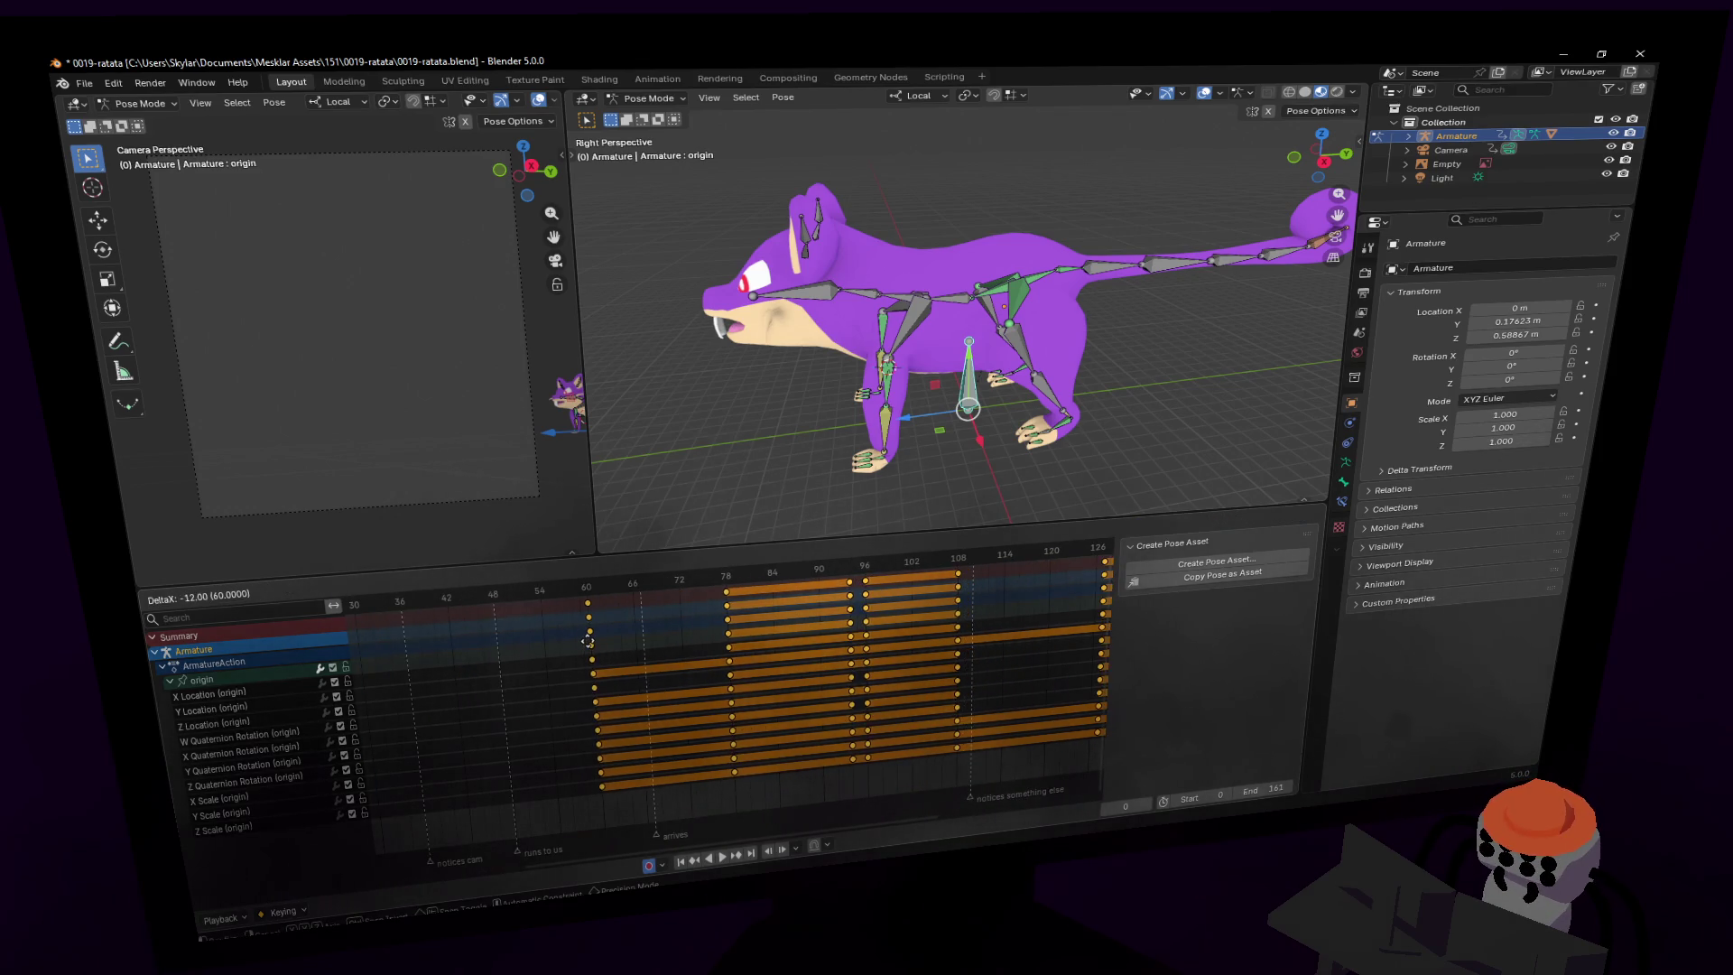
click(587, 641)
ctrl+scroll(781, 620, up, 8)
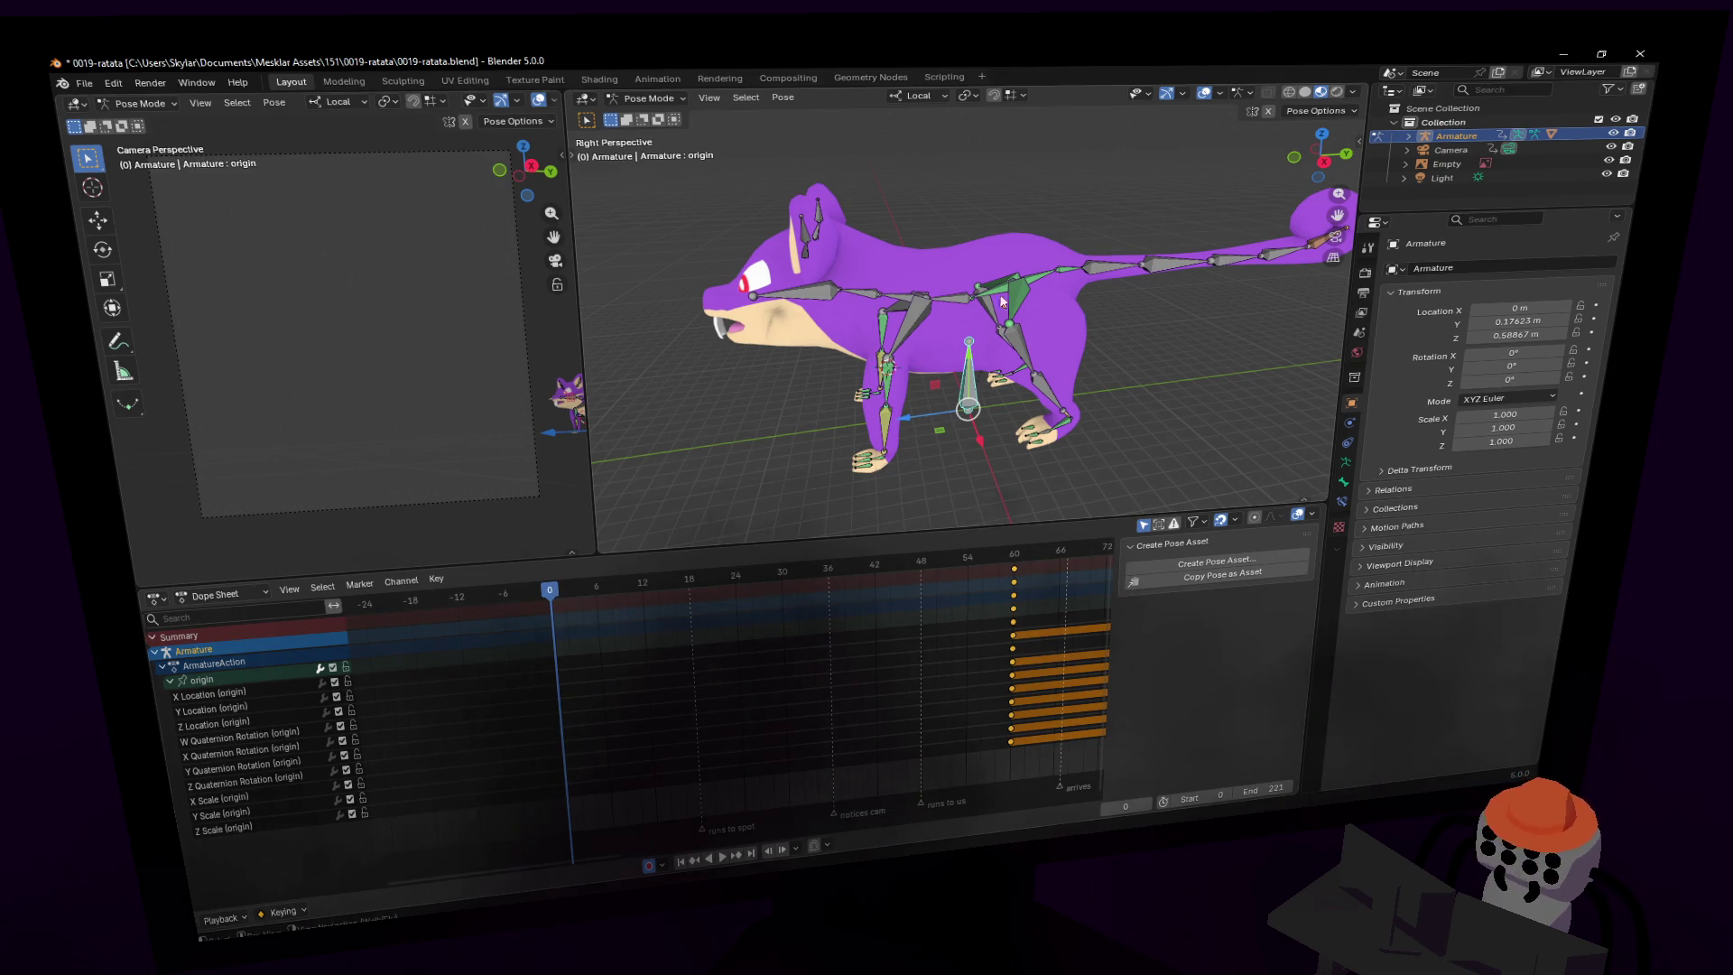
scroll(1058, 404, up, 5)
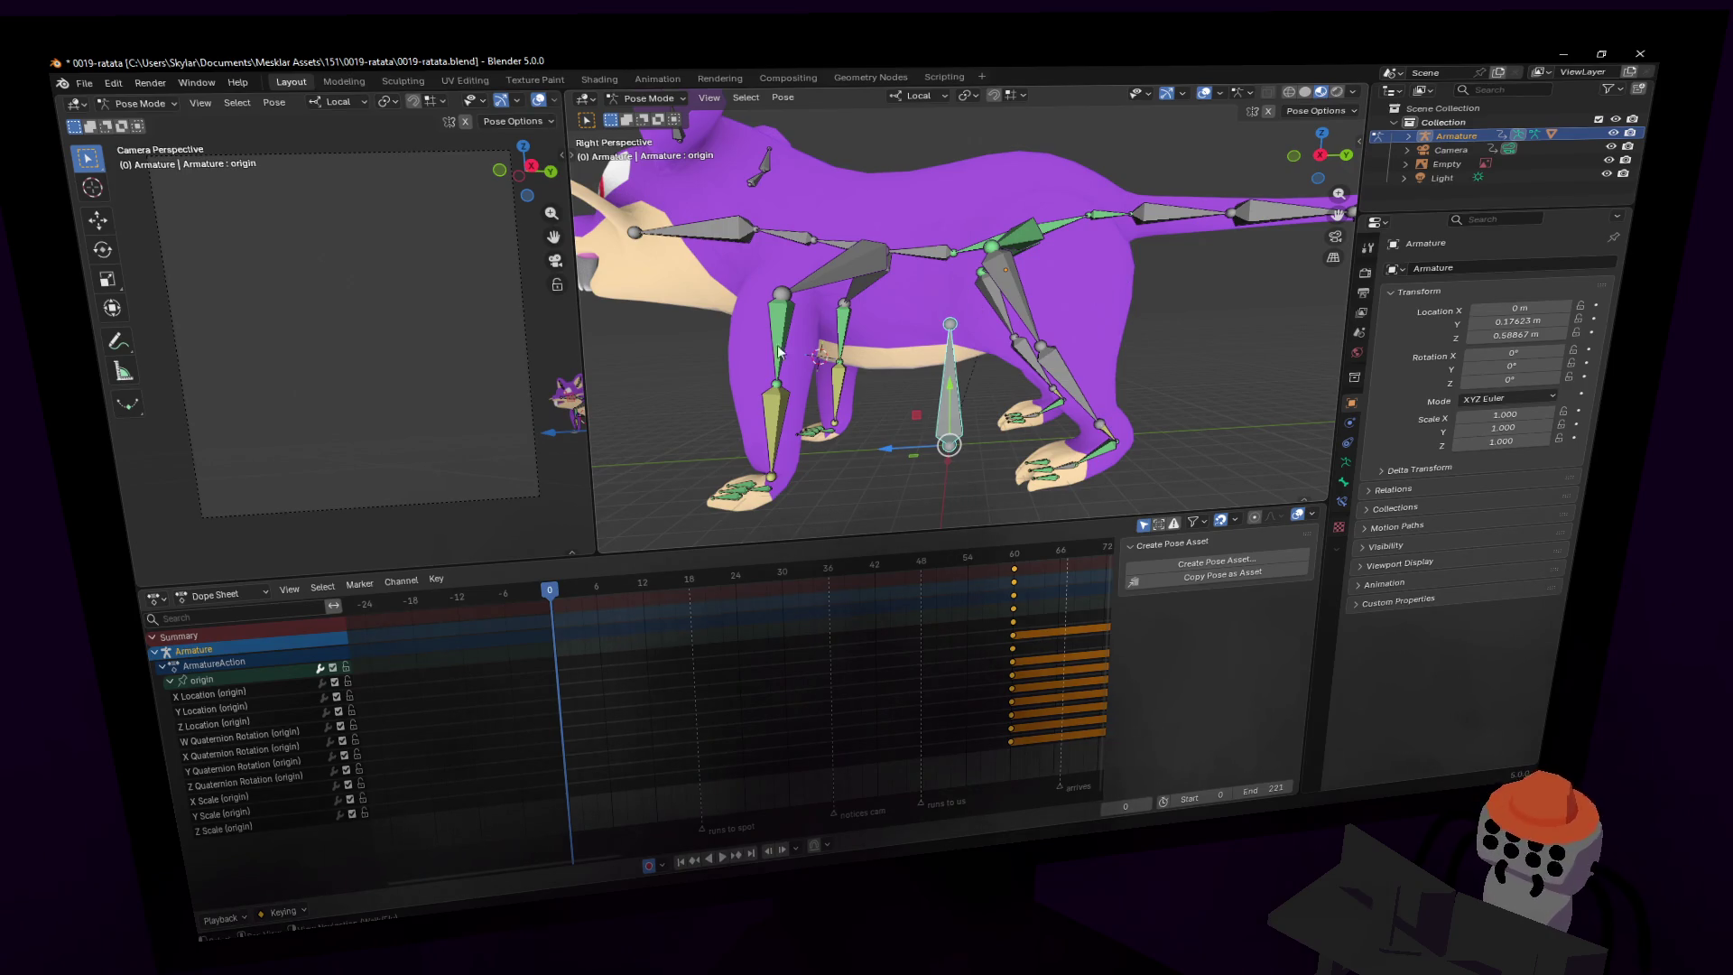
- Select the foot.L bone and orbit the view around the rat rig
scroll(1206, 345, up, 3)
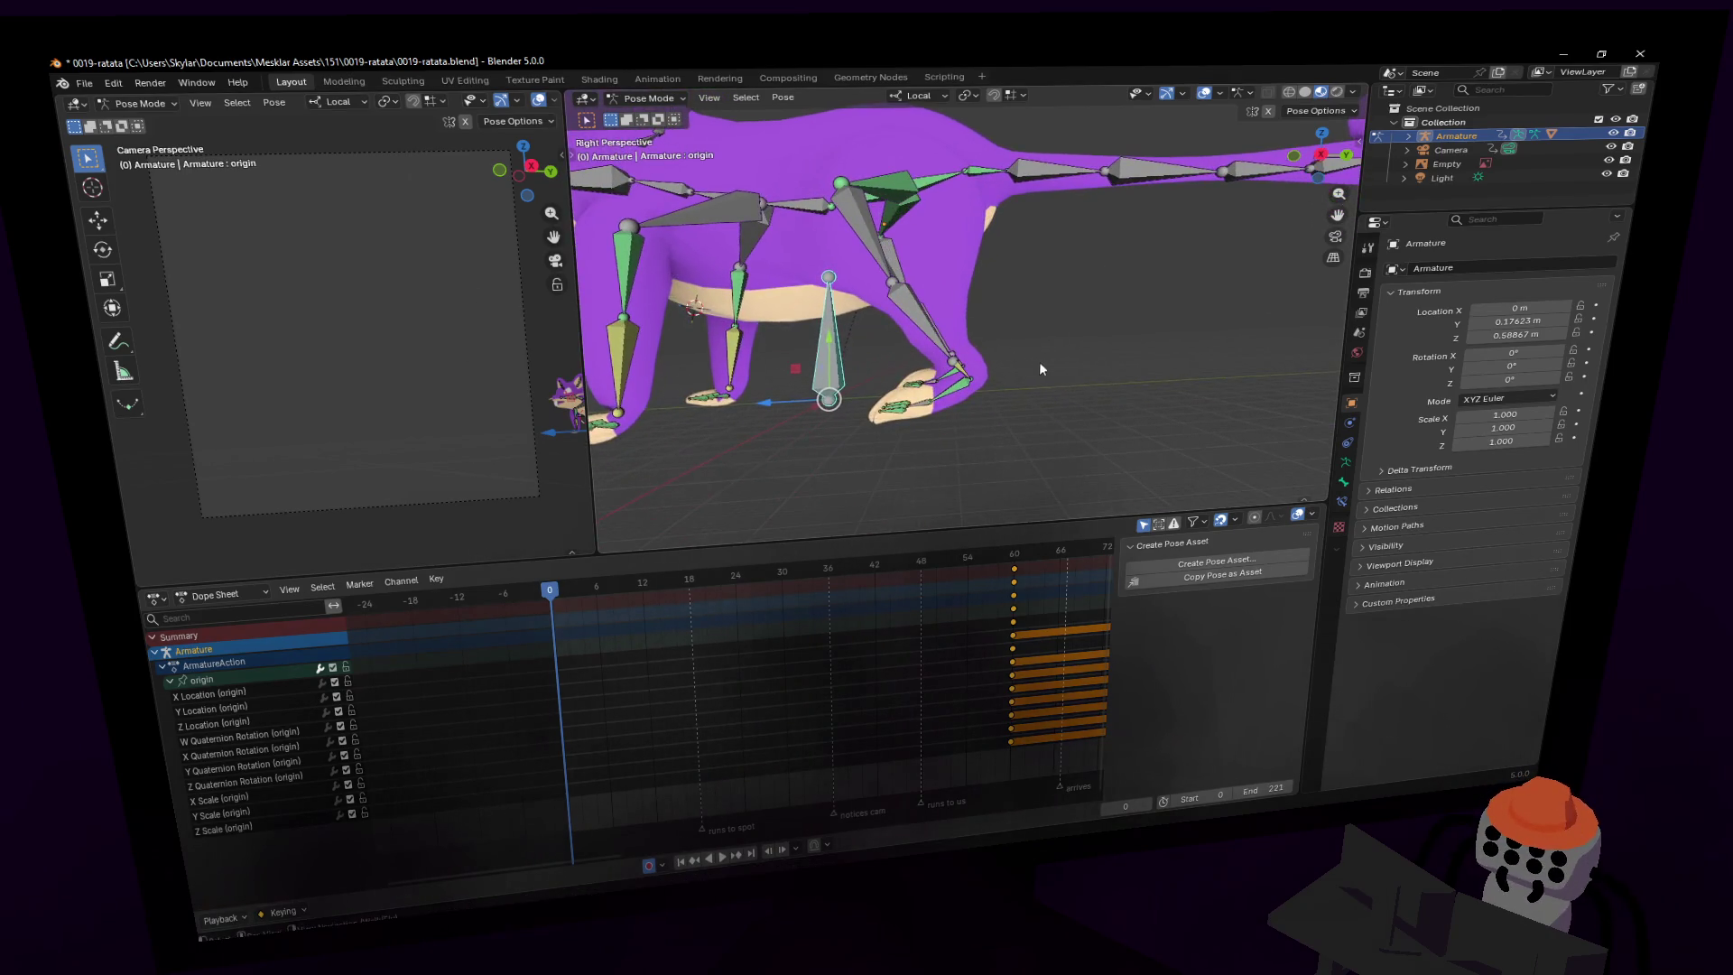
scroll(1038, 361, up, 2)
shift+scroll(989, 430, down, 2)
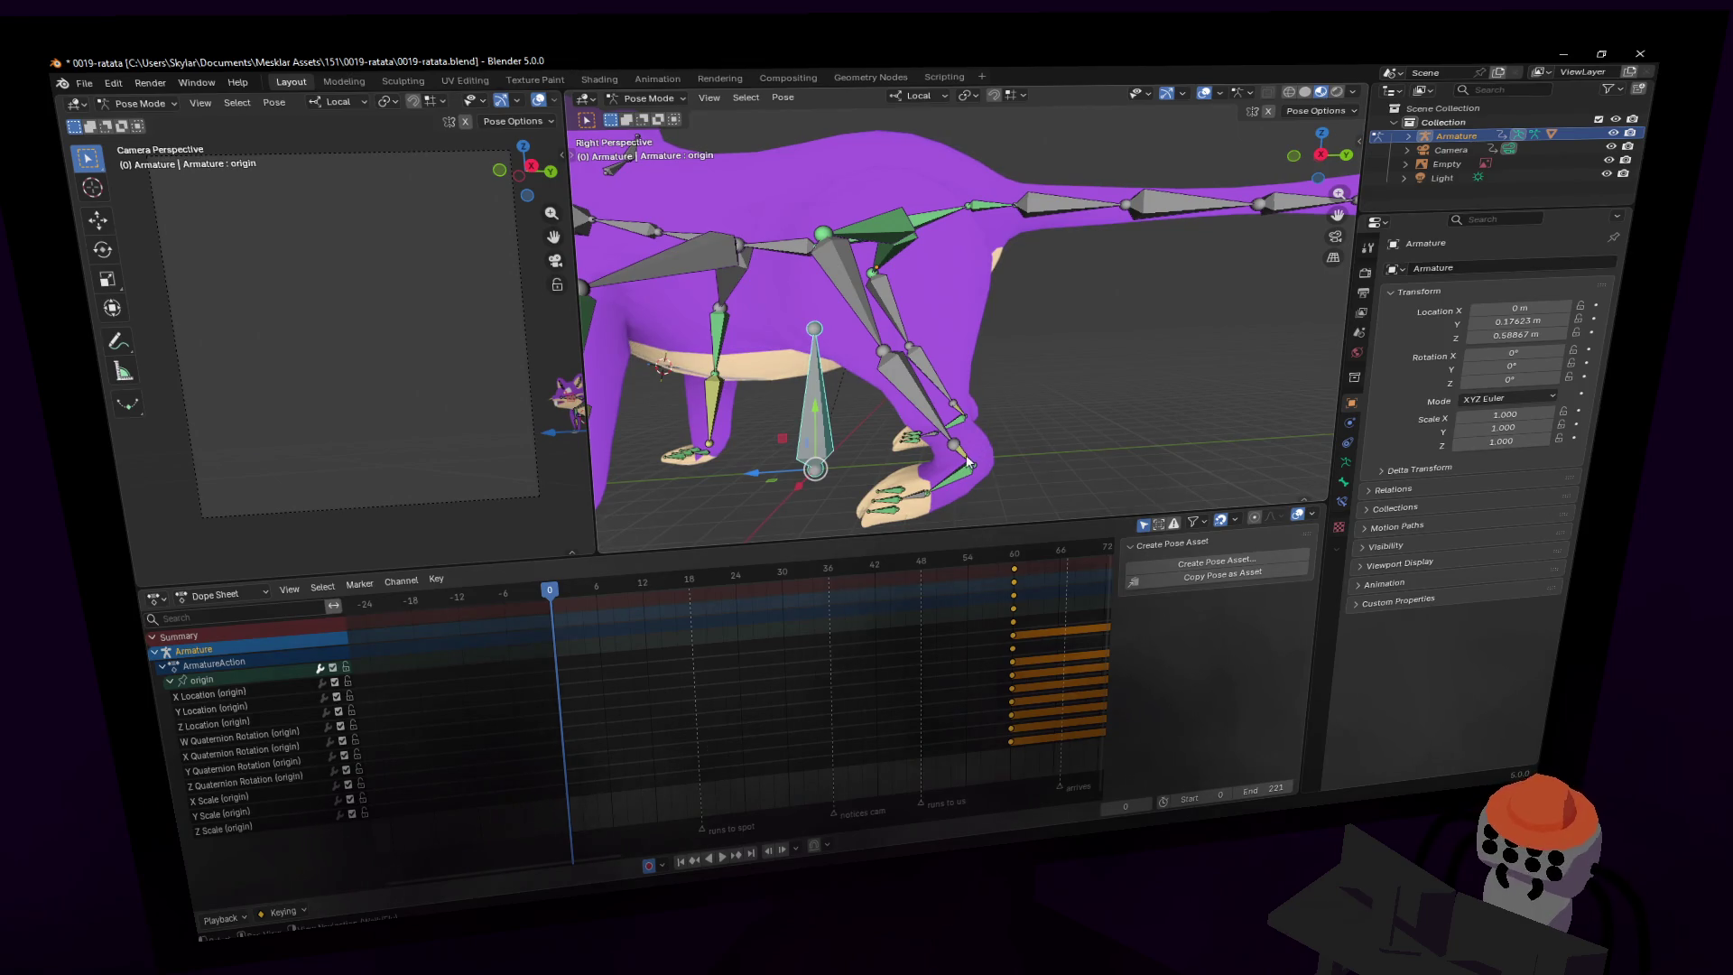
click(966, 462)
click(964, 483)
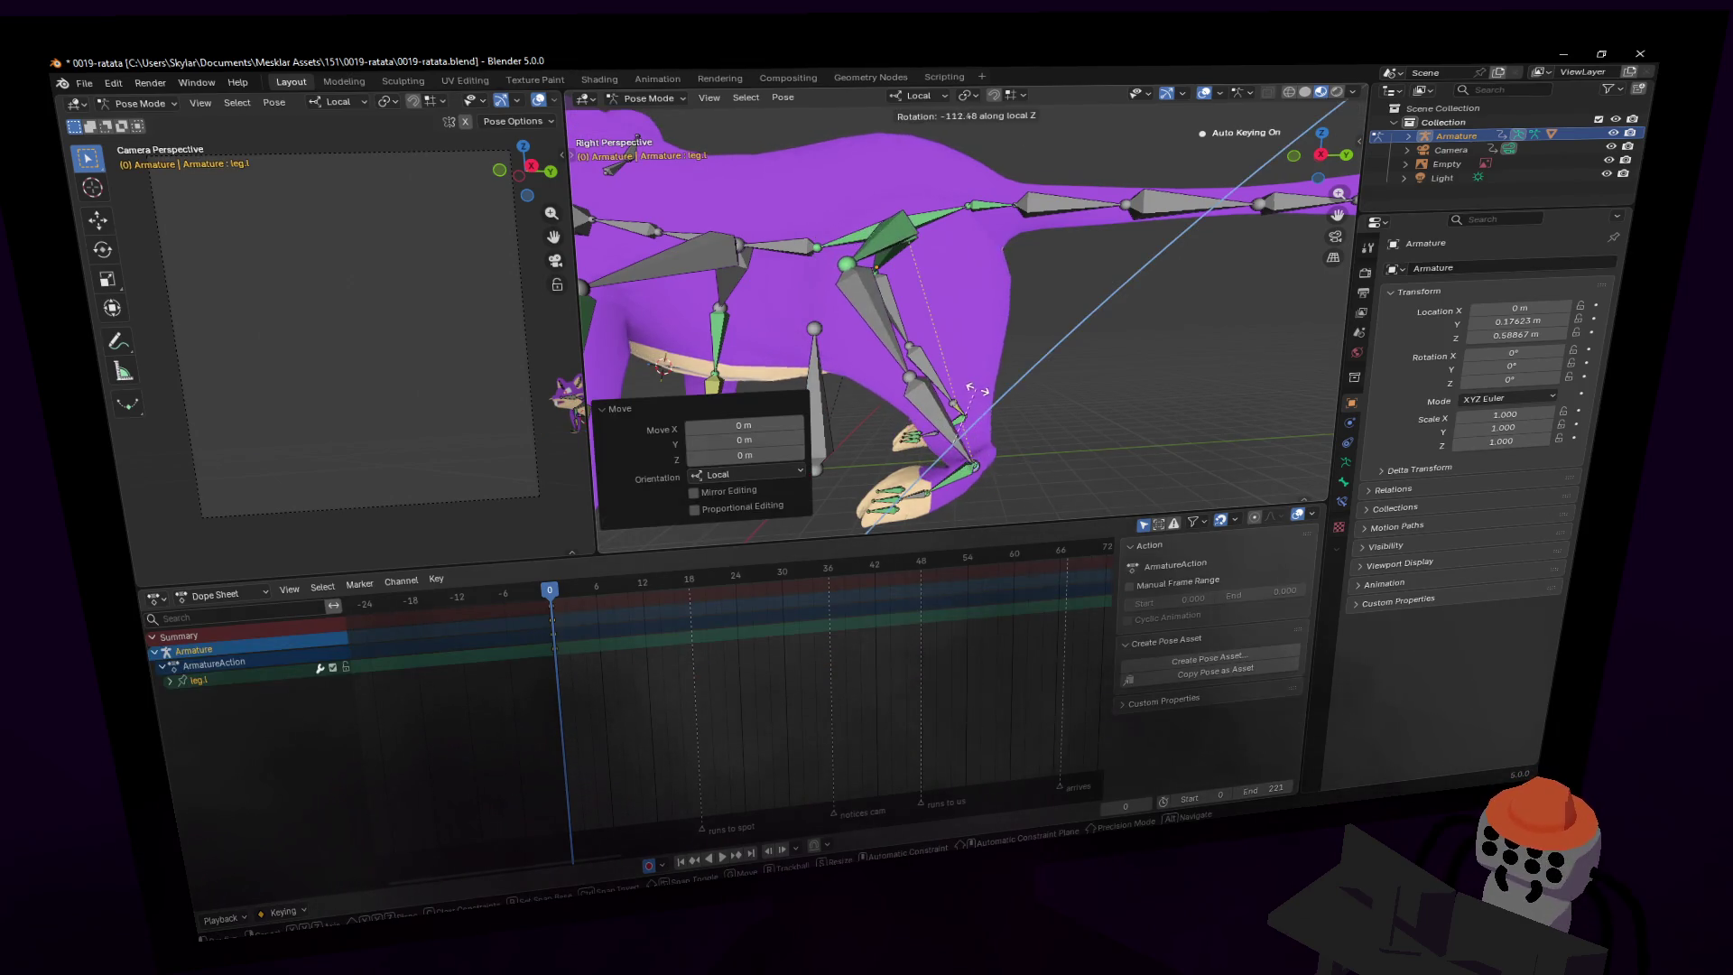
key(g)
key(Escape)
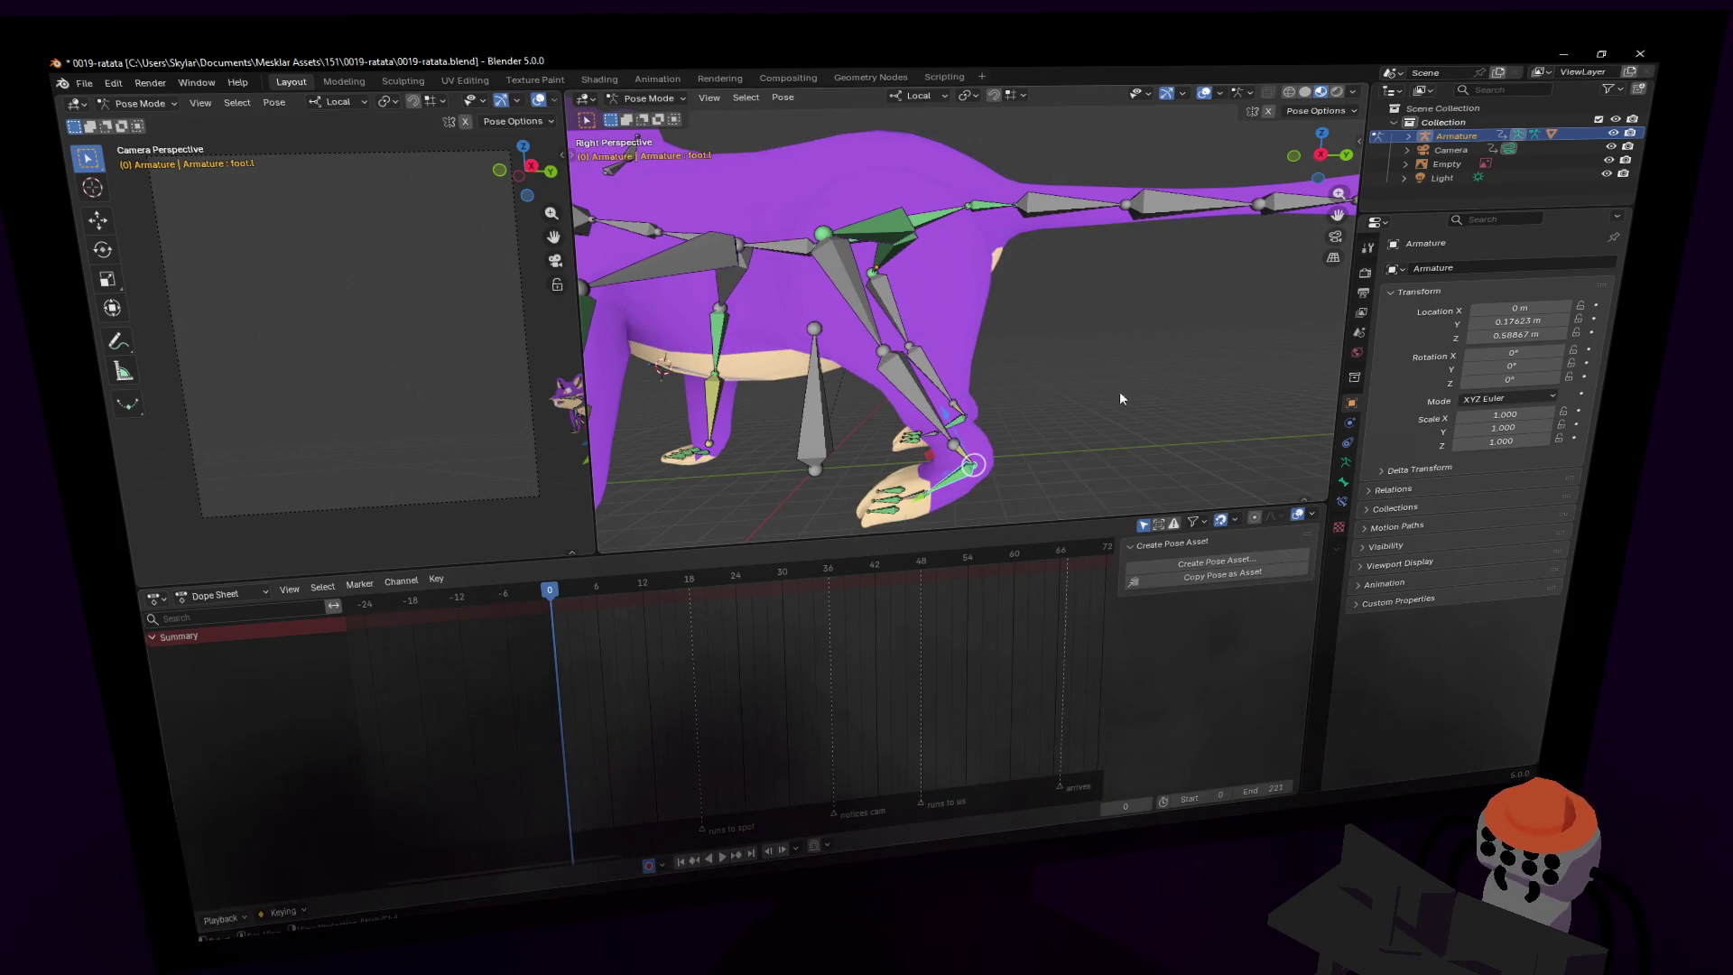
middle_drag(1120, 398, 1063, 400)
- Rotate and move the left foot, then undo the last move
key(g)
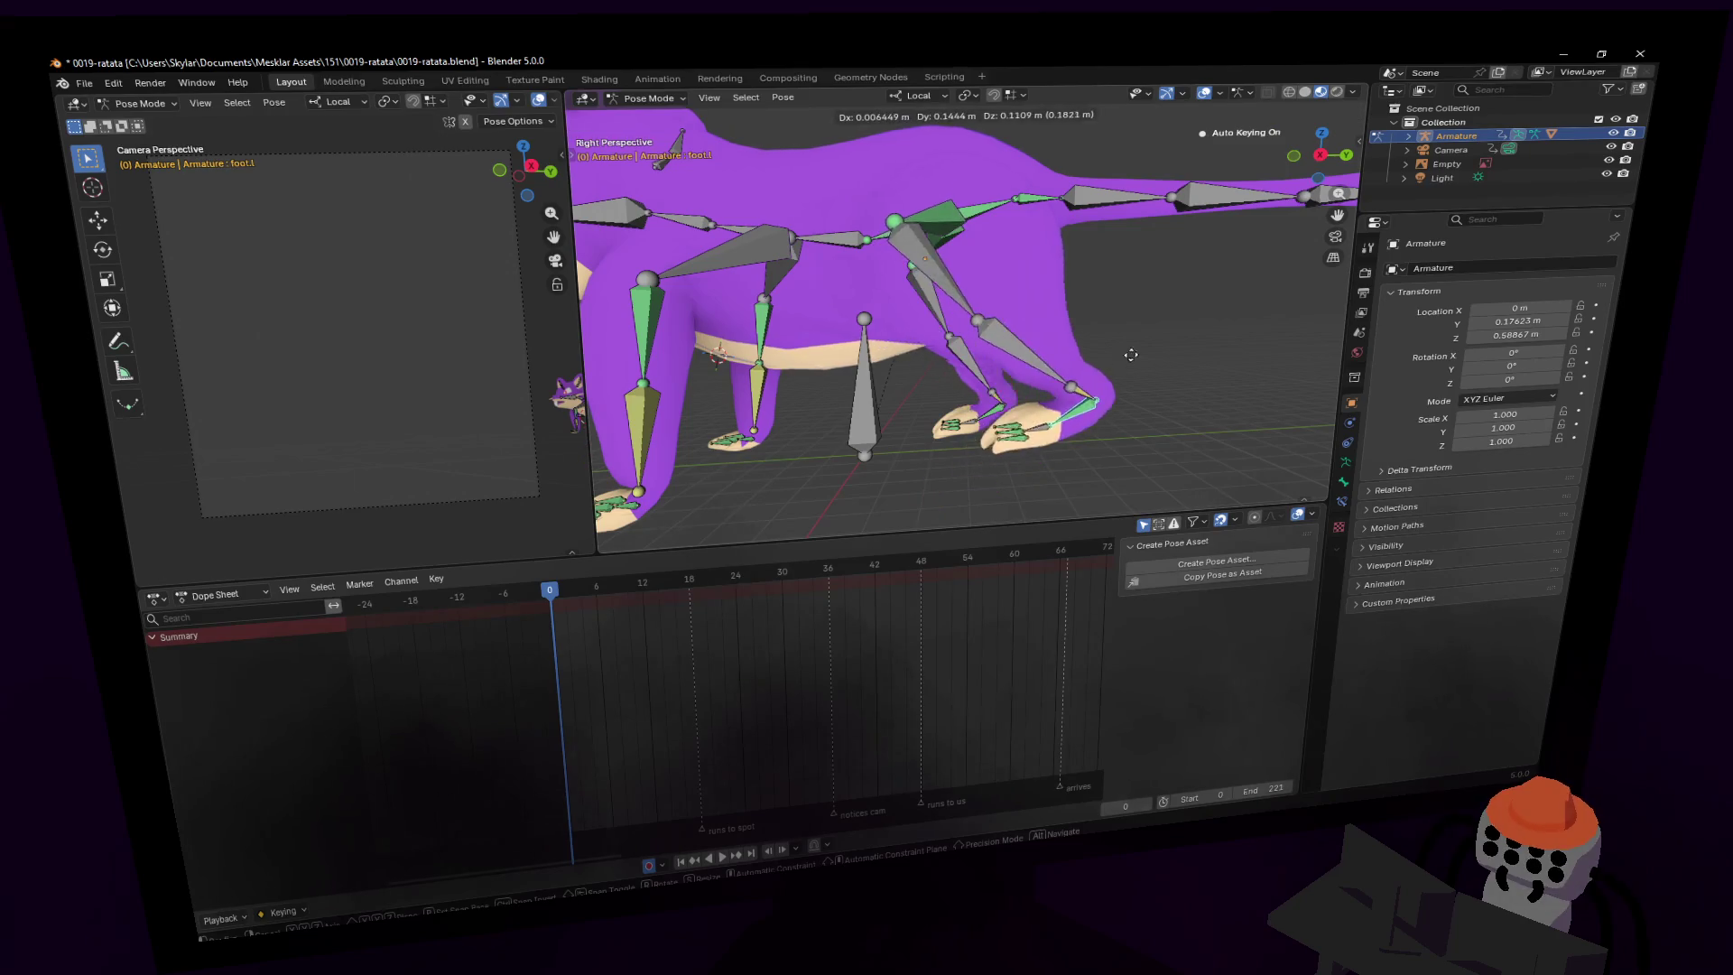
key(r)
click(1124, 330)
key(g)
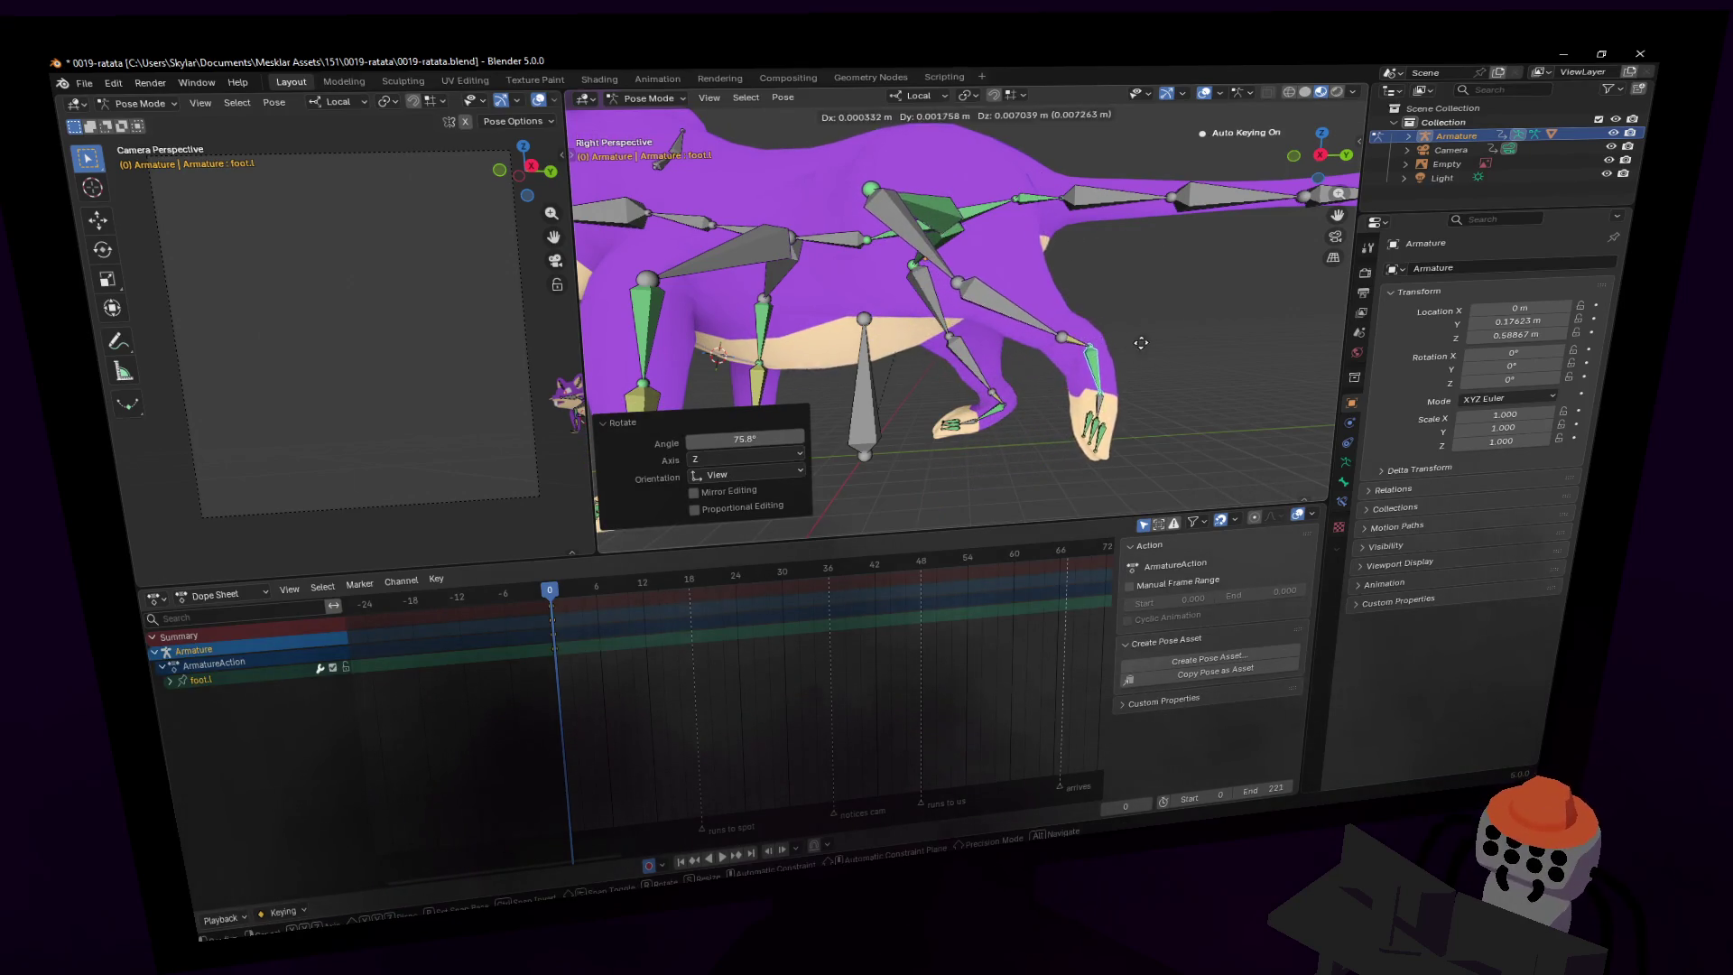
click(1220, 304)
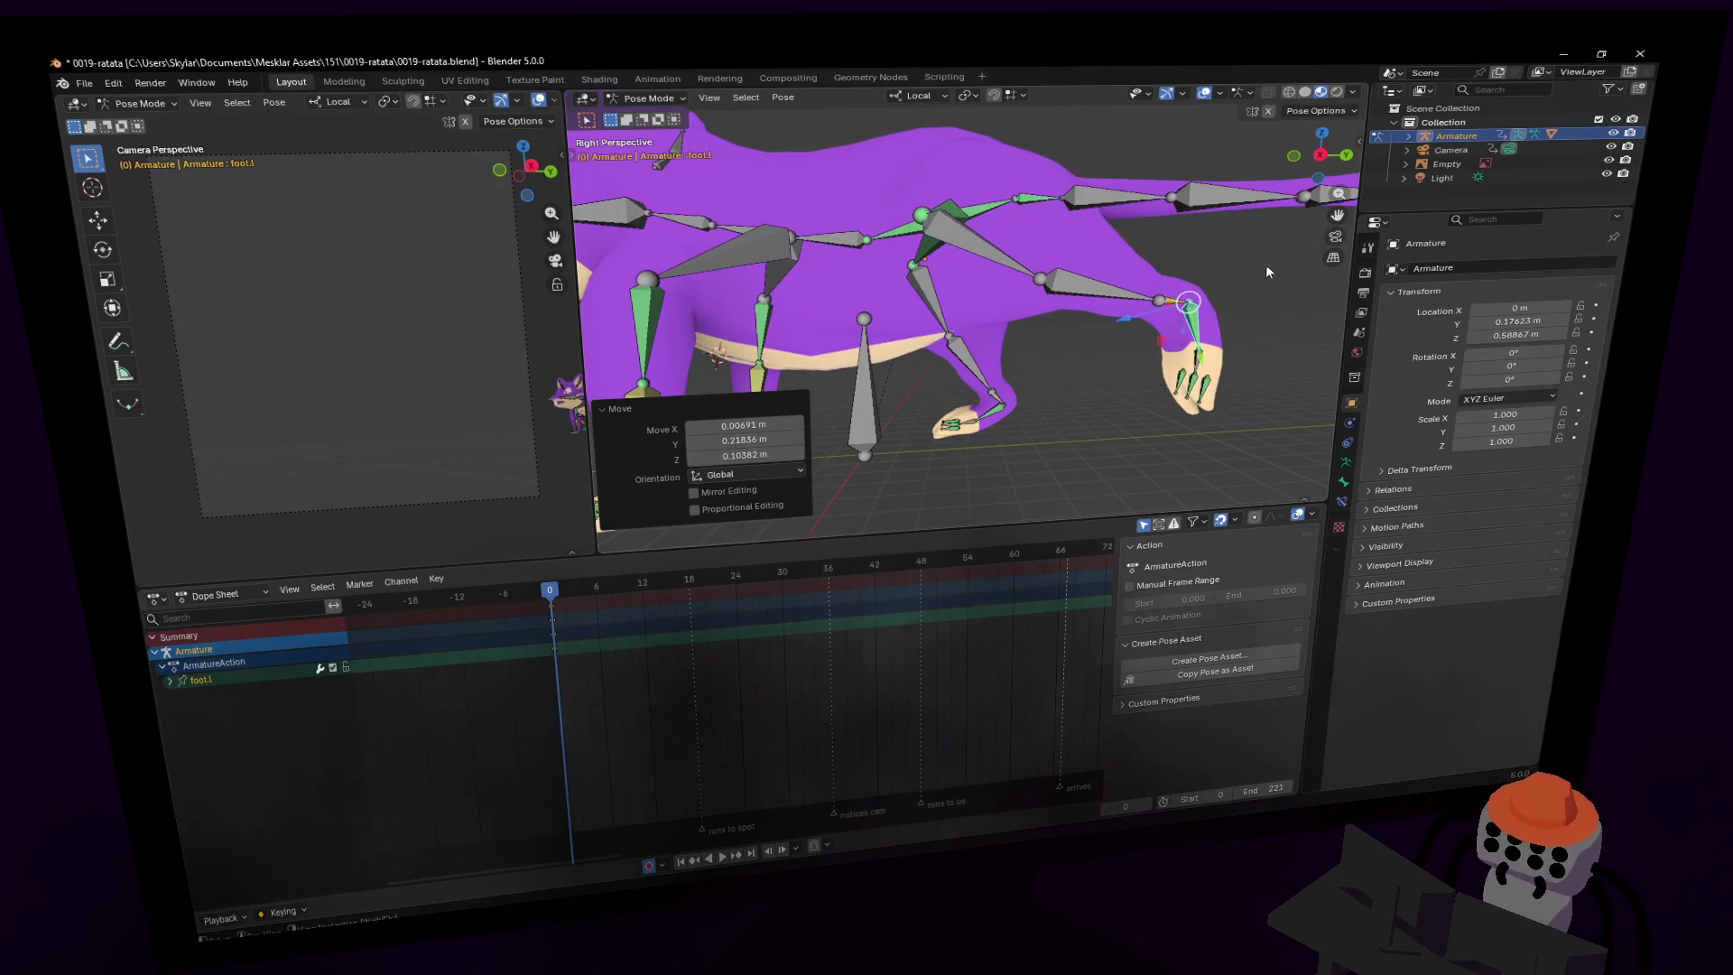
key(ctrl+z)
key(ctrl+z)
key(ctrl+z)
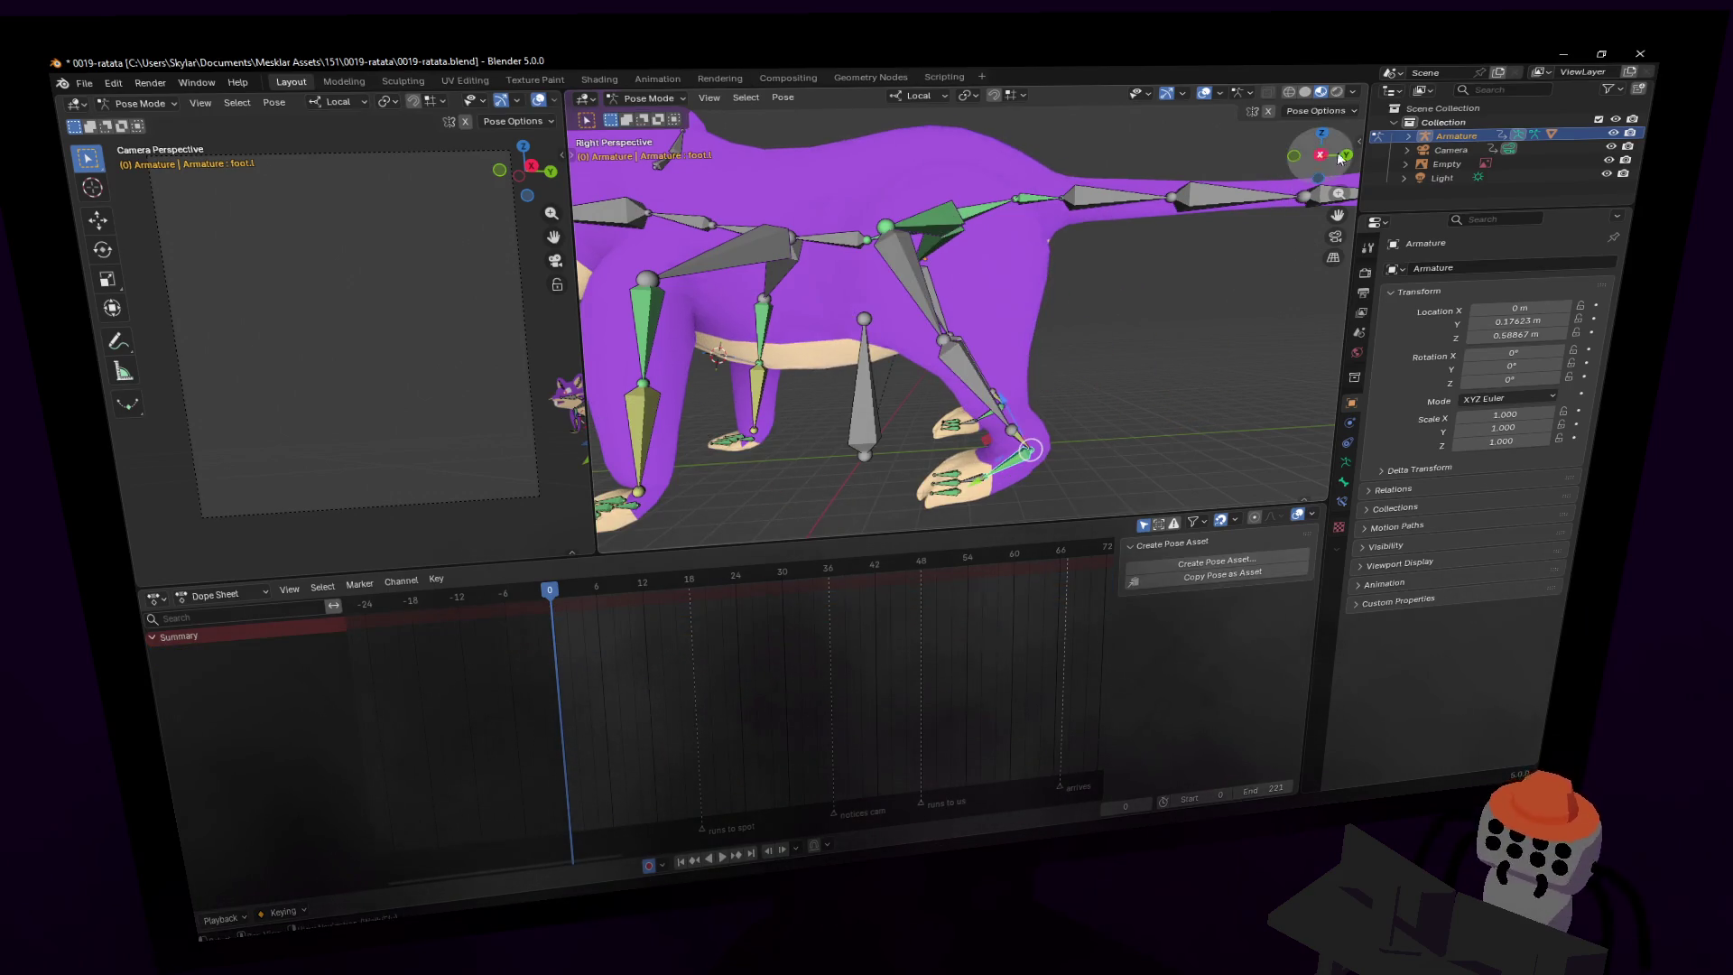
- In orthographic side view, rotate and move foot.L into a lifted, forward-bent pose at frame 0
click(1315, 160)
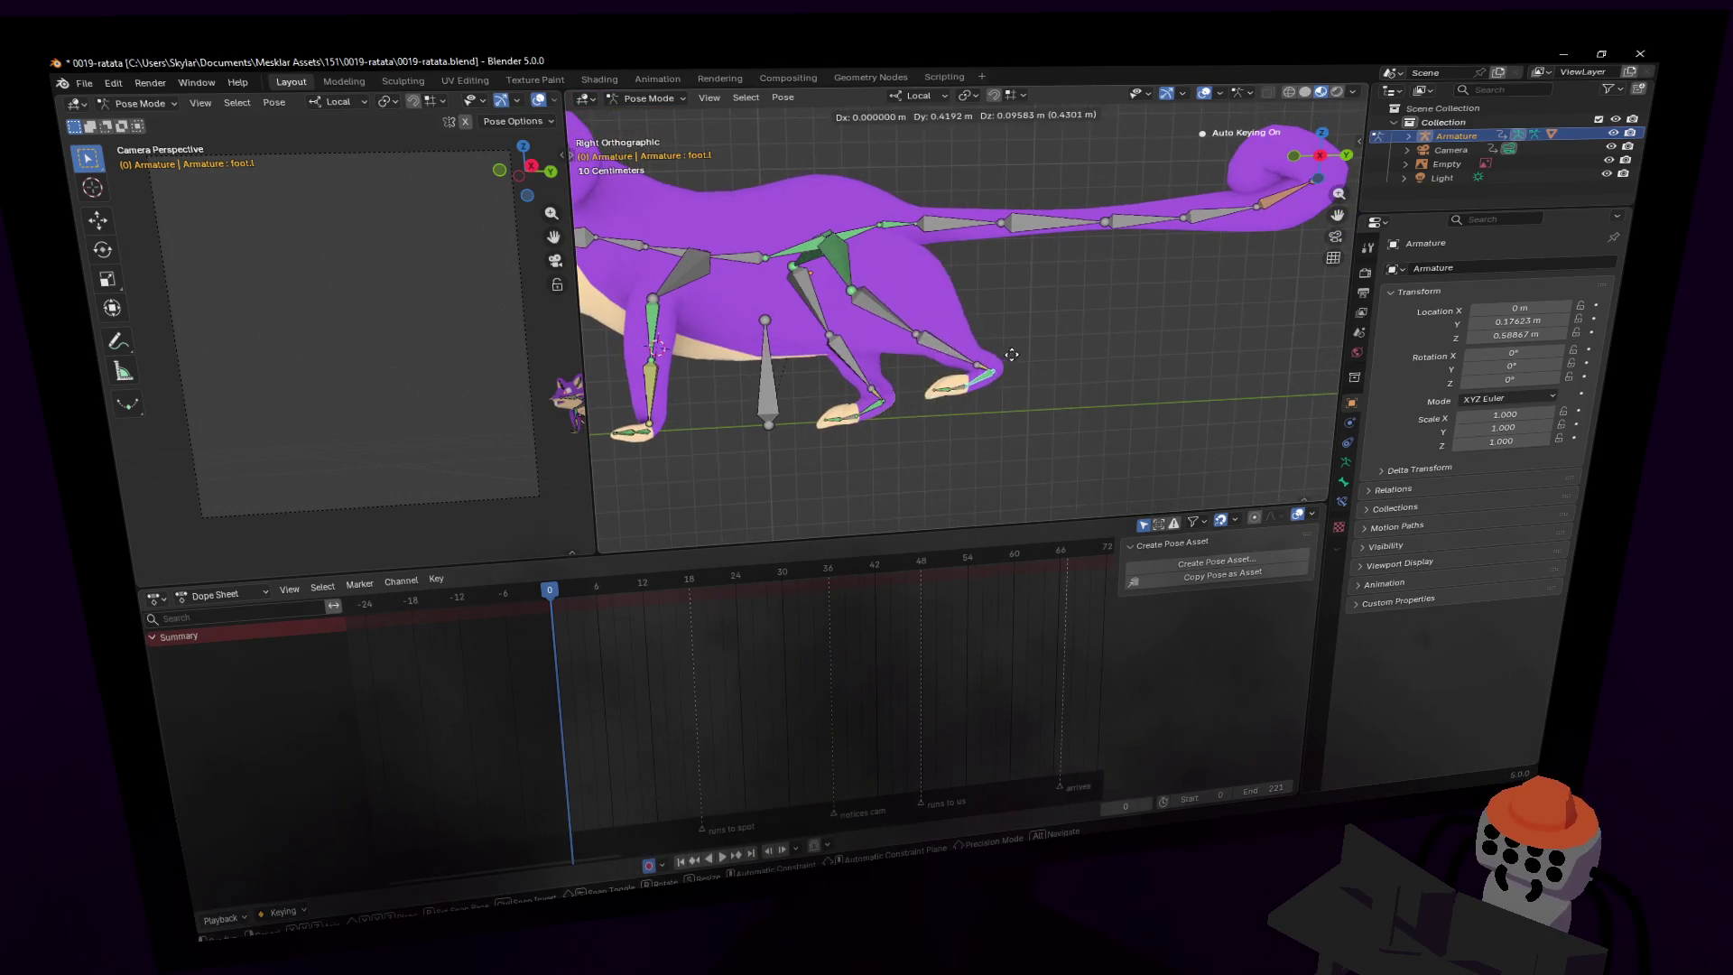
key(r)
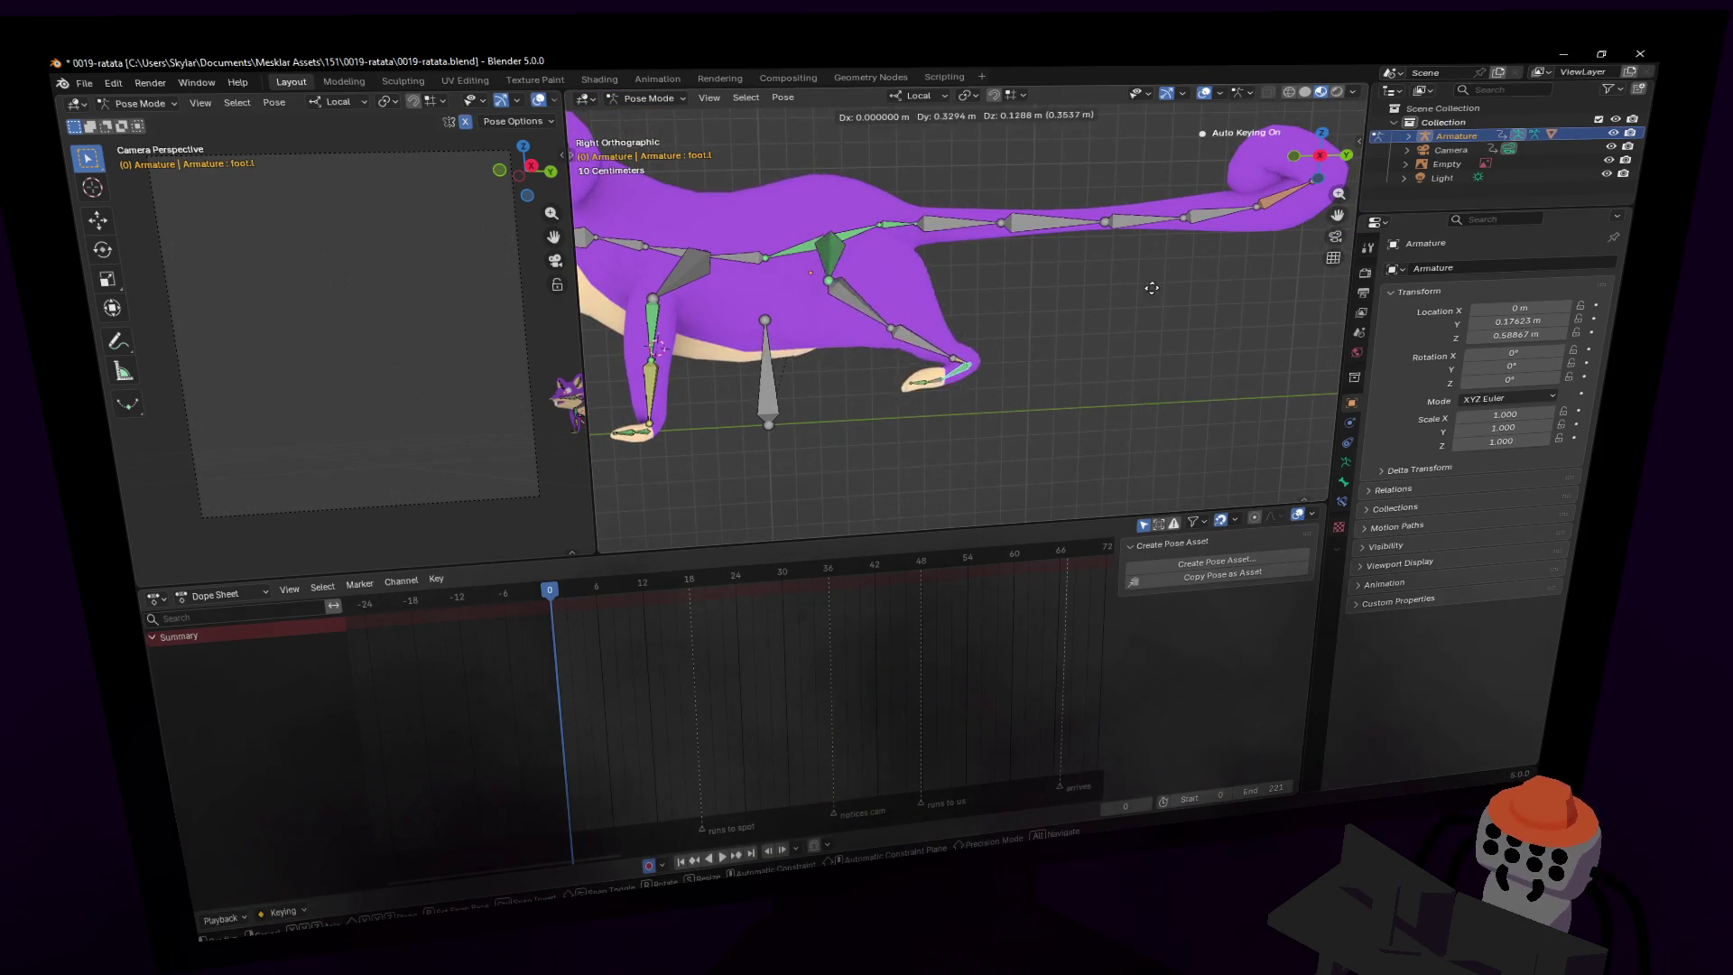
click(993, 172)
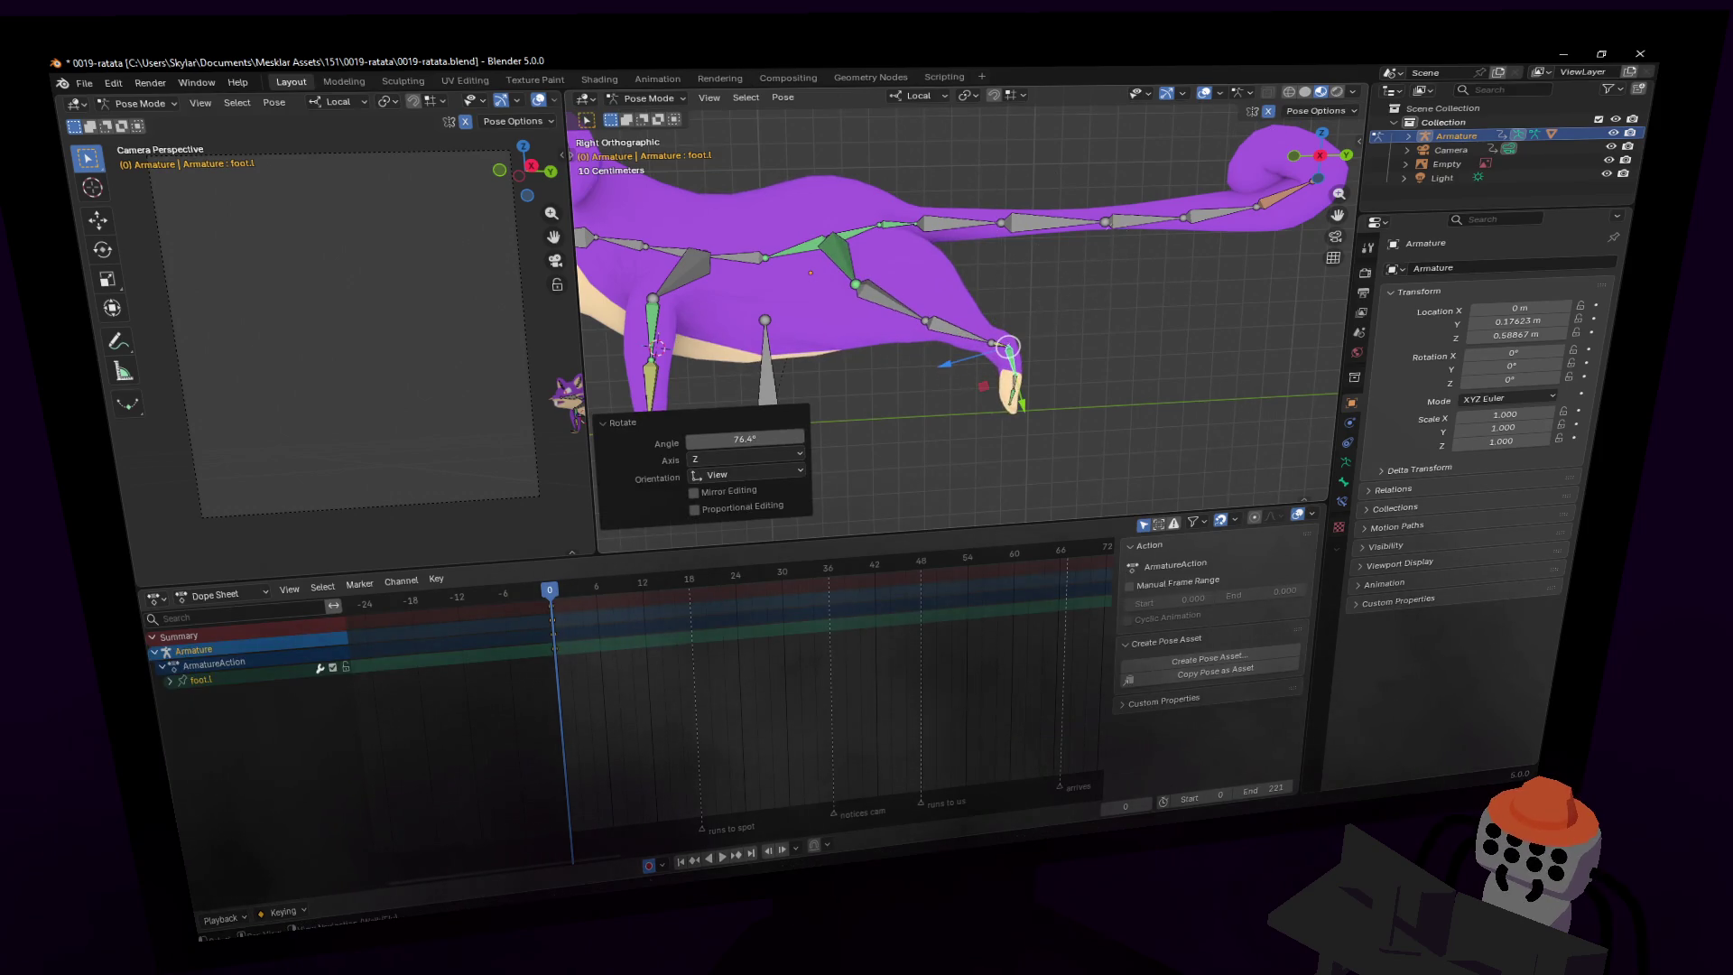
key(r)
key(Return)
key(g)
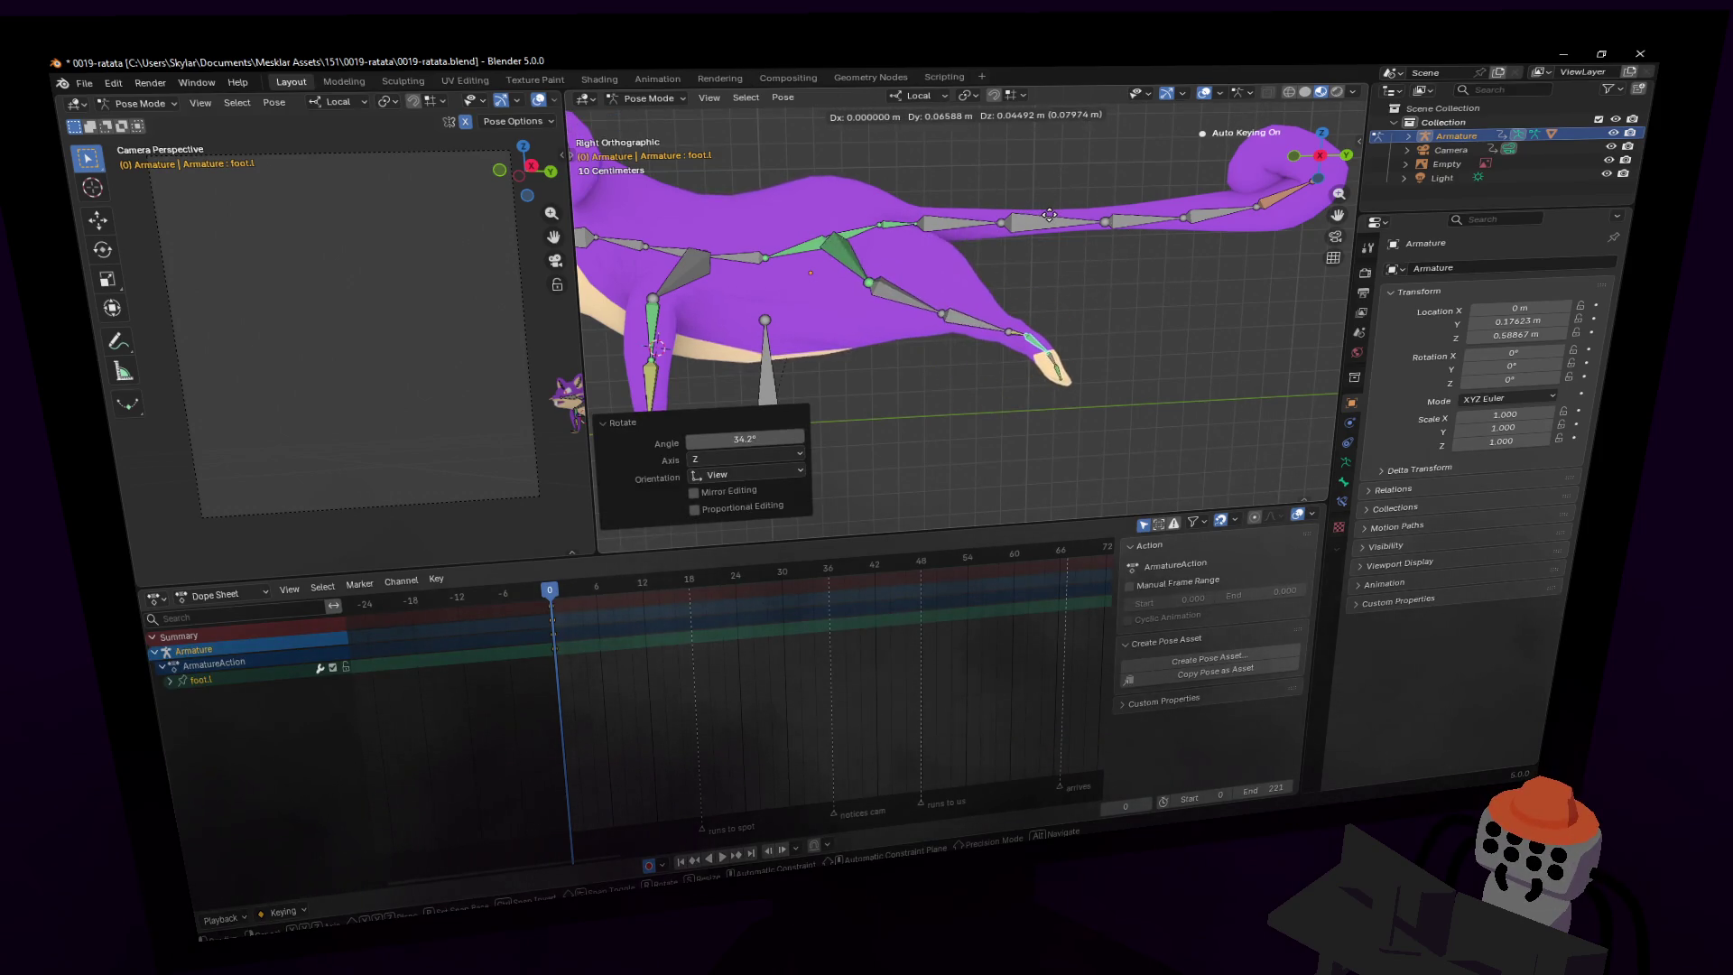
click(1083, 216)
key(r)
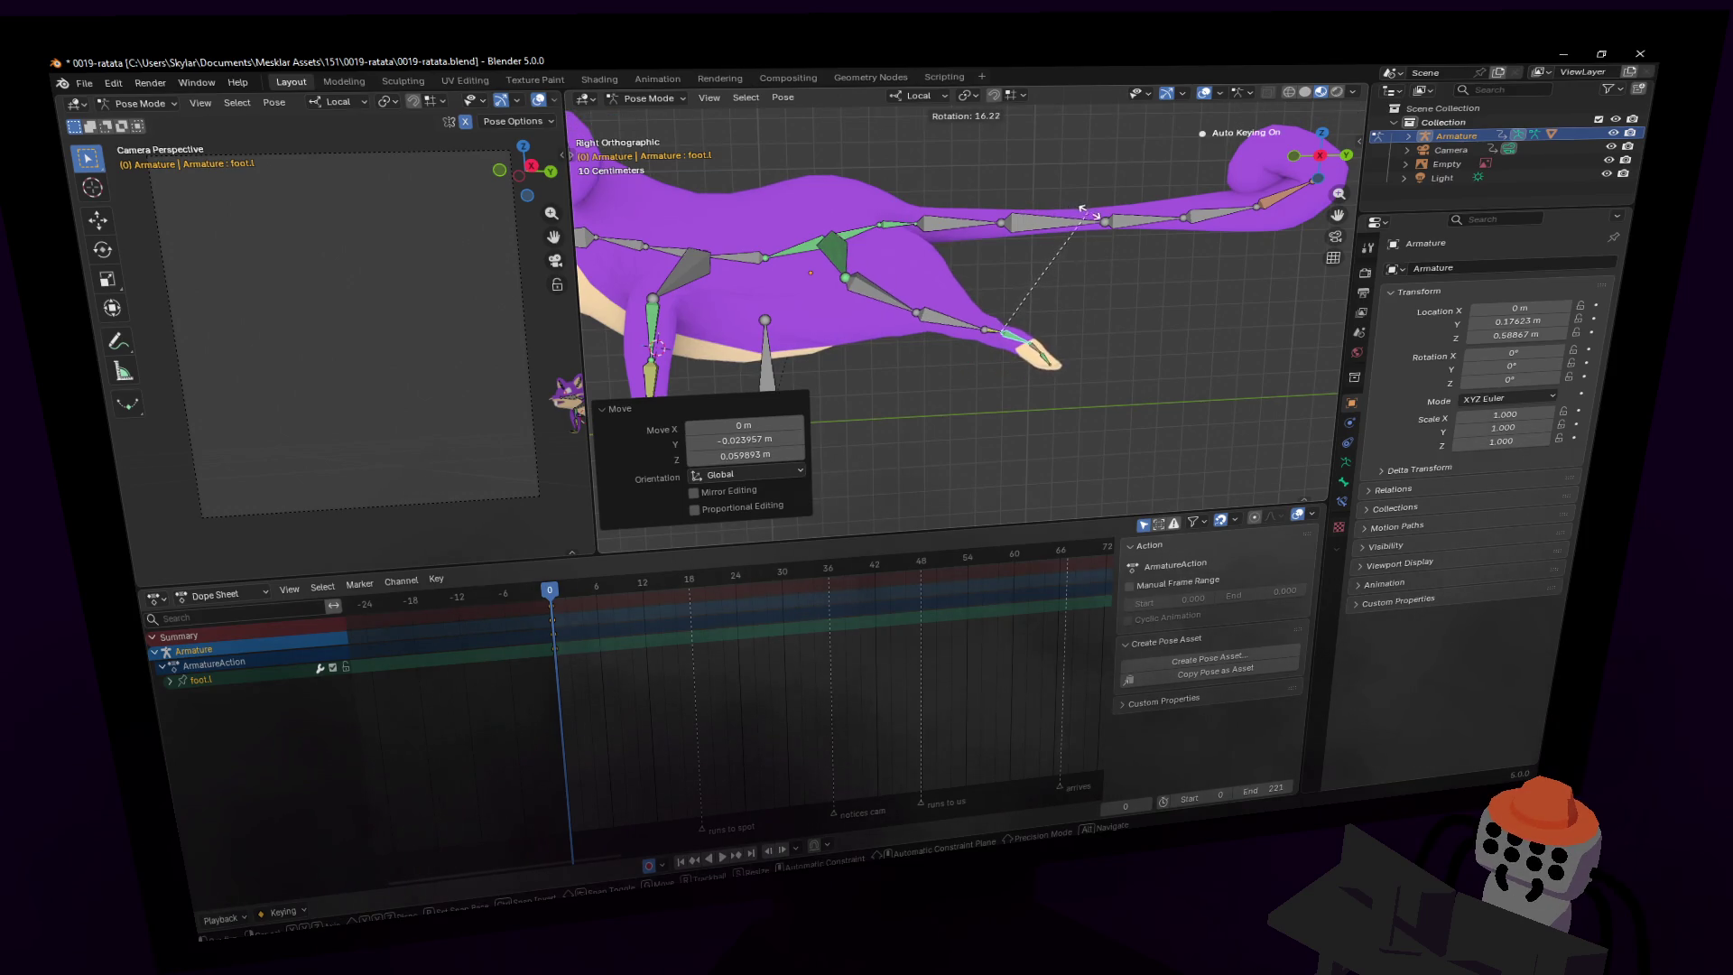
click(1088, 217)
scroll(966, 332, down, 5)
scroll(955, 482, up, 5)
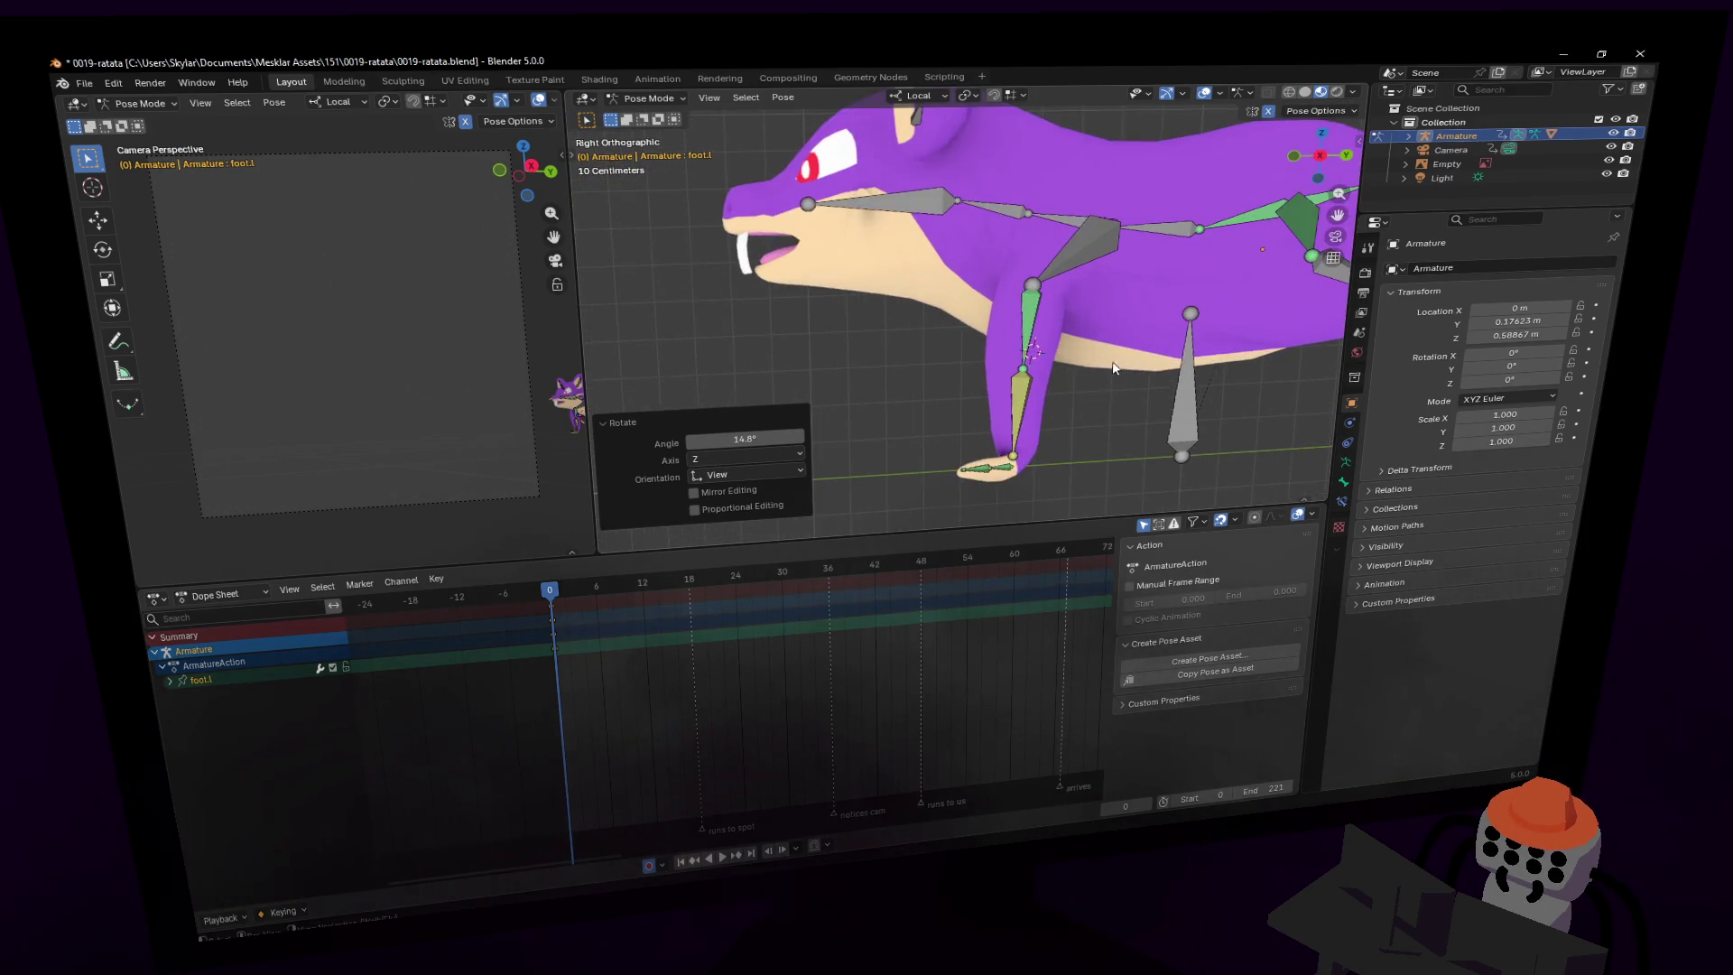
- Select the left hand bone and swing it forward
click(950, 482)
key(g)
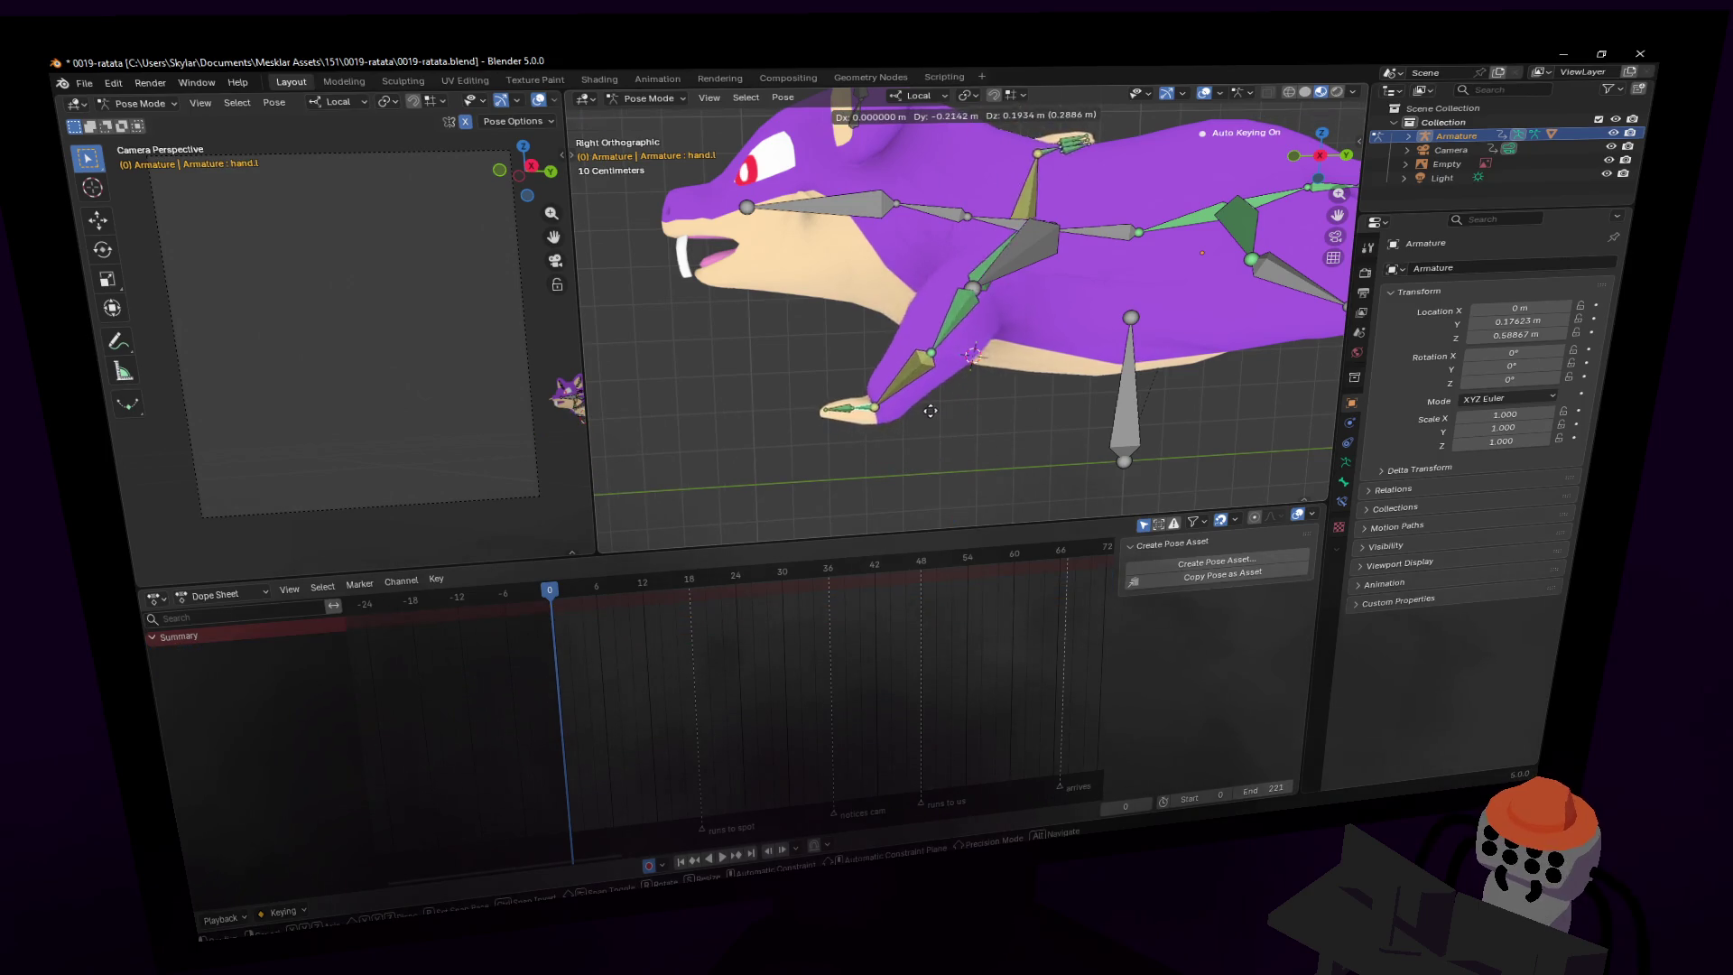
key(Escape)
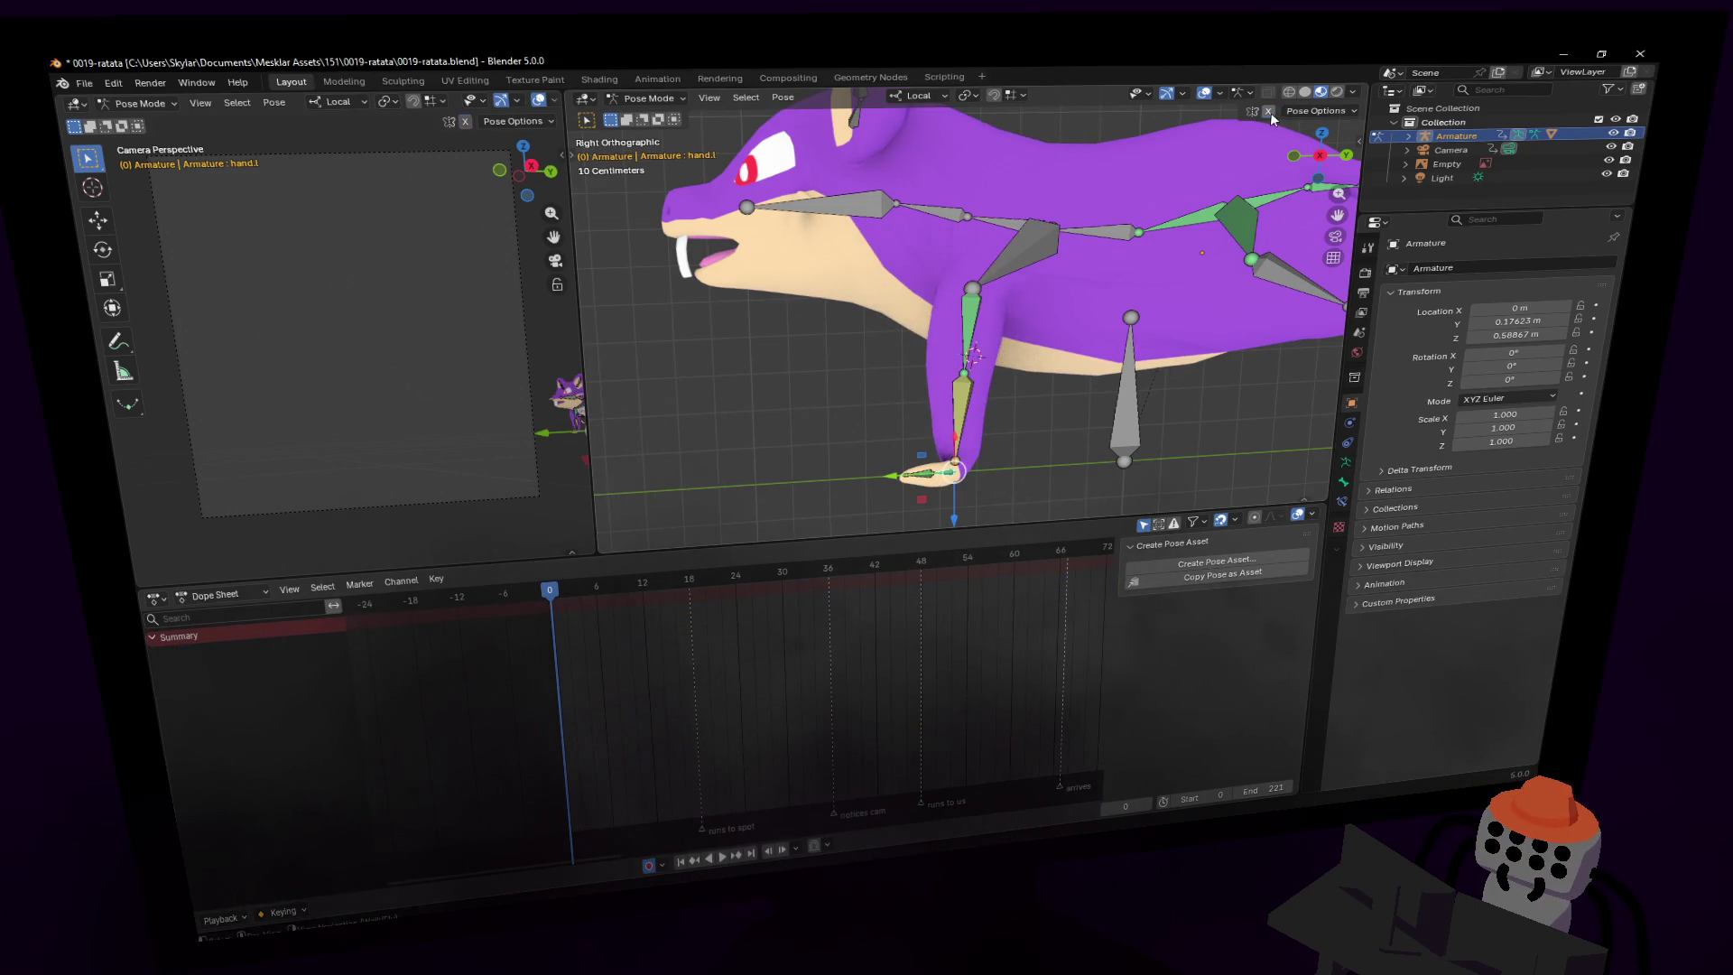
key(g)
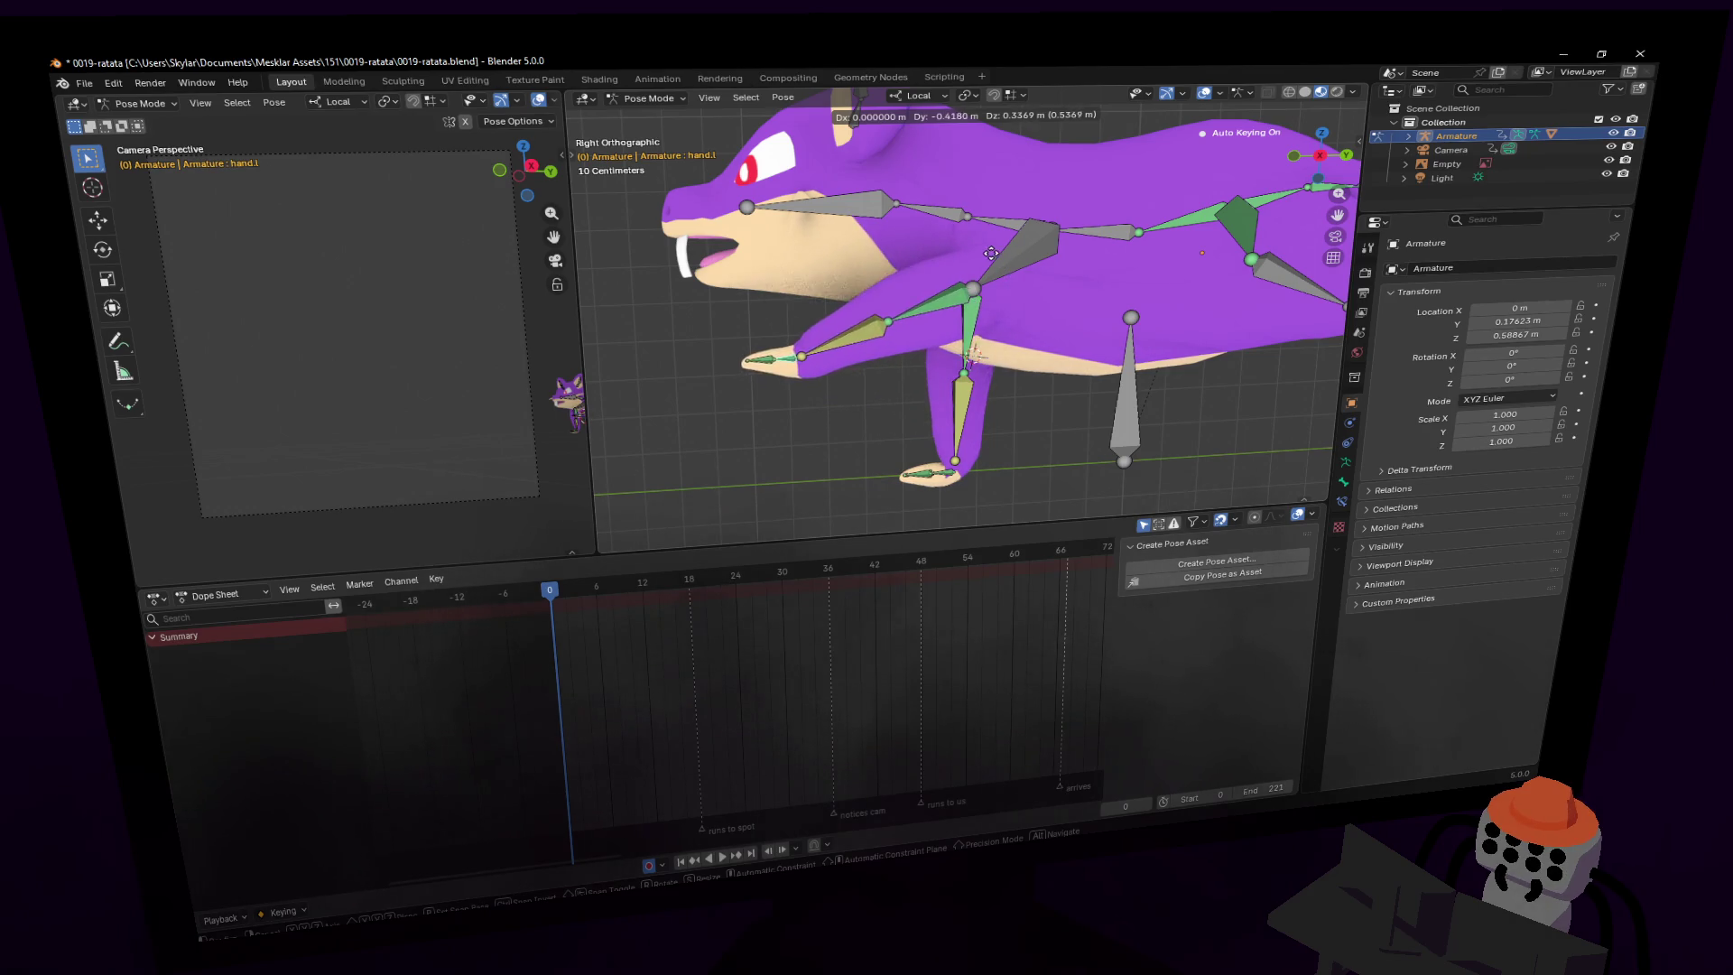
click(1009, 254)
- Place the right hand beside the left and rotate it into a forward reach
click(949, 482)
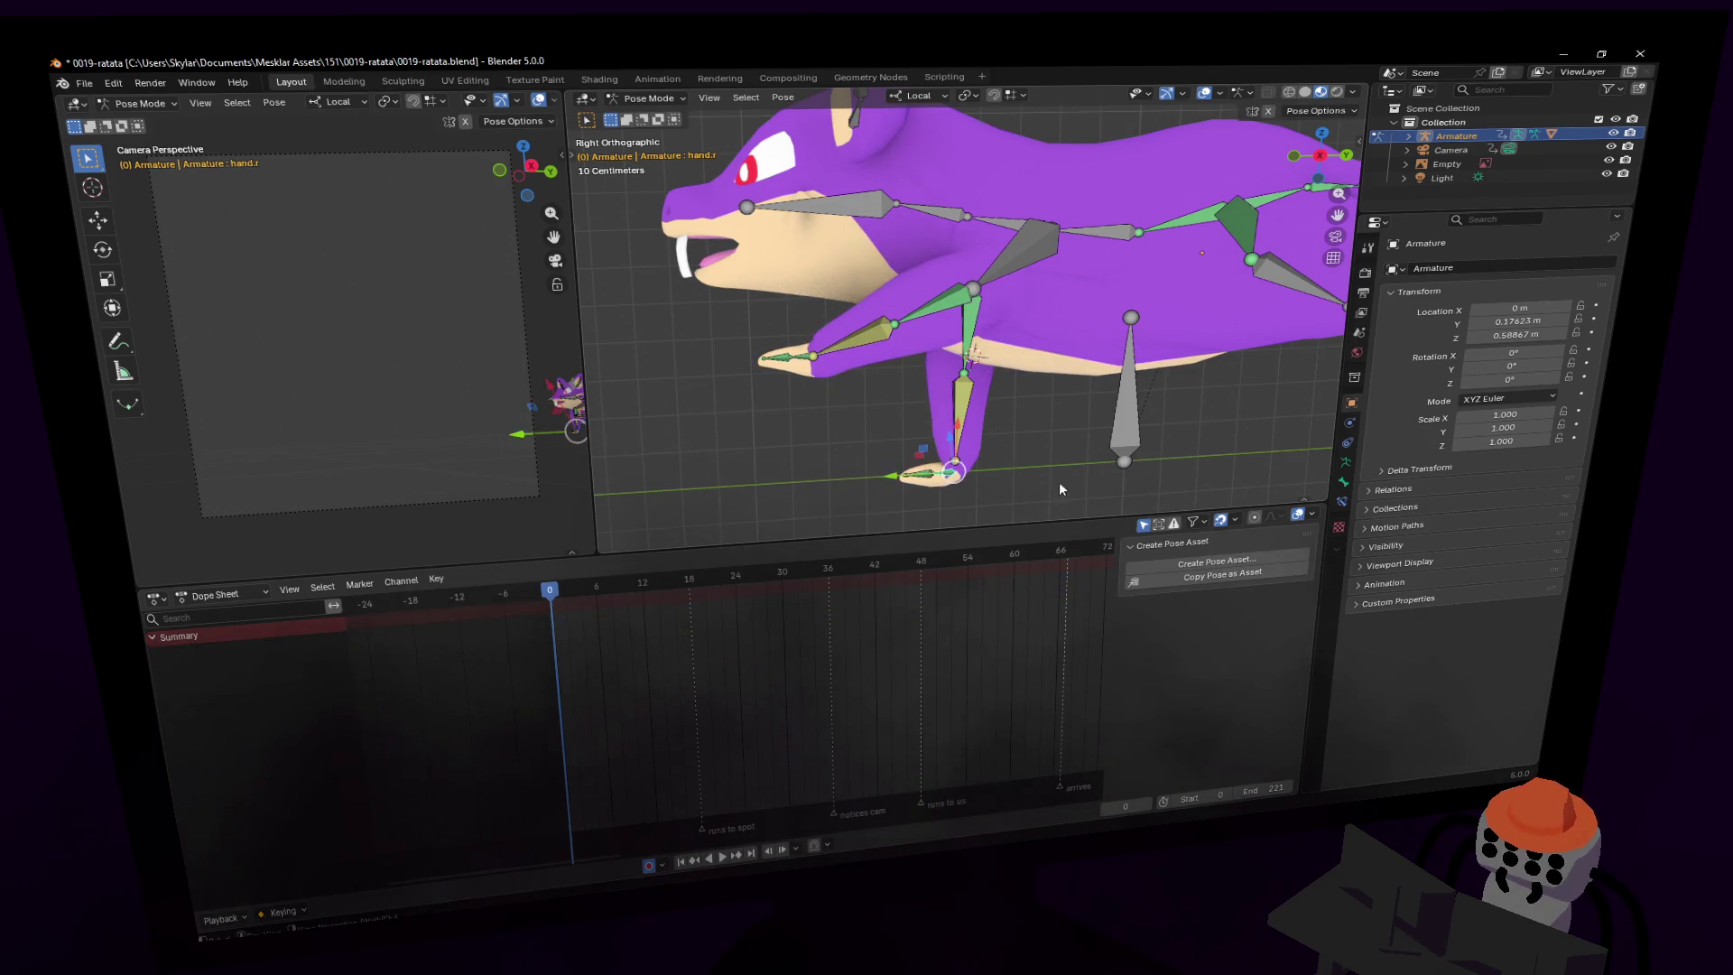
key(g)
click(885, 244)
key(r)
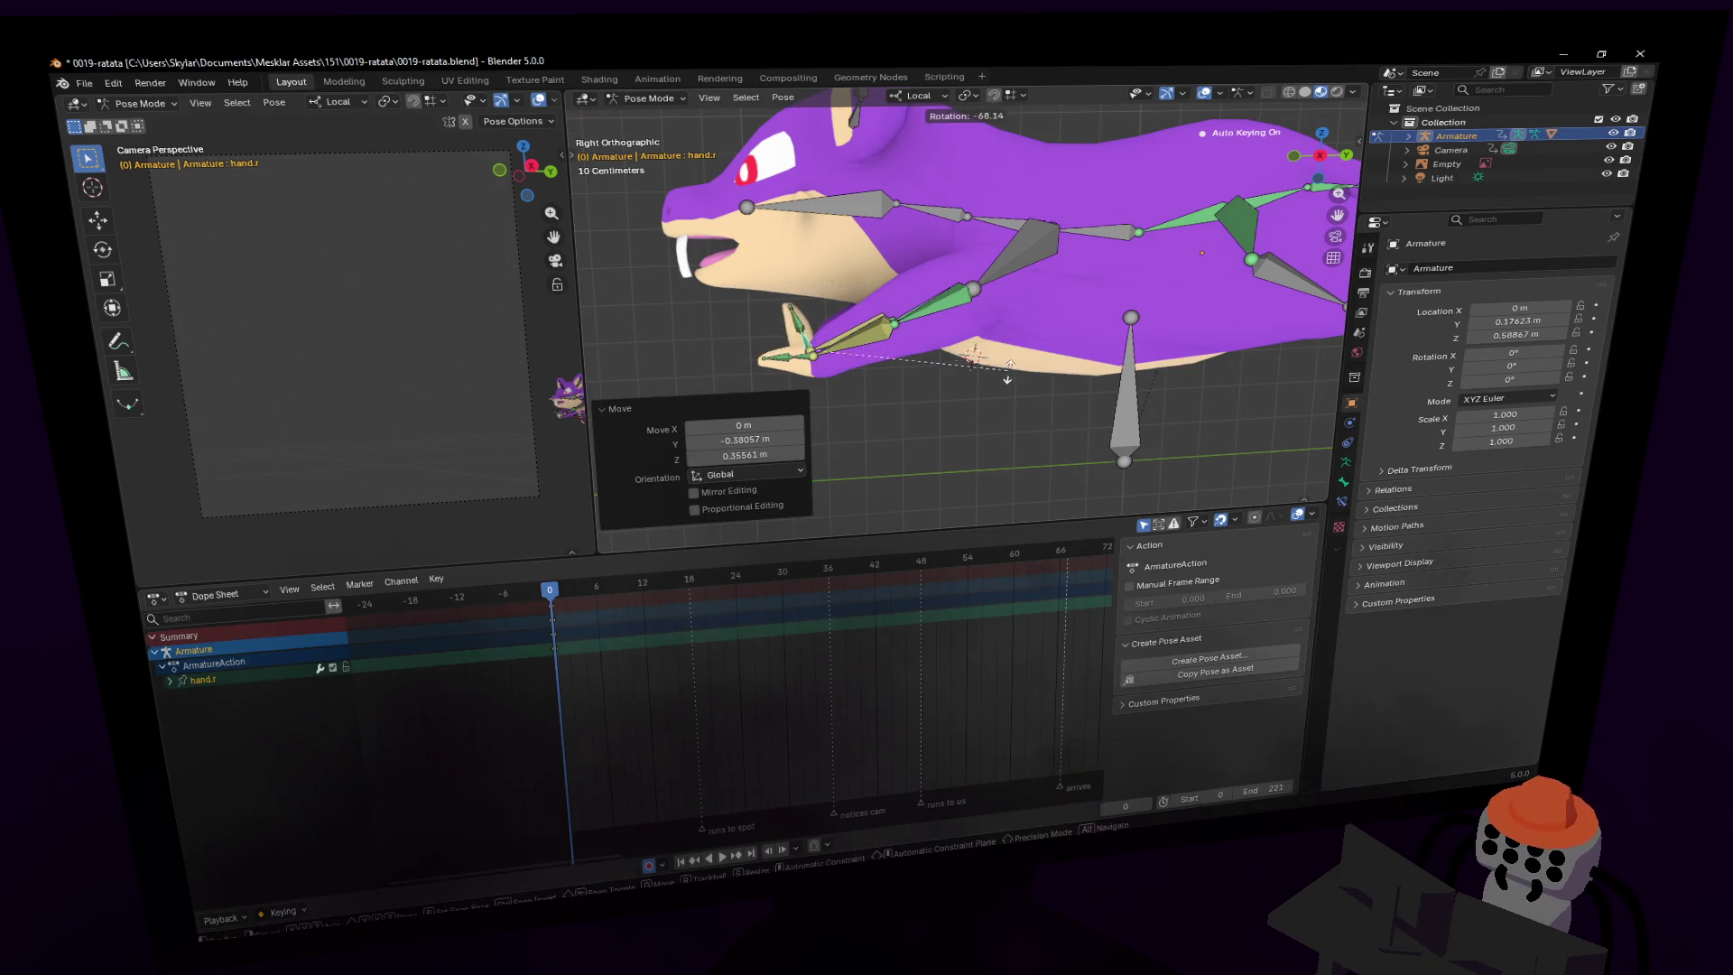
click(846, 376)
key(r)
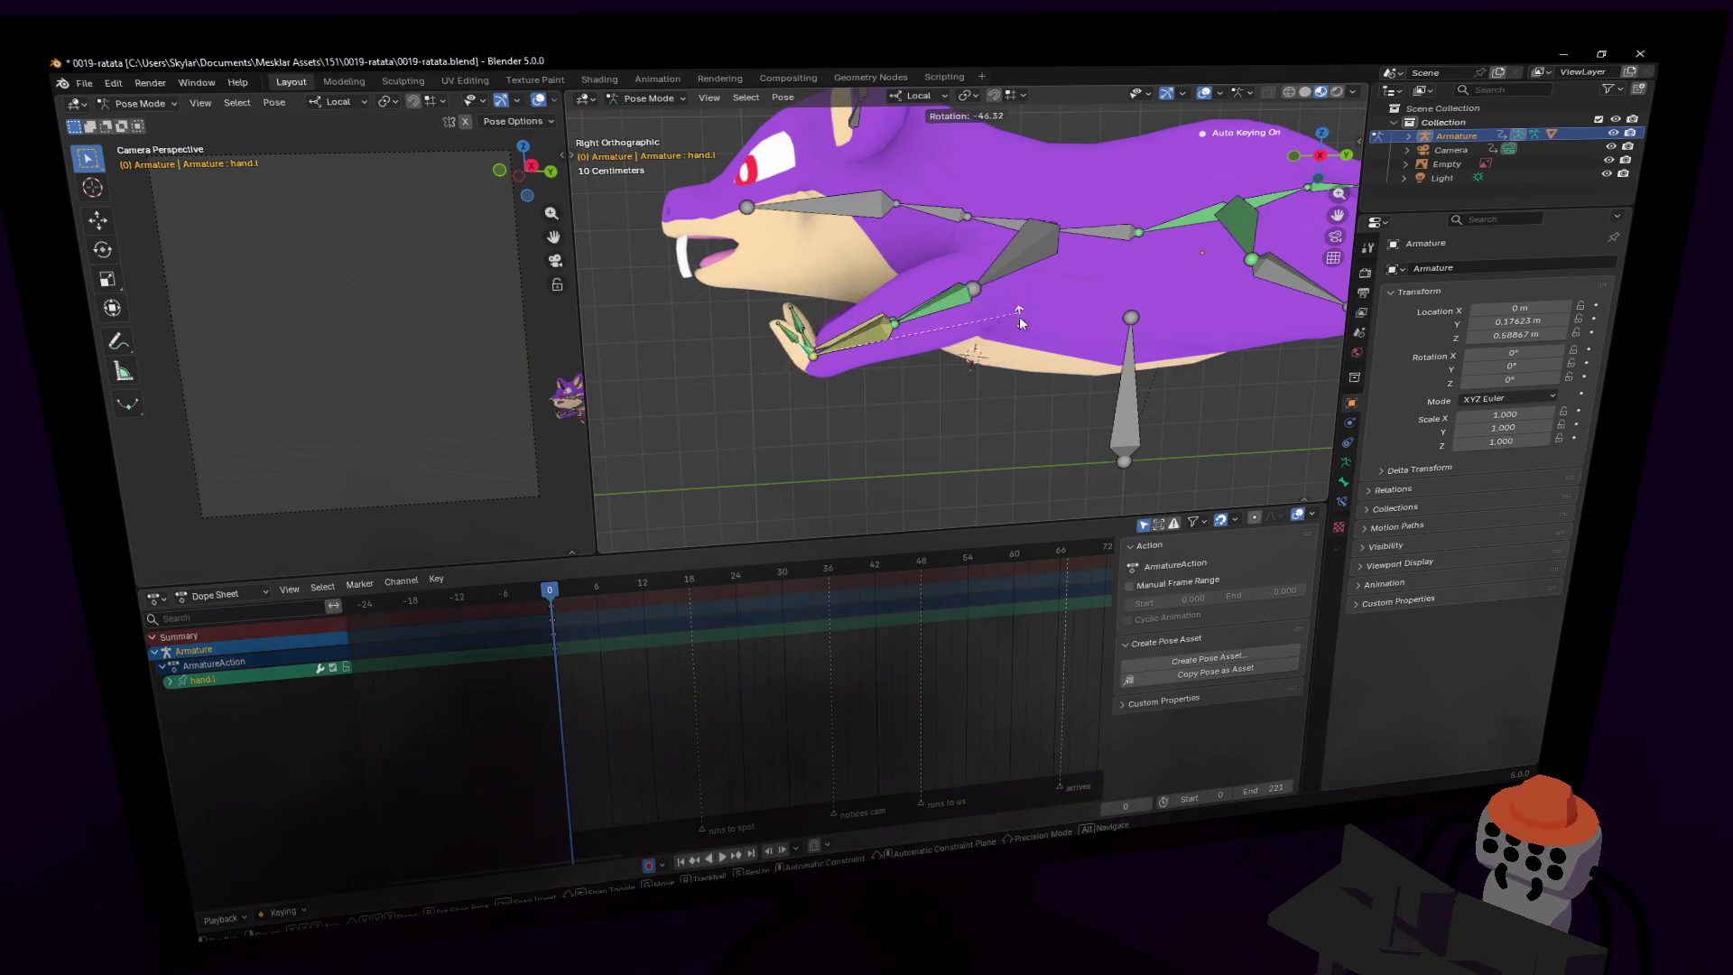
click(1015, 313)
key(g)
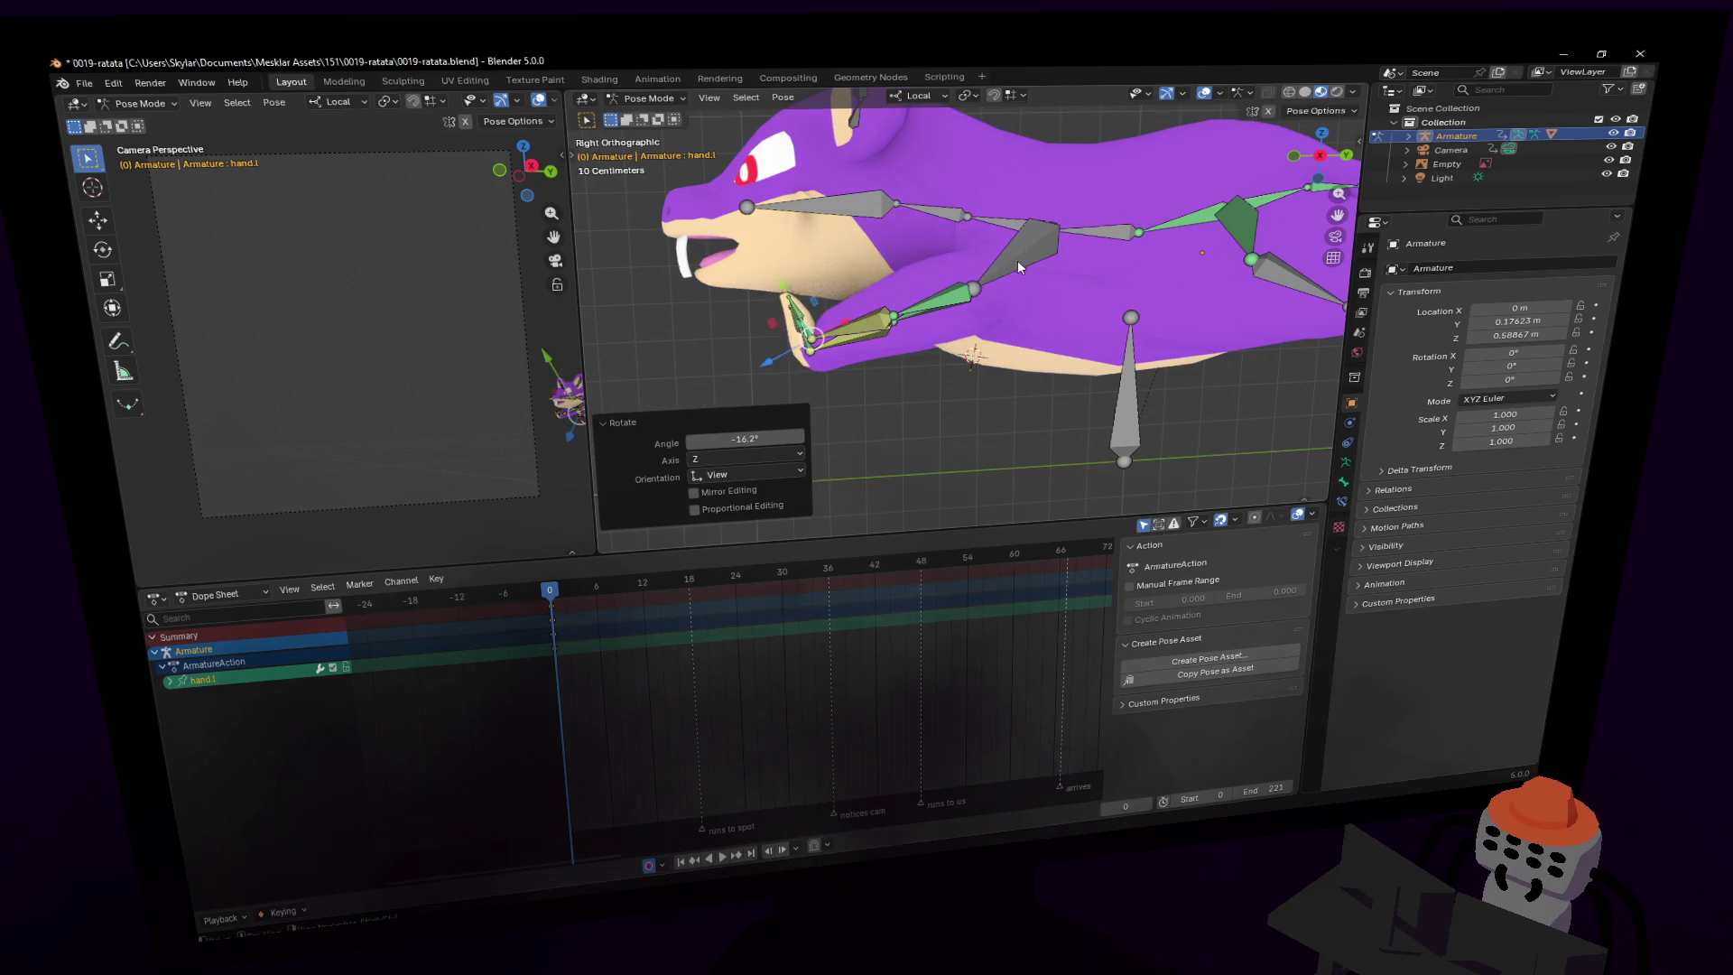
click(1011, 281)
- Adjust the view with walk navigation and play the animation
key(shift+grave)
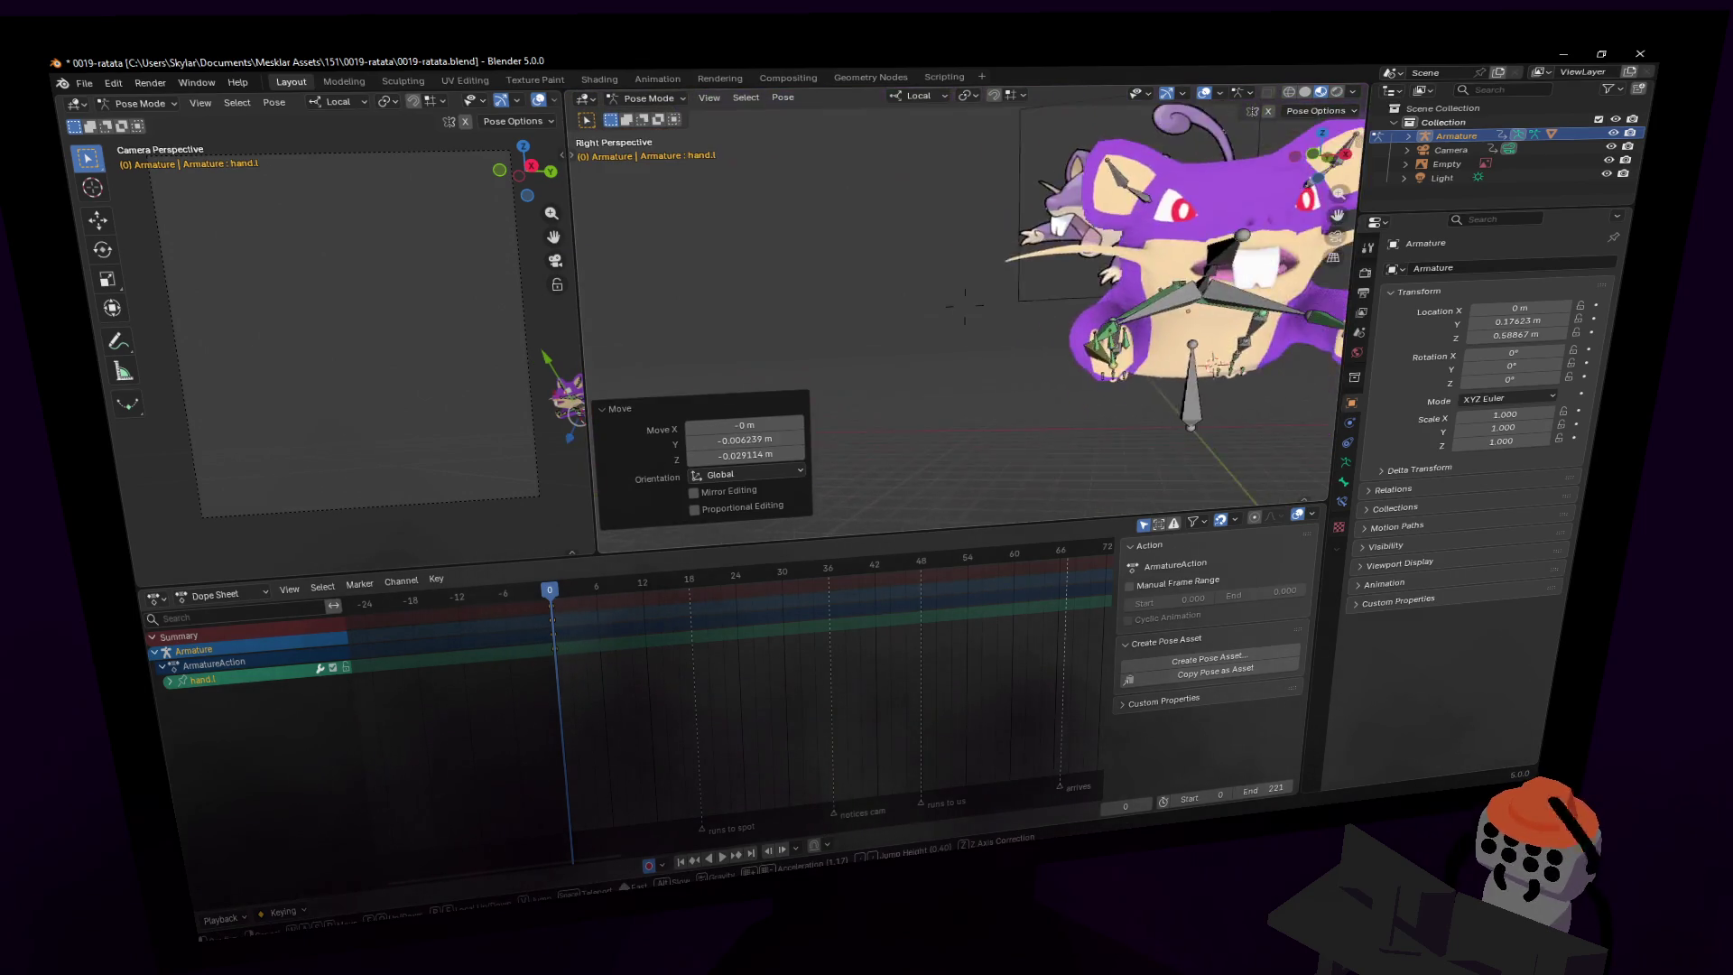
click(1003, 317)
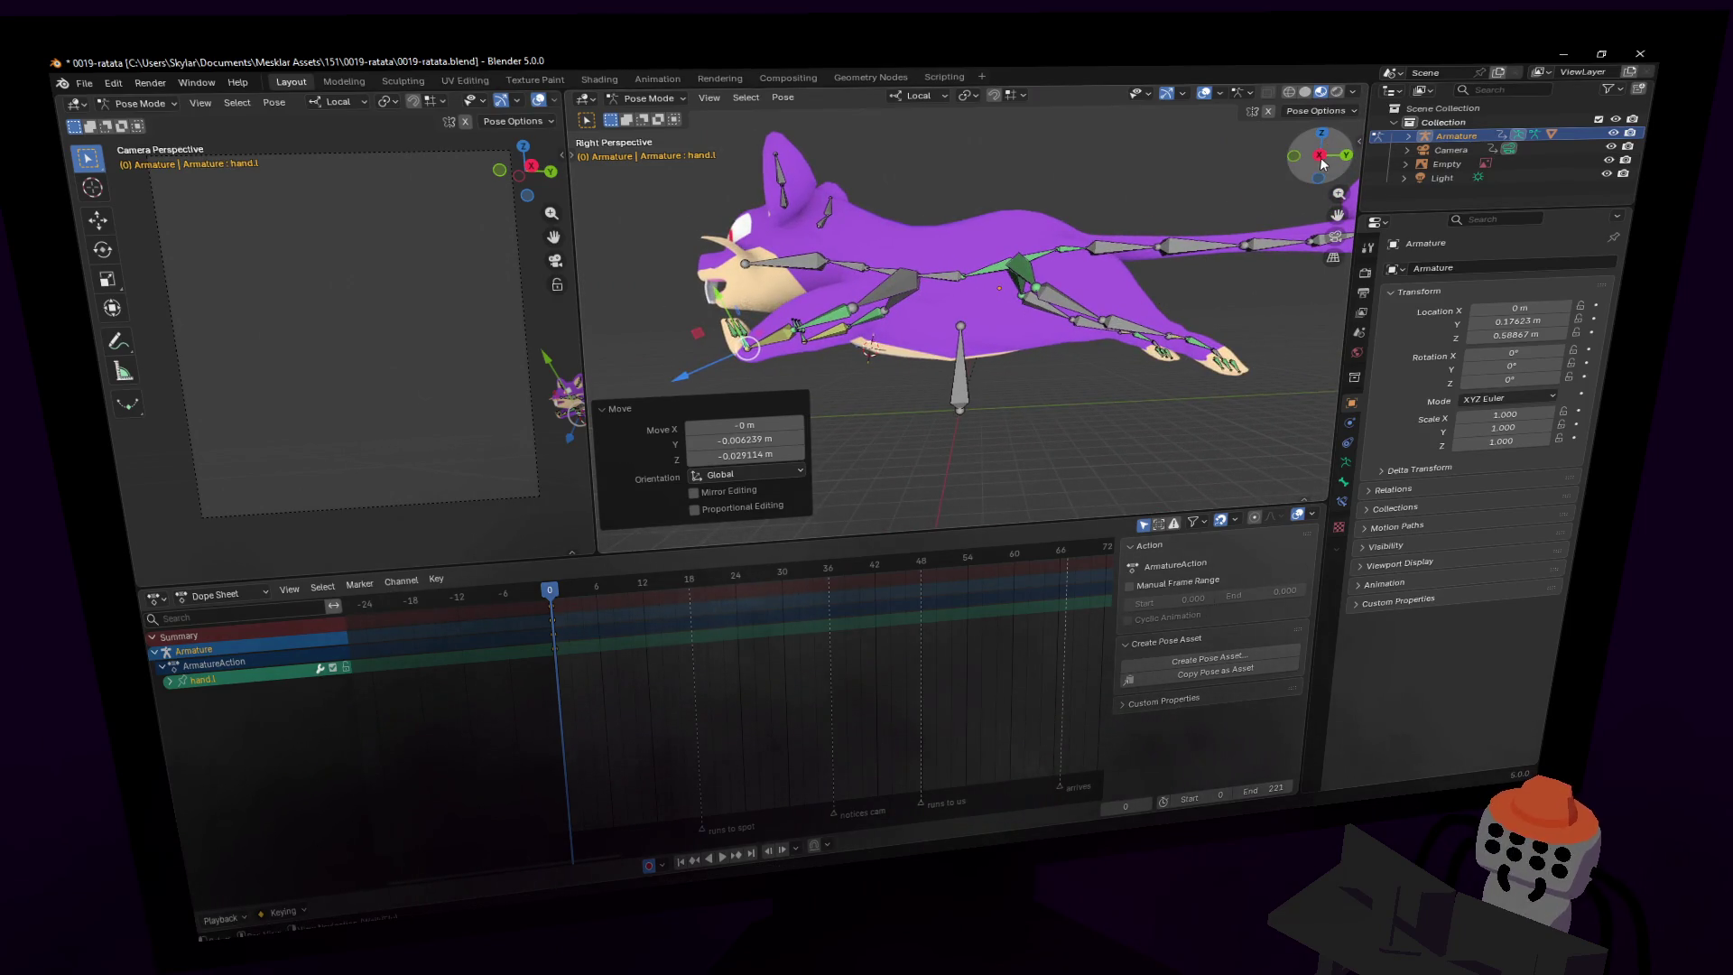
key(space)
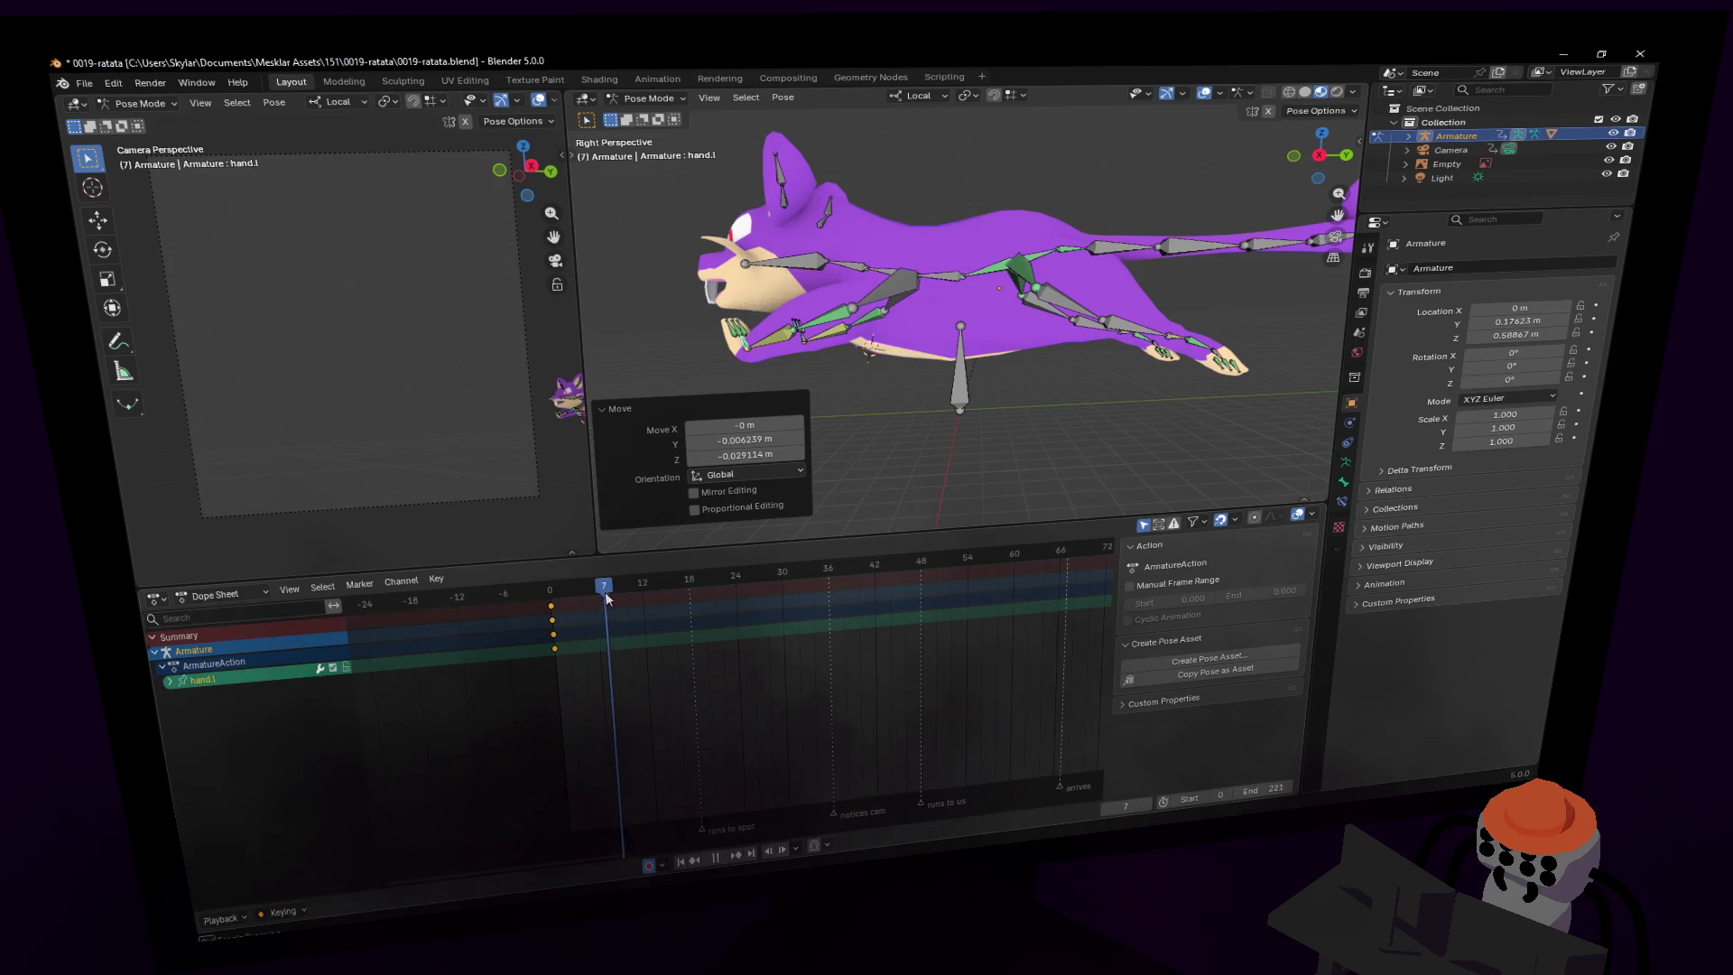
- Stop playback at frame 6 and frame the rat in orthographic side view
key(Escape)
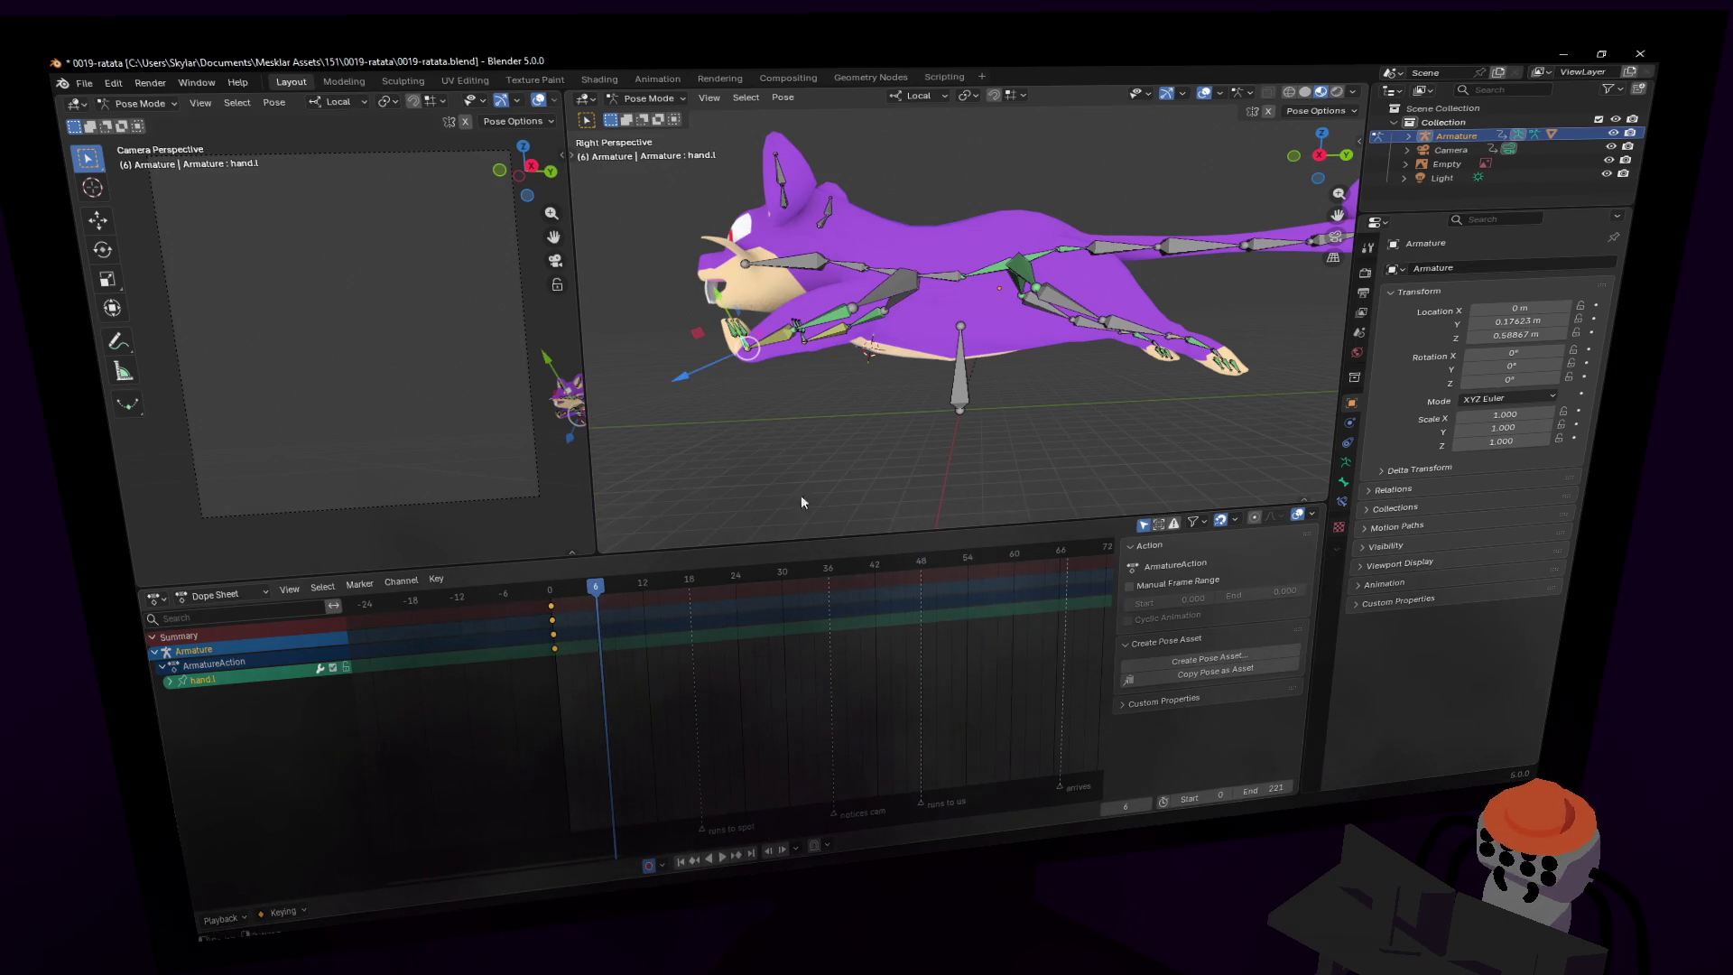
key(KP_5)
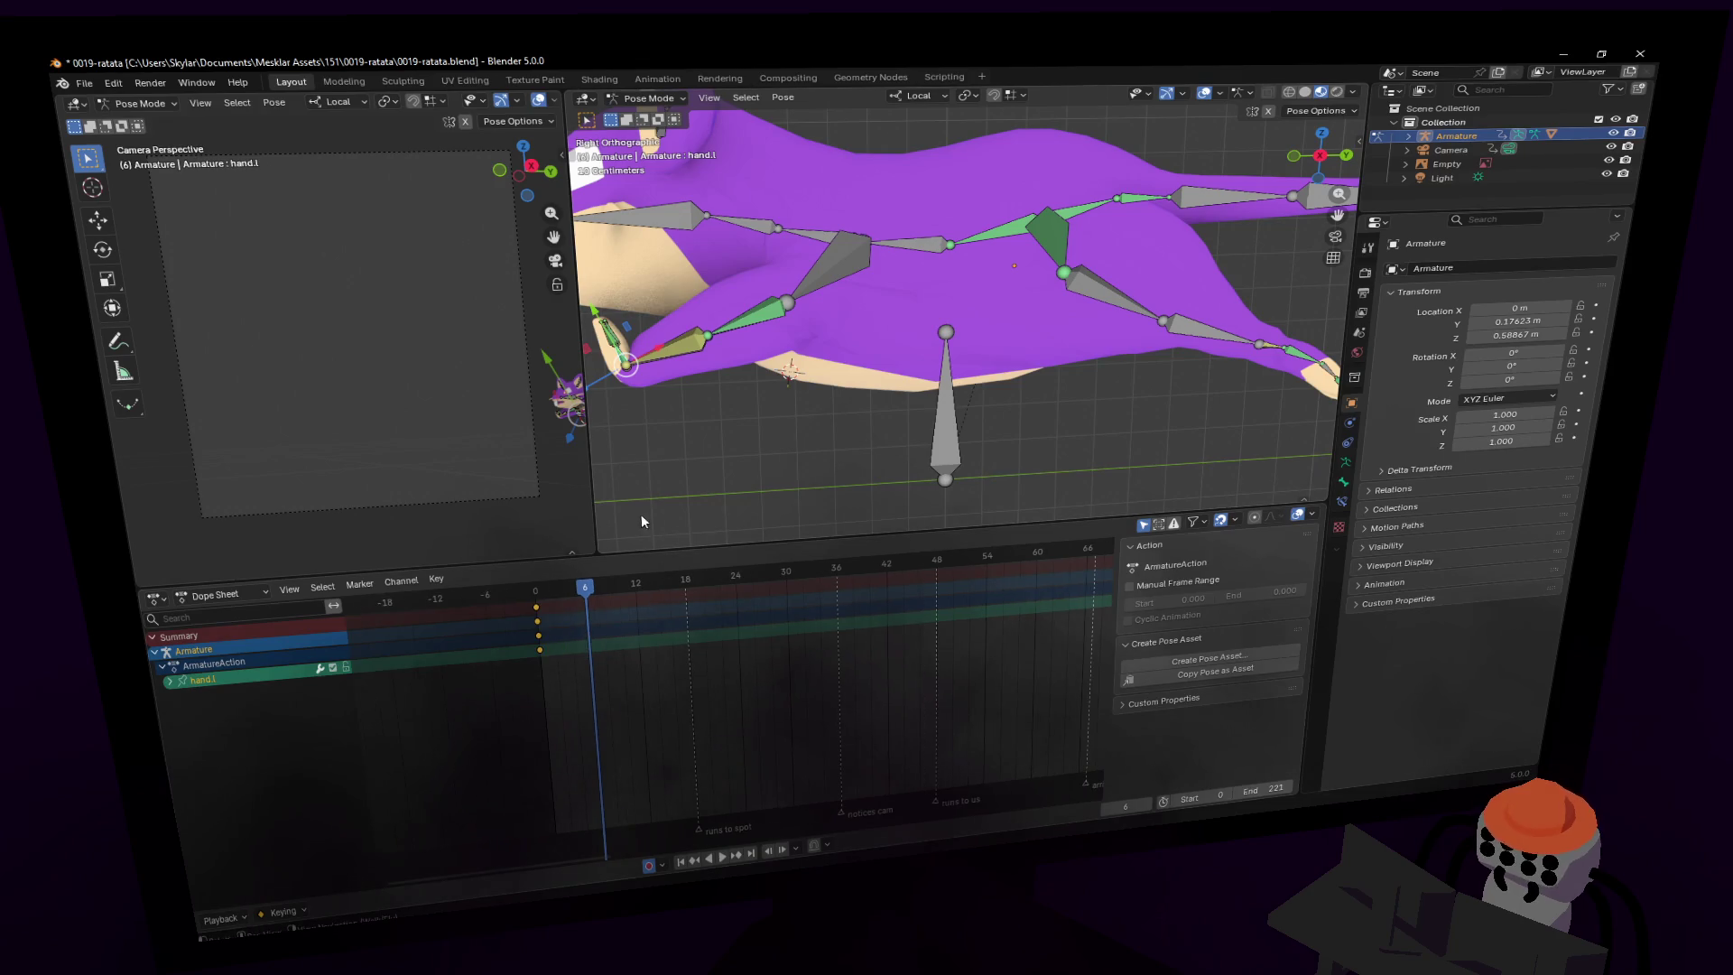
scroll(822, 442, down, 2)
shift+middle_drag(822, 443, 826, 498)
scroll(826, 498, down, 1)
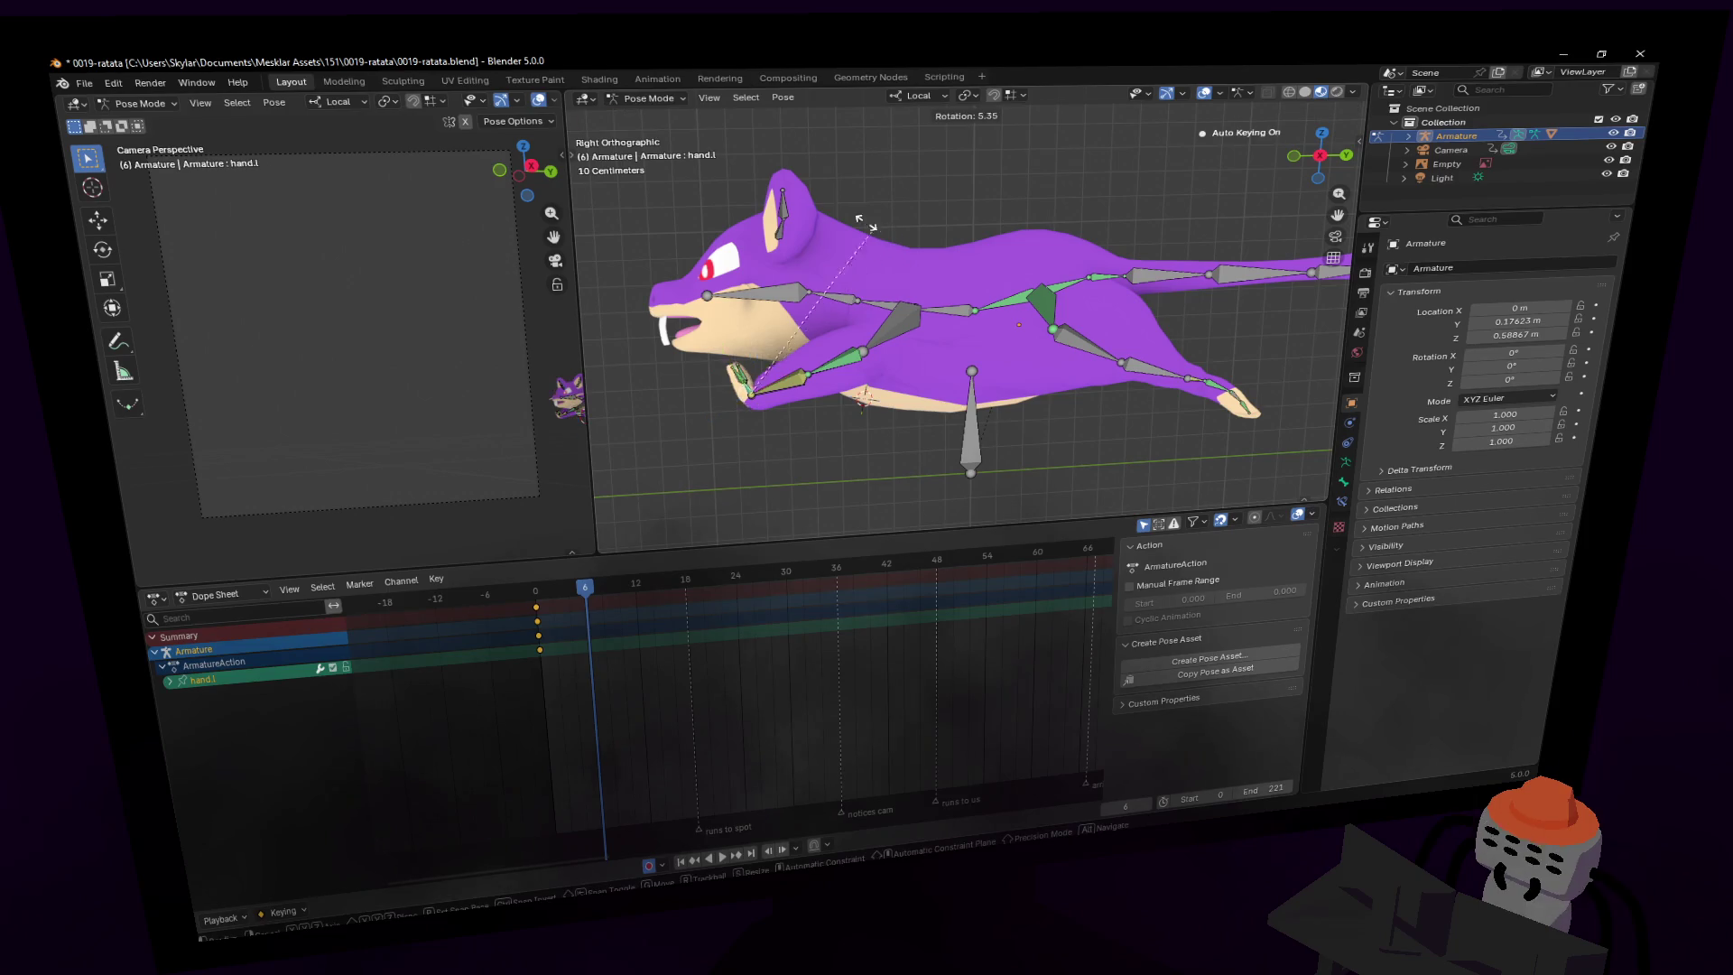
key(Escape)
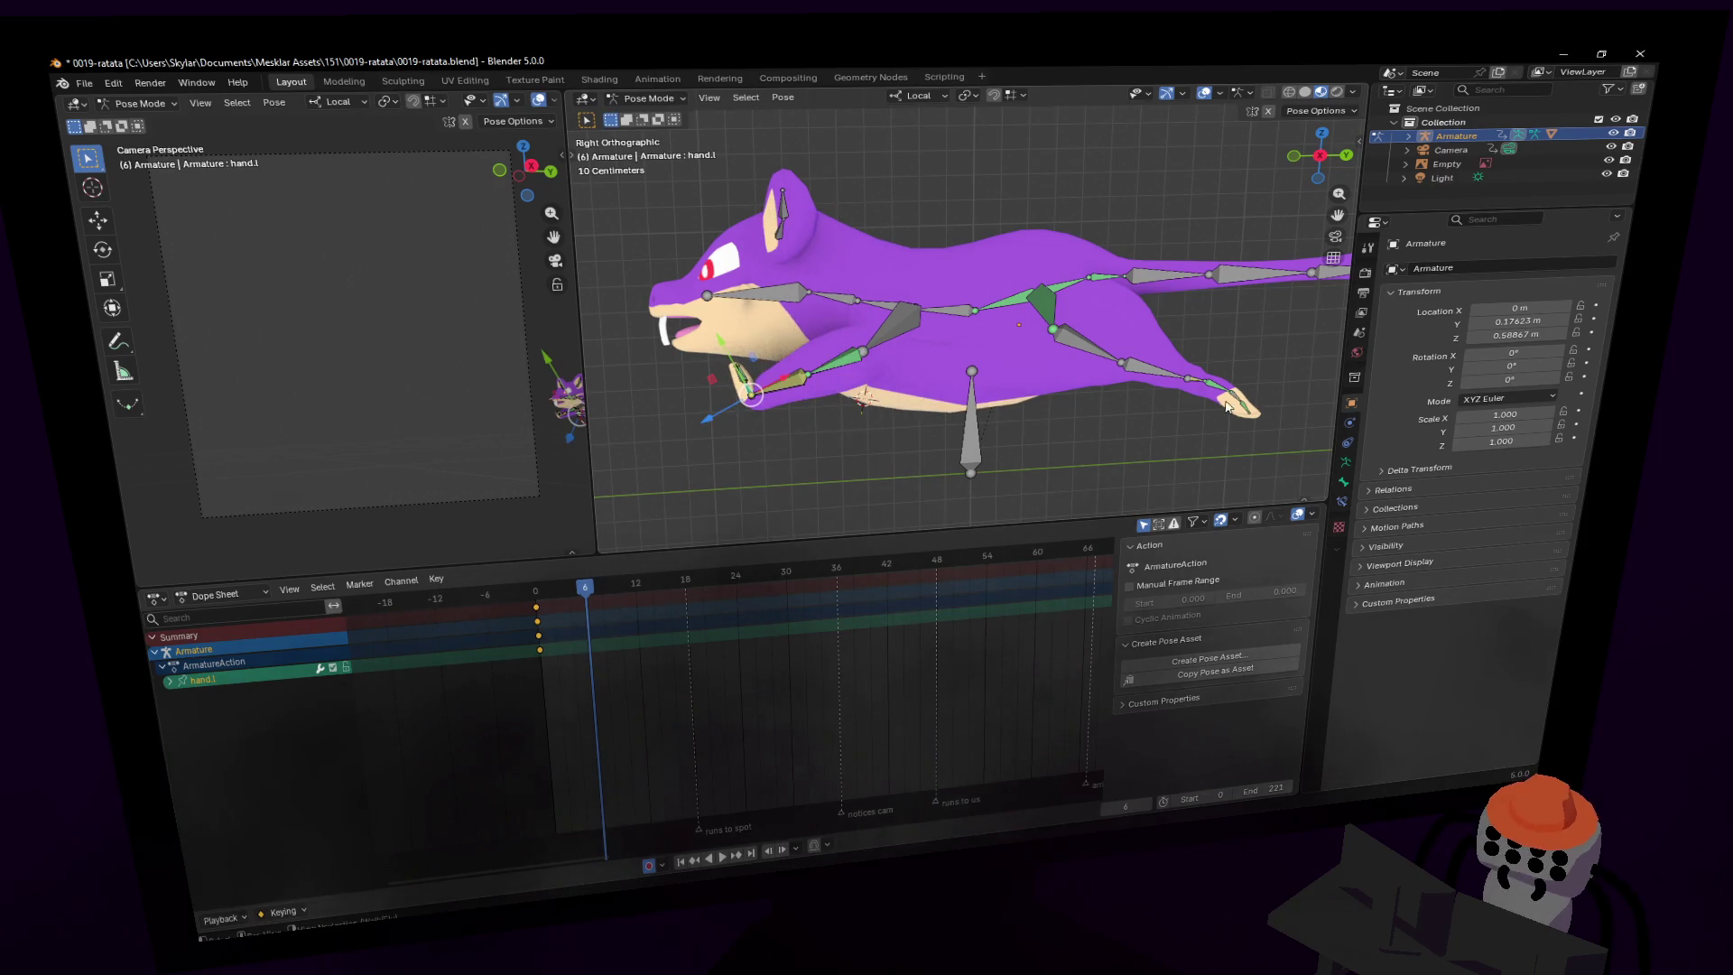
- Pull the left foot down under the belly and rotate it -127° as the in-between pose
click(1219, 392)
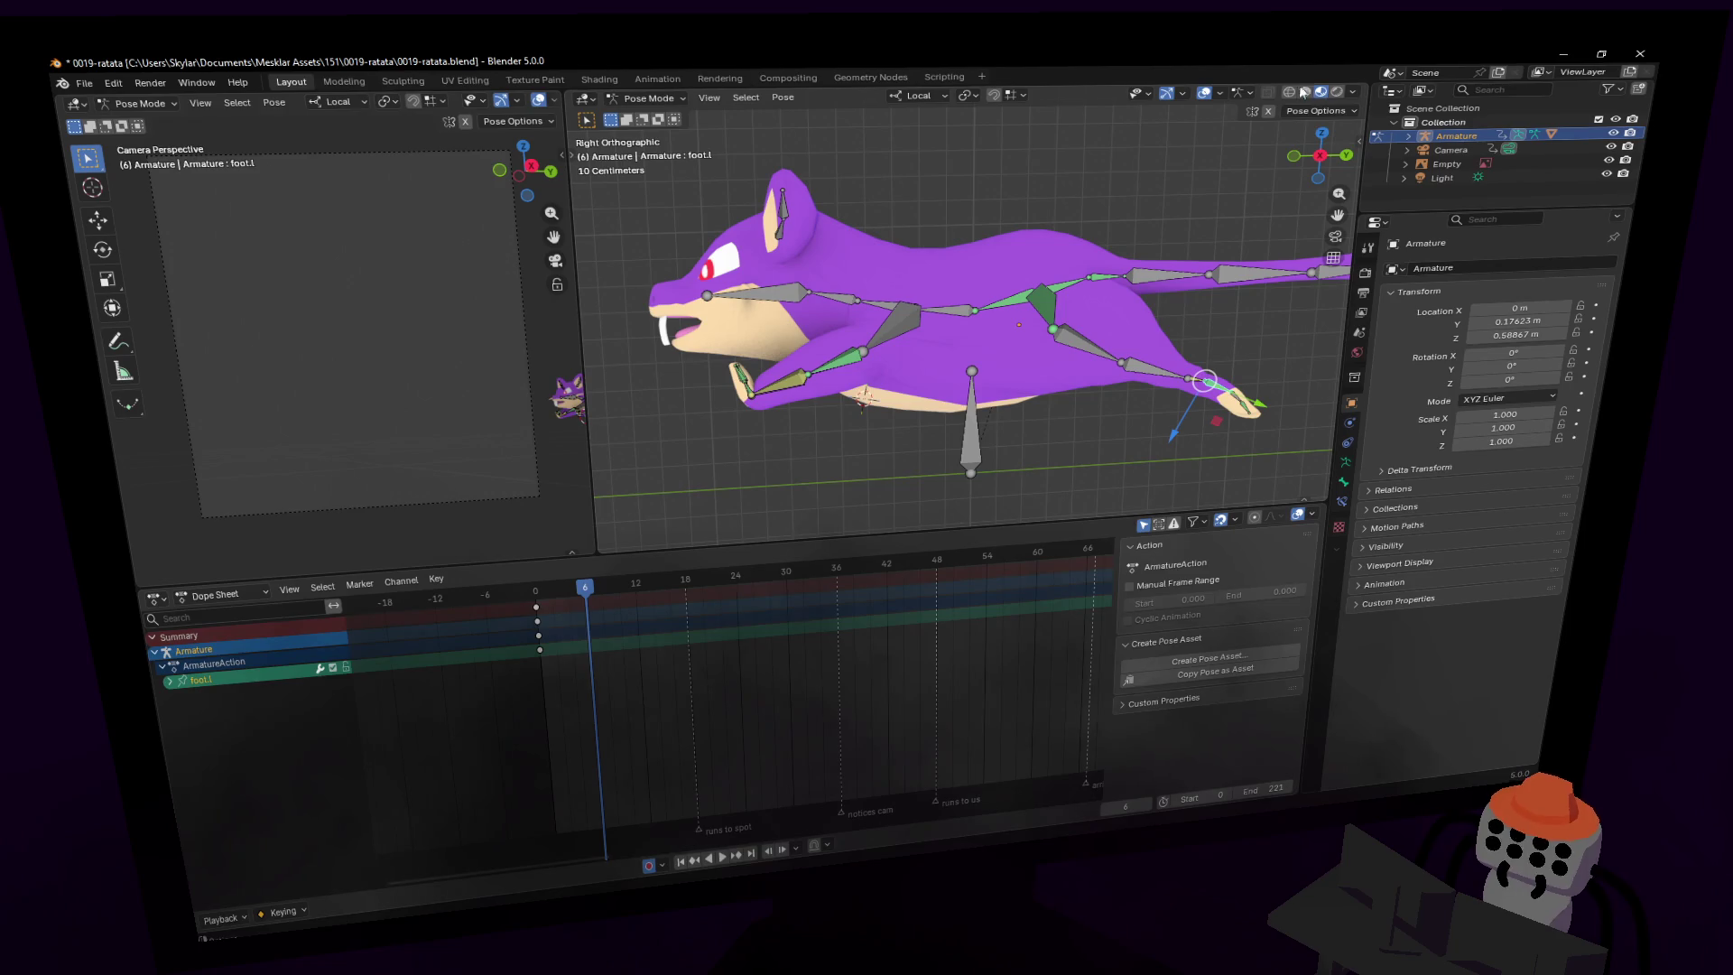
key(g)
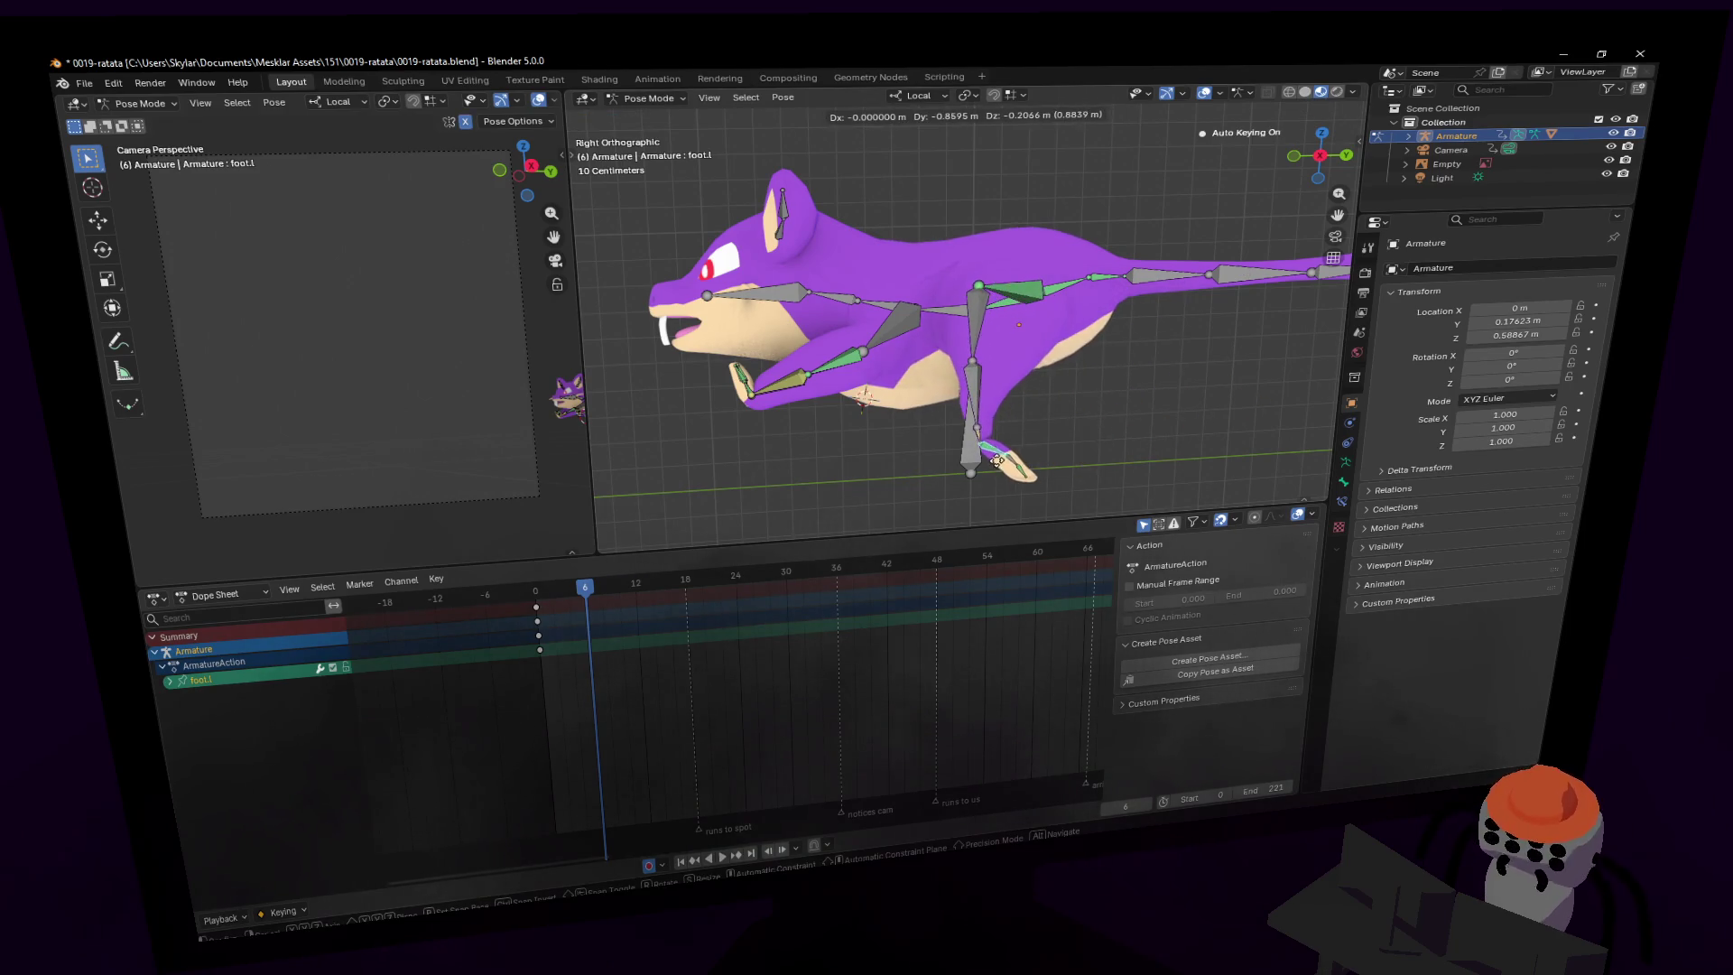
click(1077, 365)
key(r)
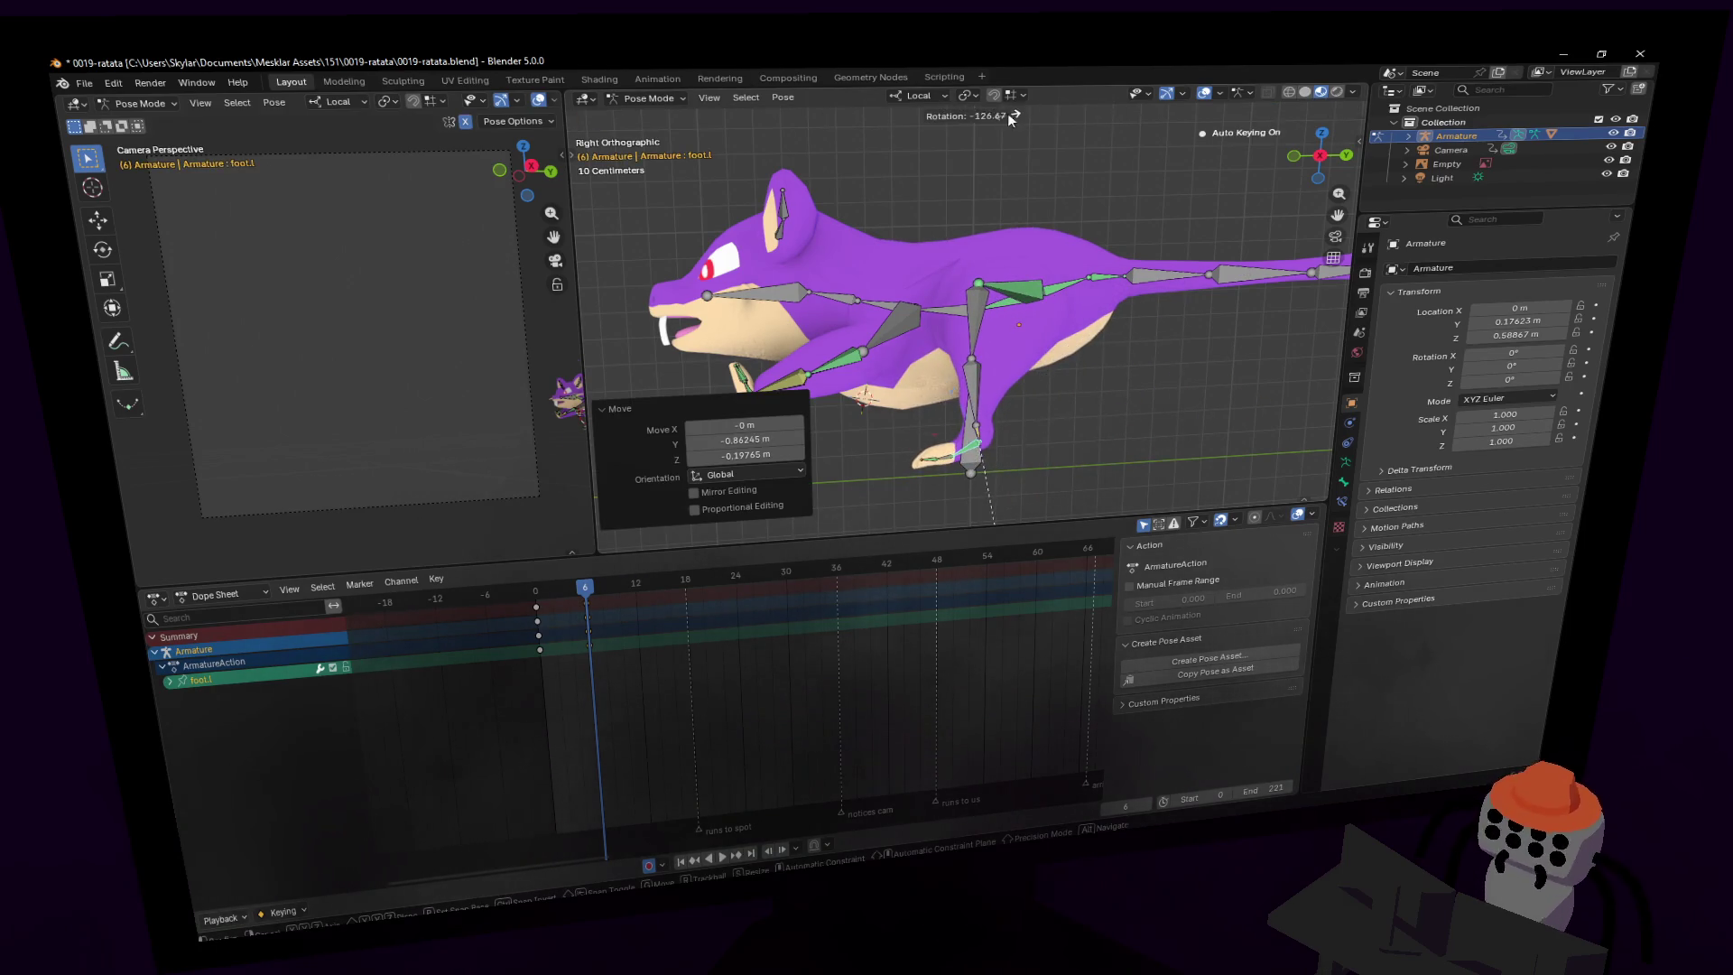
click(1011, 120)
key(g)
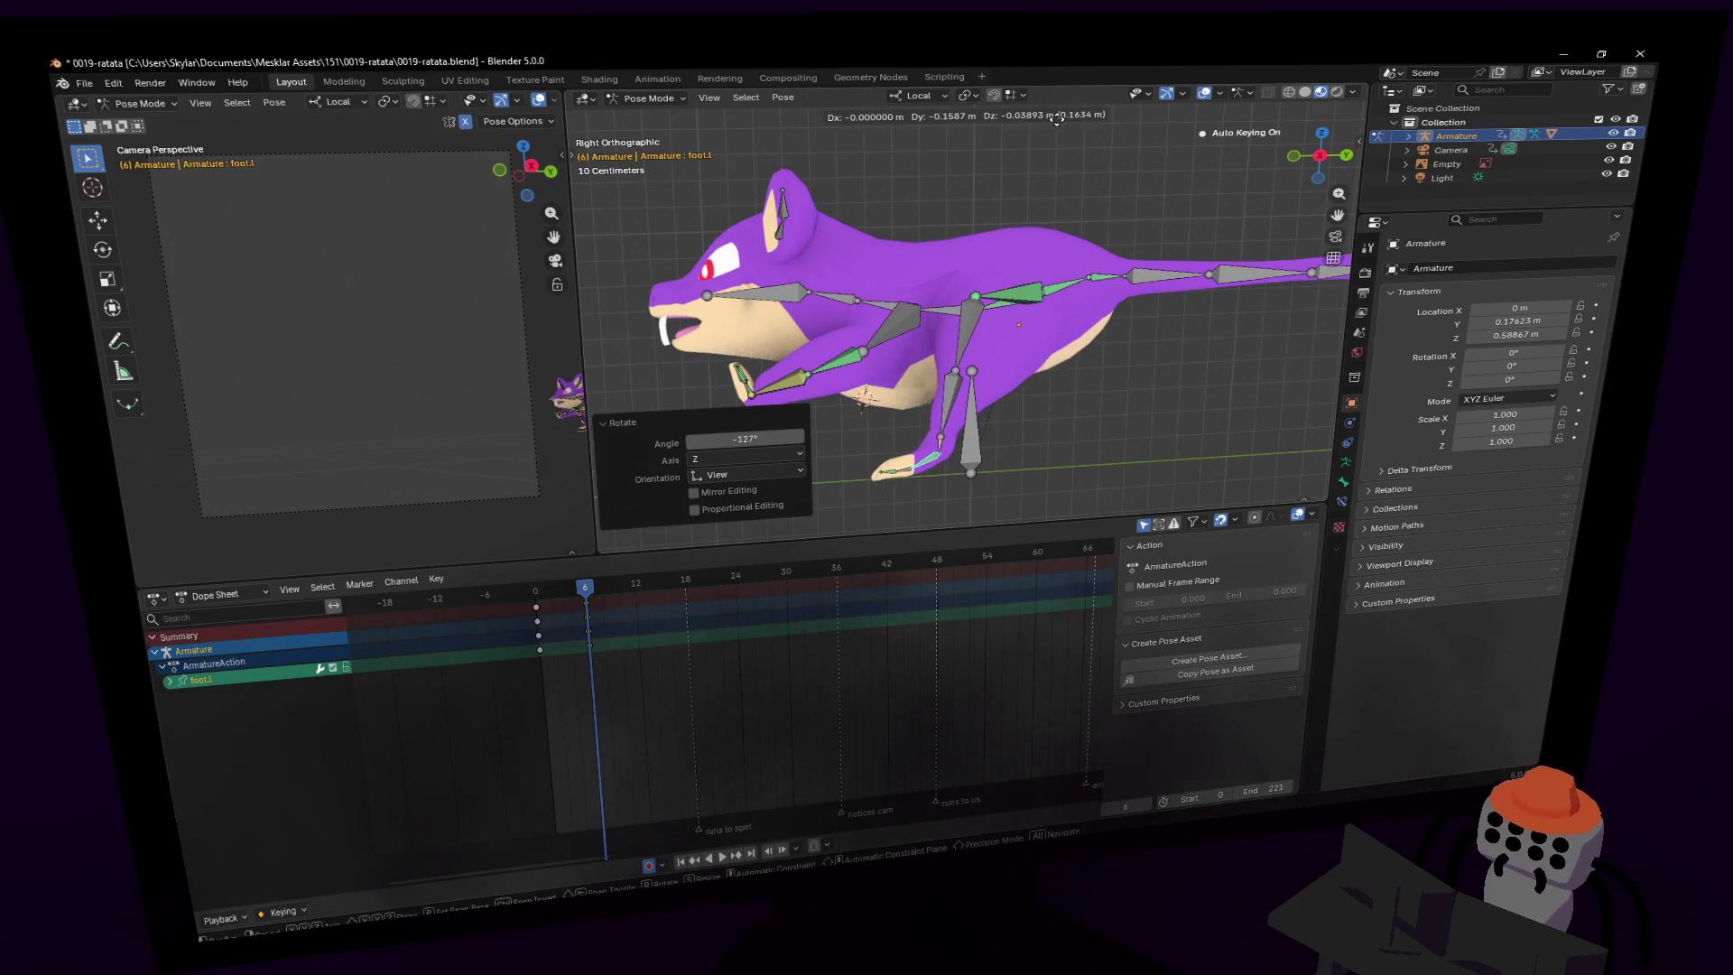
click(1077, 120)
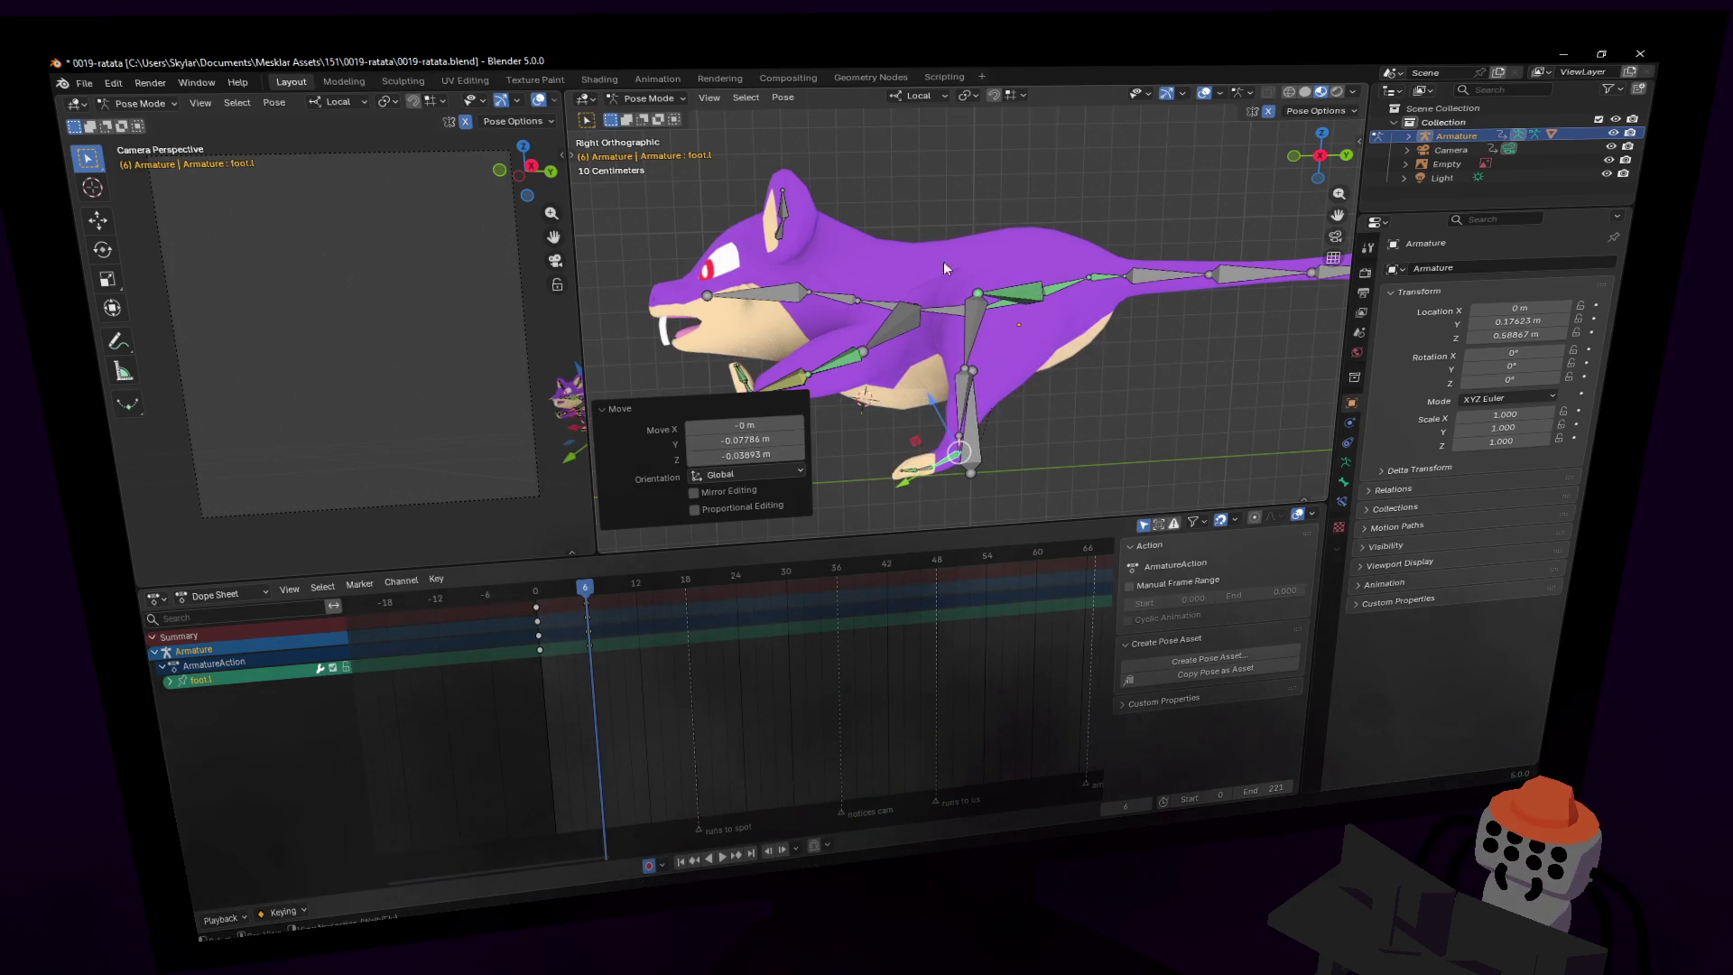
click(749, 382)
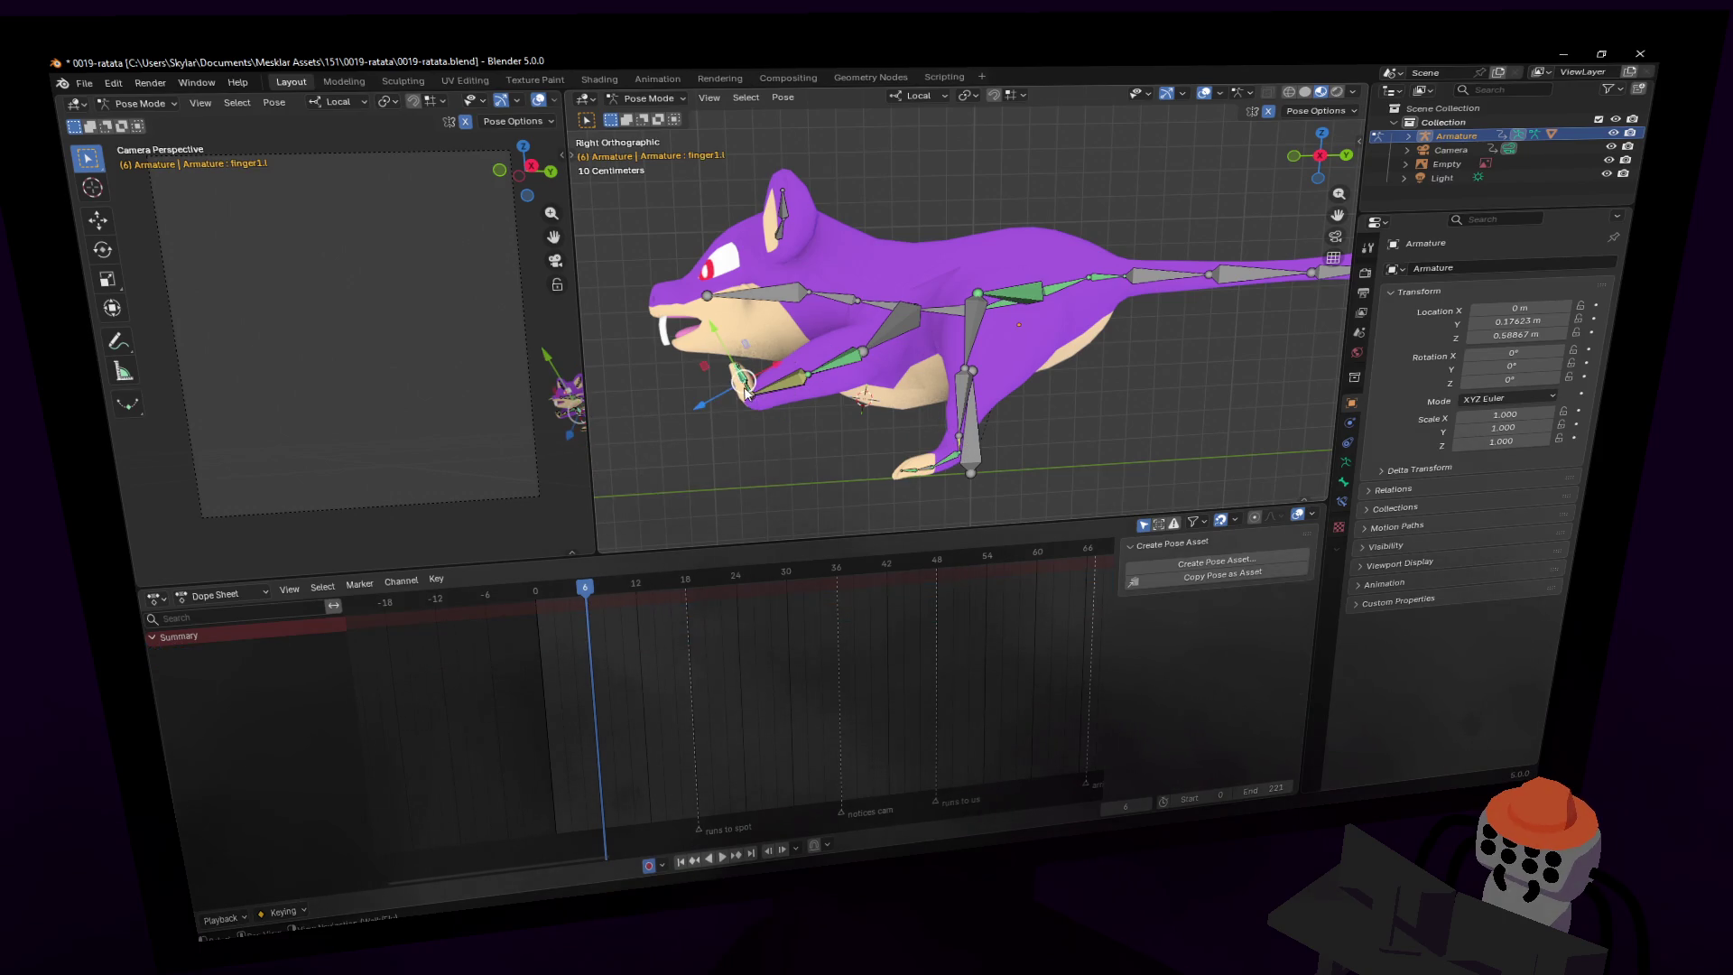
- Pose hand.l toward the leg with a 74.5° rotation and a few position adjustments
key(g)
key(Escape)
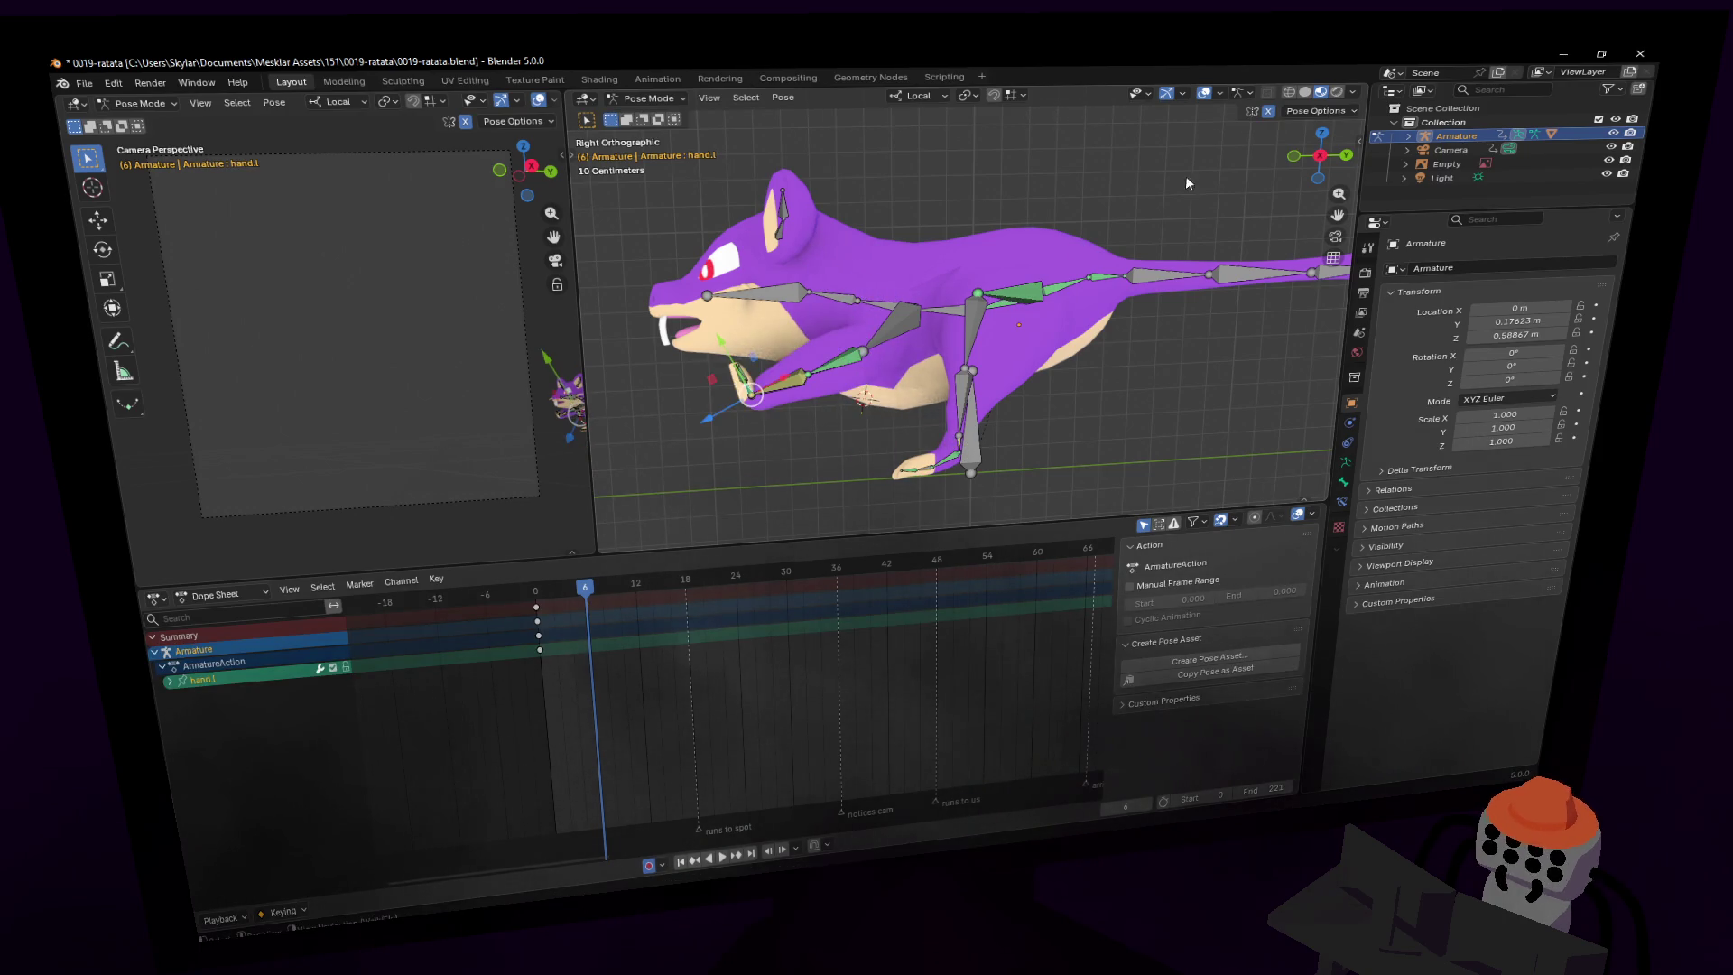
key(g)
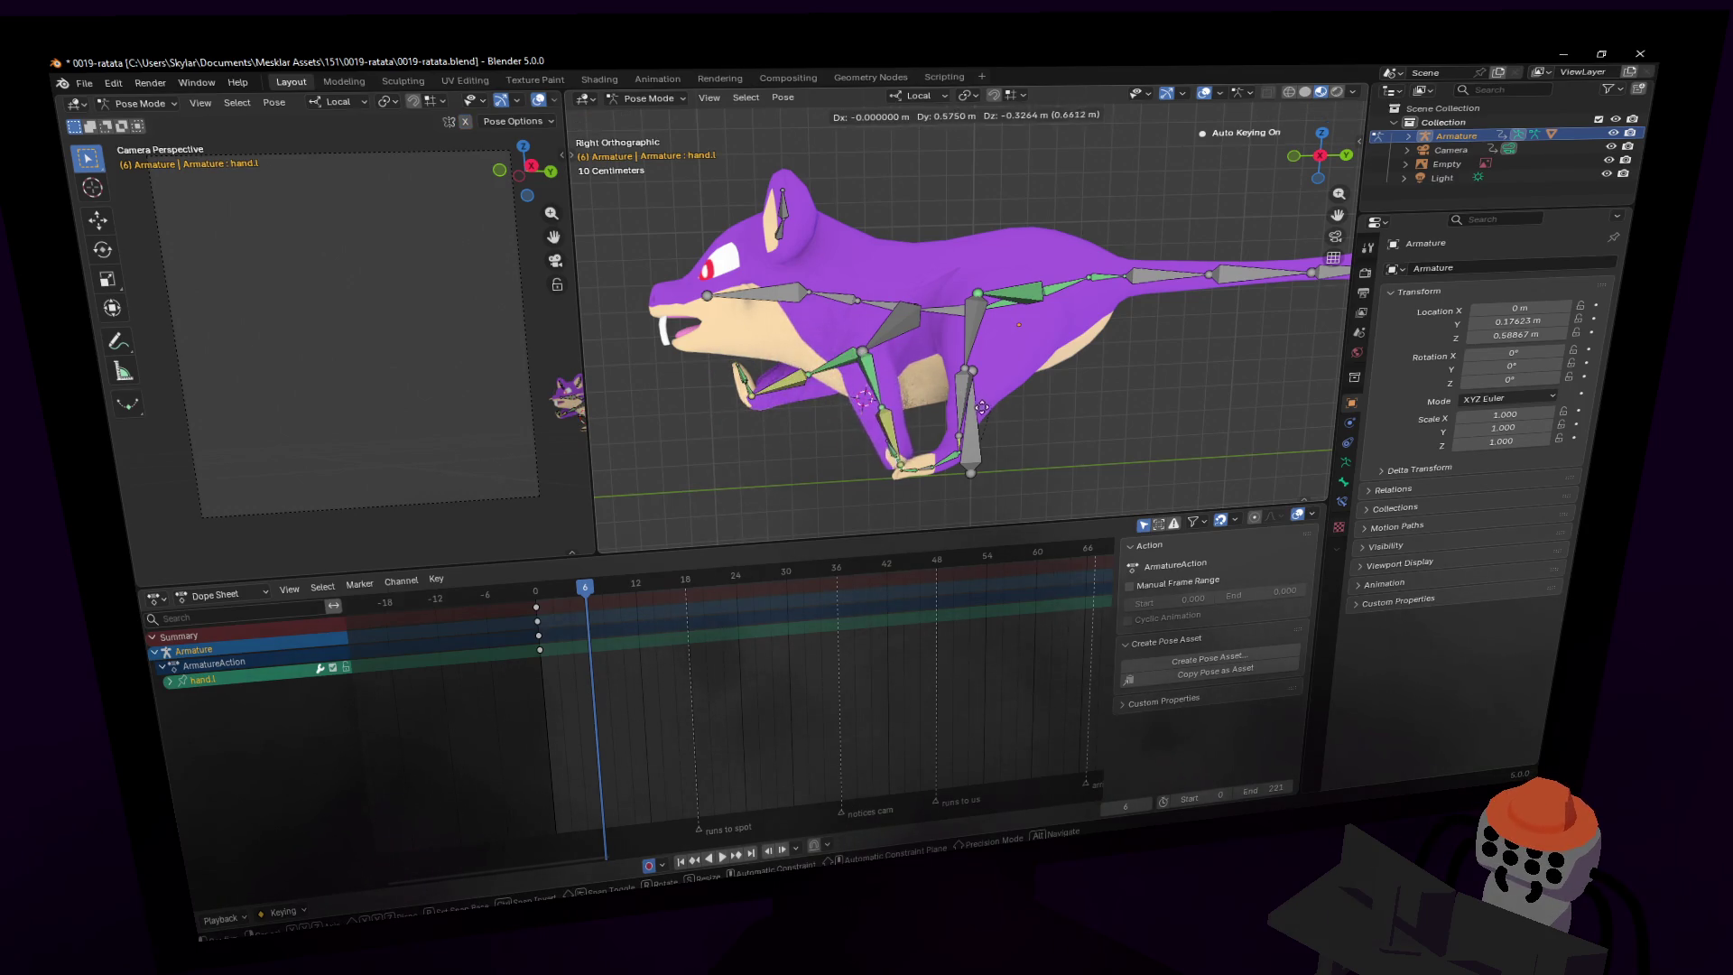
click(978, 417)
key(r)
click(796, 341)
key(g)
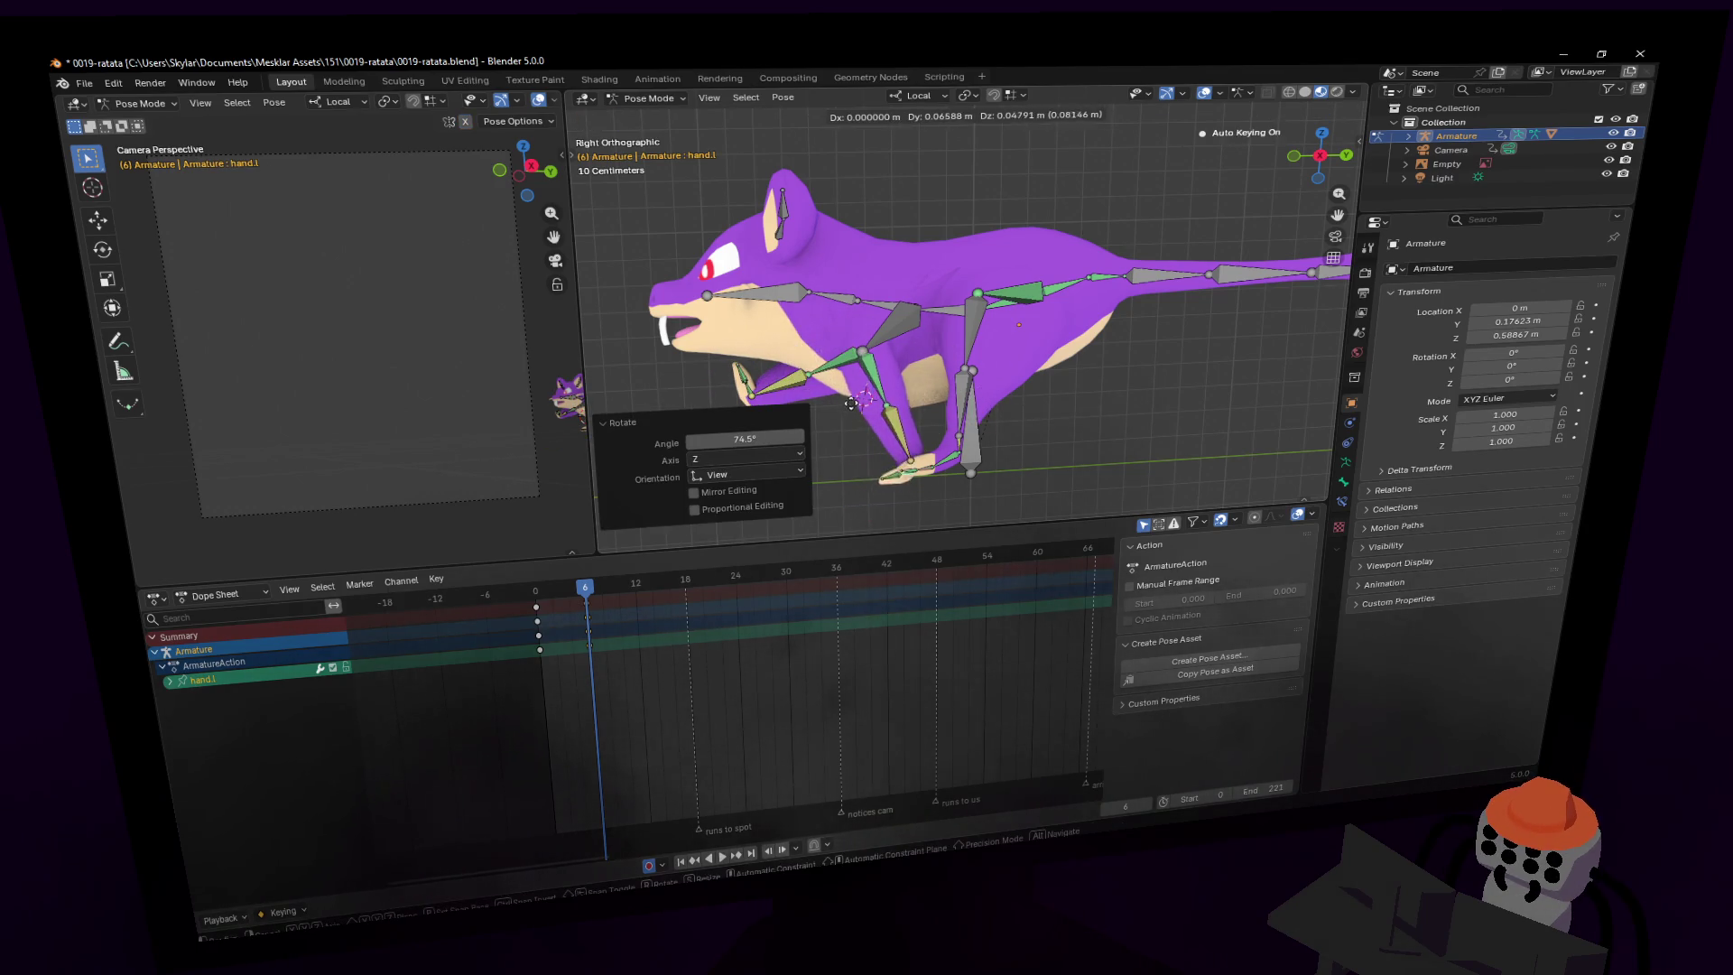
click(857, 403)
key(r)
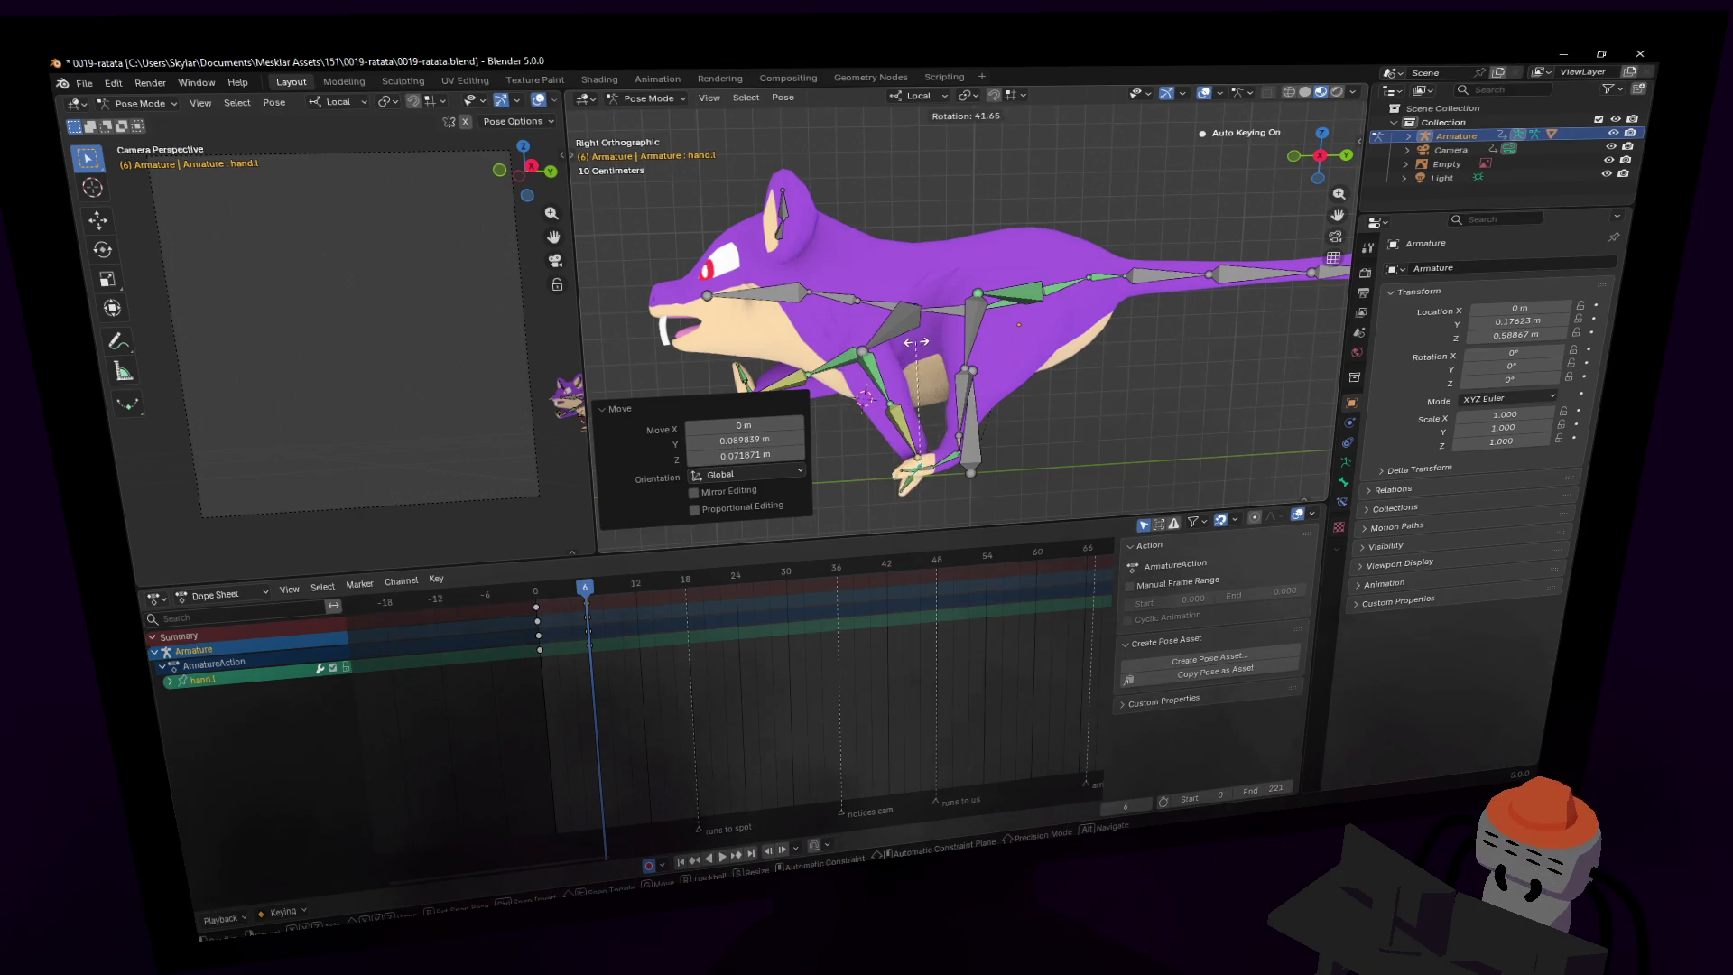
click(916, 341)
key(g)
click(853, 386)
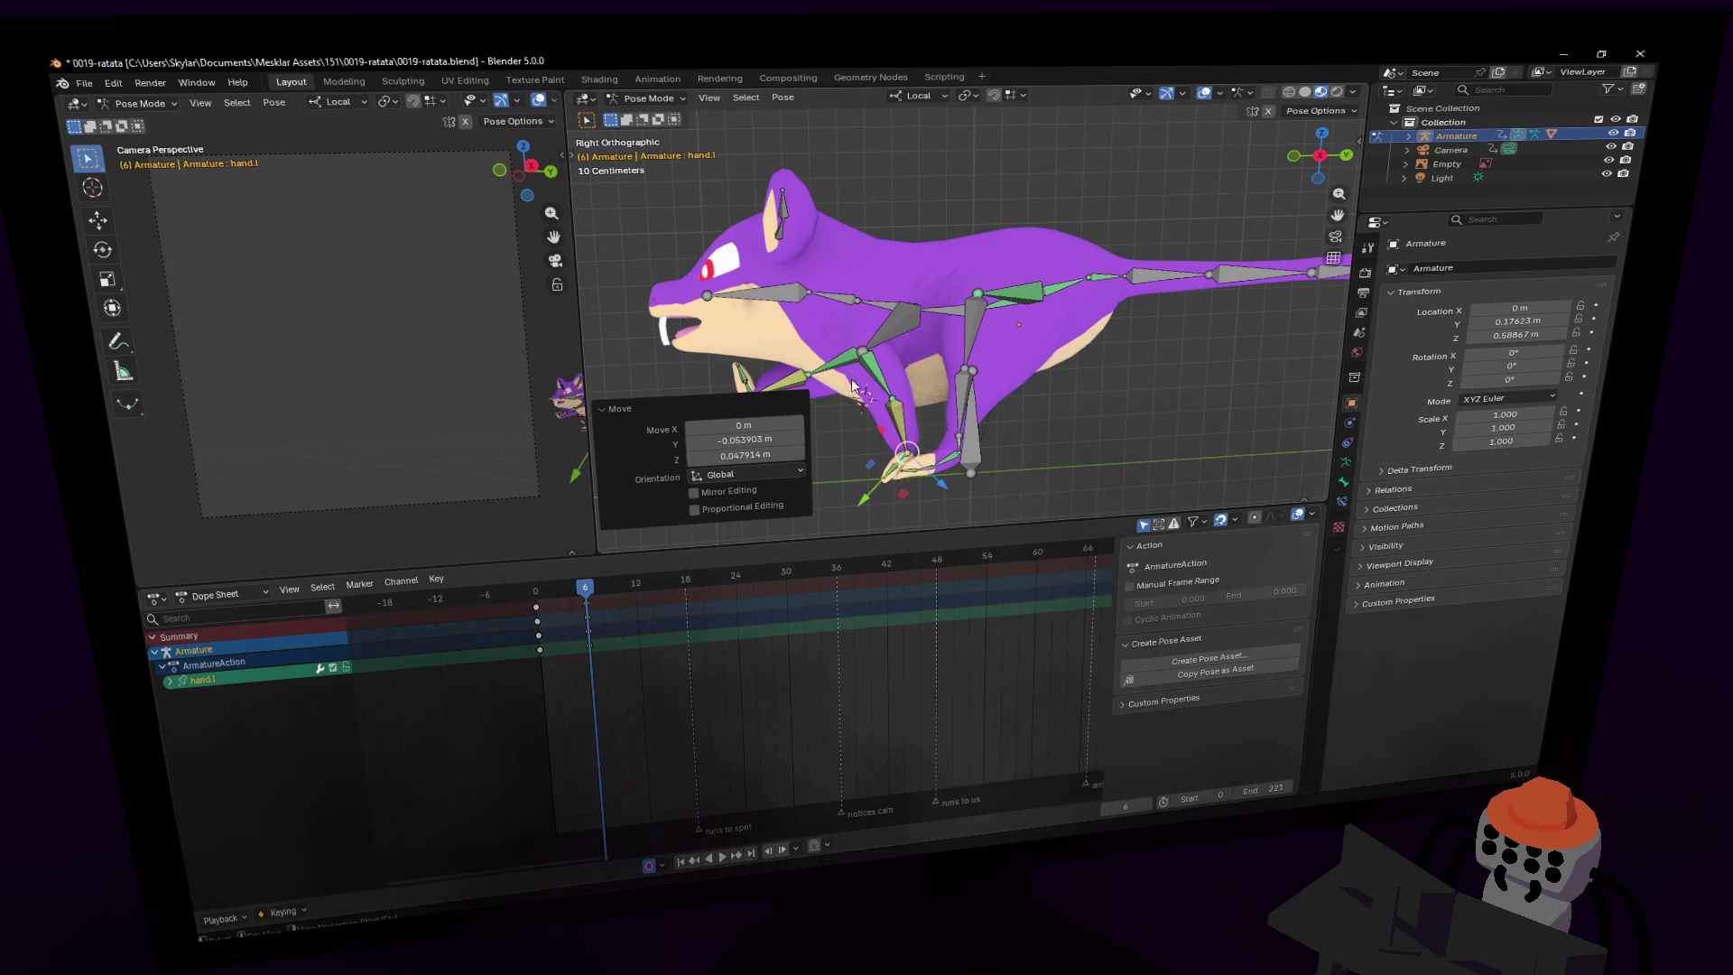
- Move hand.r, rotate it 122°, and adjust its final position
click(748, 386)
click(748, 394)
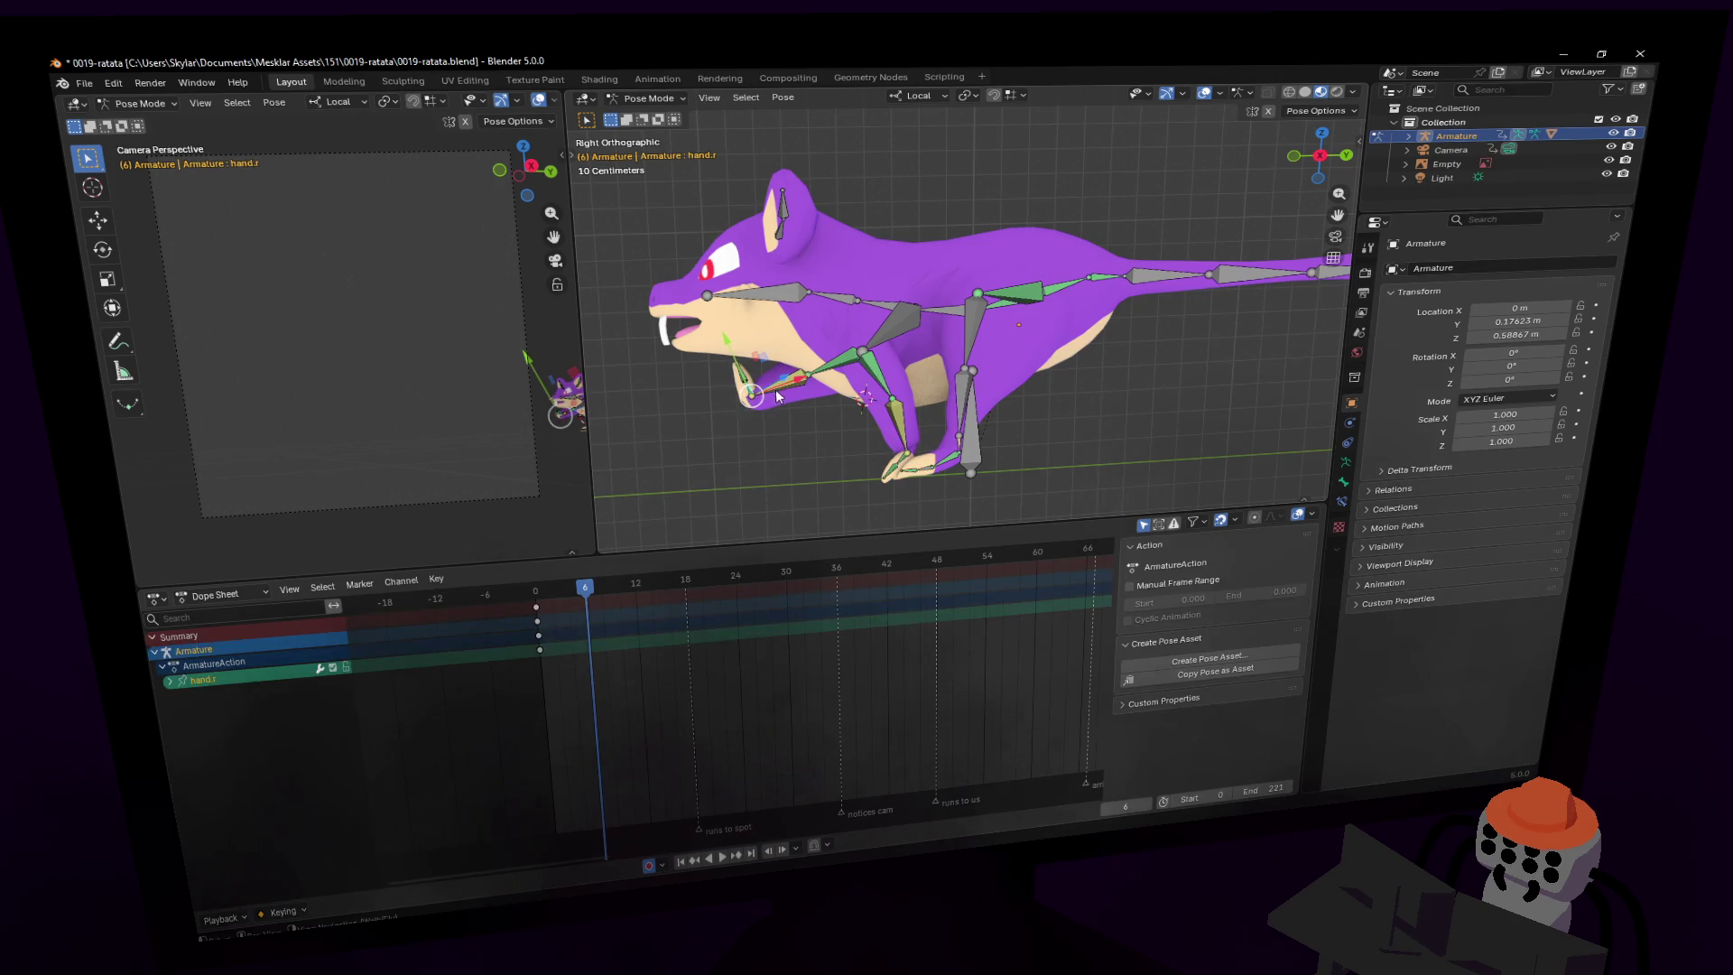
key(g)
click(732, 363)
key(r)
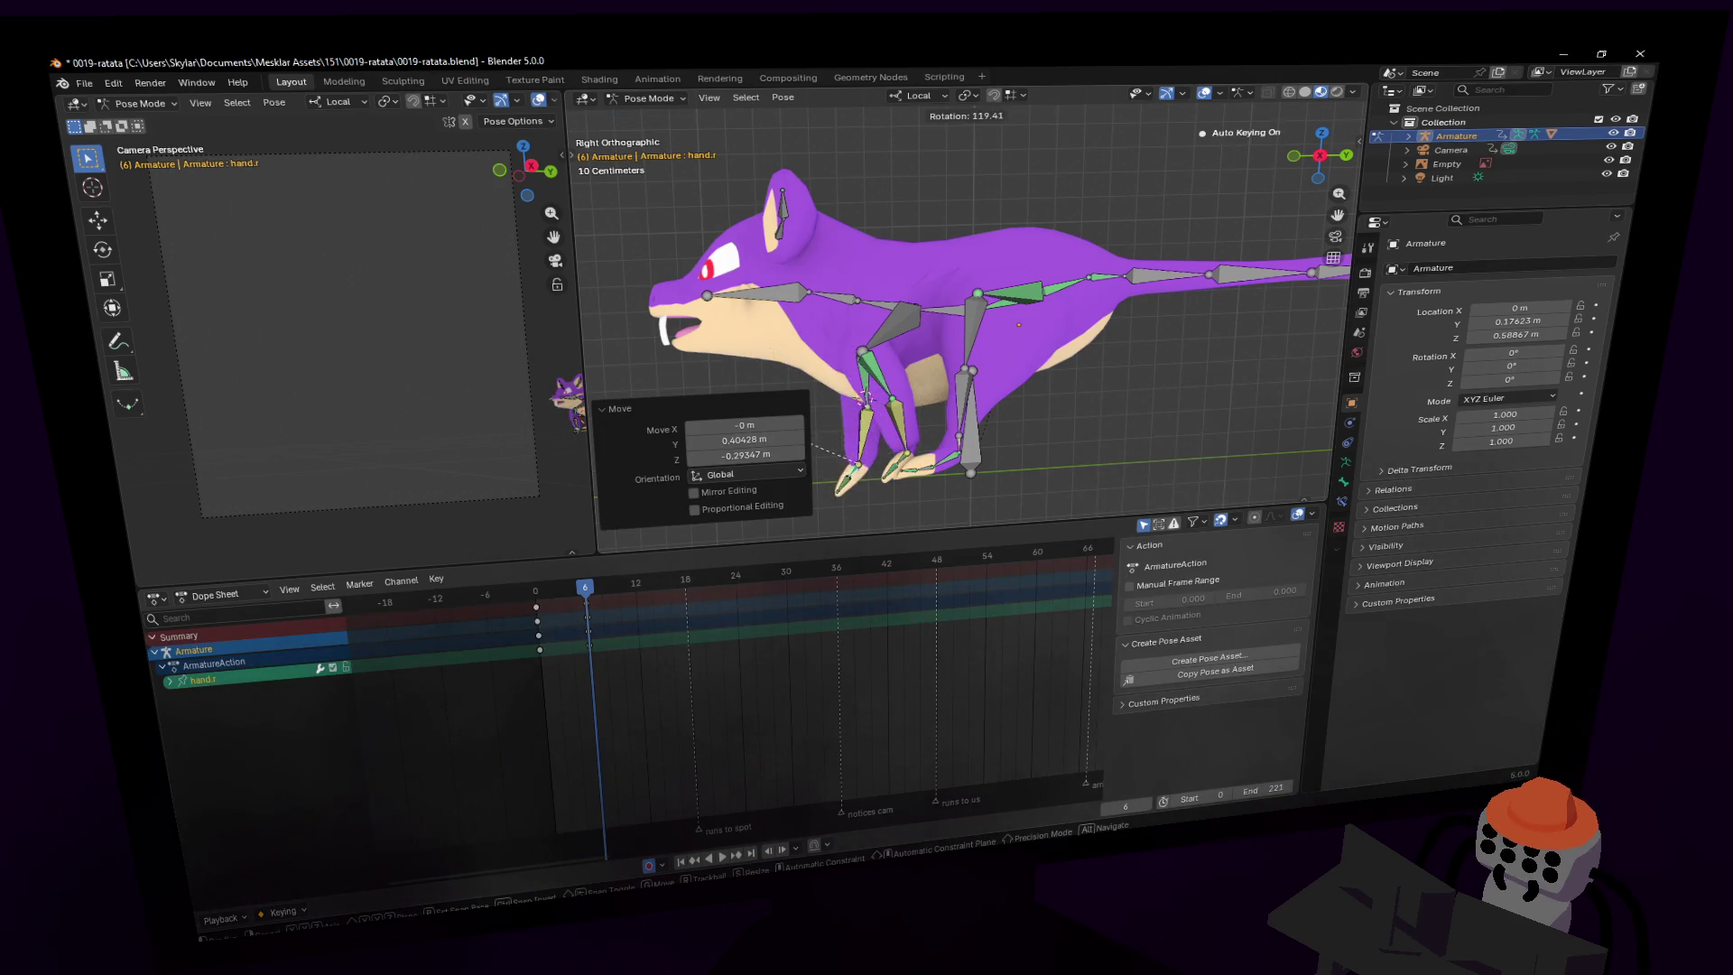
click(812, 442)
key(g)
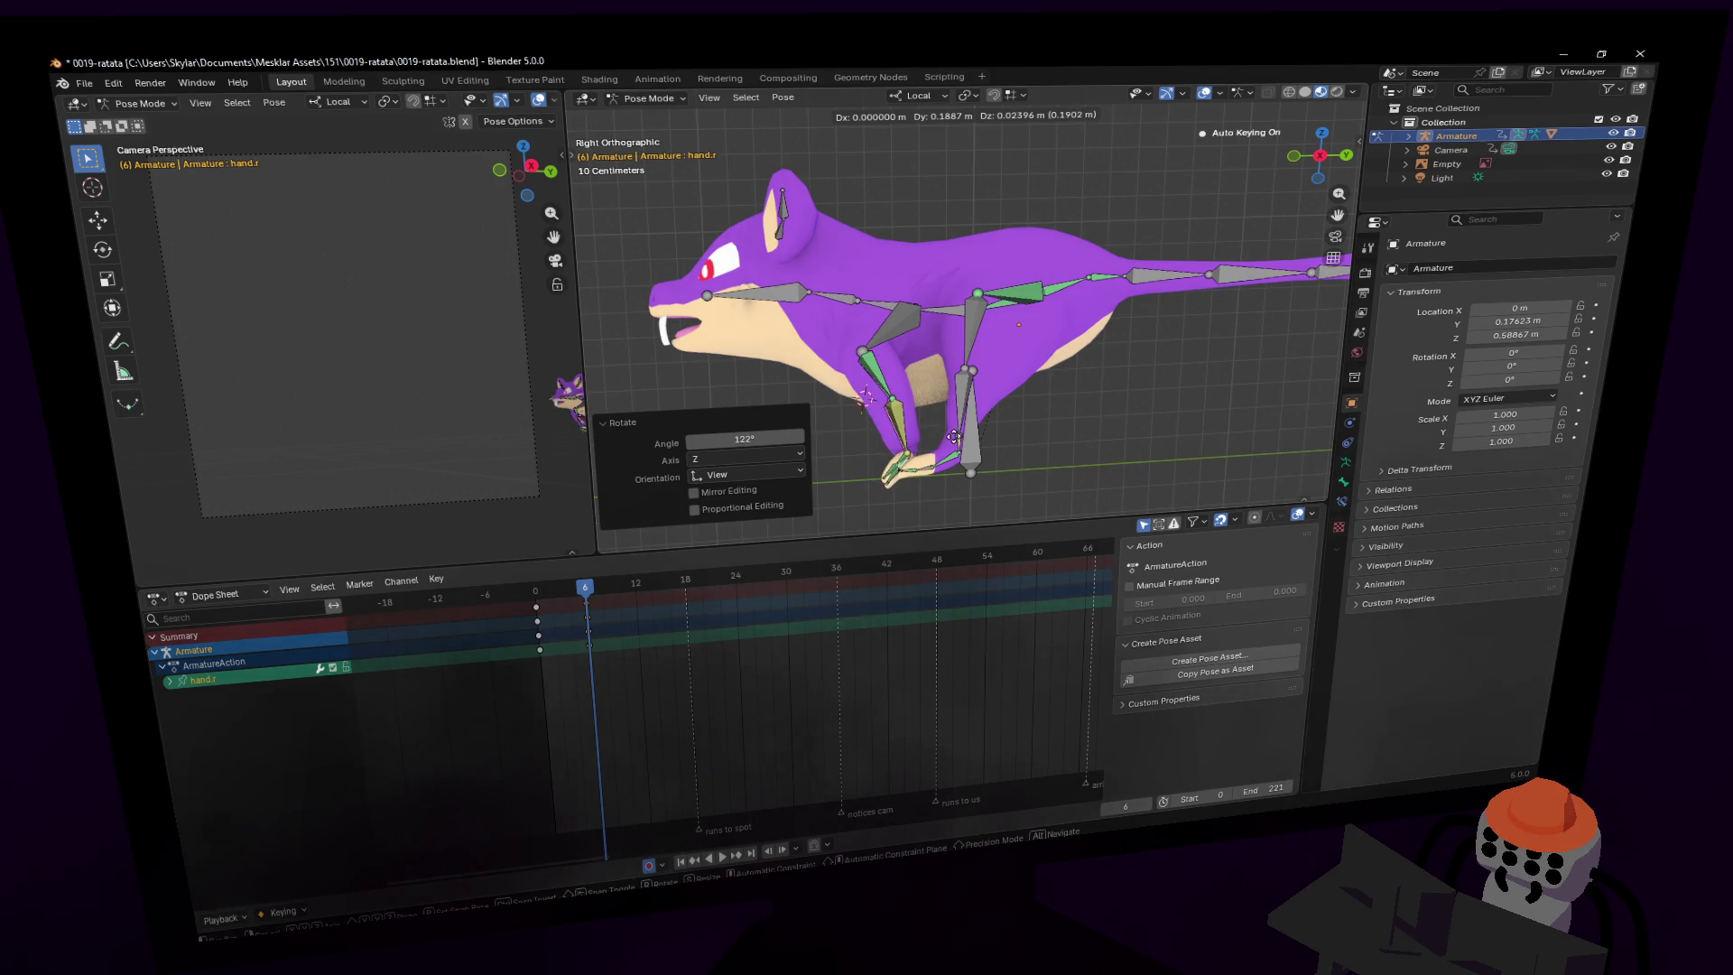
click(953, 436)
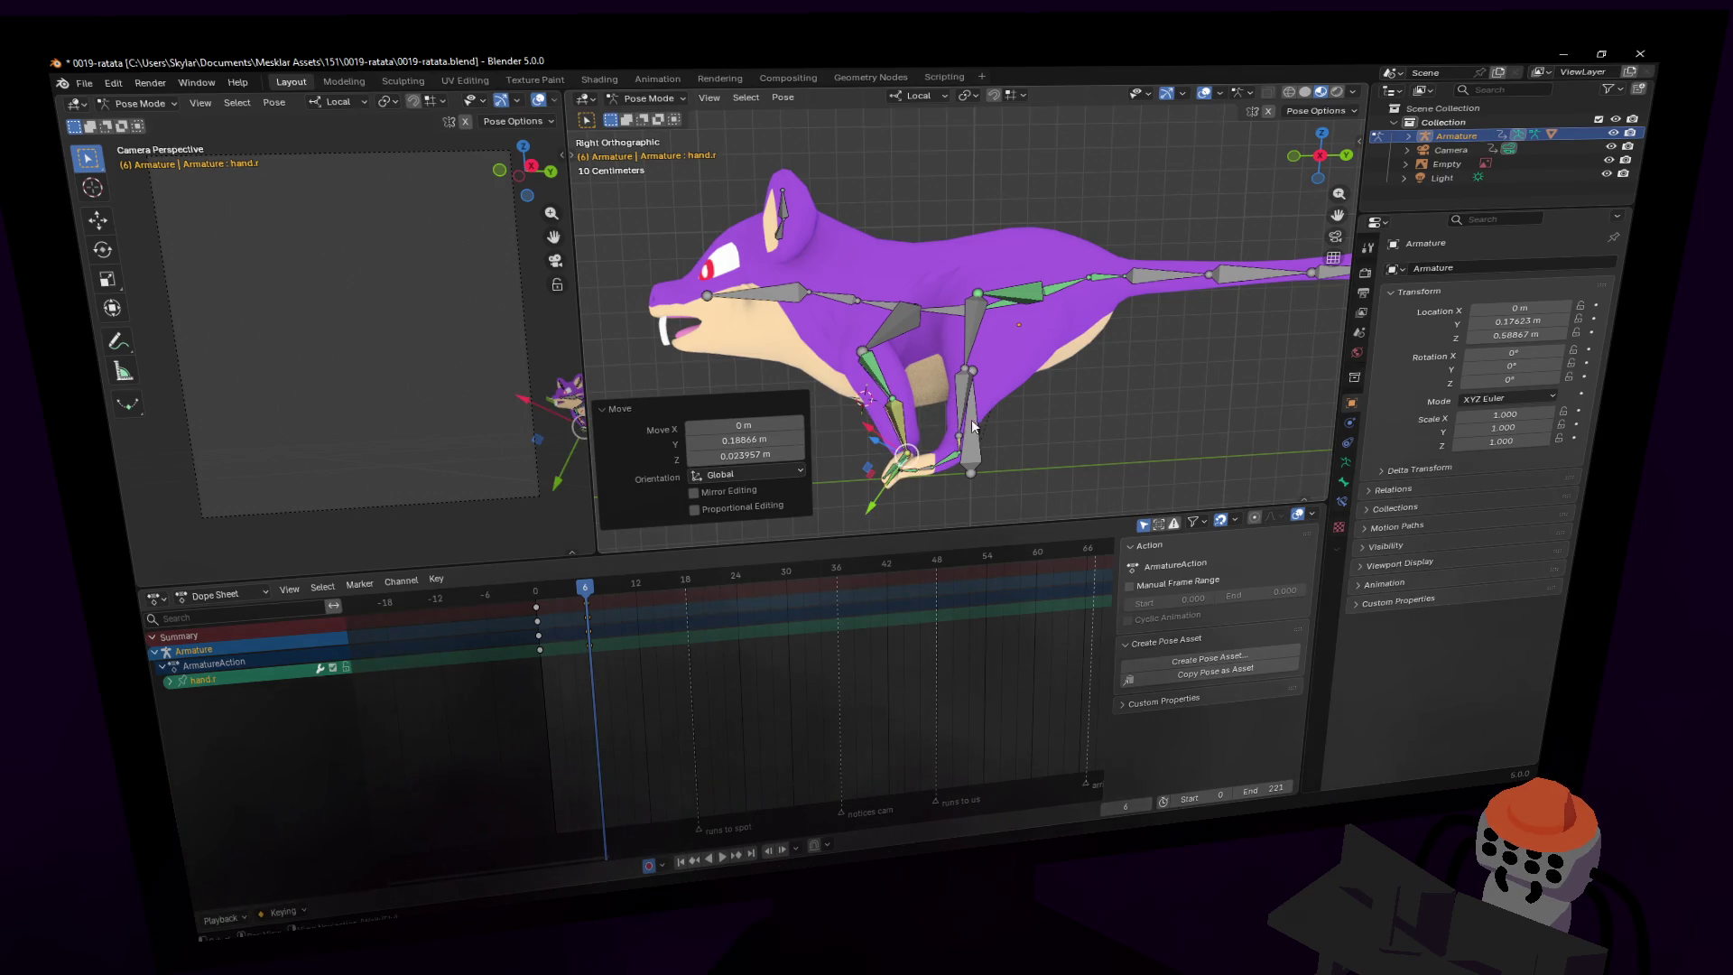
- Reposition hand.l again with a 29.6° rotation and a further move
shift+click(906, 465)
key(g)
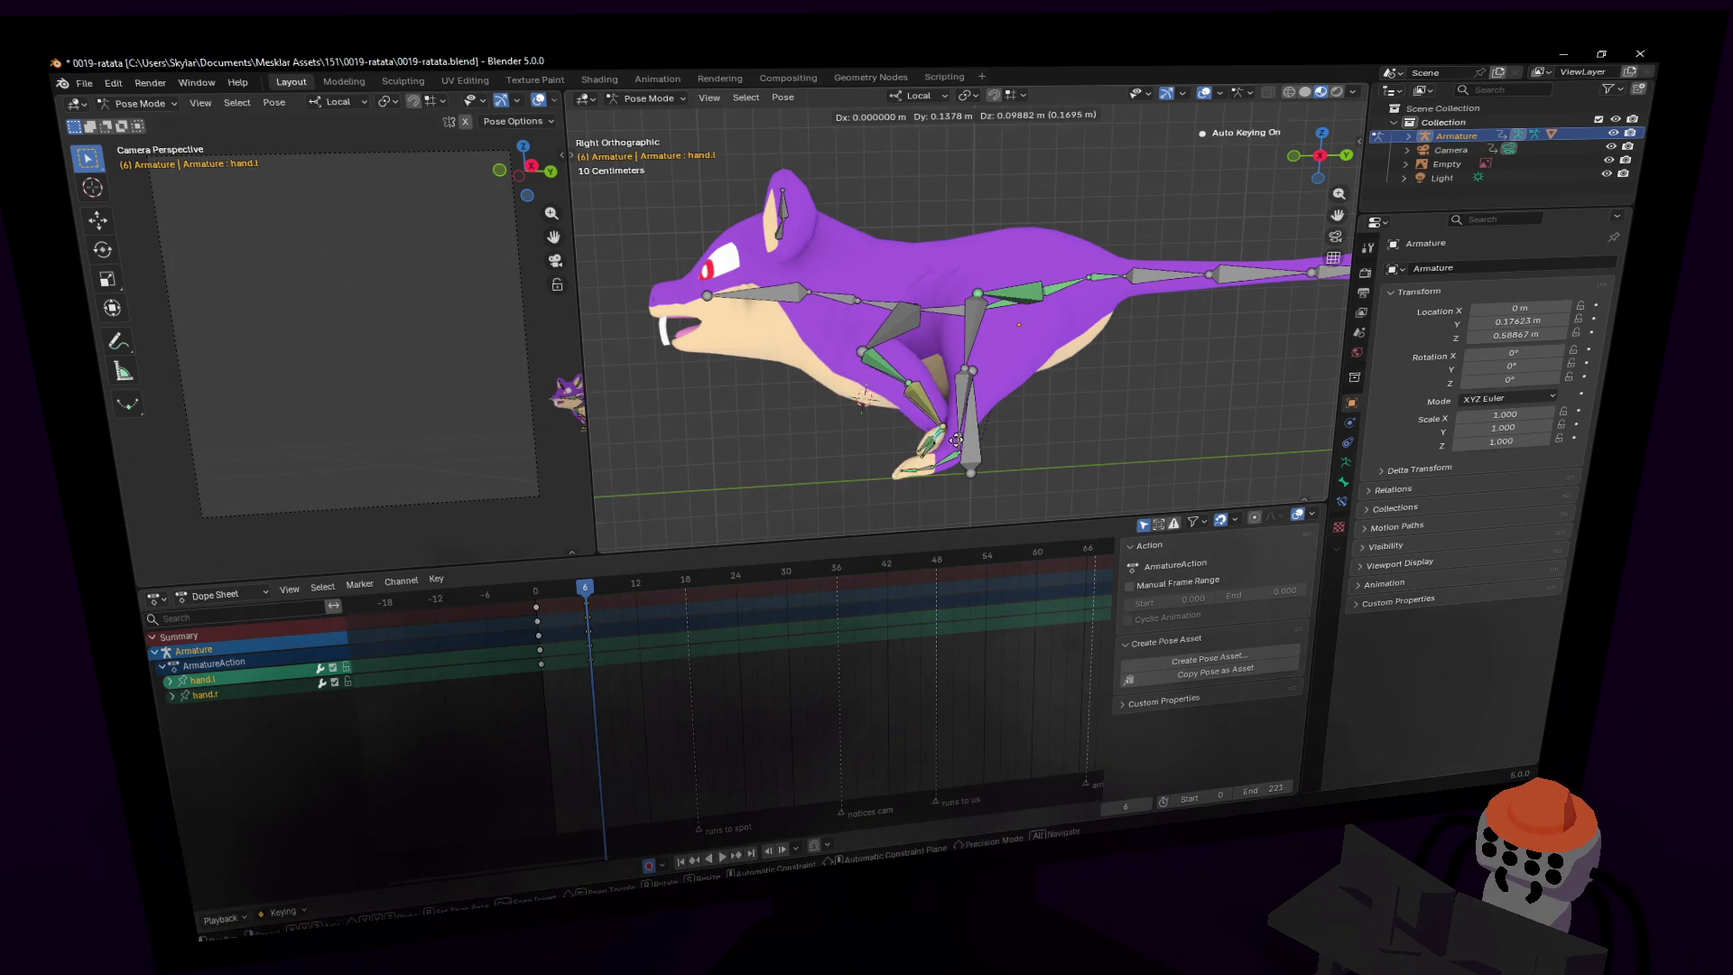
click(956, 440)
key(r)
click(948, 433)
key(g)
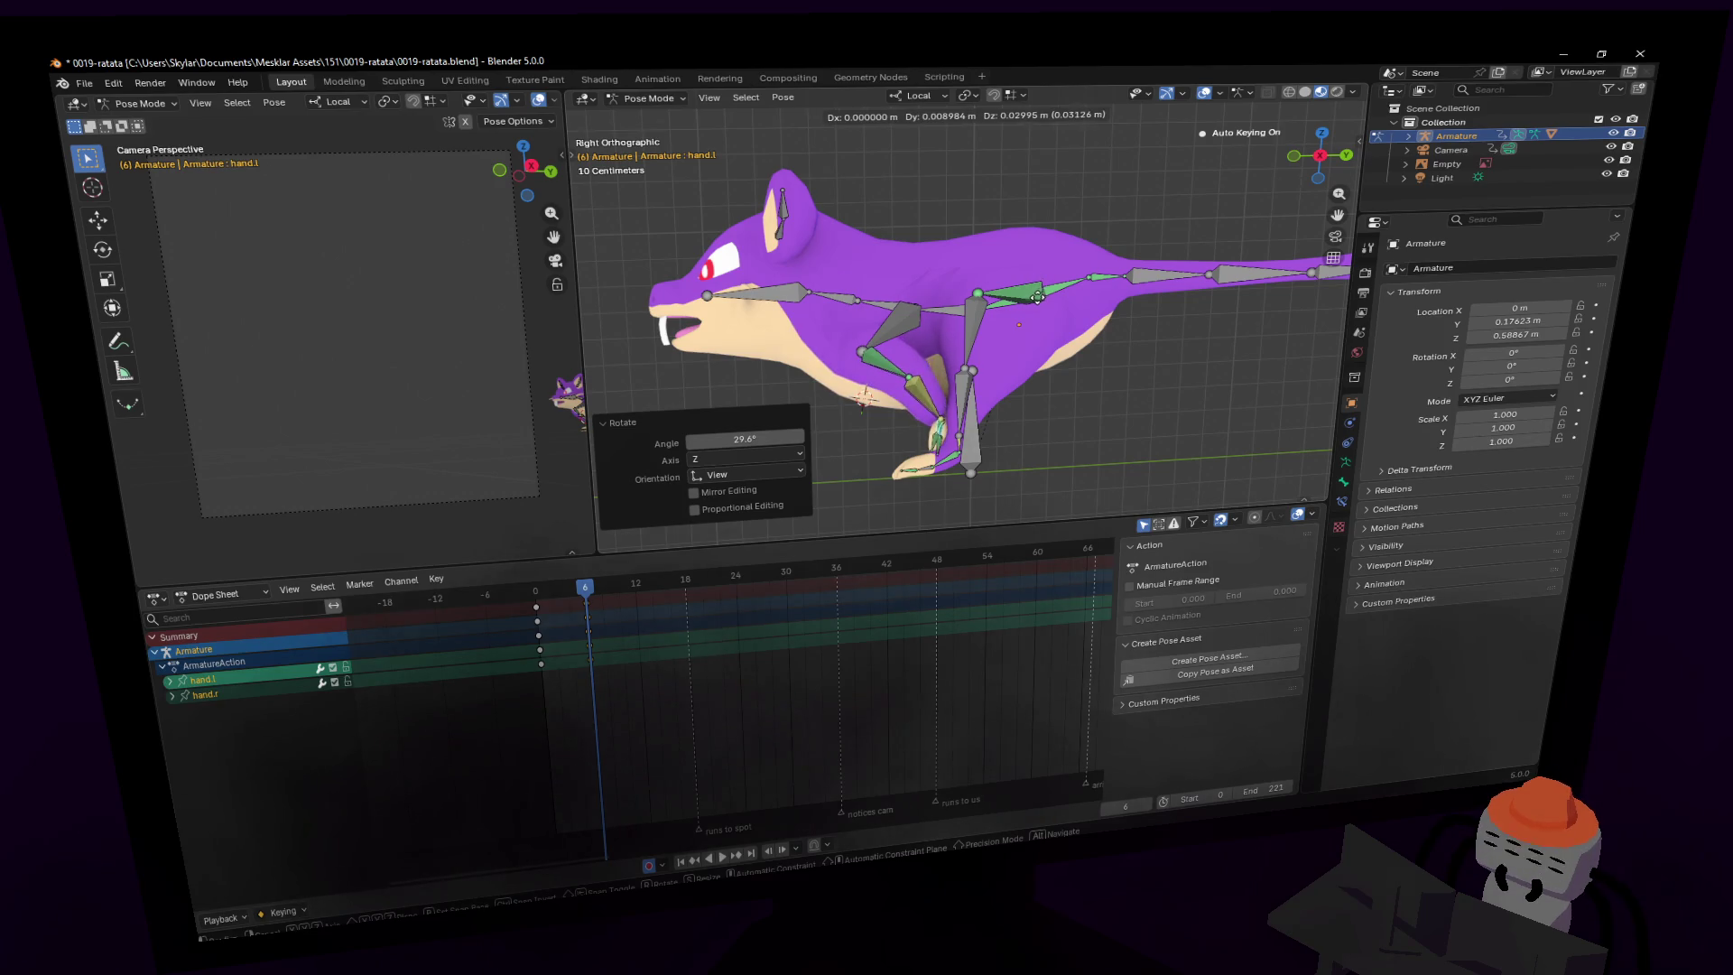
click(1034, 310)
- Move the foot.l bone into a new position, then refine its placement
click(953, 459)
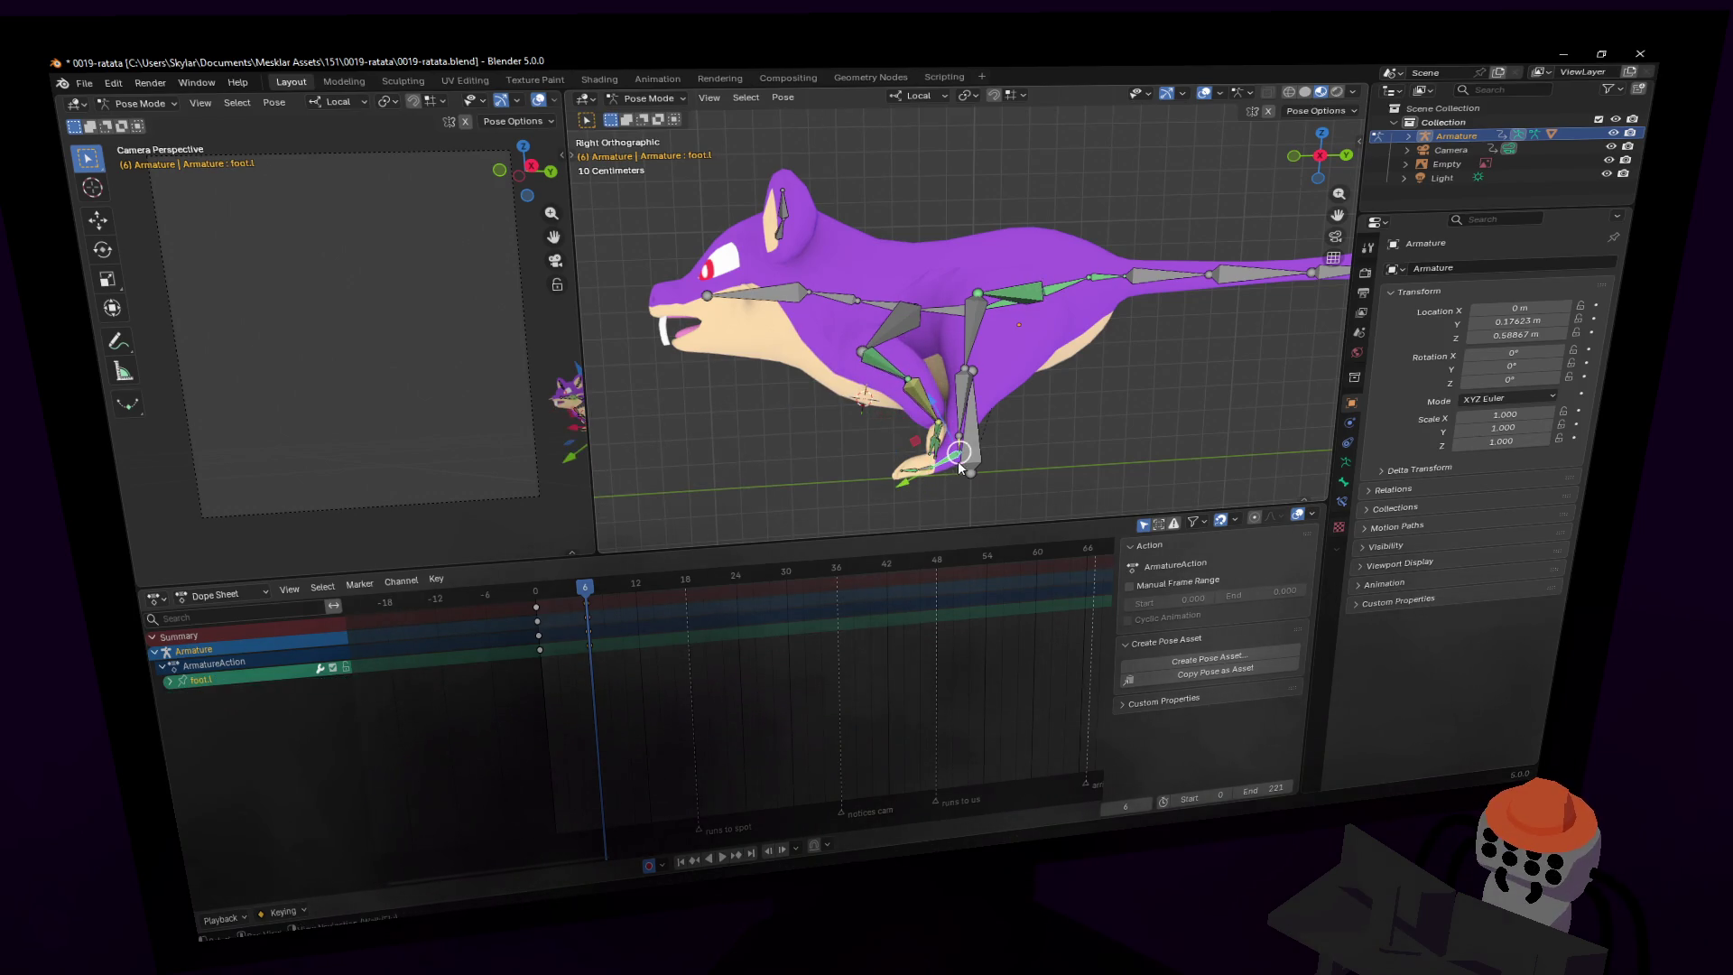
key(g)
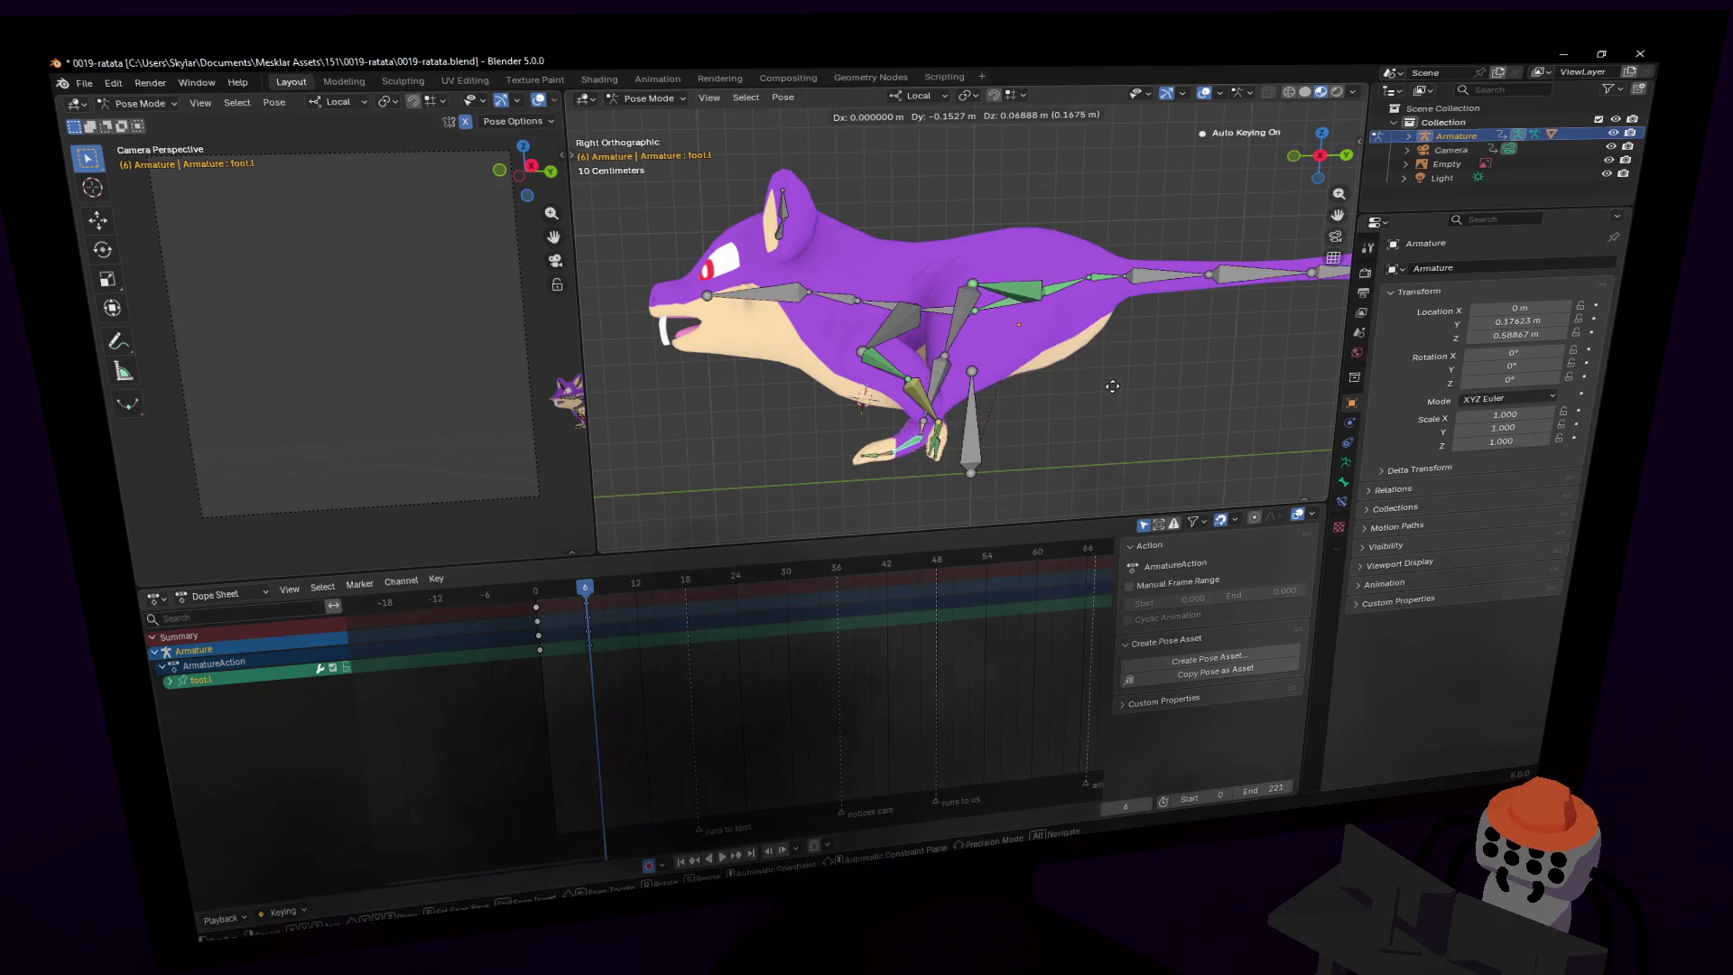
click(1096, 389)
mouse_move(1096, 389)
middle_down()
mouse_move(1065, 406)
mouse_move(1092, 419)
middle_up()
key(g)
click(977, 442)
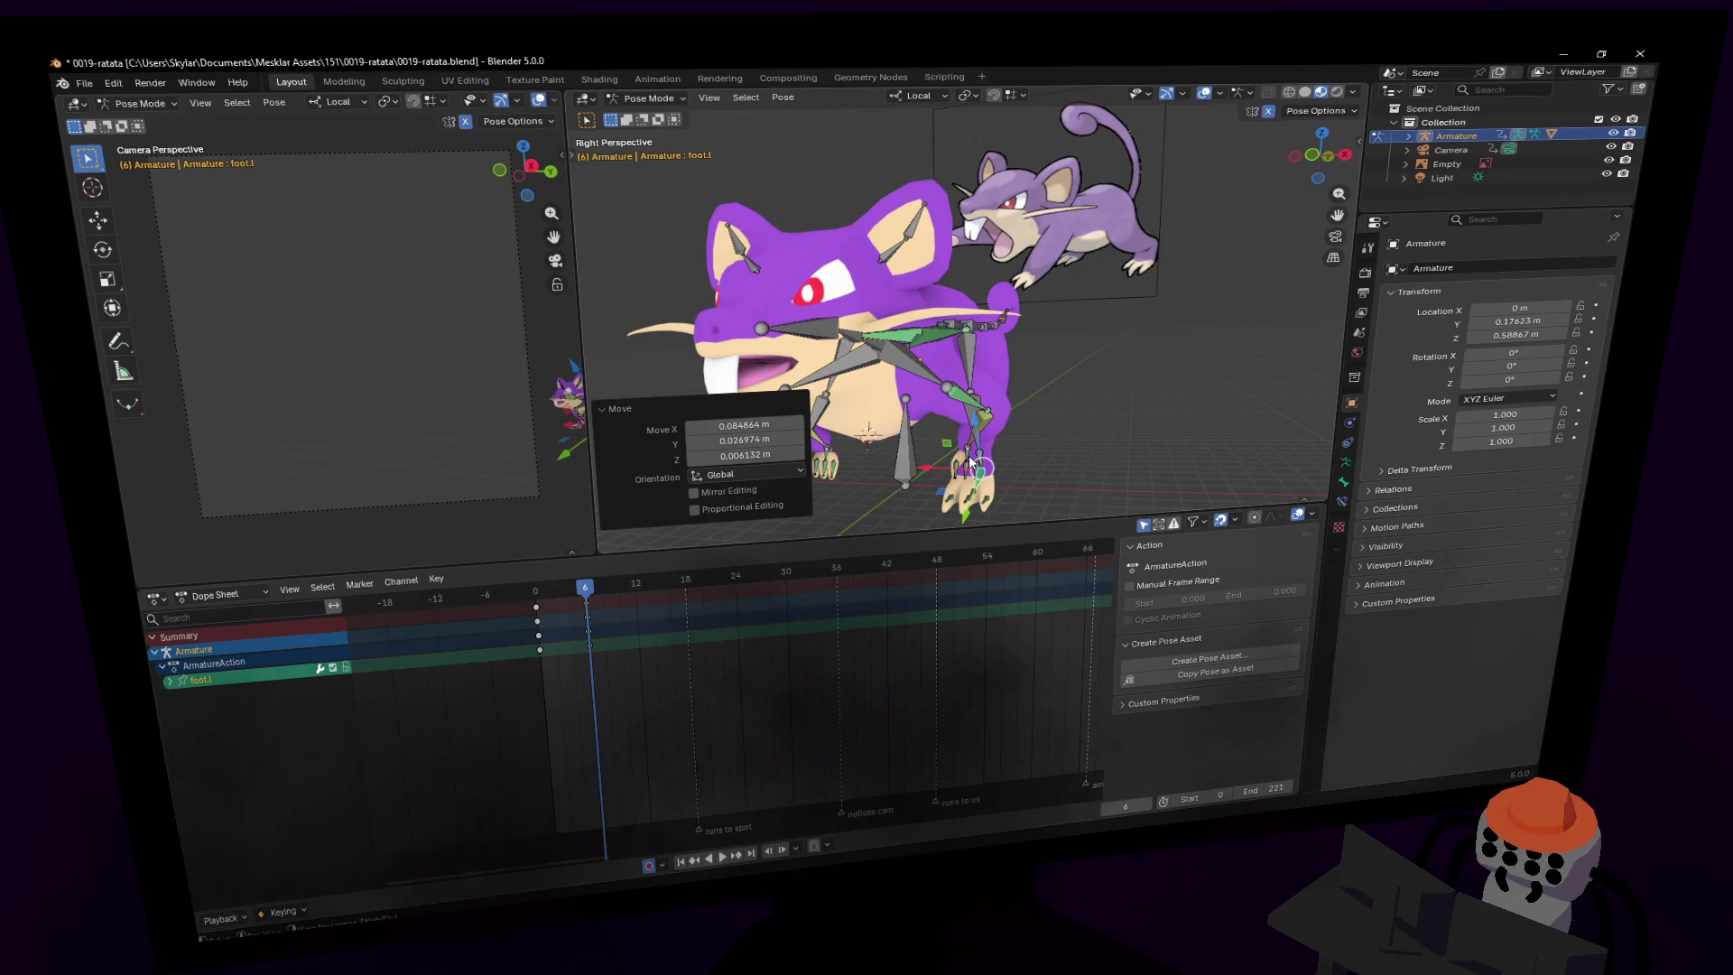
- From the front, shift hand.l and hand.r sideways along X (hand.r 0.11133 m)
click(972, 463)
middle_drag(971, 463, 1143, 305)
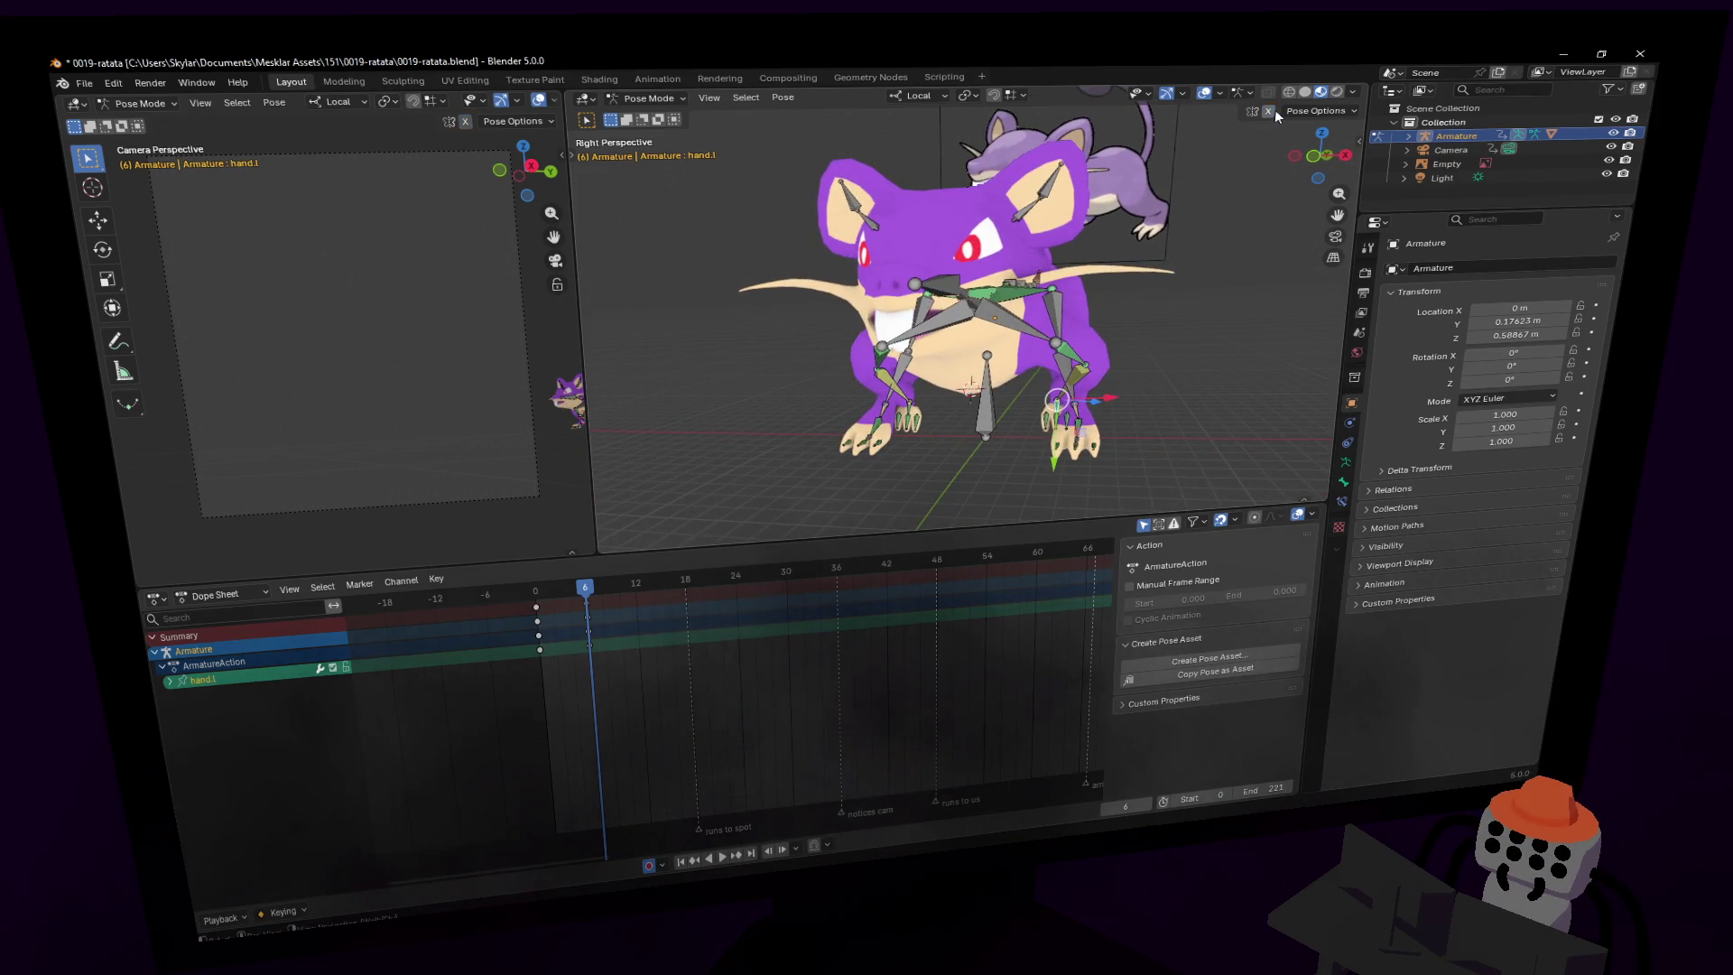
key(g)
key(x)
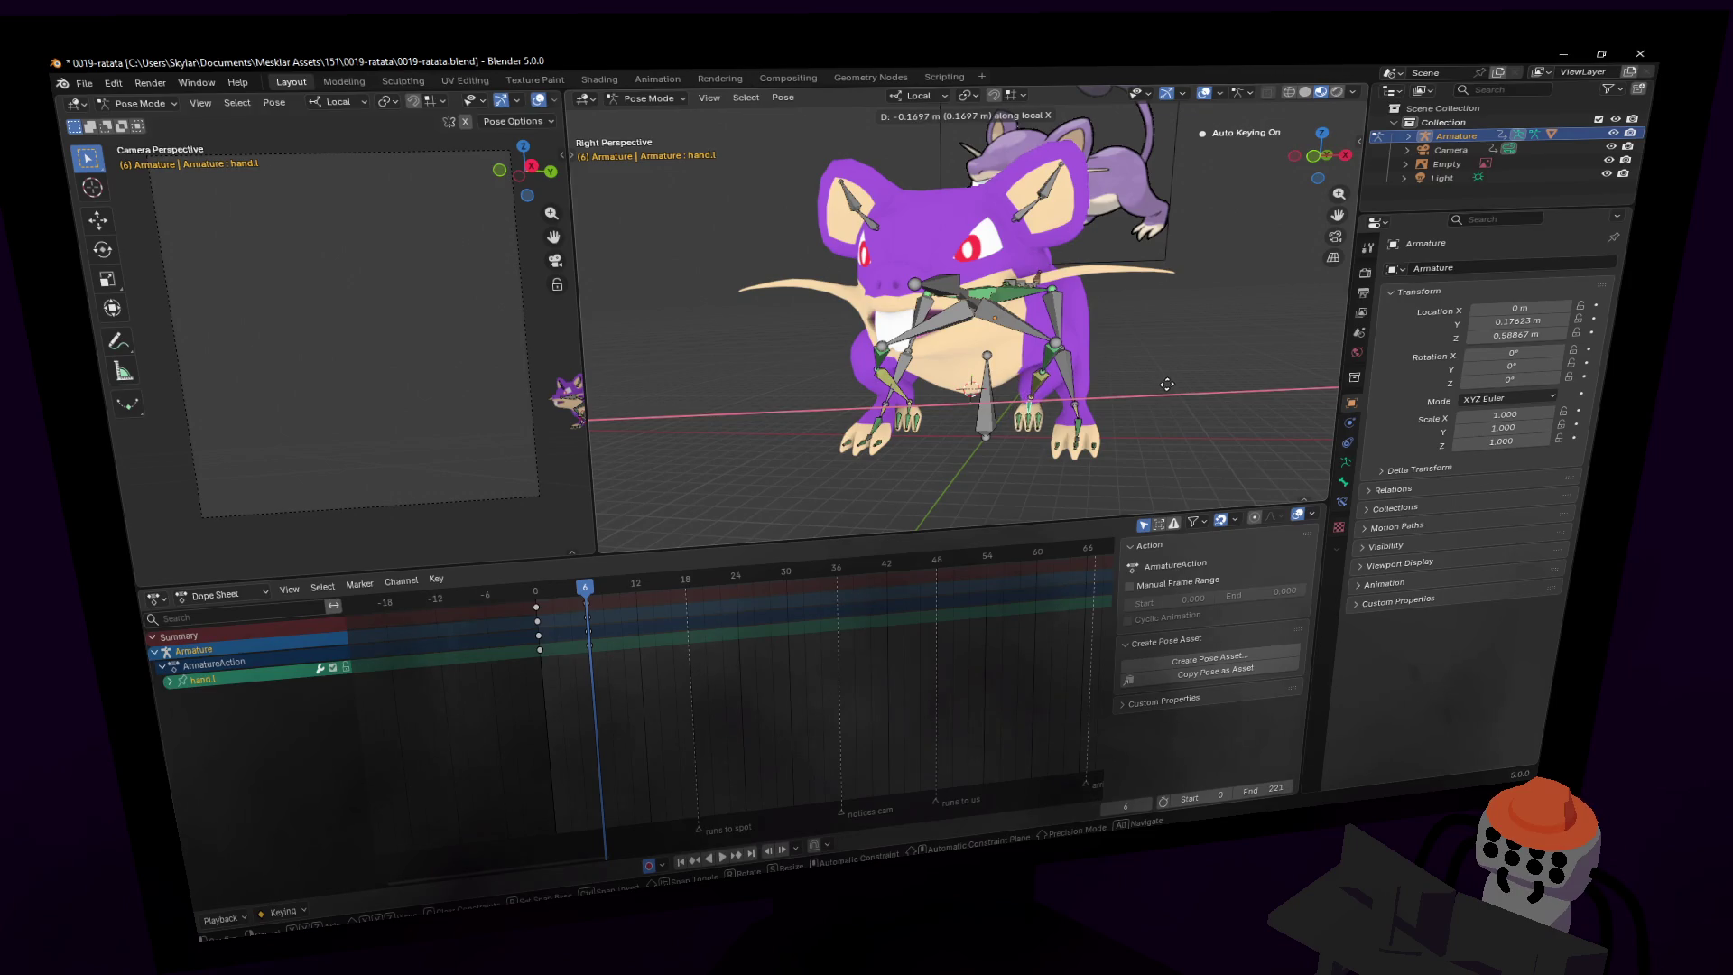
click(1167, 383)
click(907, 415)
key(g)
key(x)
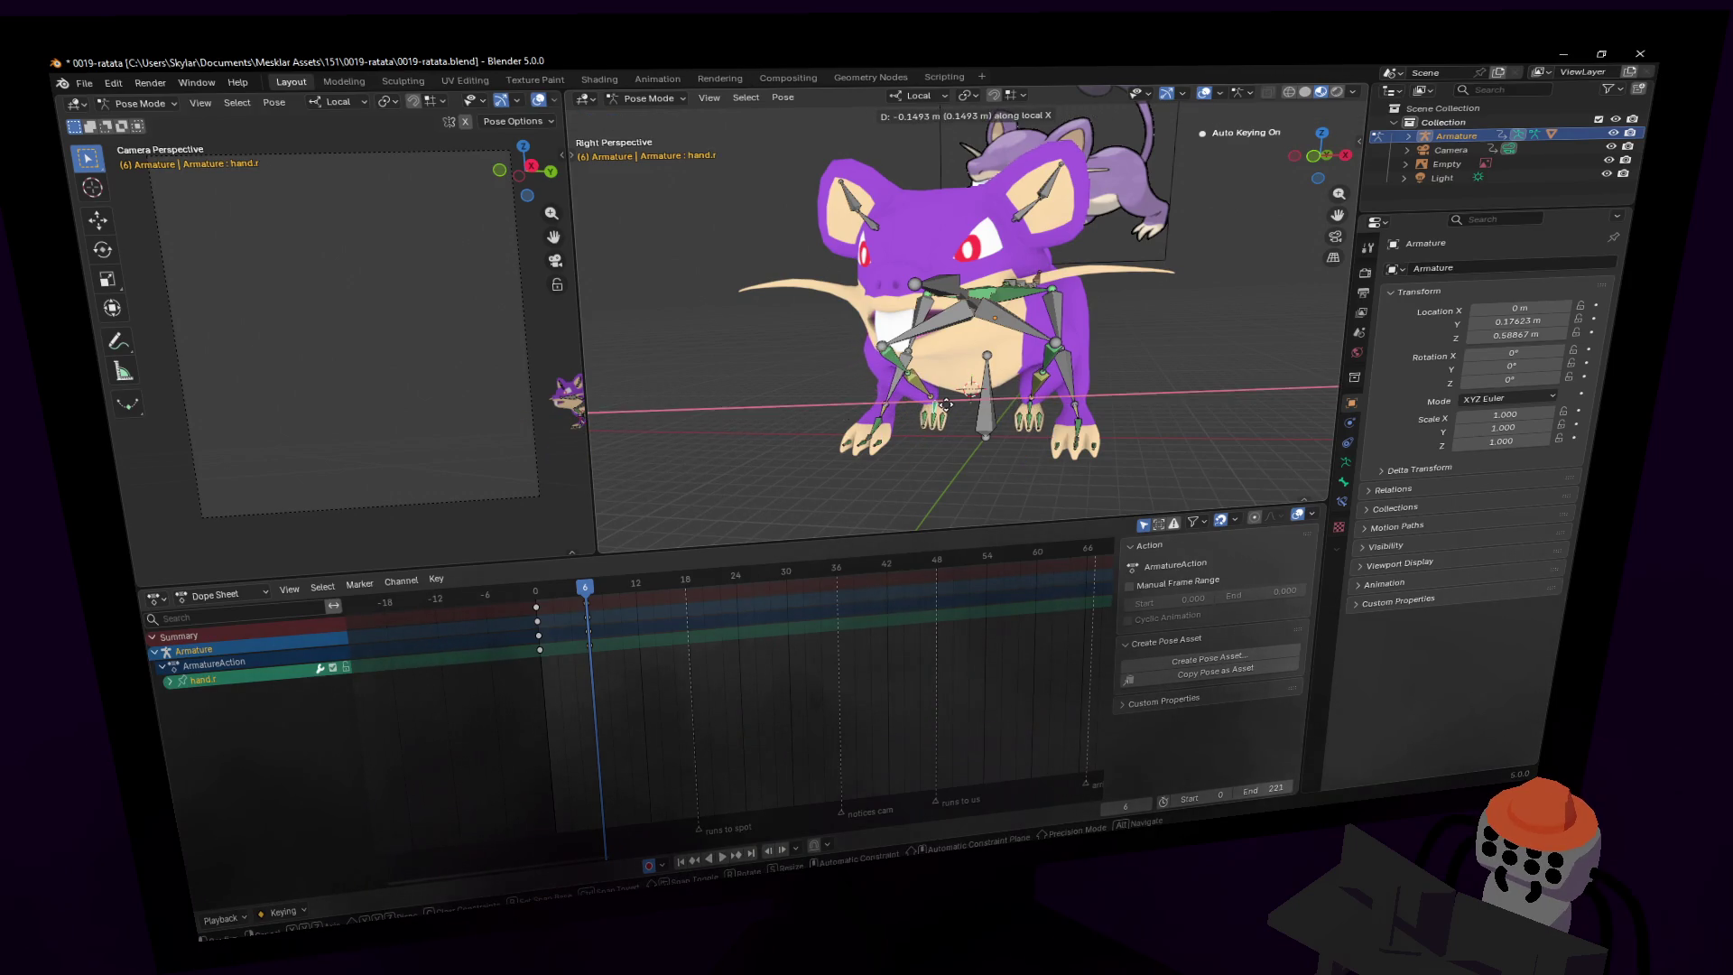
click(944, 405)
- Back in side view, rotate hand.l 82.8° and move it up
mouse_move(945, 405)
middle_down()
mouse_move(912, 406)
mouse_move(1025, 428)
middle_up()
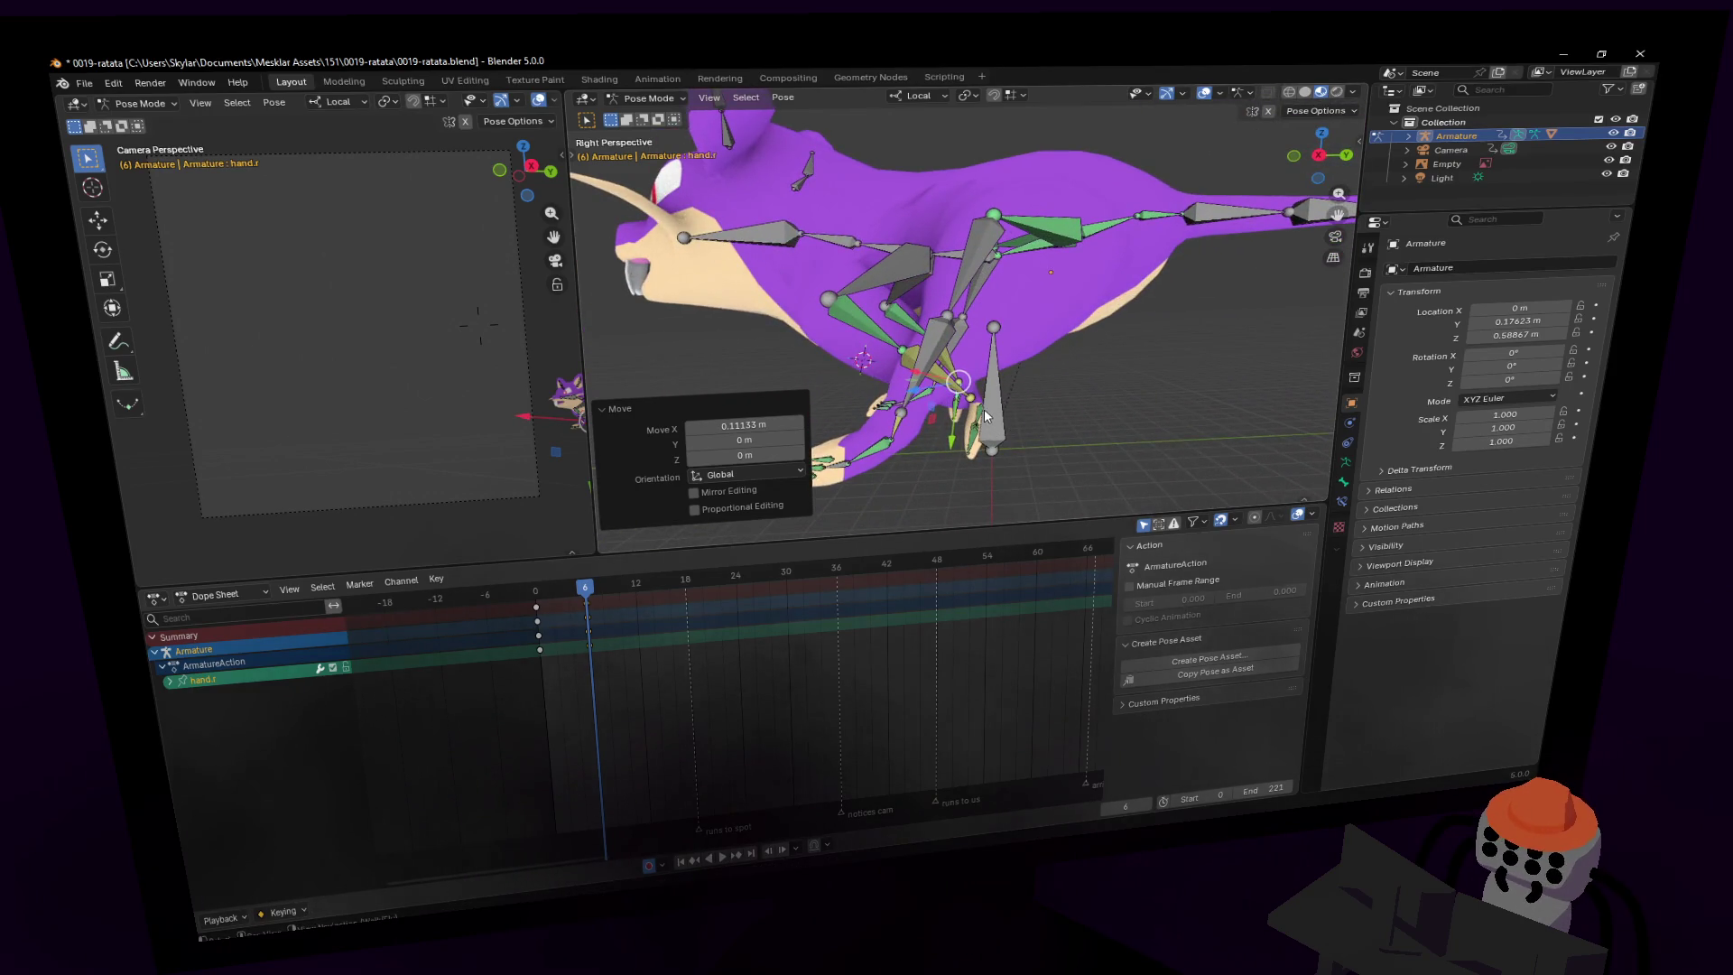
click(985, 416)
key(r)
click(989, 370)
key(g)
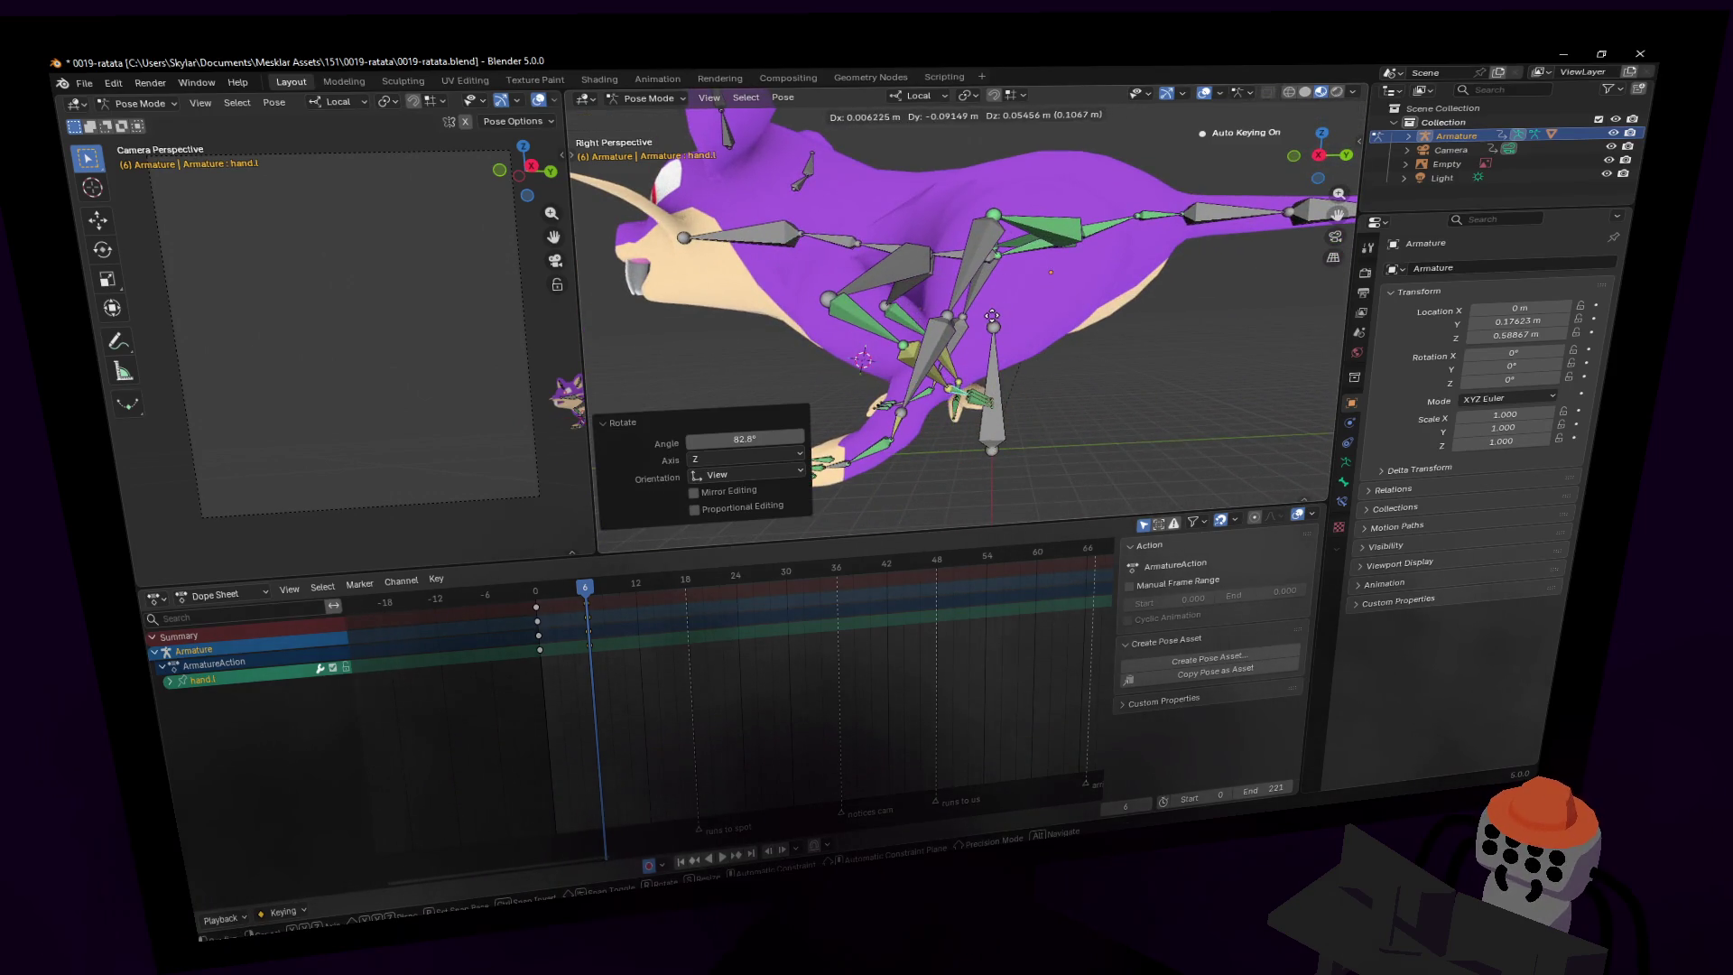
click(991, 316)
- Rotate hand.r 72.1° and move it into place, checking from the front
click(961, 390)
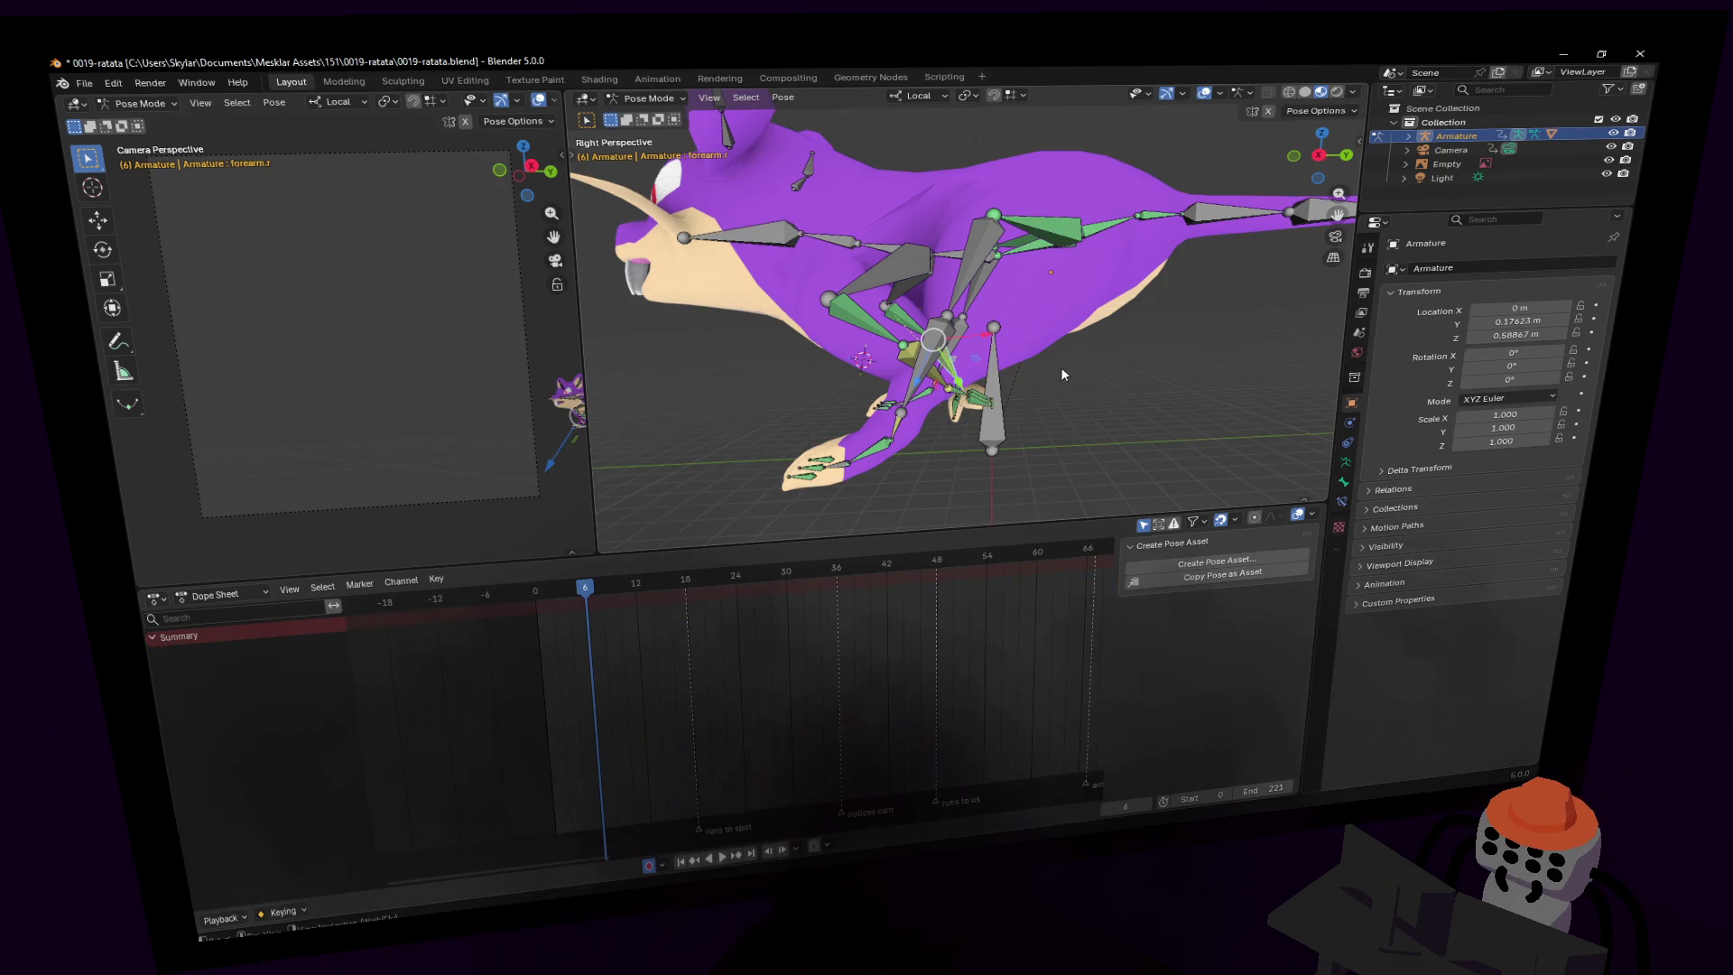
click(975, 394)
scroll(970, 393, up, 3)
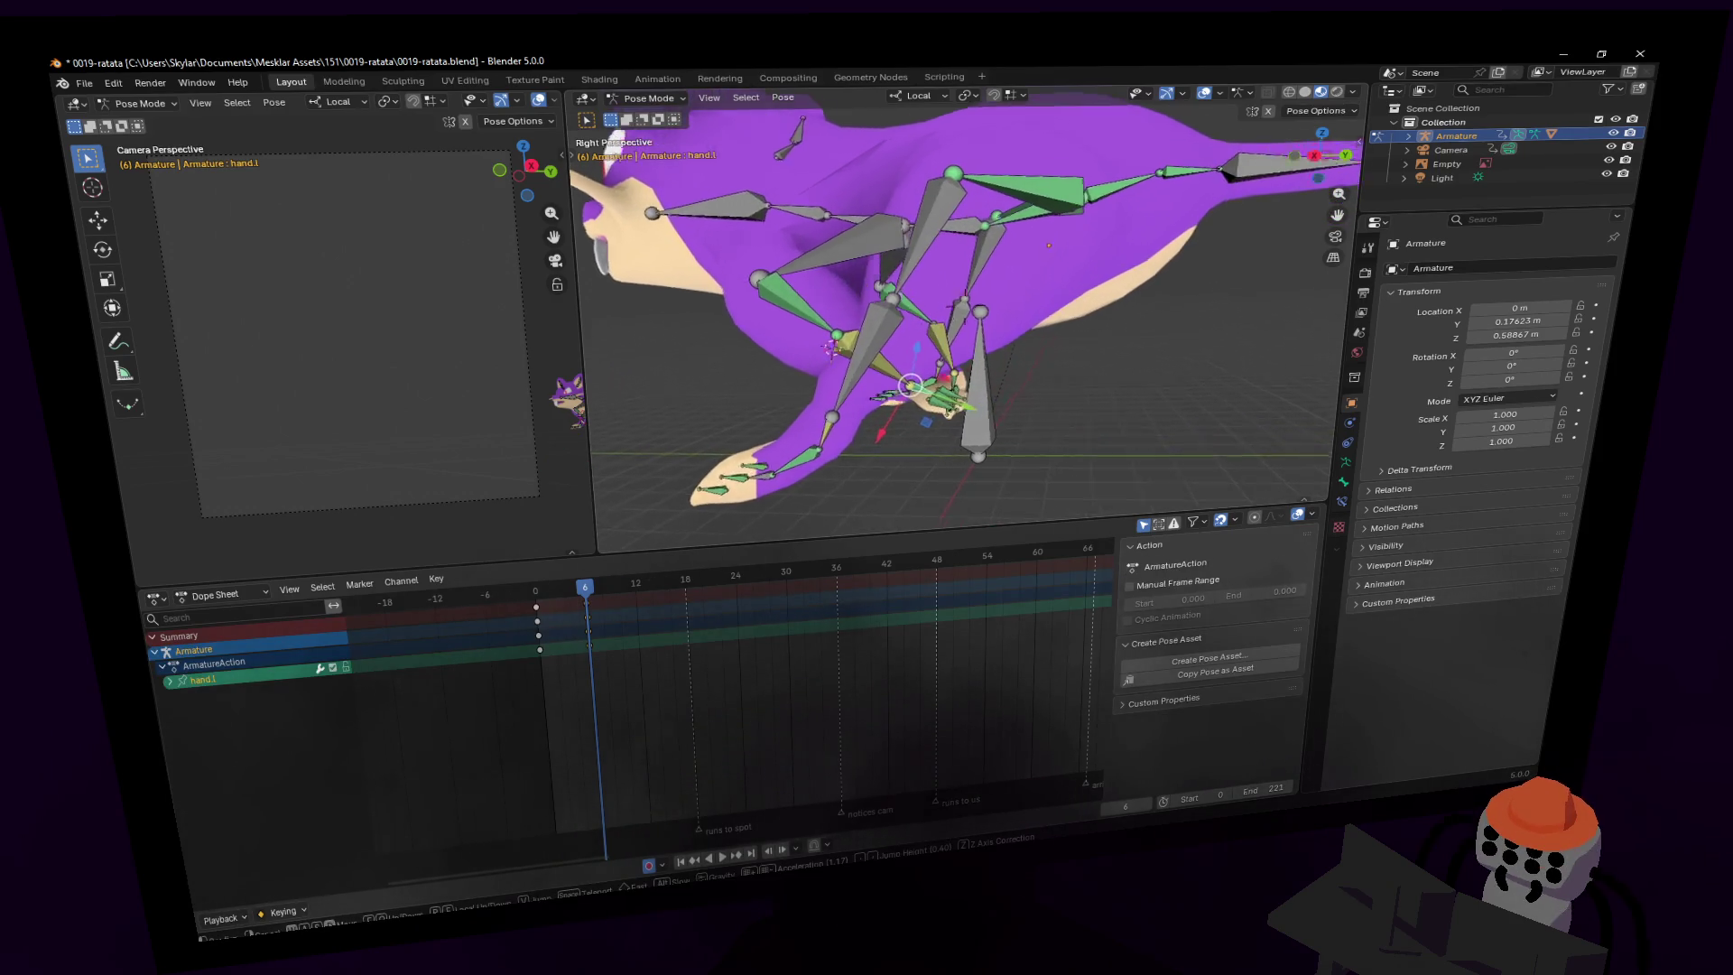
click(979, 392)
scroll(979, 392, up, 2)
key(r)
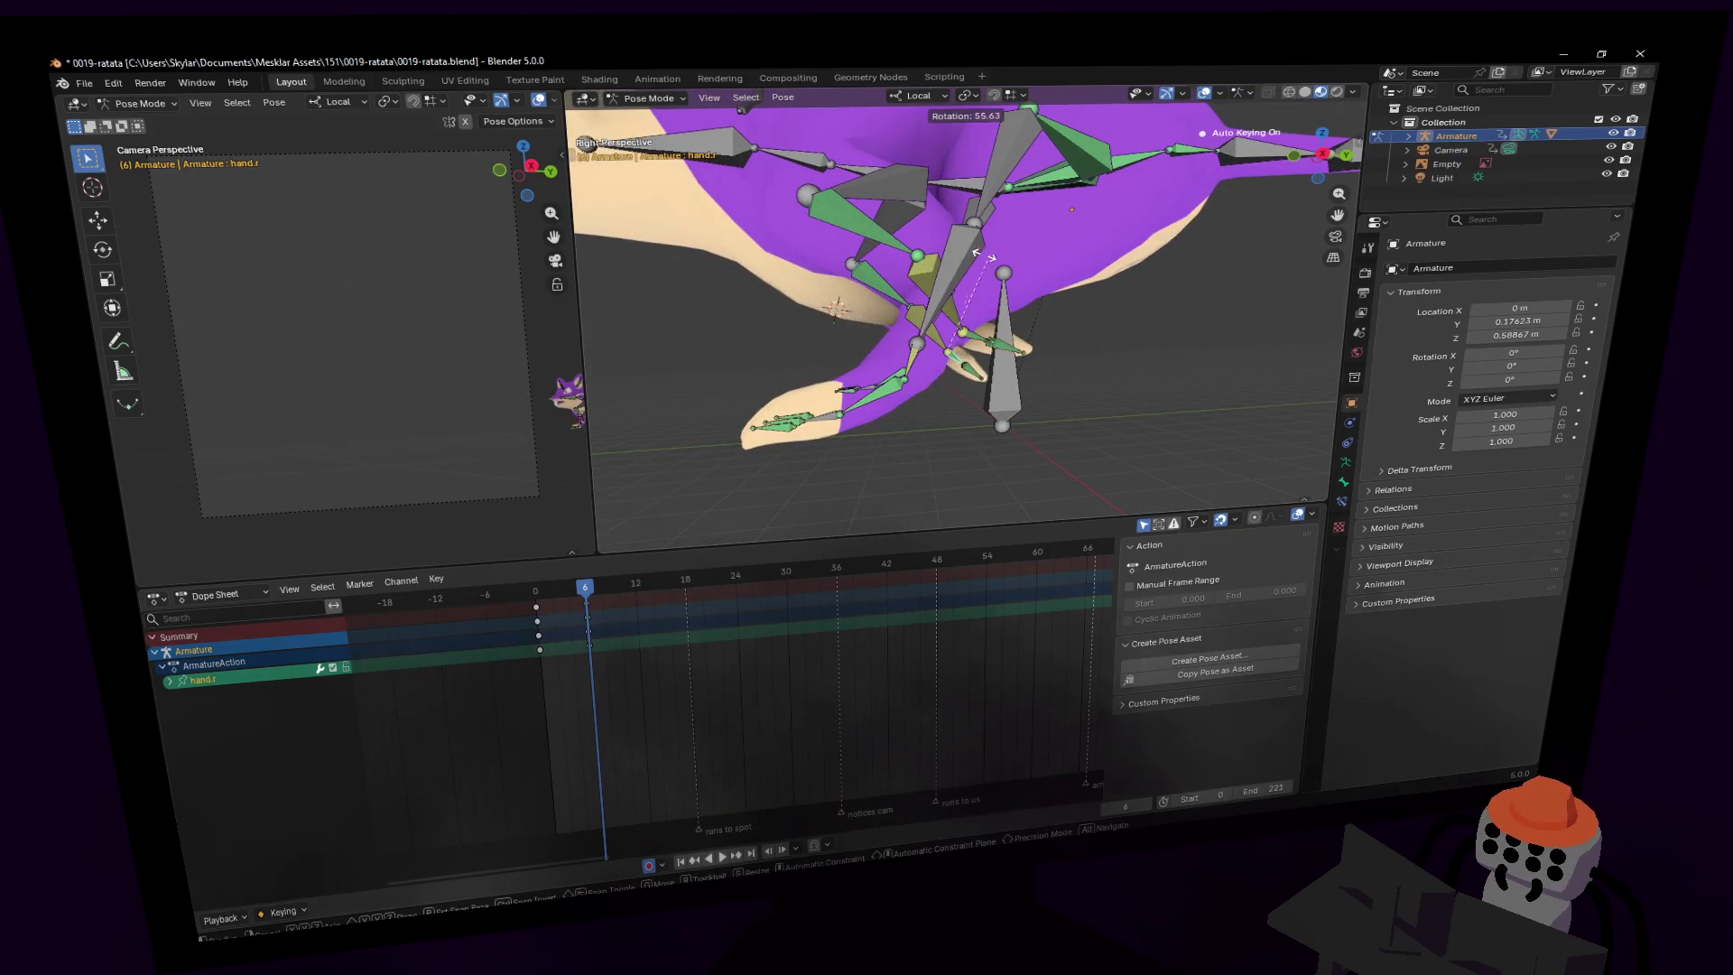
click(984, 311)
key(g)
click(984, 312)
mouse_move(984, 311)
middle_down()
mouse_move(880, 359)
mouse_move(1038, 361)
mouse_move(957, 445)
middle_up()
key(g)
click(893, 369)
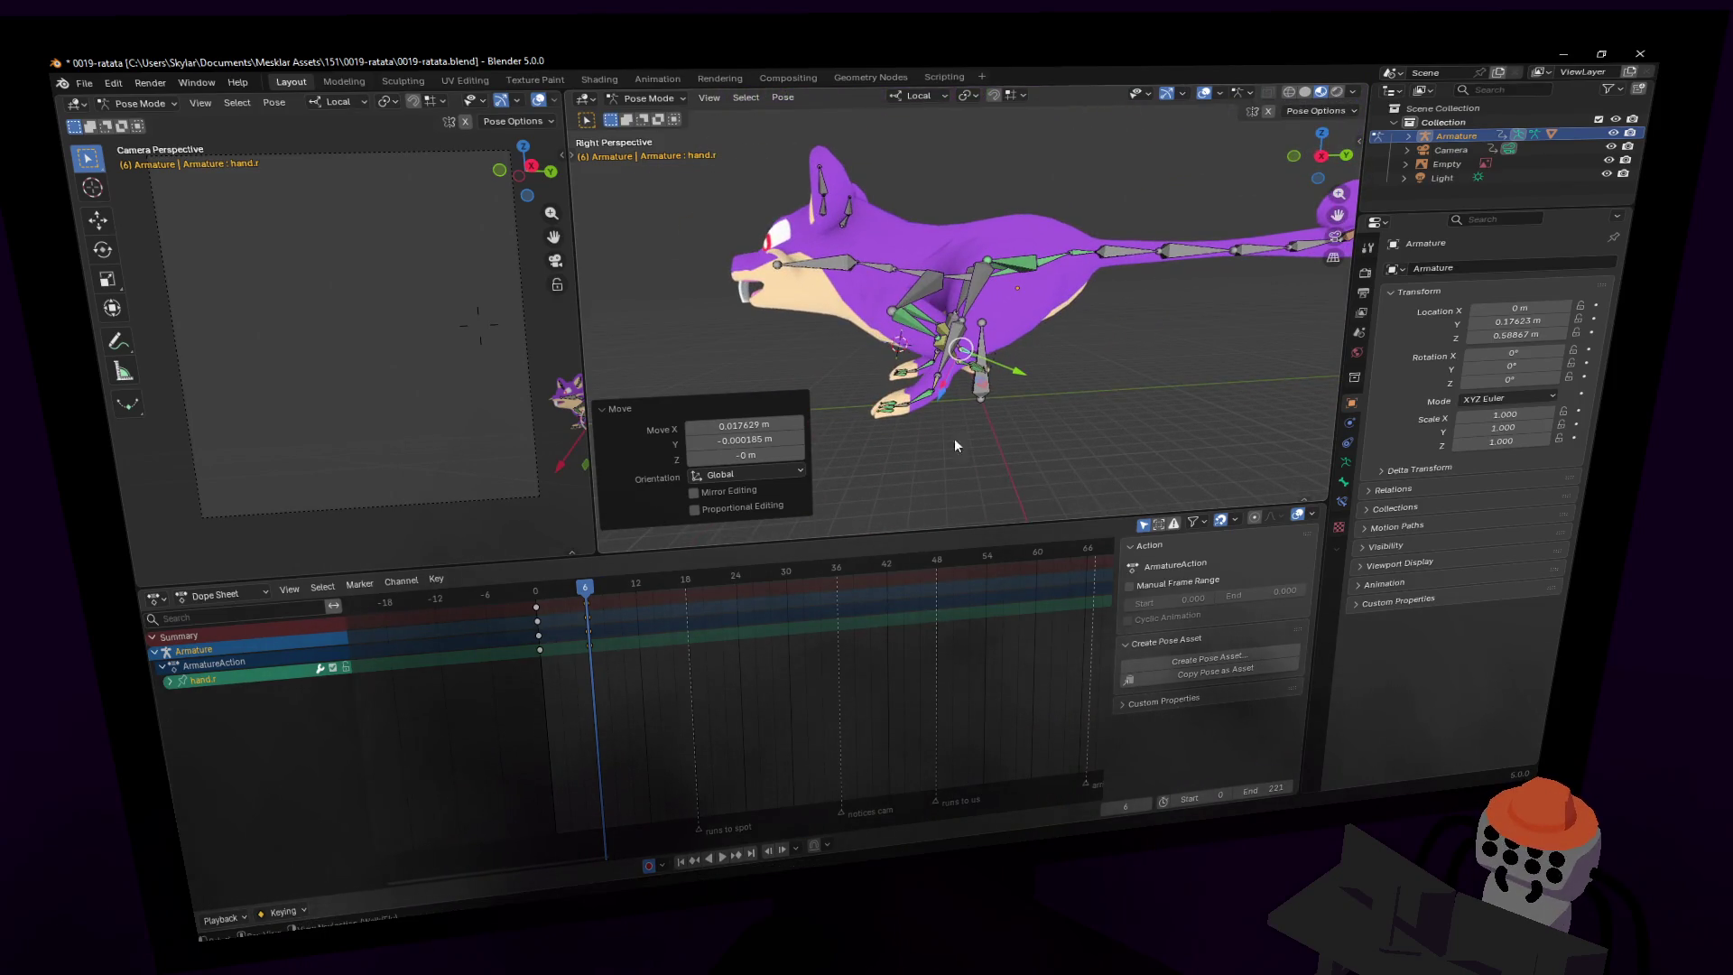
- In side orthographic view, rotate foot.l -37.1° and move it back
click(919, 403)
click(1320, 156)
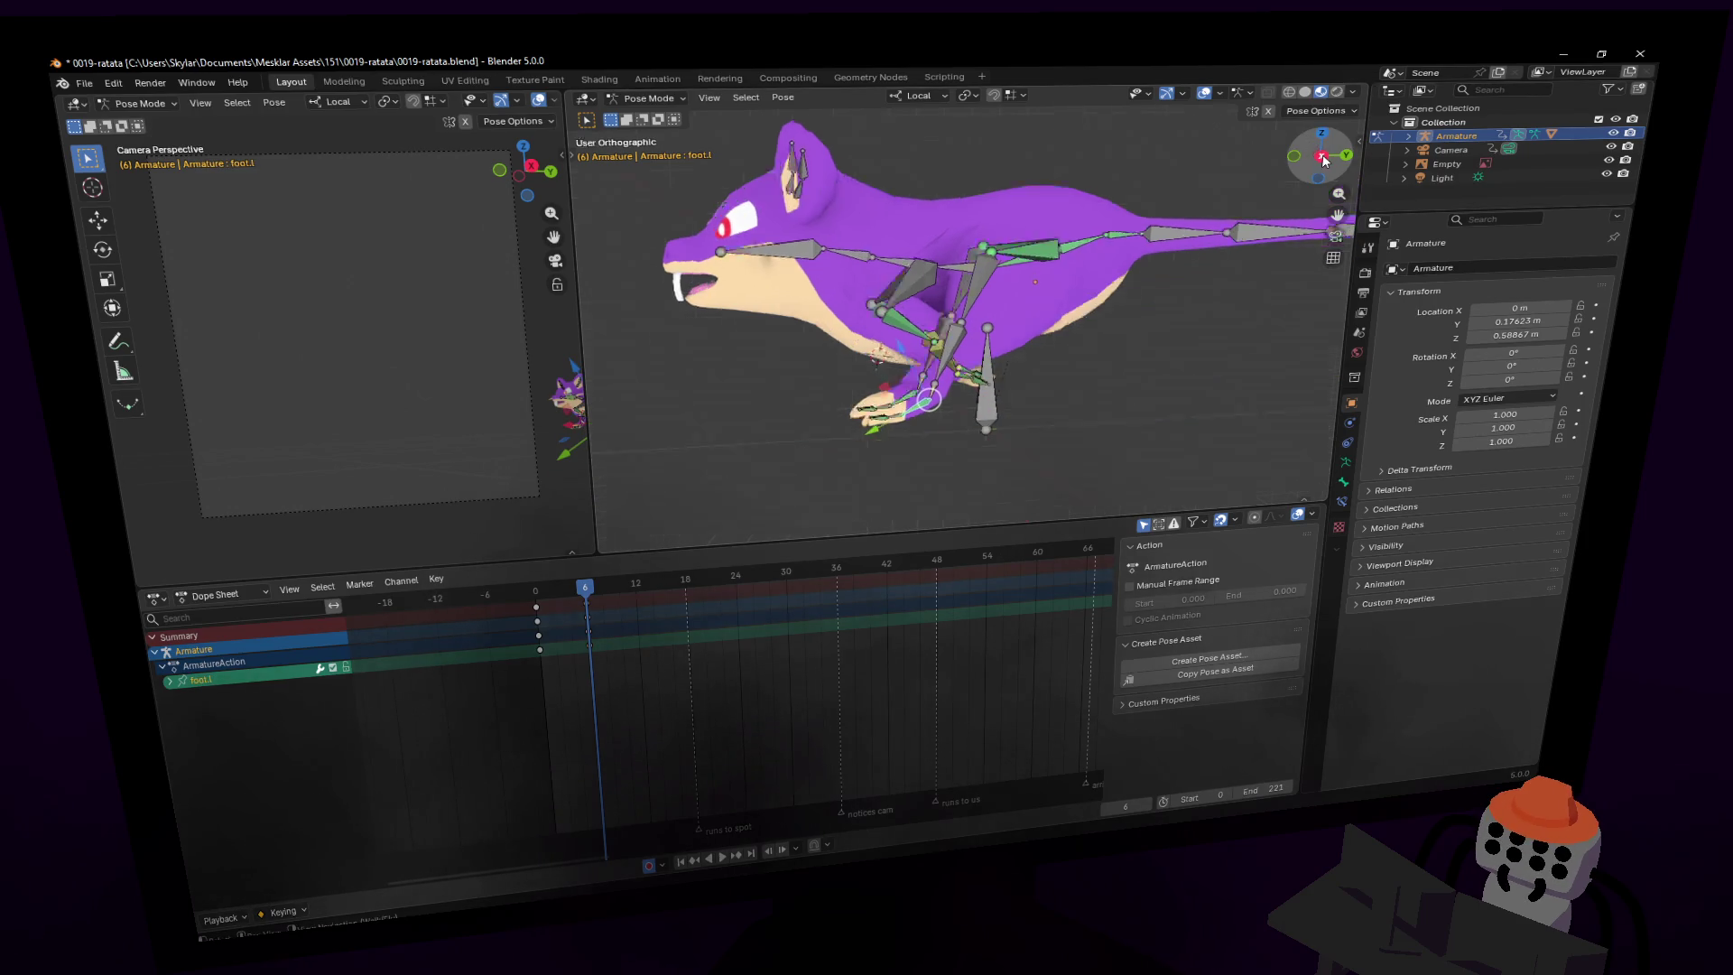
key(r)
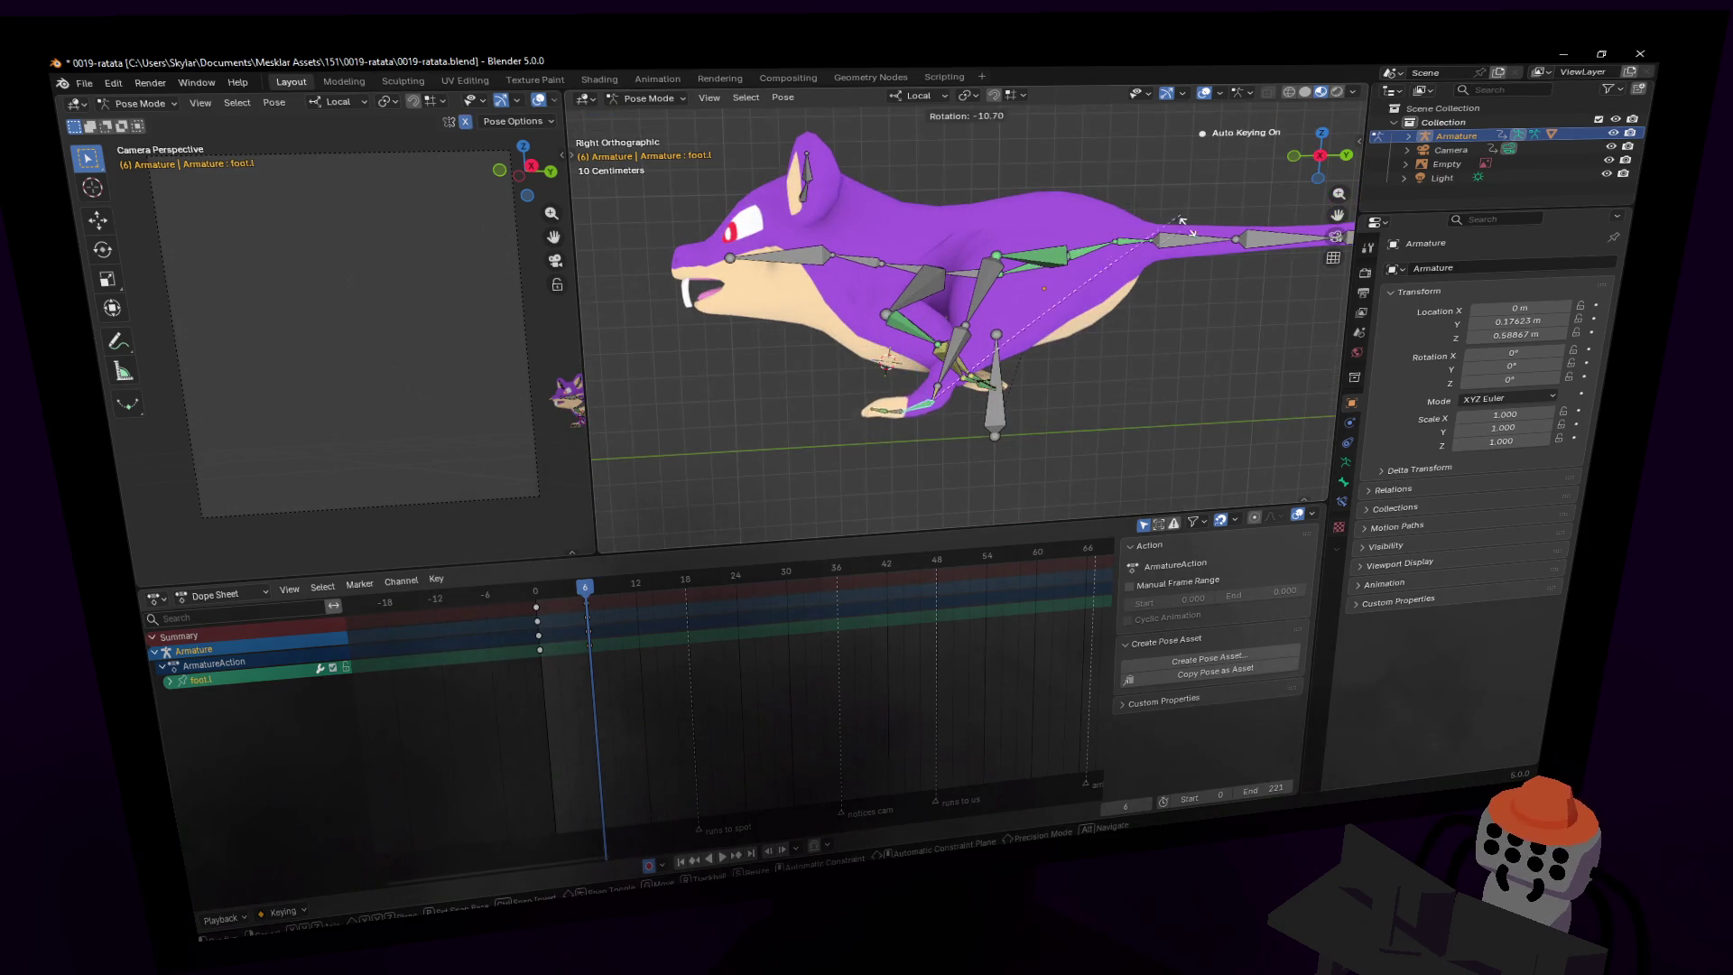
click(1183, 219)
key(g)
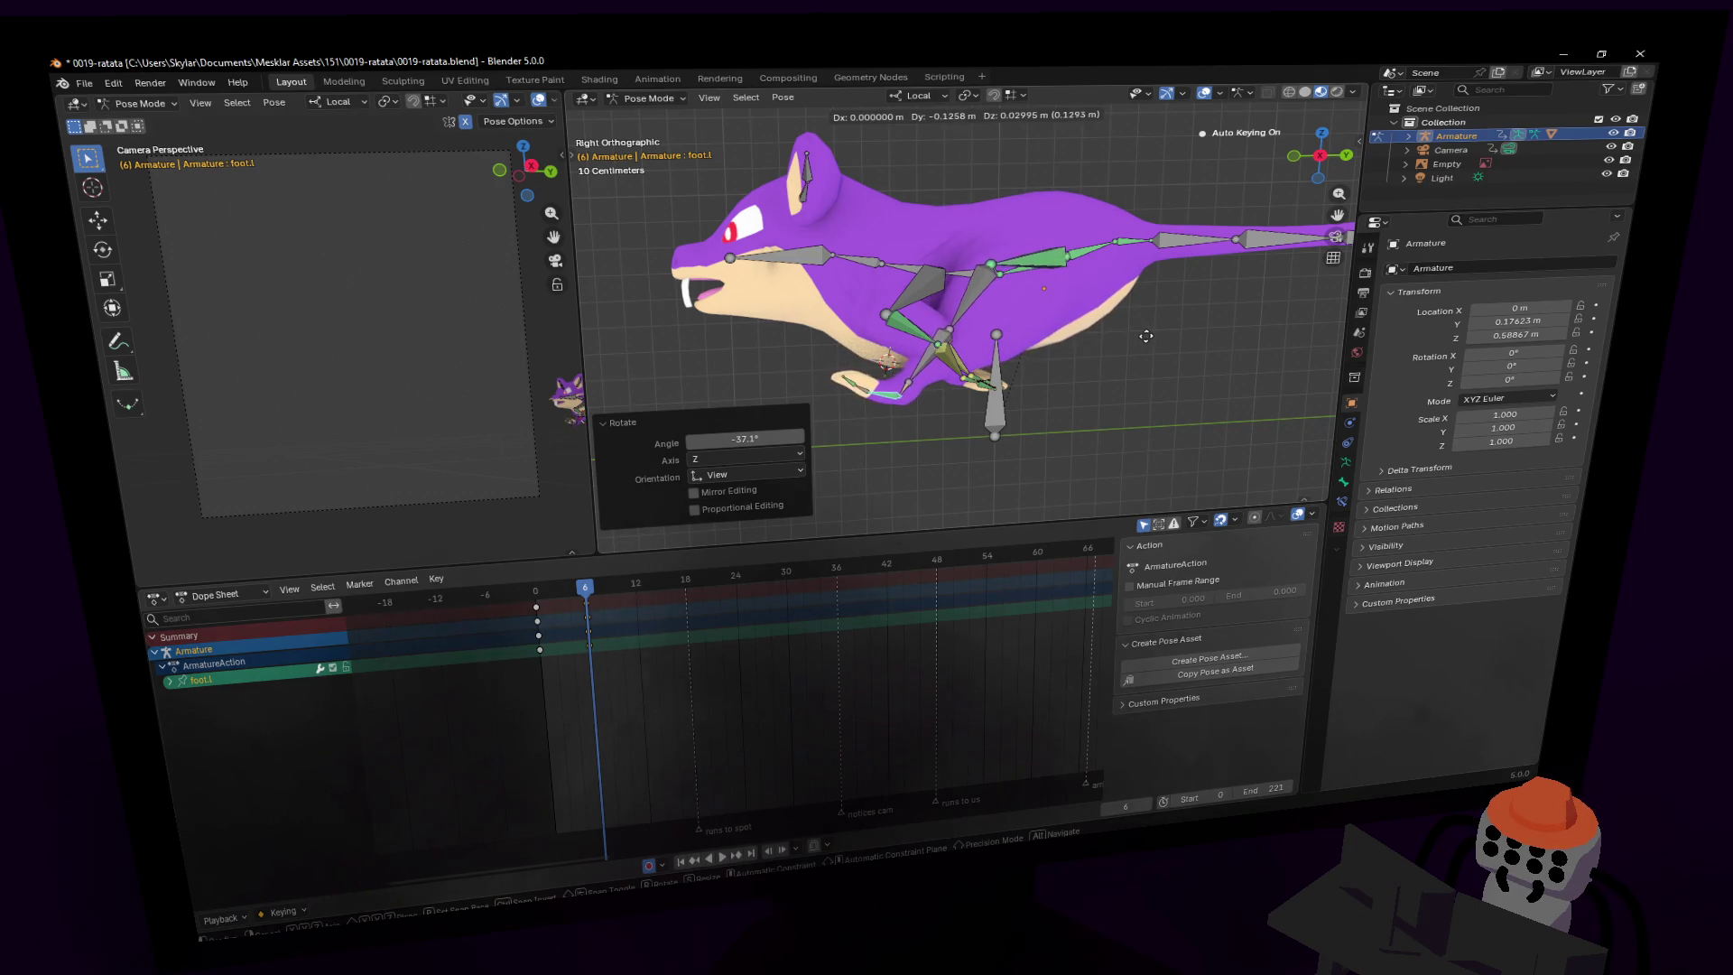
click(1153, 340)
key(shift+grave)
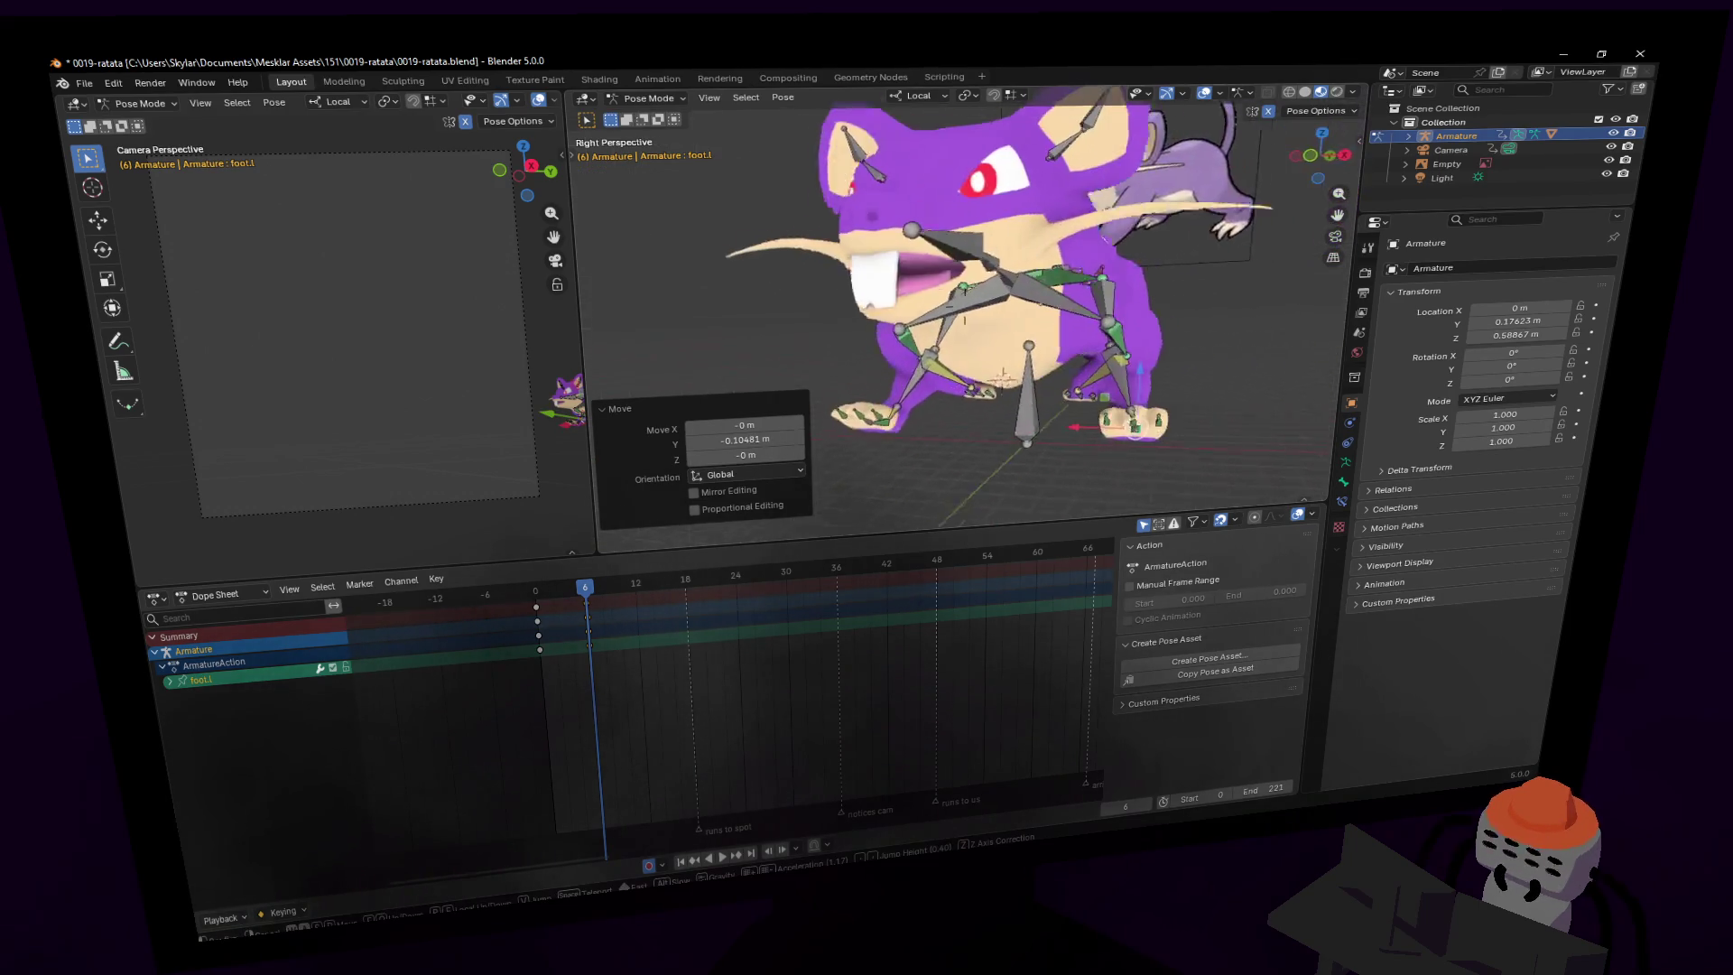
key(Return)
- Rotate clavicle.l on its local Z axis, undoing a second attempted rotation
click(1047, 275)
key(r)
key(z)
key(z)
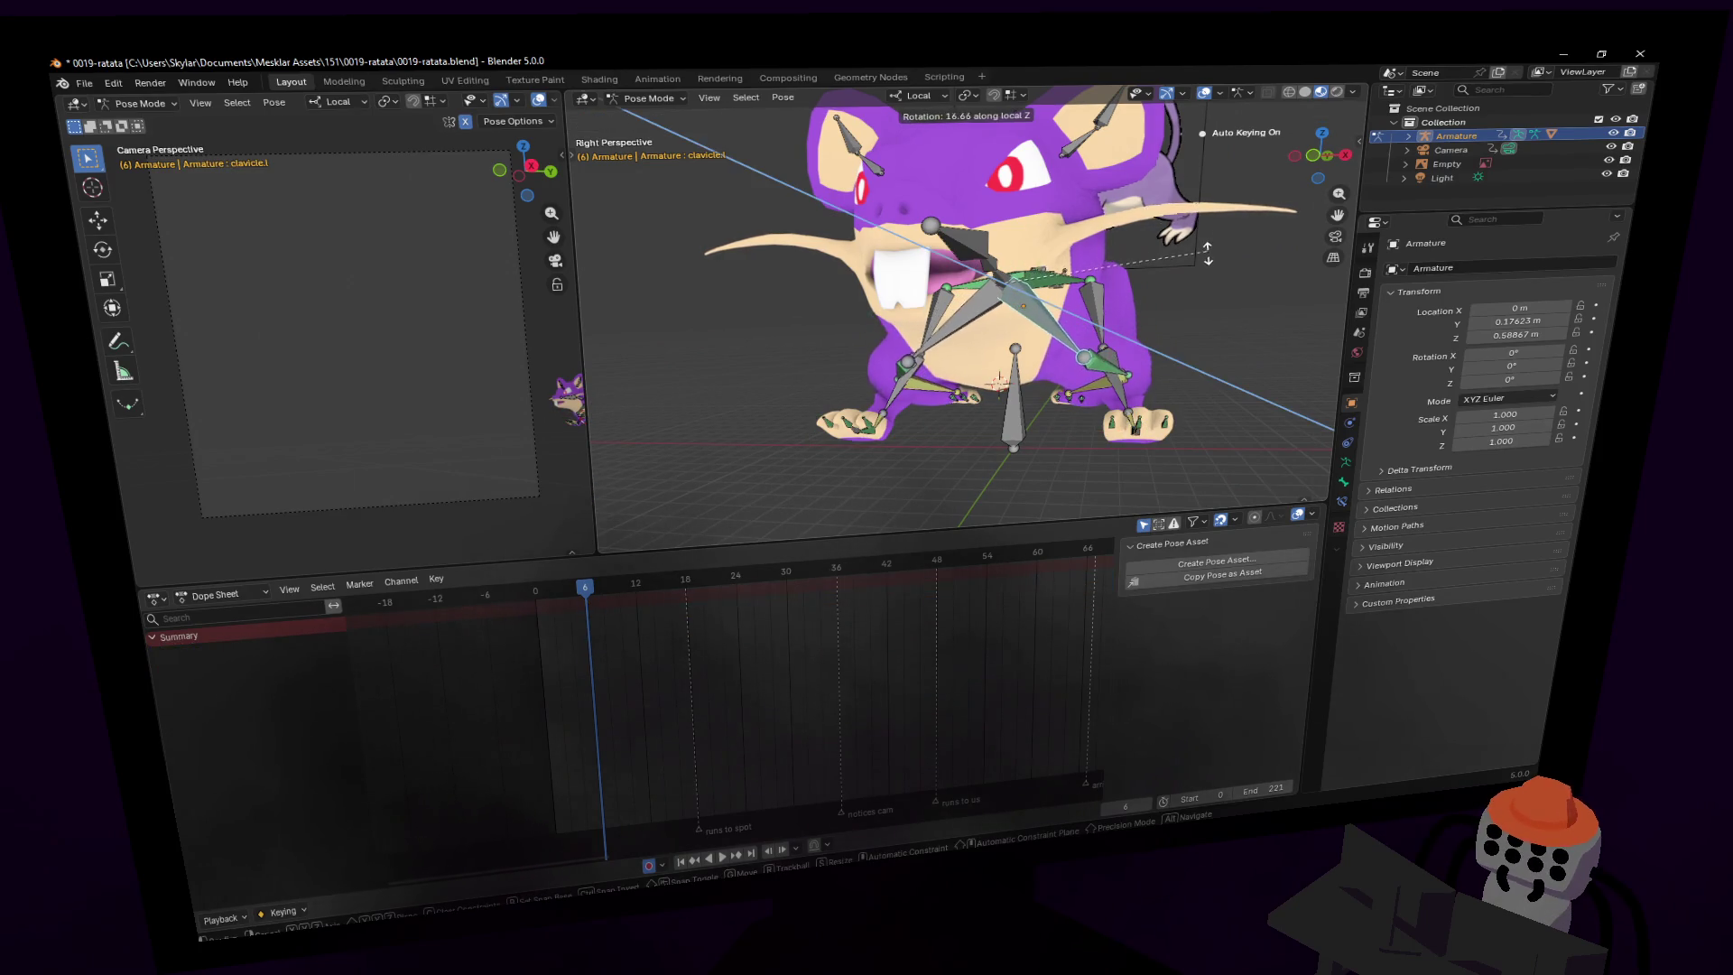
click(1161, 176)
middle_drag(1160, 176, 1078, 219)
key(r)
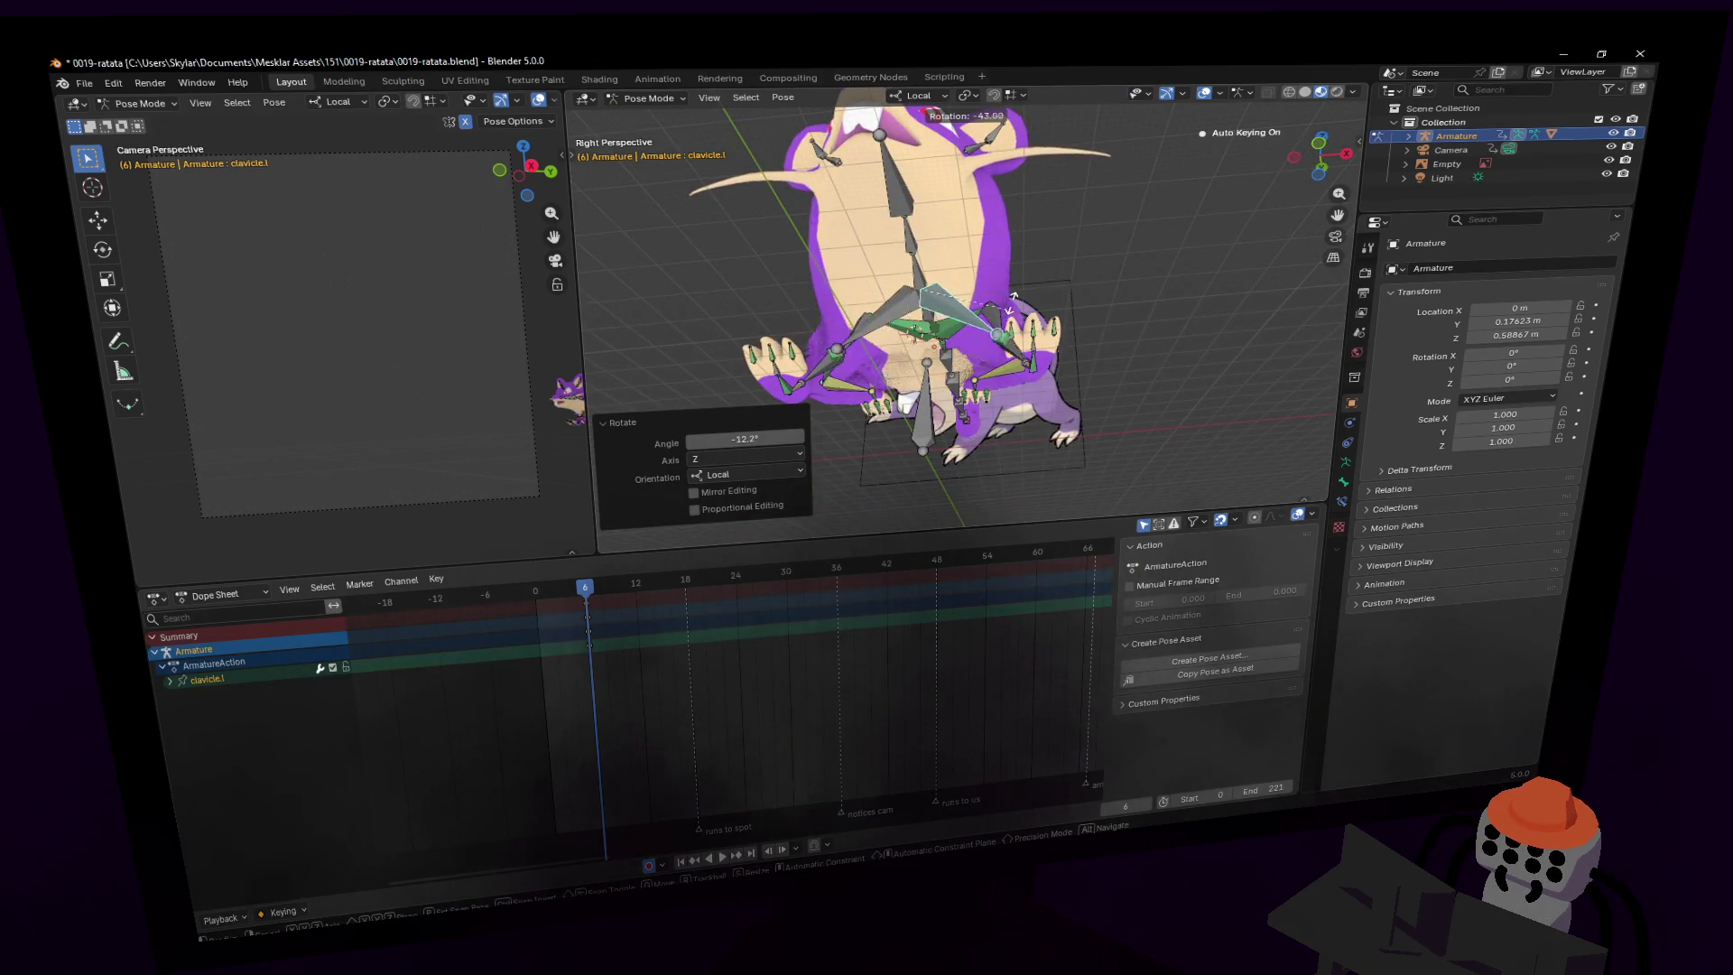
right_click(1036, 313)
key(ctrl+z)
- Inspect the clavicle bones by toggling into Edit Mode and back to Pose Mode
mouse_move(1037, 313)
middle_down()
mouse_move(979, 306)
mouse_move(1094, 158)
mouse_move(1151, 164)
middle_up()
scroll(1001, 304, up, 5)
key(Tab)
scroll(980, 304, down, 5)
key(Tab)
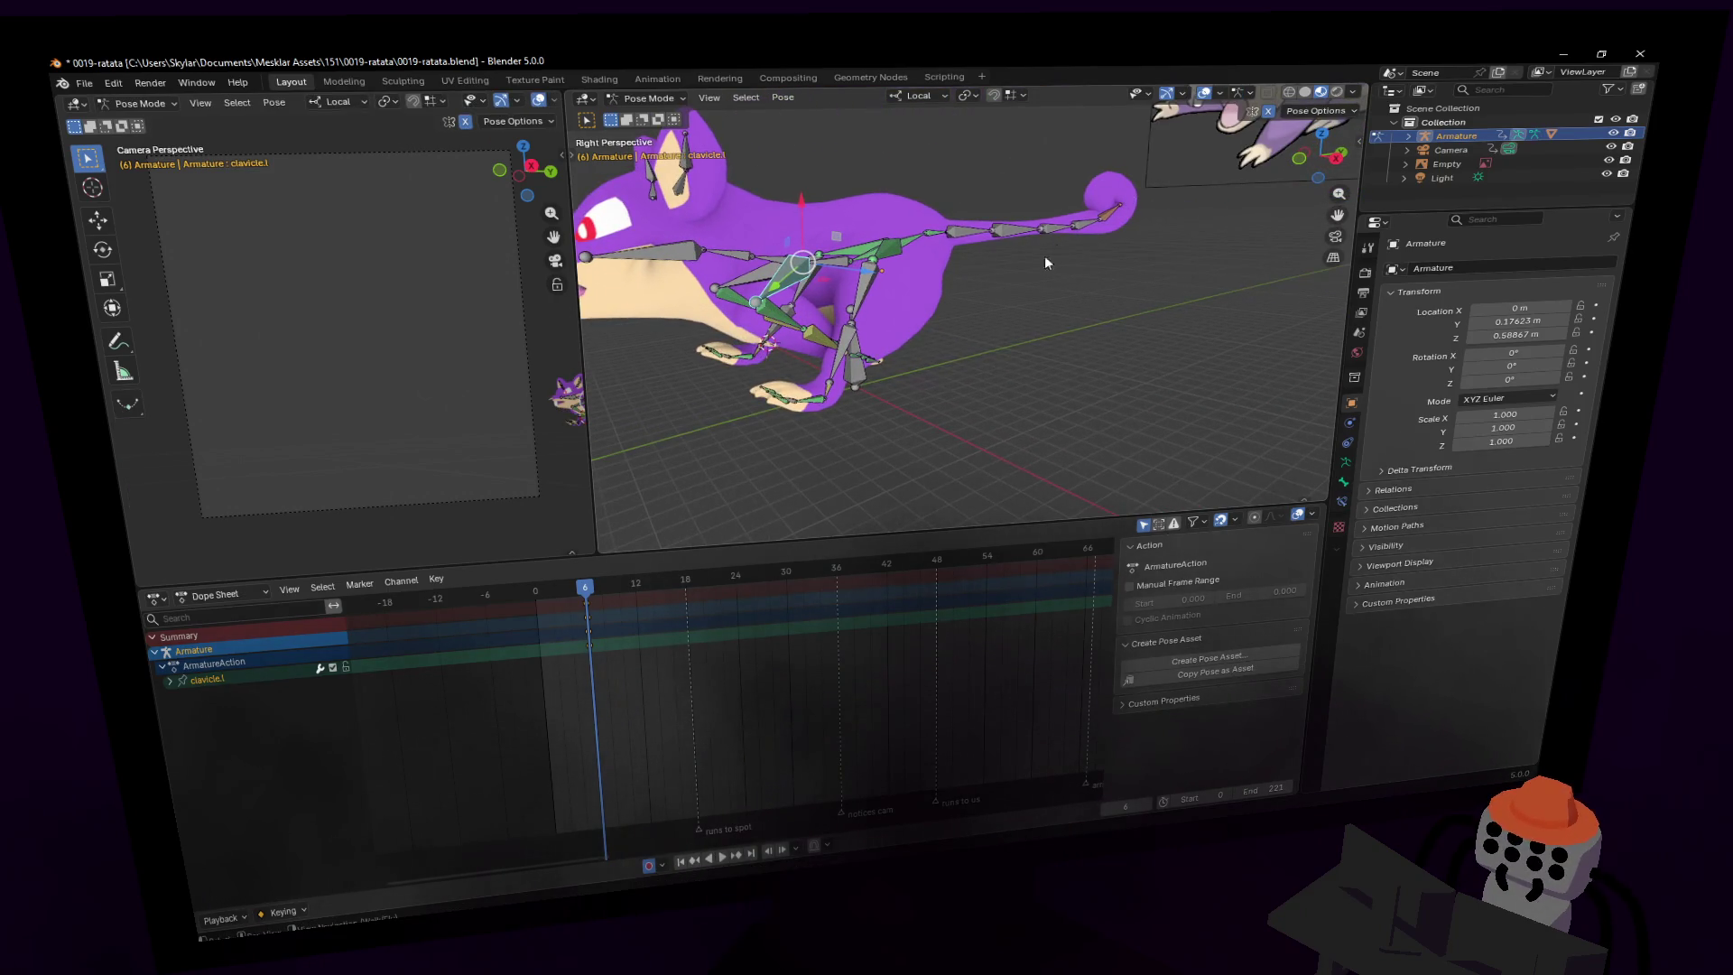
key(shift+grave)
- Key the pose at frame 6, reset the clavicle rotation at frame 0, and key all bones there
key(i)
key(shift+Left)
key(shift+grave)
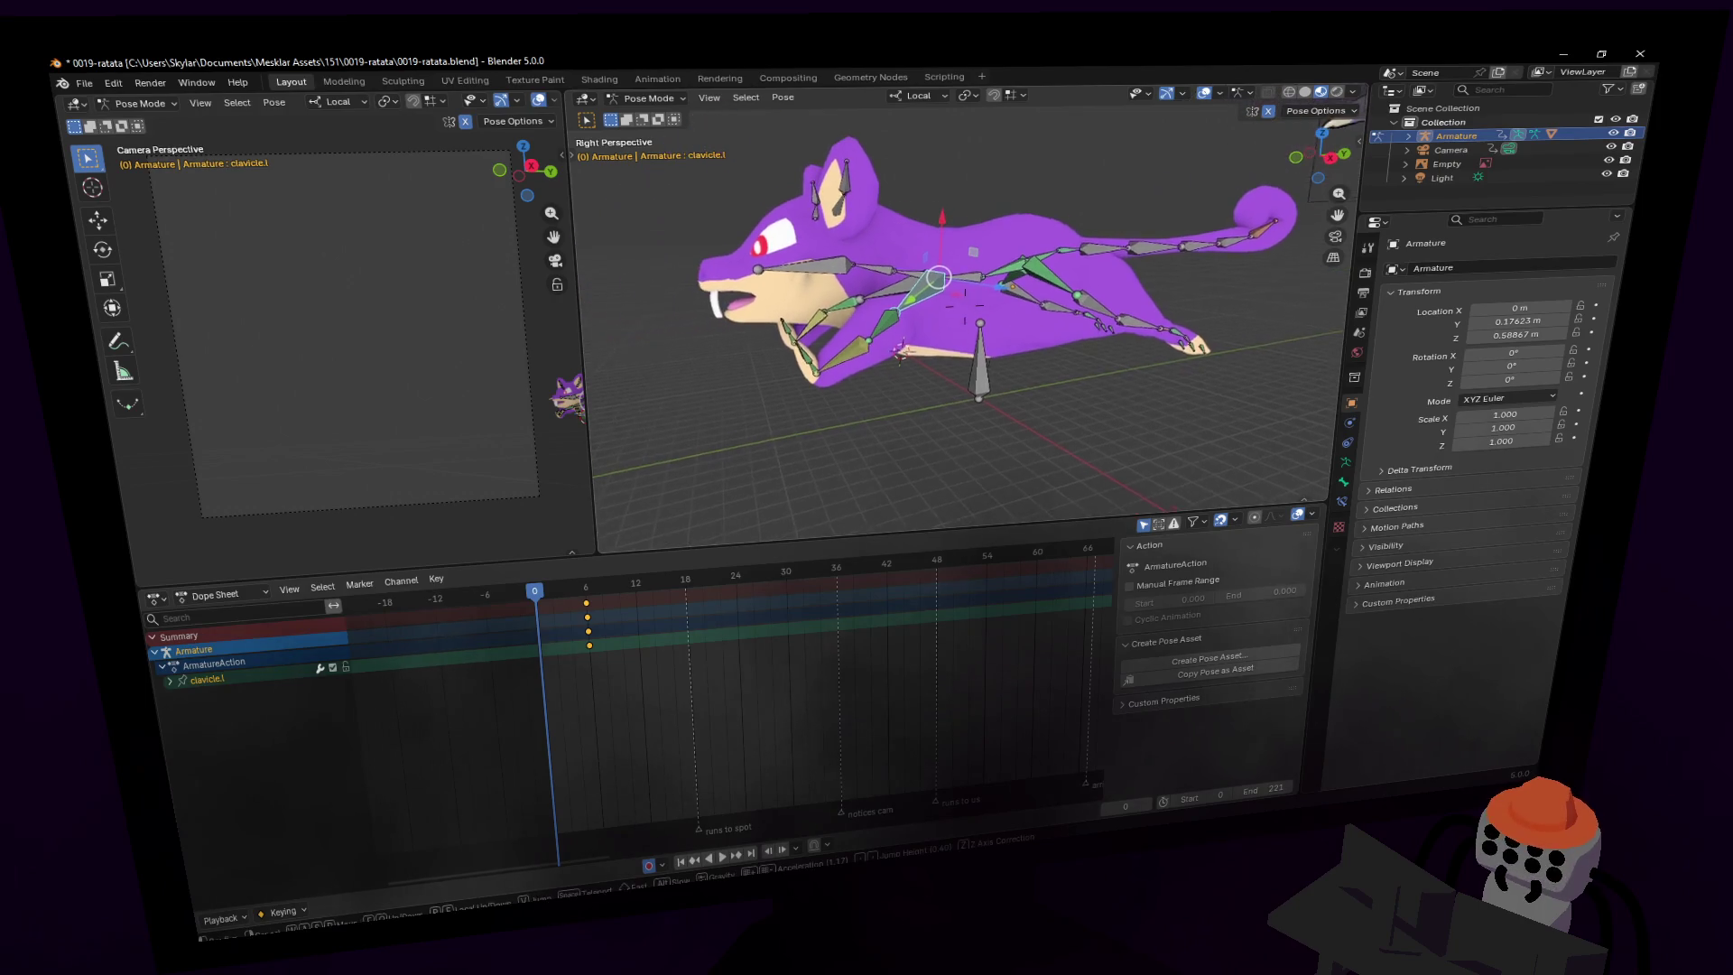
click(1014, 280)
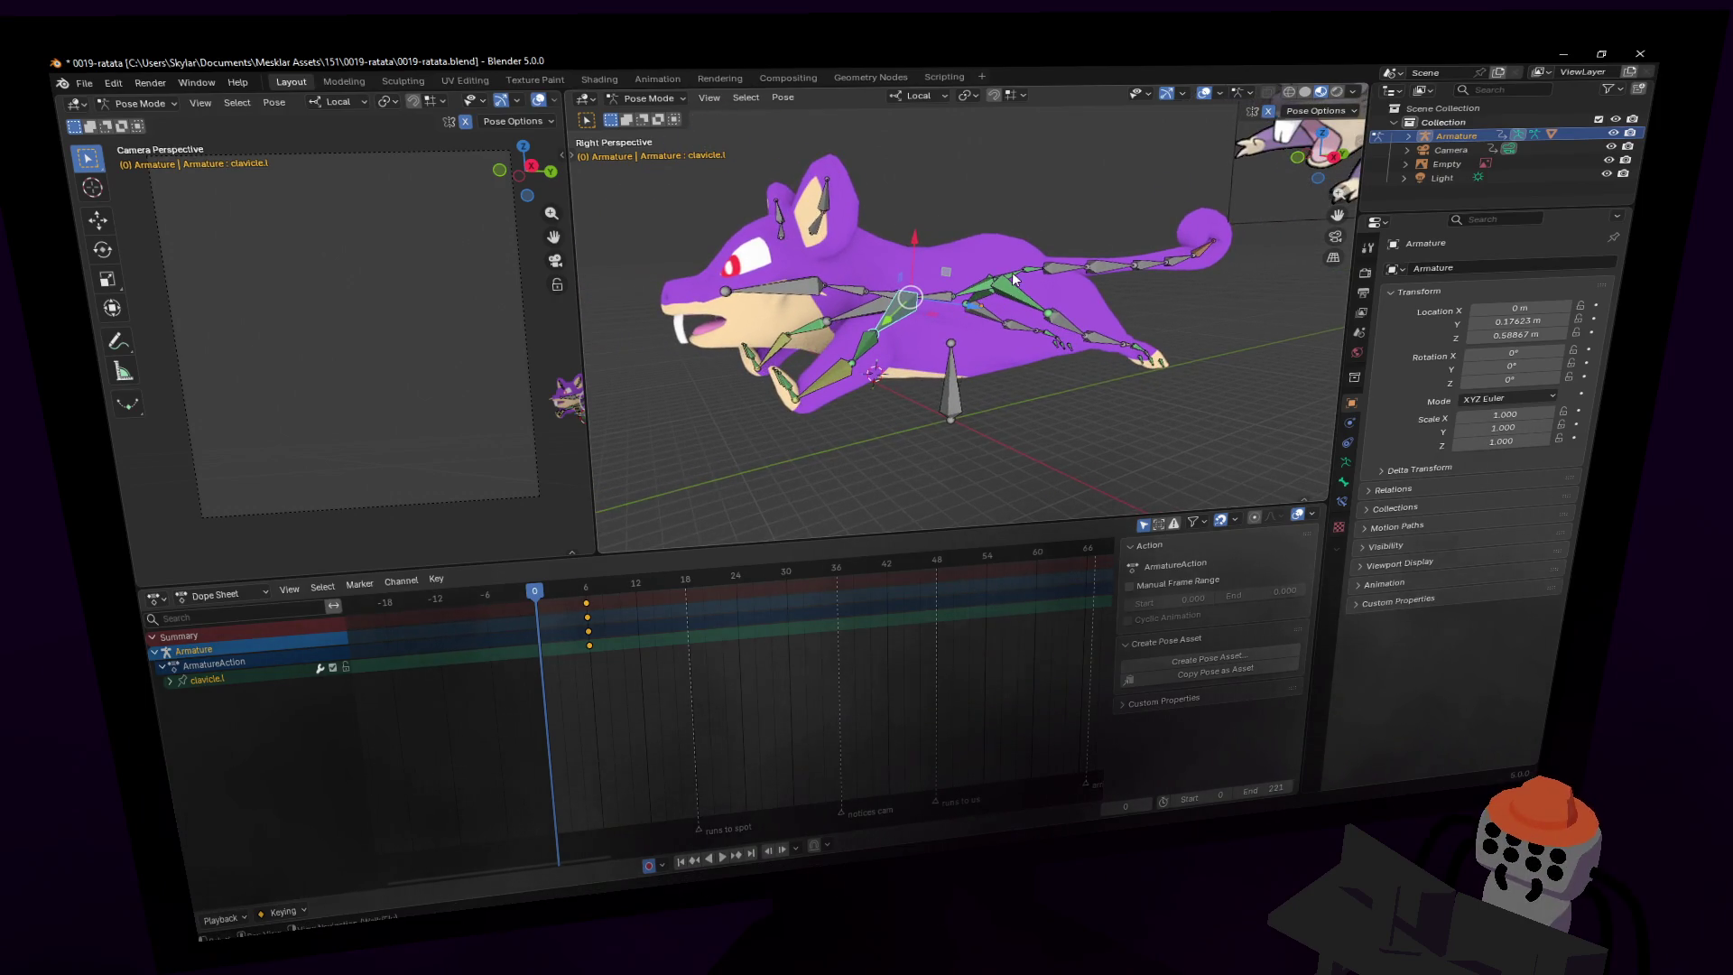
key(alt+r)
middle_drag(993, 323, 1047, 240)
key(a)
alt+click(542, 669)
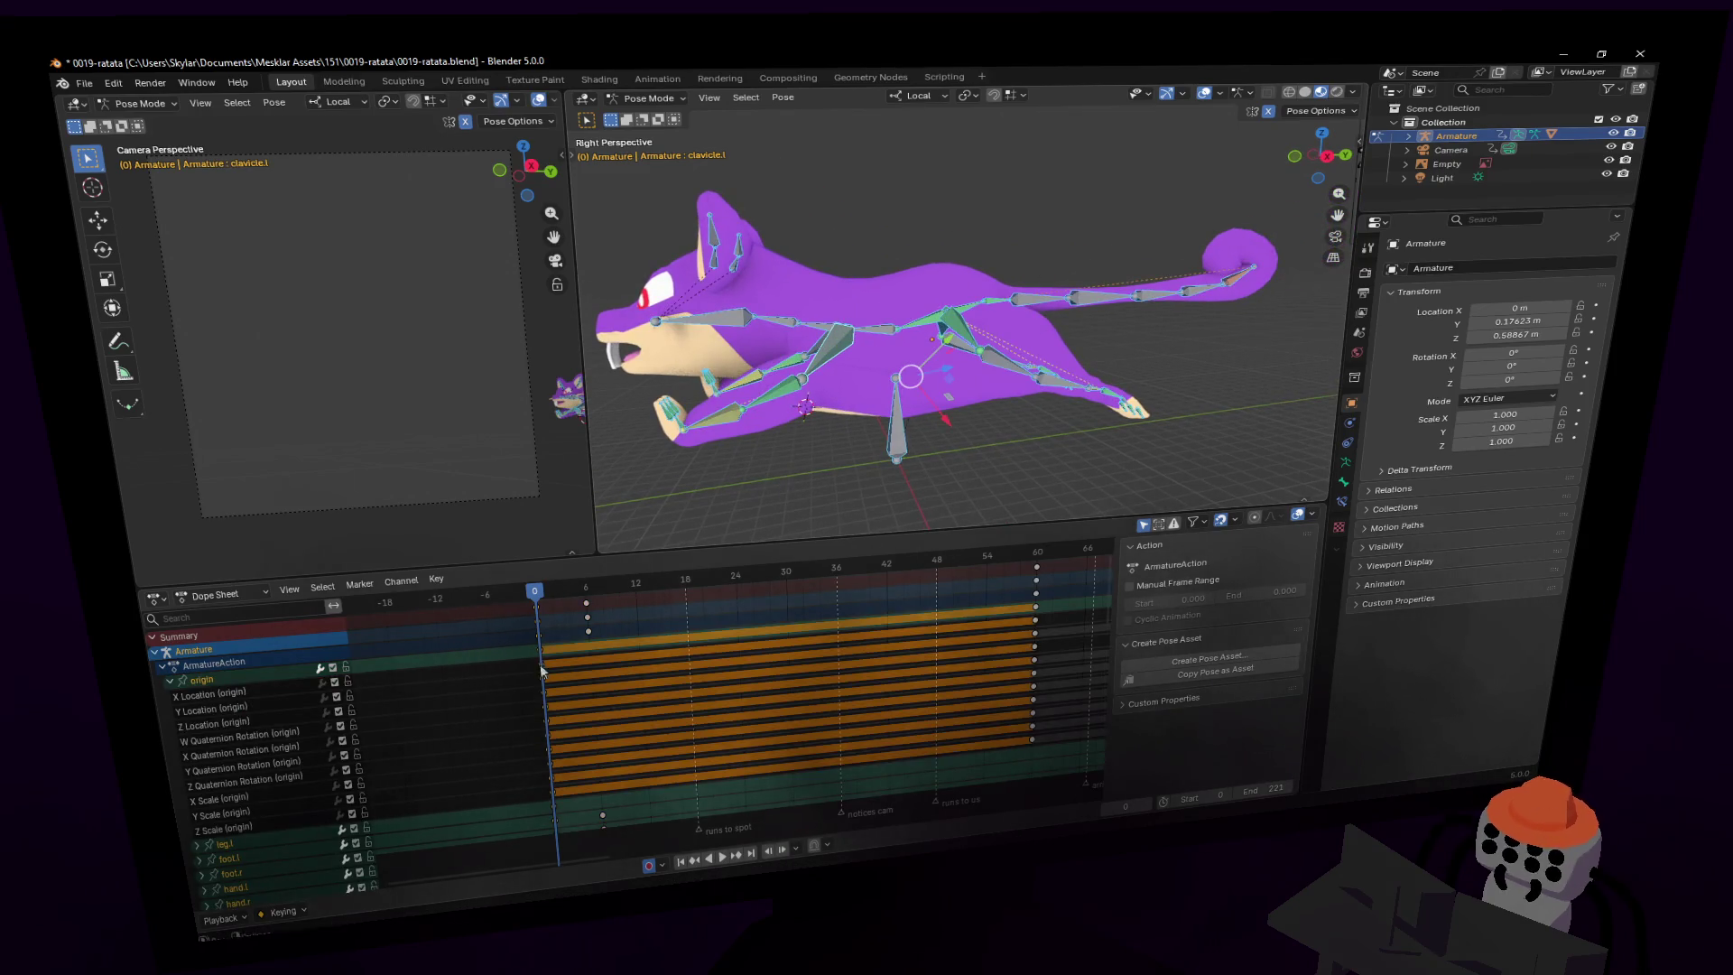
- Jump to frame 6 and play back the animation to review the two key poses
click(587, 588)
key(space)
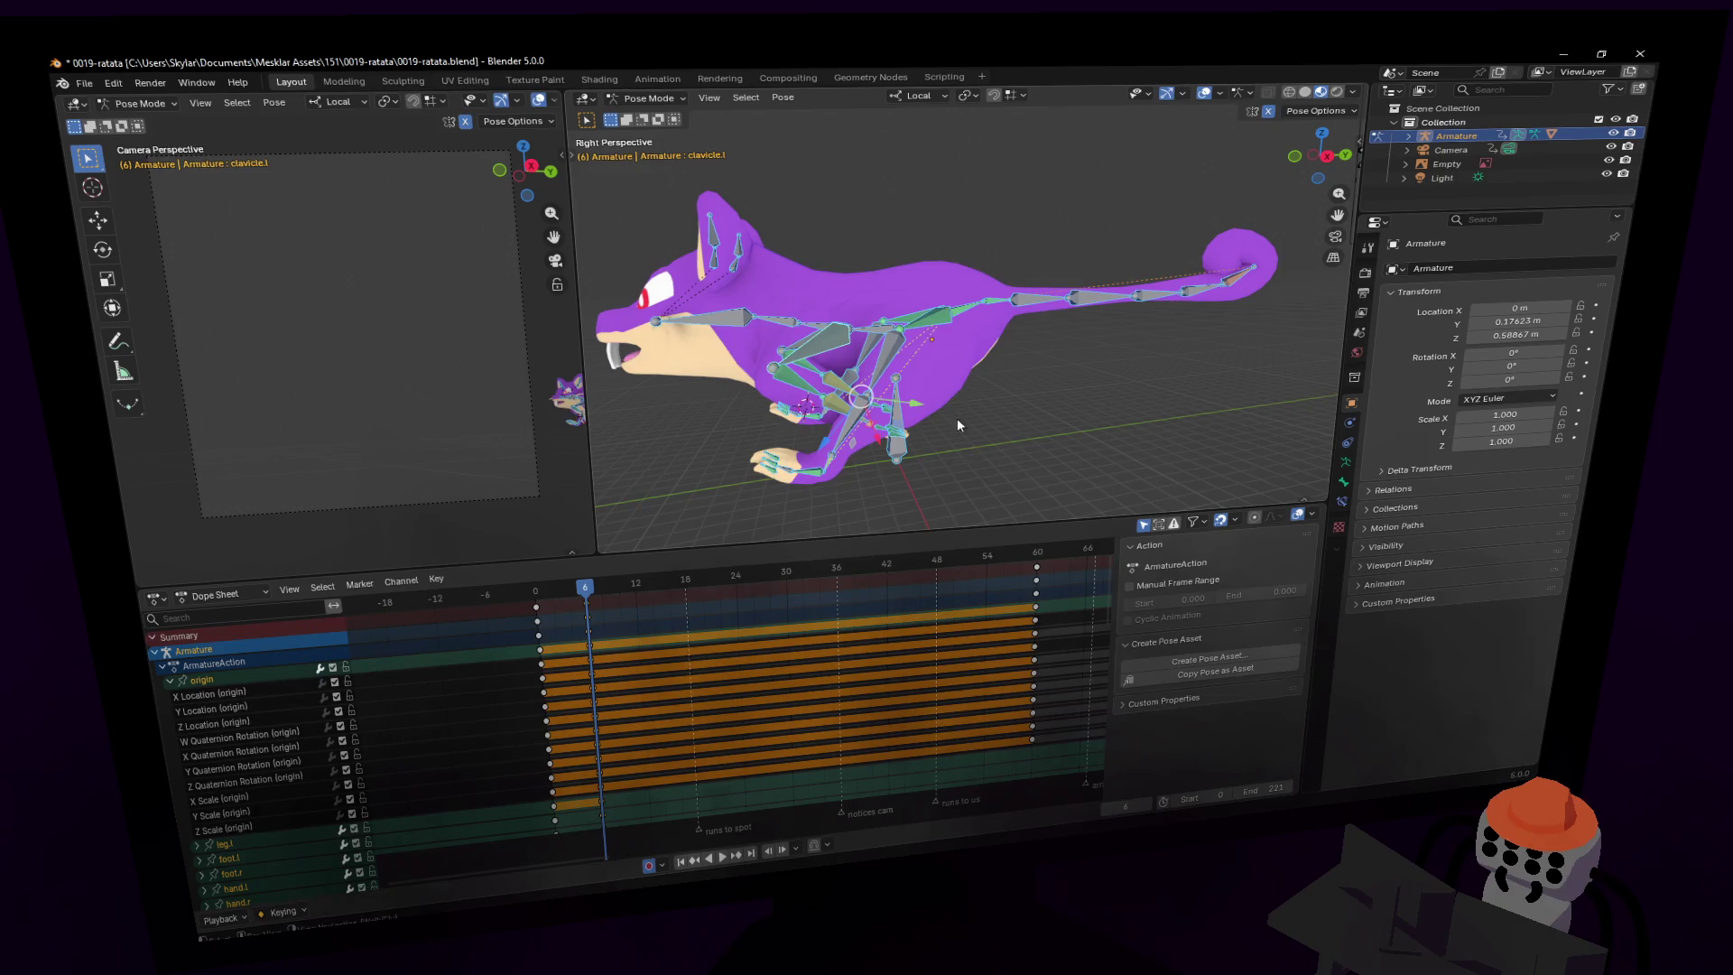
key(Tab)
key(shift+grave)
click(862, 529)
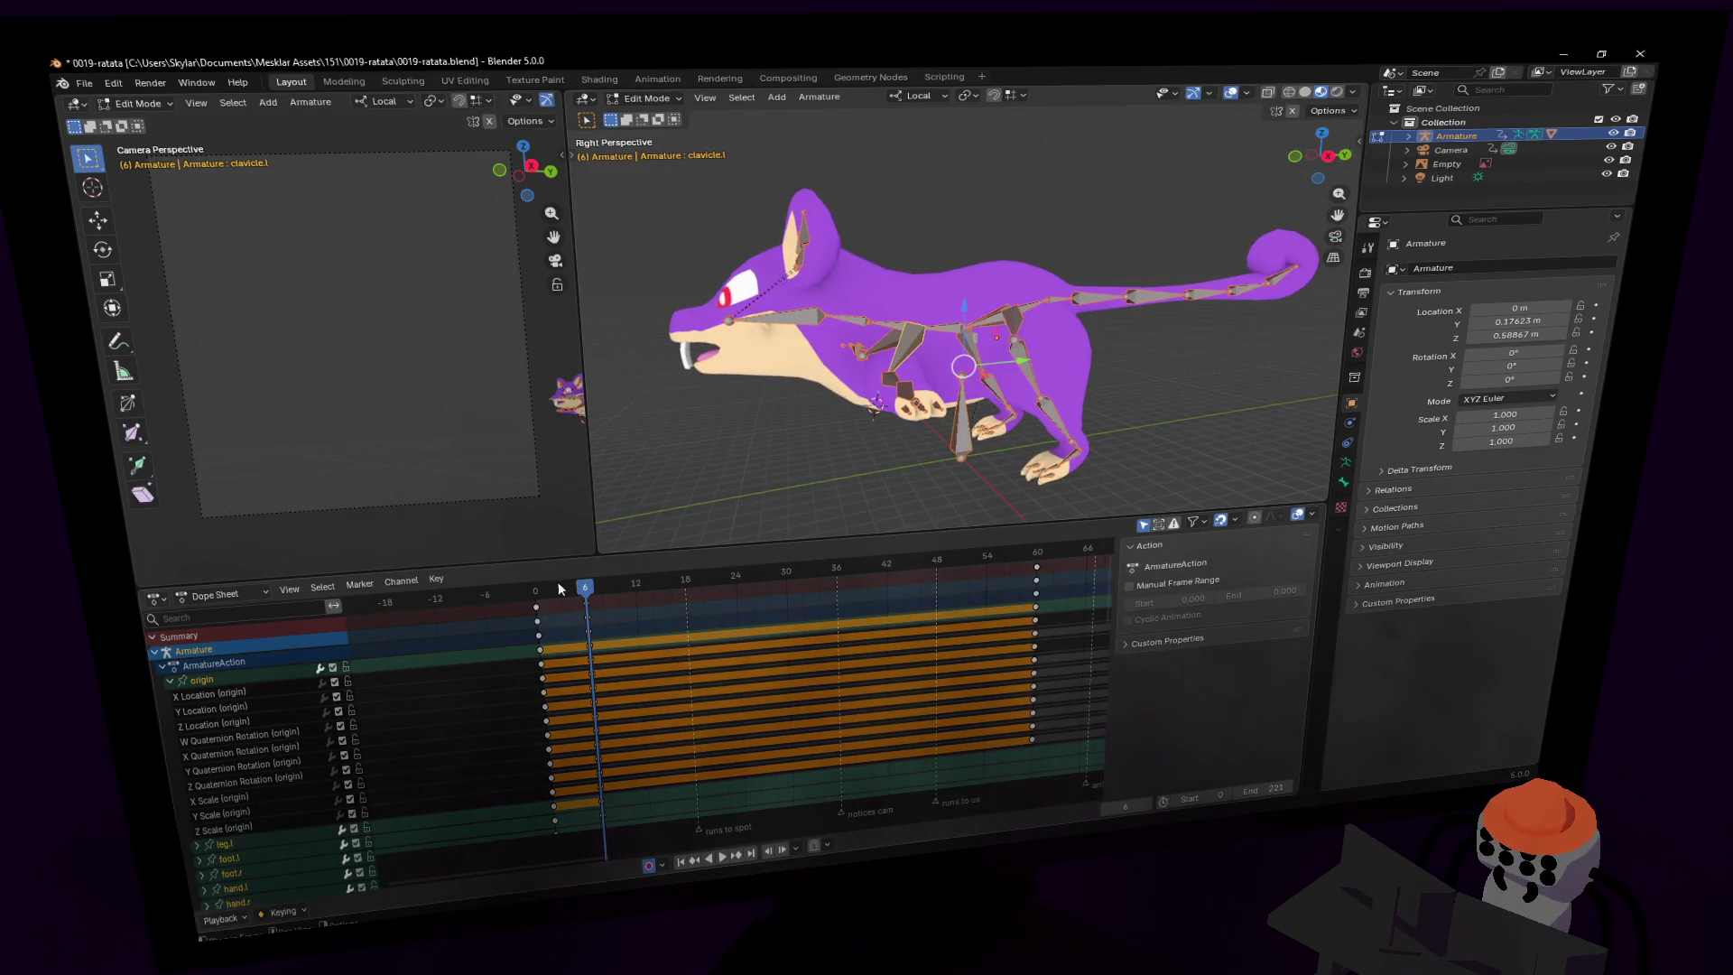
key(space)
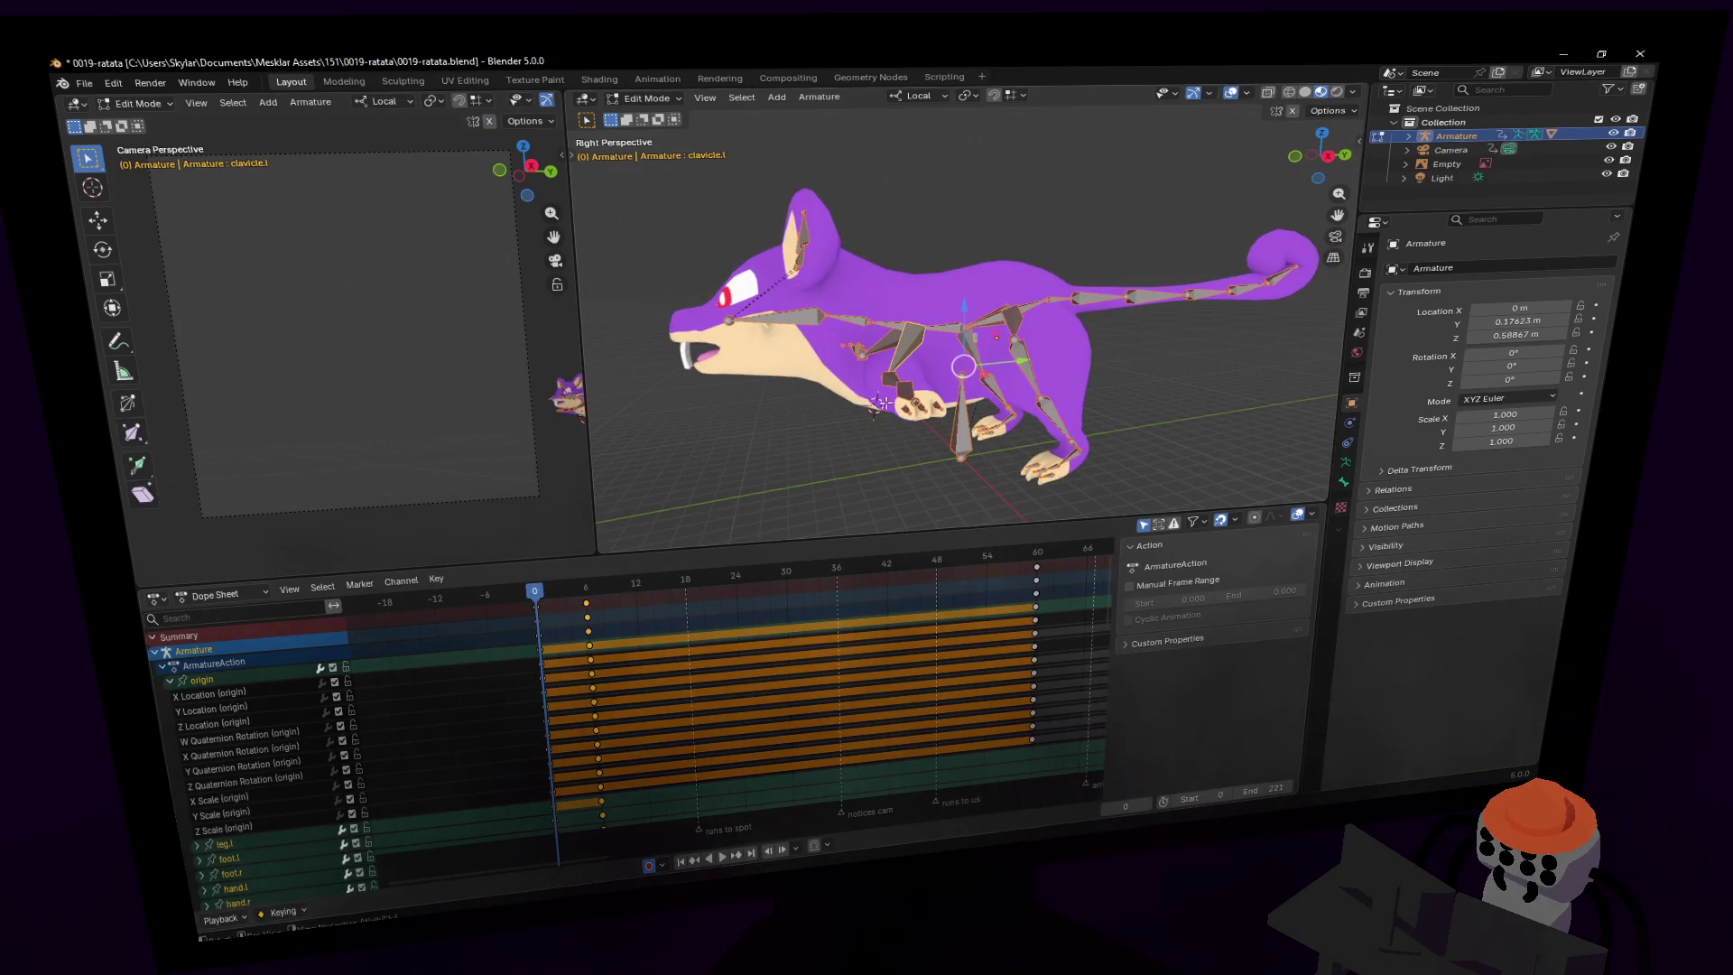
key(Tab)
key(shift+grave)
- Slide the second key pose from frame 6 to frame 5 in the Dope Sheet
mouse_move(555, 587)
mouse_down()
mouse_move(603, 606)
mouse_move(540, 617)
mouse_up()
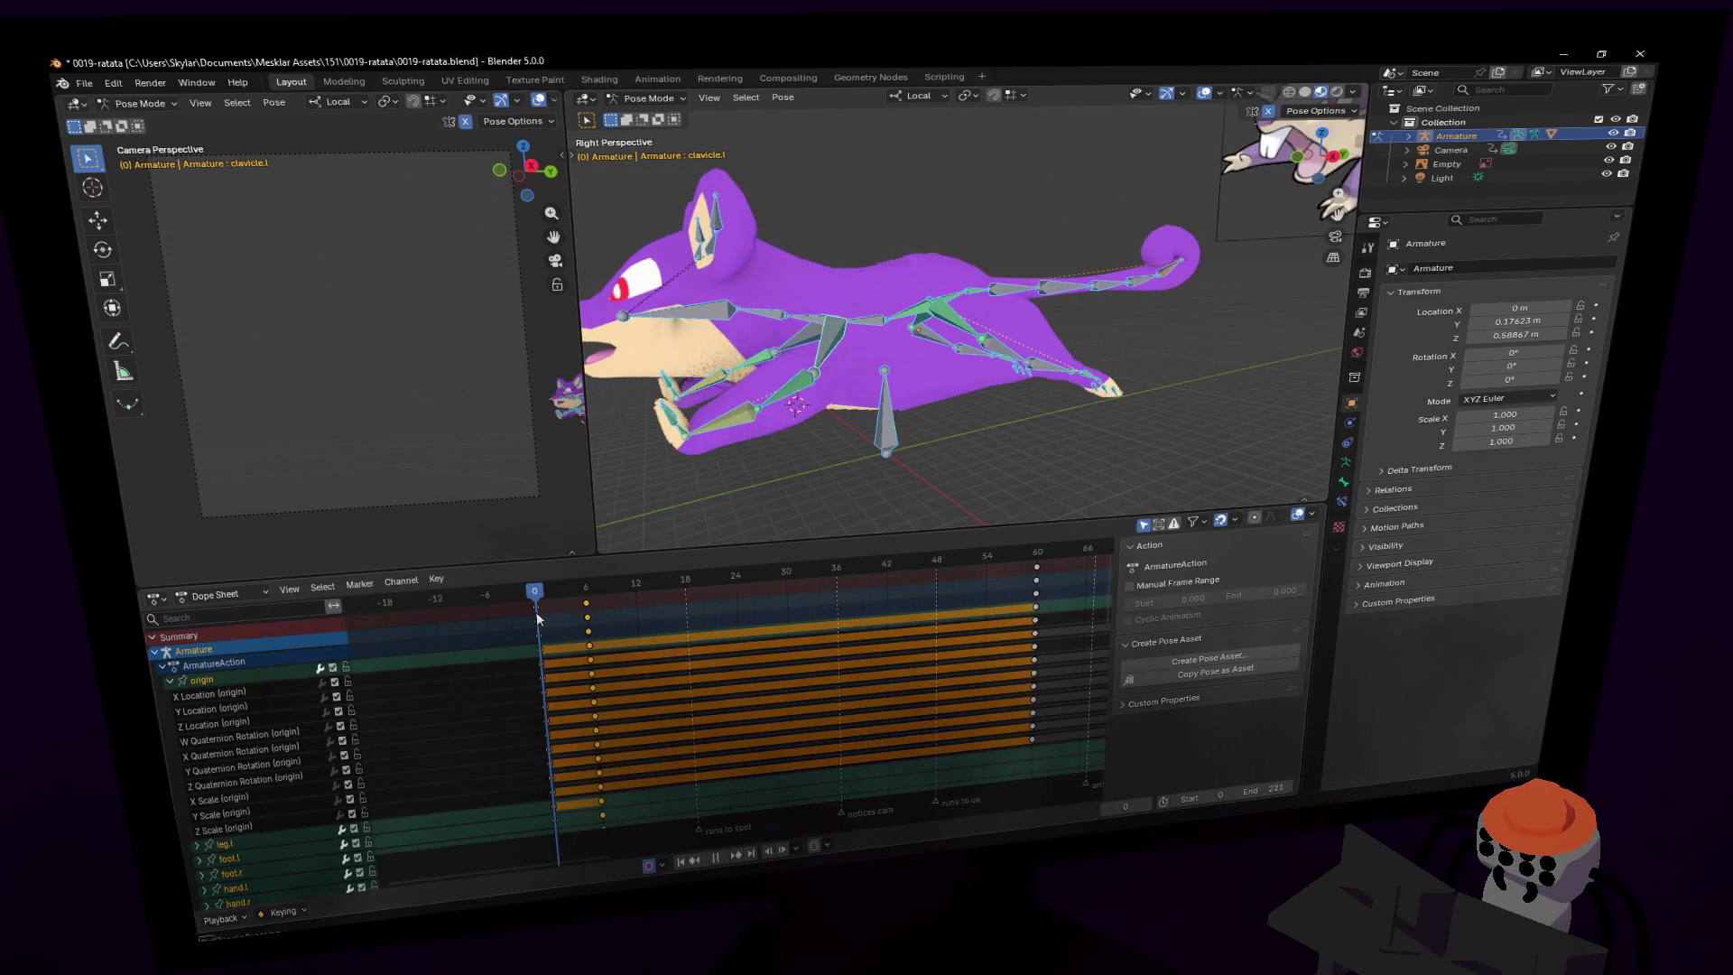
key(shift+grave)
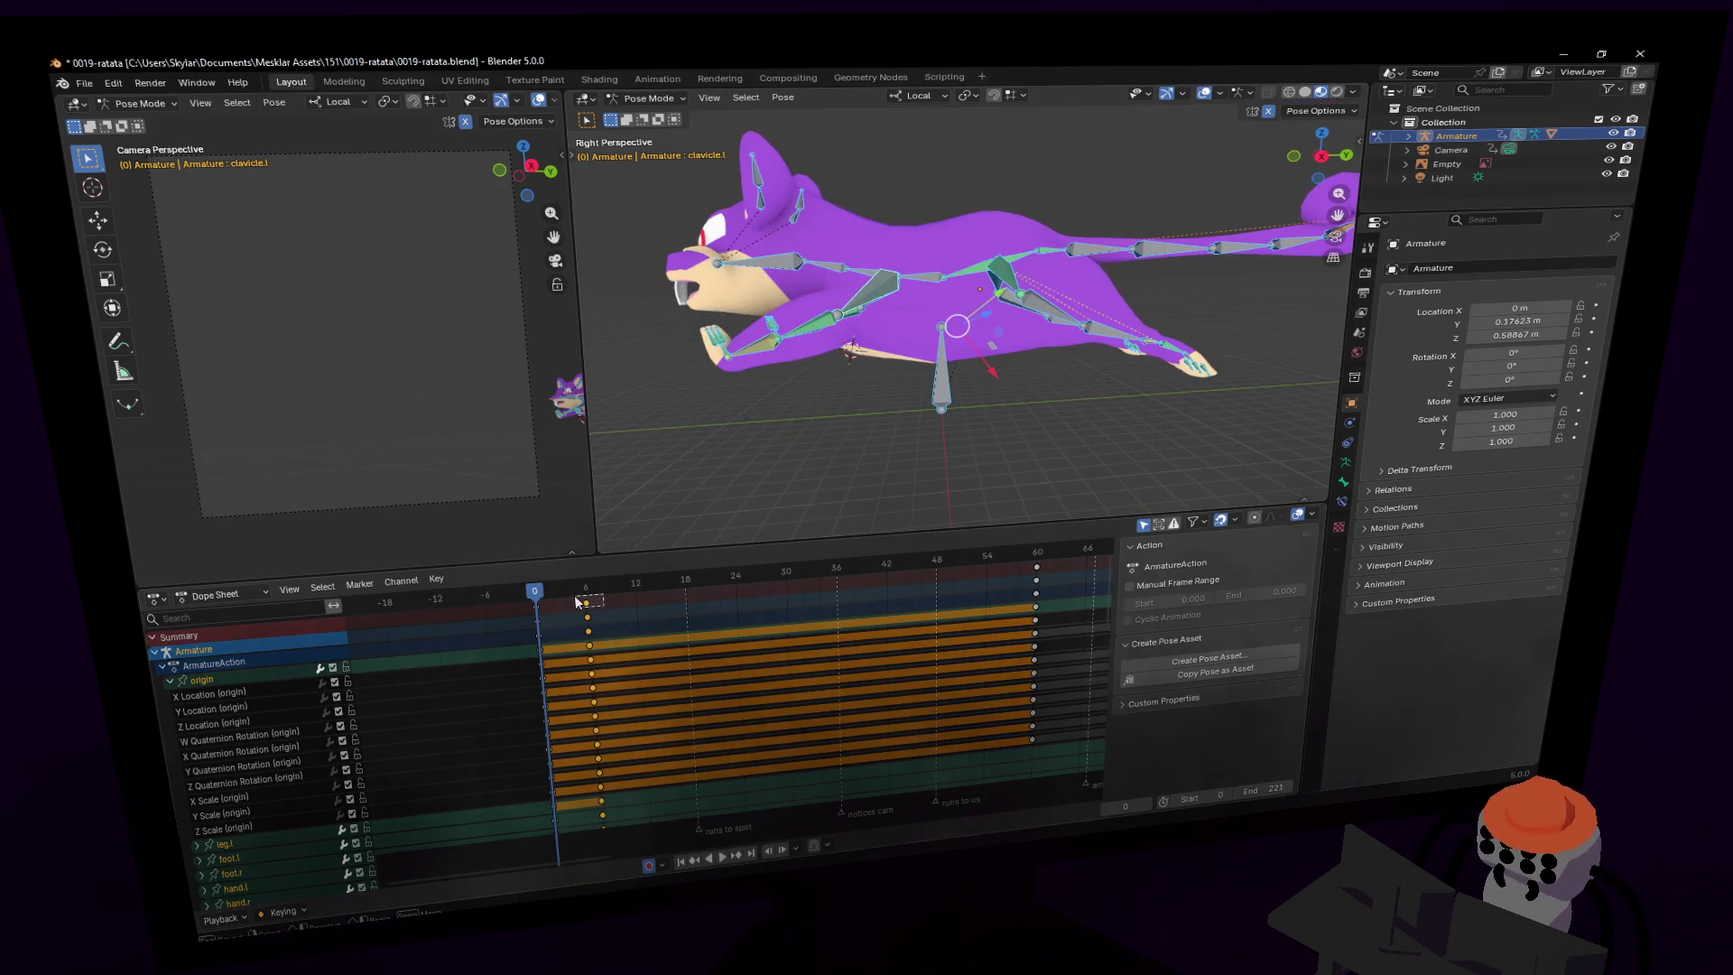
drag(592, 612, 617, 600)
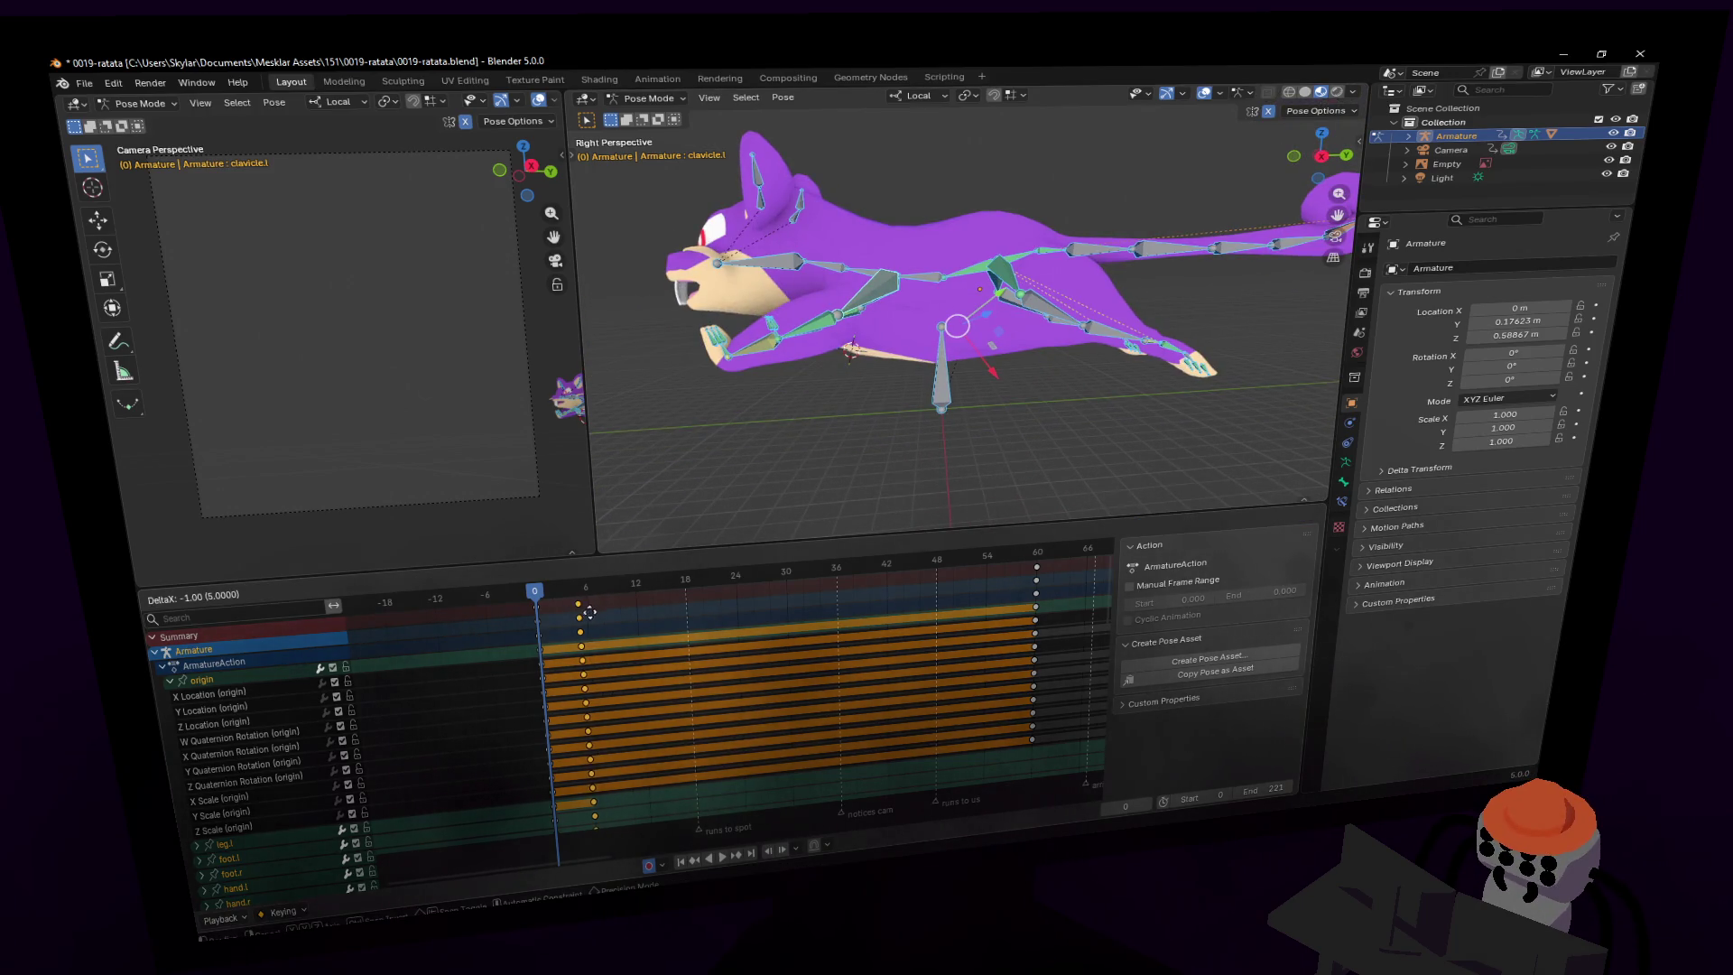
click(589, 613)
click(560, 588)
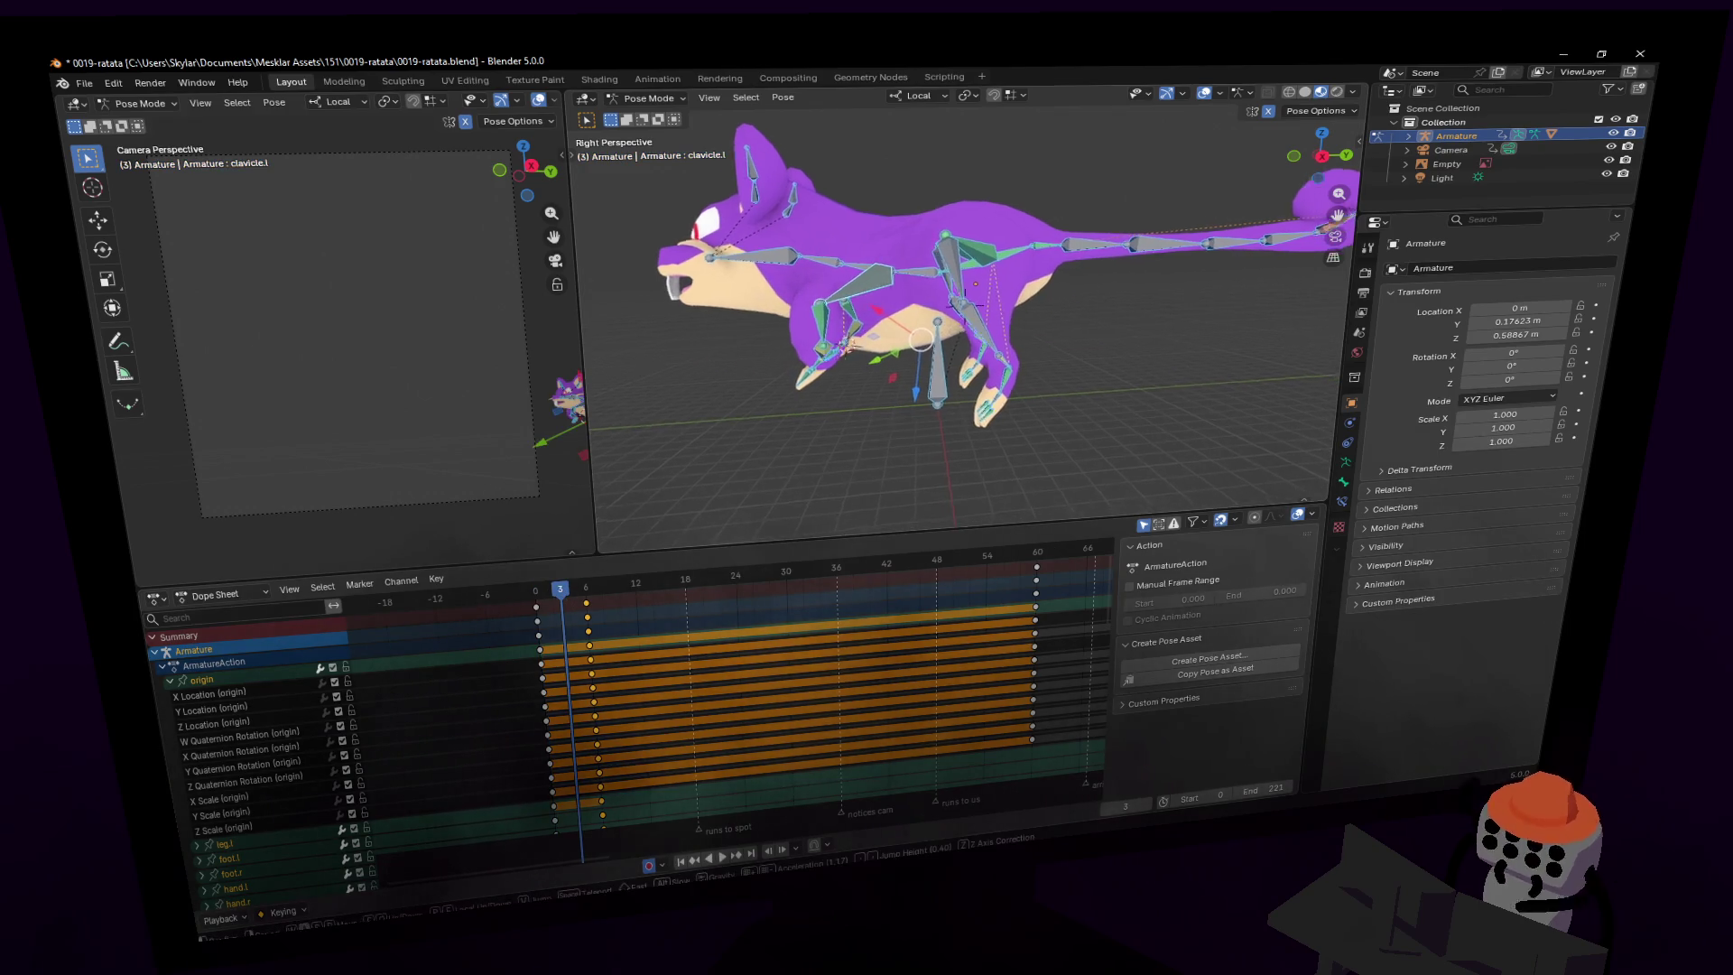
- Set the transform orientation to Global and lower hand.l along Z
key(w)
click(883, 294)
key(shift+grave)
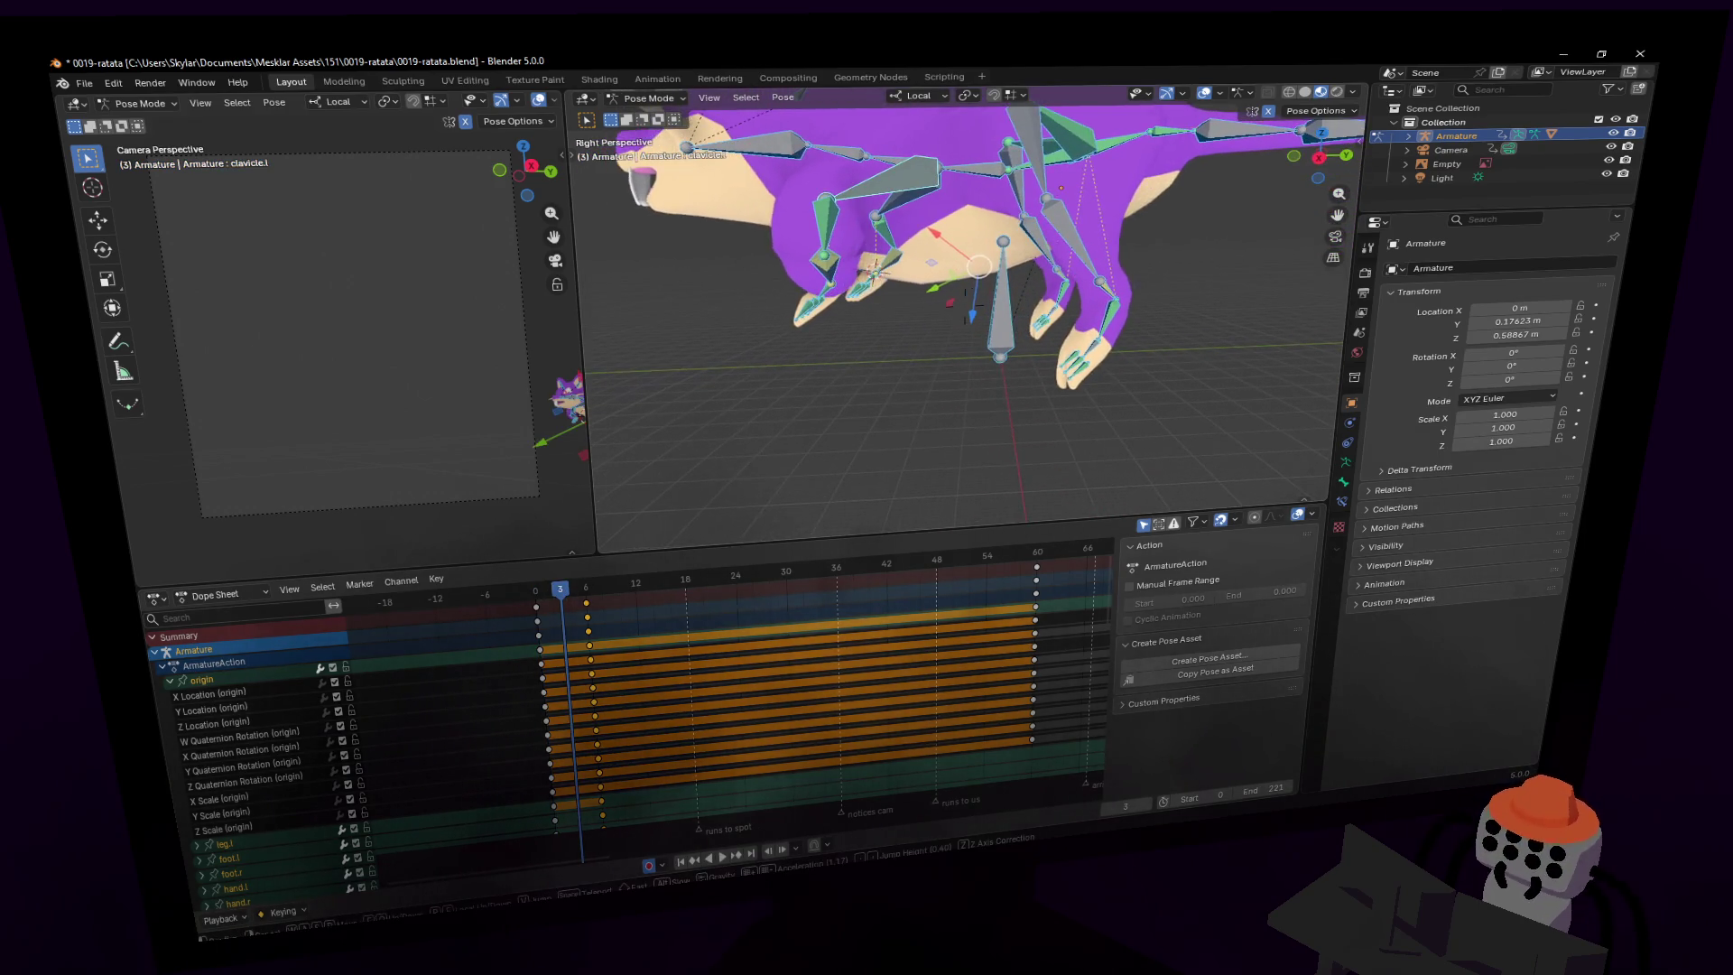
click(1054, 161)
key(shift+grave)
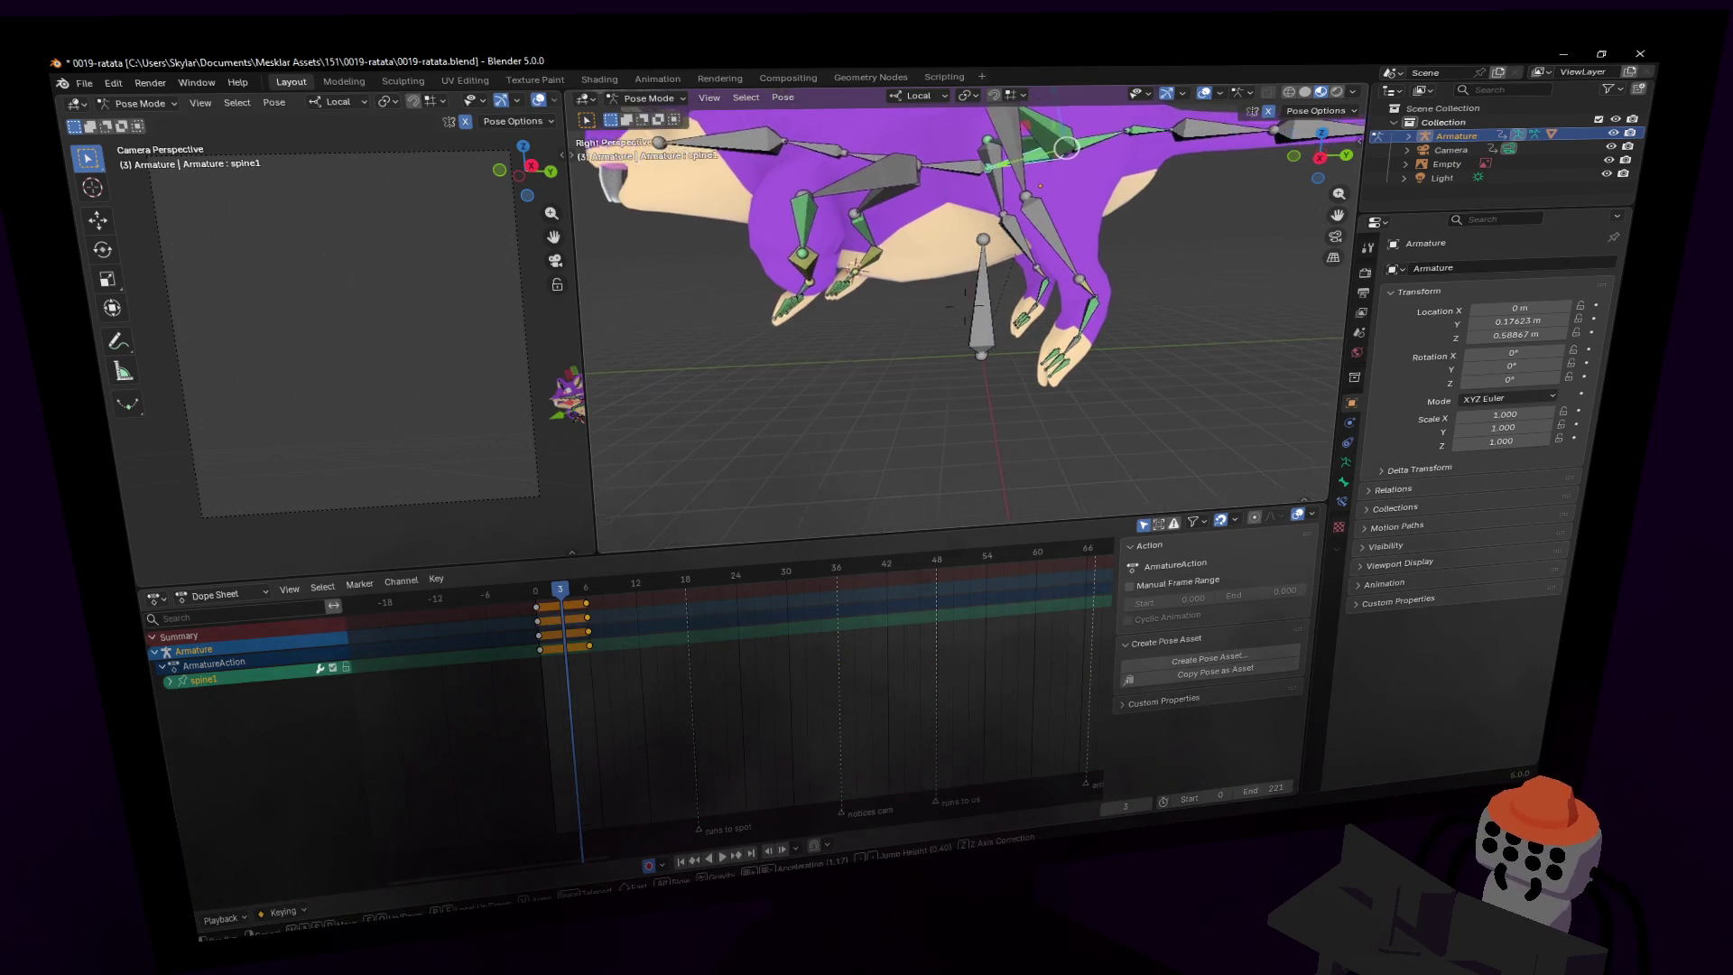
click(1107, 321)
click(1106, 322)
middle_drag(1107, 321, 1076, 251)
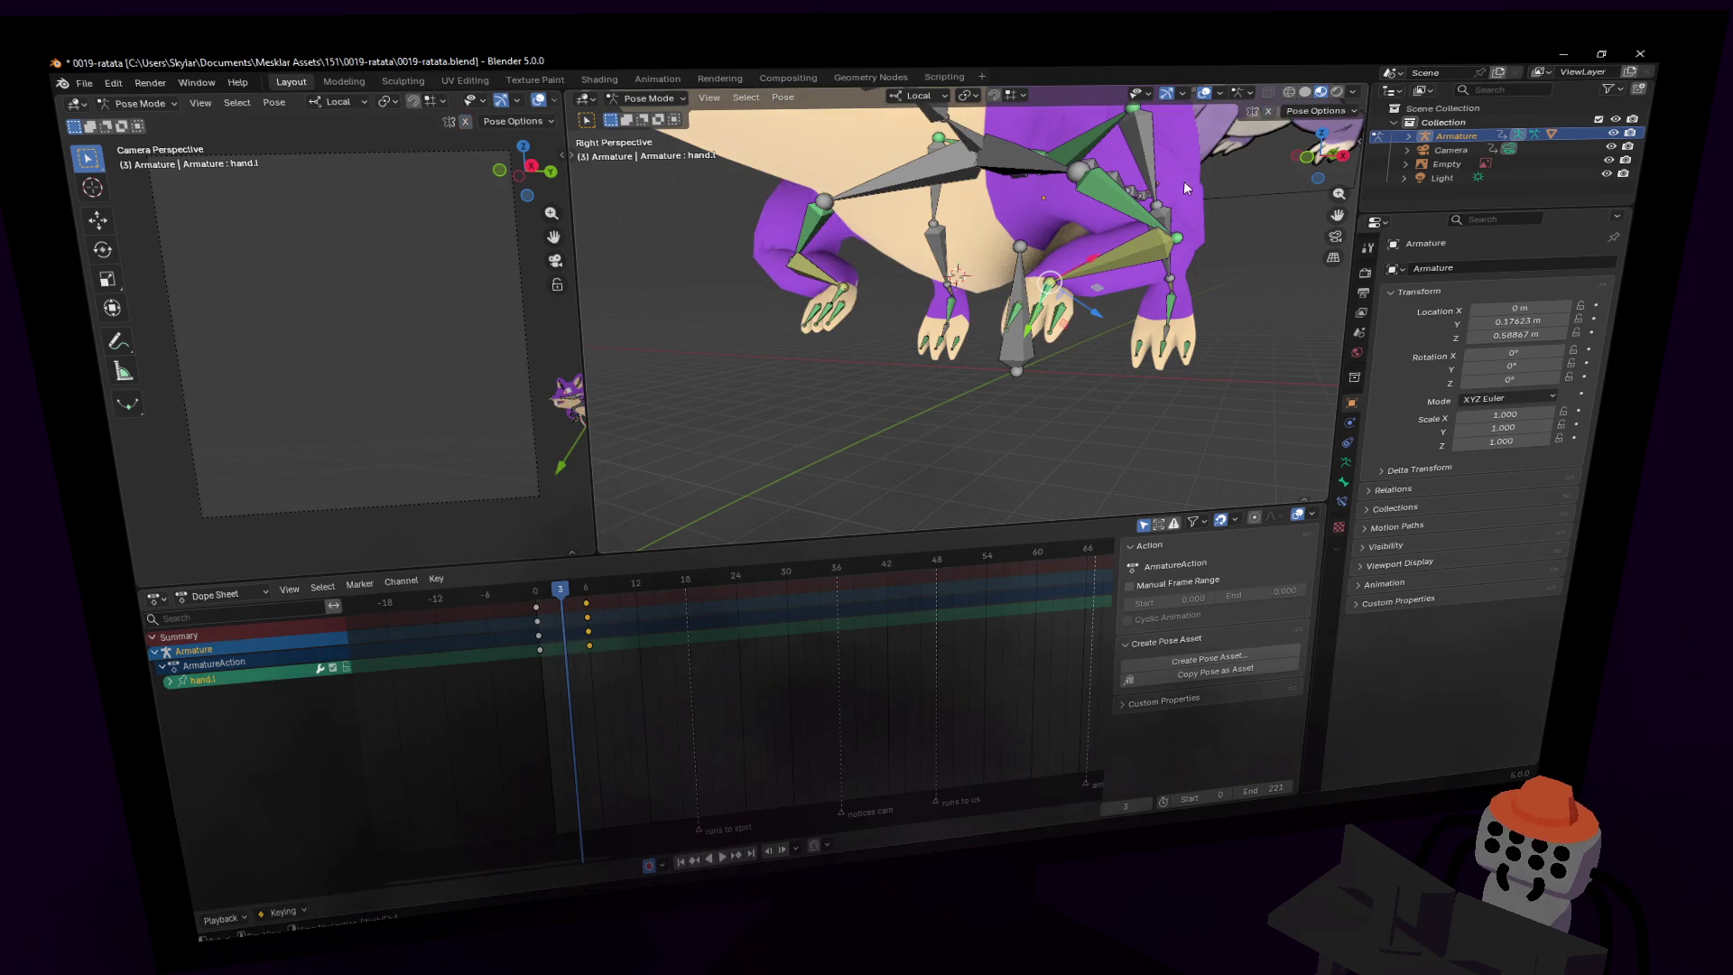
middle_drag(1184, 185, 972, 181)
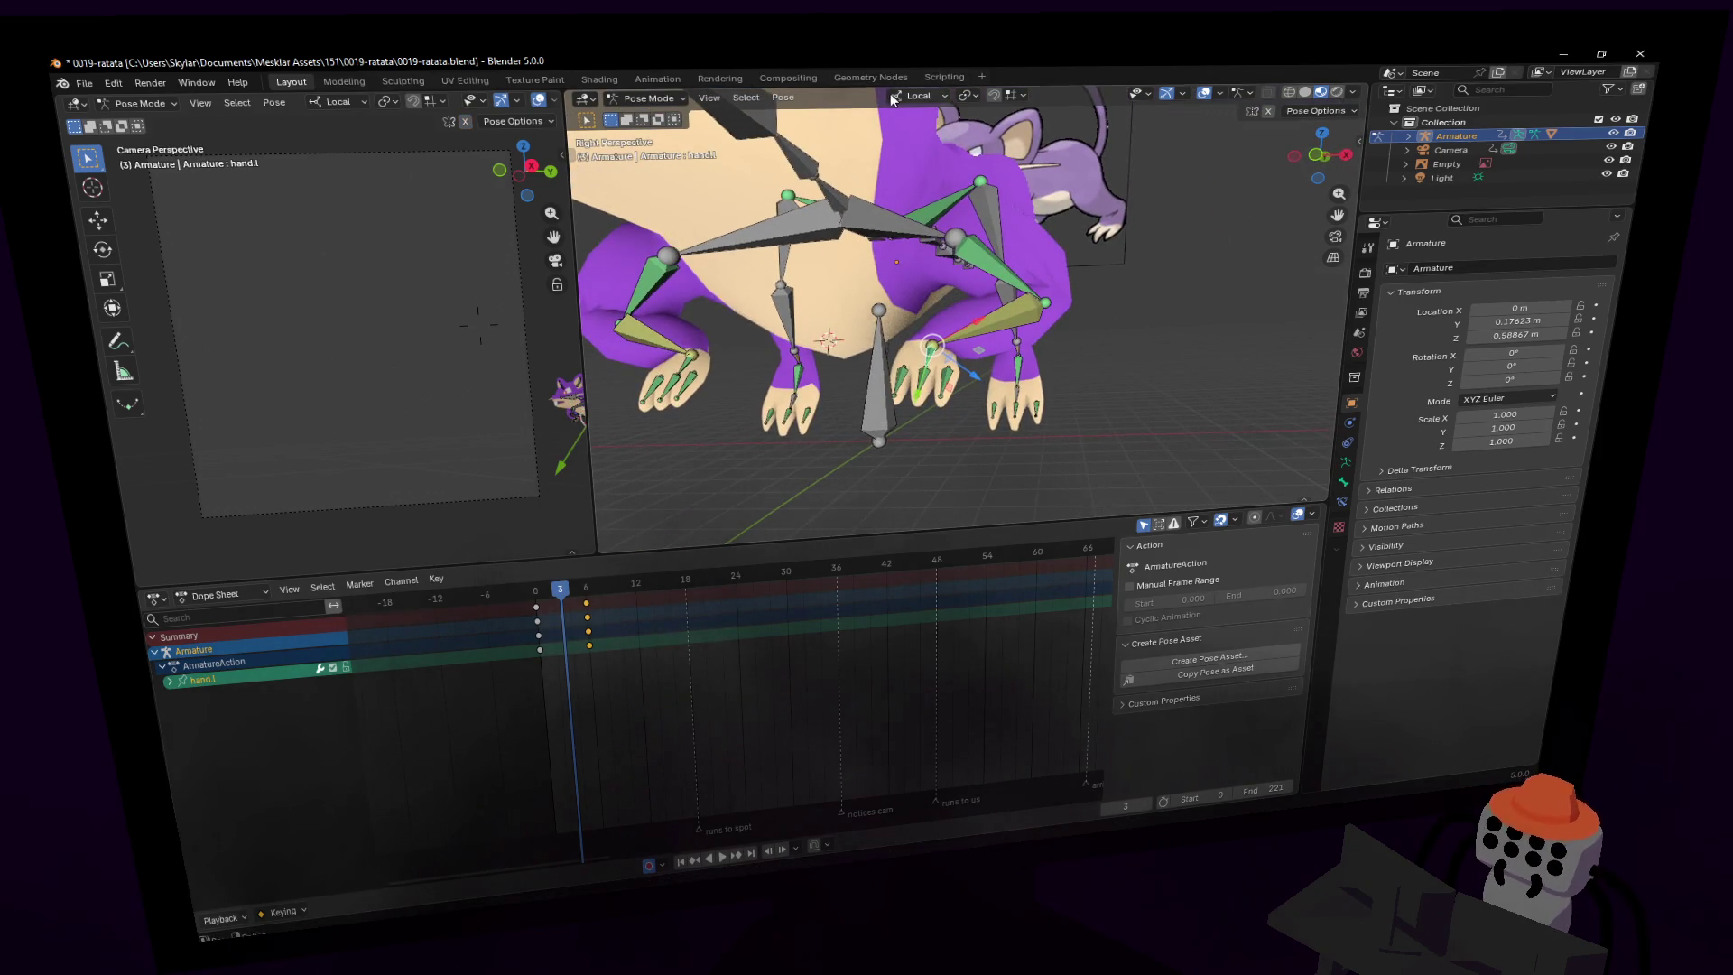
click(918, 95)
click(885, 144)
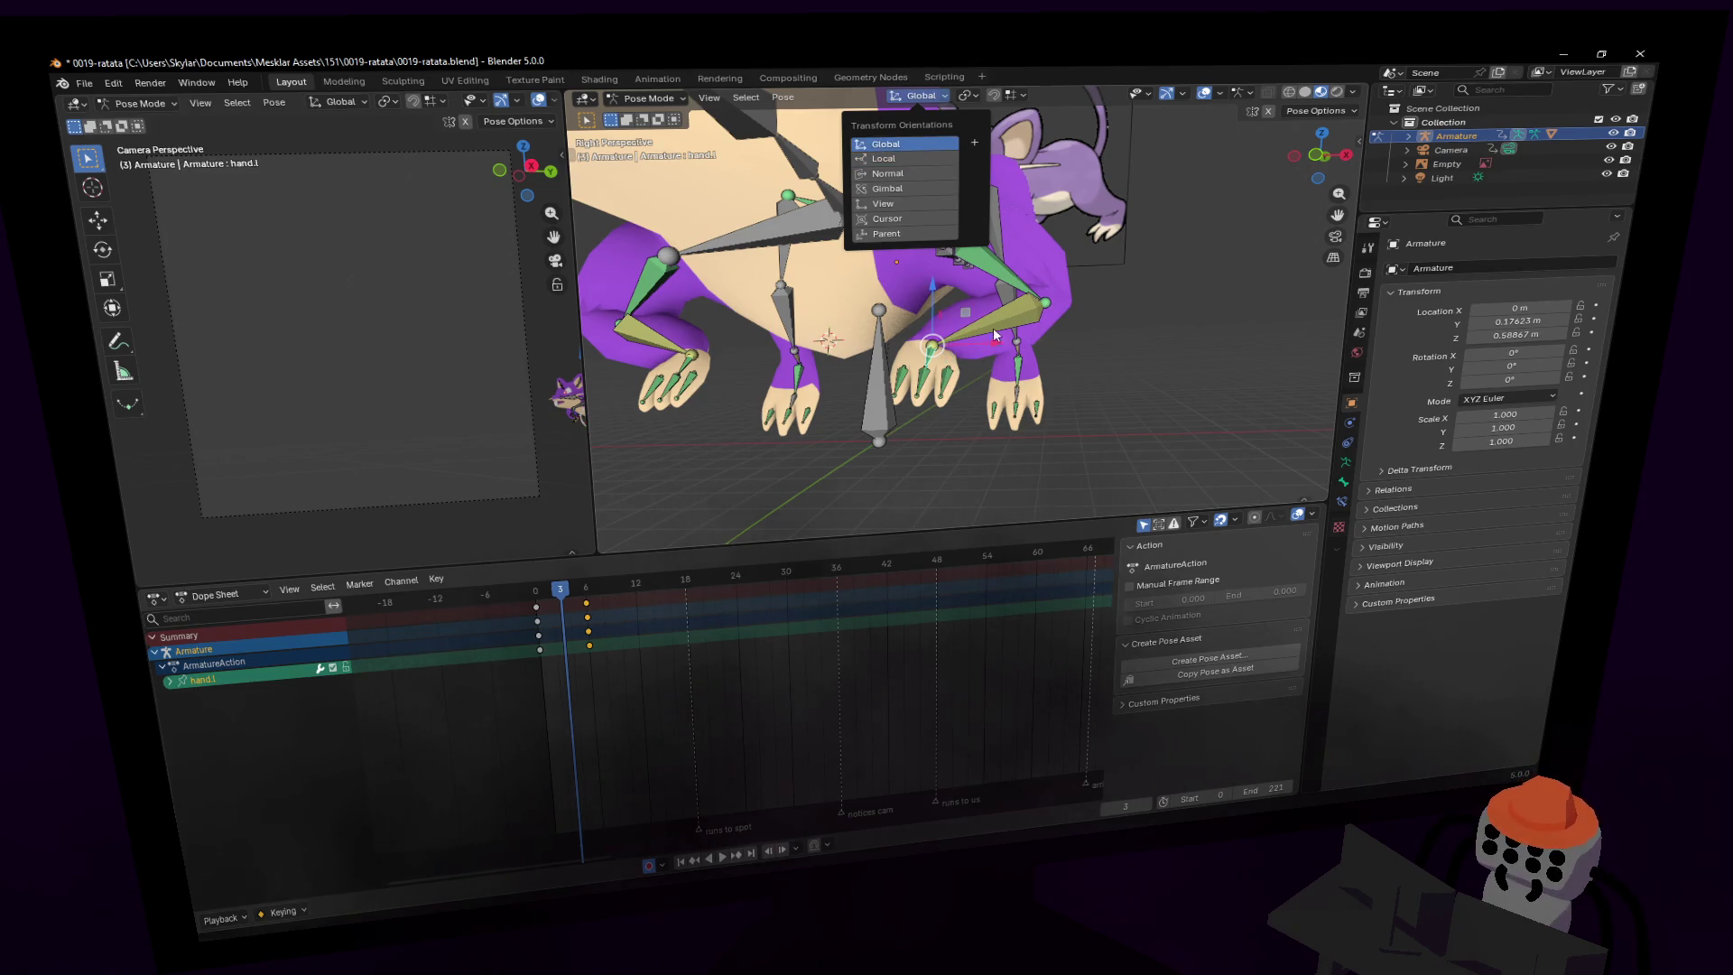
drag(932, 287, 933, 432)
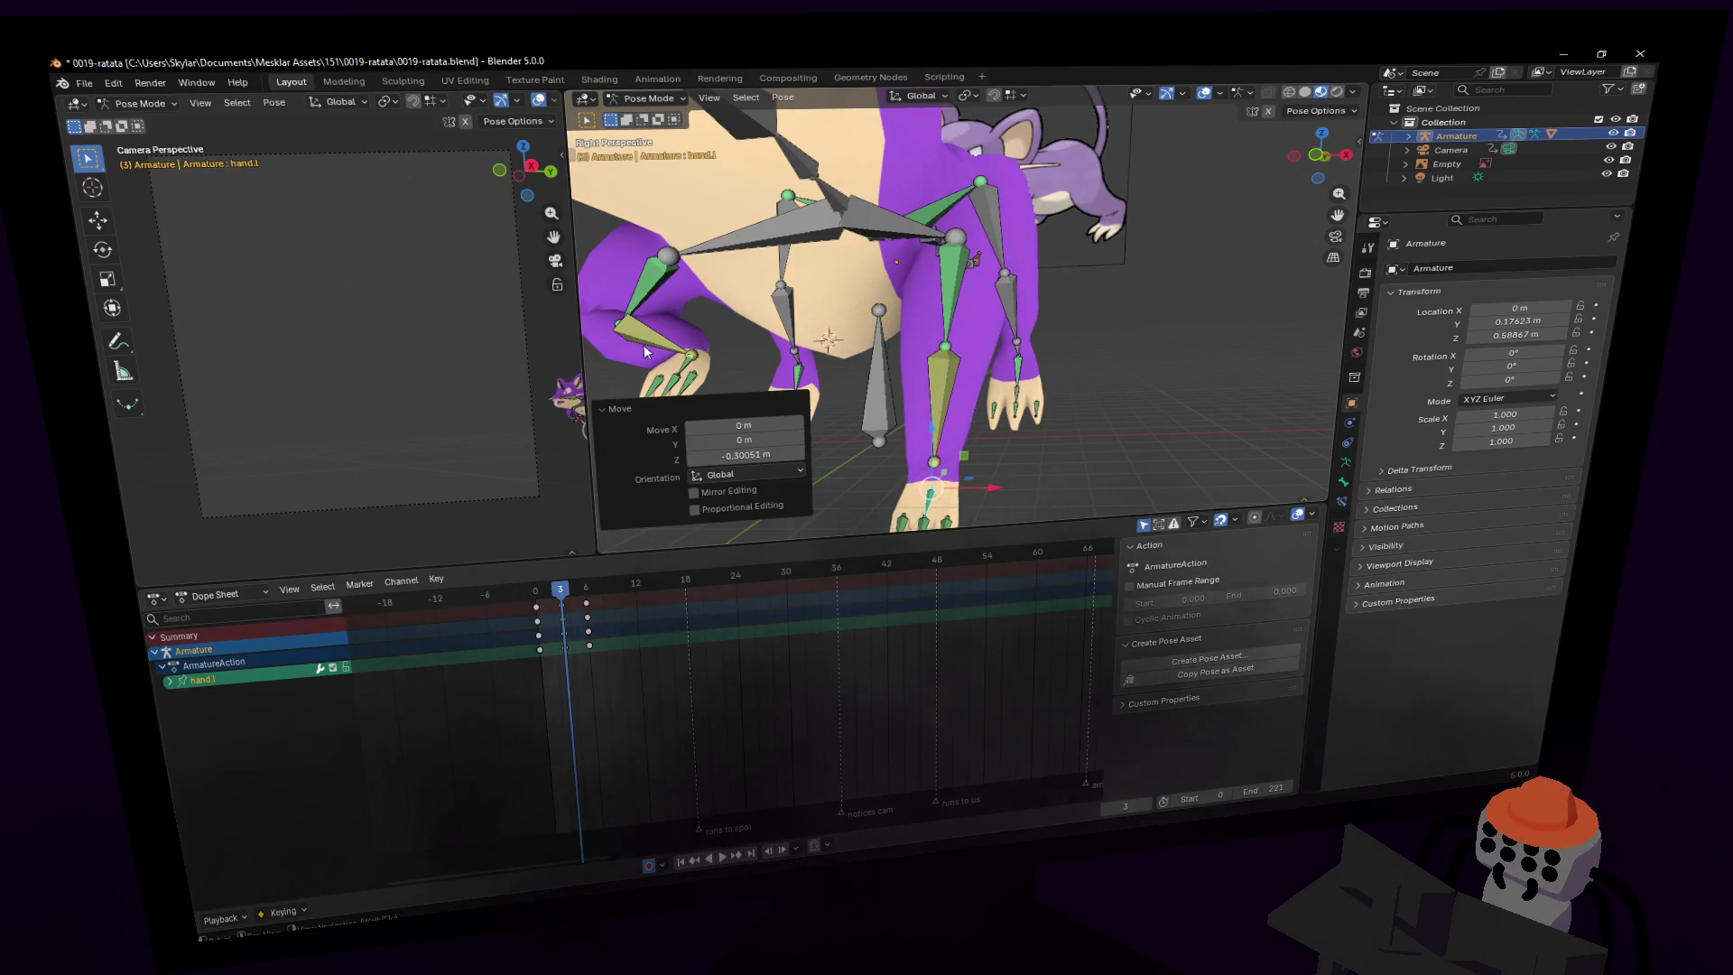
- Lower hand.r along the global Z axis
click(677, 362)
shift+middle_drag(821, 419, 935, 316)
key(g)
key(z)
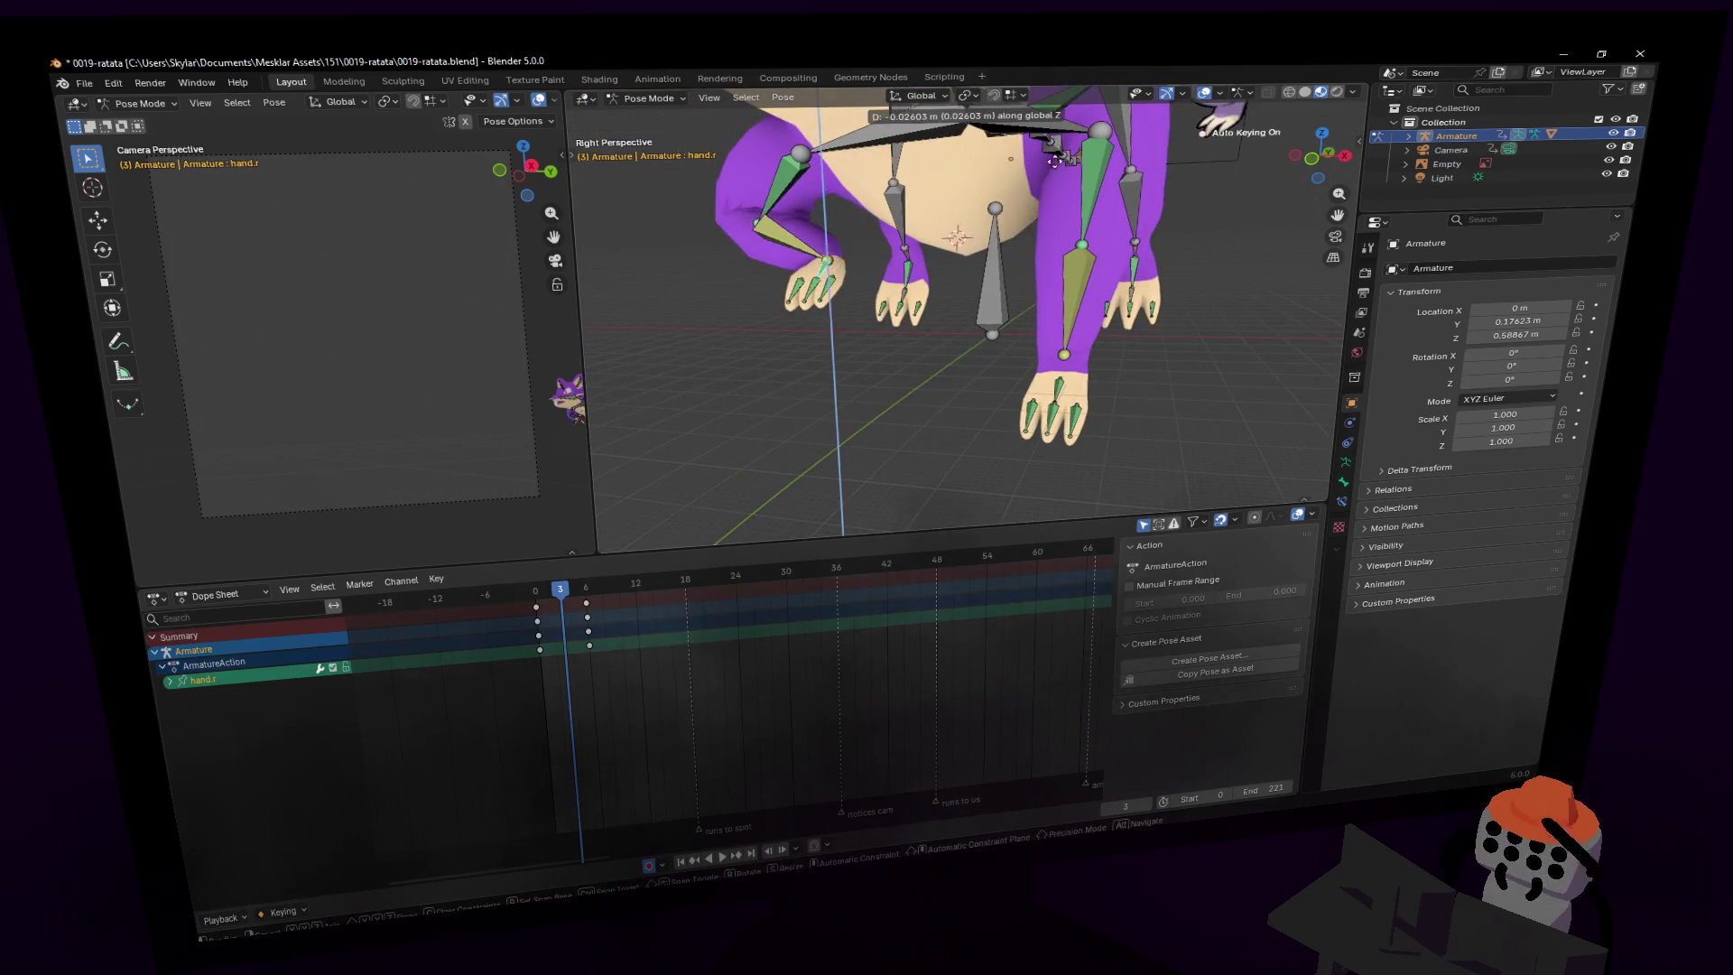
click(950, 244)
mouse_move(950, 244)
middle_down()
mouse_move(867, 239)
mouse_move(932, 233)
mouse_move(1010, 300)
middle_up()
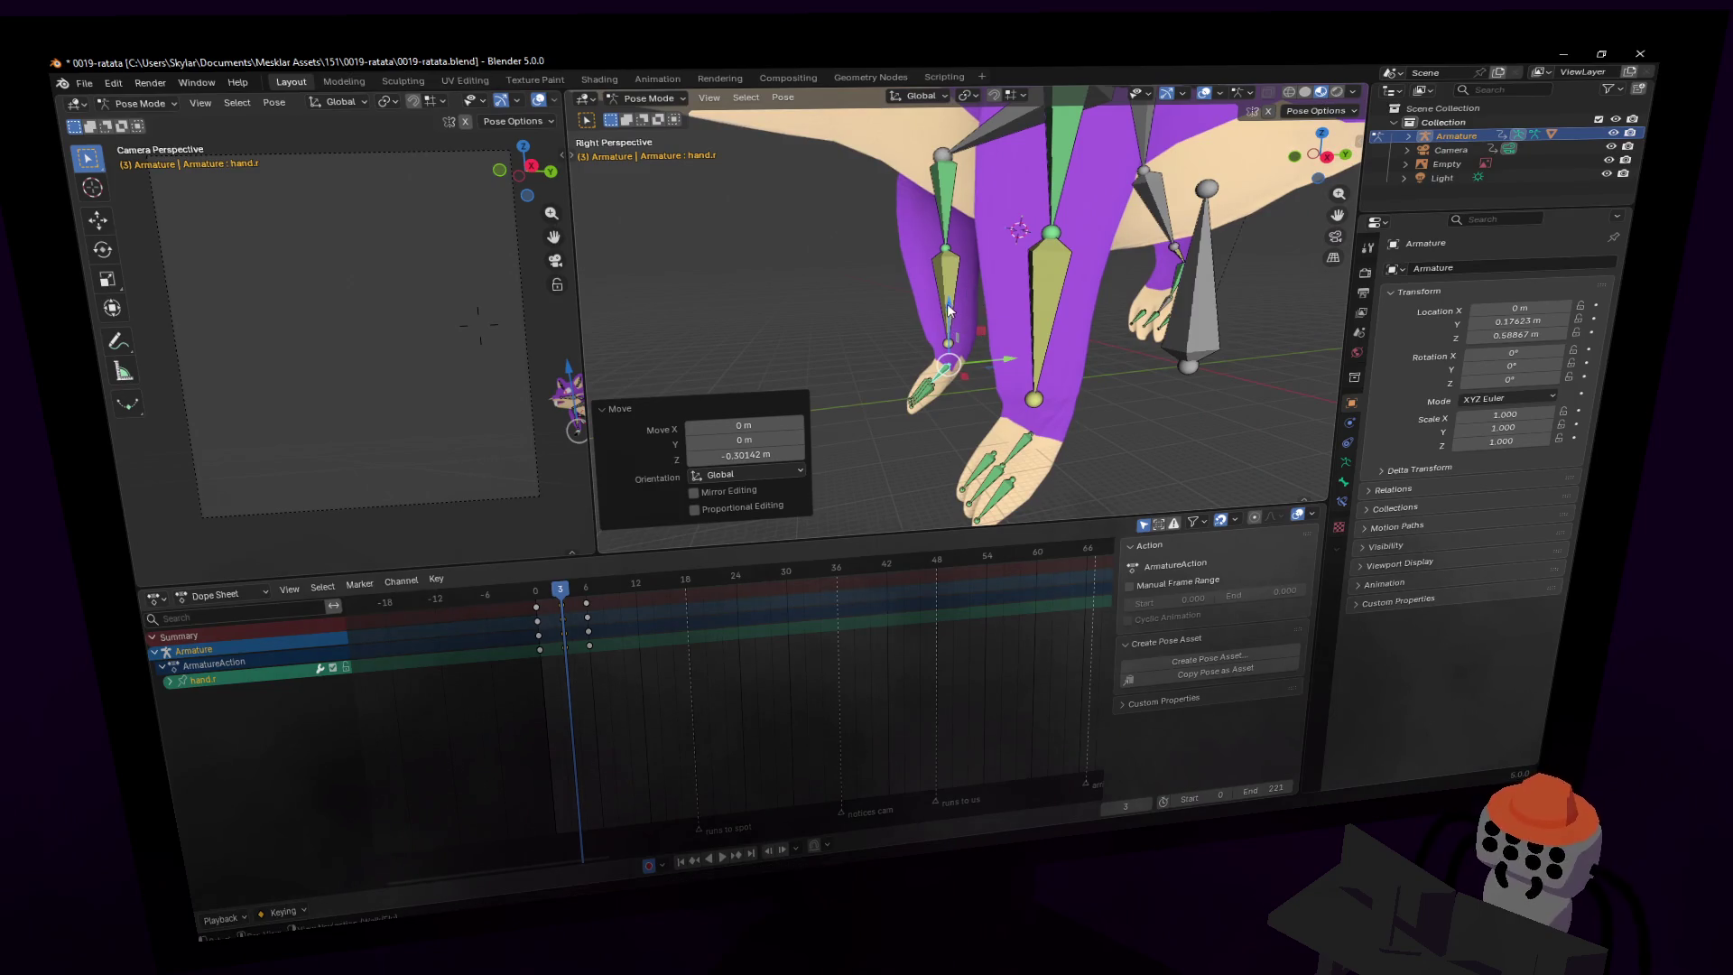
key(shift+grave)
key(s)
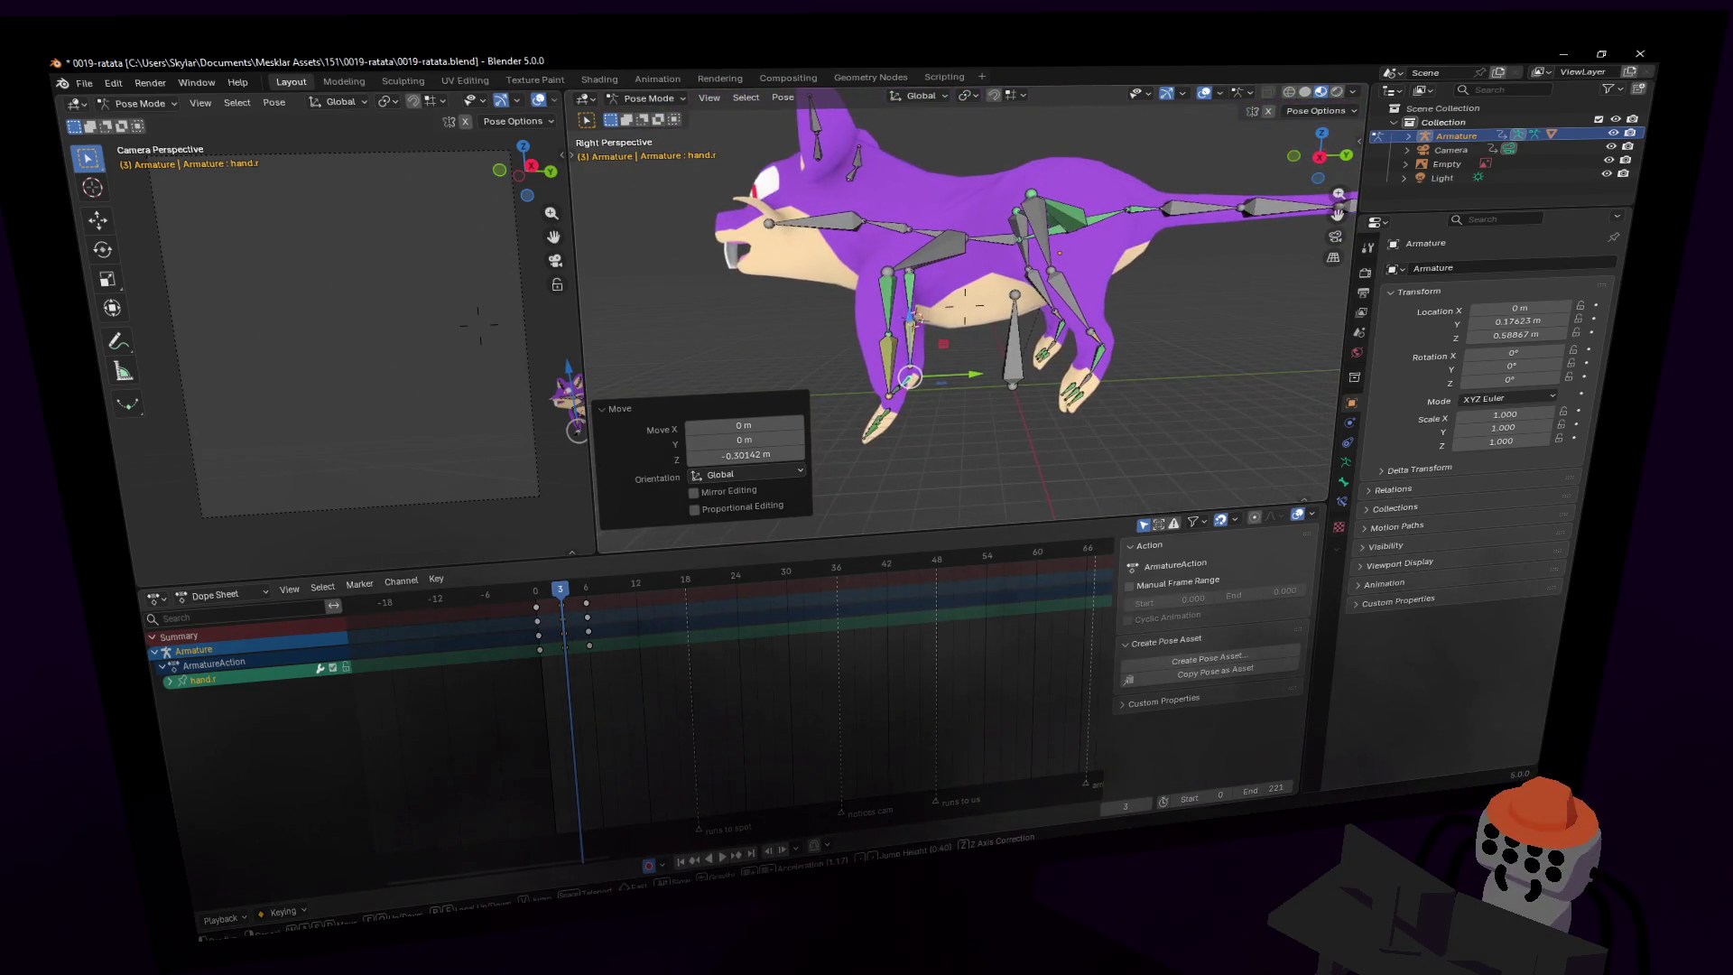
- Tilt spine1 about 7° around the global X axis
click(1059, 236)
middle_drag(1062, 237, 1064, 269)
key(r)
key(x)
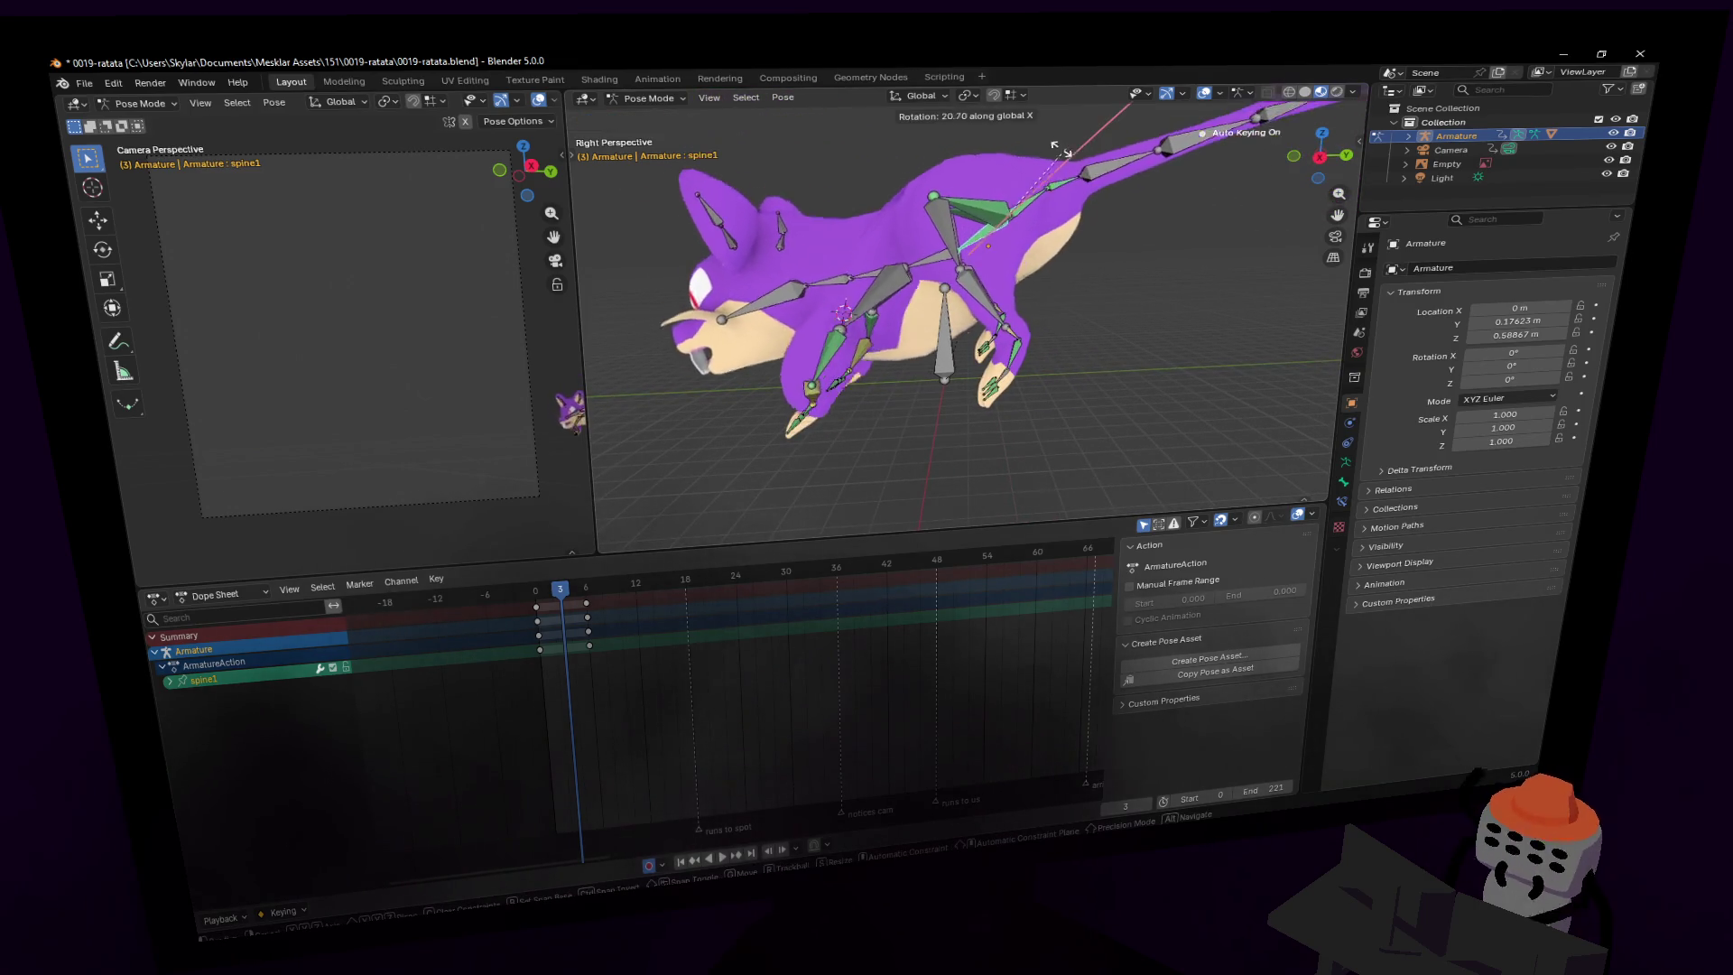
click(1078, 168)
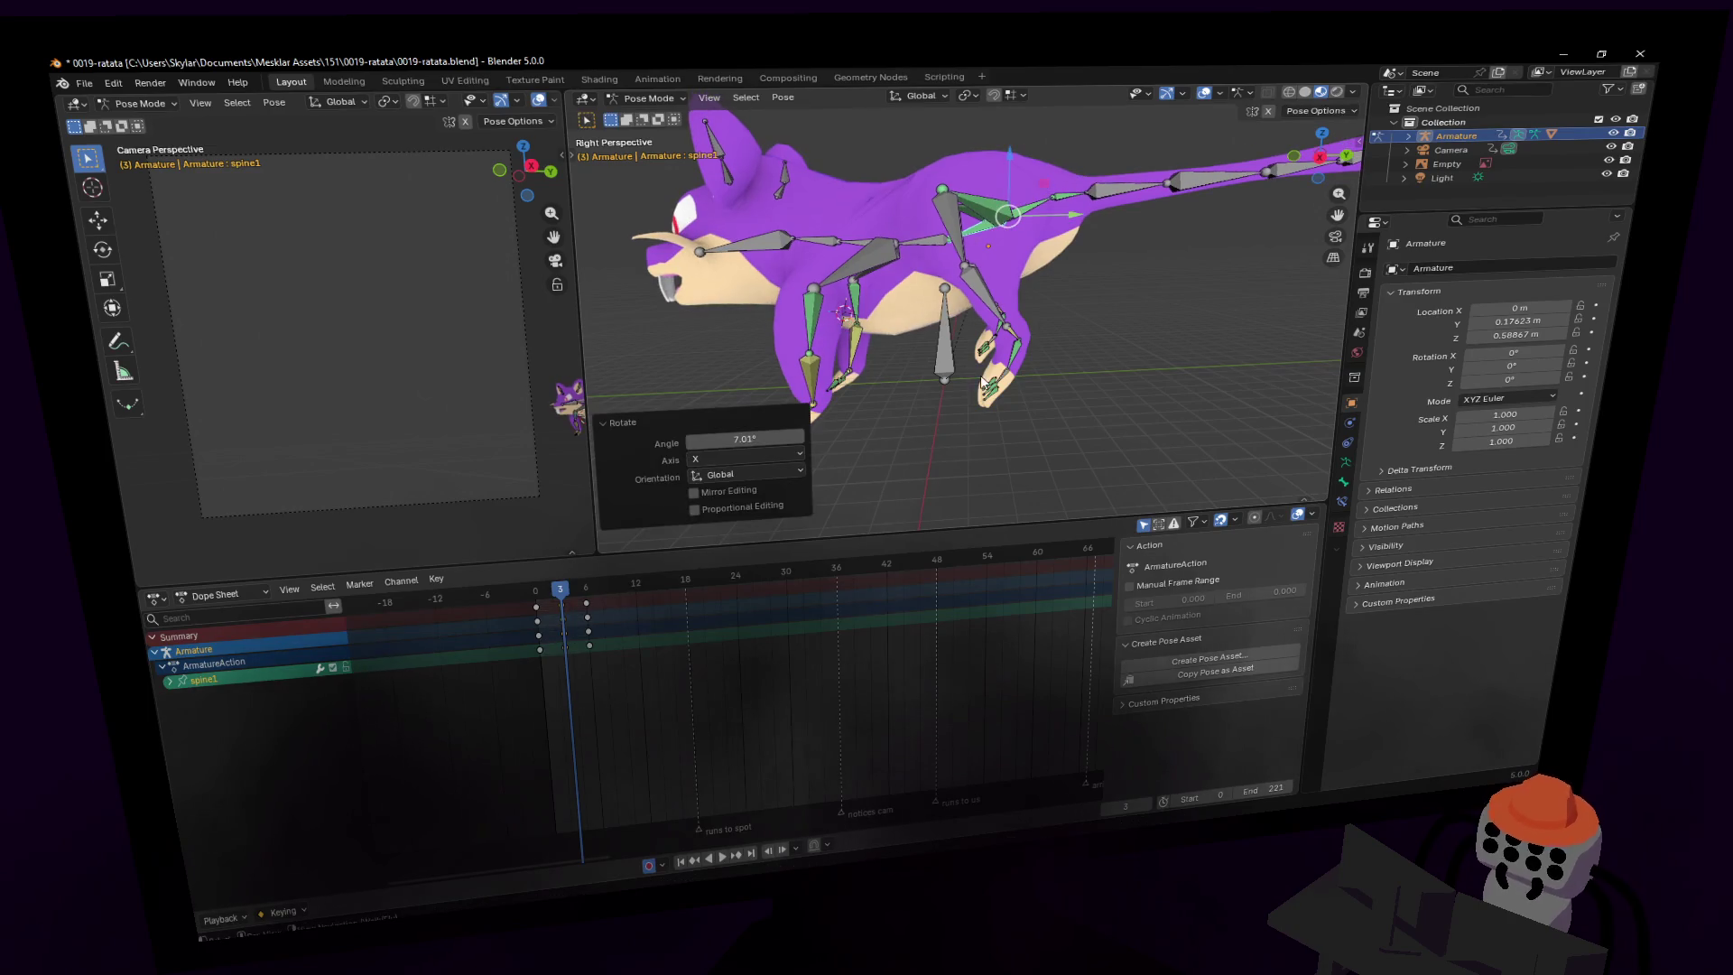
- Raise foot.l, turn it about 83.5°, and nudge it into place
middle_drag(1017, 363, 1003, 359)
click(993, 357)
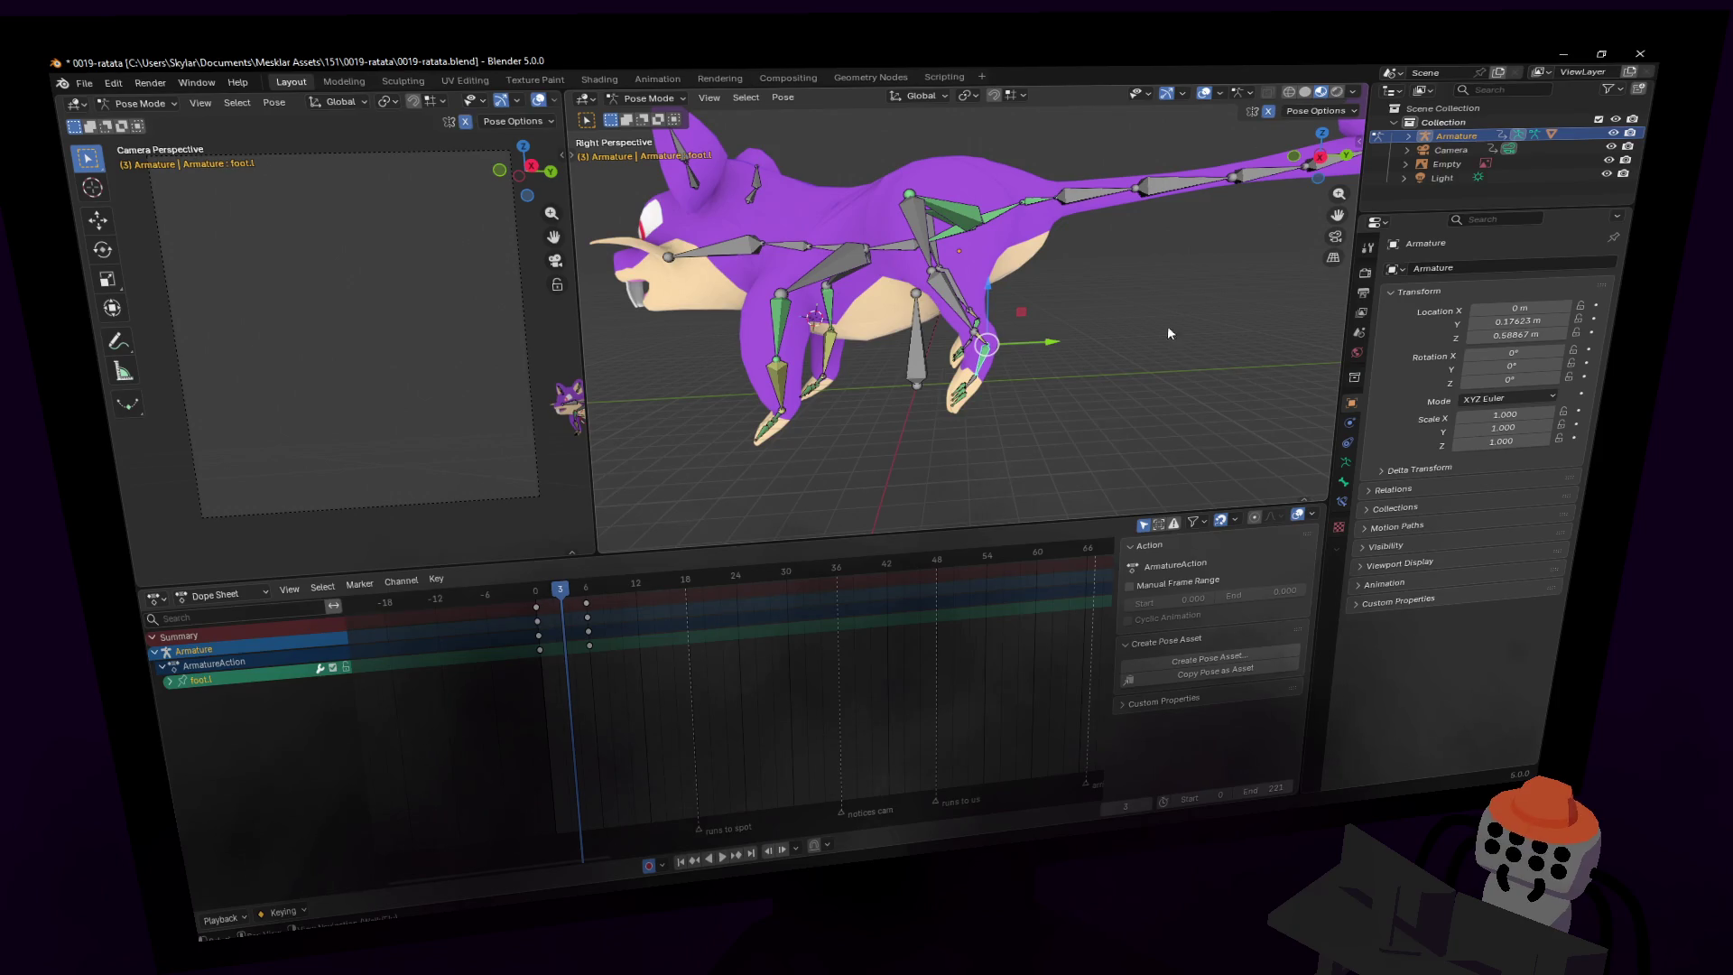
key(g)
click(1205, 284)
key(r)
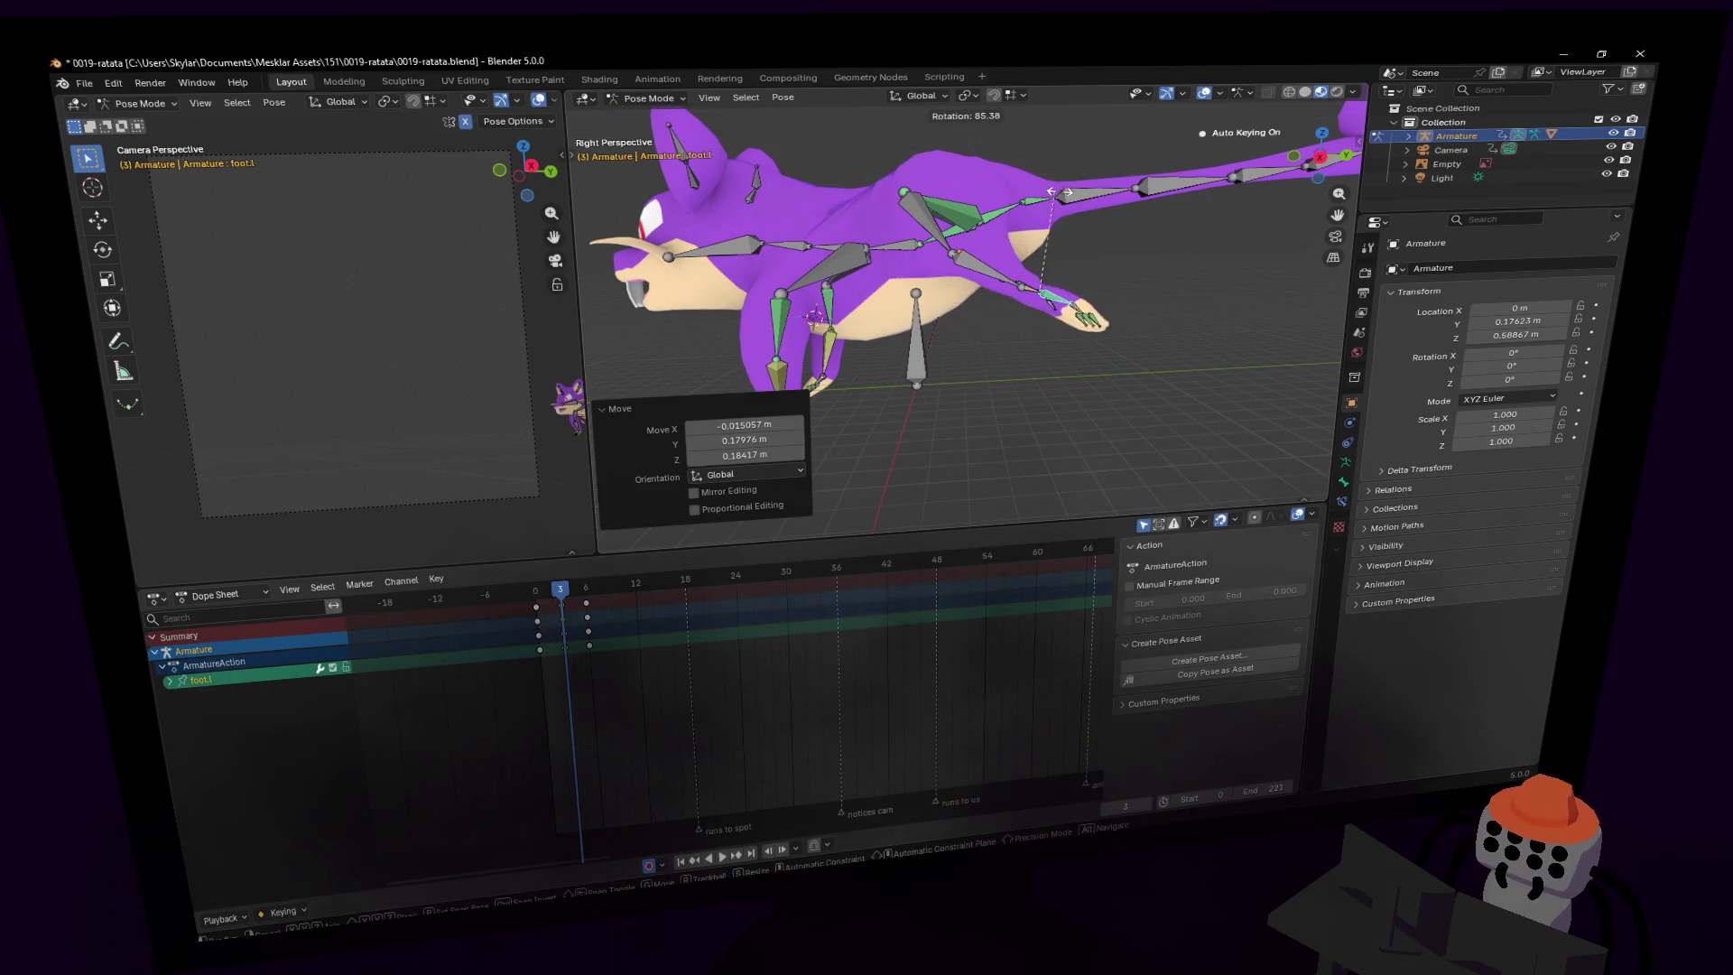
click(1059, 191)
mouse_move(1059, 192)
middle_down()
mouse_move(1108, 240)
mouse_move(1141, 225)
mouse_move(1119, 244)
mouse_move(1159, 247)
middle_up()
key(g)
click(1139, 242)
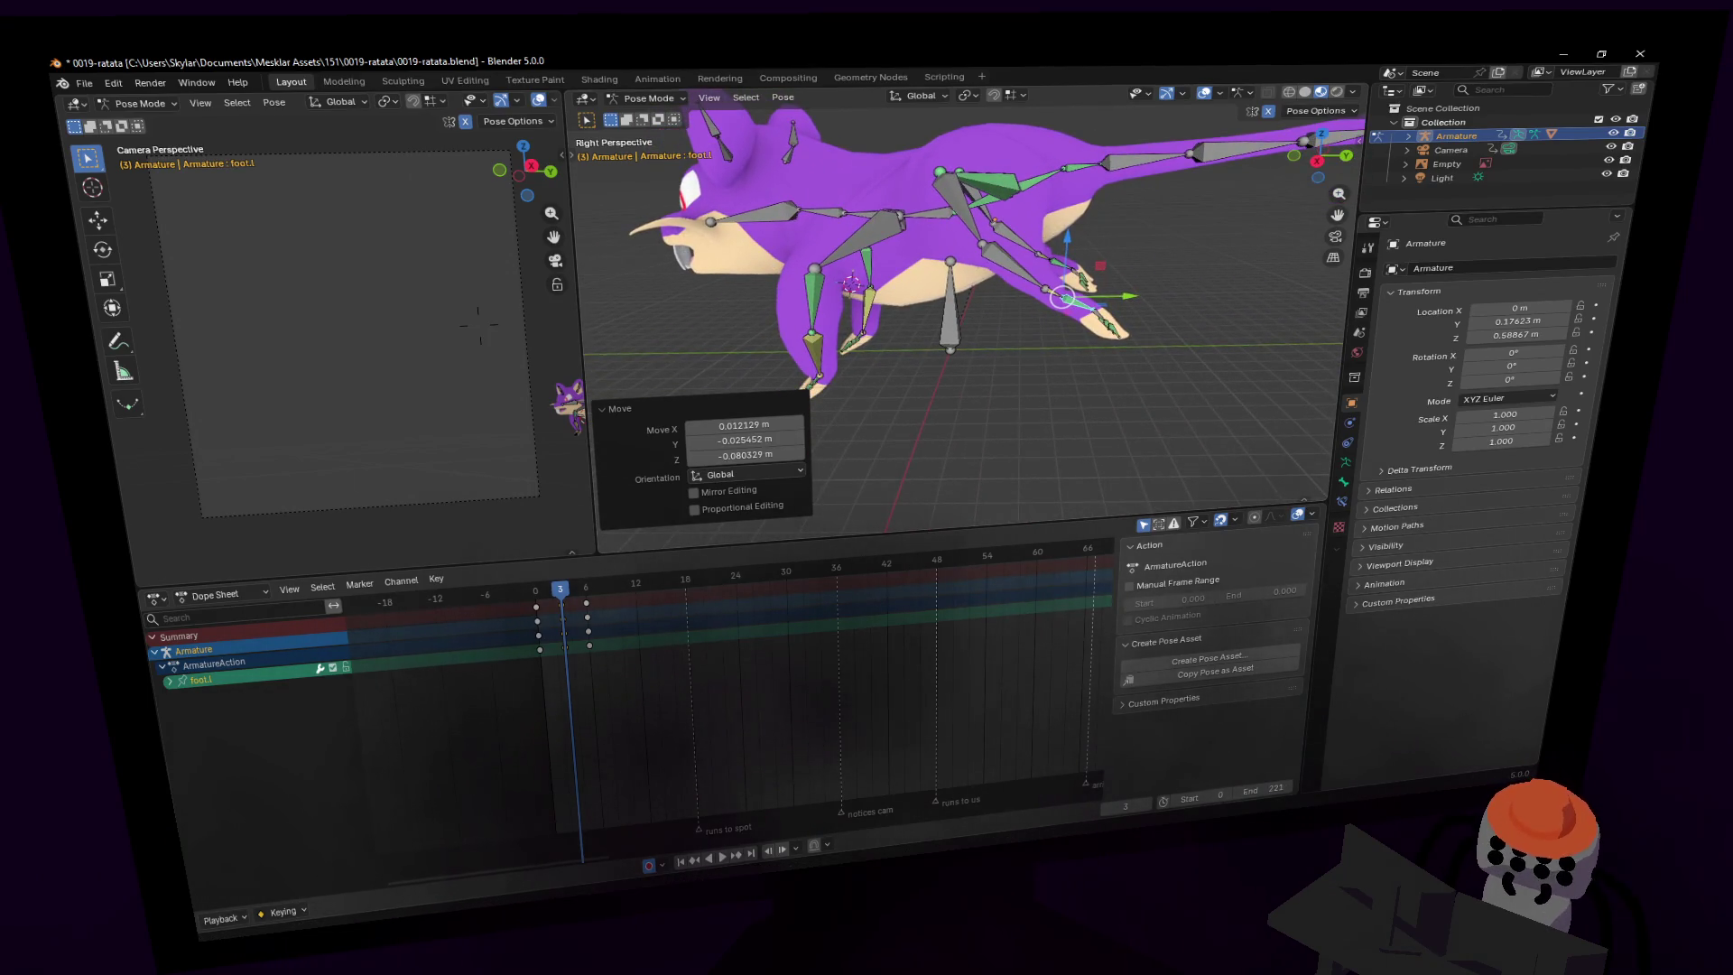
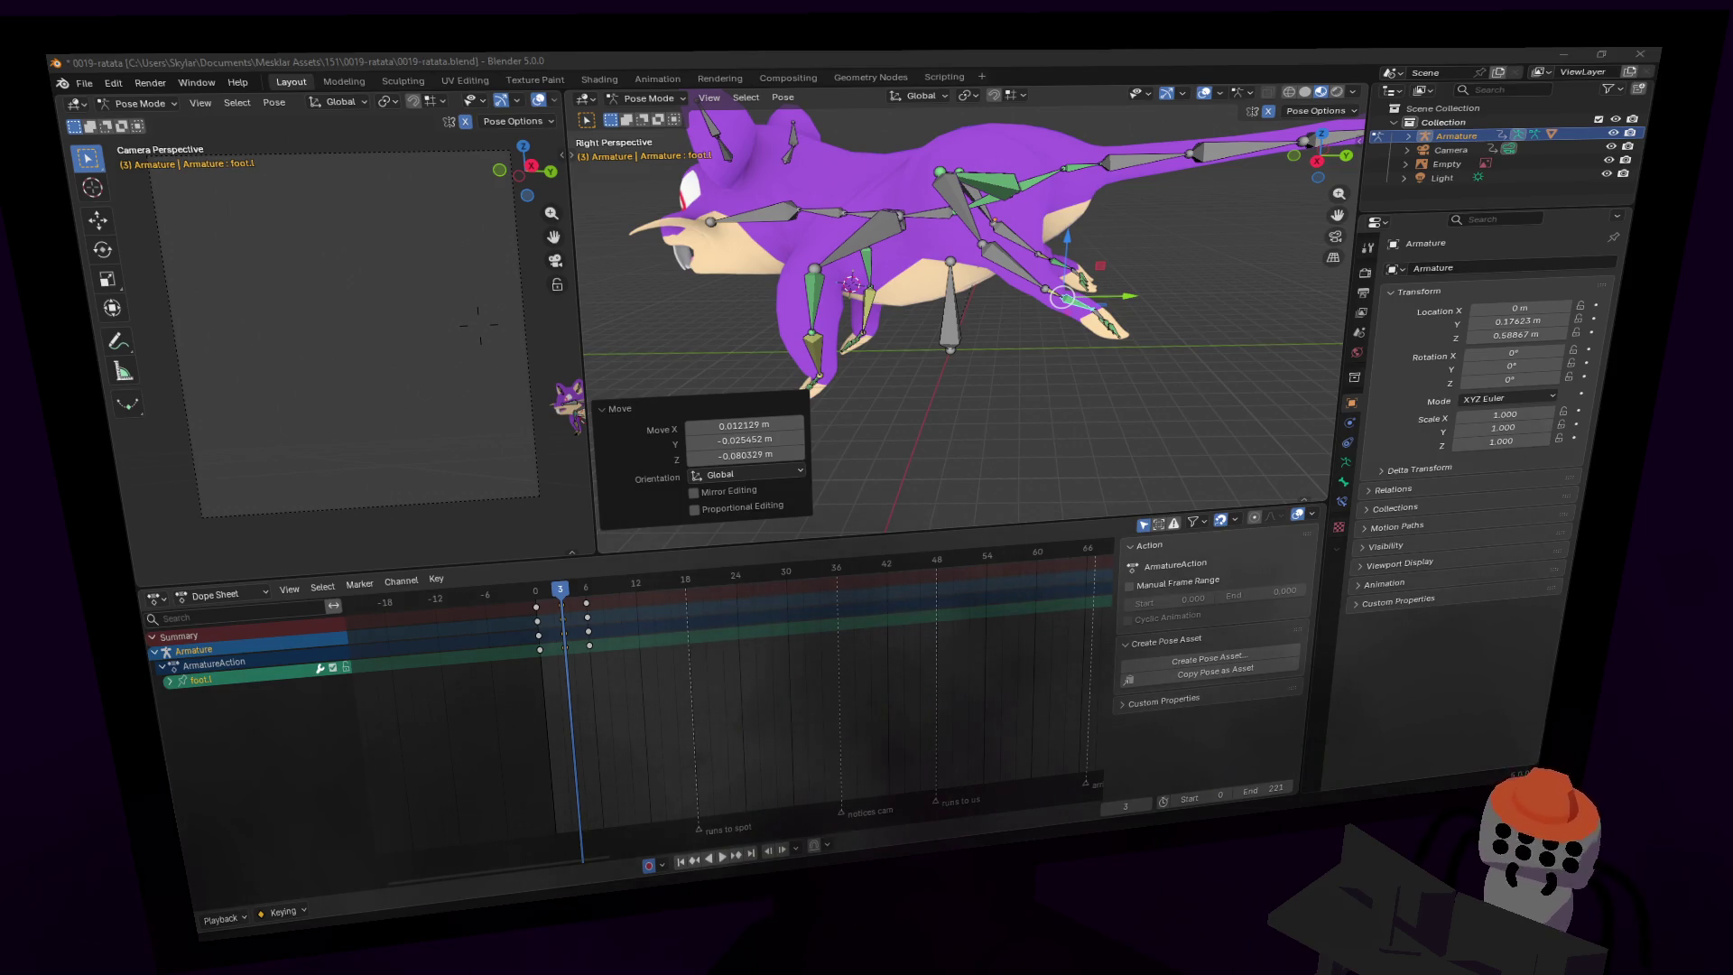
- Move the view closer to the rat and replay the current animation from the start
key(shift+grave)
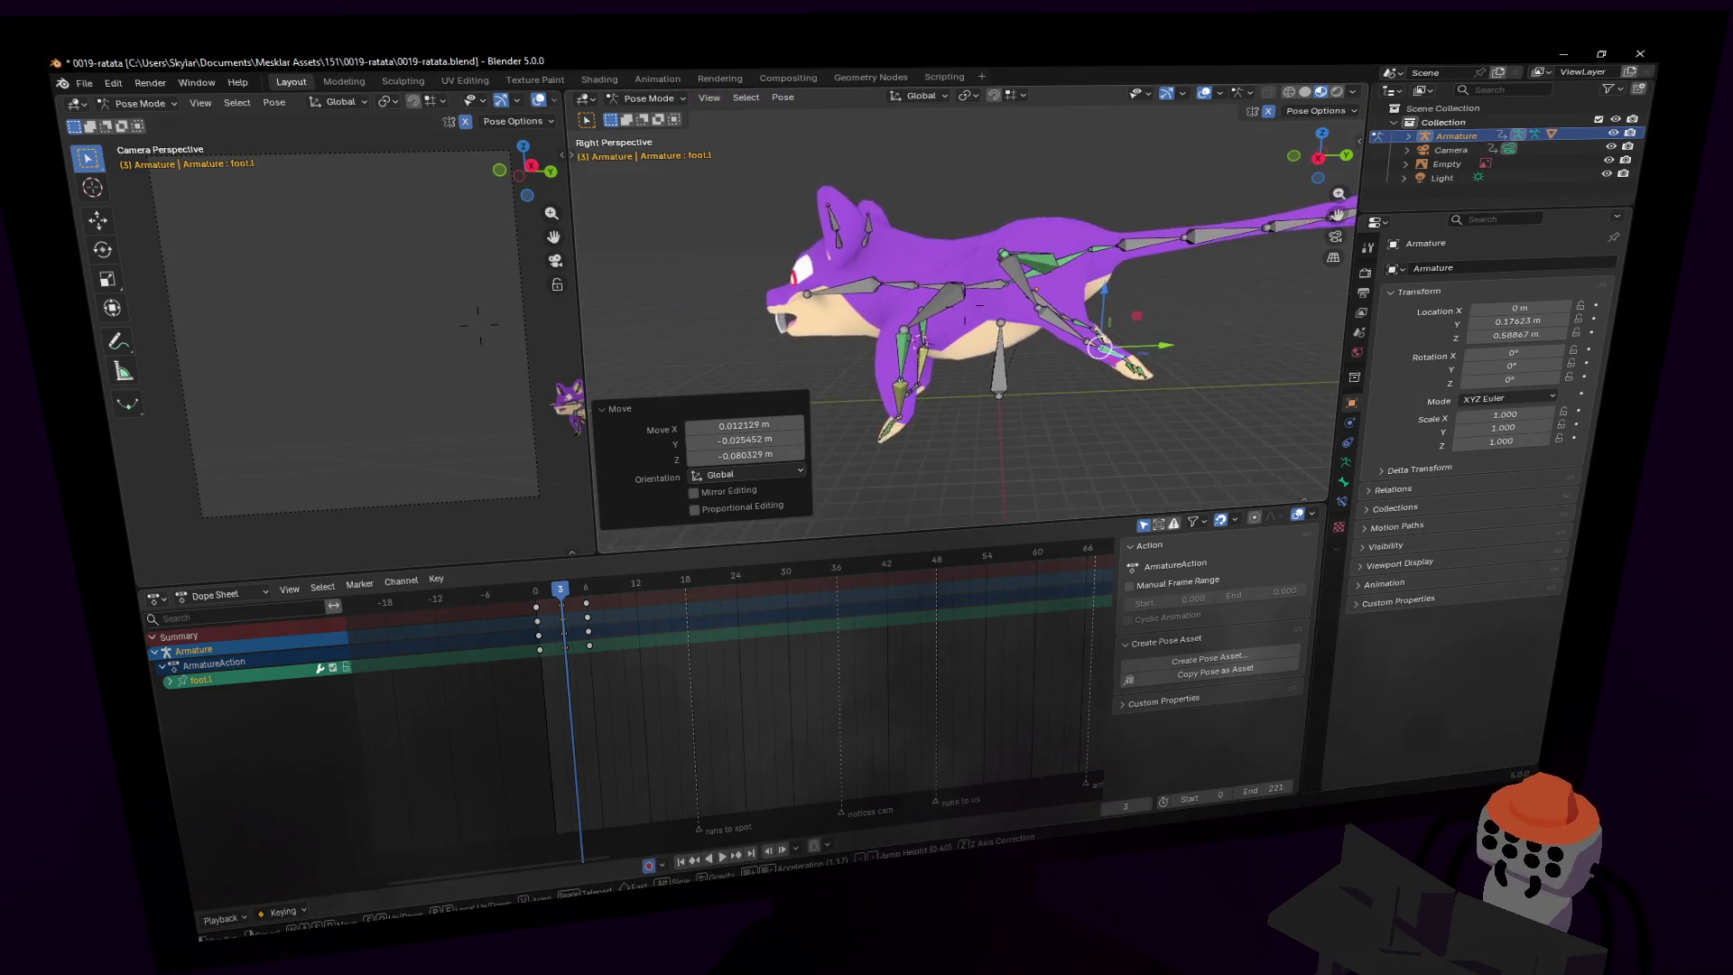
key(w)
click(778, 664)
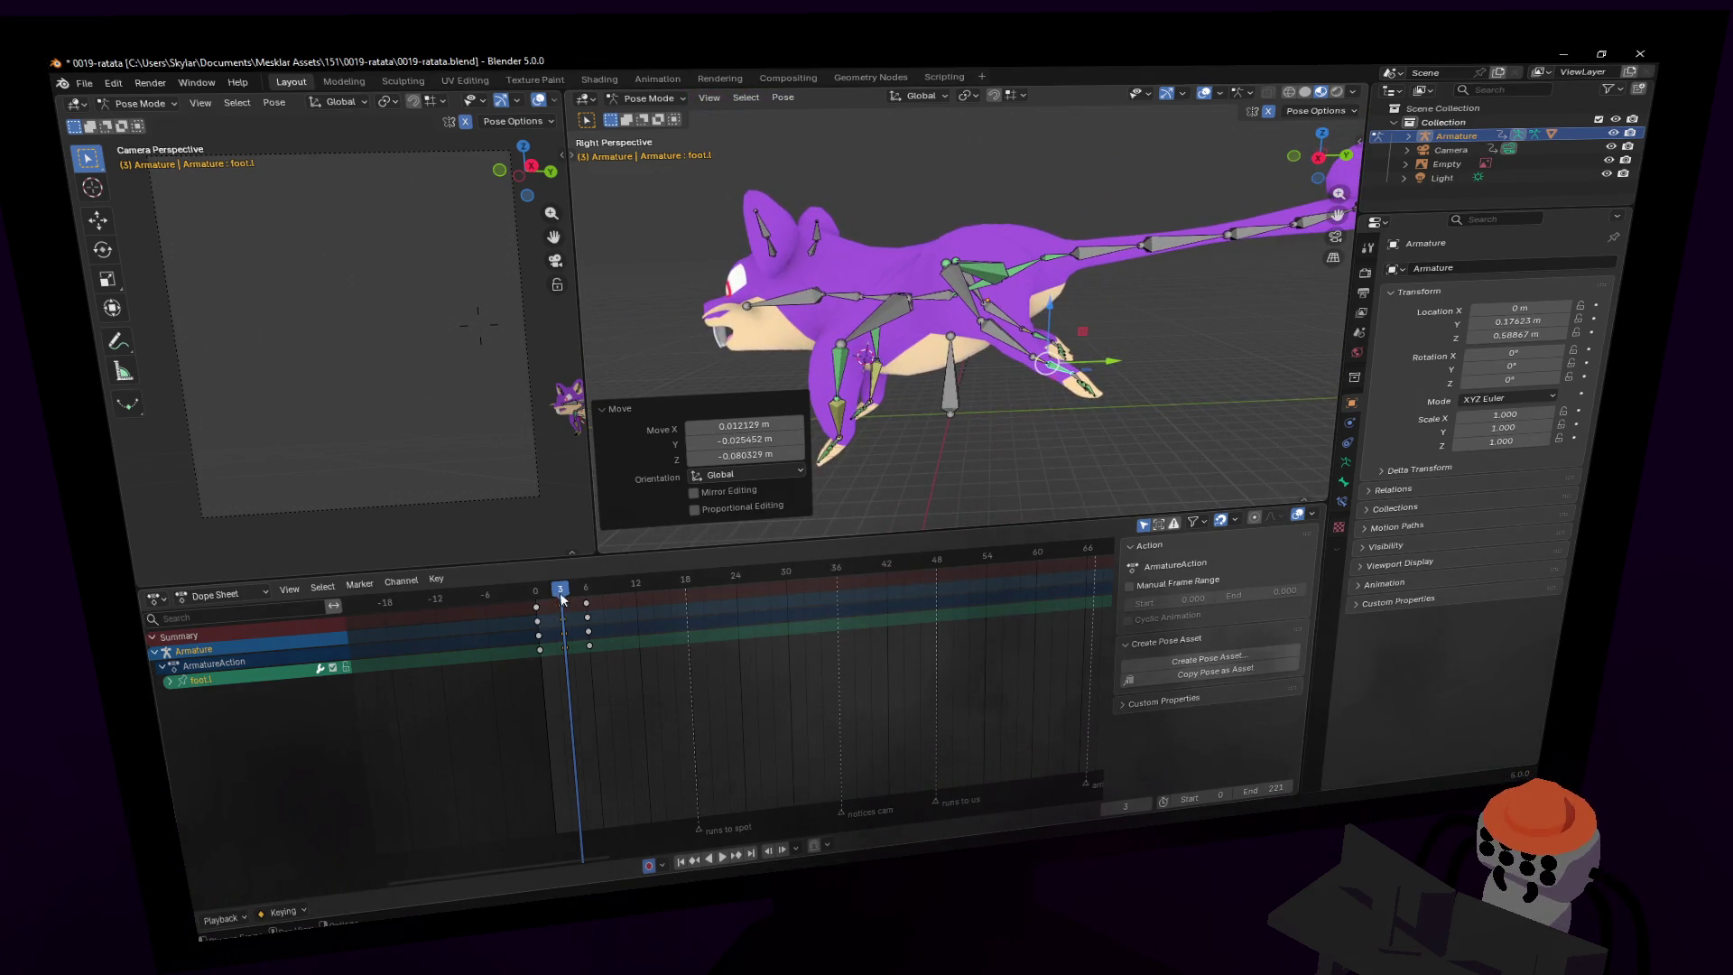
key(space)
drag(561, 598, 538, 619)
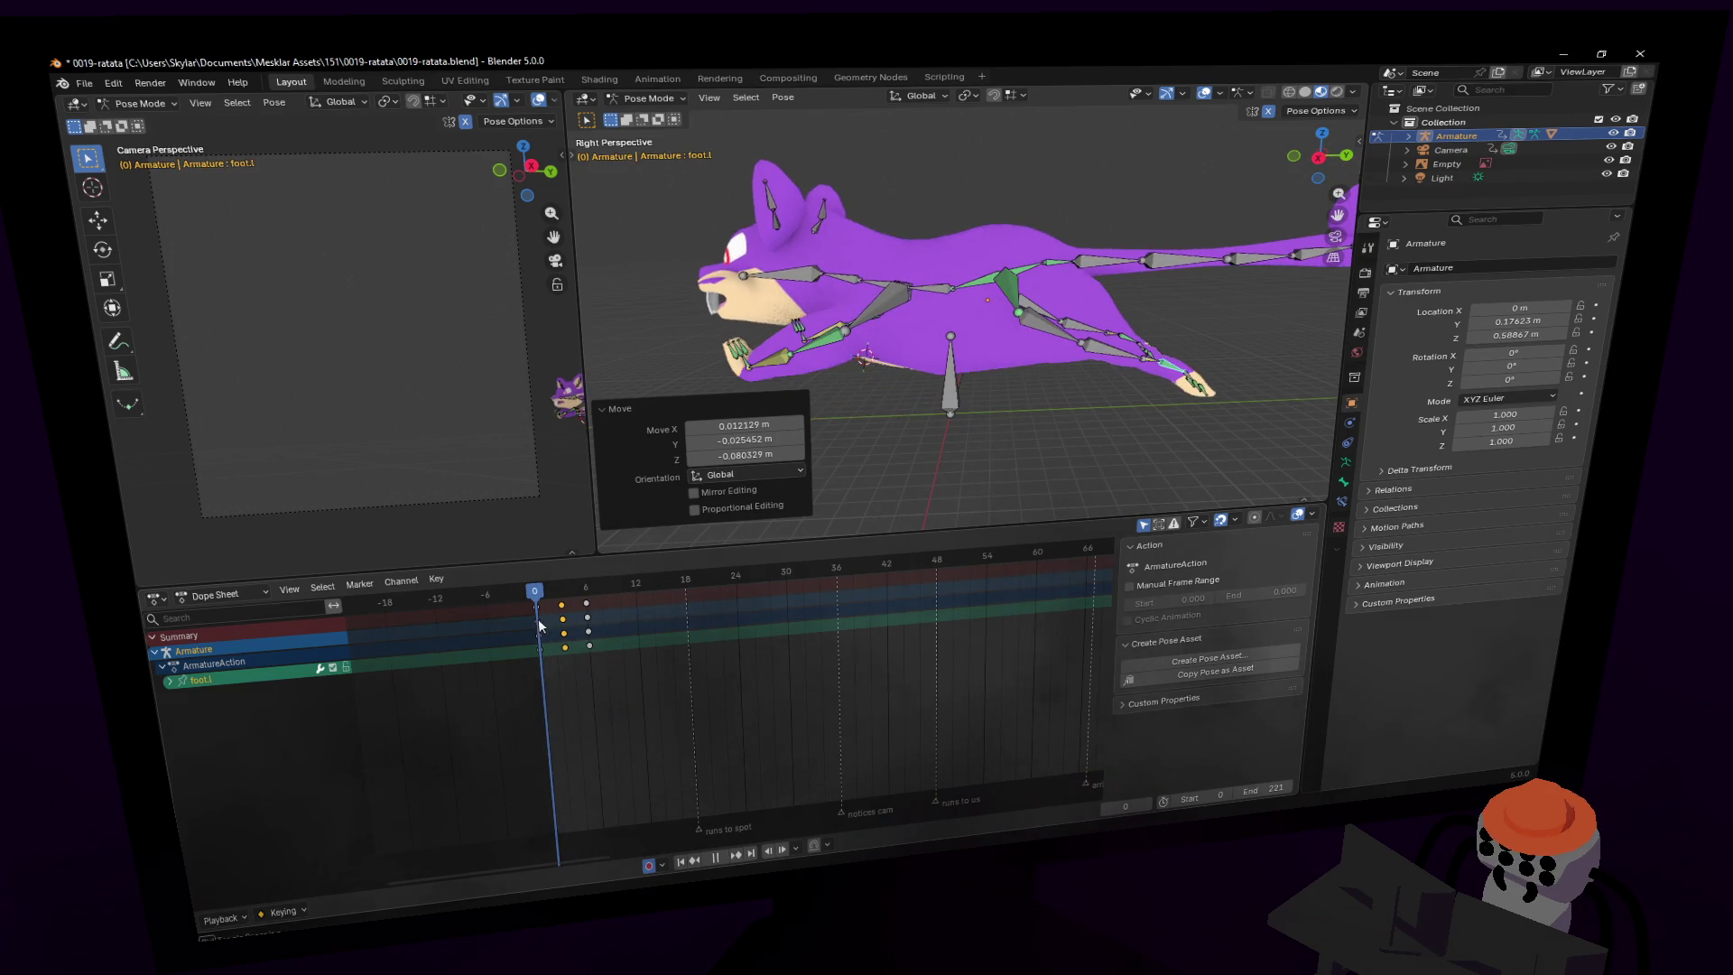
key(space)
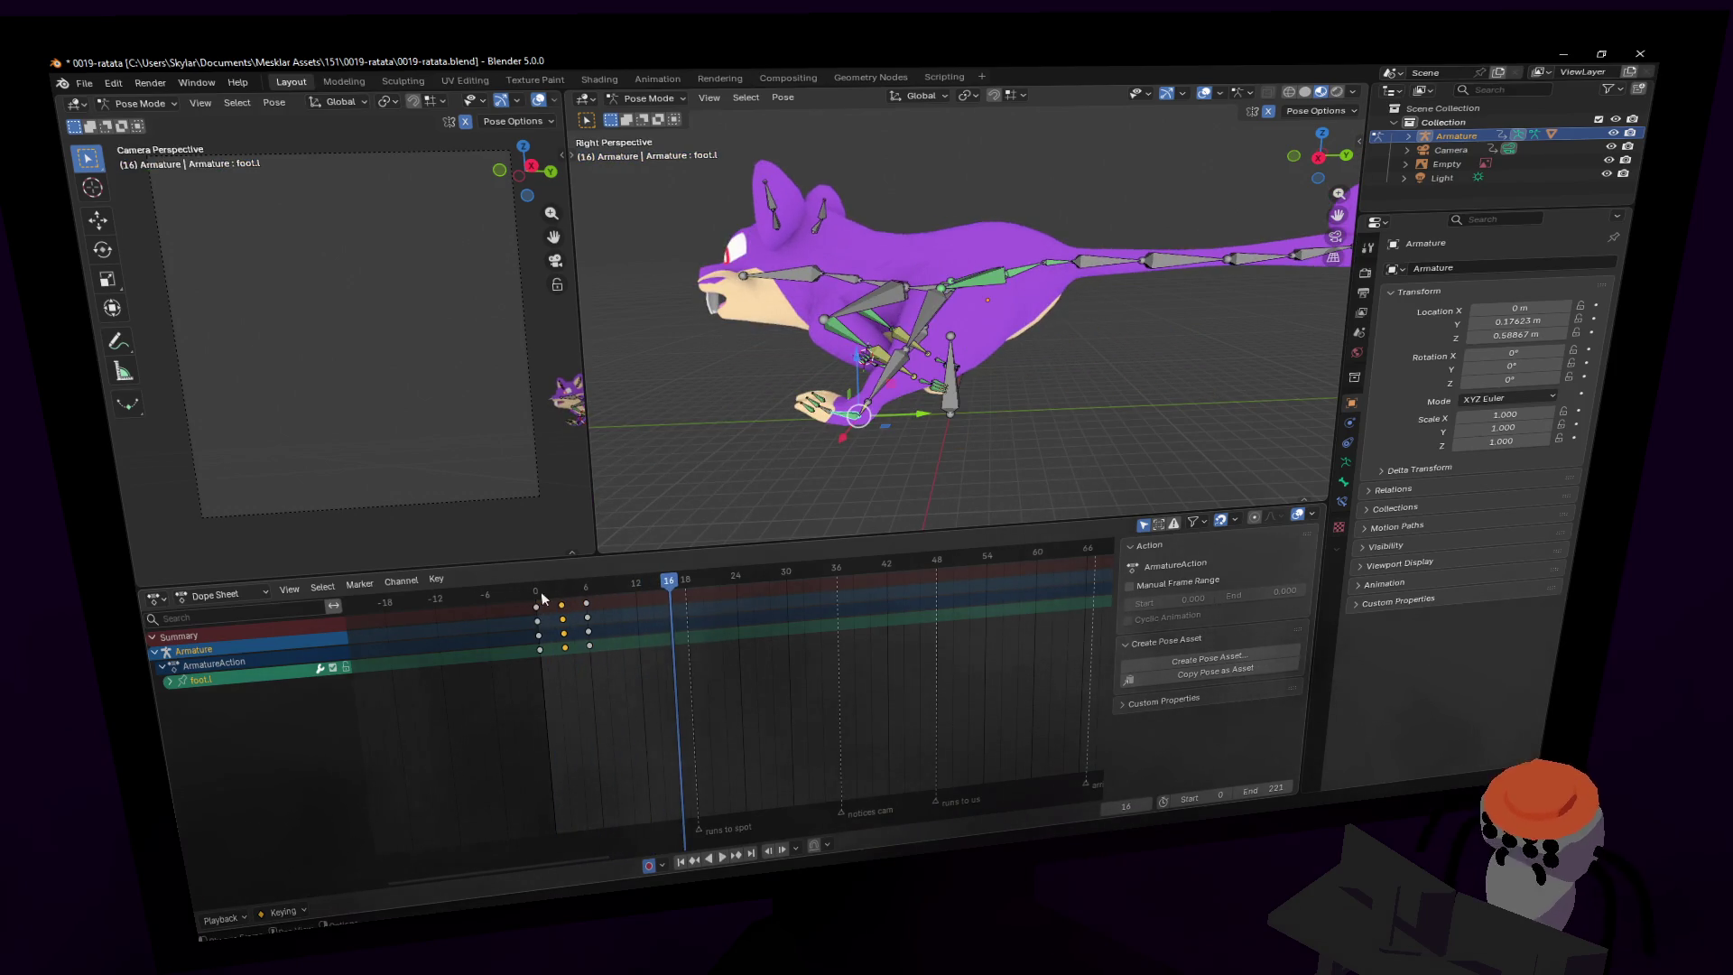
click(542, 597)
key(space)
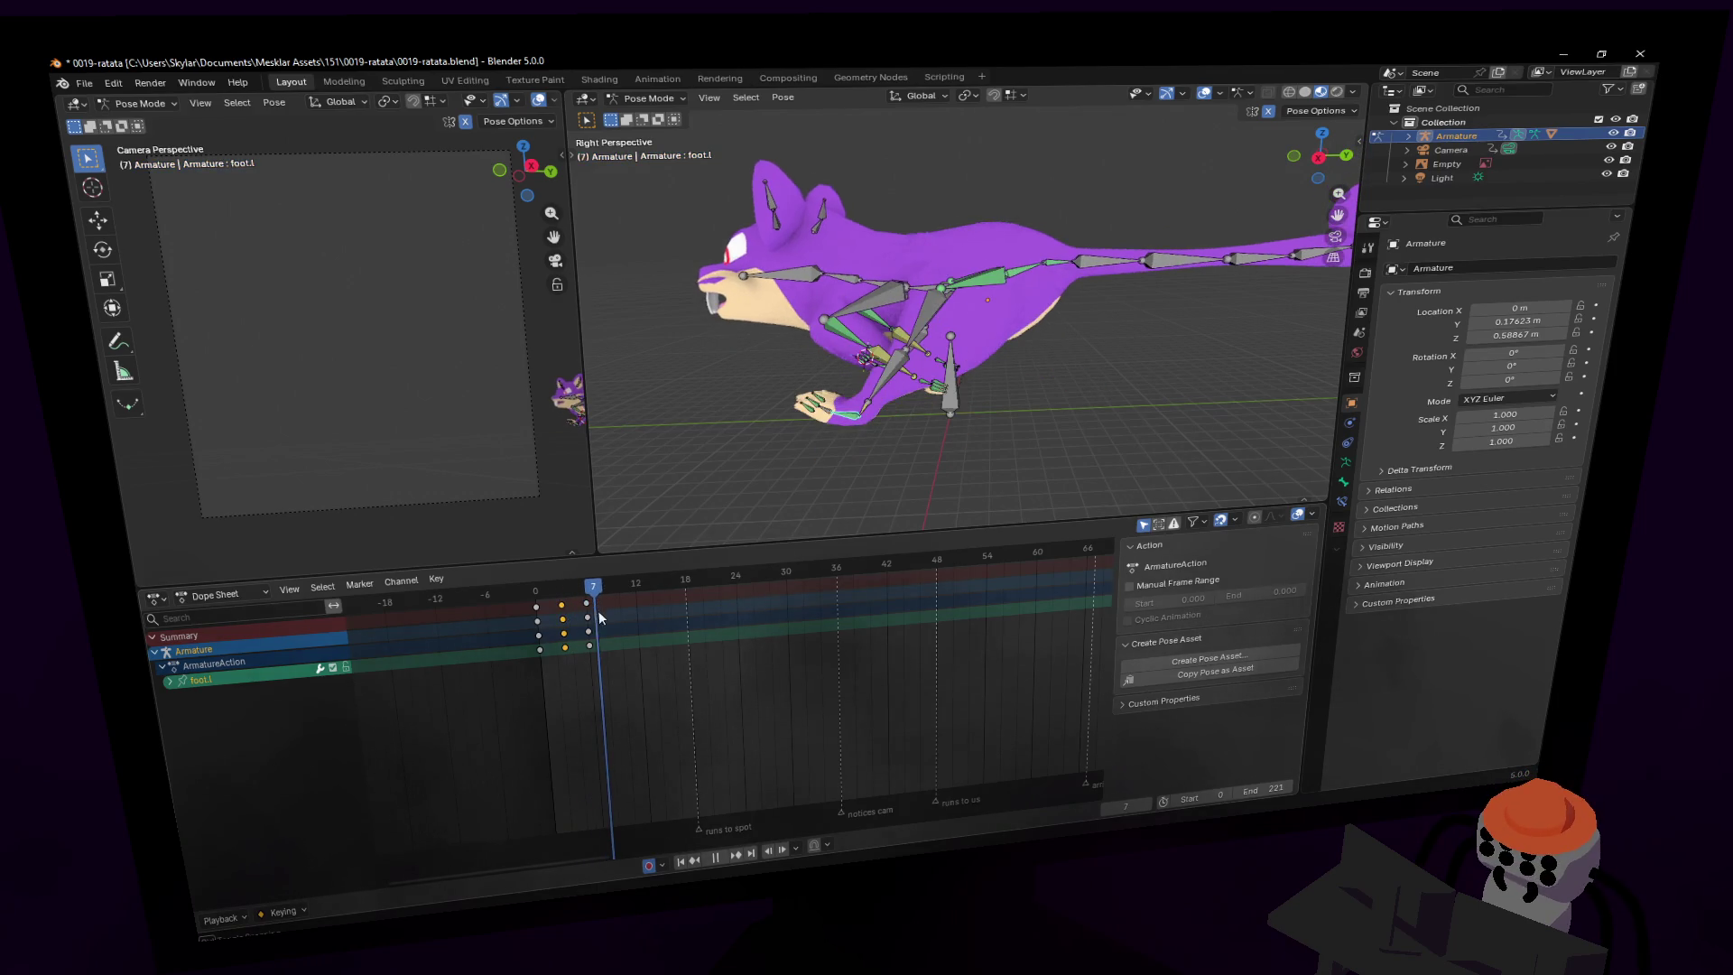
mouse_move(1188, 315)
middle_down()
mouse_move(972, 336)
mouse_move(1002, 357)
mouse_move(1052, 262)
middle_up()
- Bend the spine by rotating spine1 and spine2 around the X axis
click(984, 388)
key(r)
key(x)
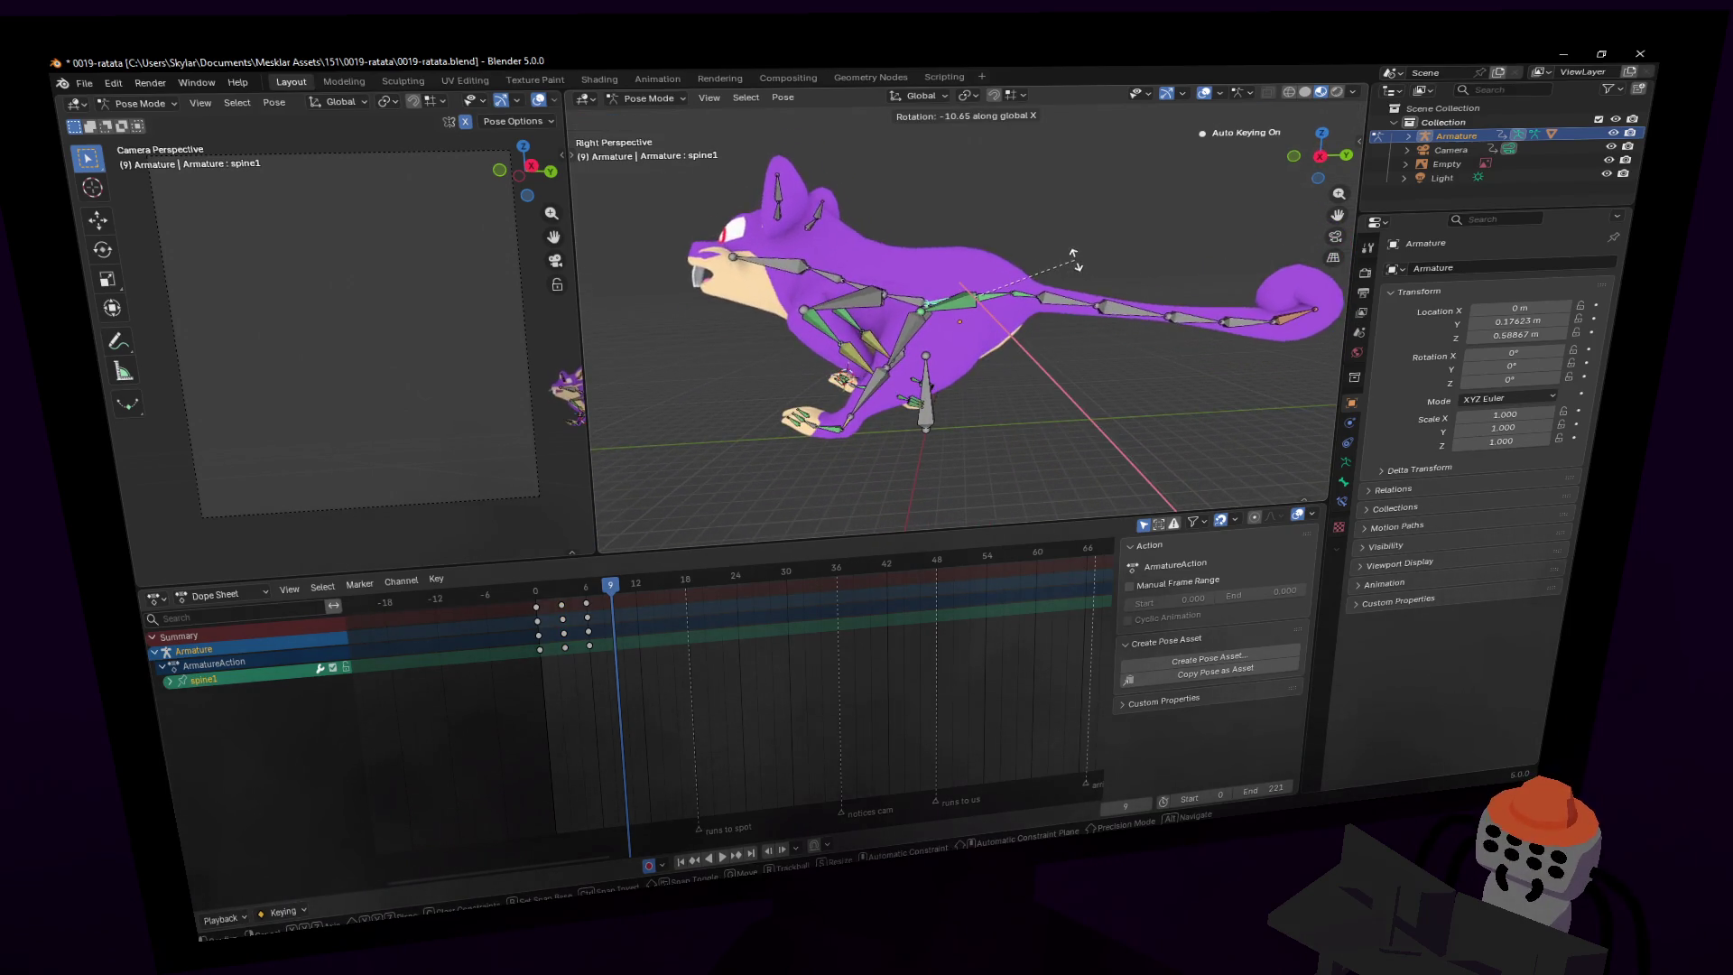
click(868, 327)
click(919, 311)
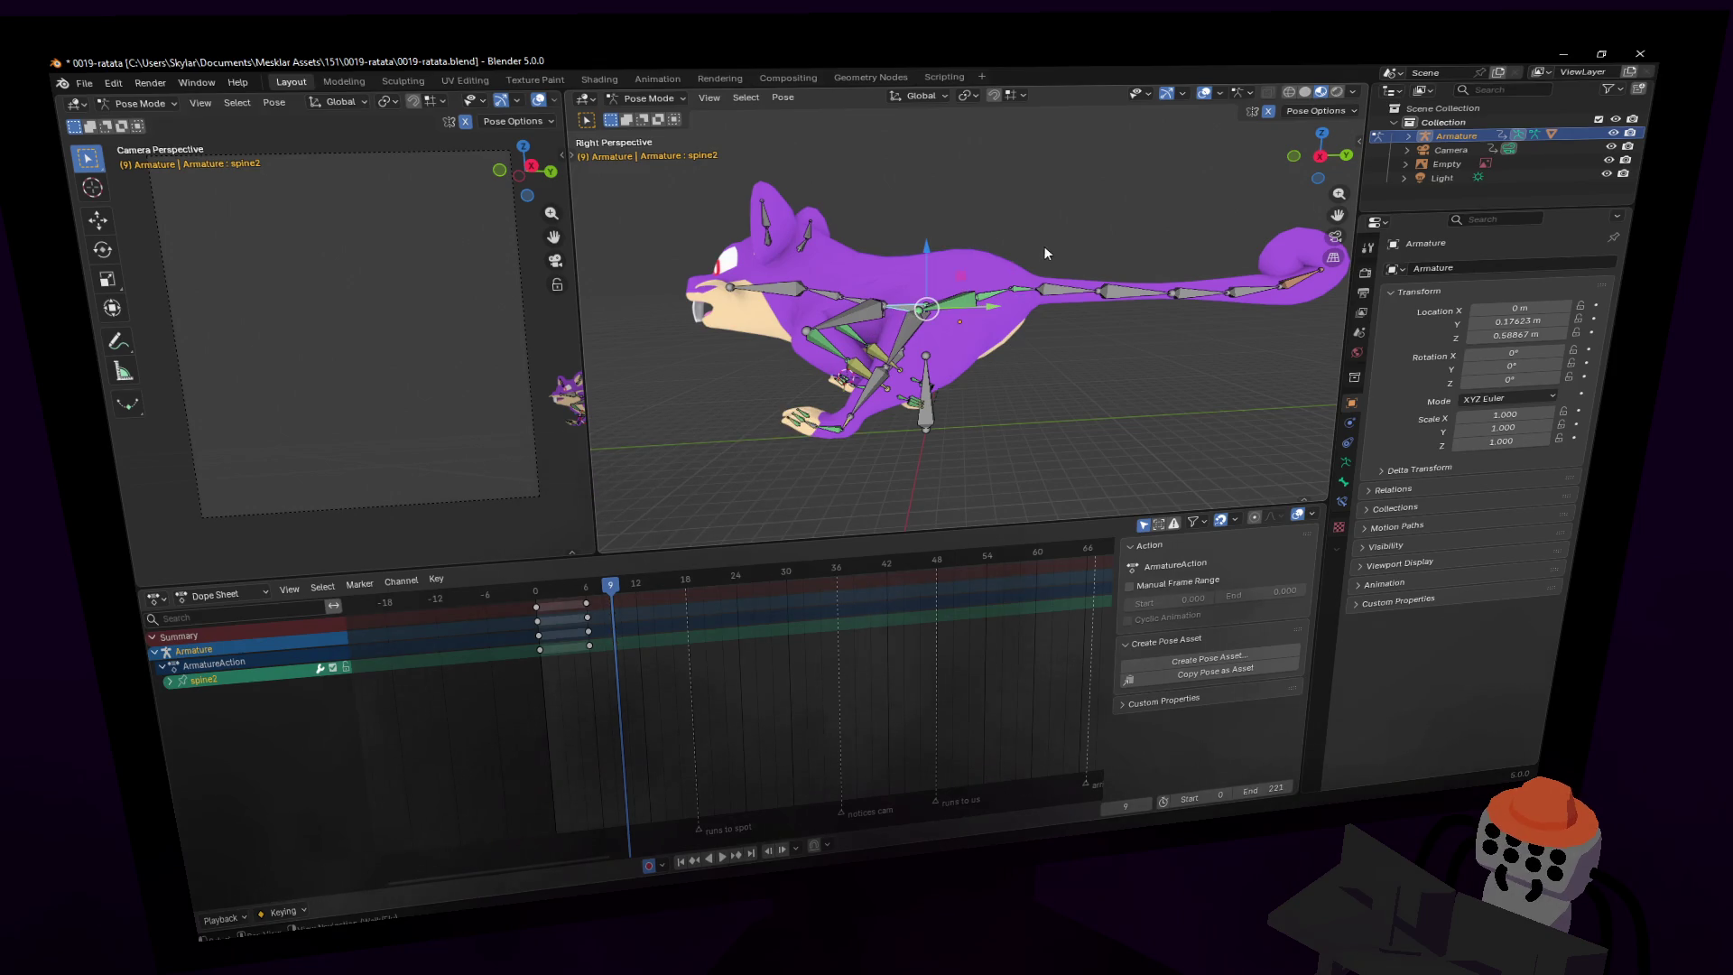
key(r)
key(x)
click(993, 271)
mouse_move(993, 270)
middle_down()
mouse_move(966, 298)
mouse_move(998, 297)
middle_up()
- Rebend spine1 around X to tip the body forward 15.9°
click(976, 351)
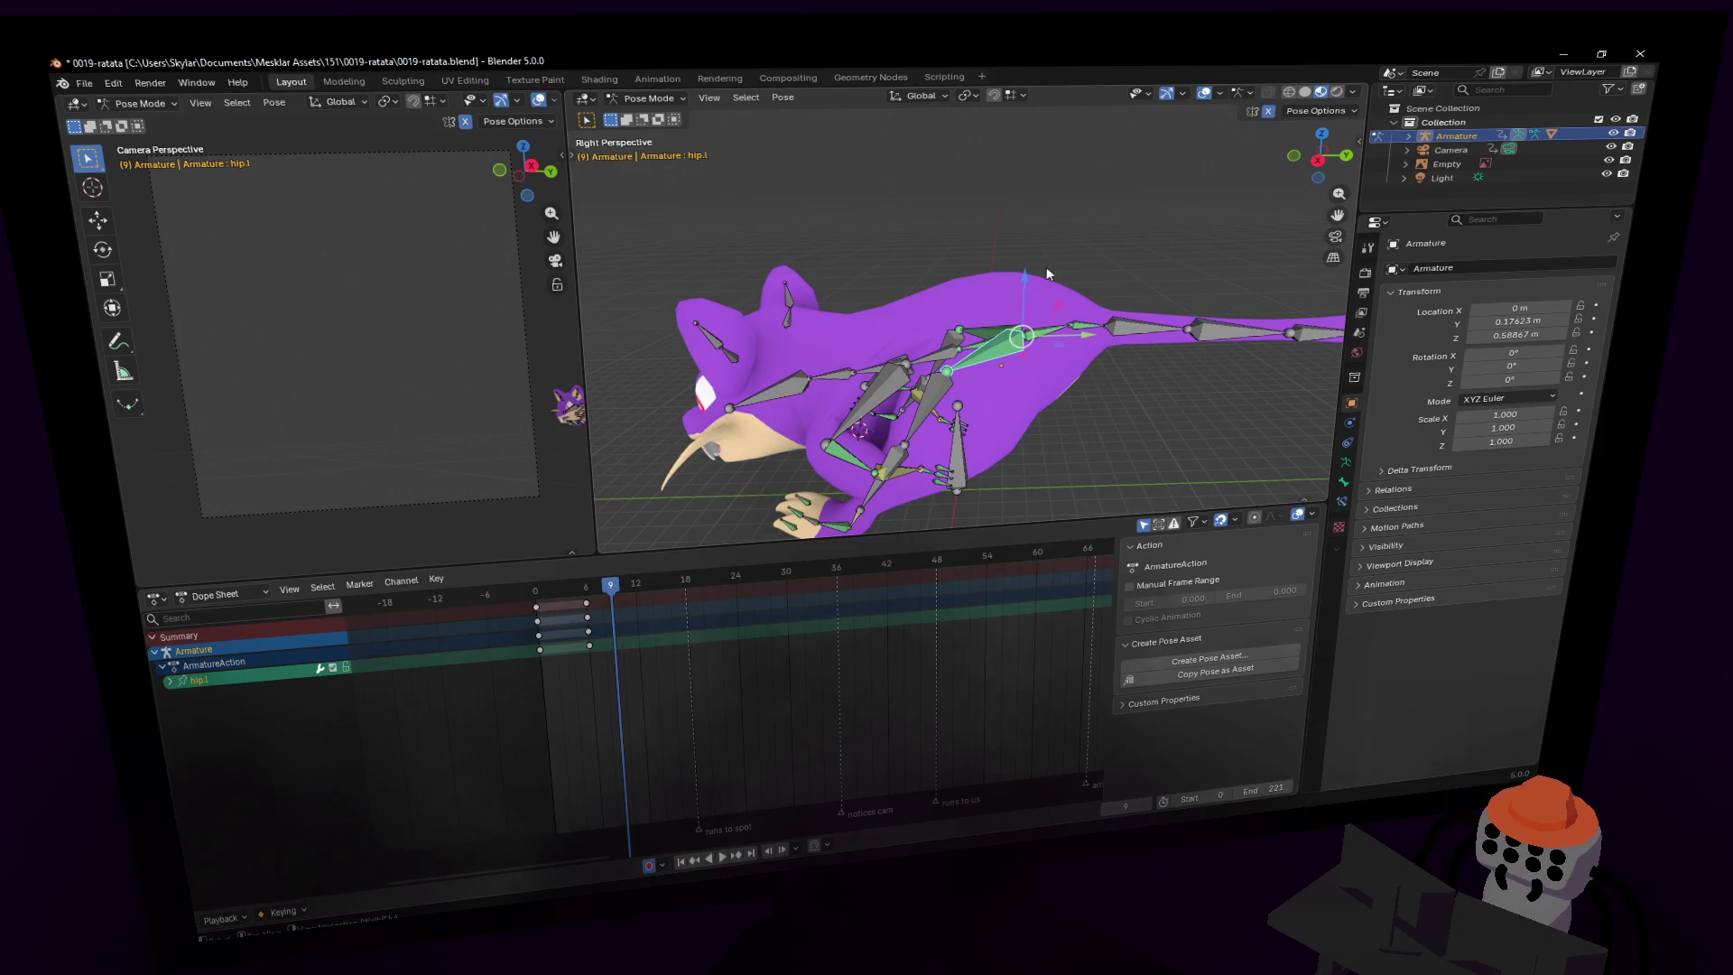
click(962, 332)
key(shift+grave)
key(w)
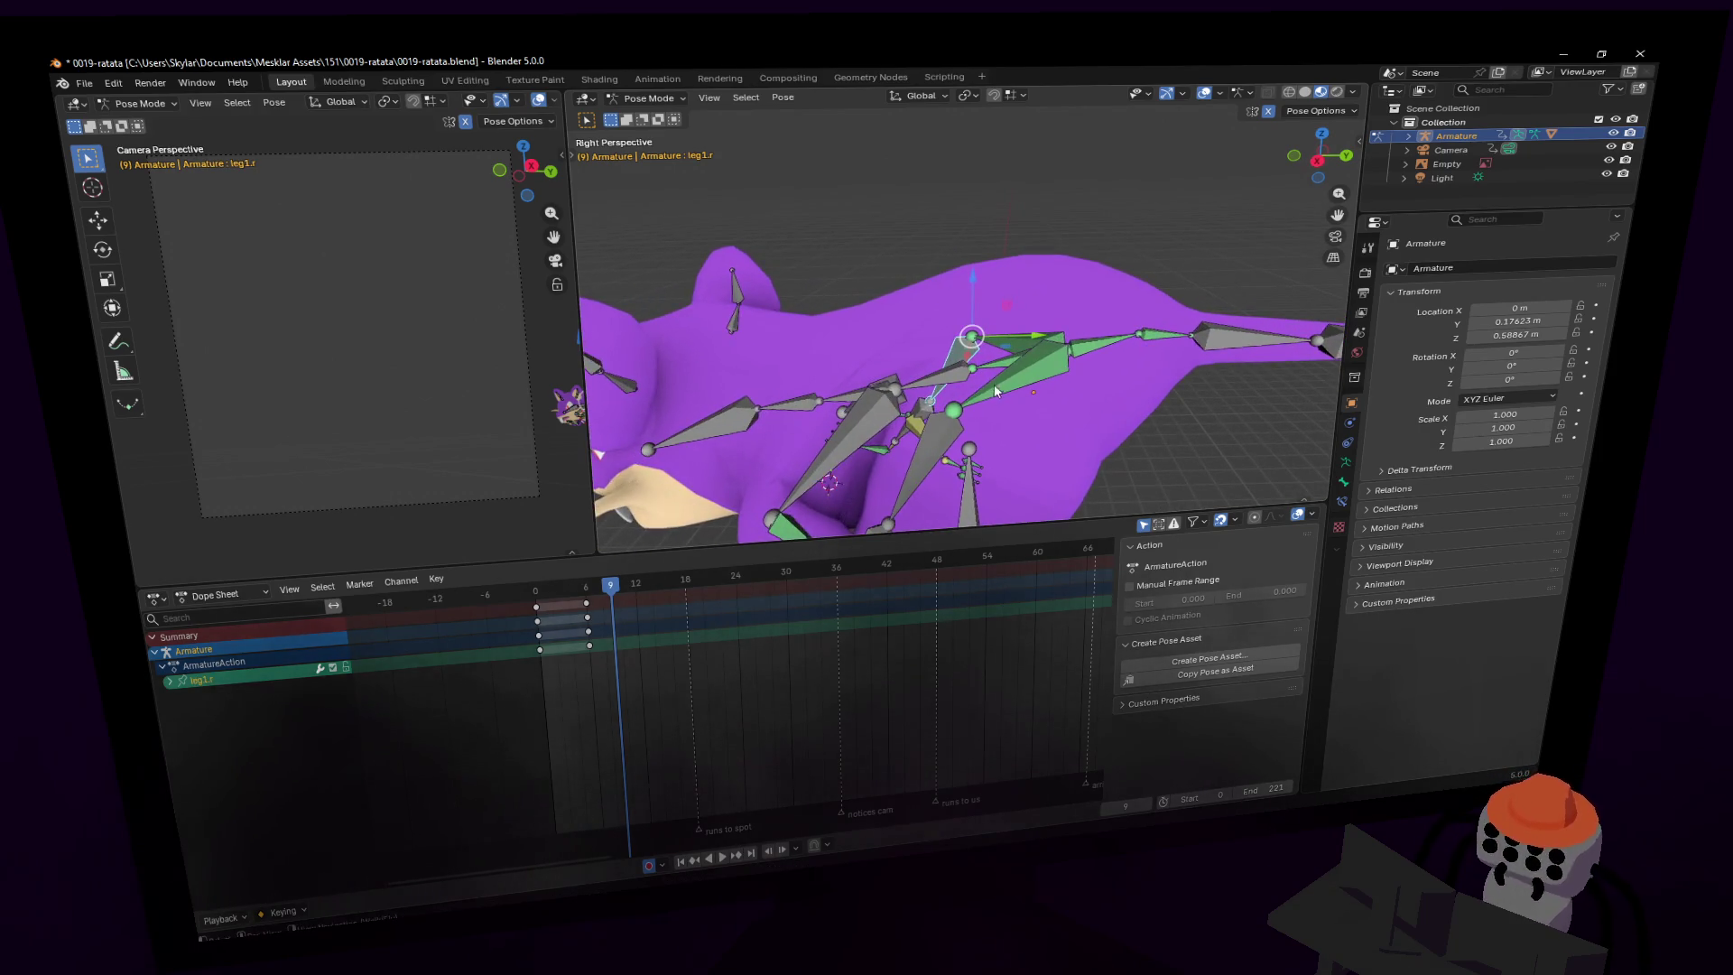
key(s)
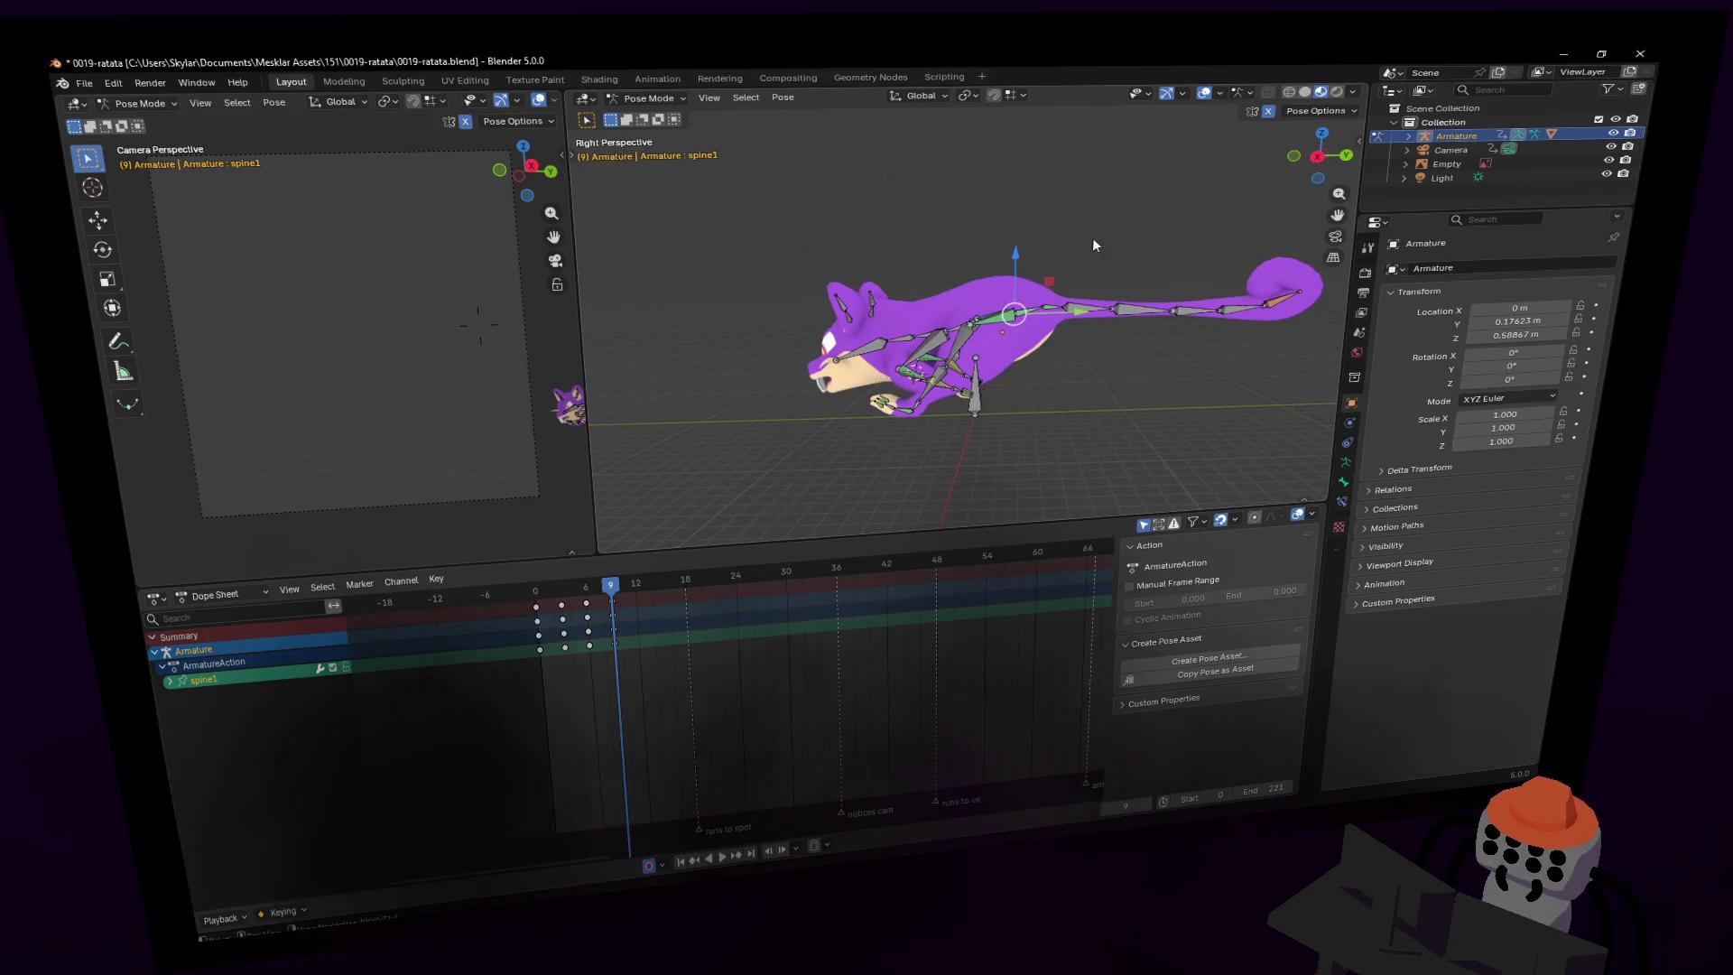
key(r)
key(x)
click(1112, 268)
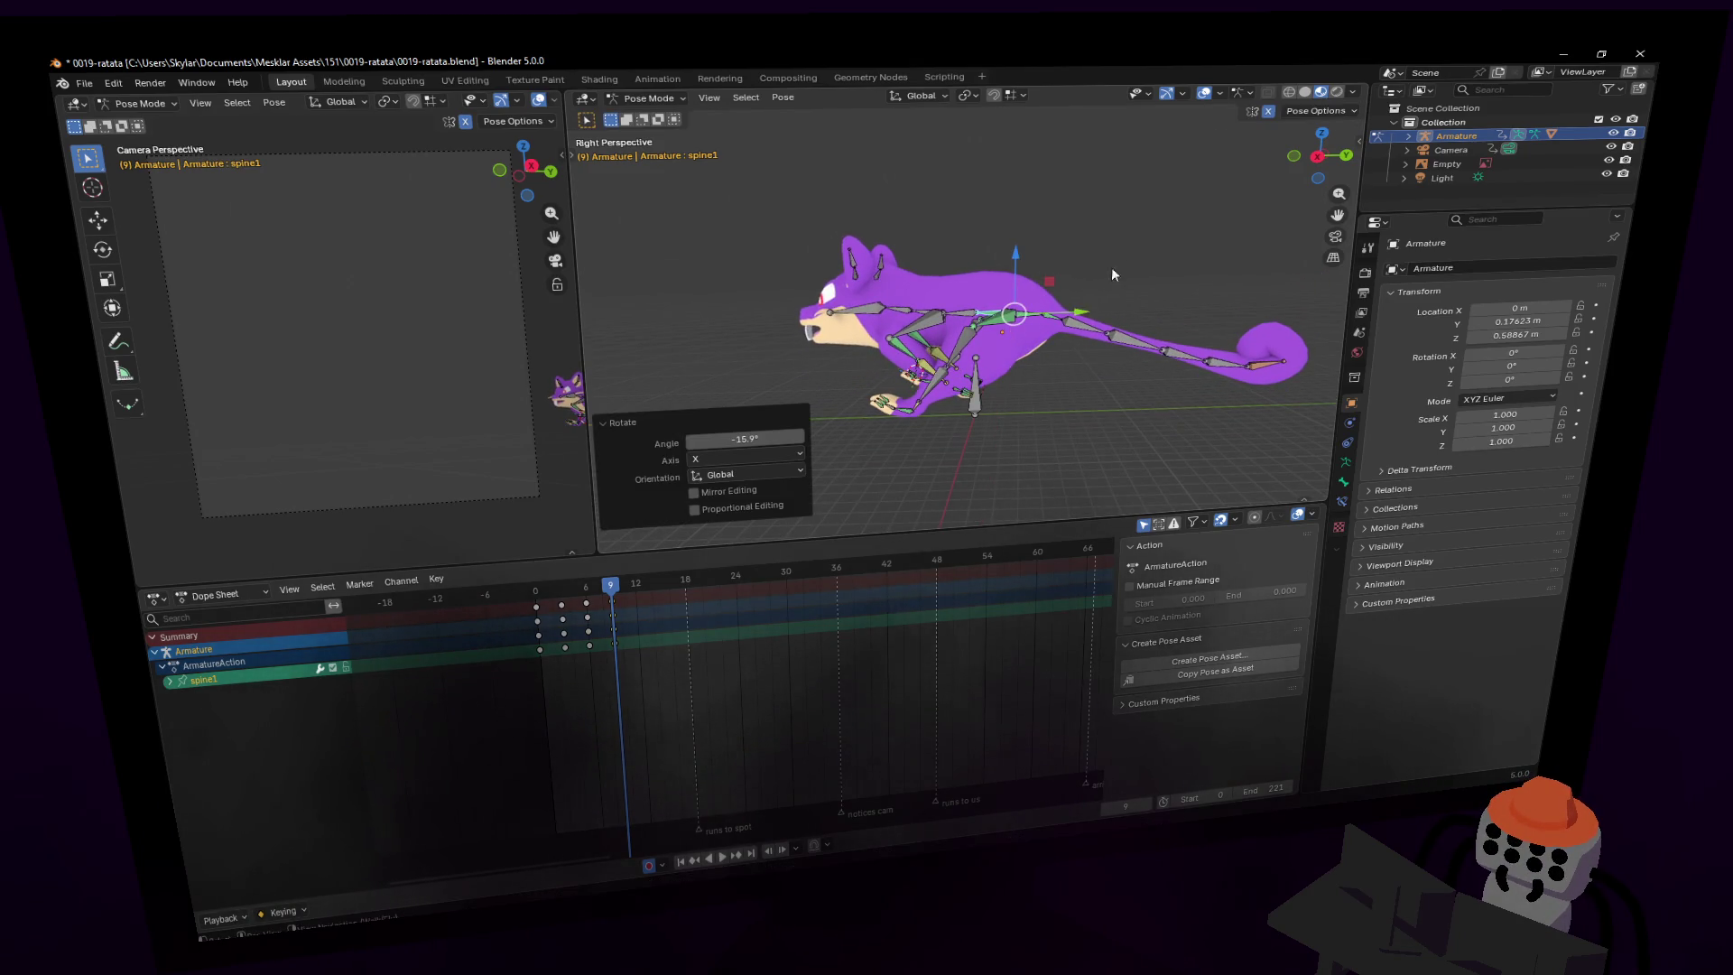
- Raise tail3 20.2° around X, key the pose at frame 9, and preview
click(1076, 333)
key(r)
key(x)
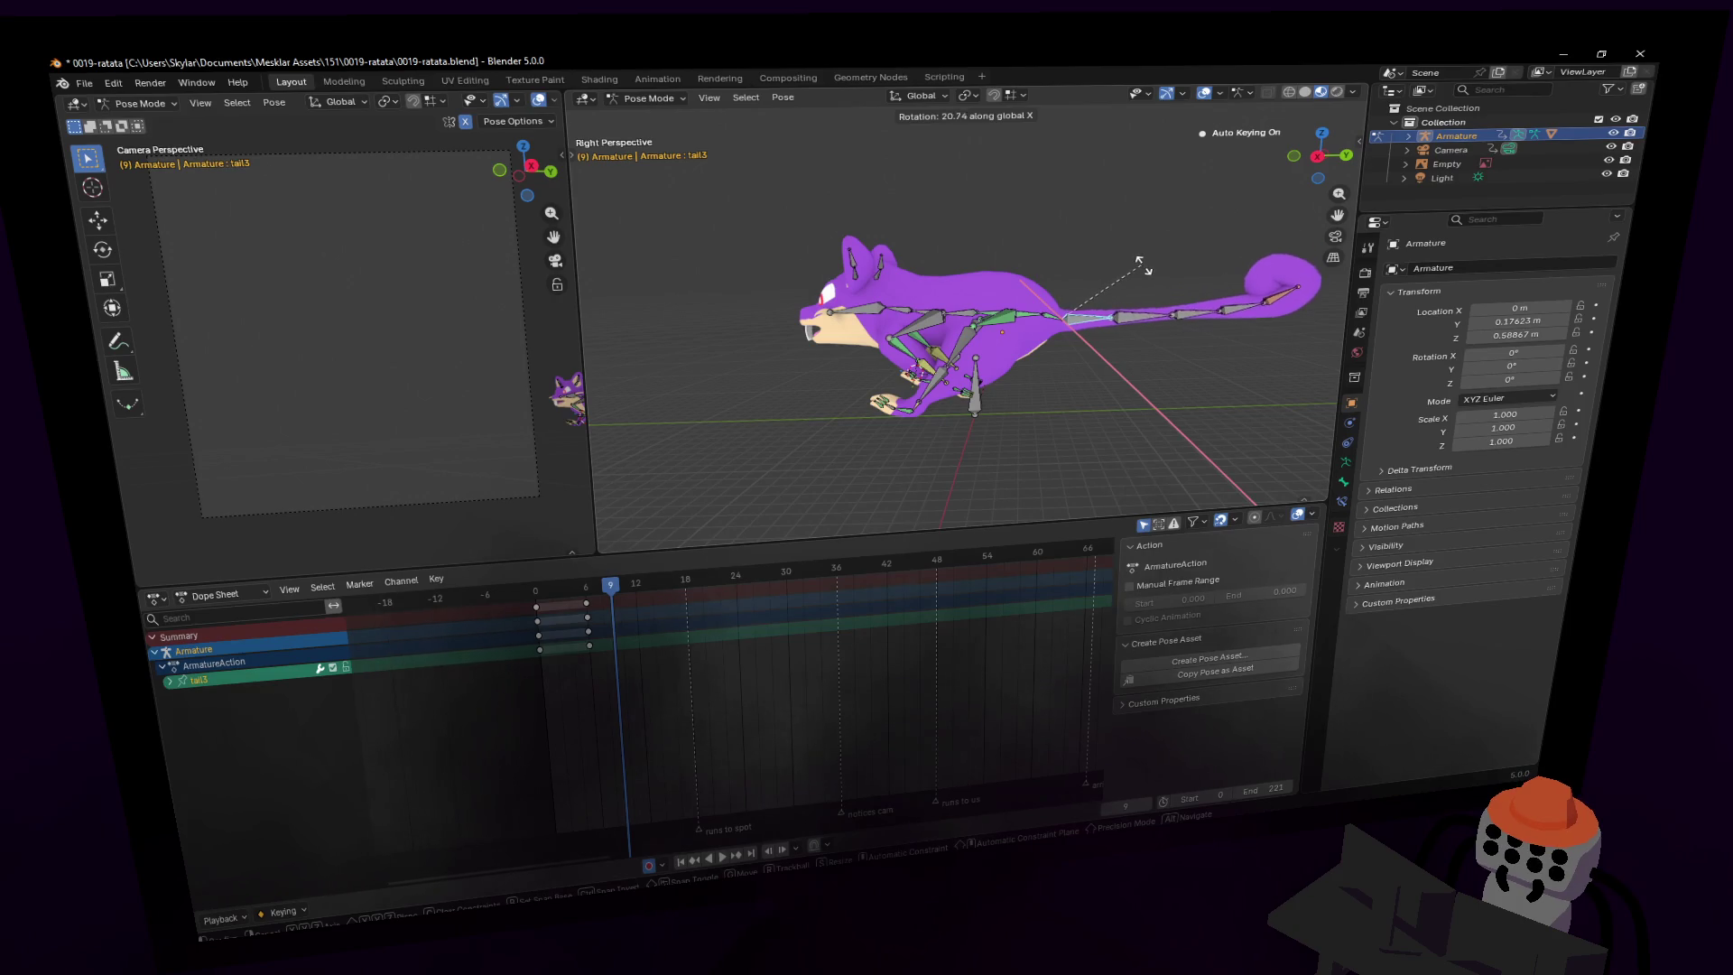
click(1102, 424)
shift+middle_drag(1103, 424, 932, 446)
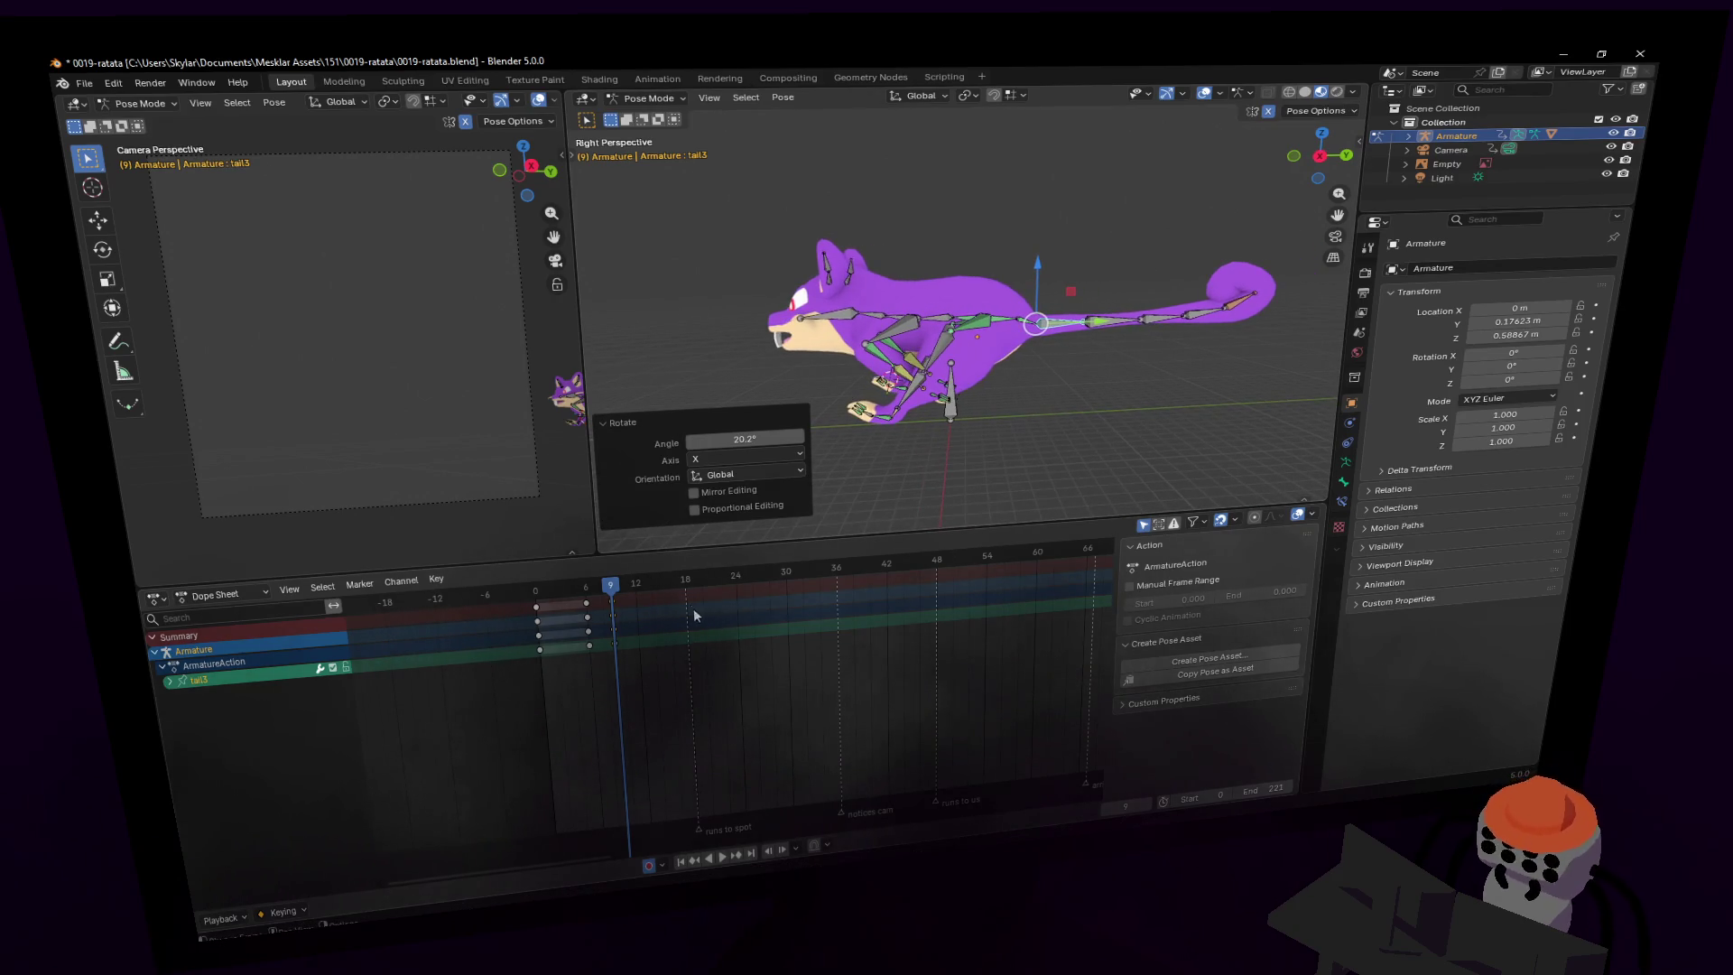
key(i)
key(space)
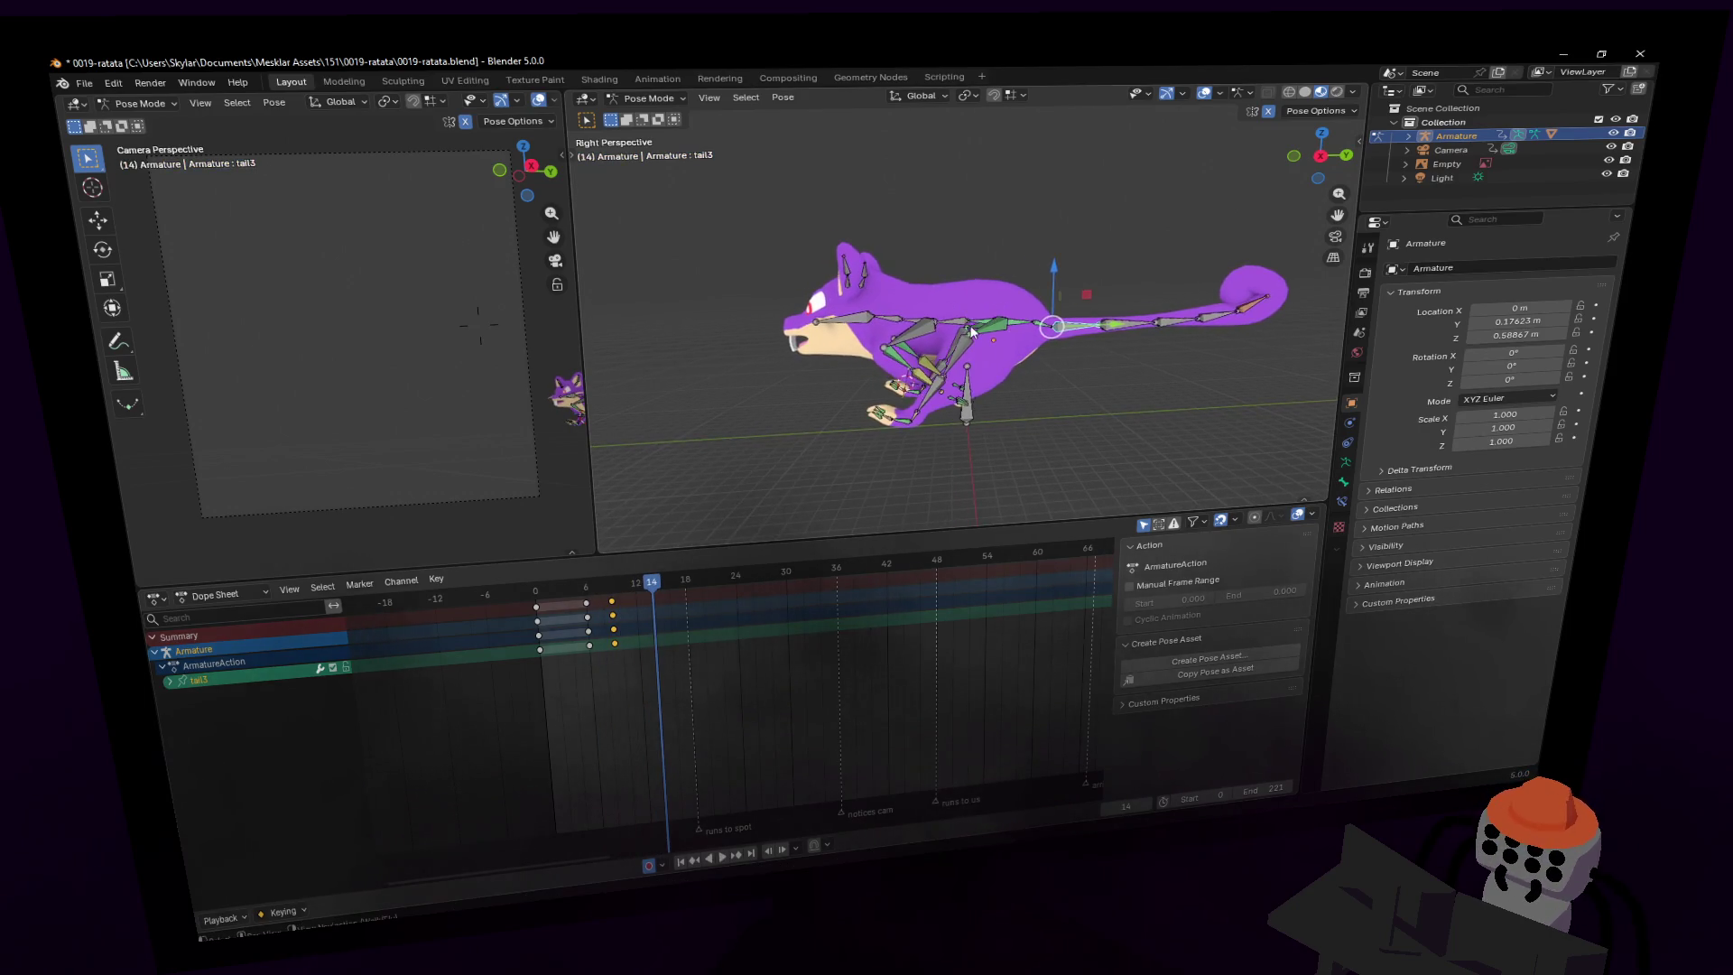
- Select all bones and key them at frames 3 and 9
key(a)
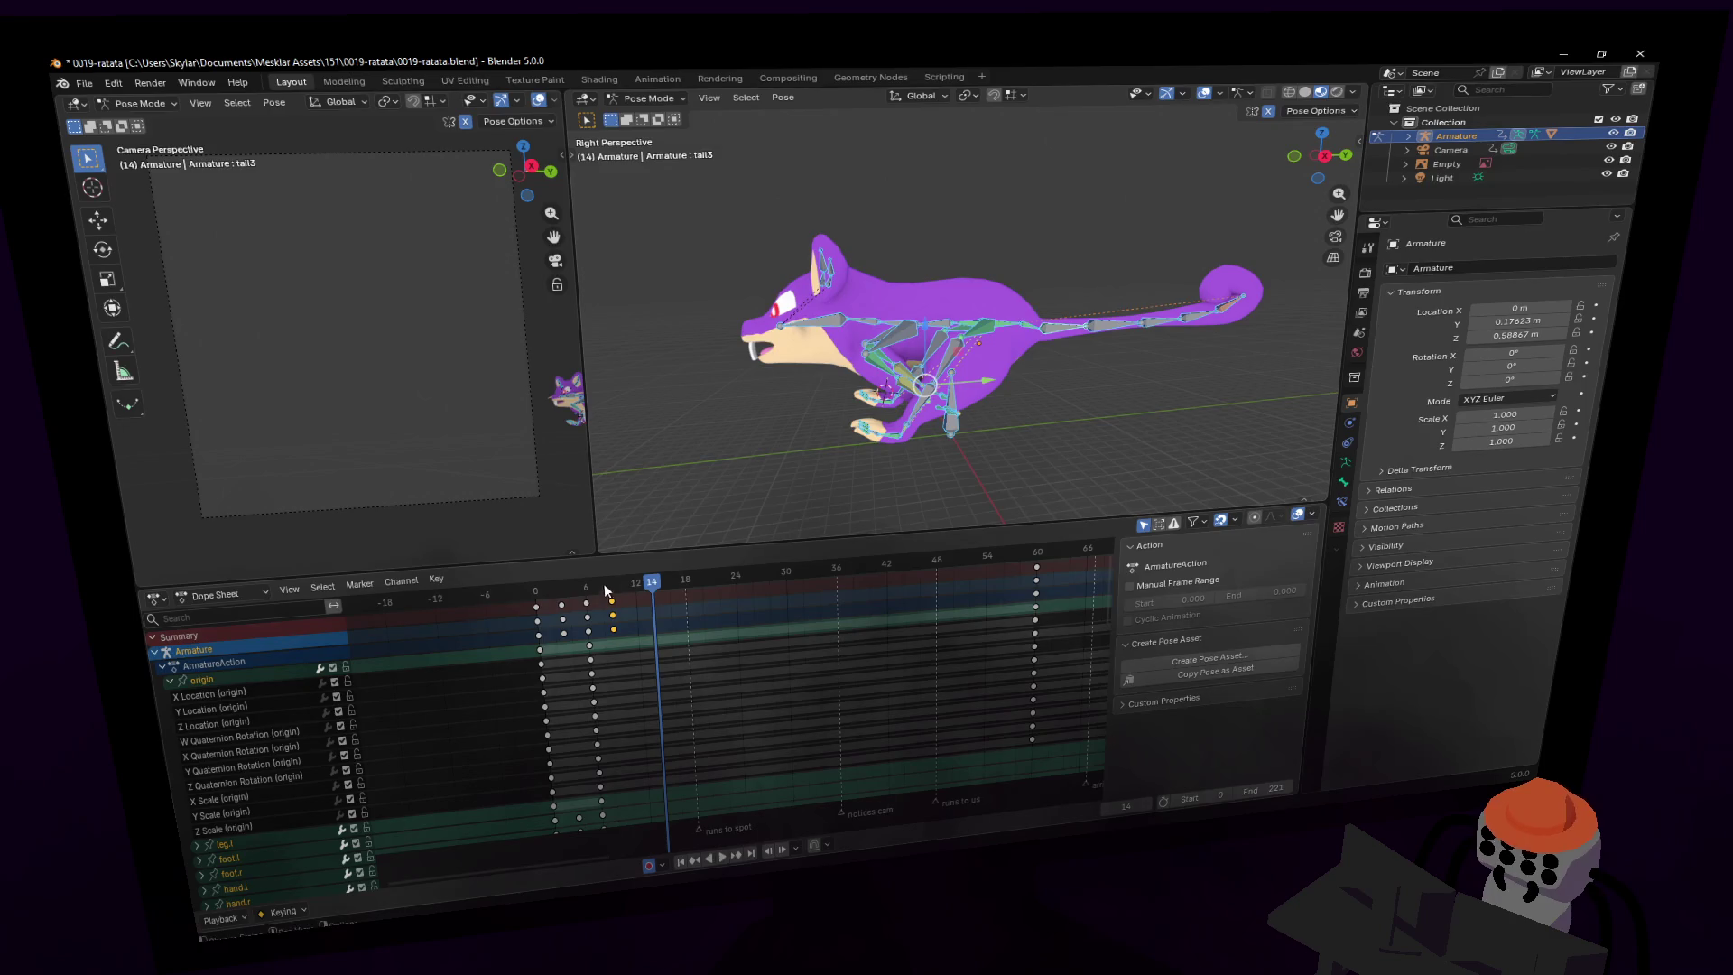
mouse_move(604, 583)
mouse_down()
mouse_move(561, 589)
mouse_move(611, 585)
mouse_up()
key(i)
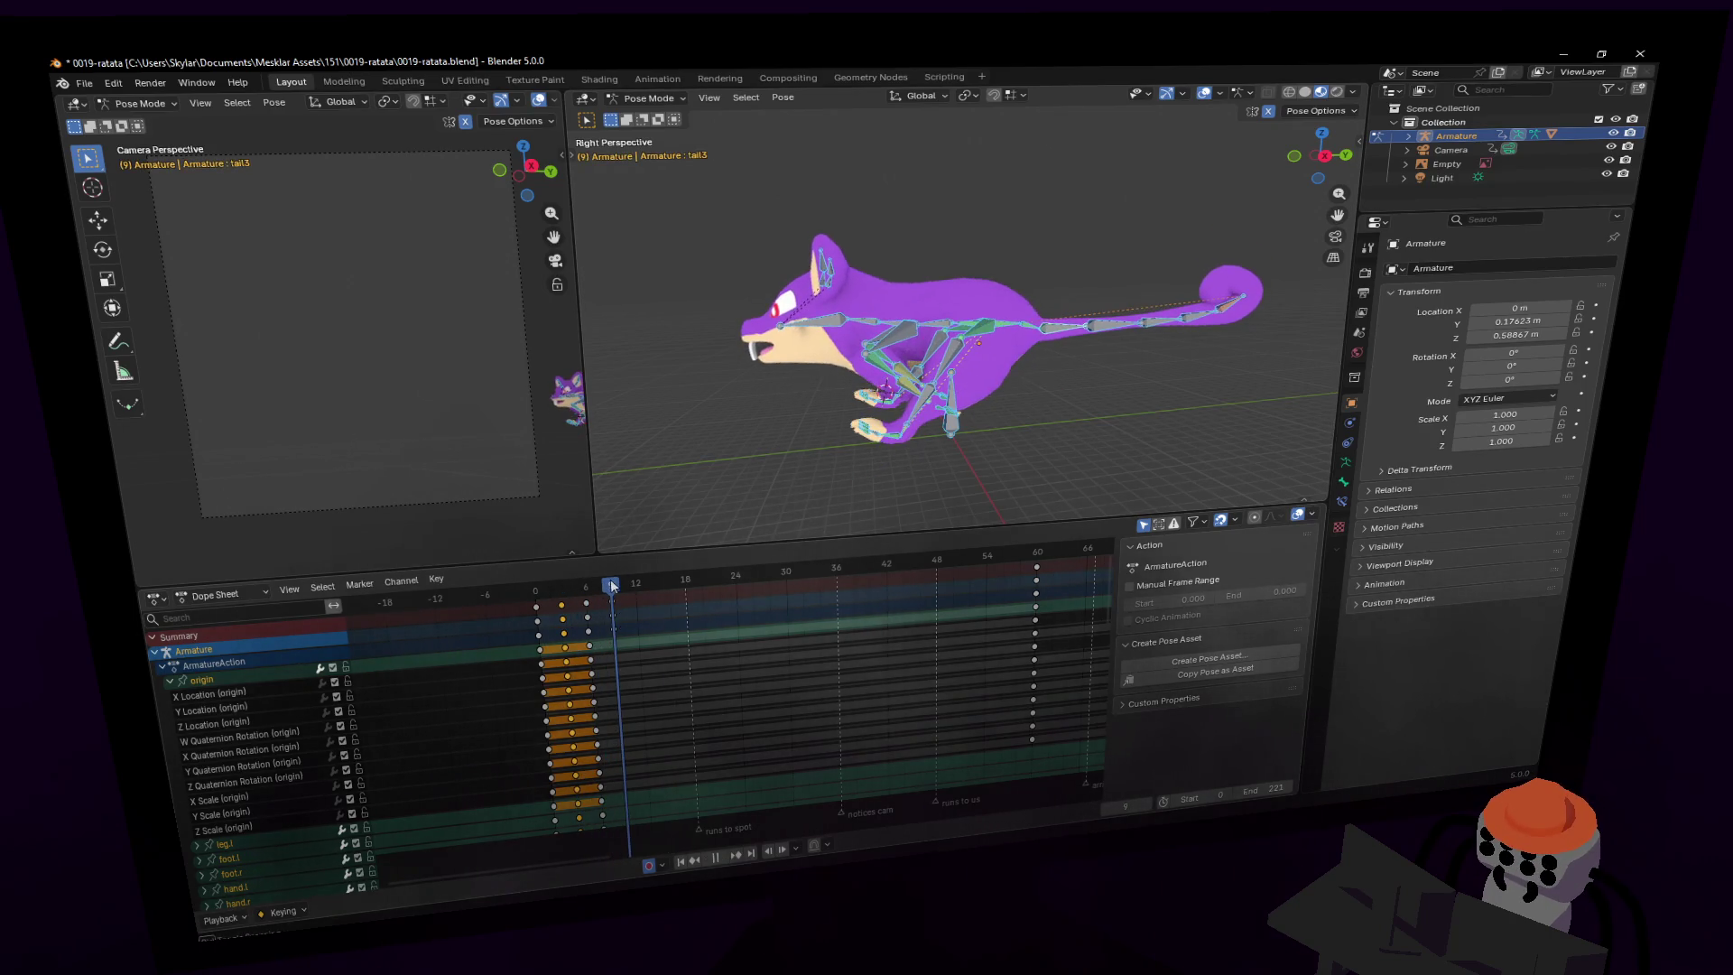
key(r)
key(i)
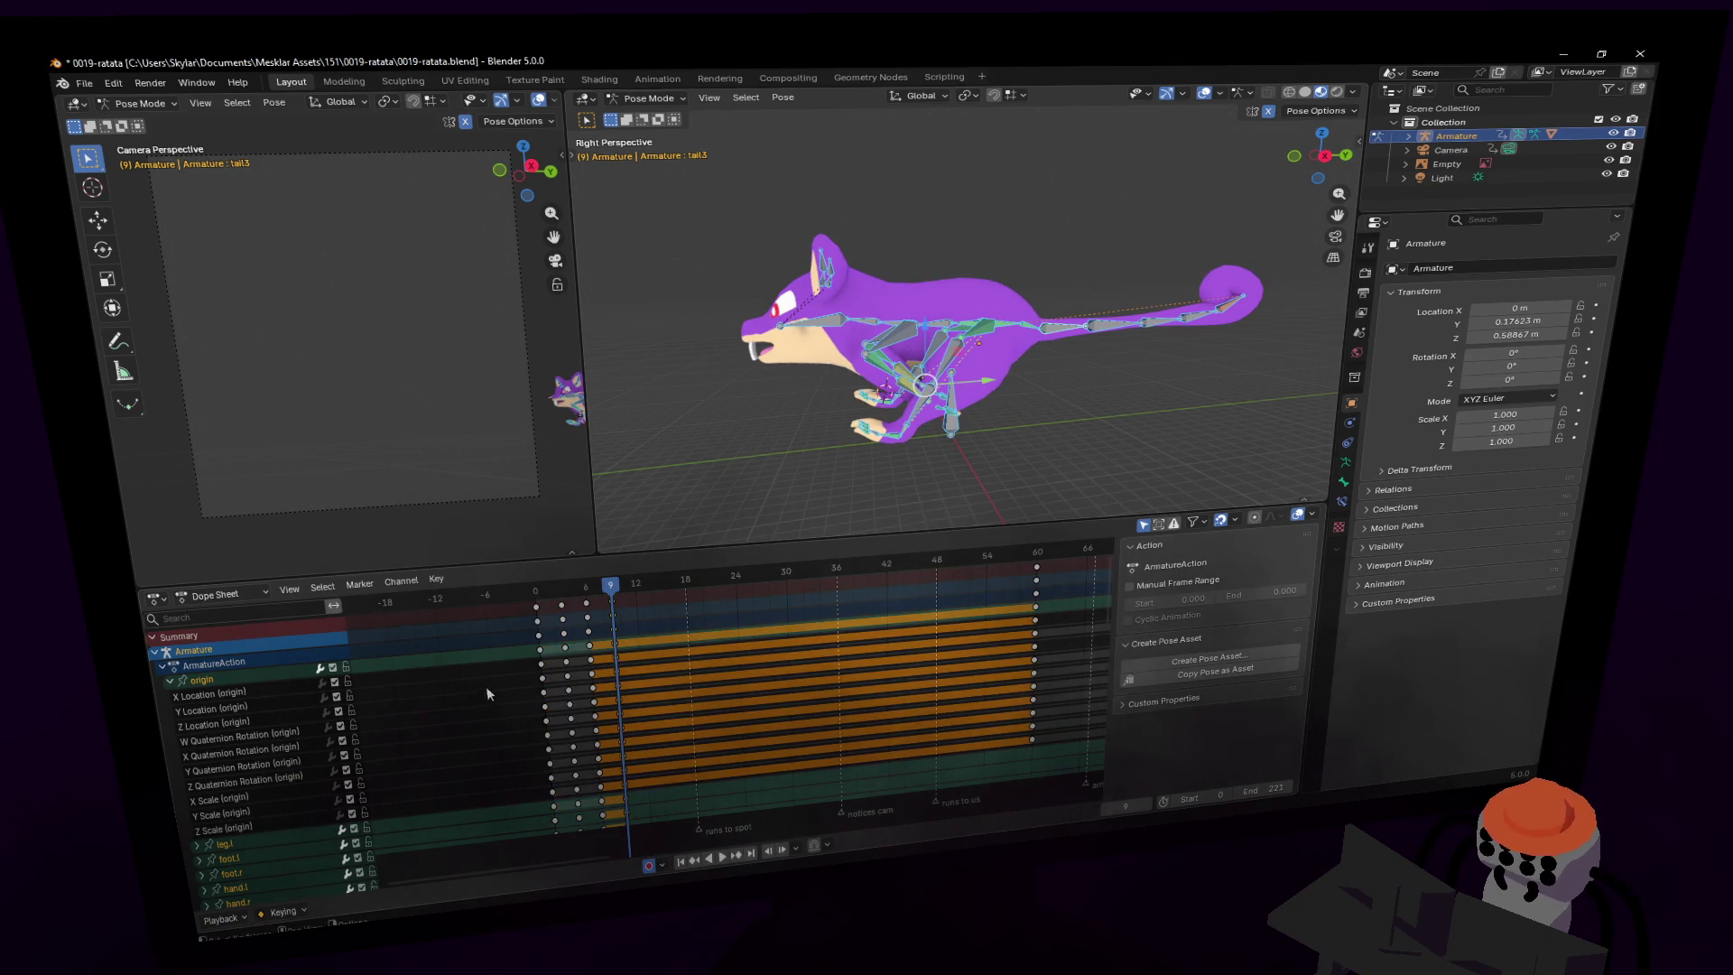
- Copy the frame 9 keys to frame 12, end the animation at 12, and play the loop
key(shift+d)
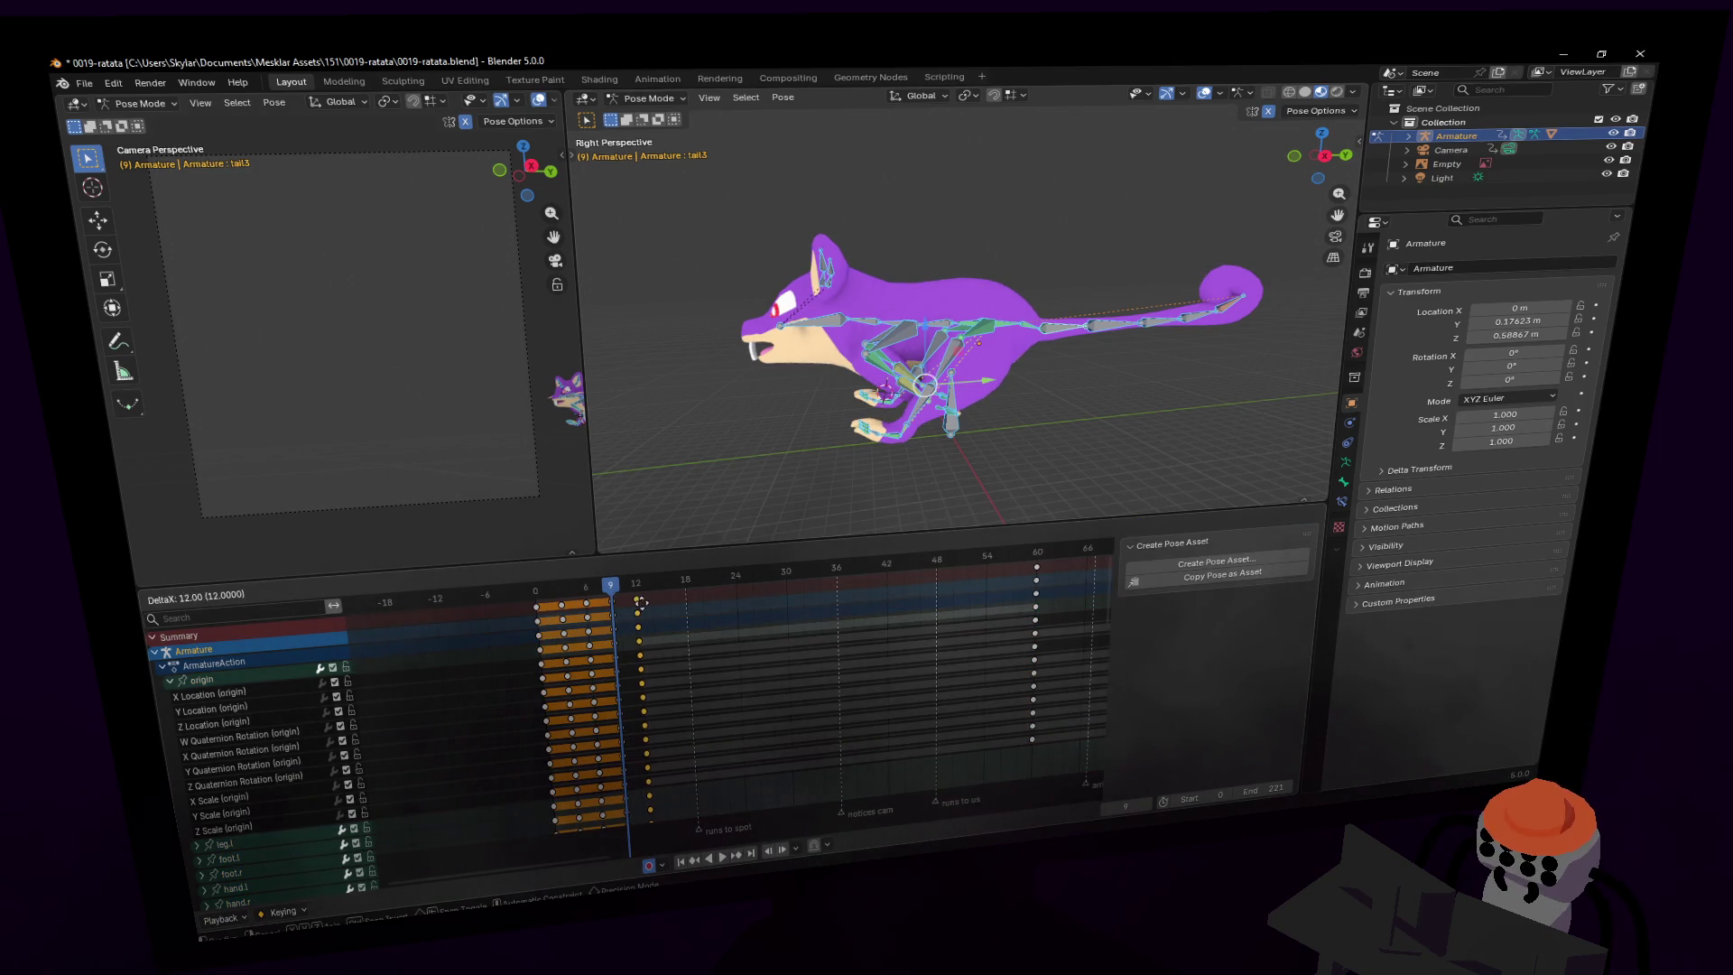
click(620, 599)
key(shift+Left)
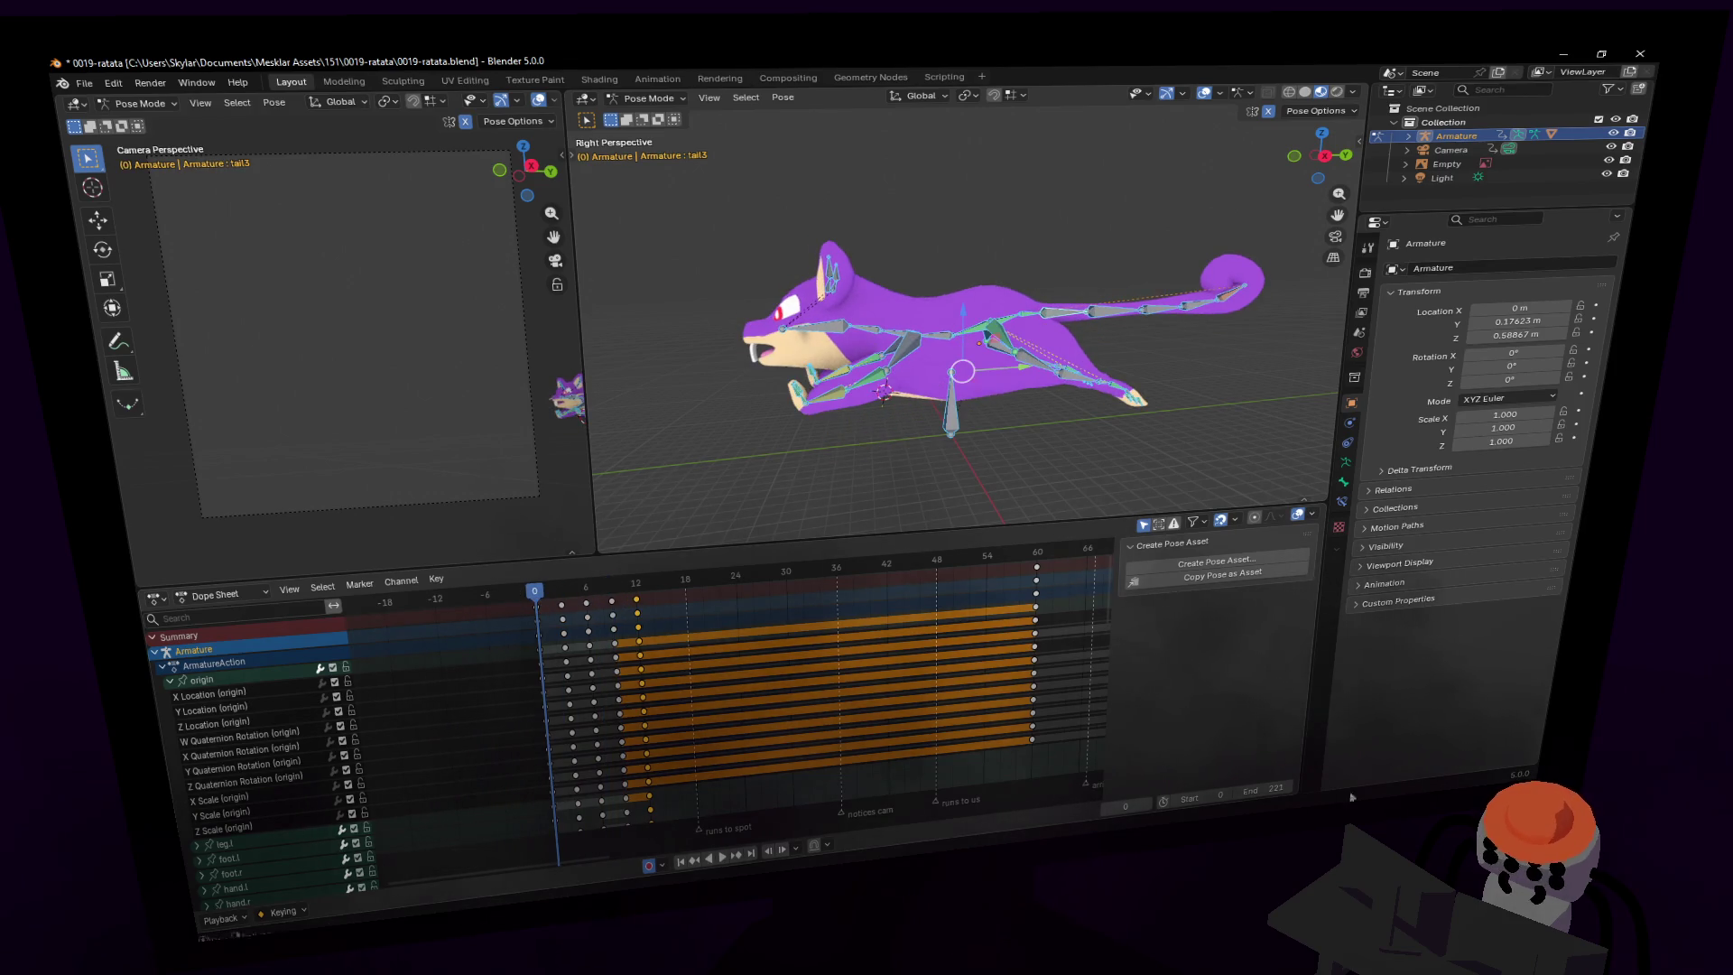
key(Return)
key(space)
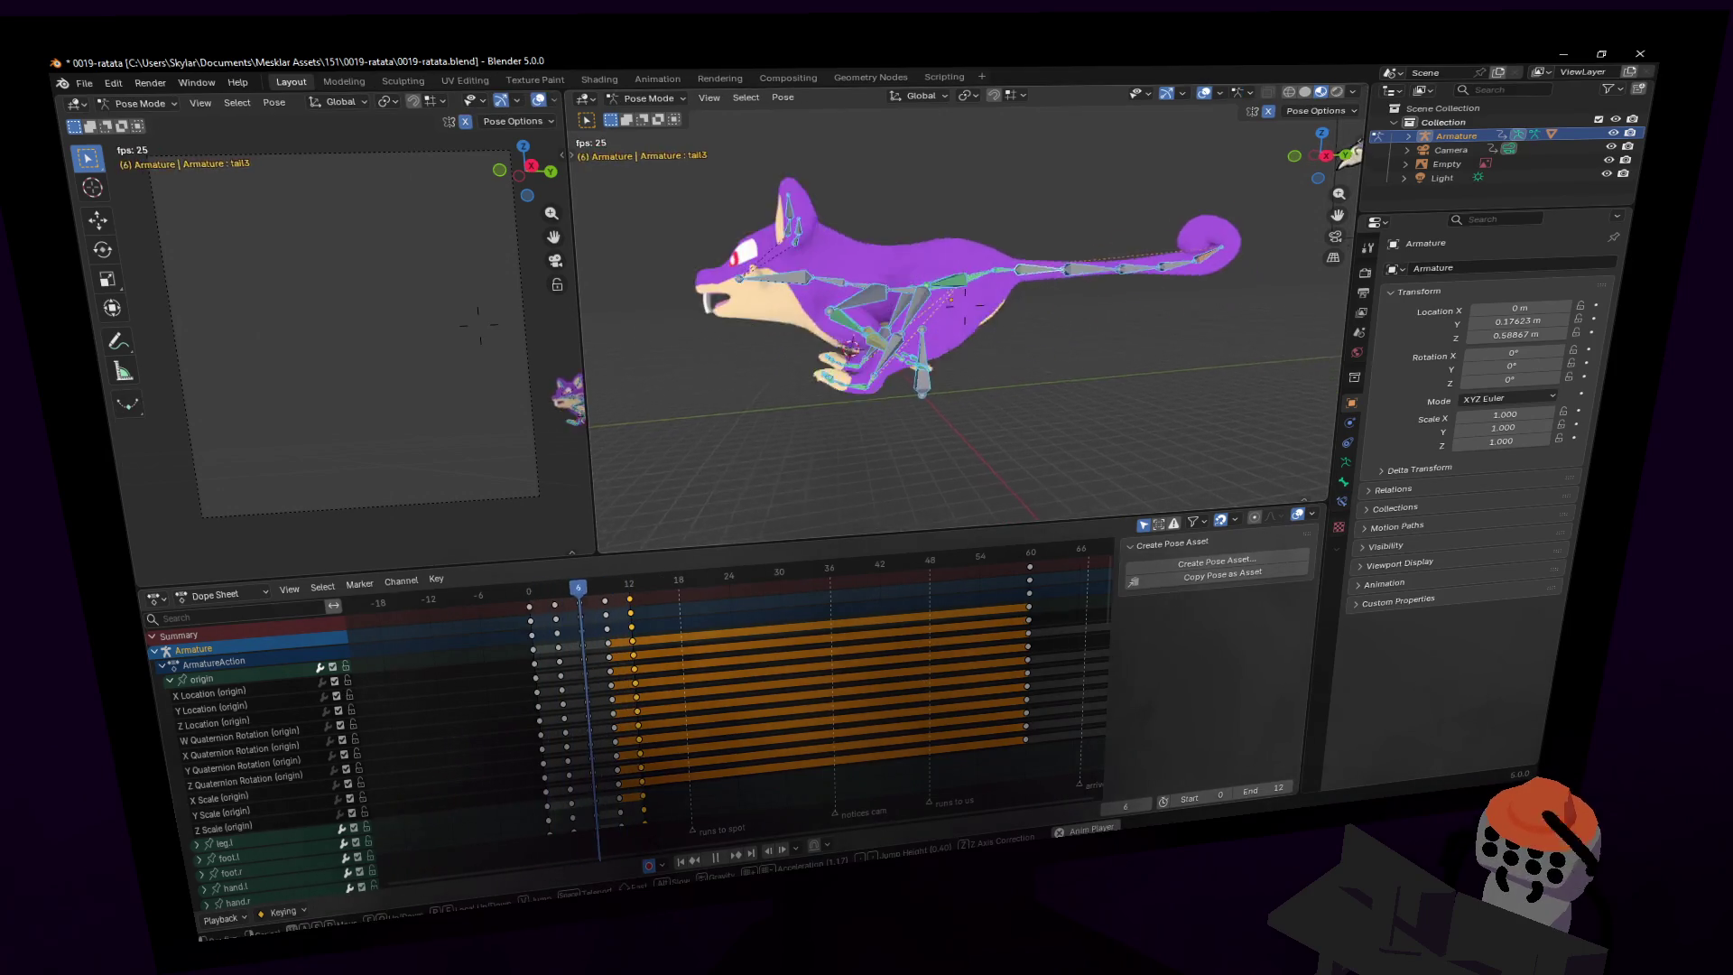
- Stop playback, return to frame 9, and select the foot.l and foot.r bones
key(space)
click(529, 595)
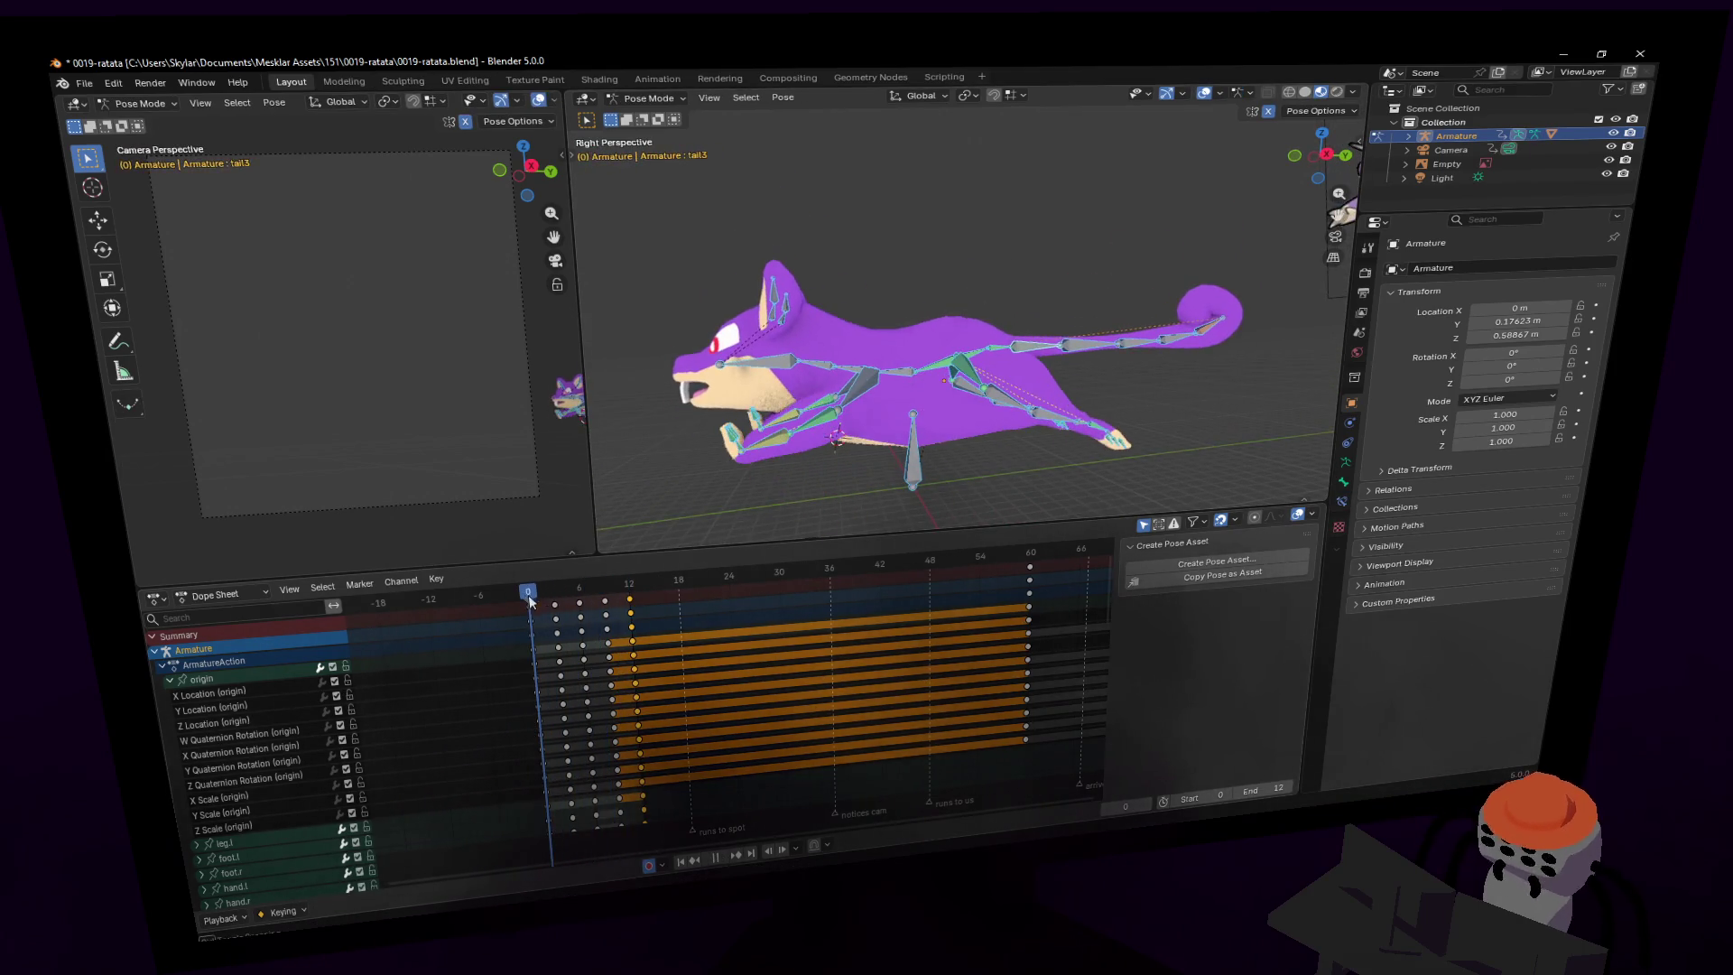
mouse_move(539, 602)
mouse_down()
mouse_move(623, 616)
mouse_move(604, 619)
mouse_up()
scroll(894, 393, up, 2)
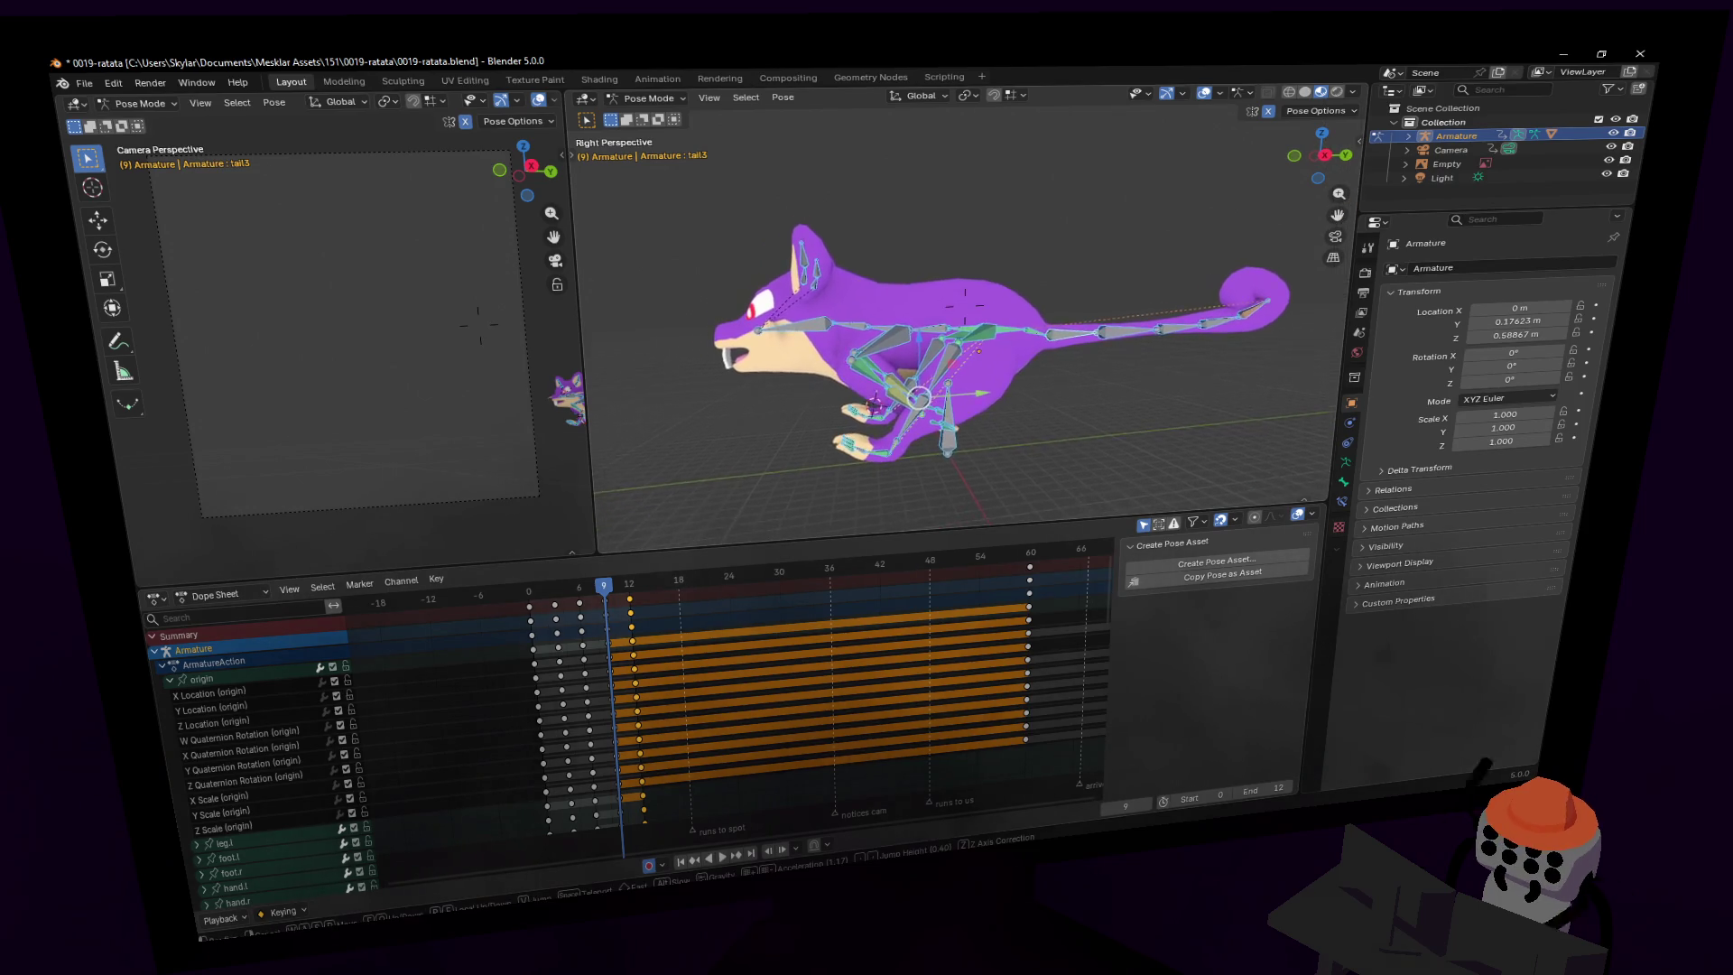
shift+middle_drag(867, 424, 896, 404)
click(875, 395)
shift+click(887, 400)
- Rework the foot keys, sliding the selected key column to frame 12, and check the timing
key(g)
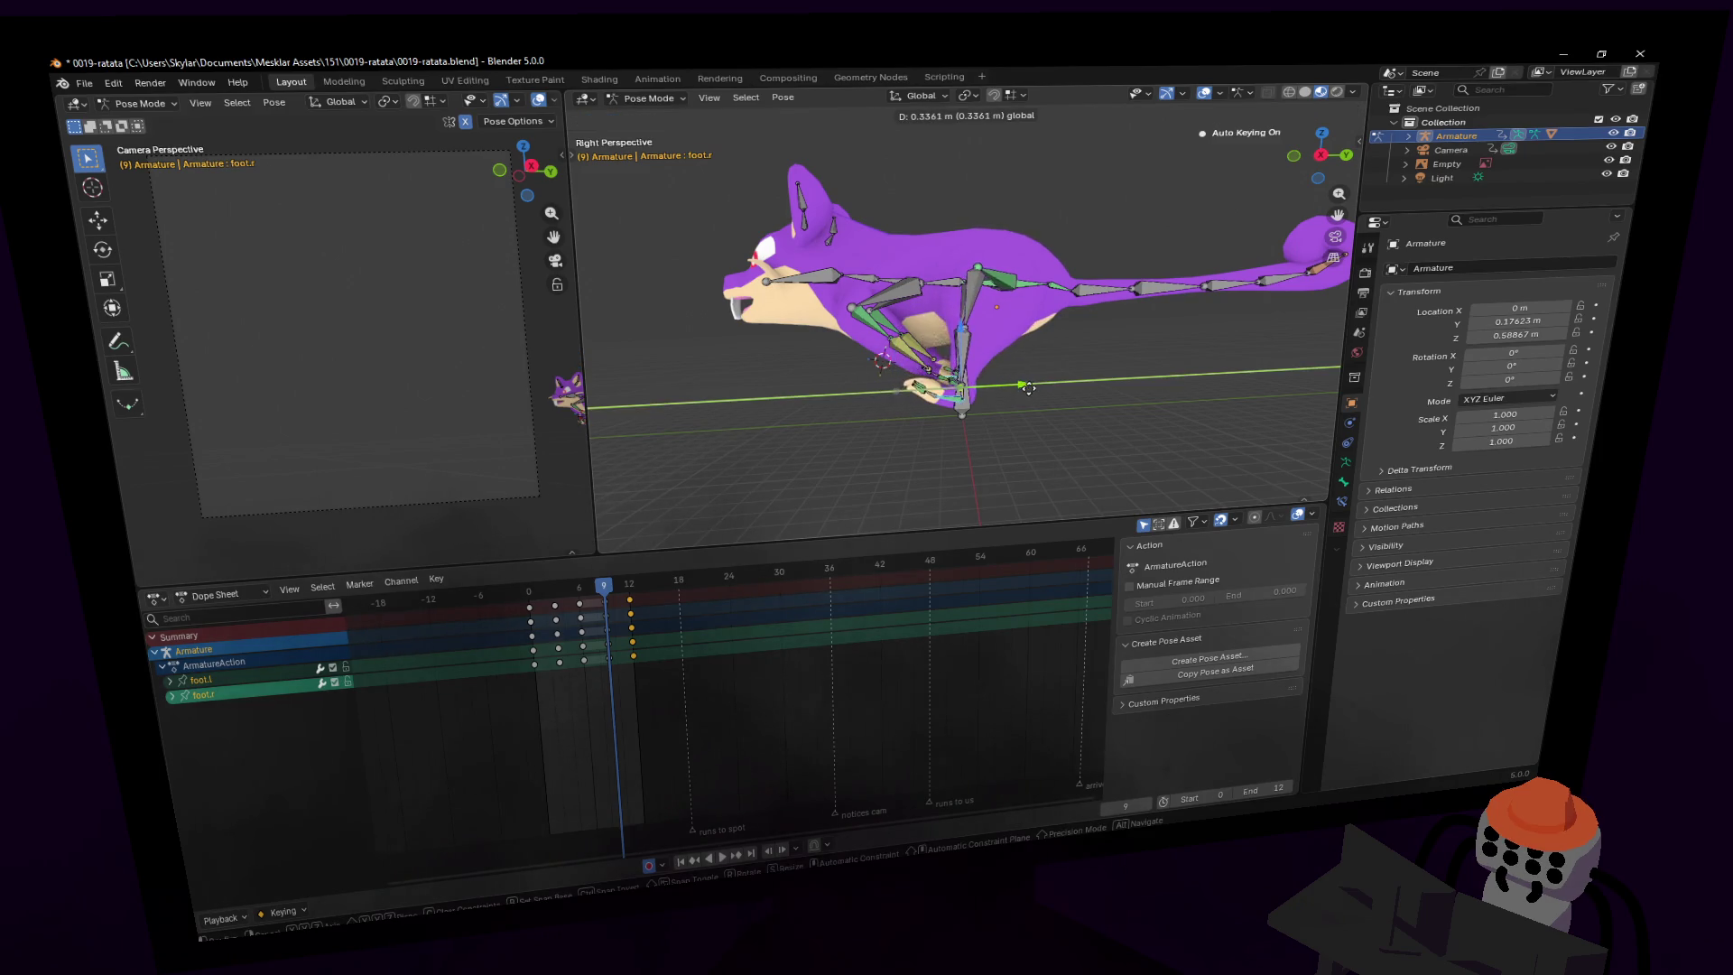
key(Escape)
mouse_move(610, 599)
mouse_down()
mouse_move(552, 603)
mouse_move(587, 600)
mouse_up()
key(ctrl+z)
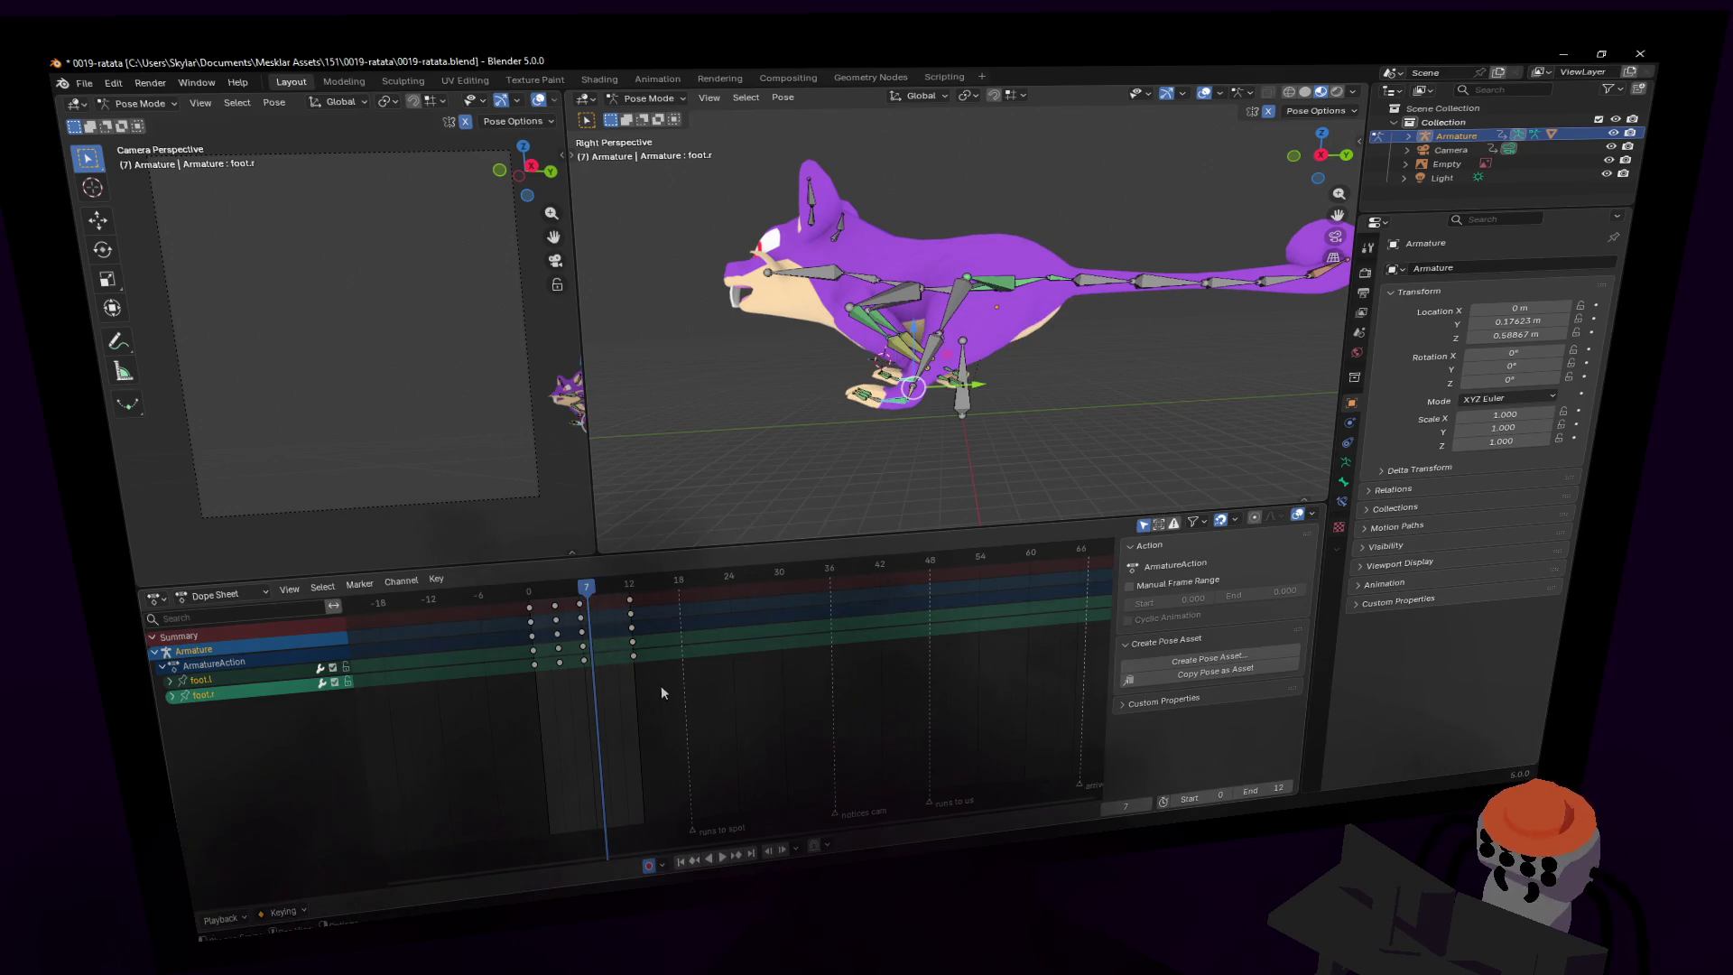
key(ctrl+shift+z)
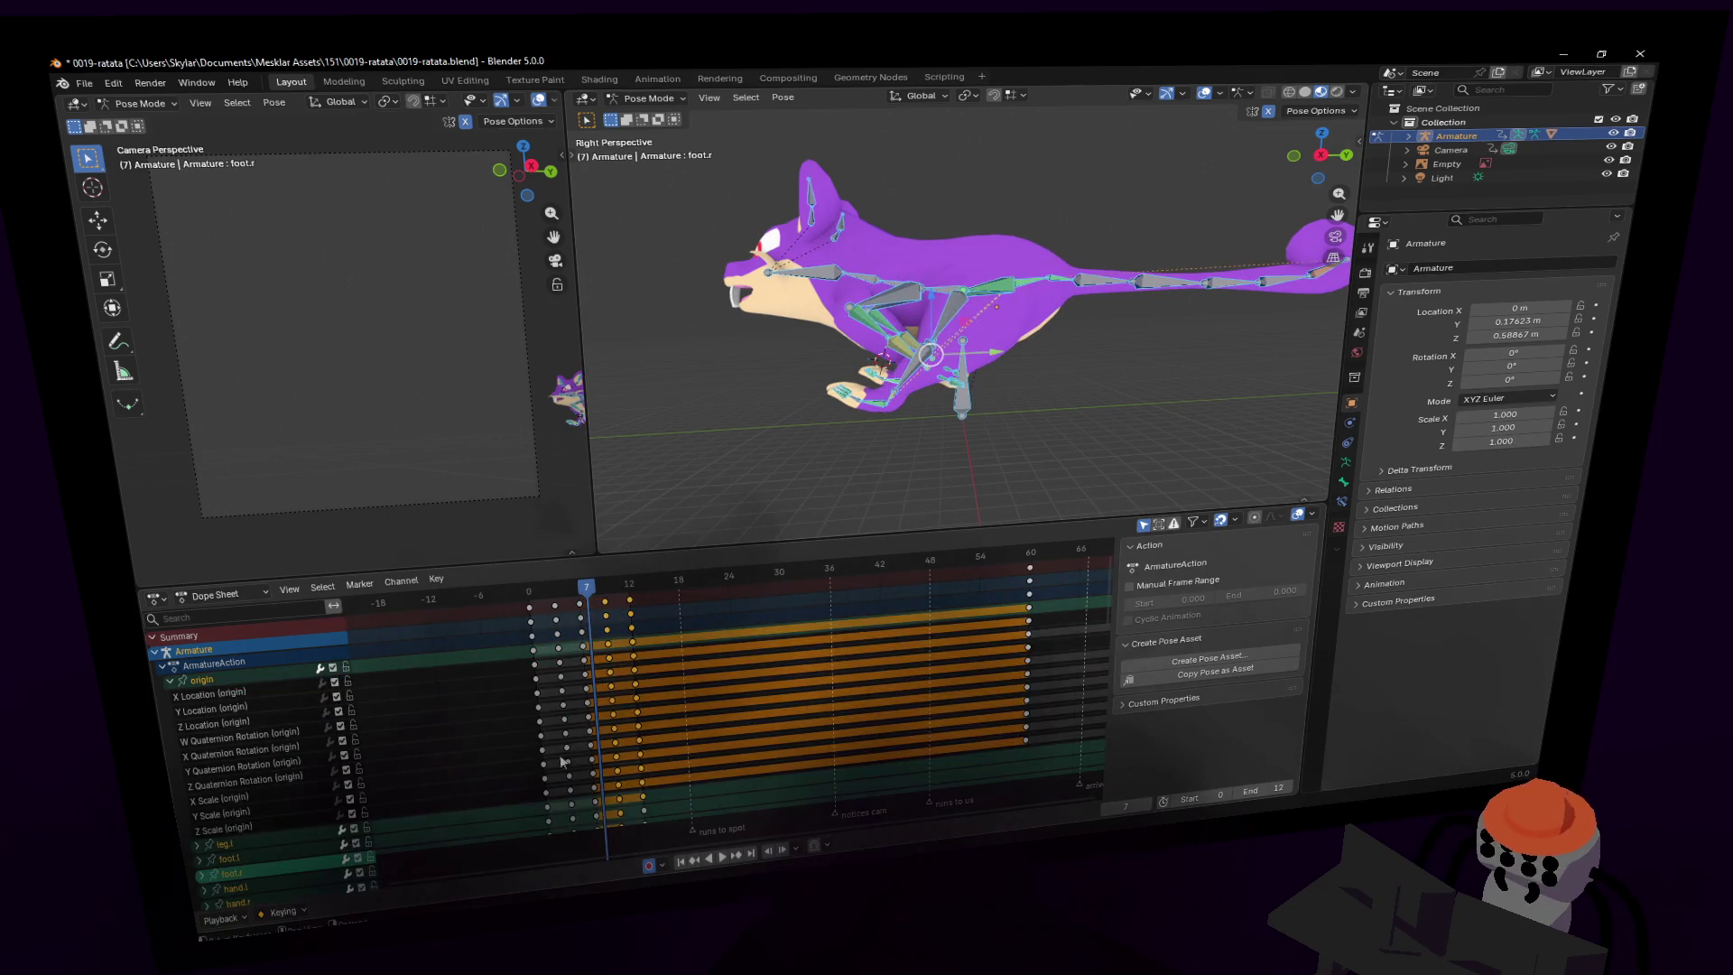
mouse_move(603, 614)
mouse_down()
mouse_move(645, 600)
mouse_move(630, 602)
mouse_up()
key(space)
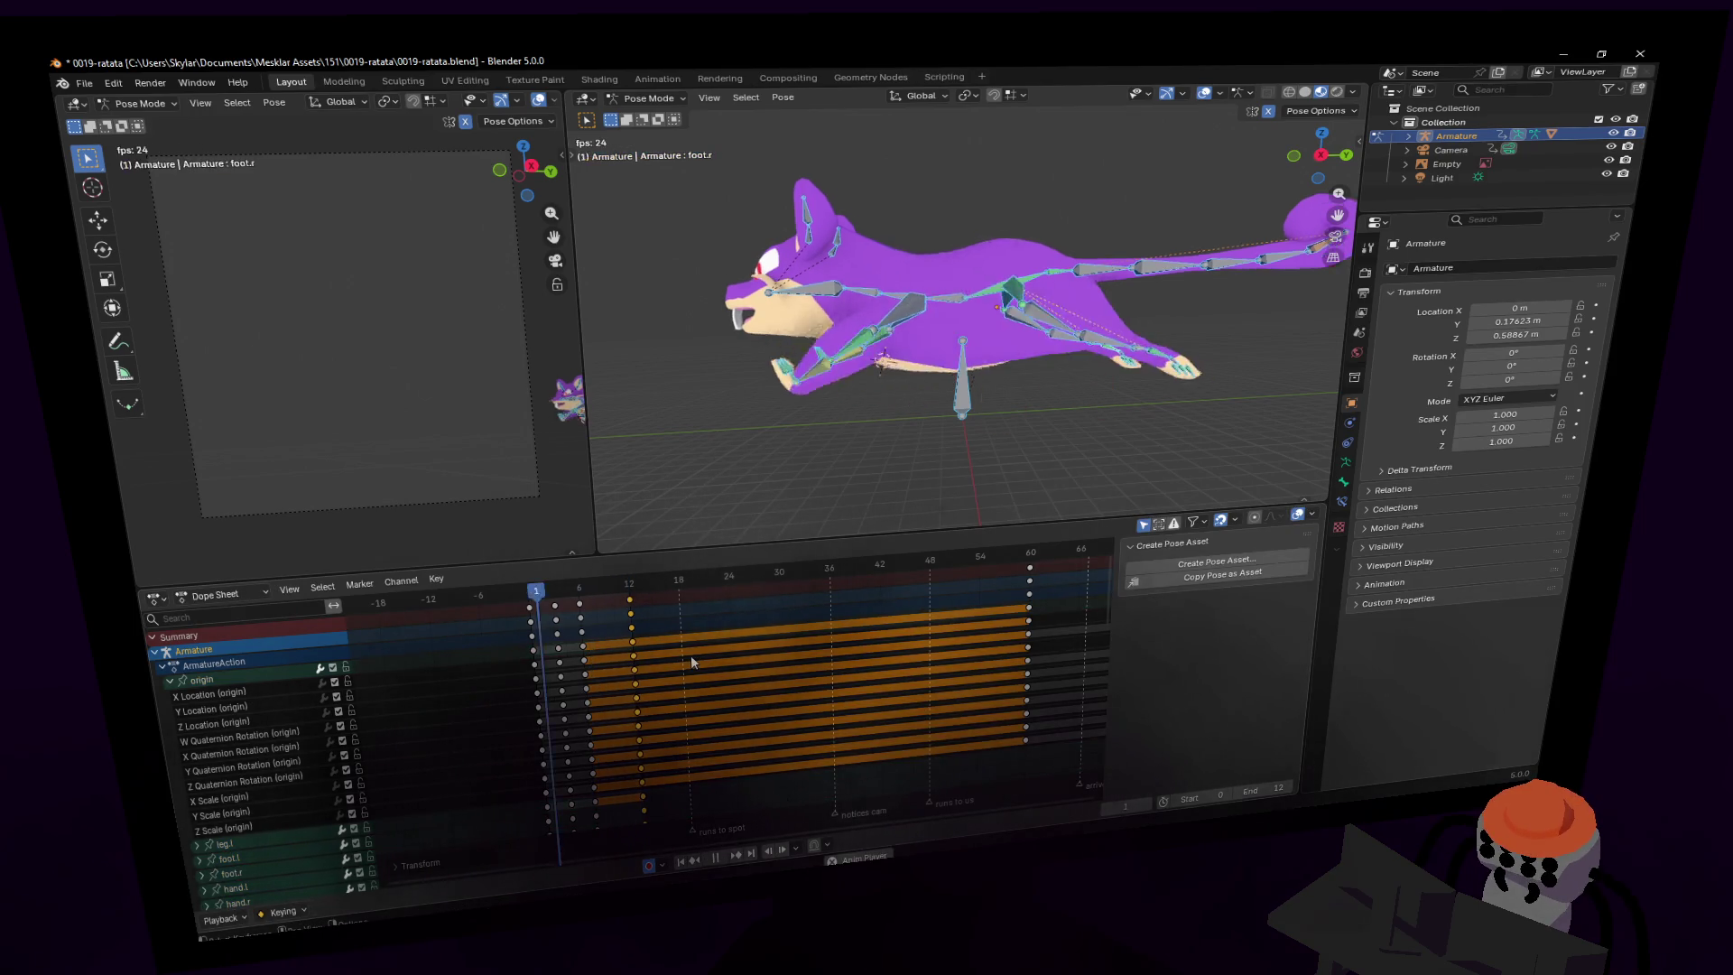
key(space)
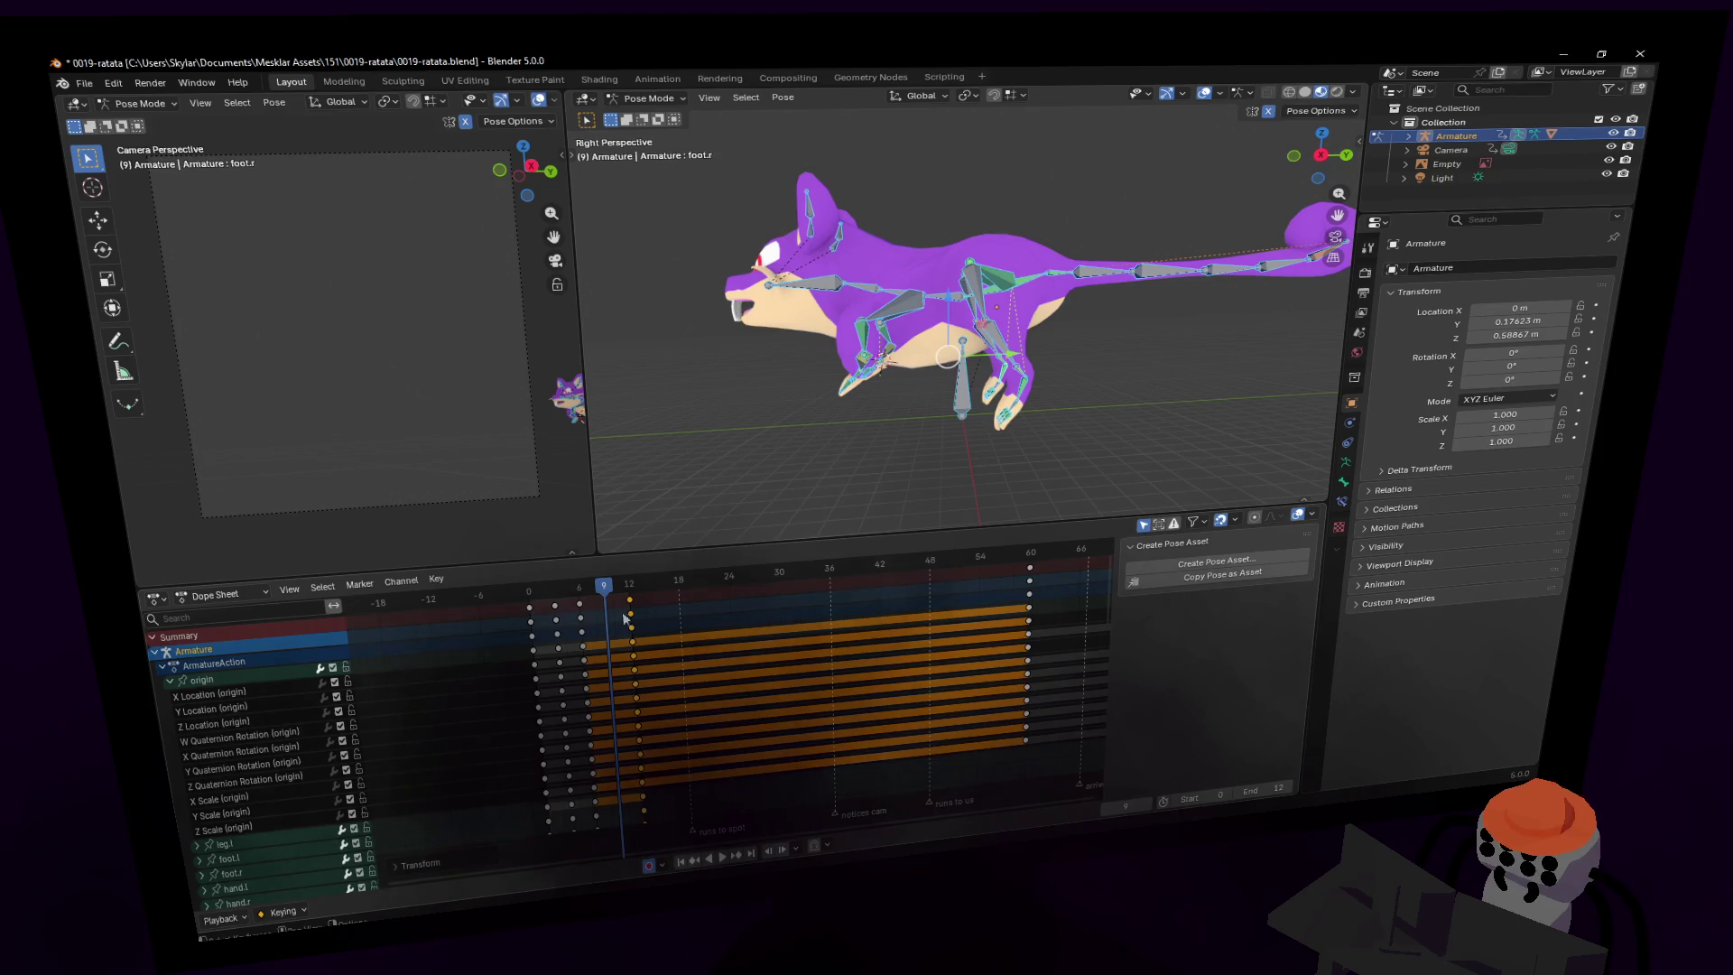
- Move both feet along Y and rotate them -52° around X
mouse_move(591, 592)
mouse_down()
mouse_move(529, 594)
mouse_move(604, 588)
mouse_up()
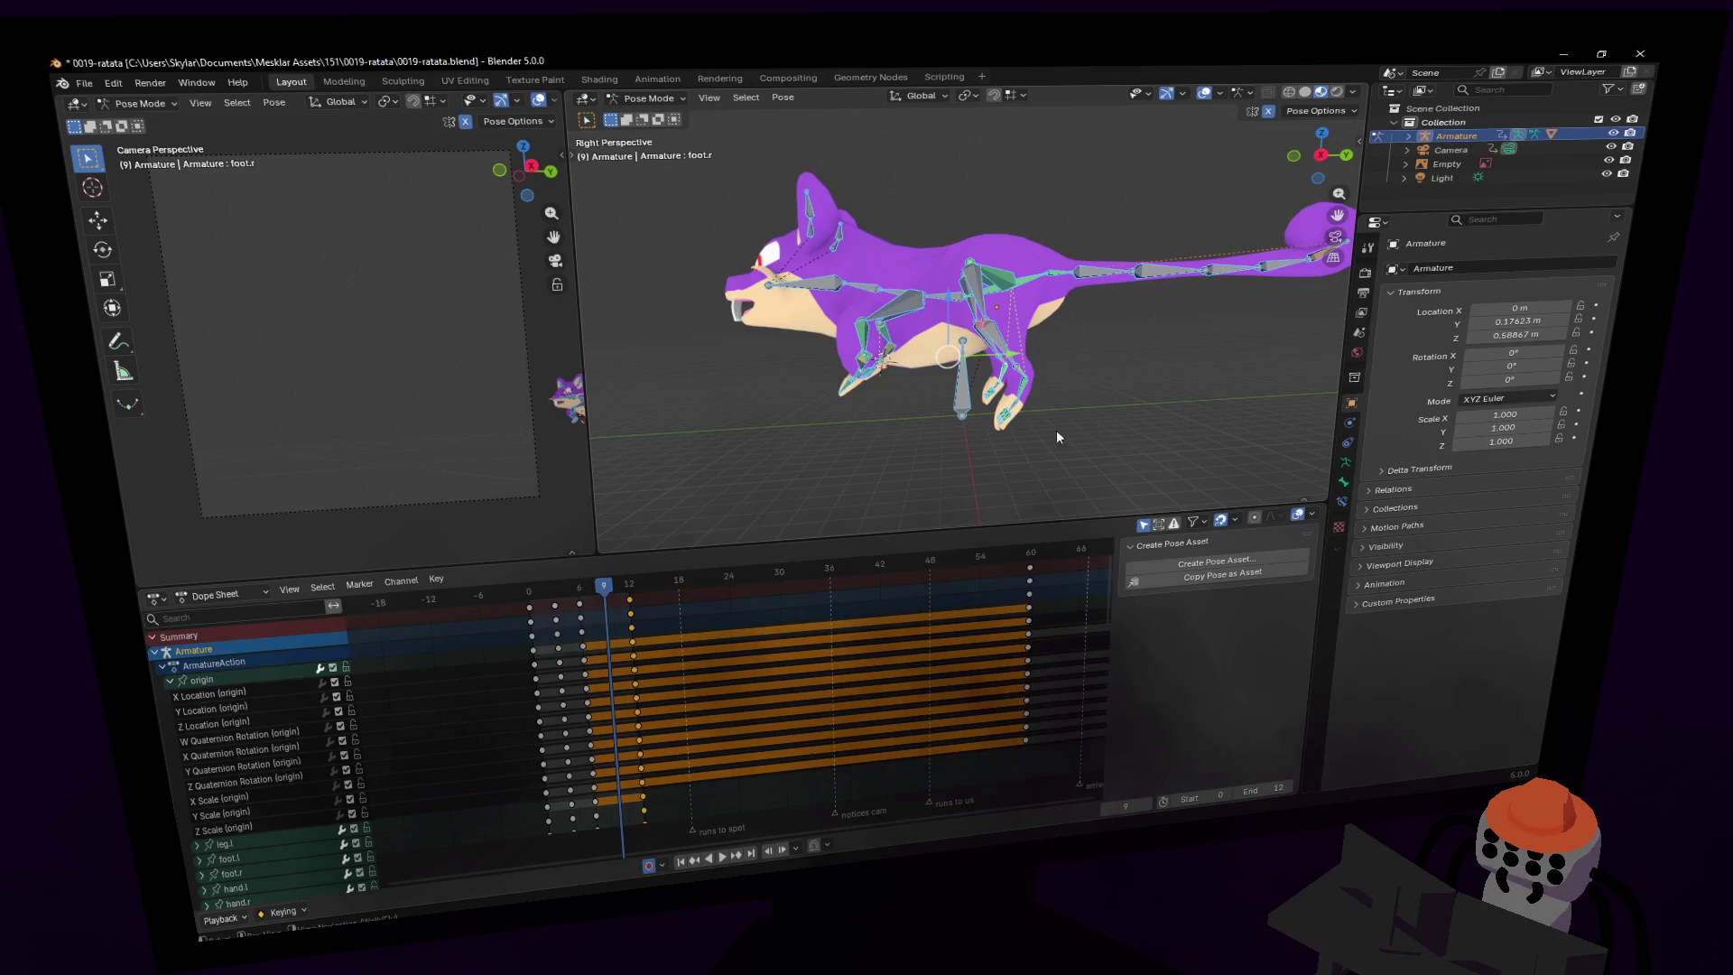
click(1000, 375)
shift+click(1019, 395)
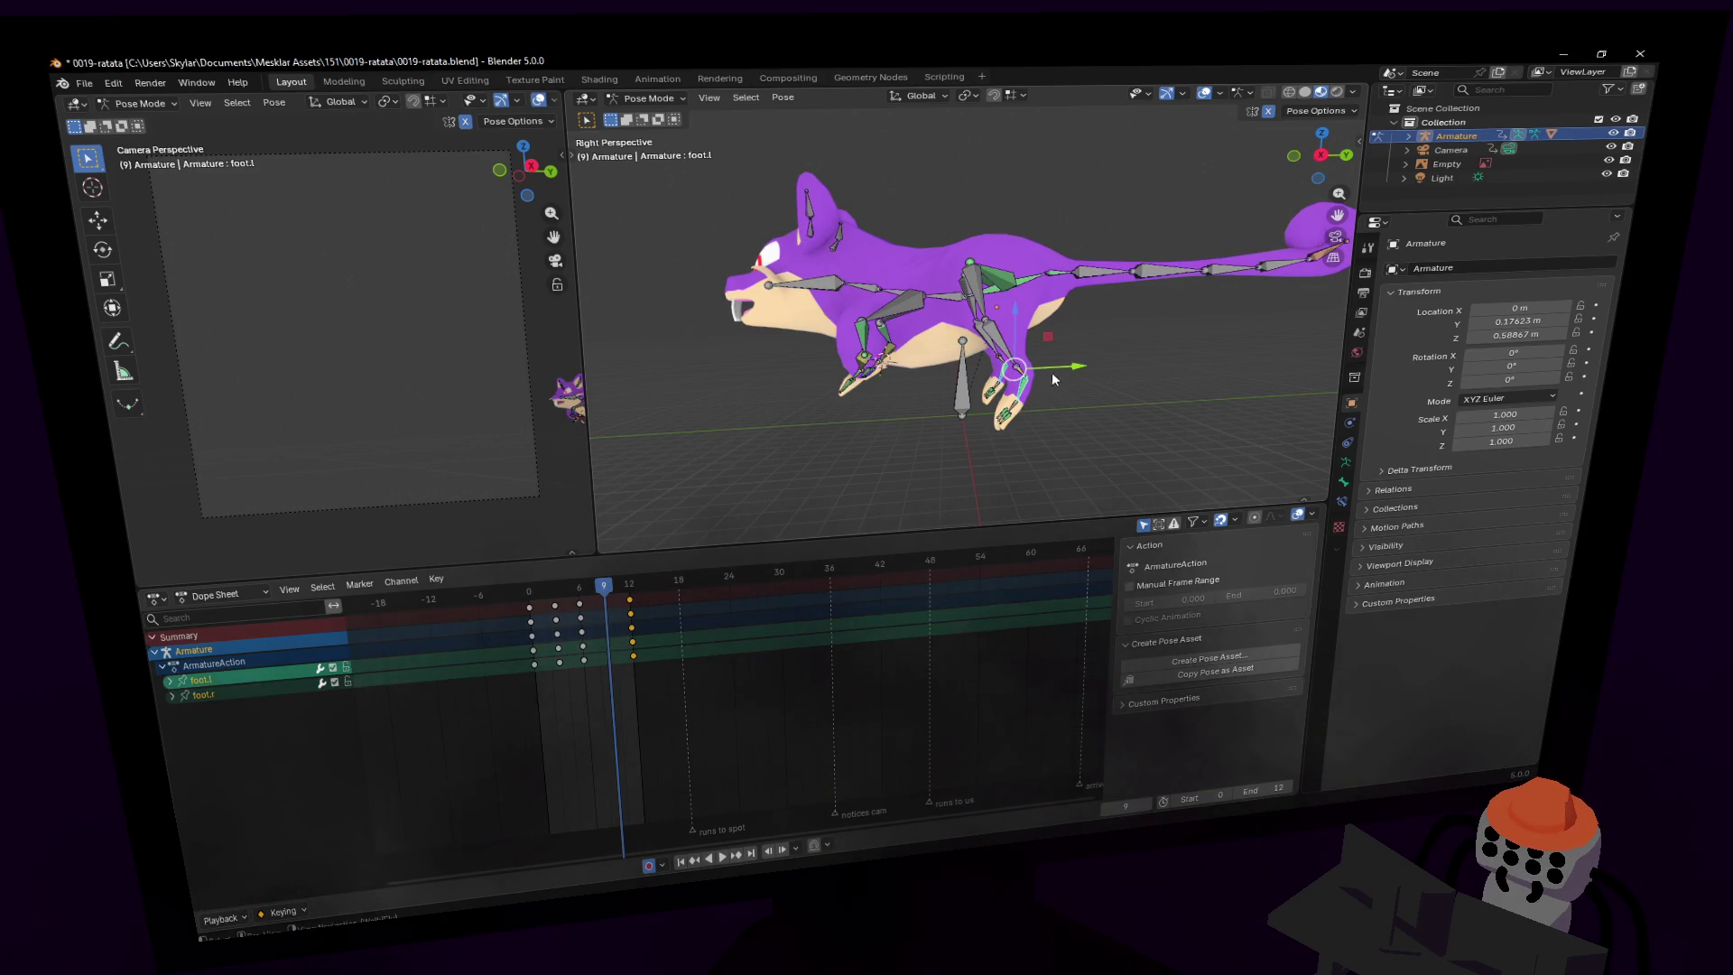
key(g)
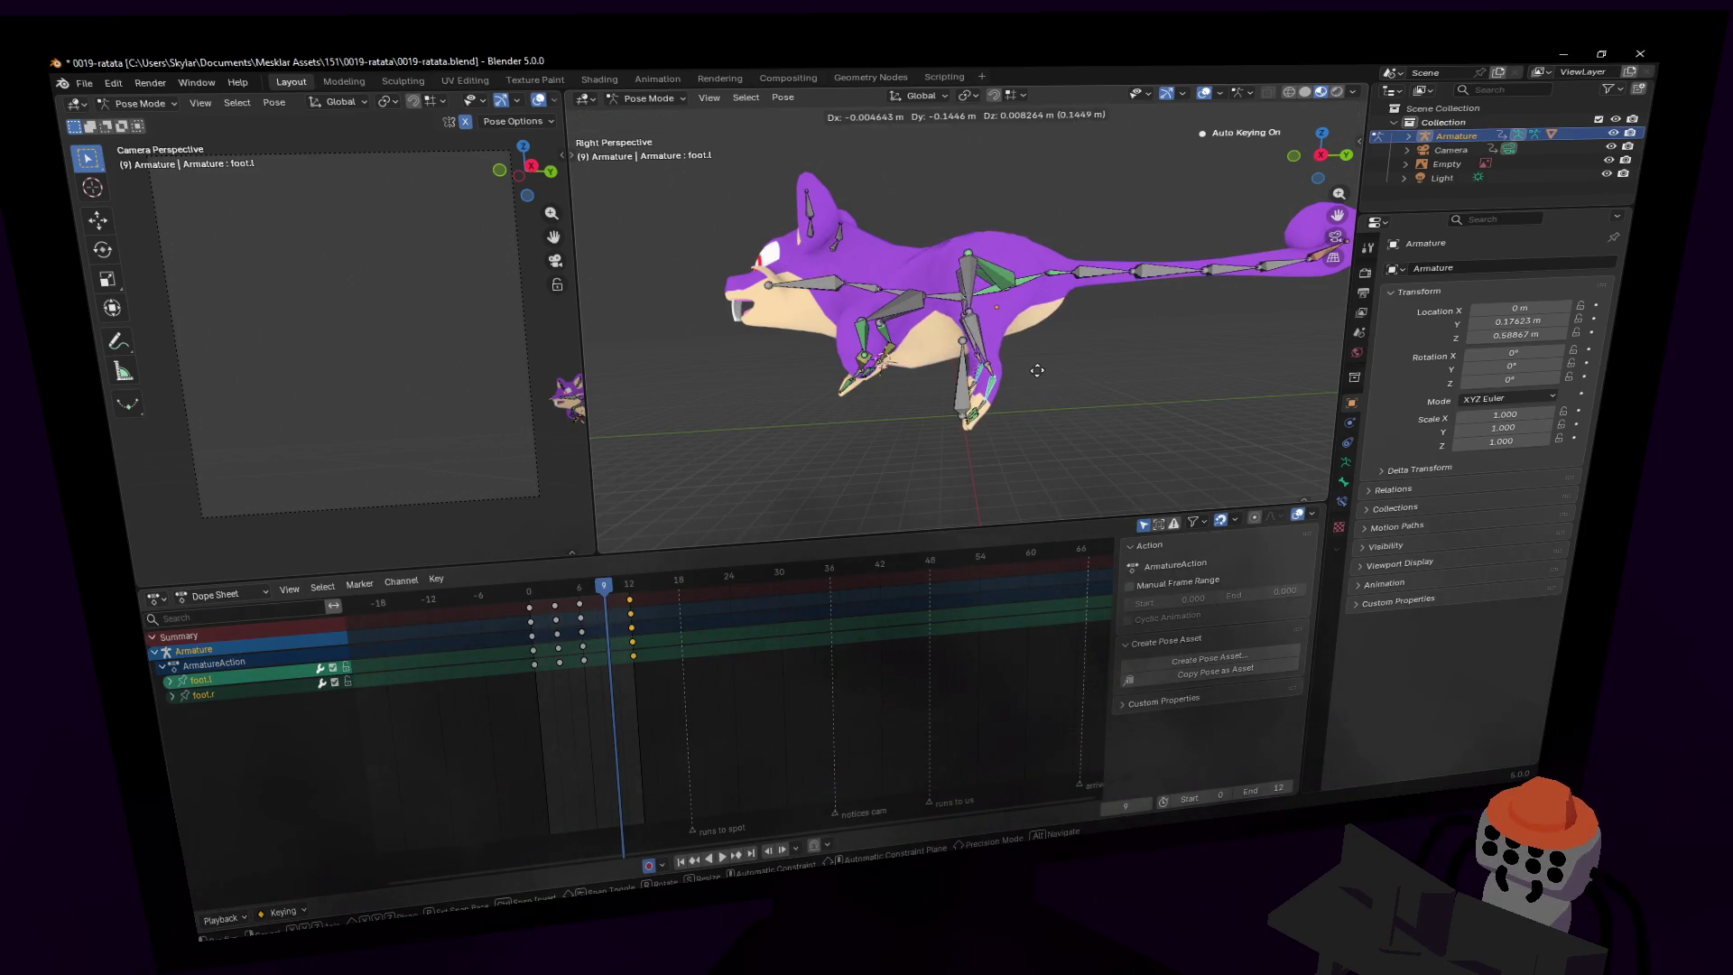
key(y)
click(984, 381)
key(r)
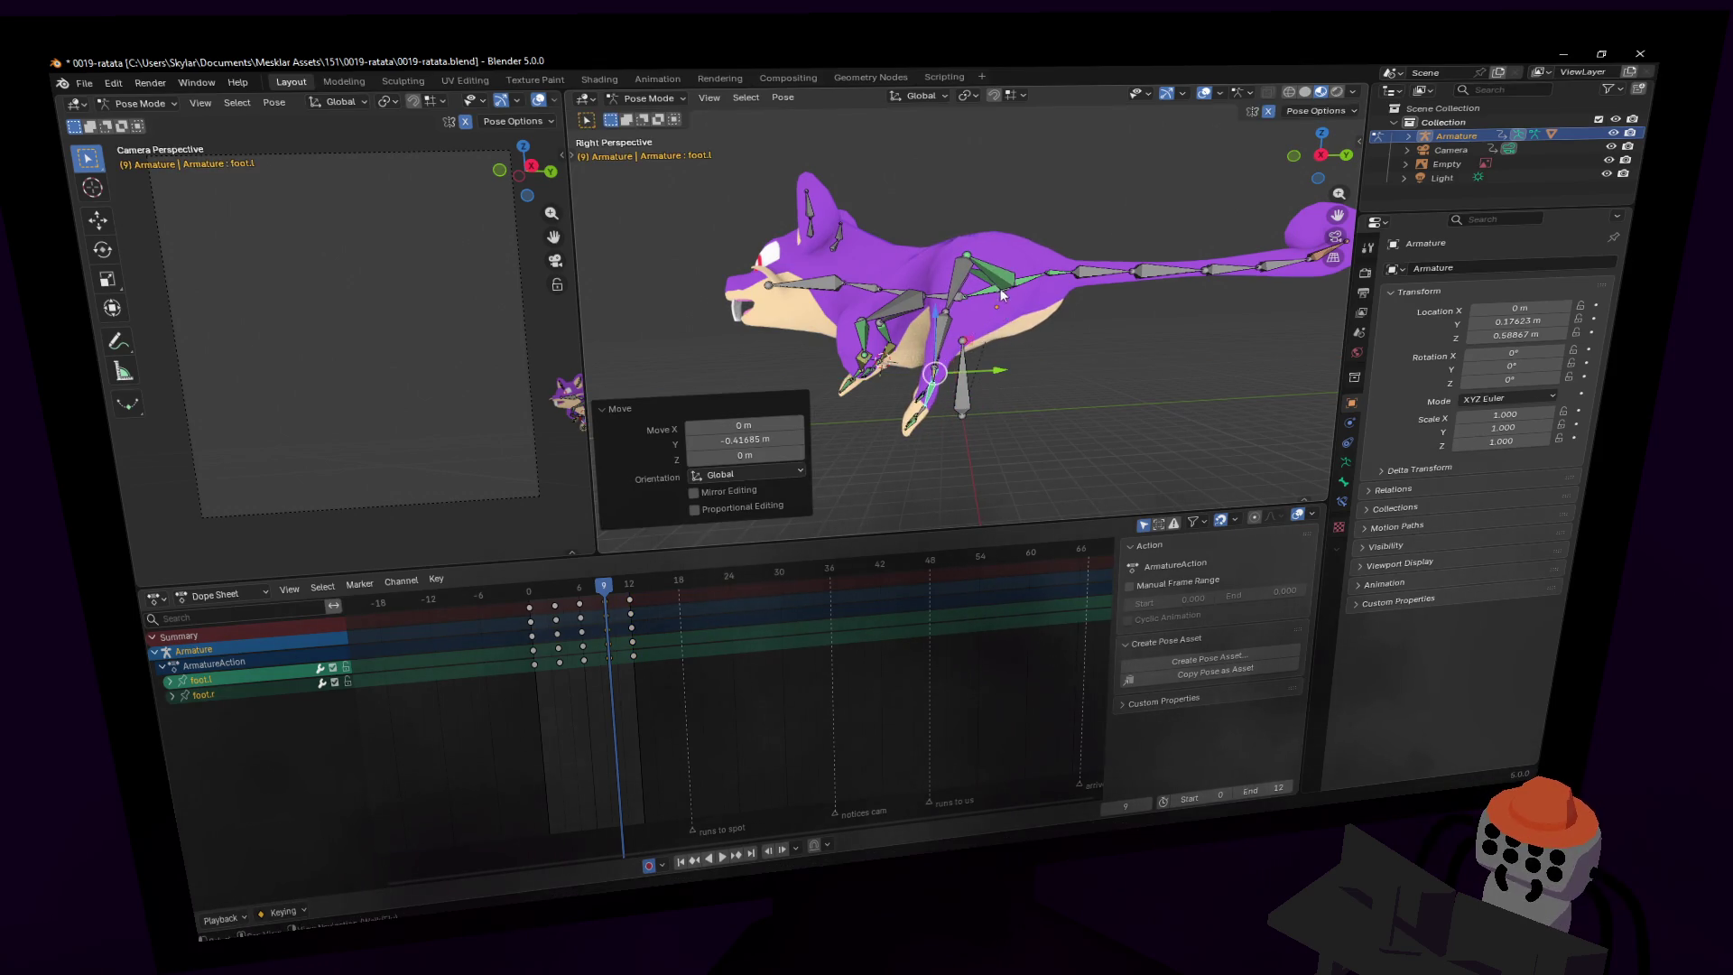
key(x)
click(1015, 360)
- Lower both feet 0.23689 m on Z, key them at frame 9, and play back
key(g)
key(z)
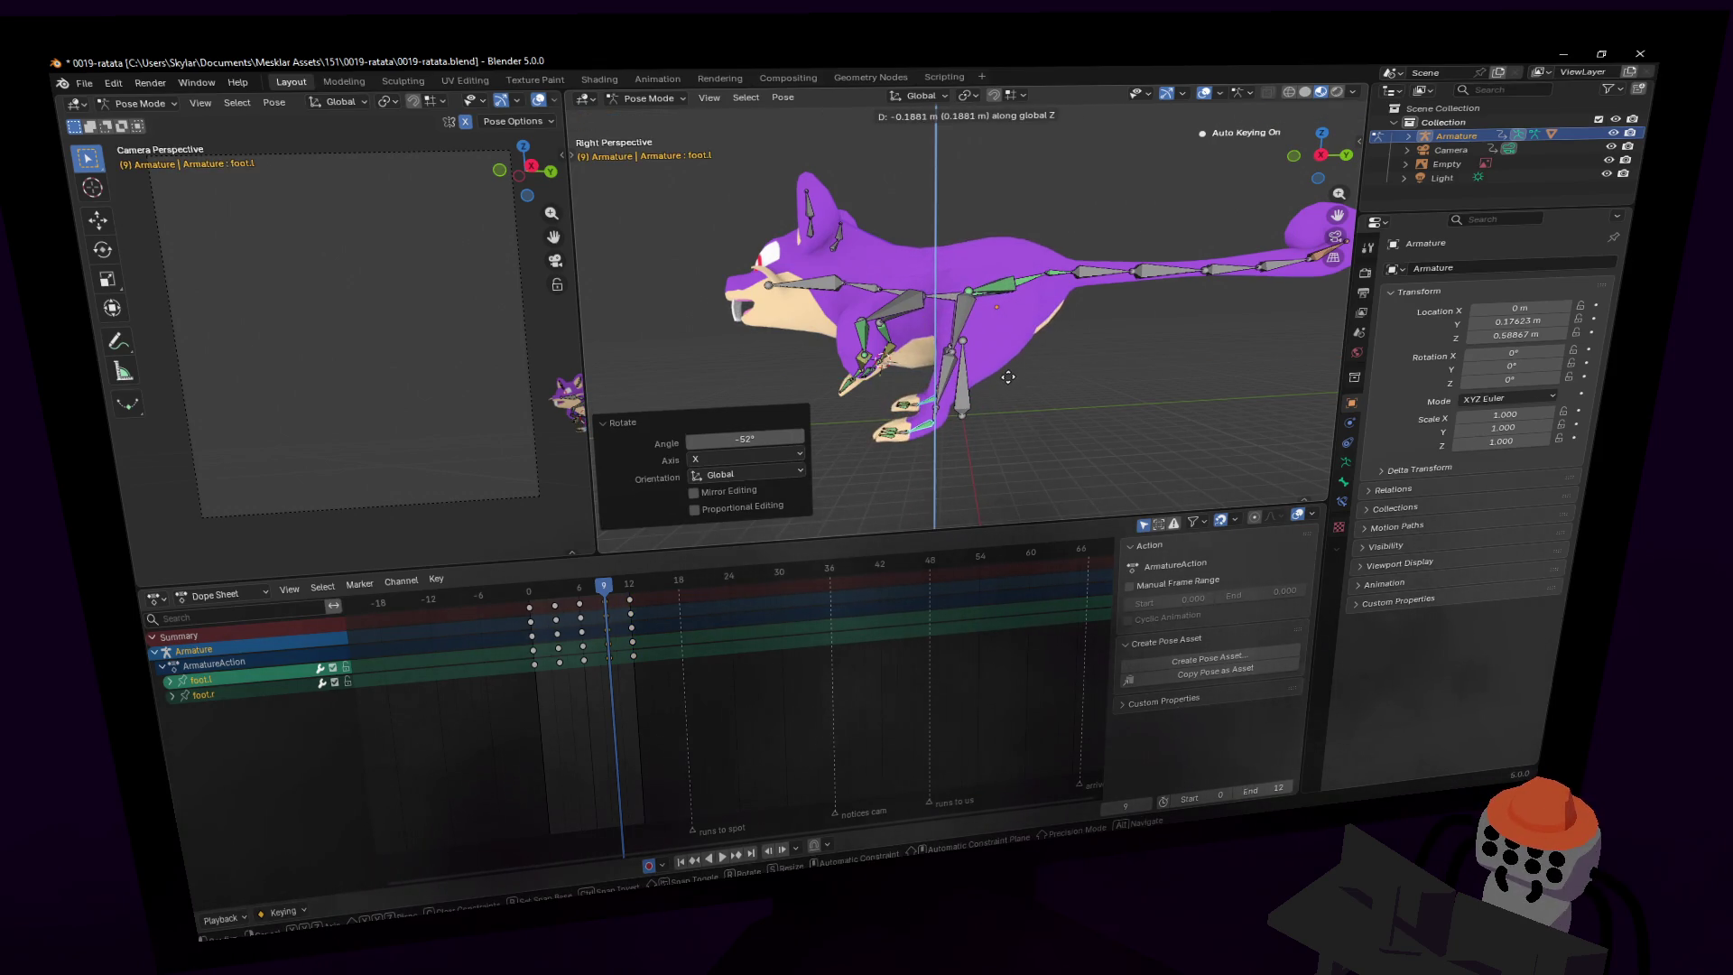
key(z)
key(z)
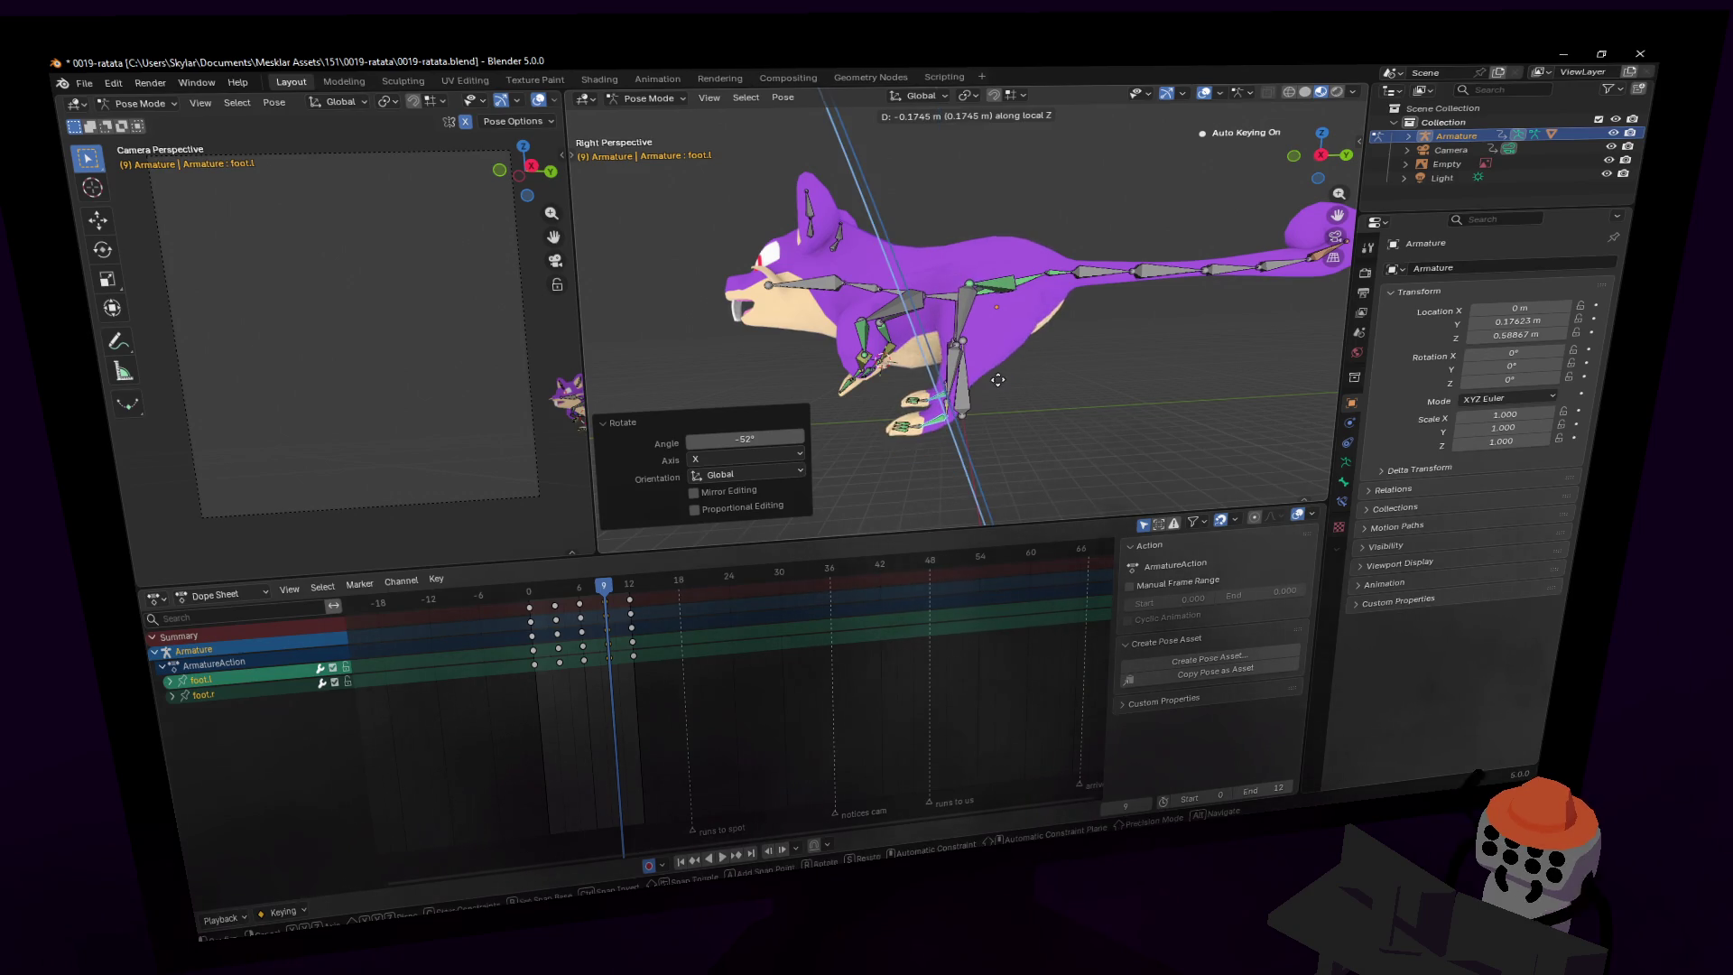
key(z)
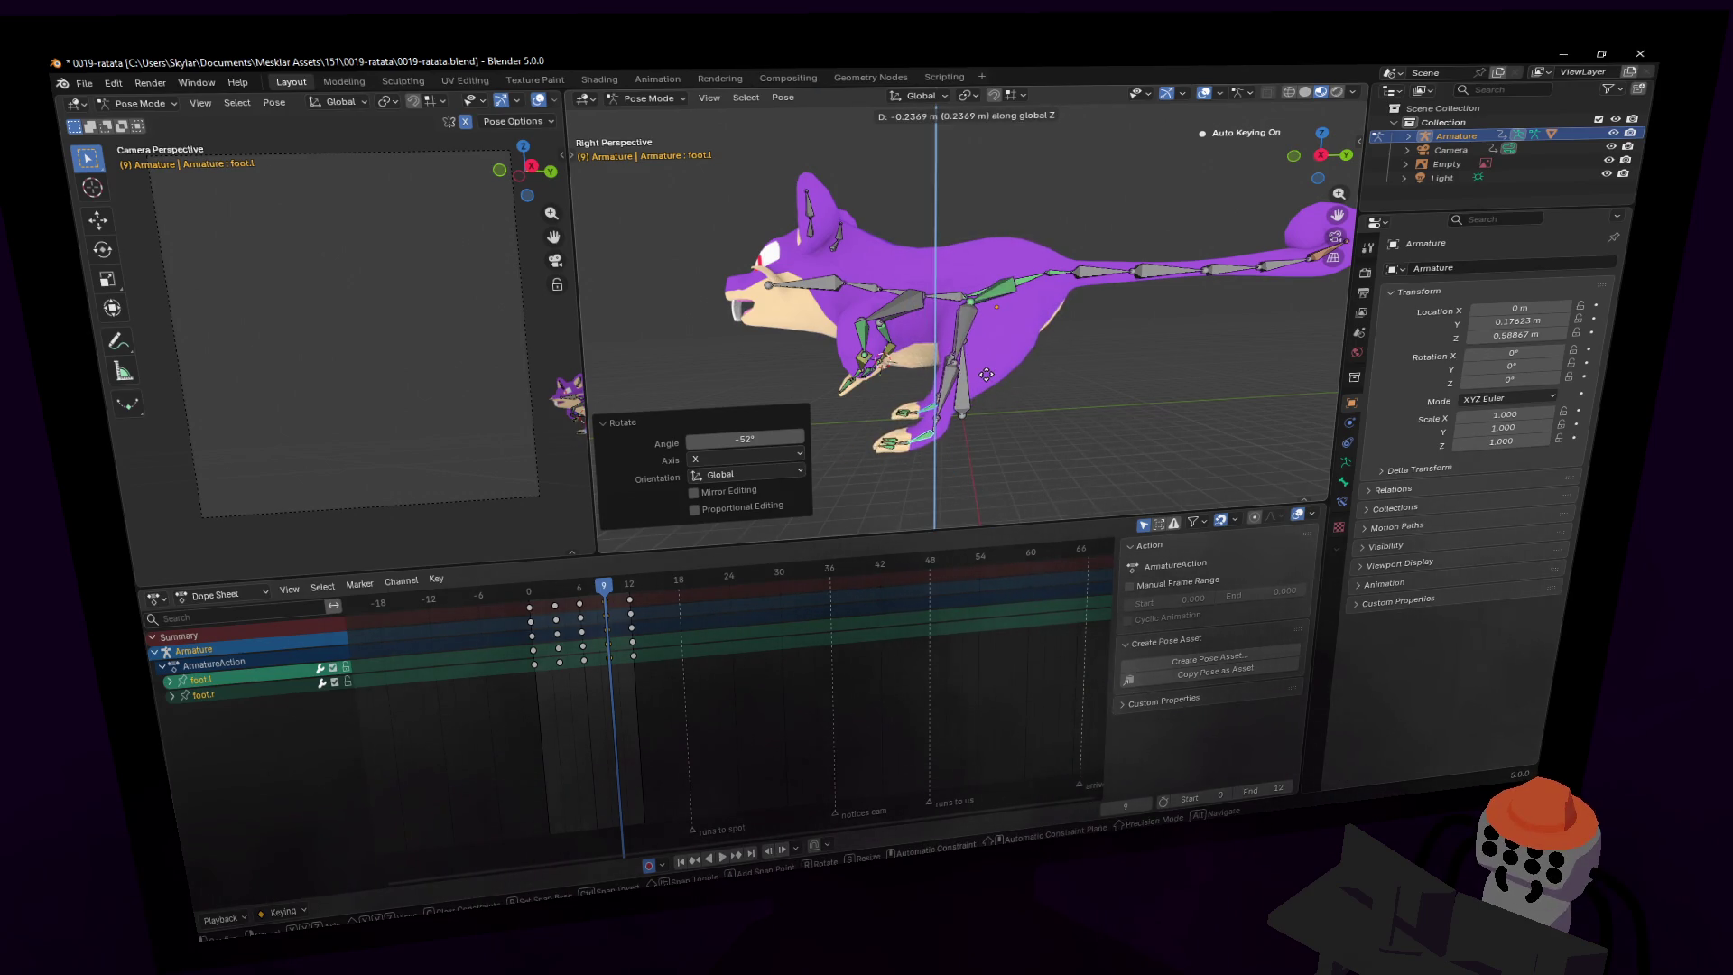
click(983, 448)
key(i)
key(space)
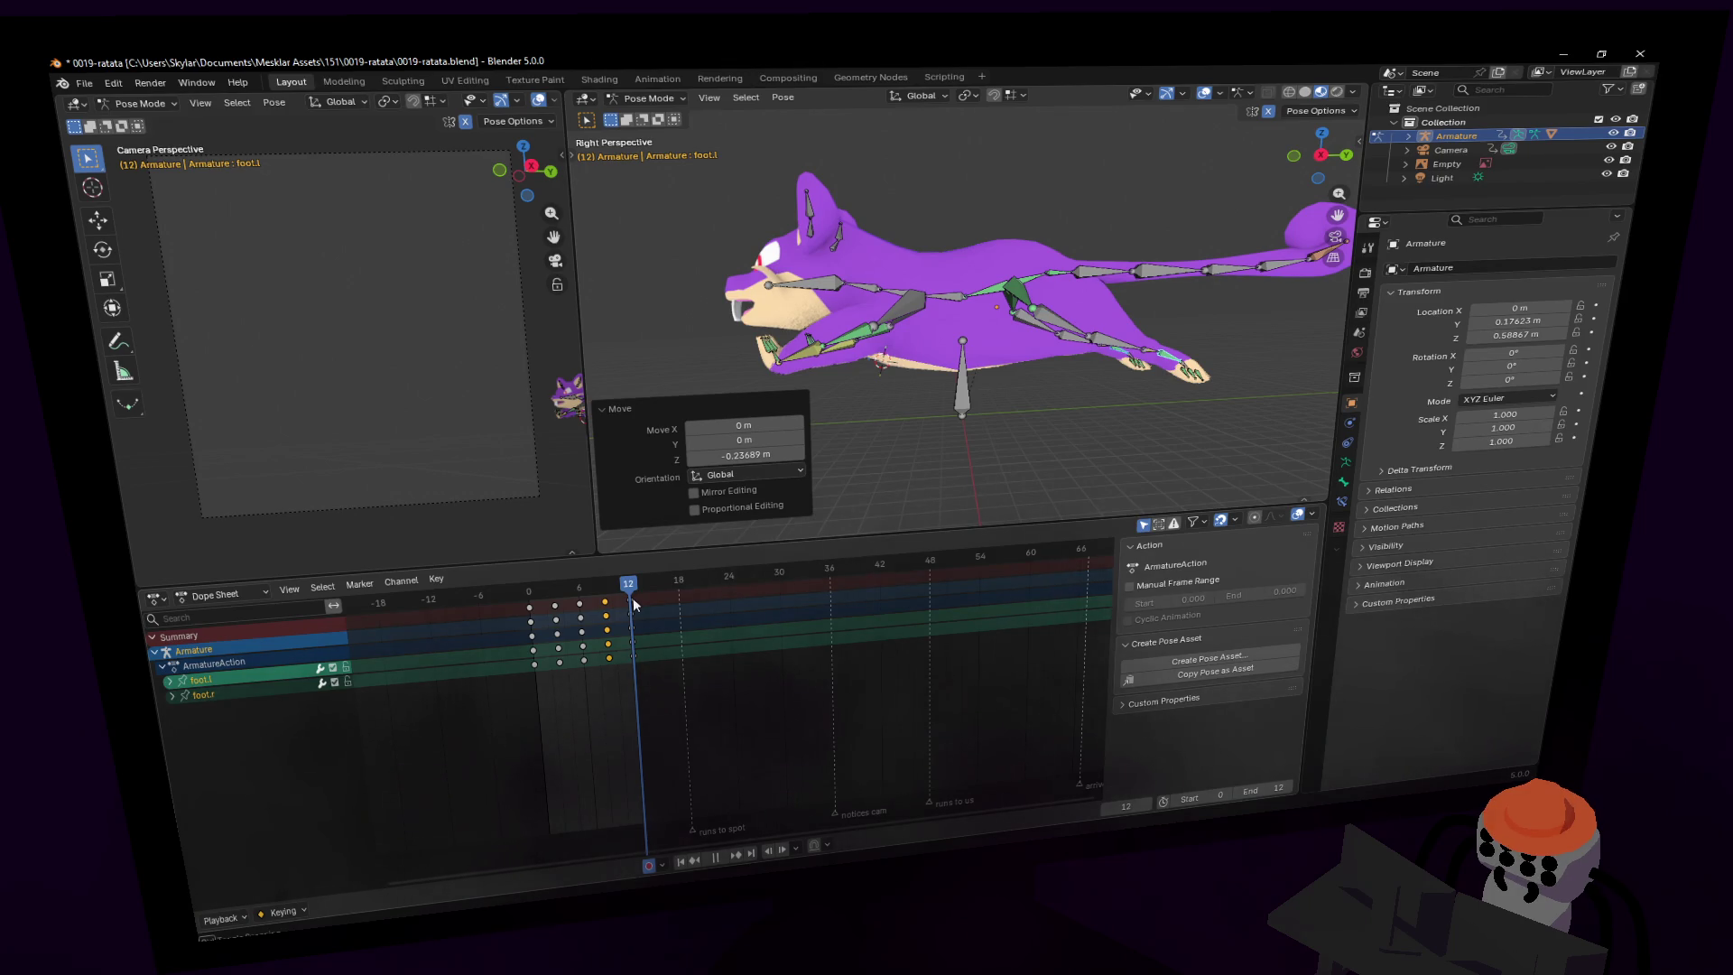
key(i)
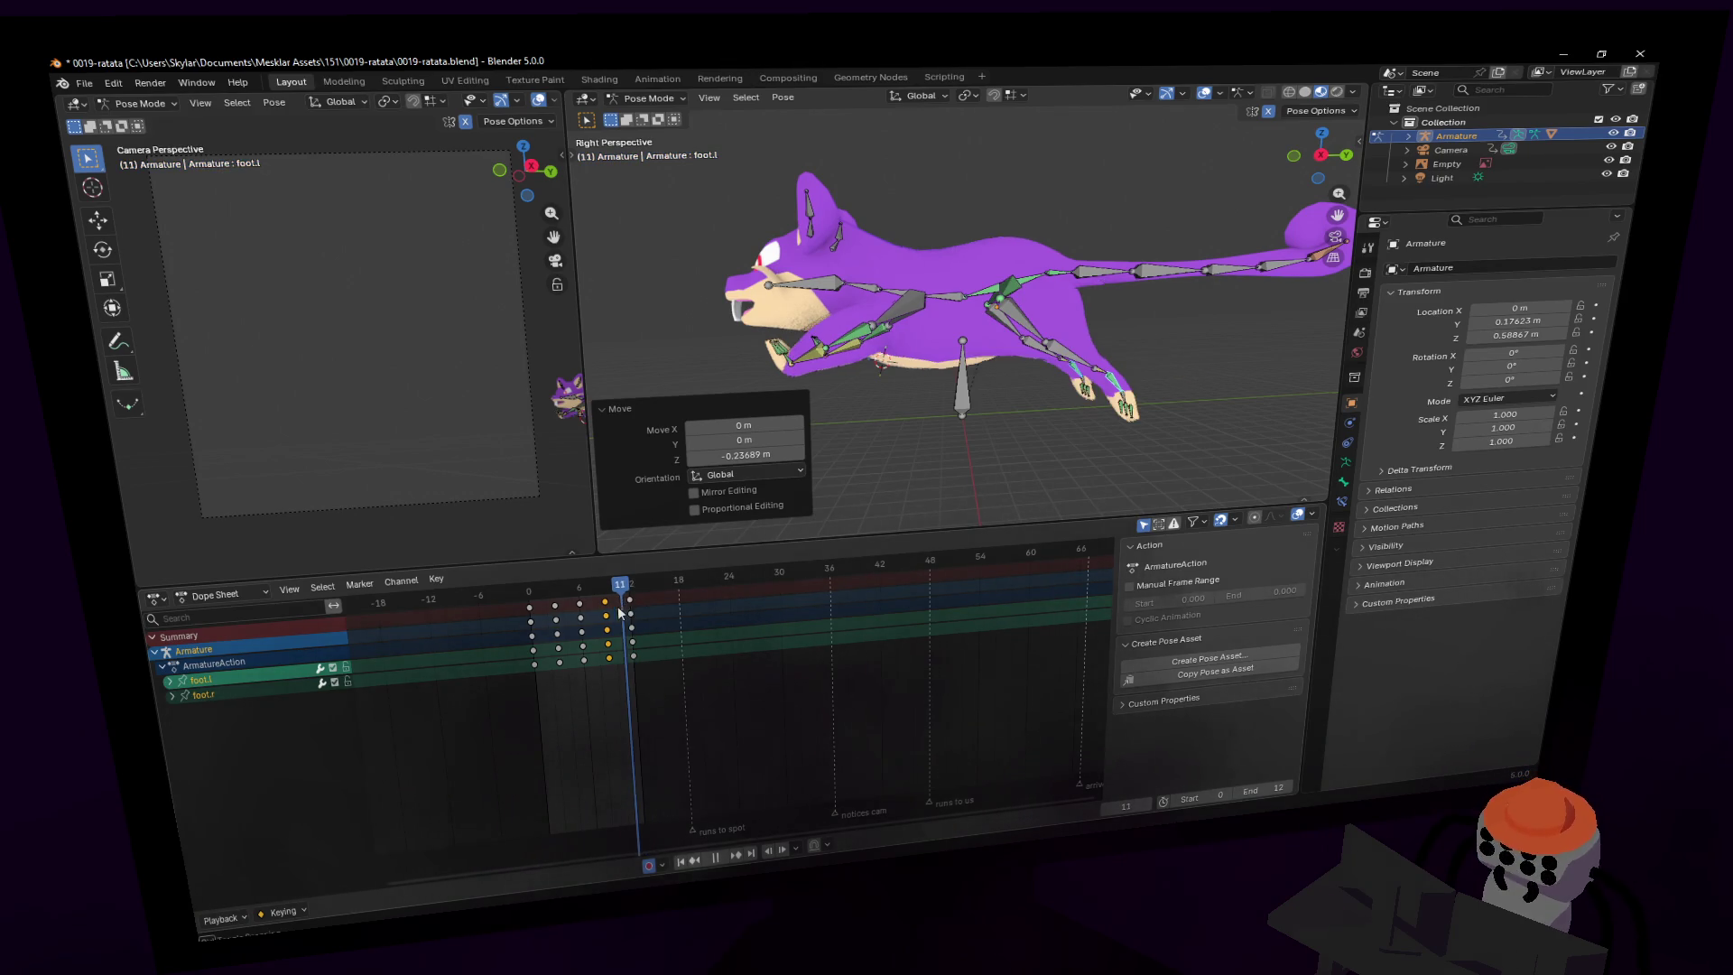
key(space)
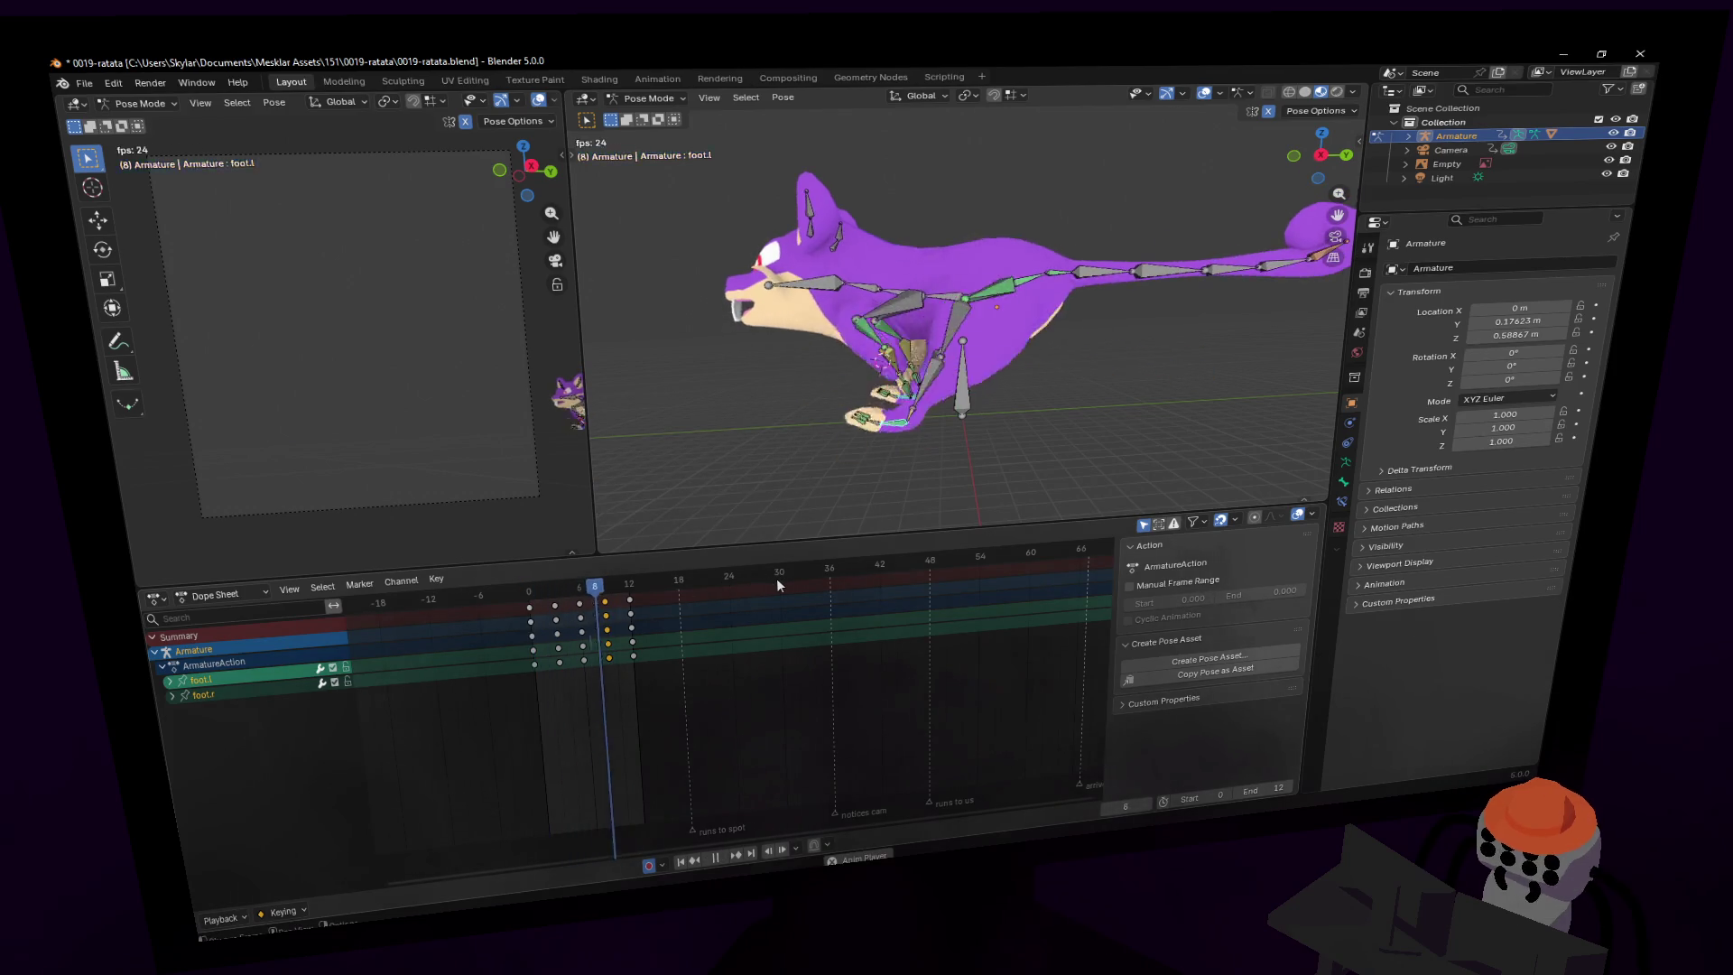
- Select the tail7 bone and delete its in-between keys
key(shift+grave)
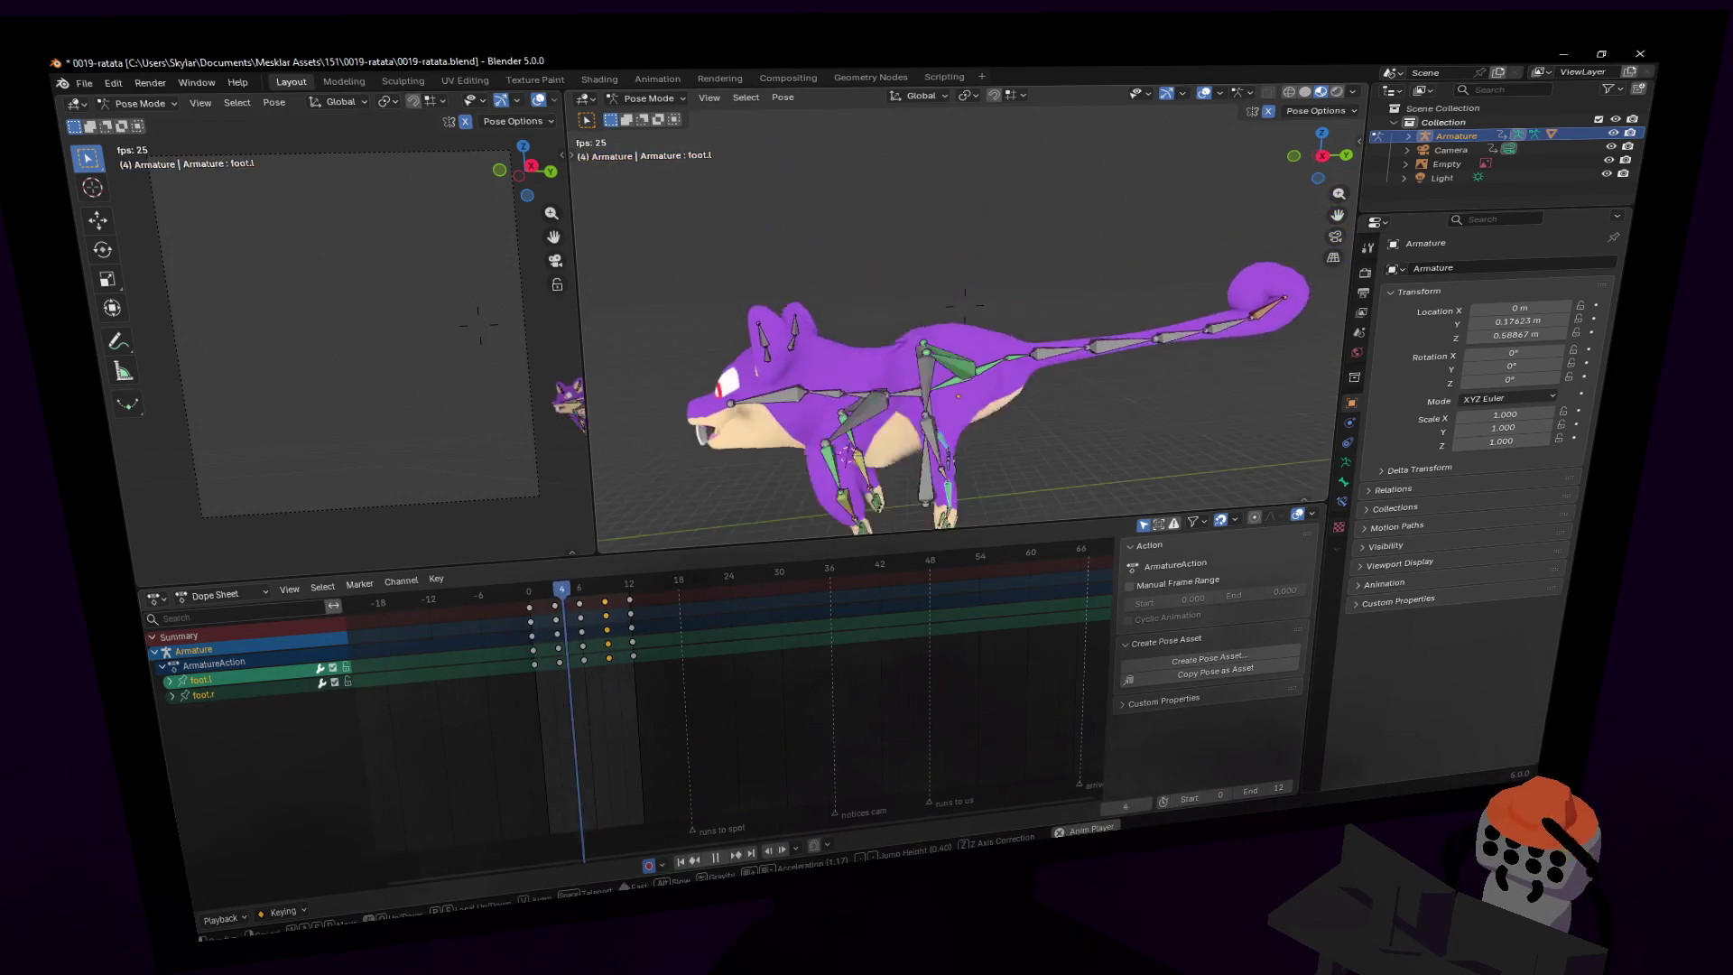
key(Return)
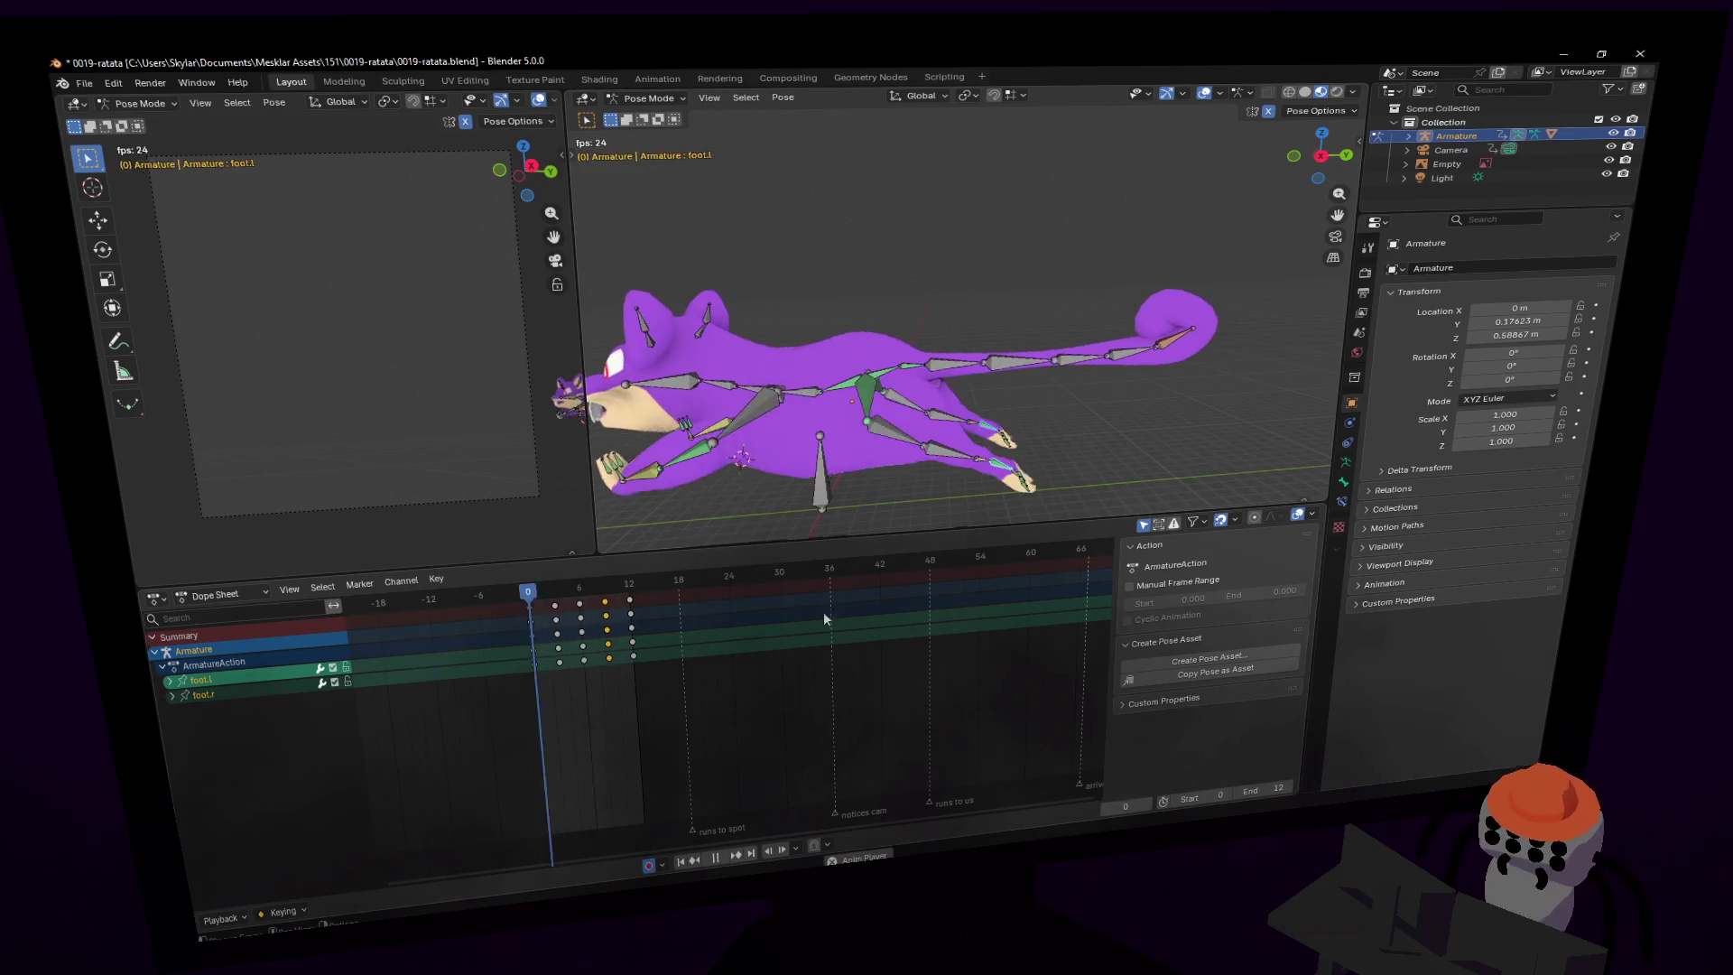
key(space)
click(1179, 355)
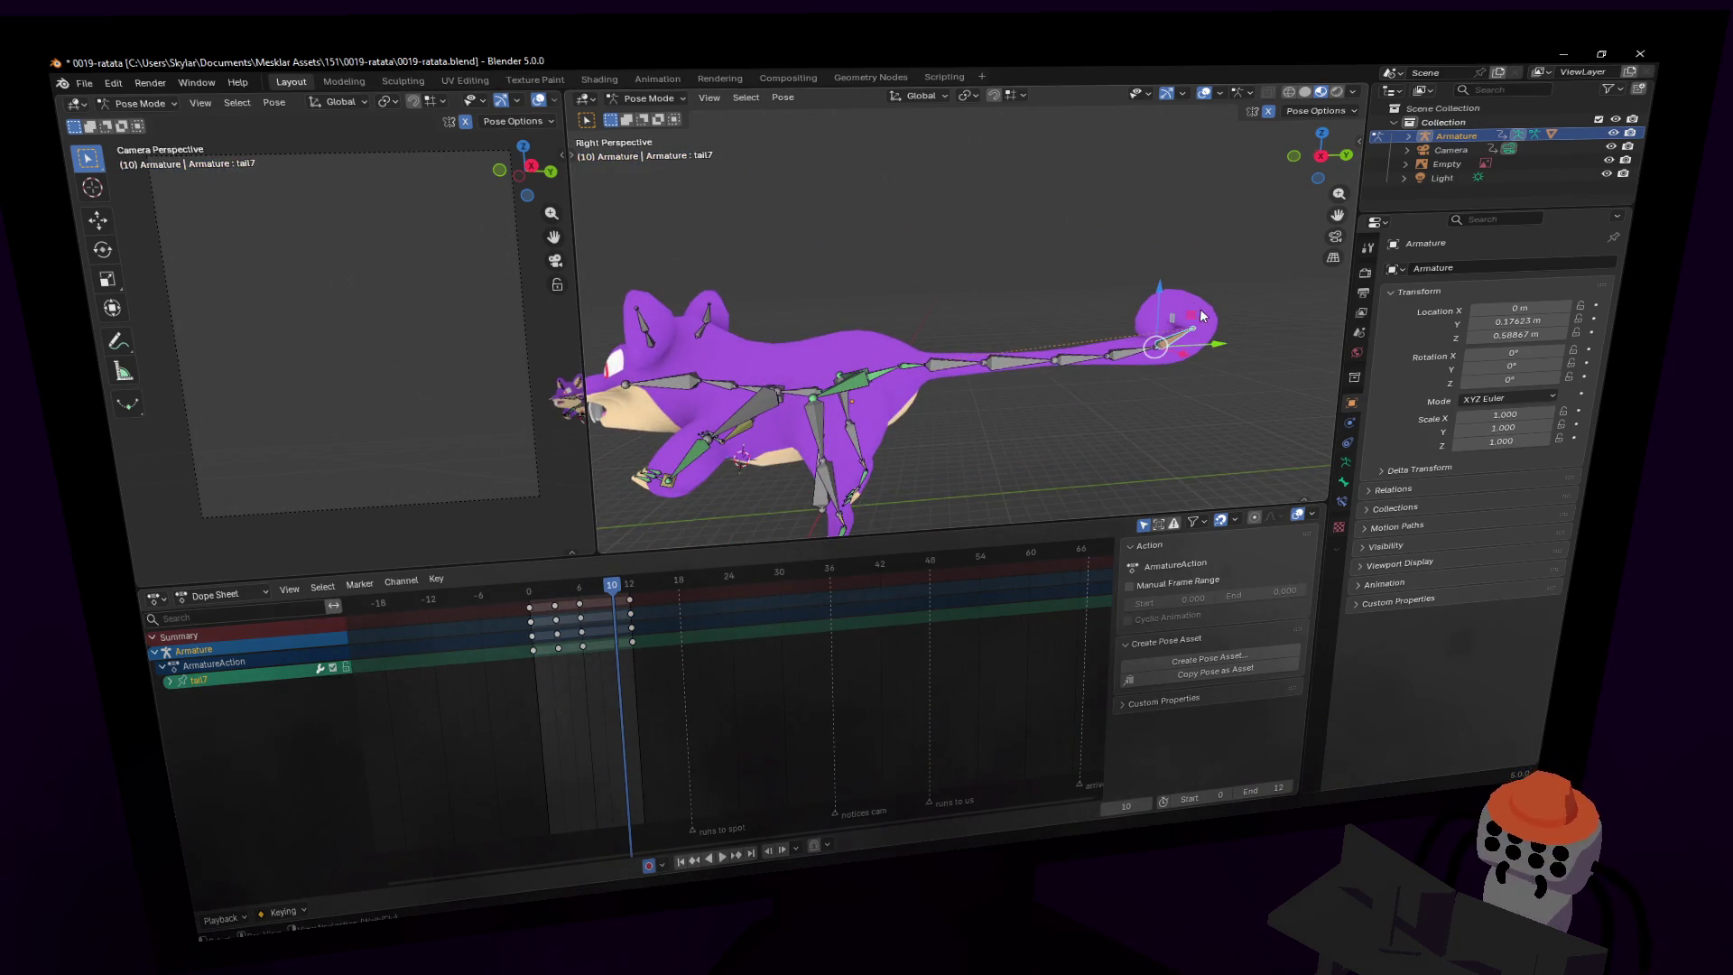
key(shift+Left)
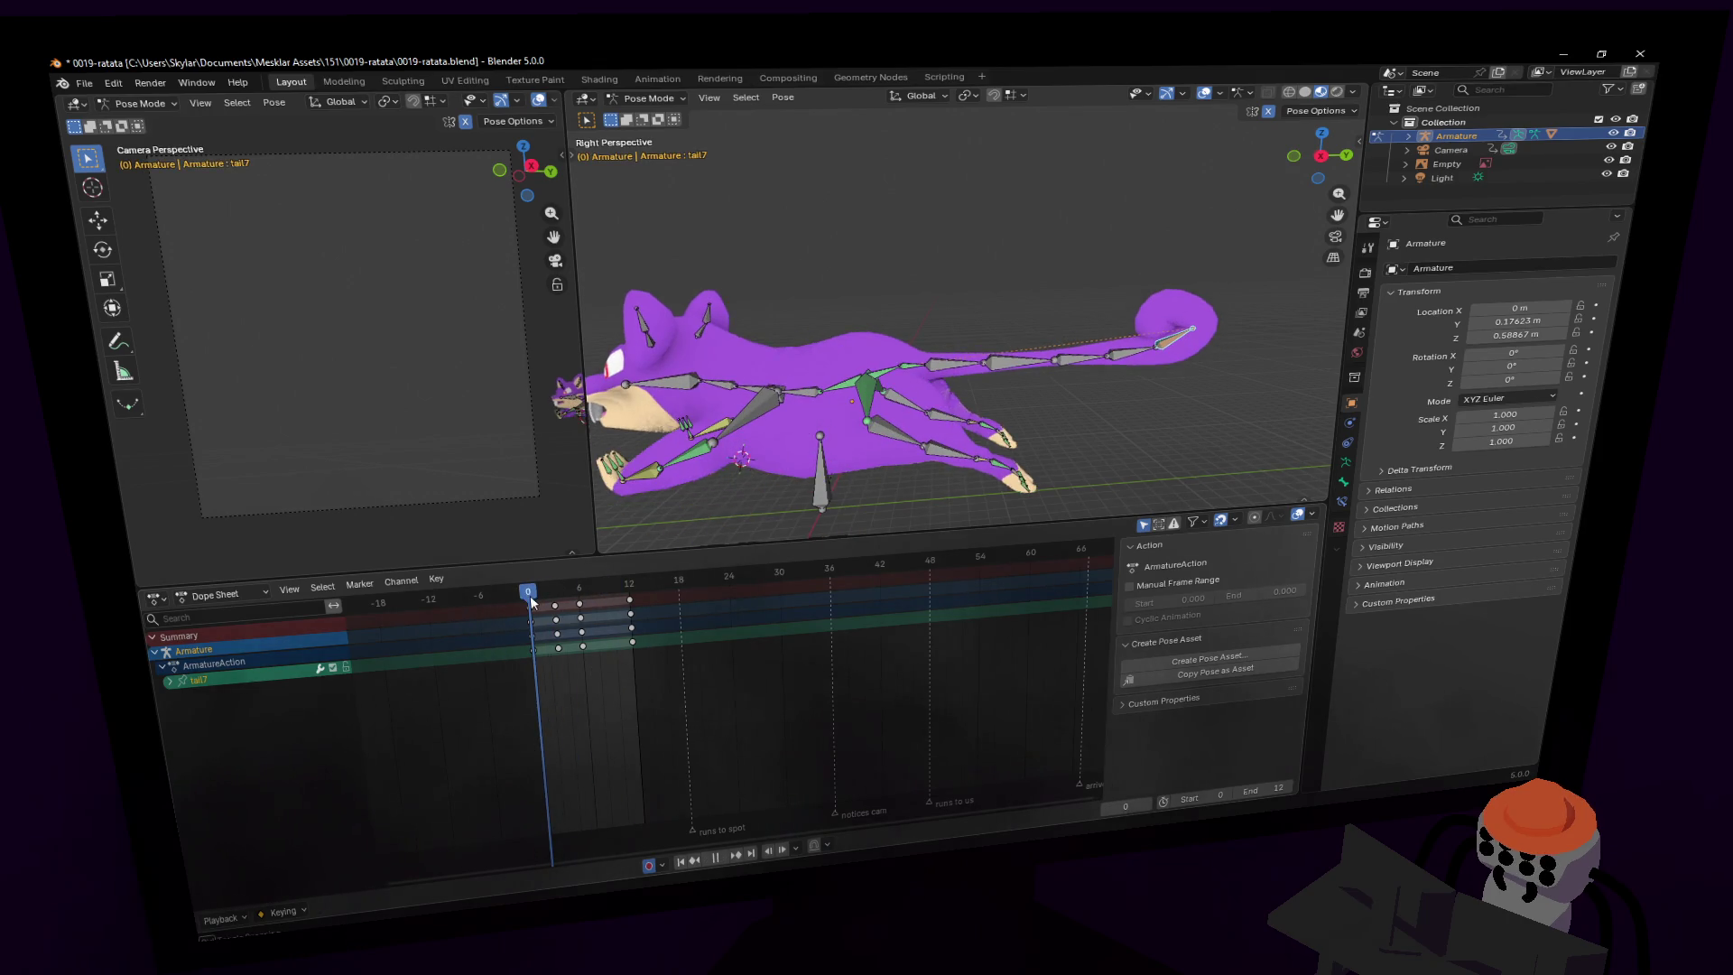
drag(617, 677, 544, 593)
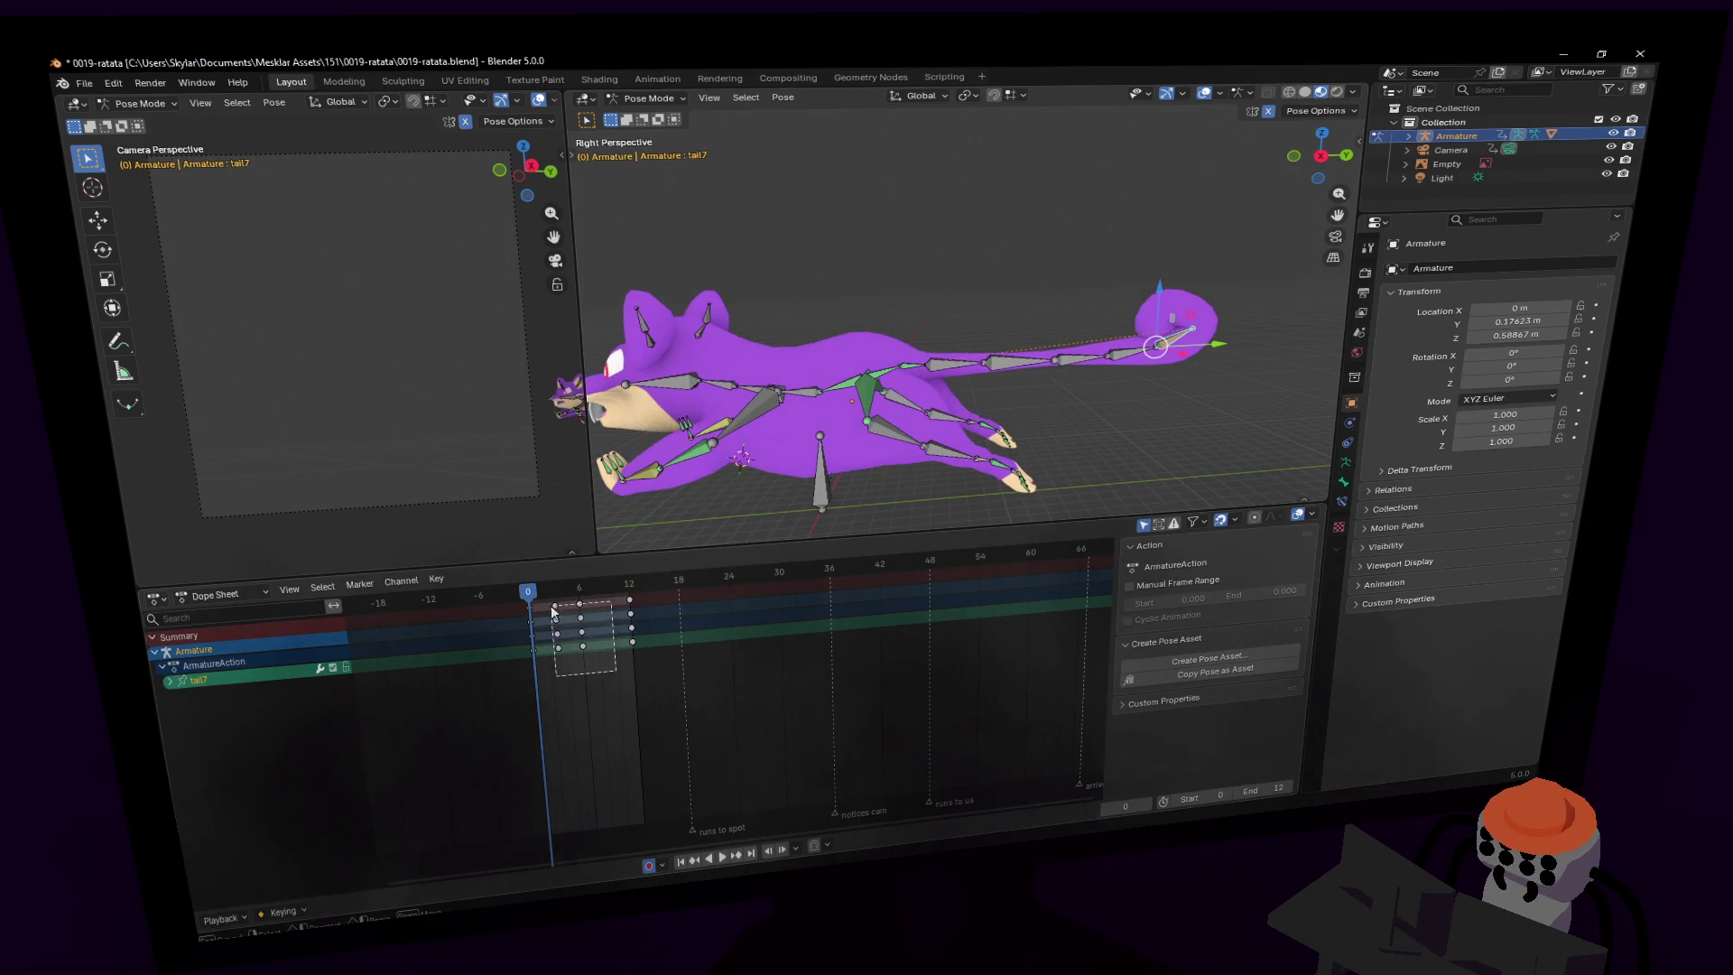
key(Delete)
- Curl the tail upward at frame 0 and copy those keys to frame 12
key(g)
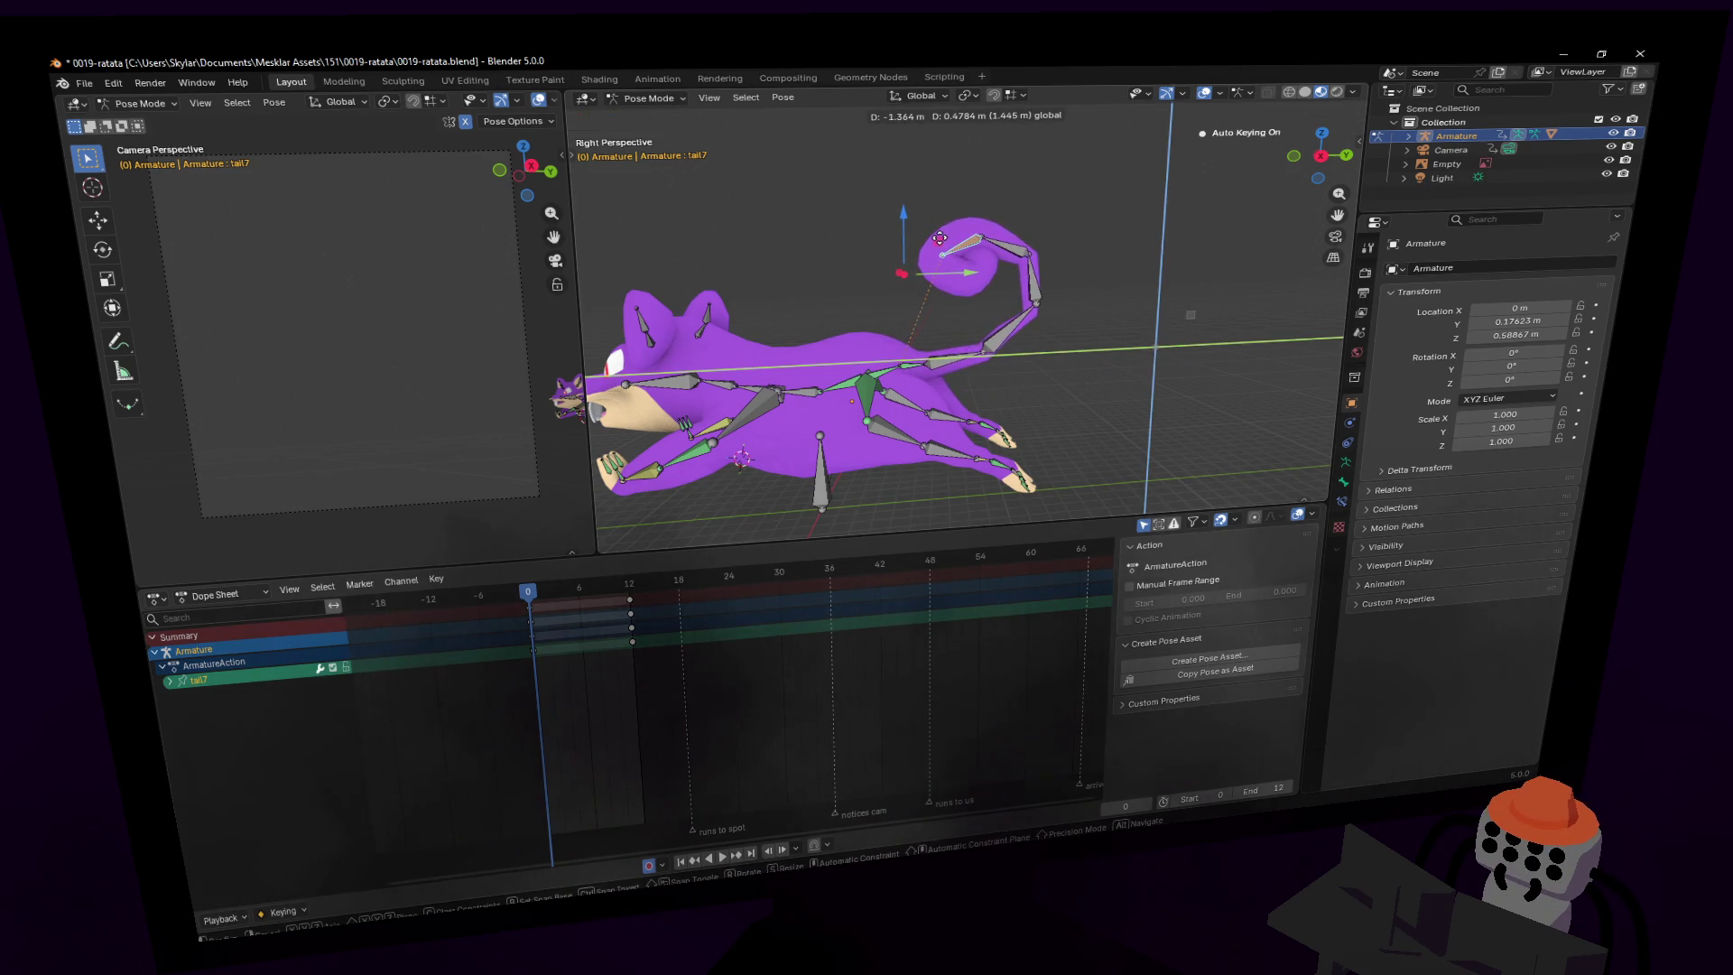
key(Return)
click(565, 632)
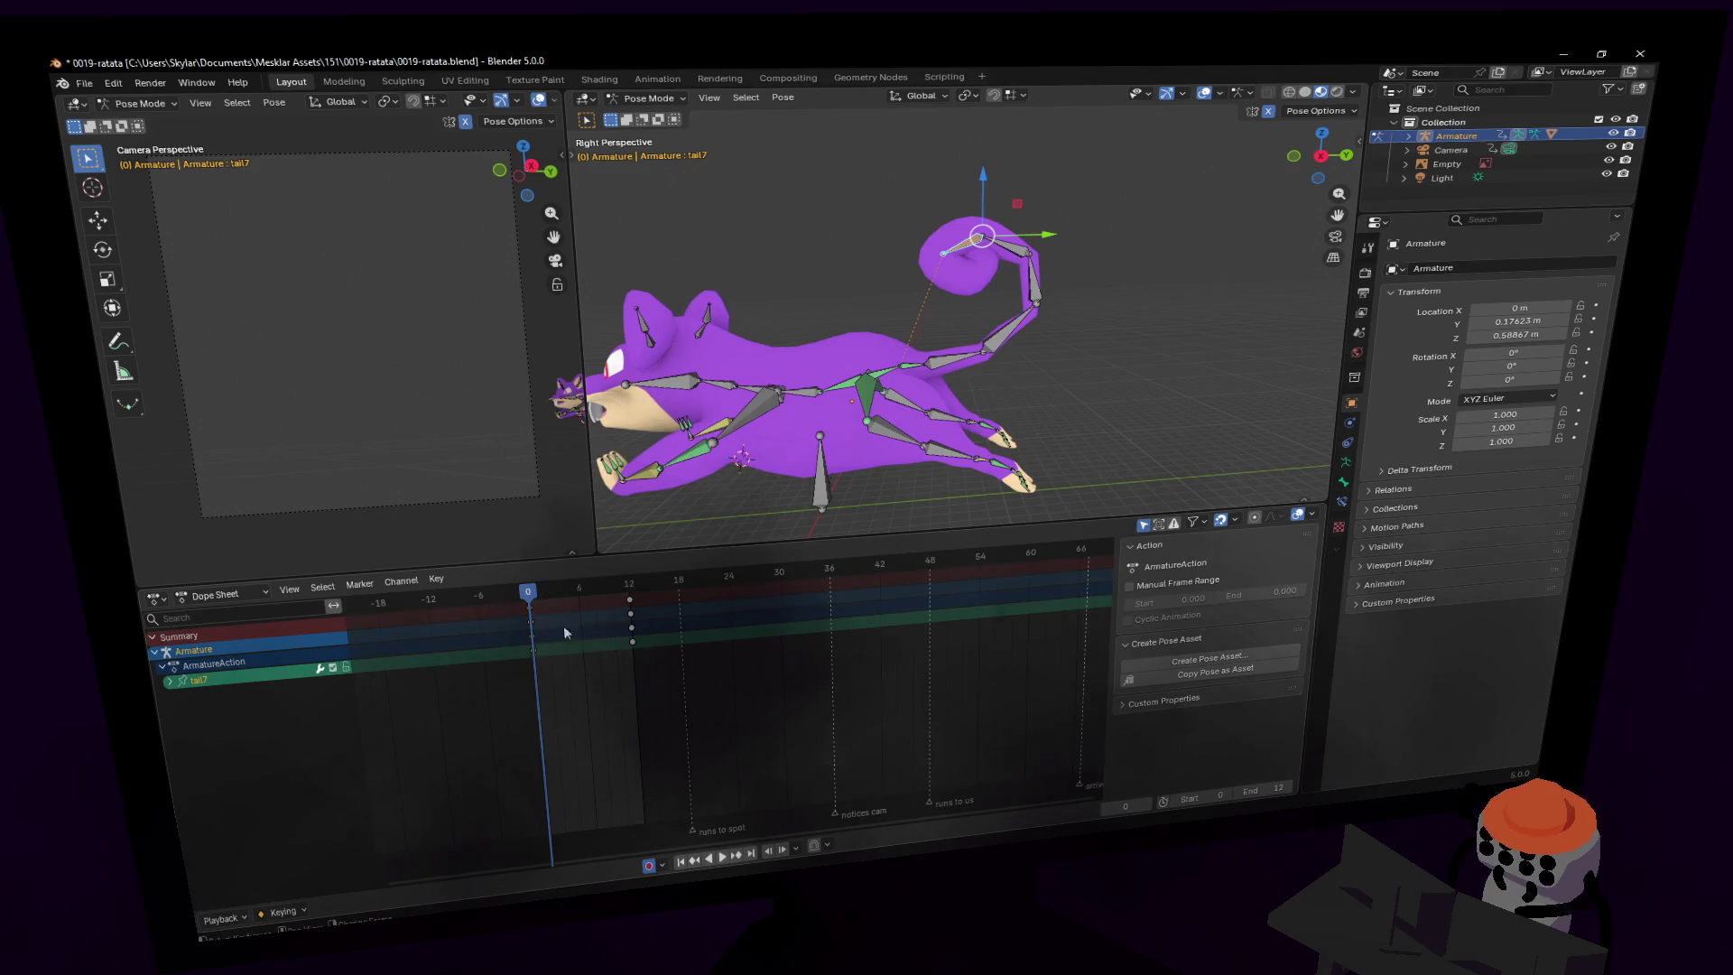
key(shift+d)
click(733, 620)
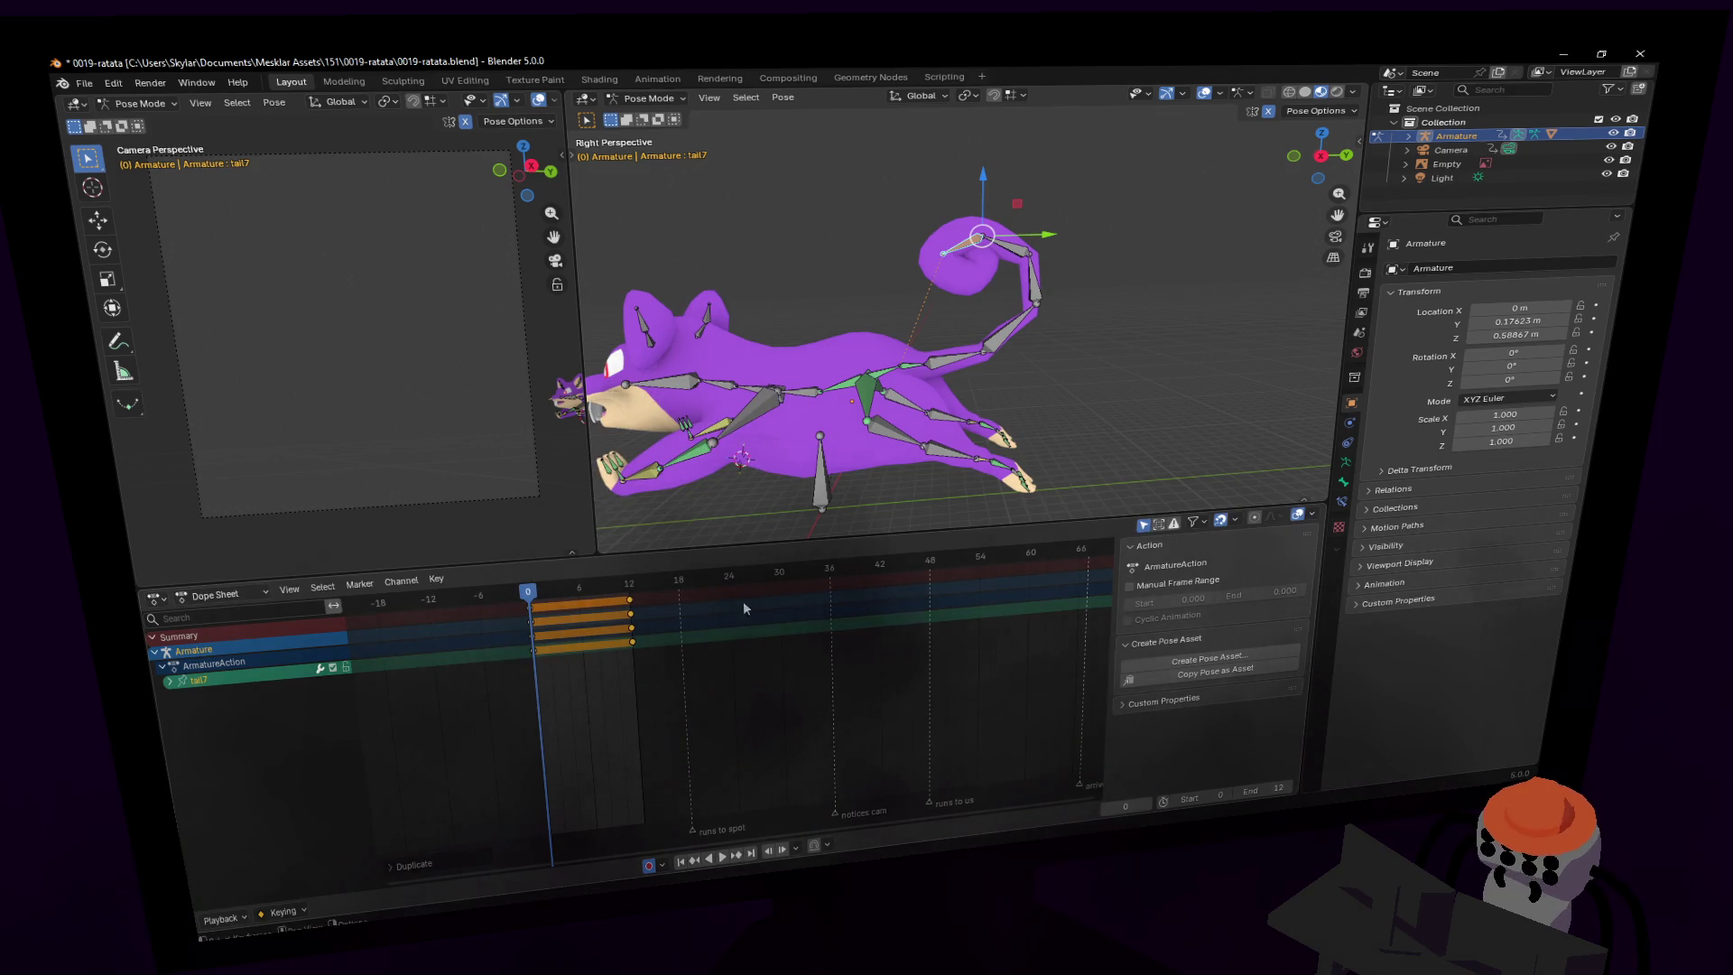
key(shift+grave)
click(815, 363)
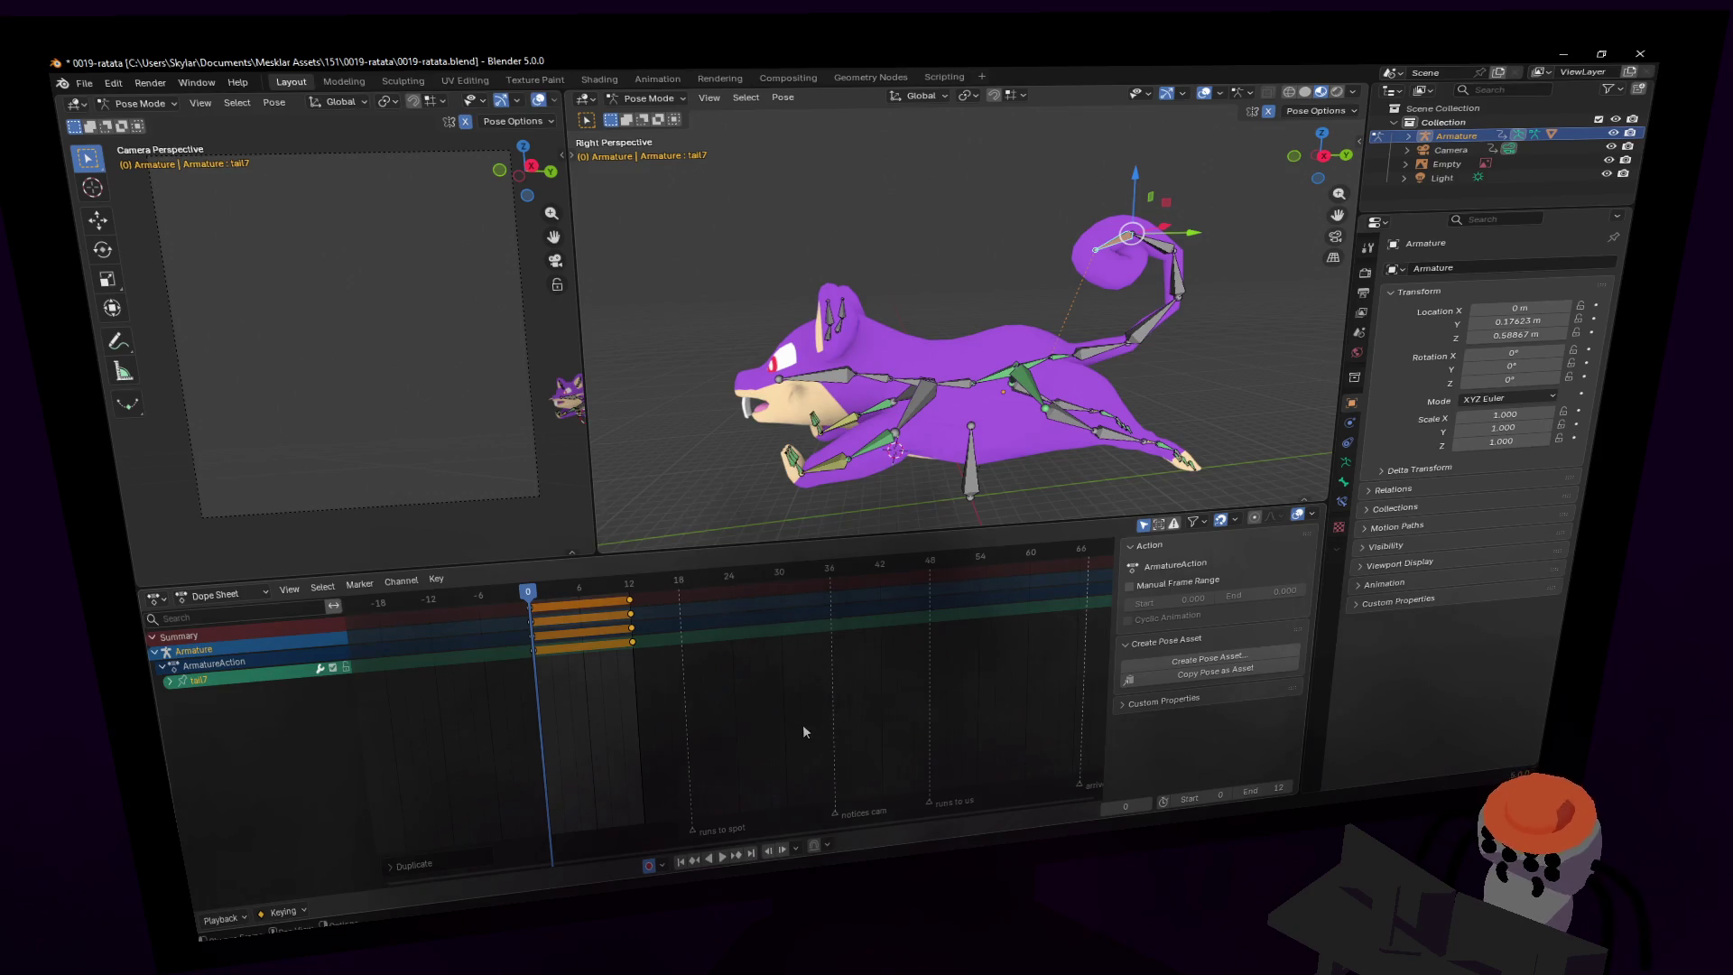
key(space)
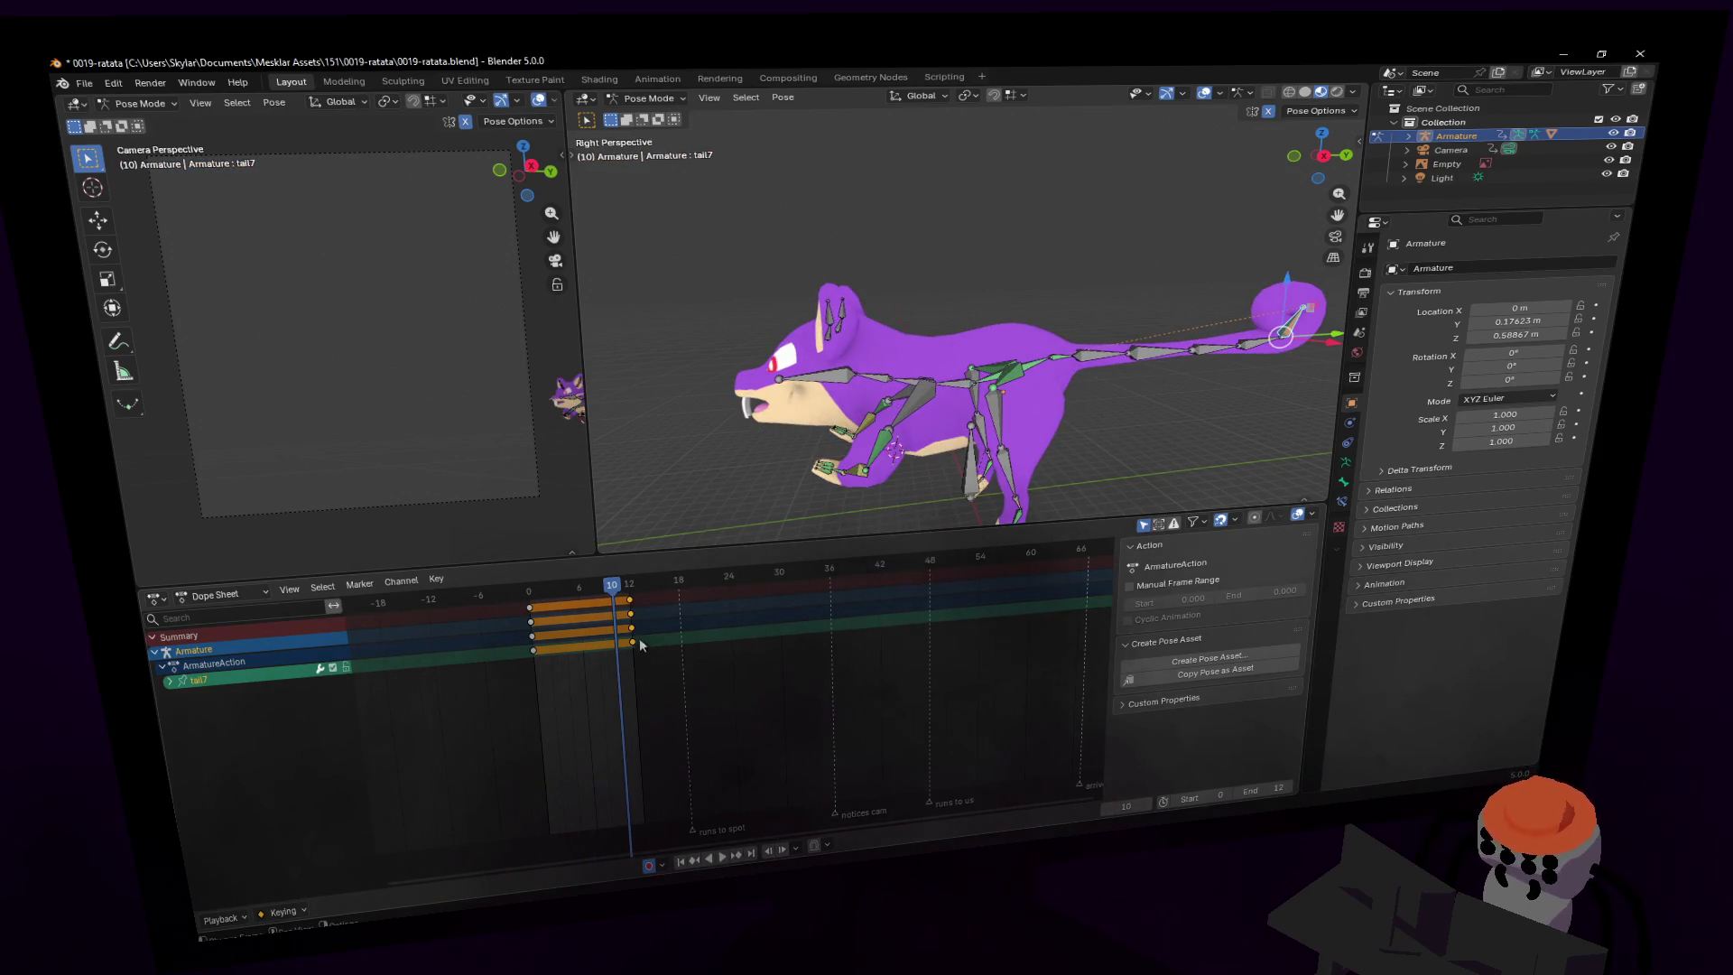
- Duplicate the frame-0 tail keys to frame 12 again and play the loop
drag(610, 580, 629, 582)
click(582, 644)
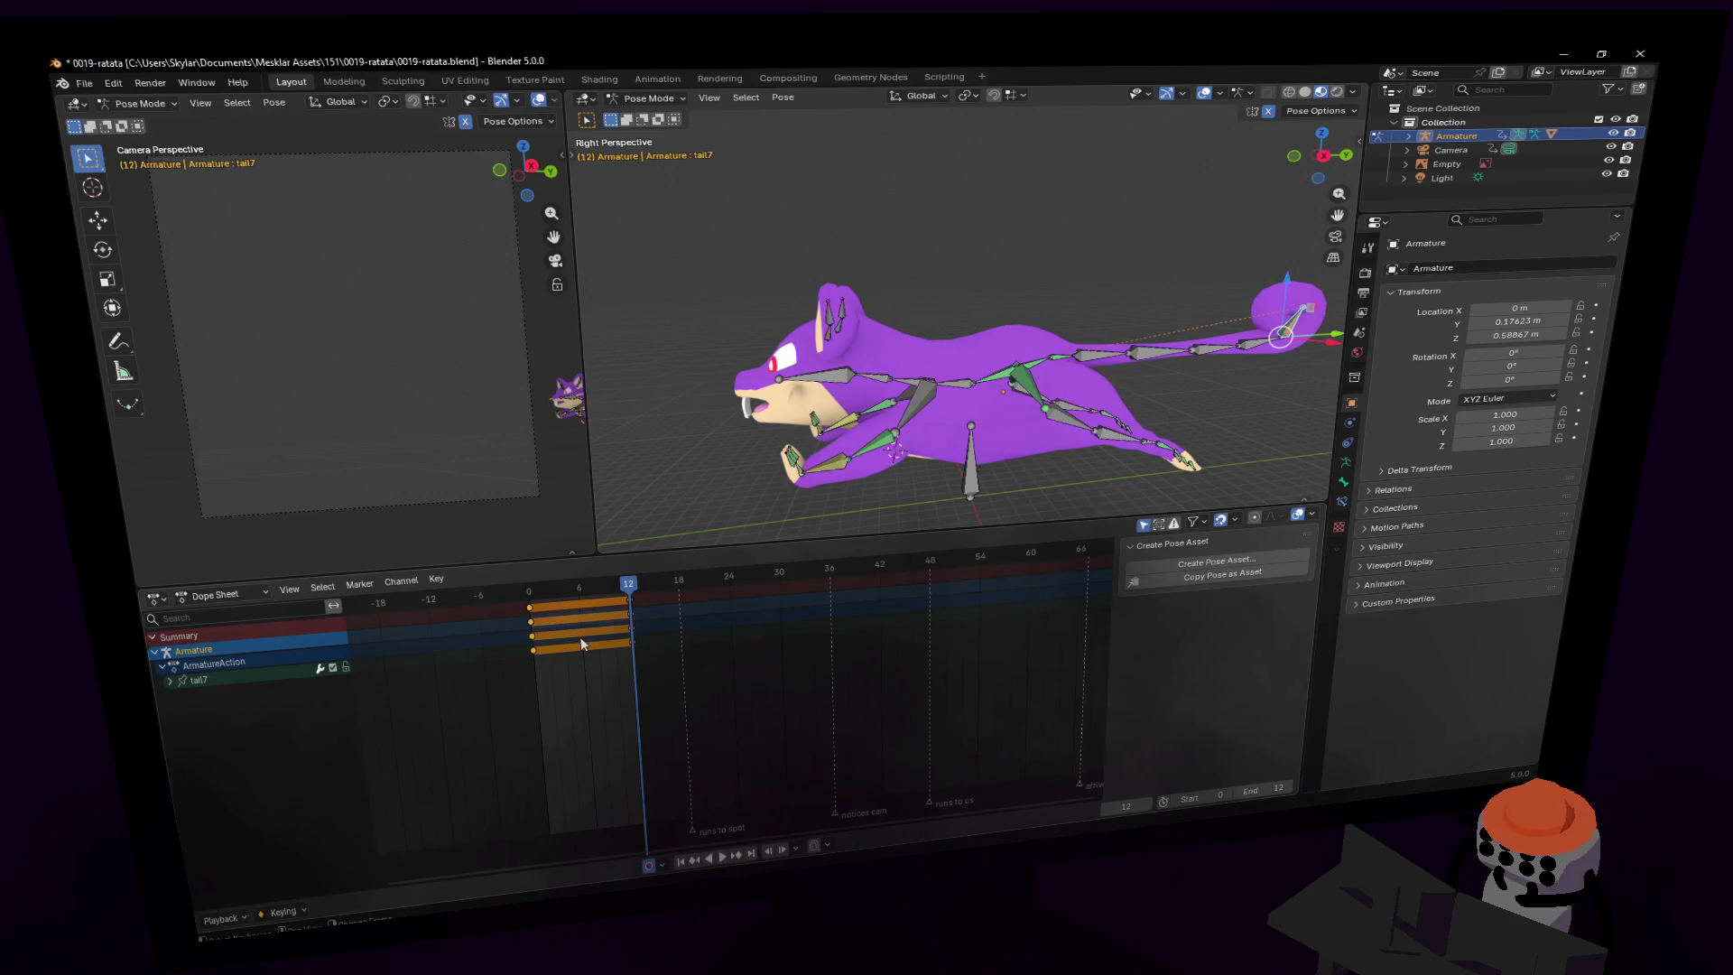
key(shift+d)
click(676, 625)
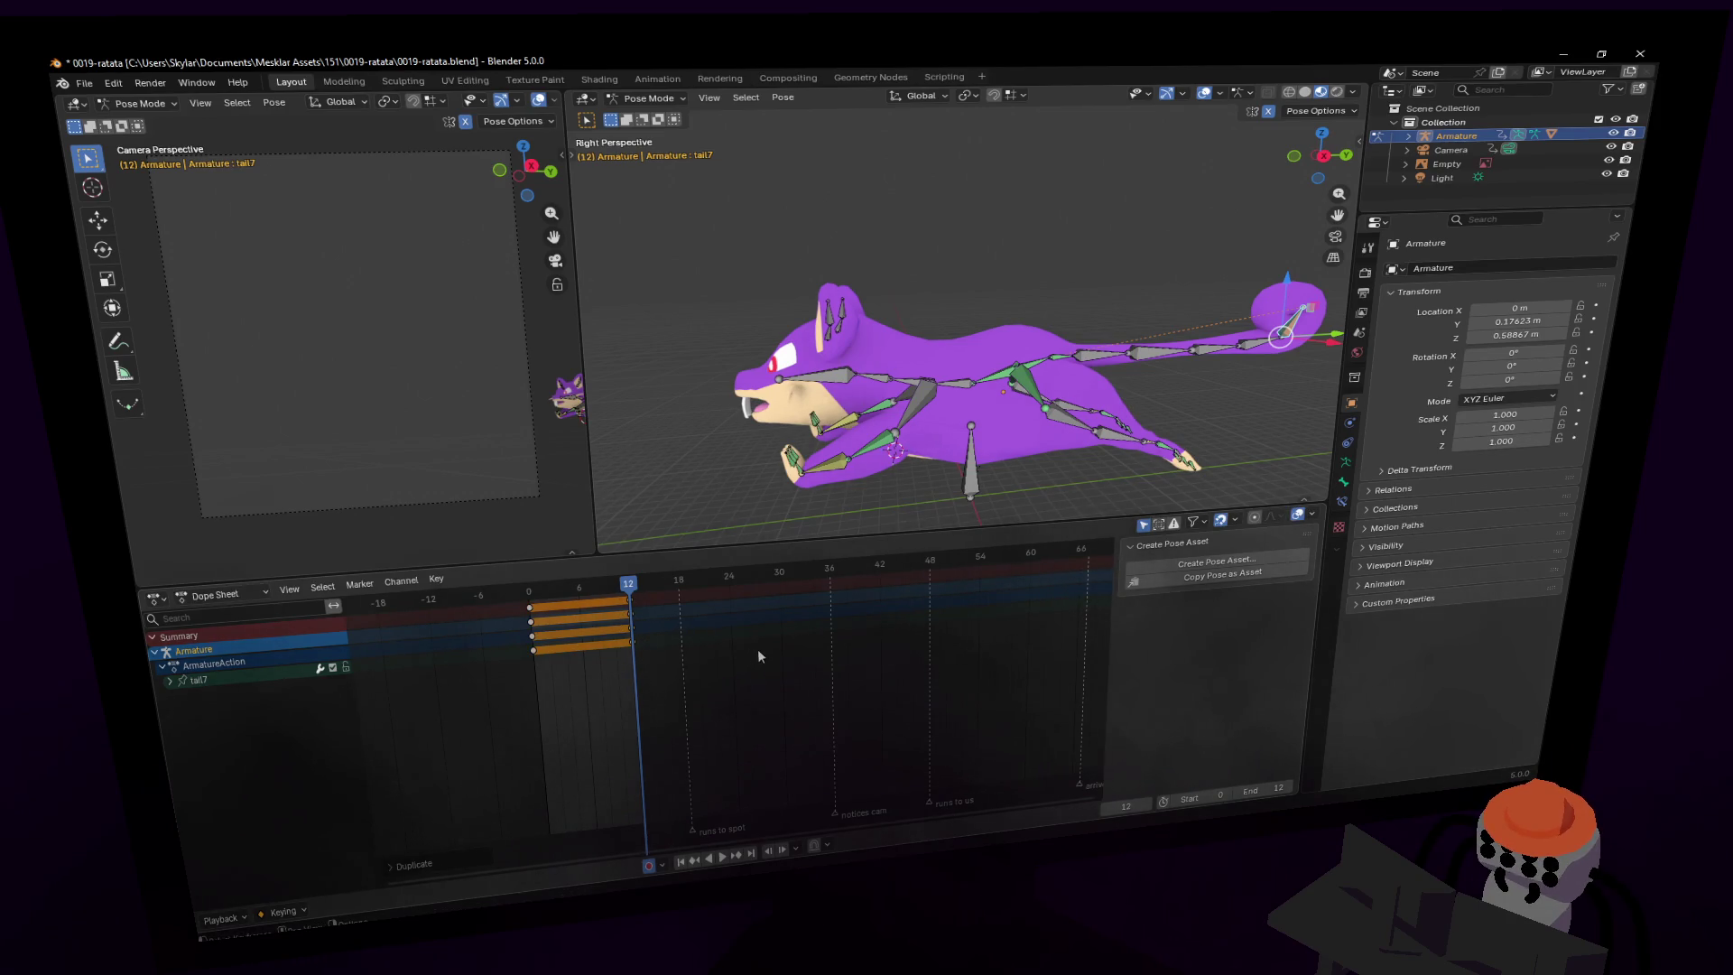
key(space)
key(space)
- Paste the copied tail pose at frame 12 and play the looping run cycle
scroll(975, 361, up, 3)
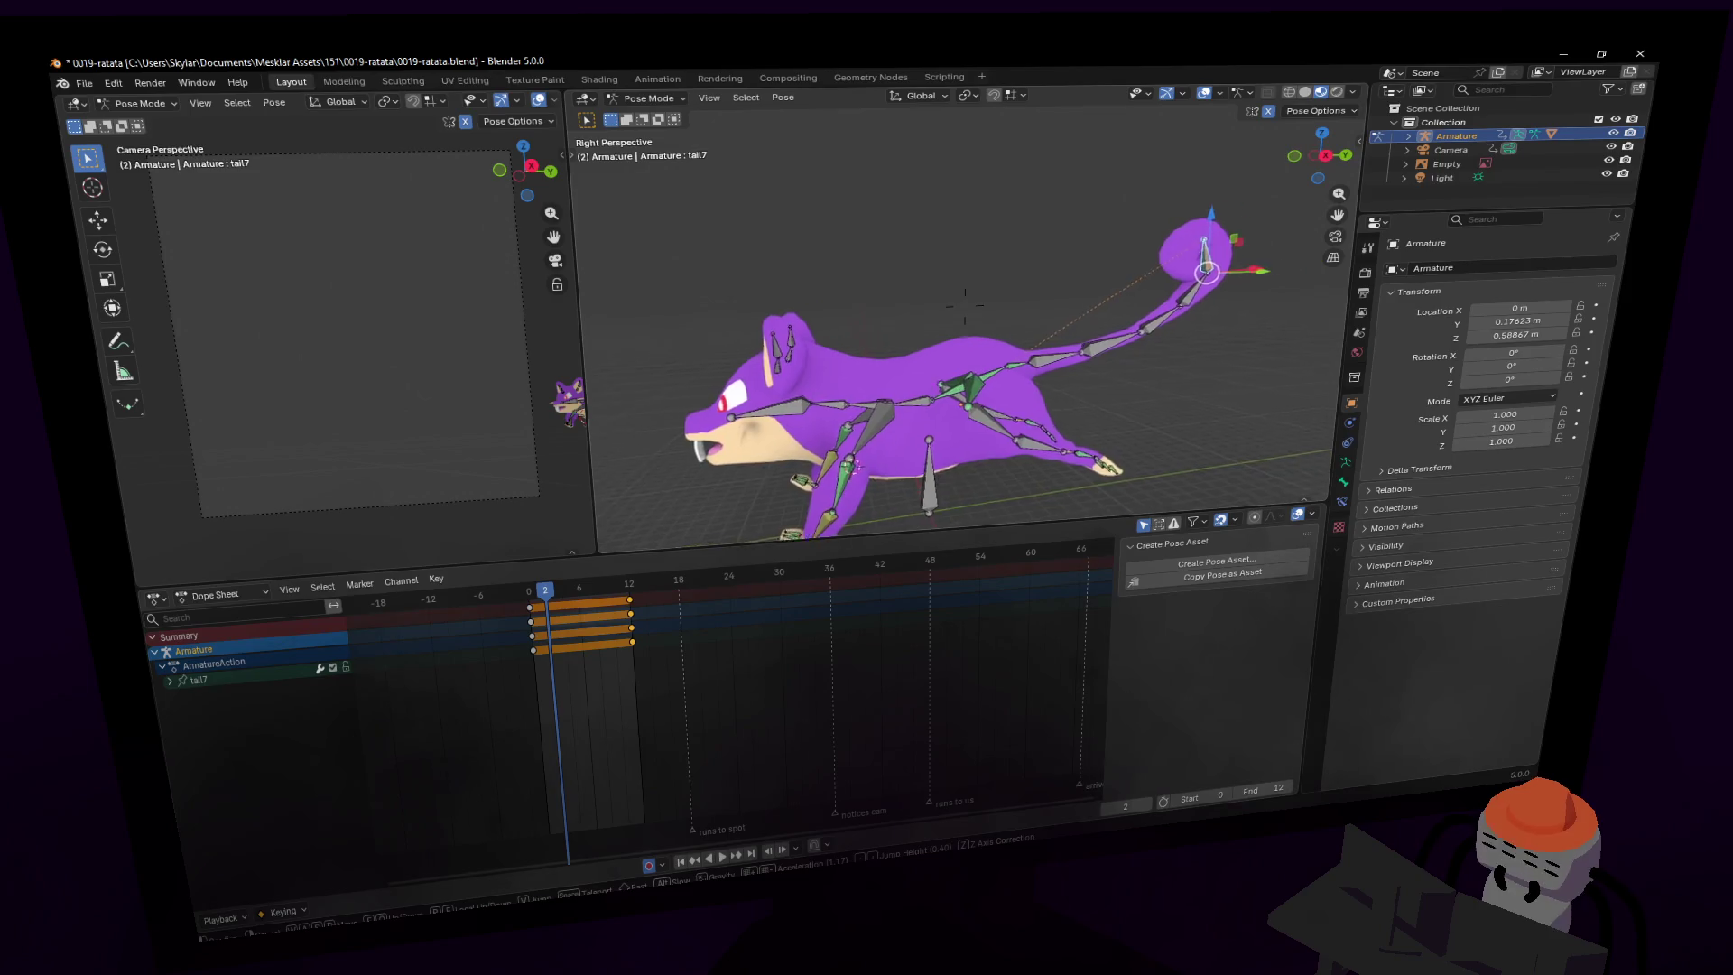
click(1076, 254)
shift+middle_drag(1076, 255, 1112, 232)
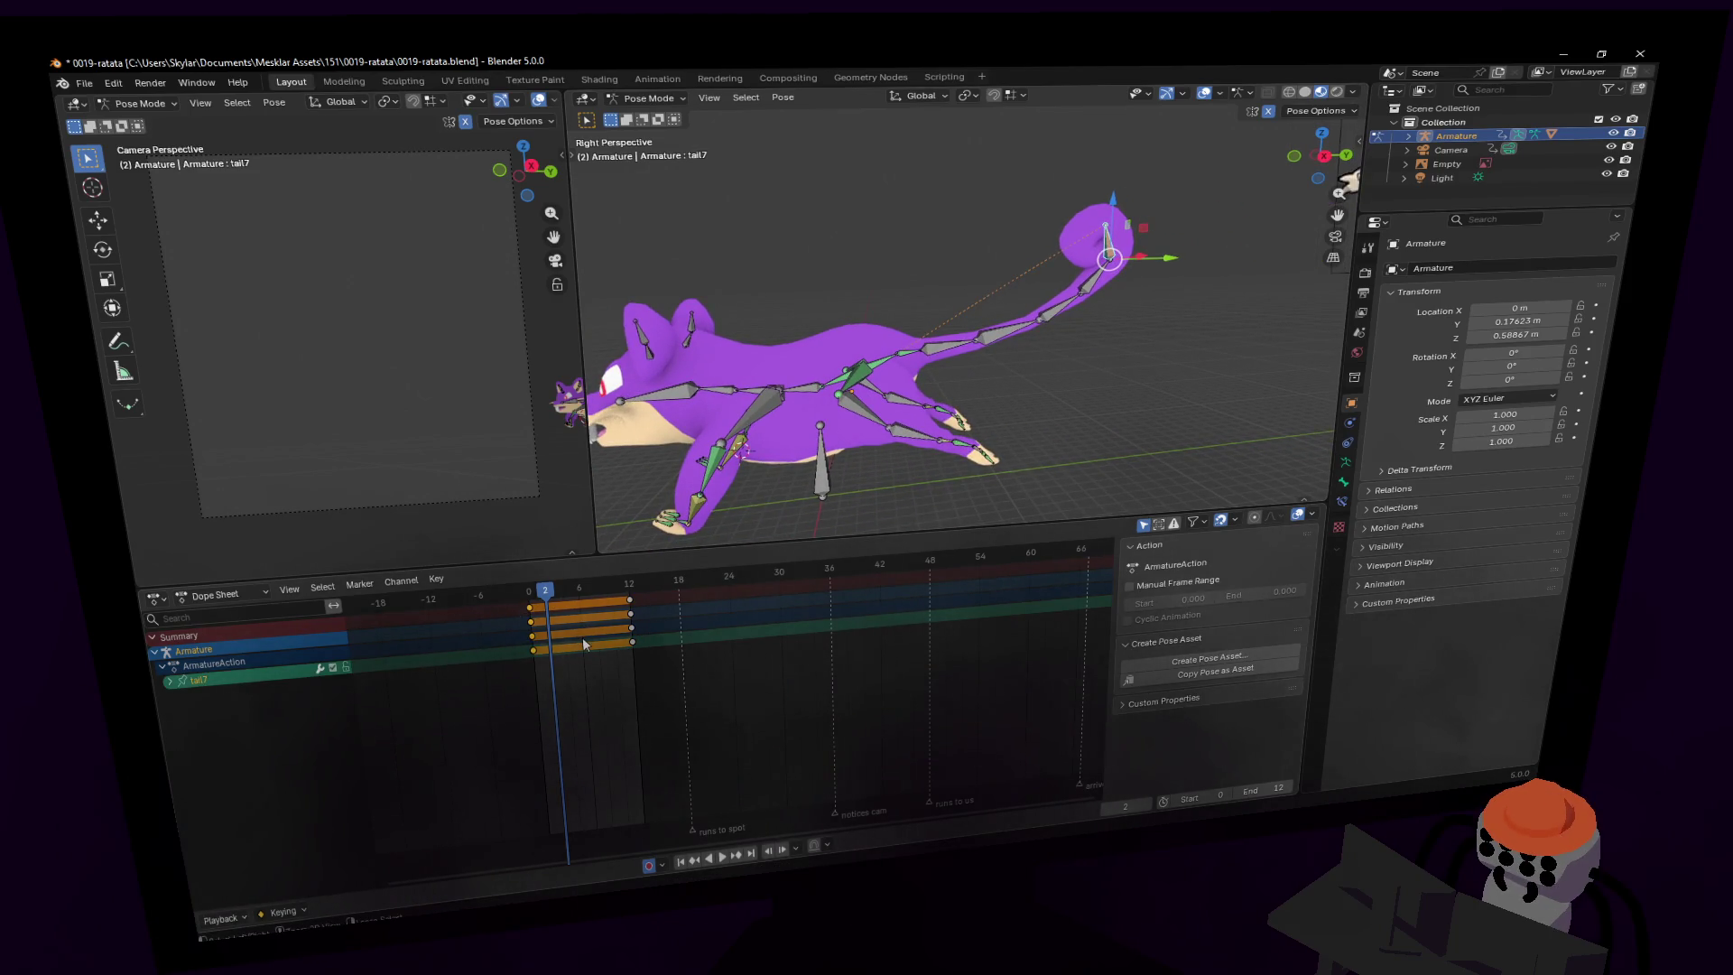
click(630, 587)
key(ctrl+v)
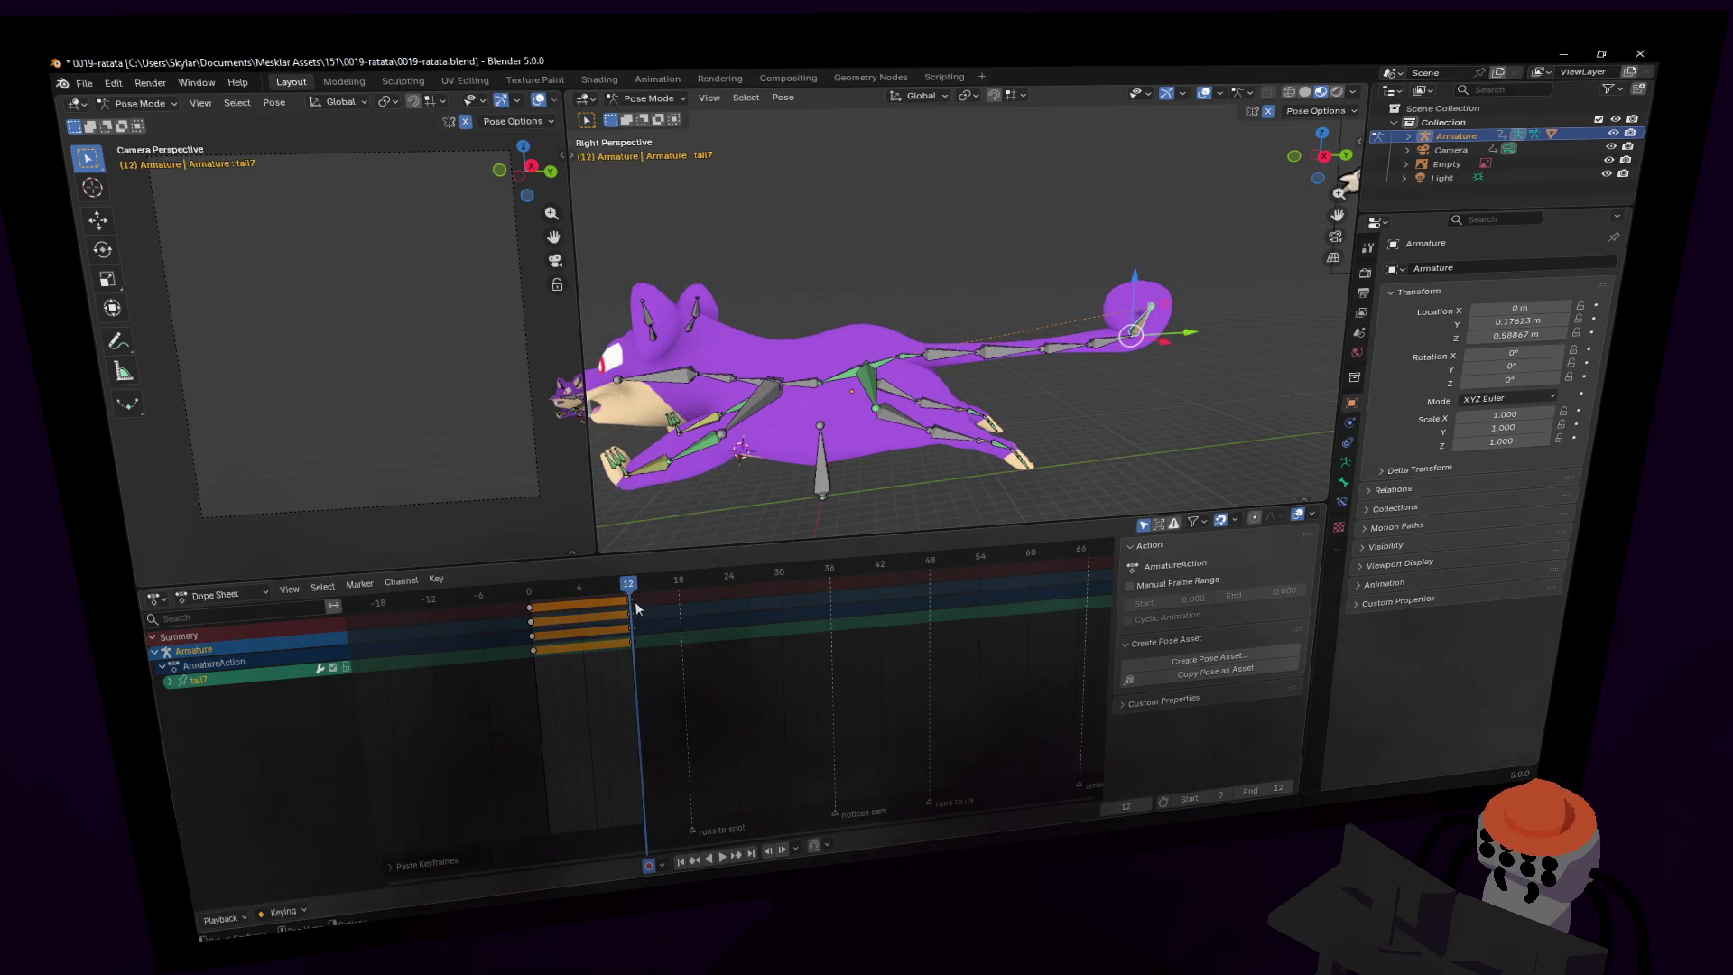
key(space)
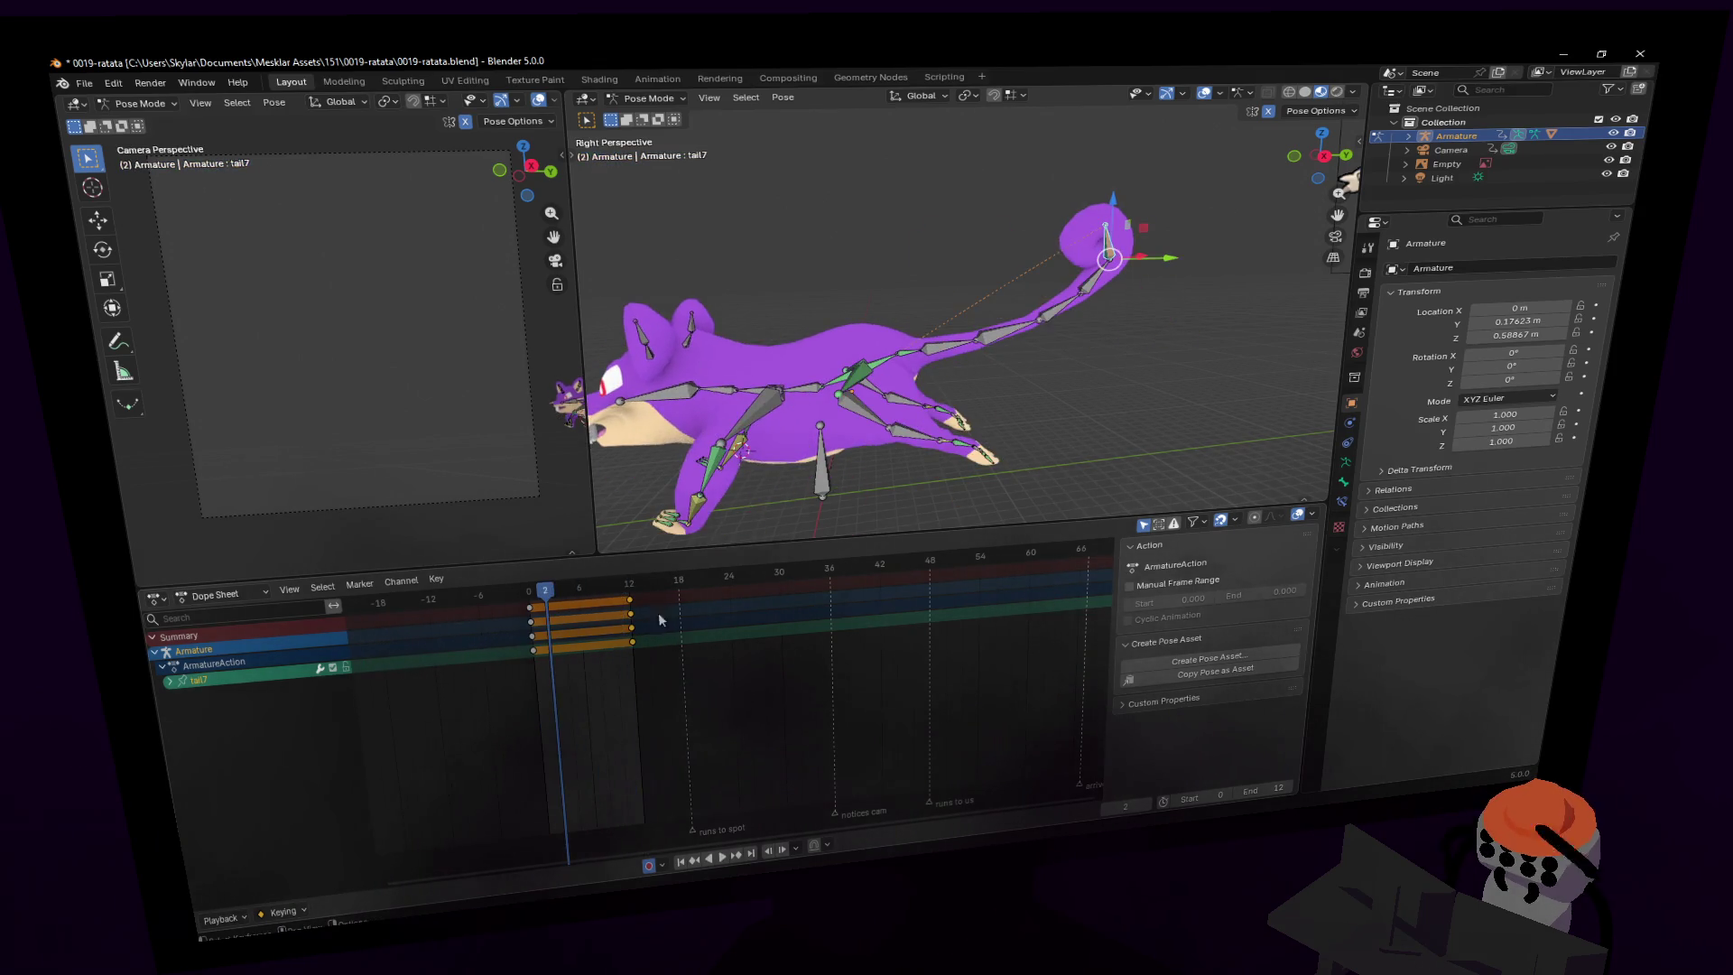
middle_drag(1040, 464, 1087, 355)
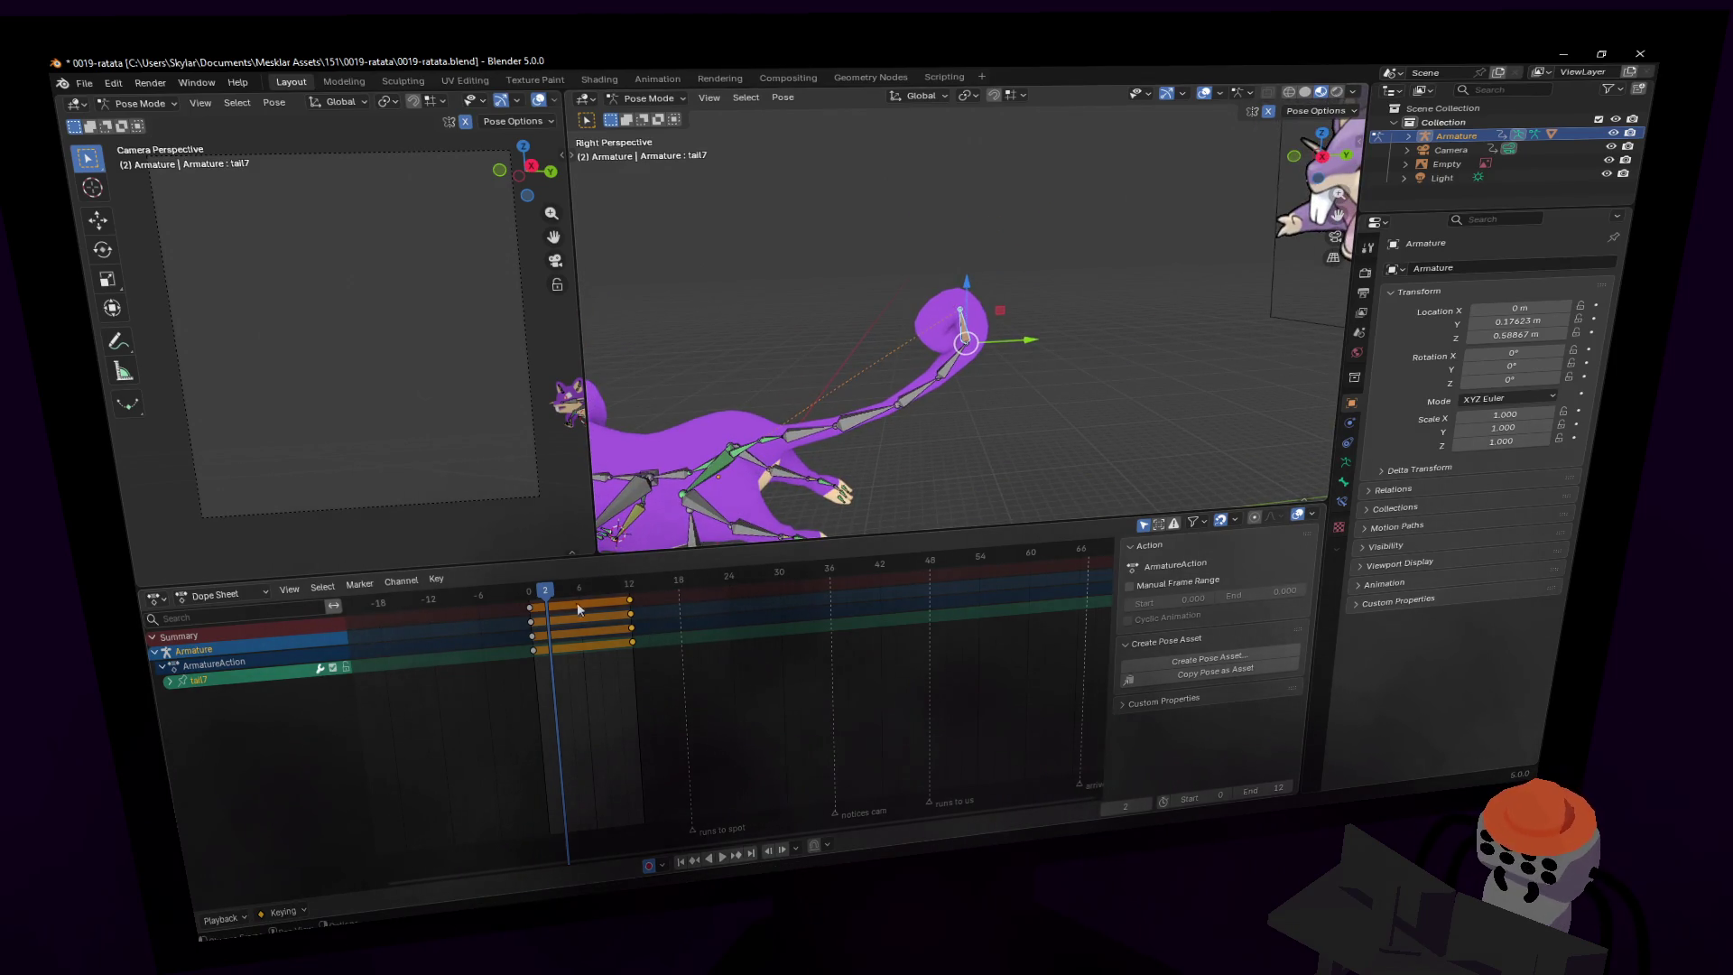
key(space)
key(alt+a)
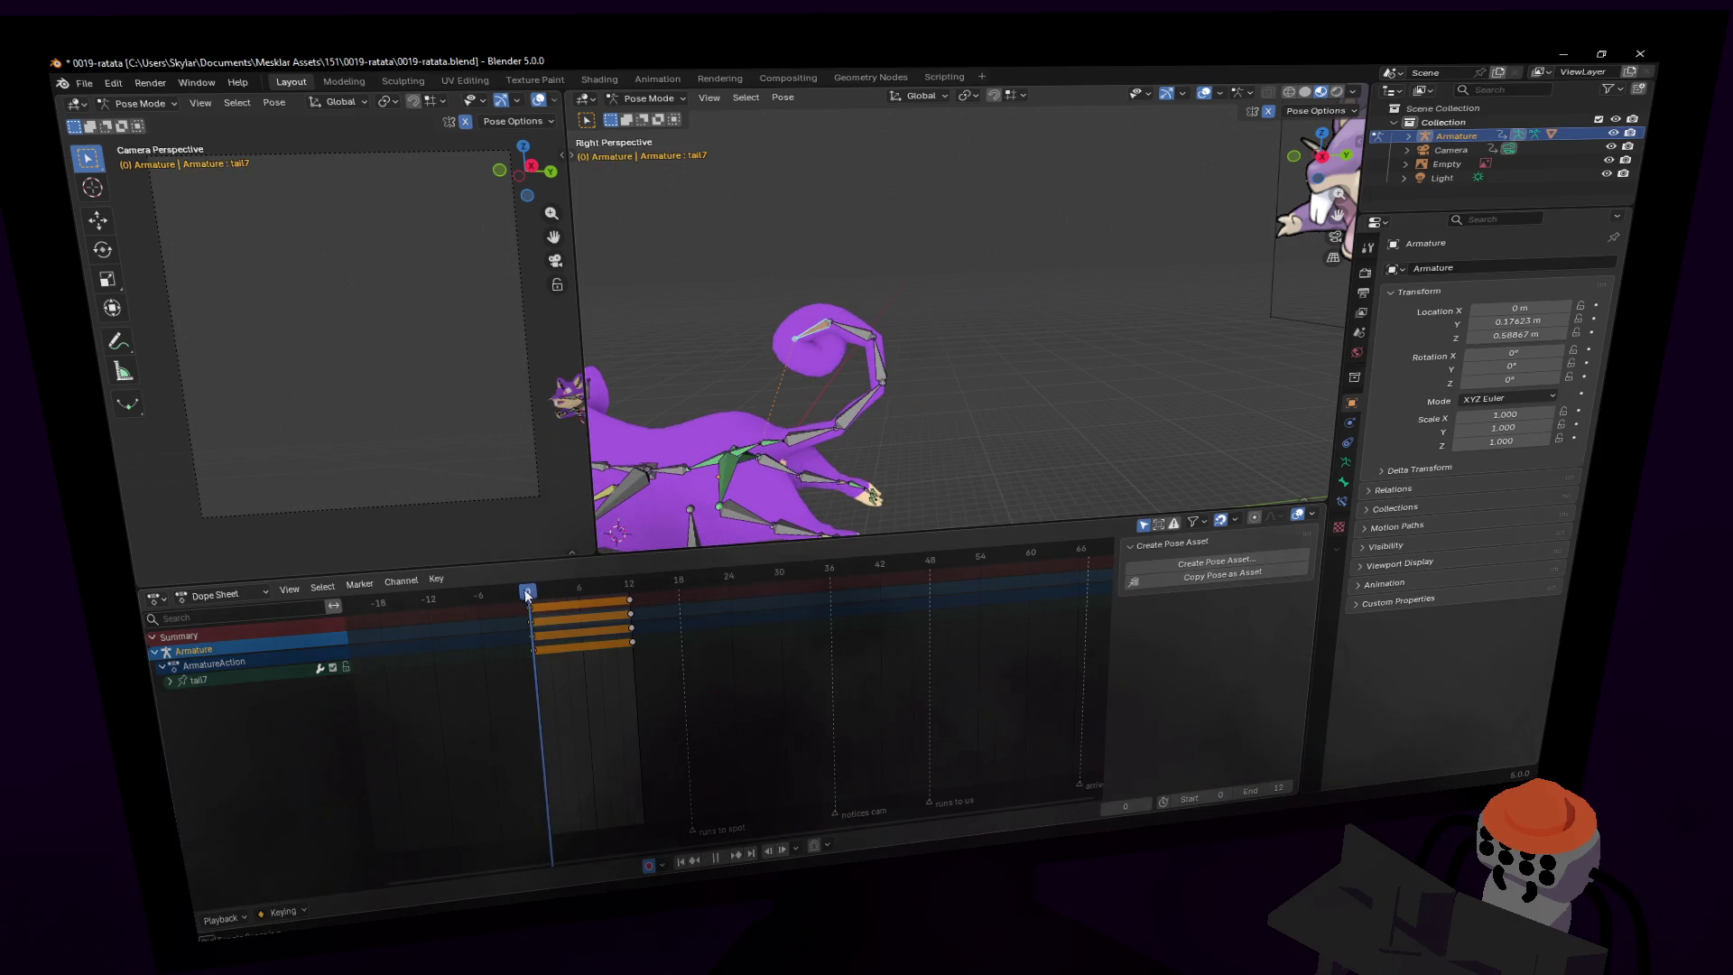
- Replace tail7's frame-12 keys with duplicates of its frame-0 keys
key(space)
click(267, 682)
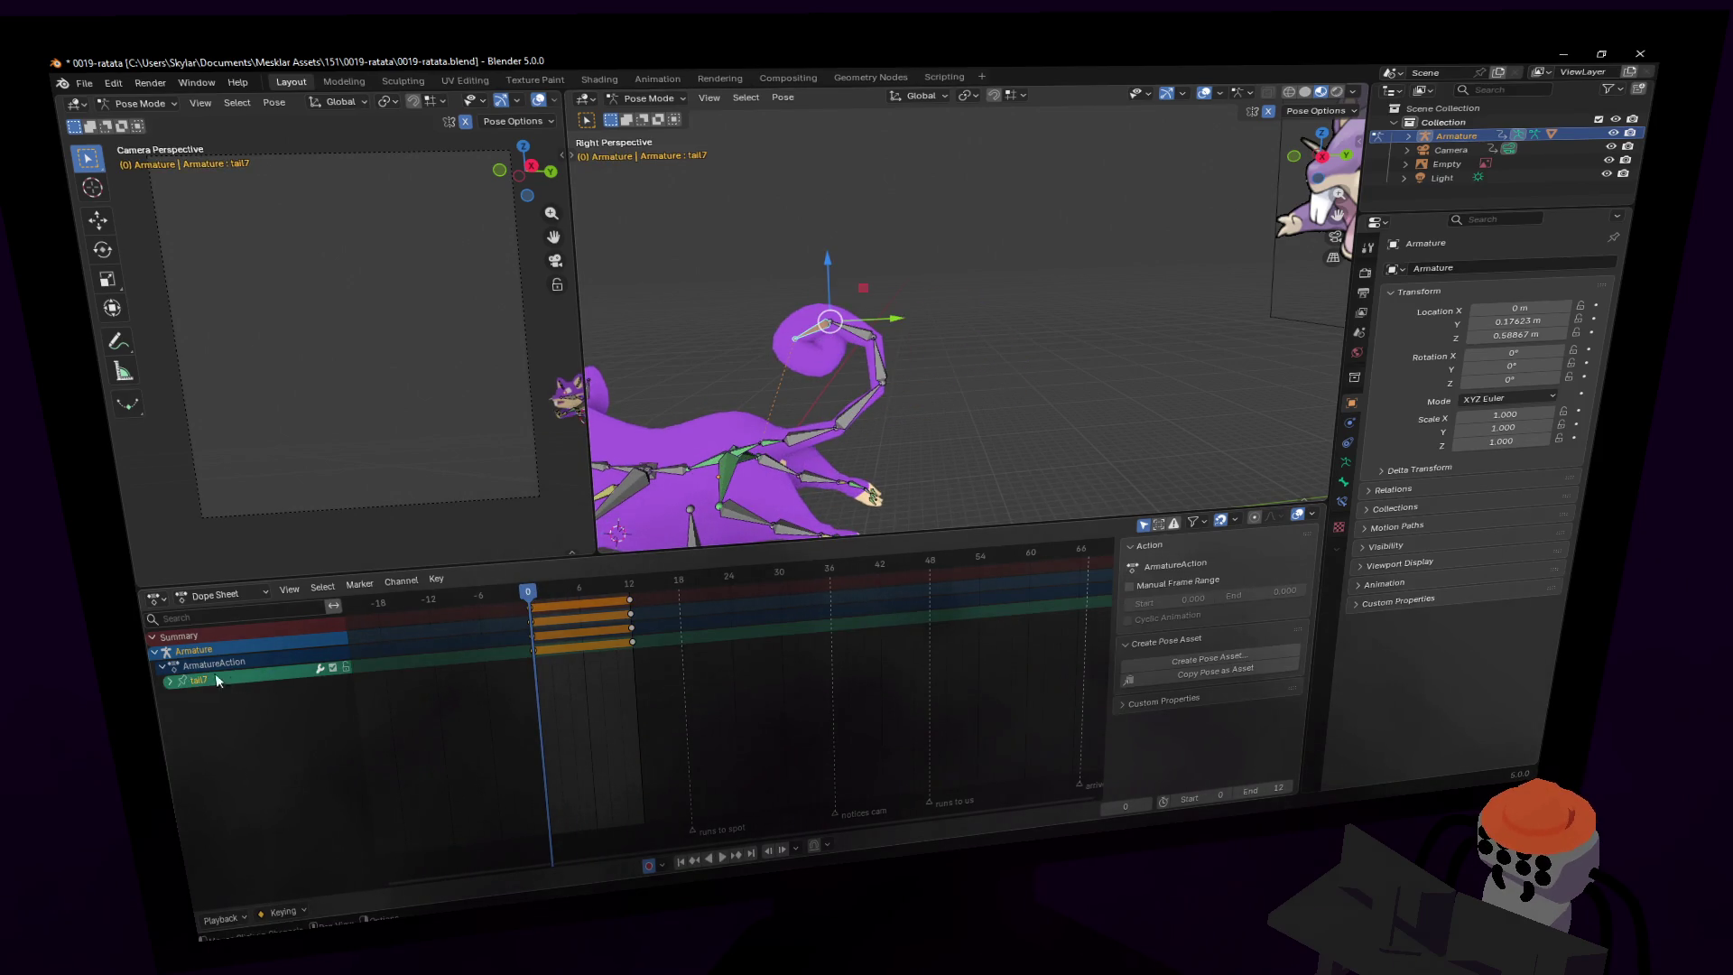
click(170, 683)
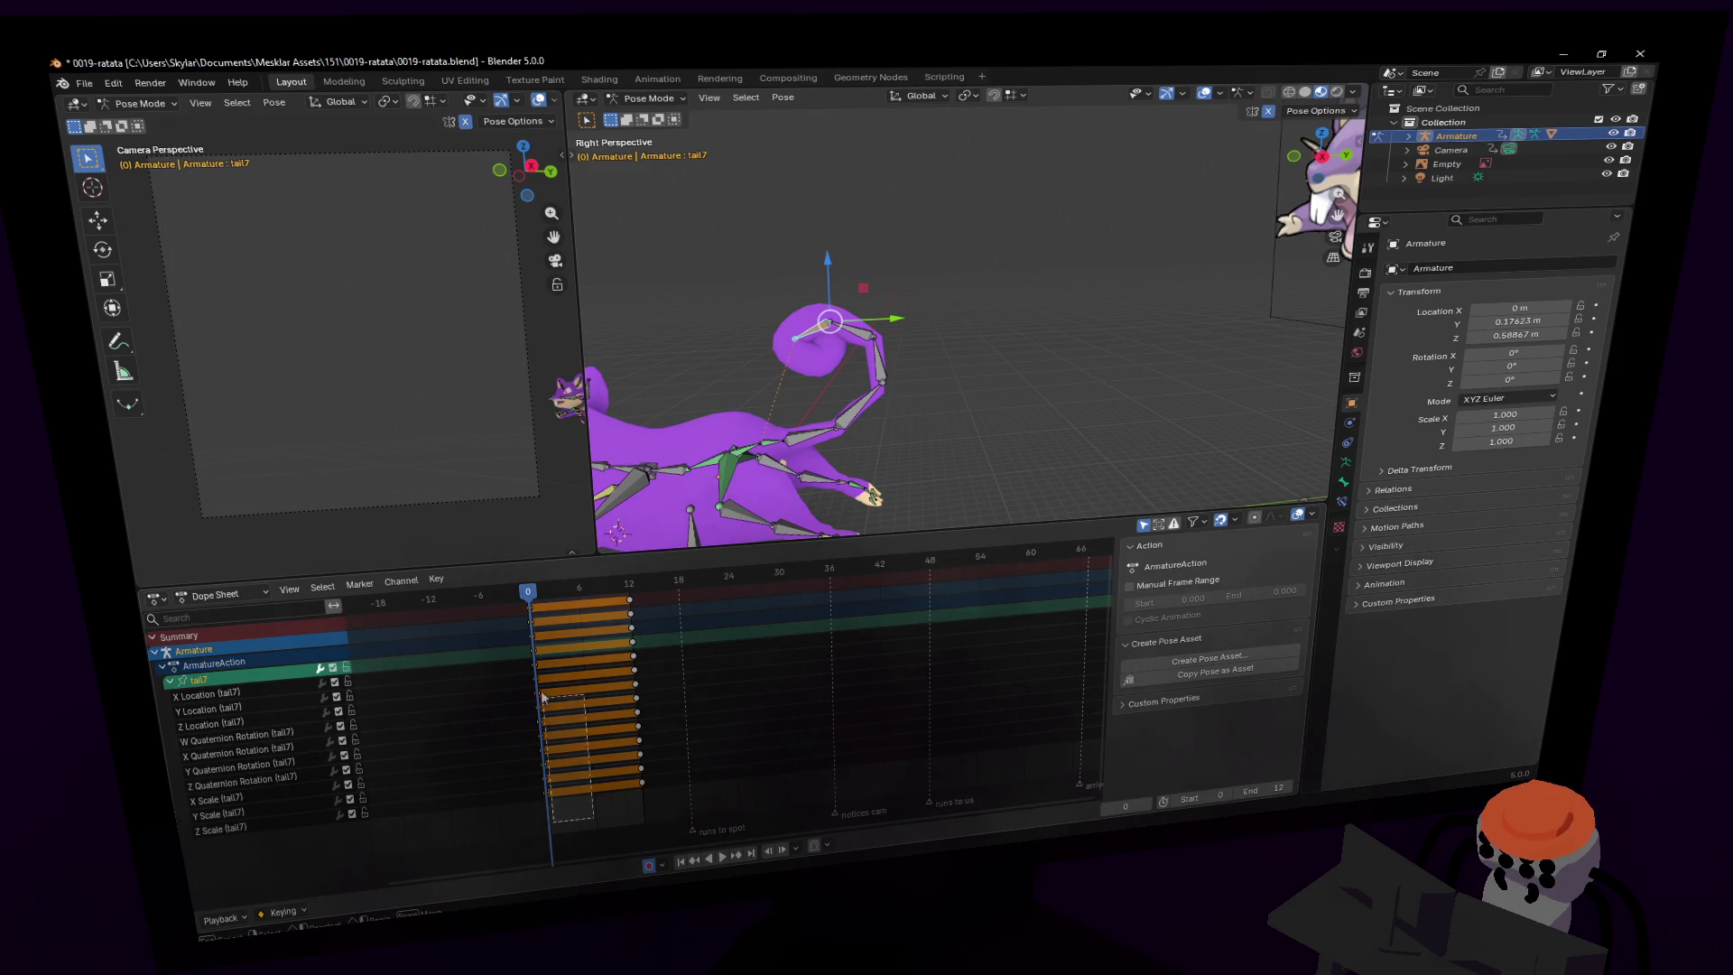
drag(682, 798, 606, 574)
key(Delete)
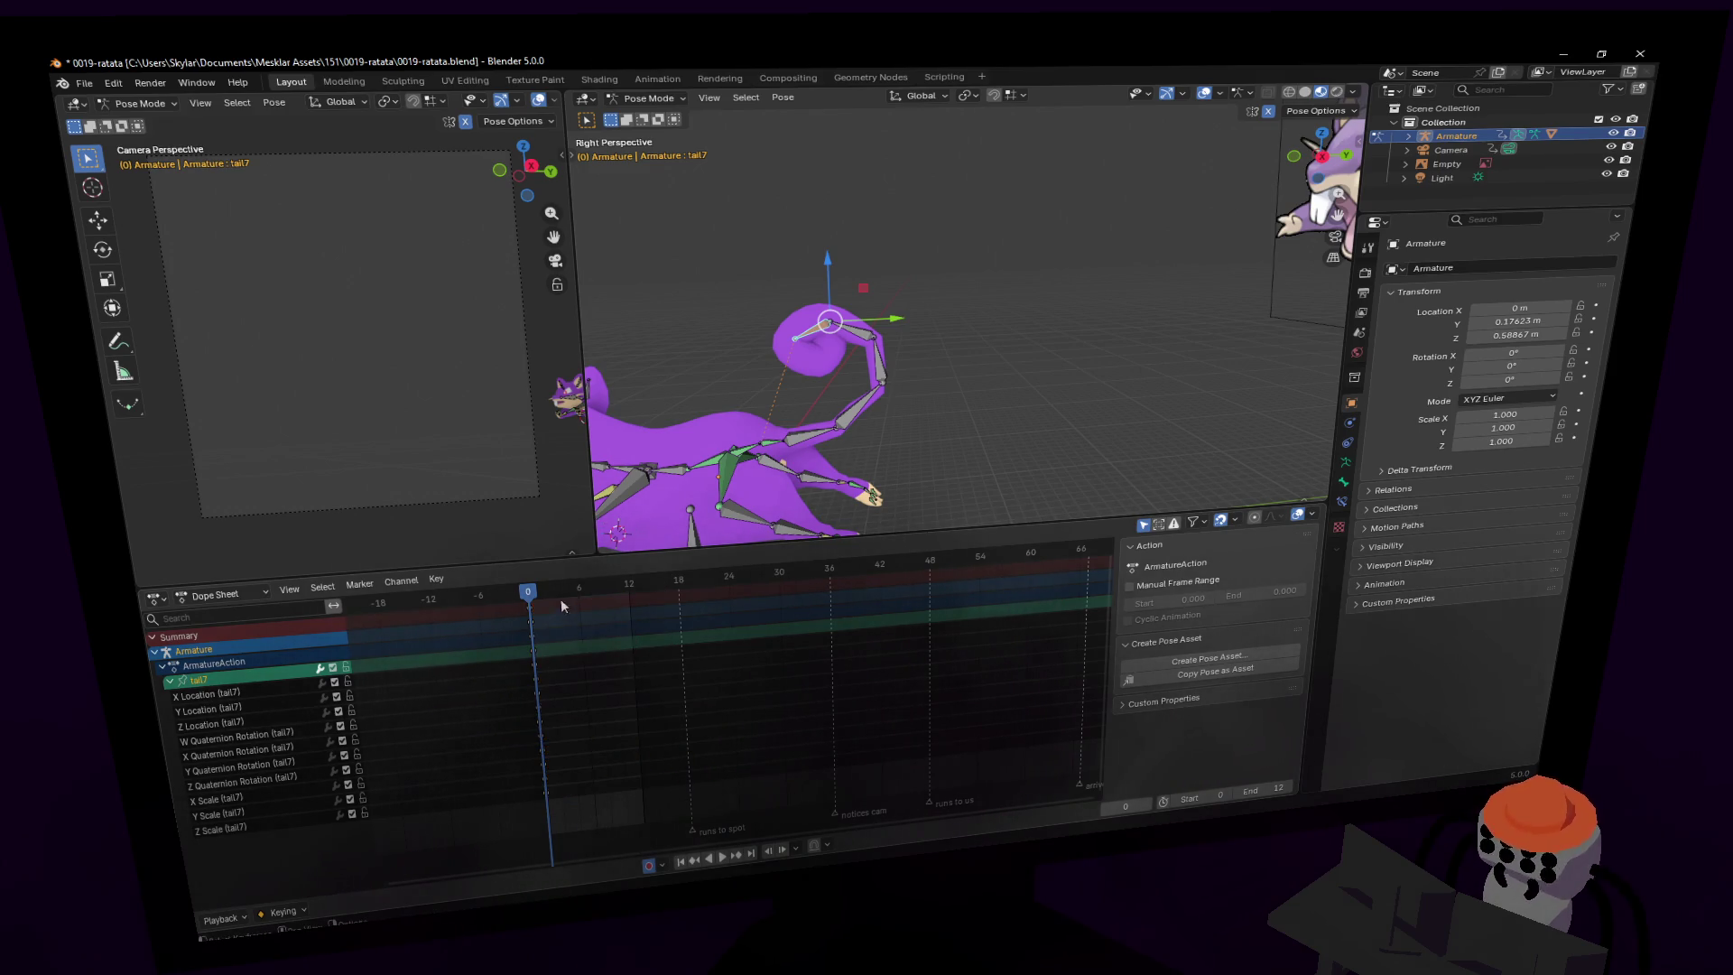
key(shift+d)
click(630, 603)
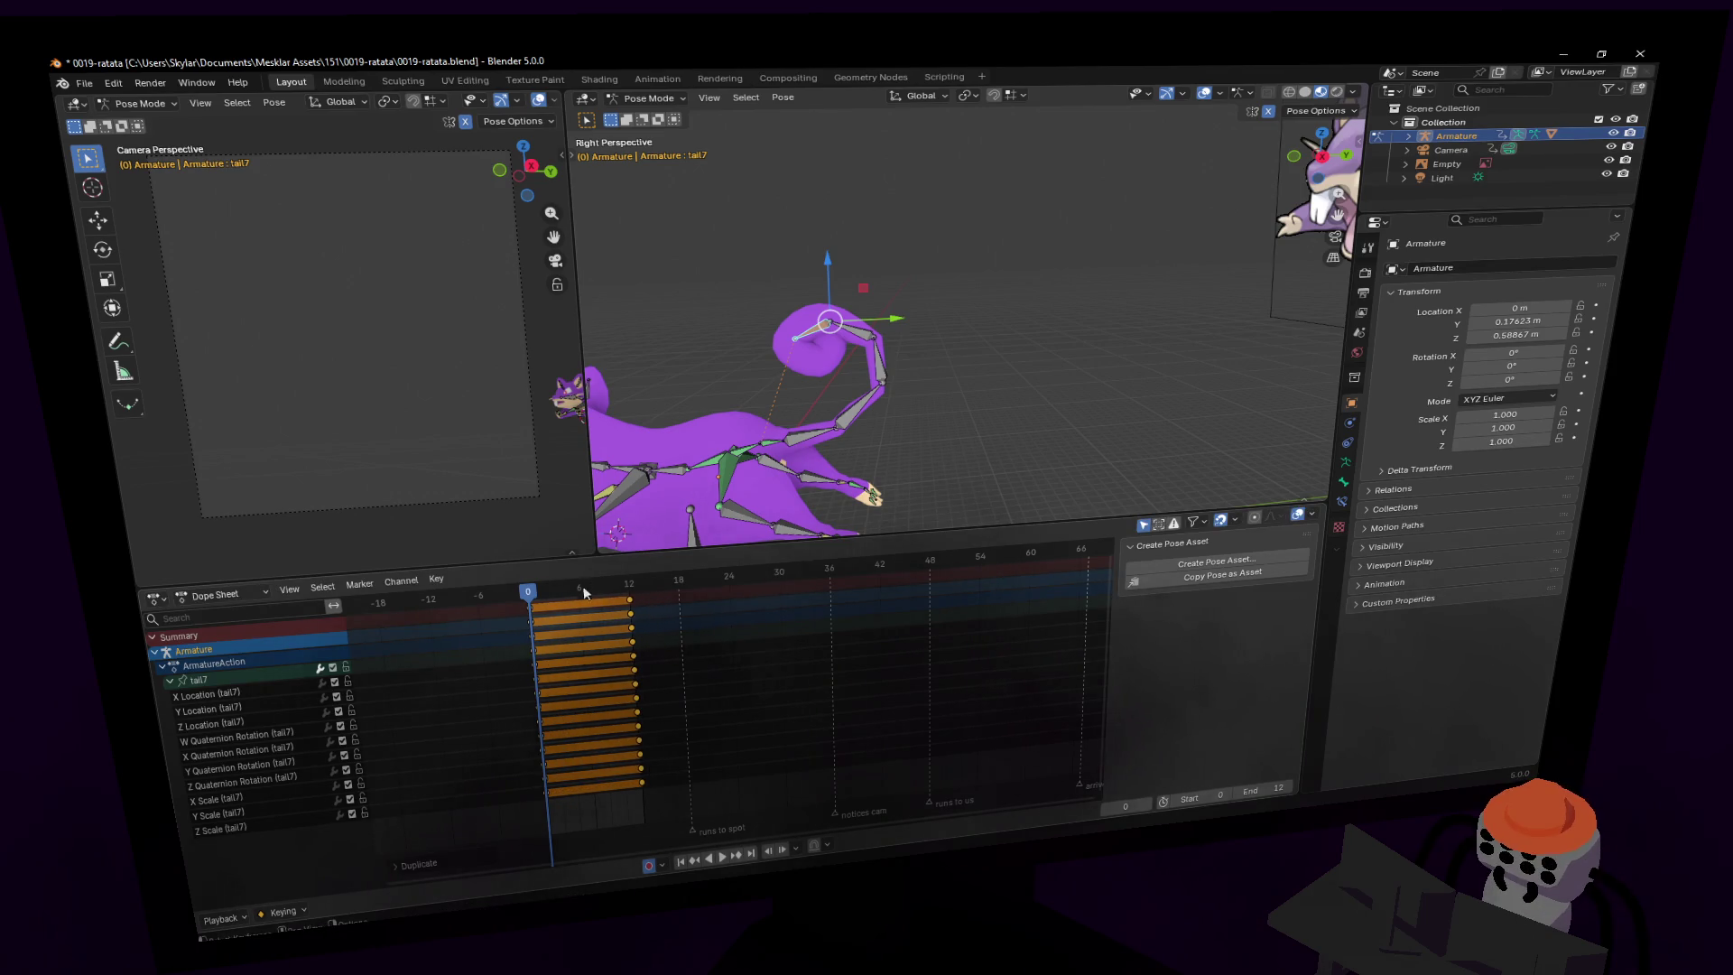
- Preview the tail loop from frame 0 and orbit around the tail rig
key(space)
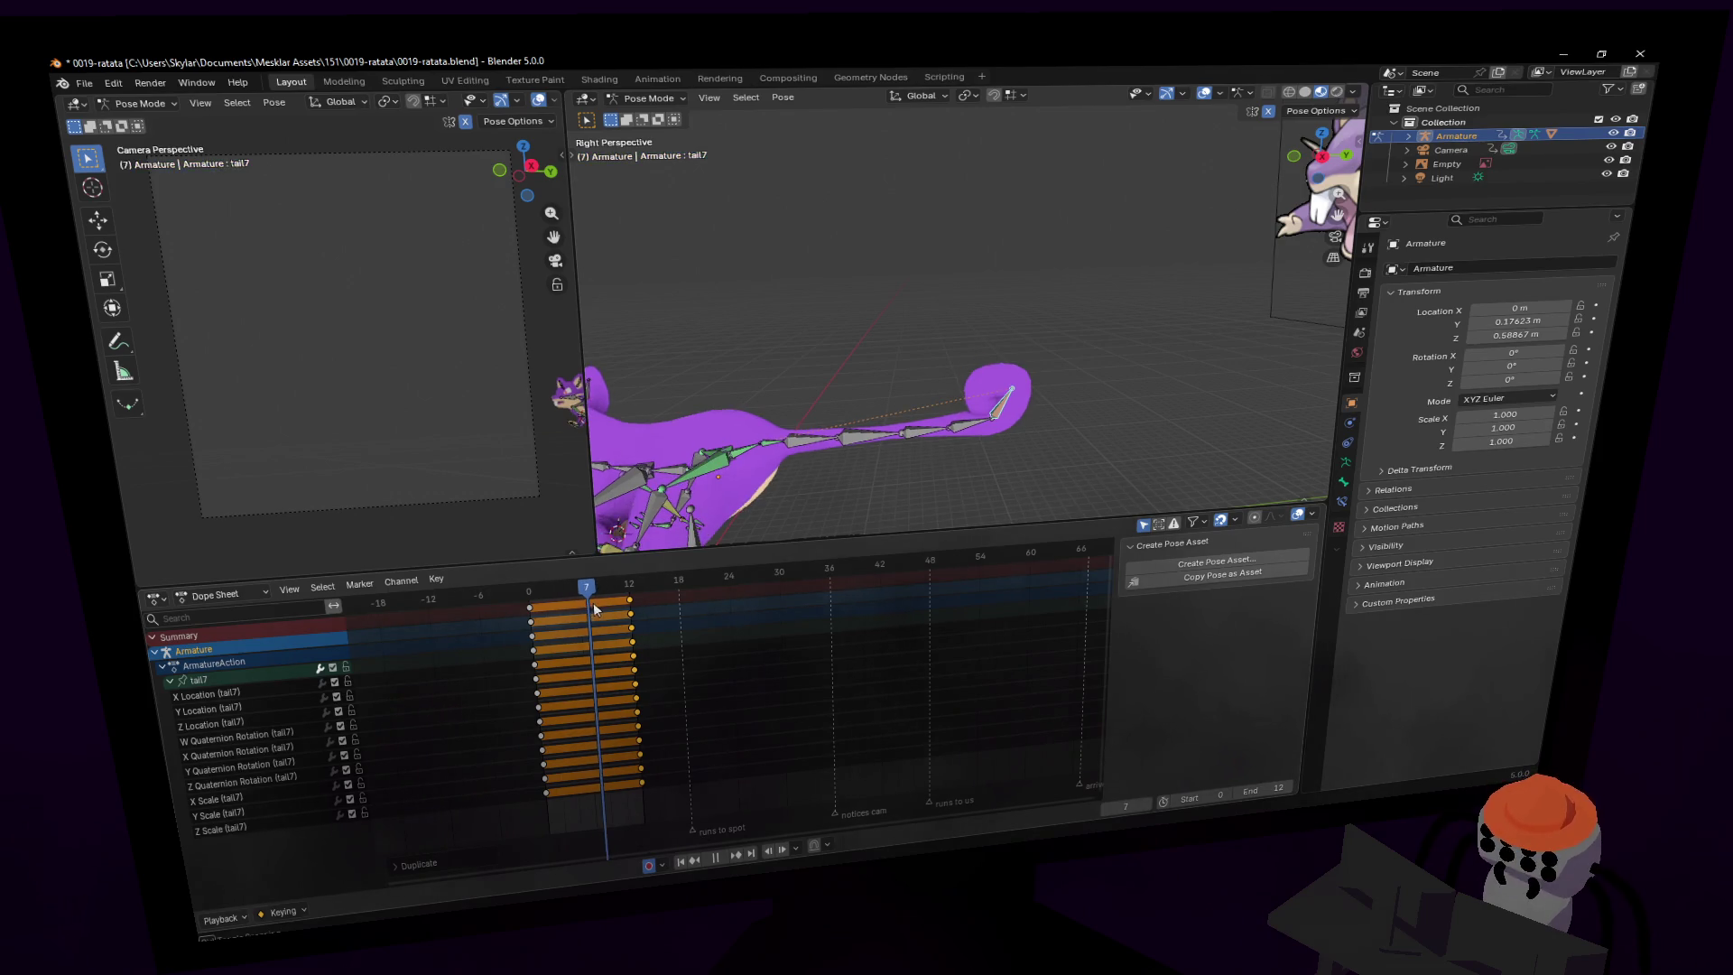
click(532, 617)
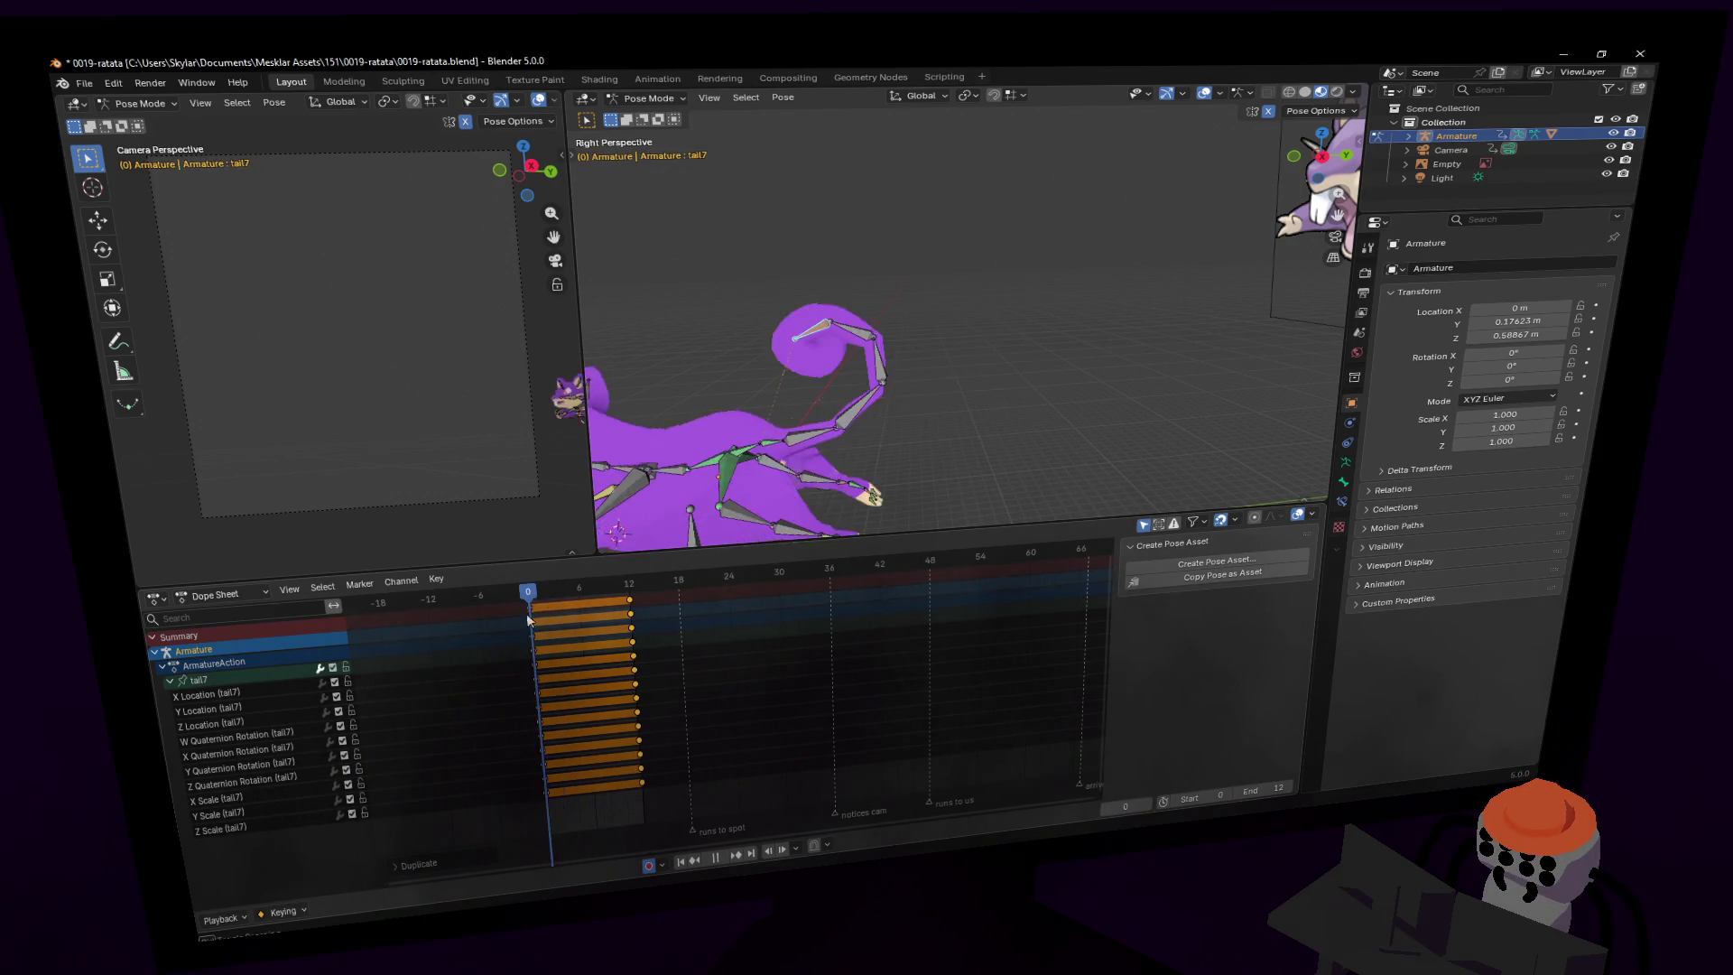
key(space)
middle_drag(672, 505, 689, 379)
click(638, 99)
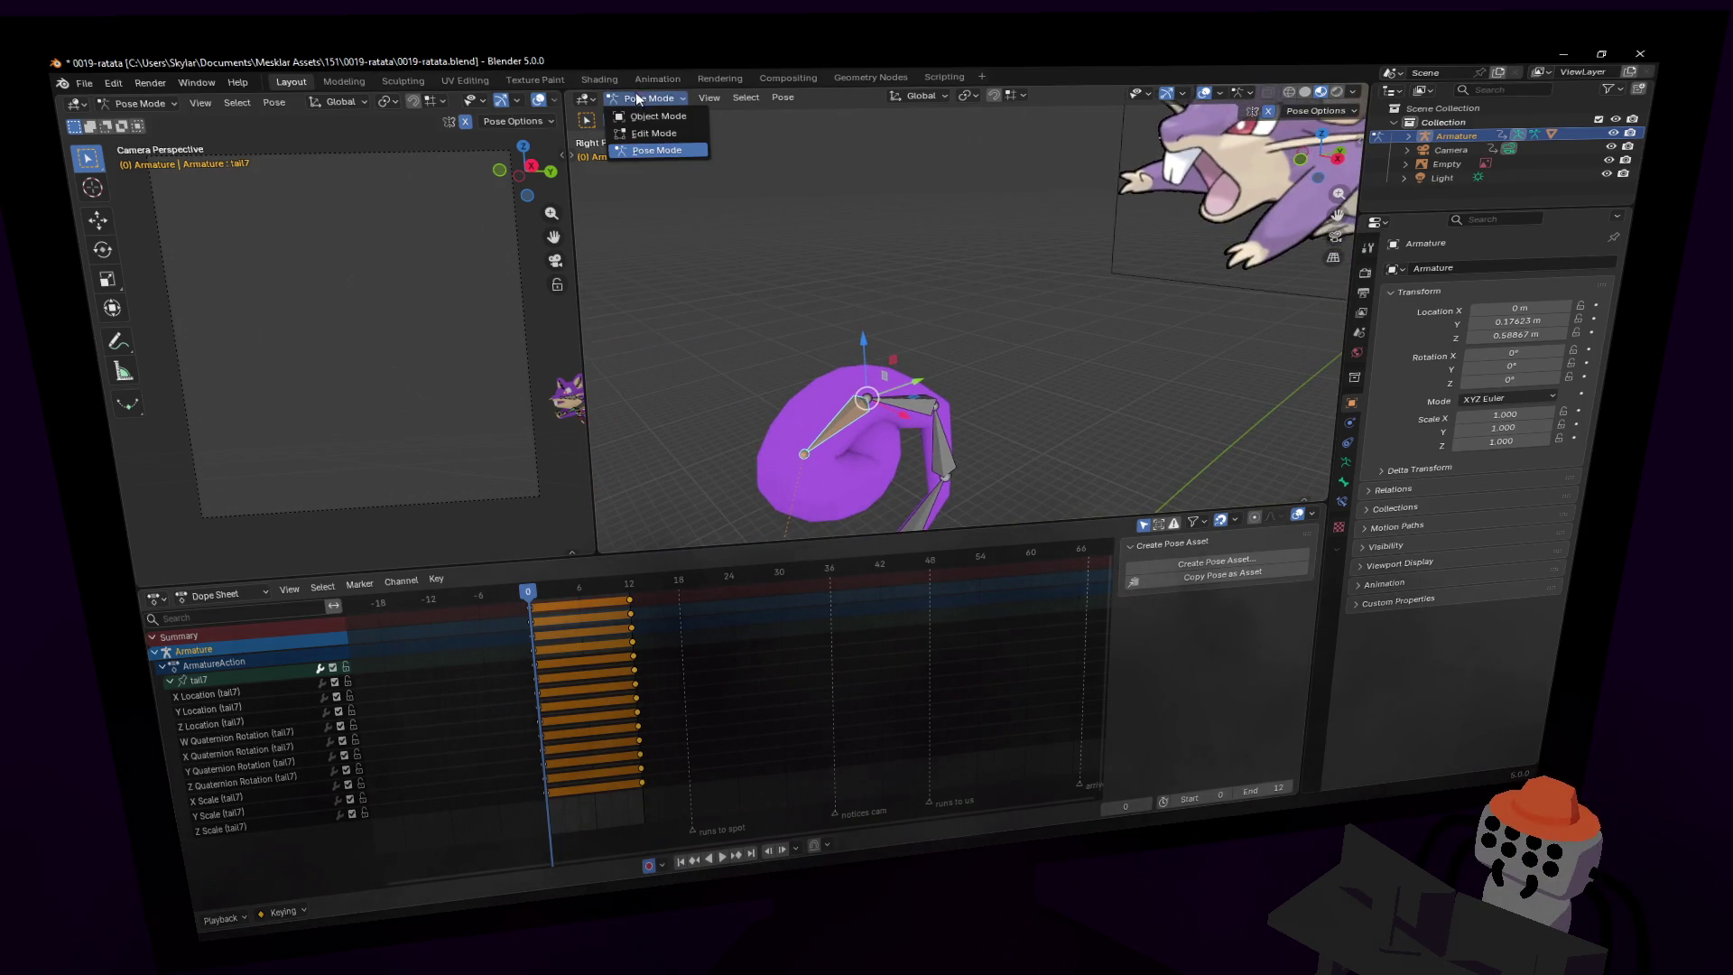
- In rest position, extrude the new tail6.001 bone from the tail tip and place it
click(1344, 463)
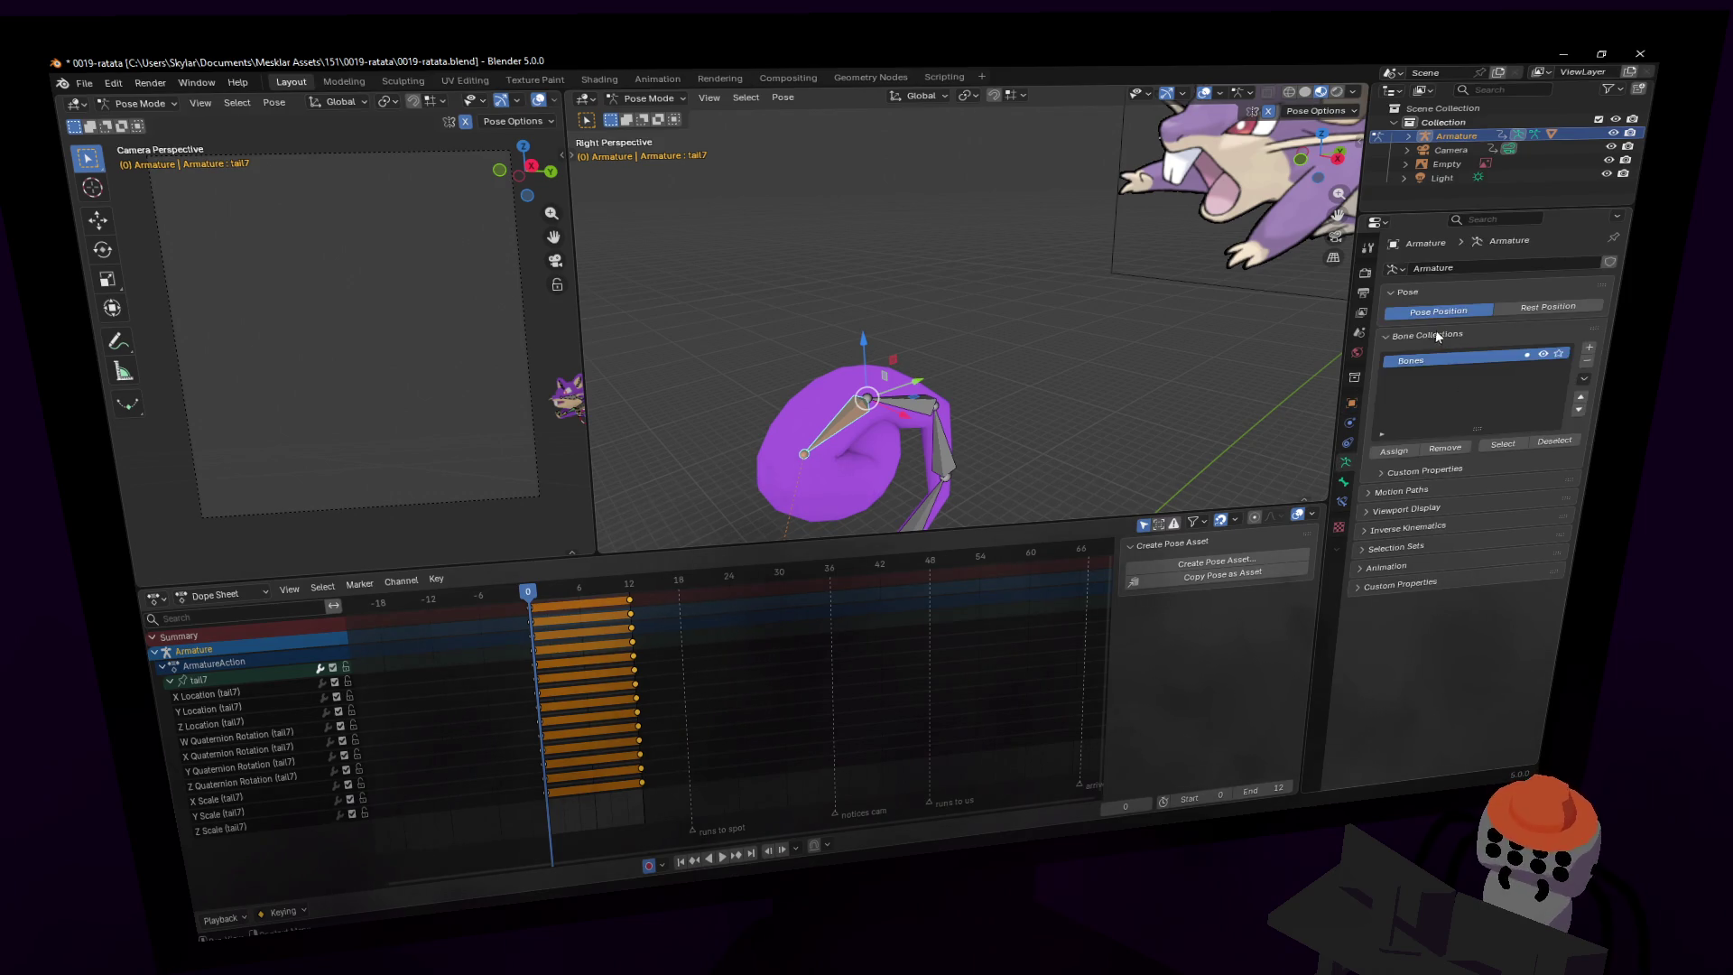
key(shift+grave)
key(Escape)
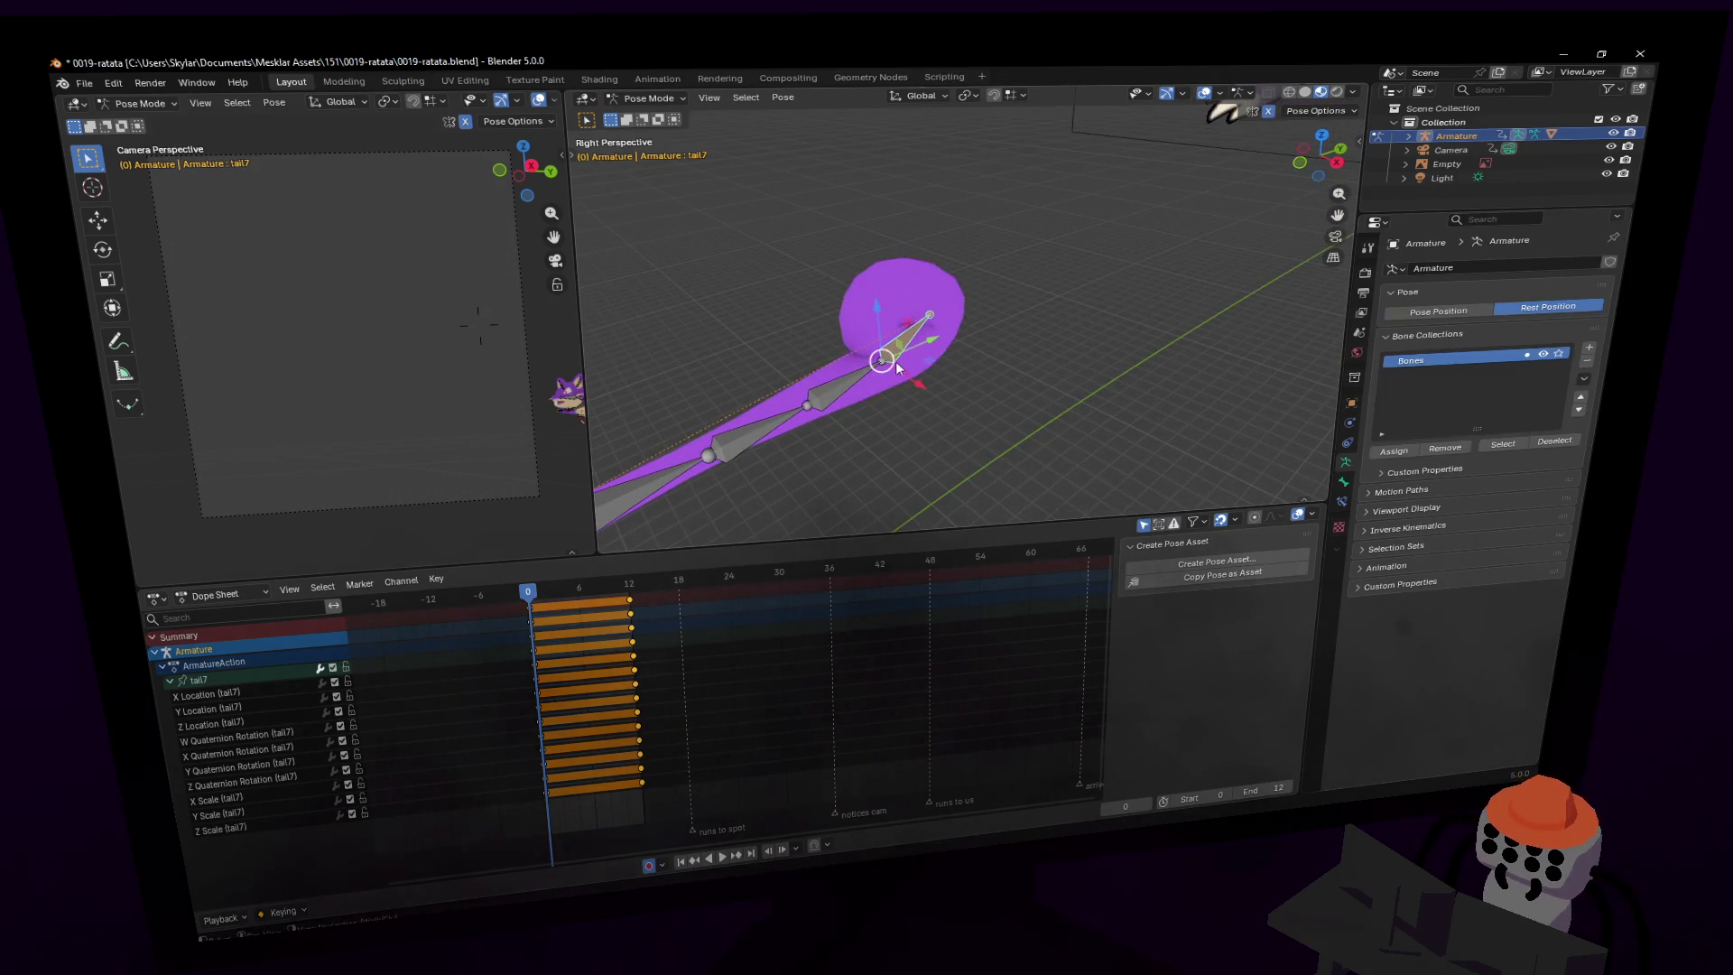
key(Tab)
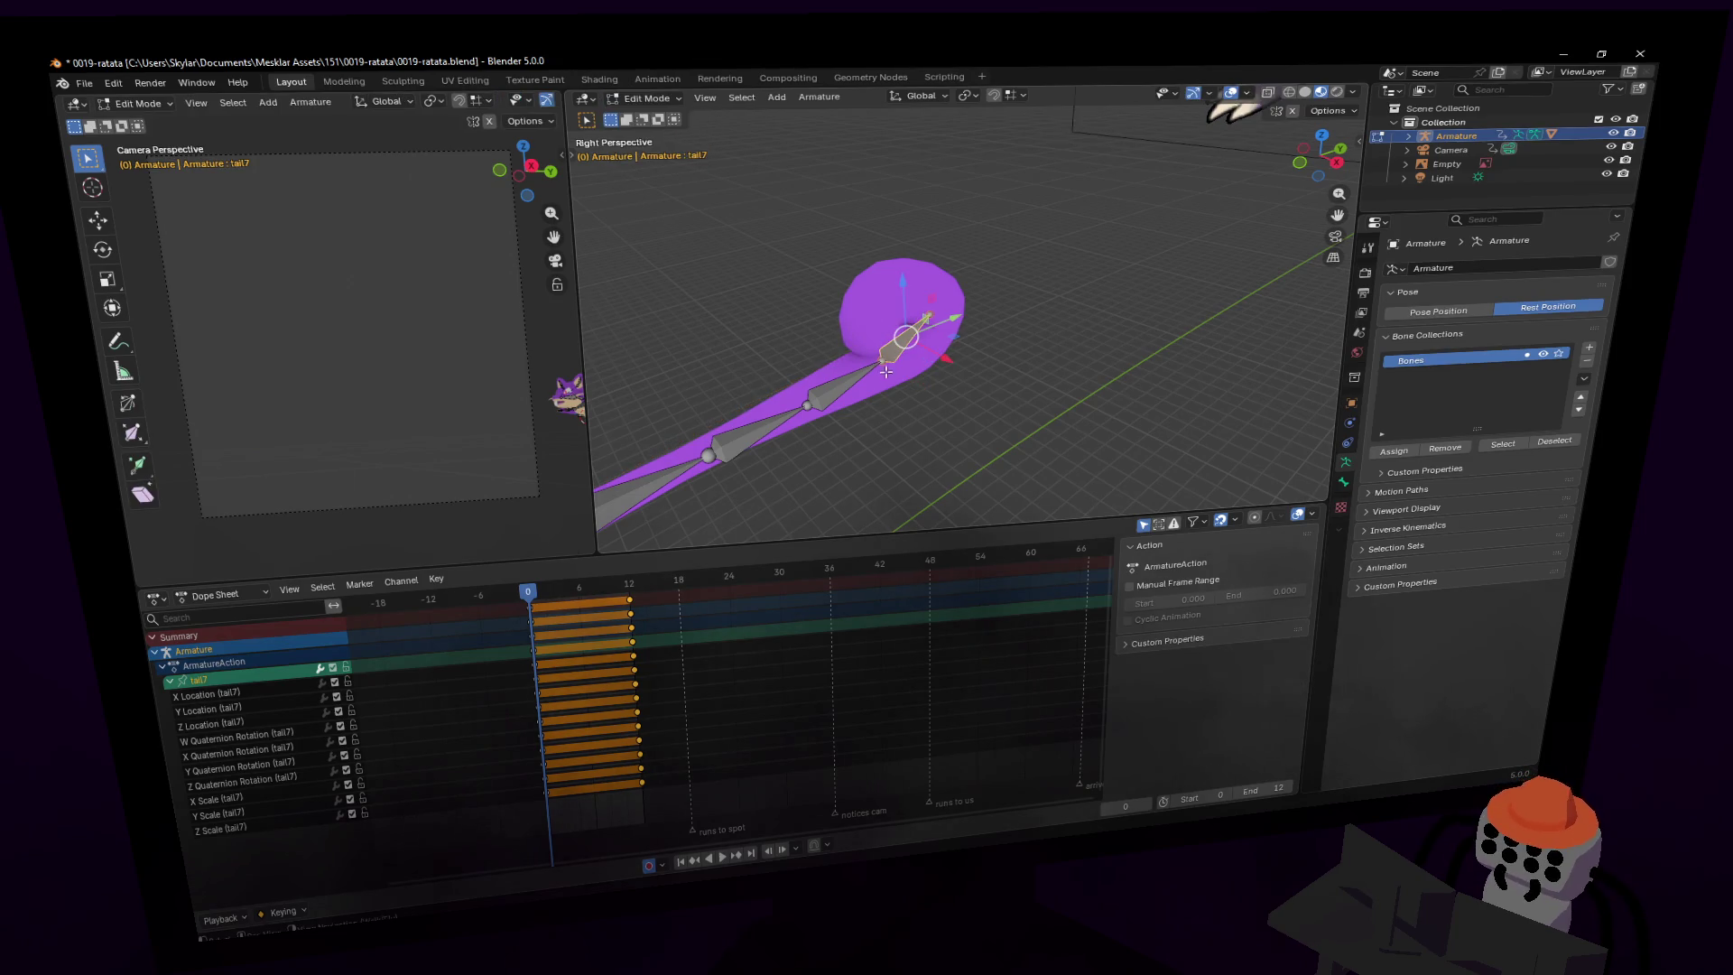
click(887, 371)
key(e)
click(940, 398)
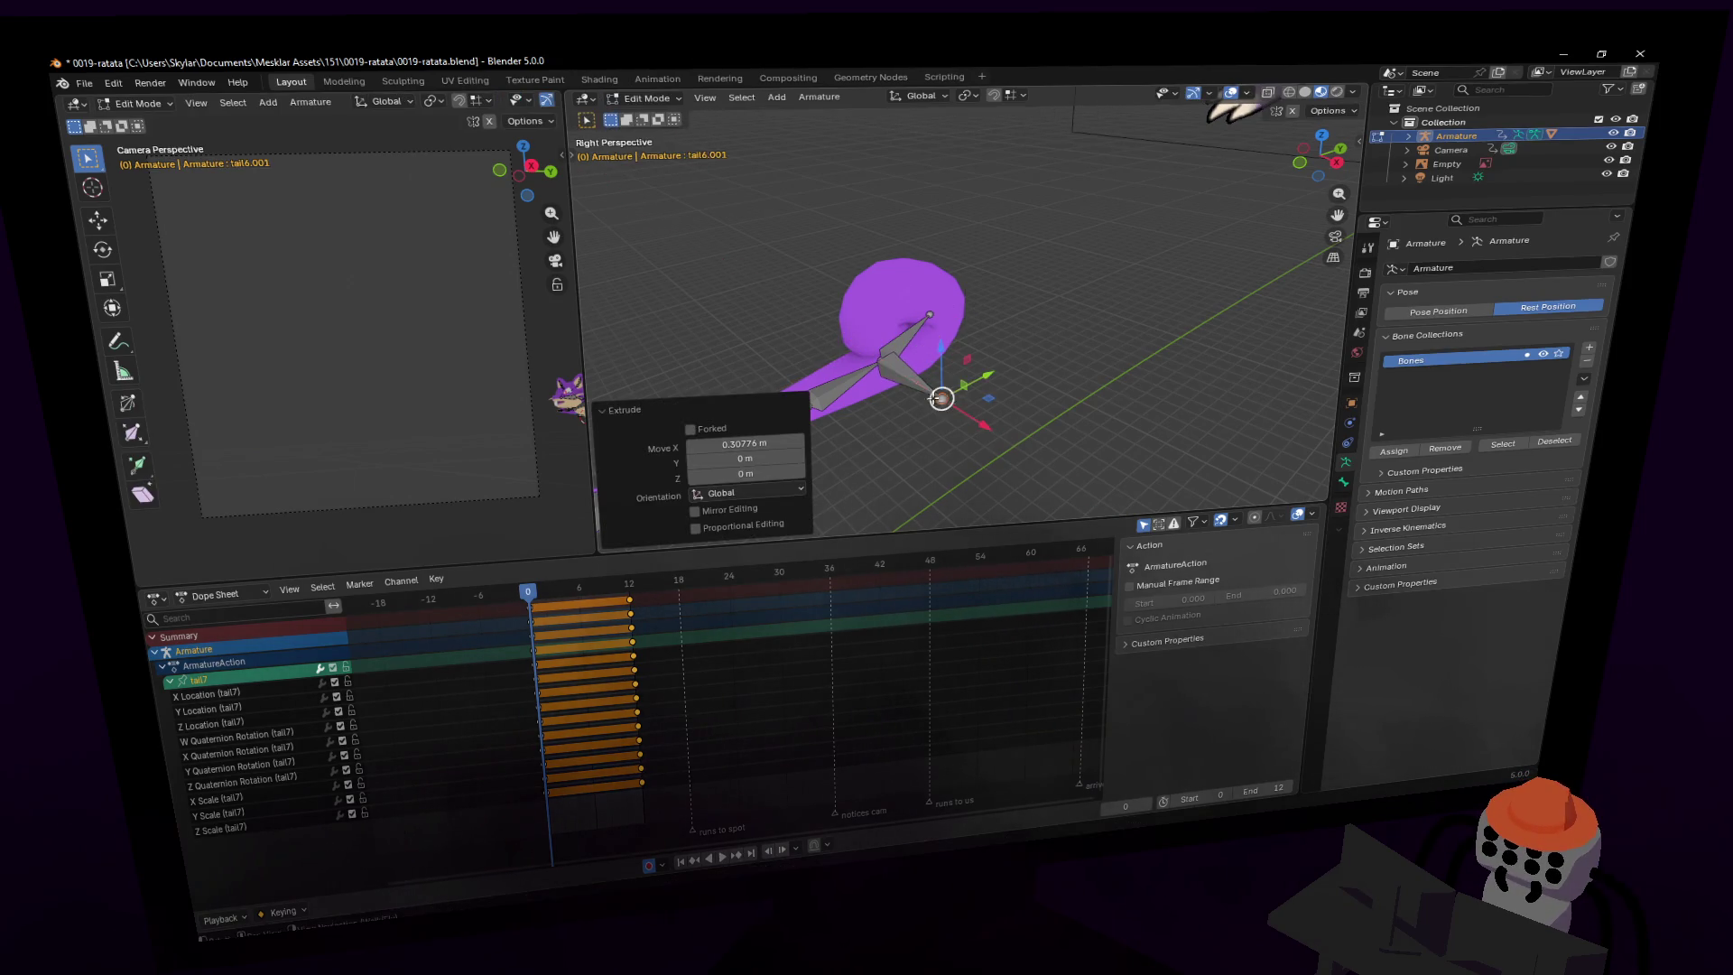
key(g)
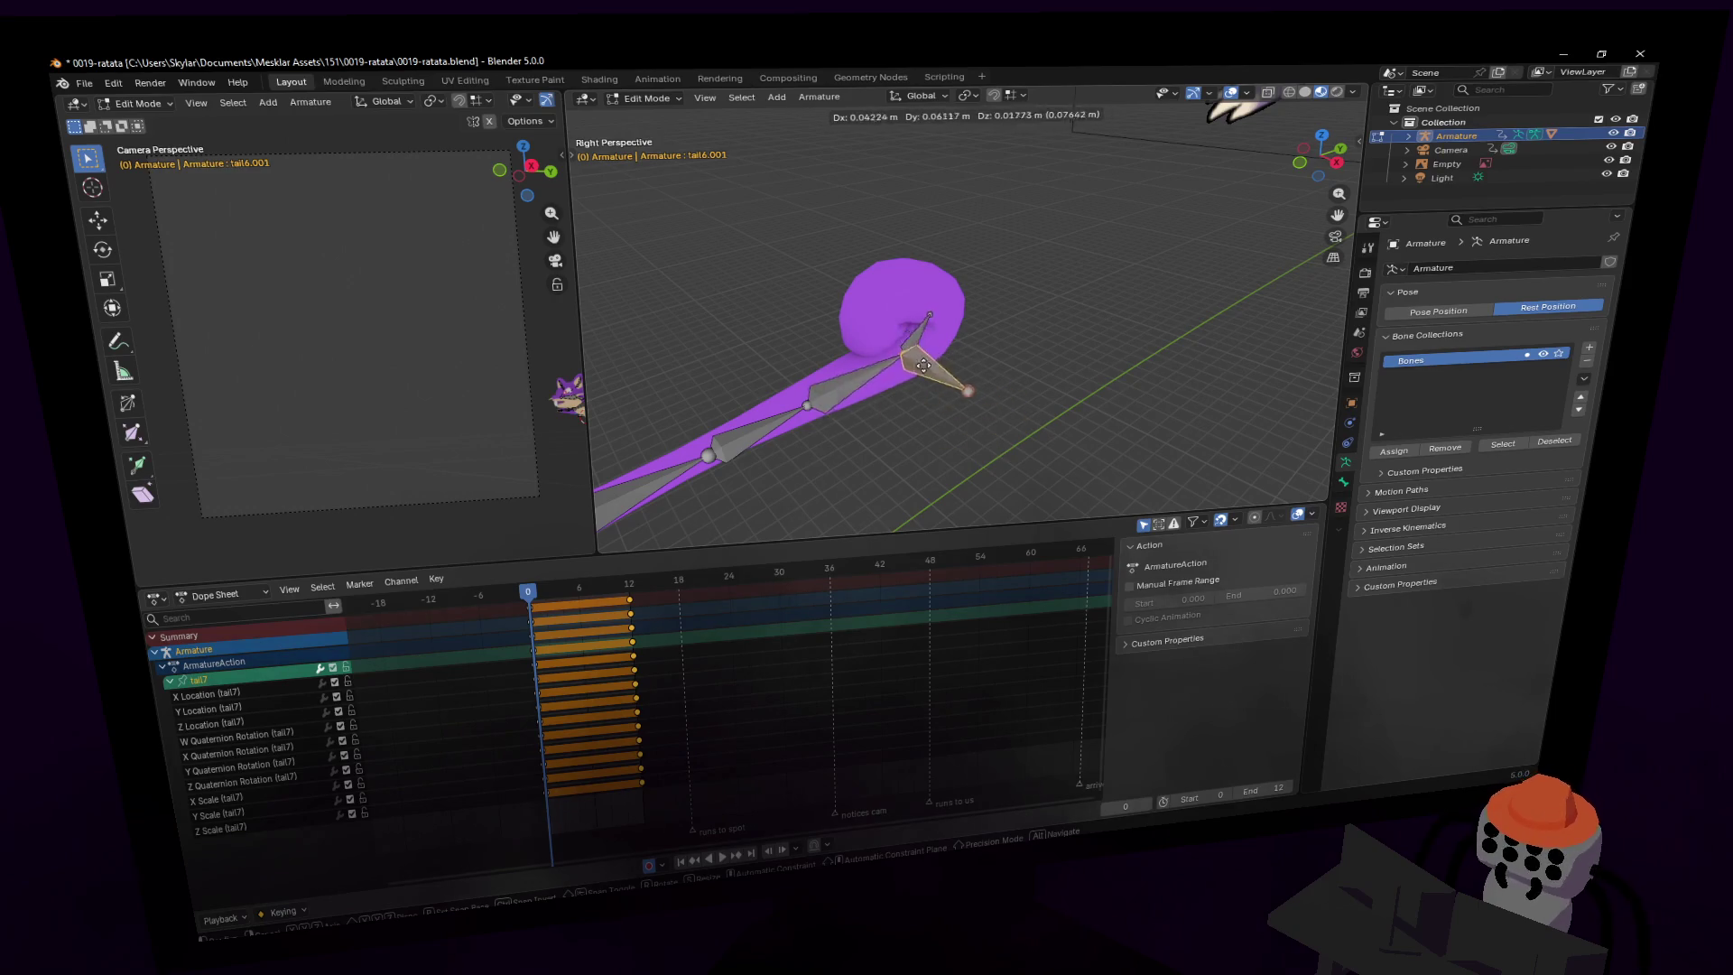
click(902, 370)
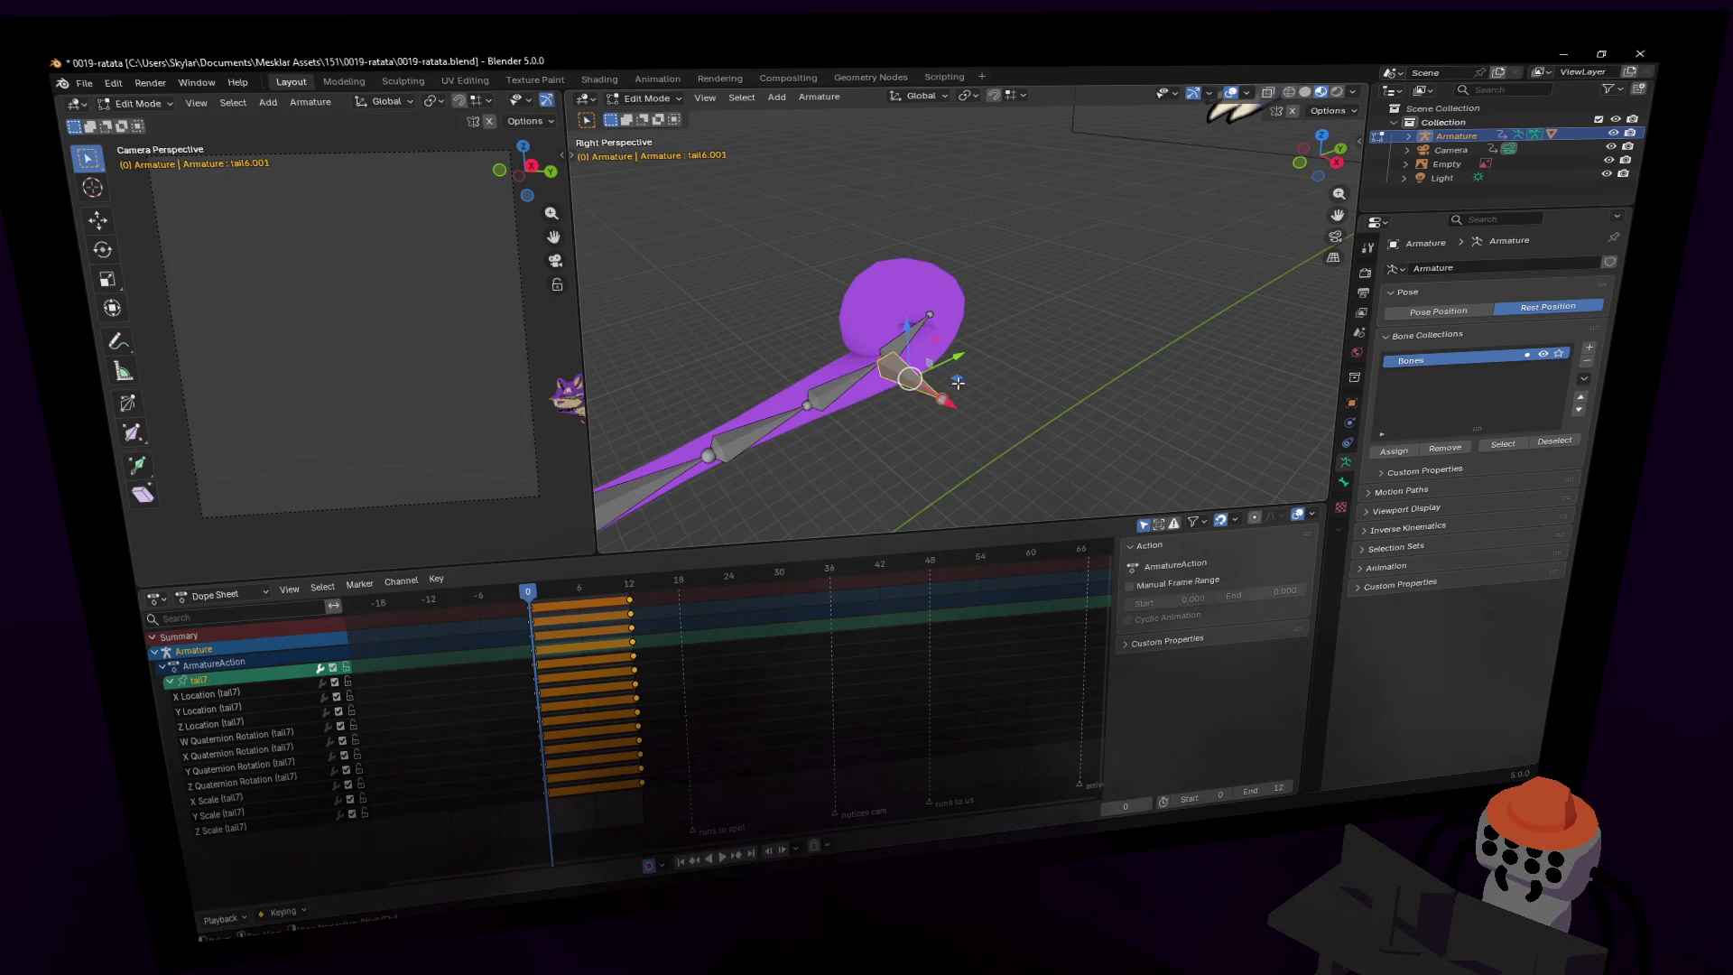
- Select tail7 back in Pose Mode and bring up its IK constraint settings
click(904, 334)
click(647, 97)
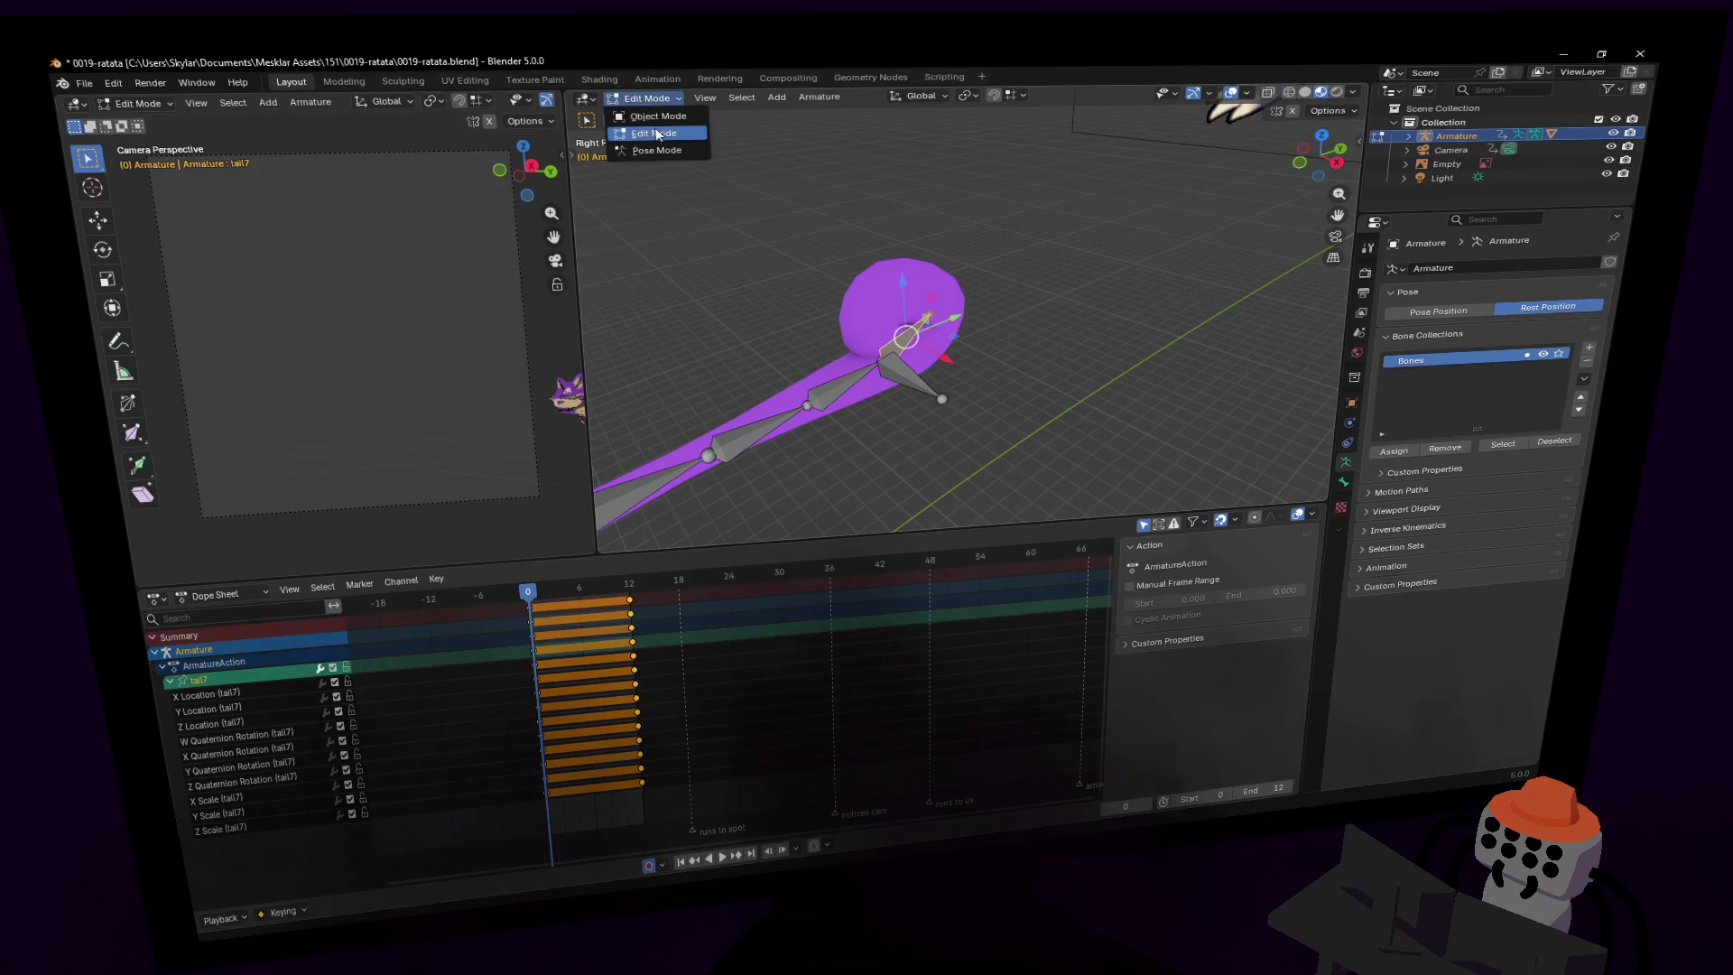
click(673, 158)
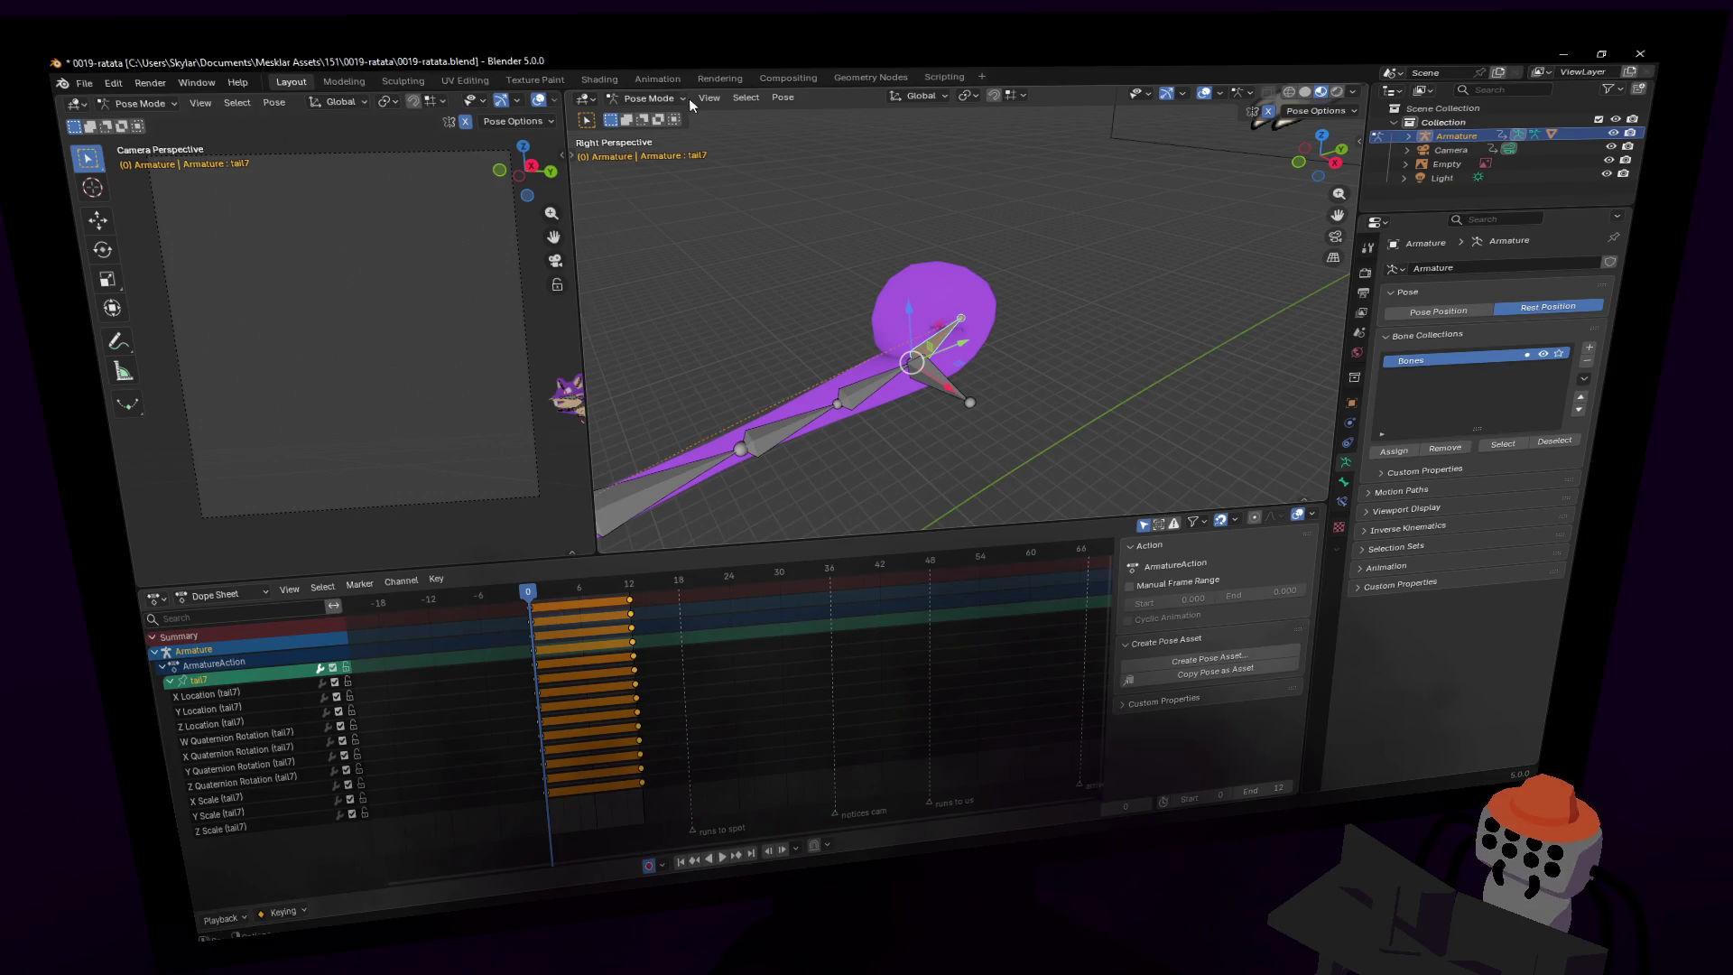
click(650, 97)
click(659, 141)
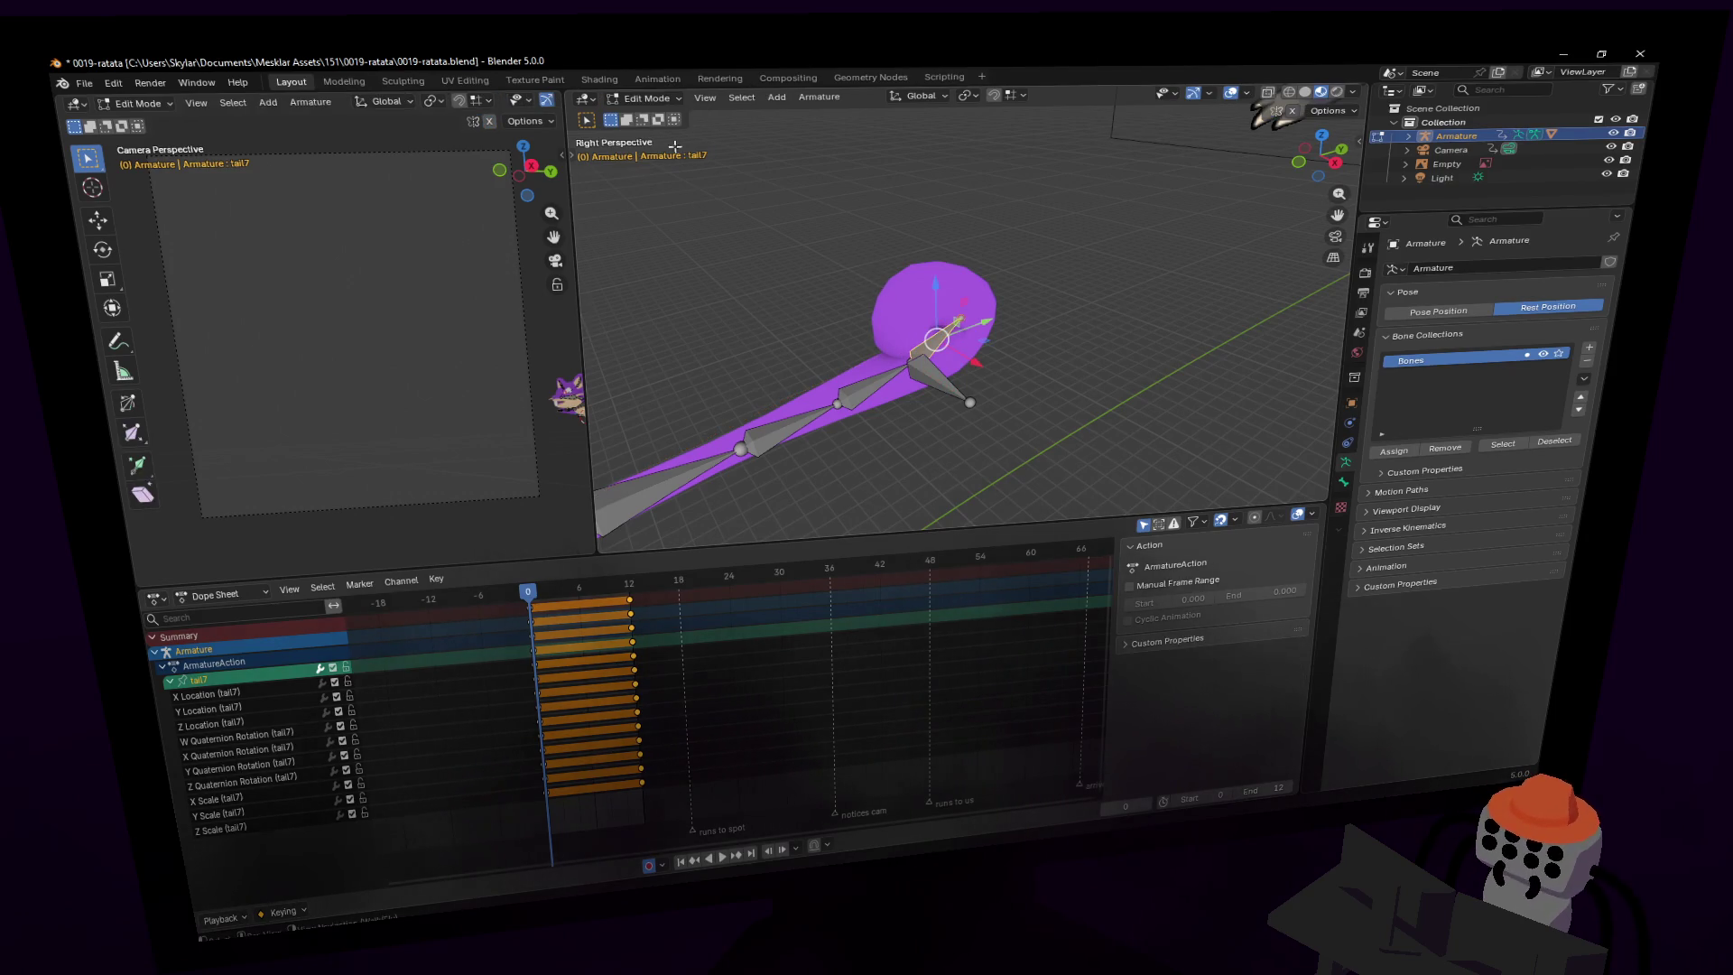
click(657, 102)
click(655, 152)
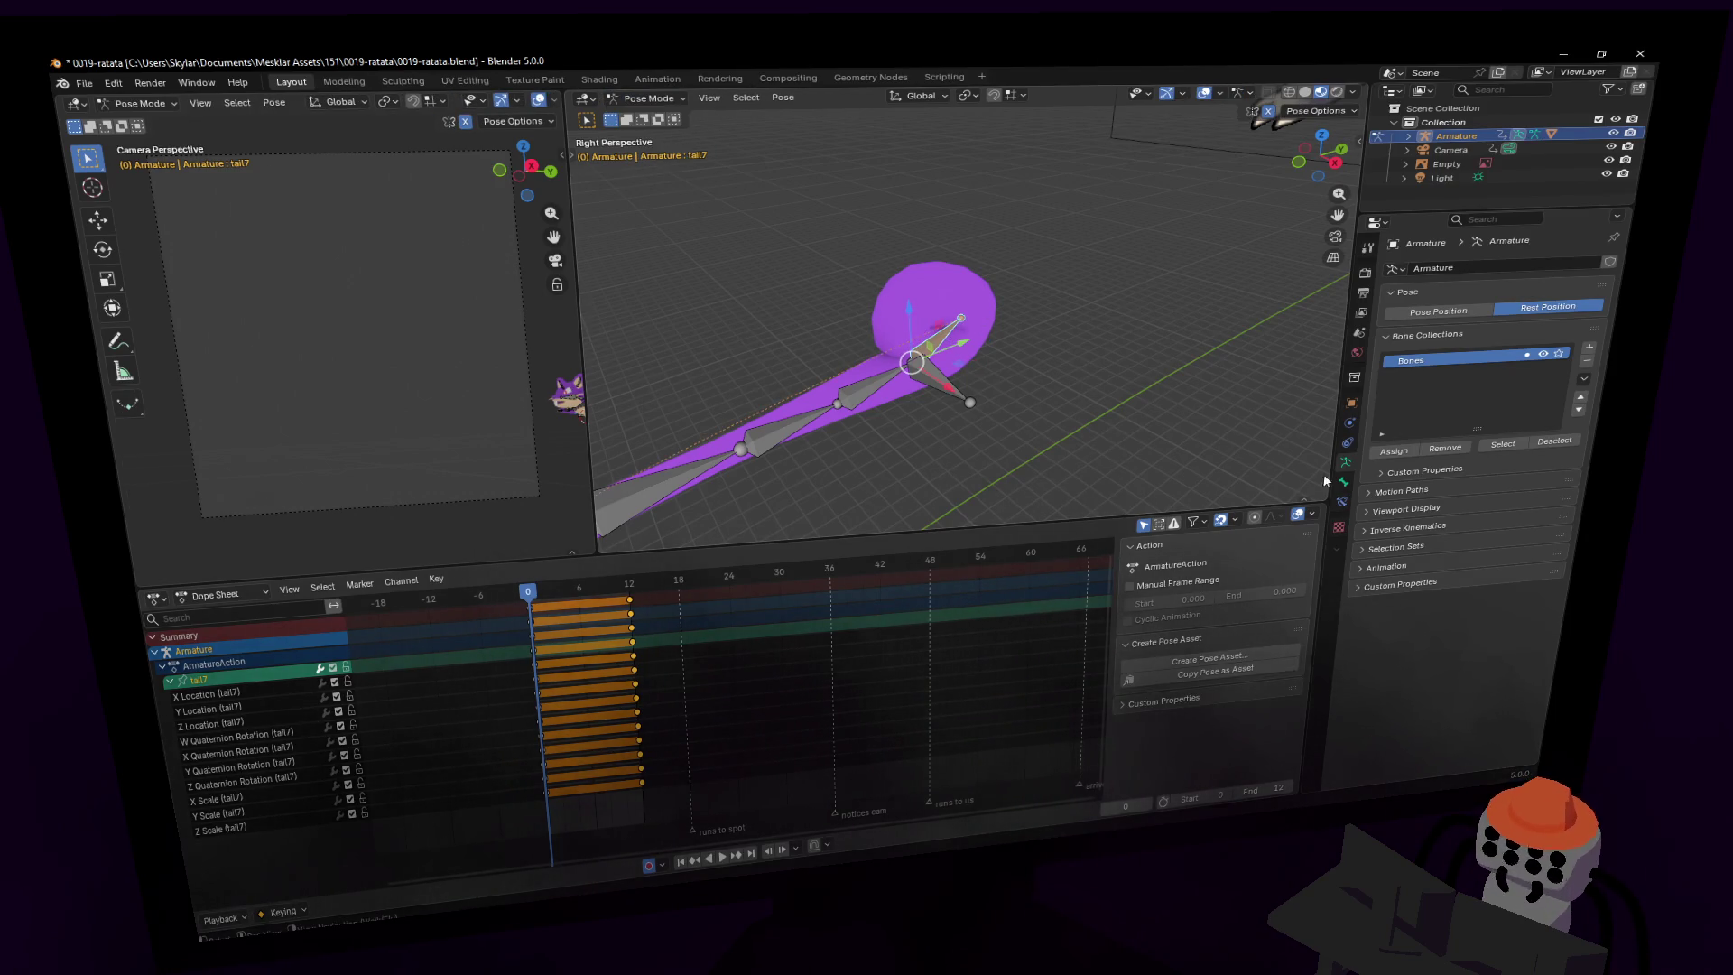
click(1343, 500)
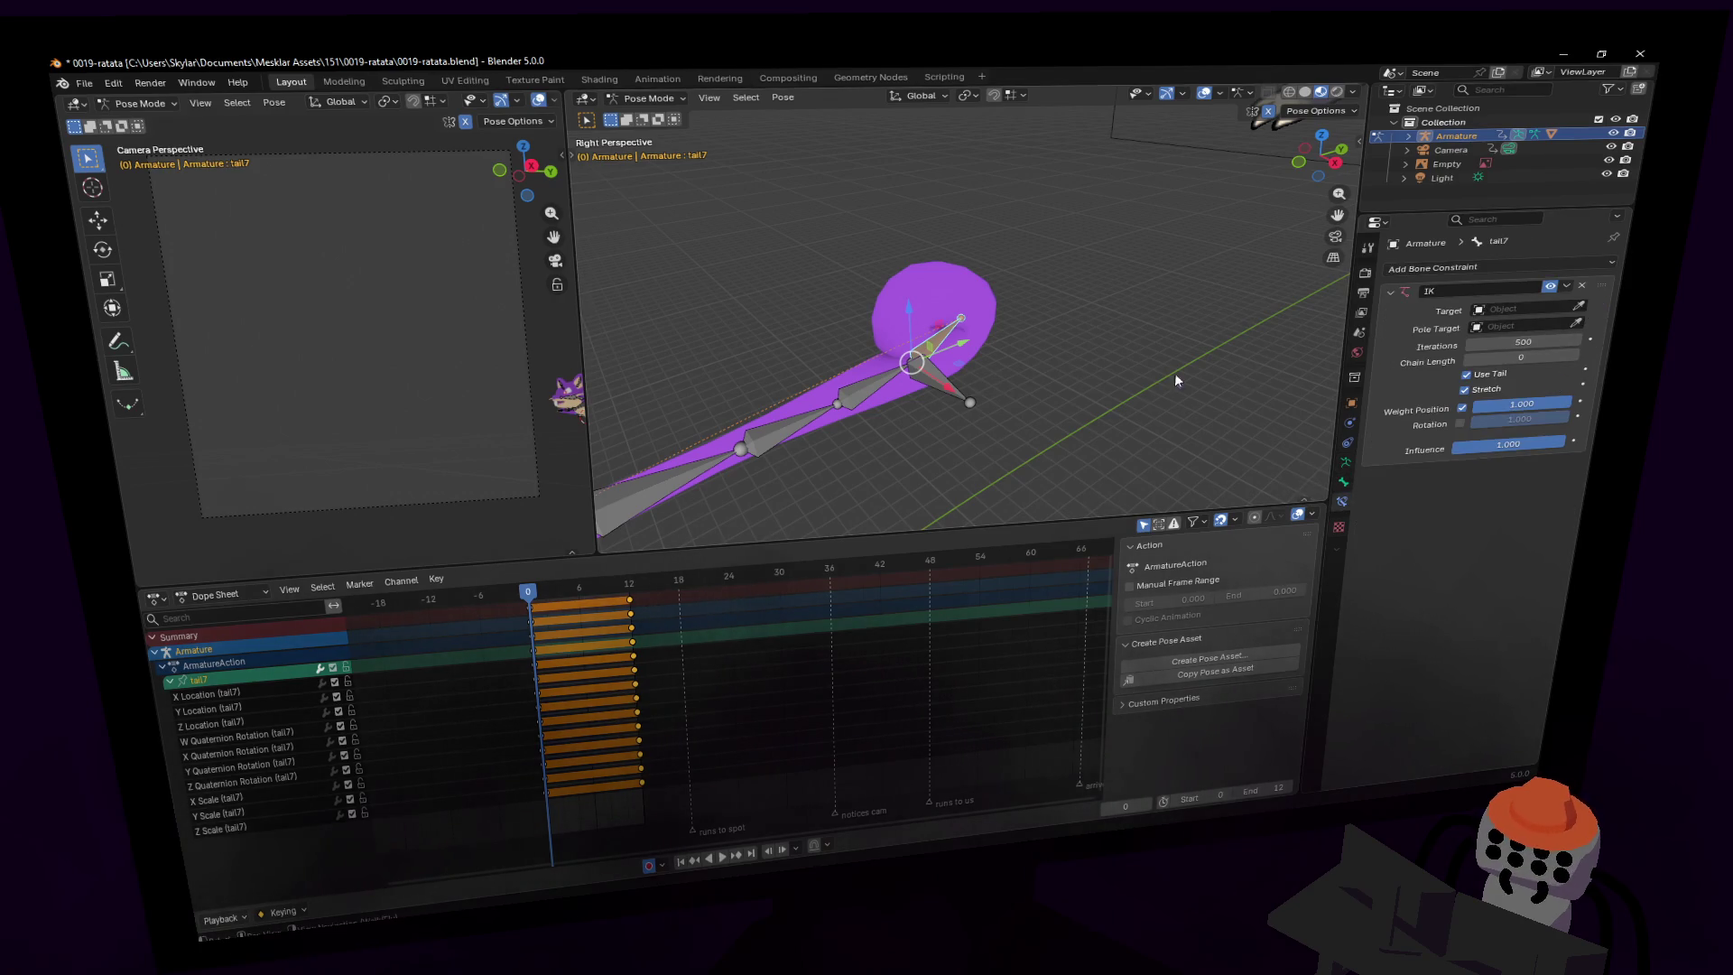
- Target tail7's IK at the Armature's tail6.001 bone and restore Pose Position
click(944, 355)
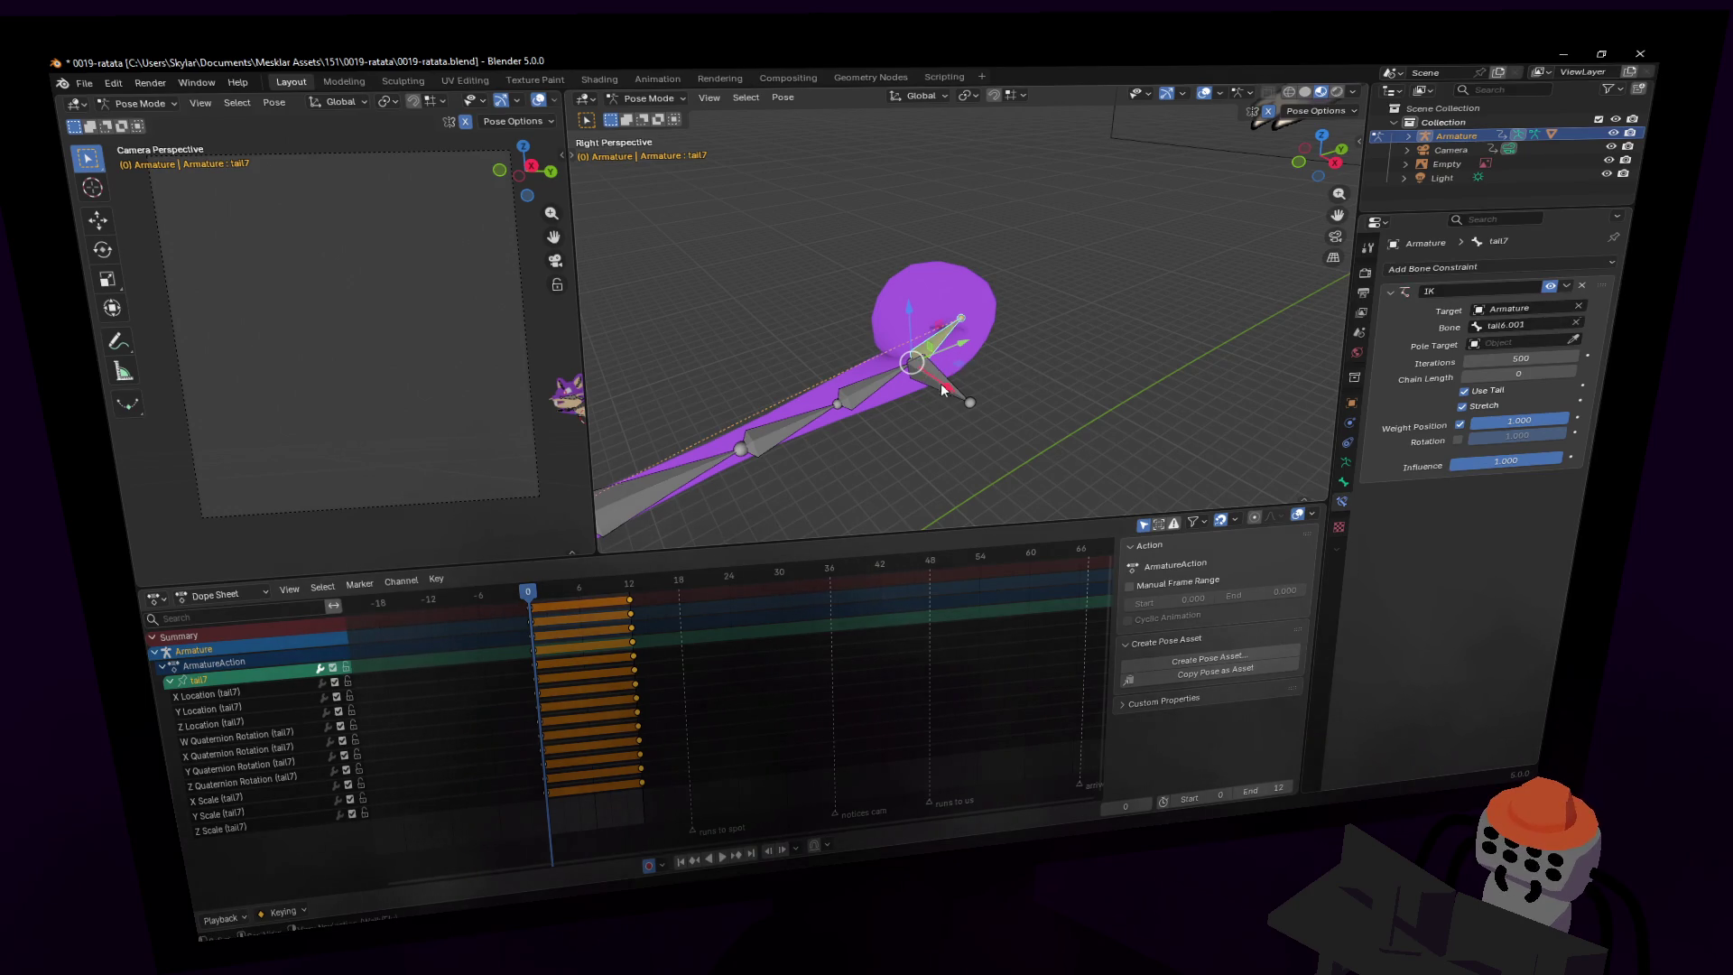
key(ctrl+z)
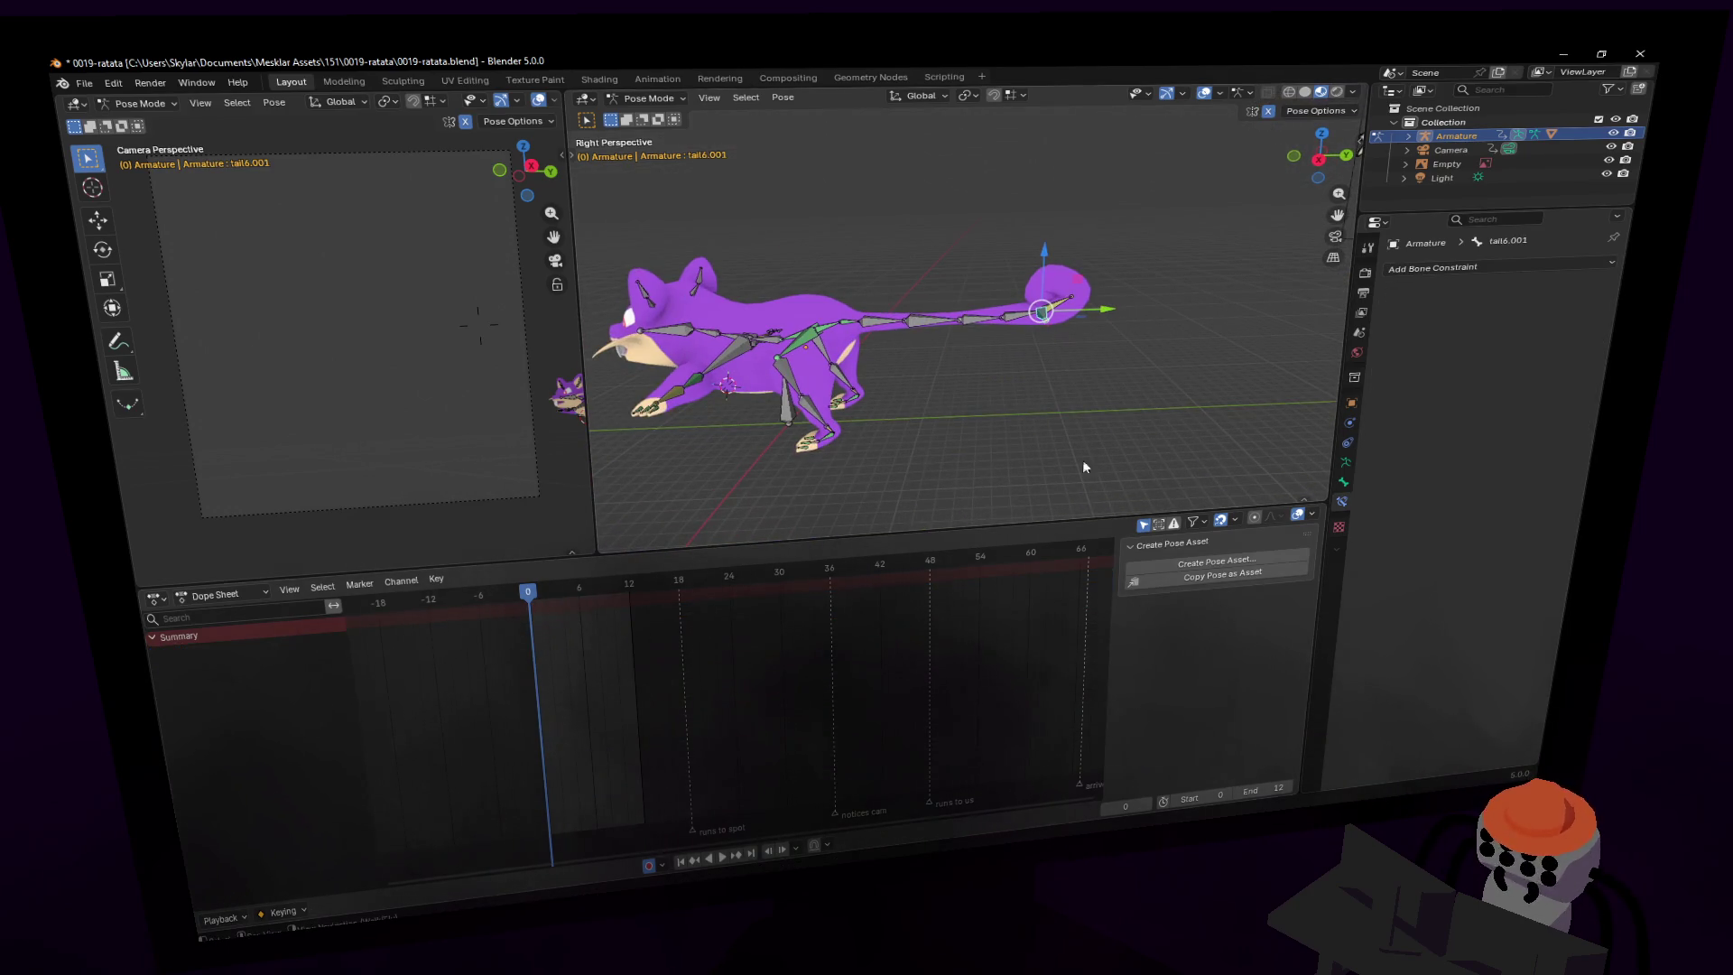
key(g)
key(g)
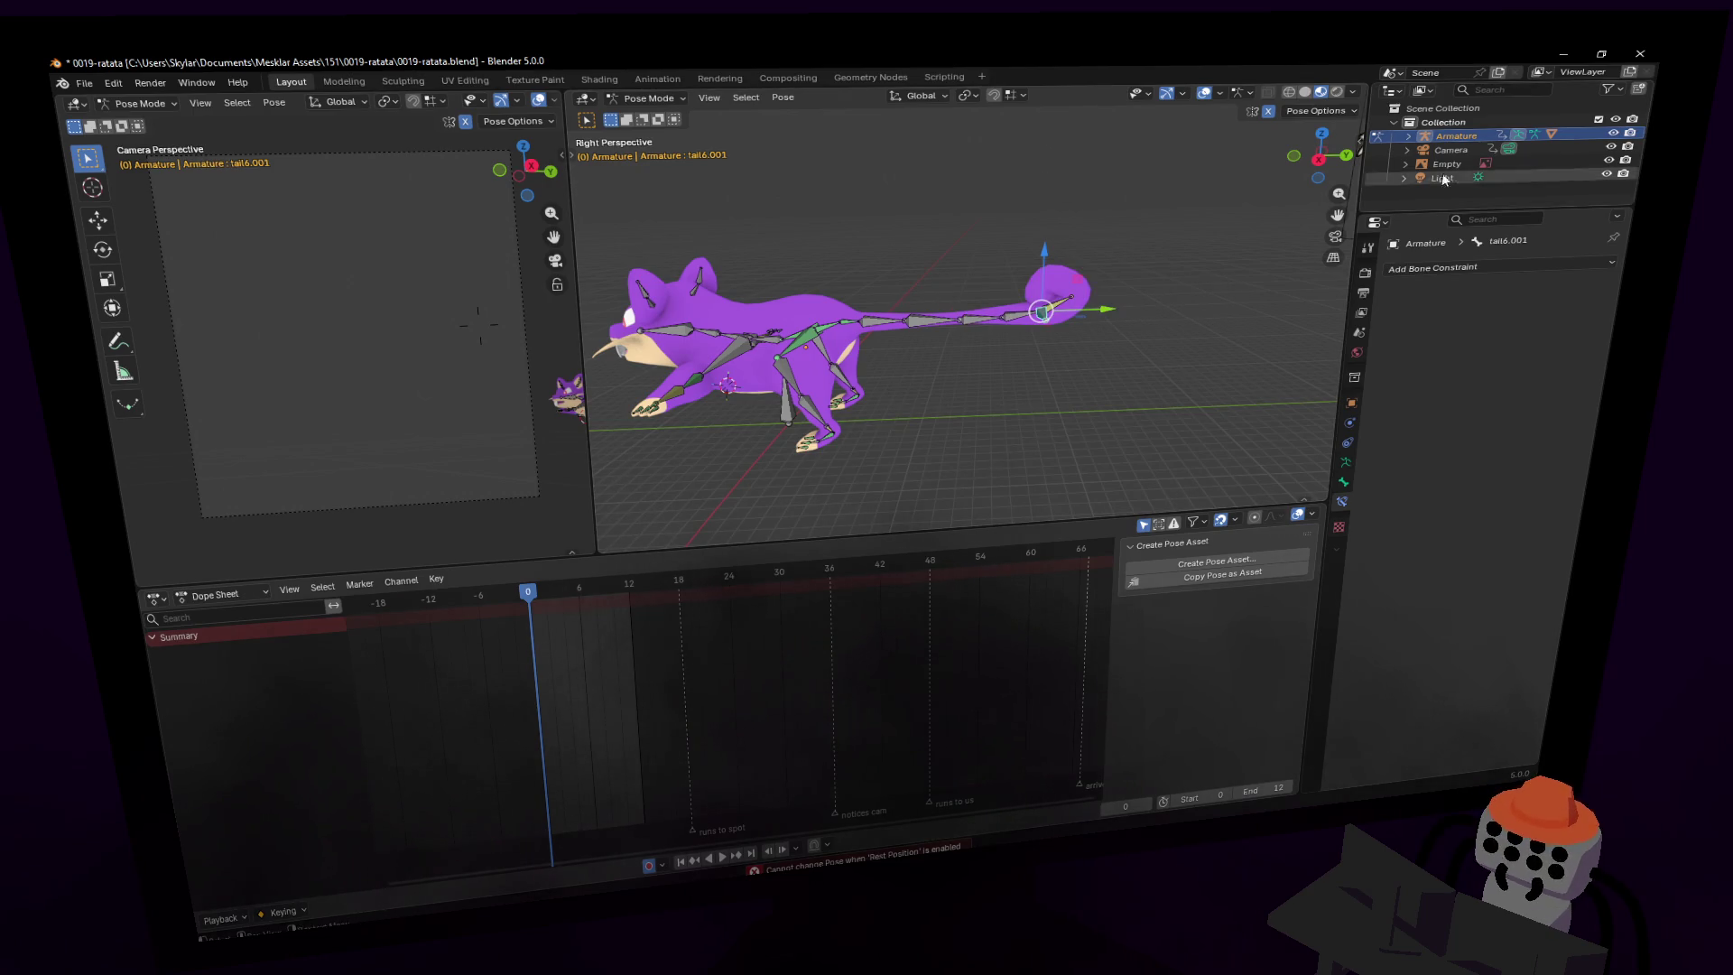
click(1345, 462)
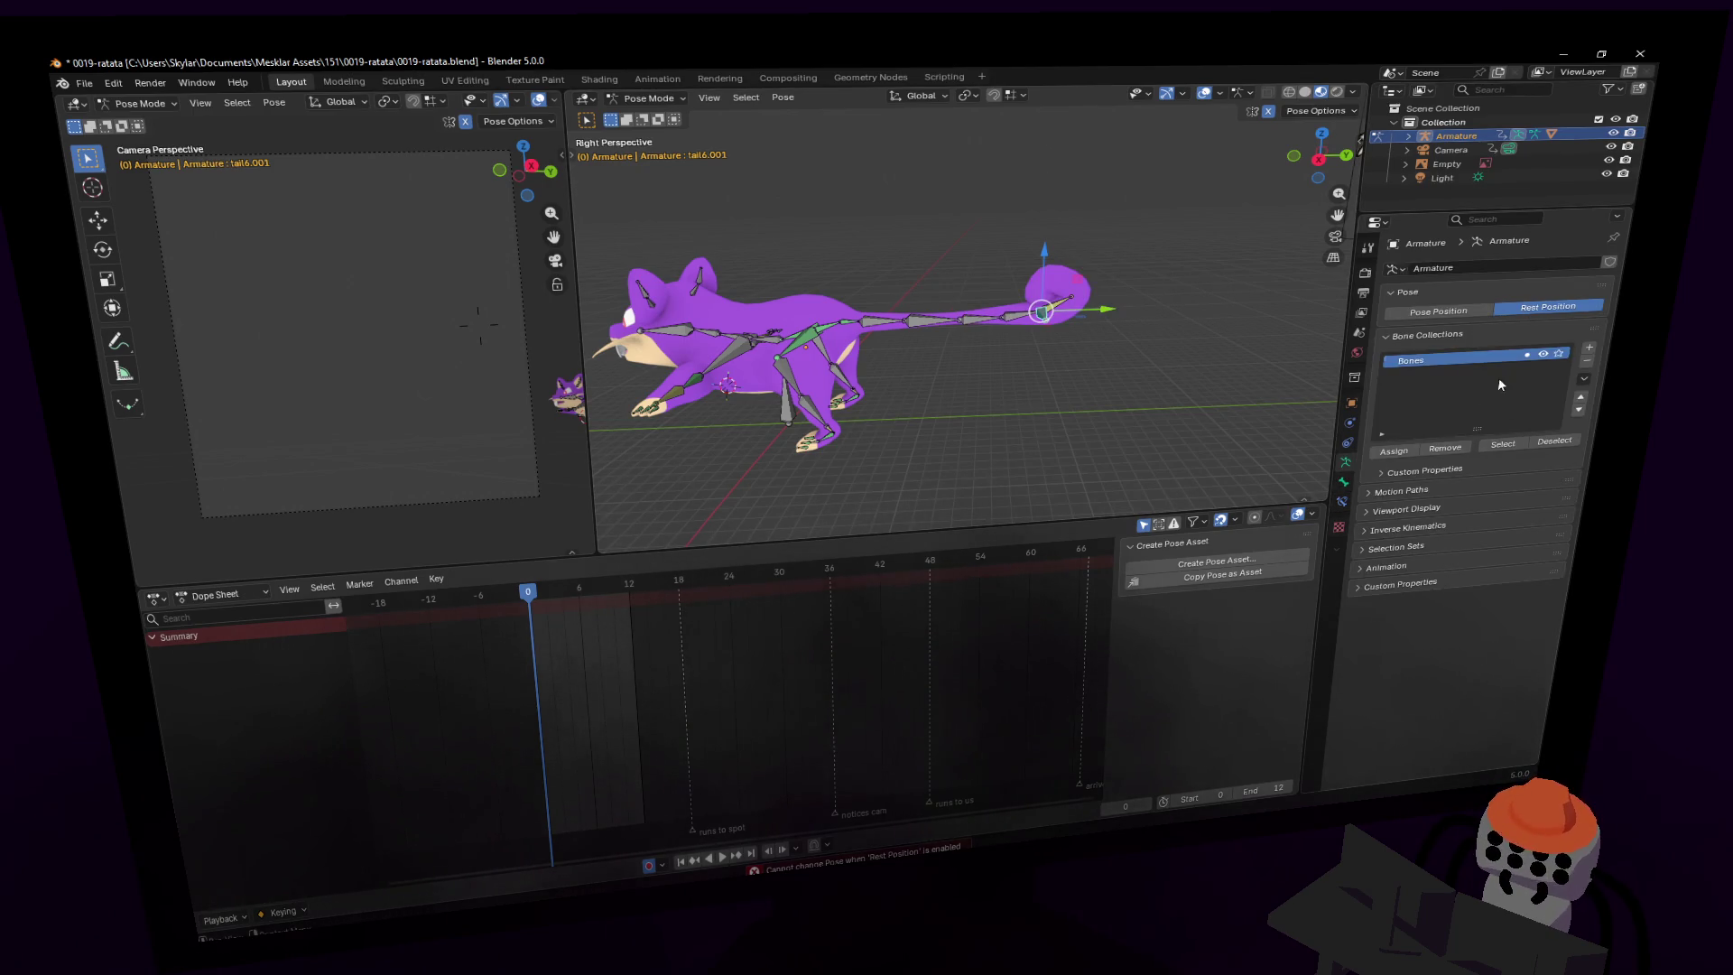
click(1464, 310)
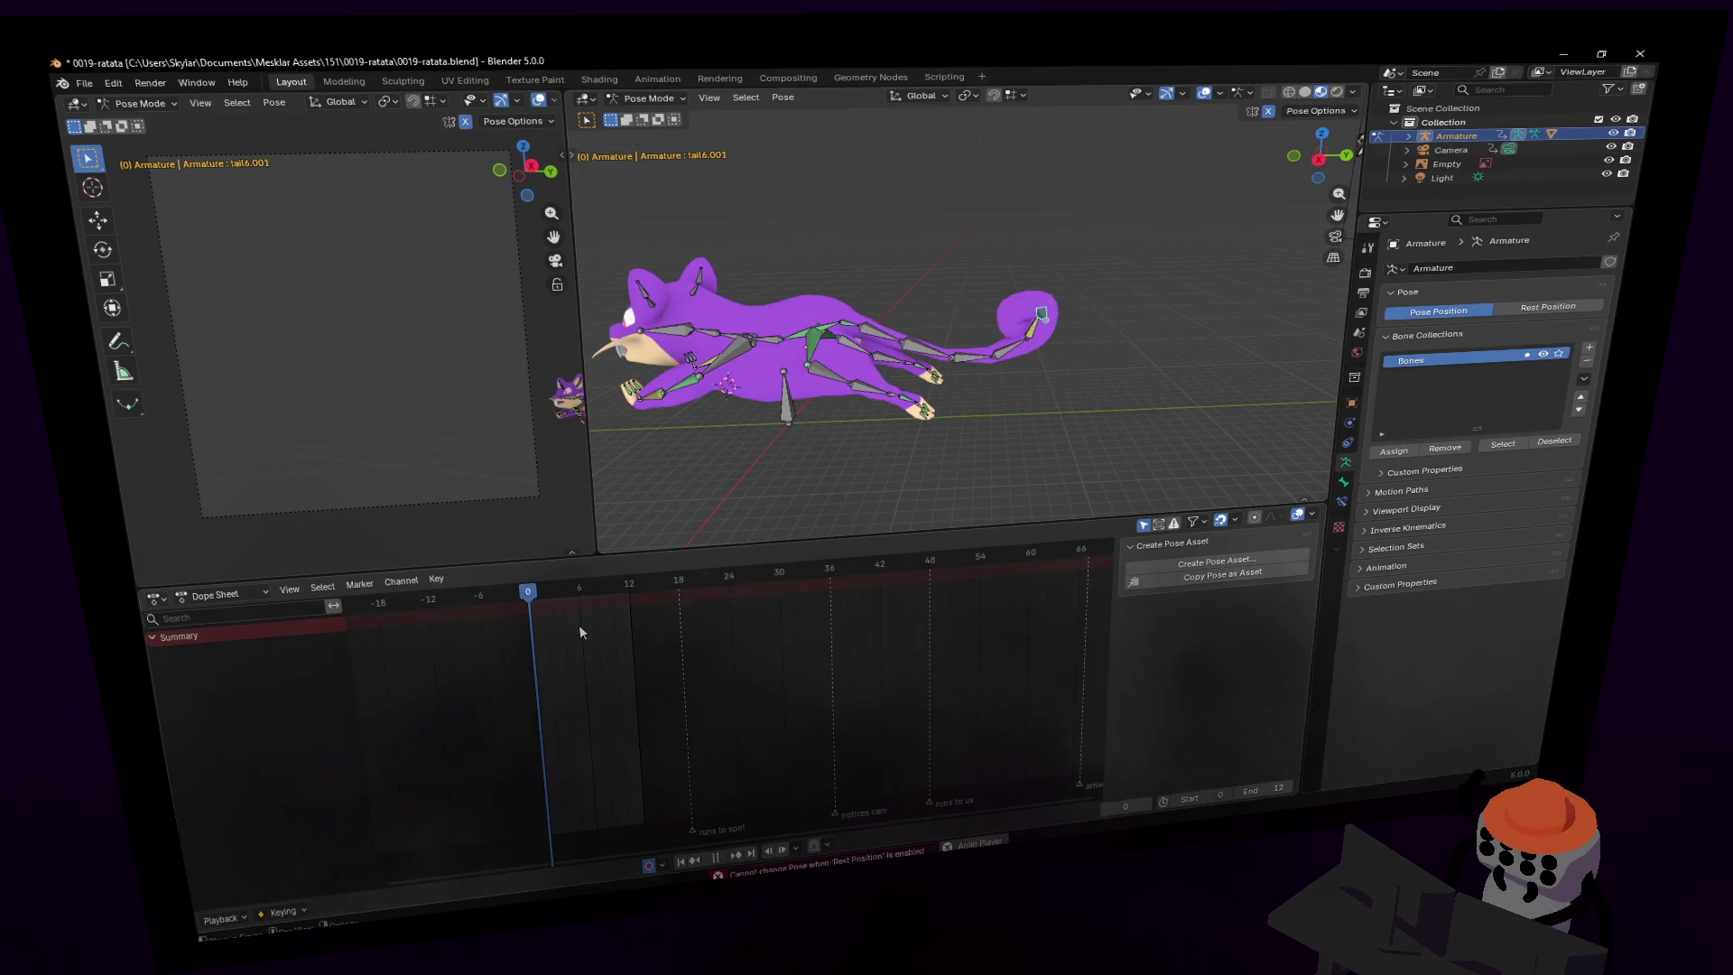
- Play the run cycle and frame the rat's tail, selecting the tail6.001 tip bone
key(space)
ctrl+middle_drag(955, 389, 957, 330)
middle_drag(842, 376, 926, 378)
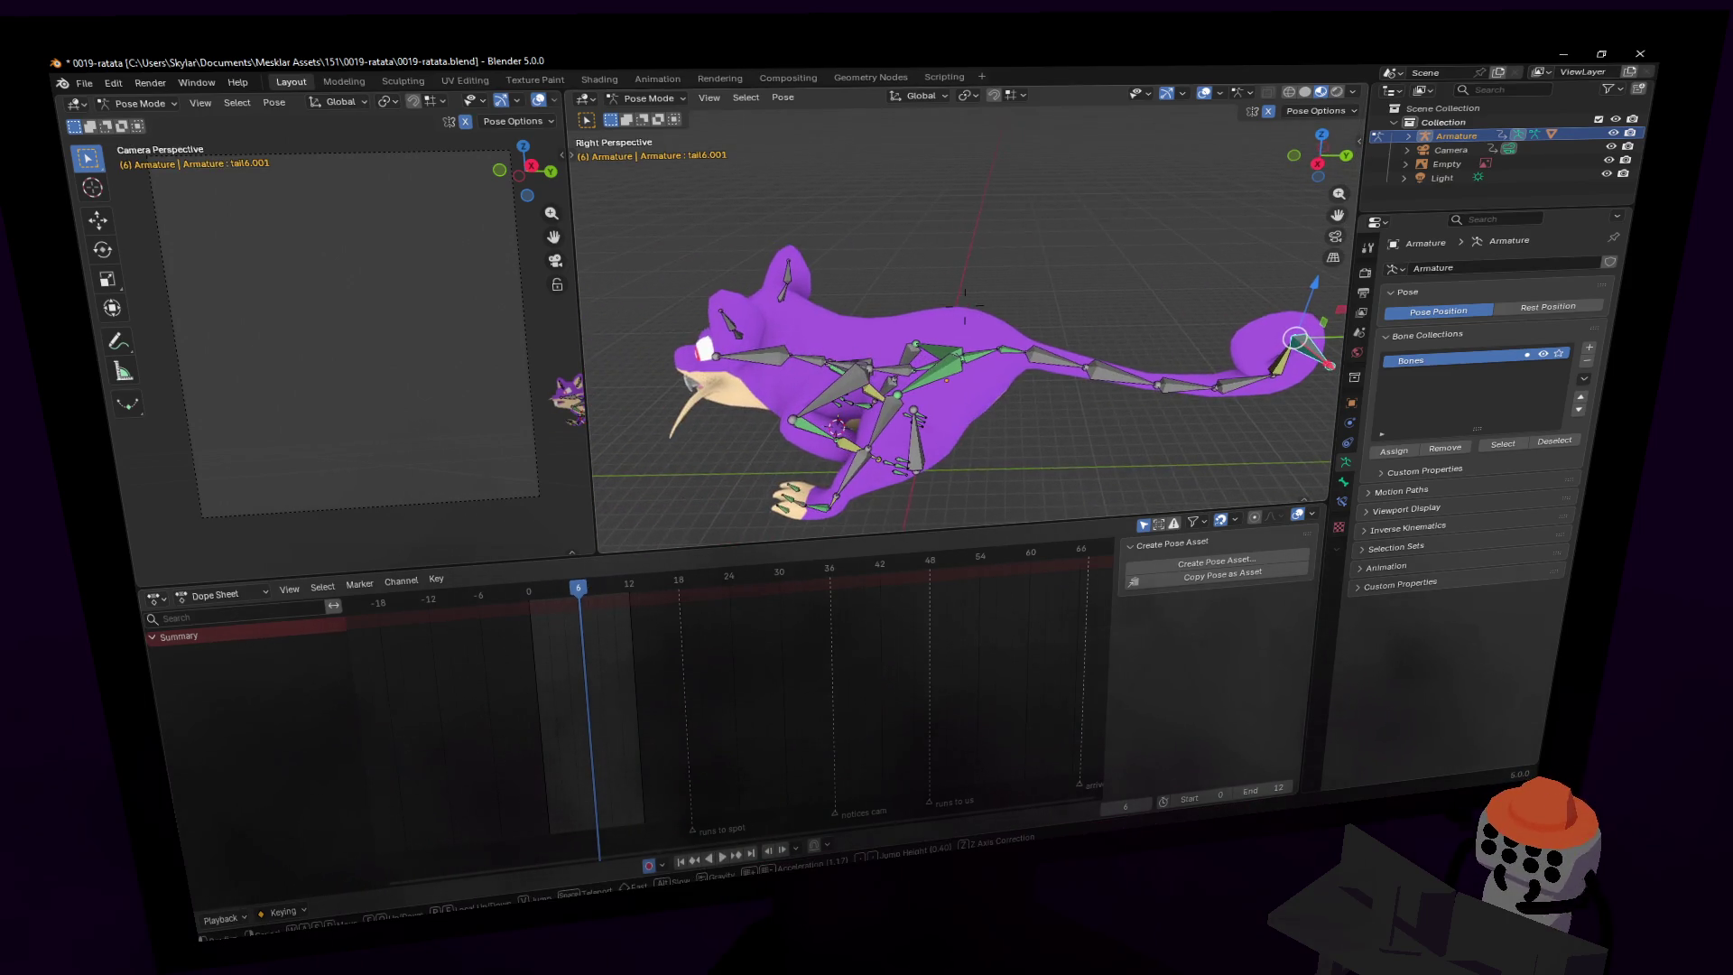
click(927, 372)
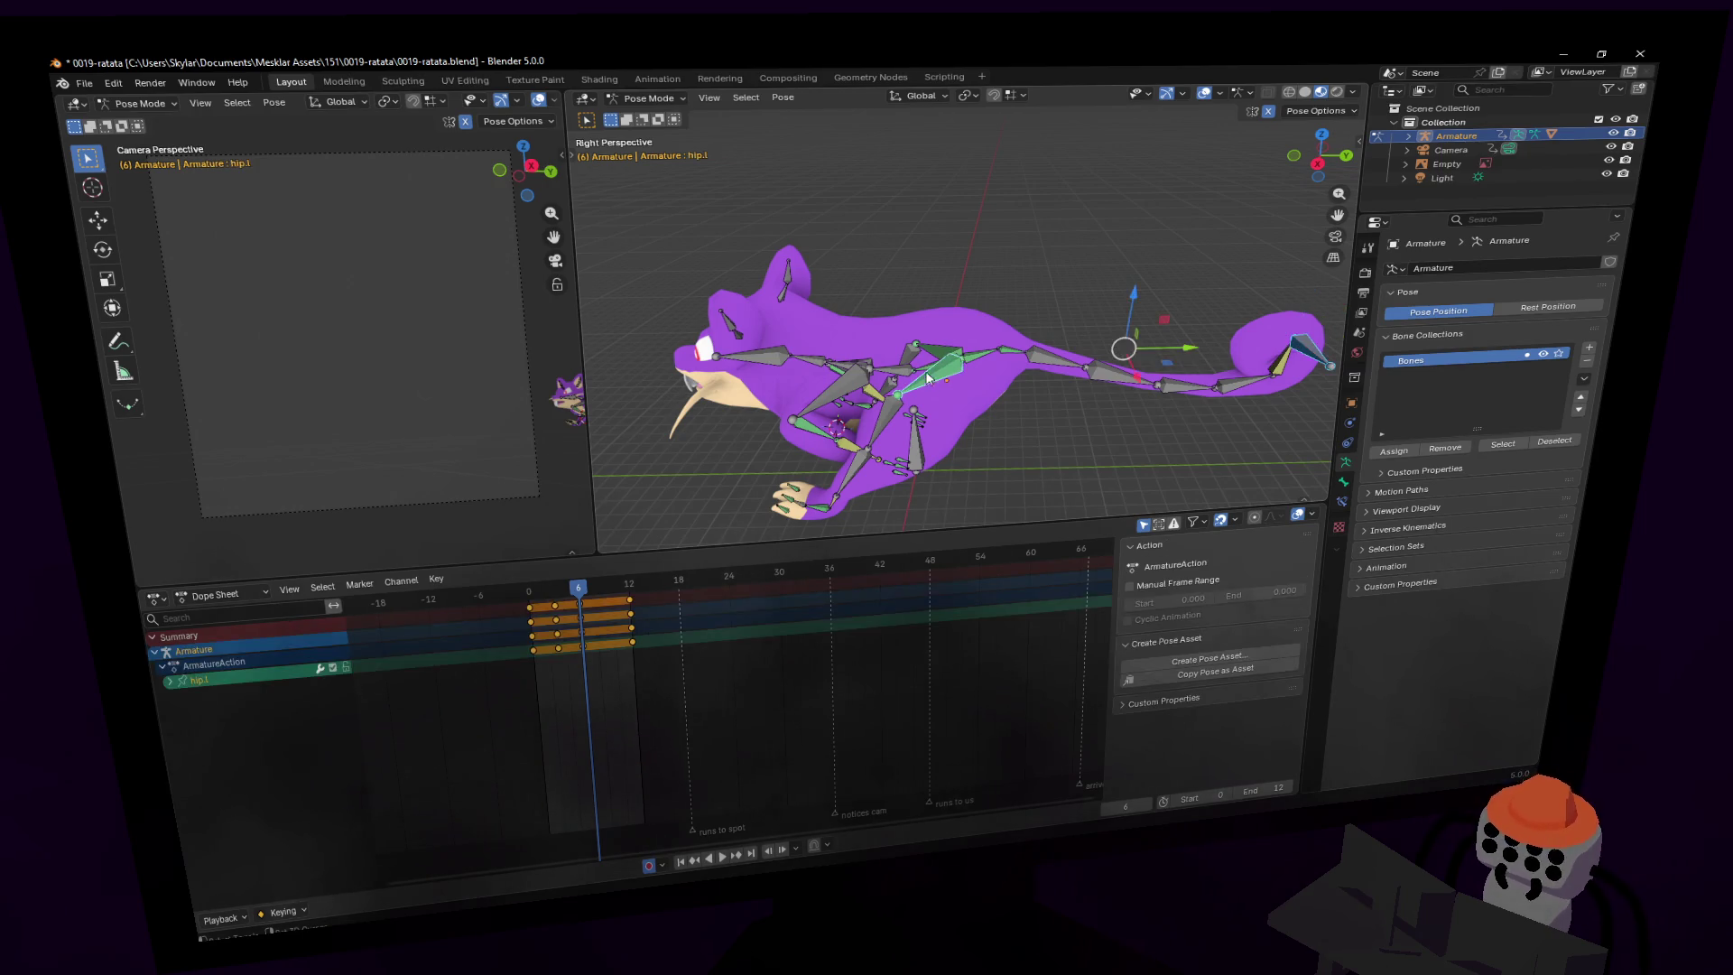
middle_drag(939, 371, 1098, 364)
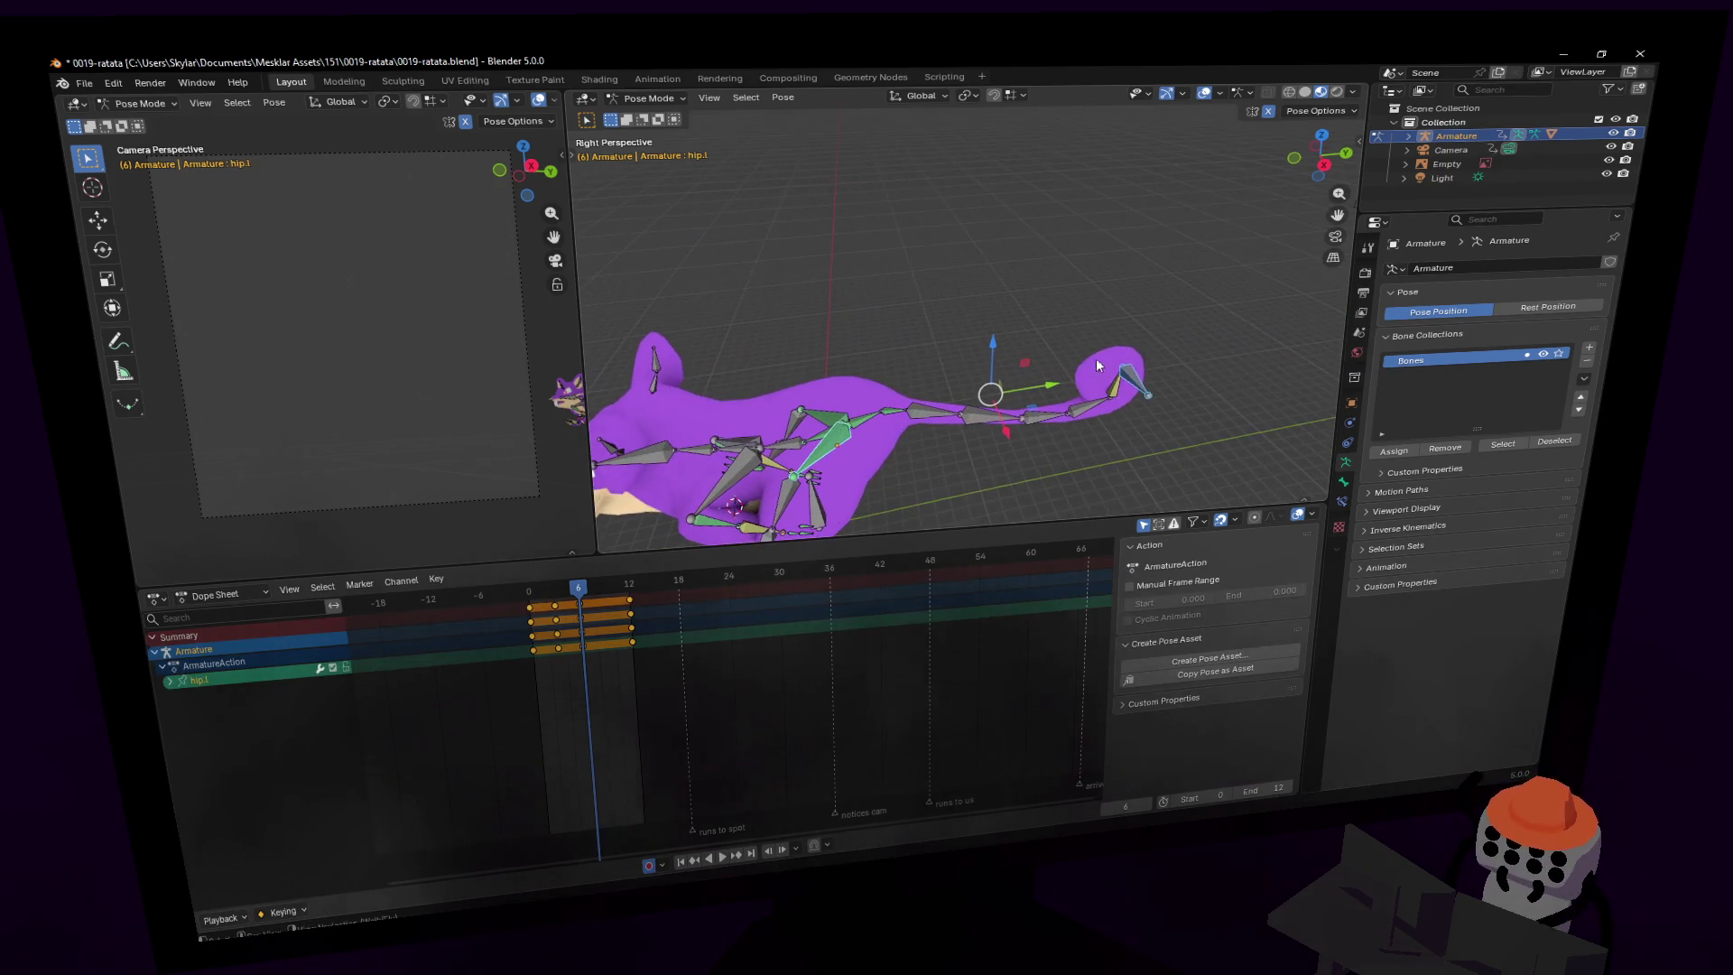
click(1149, 384)
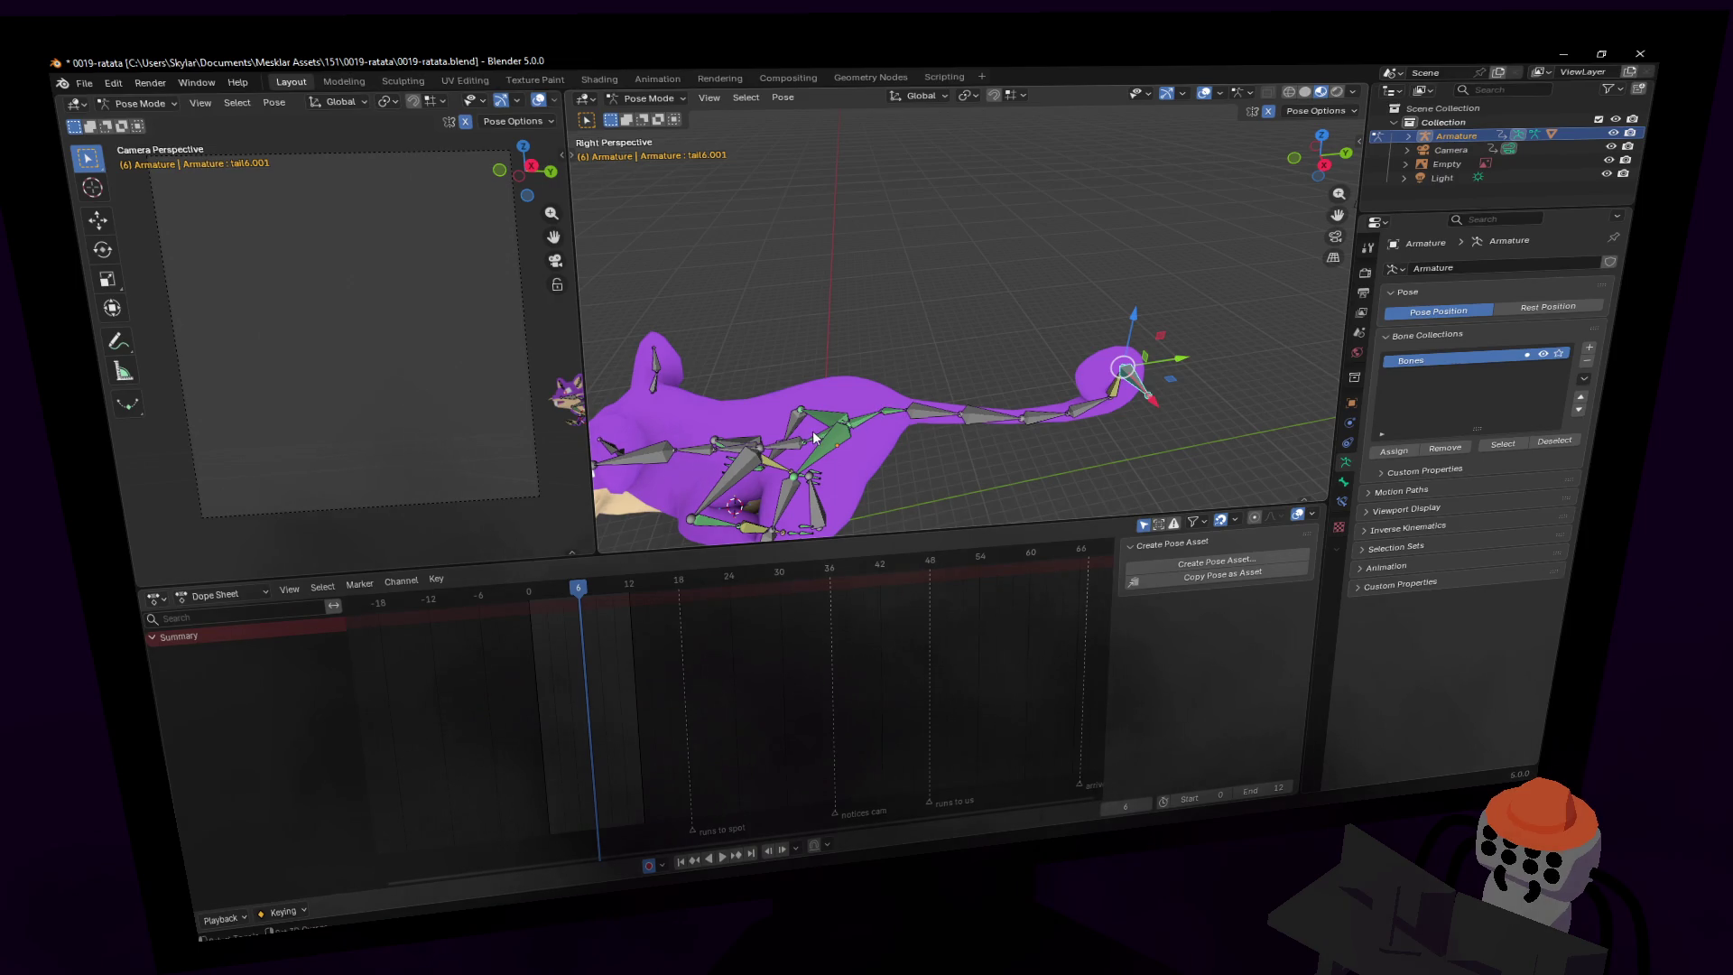
click(992, 415)
middle_drag(993, 417, 998, 424)
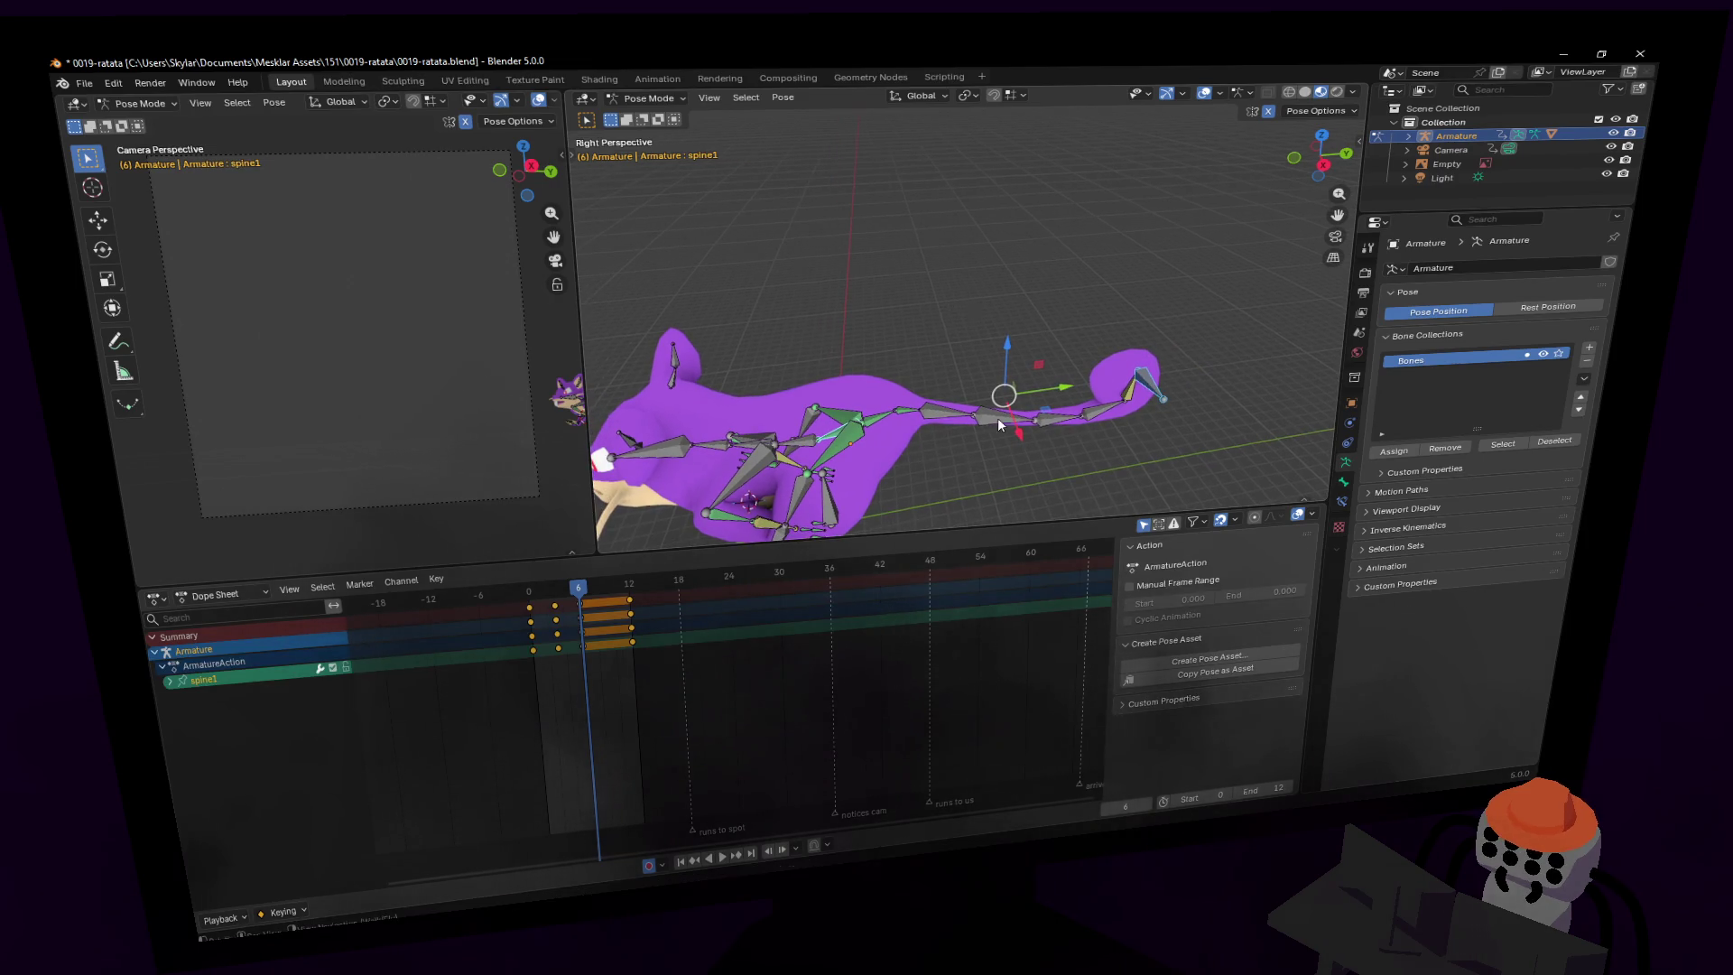
click(1157, 383)
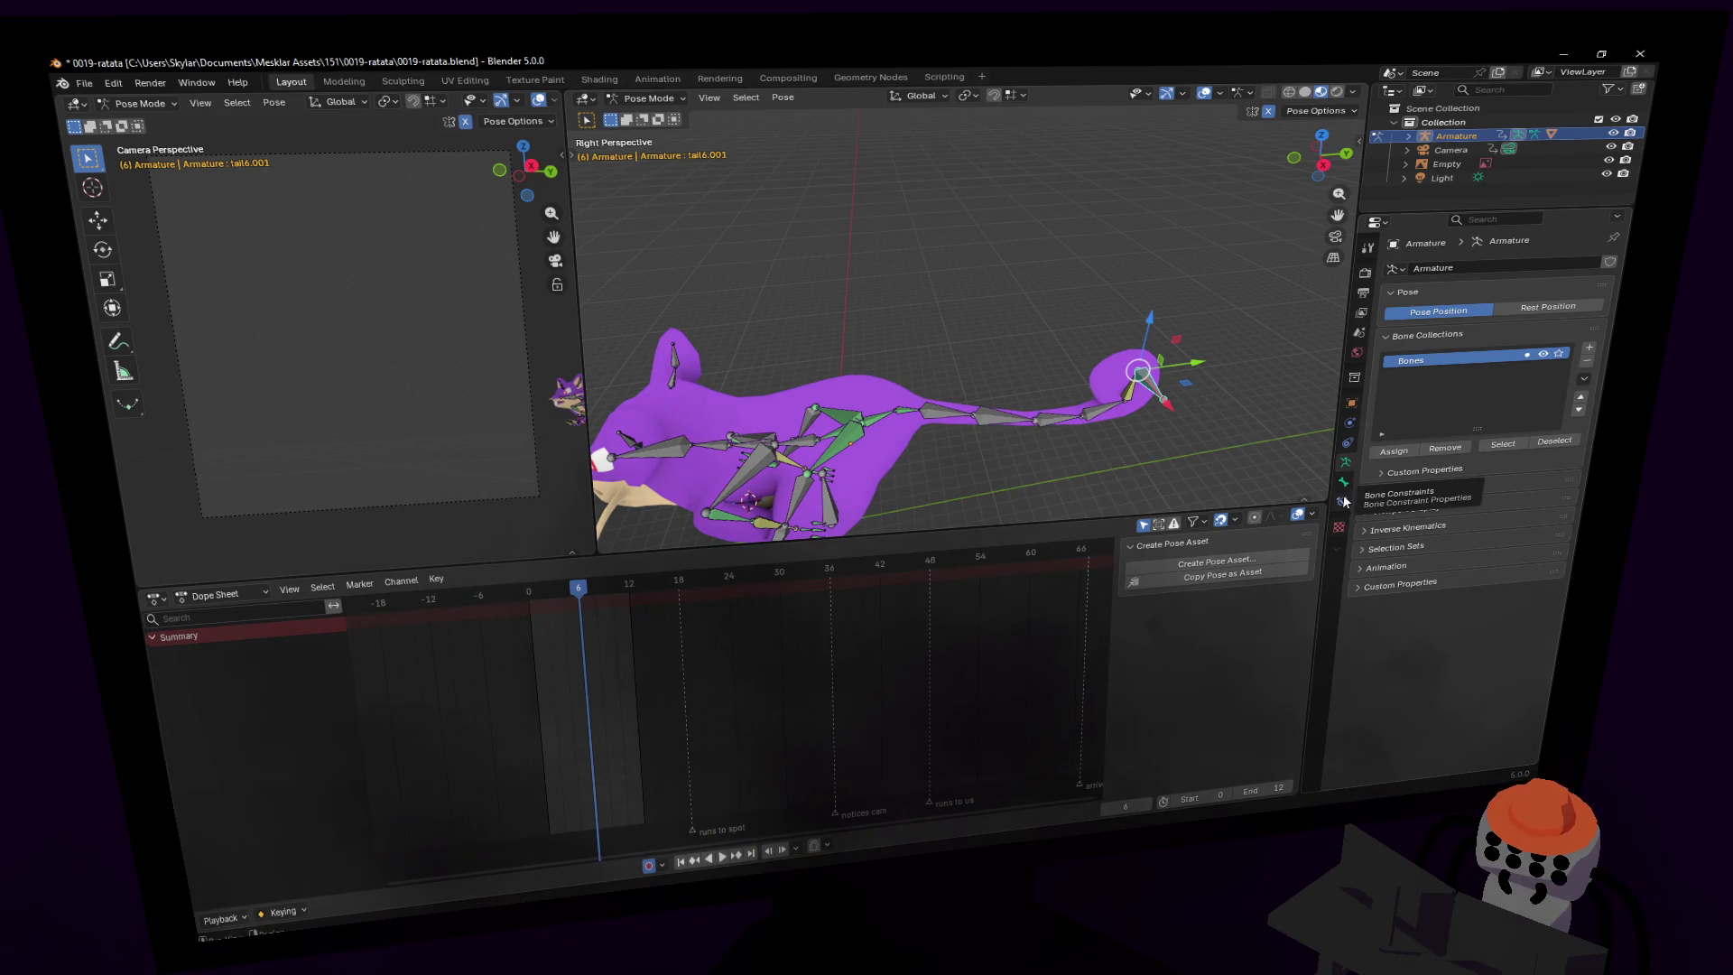
key(shift+grave)
click(1133, 408)
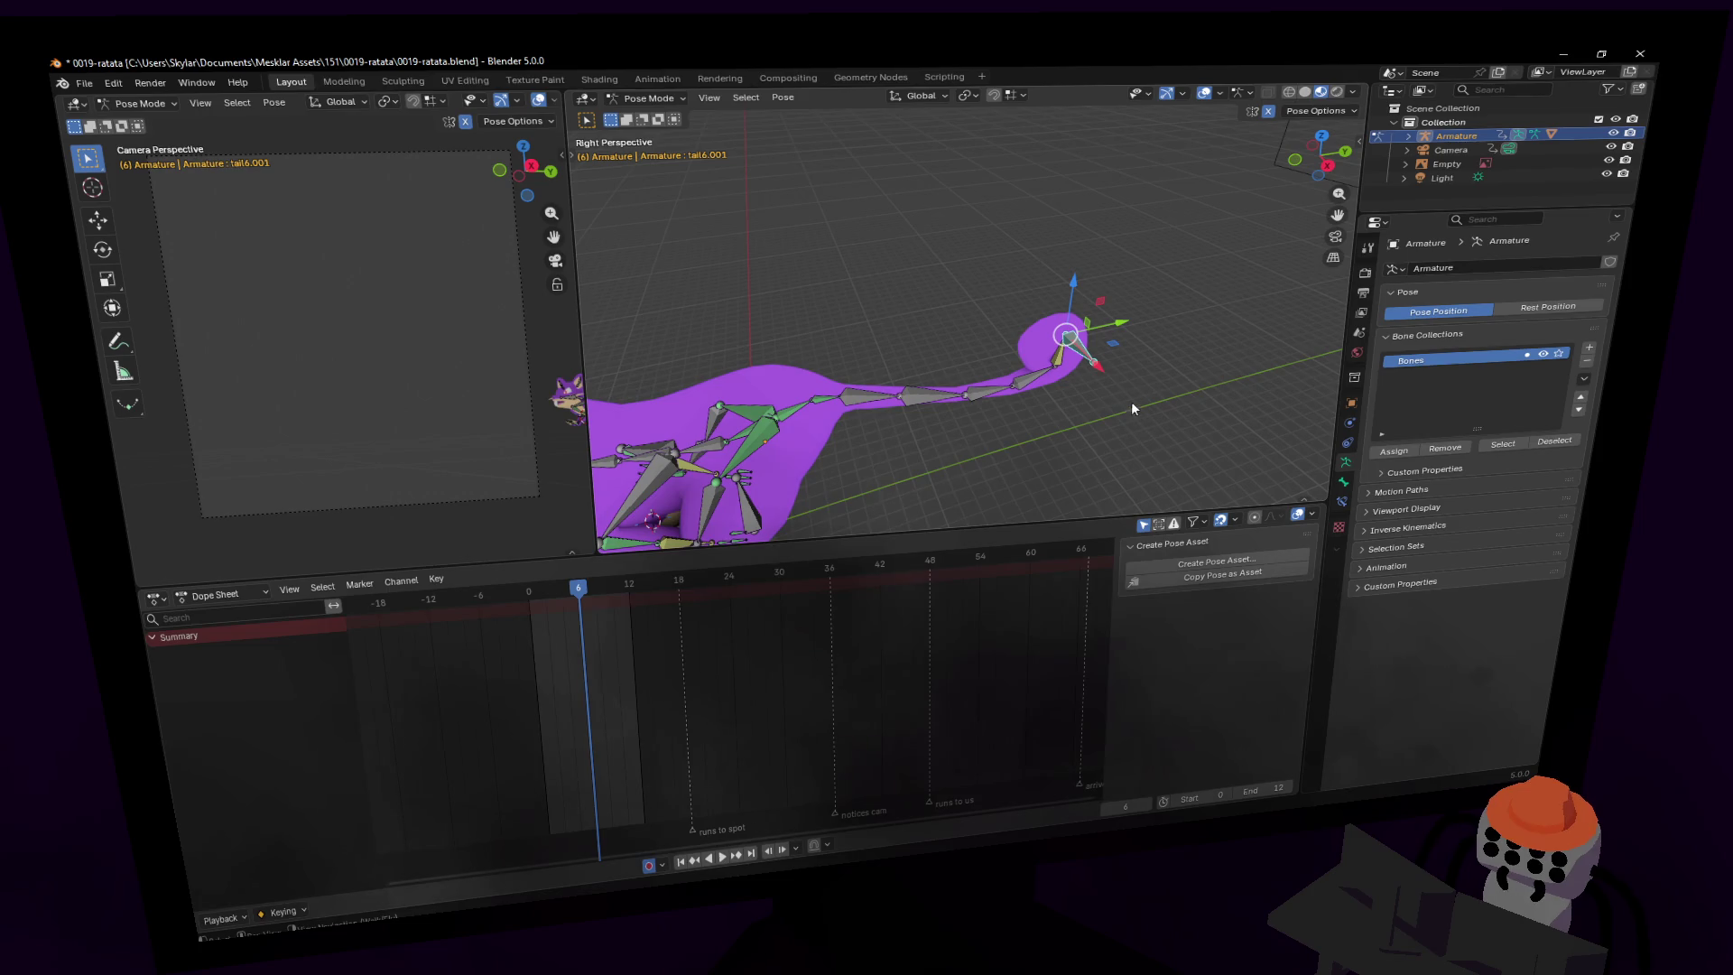
- Turn off Use Tail on tail7's IK constraint, then select the tail6.001 target bone
click(1055, 357)
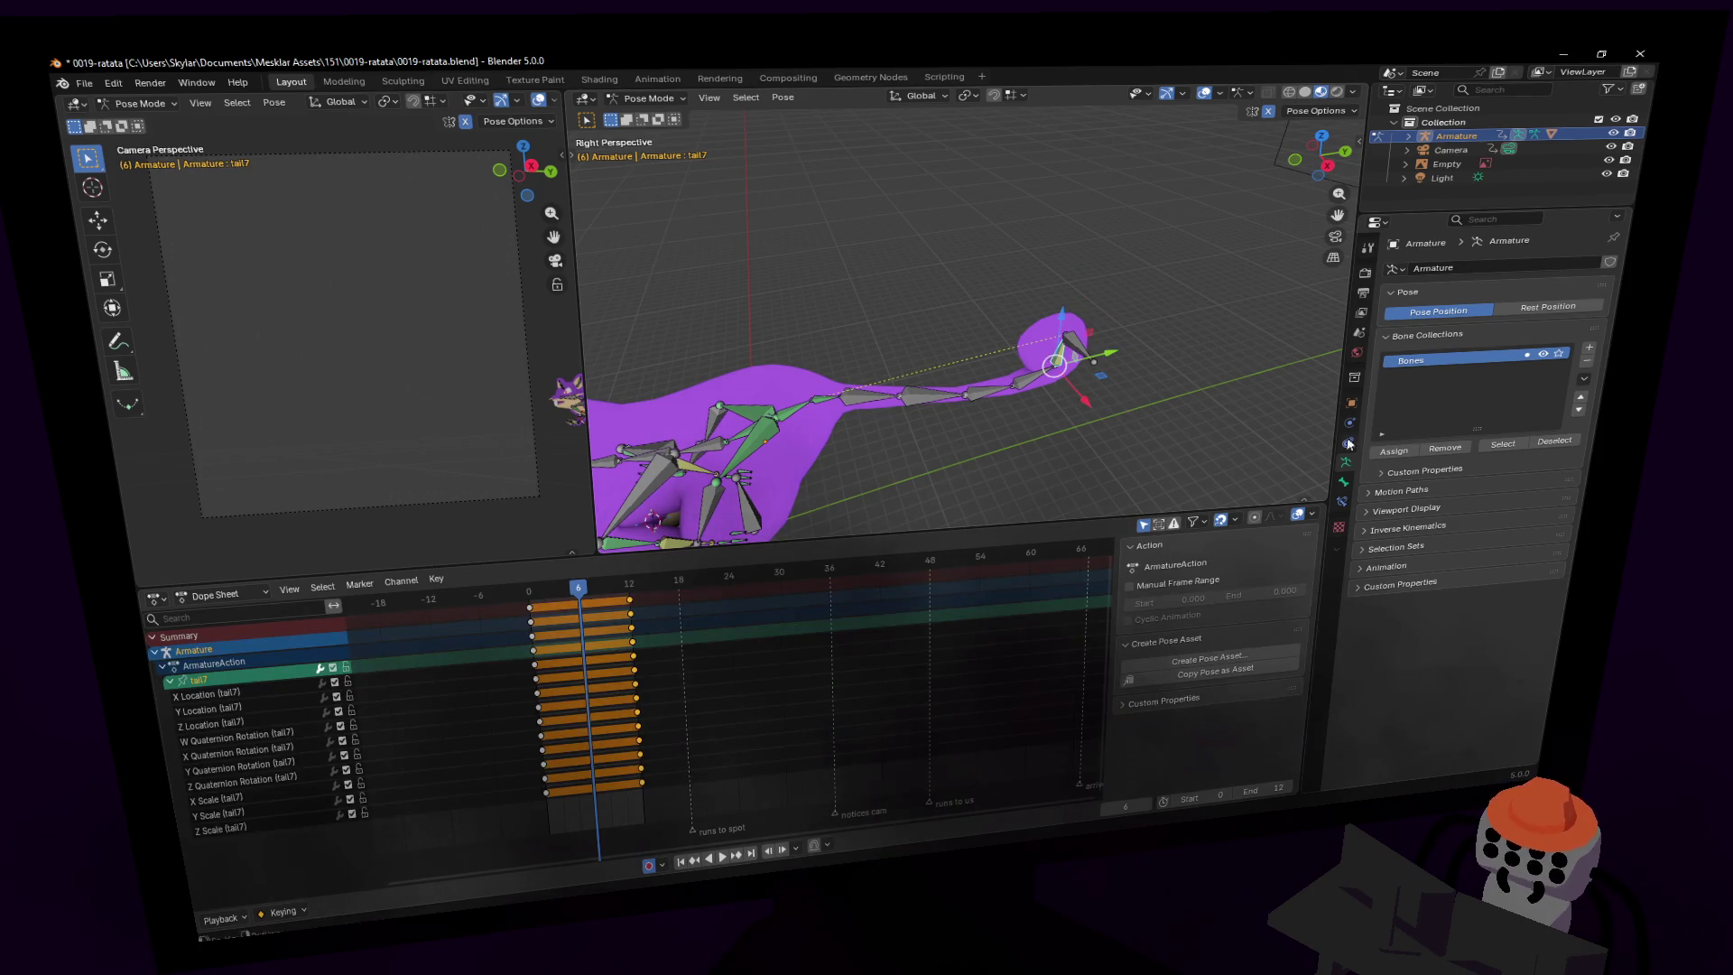
click(1342, 500)
click(1481, 397)
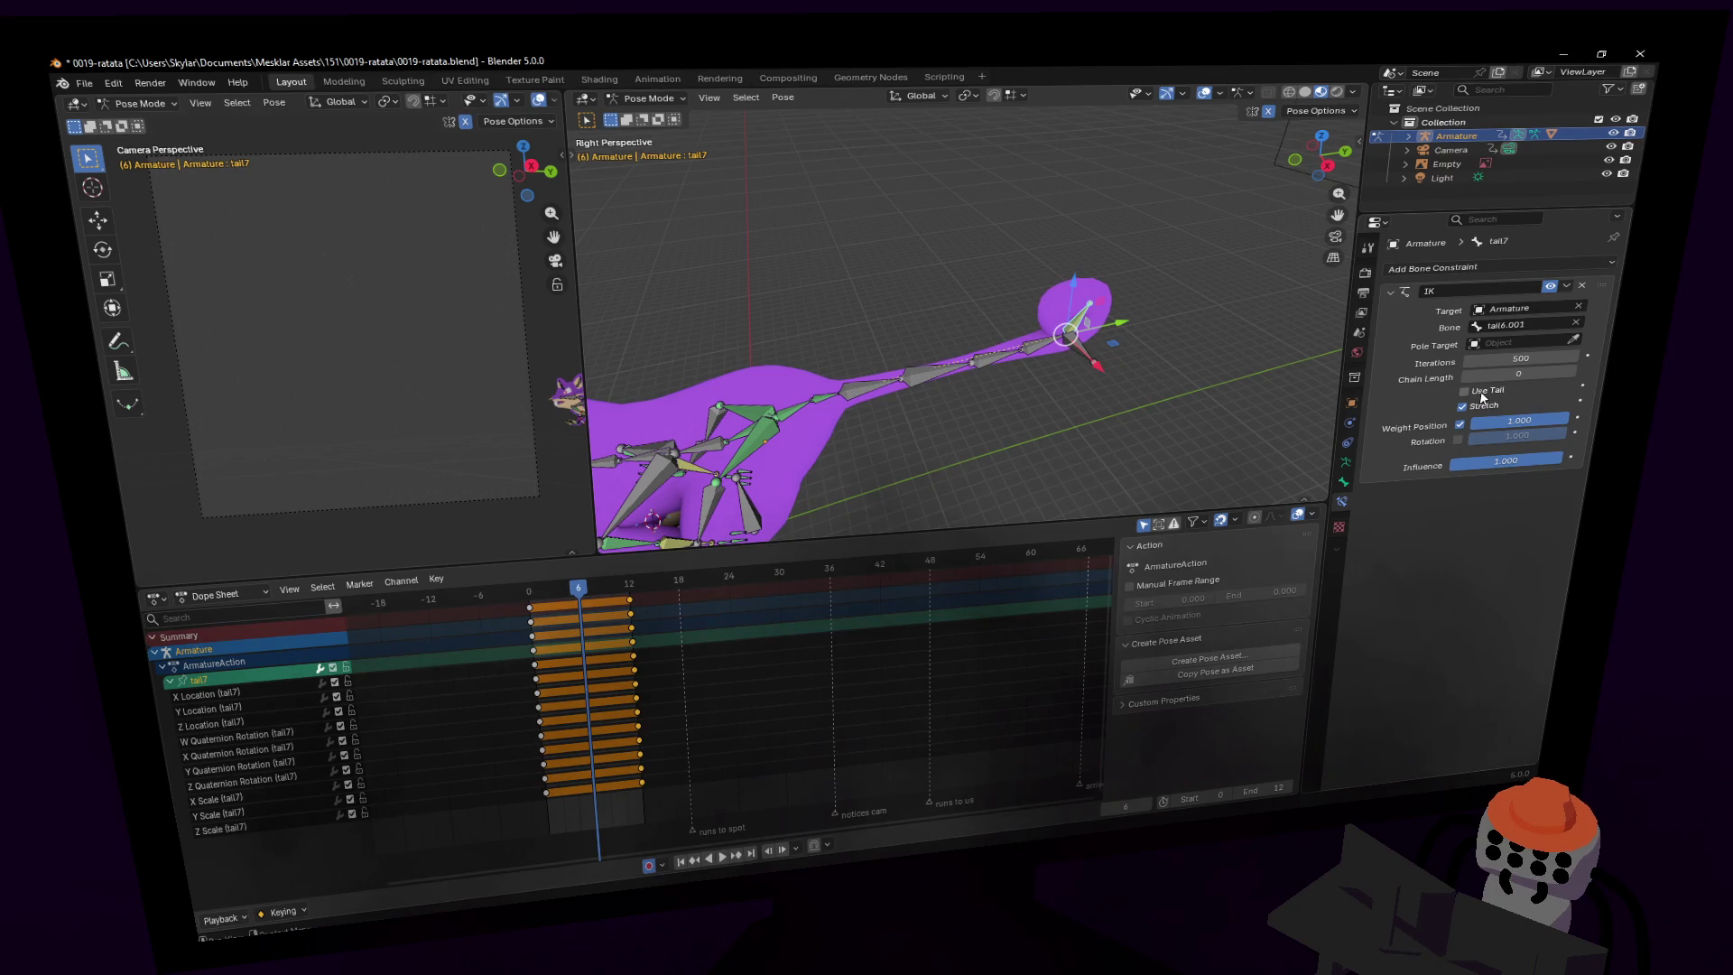
mouse_move(1119, 361)
middle_down()
mouse_move(1164, 336)
mouse_move(1354, 469)
mouse_move(1538, 558)
middle_up()
click(1176, 378)
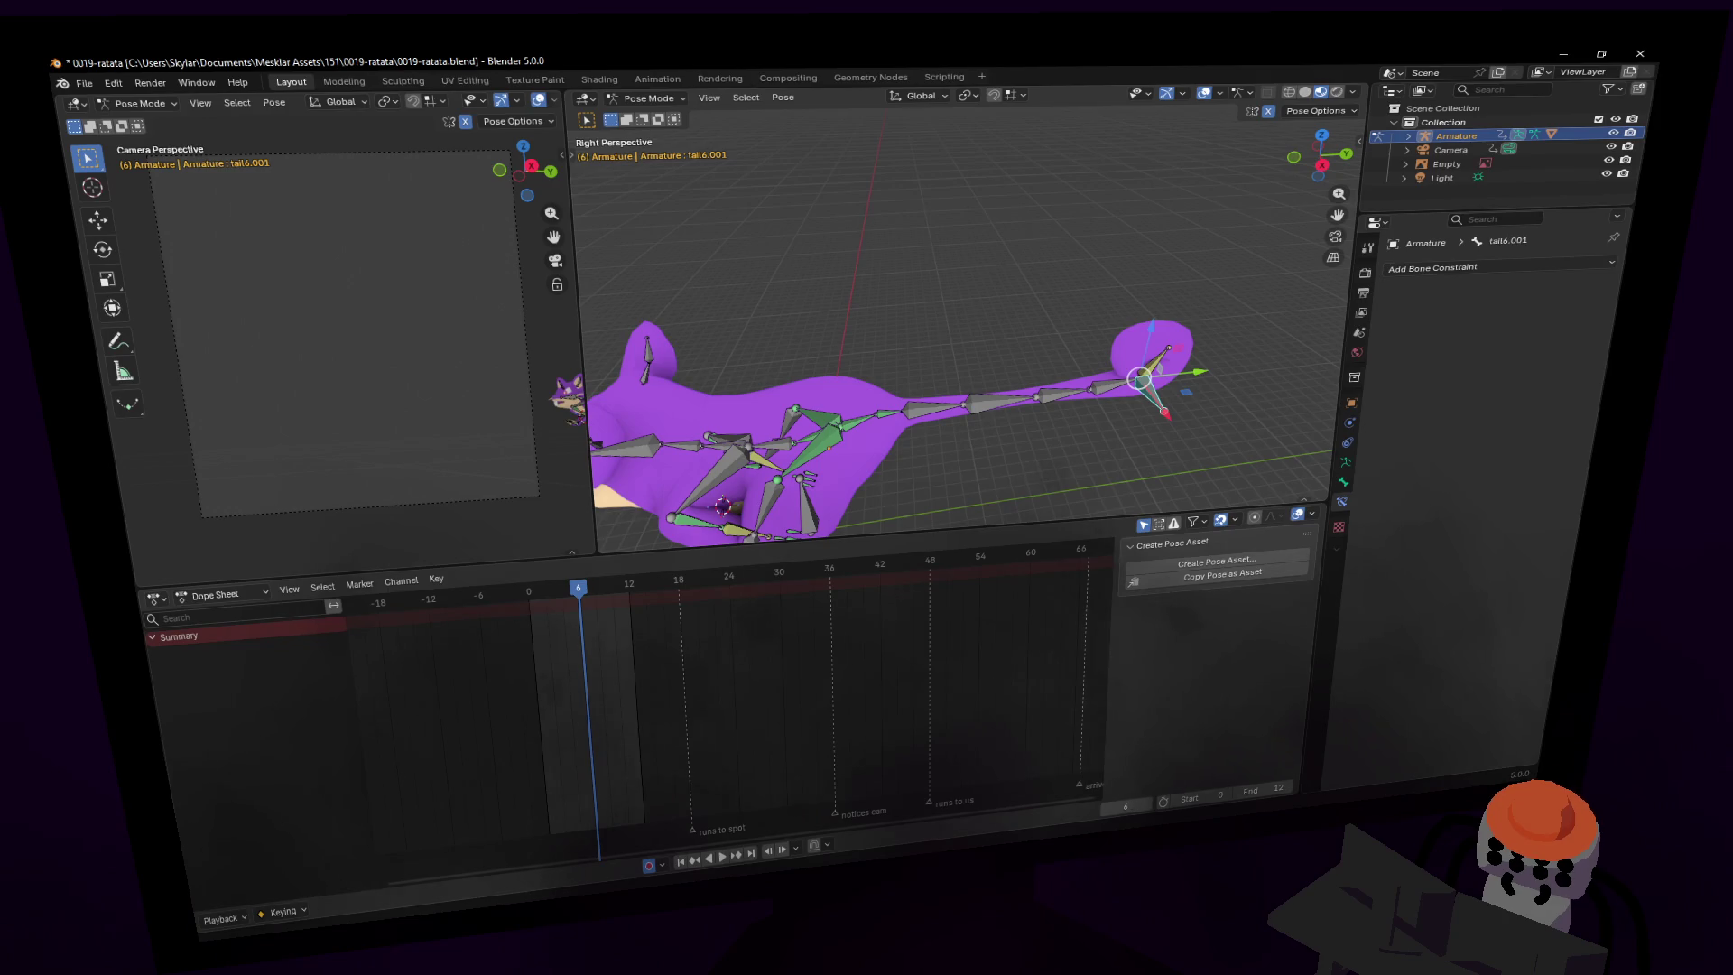
click(1183, 388)
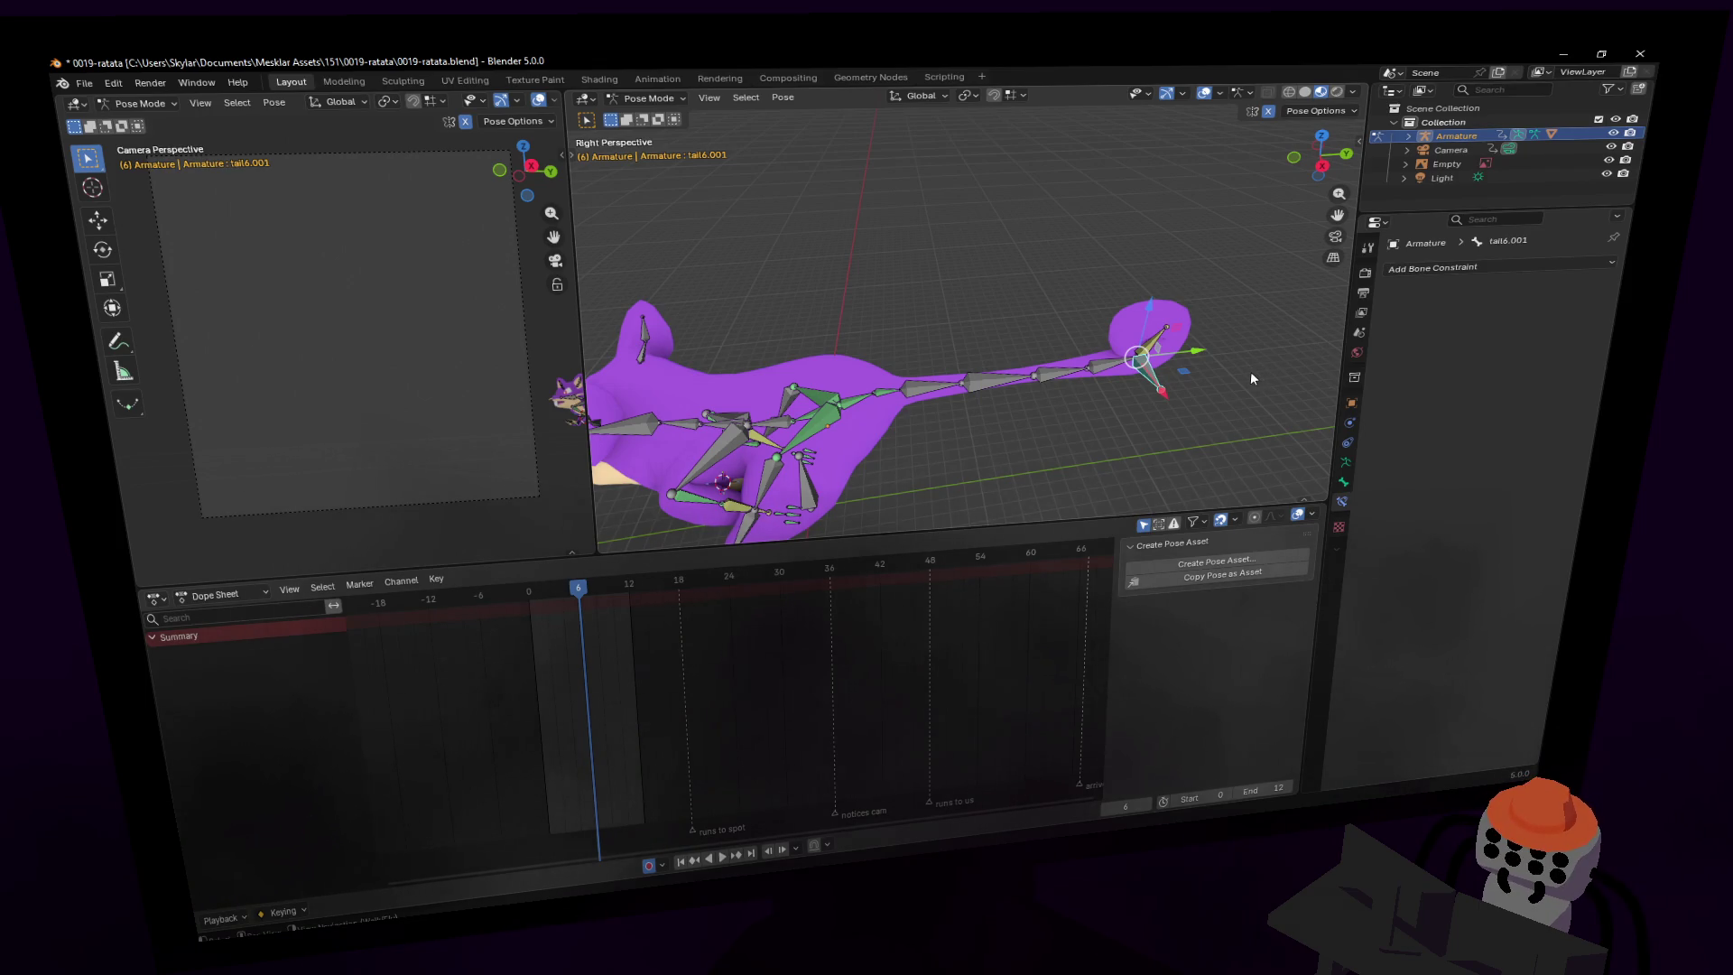
click(1509, 265)
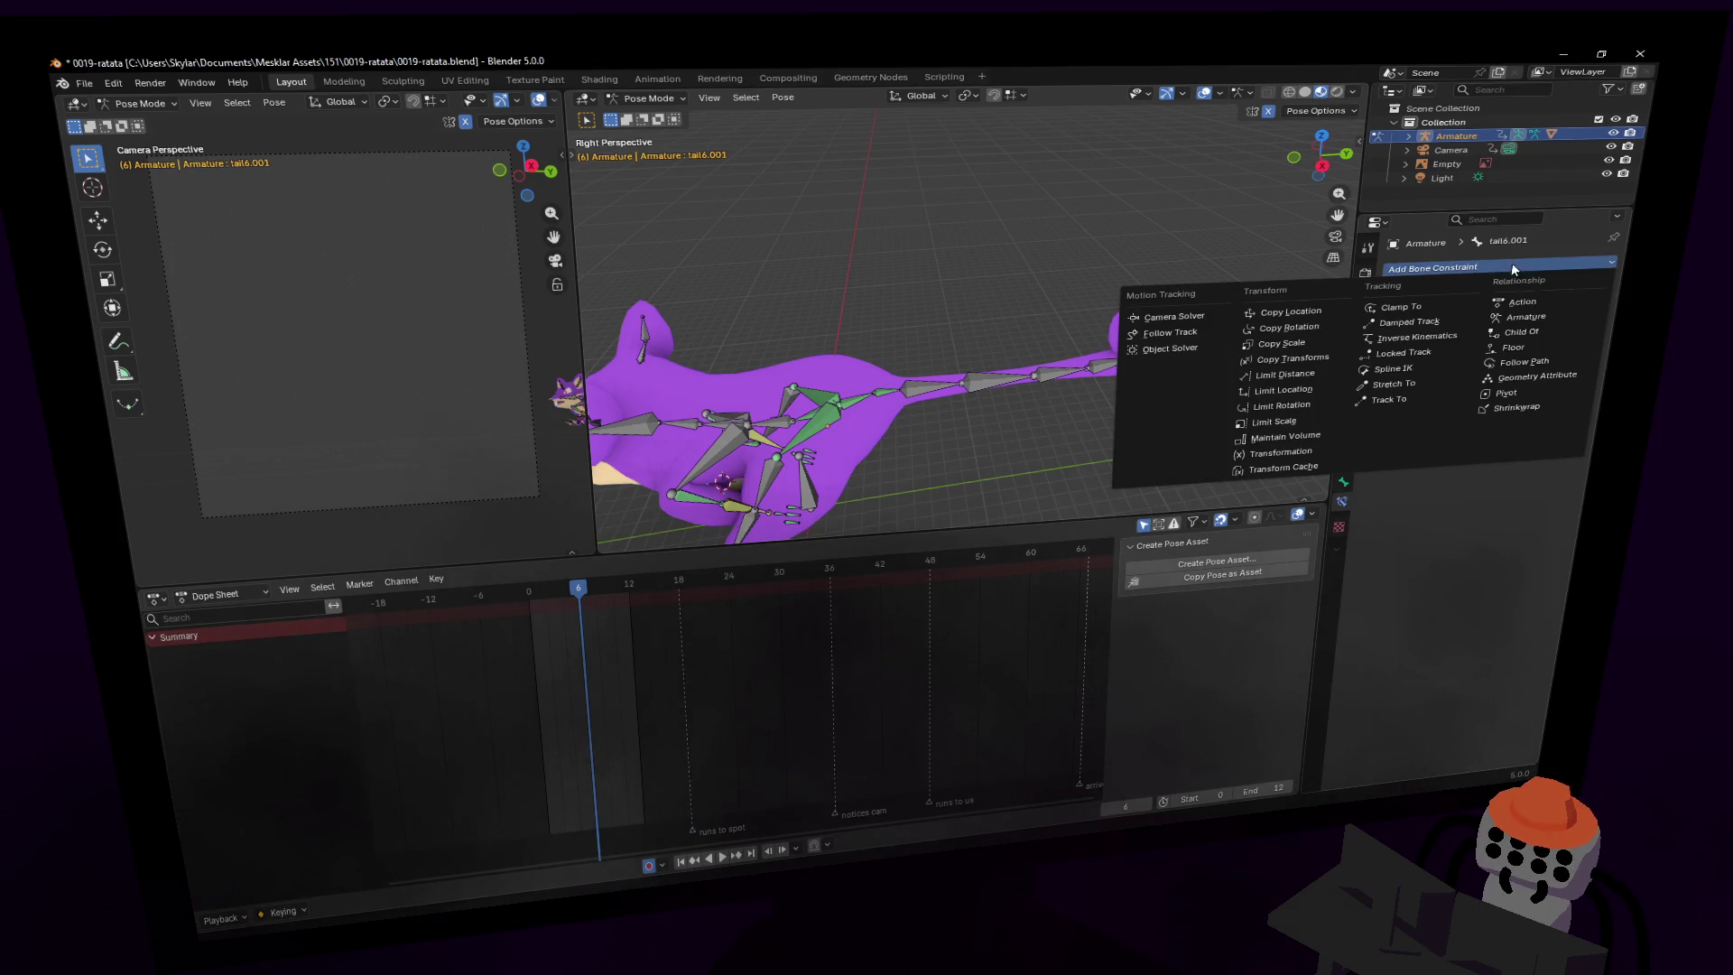
- Give tail6.001 a Child Of constraint to hip.l, Set Inverse at frame 0, raise and key it
click(1548, 336)
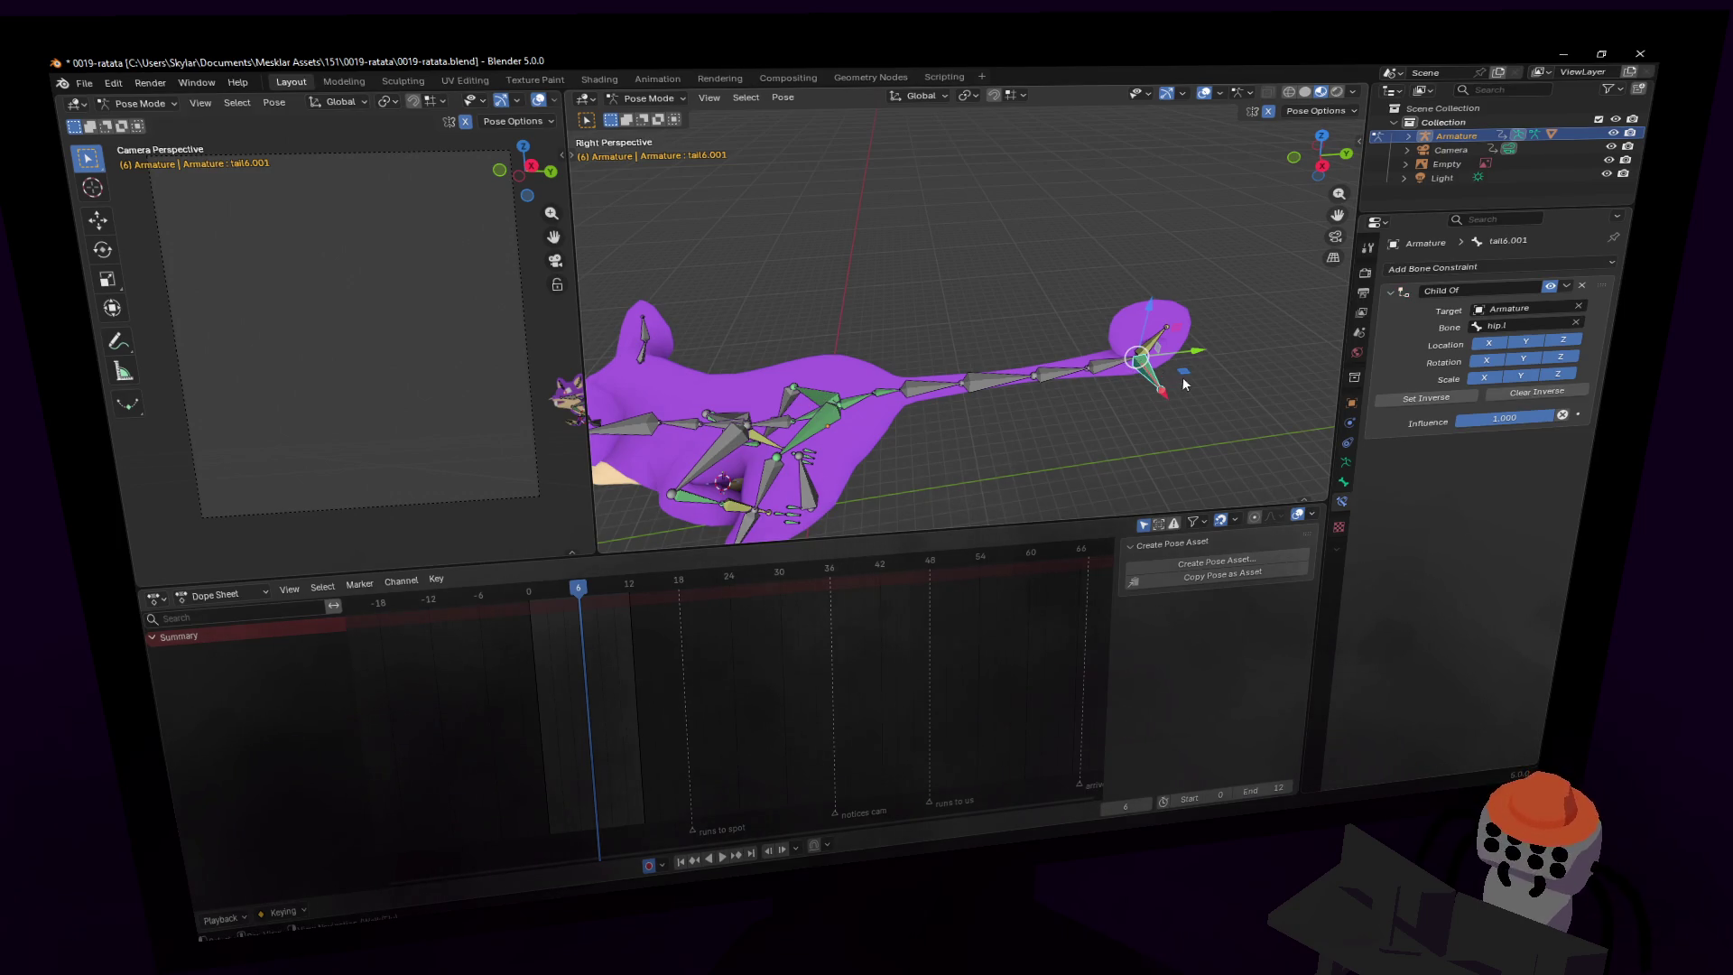
key(shift+Left)
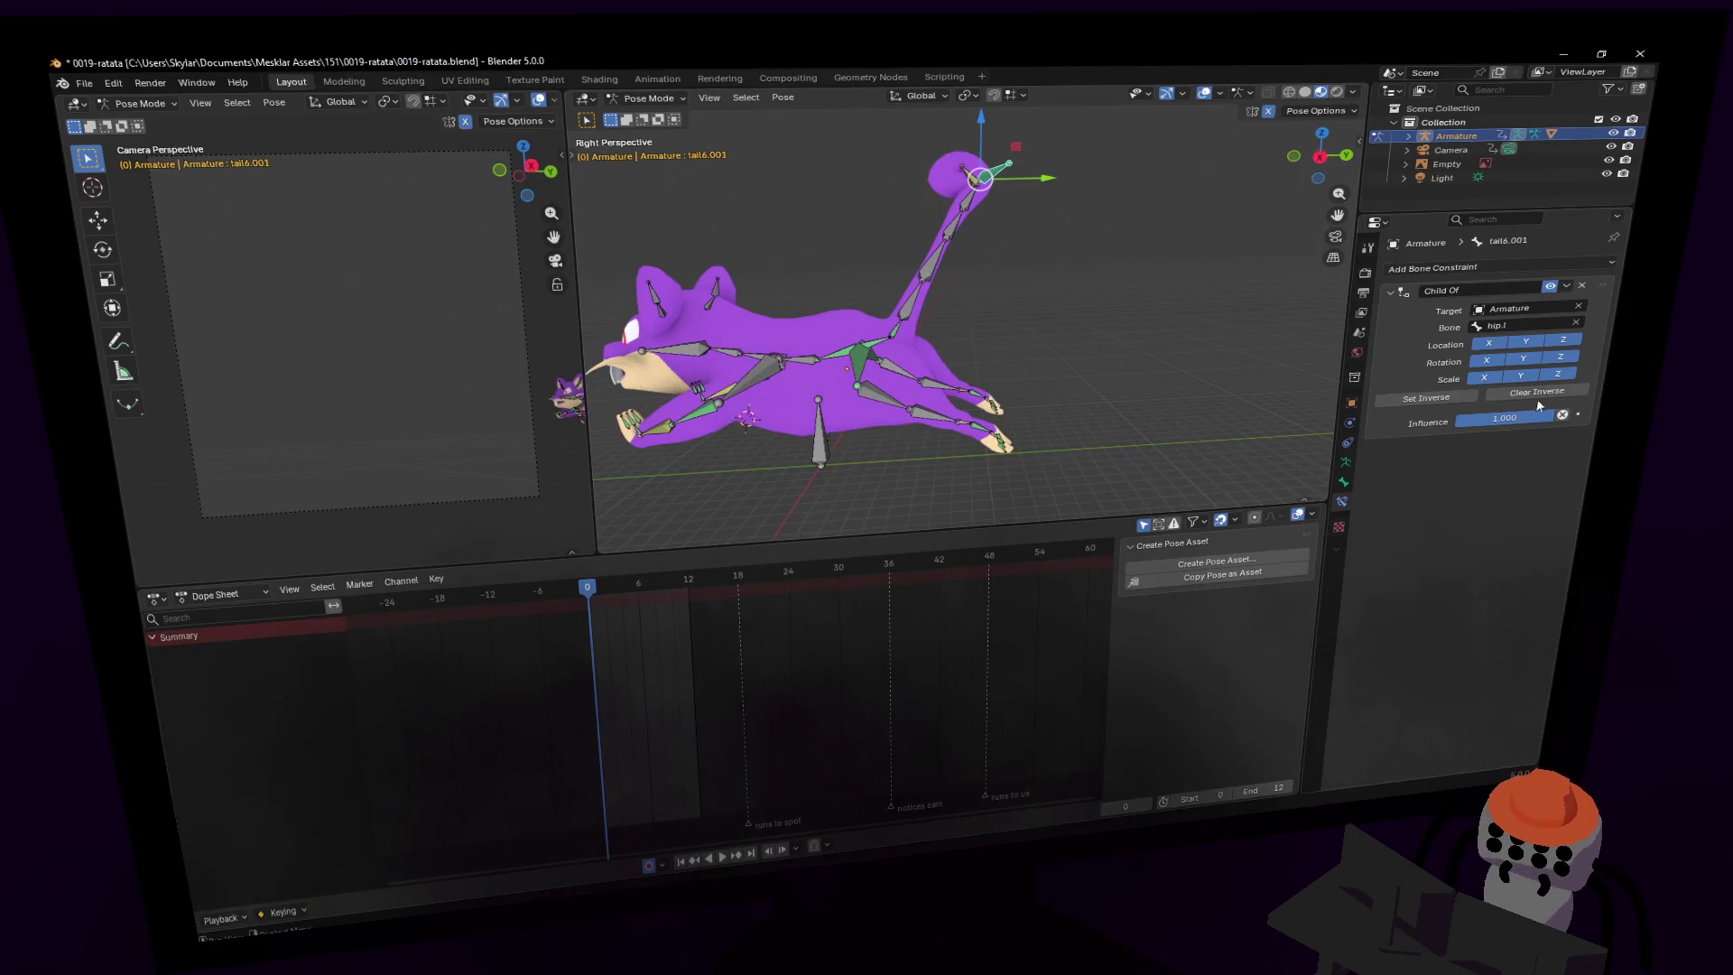
click(1447, 401)
drag(1171, 287, 912, 180)
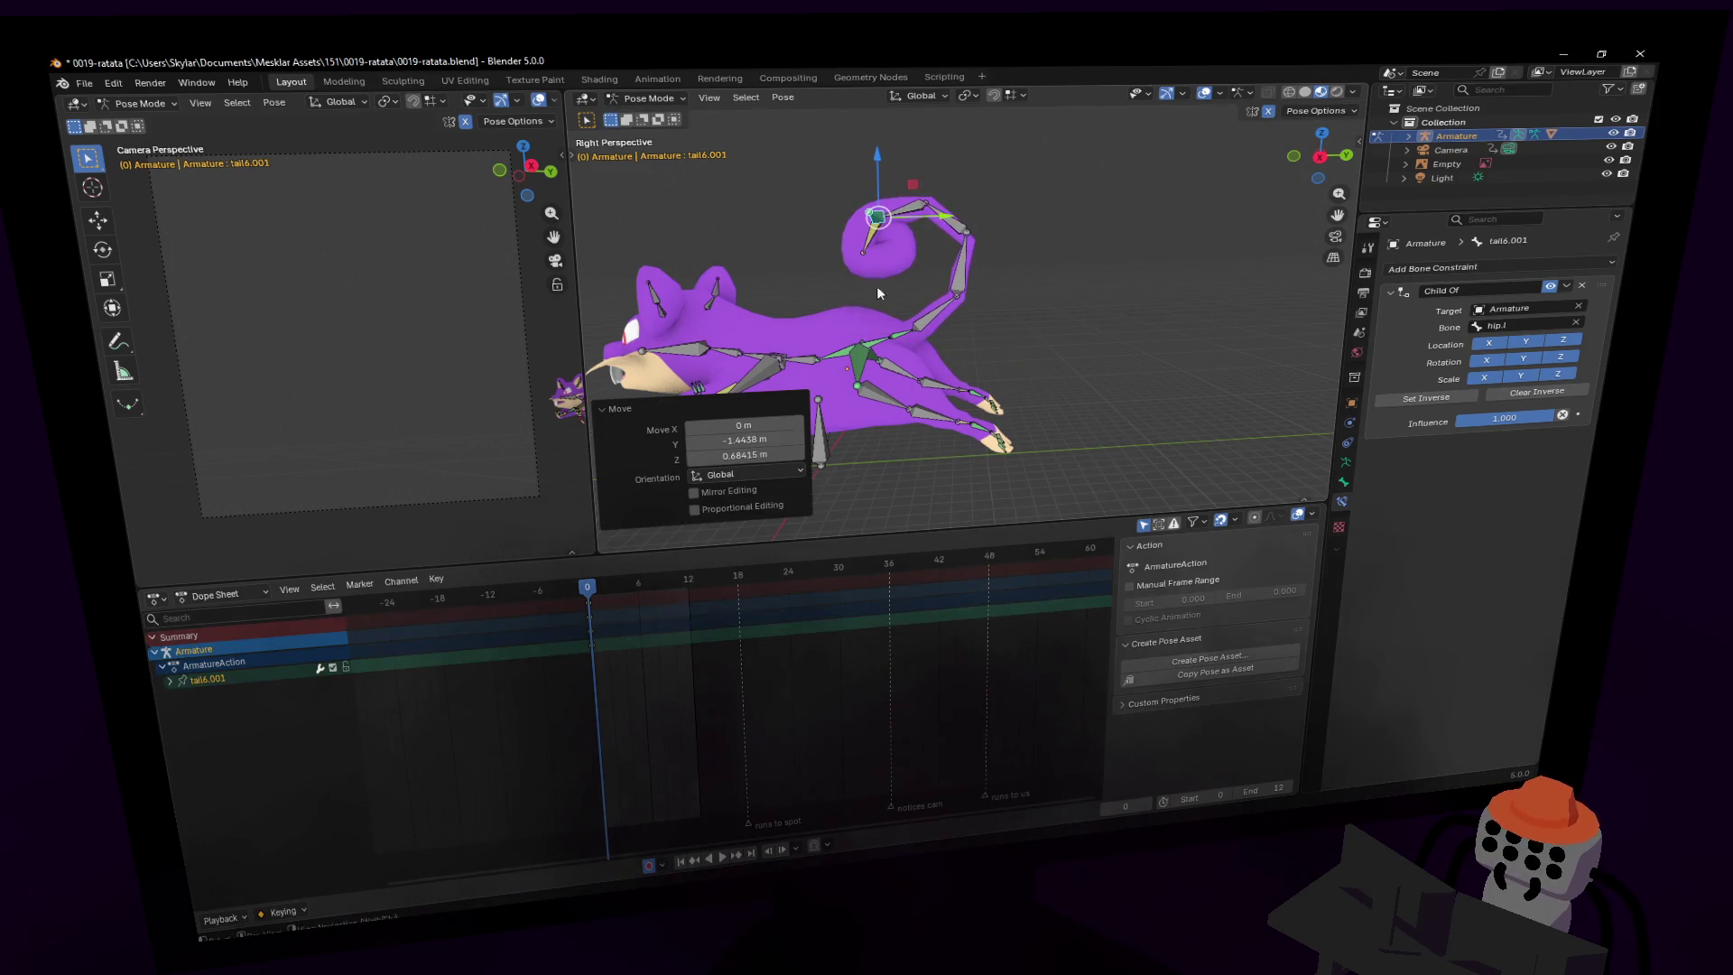
click(806, 693)
key(space)
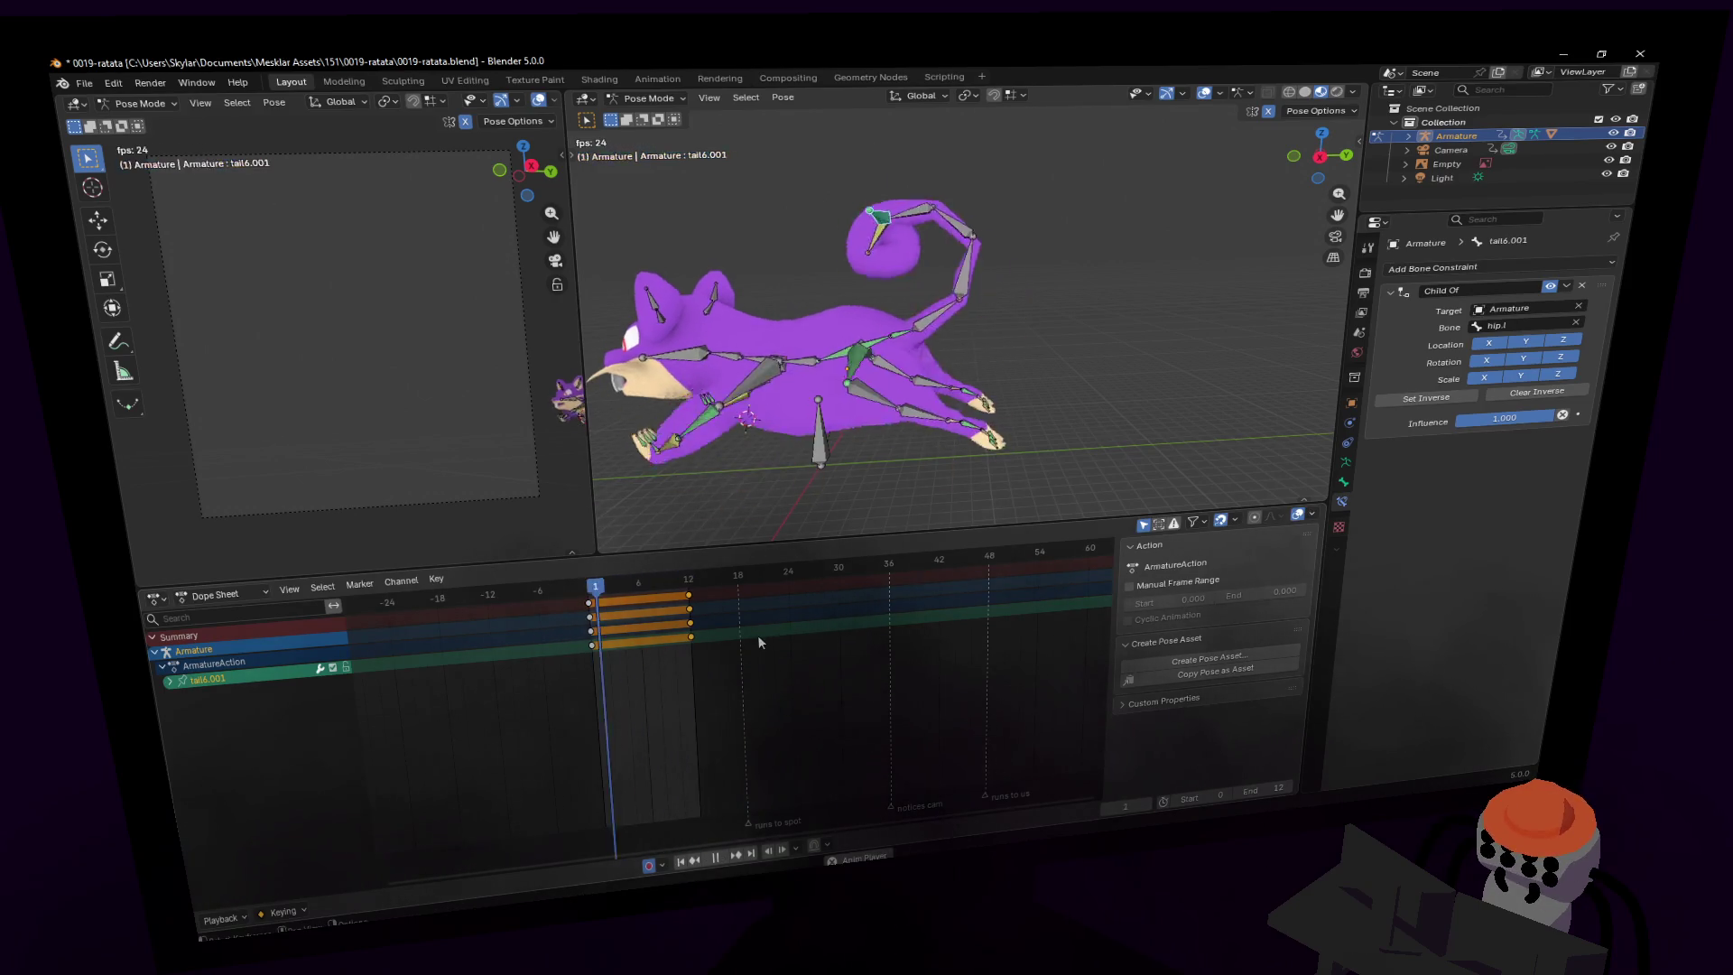
- Play and review the curling-tail run cycle, toggling Edit Mode and back
key(space)
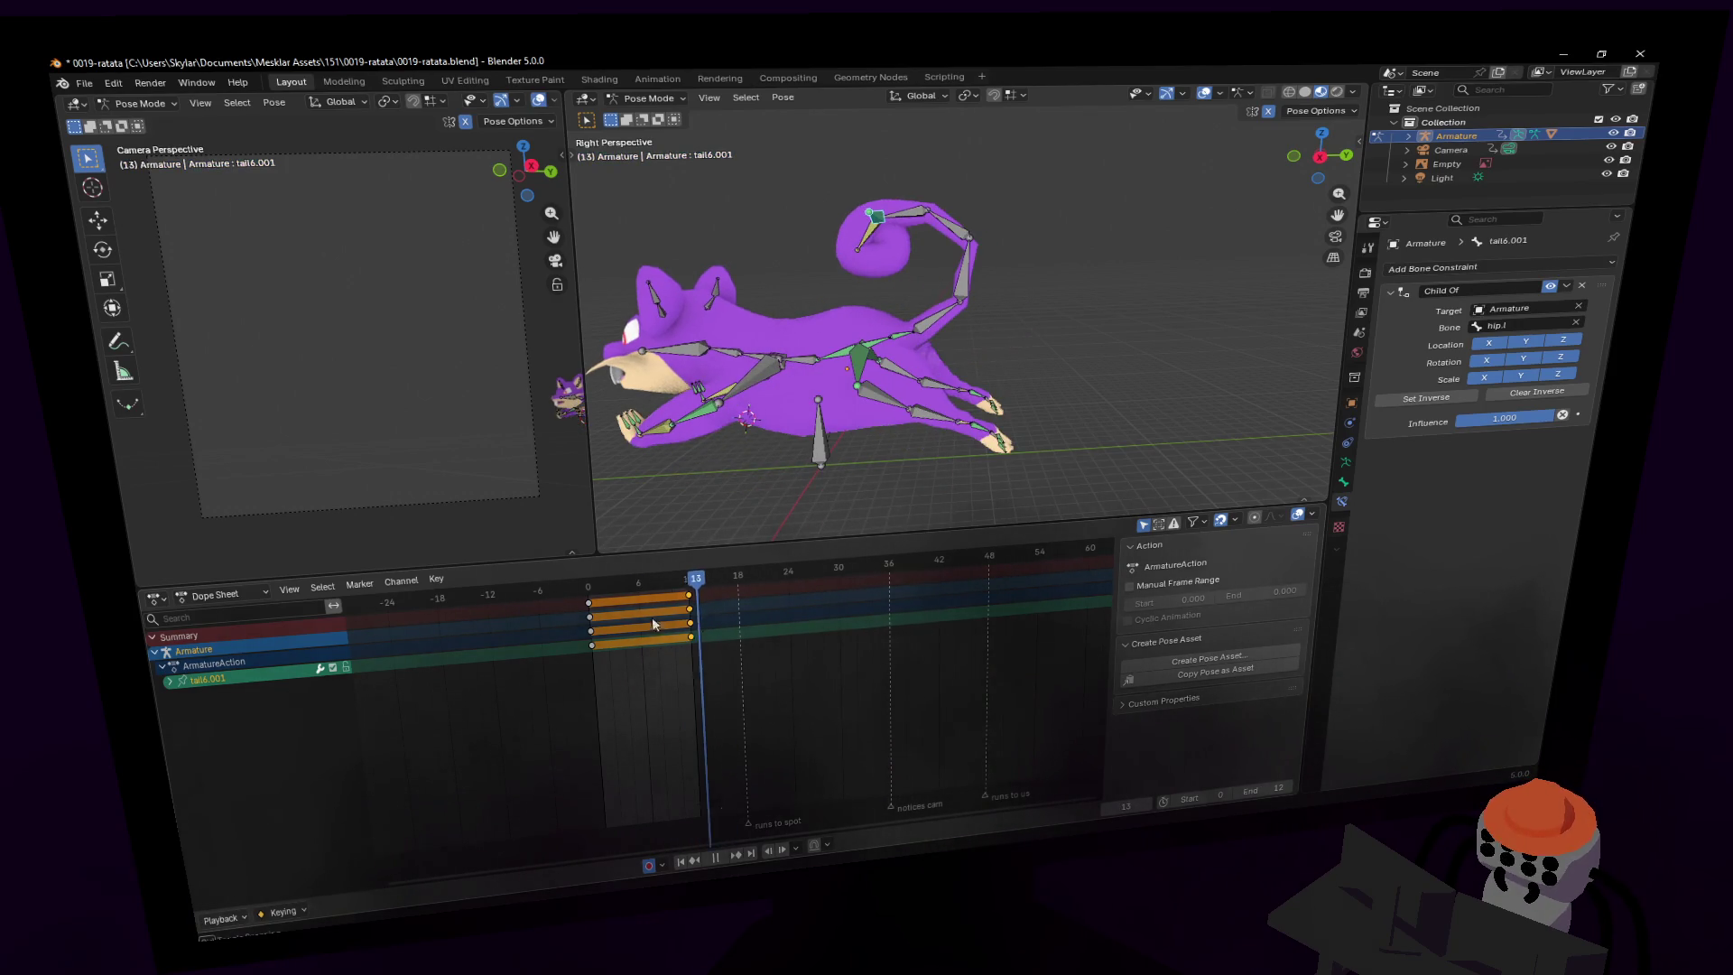
middle_drag(956, 348, 1004, 352)
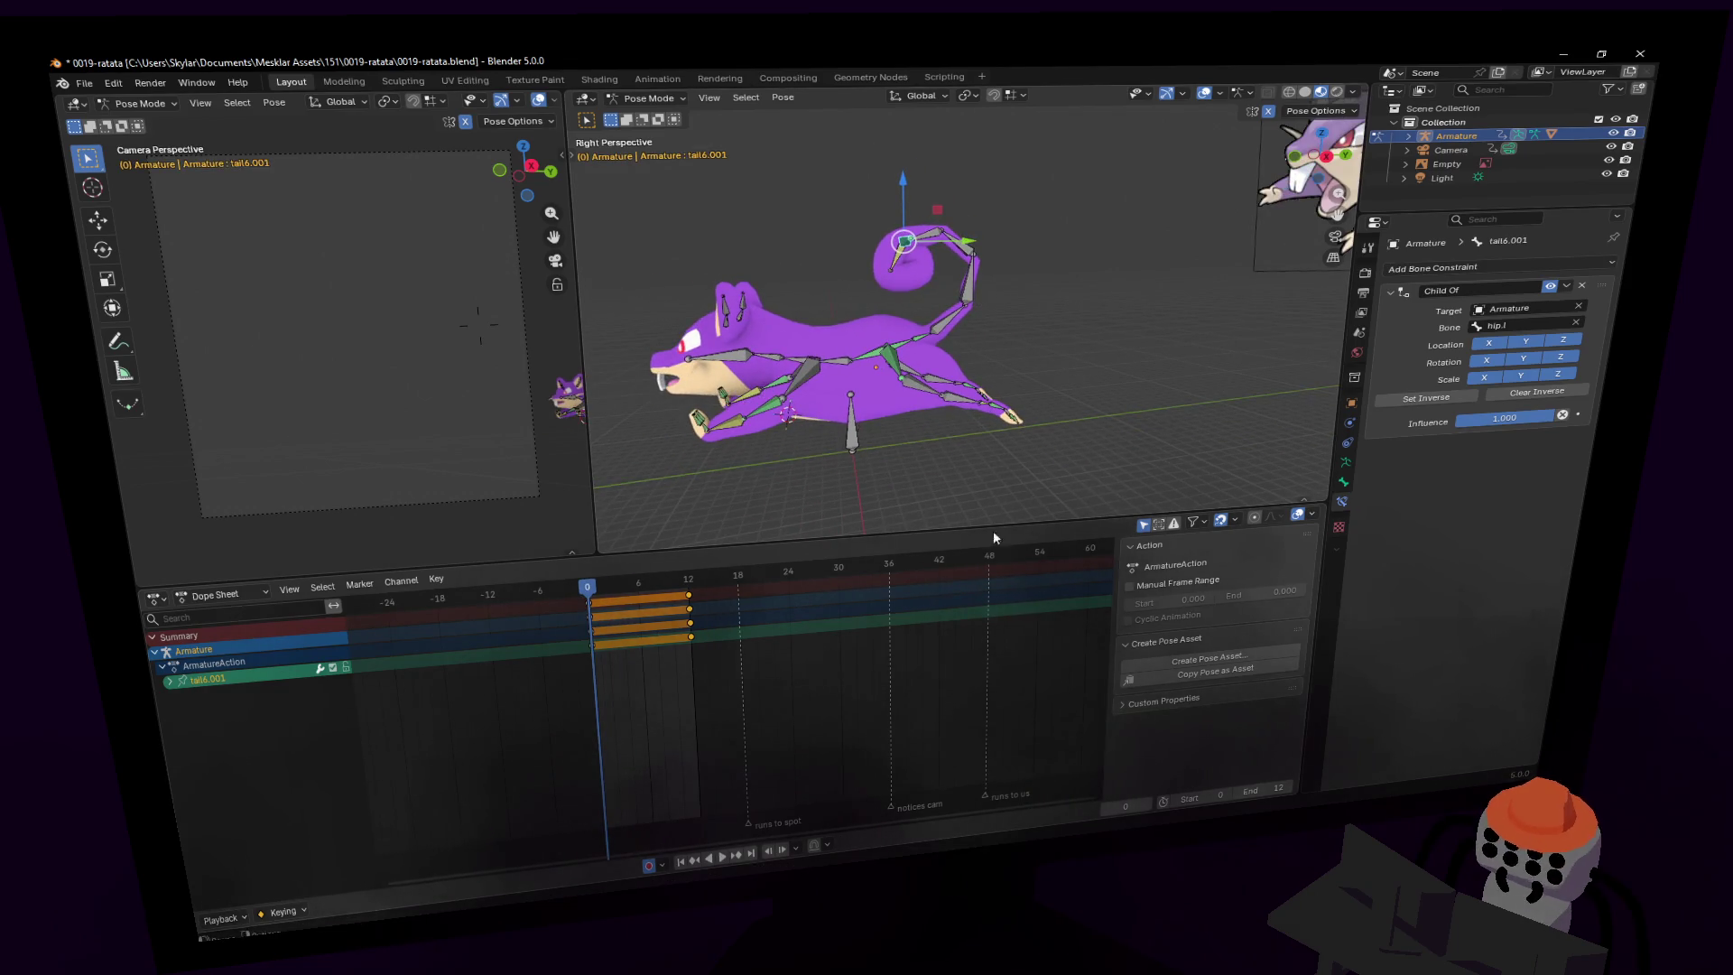
key(space)
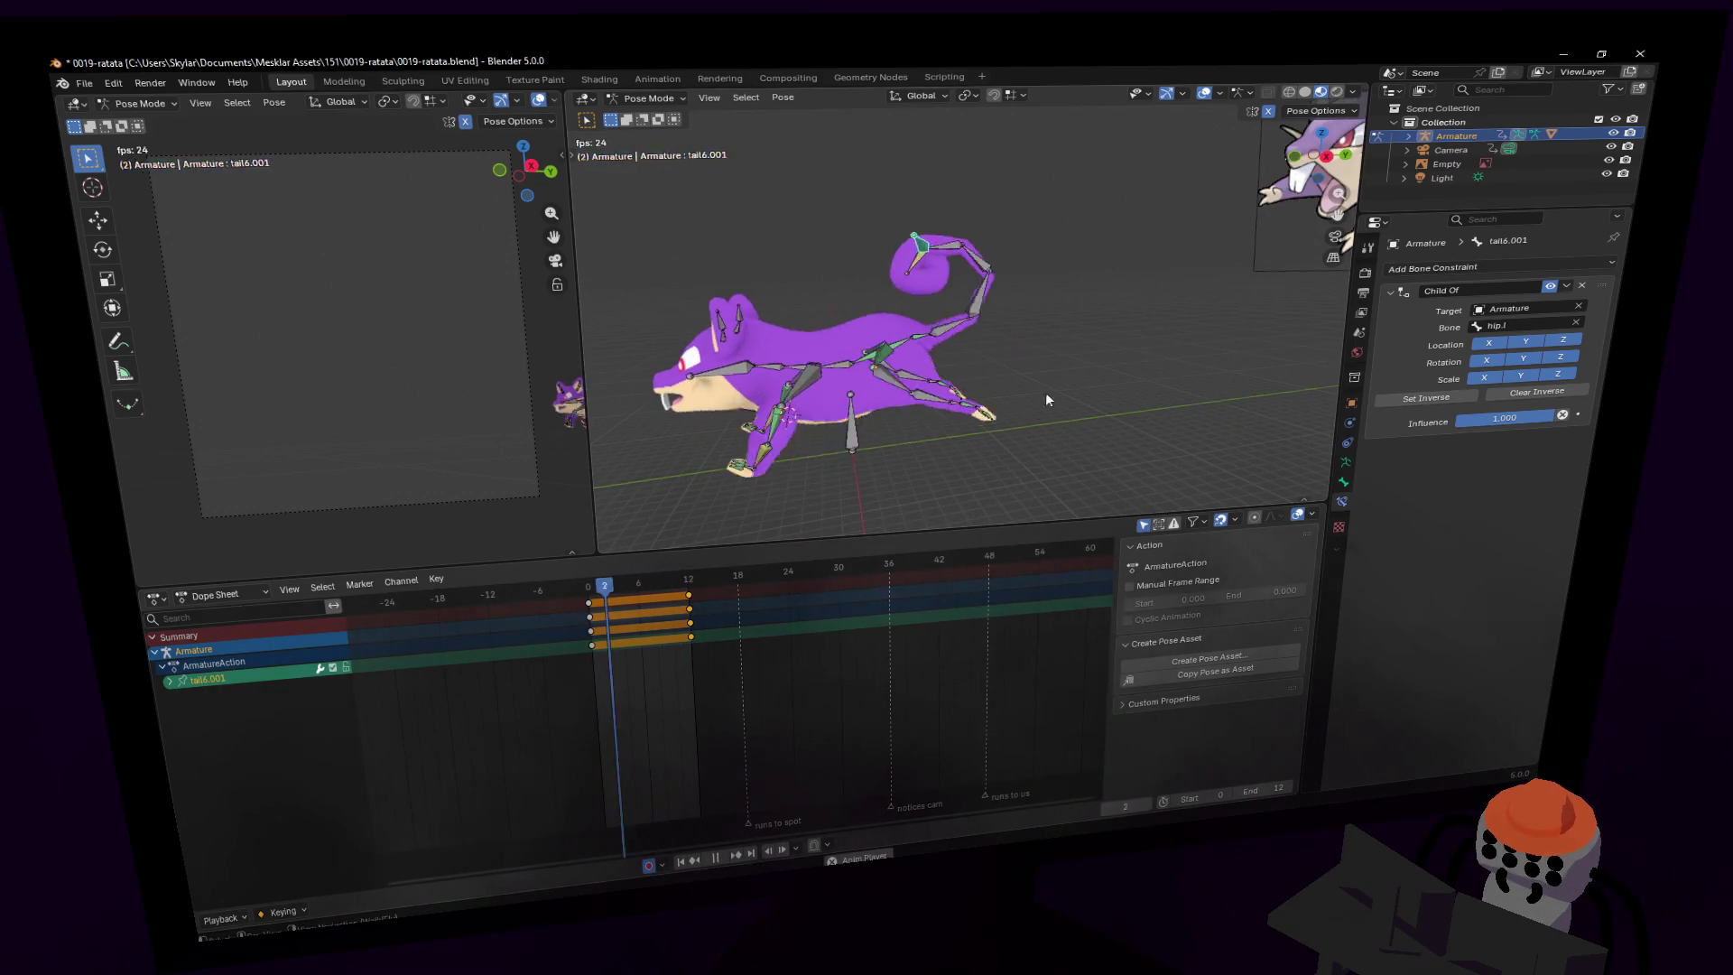
key(Tab)
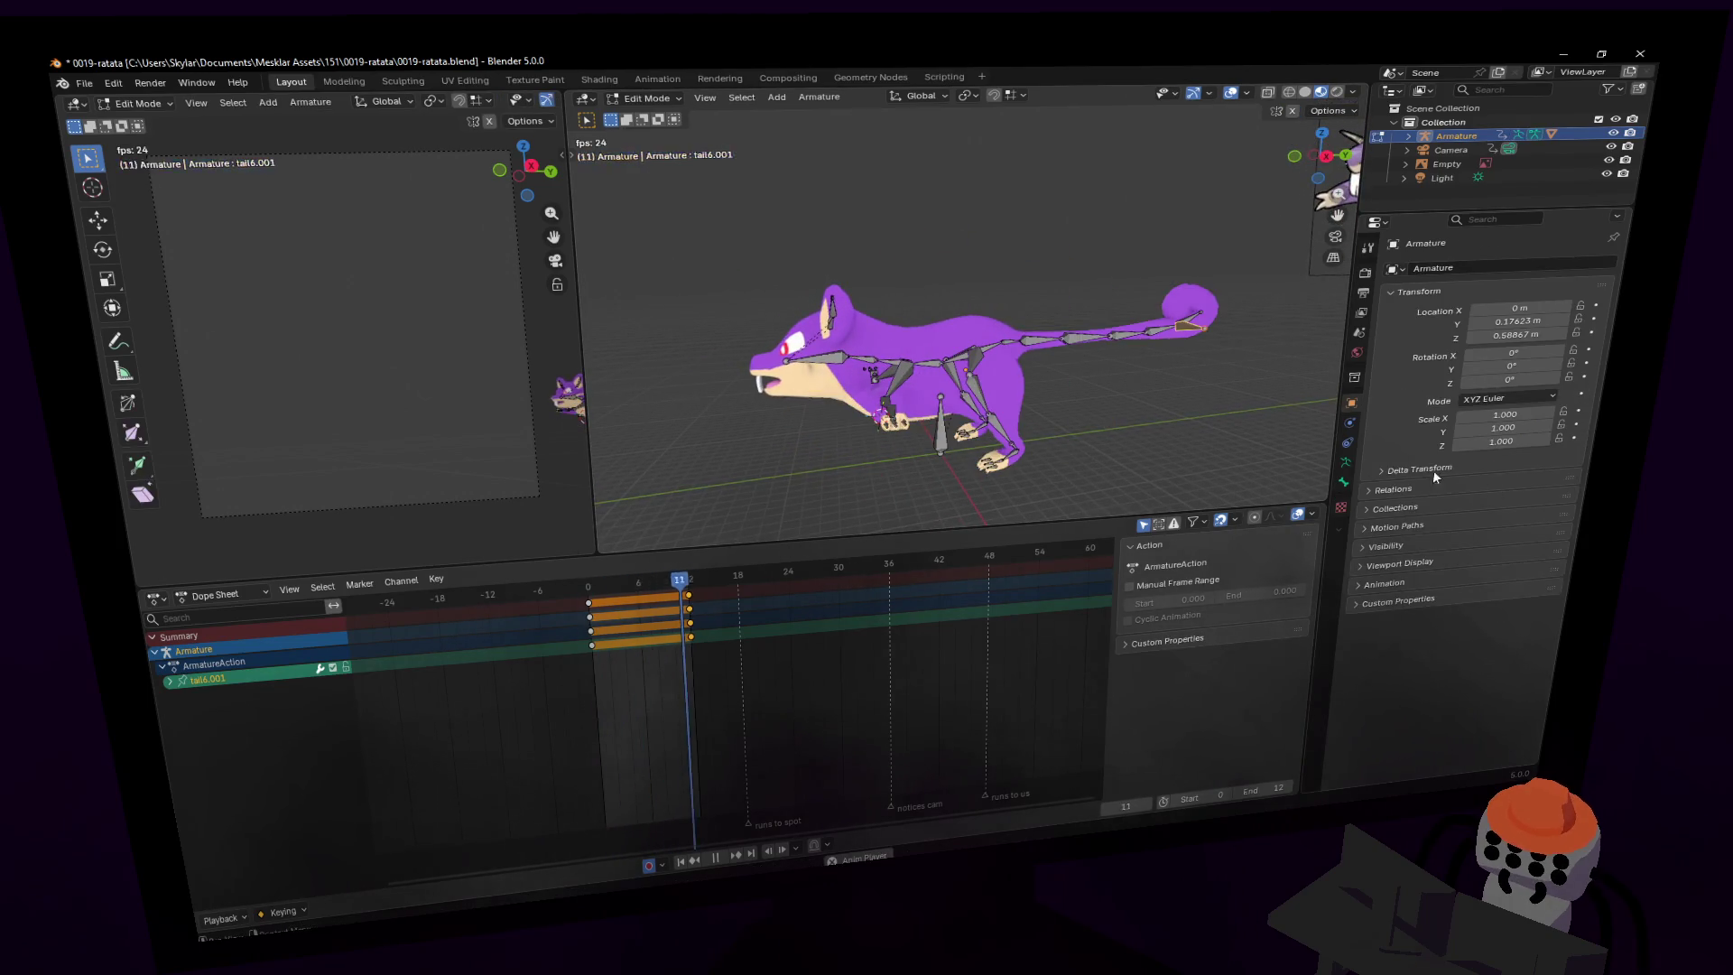
key(Tab)
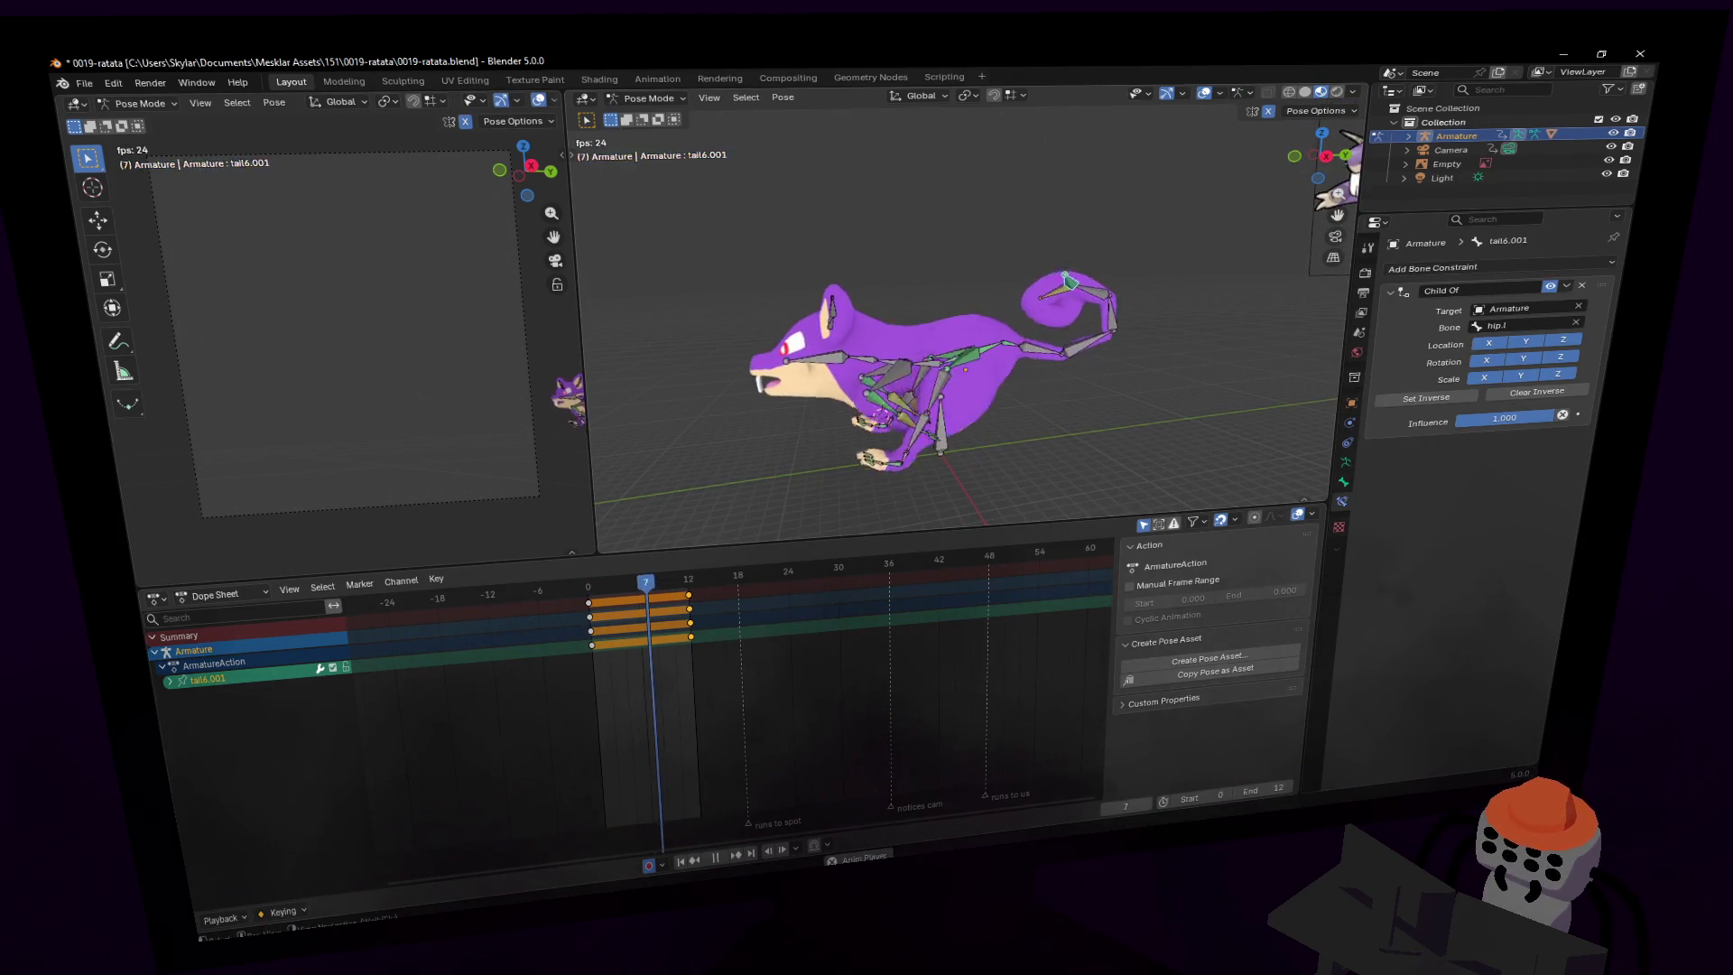
- Scrub the timeline back to frame 0 and select the spine1 bone
key(shift+grave)
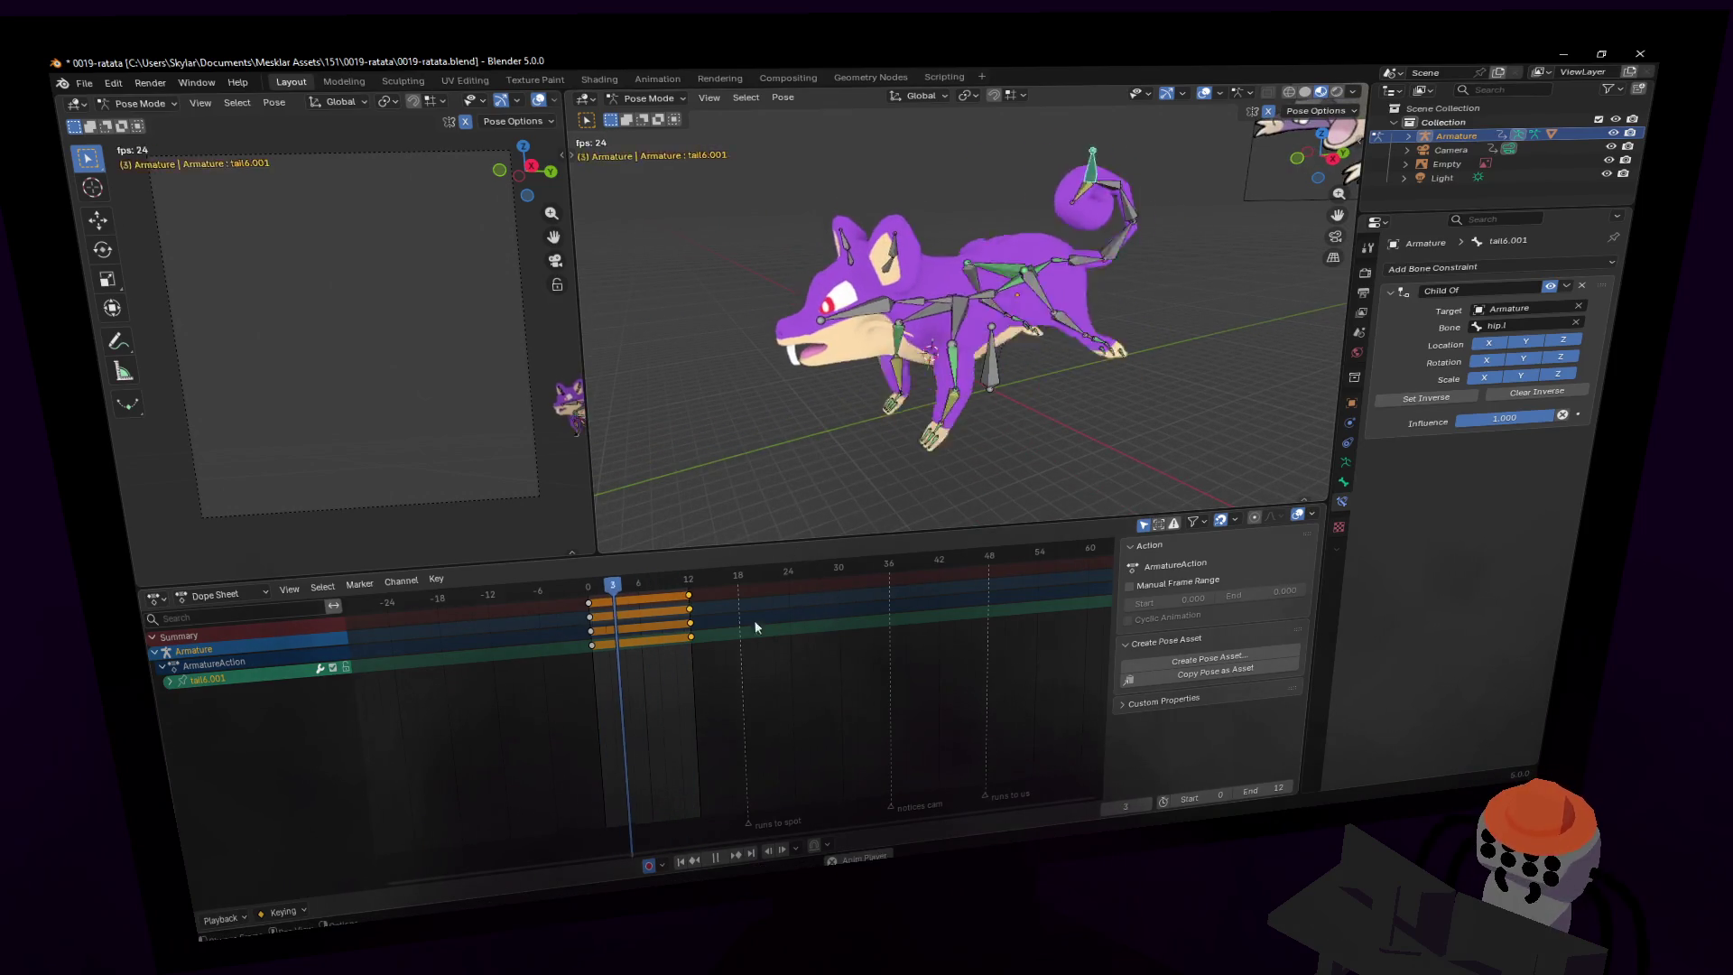
click(563, 589)
drag(582, 589, 591, 596)
middle_drag(650, 451, 712, 397)
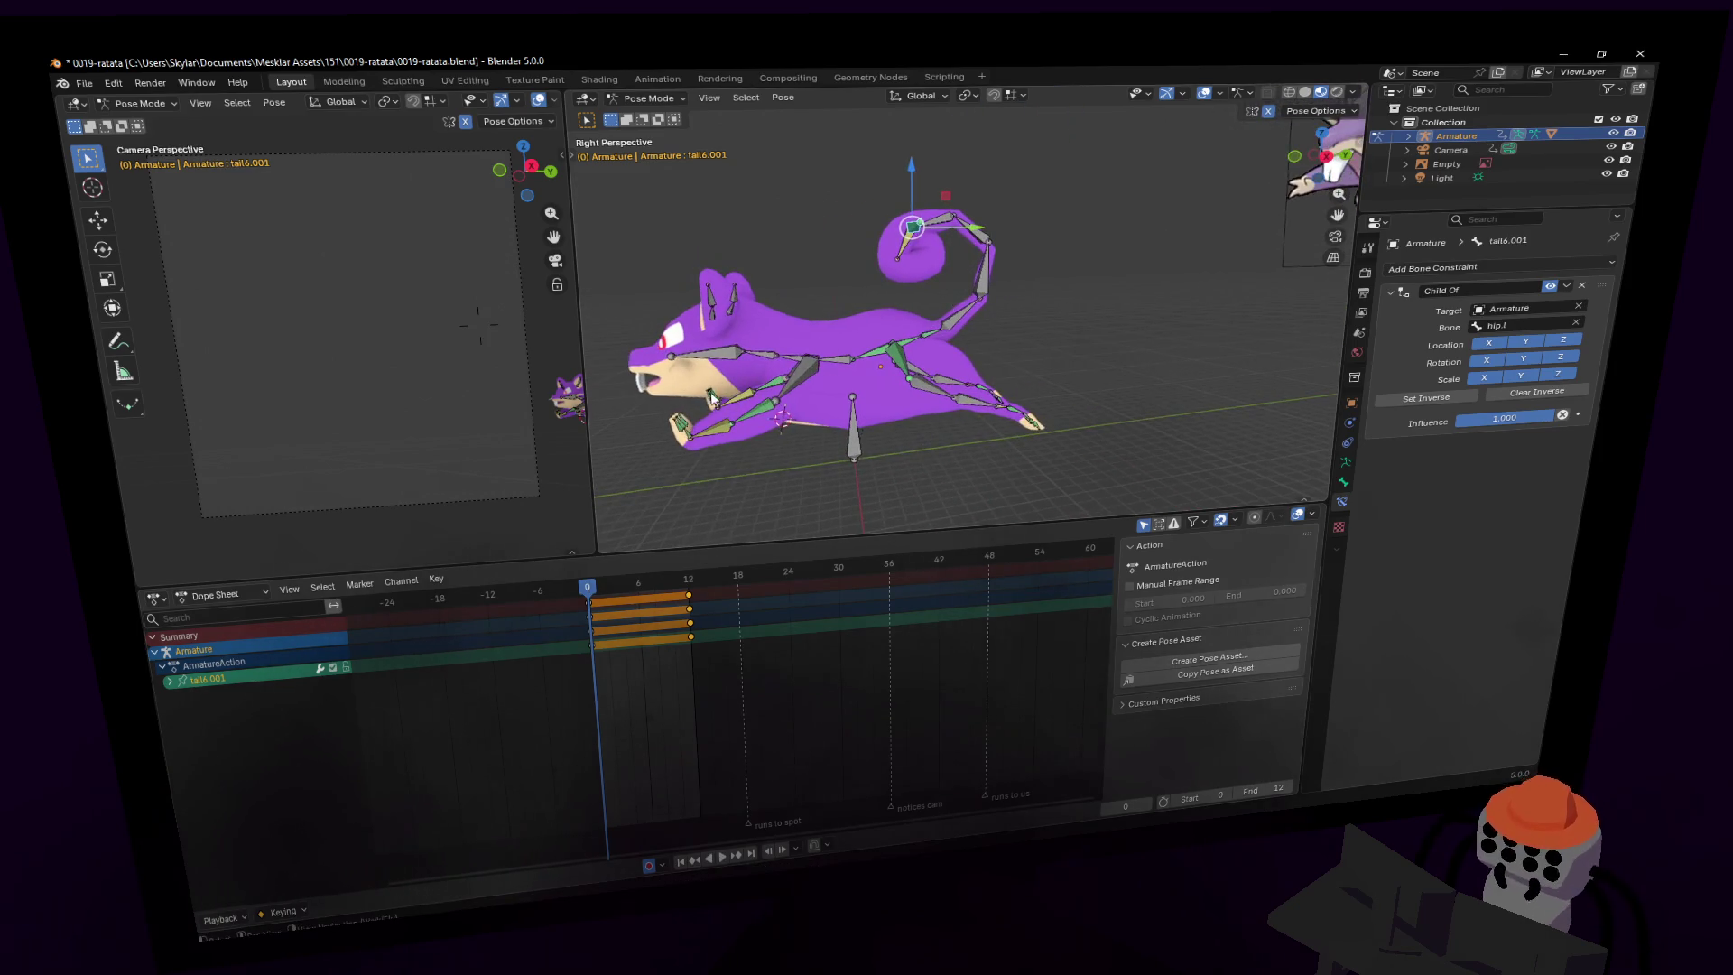
click(880, 352)
- Raise spine1 about 0.11 m along Z and key it, then scrub to frame 9
key(g)
key(z)
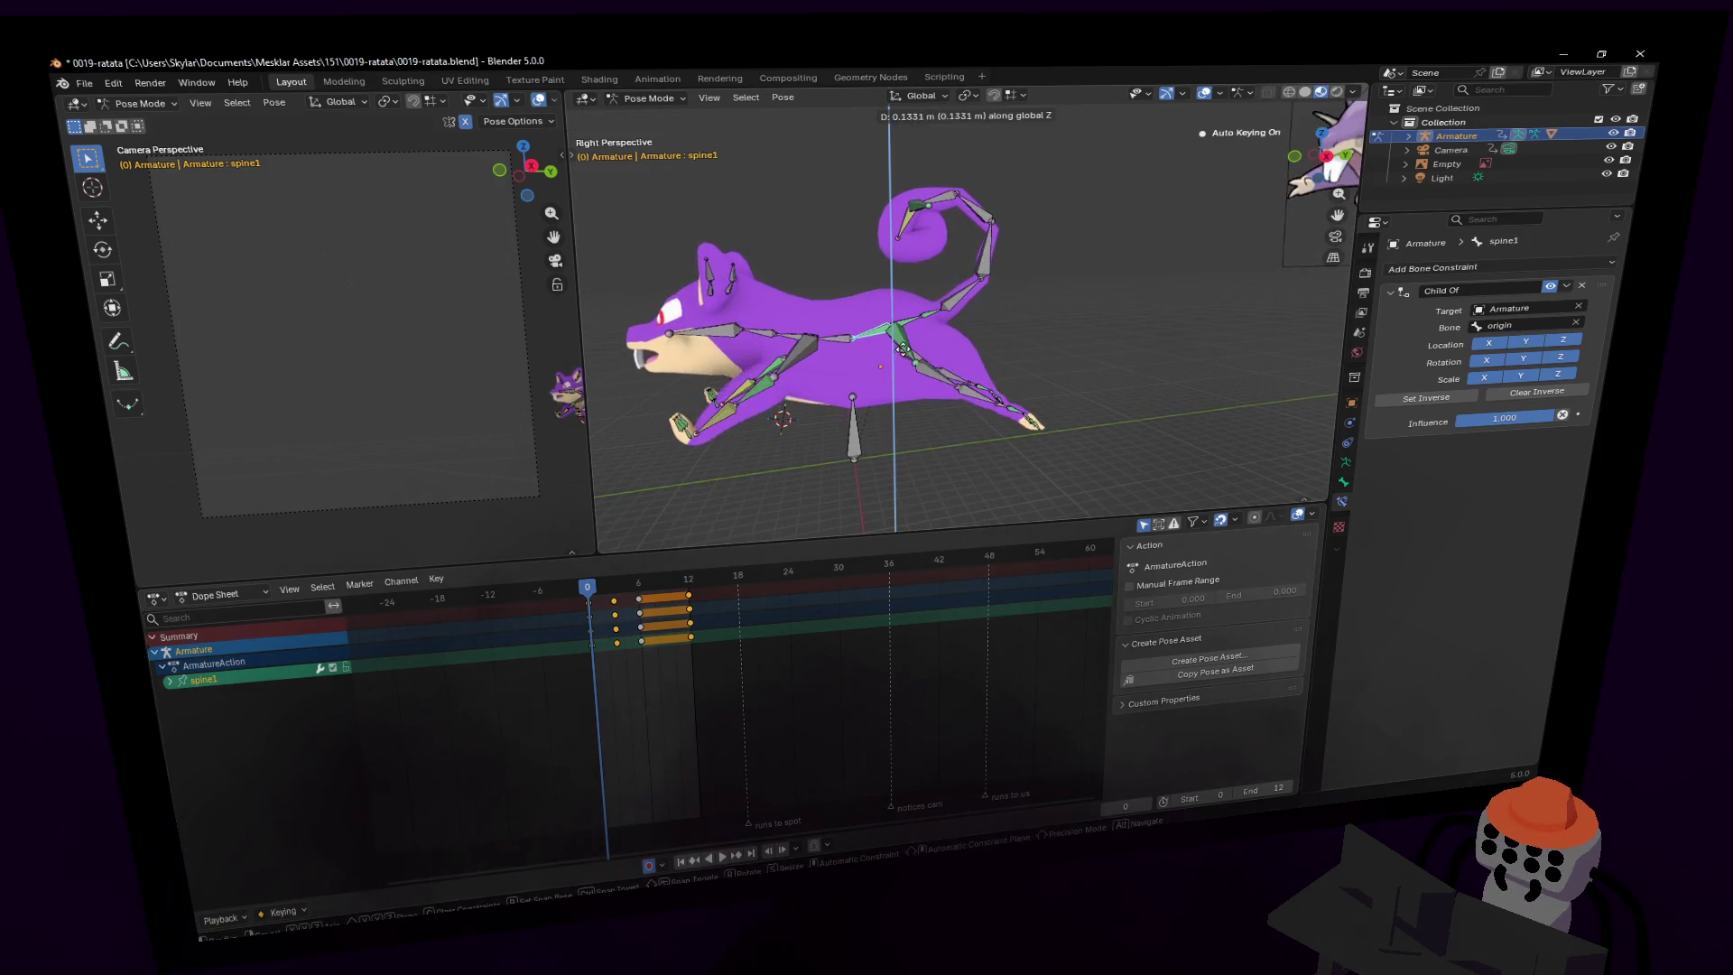
click(901, 363)
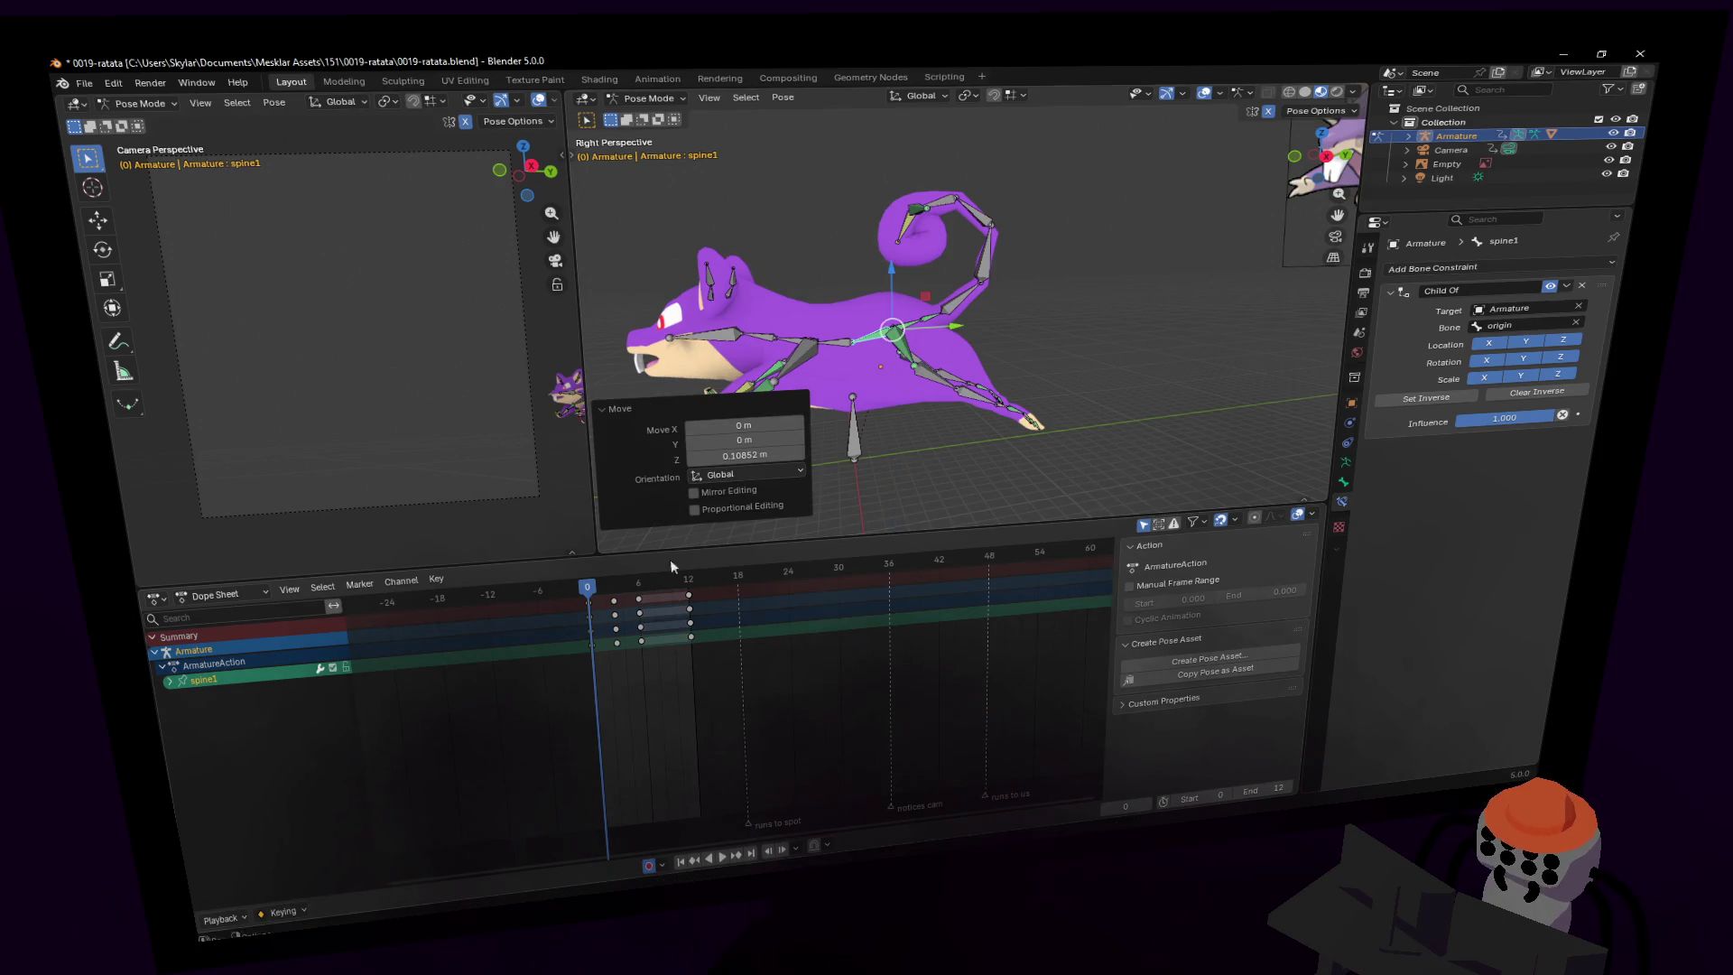
click(598, 611)
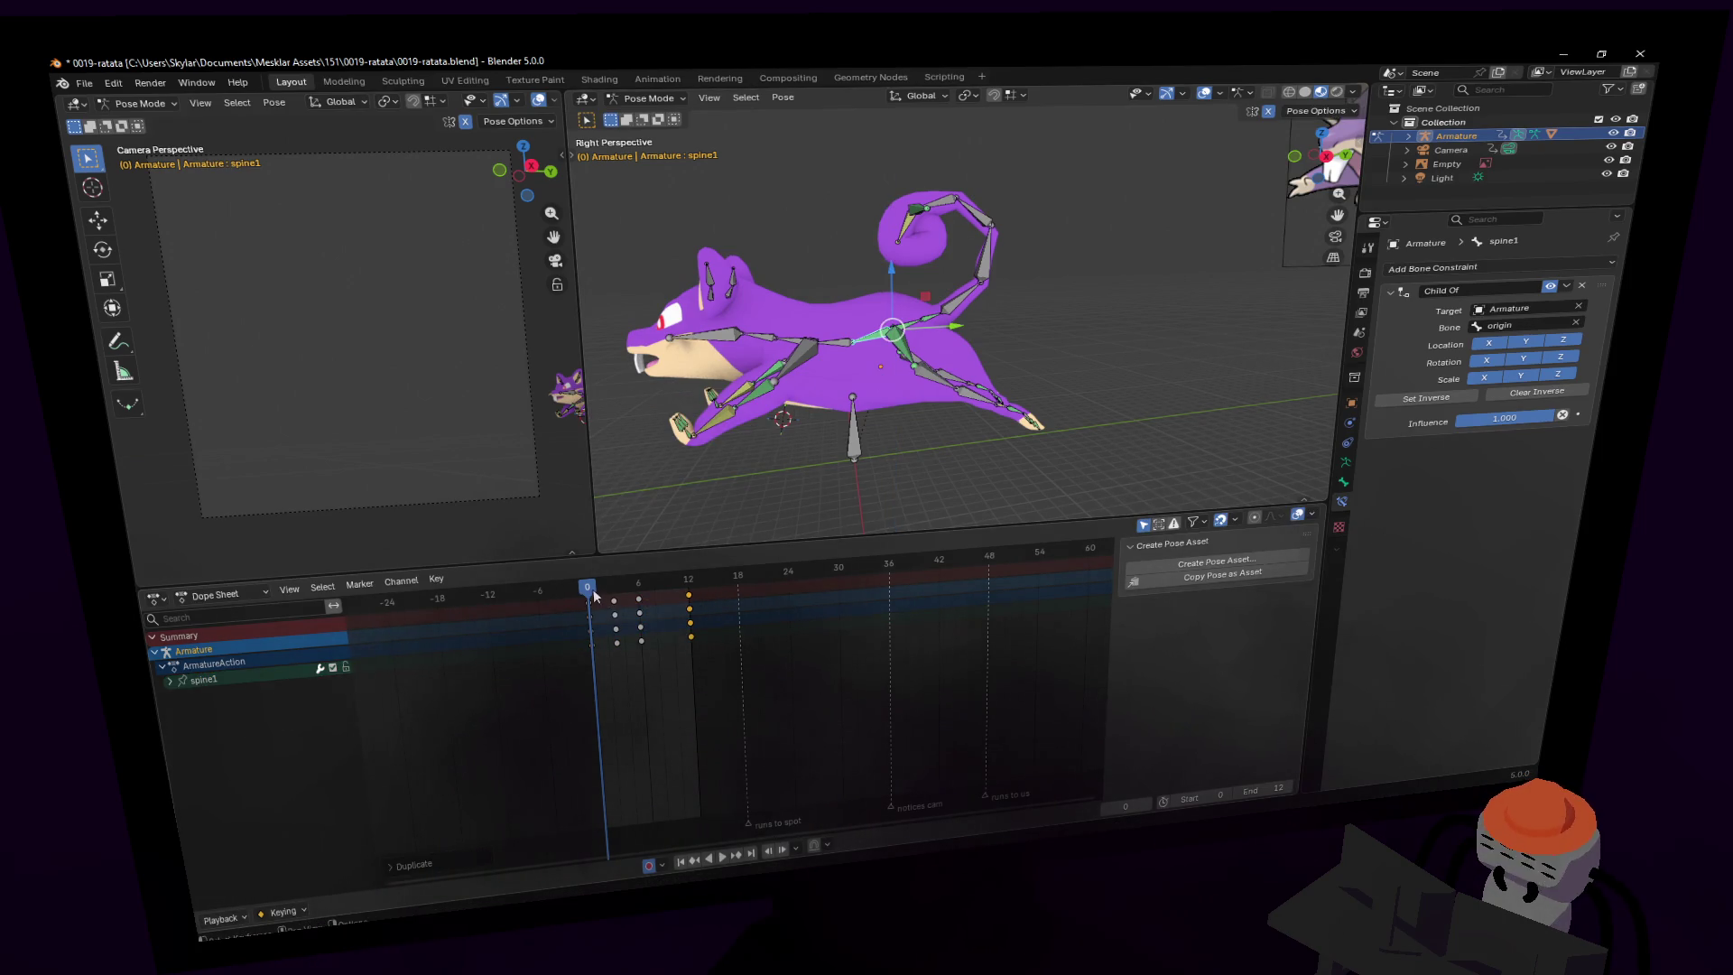
drag(593, 588, 672, 611)
- Play the loop to check the body bob, toggling Edit Mode and back
key(space)
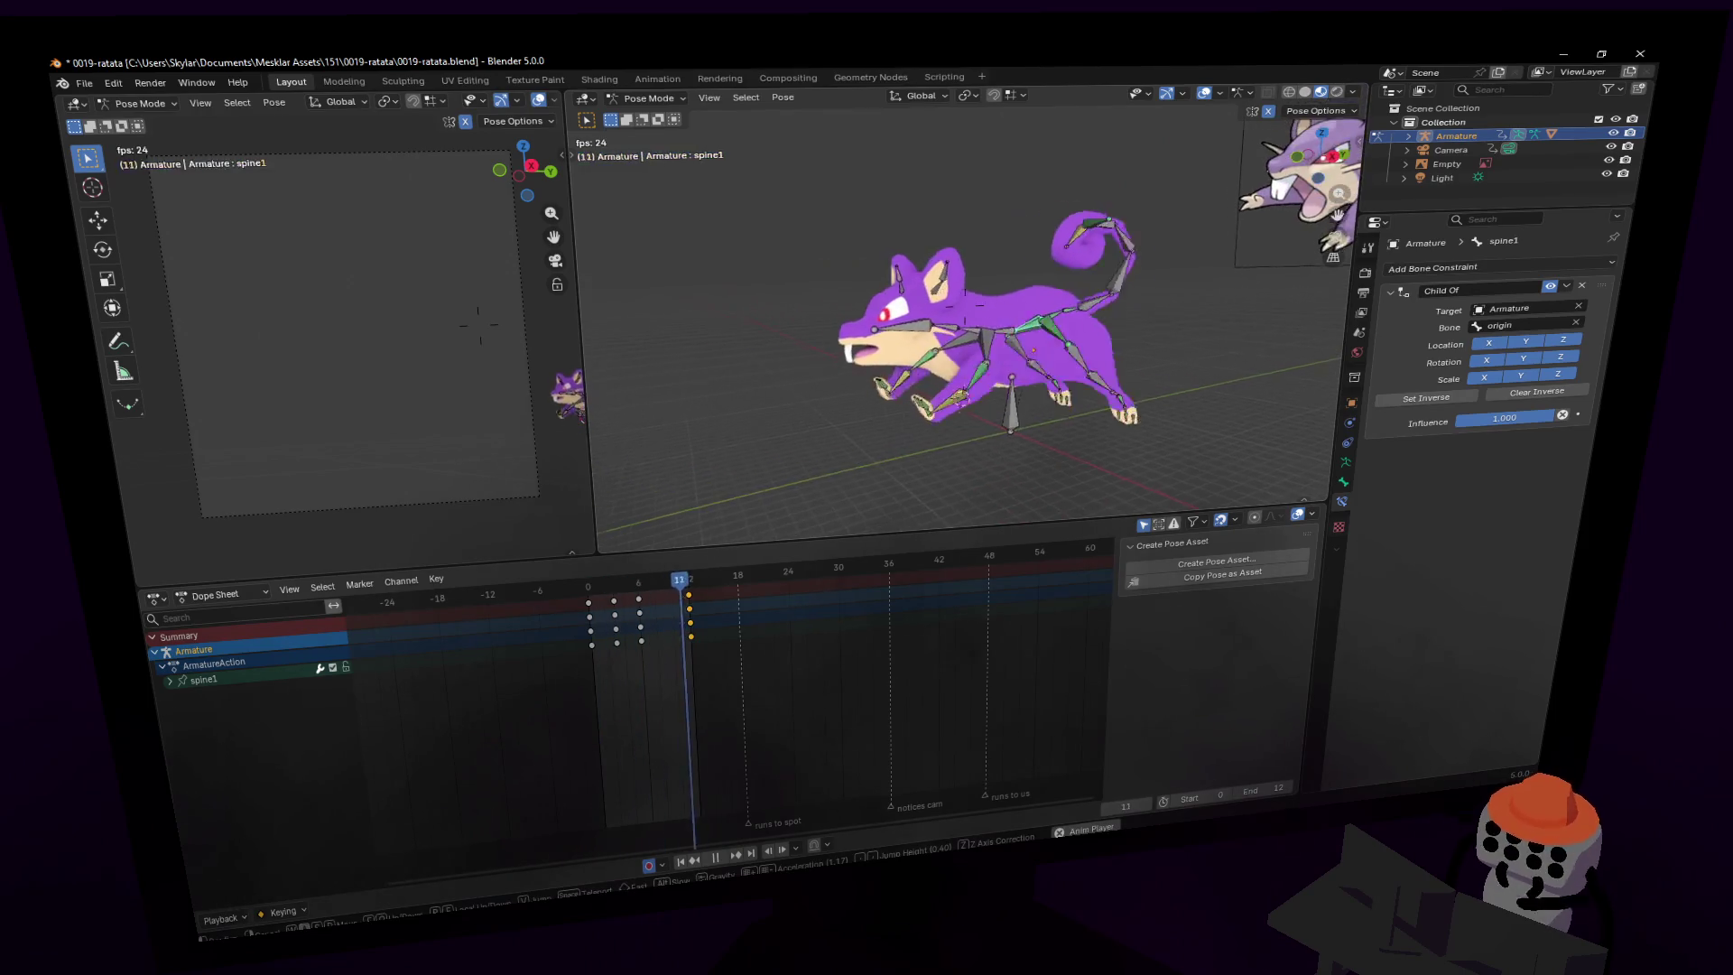
key(Tab)
key(Tab)
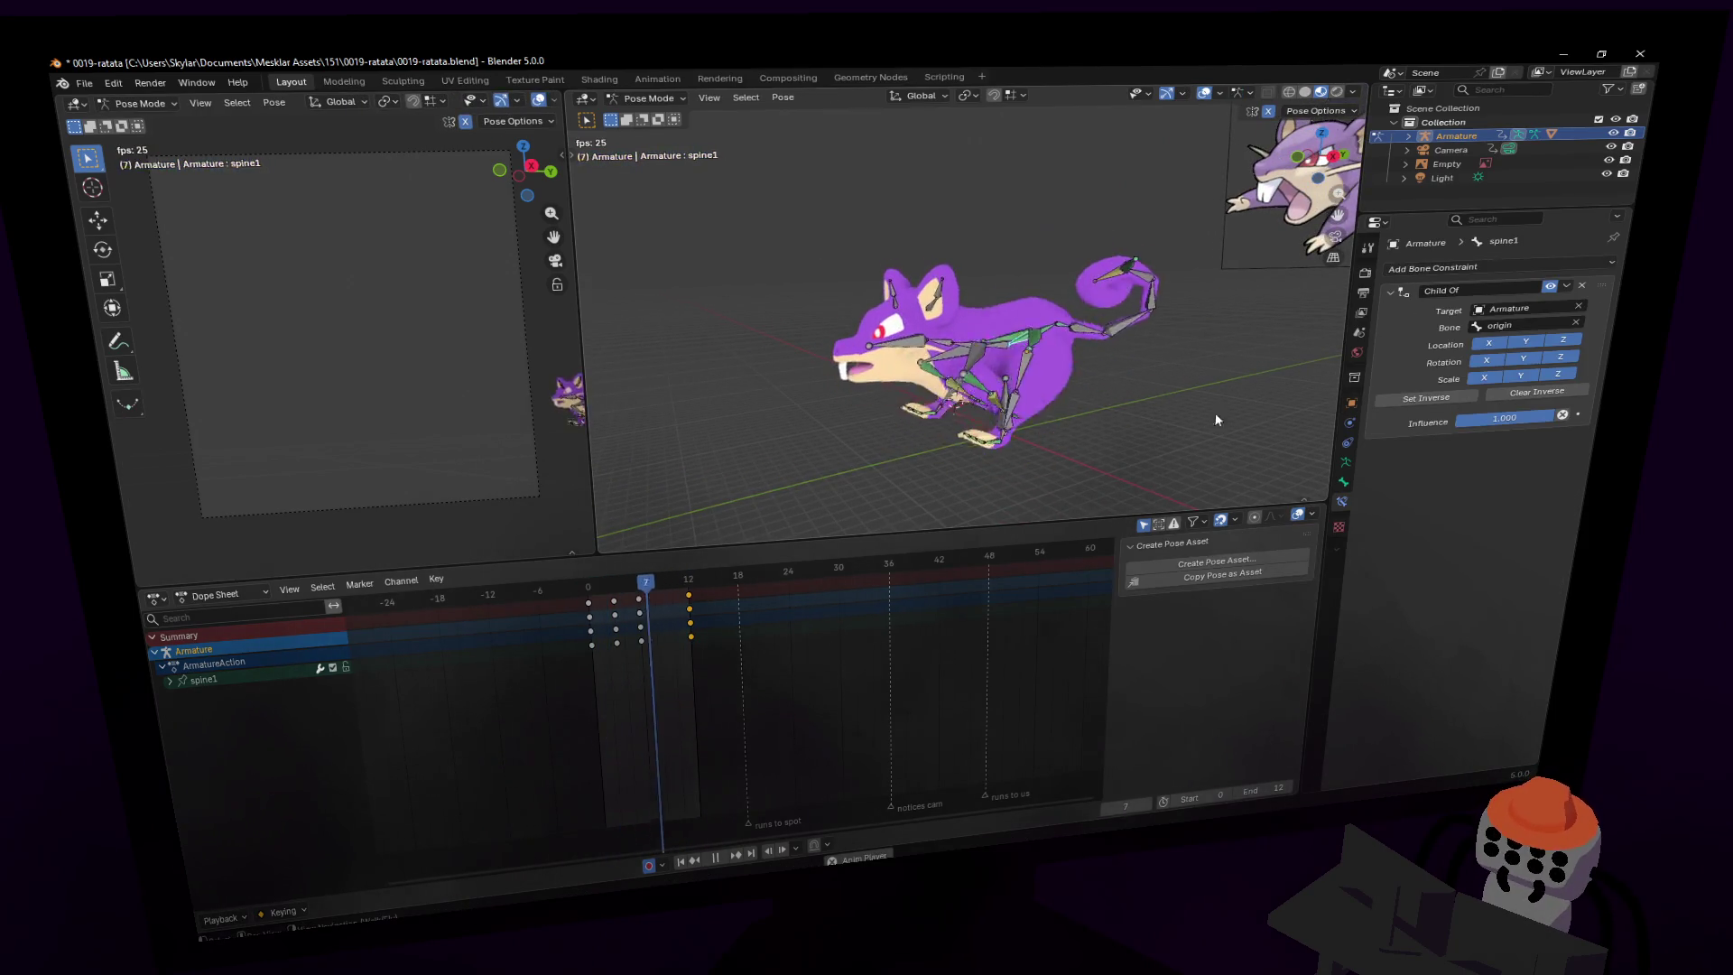
click(1206, 94)
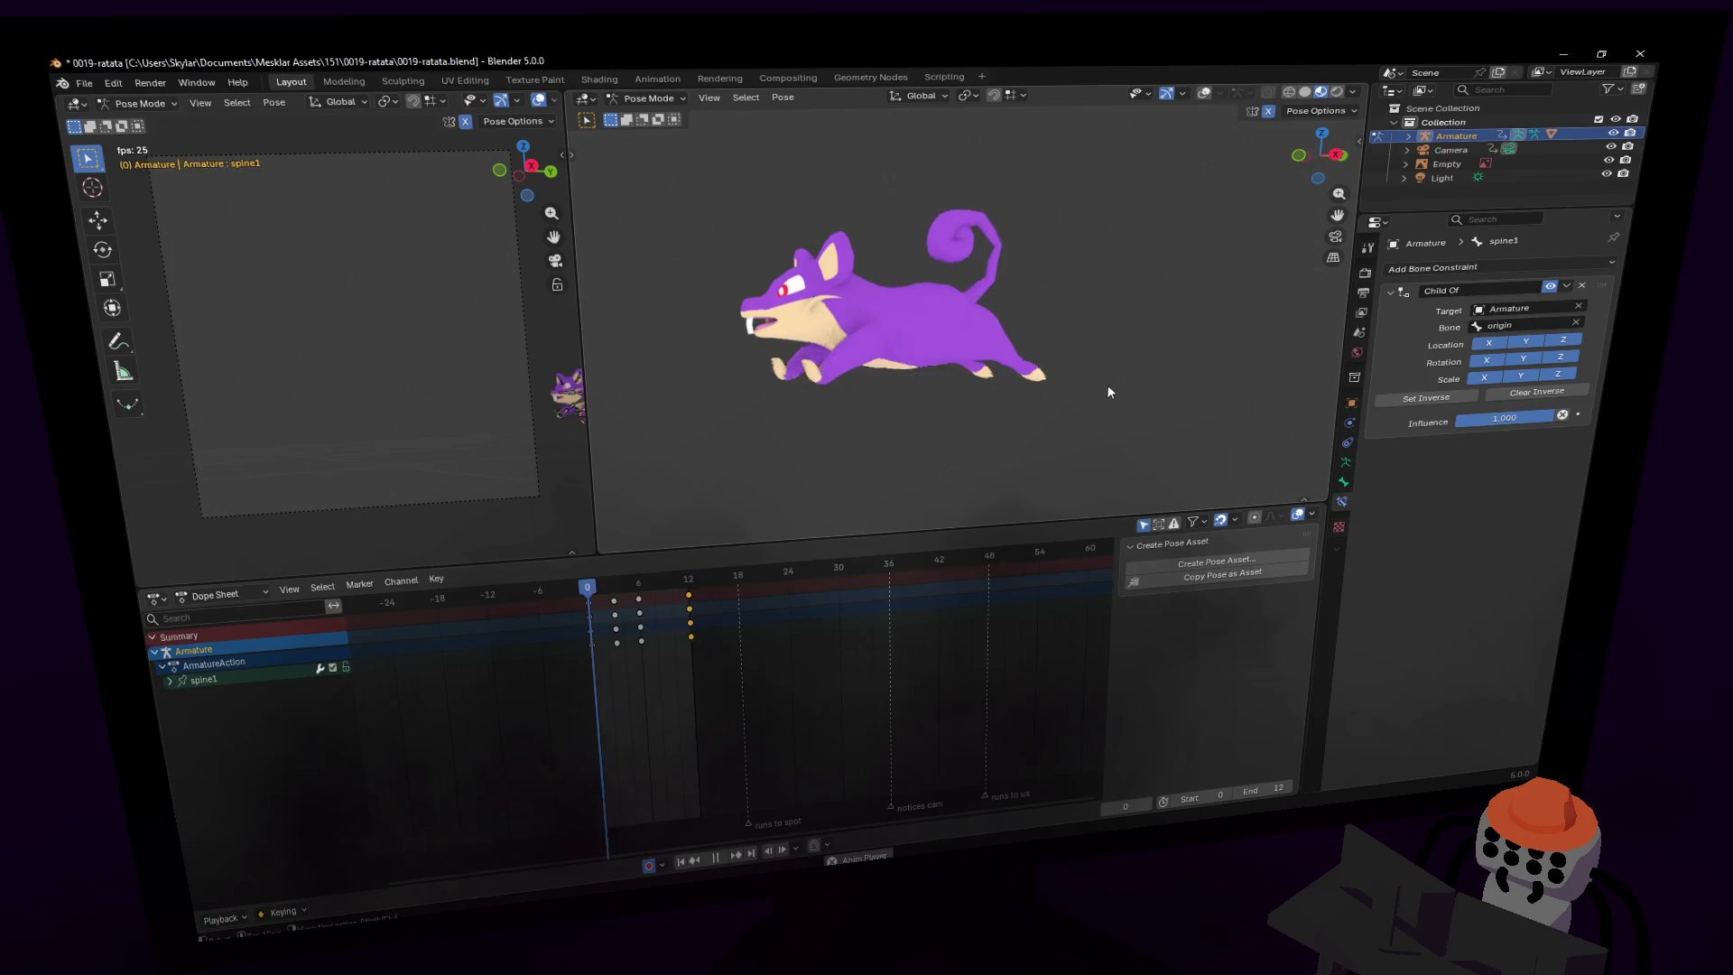
key(shift+grave)
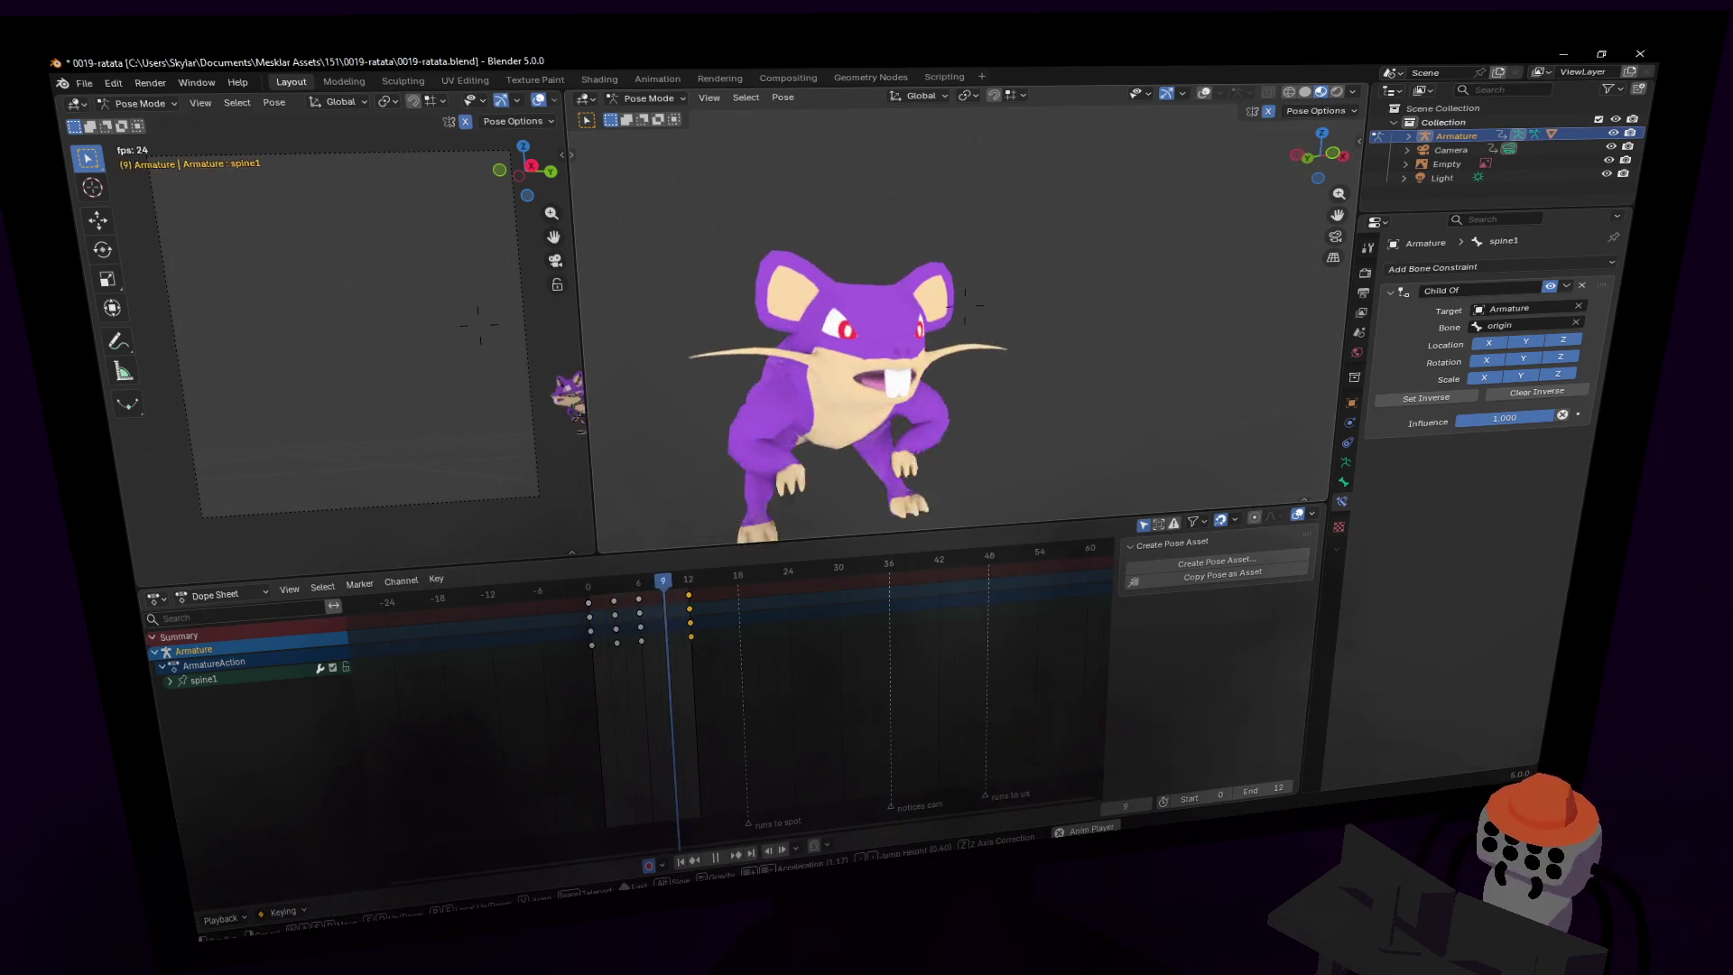
click(971, 354)
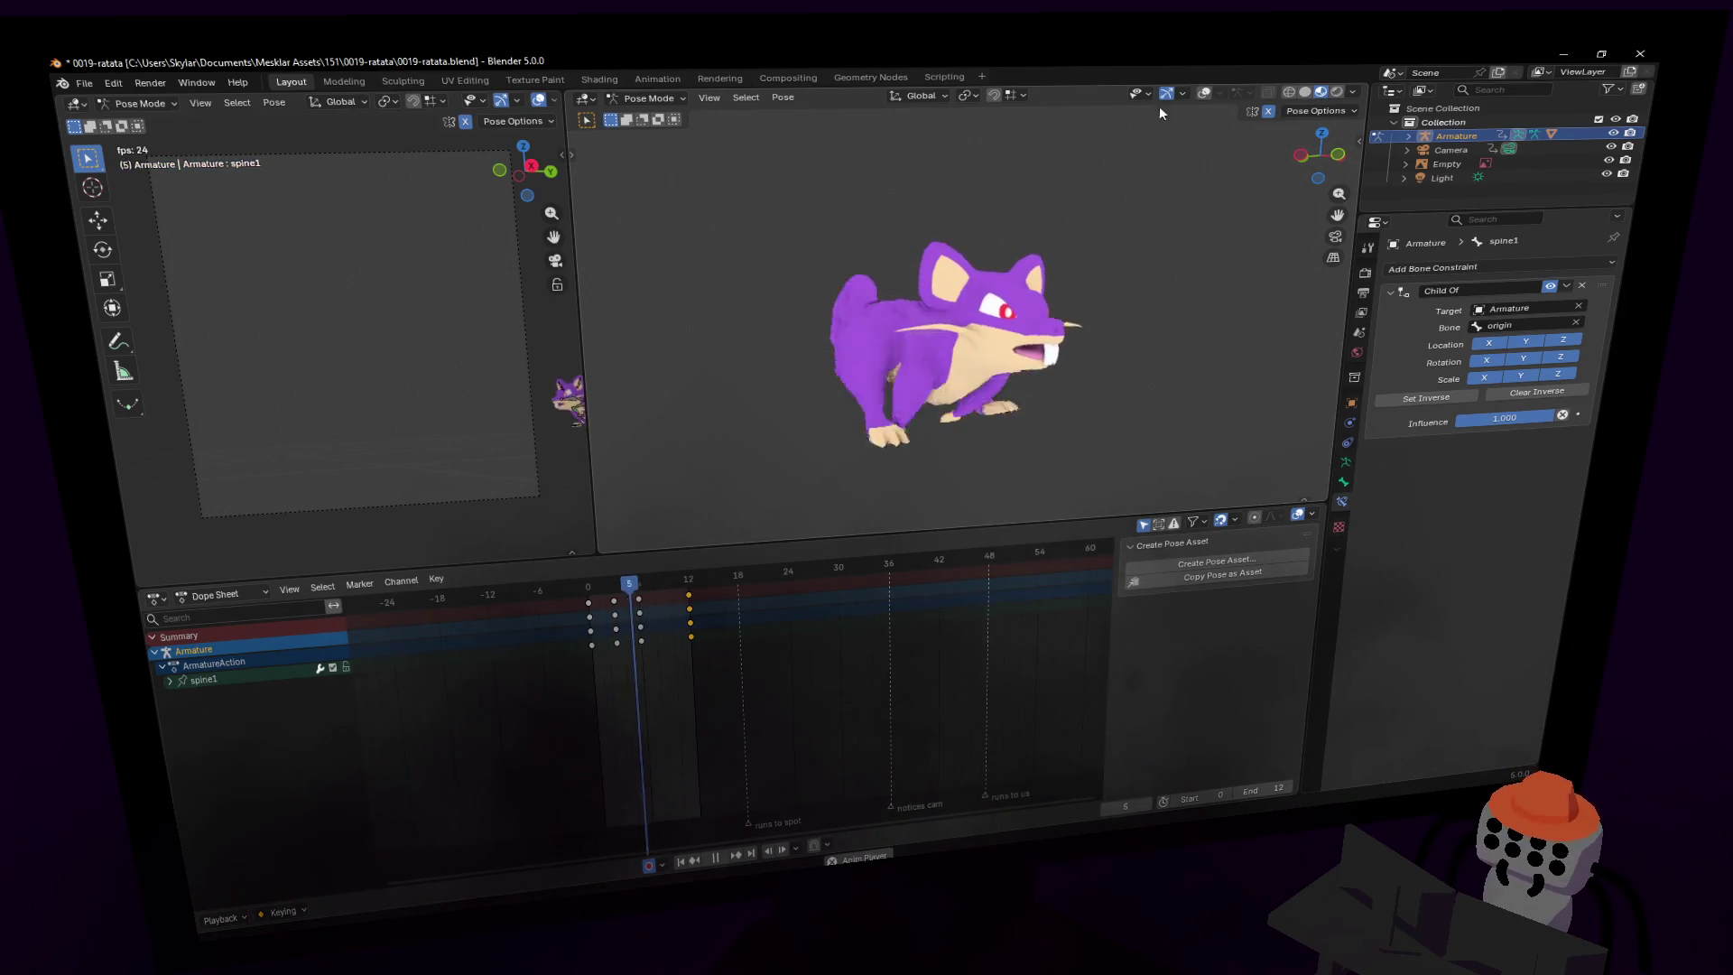
click(1205, 93)
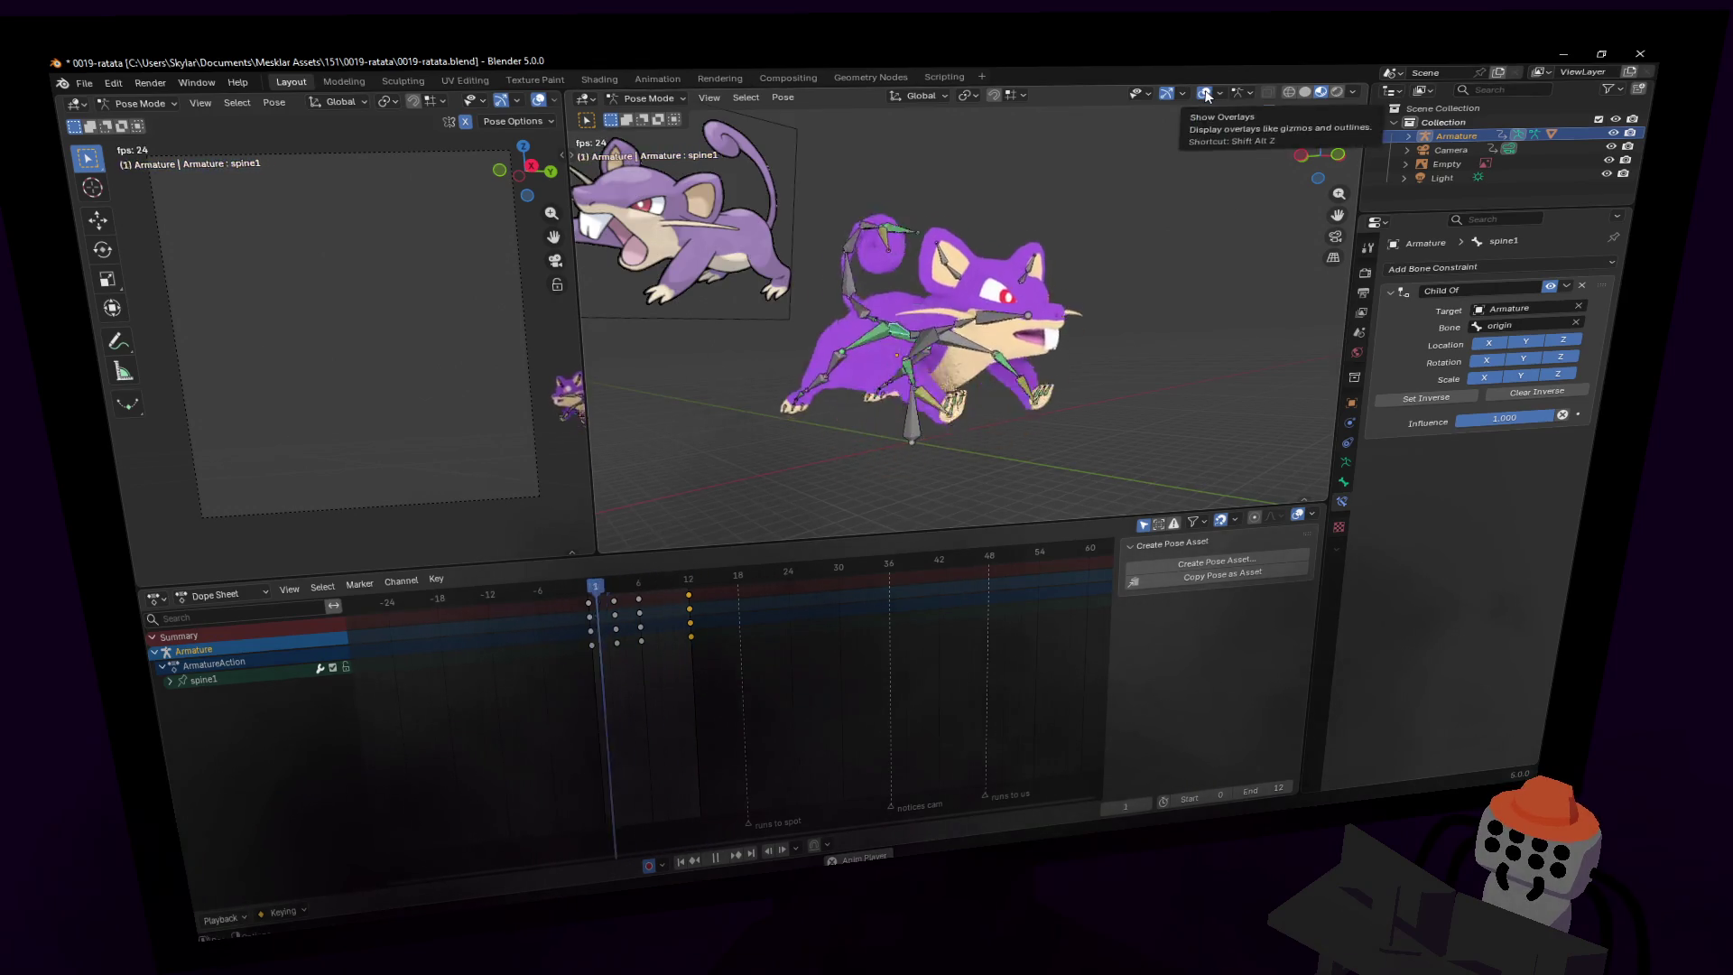
click(1205, 94)
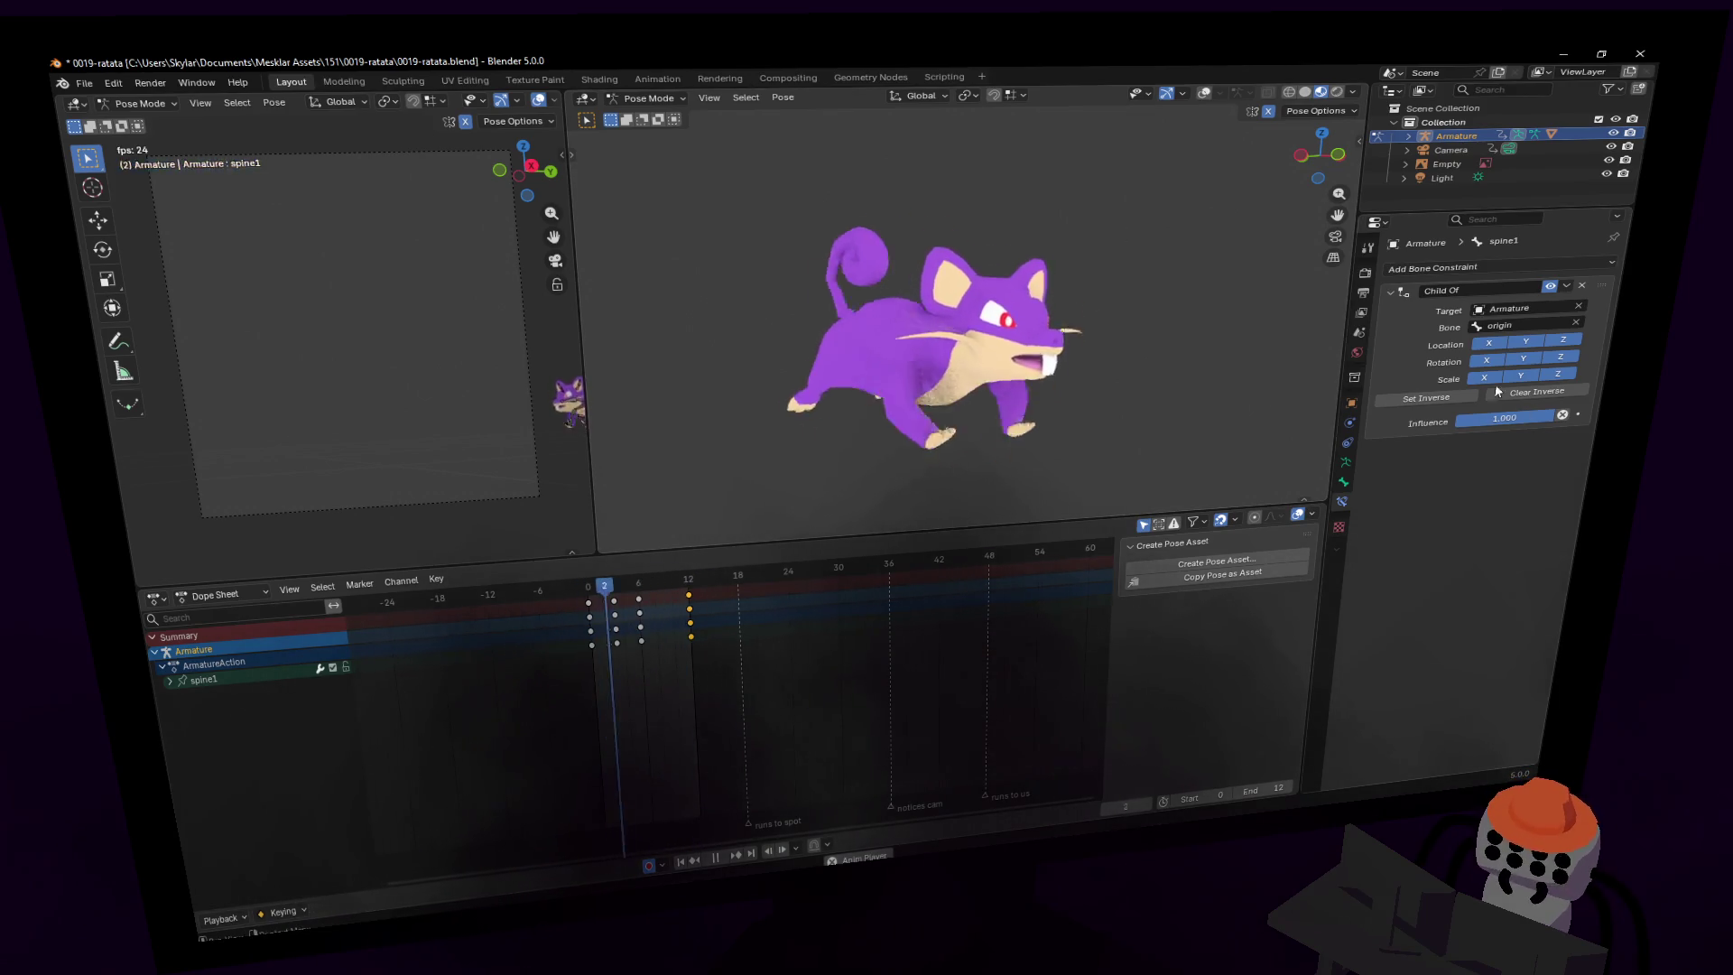
click(647, 101)
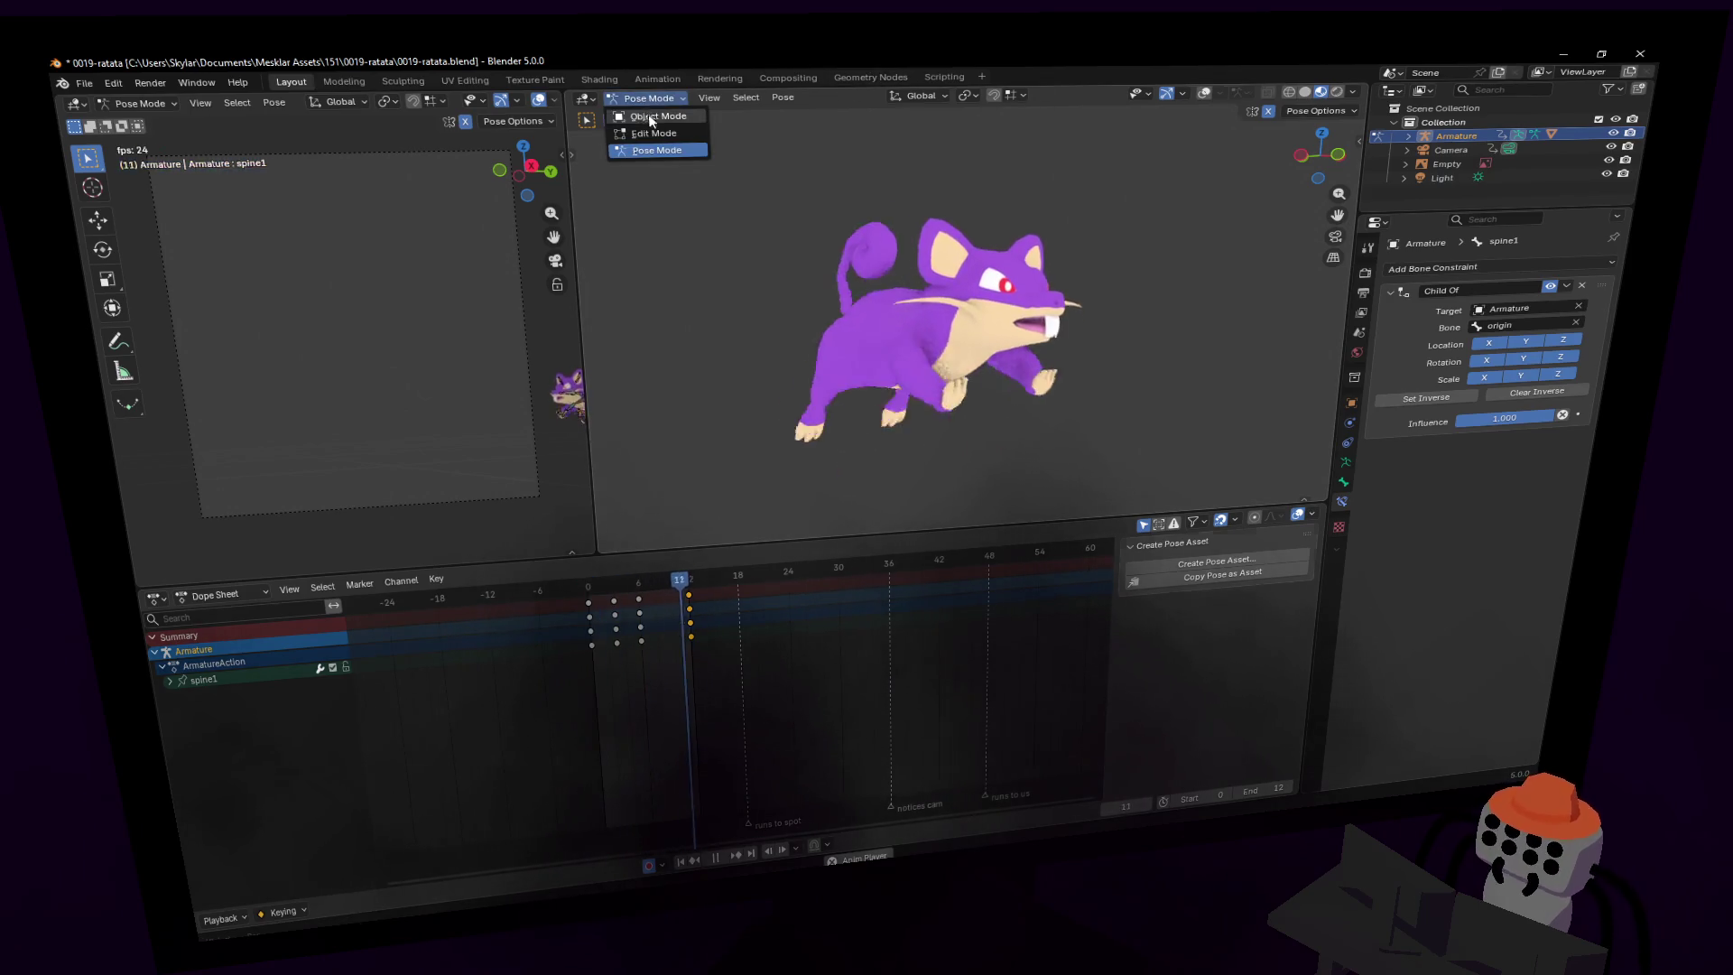
click(650, 117)
click(922, 323)
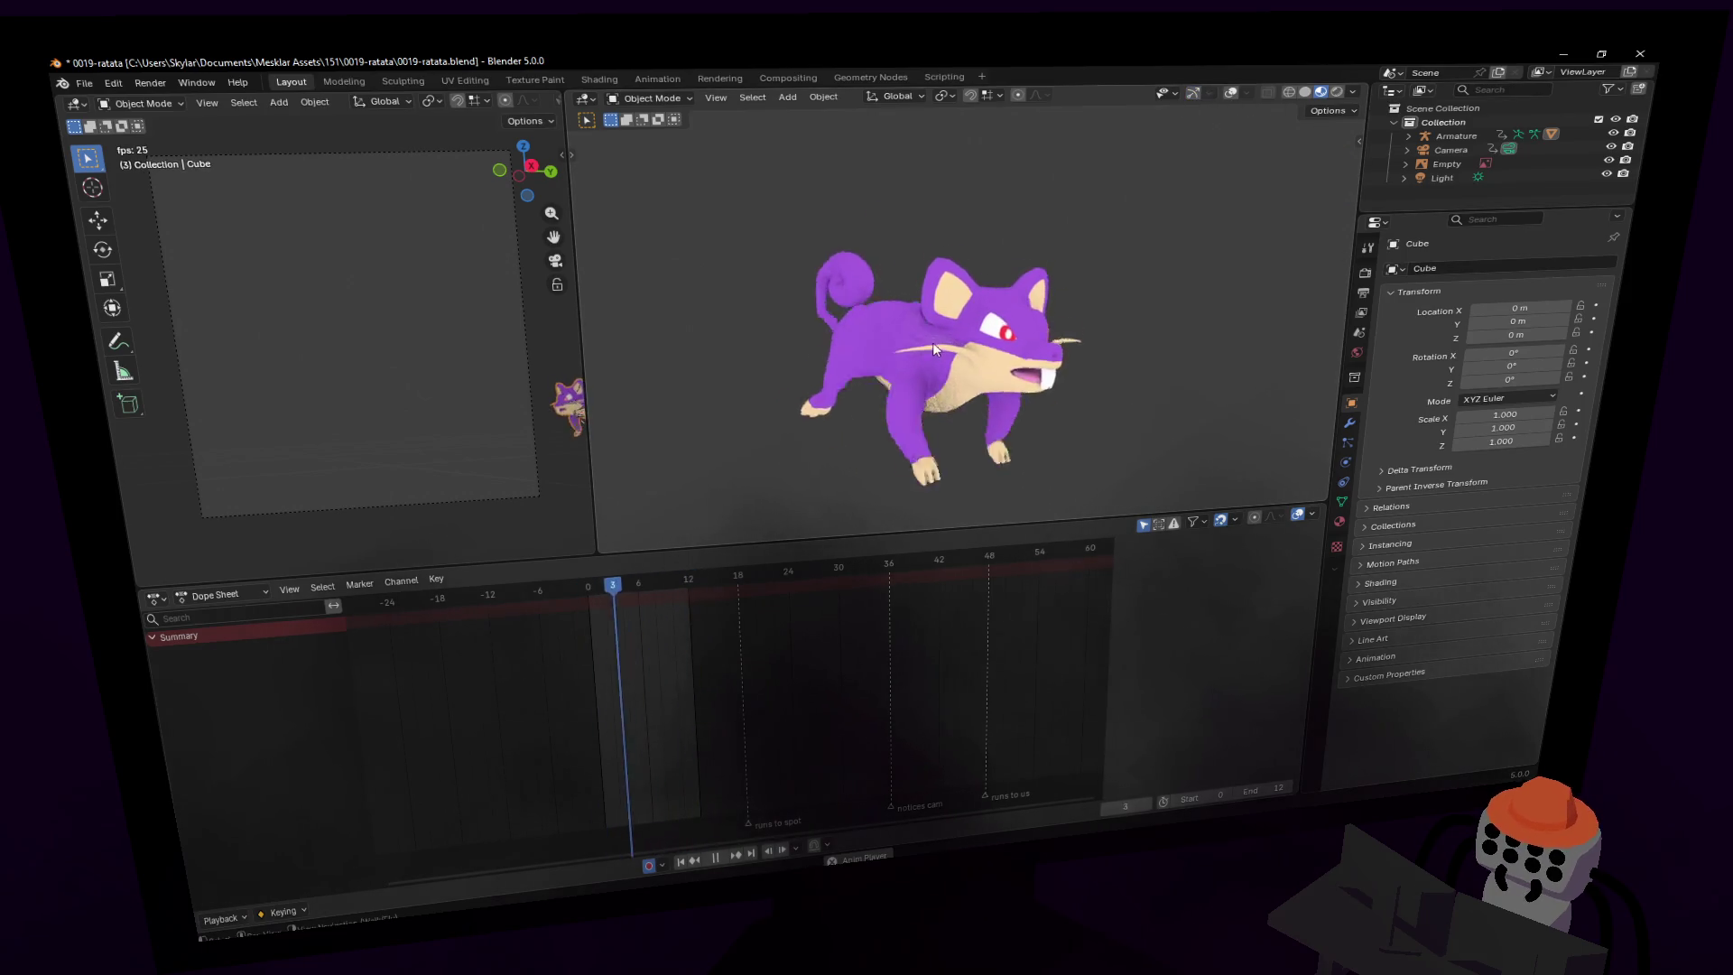
click(1233, 94)
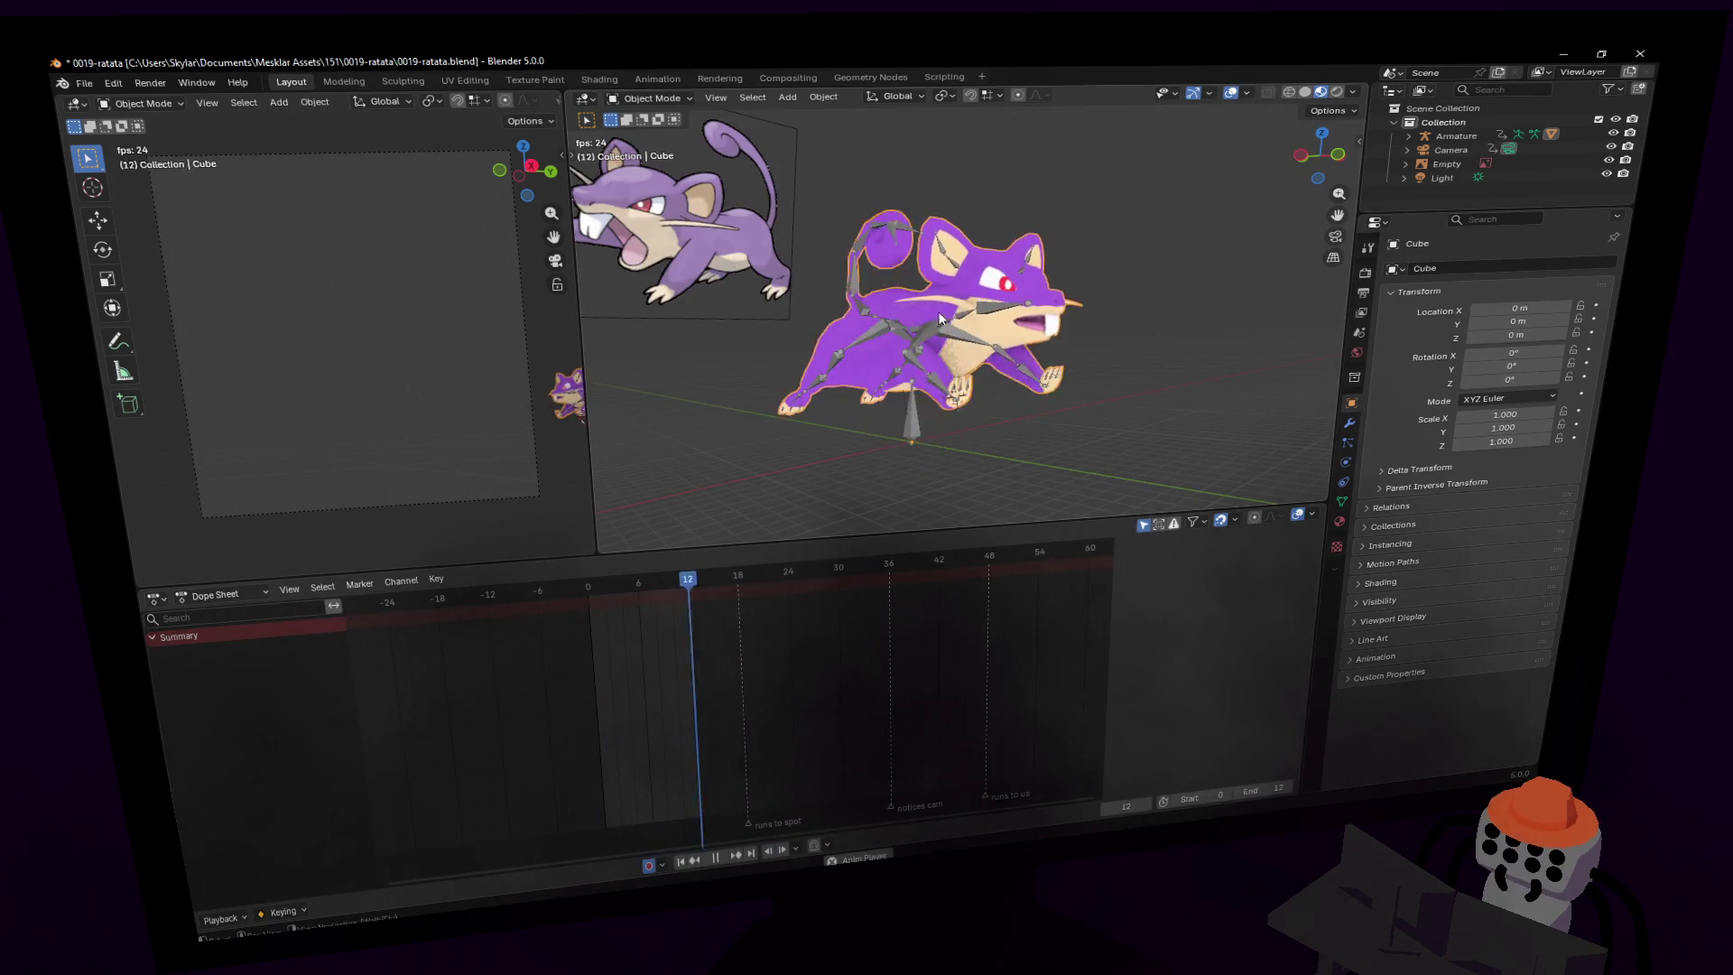
click(1349, 422)
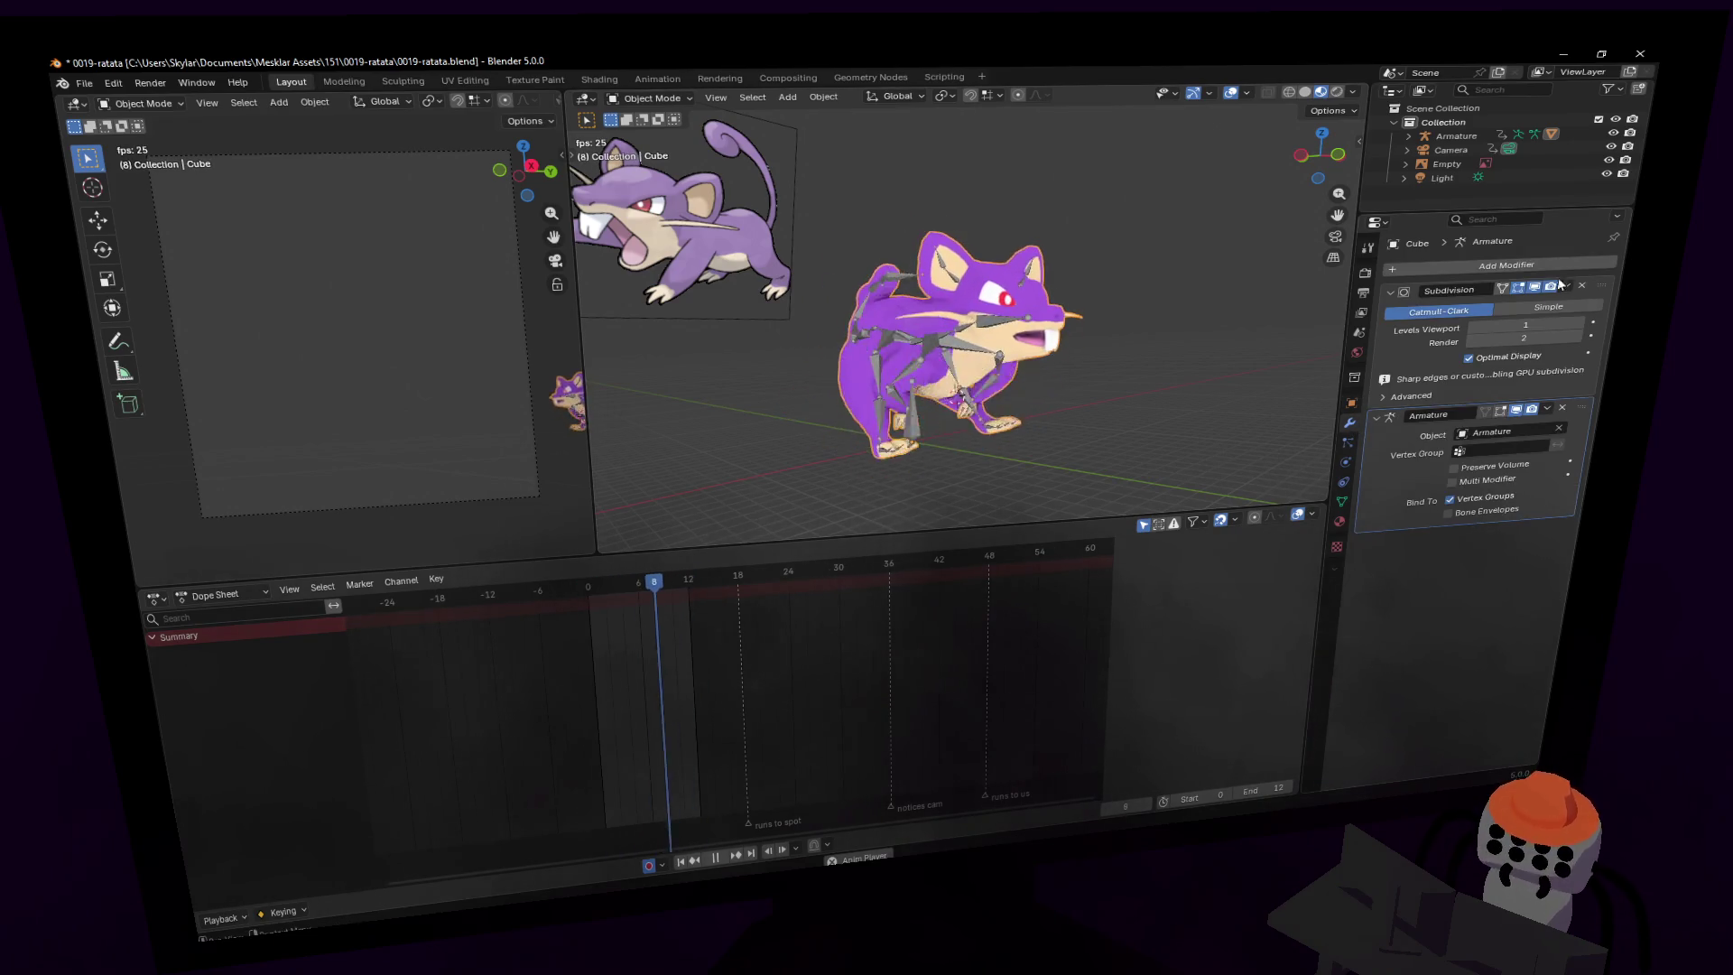
drag(1383, 422, 1385, 291)
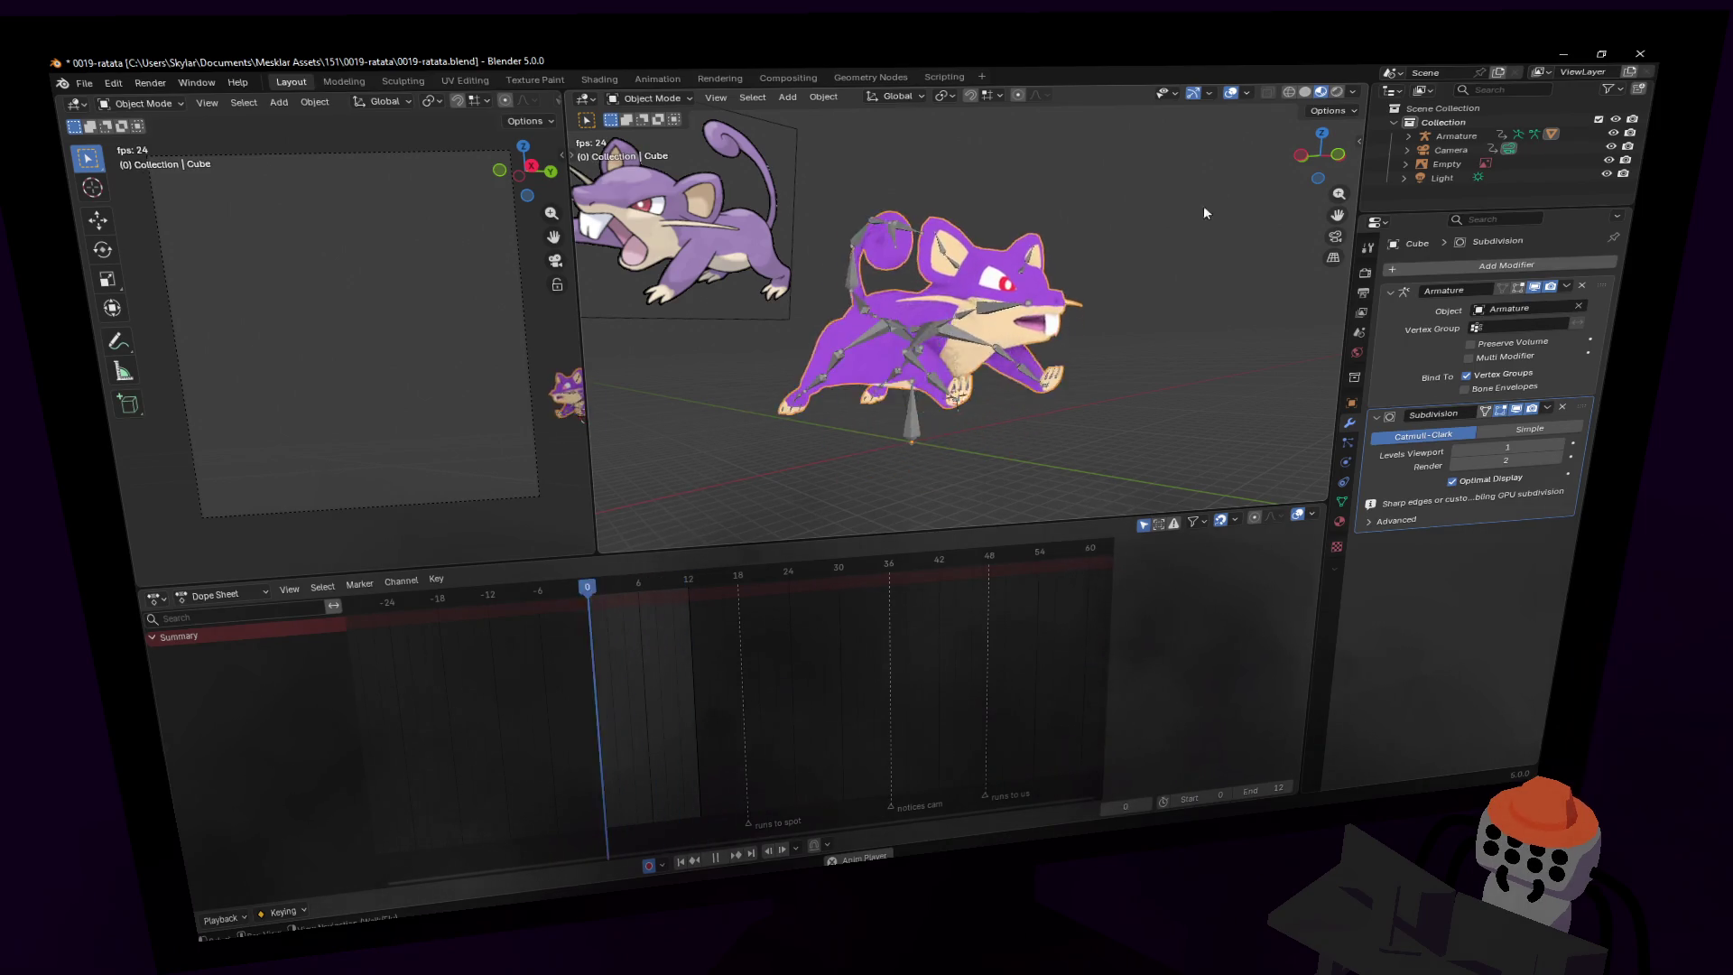
click(1231, 94)
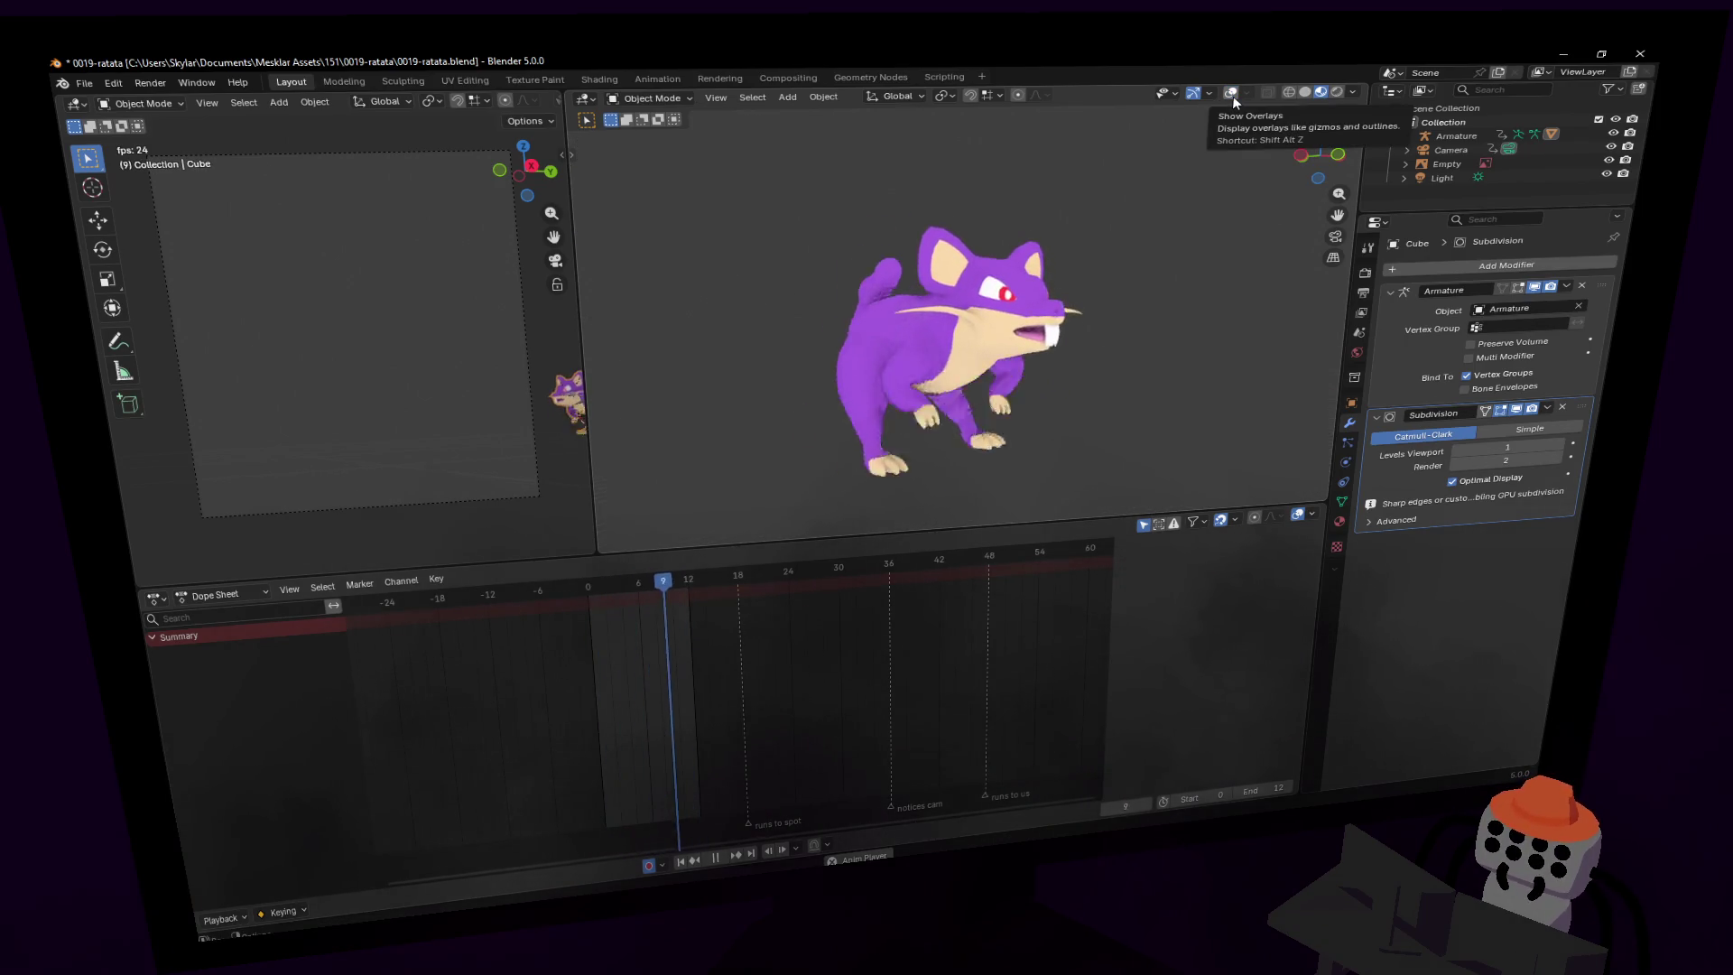
click(1233, 97)
click(1233, 96)
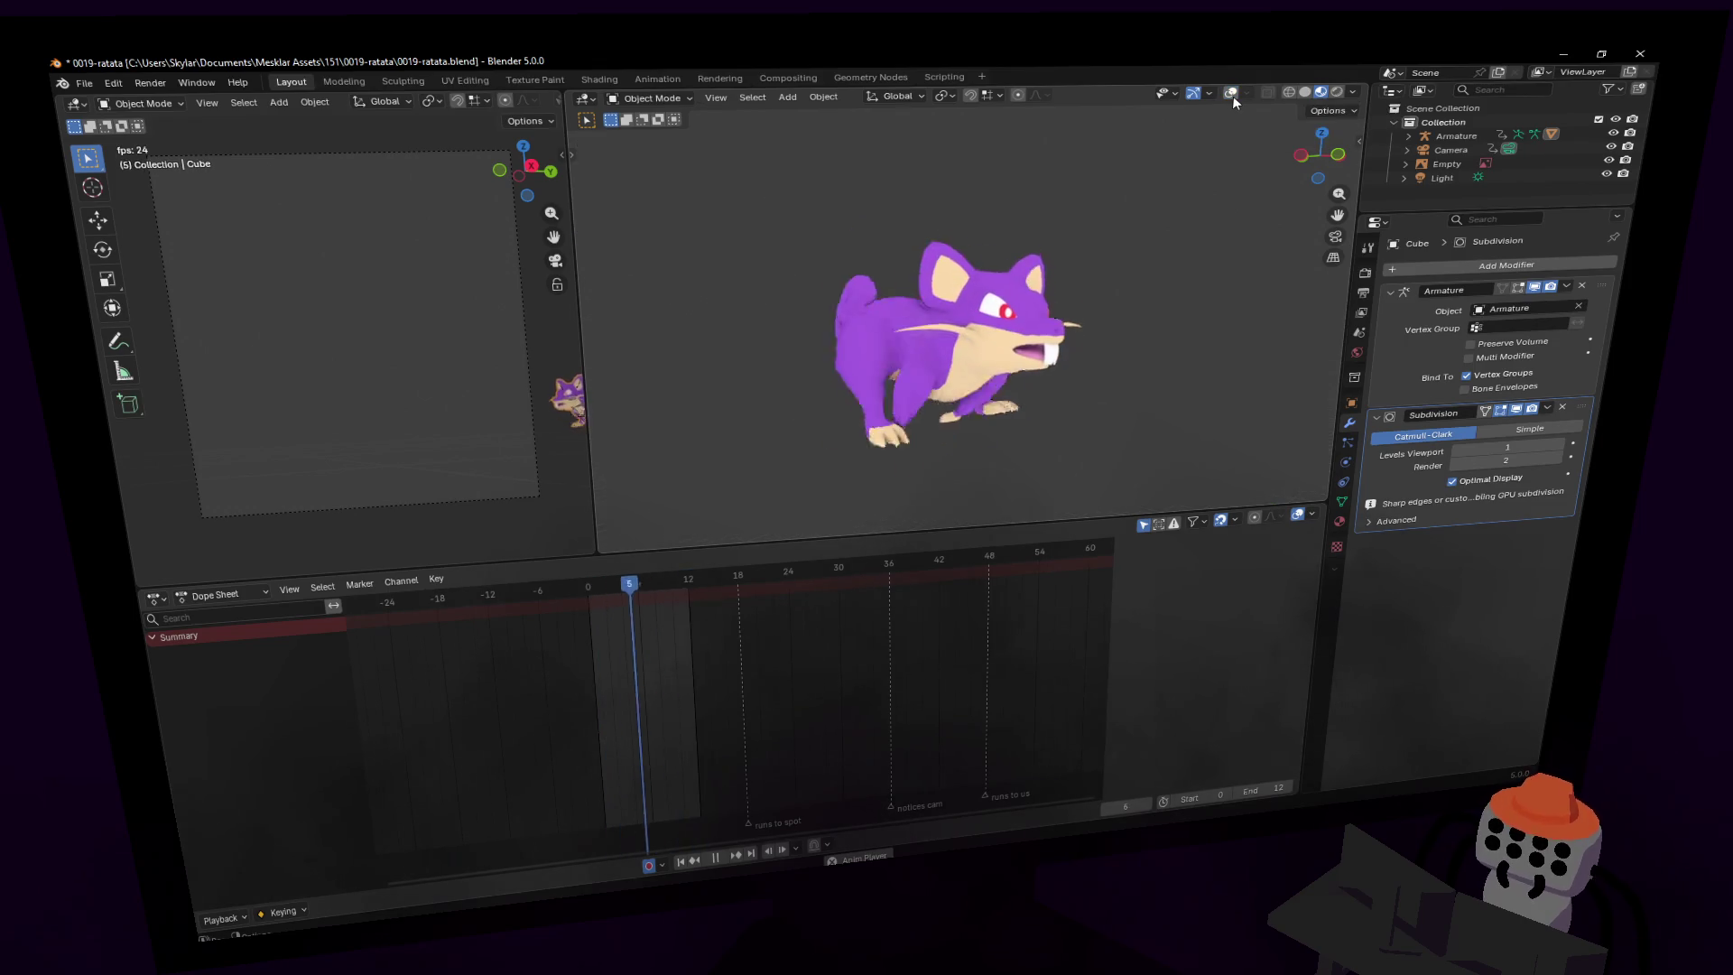
click(1232, 96)
key(shift+grave)
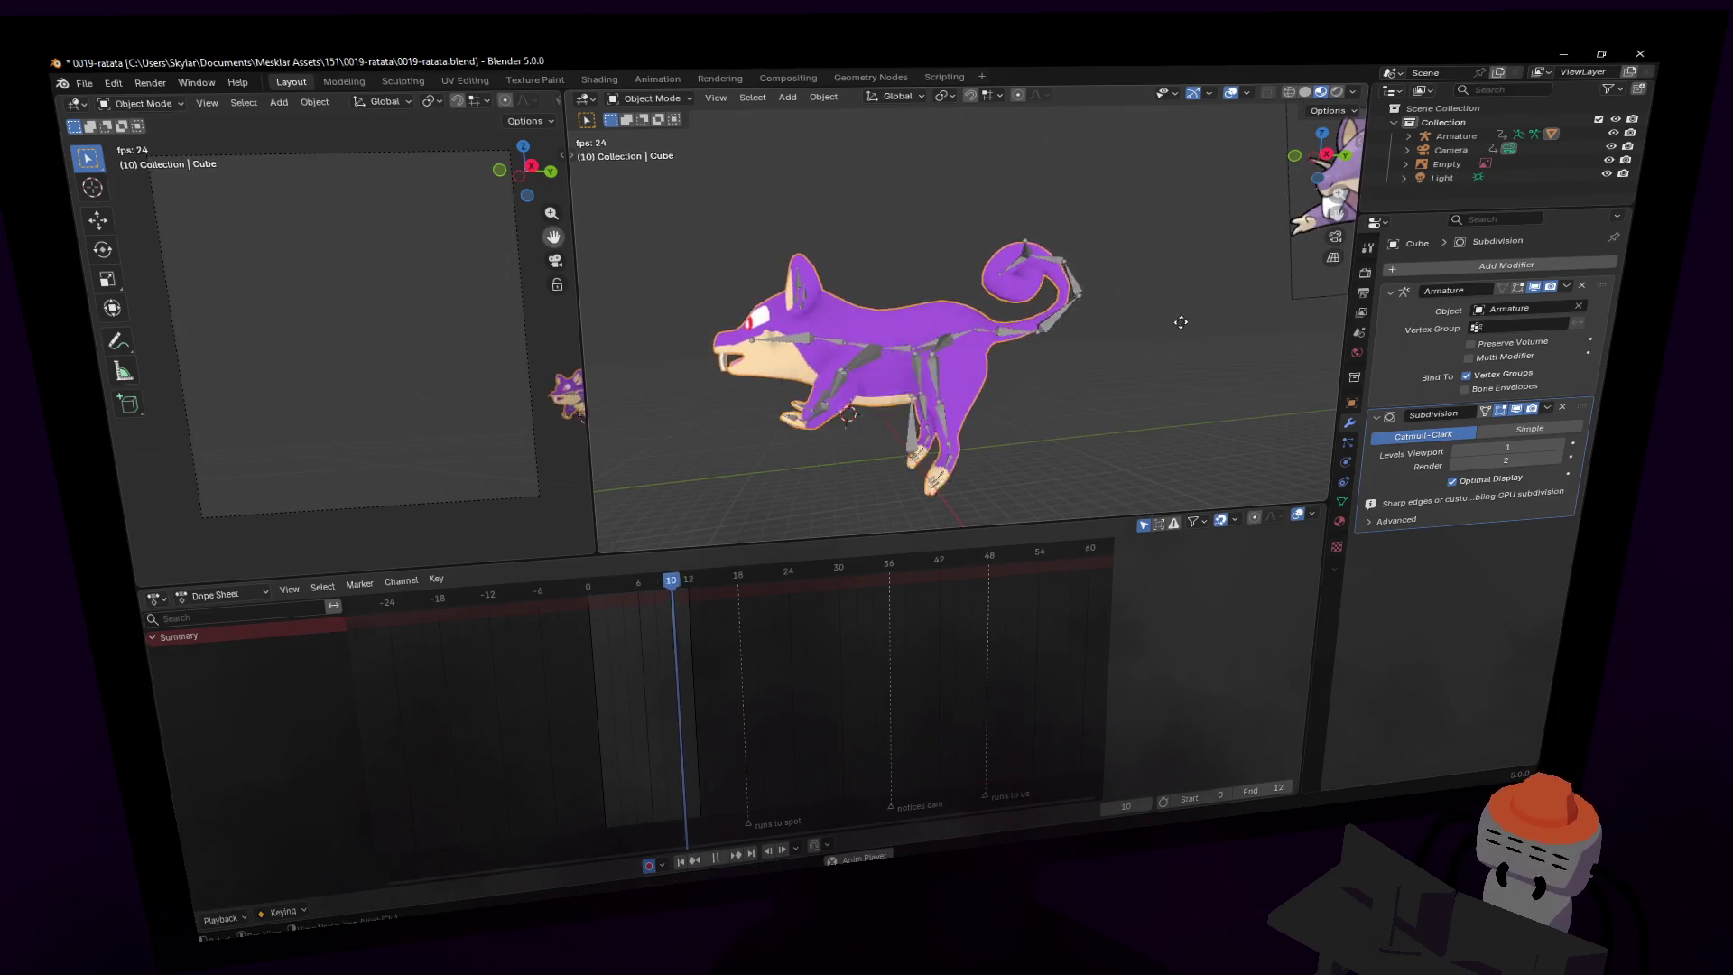
- Move the view closer, select the rat's armature and enter Pose Mode
click(1090, 363)
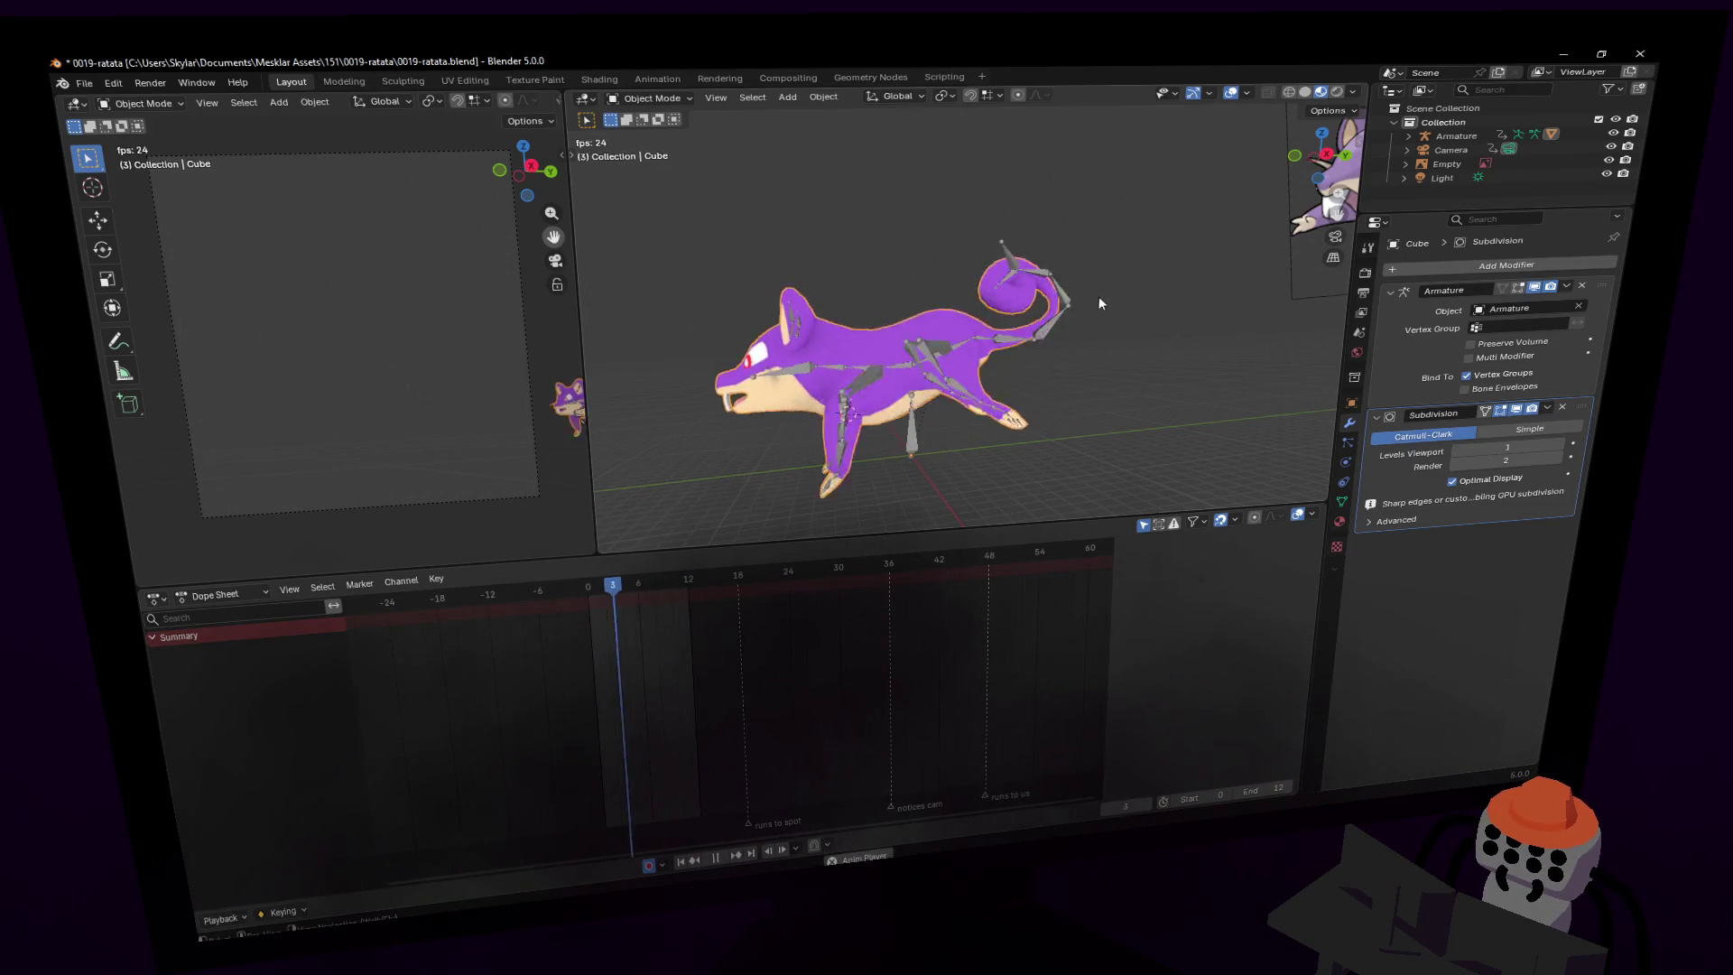
key(shift+grave)
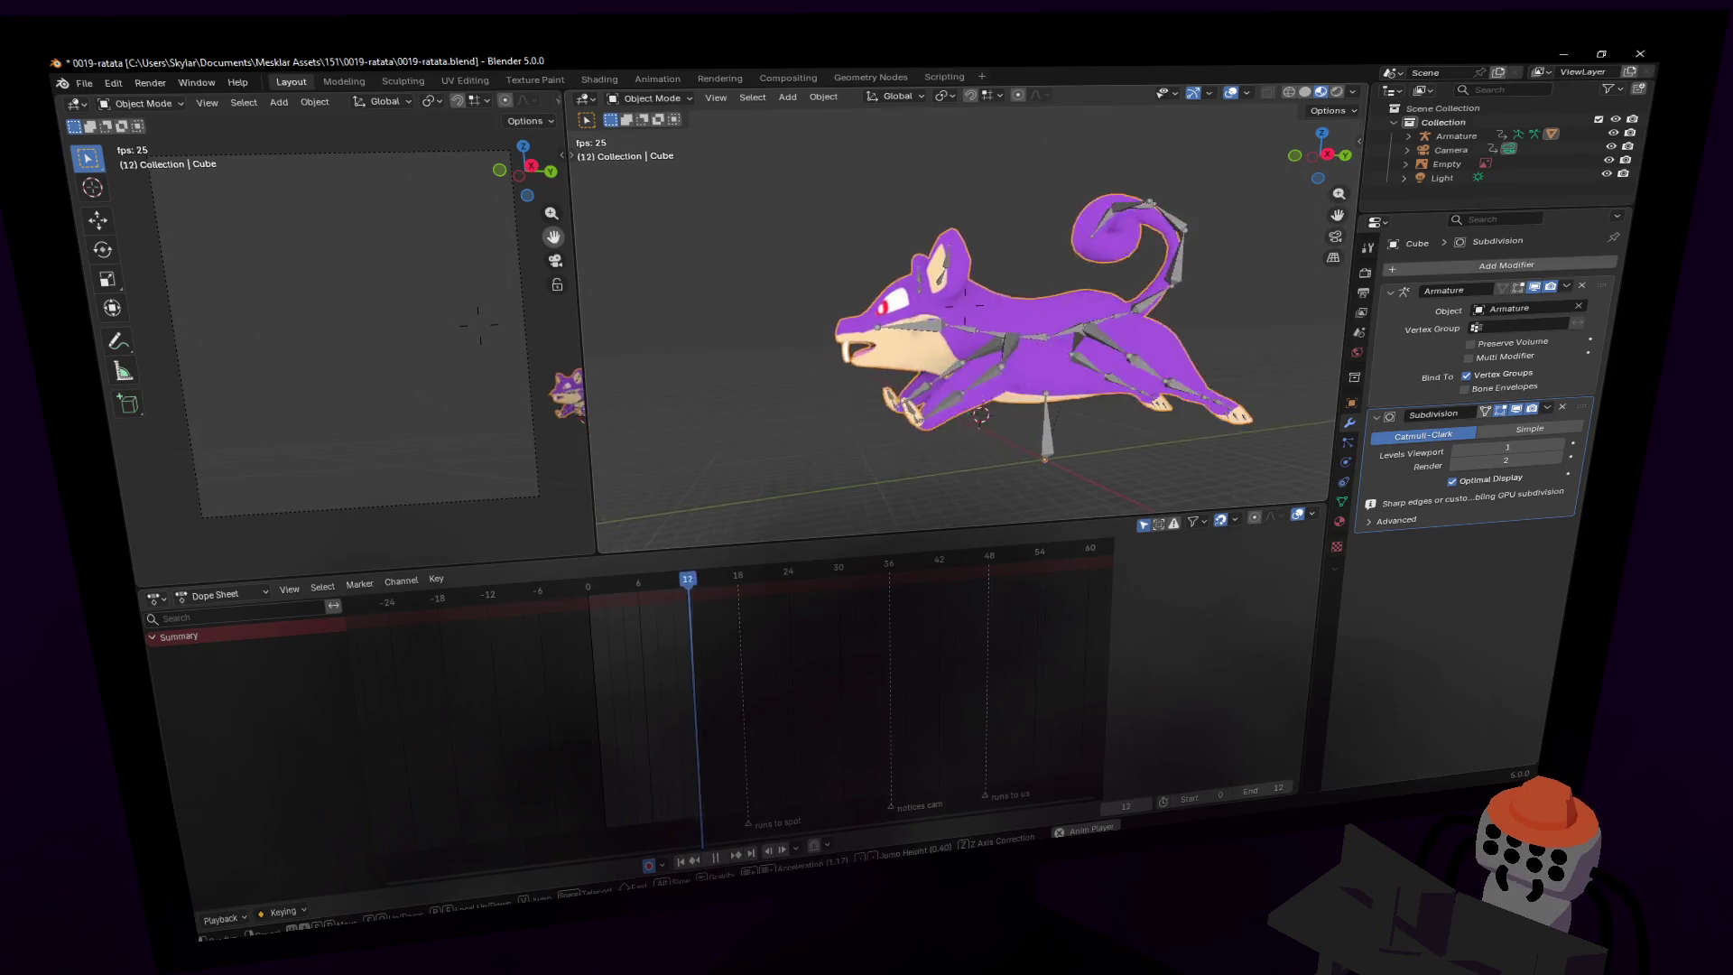
click(1188, 343)
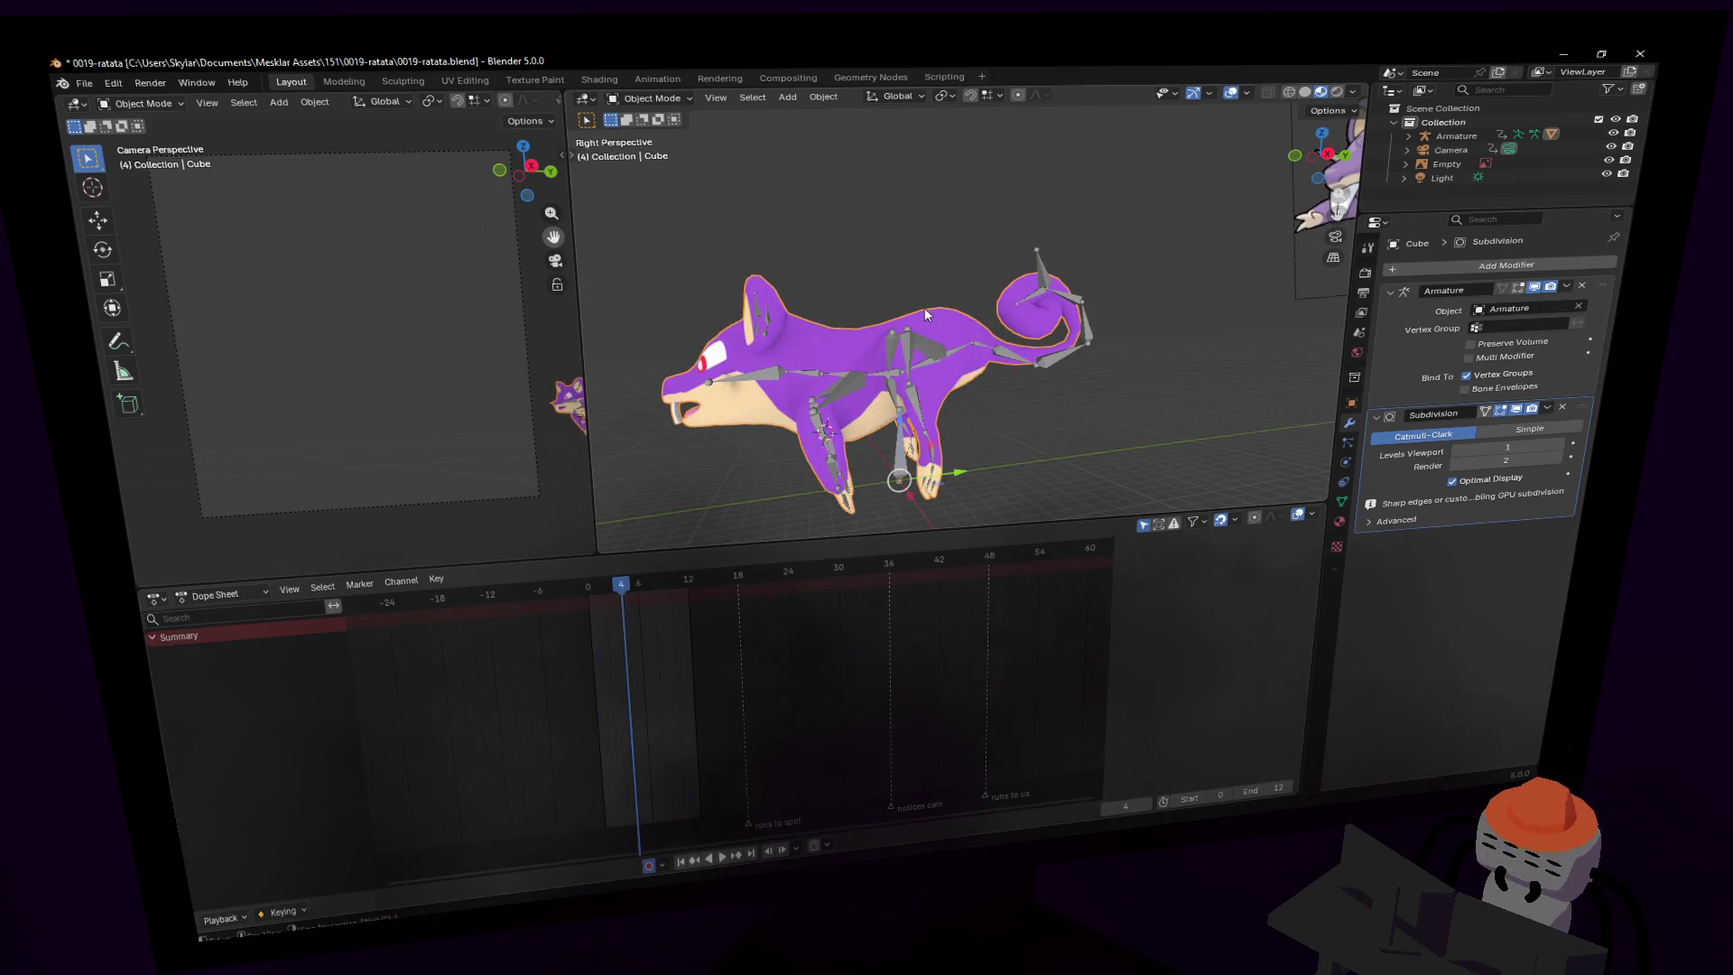
click(858, 381)
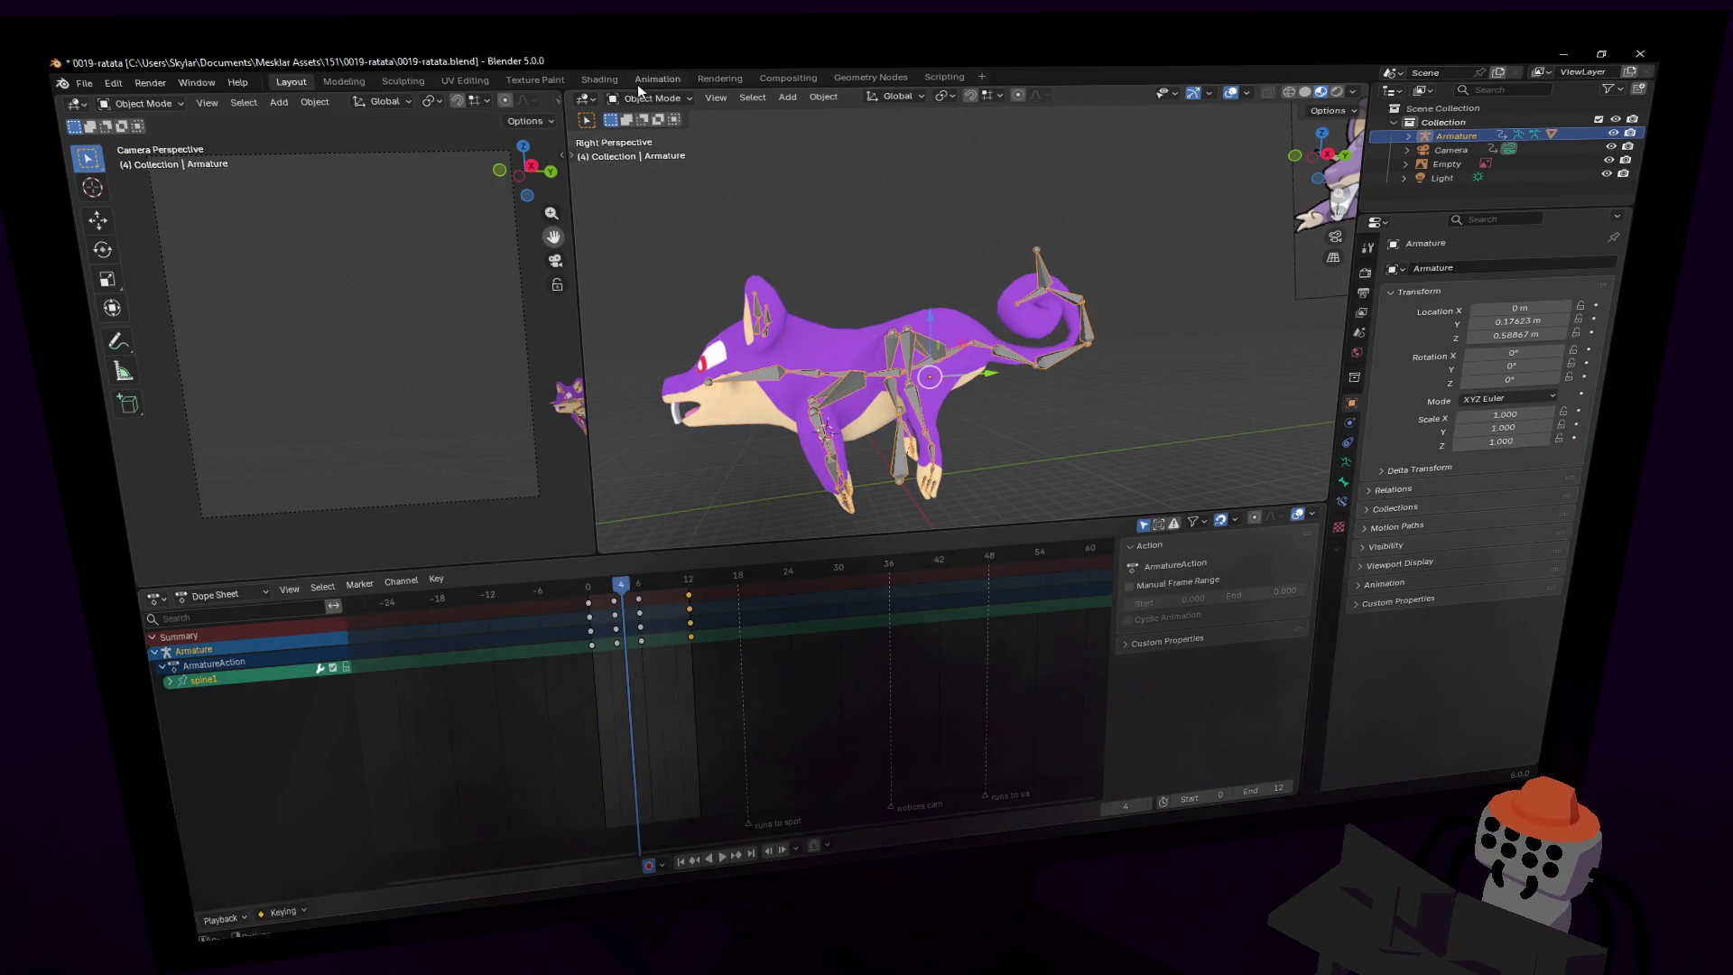
click(663, 150)
- At frame 9, slide foot.l forward 0.20353 m along Y with auto keying, then play
mouse_move(621, 602)
mouse_down()
mouse_move(587, 587)
mouse_move(668, 603)
mouse_up()
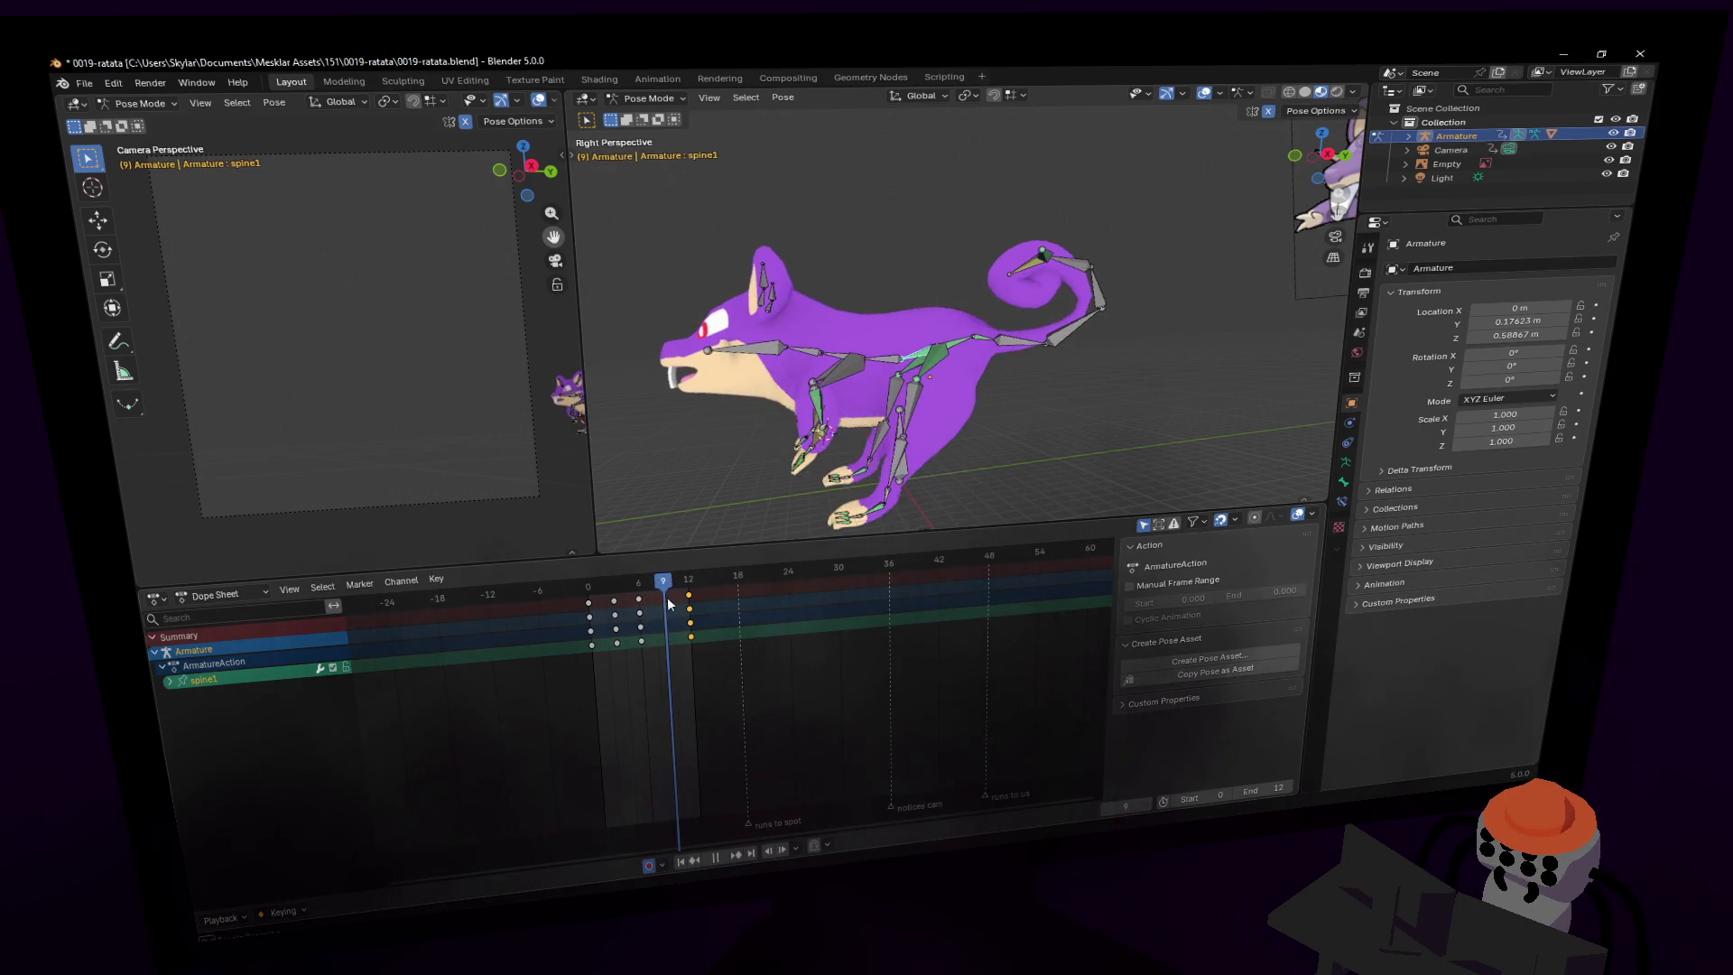
key(Escape)
middle_drag(907, 482, 983, 410)
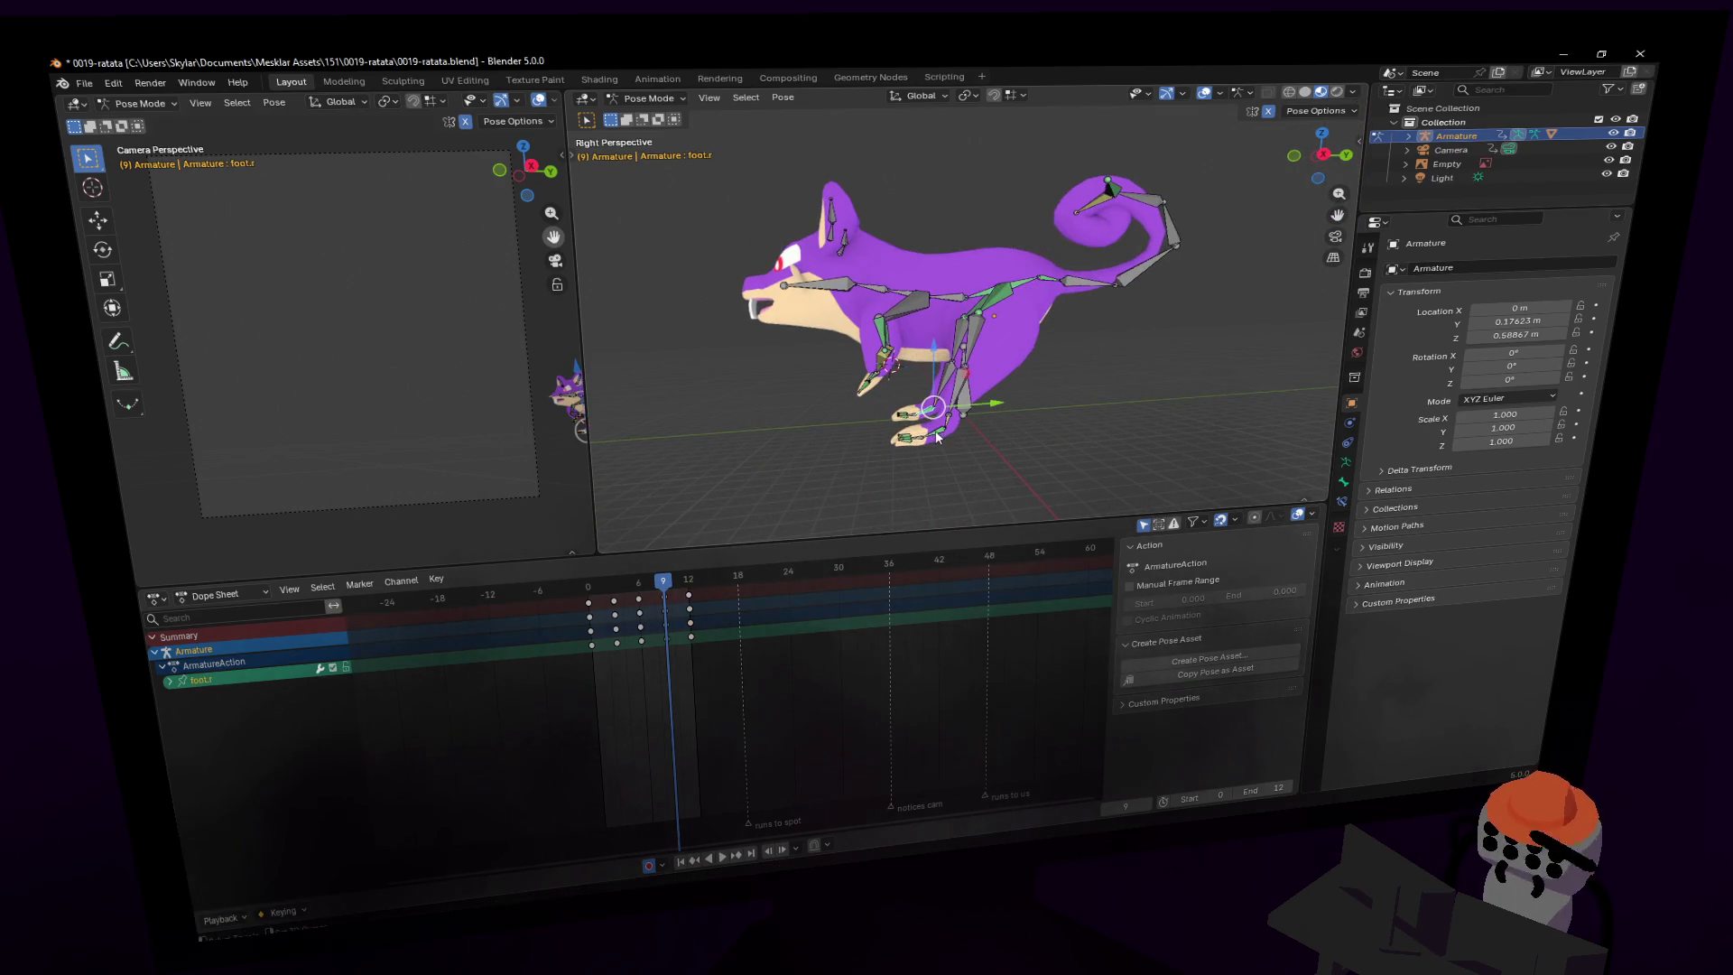
click(942, 333)
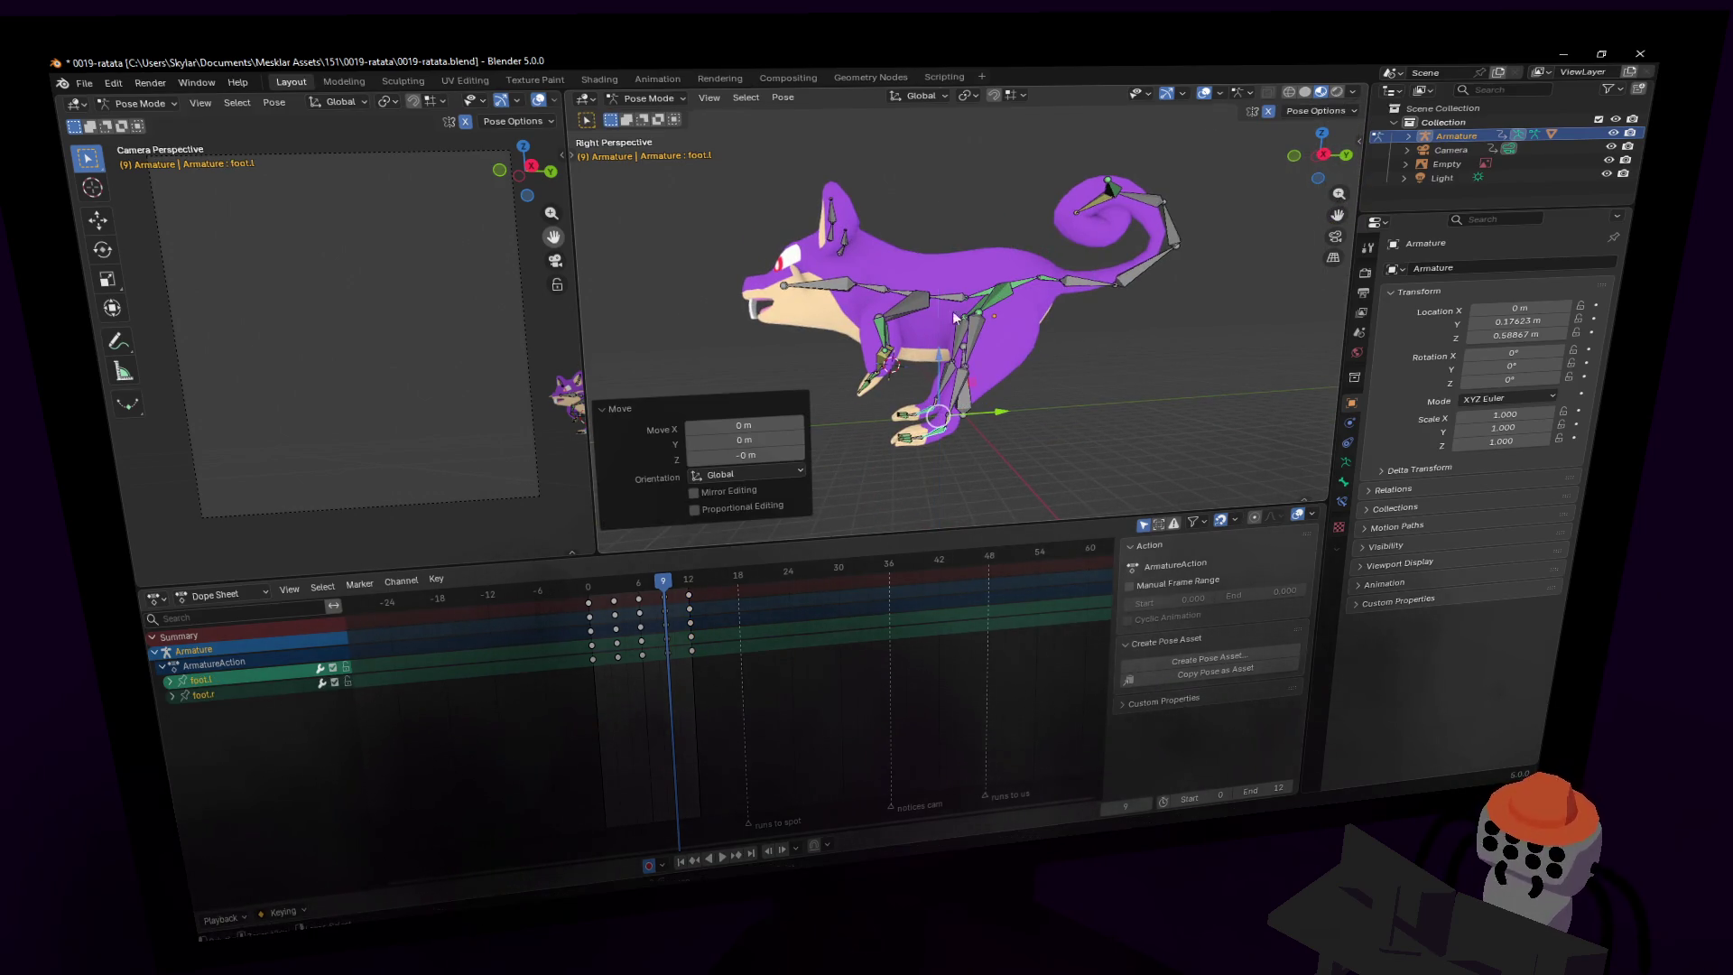
click(1014, 96)
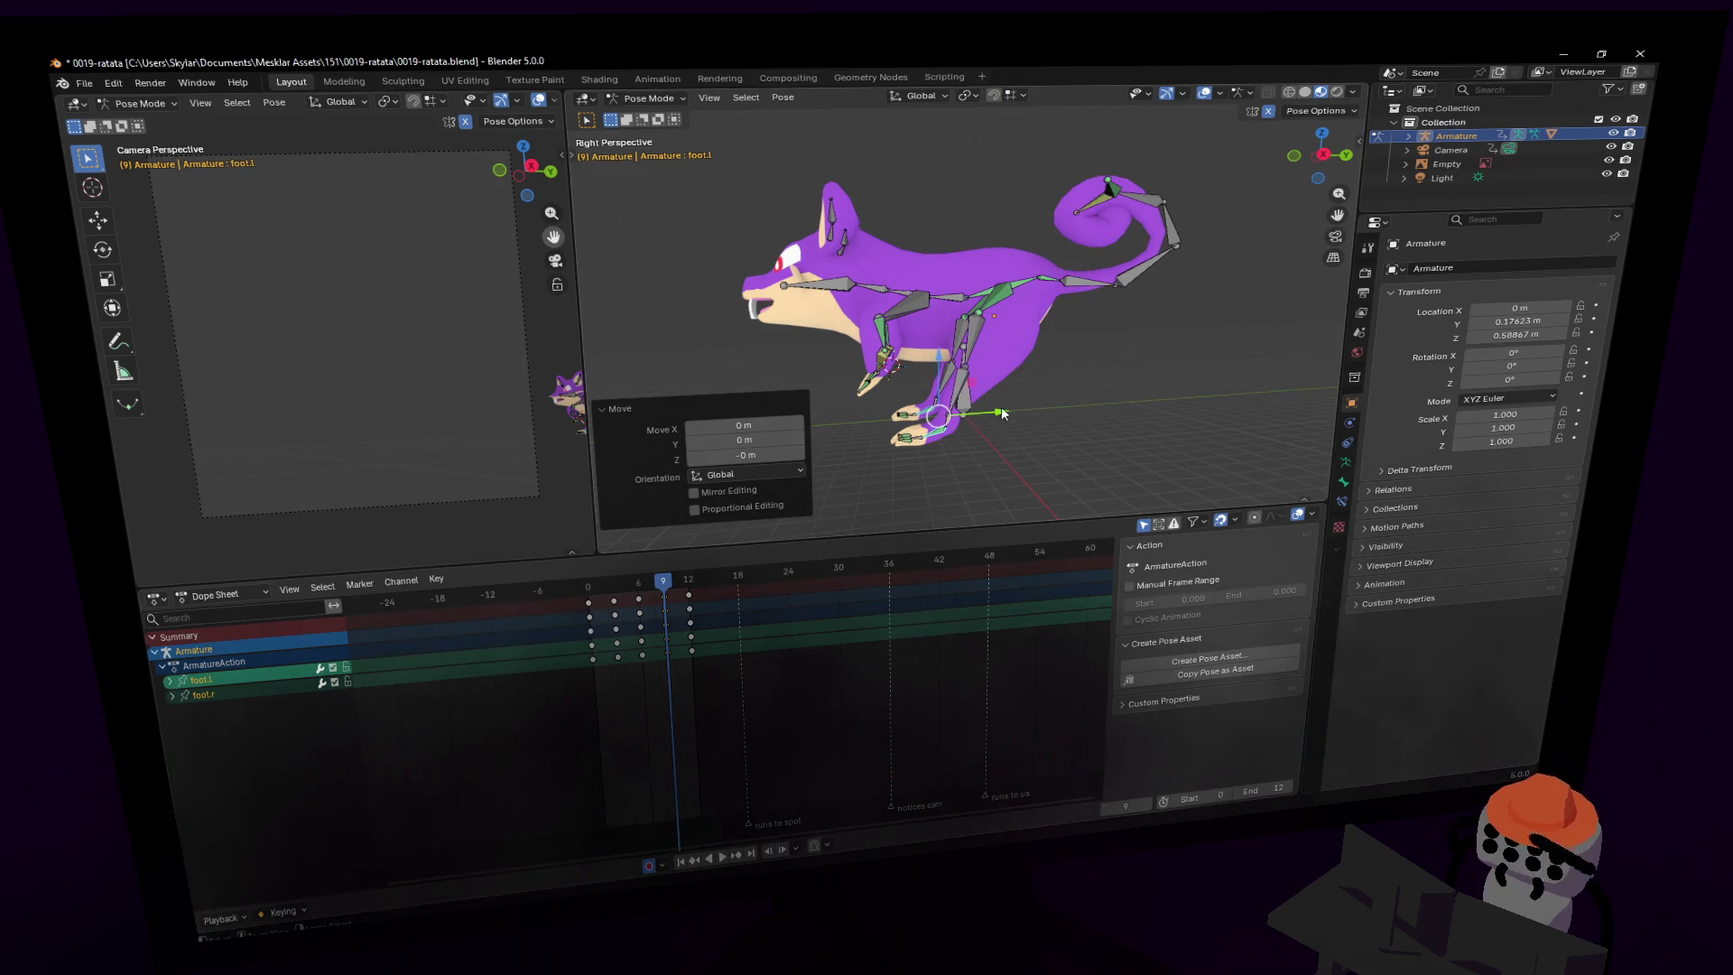
drag(1000, 406, 1035, 409)
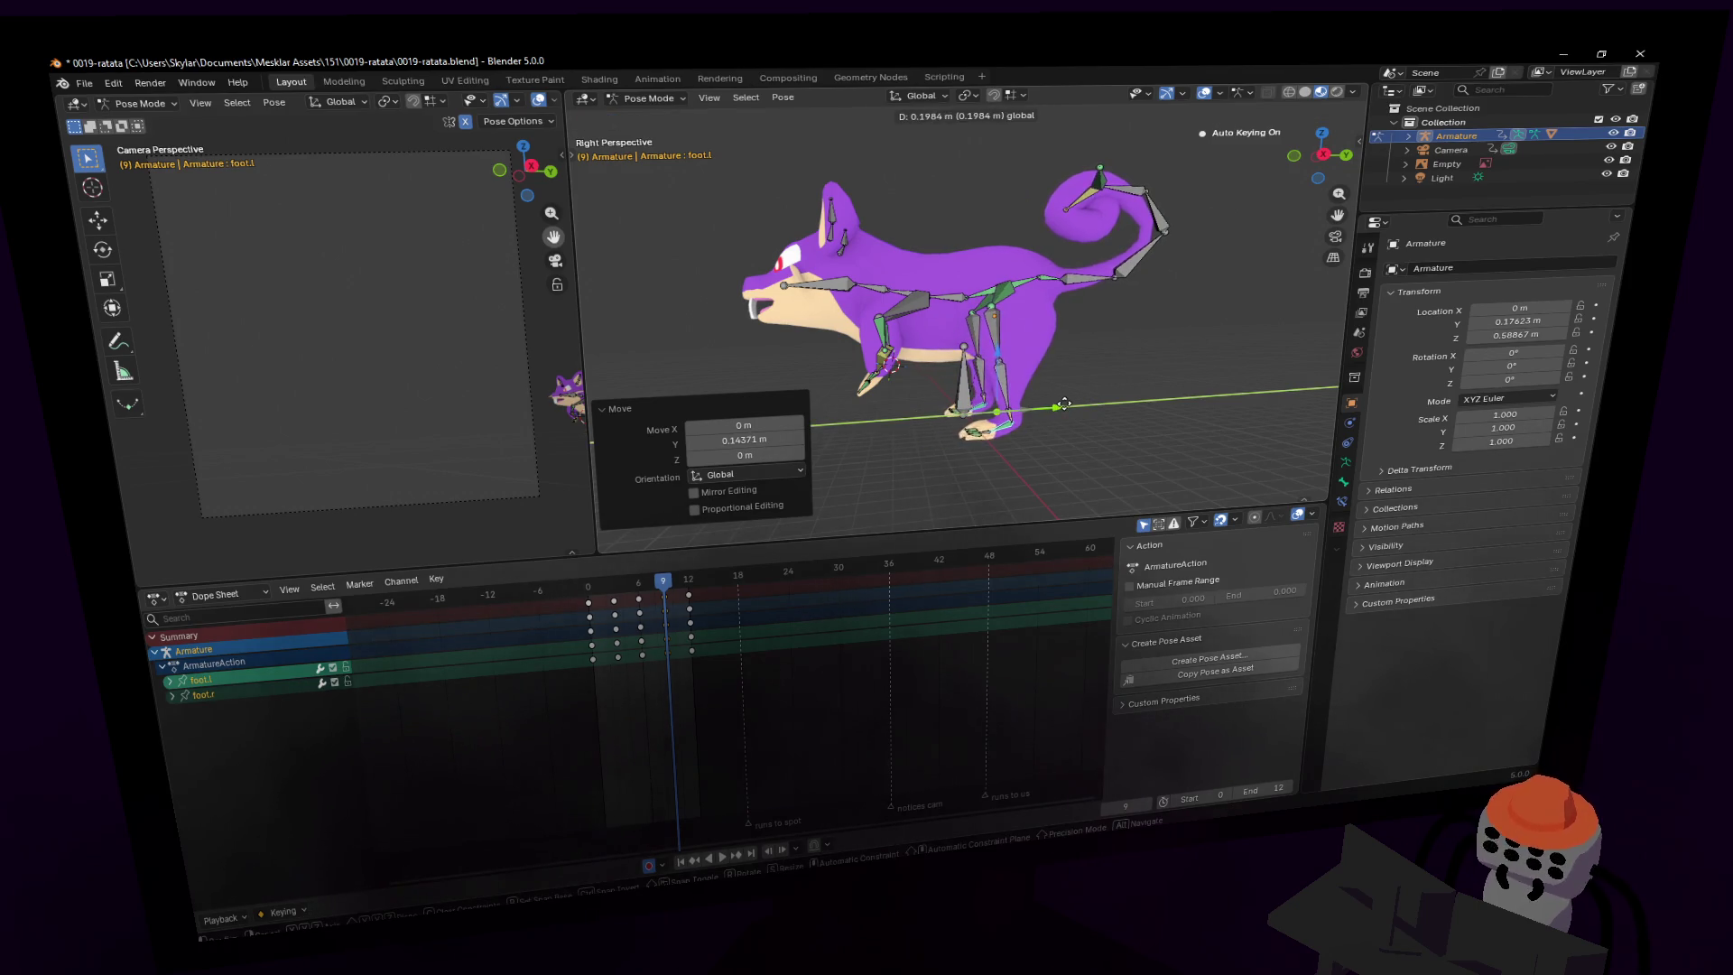
key(space)
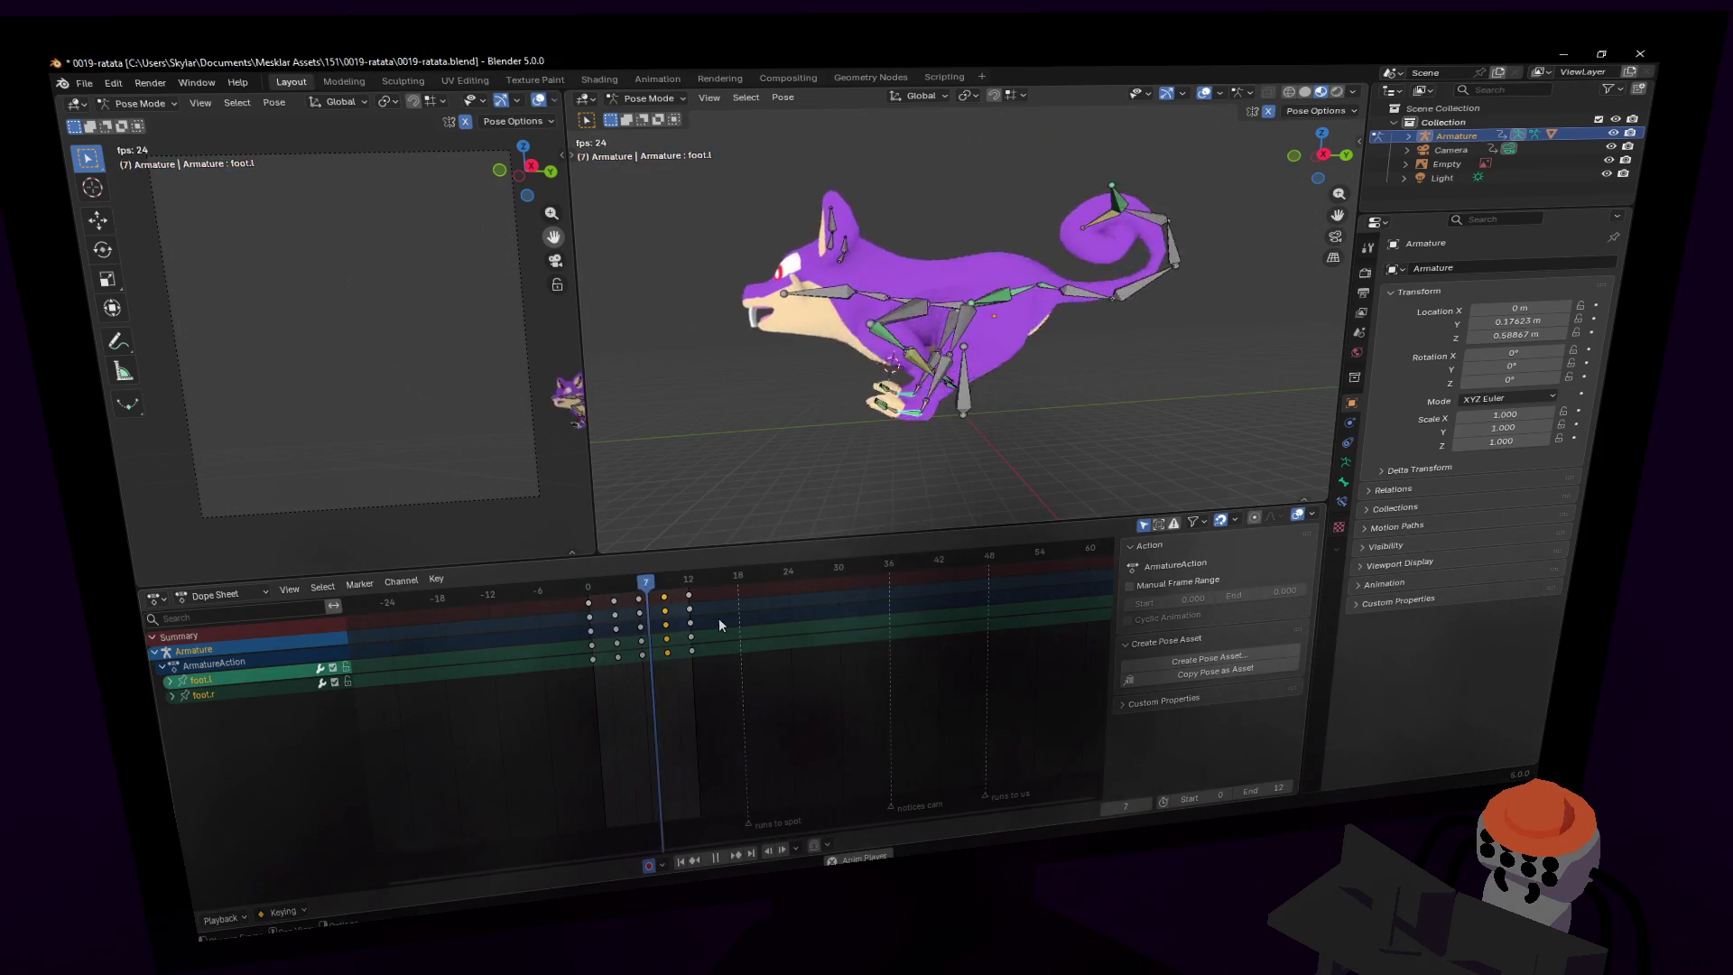
- Replay the cycle, select forearm.l and settle the timeline on frame 3
key(space)
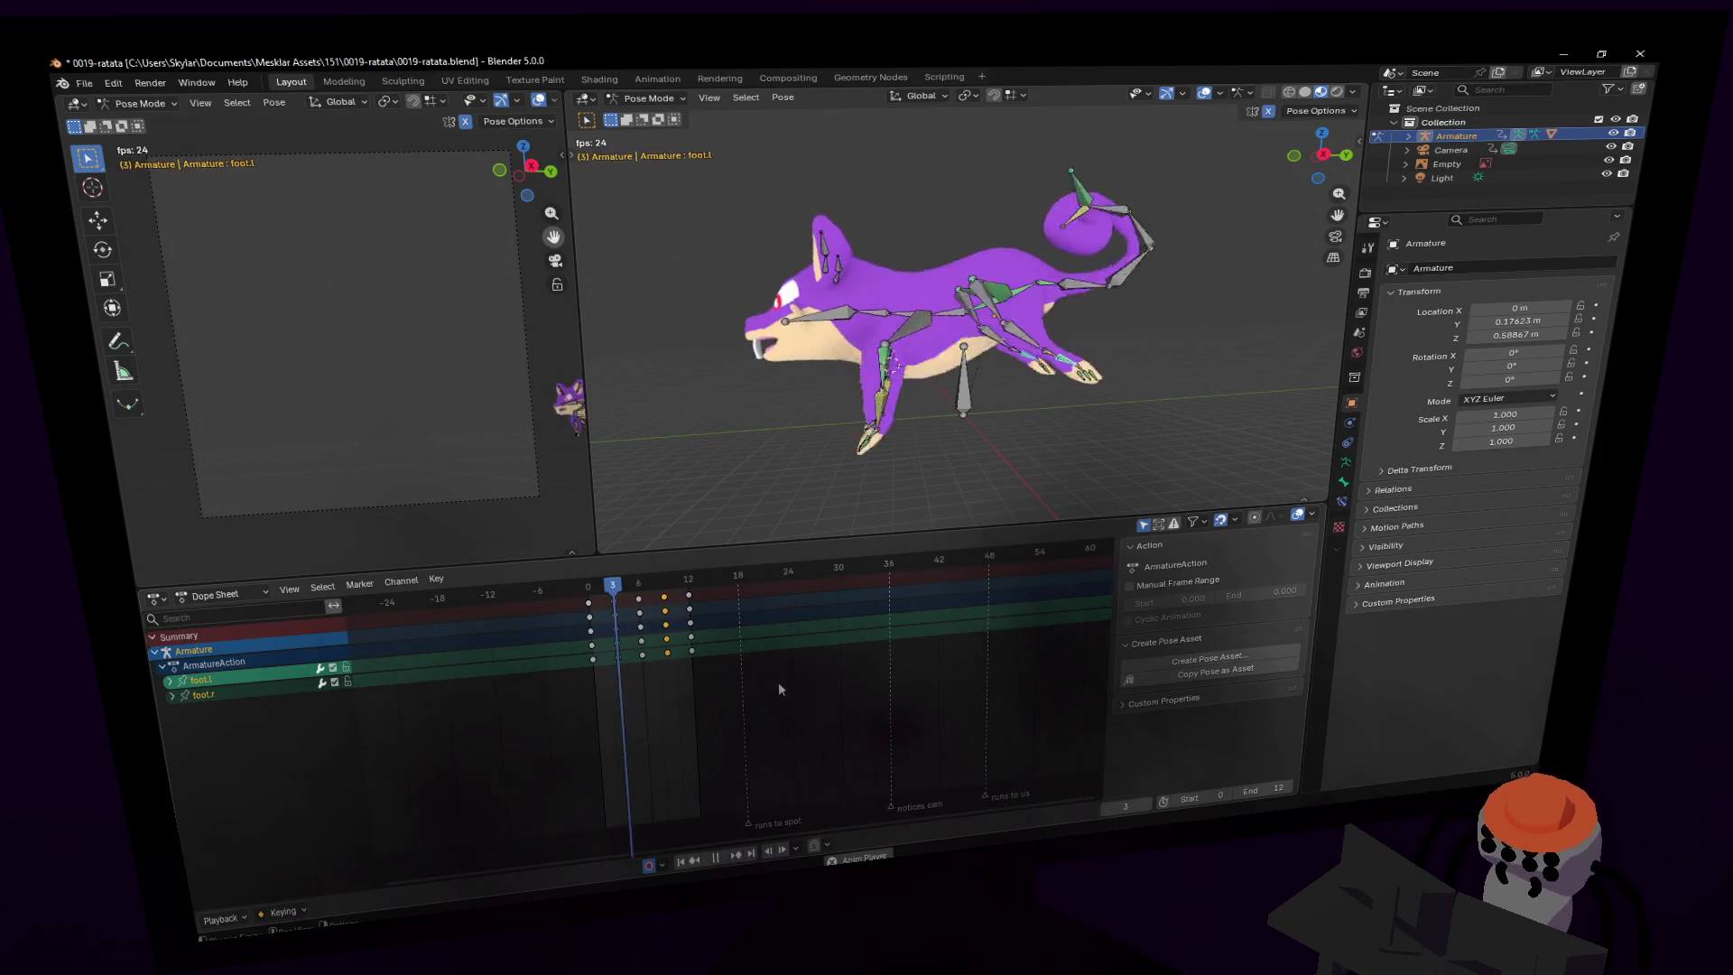
key(space)
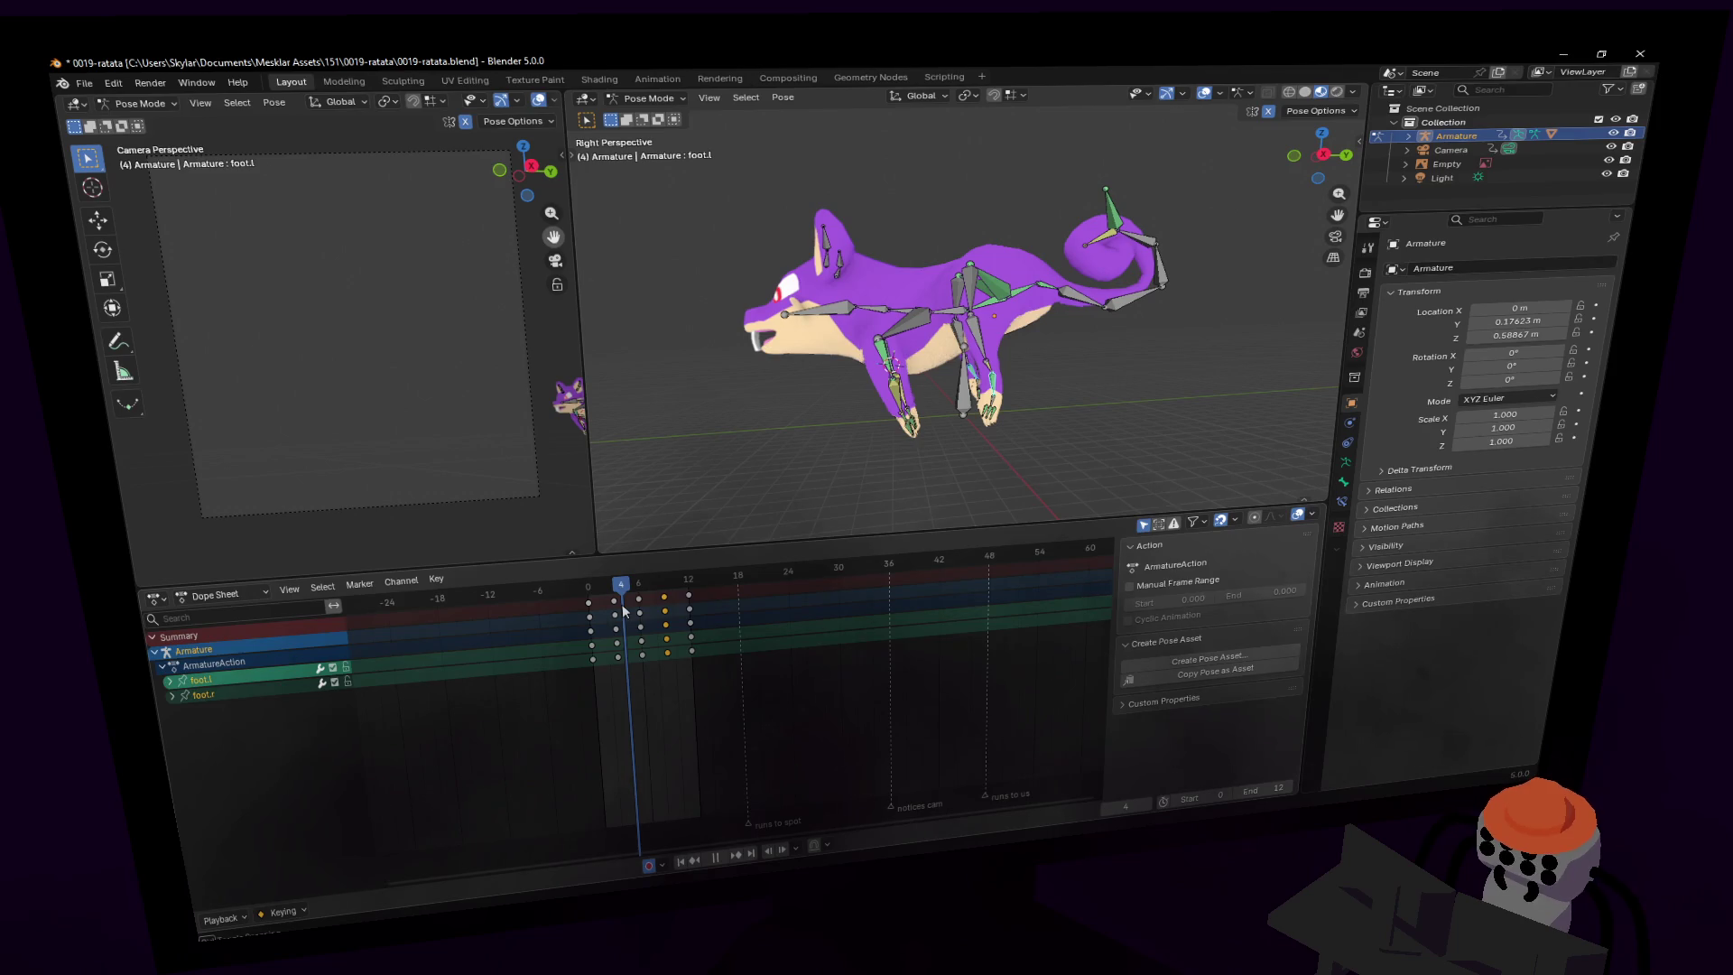
drag(621, 604, 601, 619)
key(space)
scroll(812, 363, up, 6)
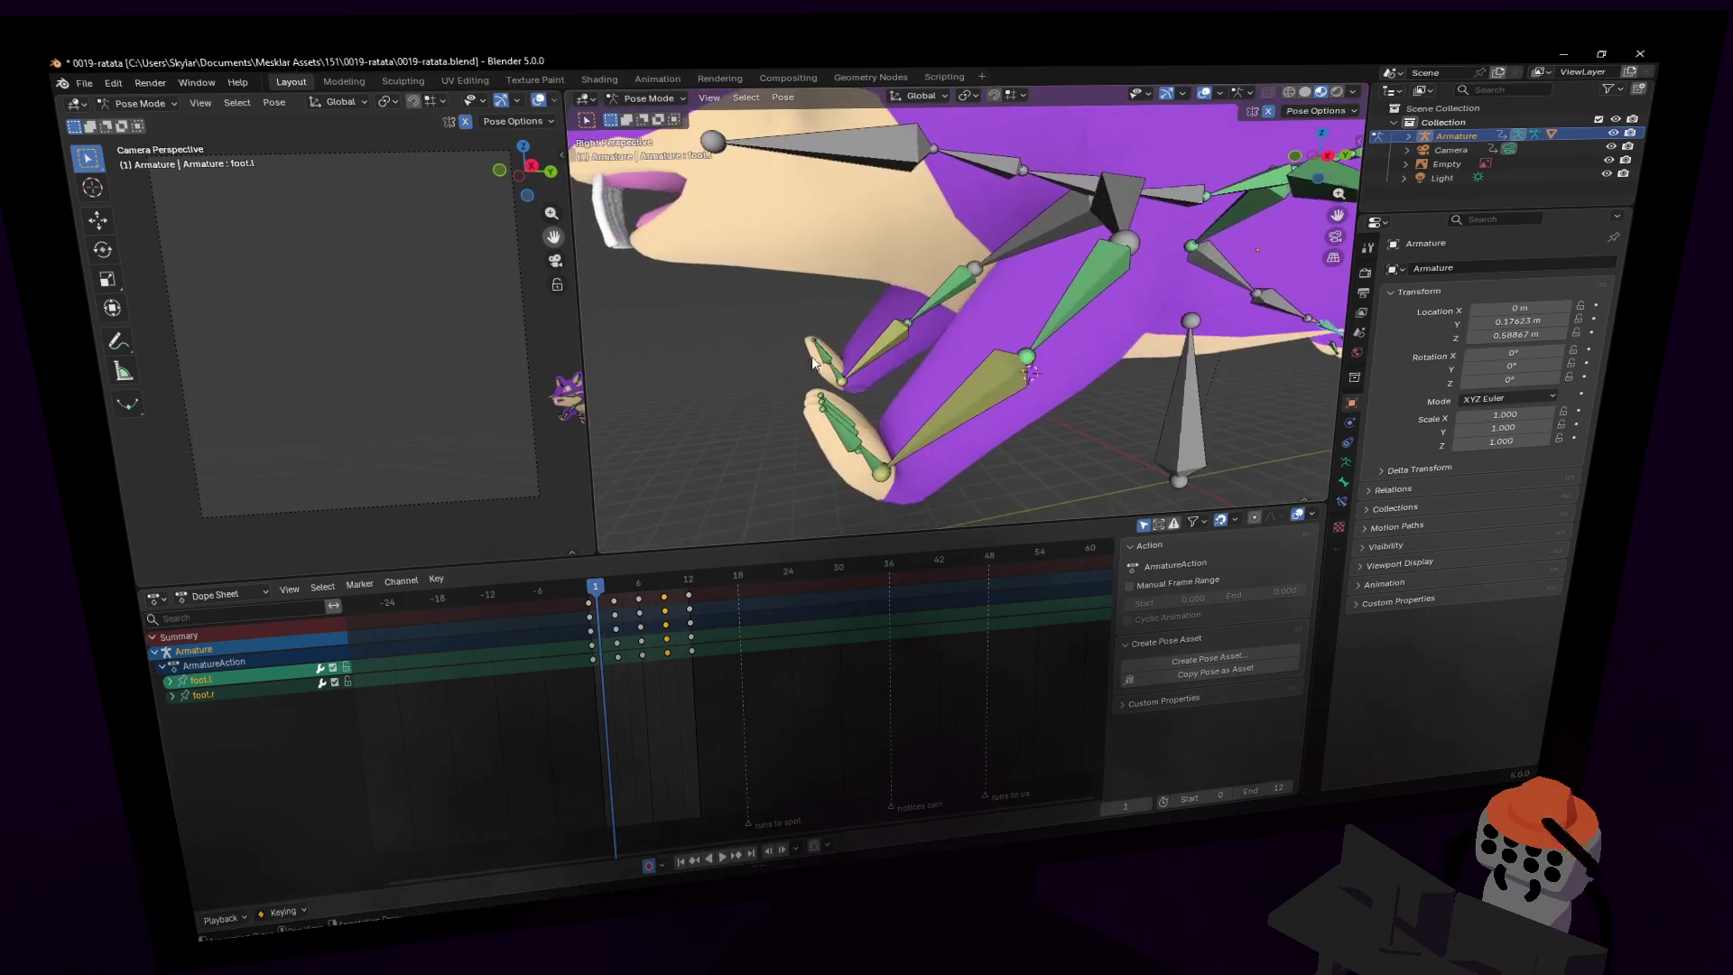
click(887, 464)
scroll(887, 464, down, 6)
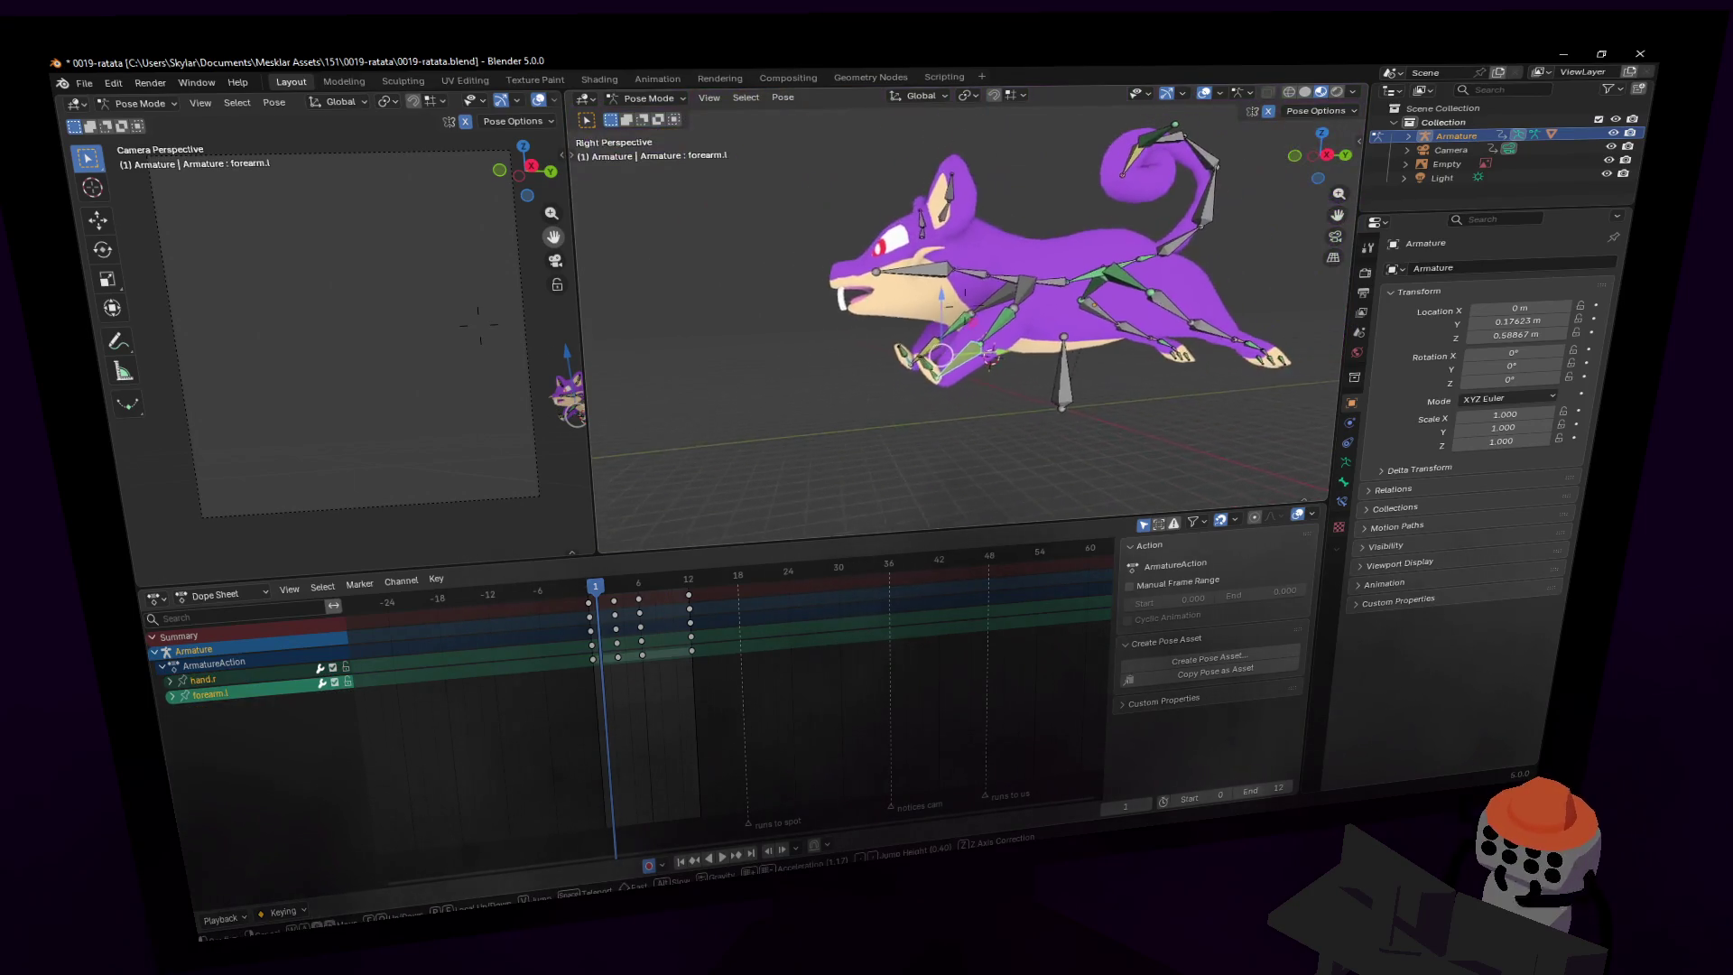
key(space)
drag(603, 596, 612, 594)
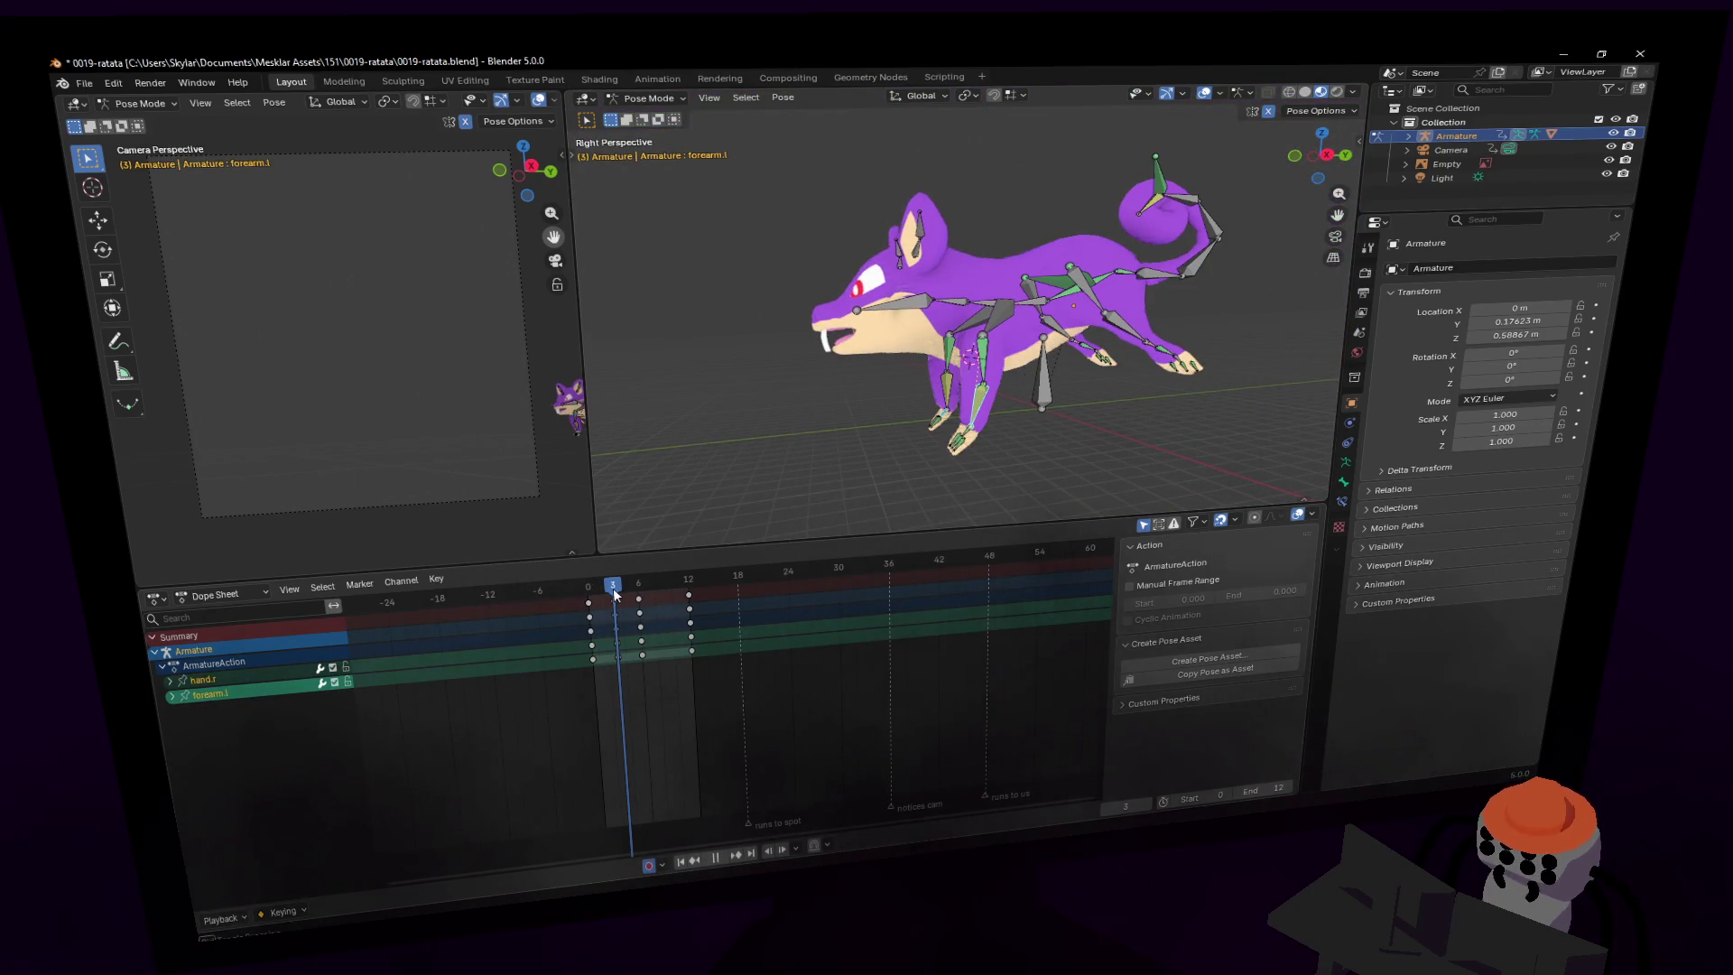
- Select hand.l and hand.r and rotate hand.r -48° around X
key(shift+grave)
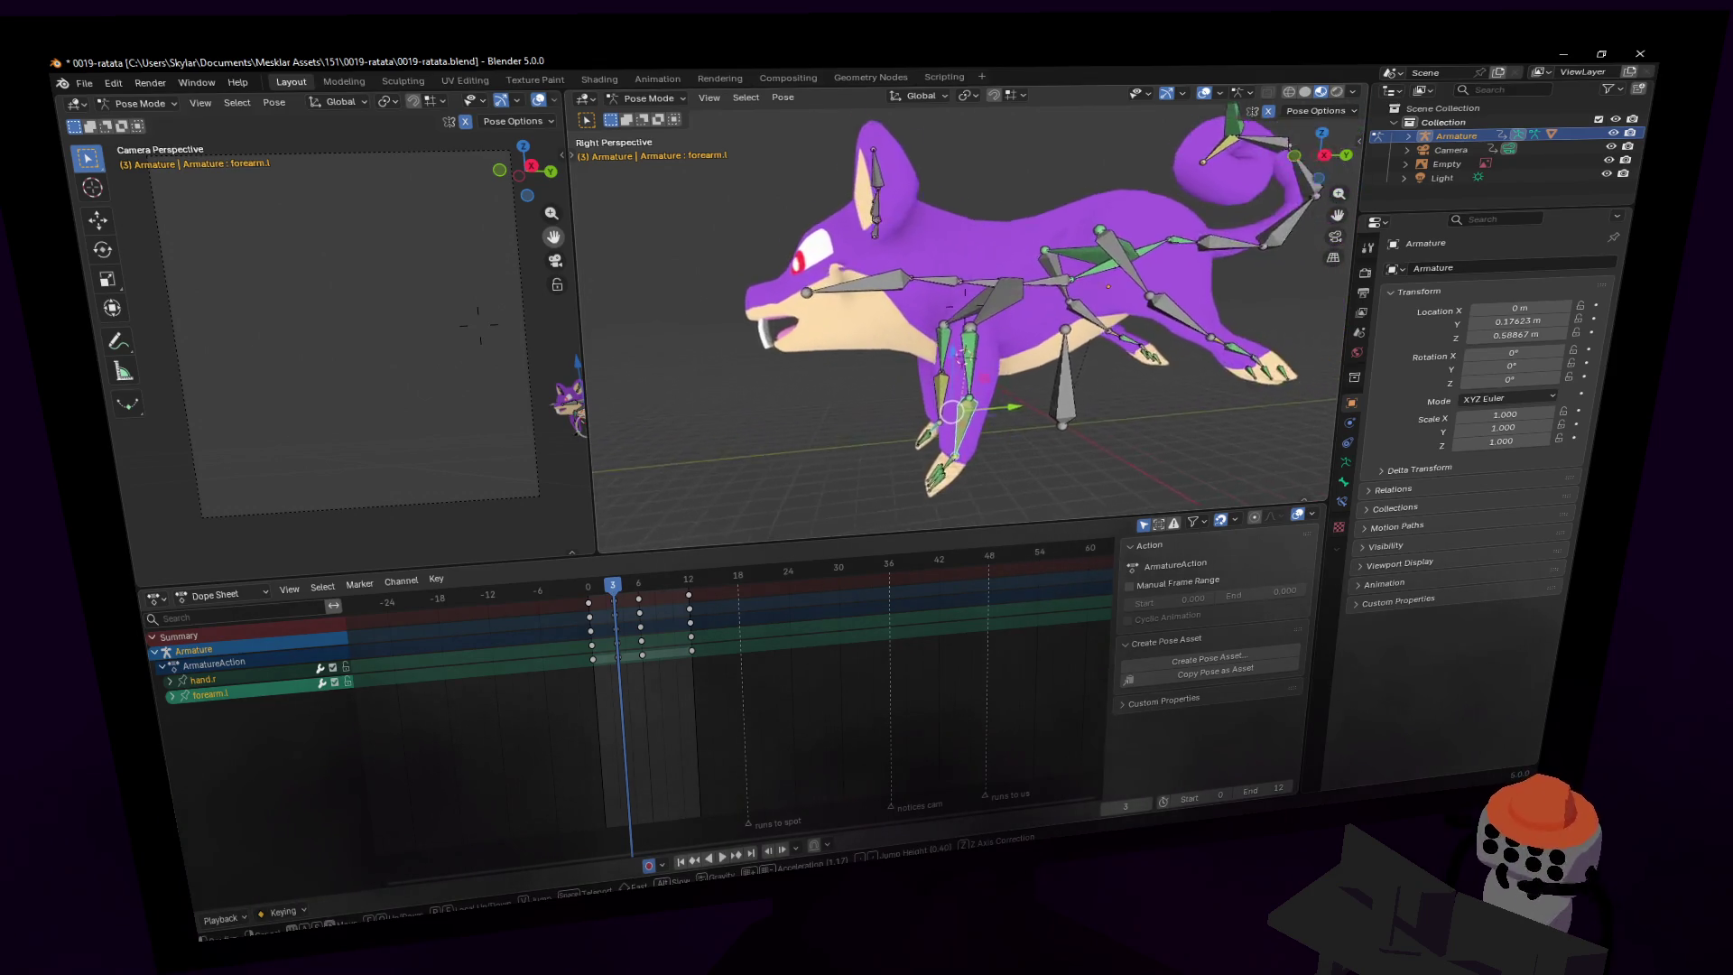
click(967, 419)
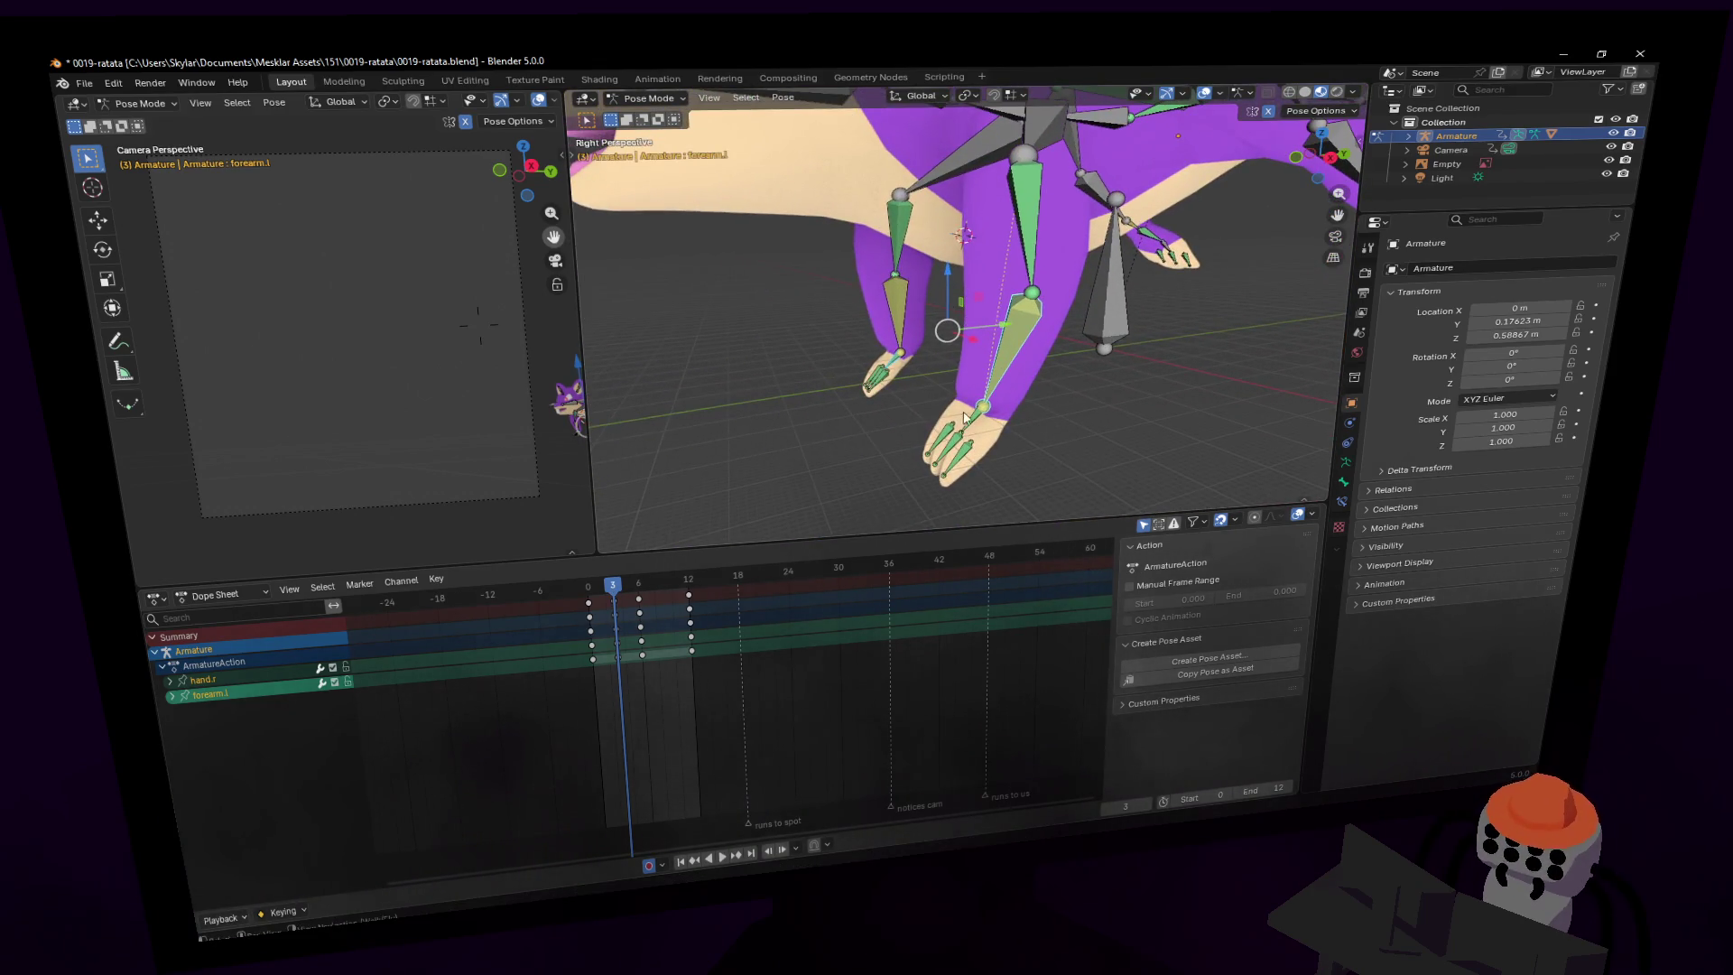
click(972, 417)
click(899, 365)
middle_drag(899, 365, 1005, 242)
key(x)
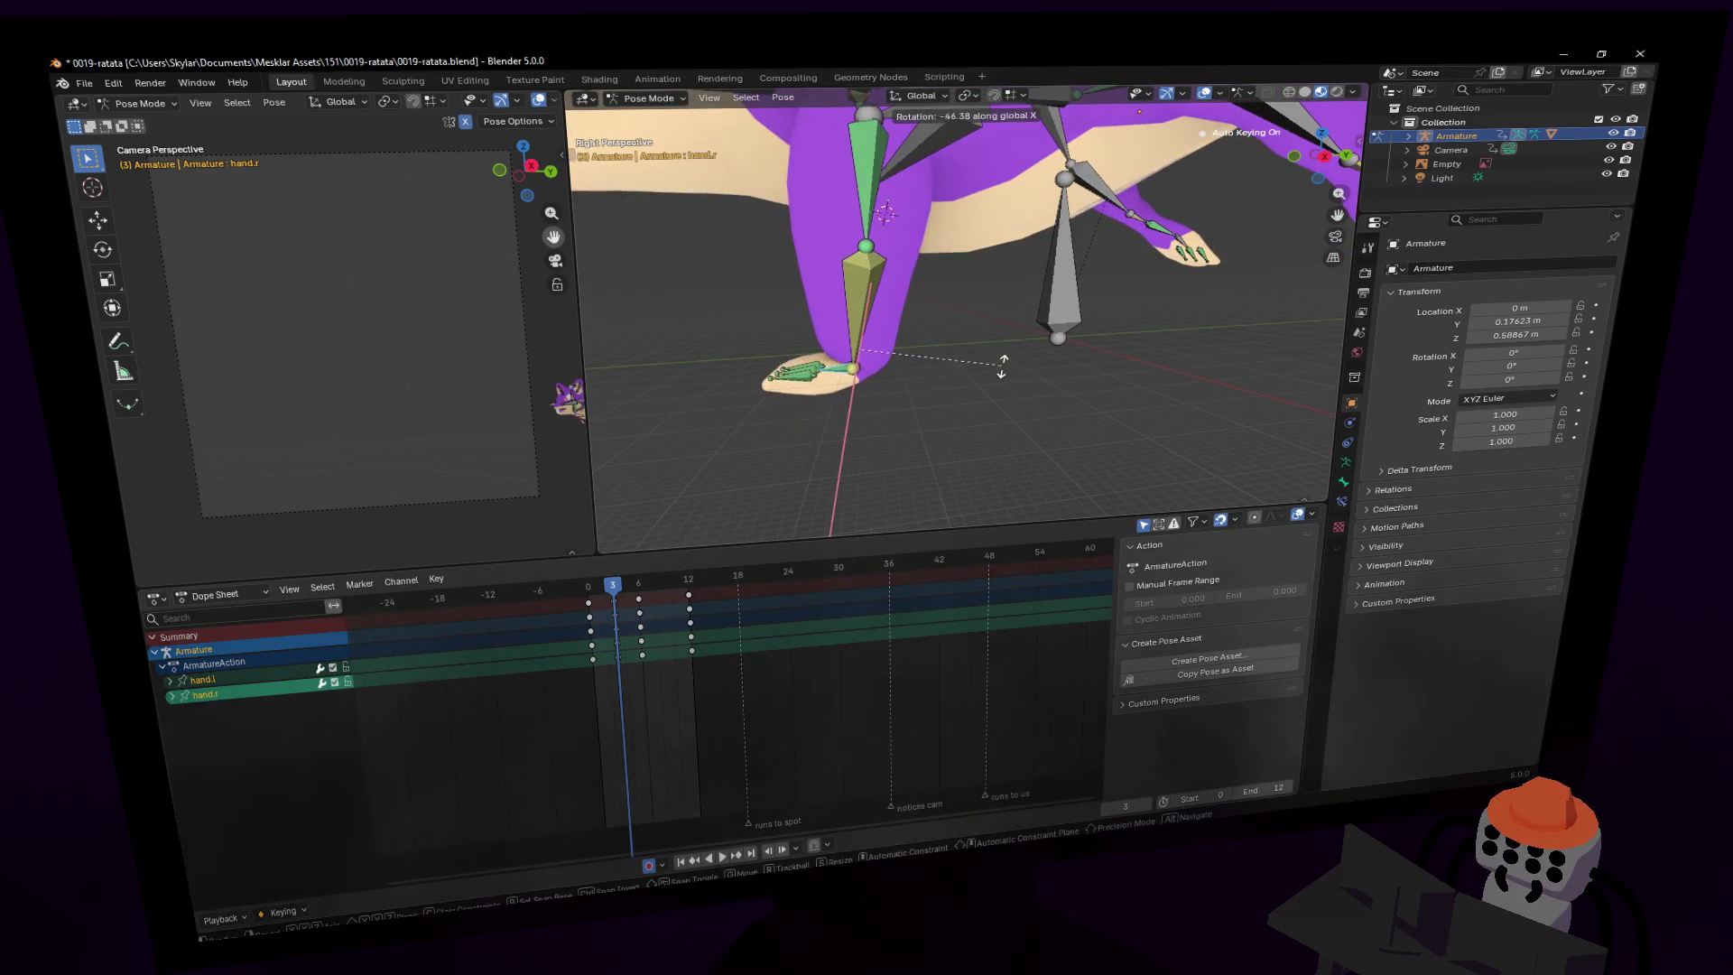
key(x)
key(x)
click(1014, 359)
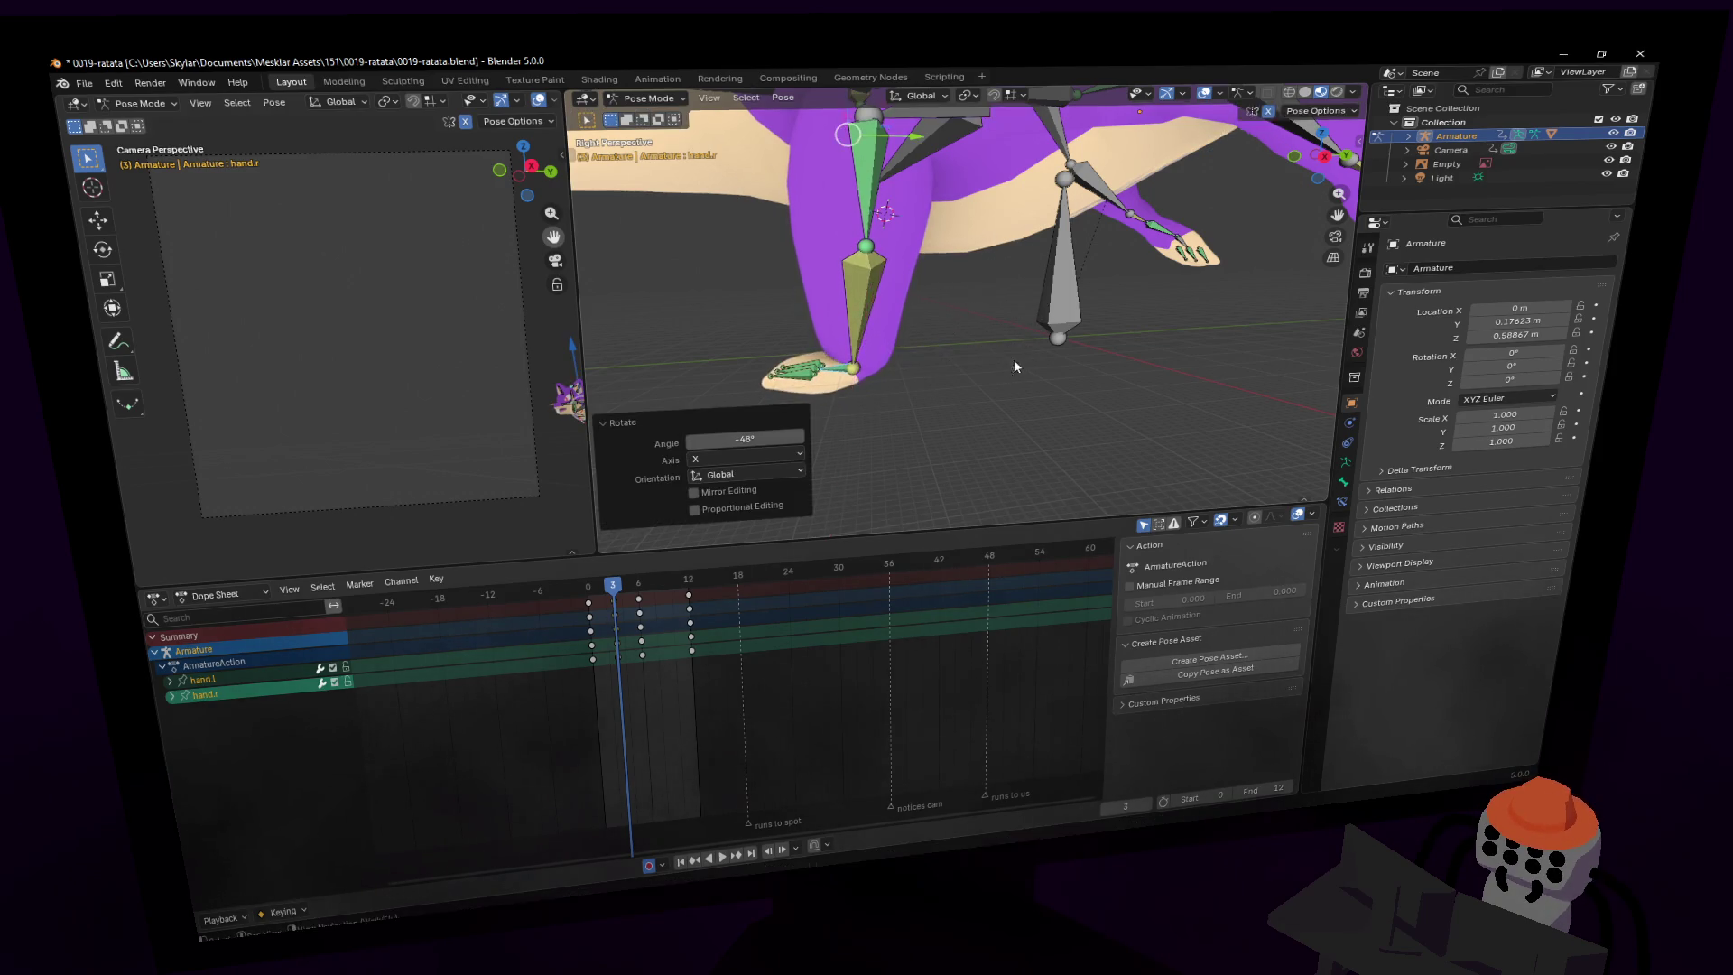
middle_drag(1015, 359, 1021, 375)
- Key the hand pose at frame 4 and play the loop to review it
key(space)
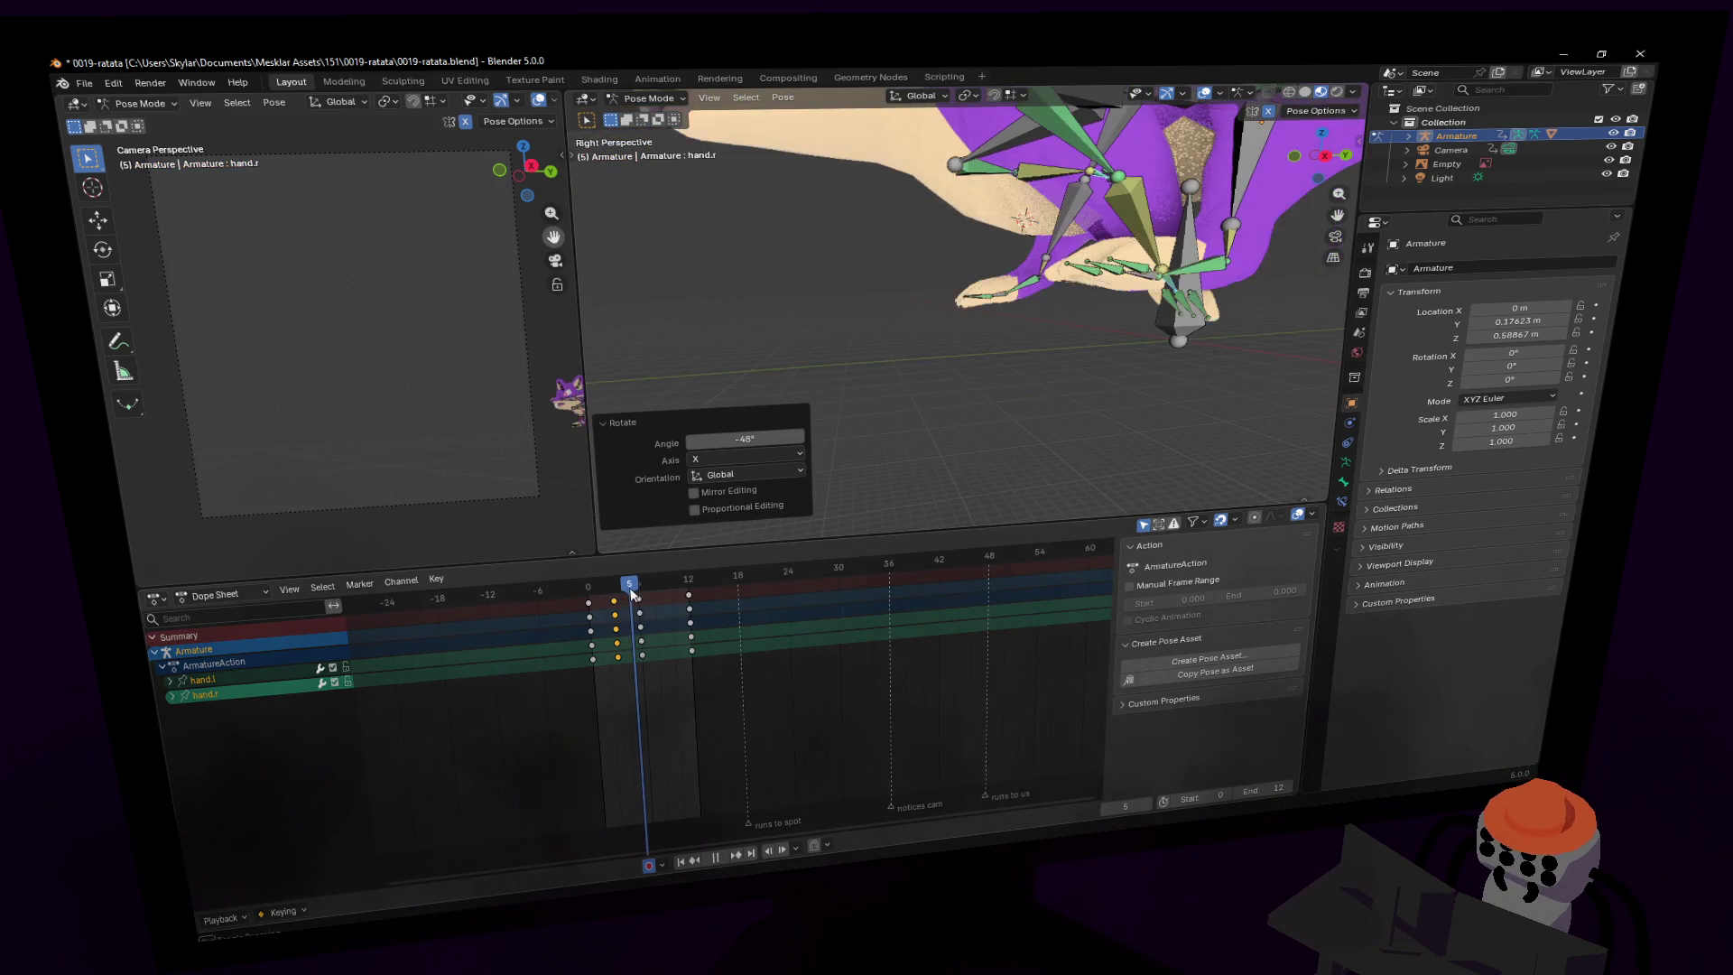
drag(632, 593, 605, 605)
key(space)
key(space)
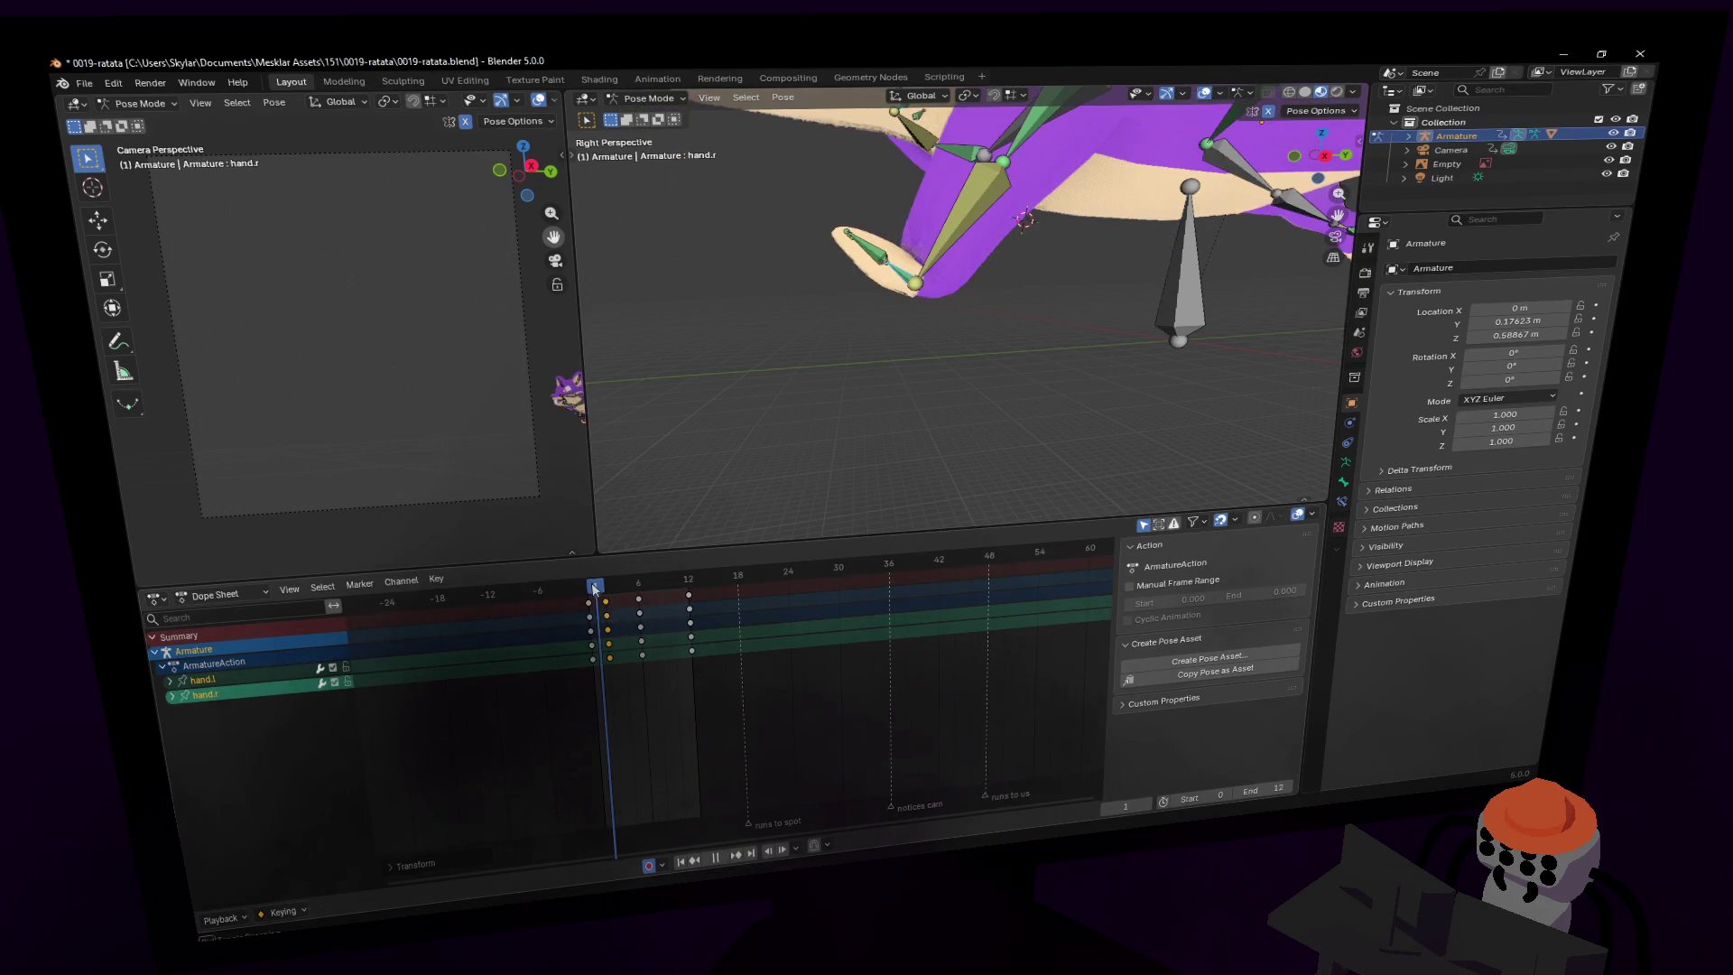
scroll(765, 413, down, 5)
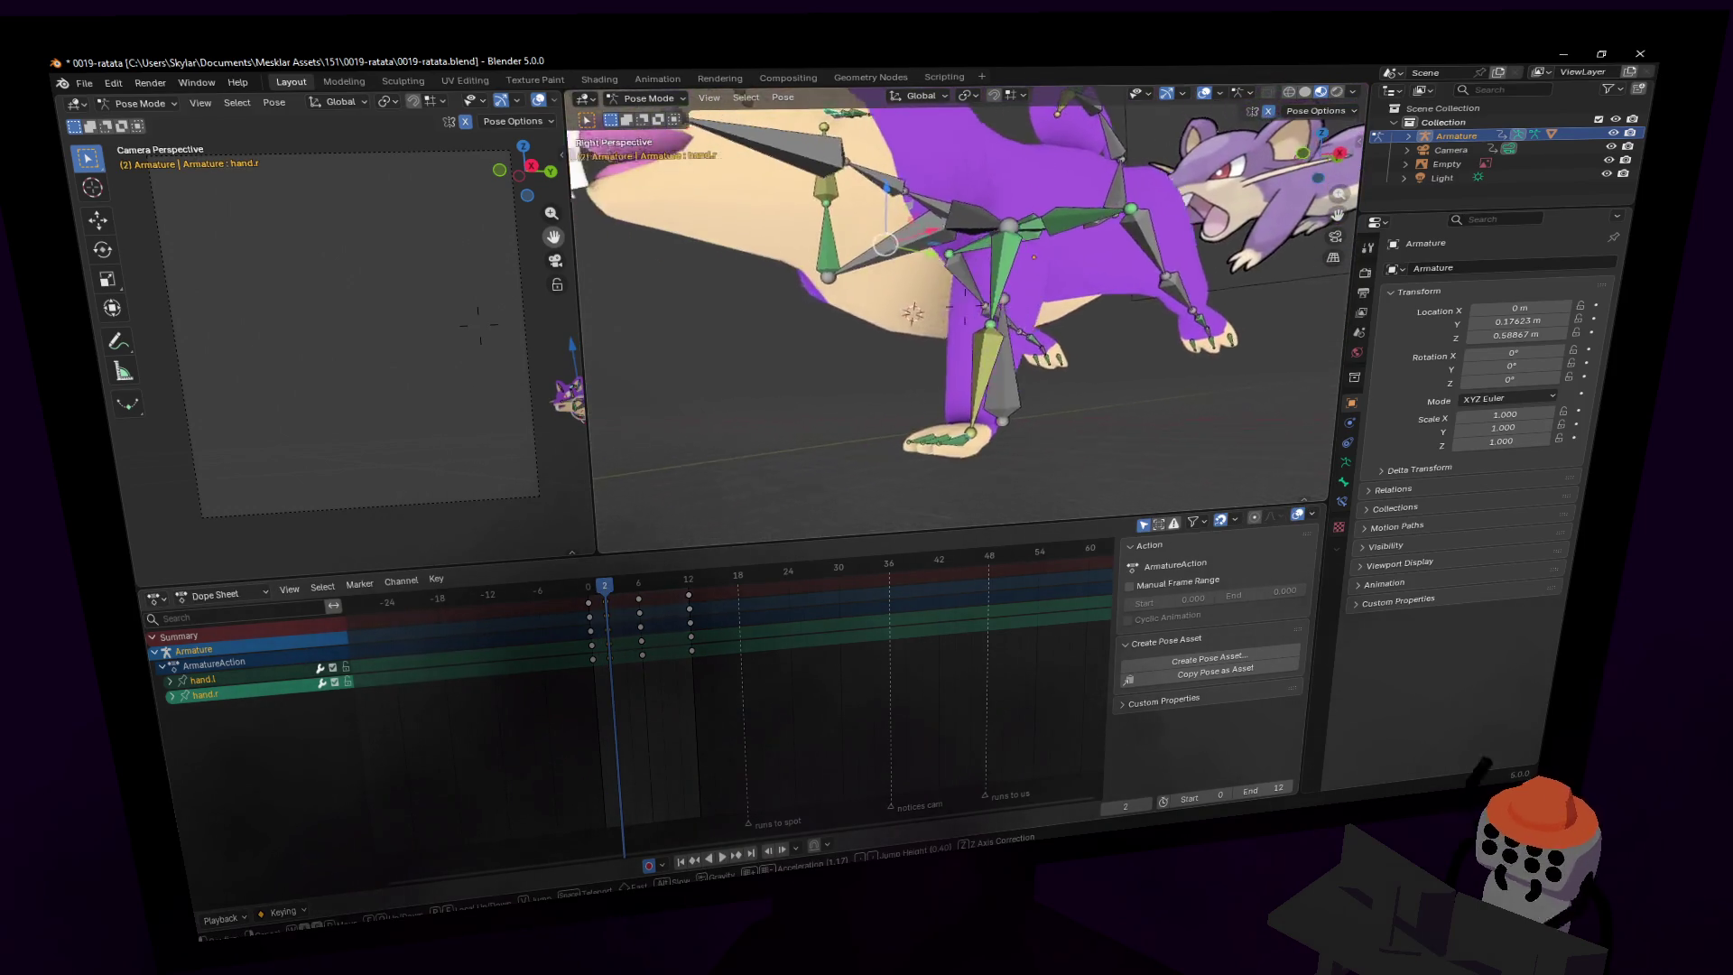
key(Right)
key(Right)
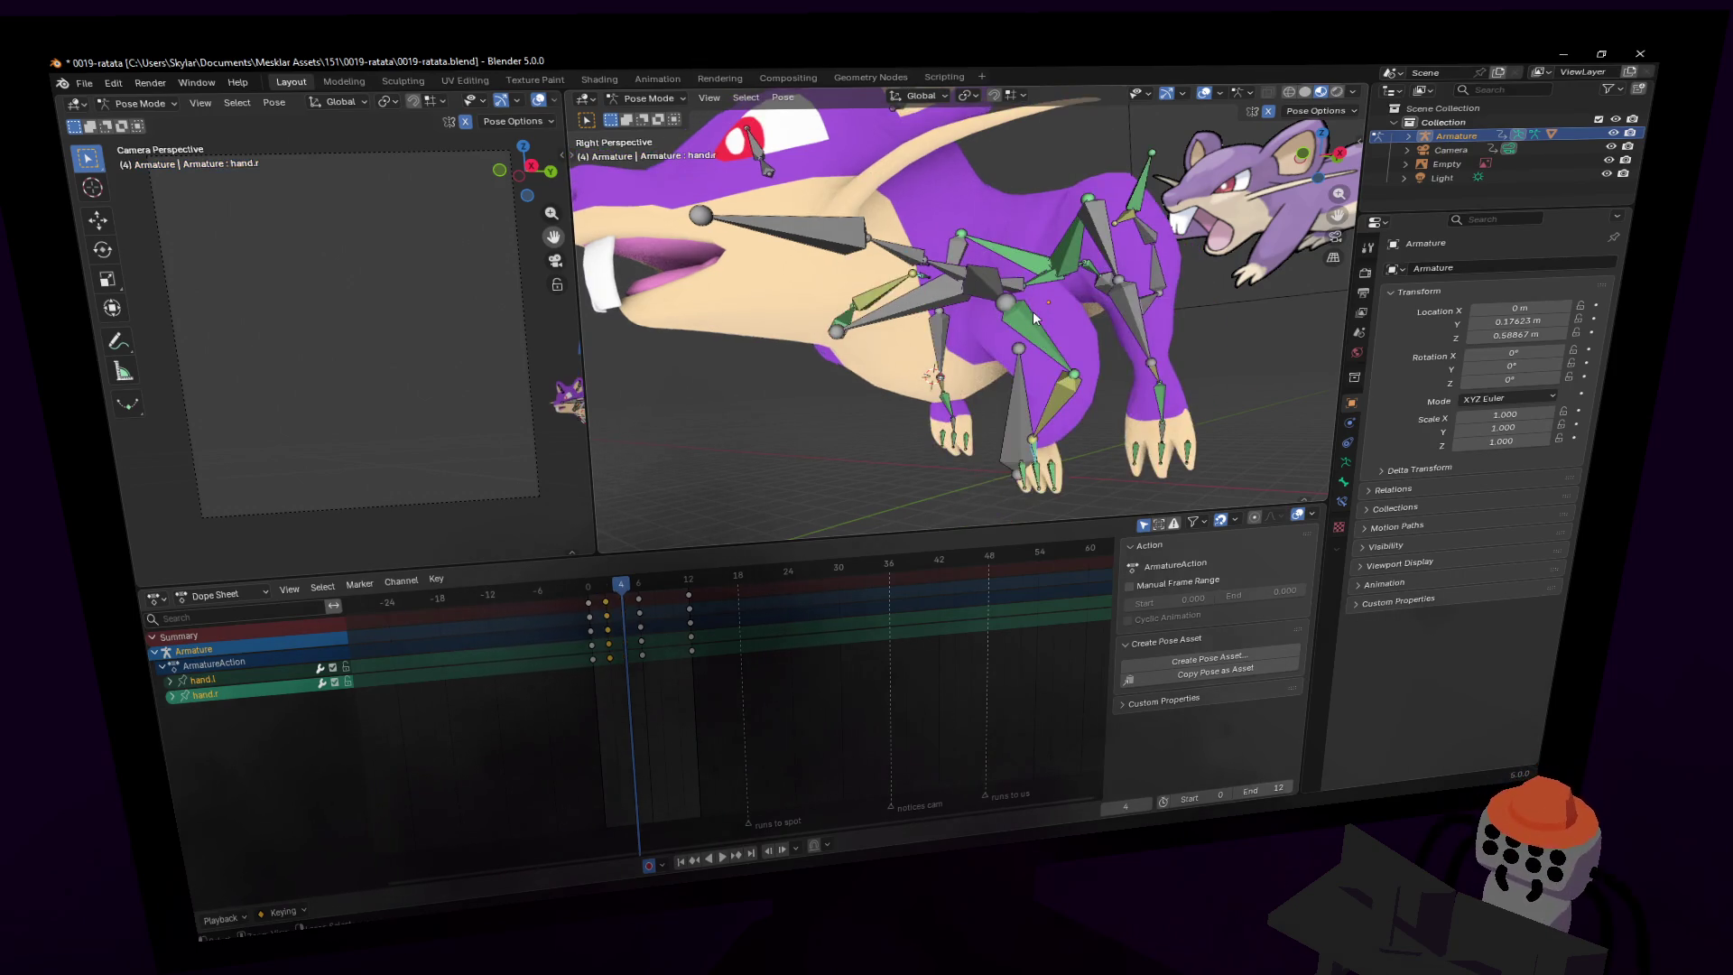
key(i)
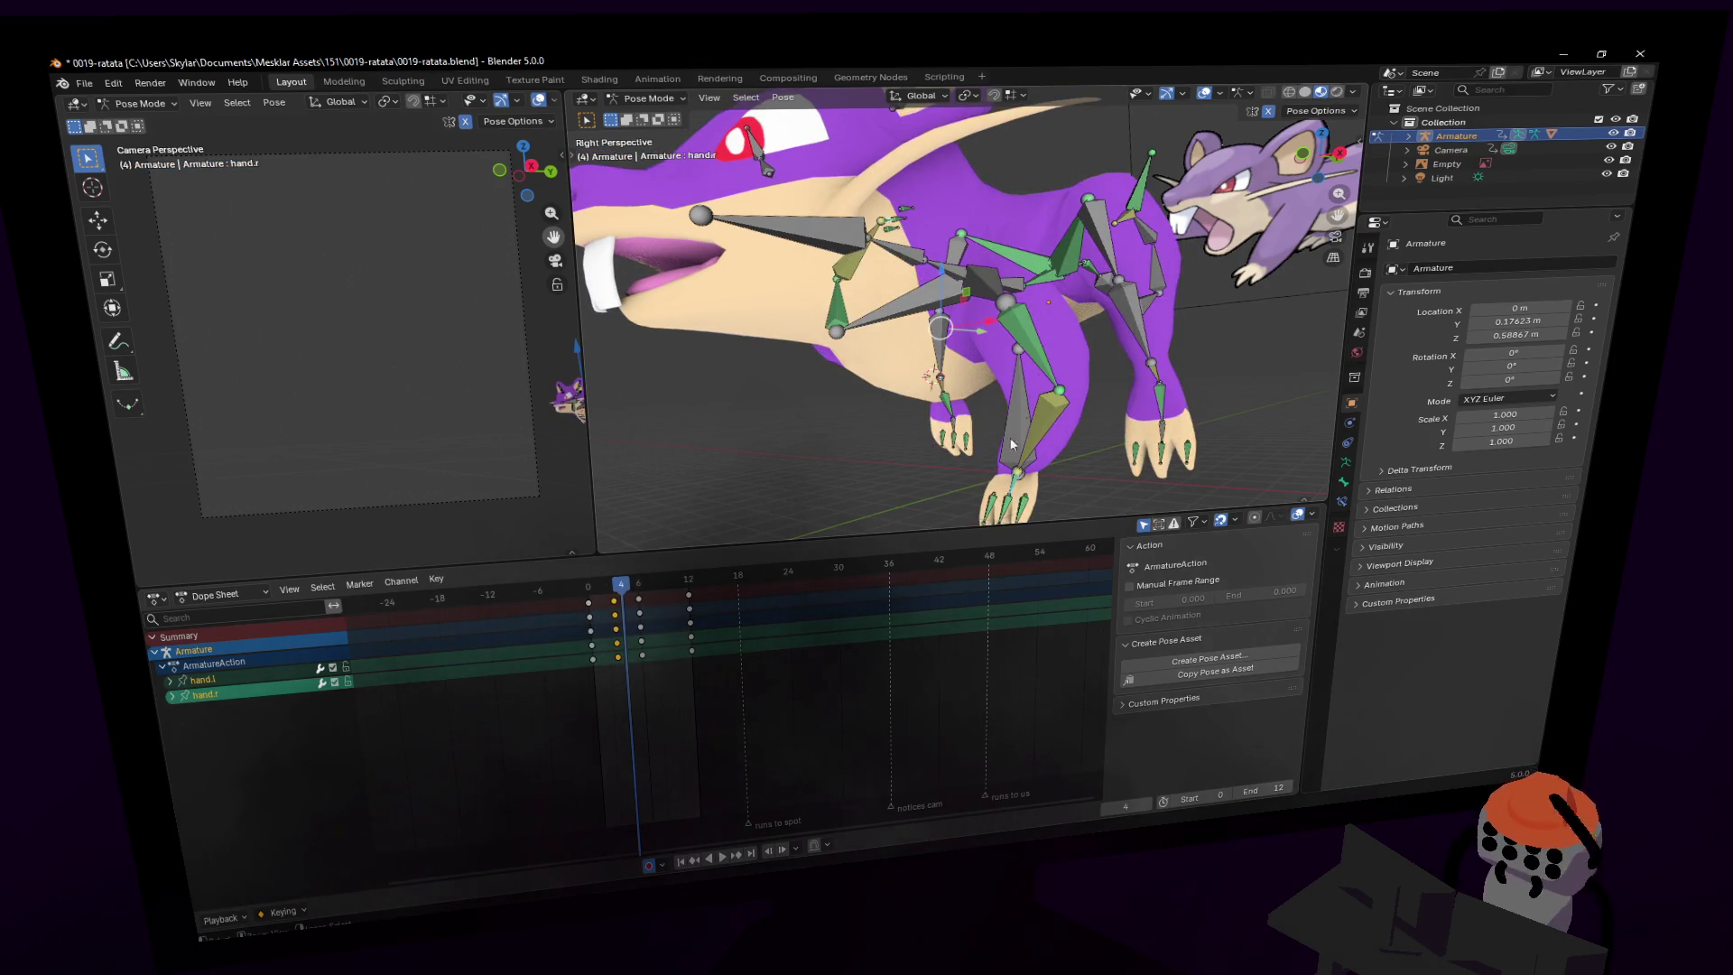
middle_drag(1011, 444, 1032, 363)
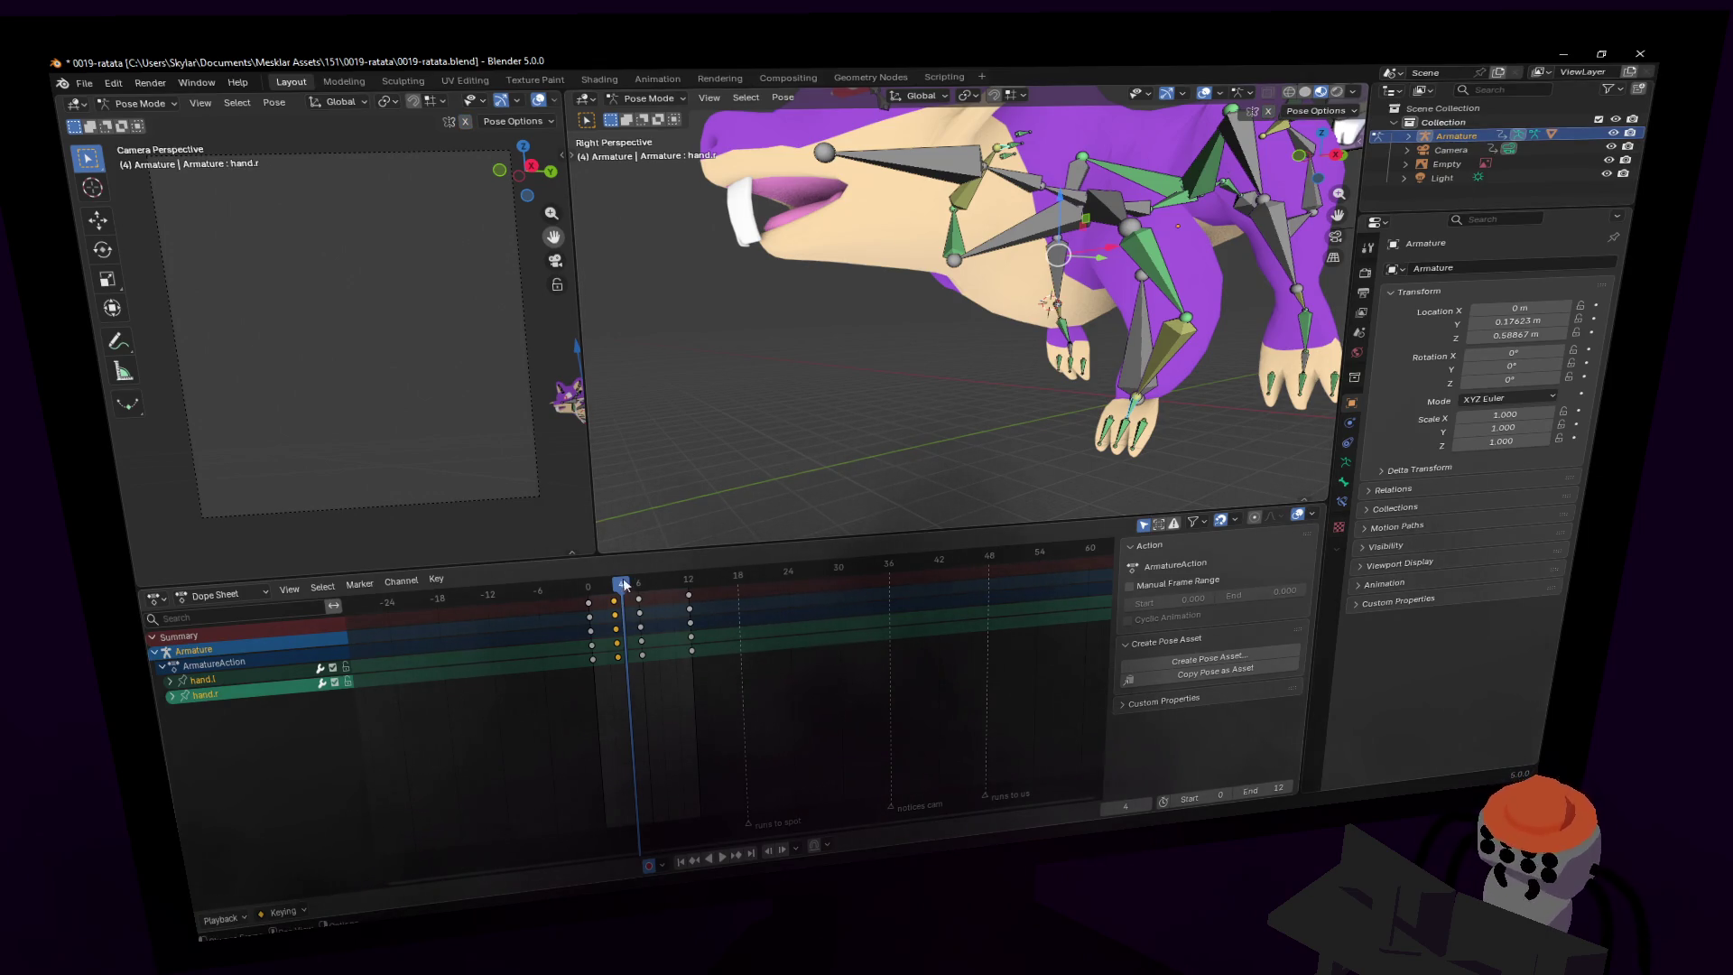
key(space)
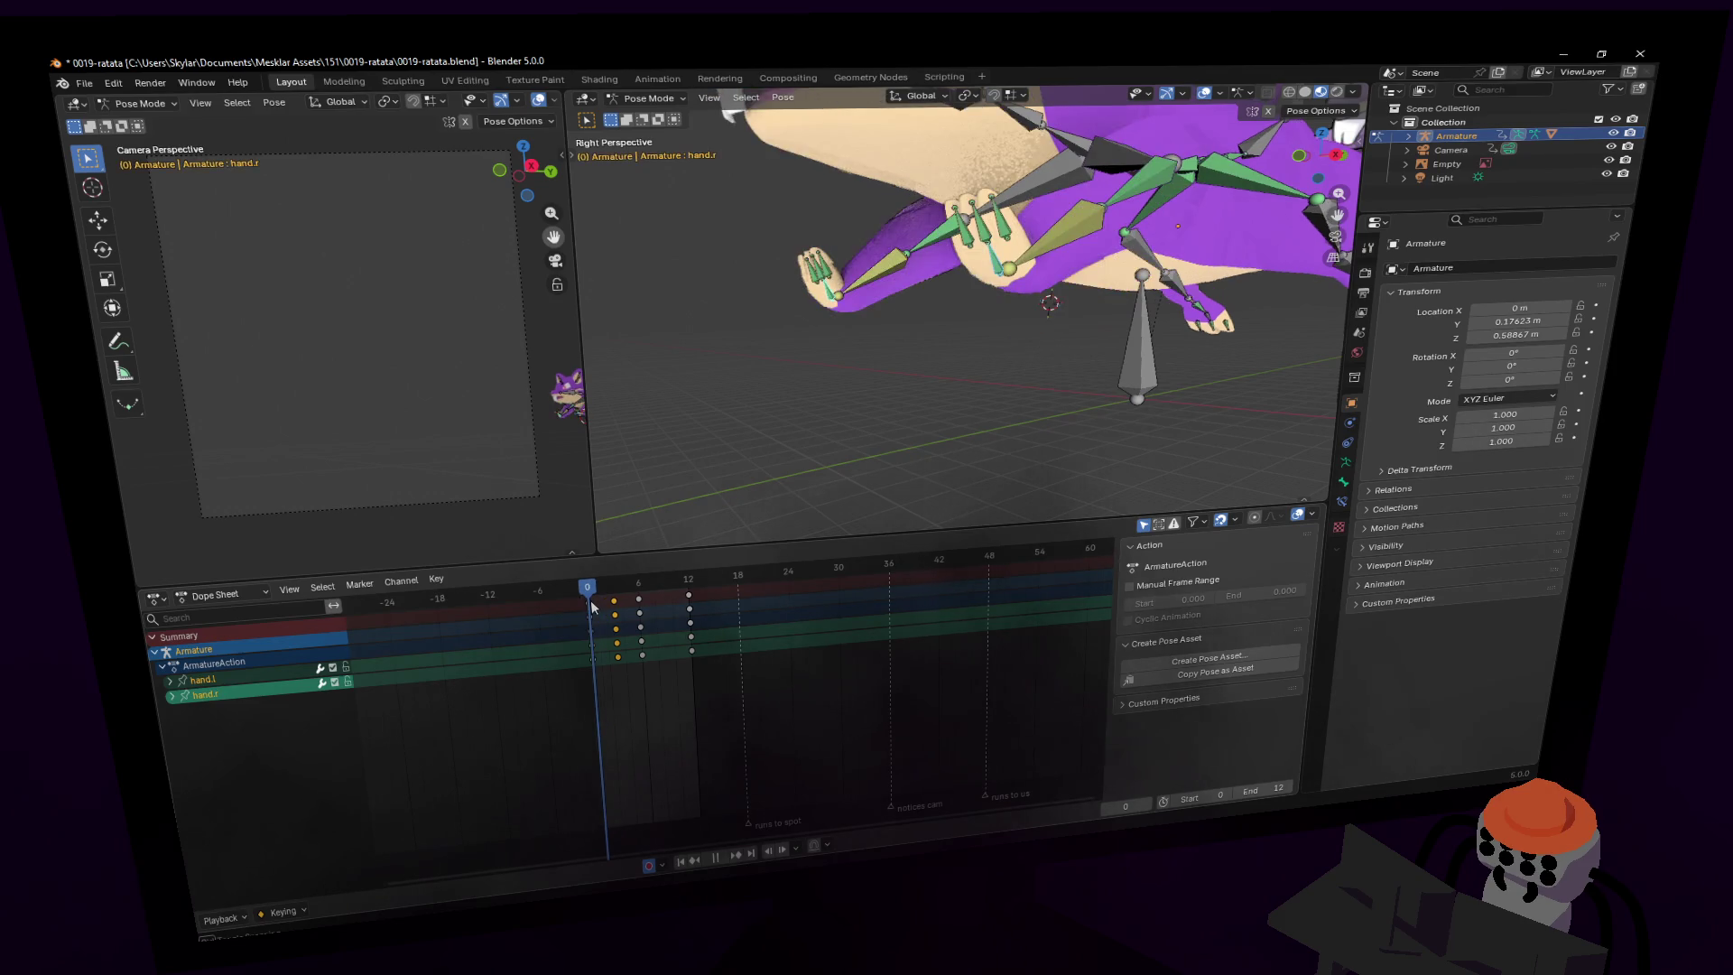
key(space)
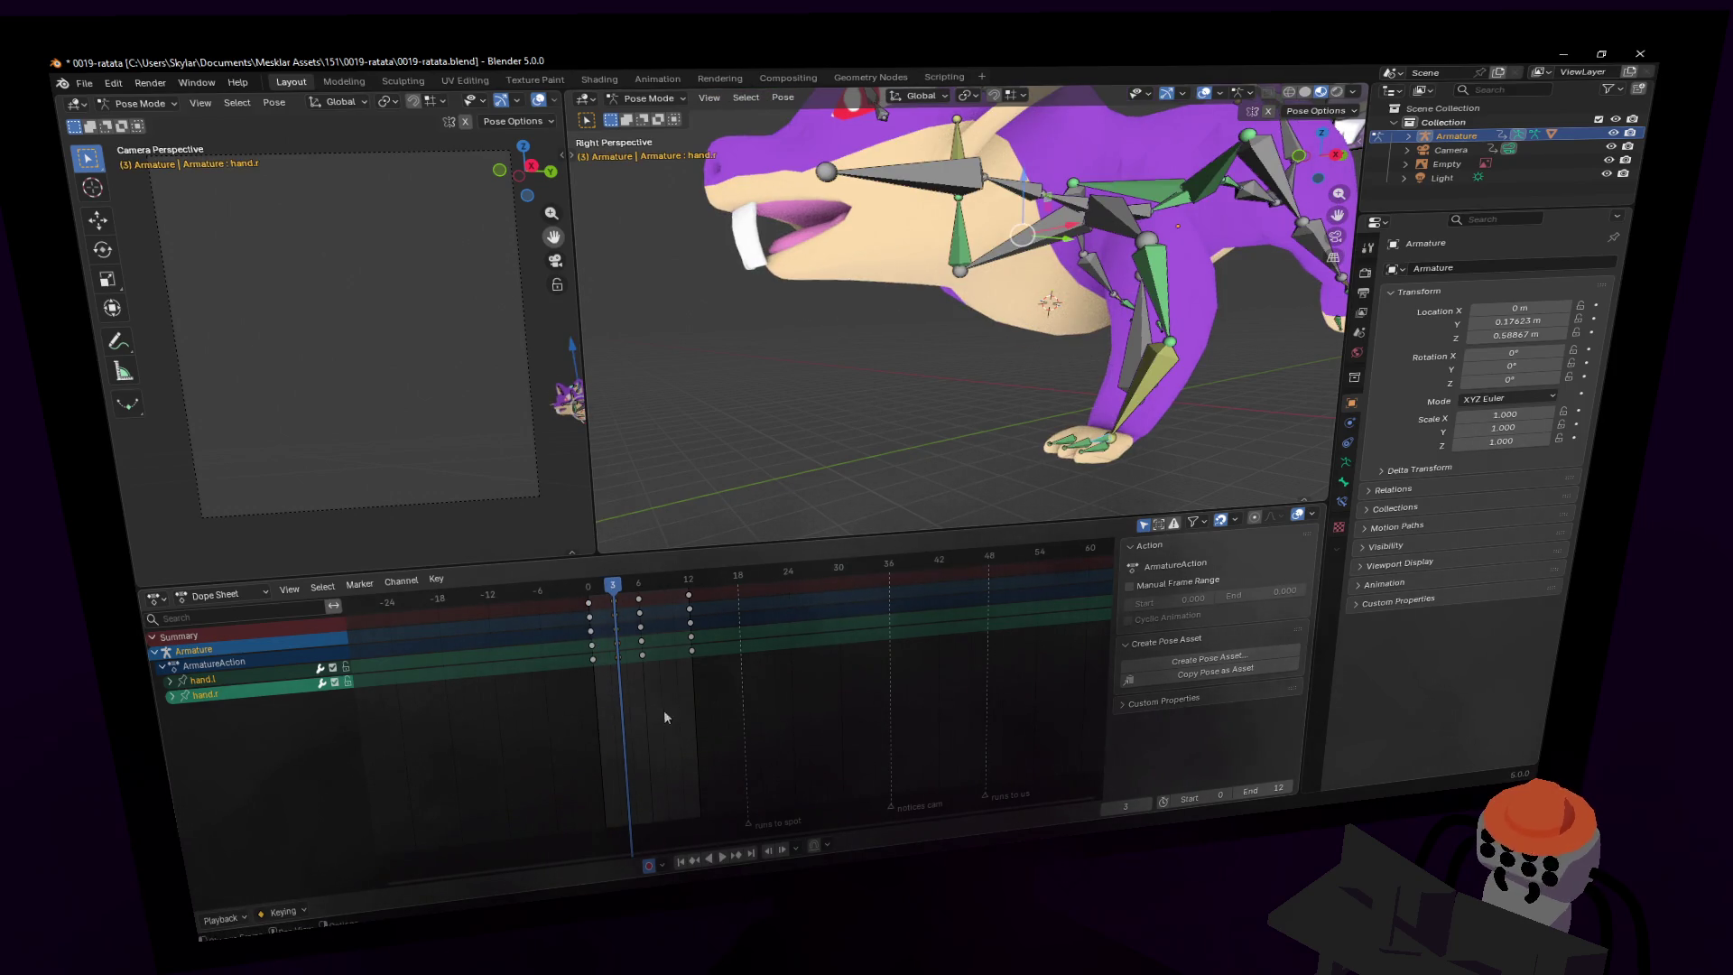
key(shift+grave)
- Select hand.r and try rotating and lowering it, cancelling the last rotation
key(s)
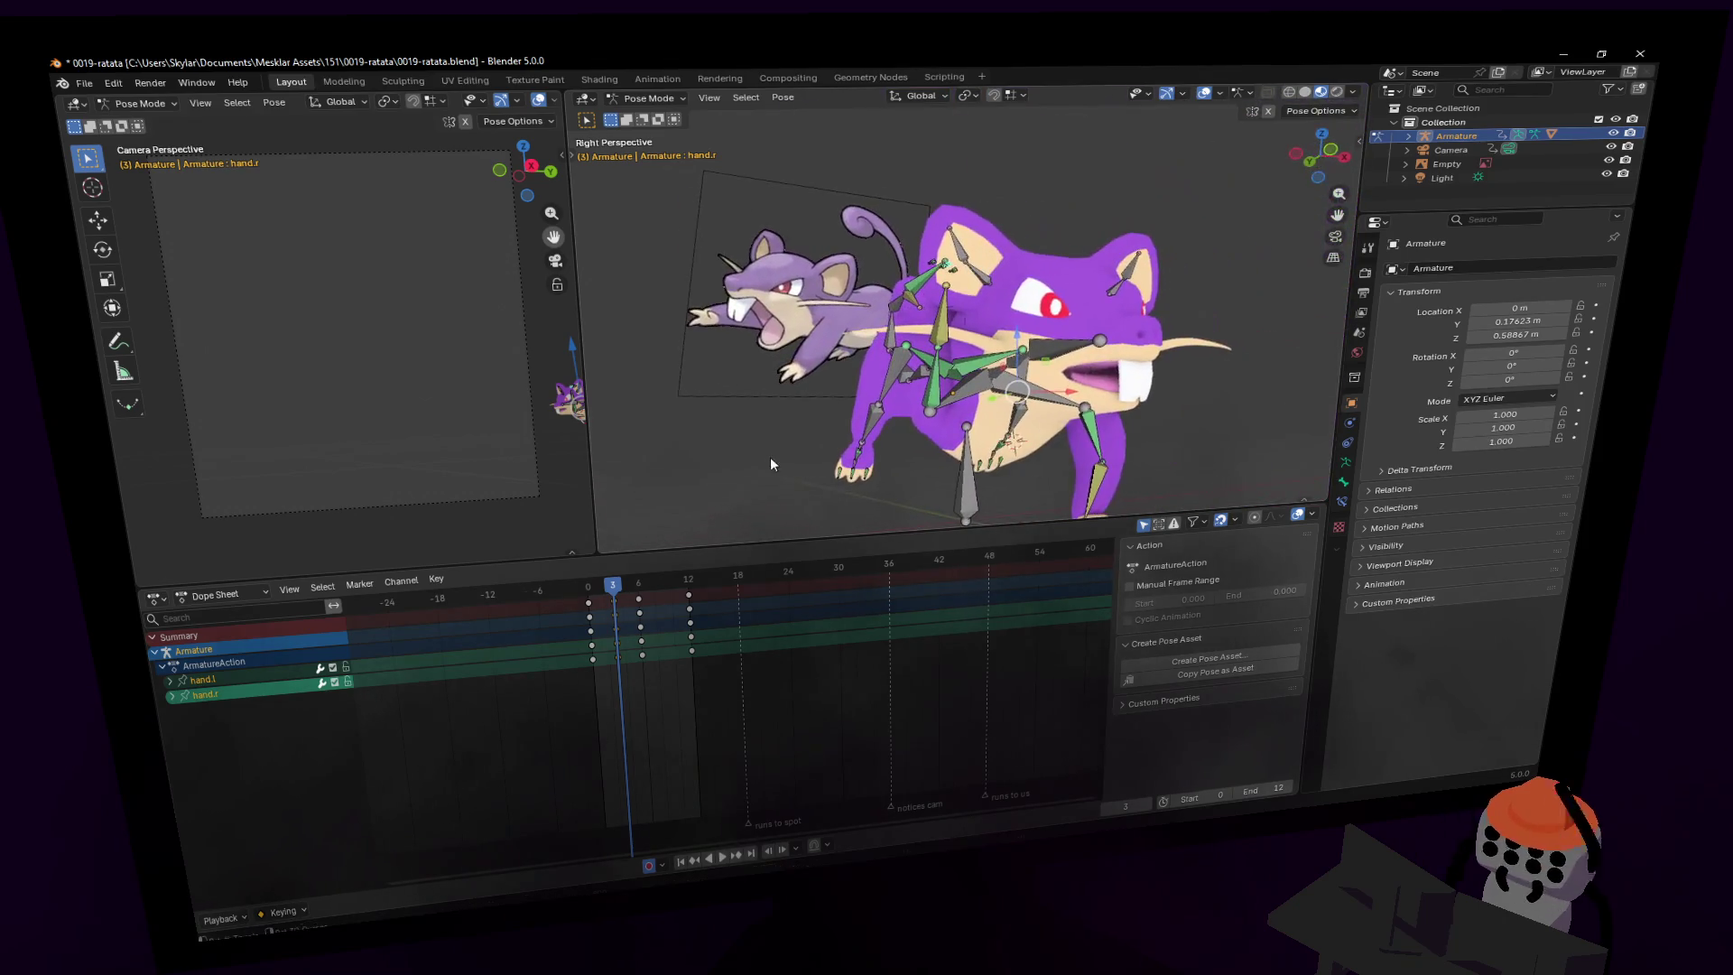
key(w)
click(874, 160)
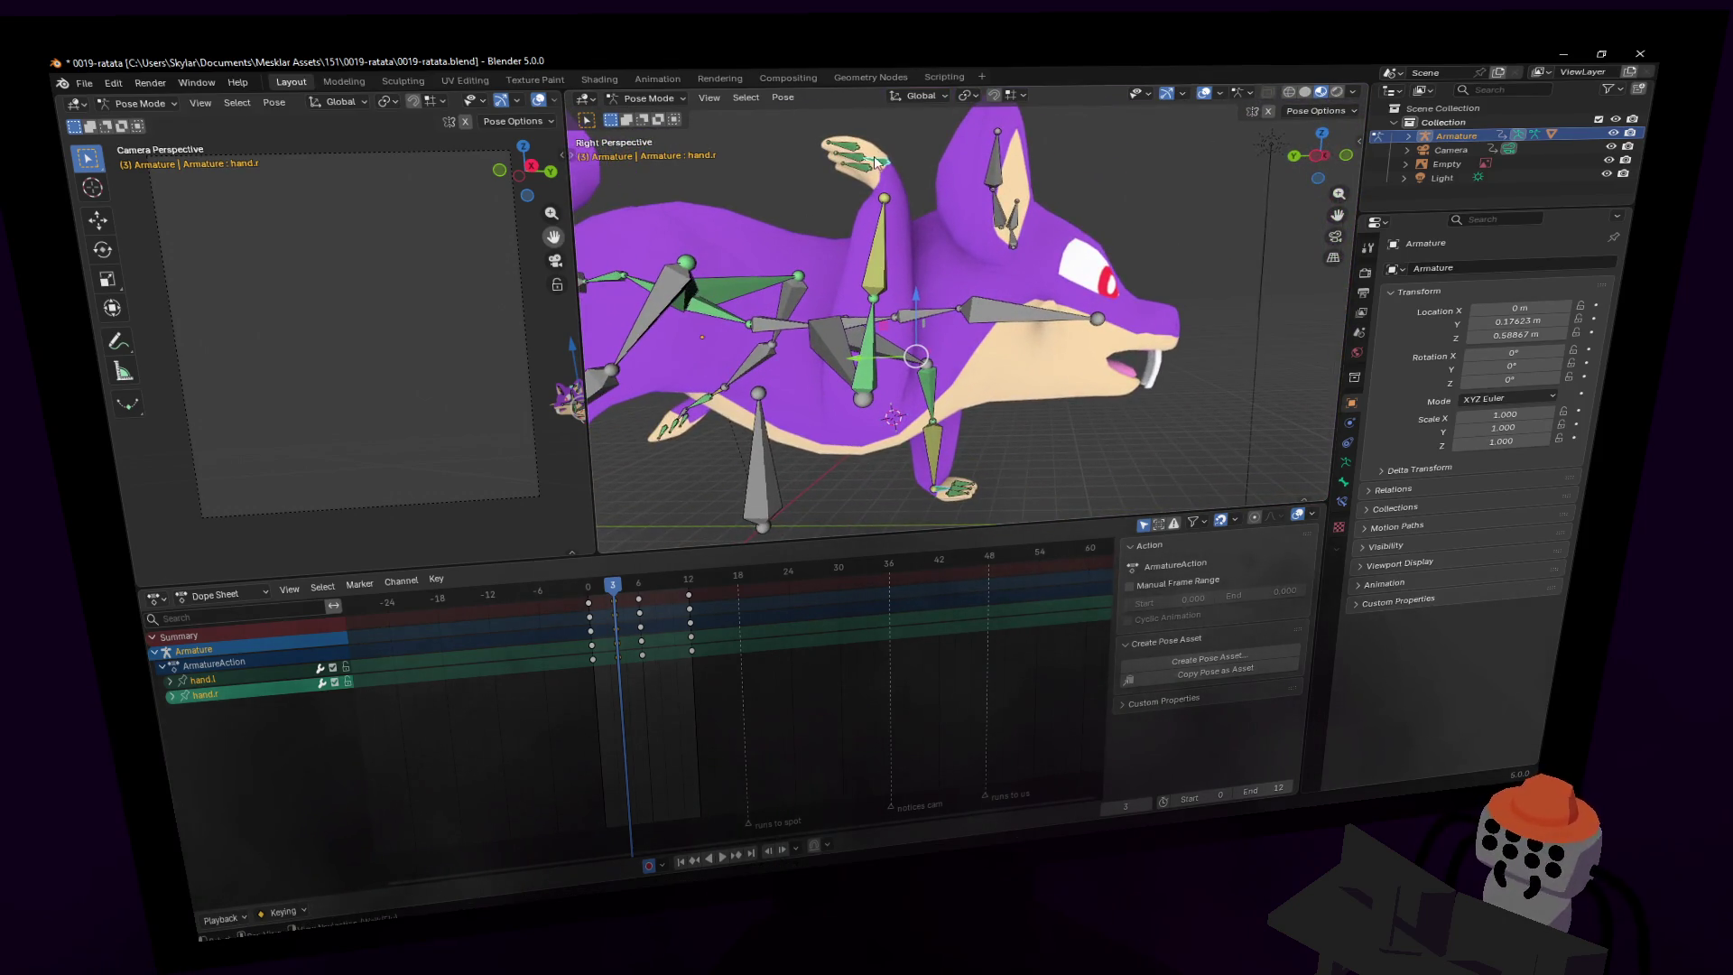
click(887, 163)
key(r)
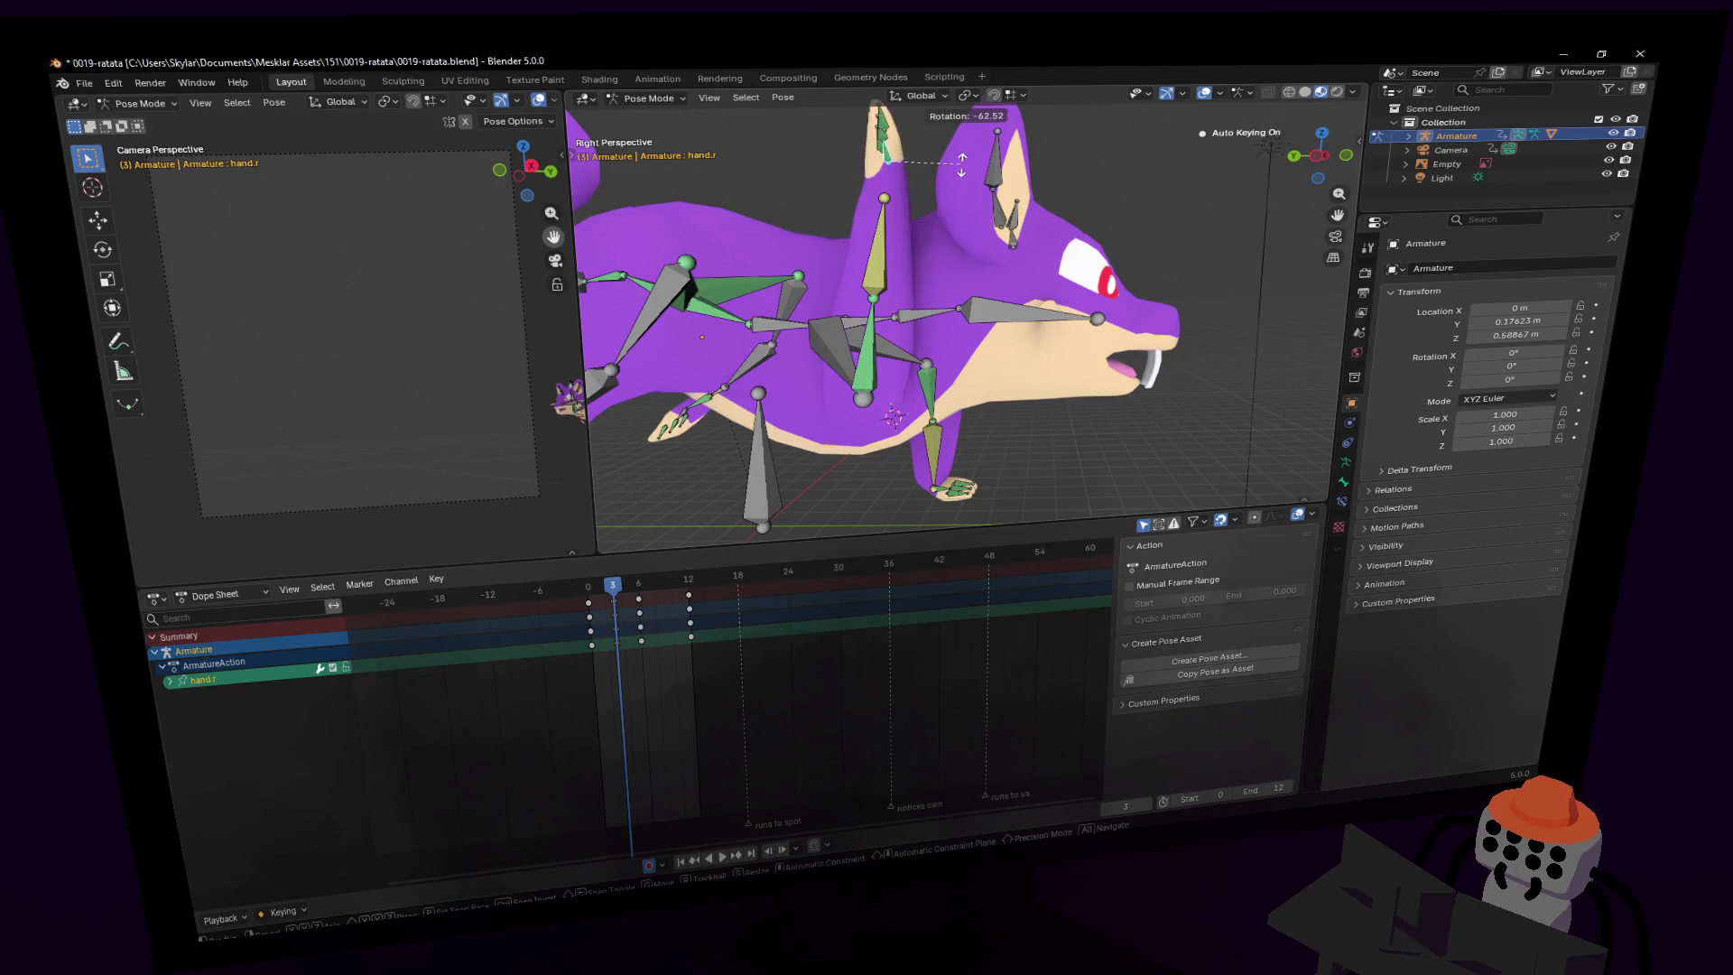
click(943, 176)
key(g)
click(984, 431)
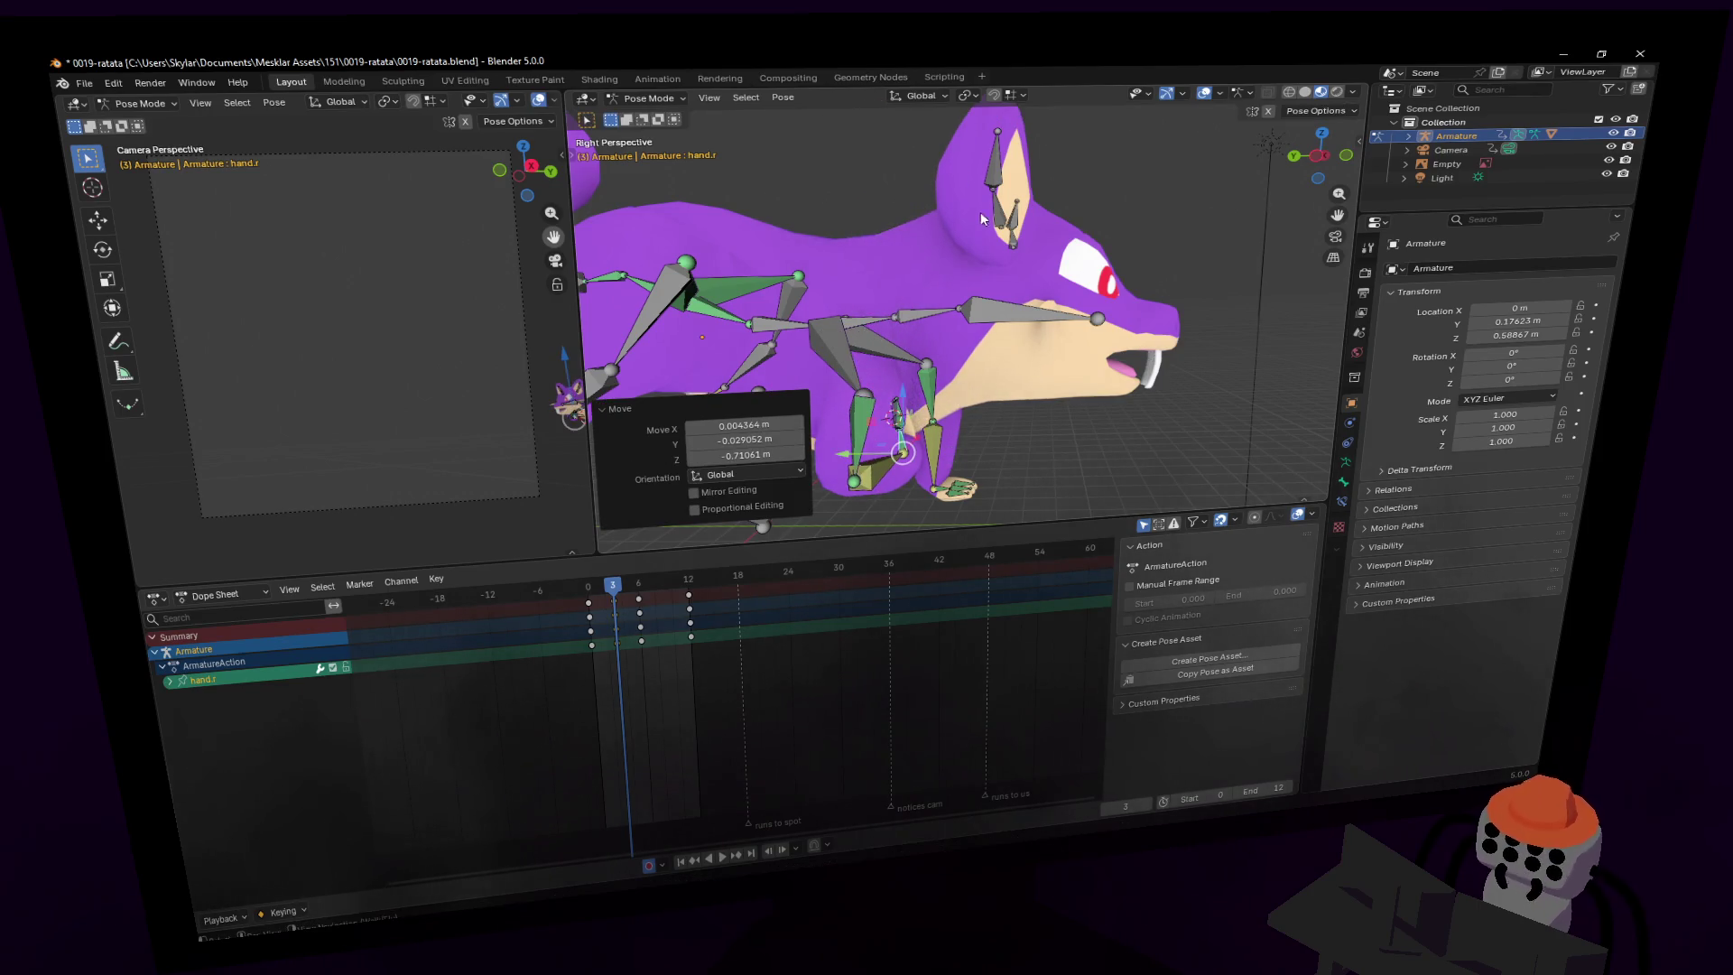
key(r)
key(Escape)
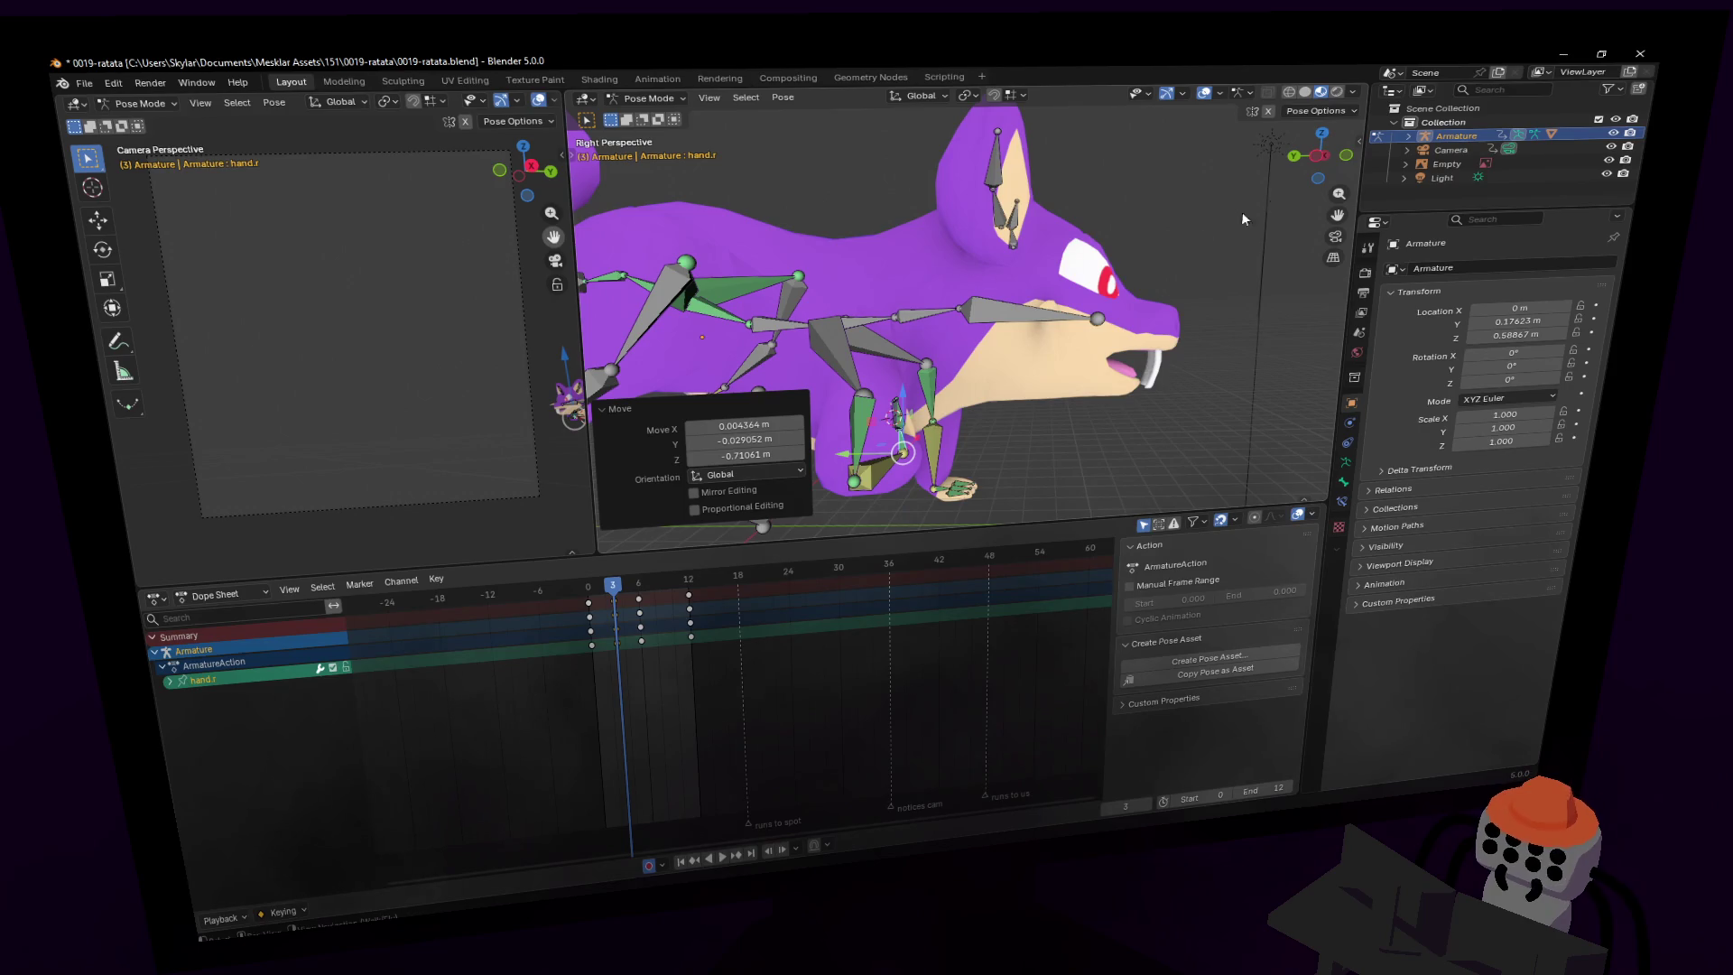
- In left side view, rotate the hand -94.8° and lower it 0.29952 m, then undo
mouse_move(1314, 155)
mouse_down()
mouse_move(891, 419)
mouse_move(1020, 480)
mouse_up()
scroll(1020, 479, up, 4)
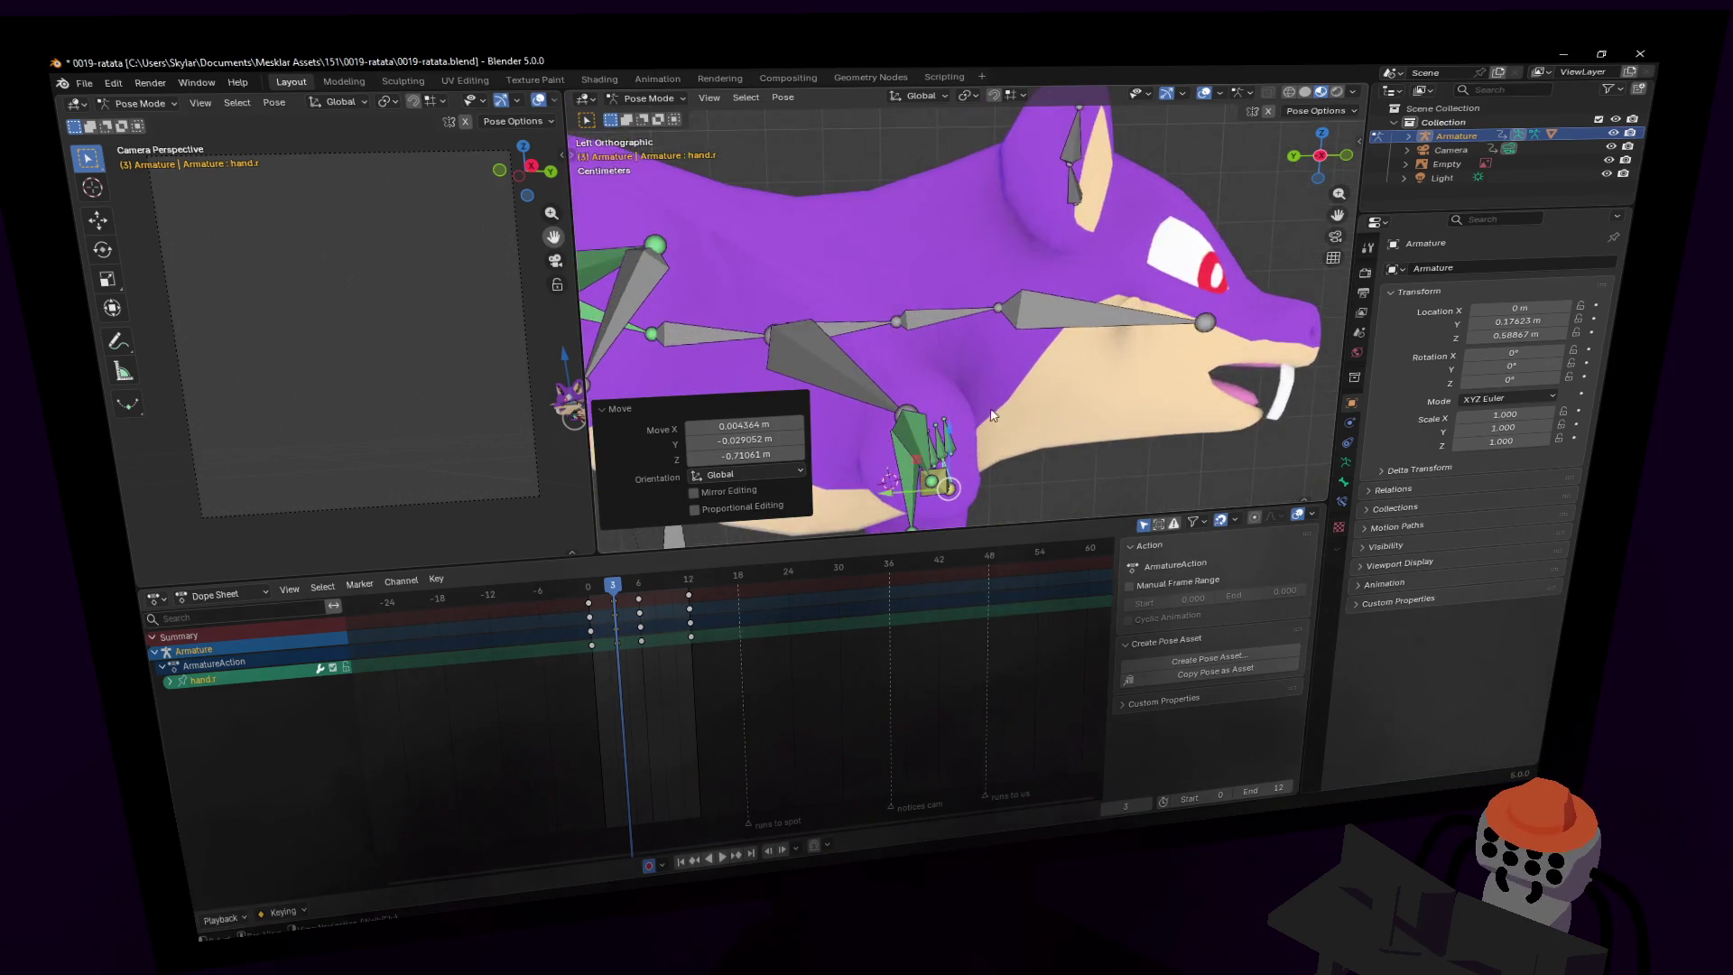
key(r)
click(1050, 361)
key(g)
key(z)
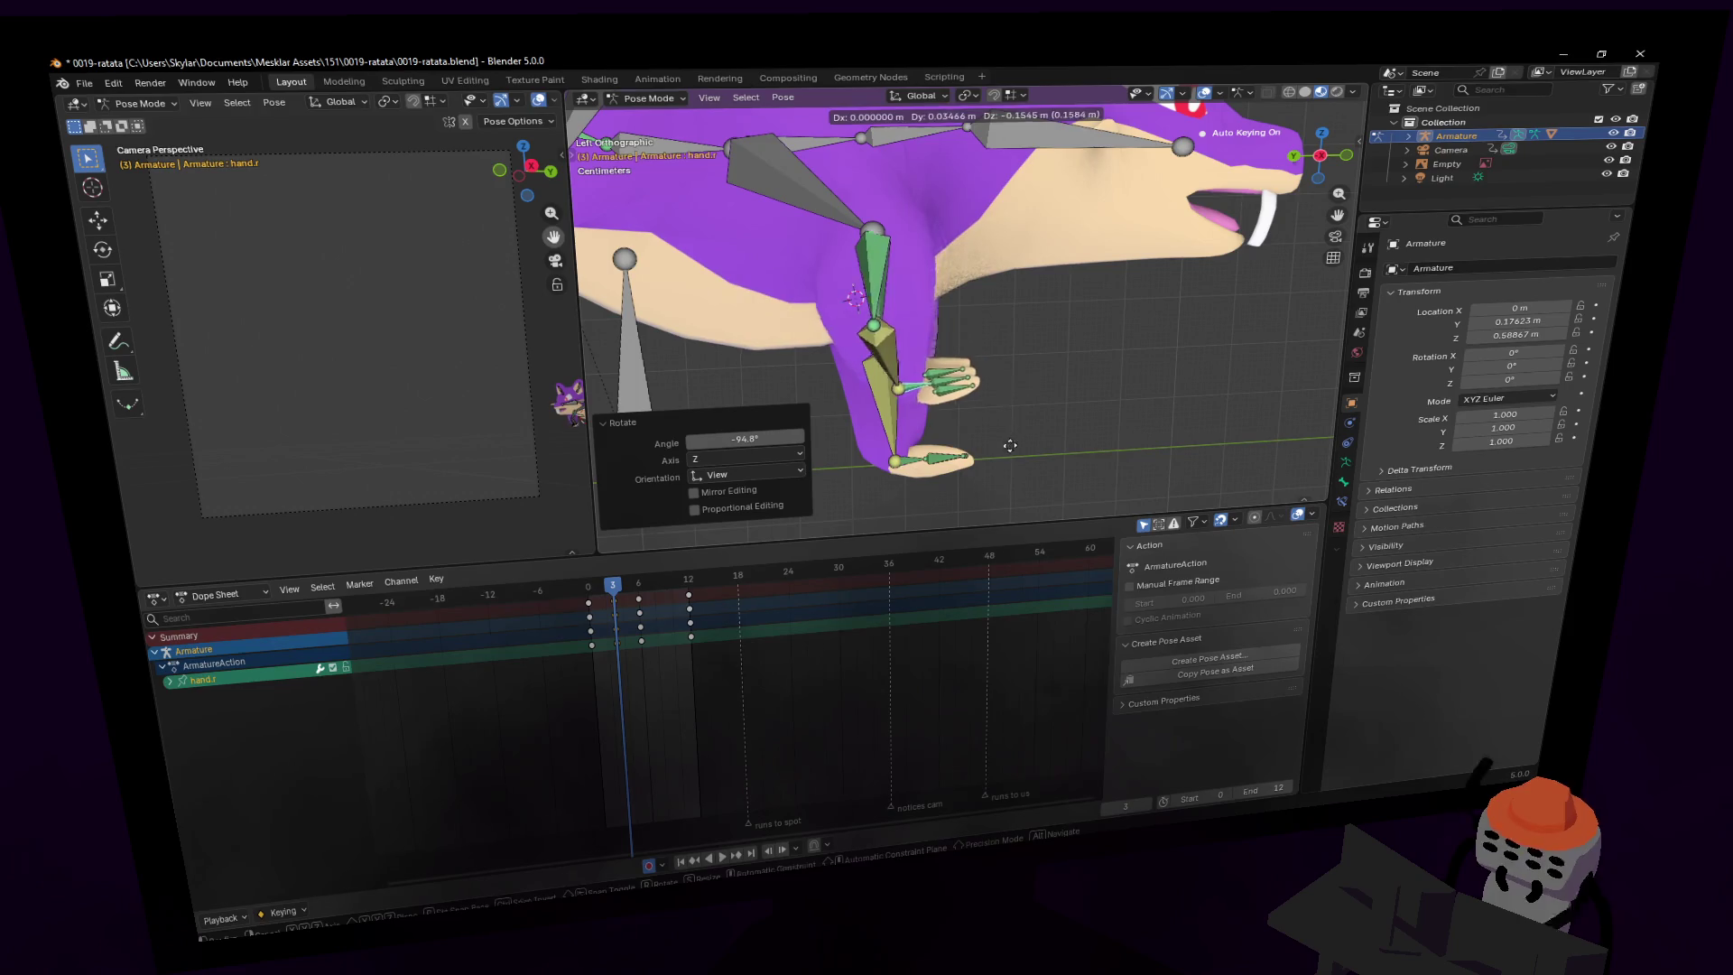
click(1000, 465)
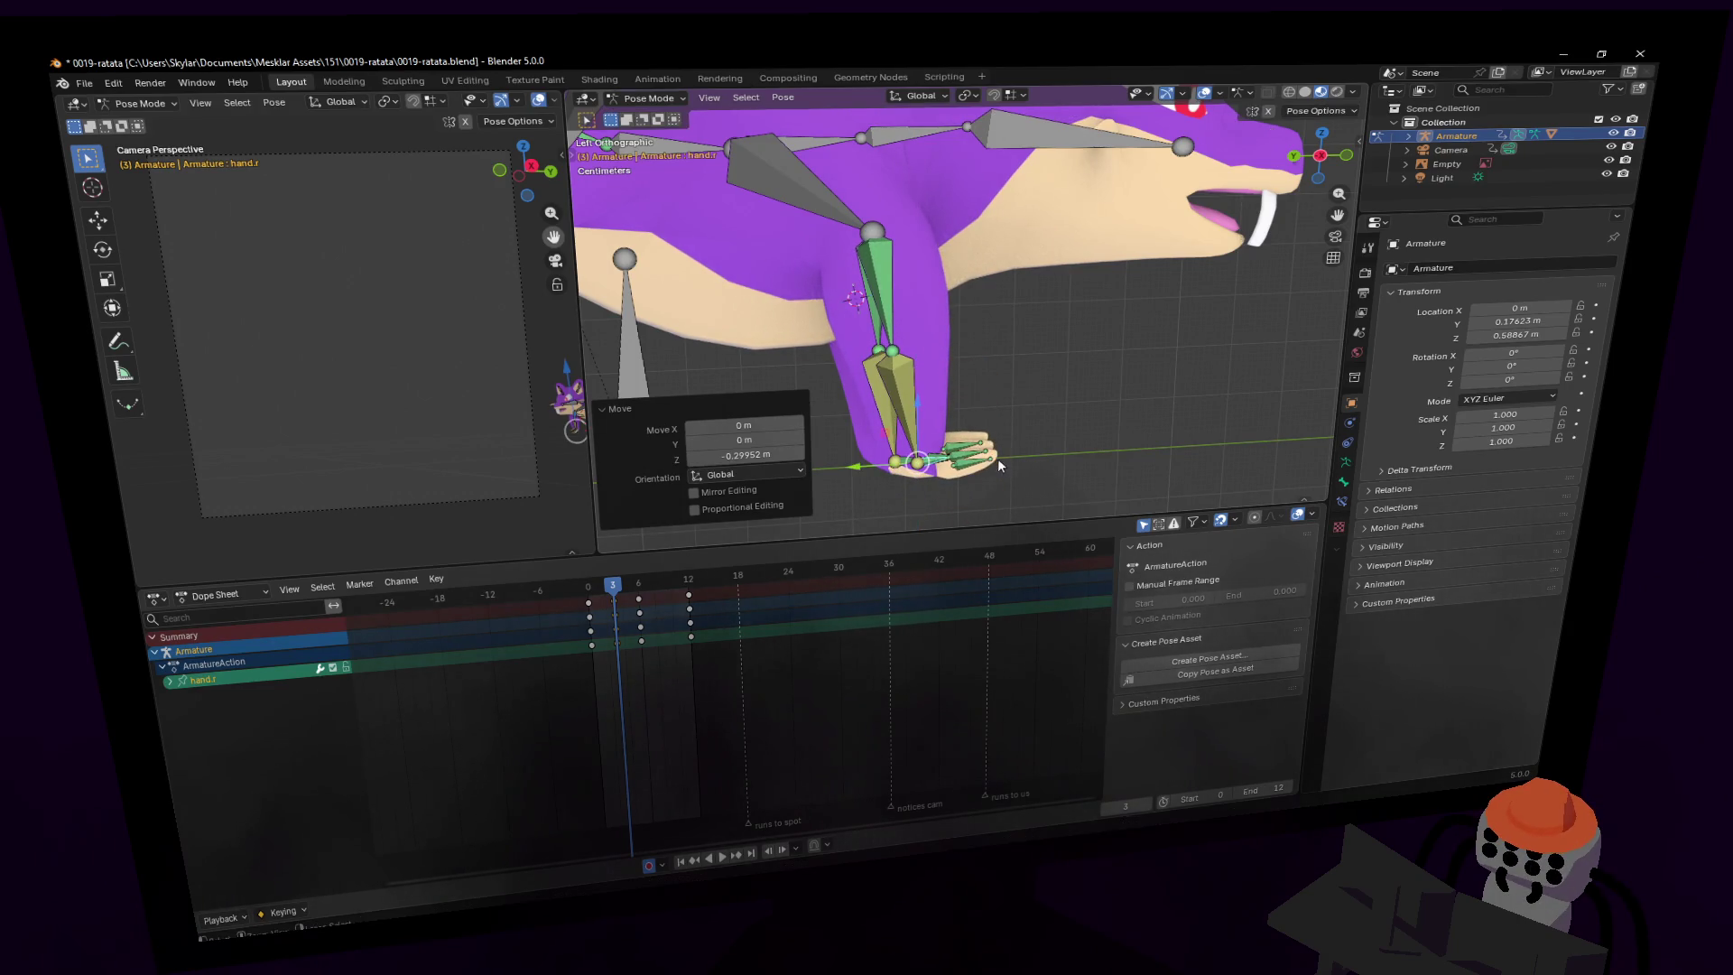
key(ctrl+z)
key(ctrl+z)
key(ctrl+z)
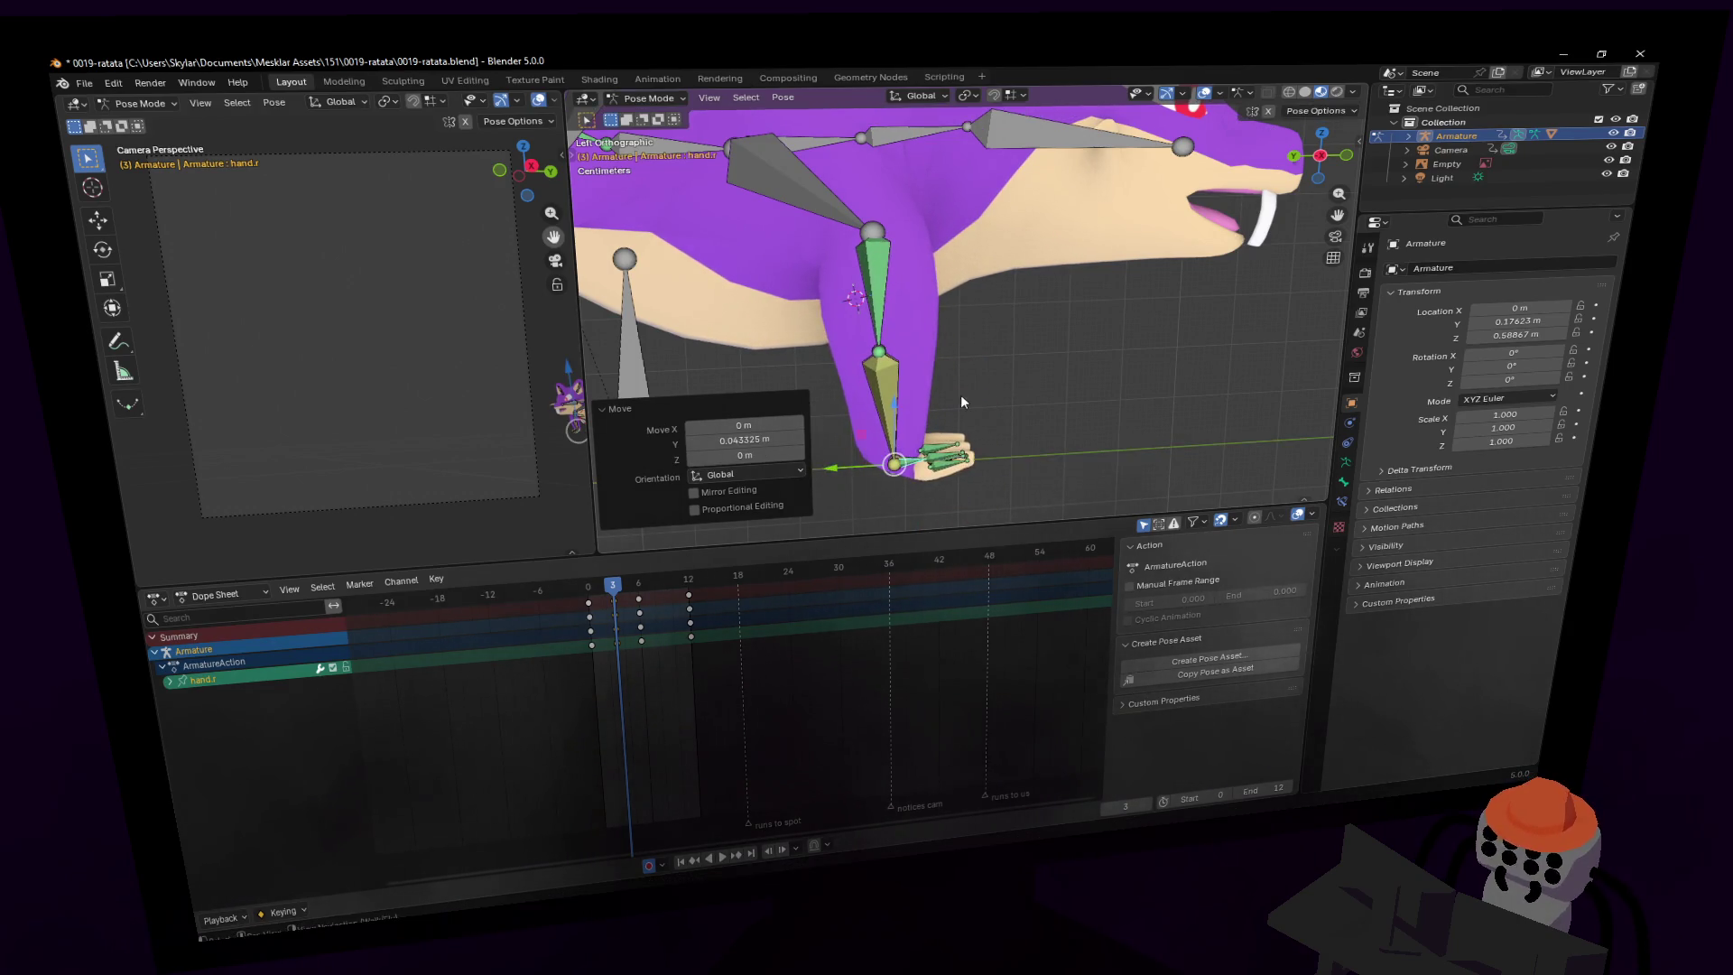
- Rotate hand.r 95.8° around Z and key it at frame 3
key(r)
key(z)
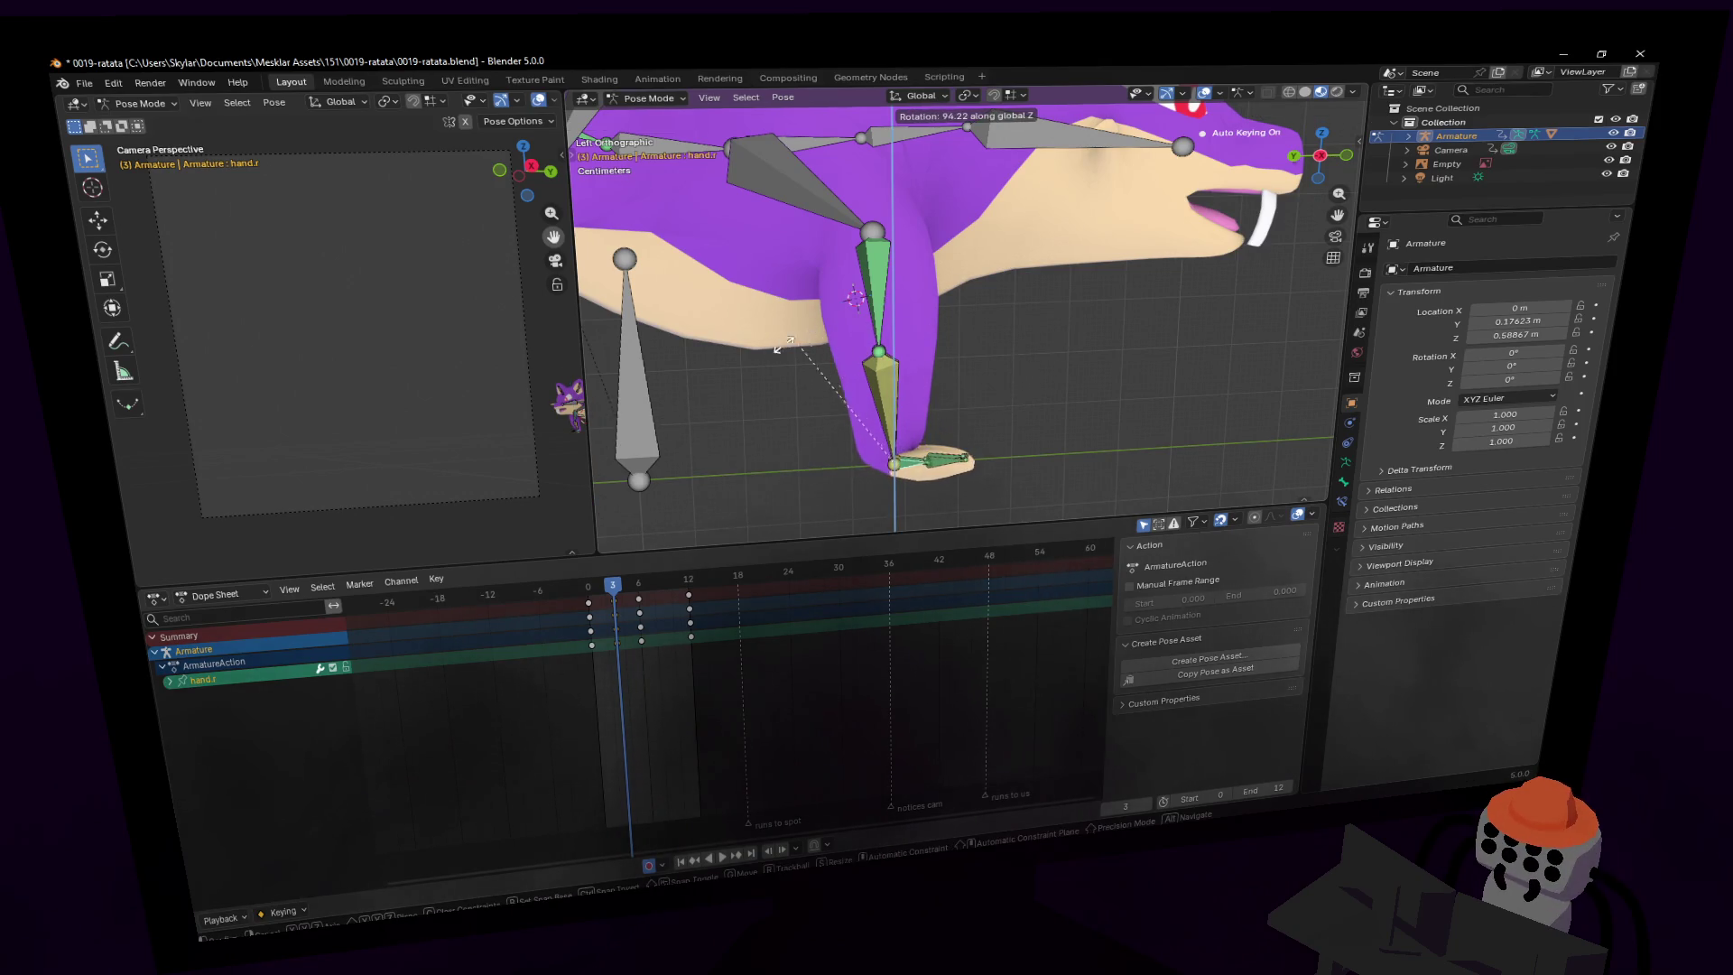
click(835, 368)
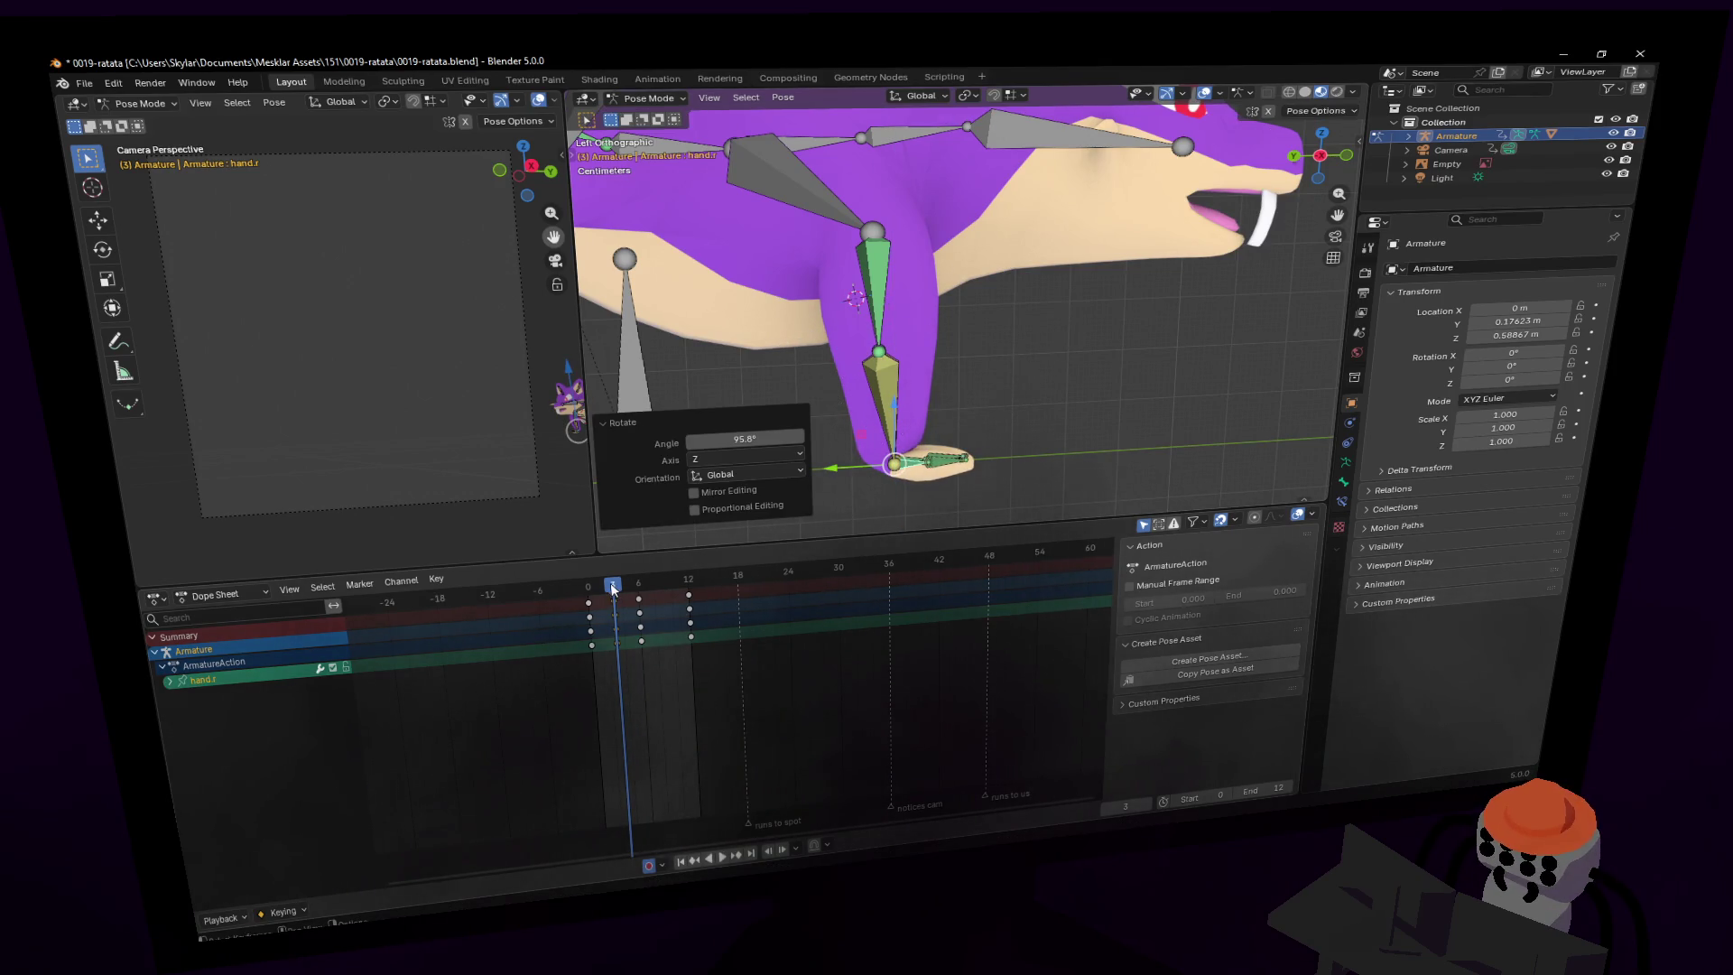
key(i)
key(space)
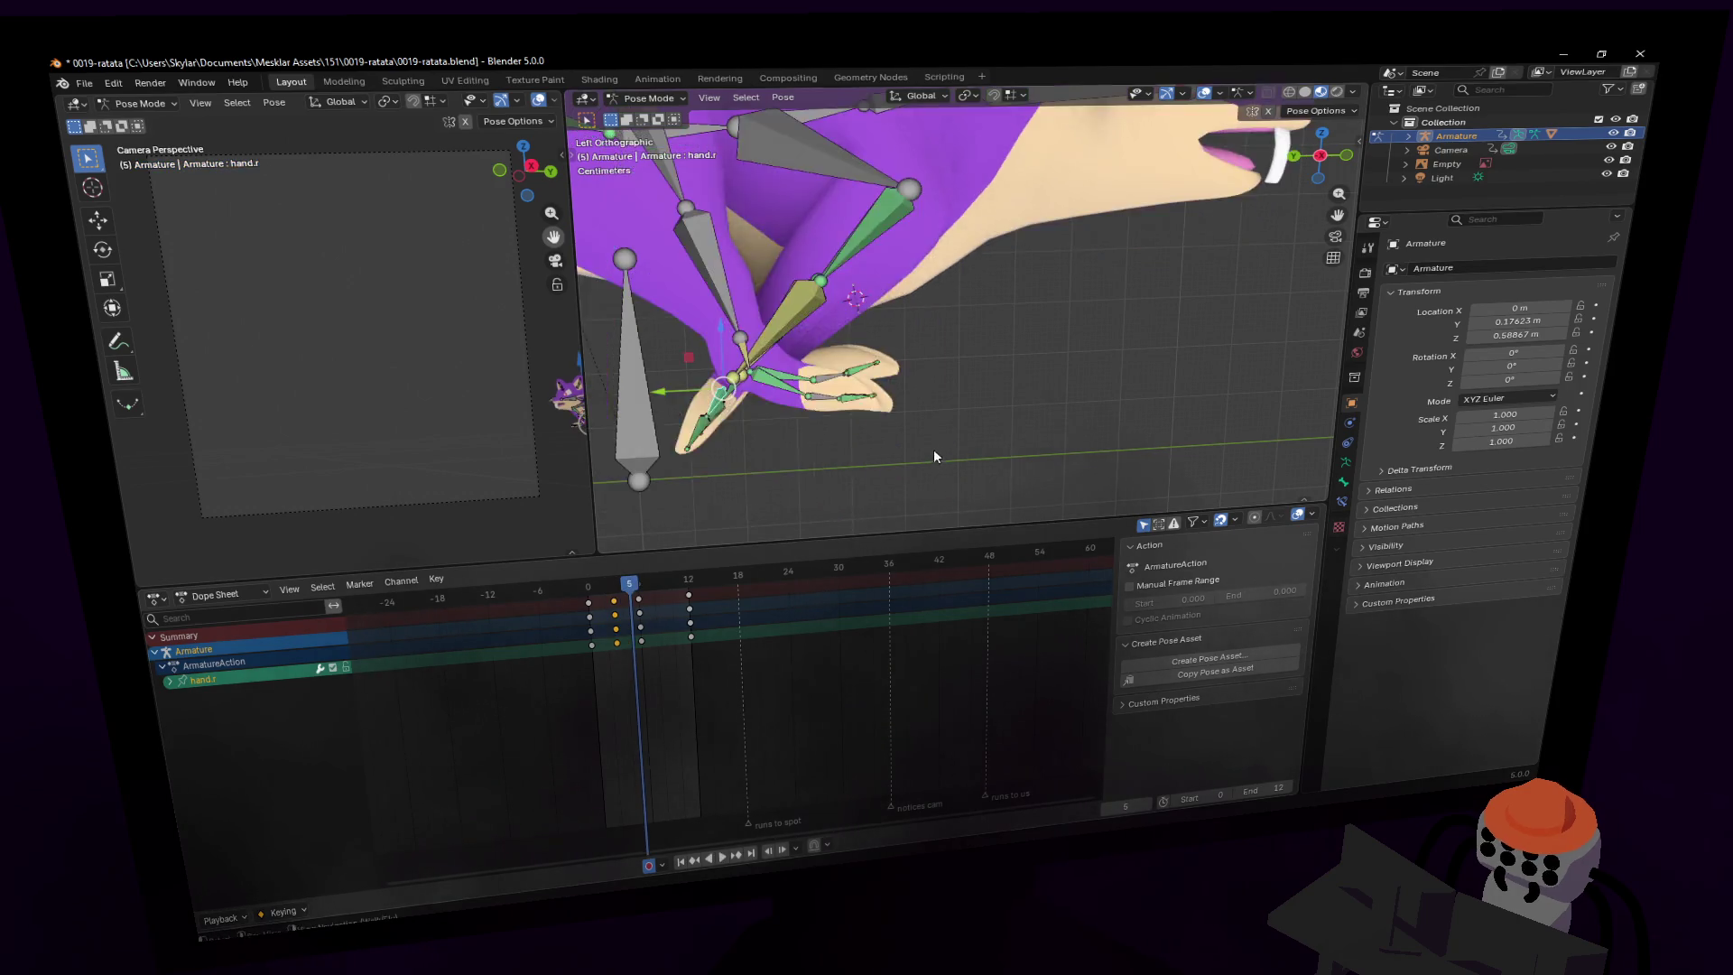
- Review the pose around frames 5-6, undo a trial adjustment, and expand hand.l's channels
key(space)
shift+middle_drag(966, 441, 975, 436)
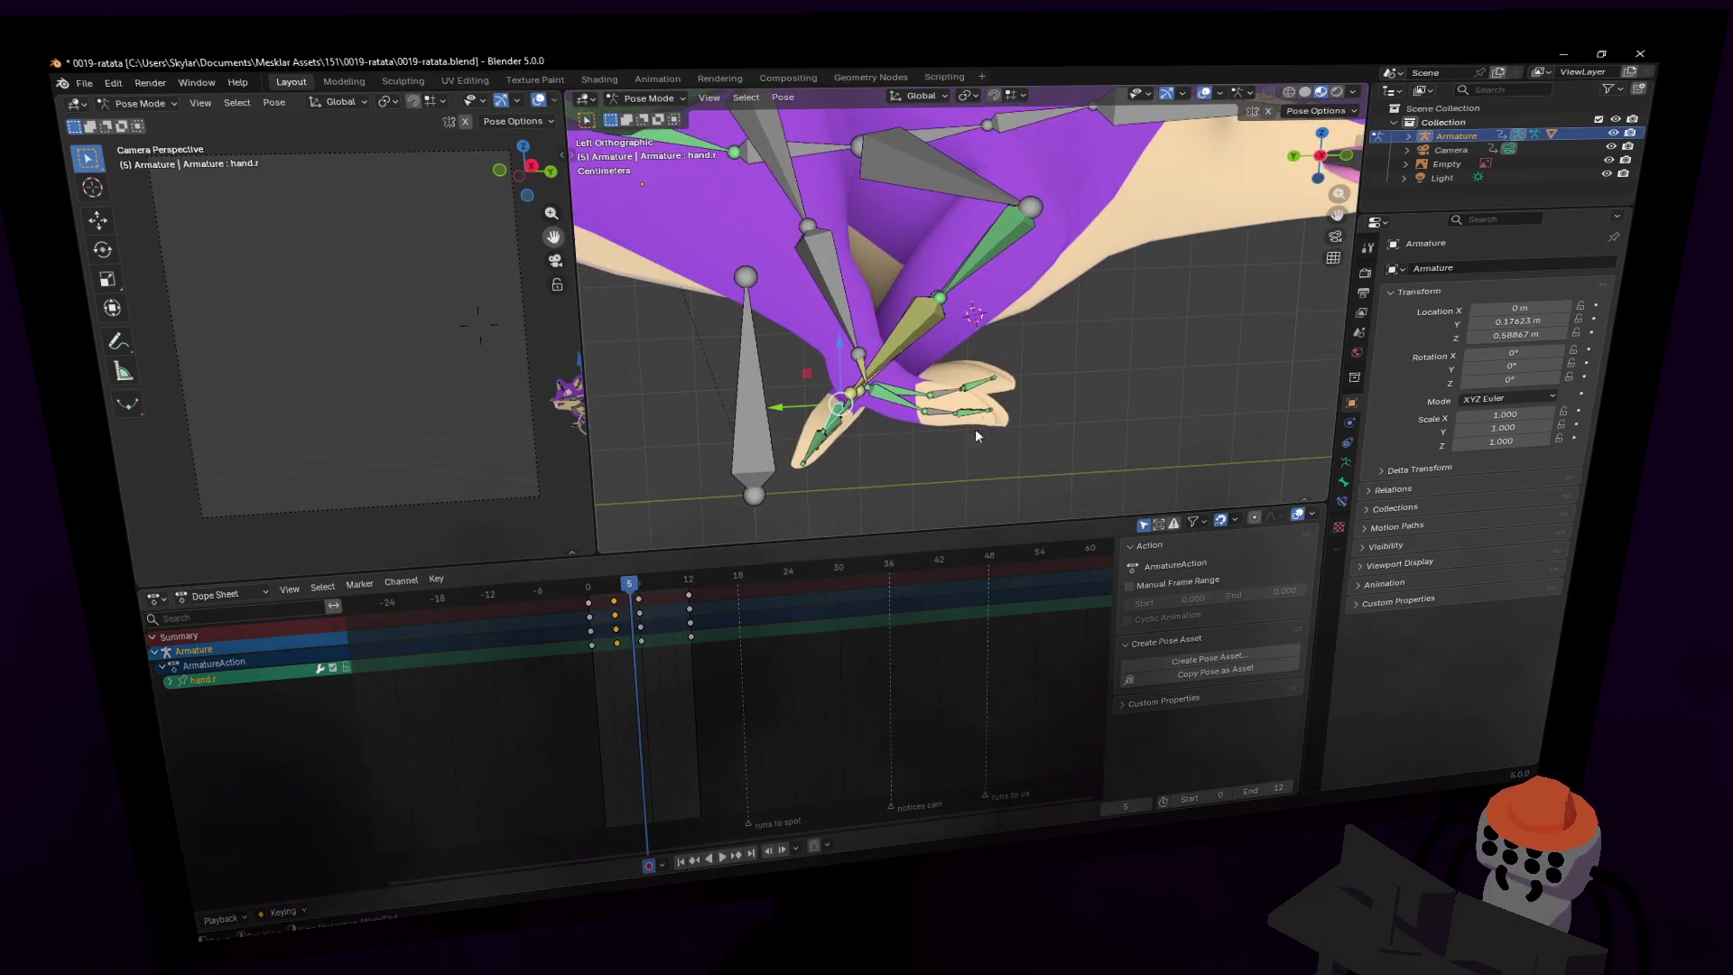
key(space)
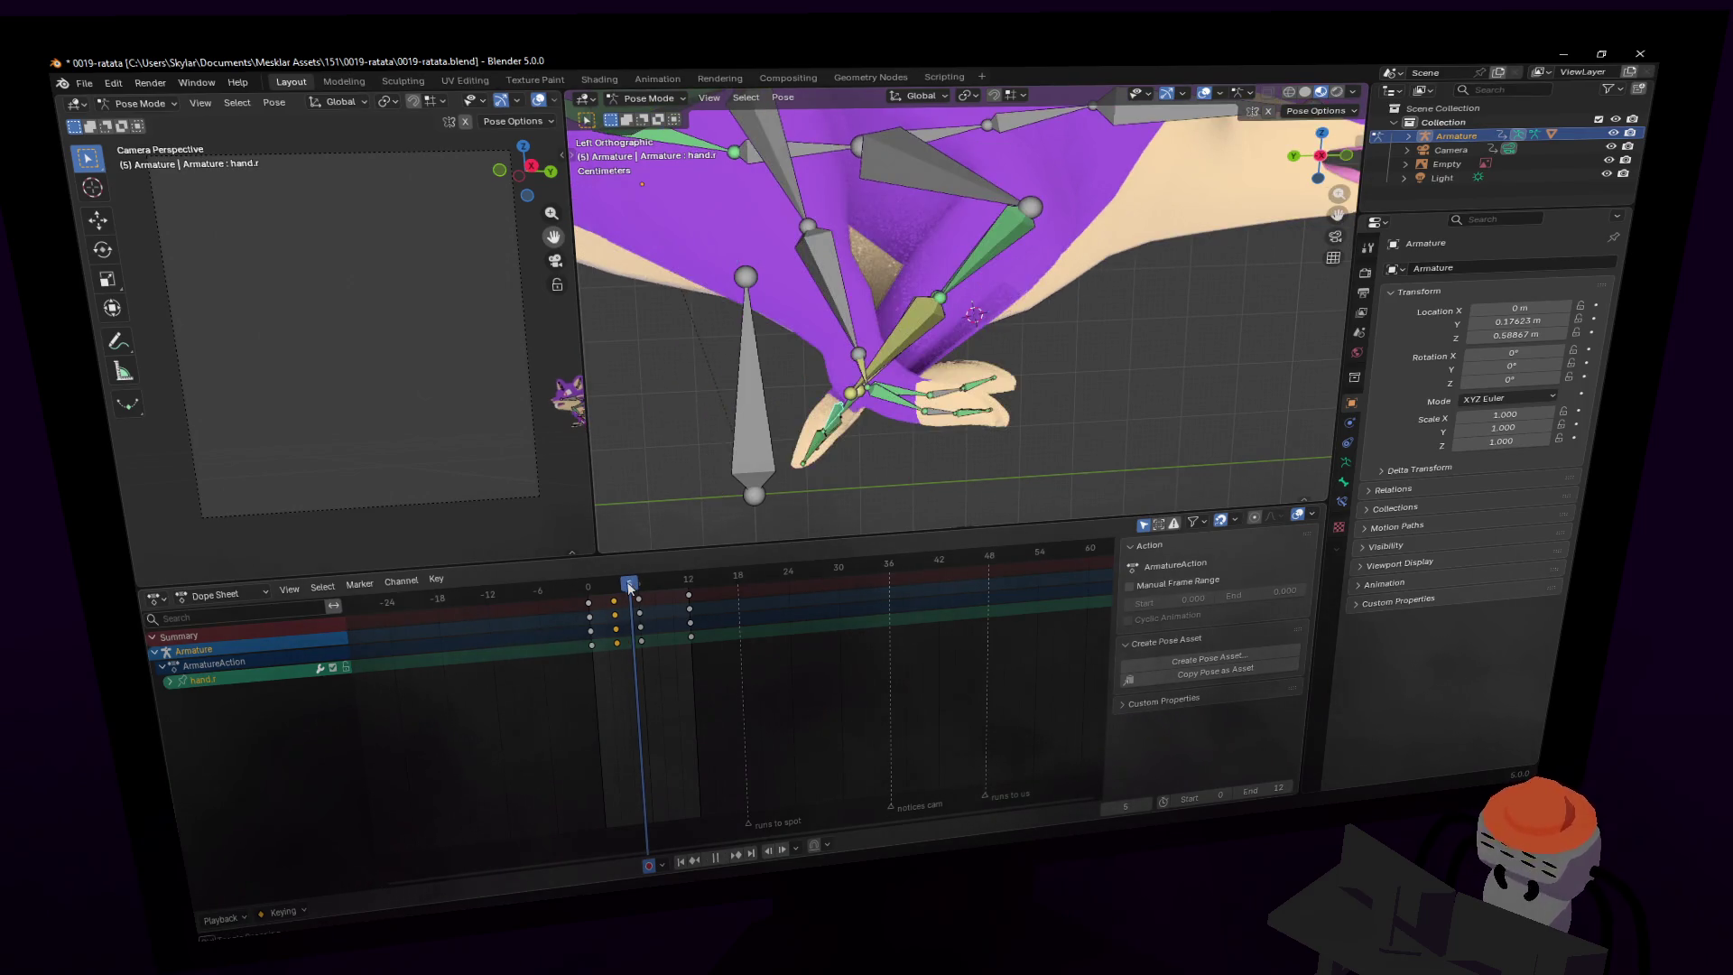
drag(630, 587, 640, 588)
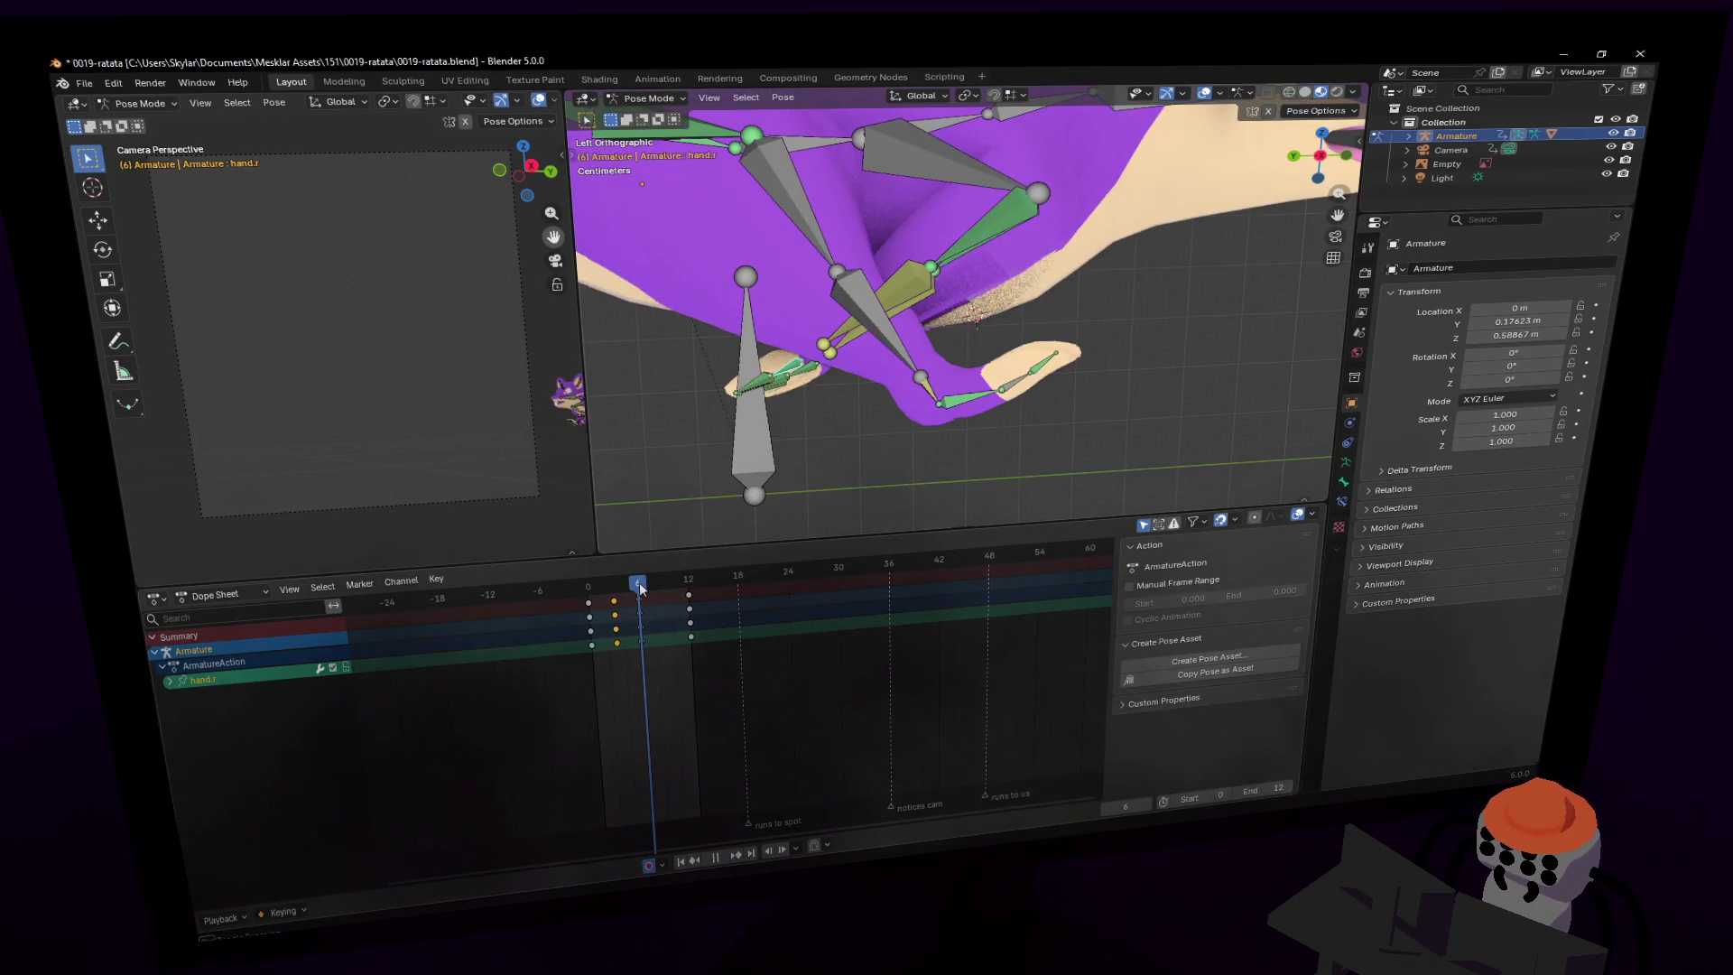
key(space)
key(shift+d)
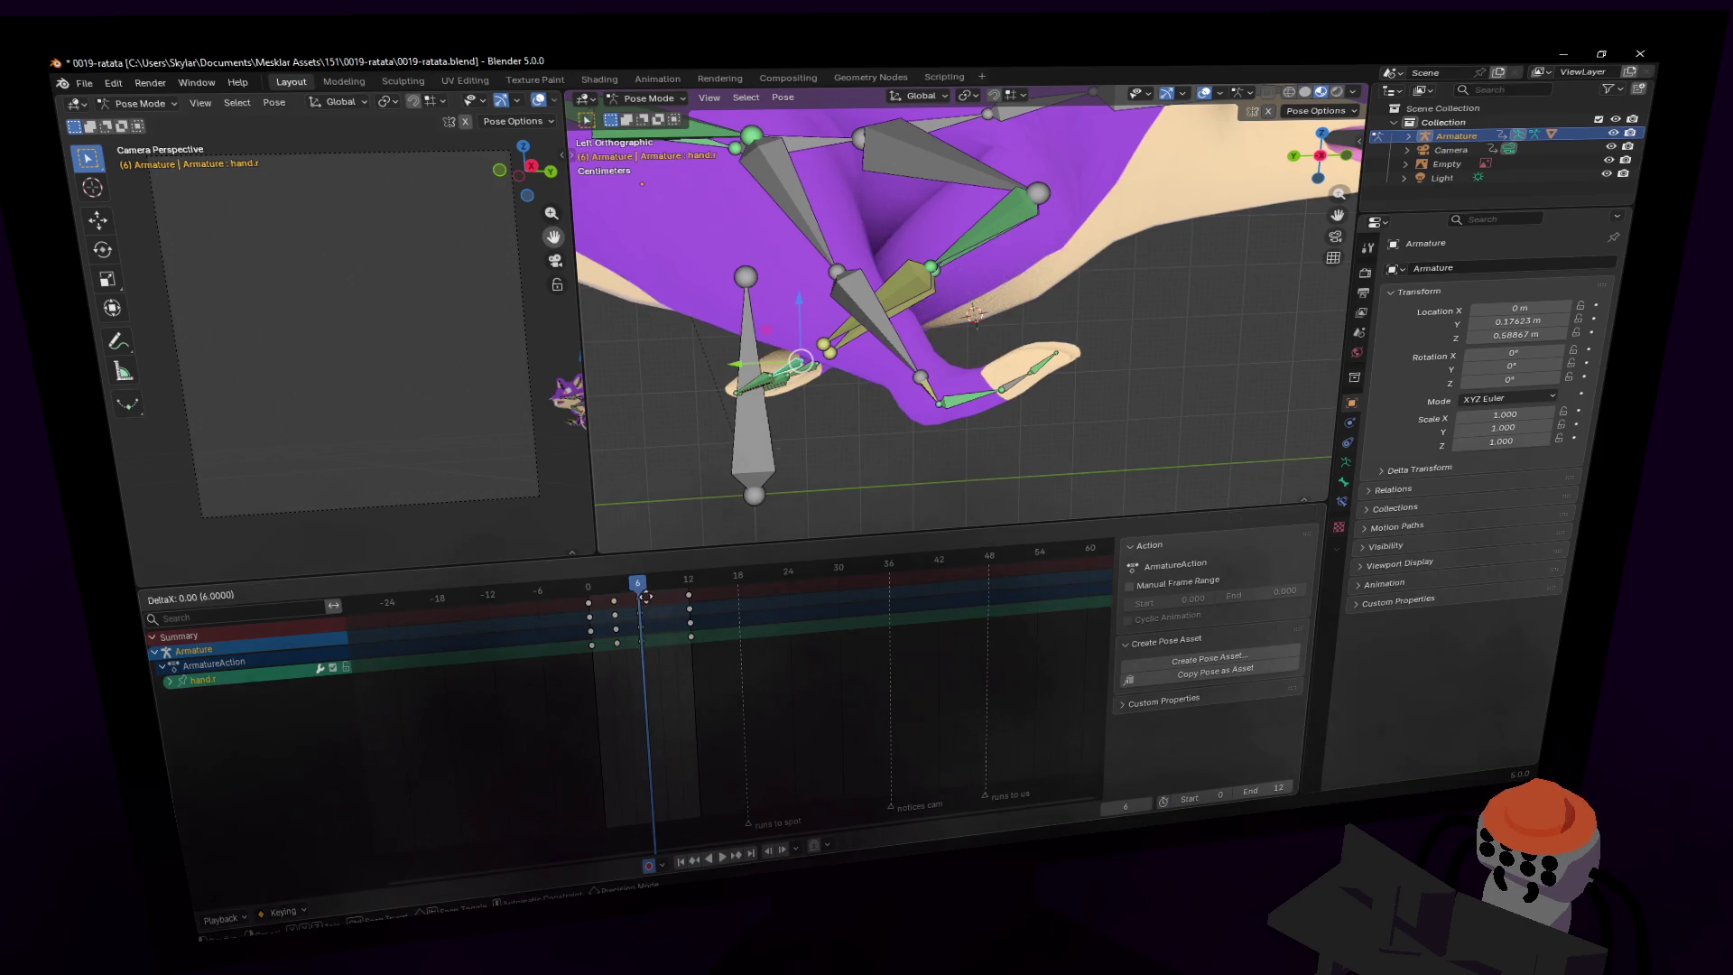
click(647, 587)
key(ctrl+z)
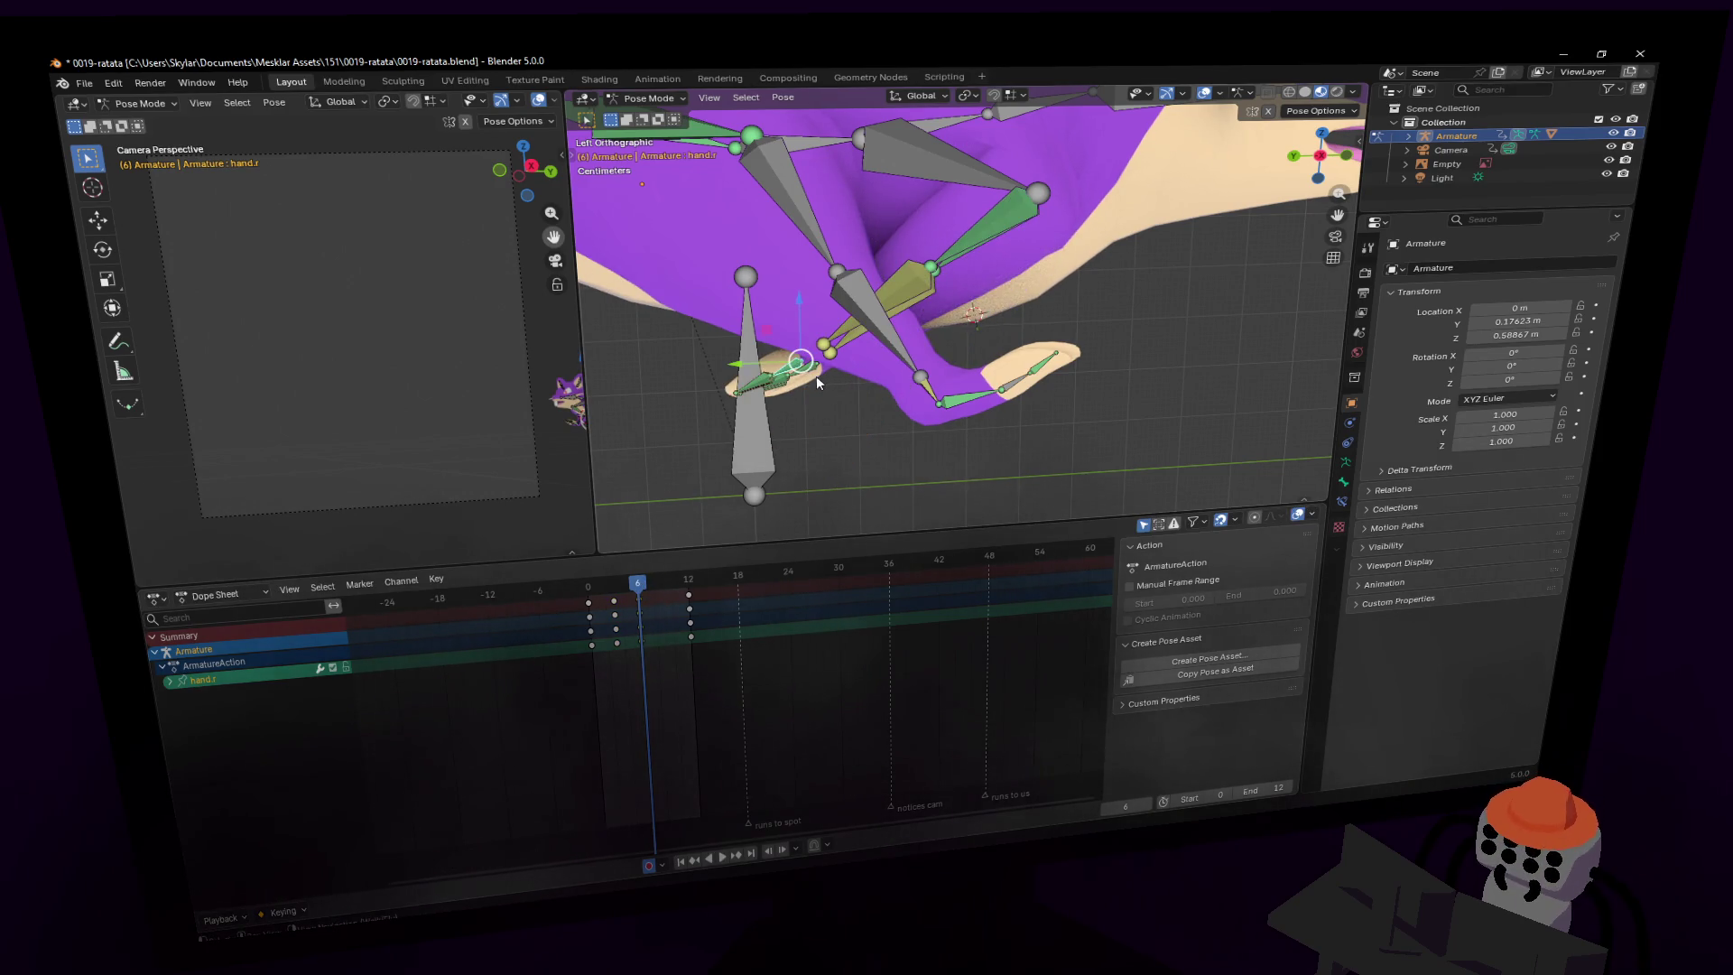
shift+click(810, 366)
click(170, 693)
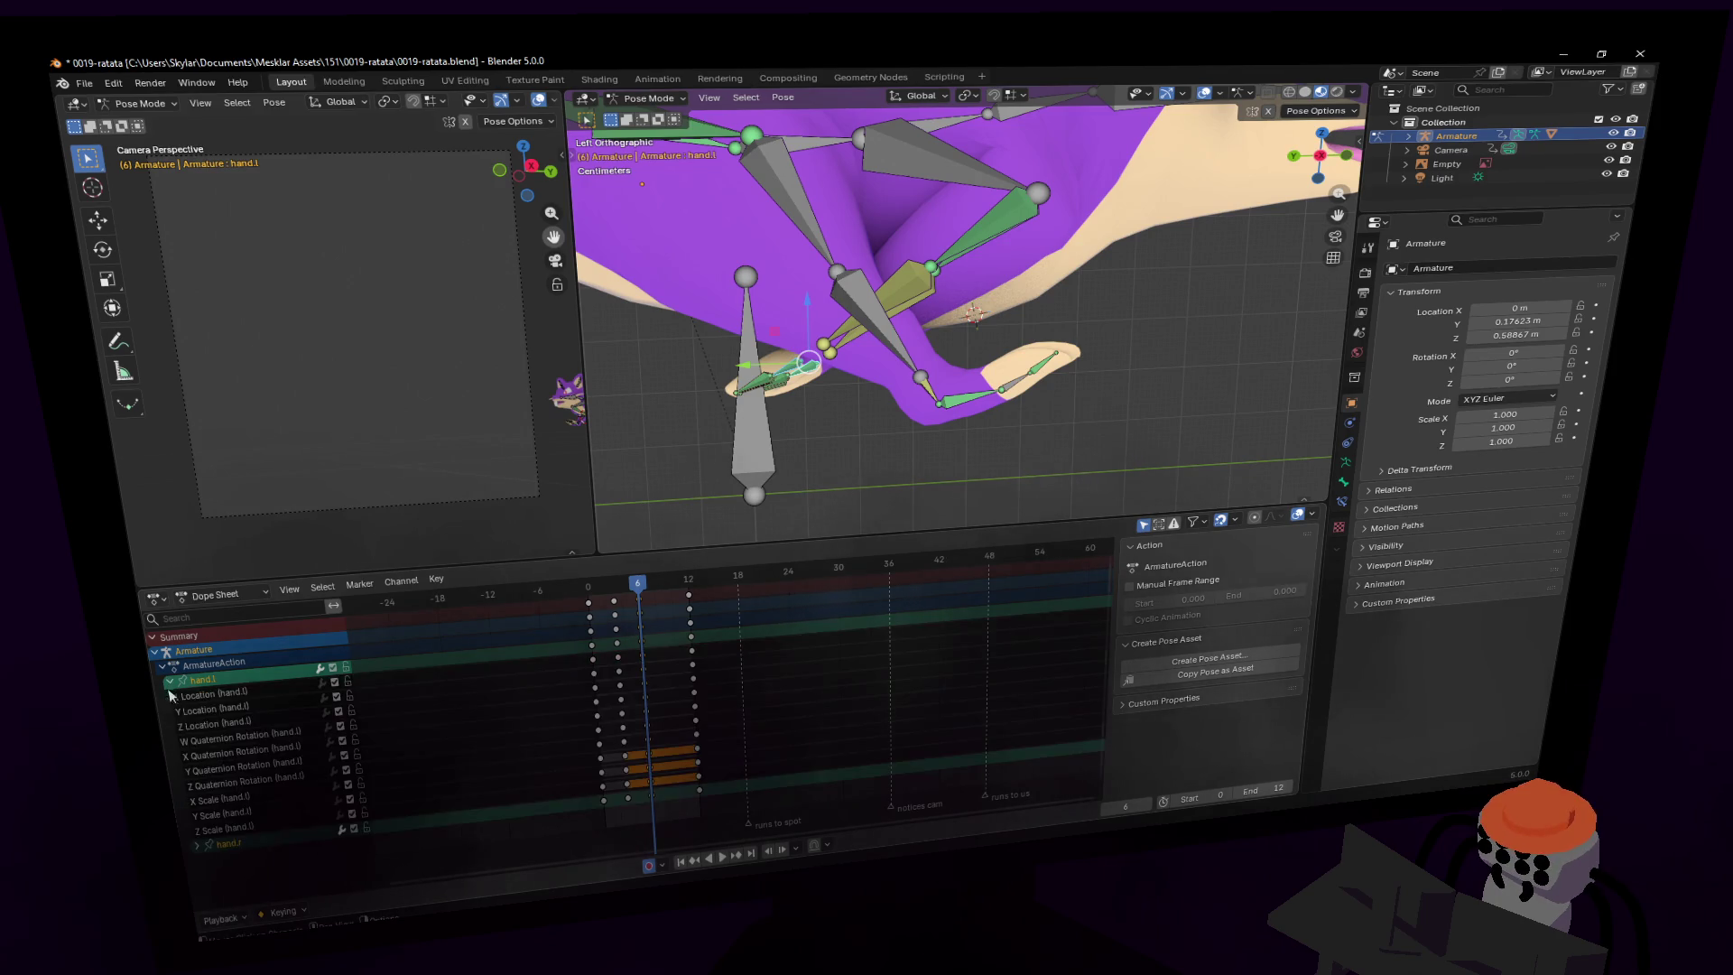
- Box-select the hand.r keyframes in the timeline and shift them three frames later
click(191, 856)
click(197, 845)
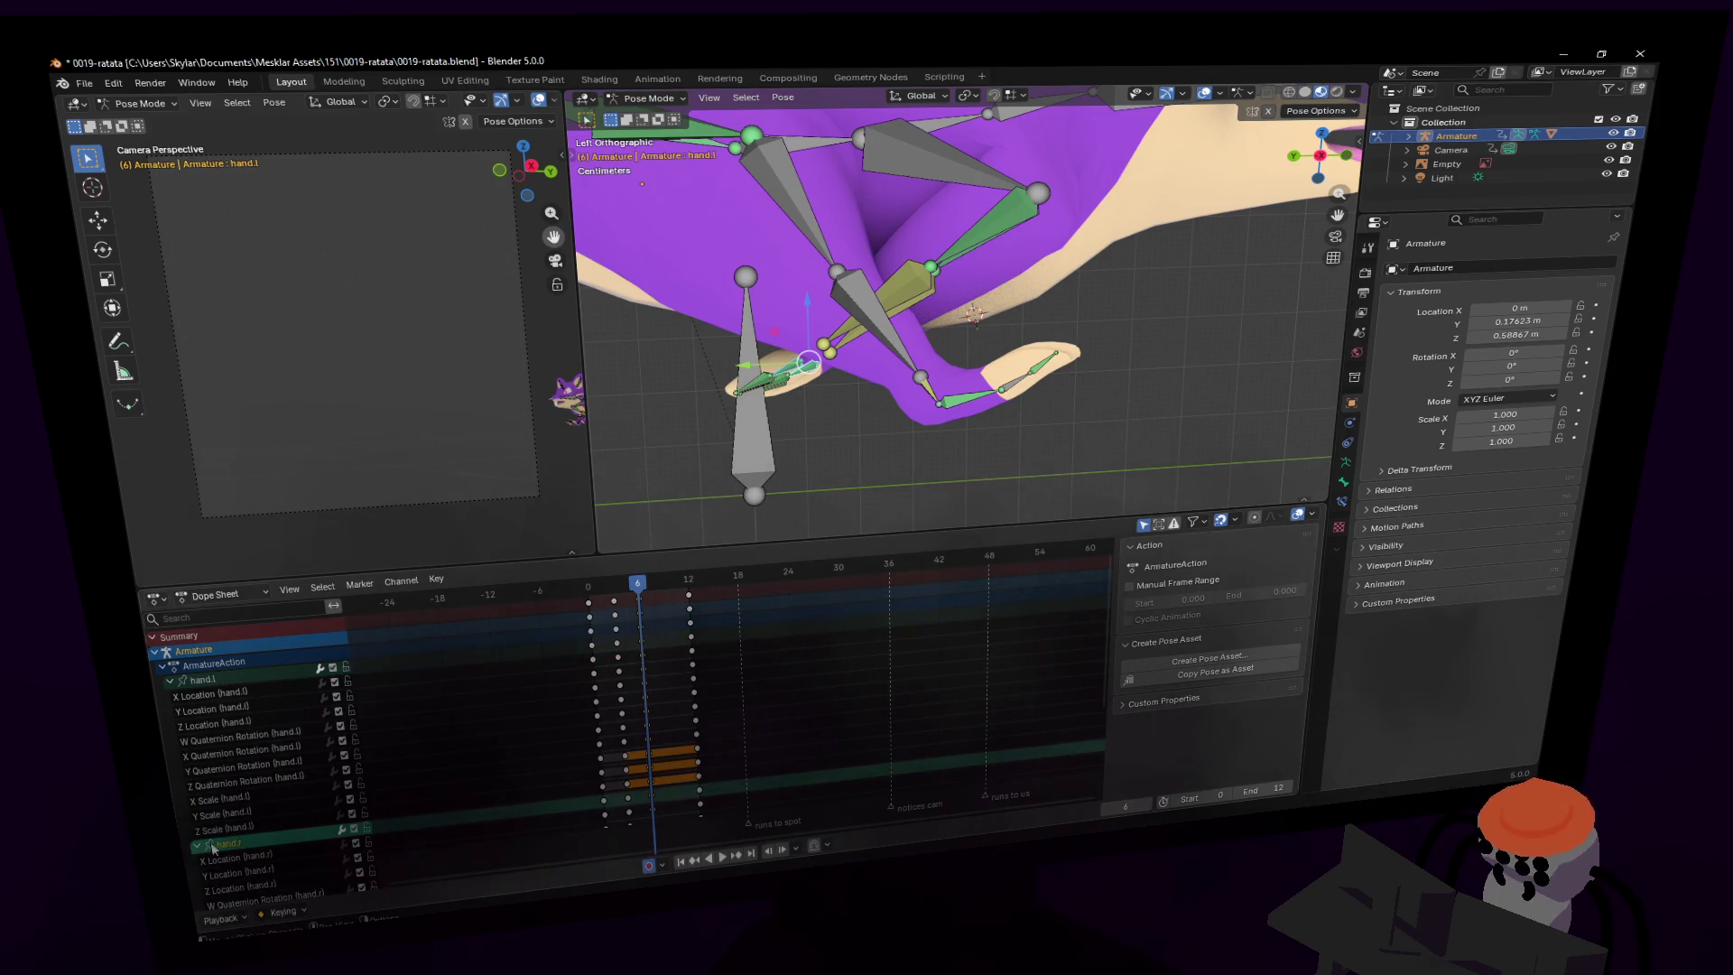
scroll(283, 796, down, 2)
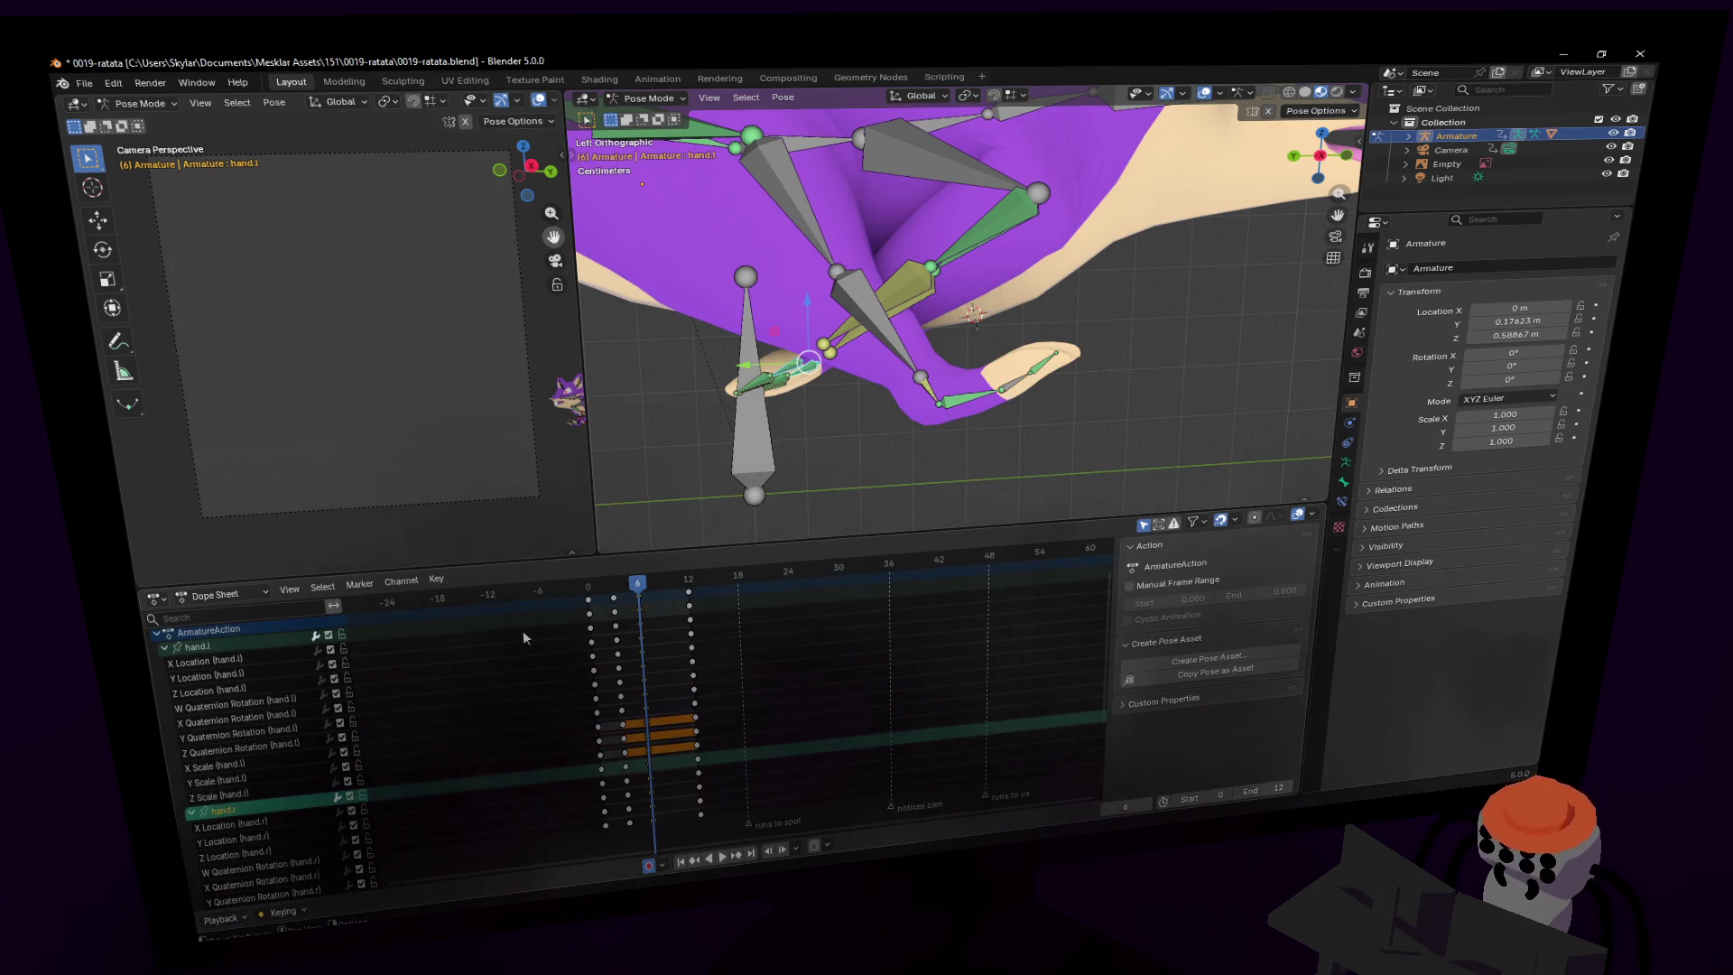
drag(659, 662, 643, 718)
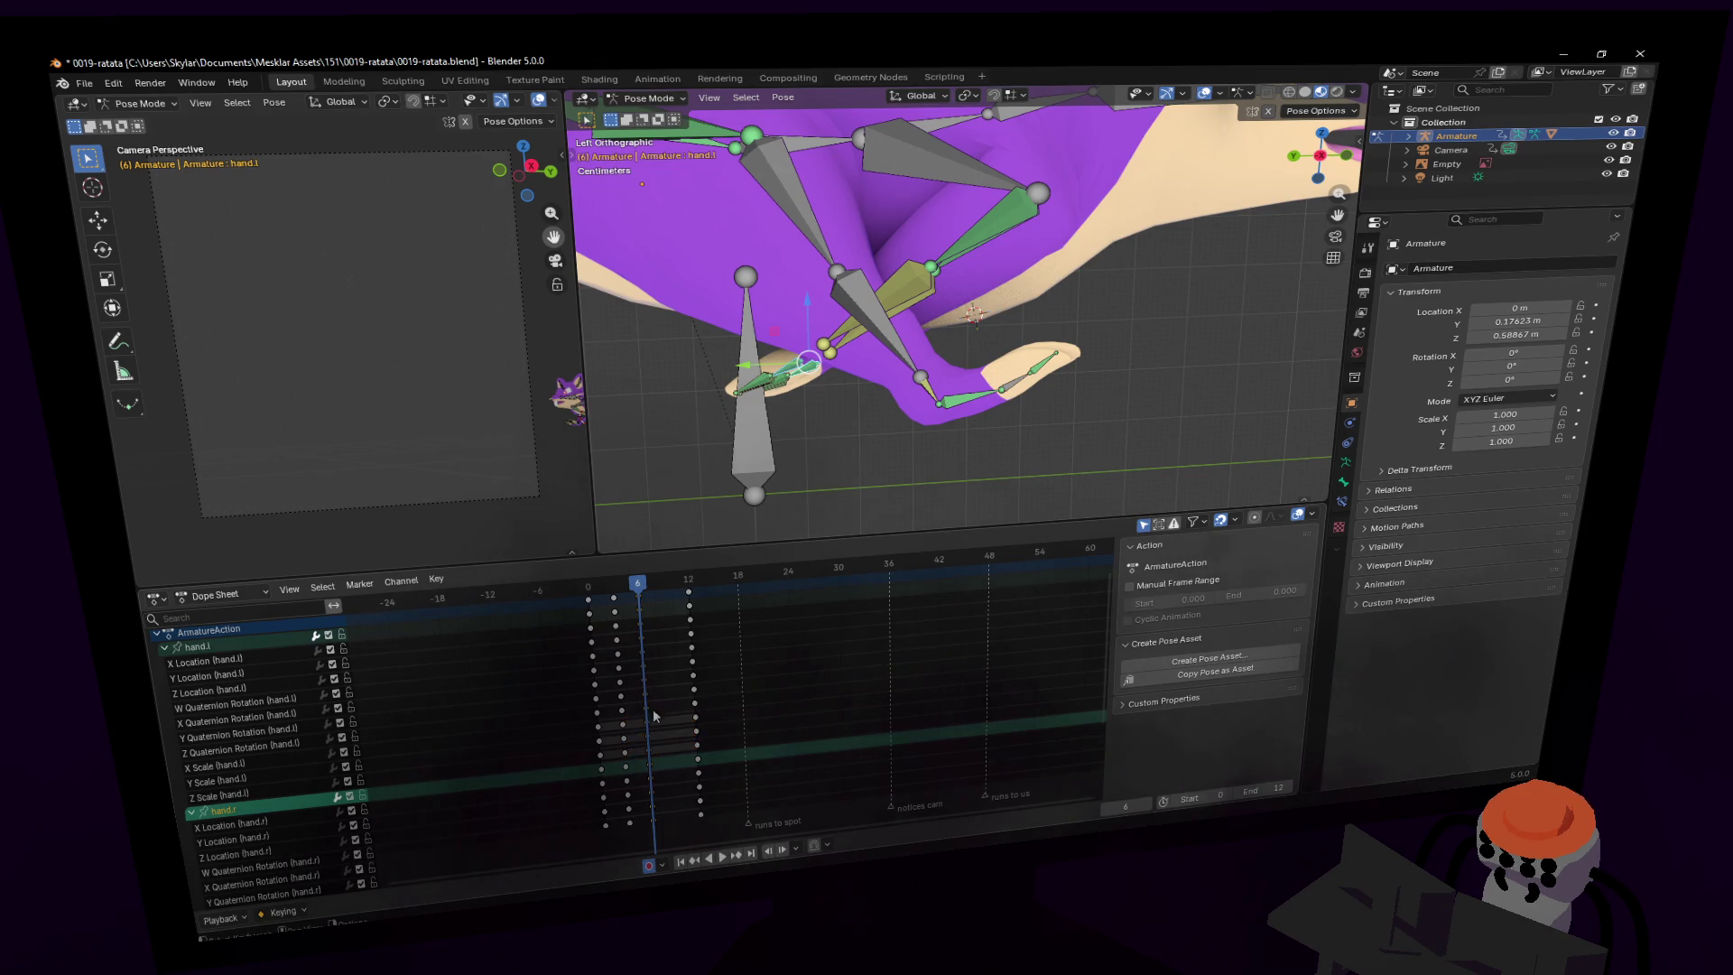
scroll(654, 716, down, 5)
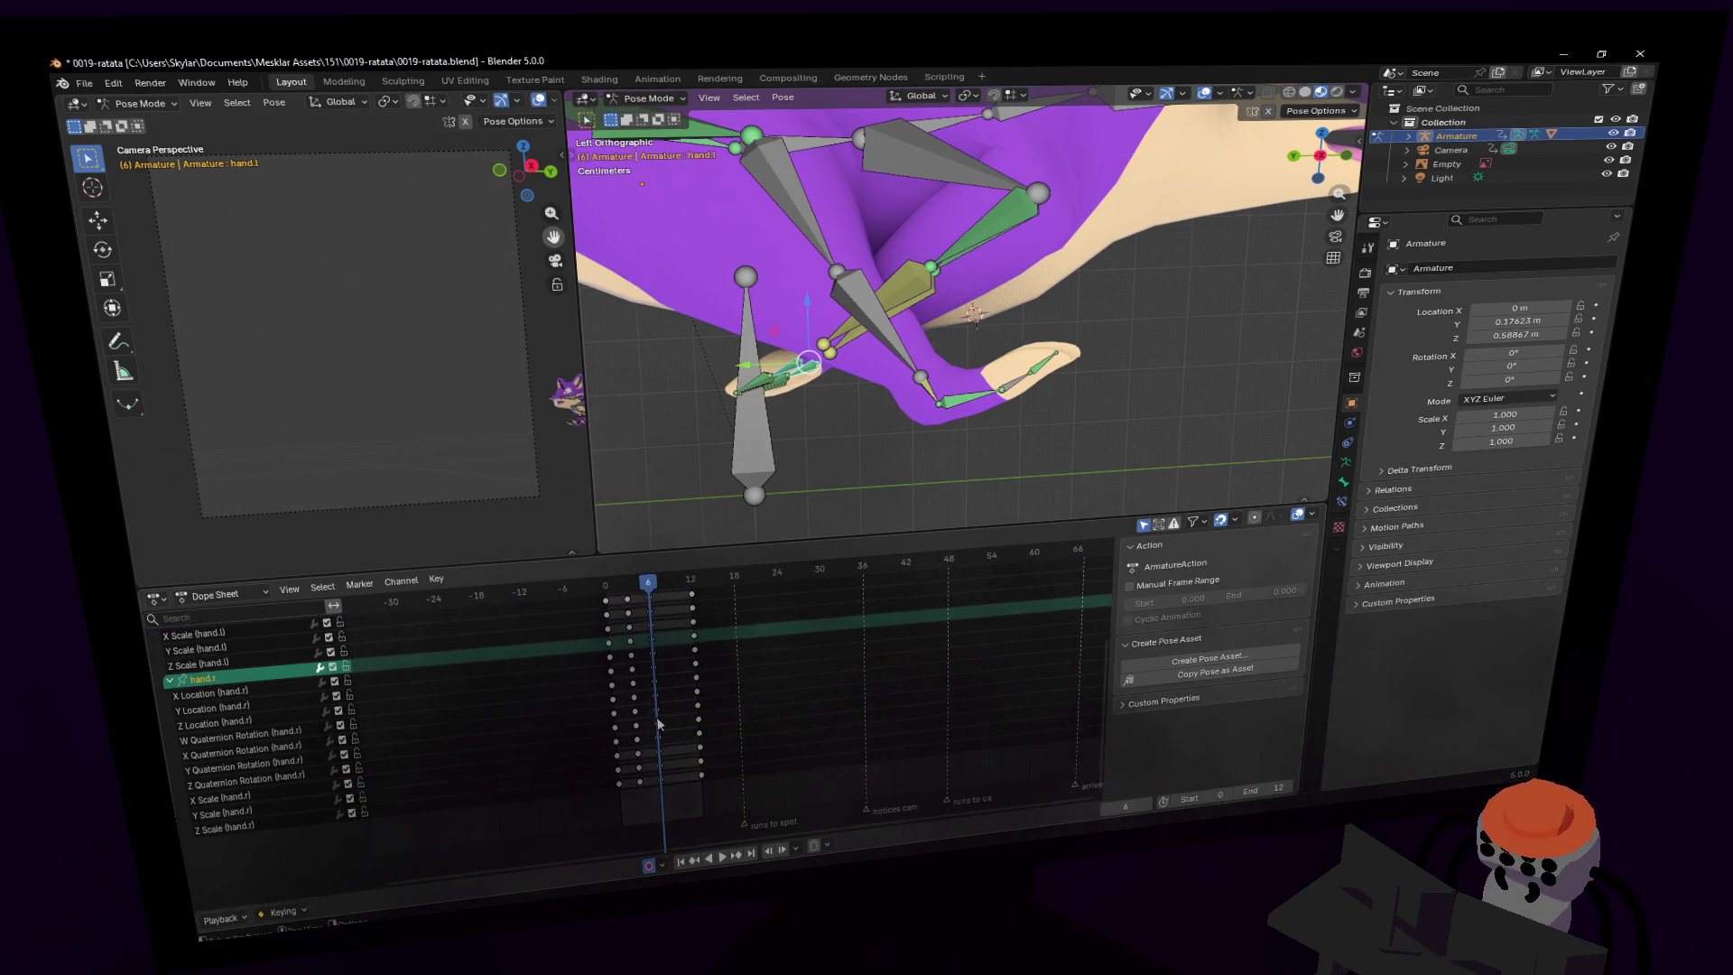
drag(672, 743, 653, 695)
shift+middle_drag(935, 280, 919, 316)
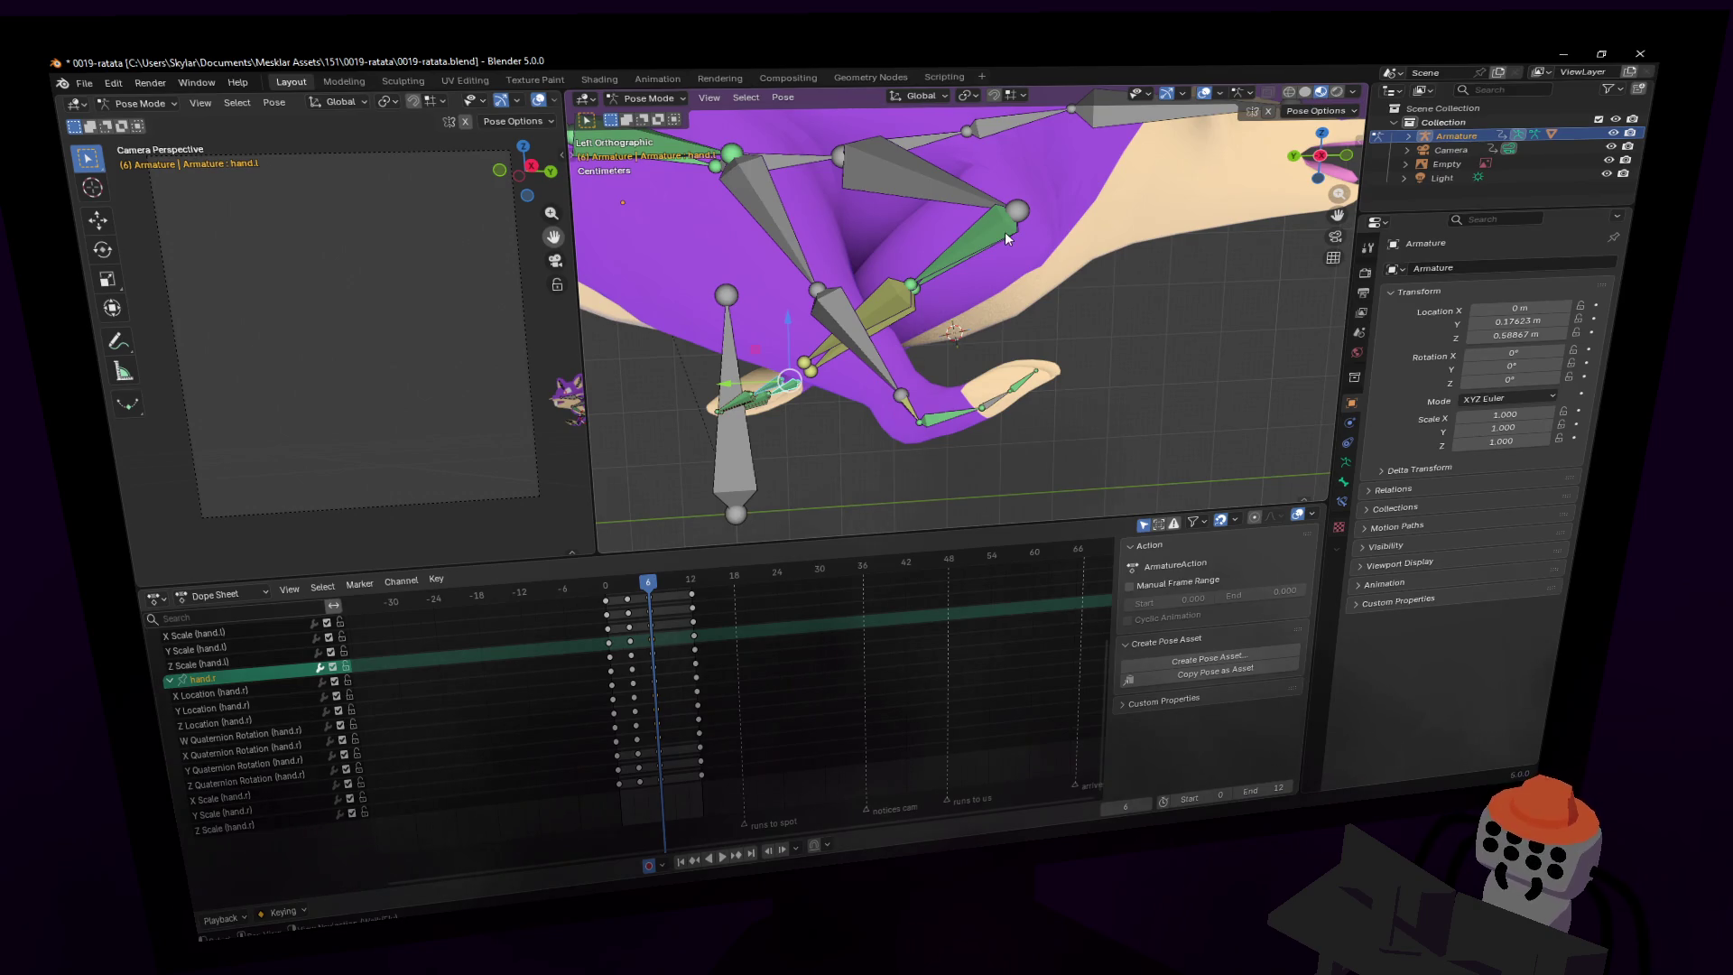
key(space)
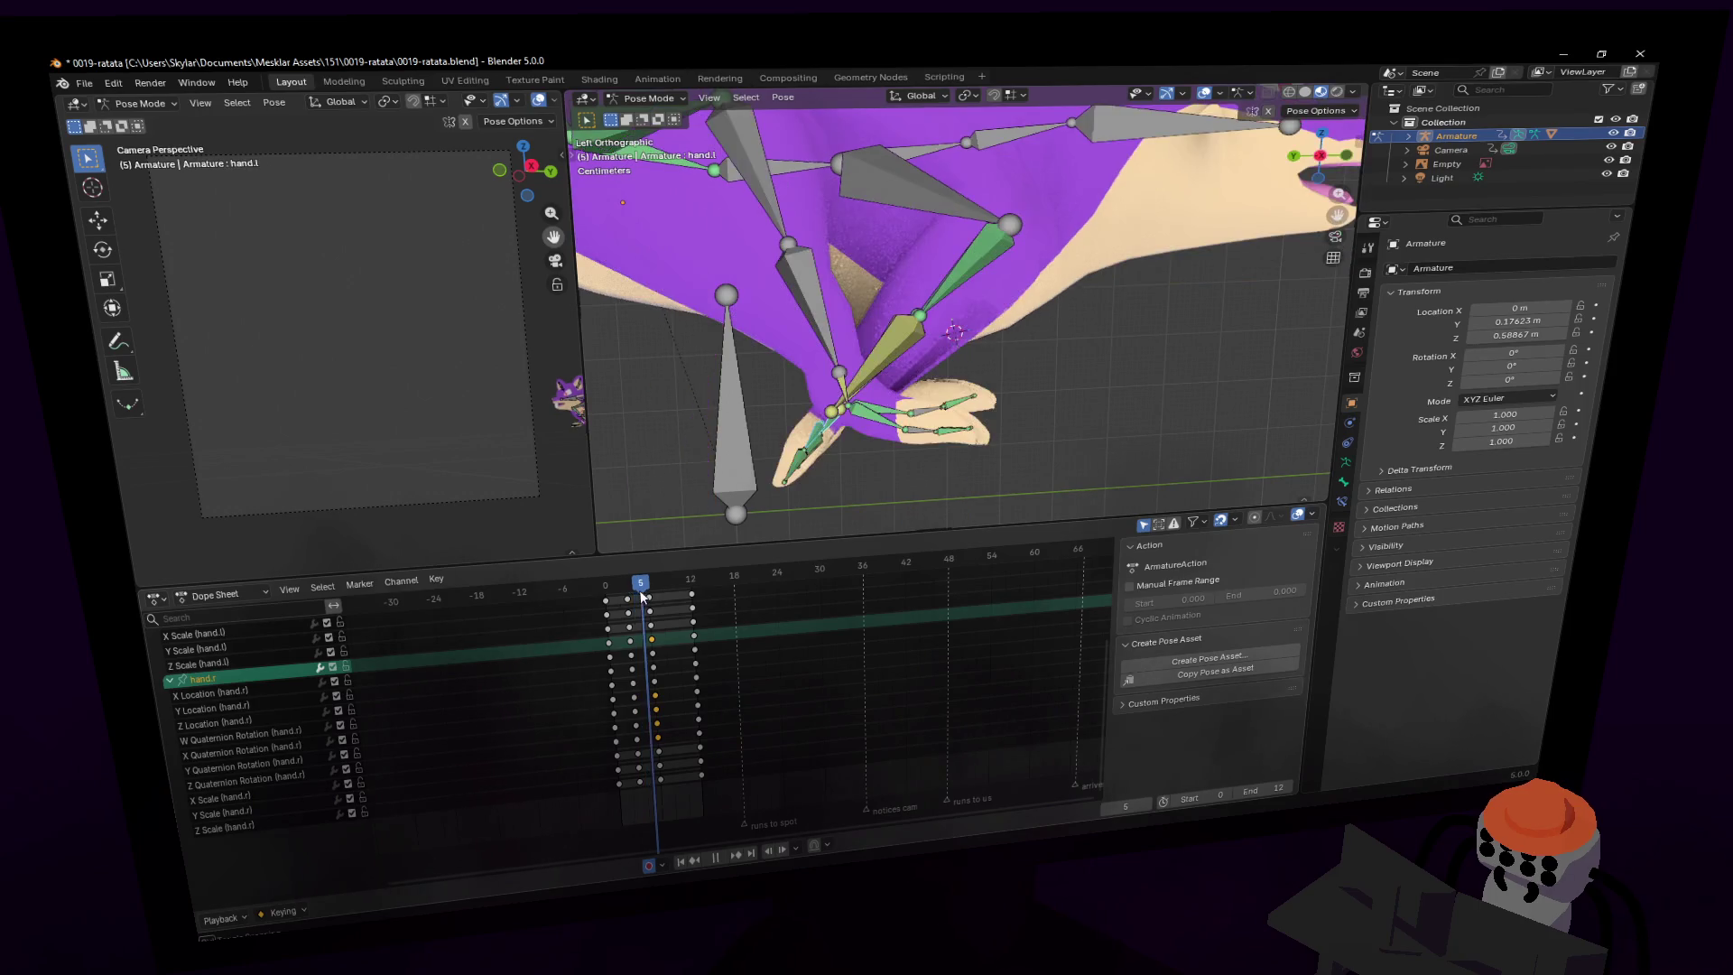
key(space)
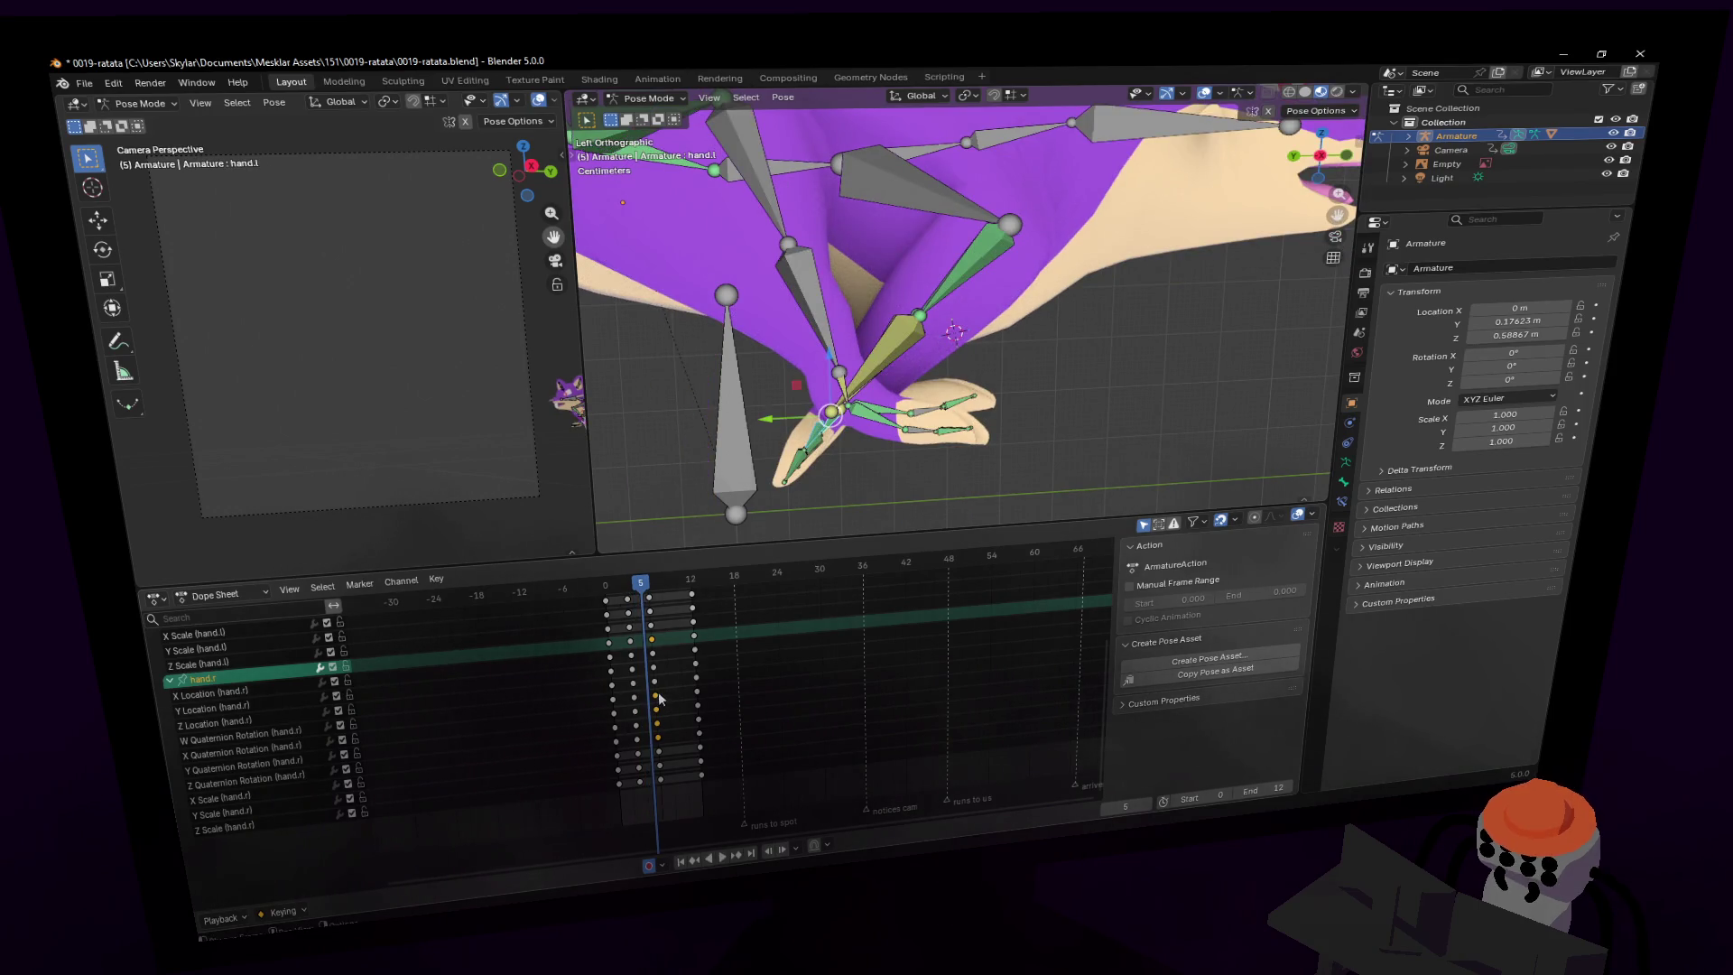
drag(659, 693, 679, 692)
key(space)
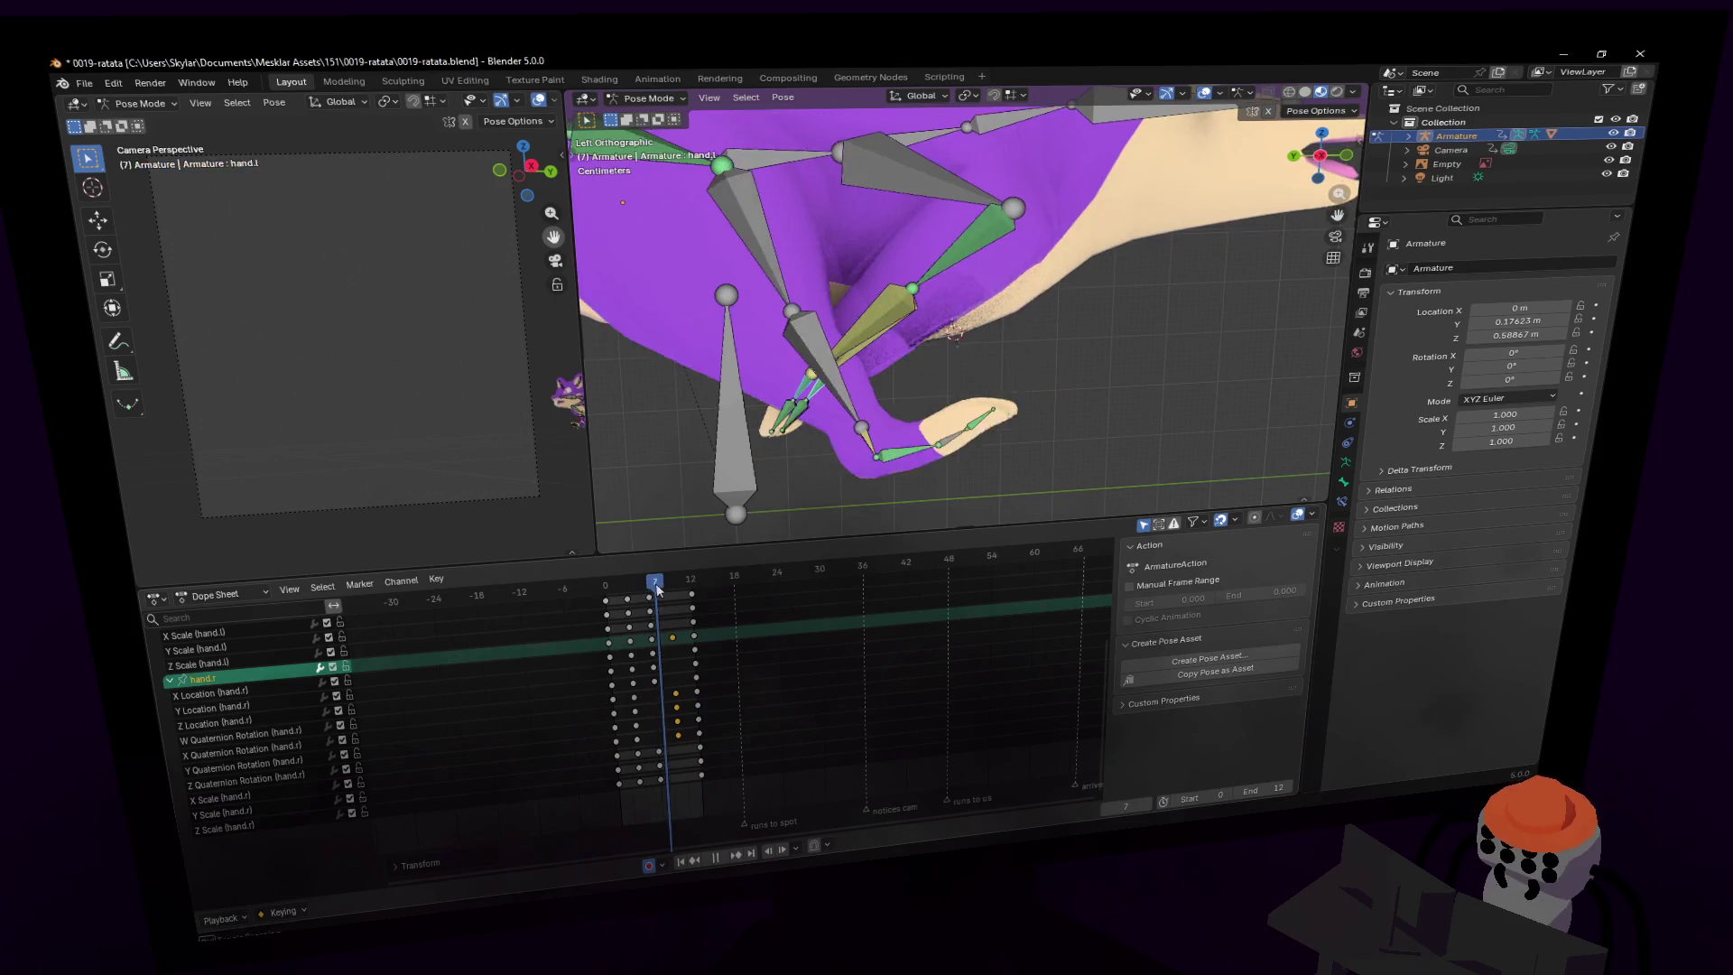
- Rotate hand.l to -84° and play the cycle, then return to frame 0
mouse_move(657, 590)
mouse_down()
mouse_move(709, 602)
mouse_move(684, 603)
mouse_up()
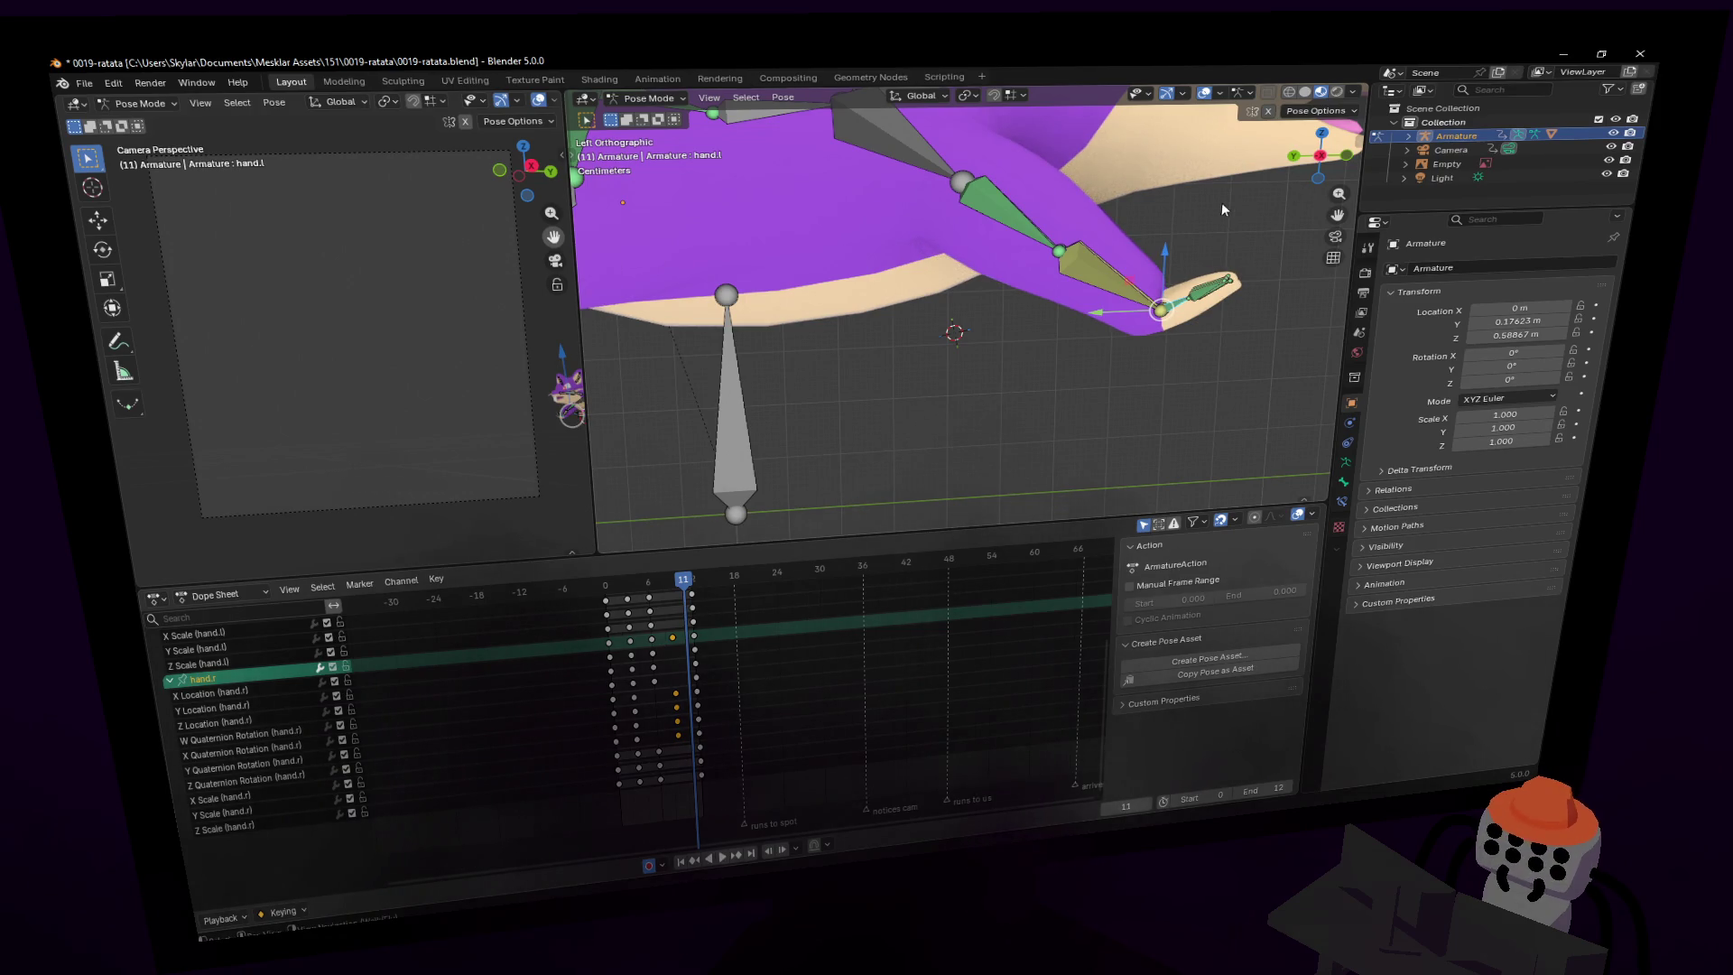
key(r)
click(1085, 445)
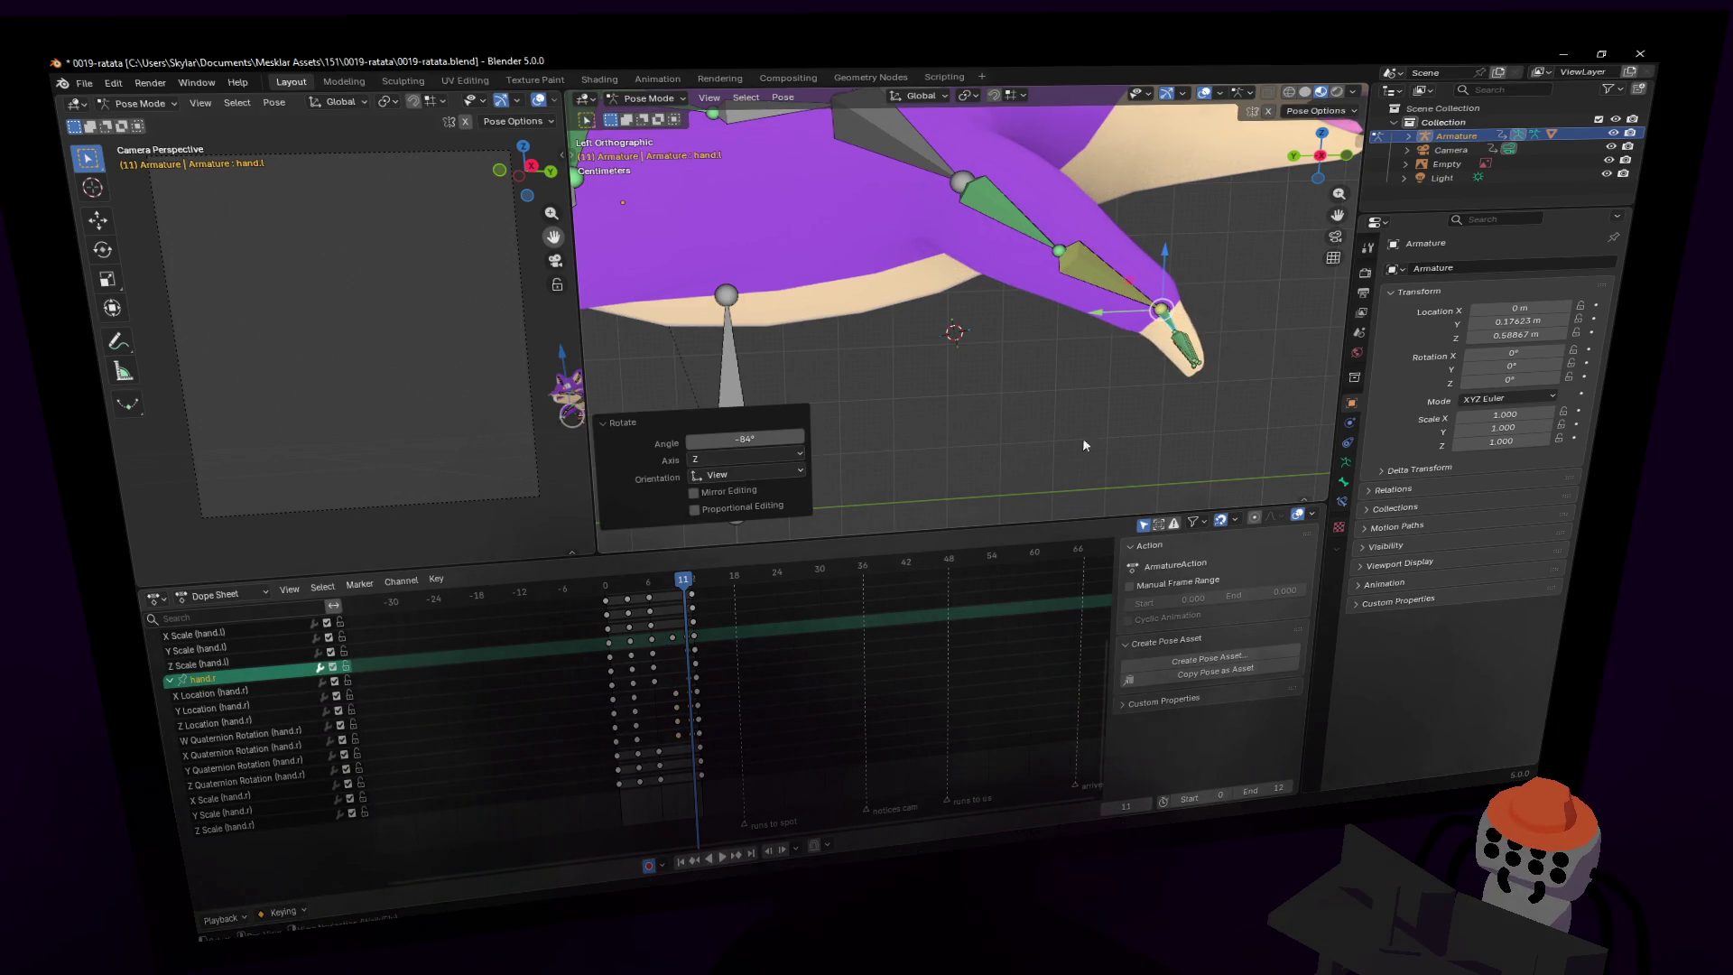
key(space)
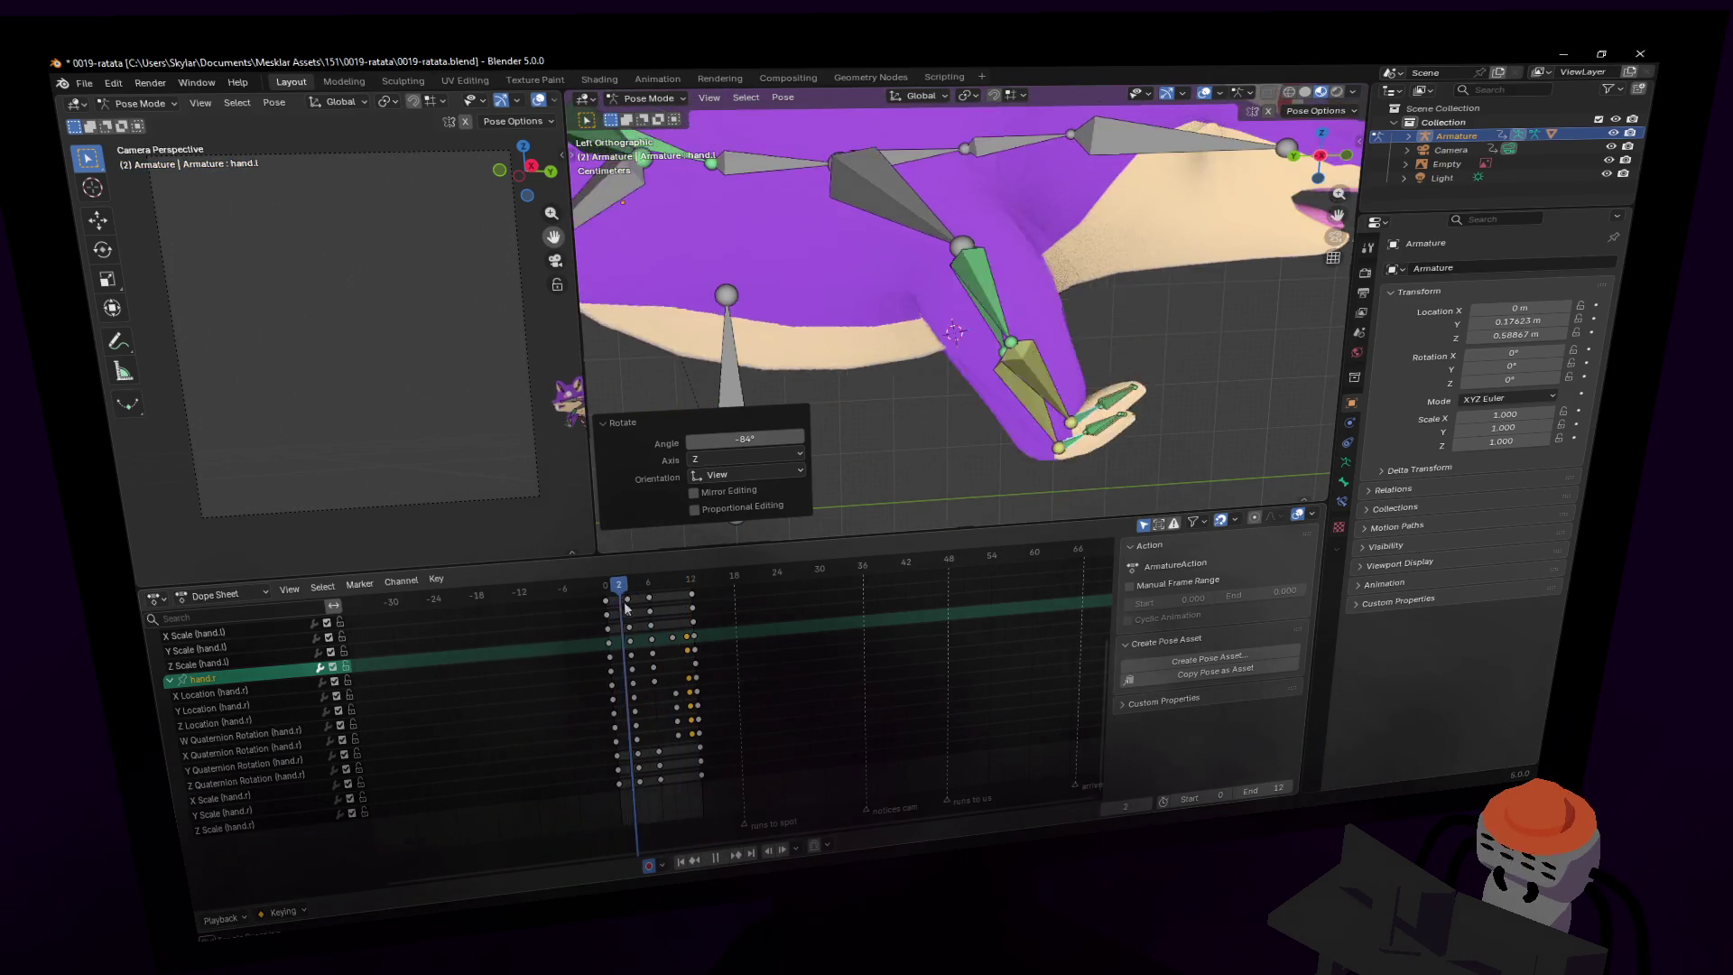
mouse_move(637, 607)
mouse_down()
mouse_move(709, 616)
mouse_move(609, 632)
mouse_move(664, 627)
mouse_up()
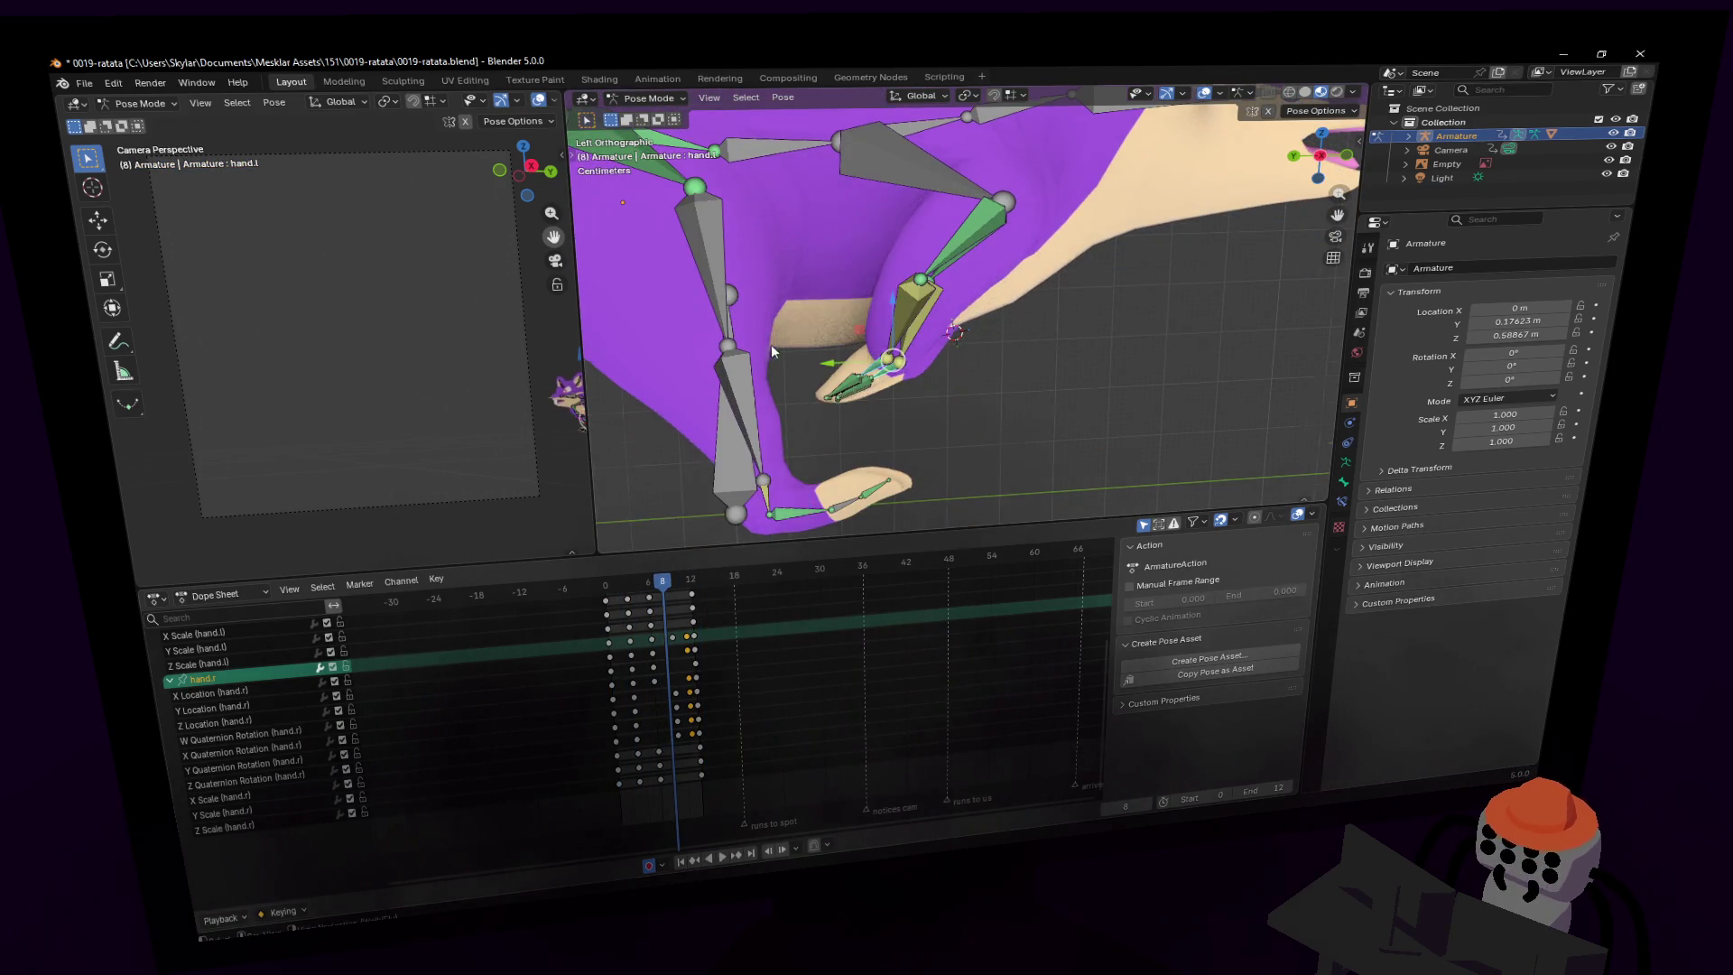
shift+middle_drag(835, 420, 848, 431)
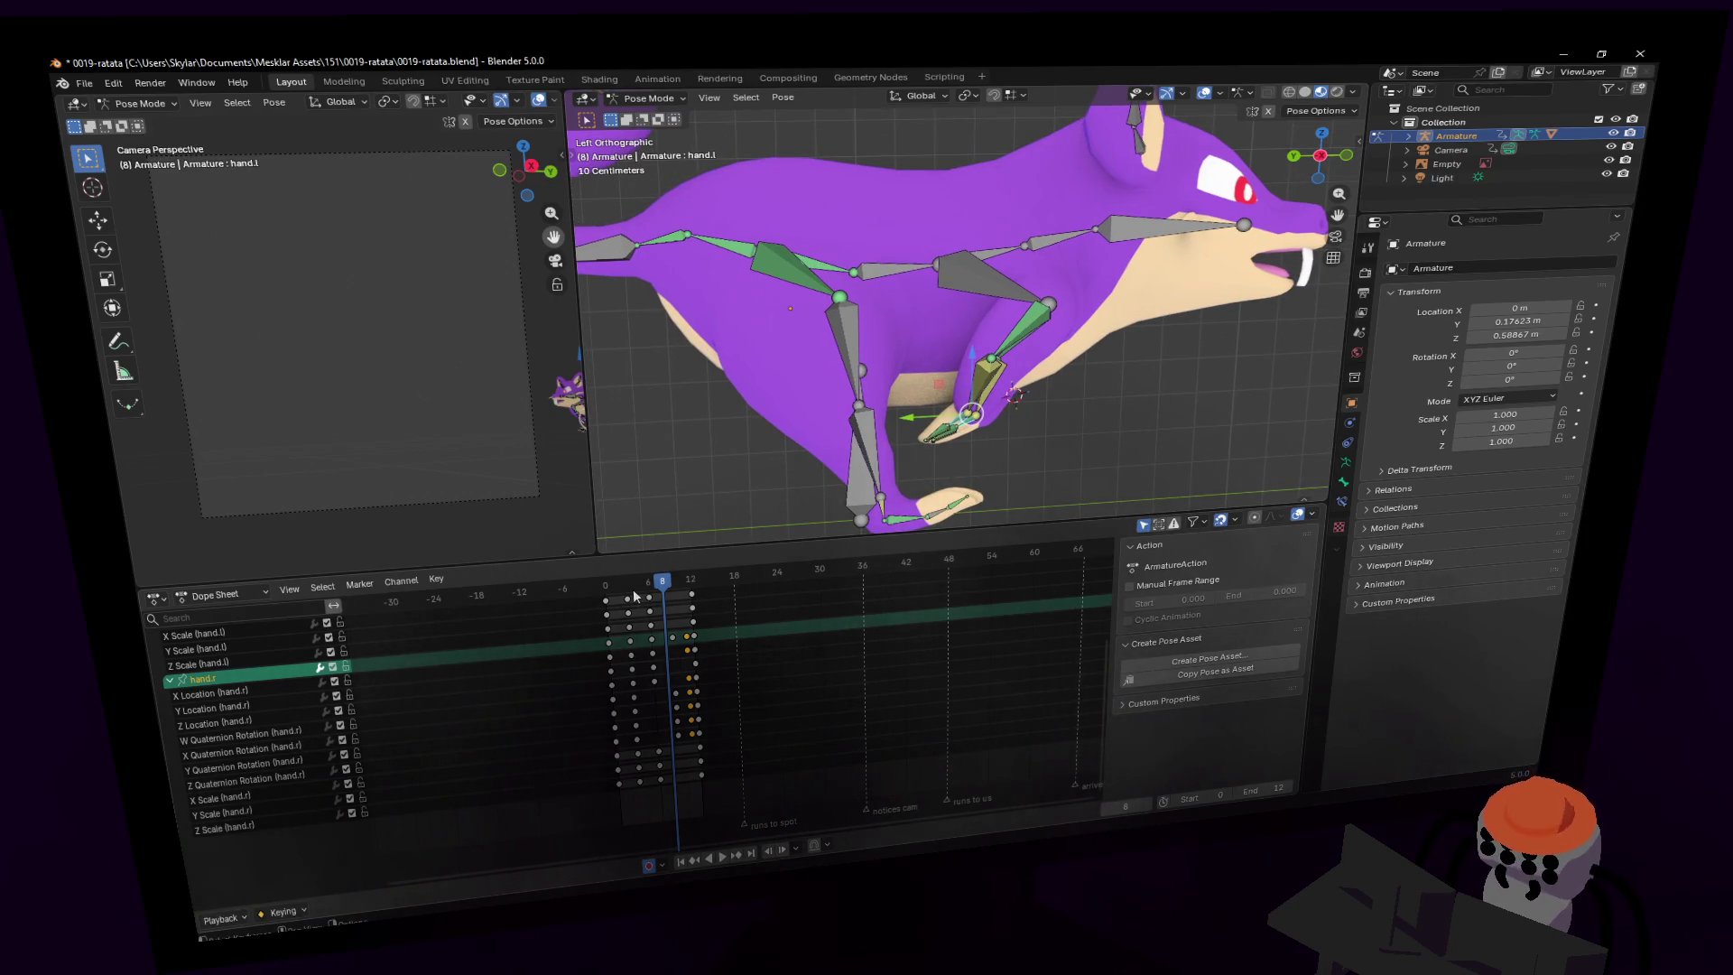
drag(635, 595, 604, 596)
scroll(776, 340, down, 3)
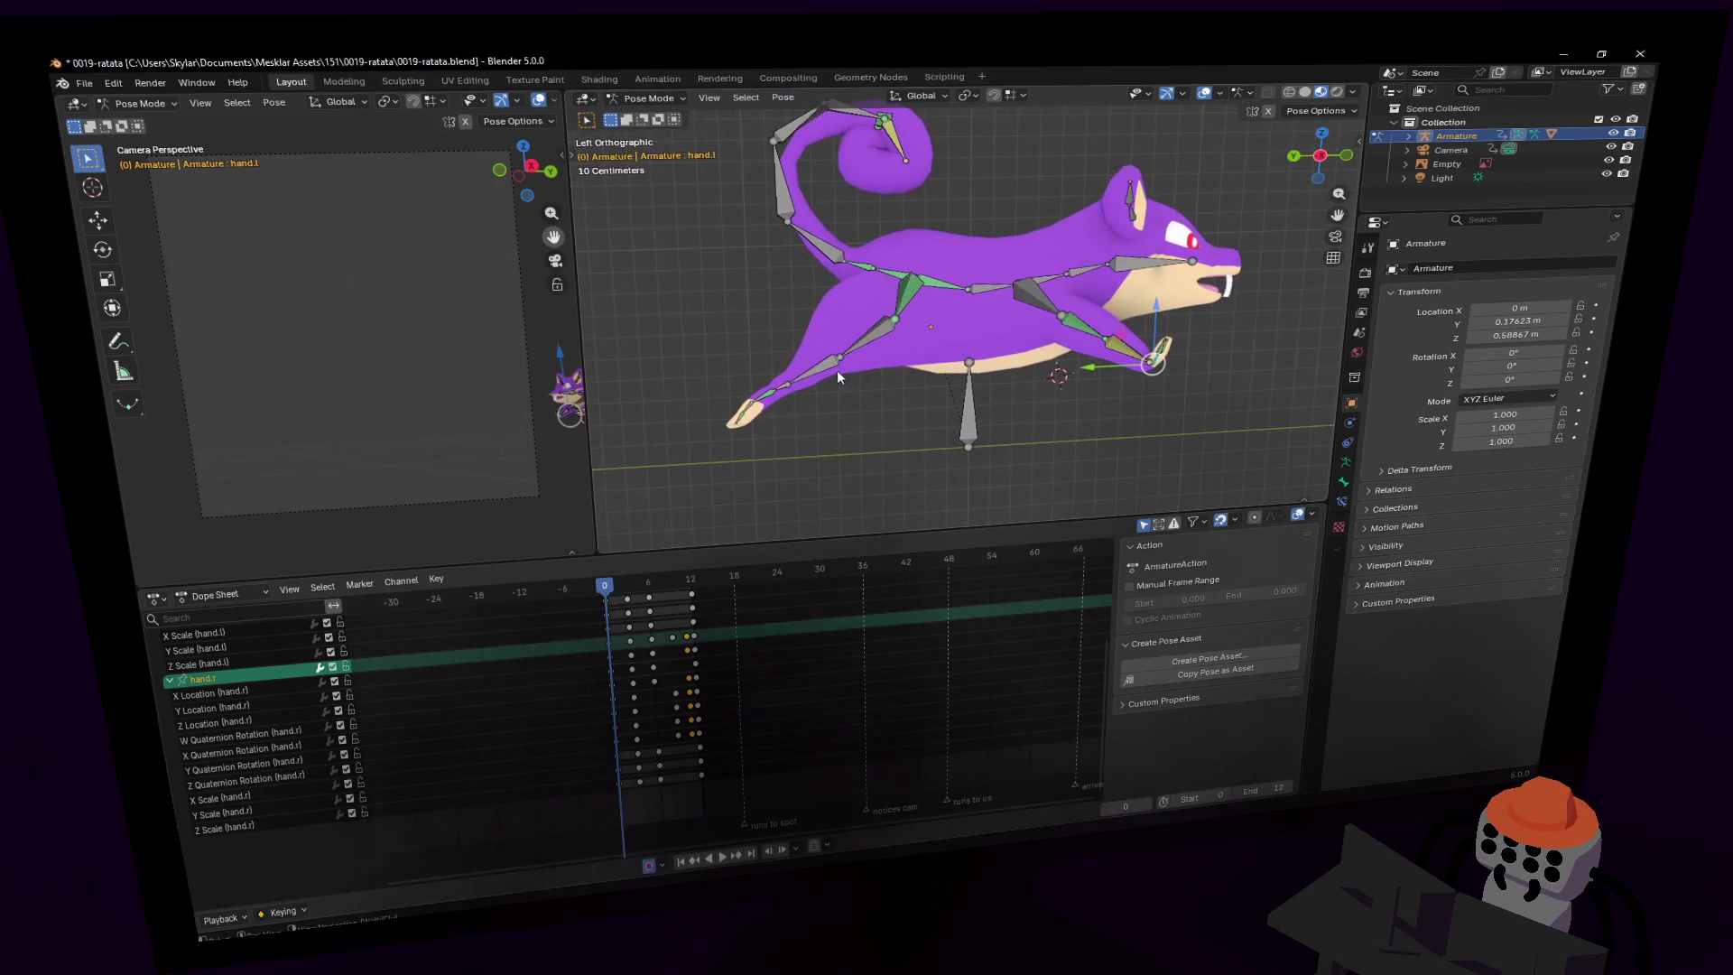
scroll(839, 380, up, 1)
key(space)
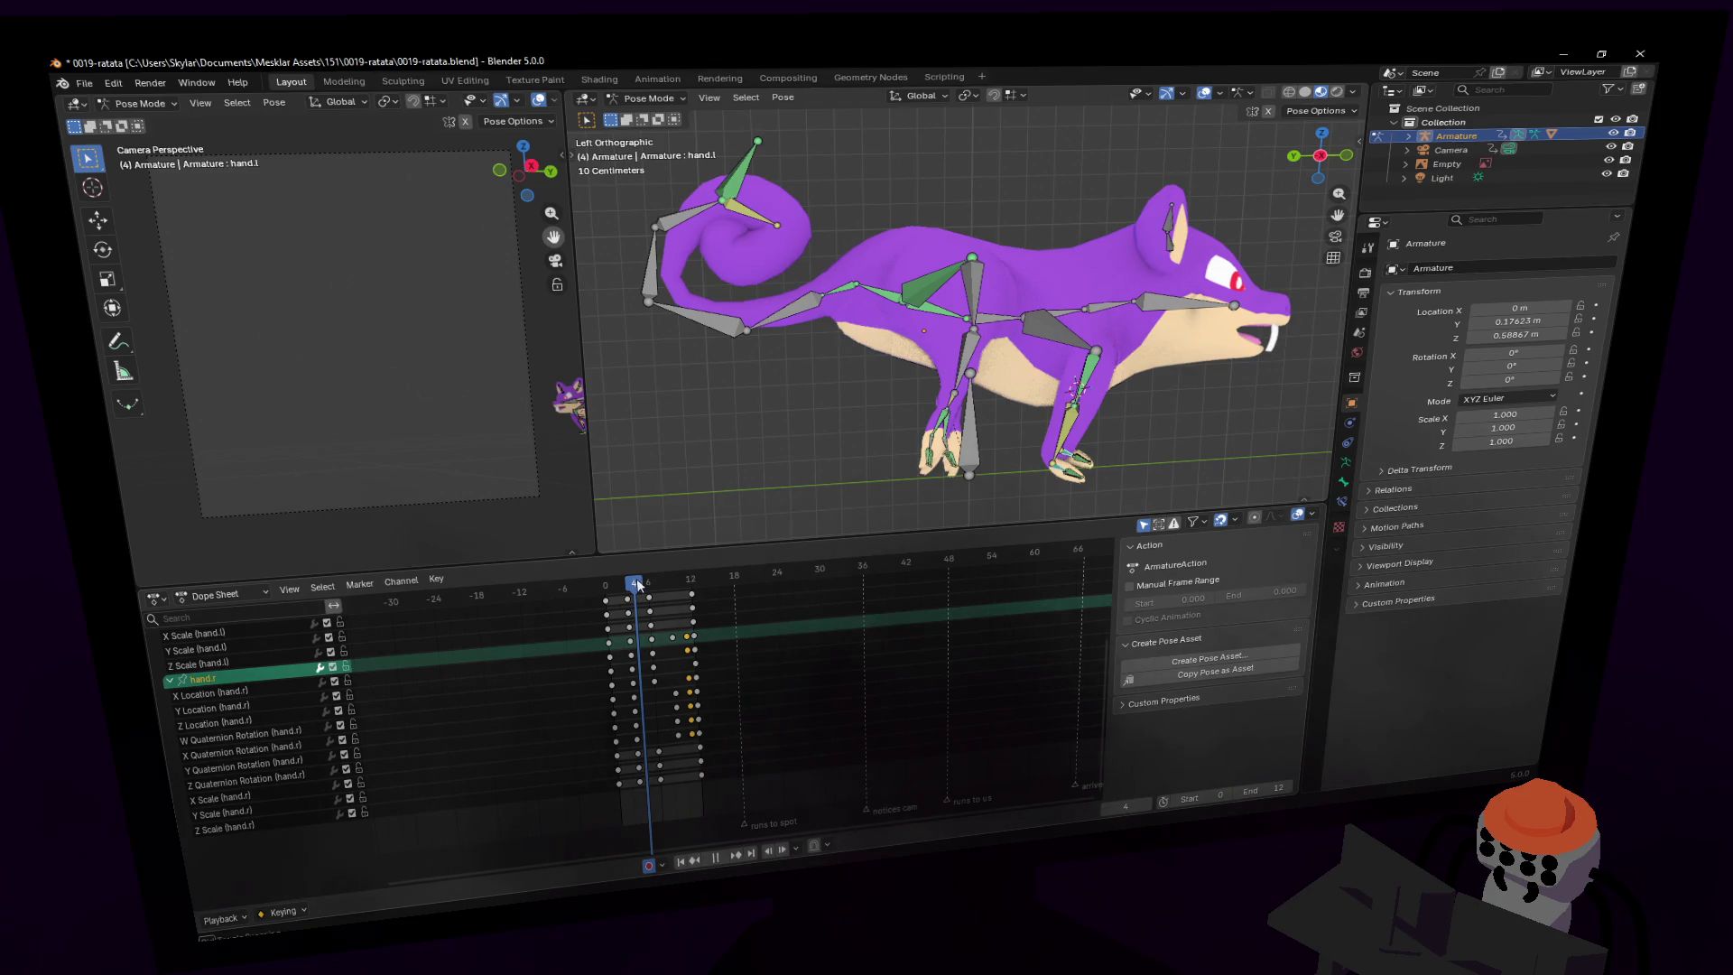
drag(636, 578, 668, 580)
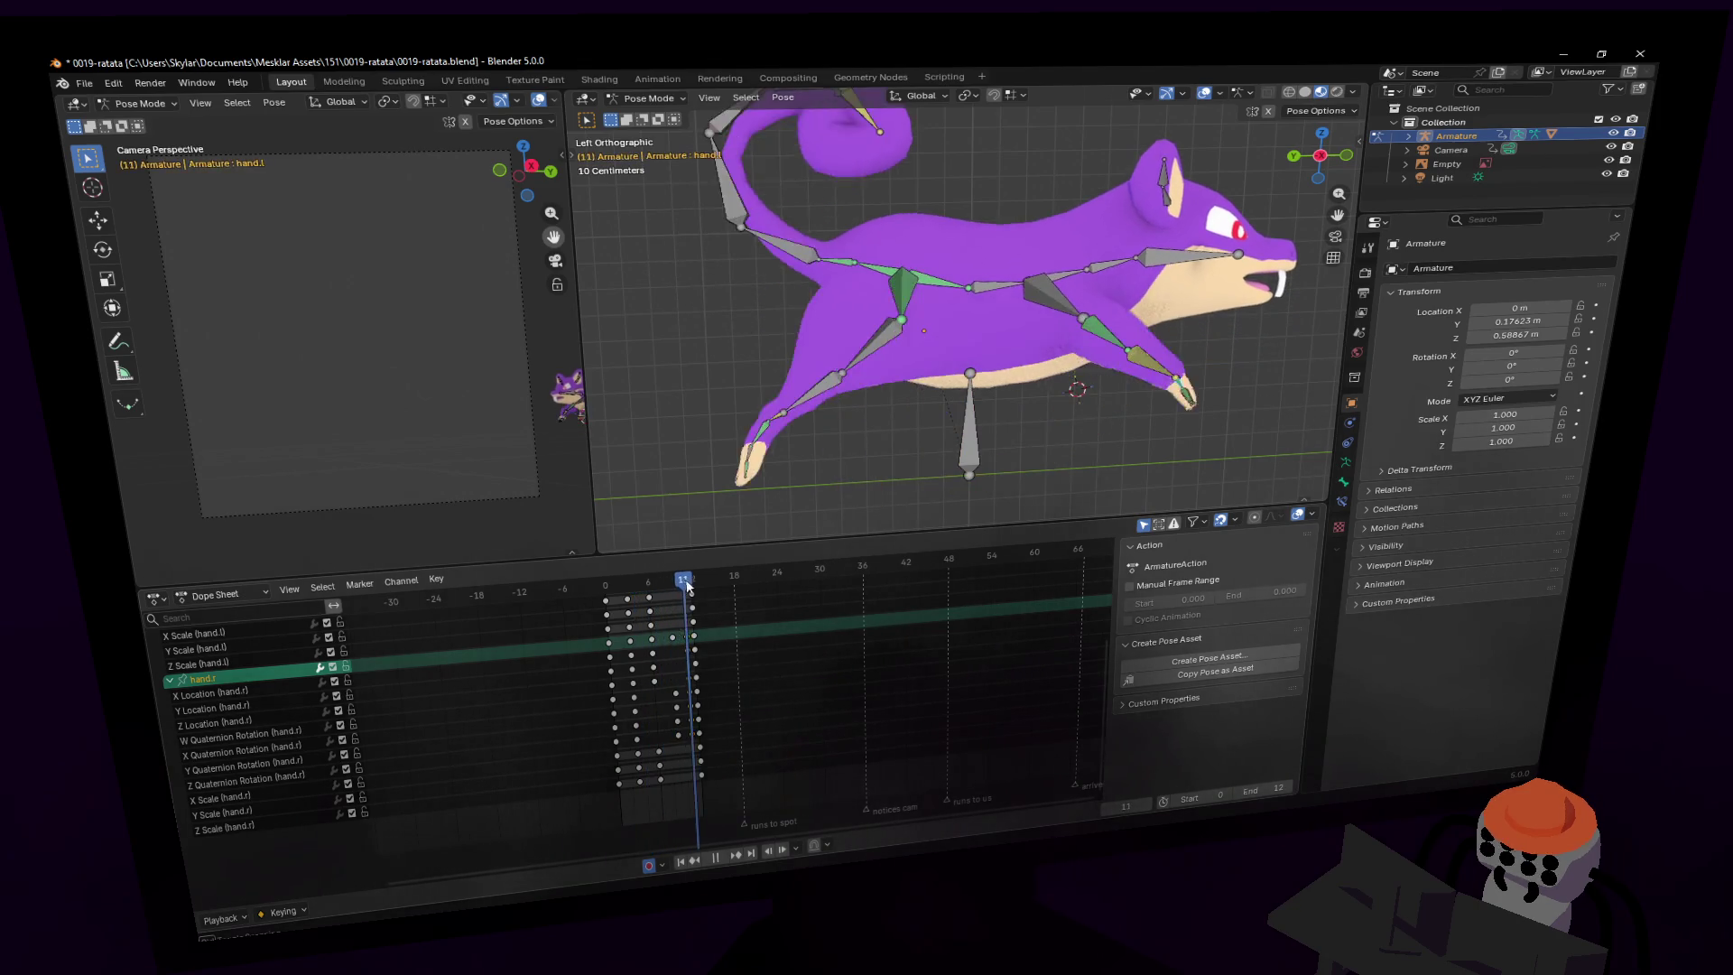
click(648, 585)
key(space)
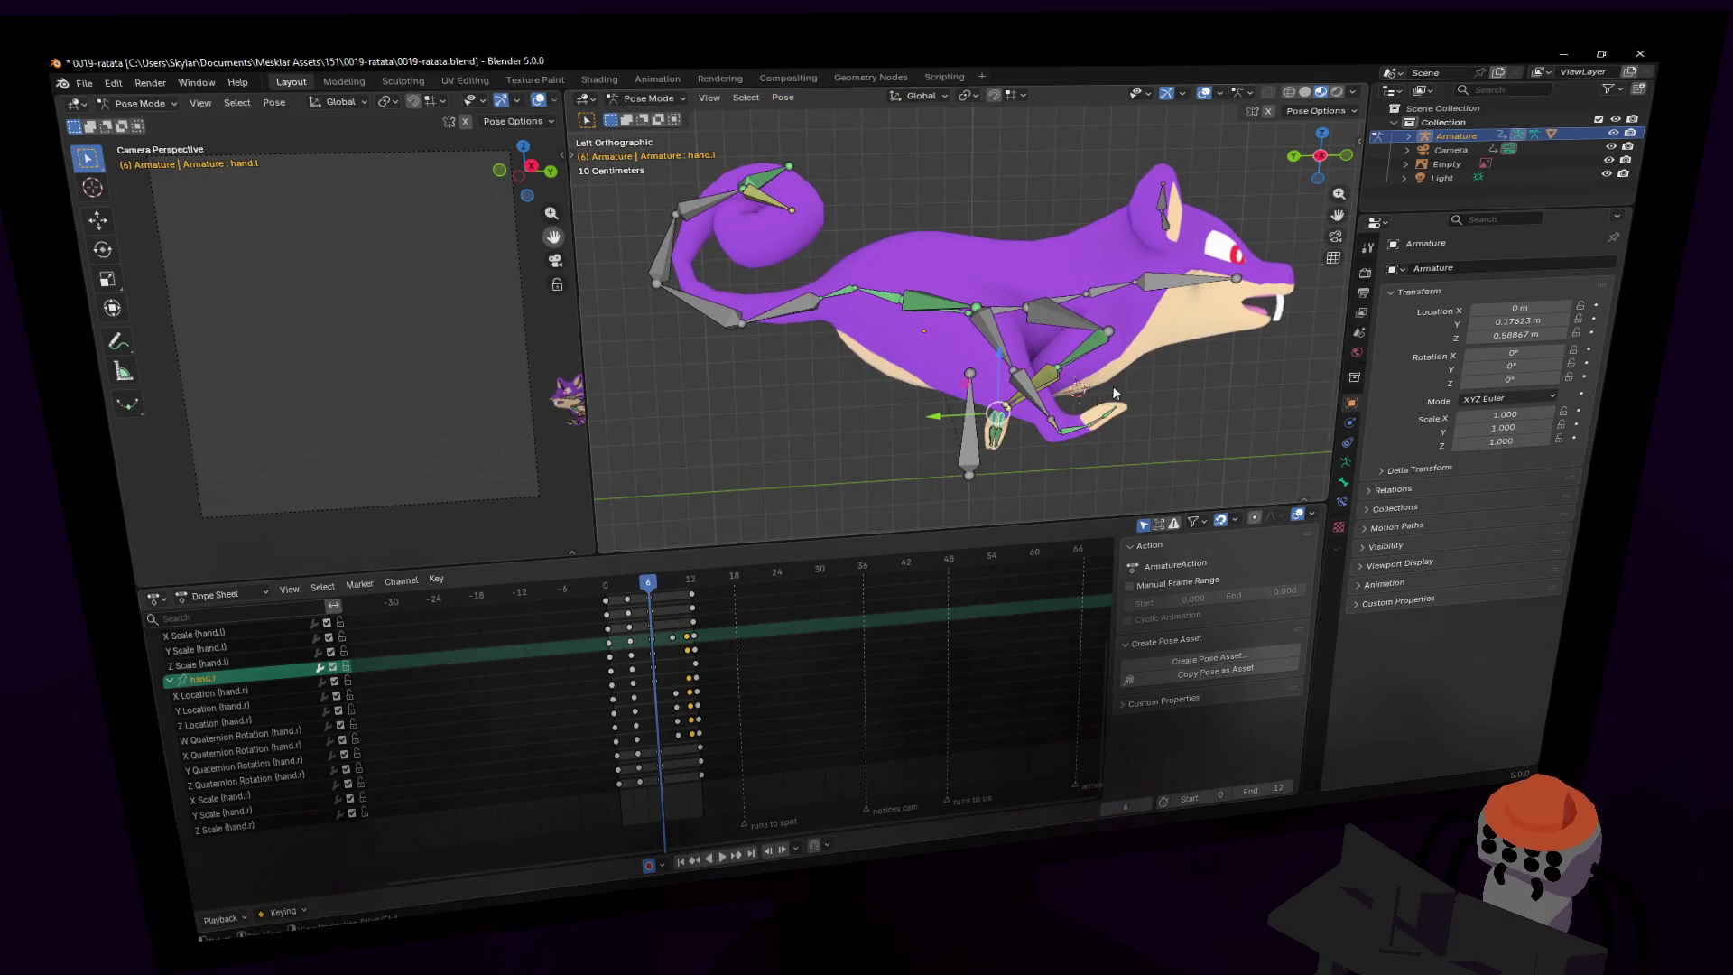
click(1053, 421)
key(shift+grave)
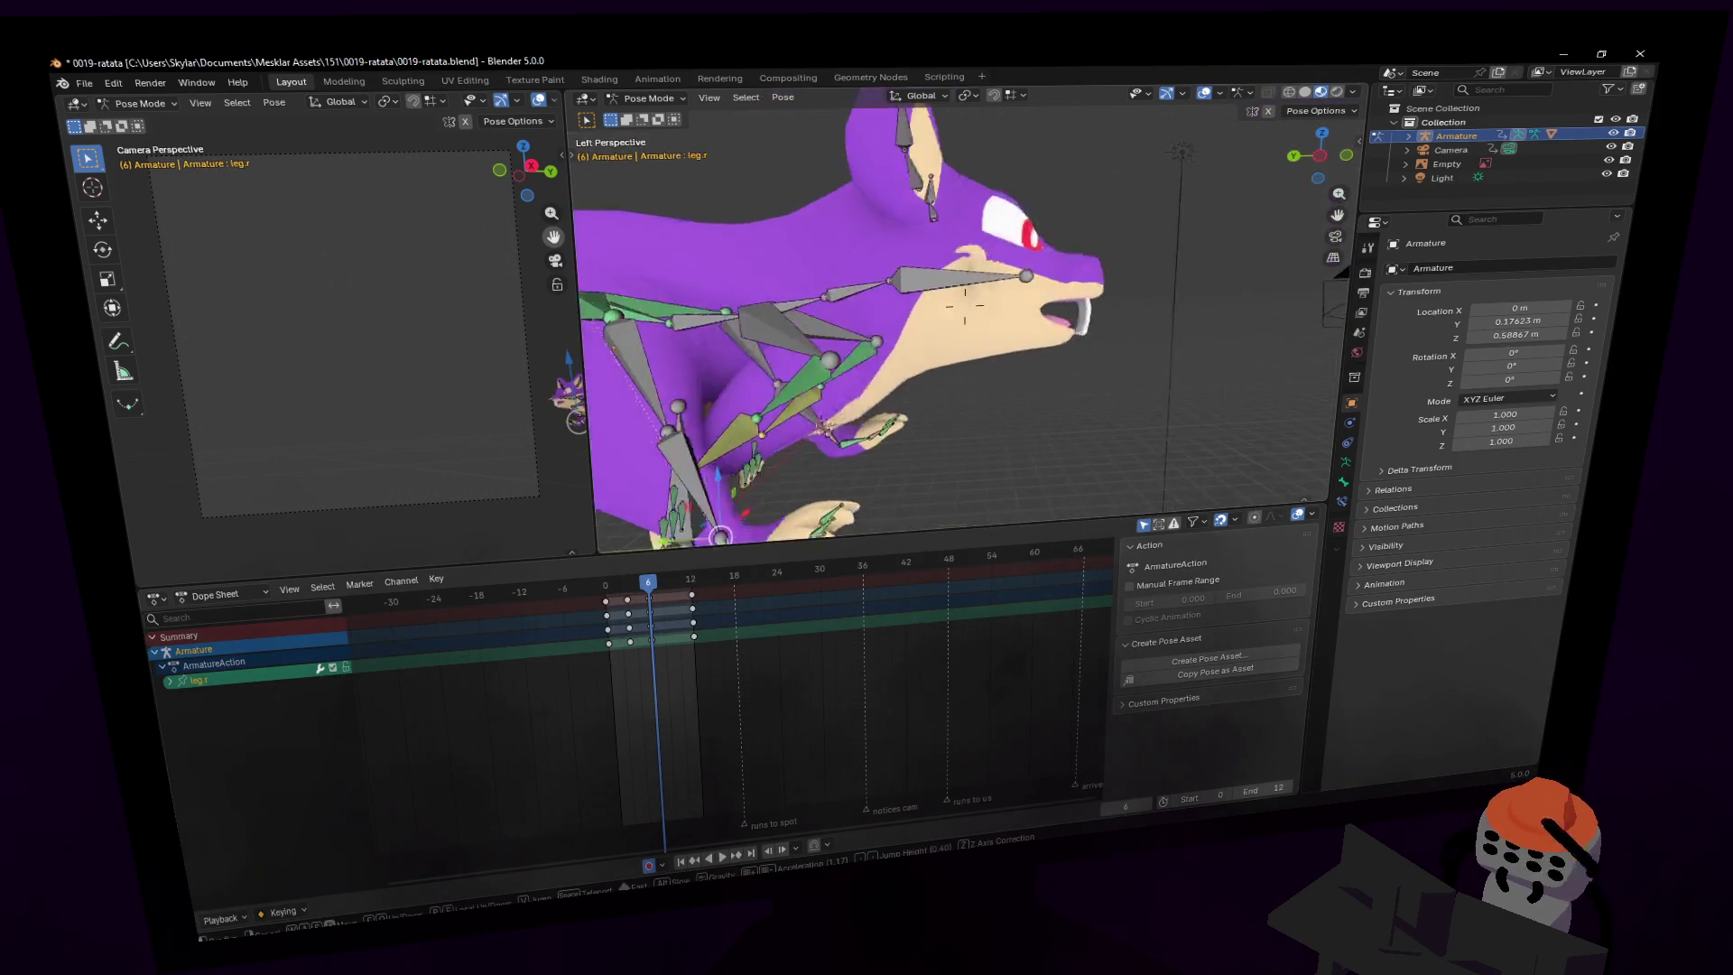
click(1057, 450)
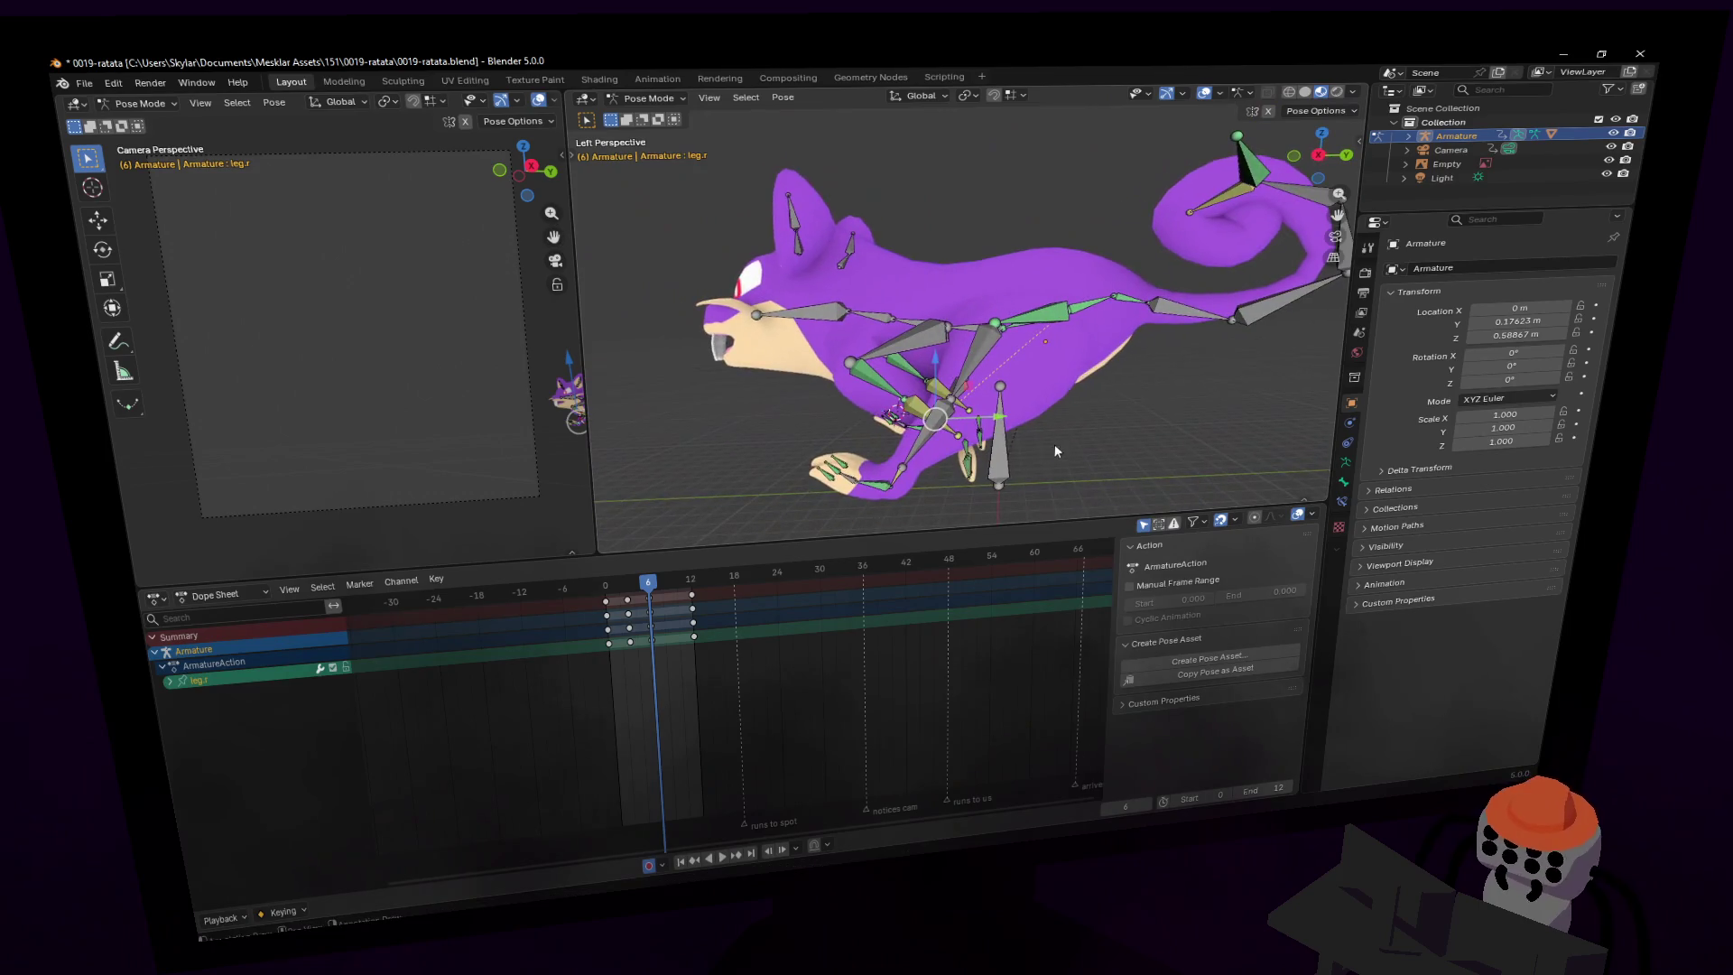
shift+click(896, 486)
middle_drag(895, 485, 1018, 406)
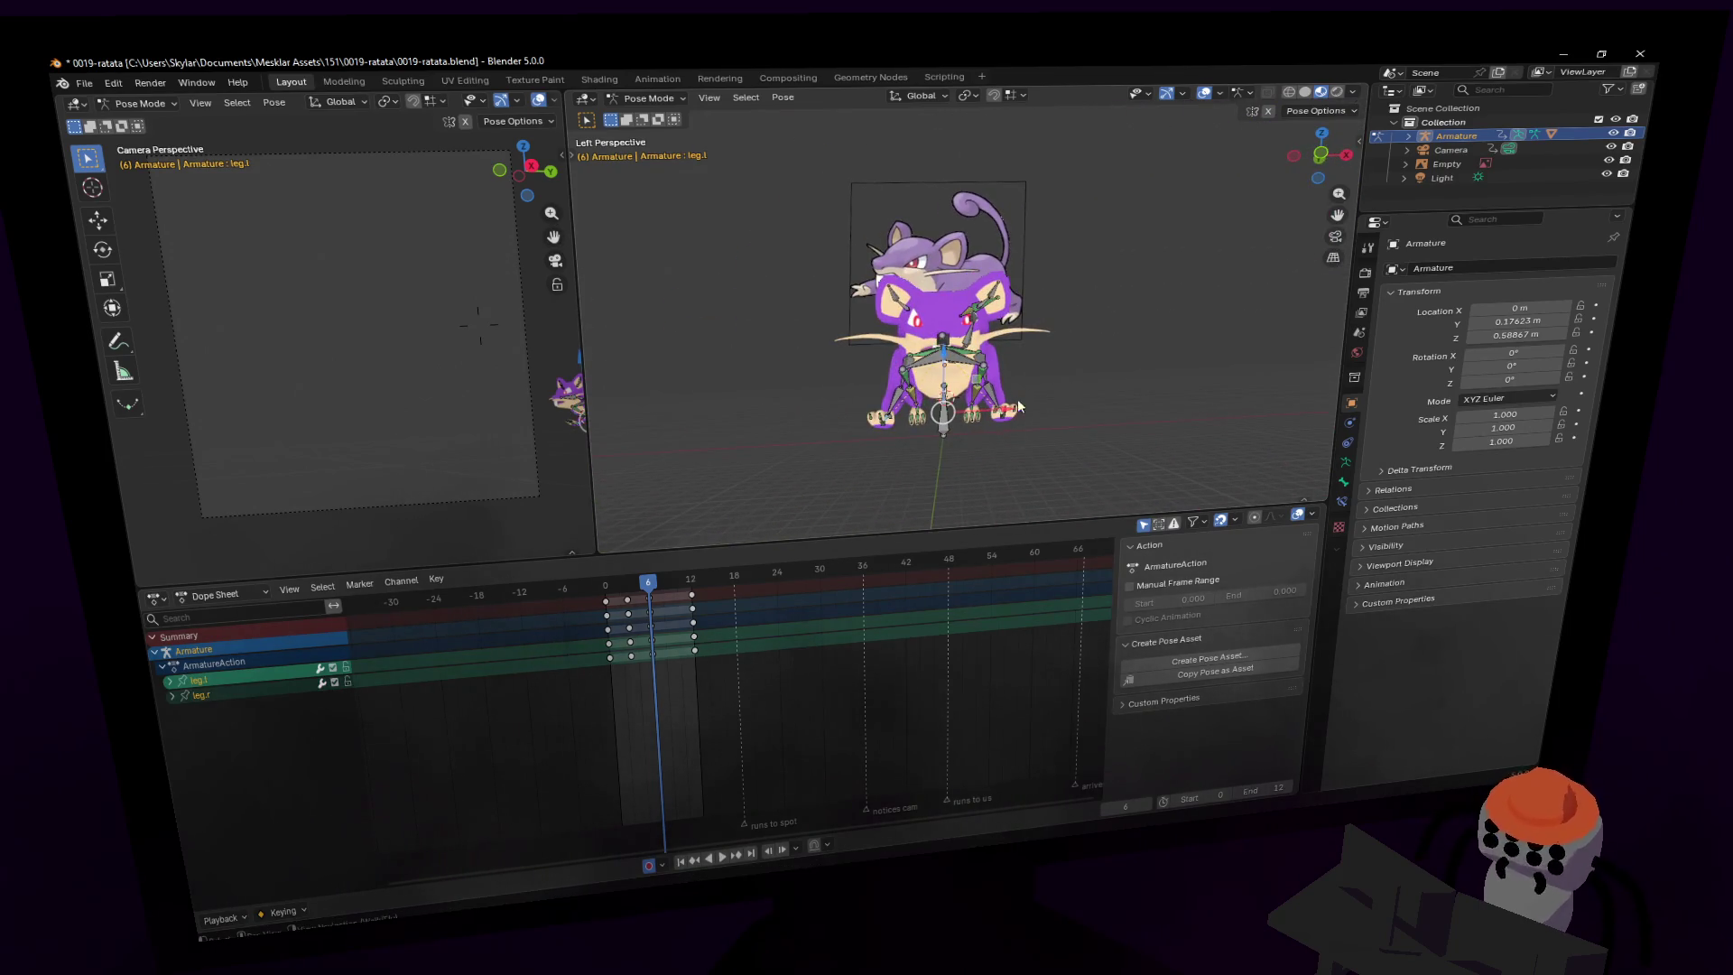
key(space)
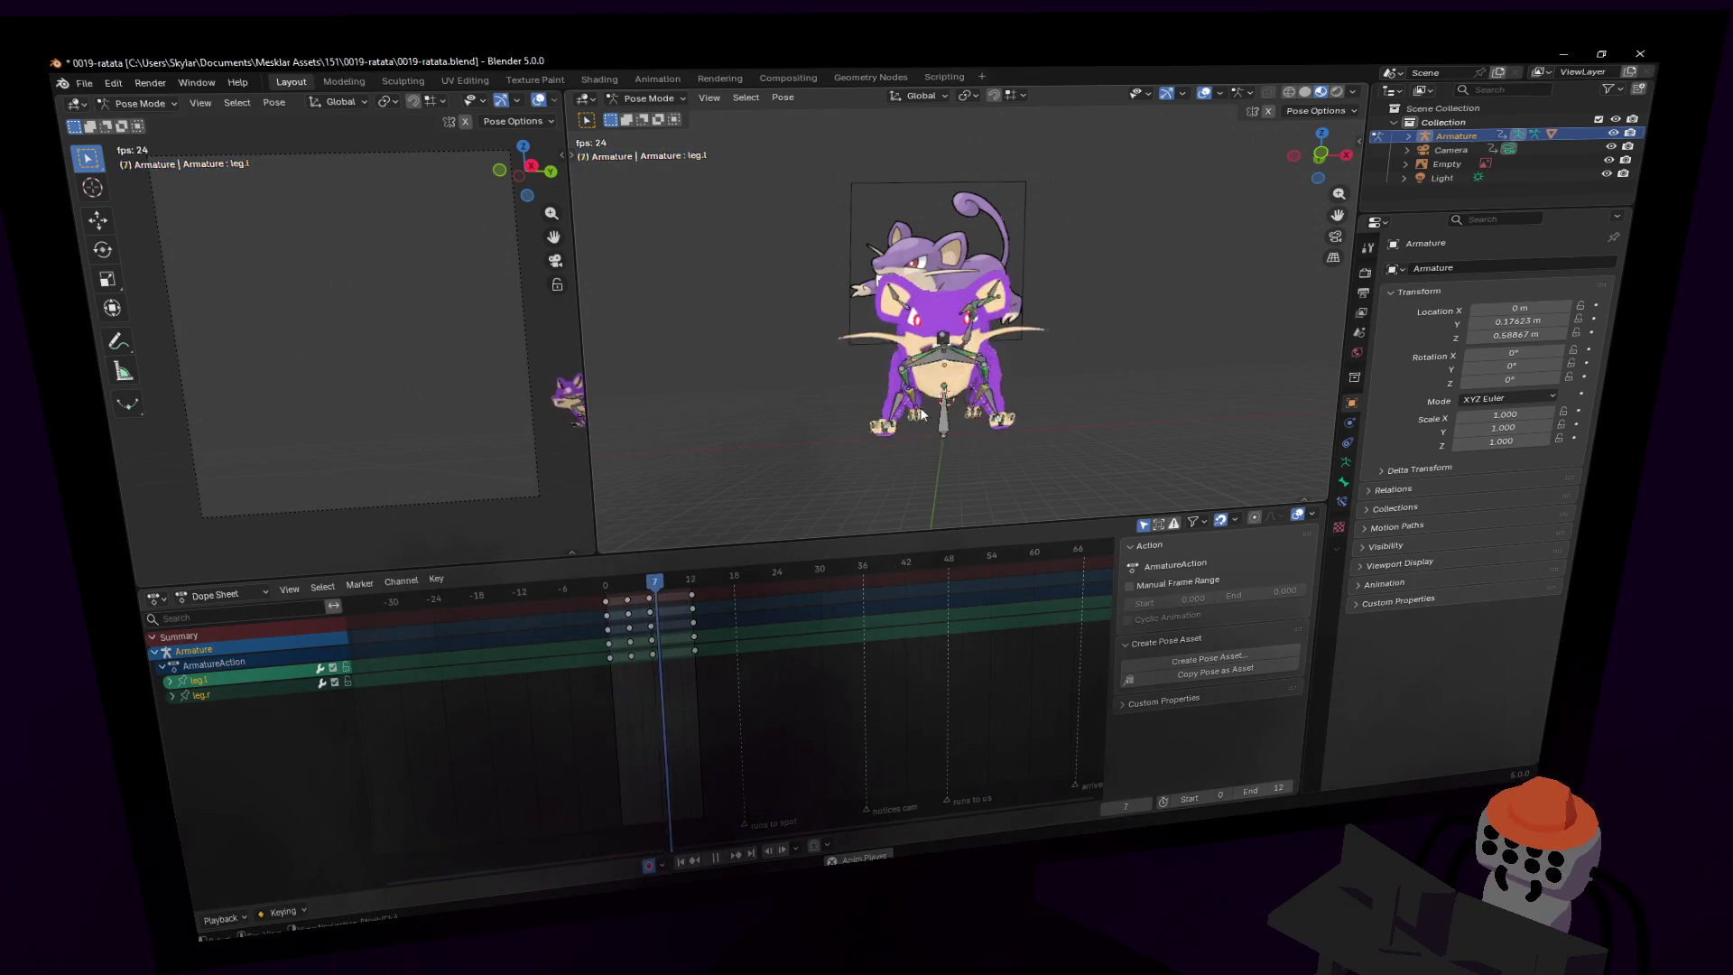
key(space)
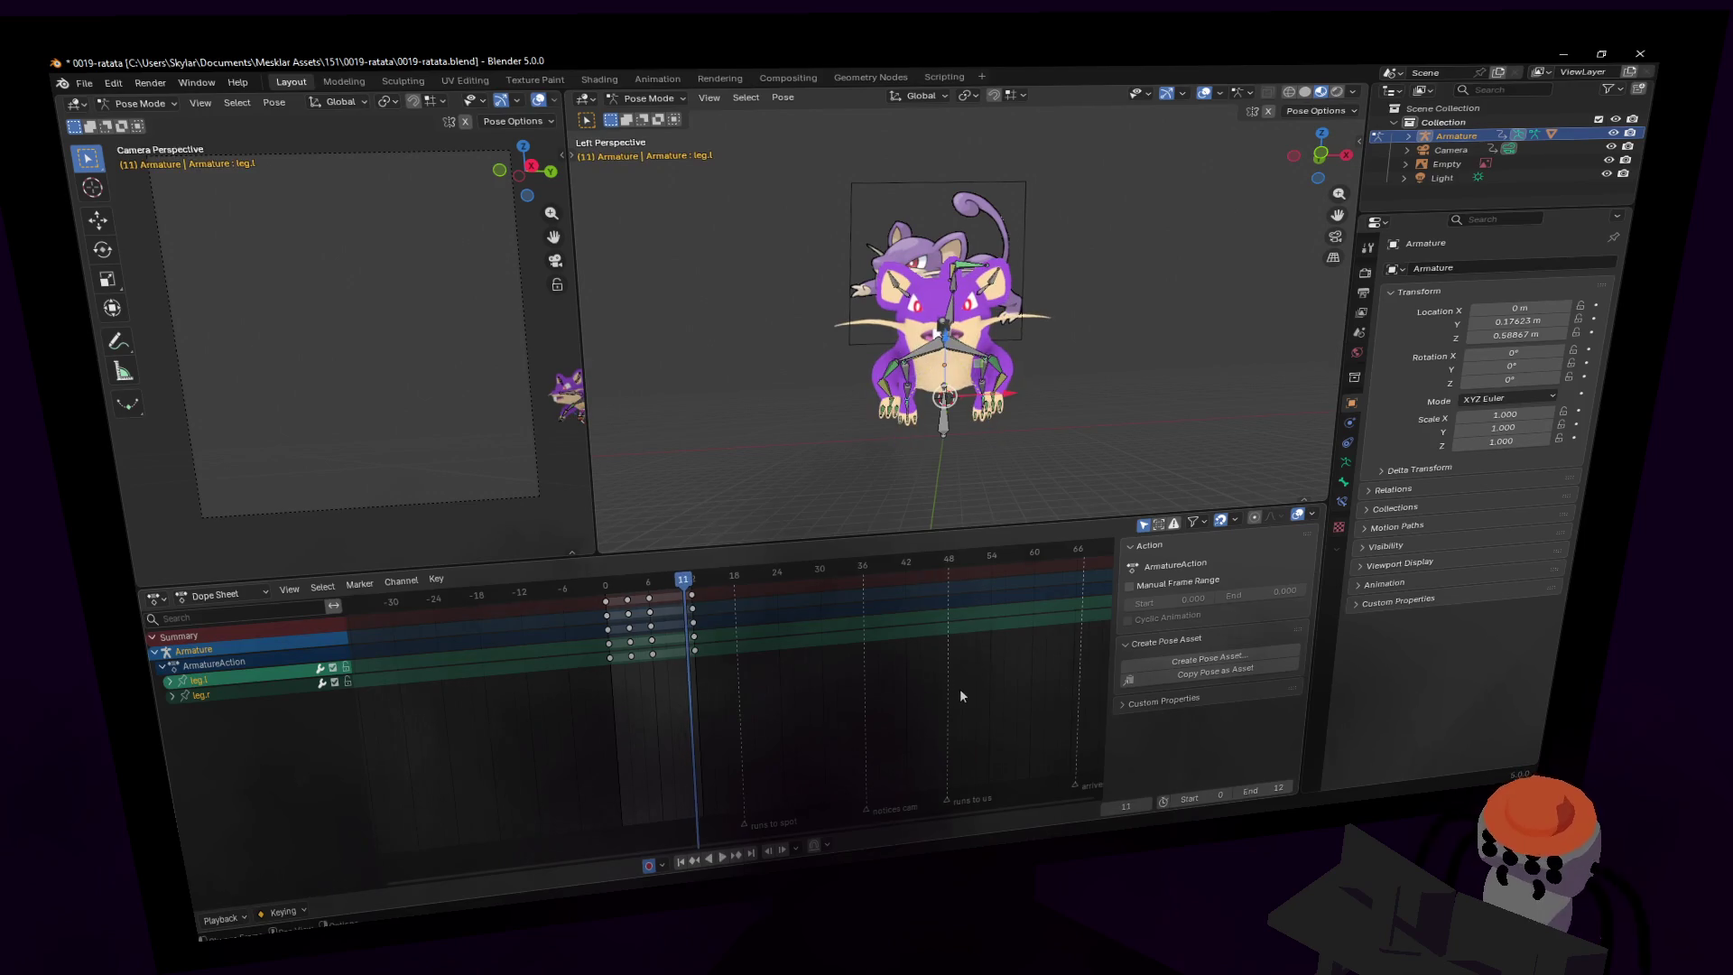
key(space)
key(space)
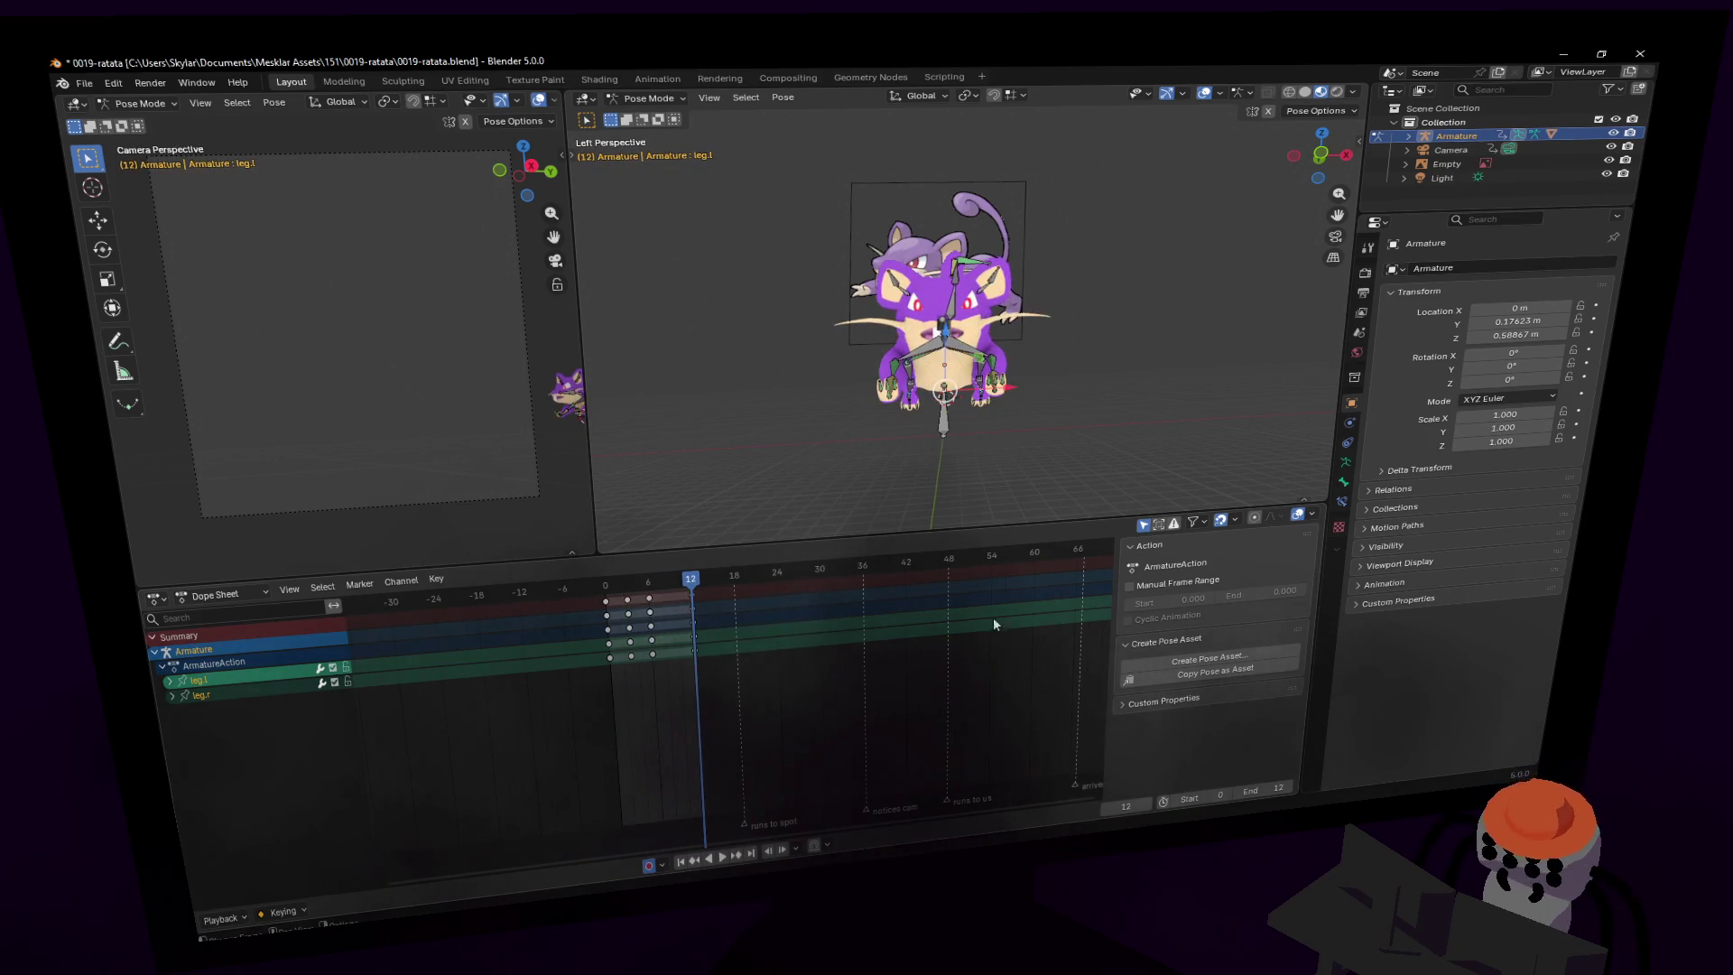
key(ctrl+KP_3)
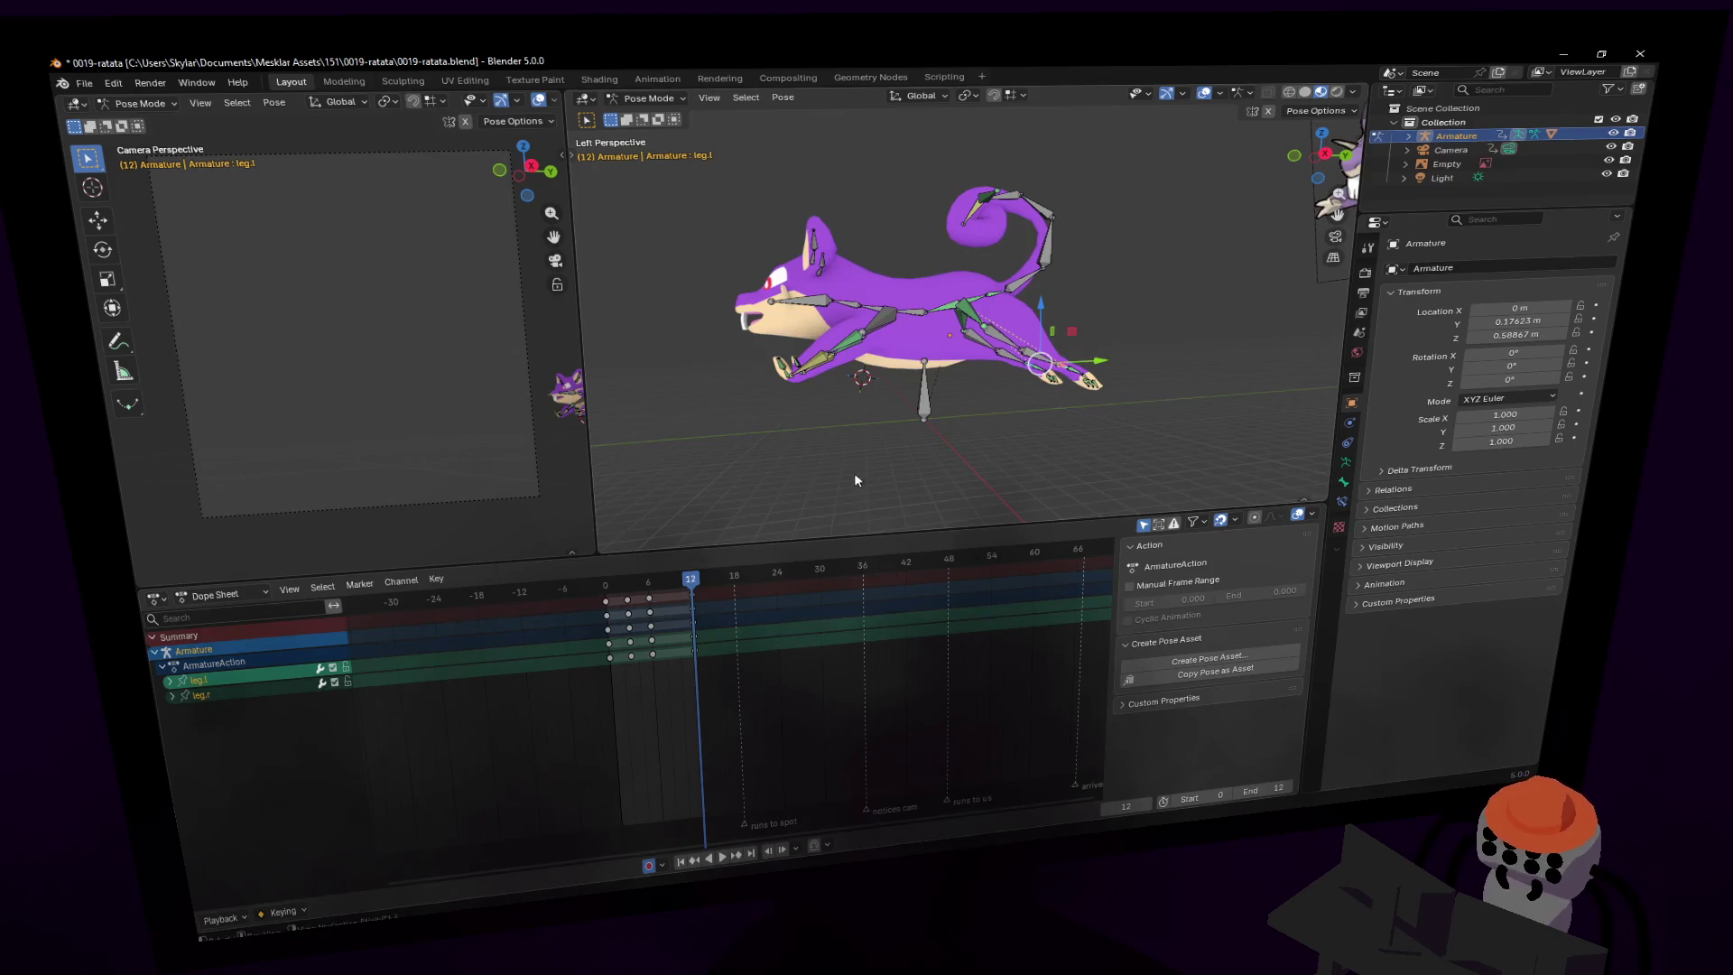
scroll(854, 473, up, 5)
scroll(873, 400, up, 4)
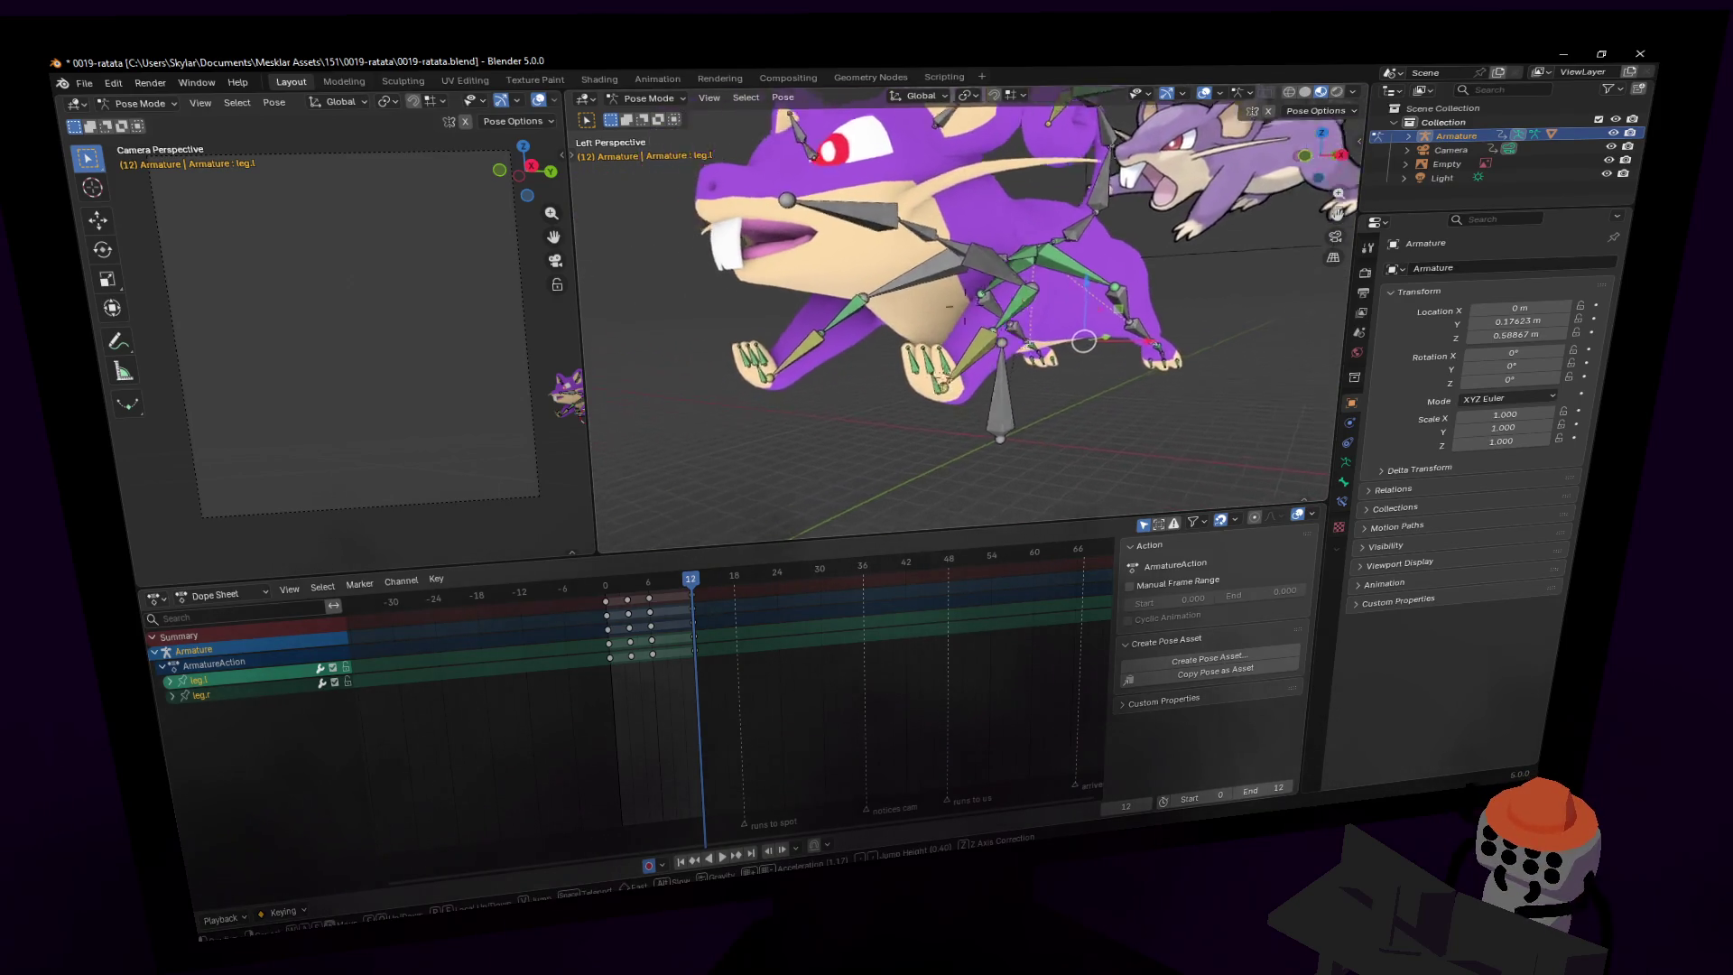
scroll(876, 411, down, 2)
click(939, 431)
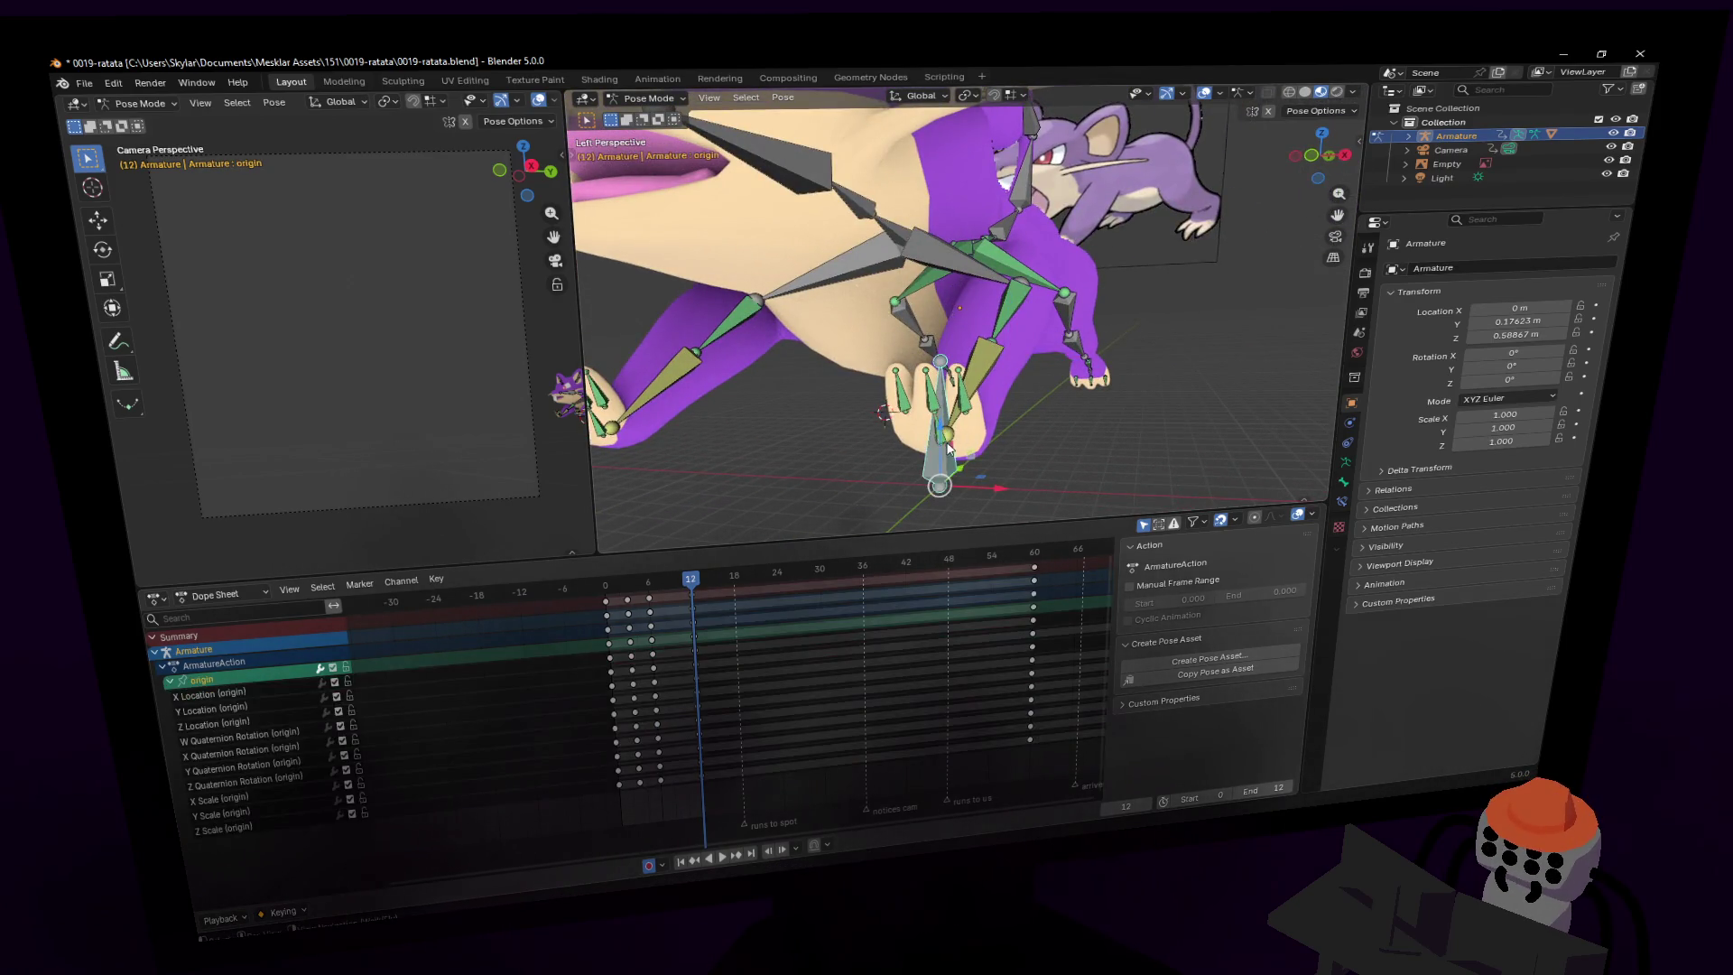
- Select only hand.l, then shift its Dope Sheet keyframes about three frames later
click(983, 490)
scroll(983, 490, down, 4)
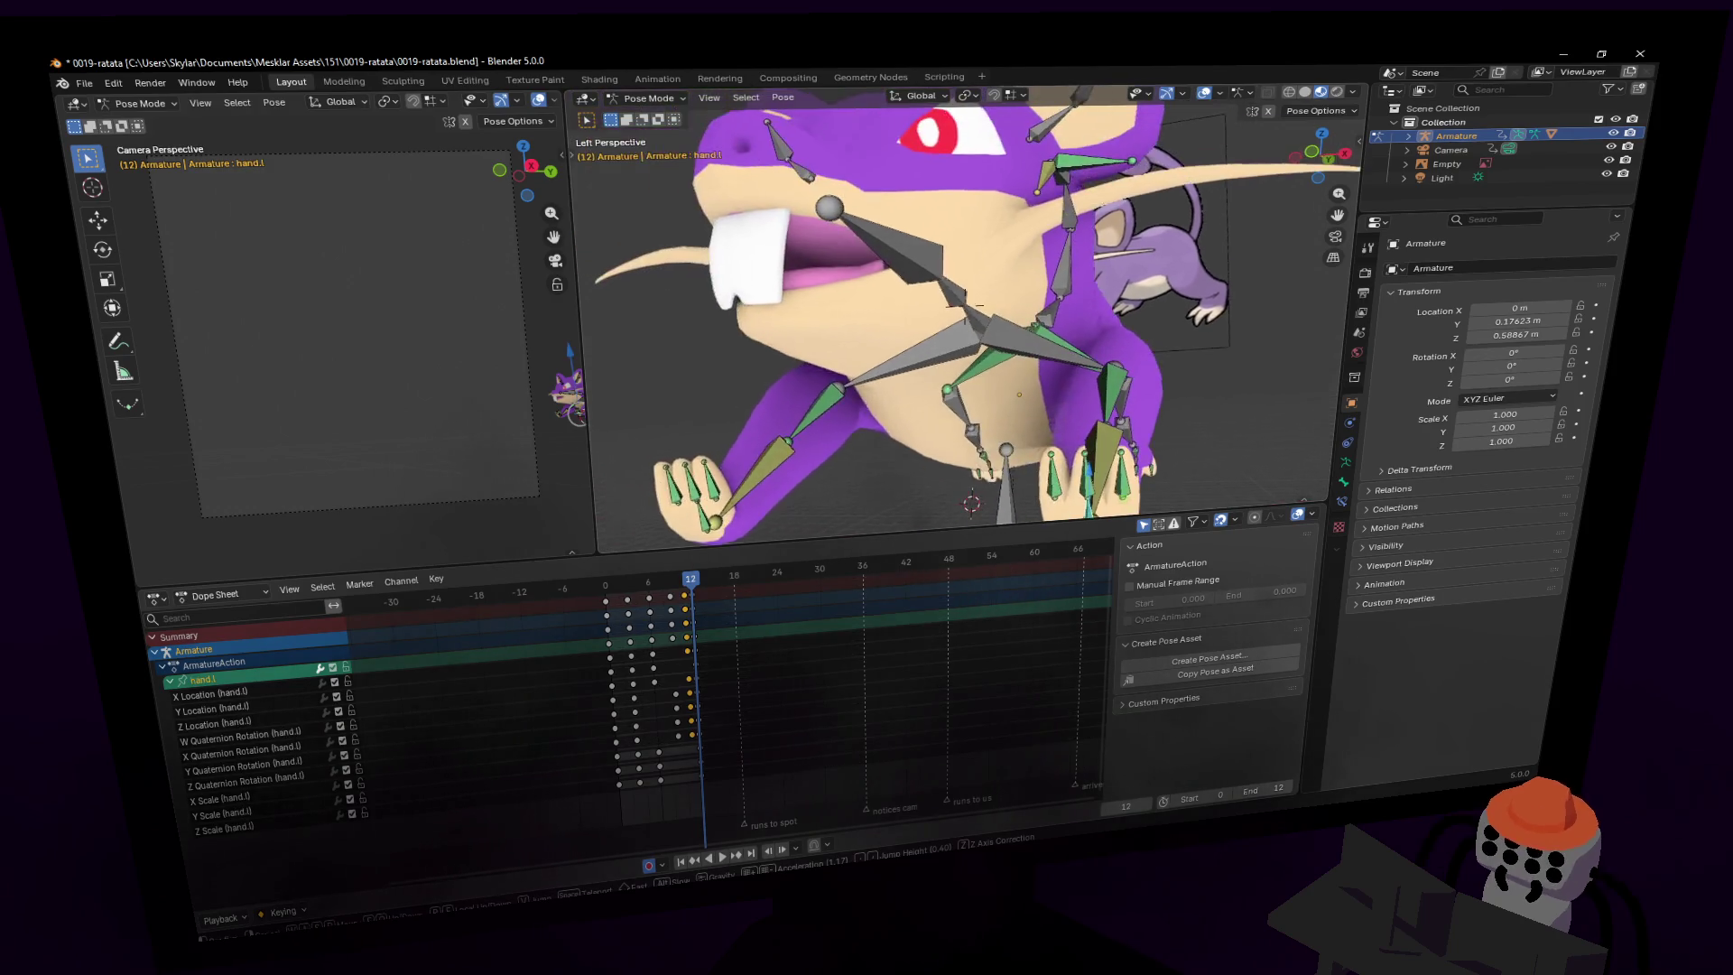
click(683, 539)
middle_drag(838, 528, 812, 505)
click(643, 698)
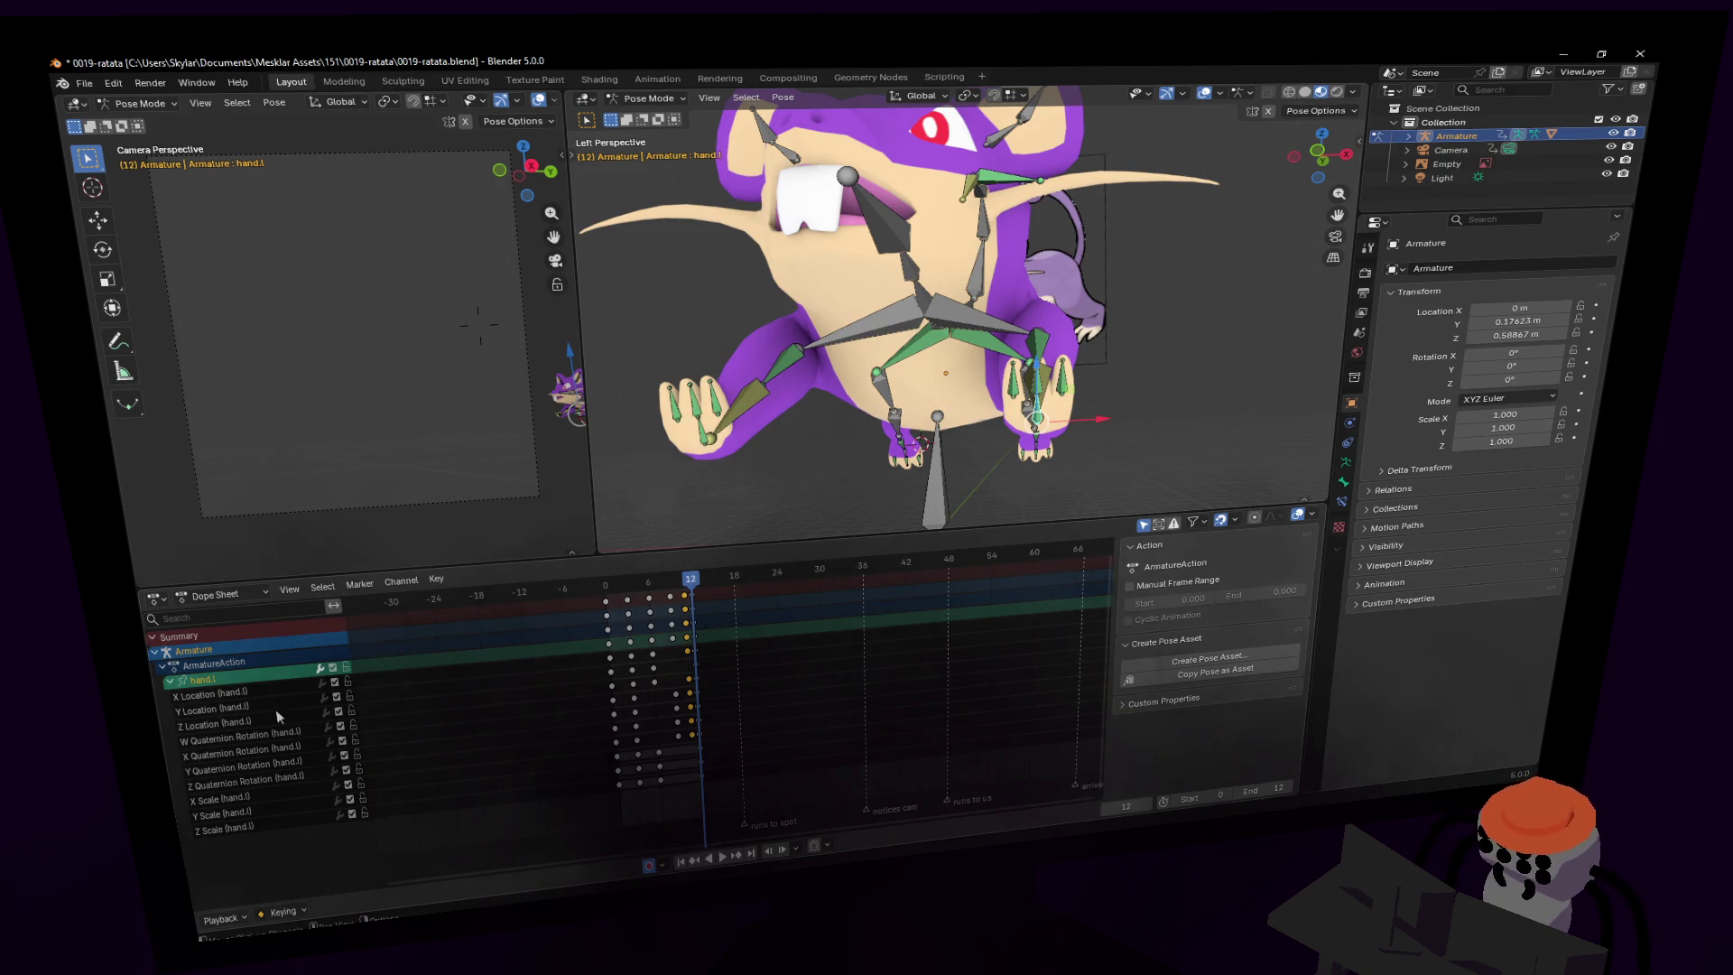
drag(723, 650, 607, 662)
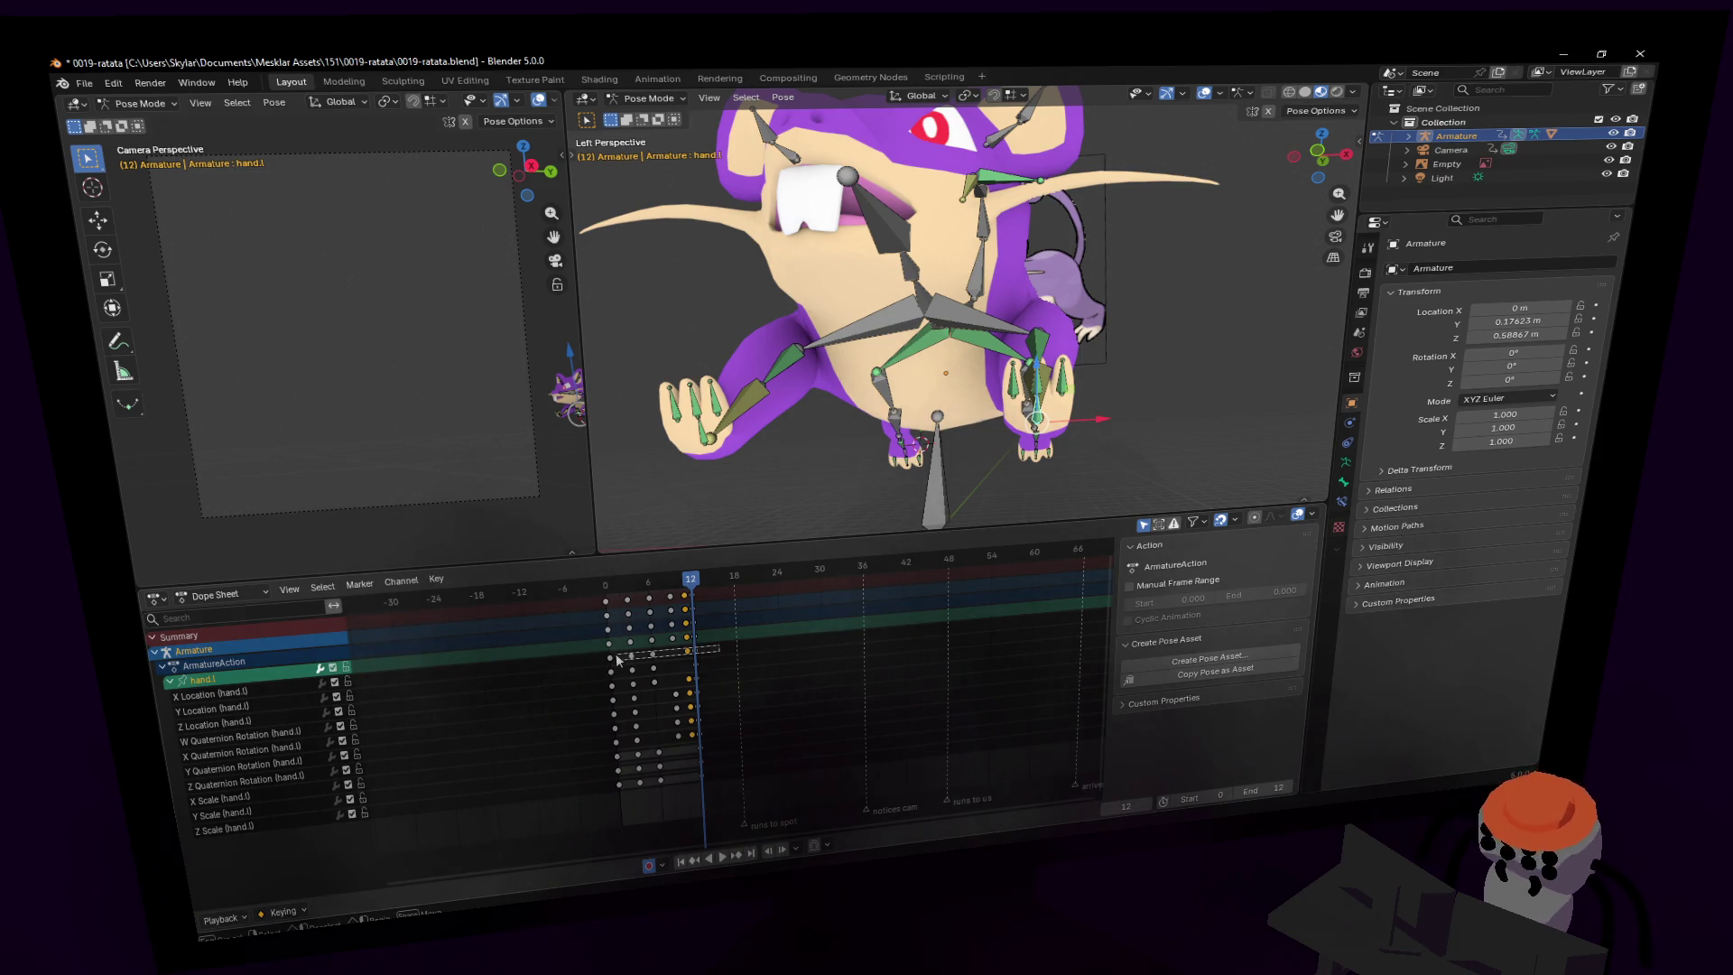
drag(617, 655, 621, 658)
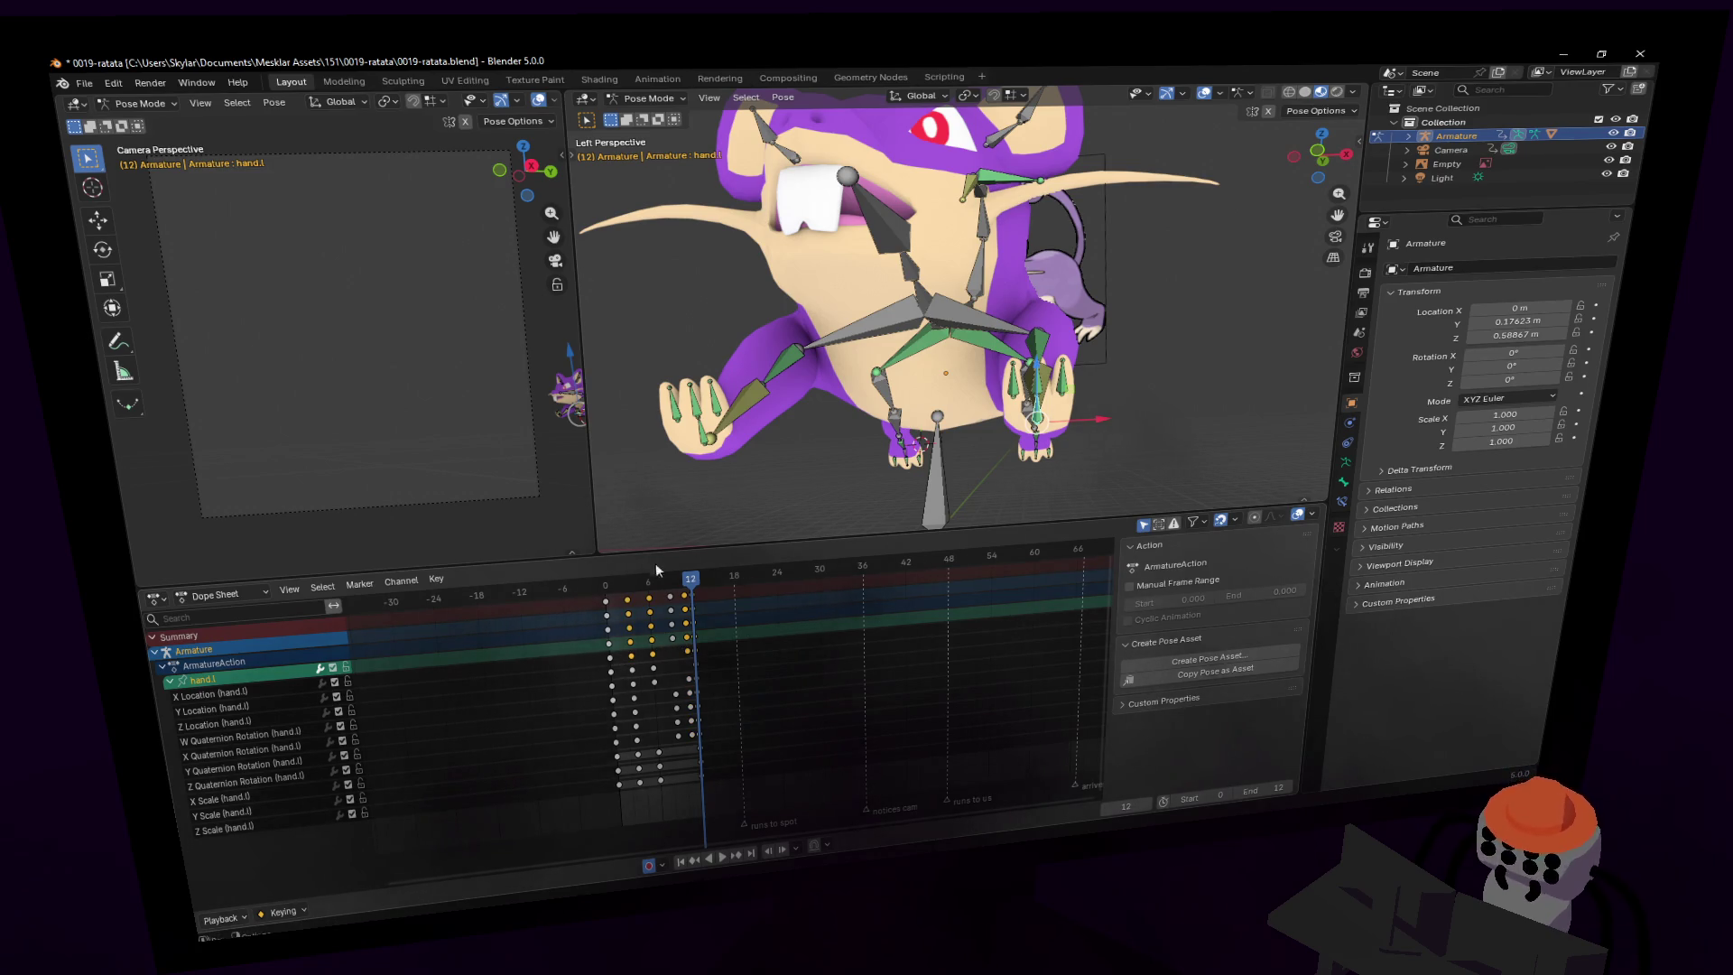
key(shift+Left)
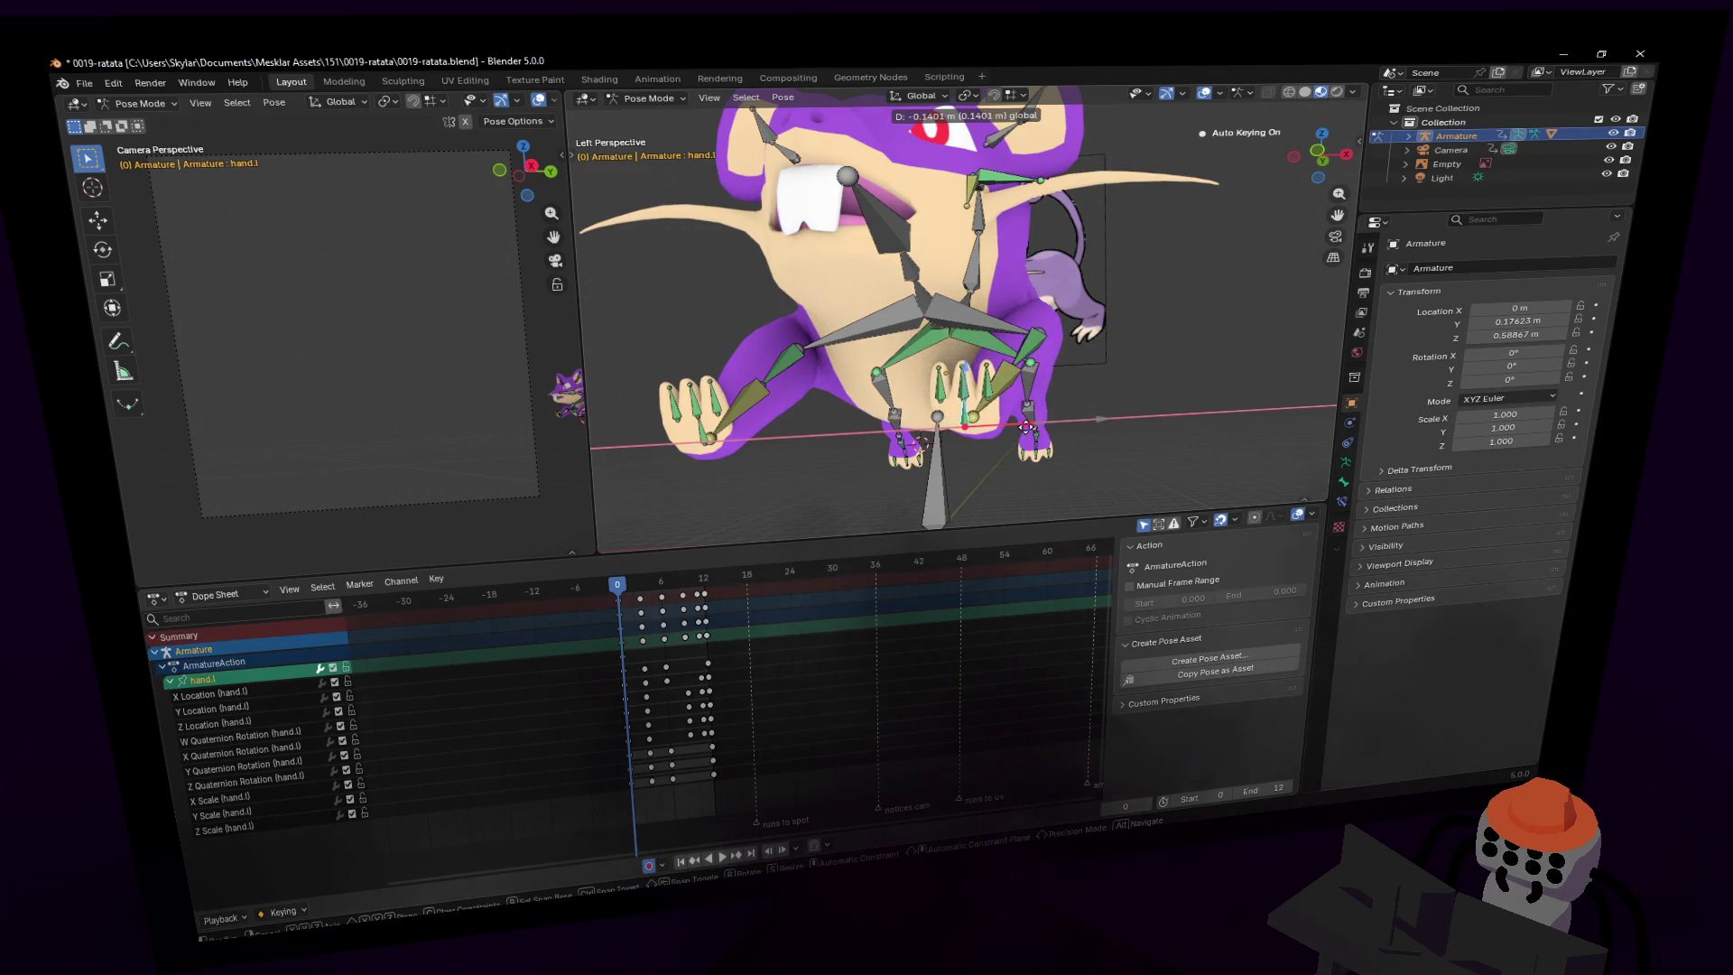
- Select hand.r and its Dope Sheet keyframes, moving the right paw outward along X
click(1028, 421)
middle_drag(835, 352, 831, 350)
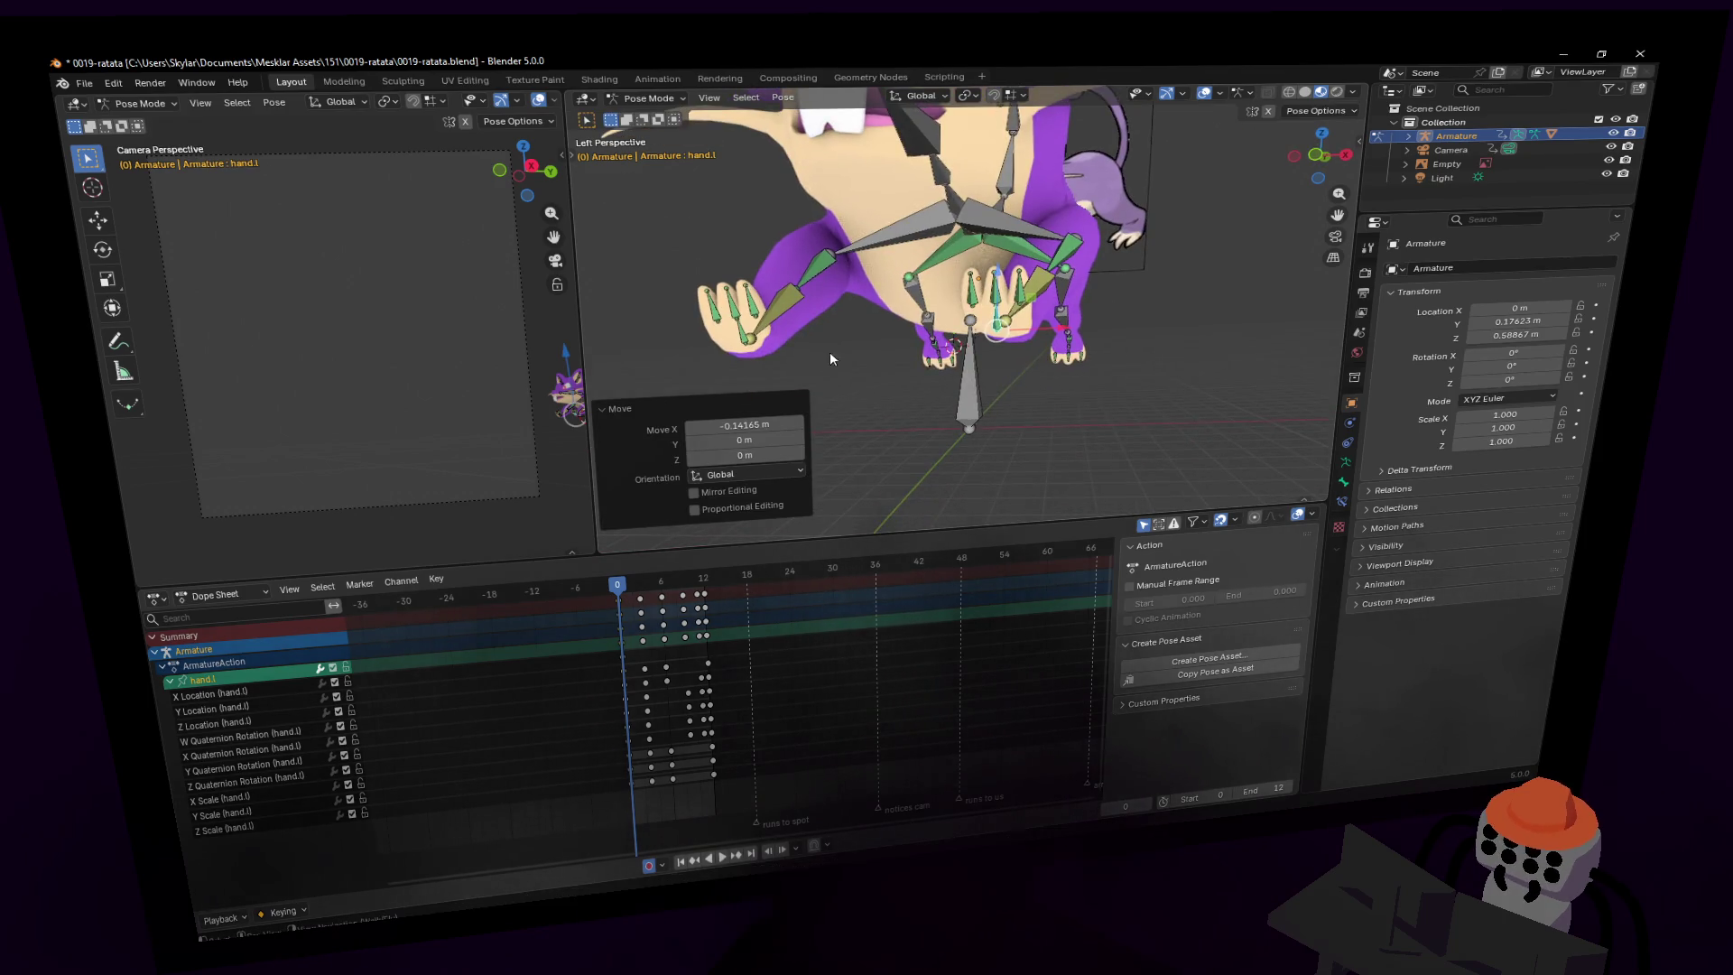
click(742, 335)
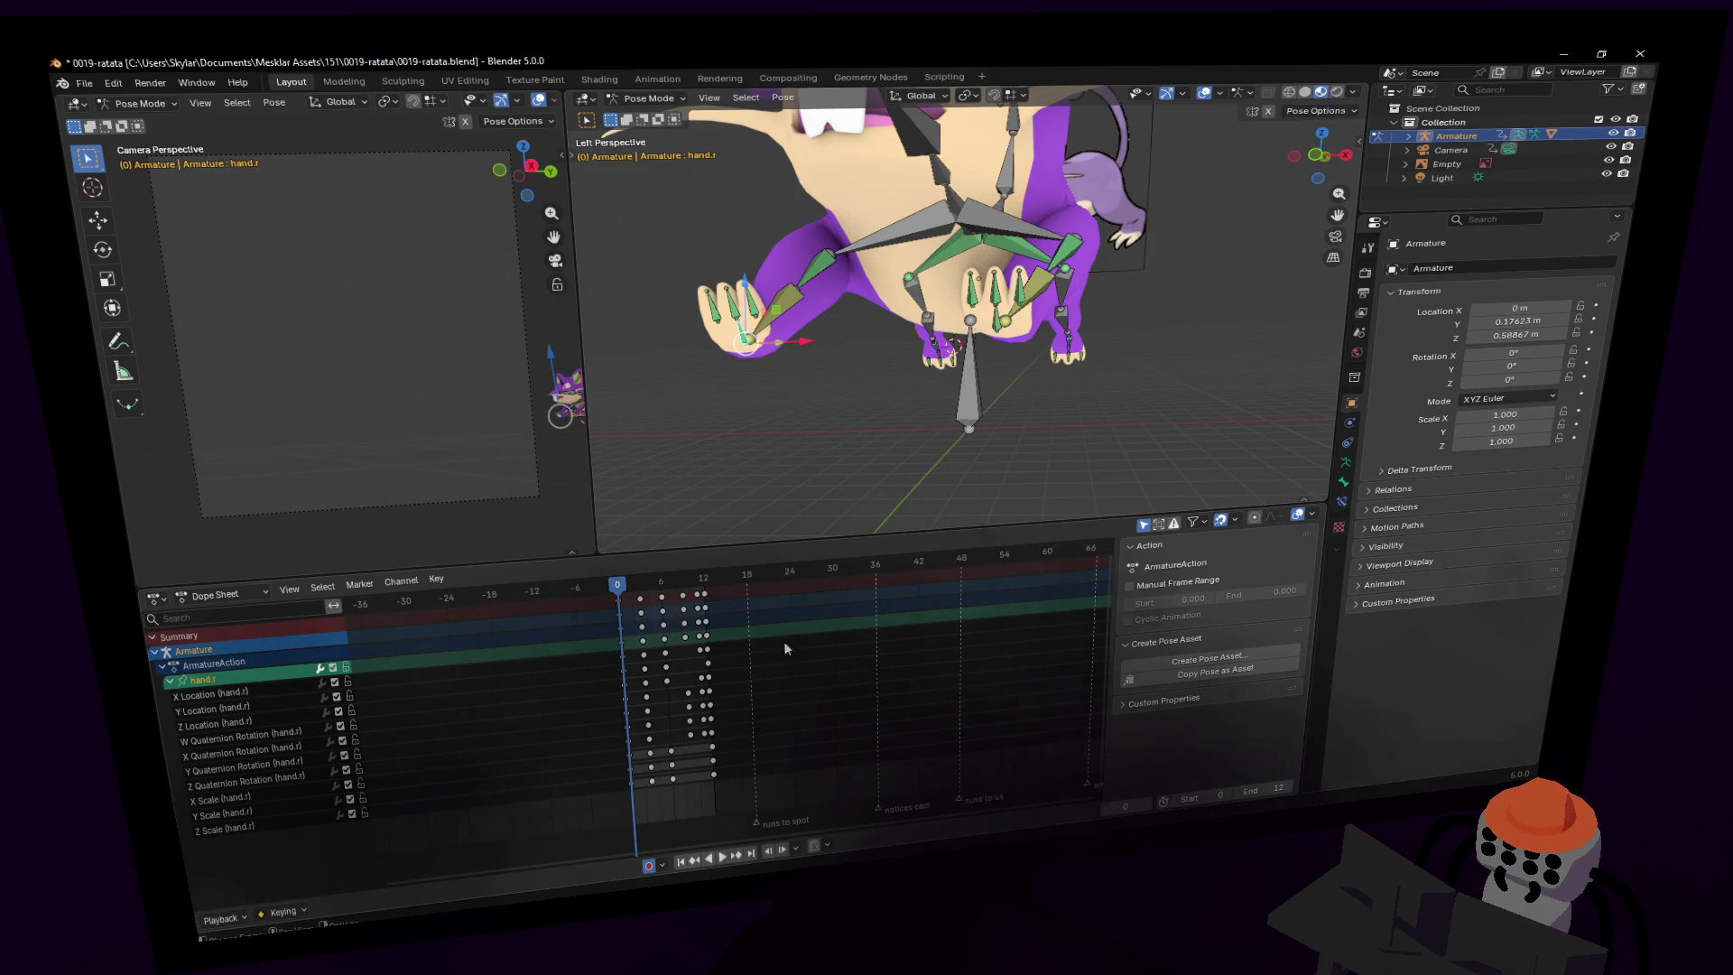
drag(738, 650, 636, 665)
drag(806, 343, 862, 341)
middle_drag(862, 342, 964, 304)
key(Return)
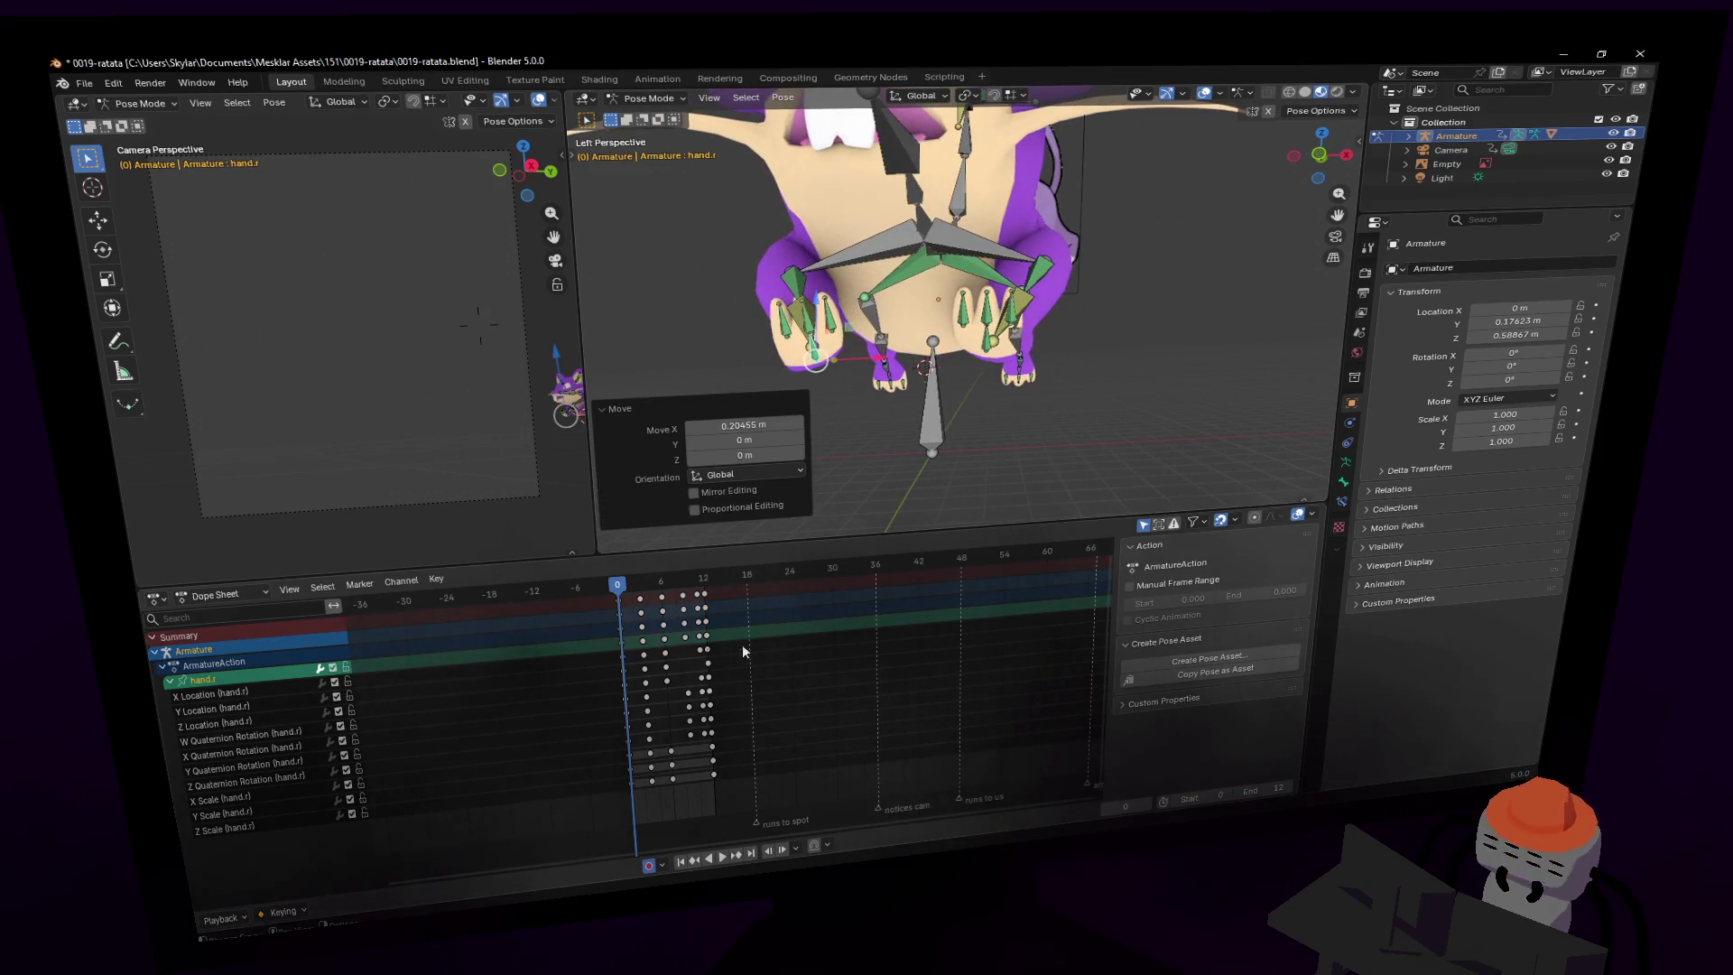
- Check the paw pose at frame 9, then select hand.l in a close front-paw view
drag(620, 582, 691, 591)
key(shift+grave)
key(Return)
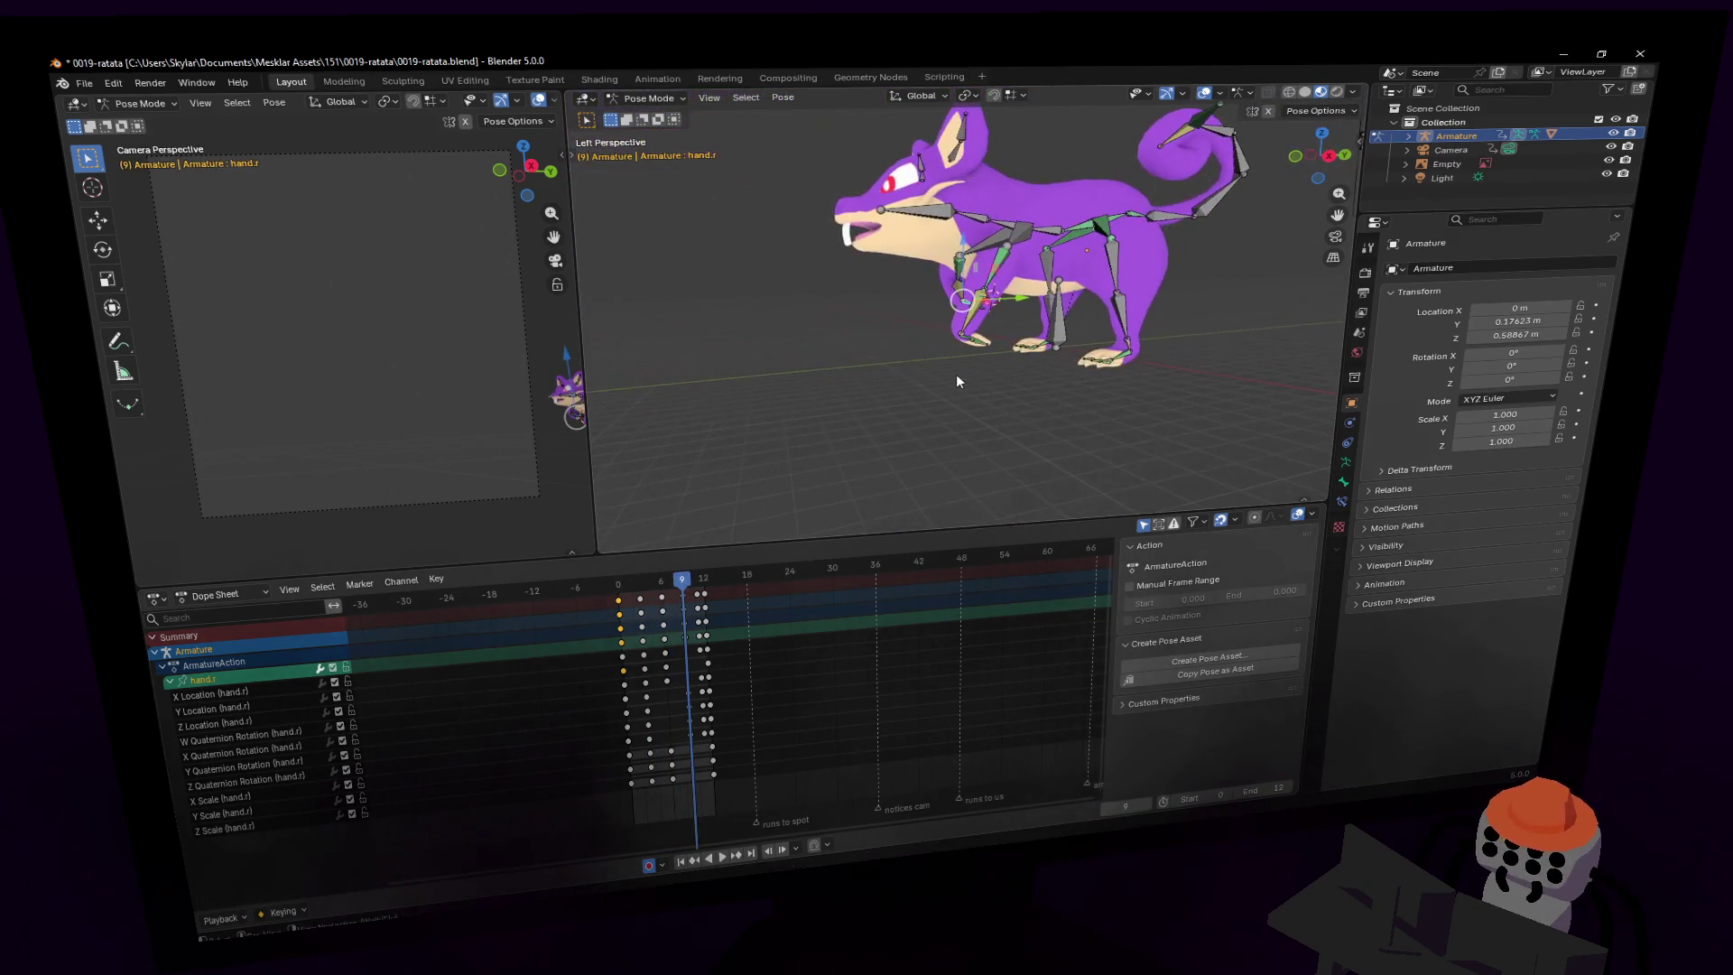
key(shift+Left)
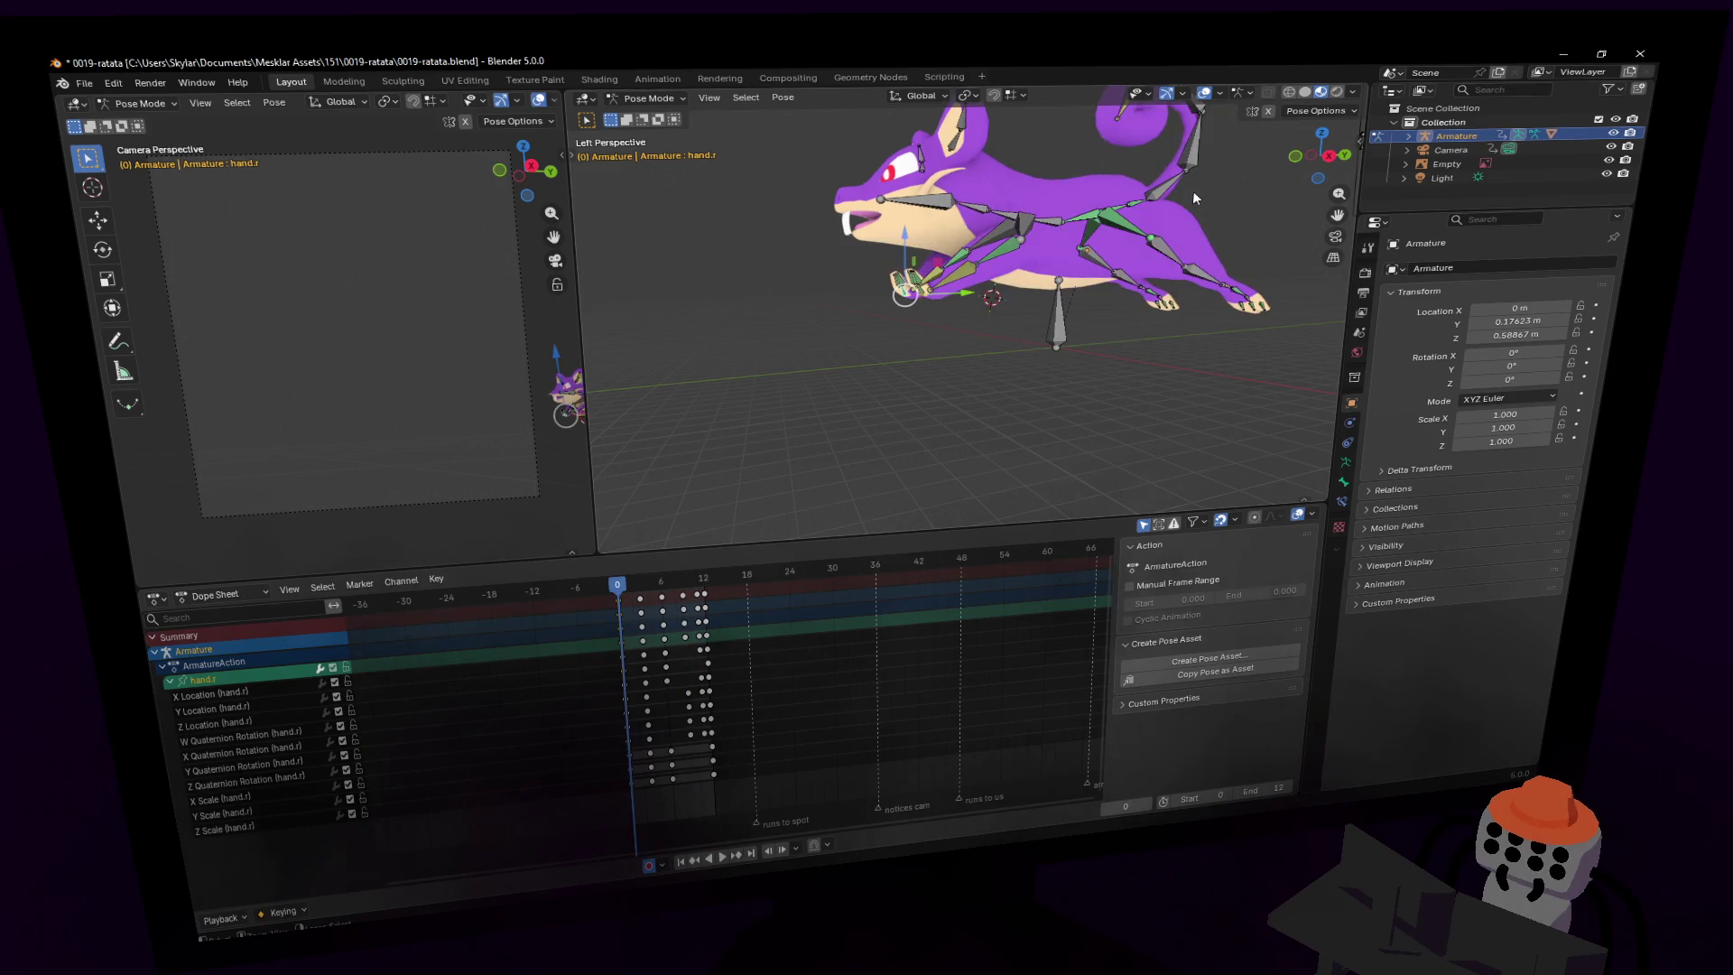
key(shift+grave)
key(w)
click(870, 398)
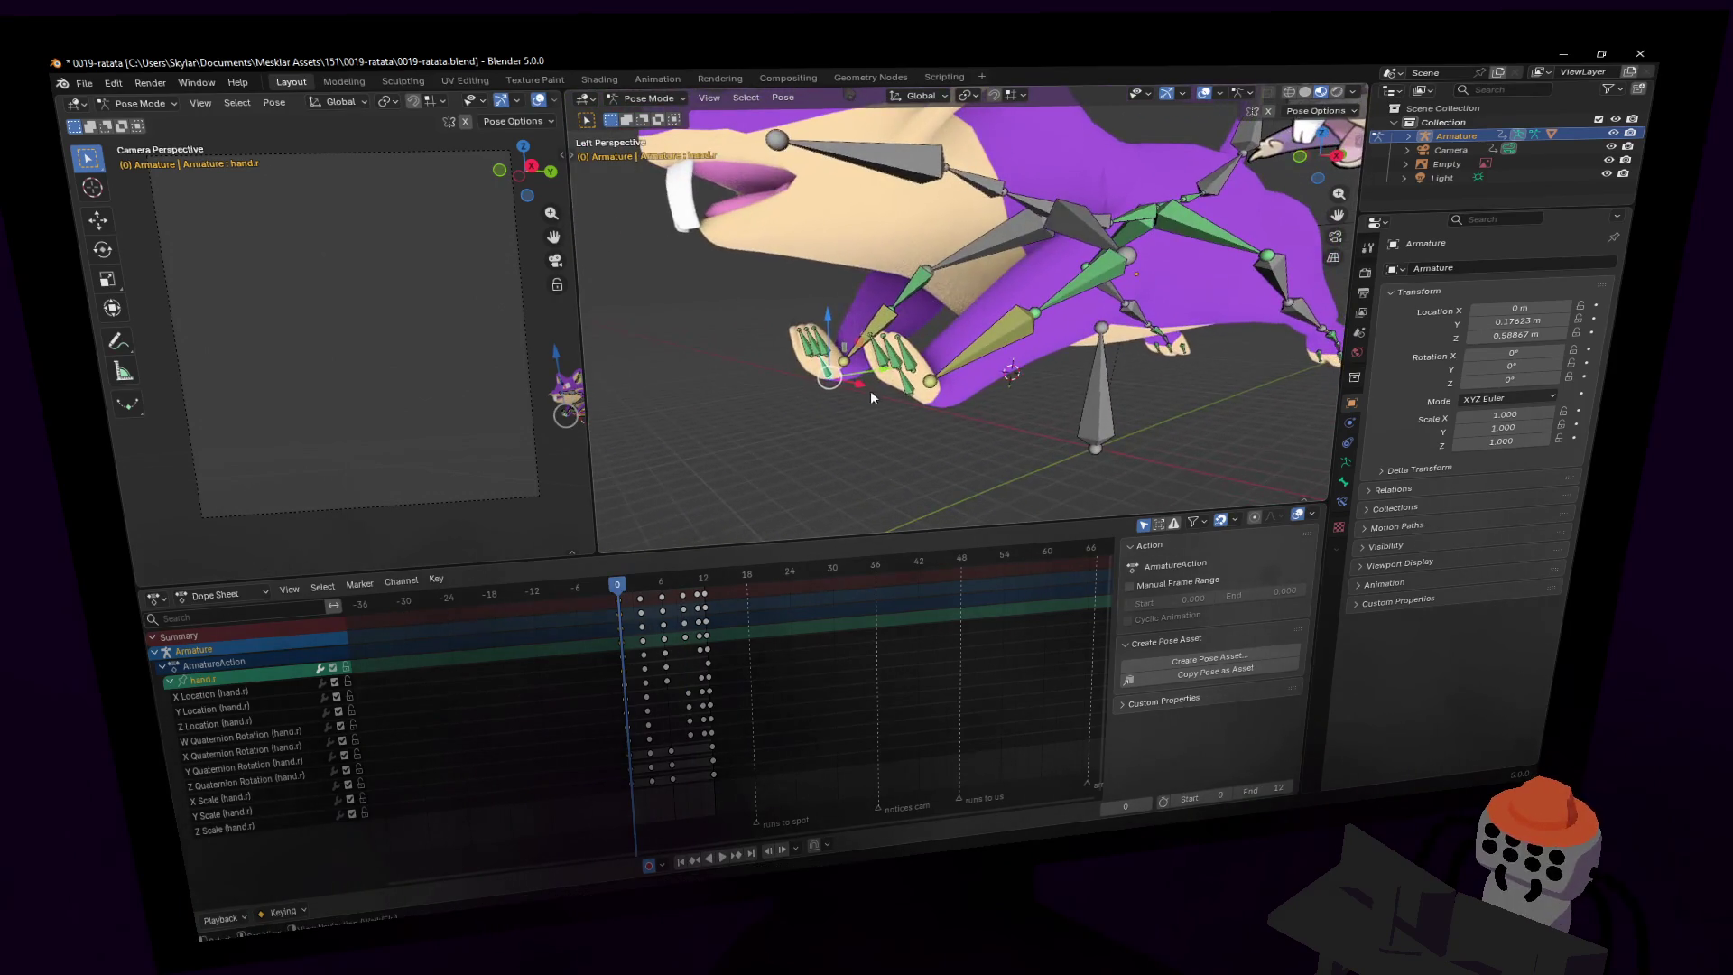
click(905, 392)
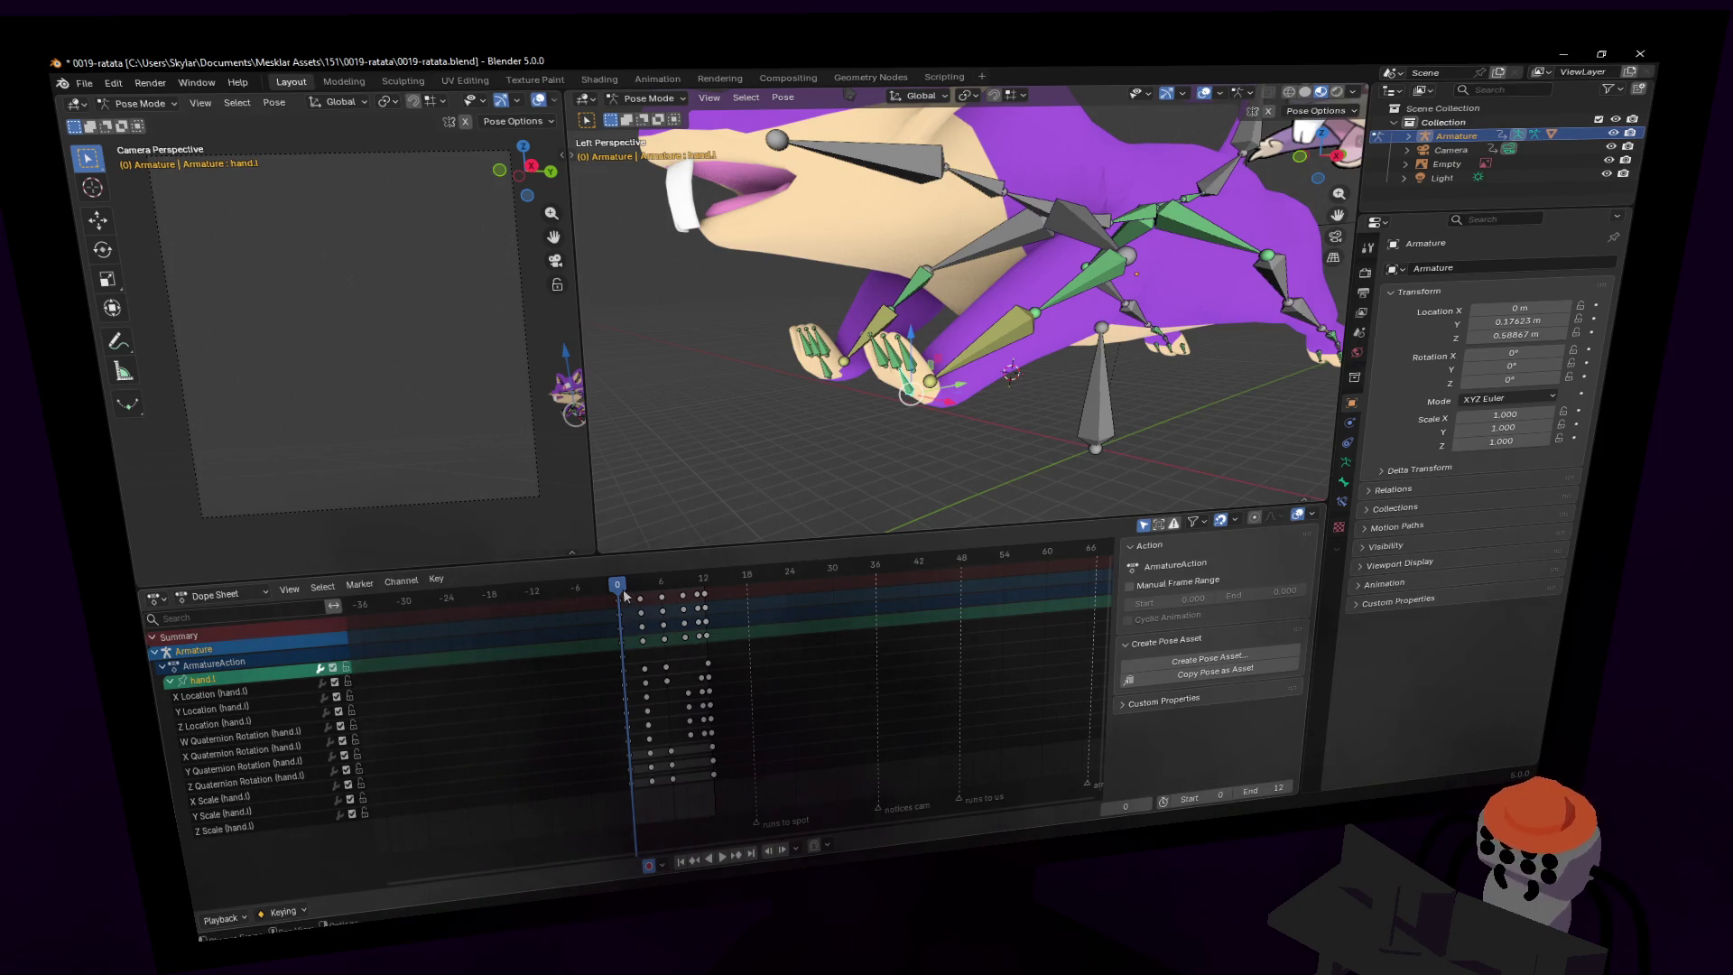
- Scrub and play the run cycle, stopping at frame 6
drag(624, 596, 663, 600)
key(shift+grave)
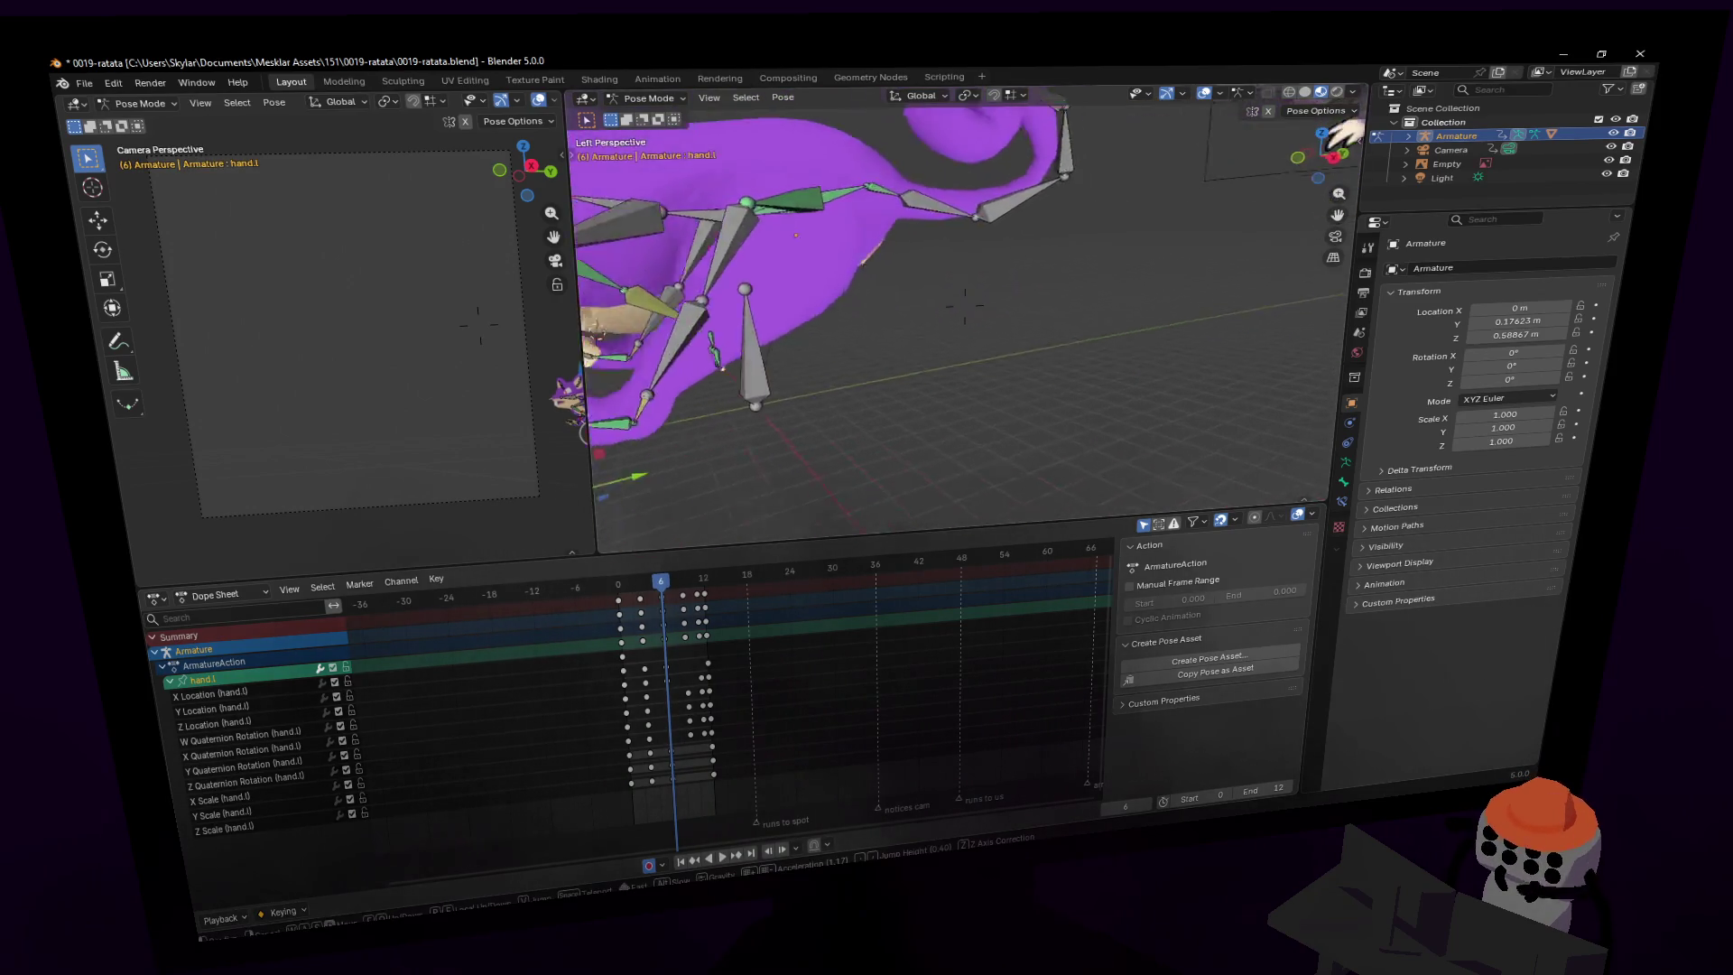
key(Return)
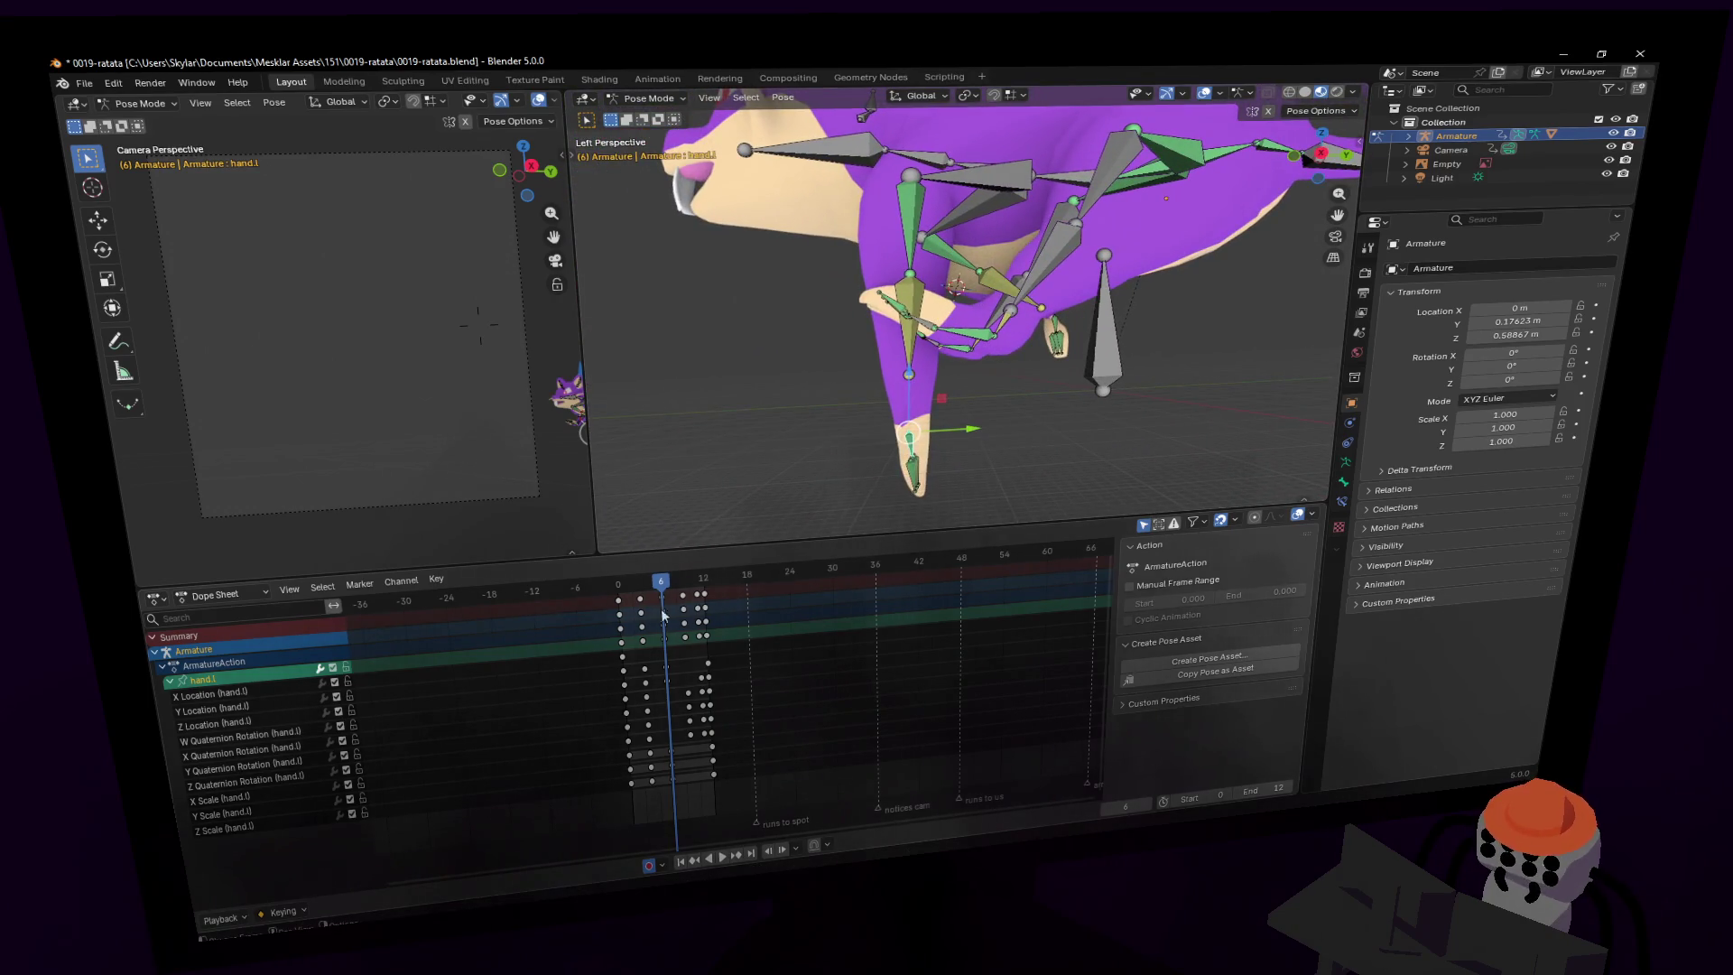
key(space)
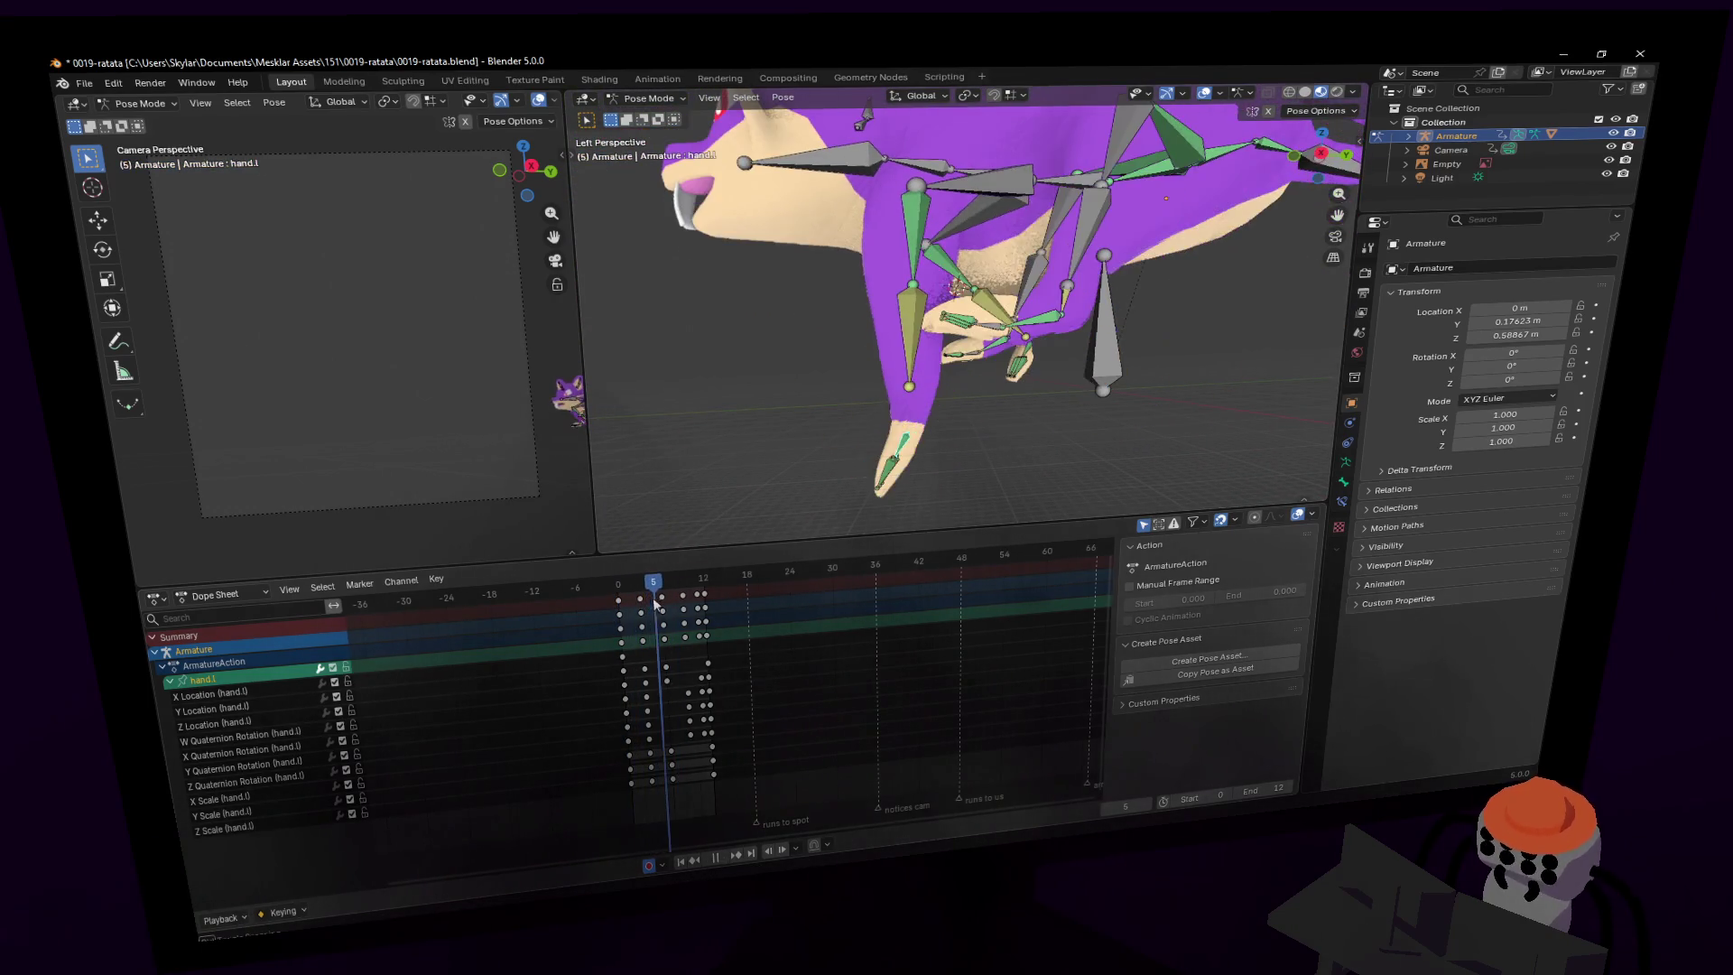
key(space)
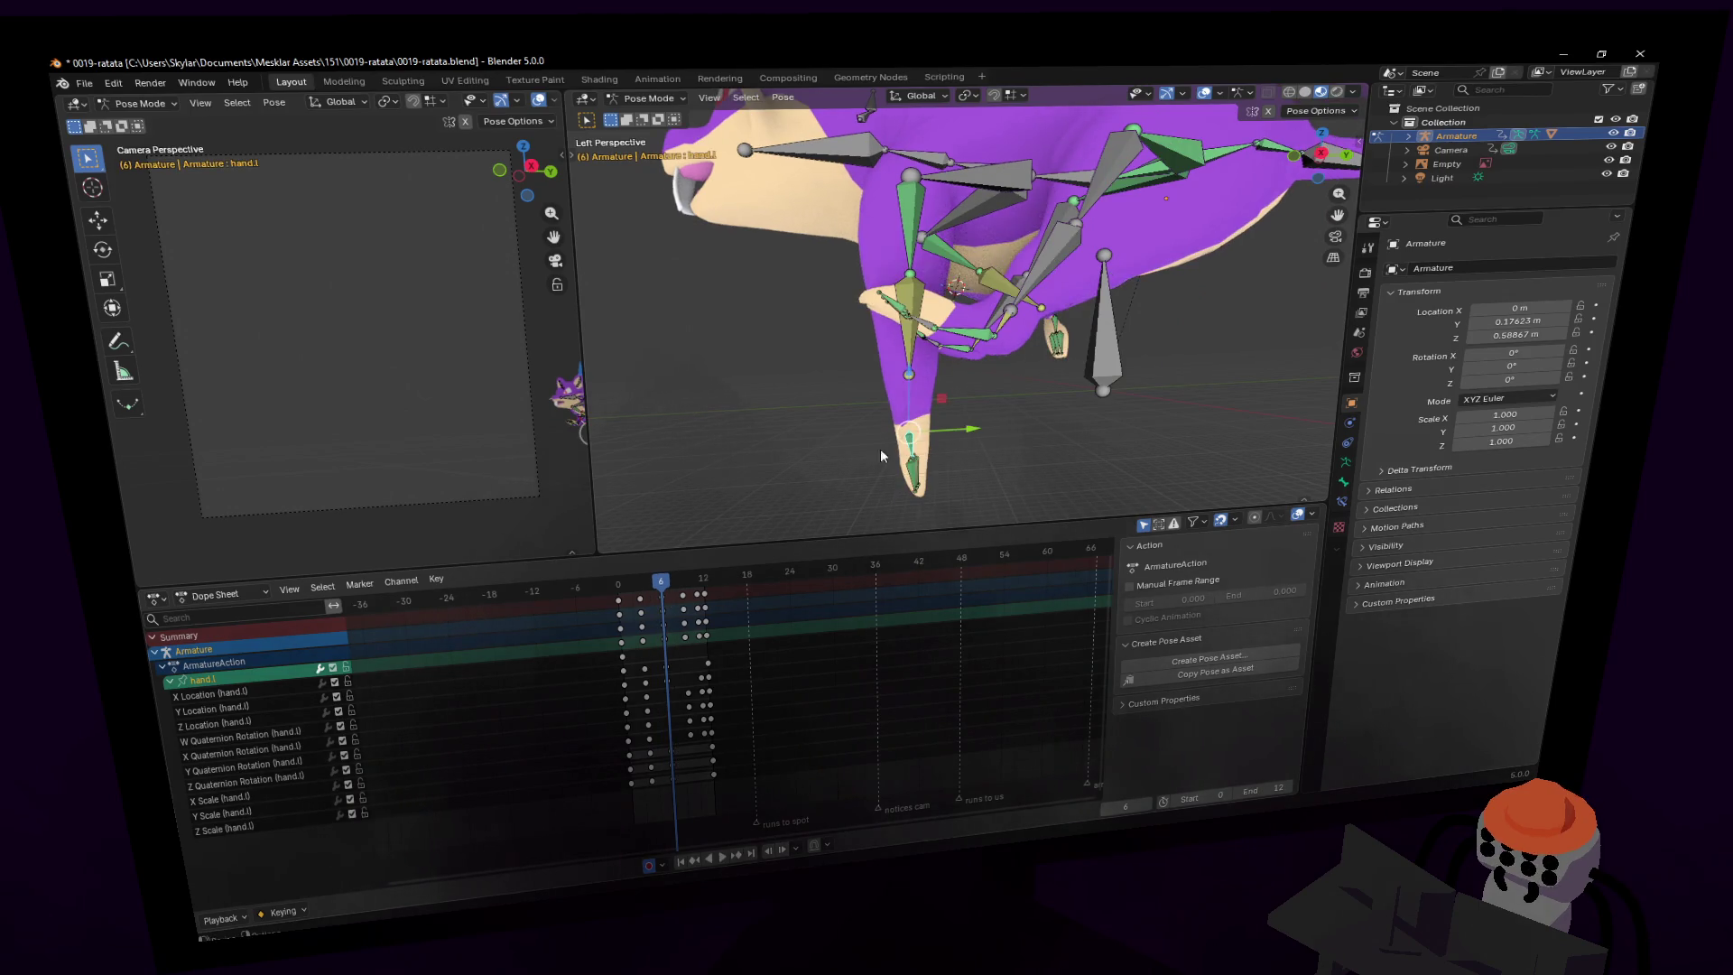
- Reposition hand.l at frame 6, refining its placement in Right Ortho view
key(g)
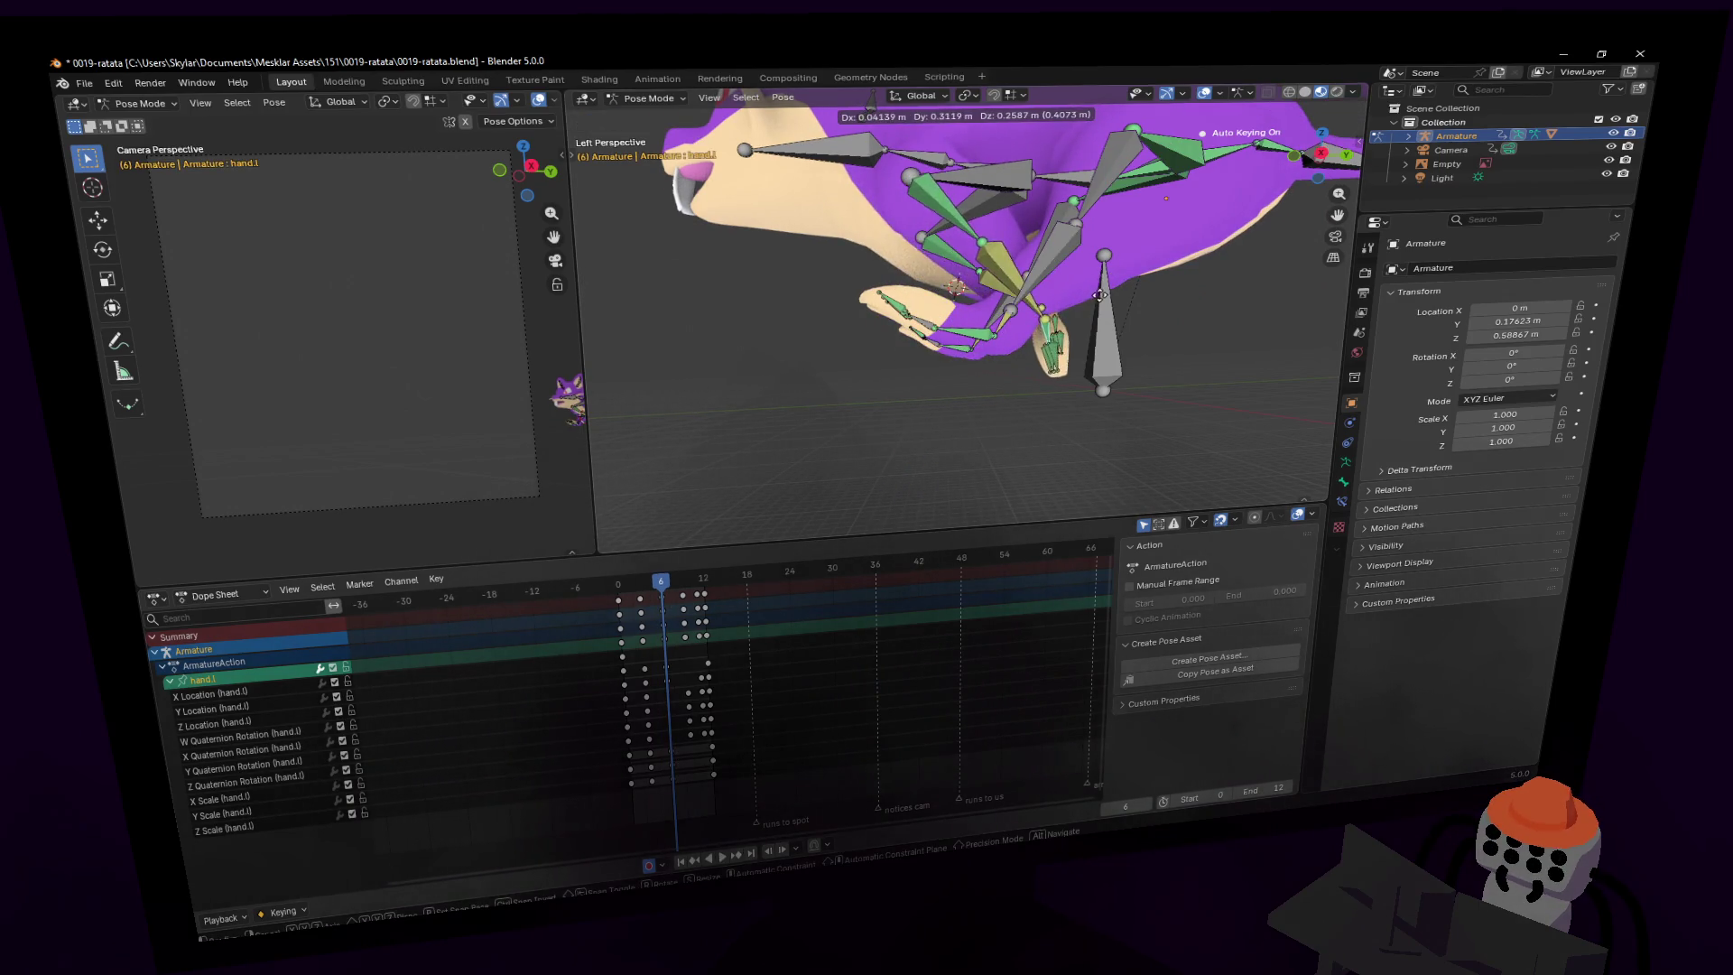
click(1129, 278)
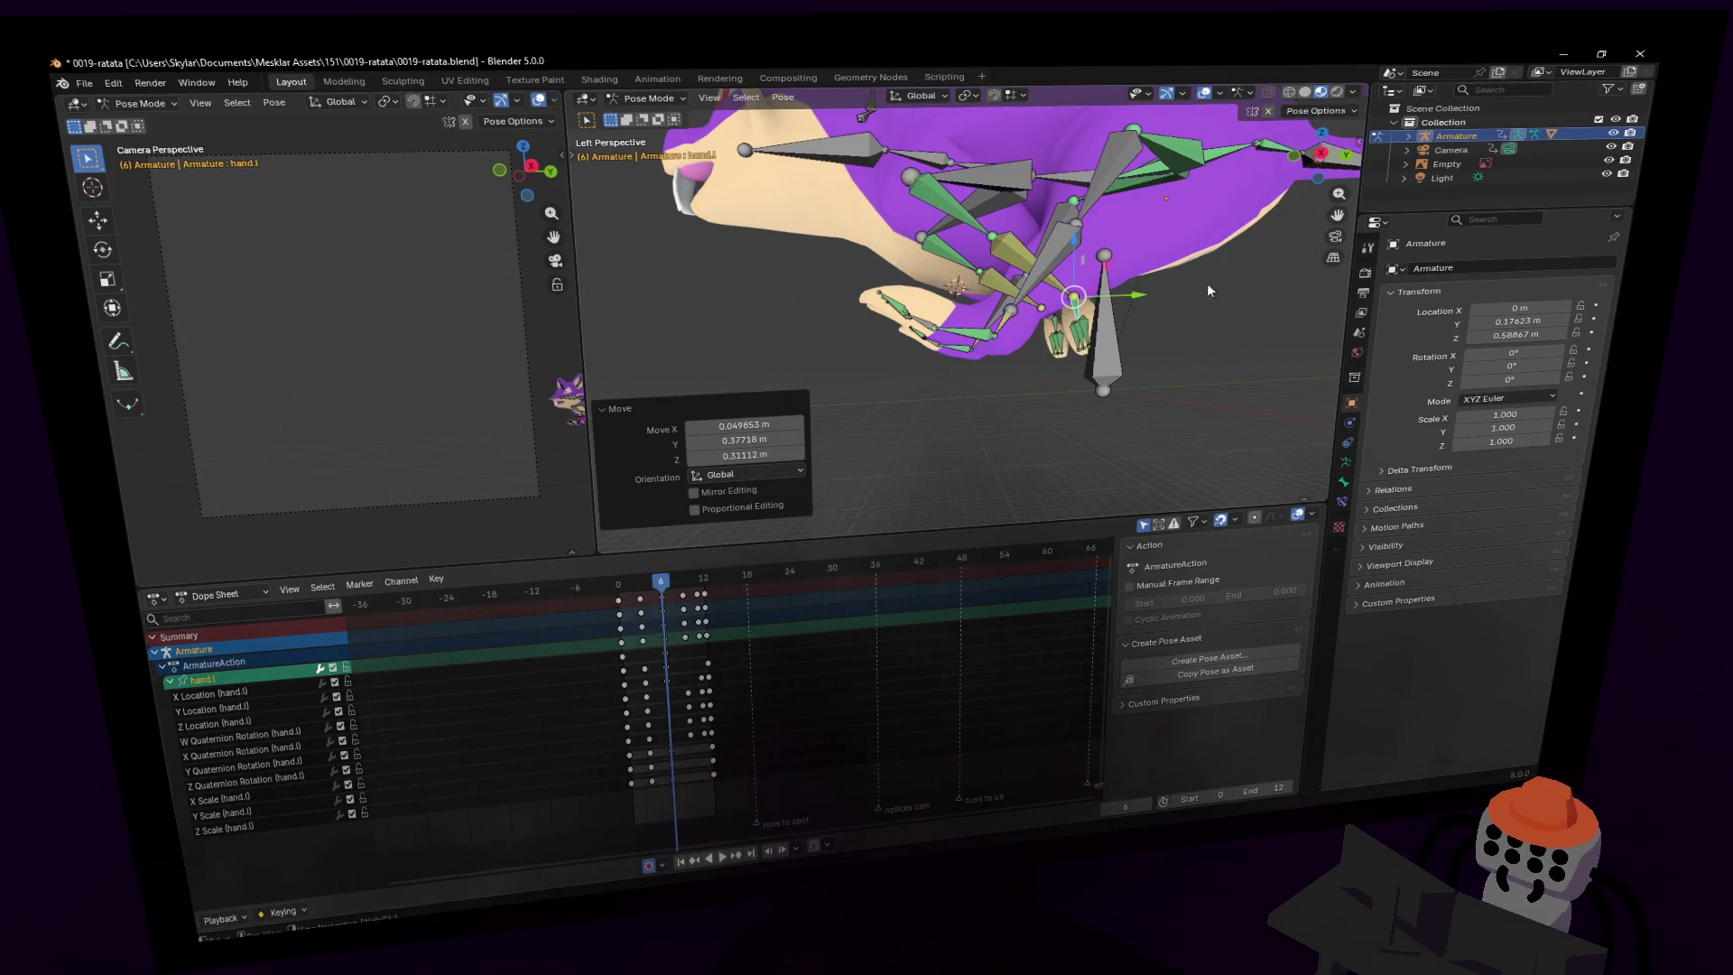
click(1319, 155)
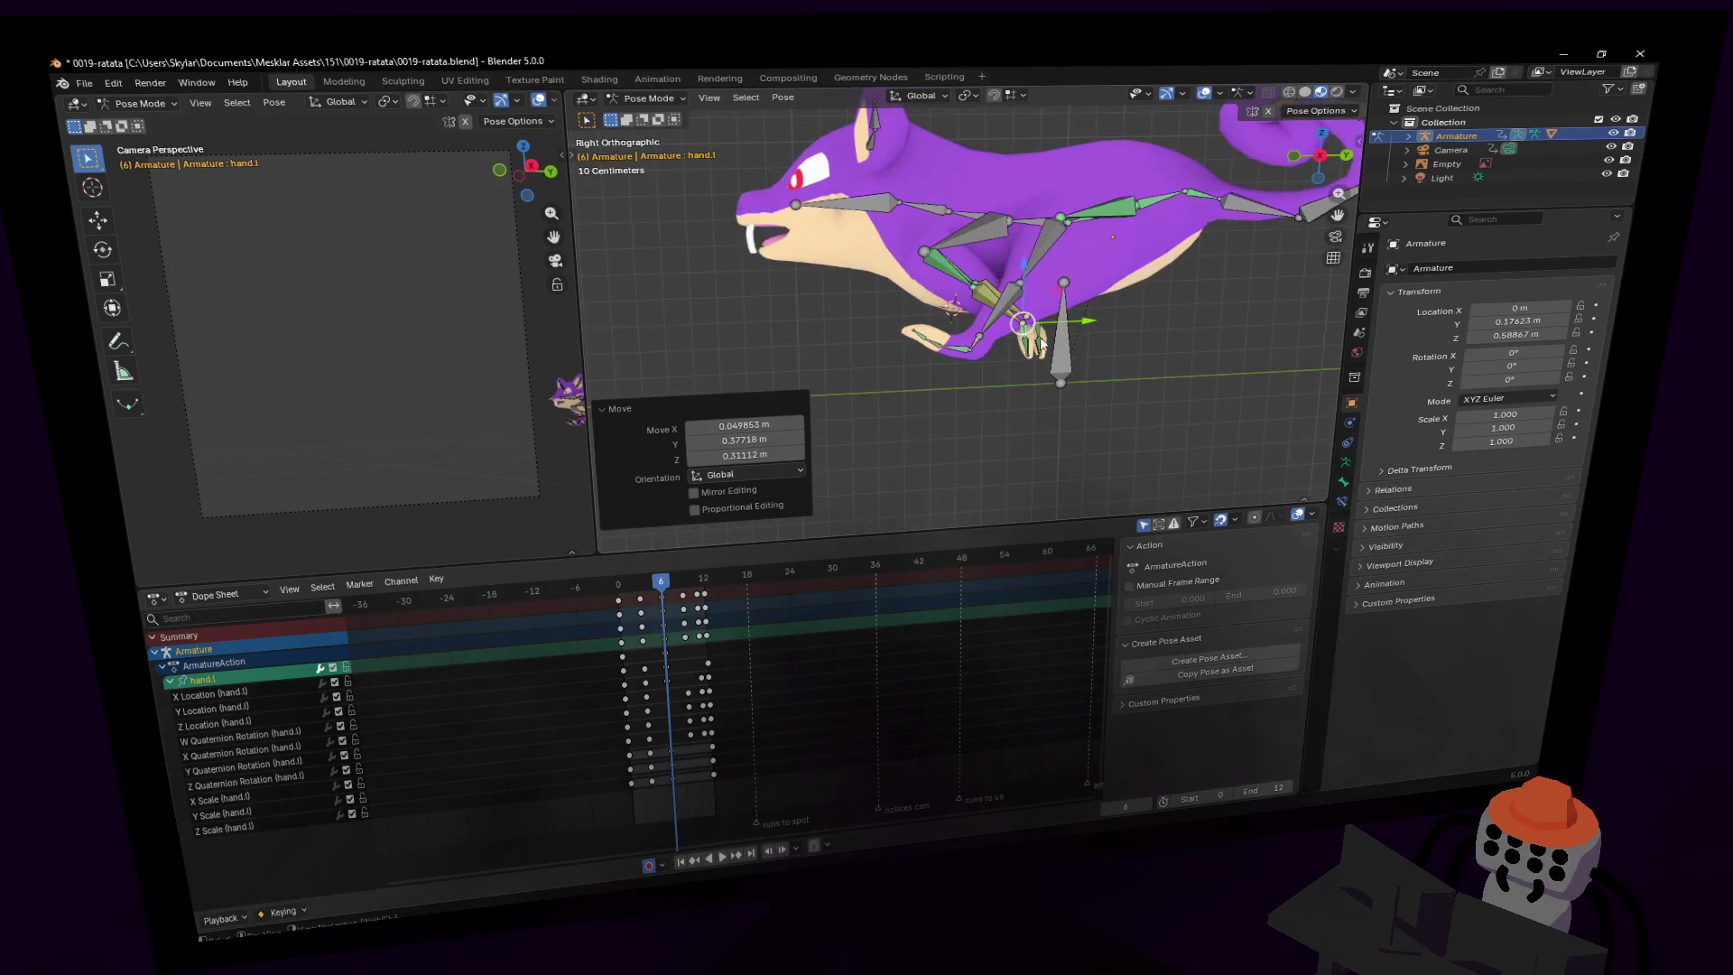
key(g)
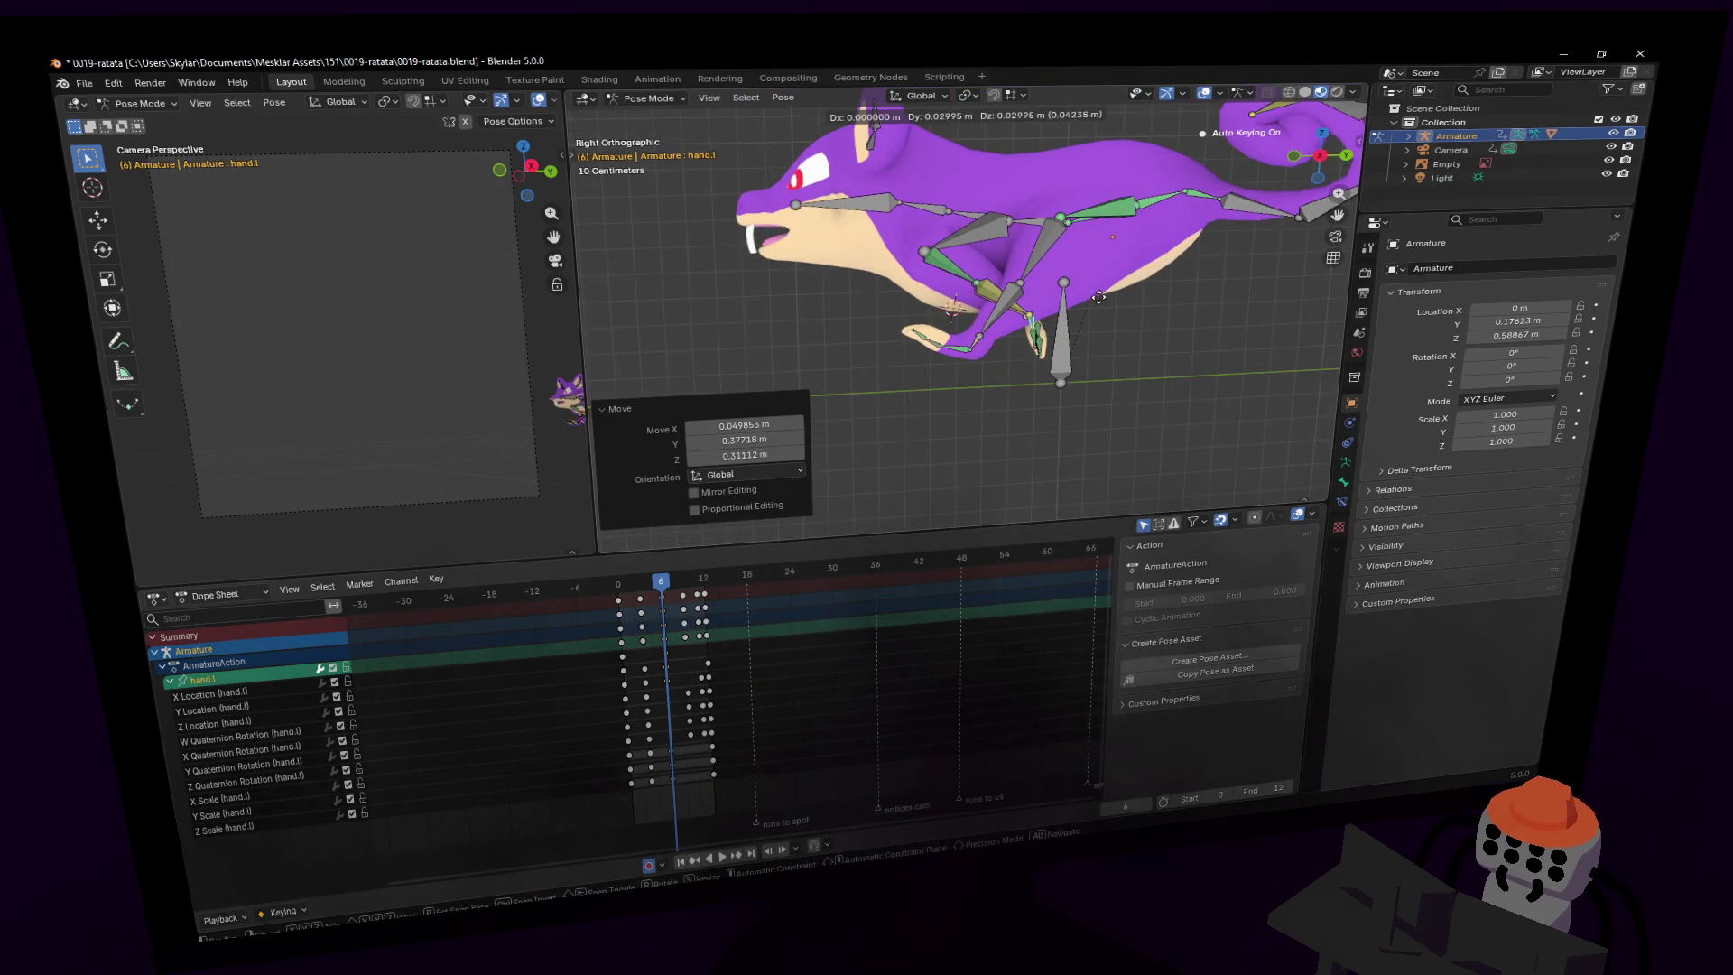
click(1109, 303)
key(r)
key(Return)
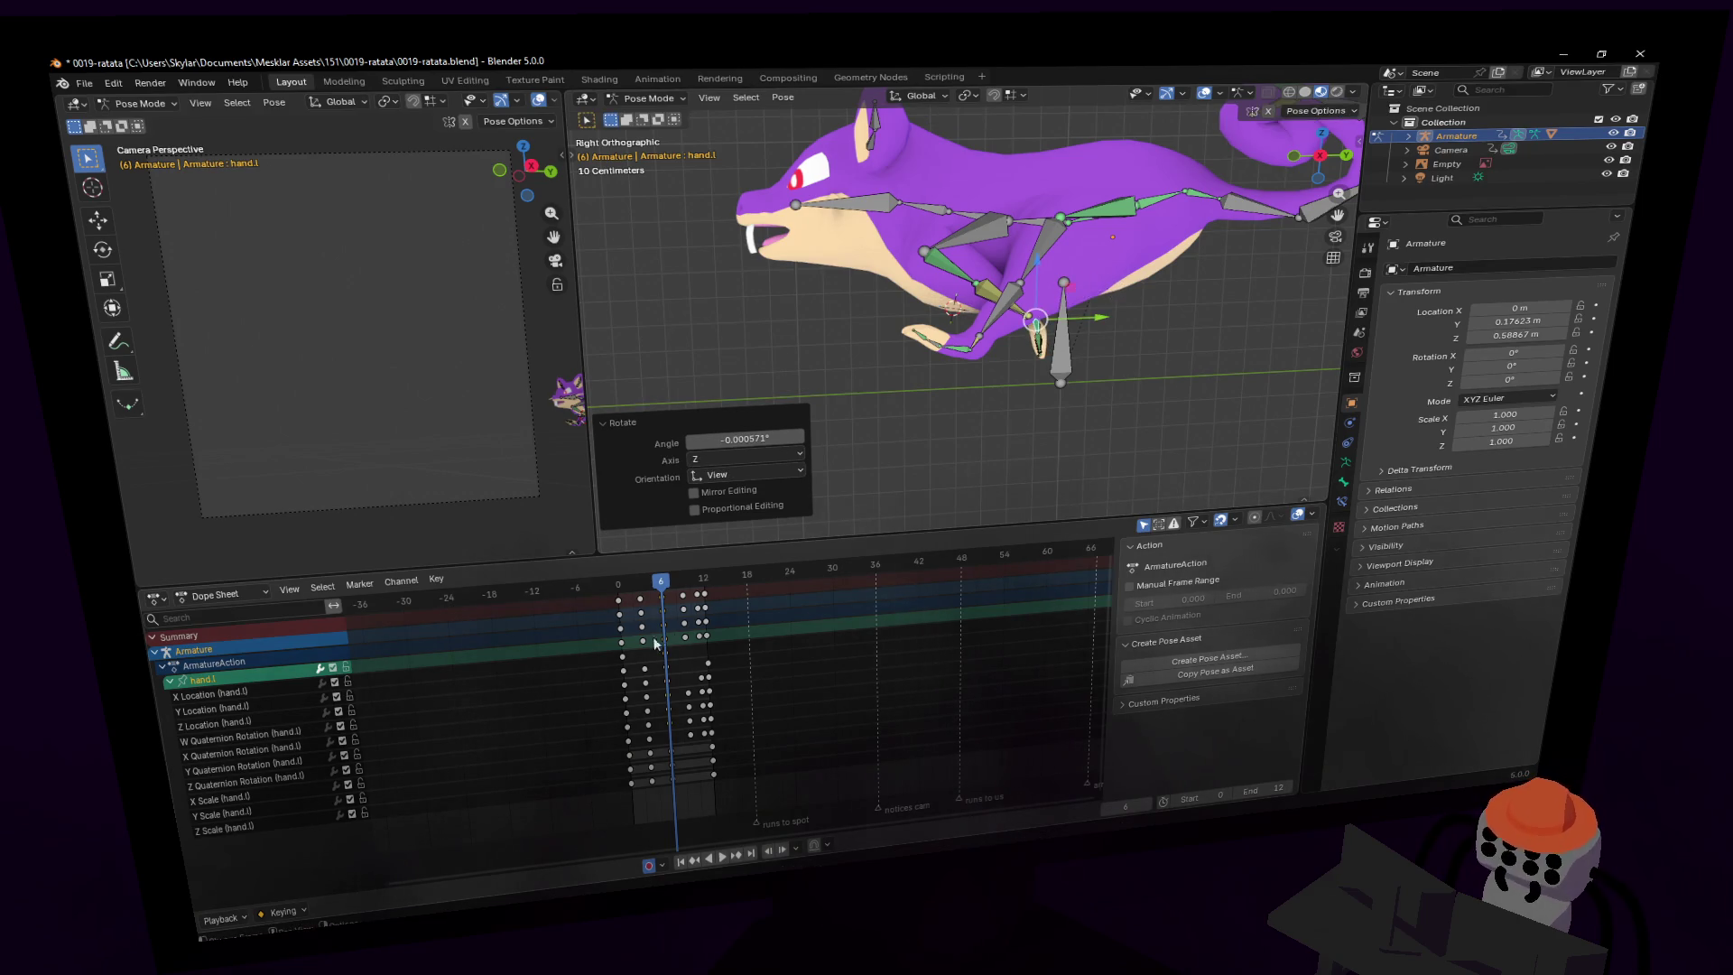
- Scrub and replay the 12-frame loop to review how both front paws move
drag(660, 594, 619, 597)
drag(640, 595, 661, 596)
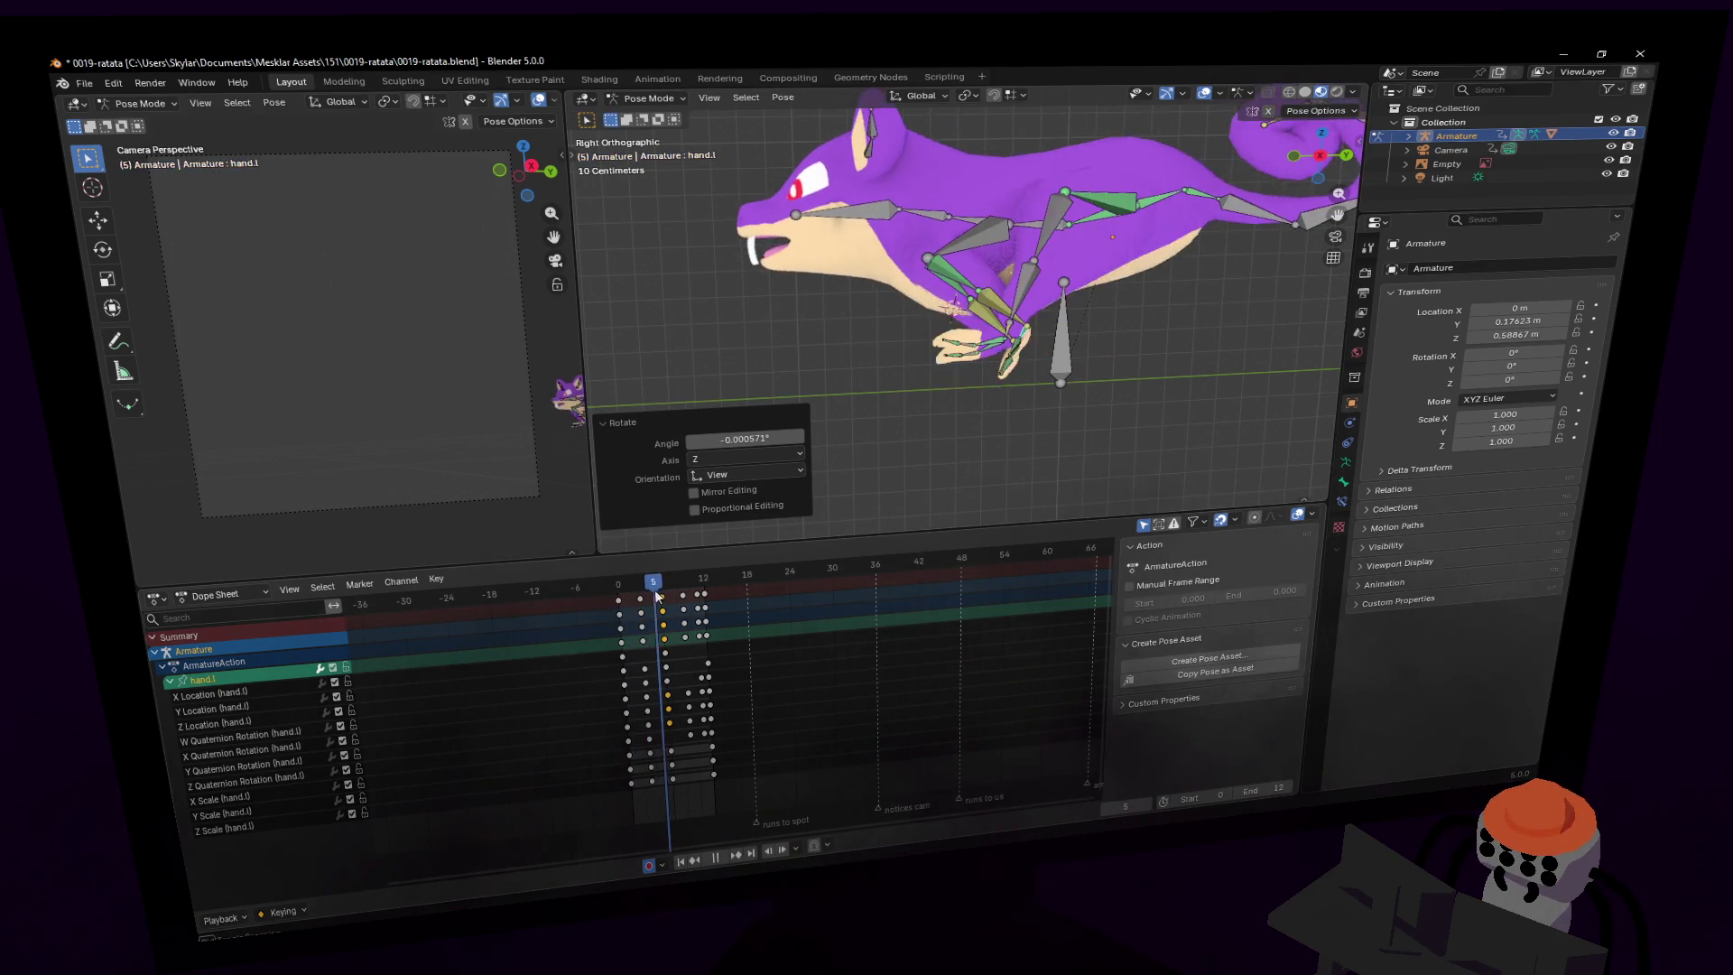
key(ctrl+shift+m)
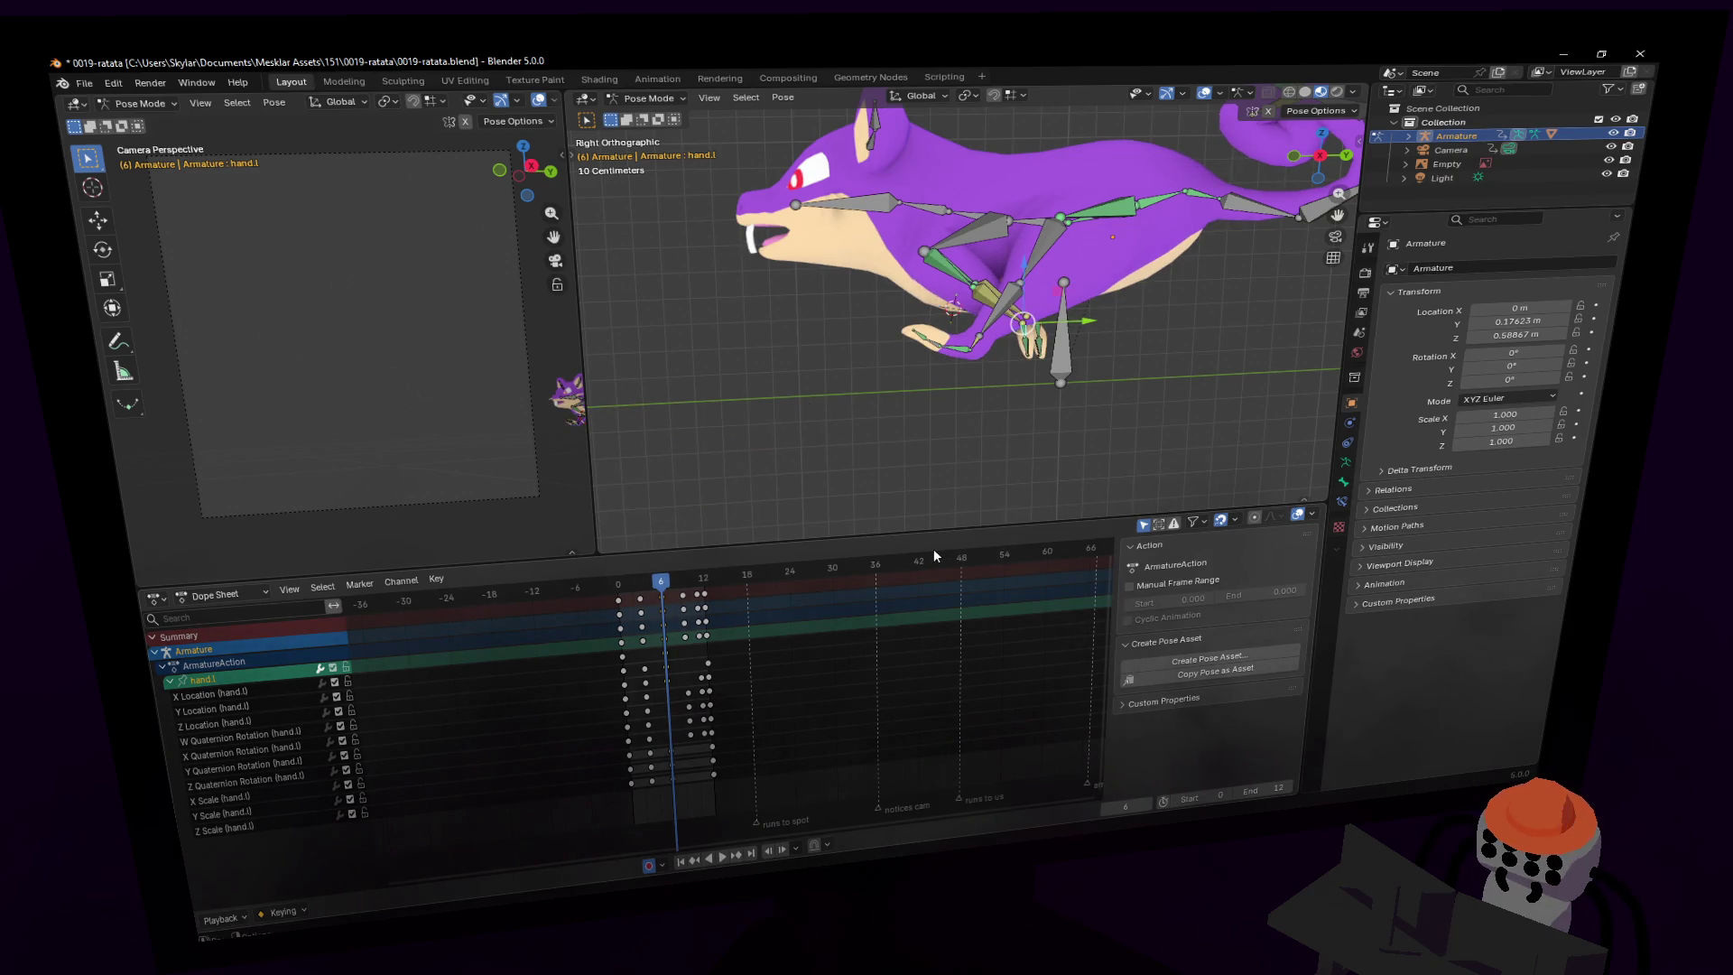
key(shift+Left)
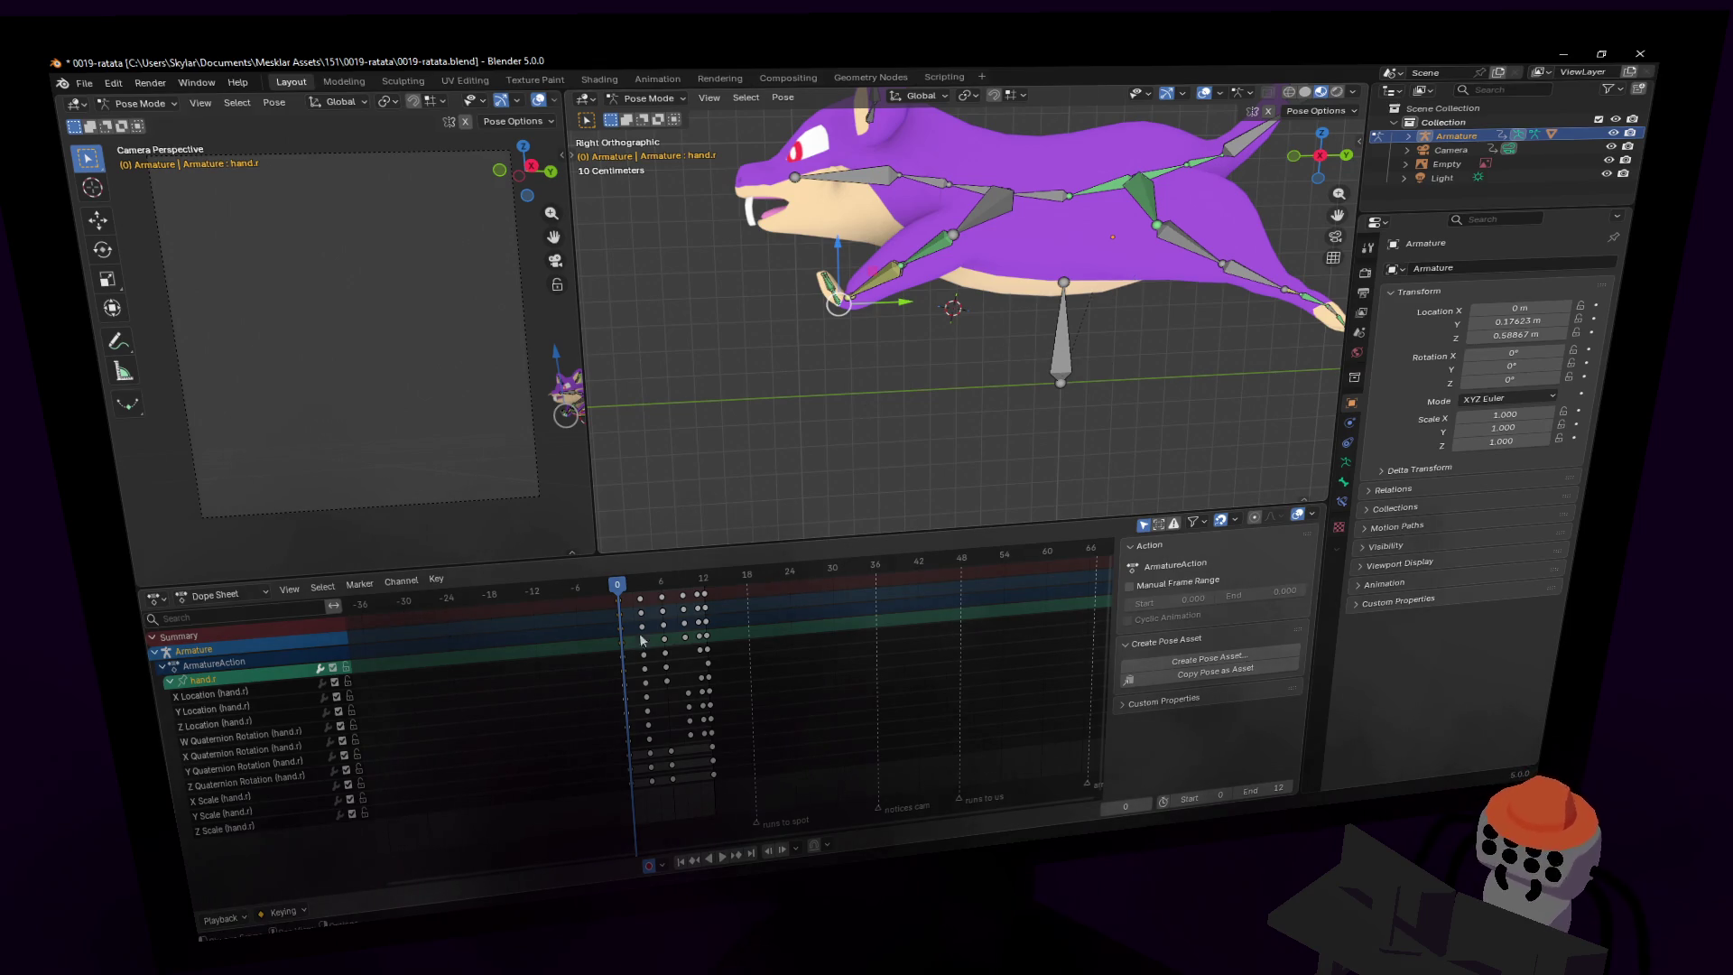
key(space)
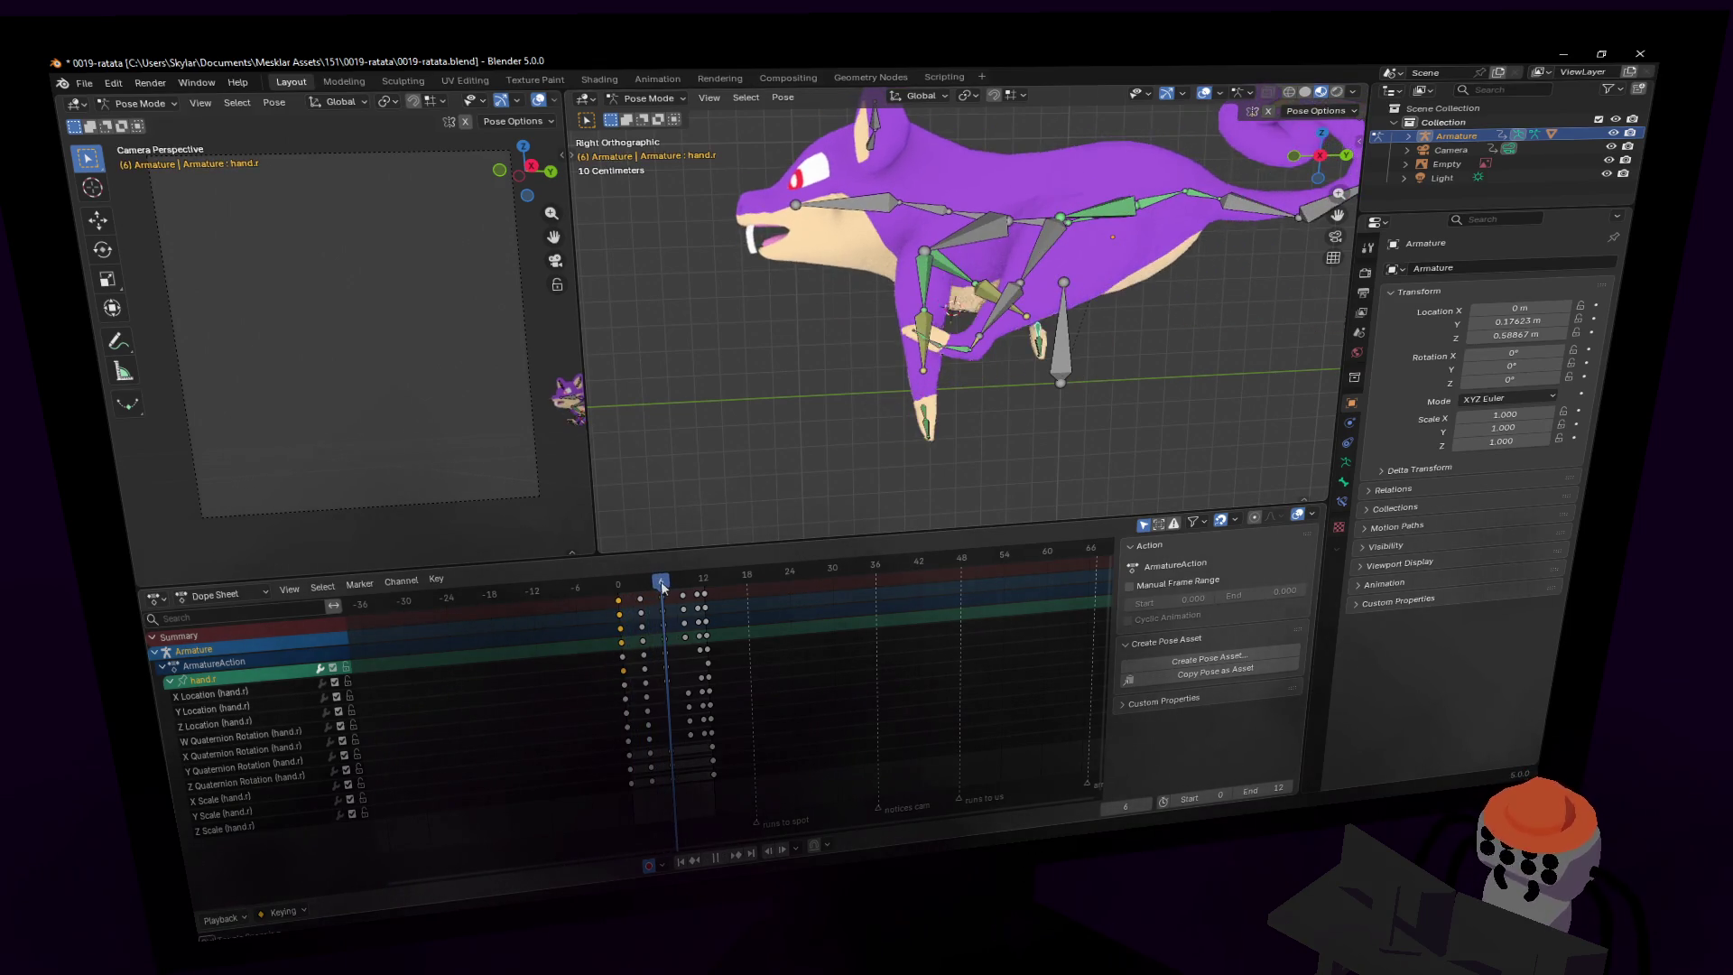
key(Escape)
key(space)
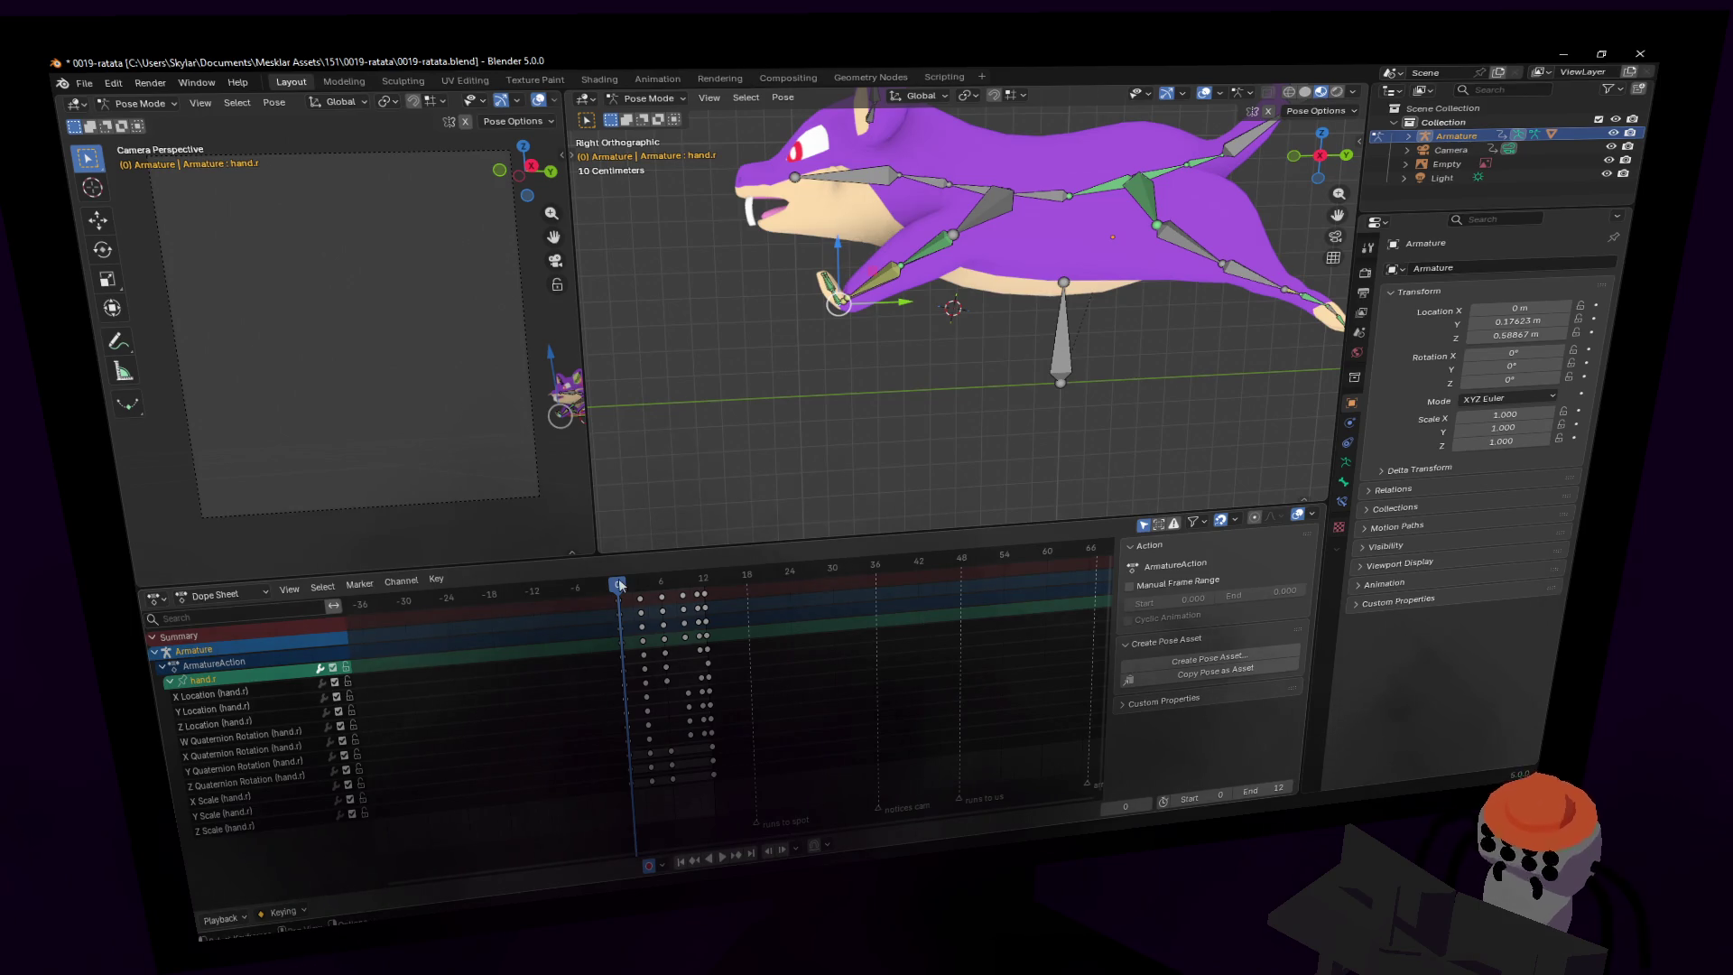
key(Escape)
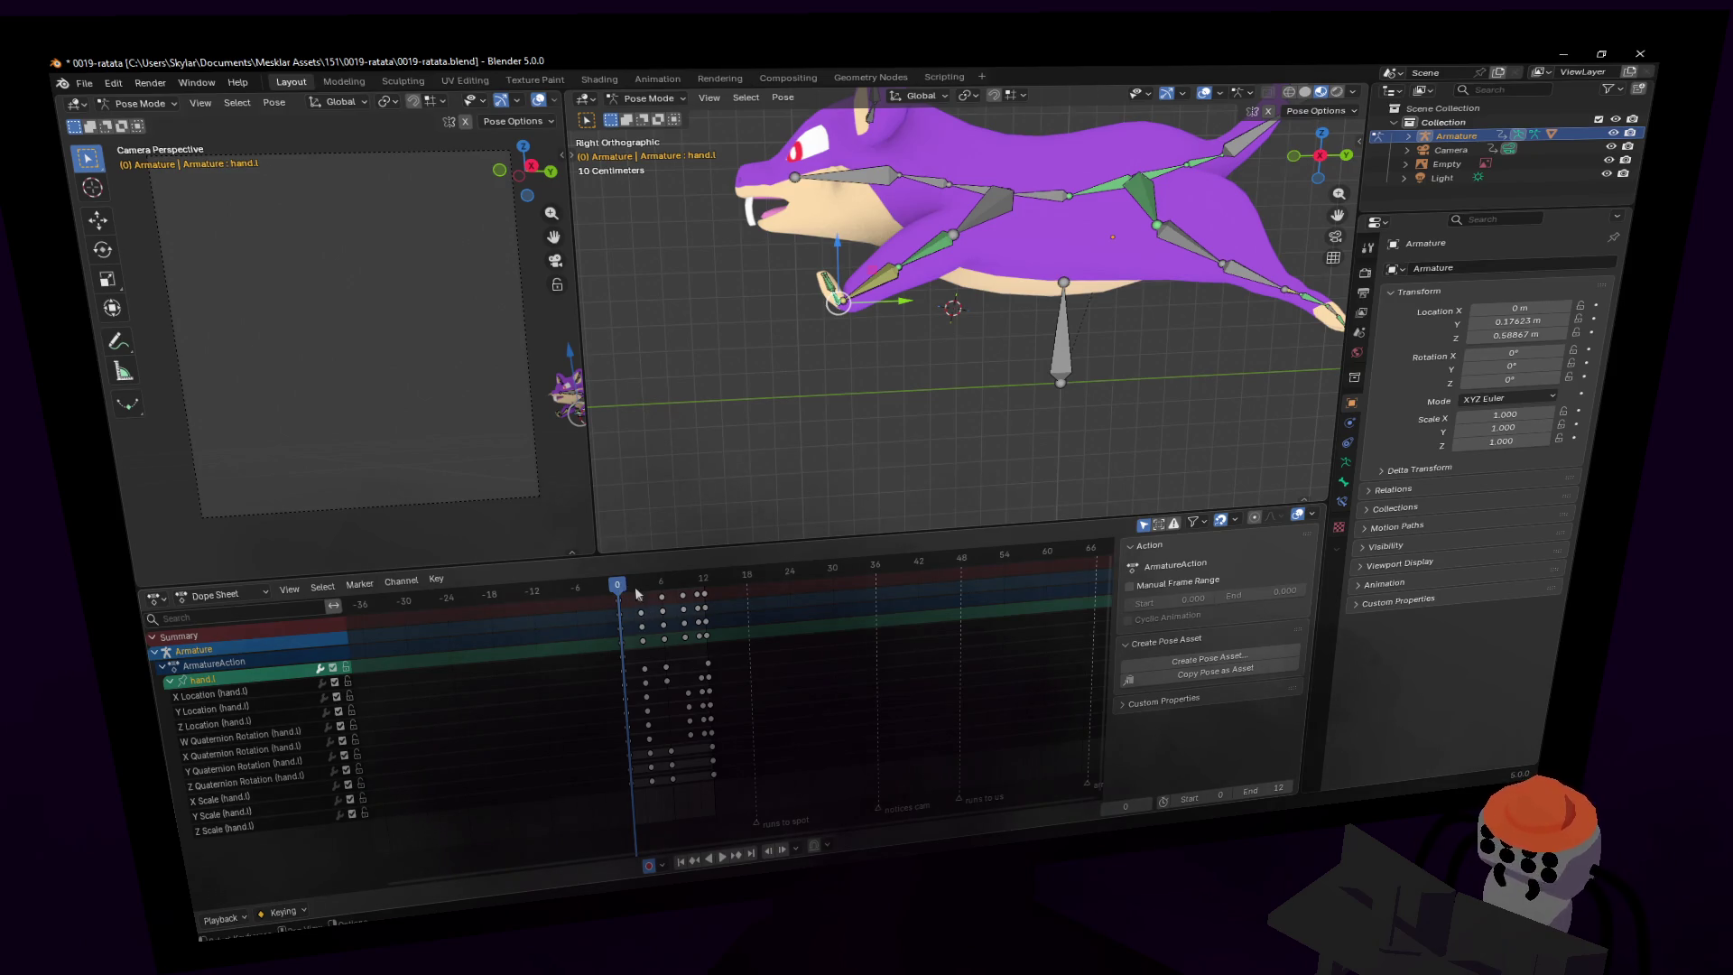
key(shift+Right)
key(space)
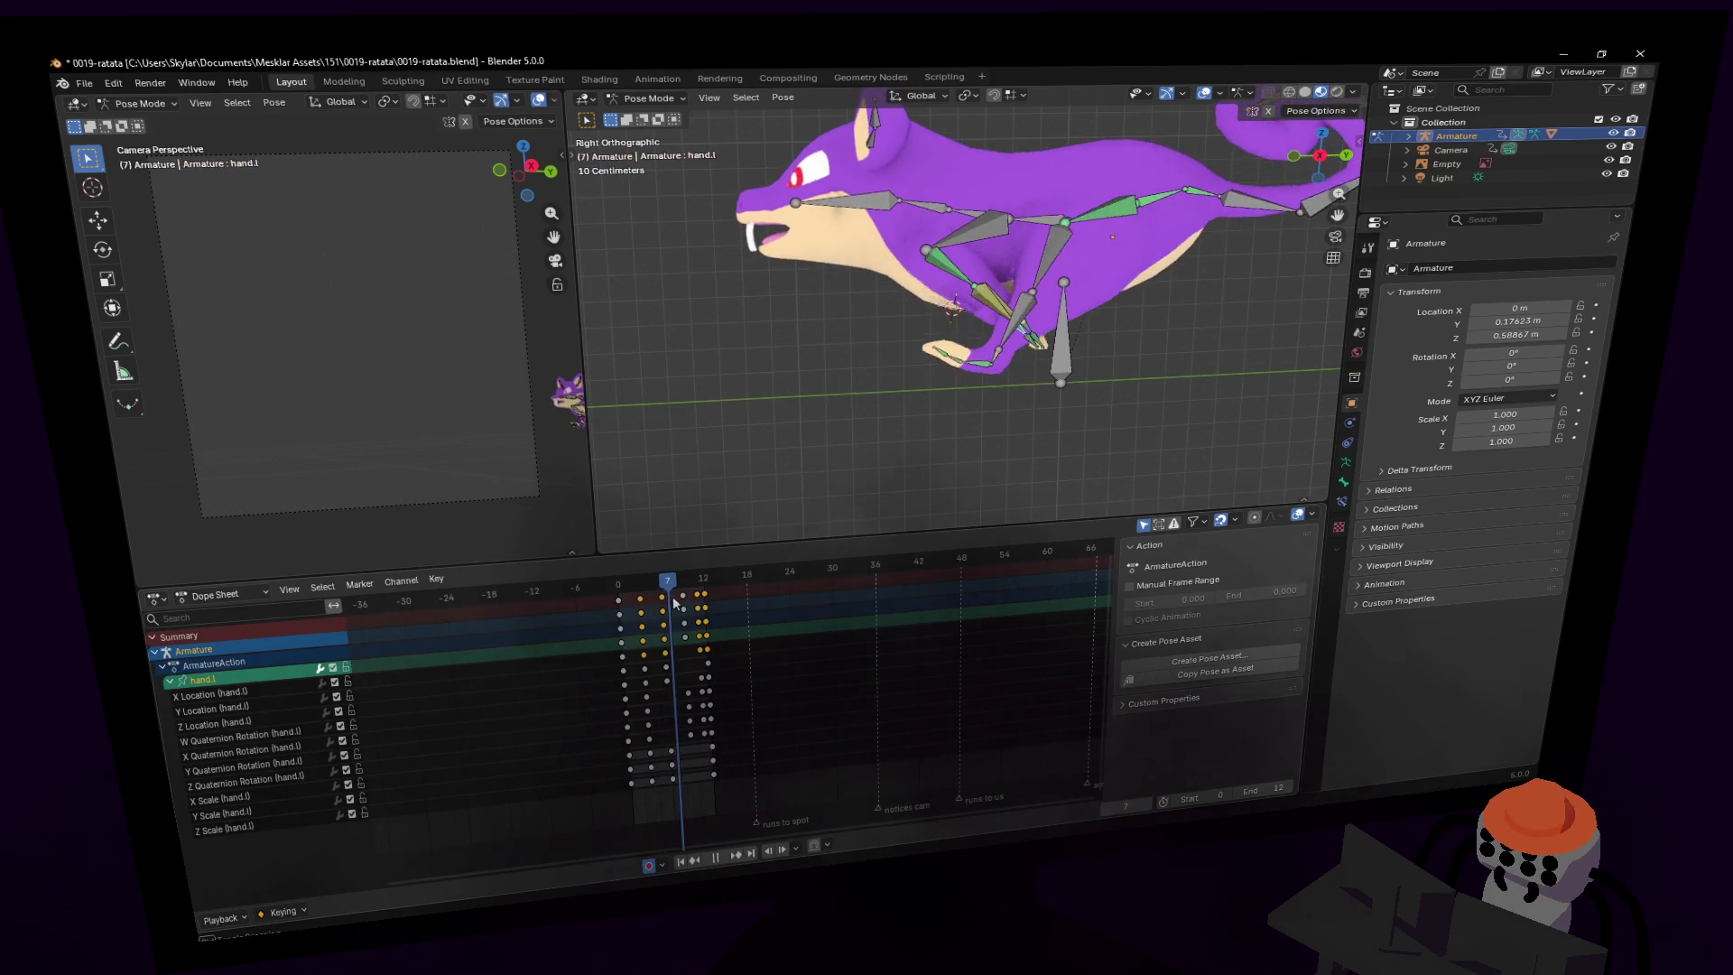
click(731, 621)
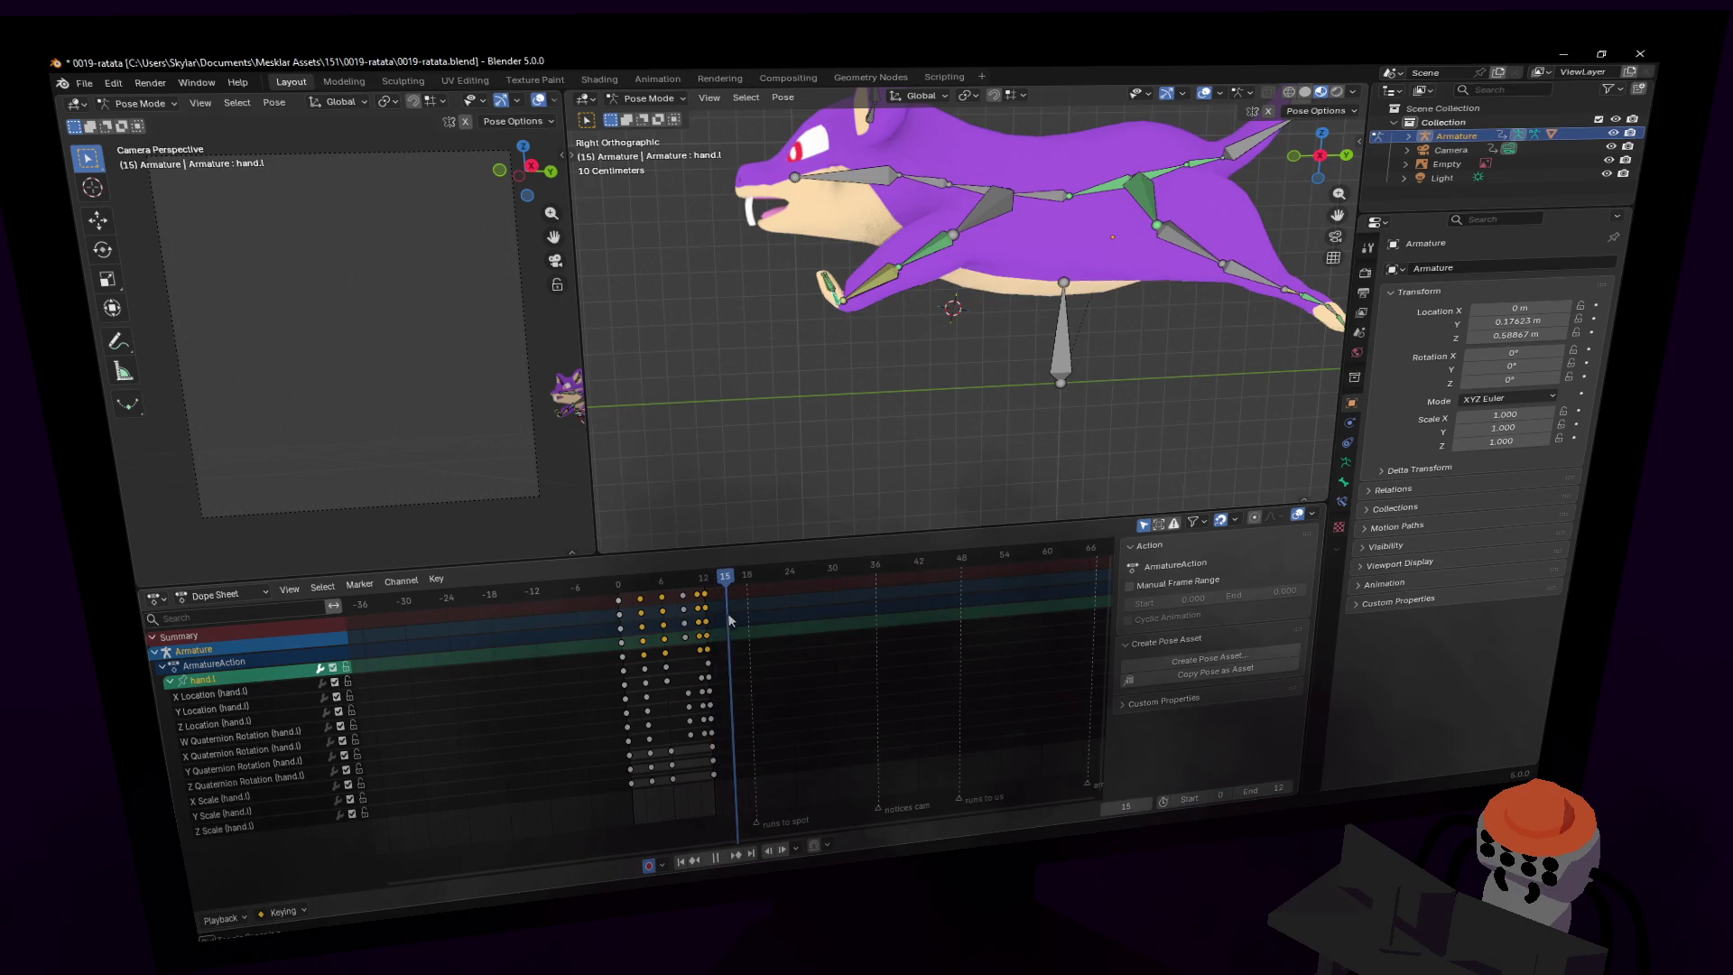
mouse_move(744, 628)
mouse_down()
mouse_move(629, 648)
mouse_move(650, 648)
mouse_up()
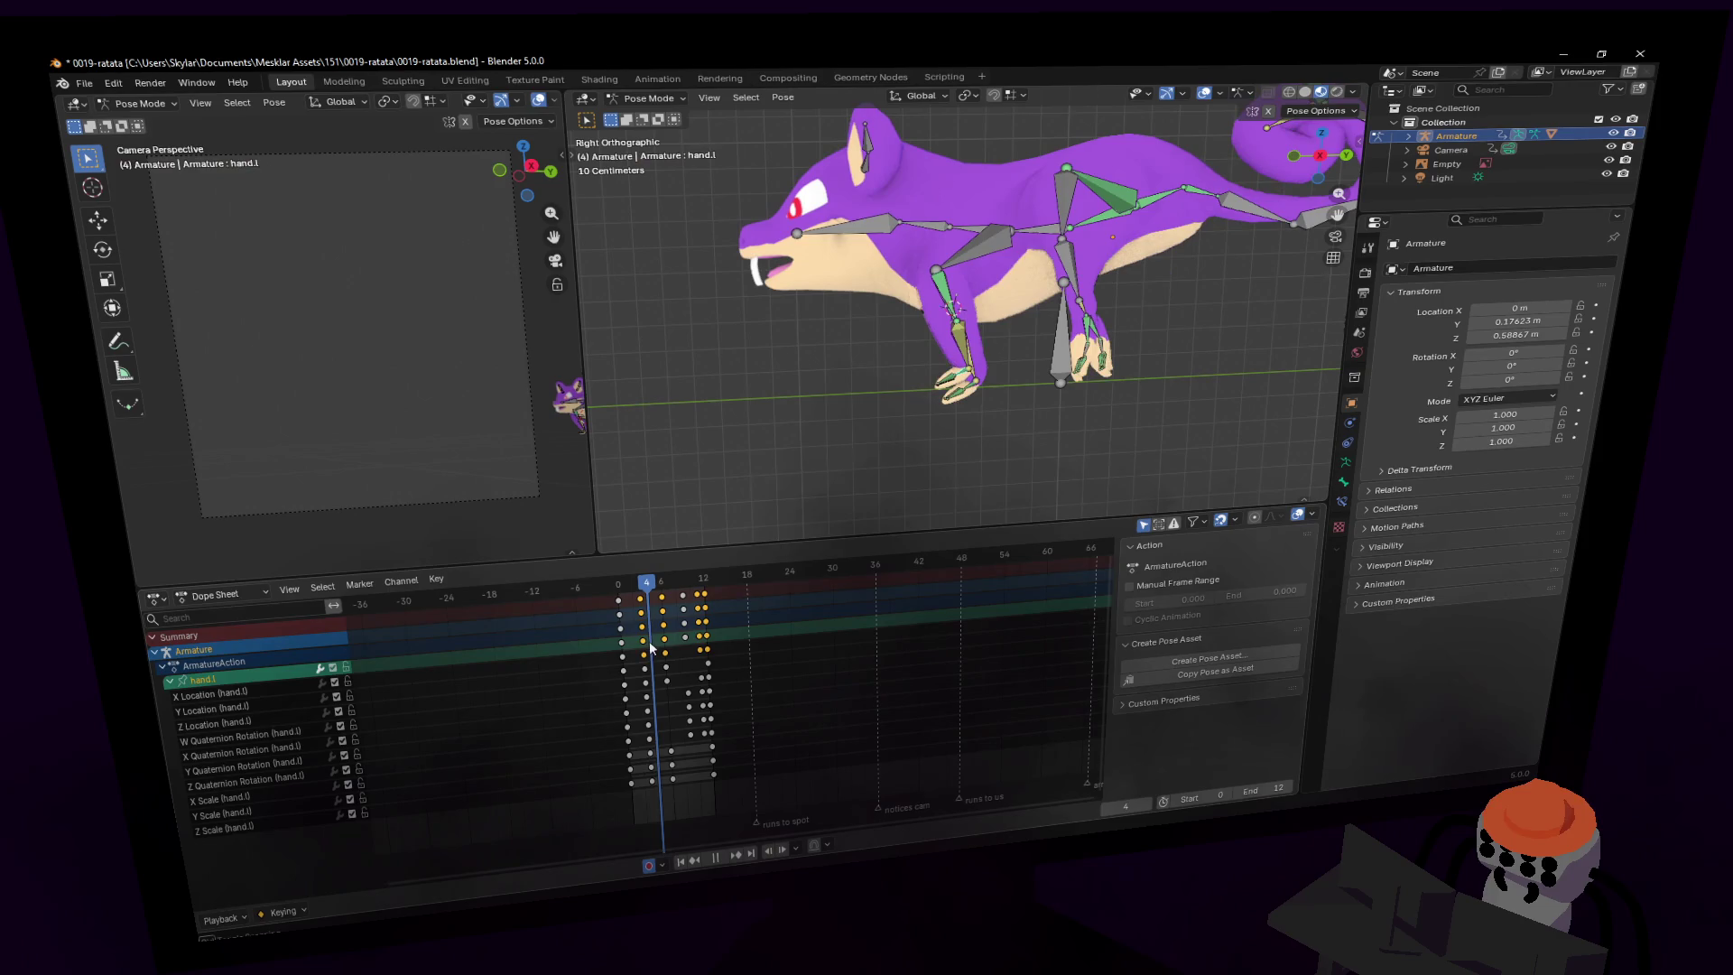
- View the legs from below and select the left foot bone
scroll(993, 388, up, 4)
mouse_move(993, 388)
middle_down()
mouse_move(1018, 372)
mouse_move(1011, 357)
mouse_move(957, 325)
mouse_move(1056, 361)
middle_up()
click(1038, 370)
- Add the right foot bone and shift the selected foot keyframes one frame earlier
shift+click(957, 324)
click(642, 582)
key(space)
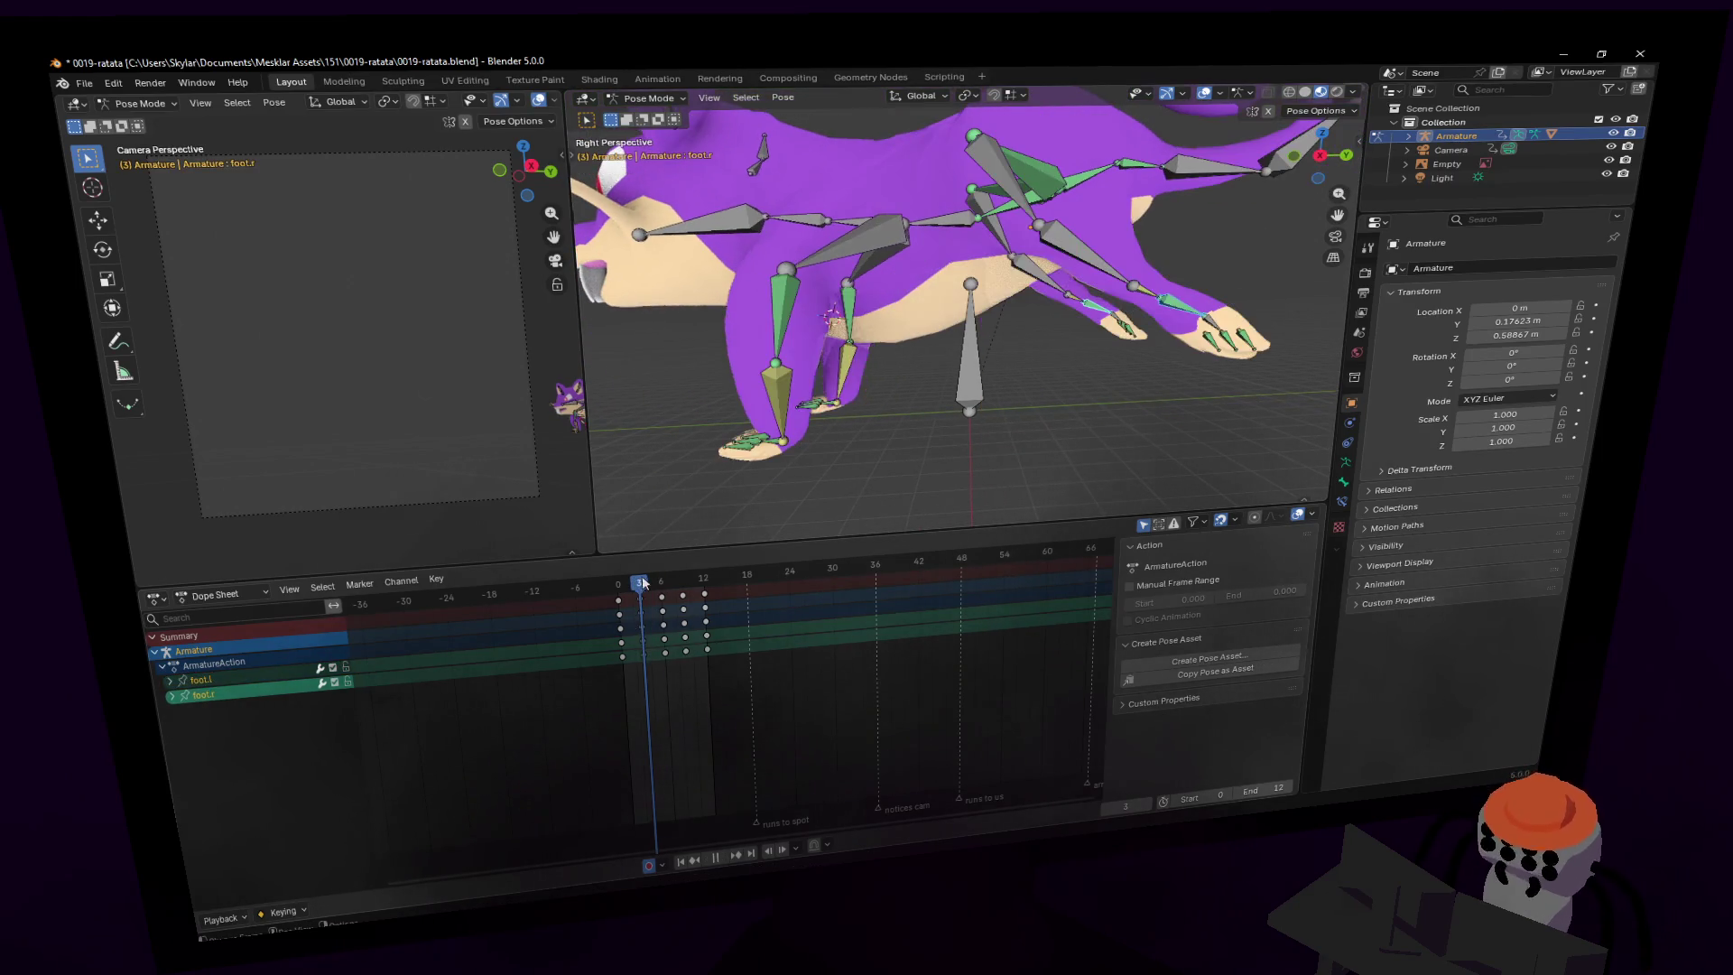
drag(643, 582, 662, 586)
scroll(756, 426, down, 3)
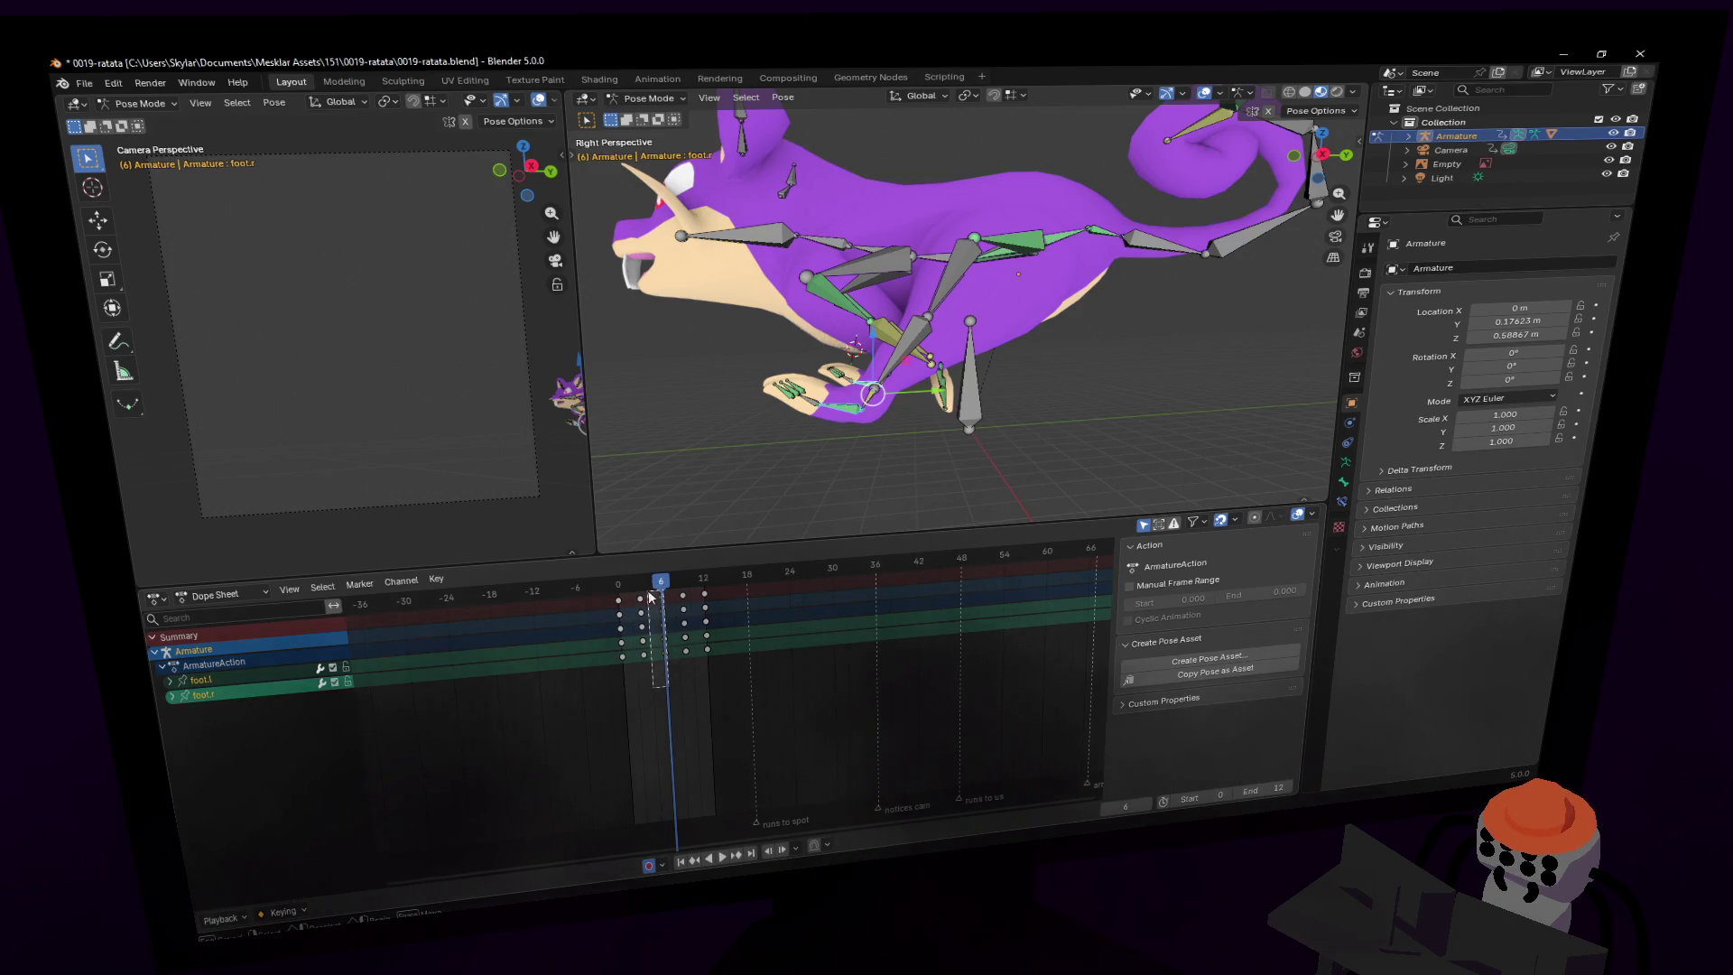
mouse_move(665, 603)
mouse_down()
mouse_move(648, 603)
mouse_move(684, 587)
mouse_move(697, 661)
mouse_up()
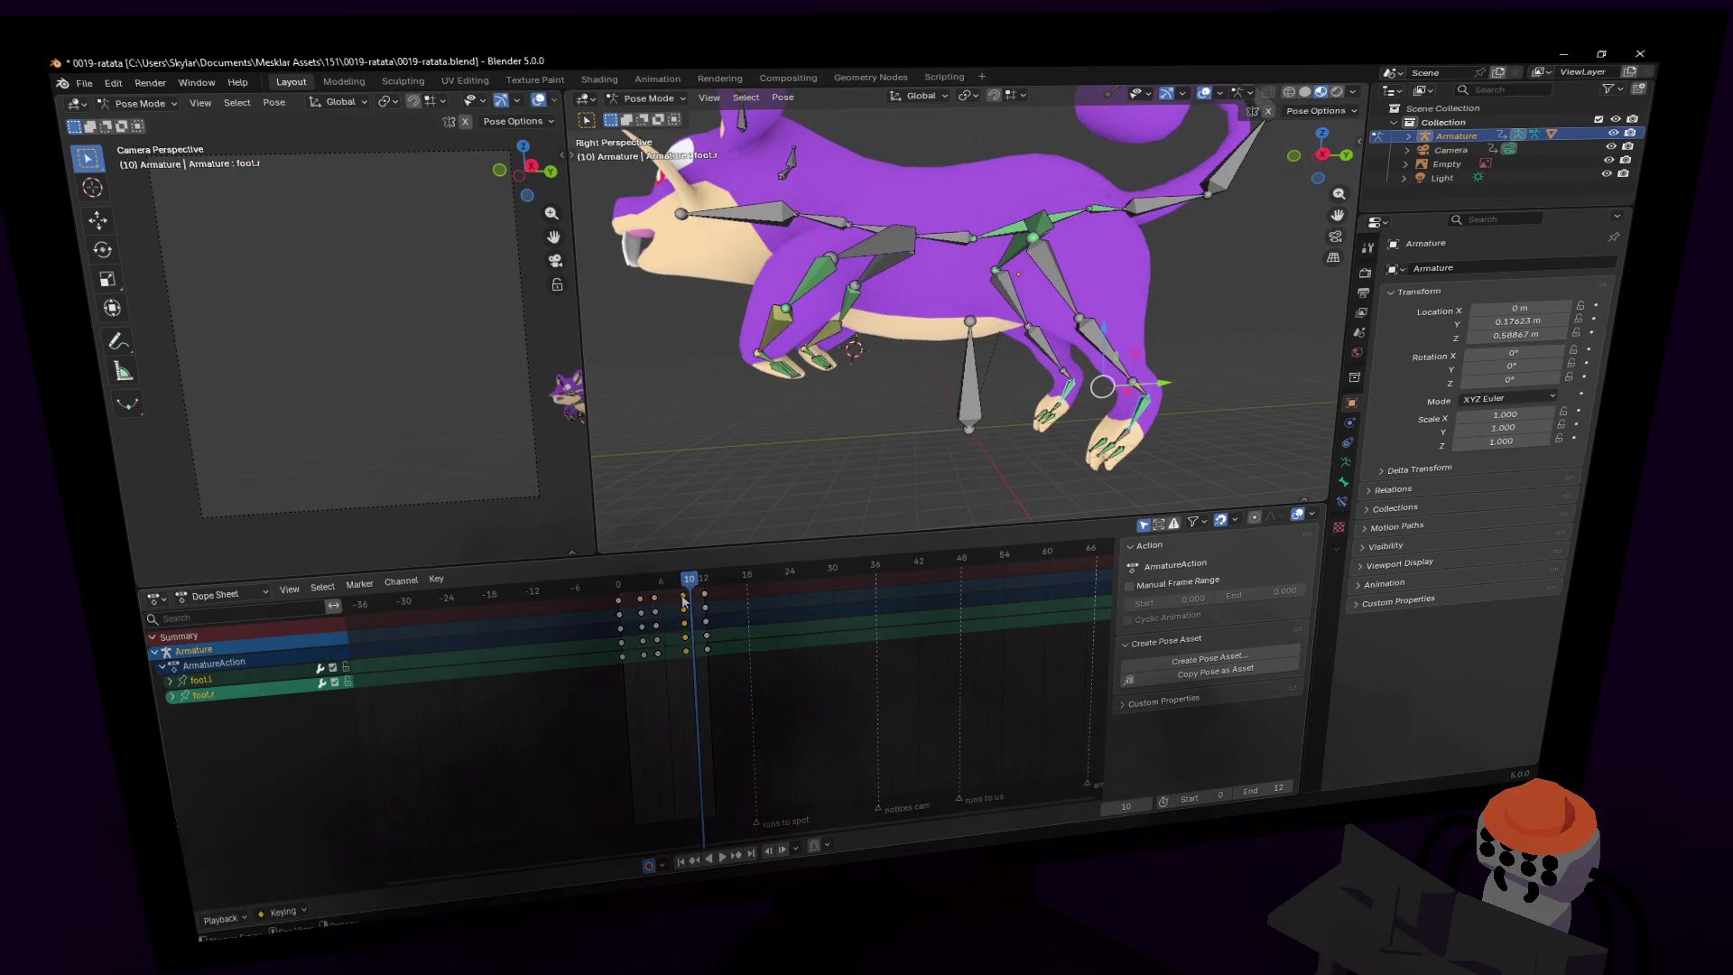
drag(684, 602, 677, 602)
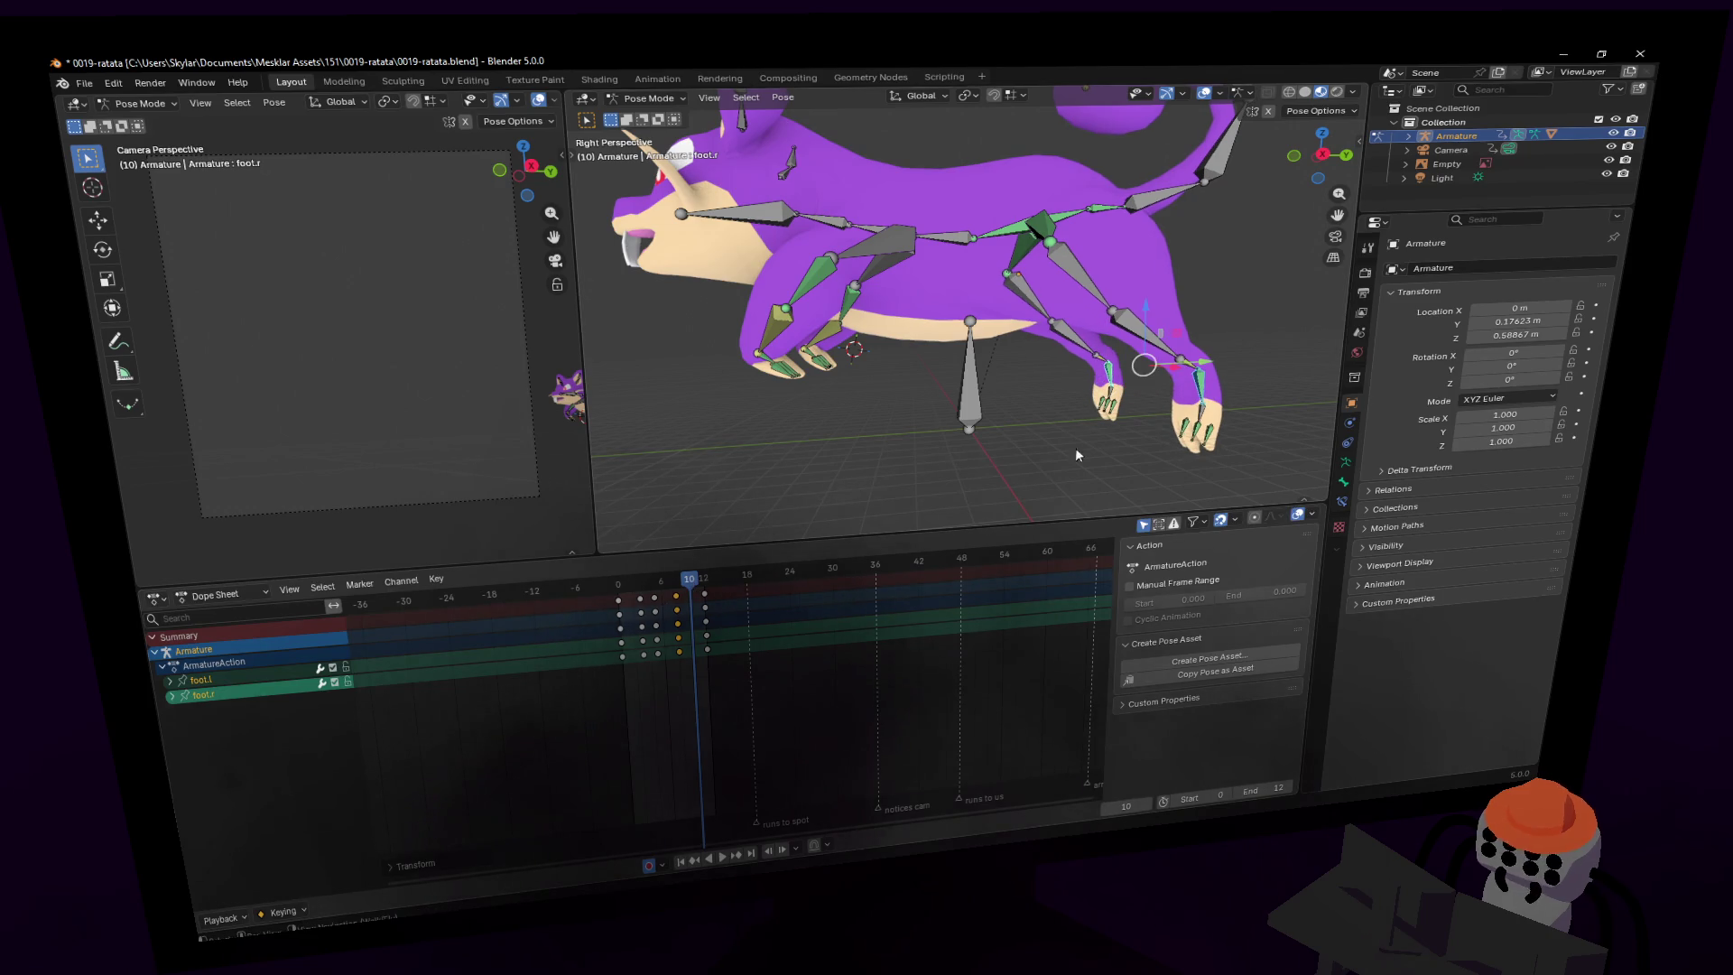
- Lower the right hind foot along Z and slide it backward
drag(1144, 339, 1139, 390)
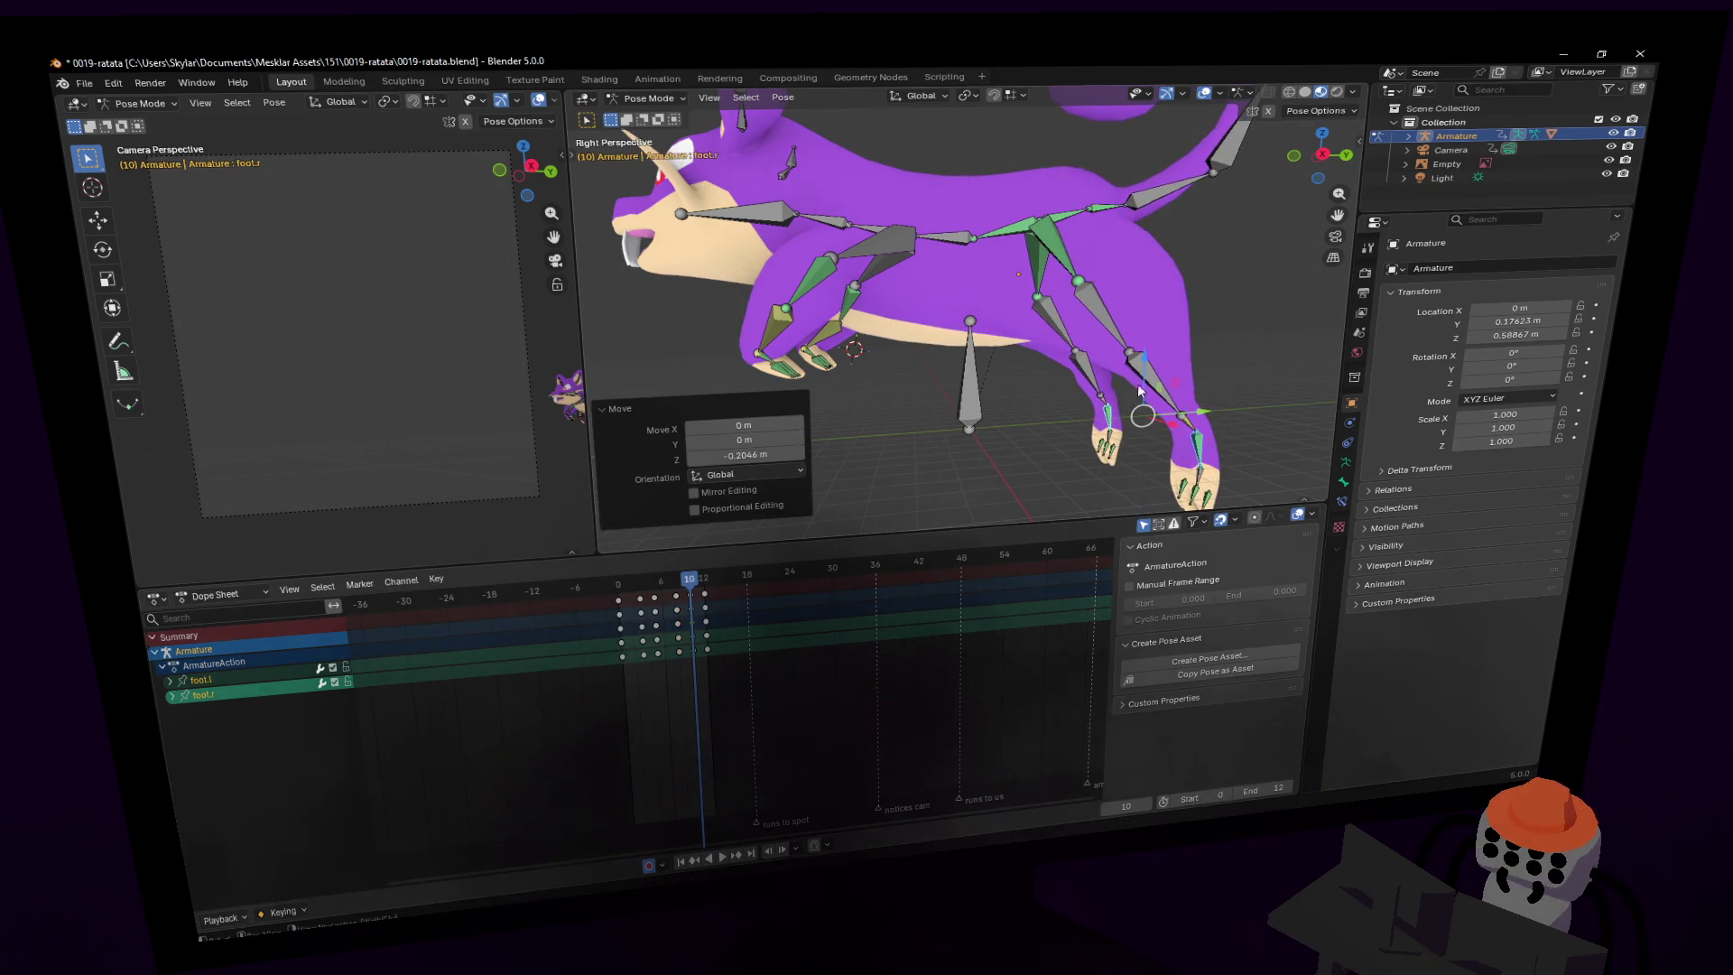
scroll(1139, 390, up, 2)
key(r)
key(x)
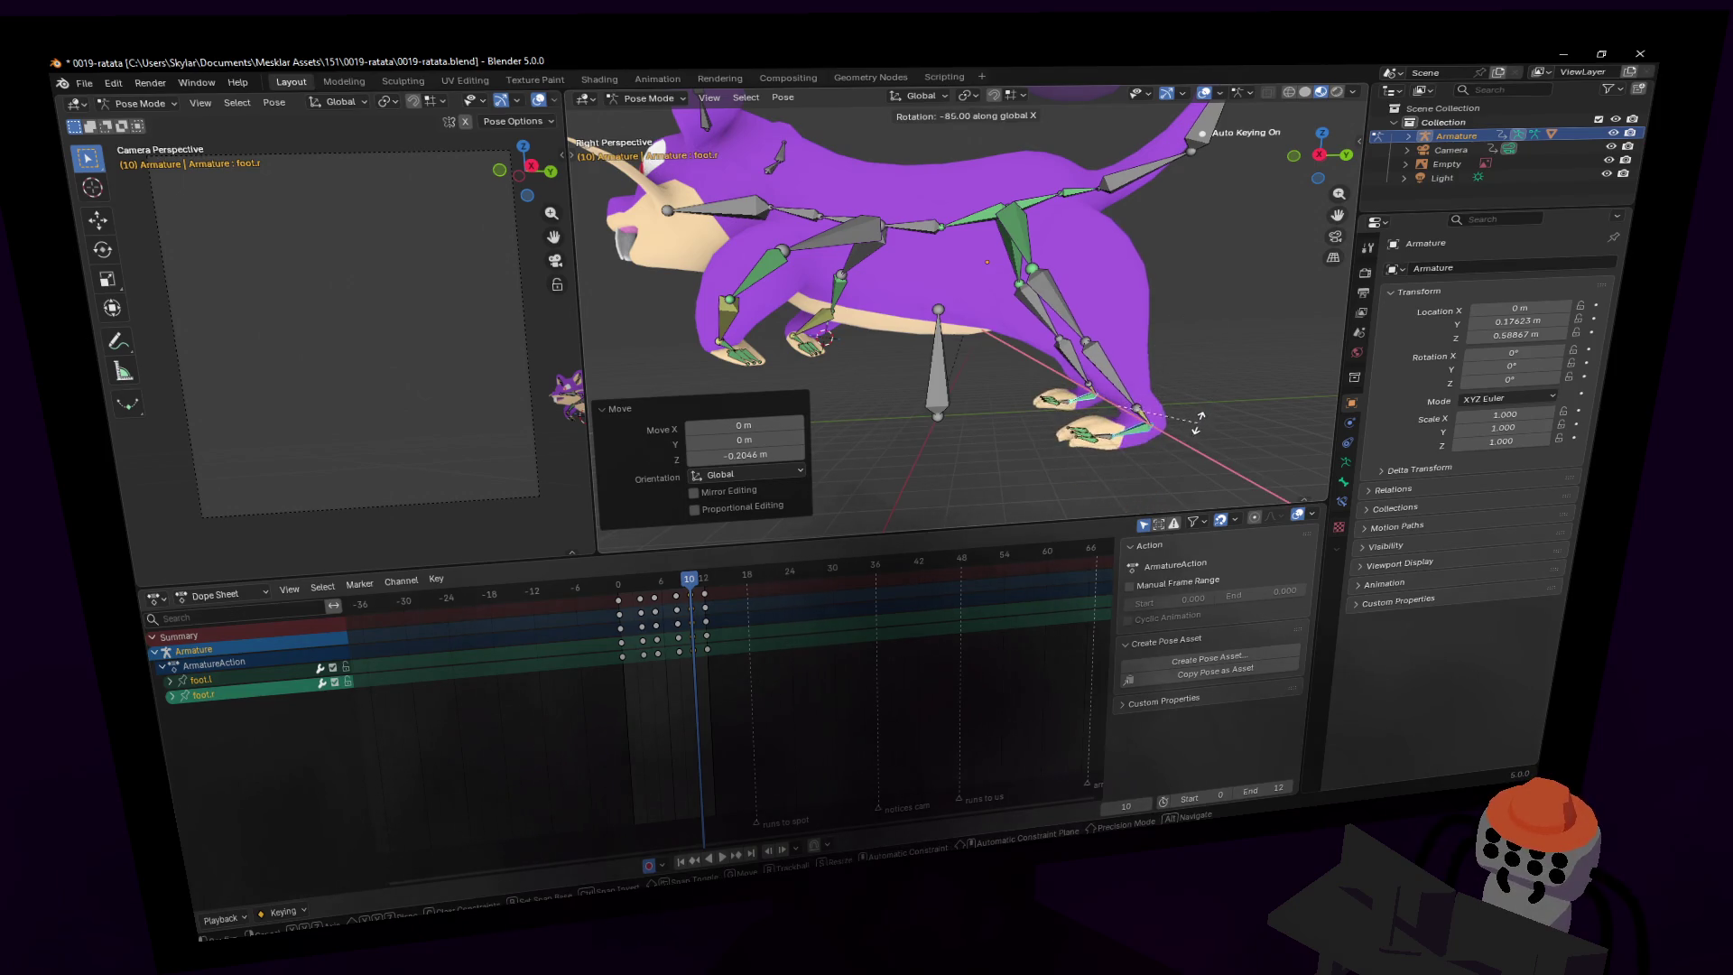
key(Escape)
key(g)
key(z)
click(1170, 379)
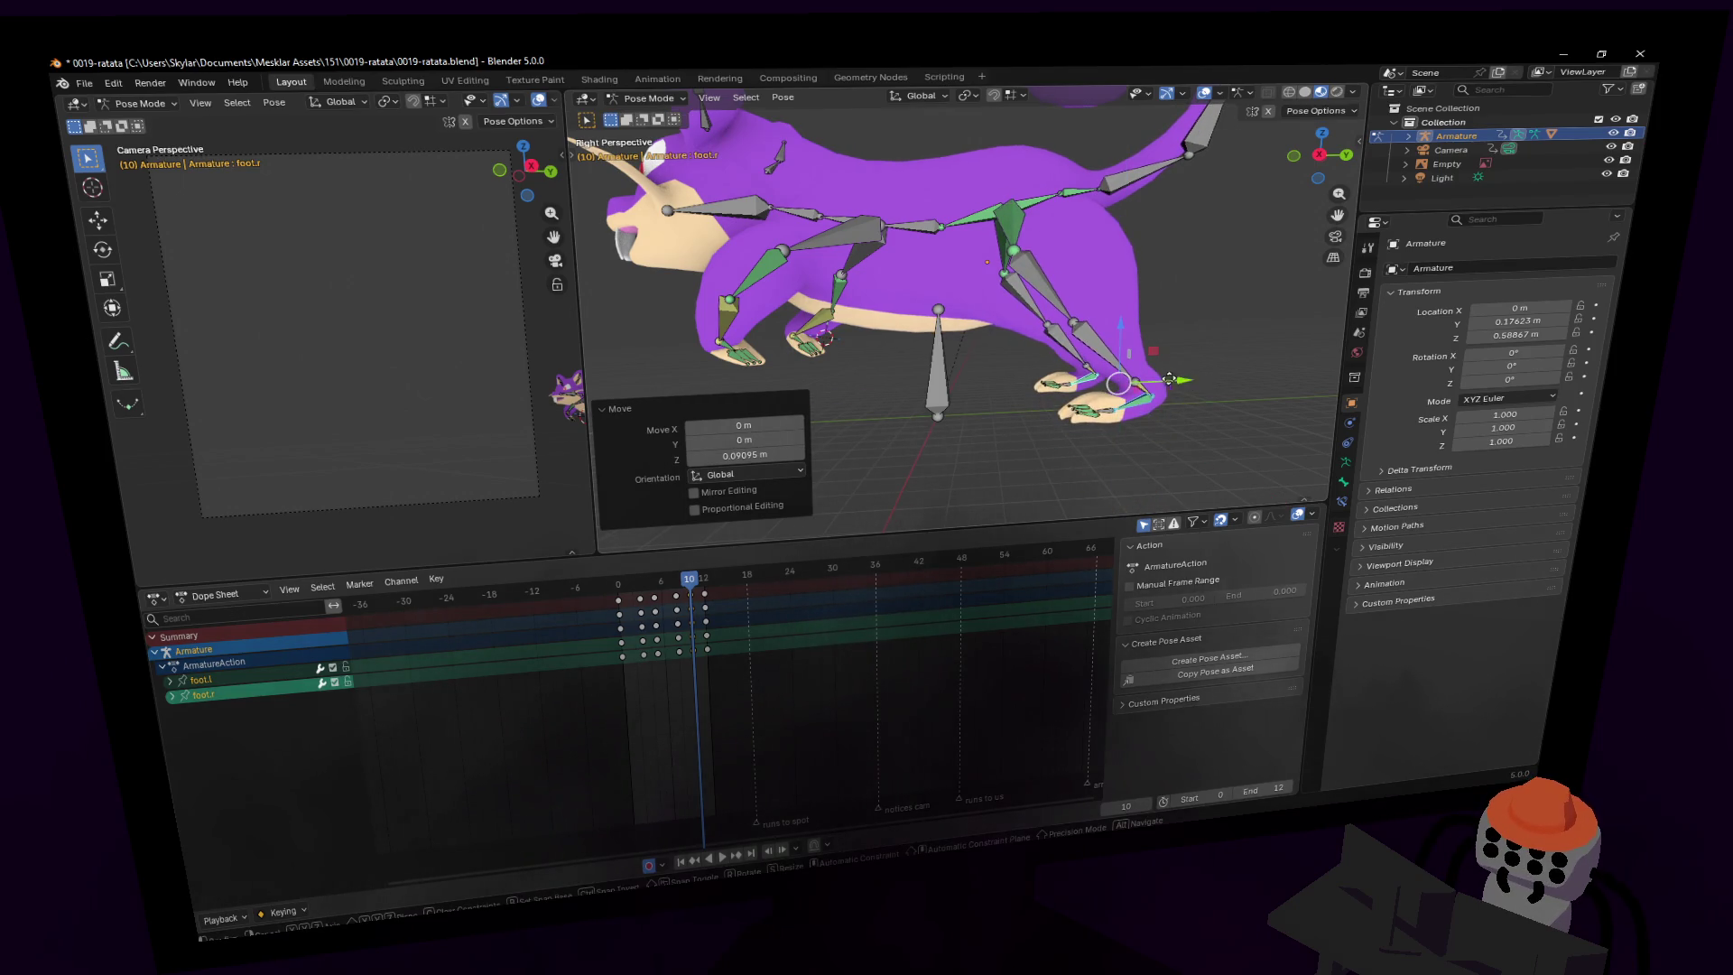
drag(1170, 379, 1125, 381)
- At frame 12, rotate the hind foot 27.2° around X, auto-keying the pose
key(space)
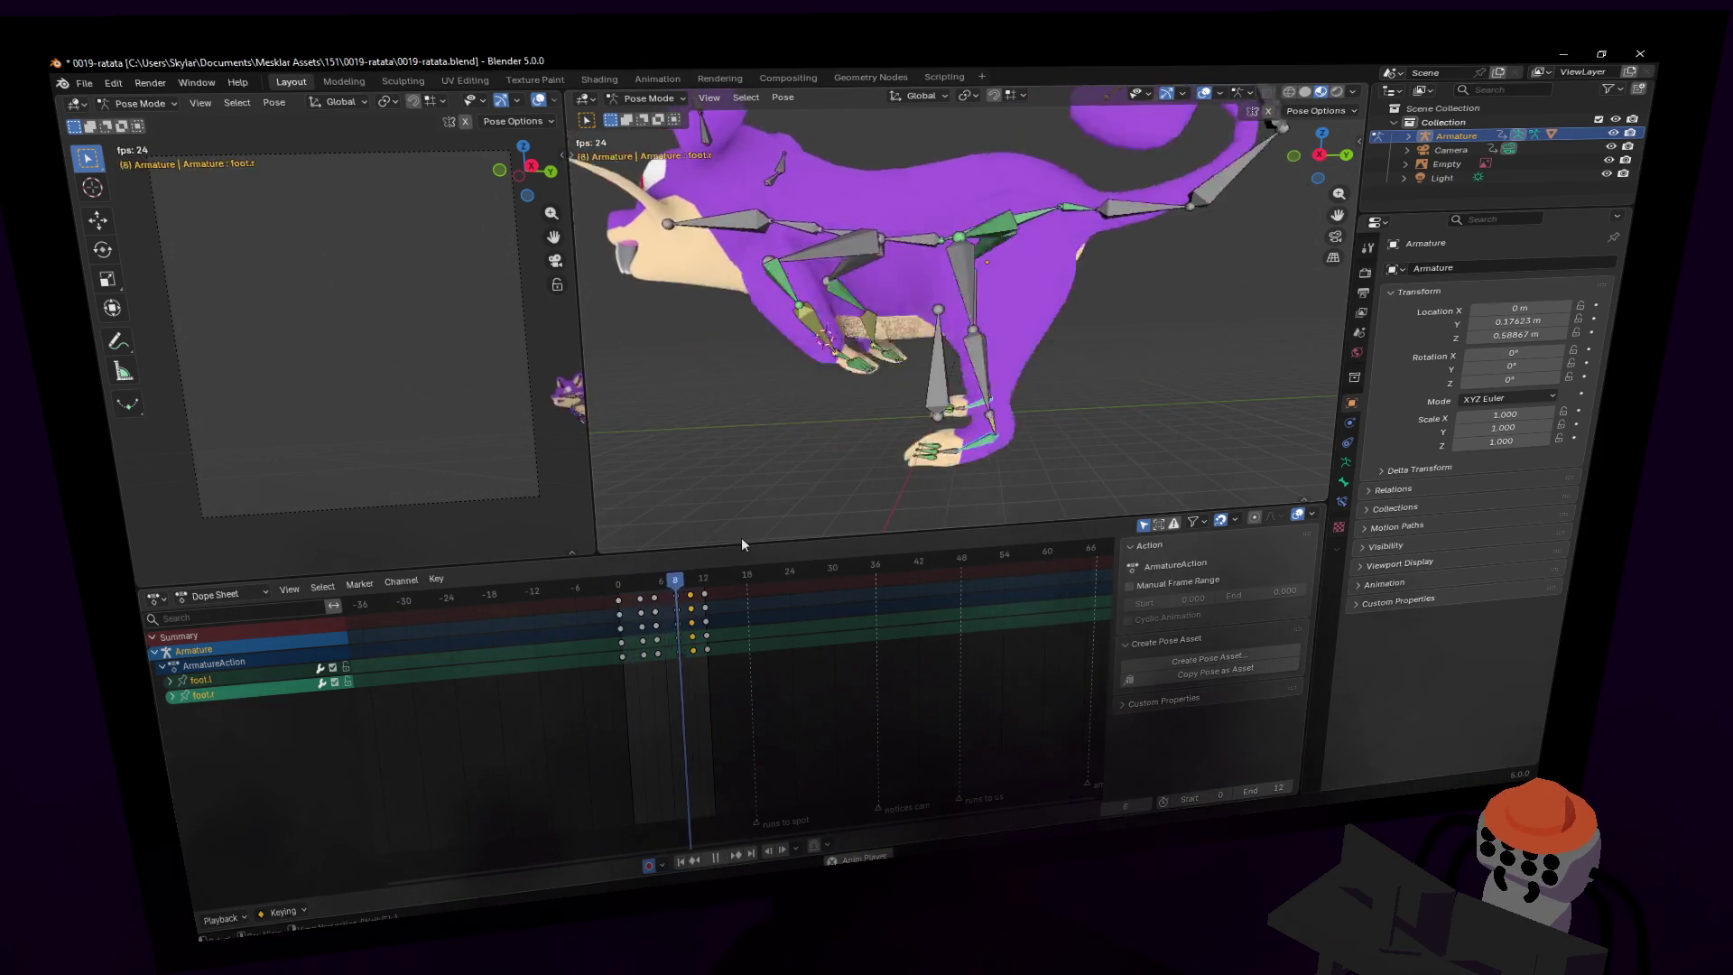
click(701, 580)
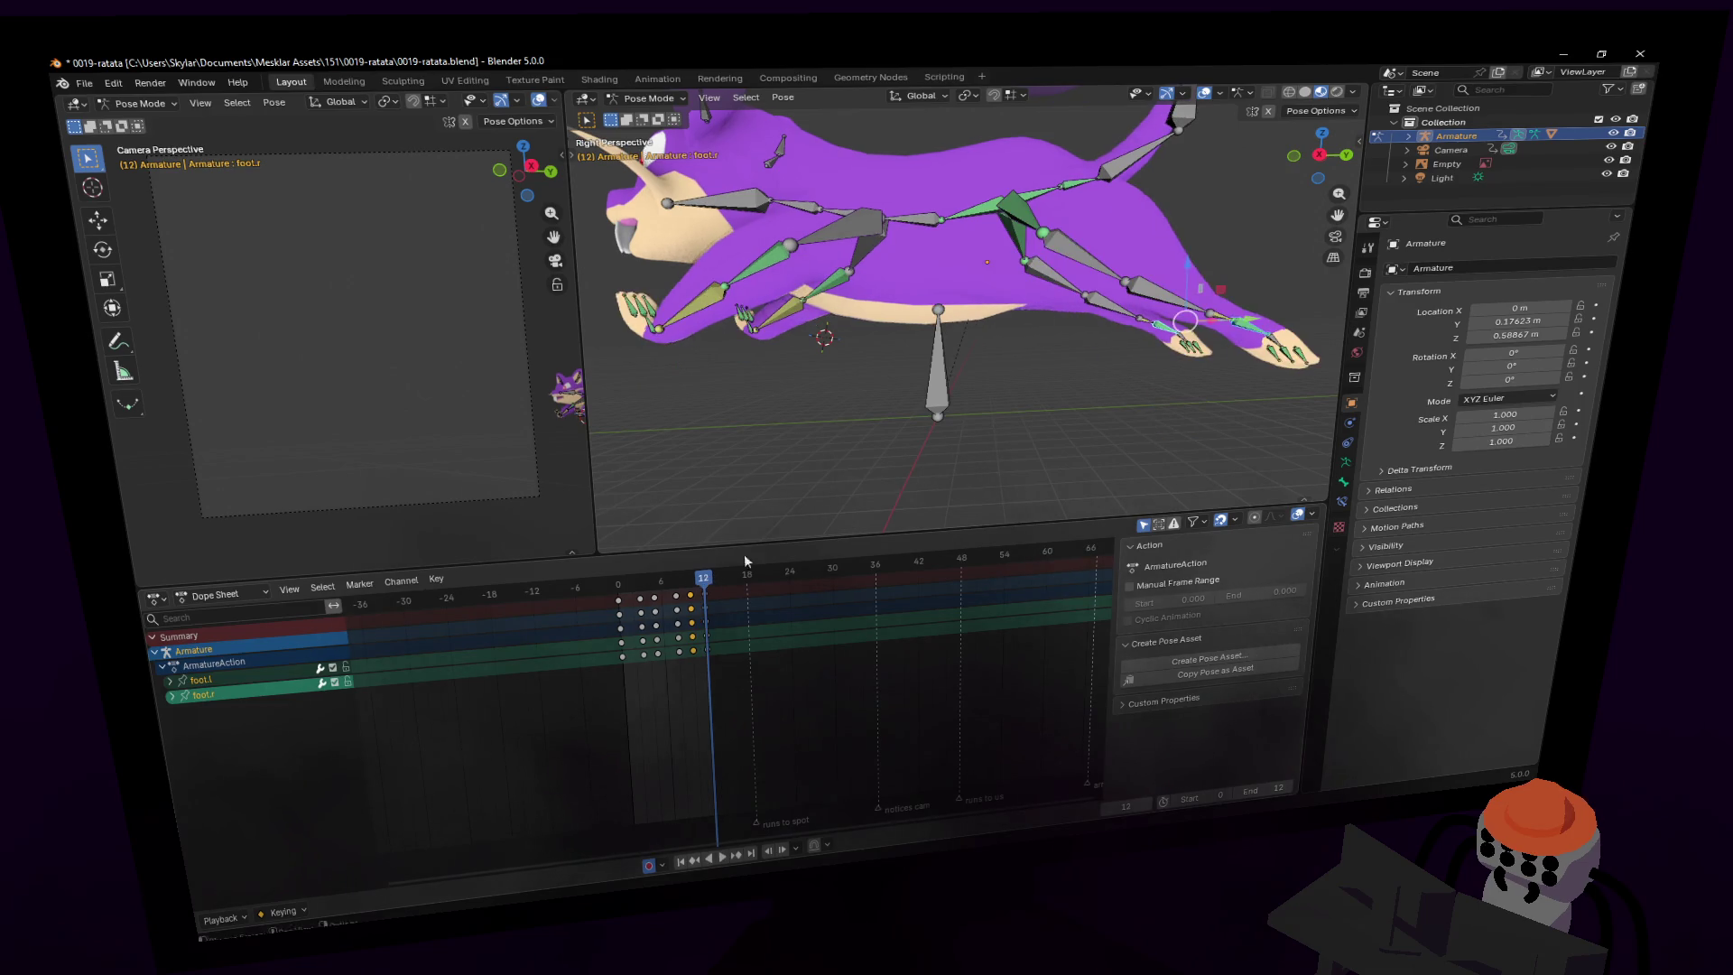
key(shift+grave)
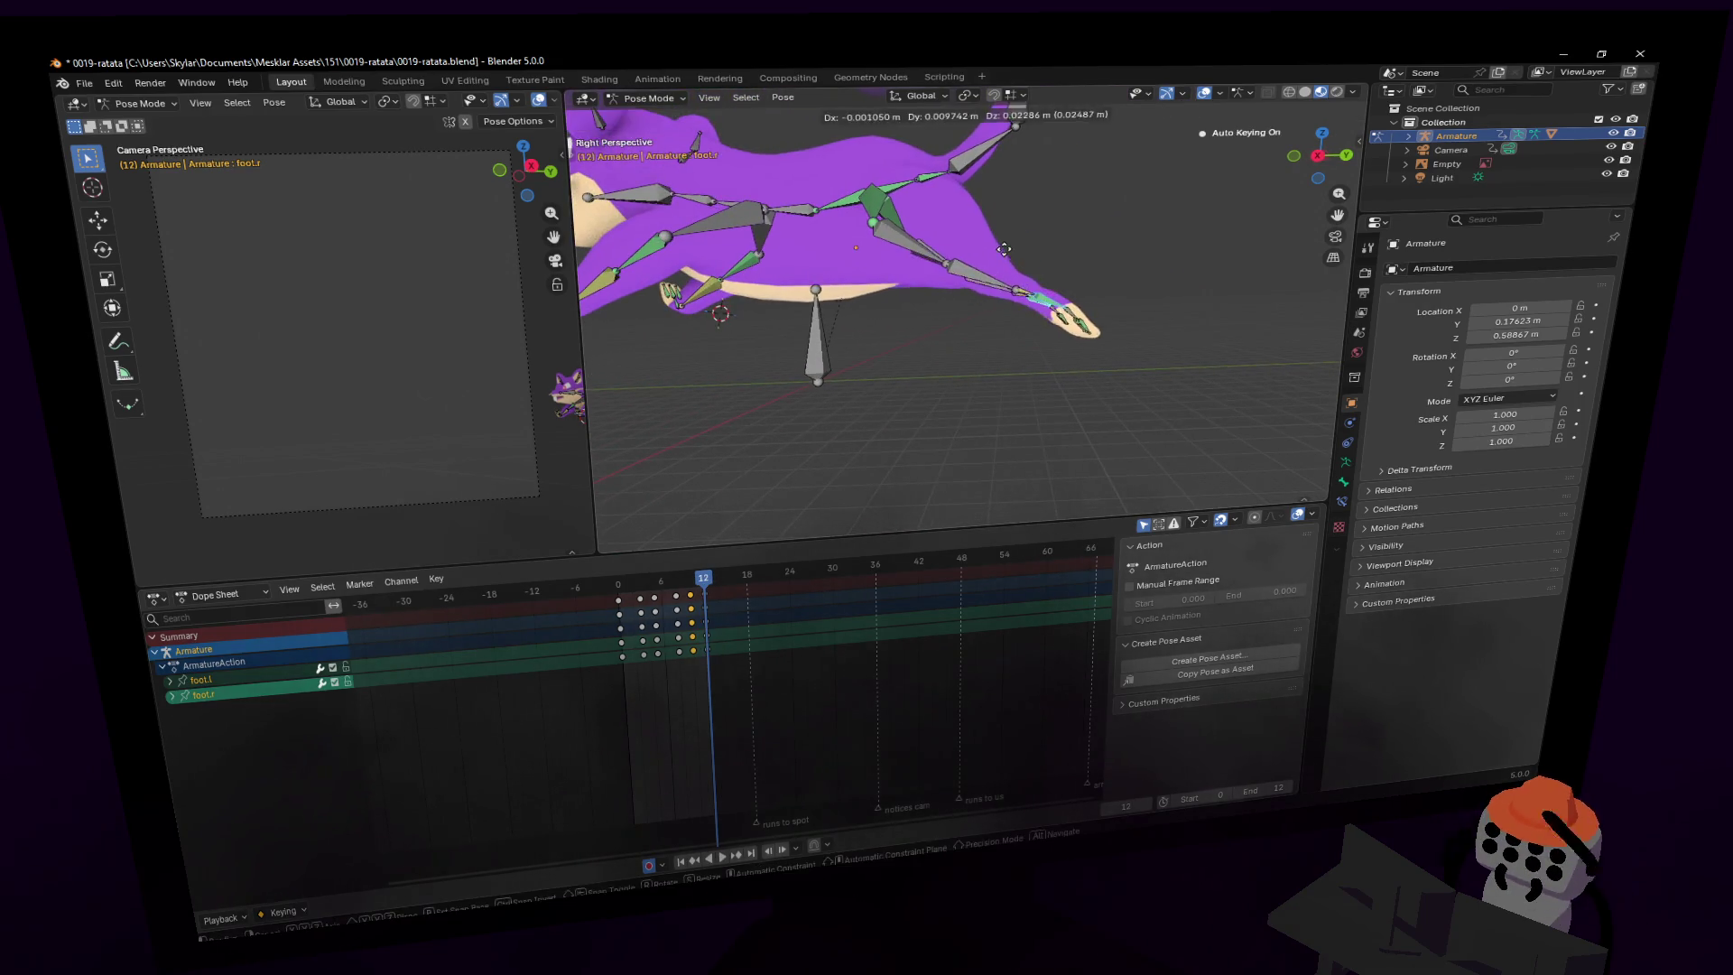
click(964, 307)
key(r)
key(x)
click(1058, 177)
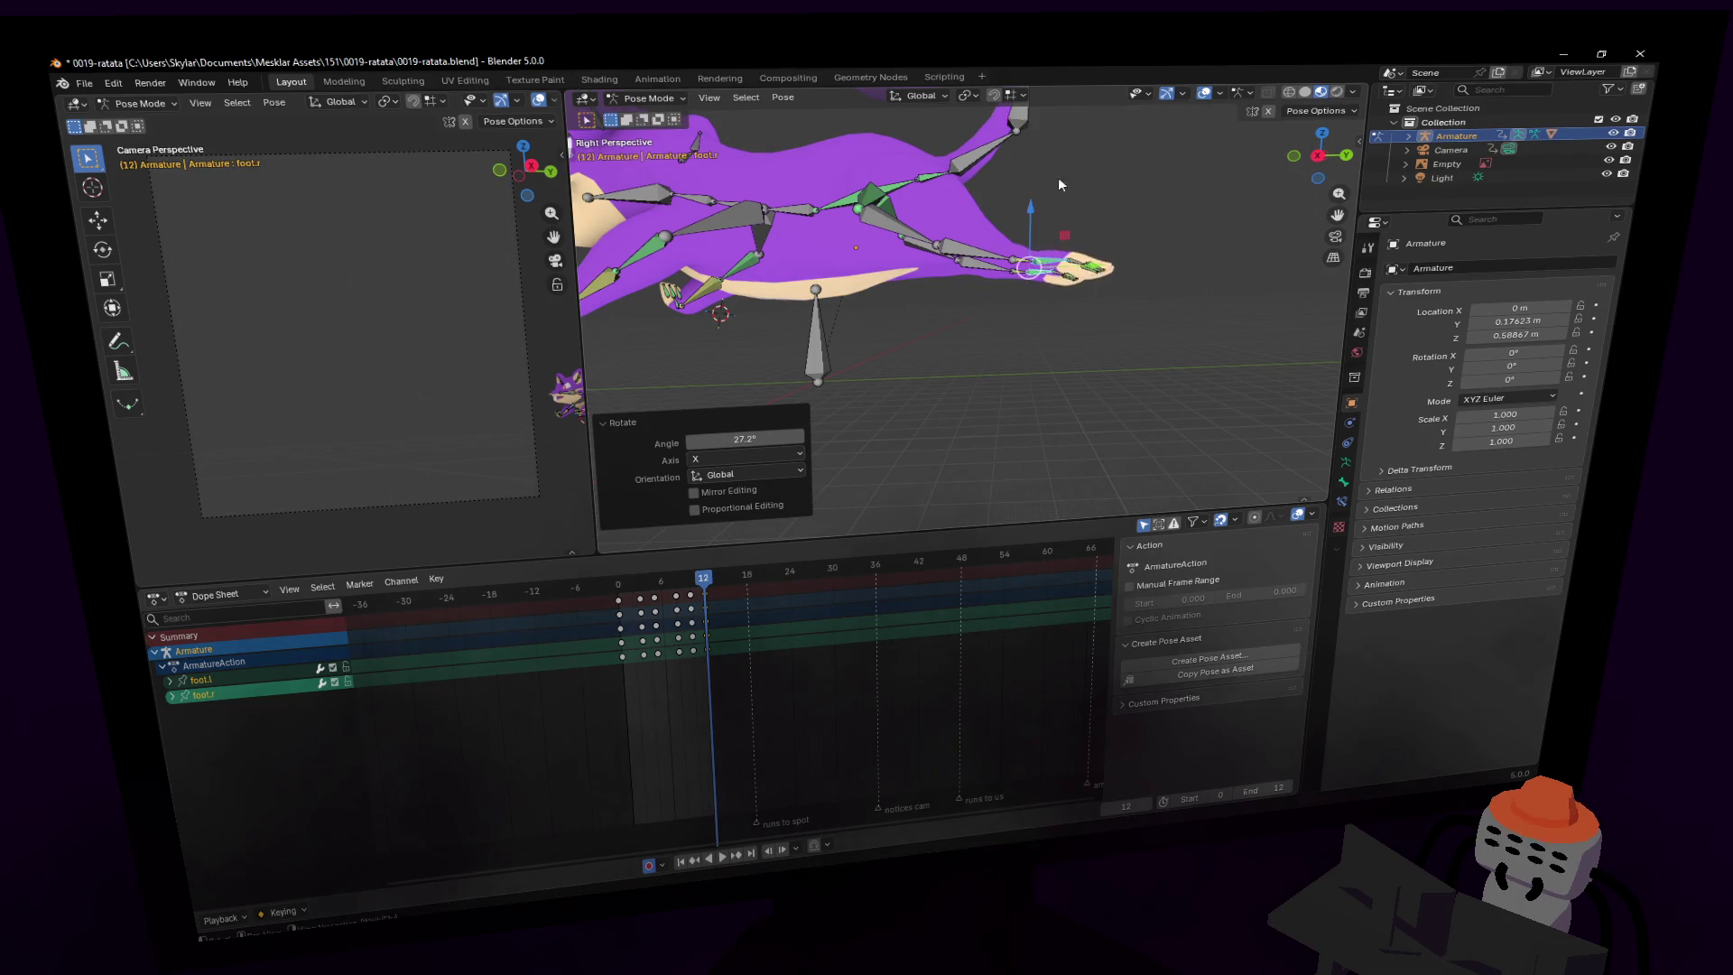
- Replay the foot motion, then move in close and select ear bone ear1.l
key(space)
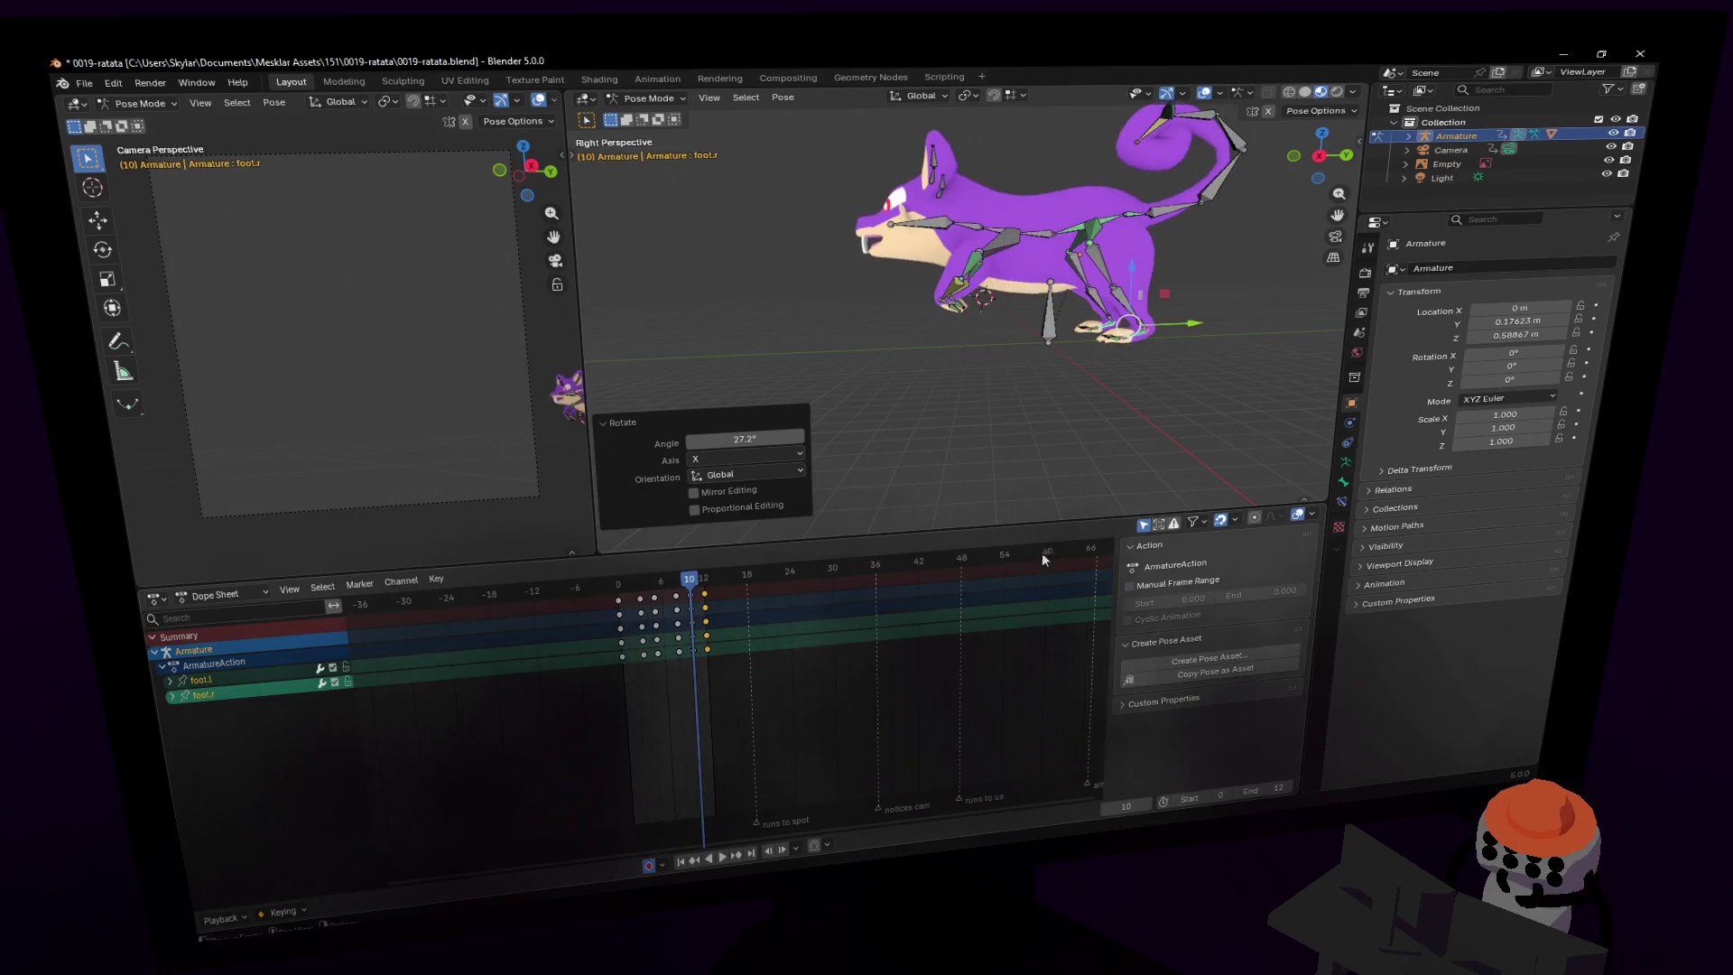
key(space)
key(shift+grave)
key(w)
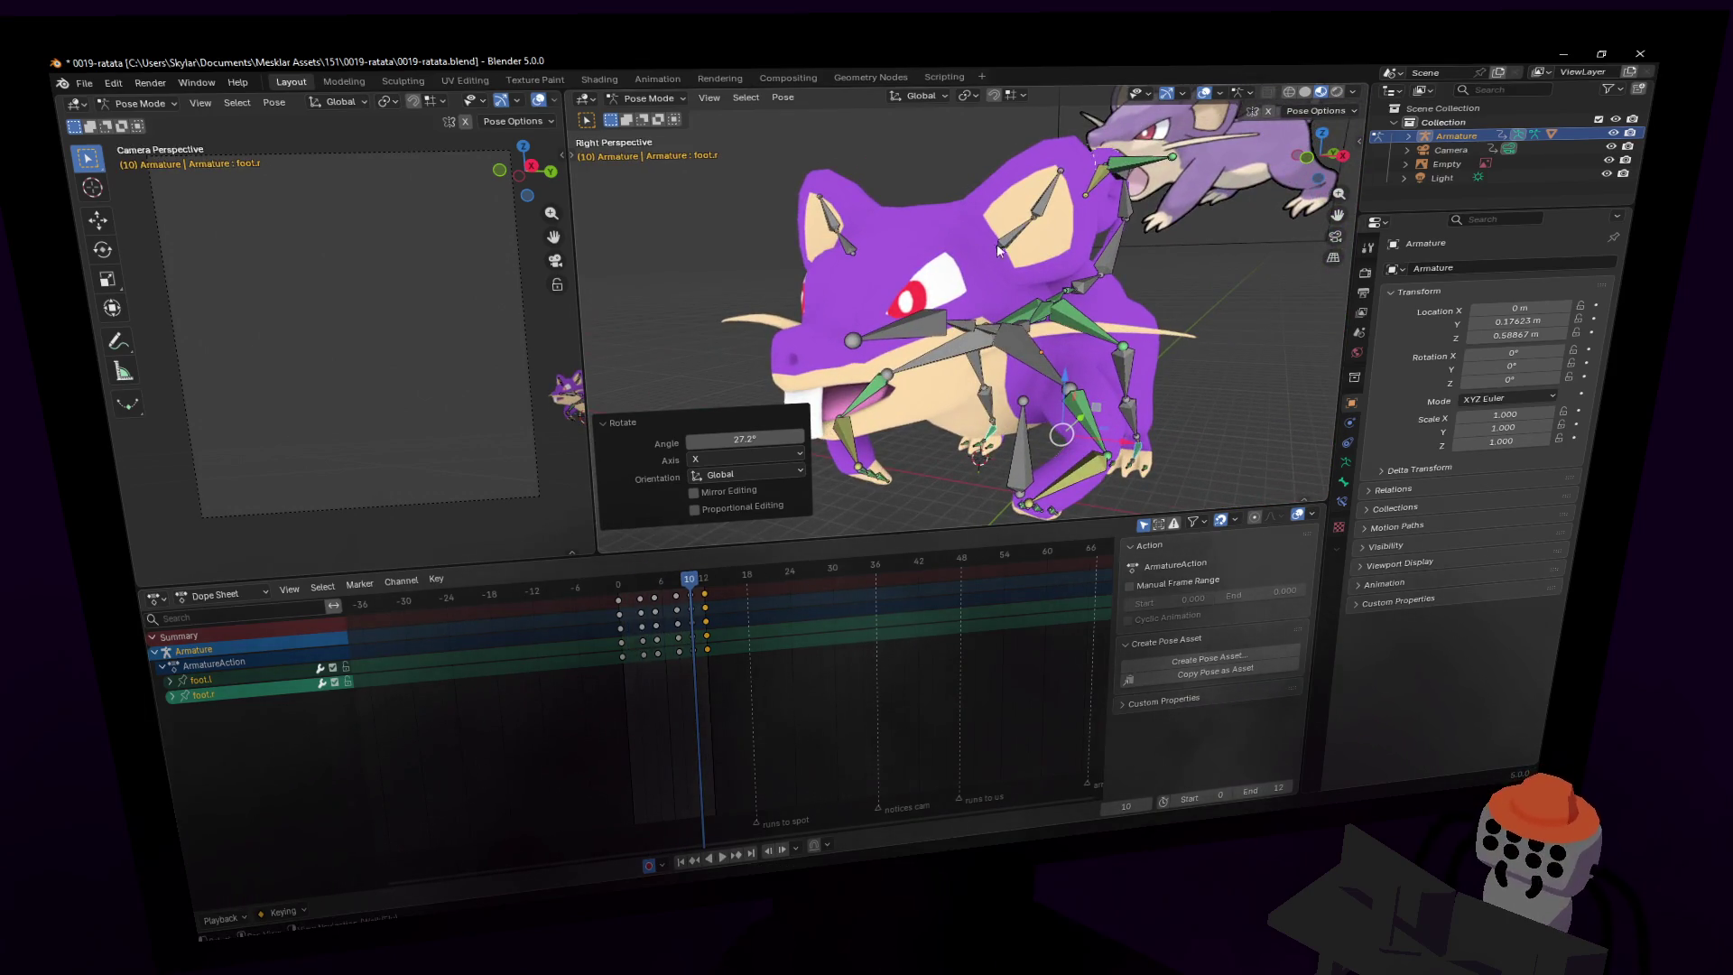
click(1029, 197)
- Select ear1.l, then play the run cycle and stop at frame 7
click(1029, 197)
key(r)
click(1078, 196)
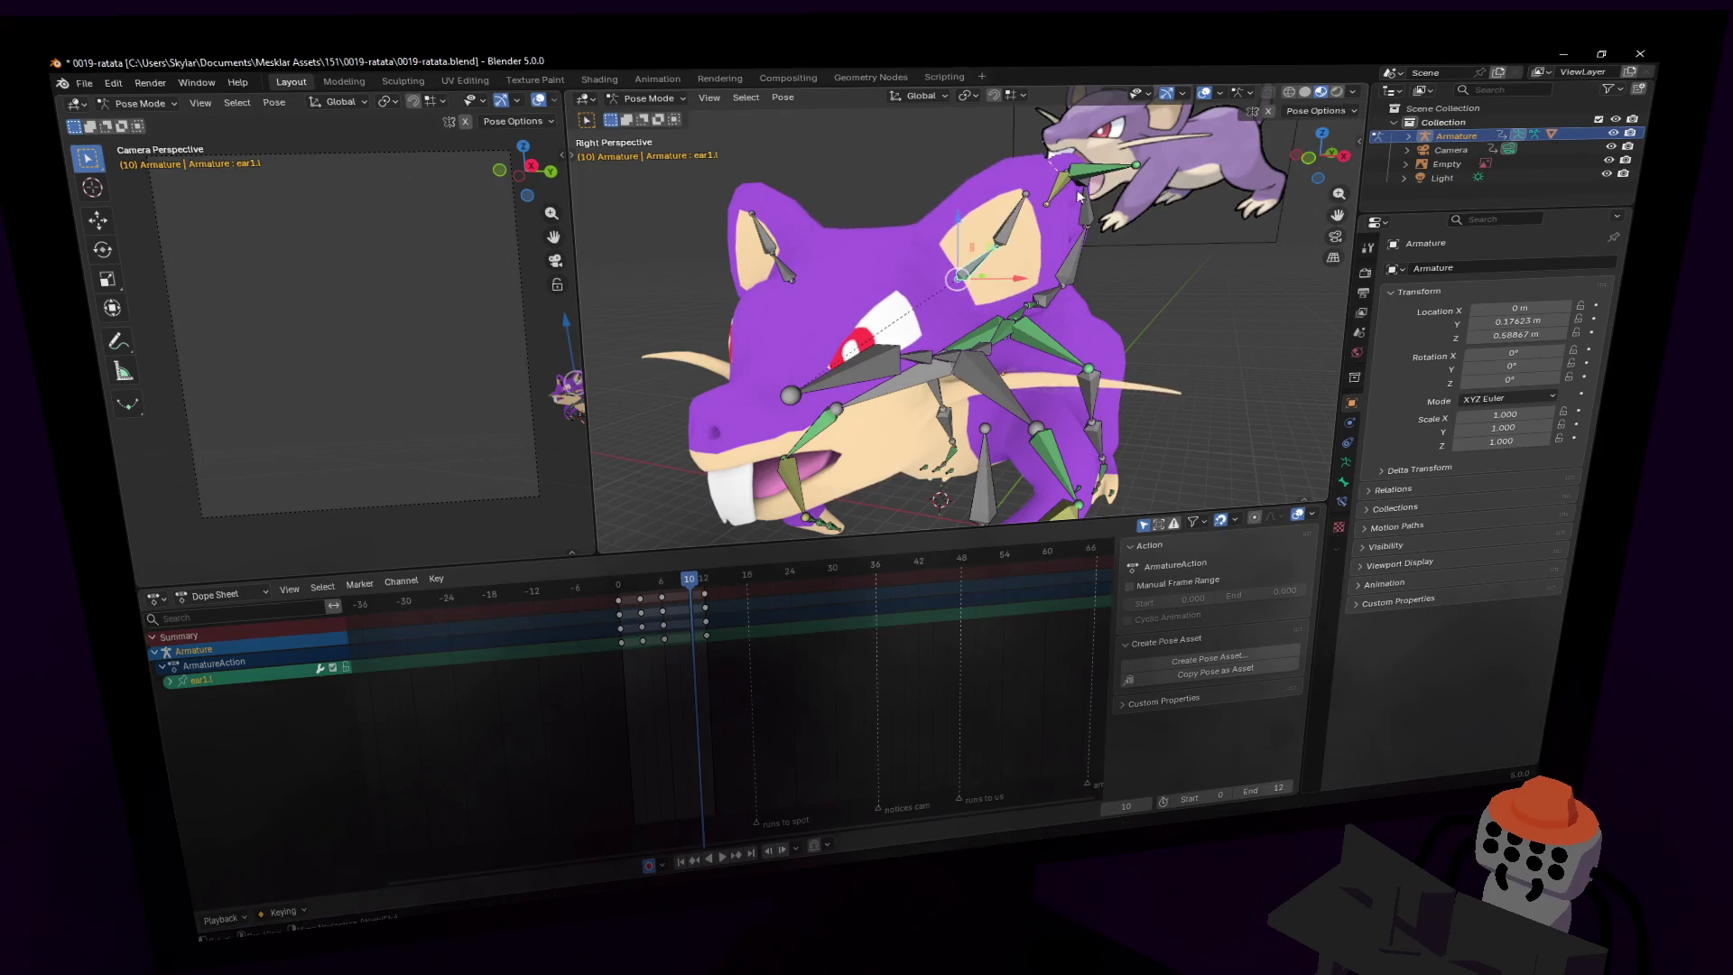
middle_drag(875, 293, 1283, 120)
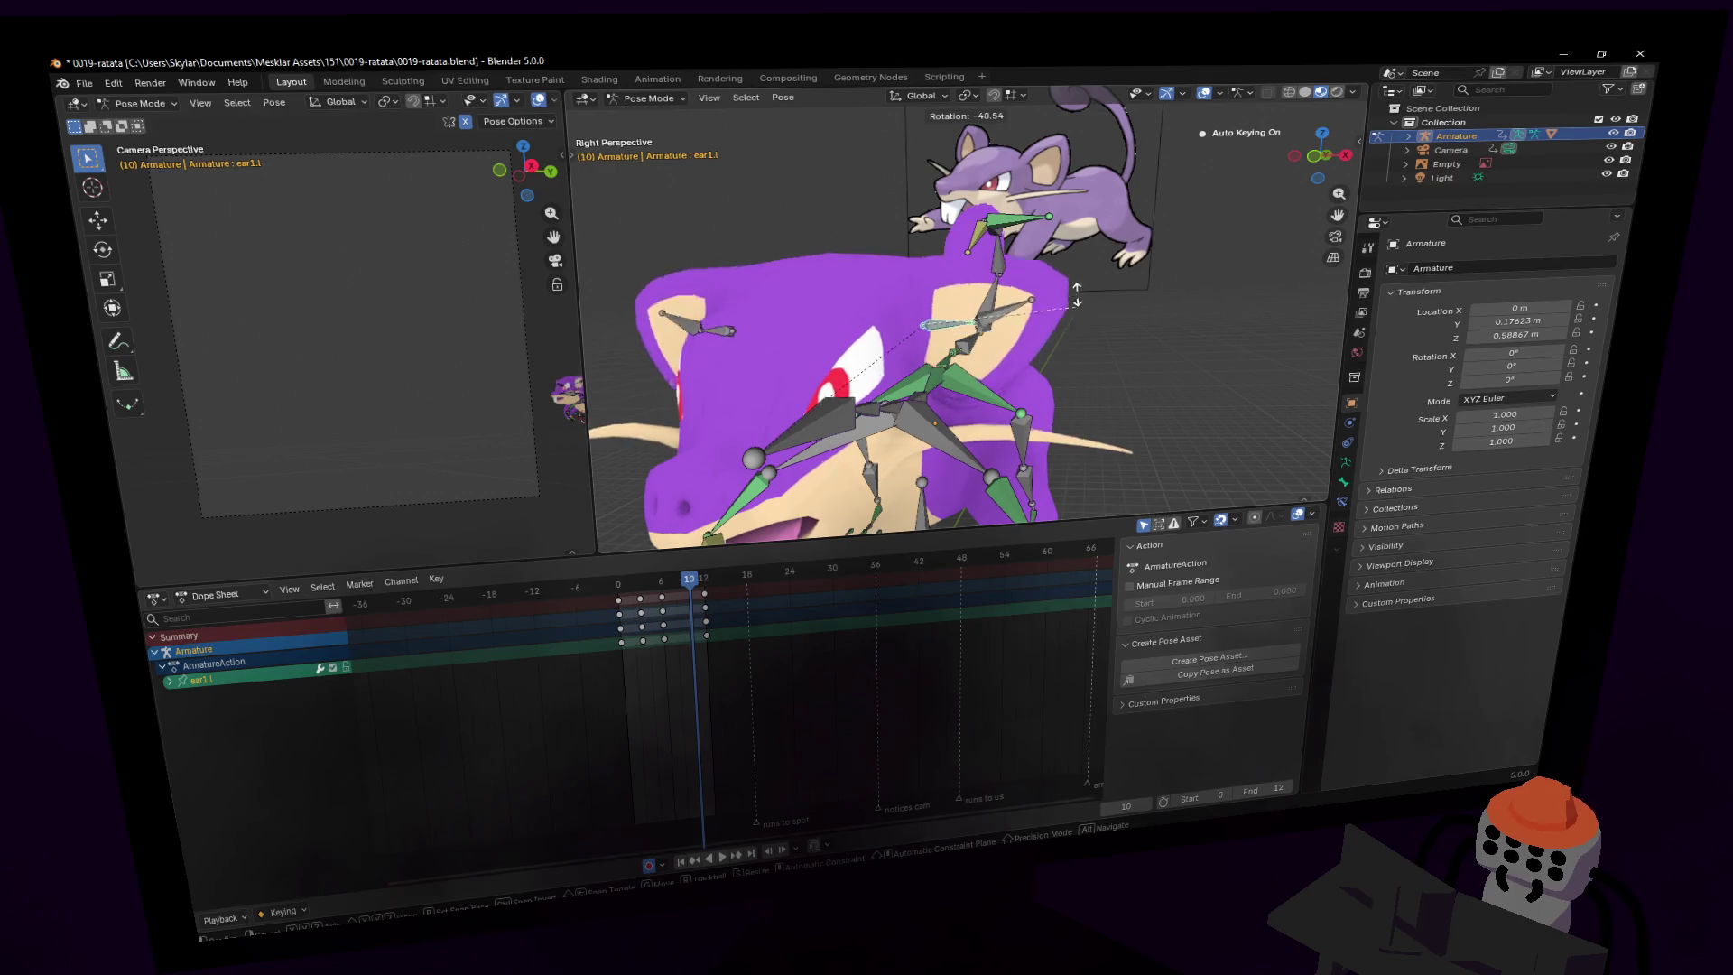
middle_drag(1082, 271, 746, 504)
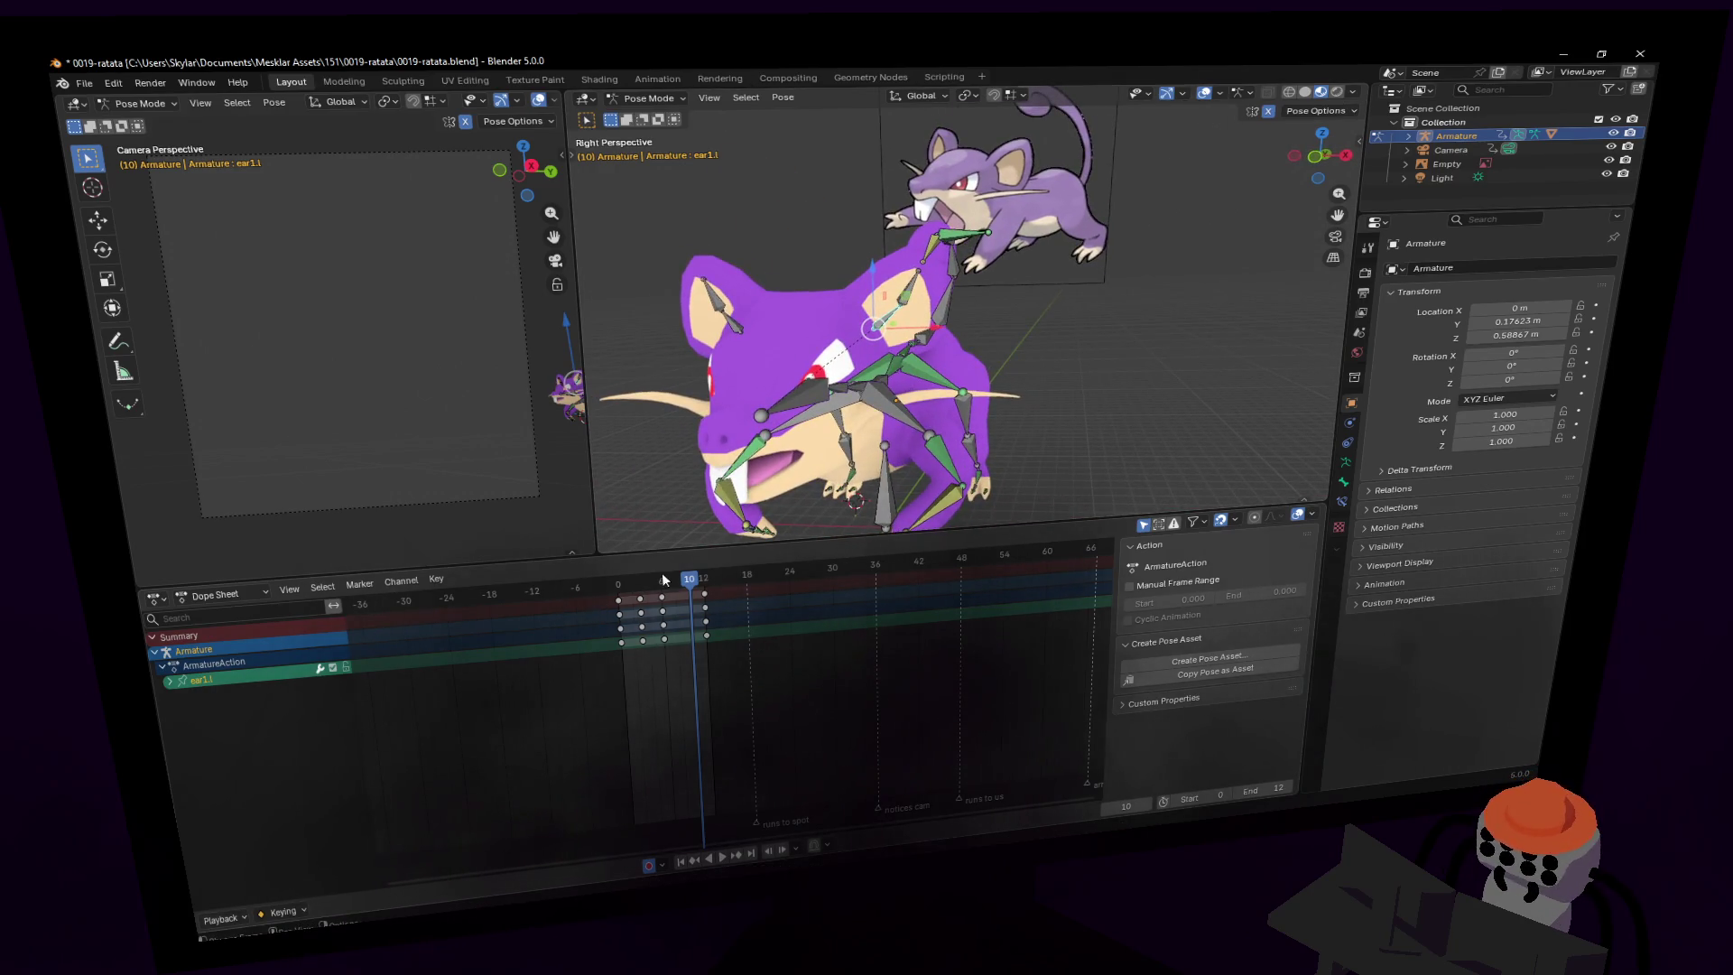
drag(662, 578, 619, 583)
key(space)
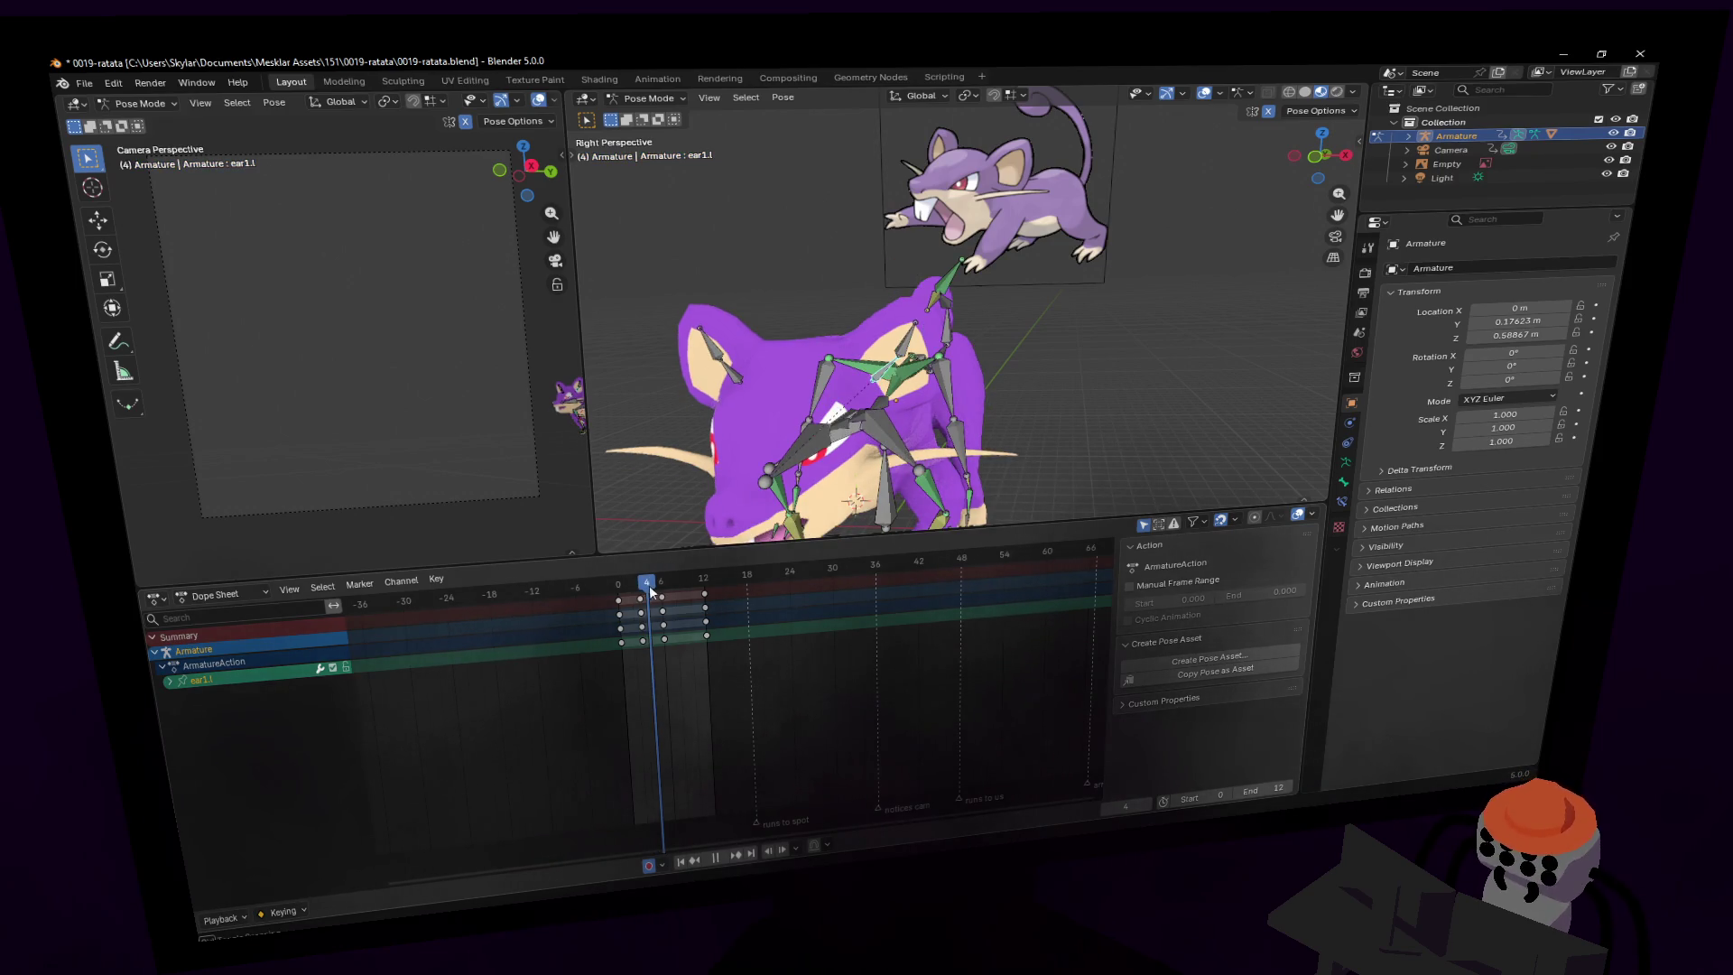
drag(650, 592, 643, 599)
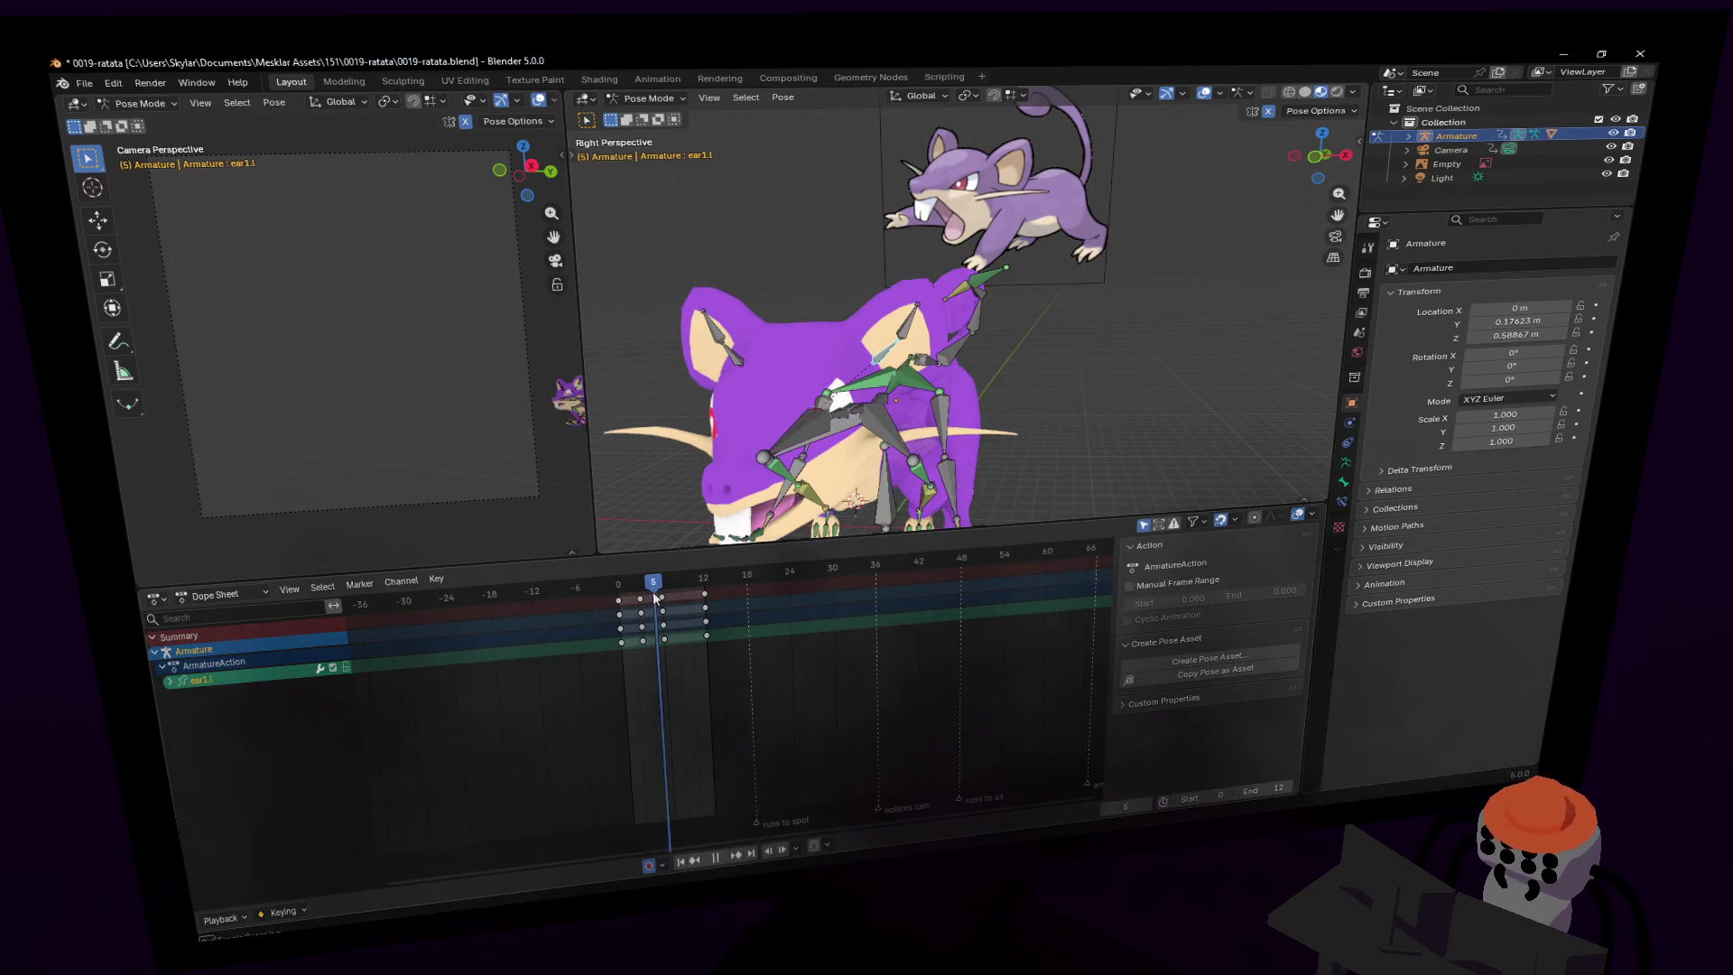
key(space)
- Rotate ear1.l back -40.3° at frame 7 and replay to check the ear flop
key(r)
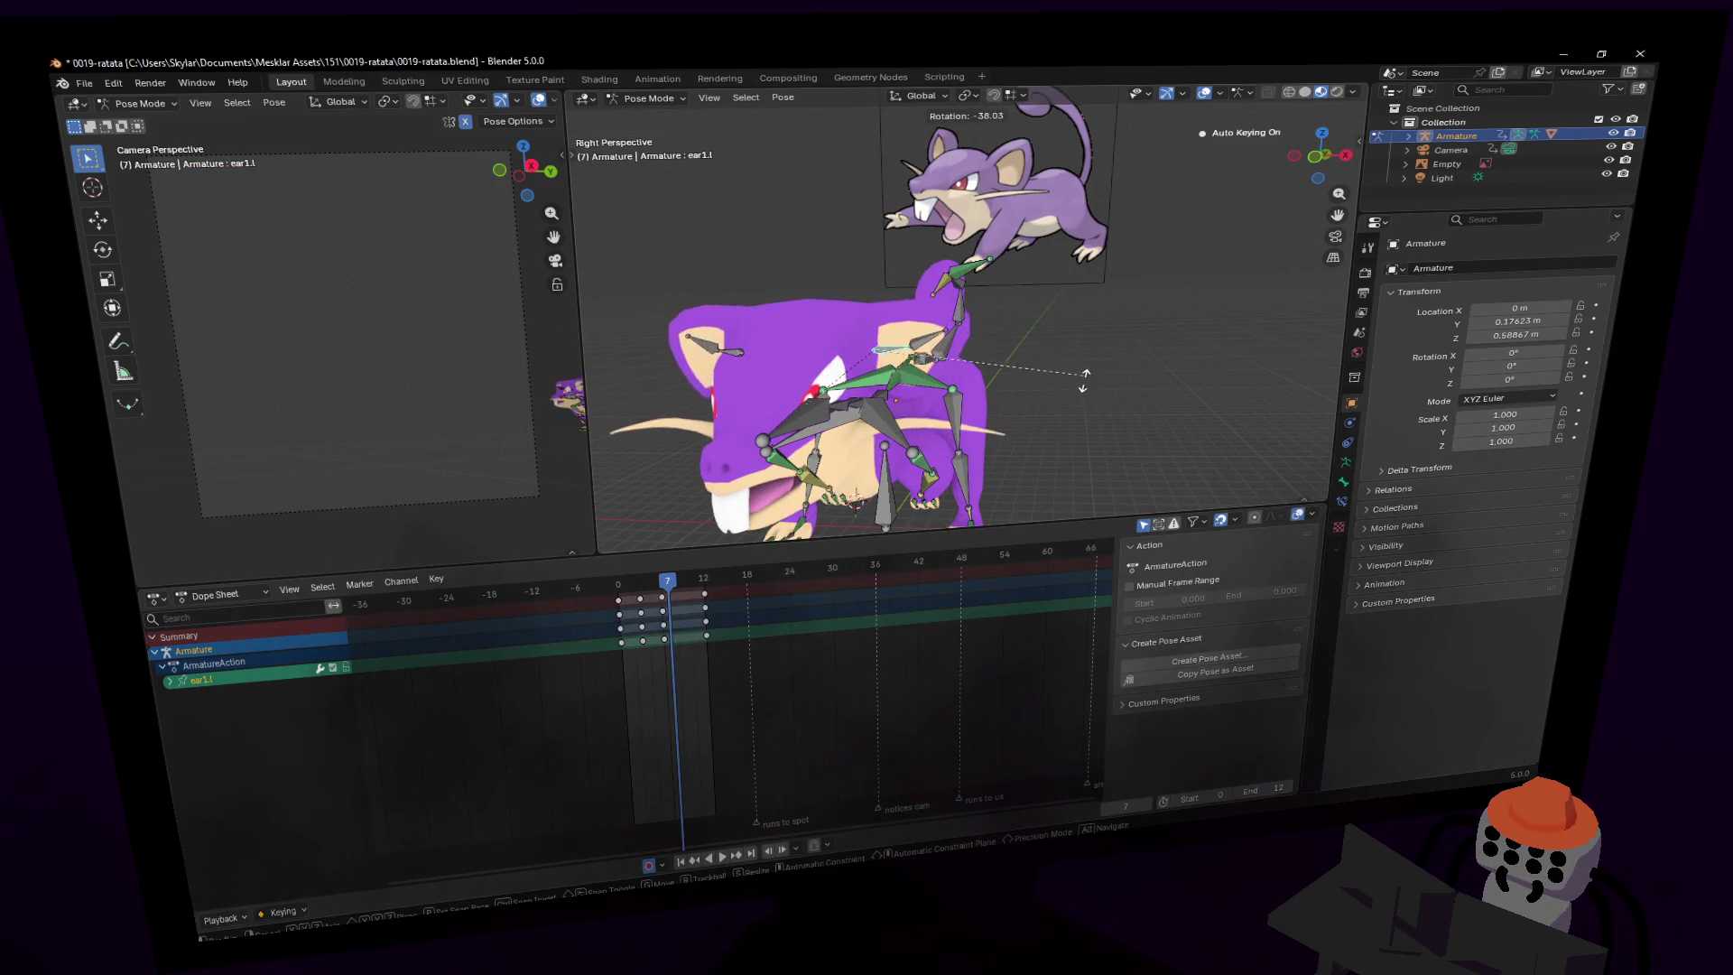
click(1083, 376)
click(665, 597)
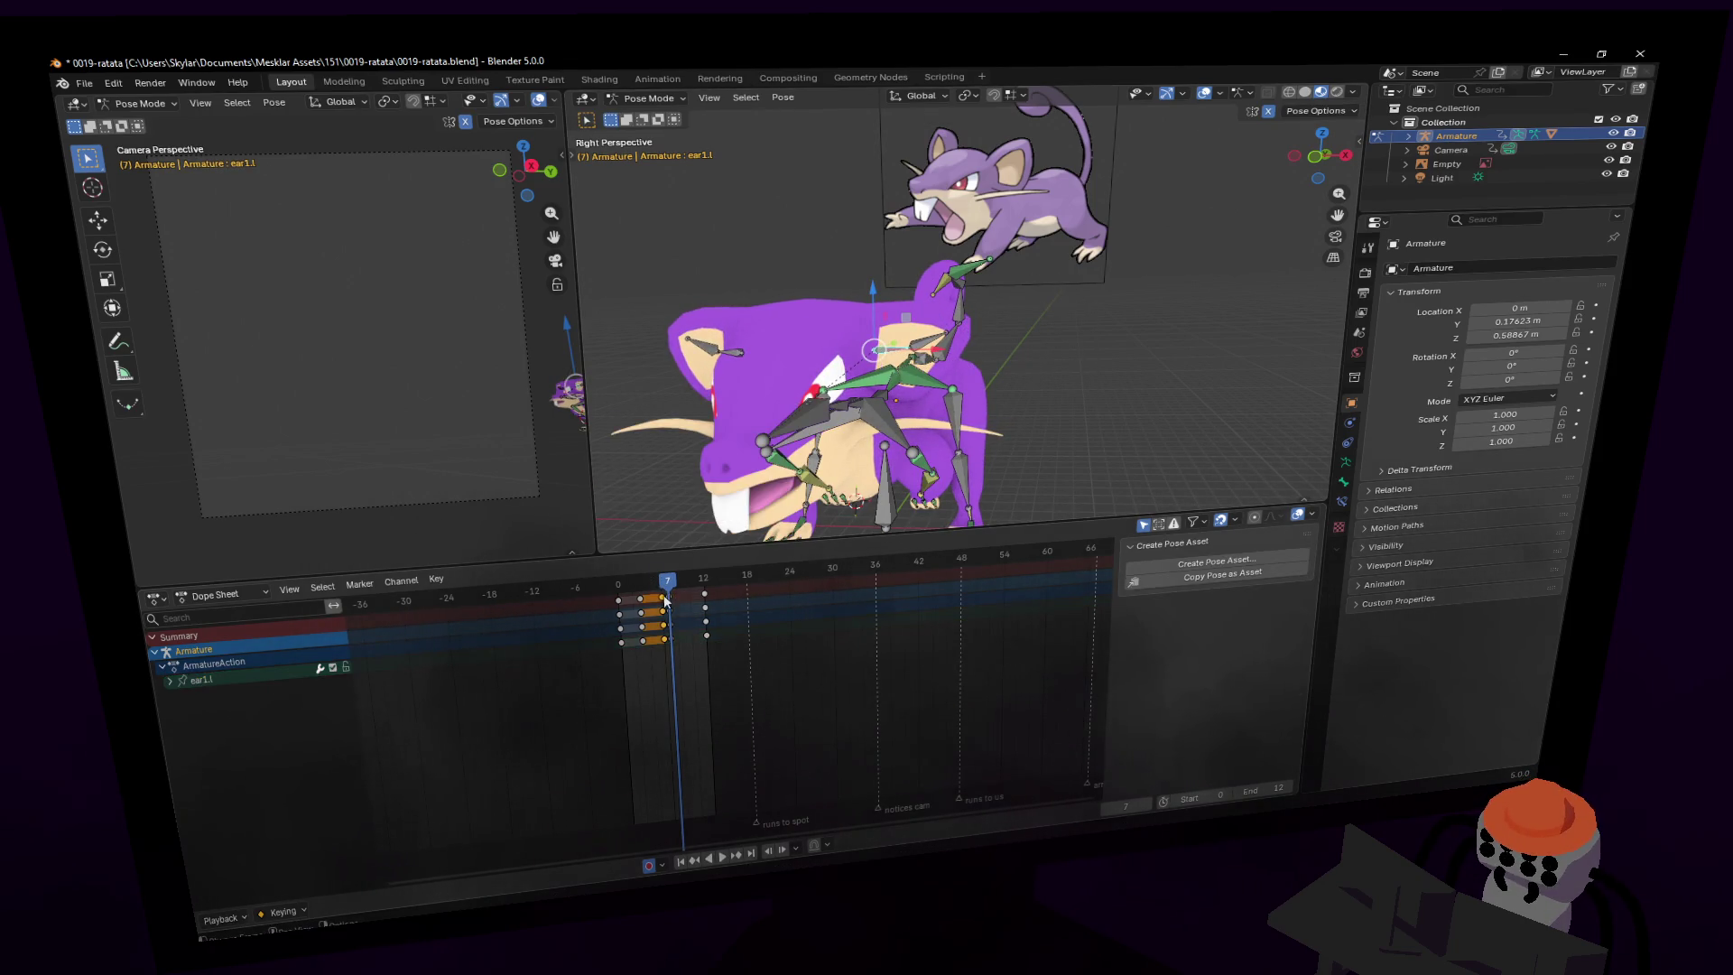
key(space)
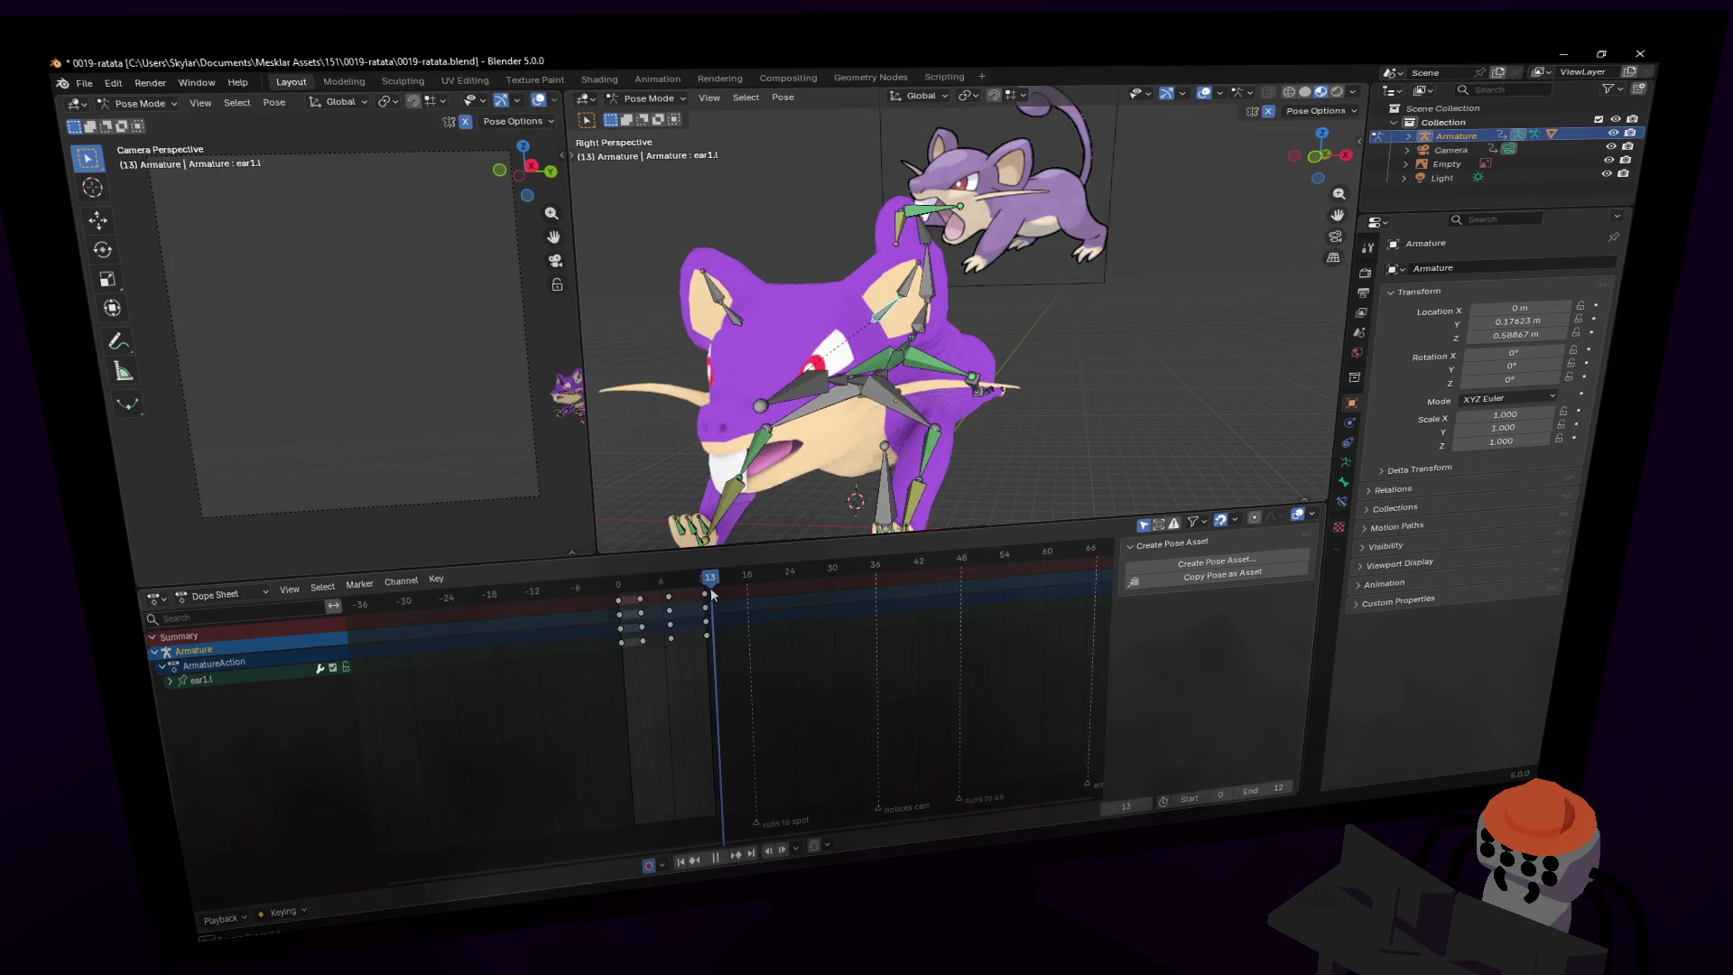
drag(711, 587, 603, 587)
key(space)
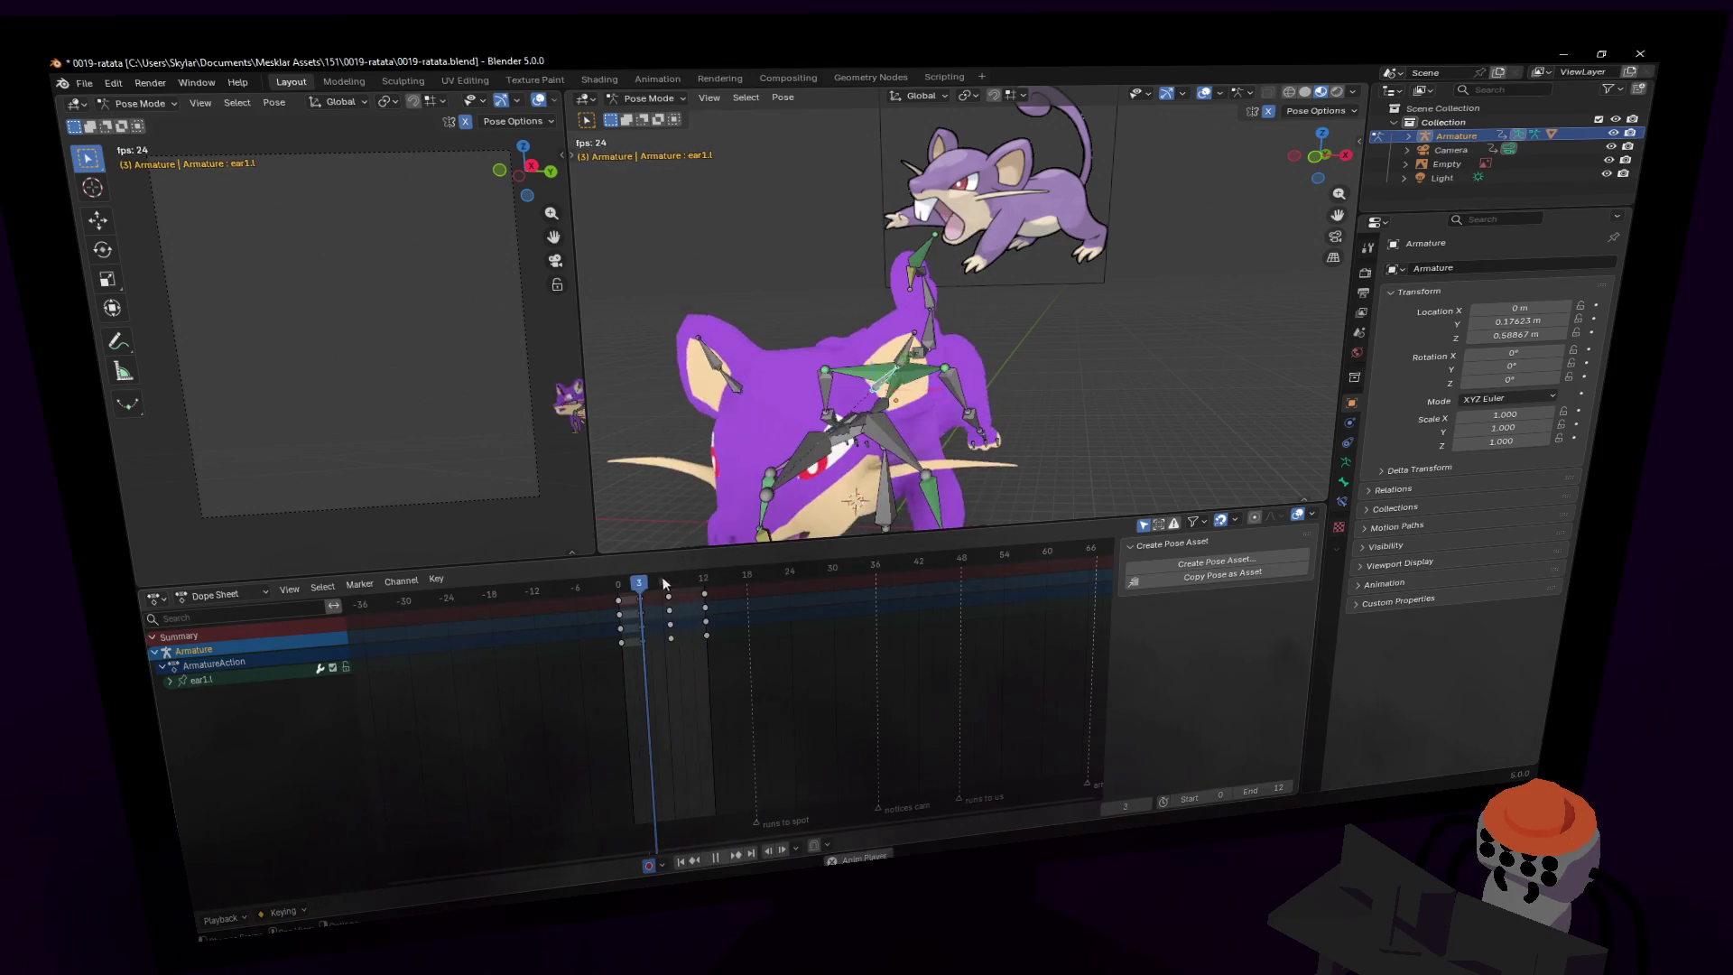
key(space)
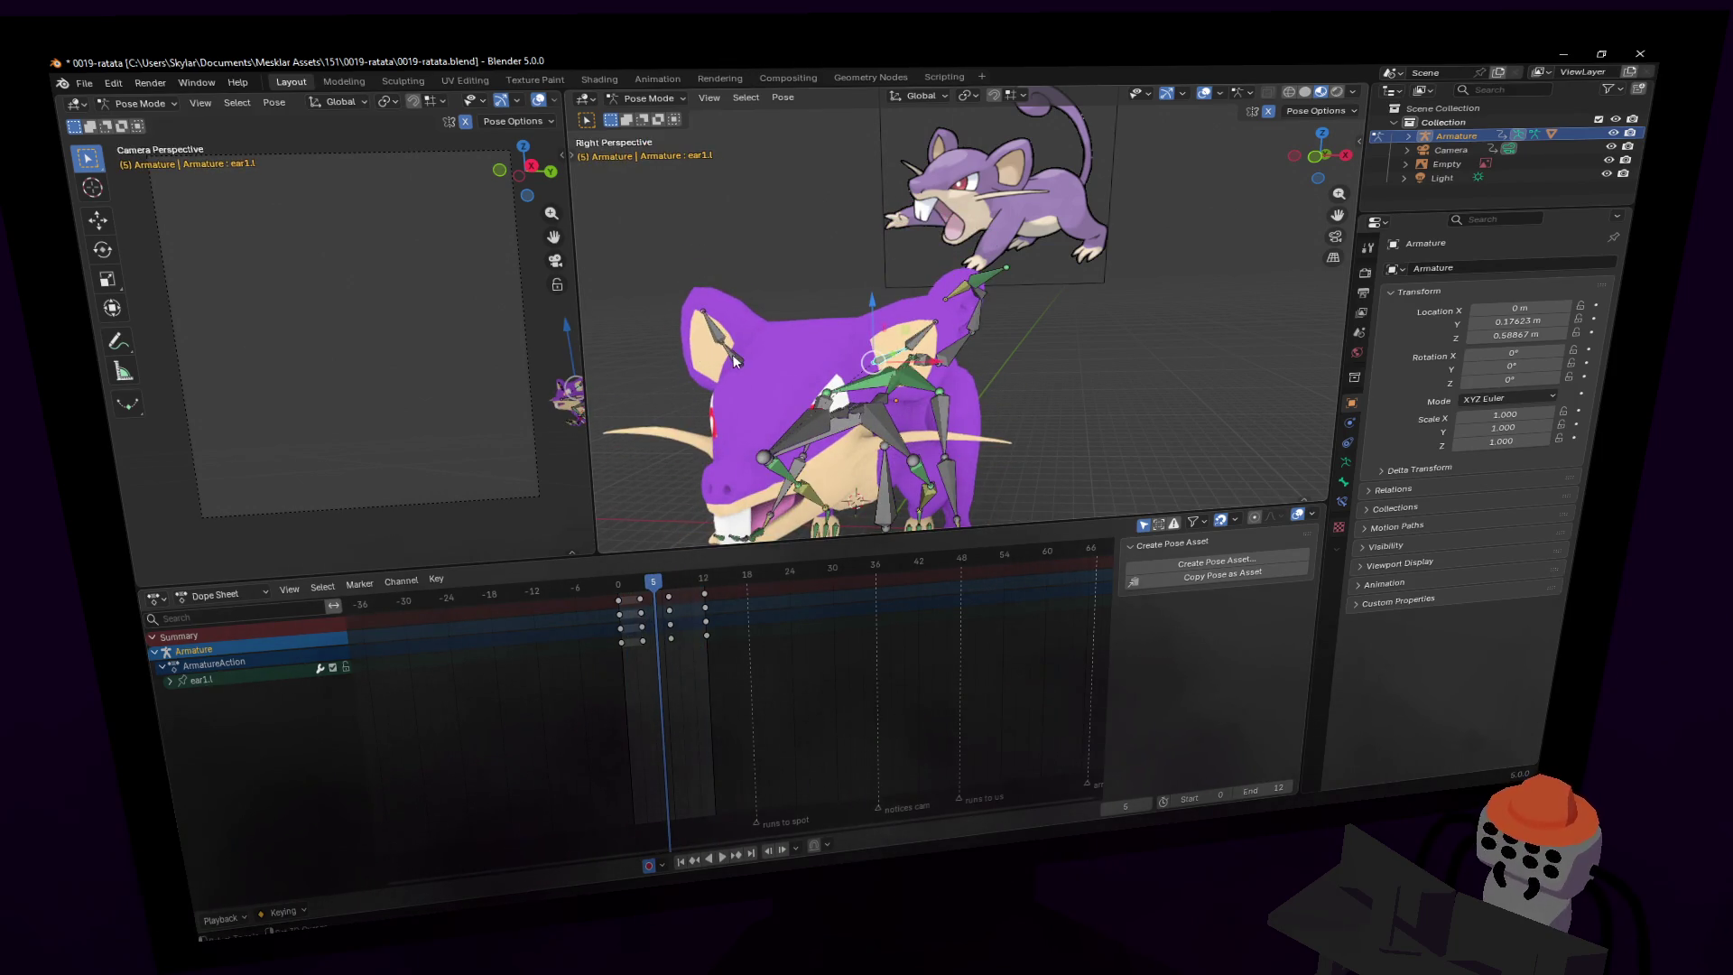
- Add ear1.r to the selection and play the run cycle
shift+click(733, 361)
click(661, 596)
key(space)
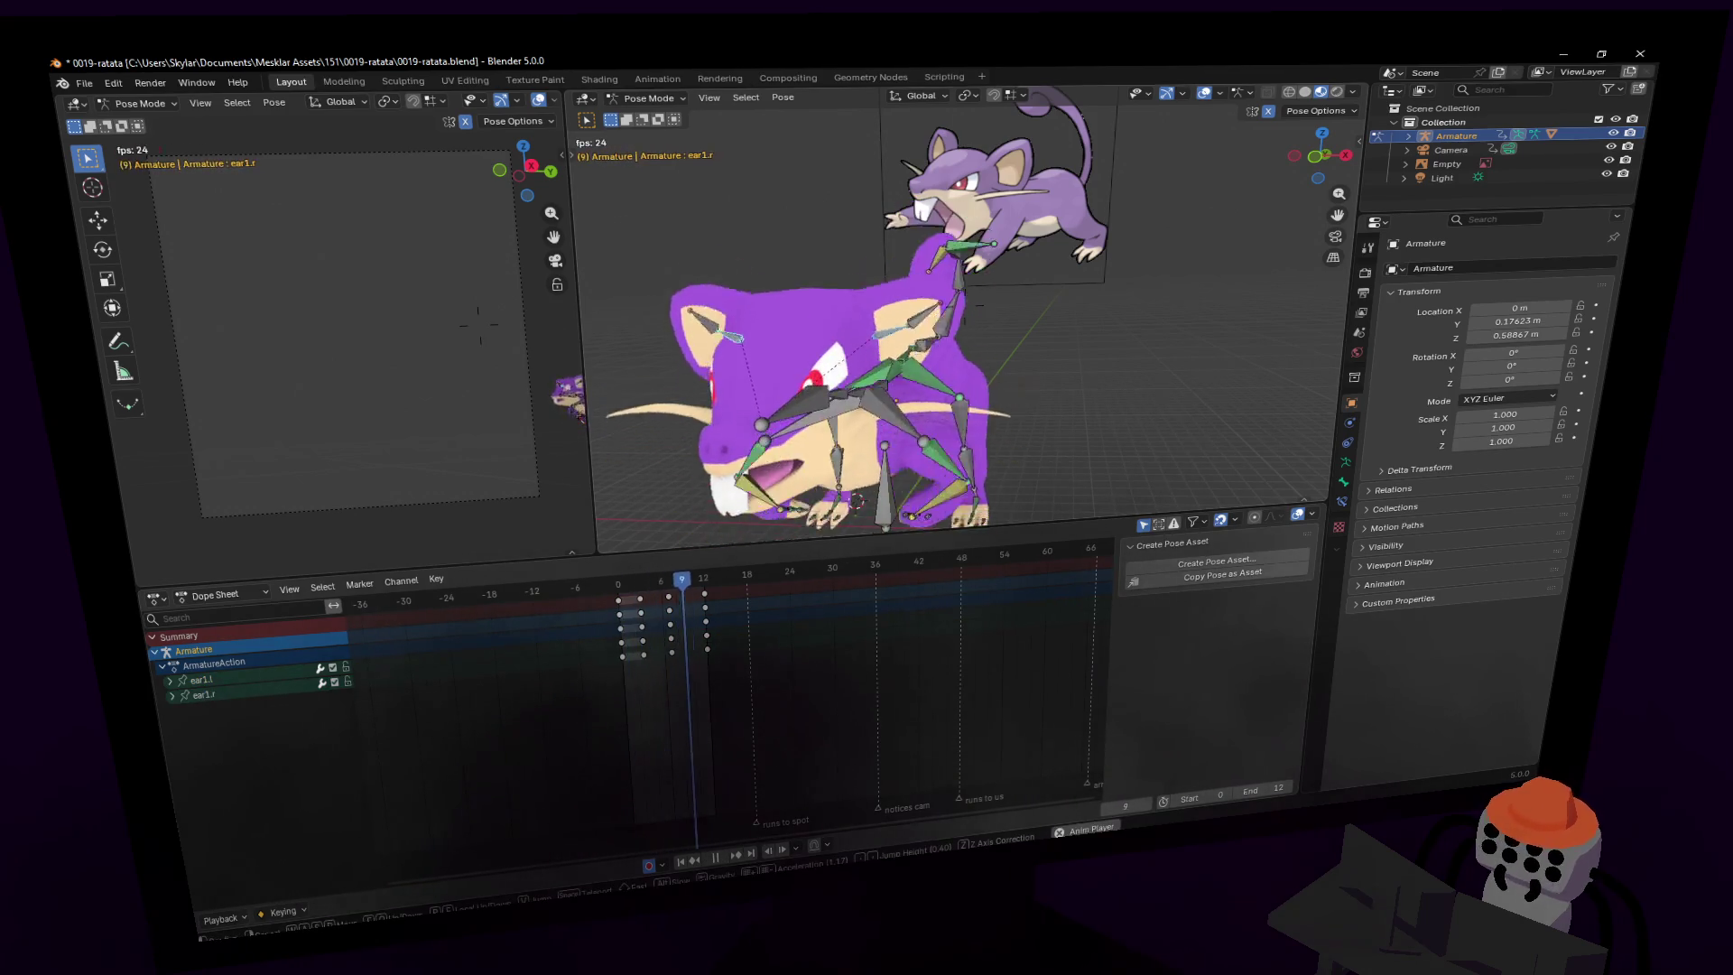
- Hide and restore the bone overlays to preview the clean mesh, then frame the rat closely
mouse_move(1014, 259)
middle_down()
mouse_move(1065, 271)
mouse_move(1015, 258)
middle_up()
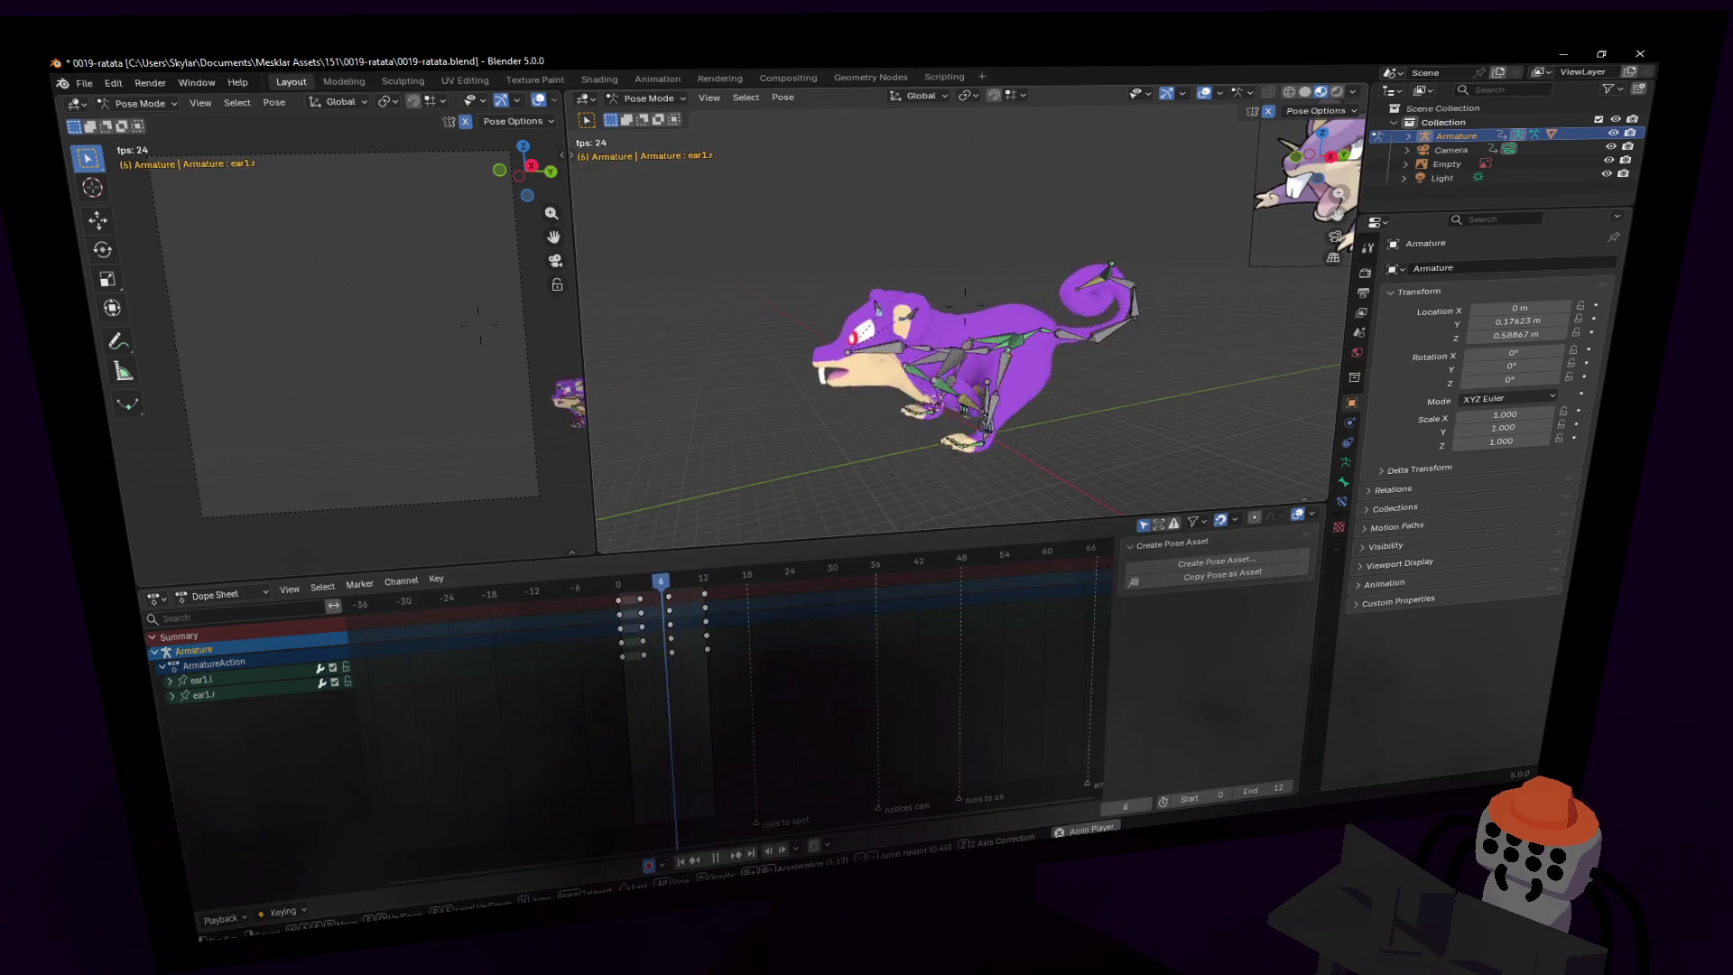
key(shift+grave)
mouse_move(965, 306)
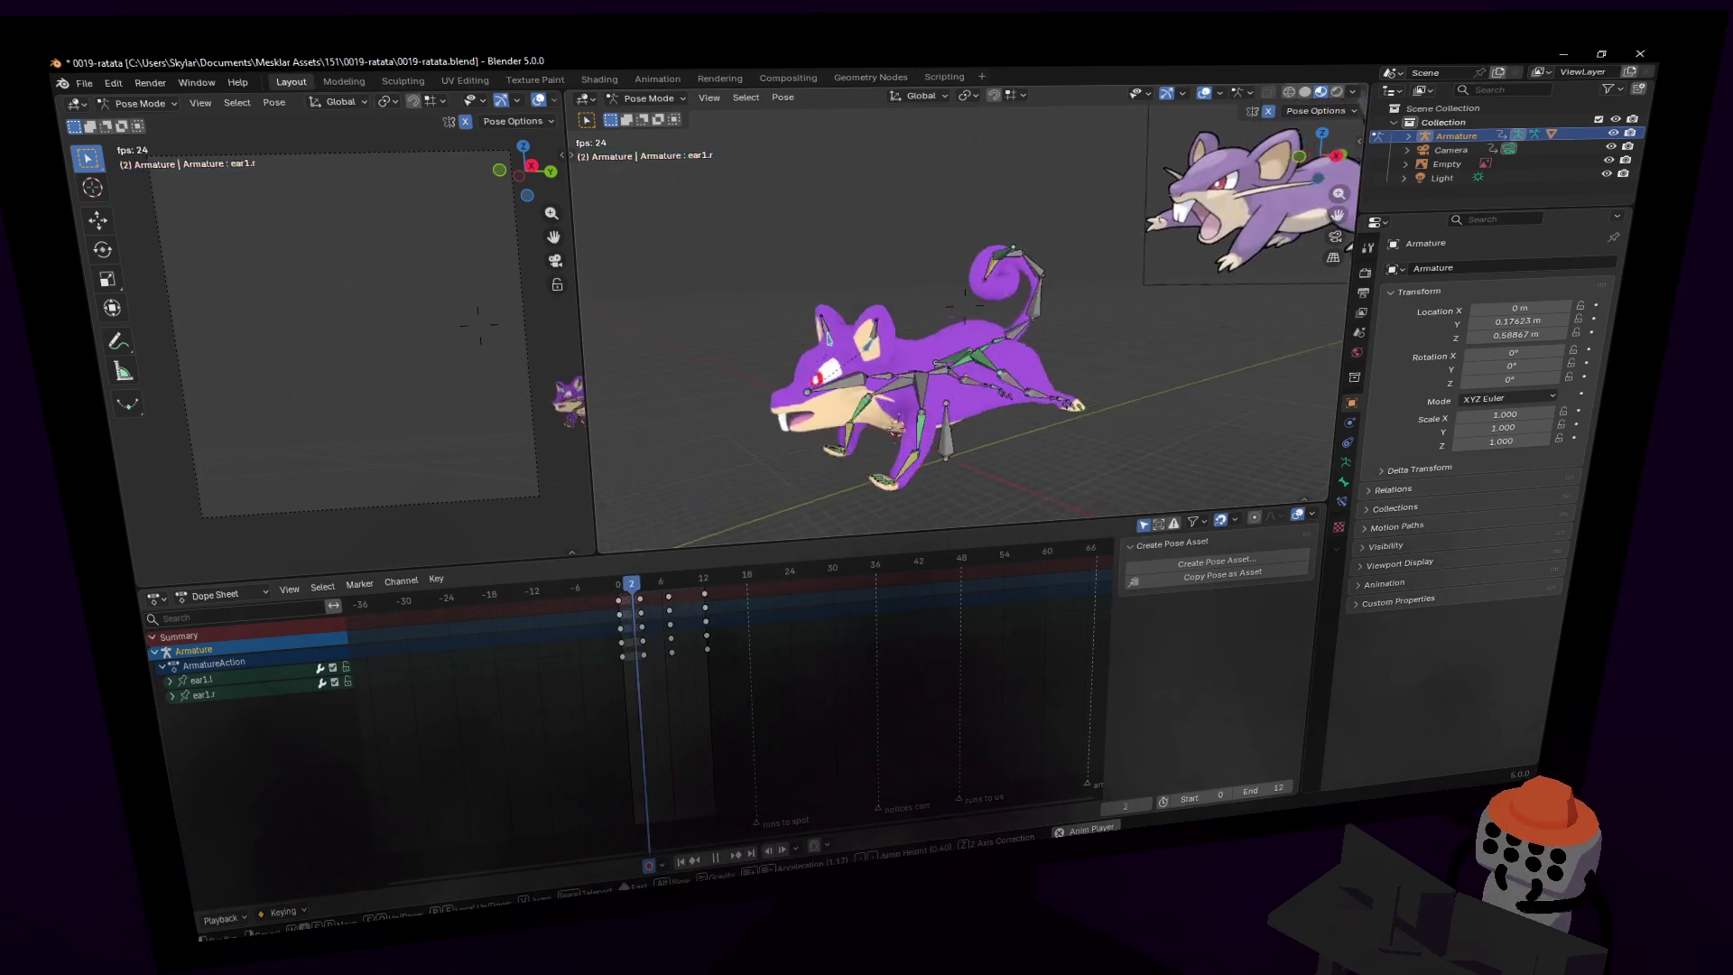
click(1015, 253)
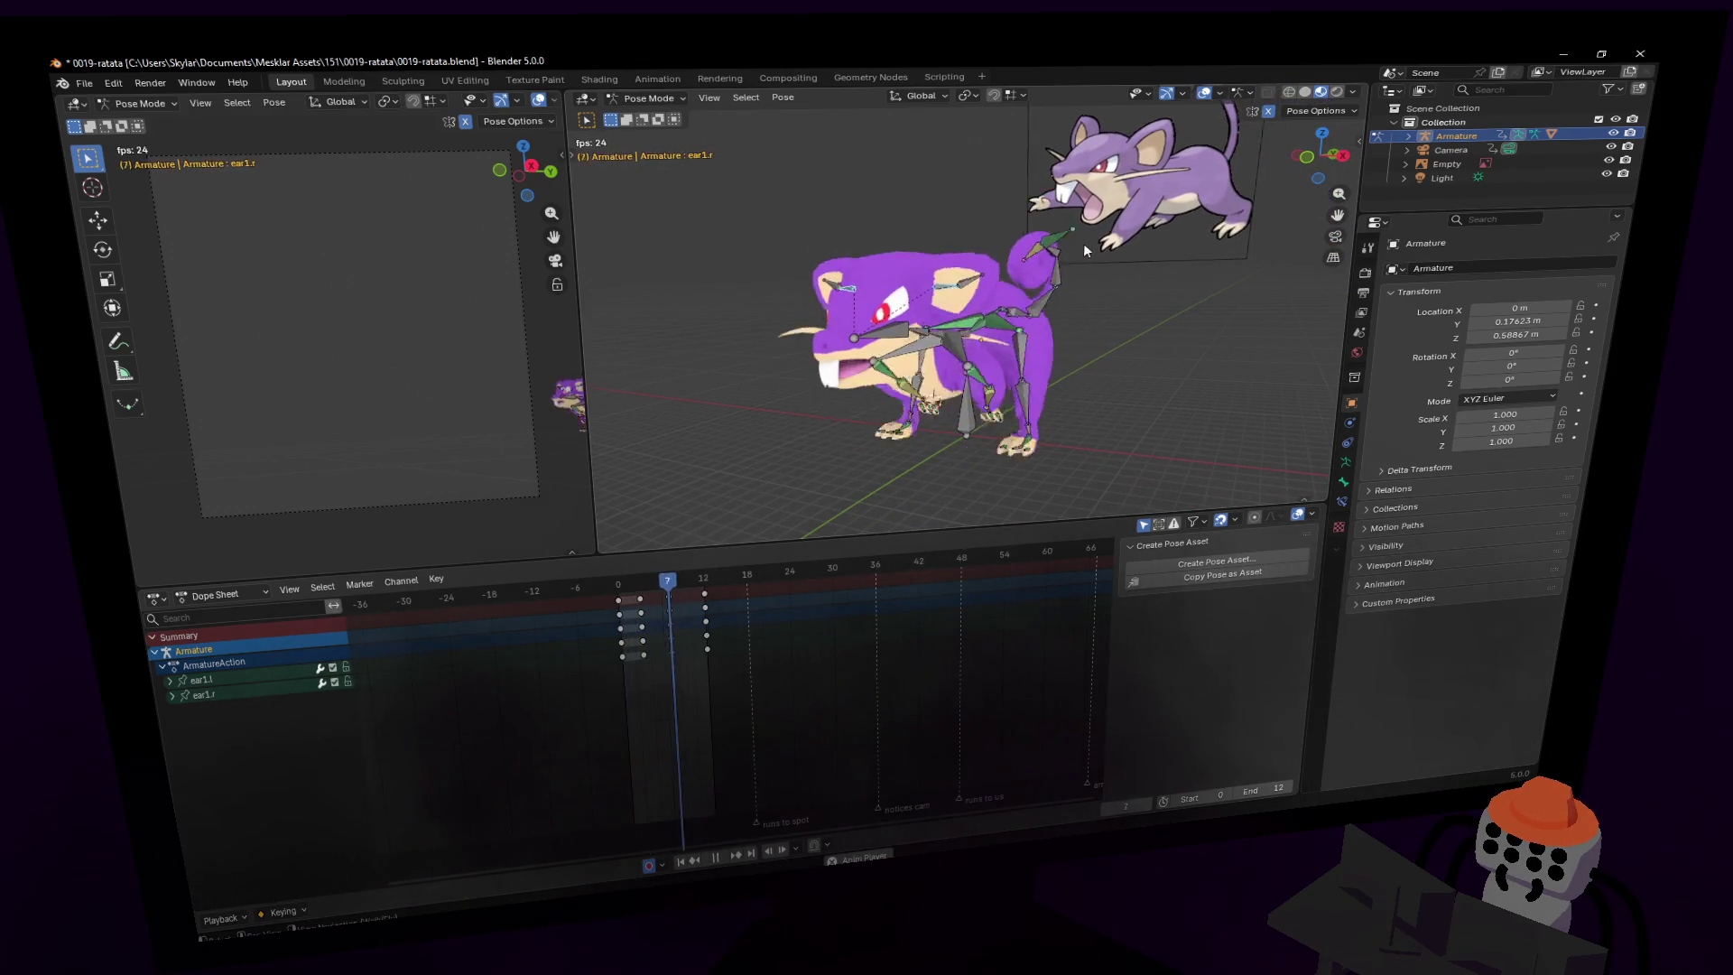
click(1202, 95)
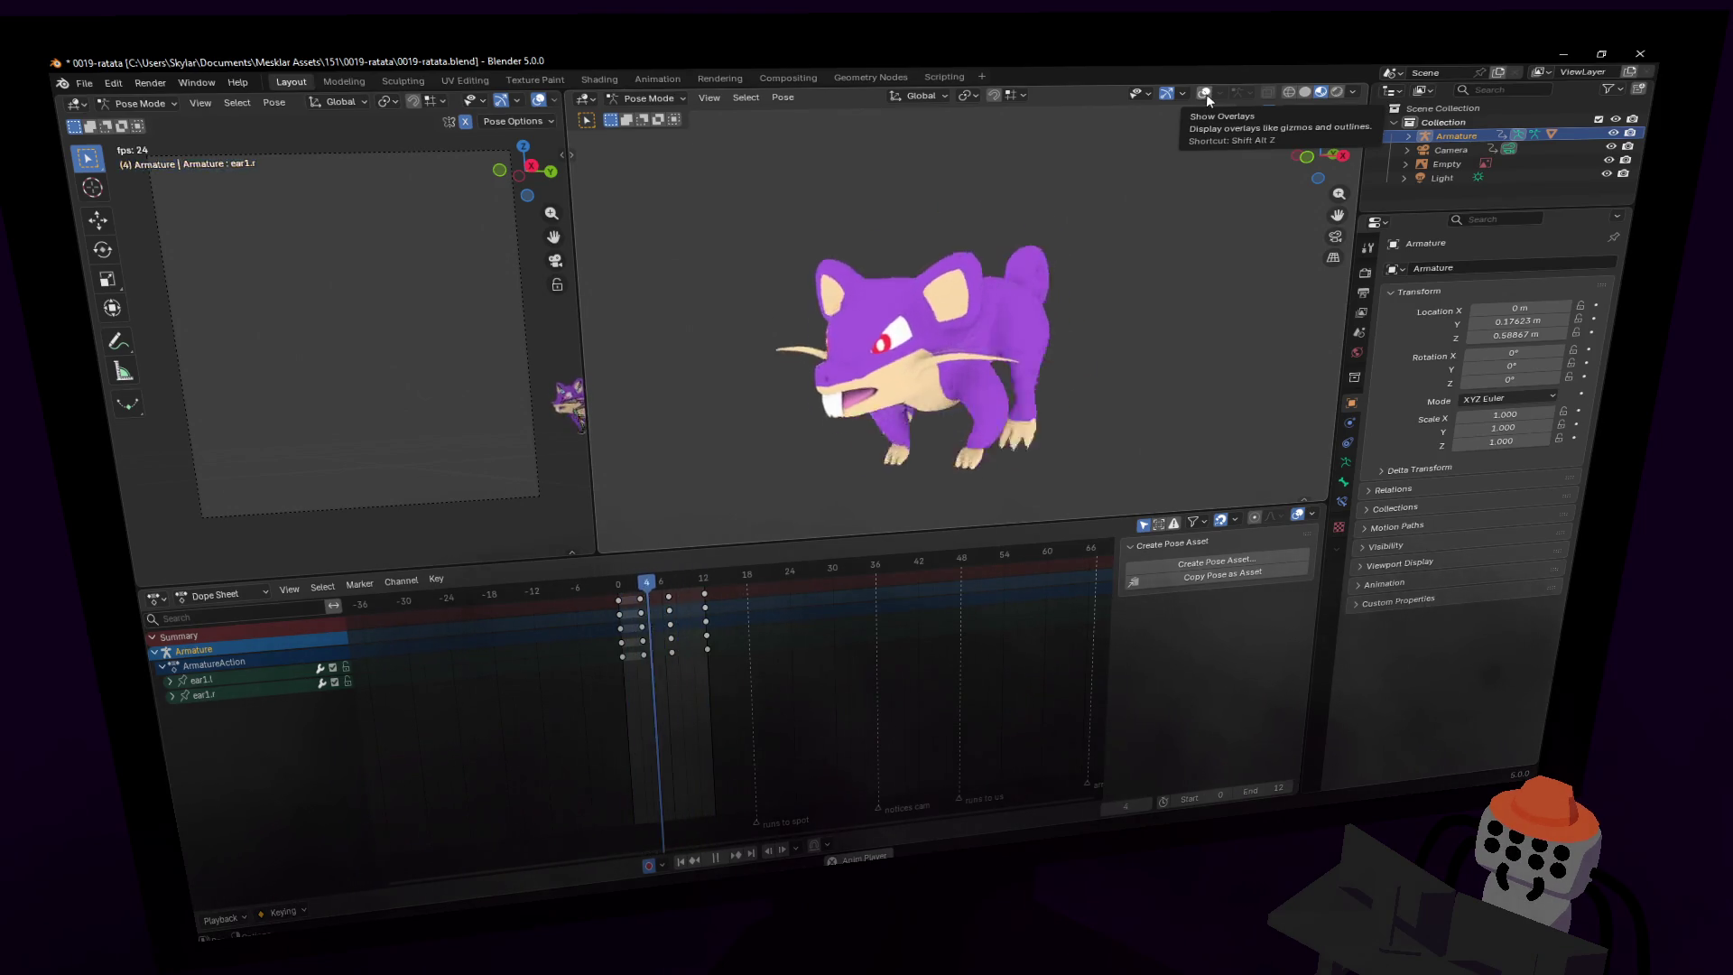
click(1206, 94)
key(space)
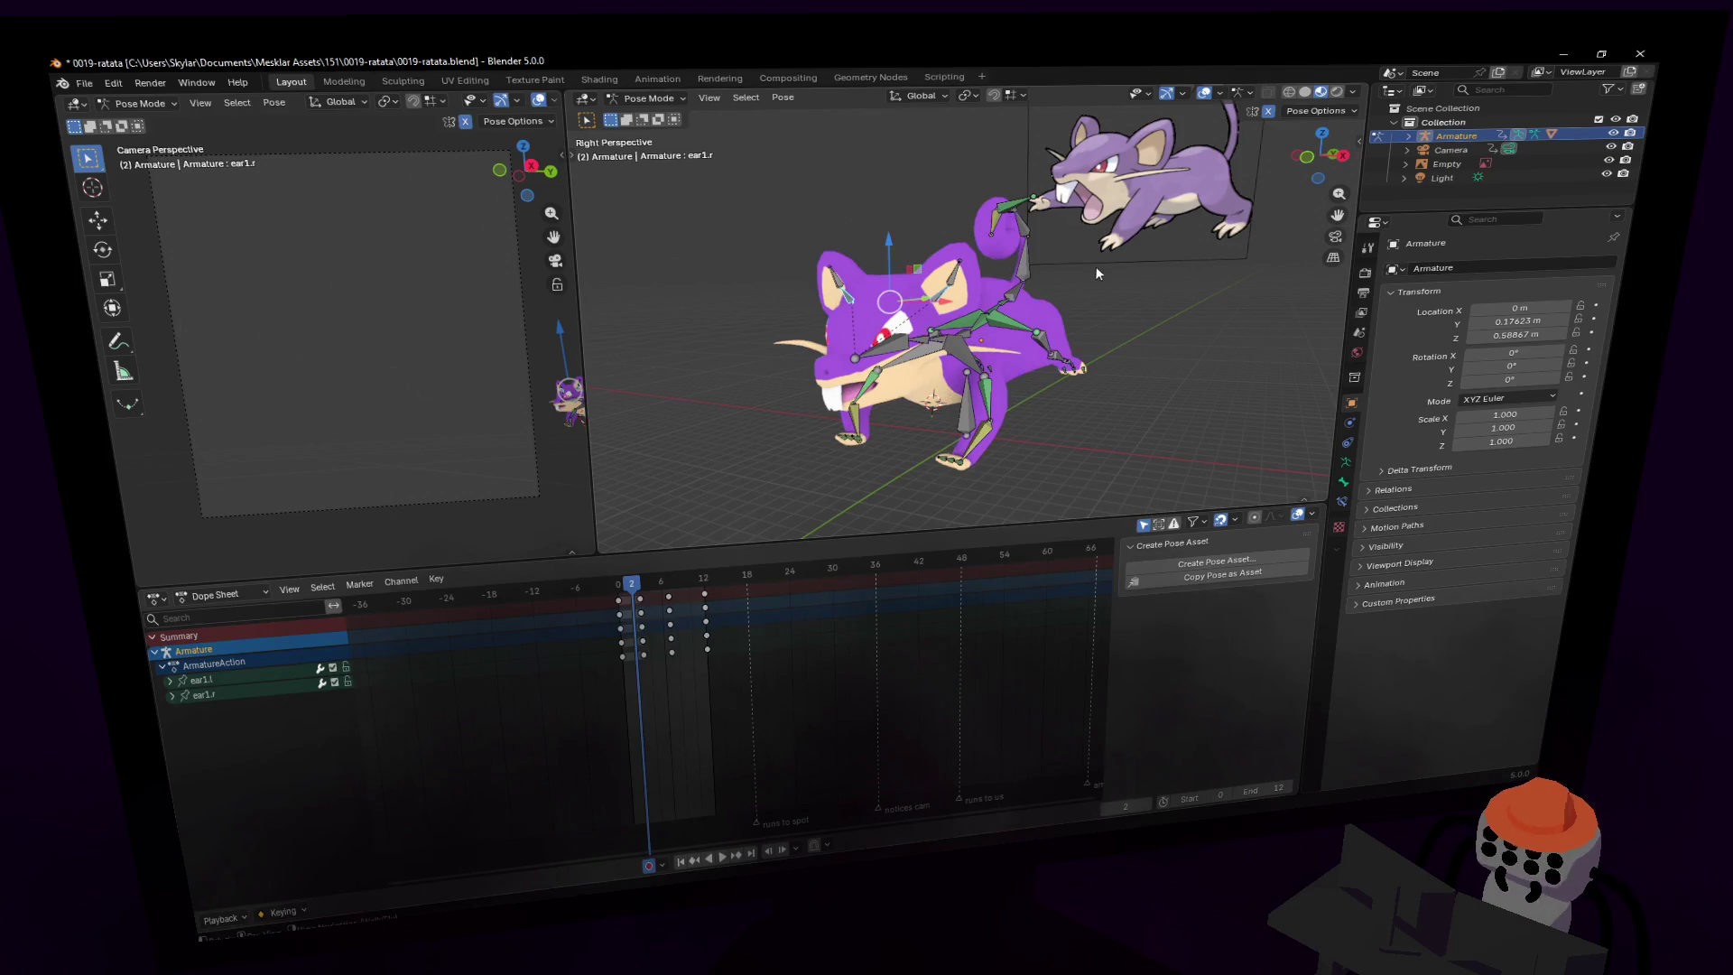
key(shift+grave)
click(1119, 265)
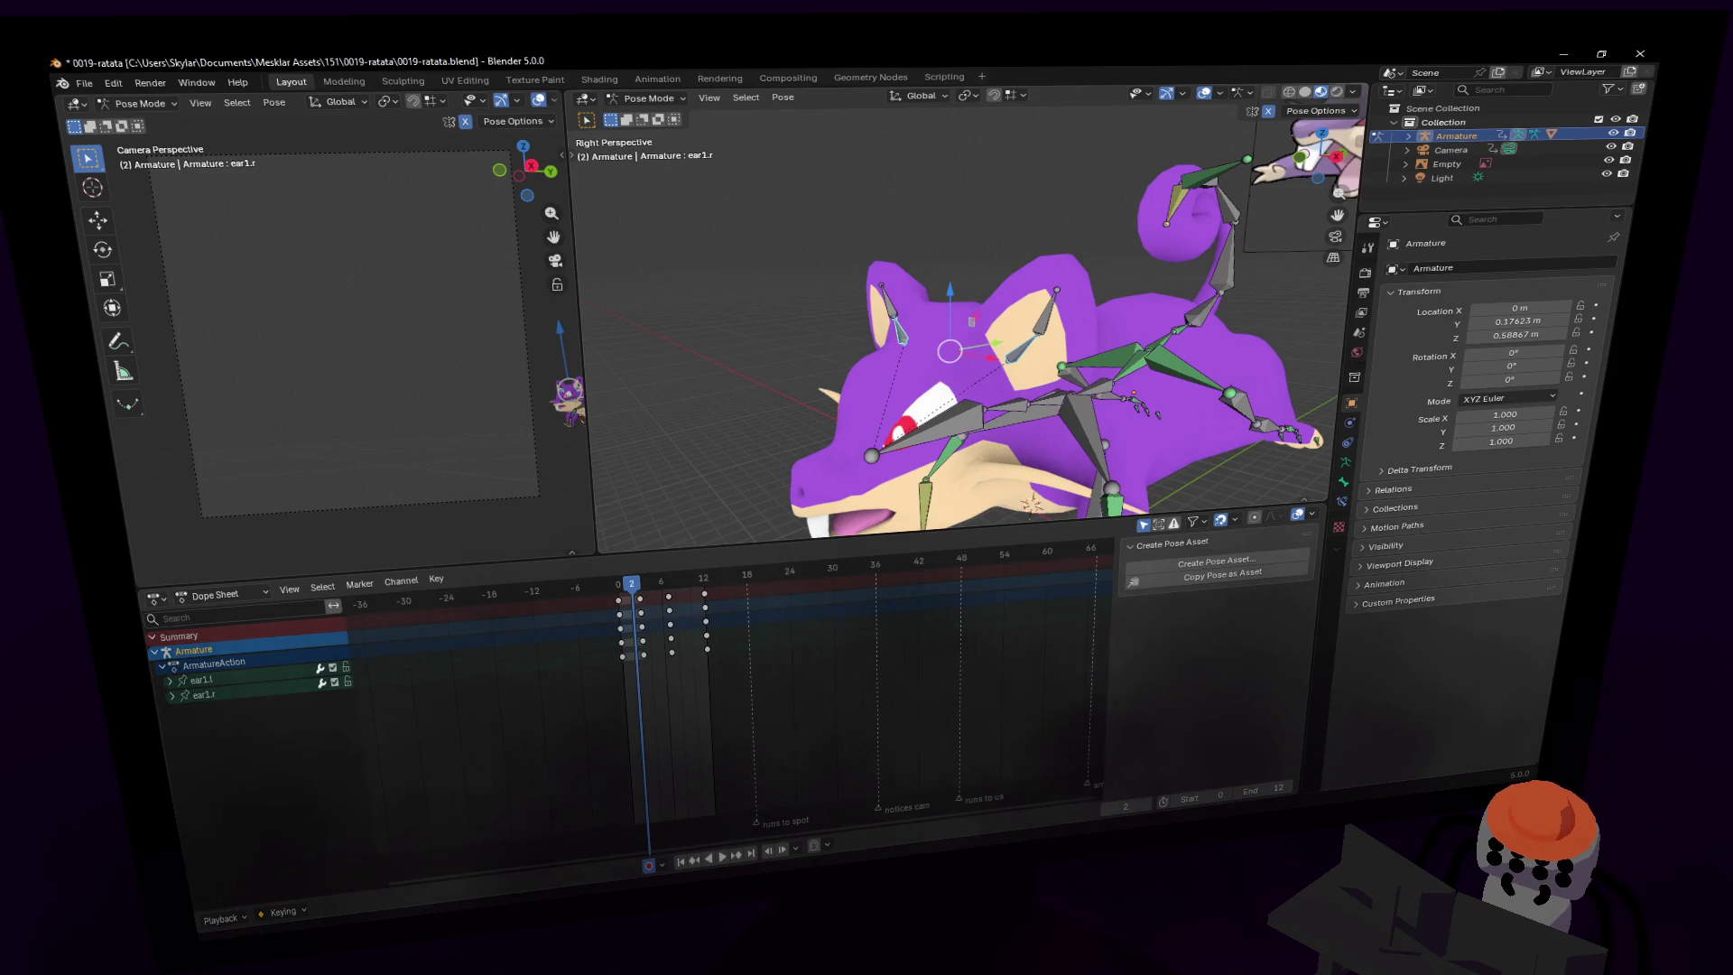
- Rotate ear2.l -50.7° at frame 9, insert a keyframe, and replay the cycle
middle_drag(978, 285, 1020, 298)
click(1043, 303)
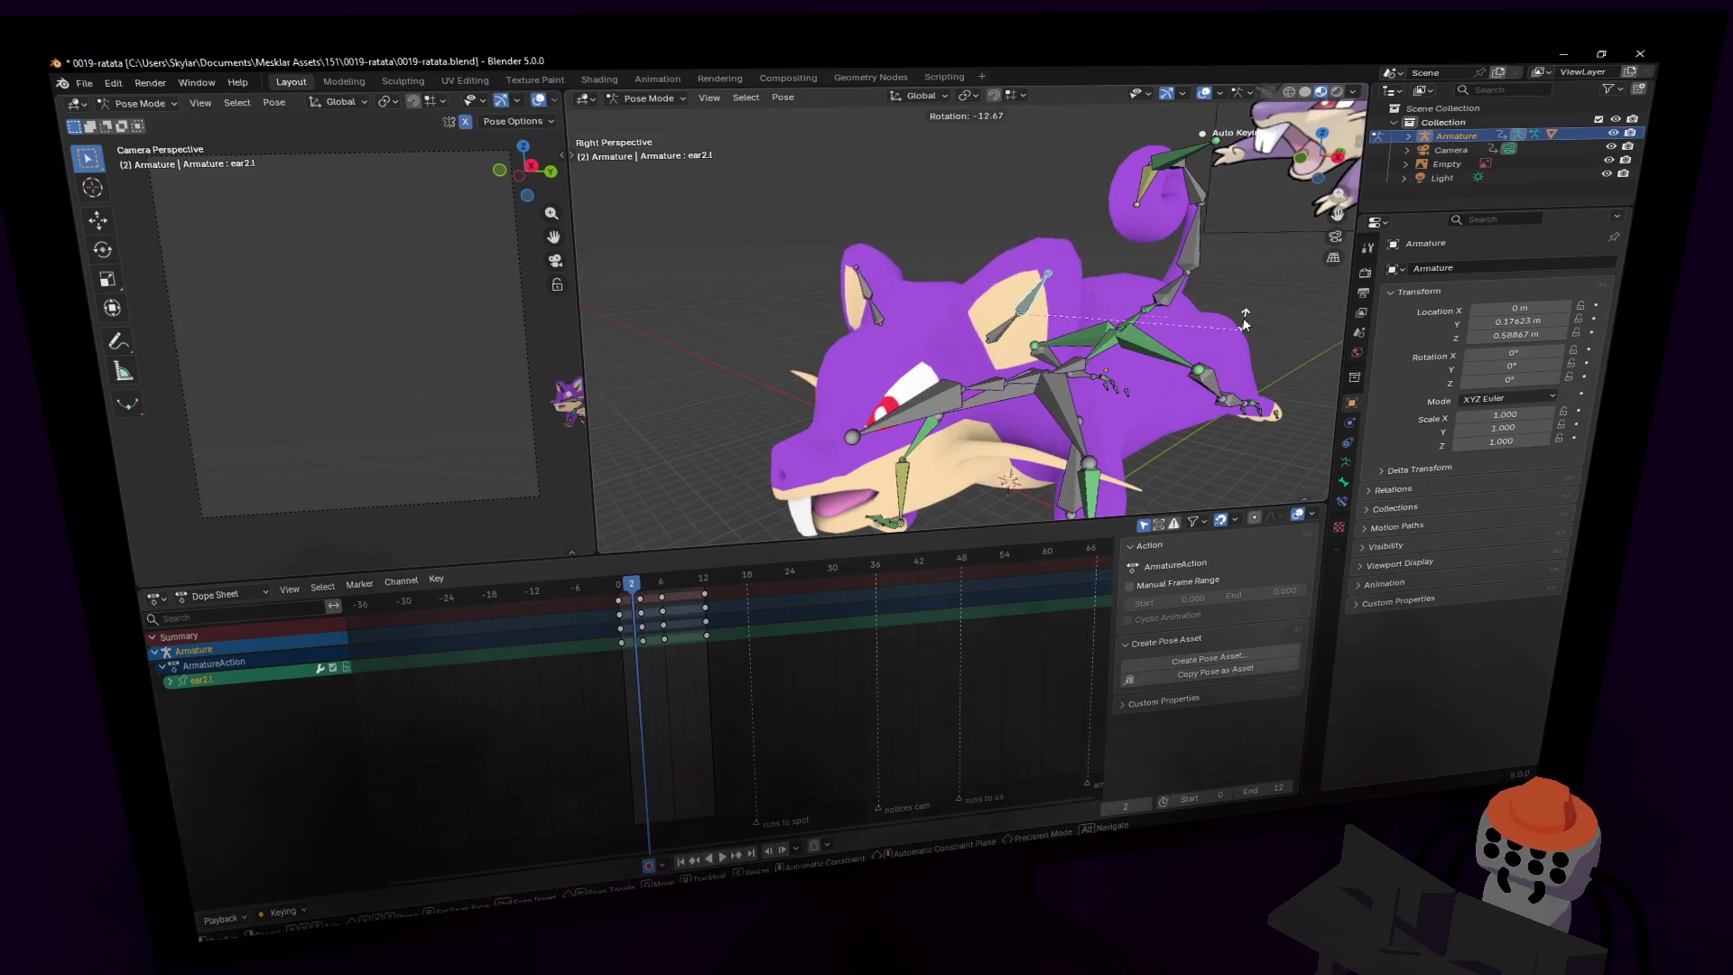
middle_drag(1209, 262, 839, 468)
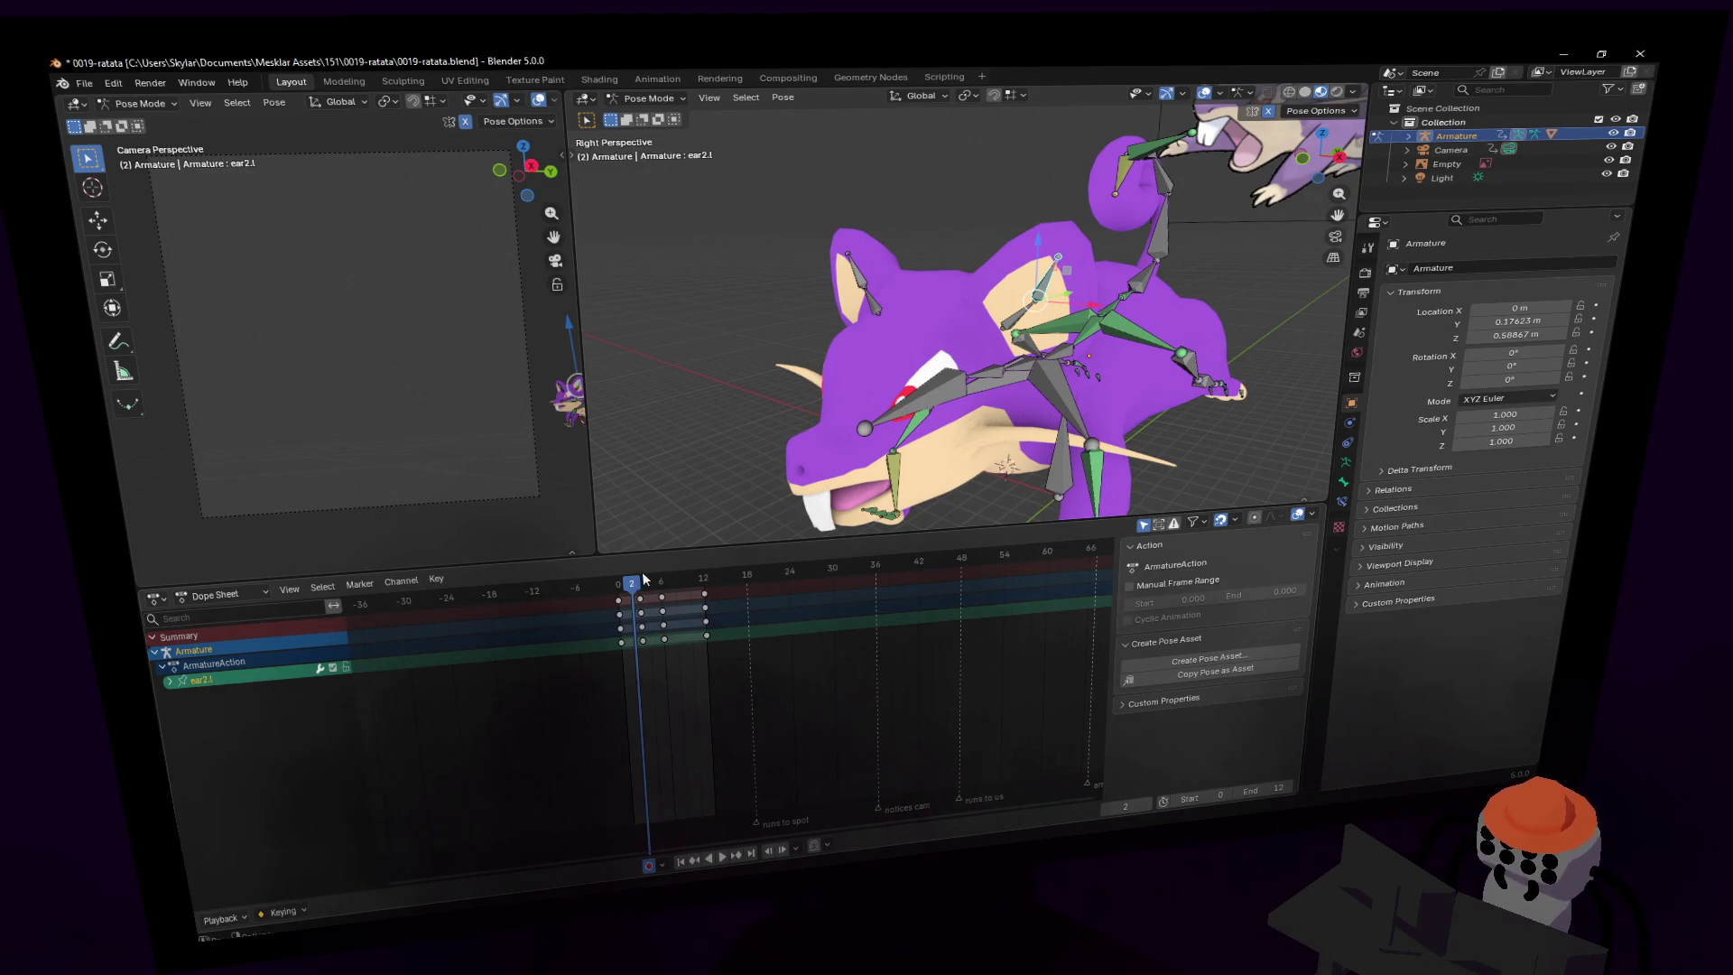
key(space)
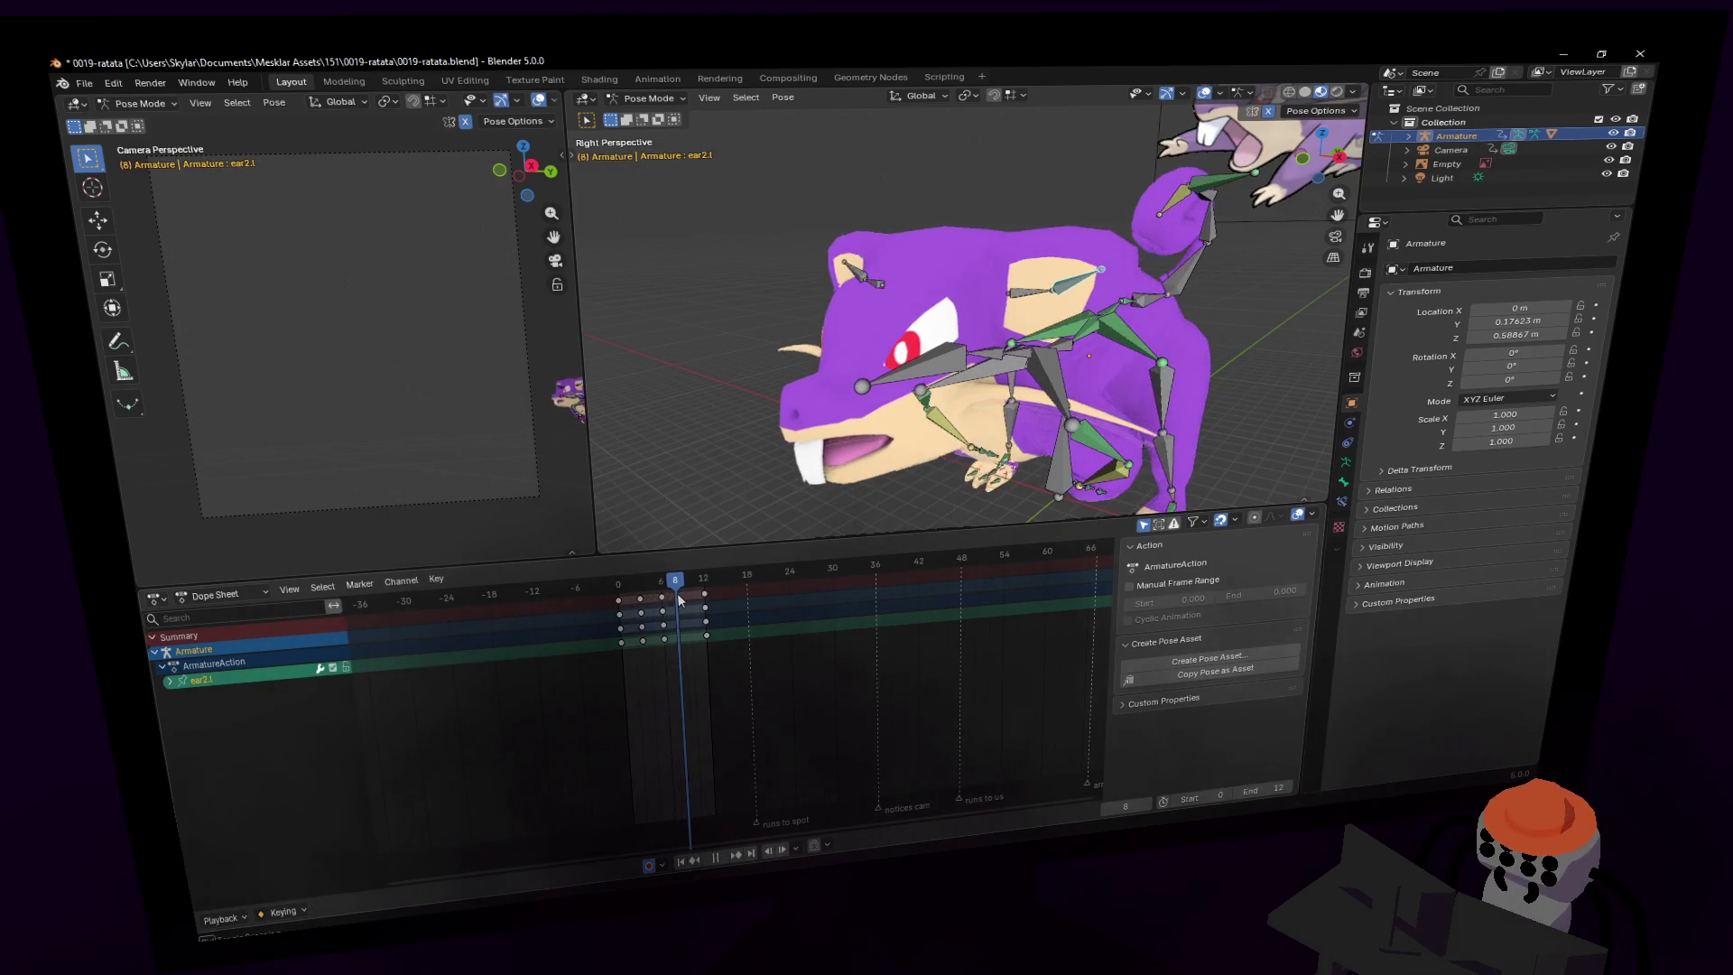
key(space)
key(r)
click(1193, 332)
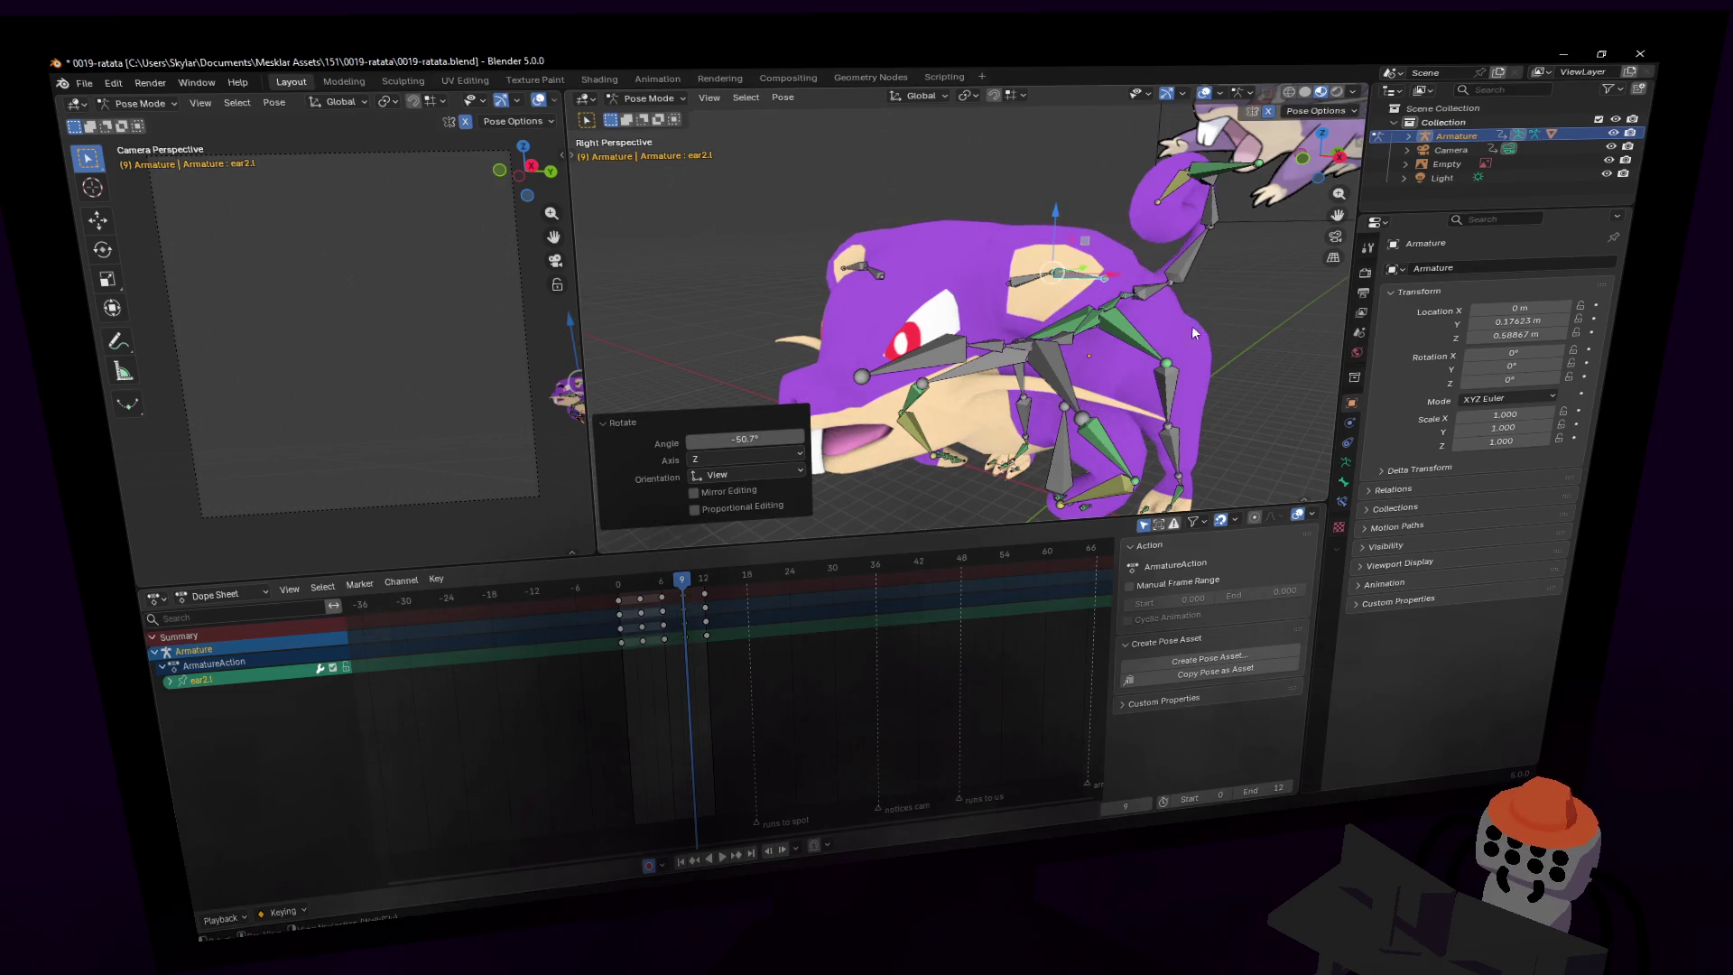
key(i)
key(space)
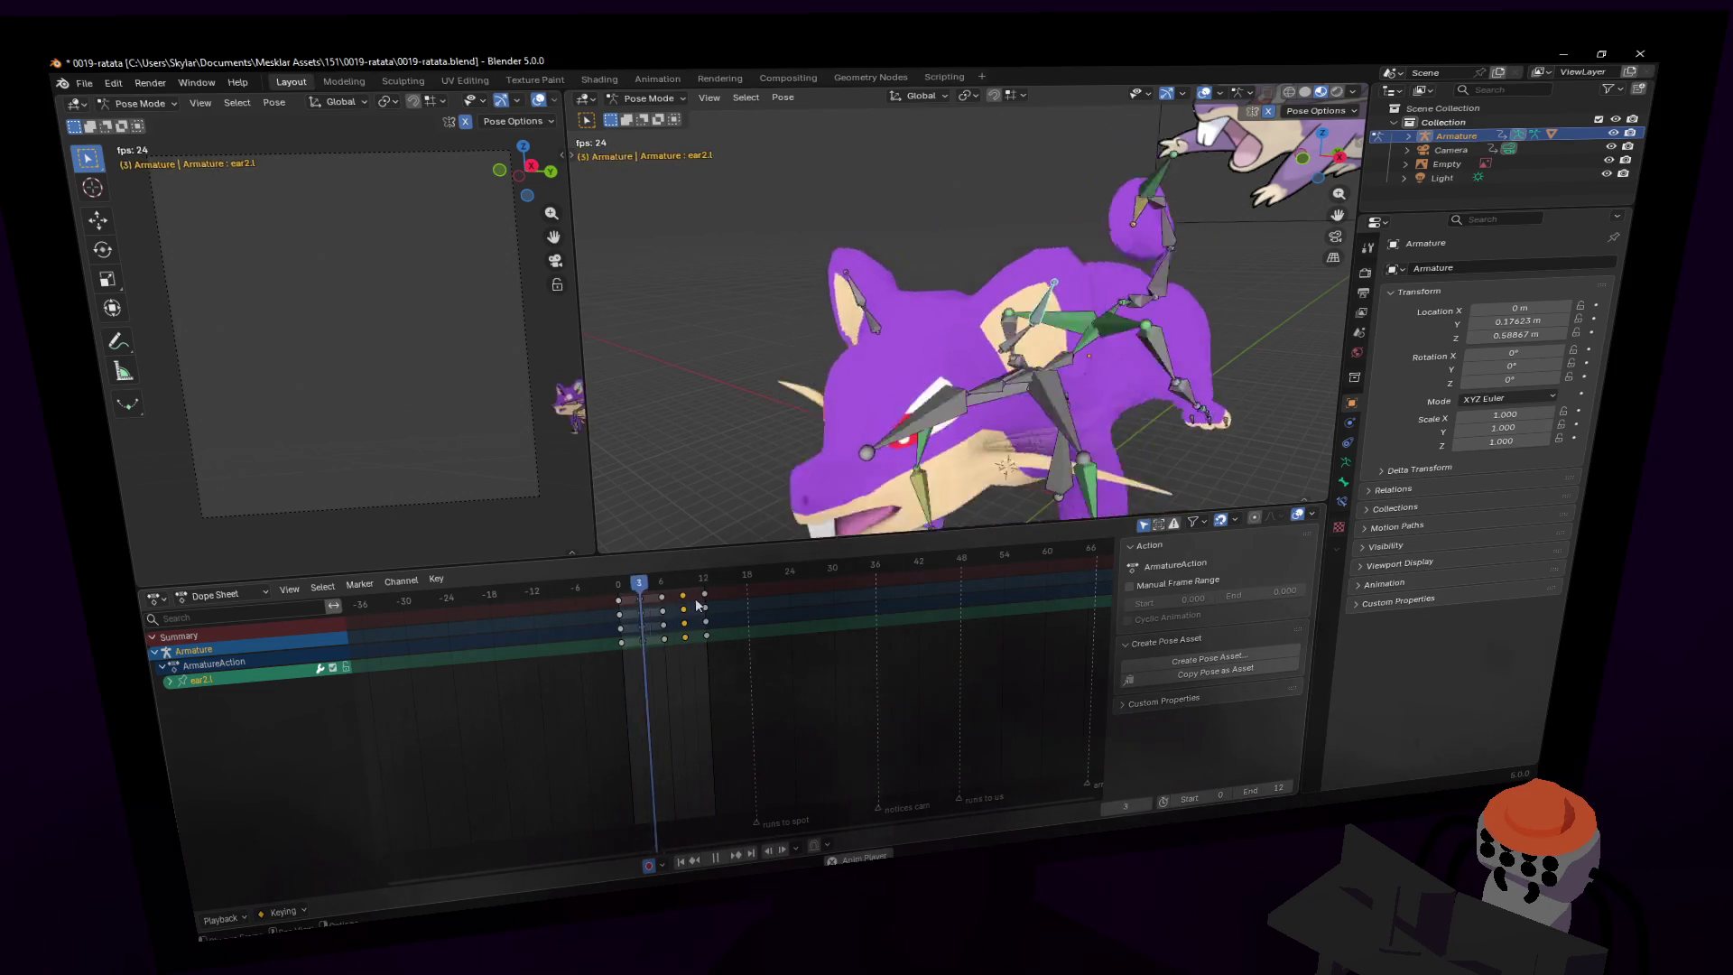
key(space)
click(626, 101)
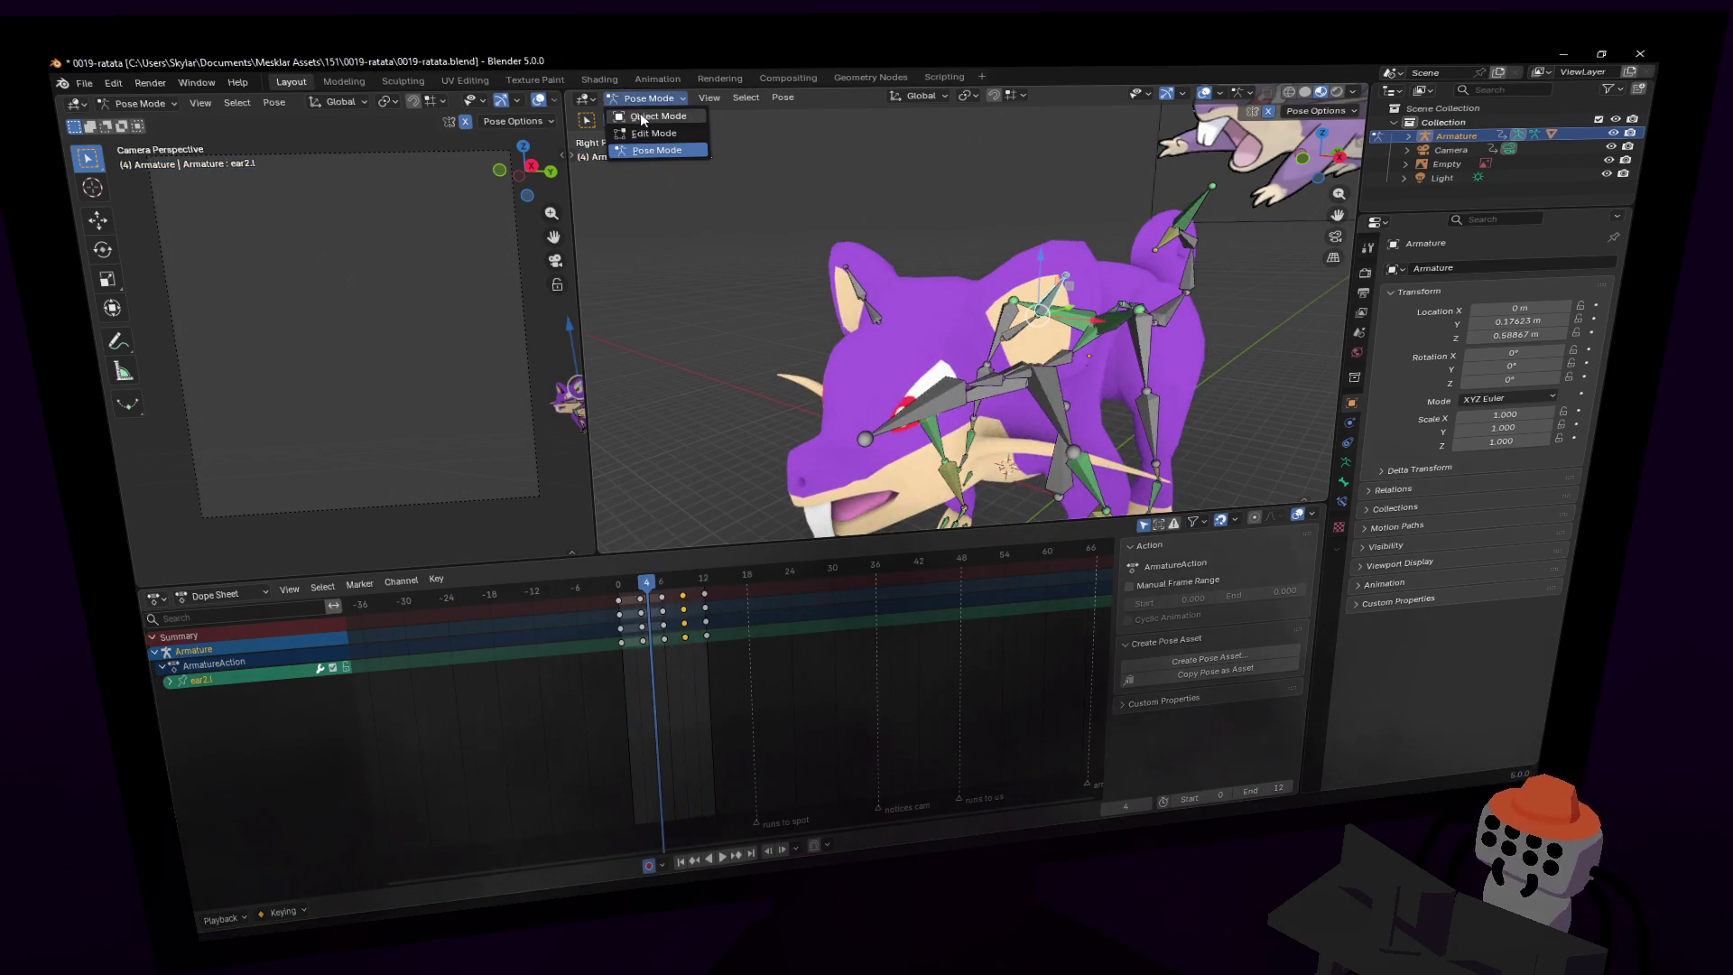
- Put the rat mesh in Weight Paint mode with the ear1.l vertex group active
click(645, 118)
click(1000, 375)
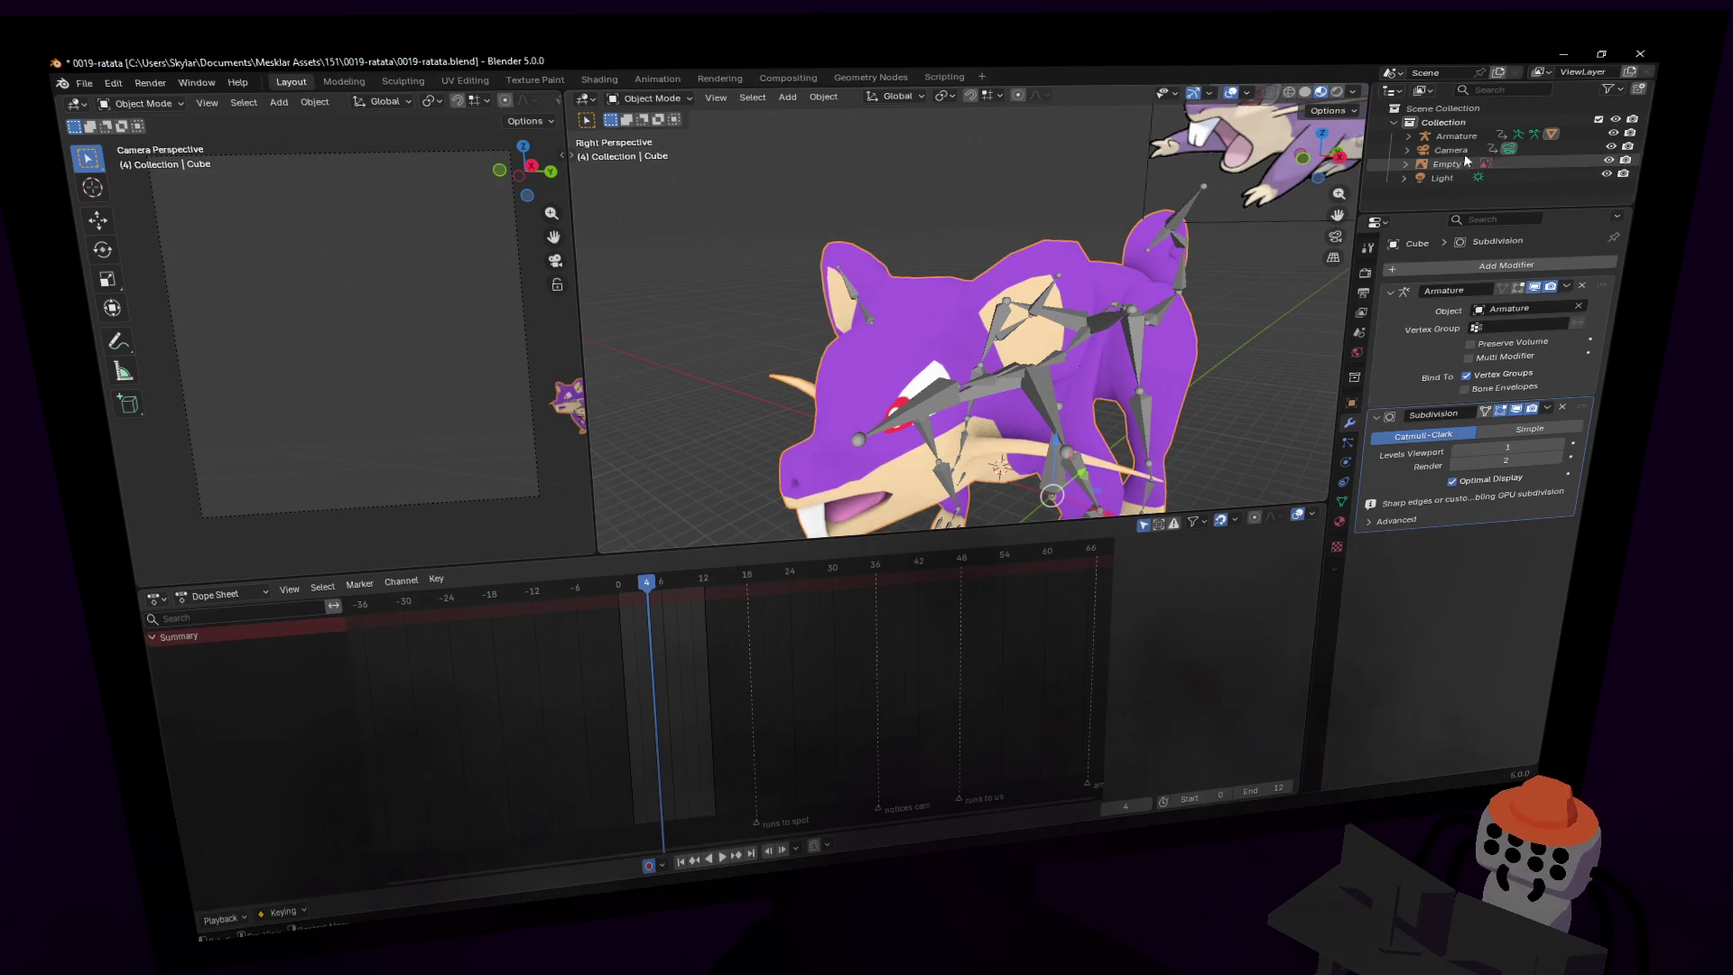
shift+middle_drag(1000, 375, 973, 362)
click(649, 100)
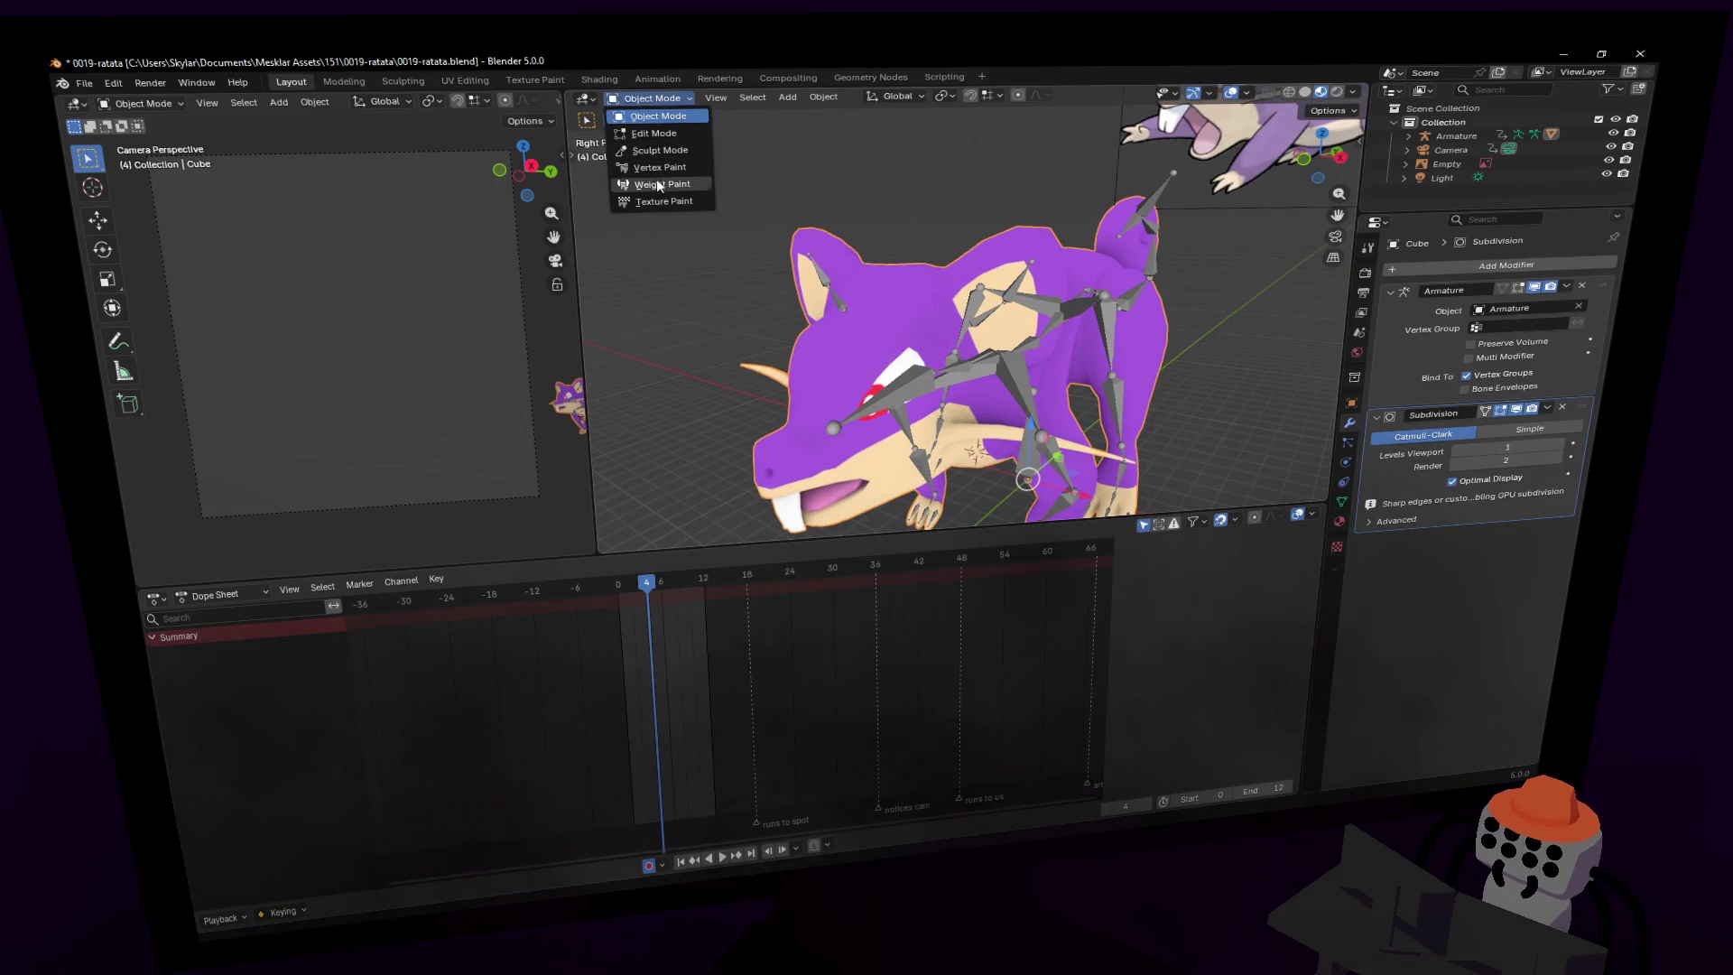
key(Return)
right_click(938, 316)
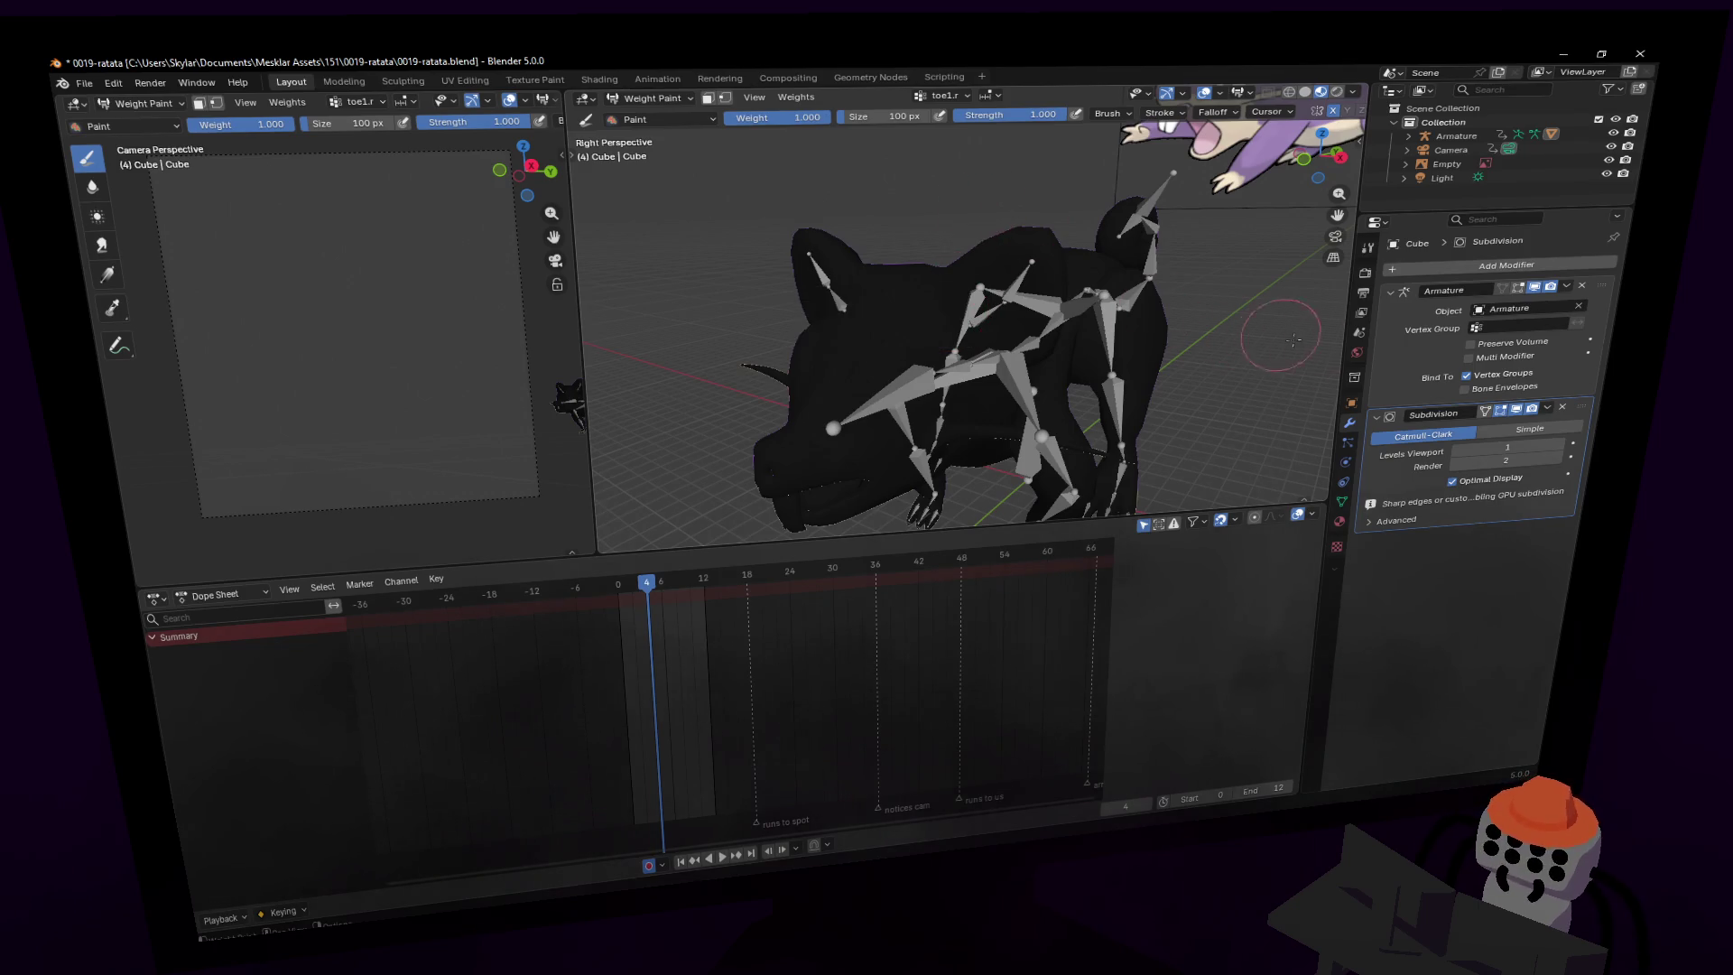
click(1343, 502)
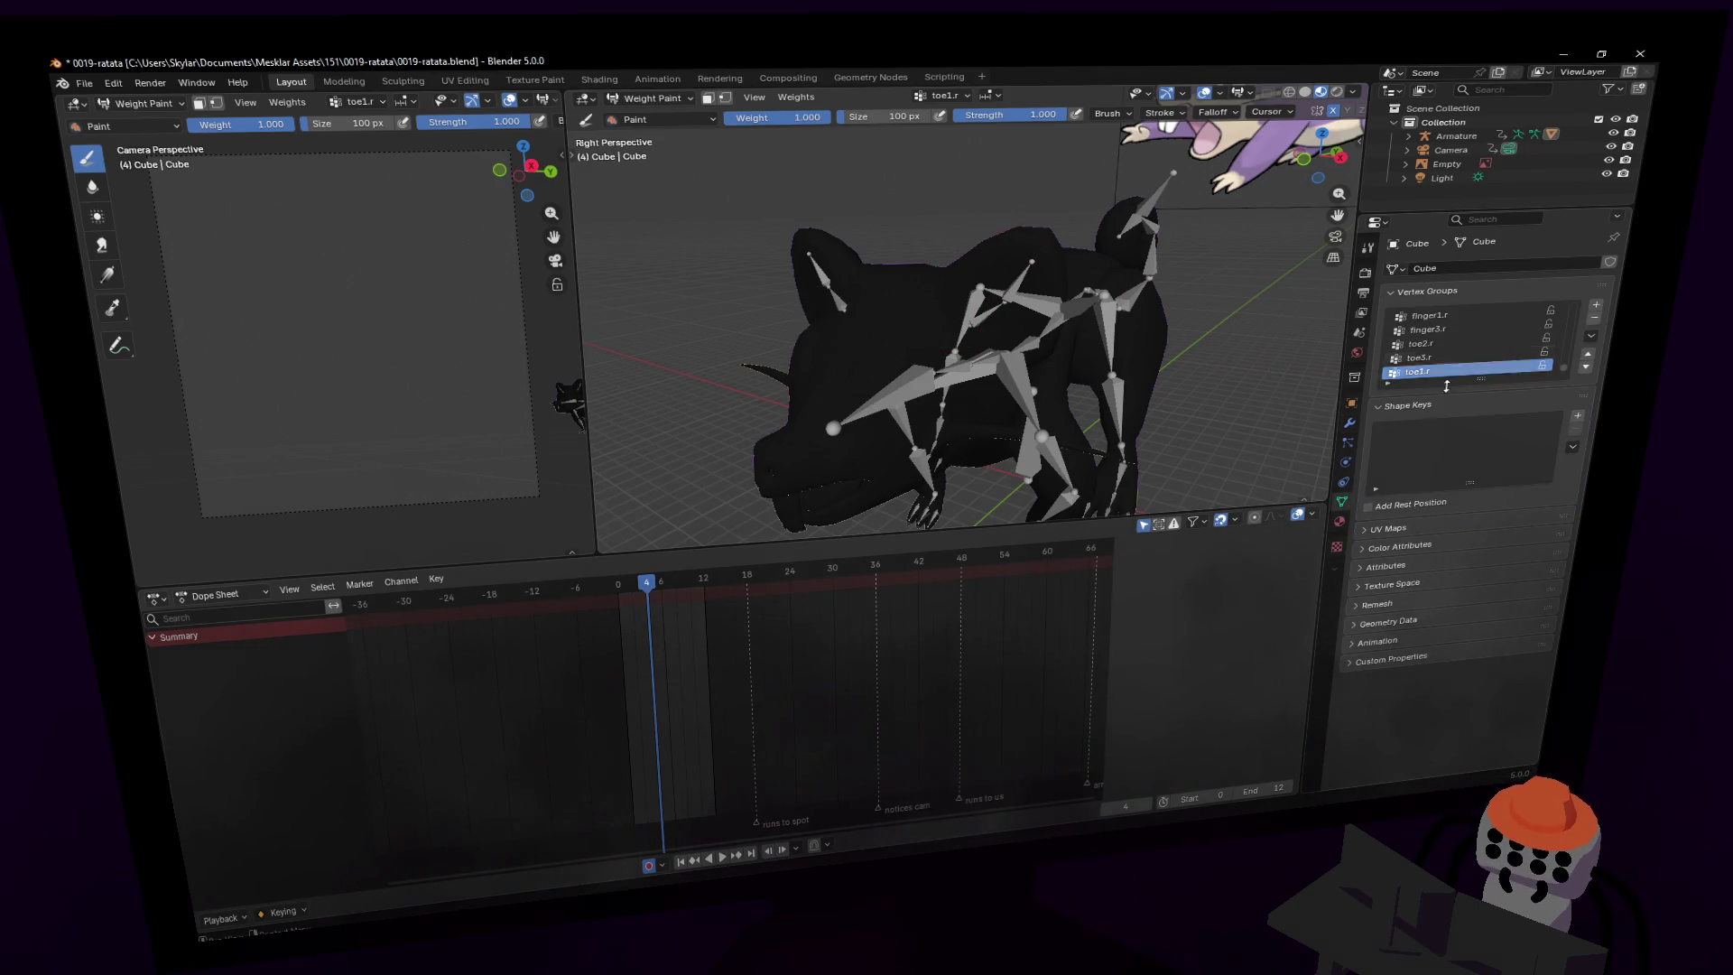
drag(1458, 377, 1442, 663)
scroll(1449, 307, up, 10)
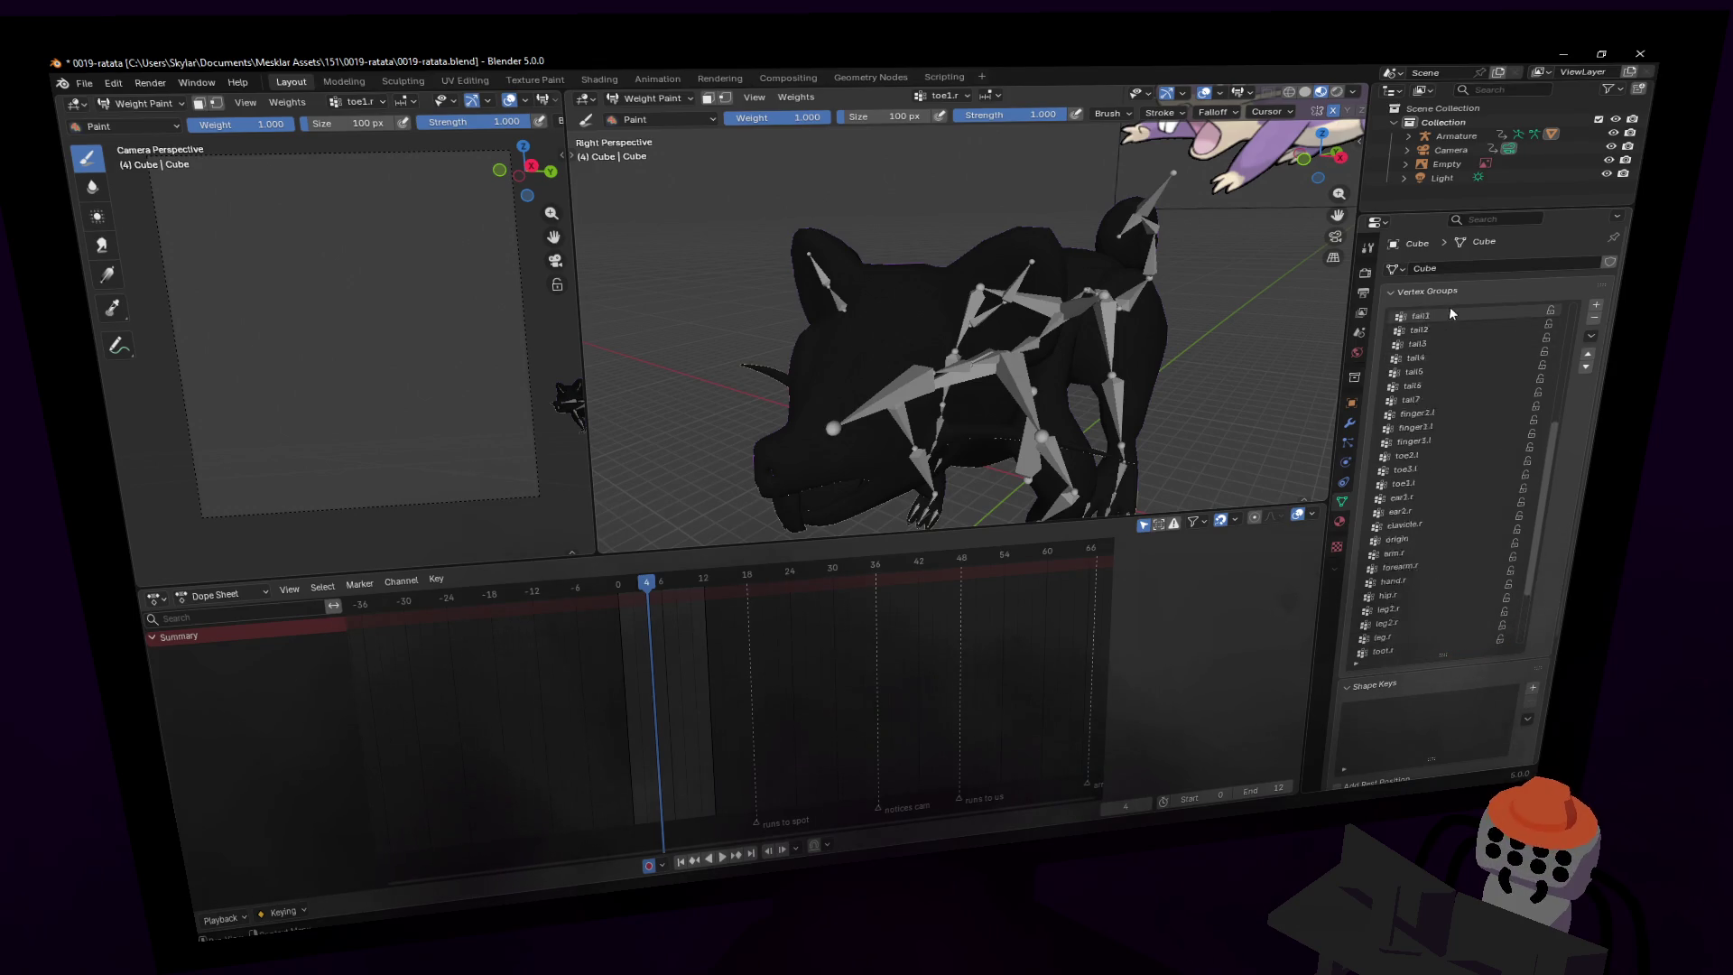
click(1444, 386)
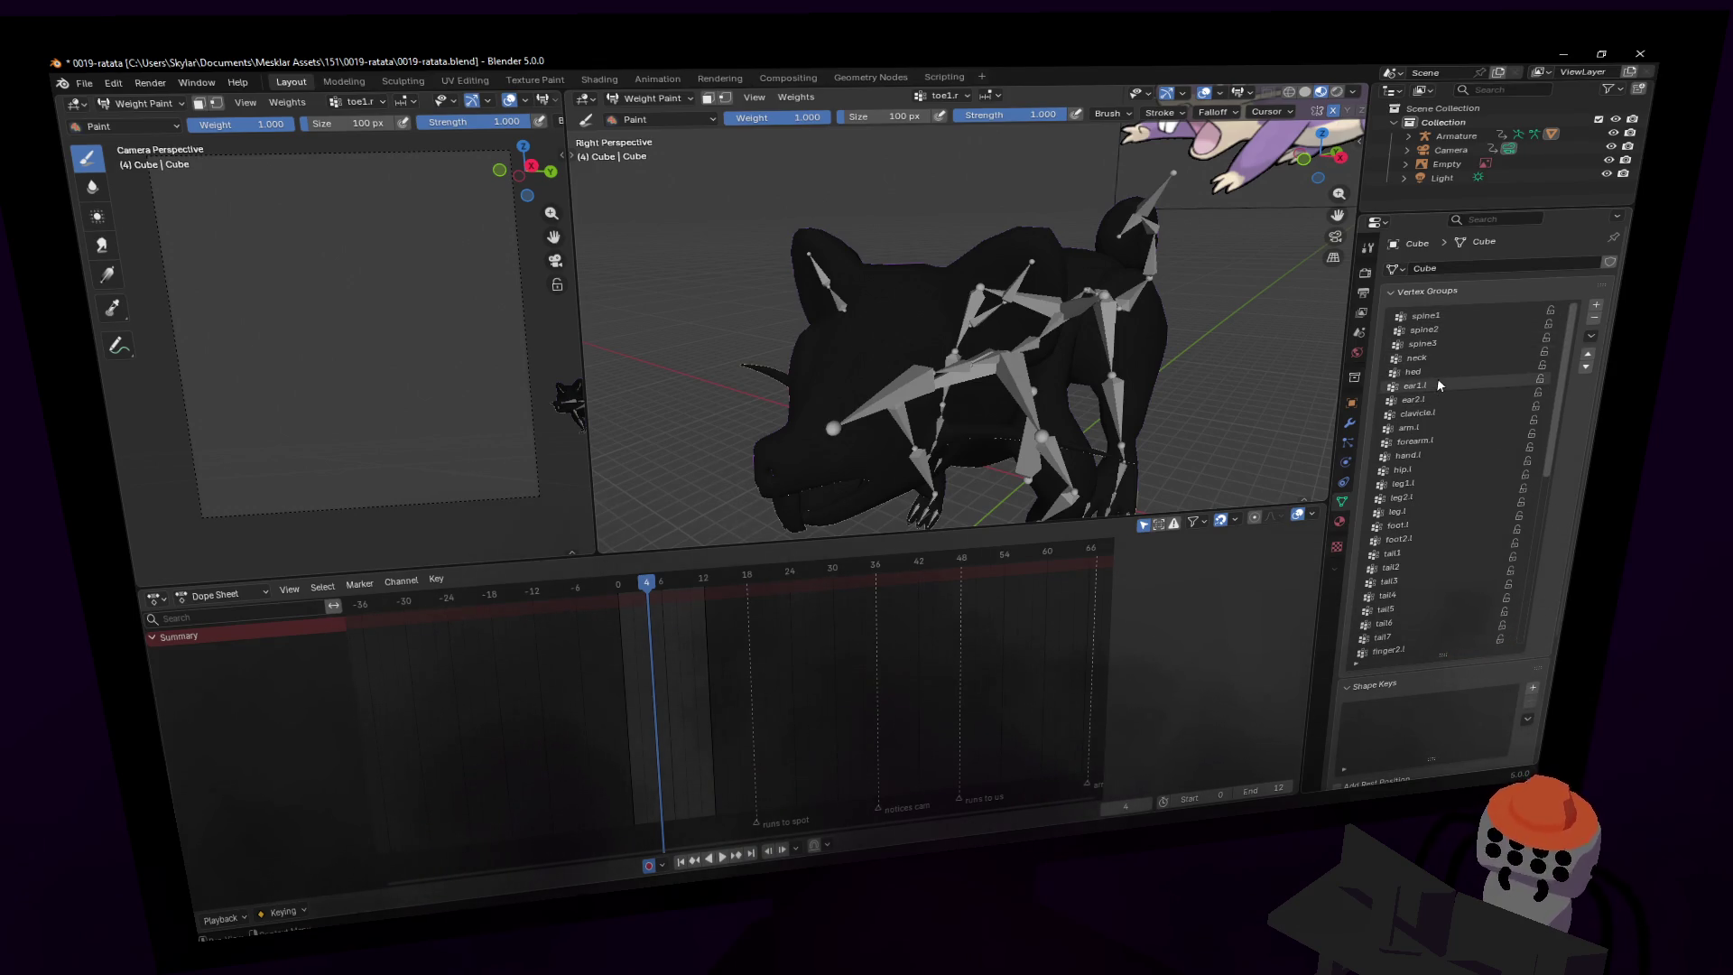
scroll(872, 363, up, 2)
- Change the brush falloff curve, paint zero weight over face, cheek, neck and head, then enter Edit Mode
mouse_move(848, 418)
middle_down()
mouse_move(862, 265)
mouse_move(897, 250)
middle_up()
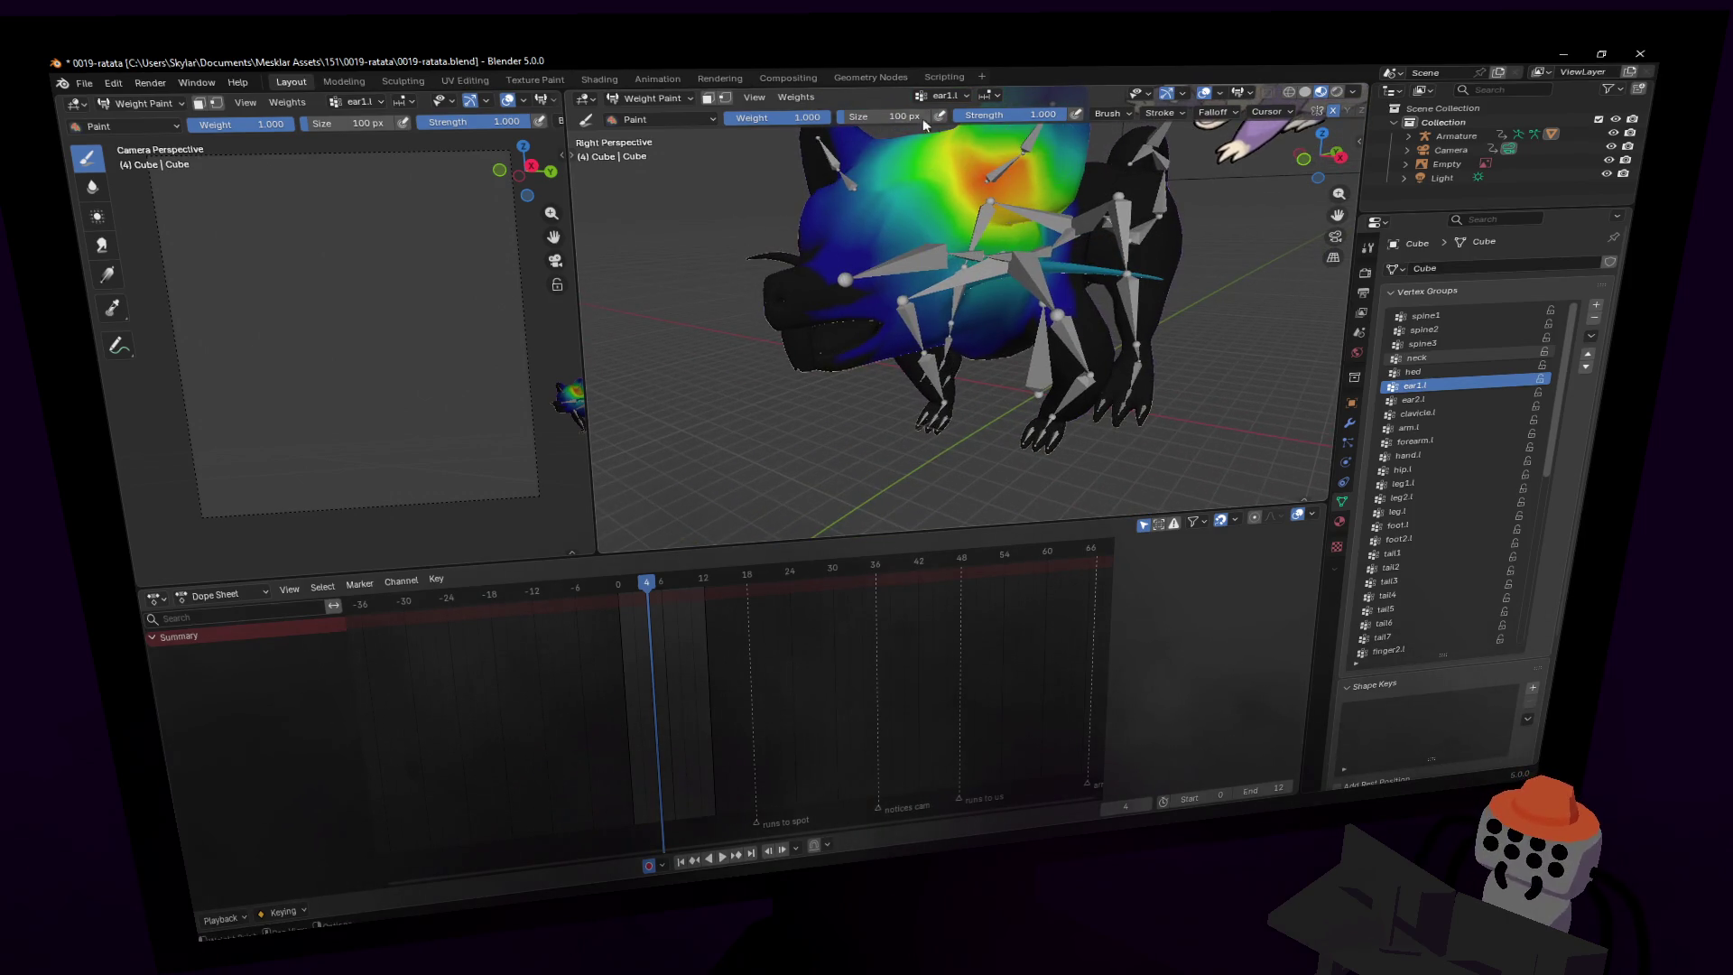
click(1214, 112)
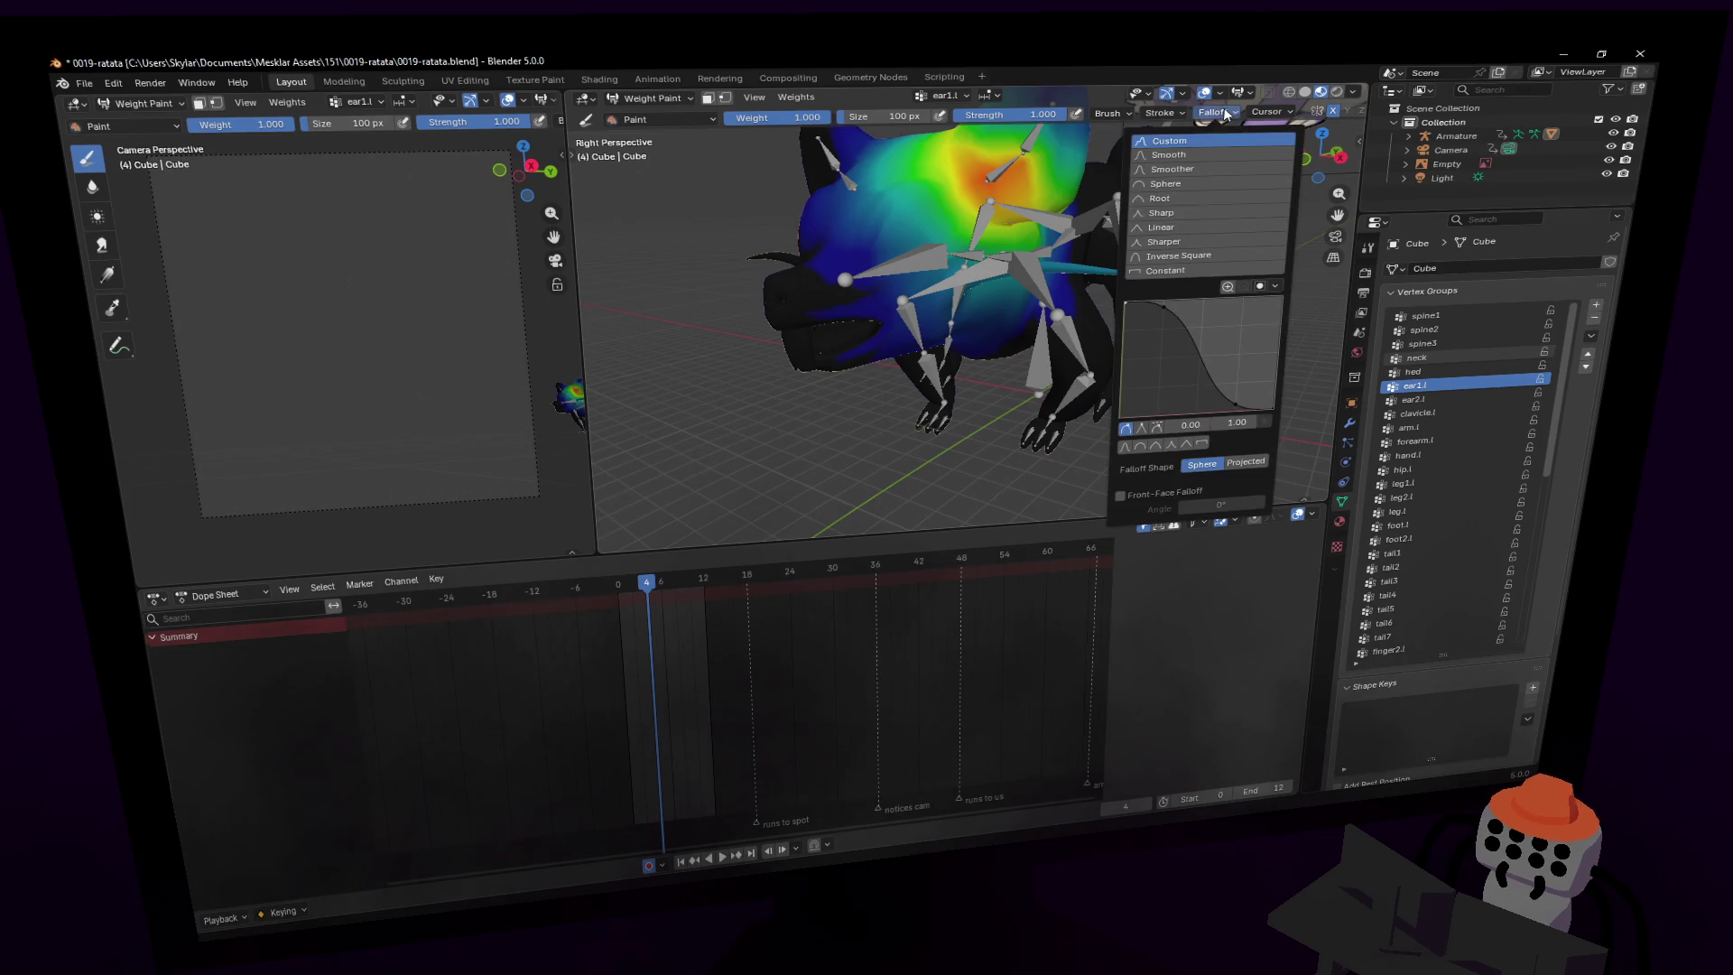
click(1173, 271)
middle_drag(1038, 298, 922, 330)
mouse_move(865, 348)
mouse_down()
mouse_move(816, 362)
mouse_move(863, 442)
mouse_up()
mouse_move(842, 516)
mouse_down()
mouse_move(871, 434)
mouse_move(1160, 420)
mouse_up()
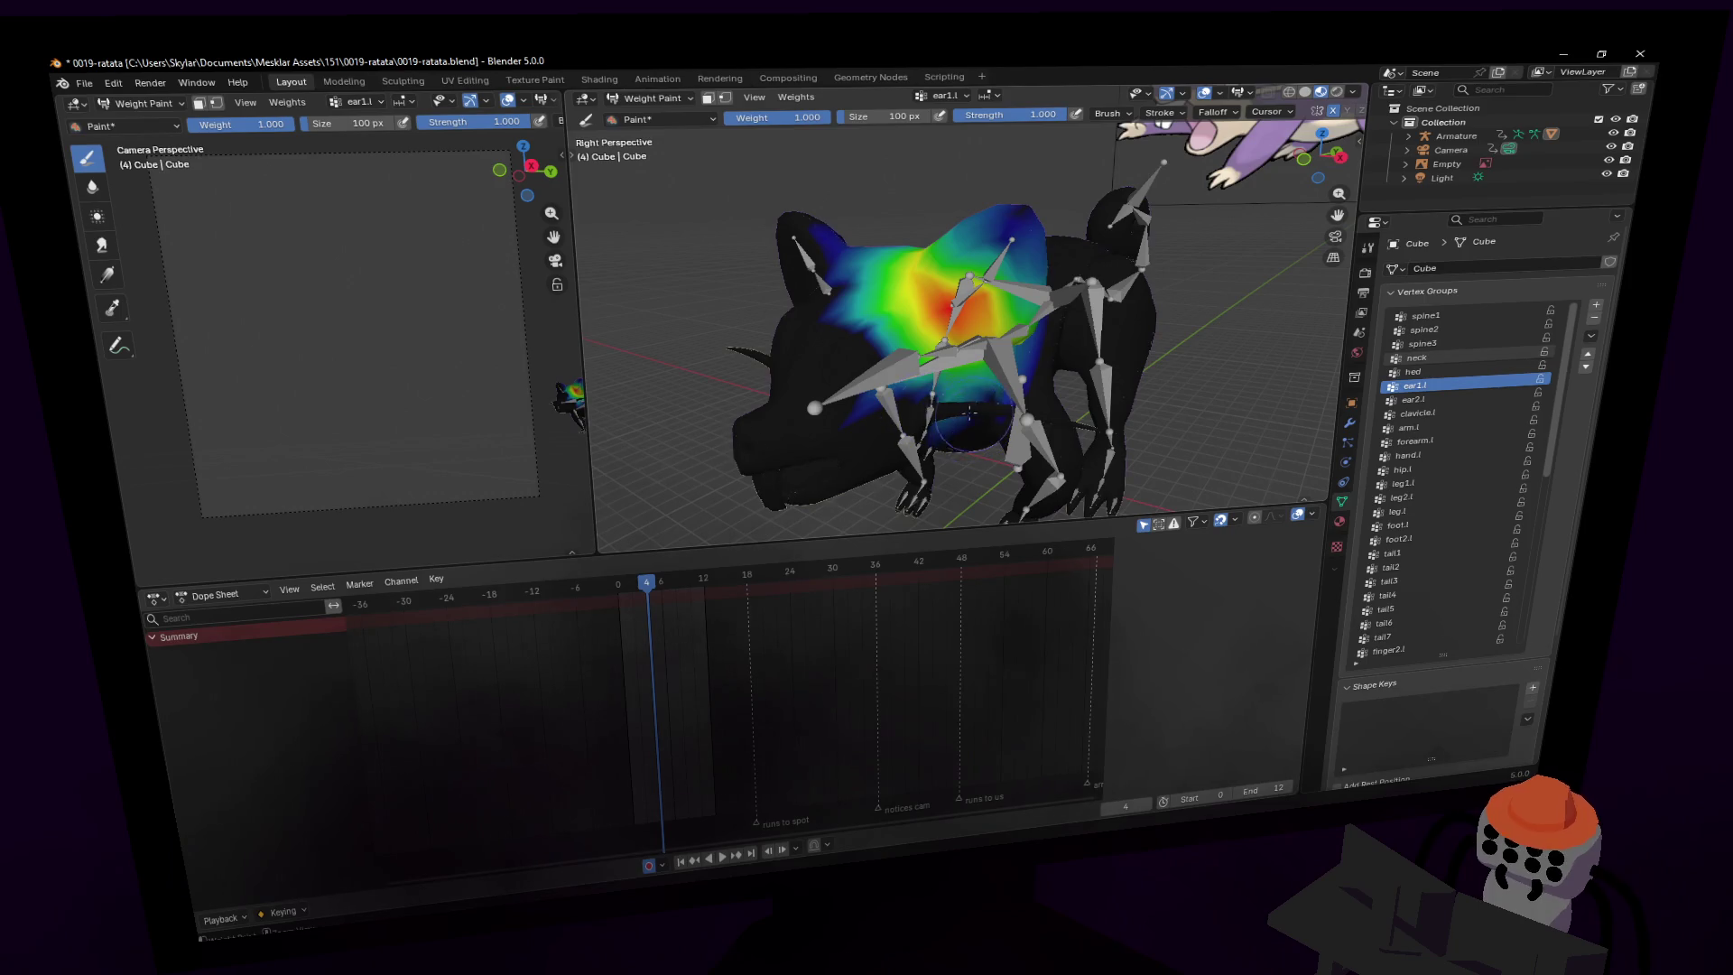
mouse_move(970, 412)
mouse_down()
mouse_move(839, 370)
mouse_move(849, 221)
mouse_up()
drag(857, 301, 872, 321)
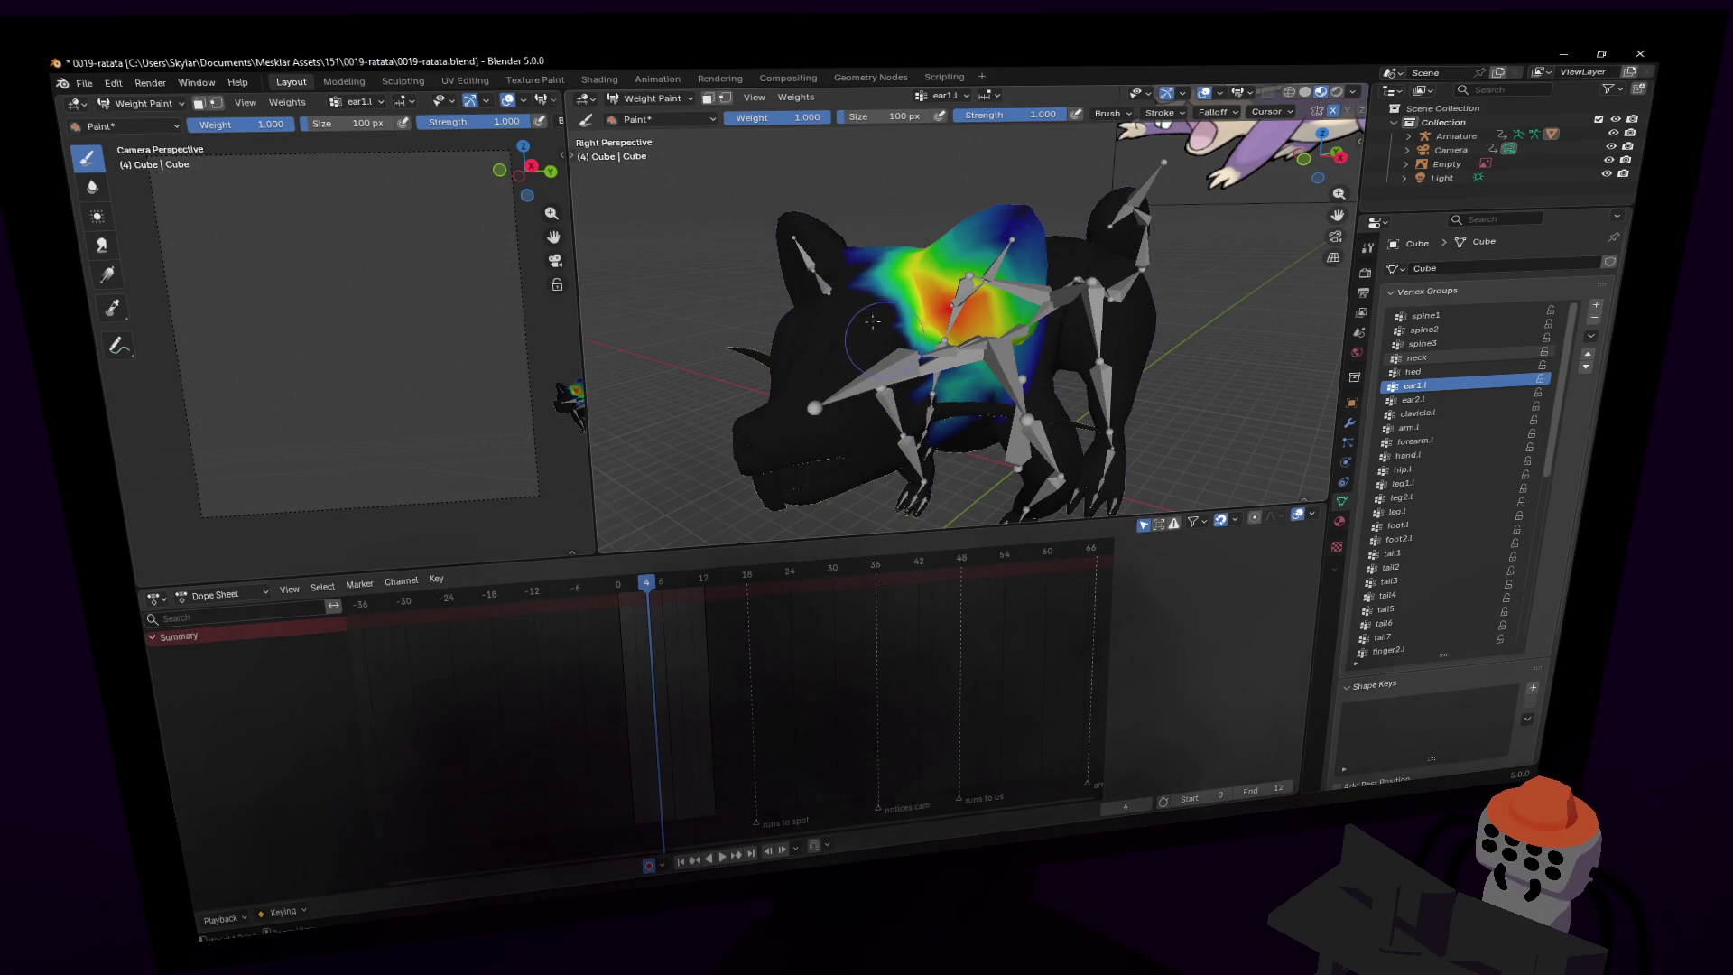
key(Tab)
key(shift+grave)
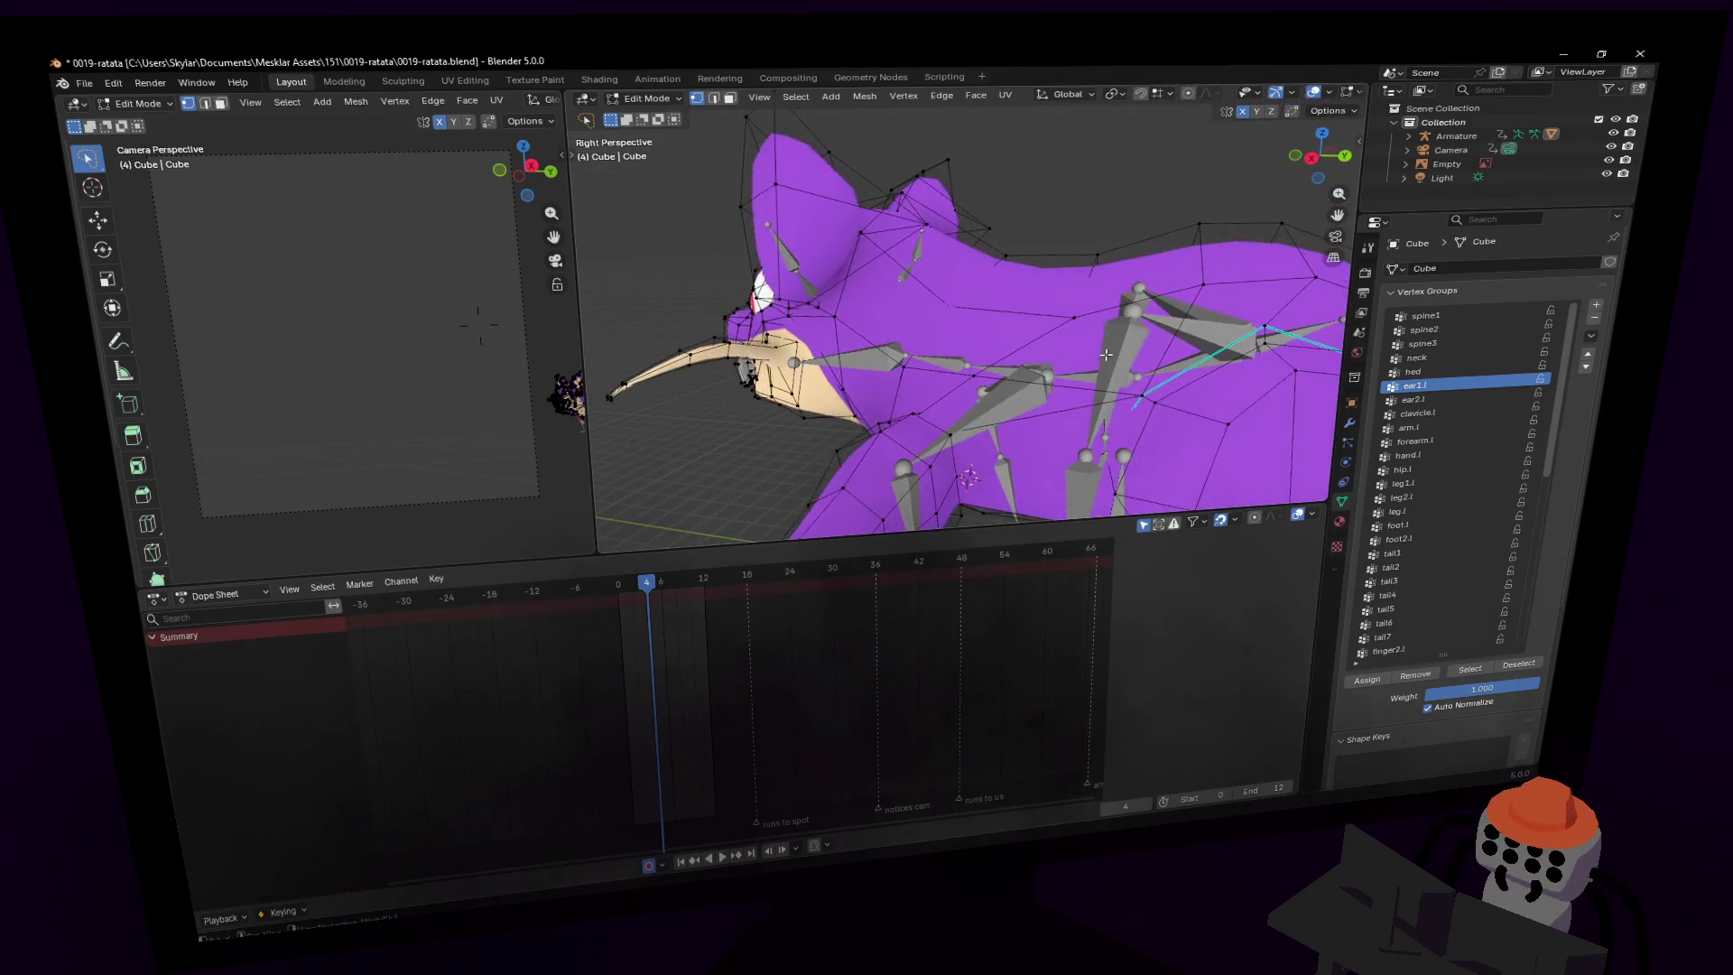
- Subtract ear1.l weight from the head, neck and throat, undoing the stroke on the left lobe
click(1065, 347)
key(Tab)
drag(962, 305, 945, 249)
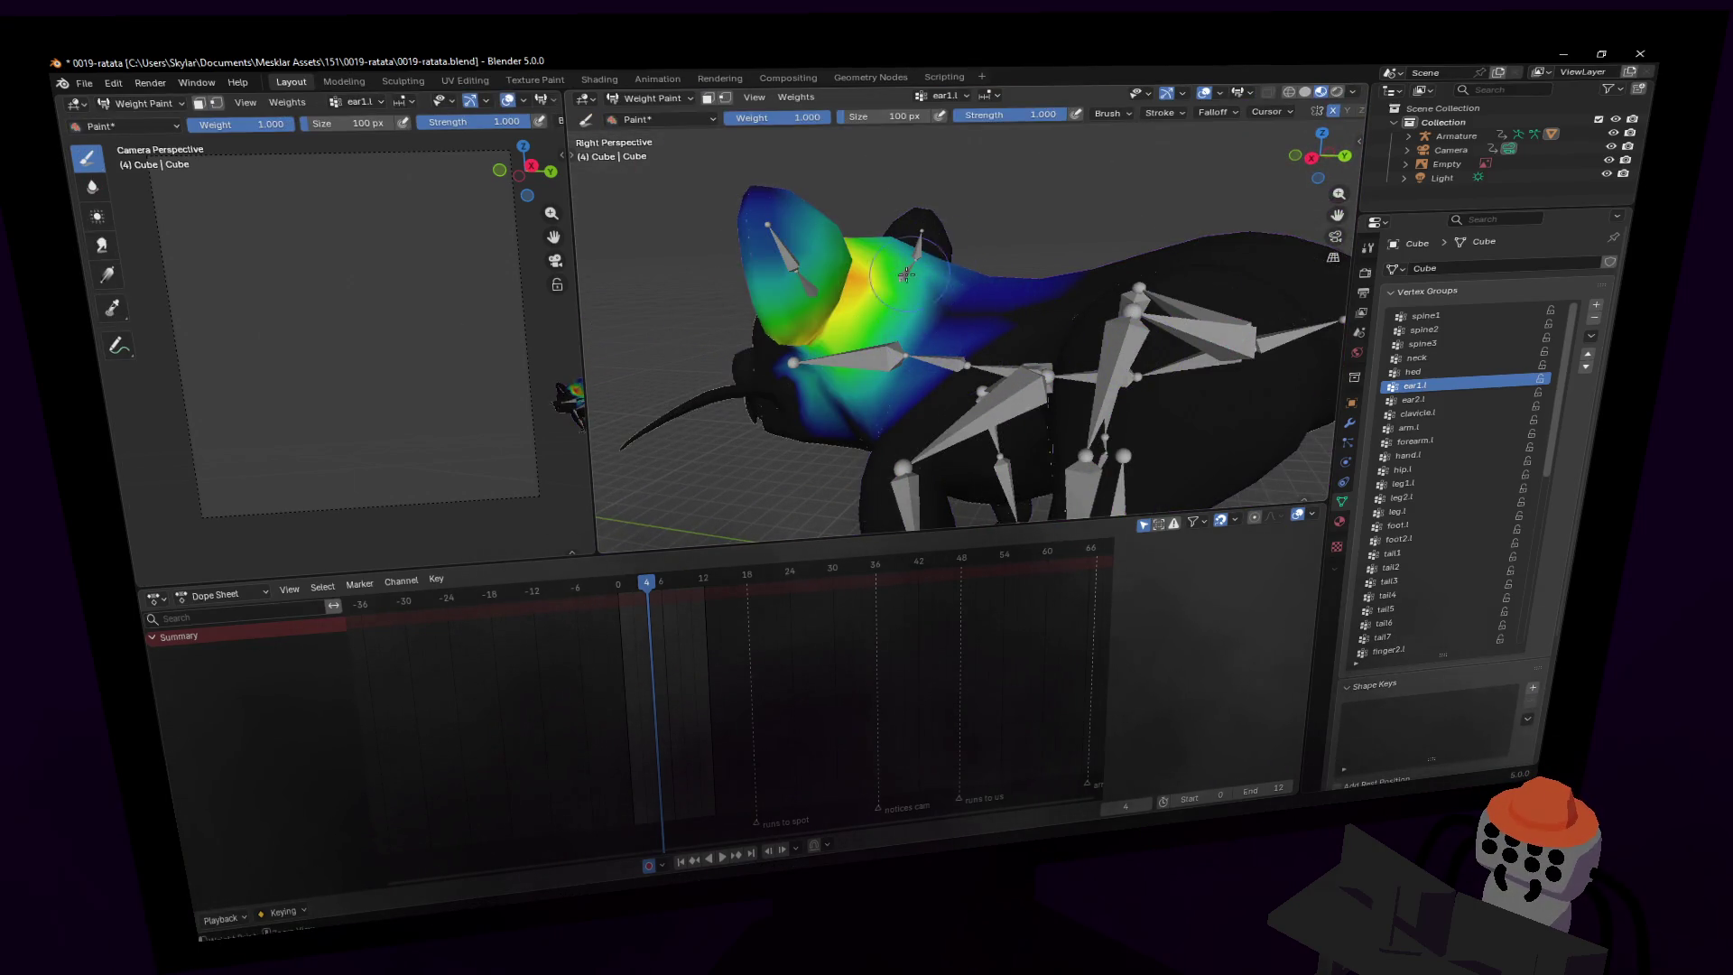
mouse_move(958, 341)
mouse_down()
mouse_move(862, 406)
mouse_move(802, 381)
mouse_up()
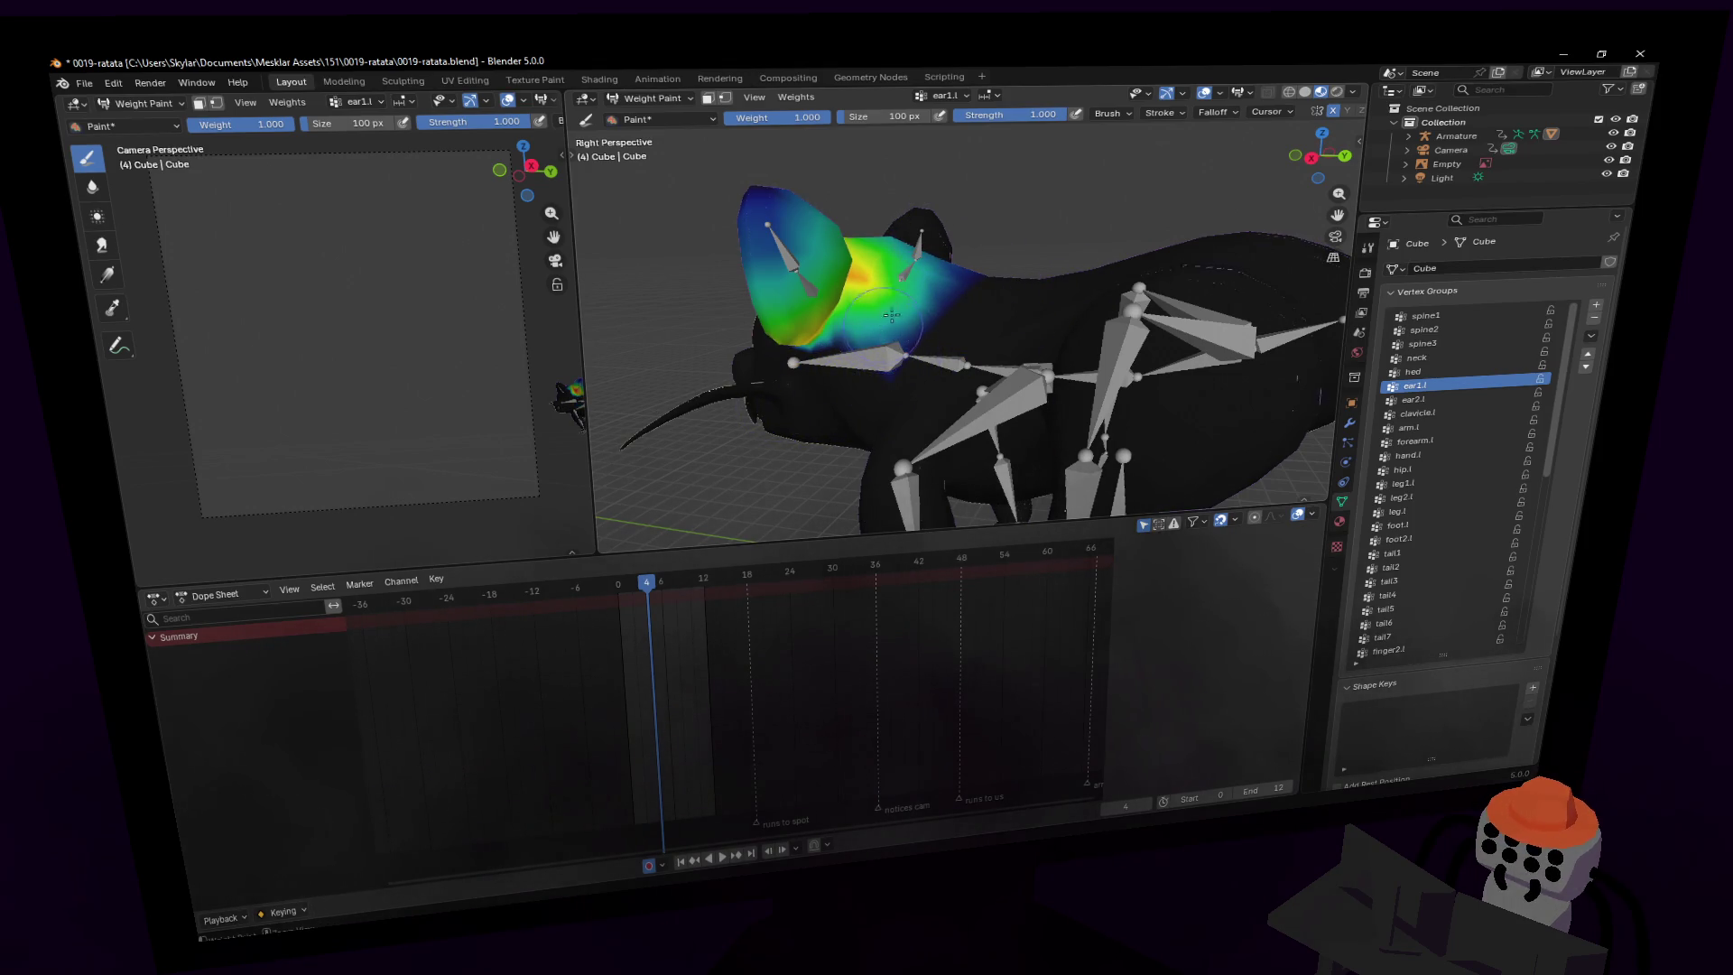
middle_drag(950, 262, 917, 383)
drag(917, 382, 852, 327)
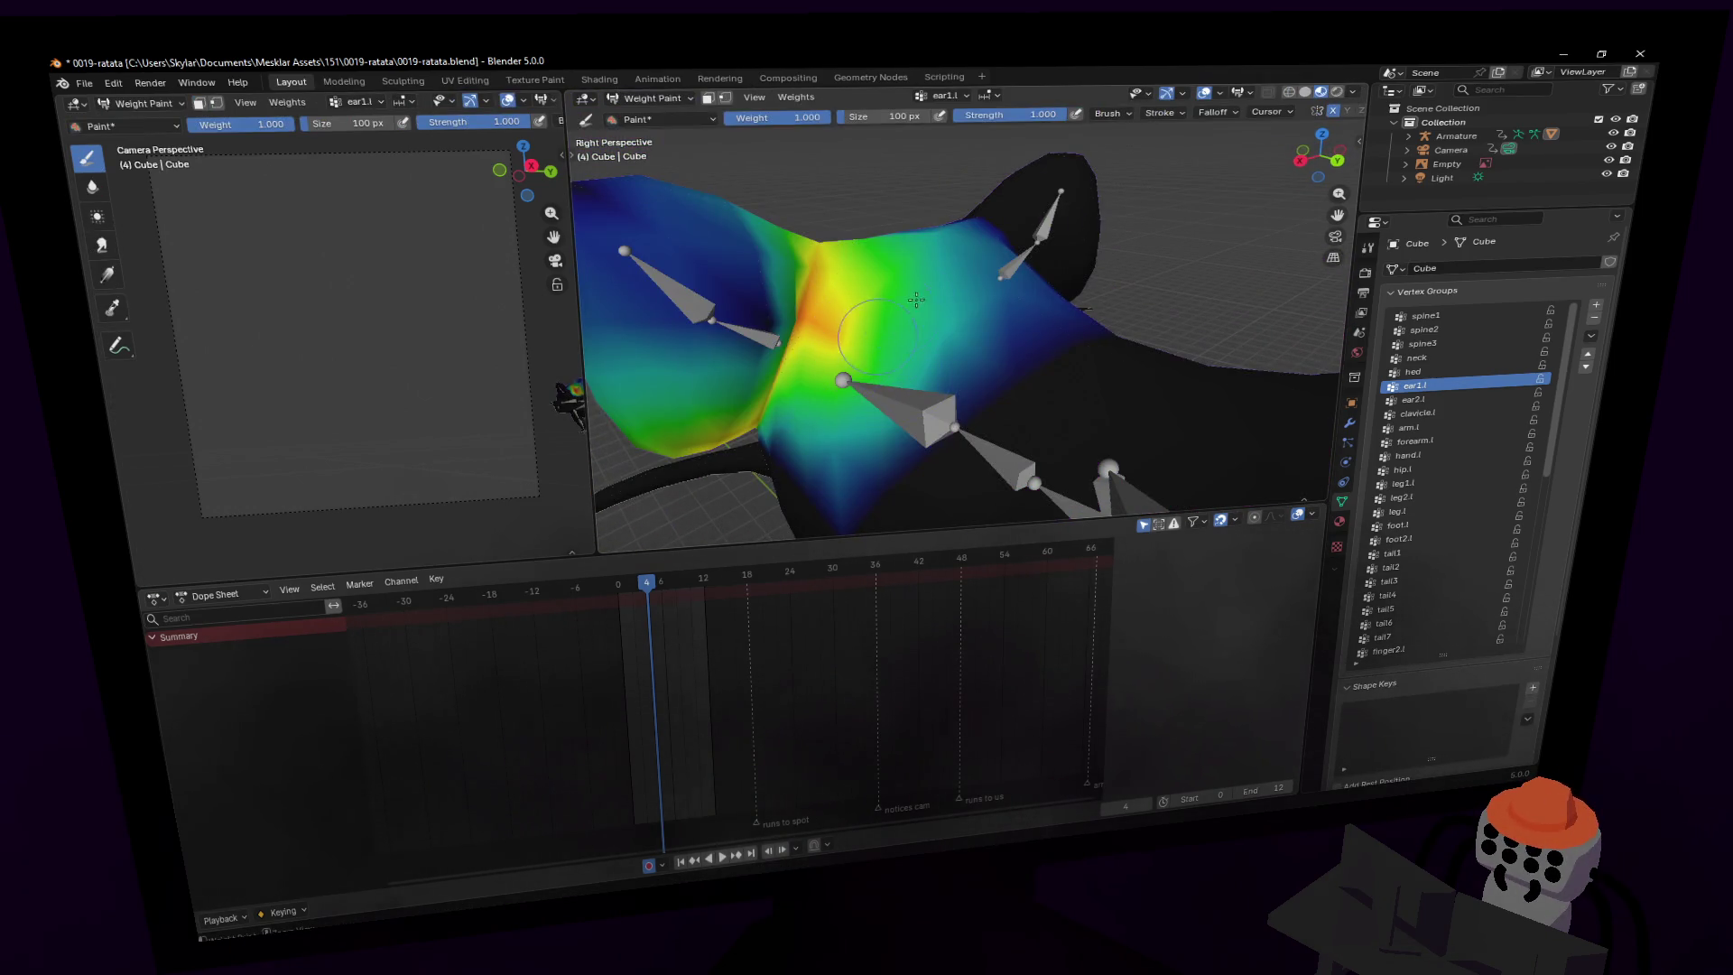
key(ctrl+z)
- Compare the ear weights against the mesh from several angles, undoing the body weight strokes
right_click(1047, 298)
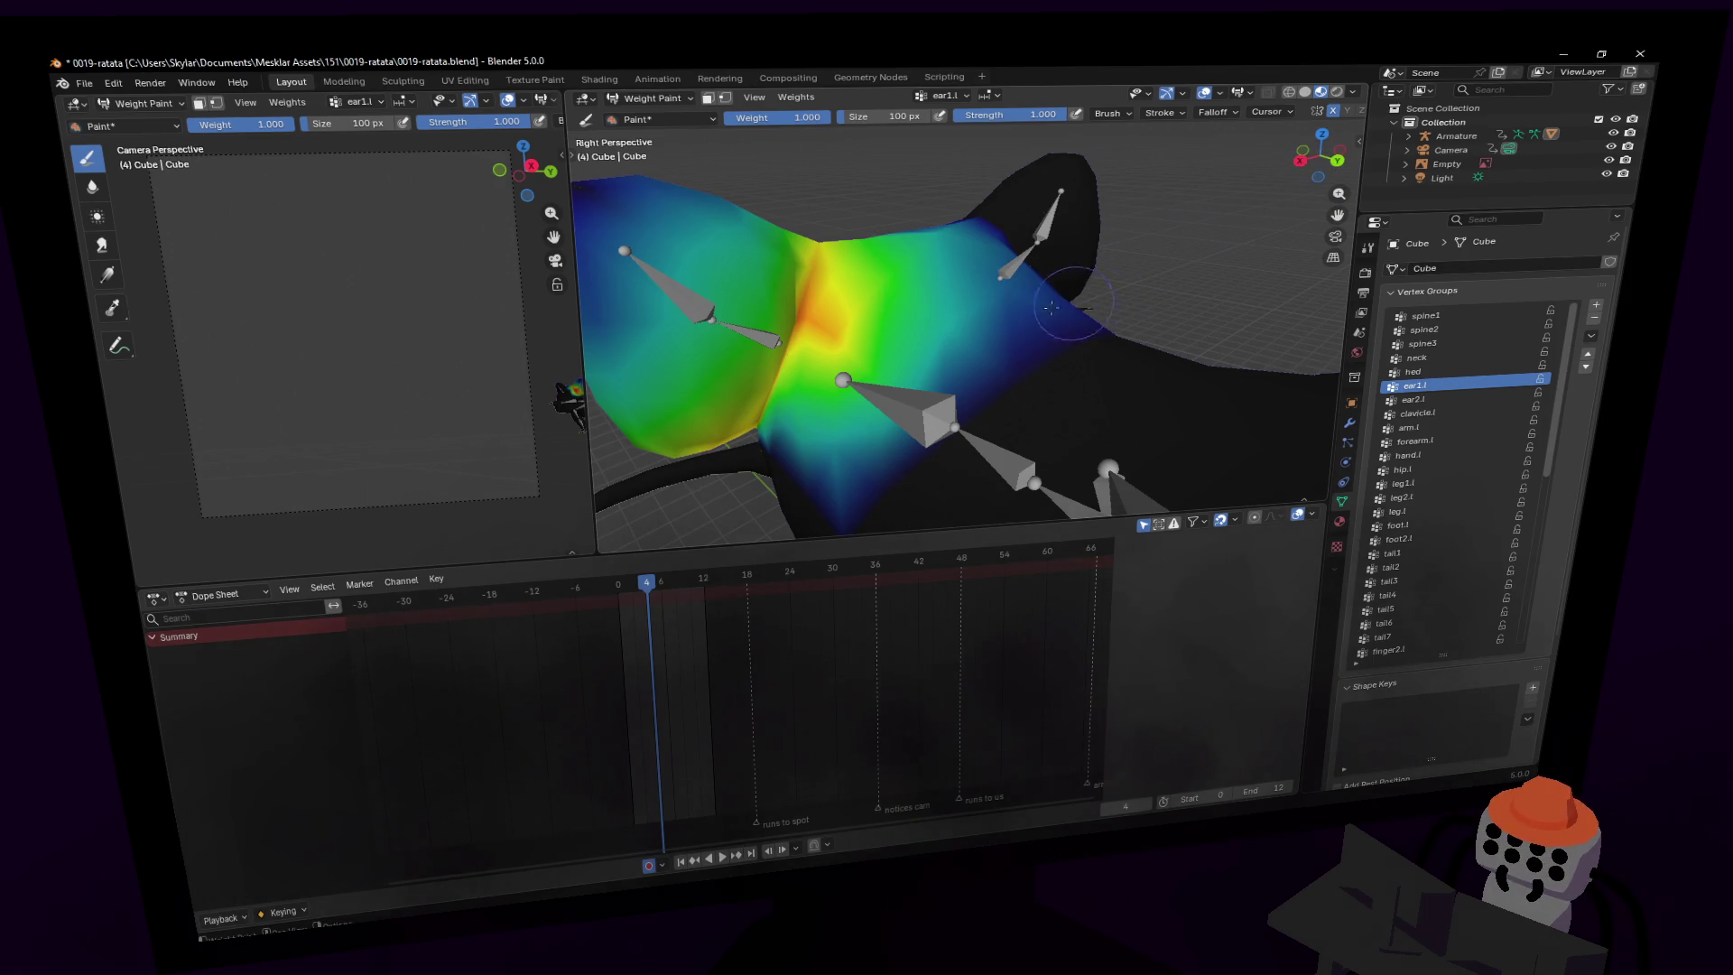
key(Tab)
middle_drag(1036, 239, 1140, 218)
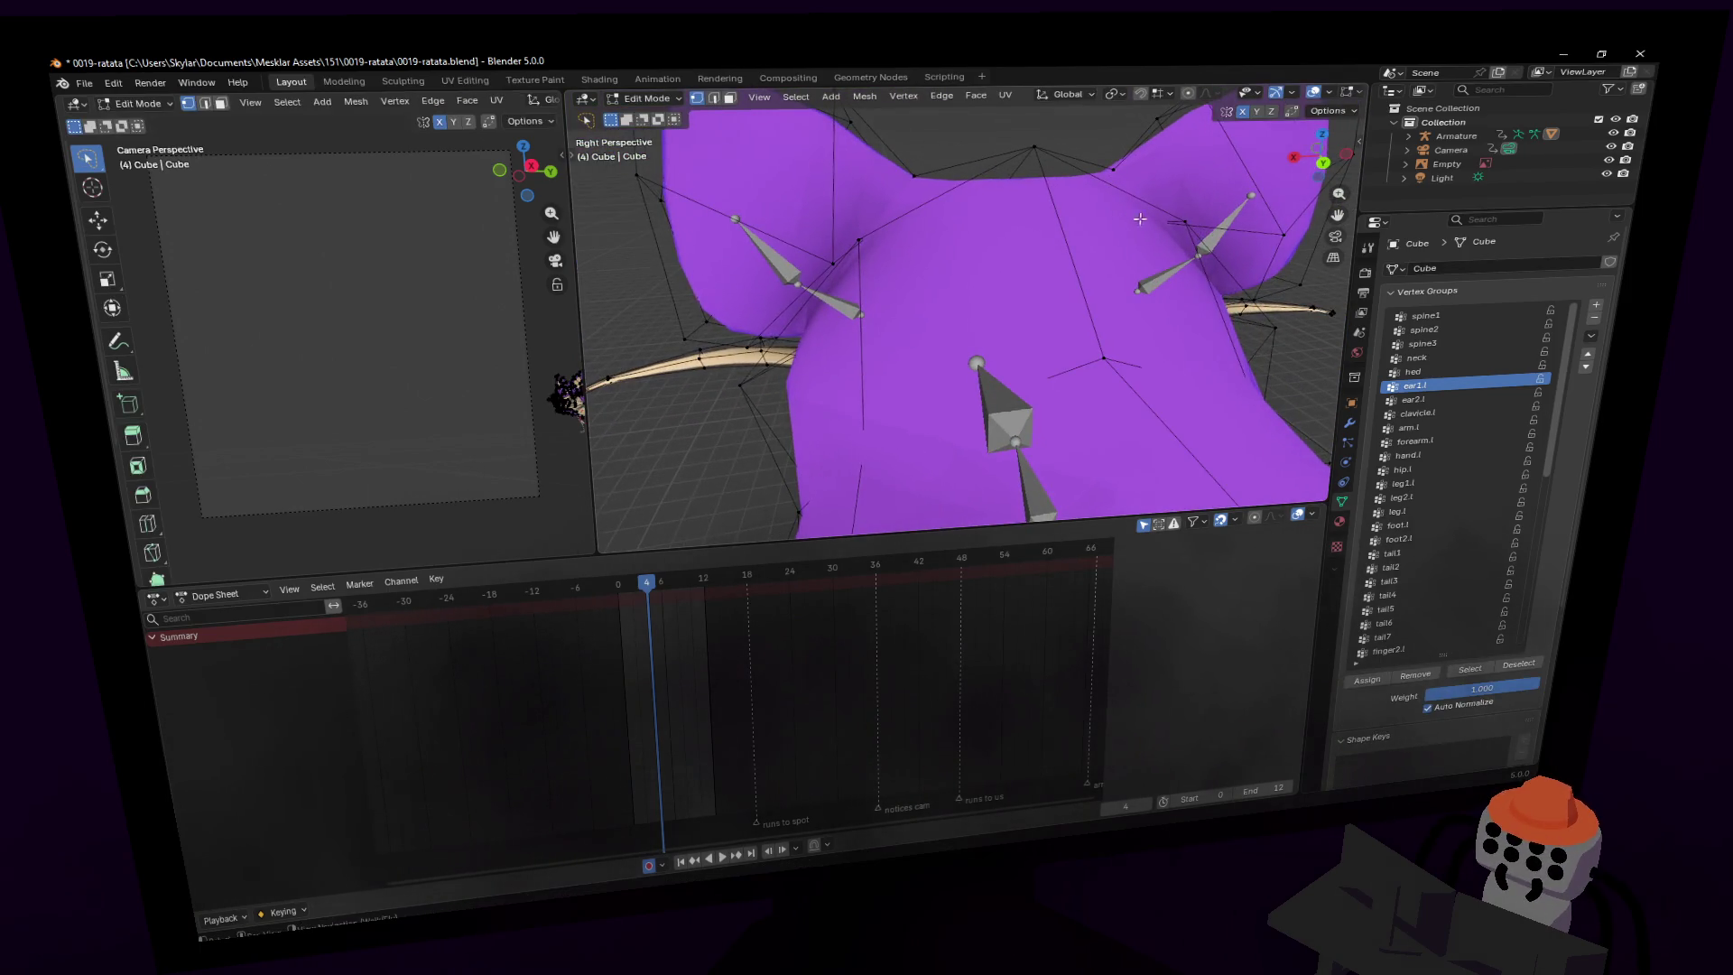
key(Tab)
key(ctrl+z)
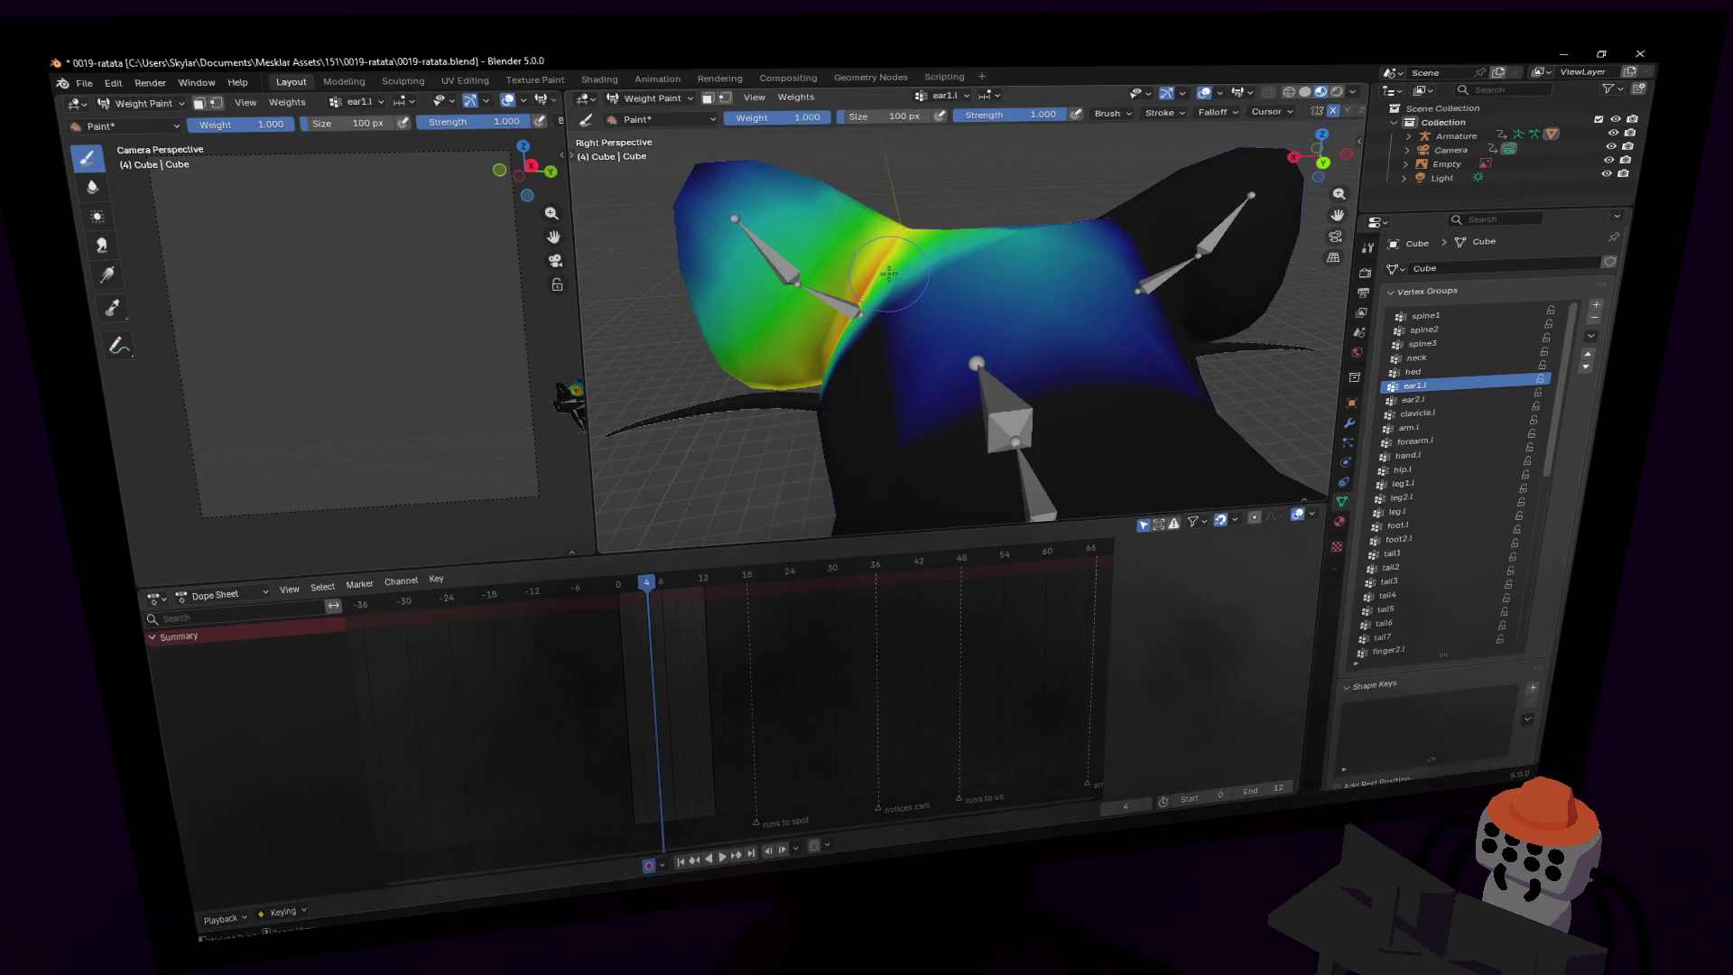
key(Tab)
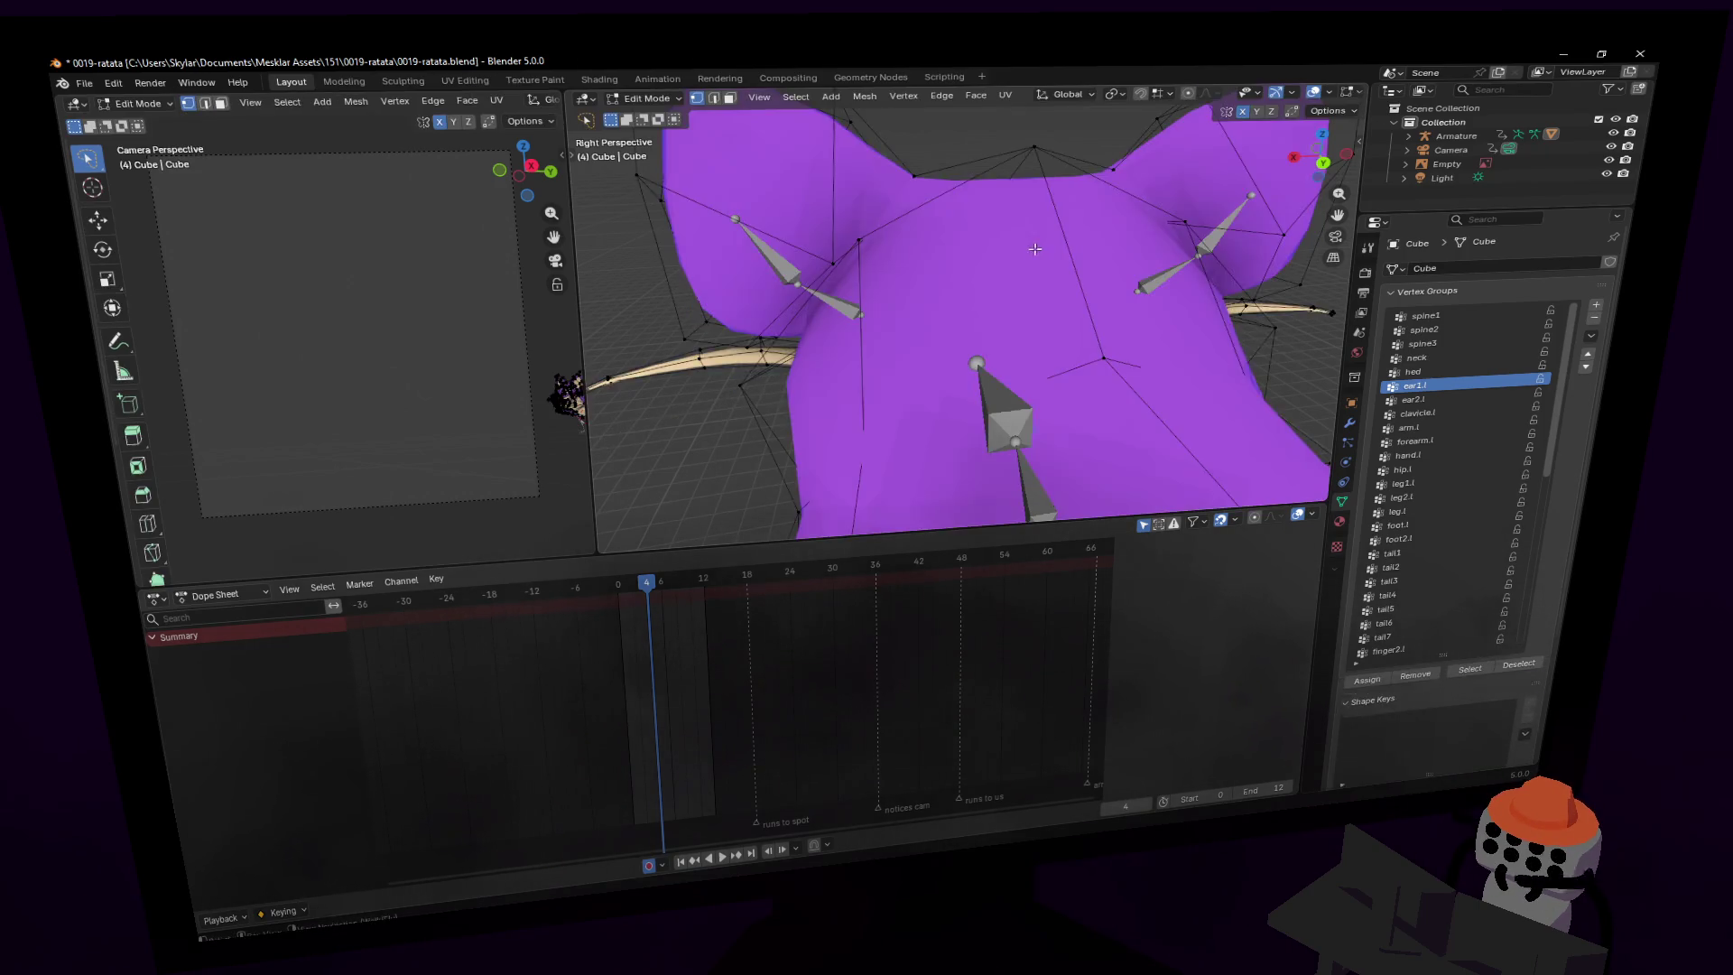
middle_drag(1018, 250, 986, 358)
key(Tab)
key(ctrl+z)
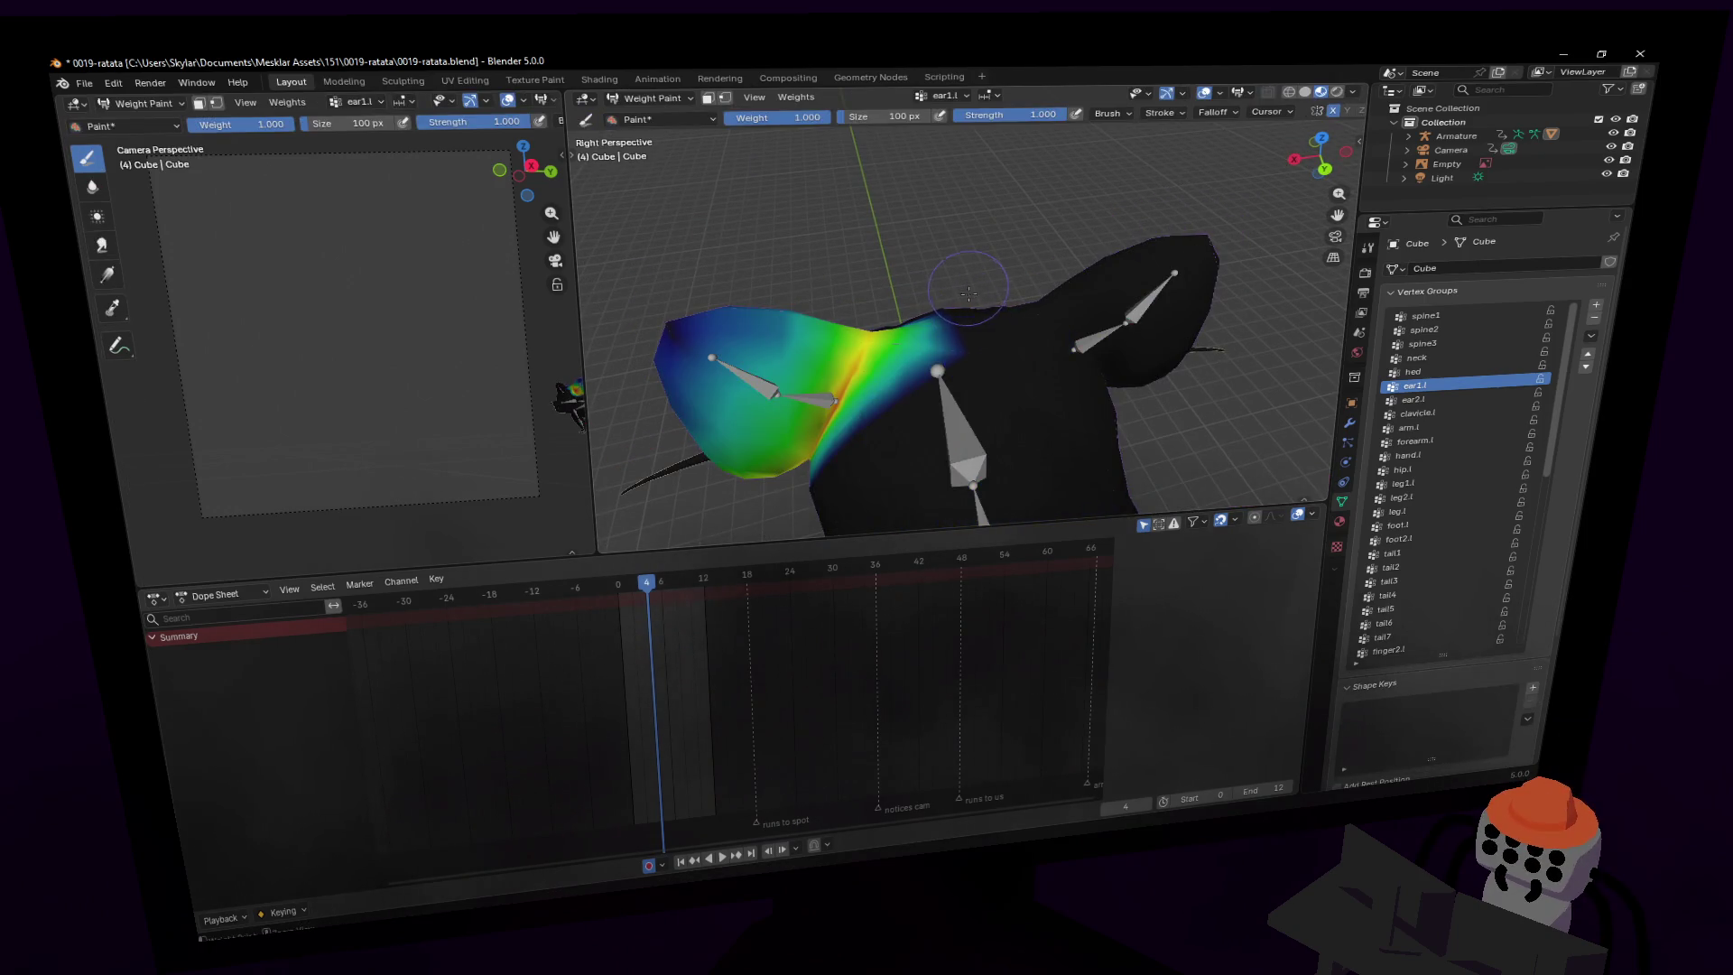
key(Tab)
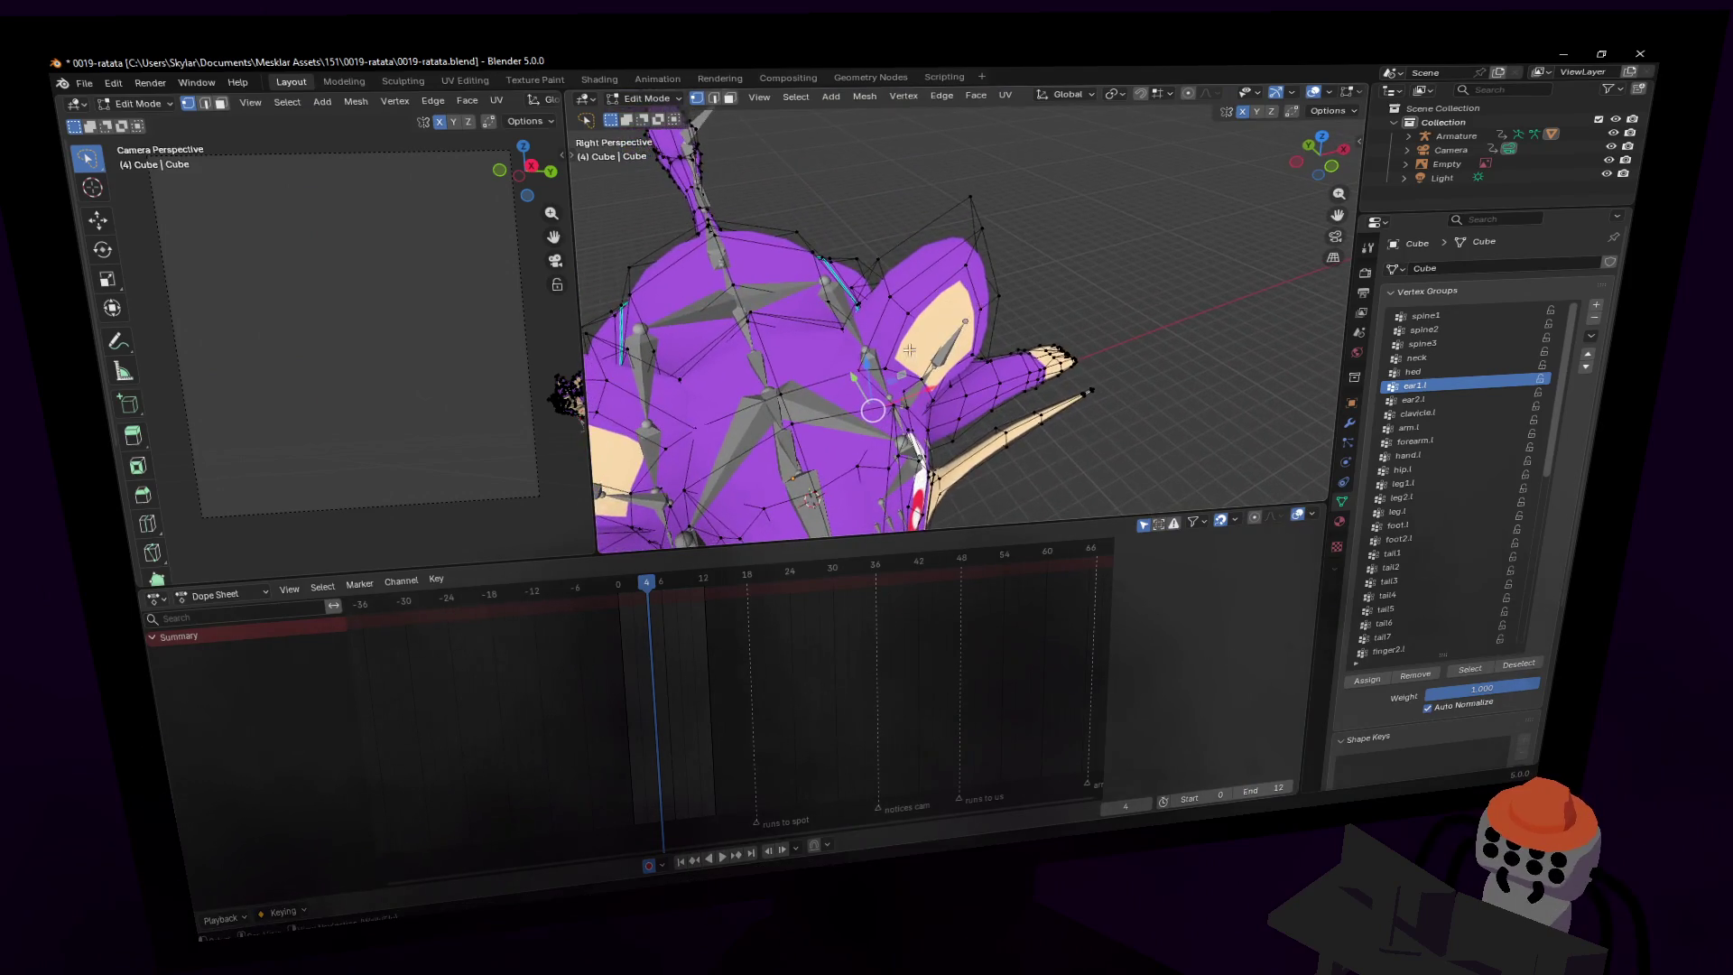
- Paint full weight onto the left ear and below it, erasing the excess beside the ear
scroll(910, 386, up, 5)
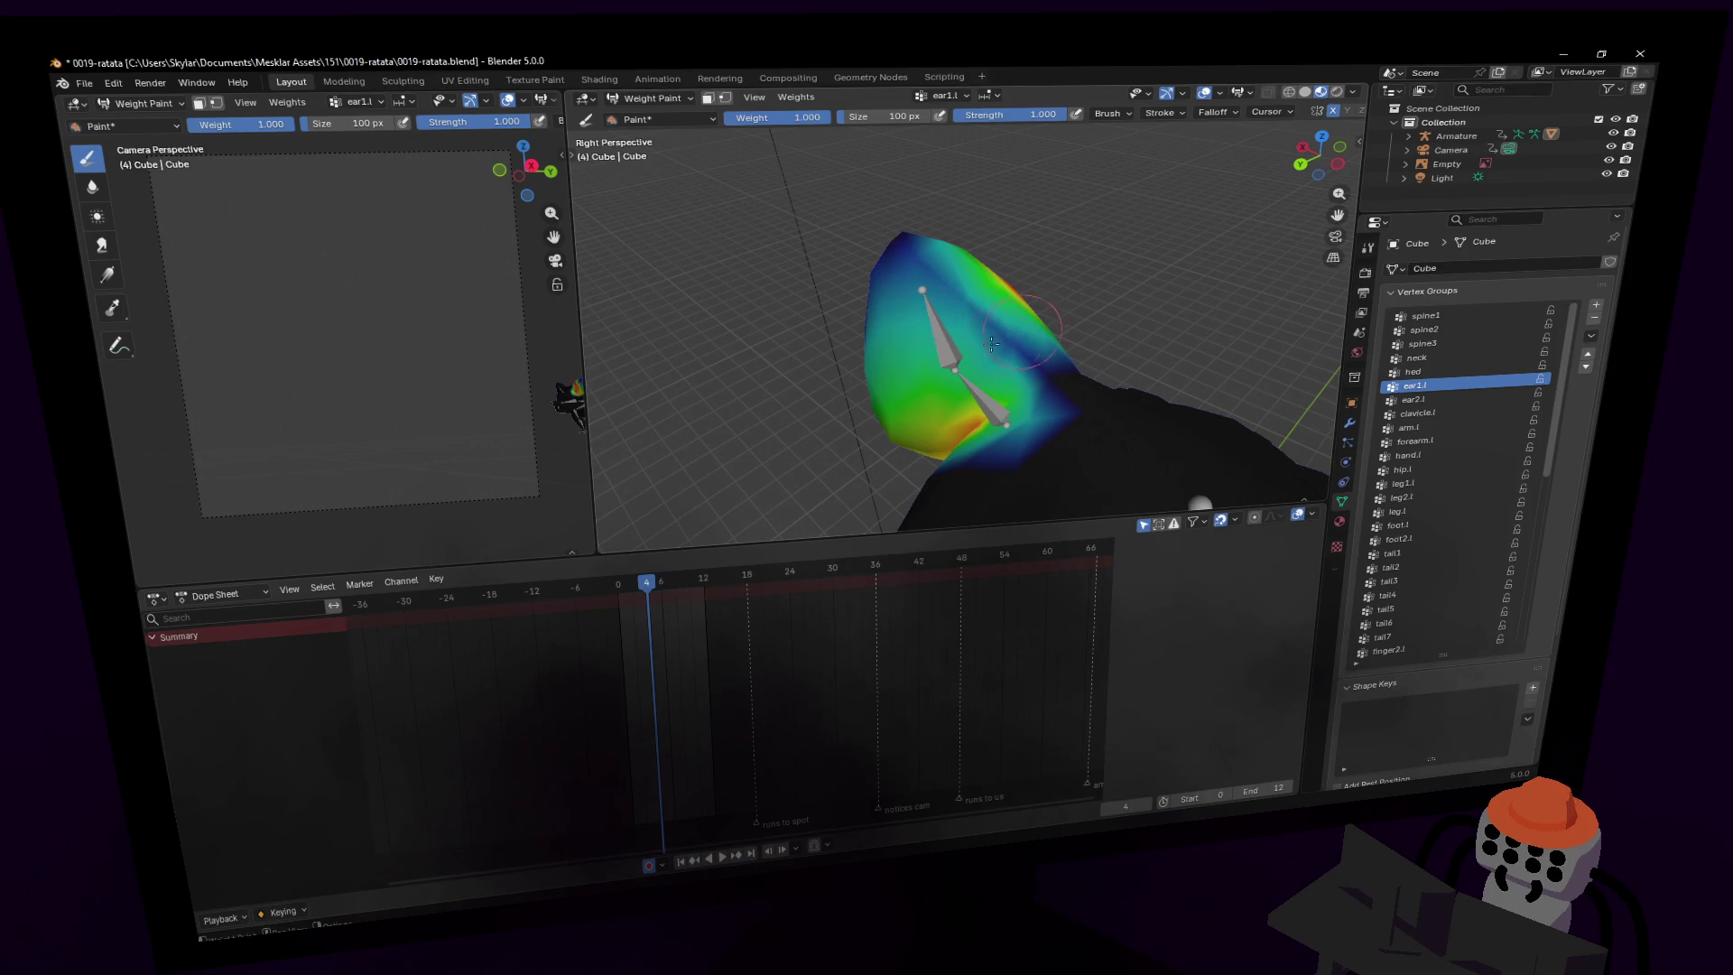
drag(984, 291, 974, 316)
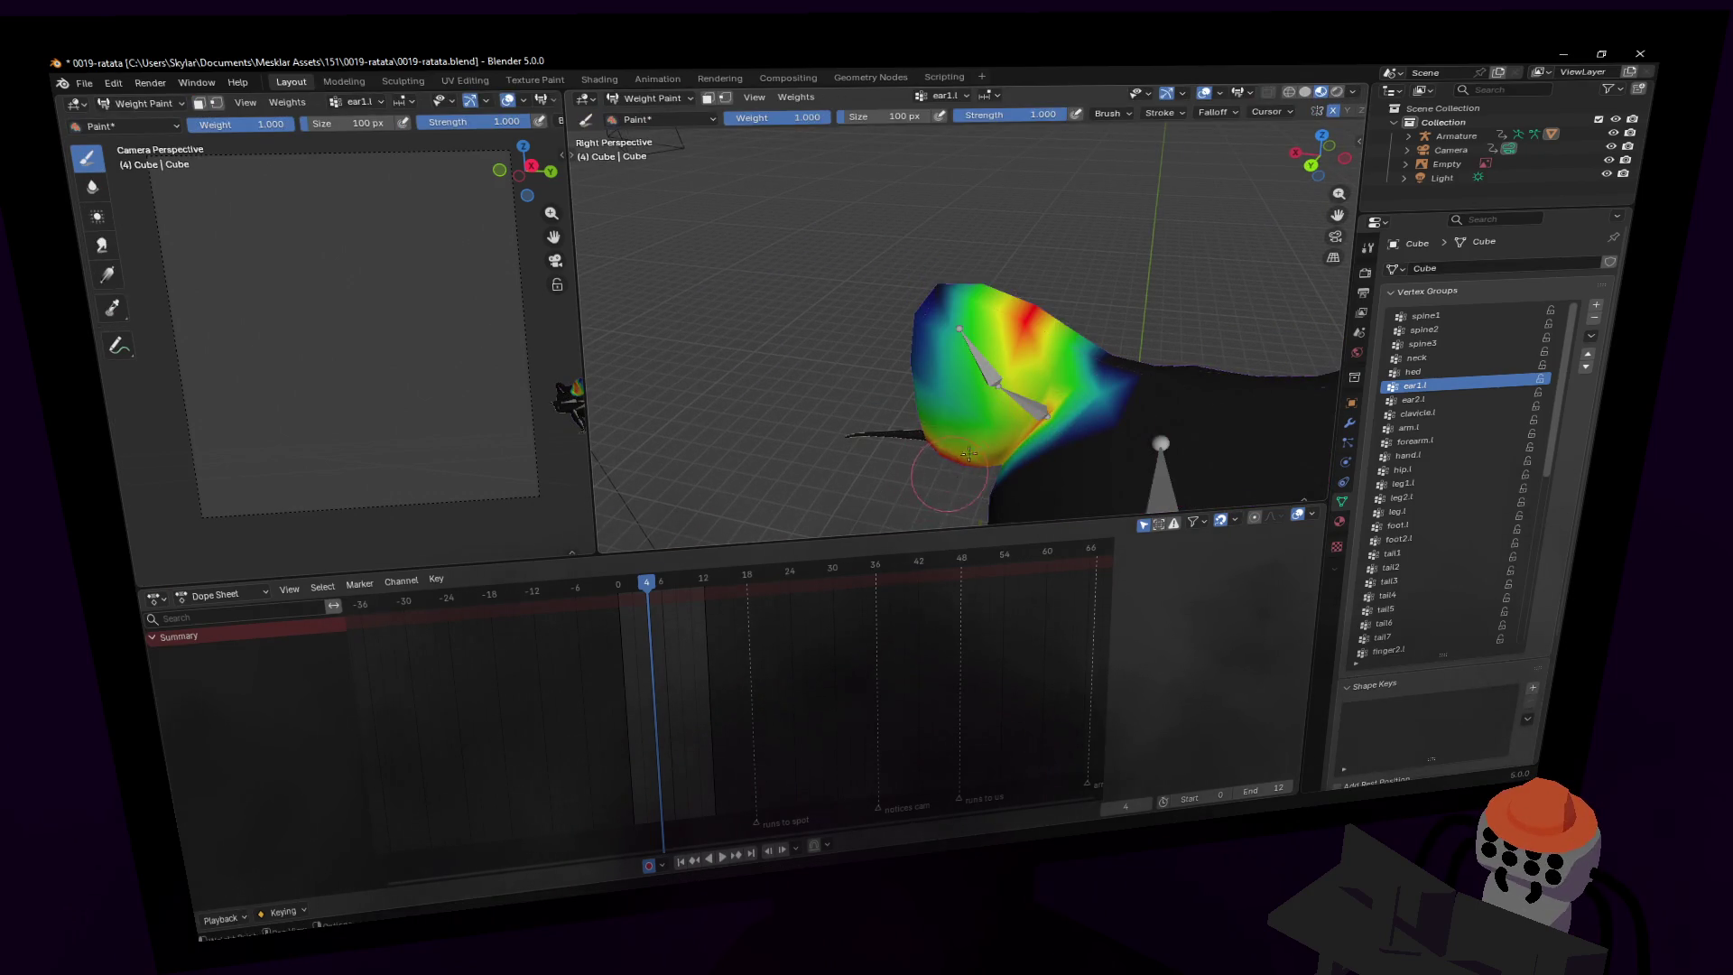
drag(968, 453, 1001, 367)
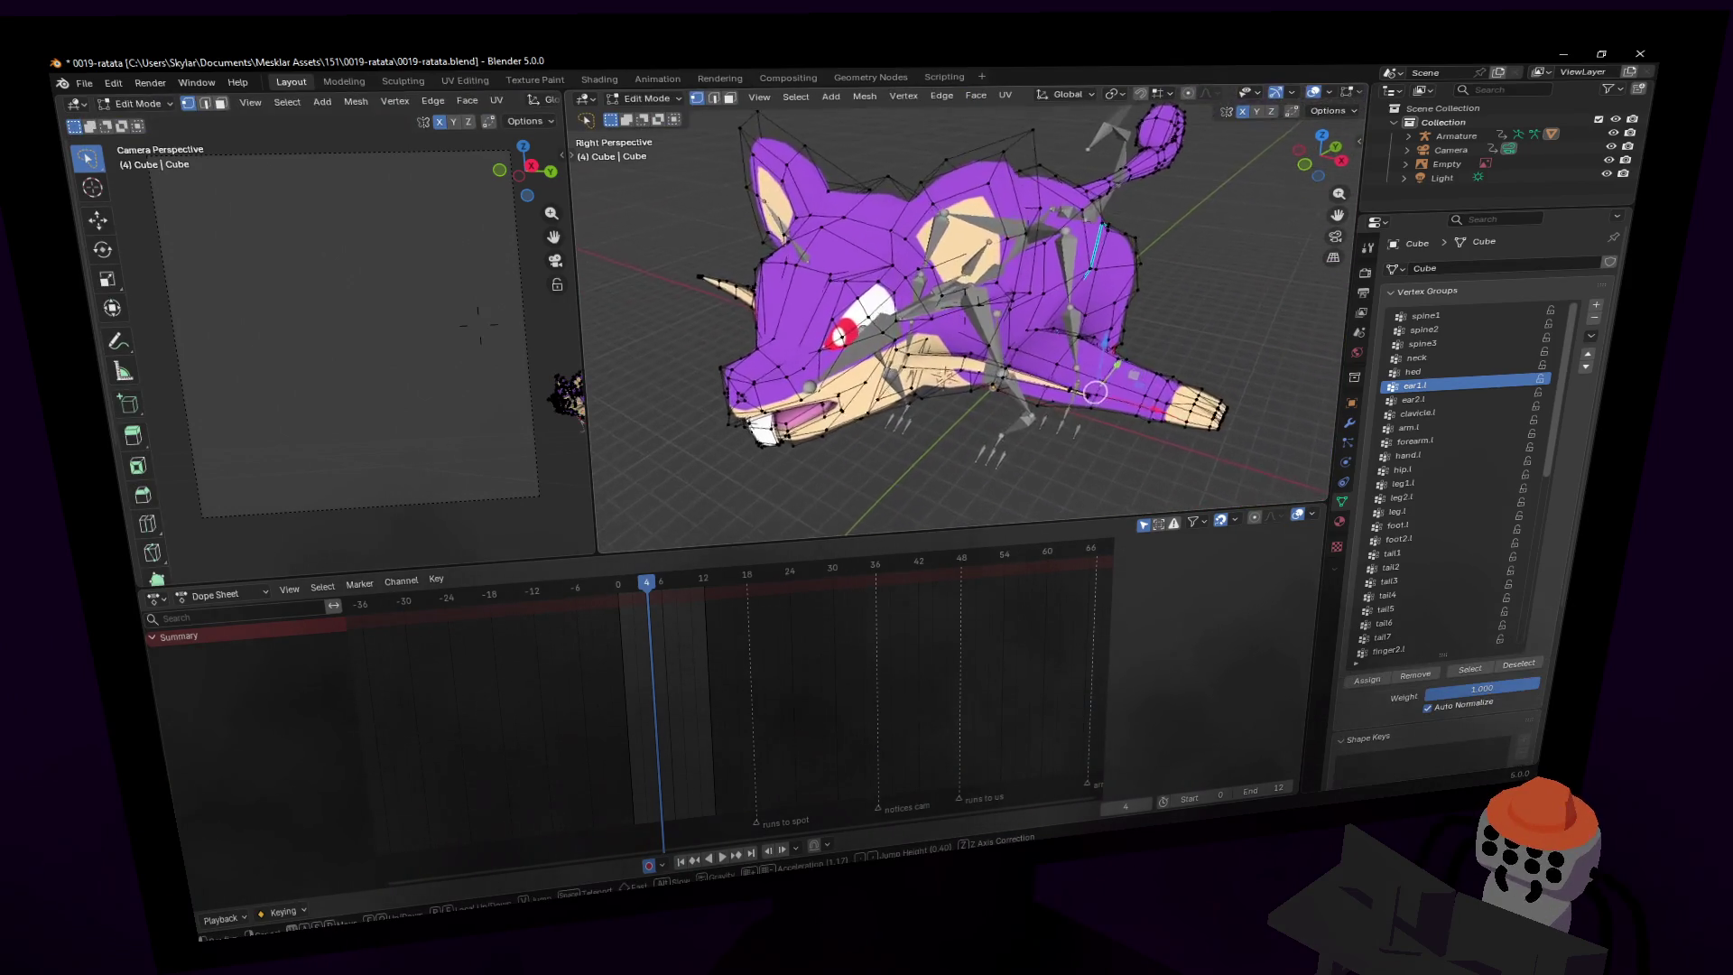
ctrl+drag(910, 364, 941, 409)
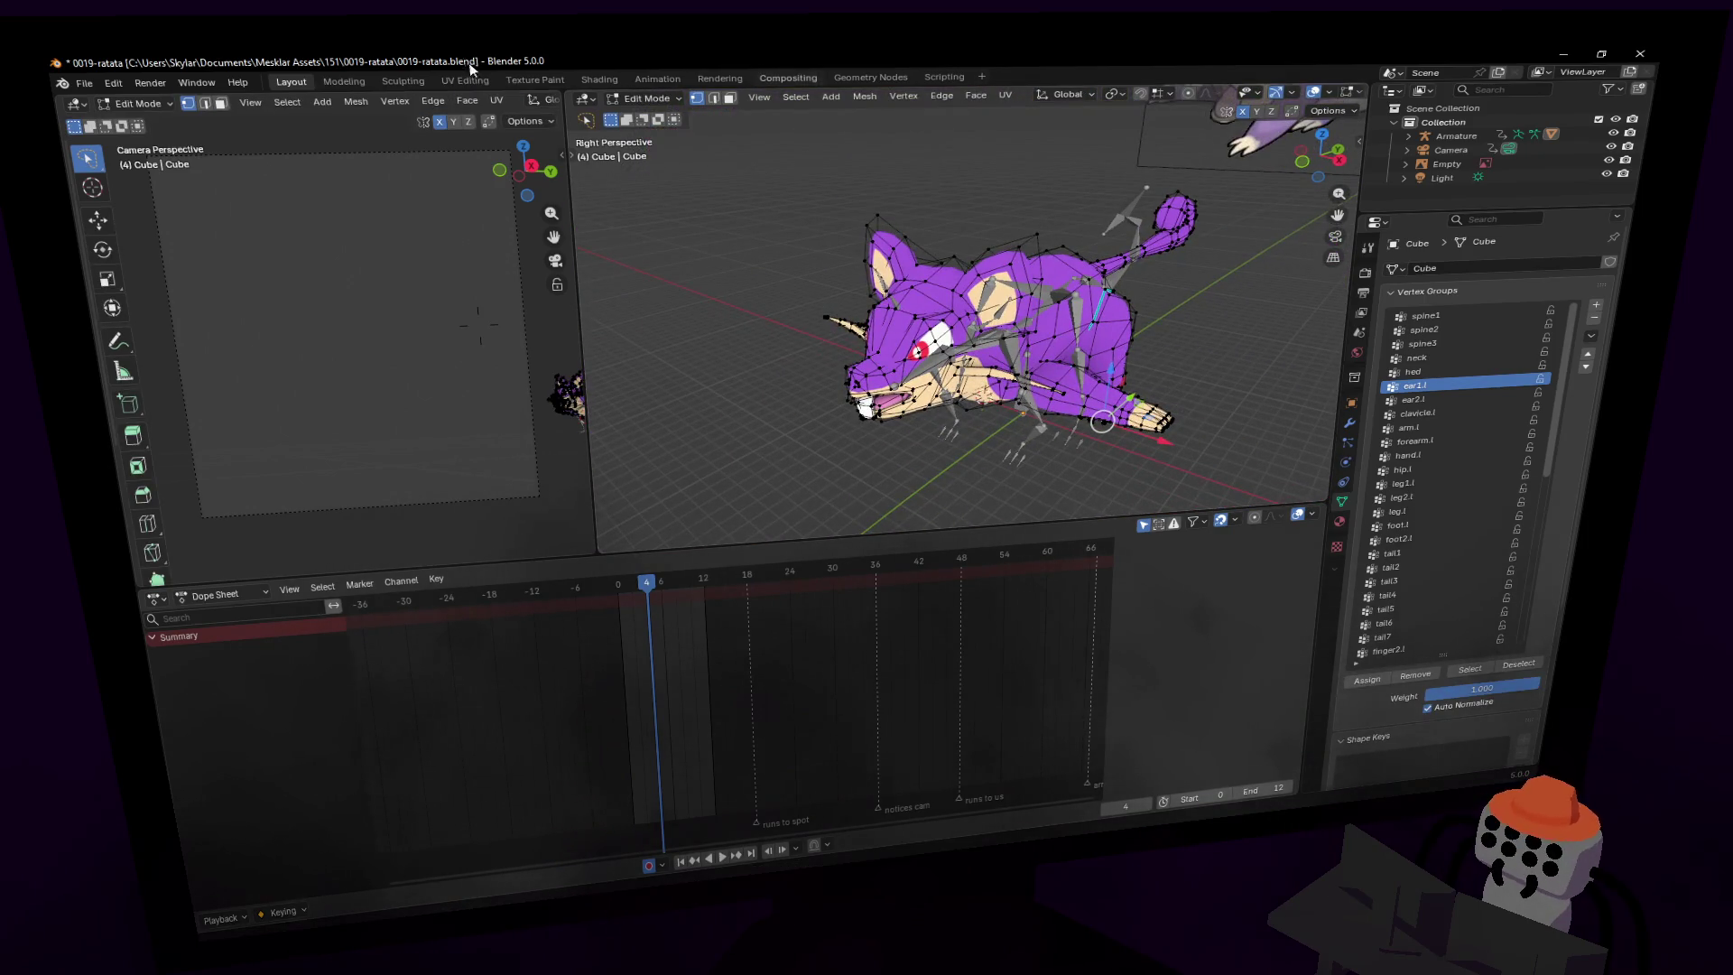
- Return to Object Mode and play the run cycle to check the ear, stopping at frame 0
click(650, 97)
click(646, 122)
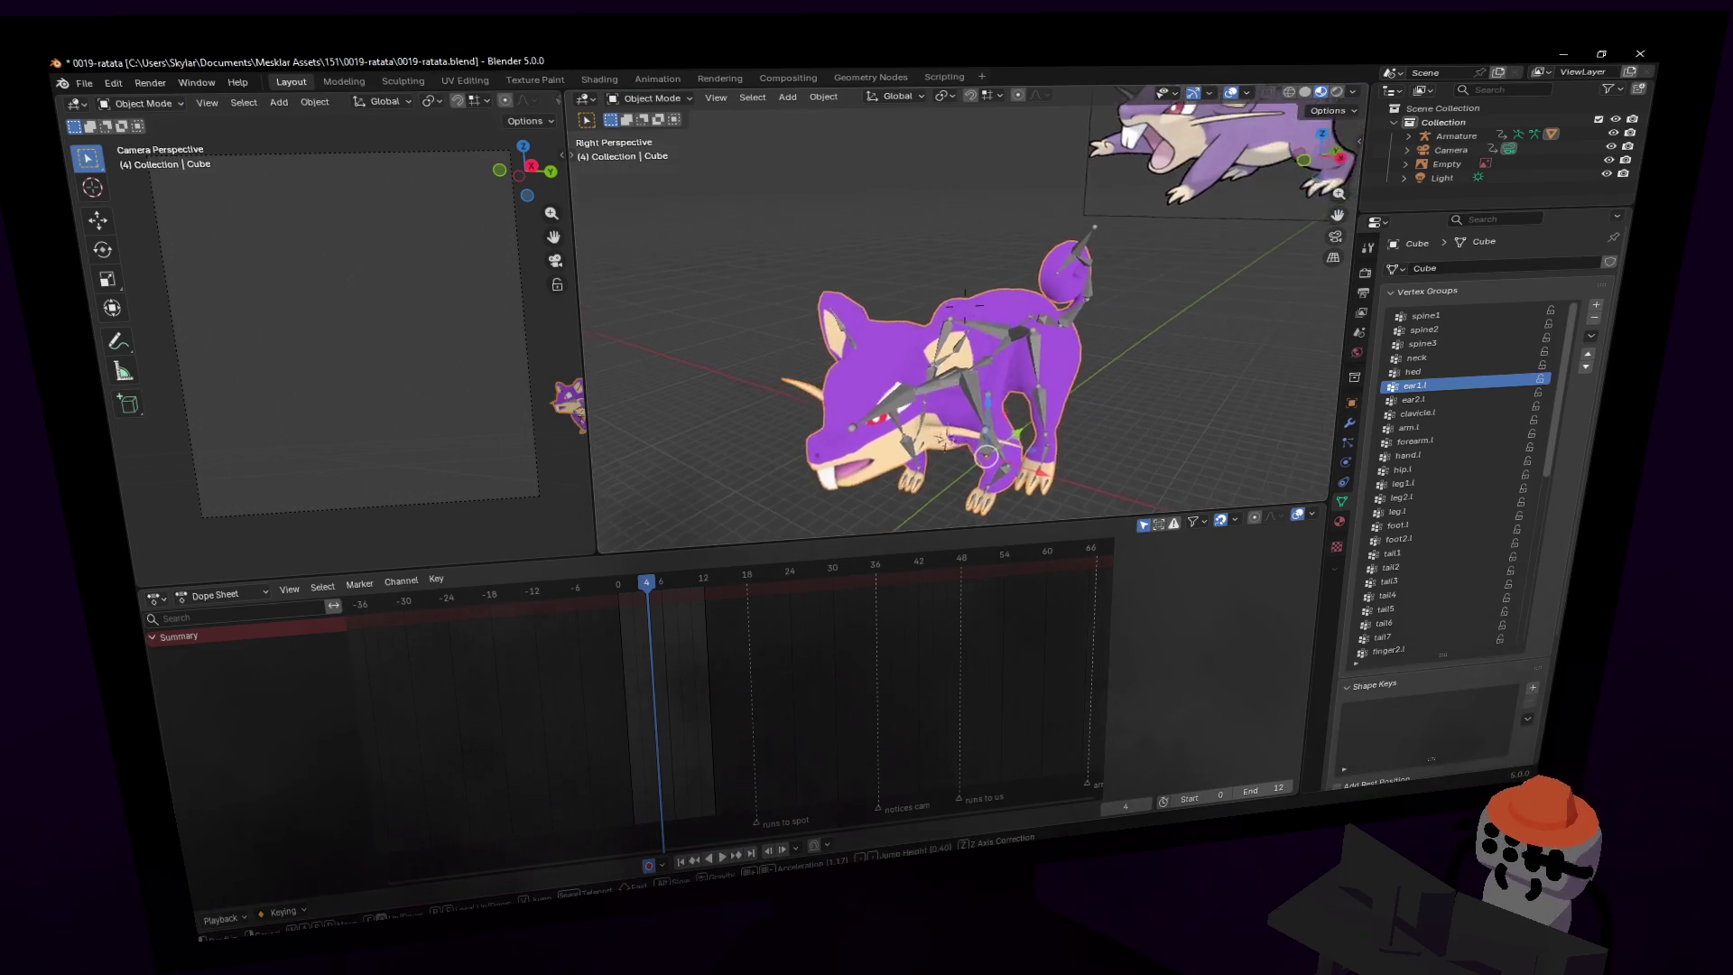
scroll(924, 368, up, 3)
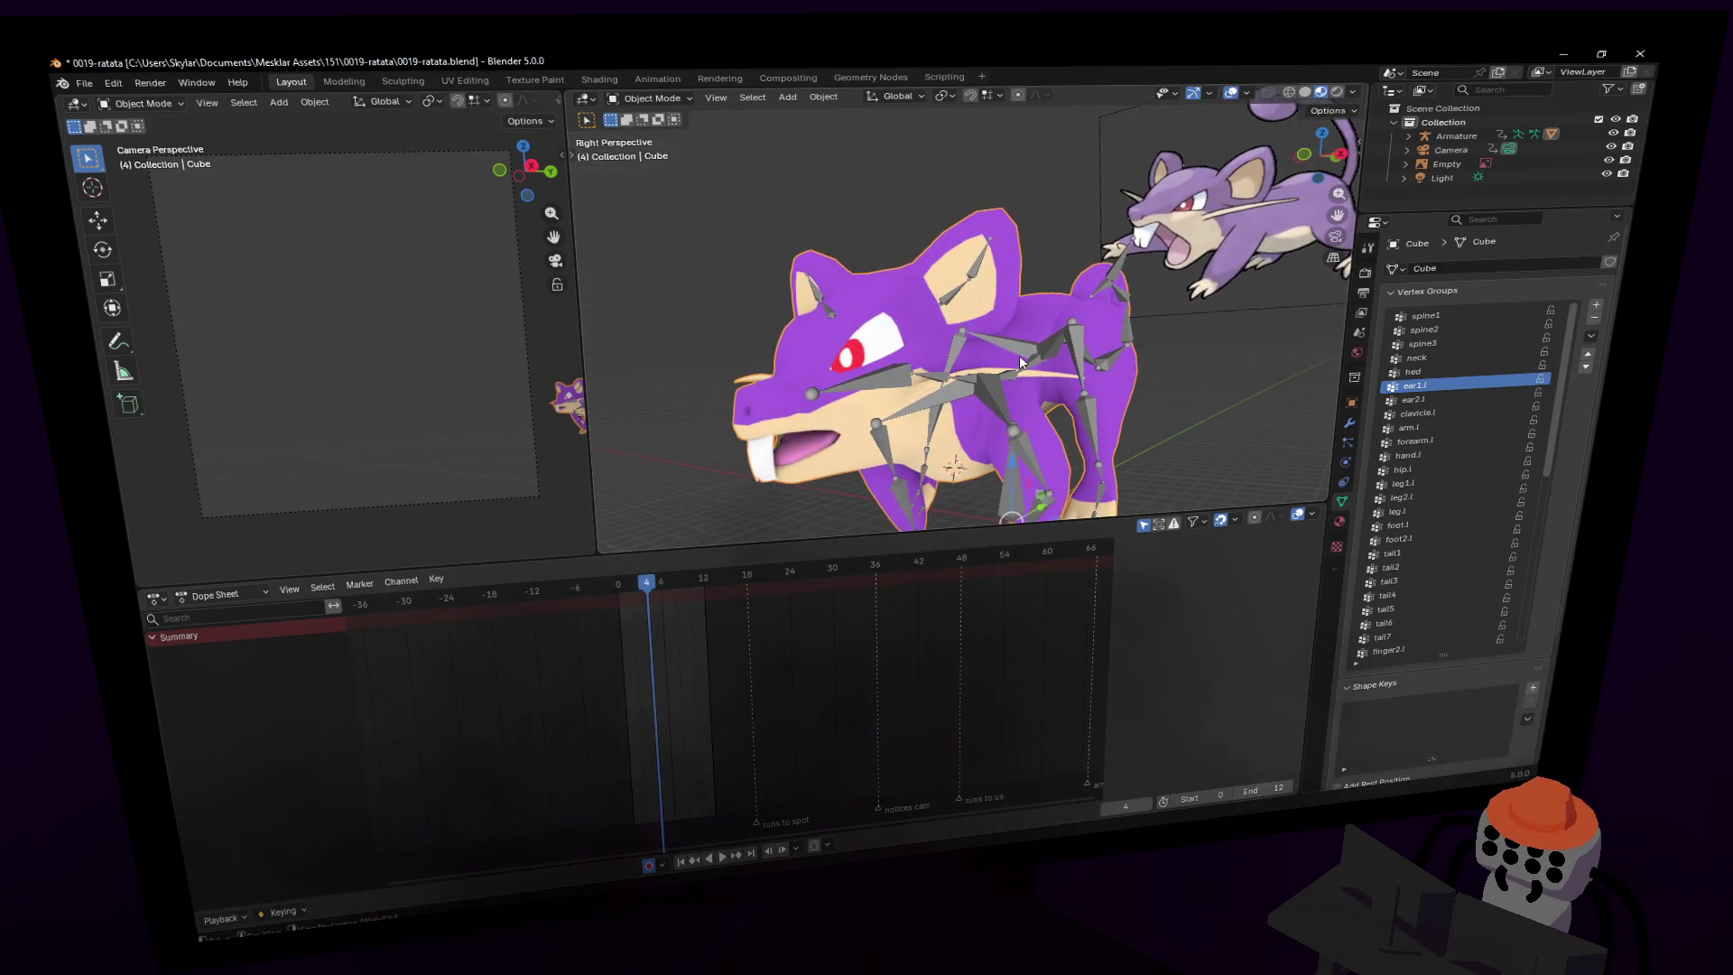
key(space)
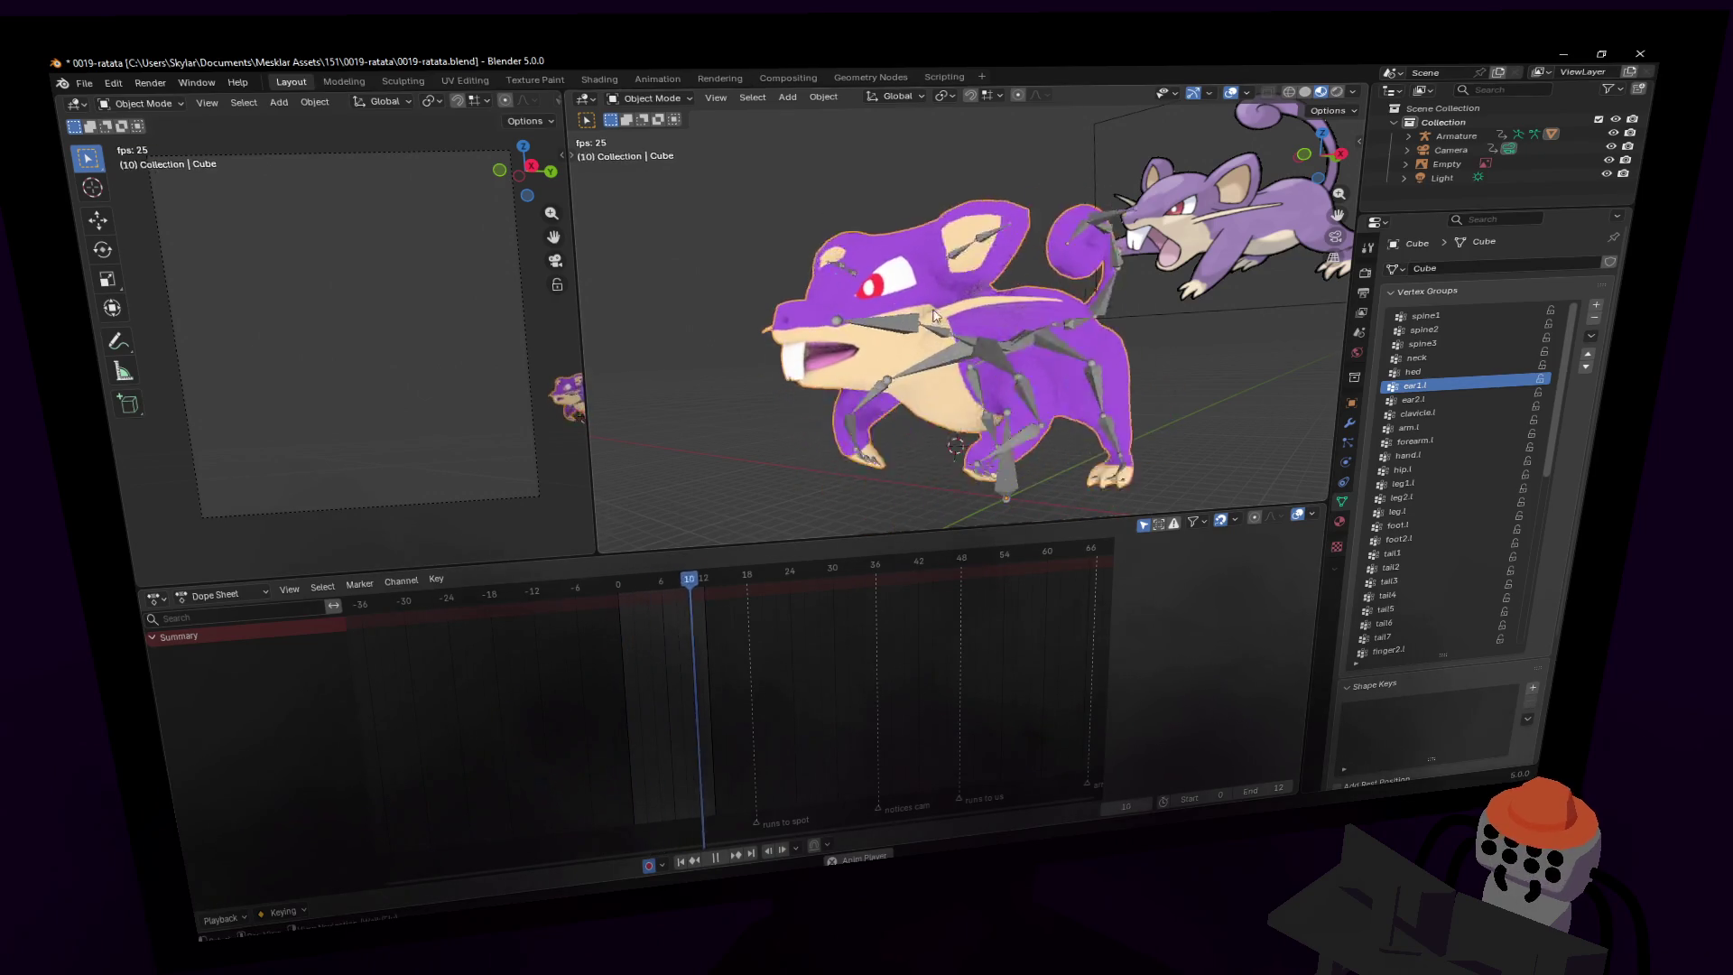
key(Escape)
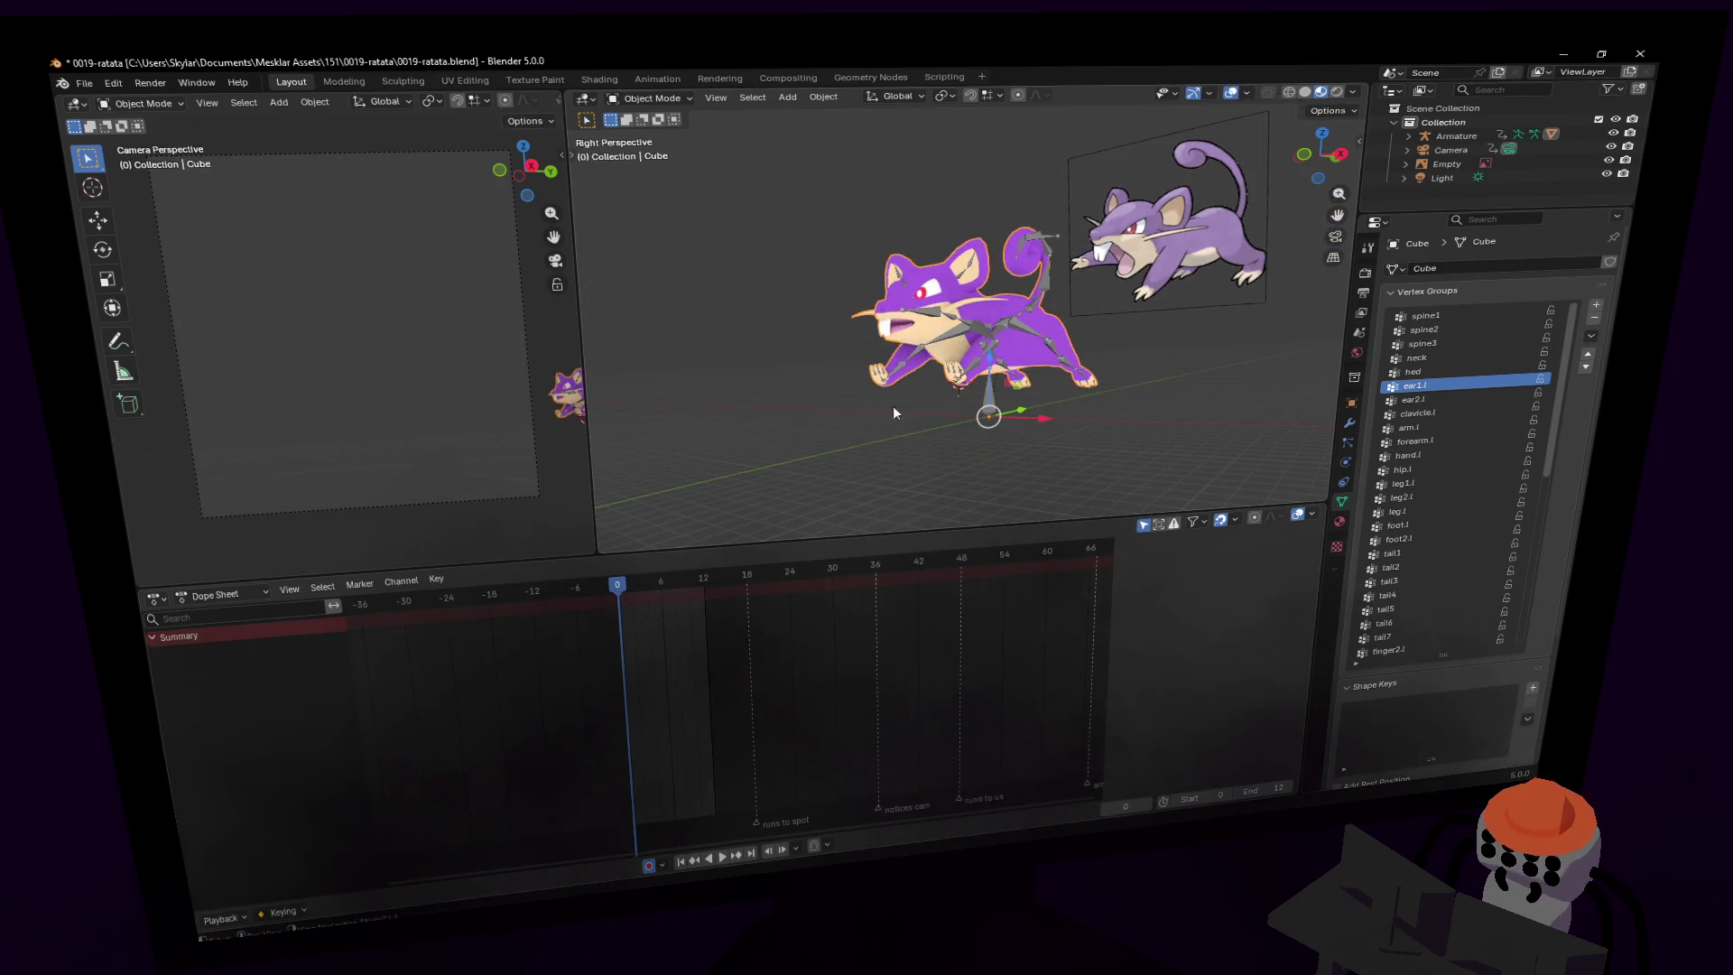
click(965, 340)
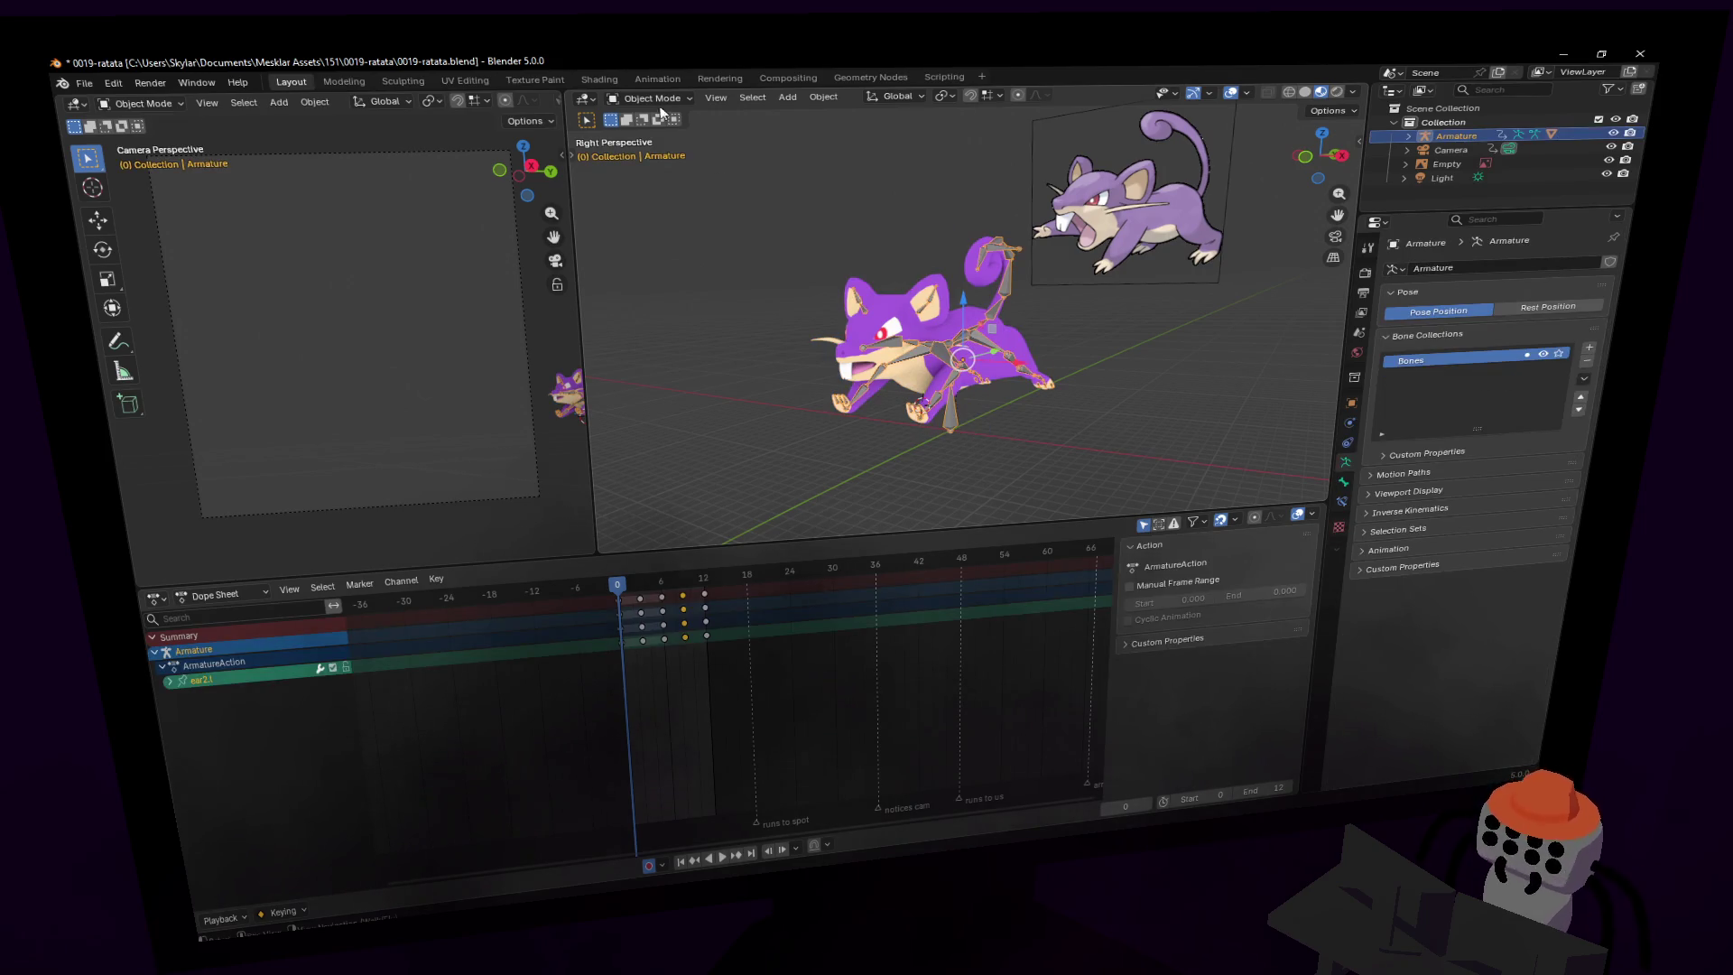
- Key all armature bones at frame 0 in Pose Mode, then scrub ahead toward frame 12
click(650, 97)
click(668, 159)
key(a)
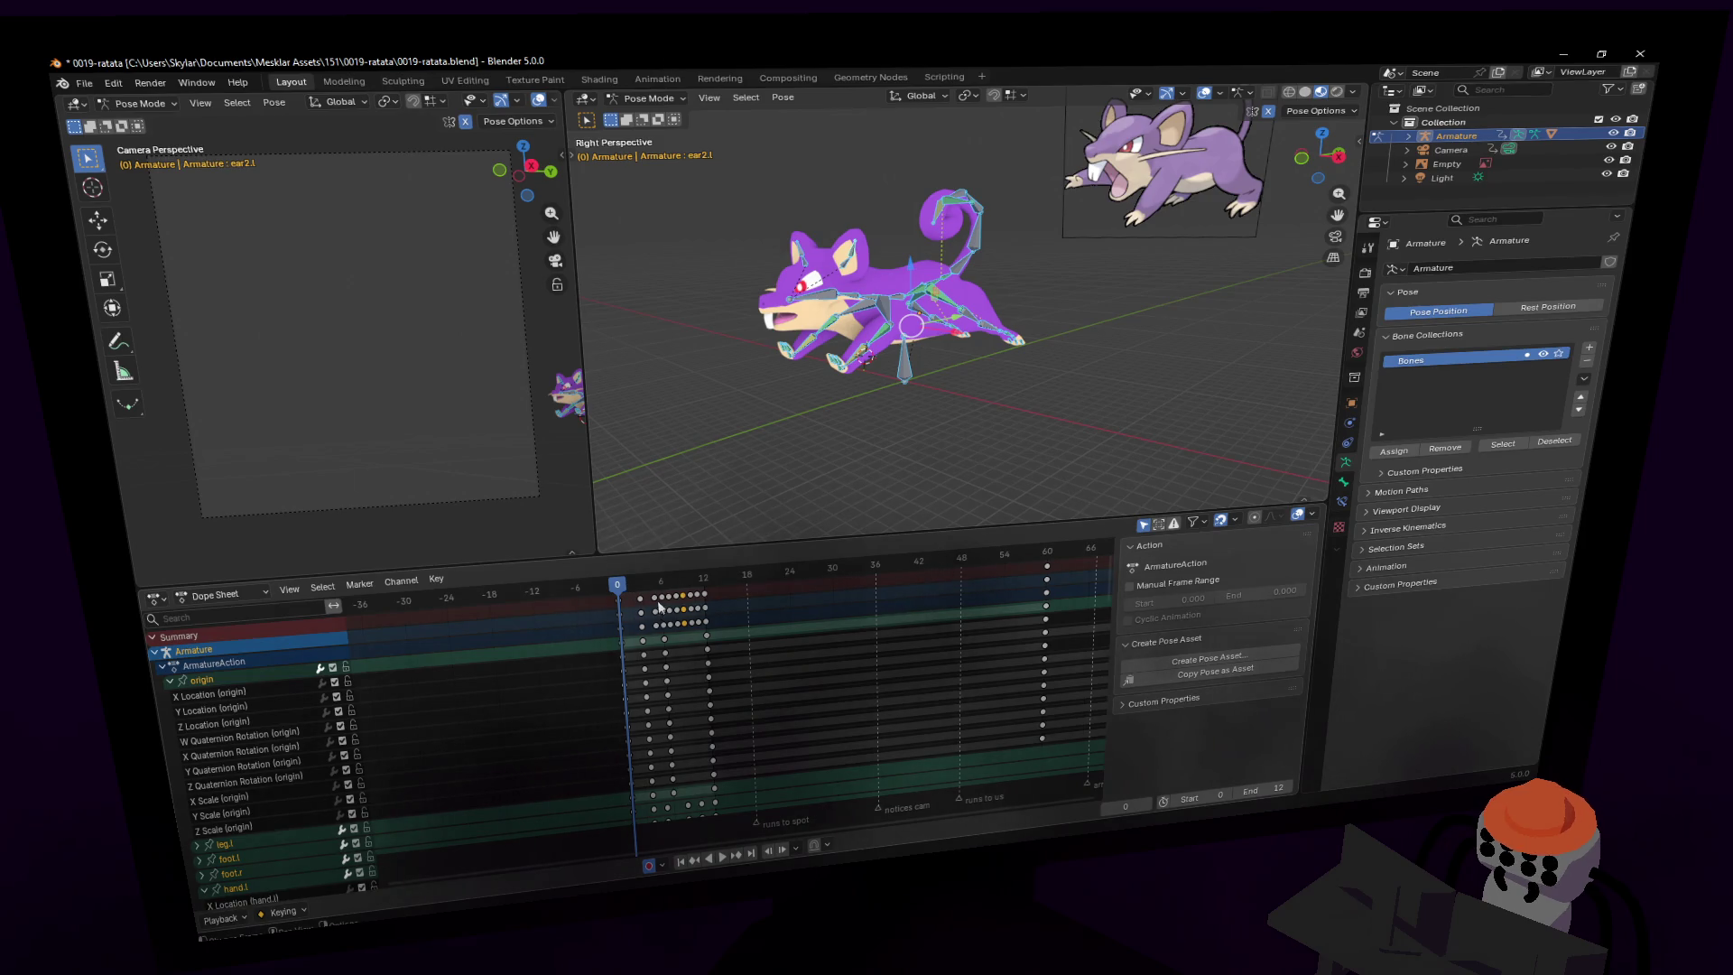
key(i)
key(Return)
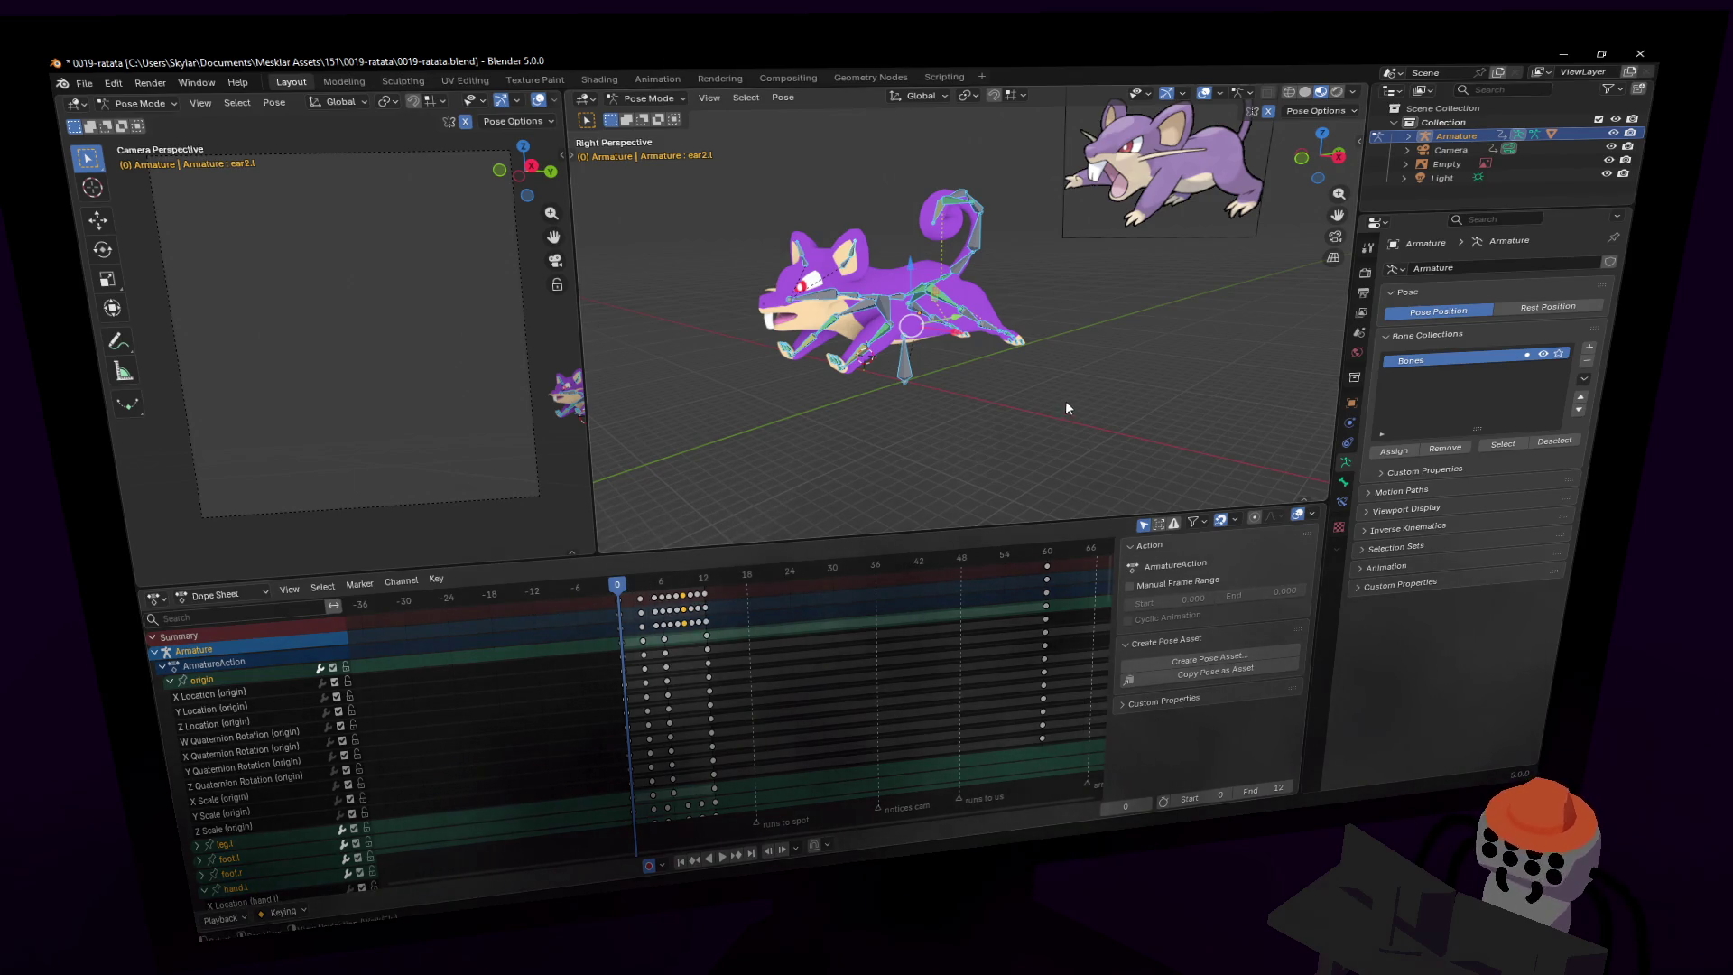
drag(623, 582, 703, 577)
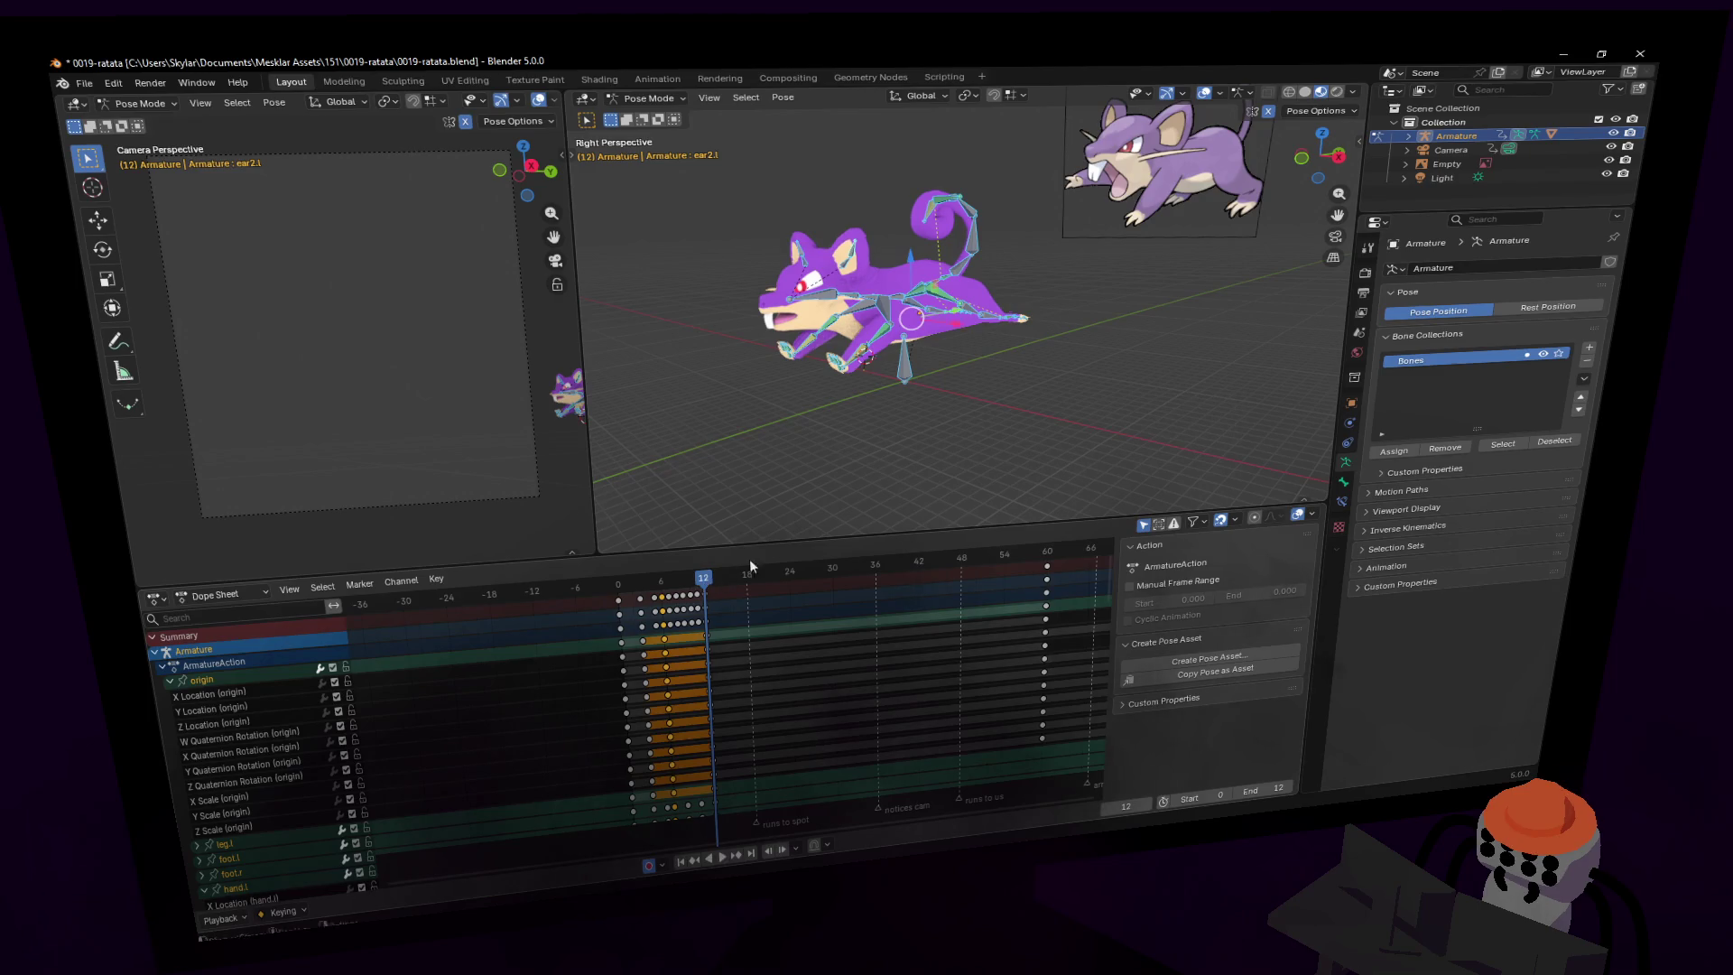
key(i)
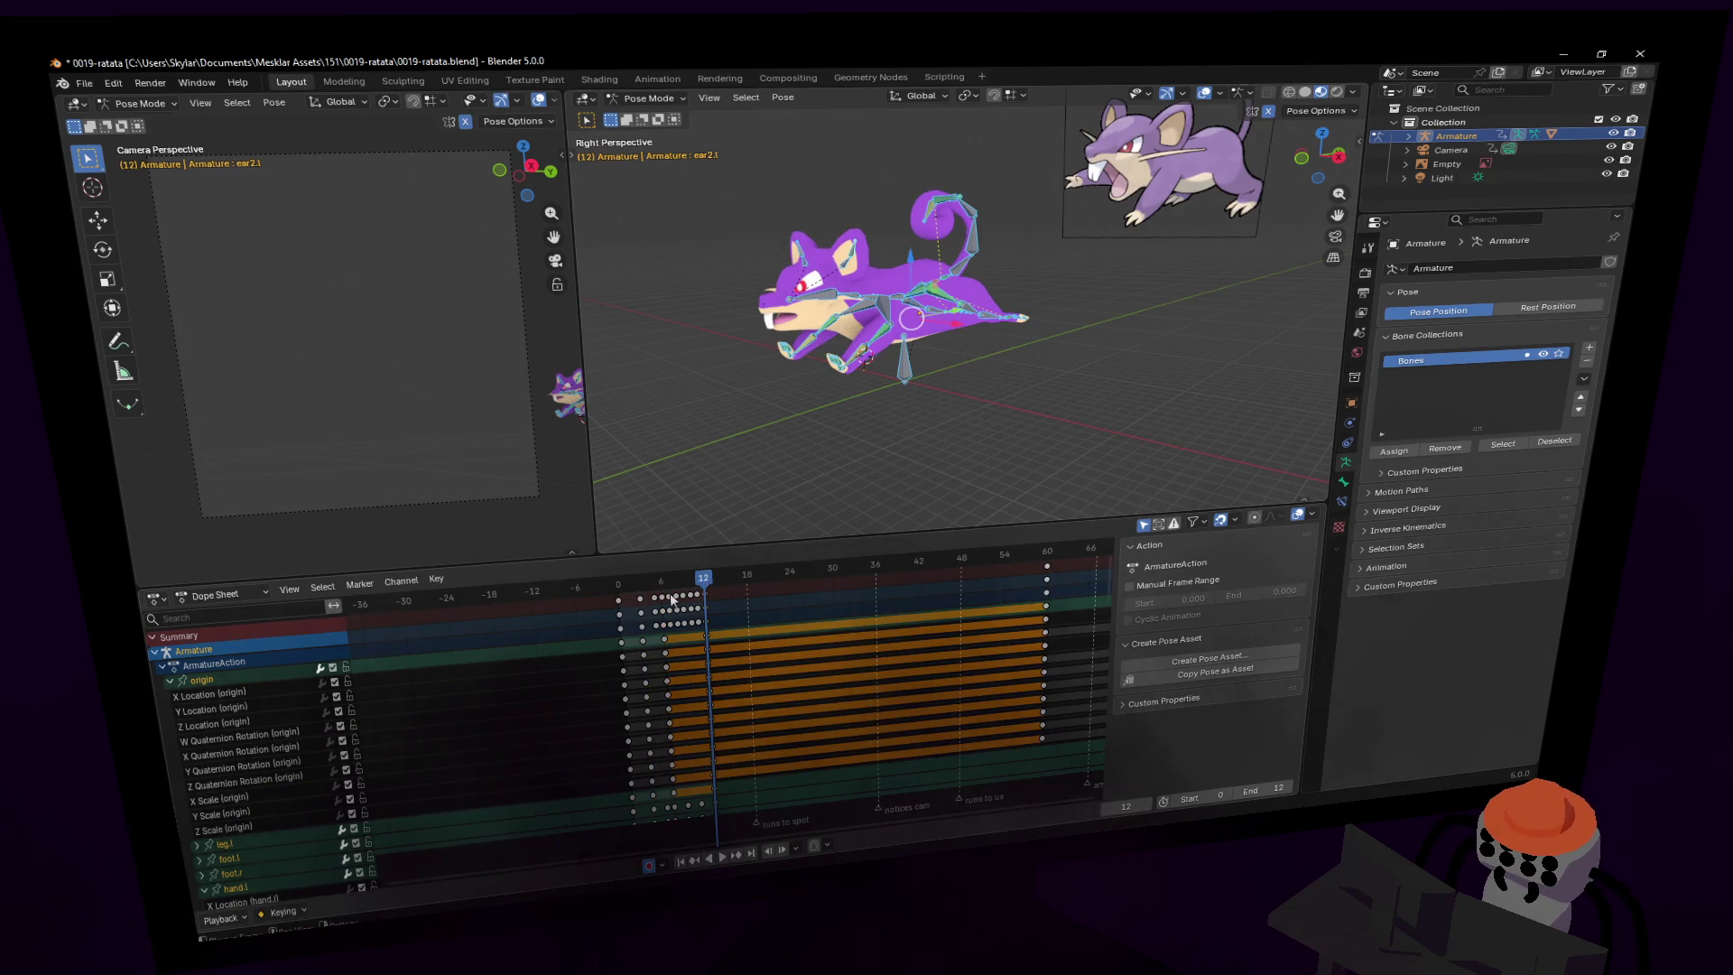
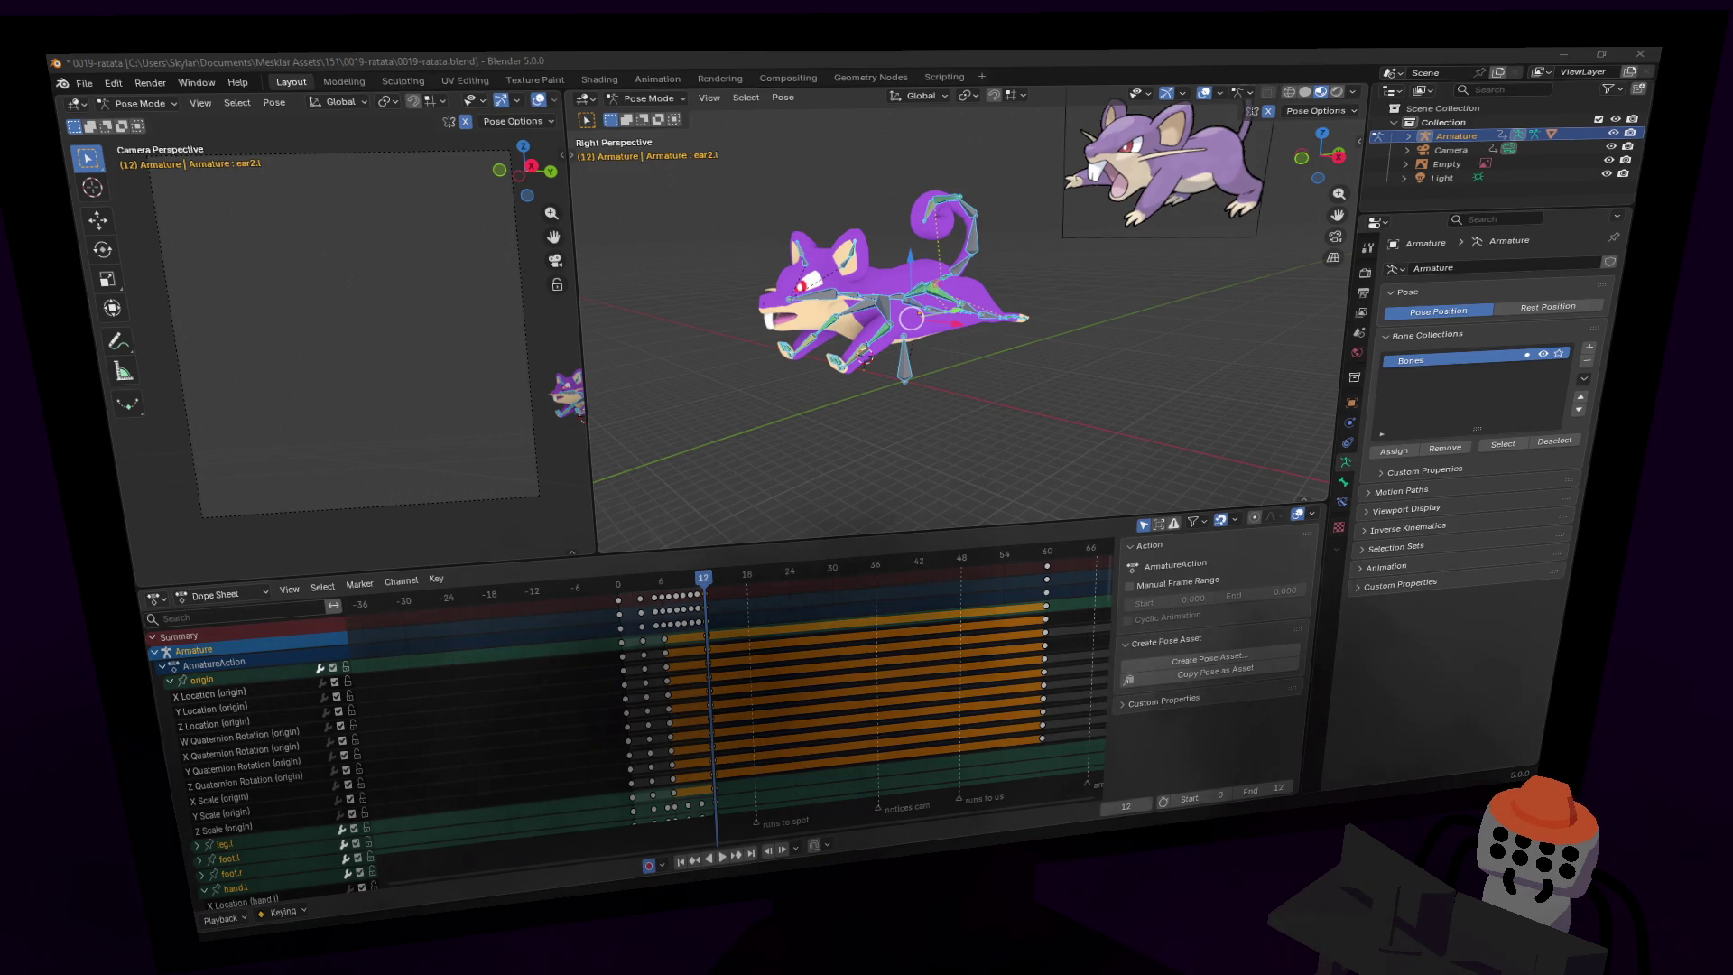
- Play the rat's run cycle, then select all its keyframes and frame them in the Dope Sheet
mouse_move(713, 425)
middle_down()
mouse_move(767, 630)
mouse_move(753, 618)
middle_up()
key(space)
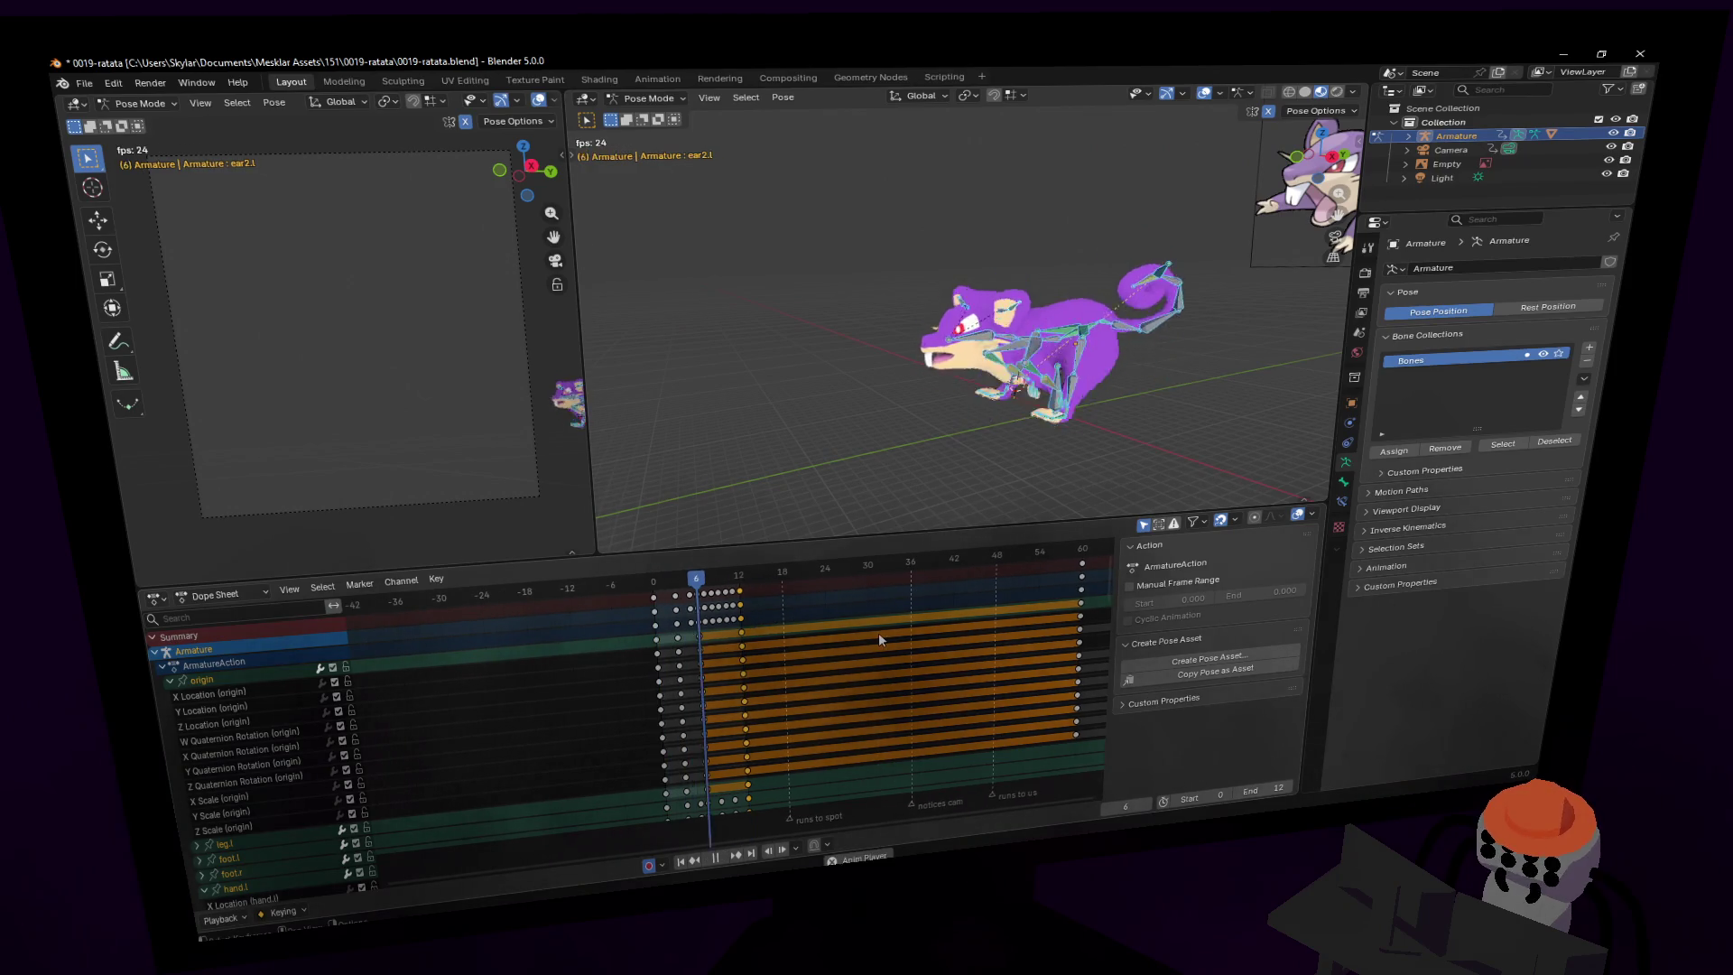
key(a)
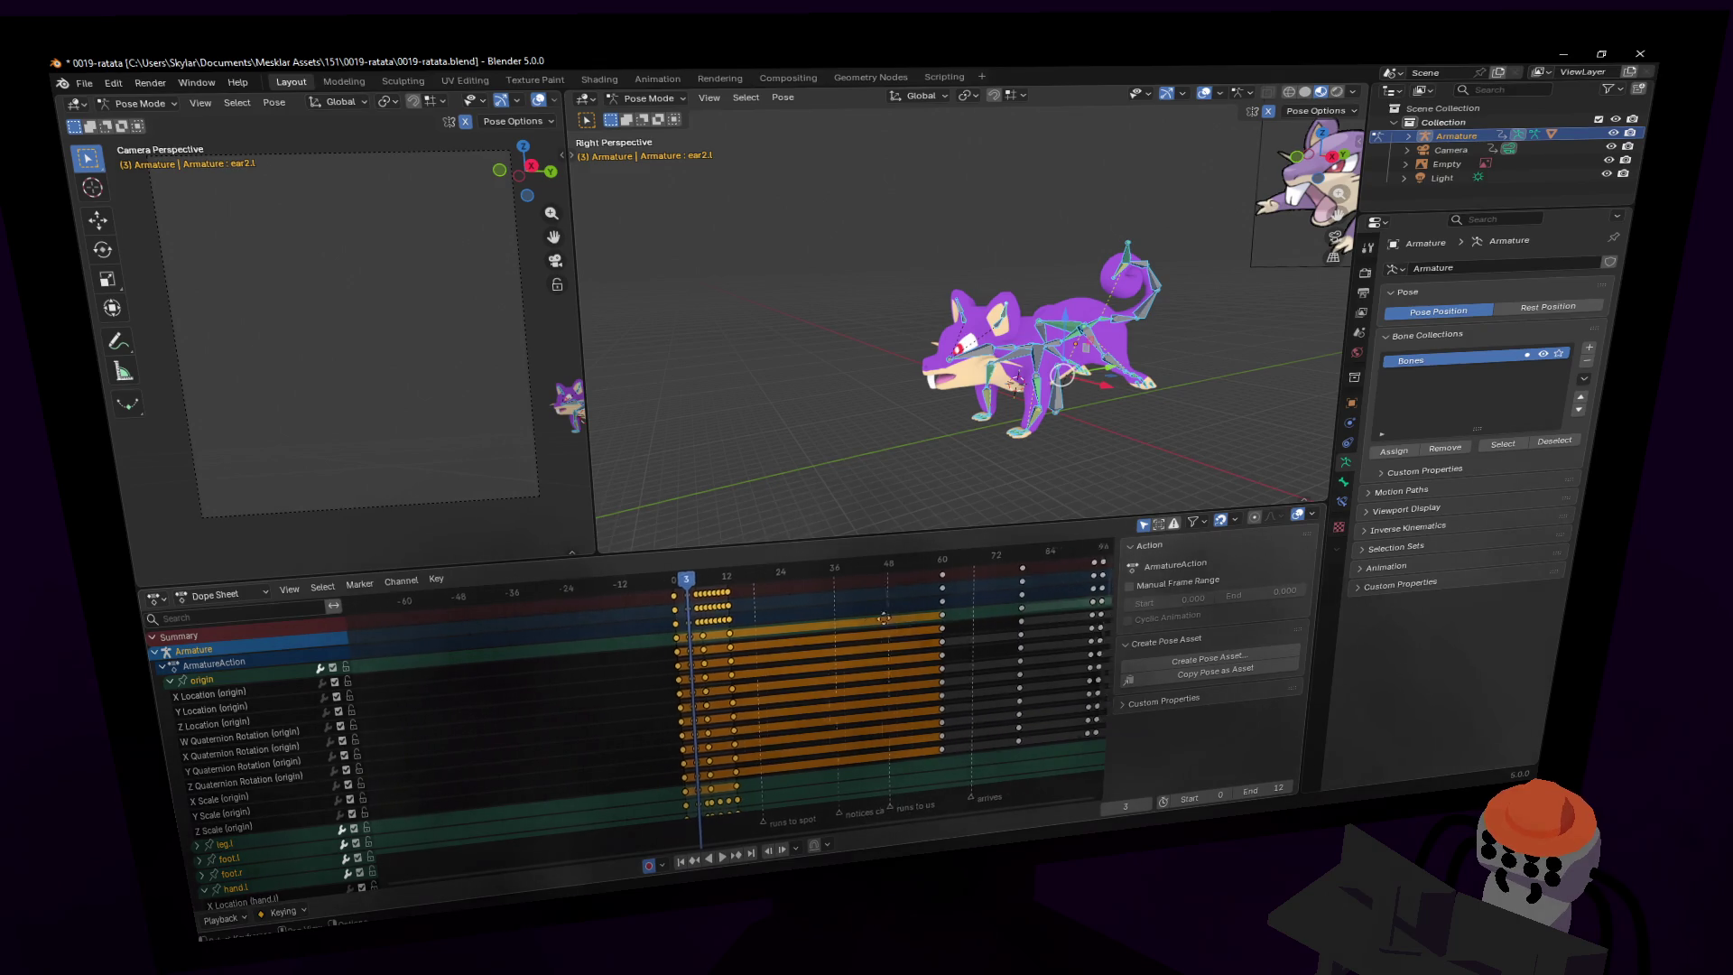
key(Home)
- Zoom the timeline in on the keyframes and replay the run cycle from frame 1
scroll(536, 647, up, 2)
middle_drag(536, 647, 630, 677)
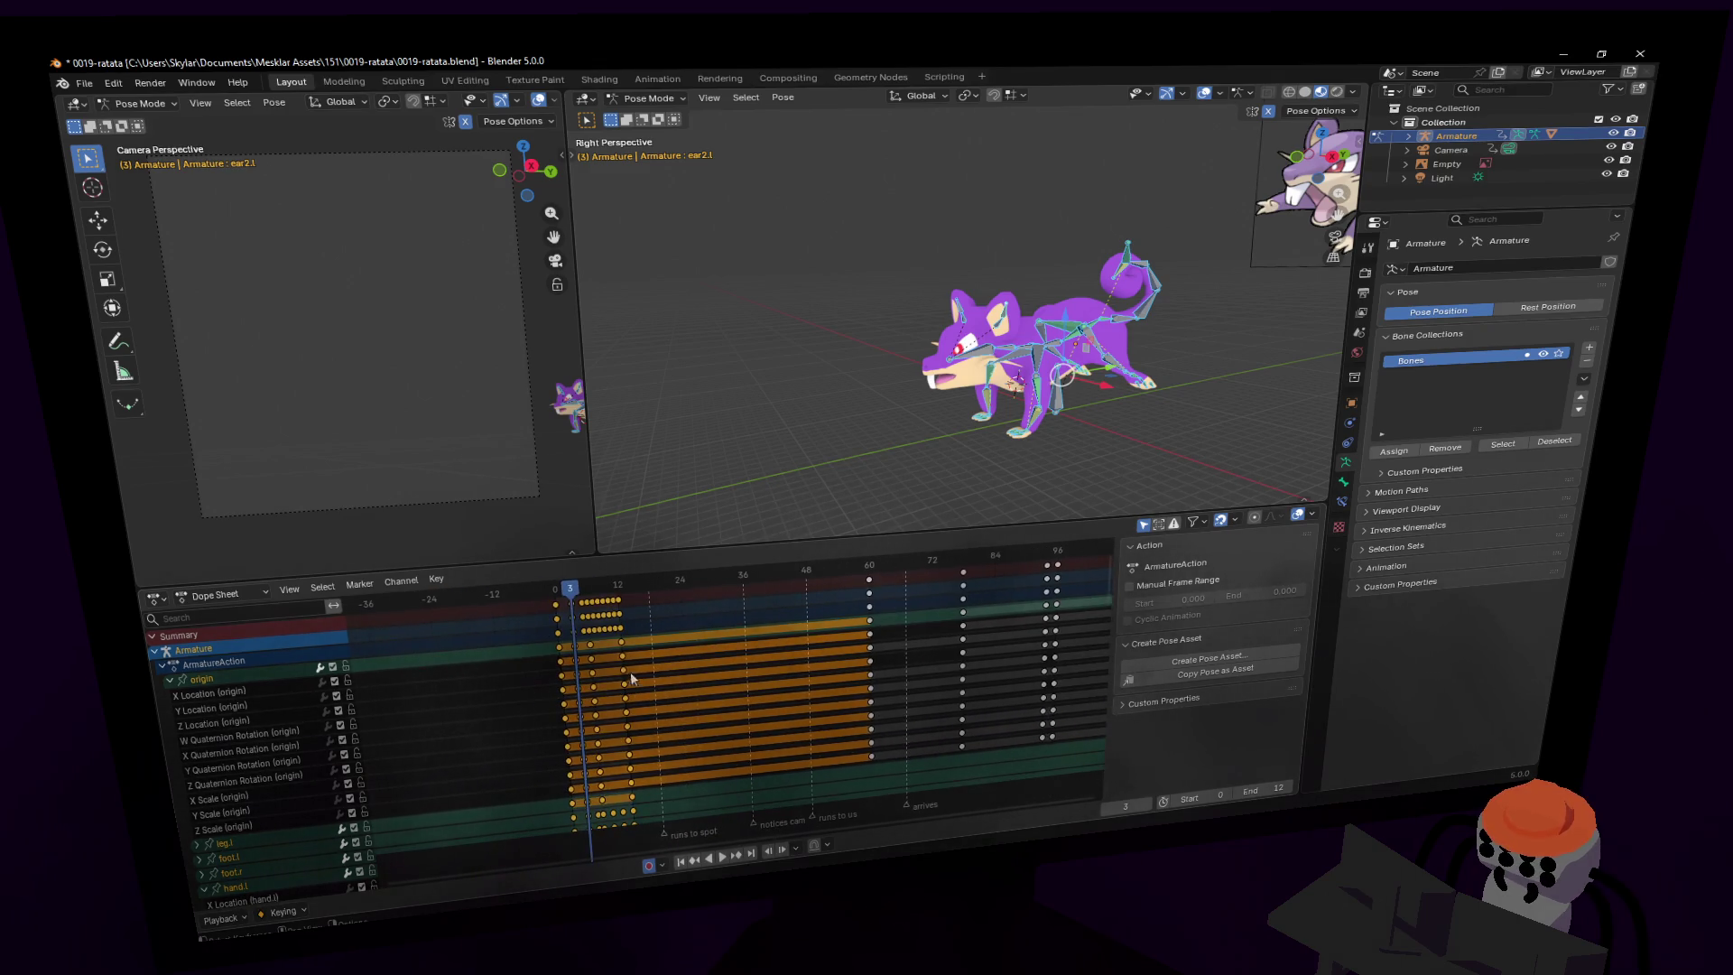
key(space)
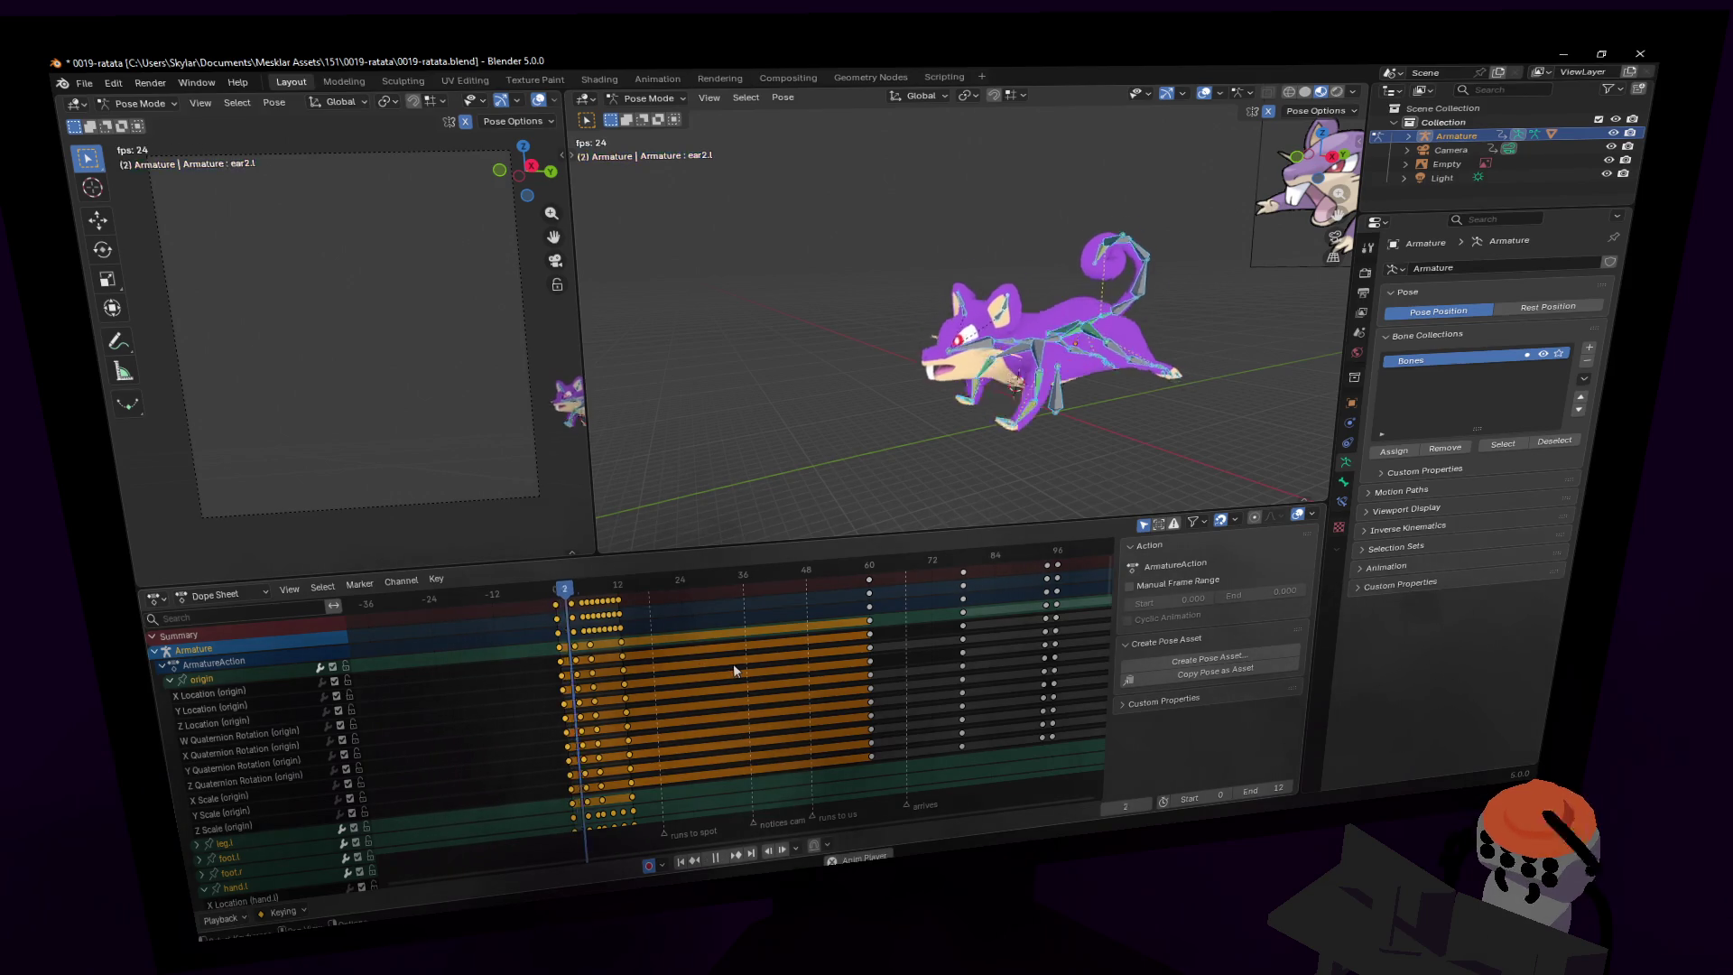
click(557, 590)
key(space)
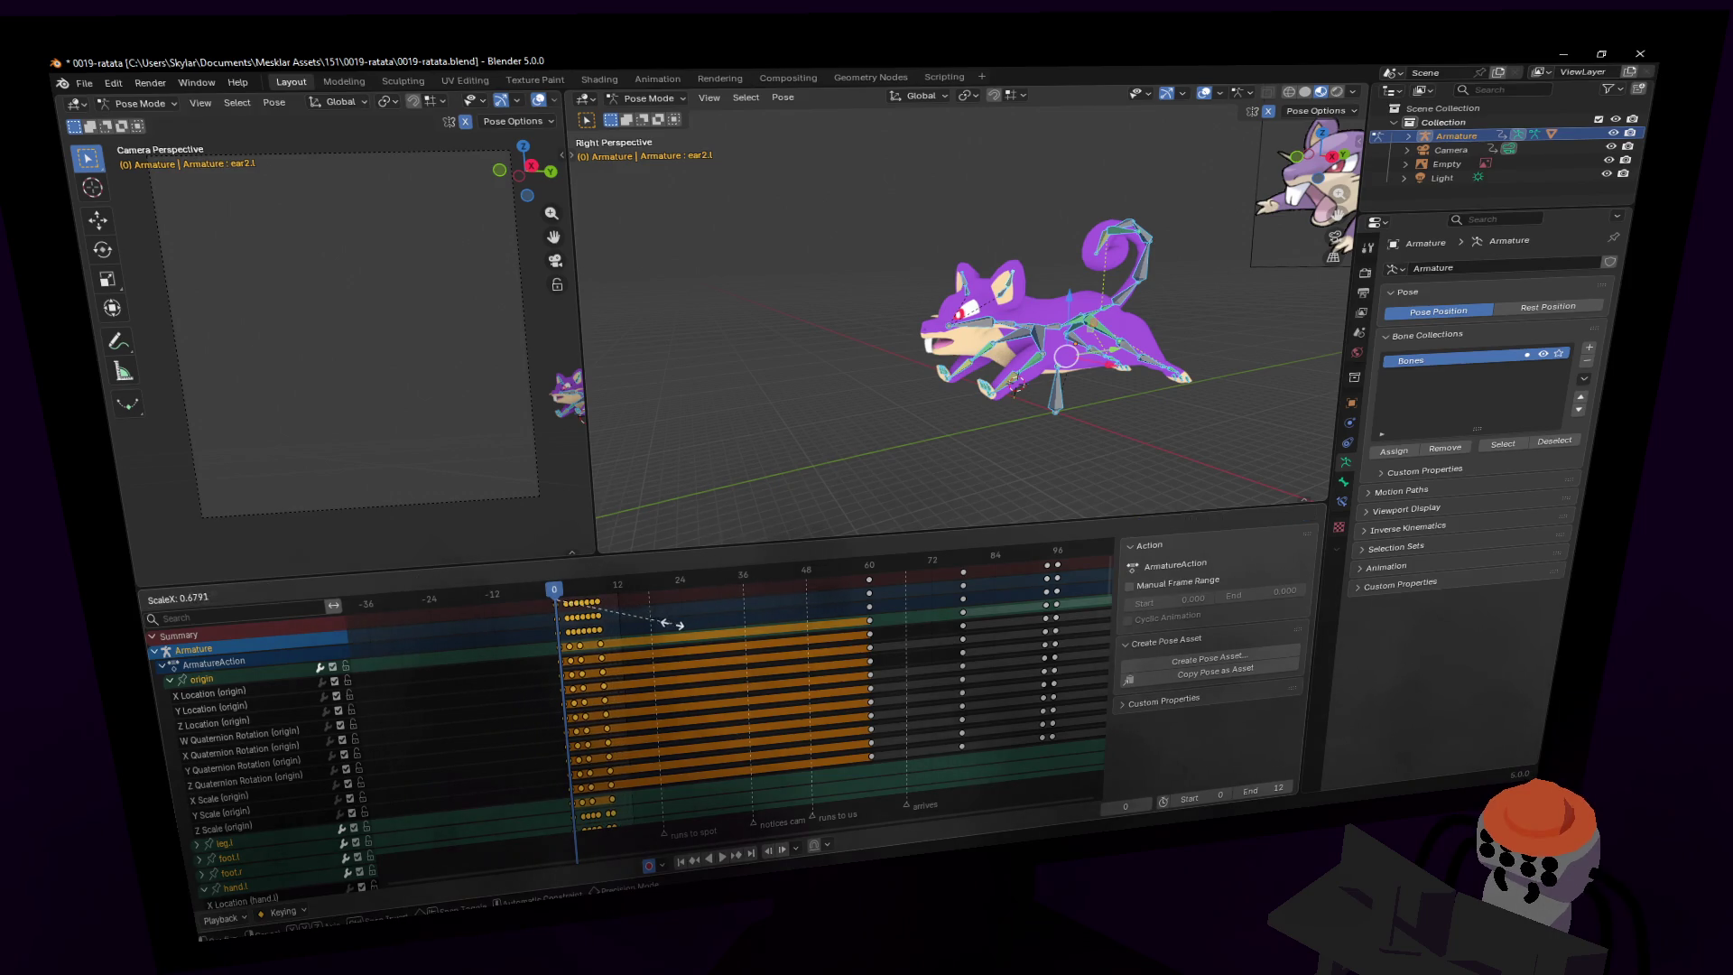
- Scale the selected keys toward frame 0 by about 0.73 and play the faster cycle
scroll(581, 627, up, 2)
middle_drag(582, 627, 837, 632)
scroll(943, 660, up, 3)
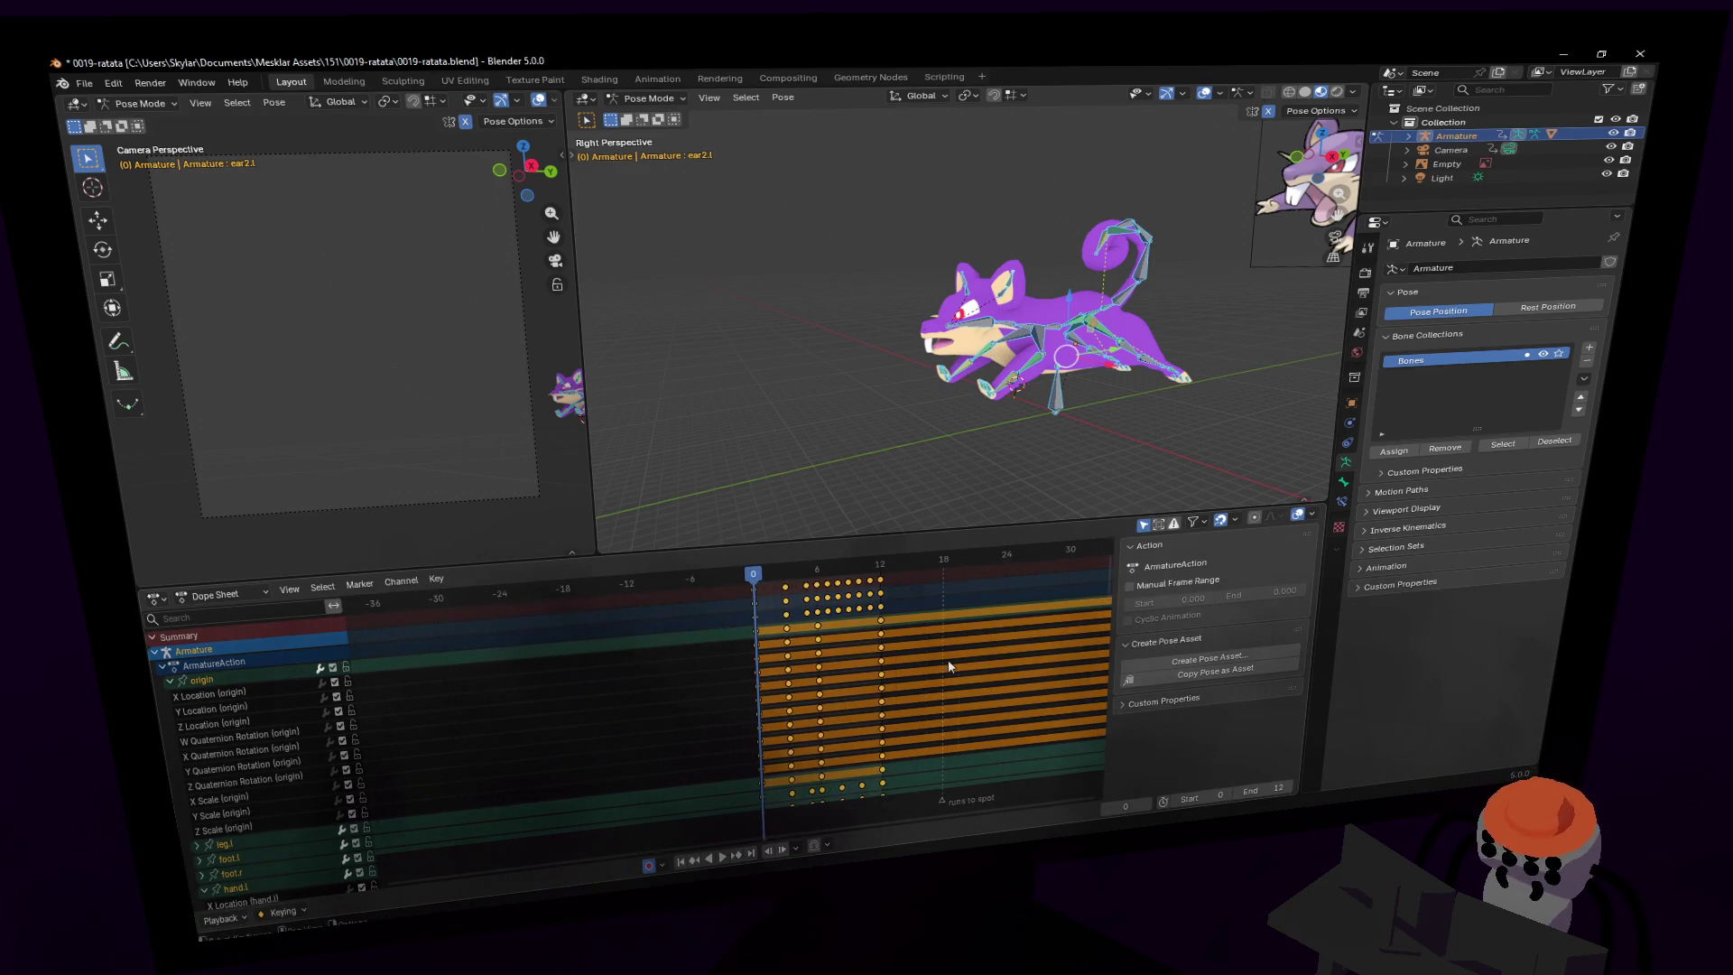
key(s)
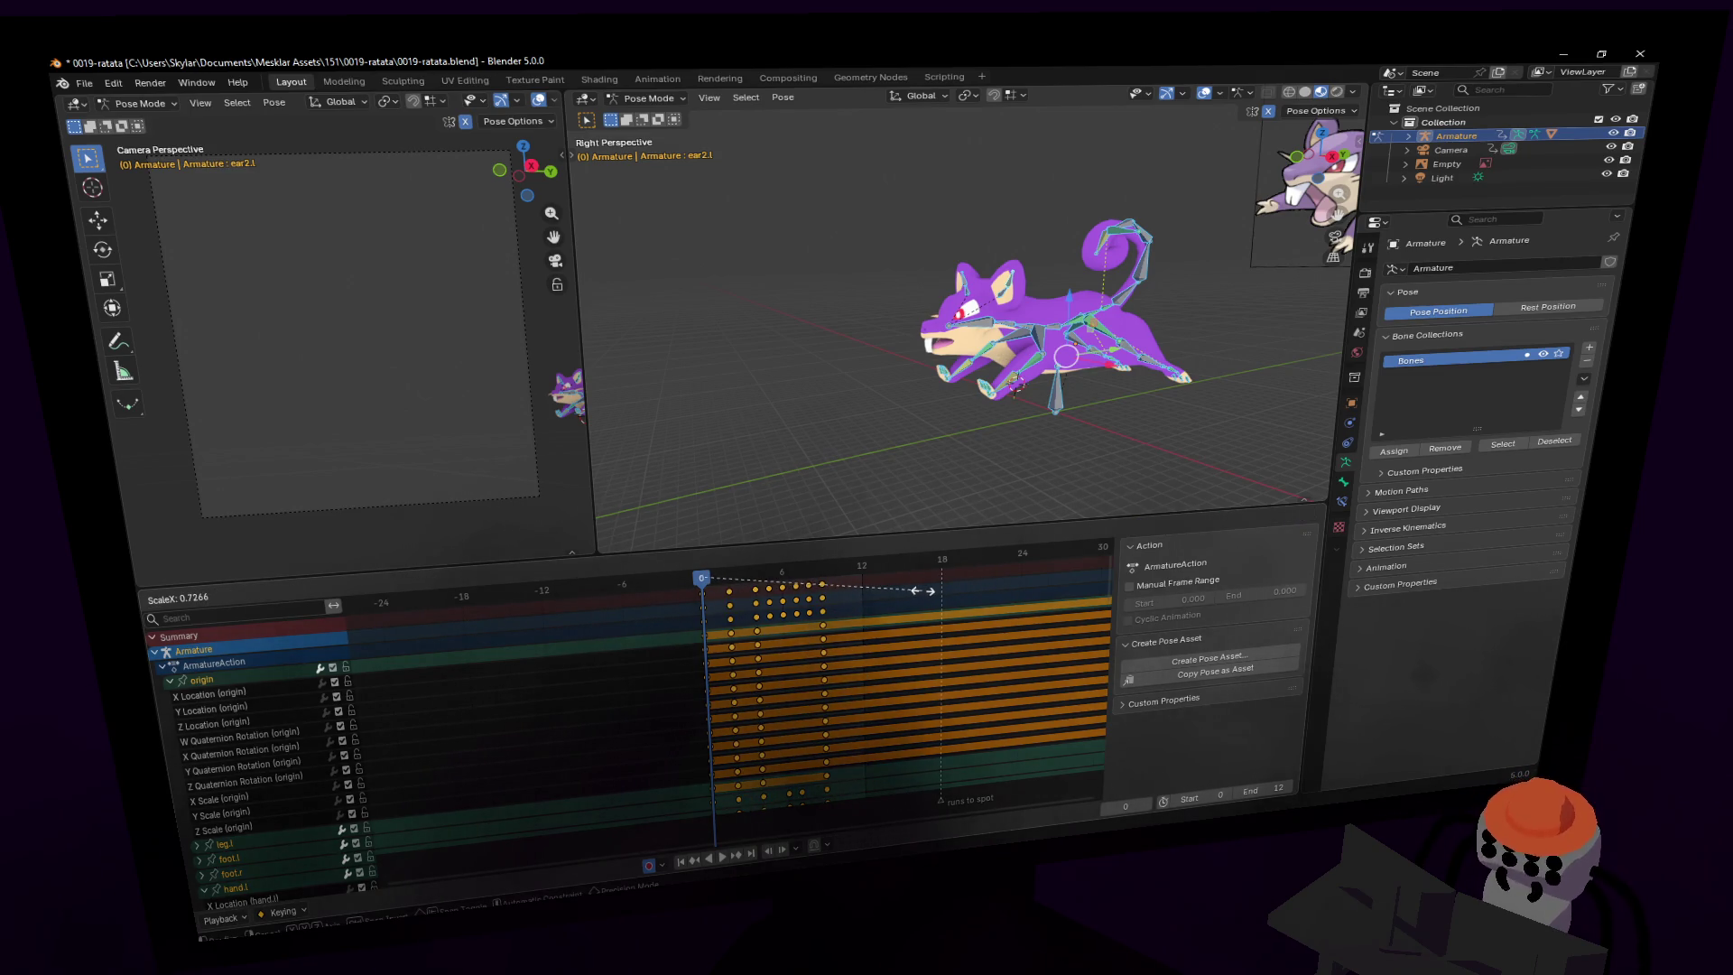
click(922, 591)
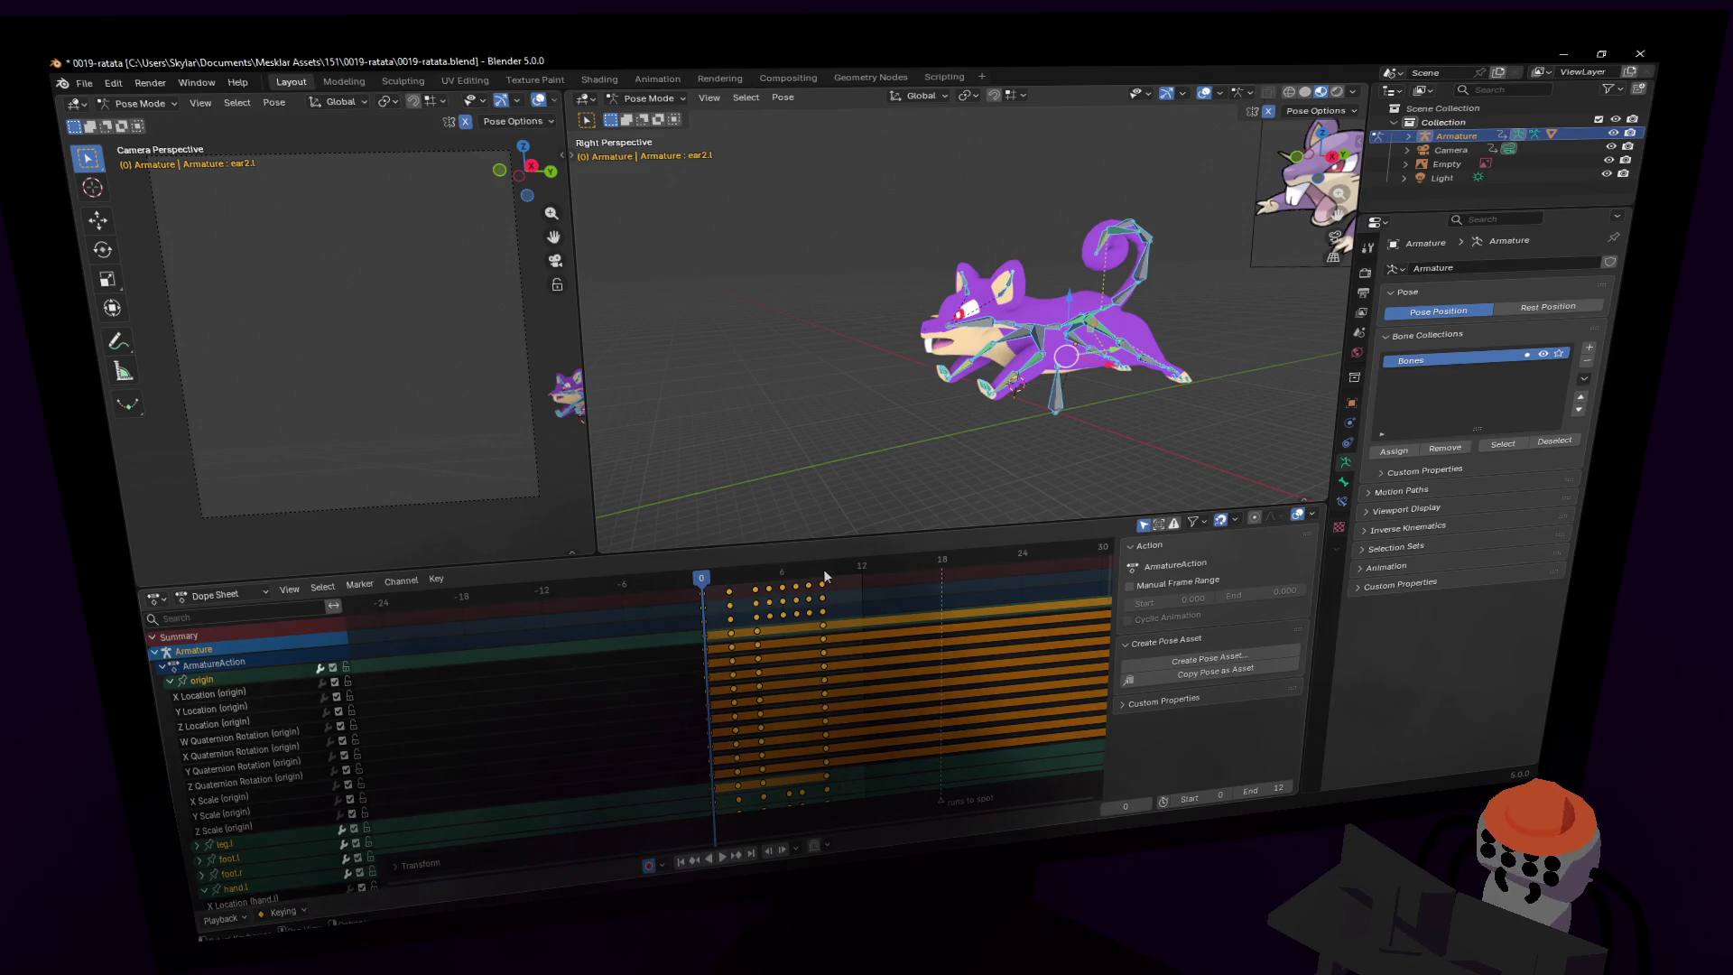
key(space)
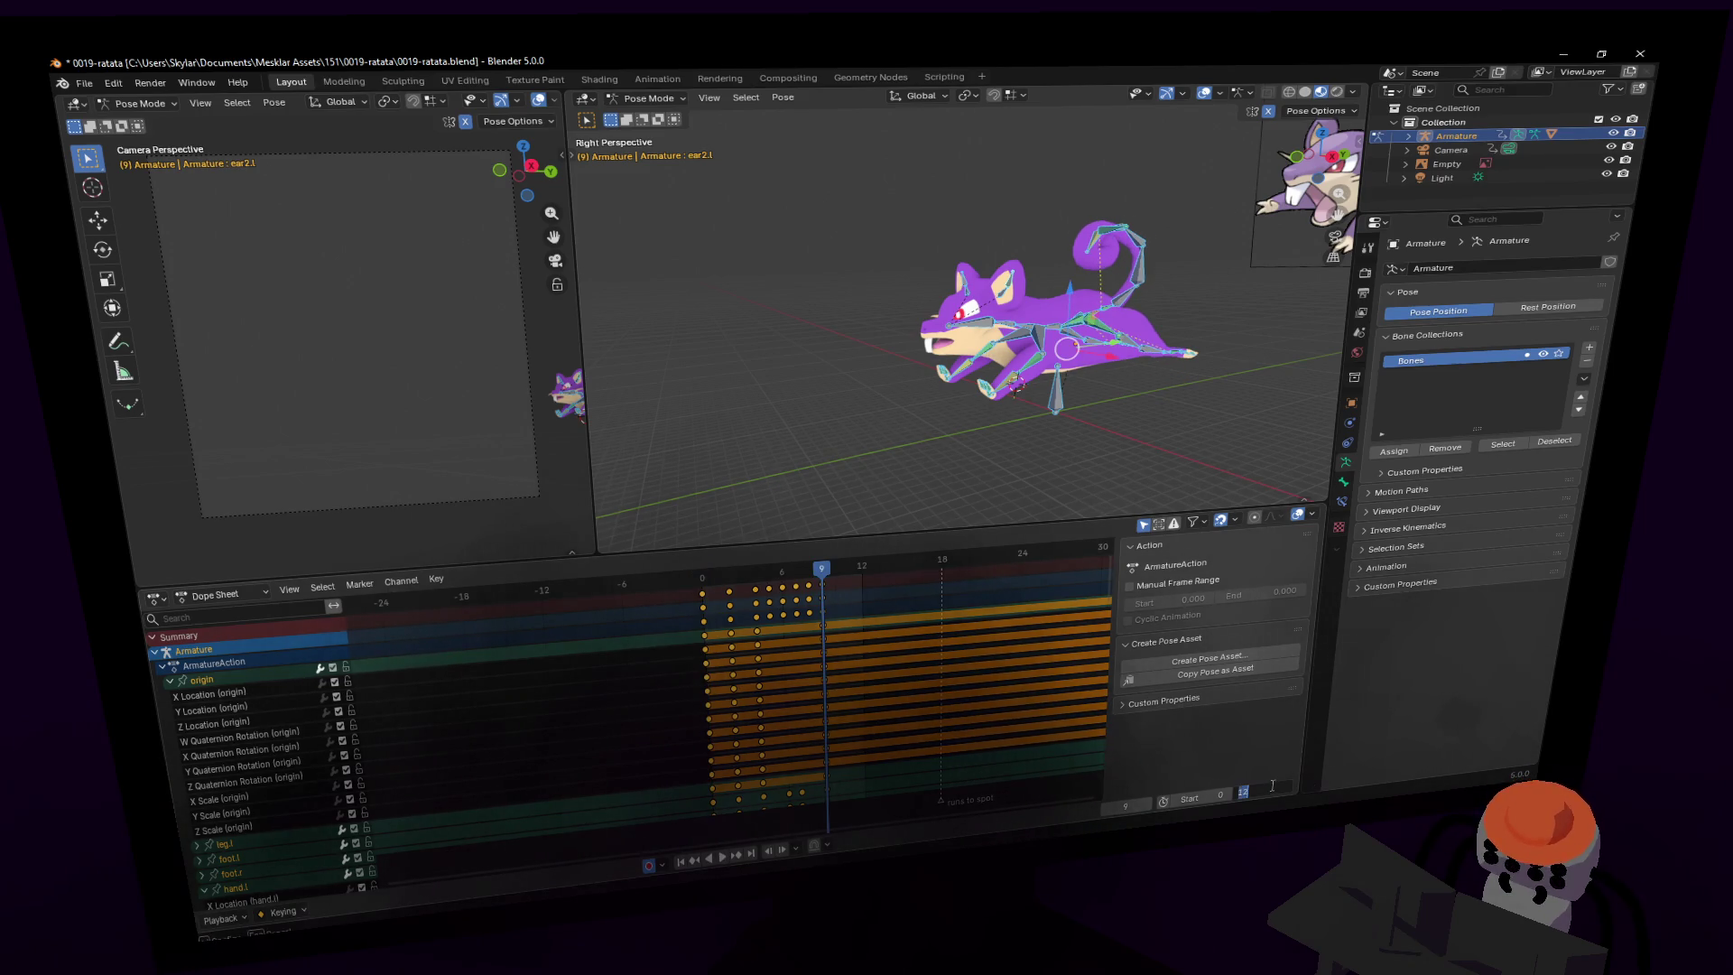
click(1270, 787)
text(9)
- Set the scene end frame to 9 and play the shortened loop from a side view, overlays hidden
key(Return)
key(space)
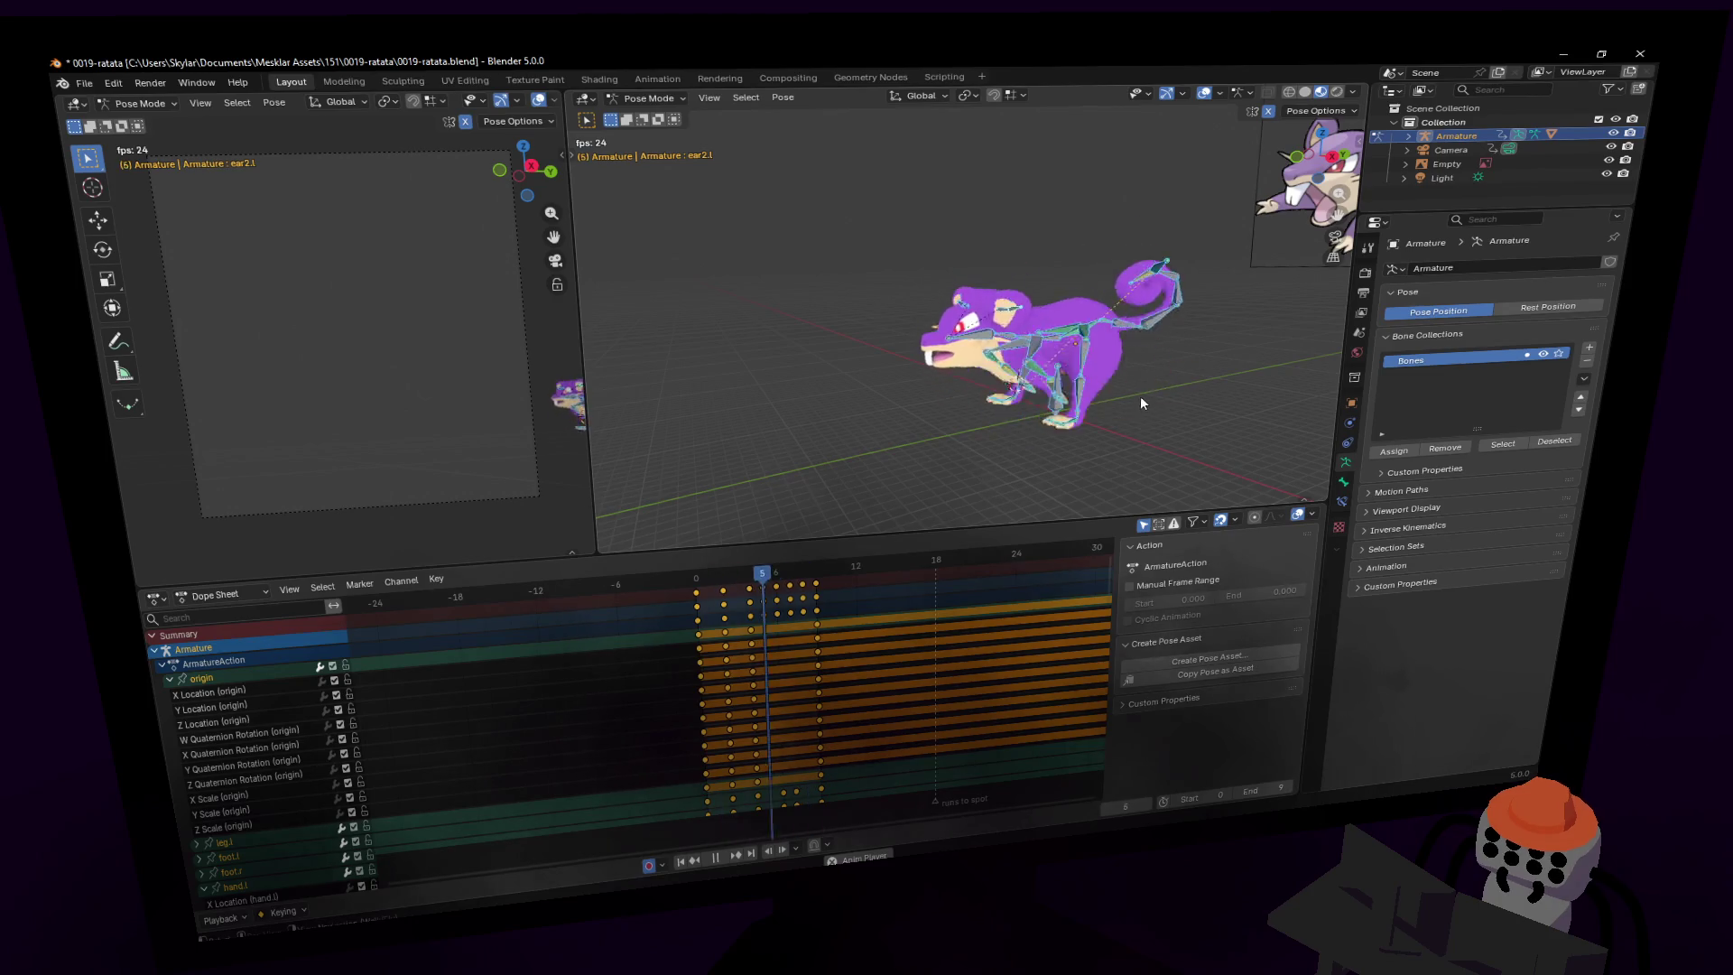
middle_drag(1139, 395, 993, 395)
click(1204, 93)
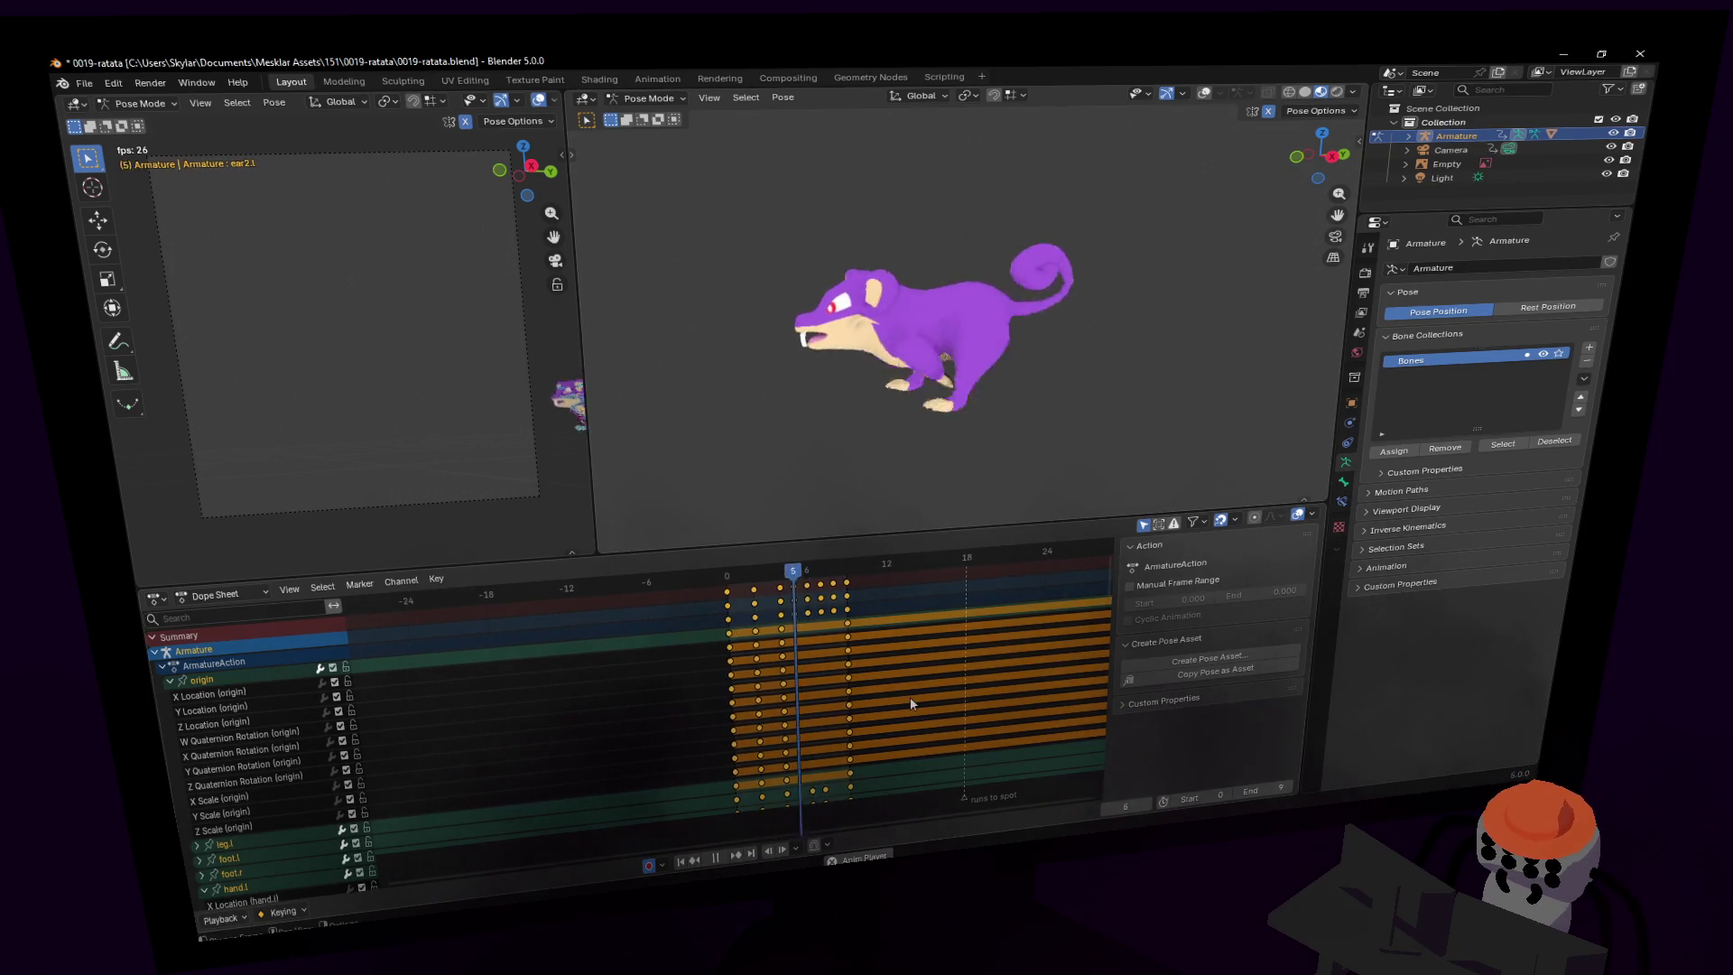
- Stop playback of the bare rat model and return to frame 0
key(space)
key(space)
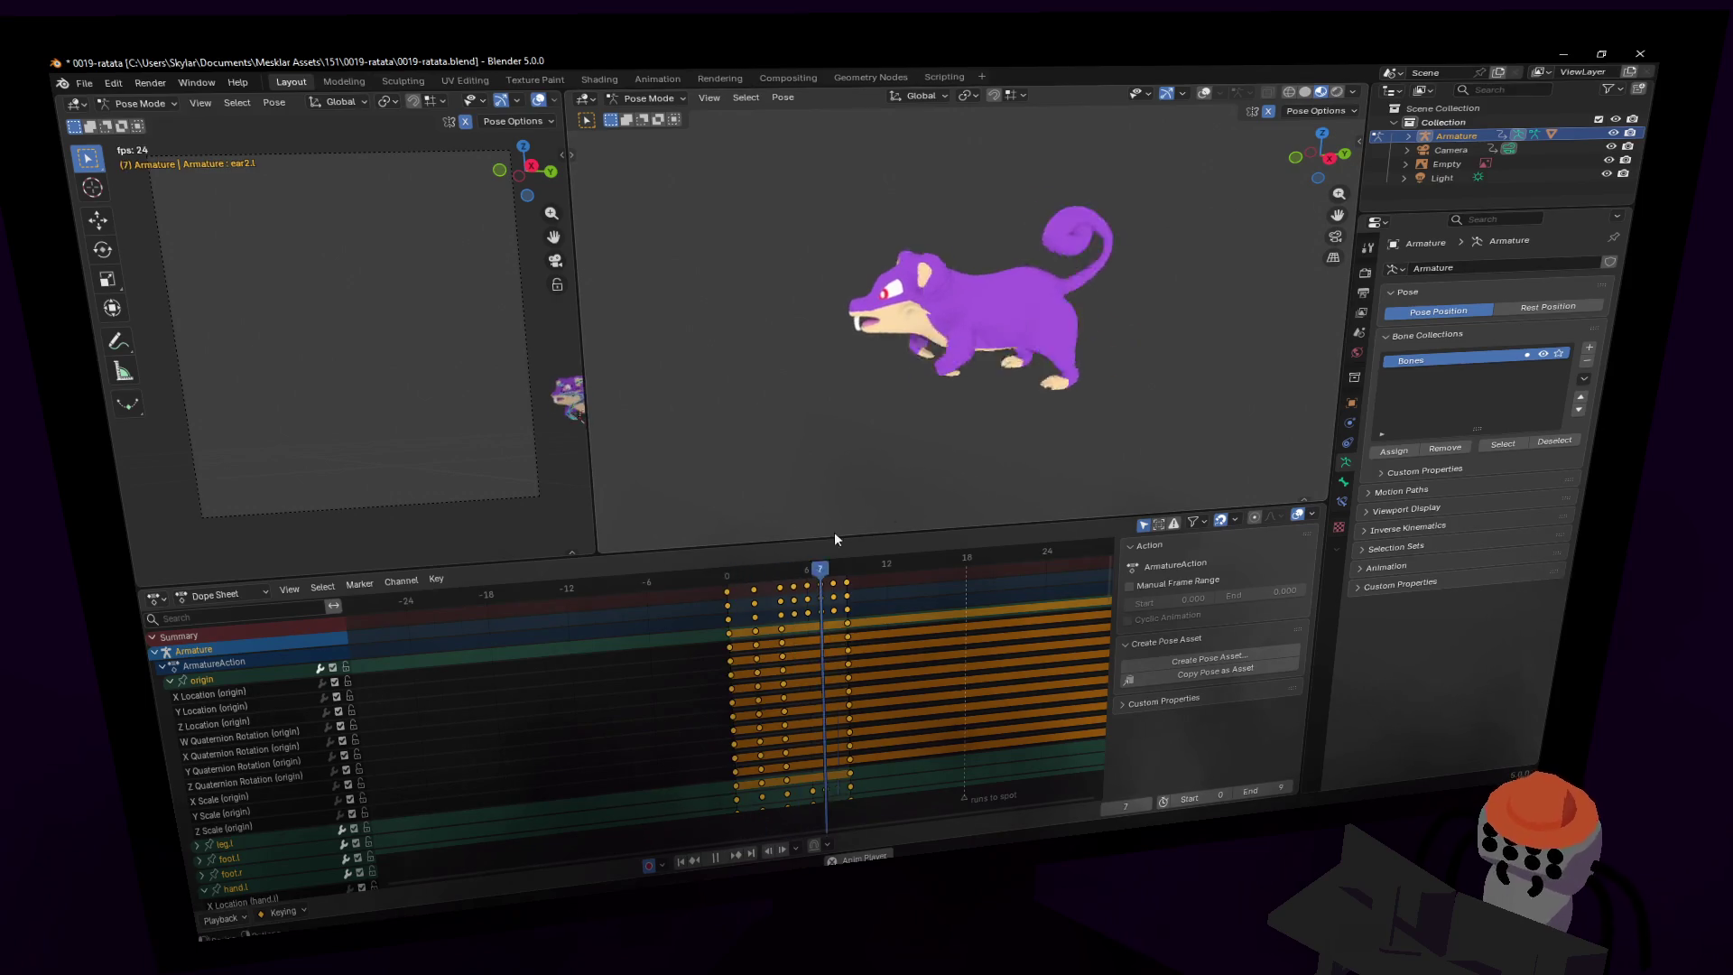
key(Escape)
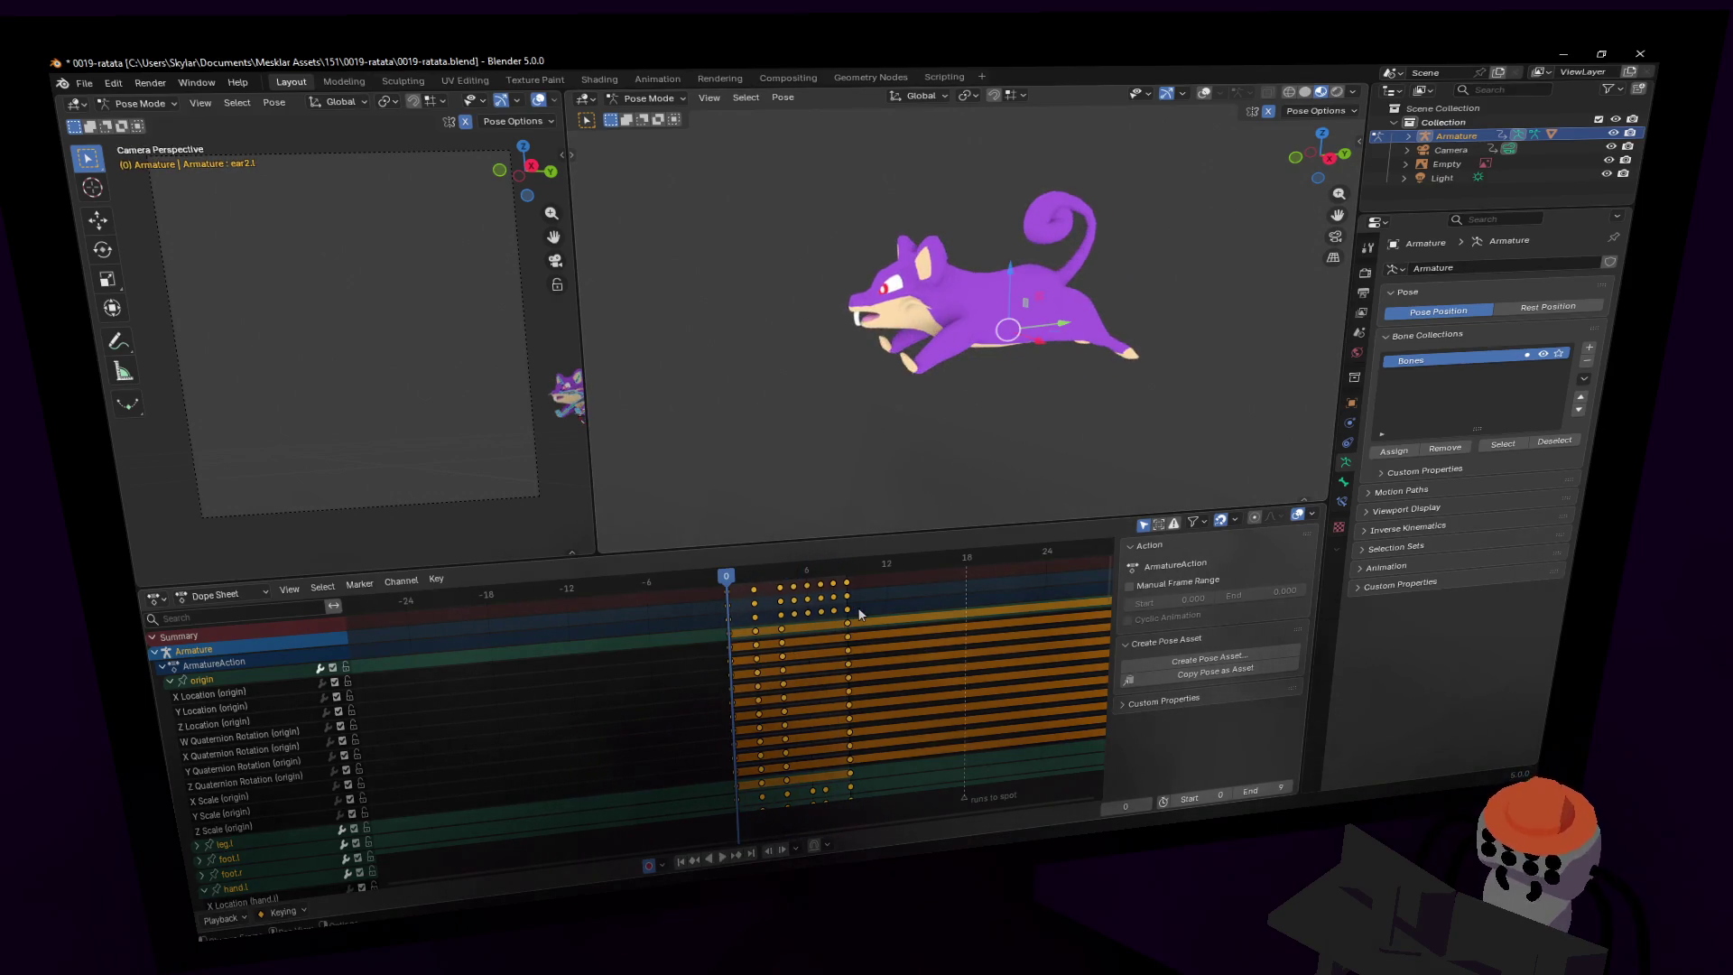
- With overlays back on, box-select and delete the origin bone's frame 0–12 keys
scroll(858, 614, down, 2)
scroll(686, 632, down, 2)
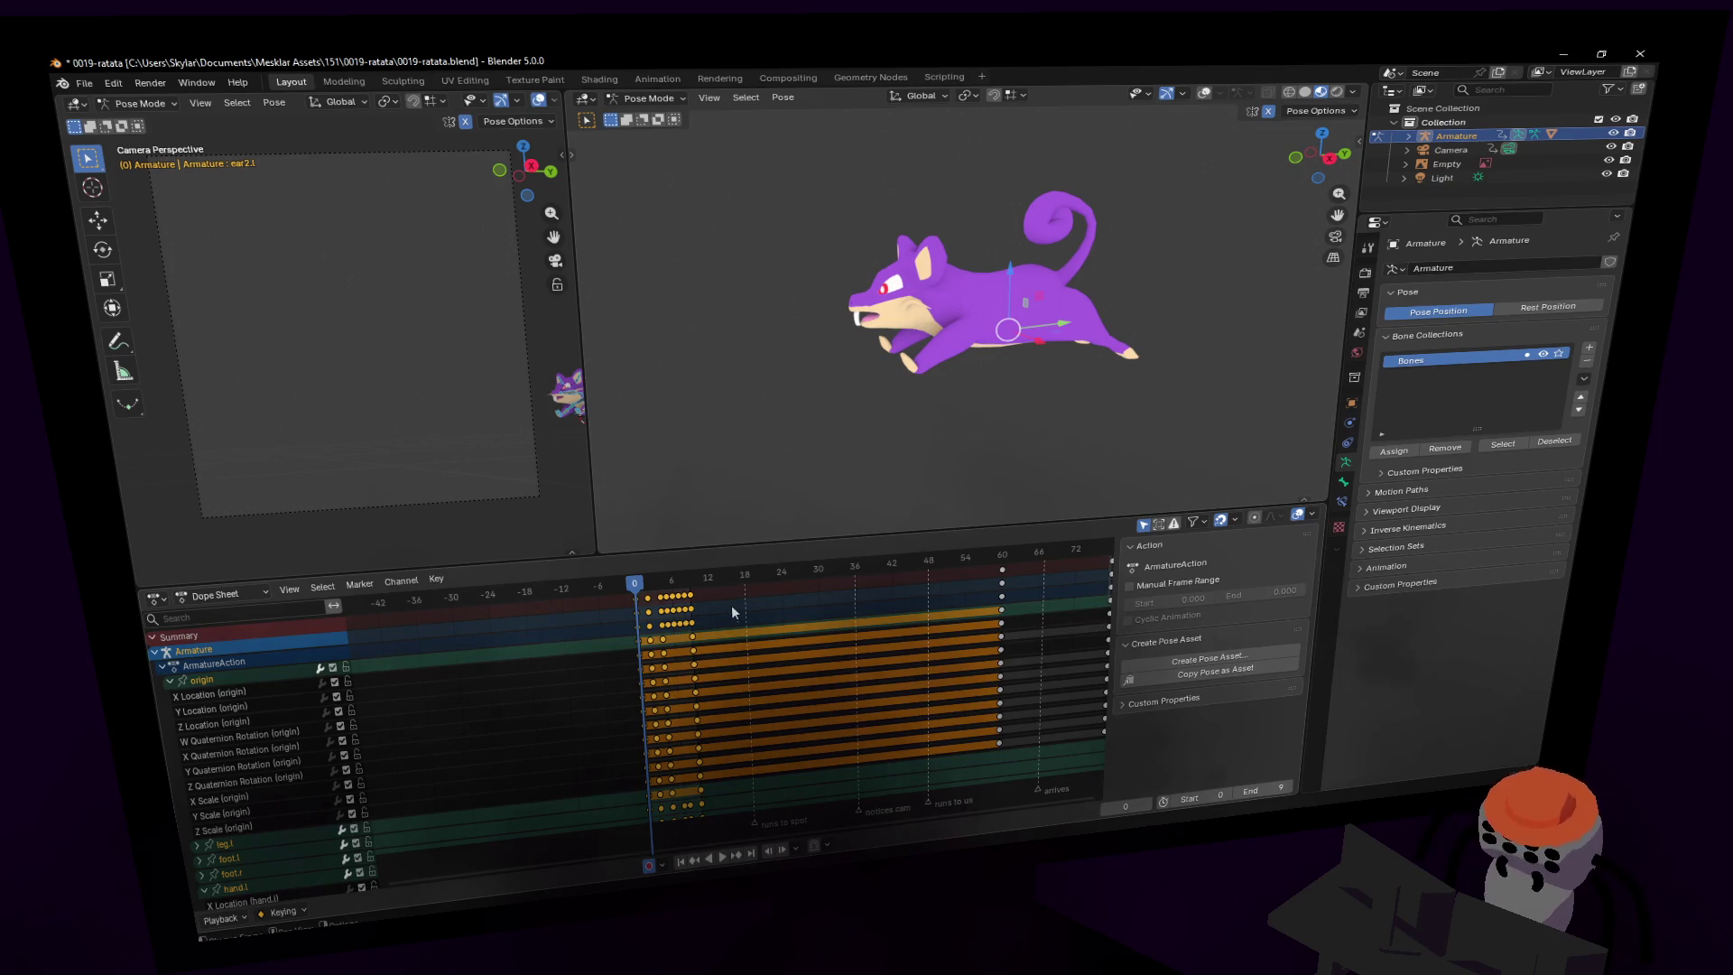
drag(720, 603, 593, 599)
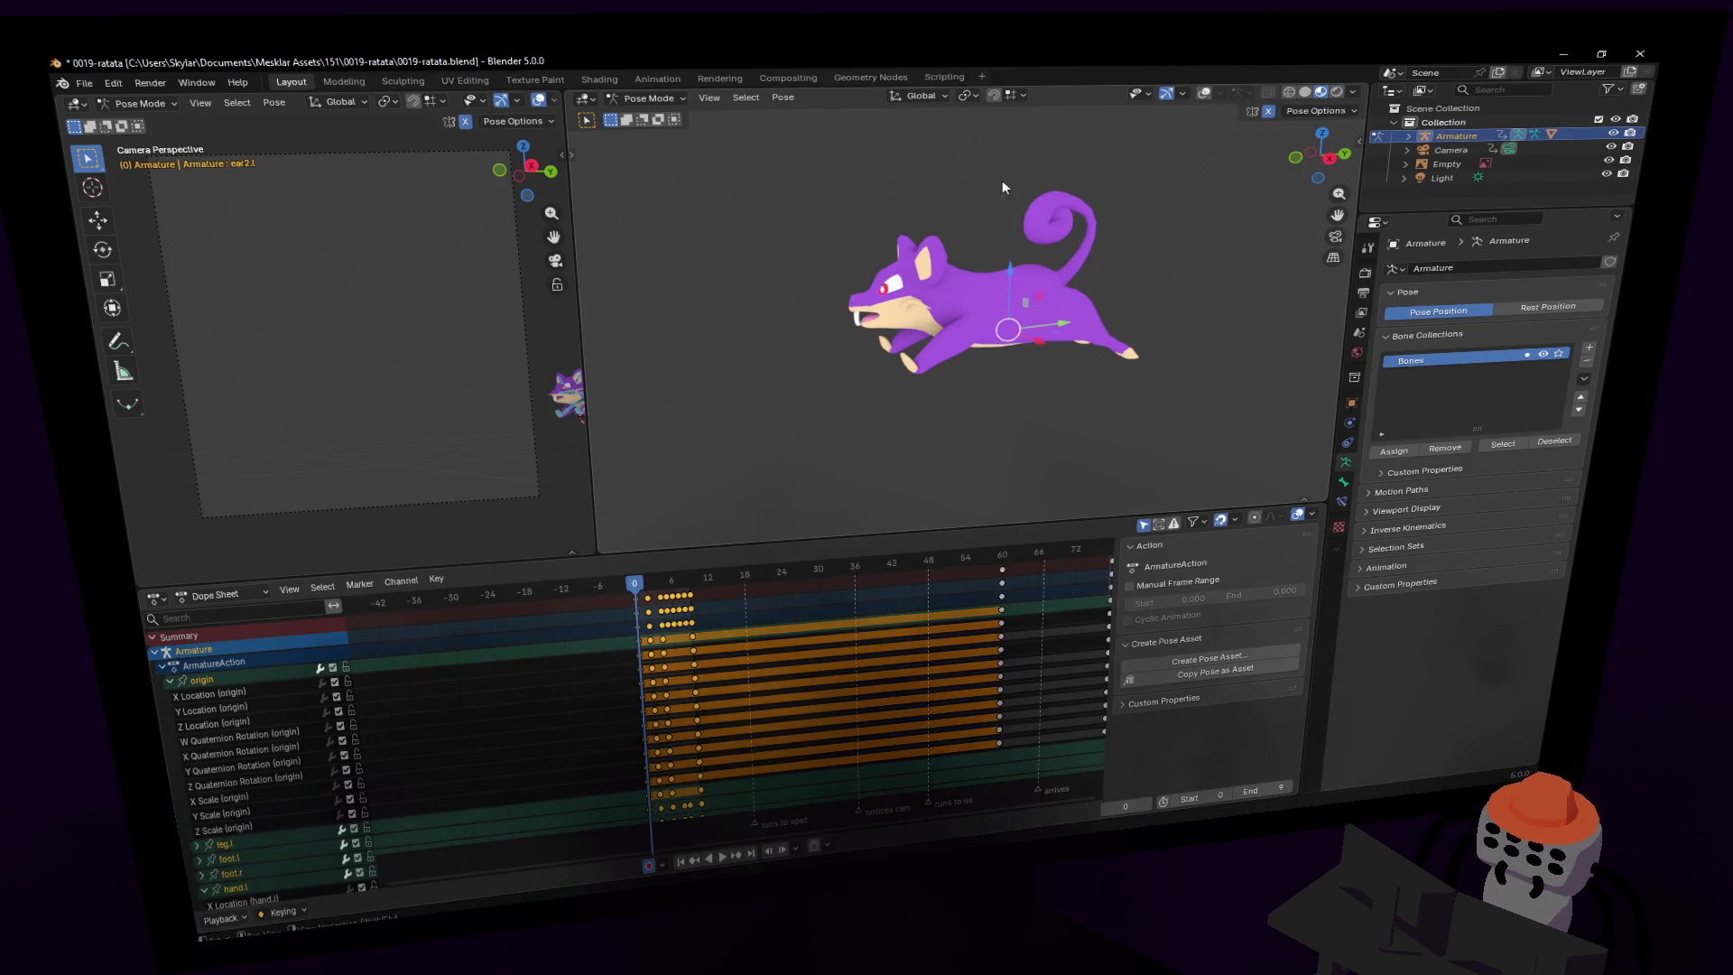
click(1204, 94)
click(998, 394)
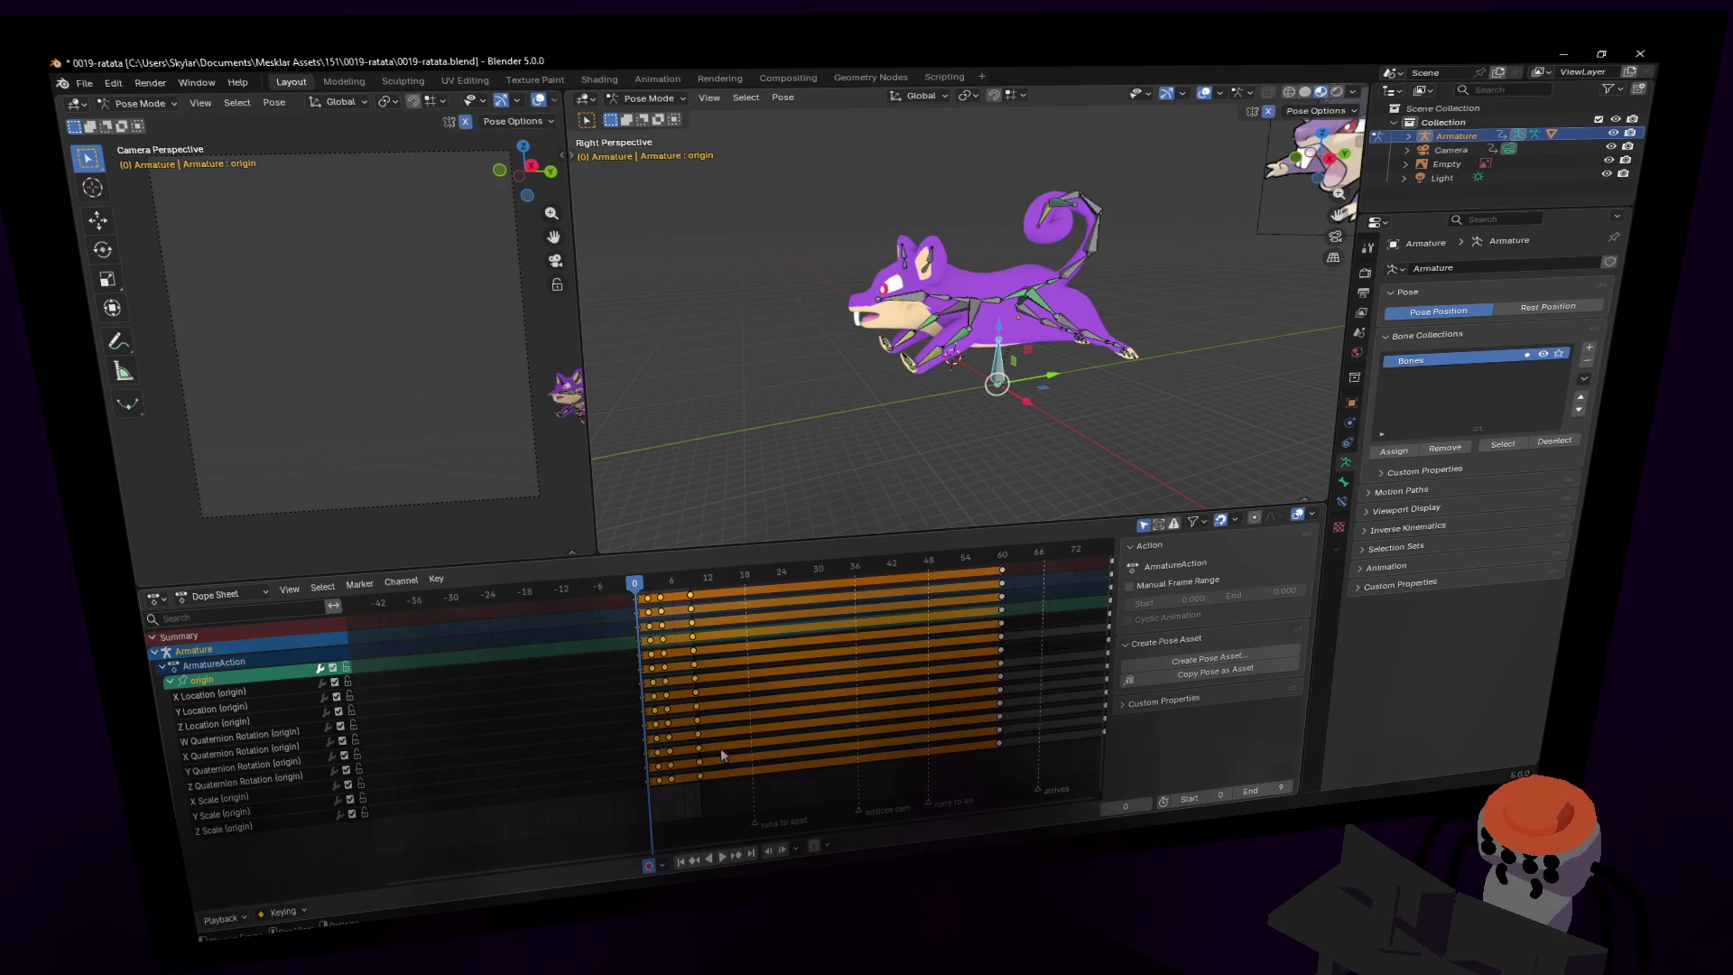
key(Delete)
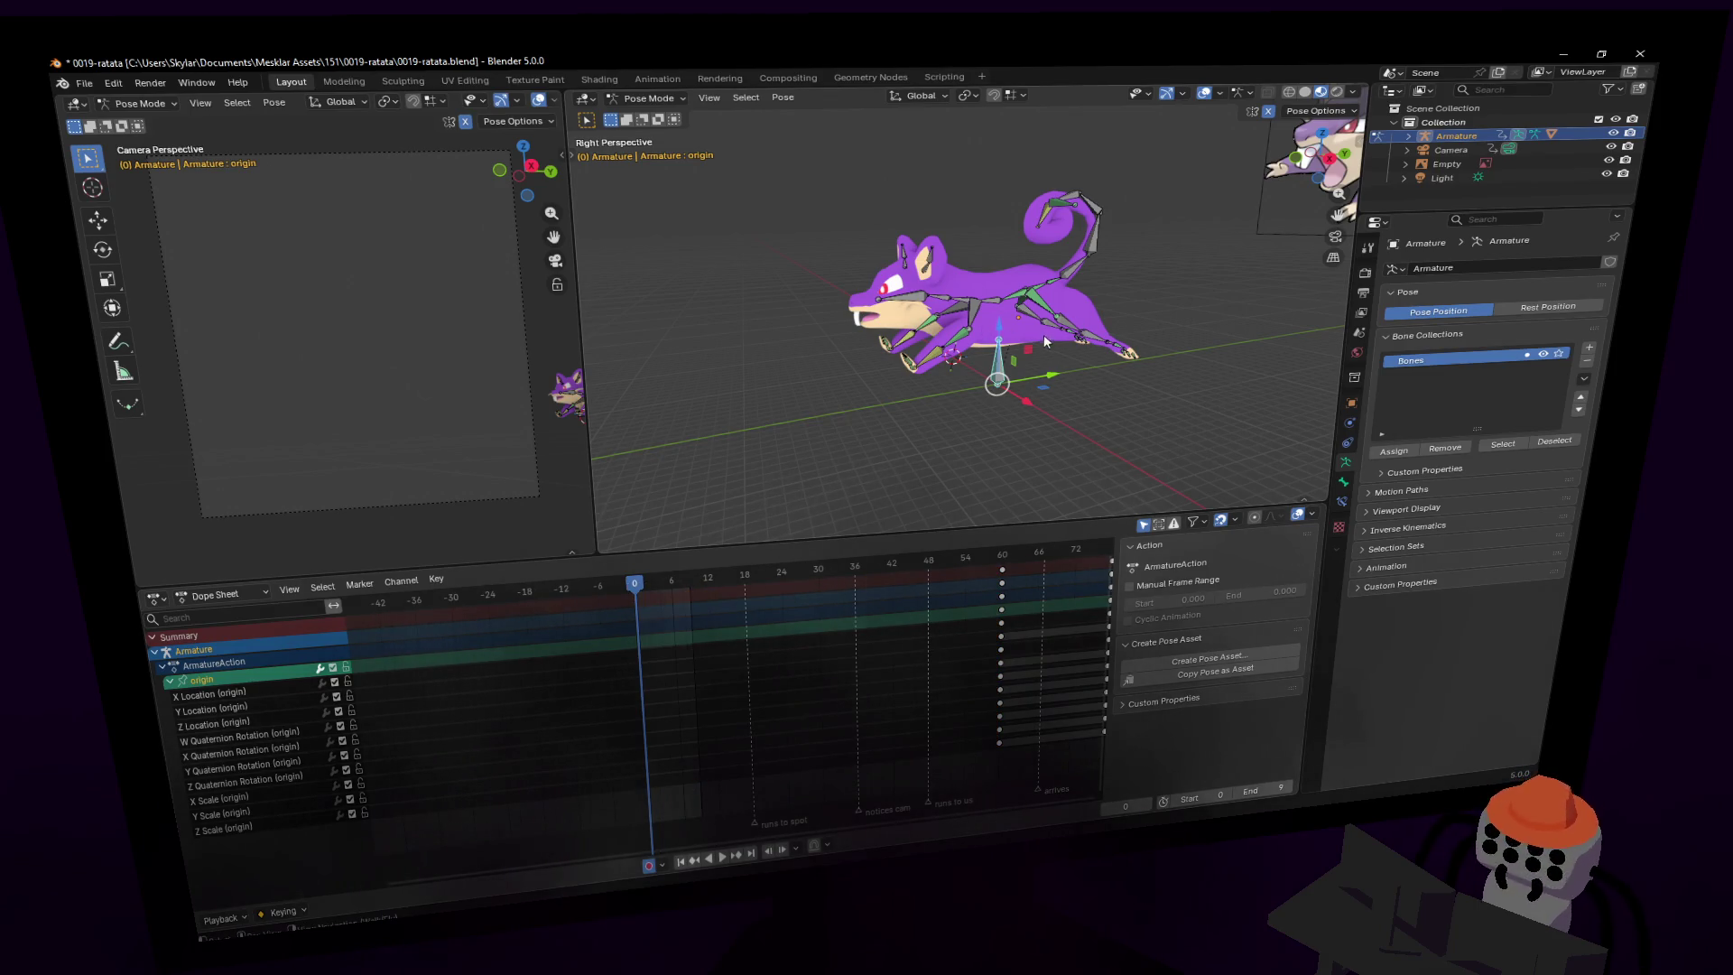
- Toggle the armature through edit mode back to pose mode and review playback
key(Tab)
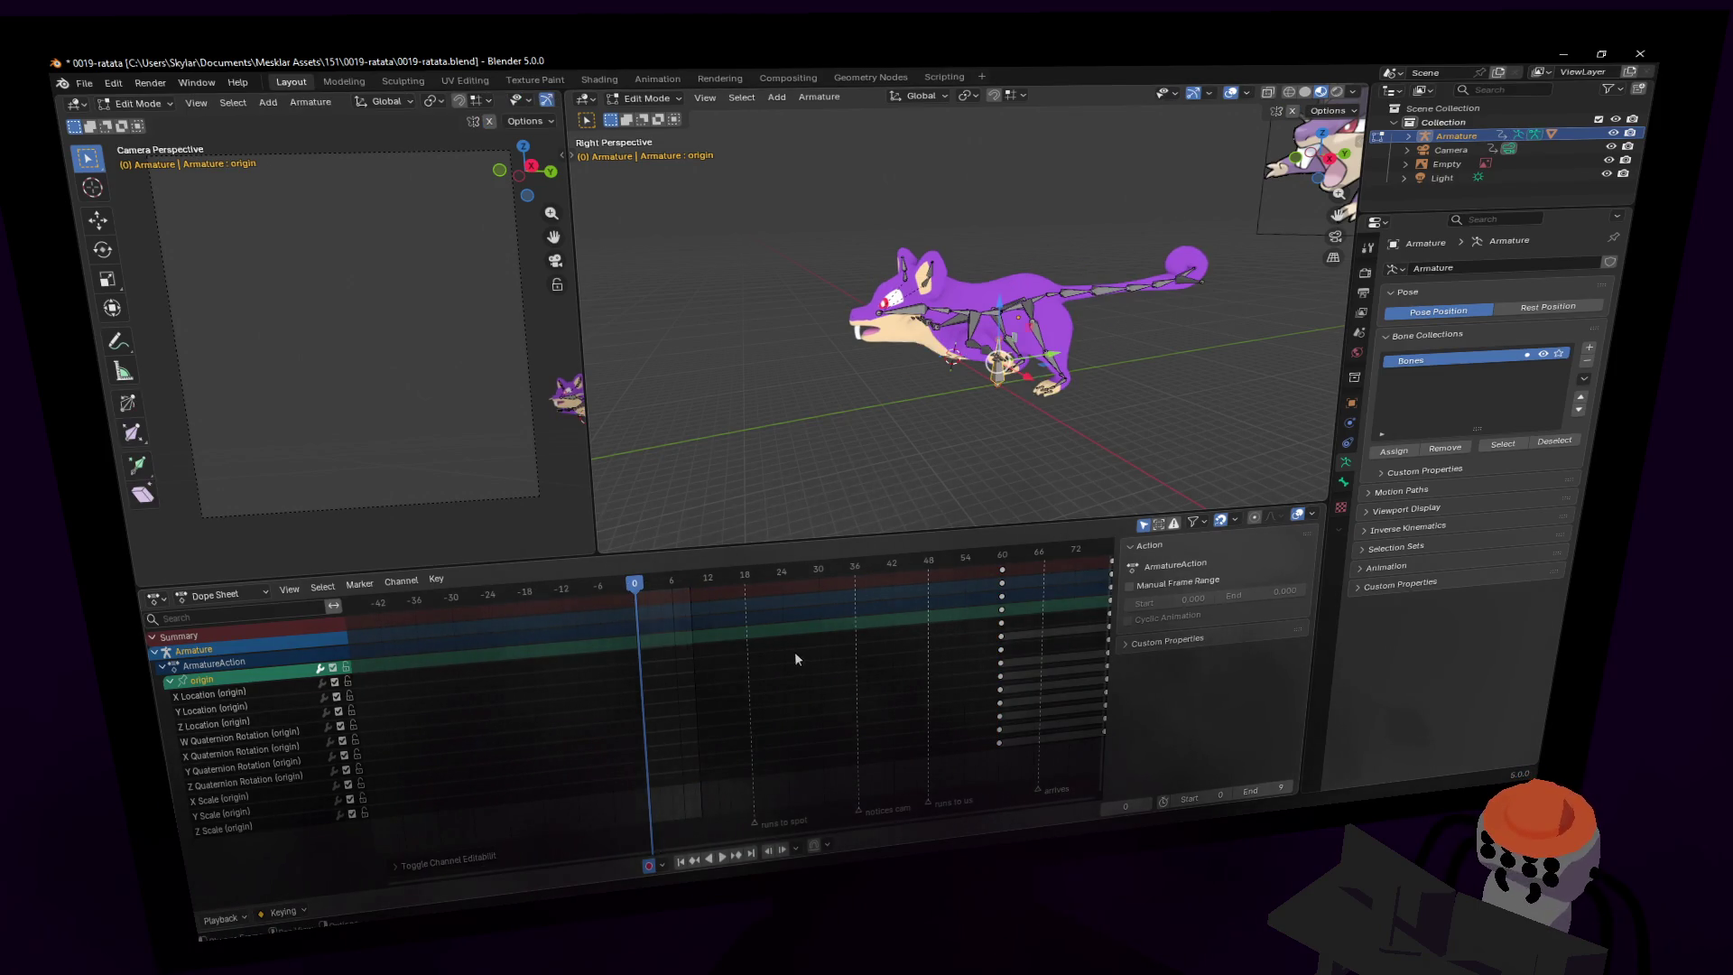
key(space)
key(Tab)
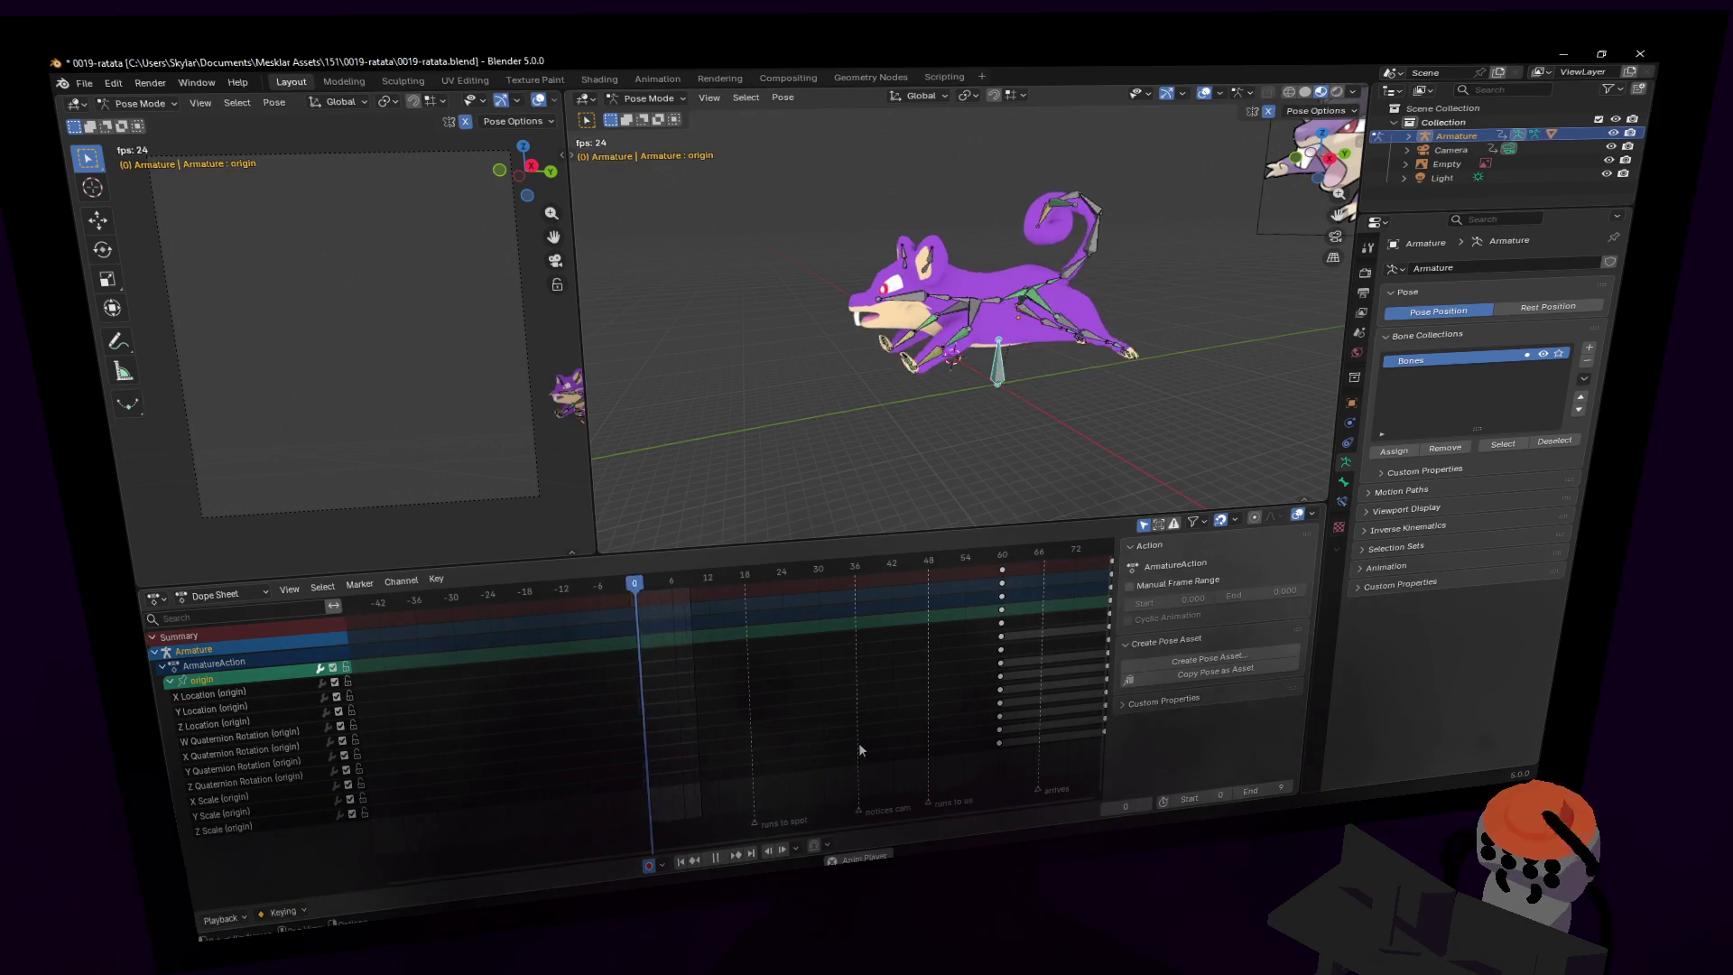
key(space)
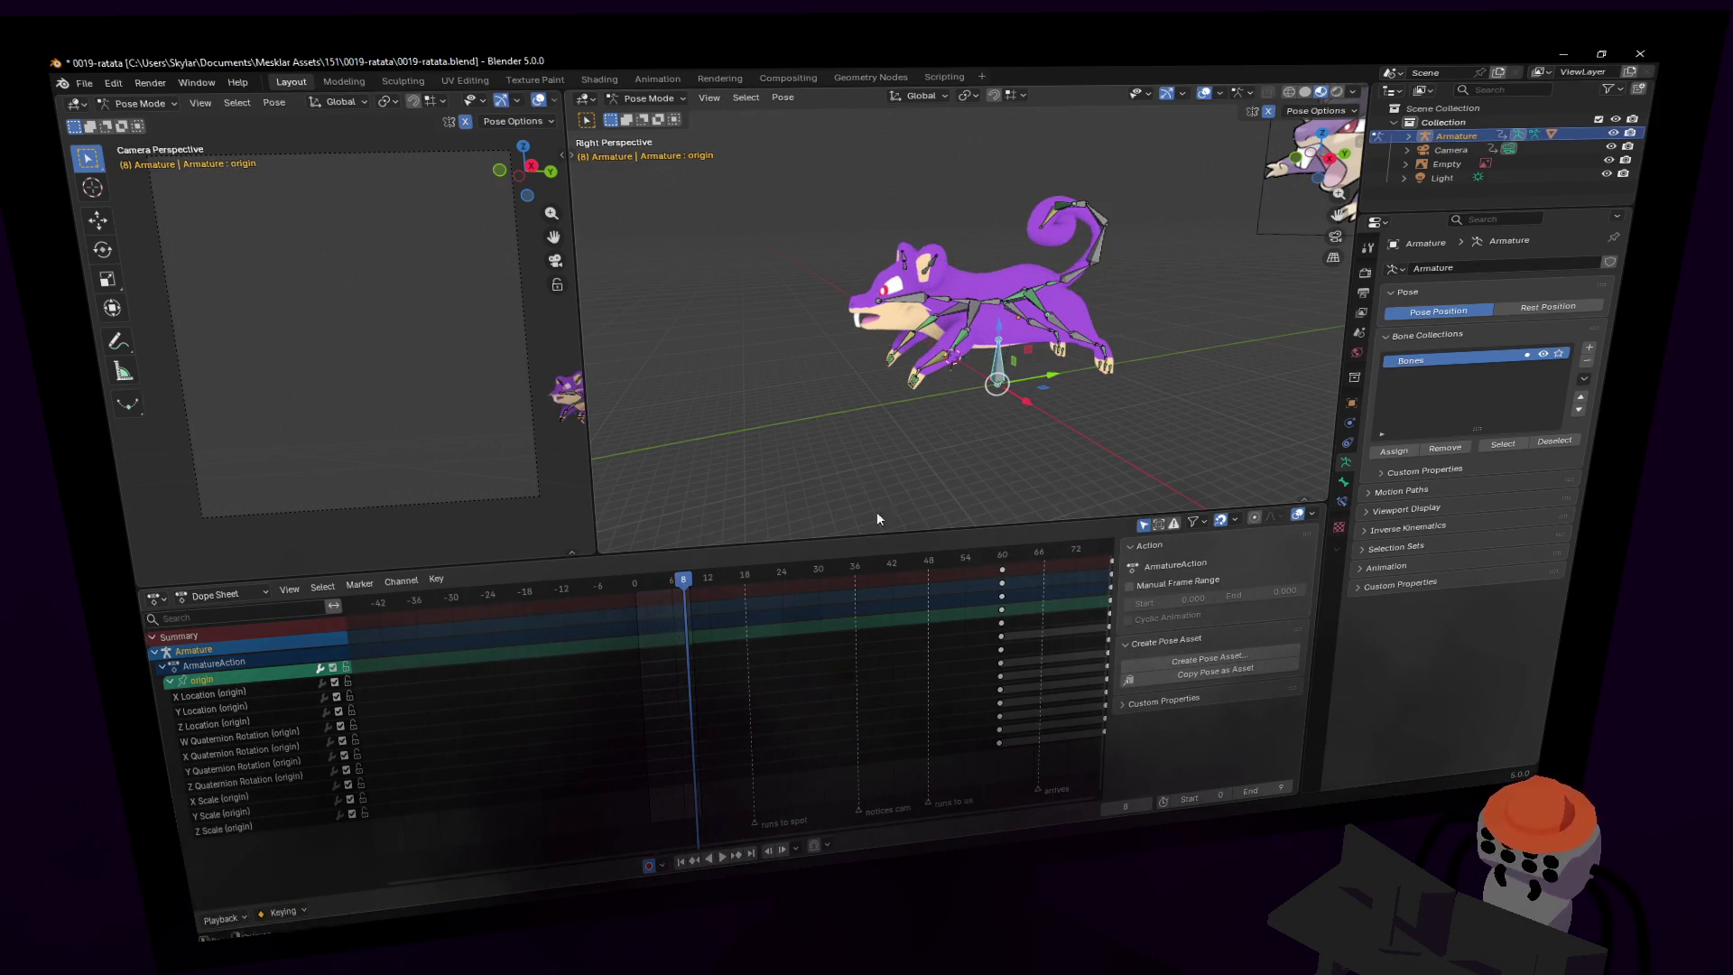
- Circle-select the rig's body bones, then select only the front hand bones
shift+middle_drag(1058, 296, 1004, 323)
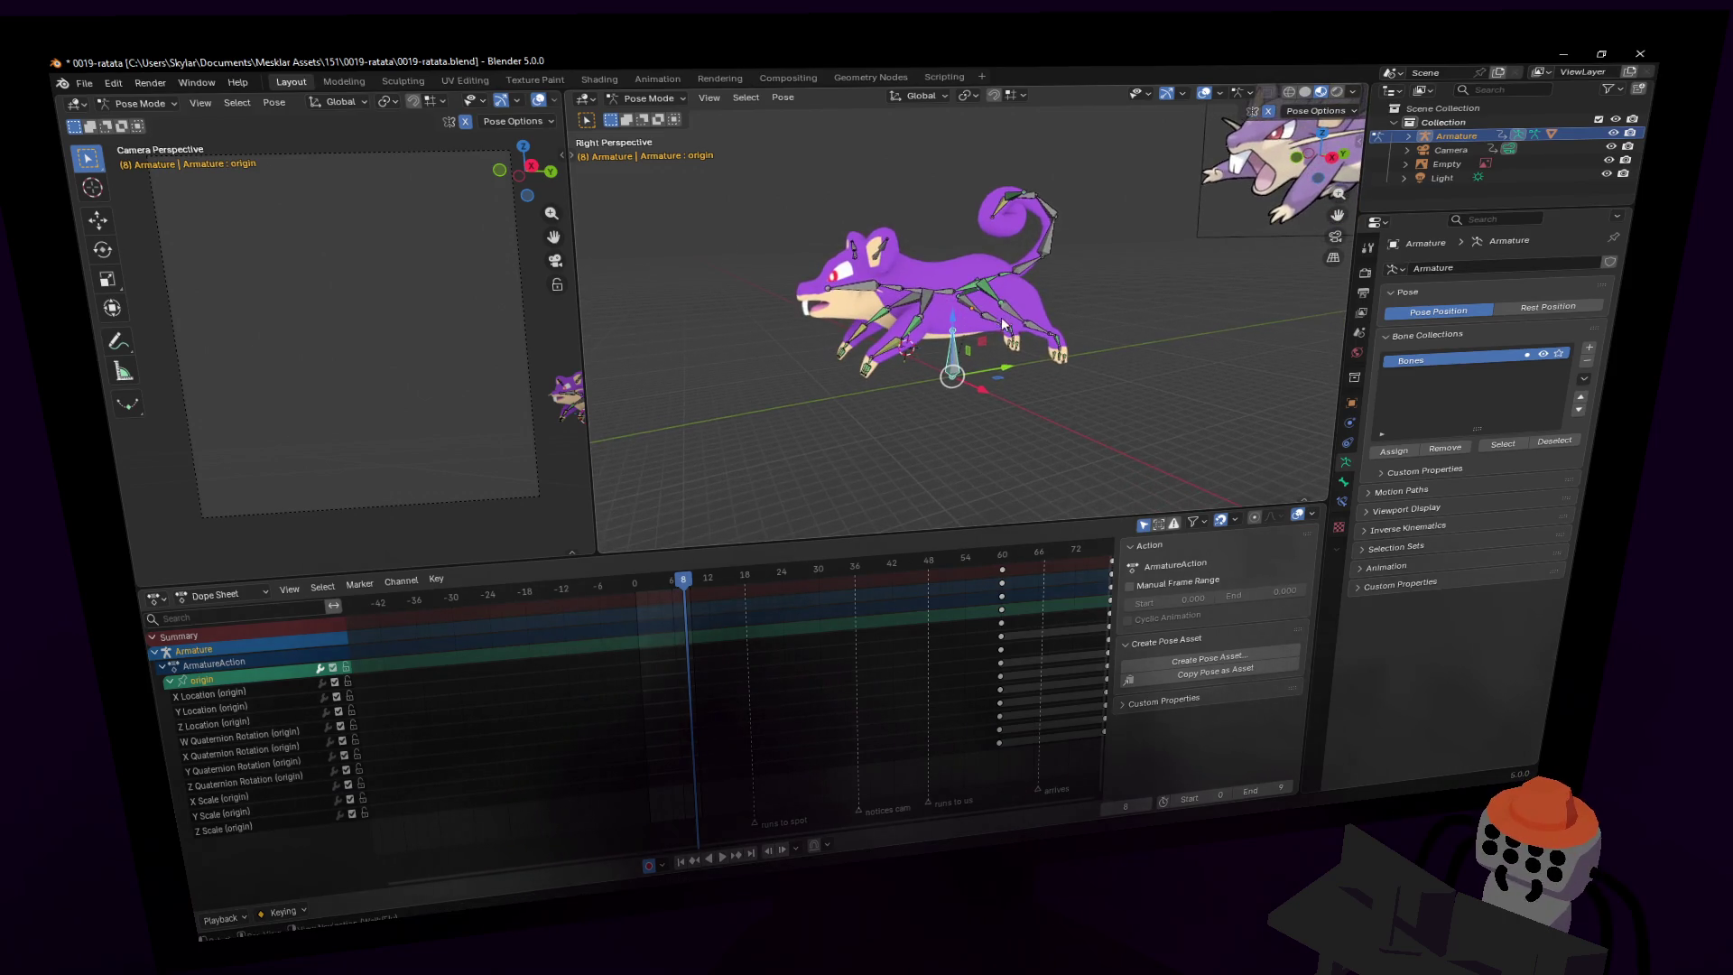
key(c)
mouse_move(1053, 360)
mouse_down()
mouse_move(993, 316)
mouse_move(1070, 353)
mouse_move(1009, 268)
mouse_move(1002, 208)
mouse_move(1042, 201)
mouse_move(893, 307)
mouse_move(853, 264)
mouse_move(806, 305)
mouse_up()
click(884, 360)
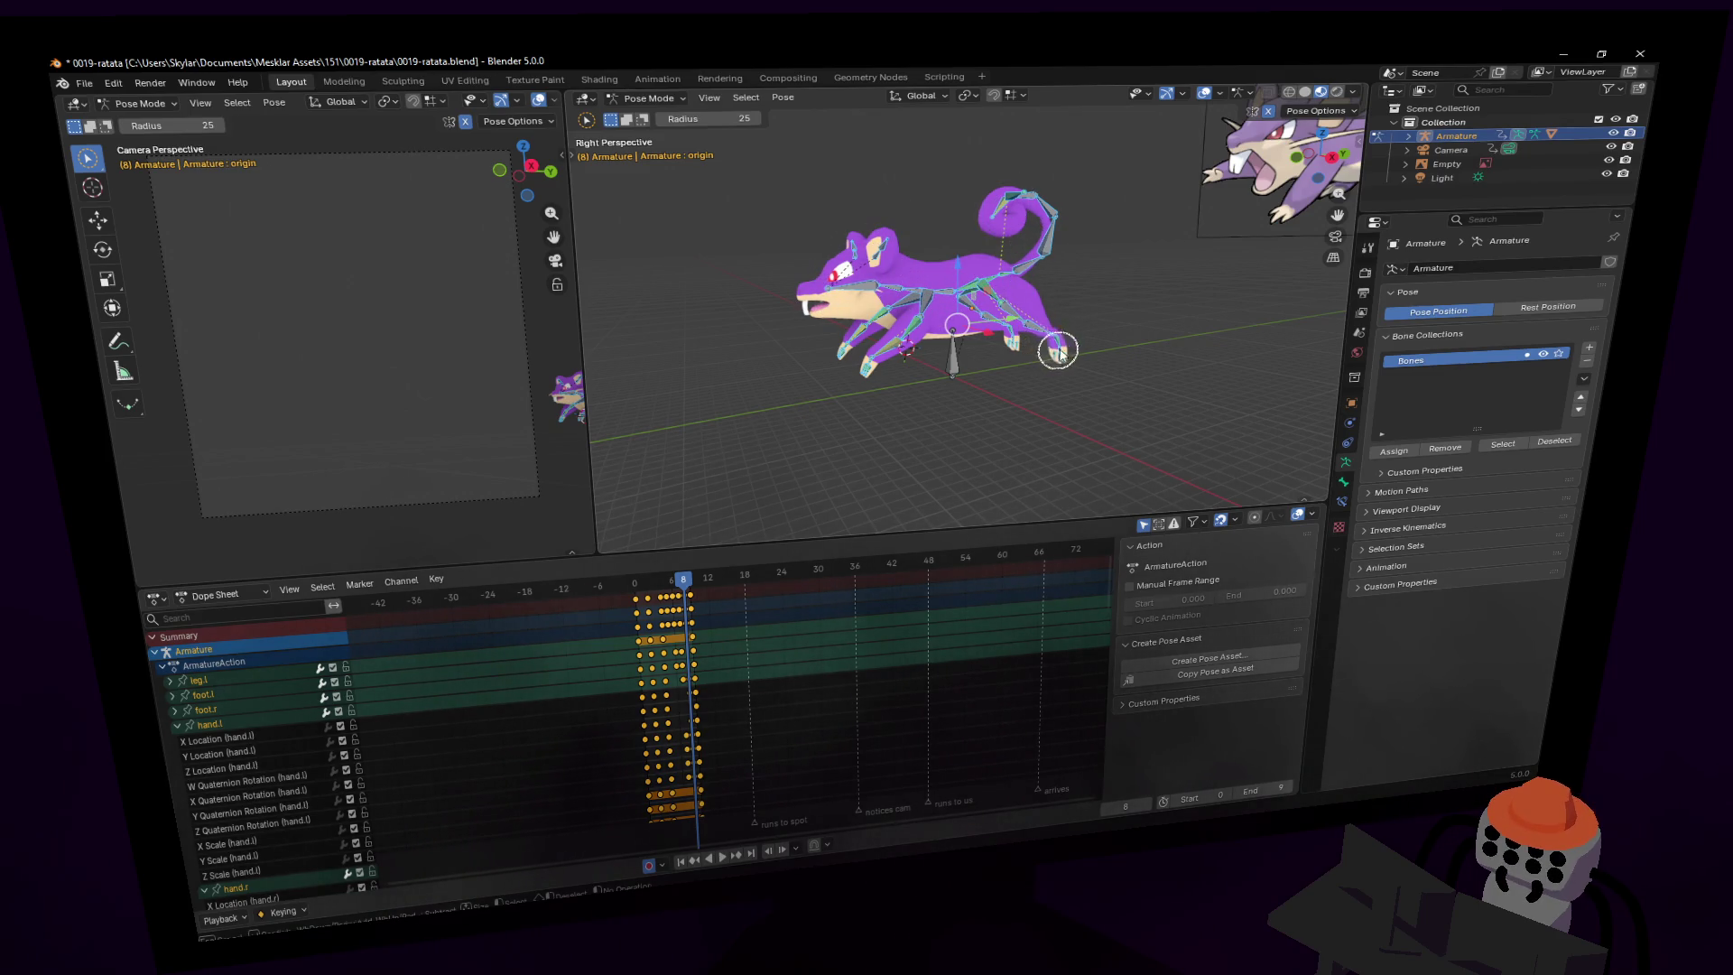
- Duplicate the hand keyframes 18 frames later, then undo the copy
middle_drag(716, 646, 620, 650)
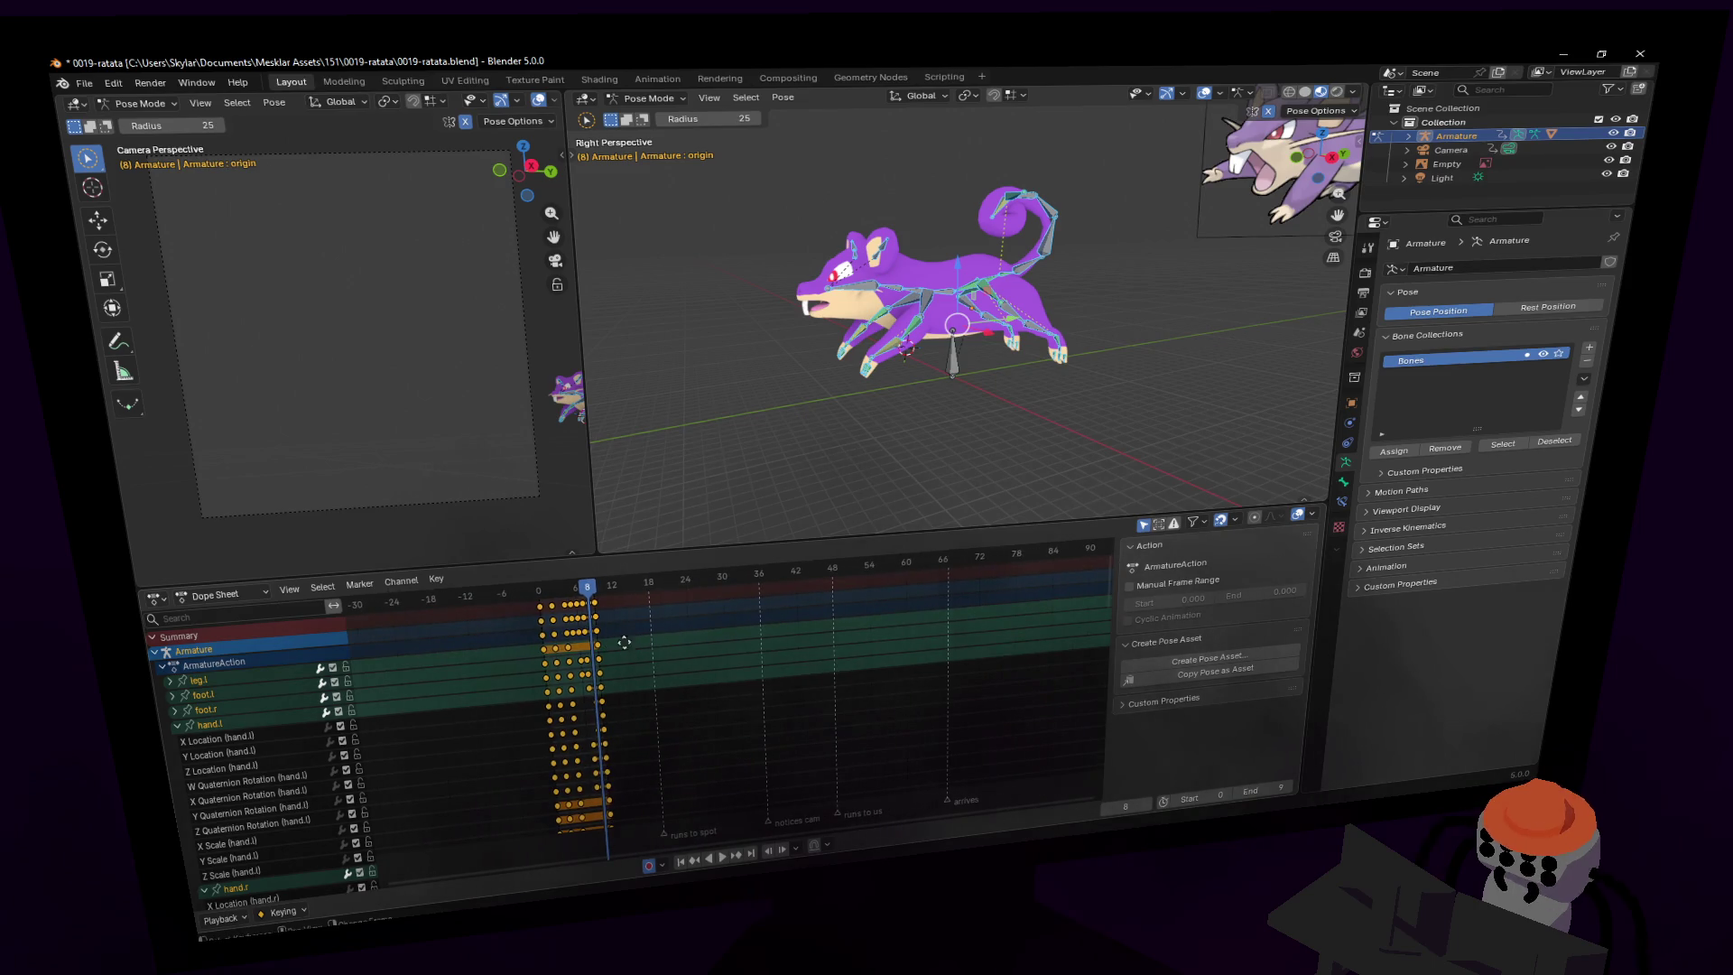
key(shift+d)
click(736, 656)
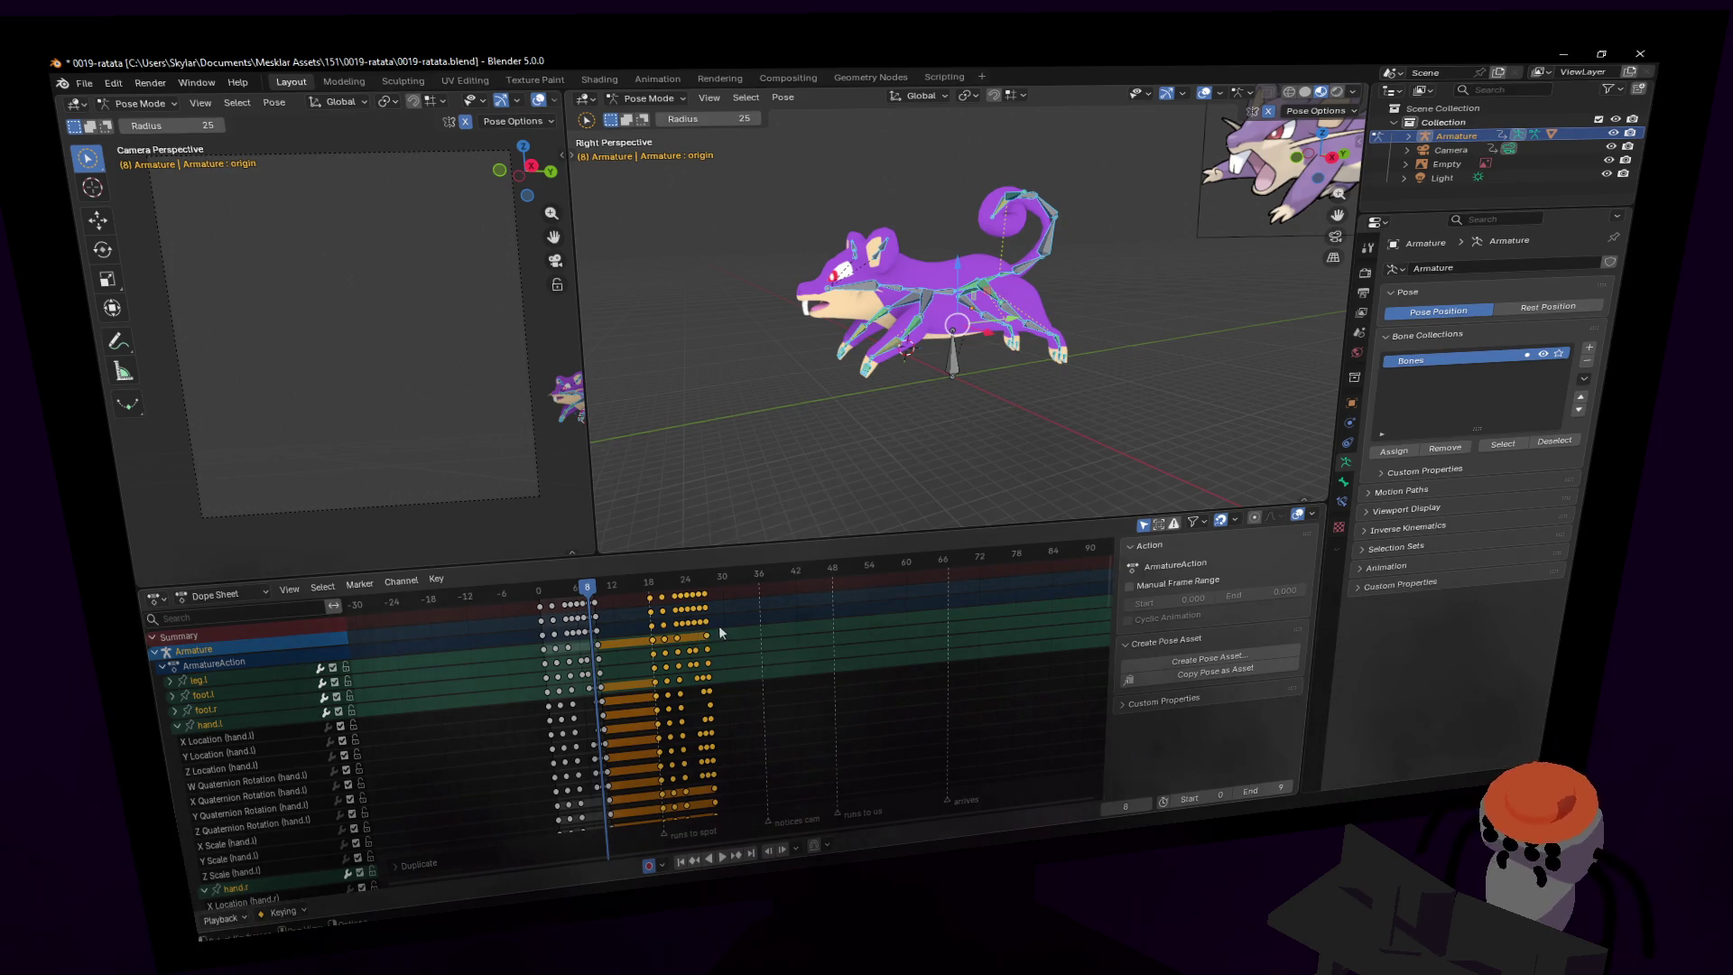
scroll(718, 624, down, 1)
key(ctrl+z)
- Shift all timeline markers about 23 frames later
scroll(808, 648, right, 2)
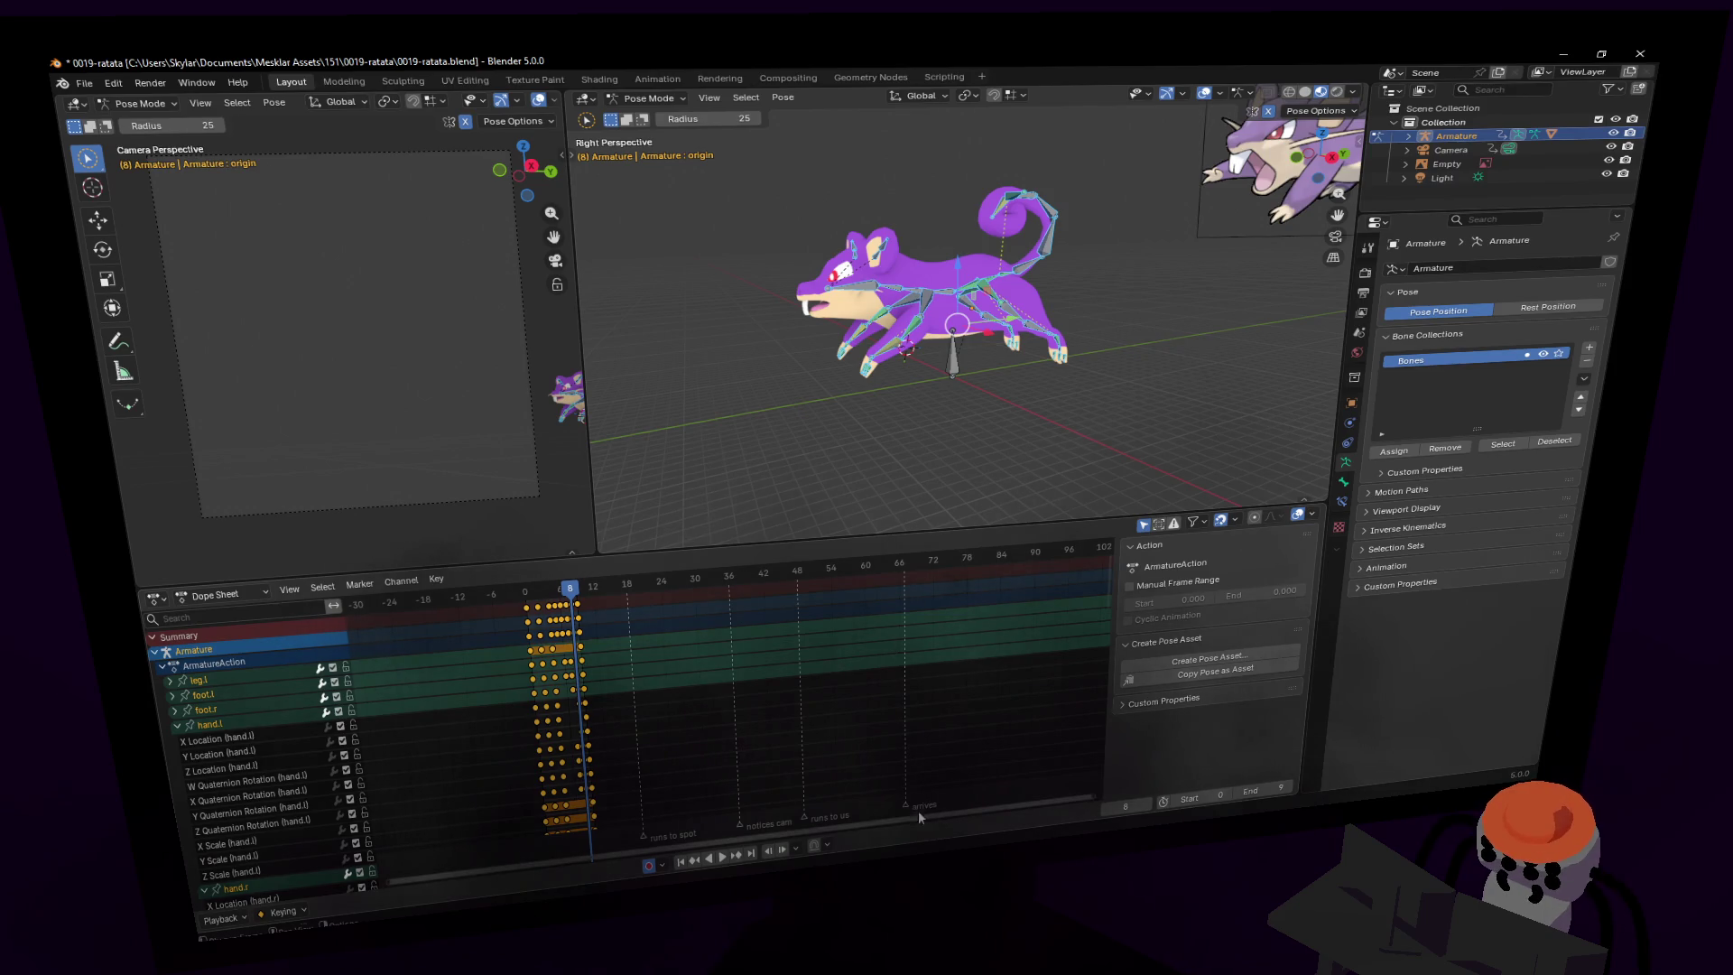
drag(642, 832, 869, 778)
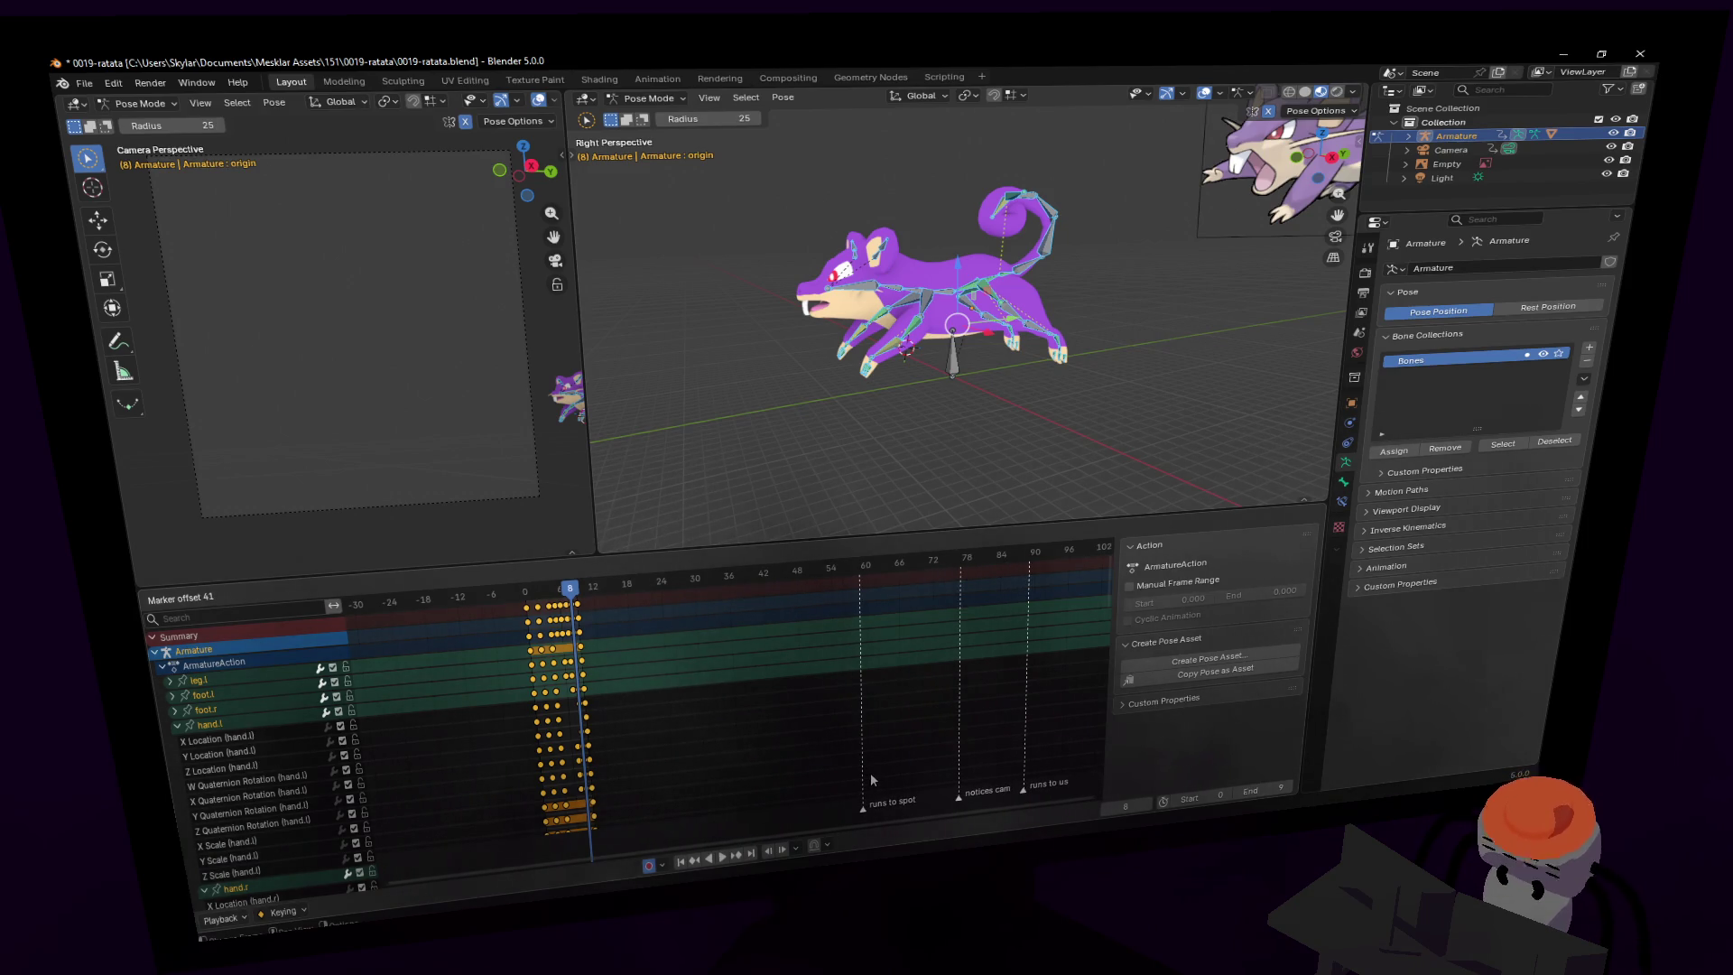
key(Escape)
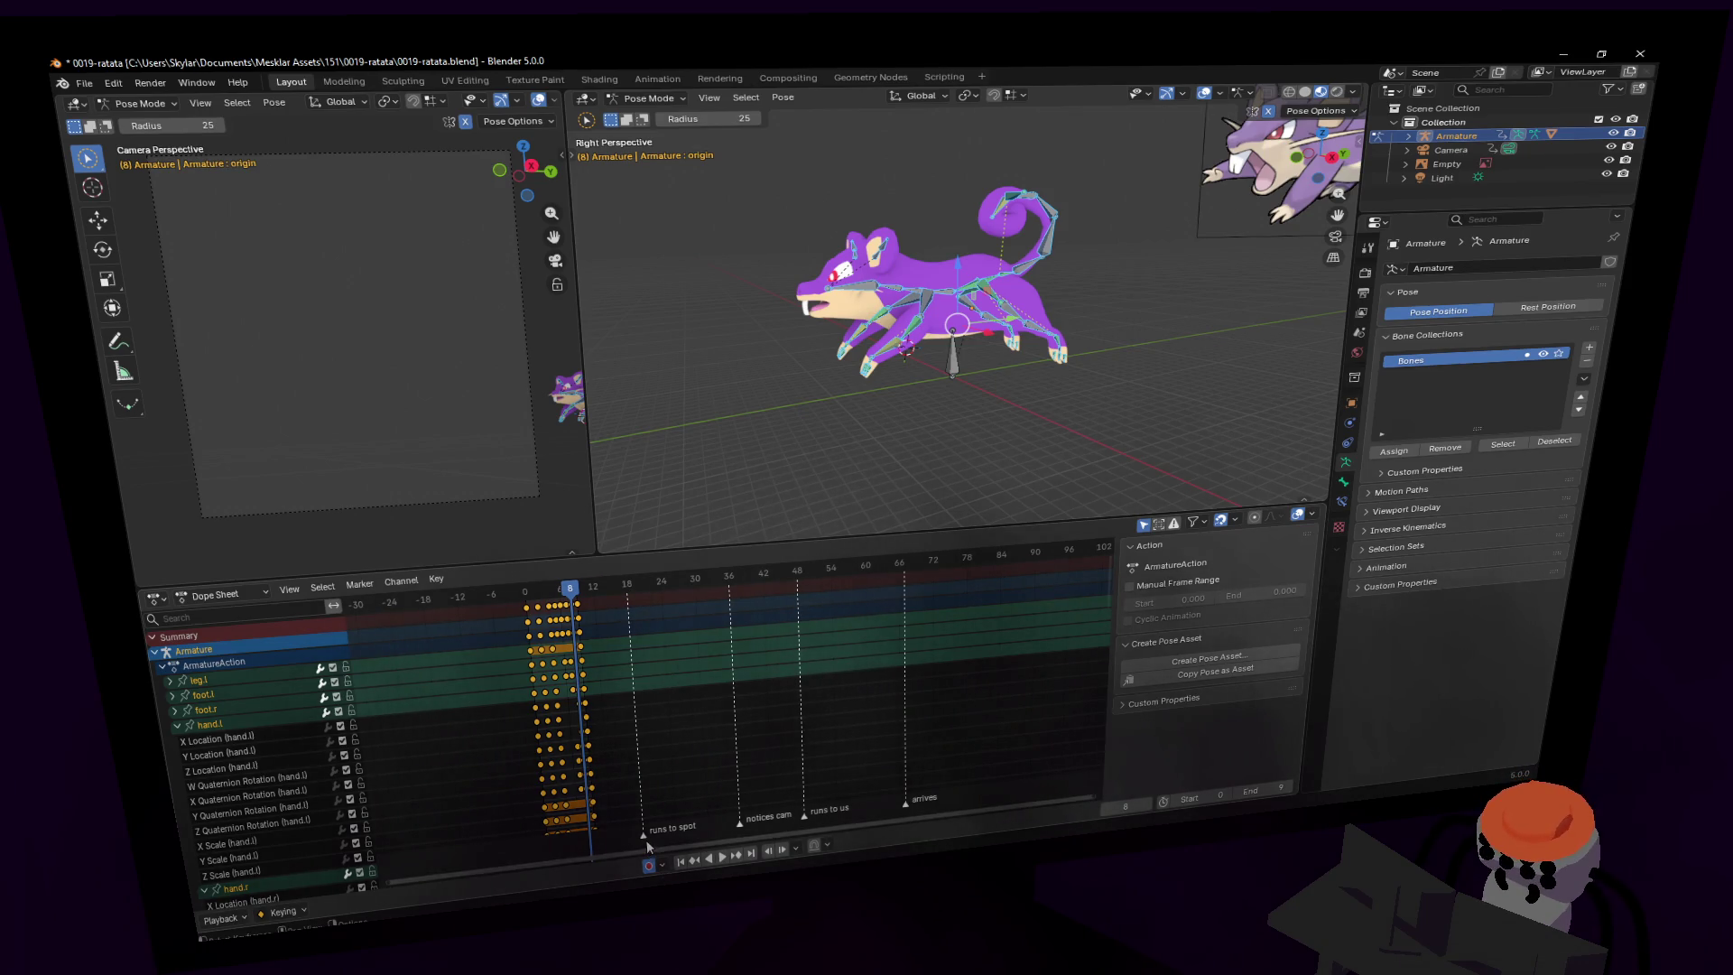
mouse_move(647, 839)
mouse_down()
mouse_move(794, 796)
mouse_move(974, 695)
mouse_up()
- Duplicate the selected keyframes to frame 60 and add another copy after it
ctrl+scroll(516, 639, right, 2)
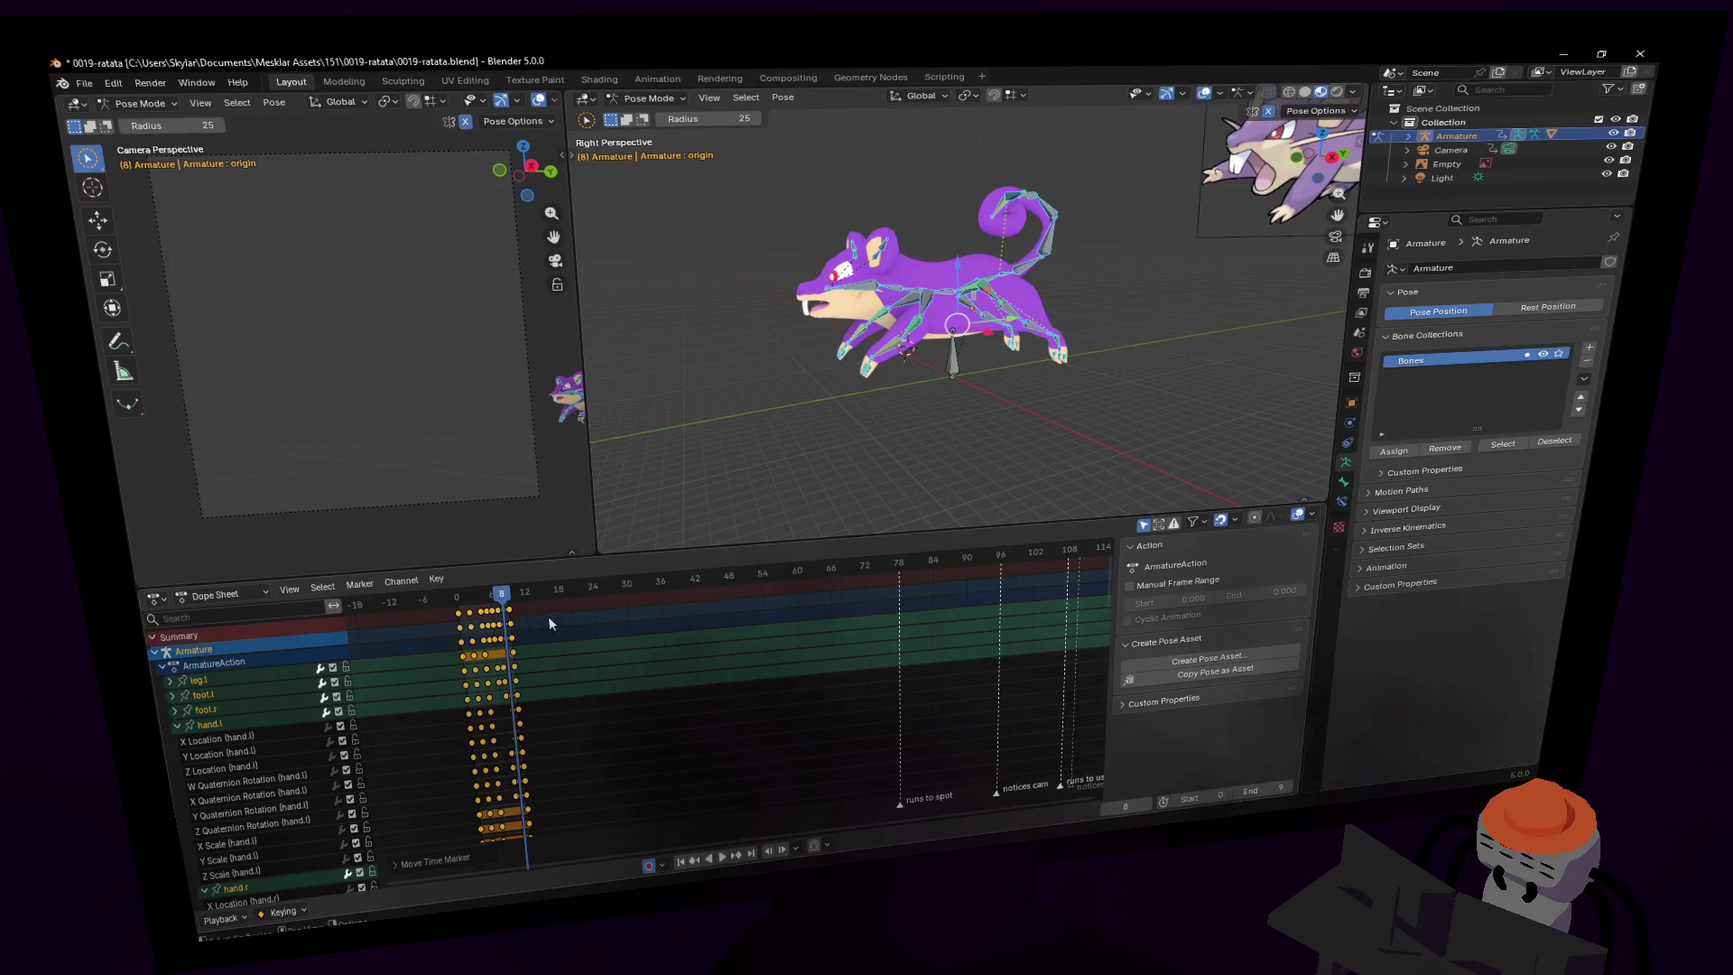
key(shift+d)
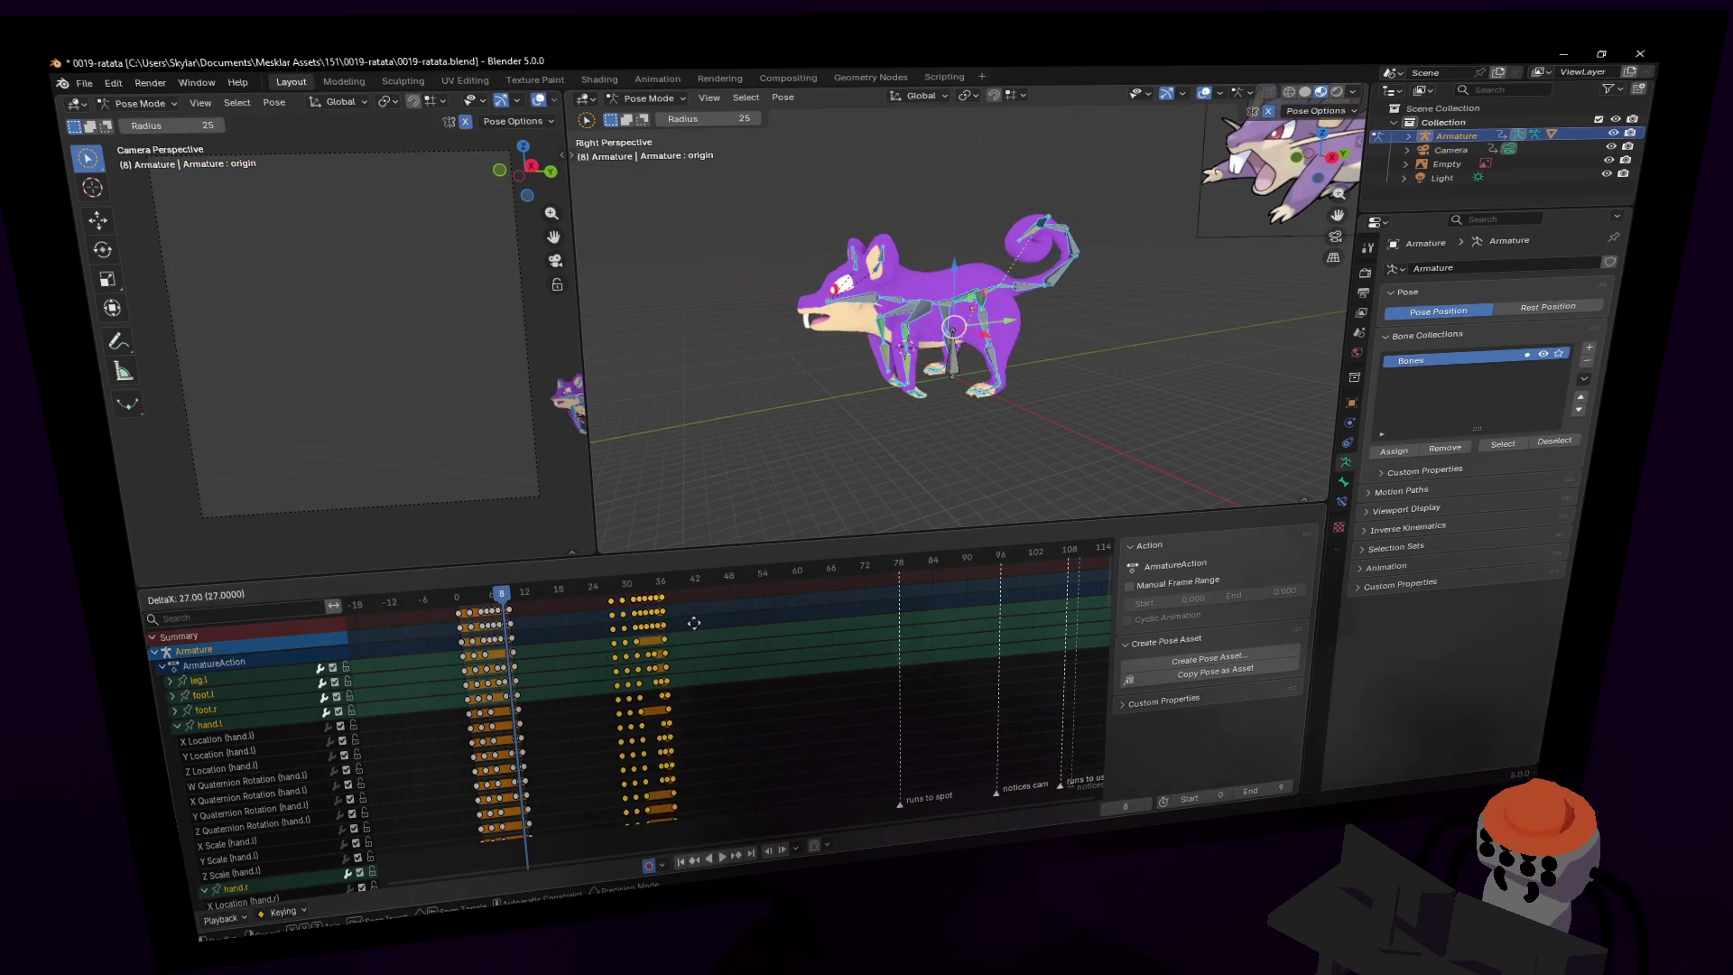
click(862, 596)
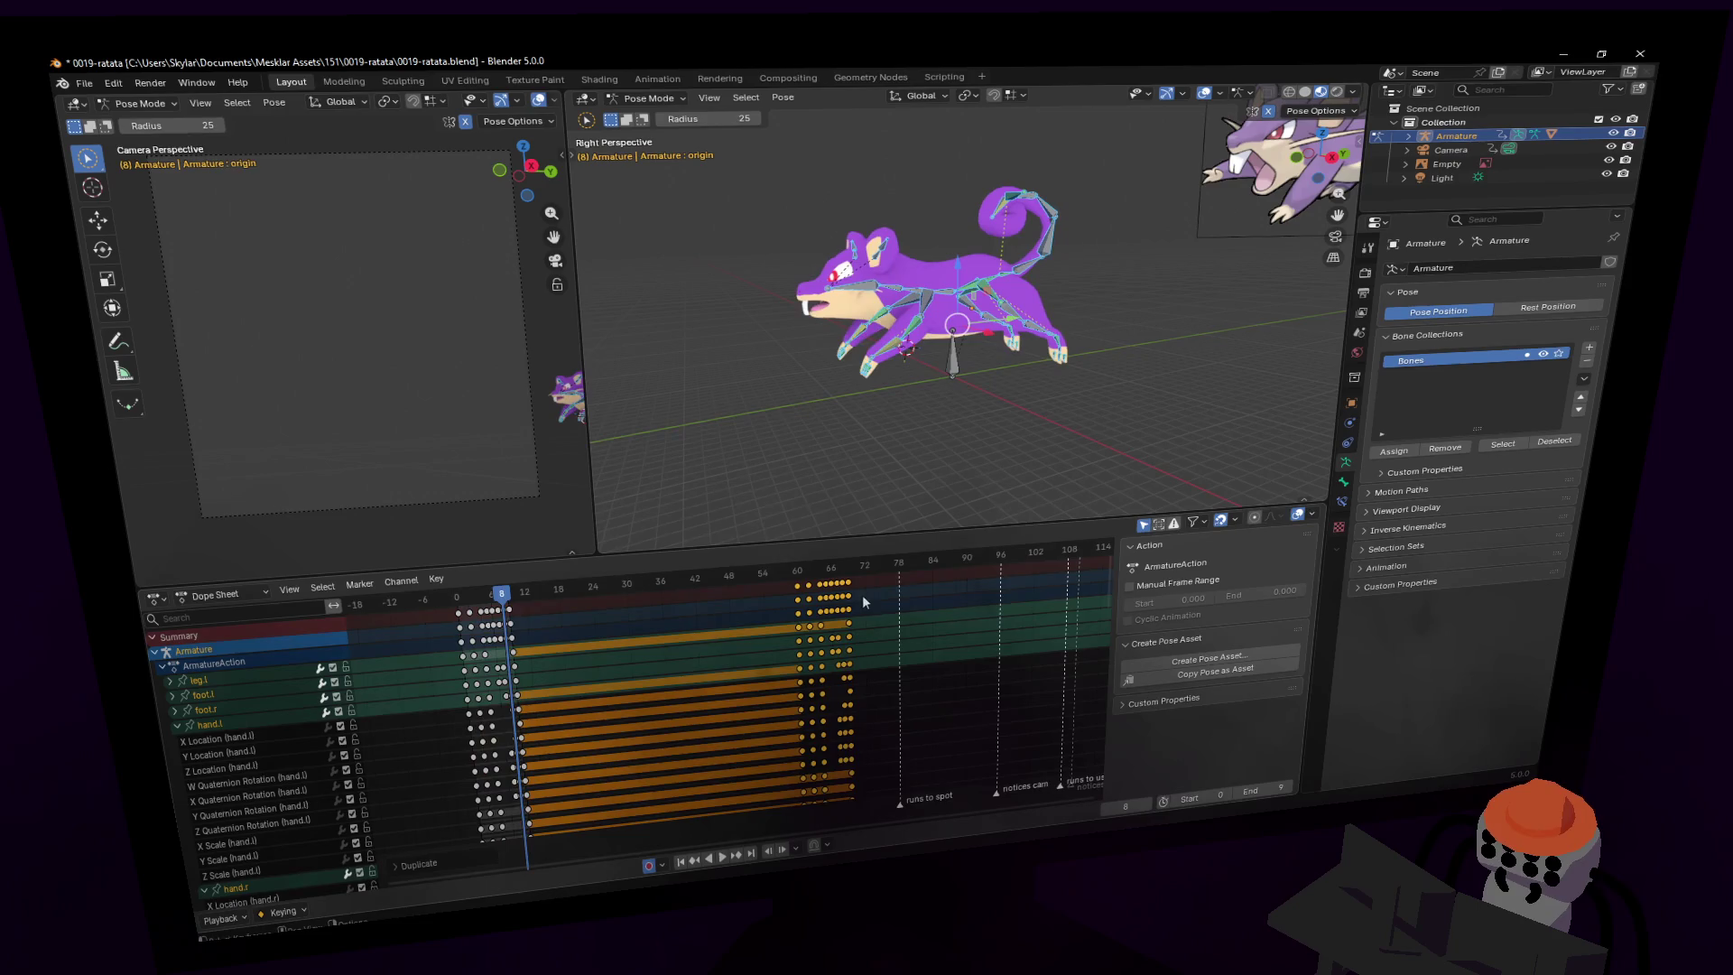
ctrl+scroll(862, 596, right, 4)
key(shift+d)
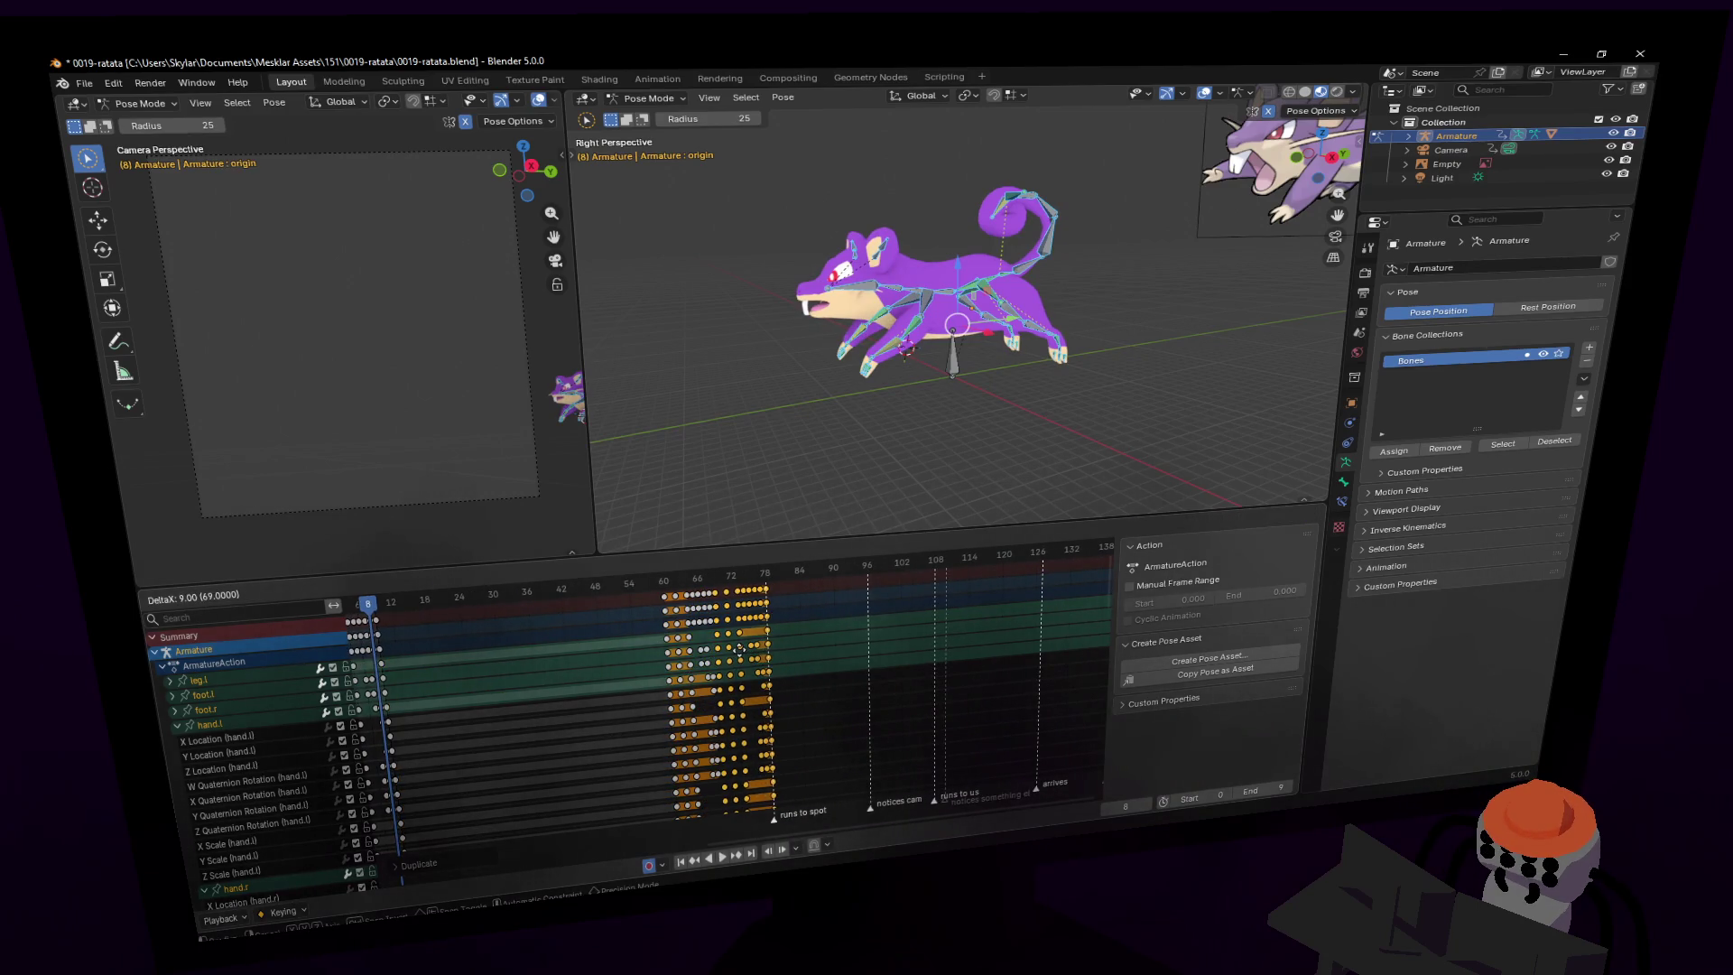
click(738, 649)
- Add two more duplicated key blocks, one placed at frame 108
key(shift+d)
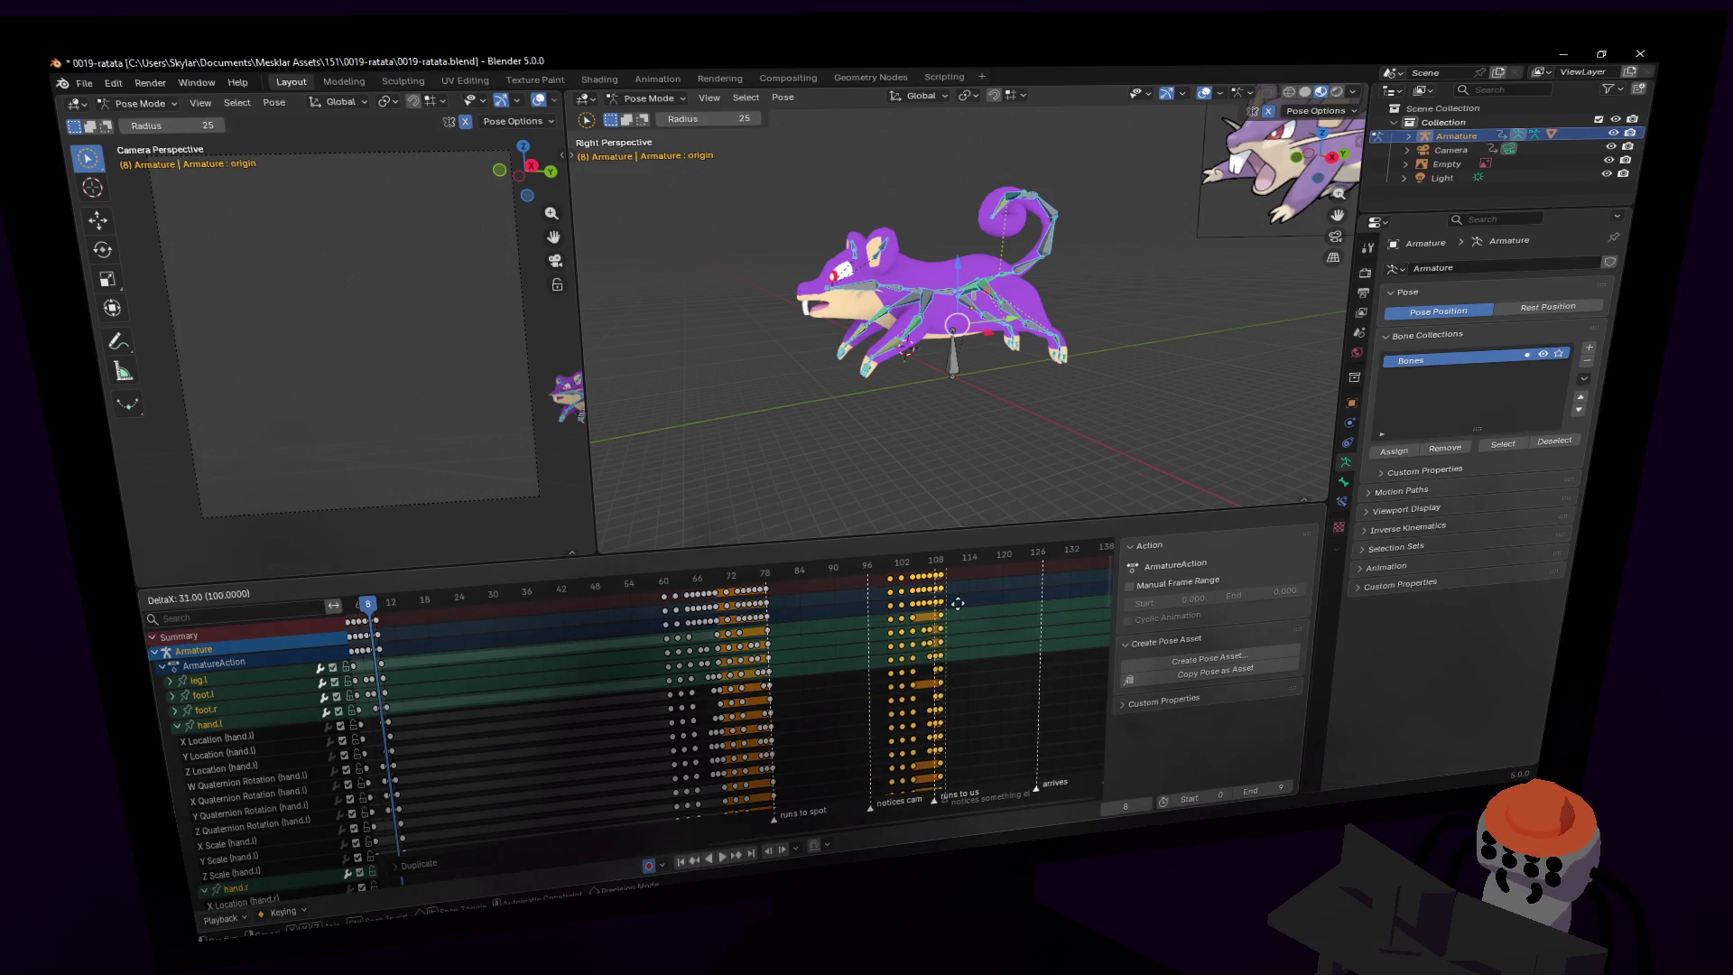
click(994, 599)
ctrl+scroll(903, 622, down, 5)
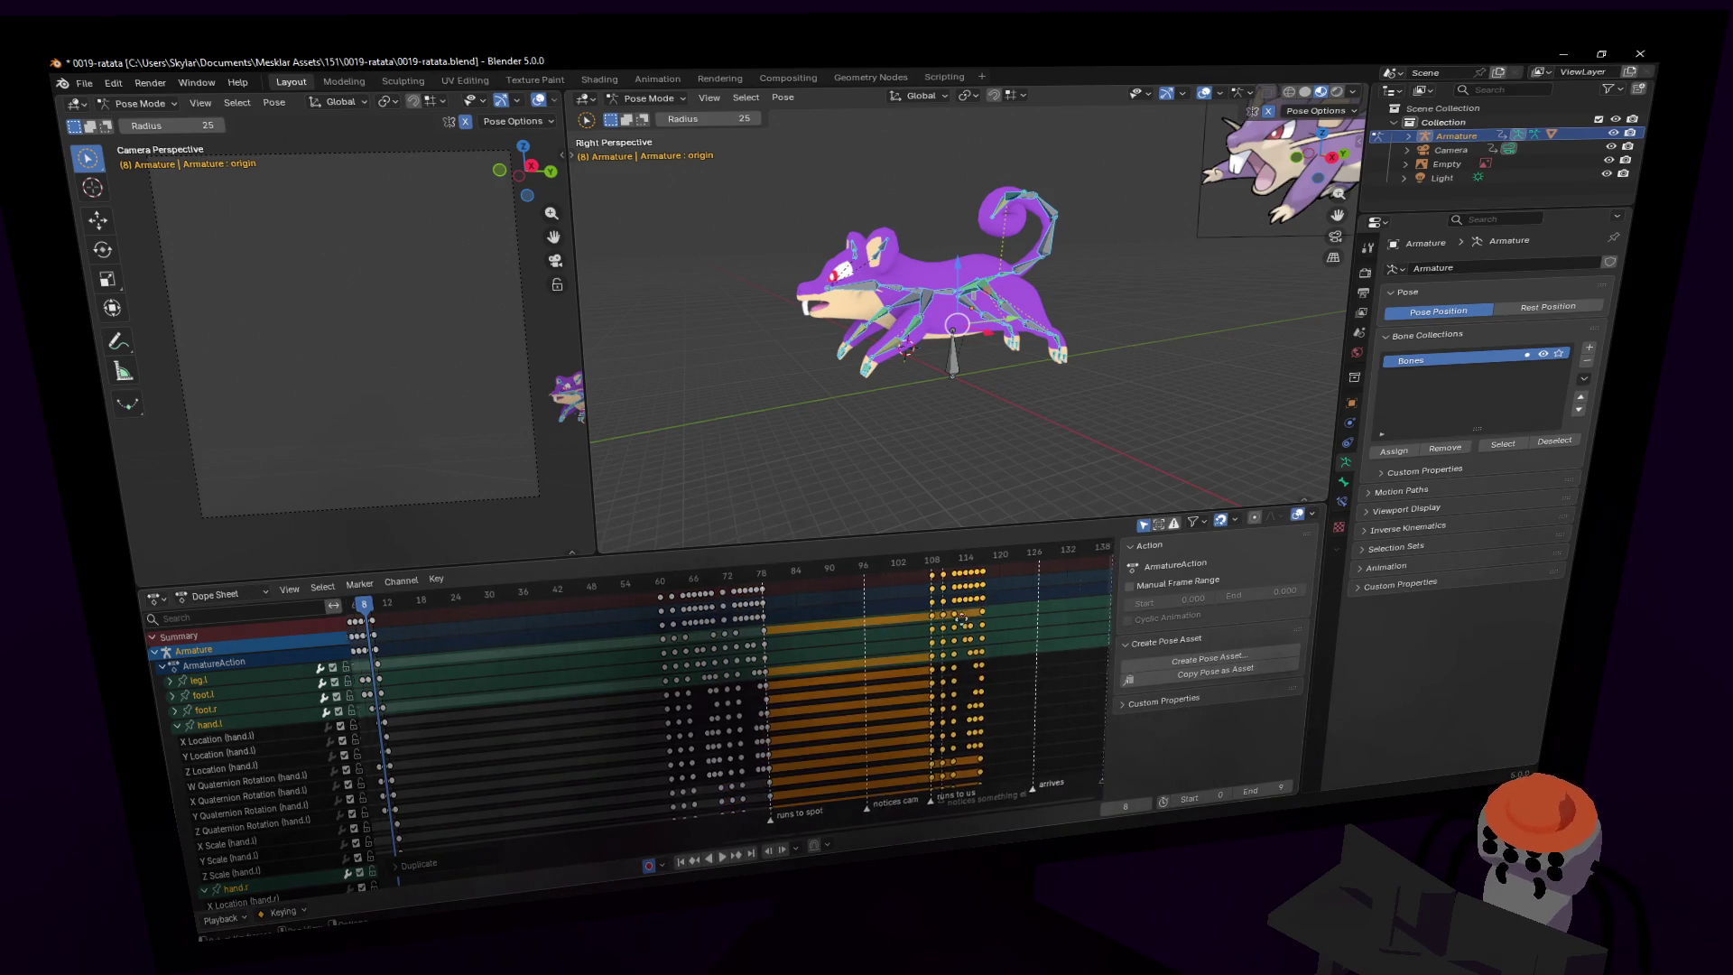
key(shift+d)
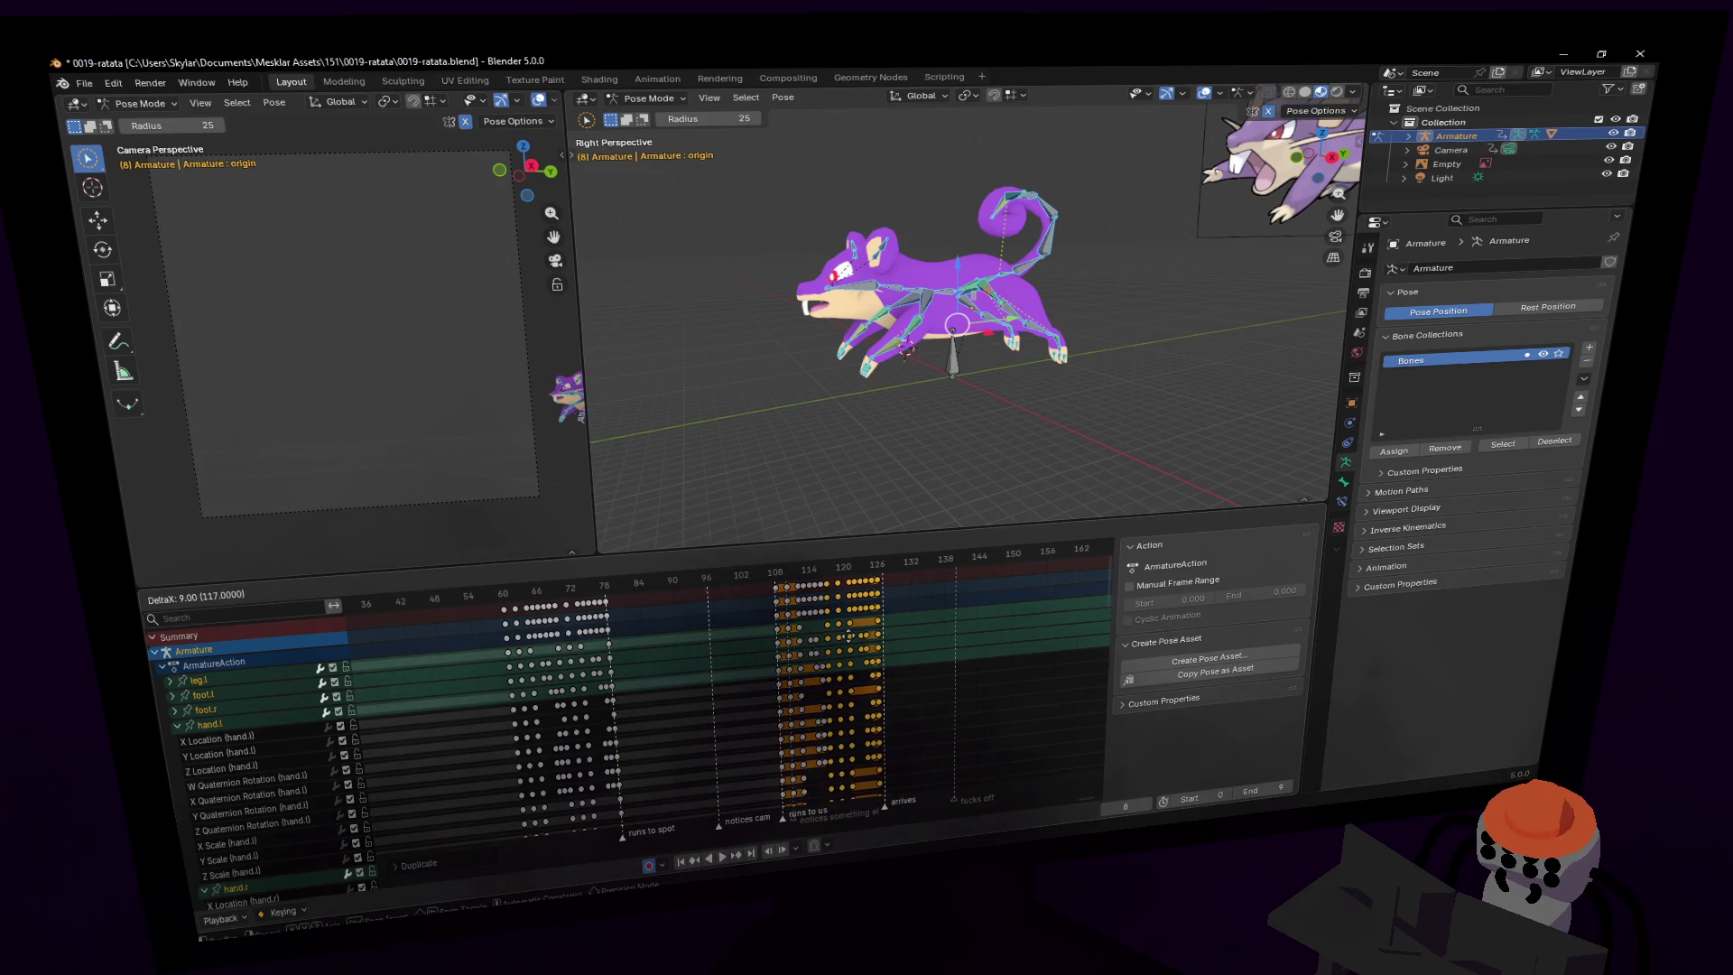
click(865, 646)
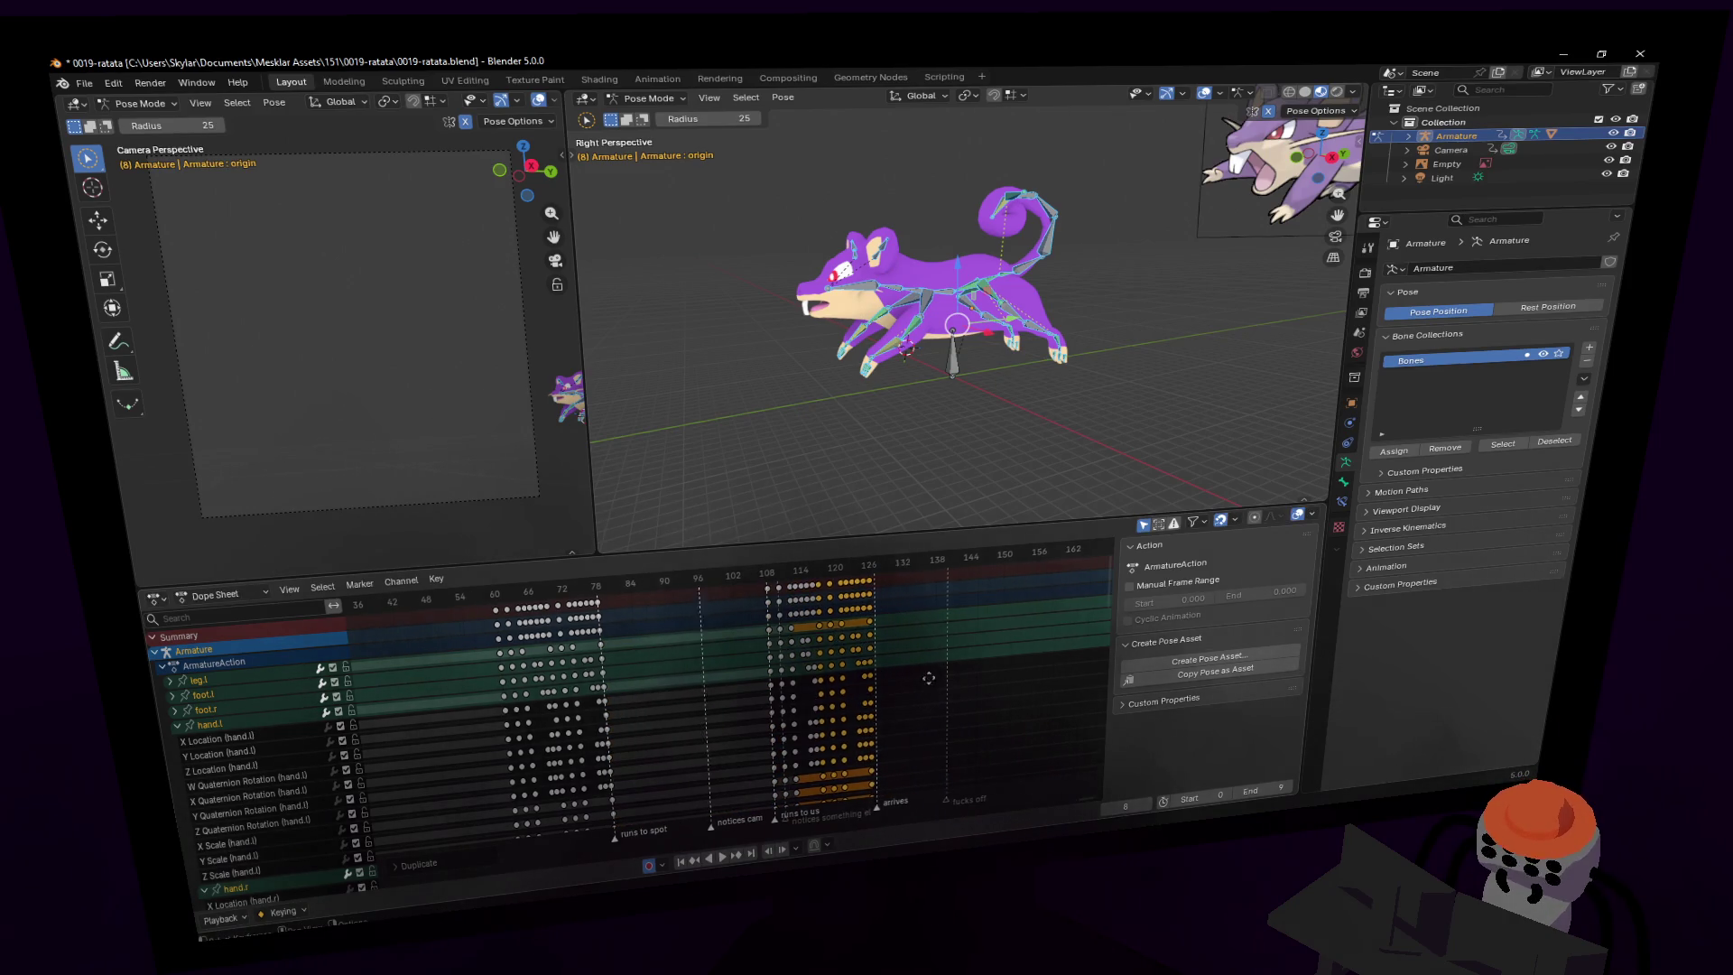
- Scrub the playhead to check the pose at frames 63, 0 and 60
ctrl+scroll(851, 629, down, 1)
ctrl+scroll(722, 623, up, 2)
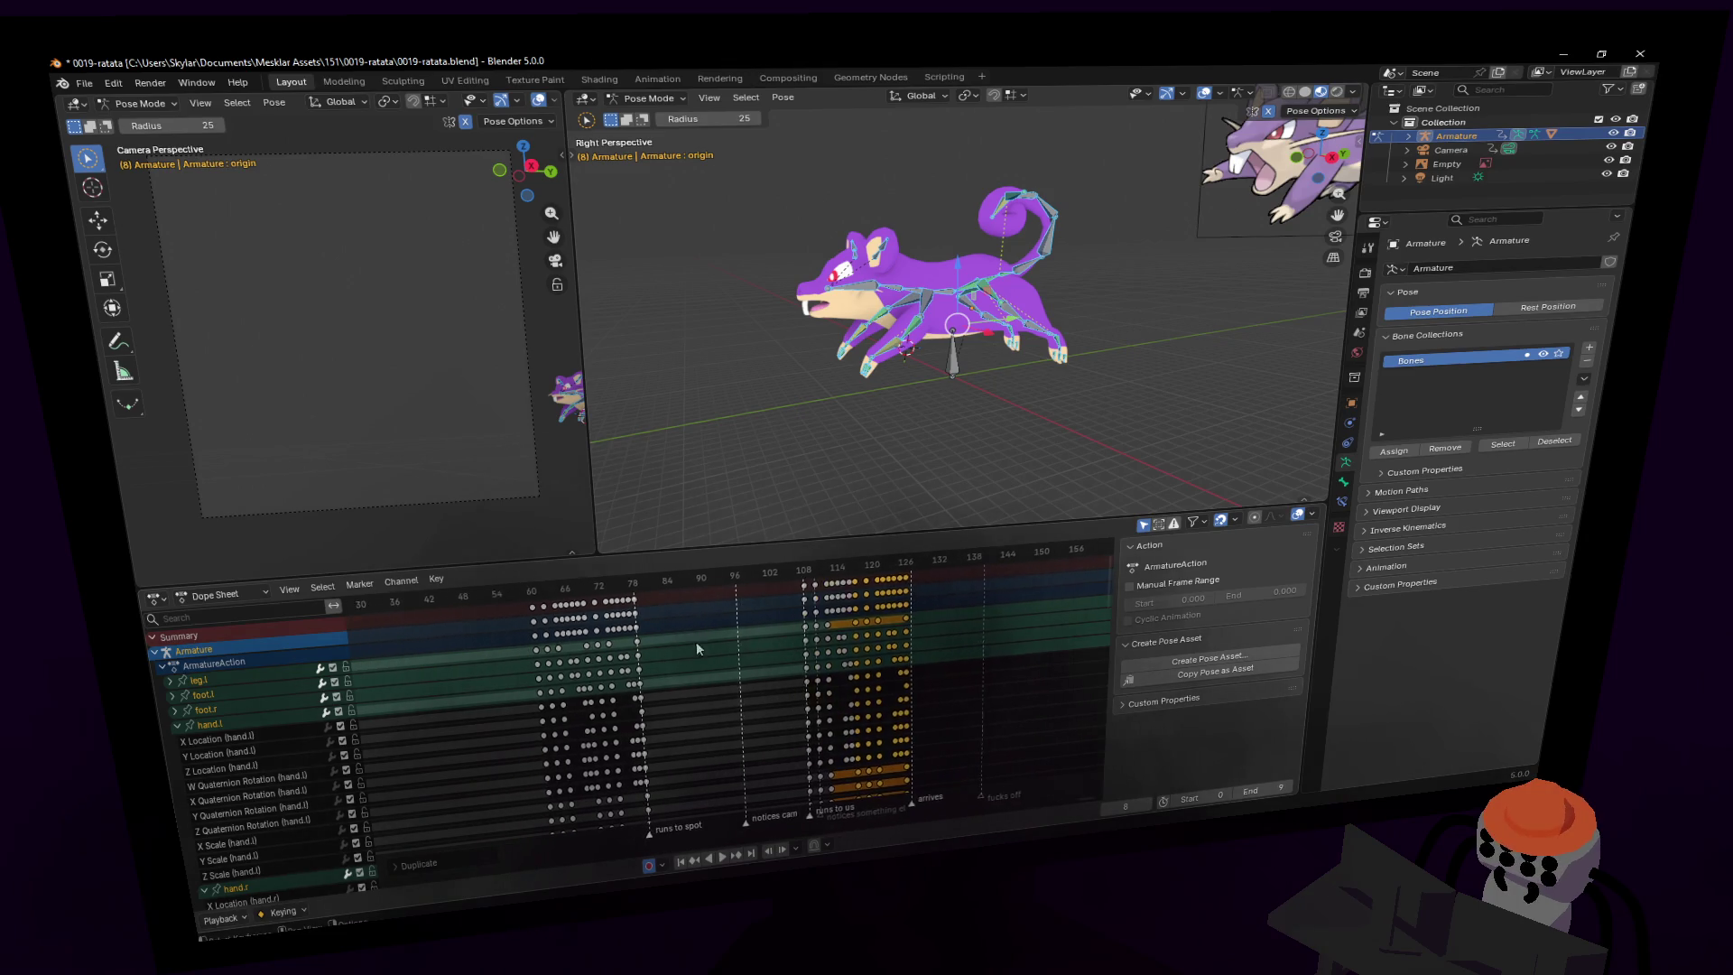
mouse_move(533, 588)
mouse_down()
mouse_move(646, 600)
mouse_move(516, 635)
mouse_up()
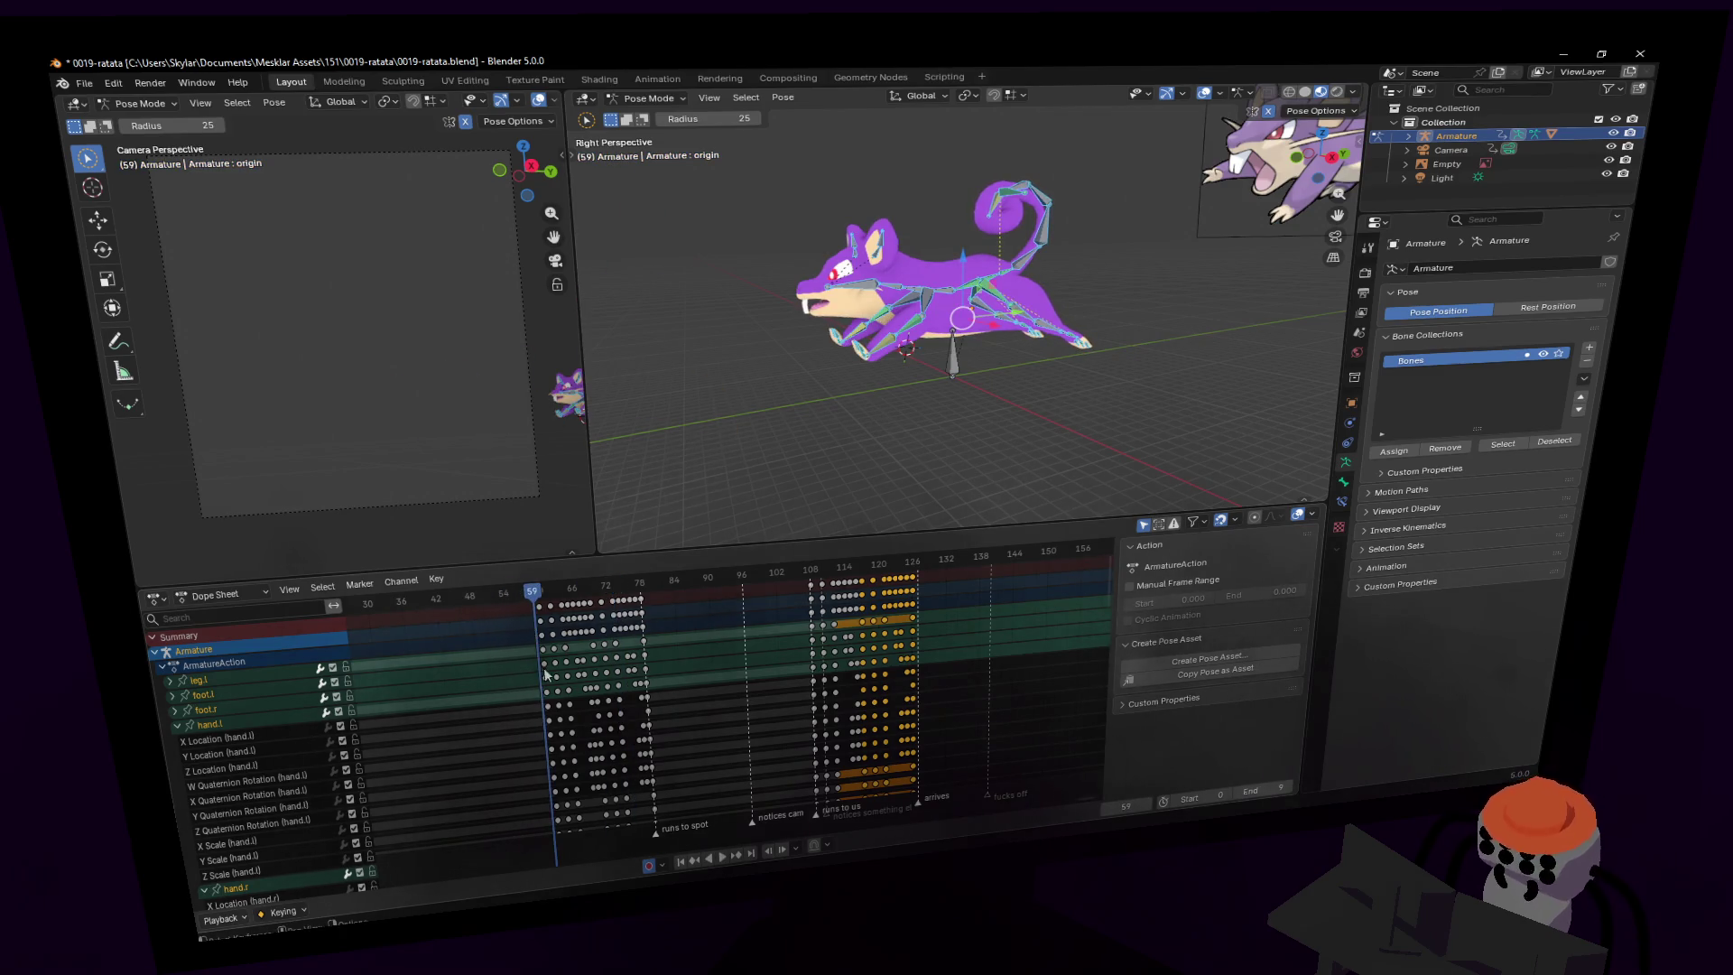
mouse_move(516, 635)
middle_down()
mouse_move(707, 648)
mouse_move(696, 582)
middle_up()
key(shift+Left)
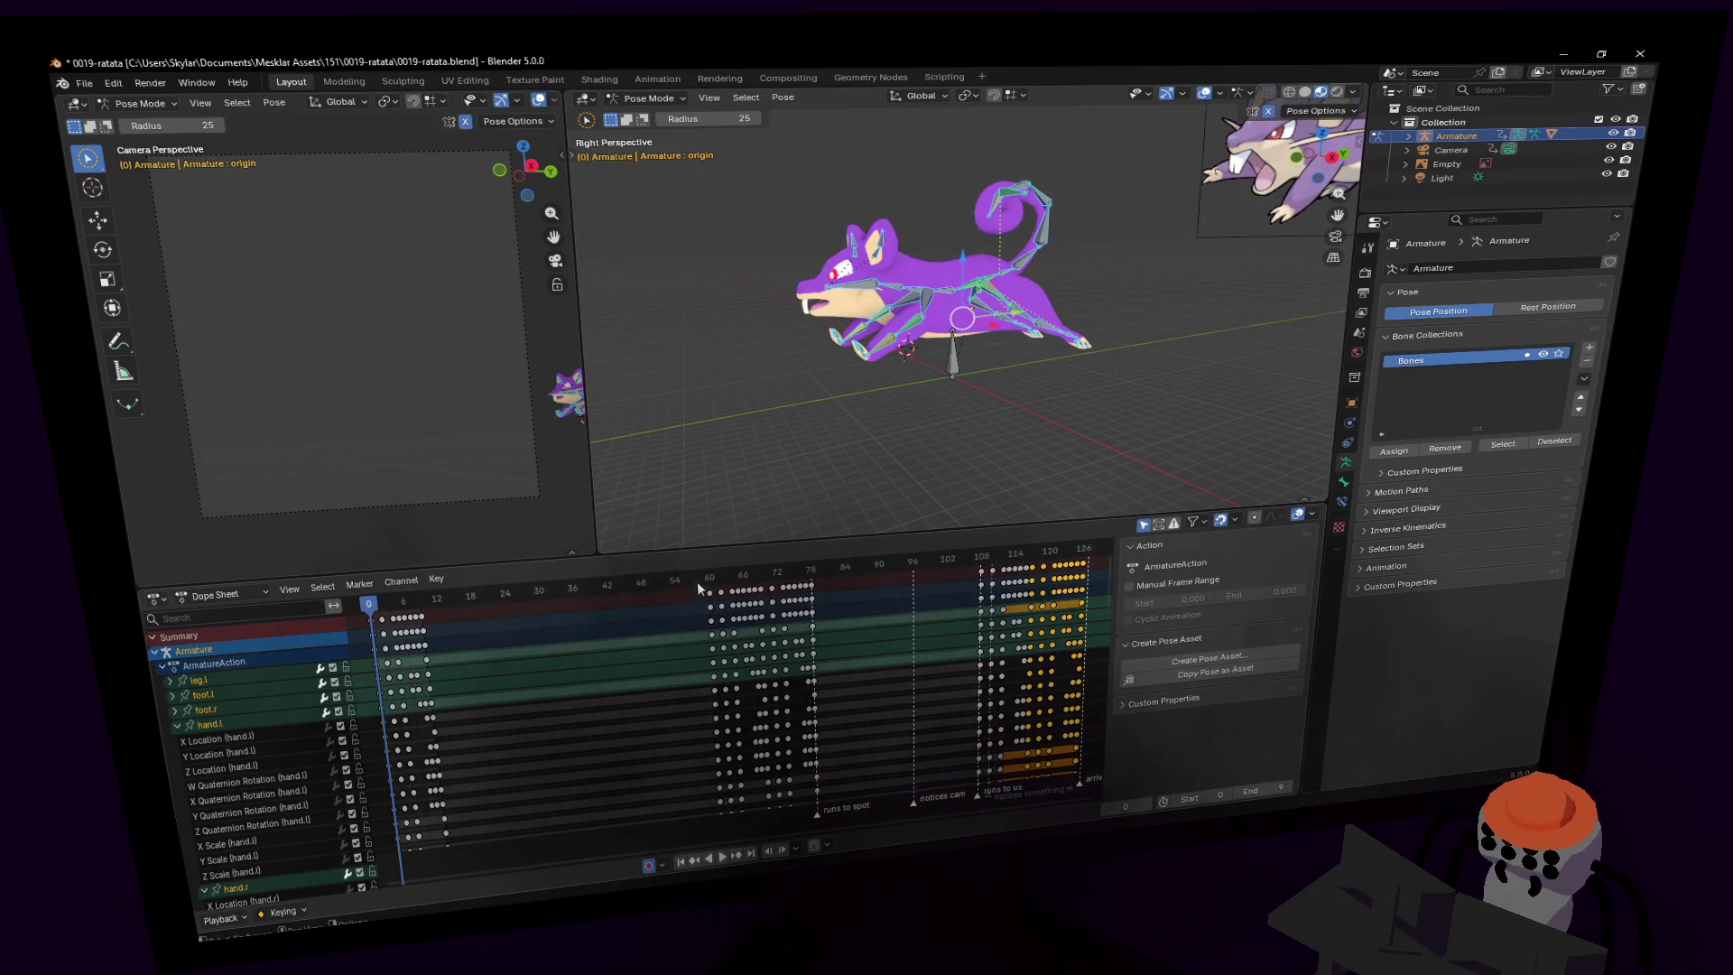
drag(697, 581, 708, 579)
- Duplicate the keys between frames 114 and 126 to frames 138–150
middle_drag(1082, 782, 798, 632)
middle_drag(843, 689, 807, 690)
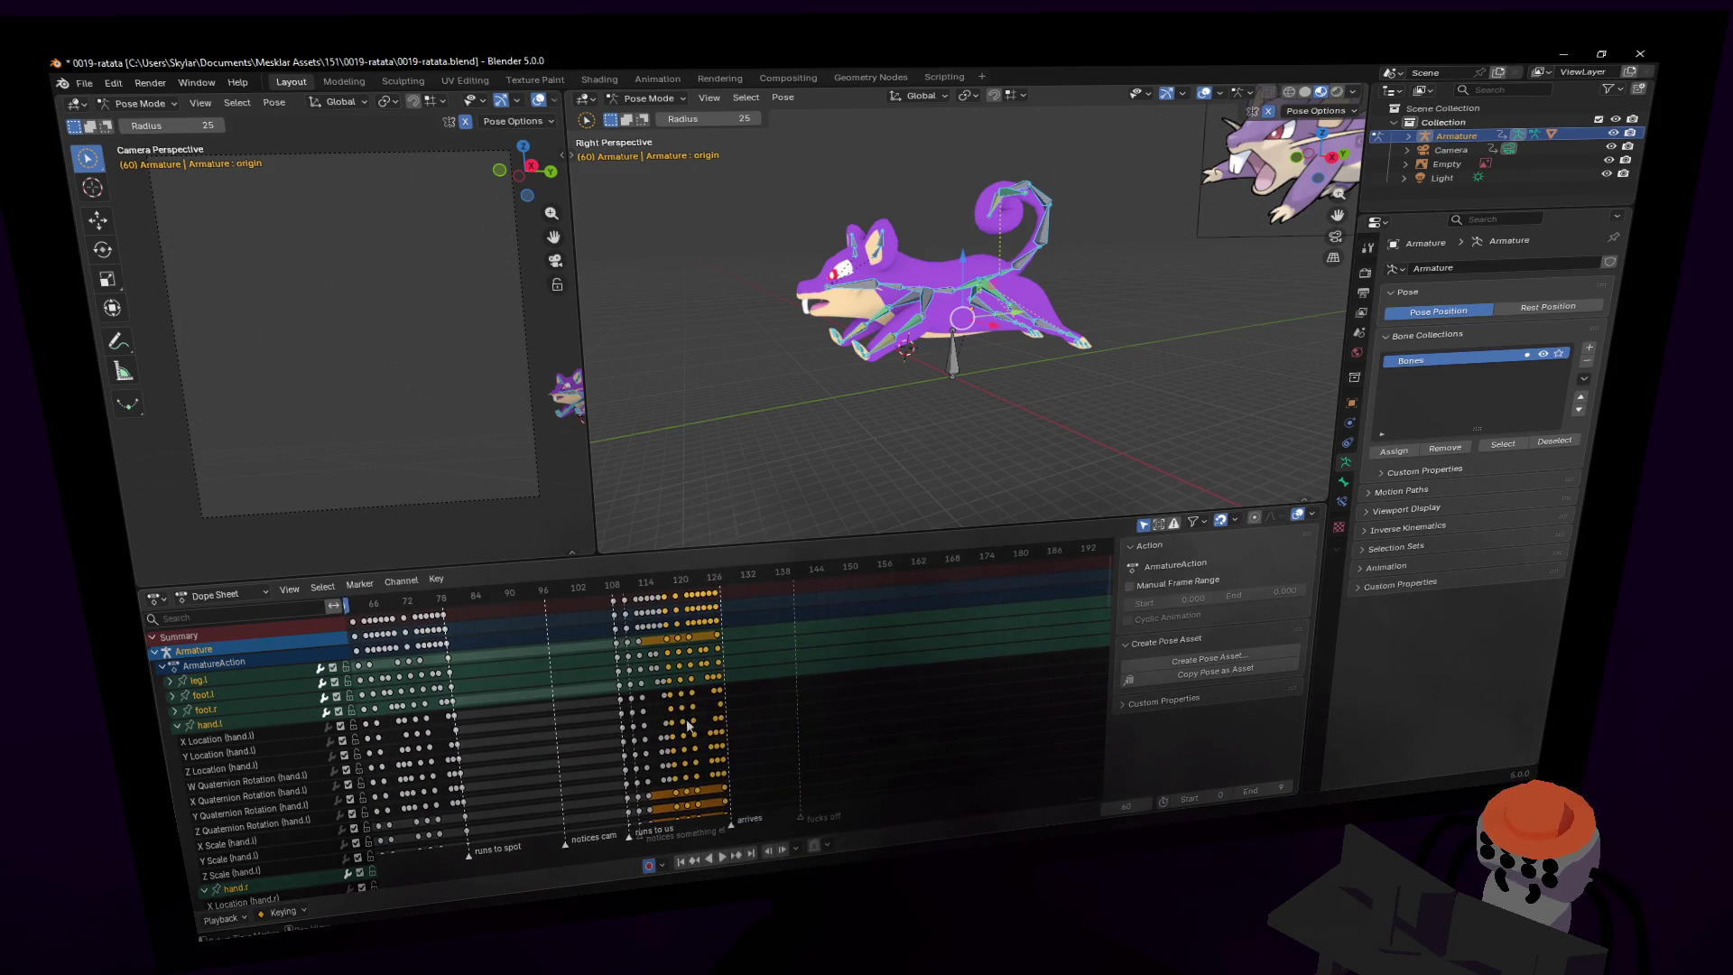
key(shift+d)
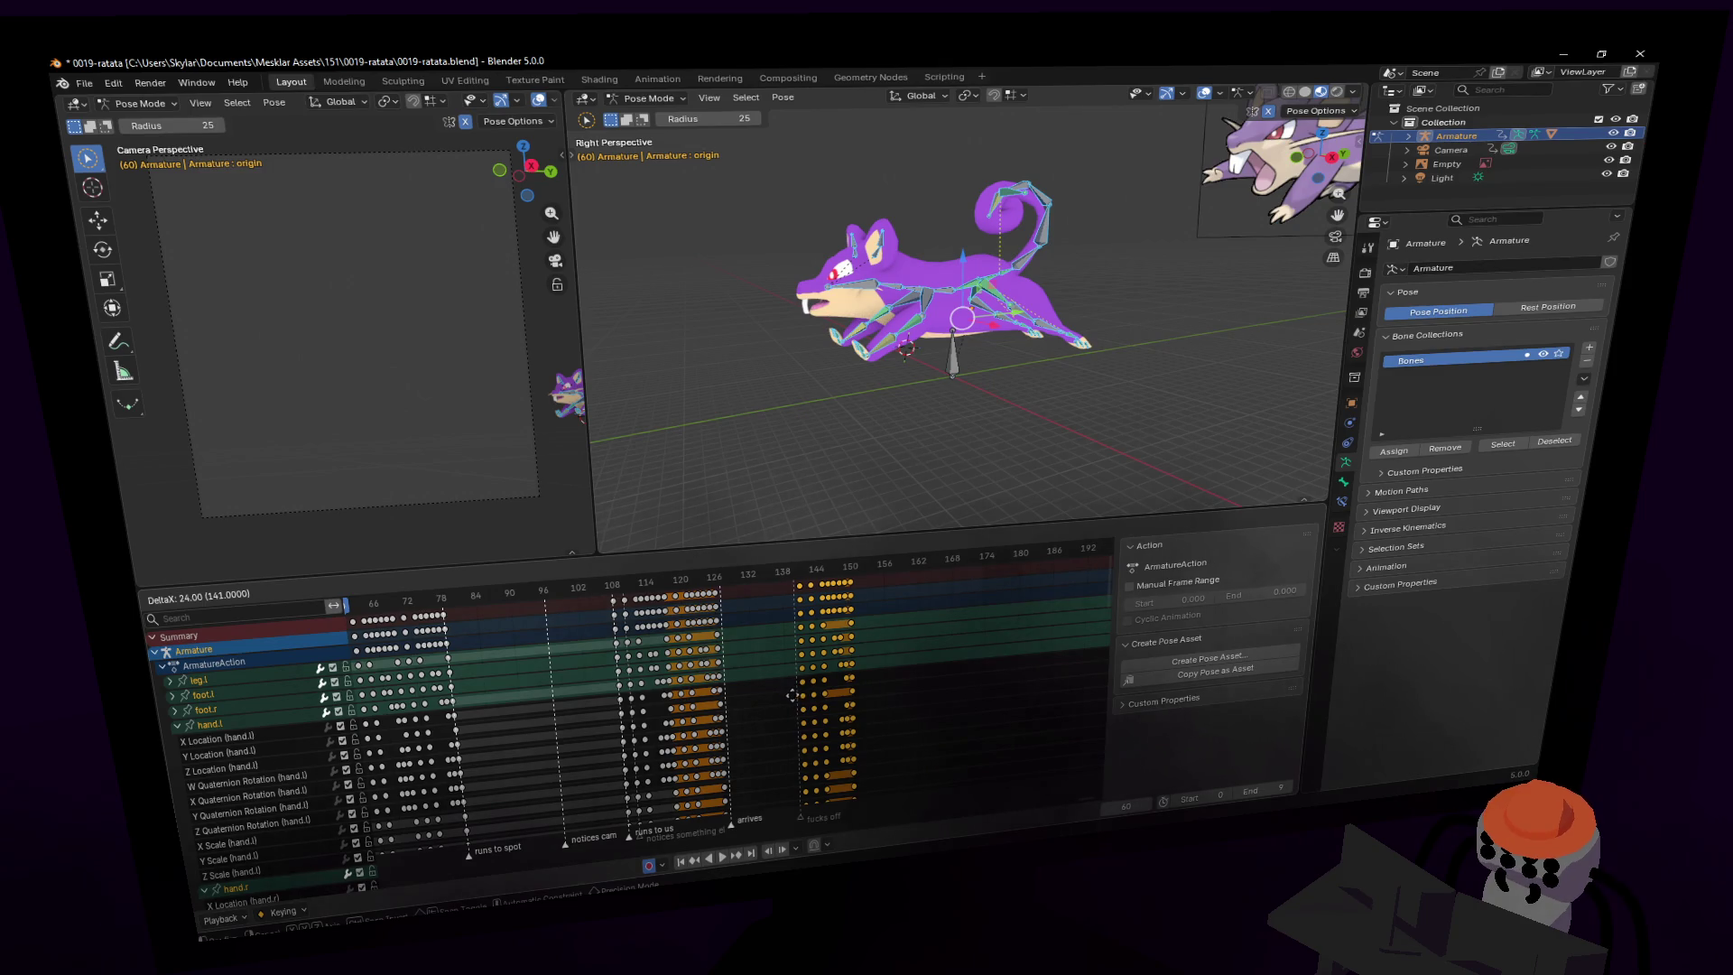
click(792, 695)
click(765, 567)
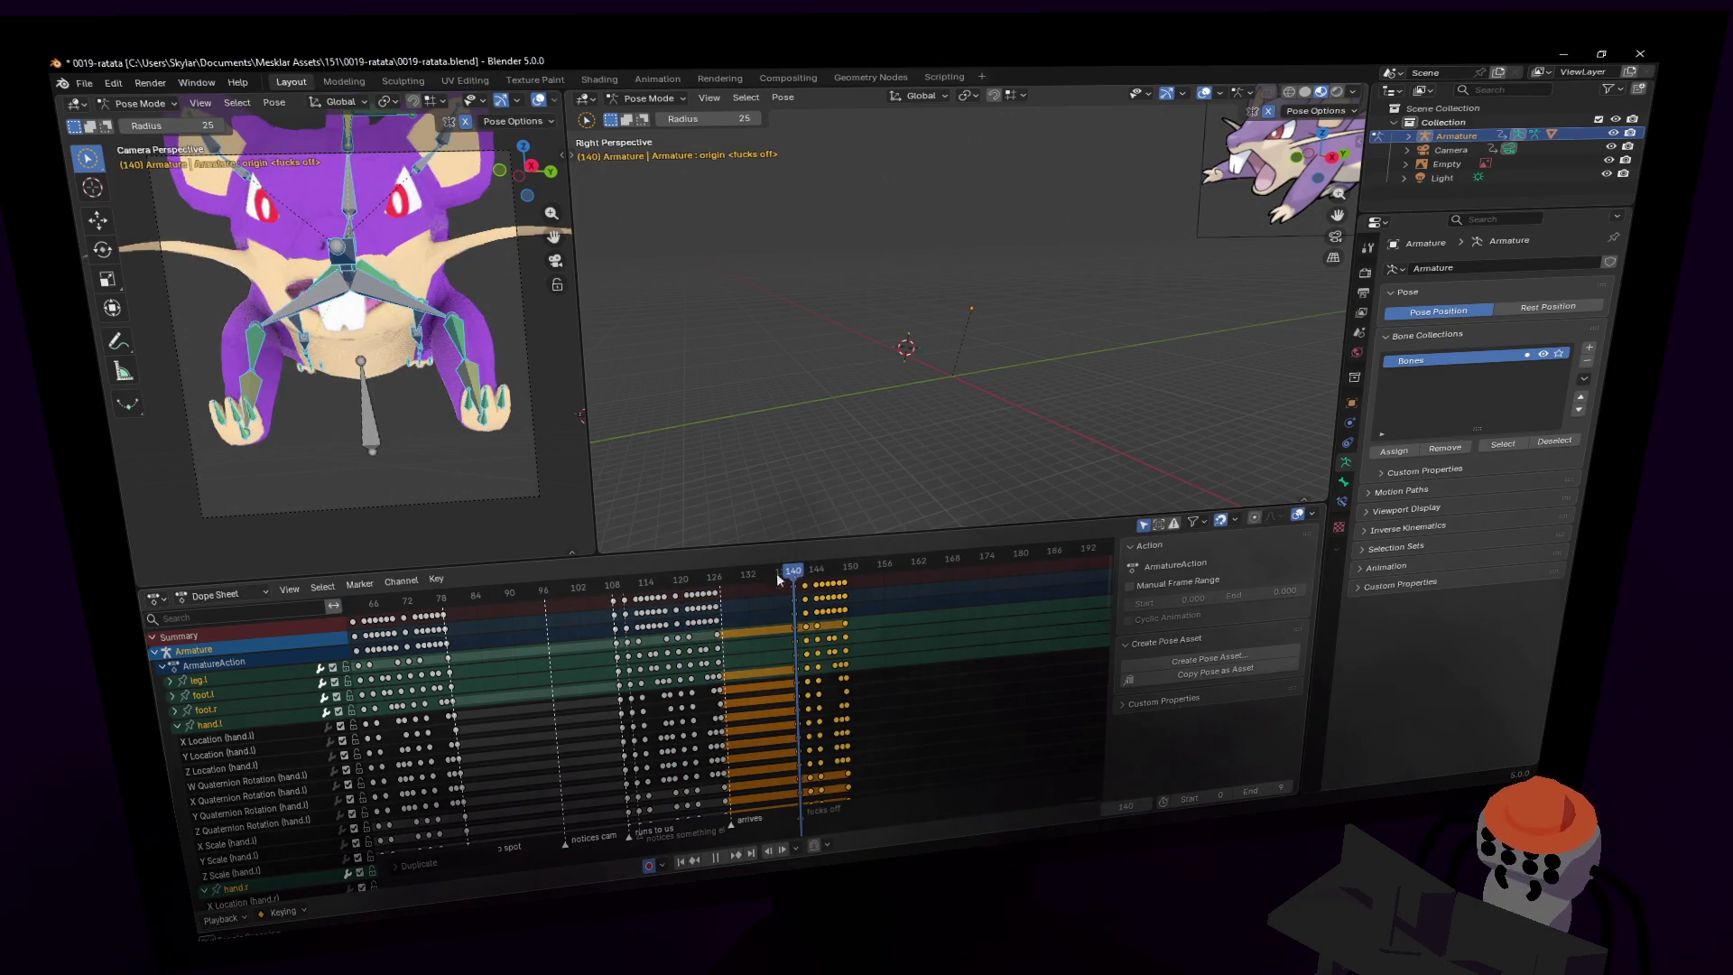
- Preview the run from frame 109, scrubbing through to frame 120
click(617, 587)
key(space)
mouse_move(619, 589)
mouse_down()
mouse_move(707, 603)
mouse_move(736, 630)
mouse_move(930, 621)
mouse_move(784, 634)
mouse_move(880, 644)
mouse_up()
- Duplicate the last keys 10 frames later, then set the current frame to 59
key(shift+d)
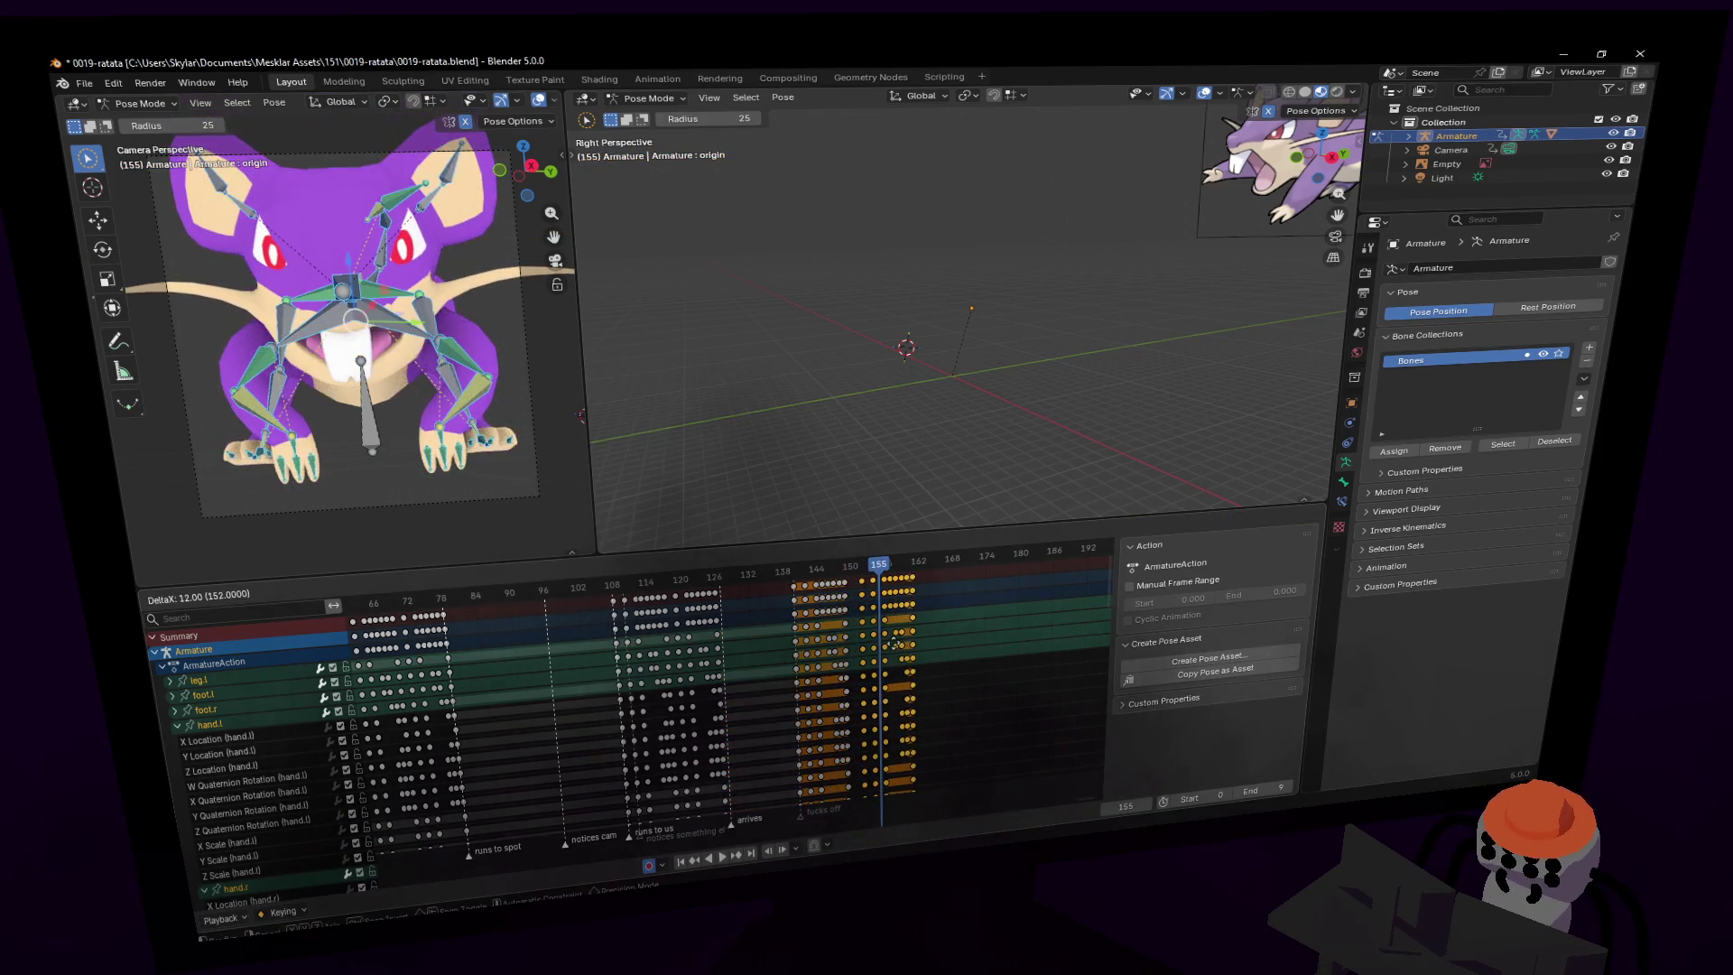
click(880, 652)
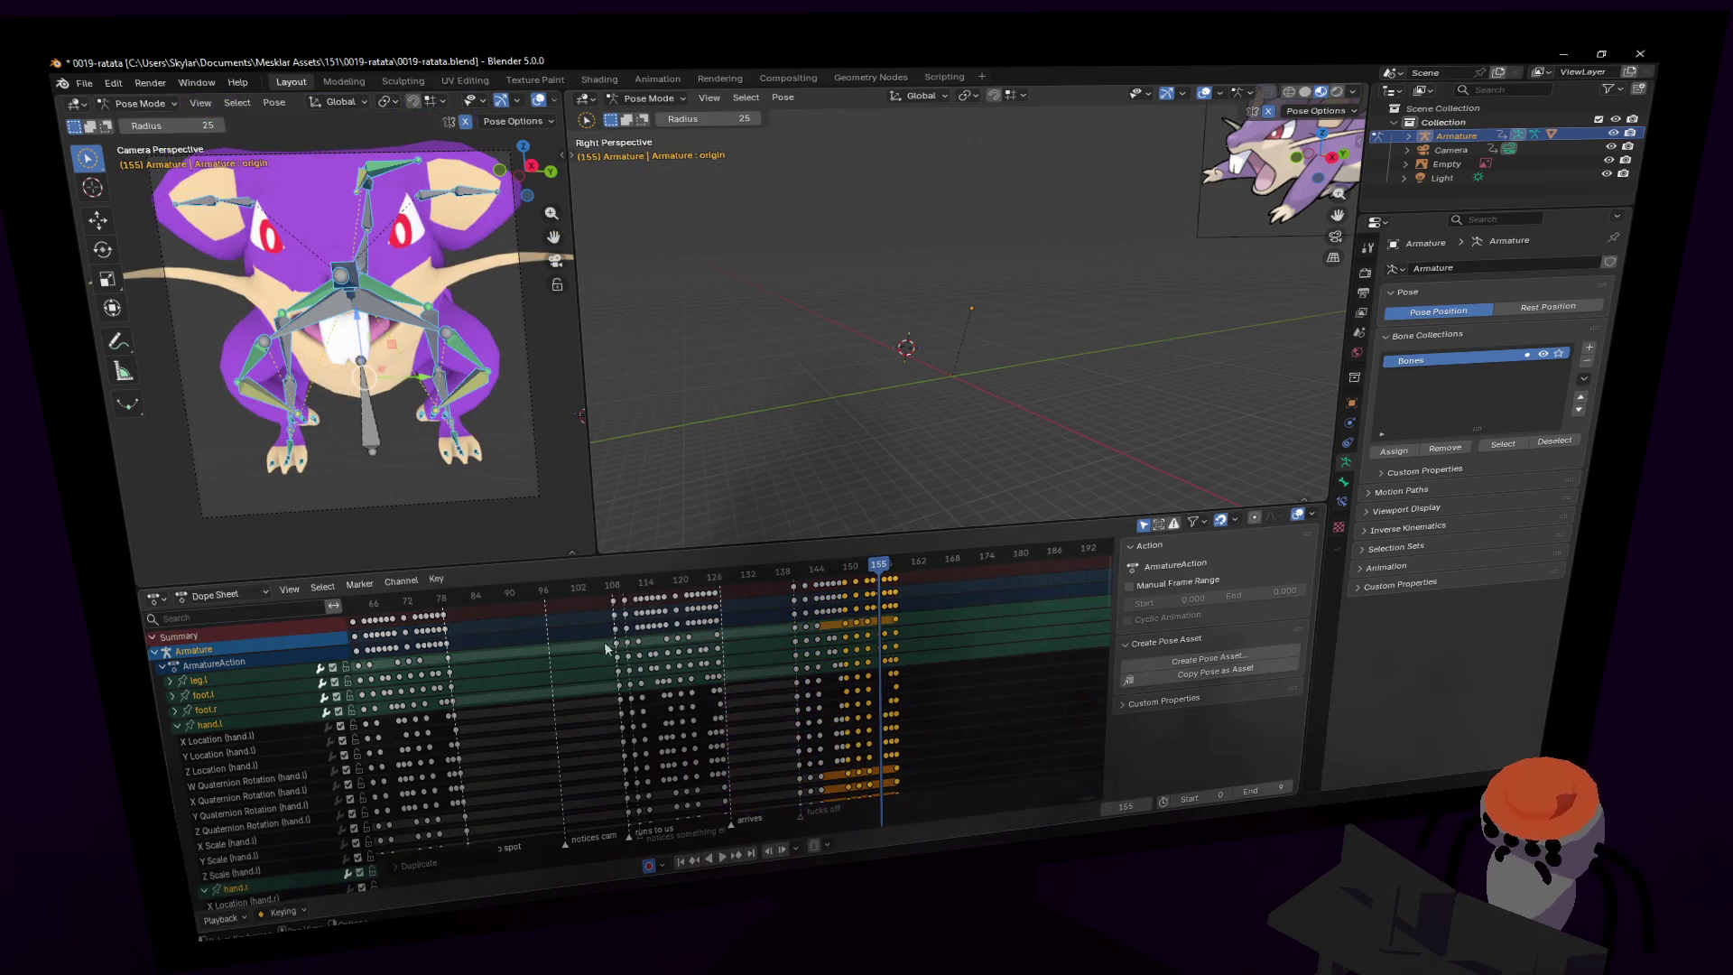
middle_drag(612, 686, 841, 659)
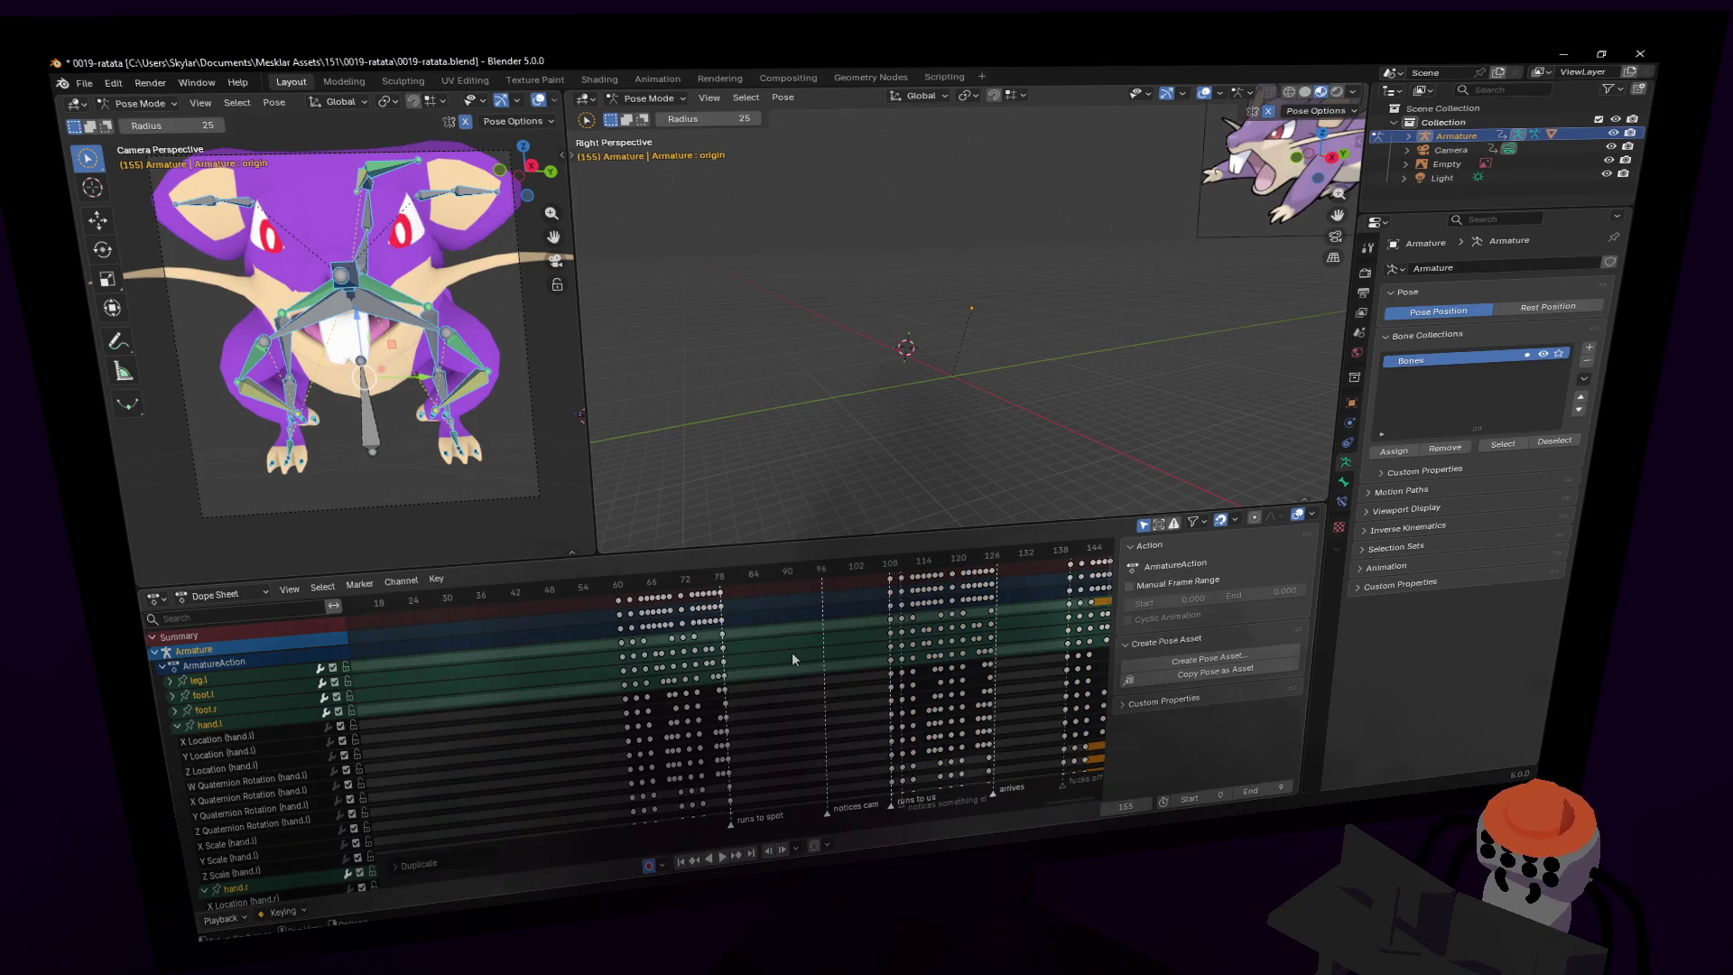
click(614, 589)
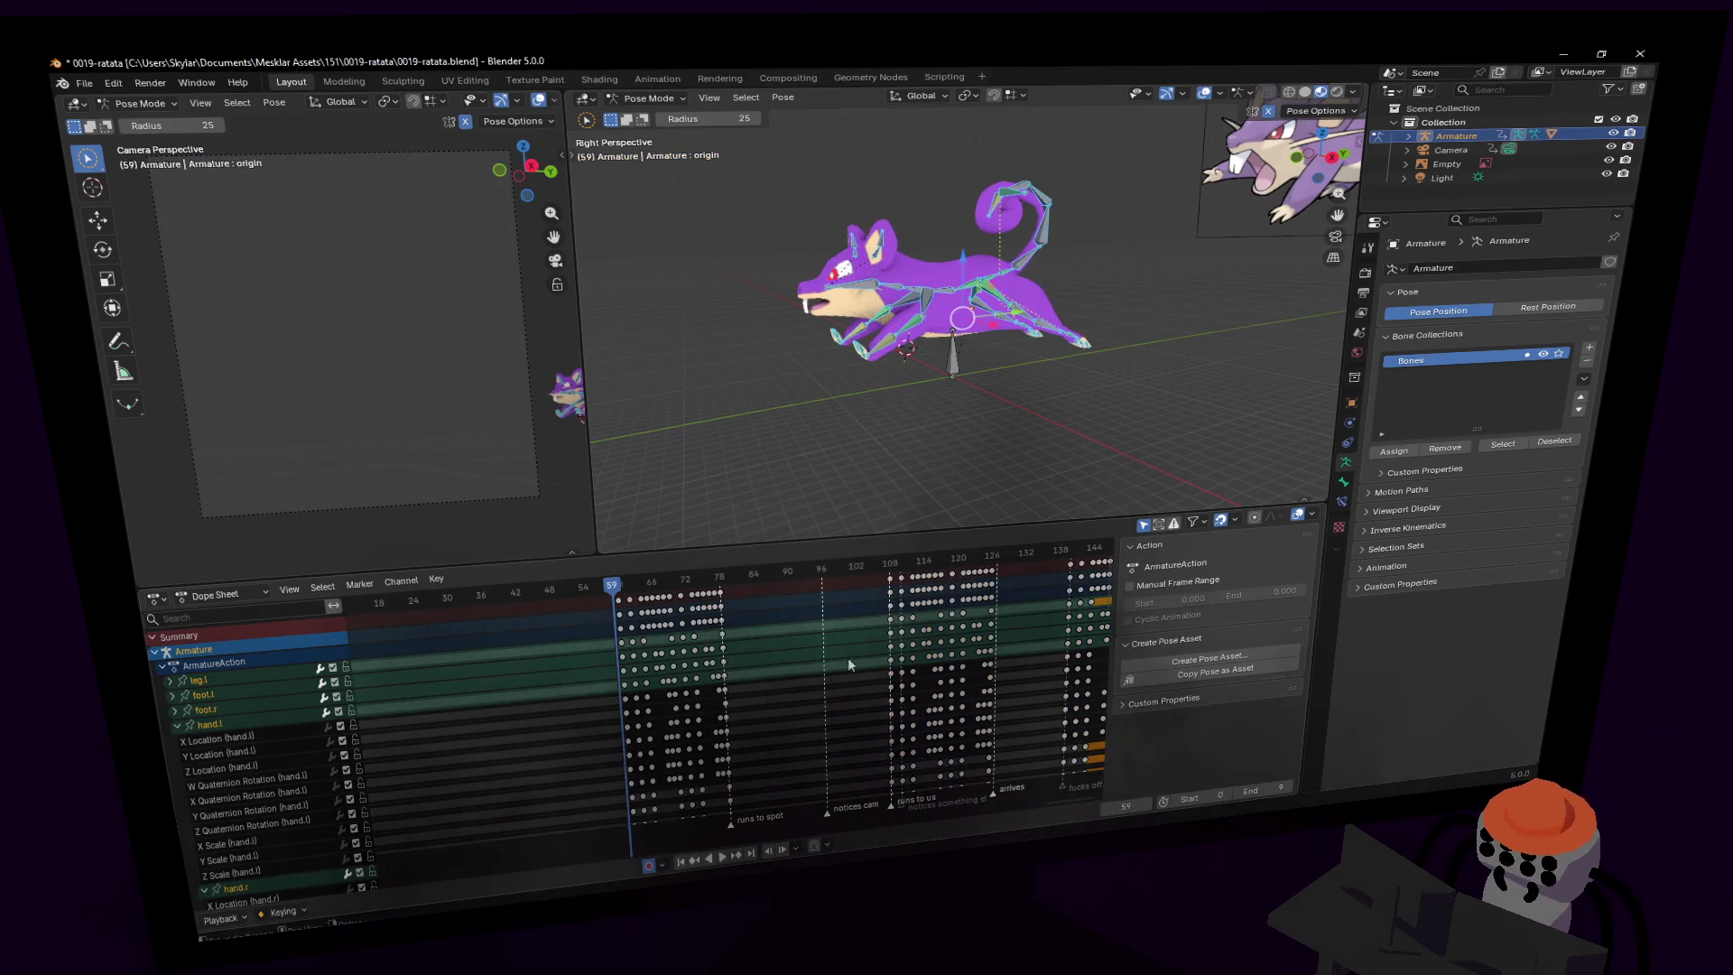
middle_drag(1029, 651, 935, 648)
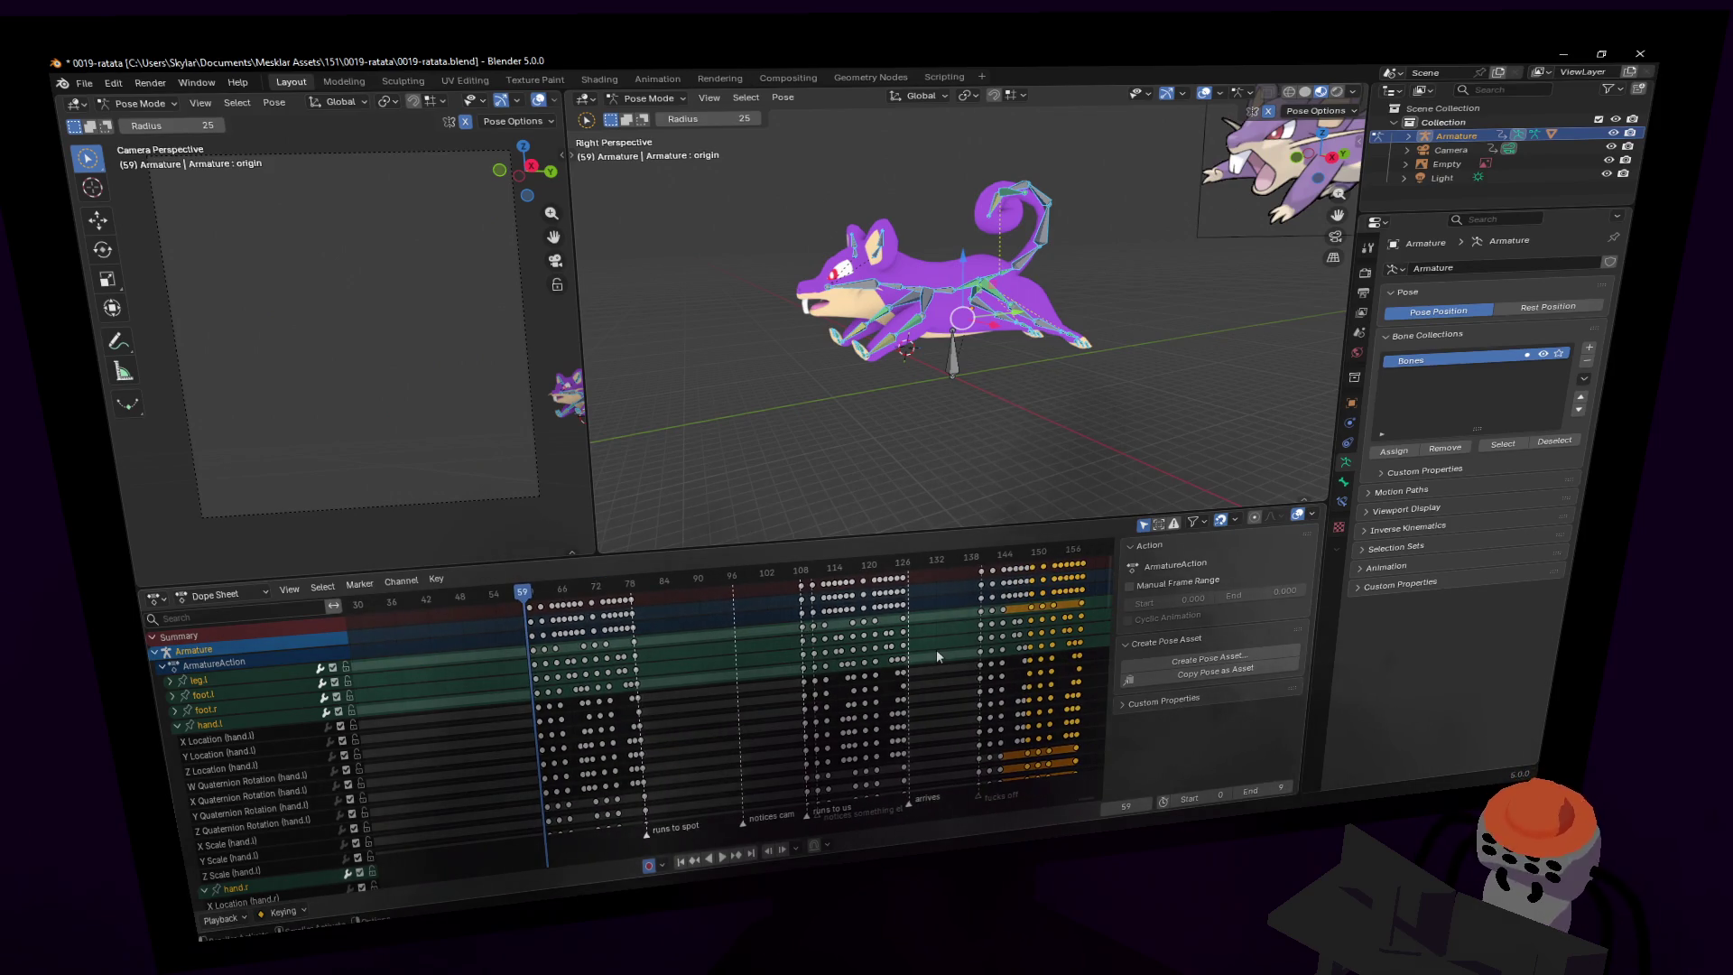
- Set the start frame to 60 and the end frame to 281, then view frames up to 282
click(1205, 799)
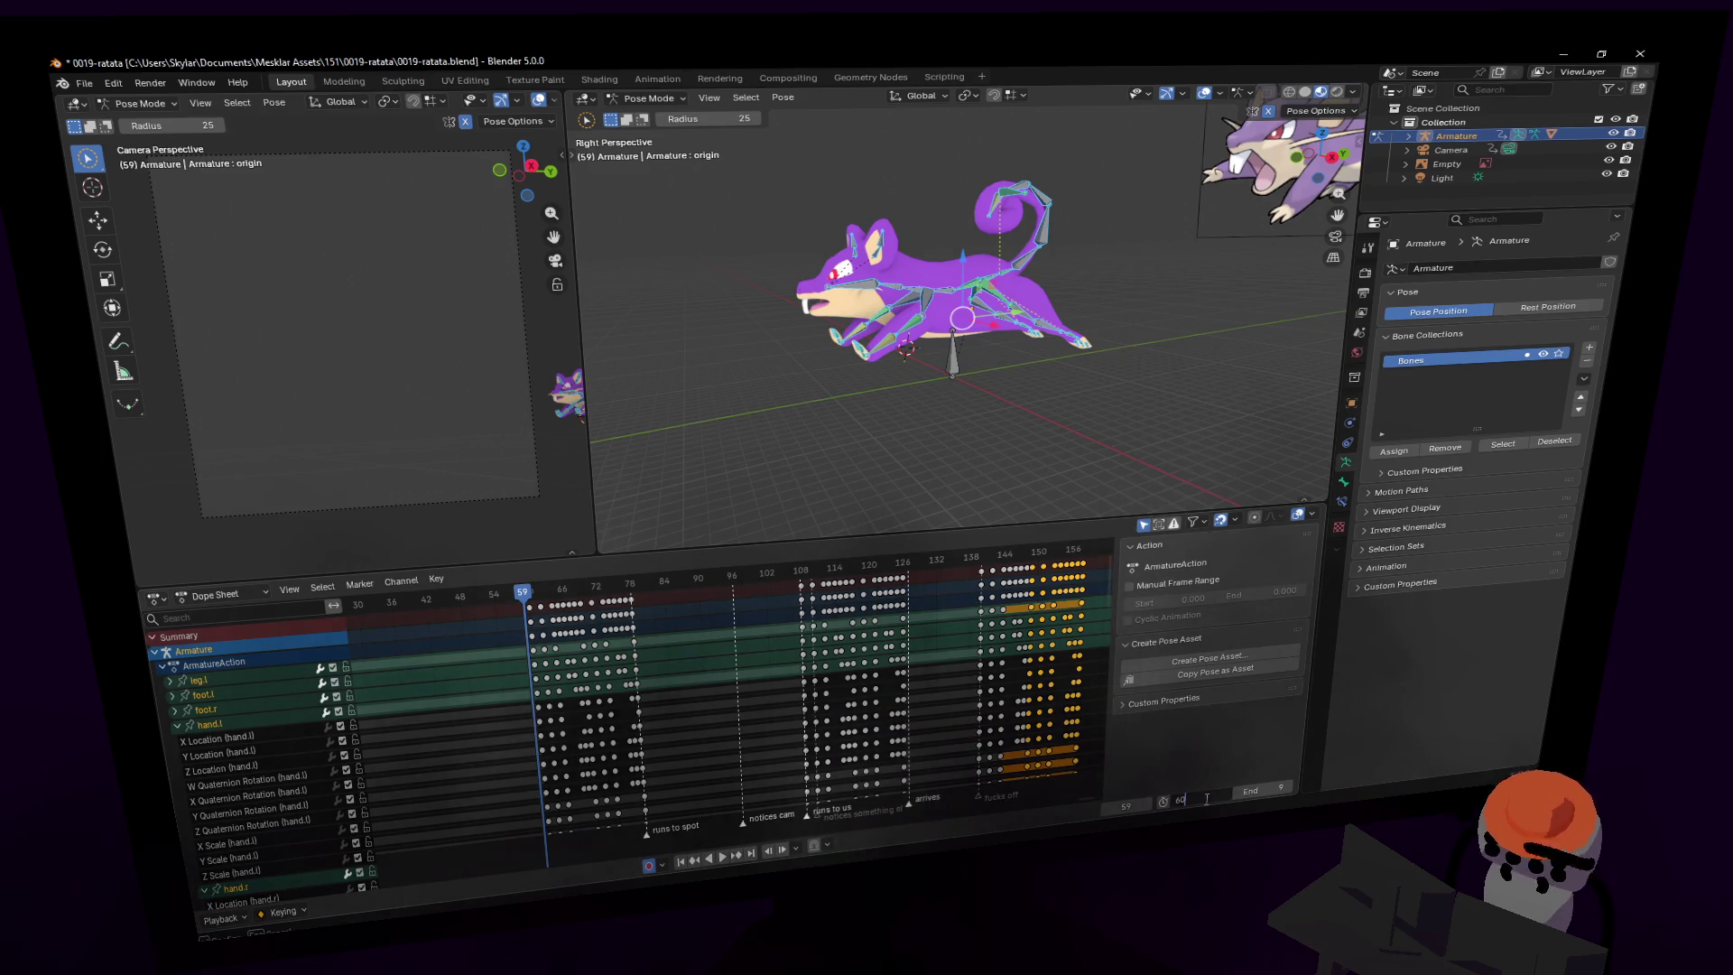
key(Return)
click(1259, 791)
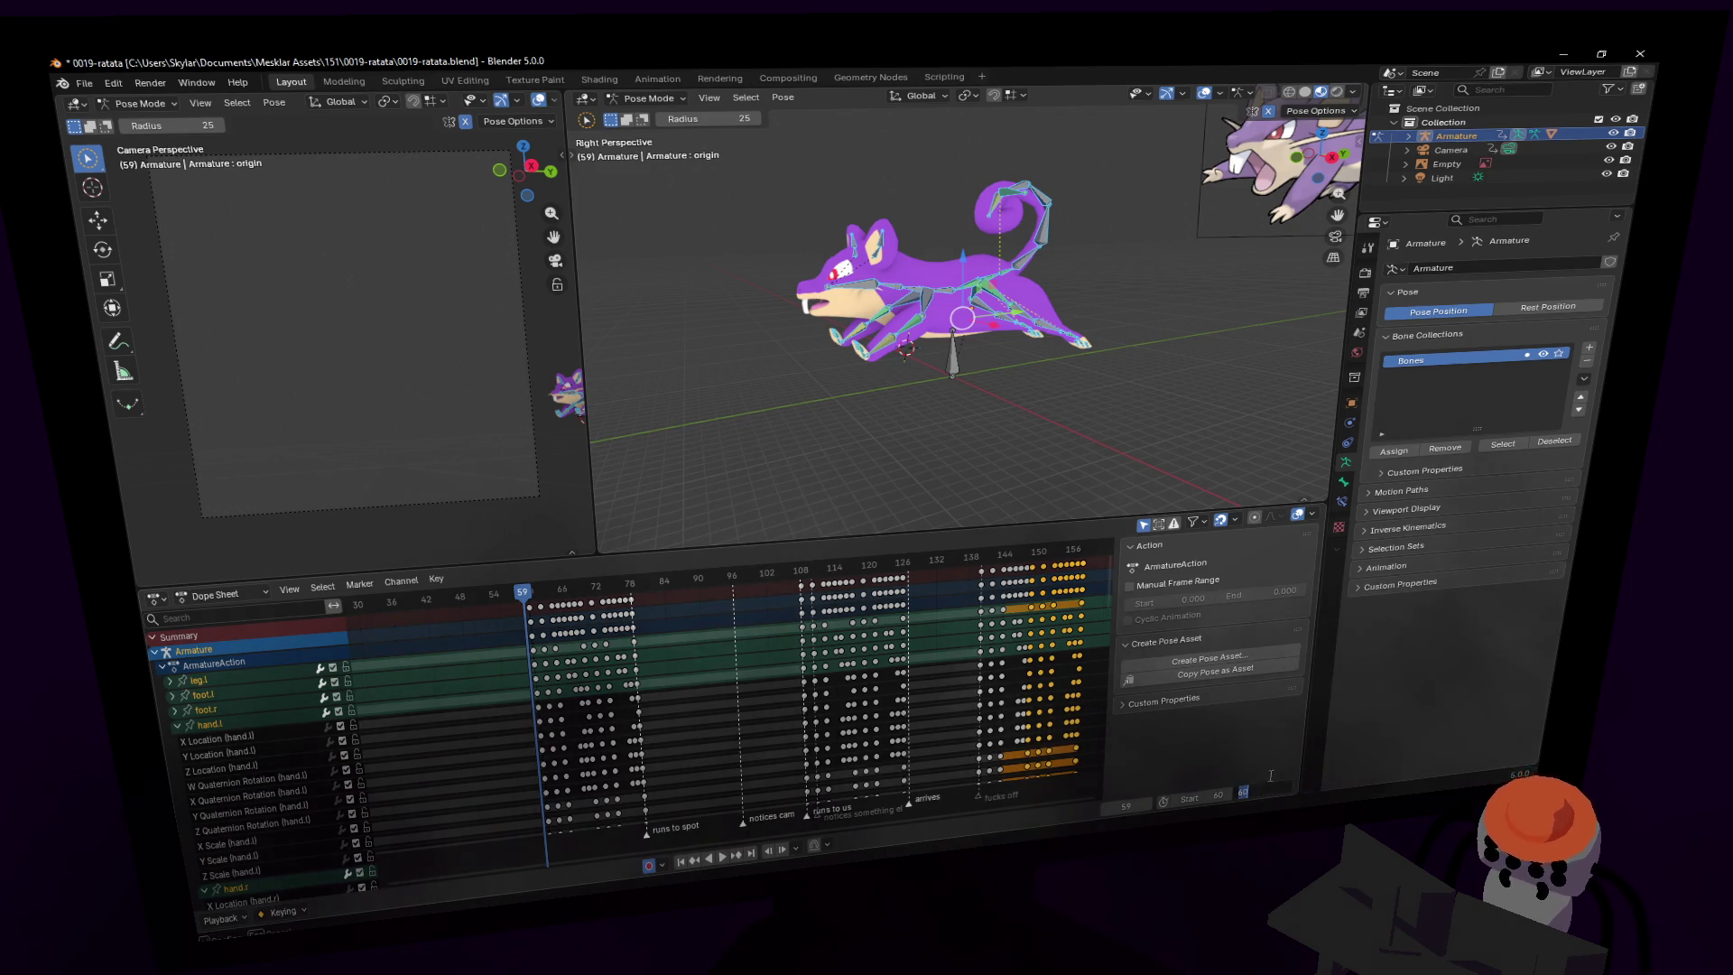
key(Return)
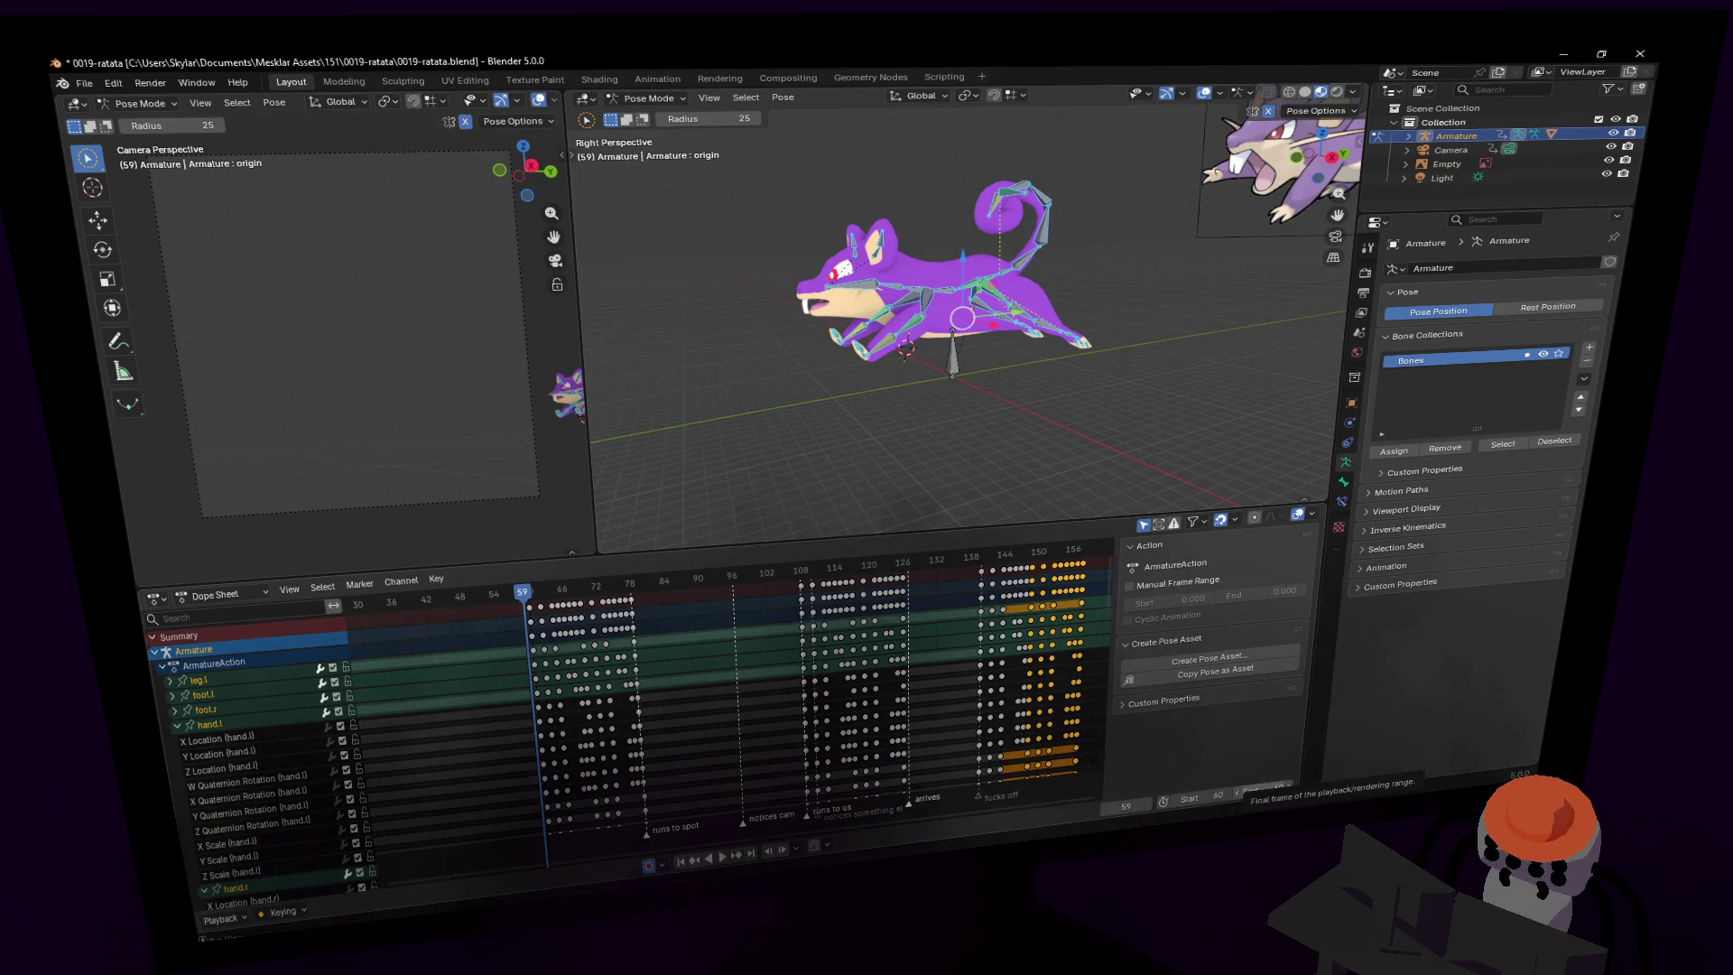
click(1264, 788)
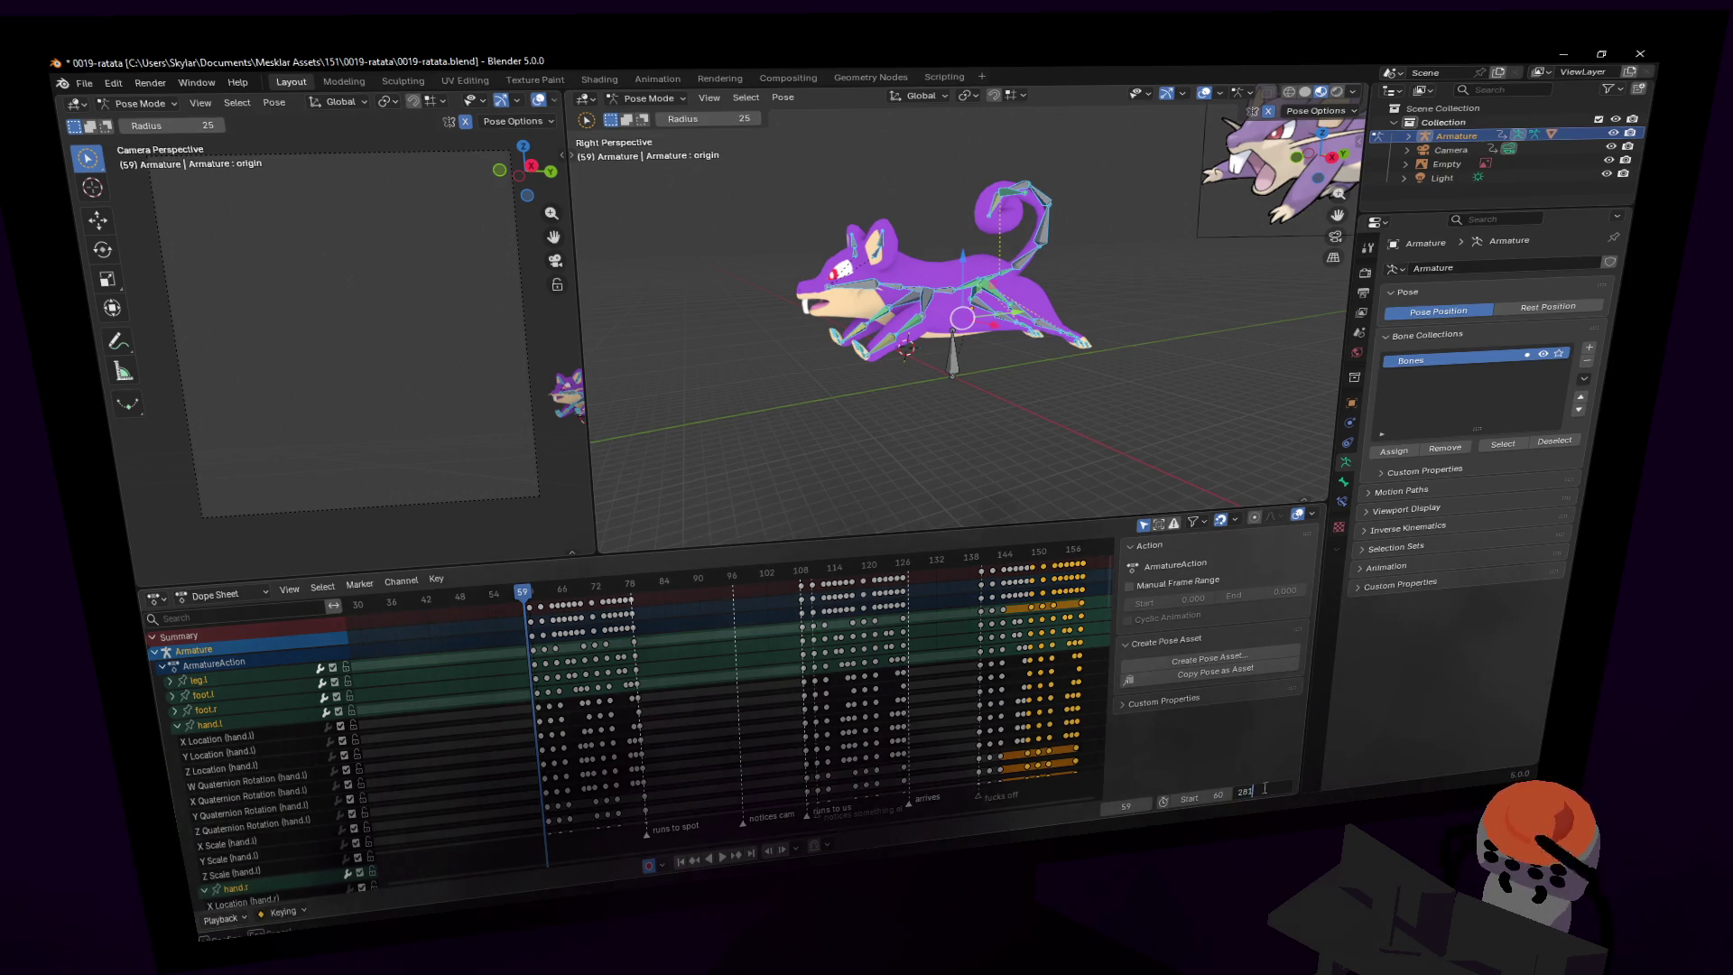
key(Return)
mouse_move(1038, 722)
middle_down()
mouse_move(705, 712)
mouse_move(582, 810)
middle_up()
mouse_move(749, 692)
middle_down()
mouse_move(545, 726)
mouse_move(952, 752)
middle_up()
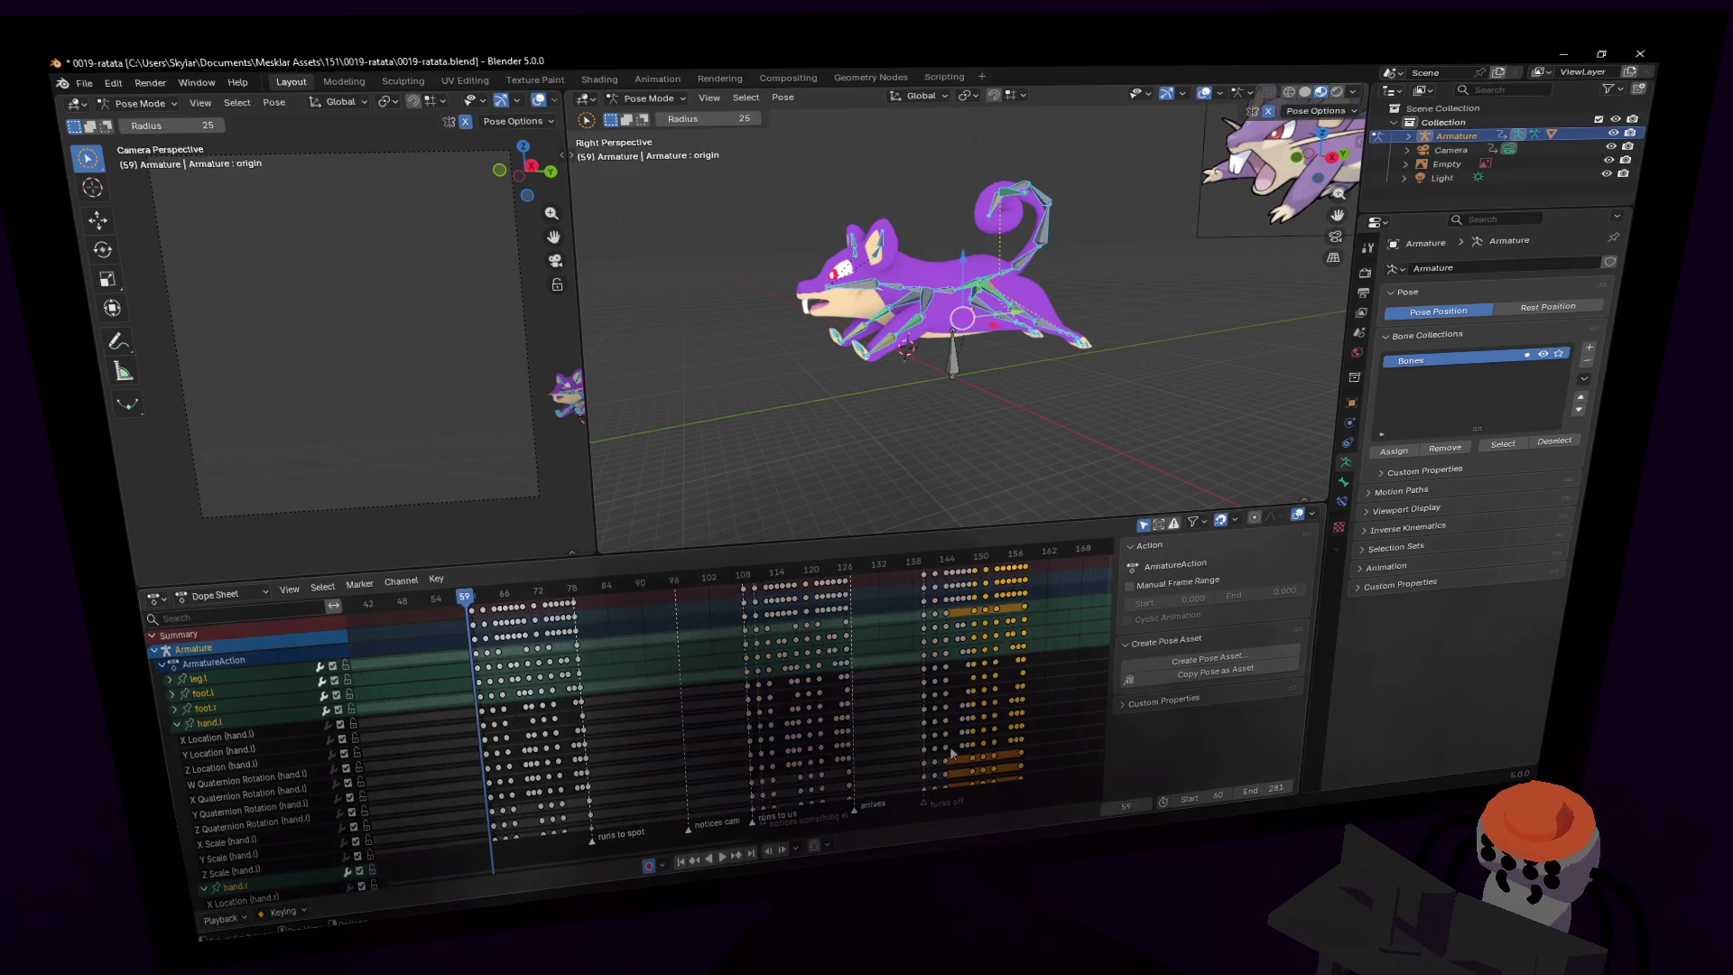
- Pull the animation's end frame back to 163
ctrl+scroll(935, 739, down, 1)
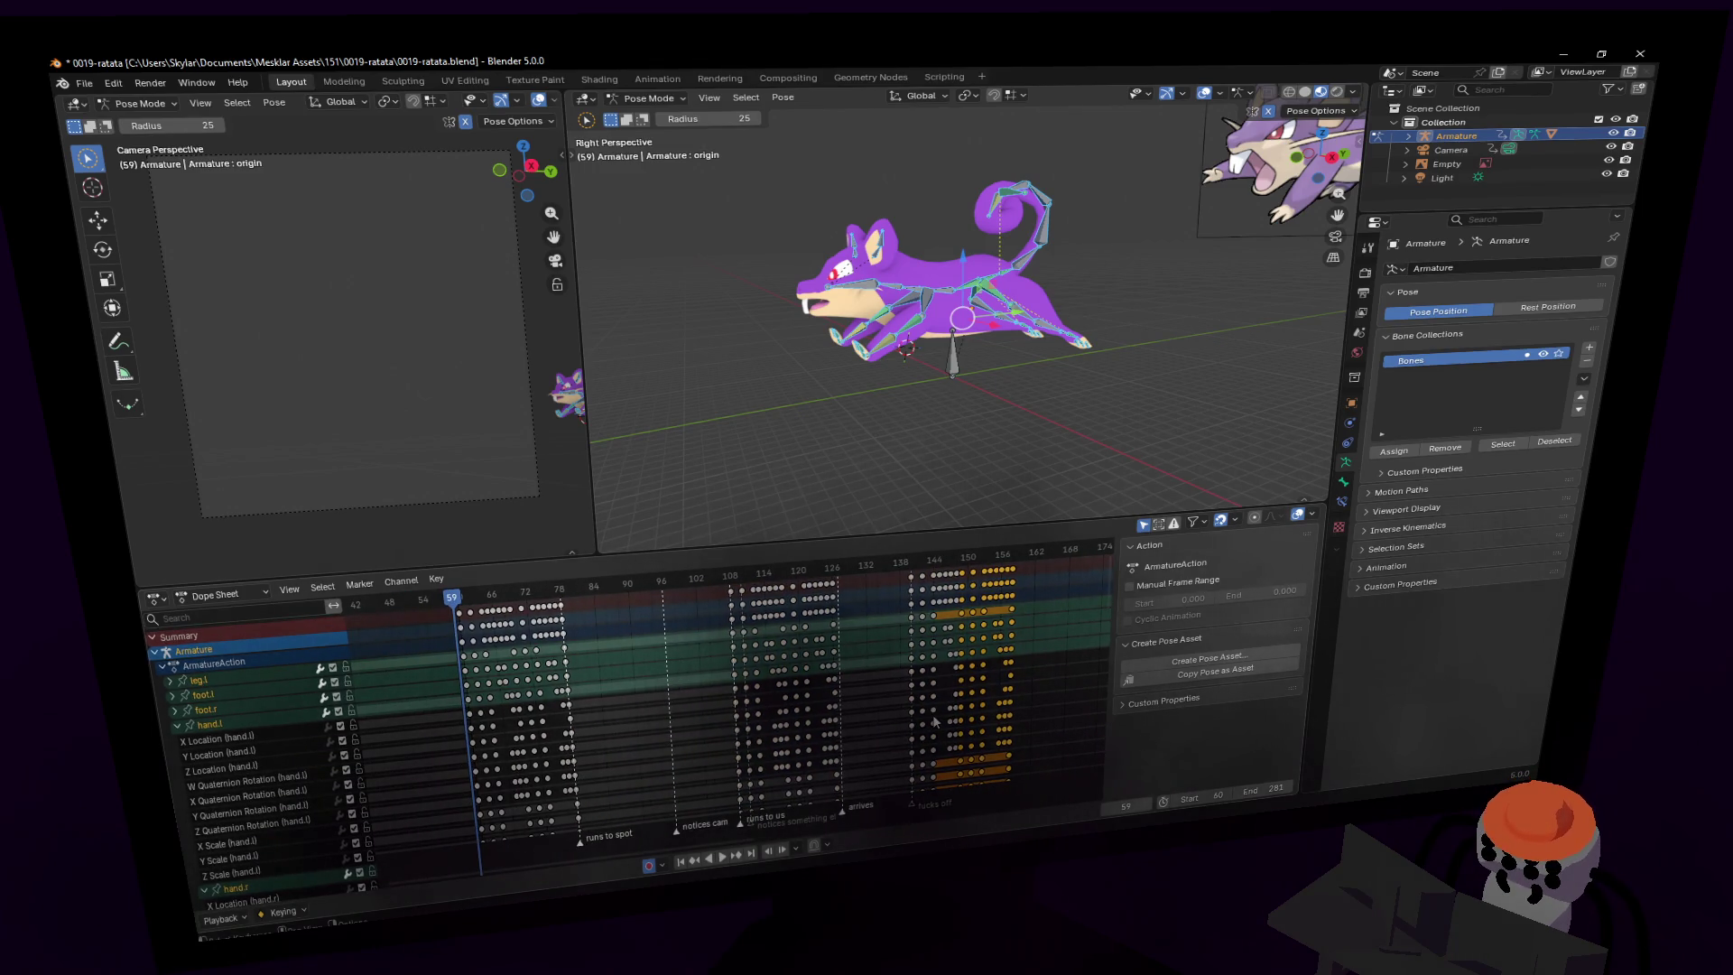
ctrl+scroll(963, 711, down, 6)
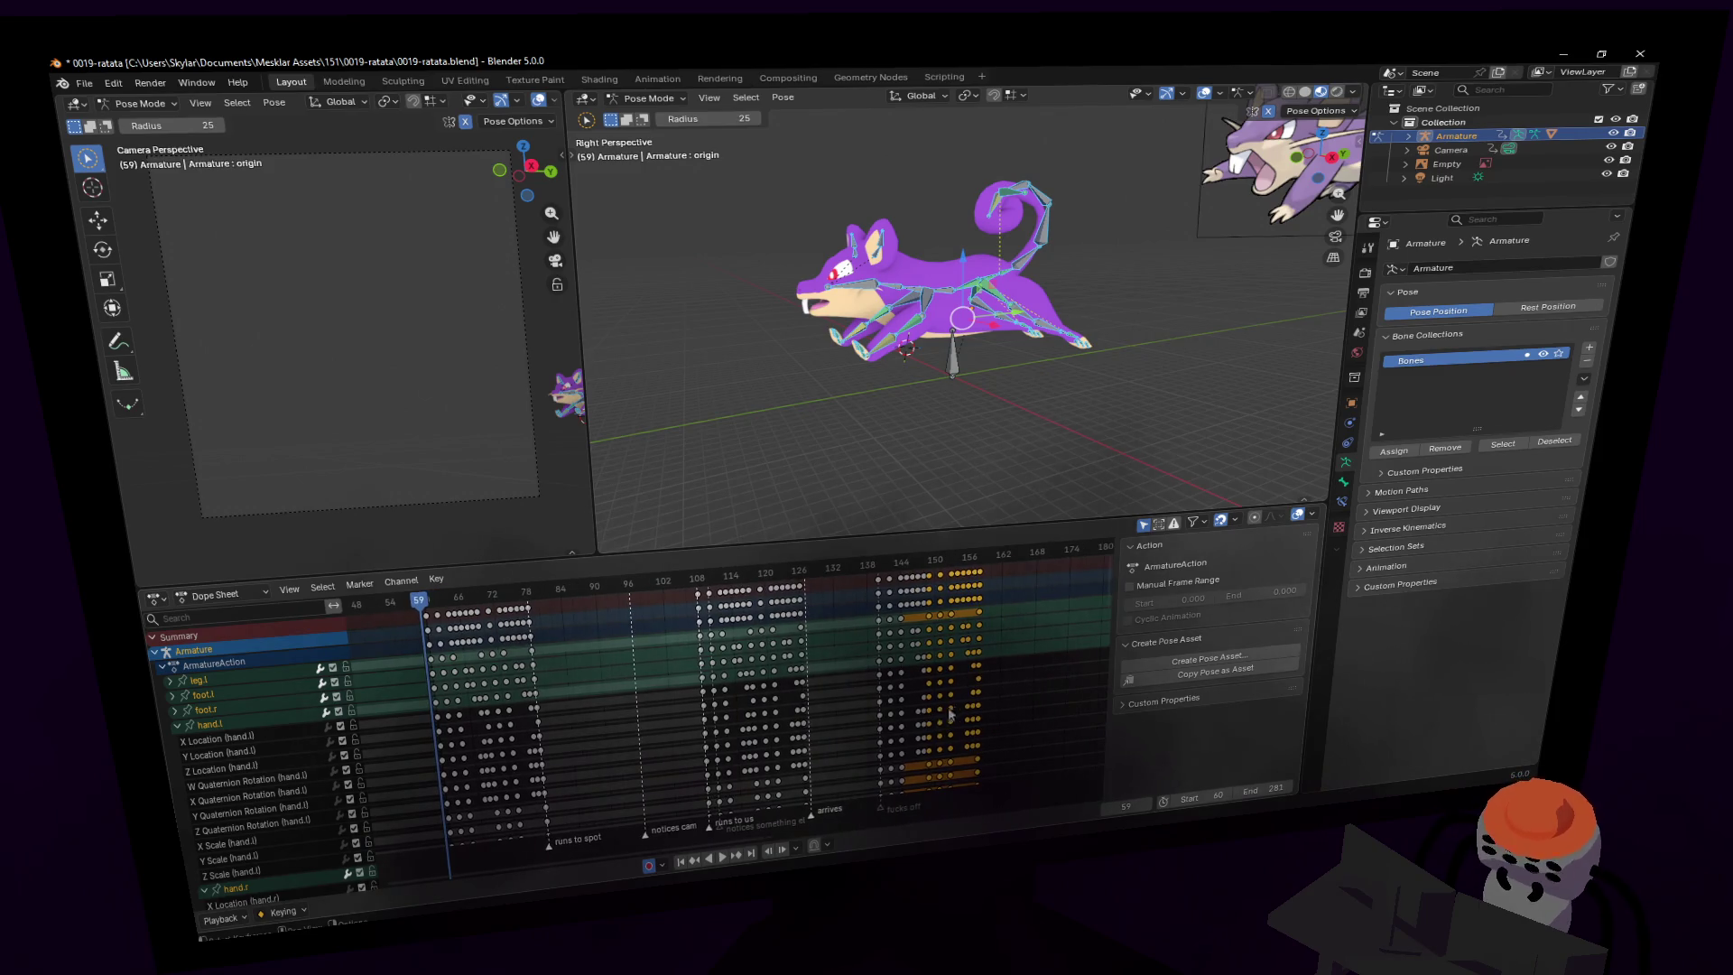
middle_drag(909, 725, 706, 765)
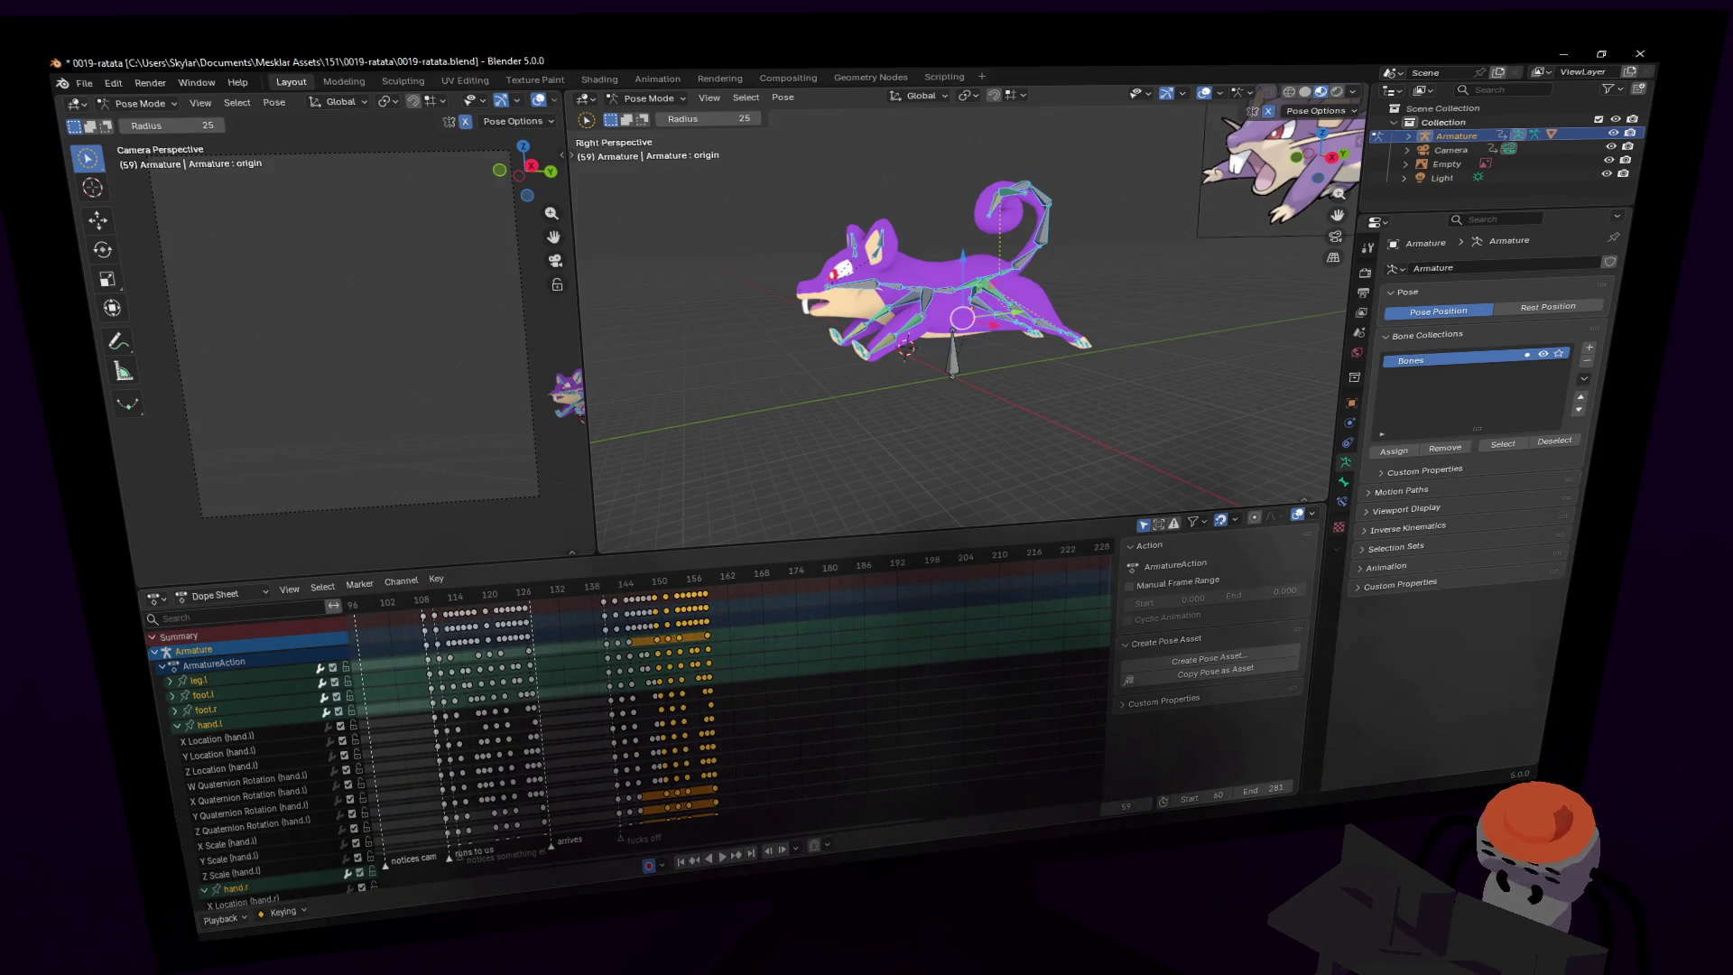
drag(1268, 791, 1164, 792)
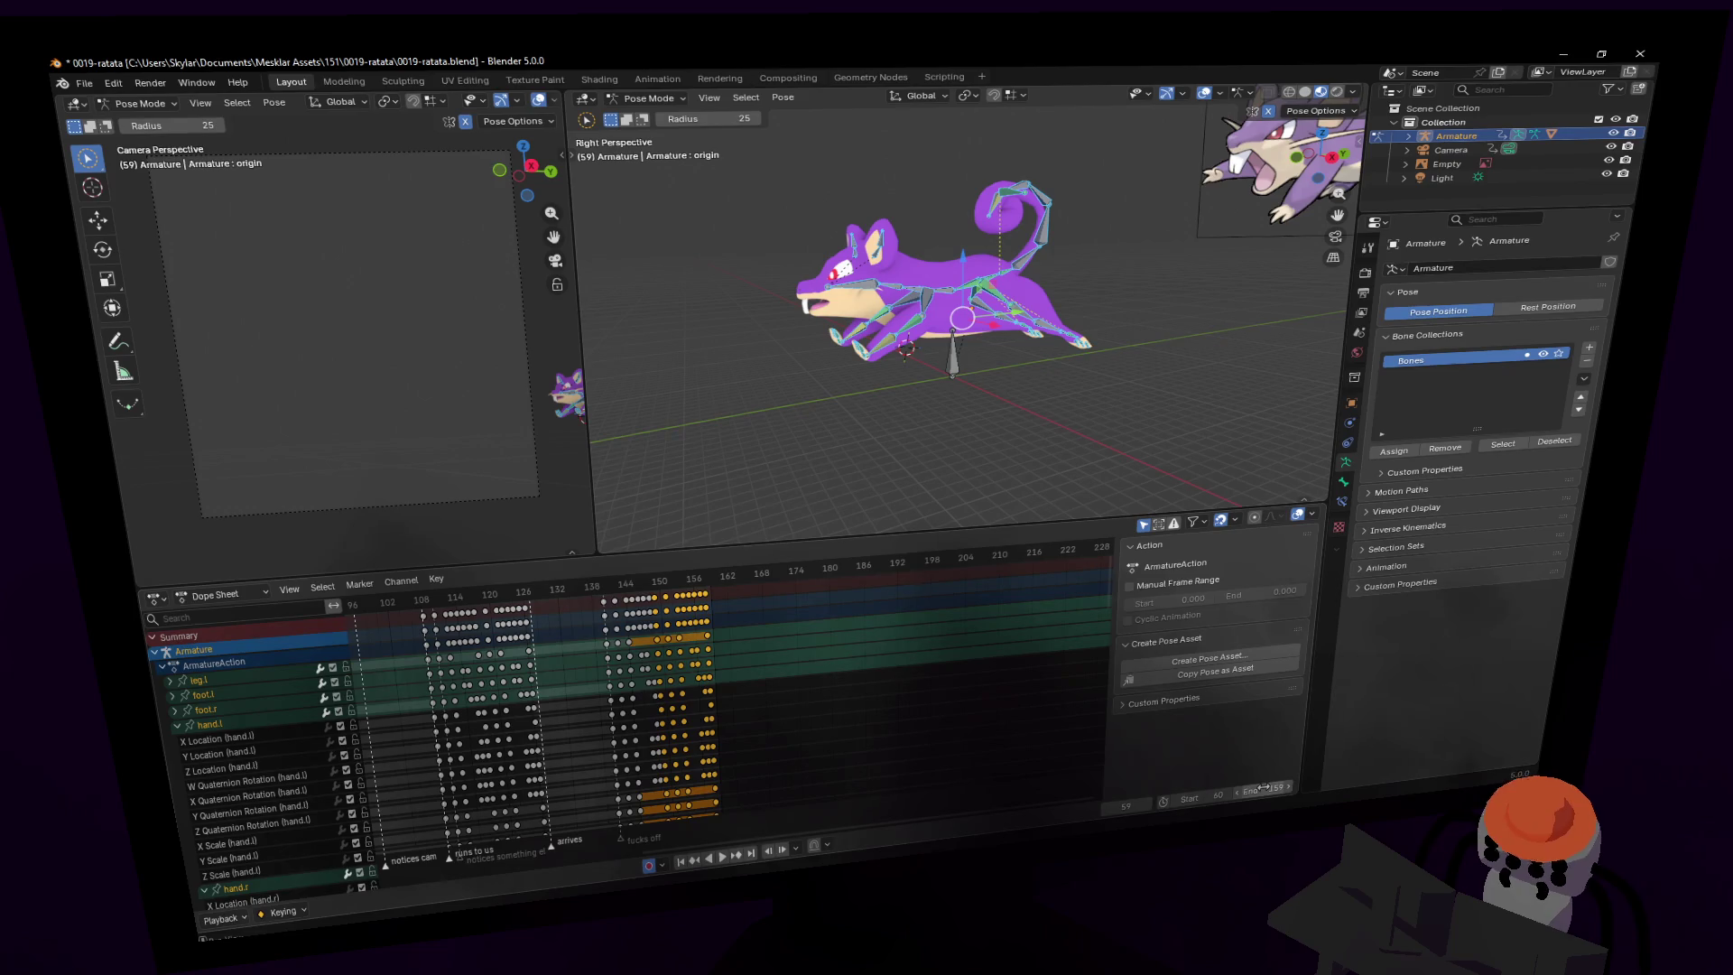
- Replay the run from the start, stop at frame 78, and begin walk navigation
middle_drag(621, 653, 783, 653)
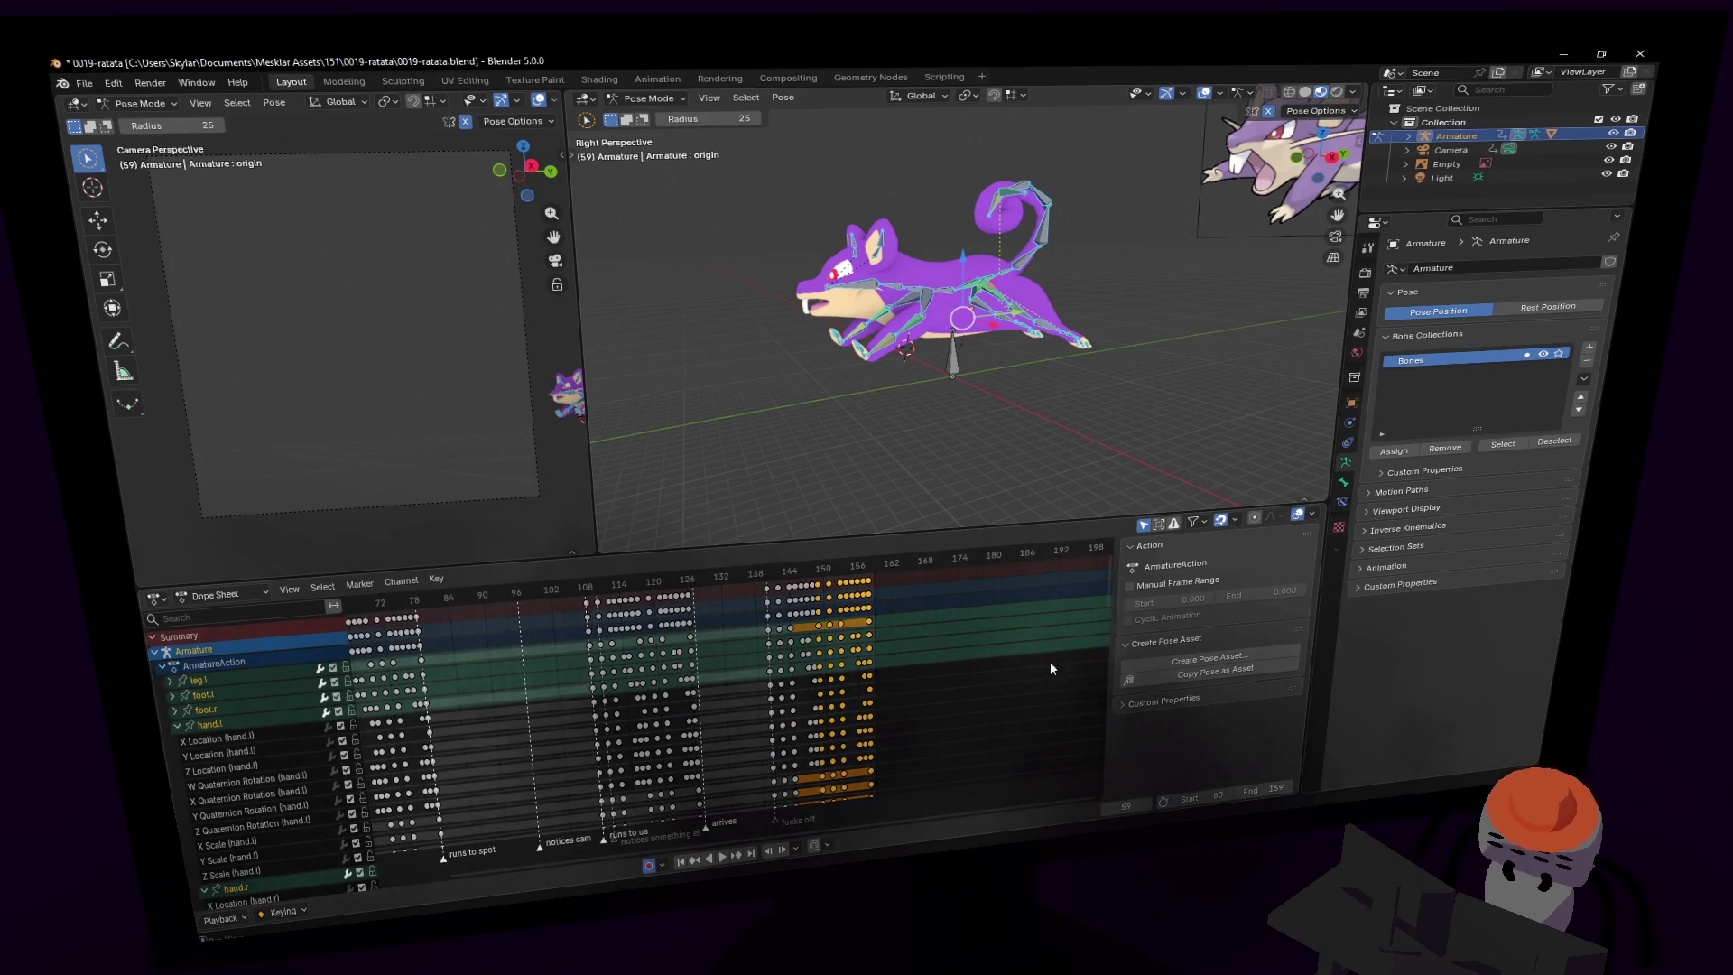
middle_drag(1050, 668, 1310, 668)
key(space)
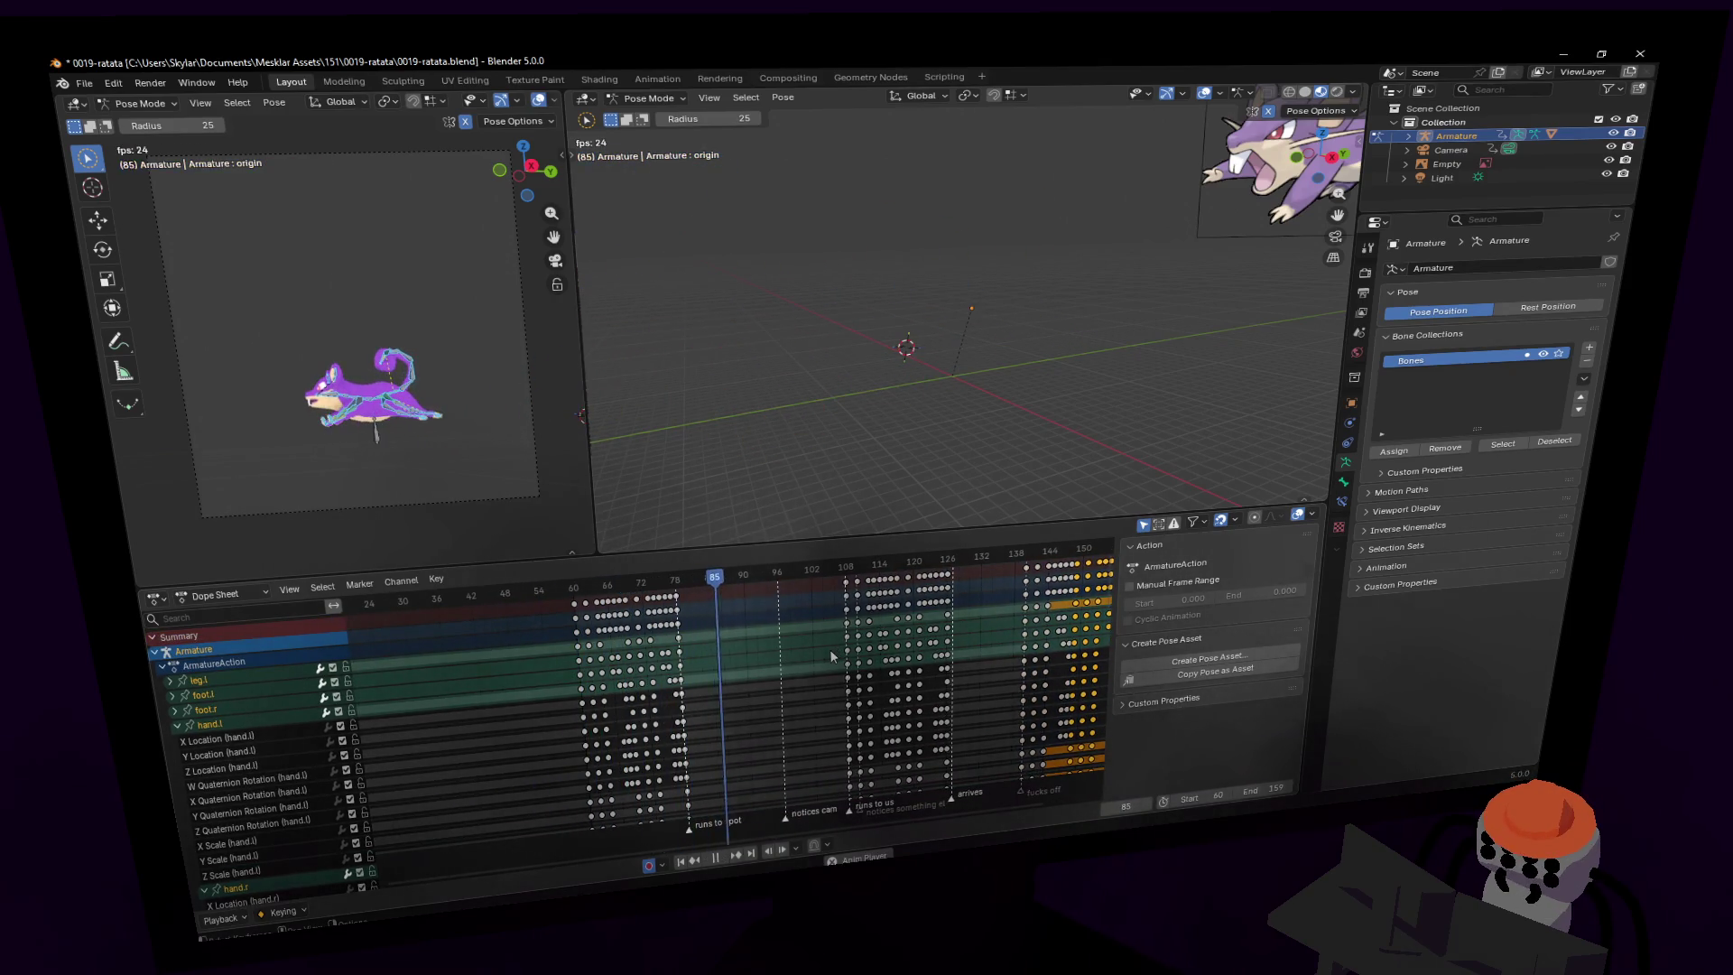
key(space)
drag(658, 584, 681, 585)
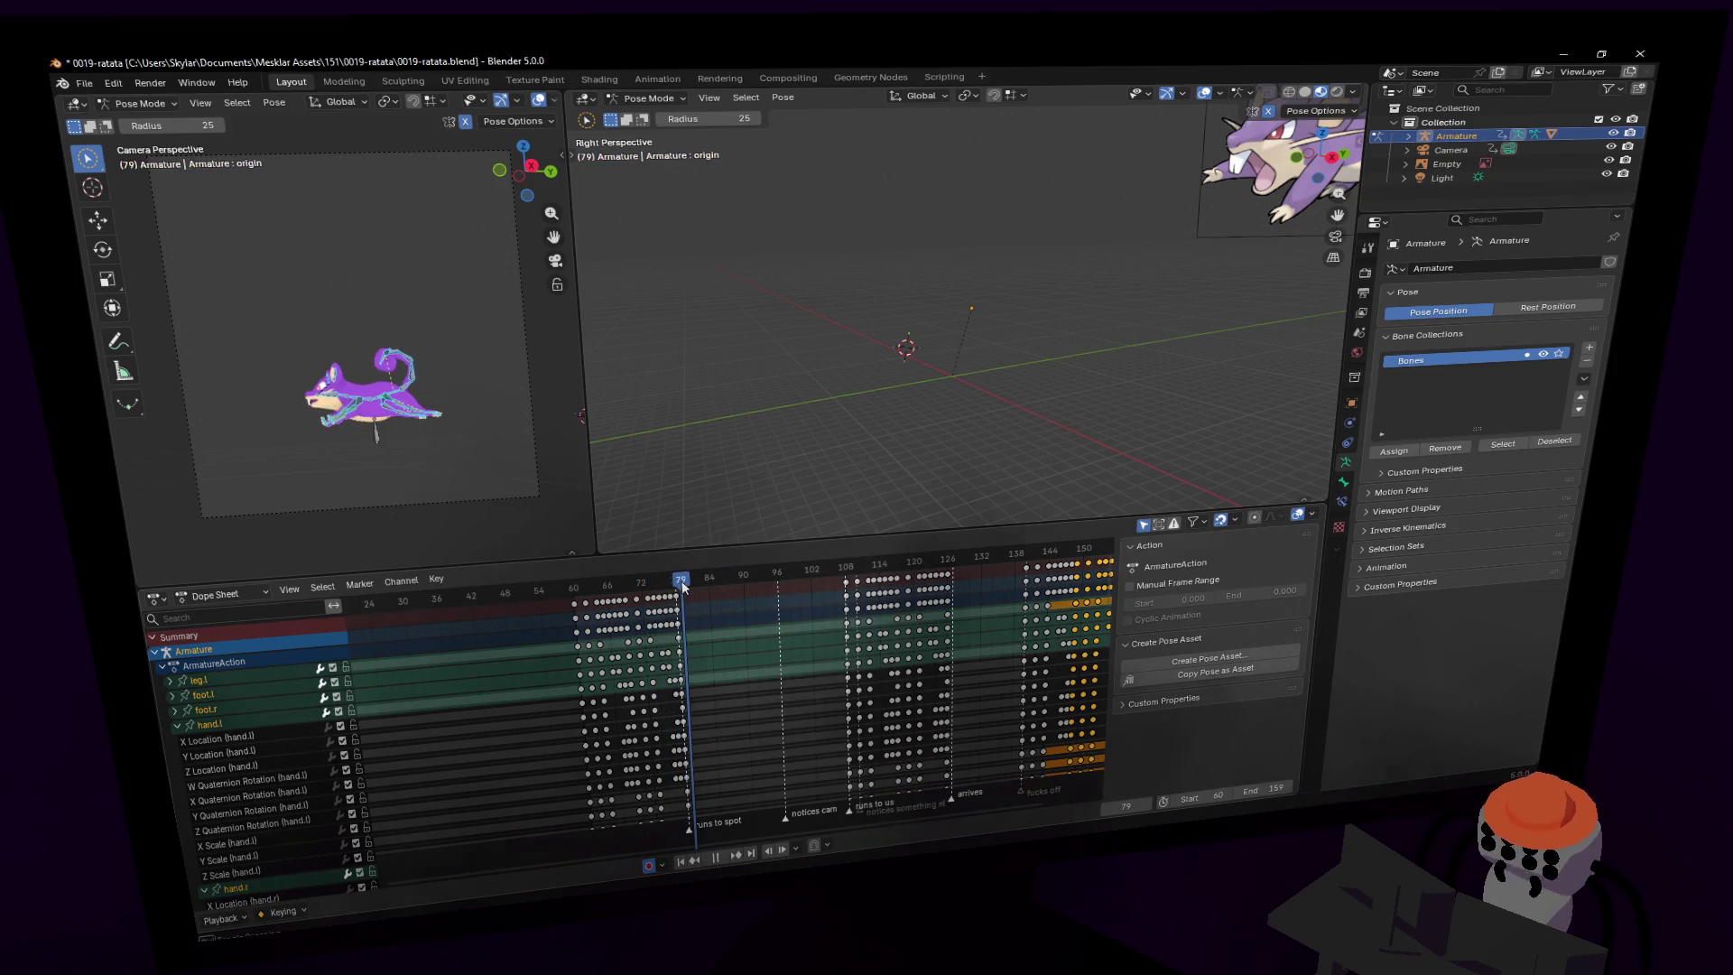
key(shift+grave)
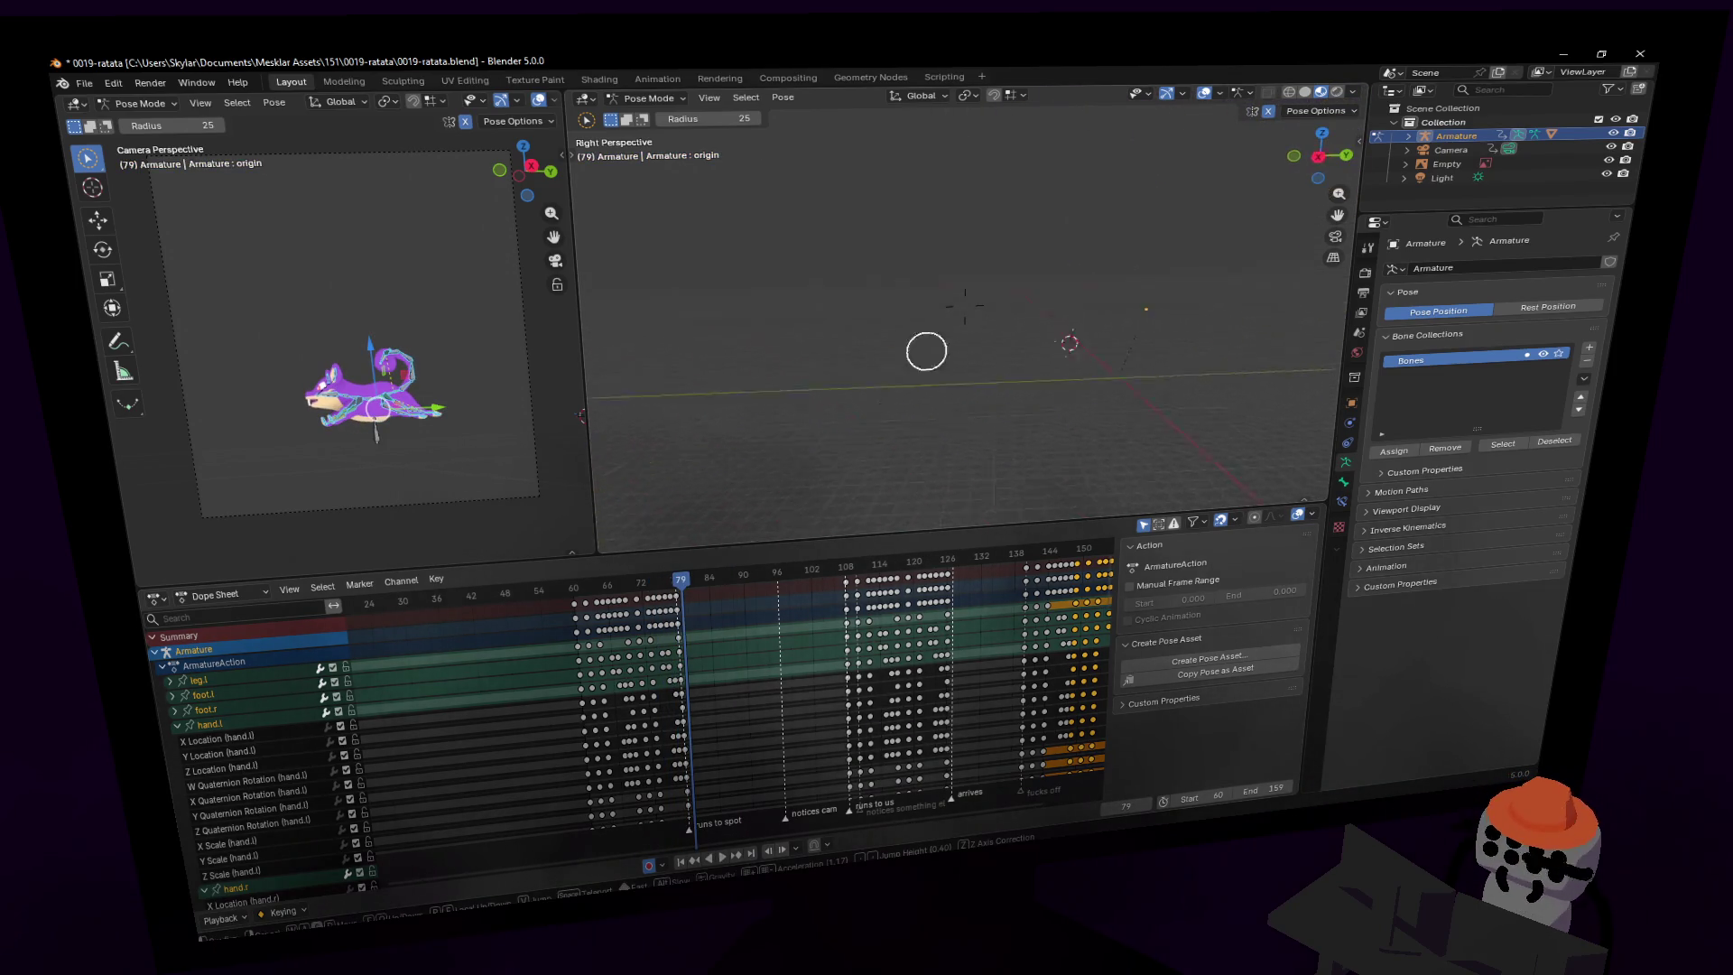
- Walk the view in close to the rat and step to frame 81
mouse_move(996, 351)
key(w)
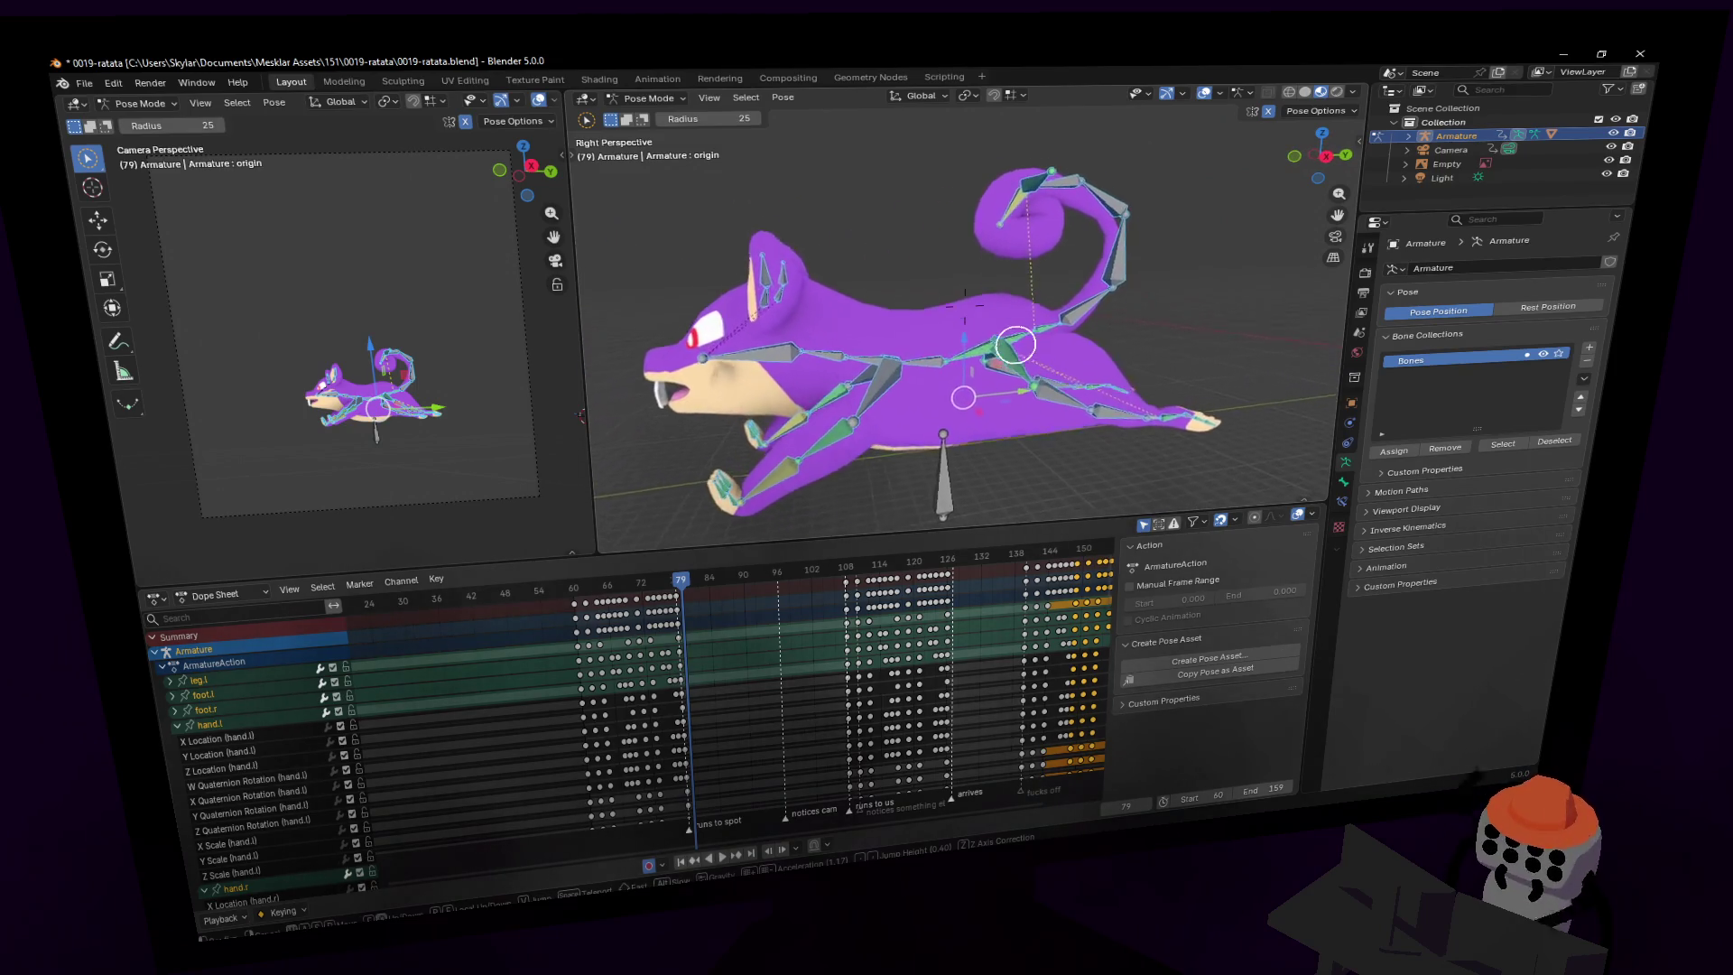
click(1084, 370)
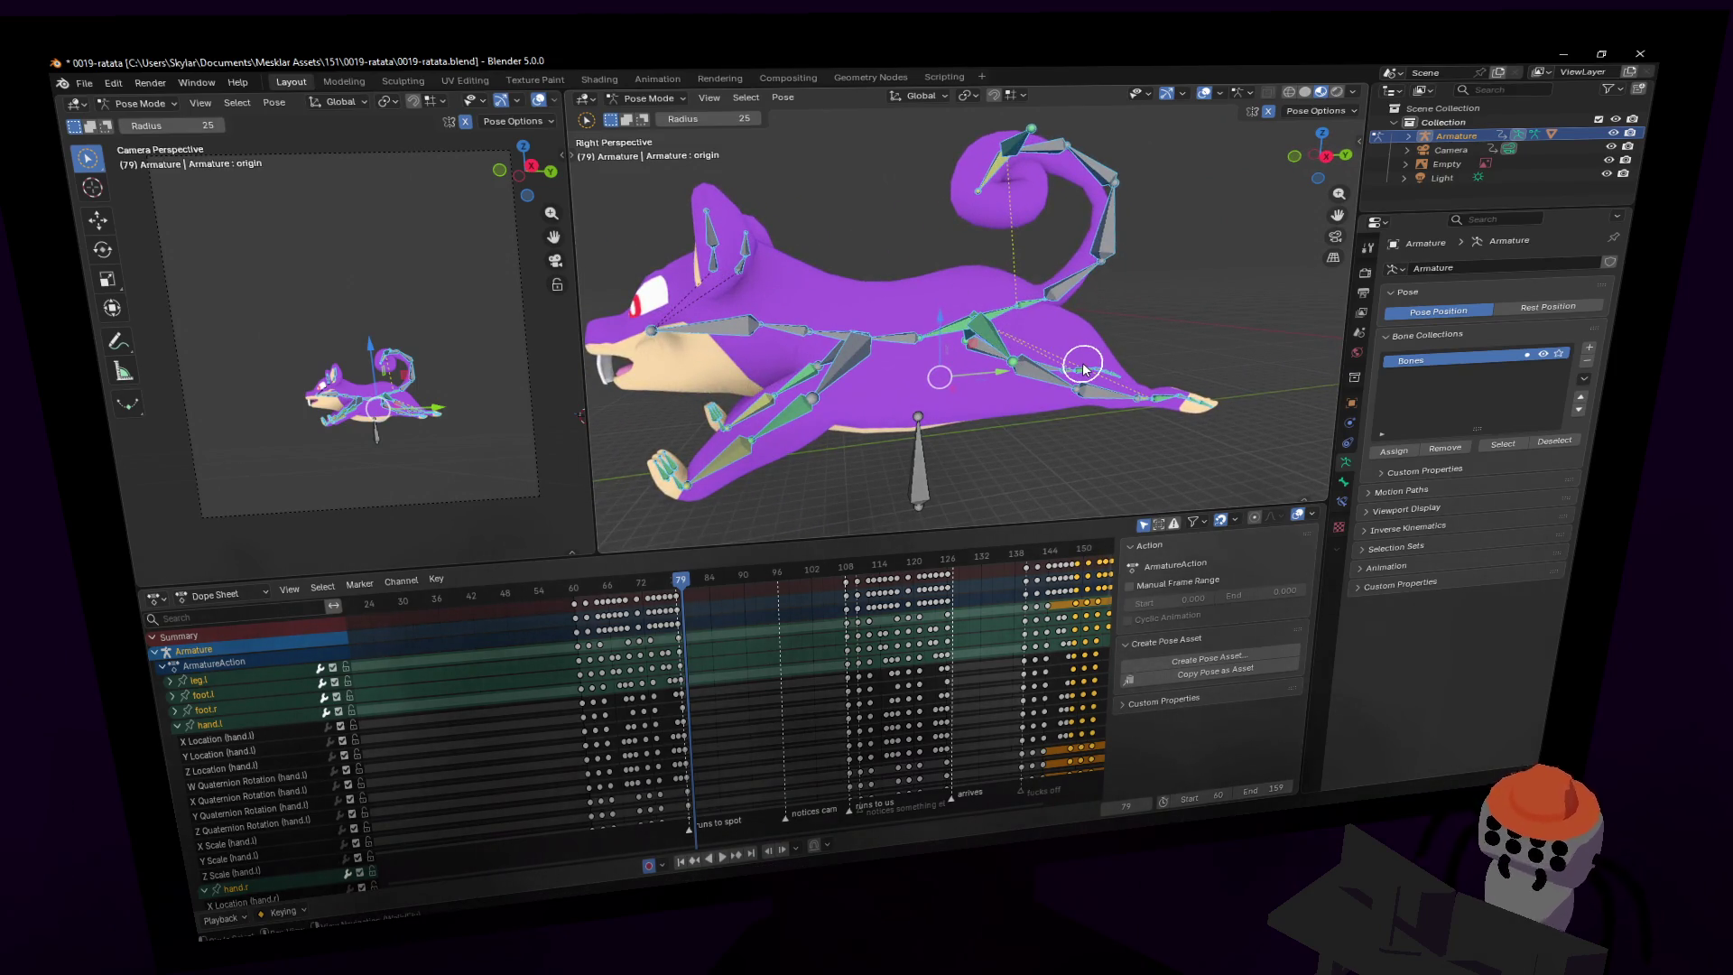
key(w)
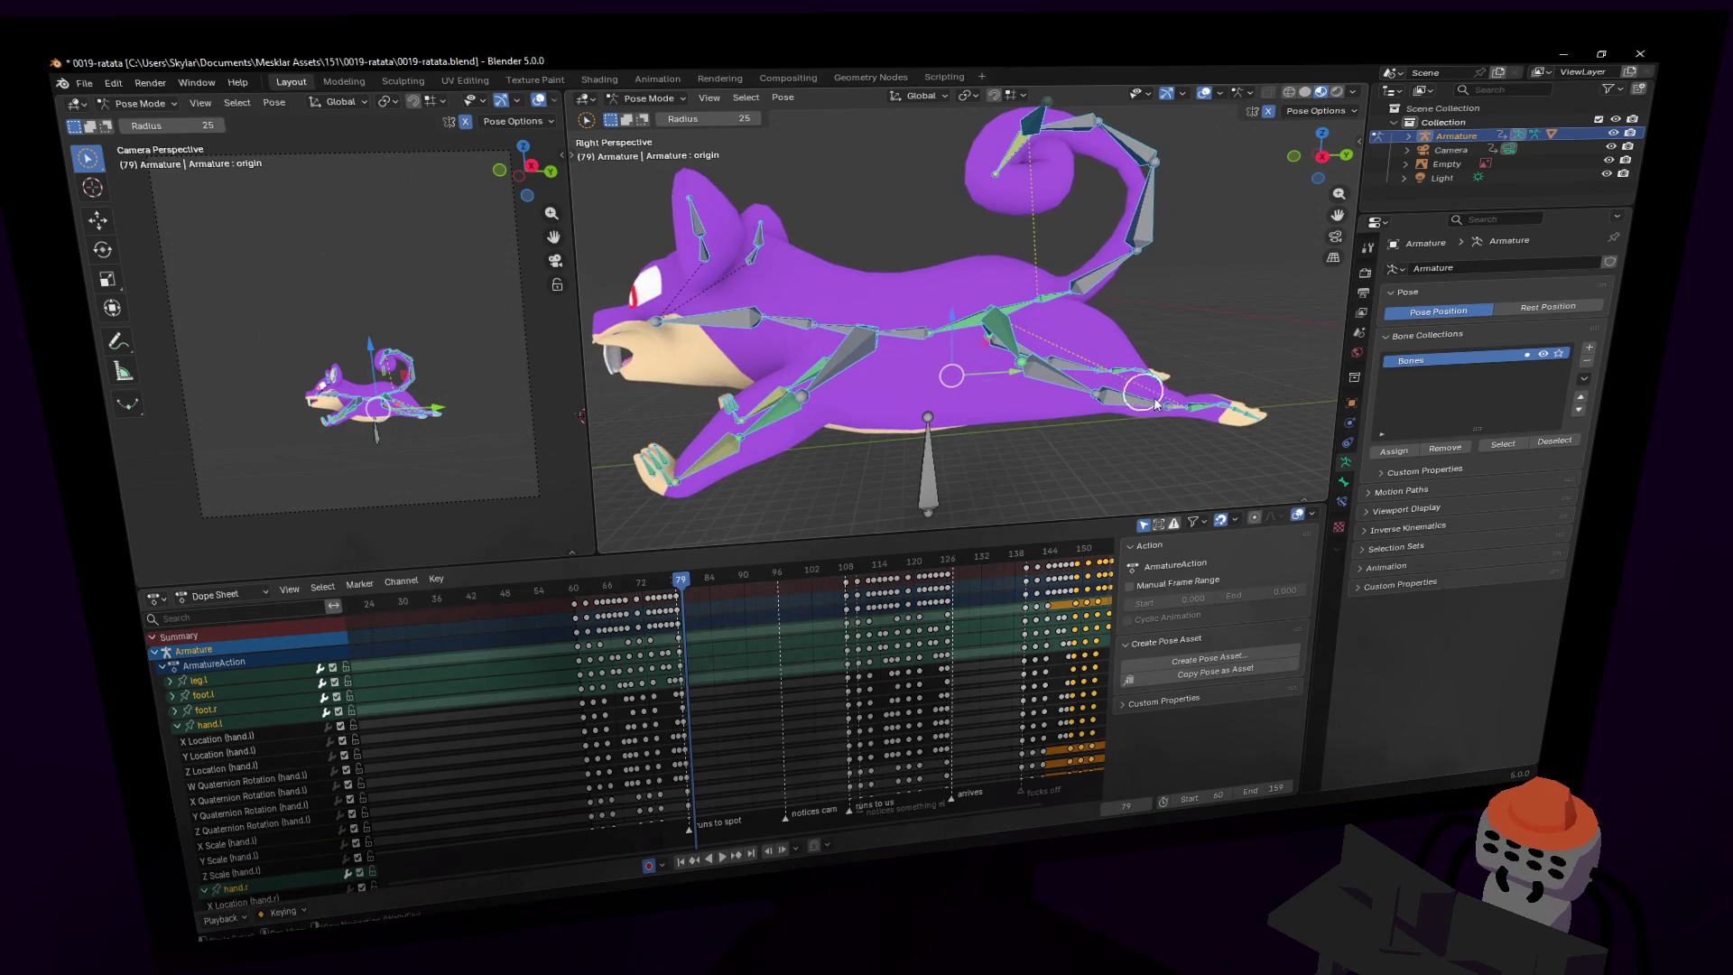
key(Right)
key(Right)
key(Right)
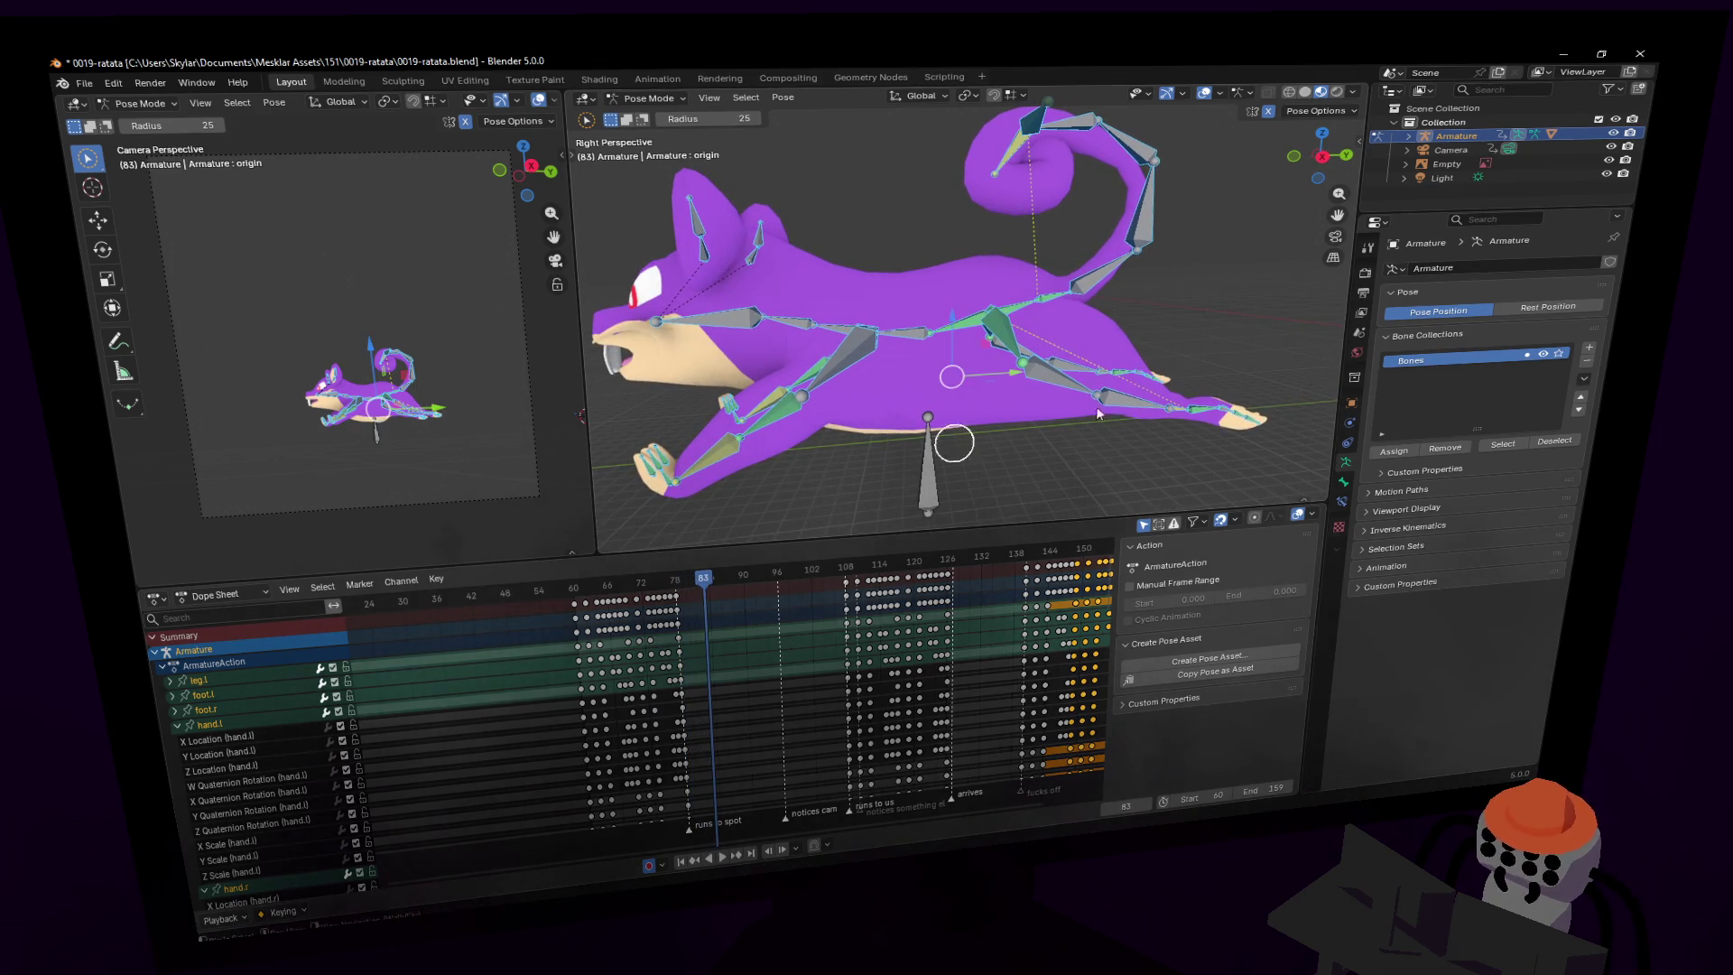
key(Left)
key(Left)
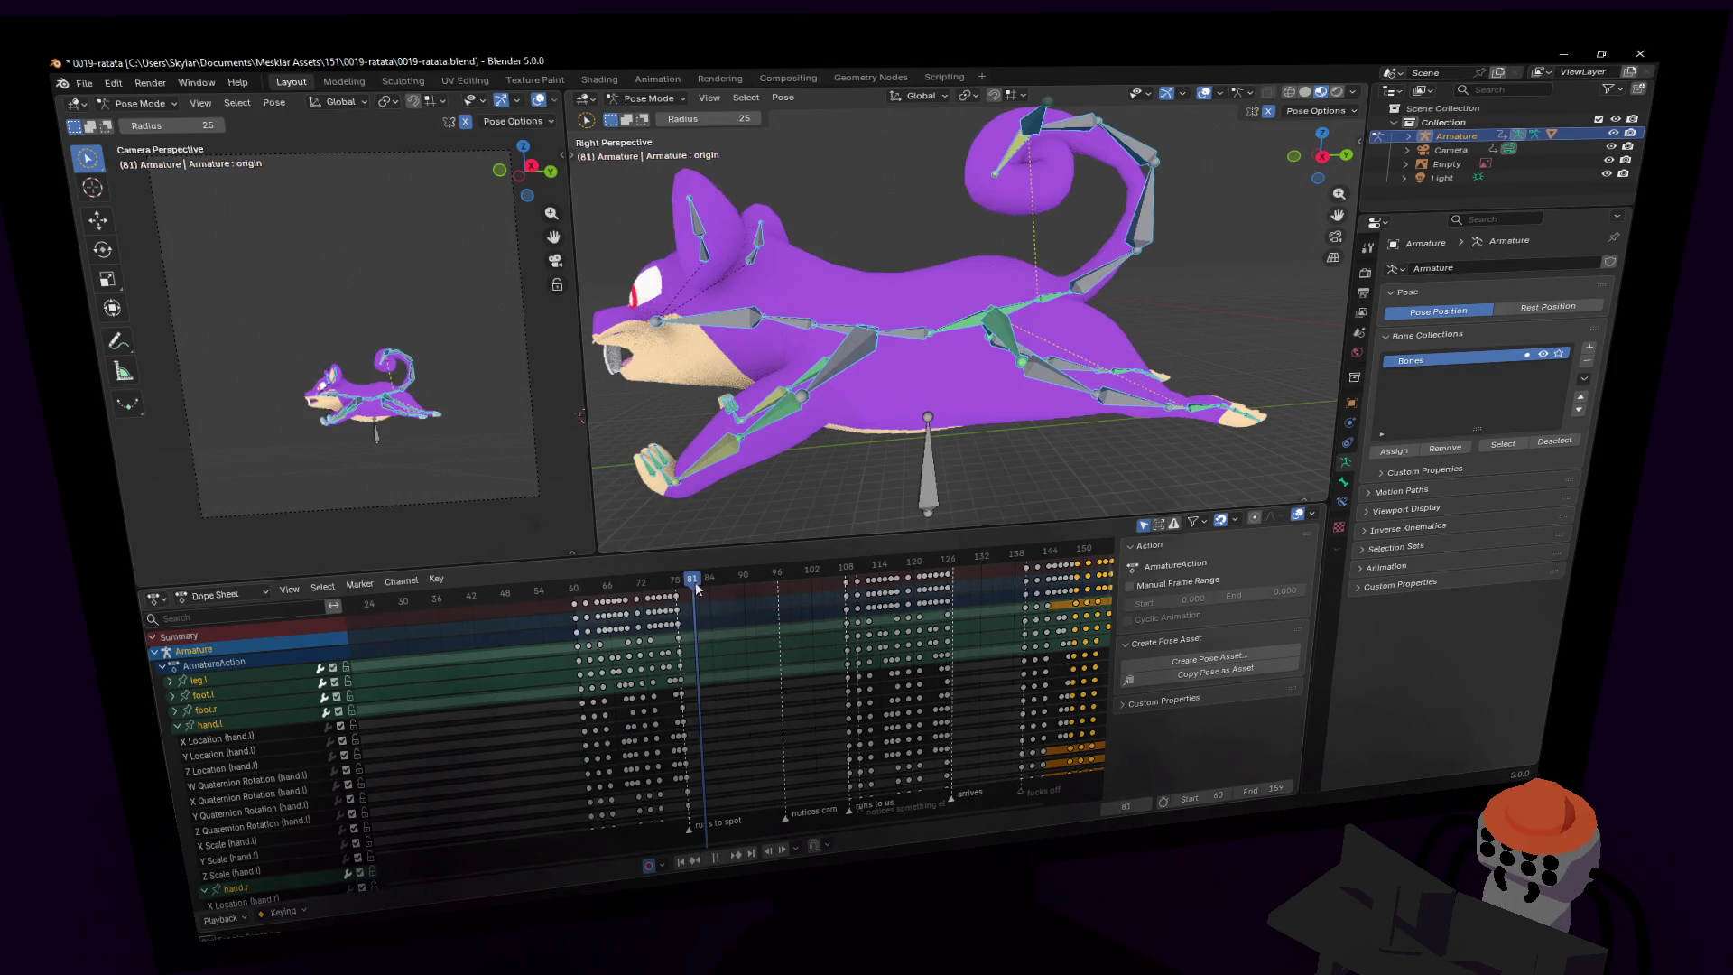
key(shift+grave)
key(q)
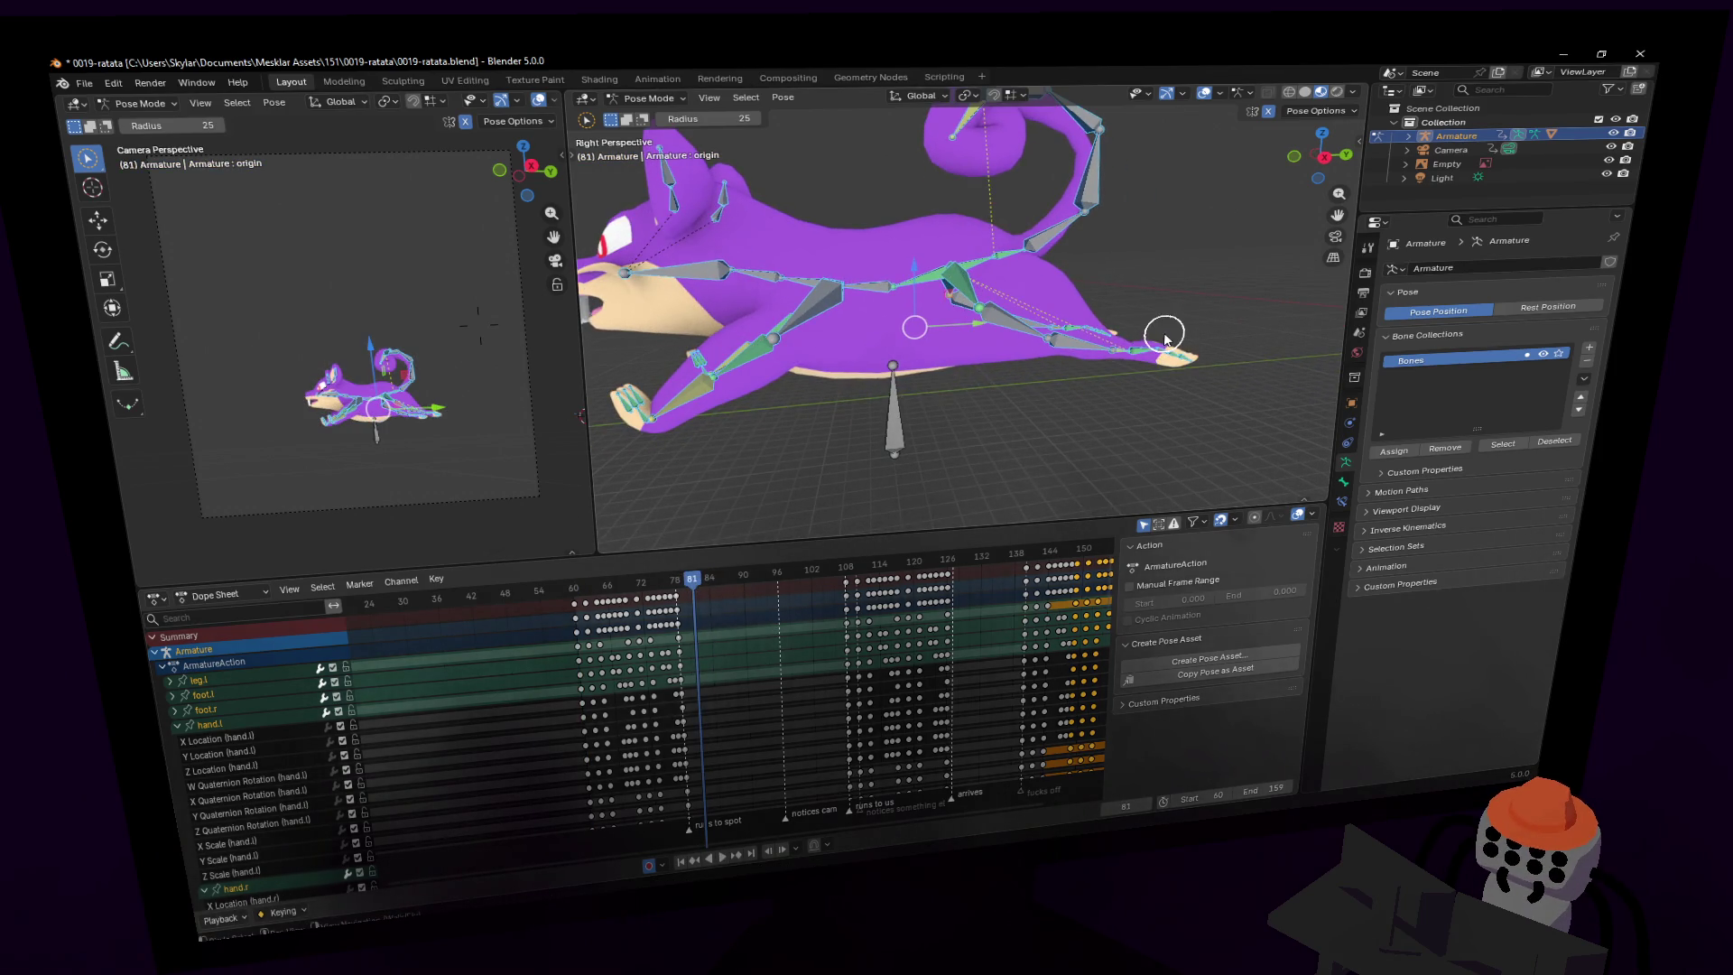
key(q)
key(Escape)
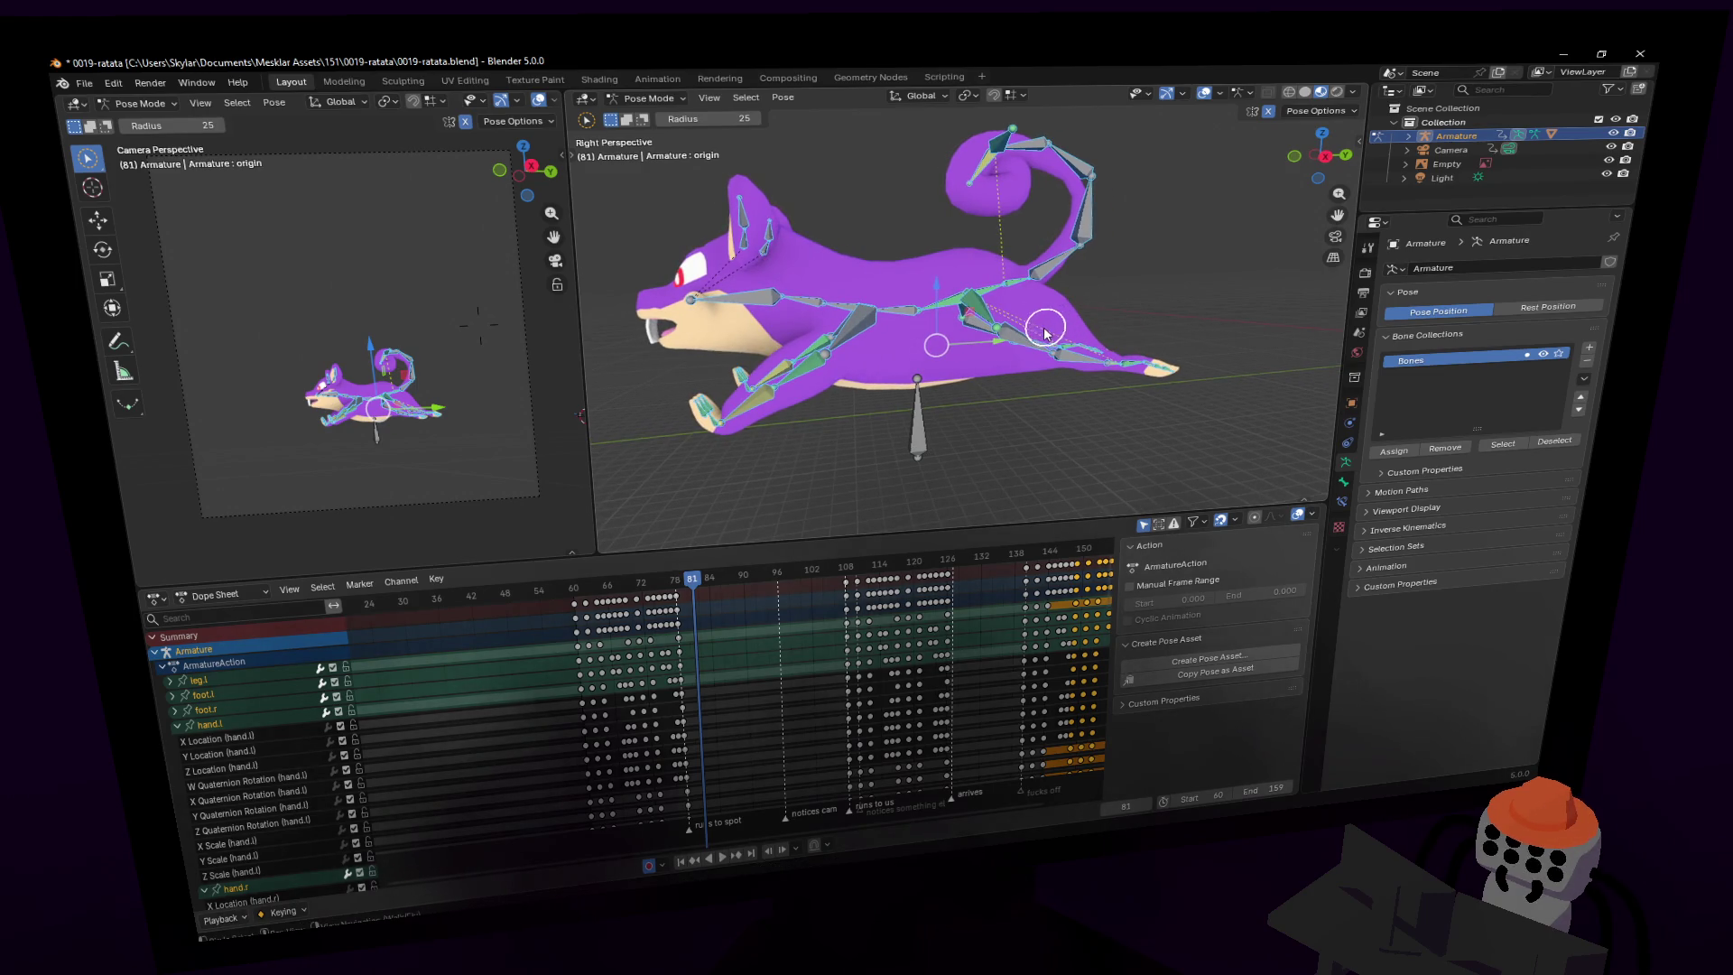
- Key the pose with the tail stretched straight out at frame 81, cancelling a Relax Pose
key(ctrl+v)
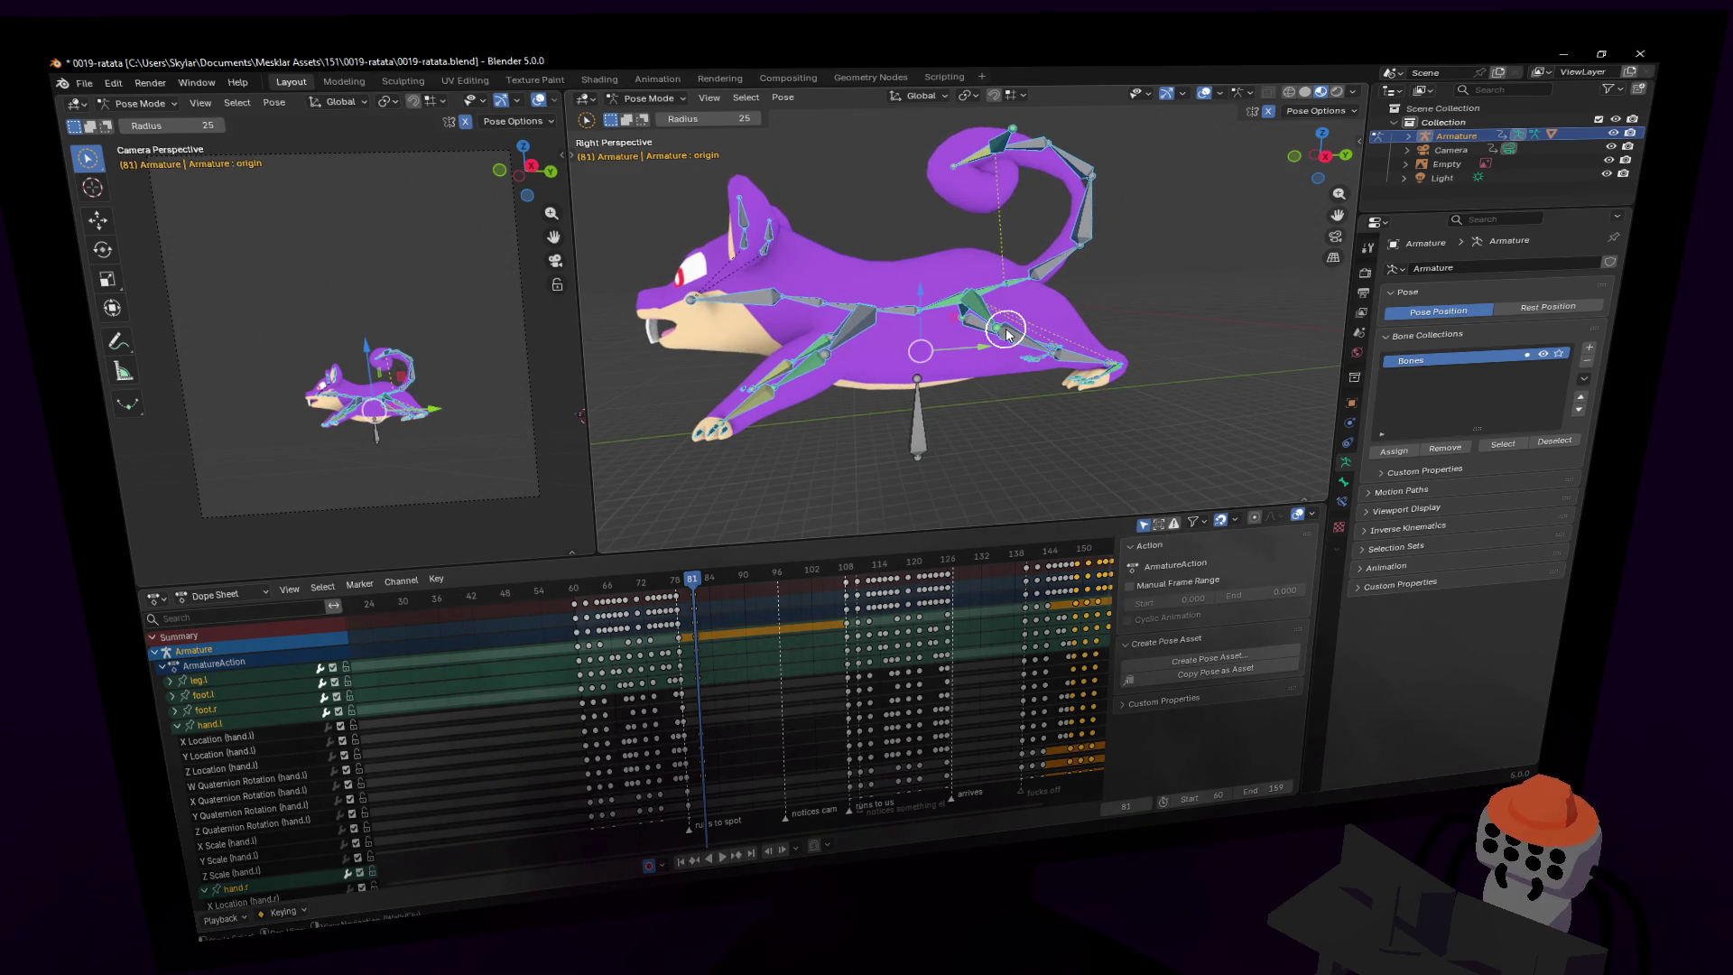
key(ctrl+z)
key(ctrl+z)
key(ctrl+z)
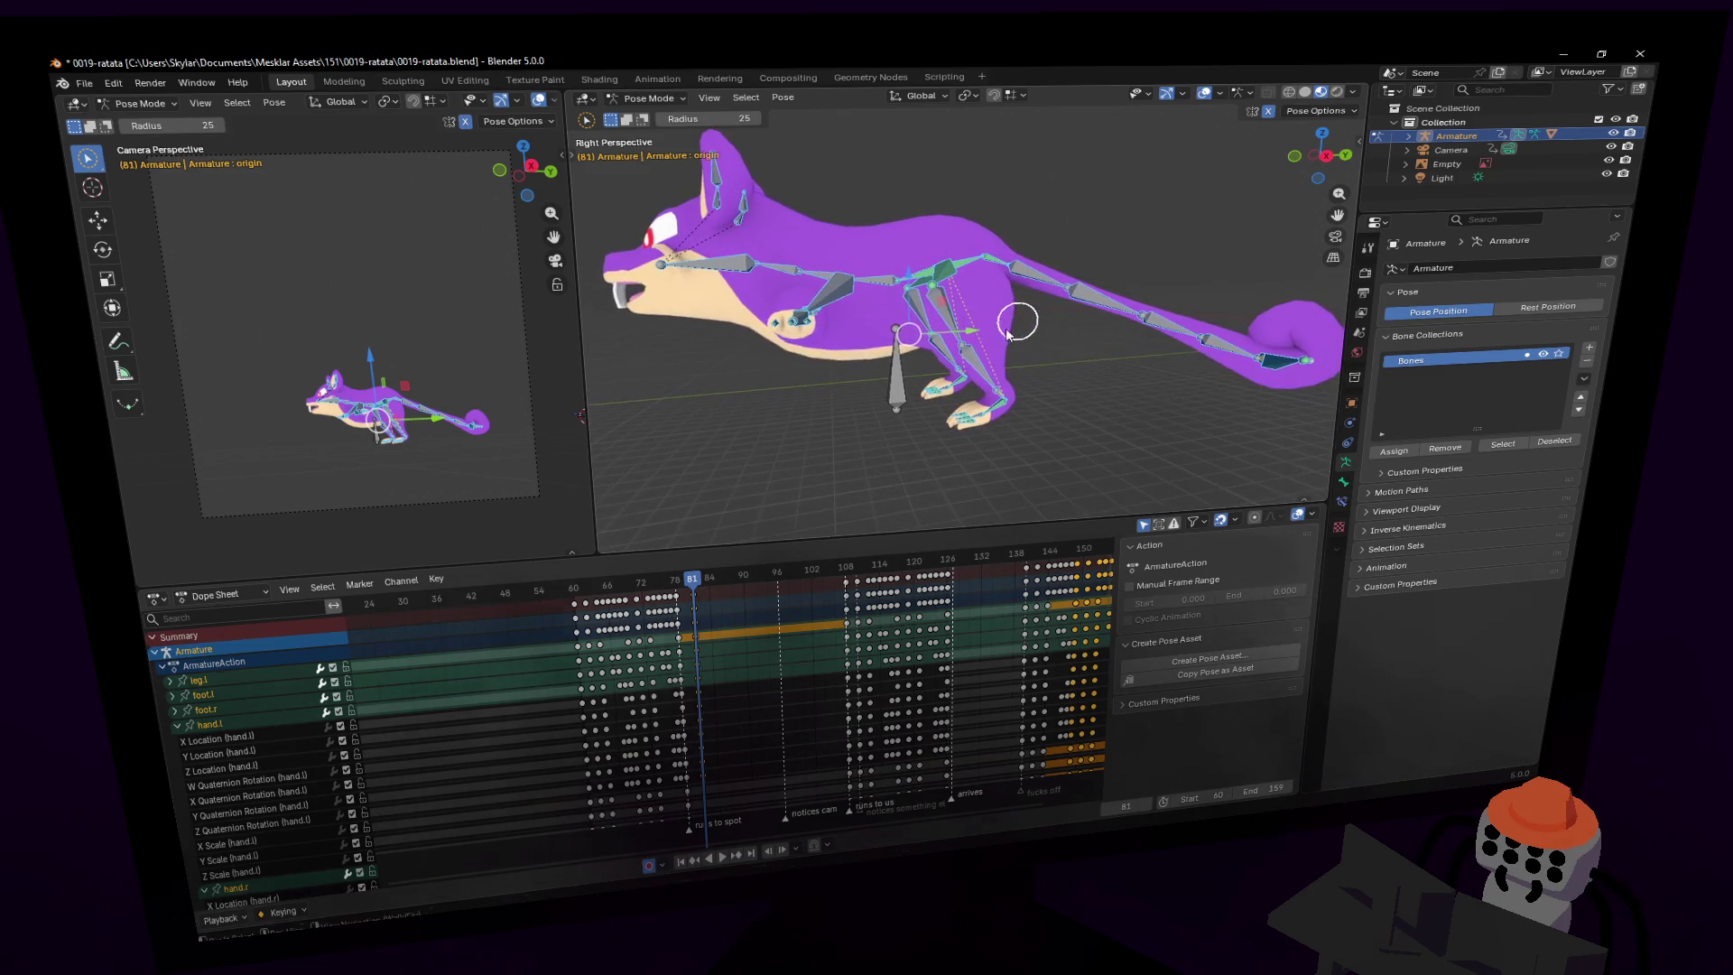
key(i)
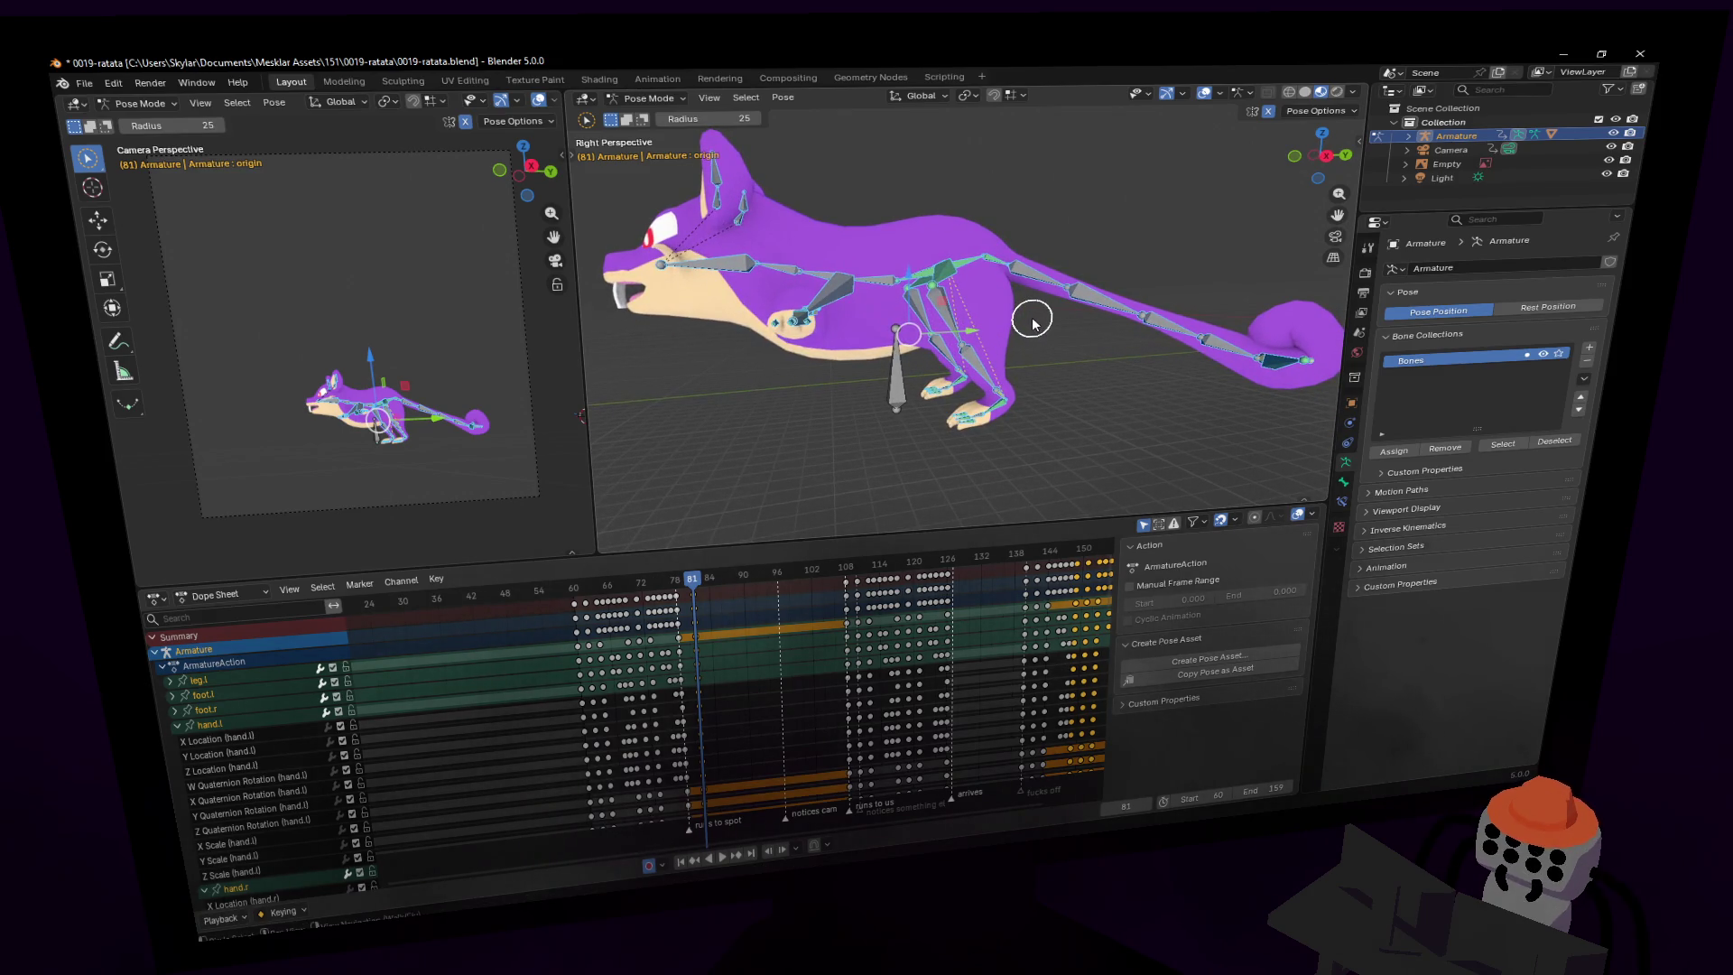
key(alt+e)
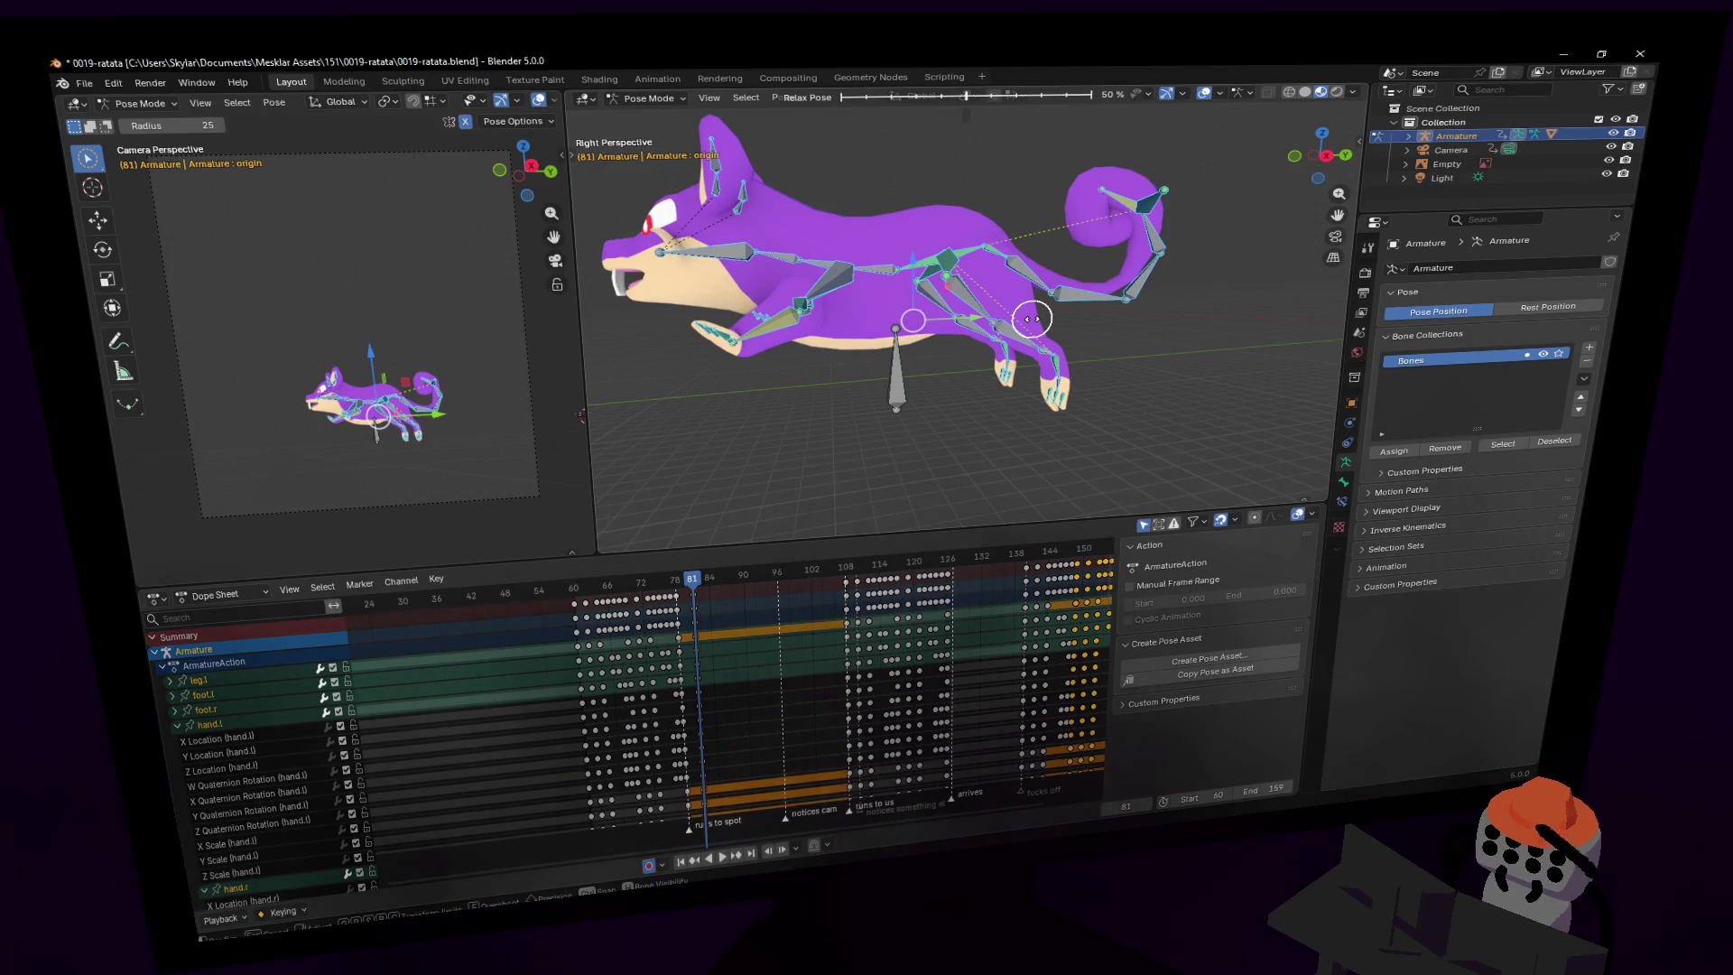
key(Escape)
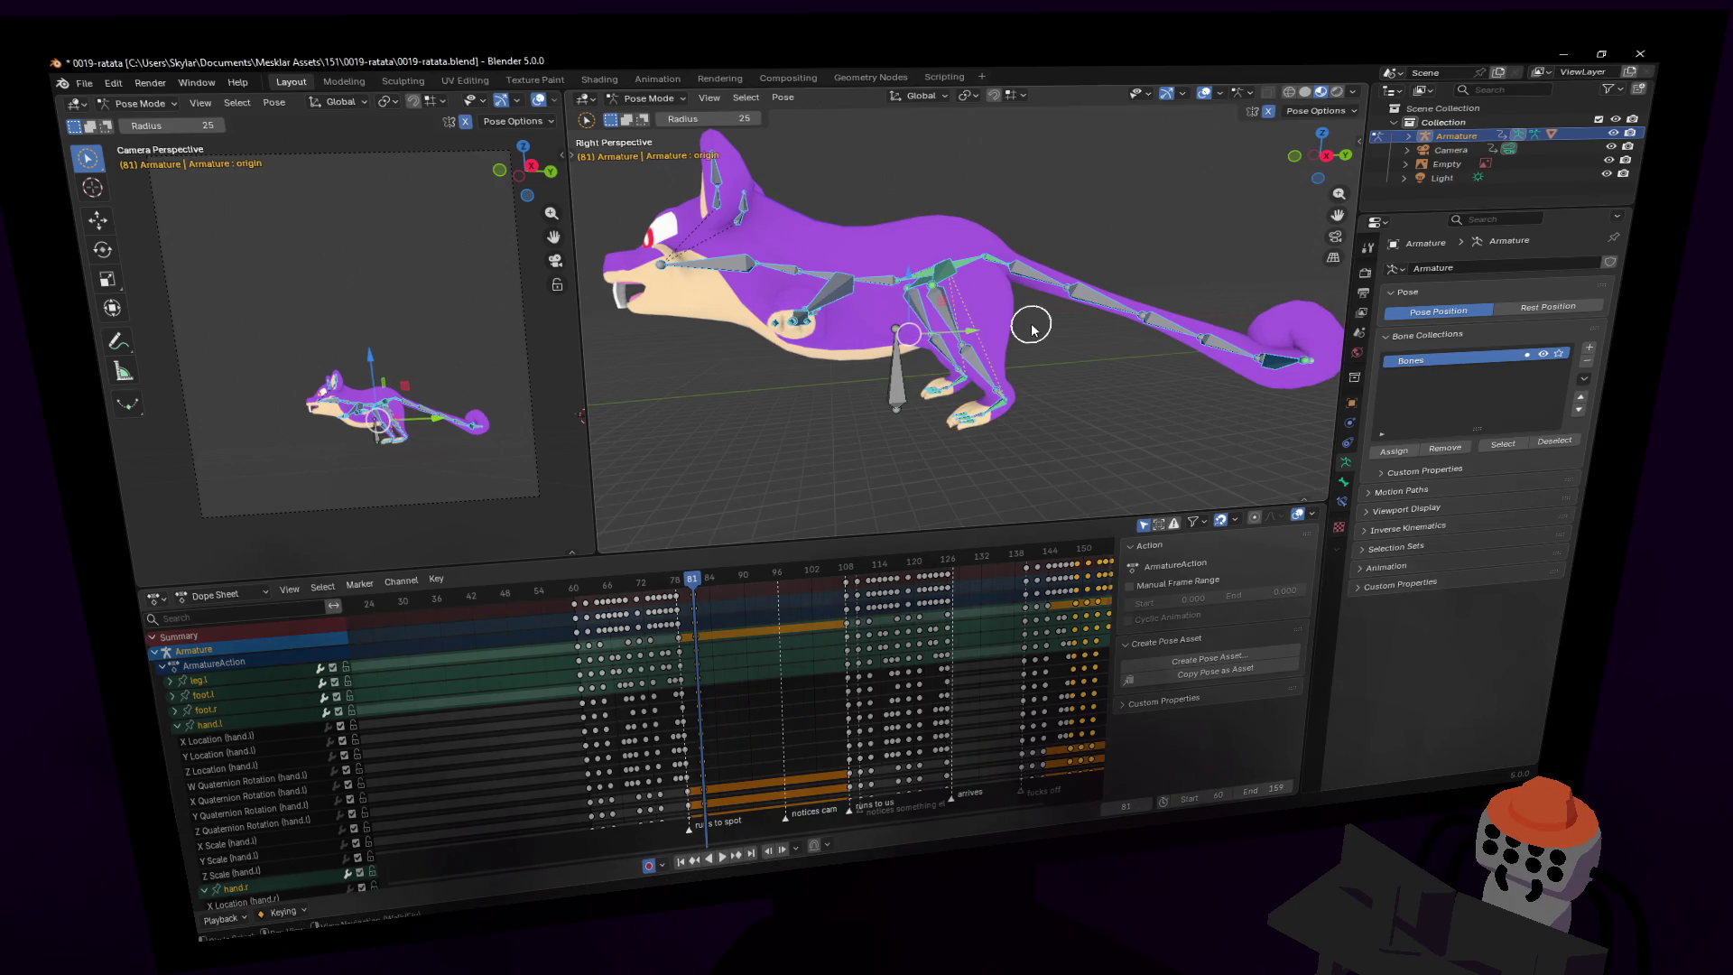
- Fly the view in close to the rat's tail
key(shift+grave)
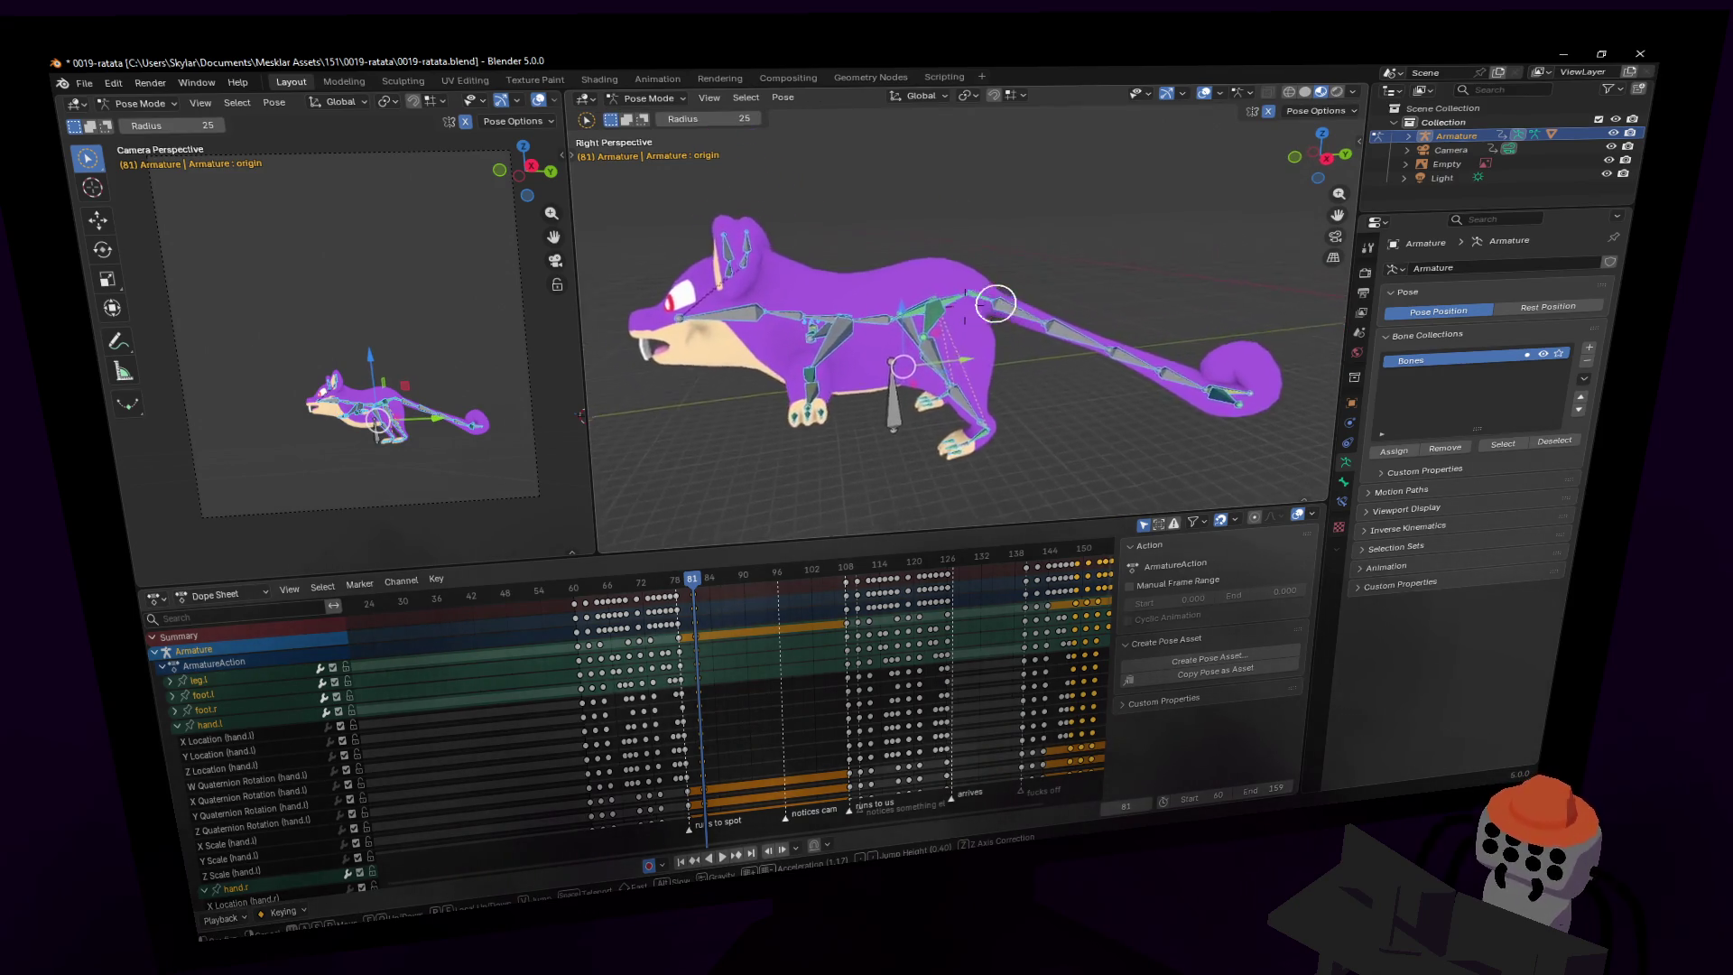
key(w)
click(1116, 388)
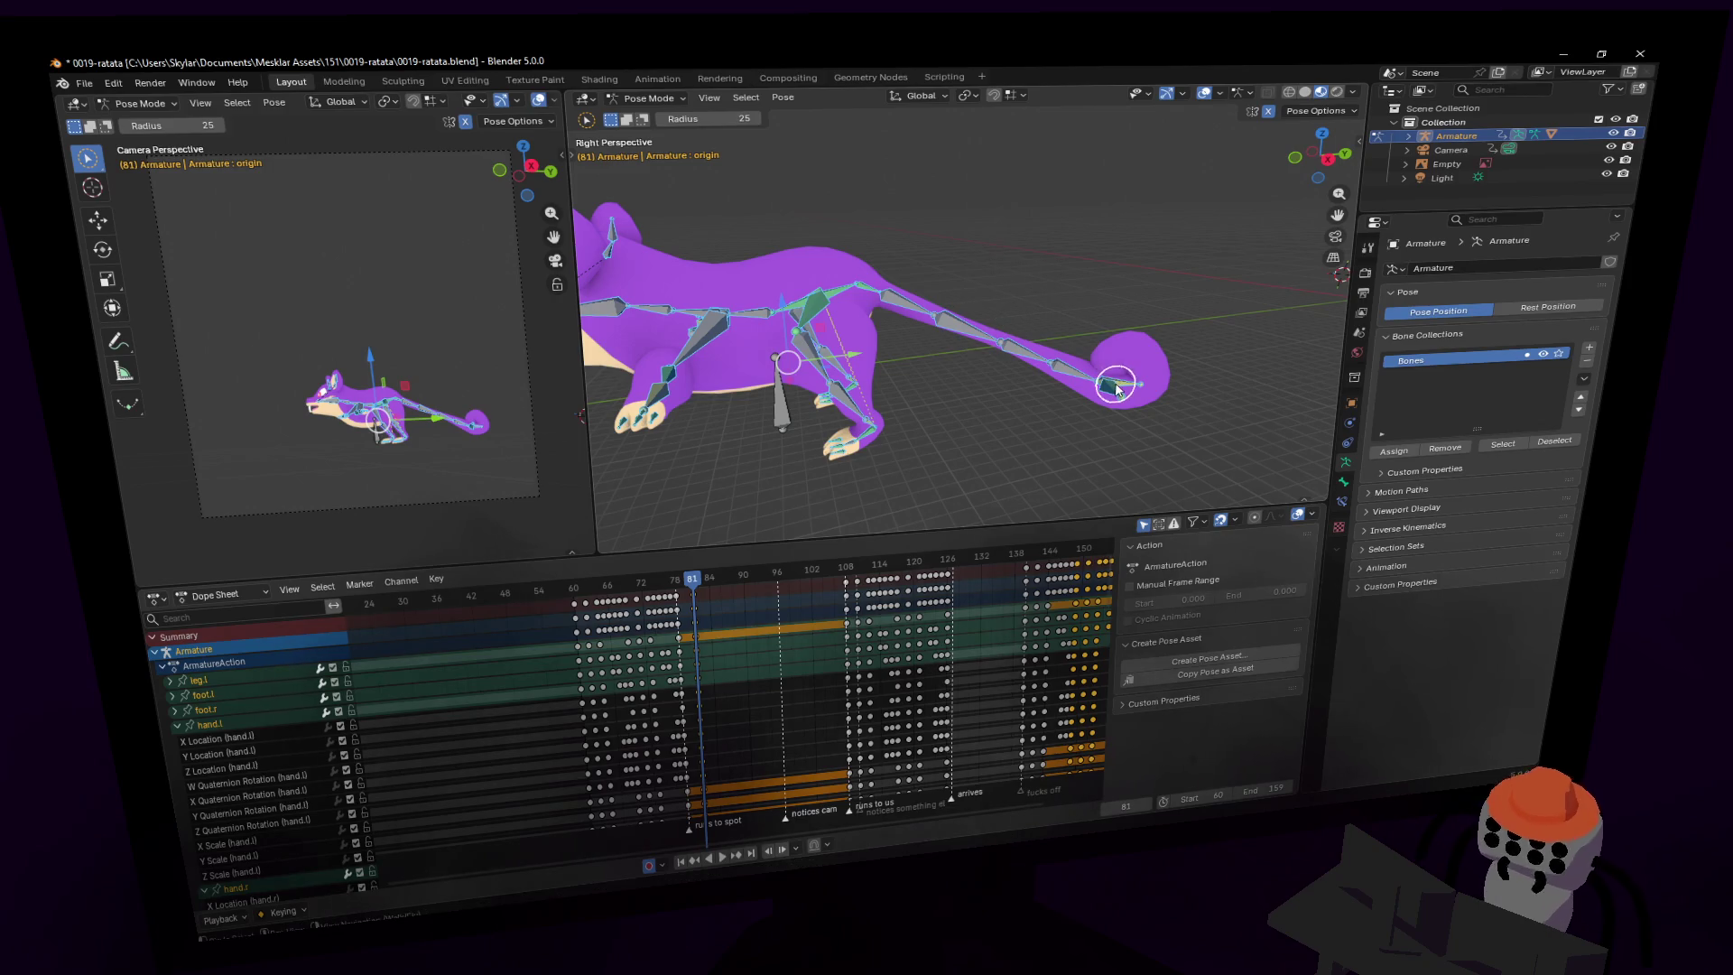
- Select tail tip bone tail6.001 and Set Inverse on its Child Of constraint
click(1118, 386)
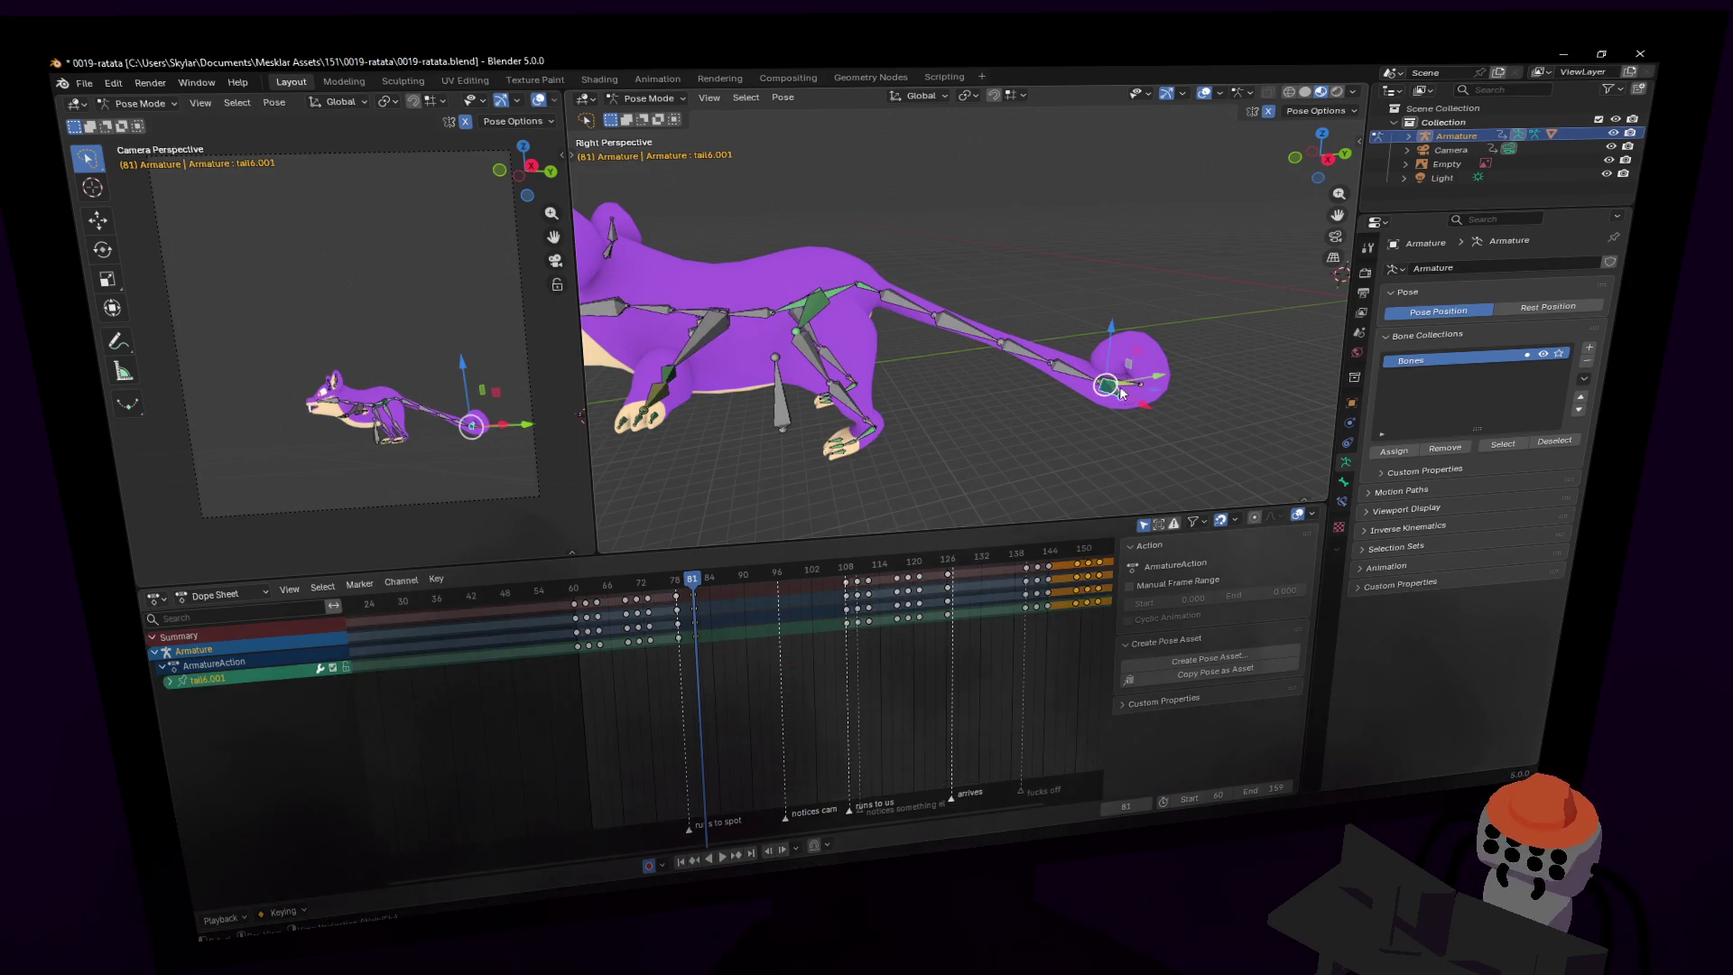
click(1342, 484)
click(1342, 503)
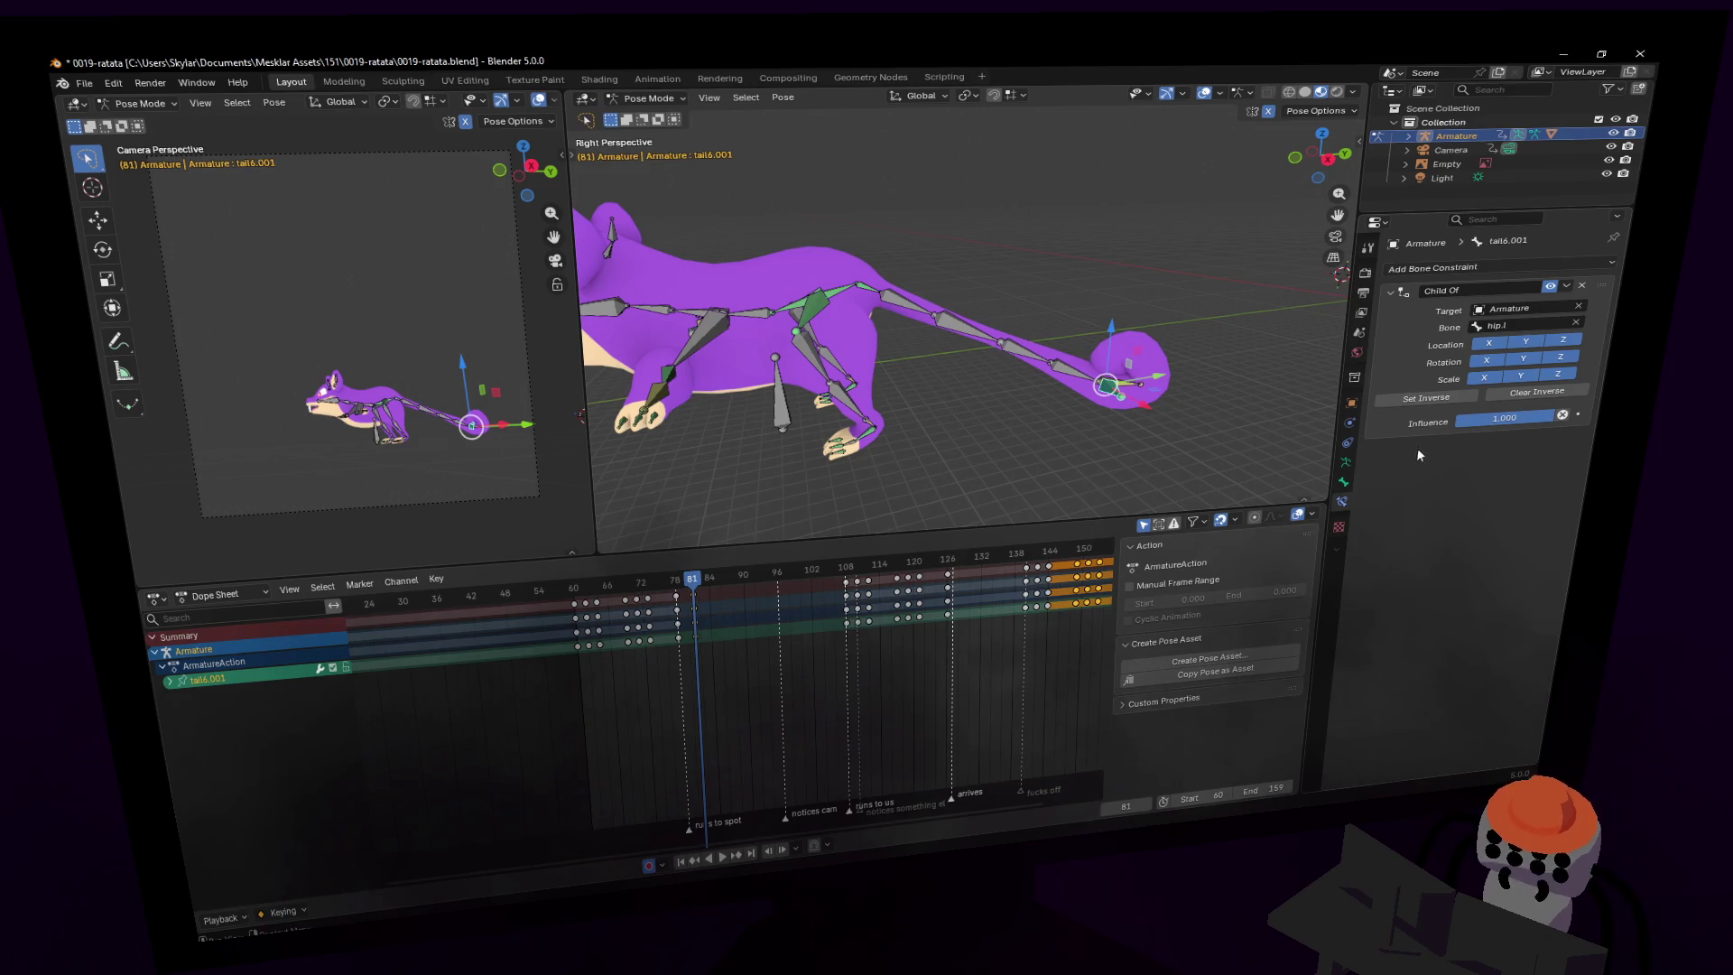
click(1430, 403)
key(shift+grave)
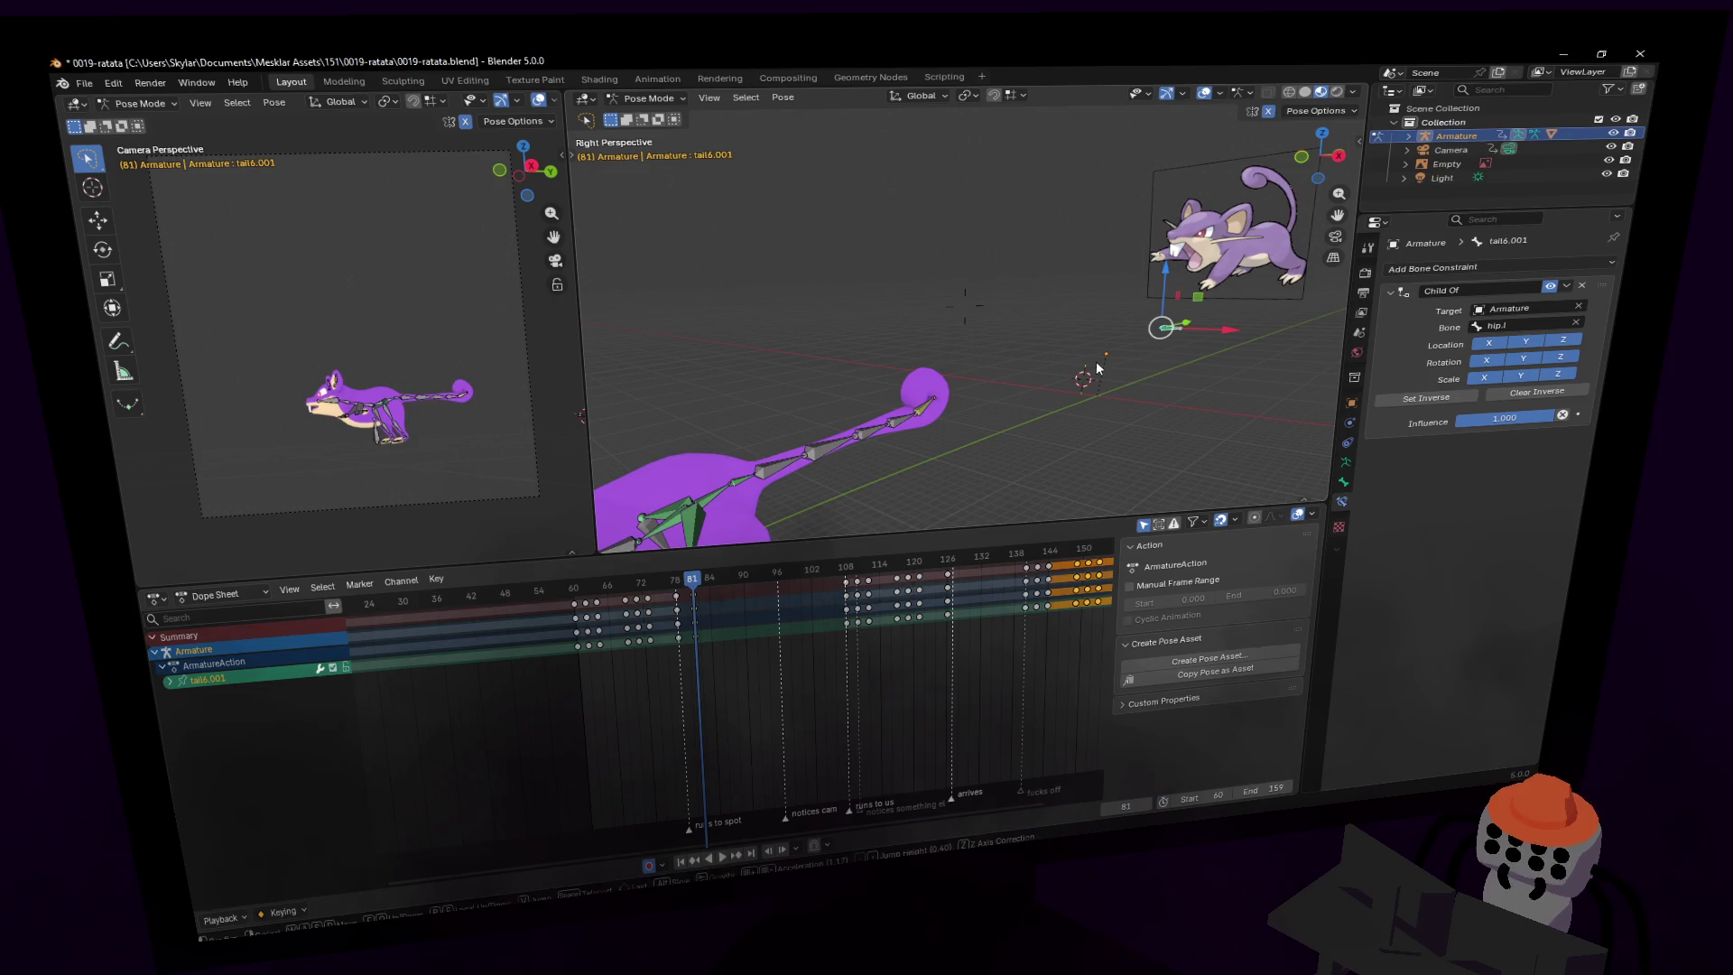
key(Escape)
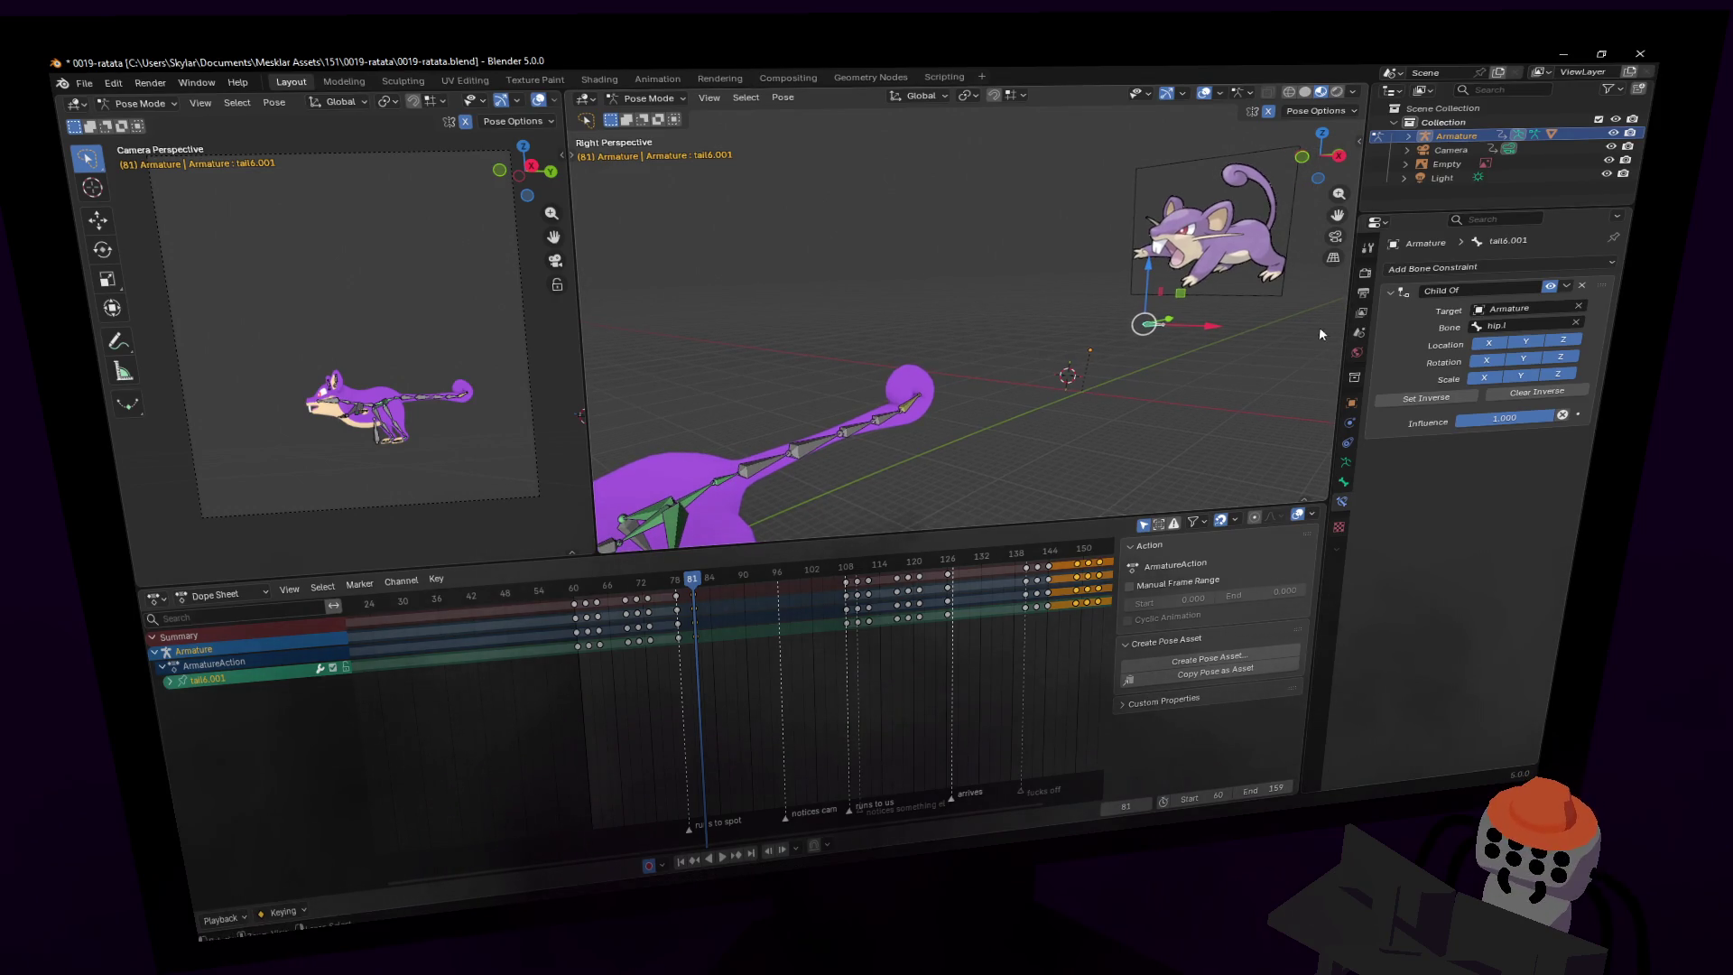
click(1452, 400)
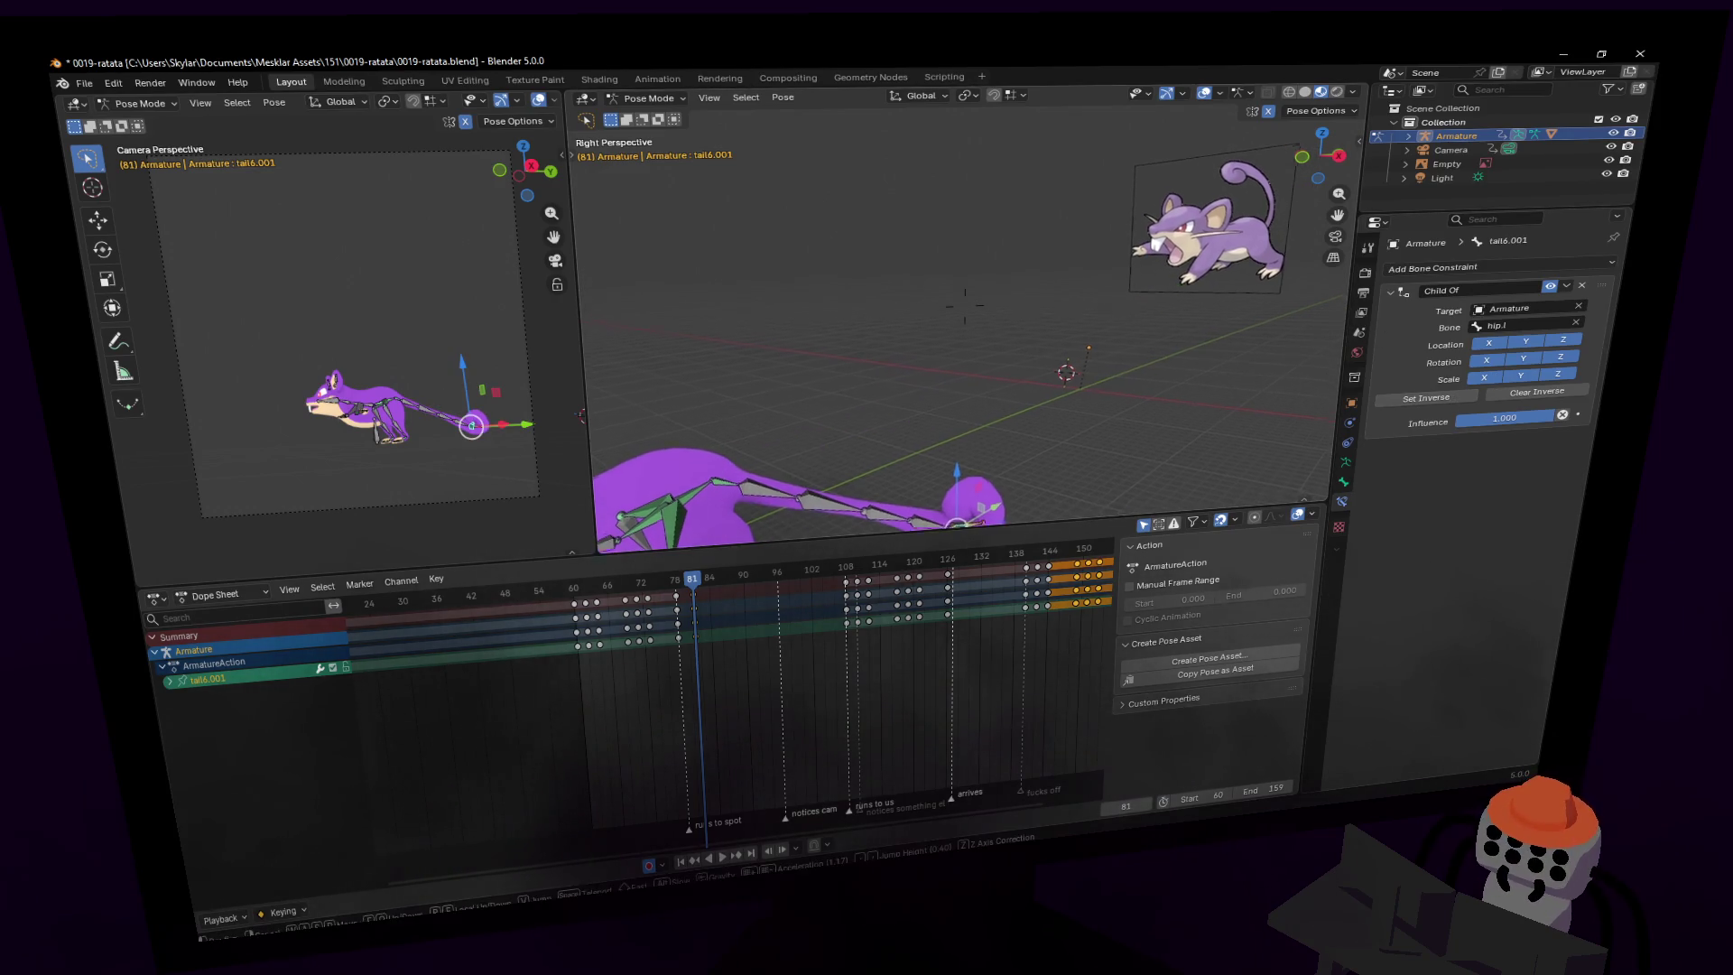
- Reset the Child Of inverse once more and switch the armature to Pose Position
click(1346, 462)
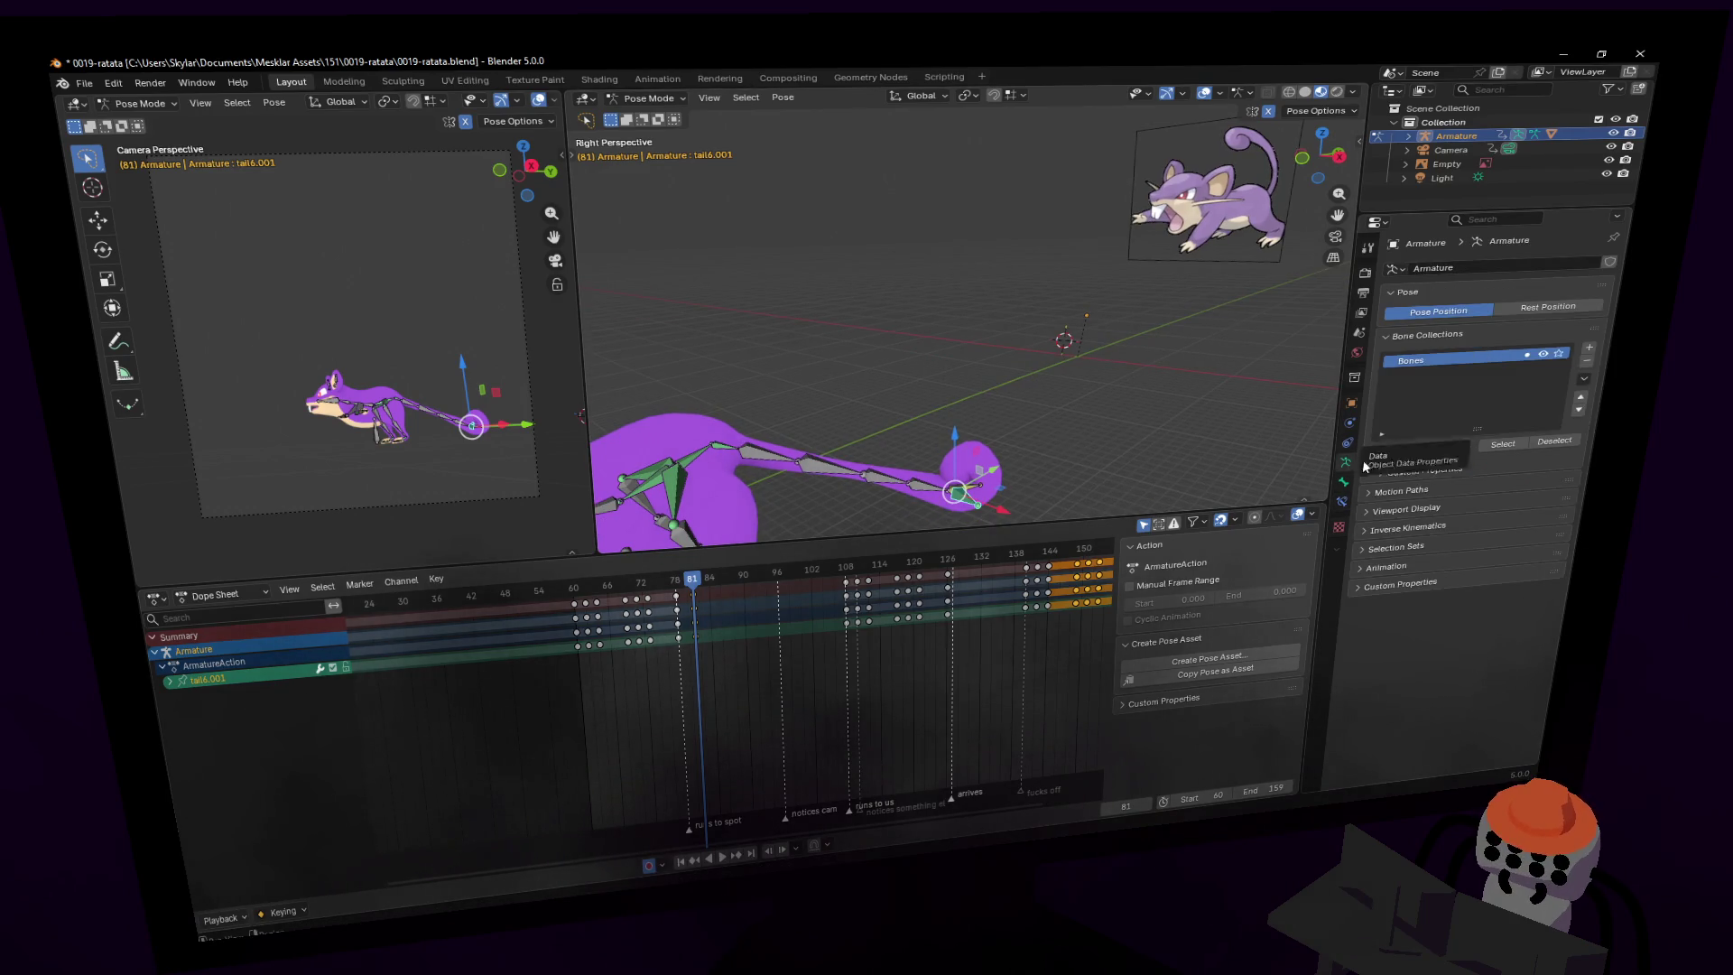
key(shift+grave)
click(1408, 493)
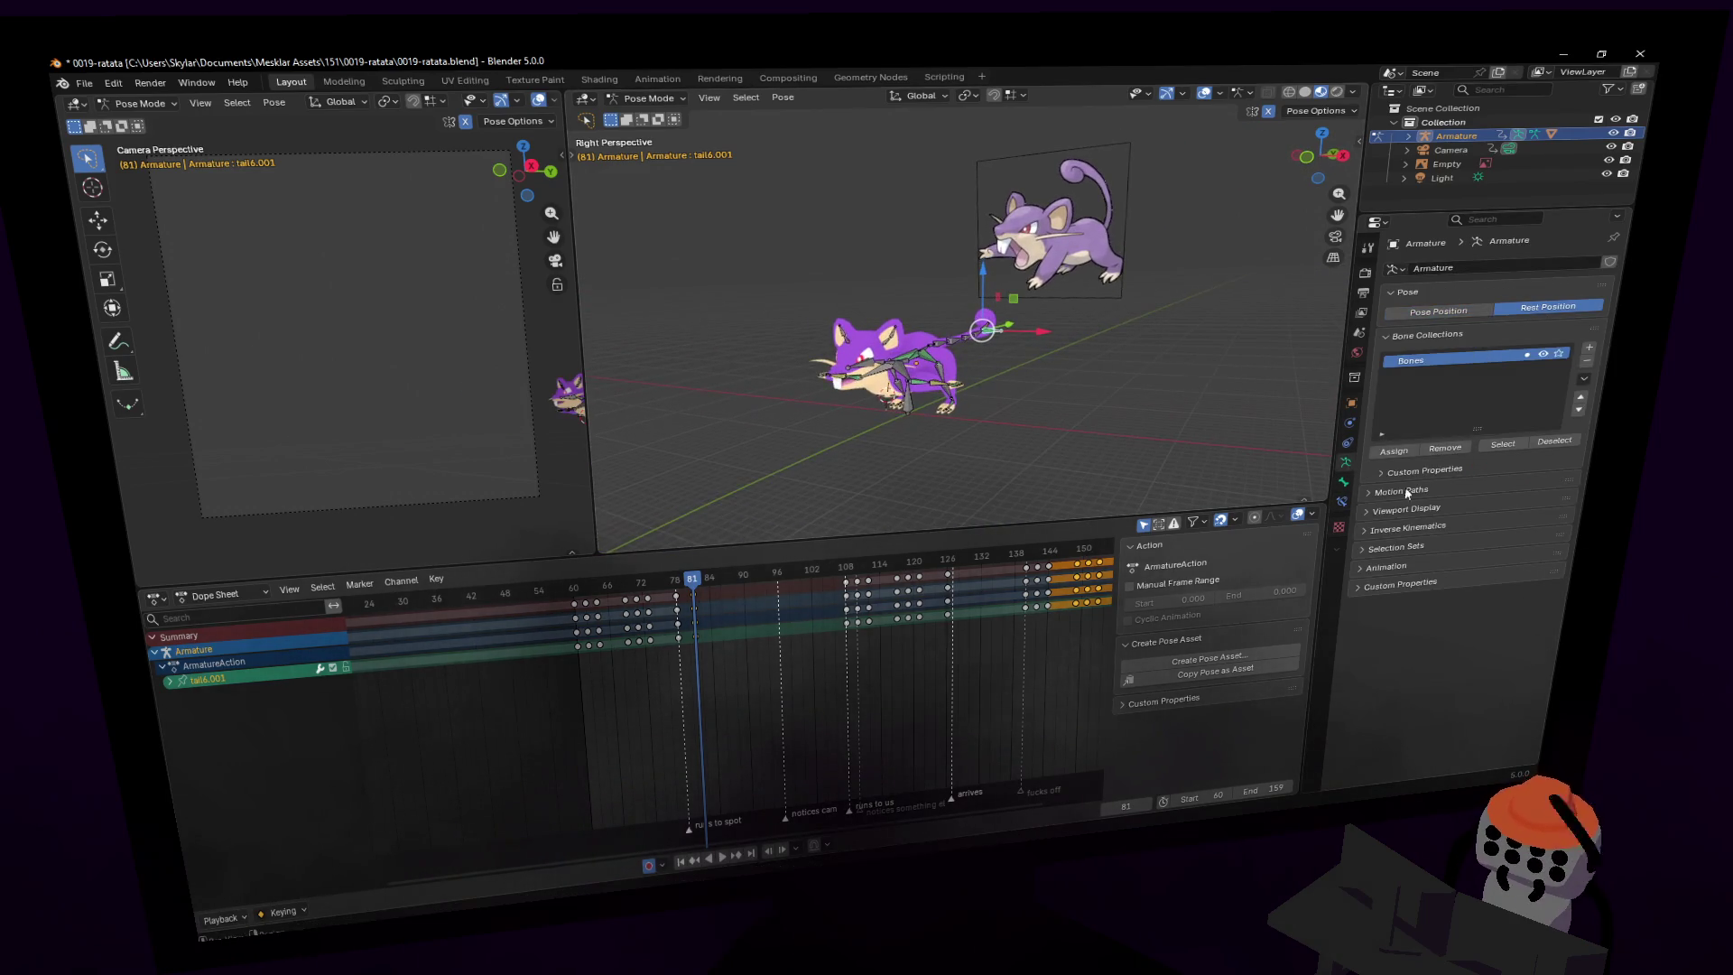
click(1346, 483)
click(1342, 501)
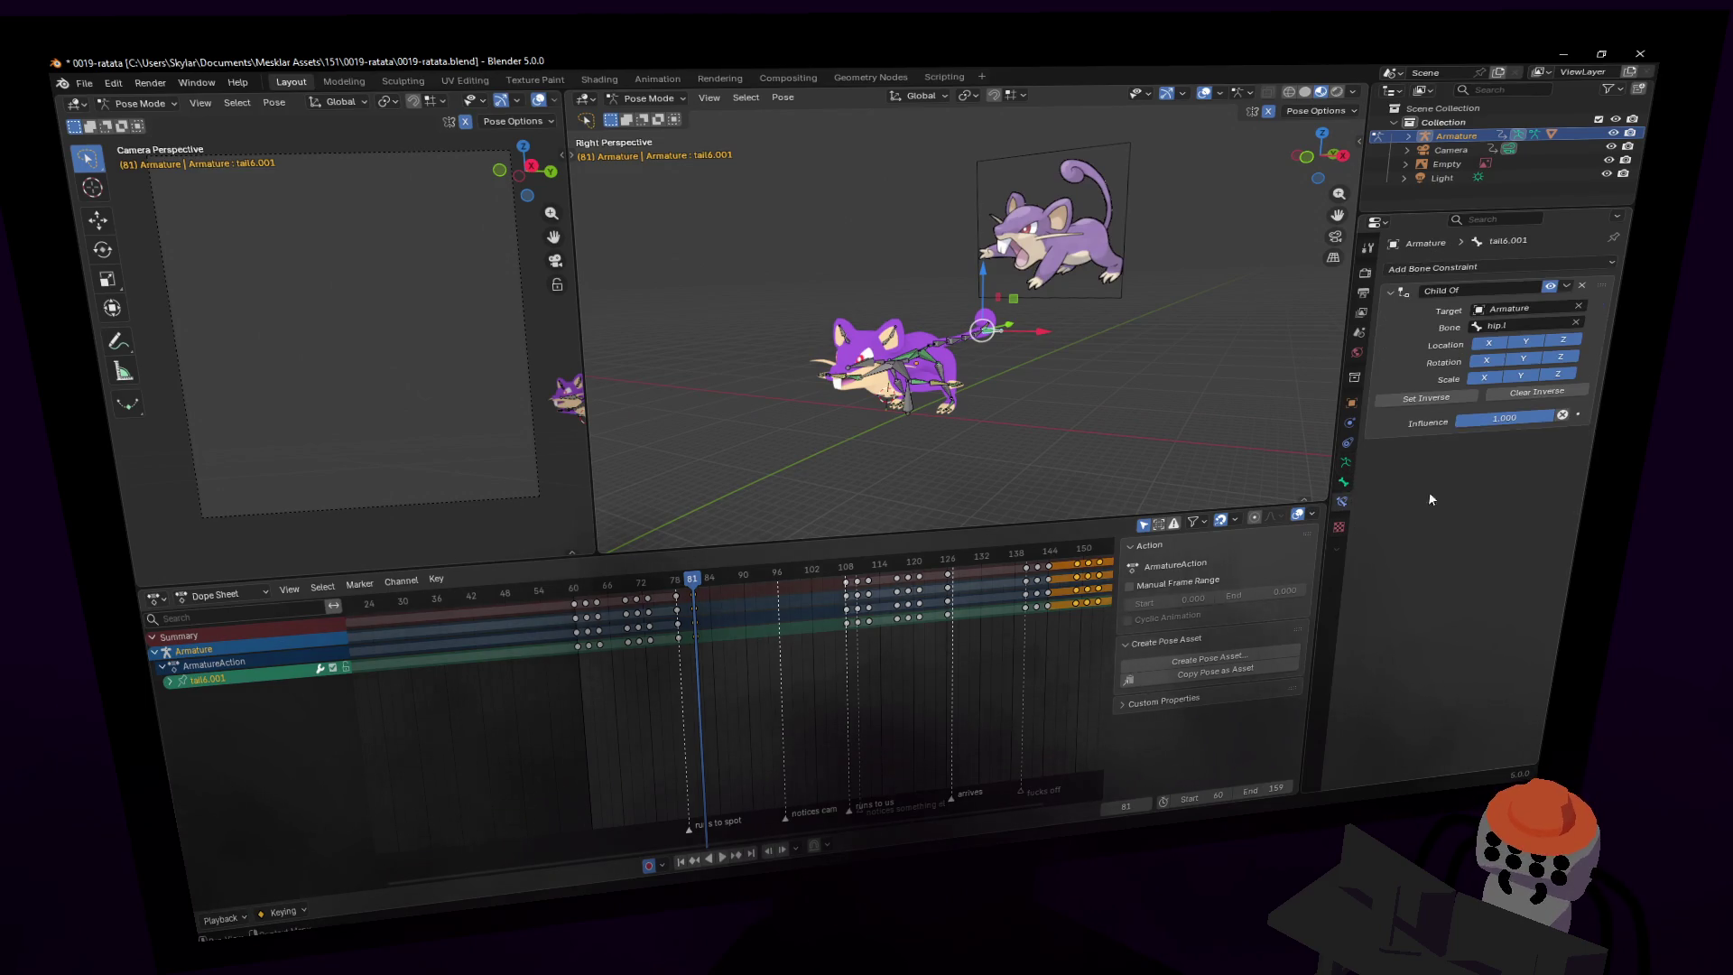
click(1439, 405)
click(1346, 462)
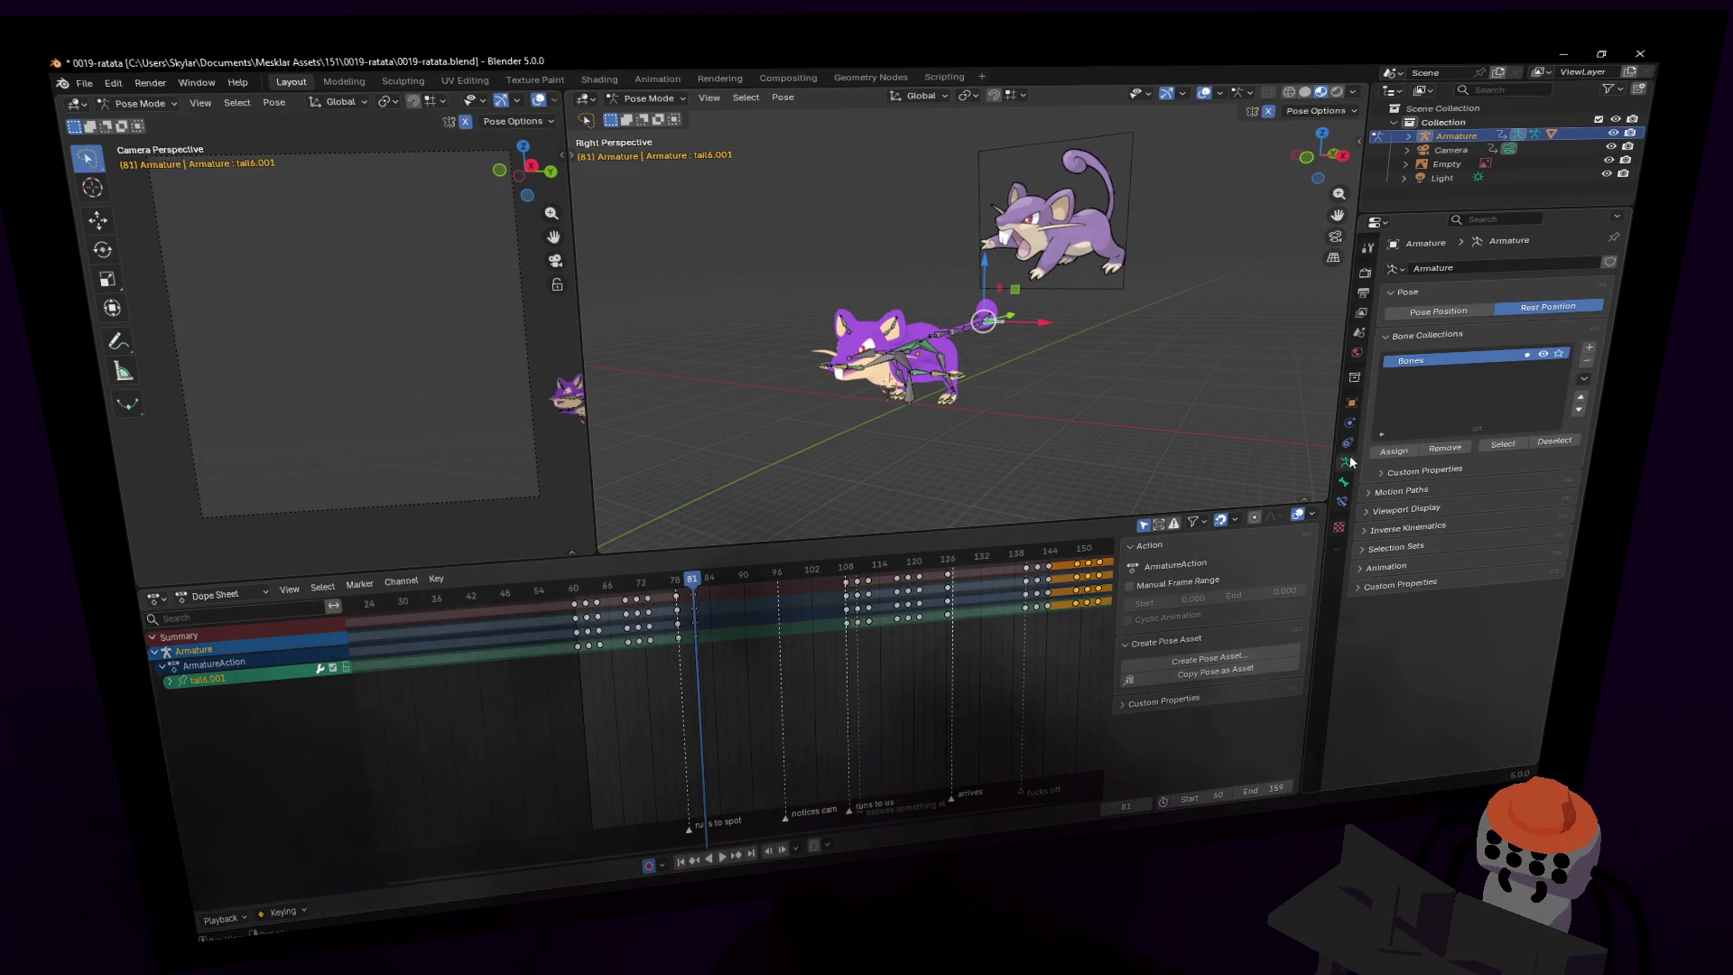
click(1435, 311)
key(shift+grave)
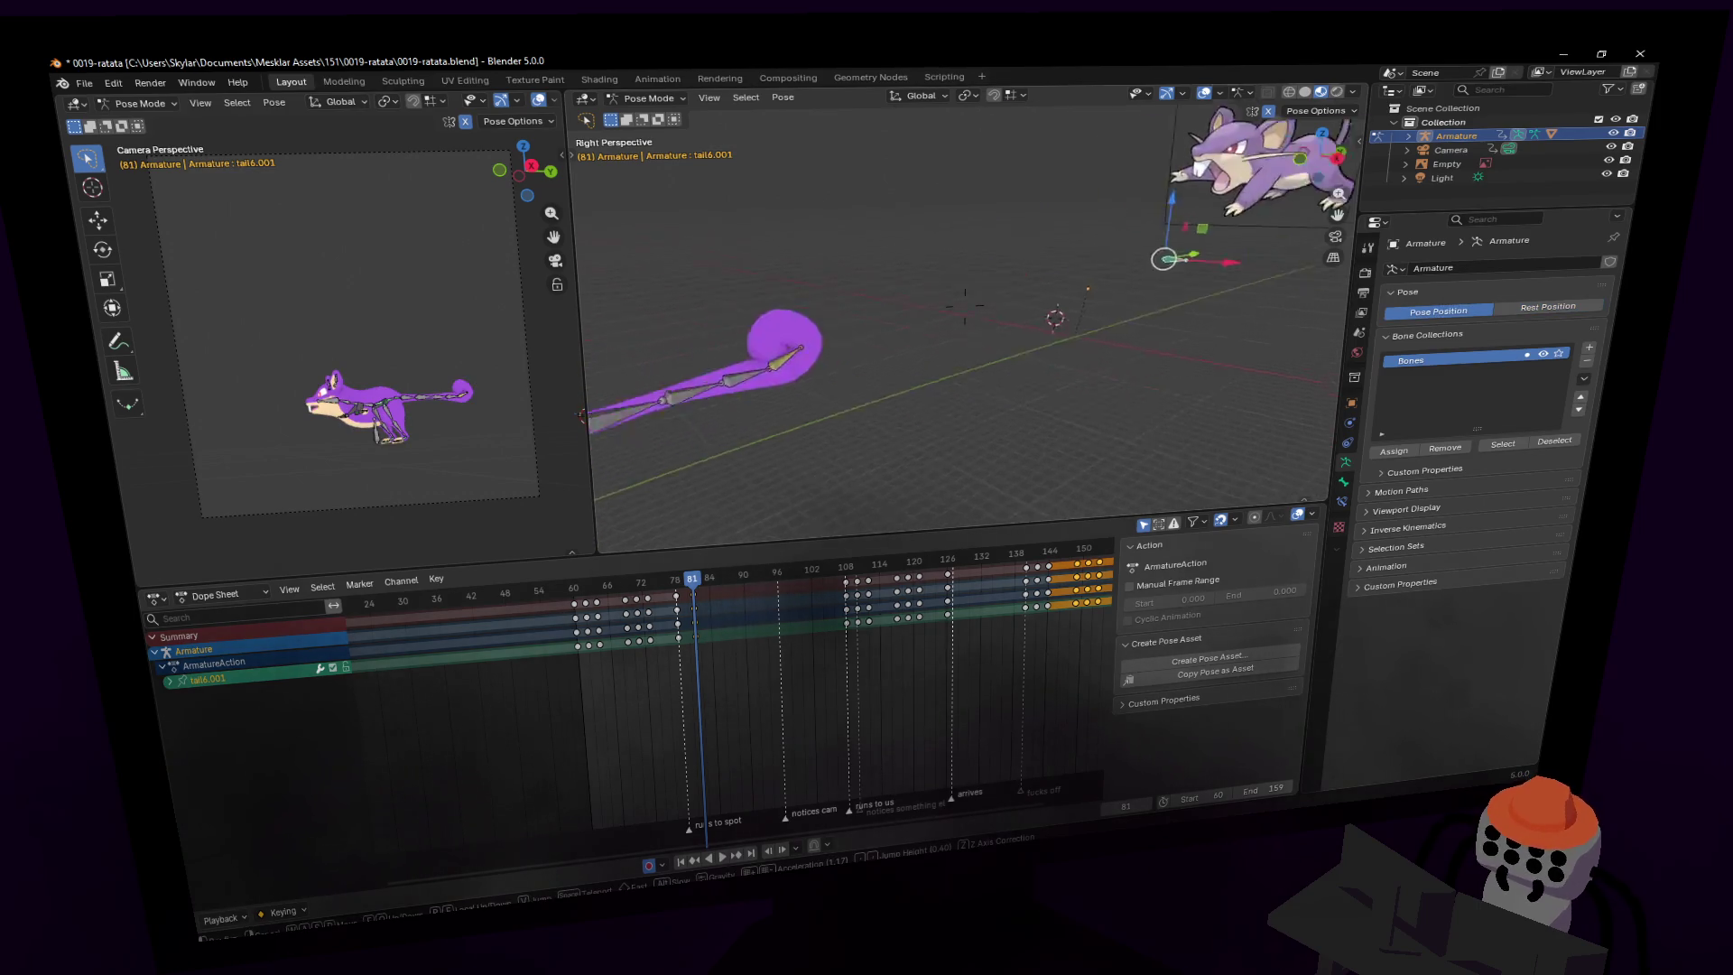
- Fly and orbit around the posed rat, then review tail6.001's Child Of constraint
key(s)
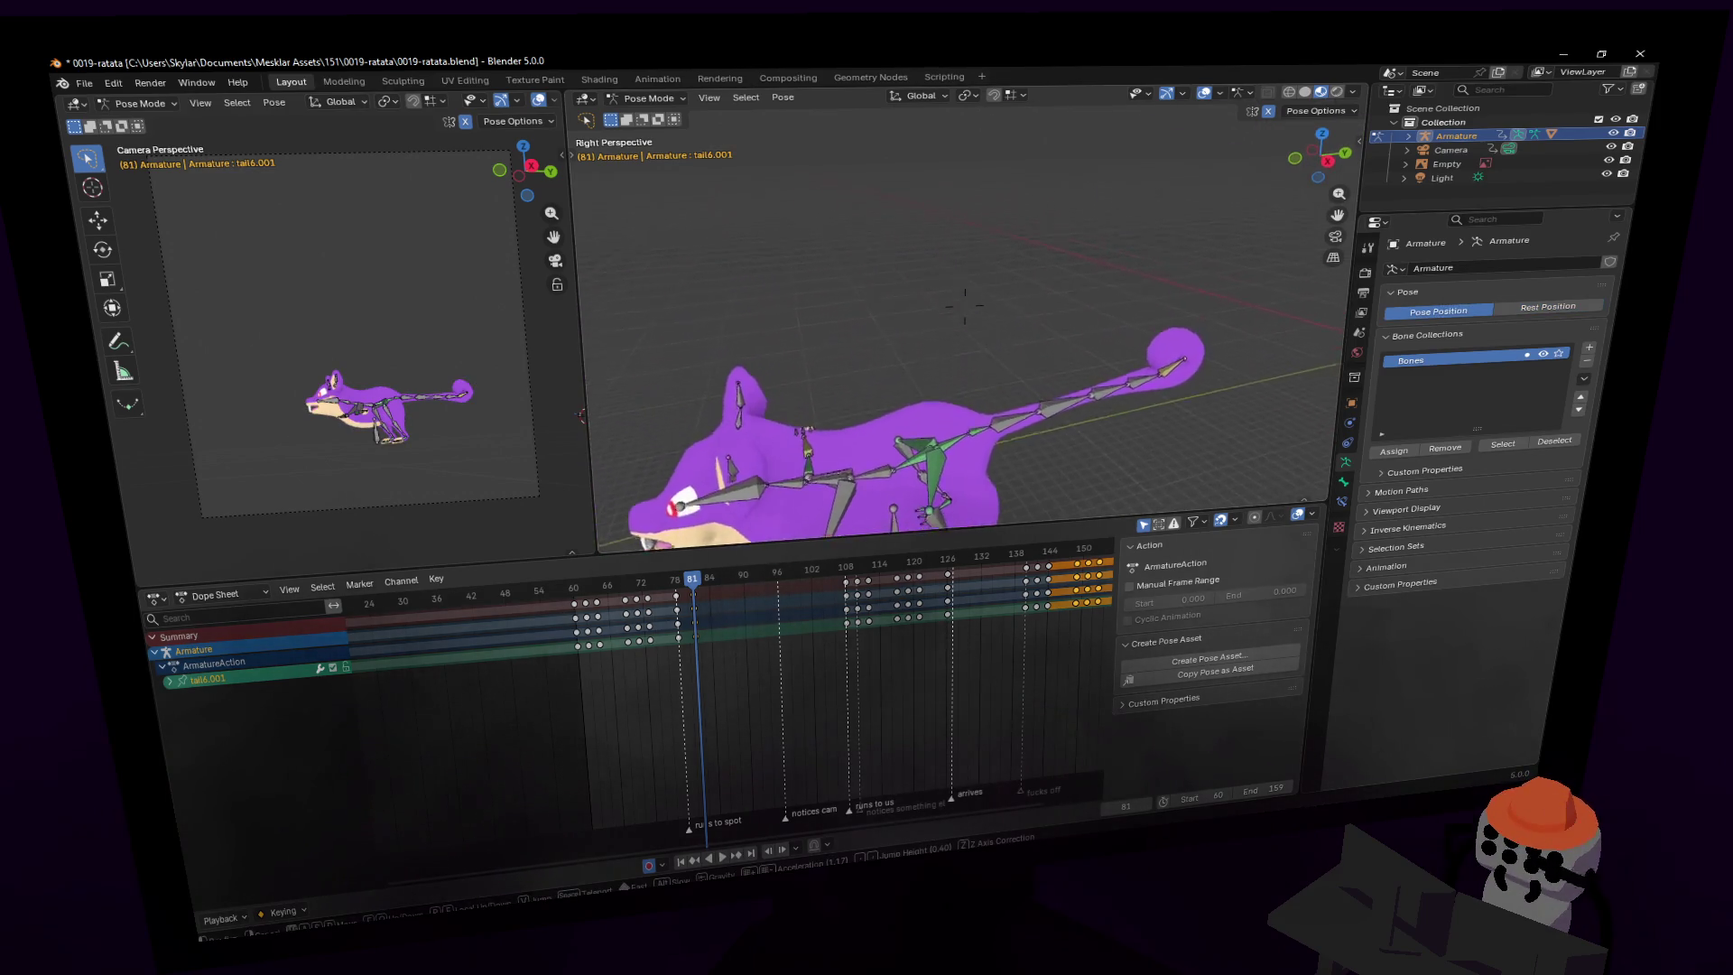
key(s)
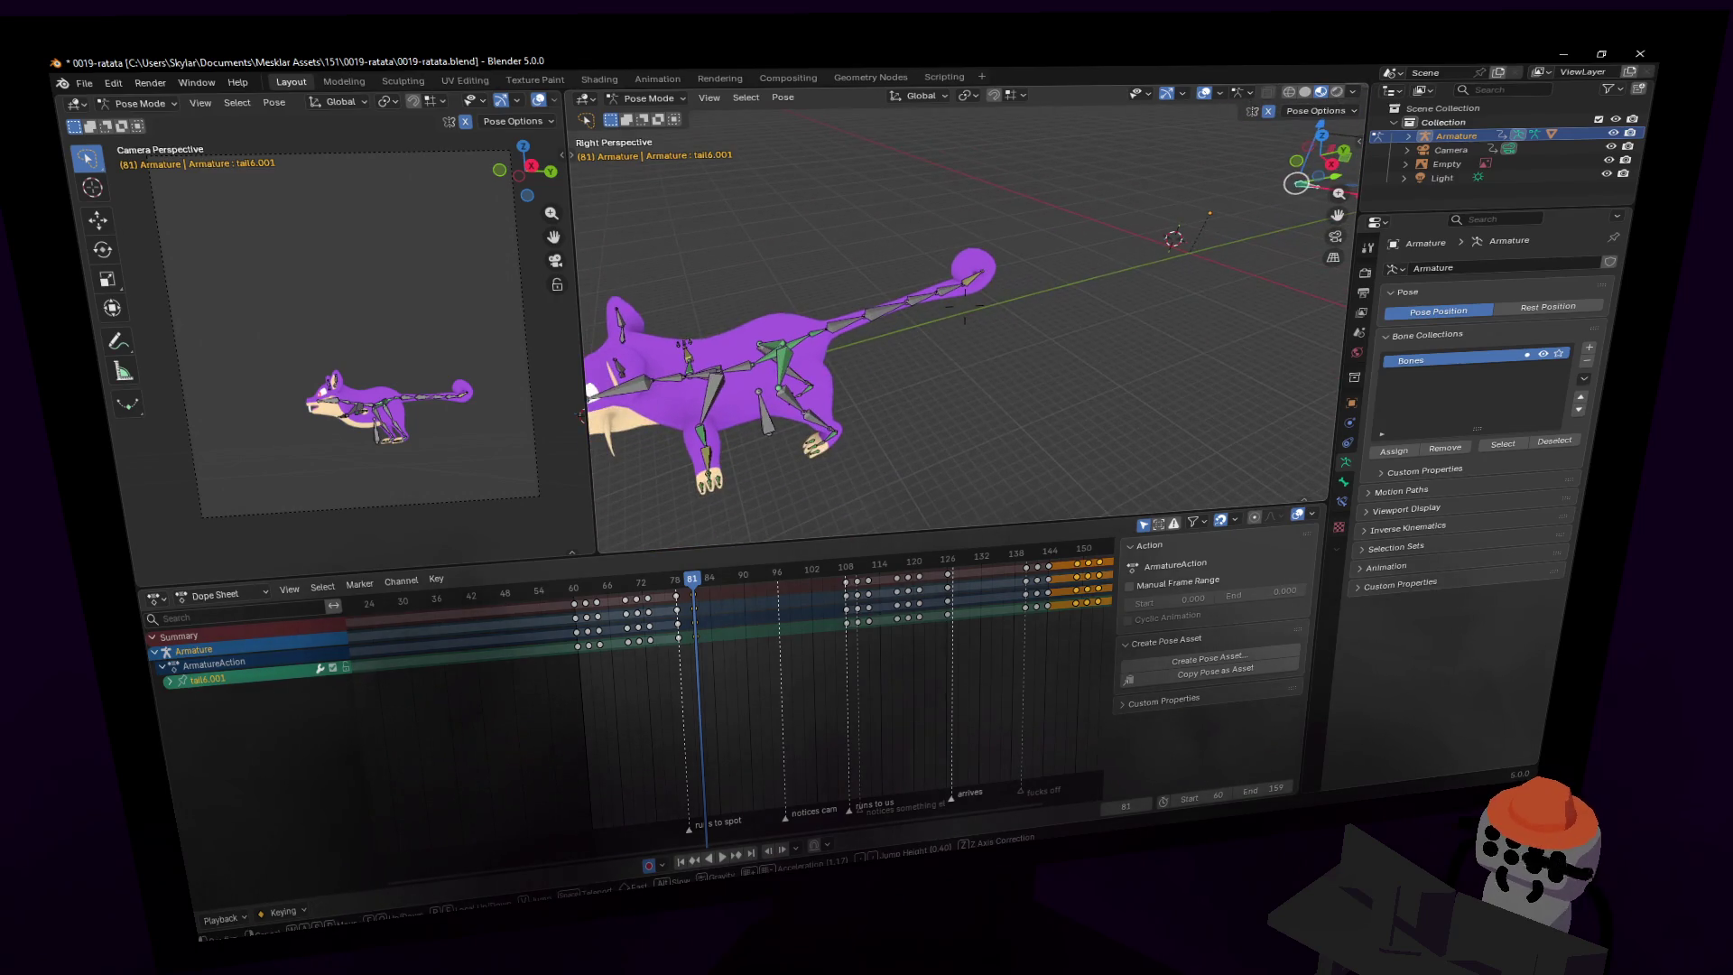
click(1199, 272)
middle_drag(1110, 304, 1100, 327)
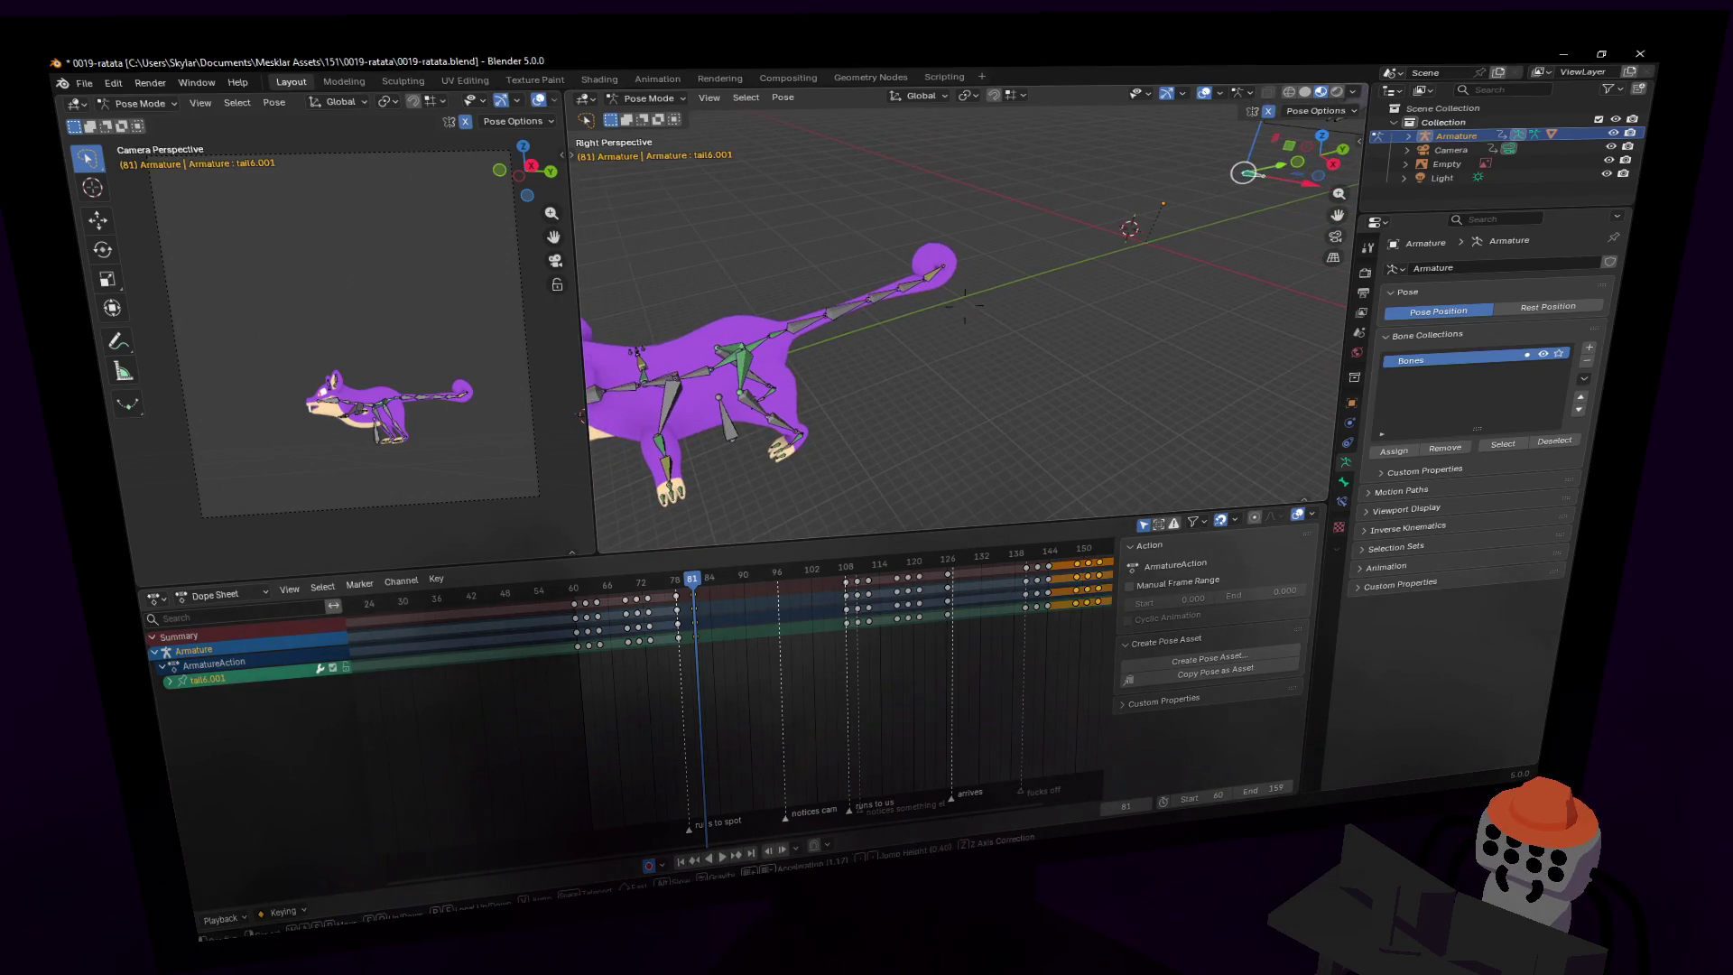
click(1343, 501)
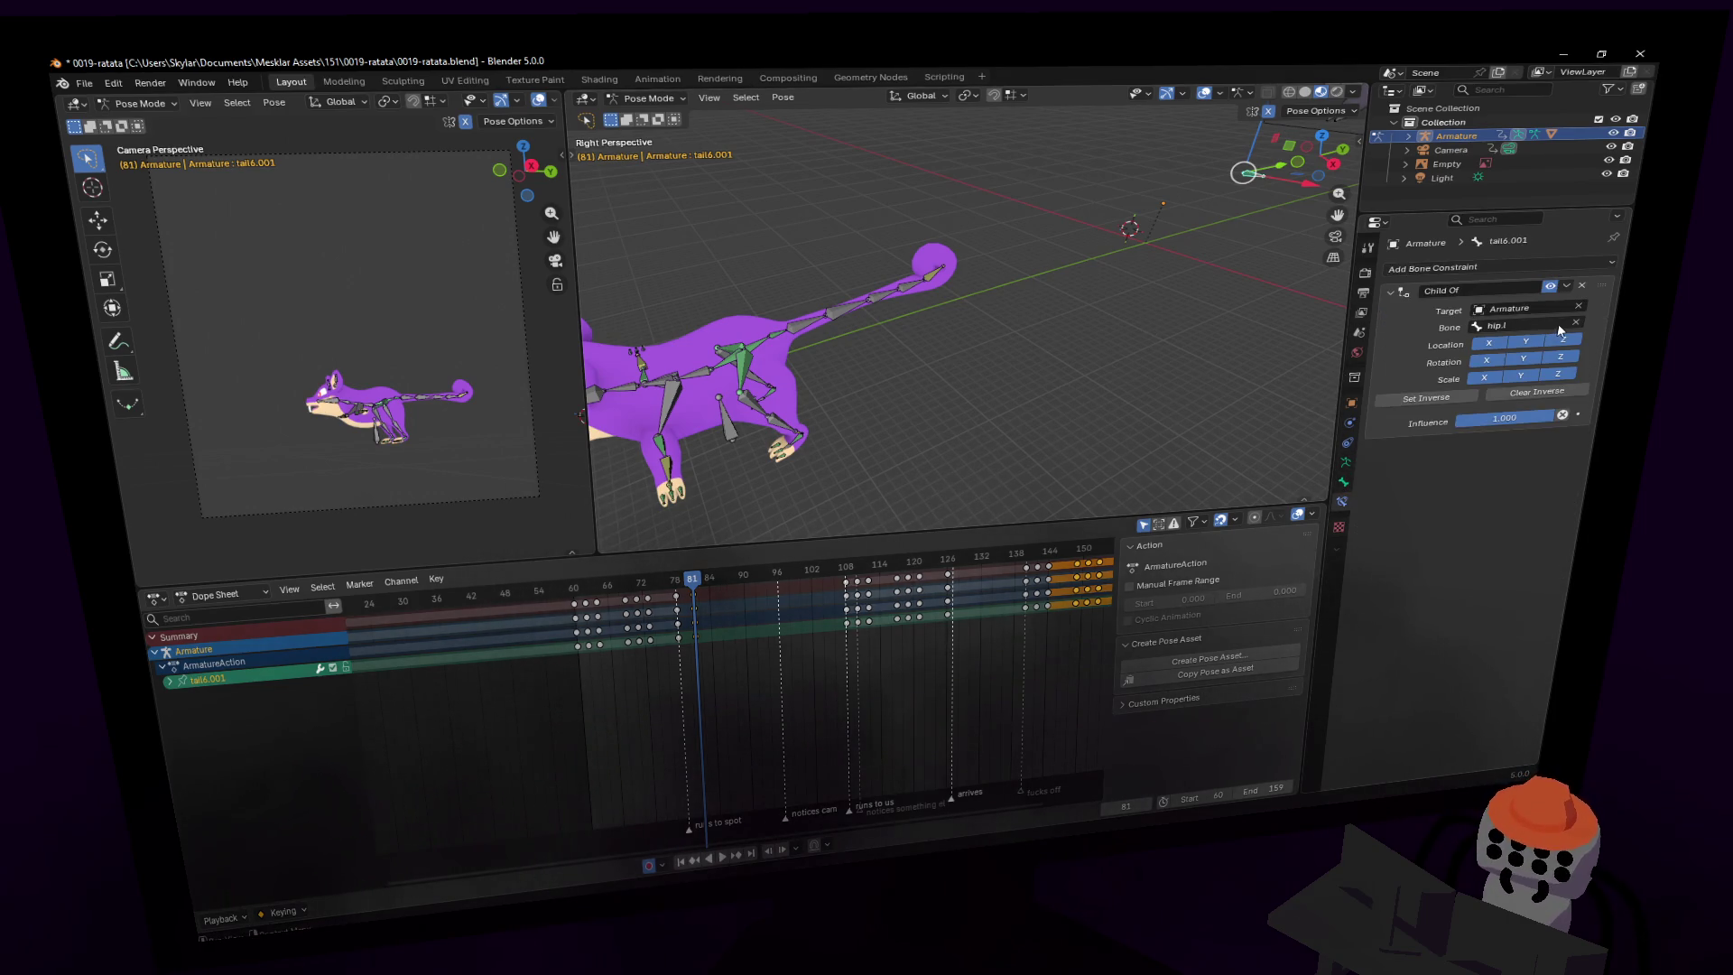
- Turn on Rest Position in the armature's data settings
key(shift+grave)
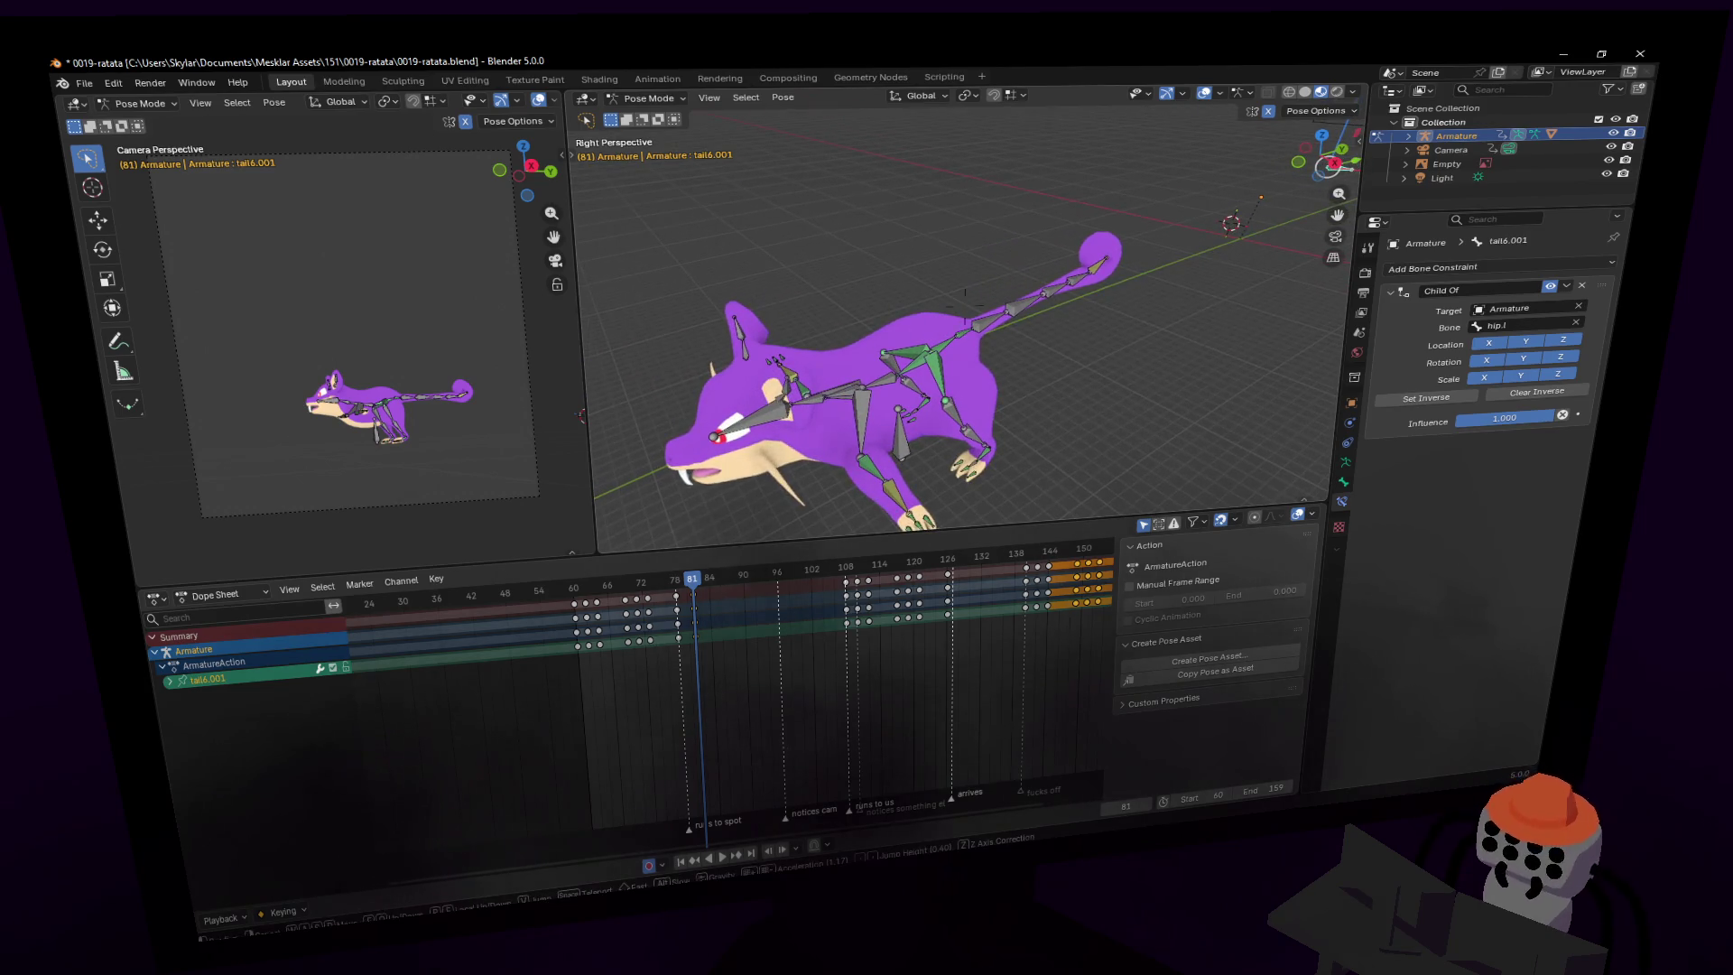
click(964, 294)
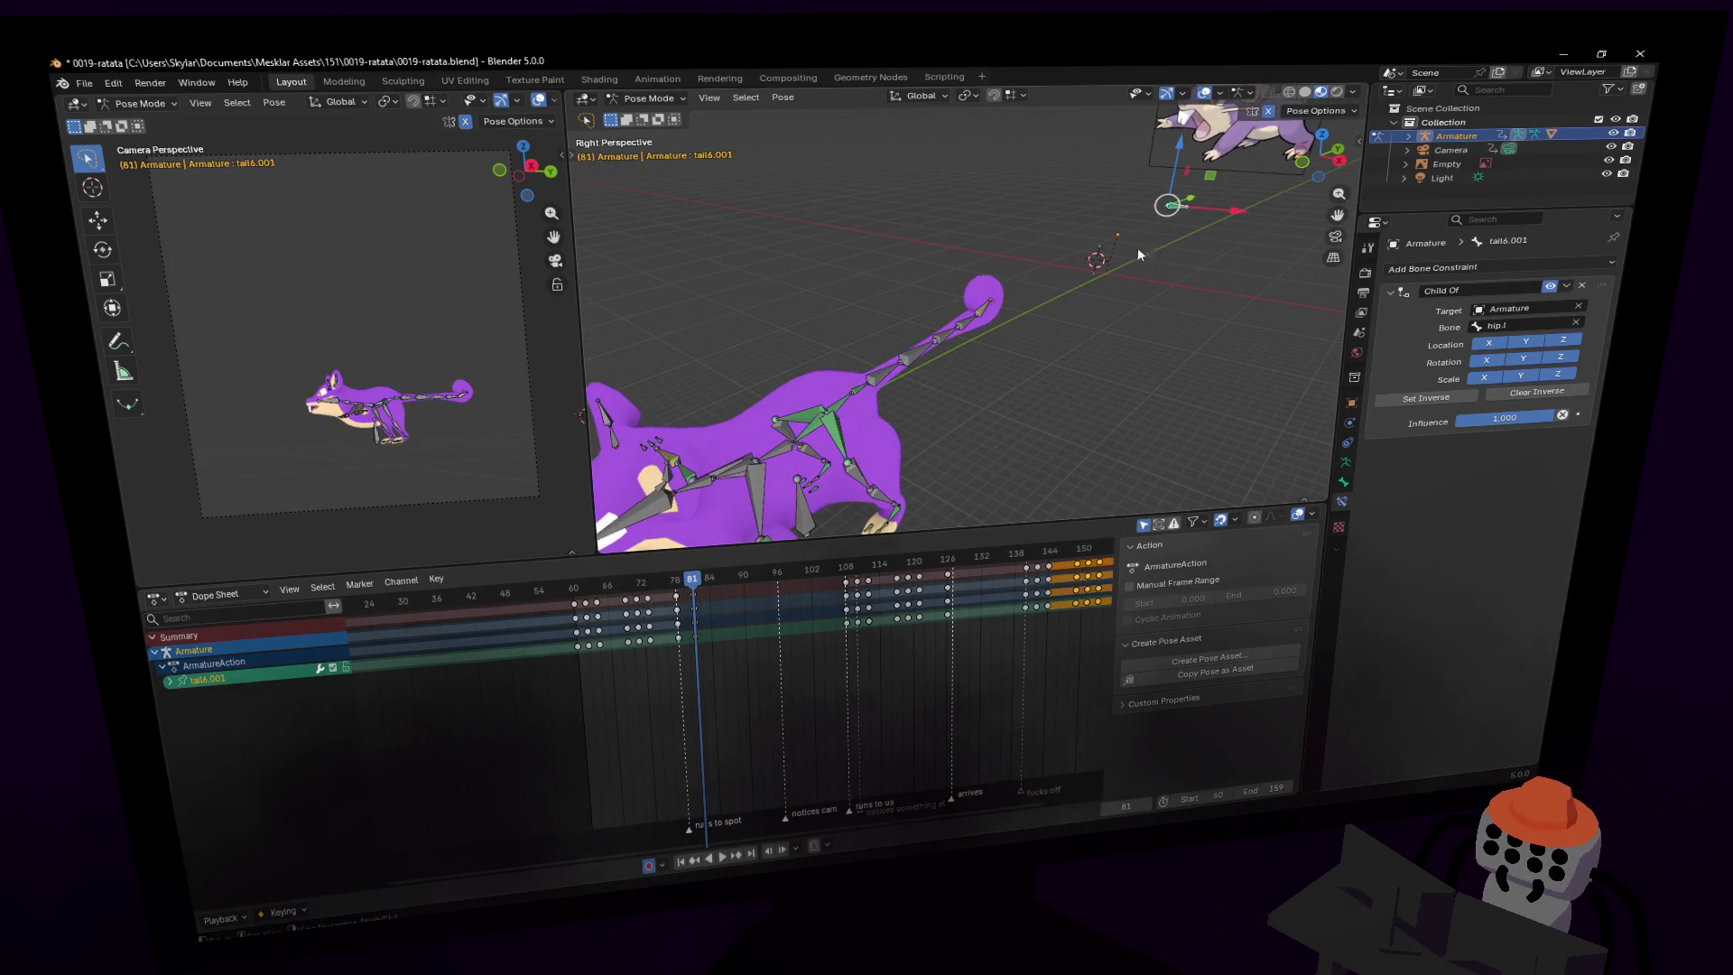
click(1346, 461)
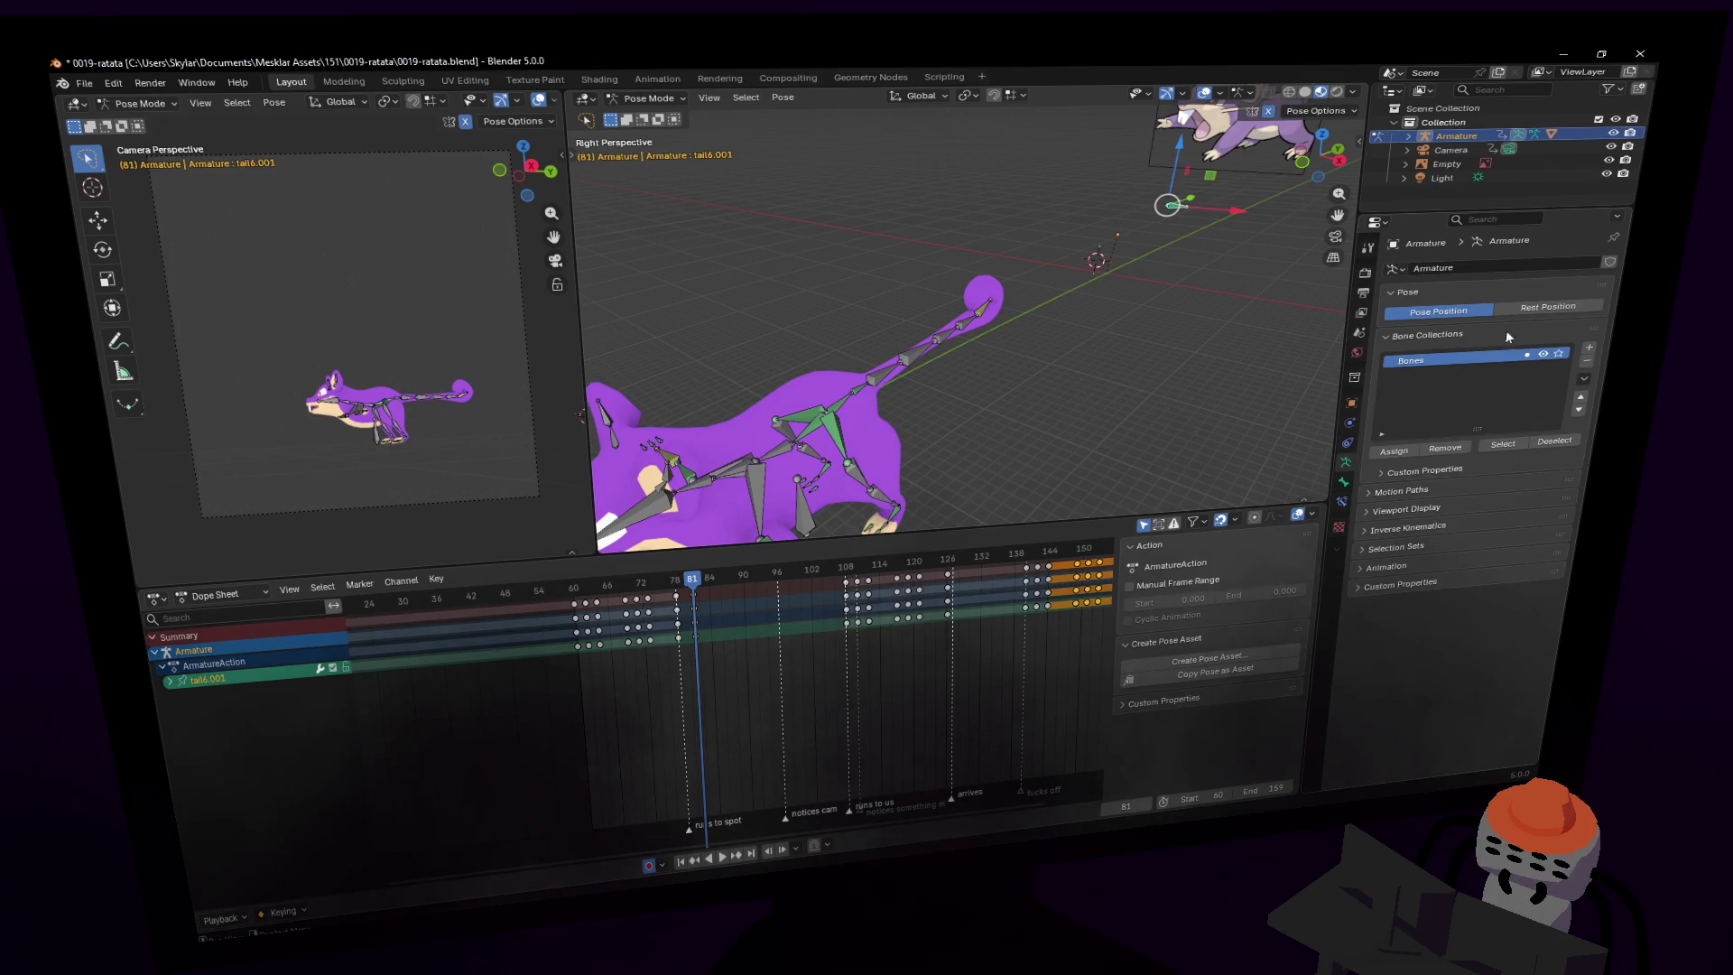
click(1547, 307)
key(shift+grave)
- Fly along the rat's tail and view tail6.001's Transform values in Bone properties
key(w)
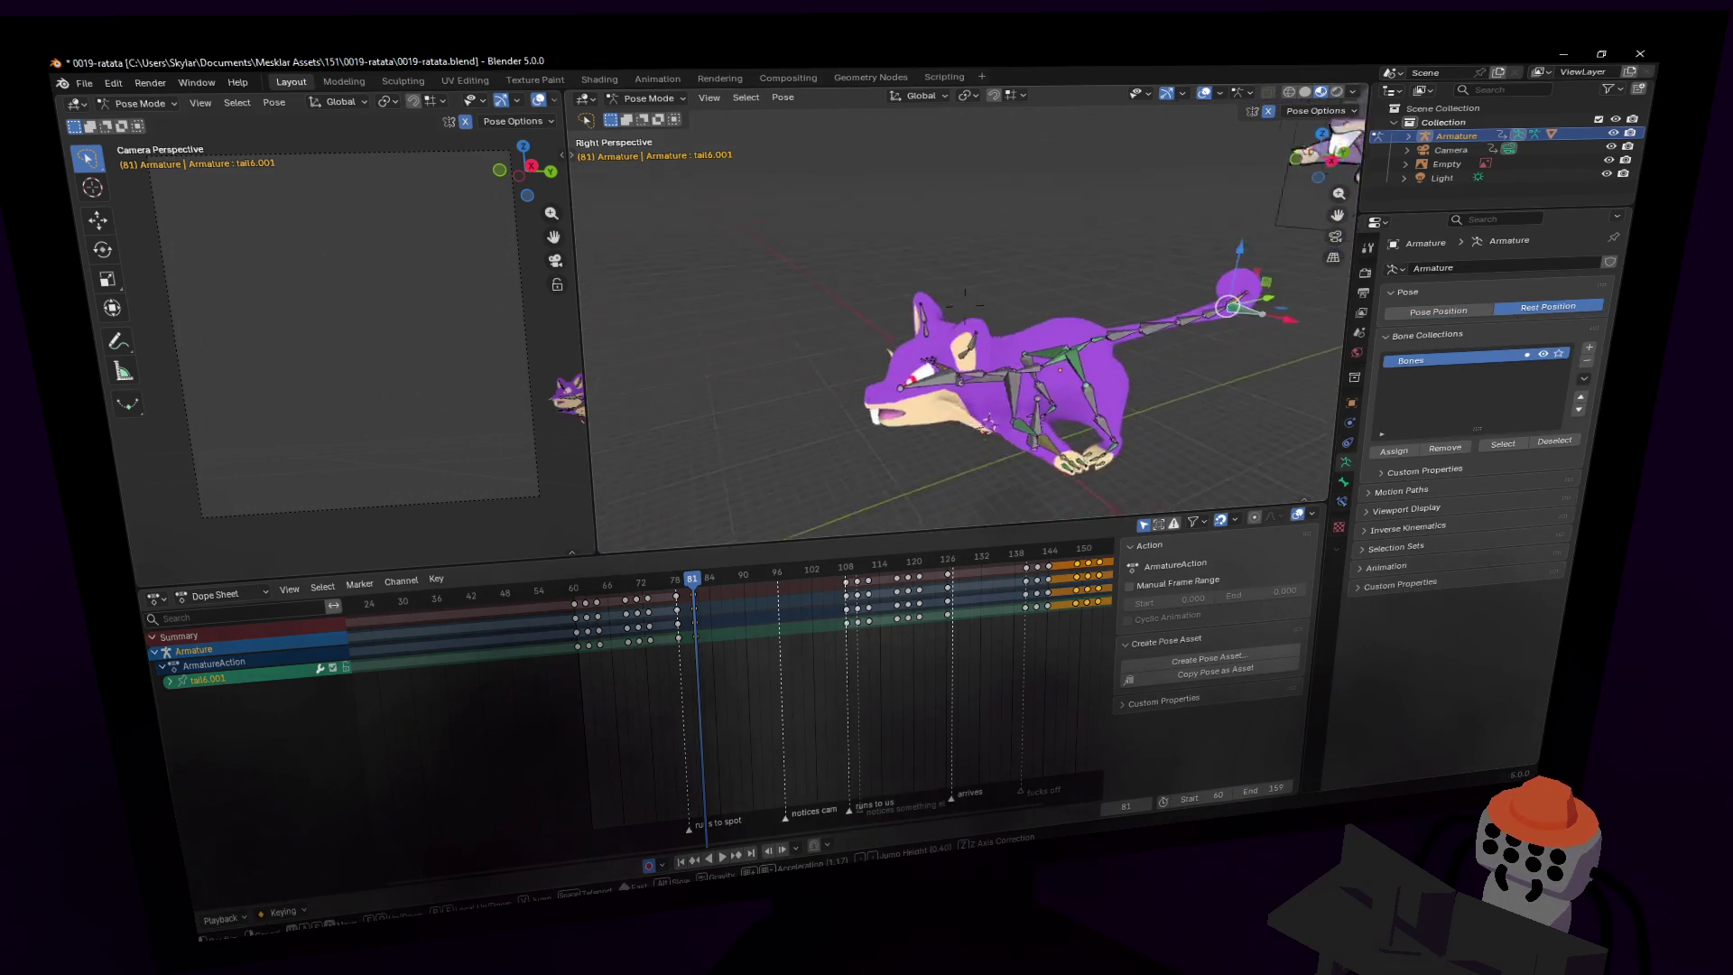
click(1244, 329)
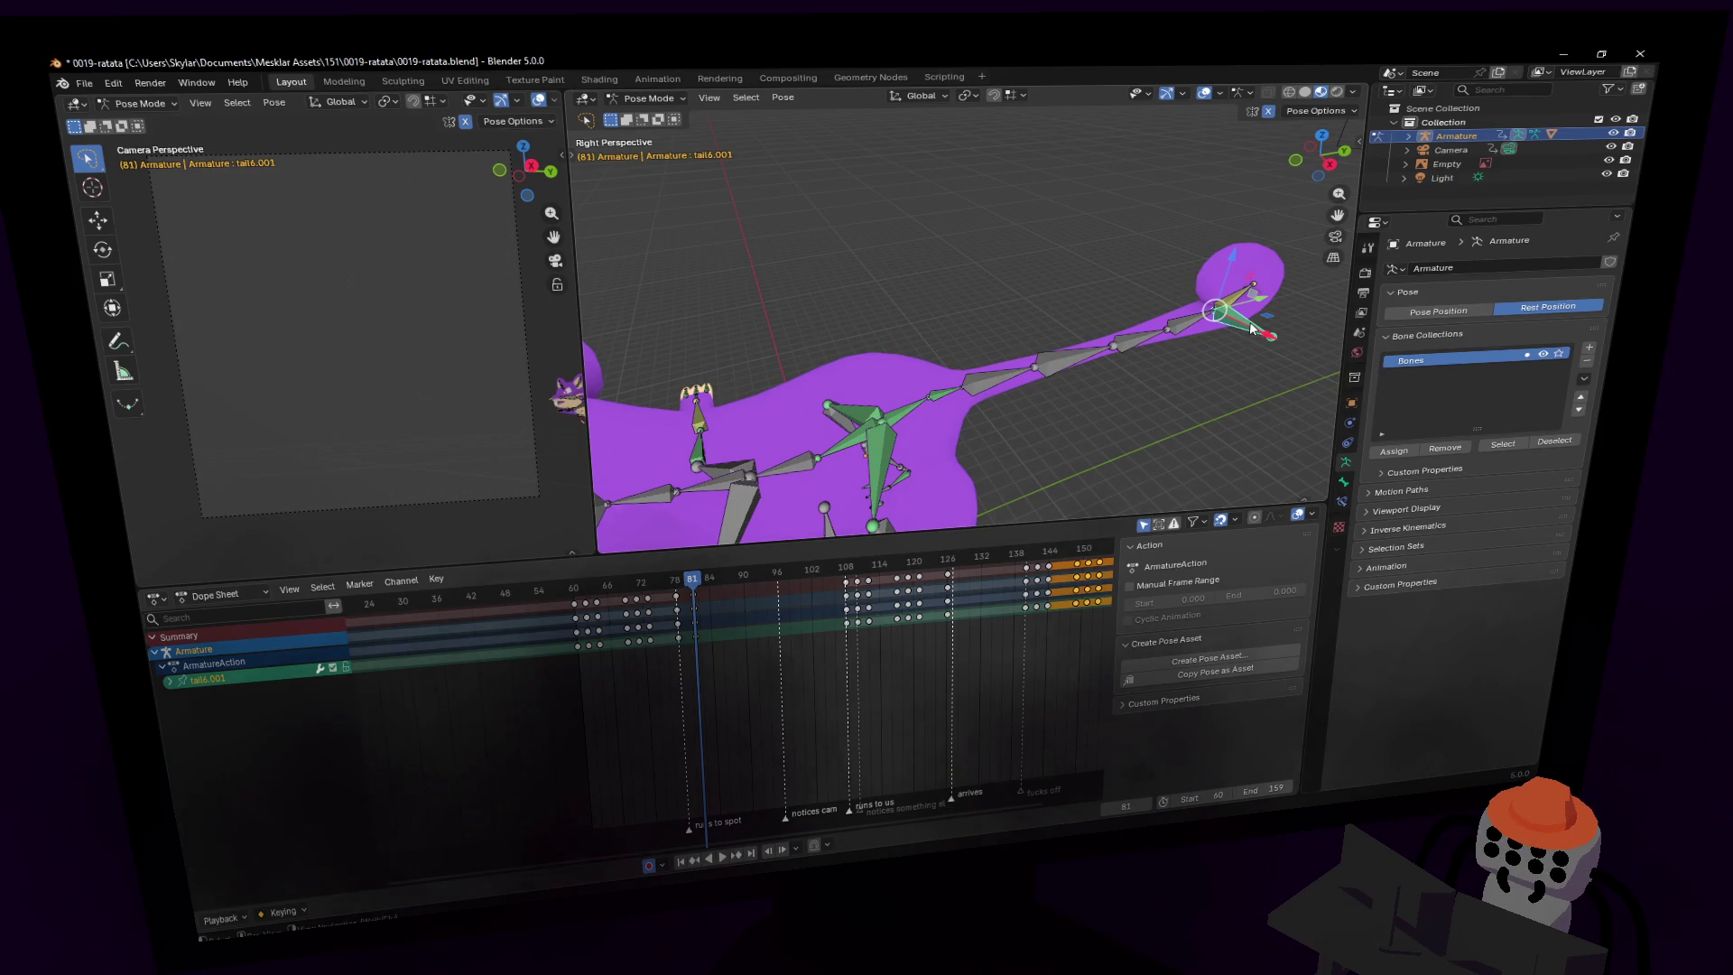
middle_drag(1244, 328, 1210, 348)
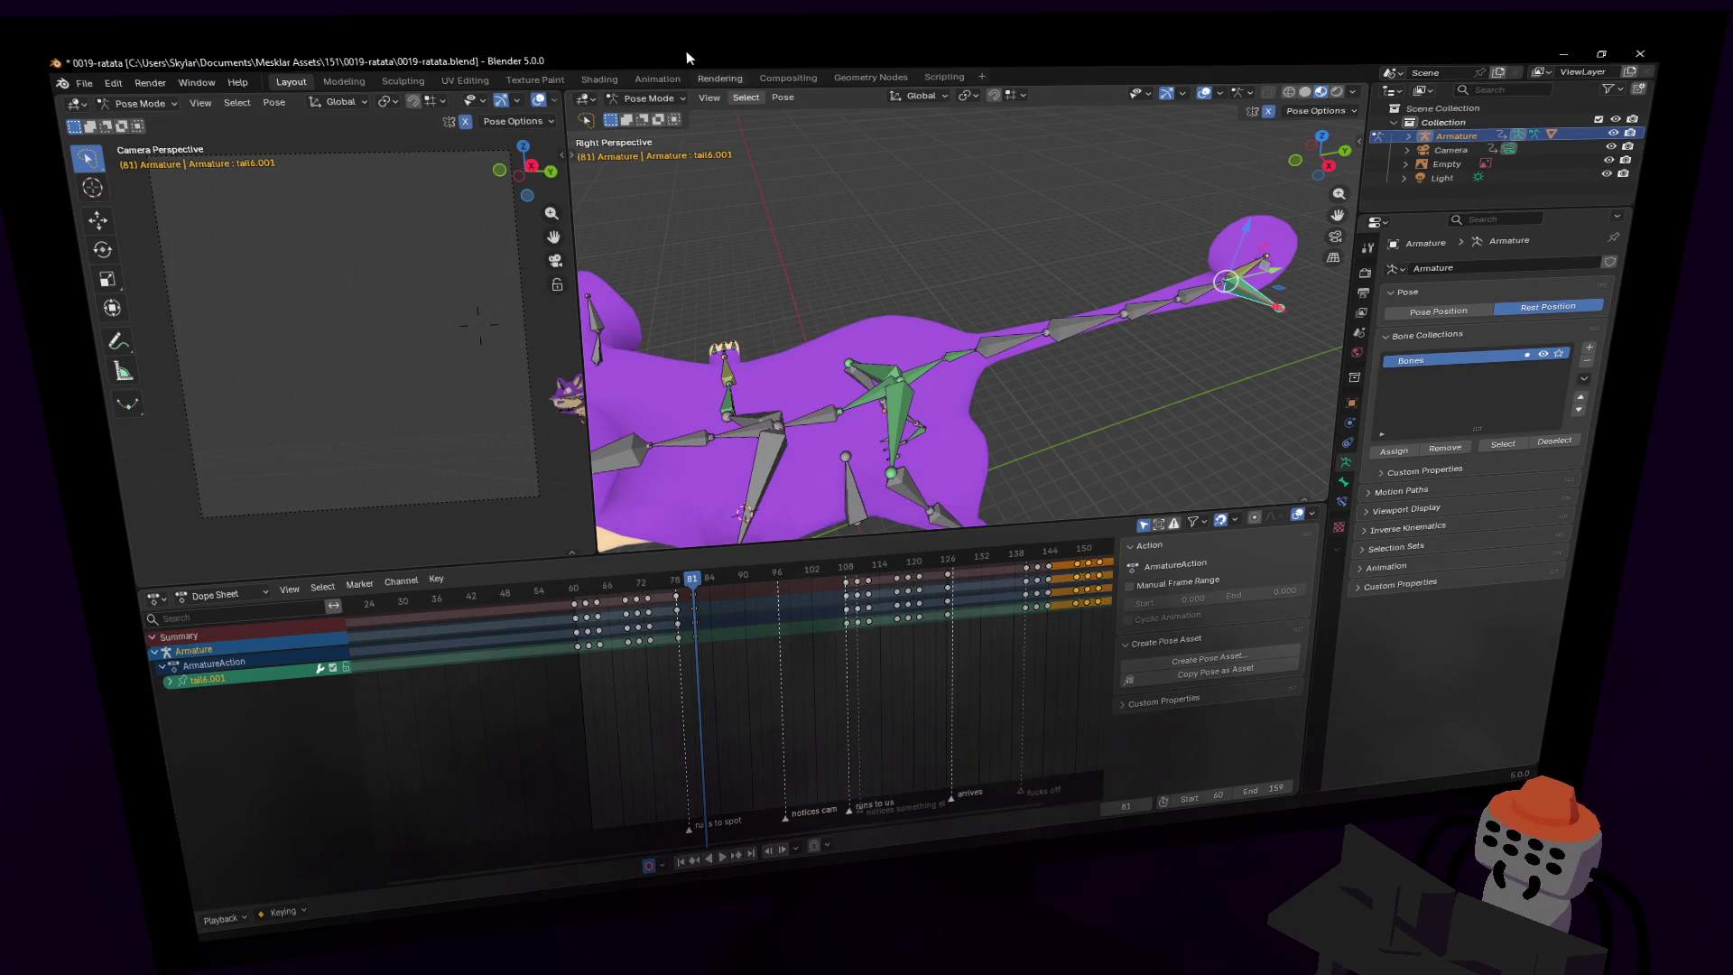
key(shift+grave)
click(1168, 338)
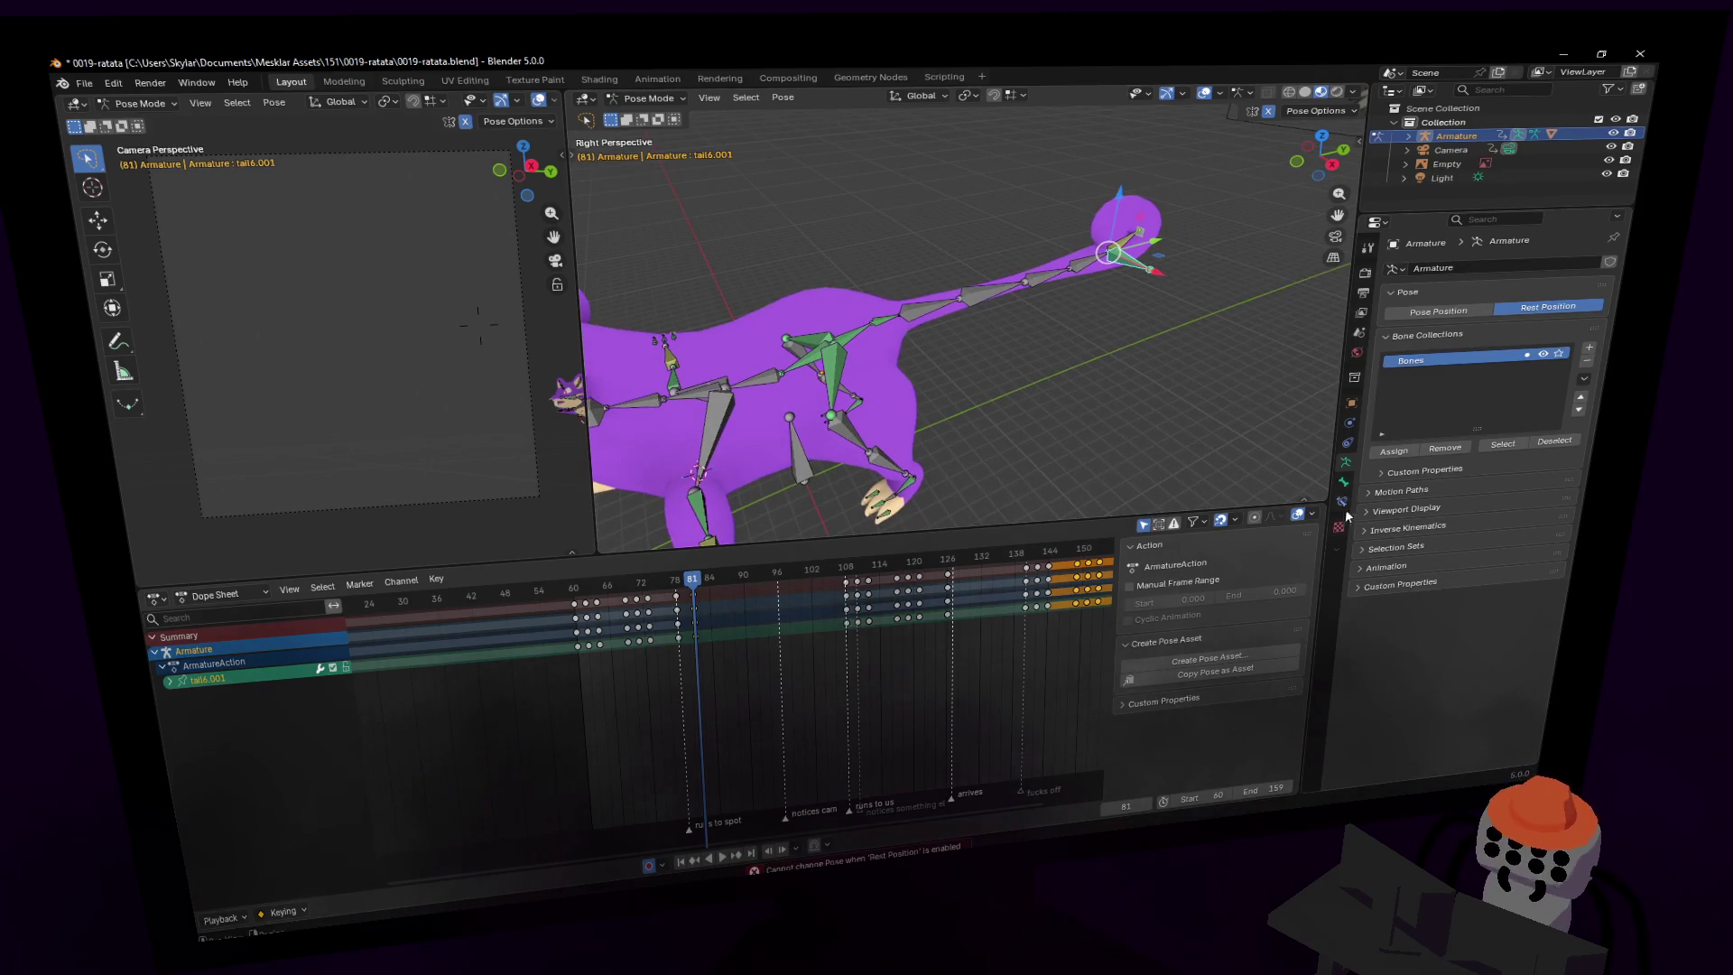
click(1343, 483)
middle_drag(901, 418, 800, 375)
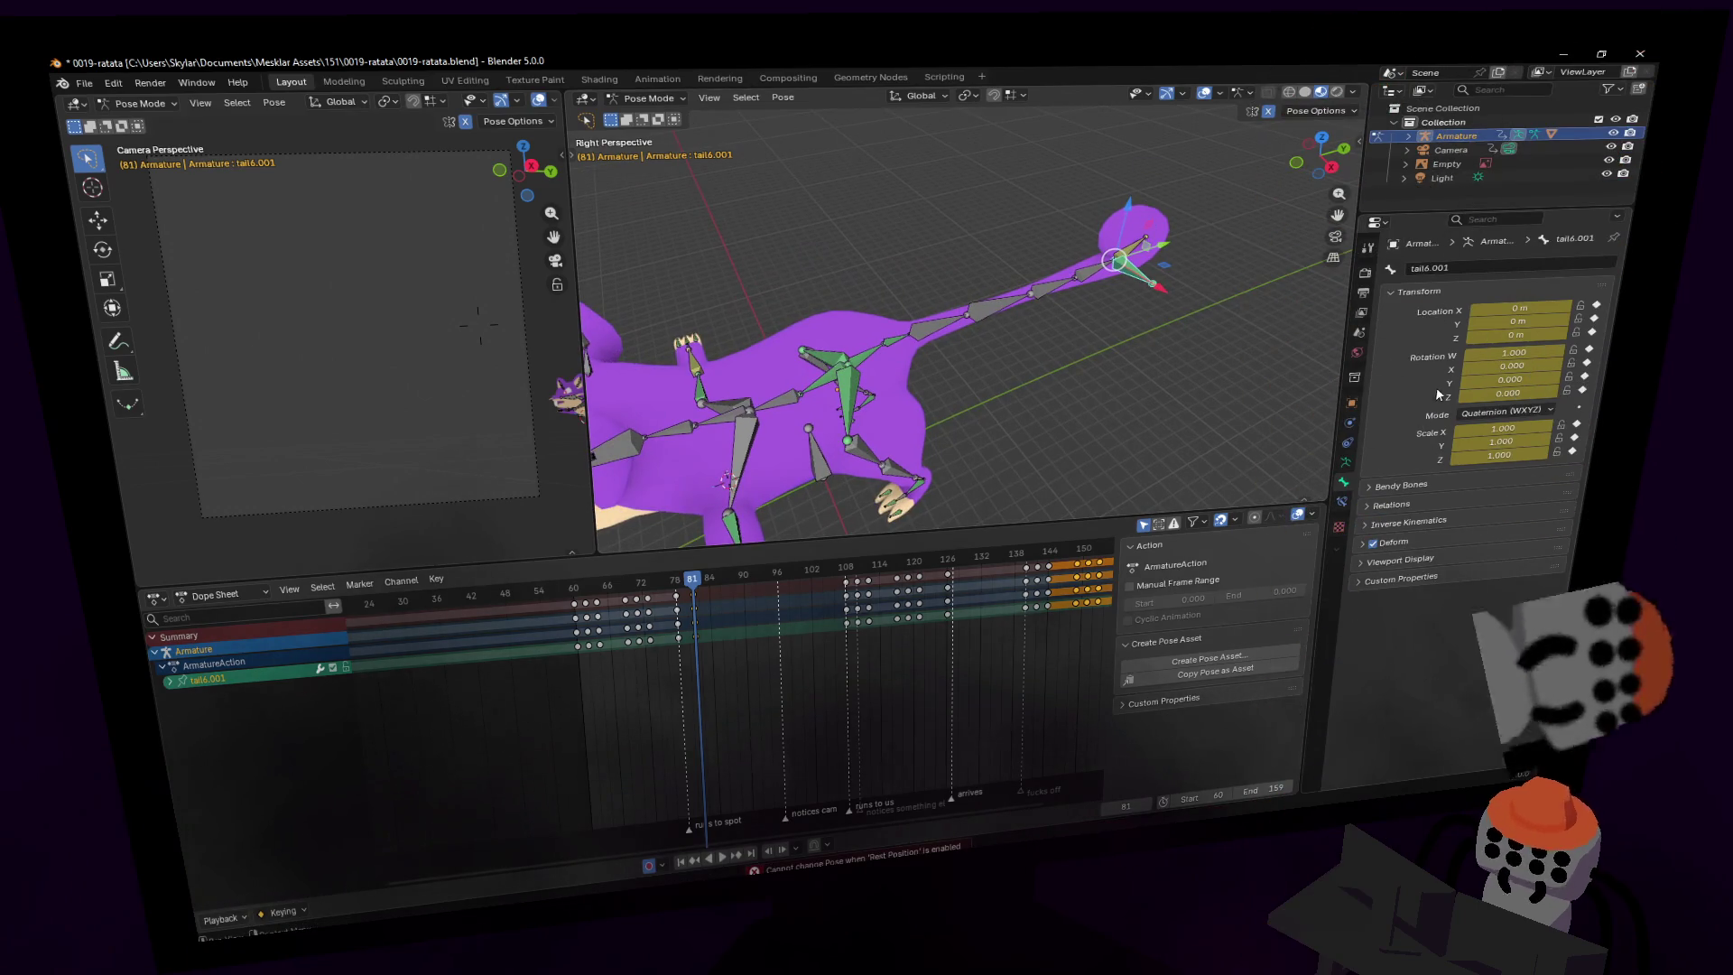
- Retarget tail6.001's Child Of constraint from hip.l to spine1 using the eyedropper
click(1346, 462)
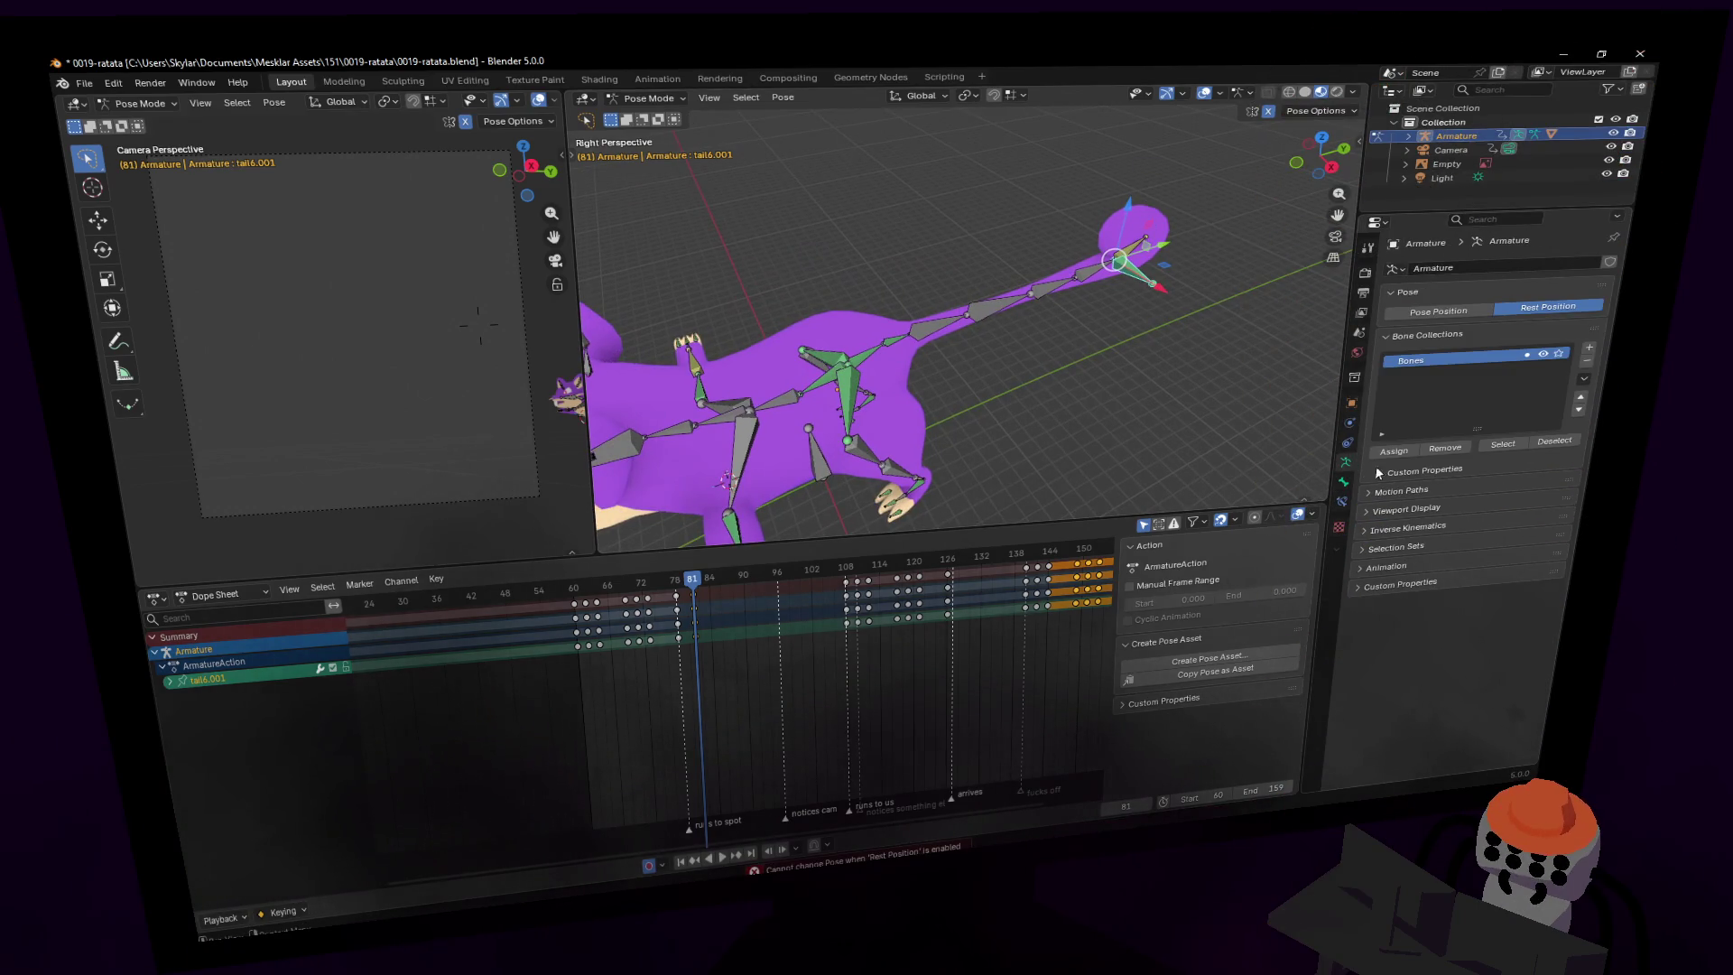
click(1342, 501)
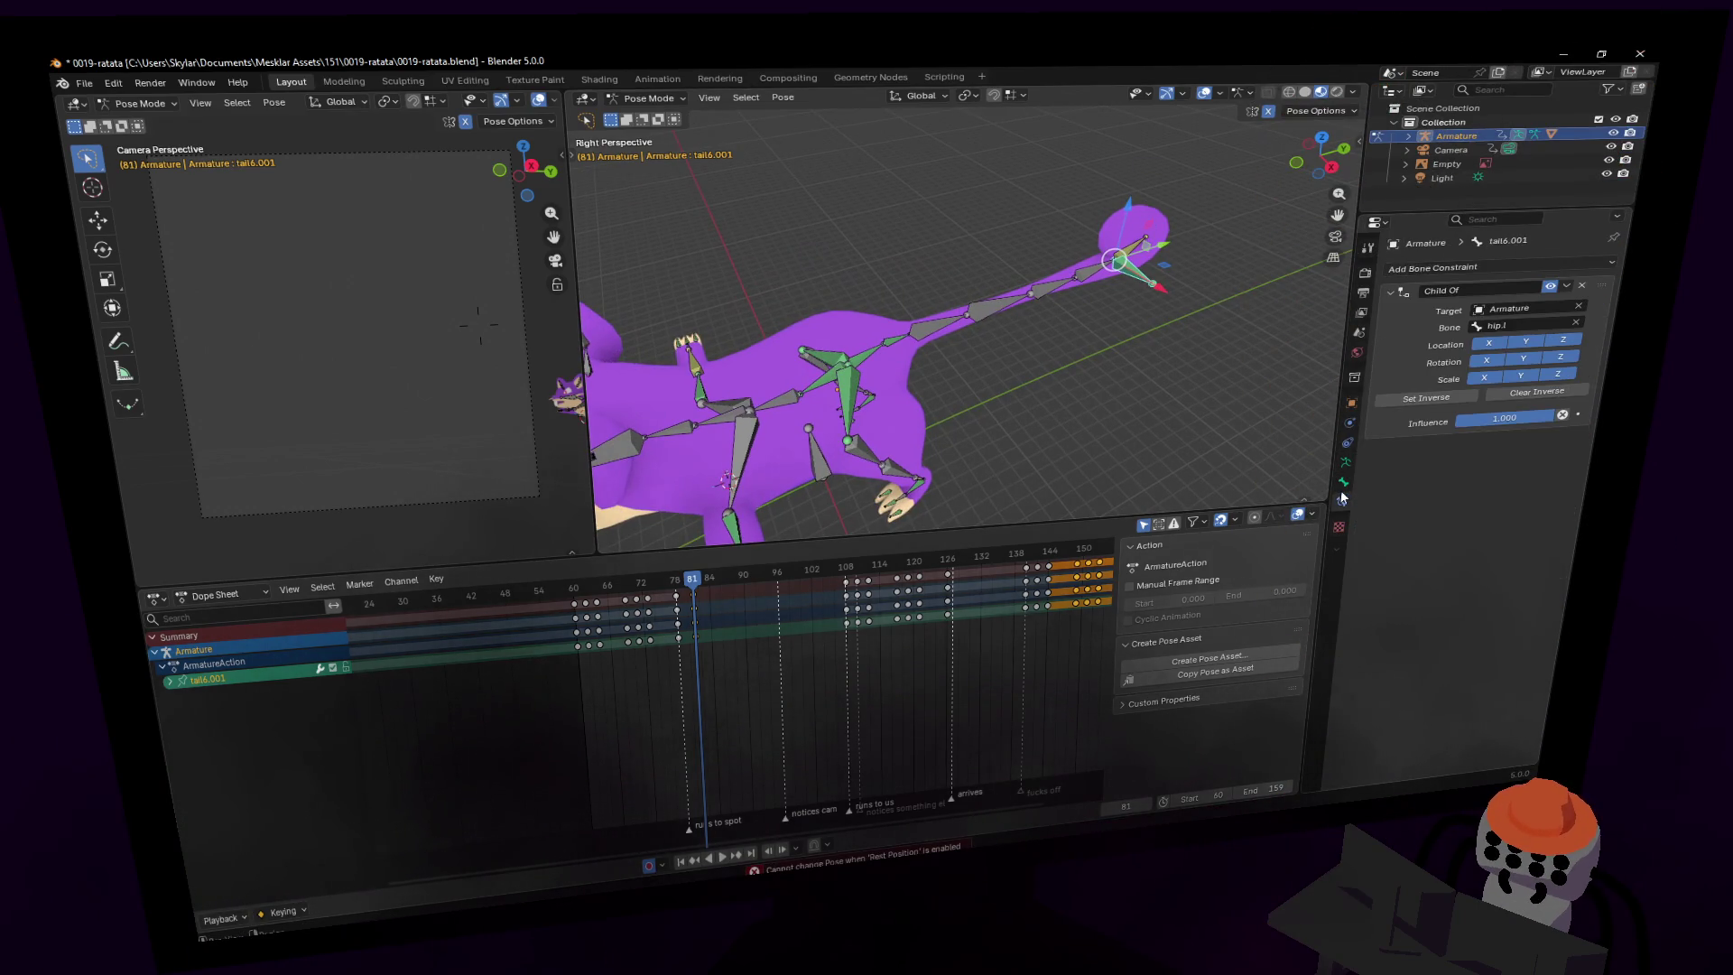
click(1576, 322)
click(1576, 323)
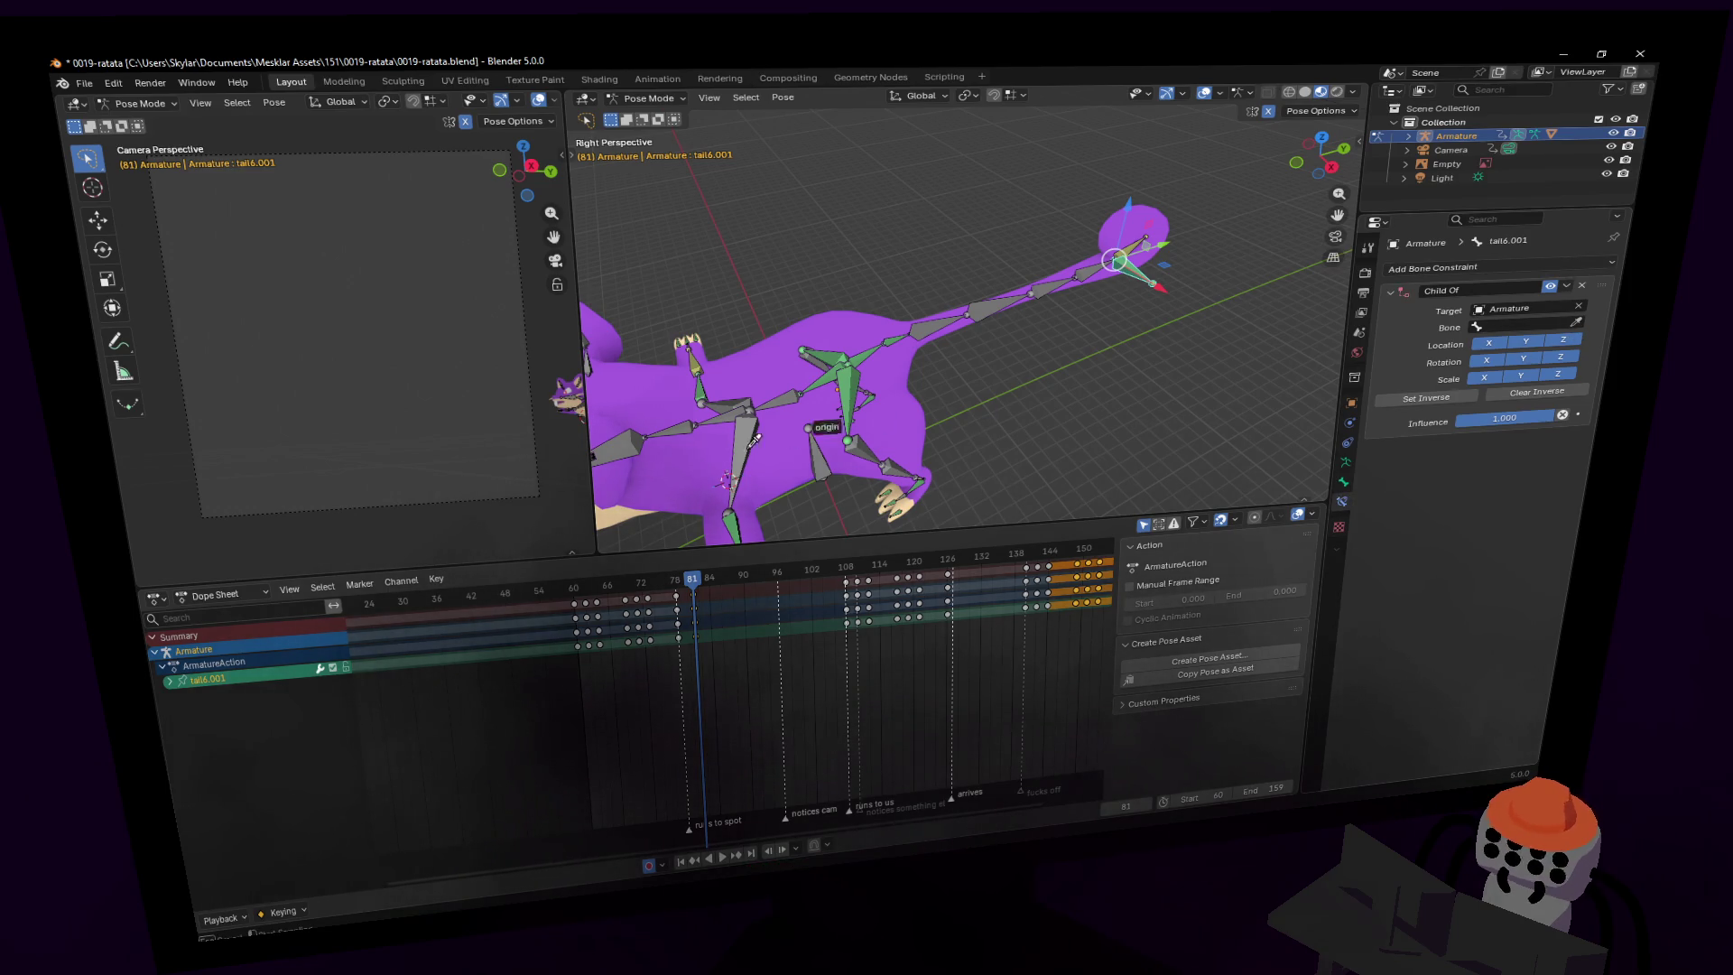
click(825, 374)
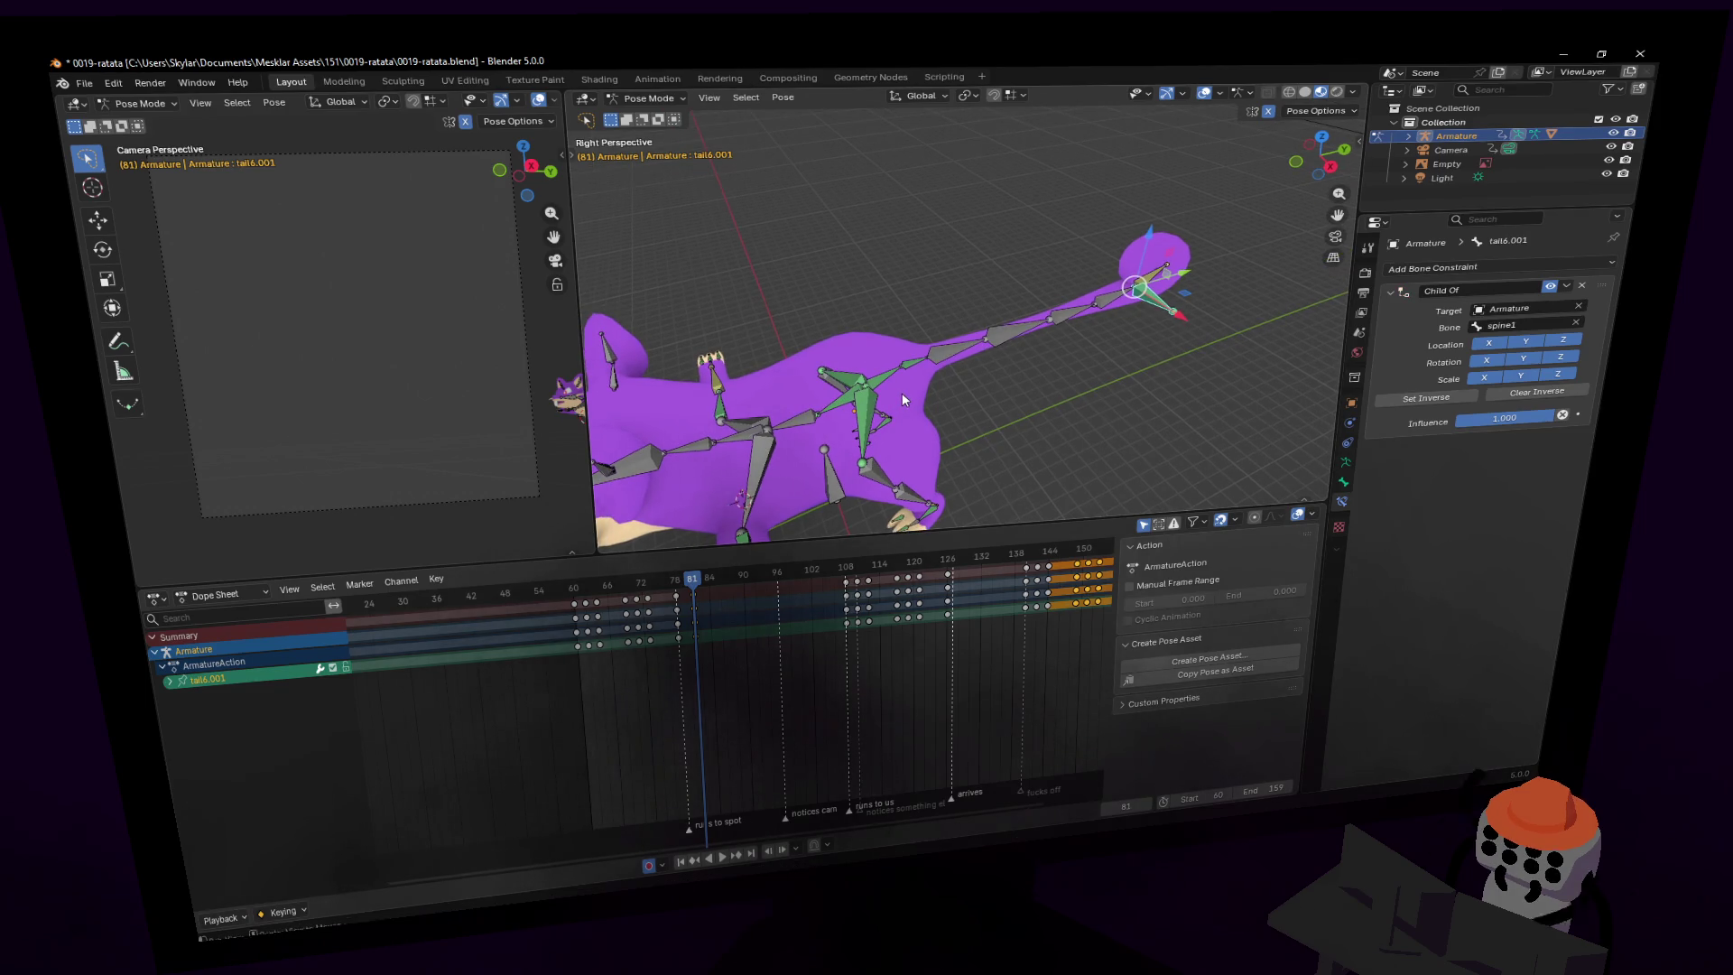